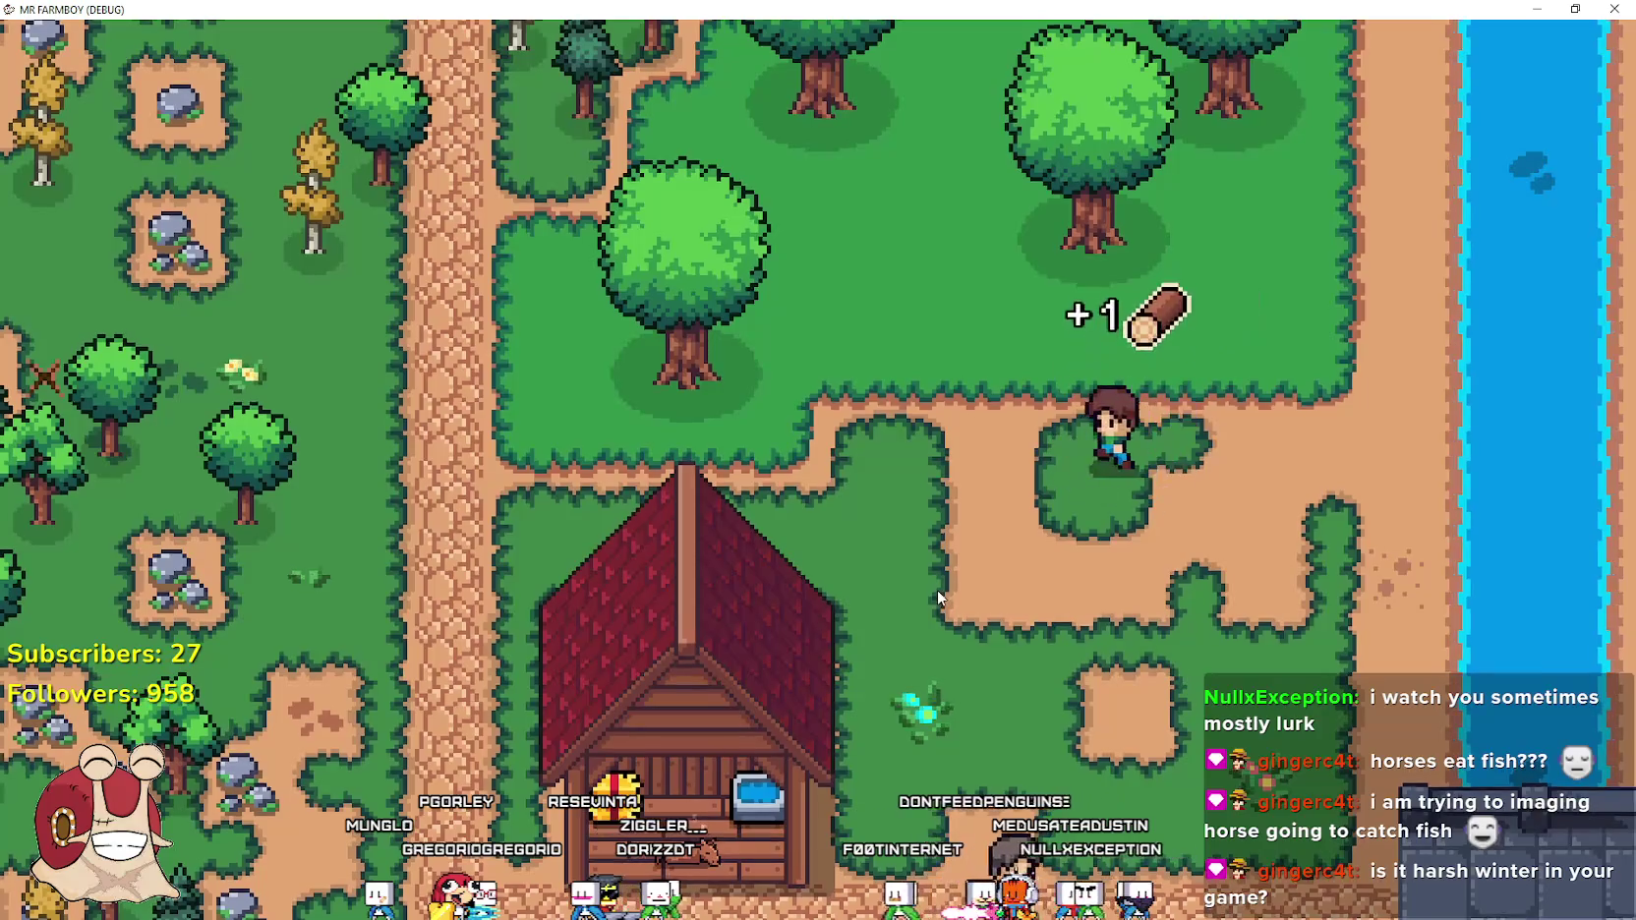
# Check the horse stable's feeding window at the stable door, then close it
pyautogui.scroll(-5, 939, 598)
pyautogui.scroll(2, 939, 598)
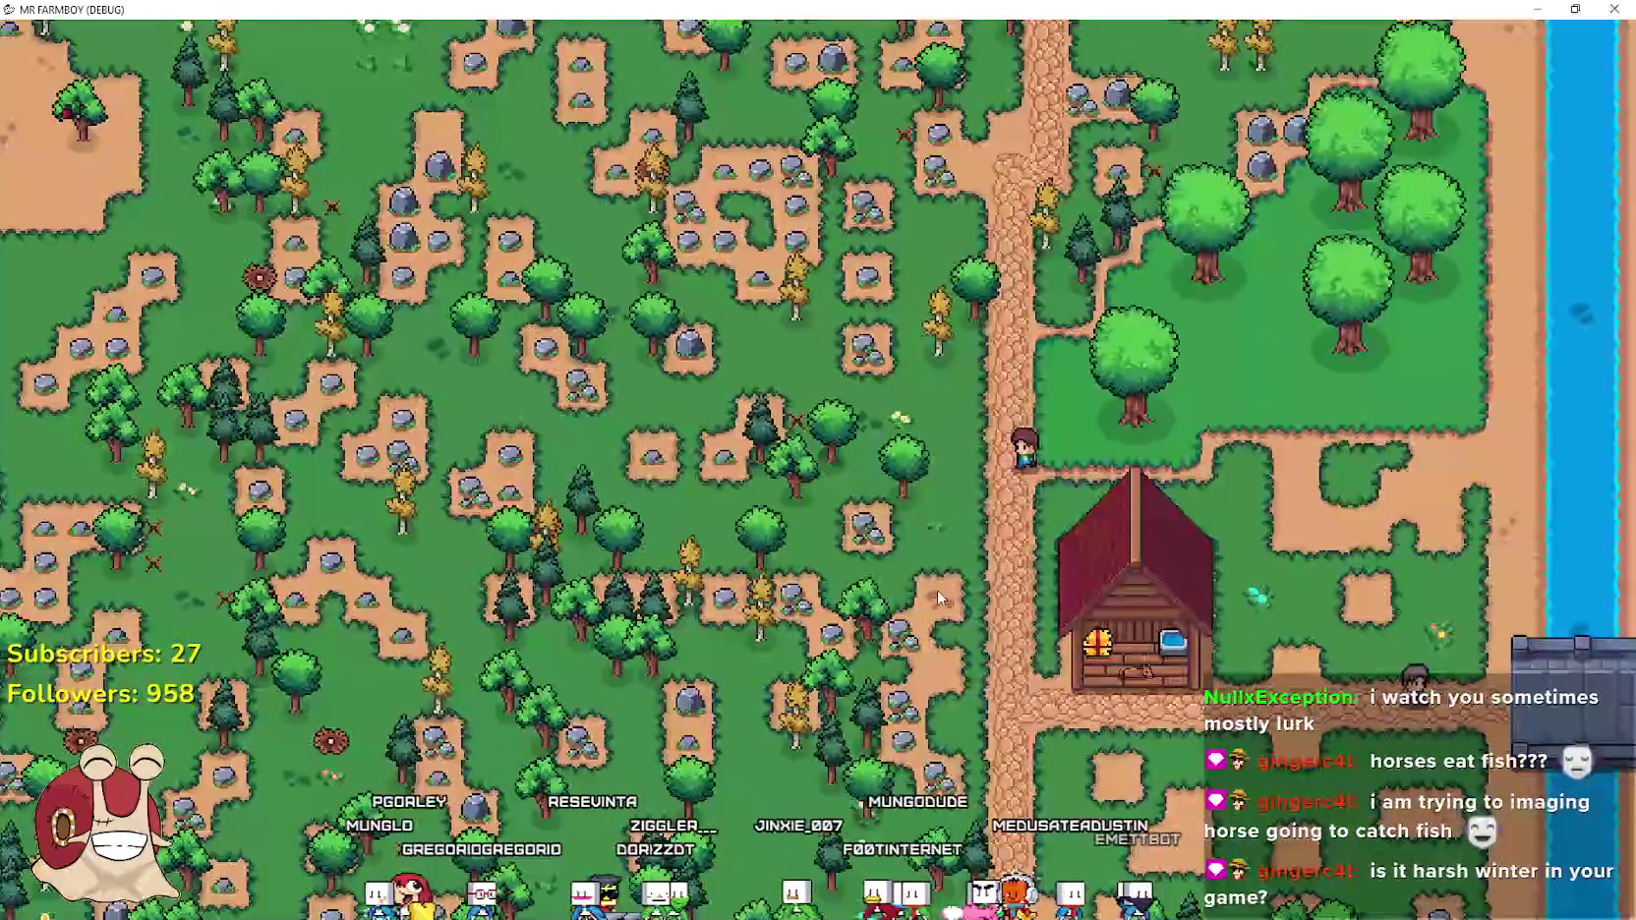
pyautogui.scroll(4, 937, 591)
pyautogui.press('s')
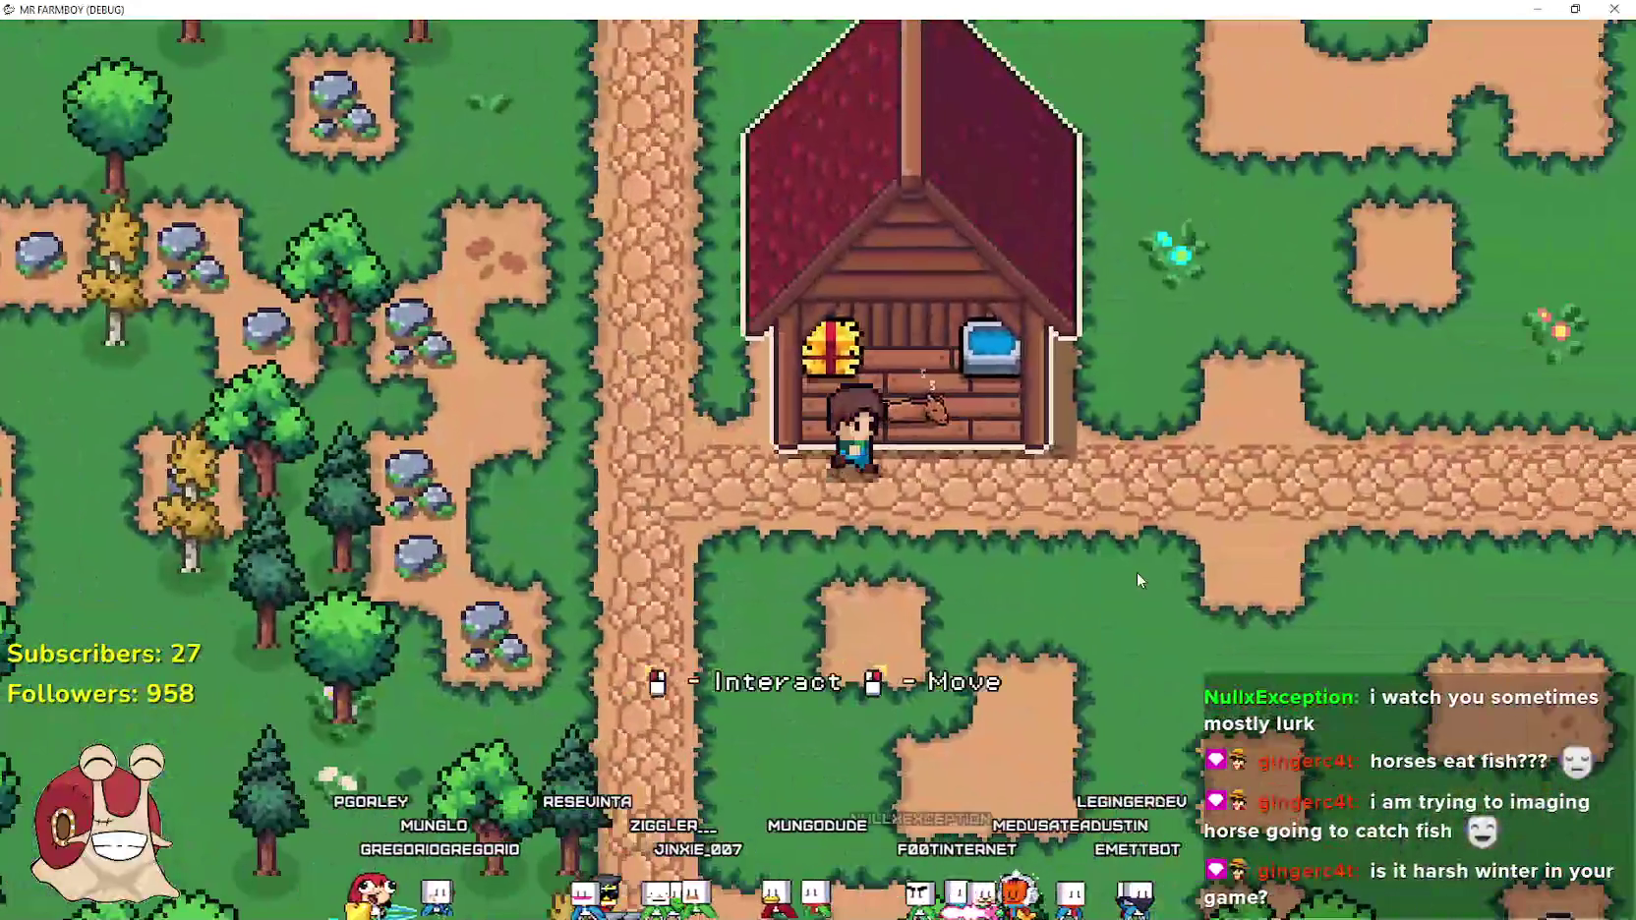
pyautogui.press('e')
pyautogui.moveTo(658, 573)
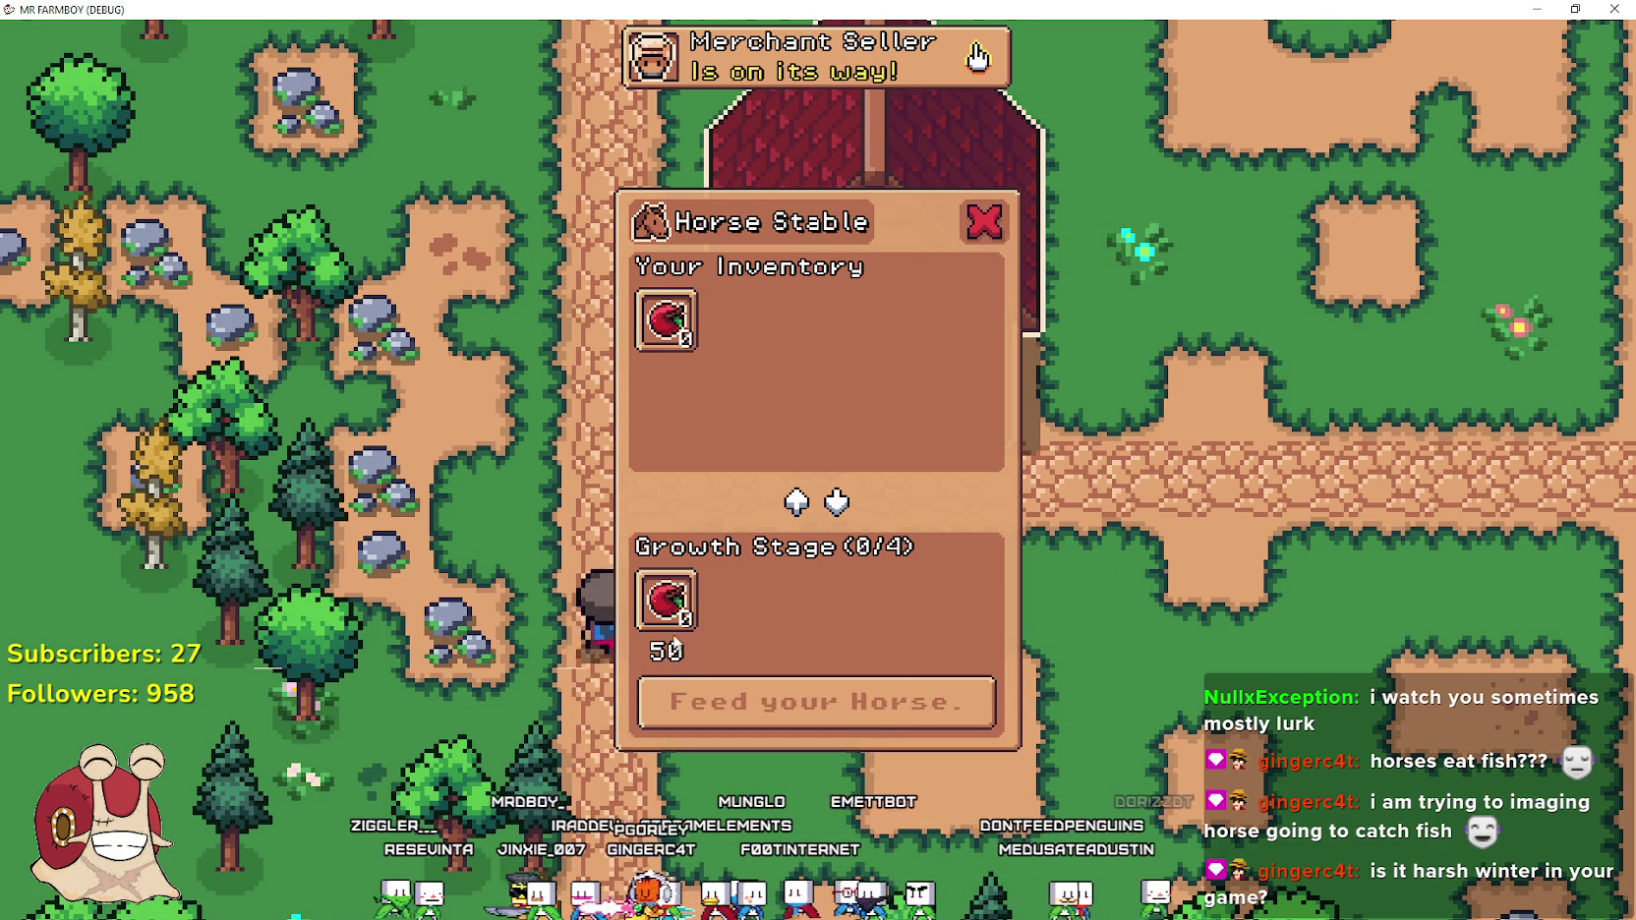
pyautogui.press('Escape')
# Walk north up the dirt path and mine a stone from the rock
pyautogui.press('w')
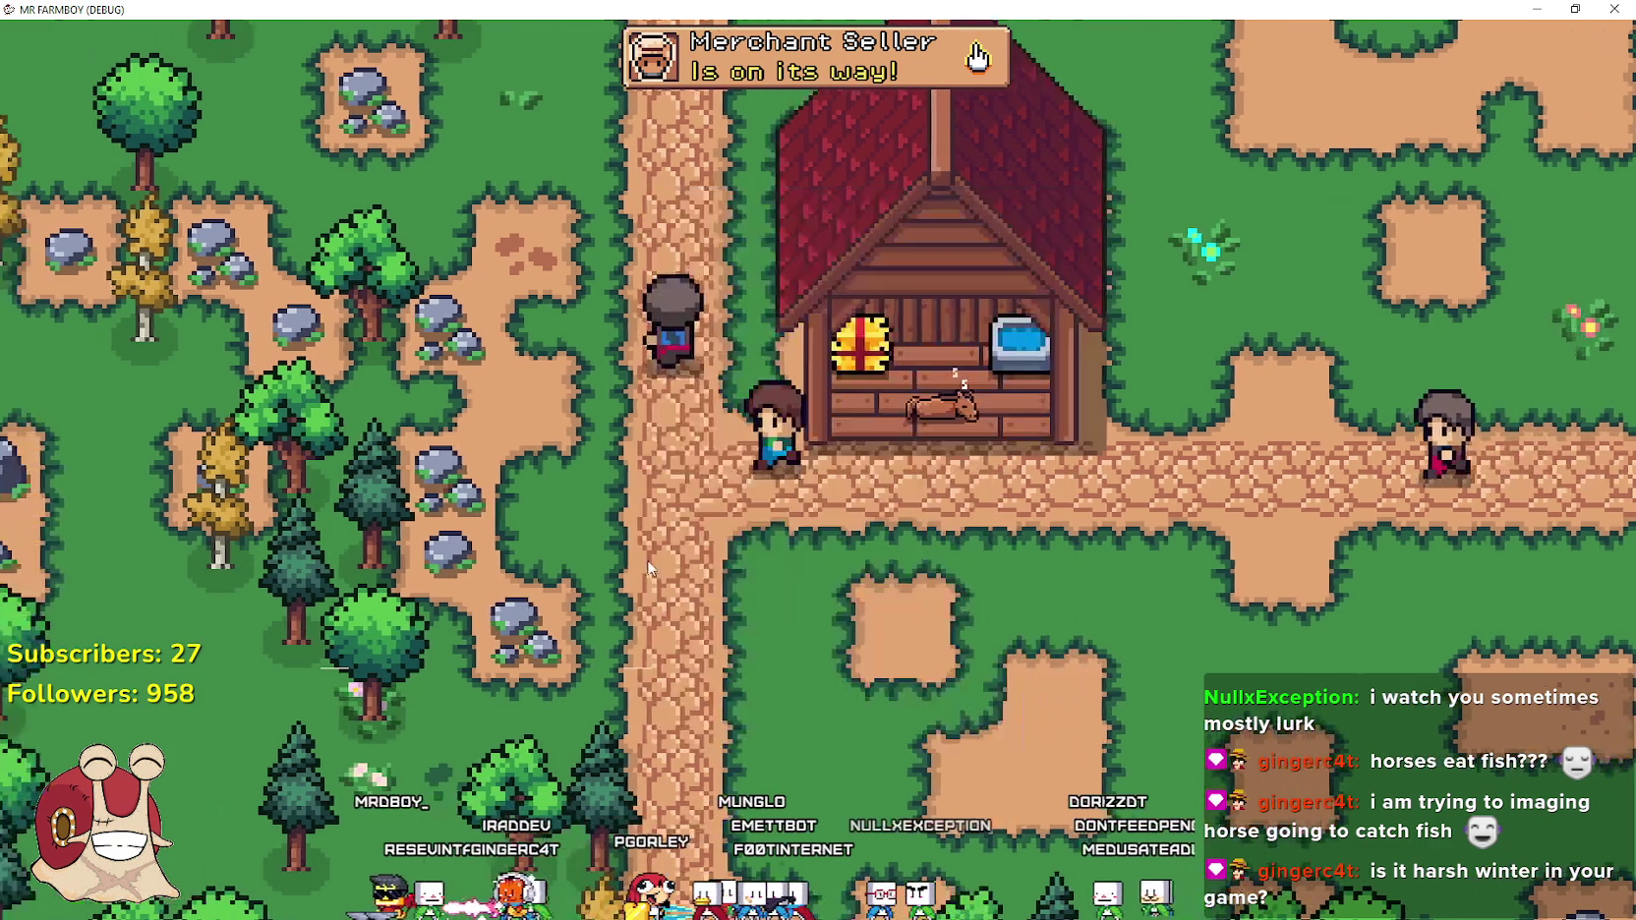
pyautogui.scroll(-5, 639, 557)
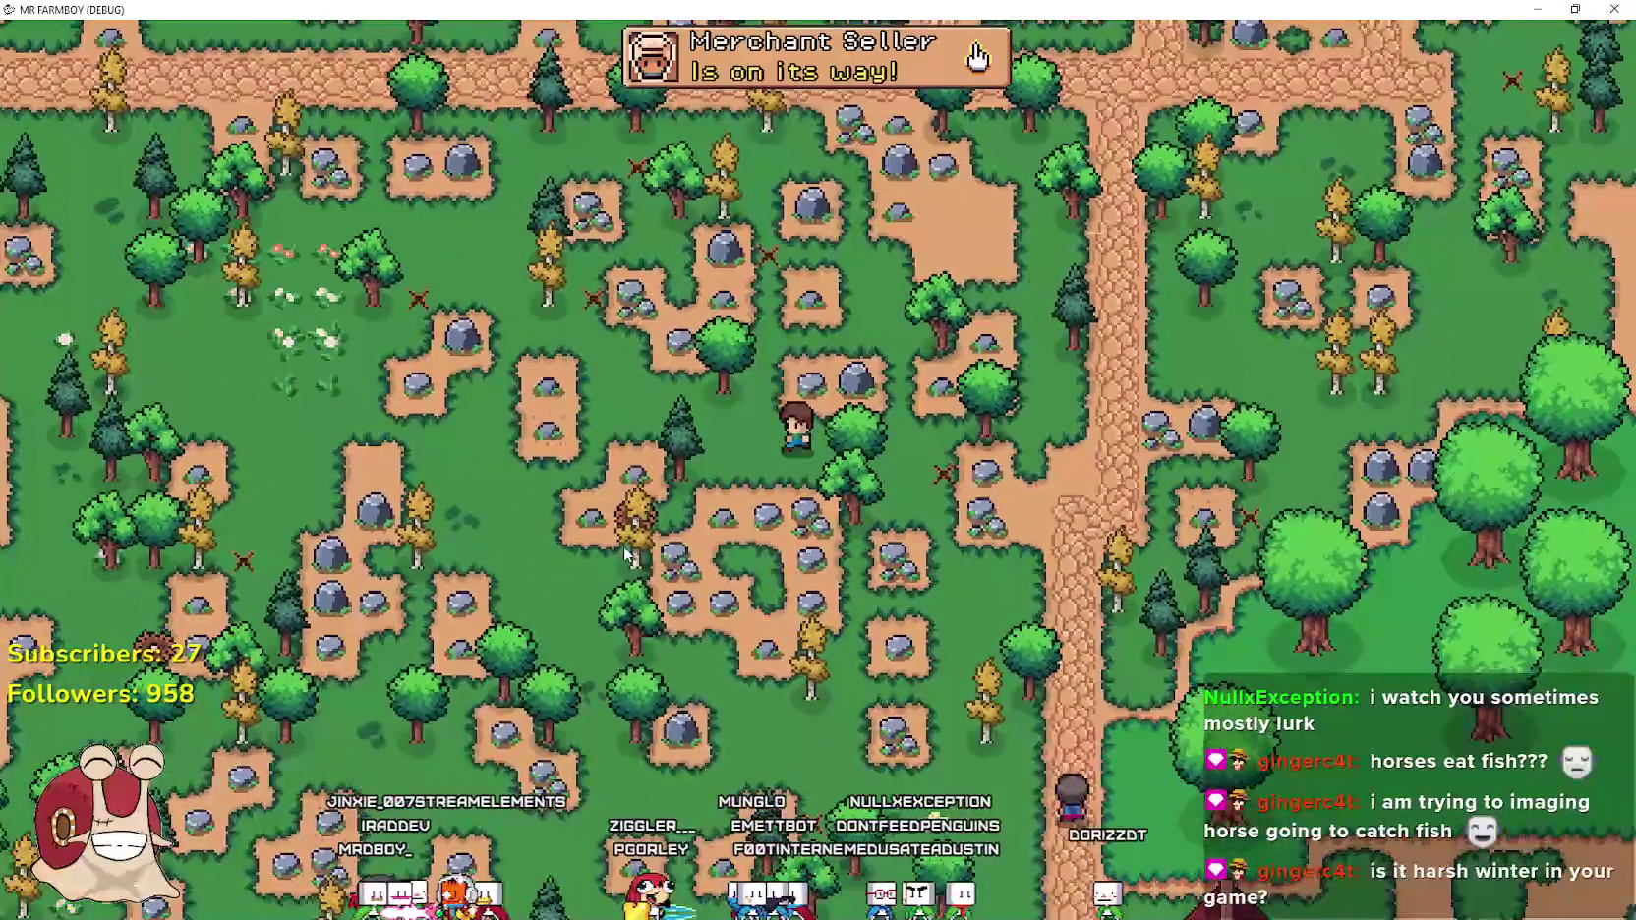
pyautogui.press('w')
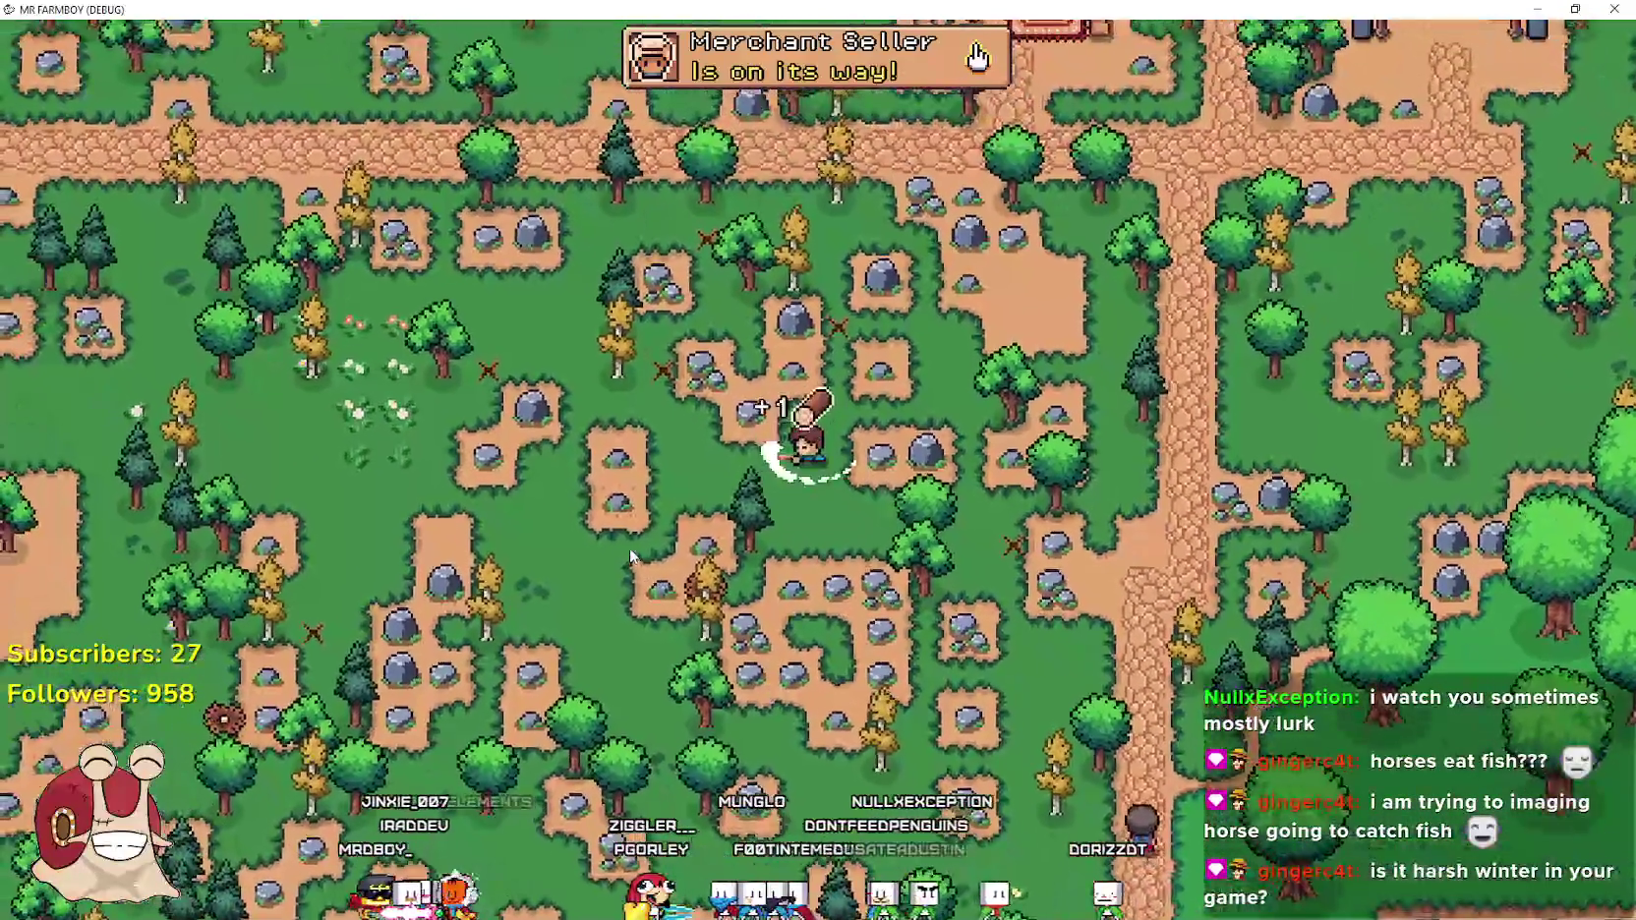
pyautogui.click(630, 547)
# Head north and east to the bridge and chop the tree there for a log
pyautogui.press('w')
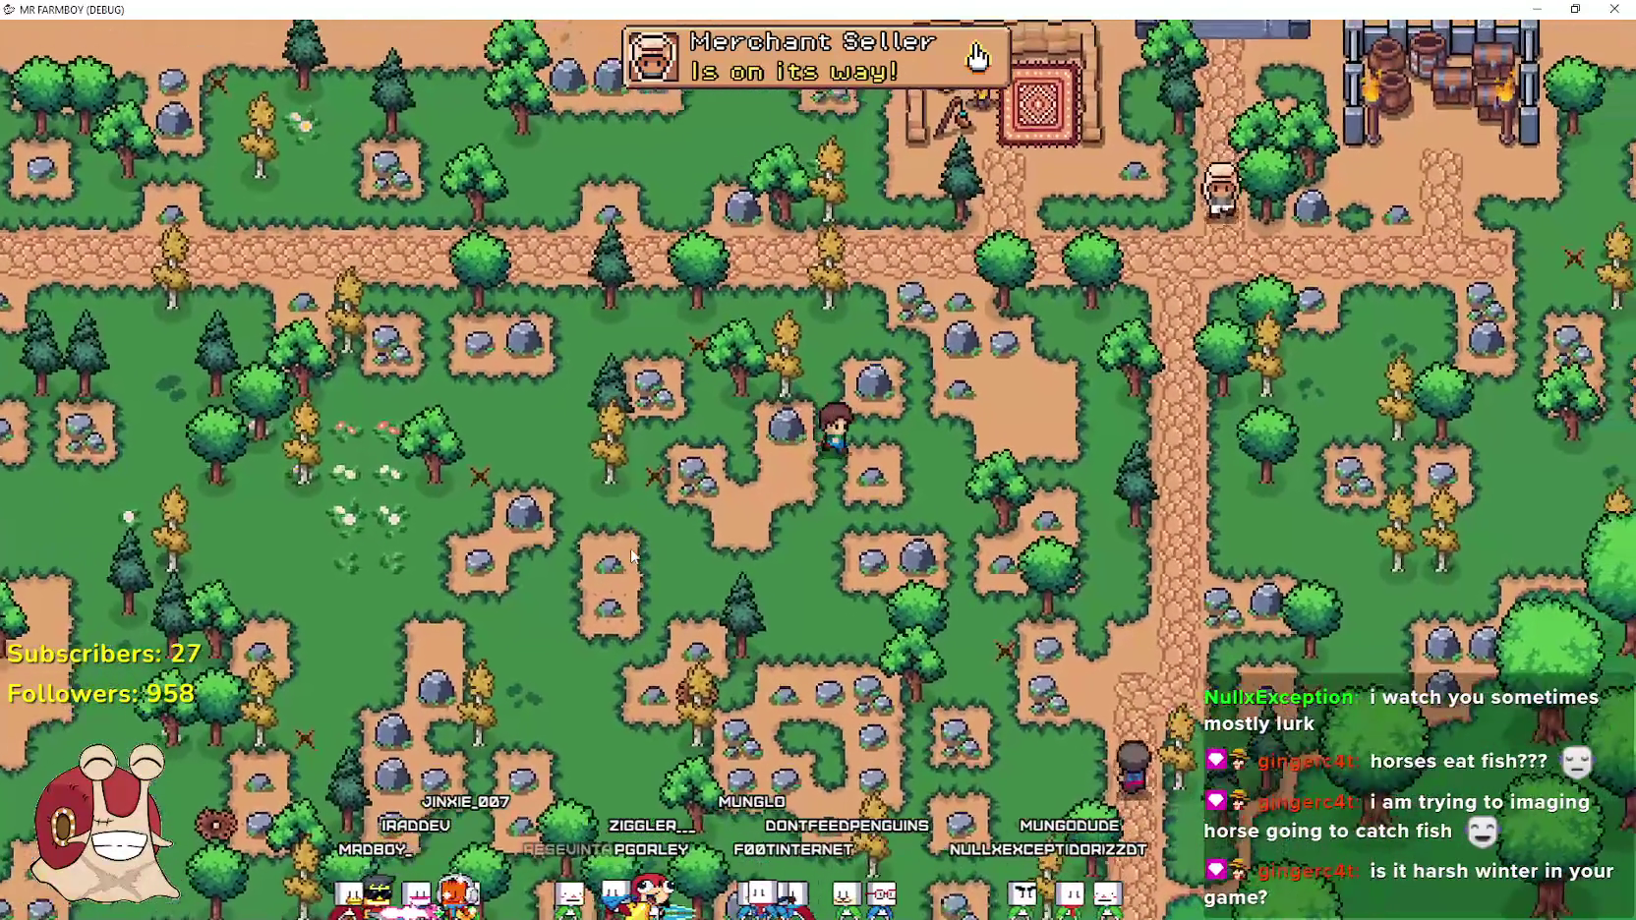
pyautogui.press('d')
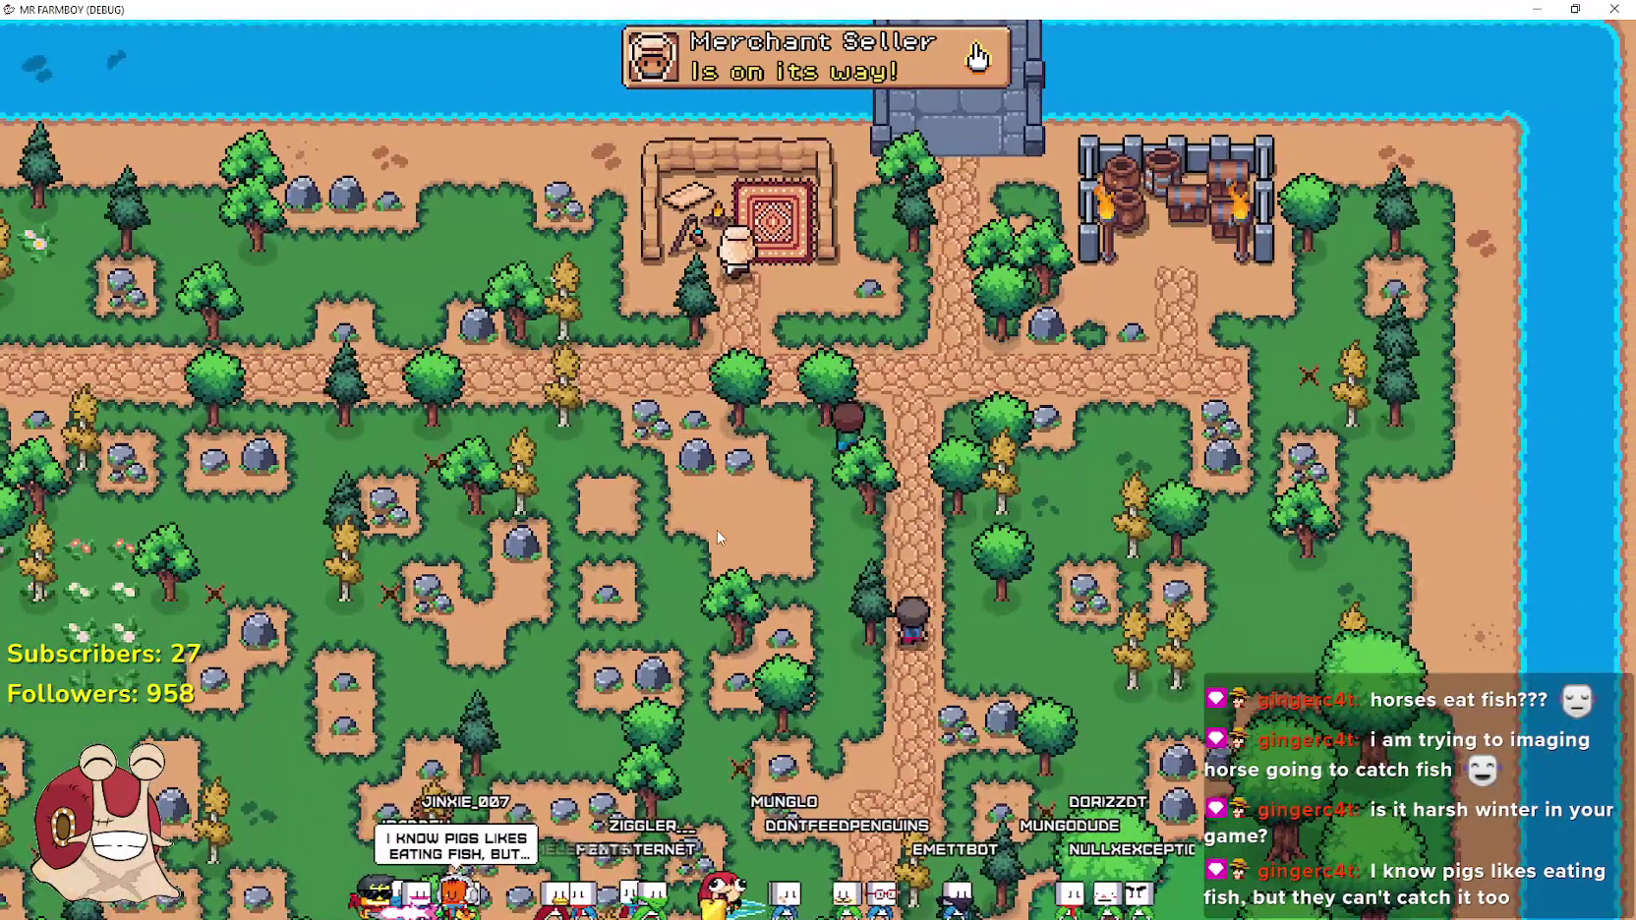
pyautogui.press('w')
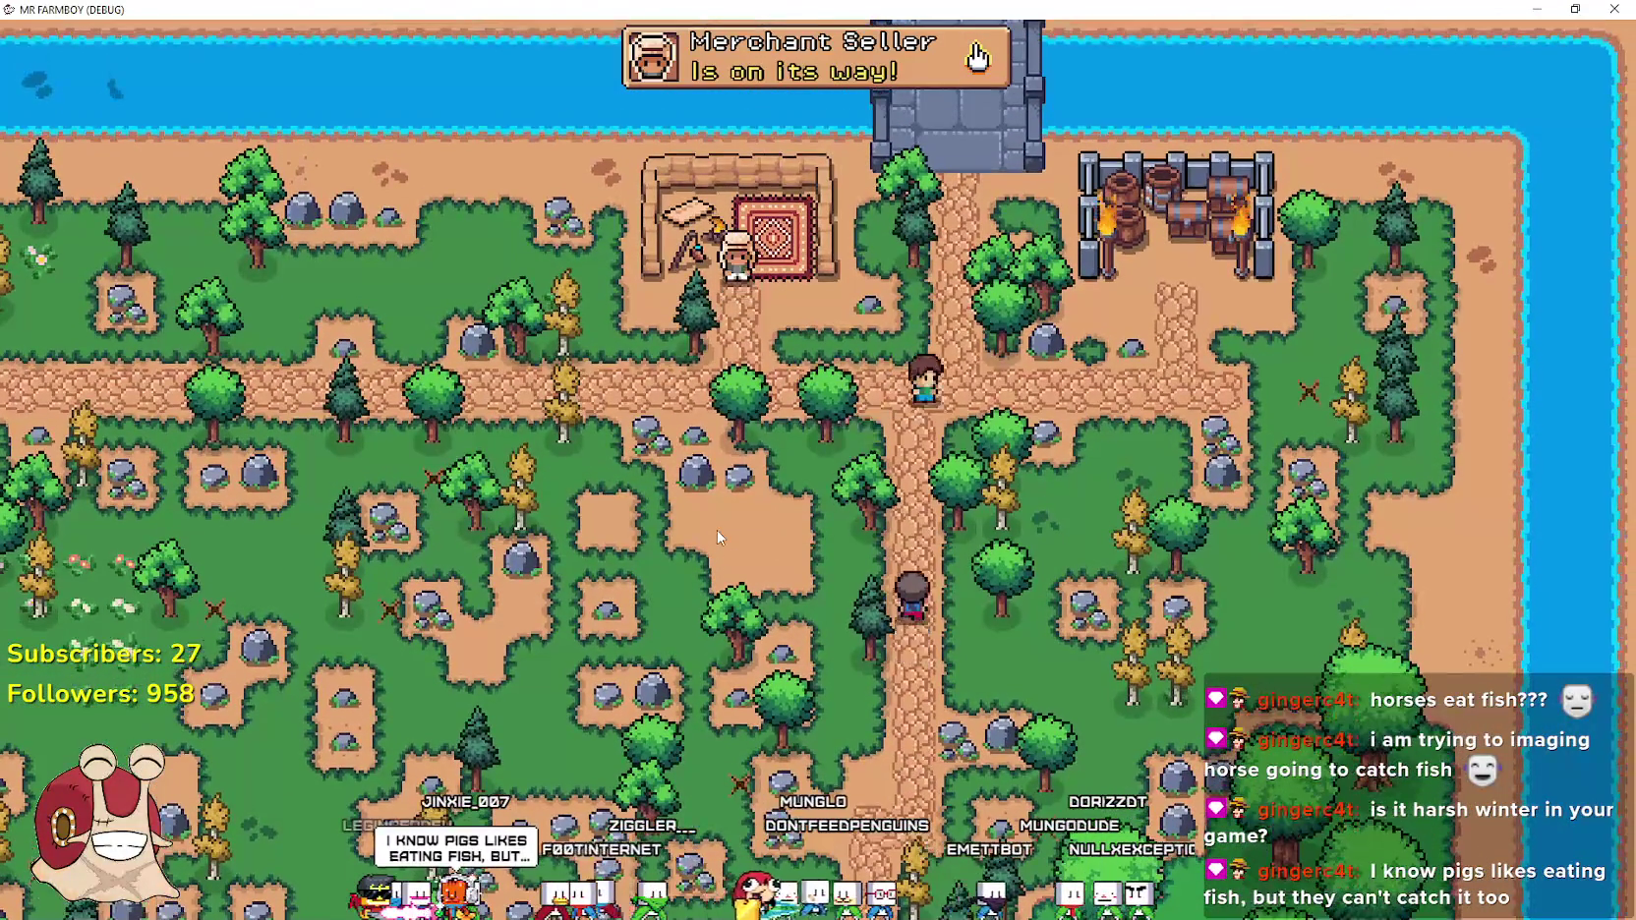
pyautogui.scroll(5, 710, 524)
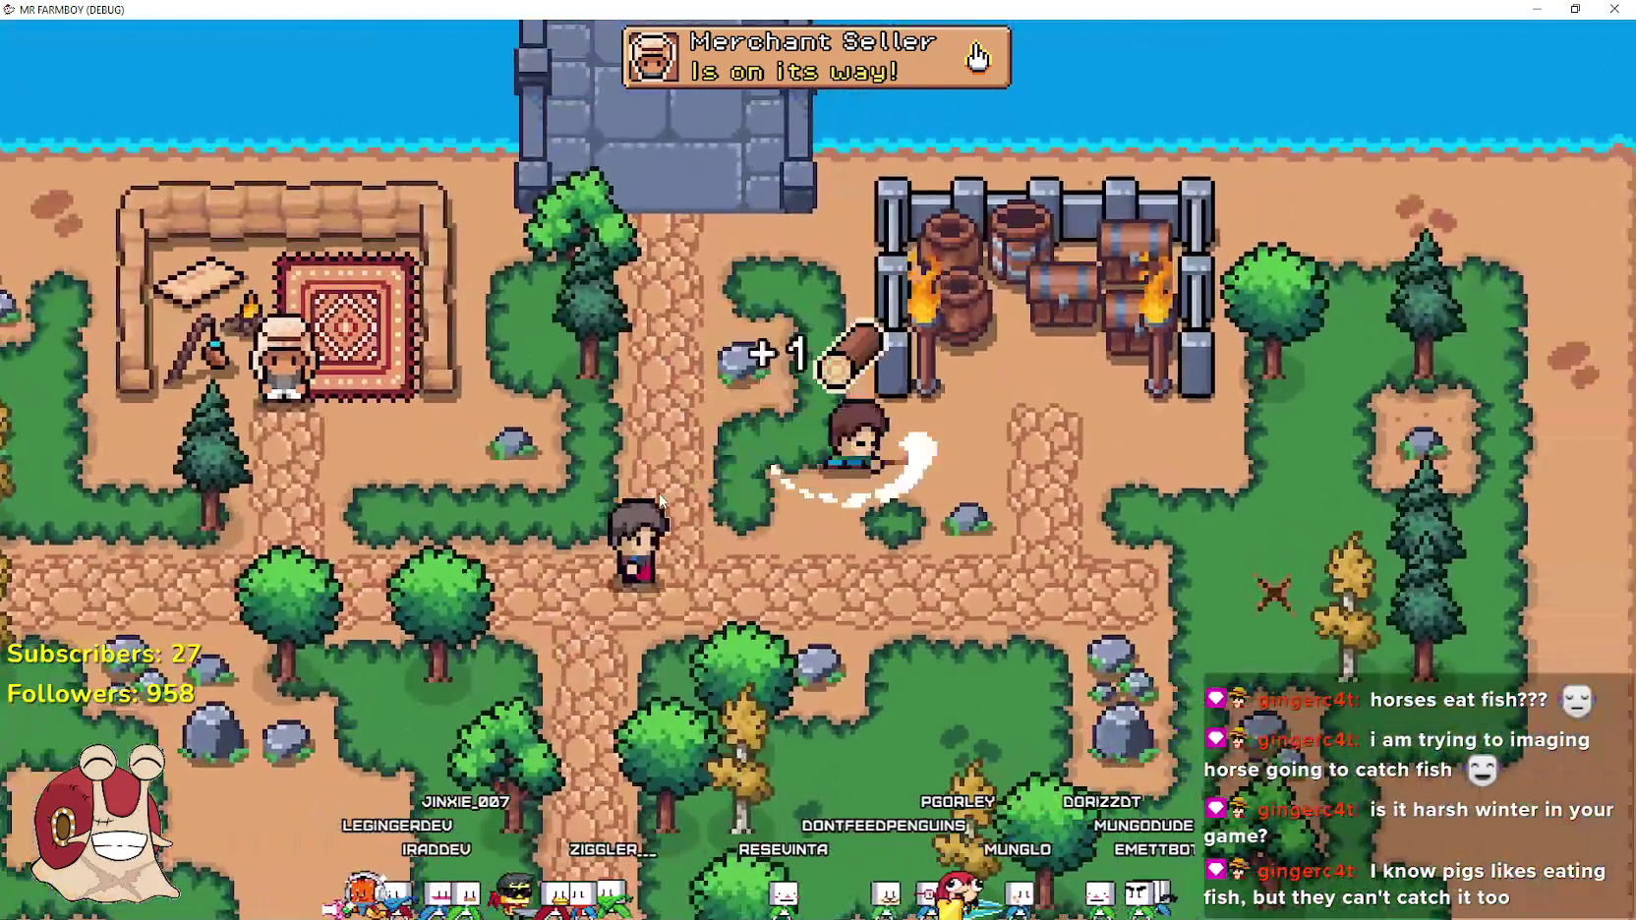
pyautogui.press('a')
pyautogui.press('w')
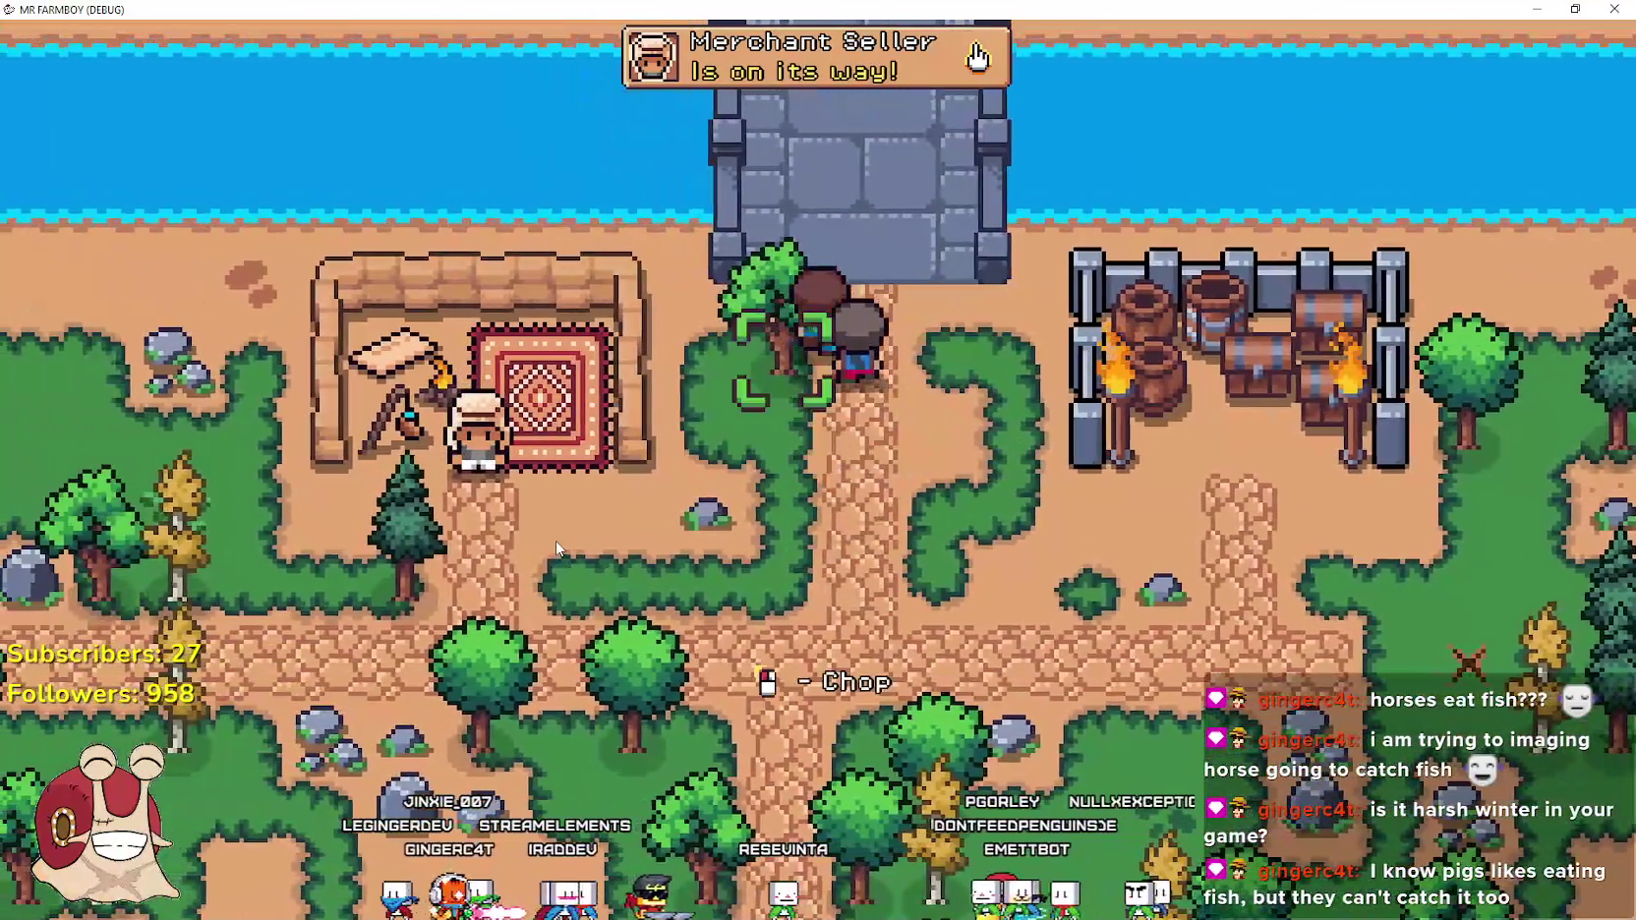
pyautogui.click(557, 541)
# Walk to the merchant's rug and look over the Merchant Seller's trades, then close the shop
pyautogui.press('a')
pyautogui.press('s')
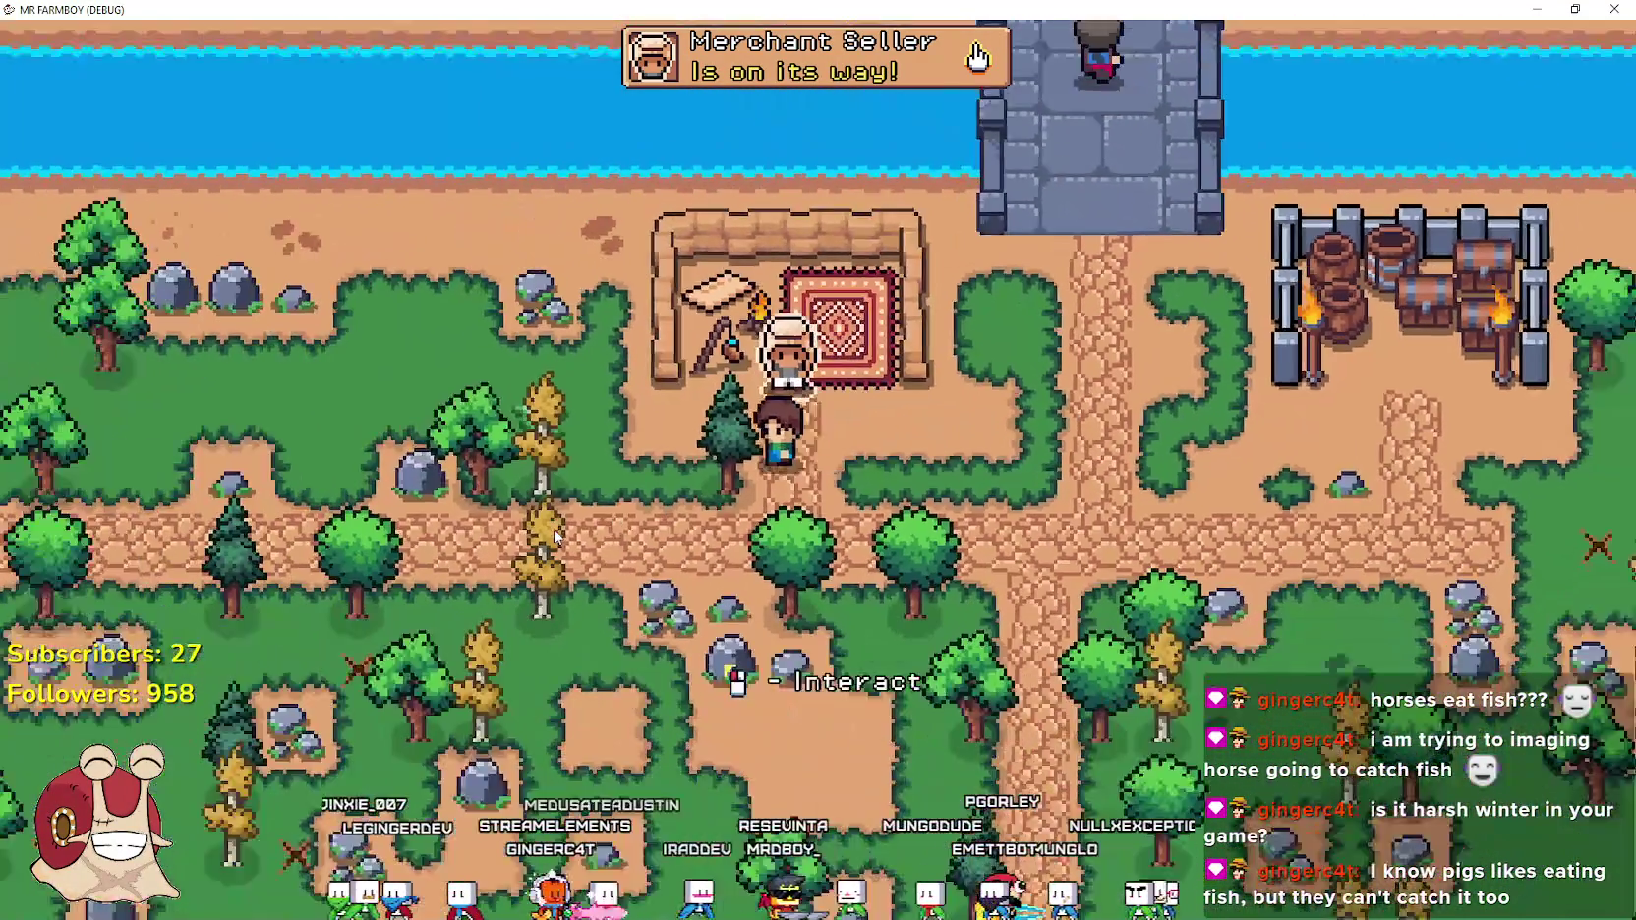
pyautogui.press('w')
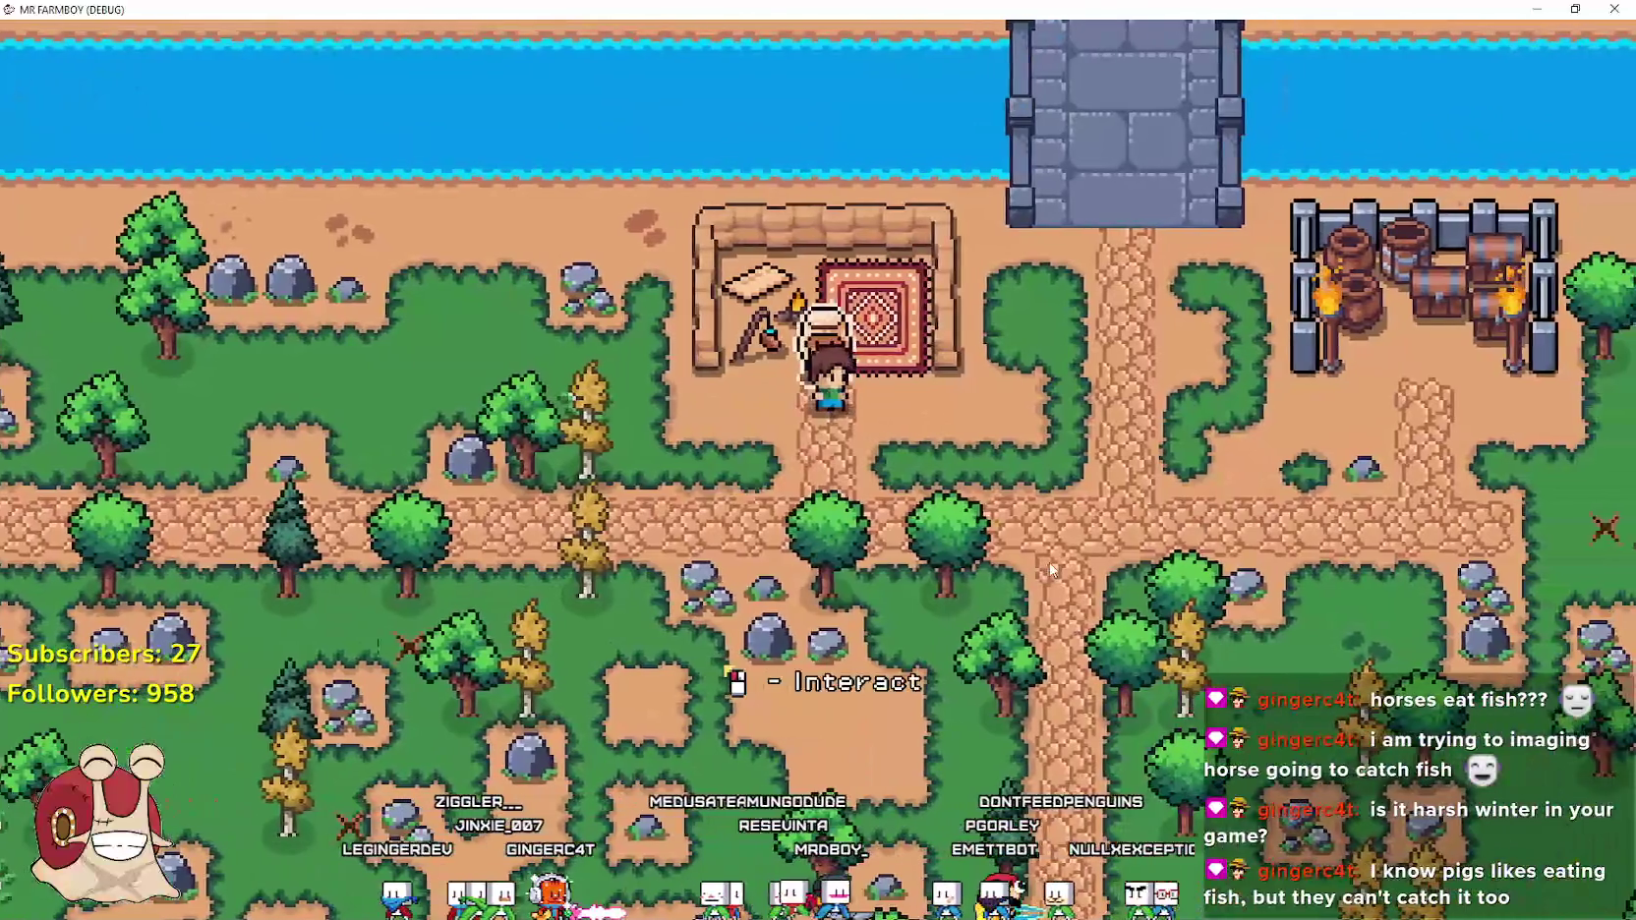
pyautogui.click(1052, 568)
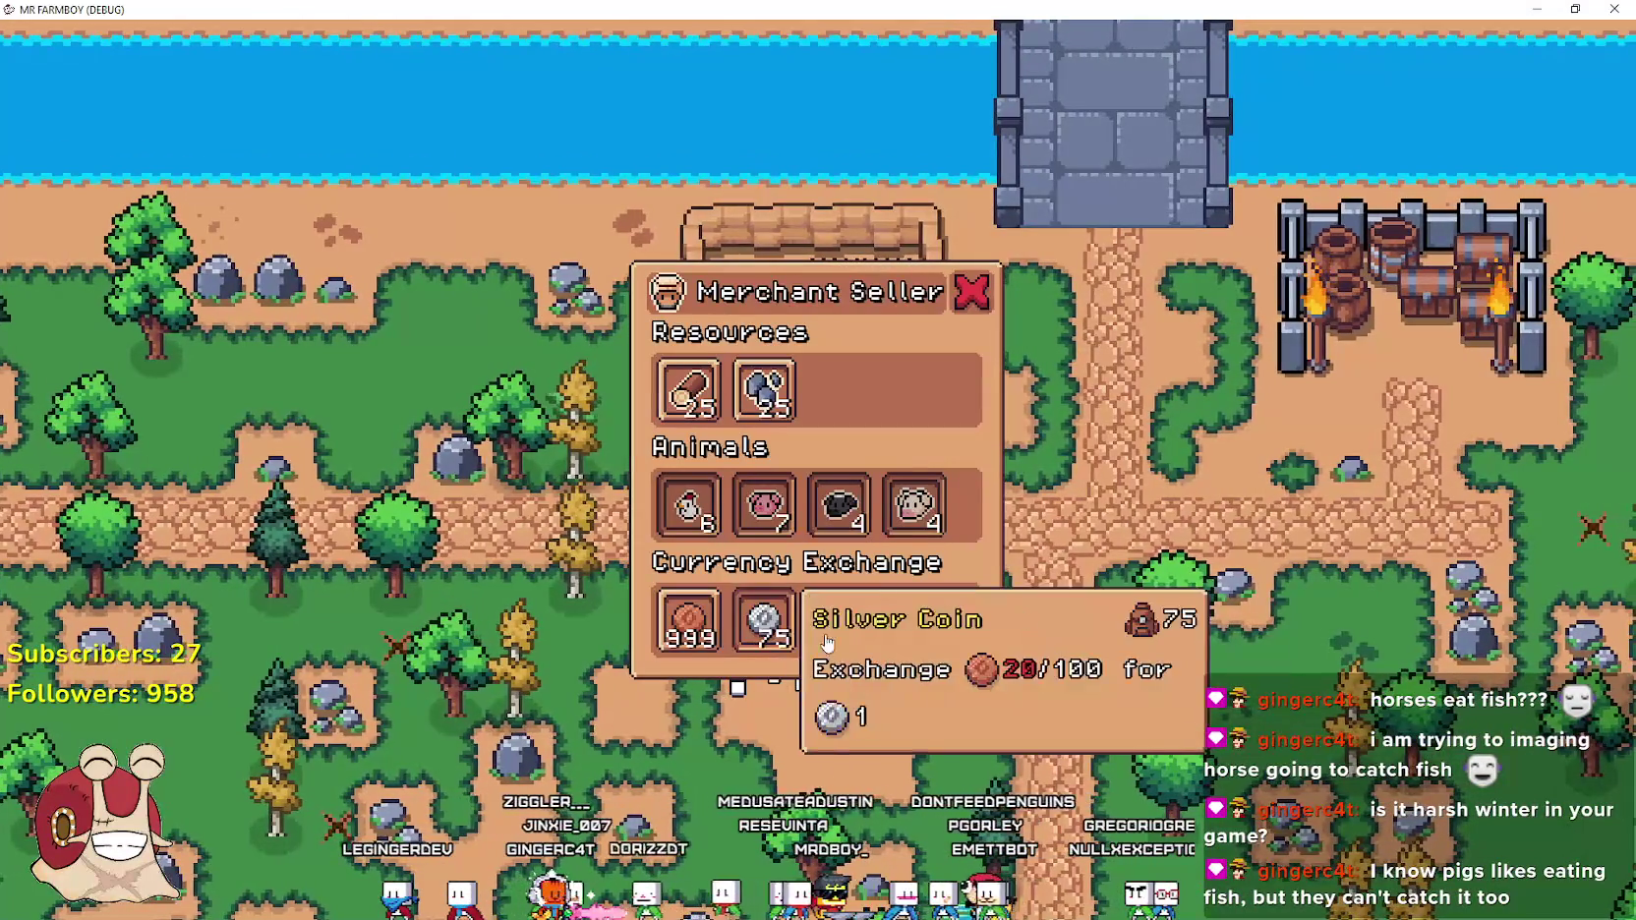
pyautogui.press('a')
# Fish at the river, then walk south and east back to the horse stable
pyautogui.press('w')
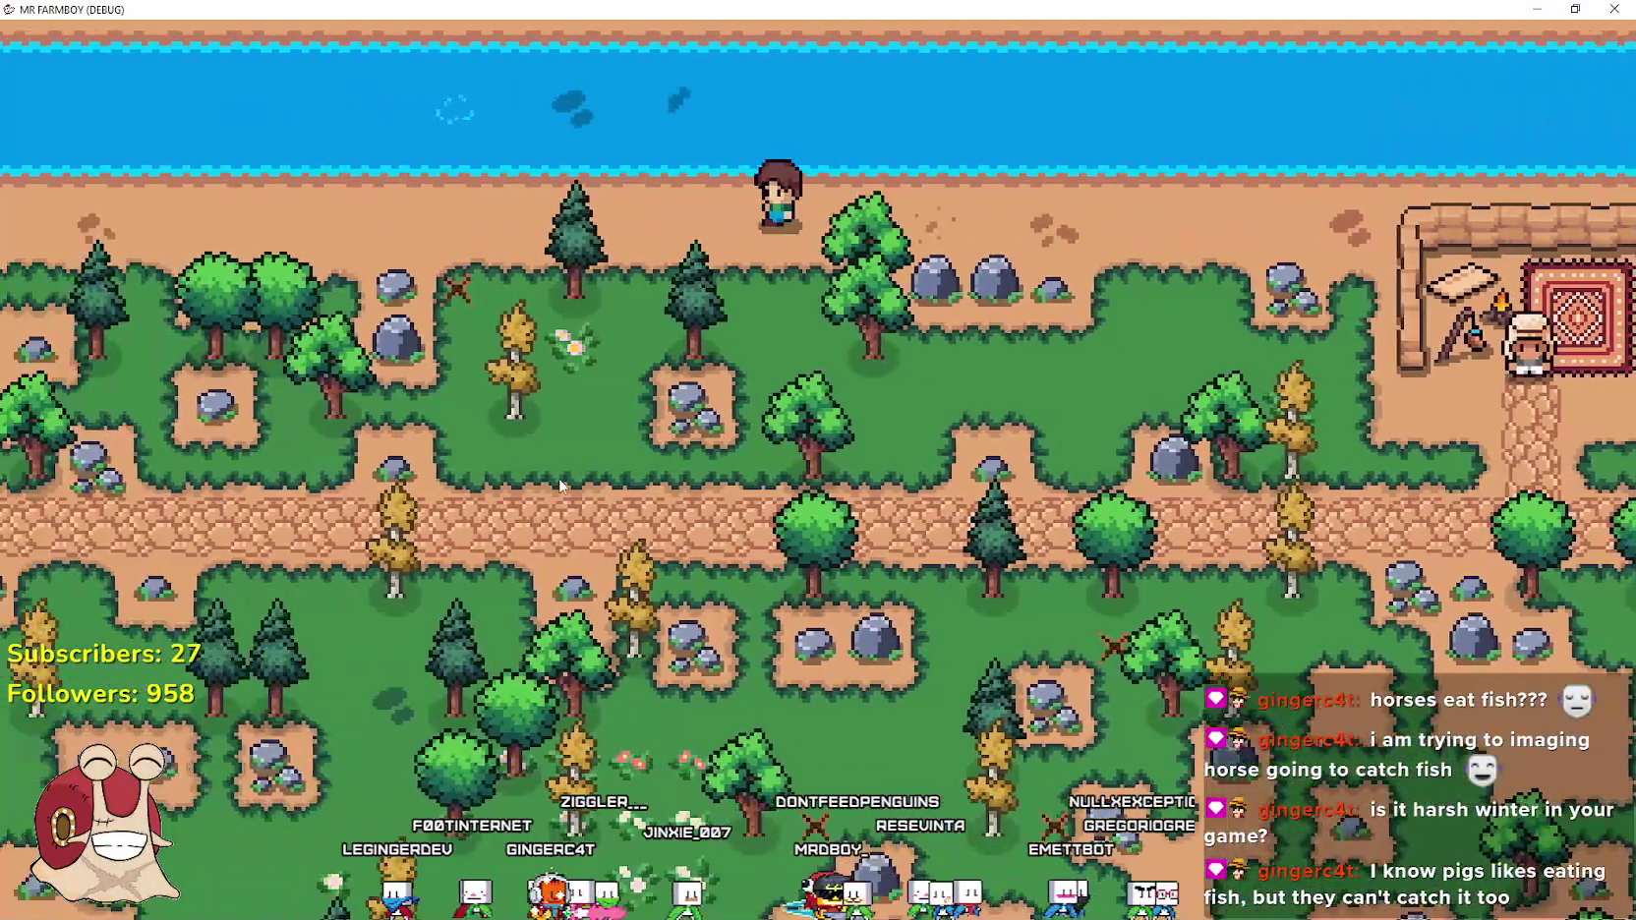
pyautogui.press('w')
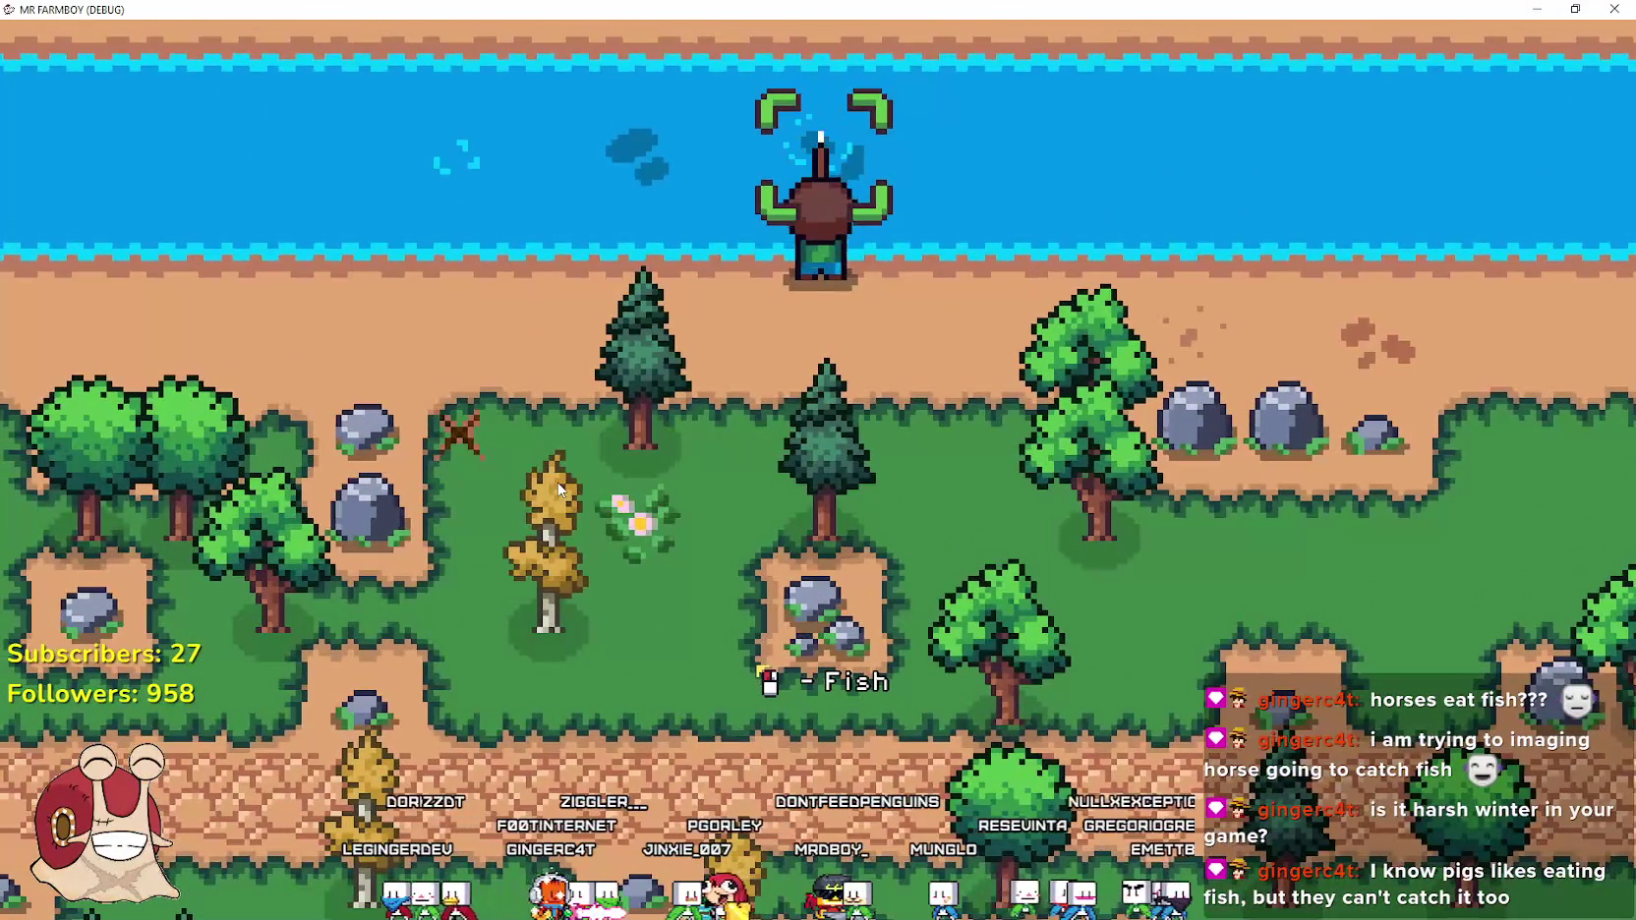
pyautogui.press('s')
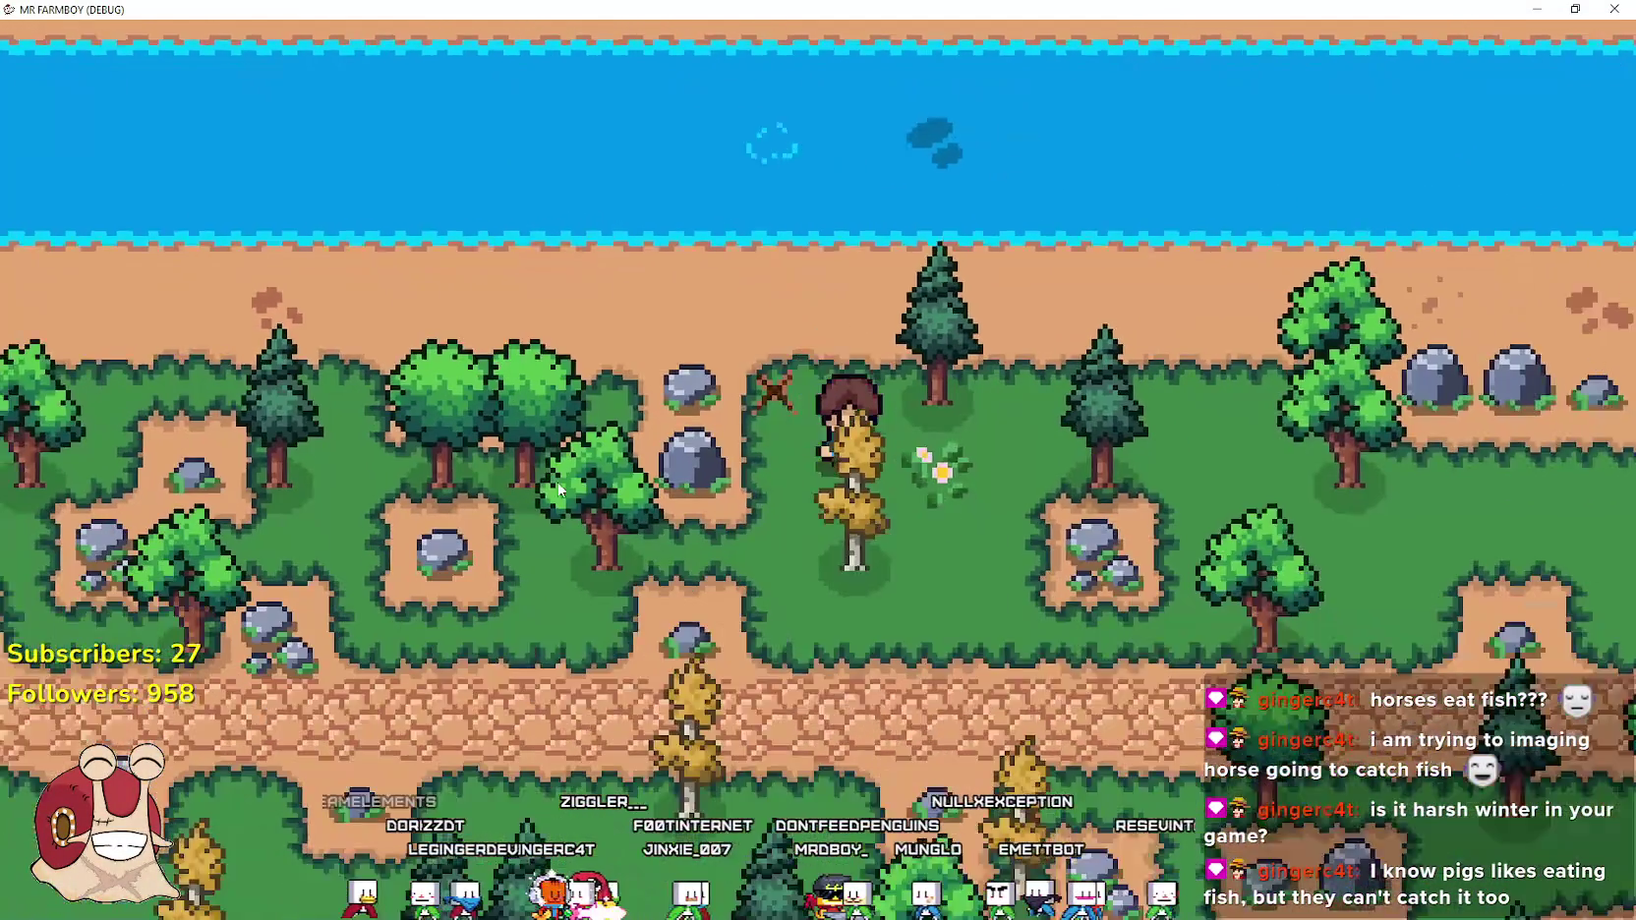
pyautogui.press('s')
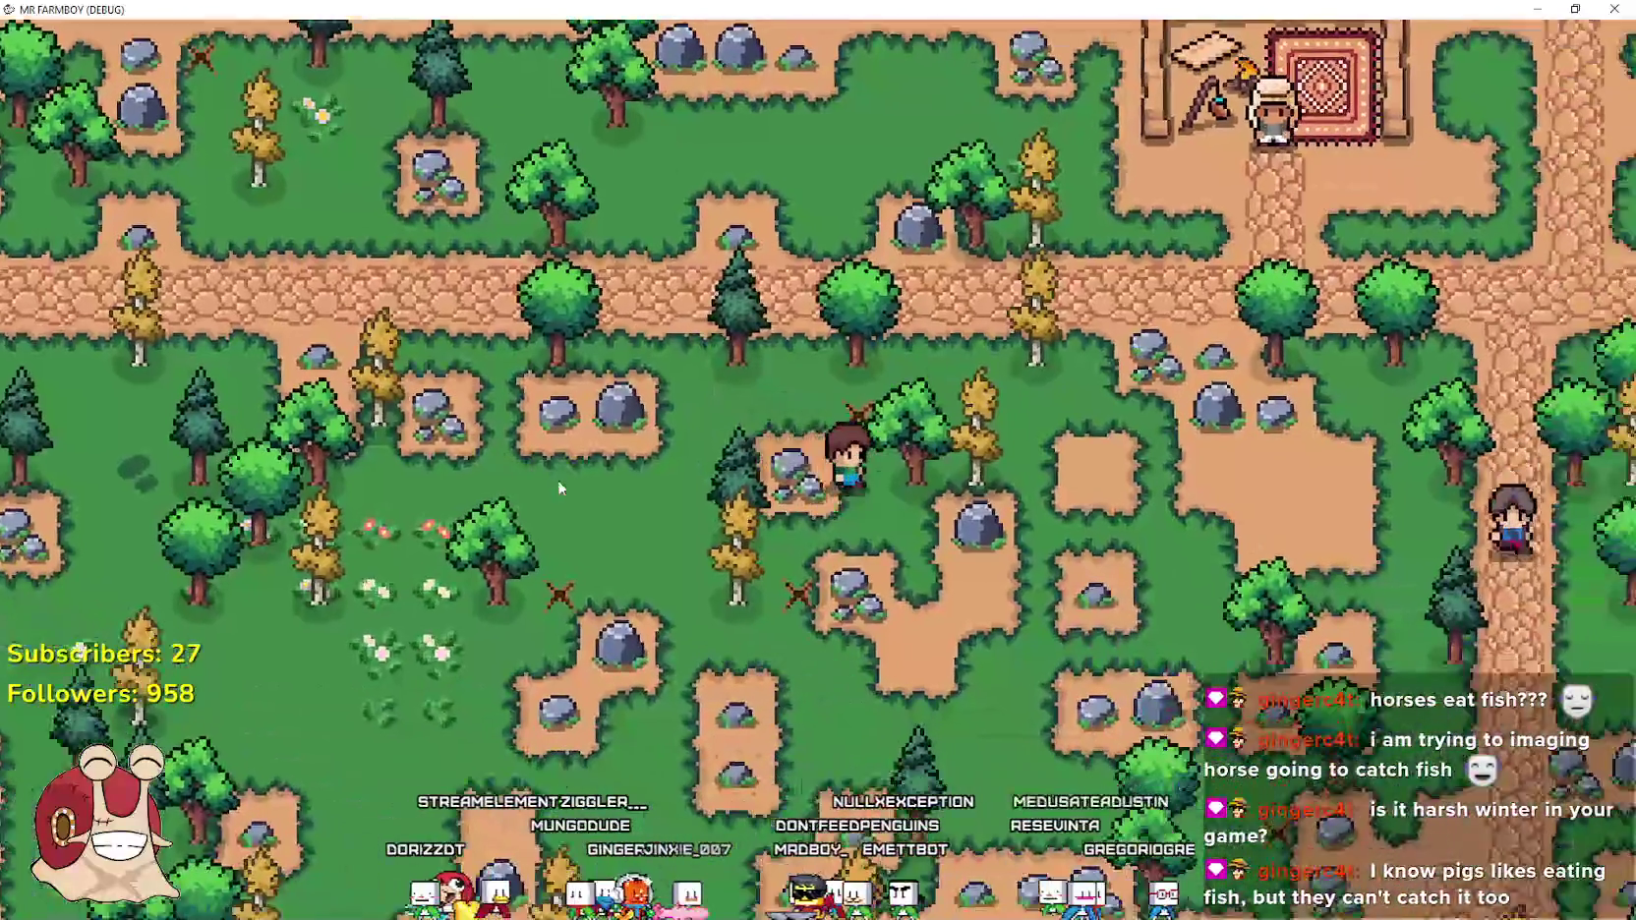
pyautogui.press('d')
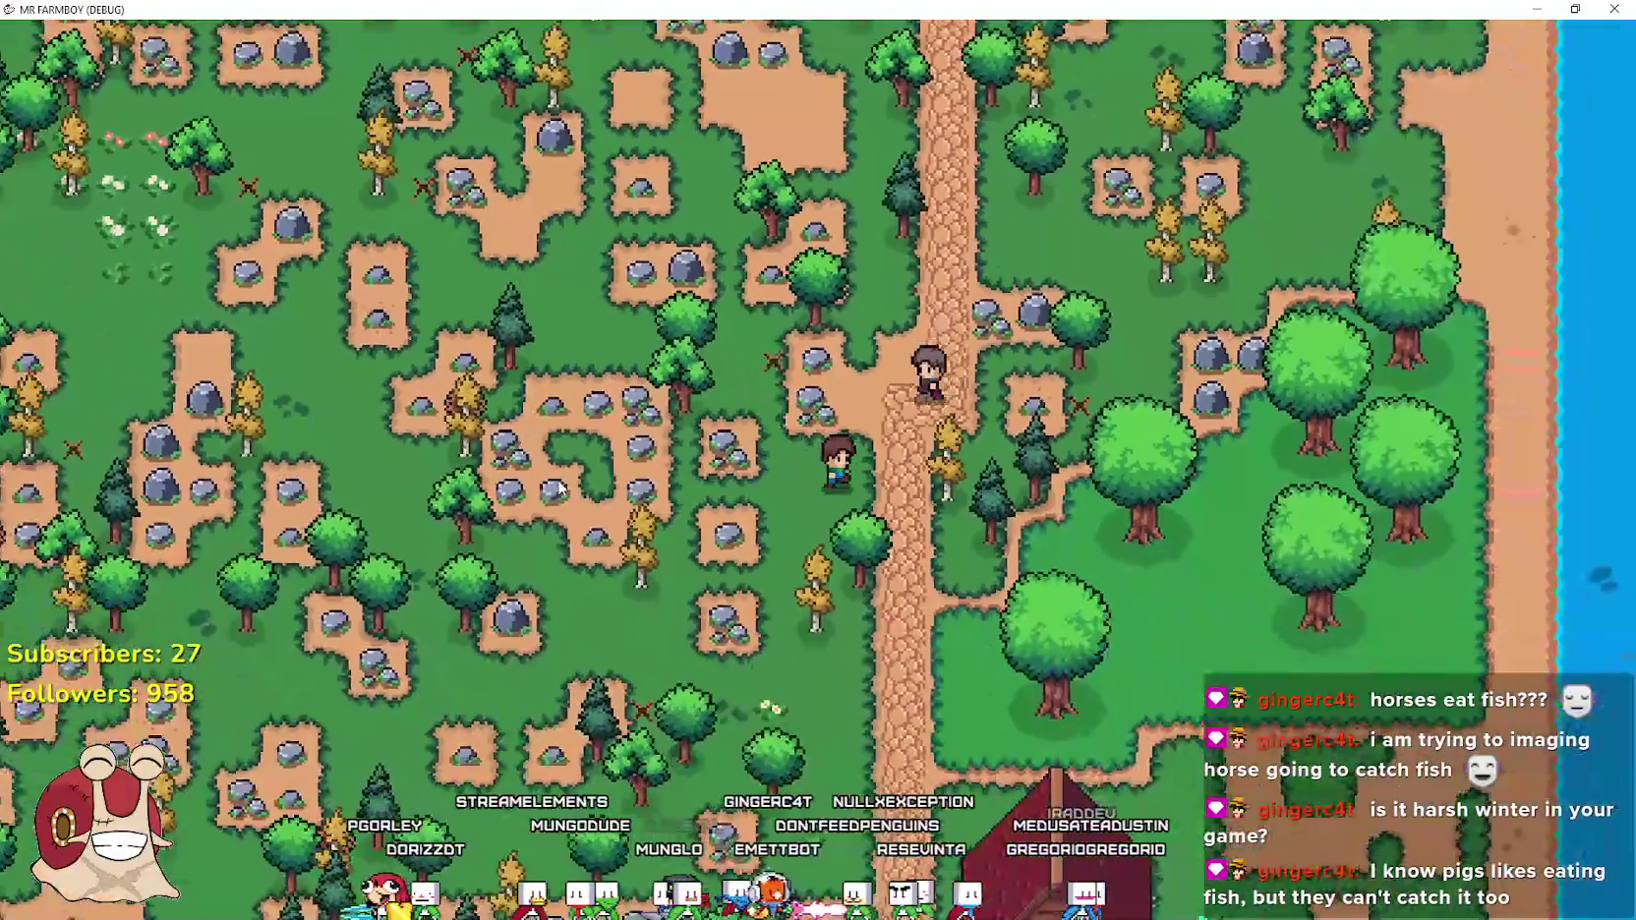
pyautogui.press('s')
pyautogui.press('d')
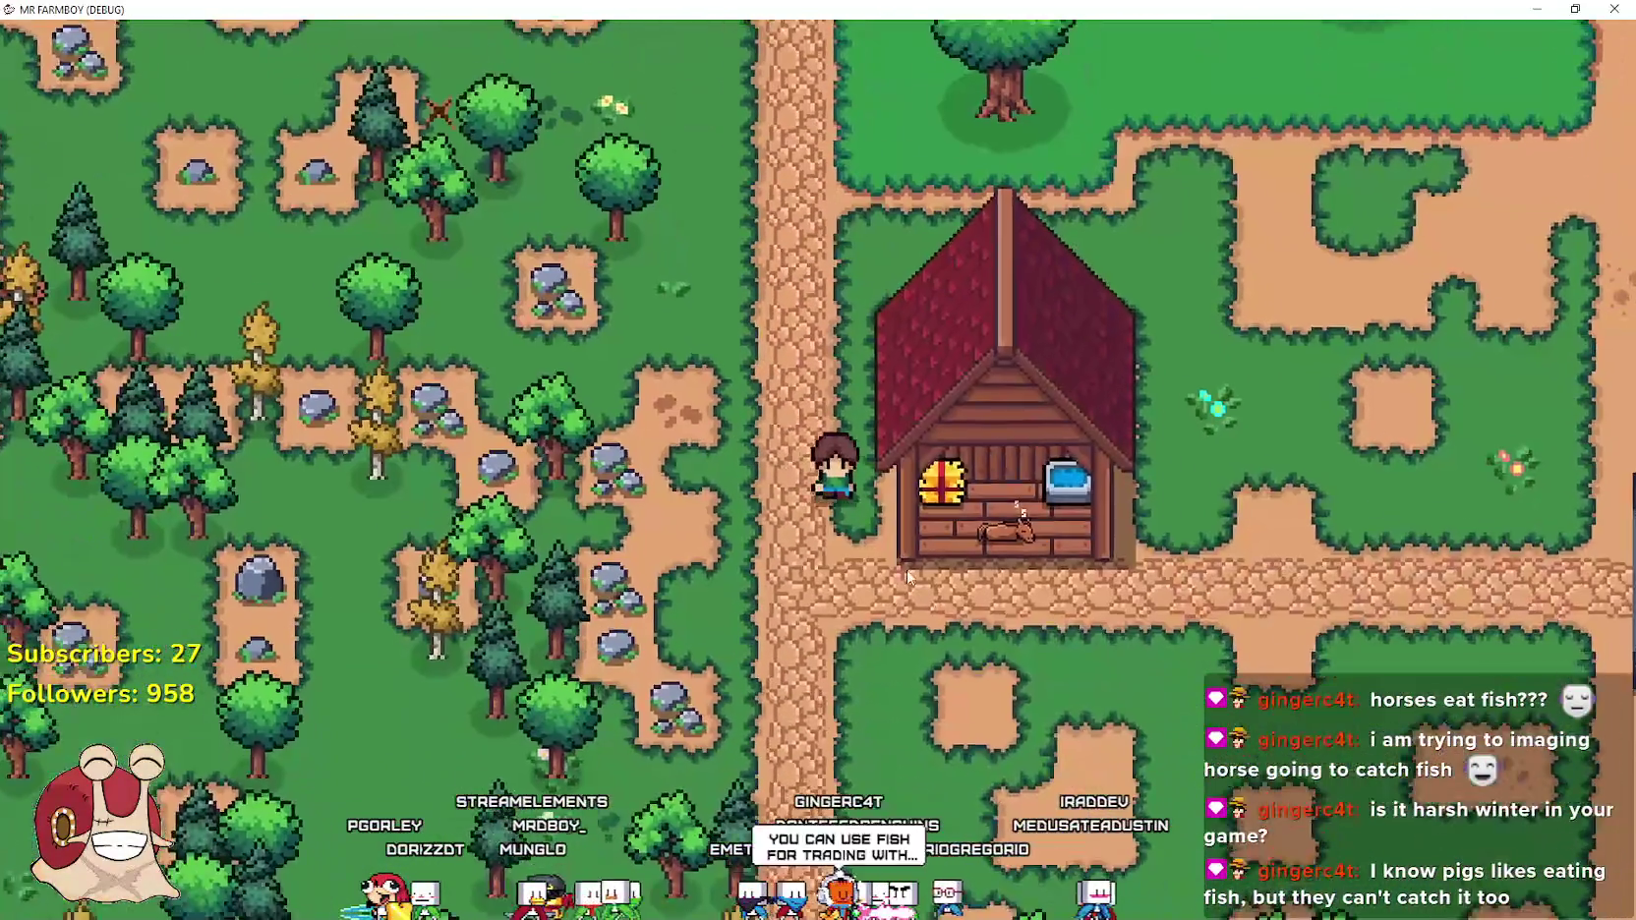
pyautogui.click(886, 501)
pyautogui.moveTo(664, 339)
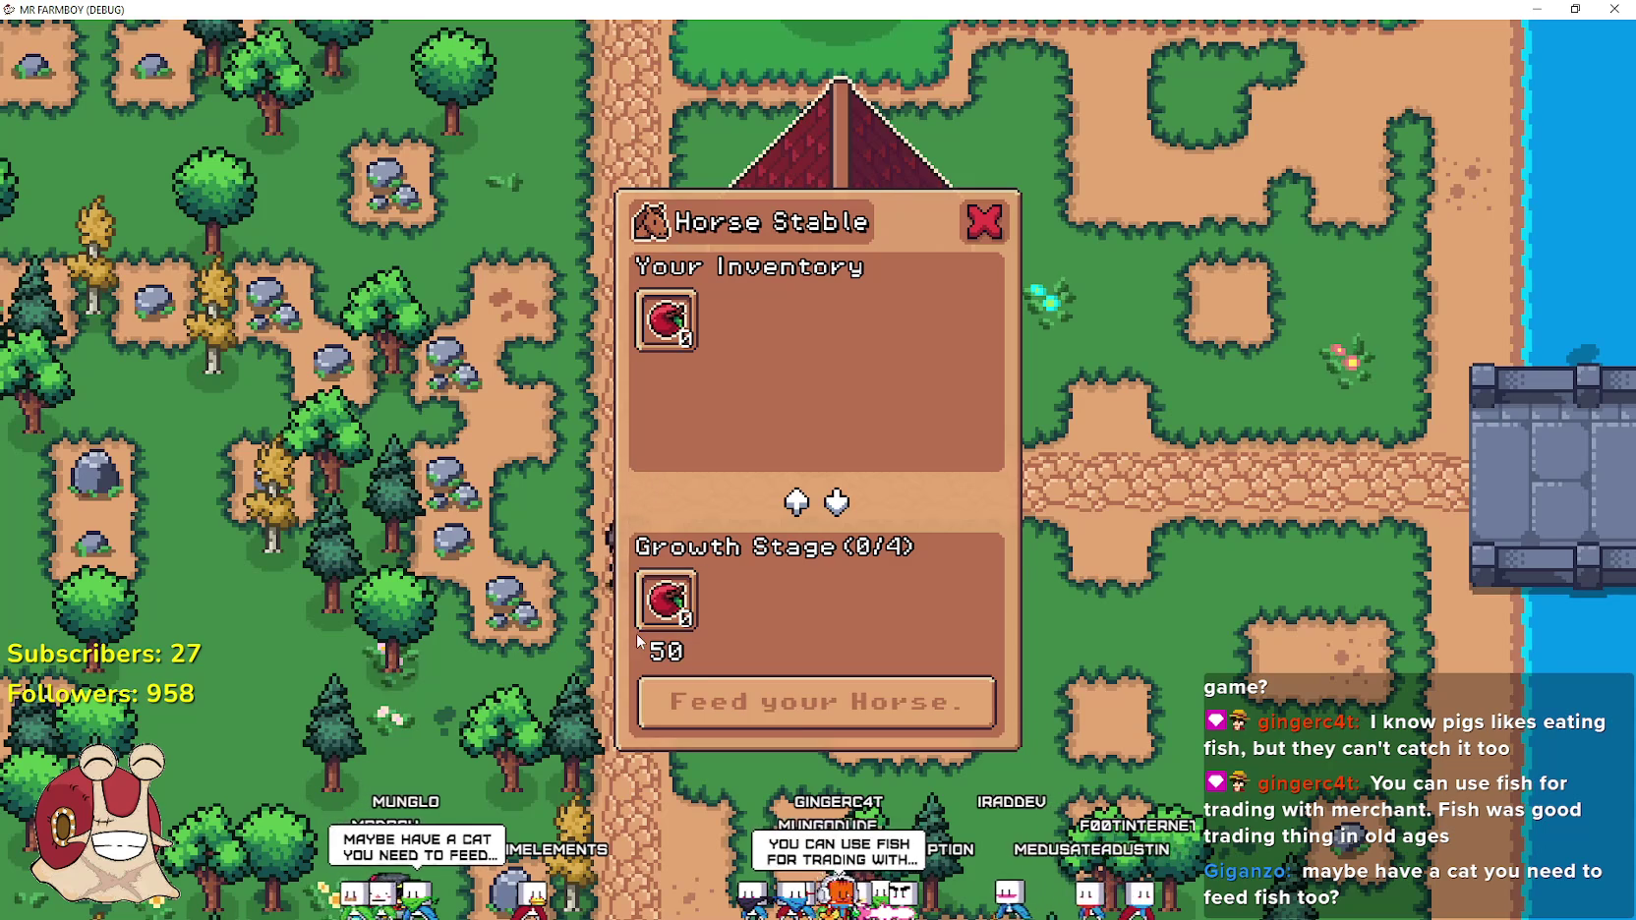
pyautogui.click(984, 223)
pyautogui.press('d')
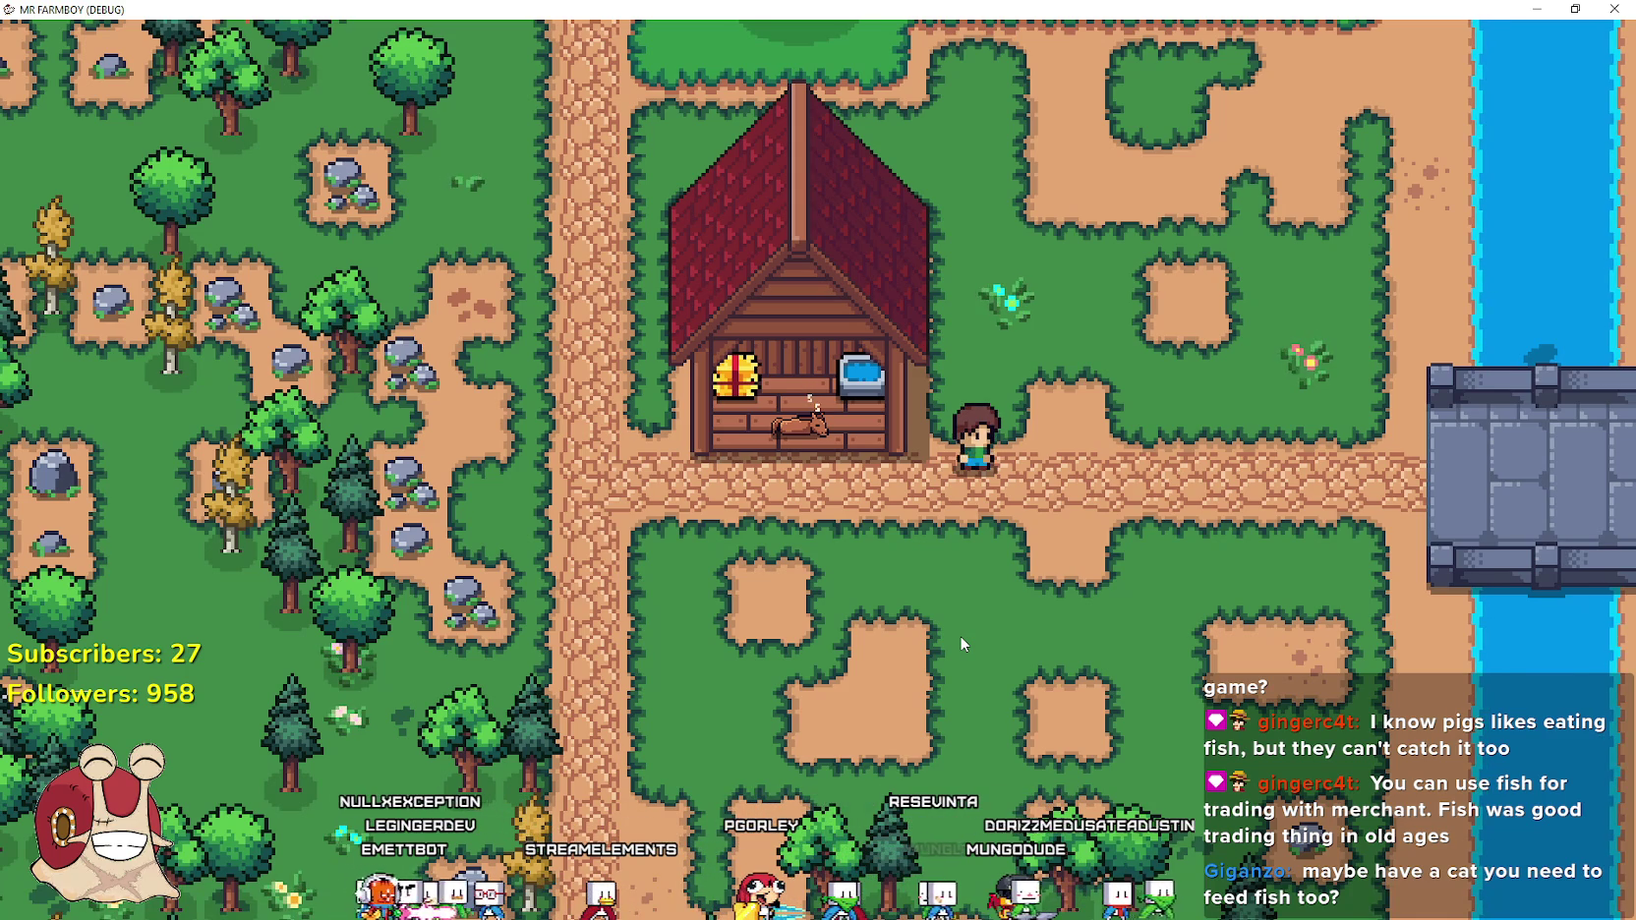
pyautogui.press('a')
pyautogui.press('e')
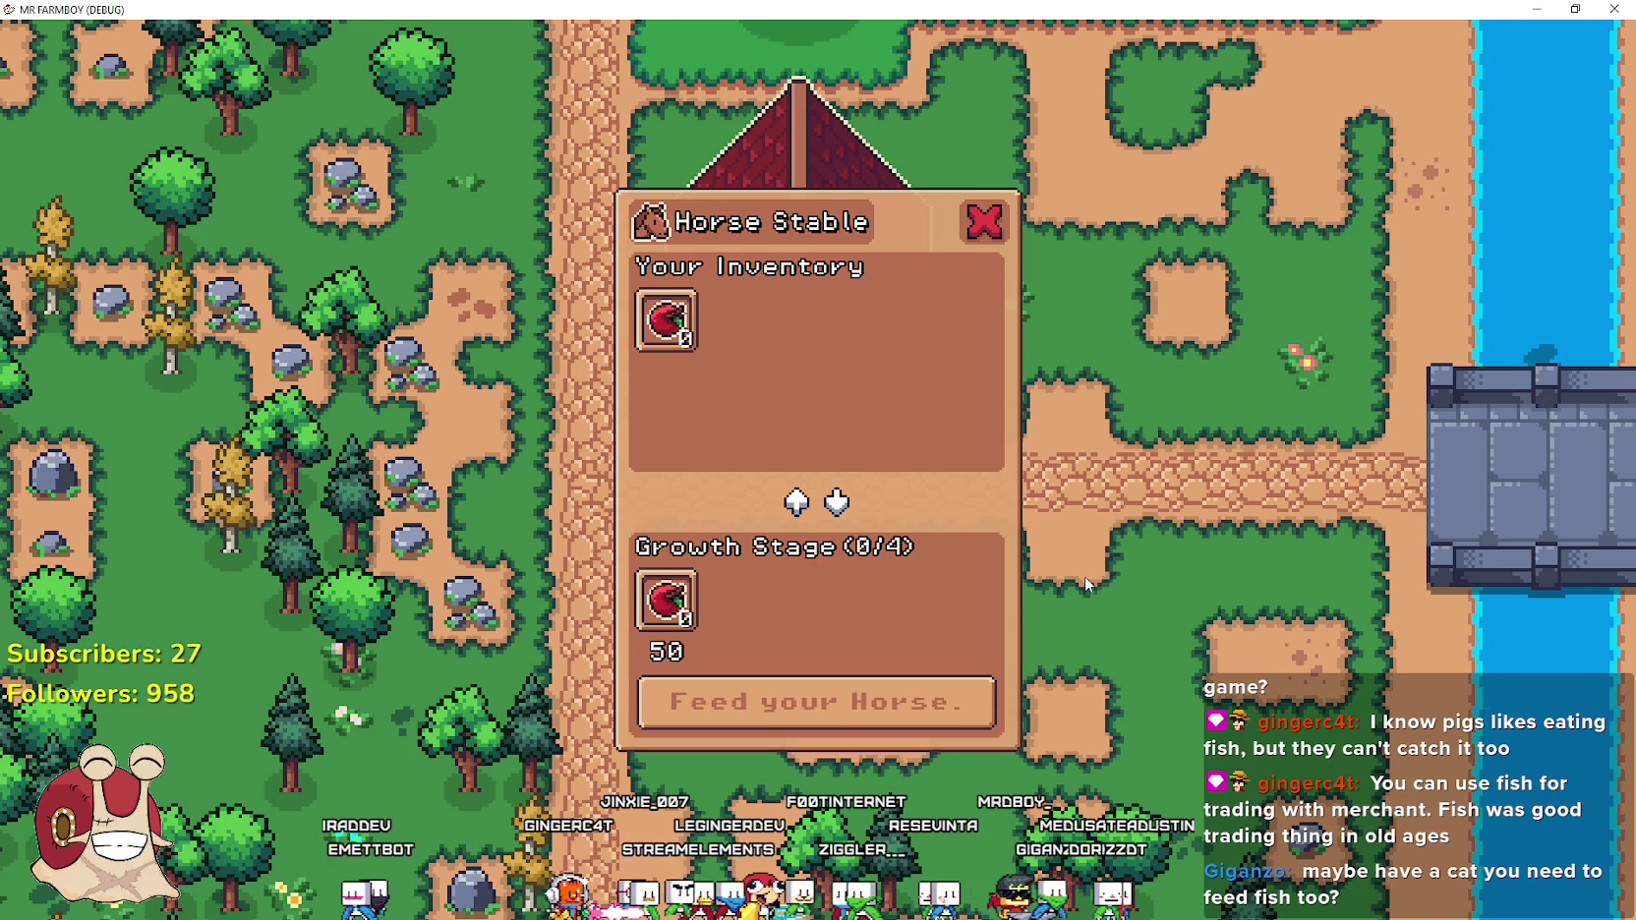
pyautogui.press('Escape')
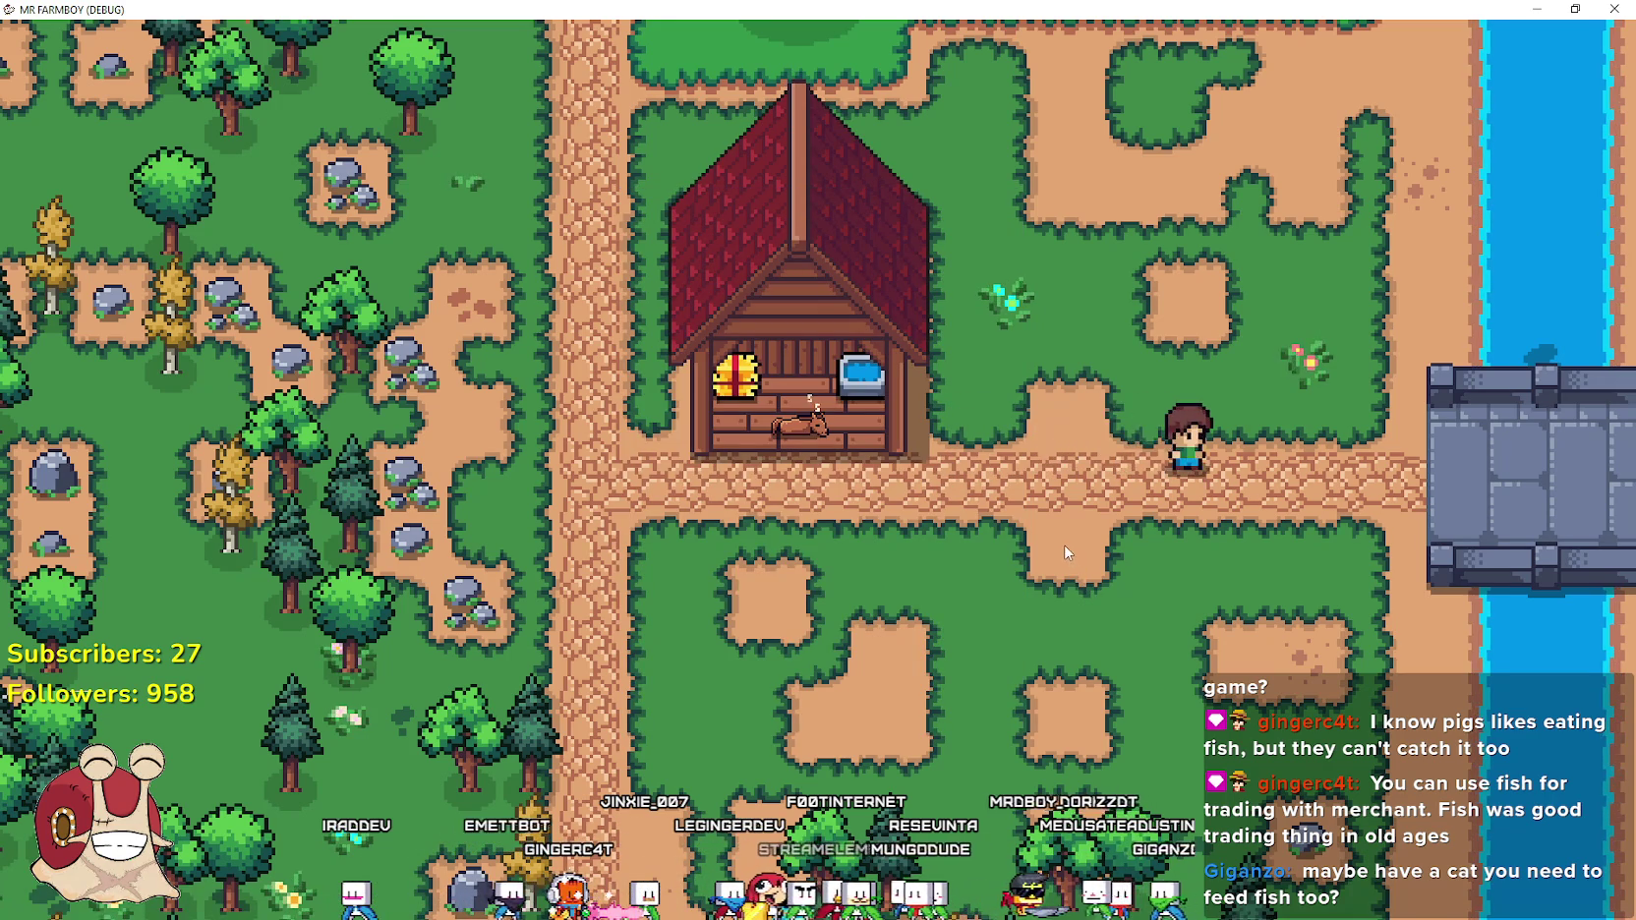
# Walk through the rocky forest and up the cobblestone path to the rock by the pine
pyautogui.press('a')
pyautogui.press('w')
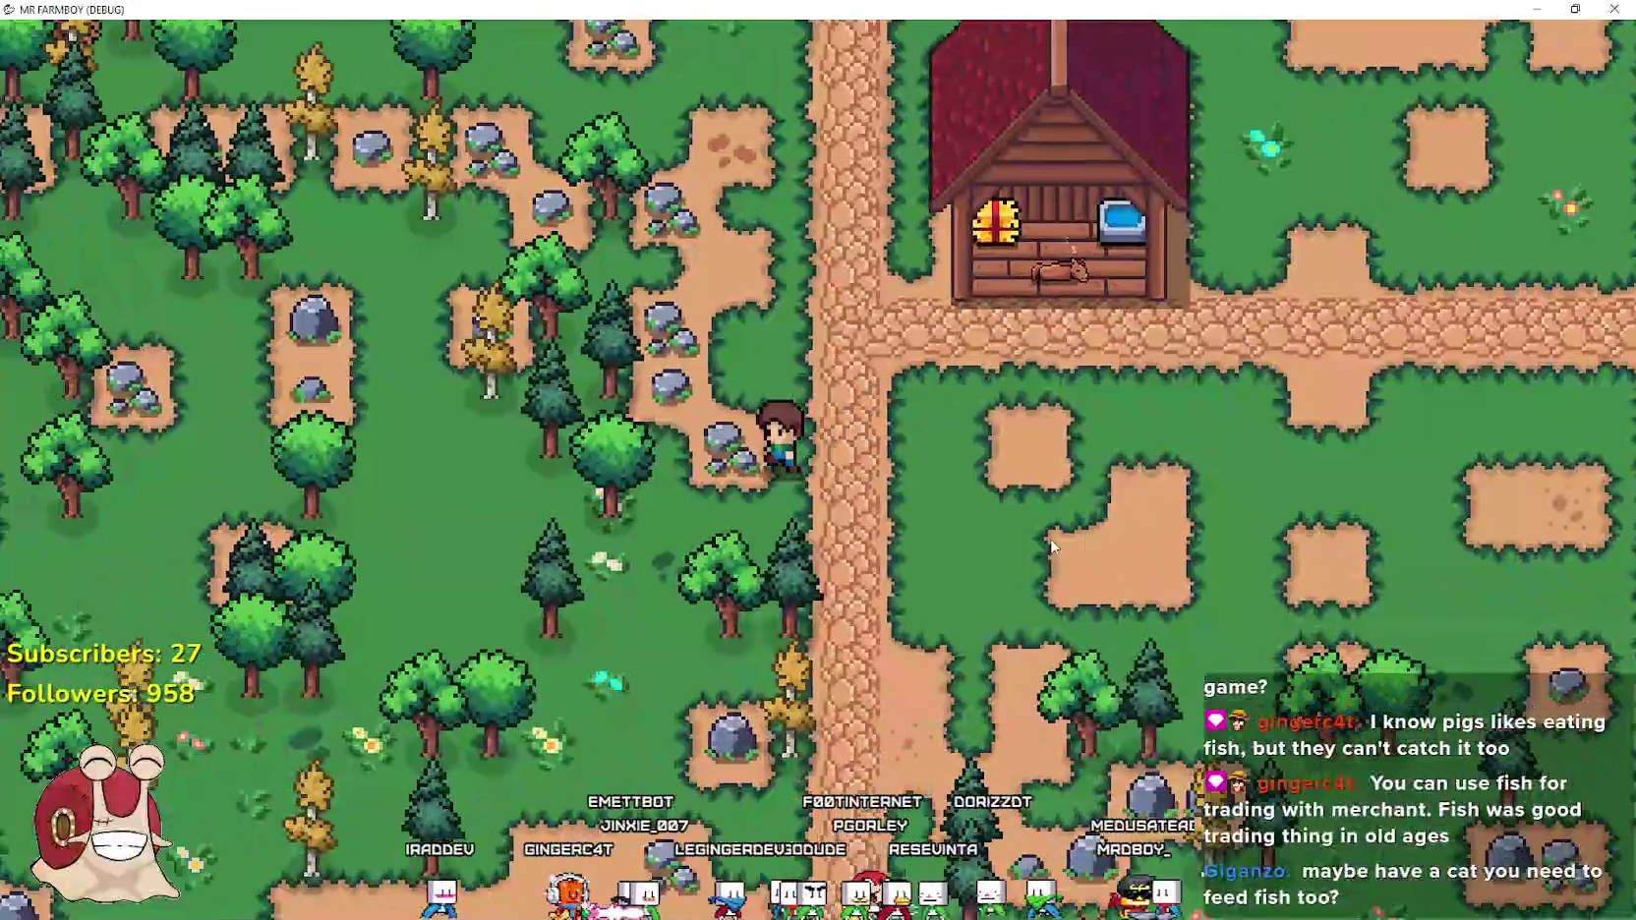
pyautogui.press('w')
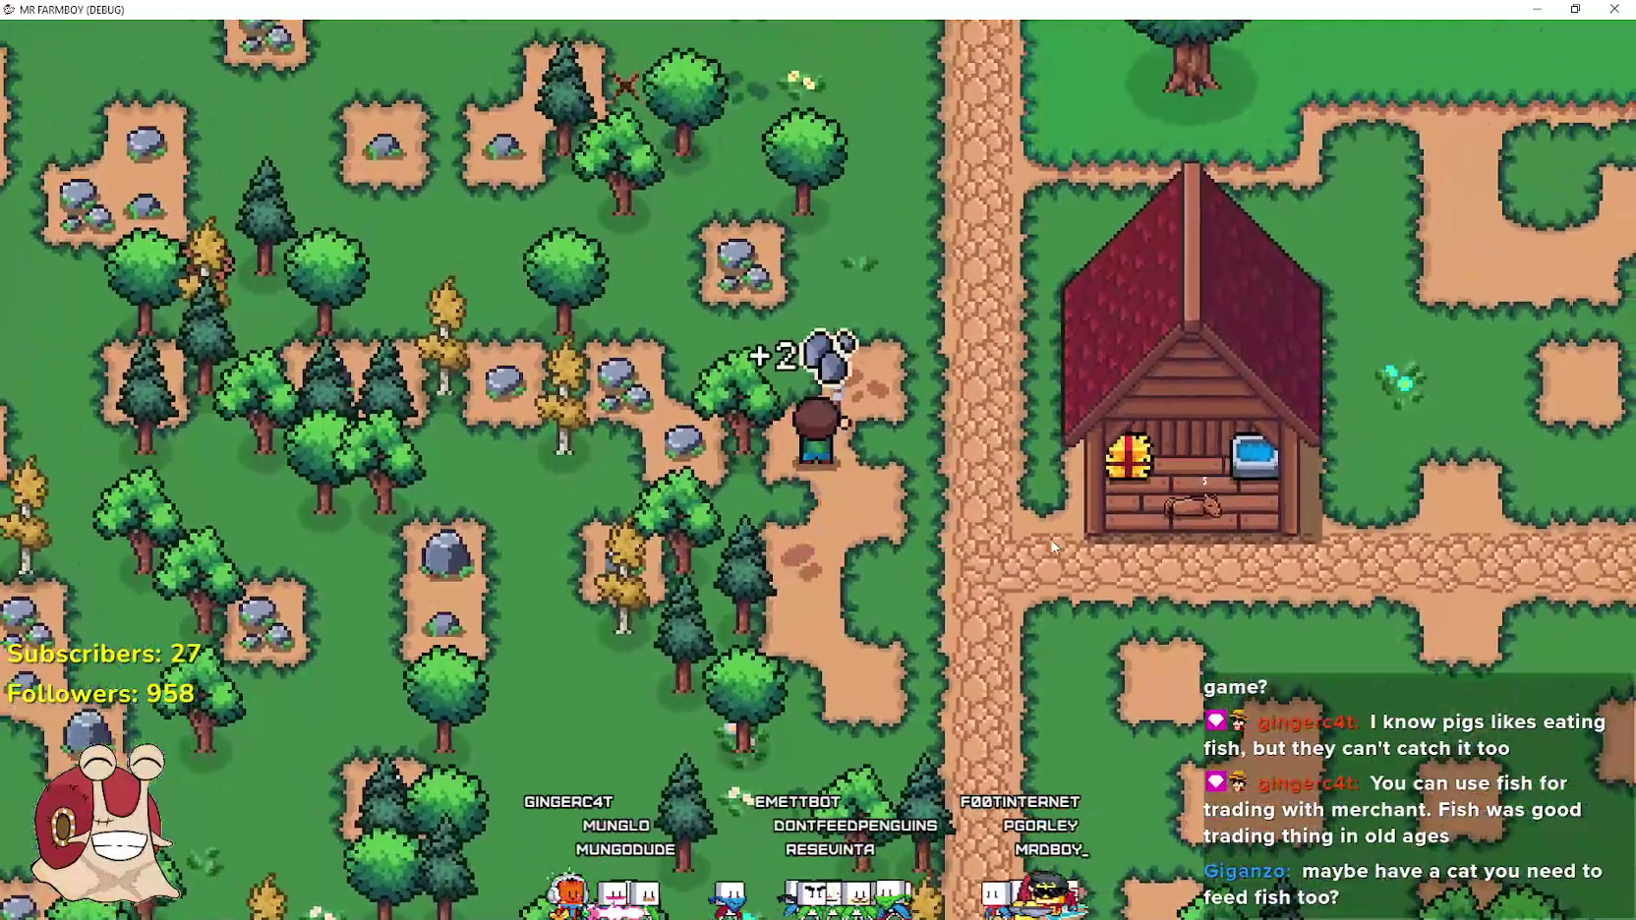
pyautogui.press('d')
pyautogui.press('w')
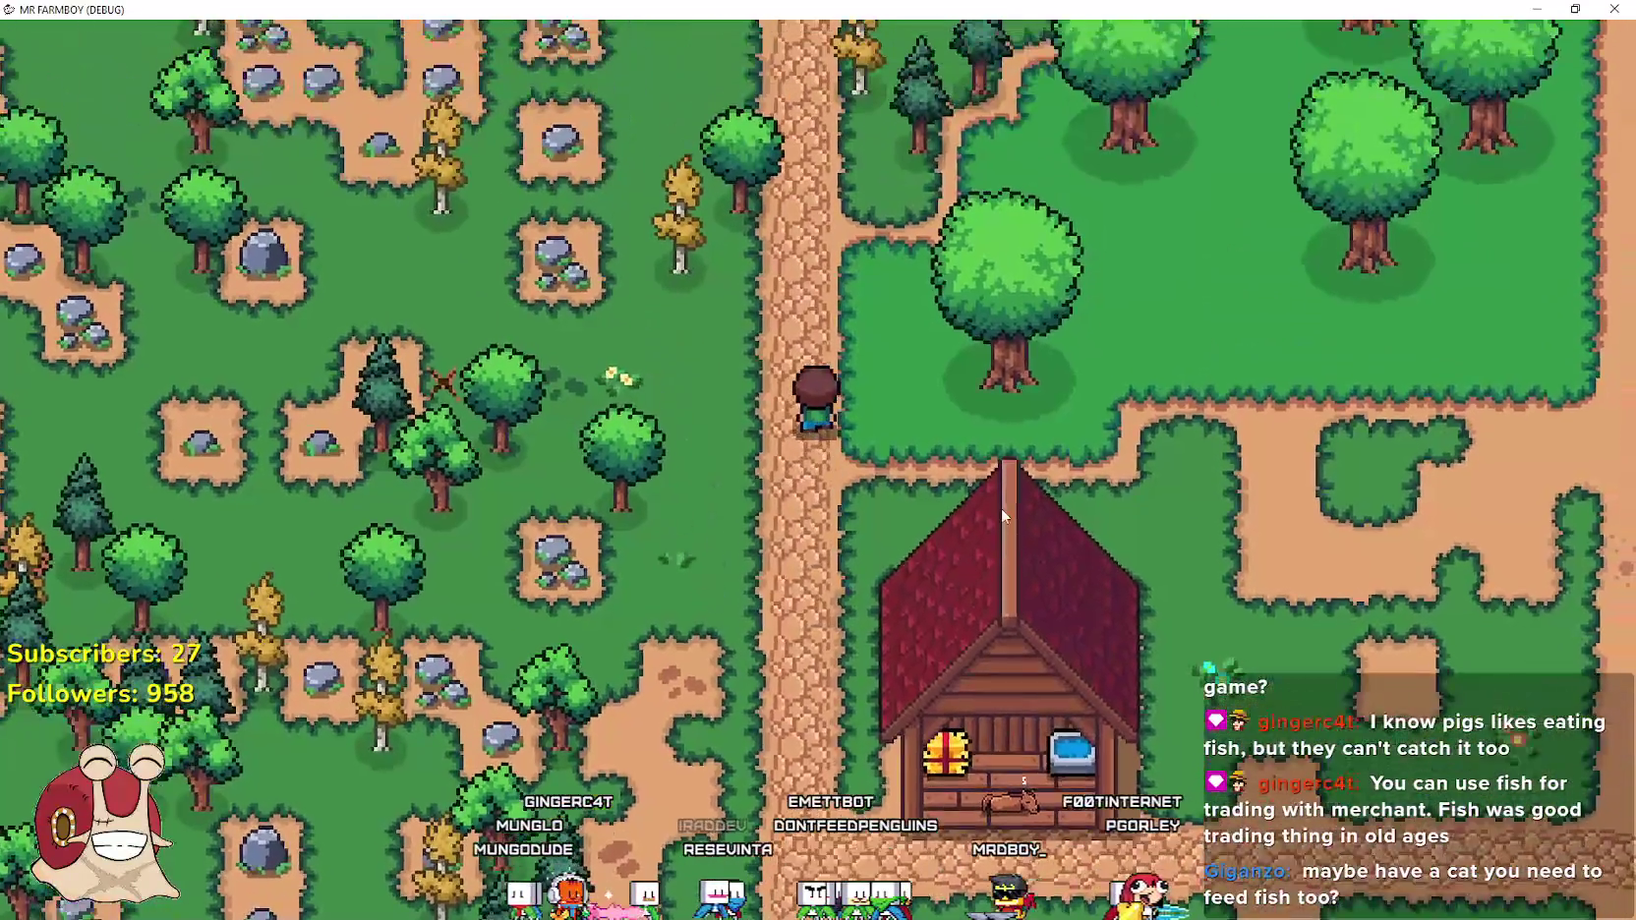
pyautogui.press('w')
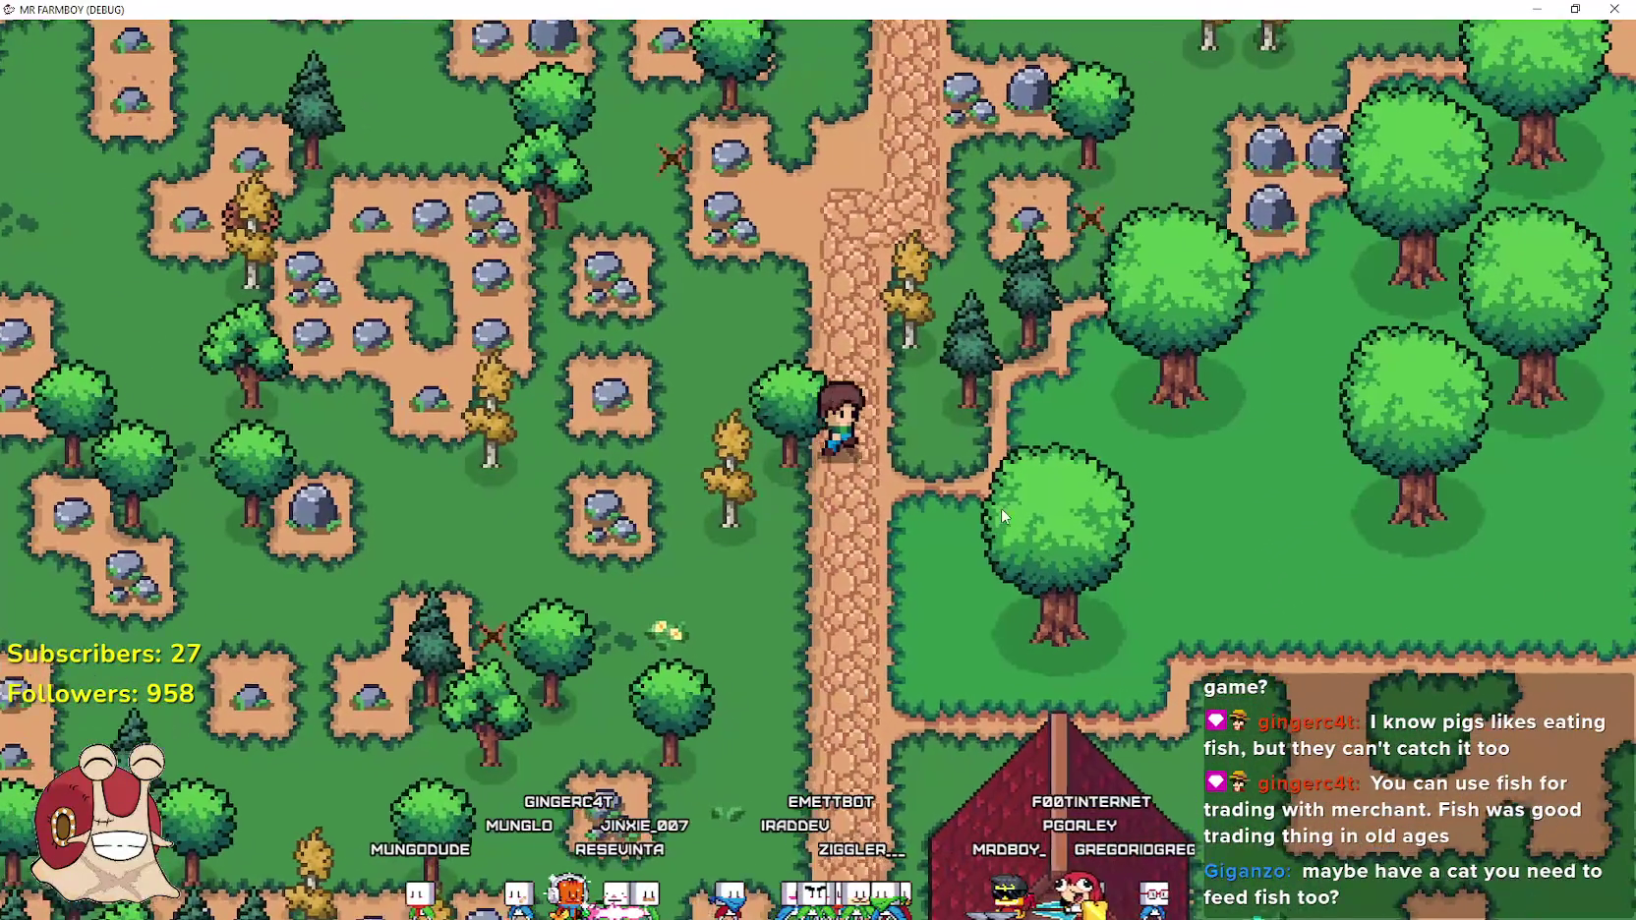
pyautogui.press('d')
pyautogui.press('w')
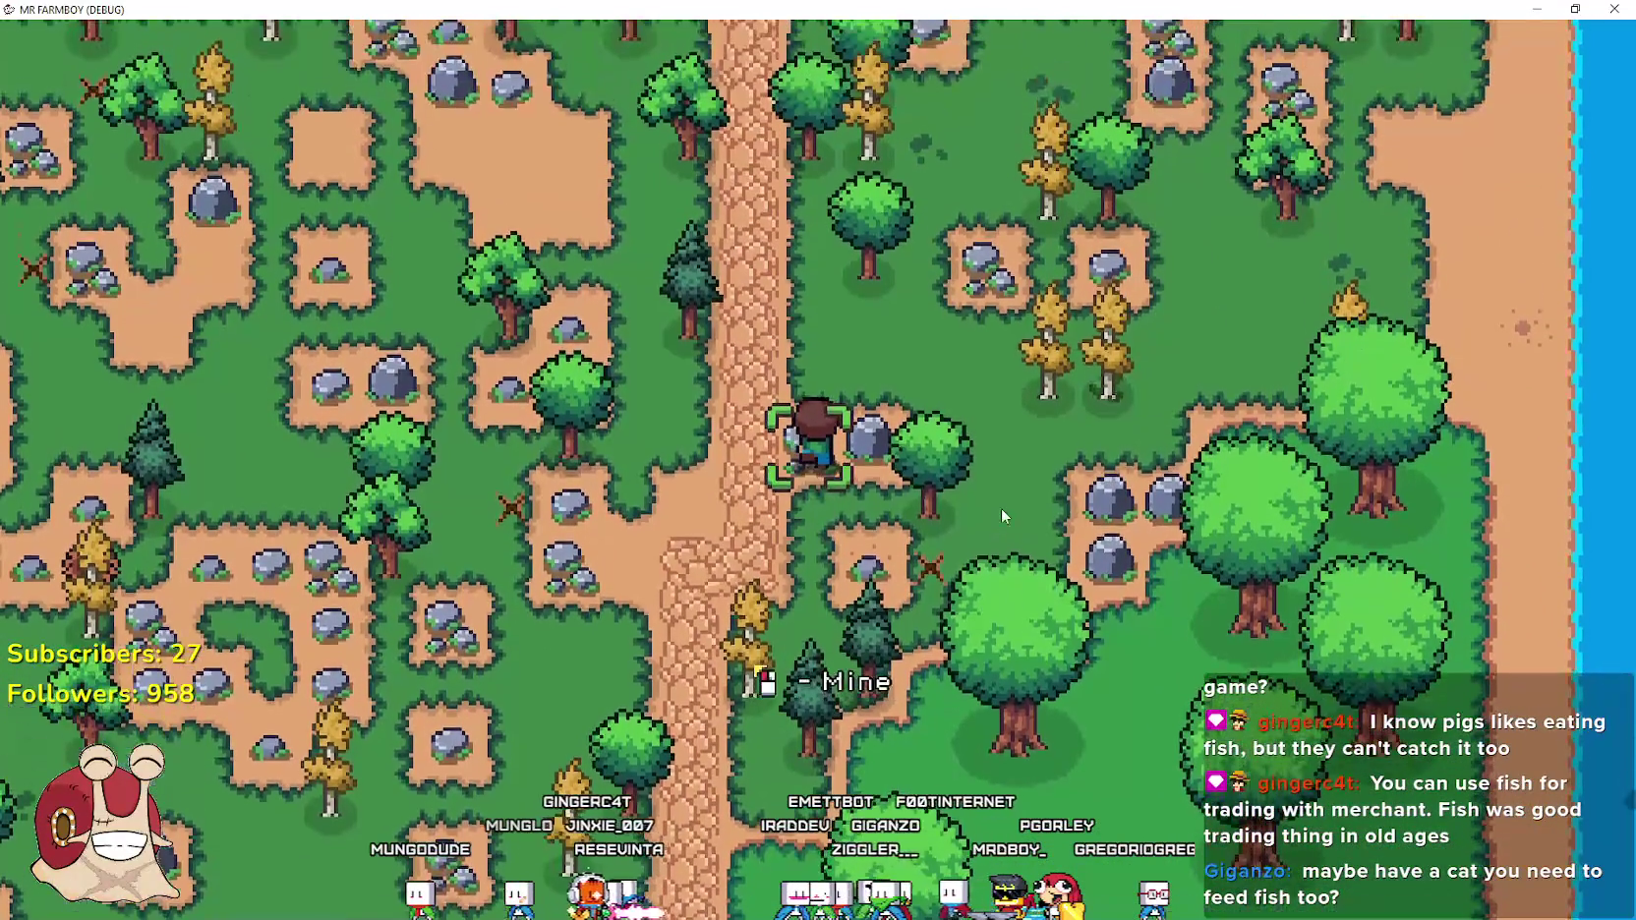
# Head to the crossroads by the merchant, chopping a tree and breaking a rock on the road
pyautogui.press('a')
pyautogui.press('w')
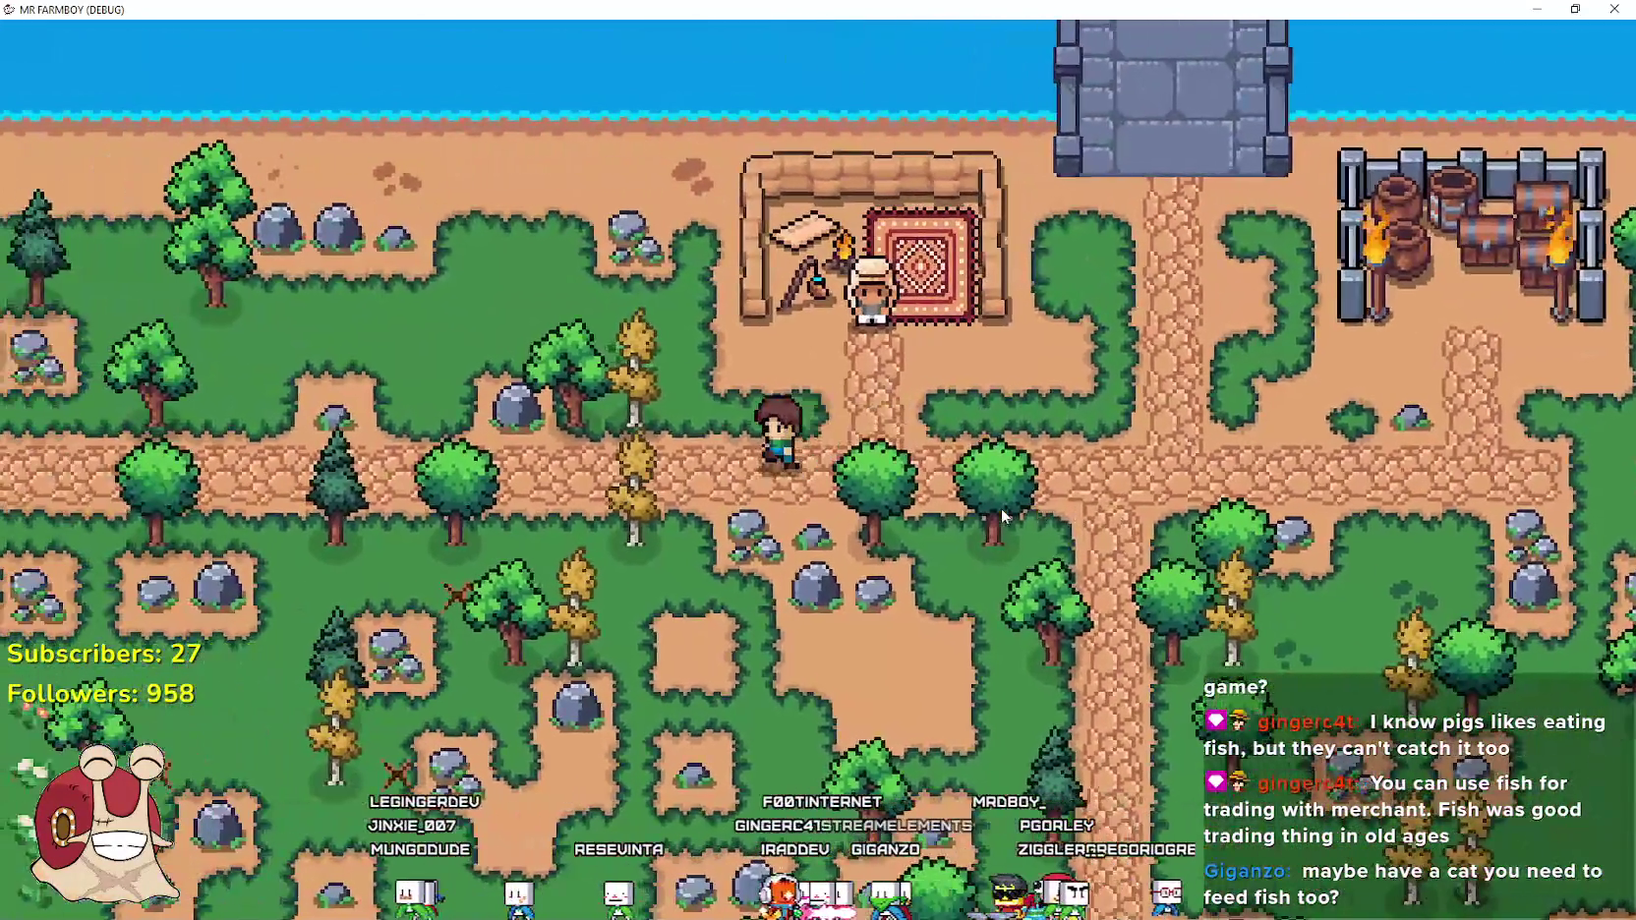
pyautogui.press('a')
pyautogui.press('space')
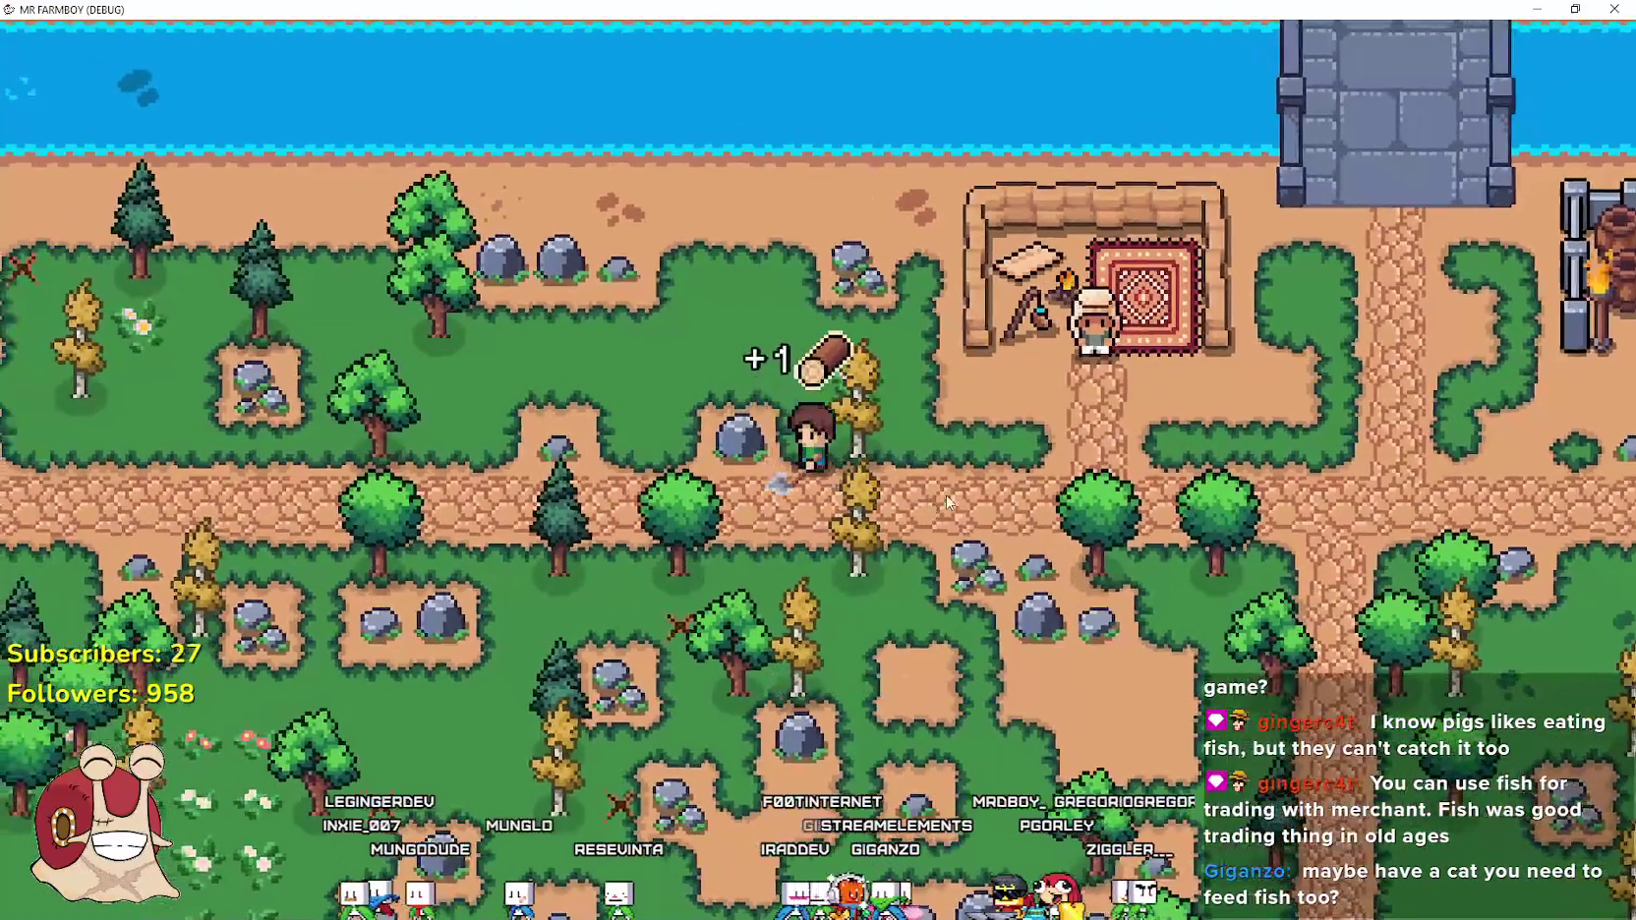
pyautogui.press('a')
pyautogui.press('space')
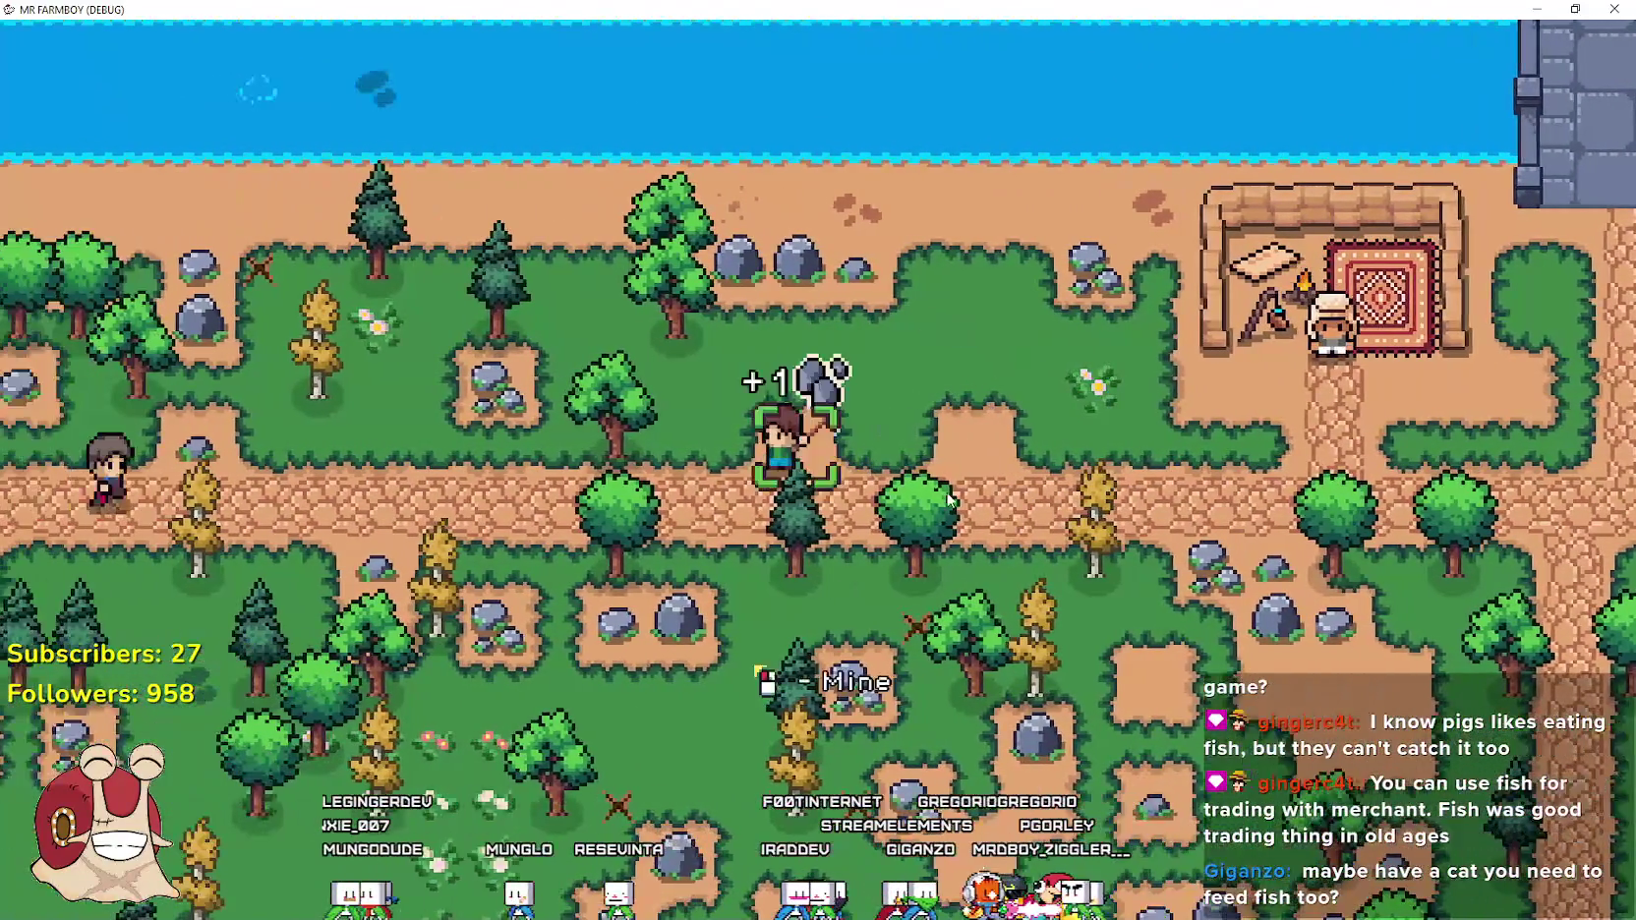
# Mine a rock for stone, then walk toward the merchant and chop a tree for a log
pyautogui.press('a')
pyautogui.press('w')
pyautogui.press('space')
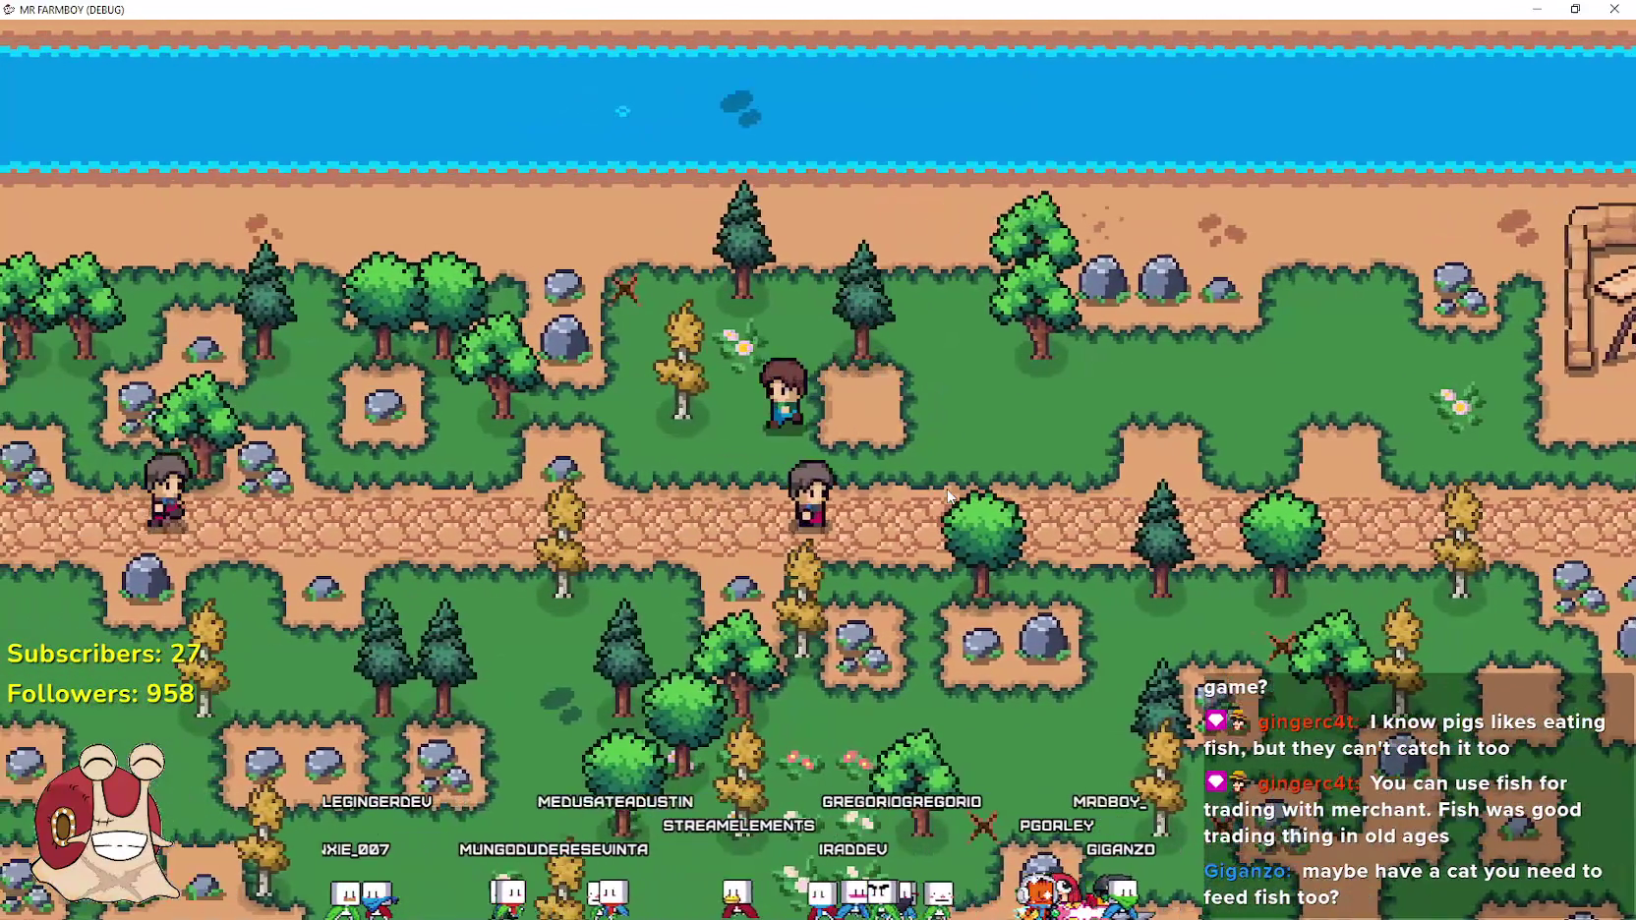
pyautogui.press('d')
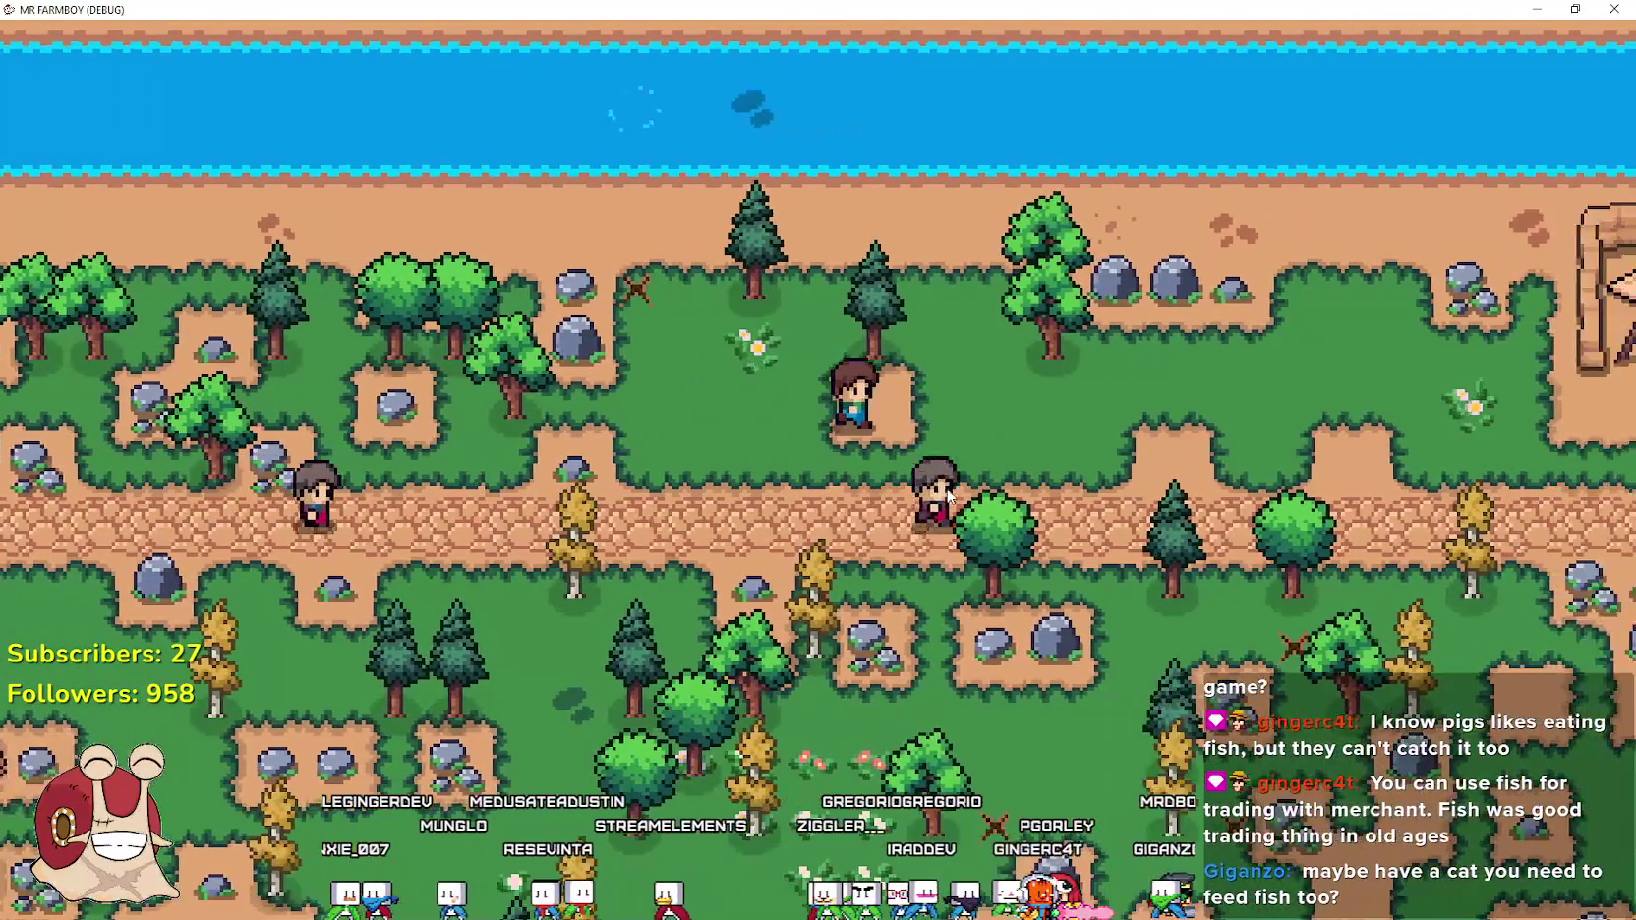
pyautogui.press('d')
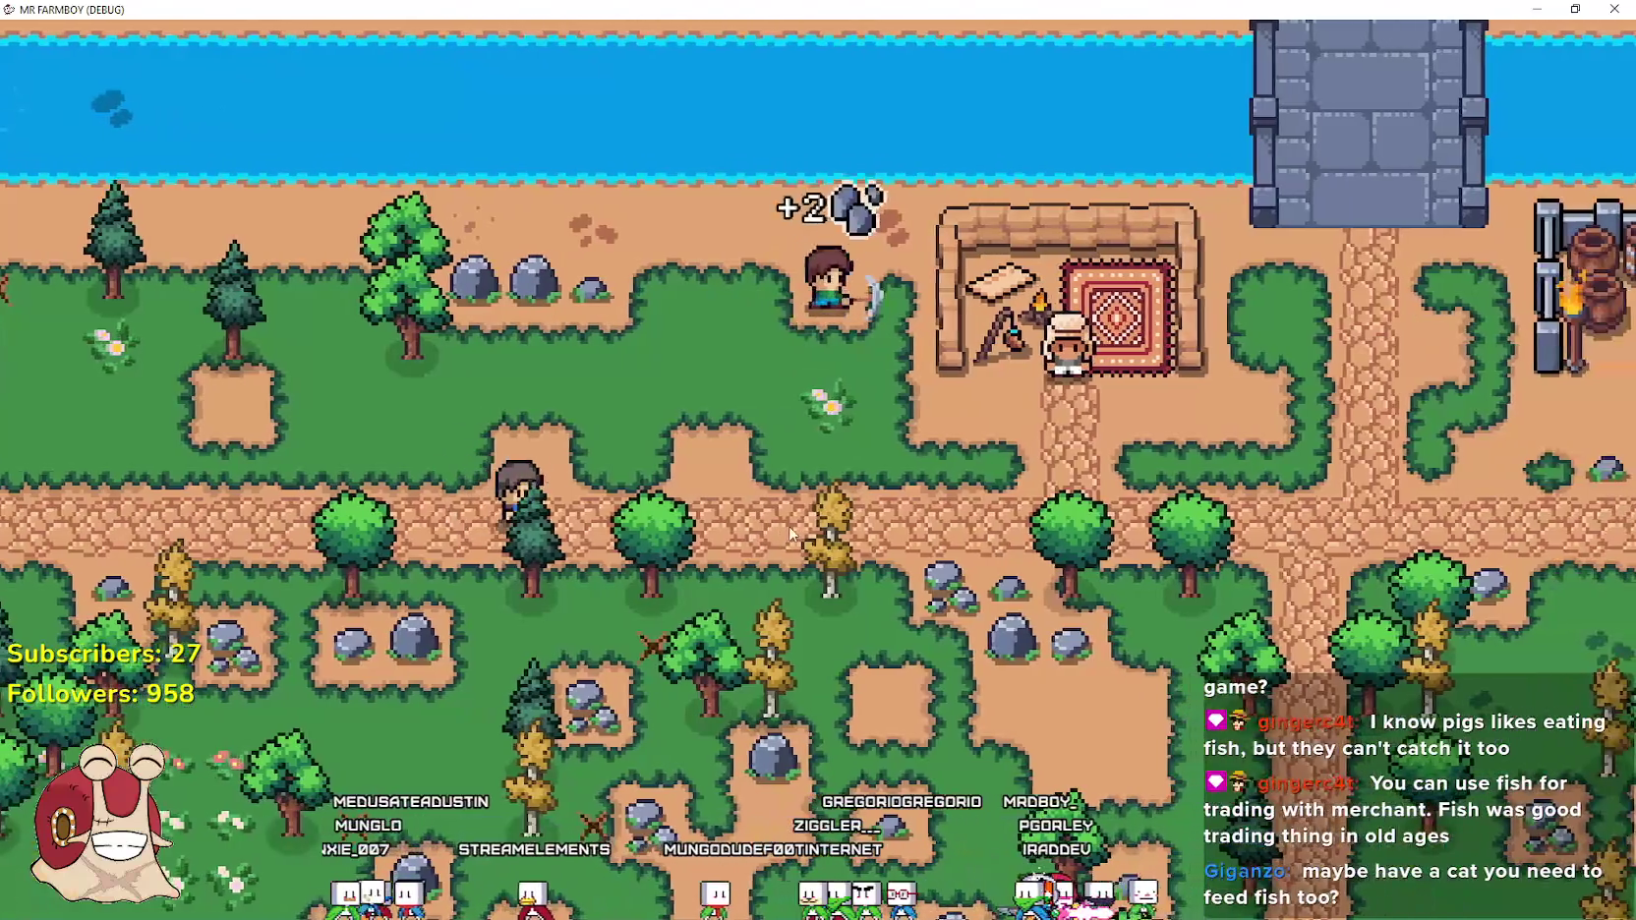
pyautogui.press('s')
pyautogui.press('d')
pyautogui.press('space')
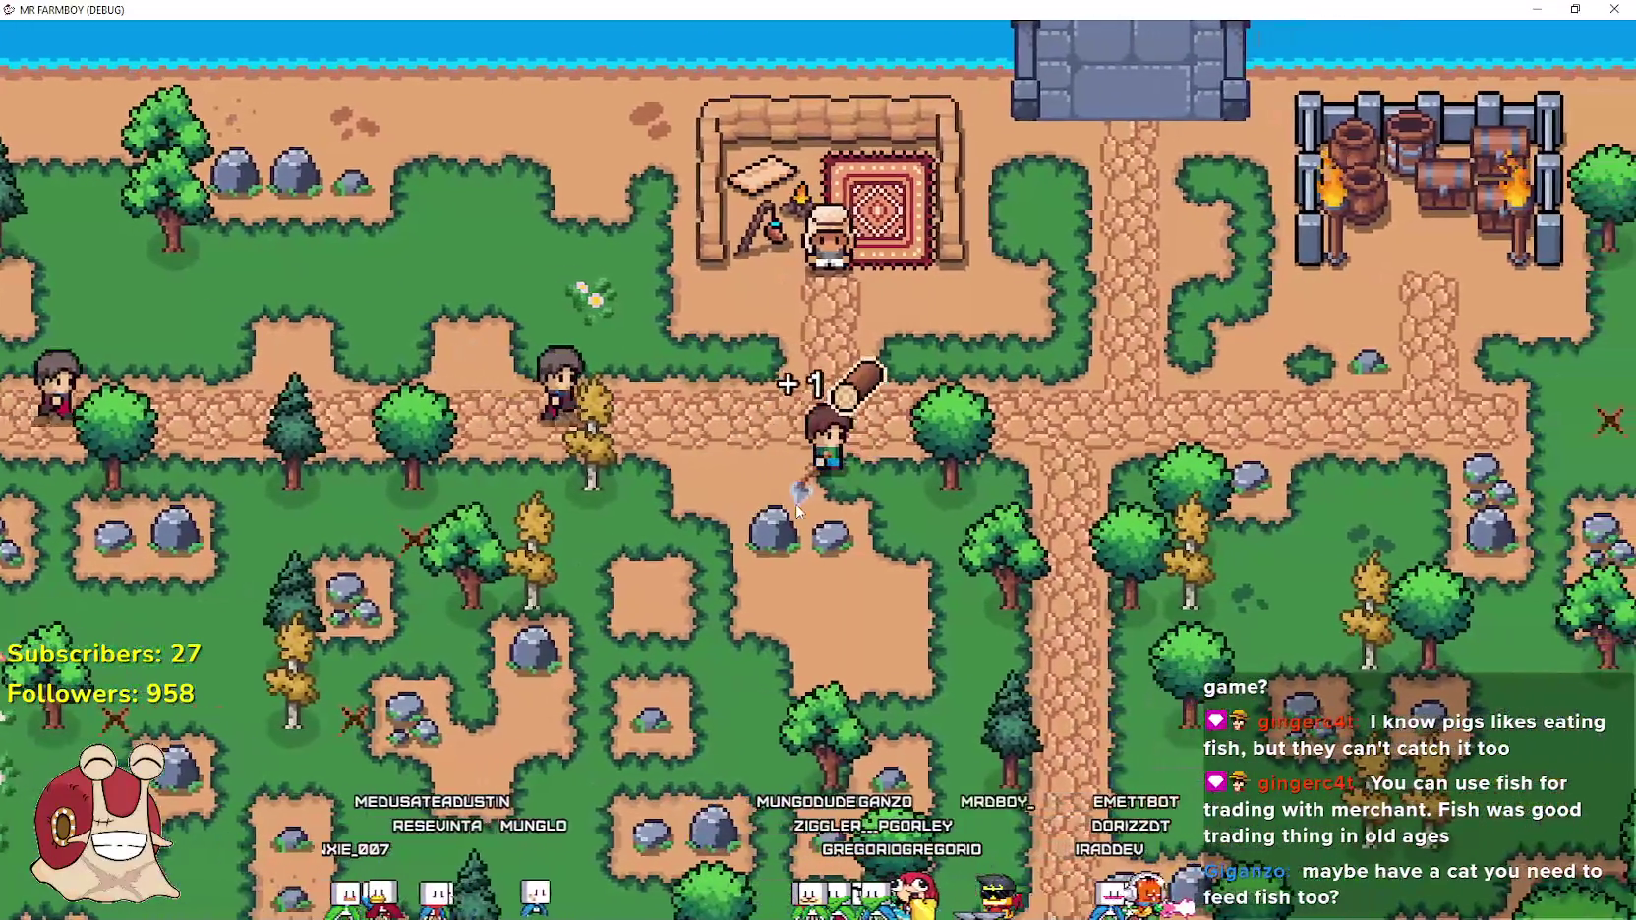
# Near the stone bridge, chop a tree for a log and mine a rock for two stones
pyautogui.press('d')
pyautogui.press('w')
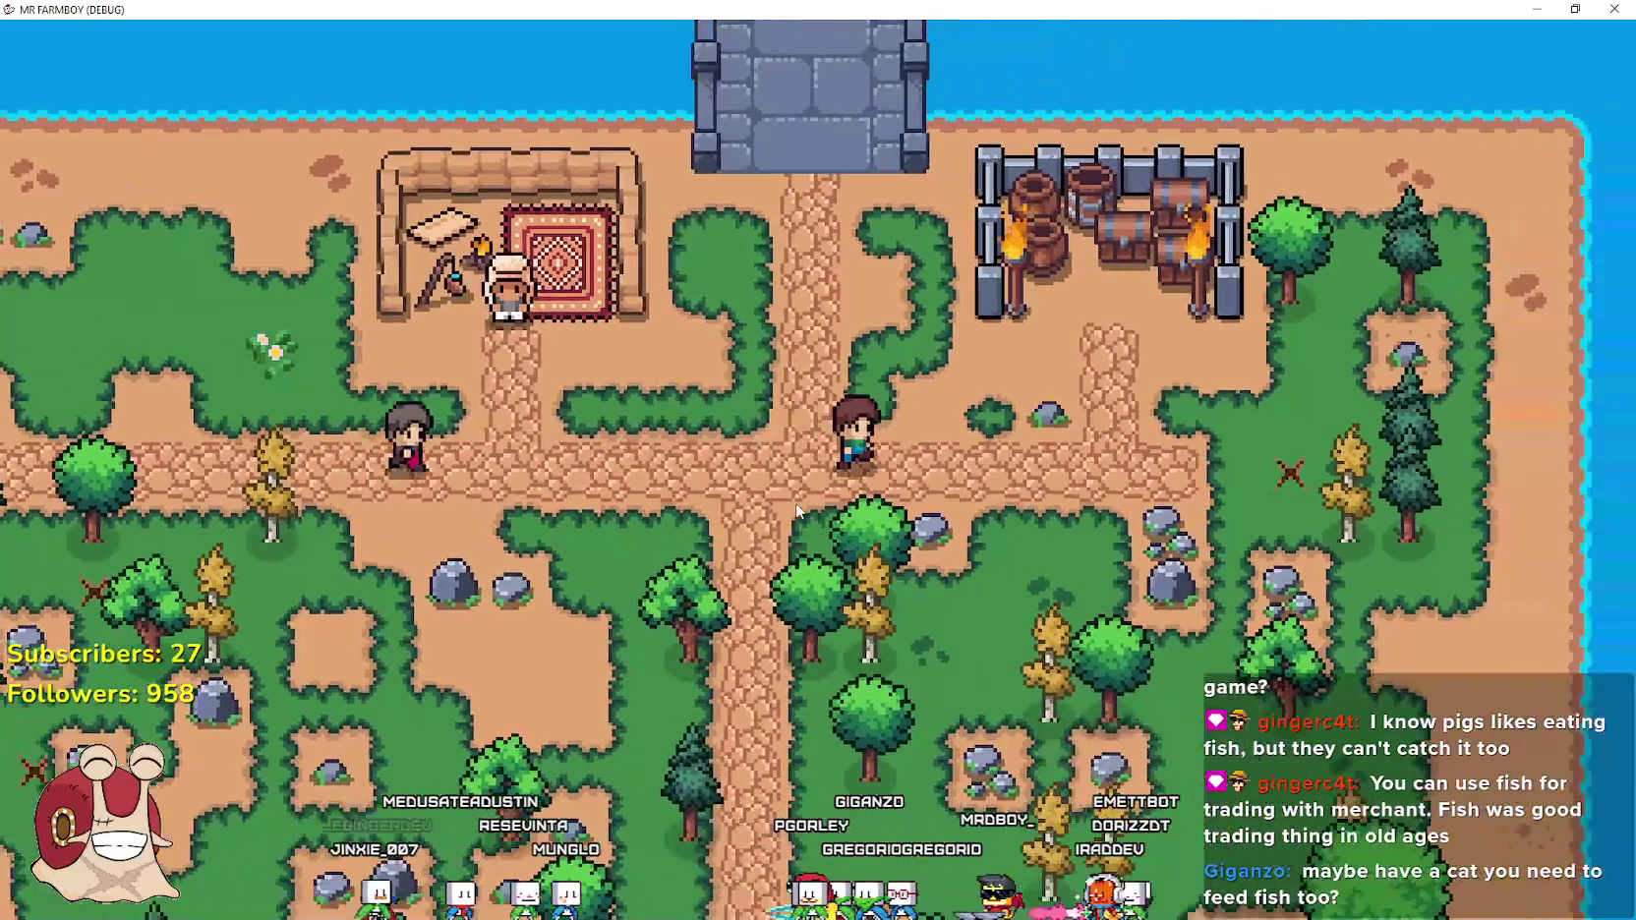
pyautogui.press('s')
pyautogui.press('a')
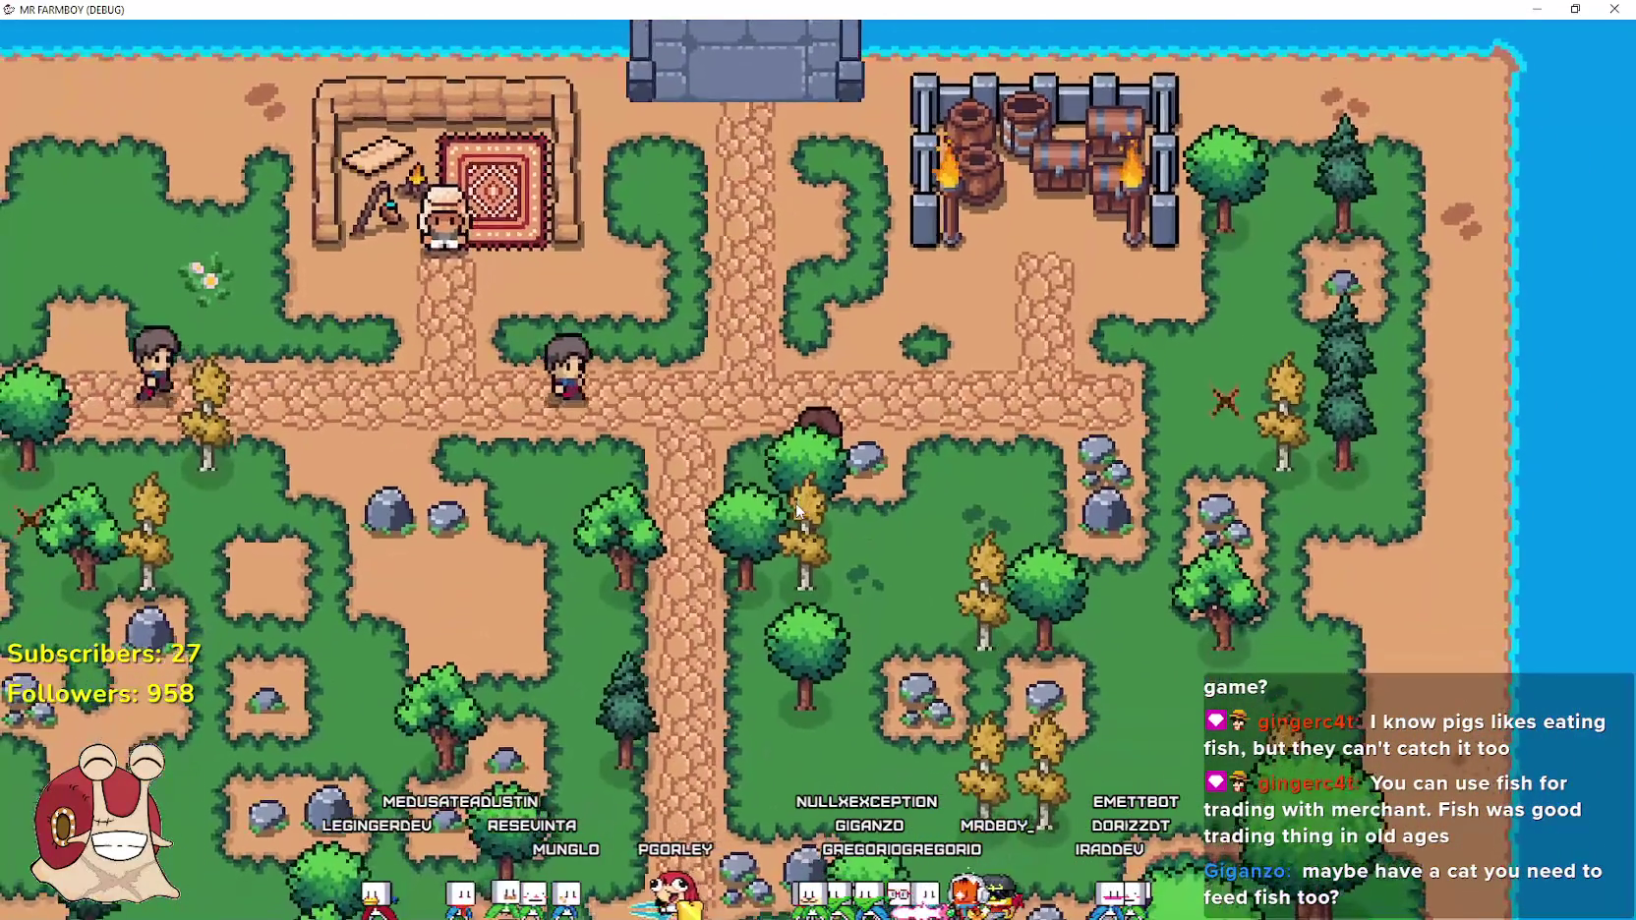
pyautogui.press('space')
pyautogui.press('w')
pyautogui.press('d')
pyautogui.press('space')
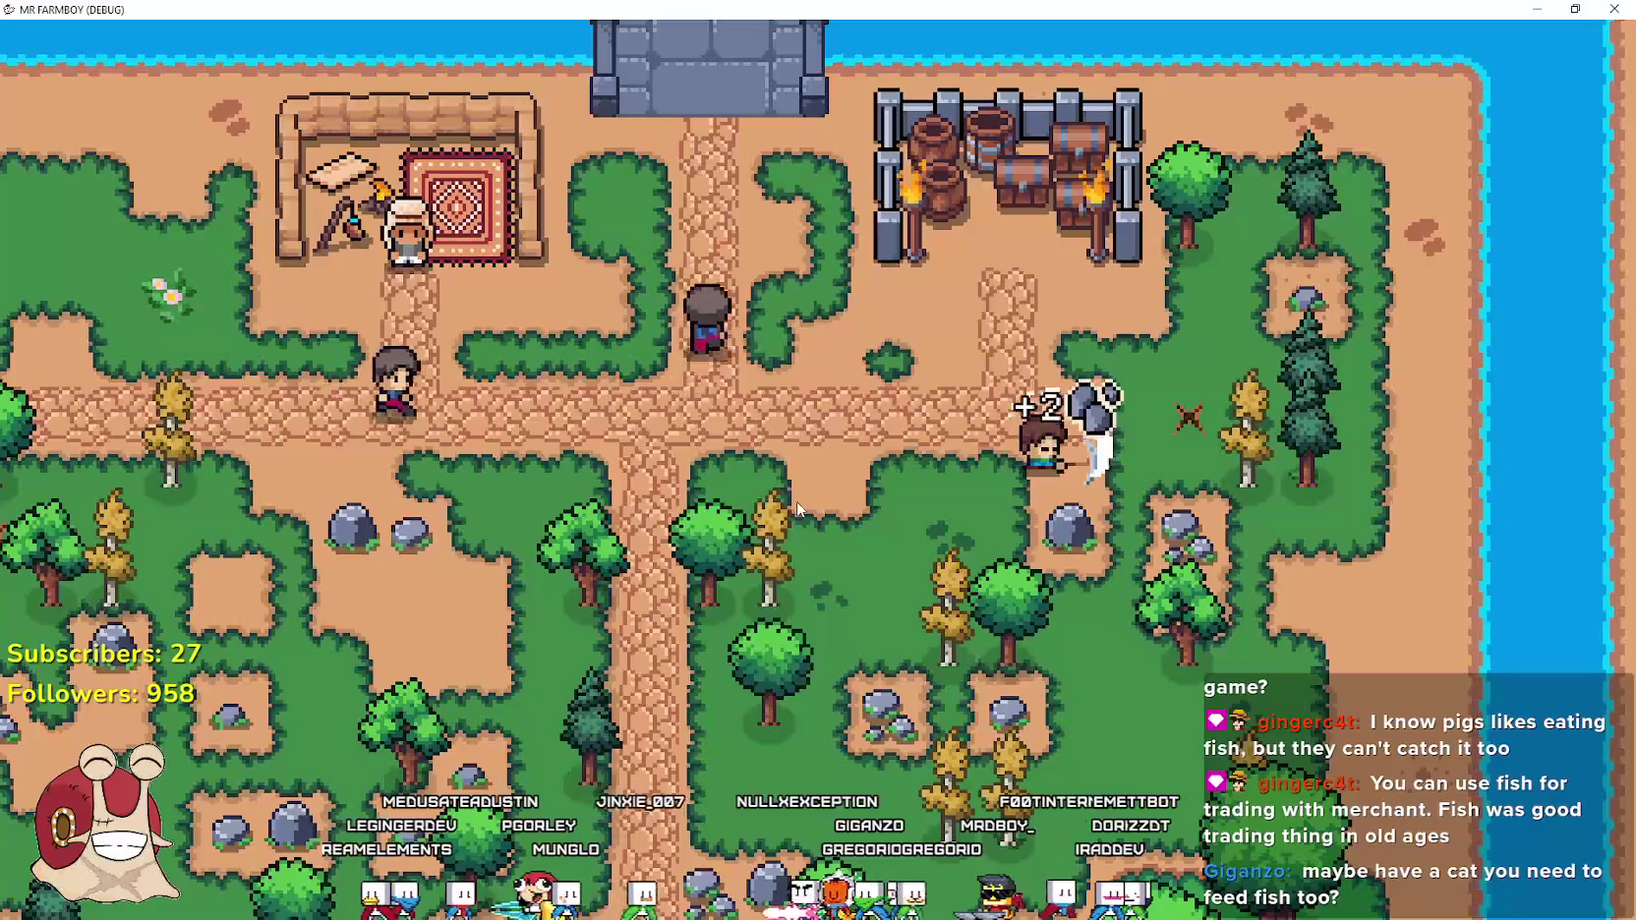
# Walk down the path chopping the trees beside it for logs
pyautogui.press('a')
pyautogui.press('s')
pyautogui.press('space')
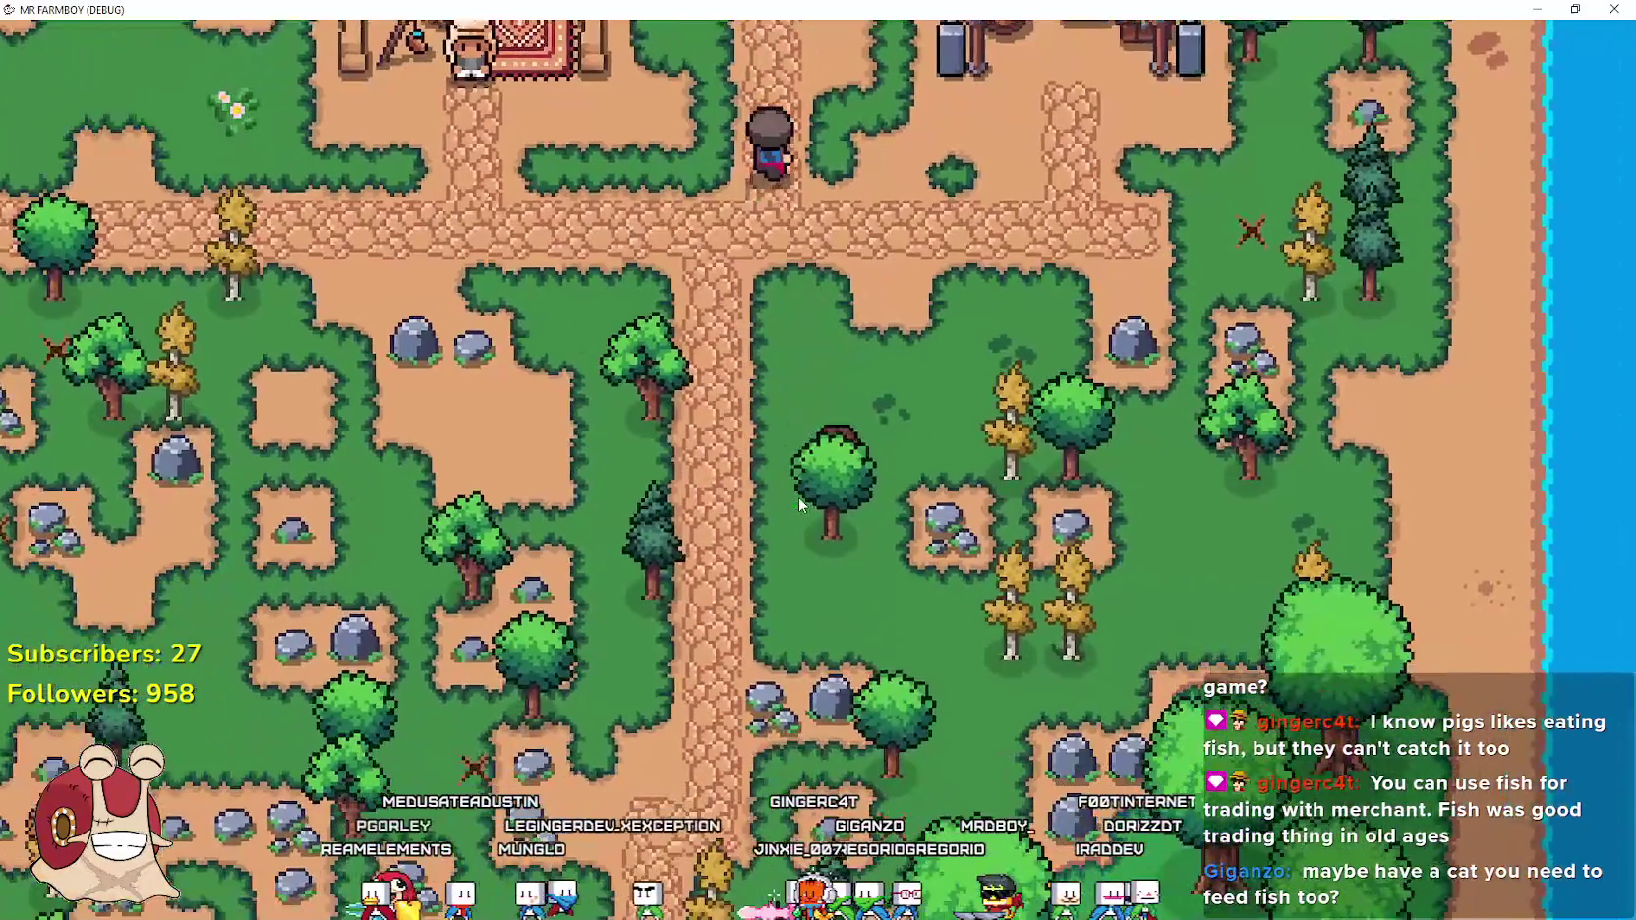
pyautogui.press('s')
pyautogui.press('space')
pyautogui.press('a')
pyautogui.press('space')
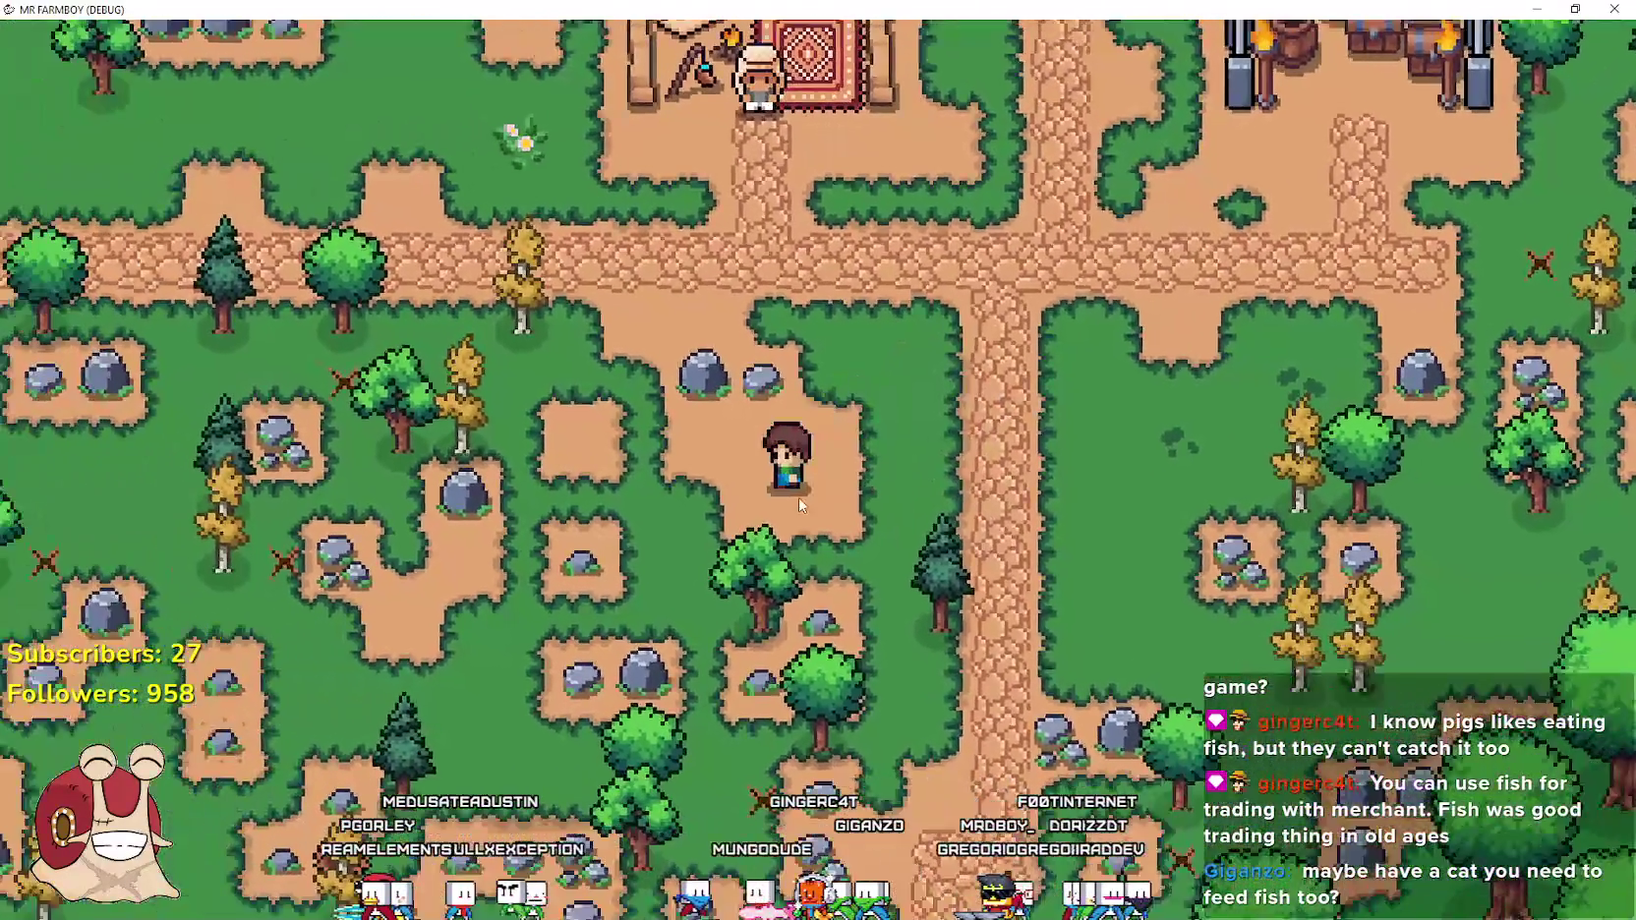
# Mine another rock for two stones and walk down and right
pyautogui.press('s')
pyautogui.press('a')
pyautogui.press('space')
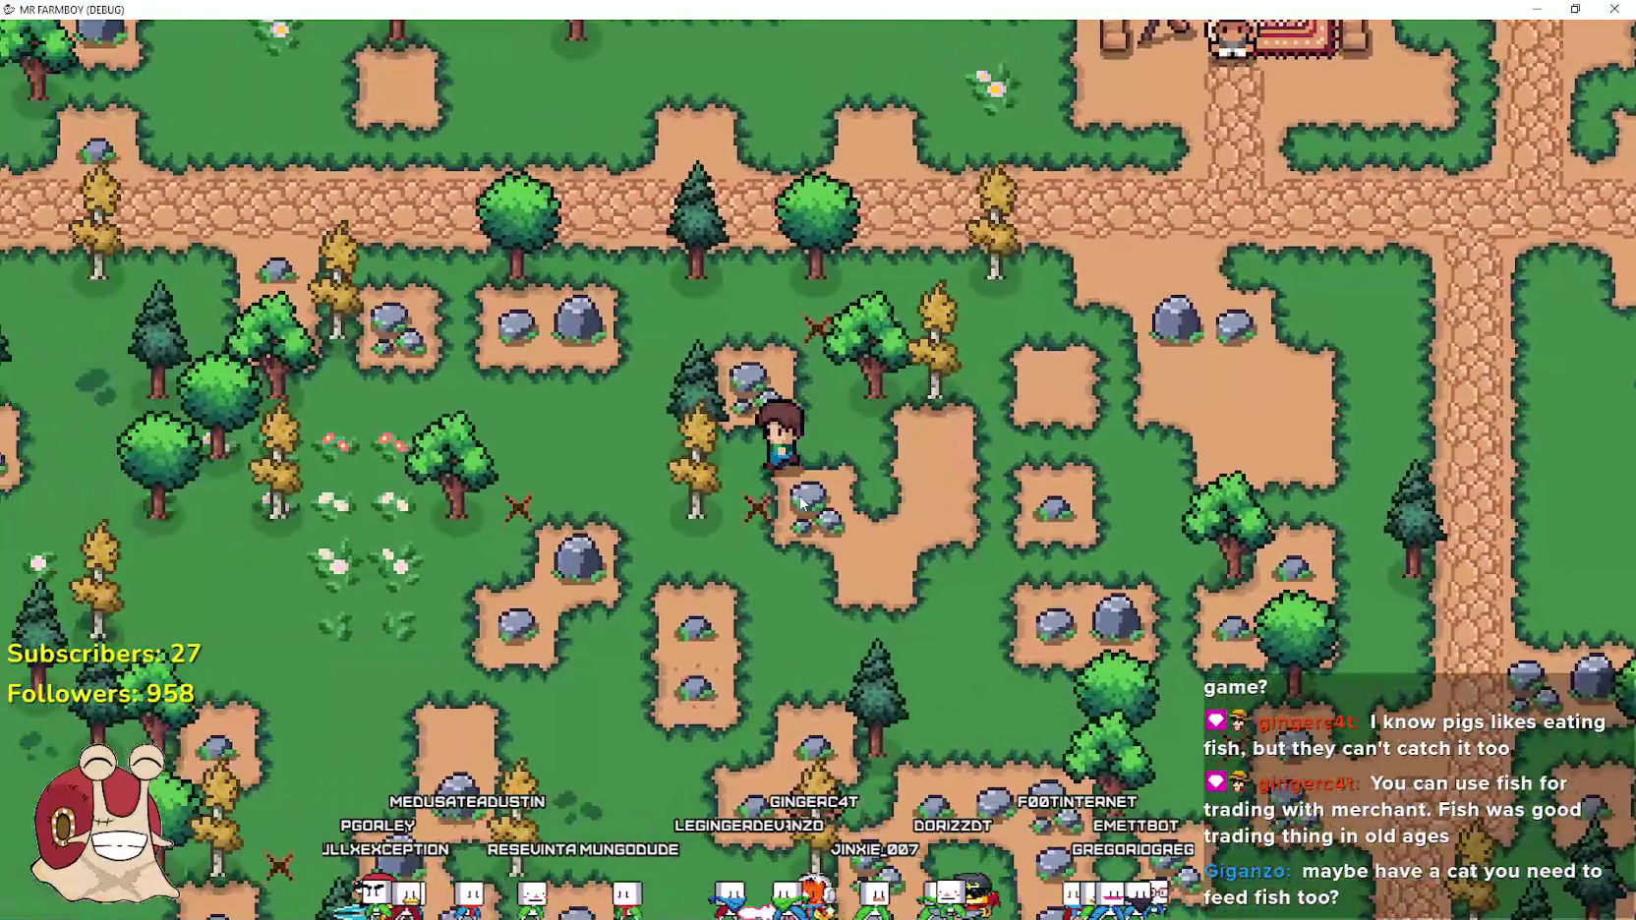
pyautogui.press('s')
pyautogui.press('d')
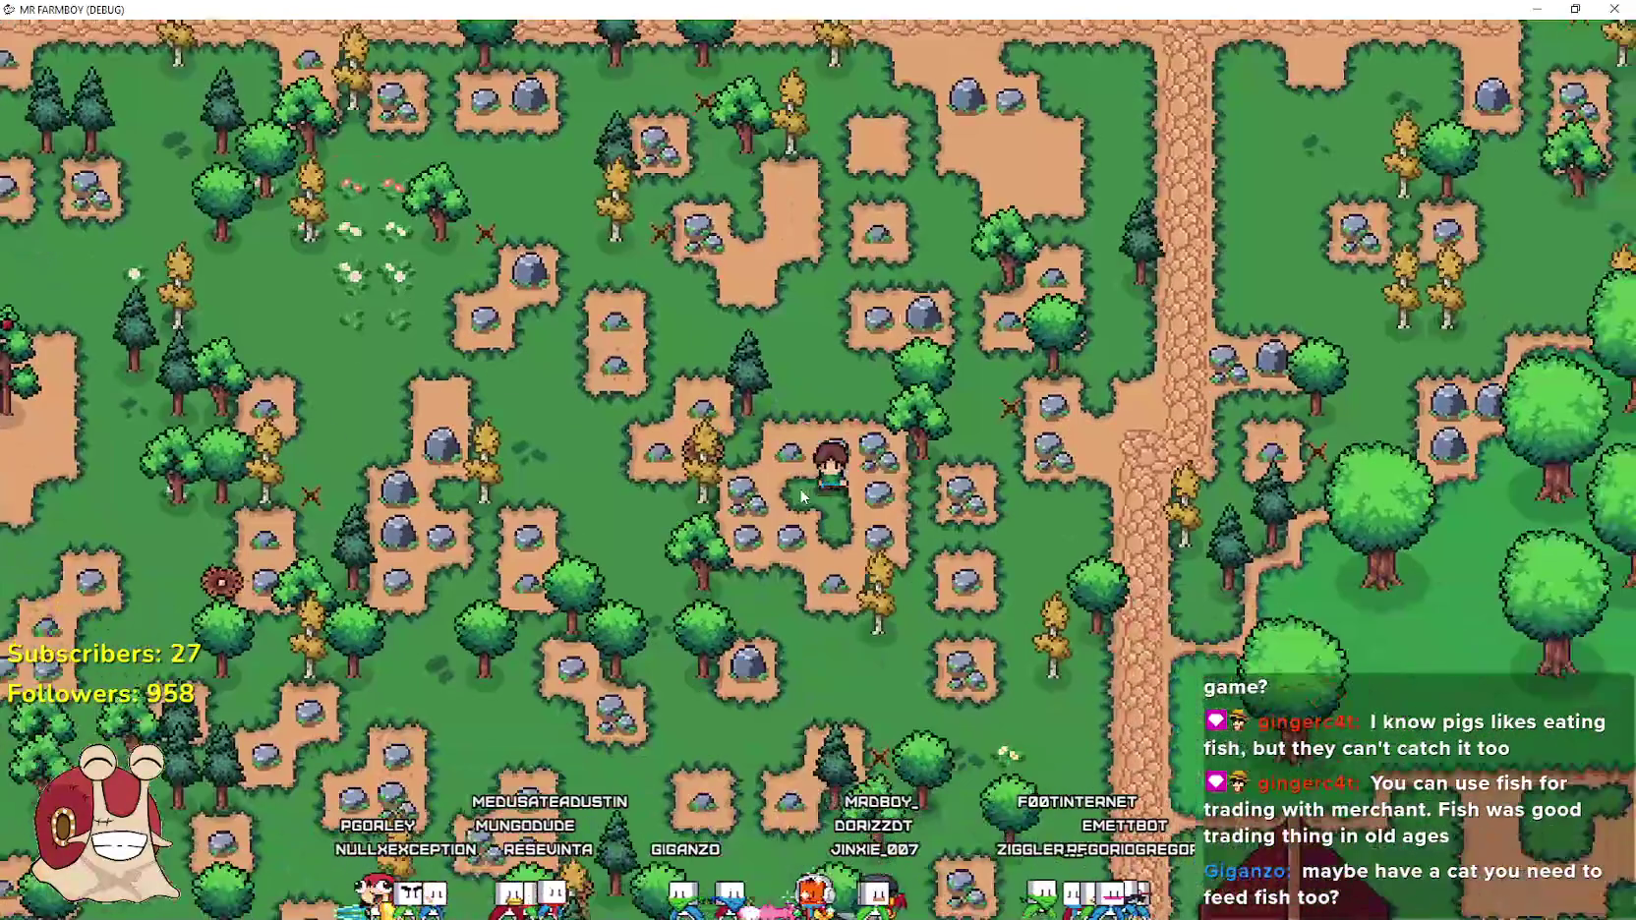
pyautogui.scroll(-3, 801, 496)
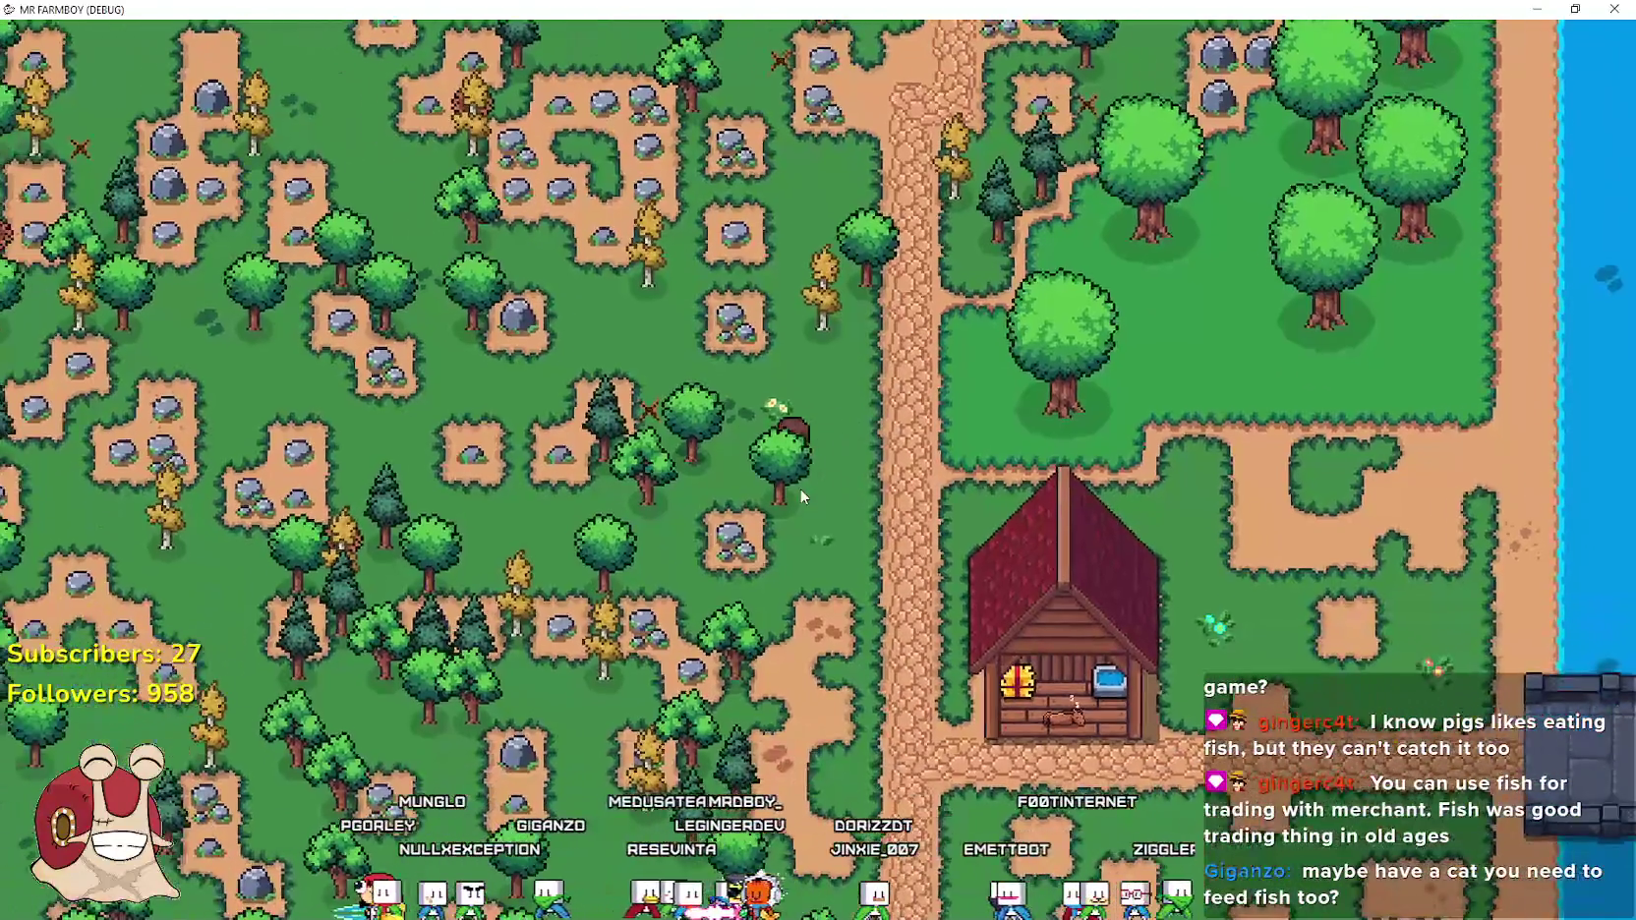
# Walk up and left and chop down the nearby pine for logs
pyautogui.press('w')
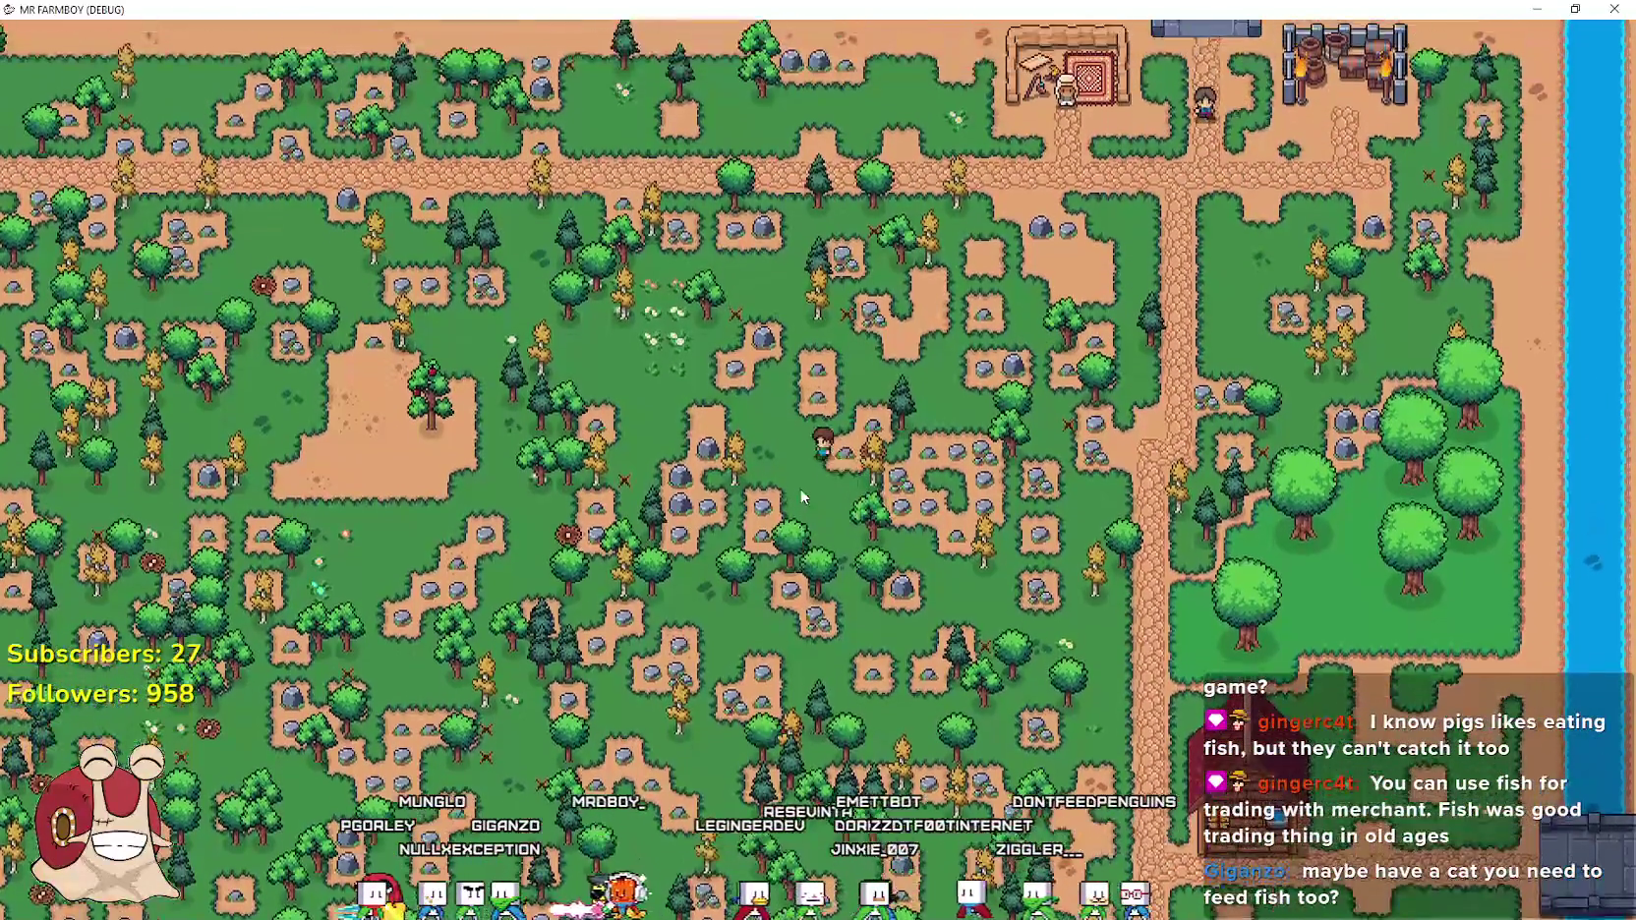
pyautogui.scroll(3, 802, 496)
pyautogui.press('a')
pyautogui.click(802, 496)
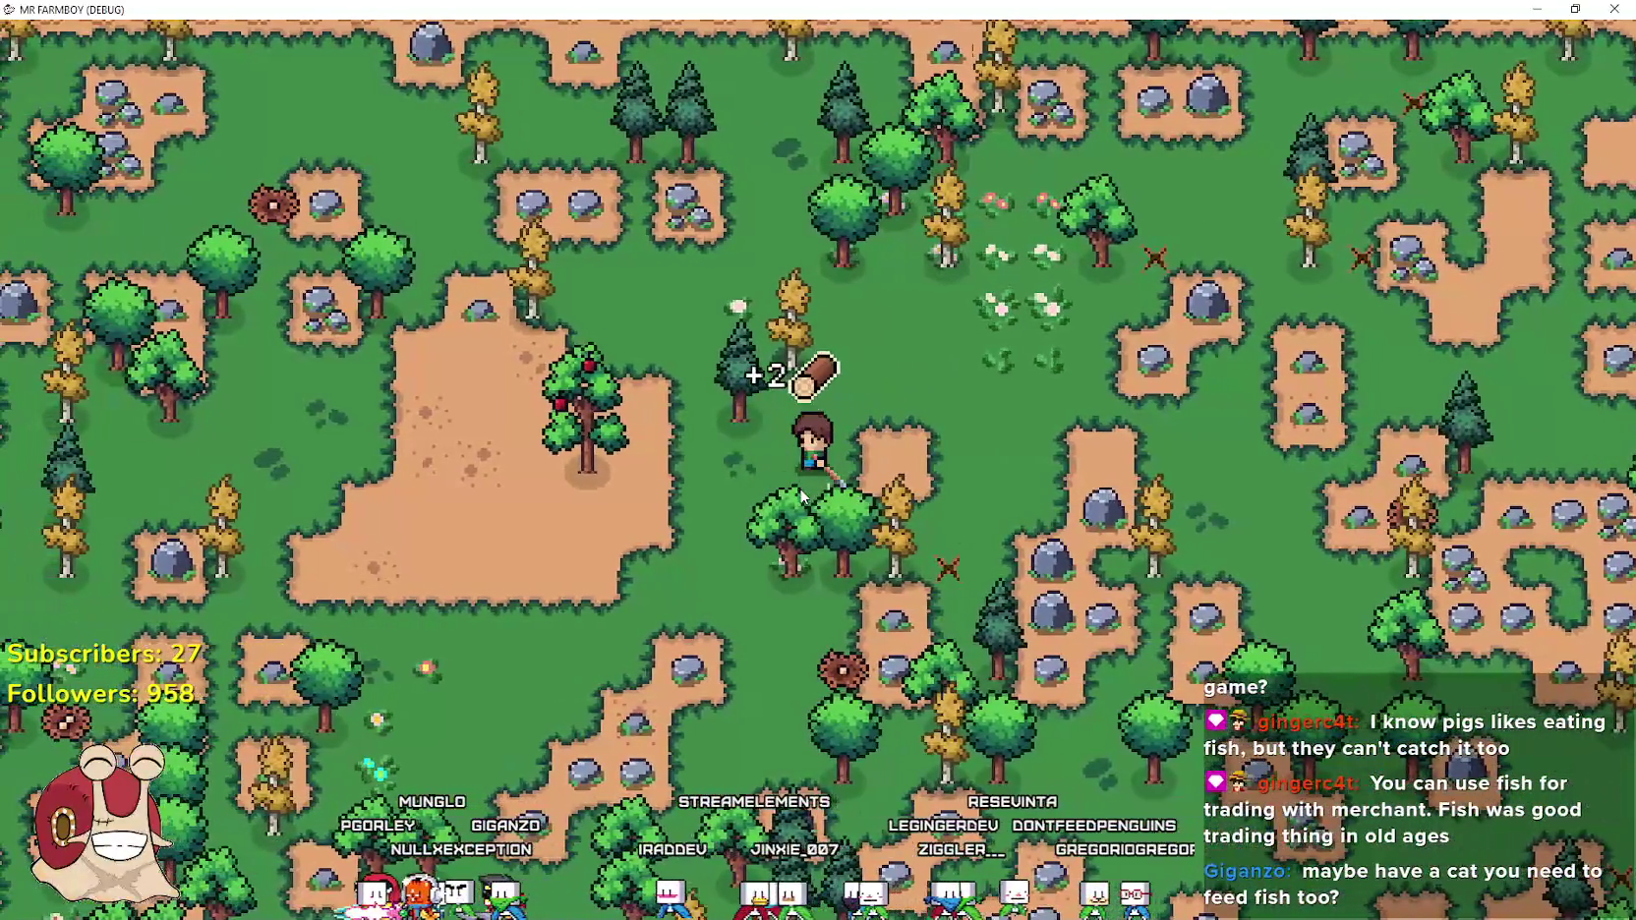
pyautogui.scroll(2, 798, 488)
pyautogui.click(798, 489)
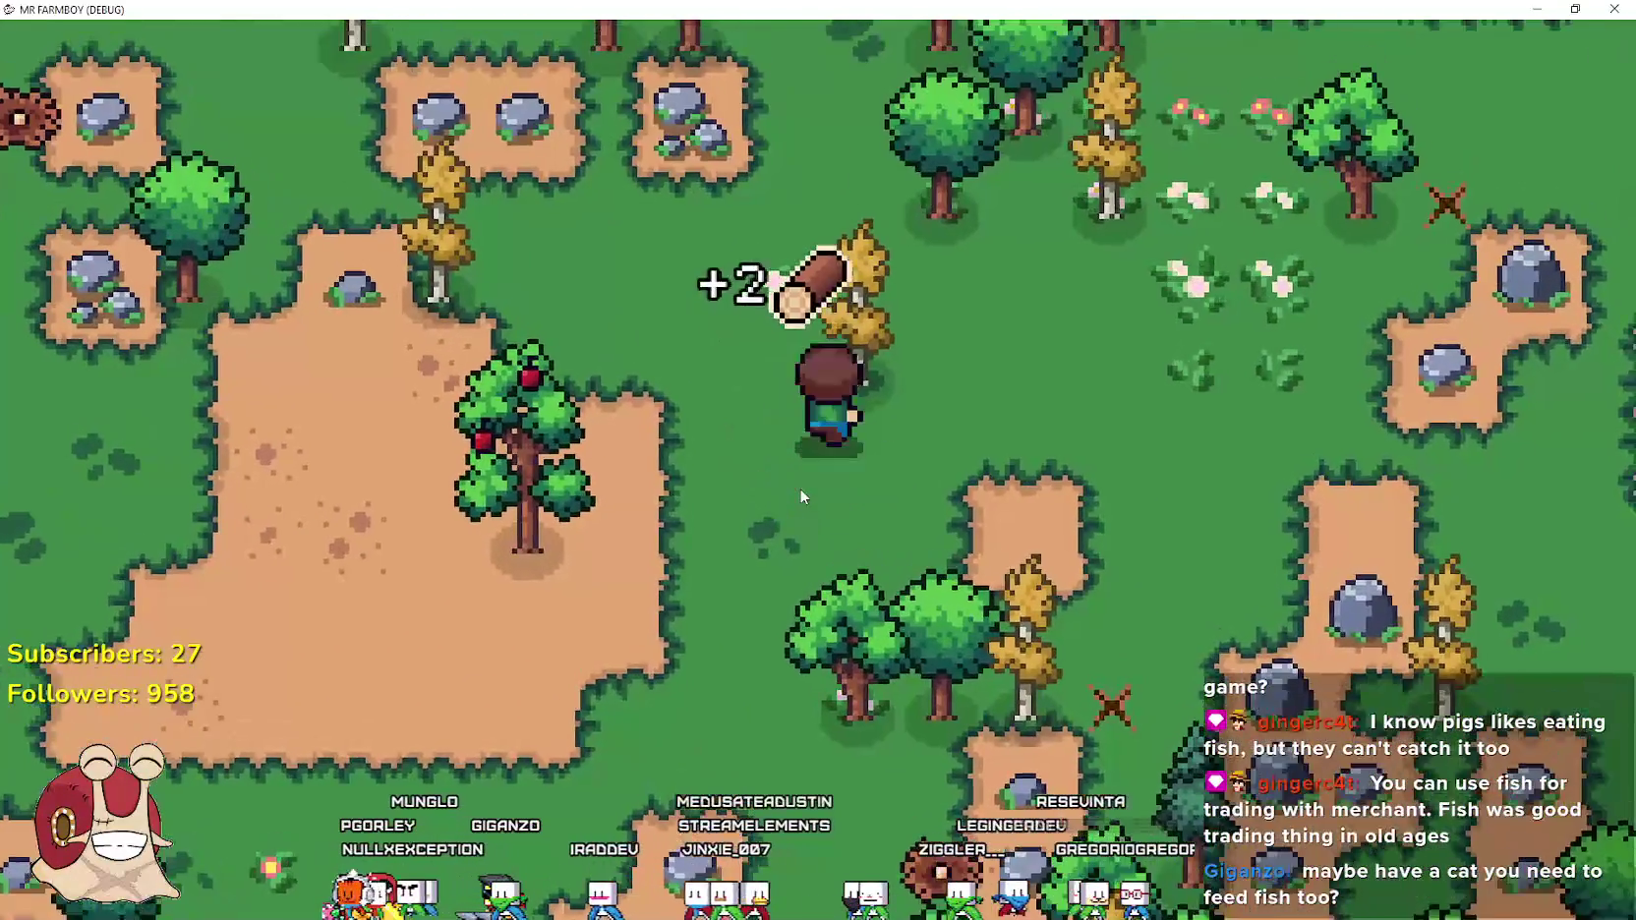
# Bring the farmer to the dirt clearing beside the apple tree, then switch to Steam's event editor
pyautogui.press('a')
pyautogui.press('s')
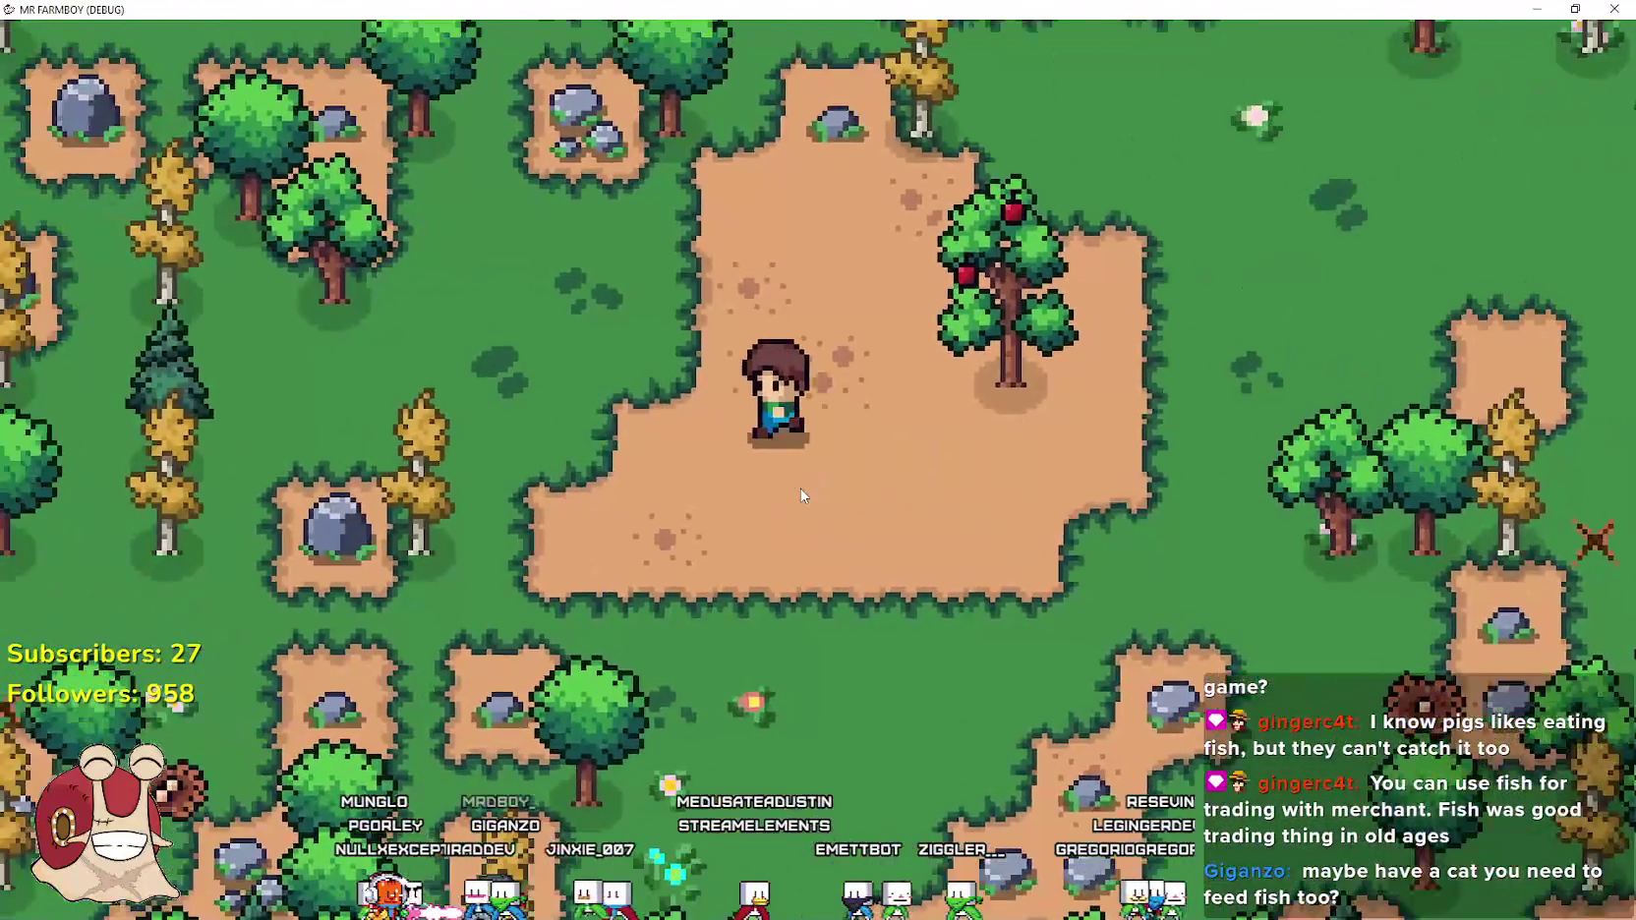
pyautogui.press('d')
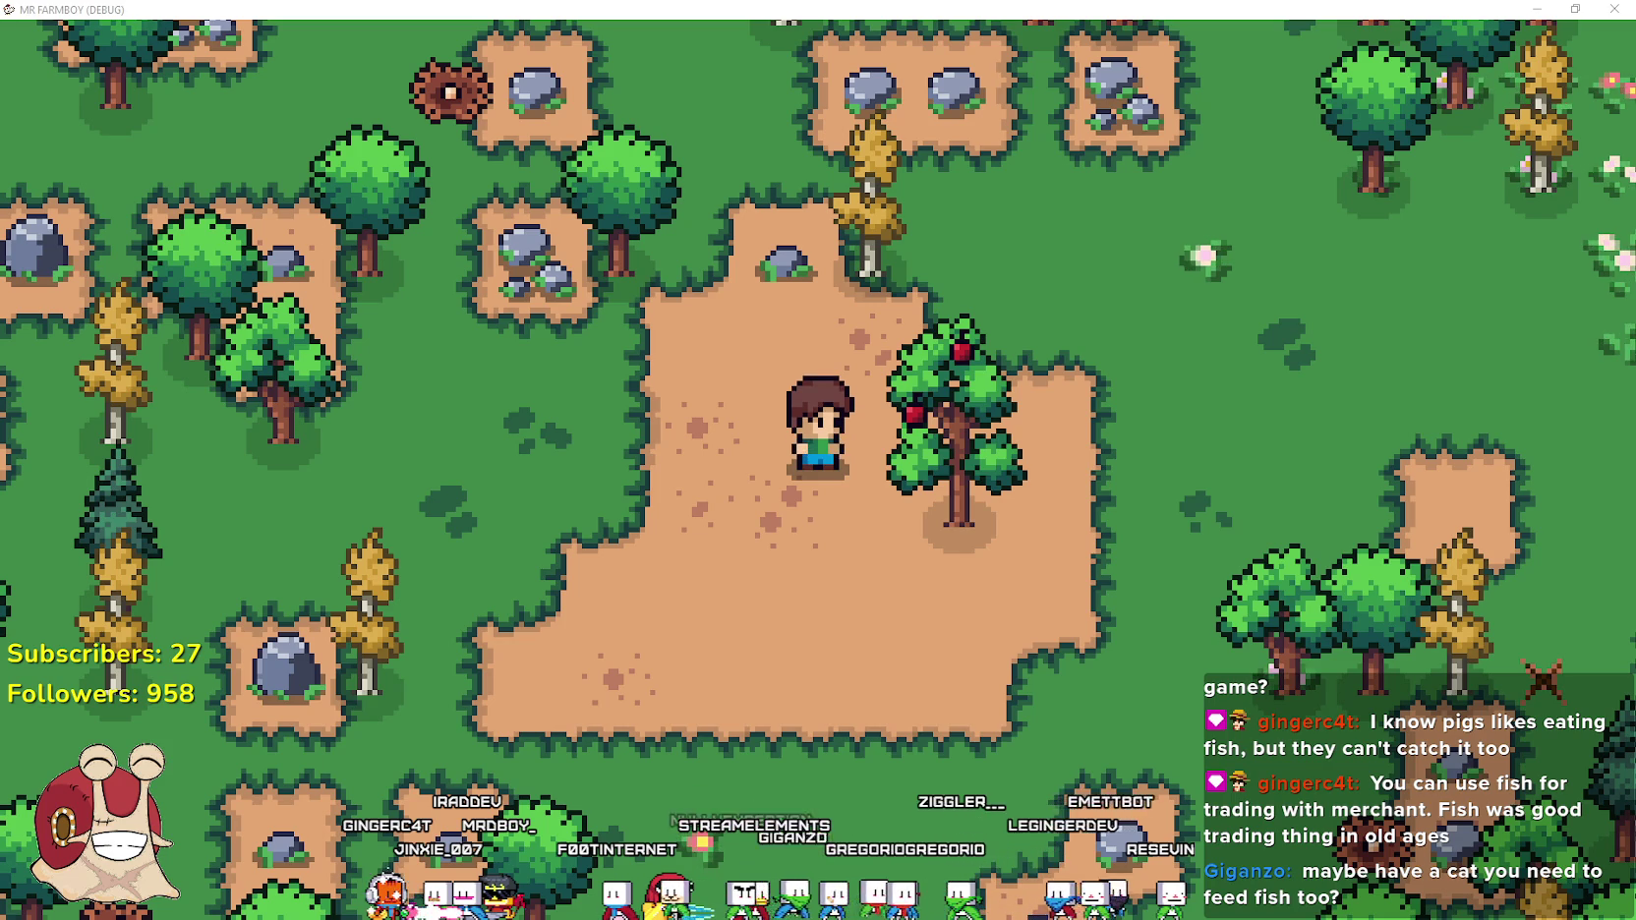
pyautogui.hotkey('alt', 'Tab')
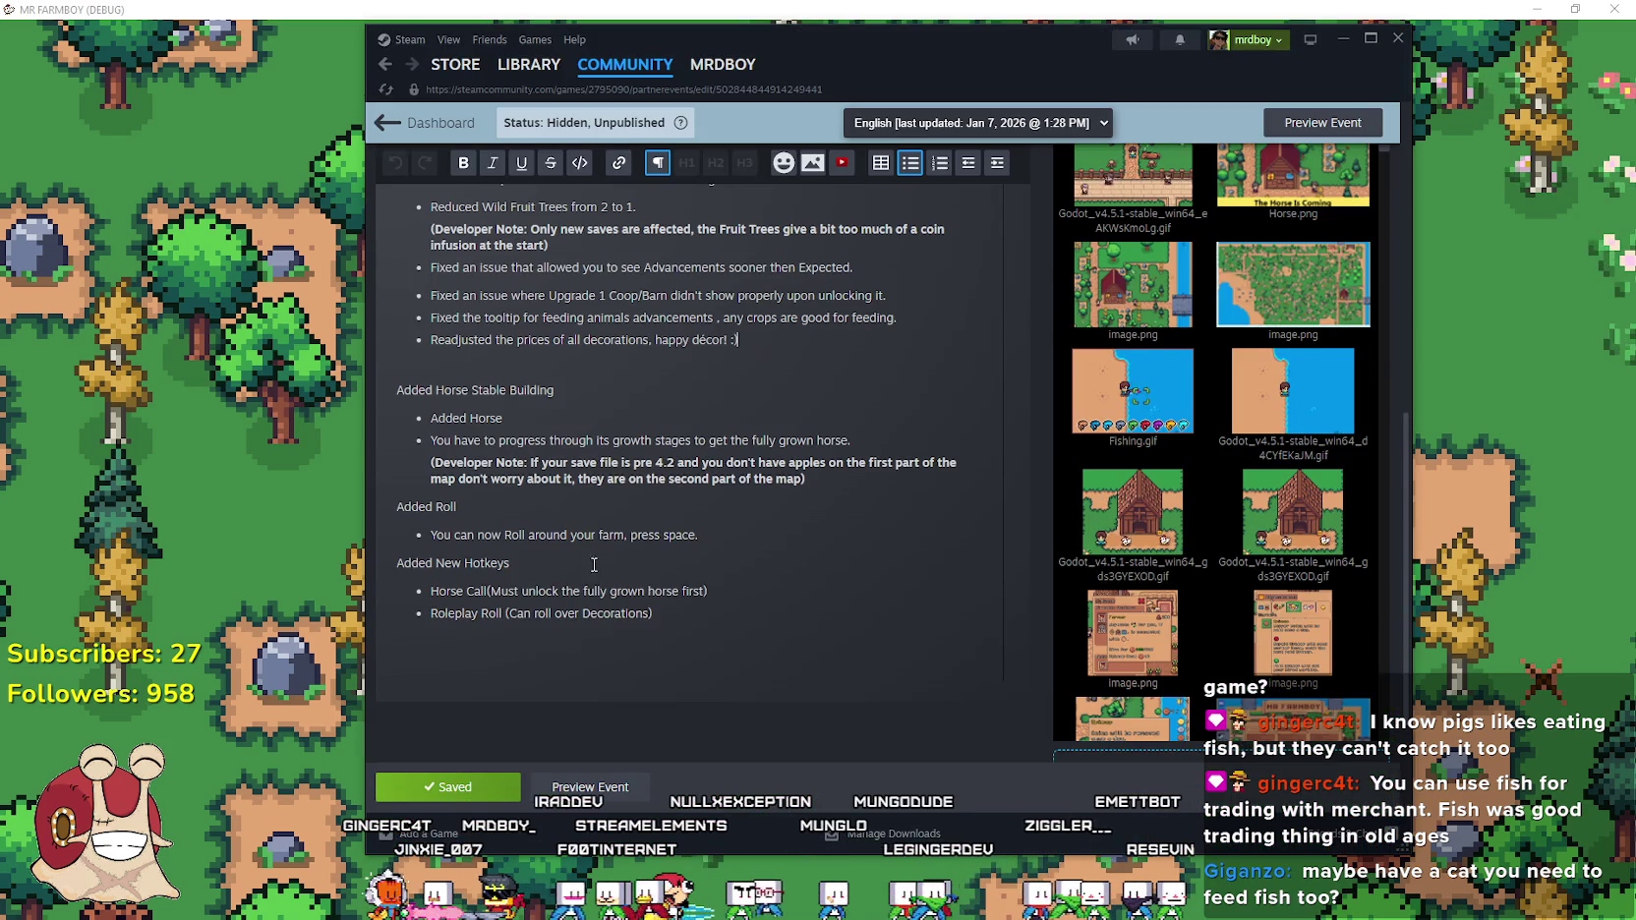
# Scroll through the horse-update patch notes and Previously Uploaded Images, then bring Mr Farmboy back to front
pyautogui.scroll(3, 594, 565)
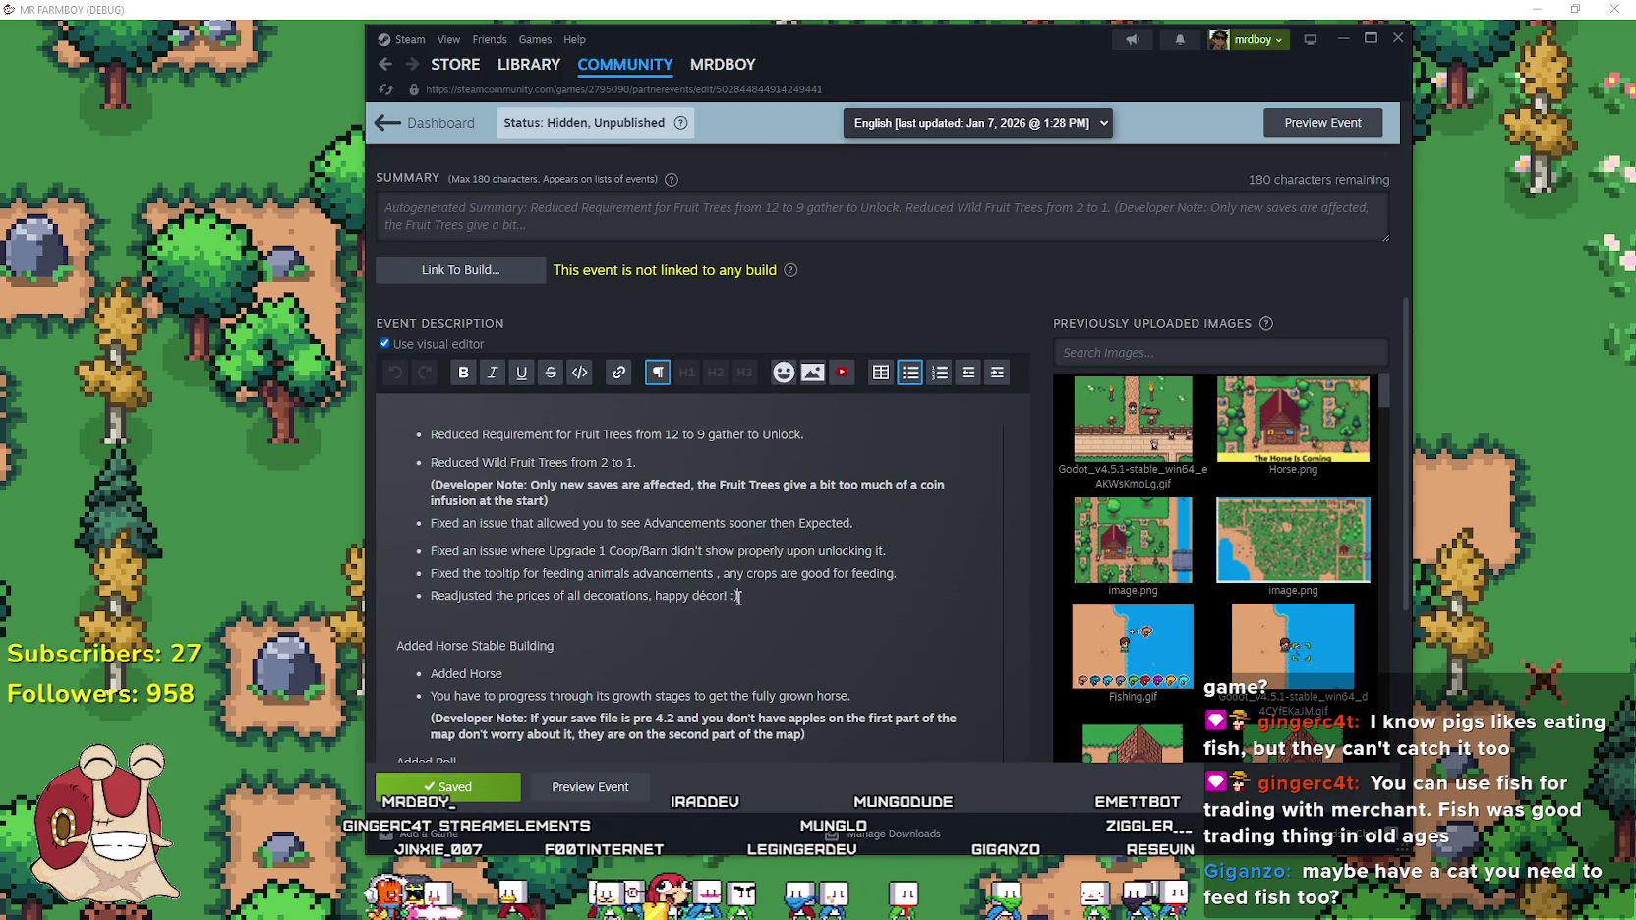
pyautogui.scroll(-3, 737, 596)
pyautogui.scroll(-2, 1291, 626)
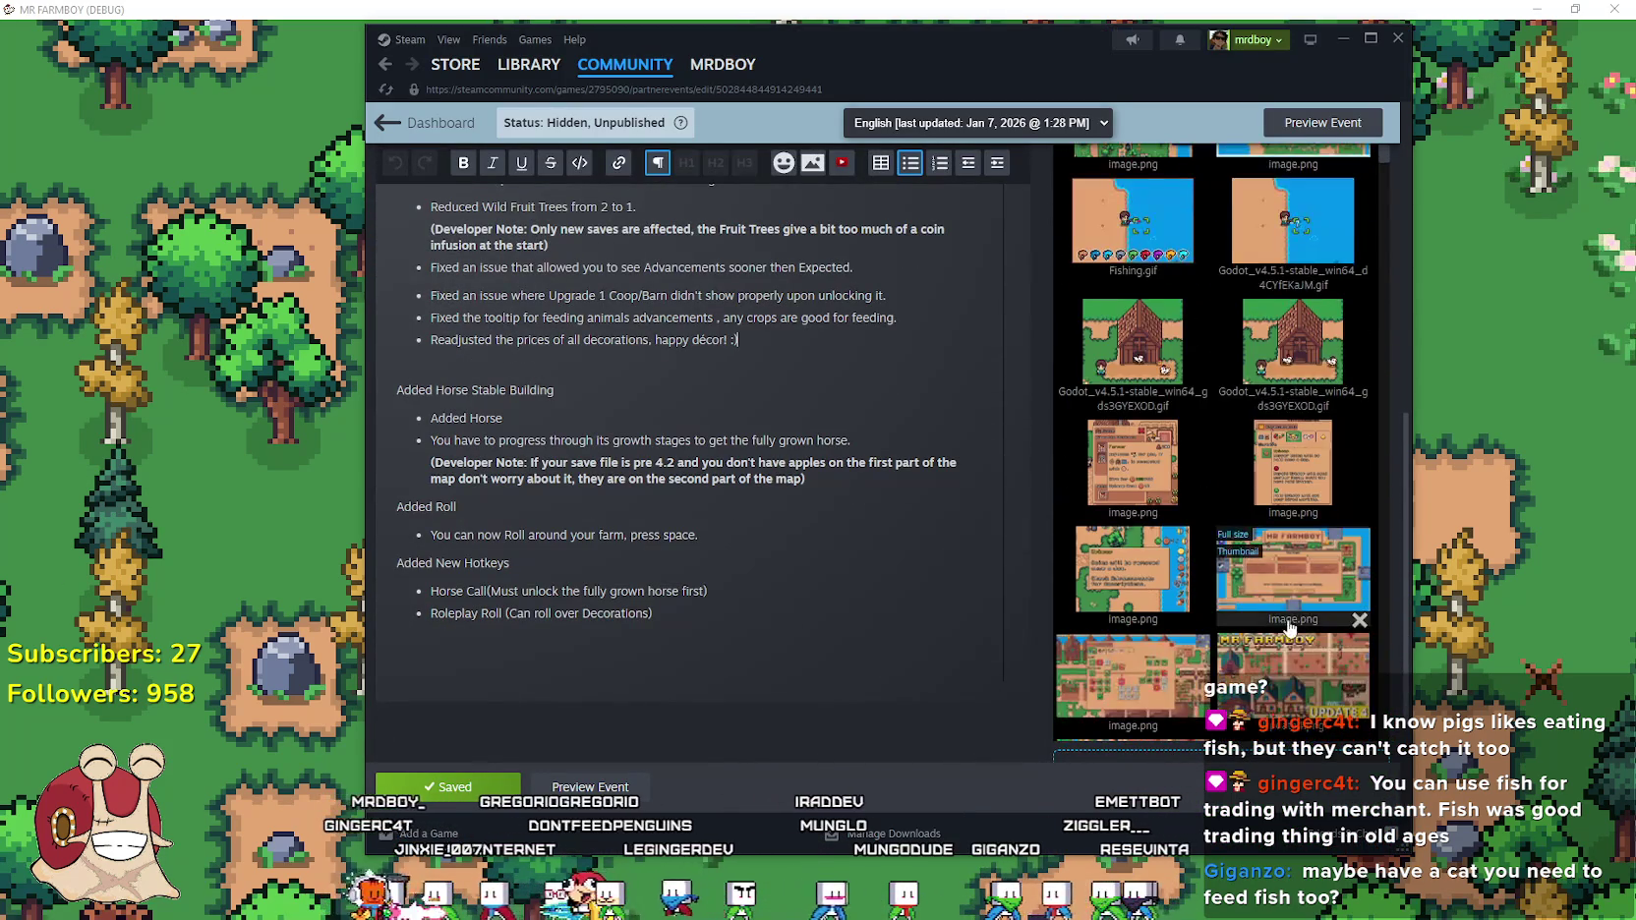
pyautogui.scroll(-10, 1290, 626)
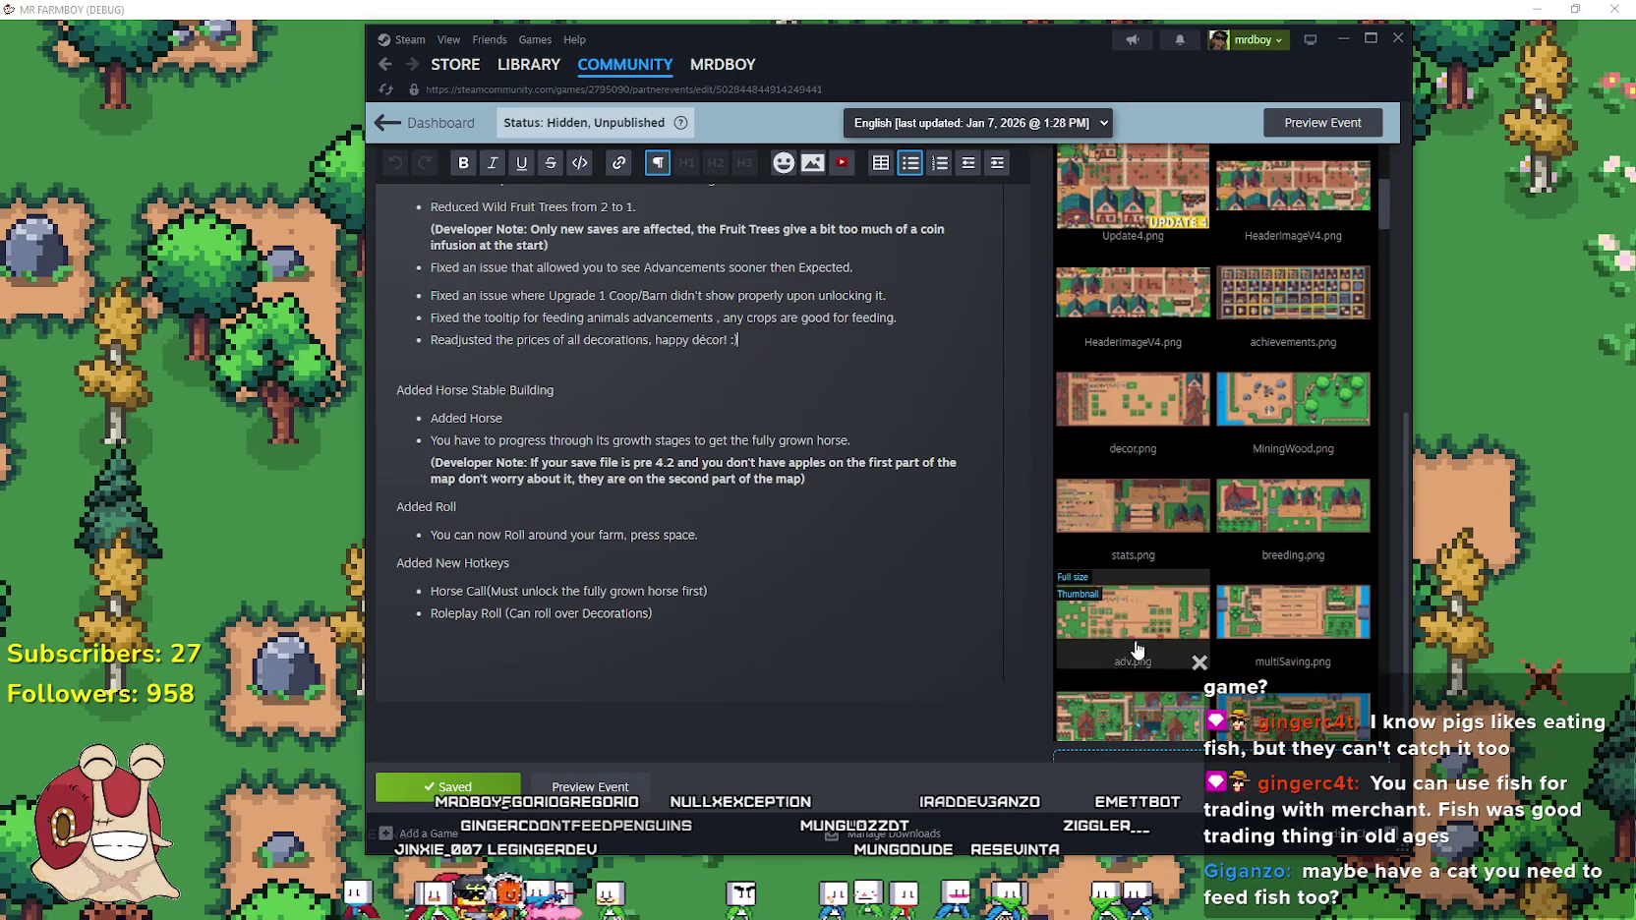
pyautogui.scroll(10, 1136, 649)
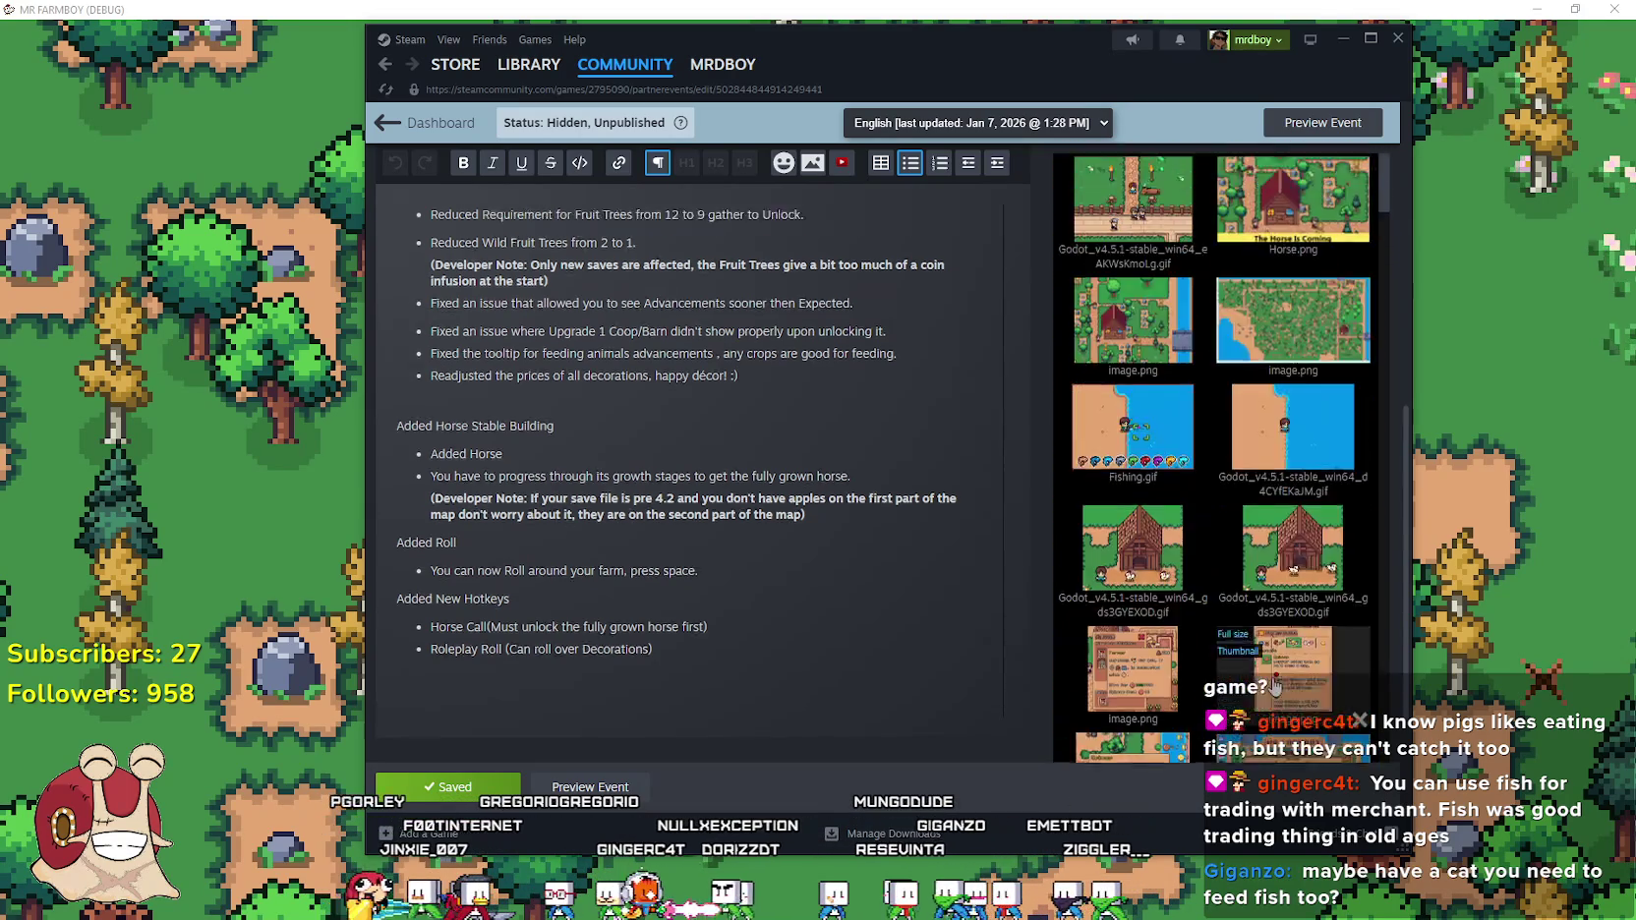
pyautogui.scroll(5, 987, 595)
pyautogui.click(321, 421)
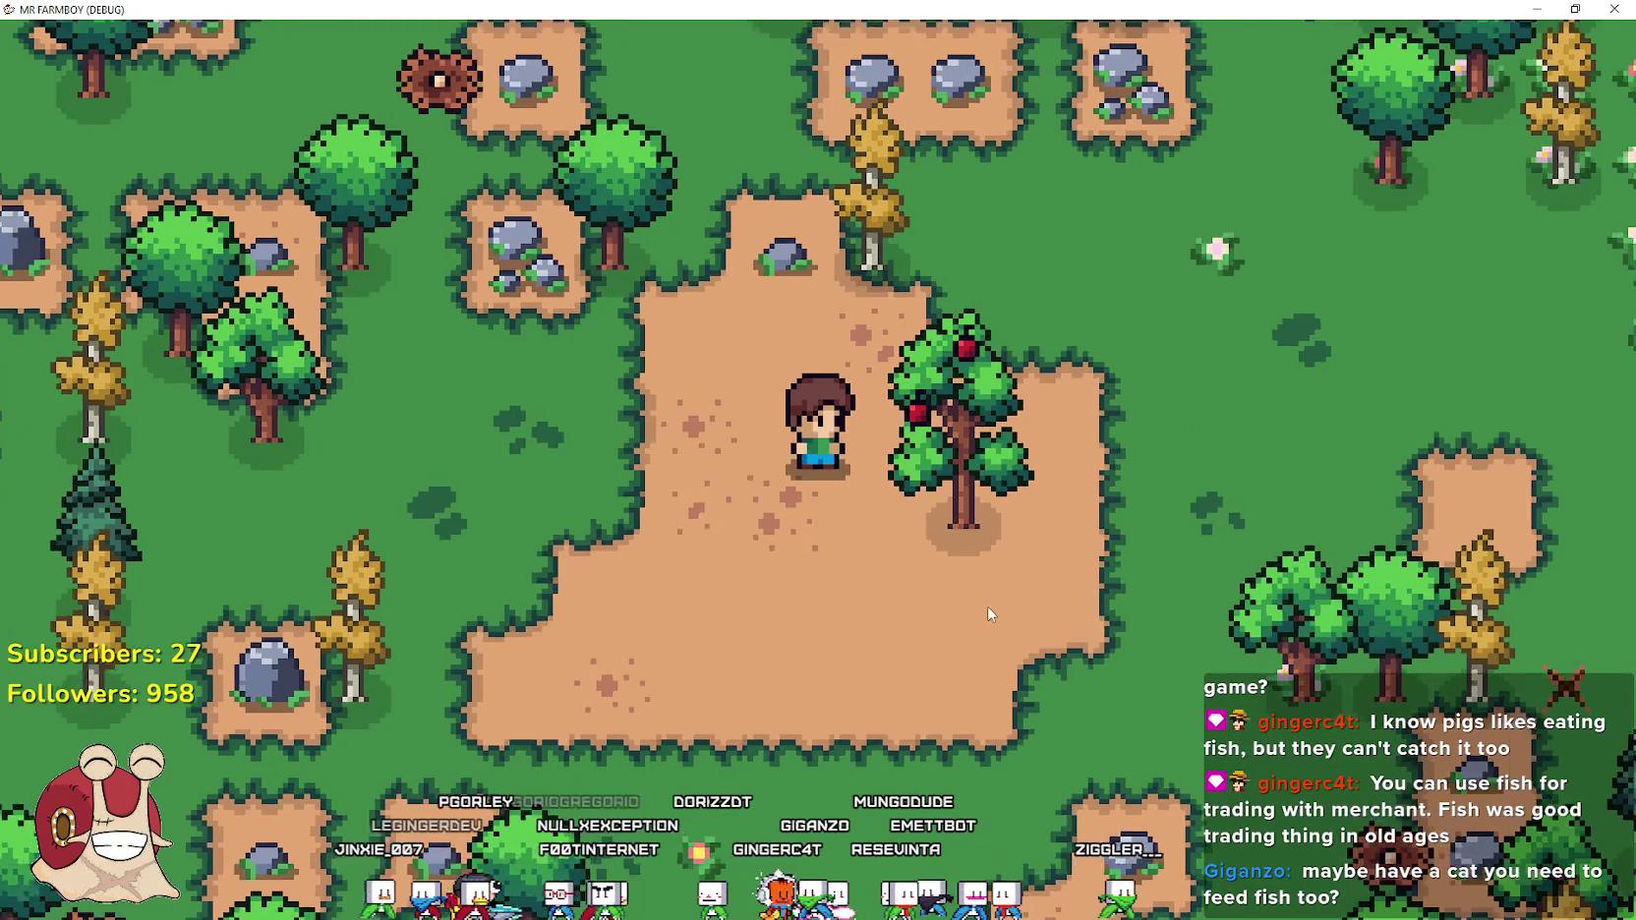
# Chop the yellow tree for wood and mine the nearby rocks for stone
pyautogui.press('w')
pyautogui.press('space')
pyautogui.press('space')
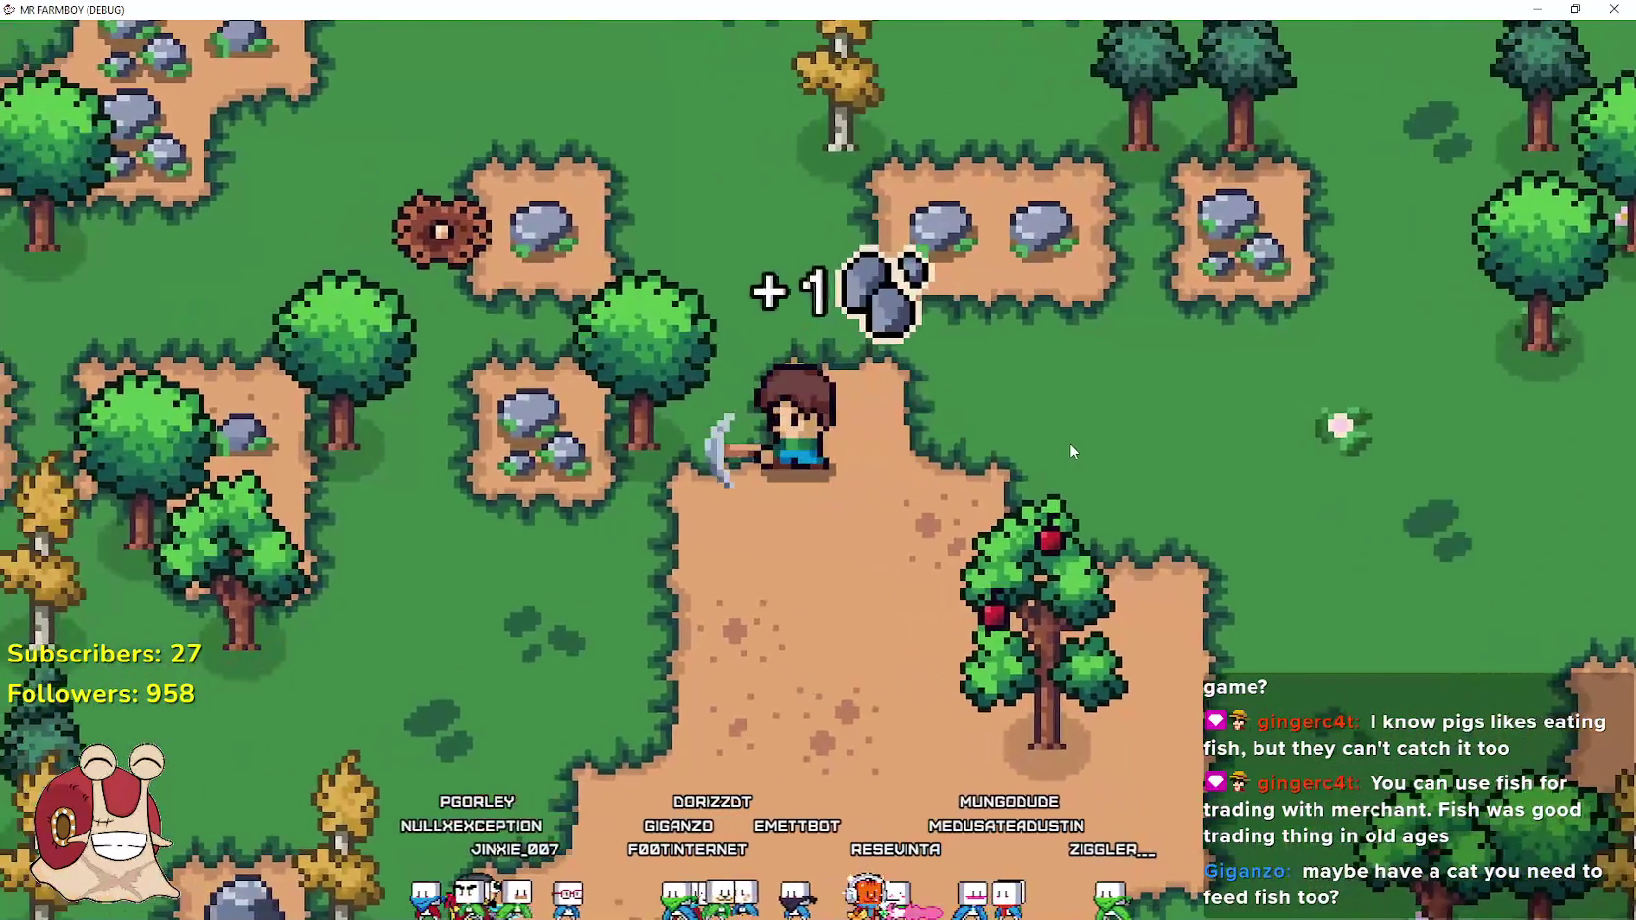
pyautogui.press('a')
pyautogui.press('w')
pyautogui.press('space')
pyautogui.press('w')
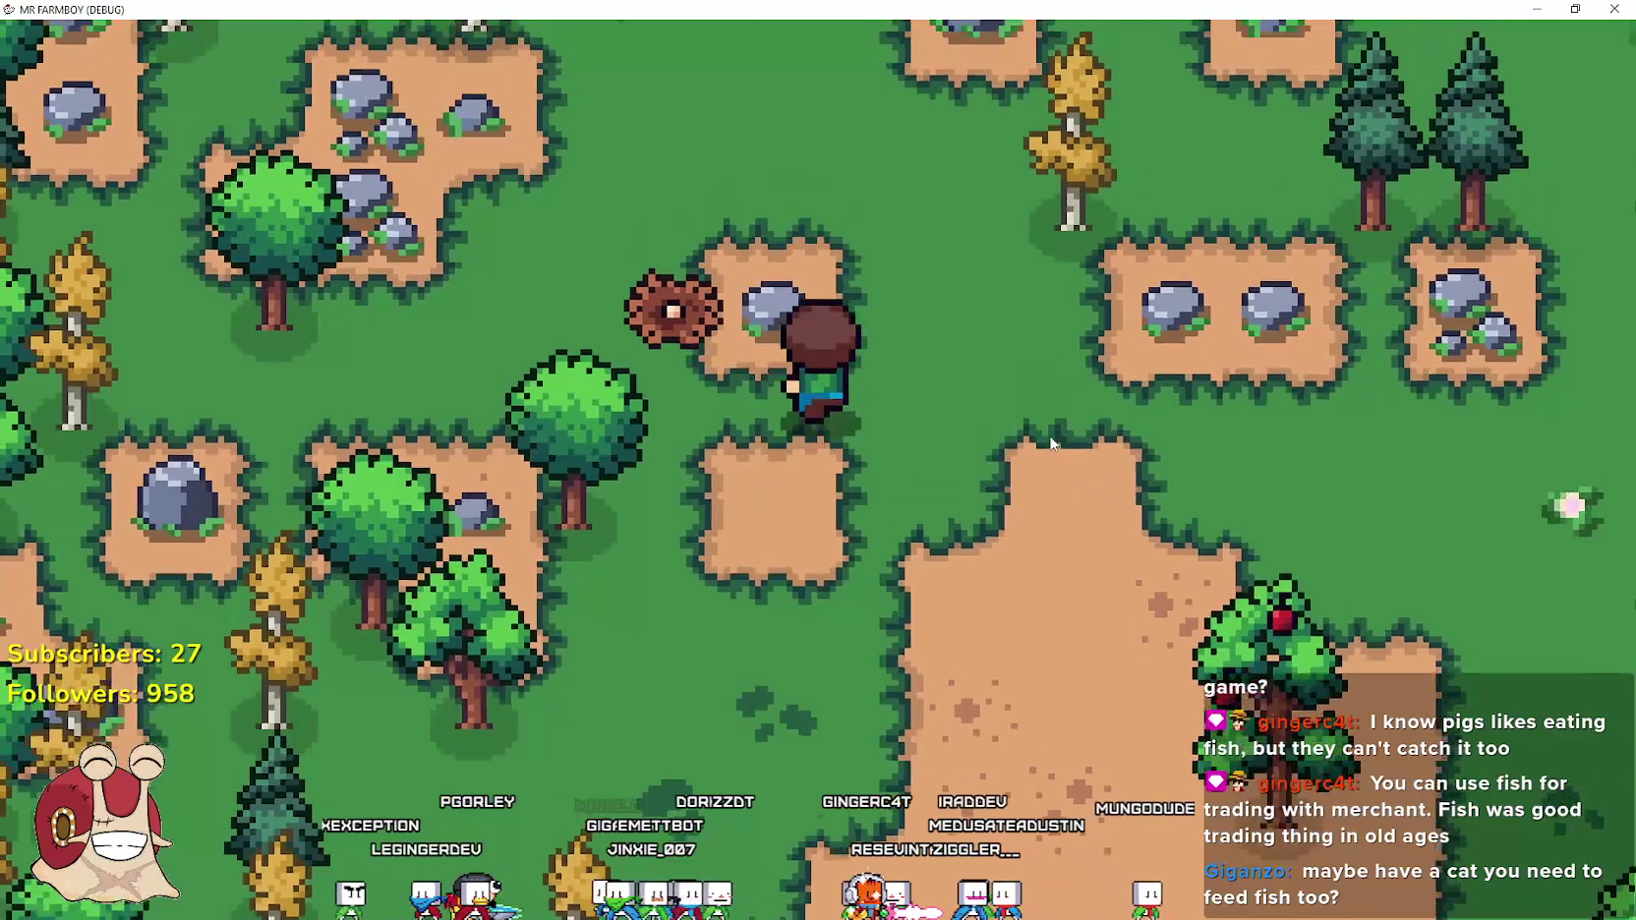
pyautogui.press('space')
pyautogui.press('space')
pyautogui.press('d')
pyautogui.press('space')
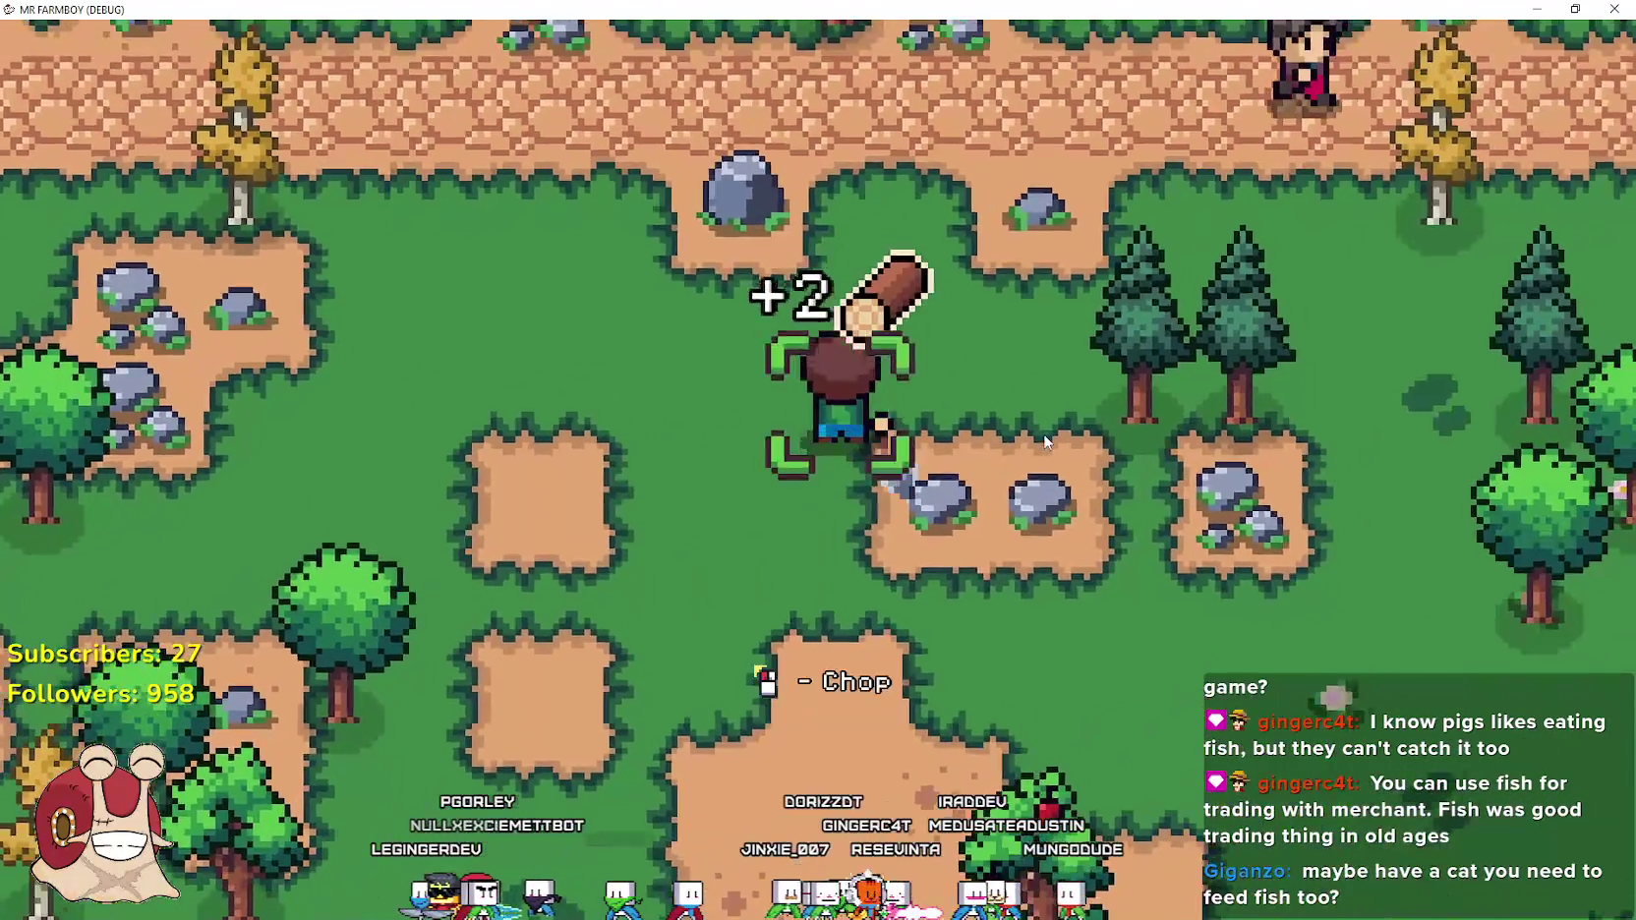
# Walk right to the rock cluster, mine it for stone, and chop a tree for two logs
pyautogui.press('d')
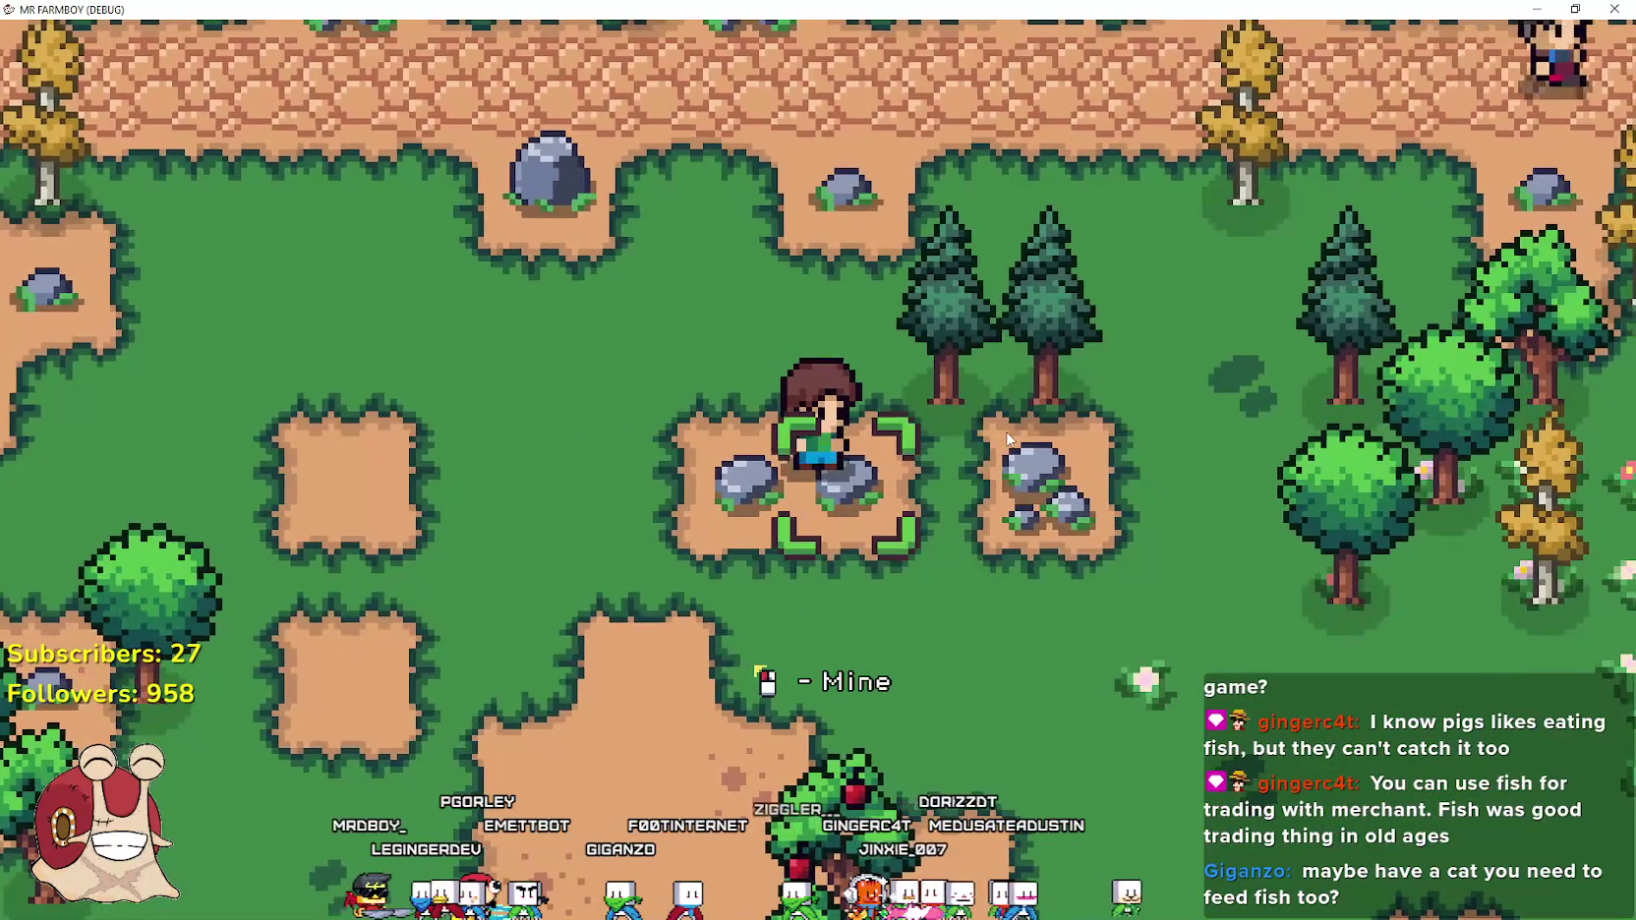
pyautogui.press('a')
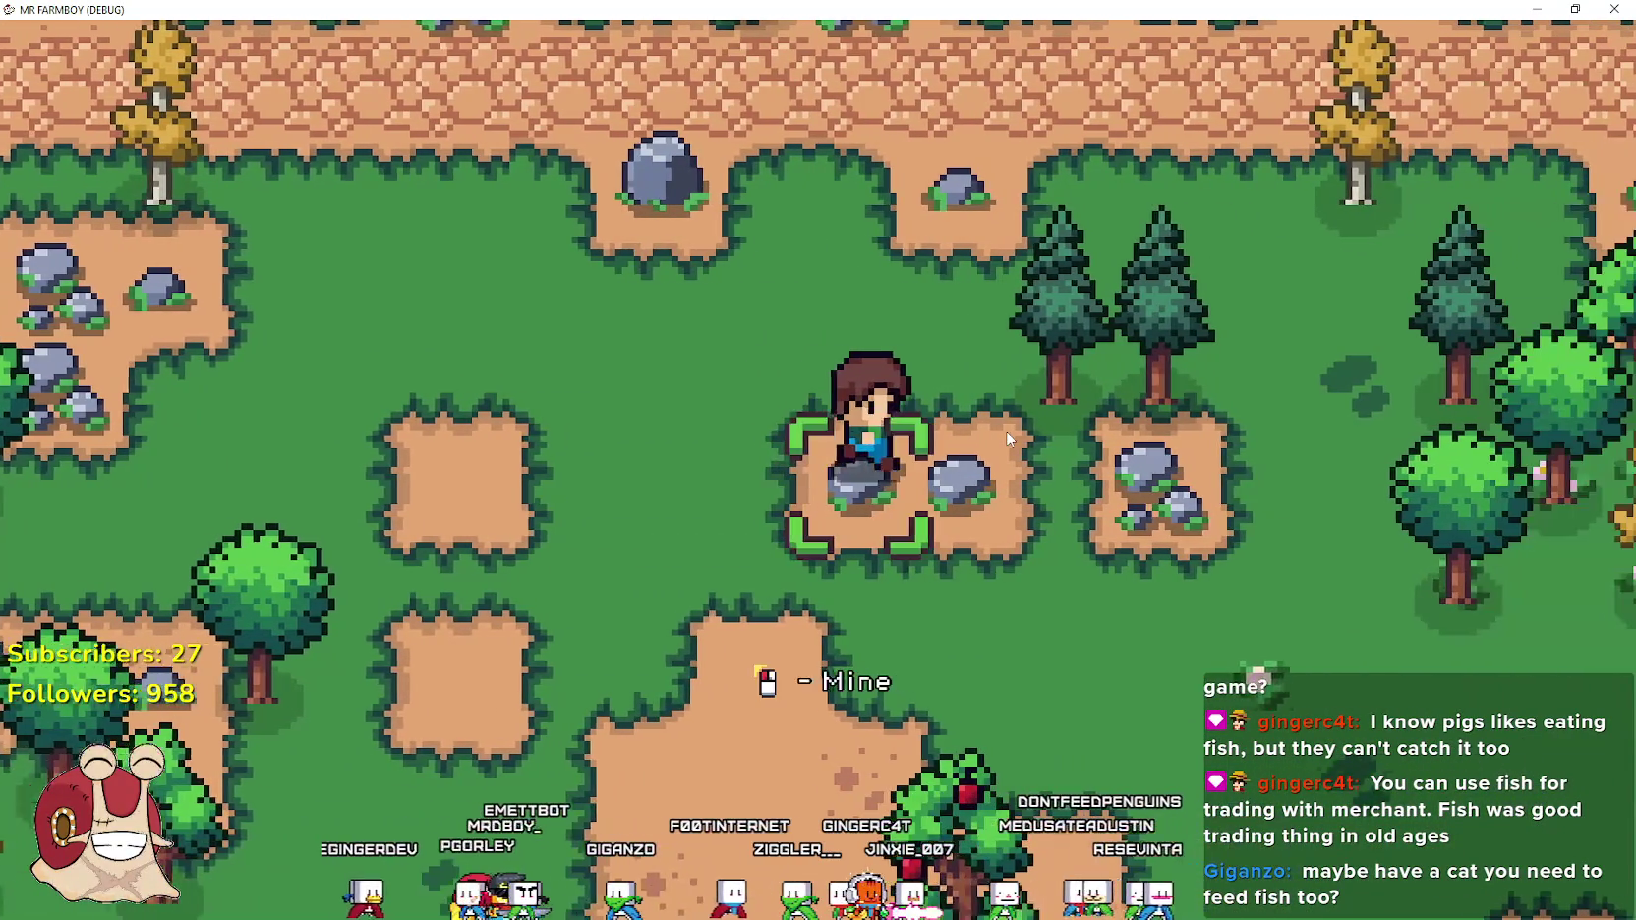
pyautogui.click(1006, 434)
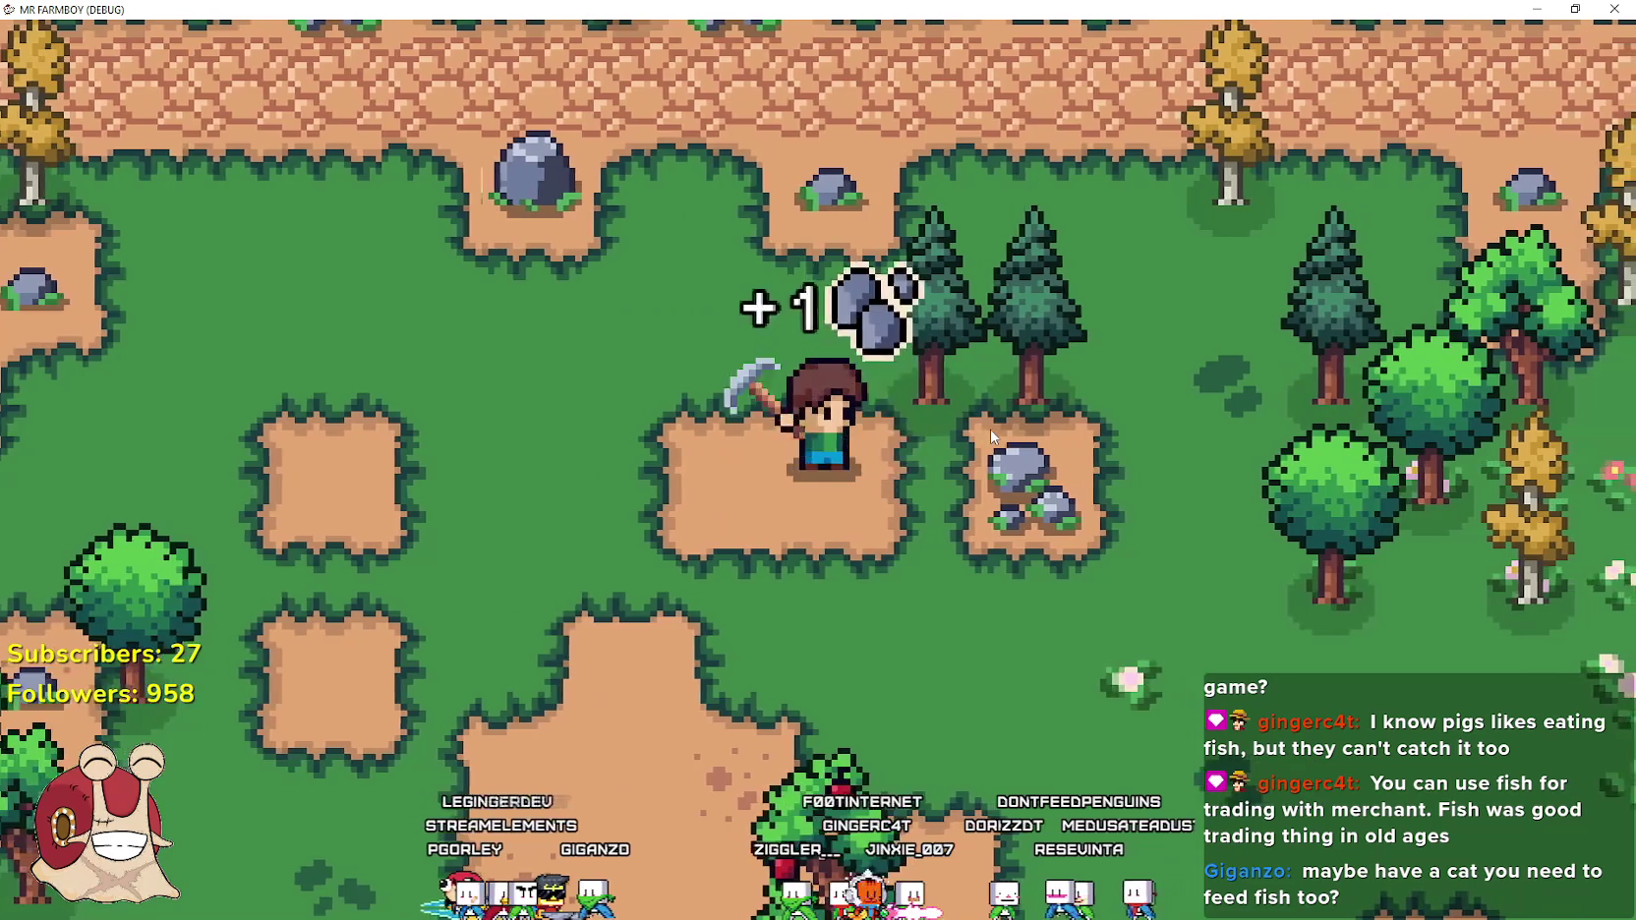
pyautogui.click(991, 429)
pyautogui.press('d')
pyautogui.click(987, 425)
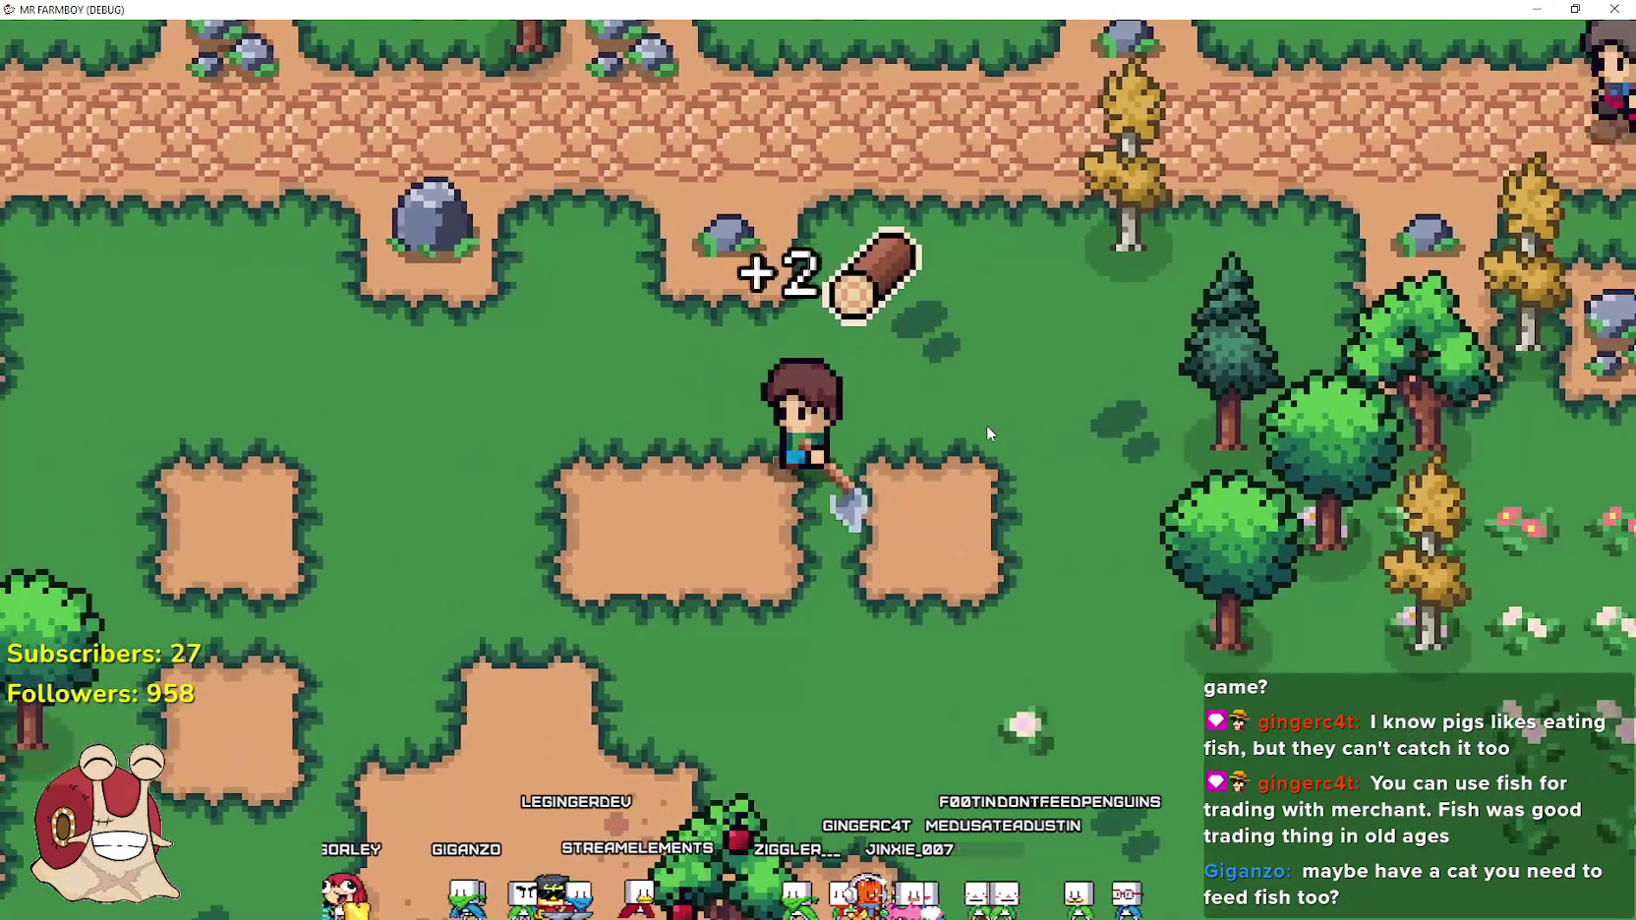
pyautogui.press('w')
pyautogui.click(987, 425)
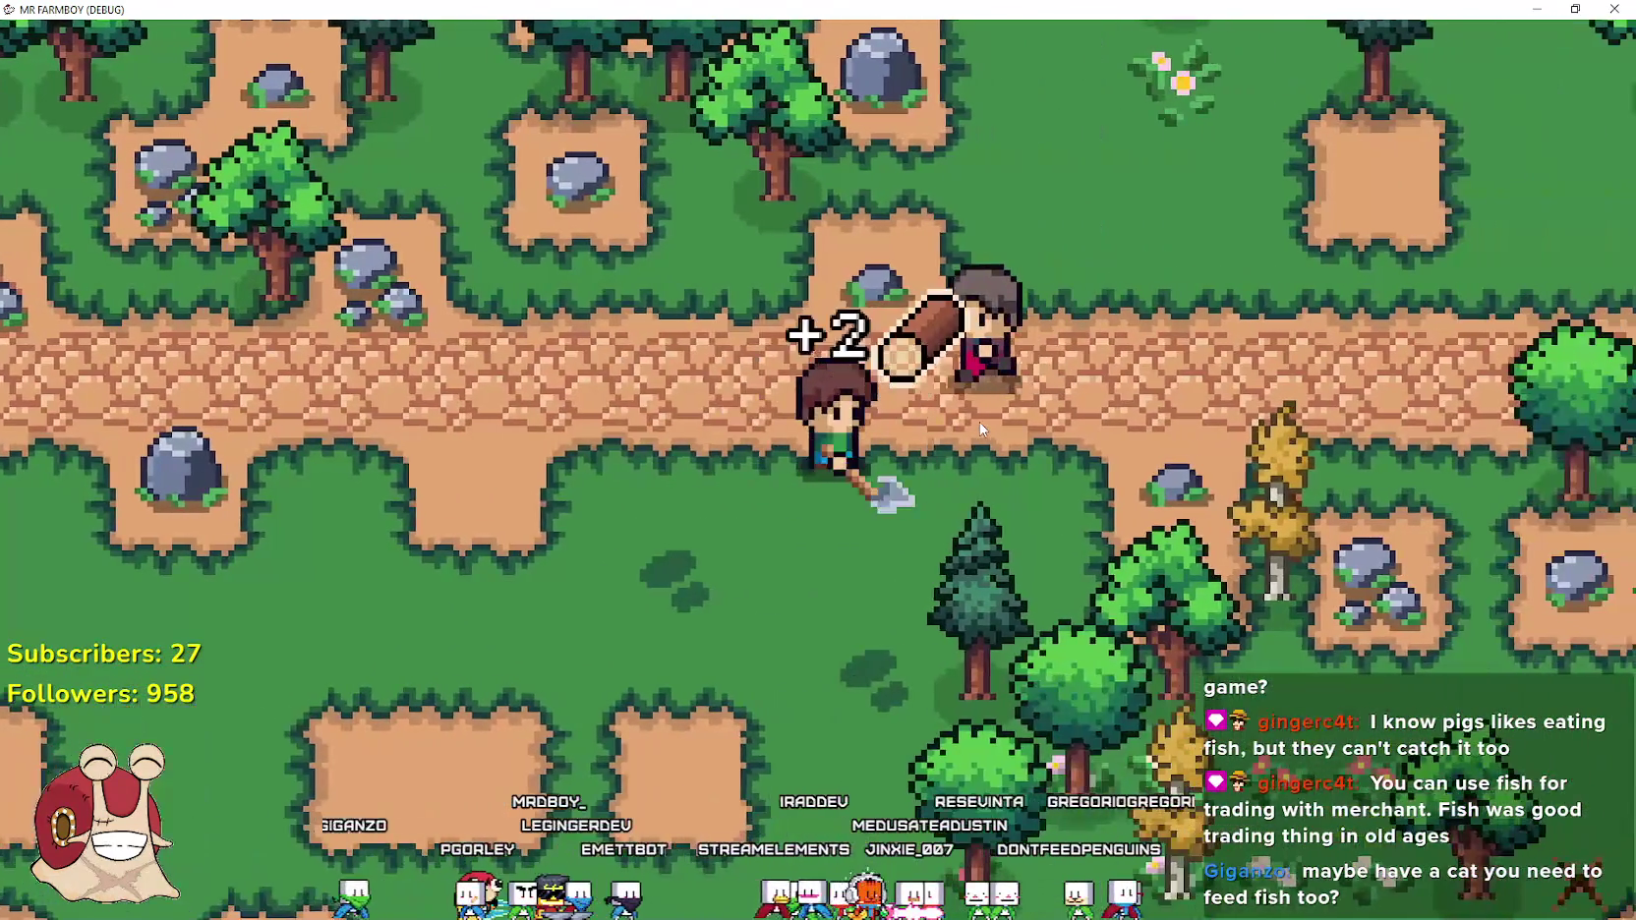
# Chop the trees up and to the right of the farmer for logs
pyautogui.press('s')
pyautogui.click(976, 419)
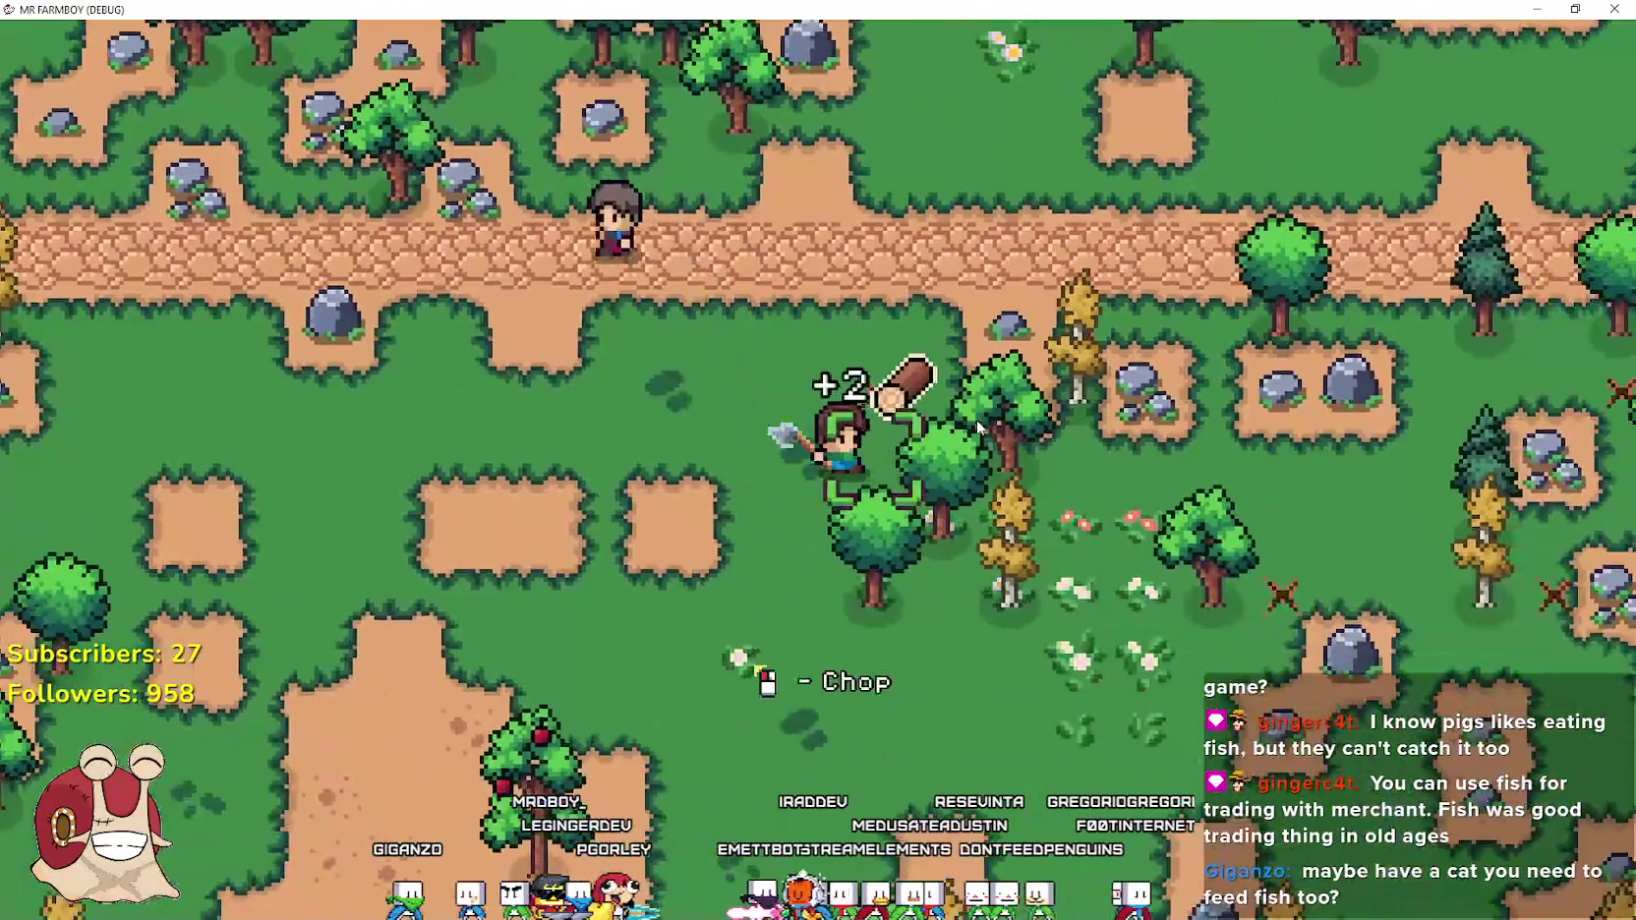
pyautogui.press('d')
pyautogui.press('w')
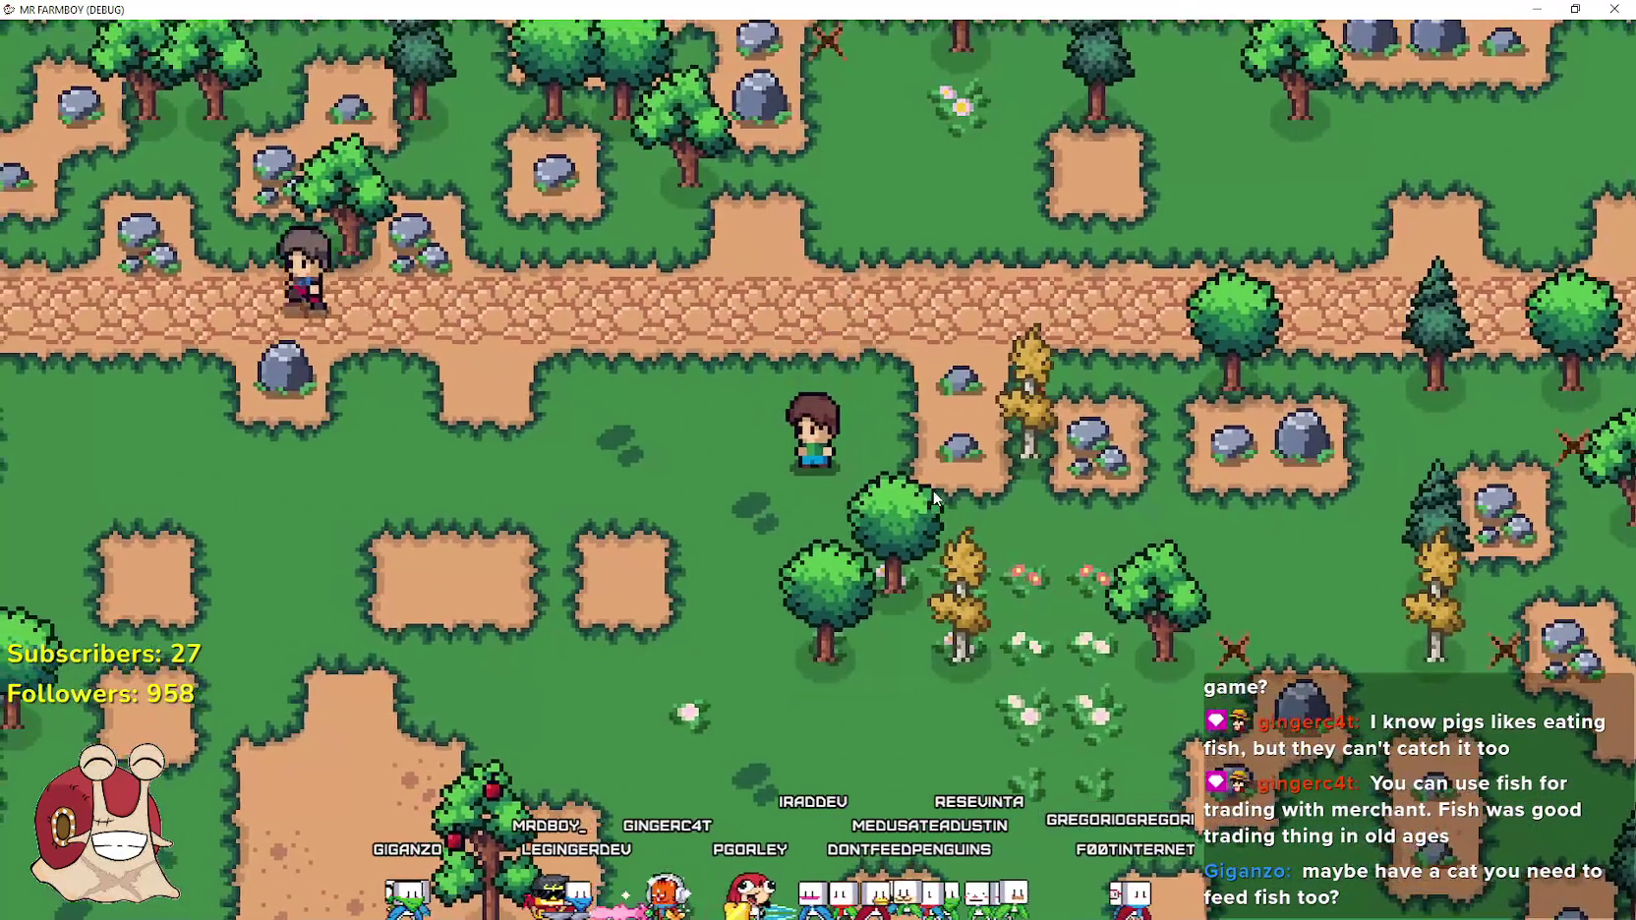
pyautogui.click(934, 496)
pyautogui.press('s')
pyautogui.press('a')
pyautogui.click(934, 488)
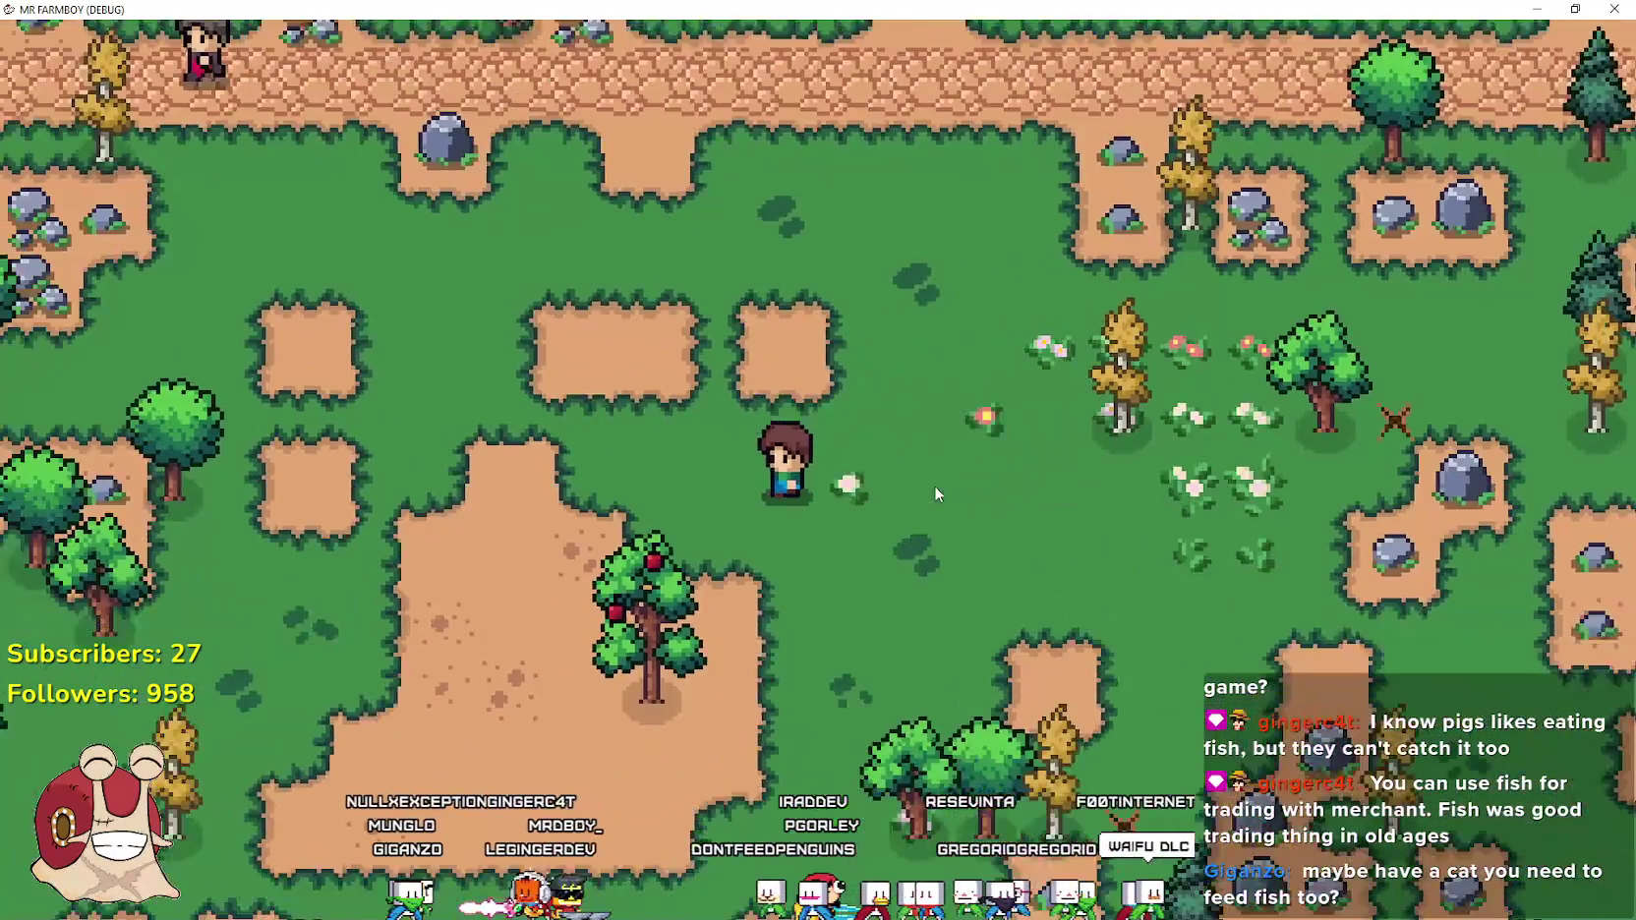
# Walk down-left past the apple tree and mine two rocks for stone
pyautogui.press('s')
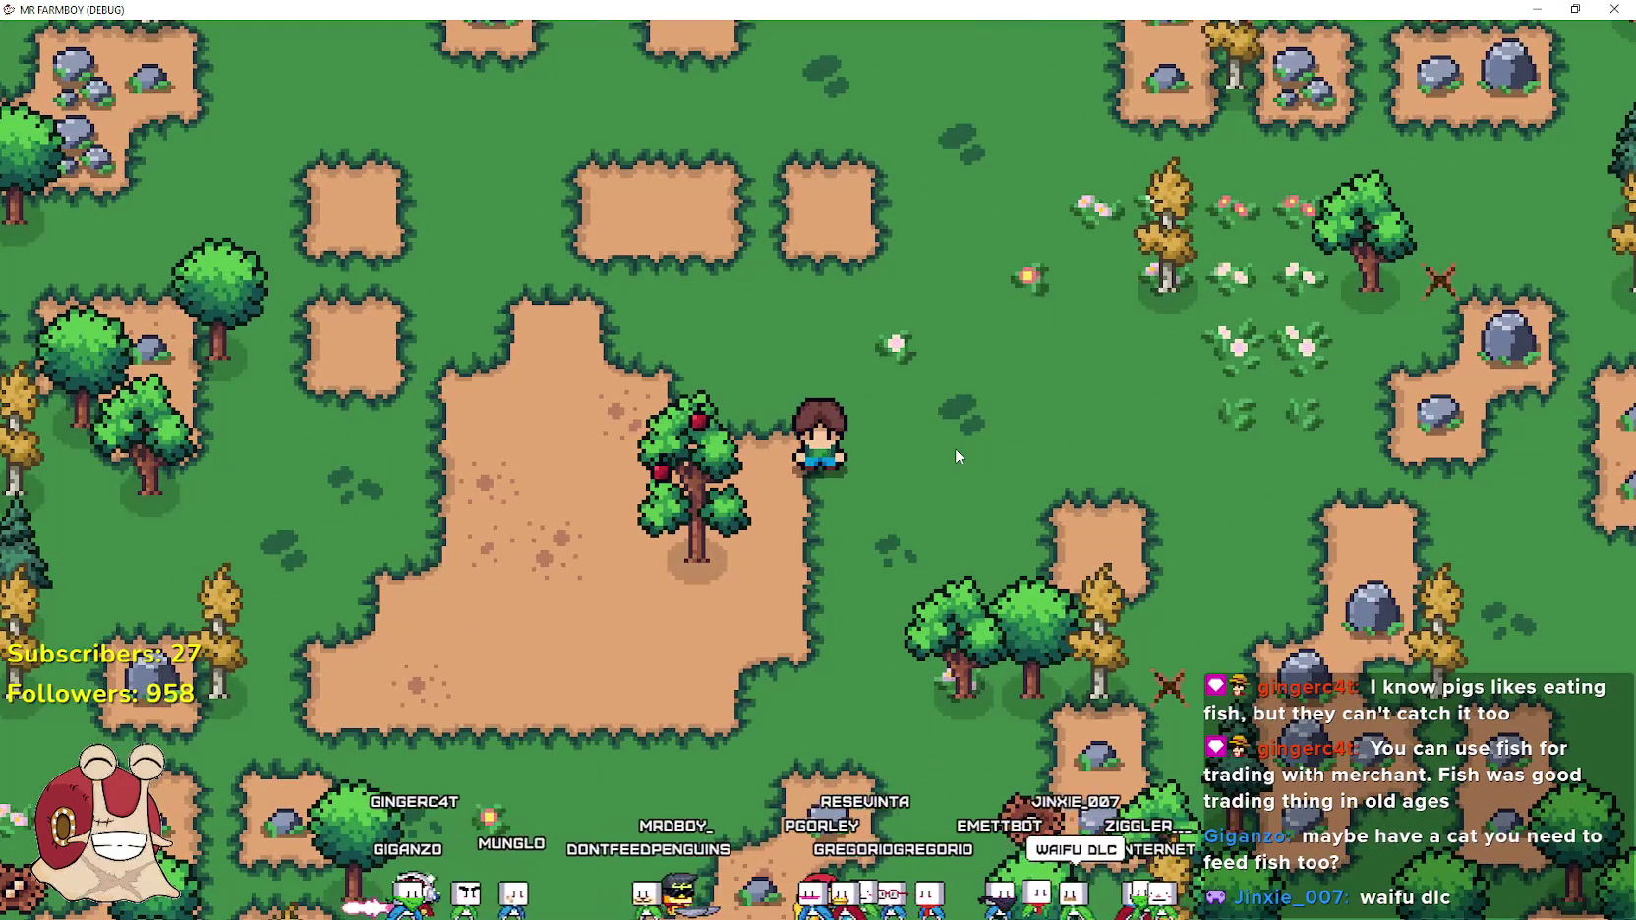
pyautogui.press('a')
pyautogui.press('s')
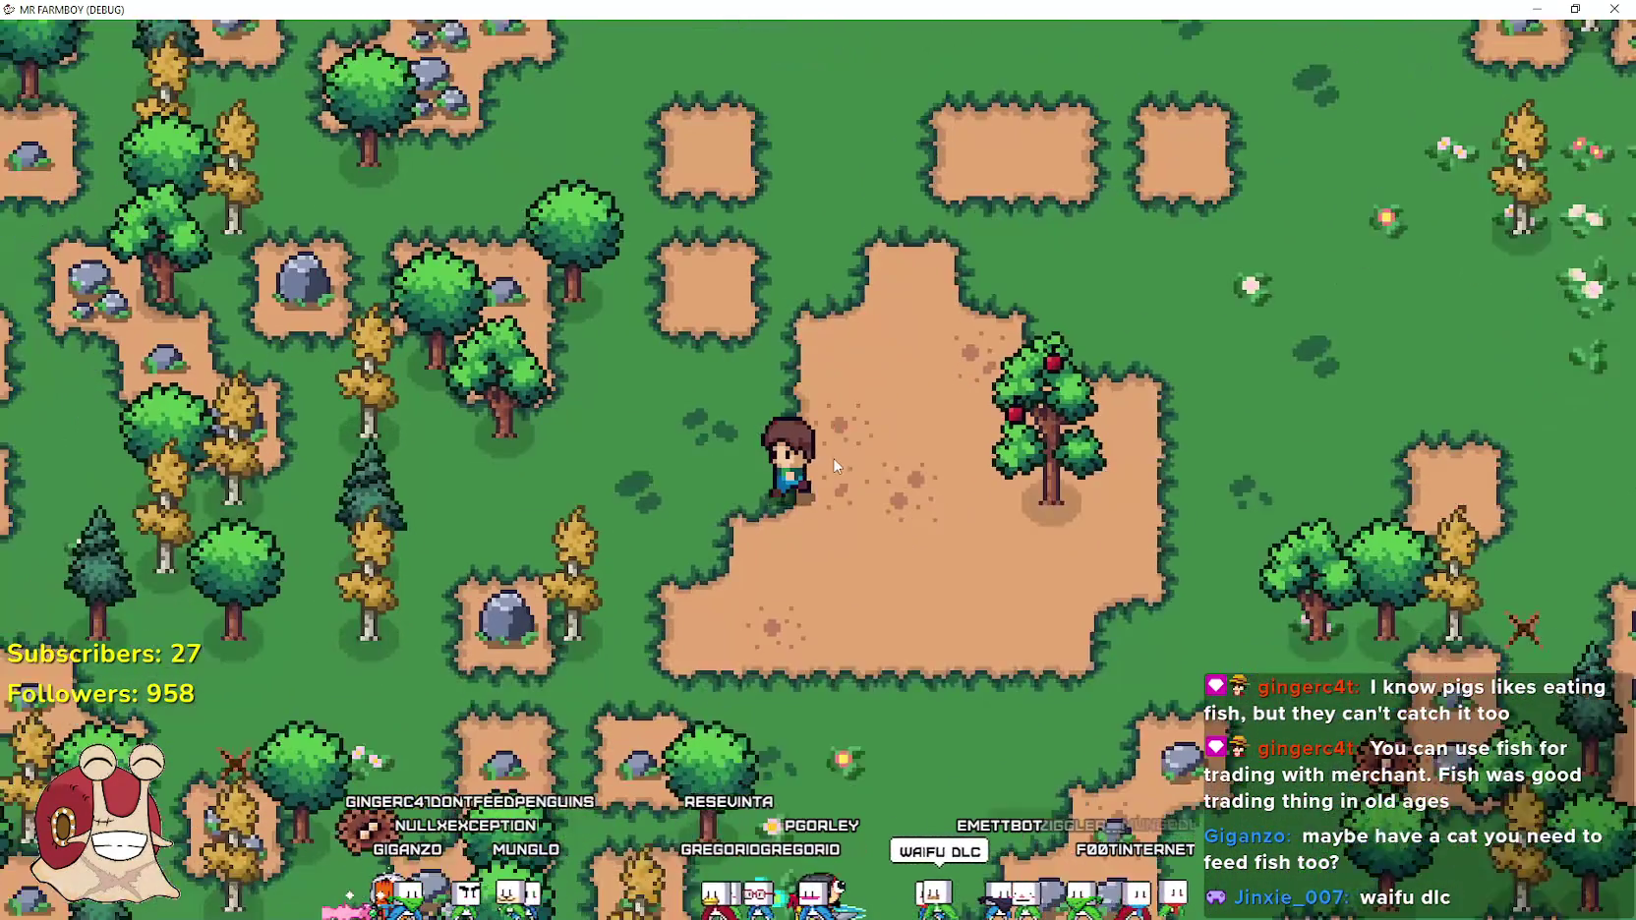
pyautogui.press('a')
pyautogui.click(832, 457)
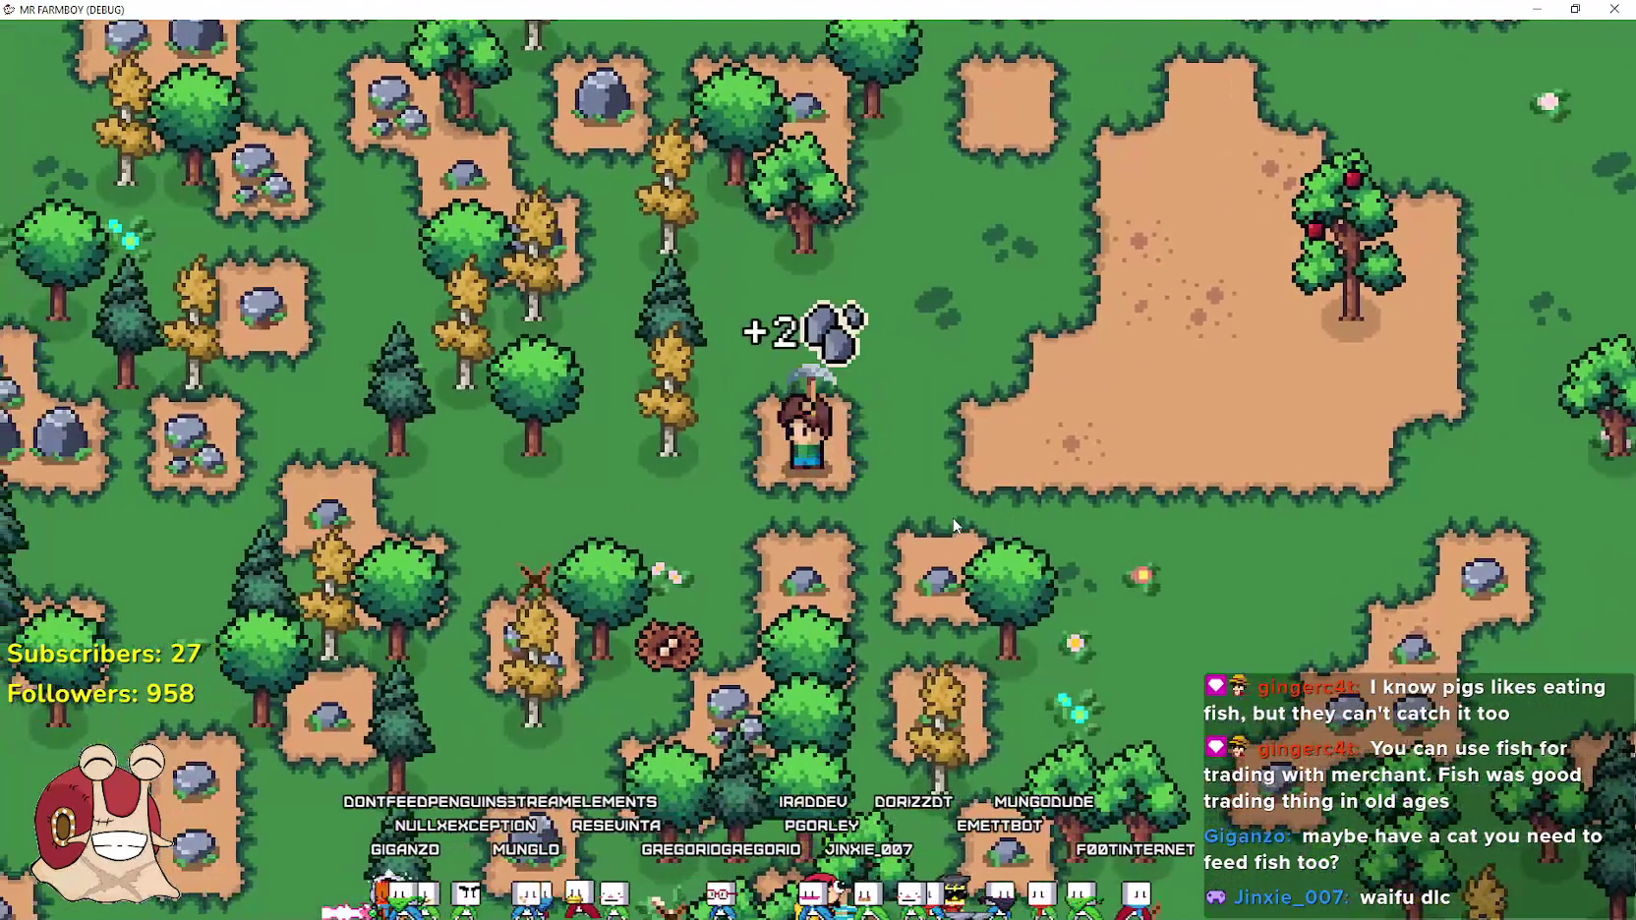
pyautogui.press('w')
pyautogui.click(951, 519)
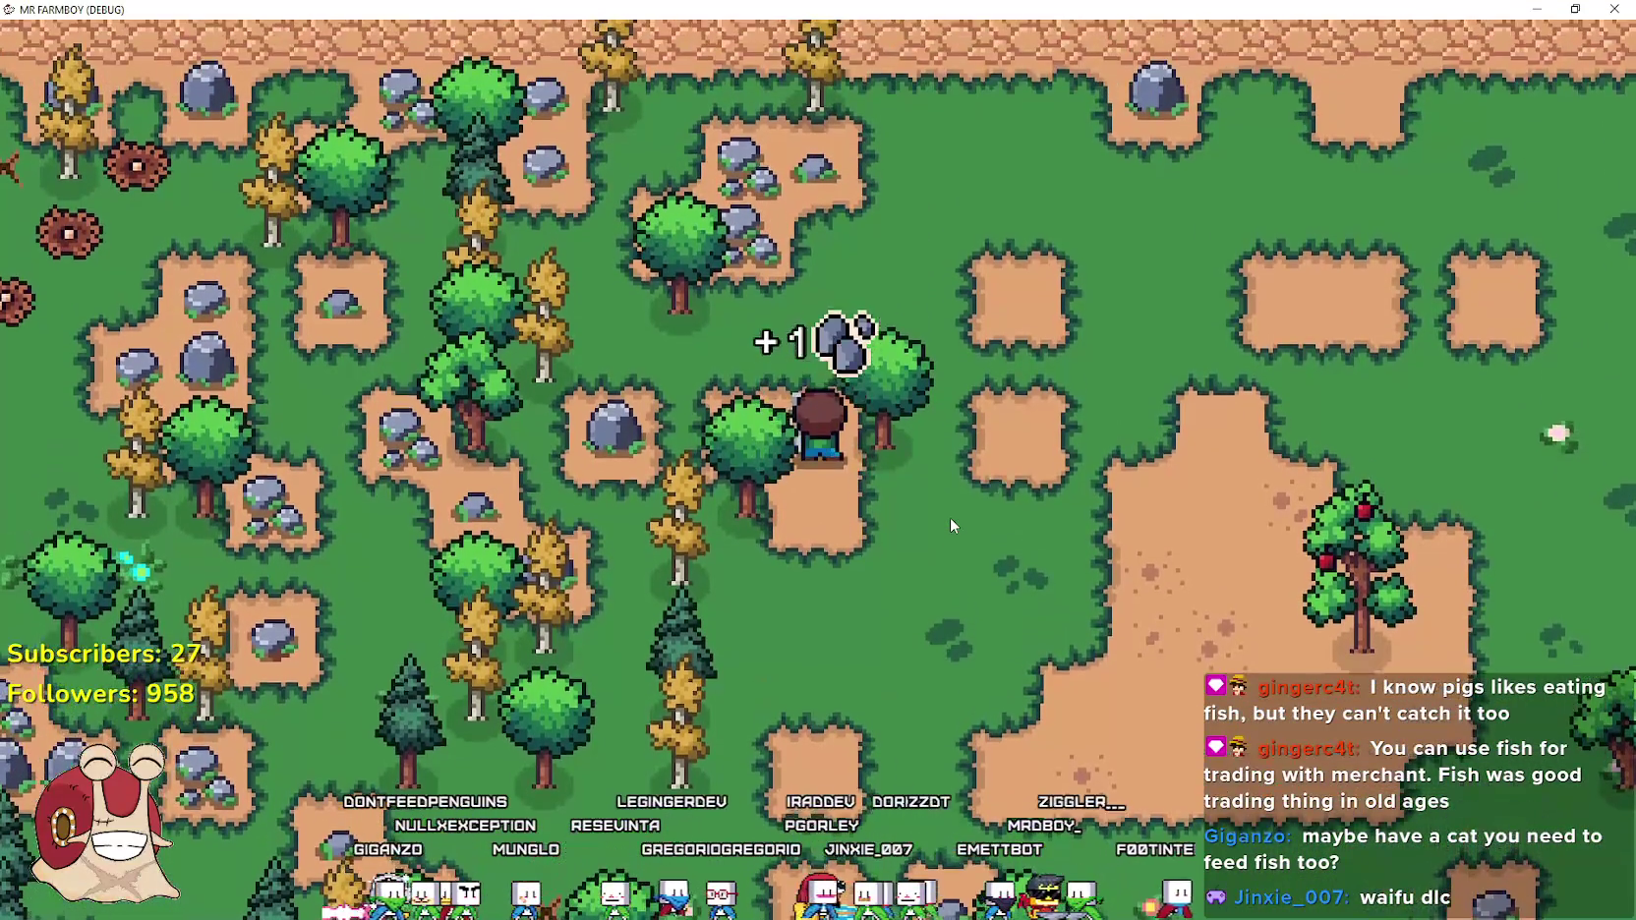
# Chop the tree beside the farmer, then mine the rock near the dirt road
pyautogui.click(949, 517)
pyautogui.press('a')
pyautogui.press('s')
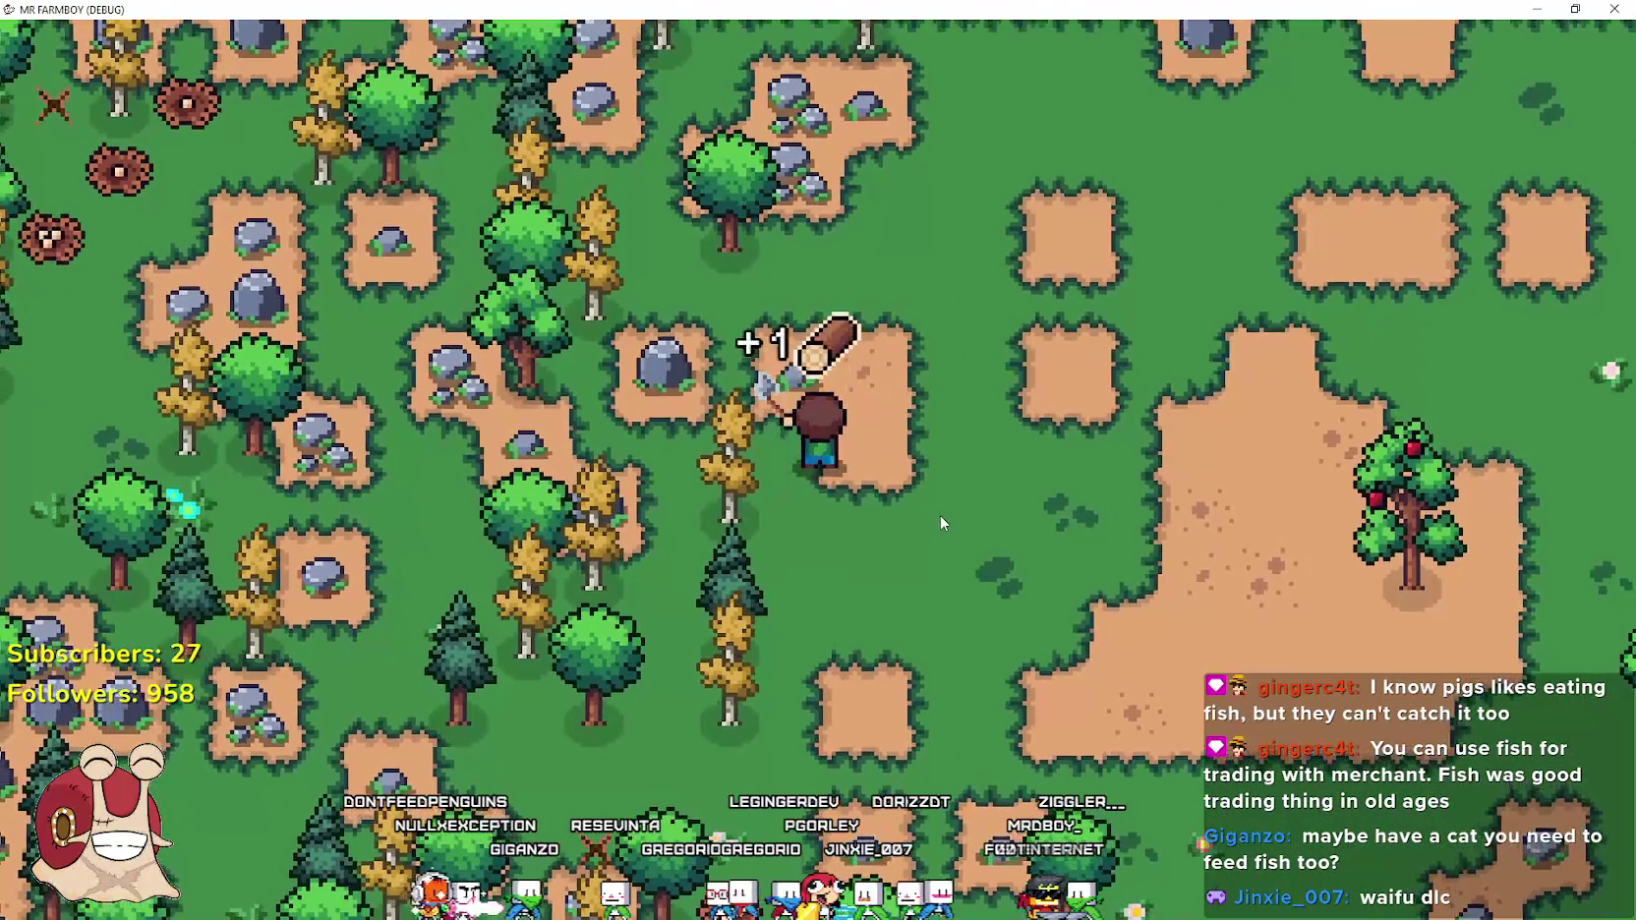
pyautogui.press('w')
pyautogui.click(937, 515)
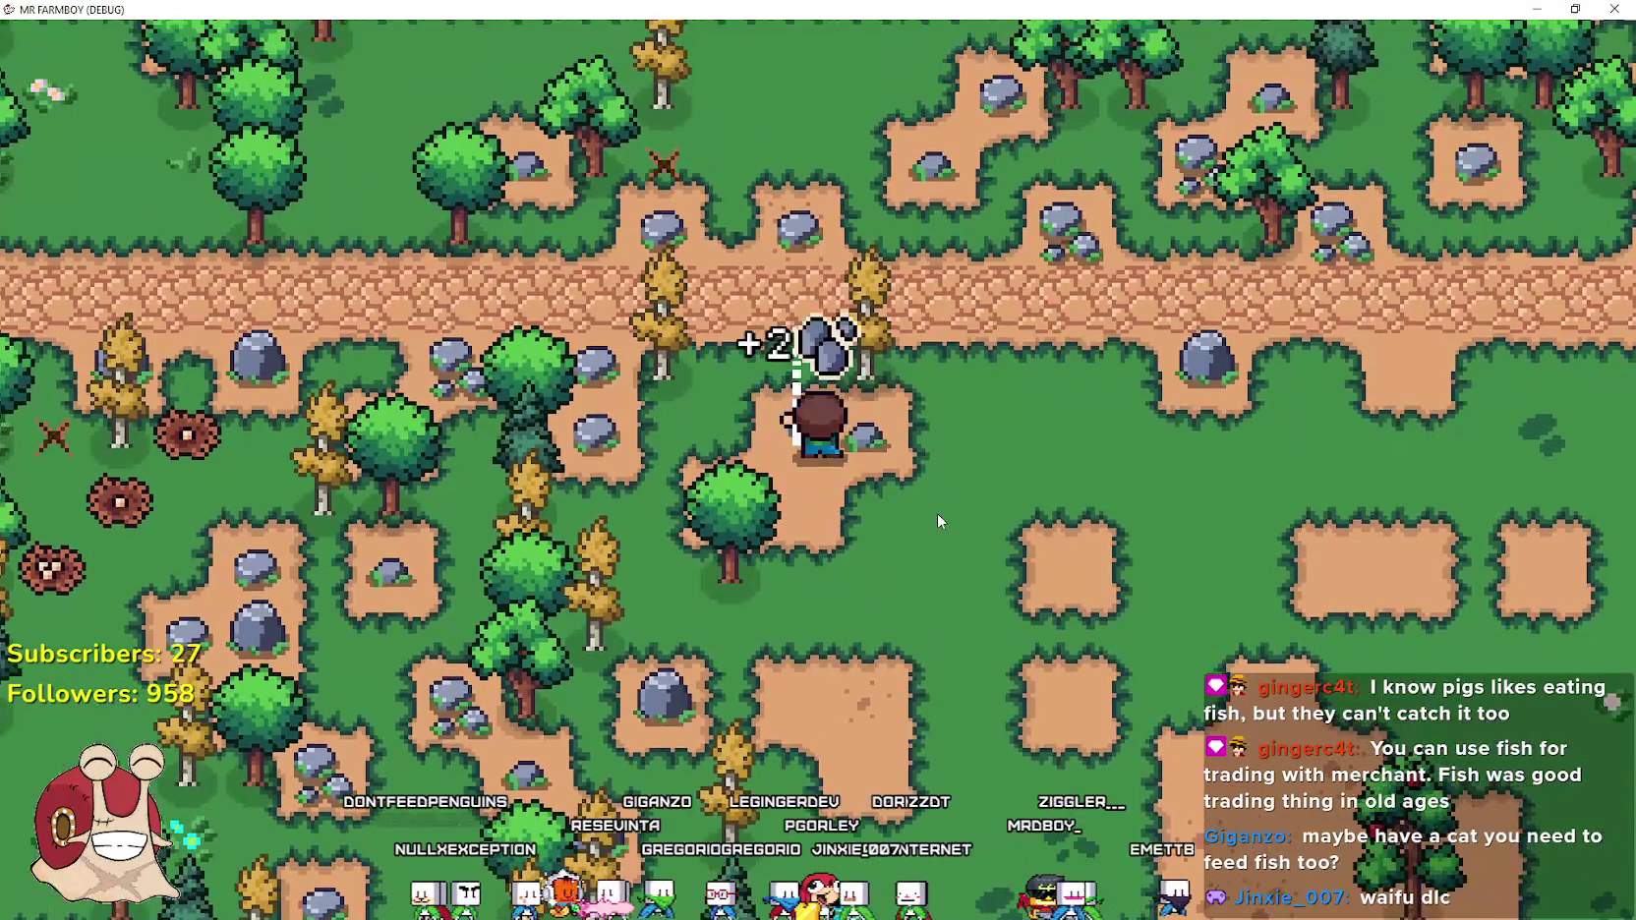
# Mine the small rock beside the farmer, then head down-right past the road toward the flower field
pyautogui.click(937, 514)
pyautogui.press('w')
pyautogui.press('d')
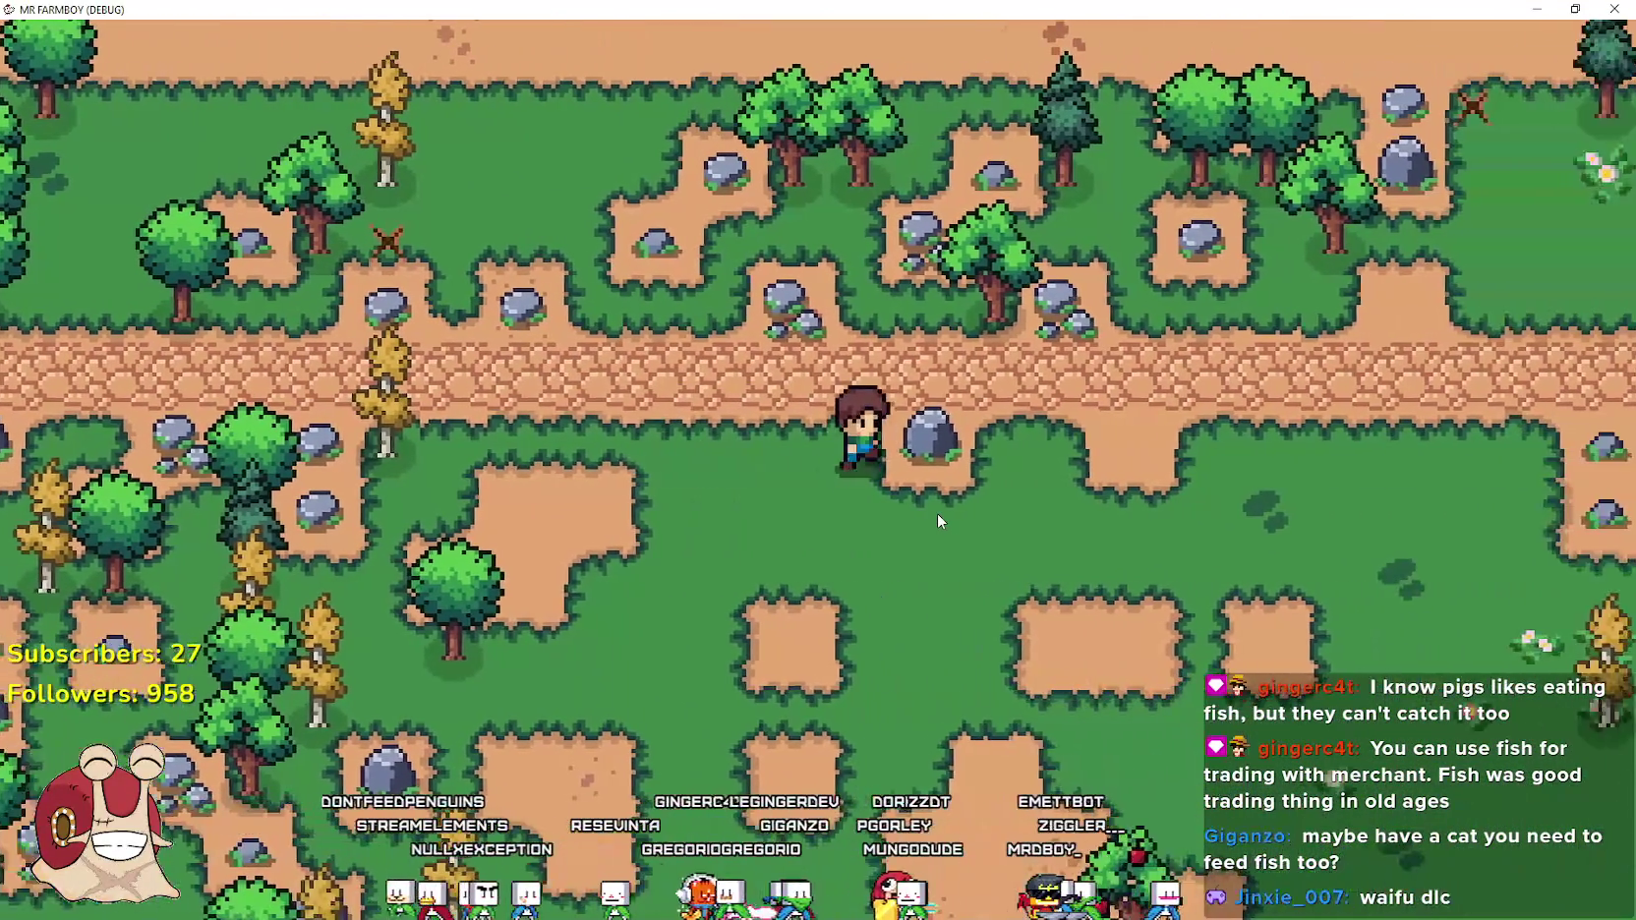
pyautogui.click(937, 514)
pyautogui.press('s')
pyautogui.press('d')
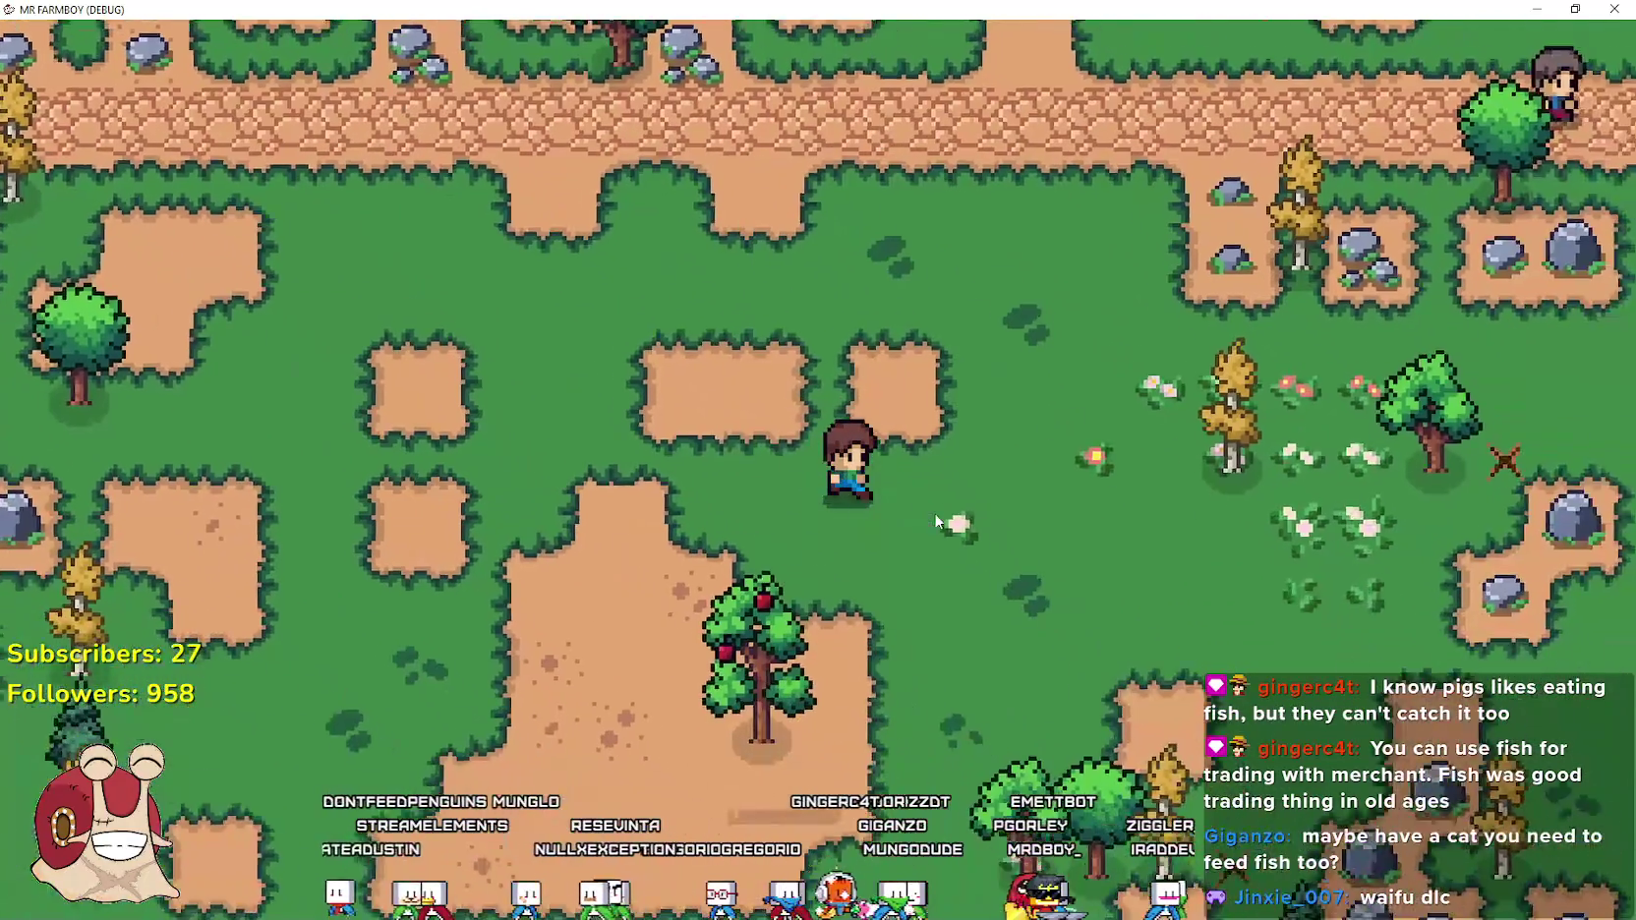
pyautogui.press('s')
pyautogui.press('d')
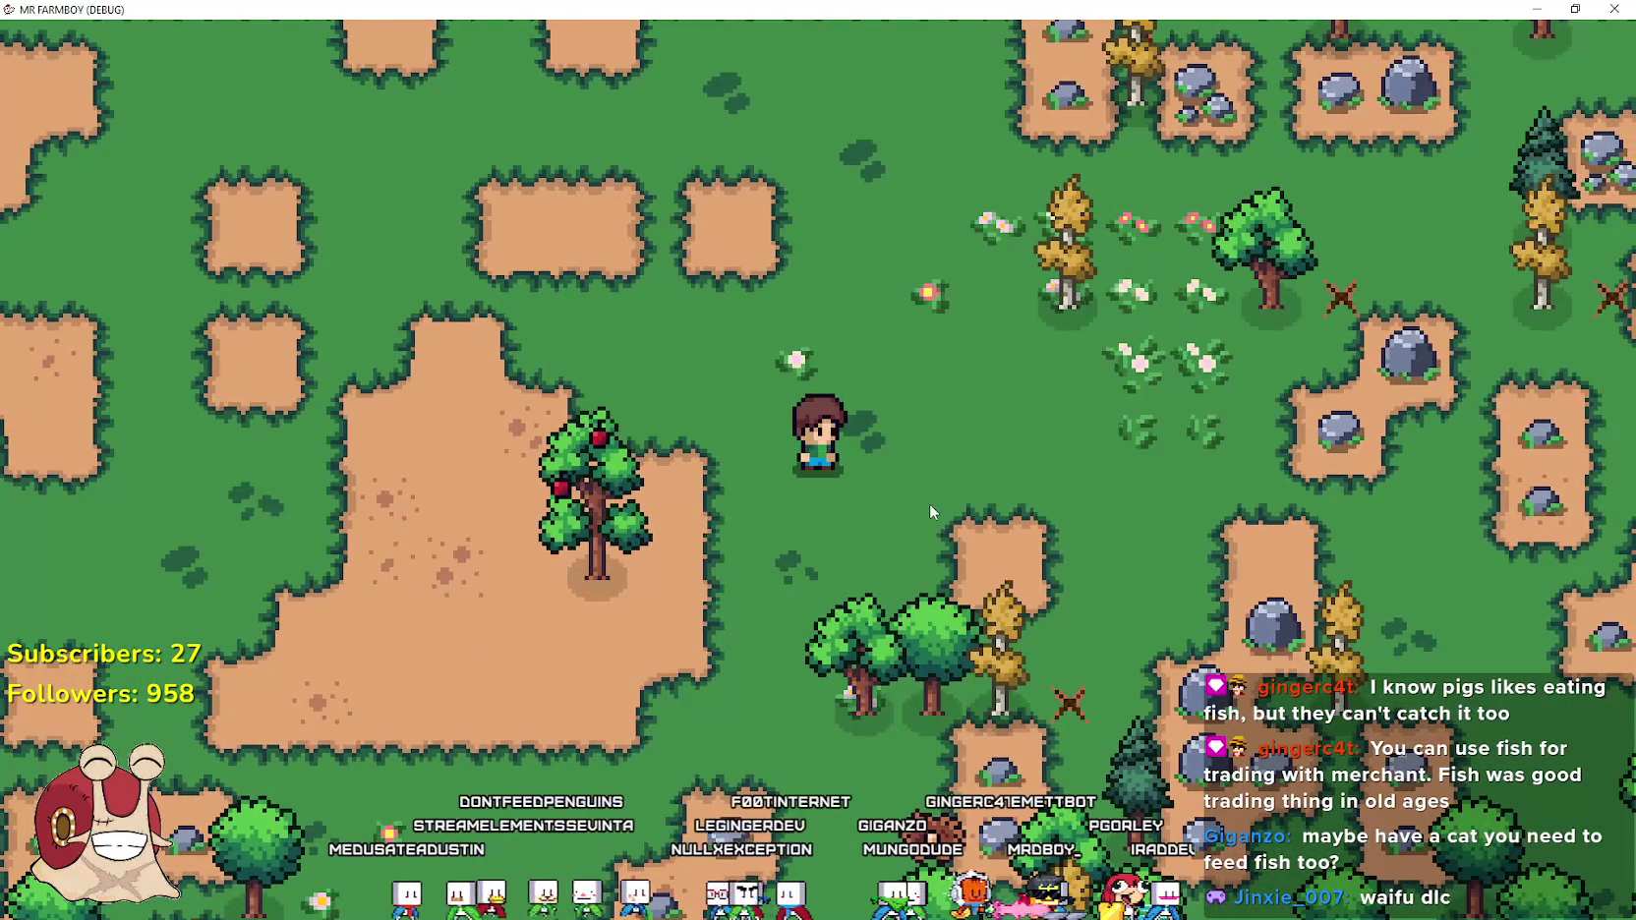
# Walk over to the nearby trees and chop one twice for wood
pyautogui.press('w')
pyautogui.press('a')
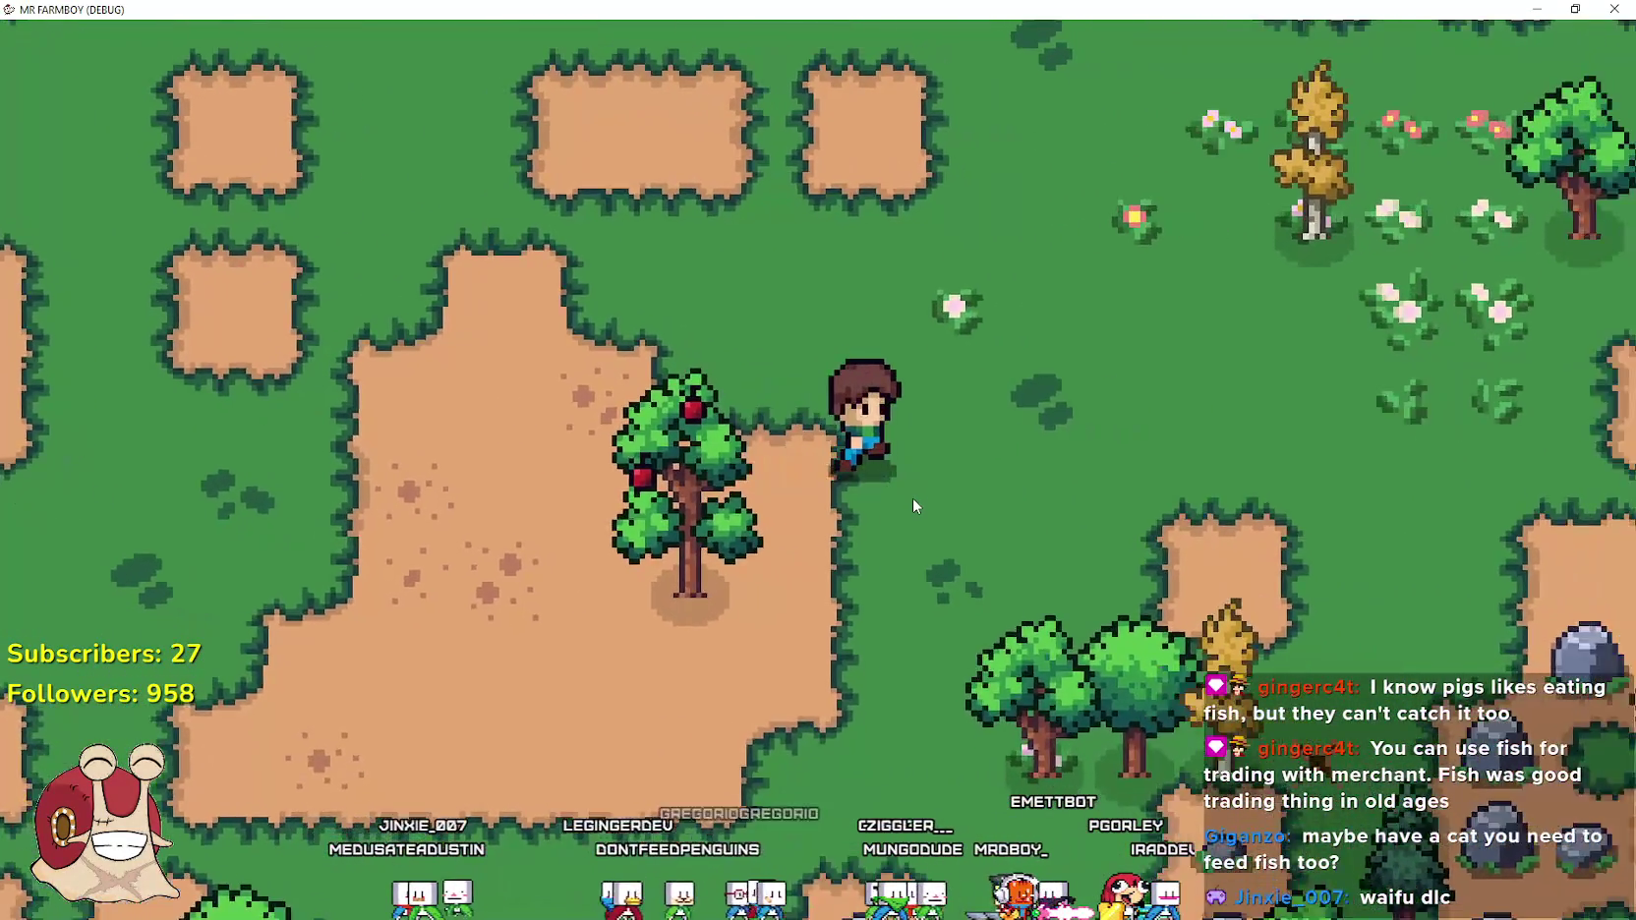
pyautogui.press('s')
pyautogui.press('d')
pyautogui.click(910, 497)
pyautogui.click(911, 498)
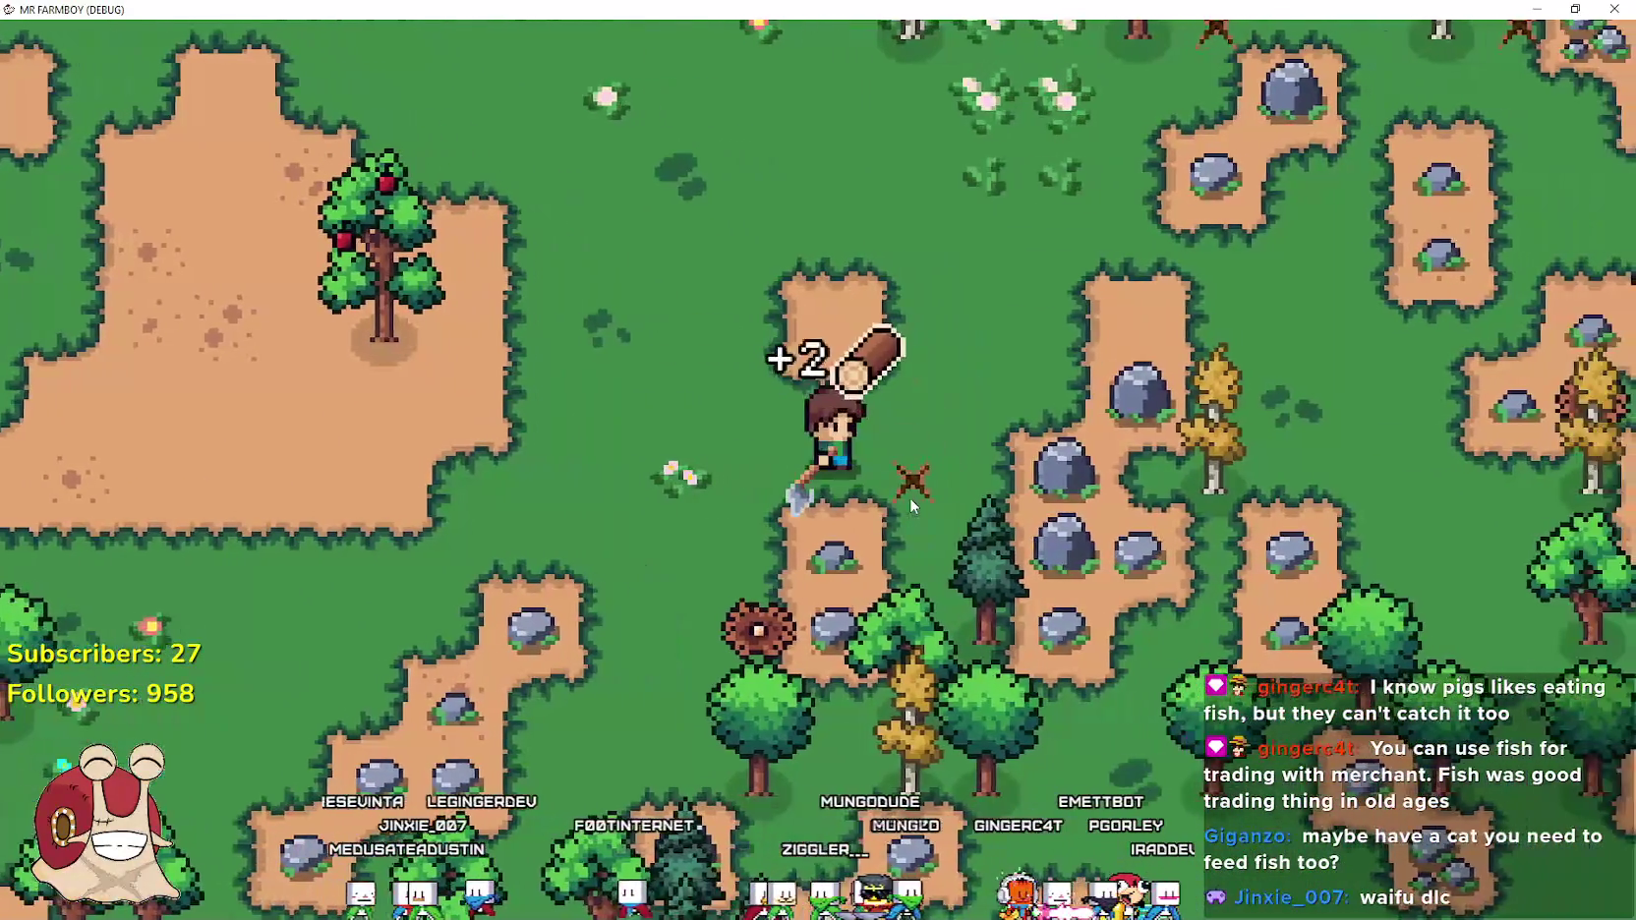
# Move up-right to the rock cluster and mine a rock for stone
pyautogui.press('d')
pyautogui.press('w')
pyautogui.click(911, 498)
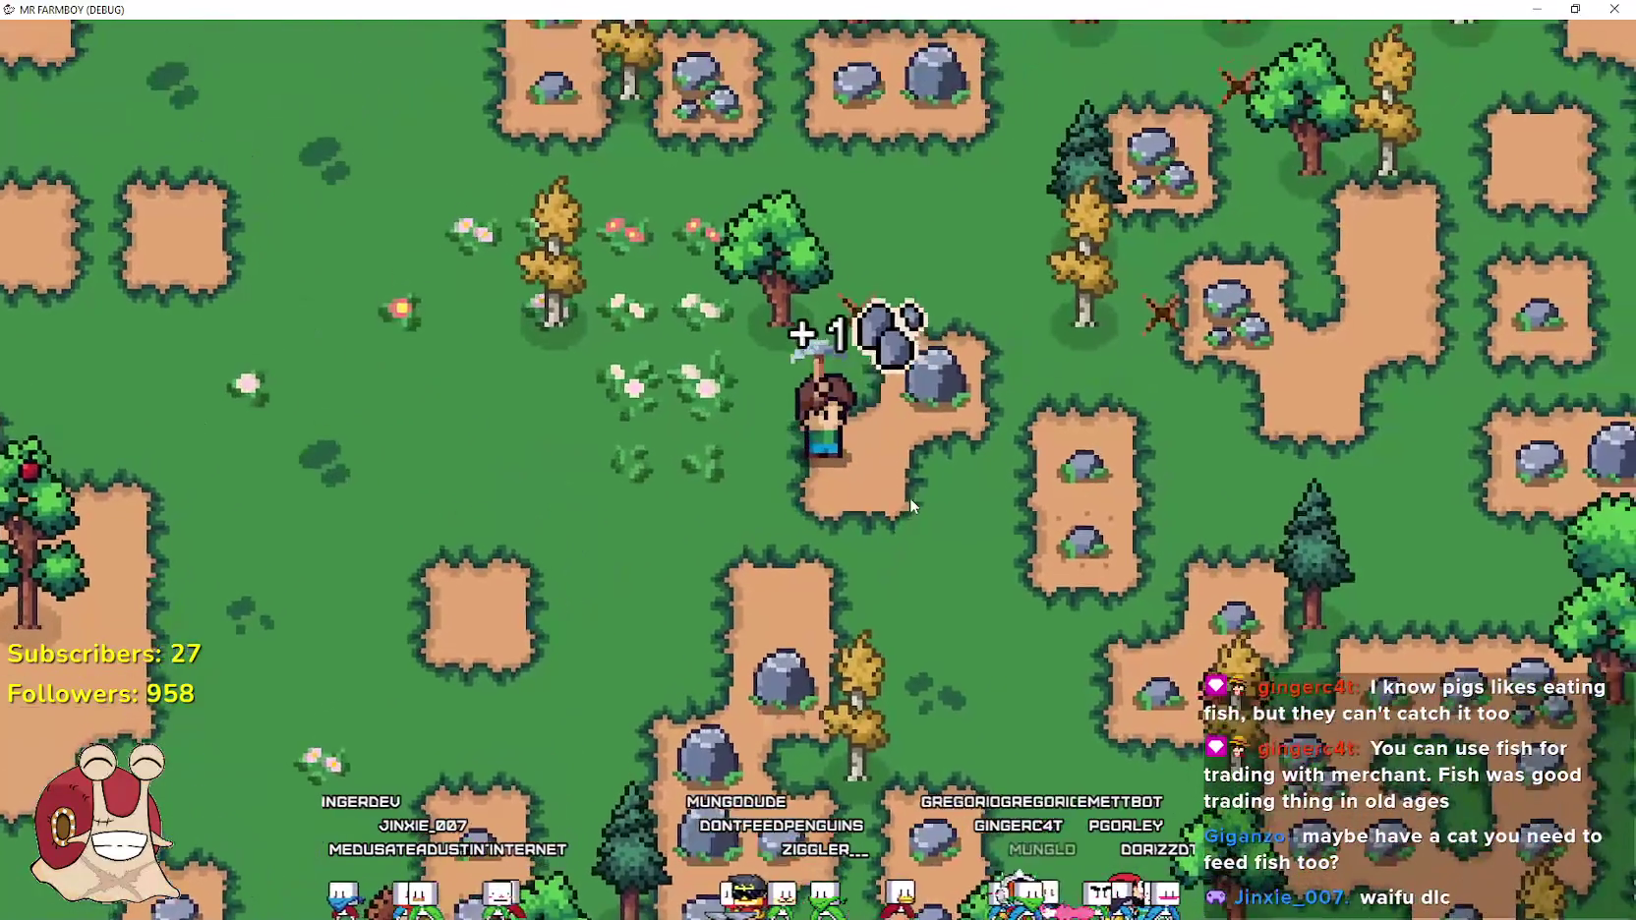
pyautogui.click(910, 498)
# Chop the nearby tree, then mine the rock and chop the tree by the road
pyautogui.press('w')
pyautogui.press('a')
pyautogui.click(910, 497)
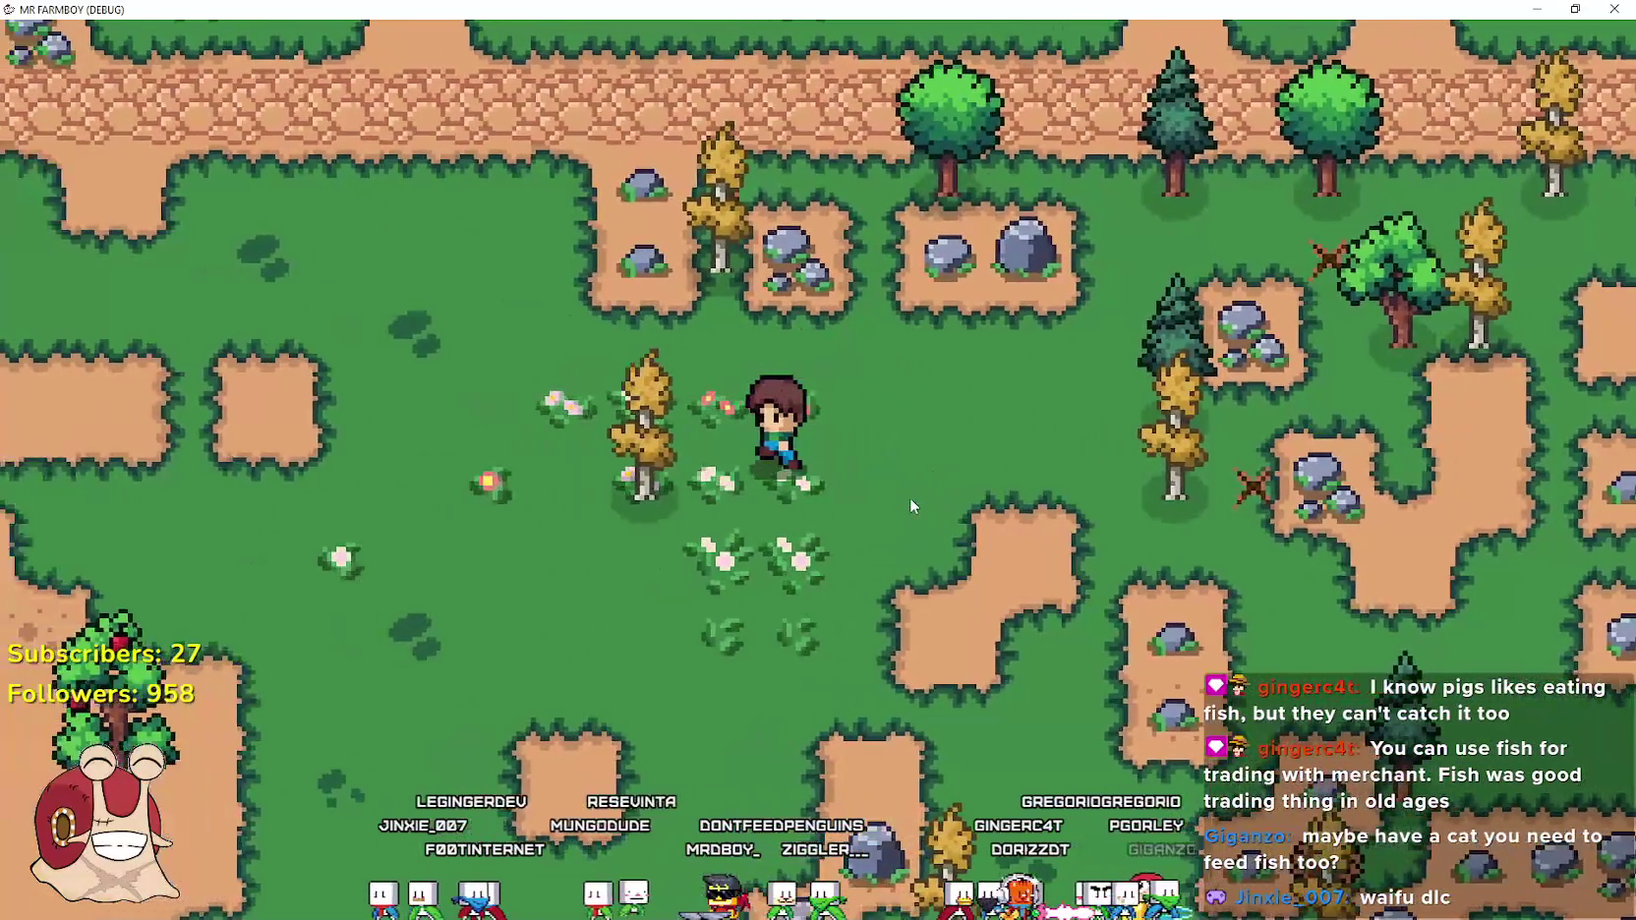
pyautogui.click(911, 498)
pyautogui.press('w')
pyautogui.click(910, 498)
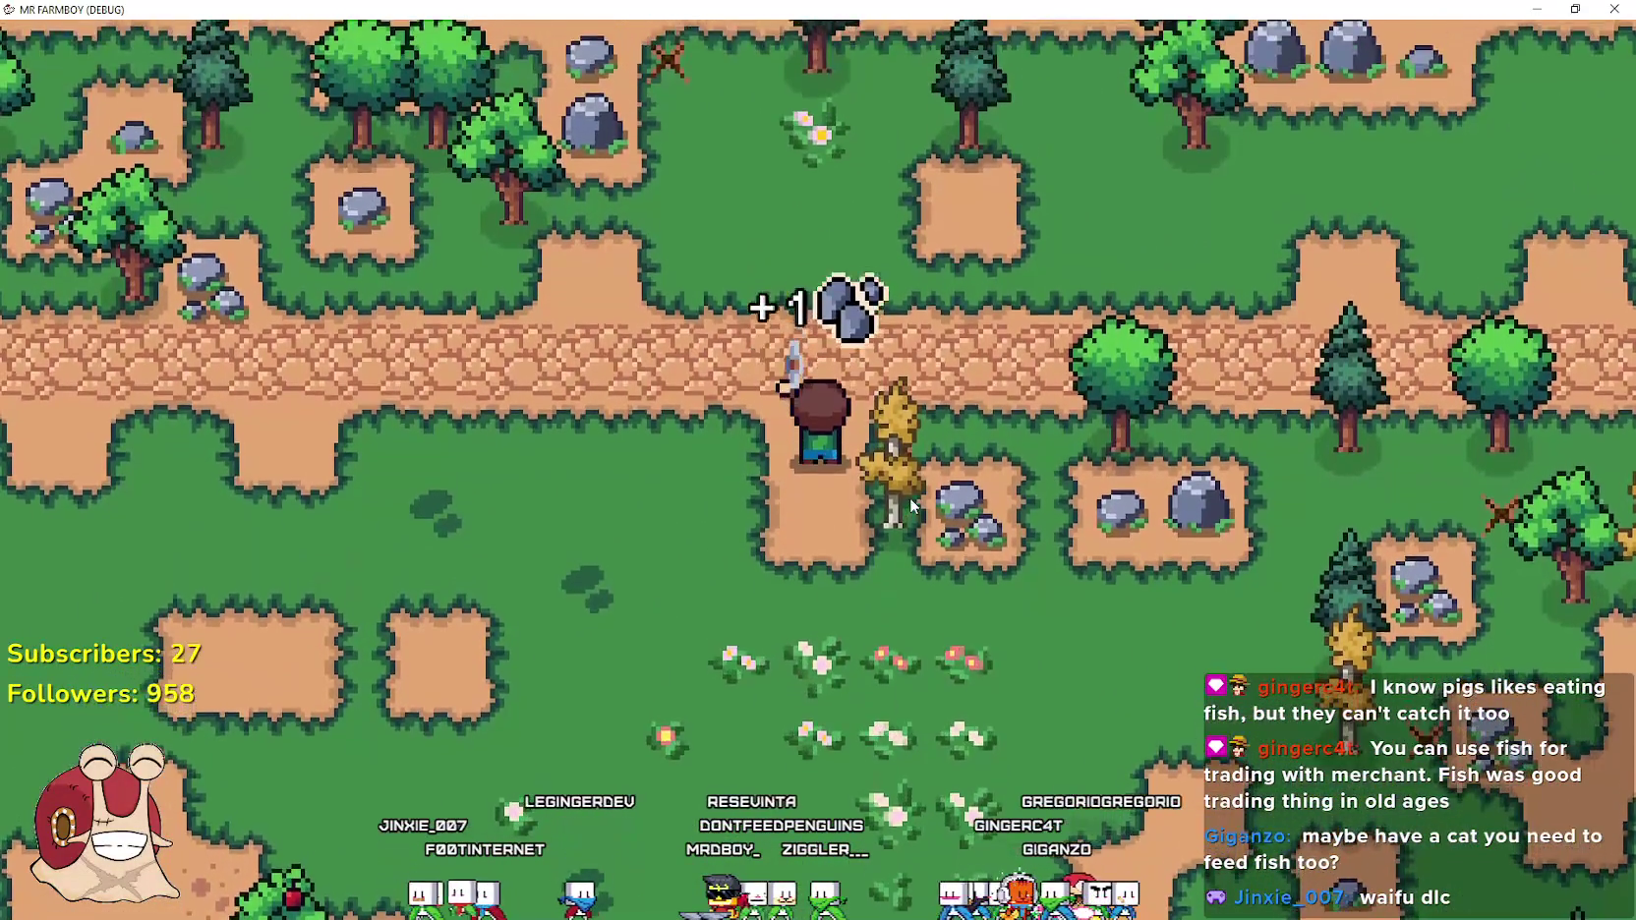
pyautogui.click(910, 505)
# Walk onto the cobblestone path, back into the grass, then right along the path
pyautogui.press('s')
pyautogui.press('a')
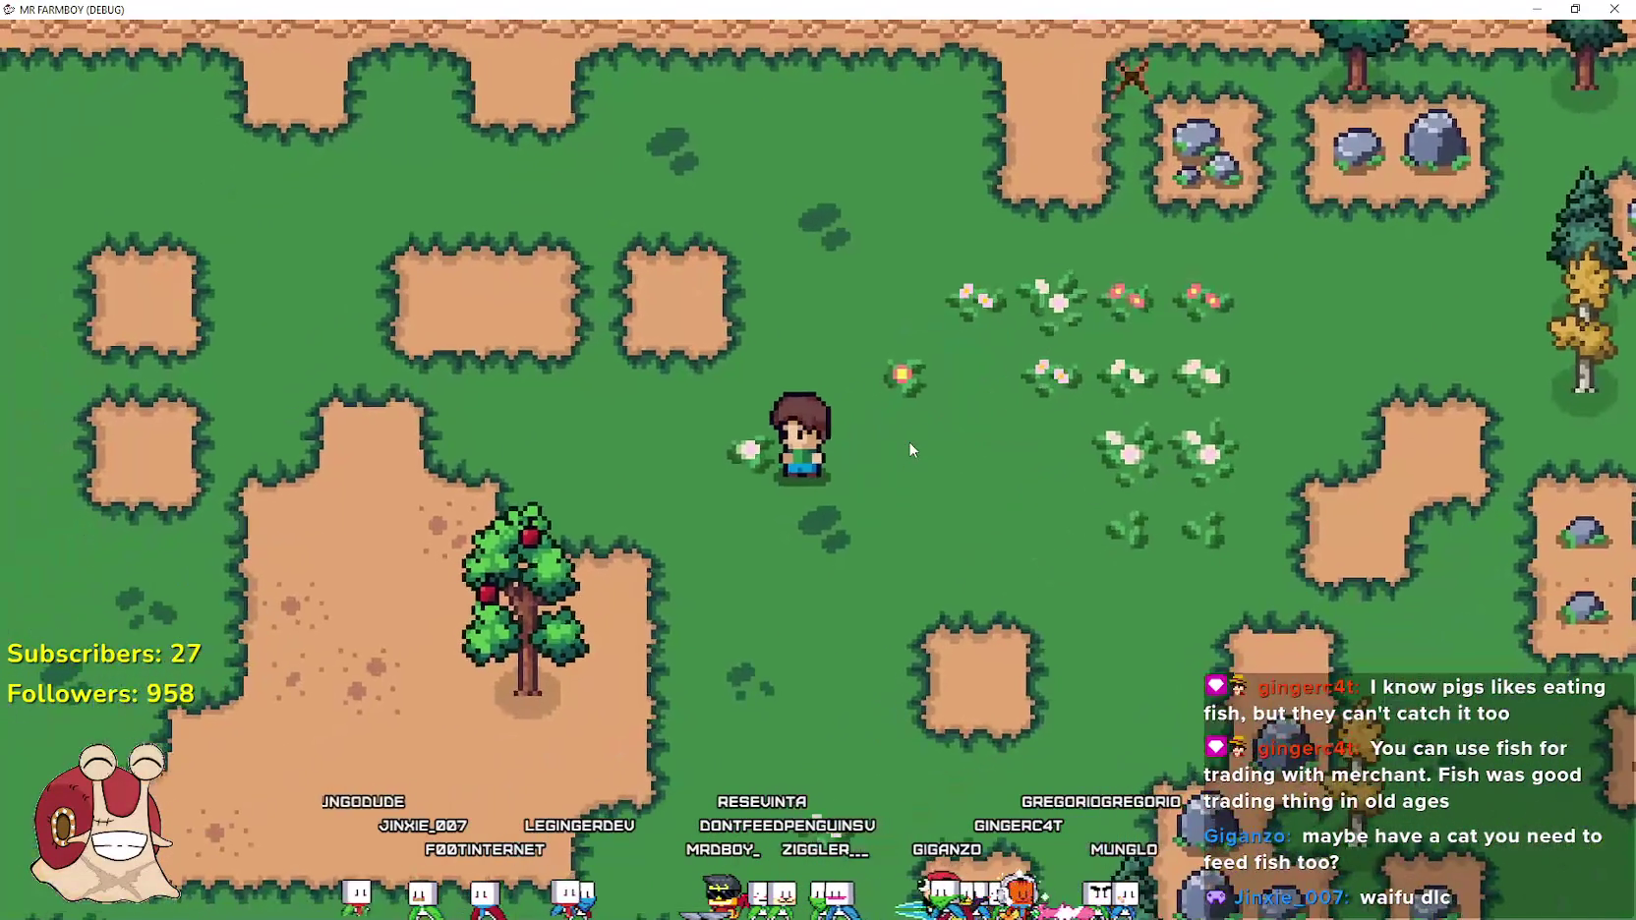
pyautogui.press('w')
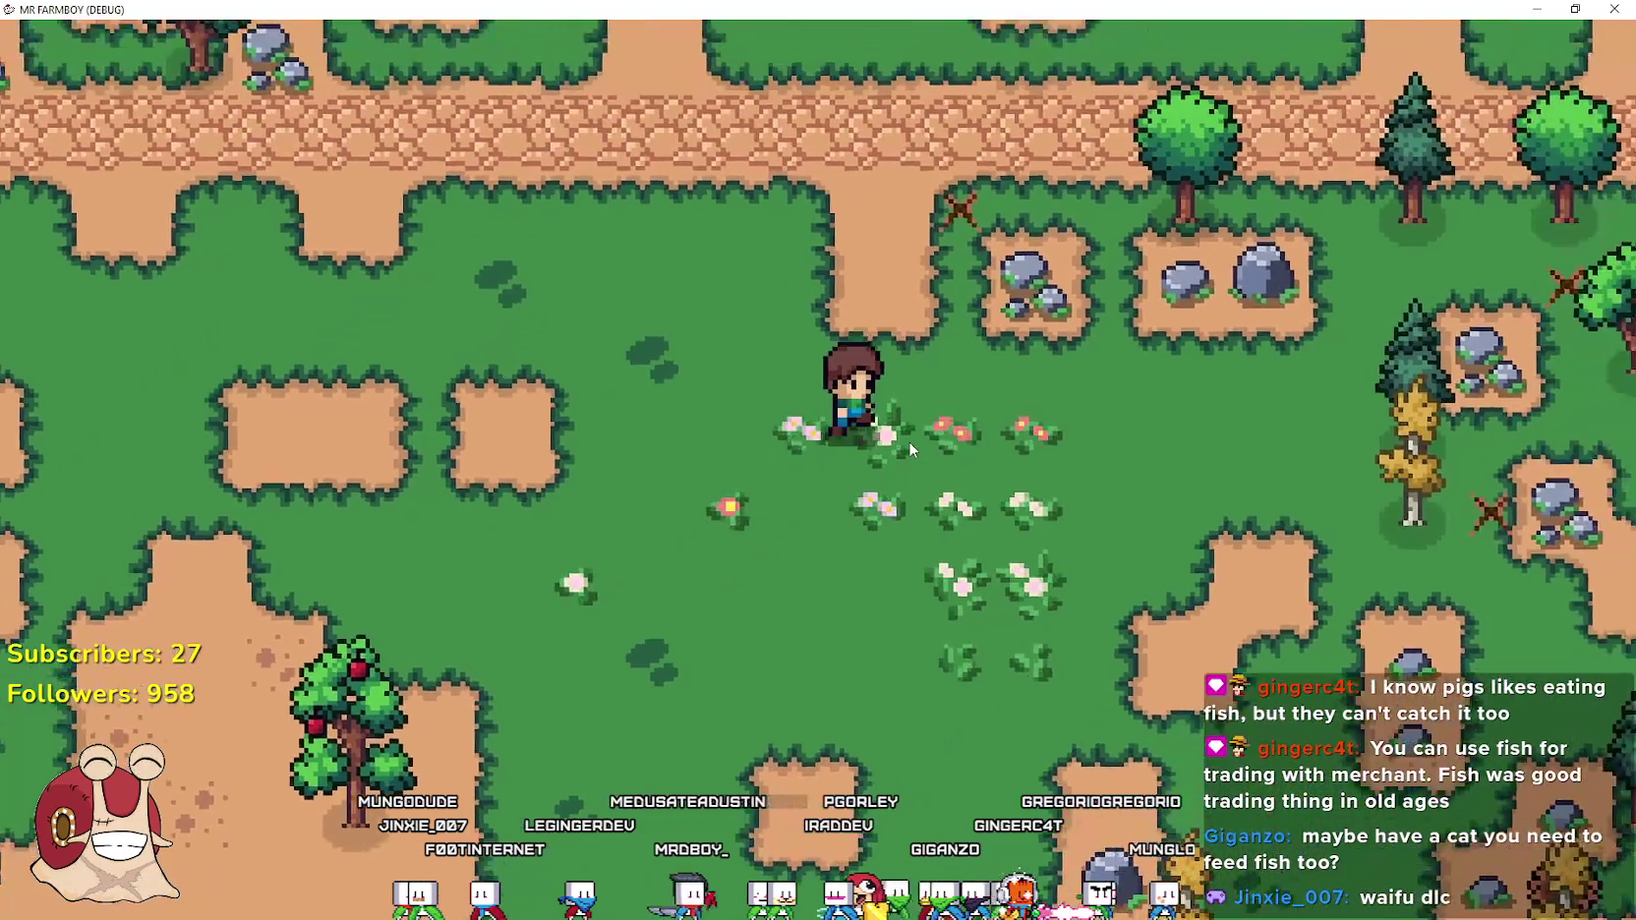
pyautogui.press('s')
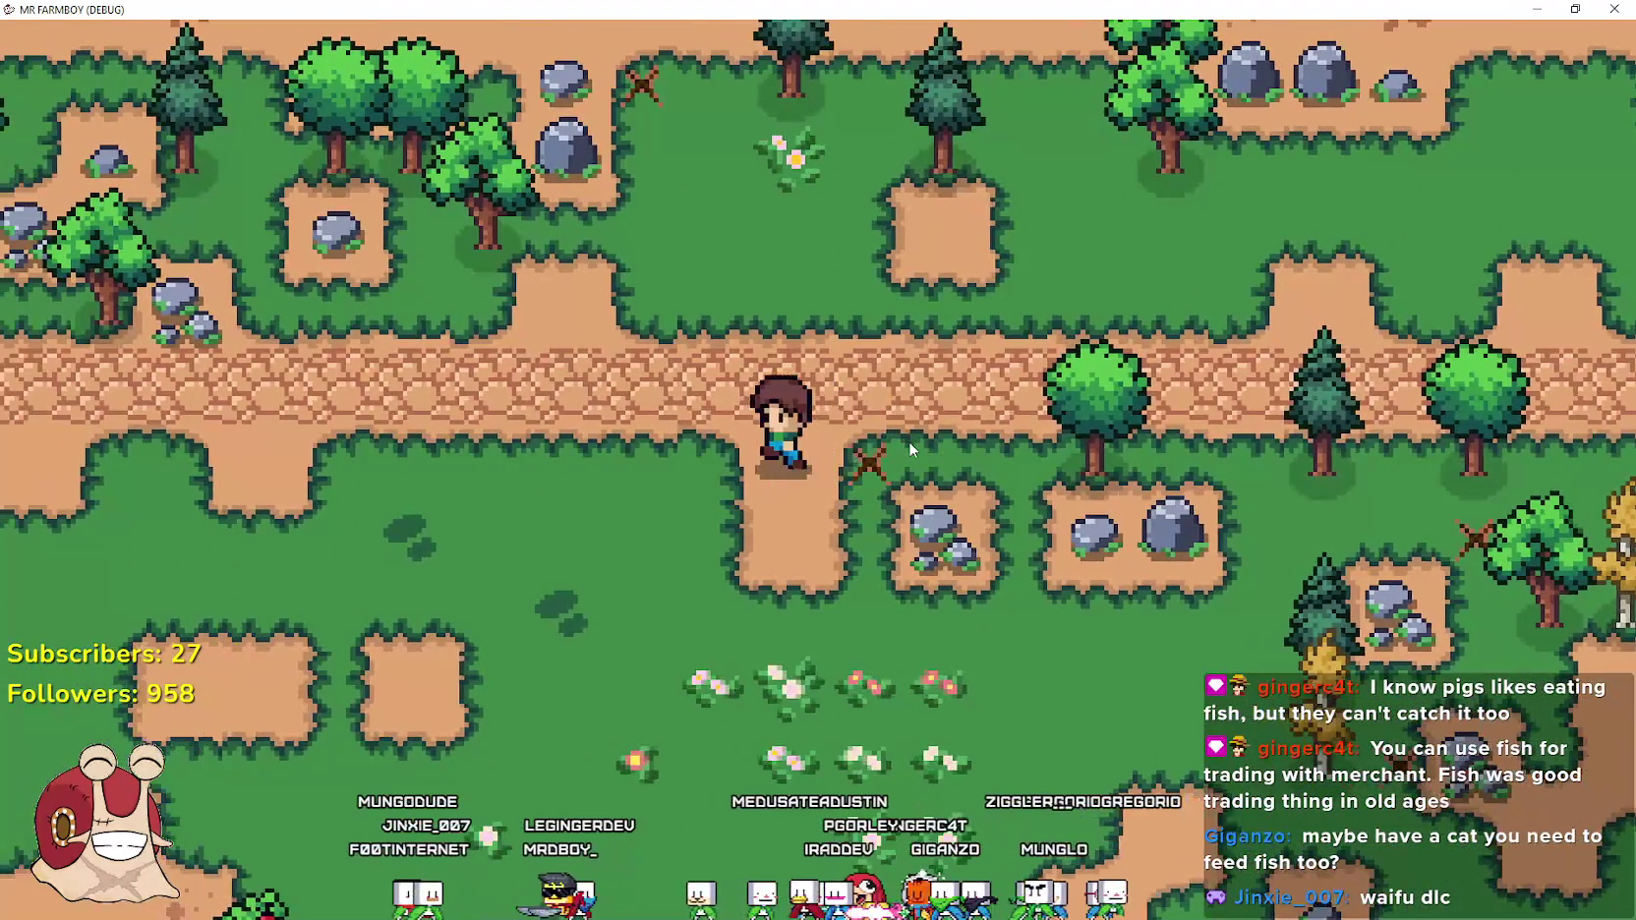
pyautogui.press('d')
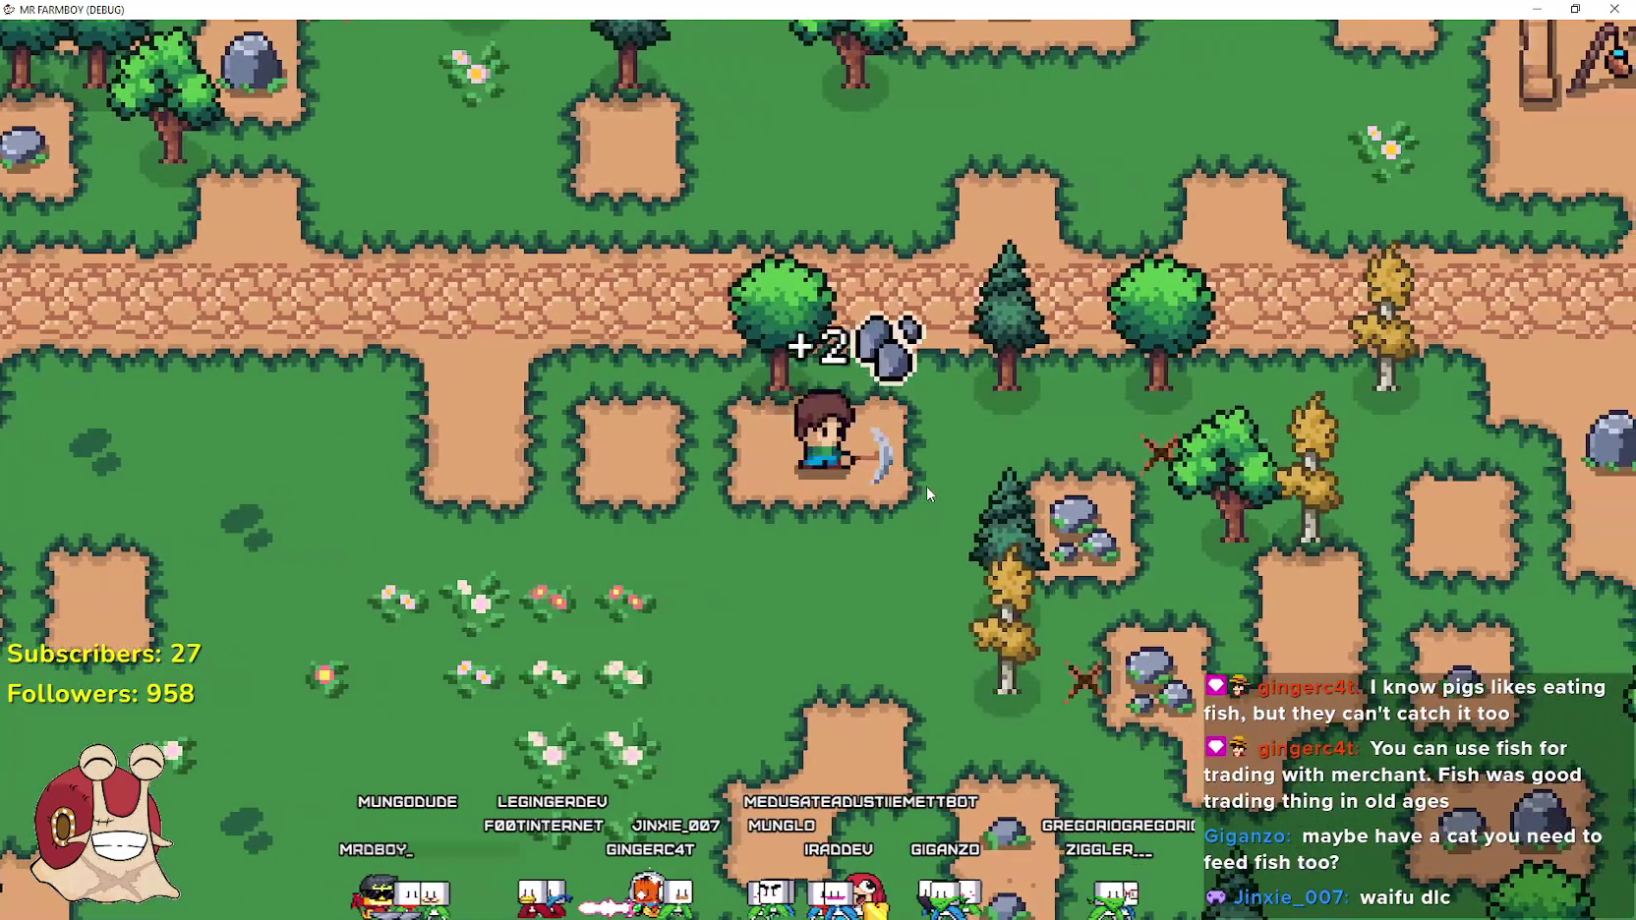
pyautogui.press('w')
pyautogui.press('d')
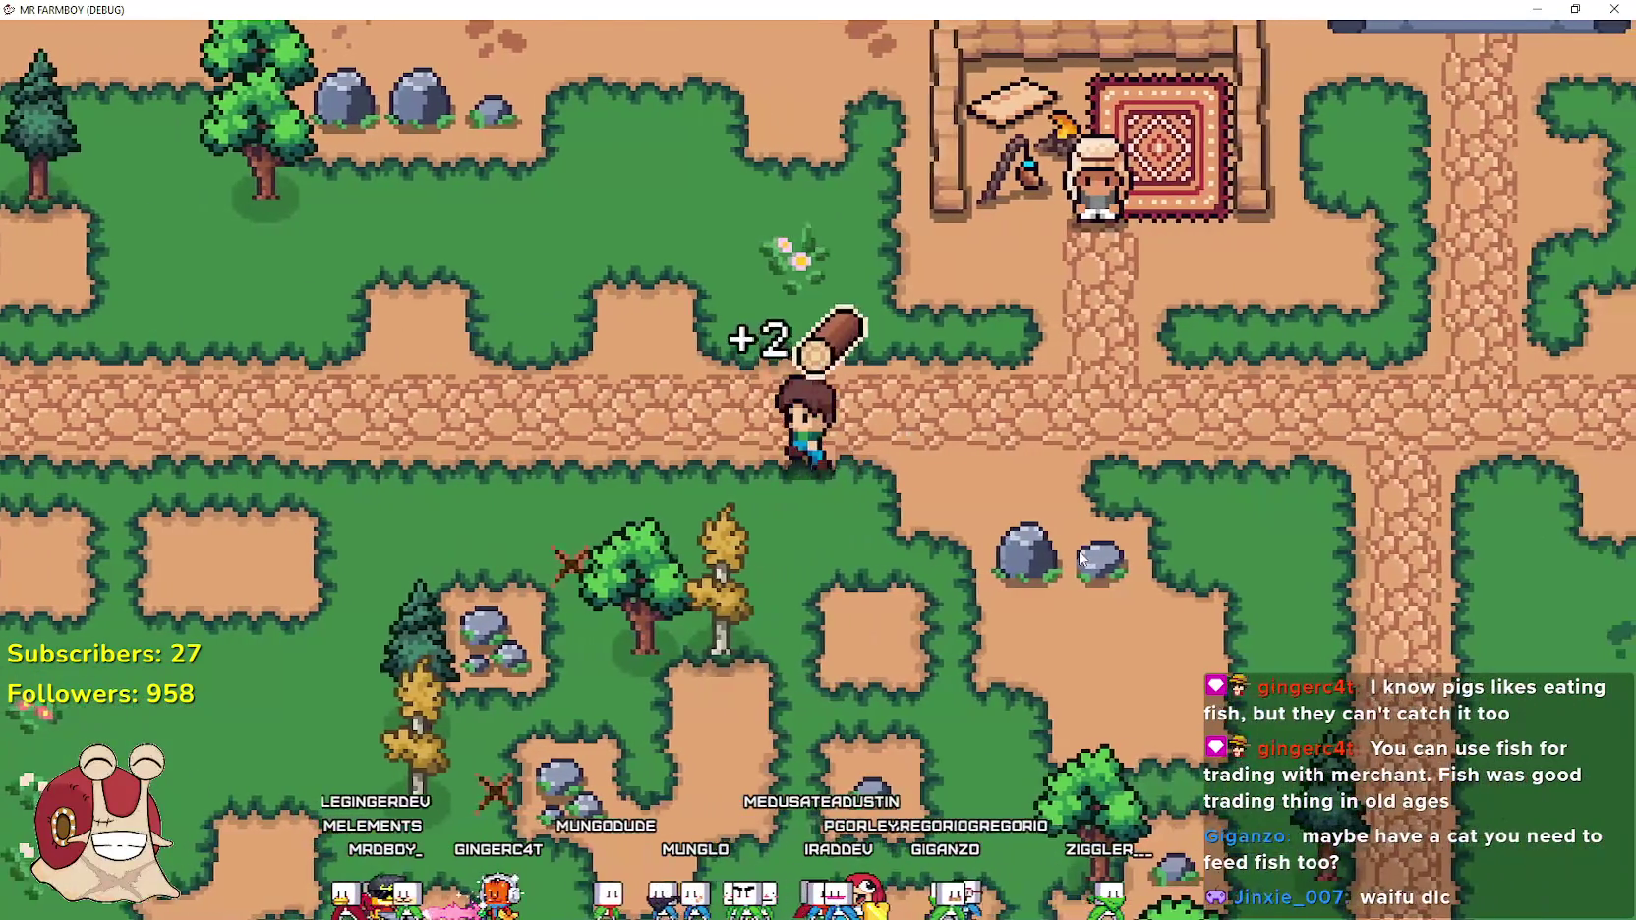
# Leave the path and walk left past the flower patch down to the rocks
pyautogui.press('a')
pyautogui.press('s')
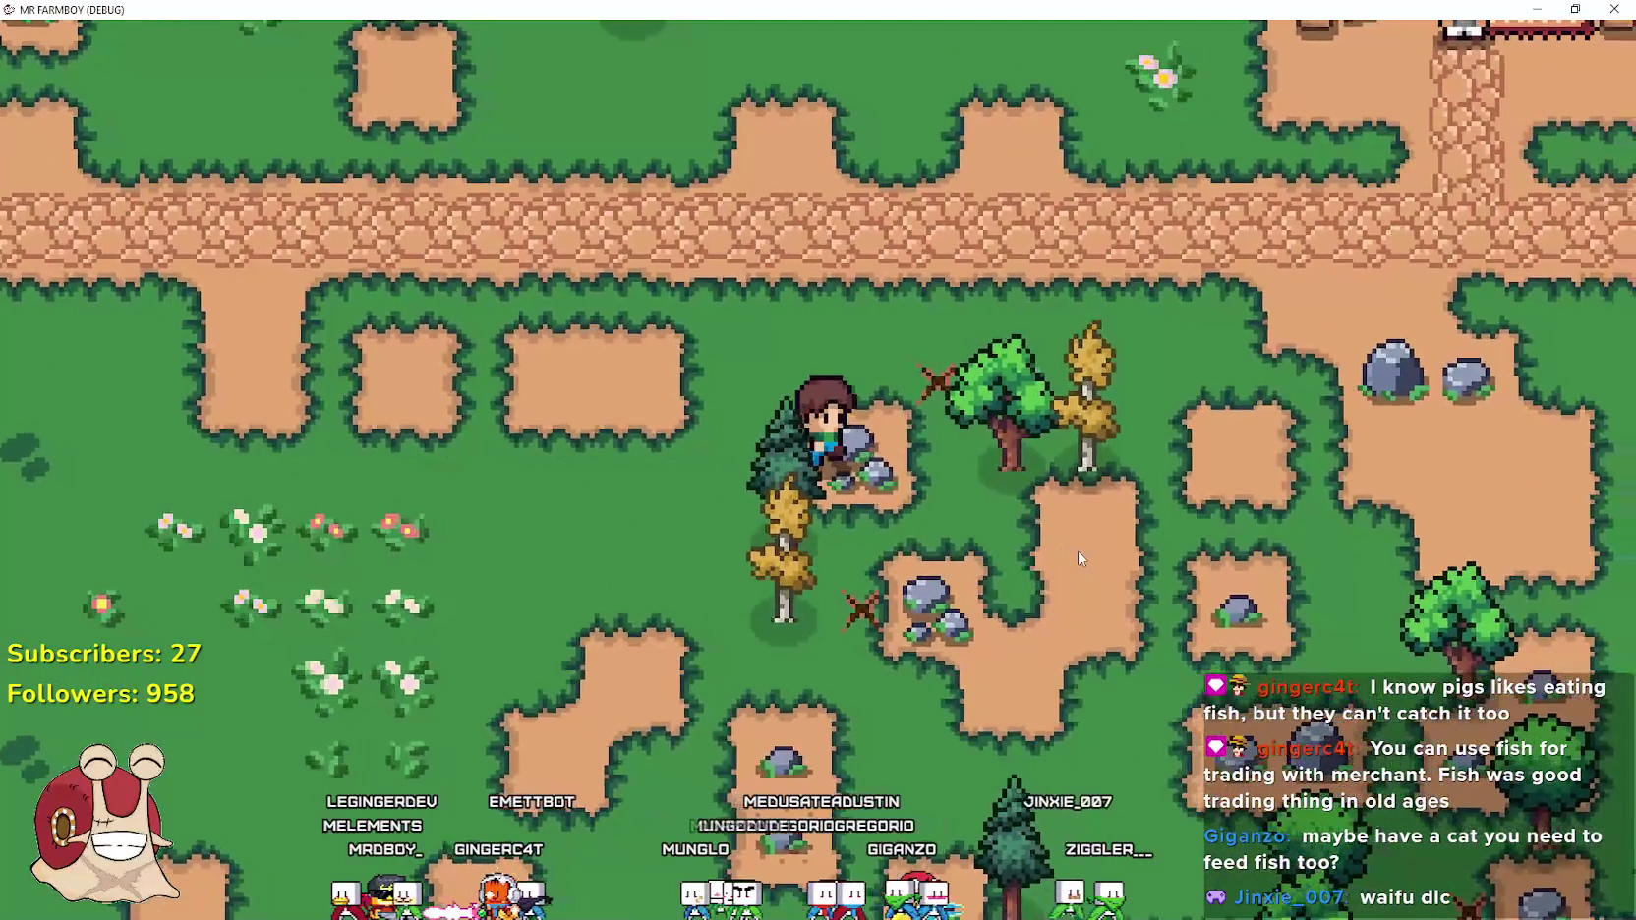
pyautogui.press('a')
pyautogui.press('s')
pyautogui.press('a')
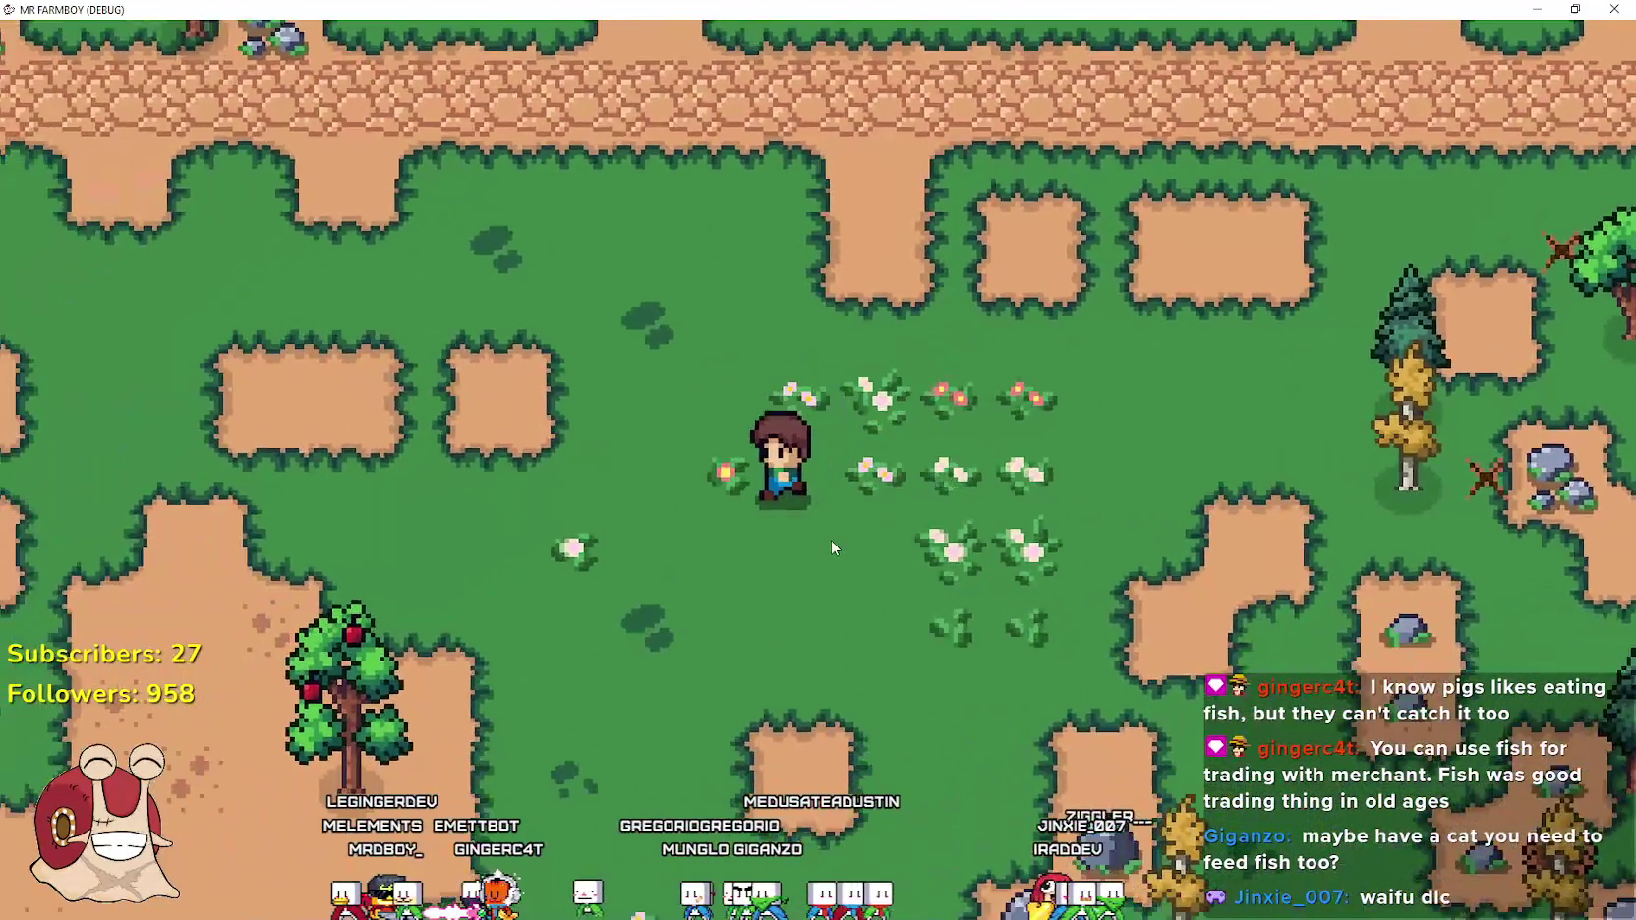
pyautogui.press('s')
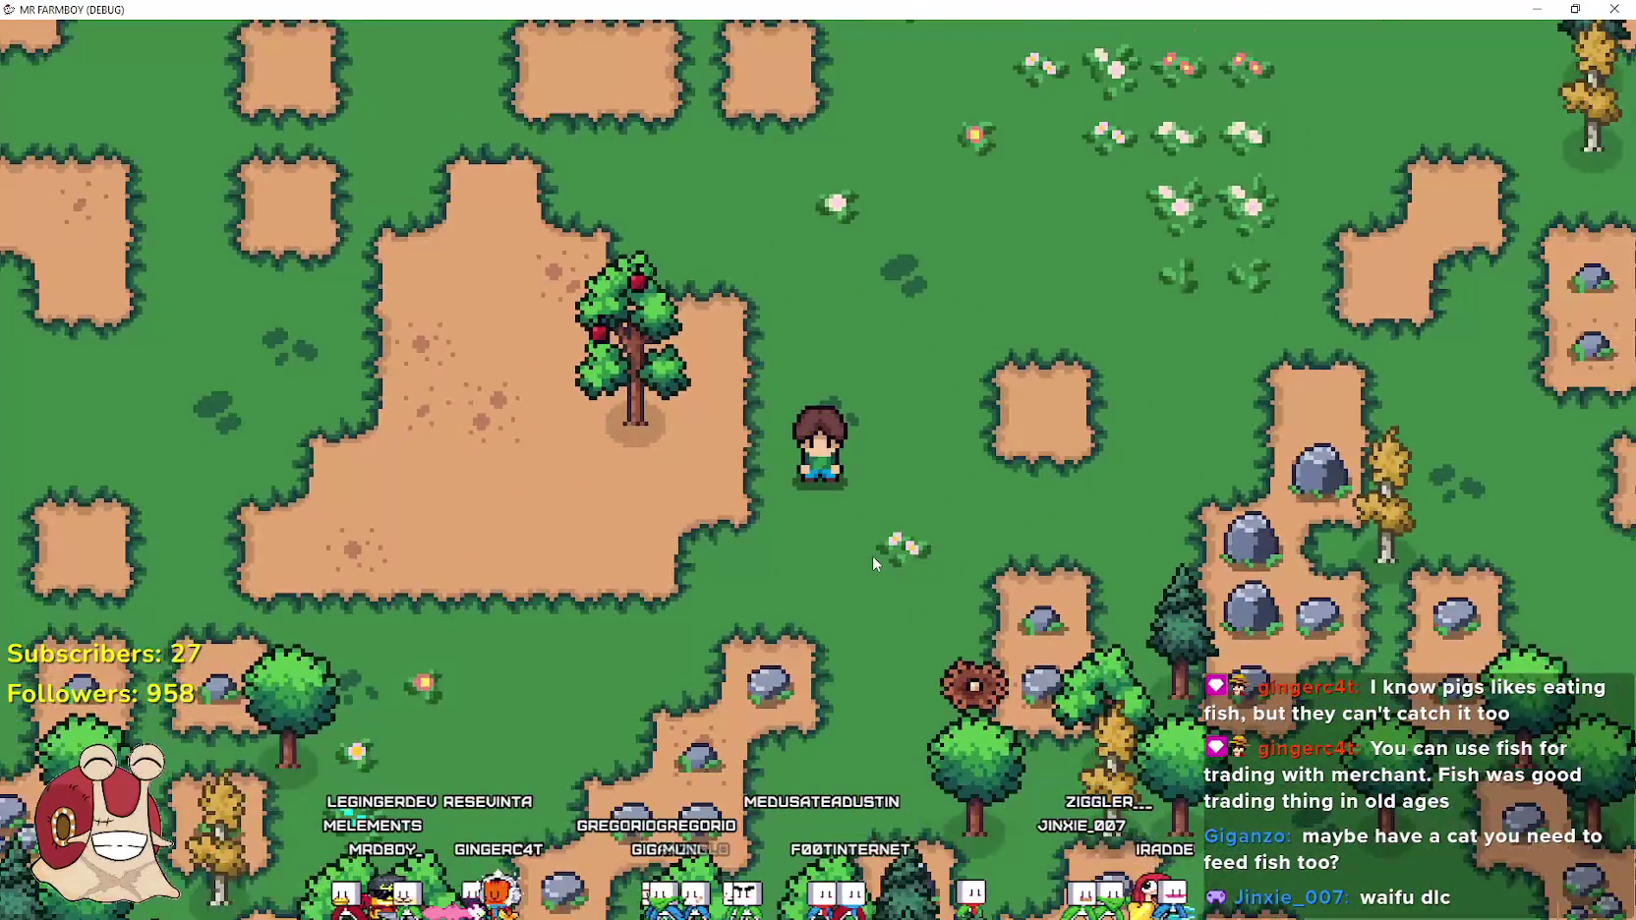
pyautogui.press('s')
pyautogui.press('a')
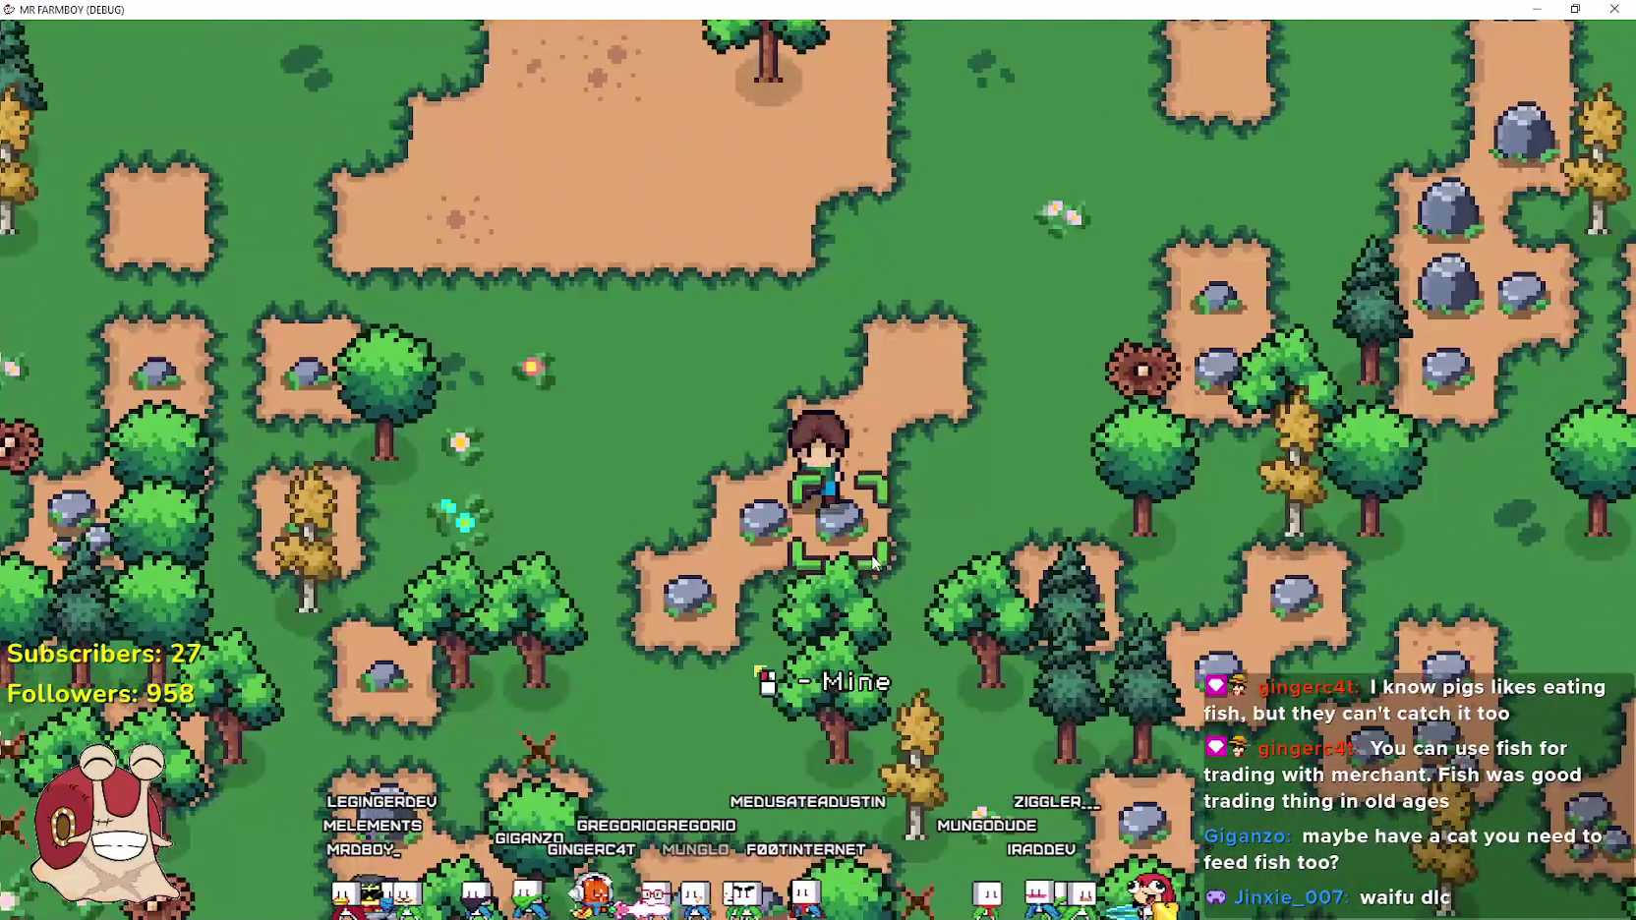
# Walk up to the apple tree, through the flower field, and back down to the trees
pyautogui.press('w')
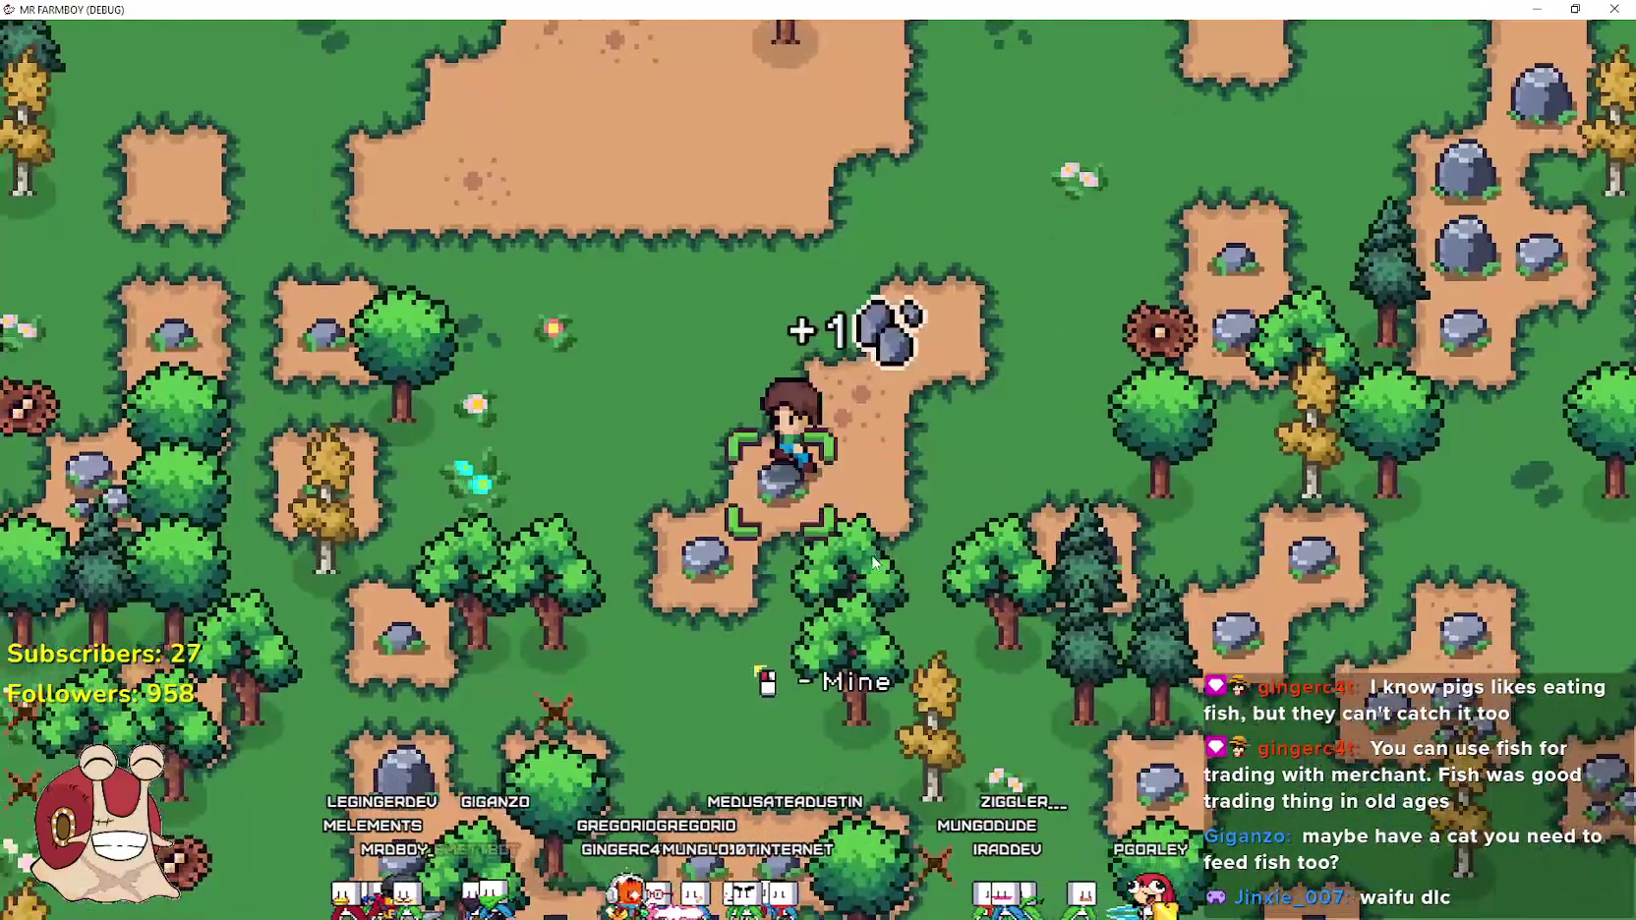
pyautogui.press('d')
pyautogui.press('w')
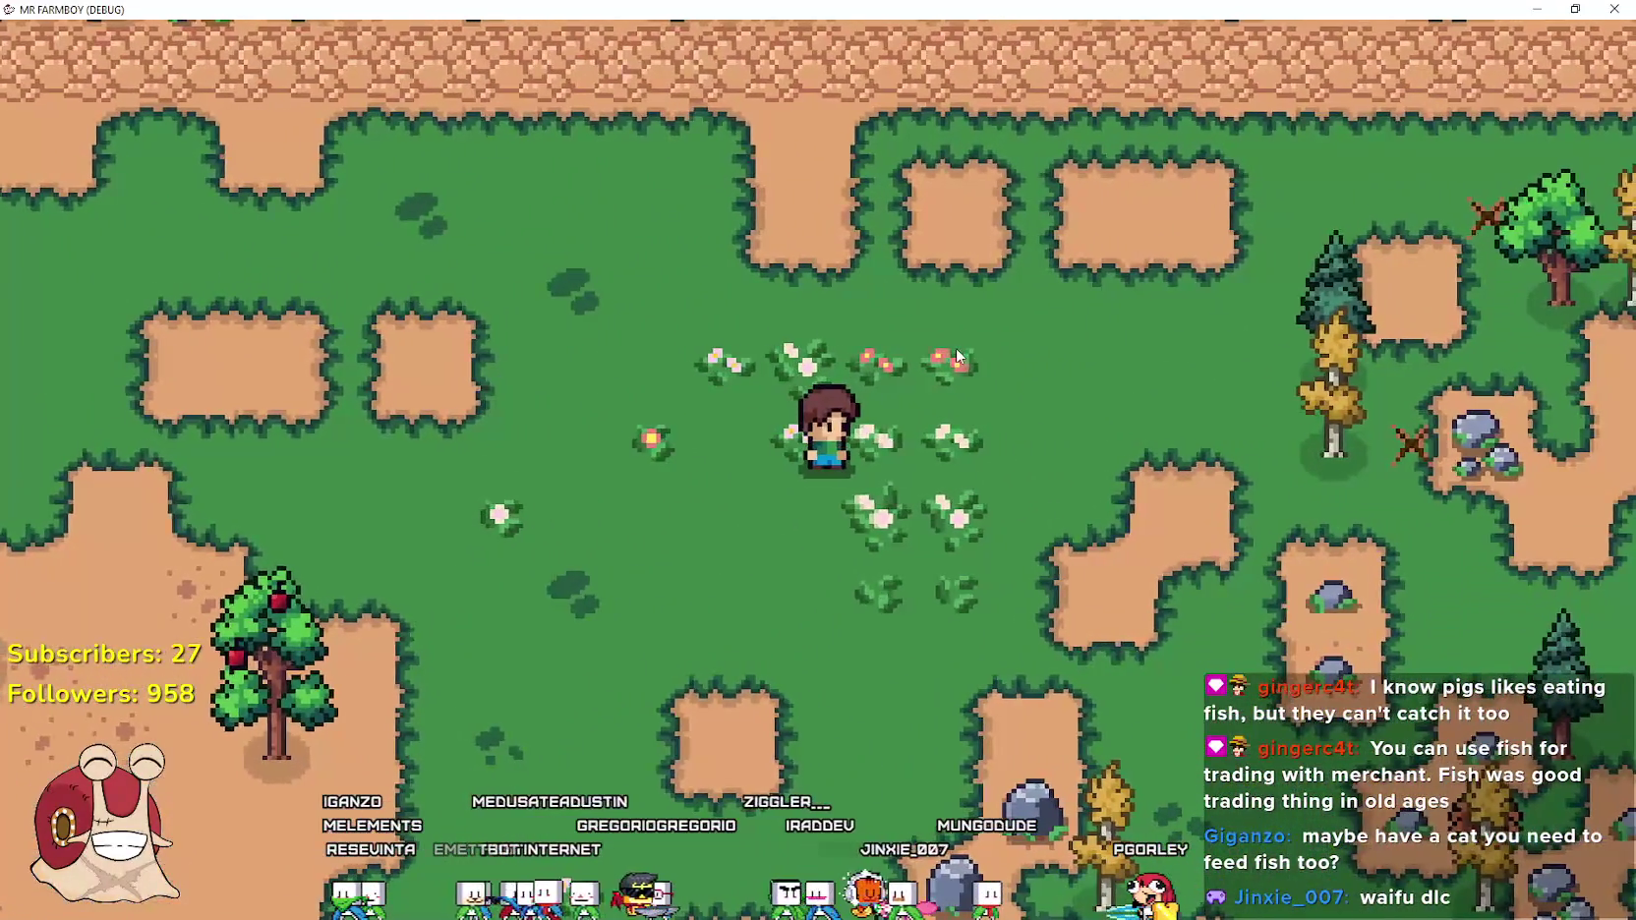
pyautogui.press('d')
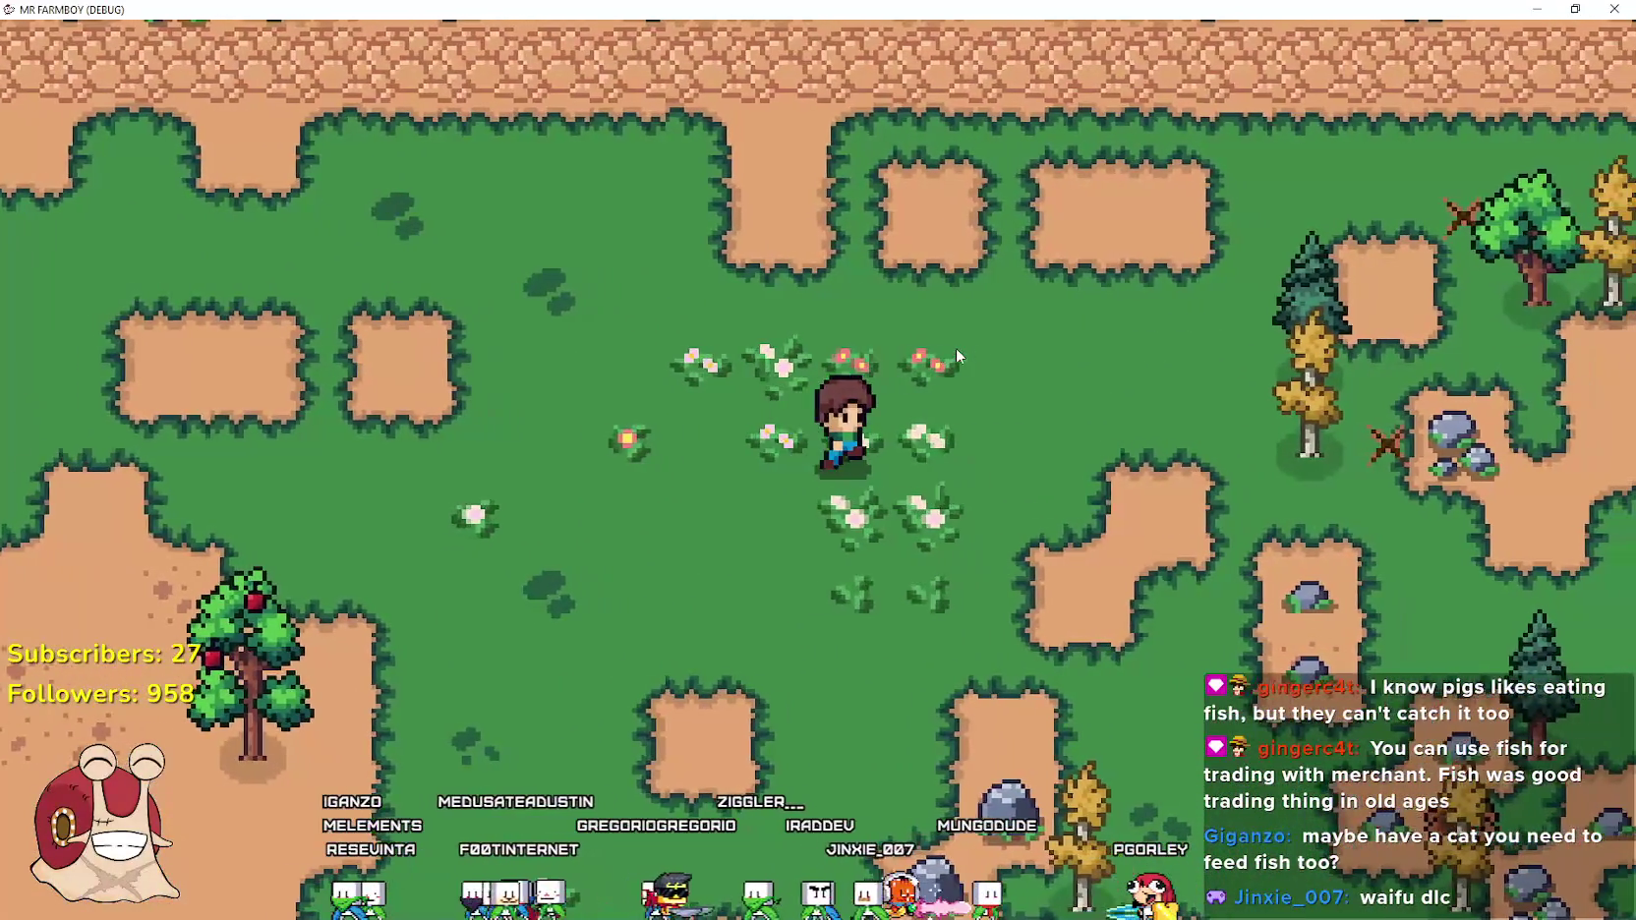
pyautogui.press('w')
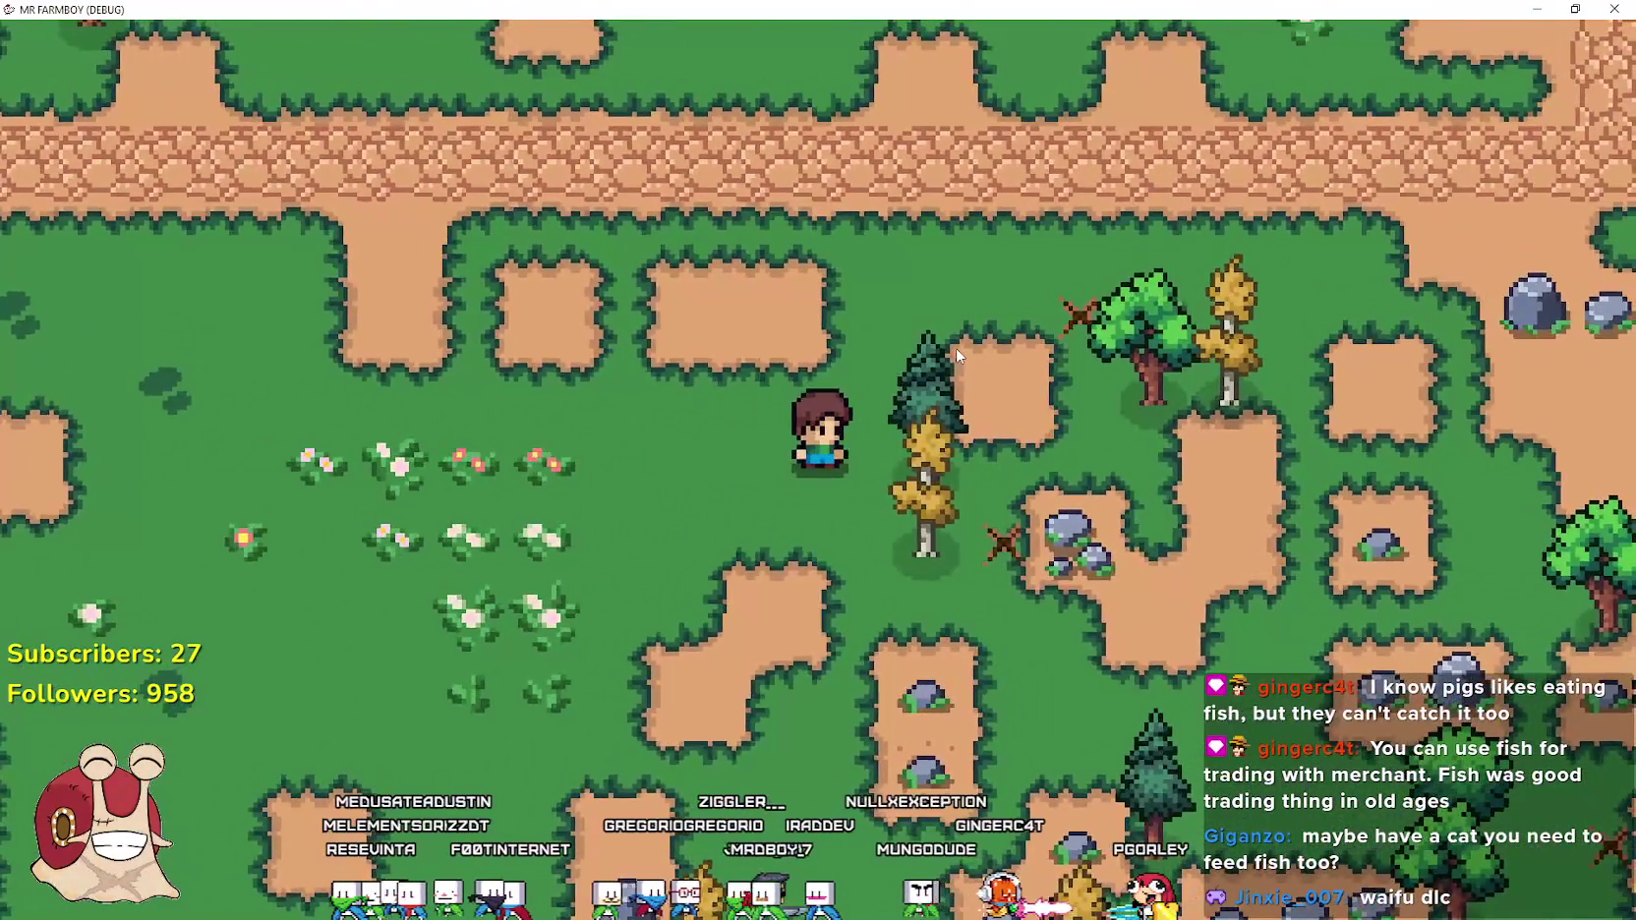
pyautogui.press('a')
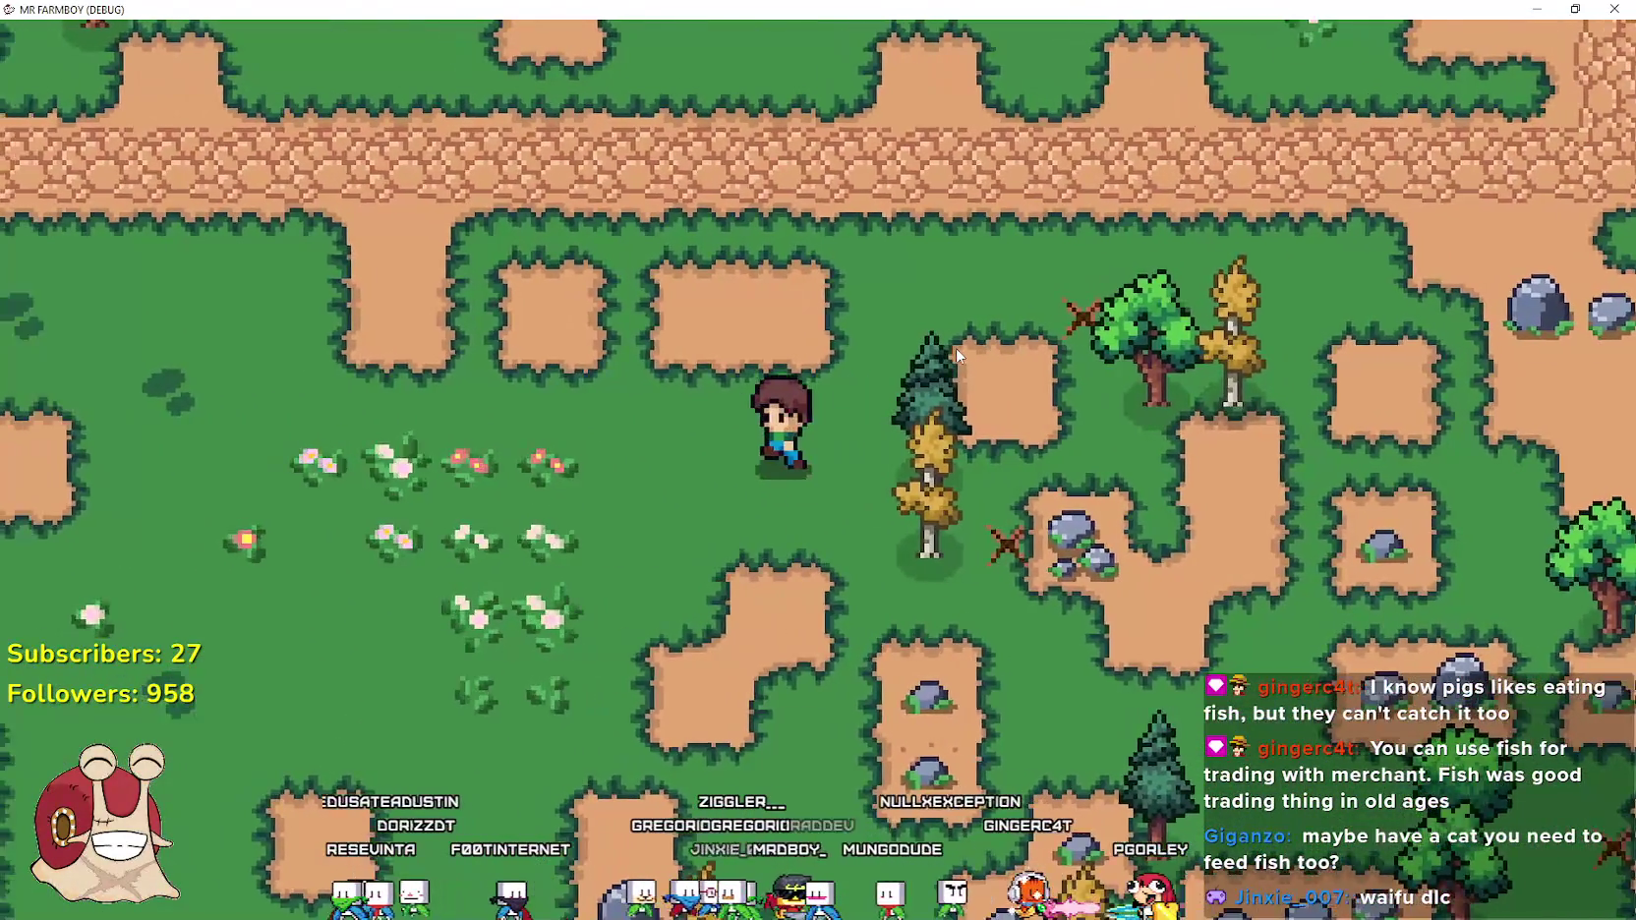
pyautogui.press('s')
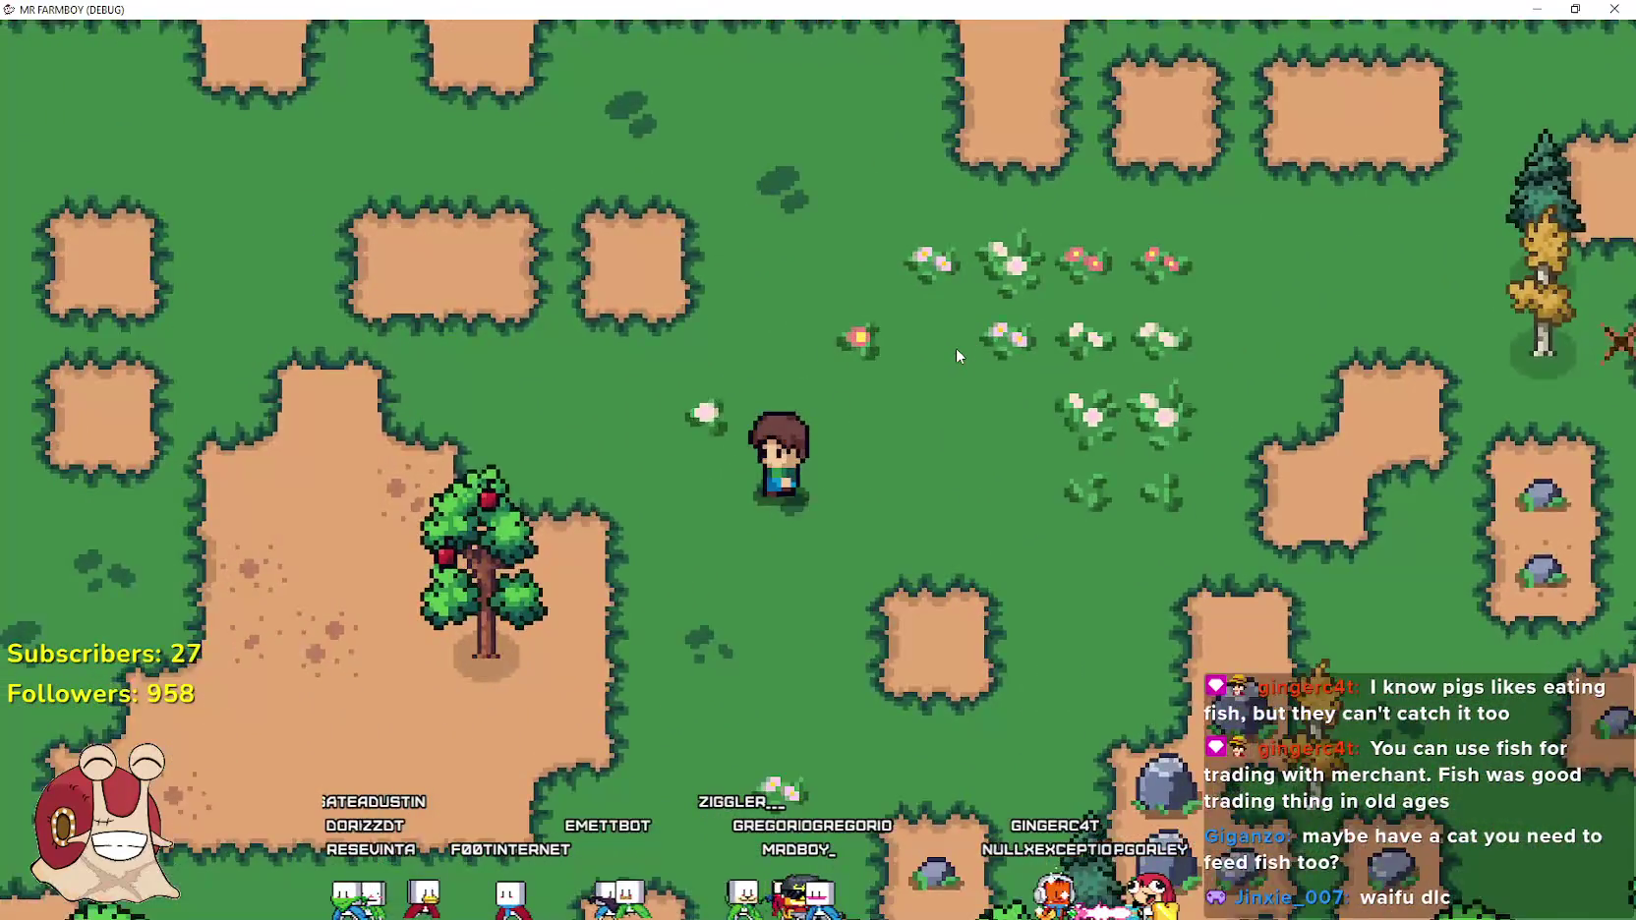
pyautogui.press('a')
pyautogui.press('s')
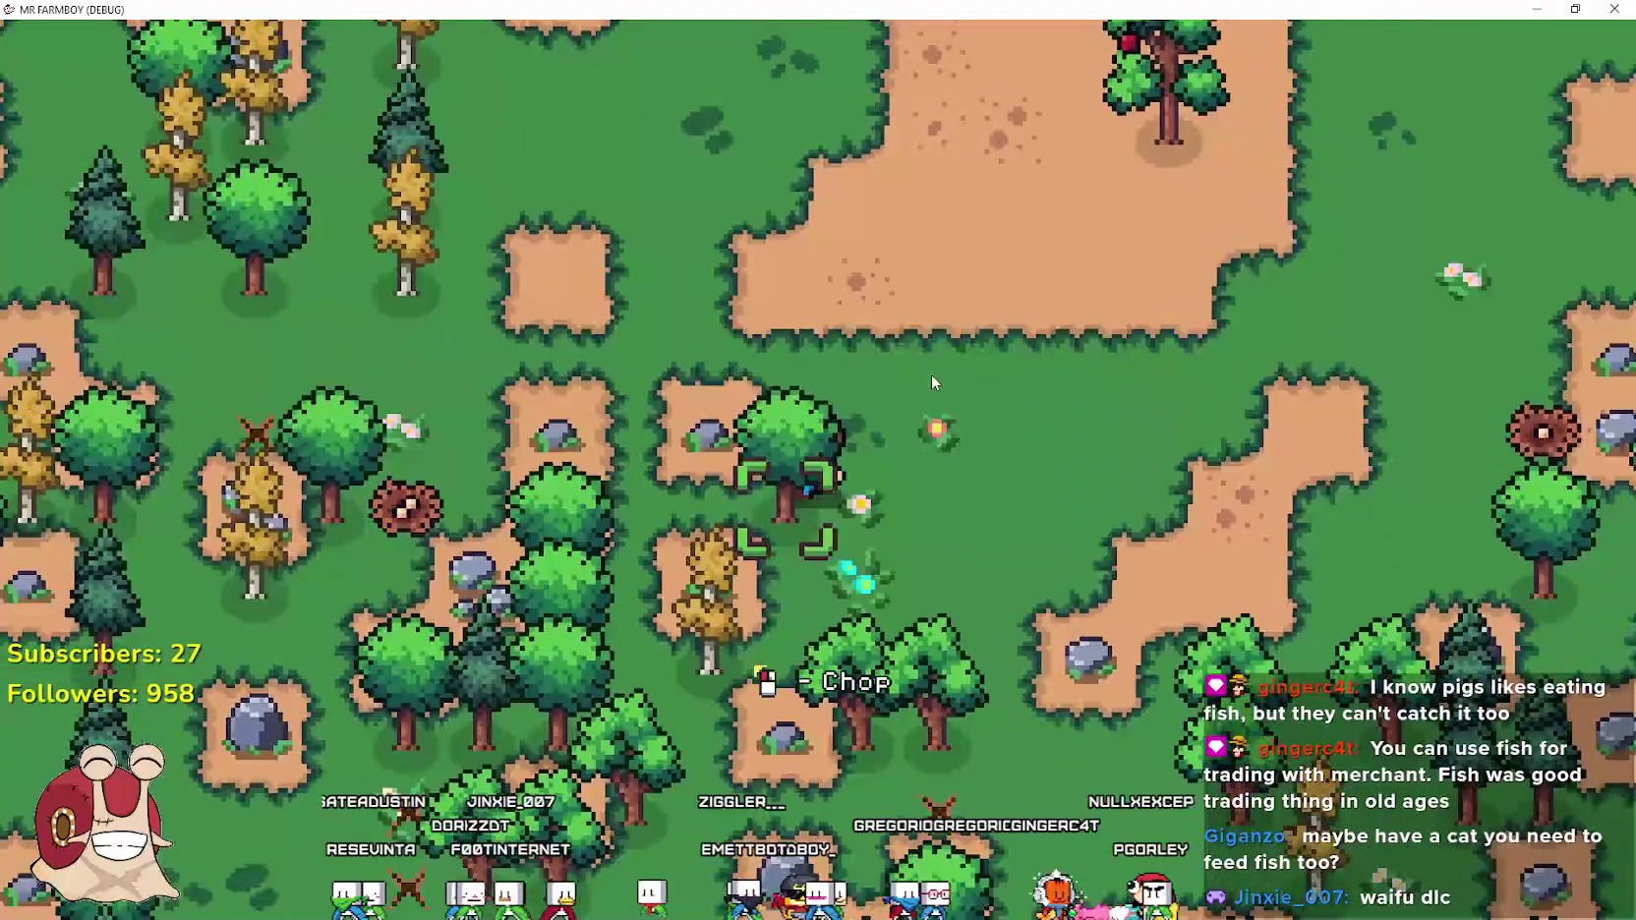
# Chop a tree for a log and mine a rock for stone
pyautogui.click(930, 374)
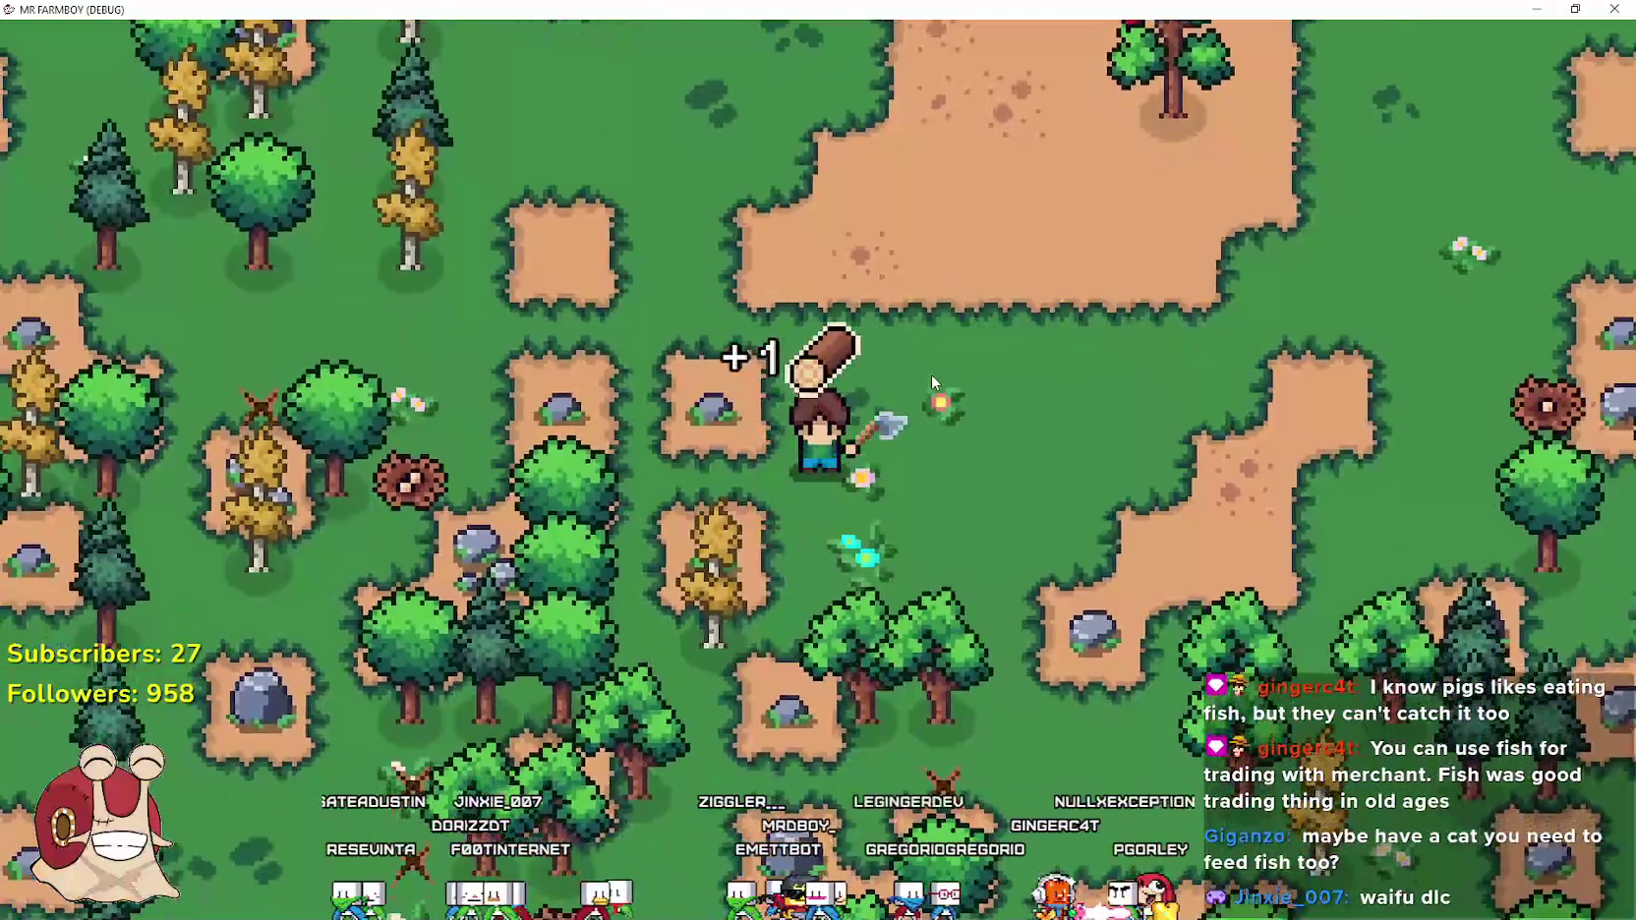
pyautogui.press('a')
pyautogui.click(930, 374)
pyautogui.press('w')
pyautogui.click(930, 374)
# Walk around to the rocks and mine one for a stone
pyautogui.press('d')
pyautogui.press('w')
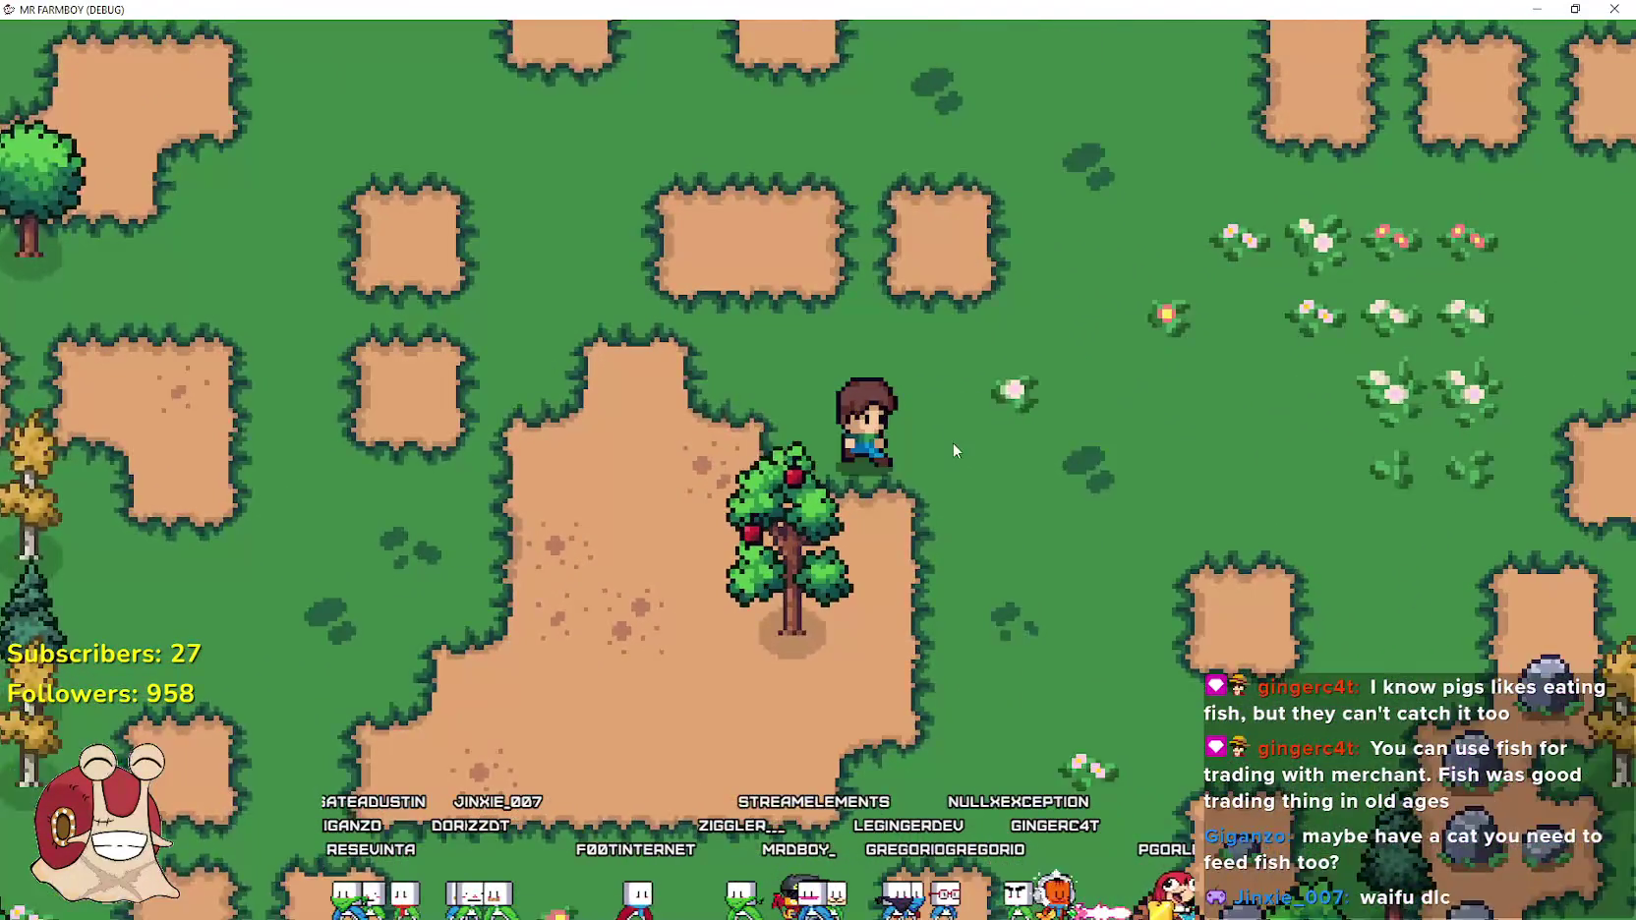
pyautogui.press('d')
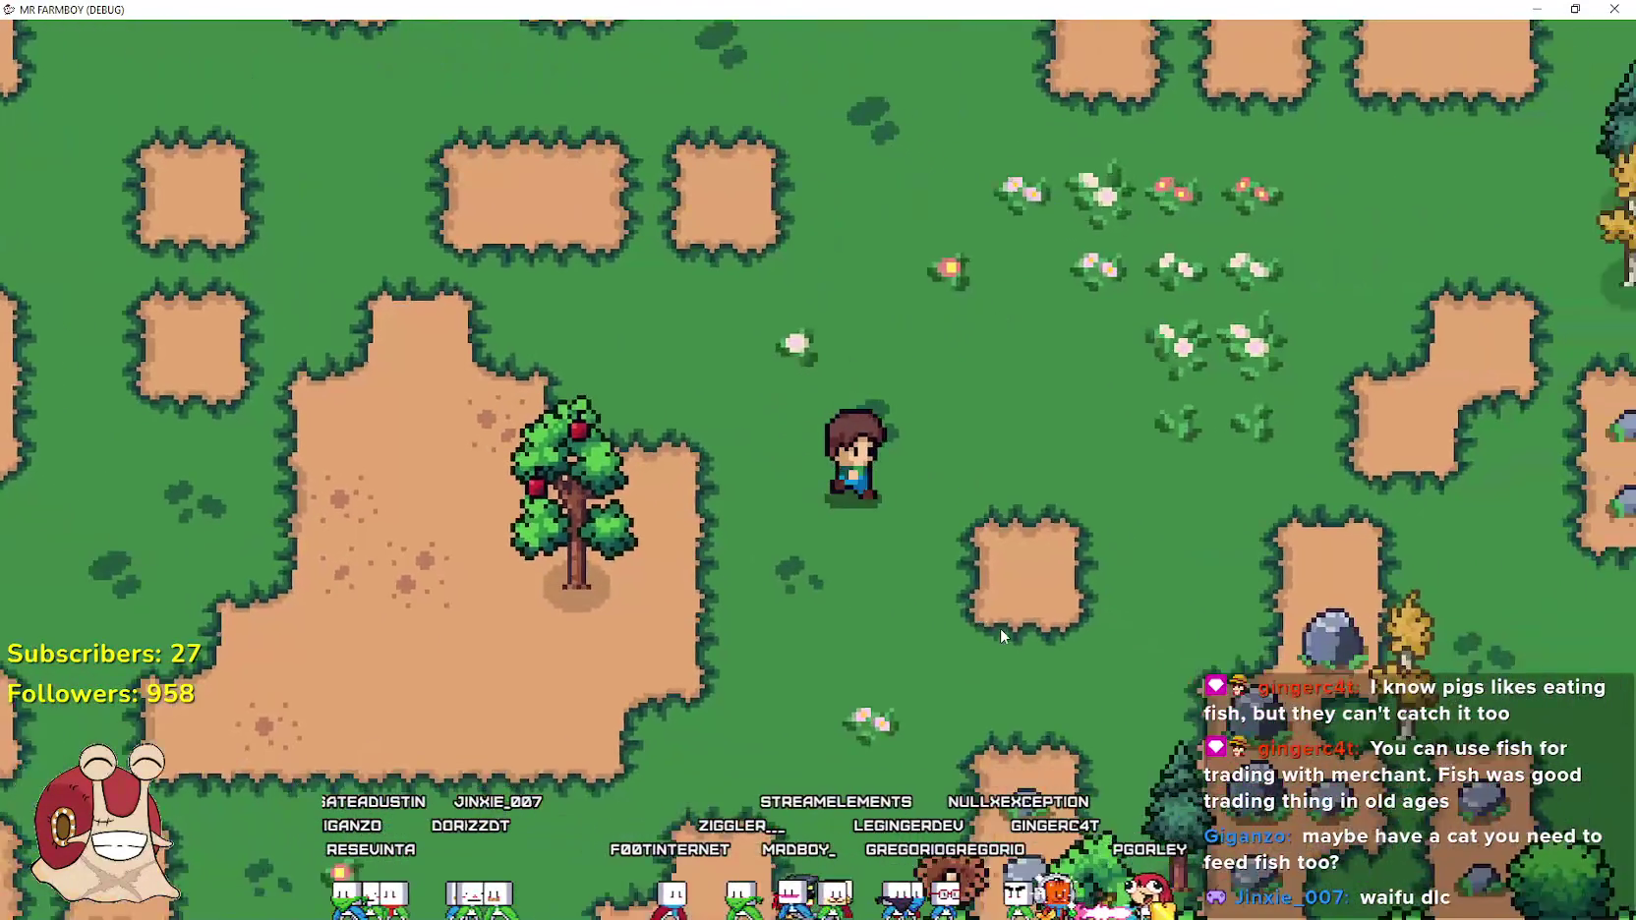
pyautogui.press('s')
pyautogui.click(1000, 619)
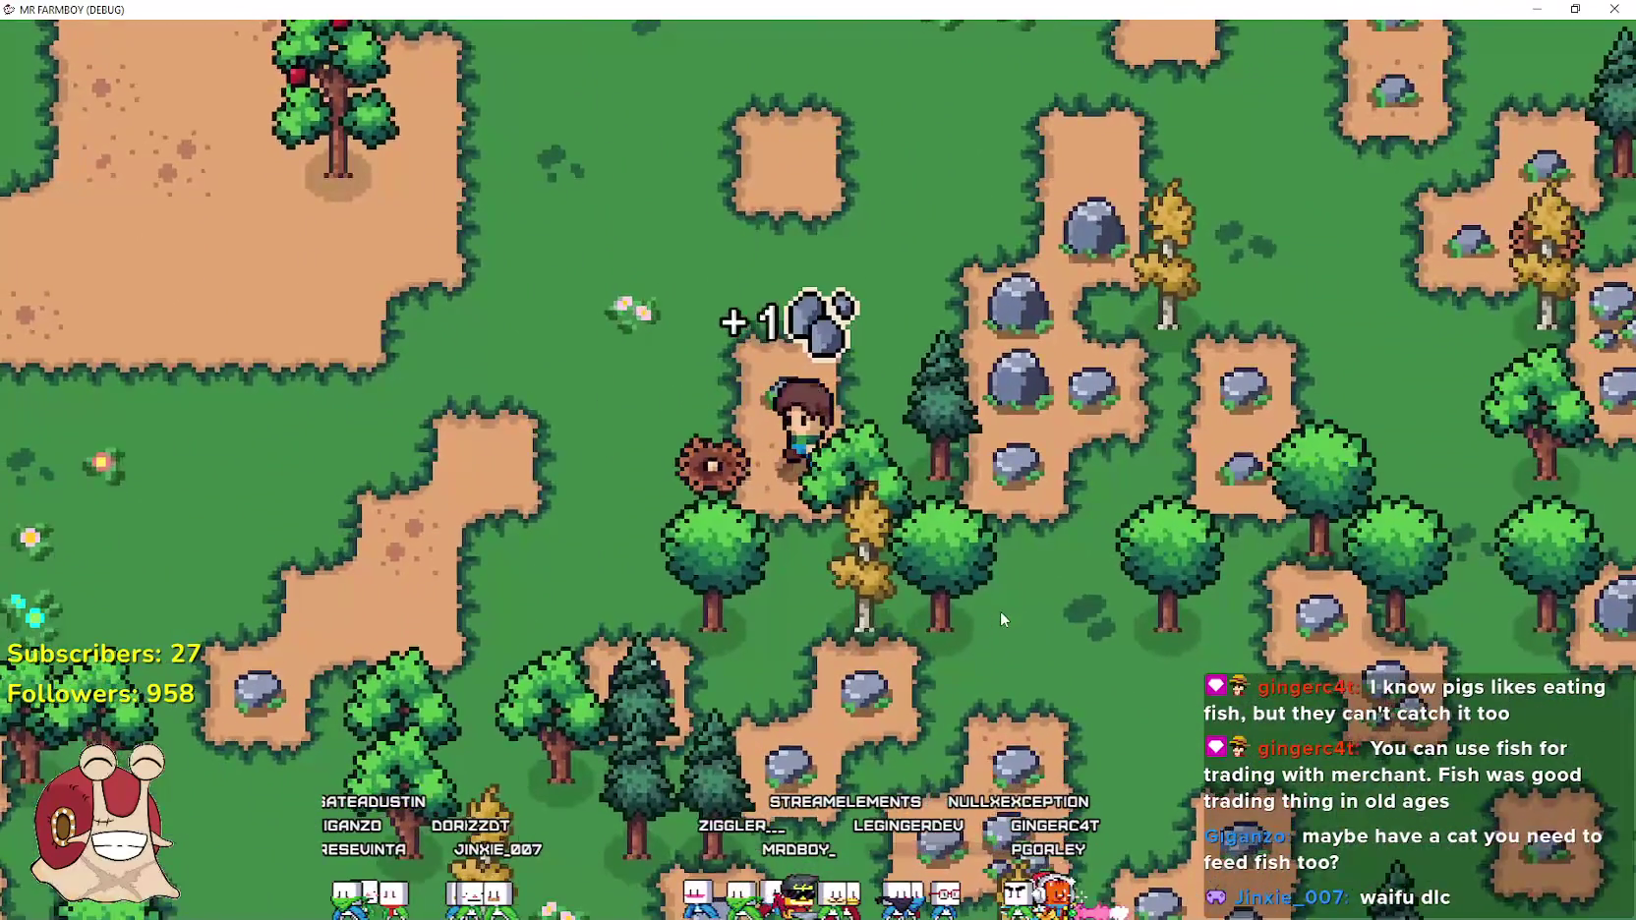
# Walk the farmer left and around toward the apple tree
pyautogui.press('a')
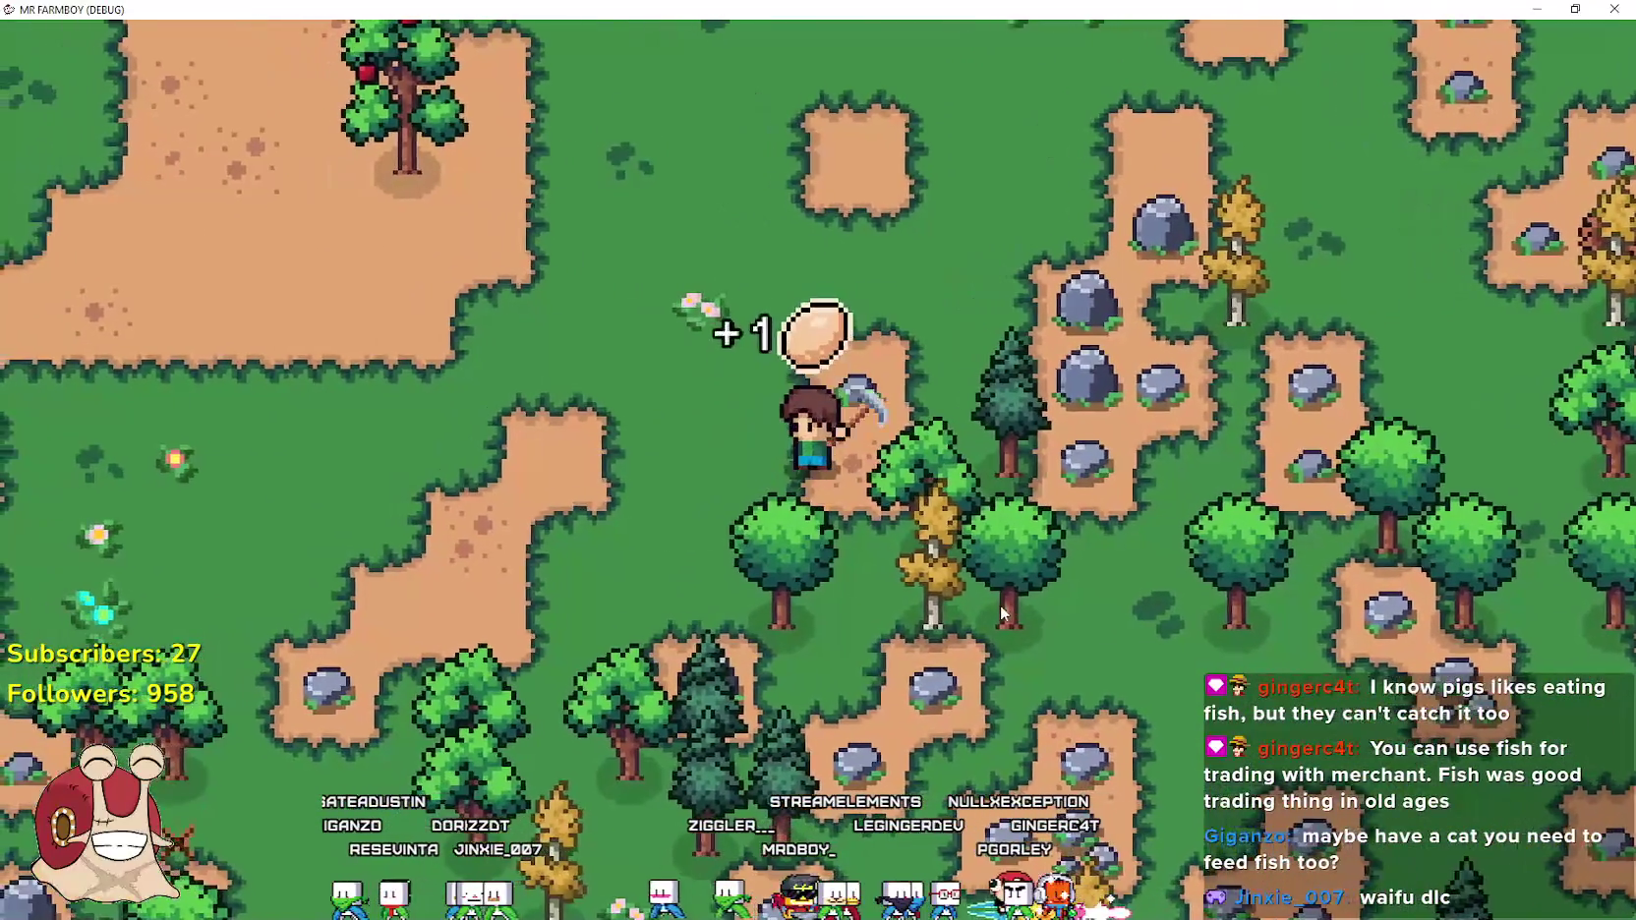
pyautogui.press('w')
pyautogui.press('a')
pyautogui.press('w')
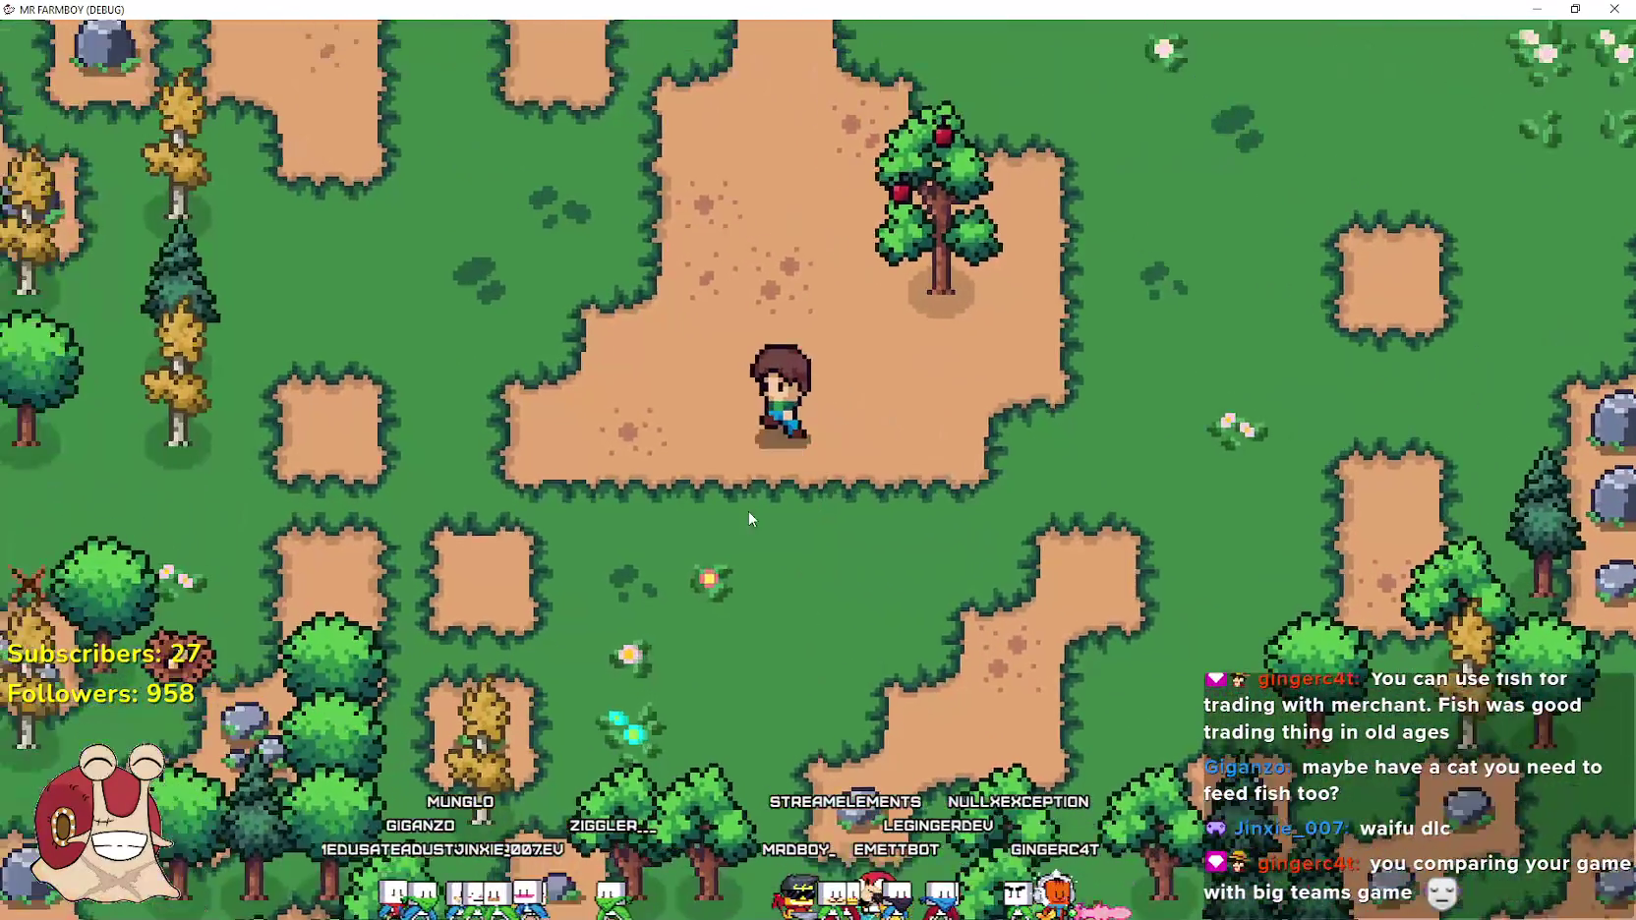
pyautogui.press('d')
# Walk up to the cobblestone road, then back down onto the small dirt patch
pyautogui.press('w')
pyautogui.press('d')
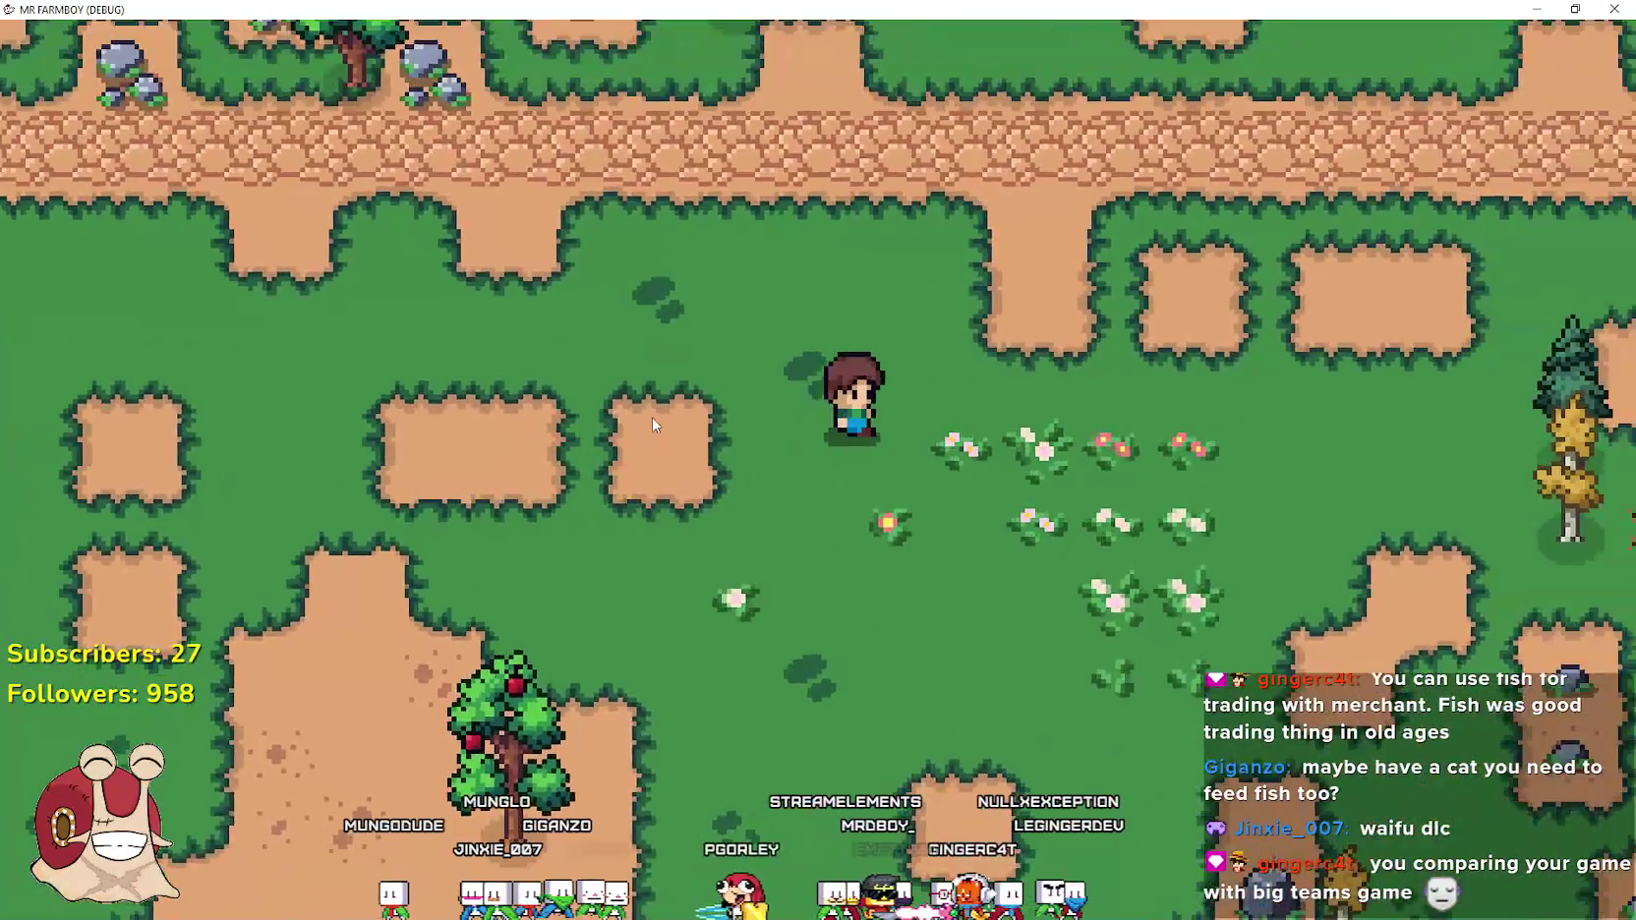
pyautogui.press('s')
pyautogui.press('d')
pyautogui.press('s')
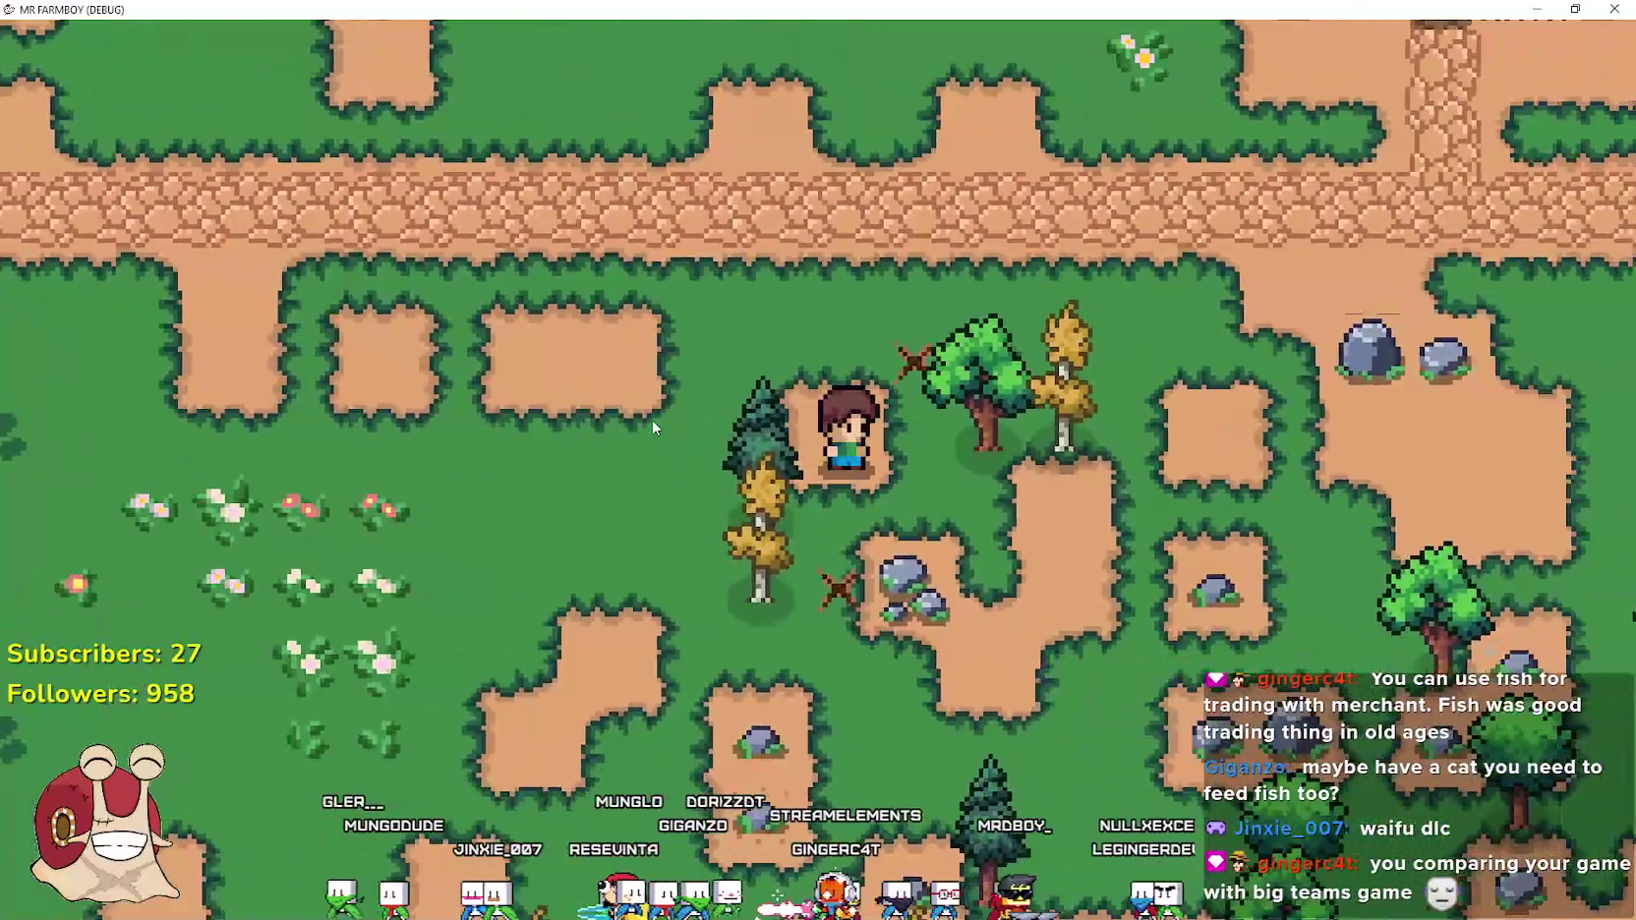
pyautogui.press('a')
pyautogui.press('a')
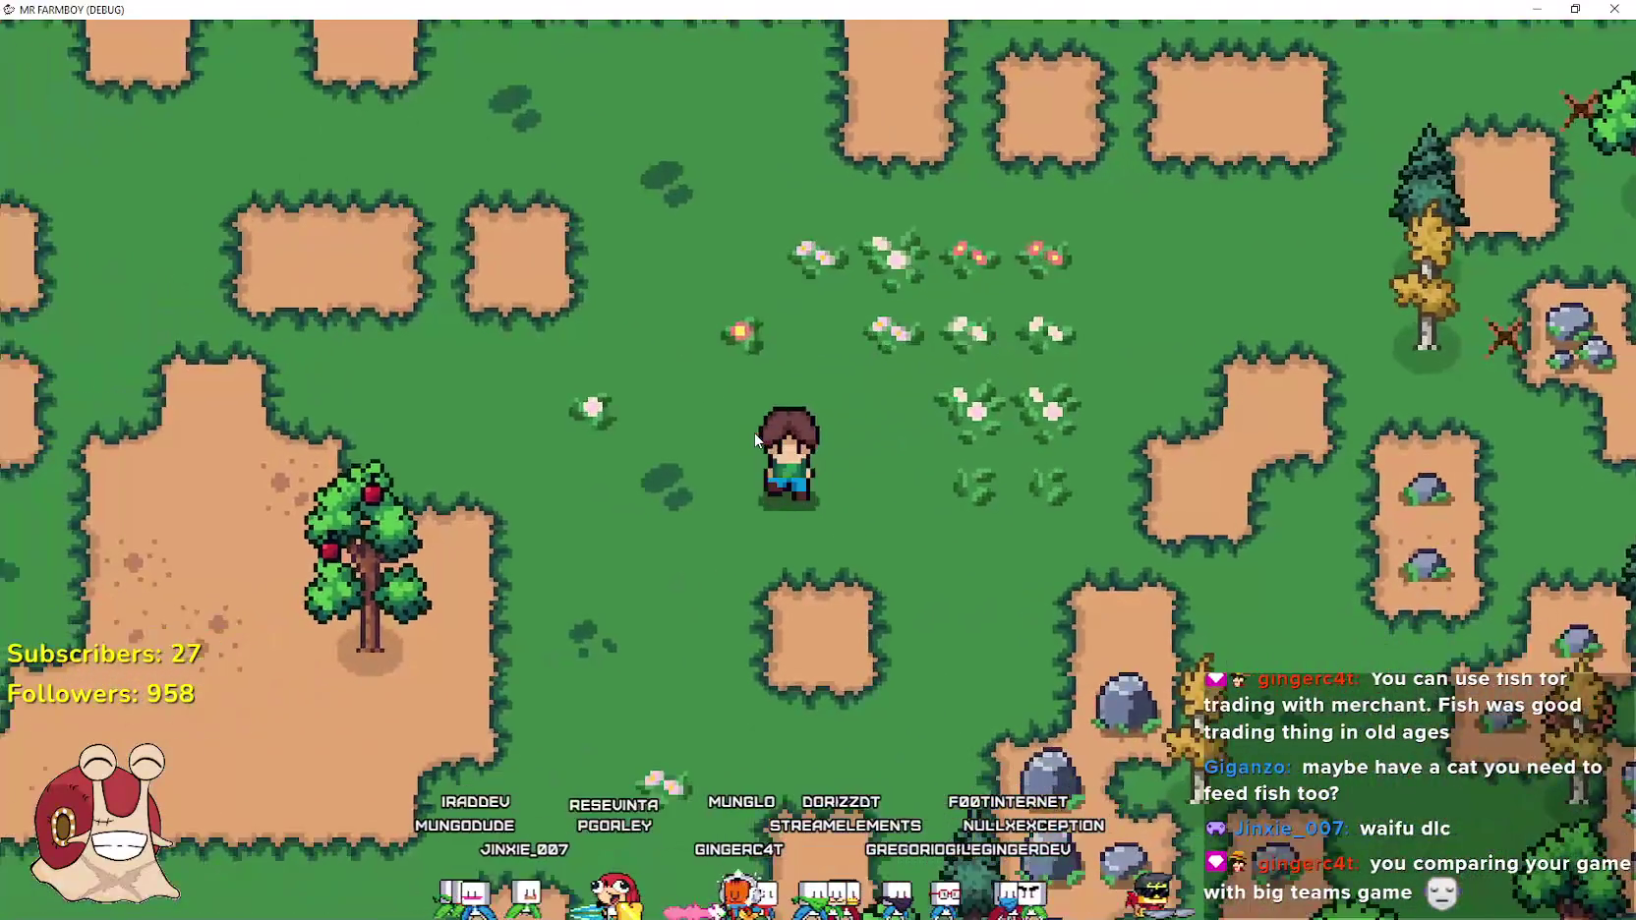
pyautogui.press('s')
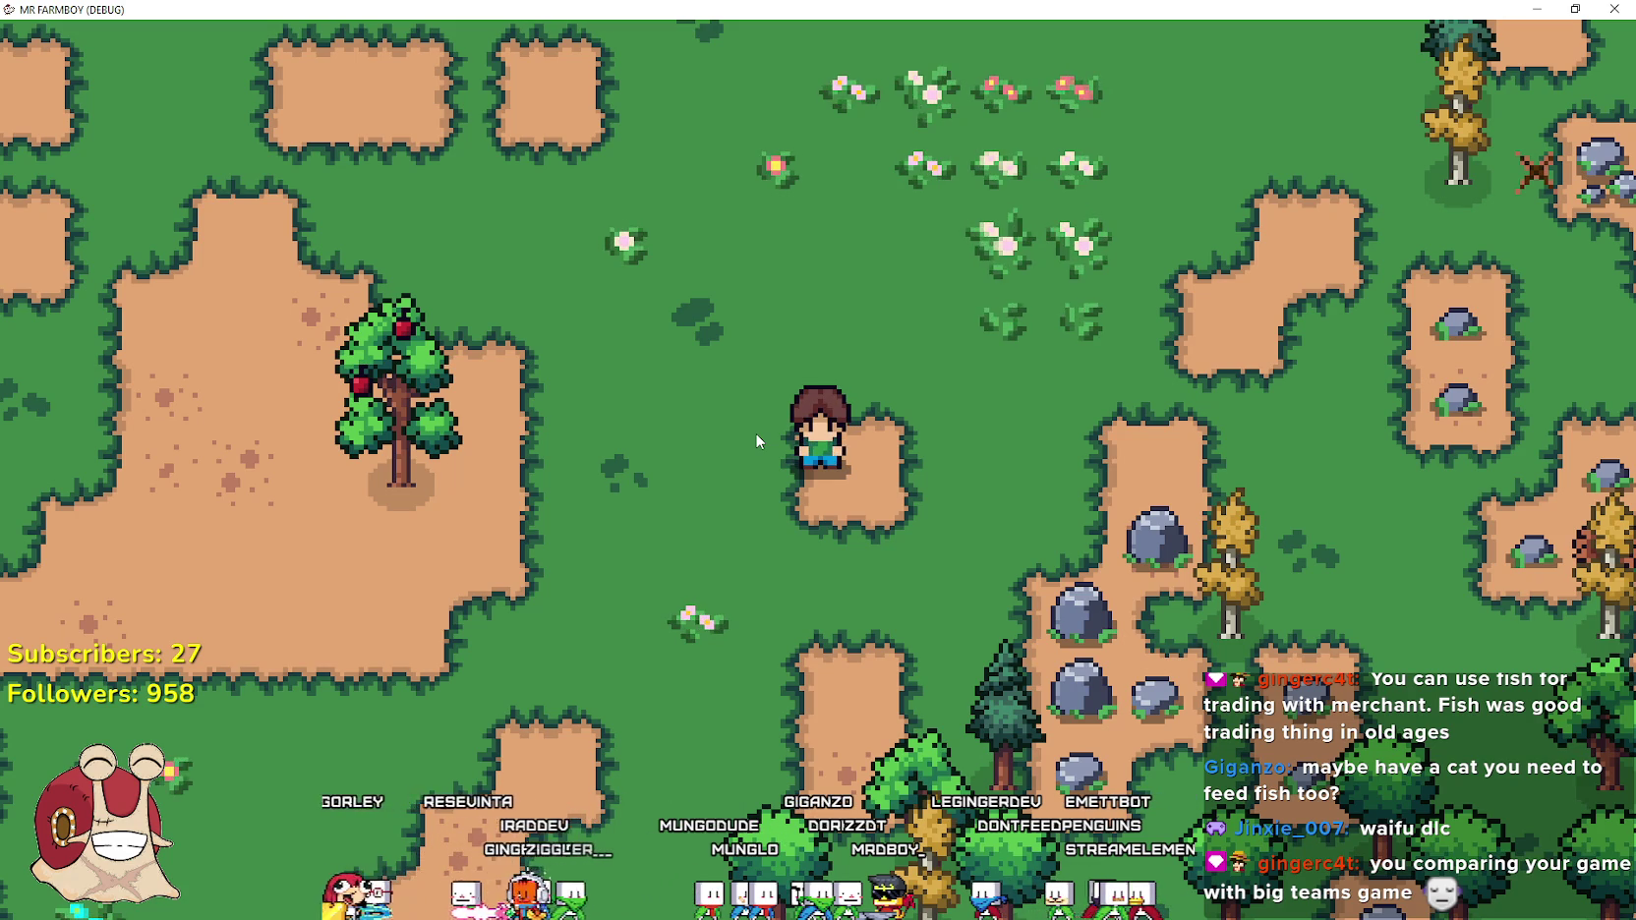
# Open crafting with the grass Land tile and walk the placement marker southwest
pyautogui.press('c')
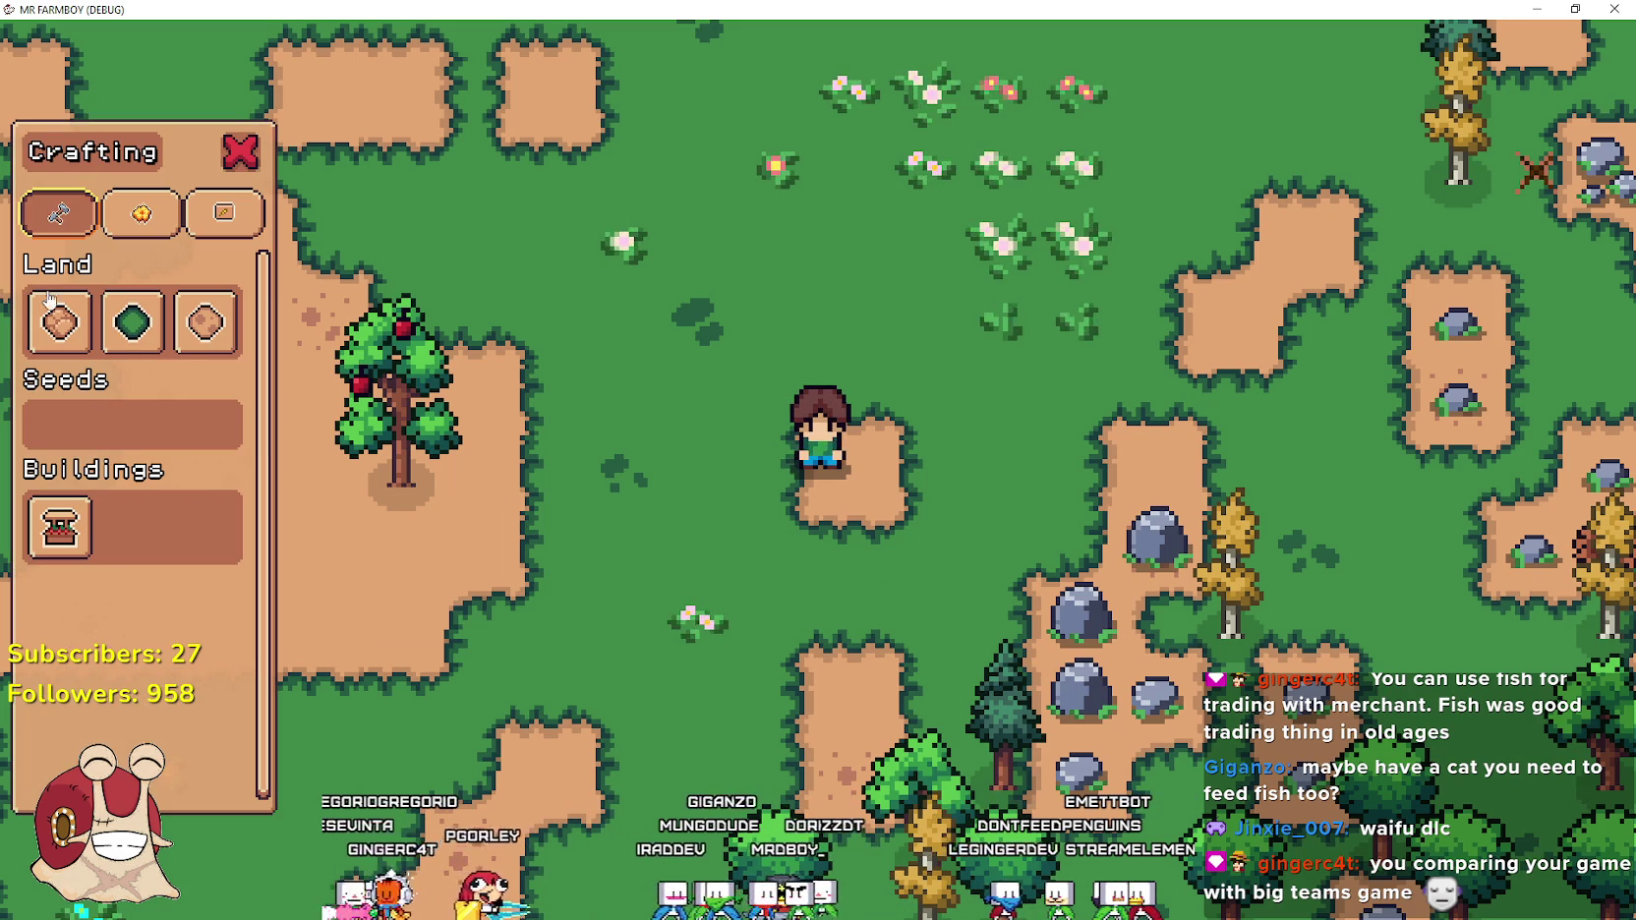
pyautogui.press('s')
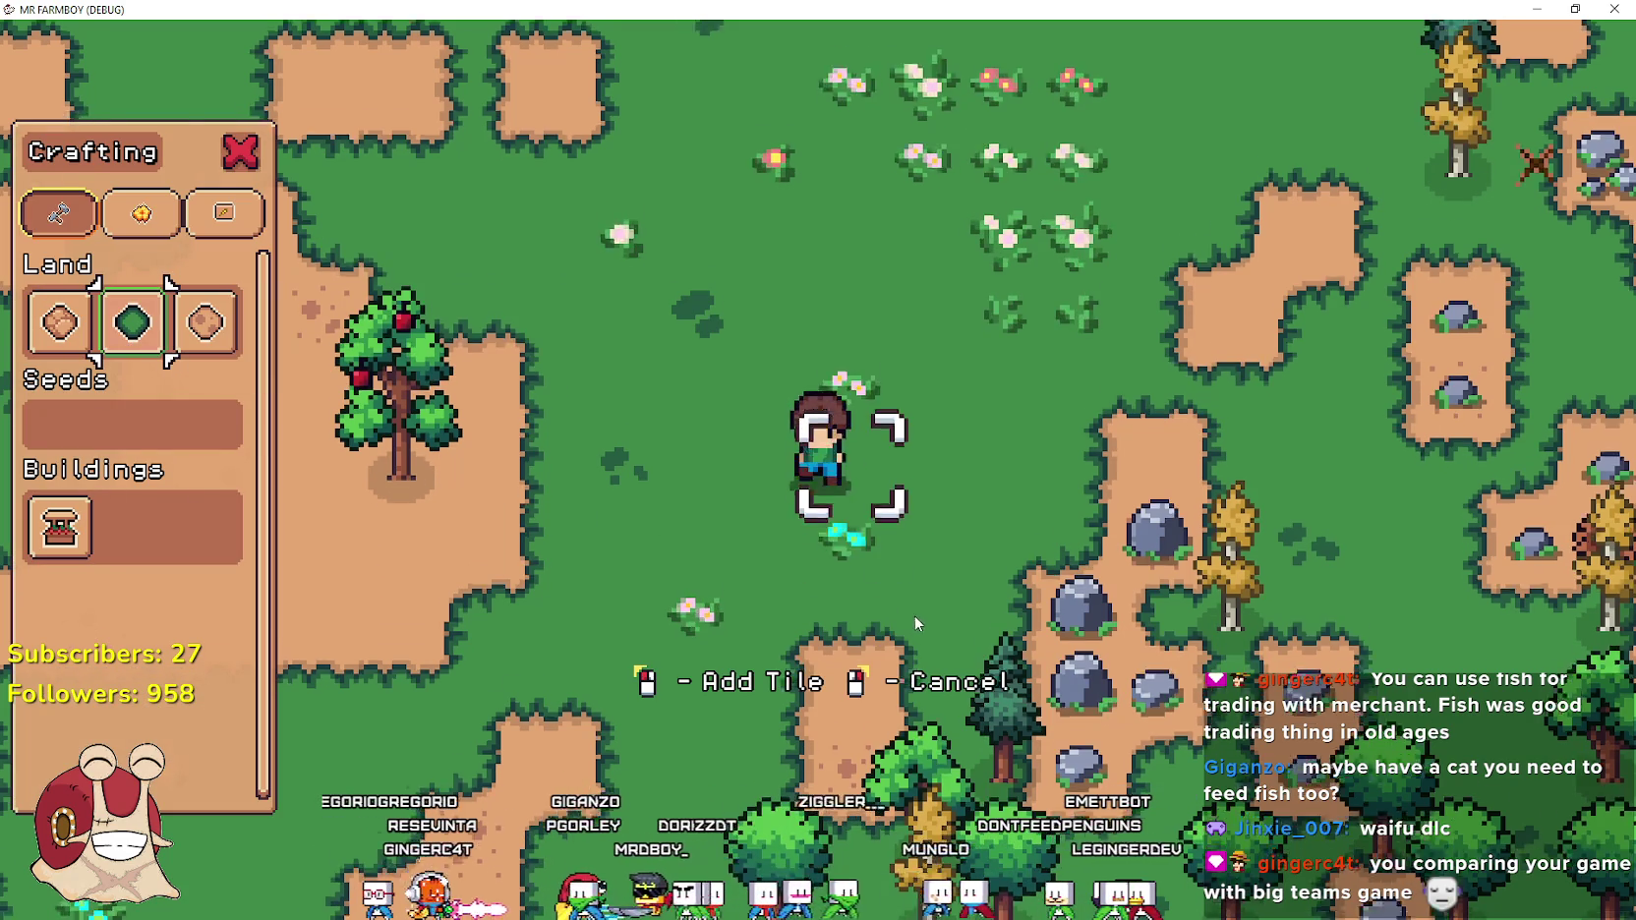
pyautogui.press('a')
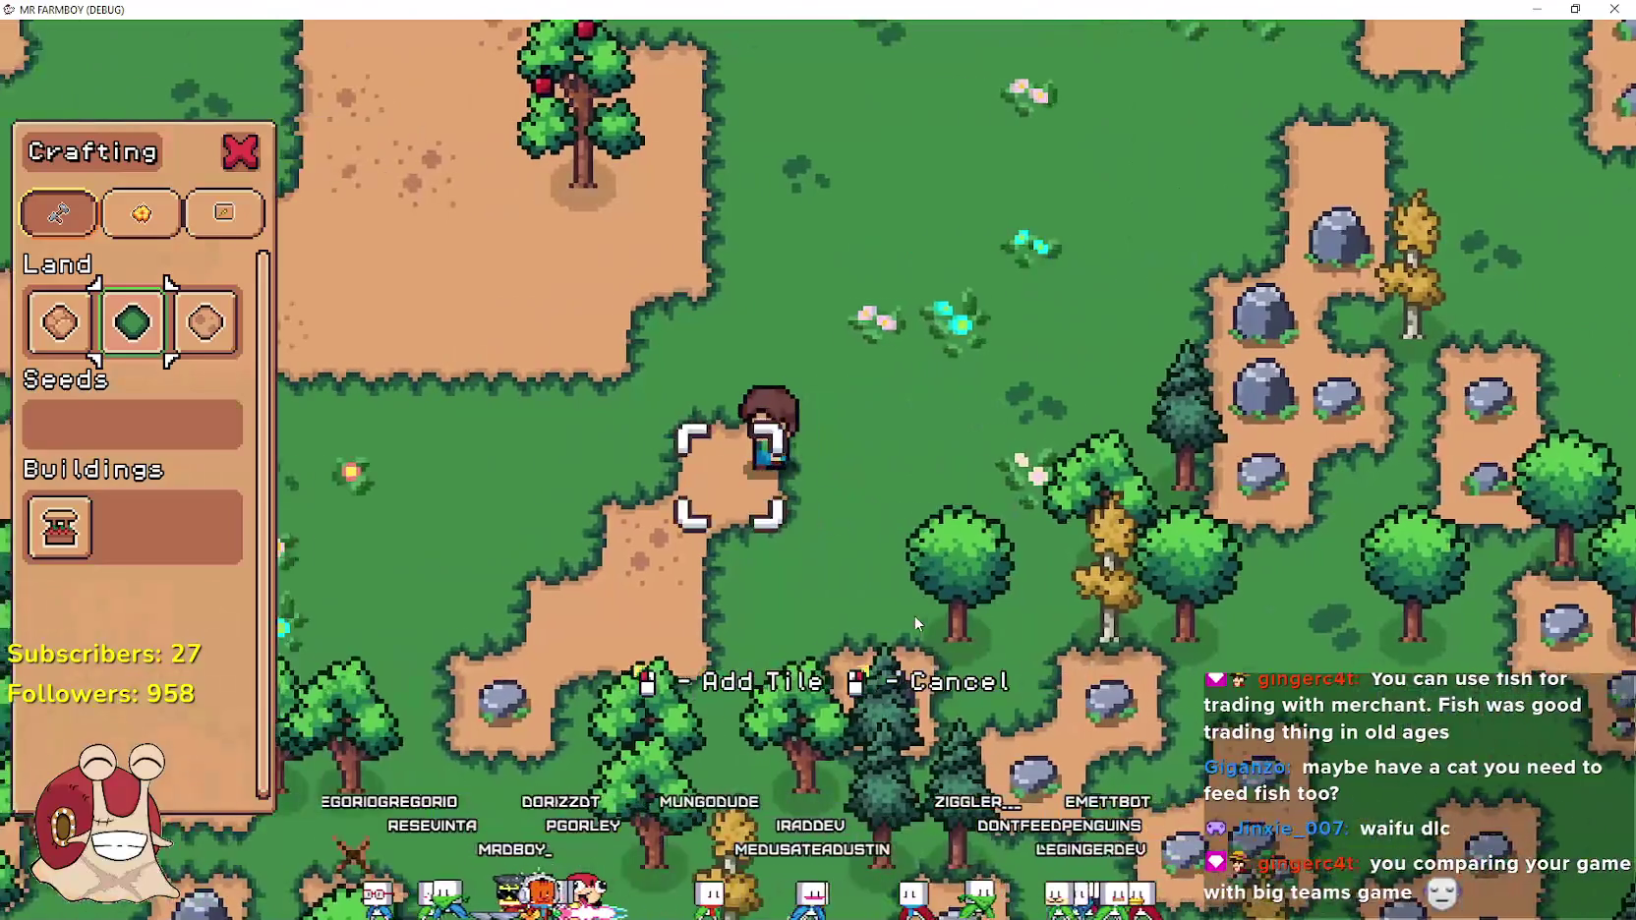
pyautogui.press('a')
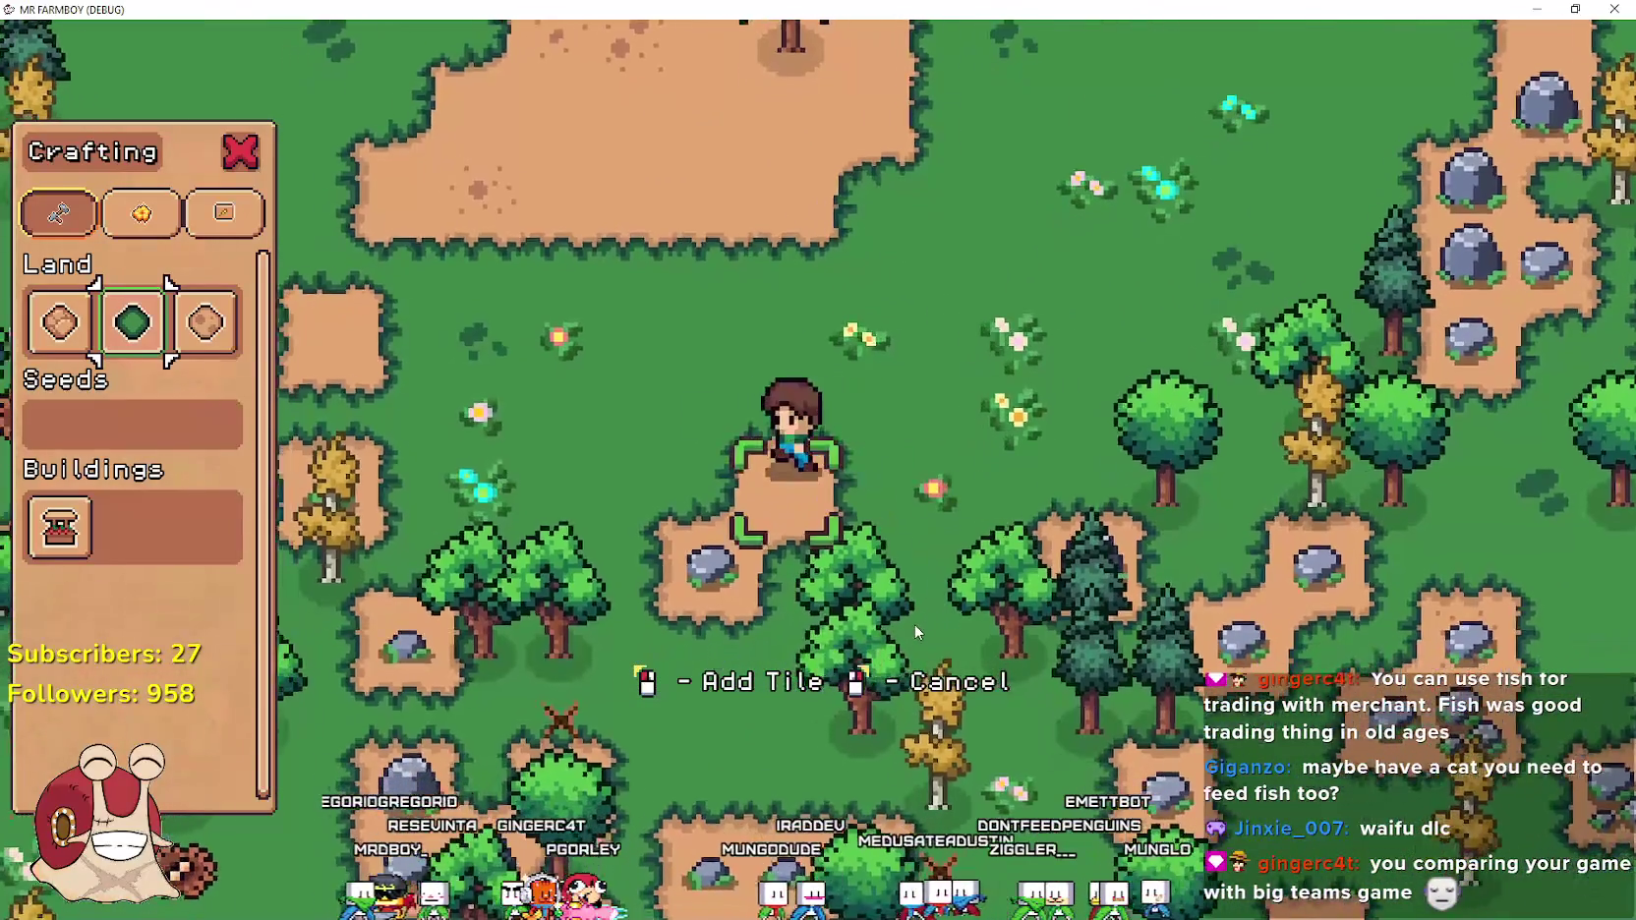
pyautogui.press('w')
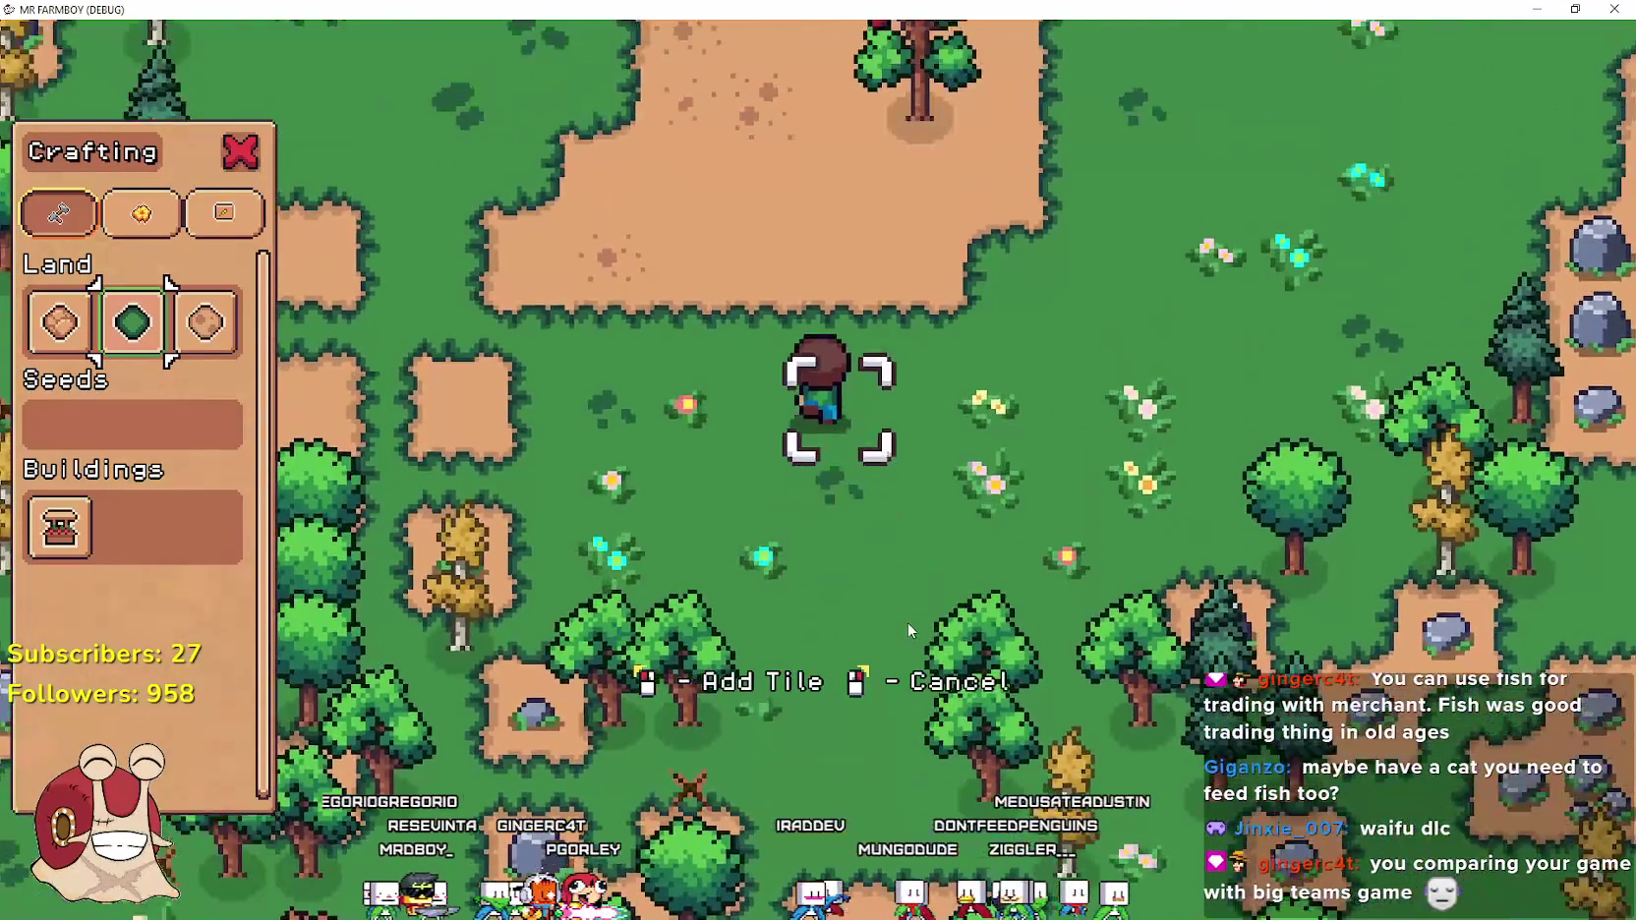
# Place the grass land tile on the dirt patch beside the apple tree
pyautogui.press('a')
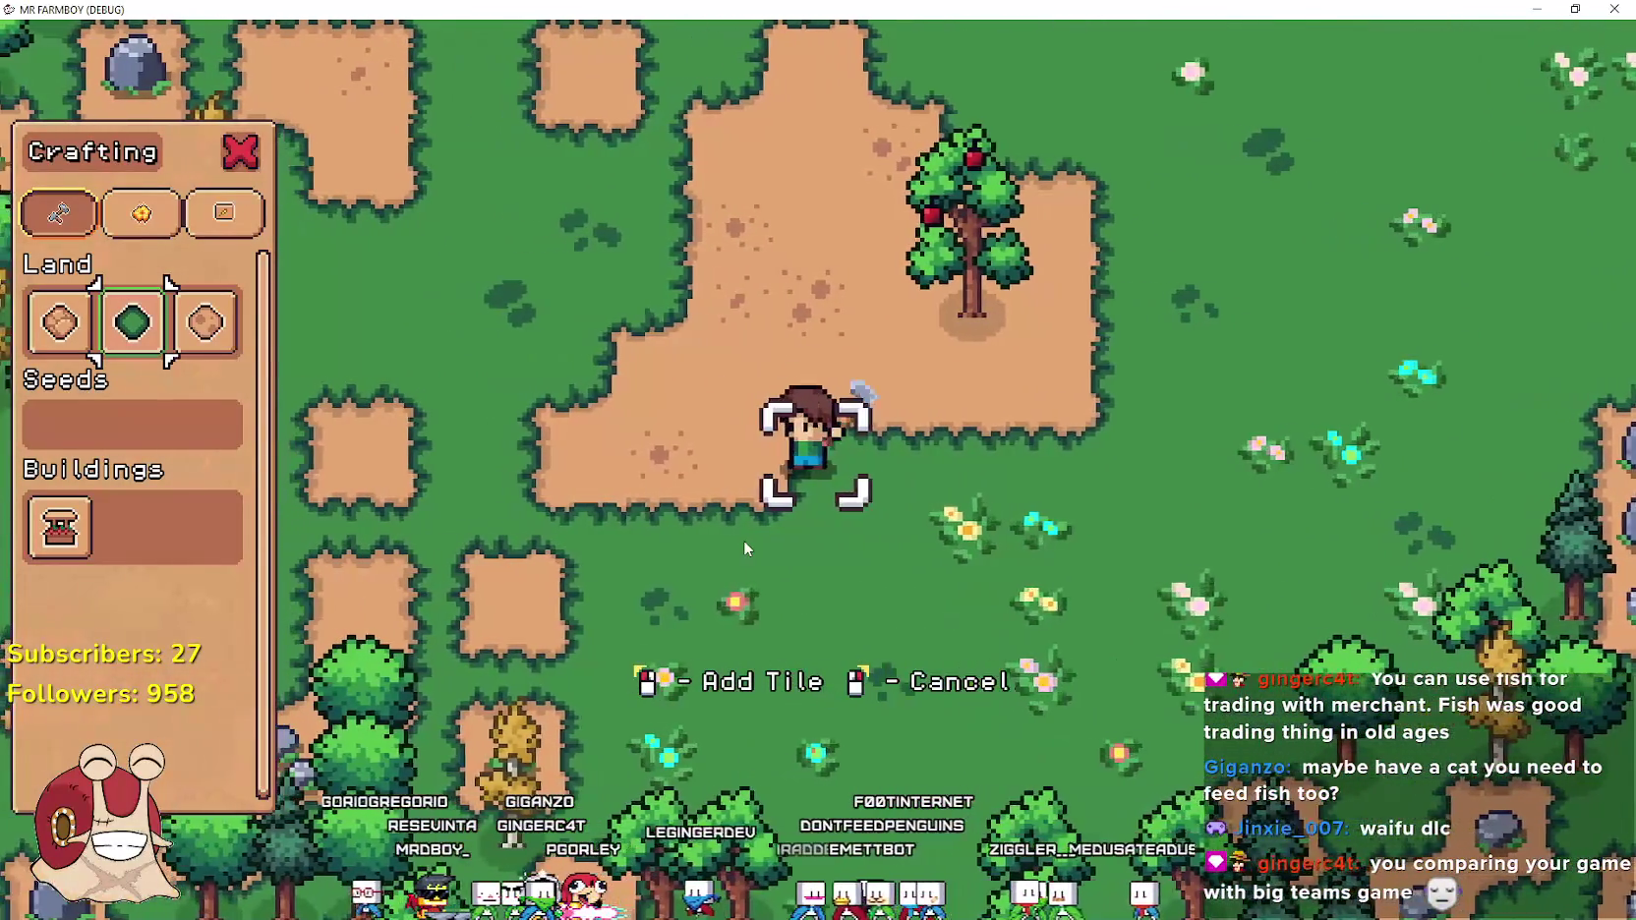
pyautogui.press('d')
pyautogui.press('w')
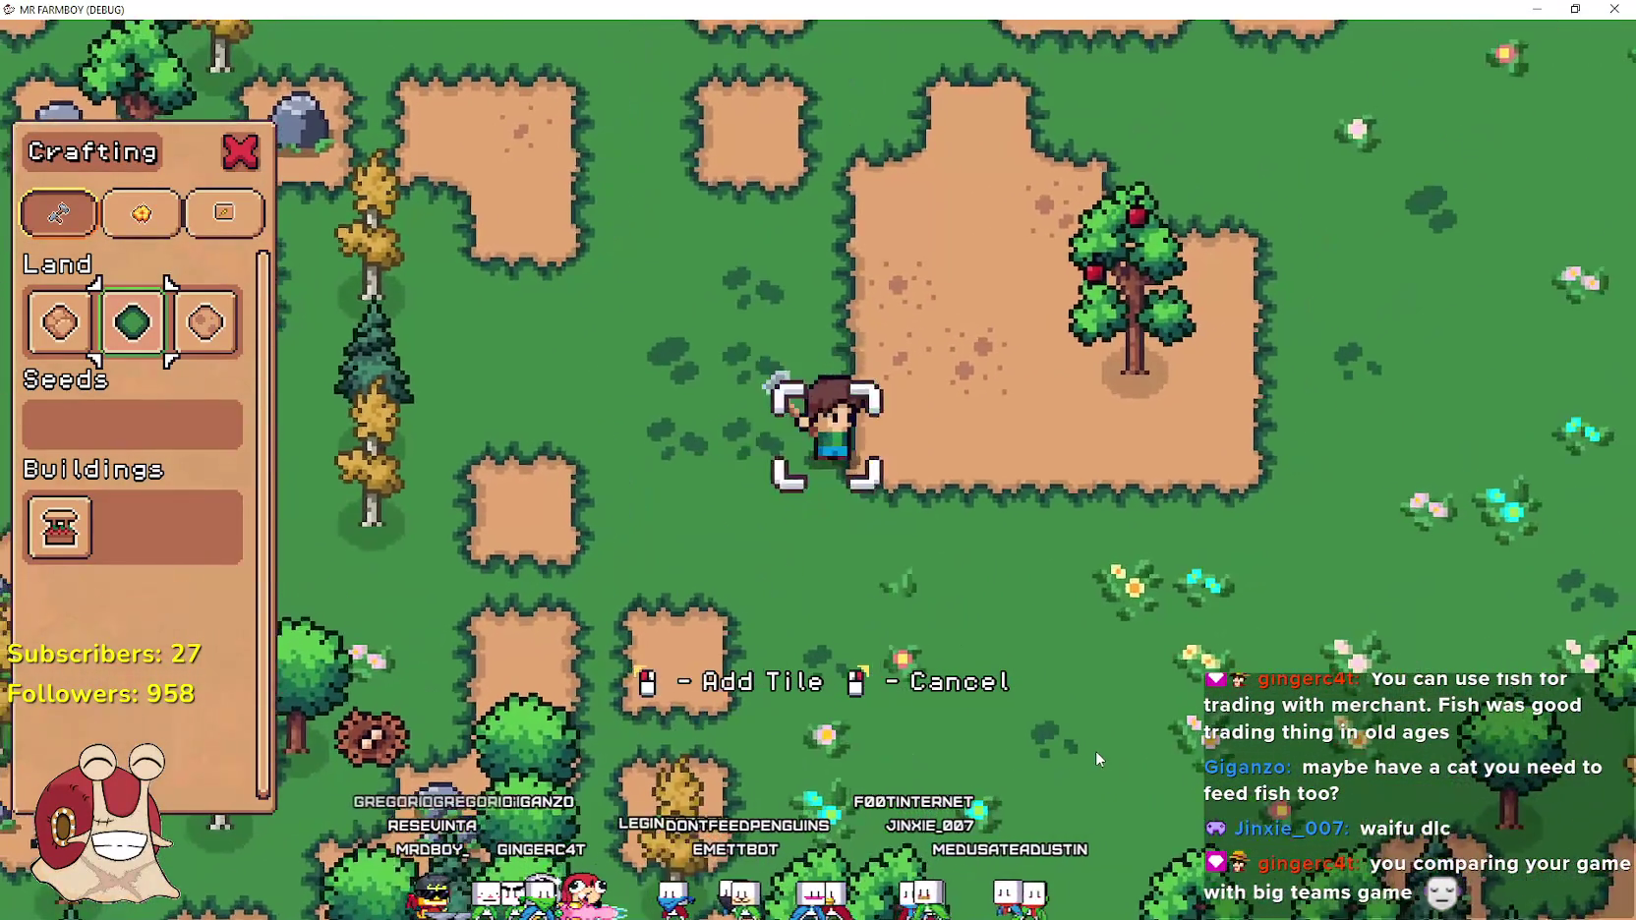
pyautogui.press('d')
pyautogui.press('w')
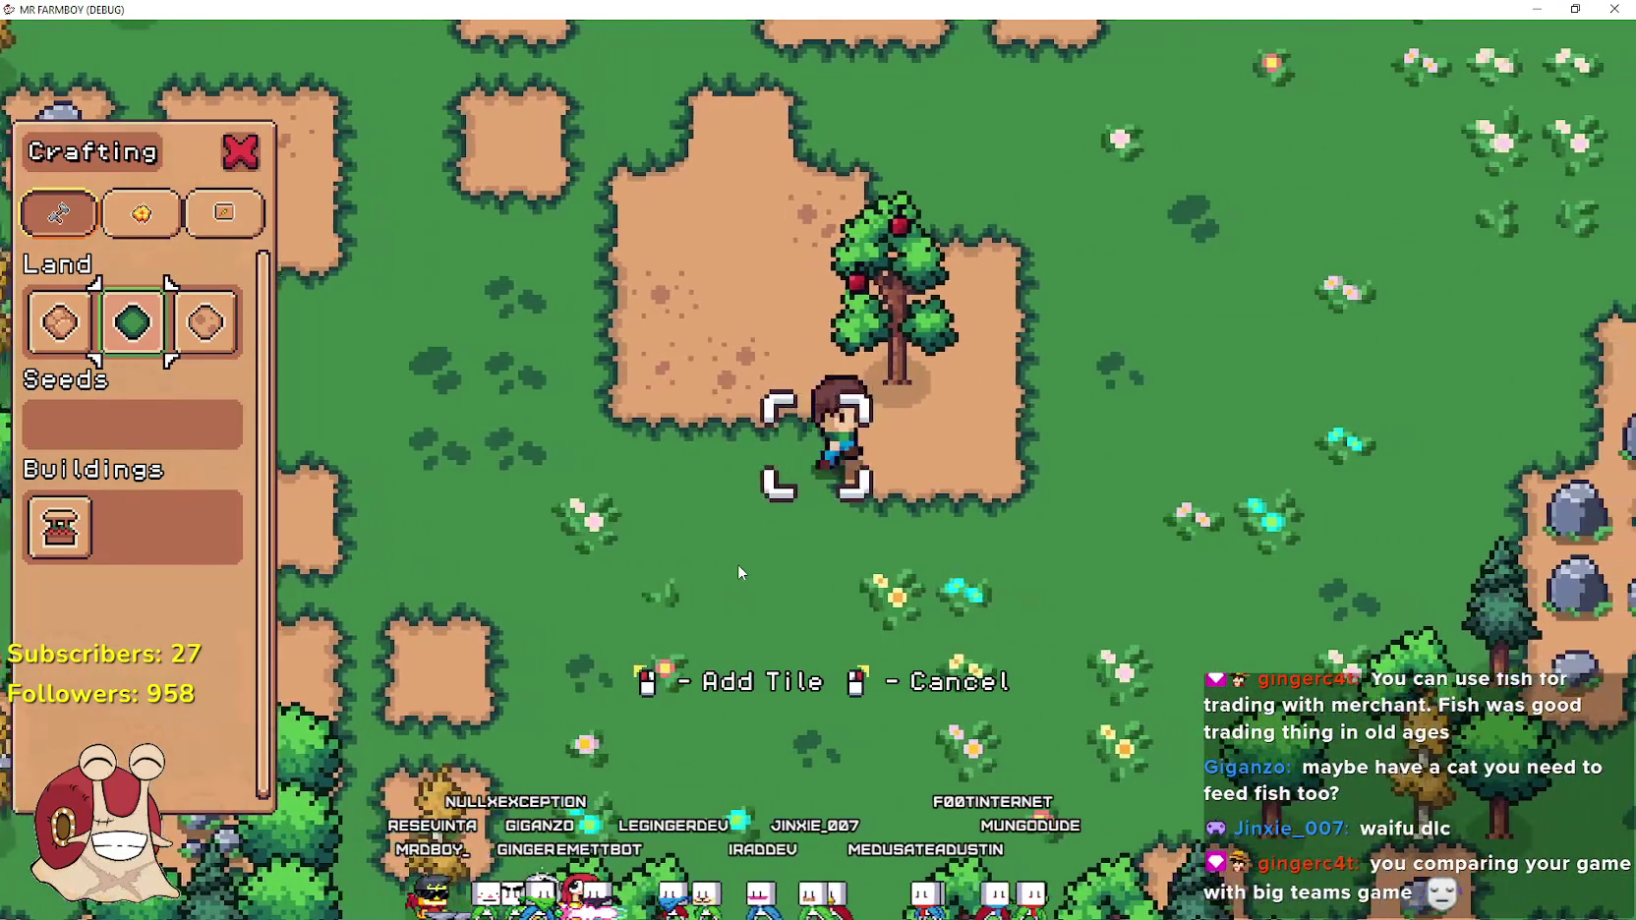
pyautogui.press('a')
pyautogui.press('w')
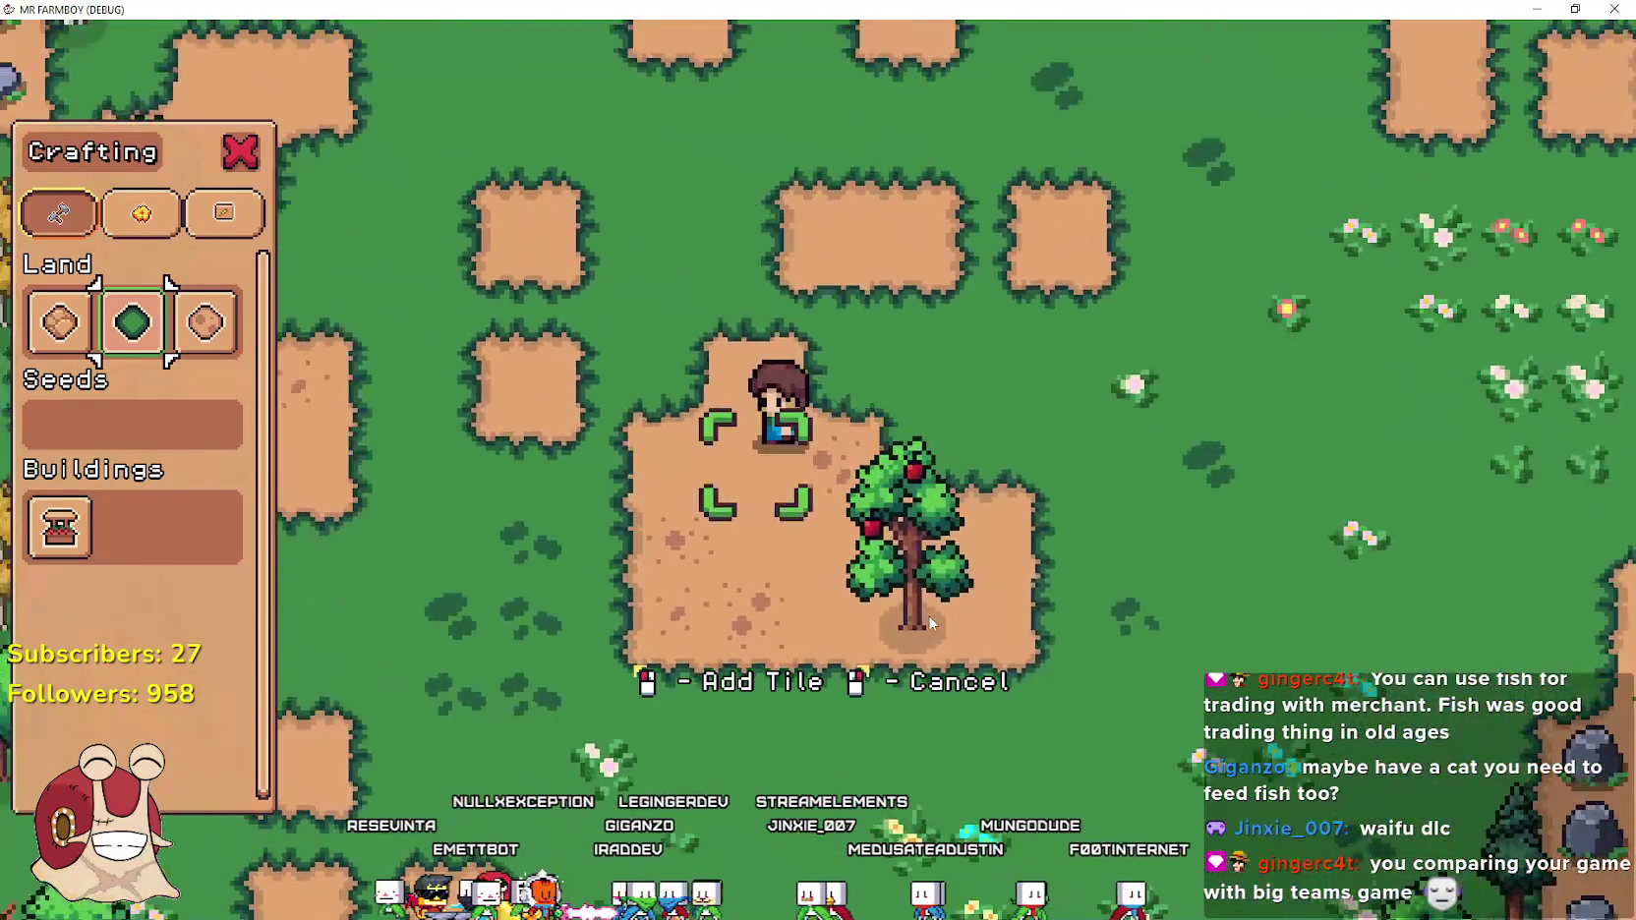
pyautogui.press('w')
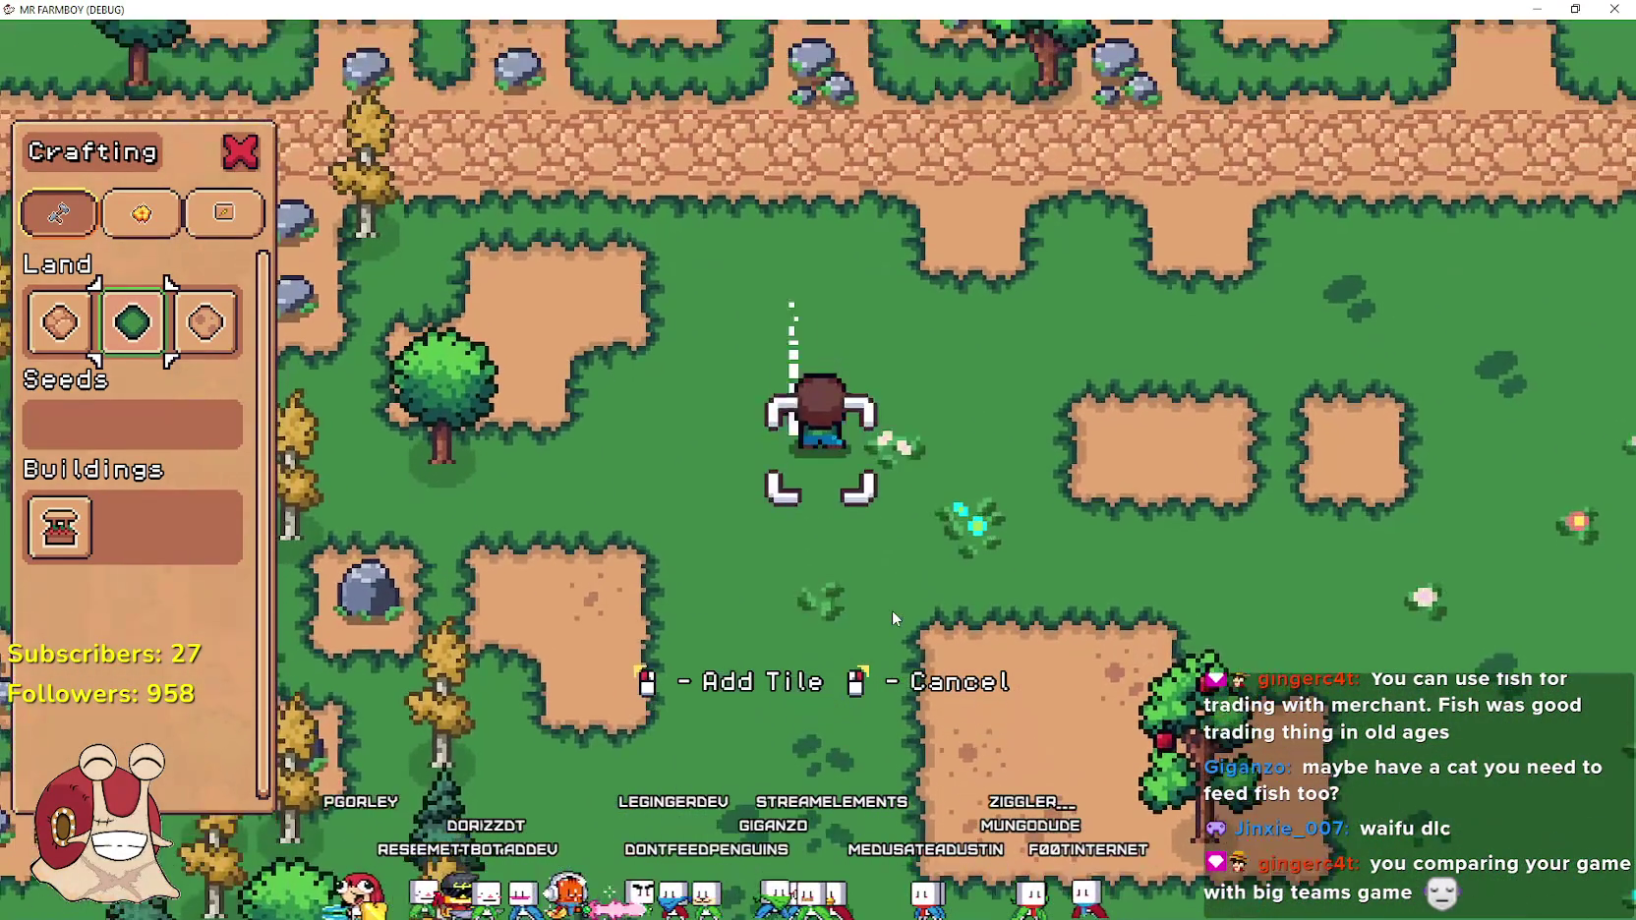
pyautogui.press('d')
pyautogui.press('s')
pyautogui.press('s')
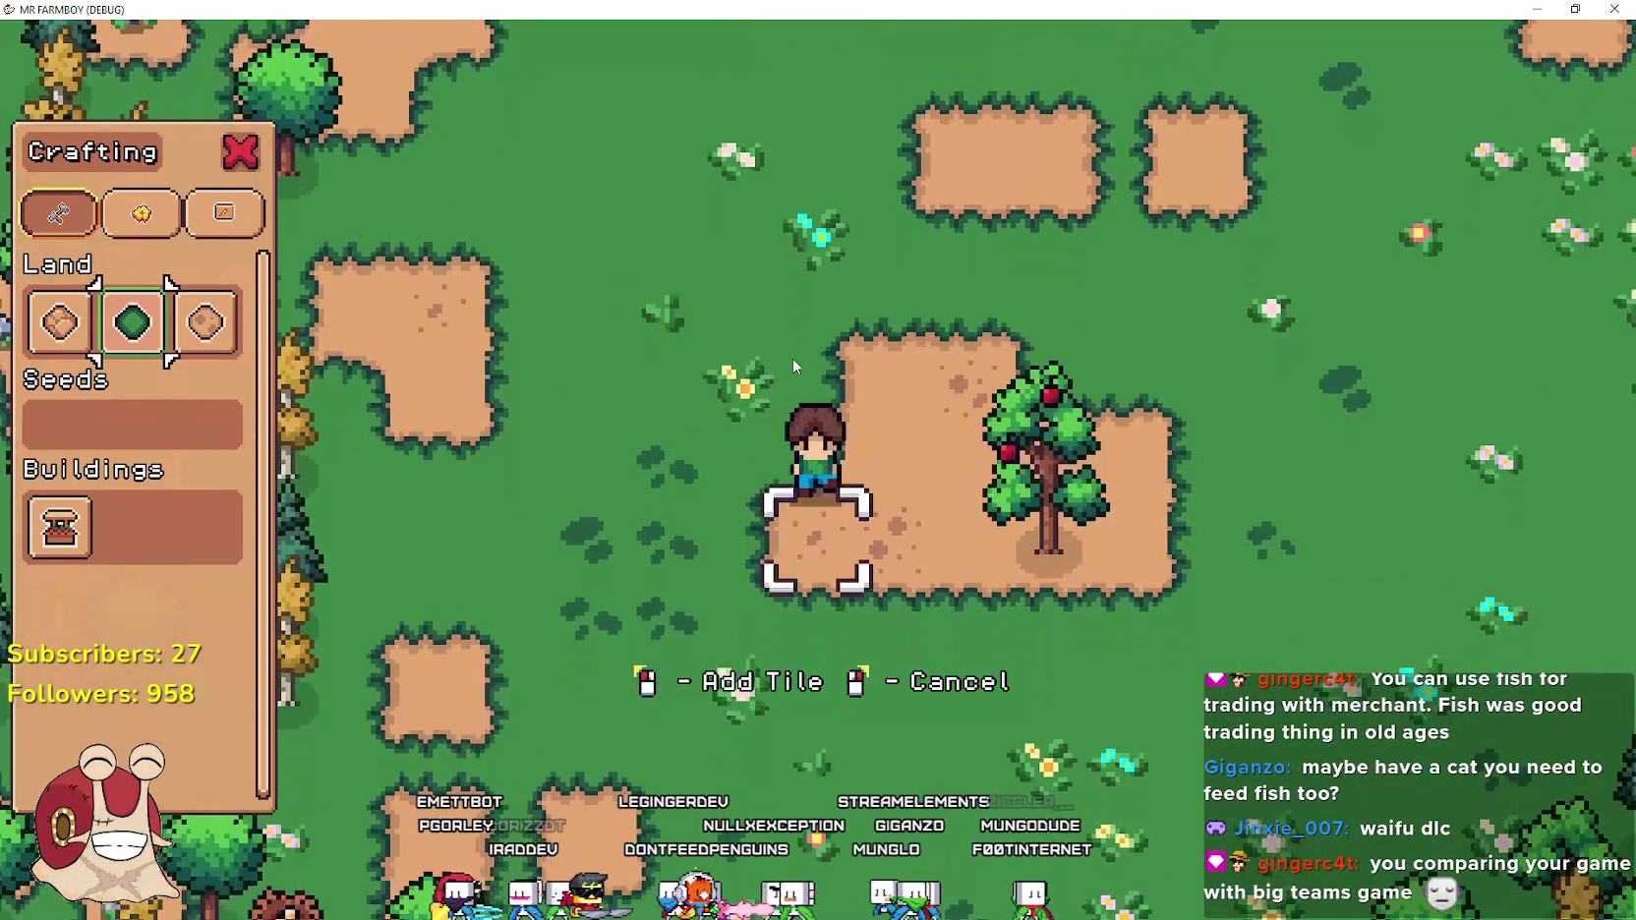
# Cancel tile placement to close crafting, then circle south around the apple tree
pyautogui.press('w')
pyautogui.press('d')
pyautogui.rightClick(999, 606)
pyautogui.press('d')
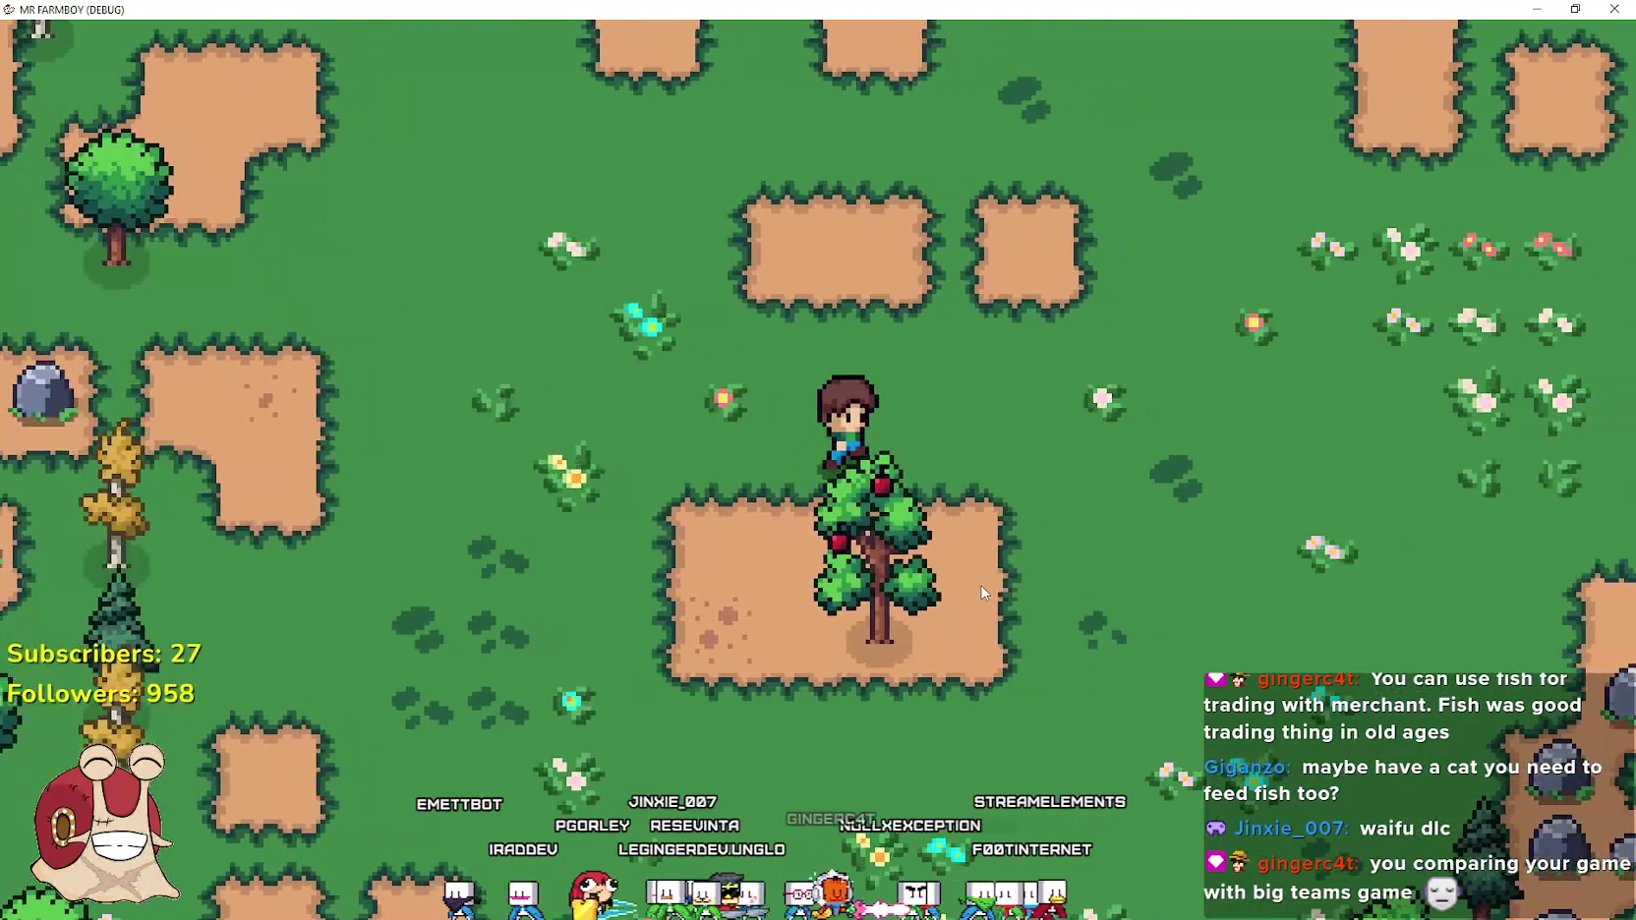
pyautogui.press('s')
pyautogui.press('a')
# Walk north toward the road, toggle the crafting menu, and return to the apple tree patch
pyautogui.press('w')
pyautogui.press('w')
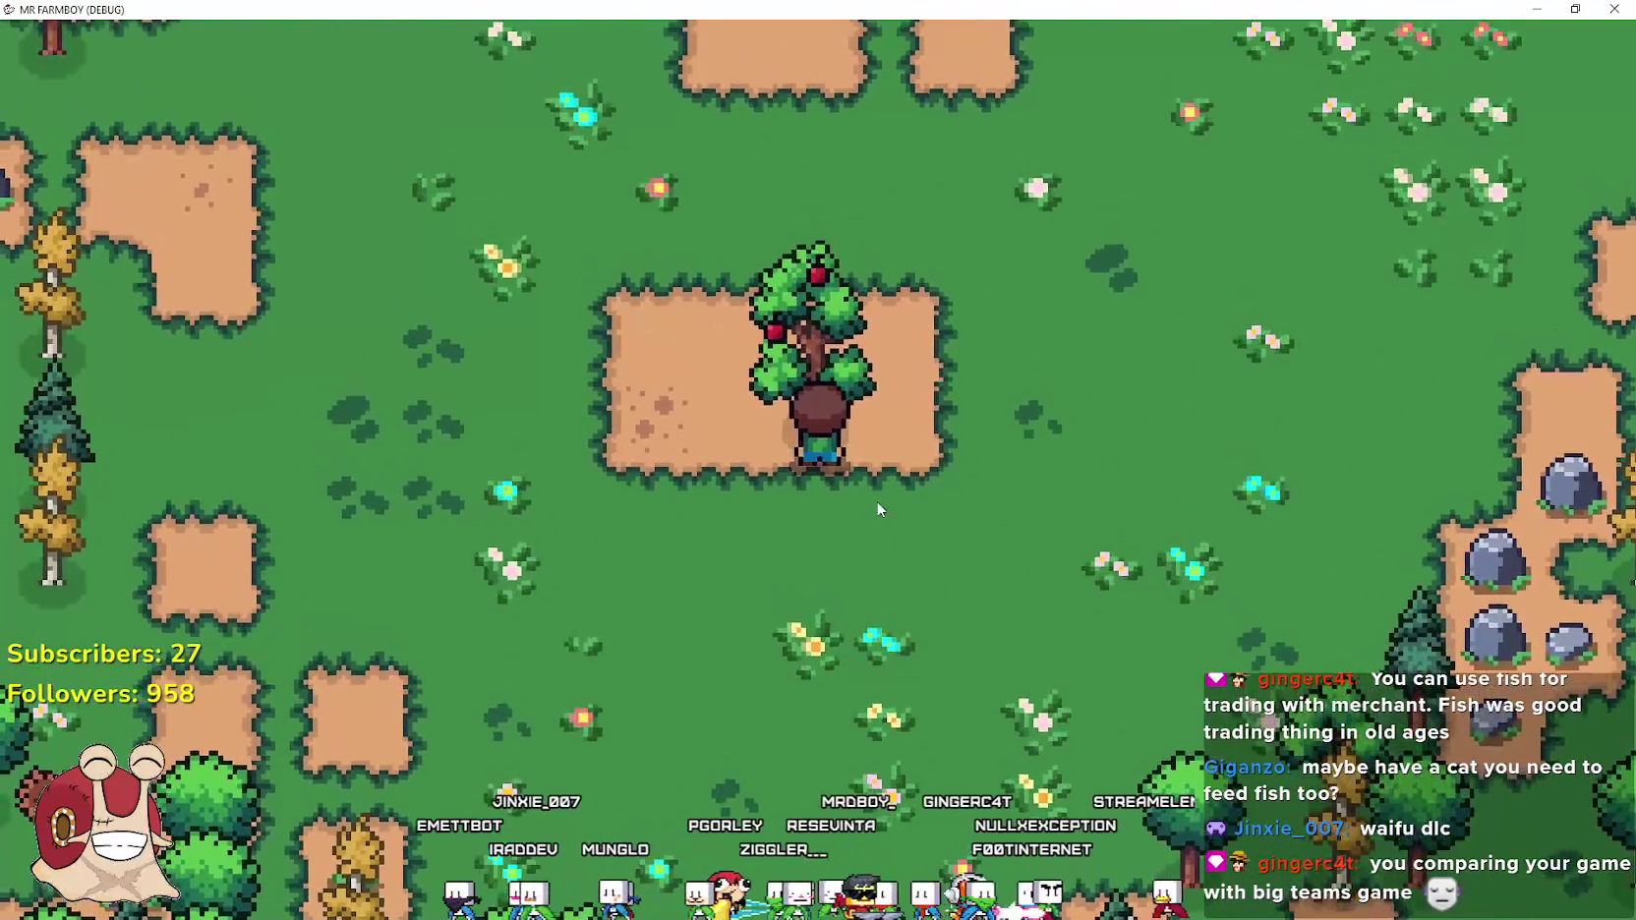
pyautogui.press('d')
pyautogui.press('w')
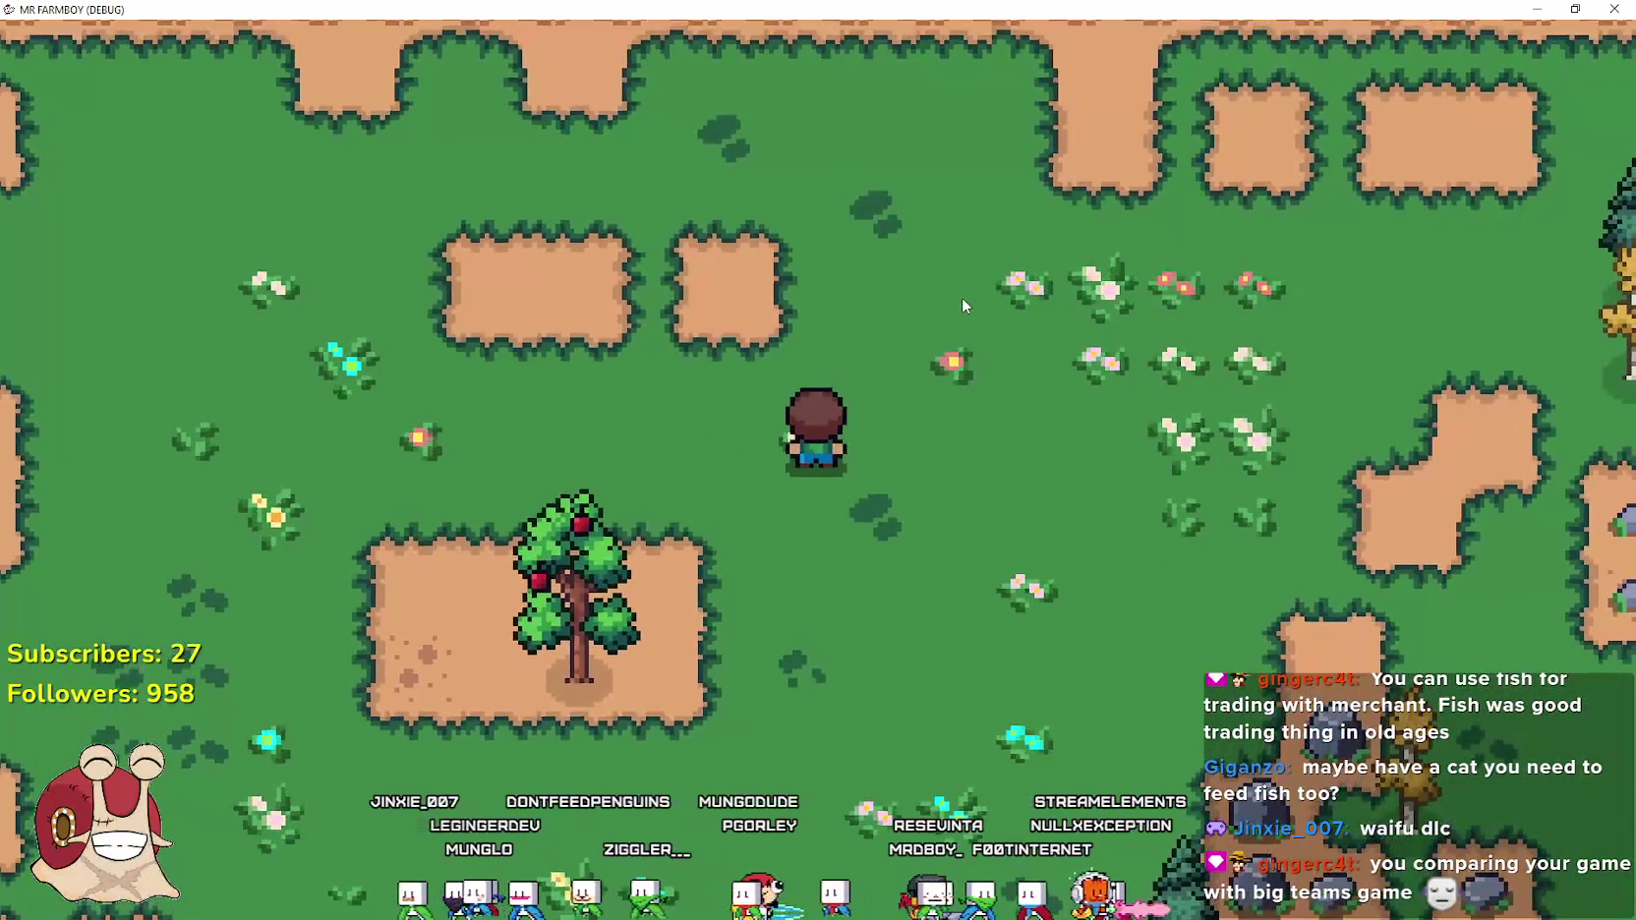
pyautogui.press('a')
pyautogui.press('c')
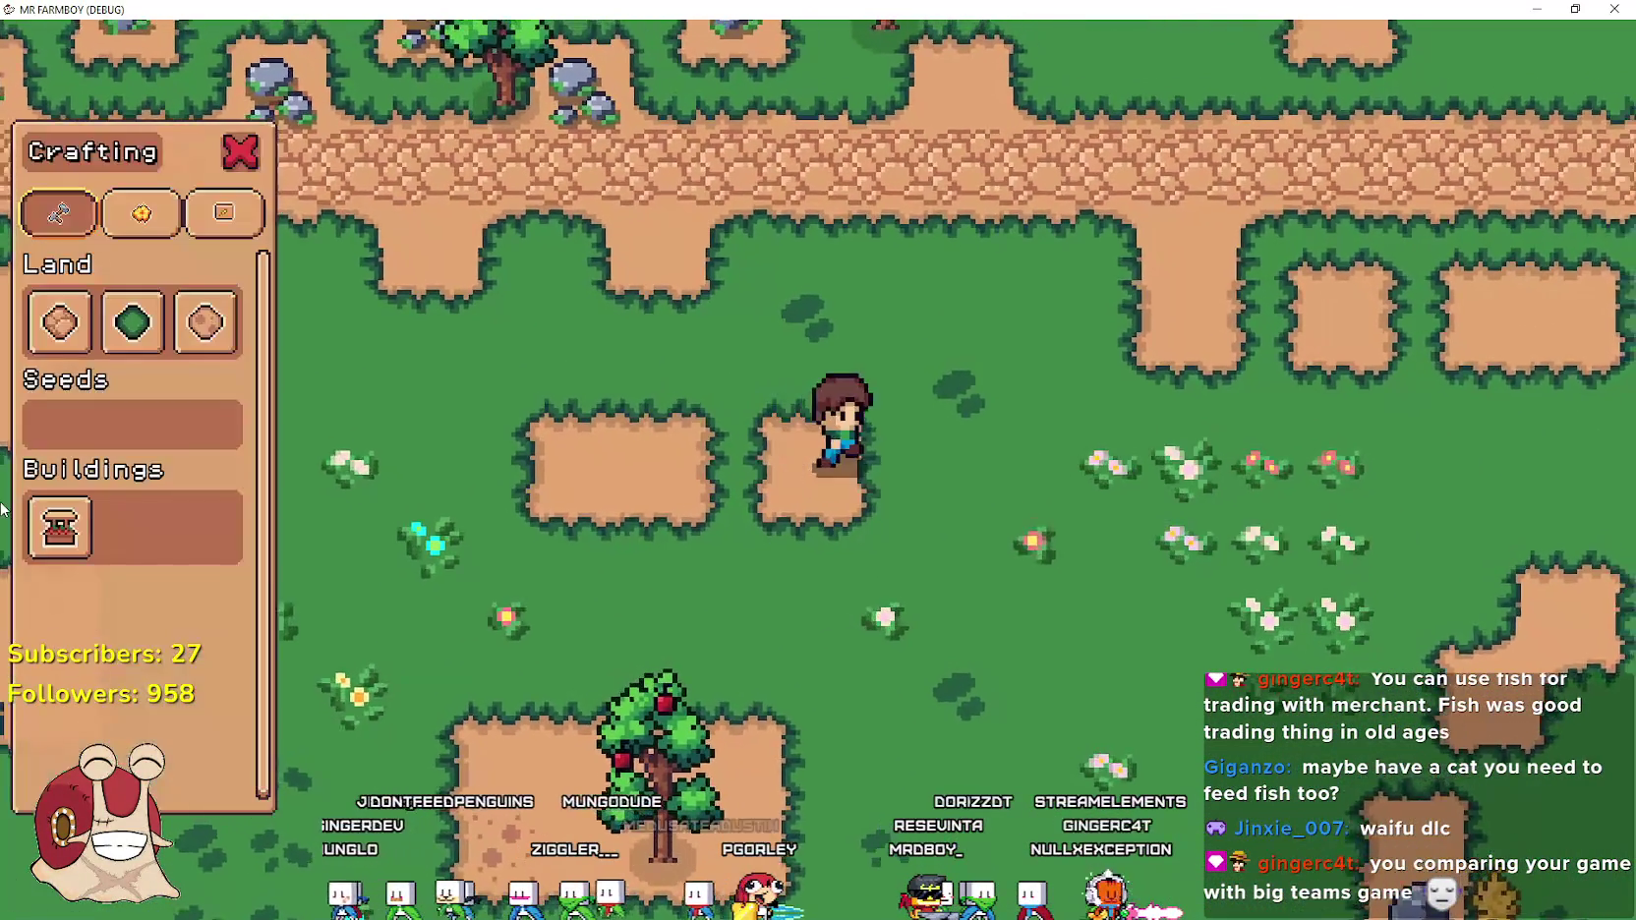
pyautogui.press('a')
pyautogui.press('c')
pyautogui.press('s')
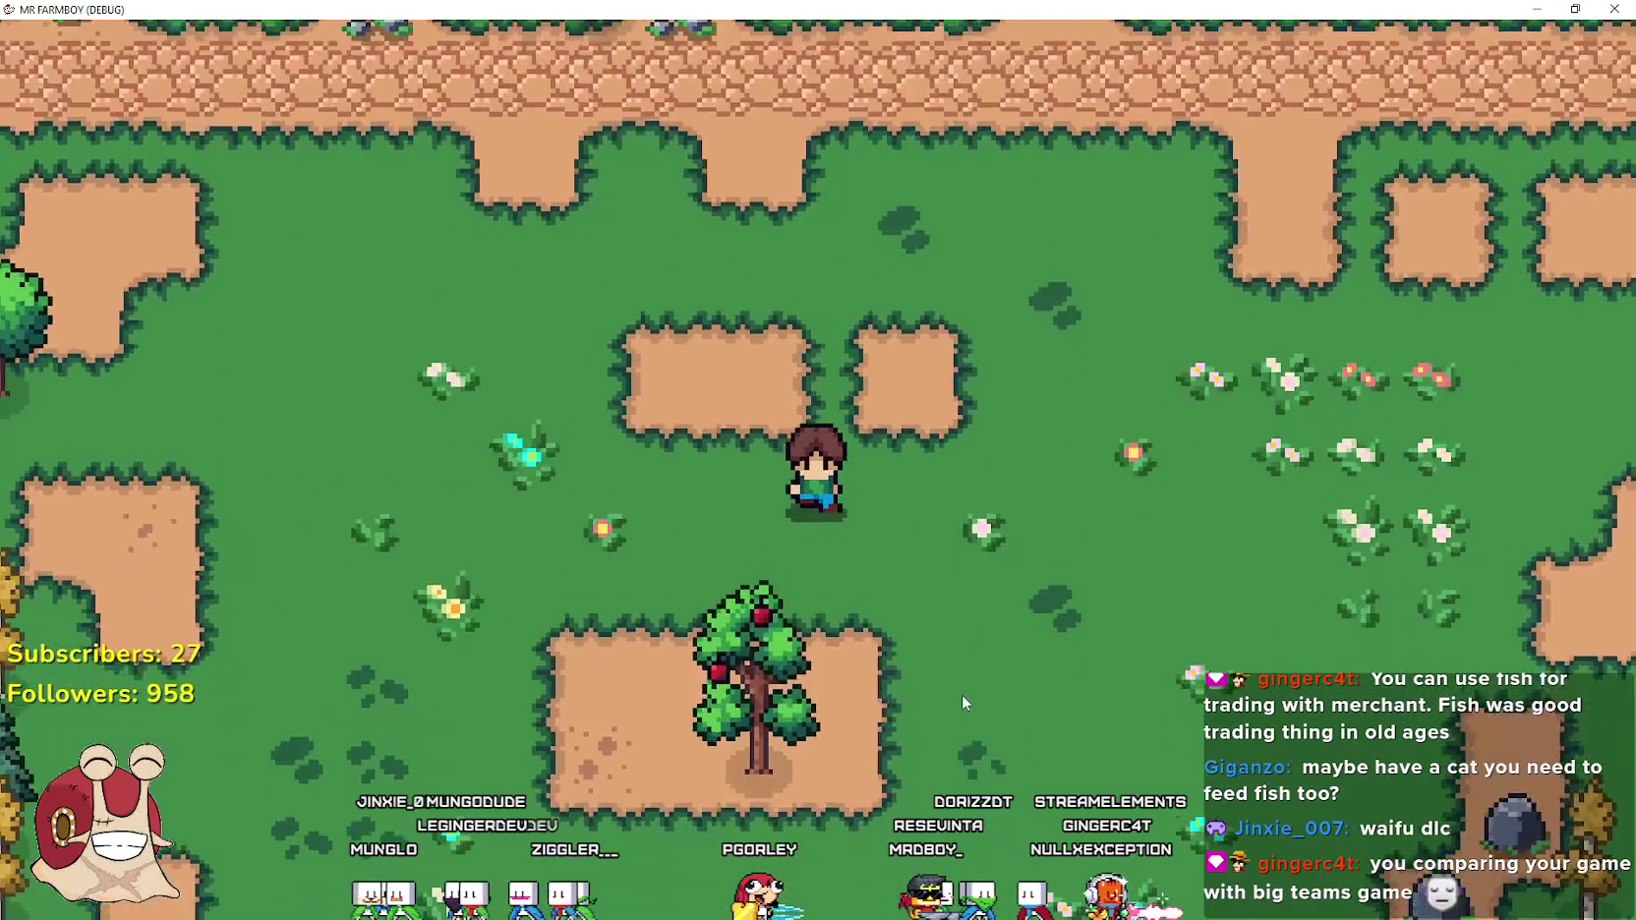
# Mine two rocks for stone south of the trees
pyautogui.press('d')
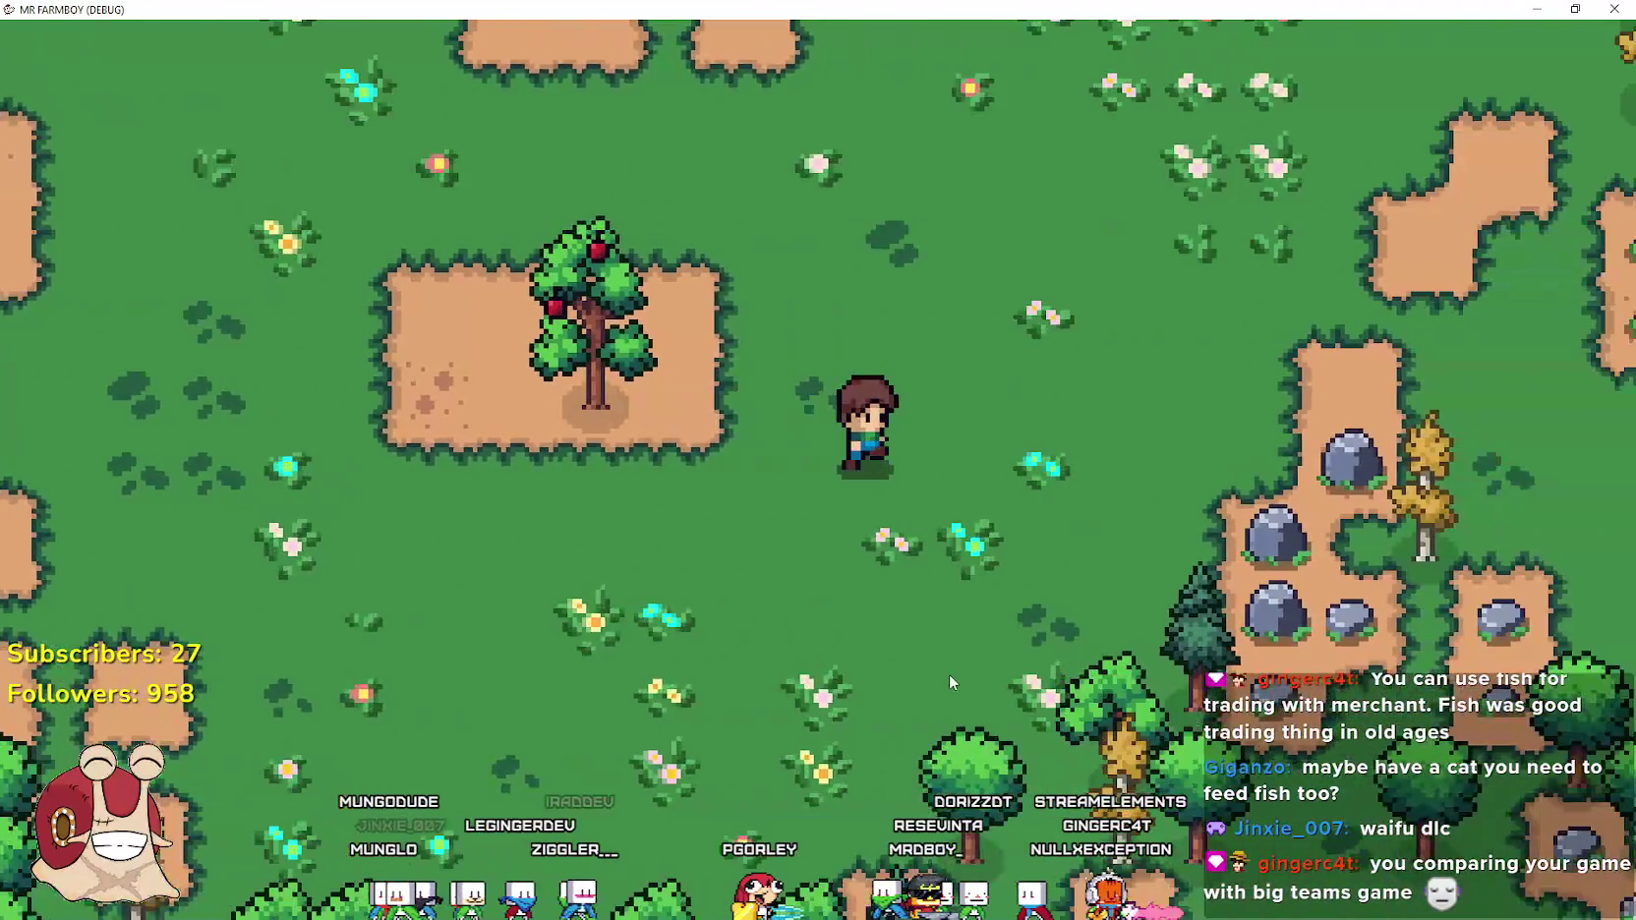
pyautogui.press('s')
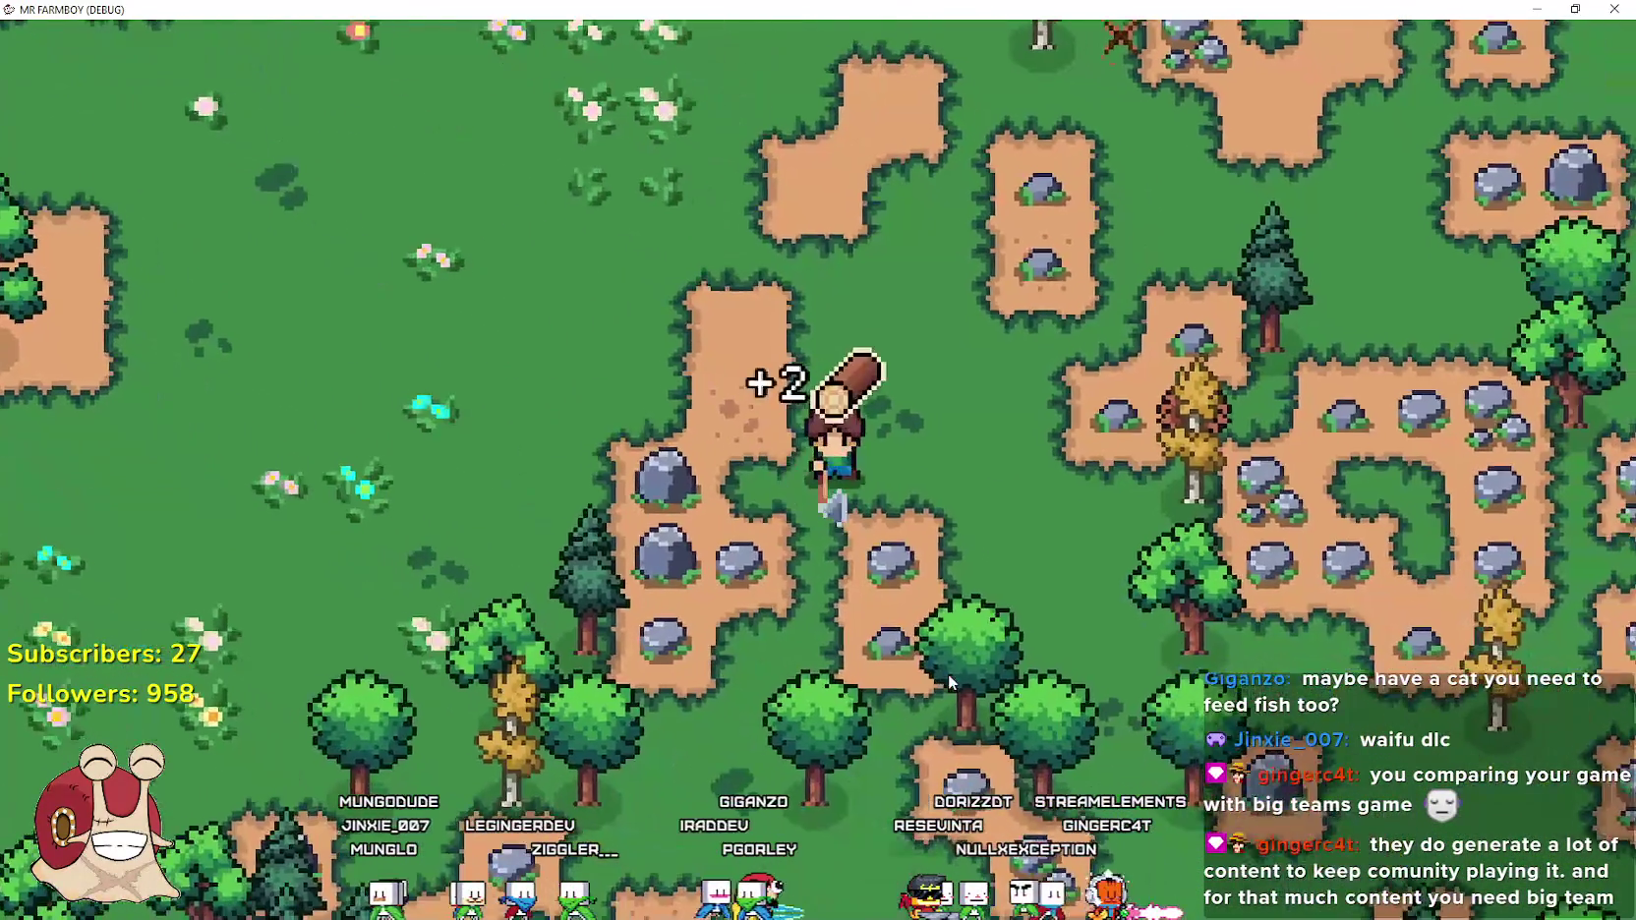
pyautogui.press('a')
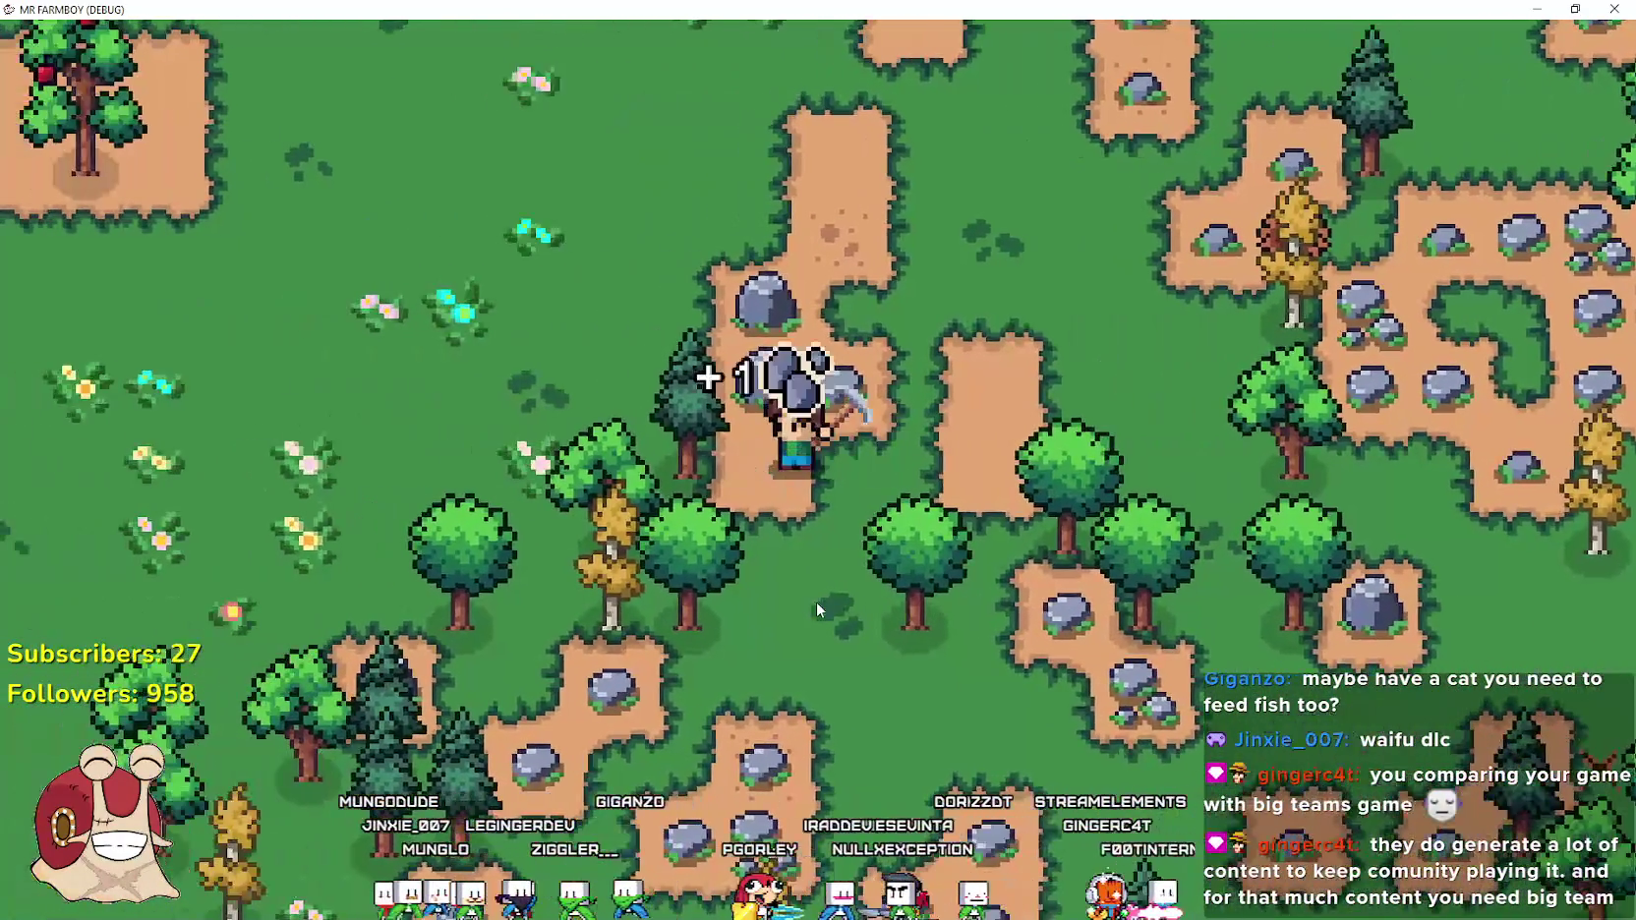
pyautogui.press('w')
pyautogui.press('w')
pyautogui.press('a')
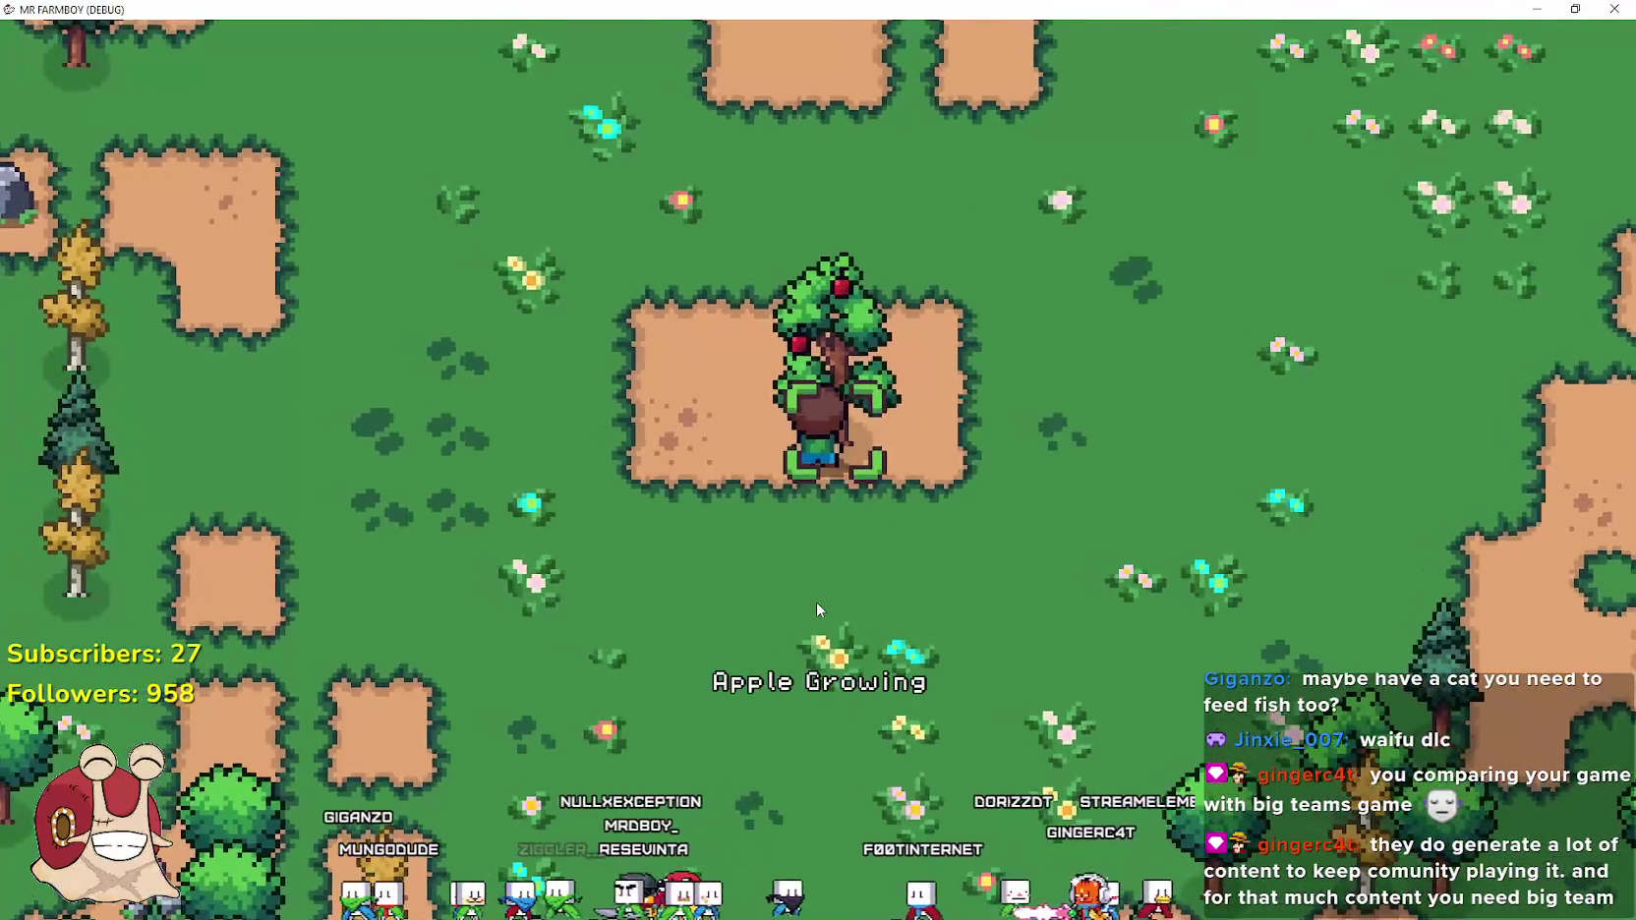
# Walk up past the apple tree to the road, opening and closing crafting
pyautogui.press('d')
pyautogui.press('w')
pyautogui.press('w')
pyautogui.press('c')
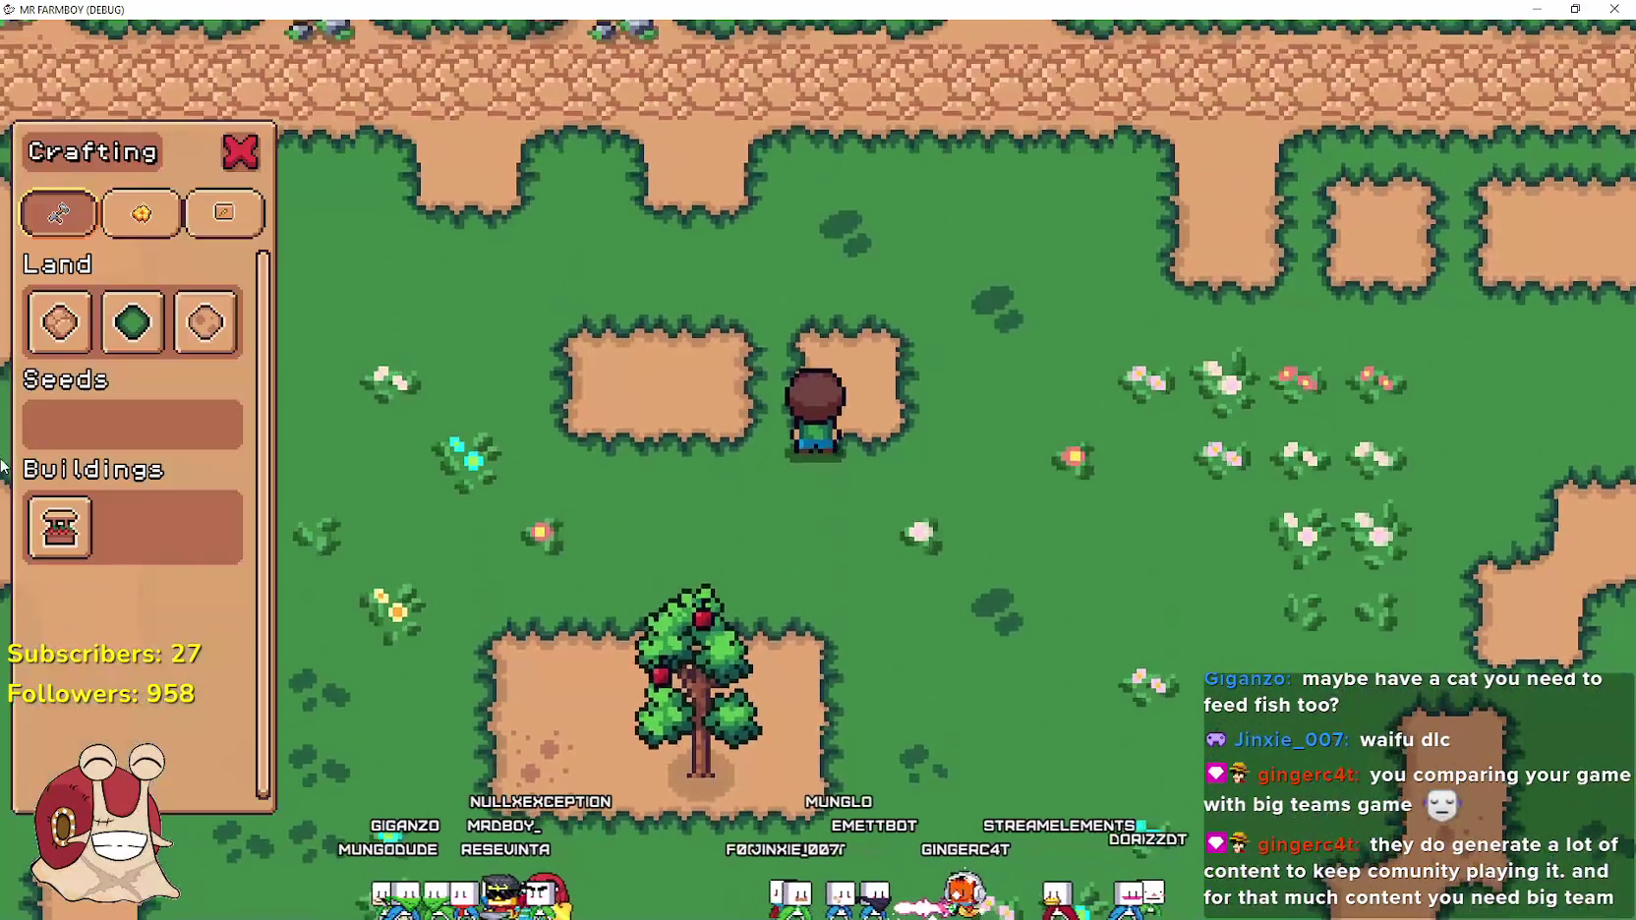
pyautogui.press('w')
pyautogui.press('a')
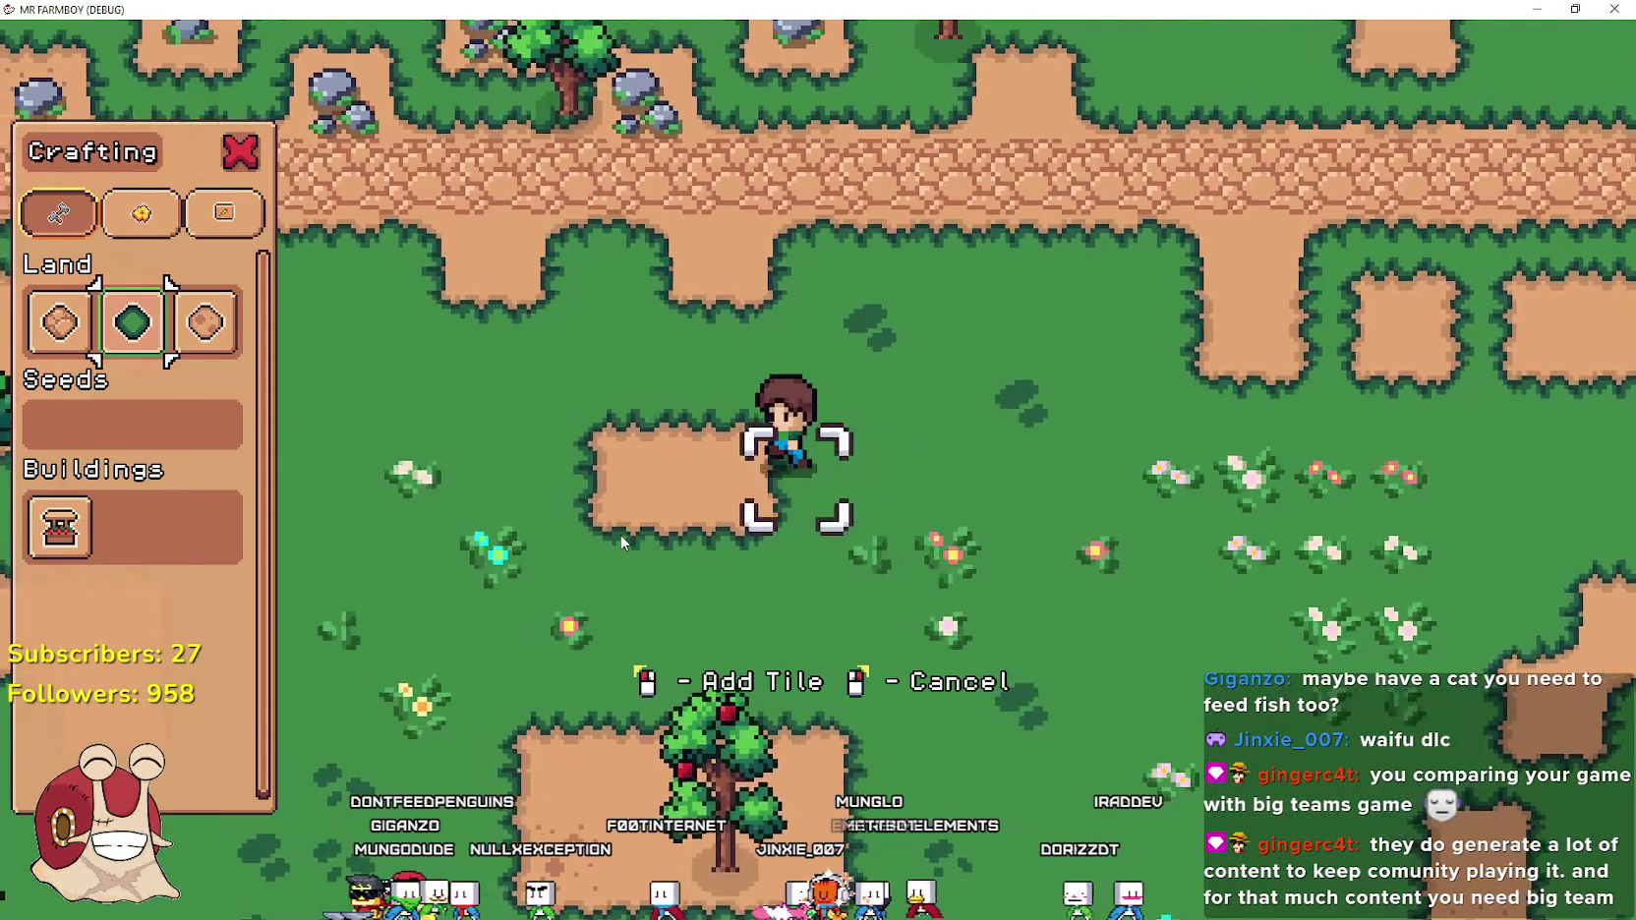
pyautogui.press('w')
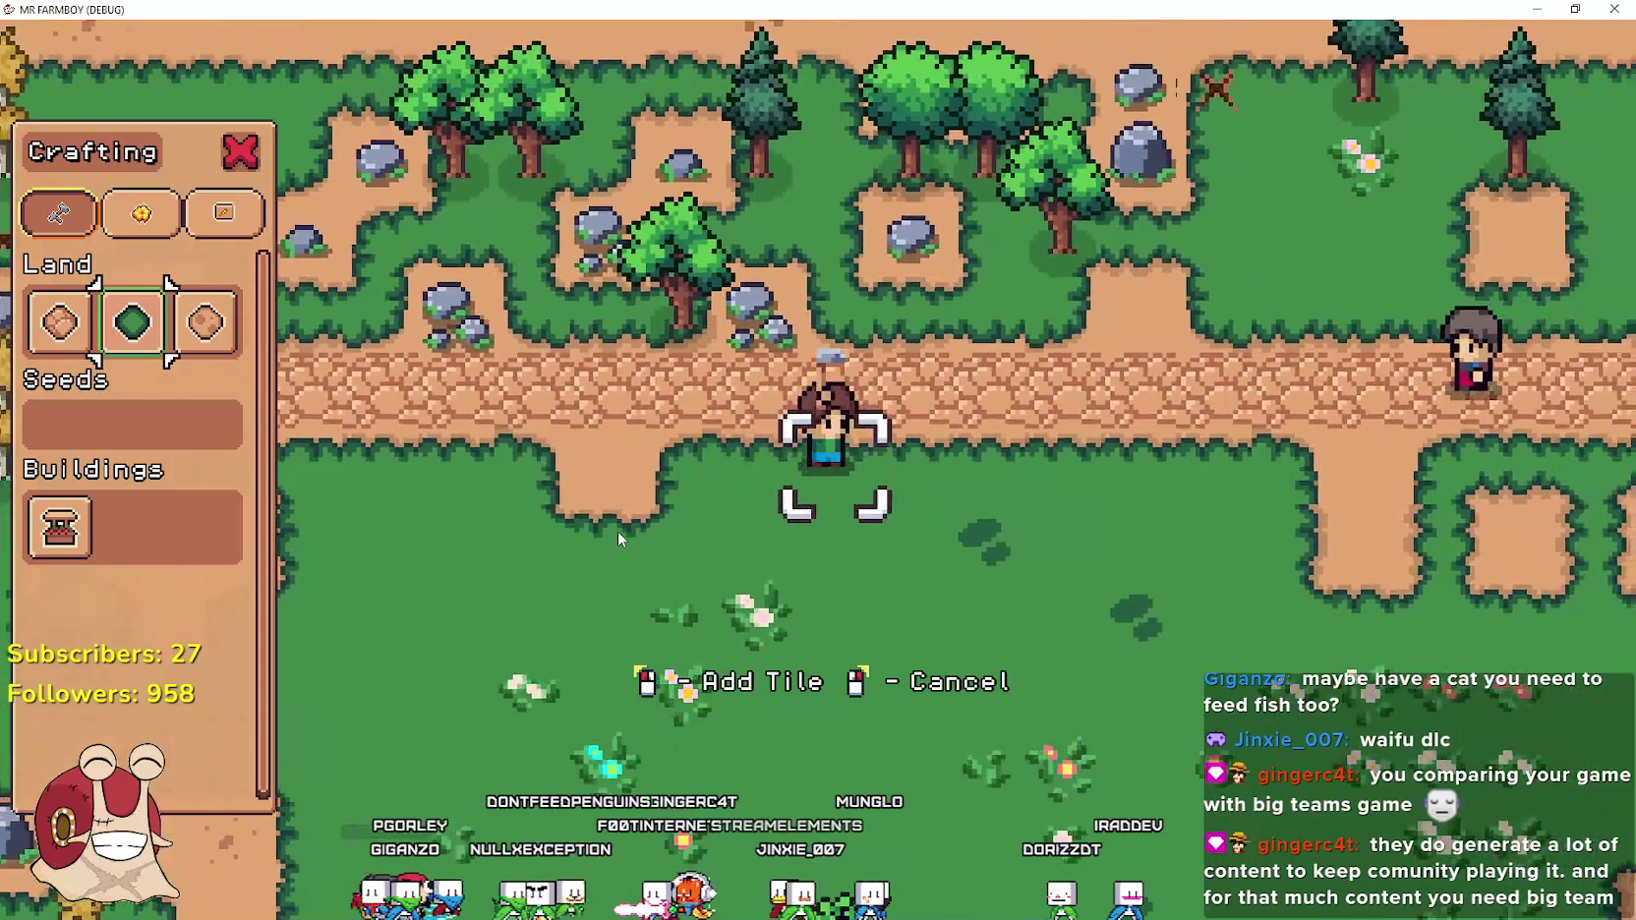
pyautogui.press('c')
pyautogui.press('s')
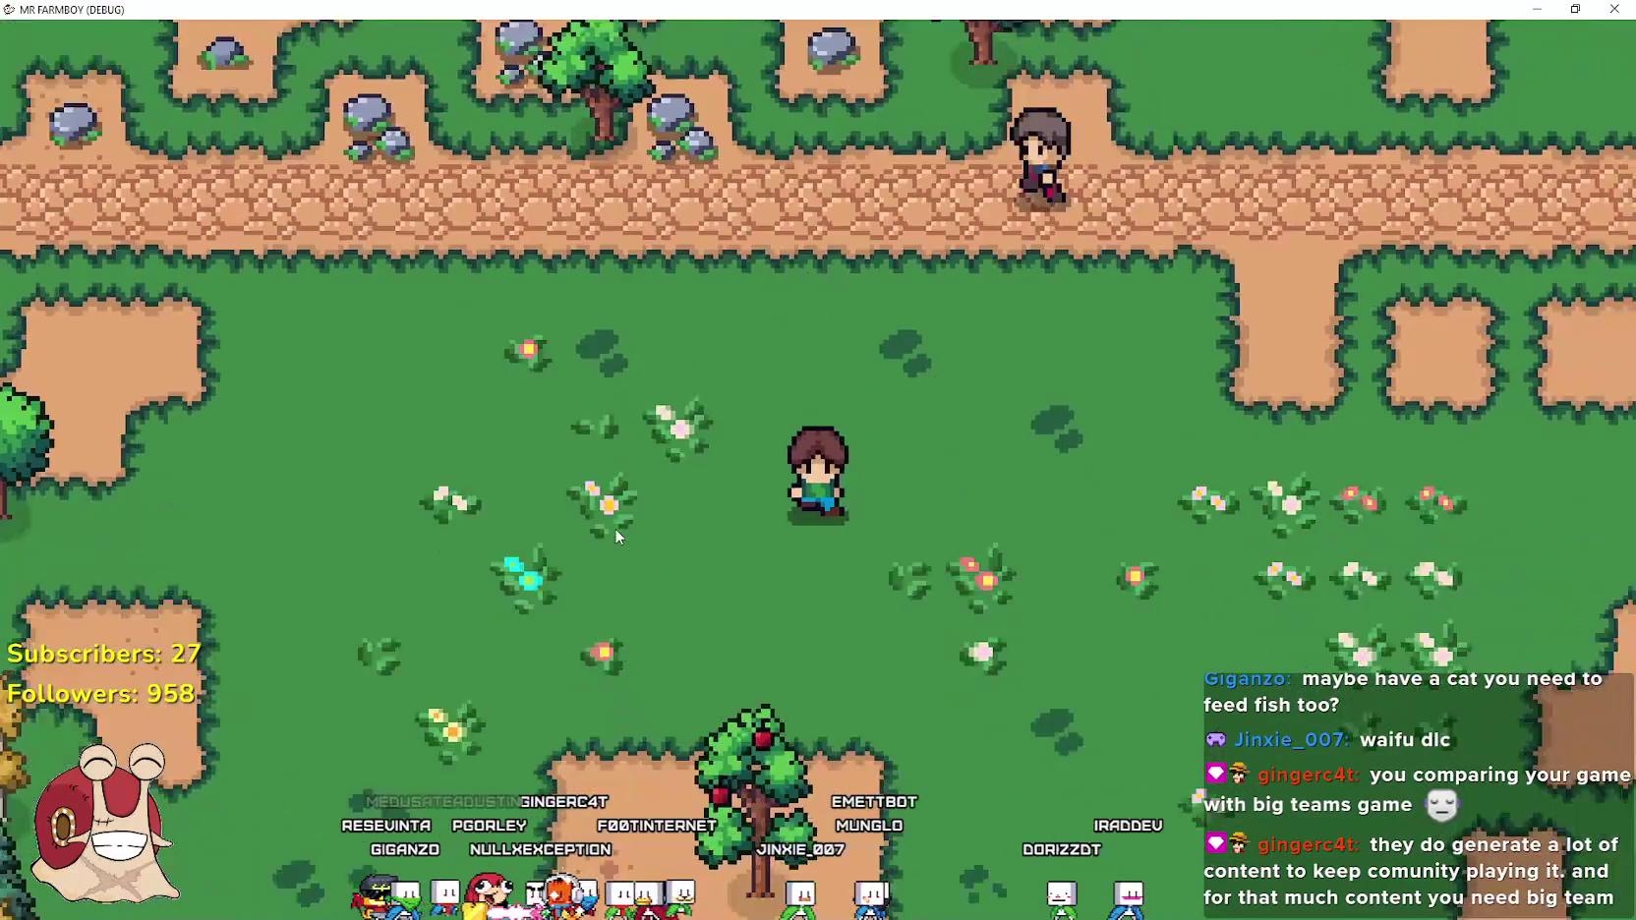
# Go into the woods and chop a tree for another log
pyautogui.press('s')
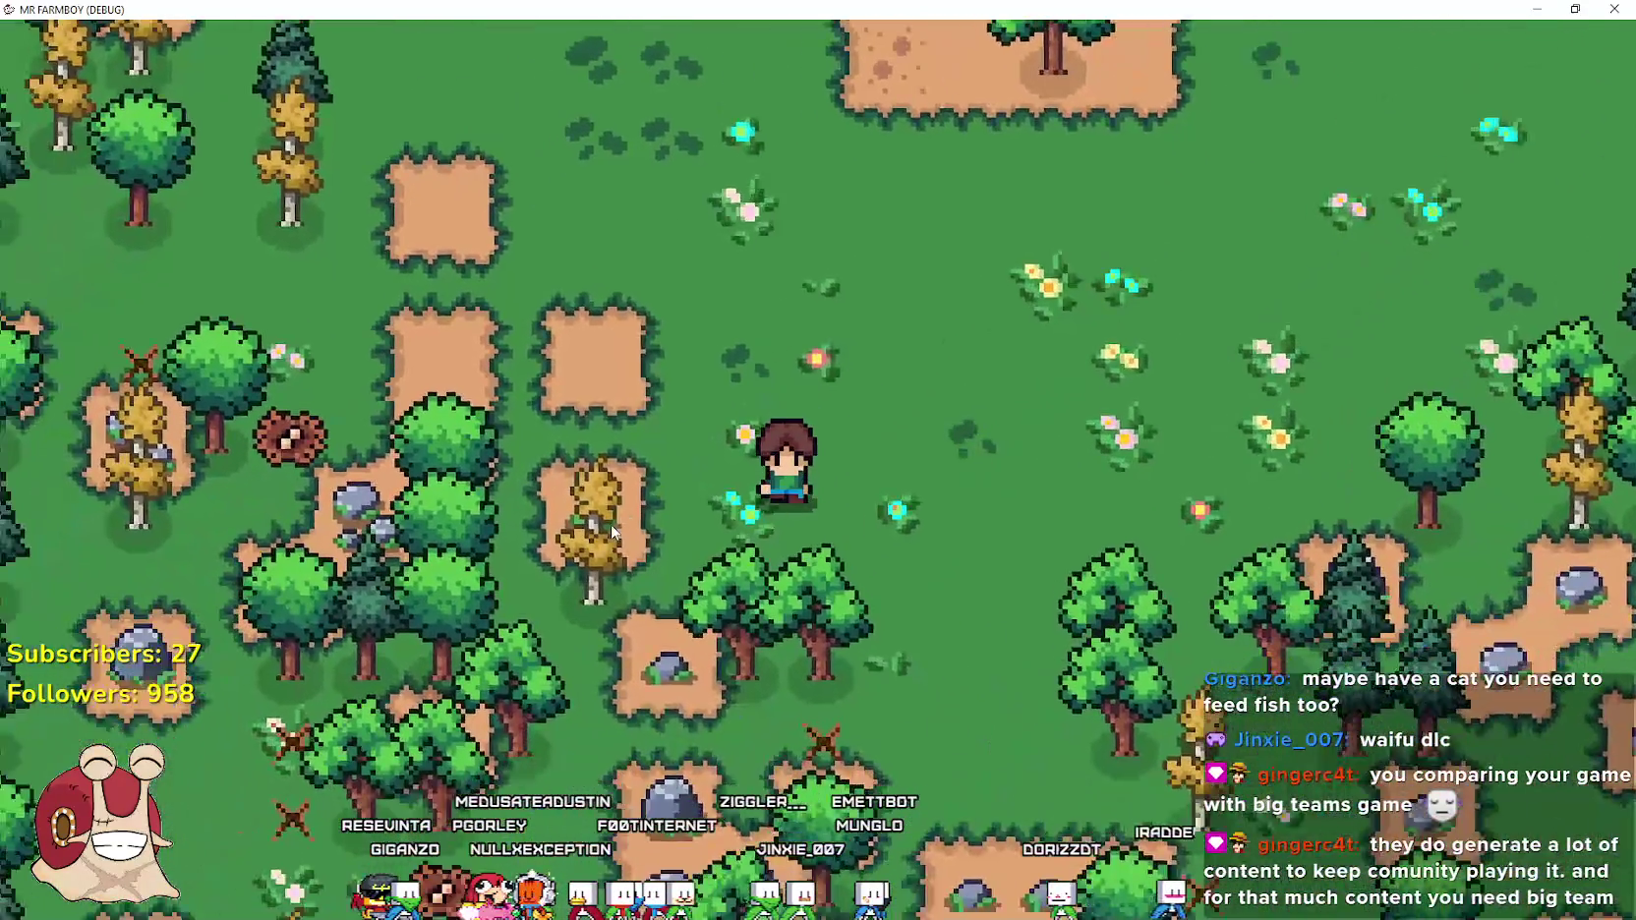
pyautogui.press('w')
pyautogui.press('a')
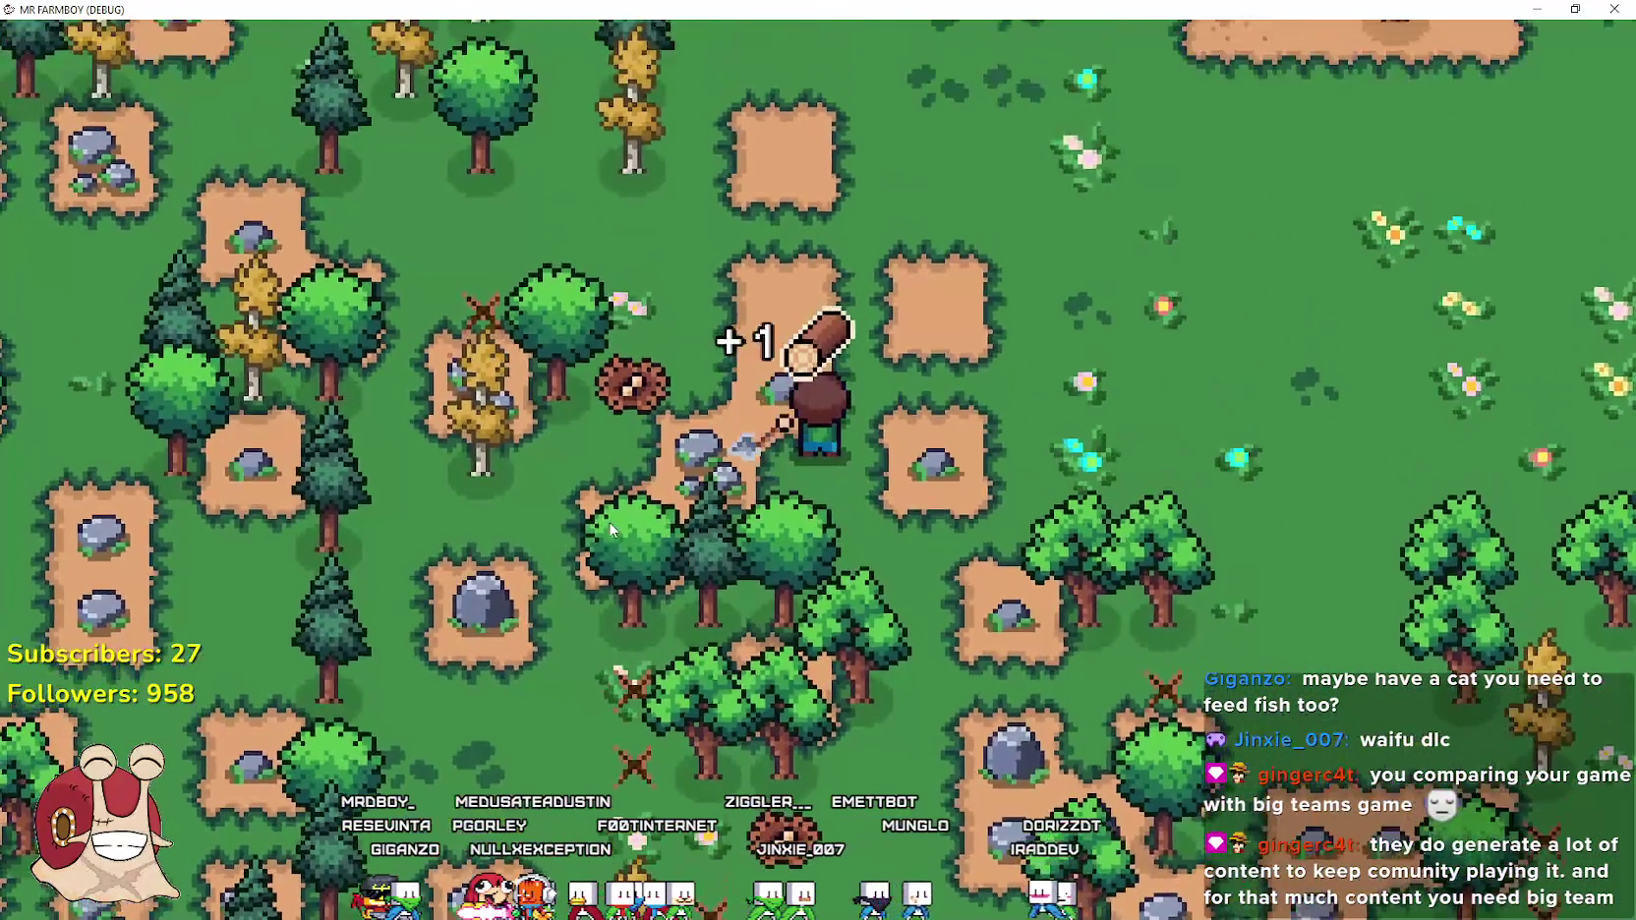
pyautogui.press('s')
pyautogui.press('d')
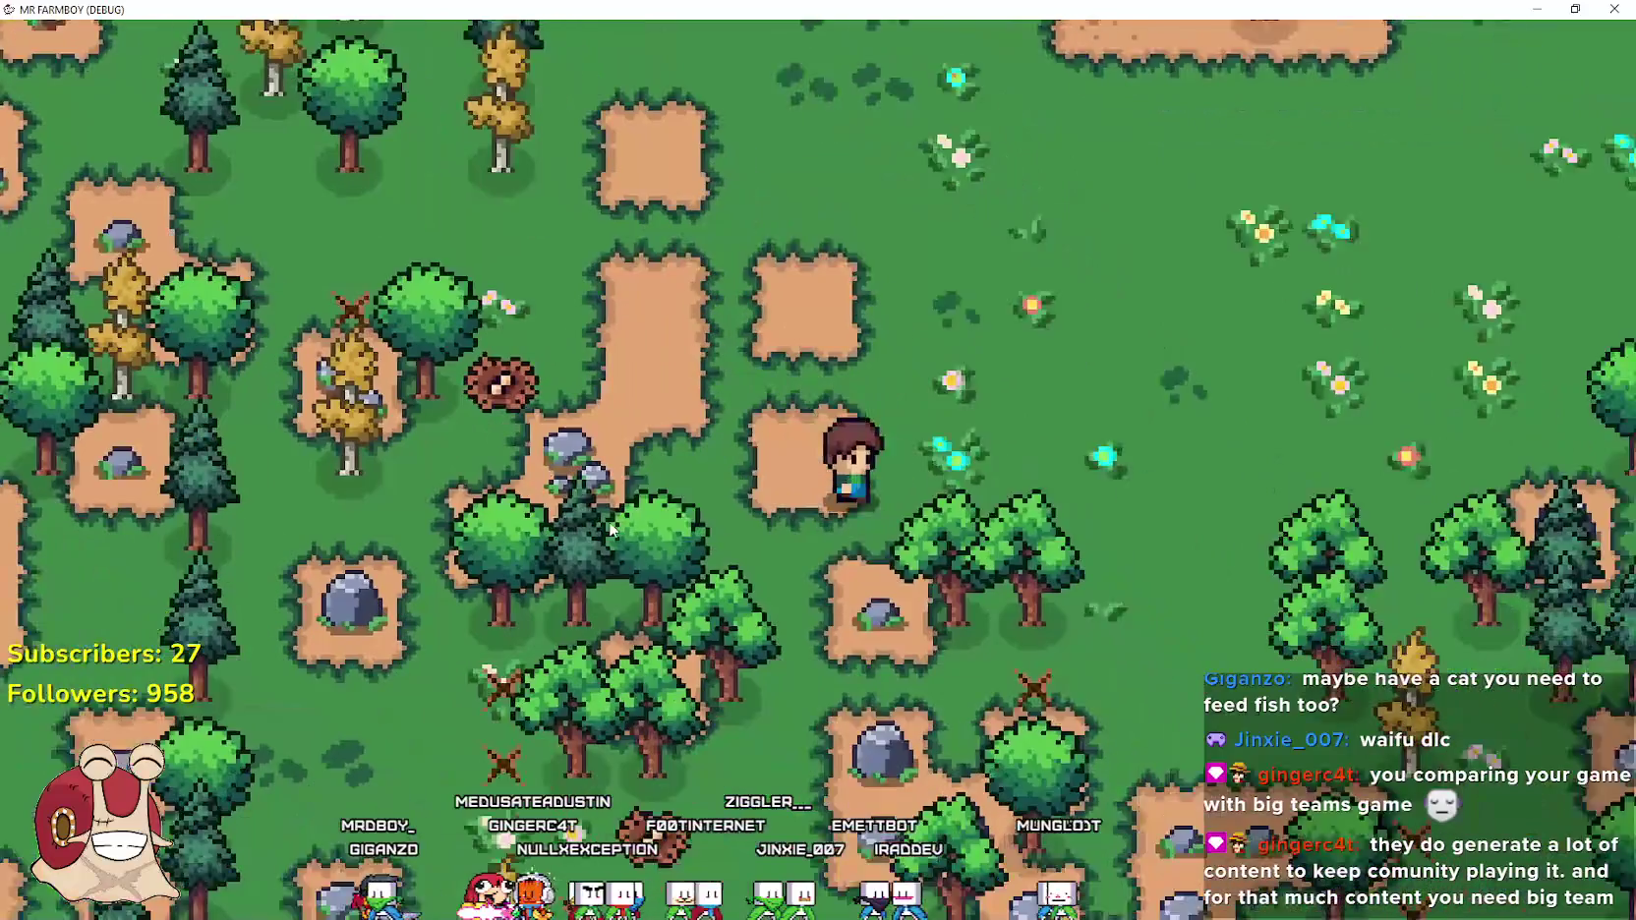
pyautogui.press('a')
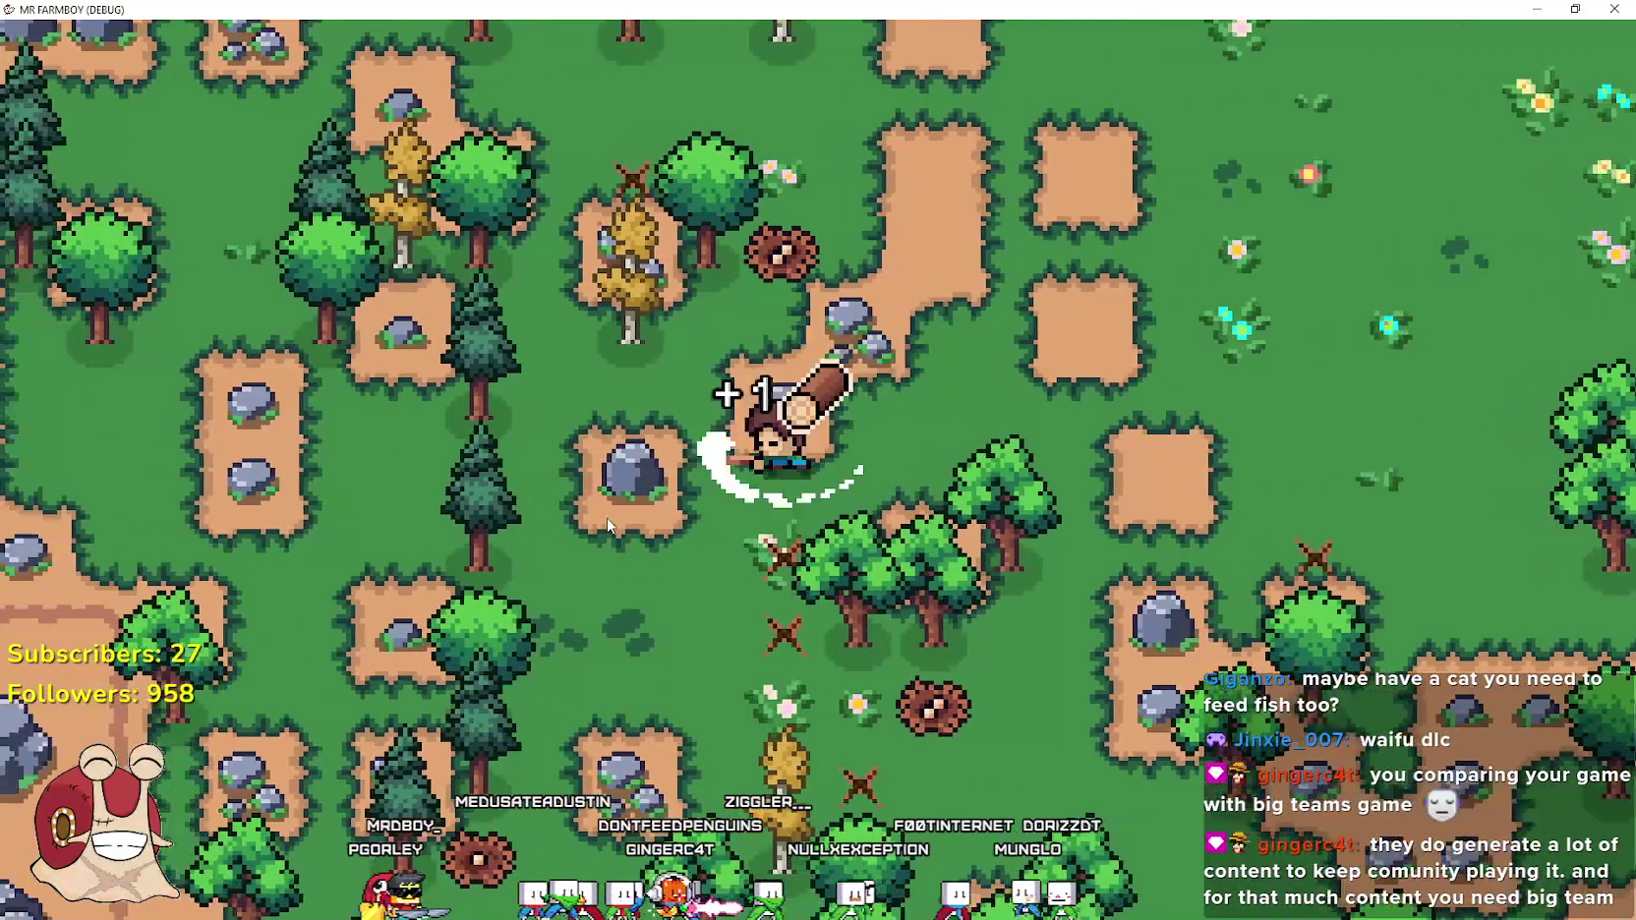
pyautogui.press('a')
pyautogui.press('w')
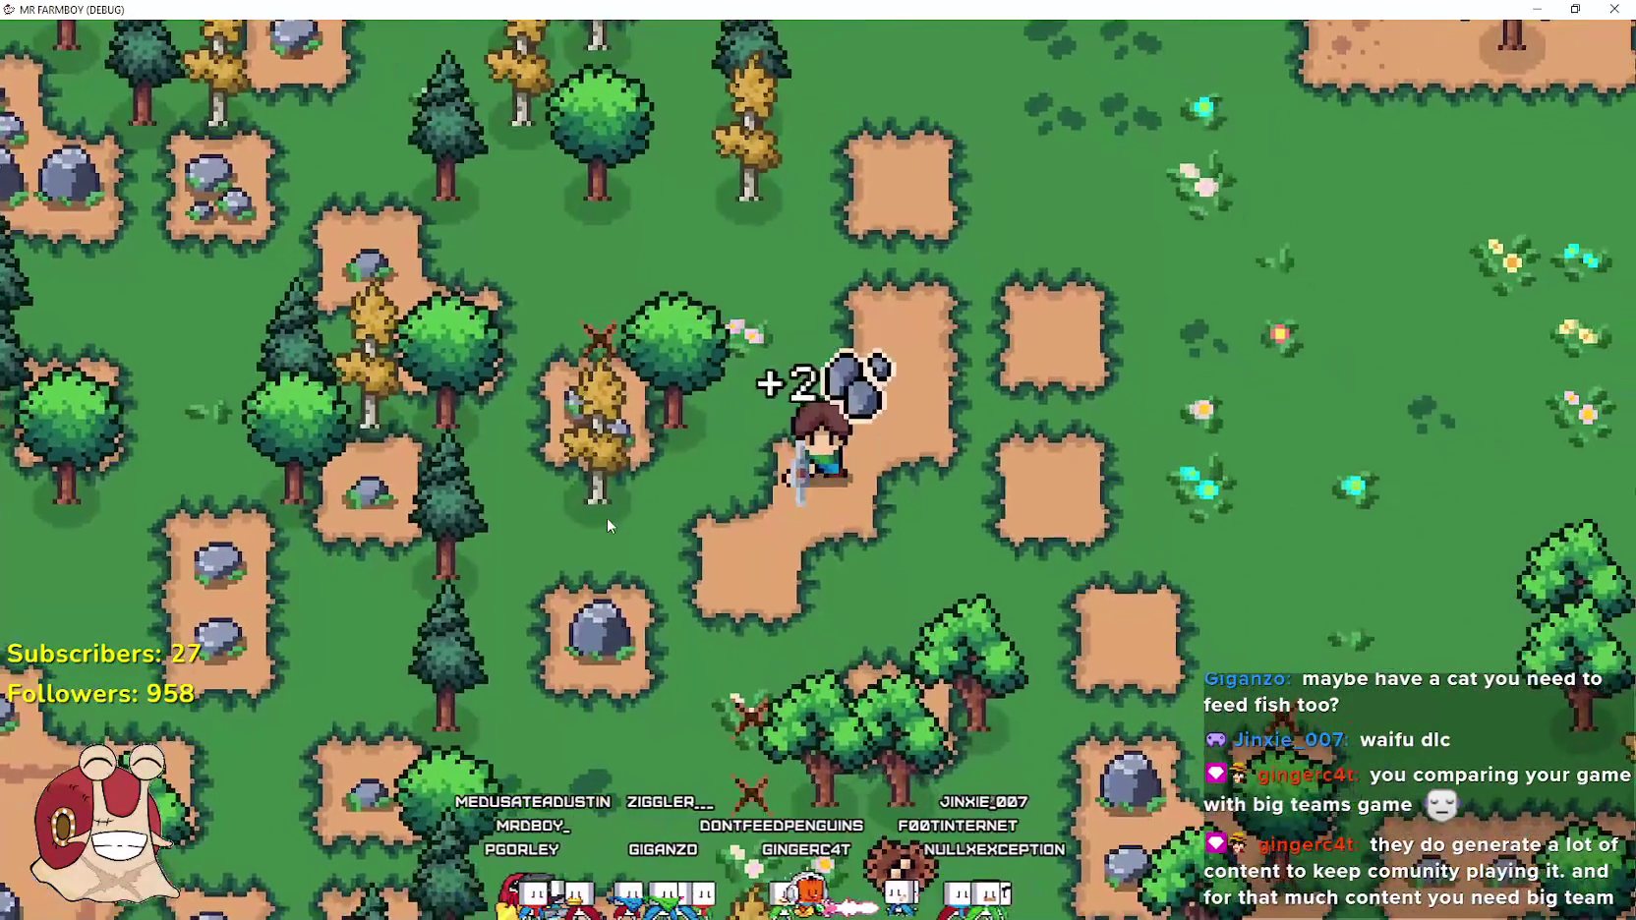
# Mine a rock for stone and return to the apple tree's dirt patch
pyautogui.press('w')
pyautogui.press('d')
pyautogui.press('d')
pyautogui.press('w')
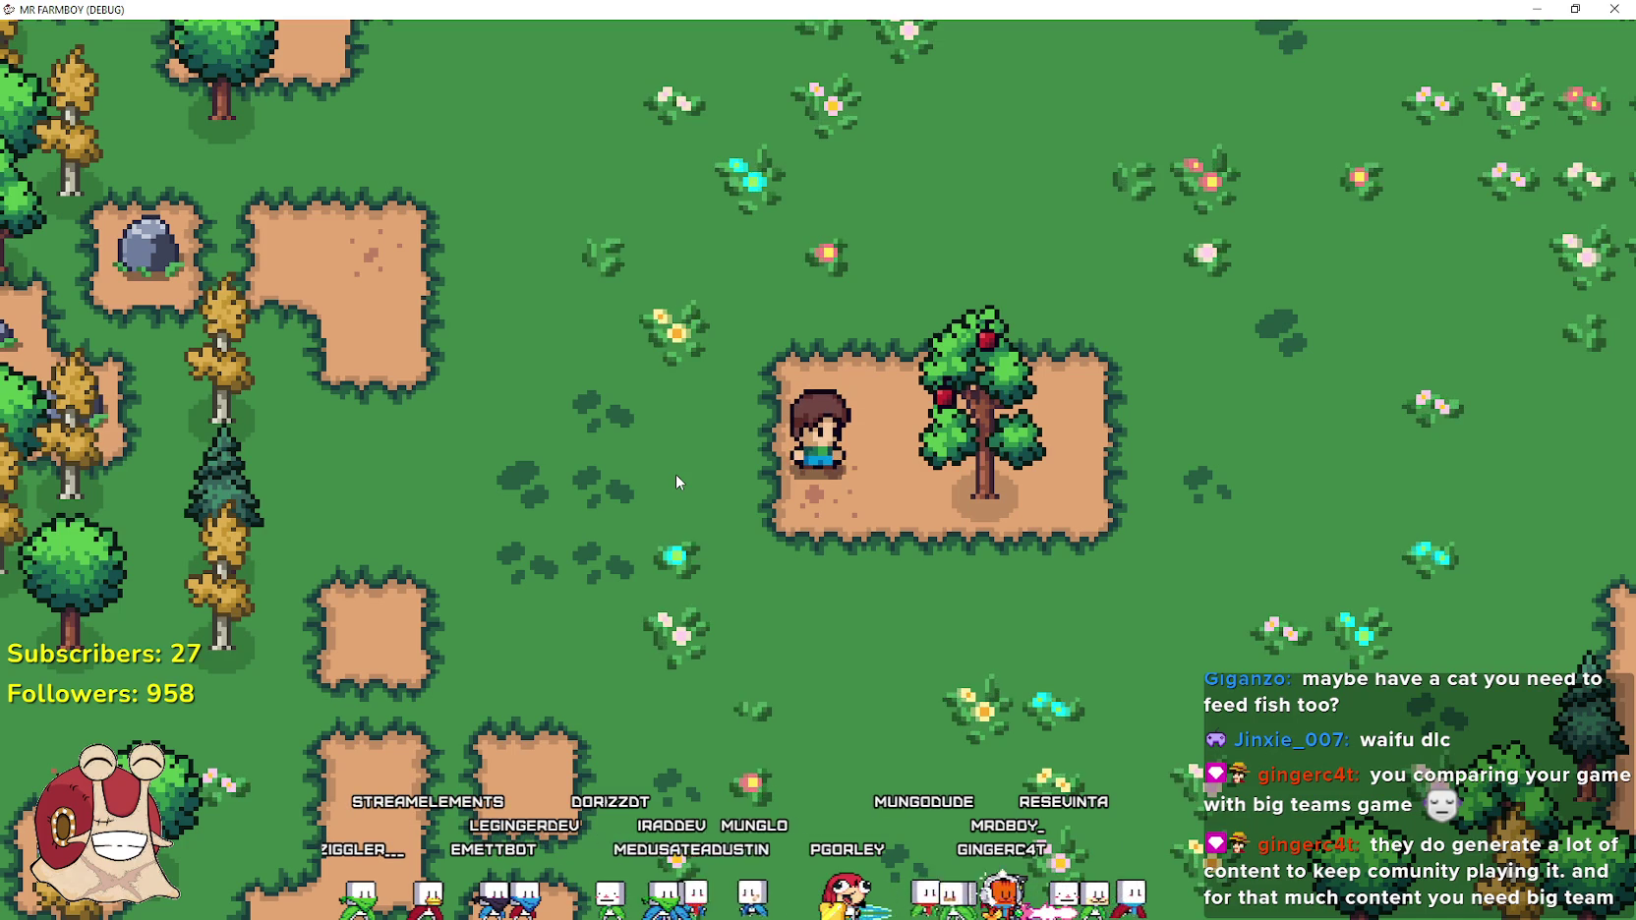
# Walk from the apple tree toward the road, collecting a log and dropped items
pyautogui.press('d')
pyautogui.press('w')
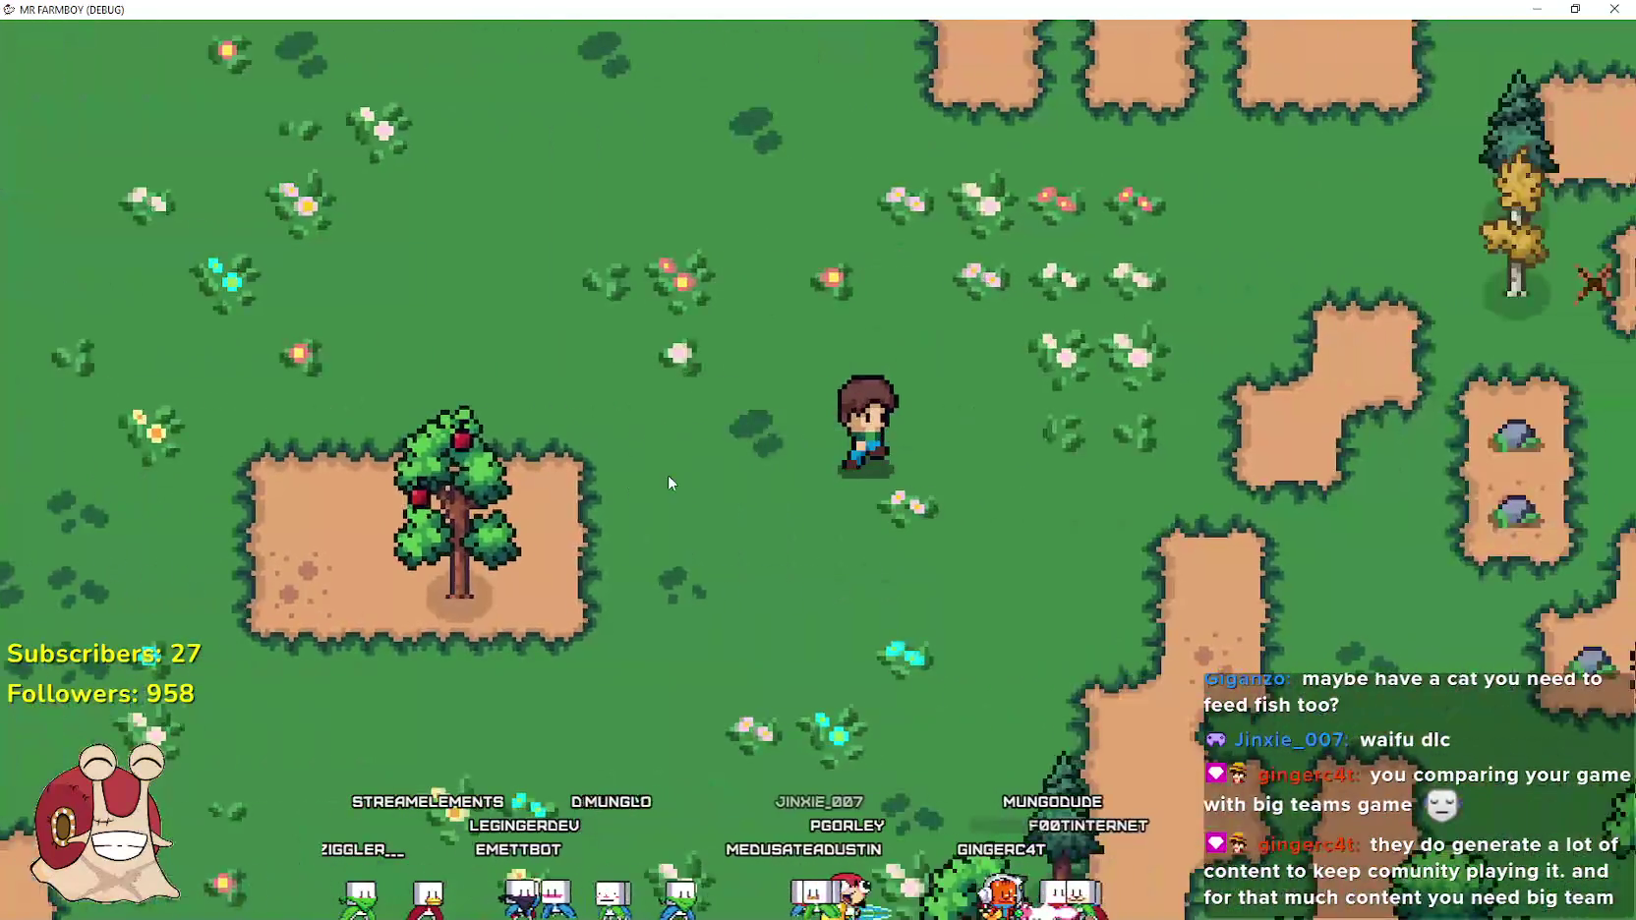
pyautogui.press('w')
pyautogui.press('d')
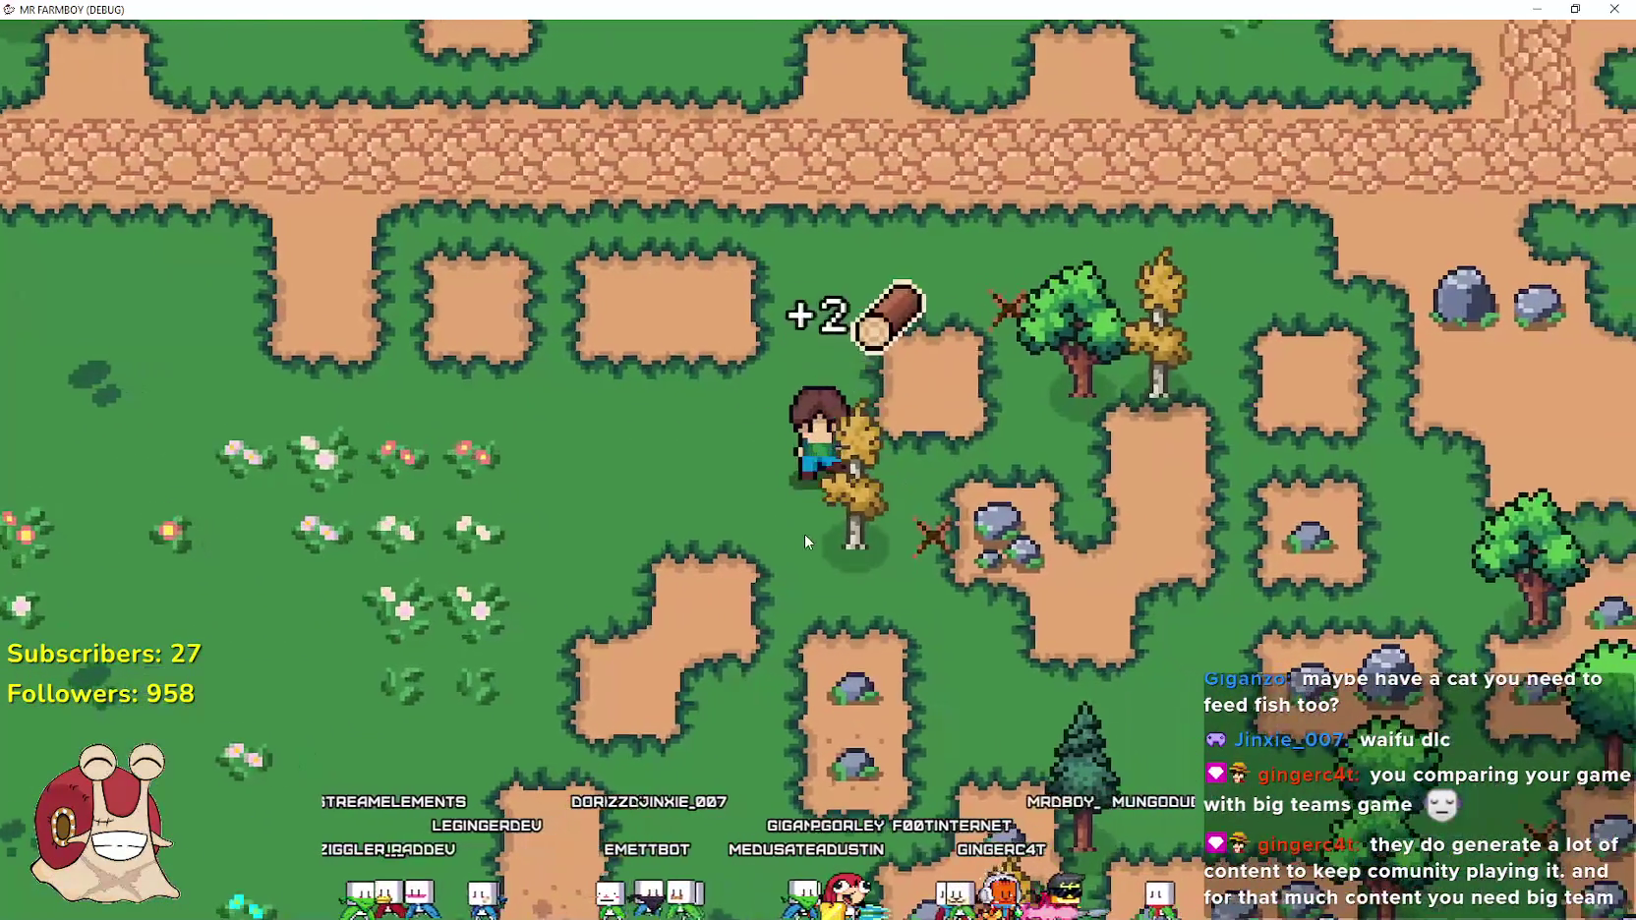
pyautogui.press('s')
pyautogui.press('w')
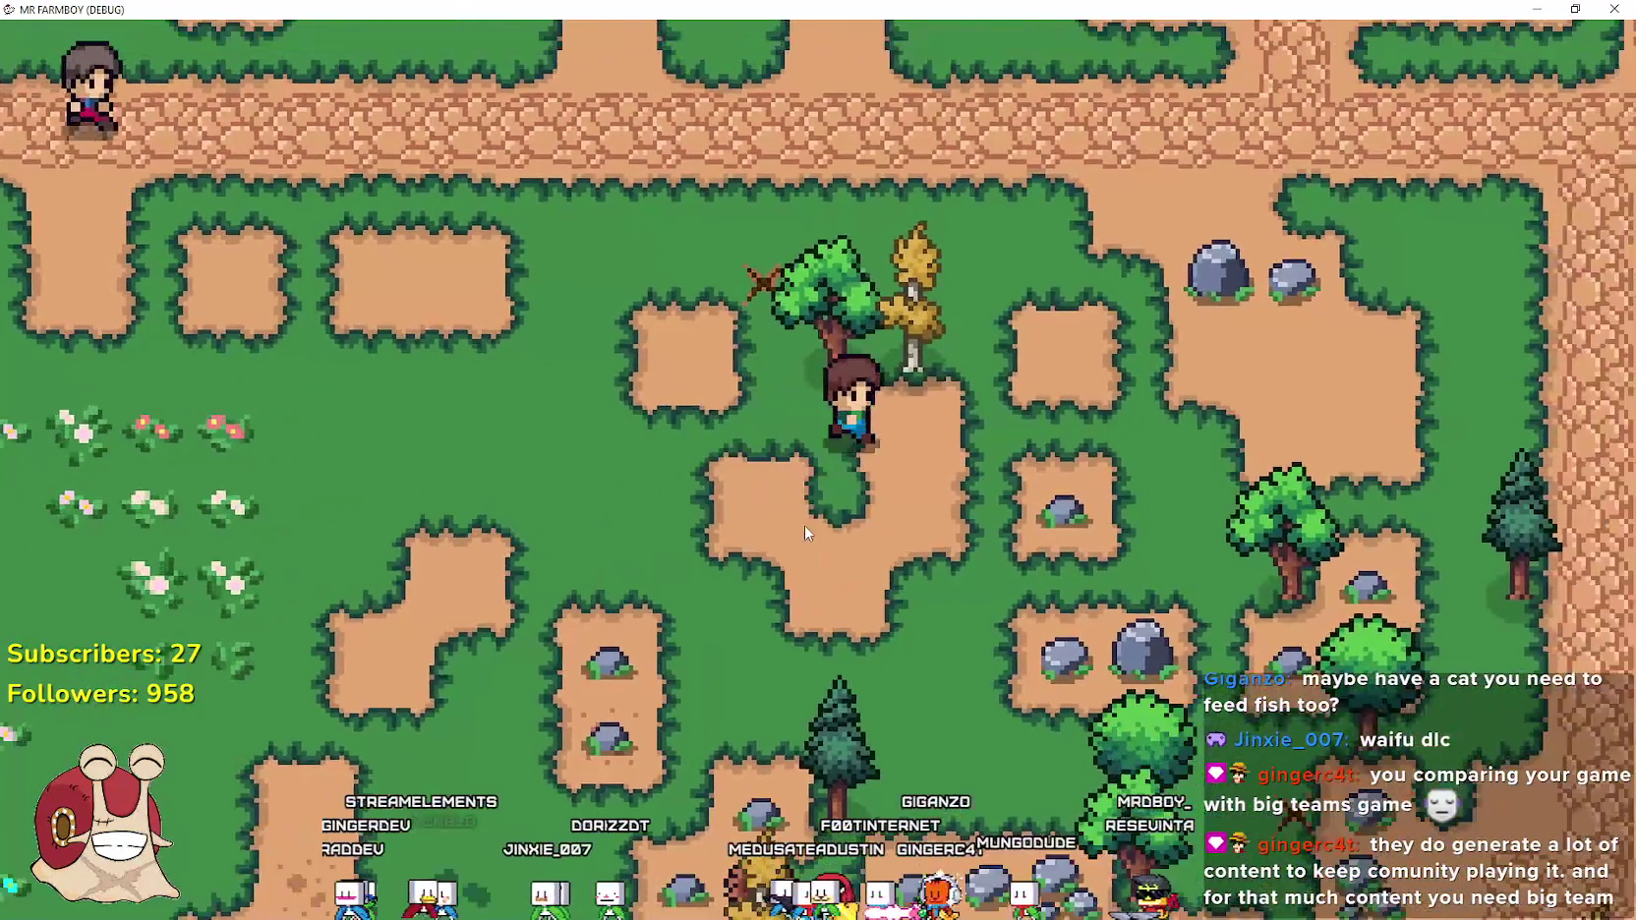
pyautogui.press('d')
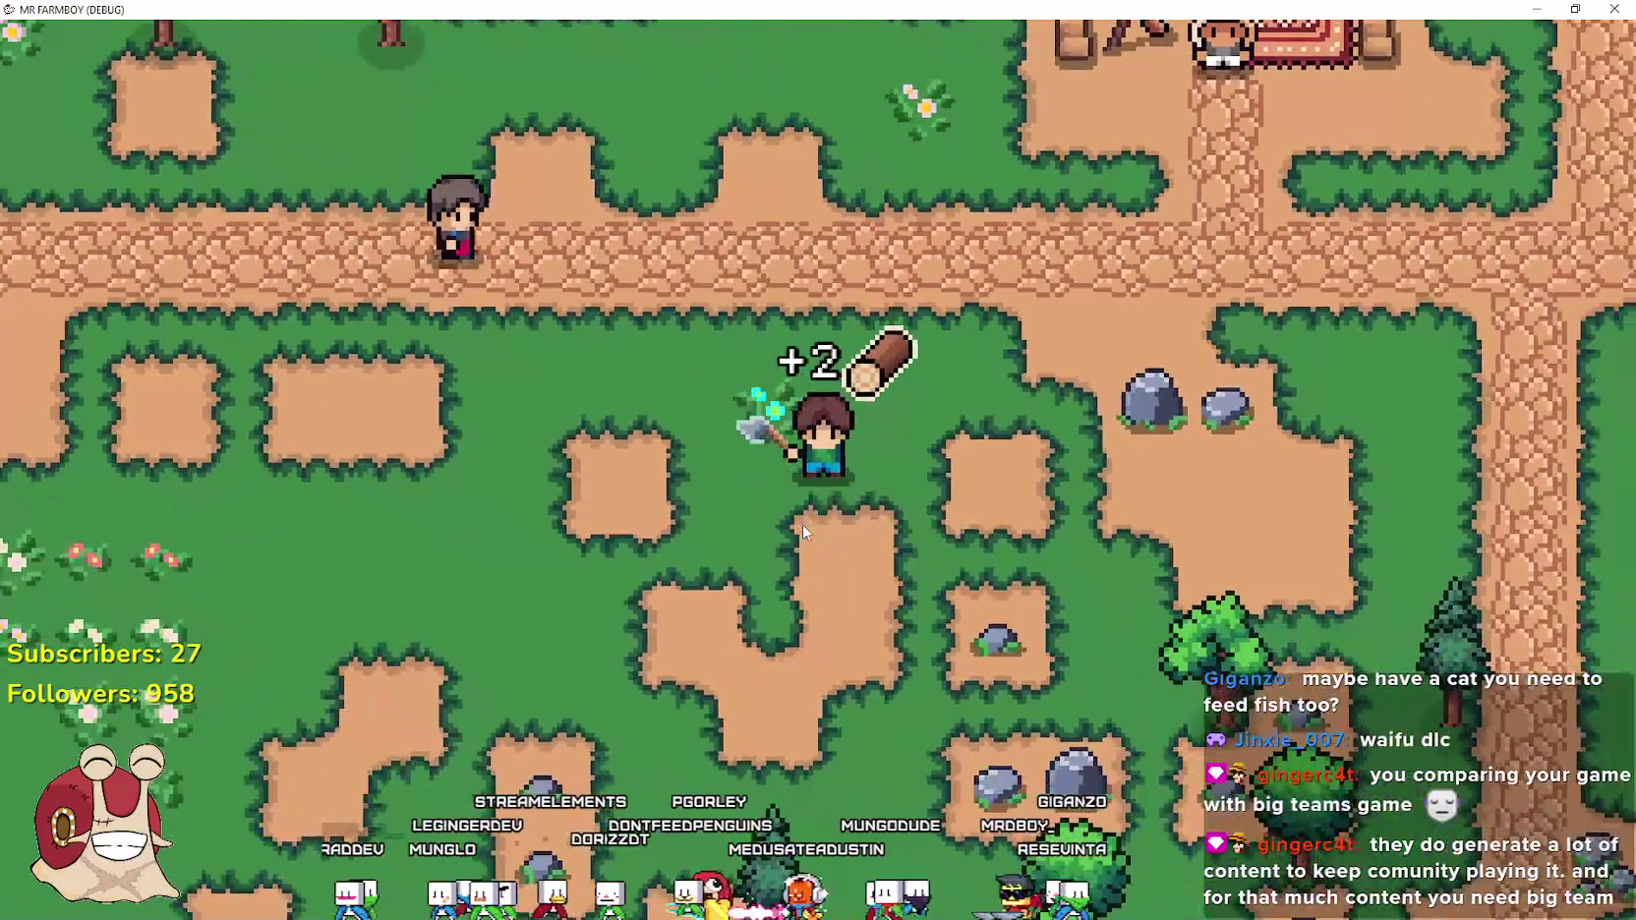
# Gather more stone and a log by the rocks, meeting the Market's 20/20 costs
pyautogui.press('s')
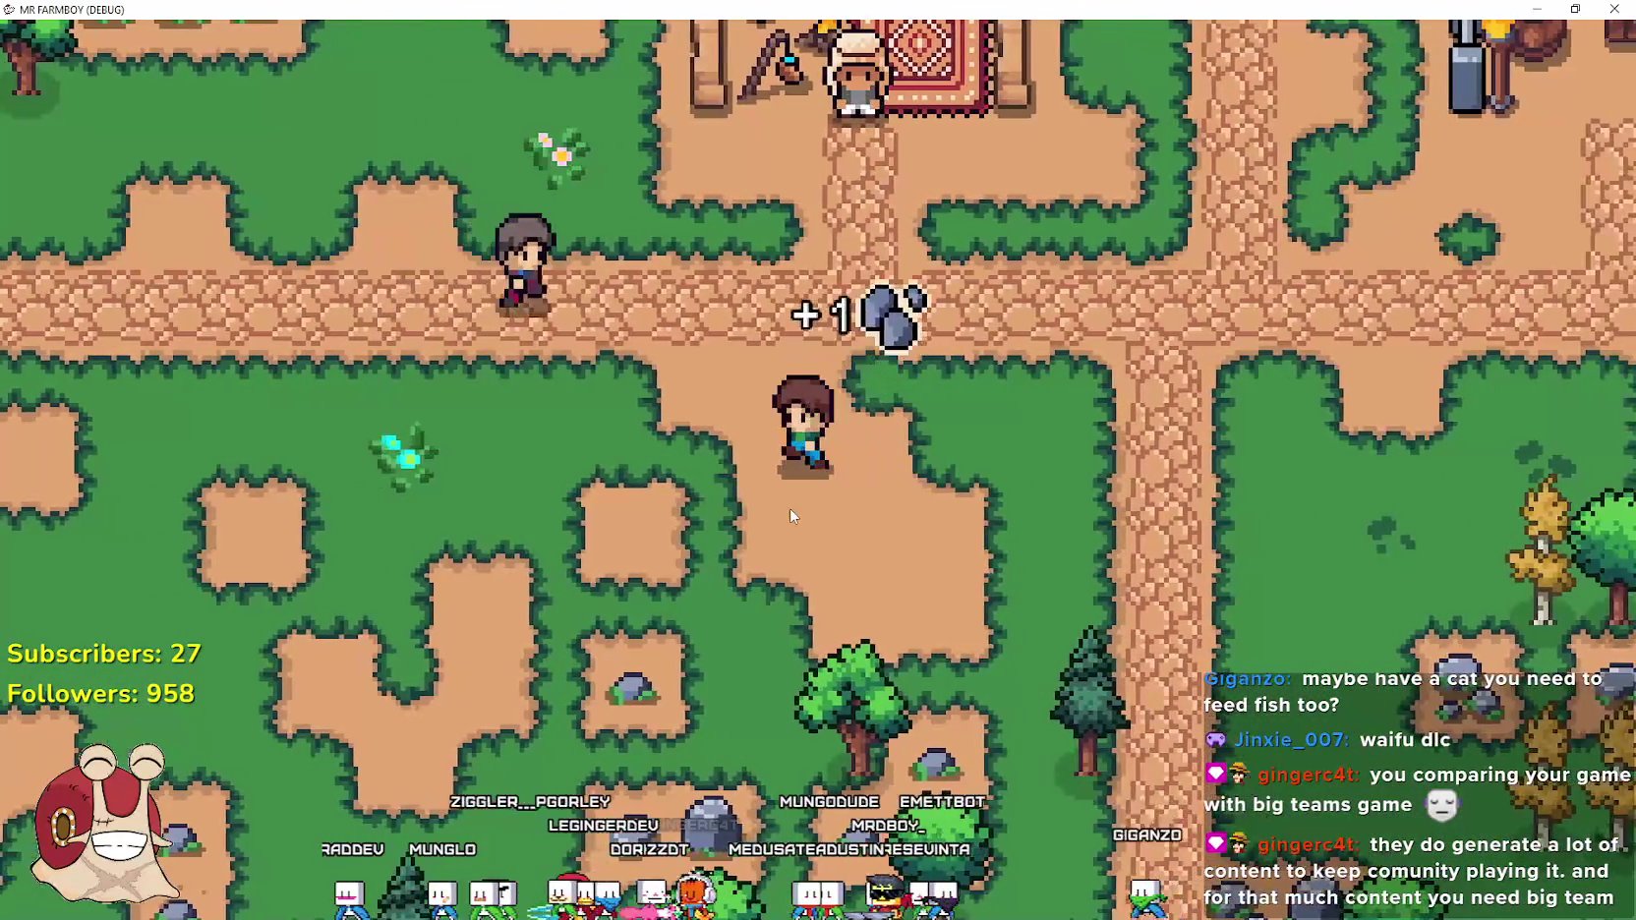
pyautogui.press('a')
pyautogui.press('s')
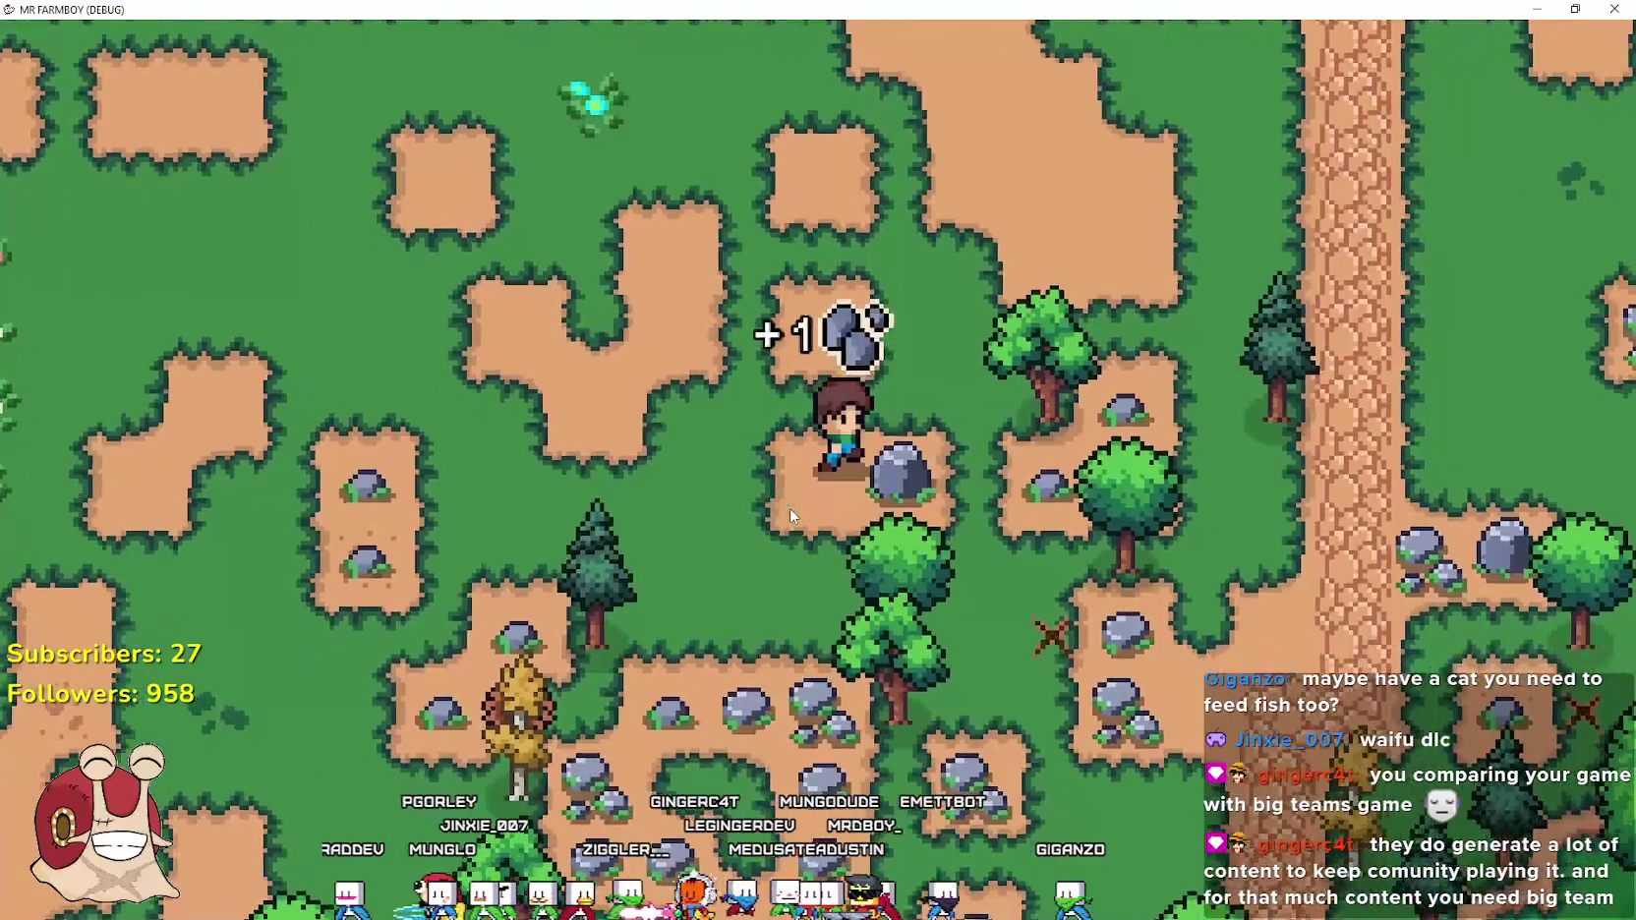
pyautogui.press('d')
pyautogui.press('d')
pyautogui.press('s')
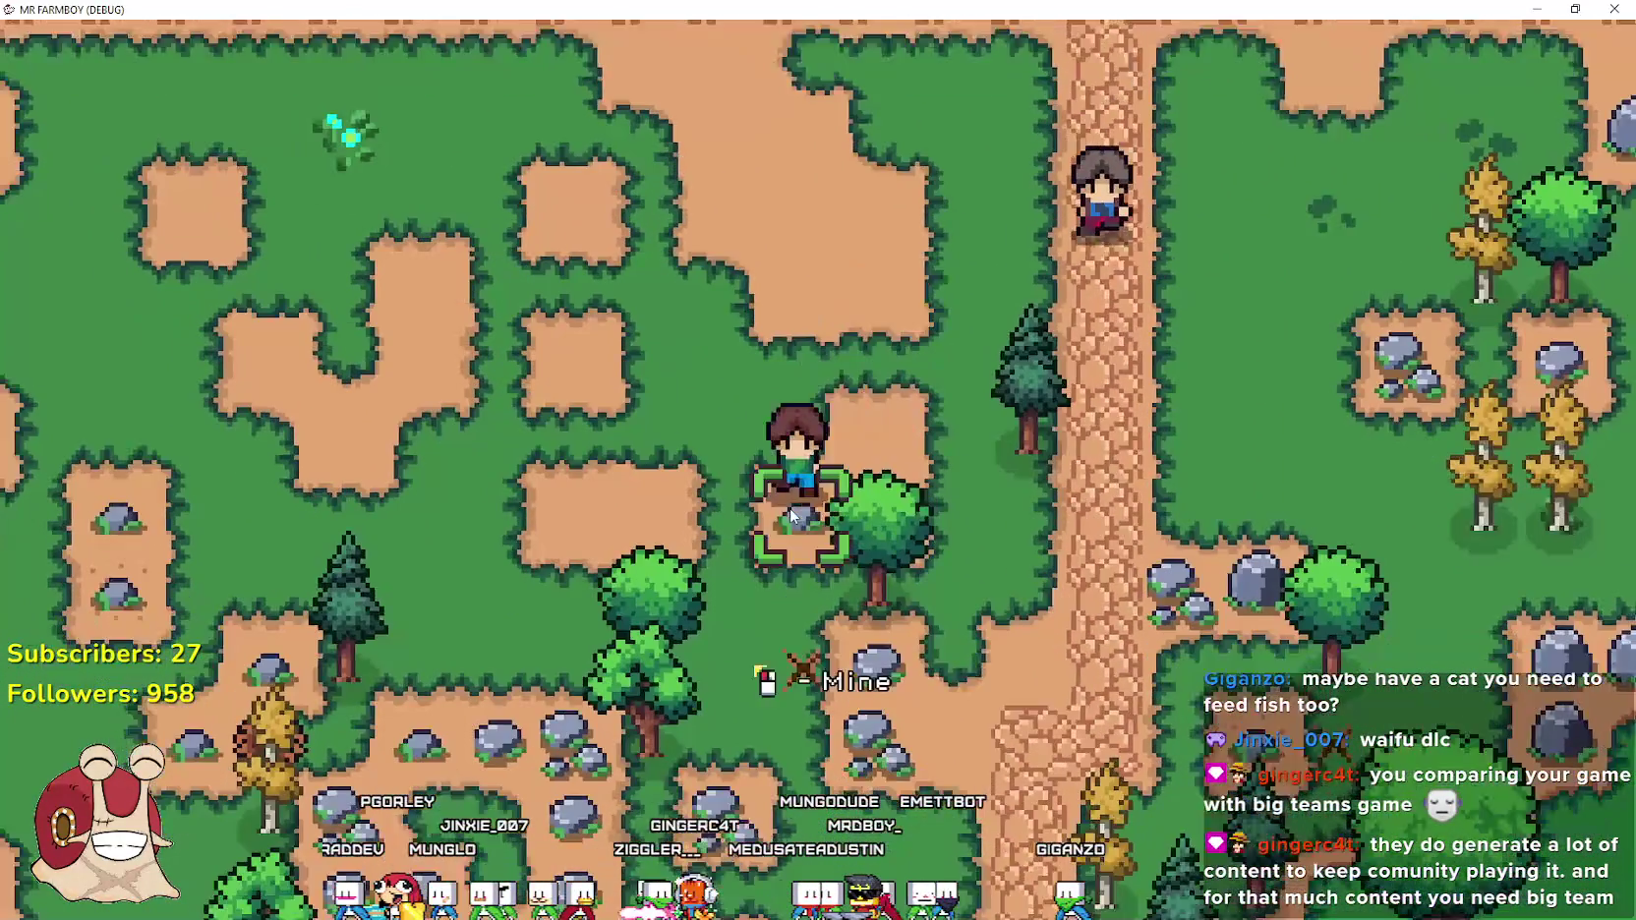
pyautogui.press('d')
# Walk around the field collecting logs and stone
pyautogui.press('w')
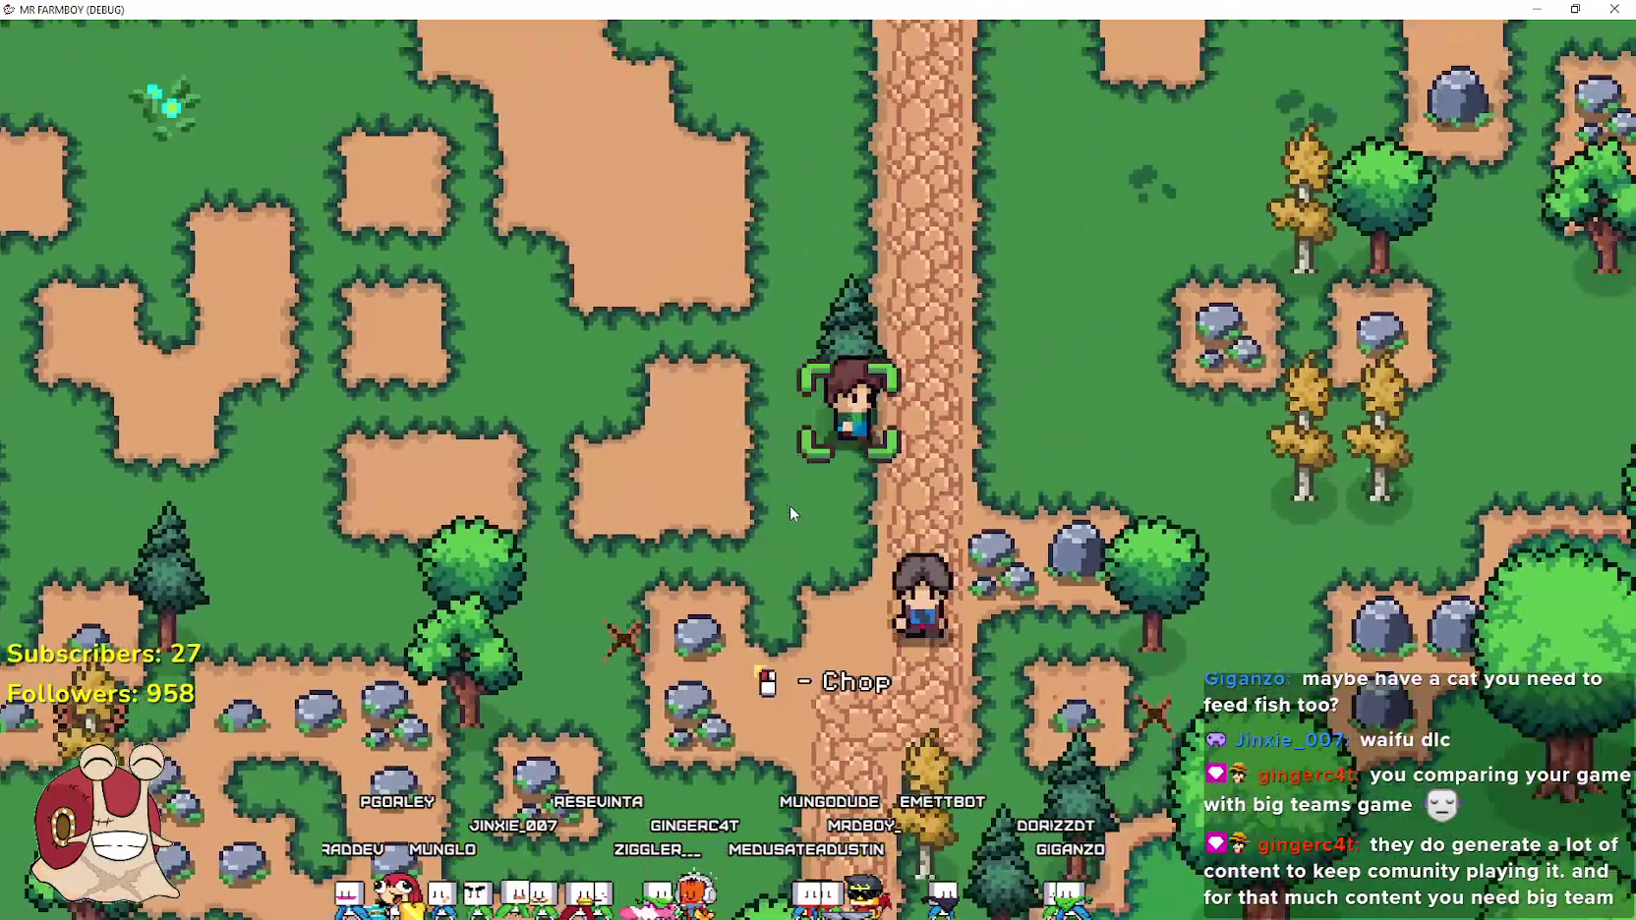
pyautogui.press('a')
pyautogui.press('s')
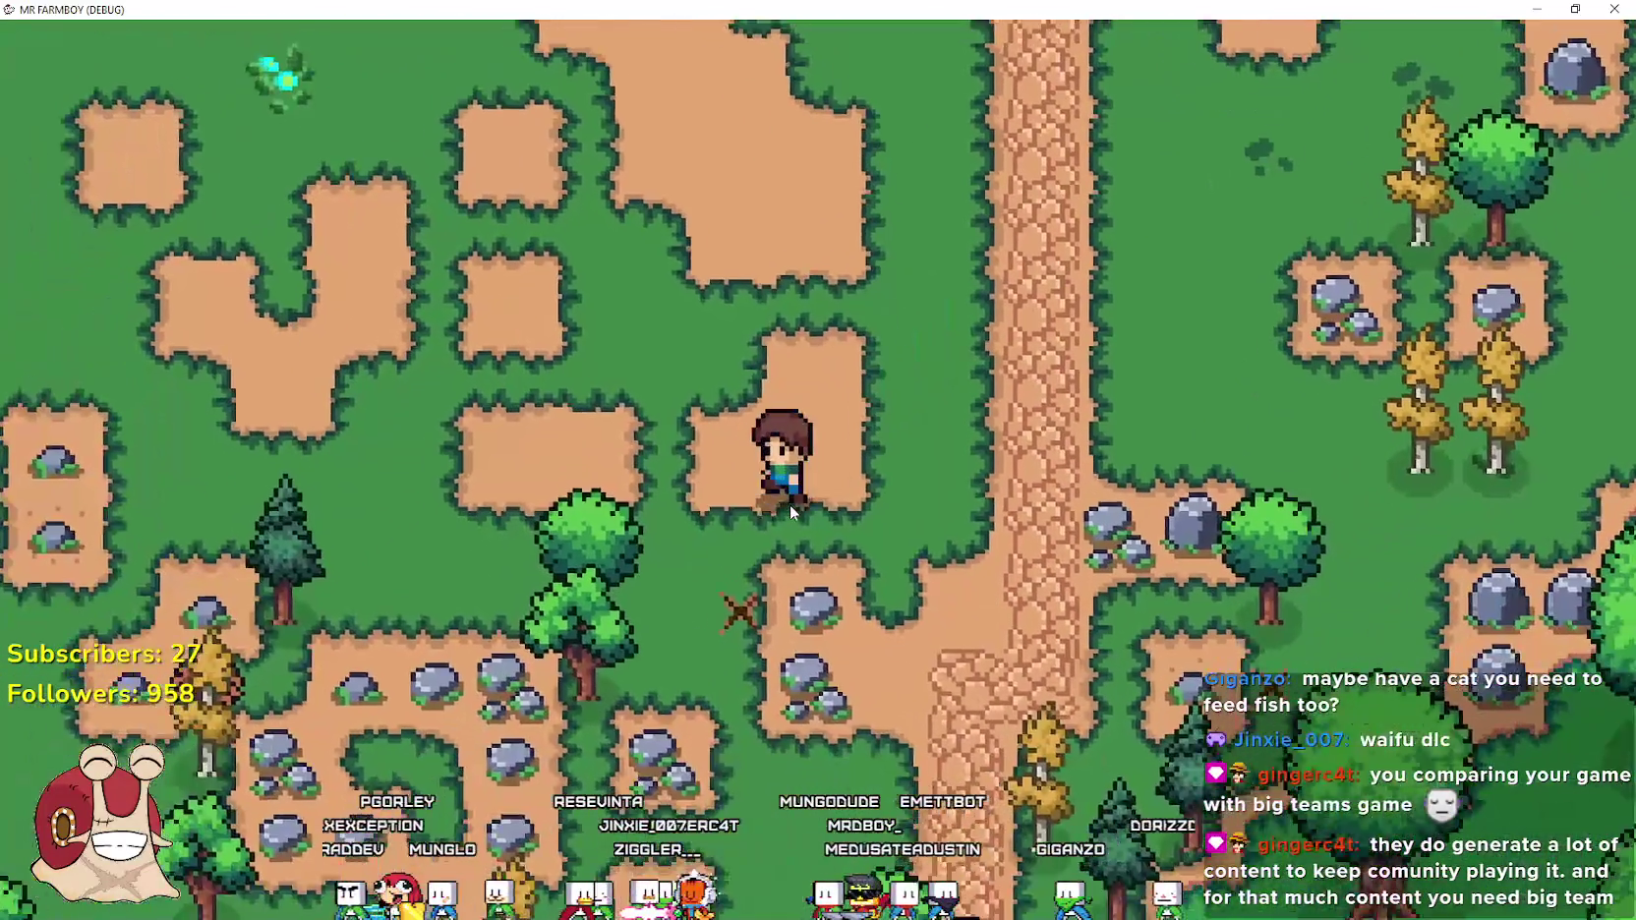
pyautogui.press('a')
pyautogui.press('s')
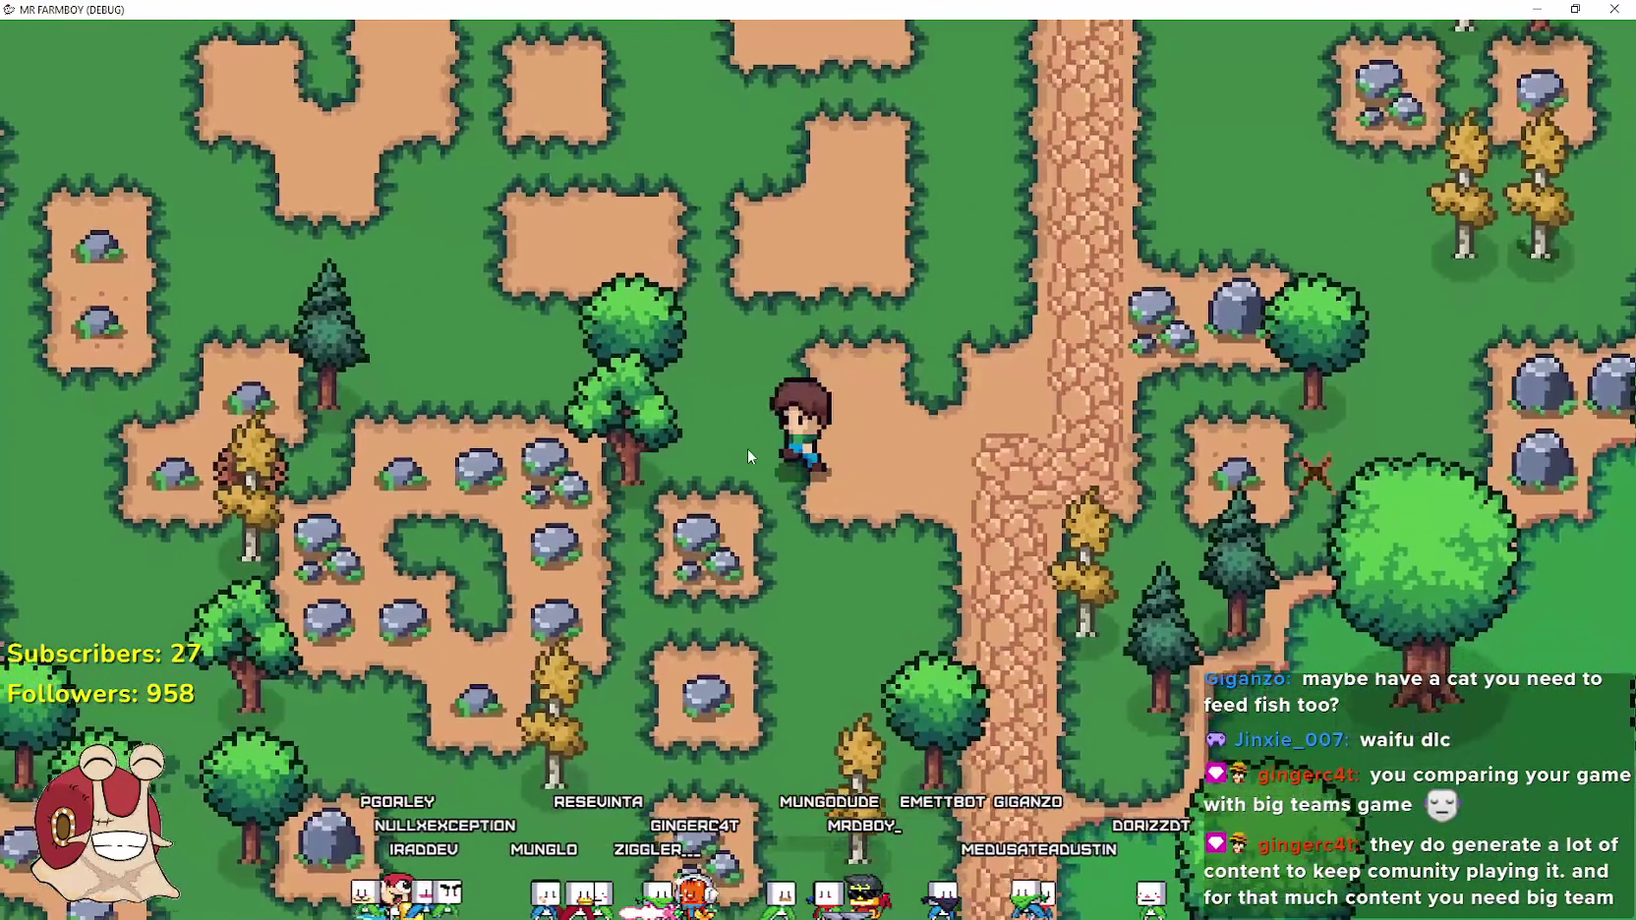
pyautogui.press('w')
pyautogui.press('a')
# Choose a land tile from the Crafting menu (C) and walk with its placement outline
pyautogui.press('c')
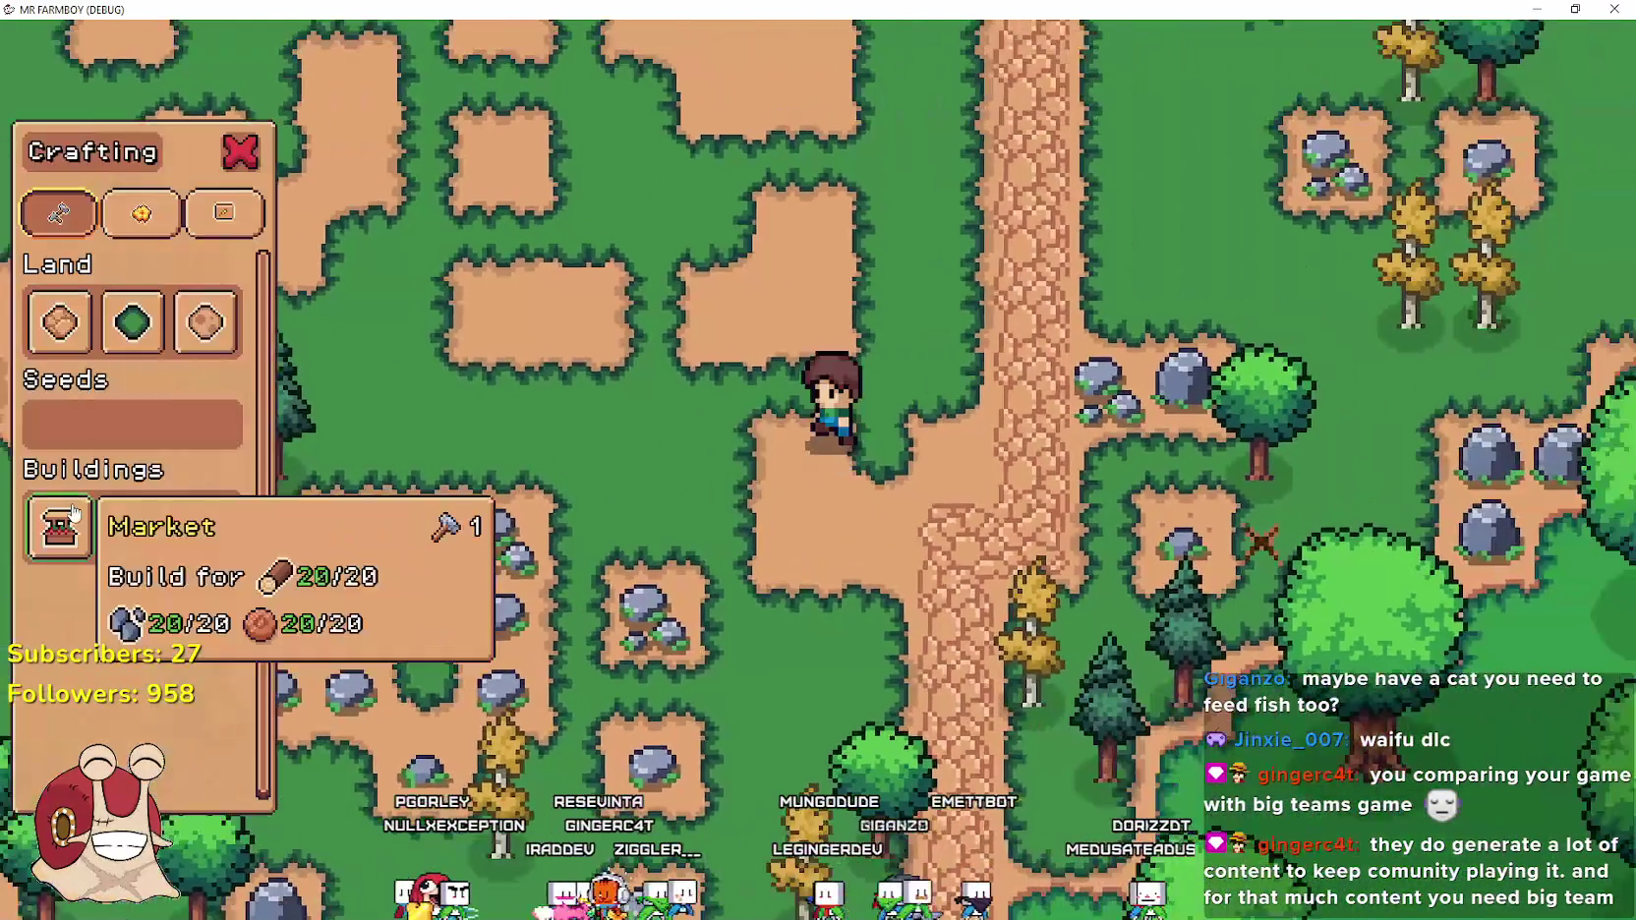
pyautogui.press('w')
pyautogui.press('d')
pyautogui.press('s')
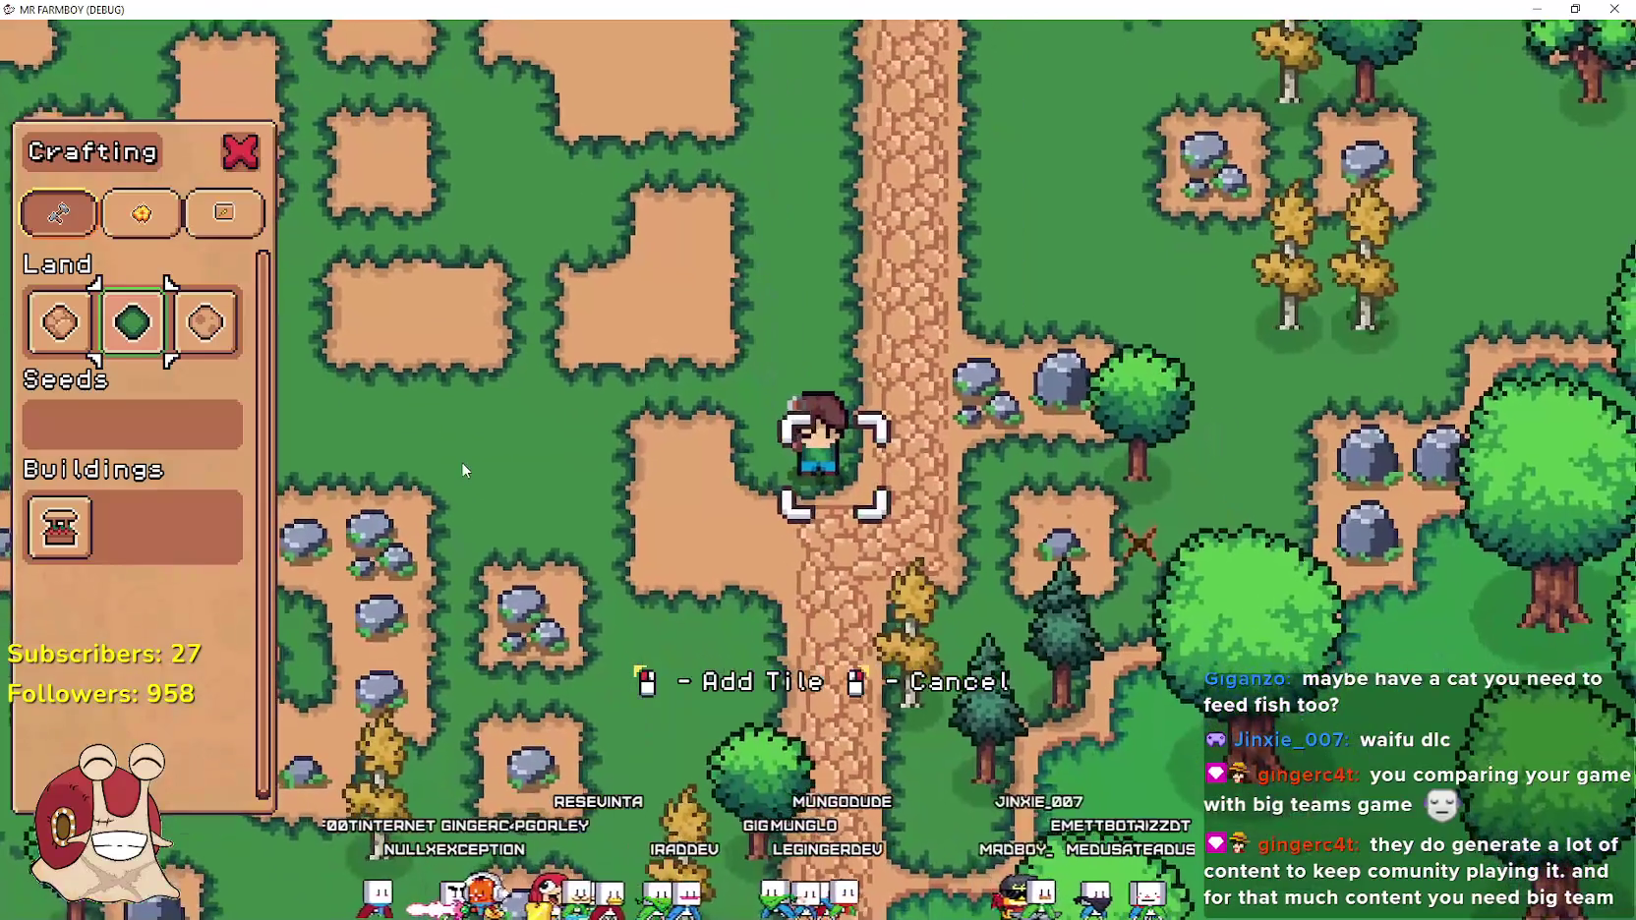
# Carry the tile outline left, up and right across the field, looking for a valid spot
pyautogui.press('a')
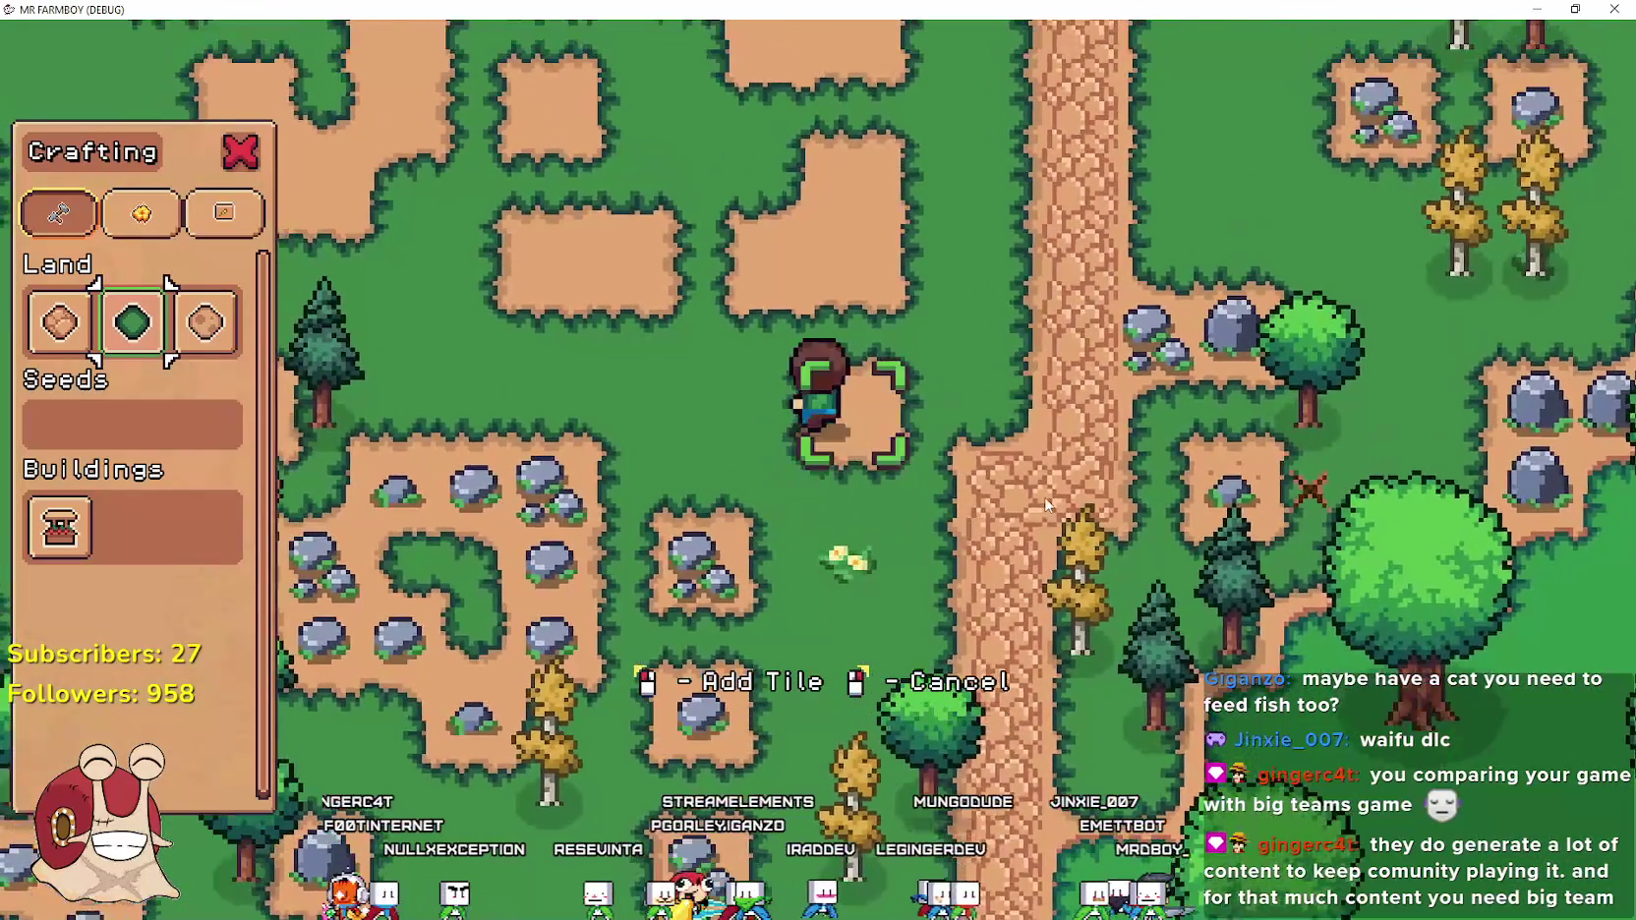
pyautogui.press('w')
pyautogui.press('d')
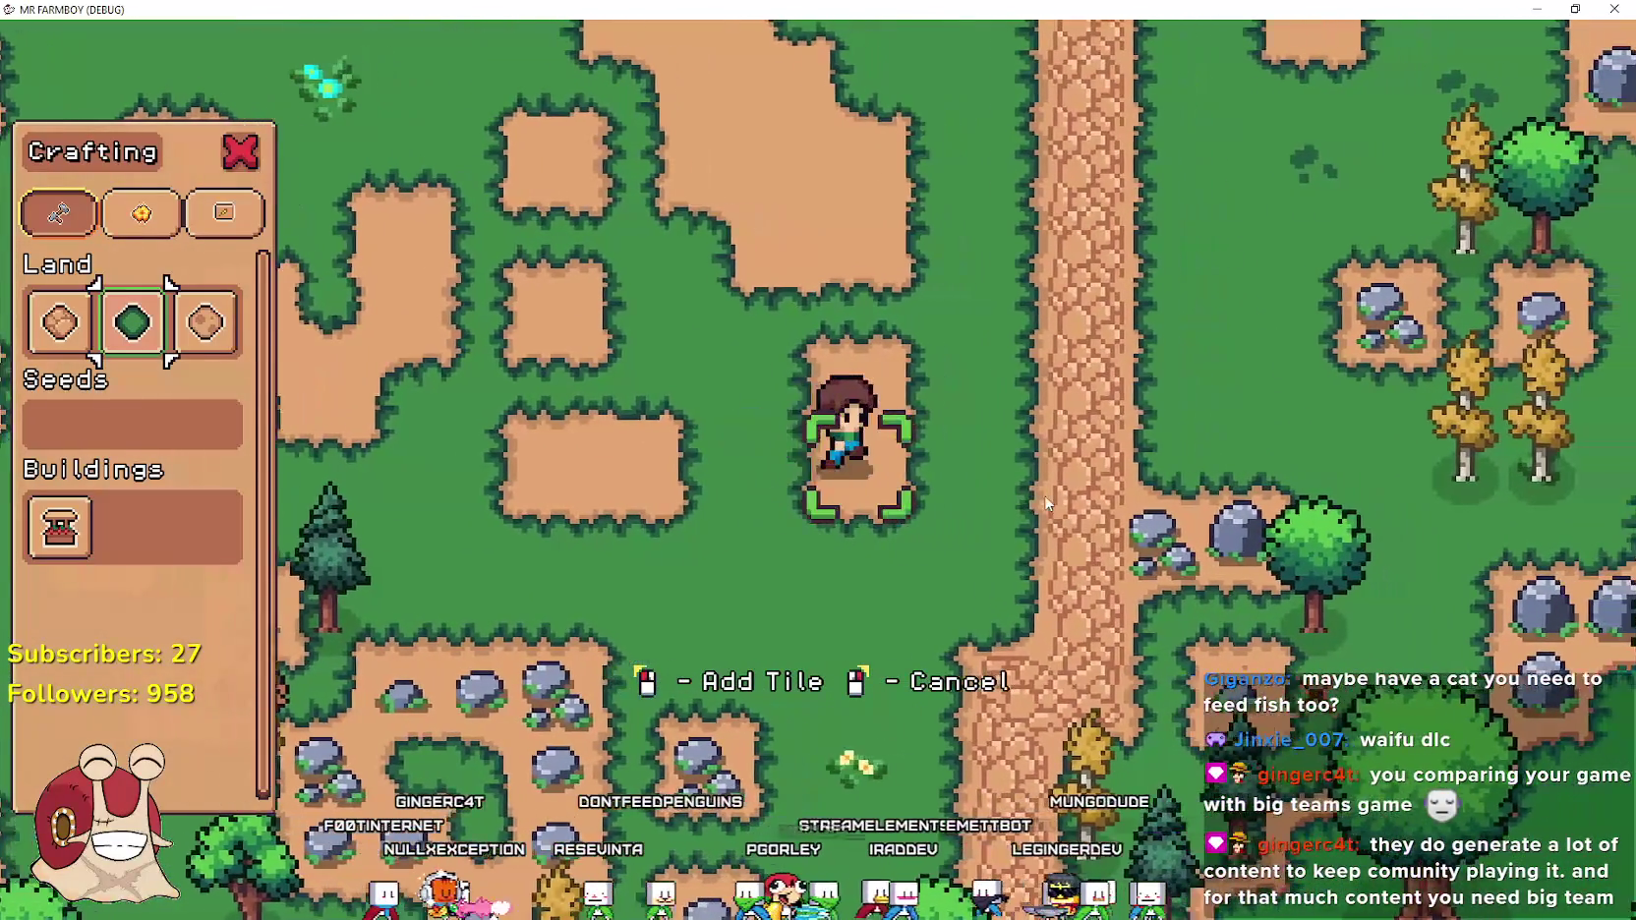
pyautogui.press('w')
pyautogui.press('a')
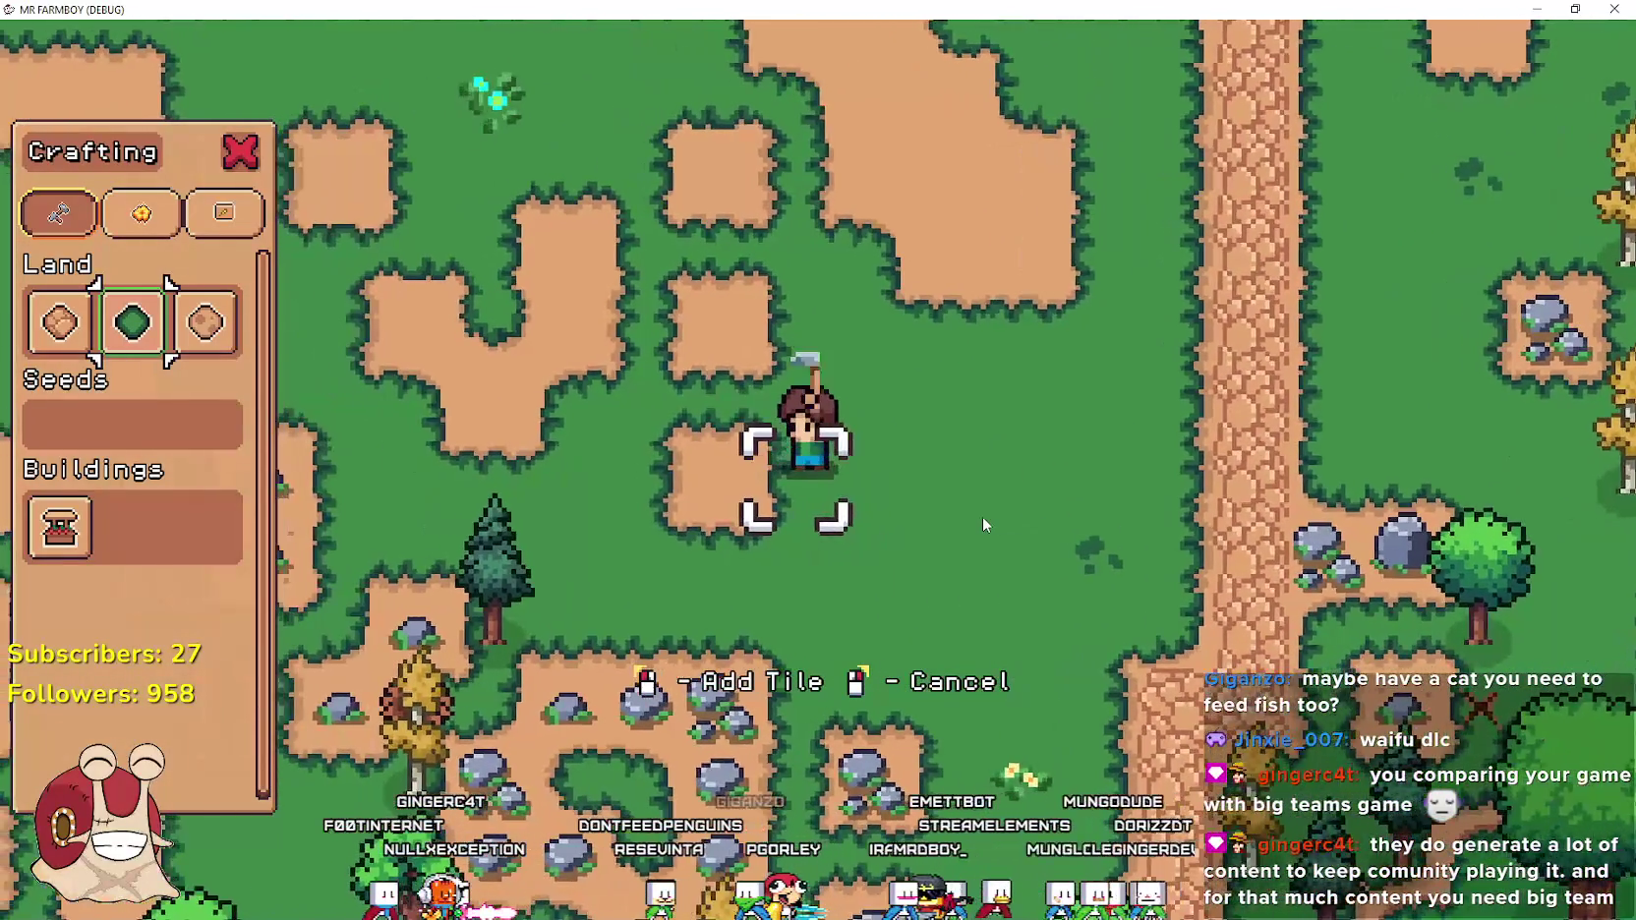
pyautogui.press('w')
pyautogui.press('w')
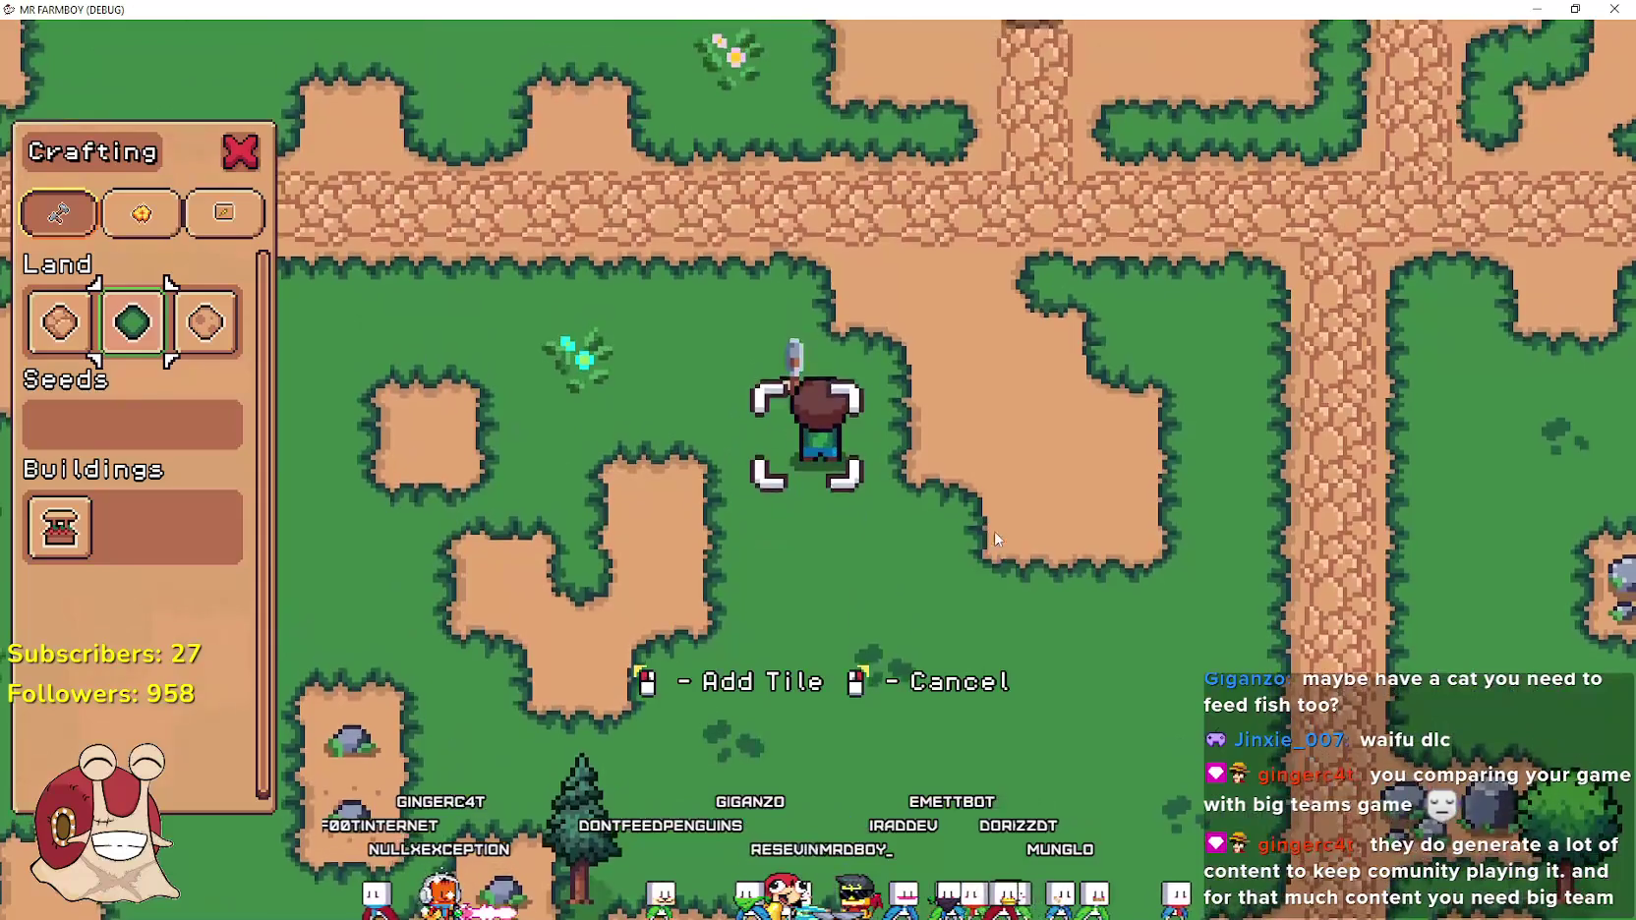
pyautogui.press('d')
# Walk up toward the road and market stall, then head left toward the sea
pyautogui.press('w')
pyautogui.press('d')
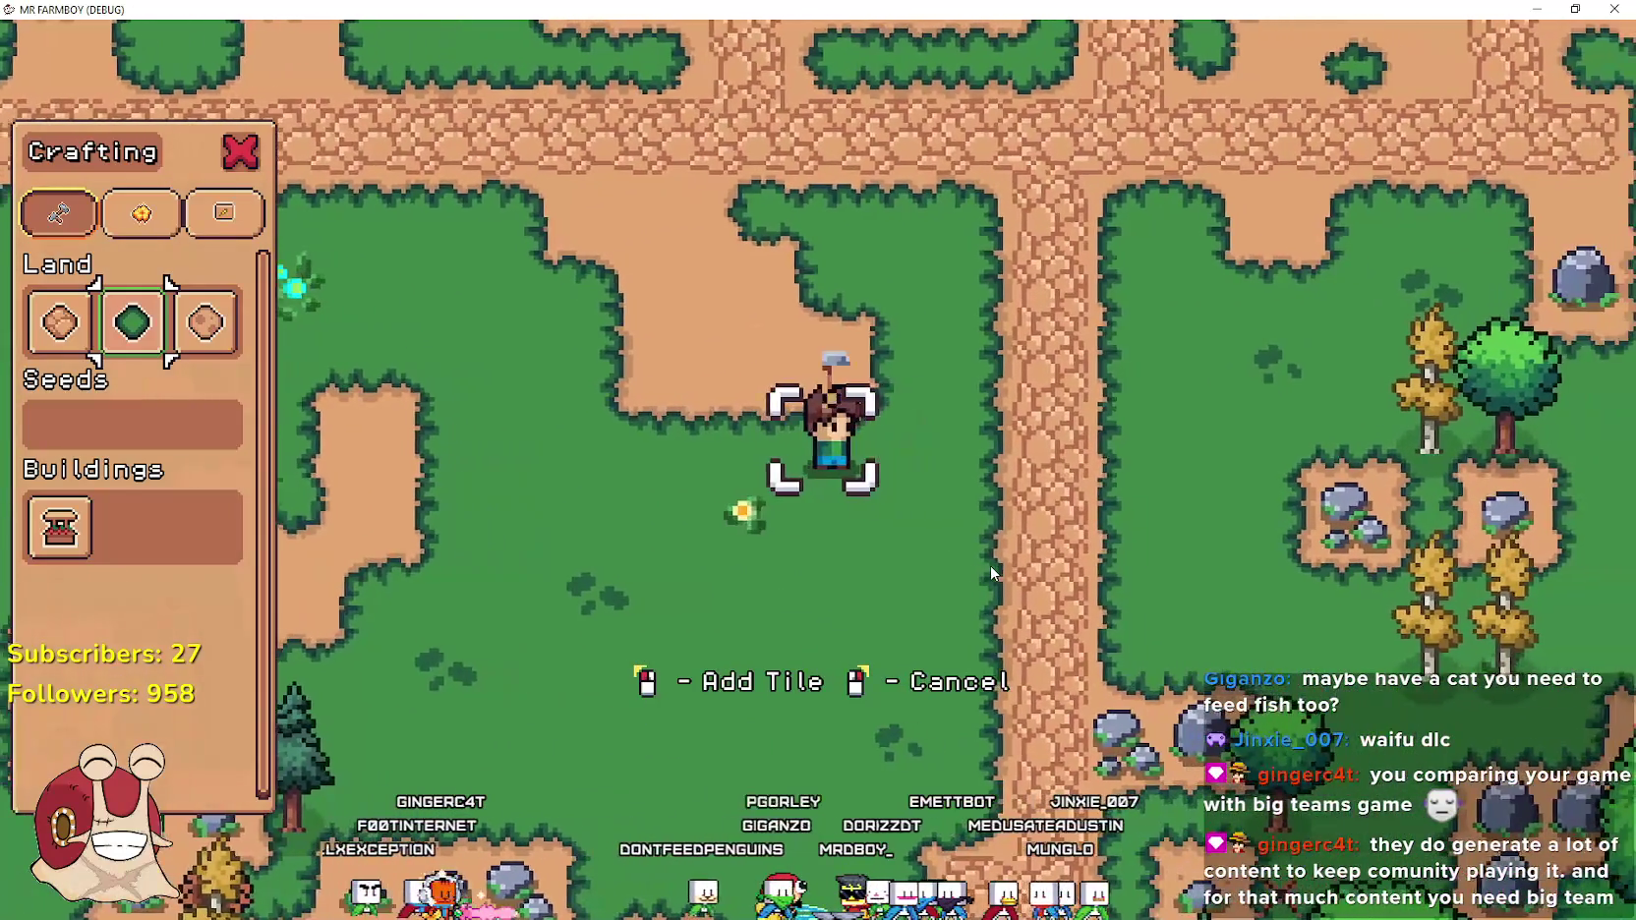
pyautogui.press('a')
pyautogui.press('w')
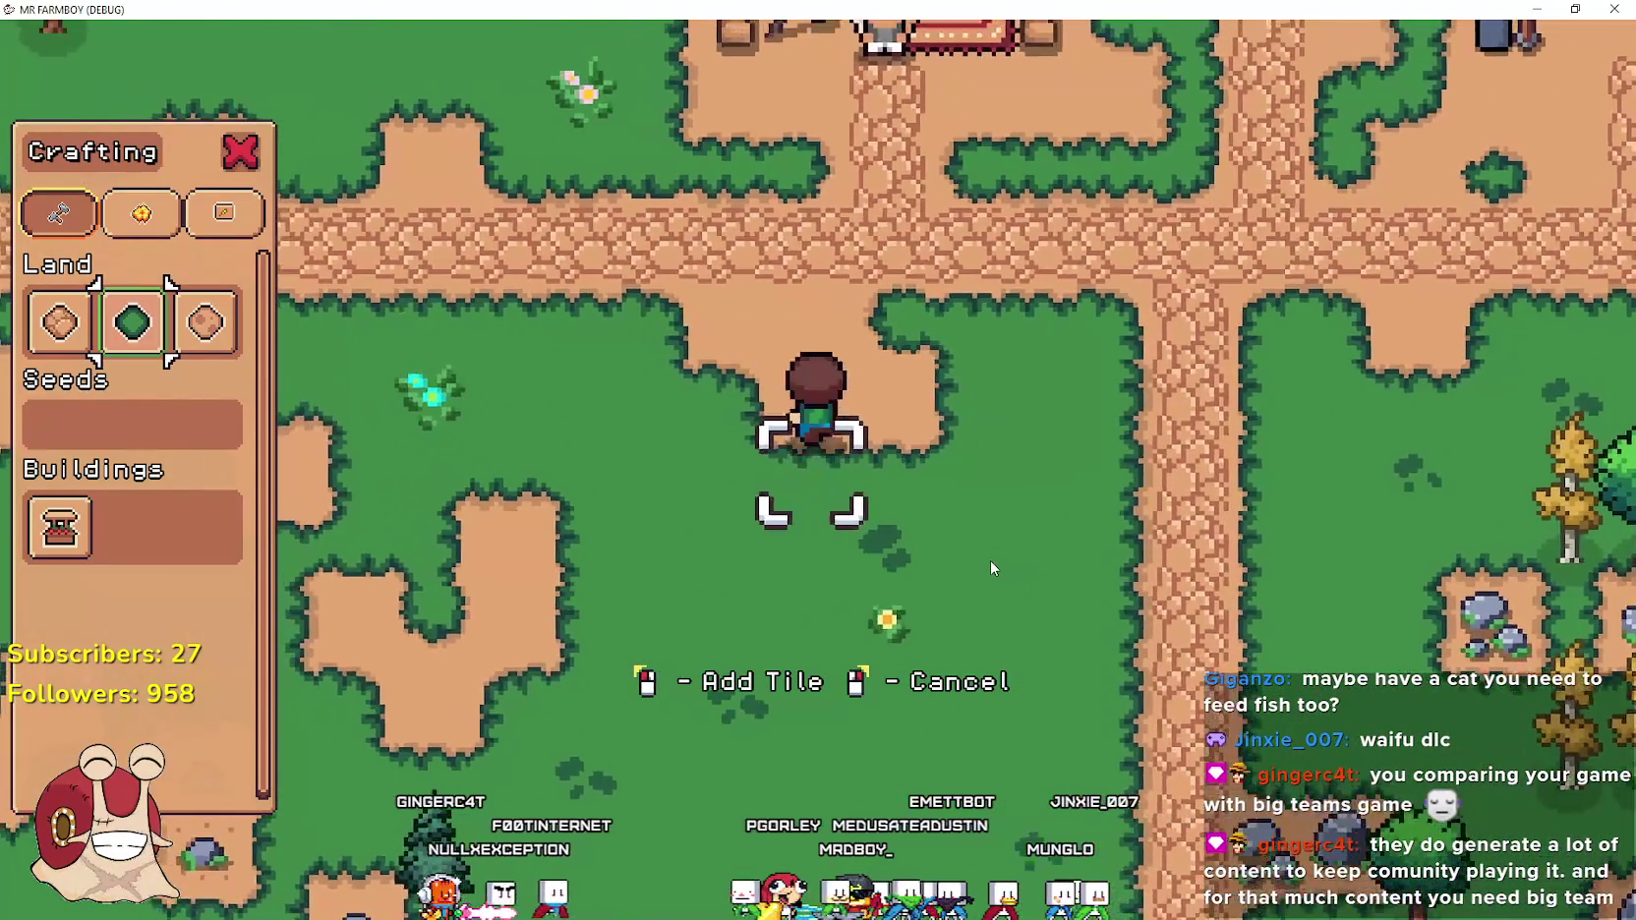
pyautogui.press('w')
pyautogui.press('a')
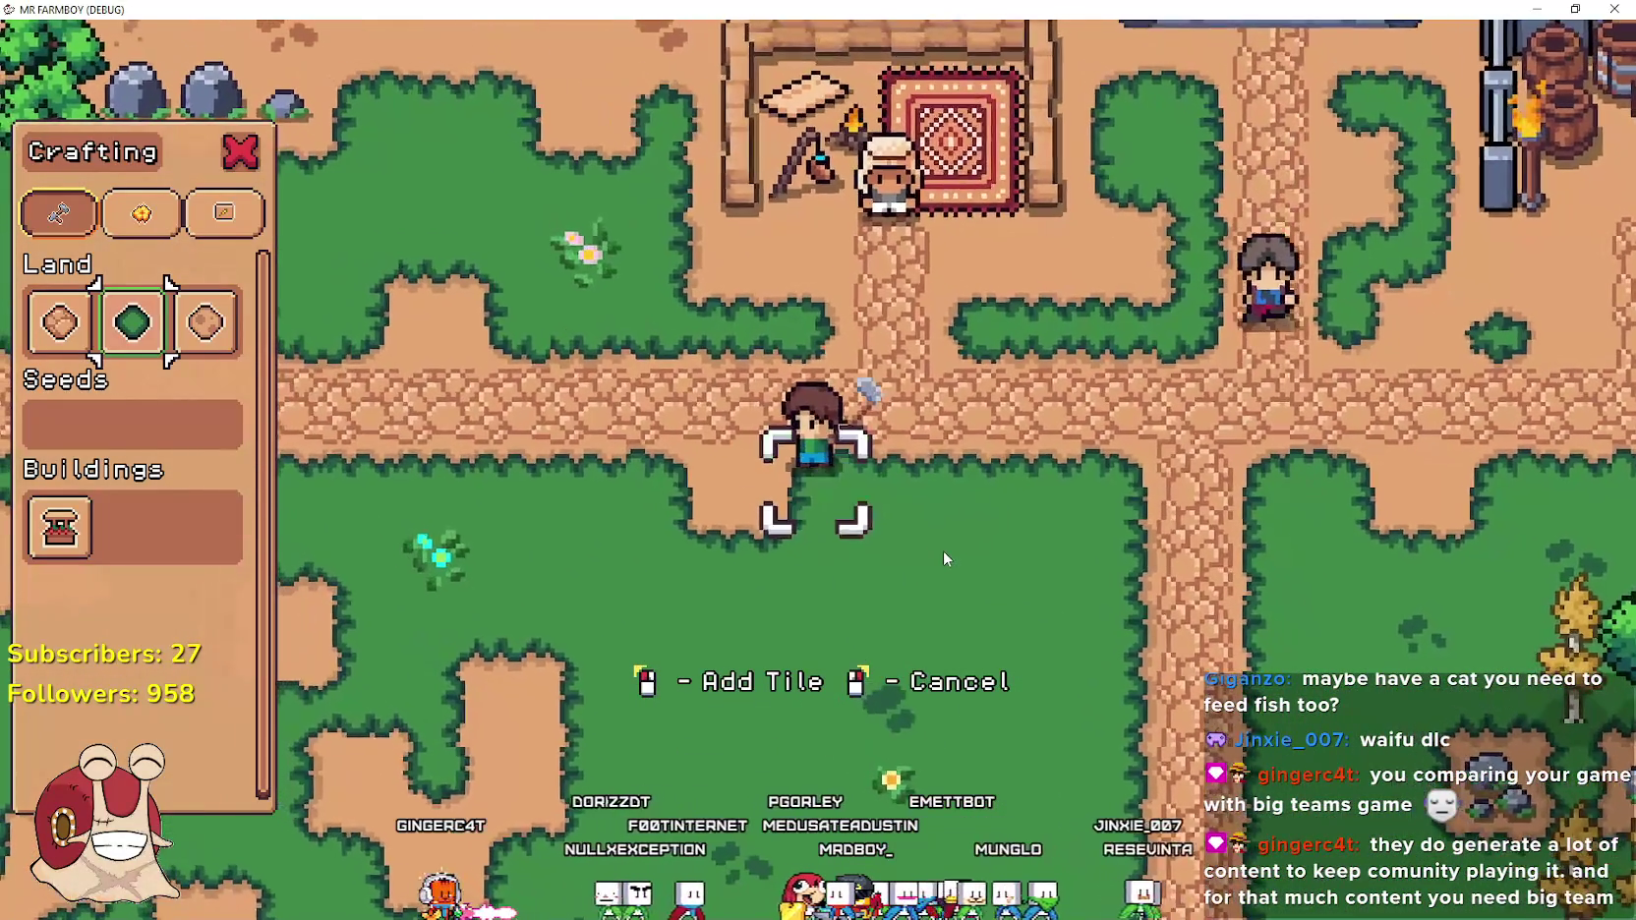
pyautogui.press('w')
pyautogui.press('a')
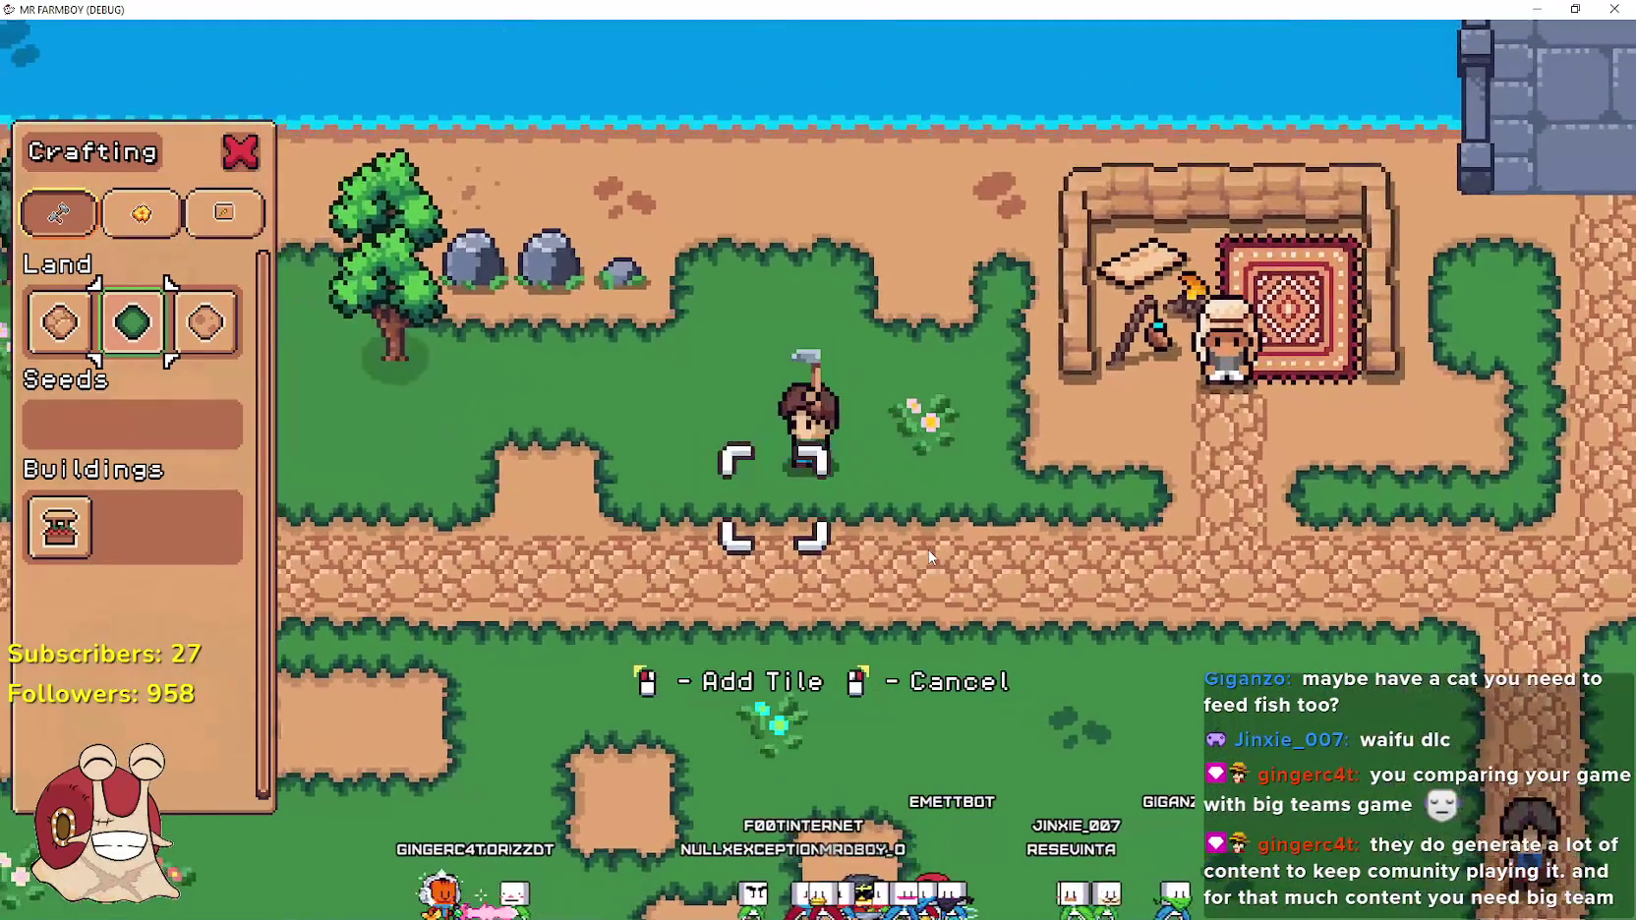
# Turn back down the field and wander right and left below the road
pyautogui.press('s')
pyautogui.press('d')
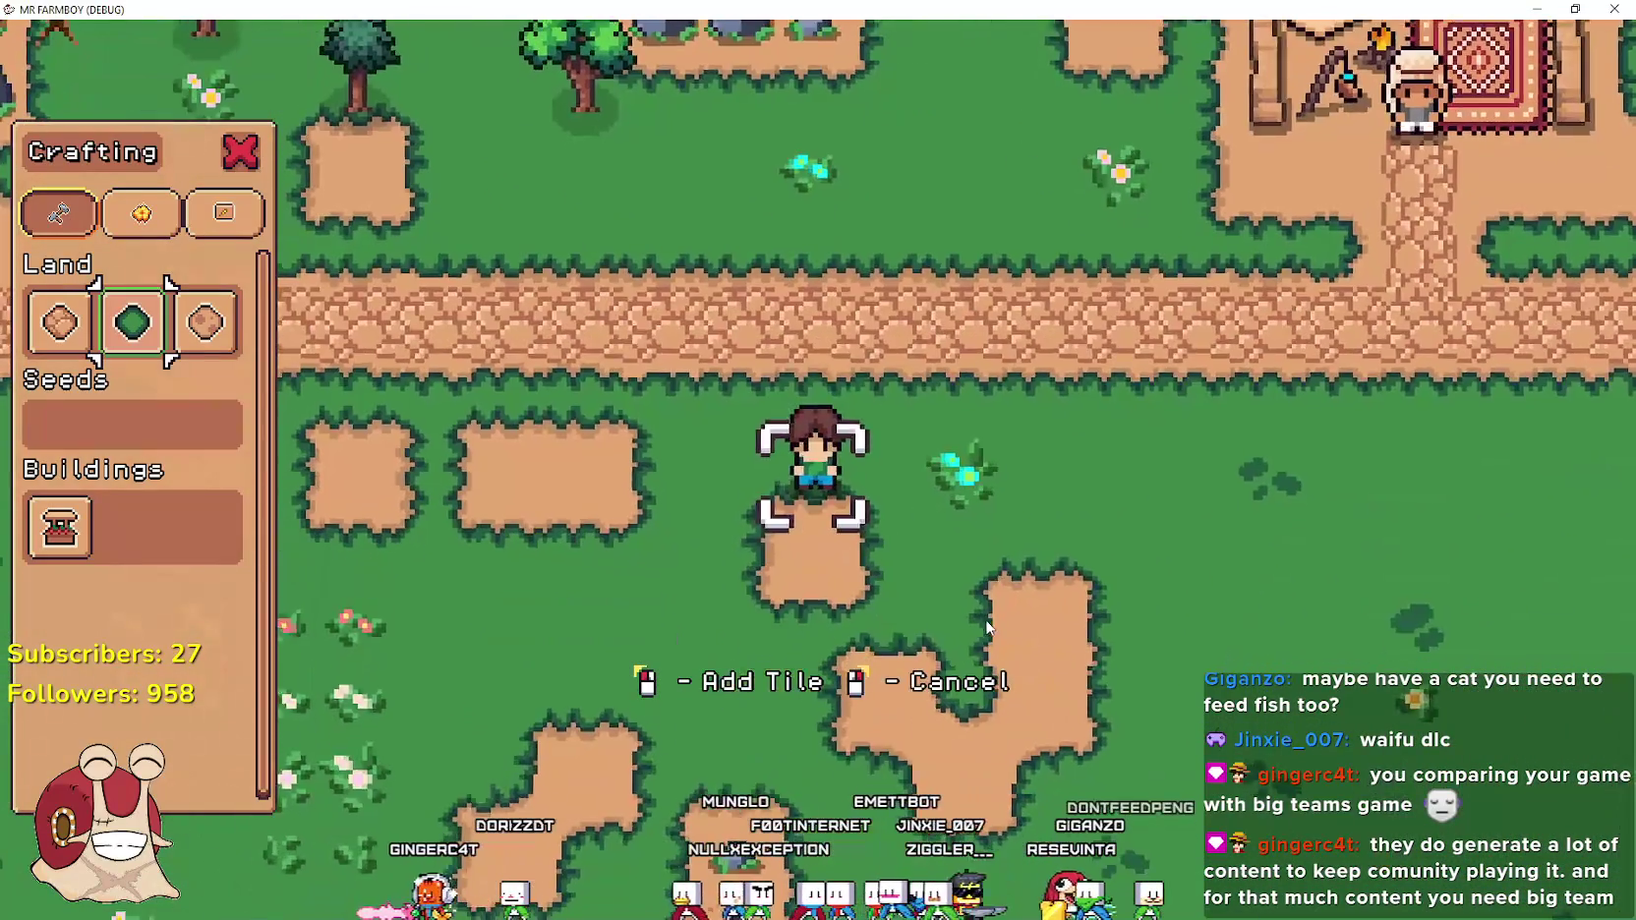
pyautogui.press('s')
pyautogui.press('d')
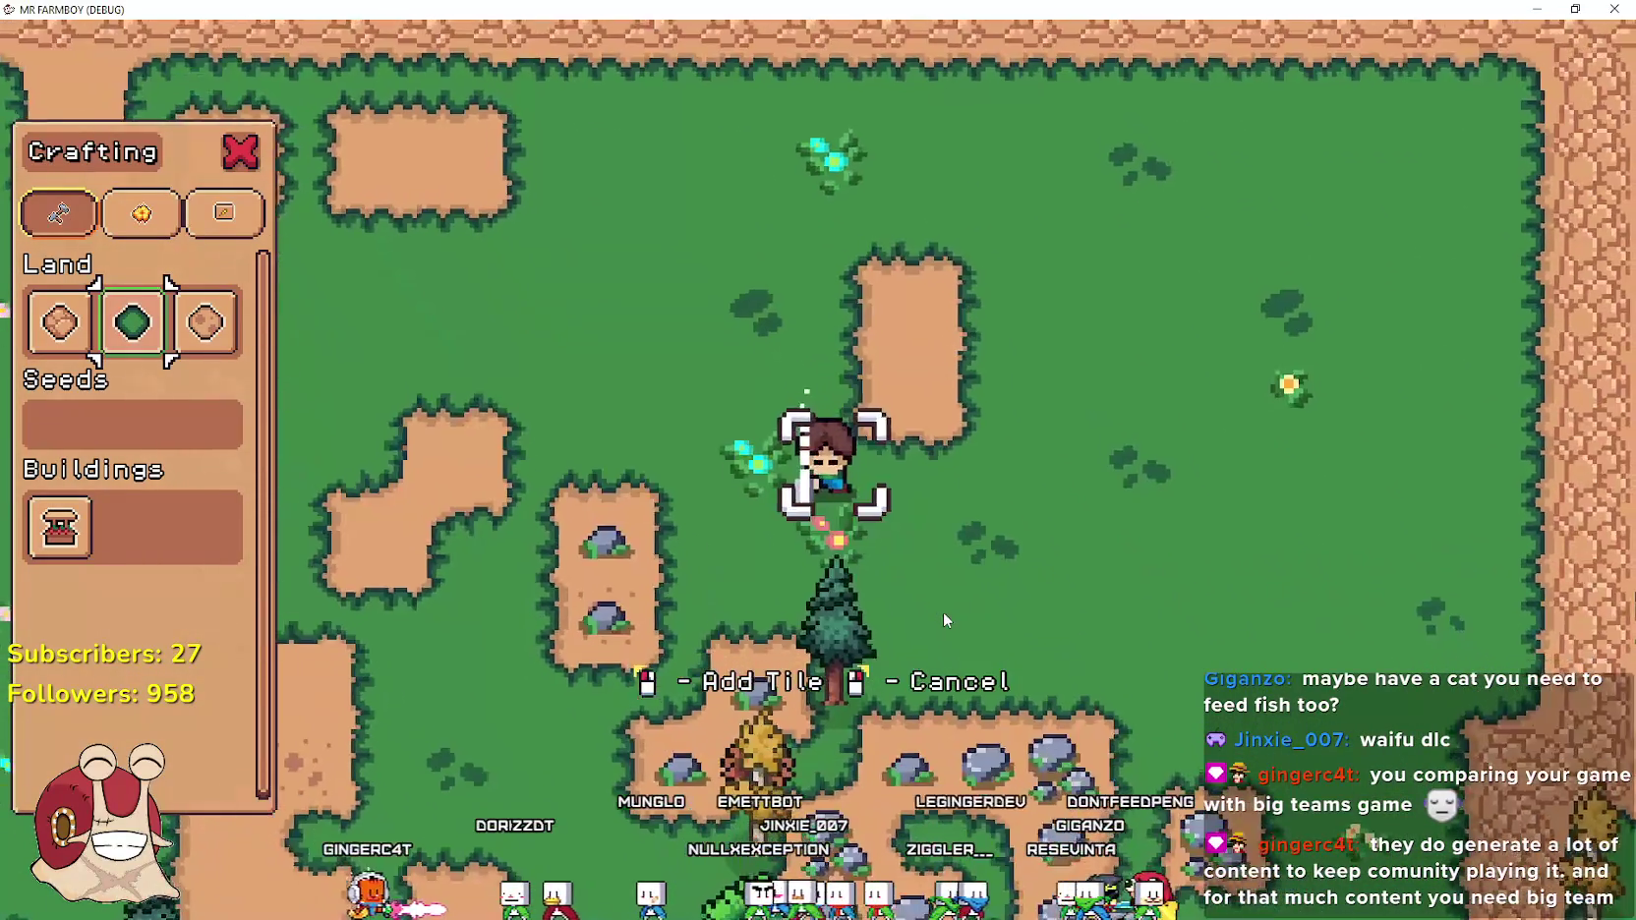
pyautogui.press('w')
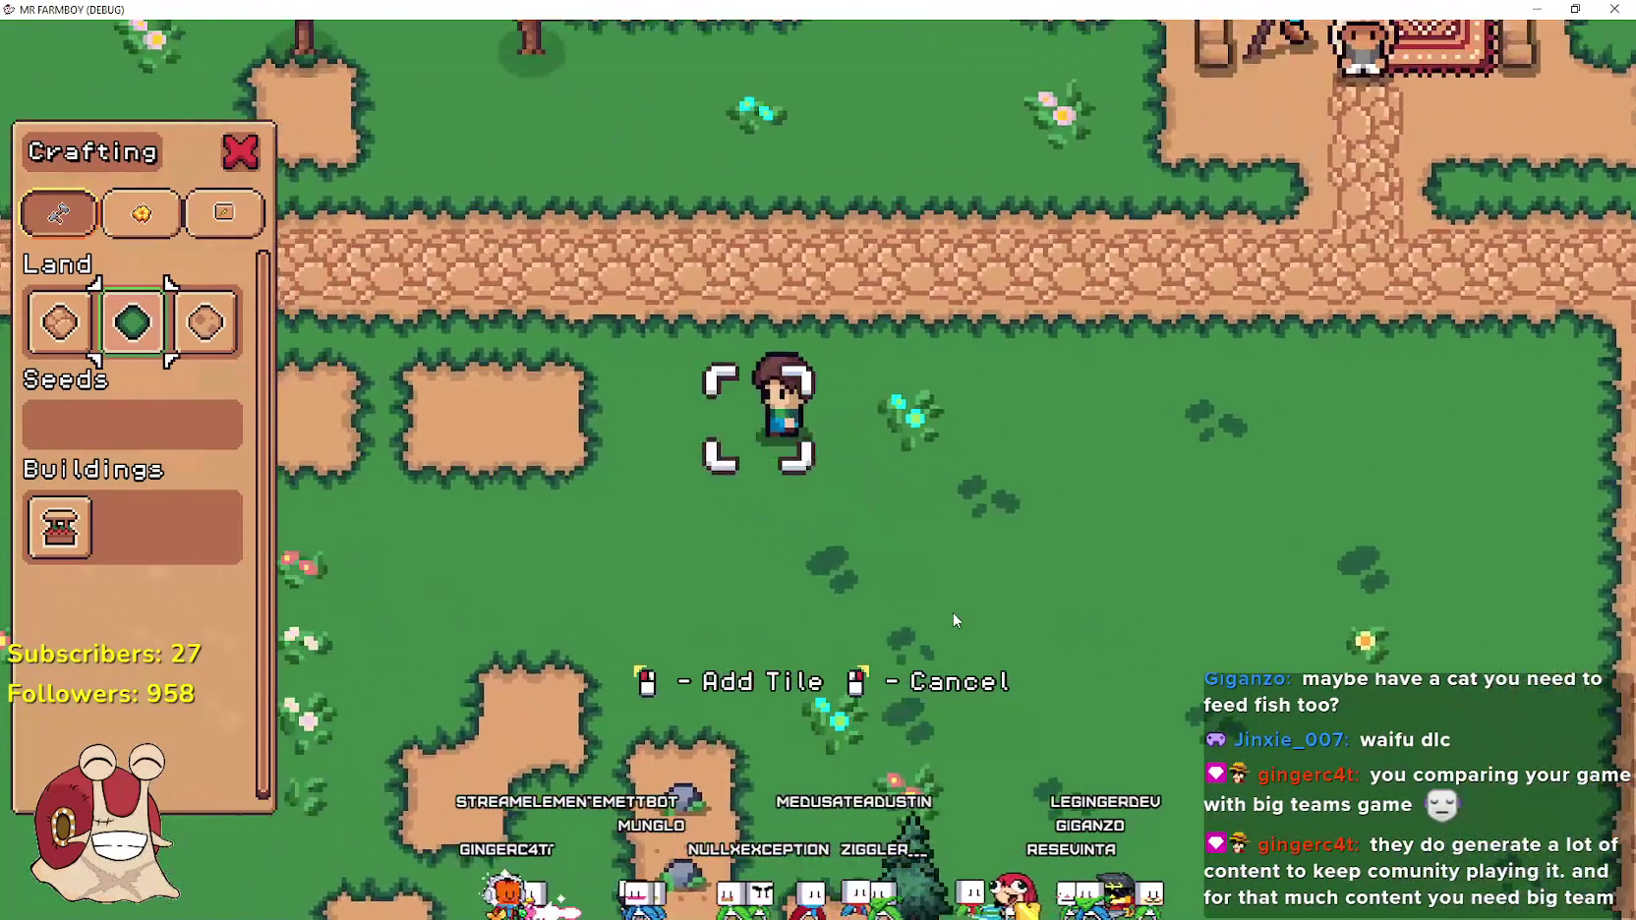
pyautogui.press('a')
pyautogui.press('d')
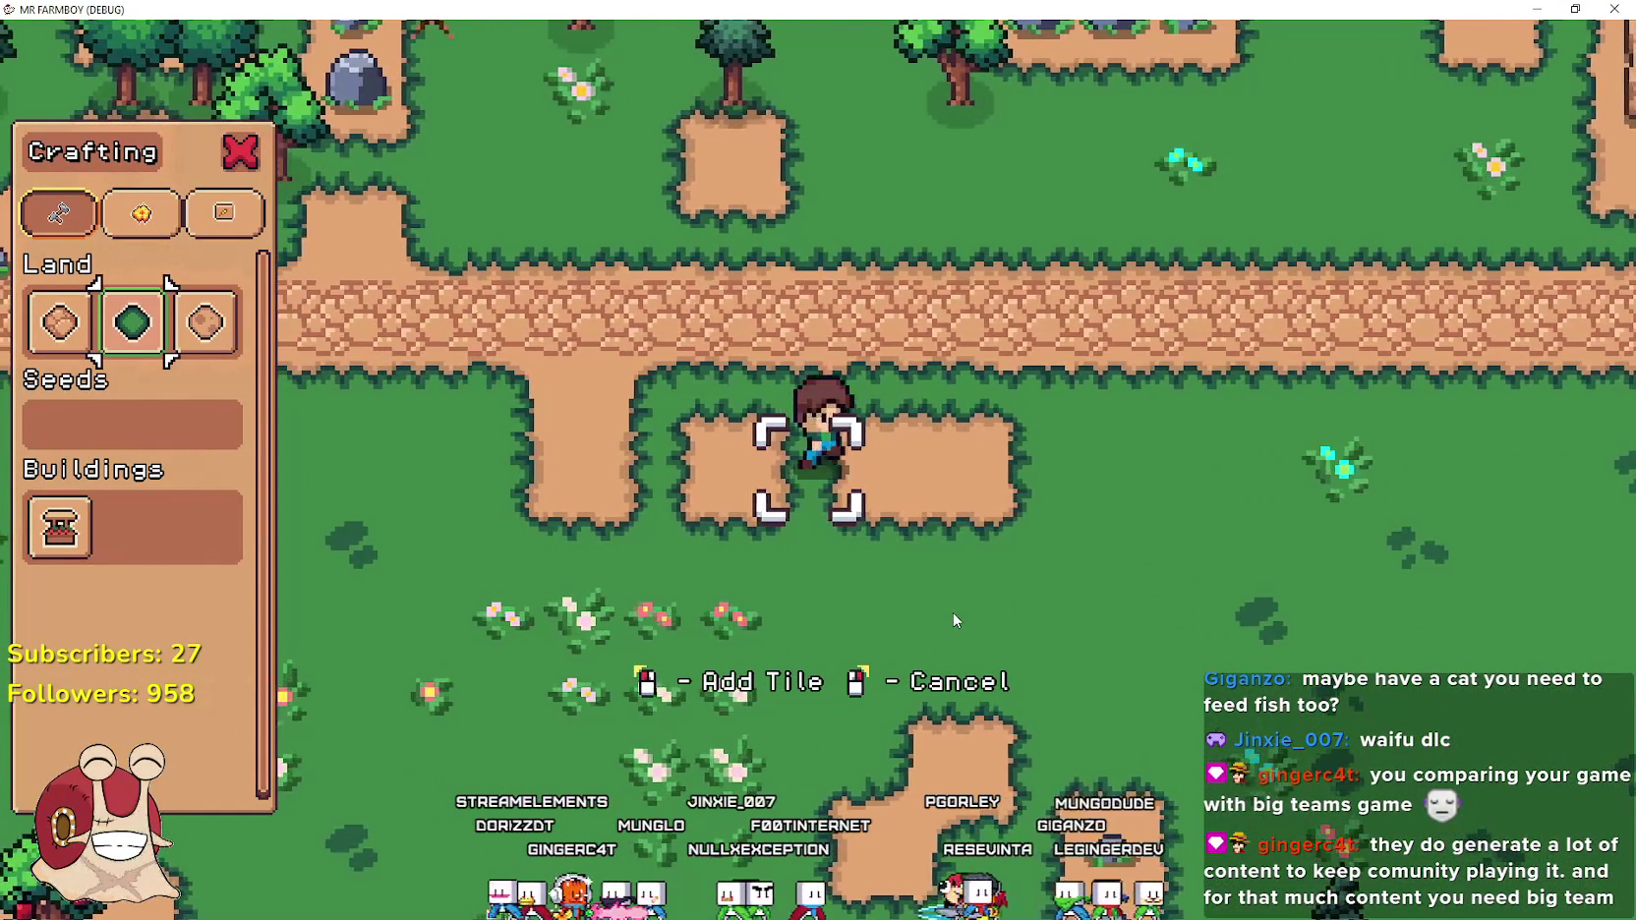
pyautogui.press('a')
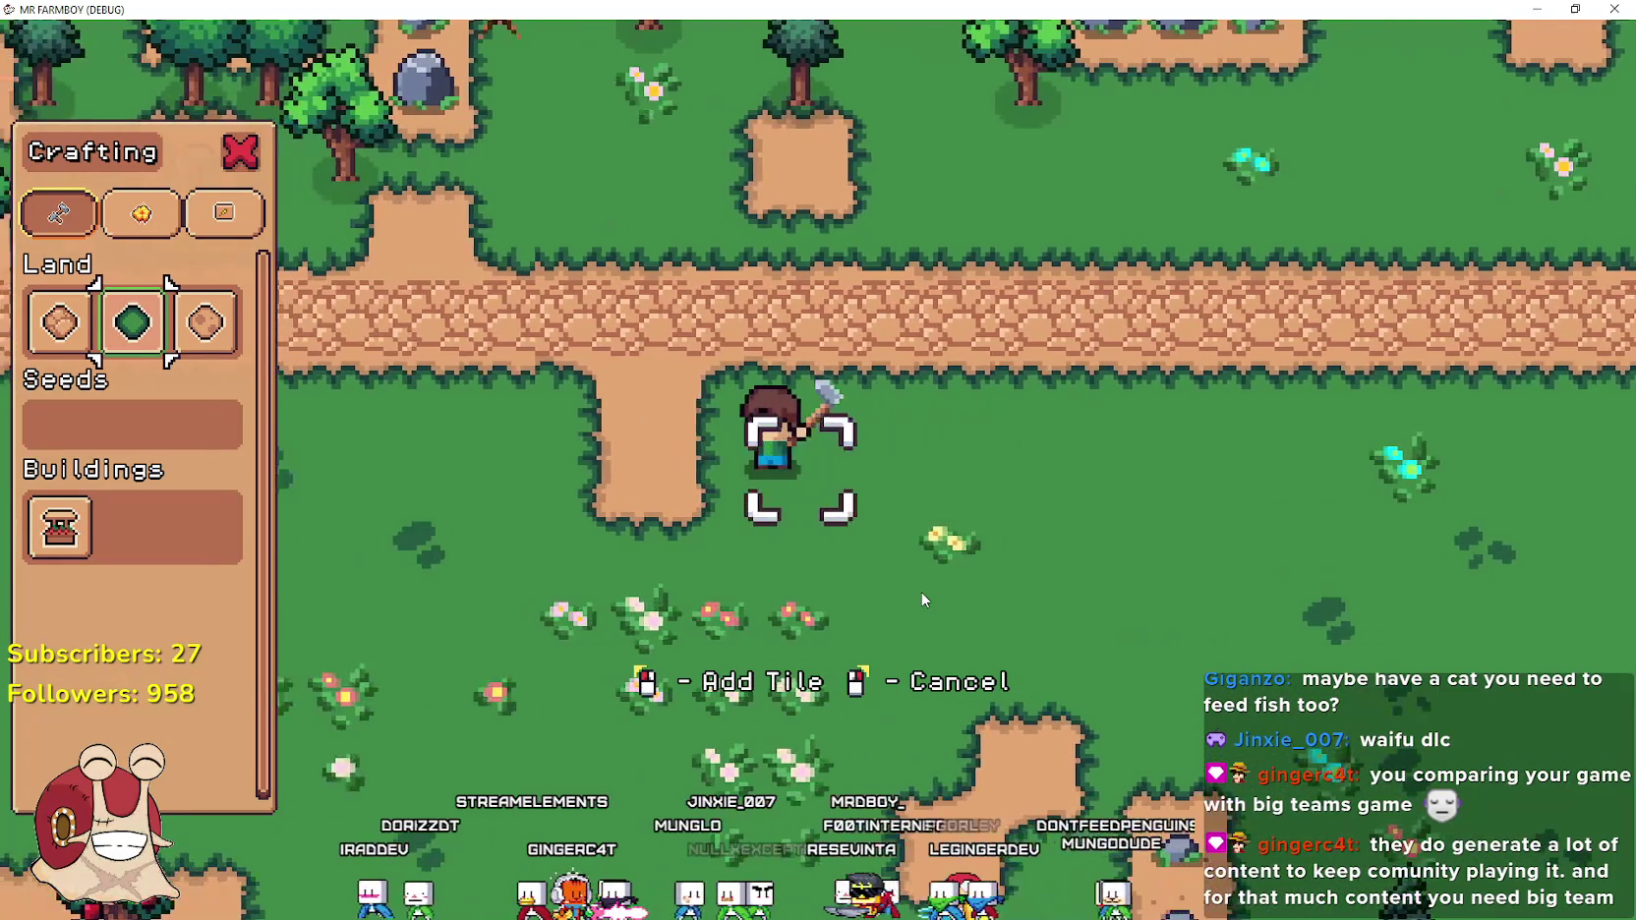
# Walk down across the field, then right and up the path toward the buildings
pyautogui.press('s')
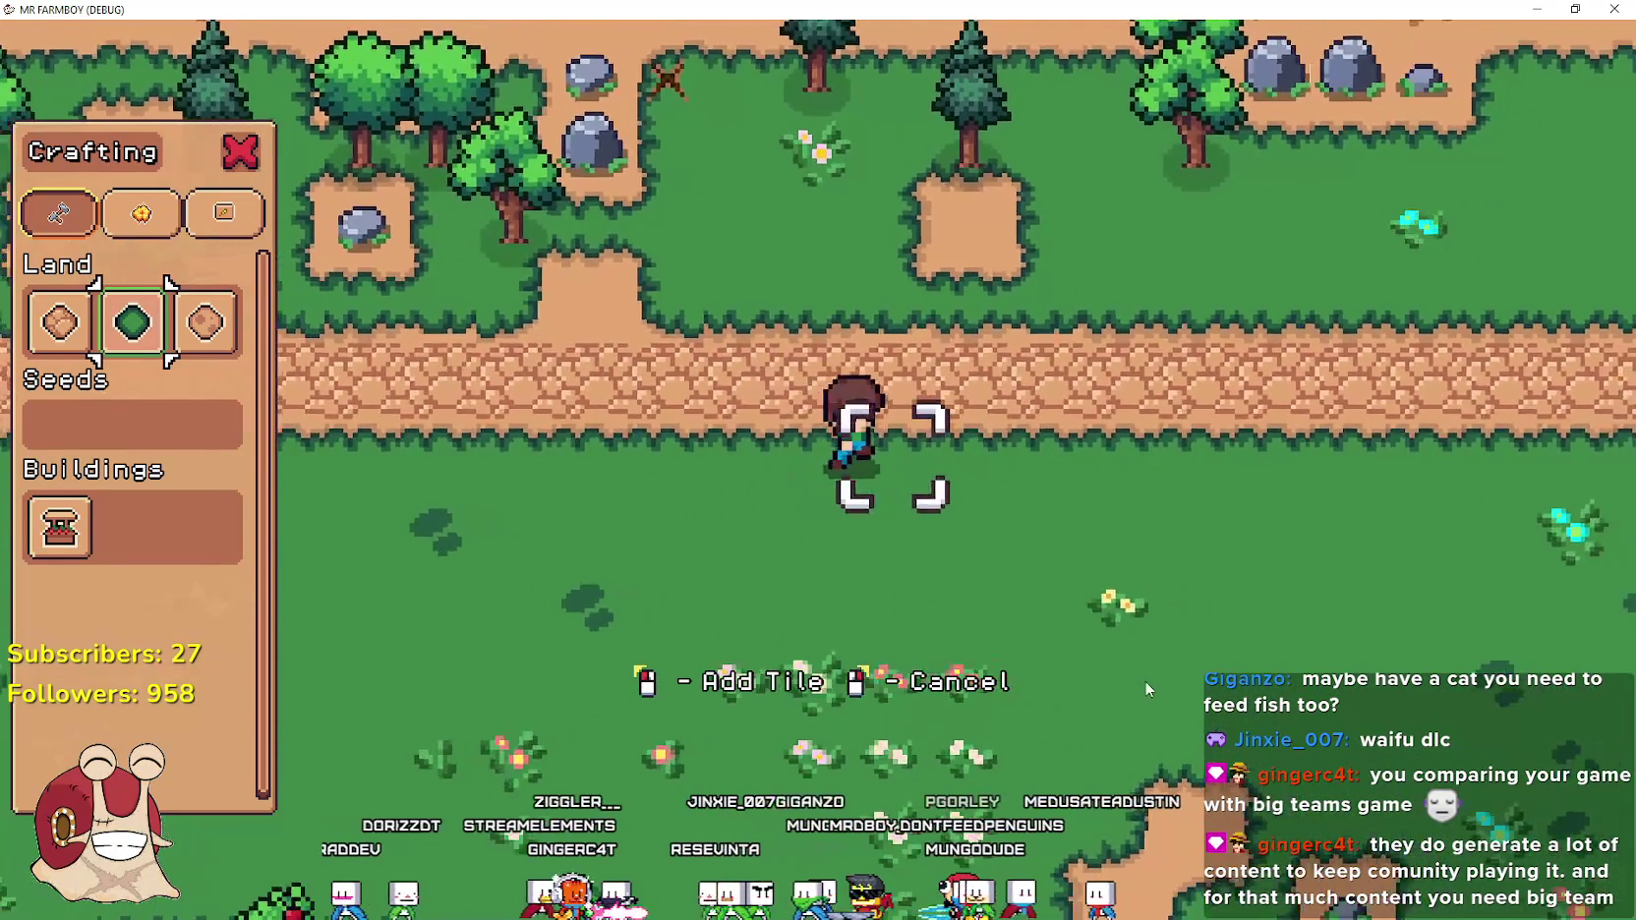
pyautogui.press('d')
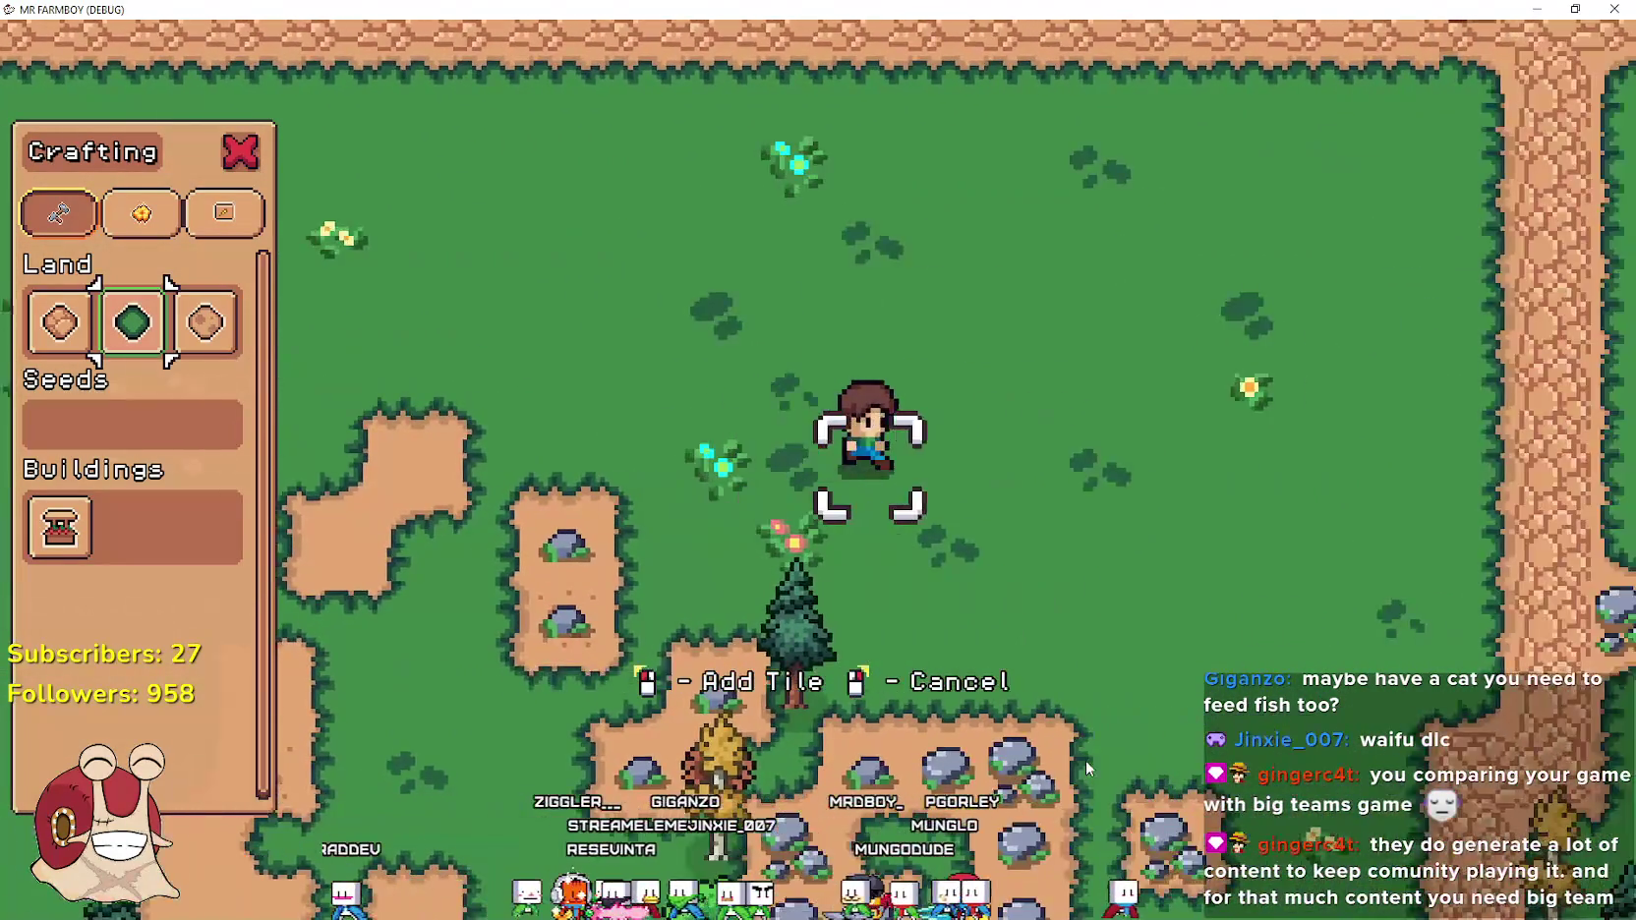
pyautogui.press('s')
pyautogui.press('d')
pyautogui.press('w')
pyautogui.press('d')
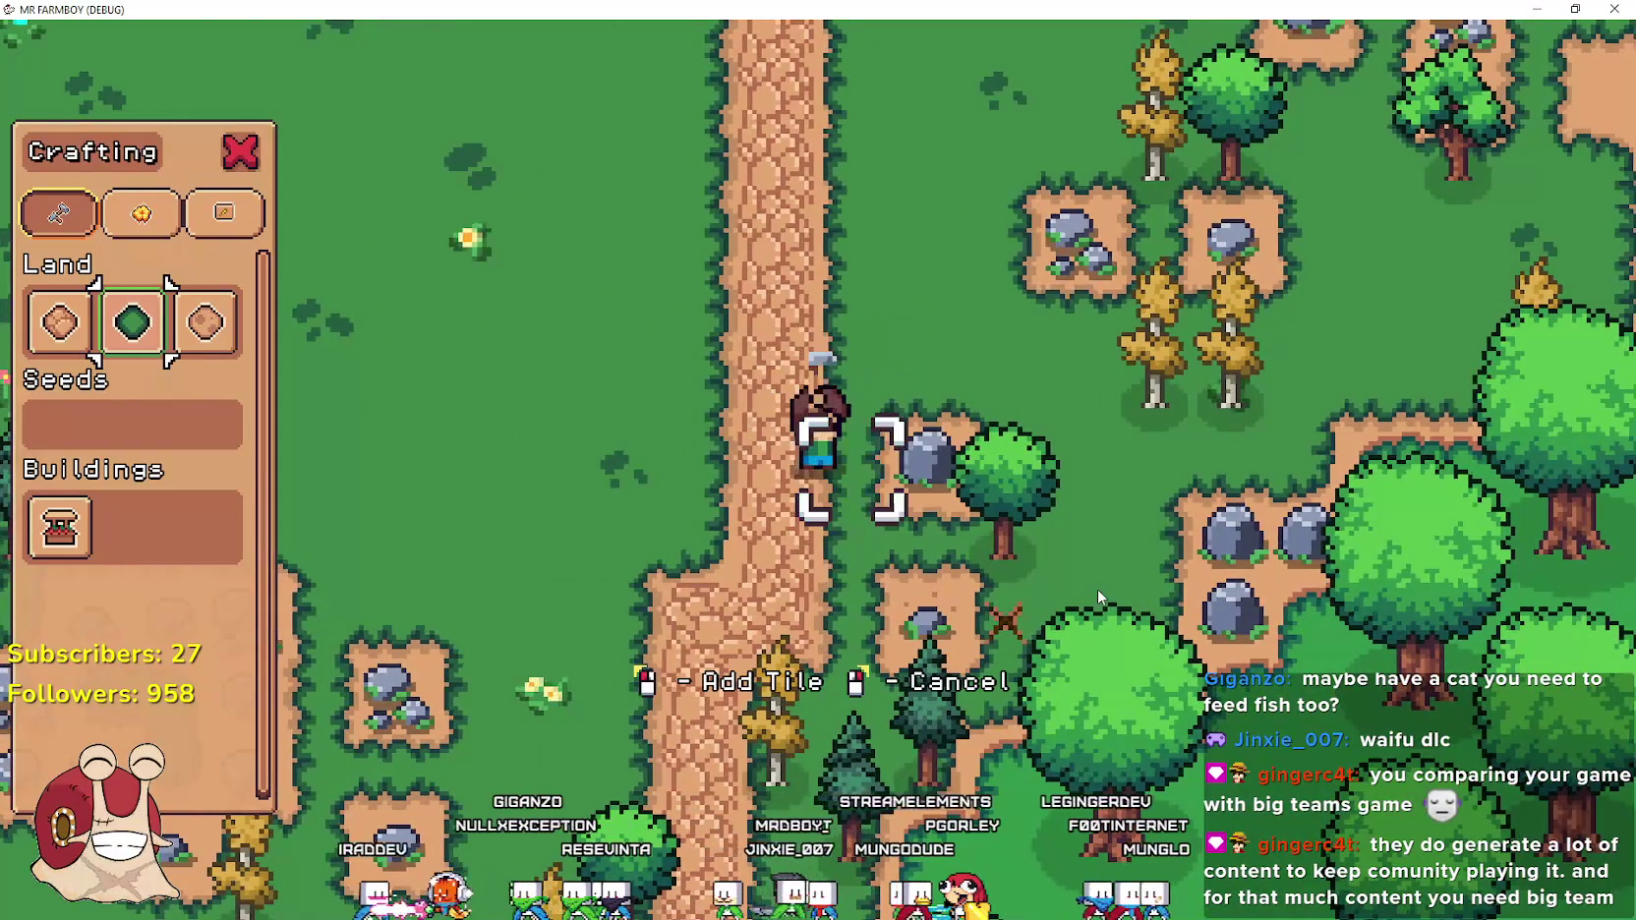
pyautogui.press('d')
pyautogui.press('w')
pyautogui.press('w')
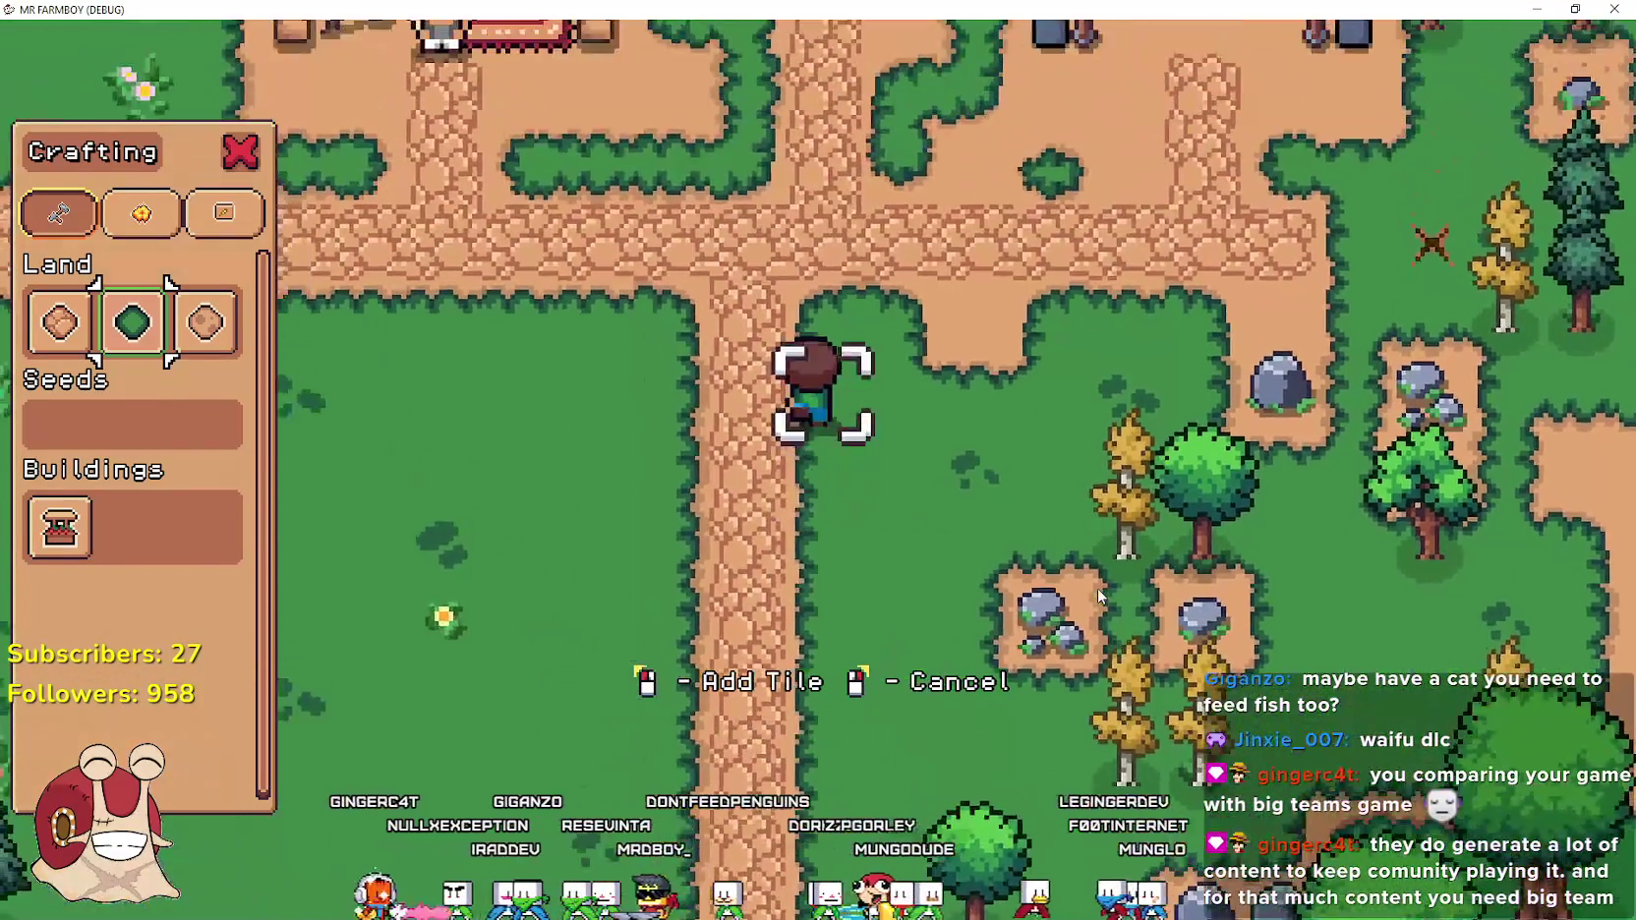
pyautogui.press('d')
# Mine rocks for stone and chop the big tree near the river
pyautogui.press('s')
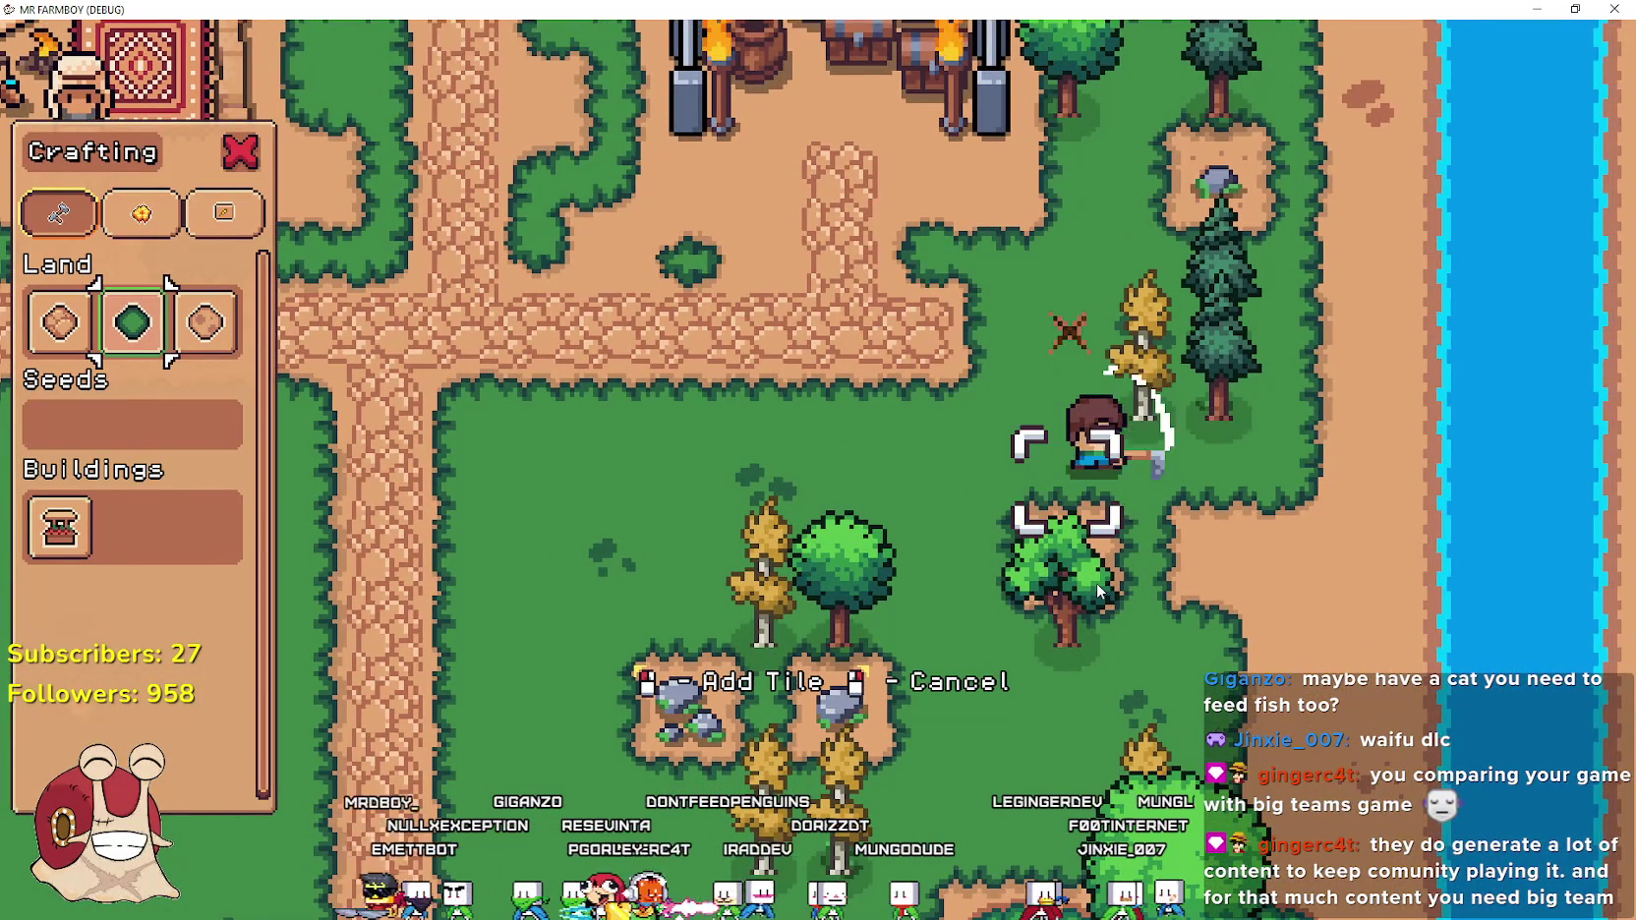
pyautogui.press('s')
pyautogui.press('d')
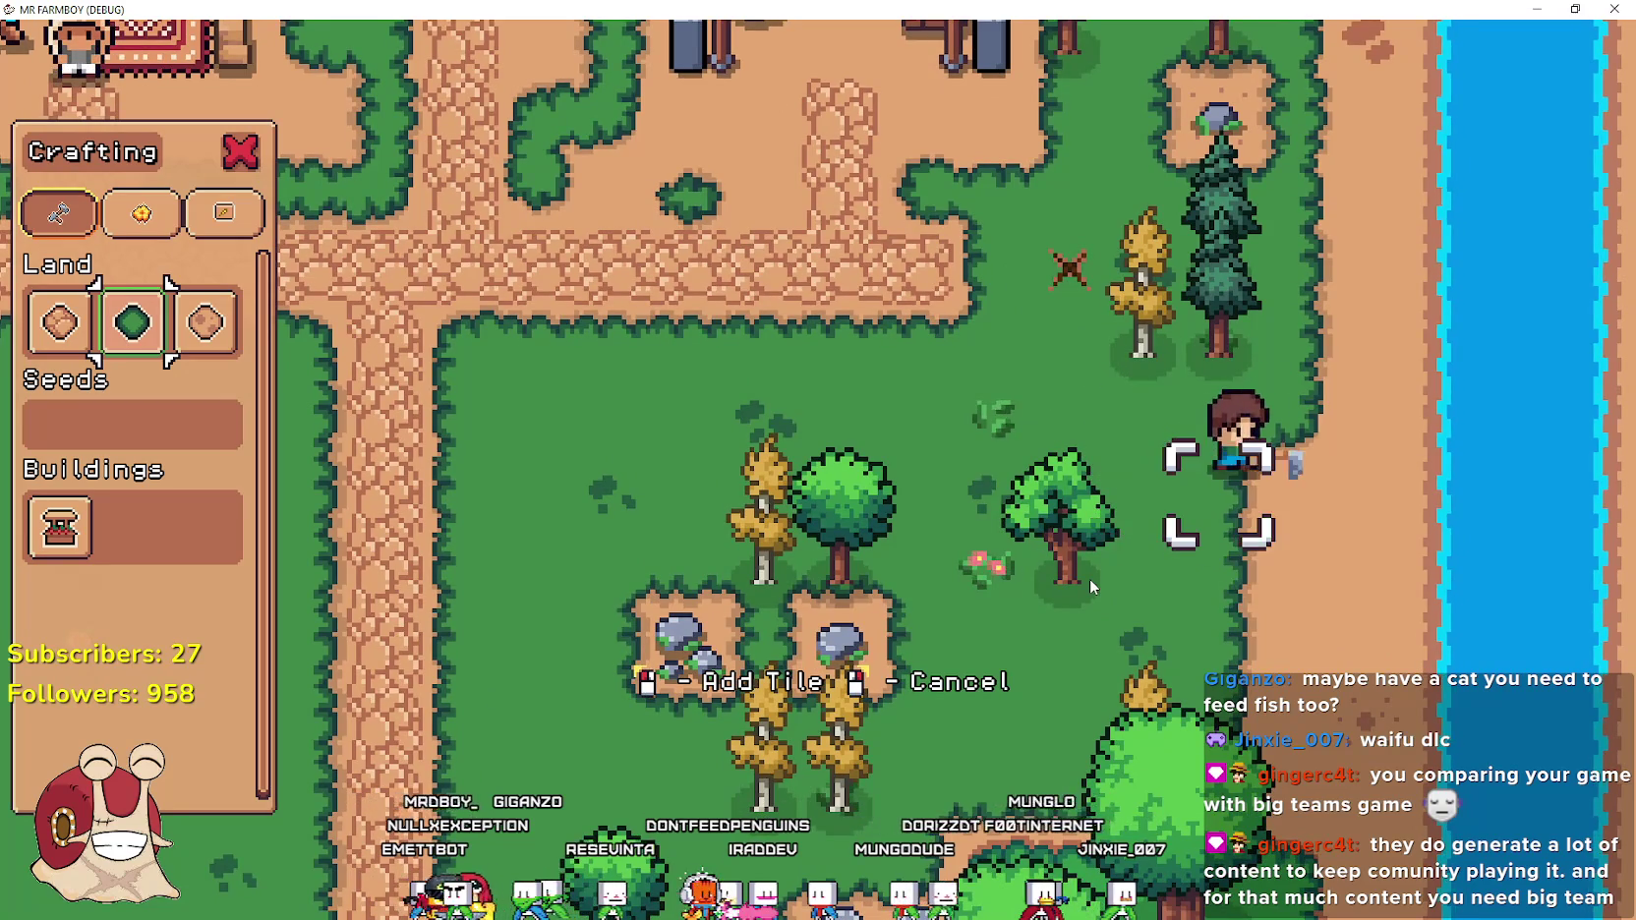
pyautogui.press('s')
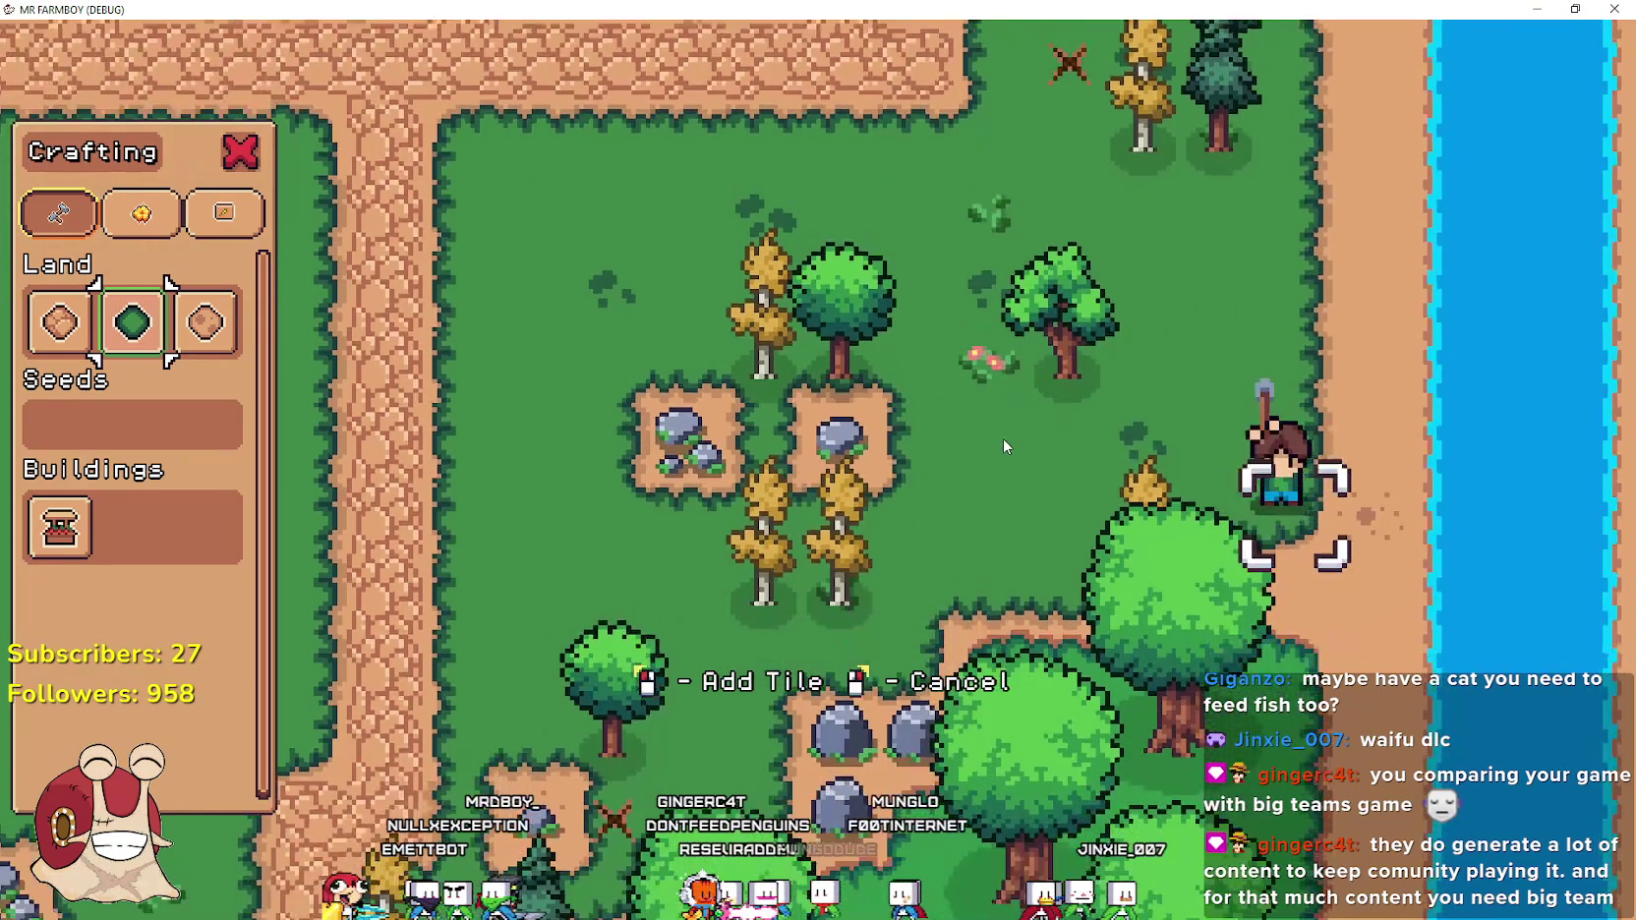
pyautogui.press('s')
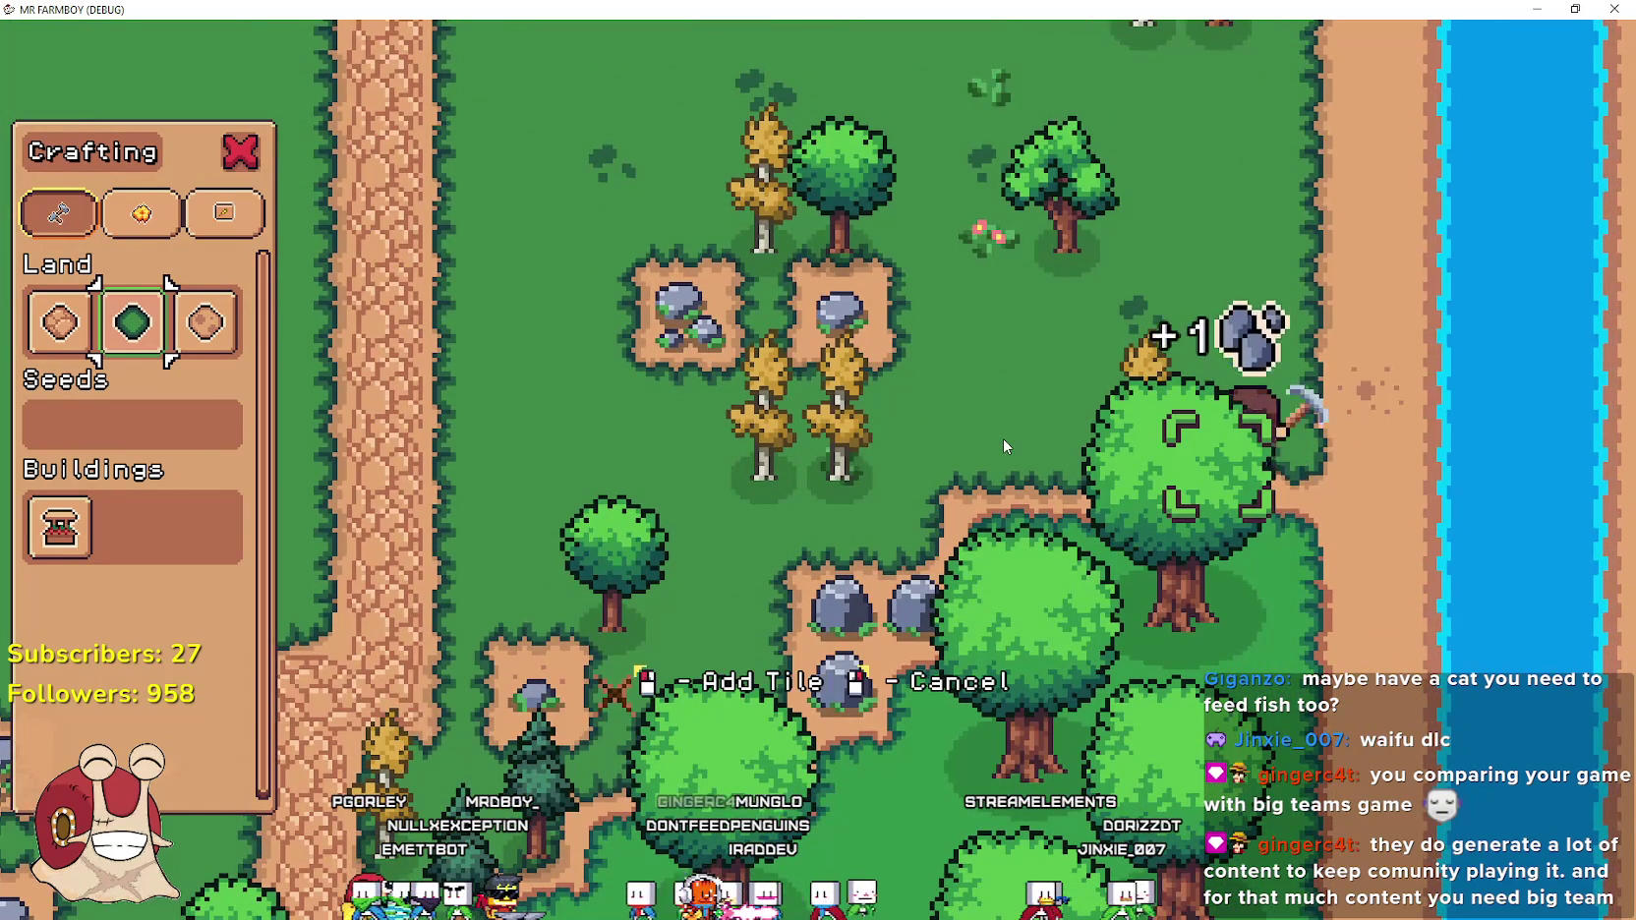
pyautogui.press('a')
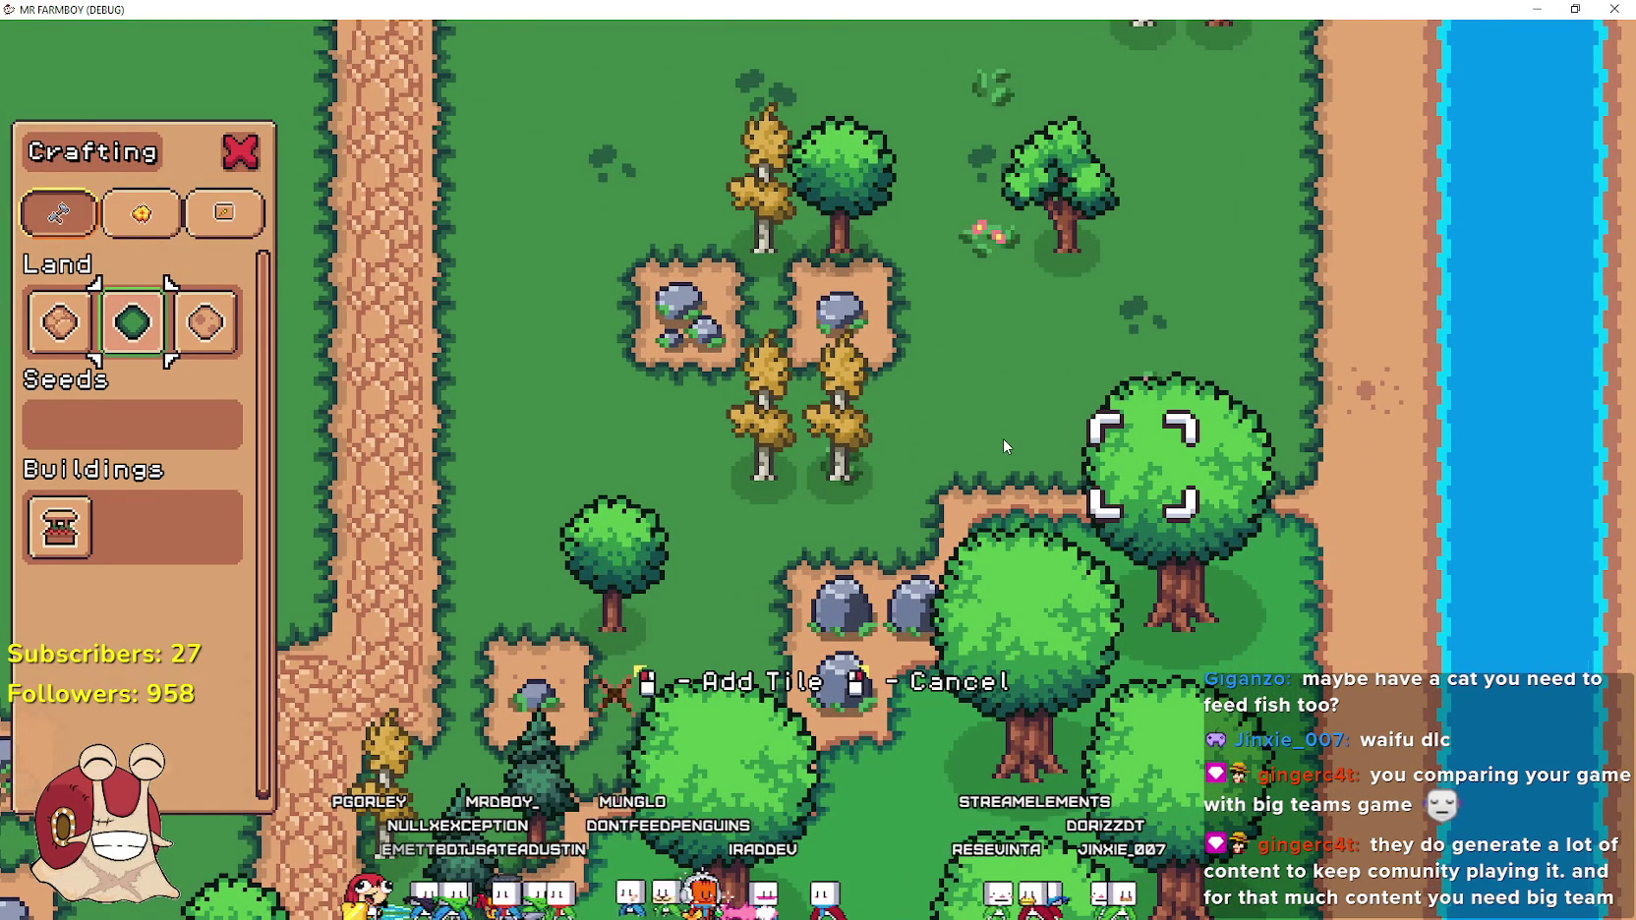
pyautogui.press('a')
pyautogui.press('w')
pyautogui.press('space')
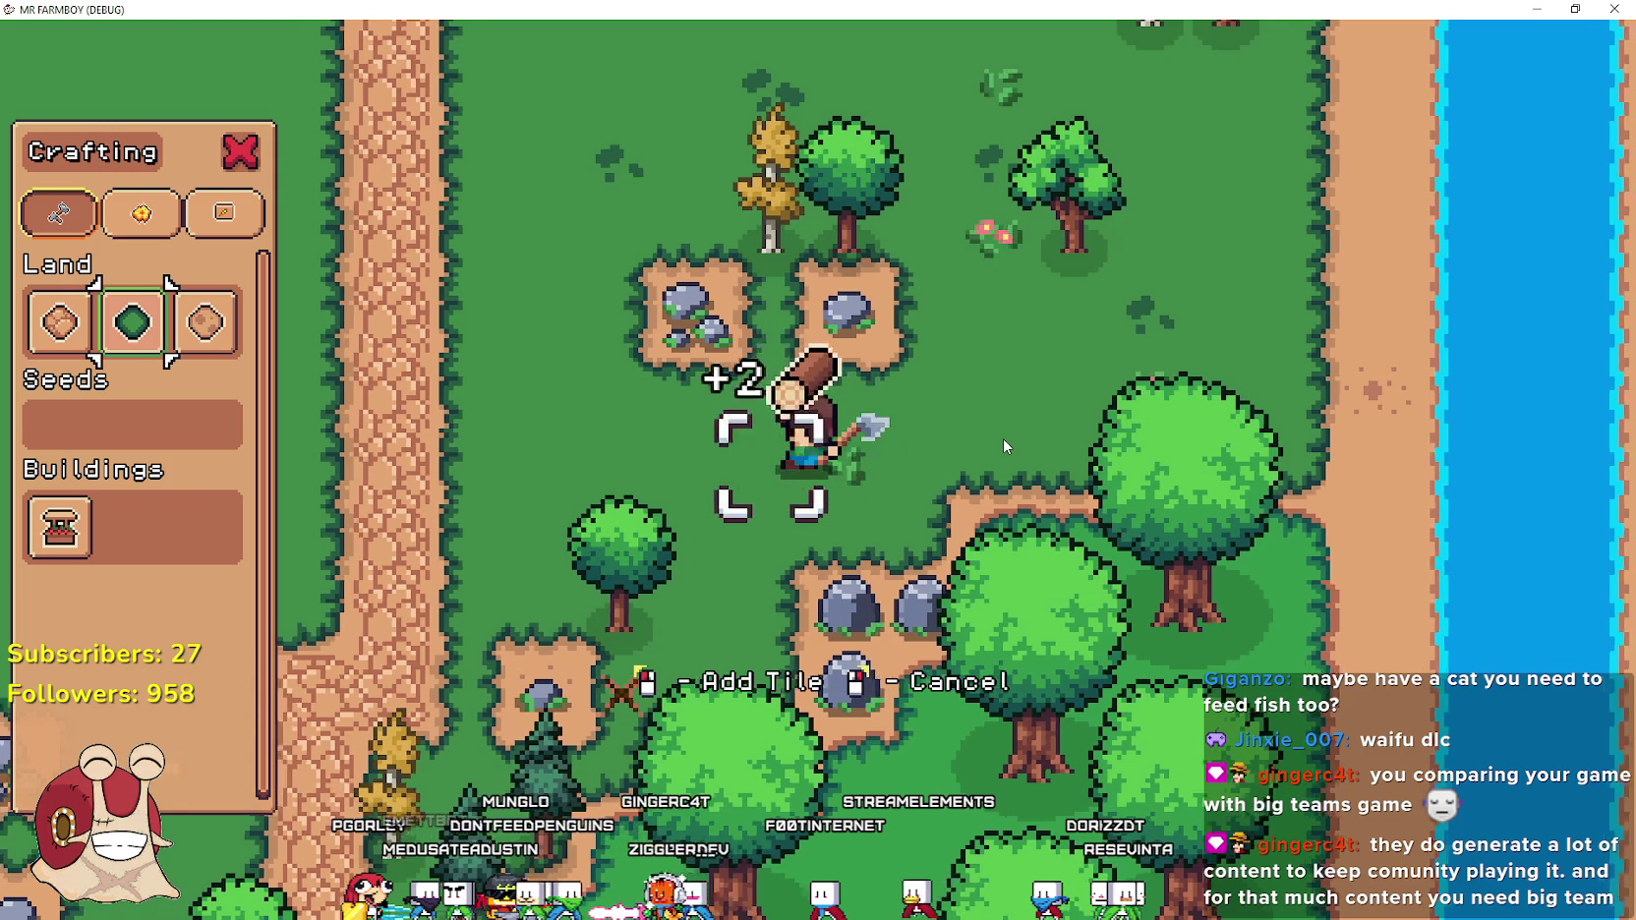
# Chop the nearby trees for logs and mine another rock for stone
pyautogui.press('space')
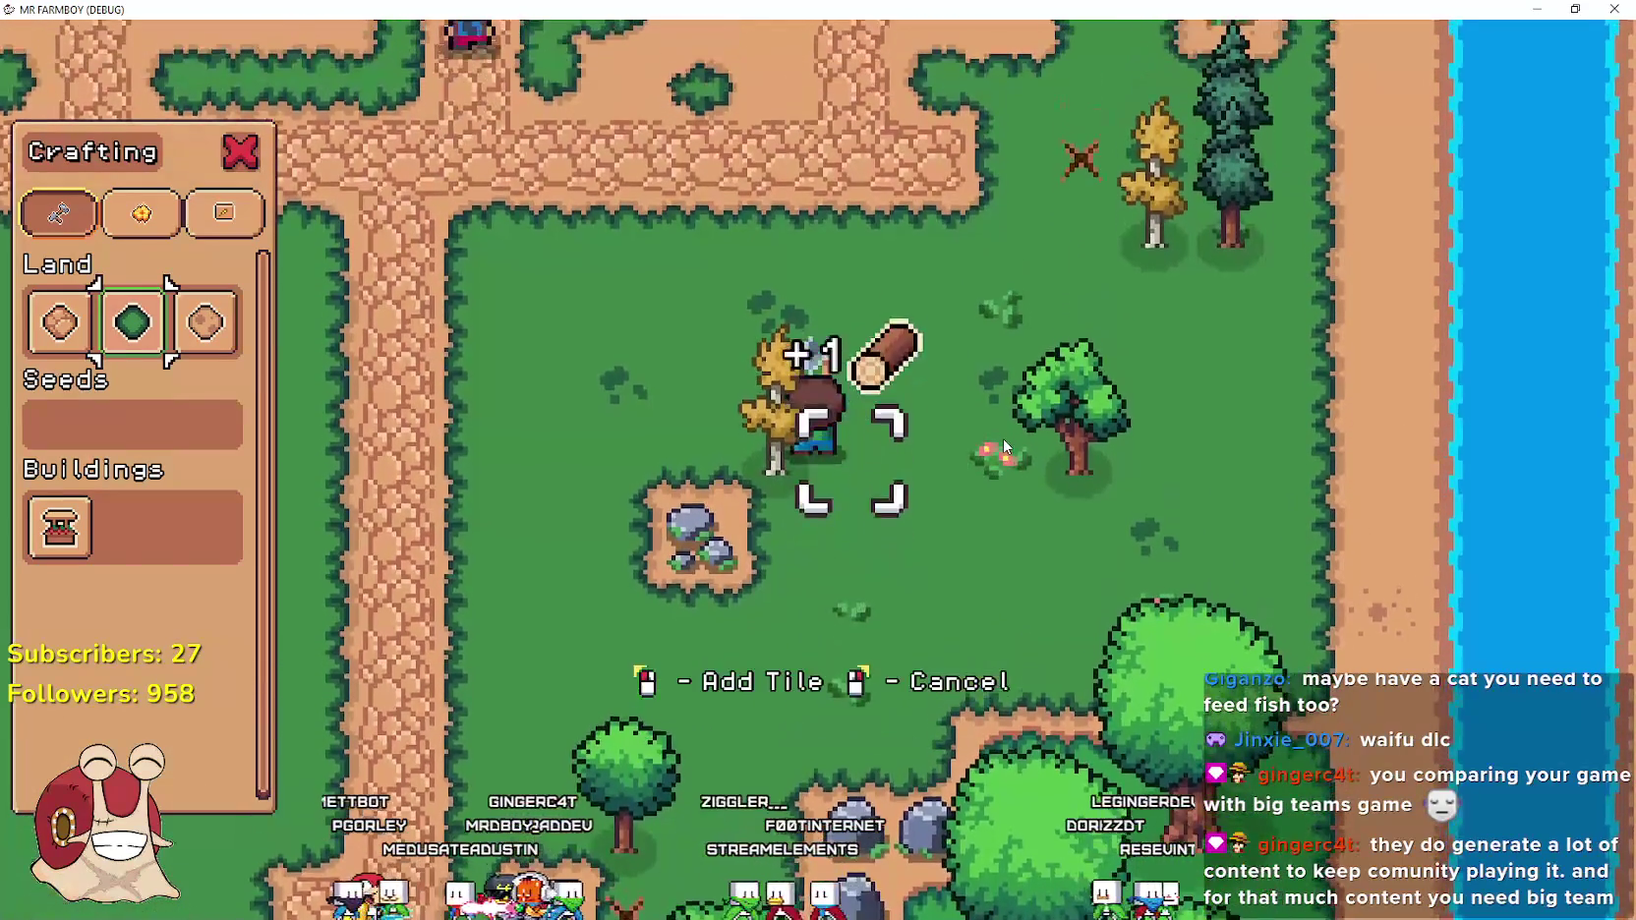
pyautogui.press('d')
pyautogui.press('space')
pyautogui.press('w')
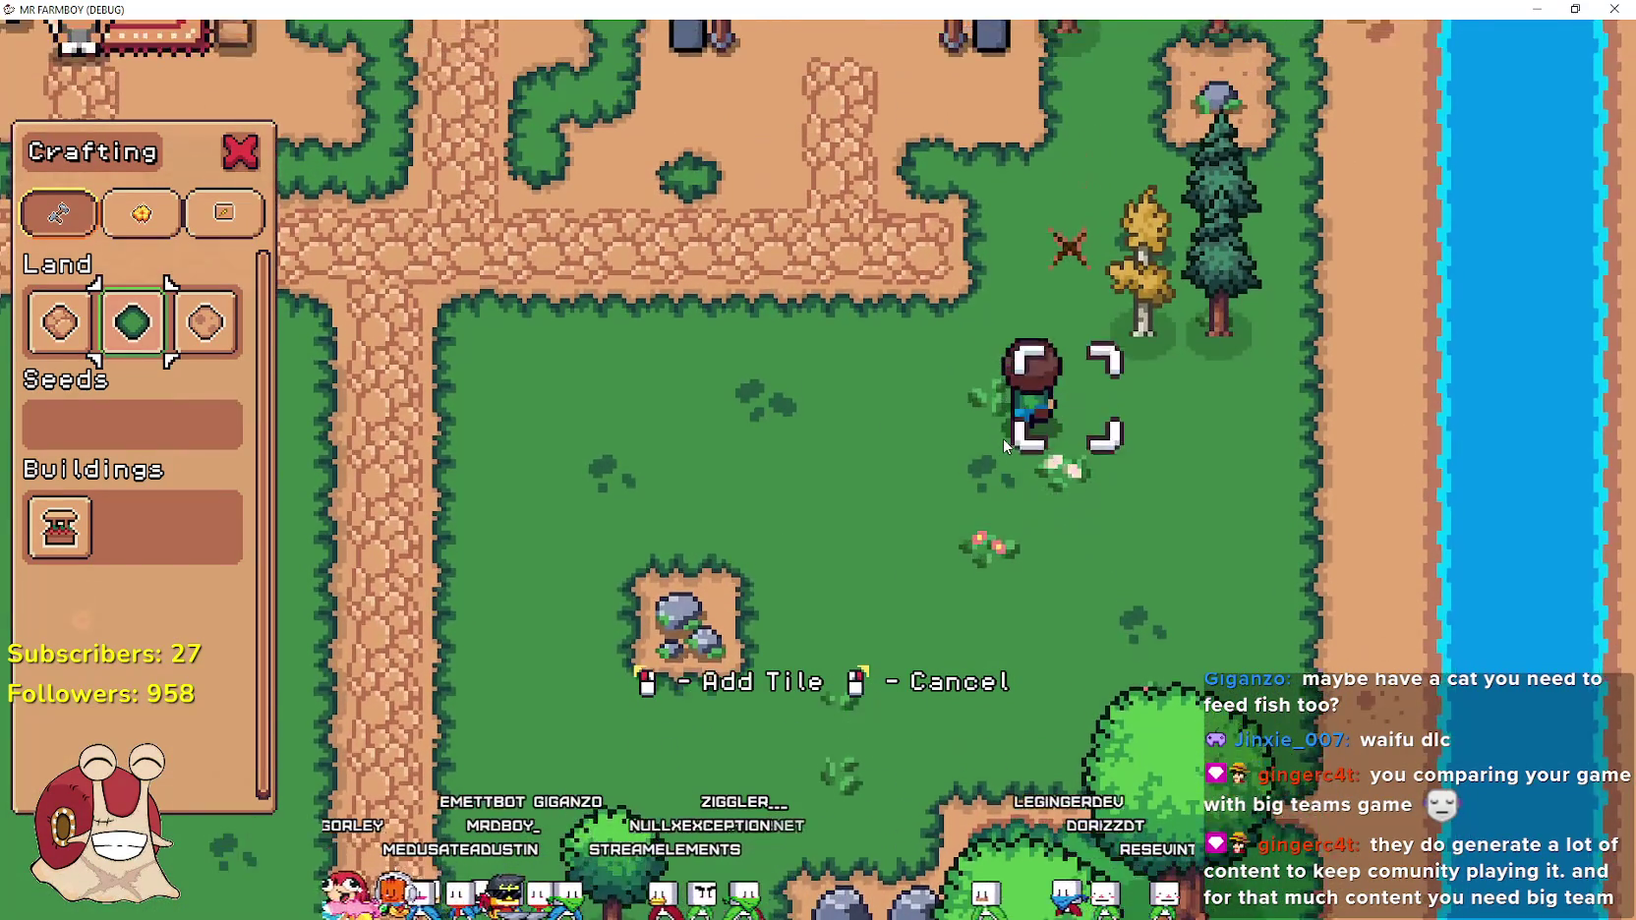
pyautogui.press('space')
pyautogui.press('d')
pyautogui.press('d')
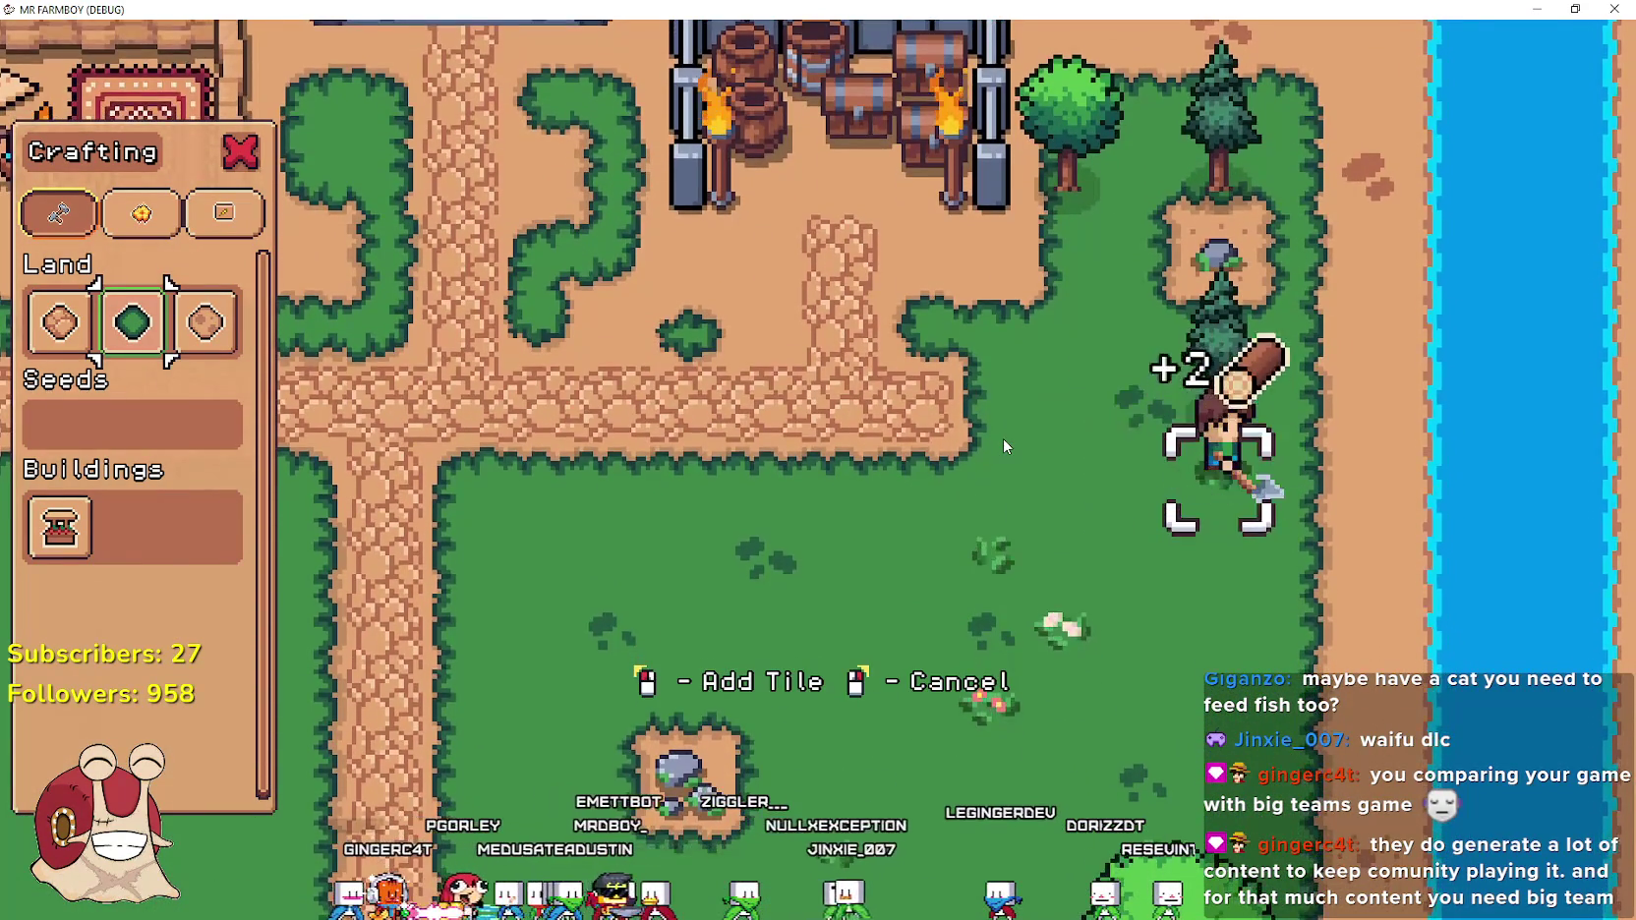
pyautogui.press('w')
pyautogui.press('space')
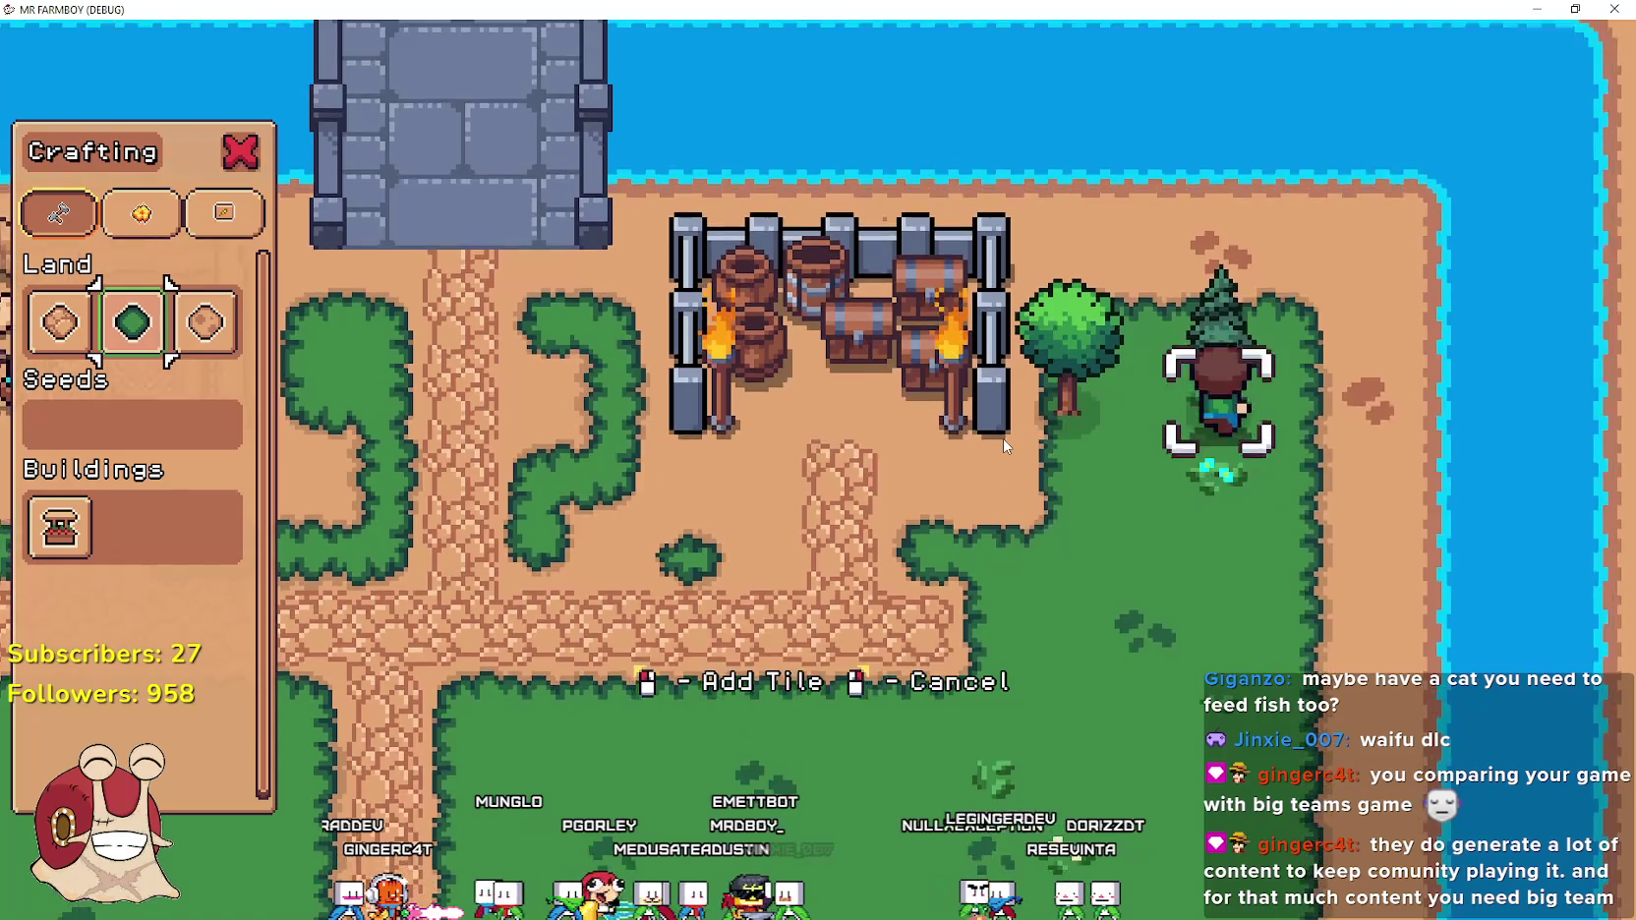
pyautogui.press('a')
pyautogui.press('s')
pyautogui.press('s')
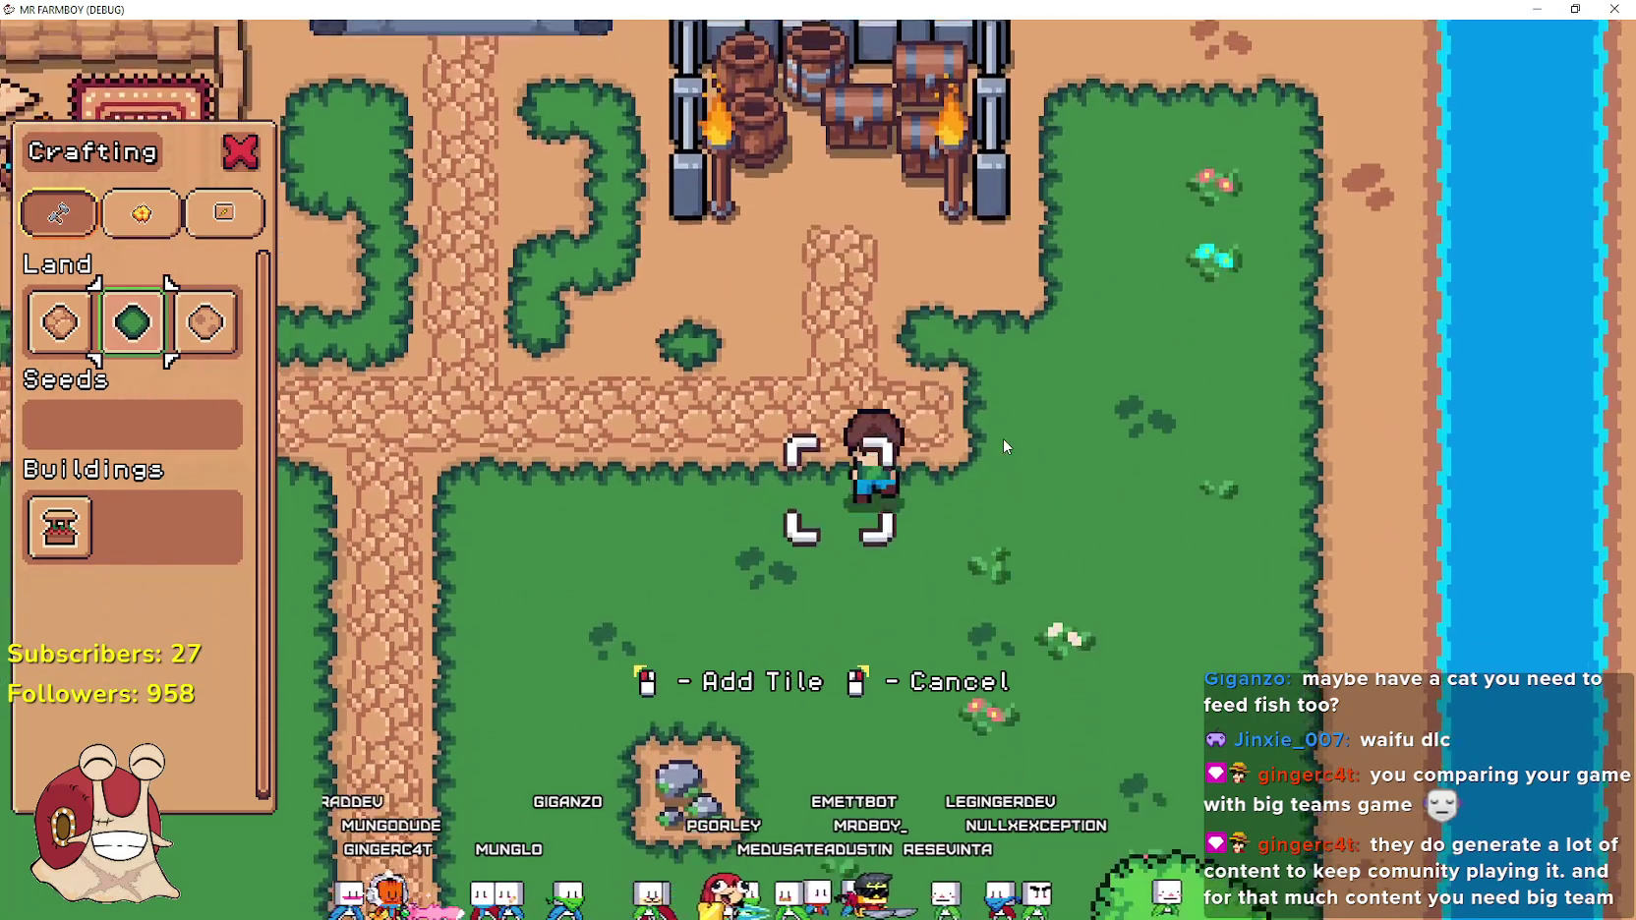
pyautogui.press('space')
# Put away the Crafting panel and tile placement, then glance at the Advancements window
pyautogui.press('Escape')
pyautogui.press('a')
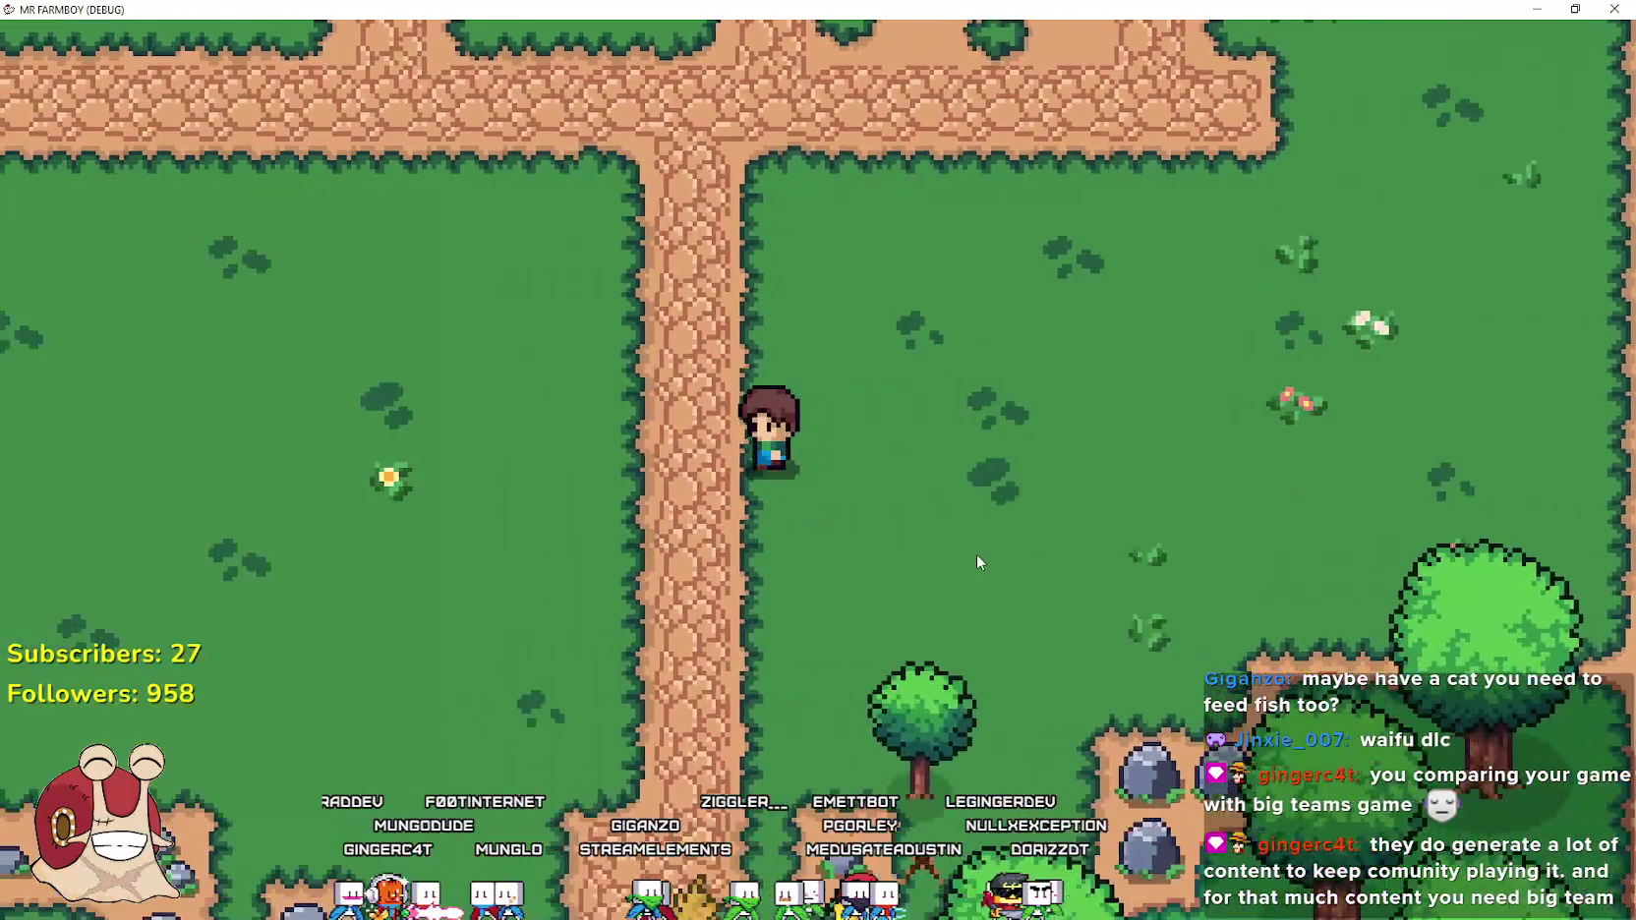
pyautogui.press('w')
pyautogui.press('Tab')
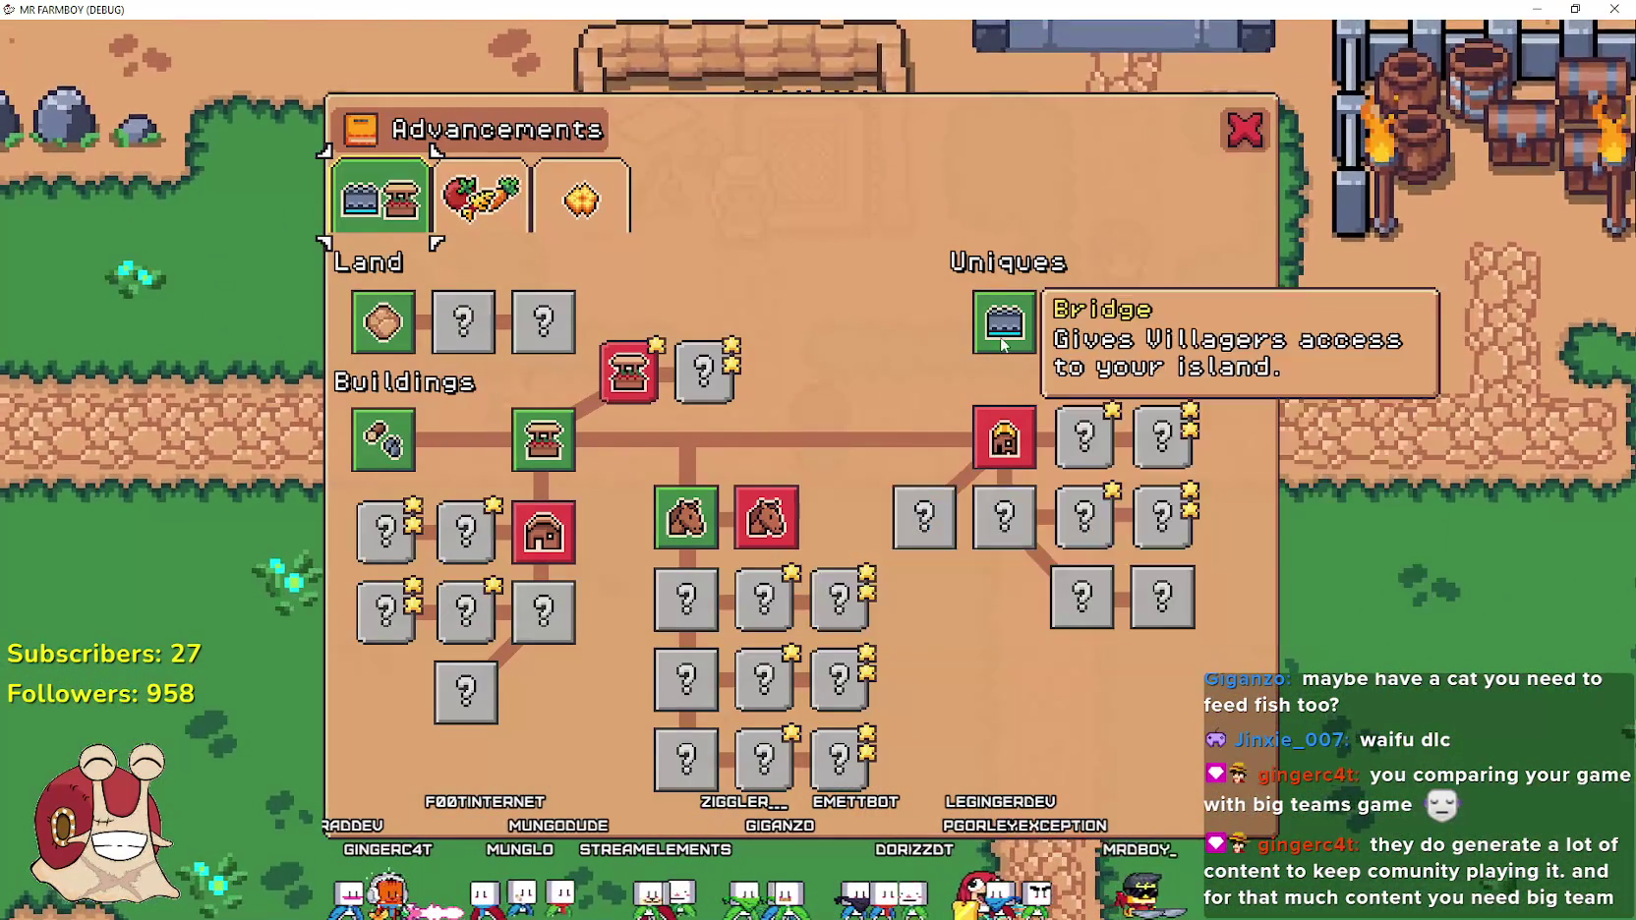
pyautogui.press('Tab')
pyautogui.press('s')
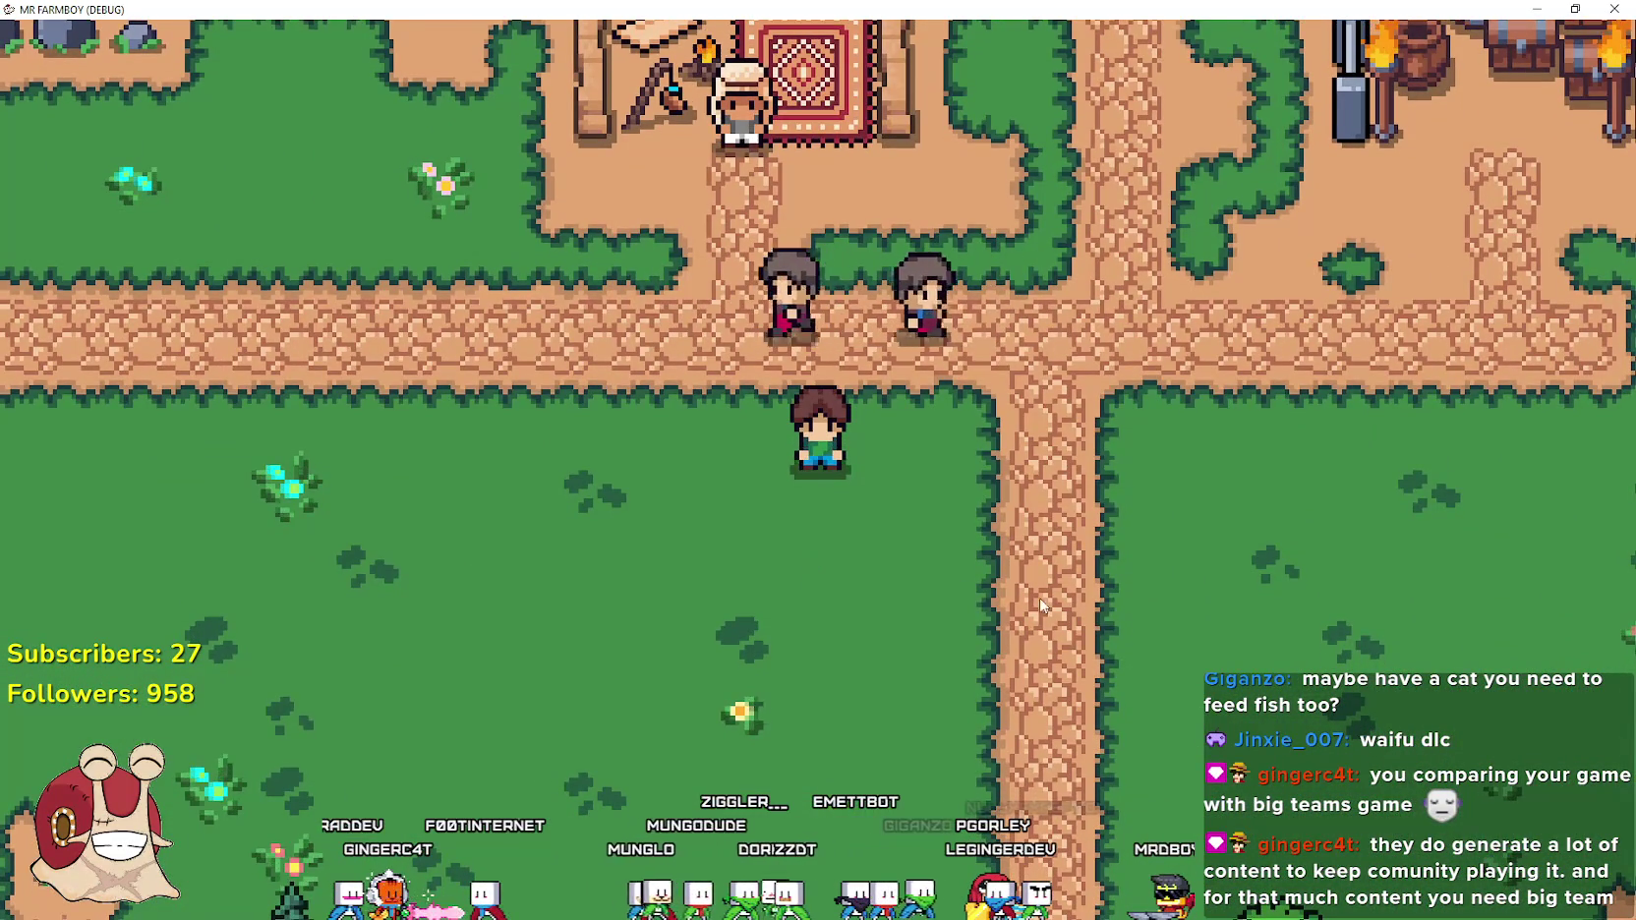
# Check the Godot script at the end of line 33, then return to the game
pyautogui.hotkey('alt', 'Tab')
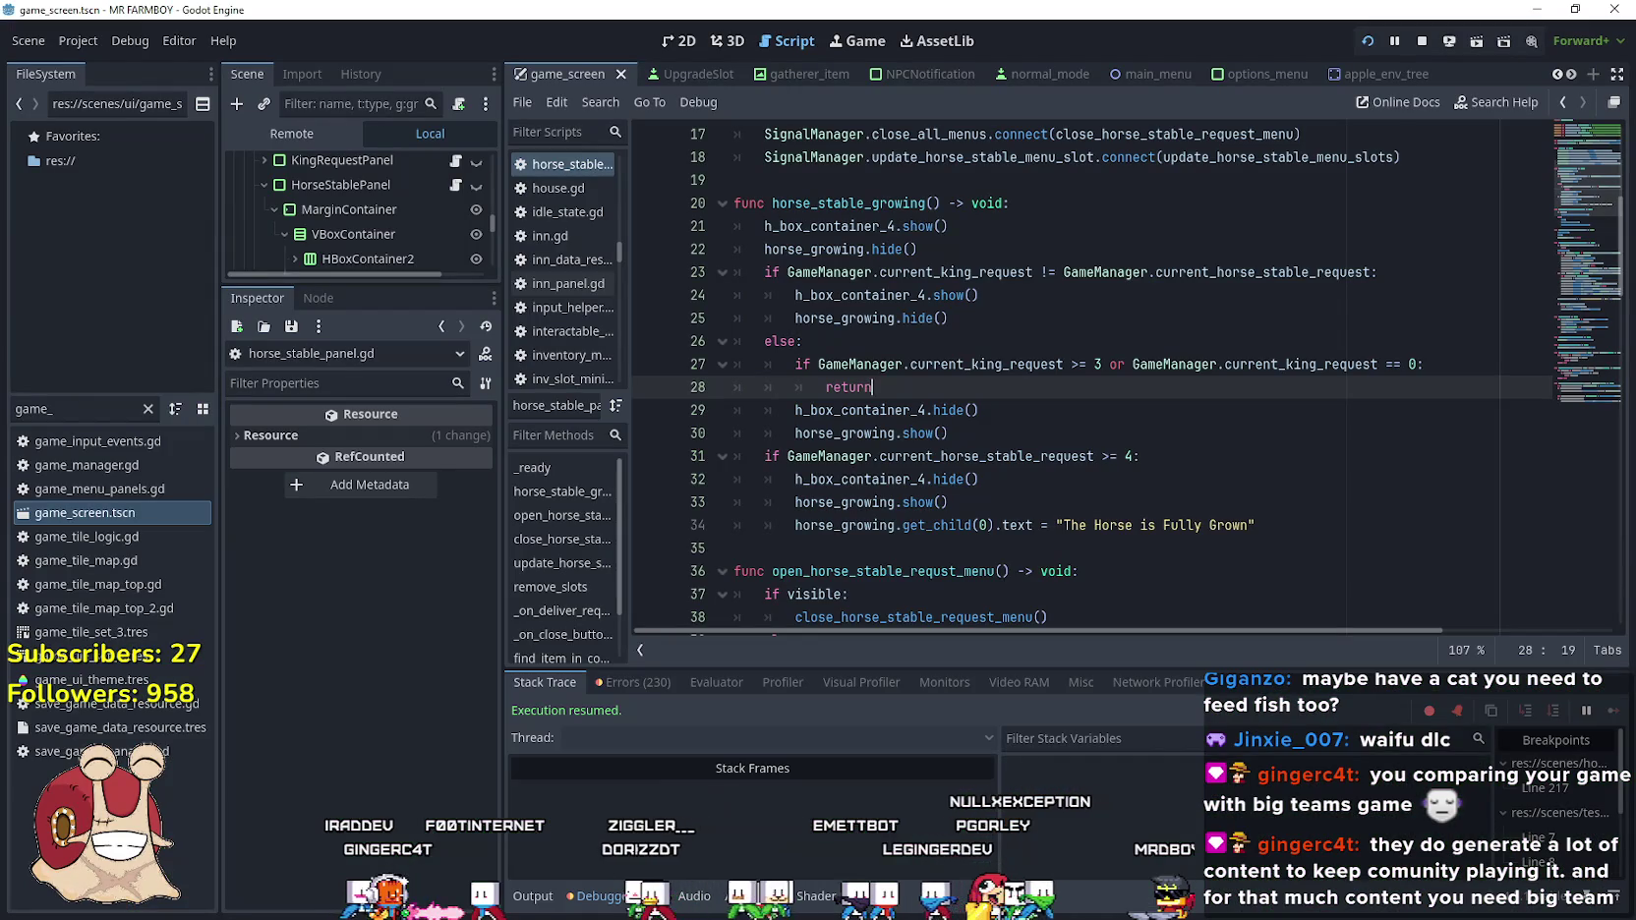
pyautogui.click(1177, 509)
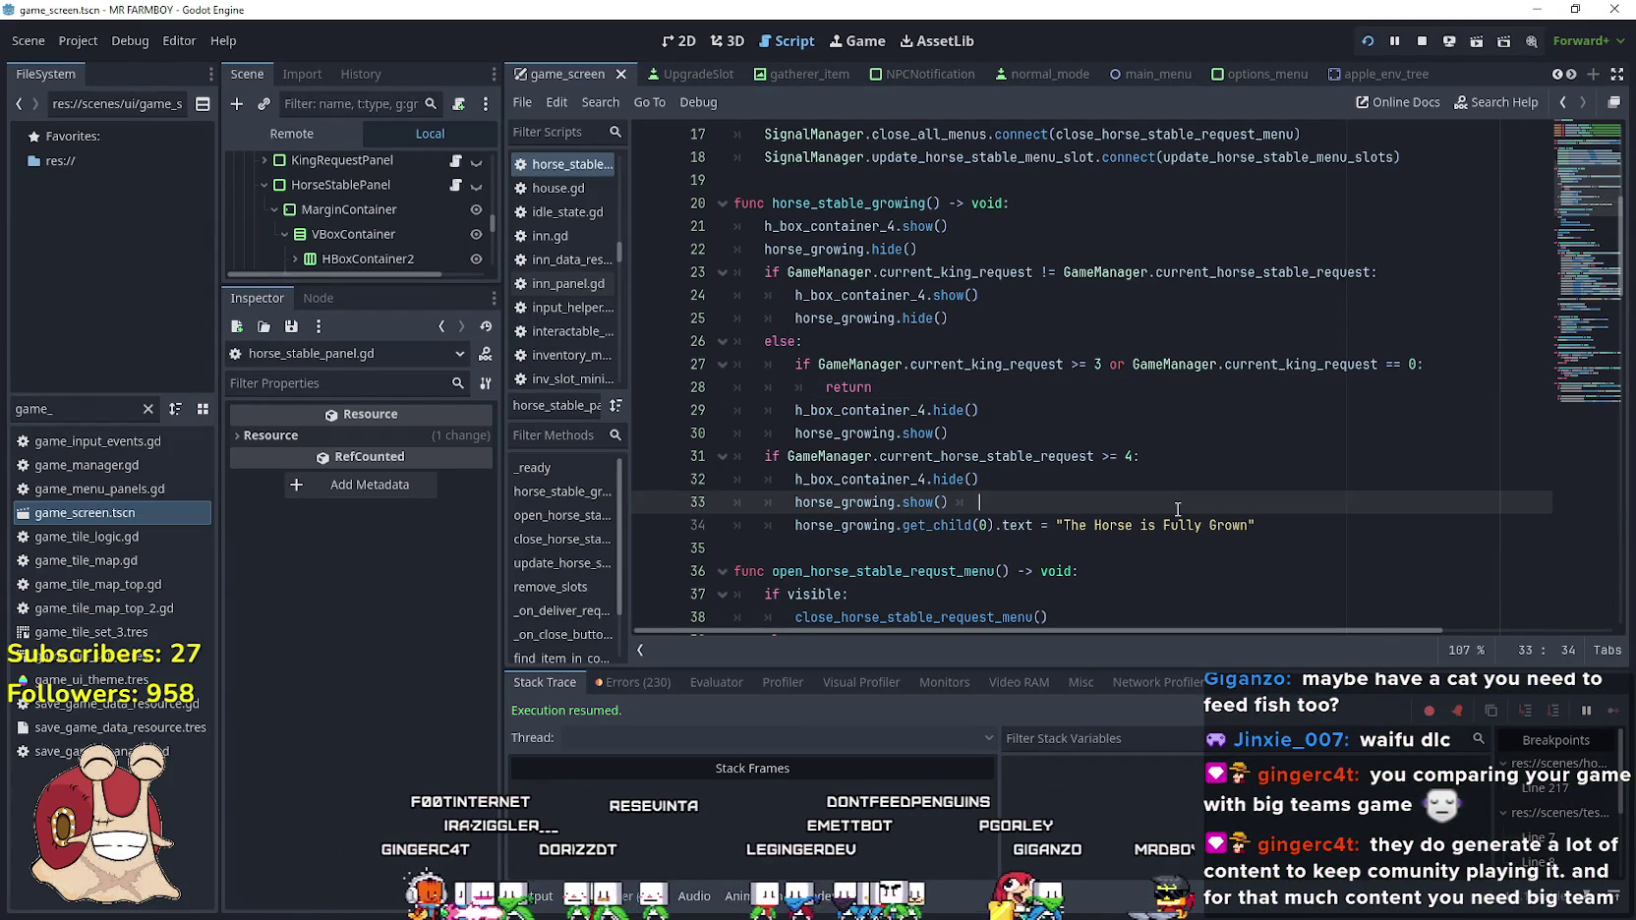
pyautogui.hotkey('alt', 'Tab')
# Walk down the road to the red-roofed barn and check the Horse Stable window
pyautogui.press('s')
pyautogui.press('d')
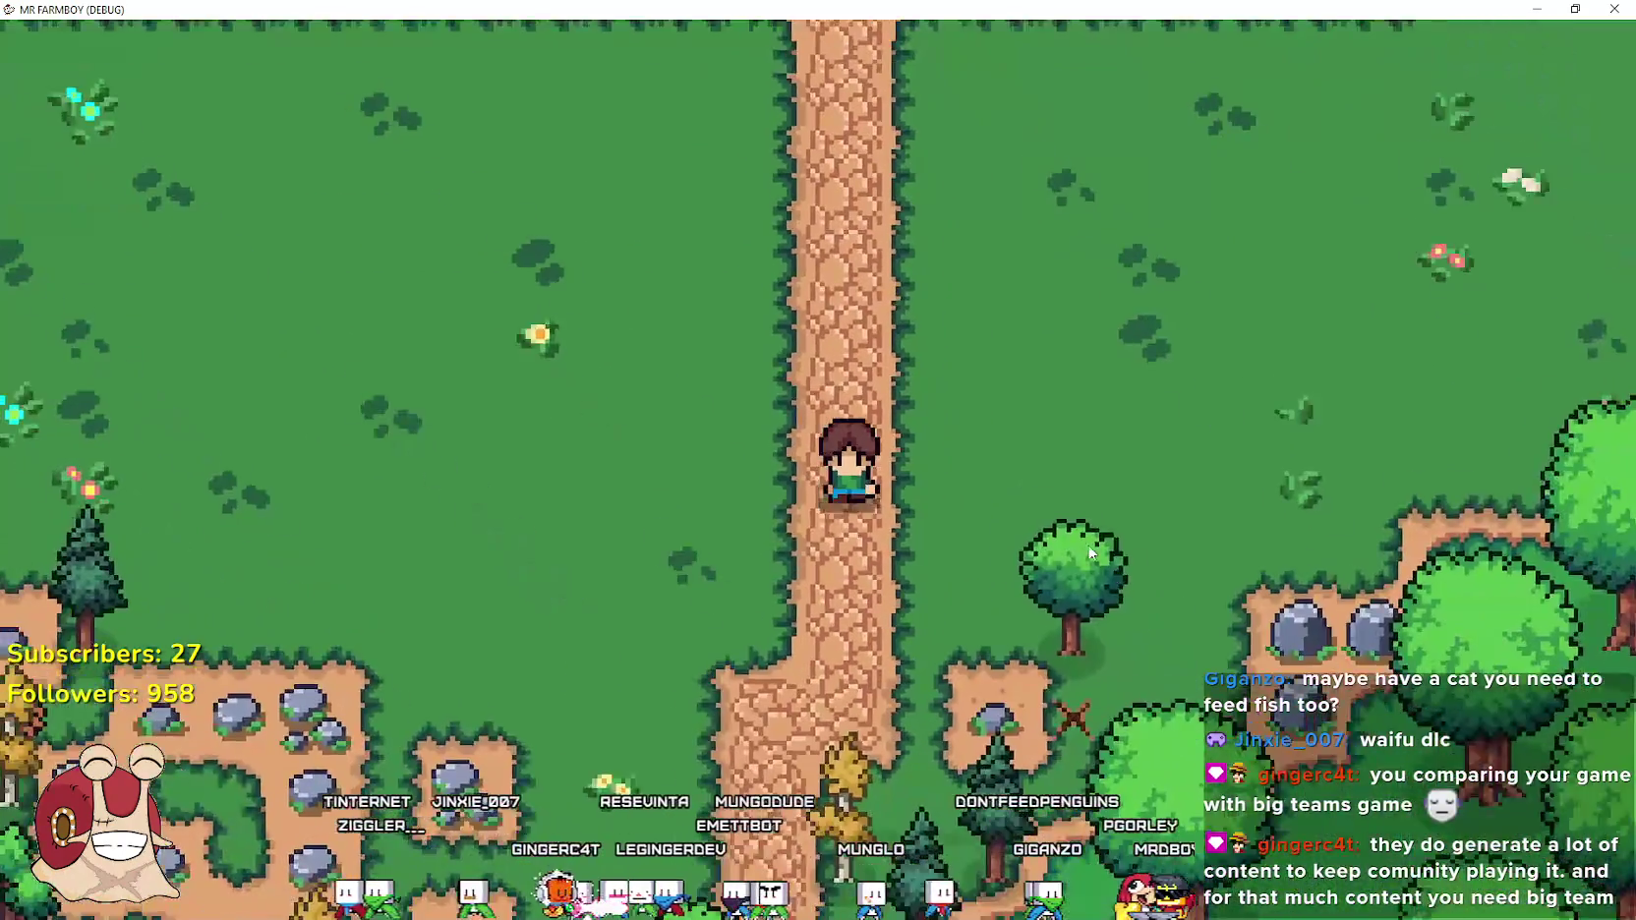
pyautogui.press('s')
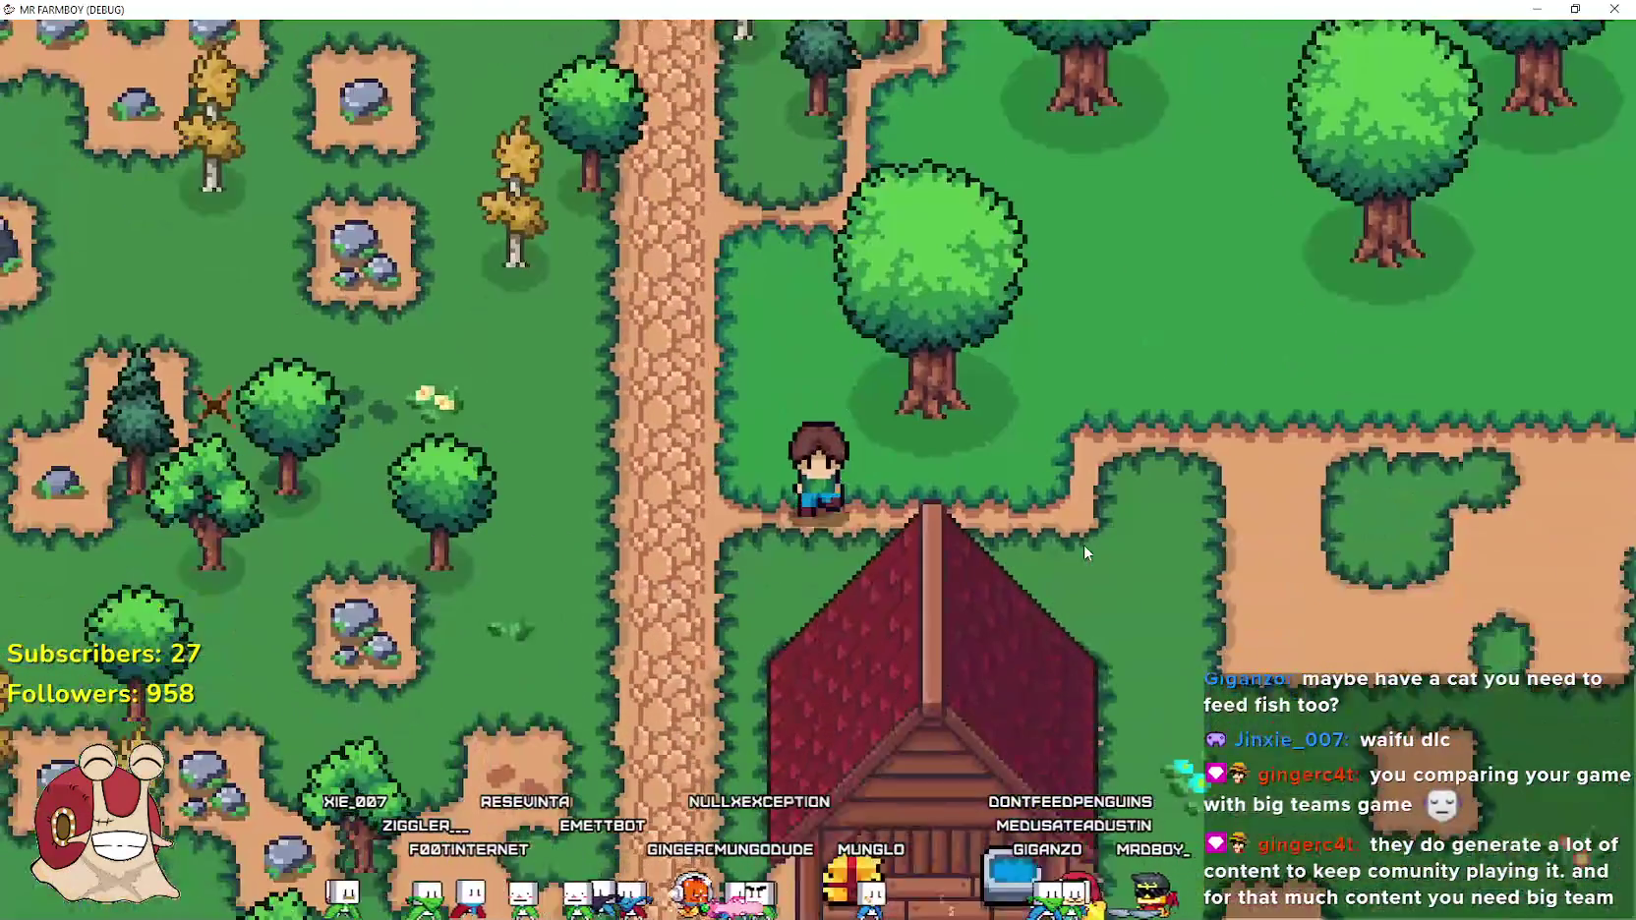
pyautogui.press('d')
pyautogui.press('e')
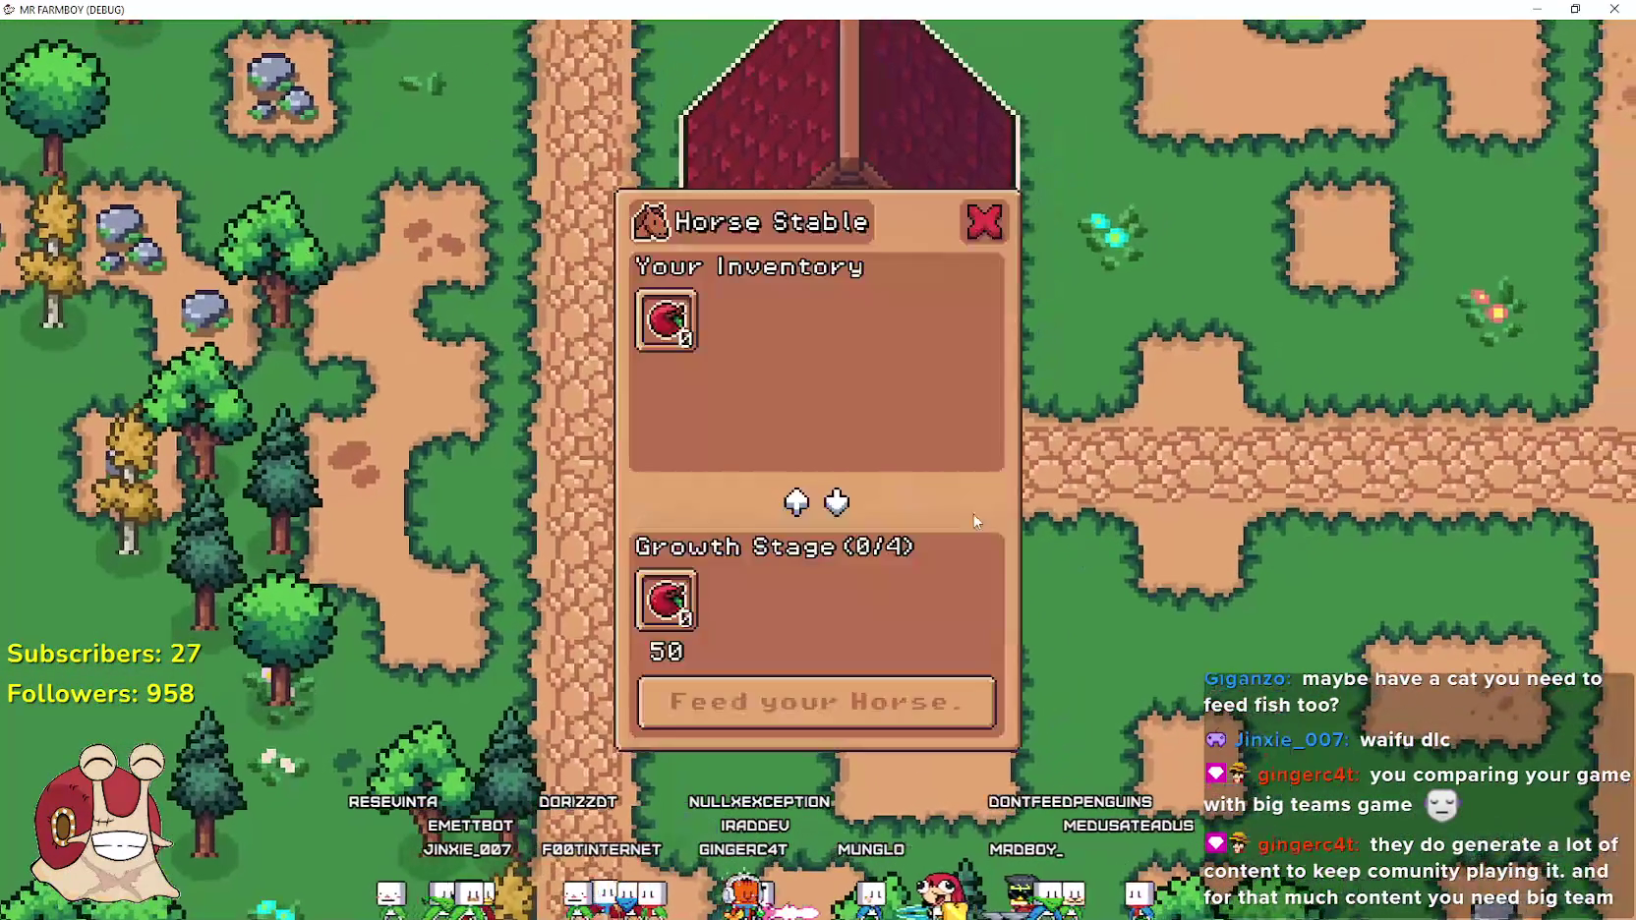
pyautogui.press('Escape')
# Walk up-left to the apple tree, checking Advancements, and harvest its apples
pyautogui.press('a')
pyautogui.press('w')
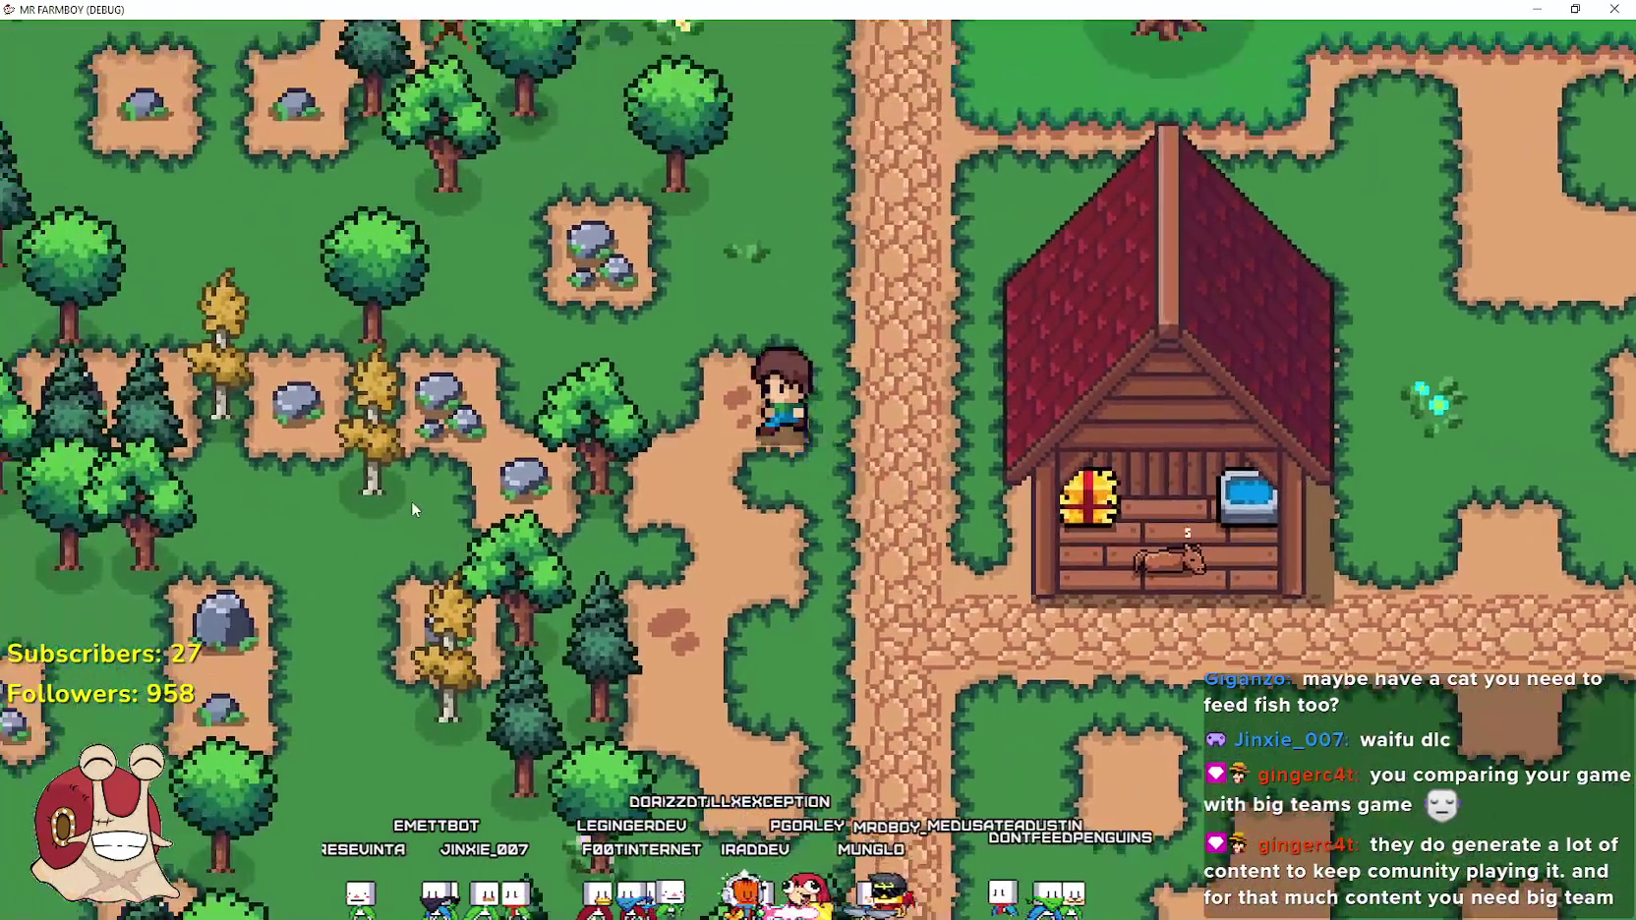
pyautogui.press('a')
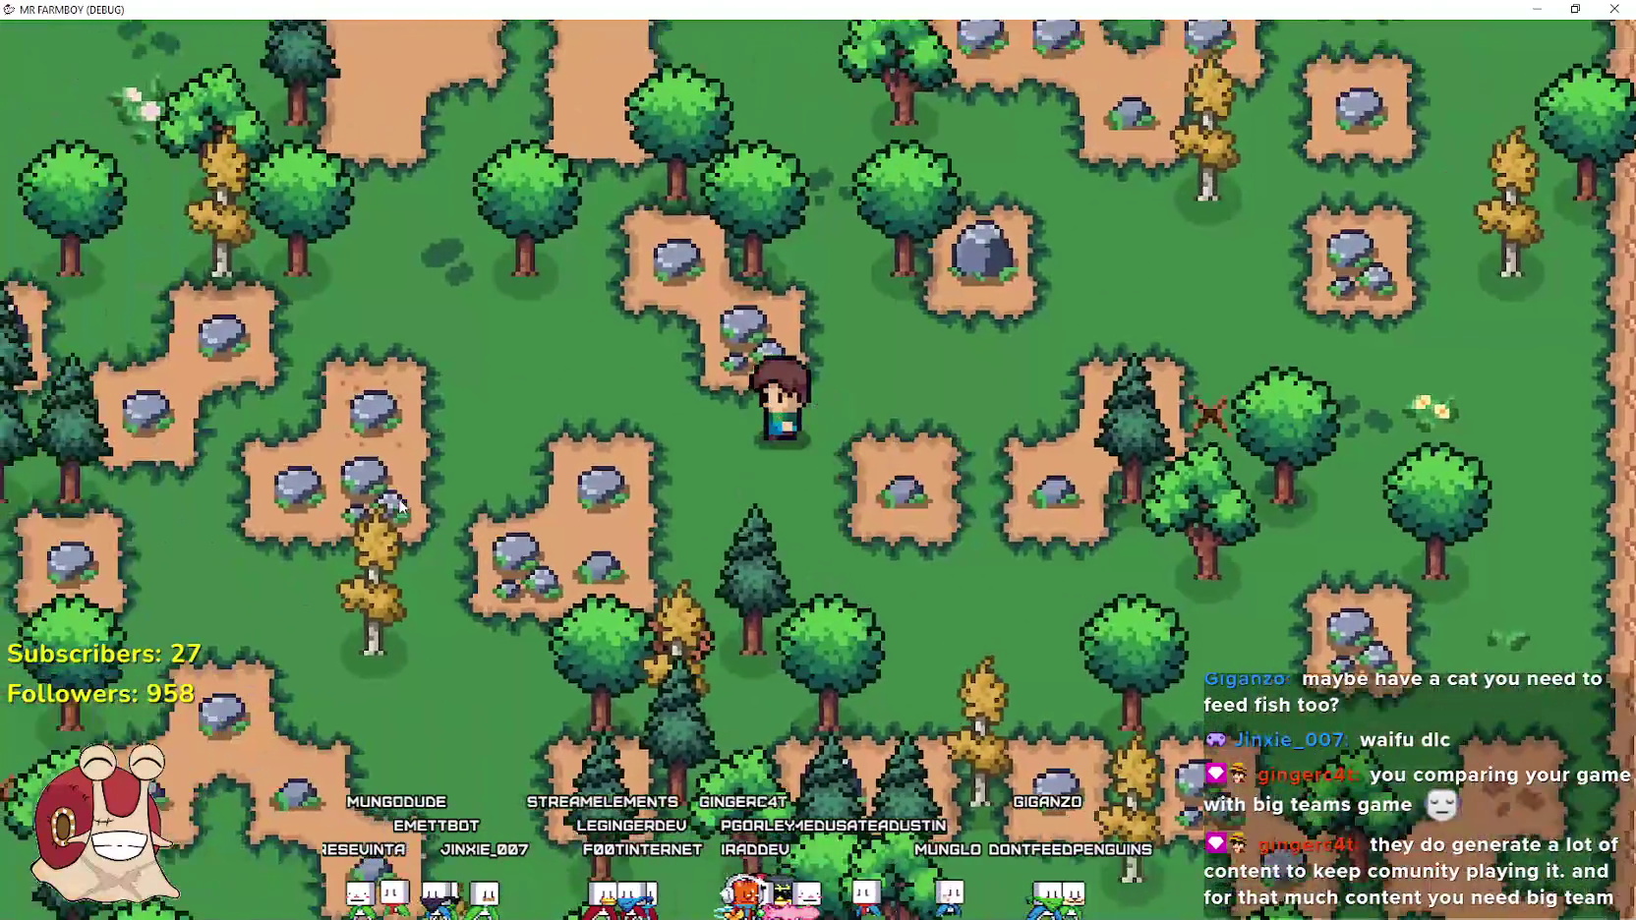
pyautogui.press('Tab')
pyautogui.press('Tab')
pyautogui.press('a')
pyautogui.press('w')
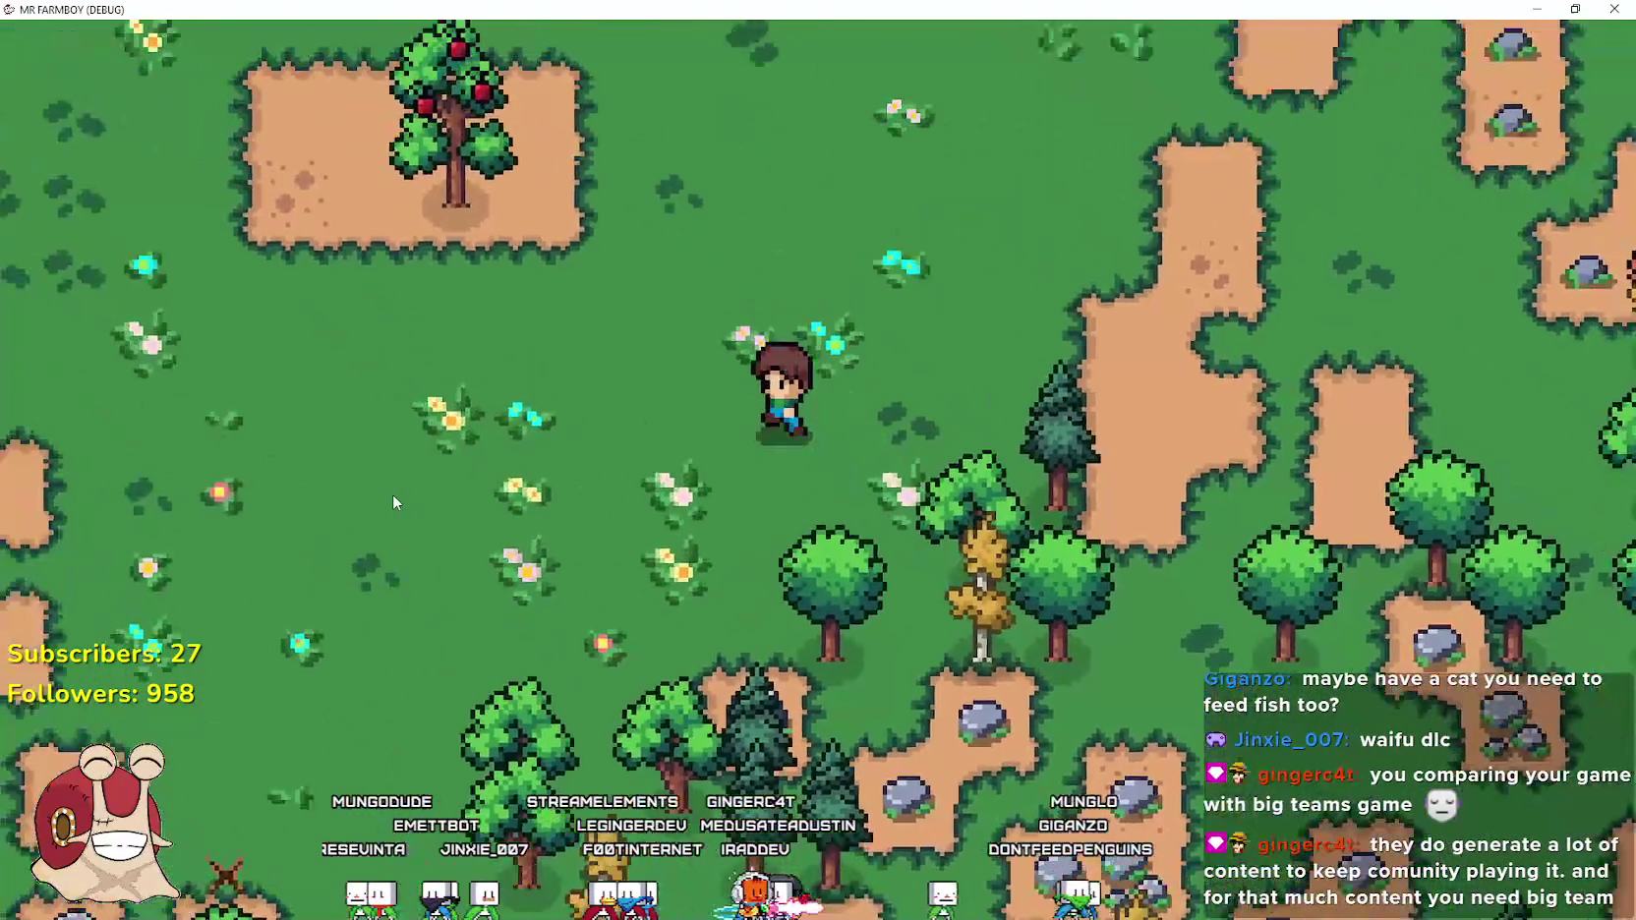
pyautogui.press('a')
pyautogui.press('e')
# Return to the stable and recheck the Horse Stable, still at growth stage 0/4
pyautogui.press('d')
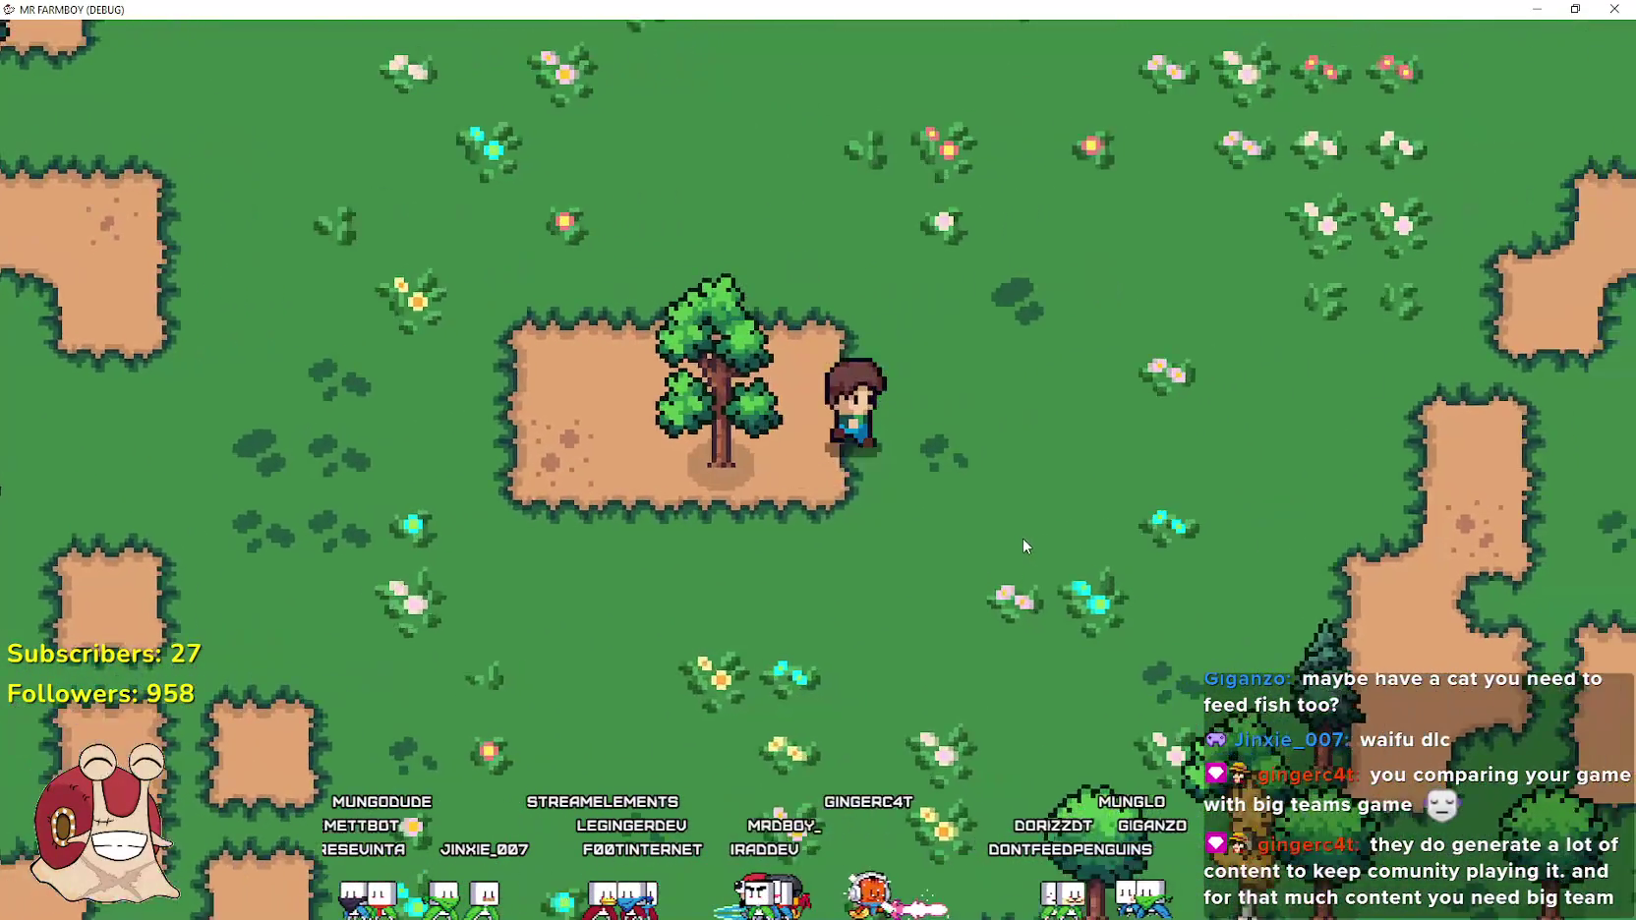
pyautogui.press('Tab')
pyautogui.press('d')
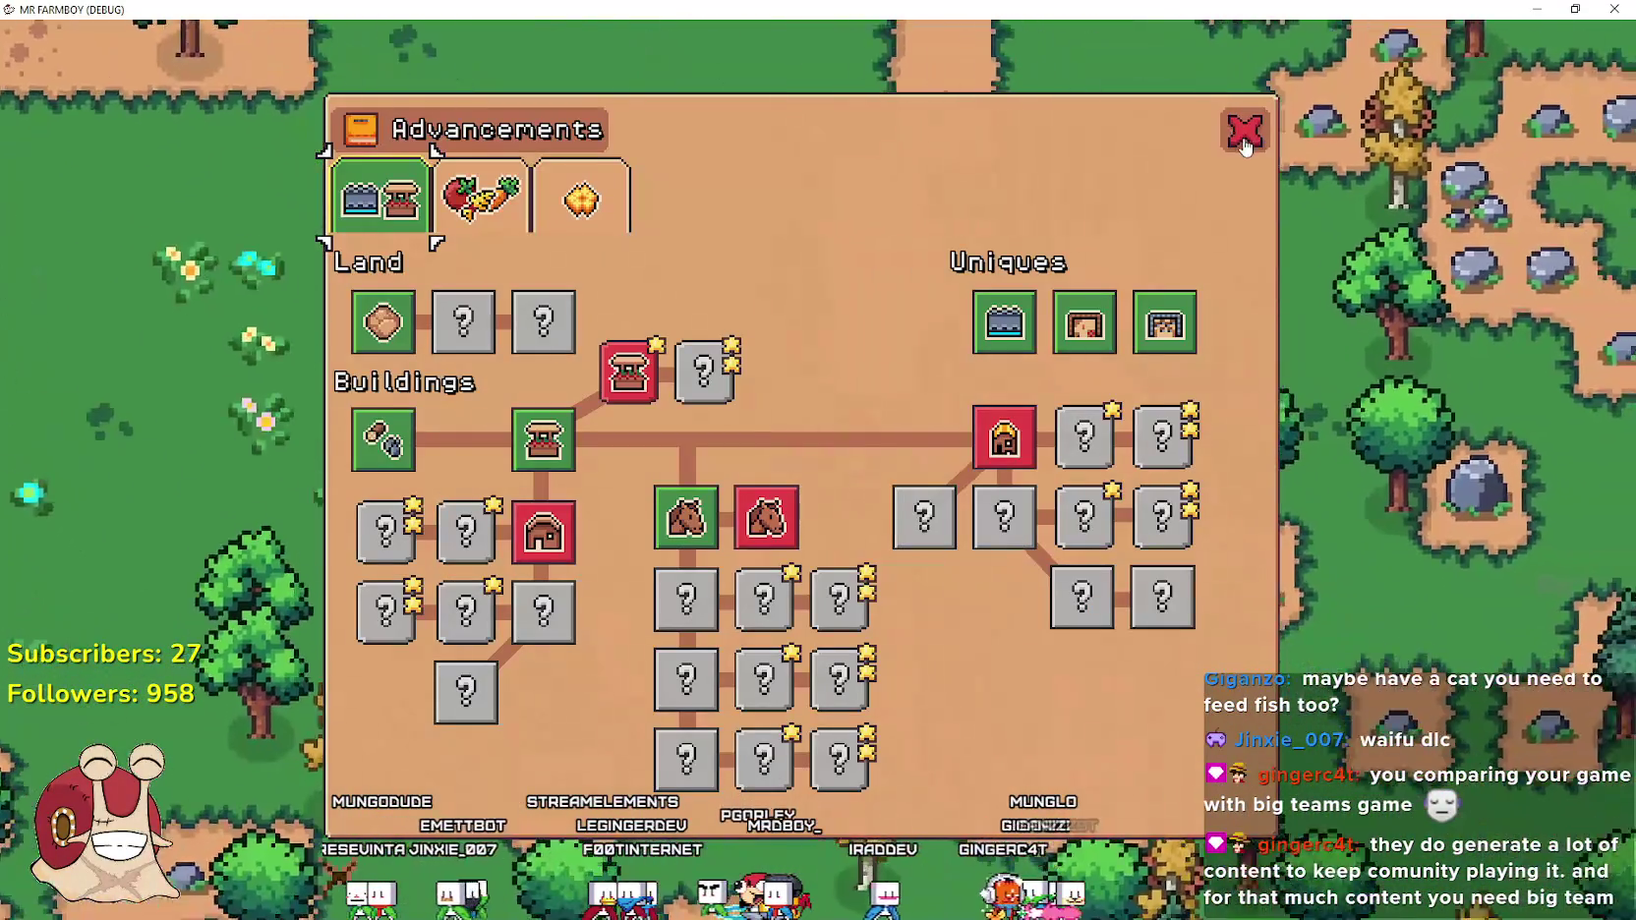
pyautogui.press('Tab')
pyautogui.press('d')
pyautogui.press('s')
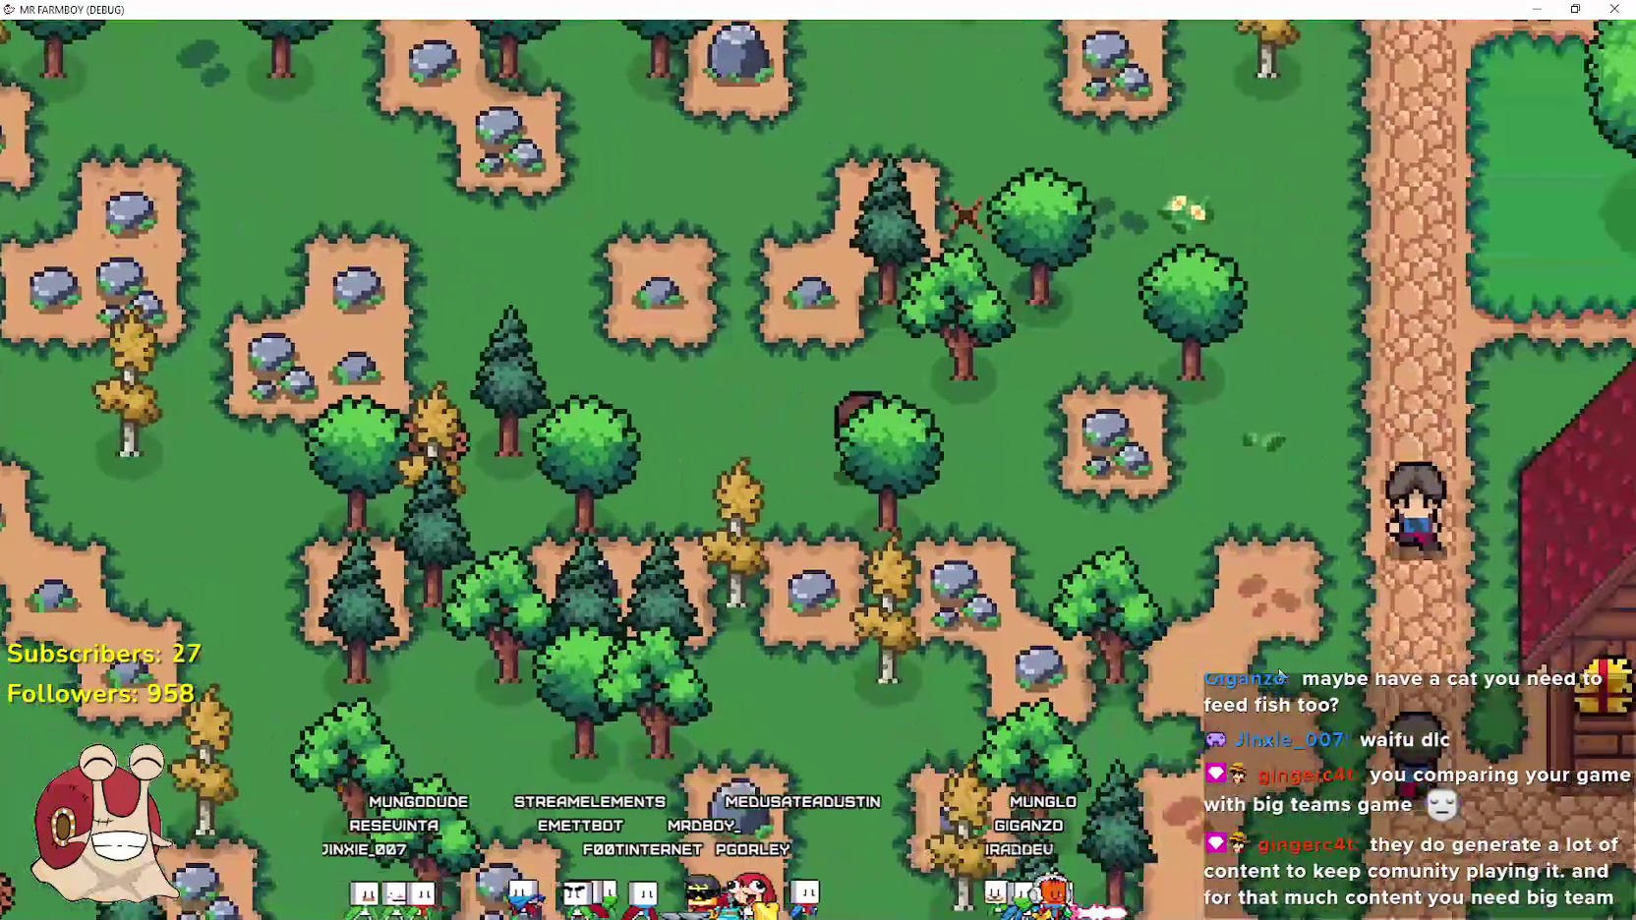
pyautogui.press('d')
pyautogui.press('s')
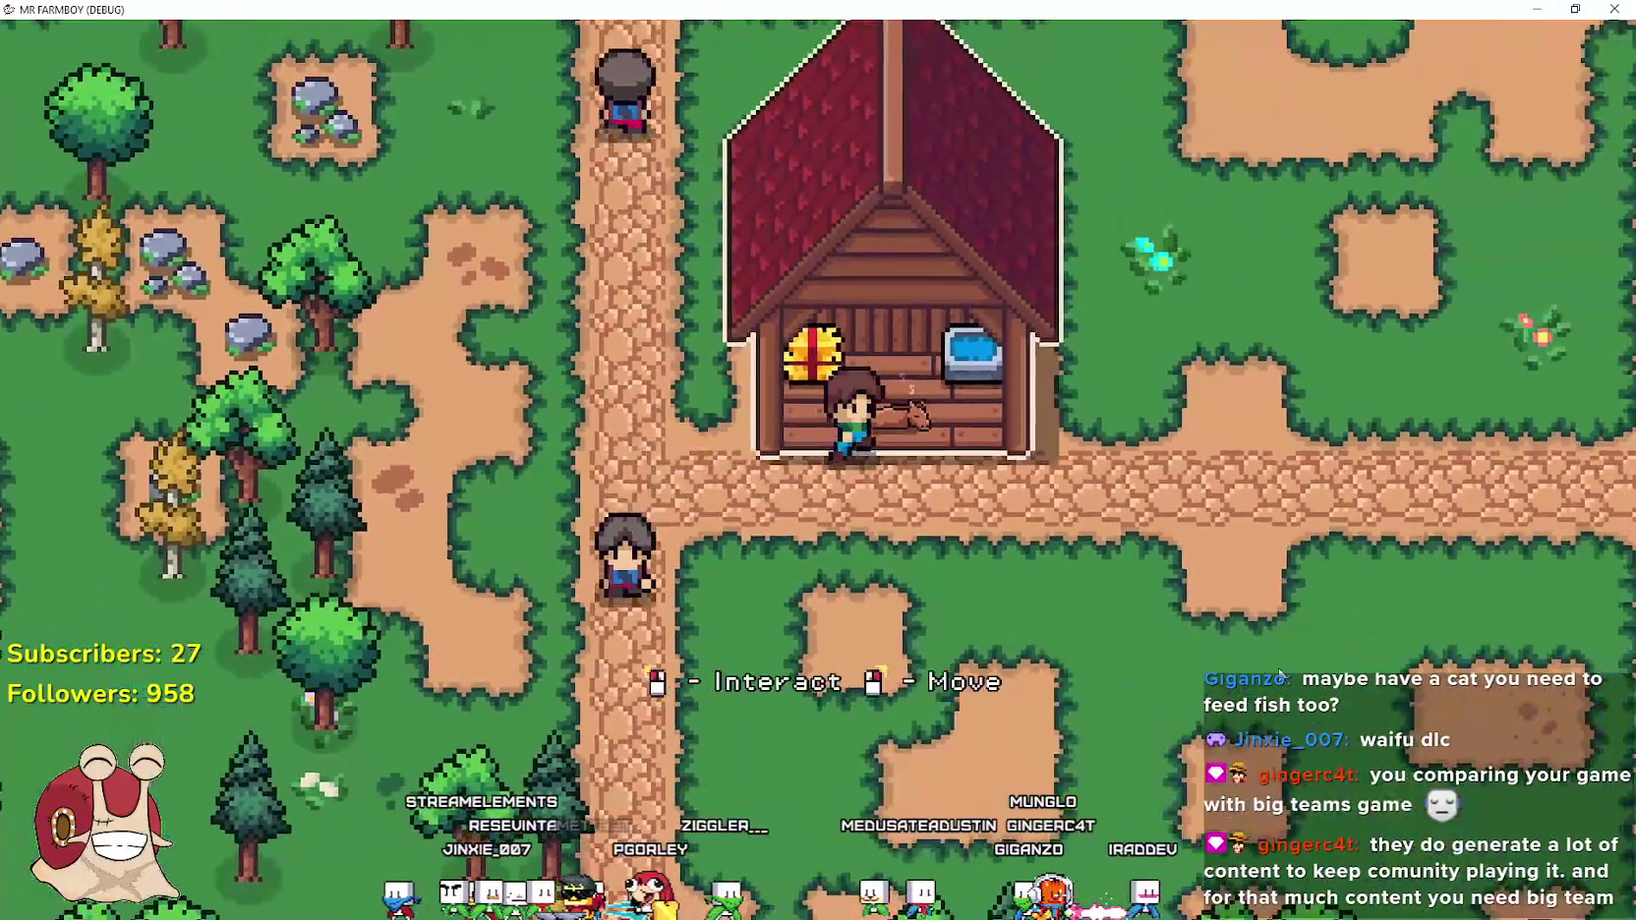
pyautogui.press('e')
pyautogui.press('w')
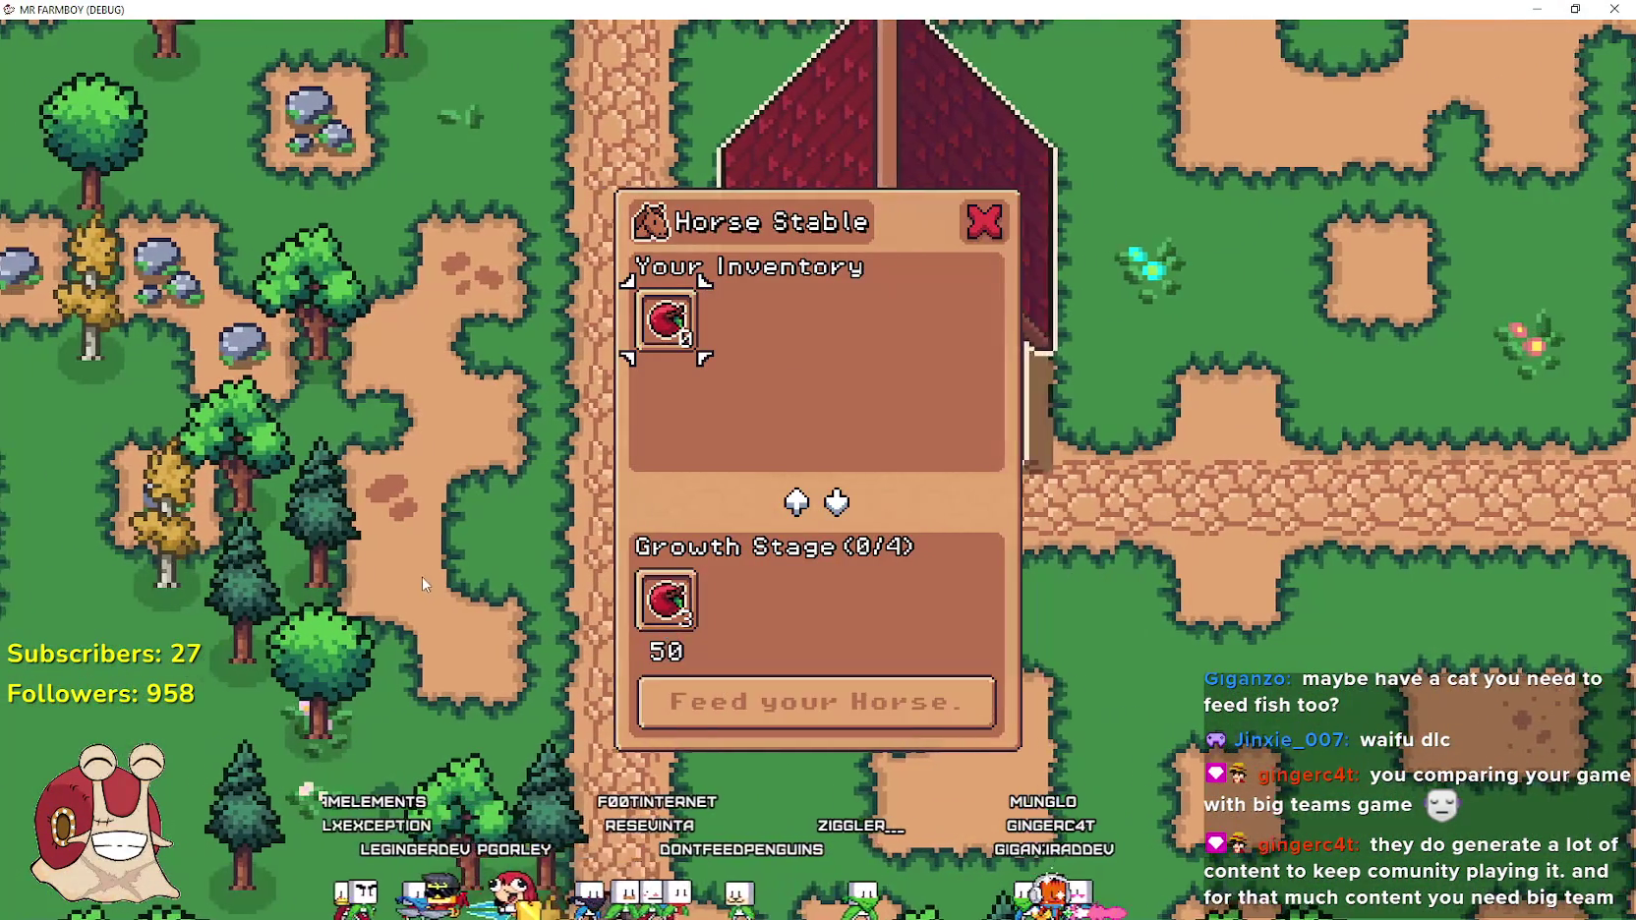
# Pause the game and choose Quit Game to return to the Godot editor
pyautogui.press('w')
pyautogui.press('Escape')
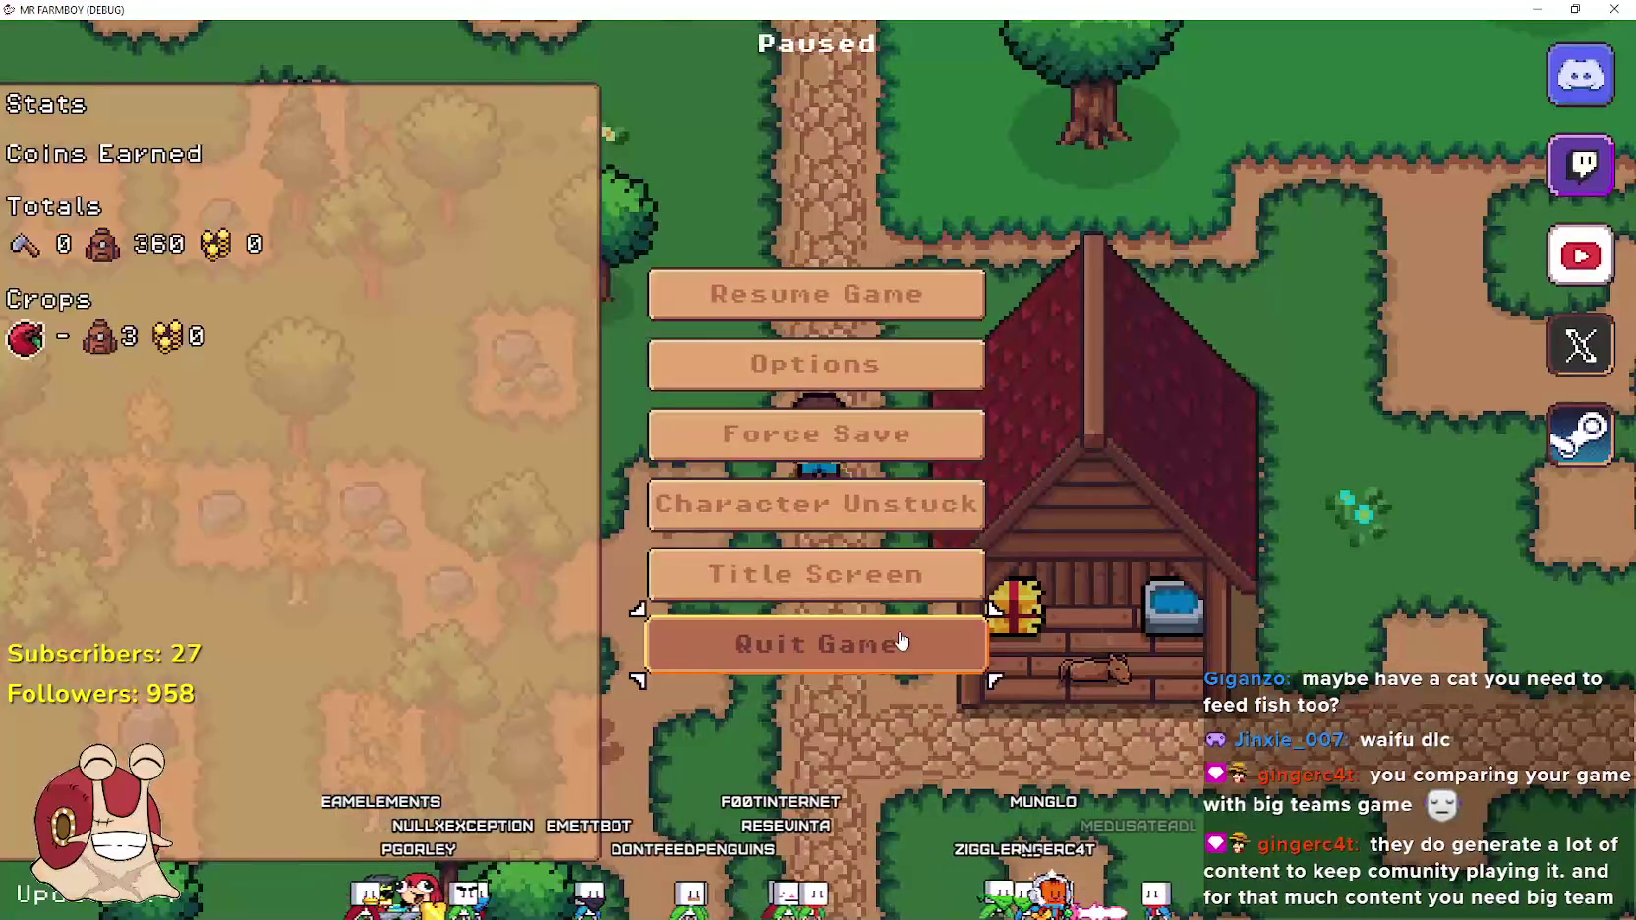
pyautogui.click(899, 639)
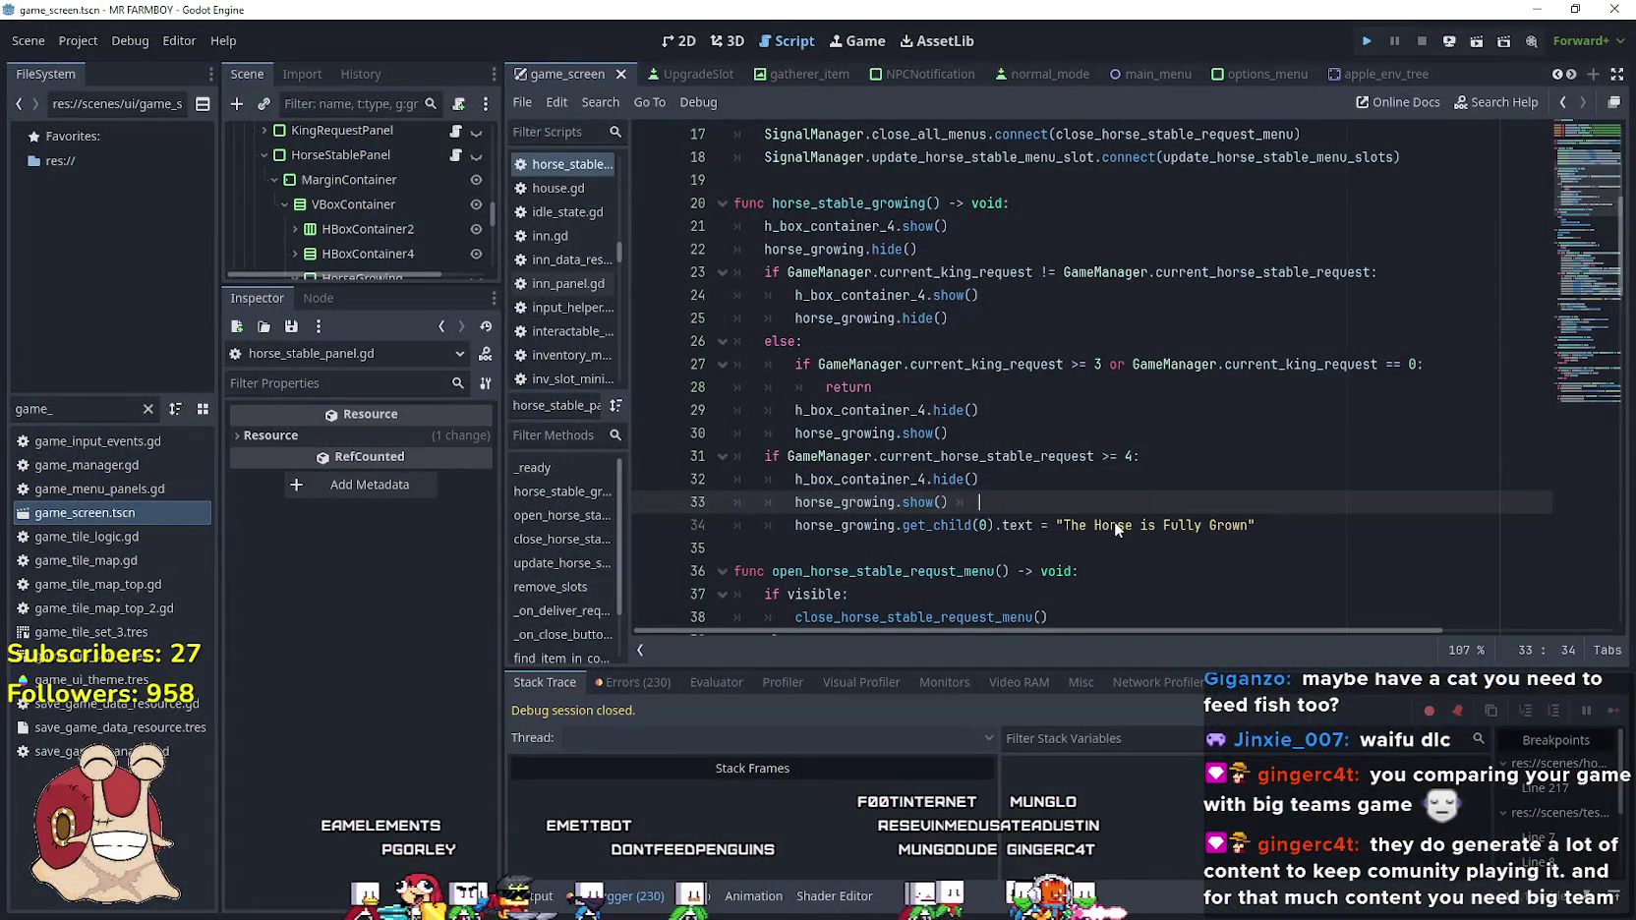
# Run the project with F5 to relaunch Mr Farmboy in a debug window
pyautogui.press('F5')
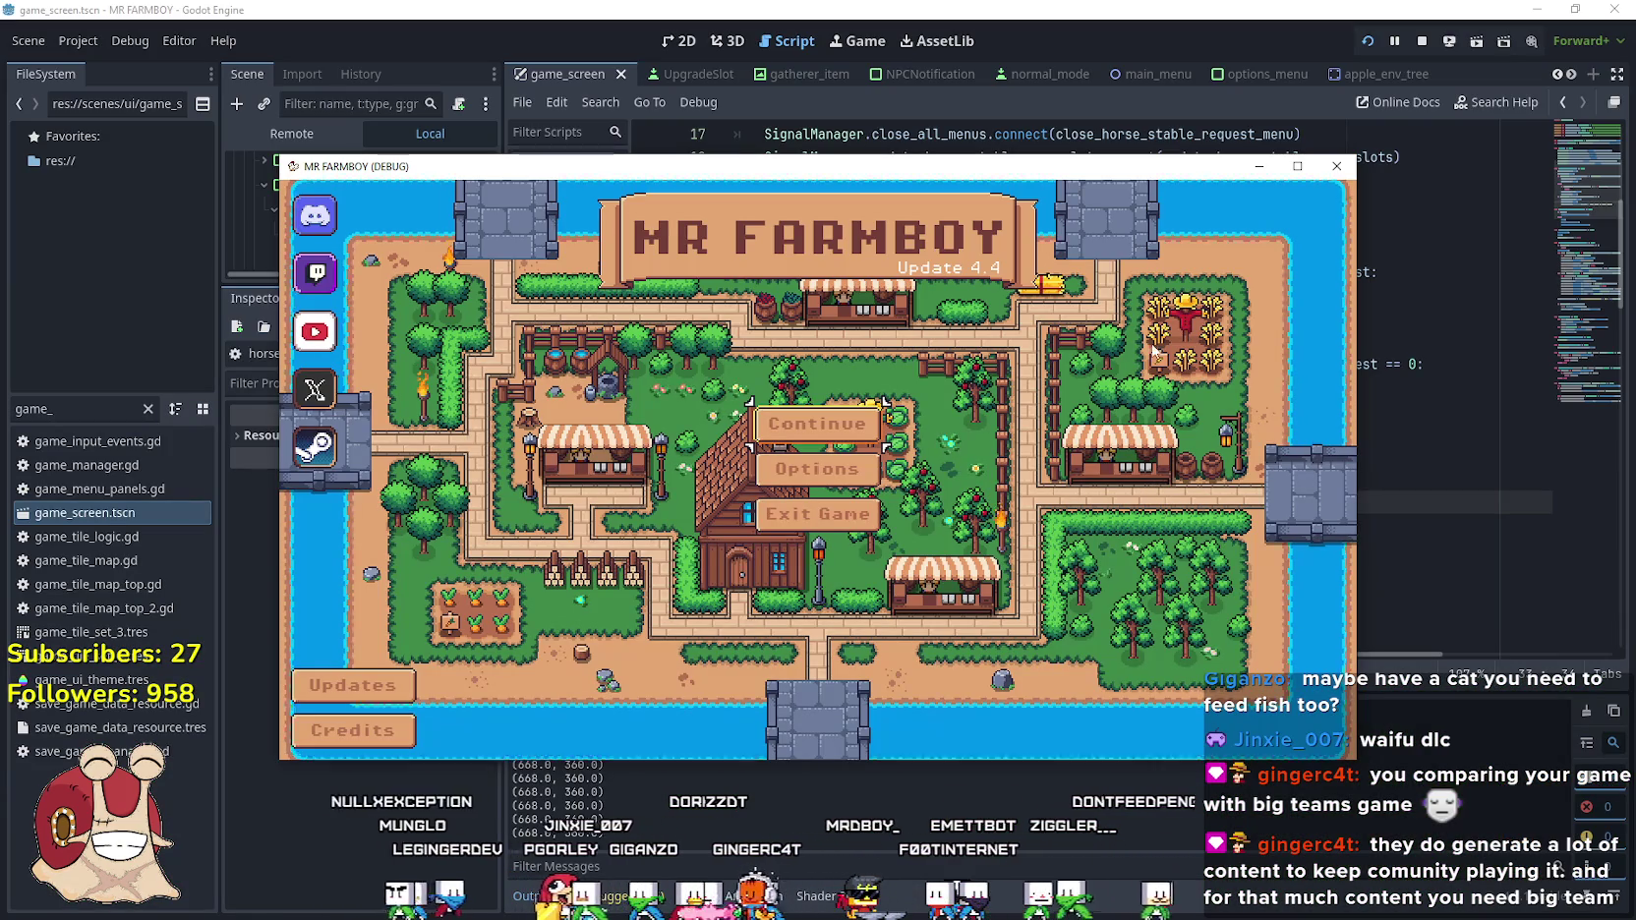
# Maximize the game window and choose Continue to open the Select Save Game list
pyautogui.click(1297, 168)
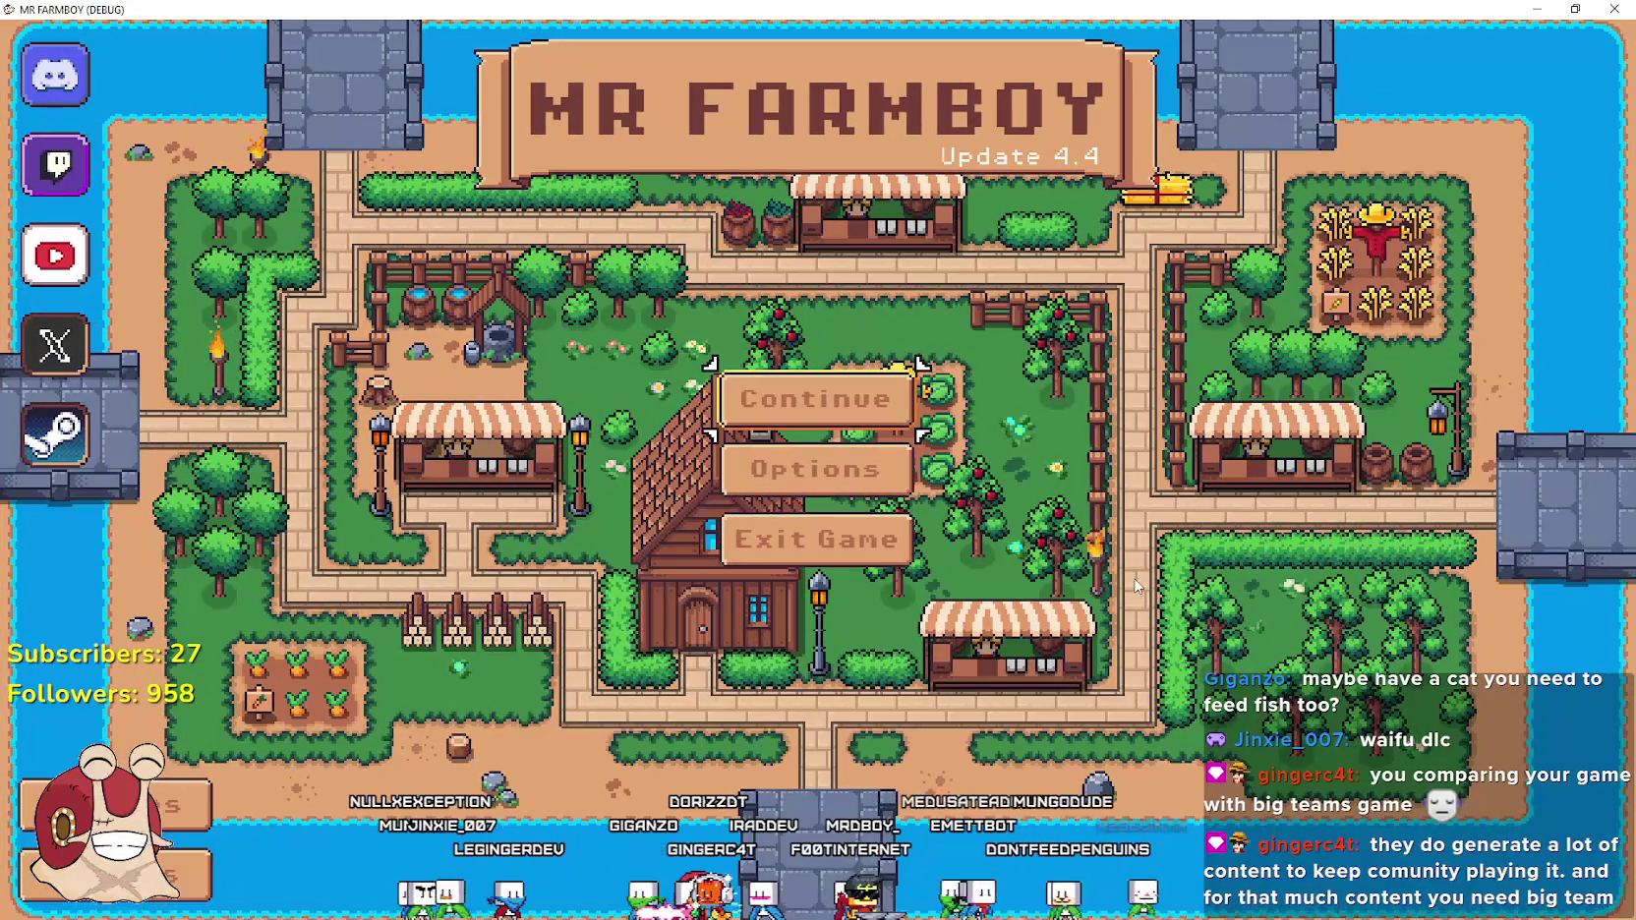
pyautogui.click(845, 425)
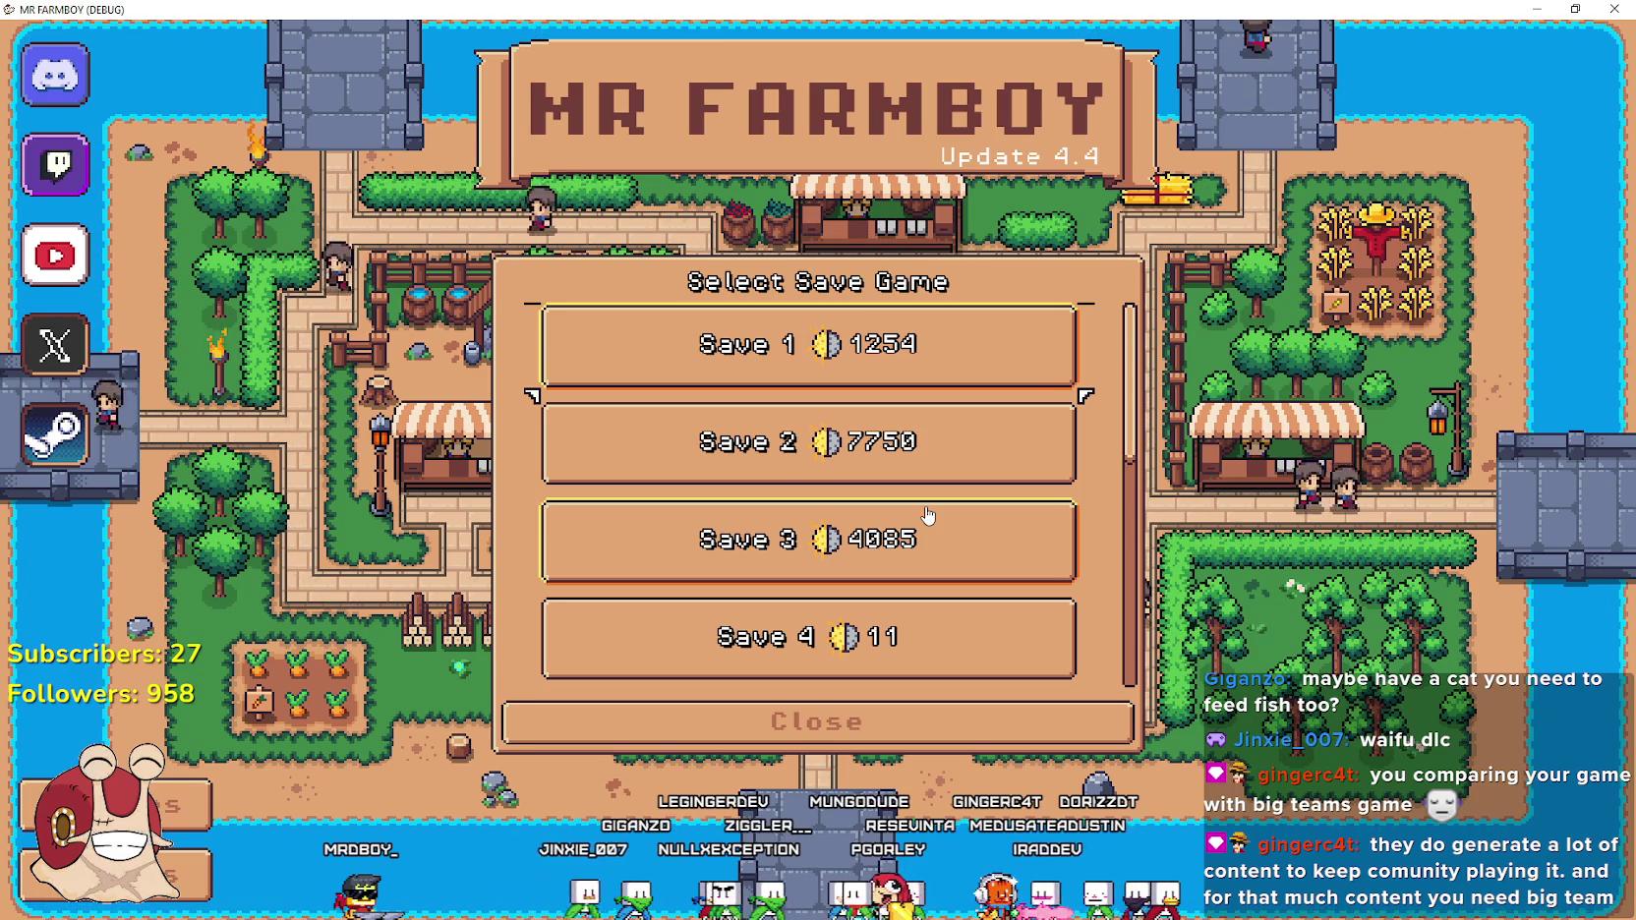
# Scroll through Save 1 to Save 4, then expand Save 4 to show its Load/Delete buttons
pyautogui.scroll(-6, 662, 556)
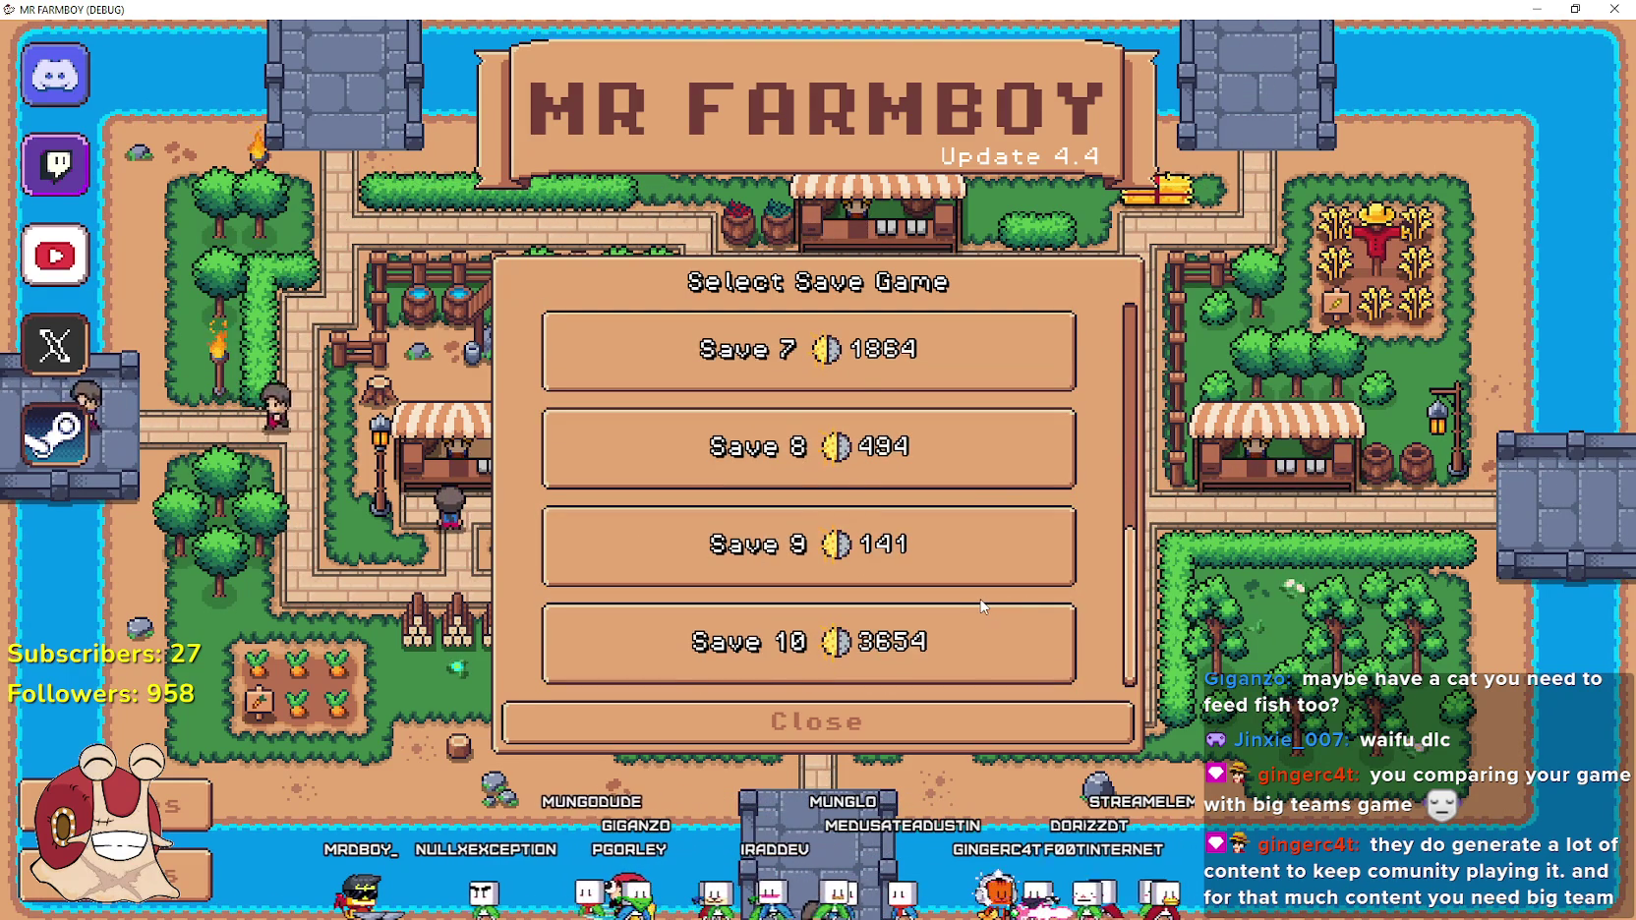
pyautogui.scroll(1, 985, 609)
pyautogui.scroll(-1, 982, 607)
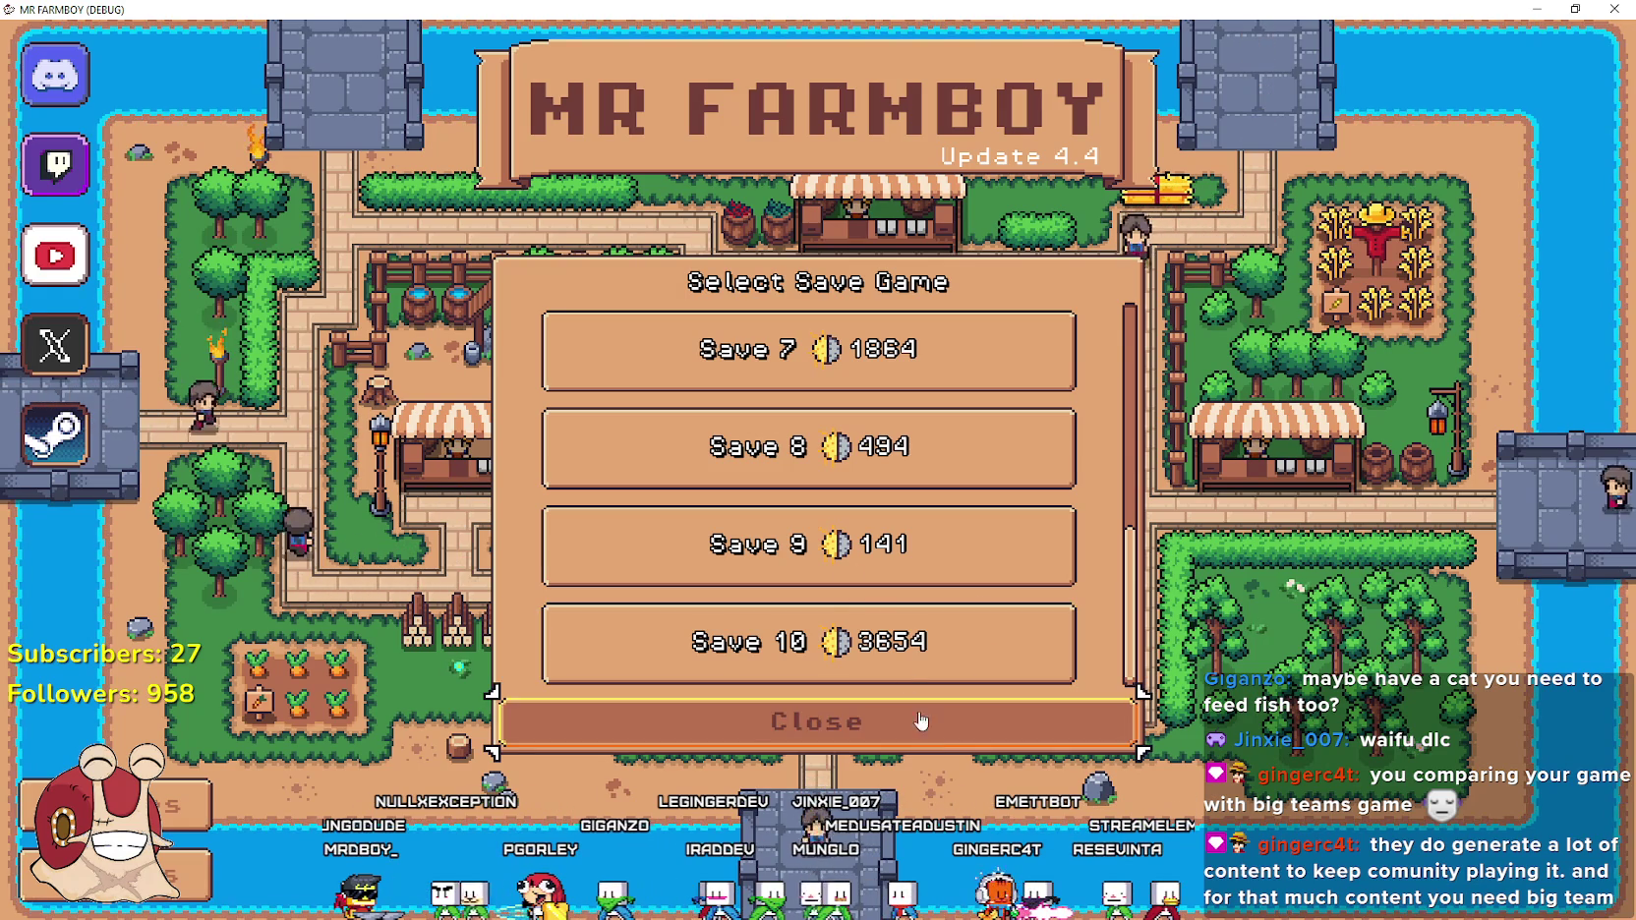
pyautogui.scroll(2, 857, 568)
pyautogui.scroll(2, 856, 568)
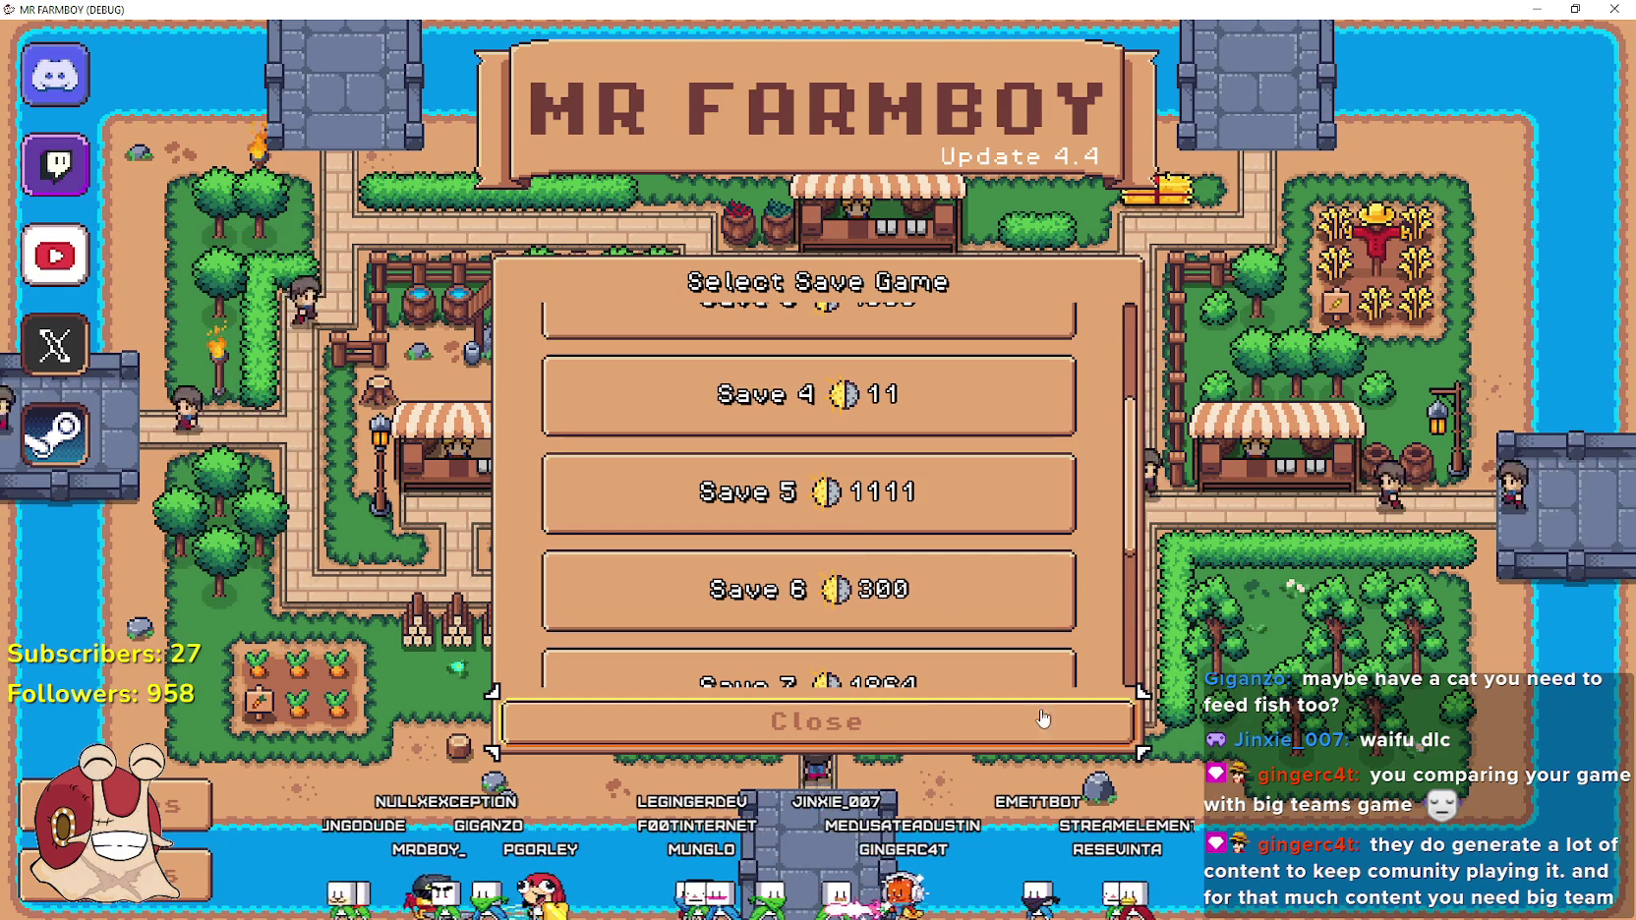
pyautogui.scroll(-2, 1031, 679)
pyautogui.scroll(2, 1031, 684)
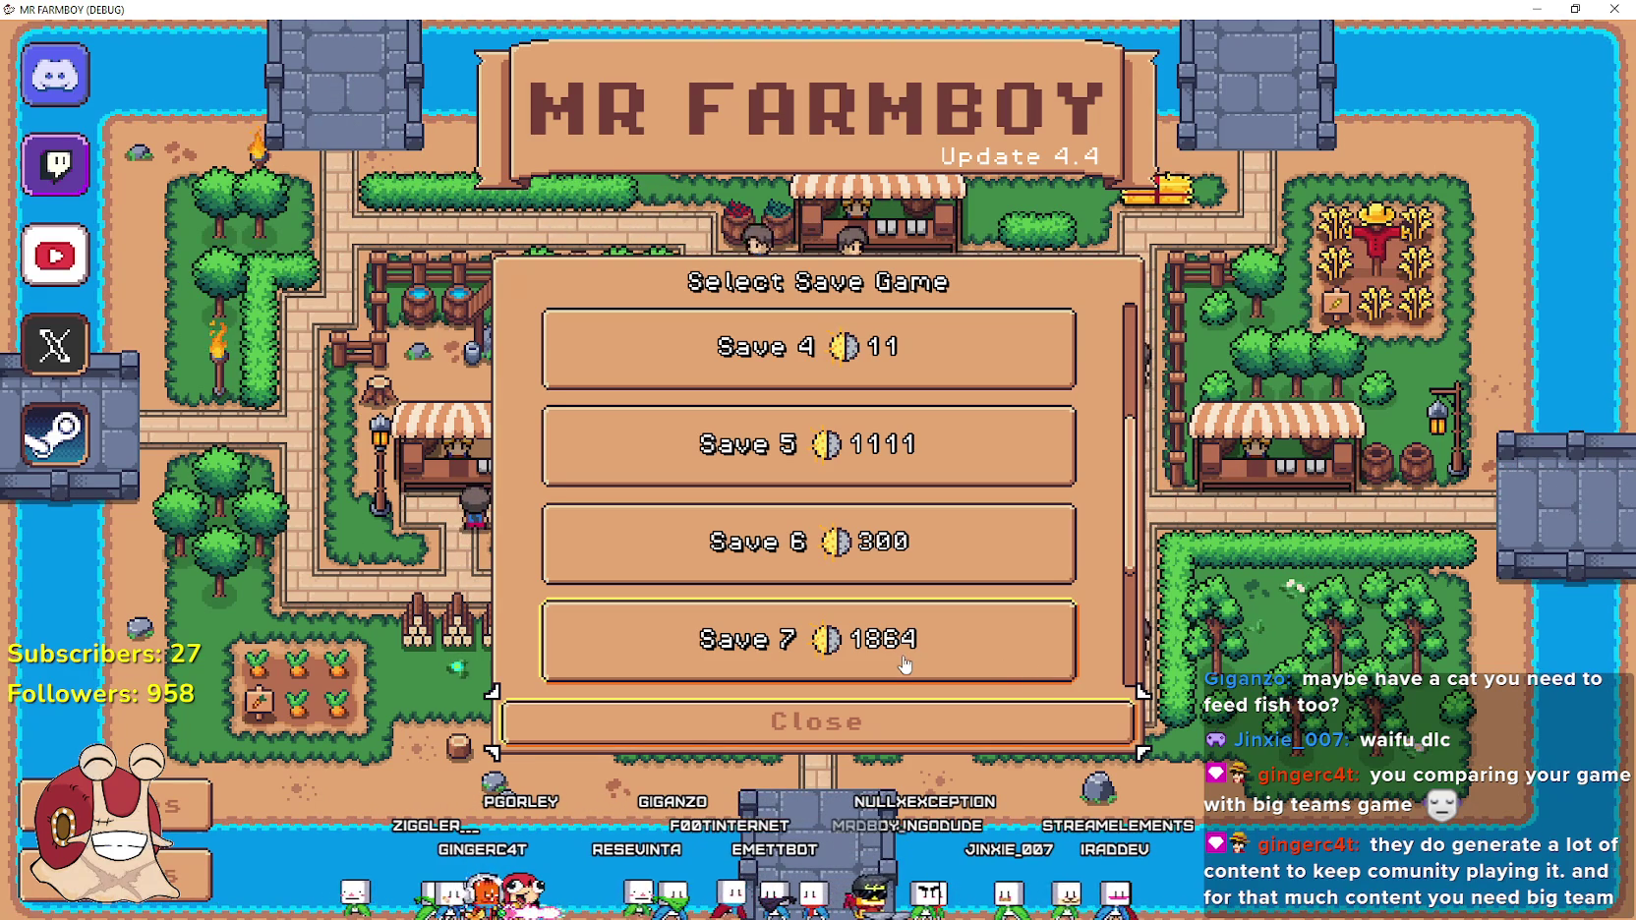
pyautogui.scroll(1, 1028, 661)
pyautogui.scroll(-4, 897, 649)
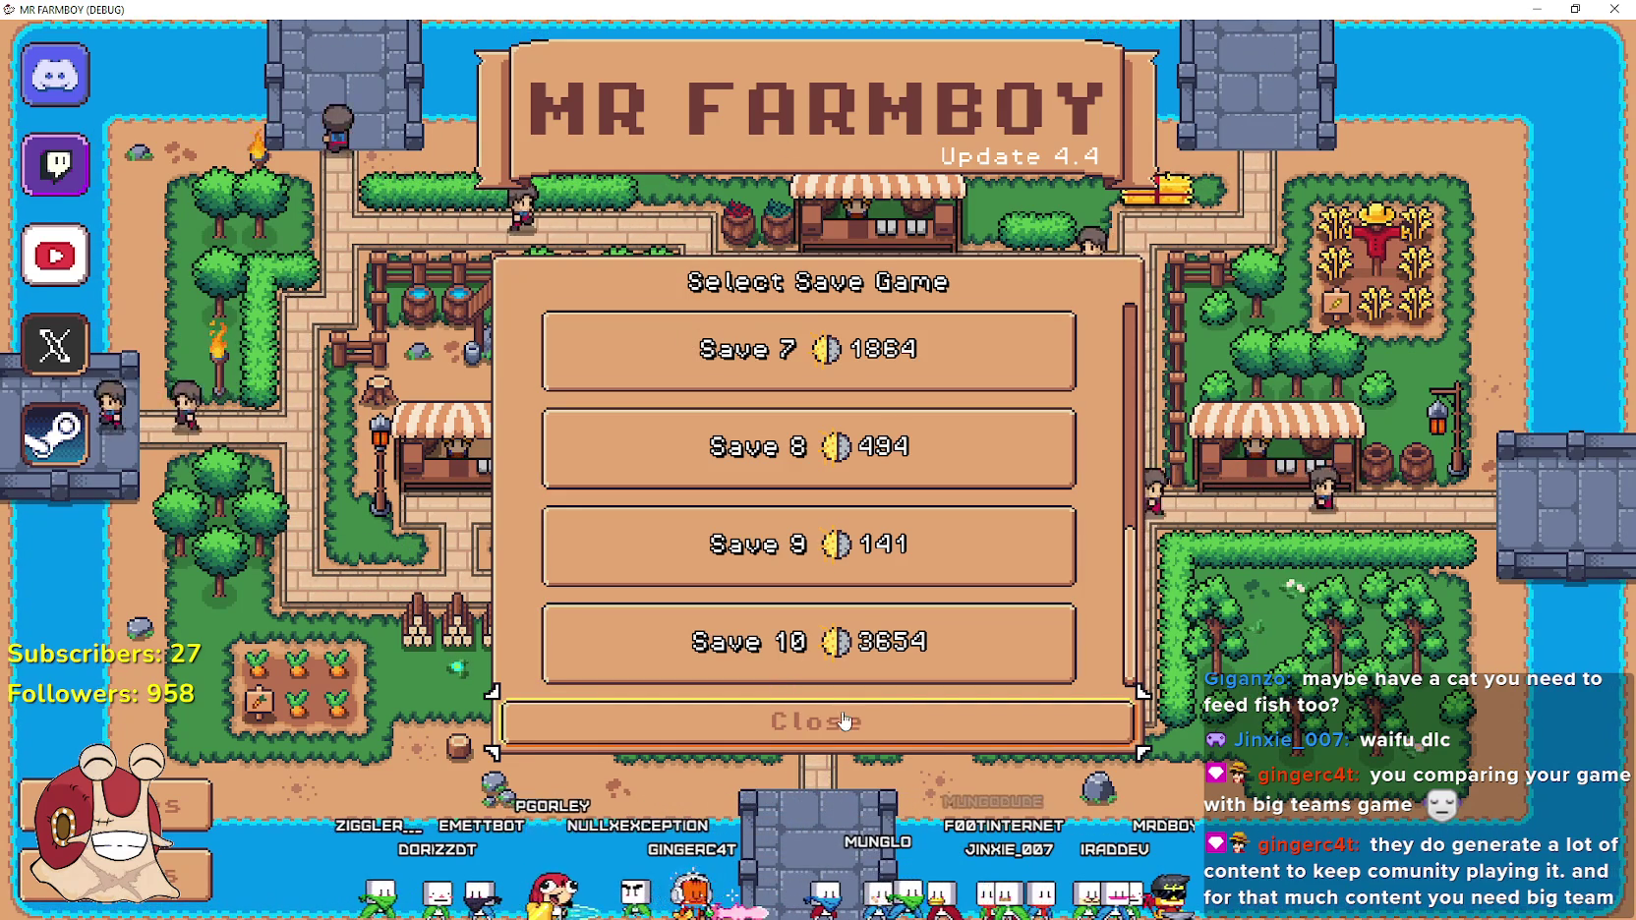
pyautogui.scroll(5, 787, 540)
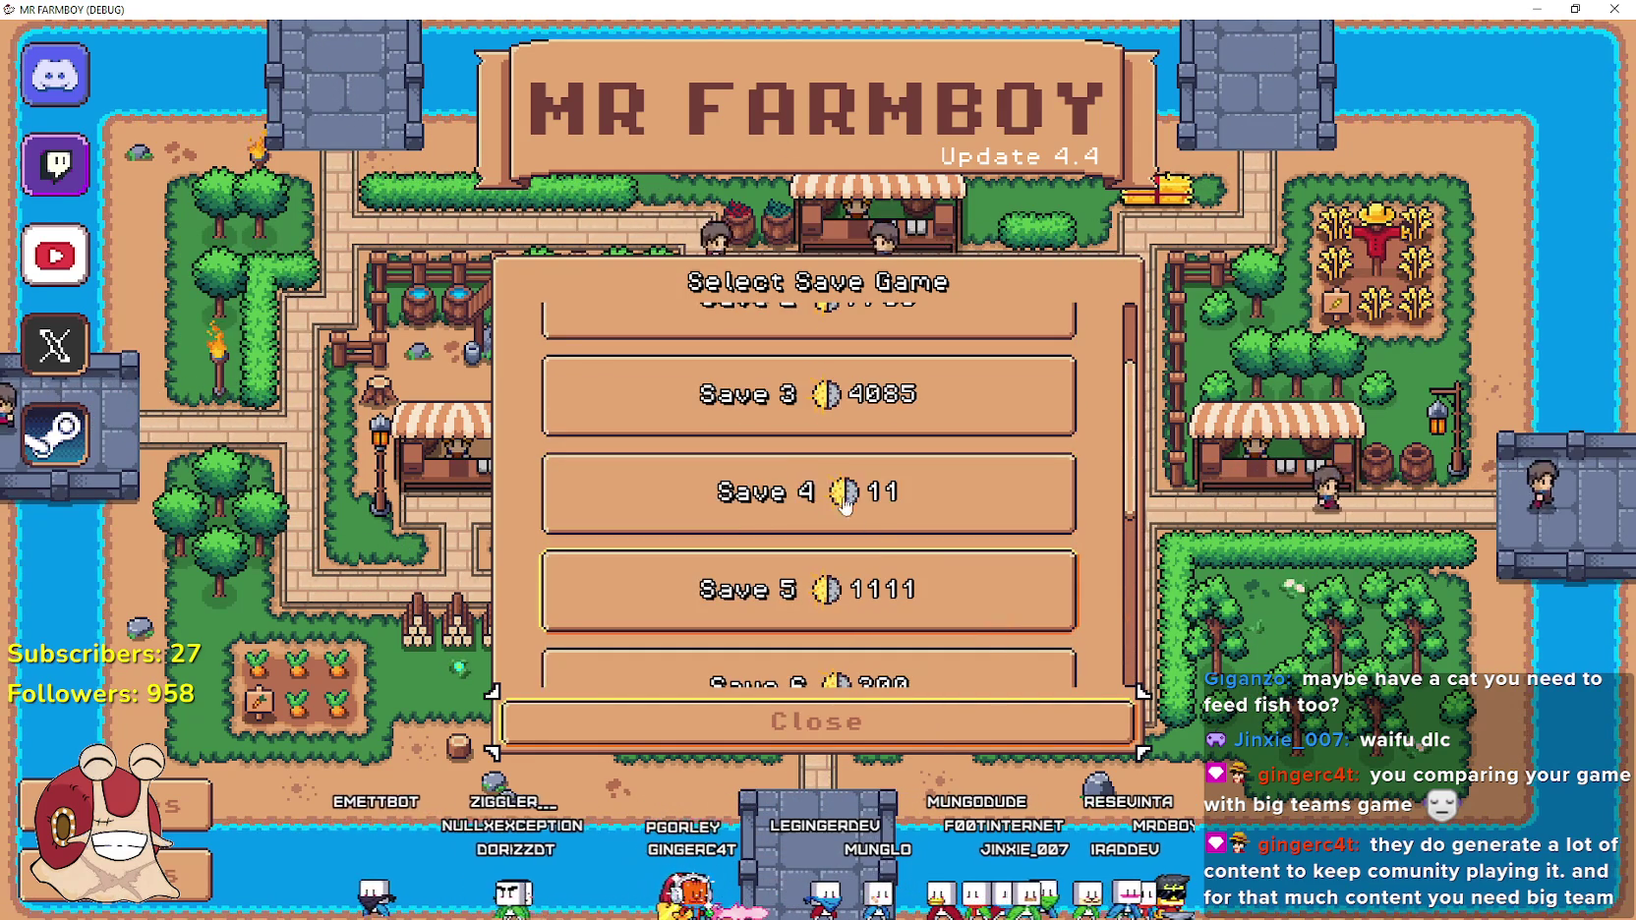
pyautogui.click(750, 519)
# Load Save 4 and wait for the farm to appear beside the horse stable
pyautogui.click(750, 520)
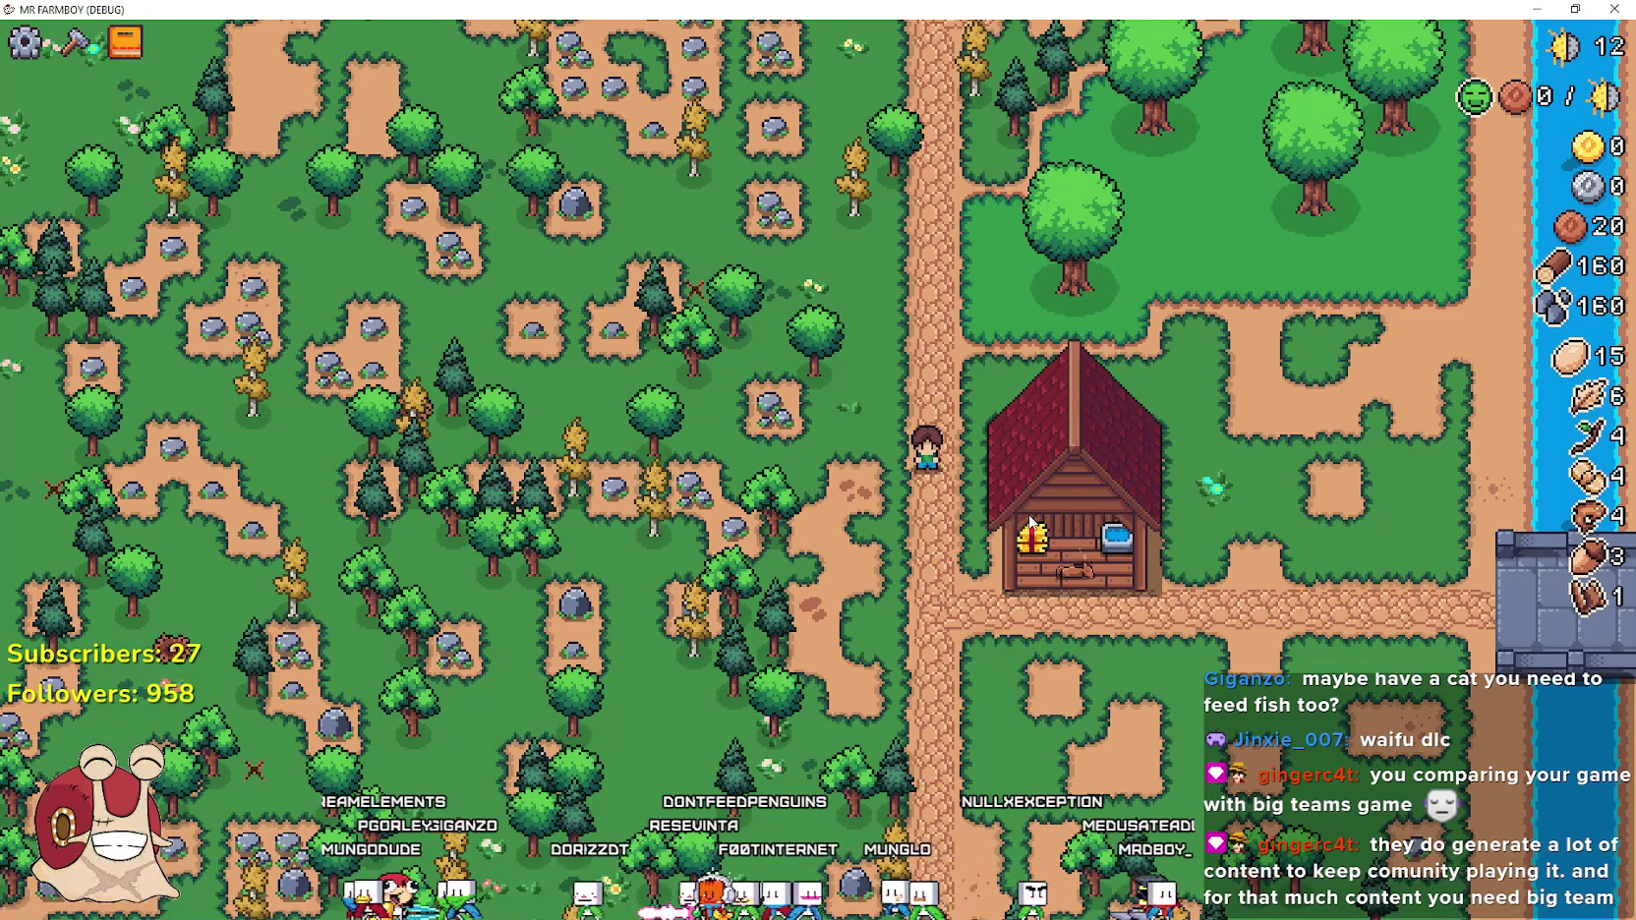
# Zoom the map in and out, then open the Horse Stable panel to see growth 0/4
pyautogui.scroll(-3, 1032, 521)
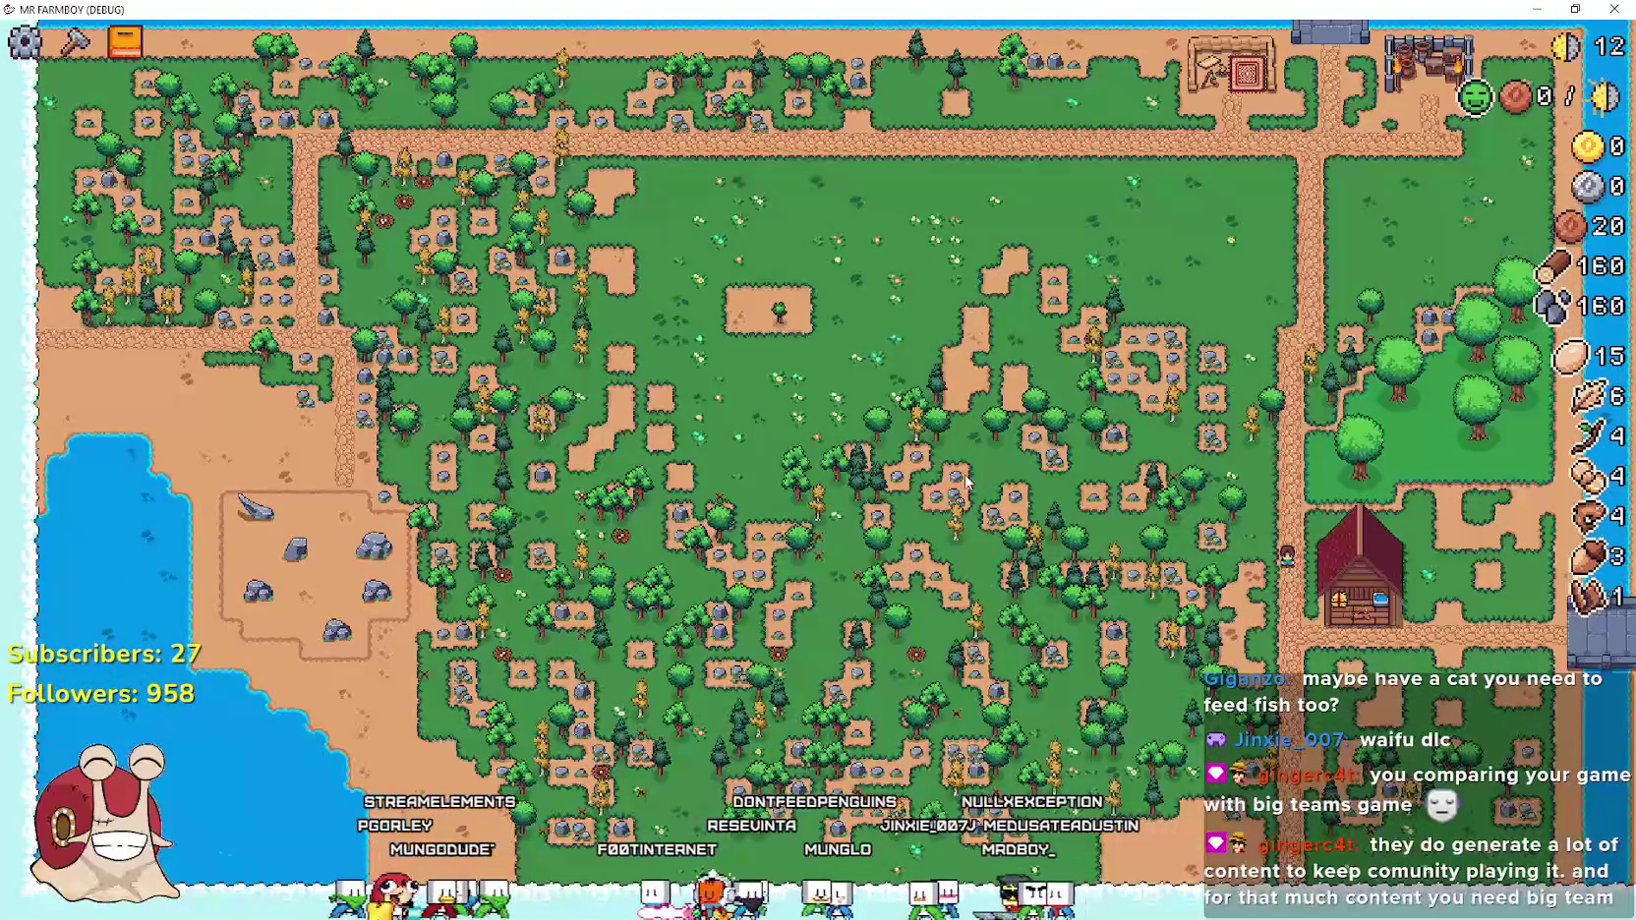
pyautogui.scroll(3, 723, 775)
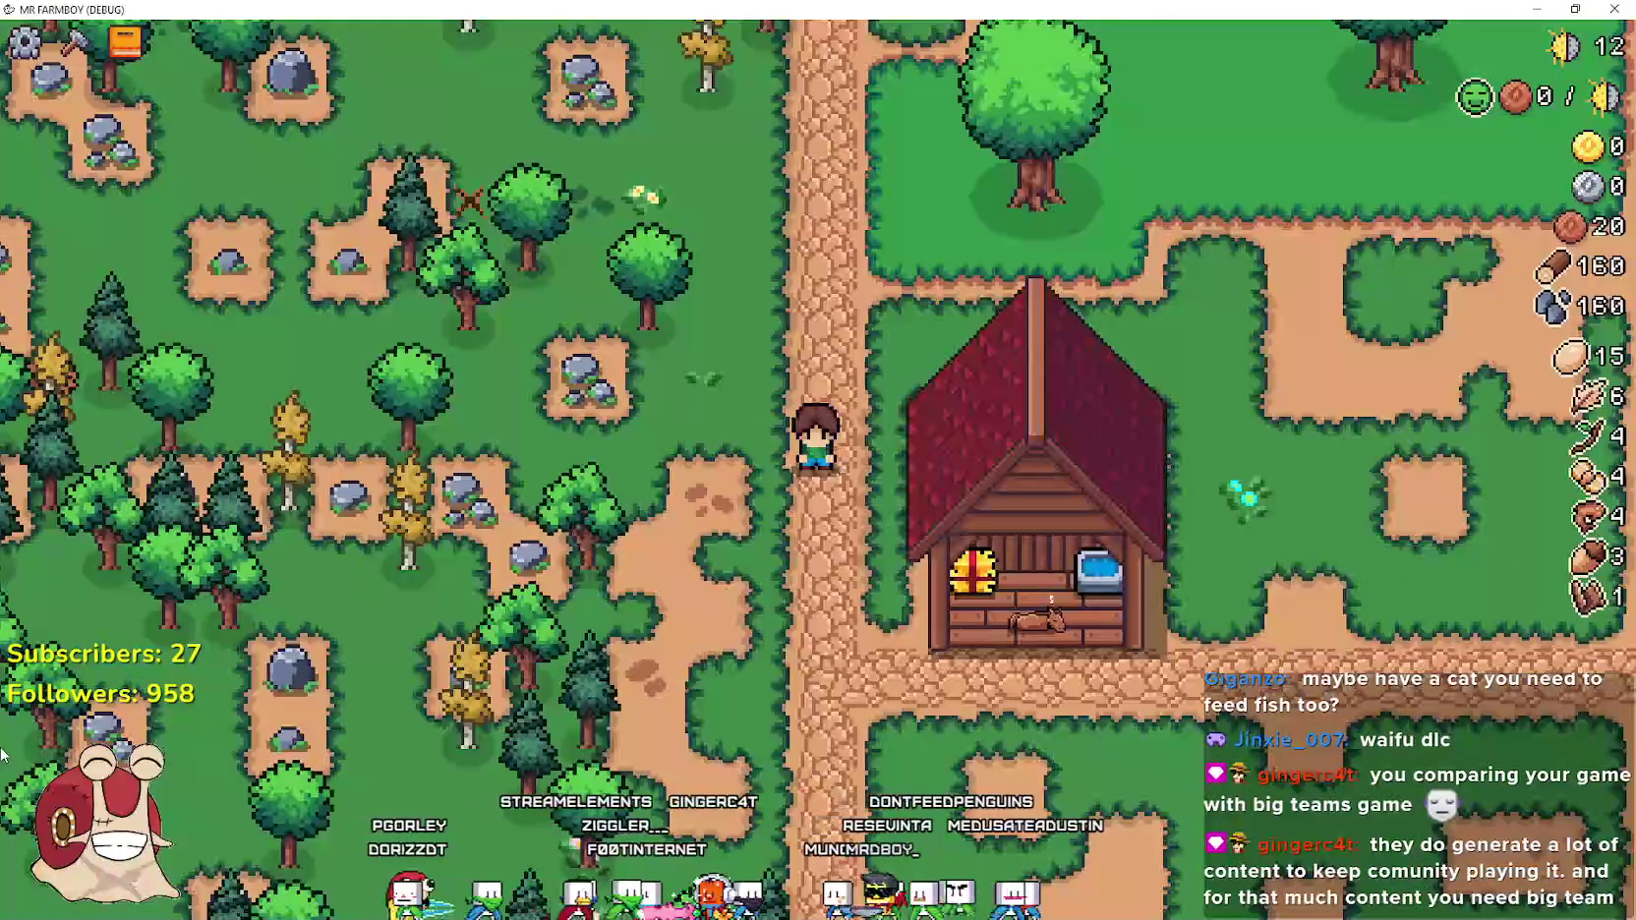
pyautogui.scroll(-4, 371, 897)
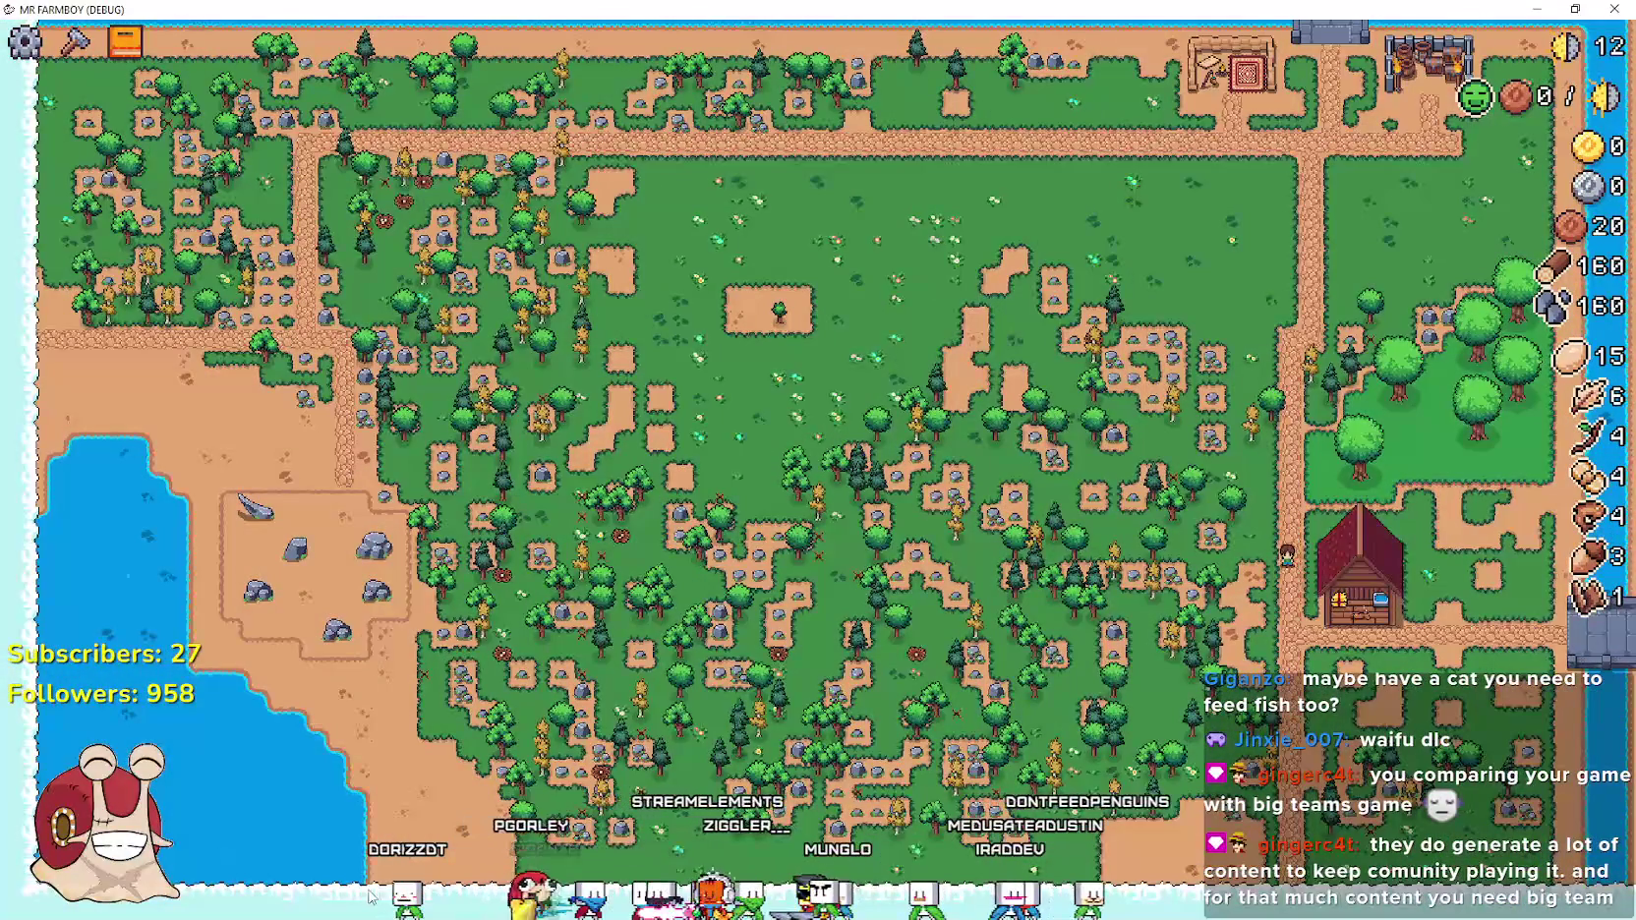
pyautogui.scroll(2, 372, 896)
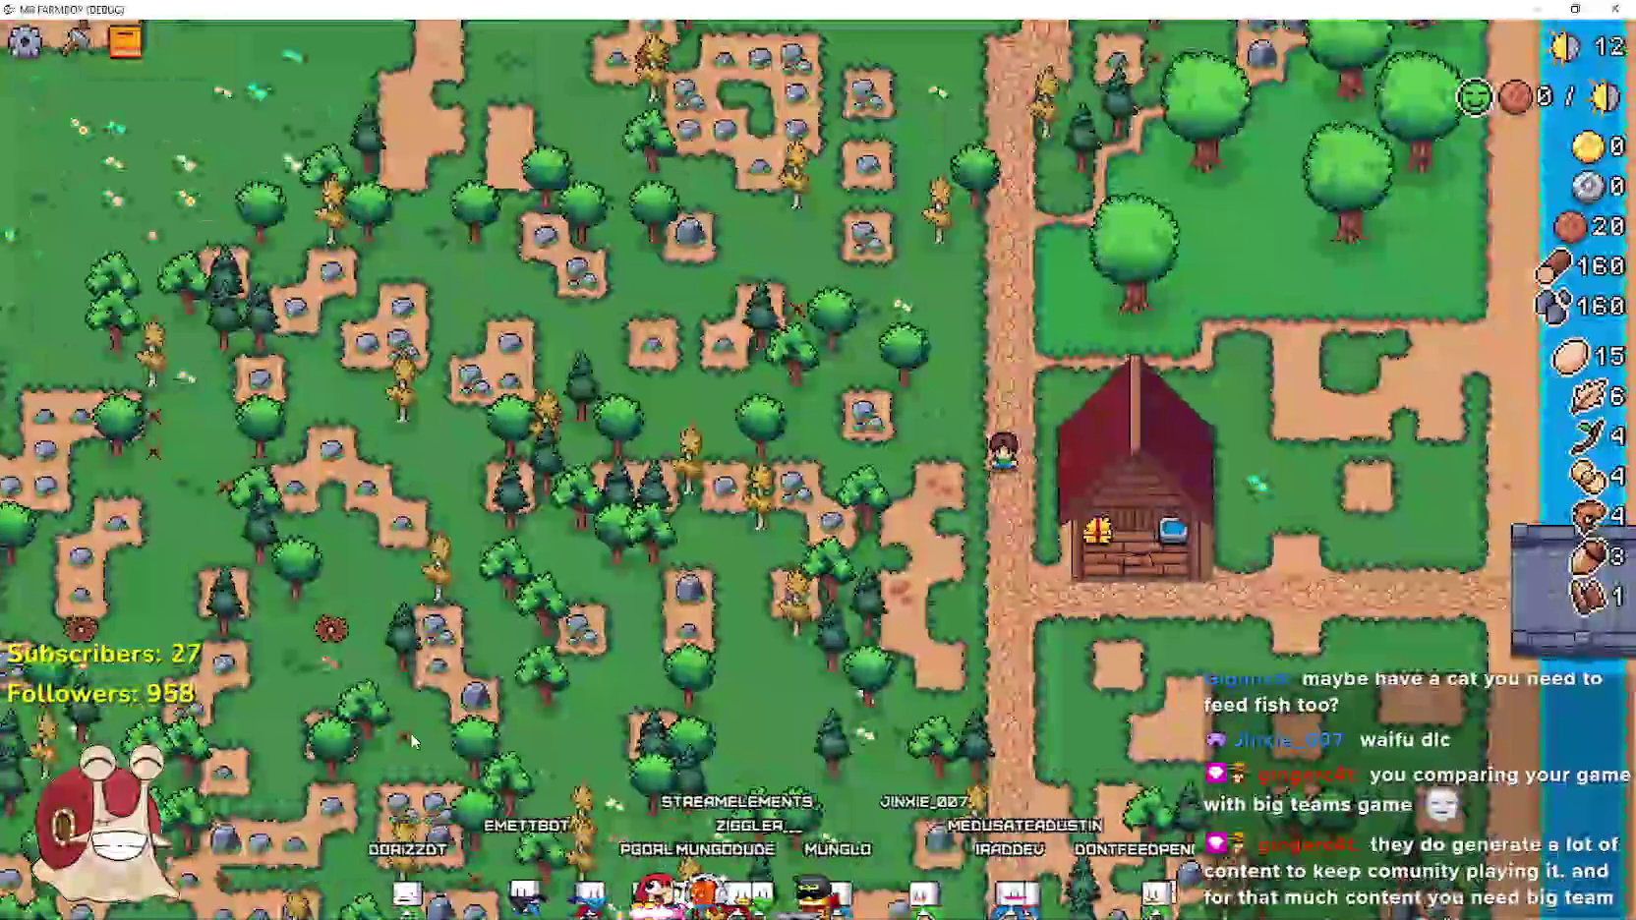
pyautogui.scroll(2, 1001, 601)
pyautogui.scroll(-4, 1001, 601)
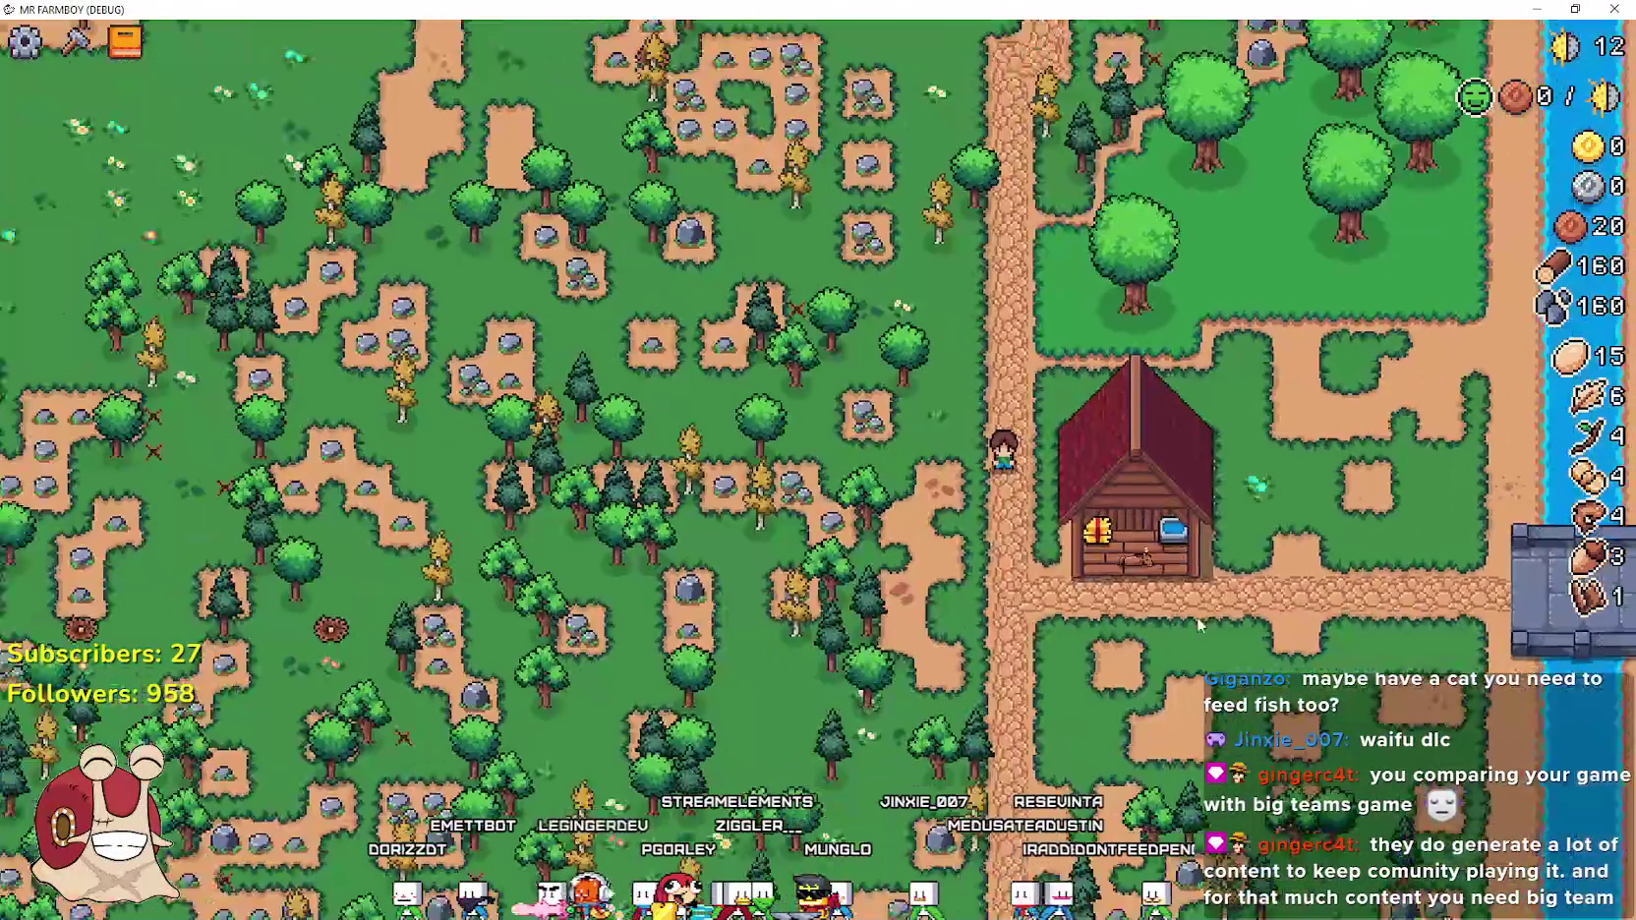
pyautogui.scroll(3, 1519, 590)
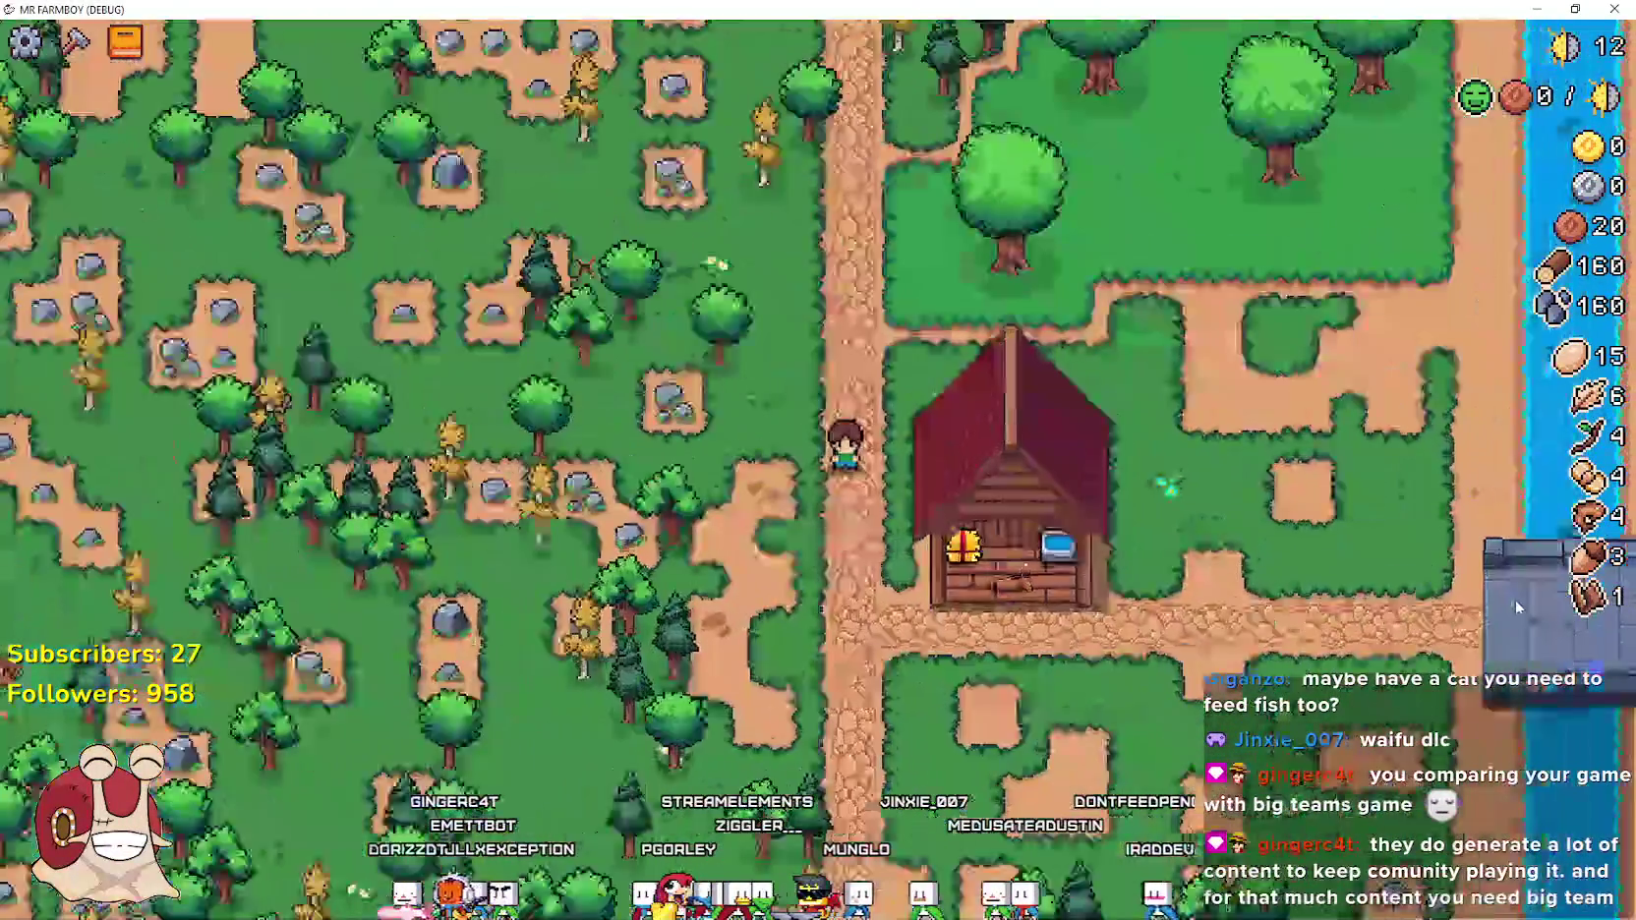
pyautogui.scroll(-1, 596, 528)
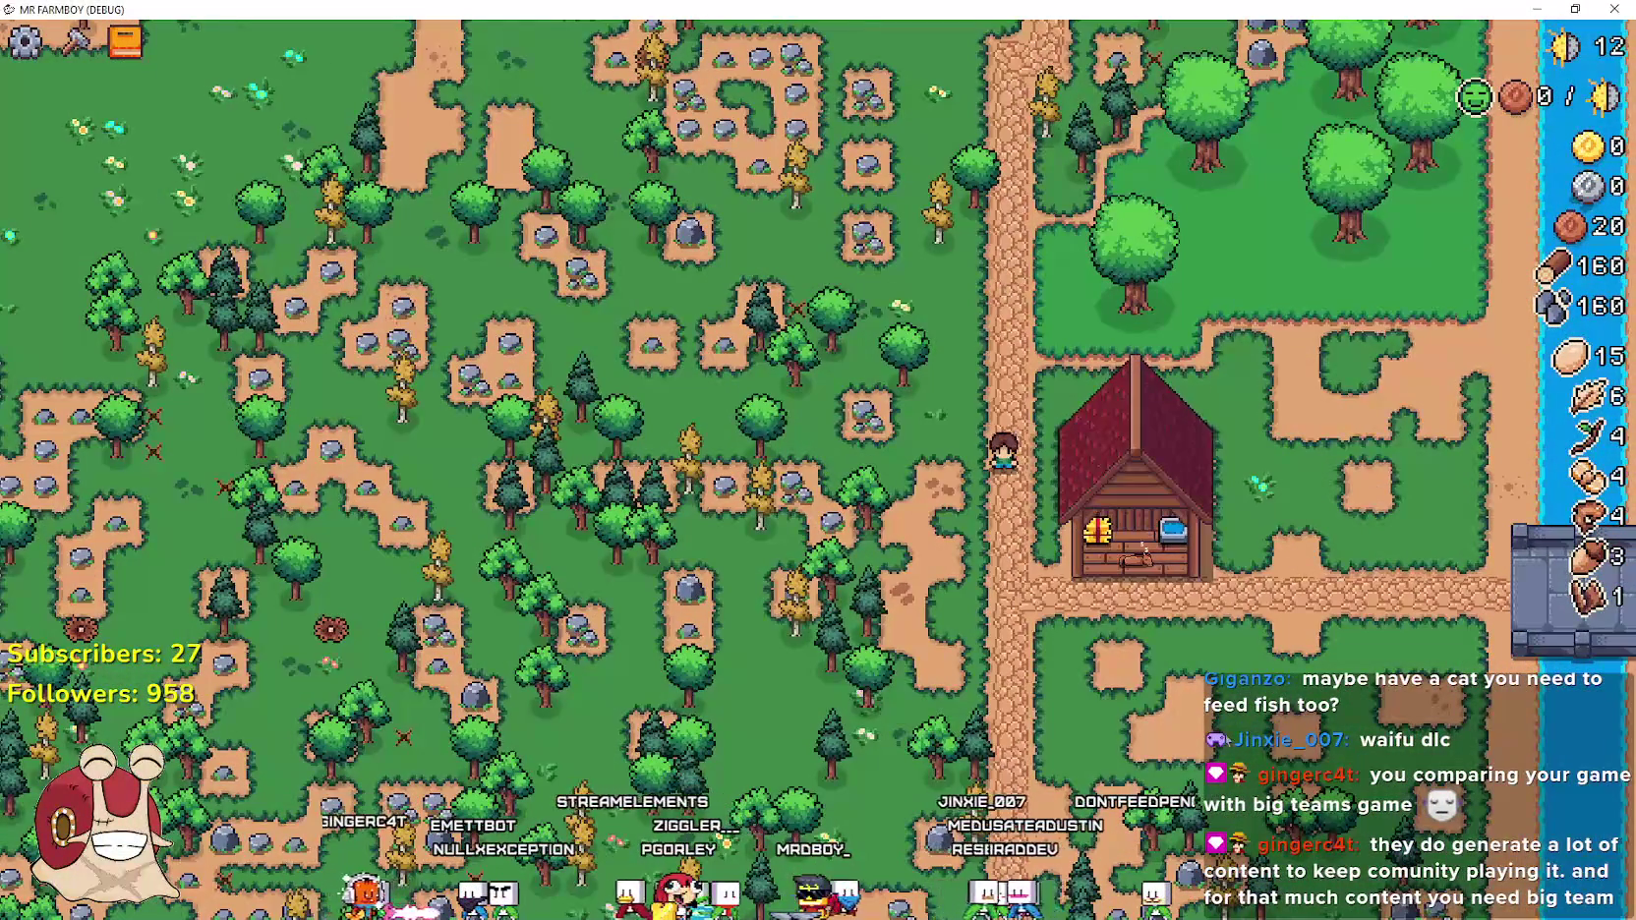
pyautogui.scroll(-4, 1219, 672)
pyautogui.scroll(5, 1269, 635)
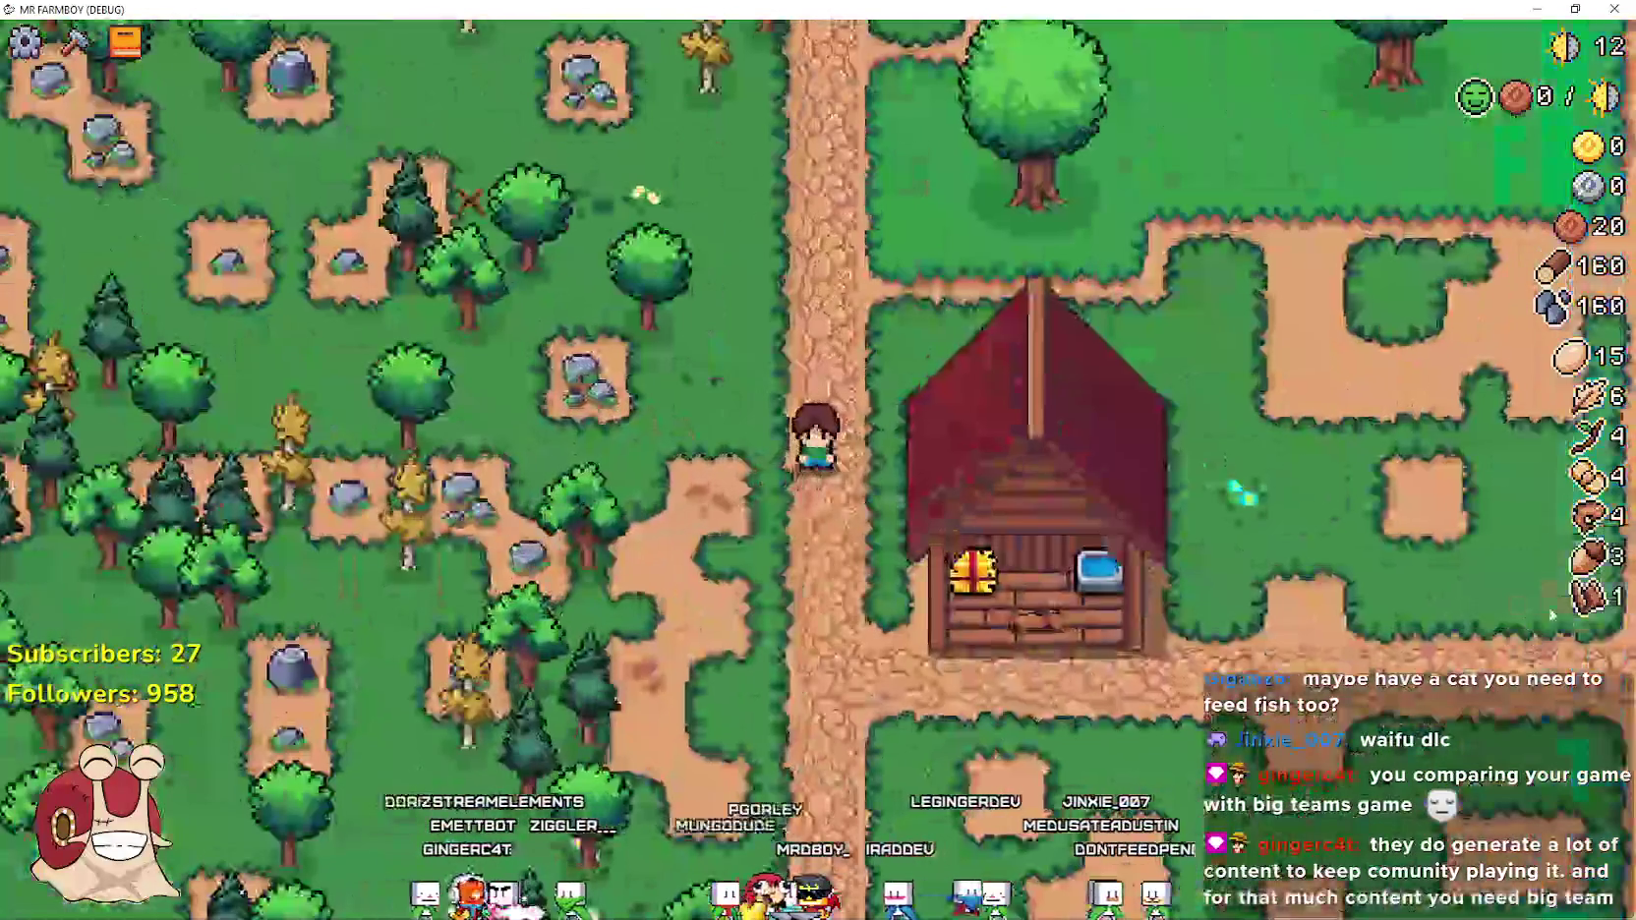
pyautogui.scroll(-1, 1268, 634)
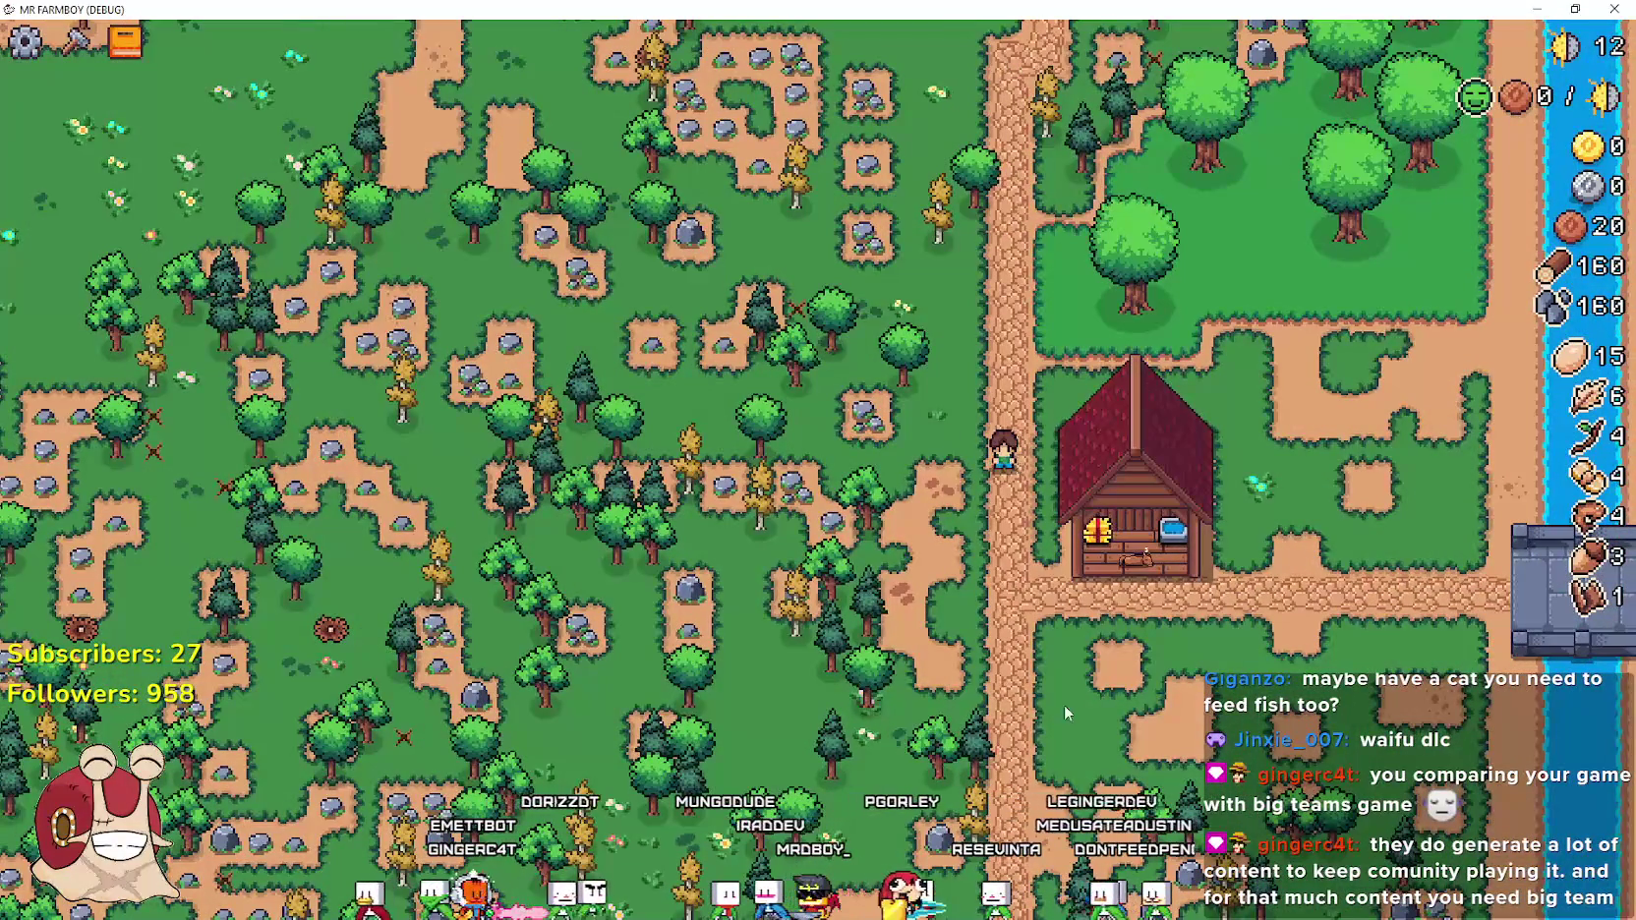
pyautogui.scroll(-2, 993, 634)
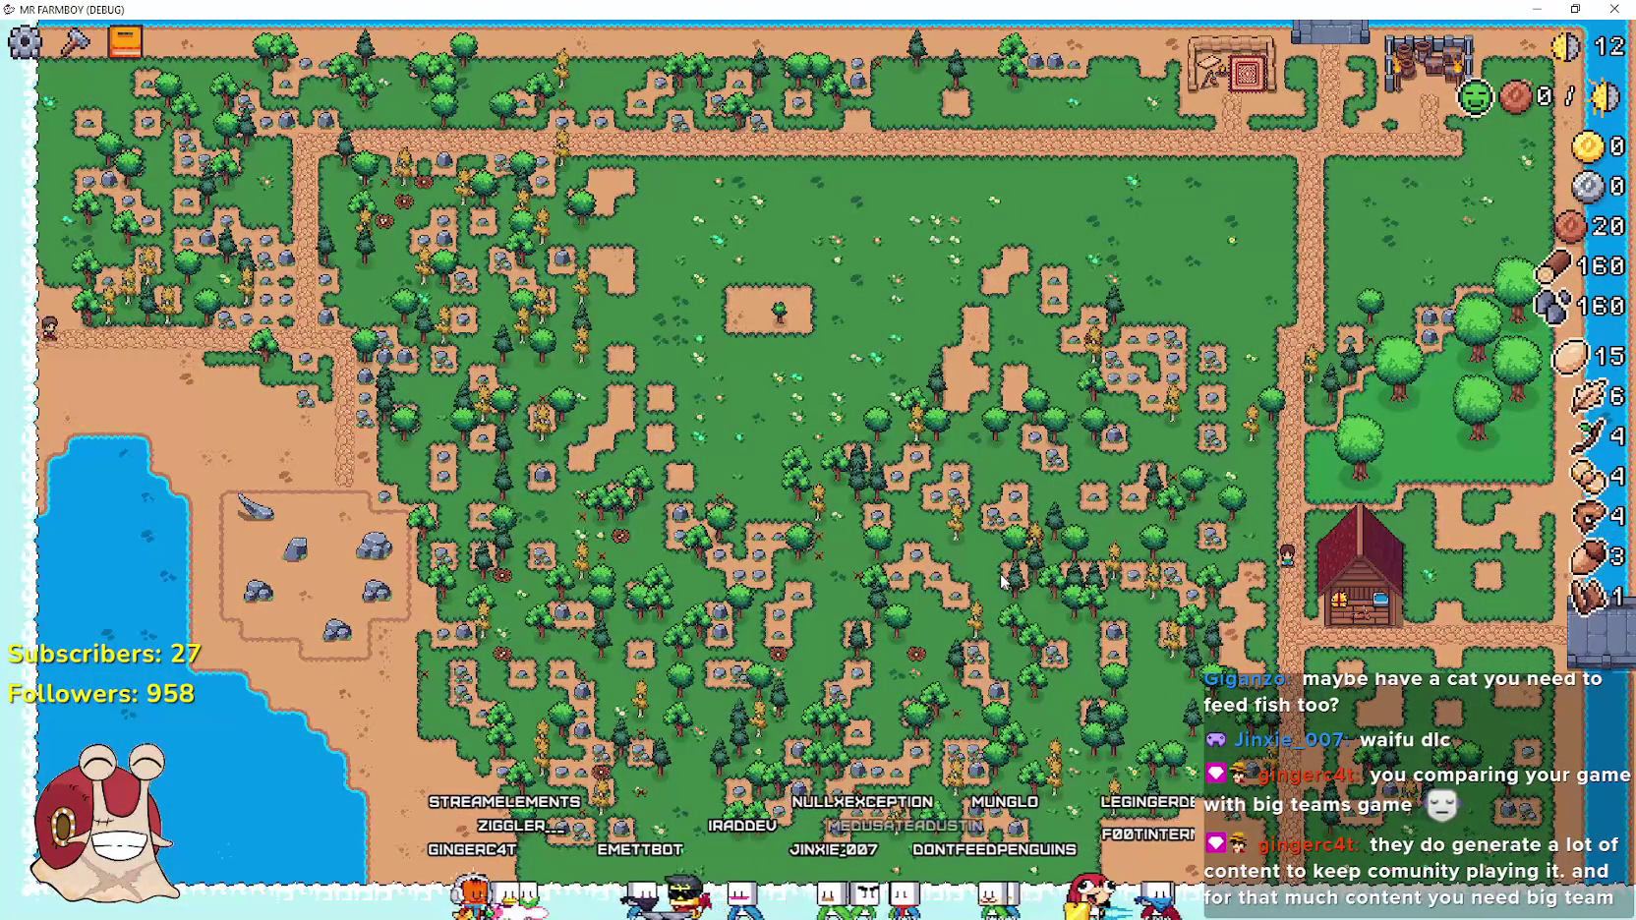
pyautogui.scroll(3, 1003, 580)
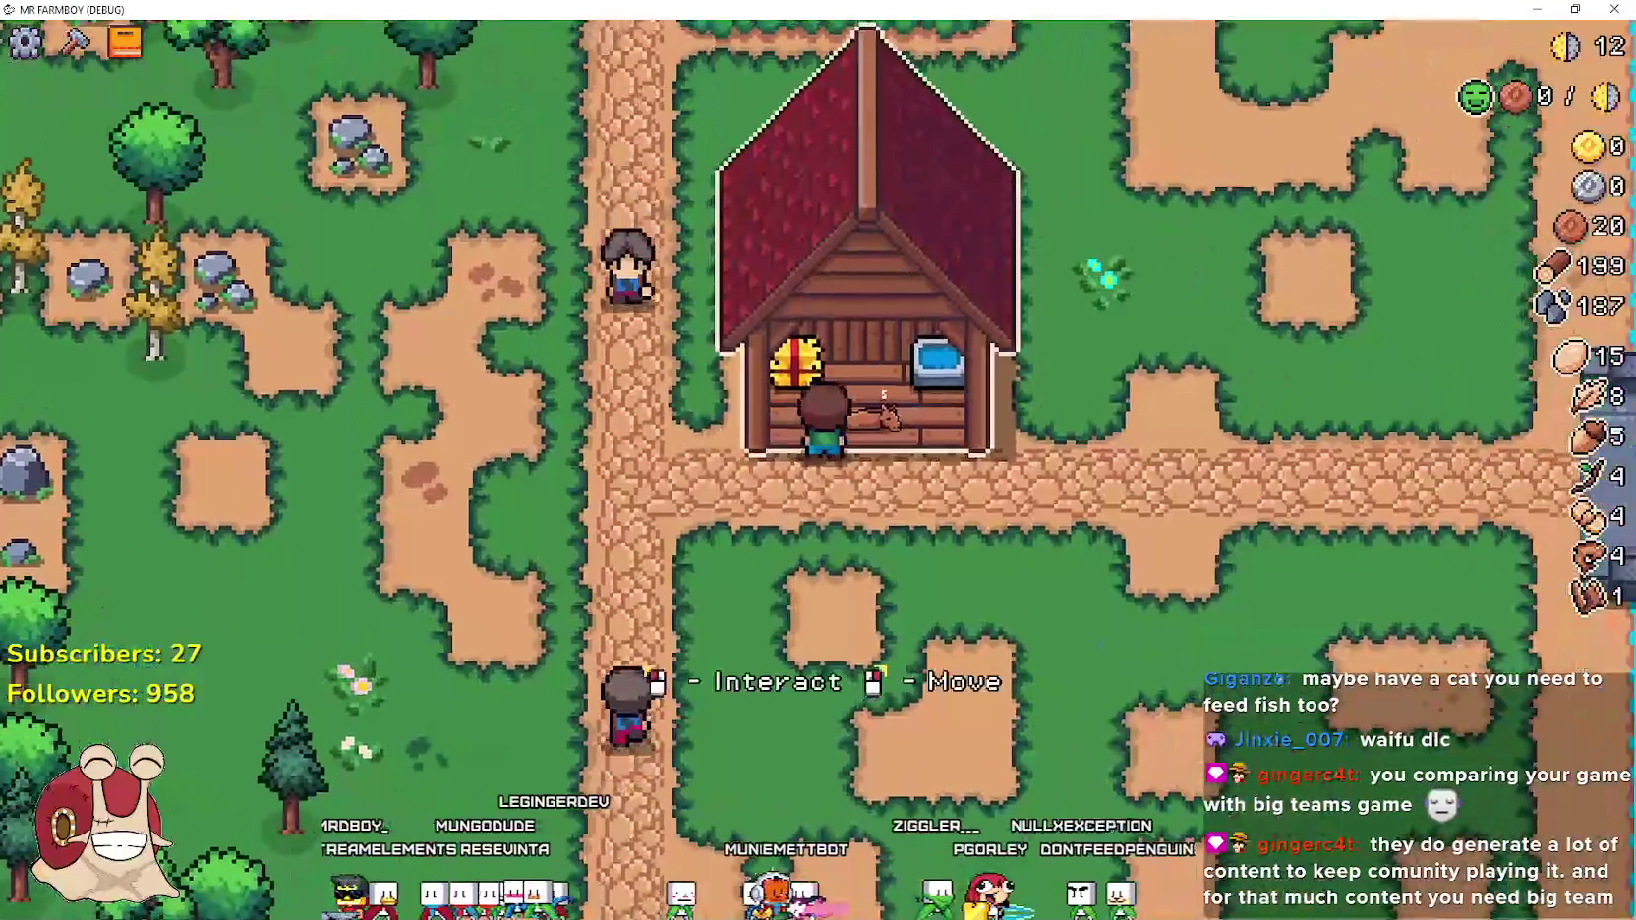
pyautogui.click(914, 404)
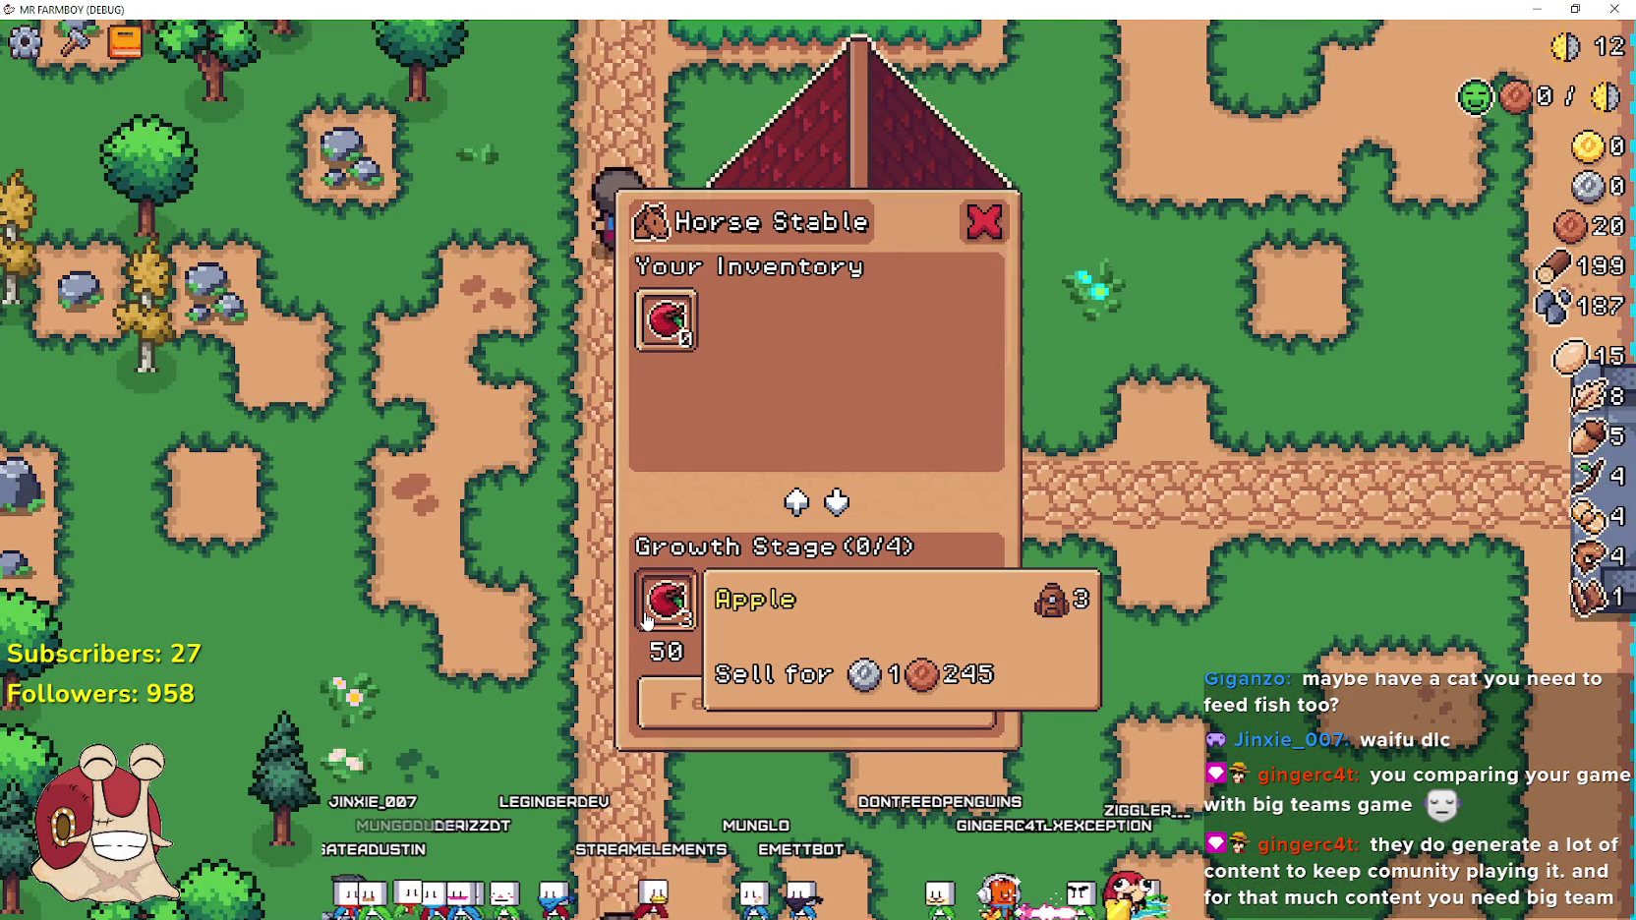
# Walk the farmboy north up the path, then west and south across the grass
pyautogui.press('w')
pyautogui.press('w')
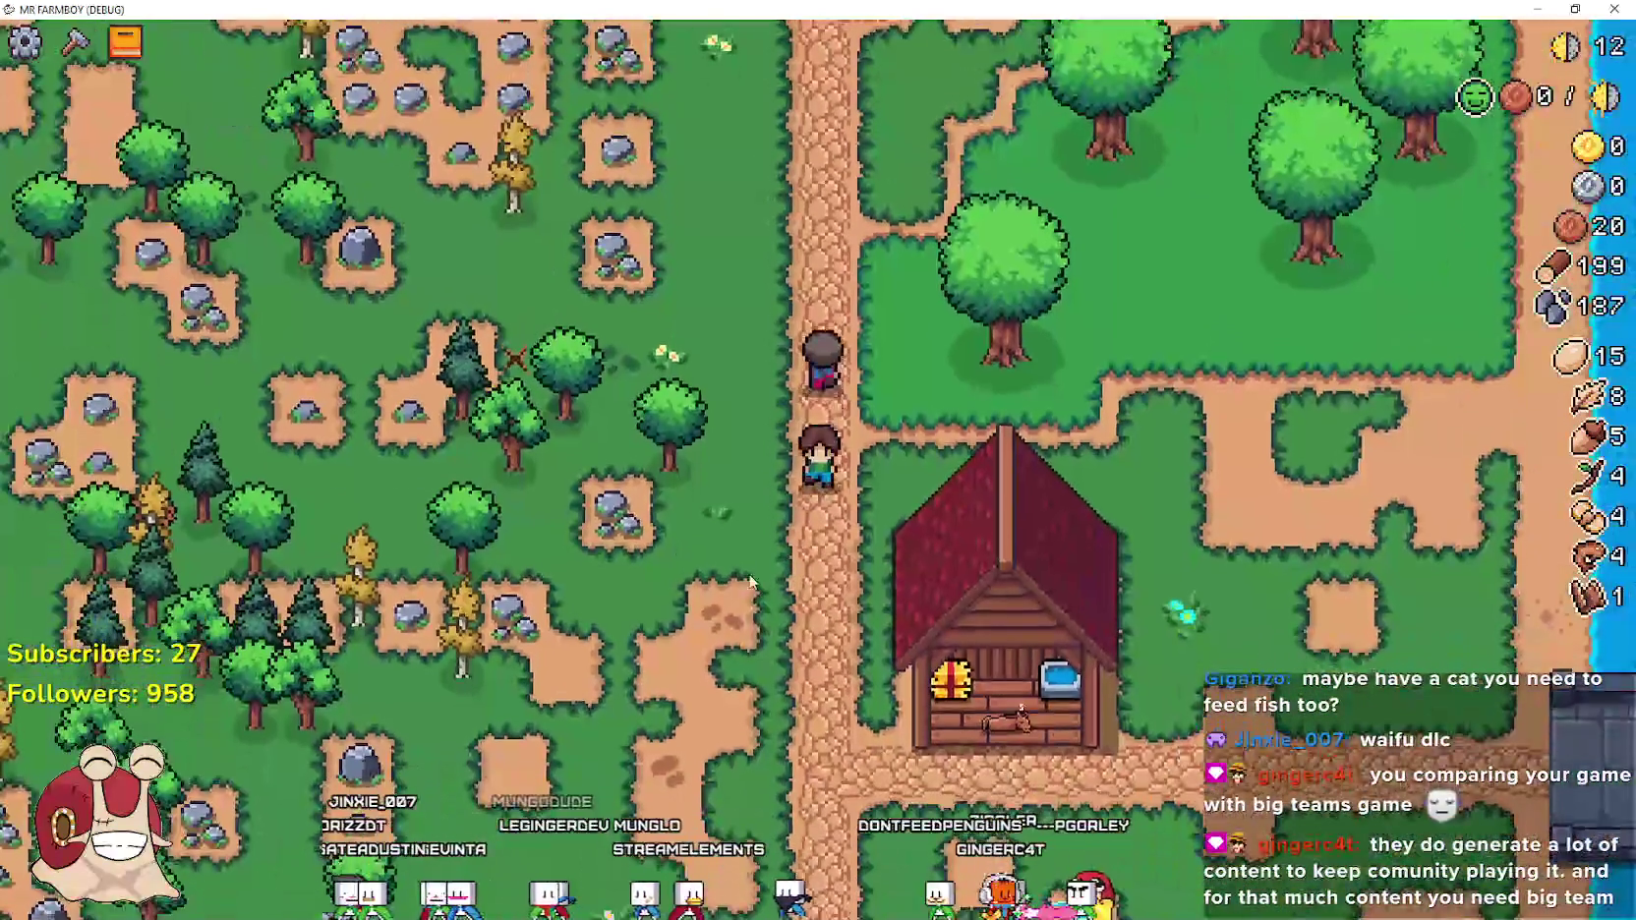
pyautogui.press('w')
pyautogui.press('a')
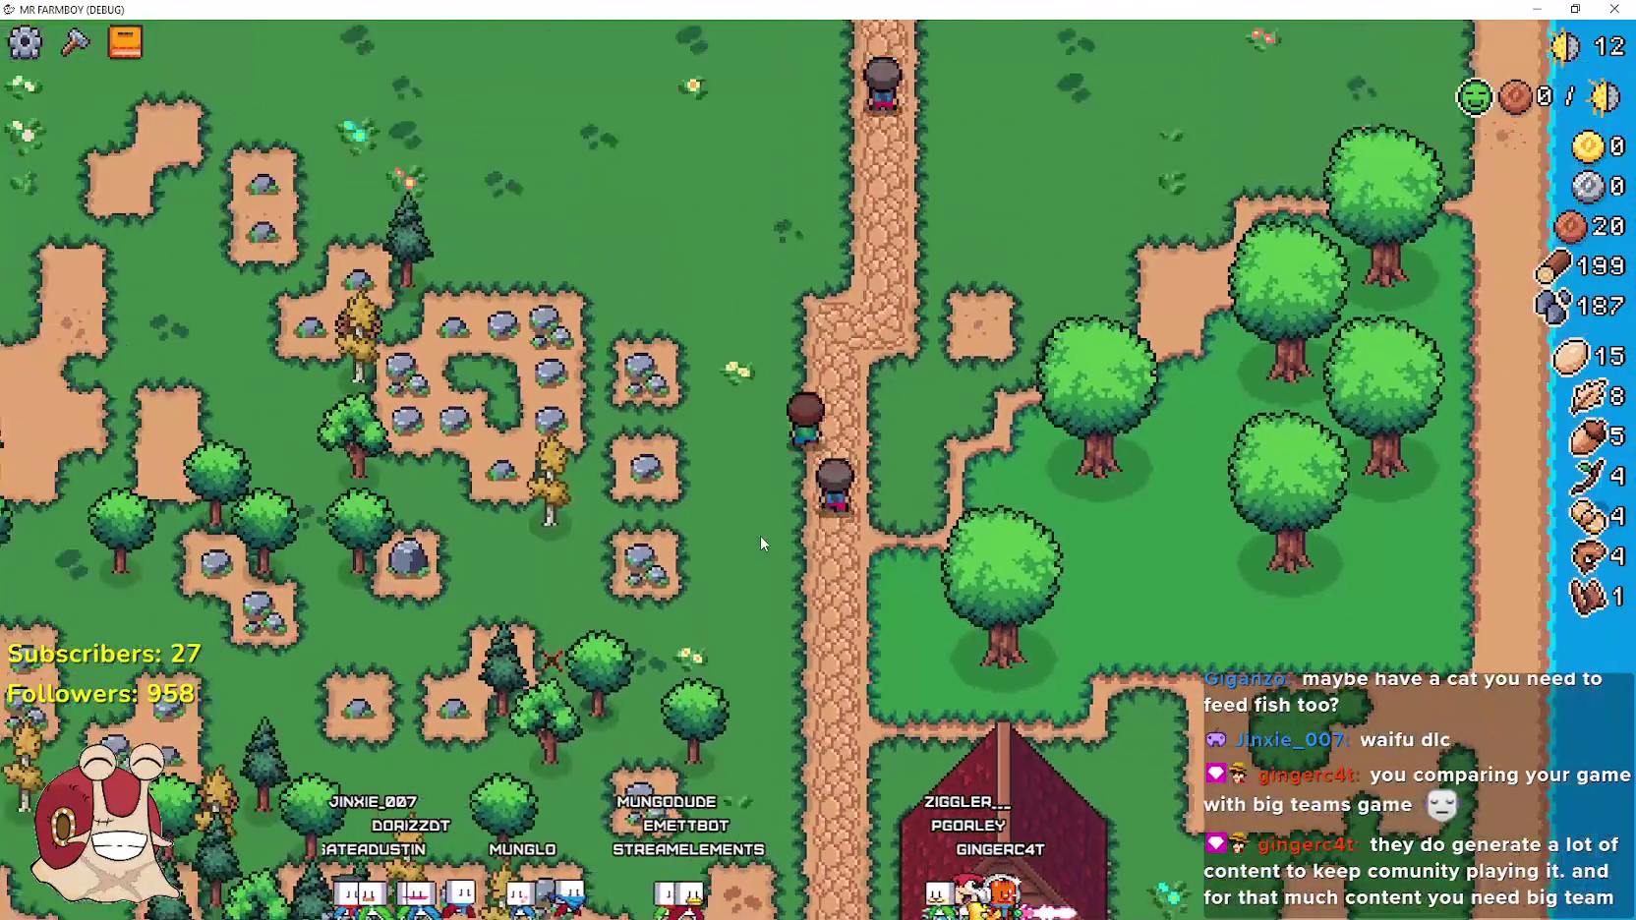
pyautogui.press('a')
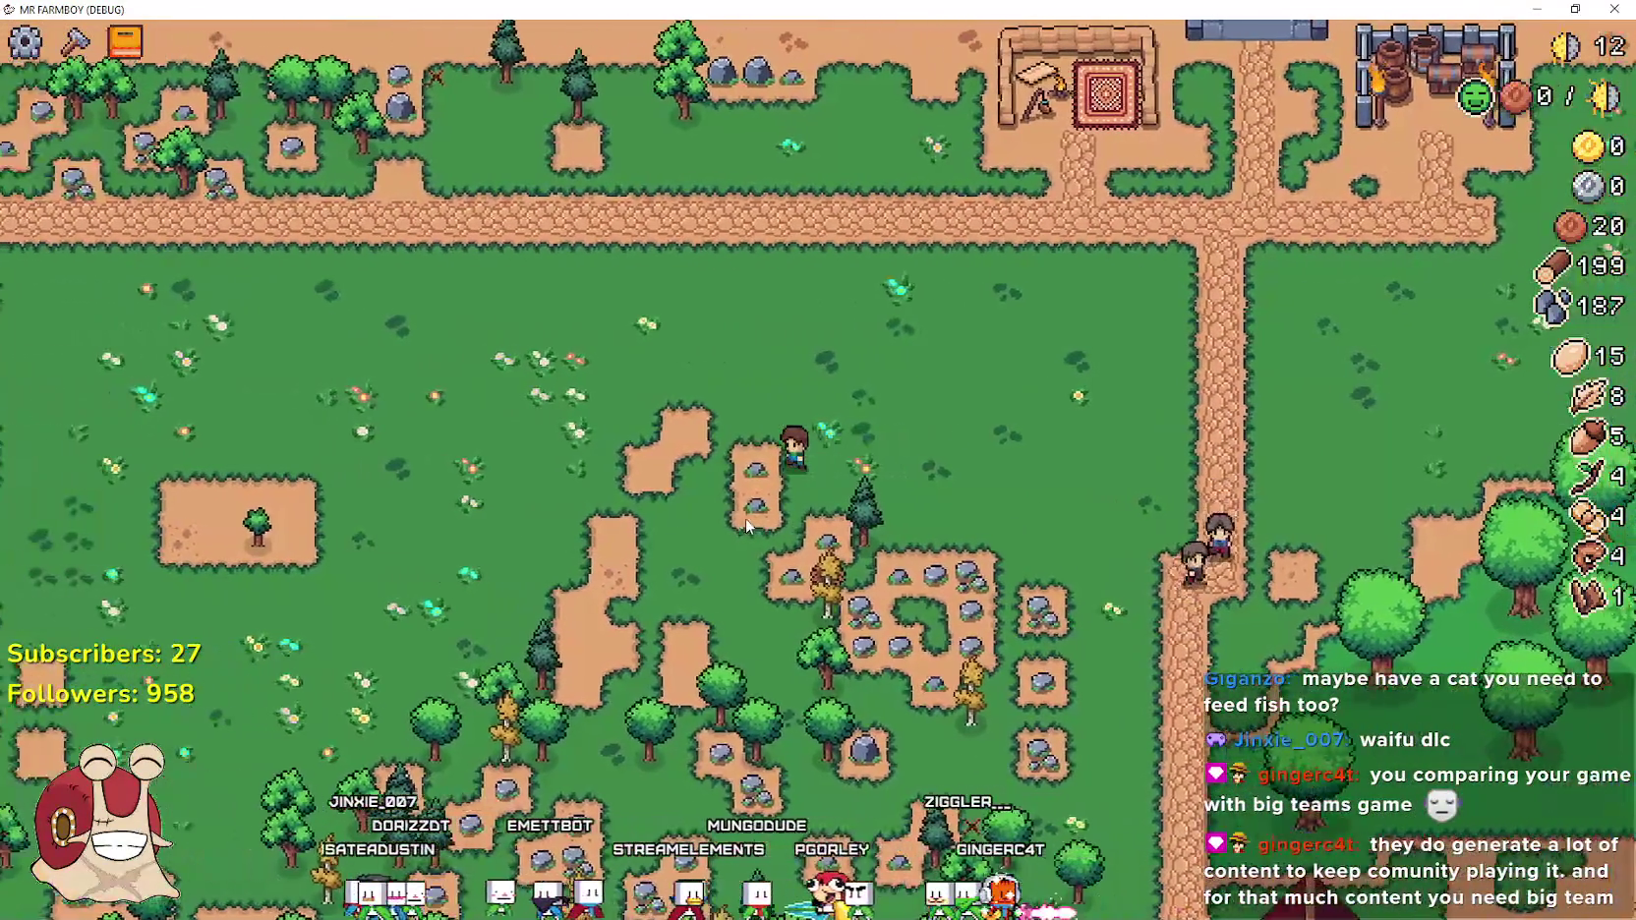
pyautogui.press('s')
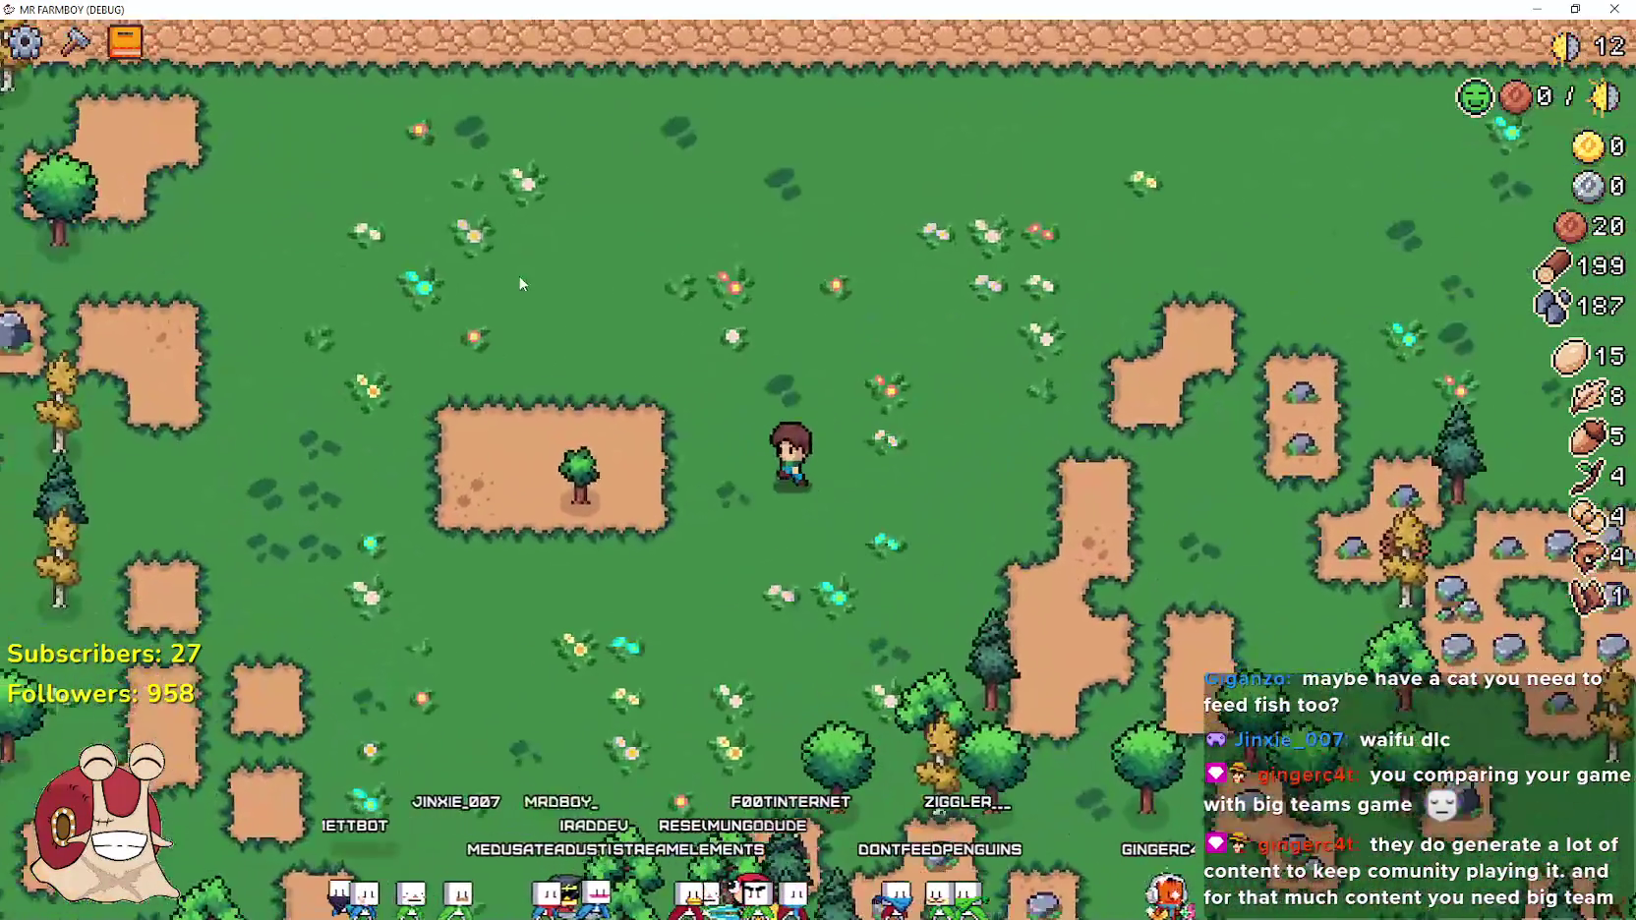
# In Godot's Remote scene tree, set DayAndNightCycleManager's game_speed to 500
pyautogui.moveTo(1092, 10); pyautogui.dragTo(1092, 115)
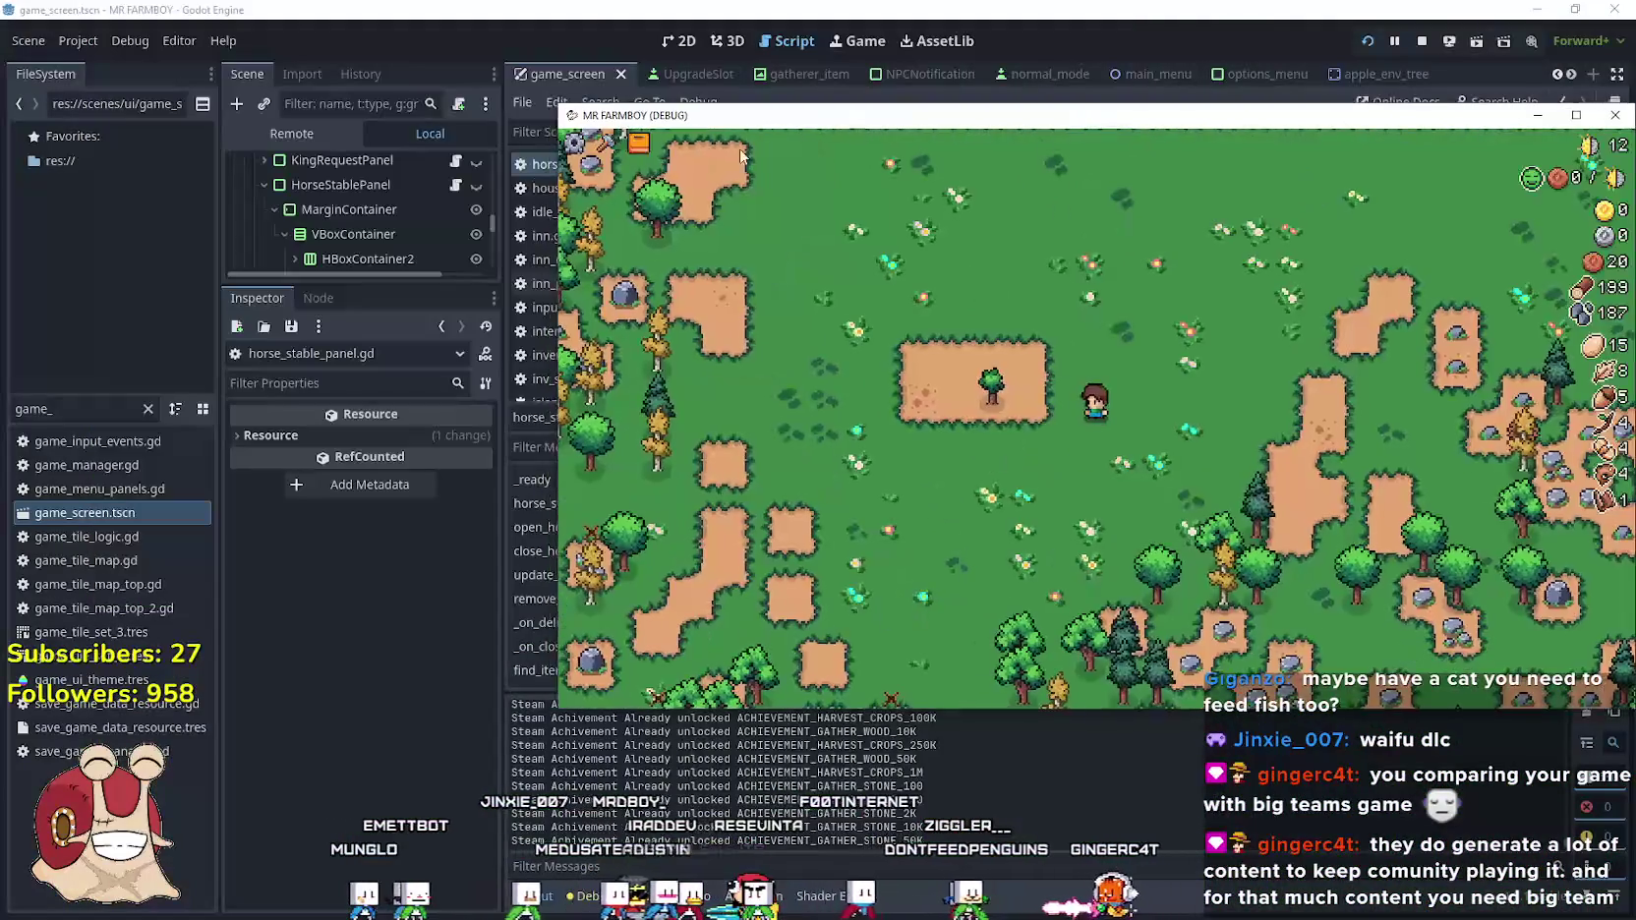
pyautogui.click(339, 208)
pyautogui.click(301, 137)
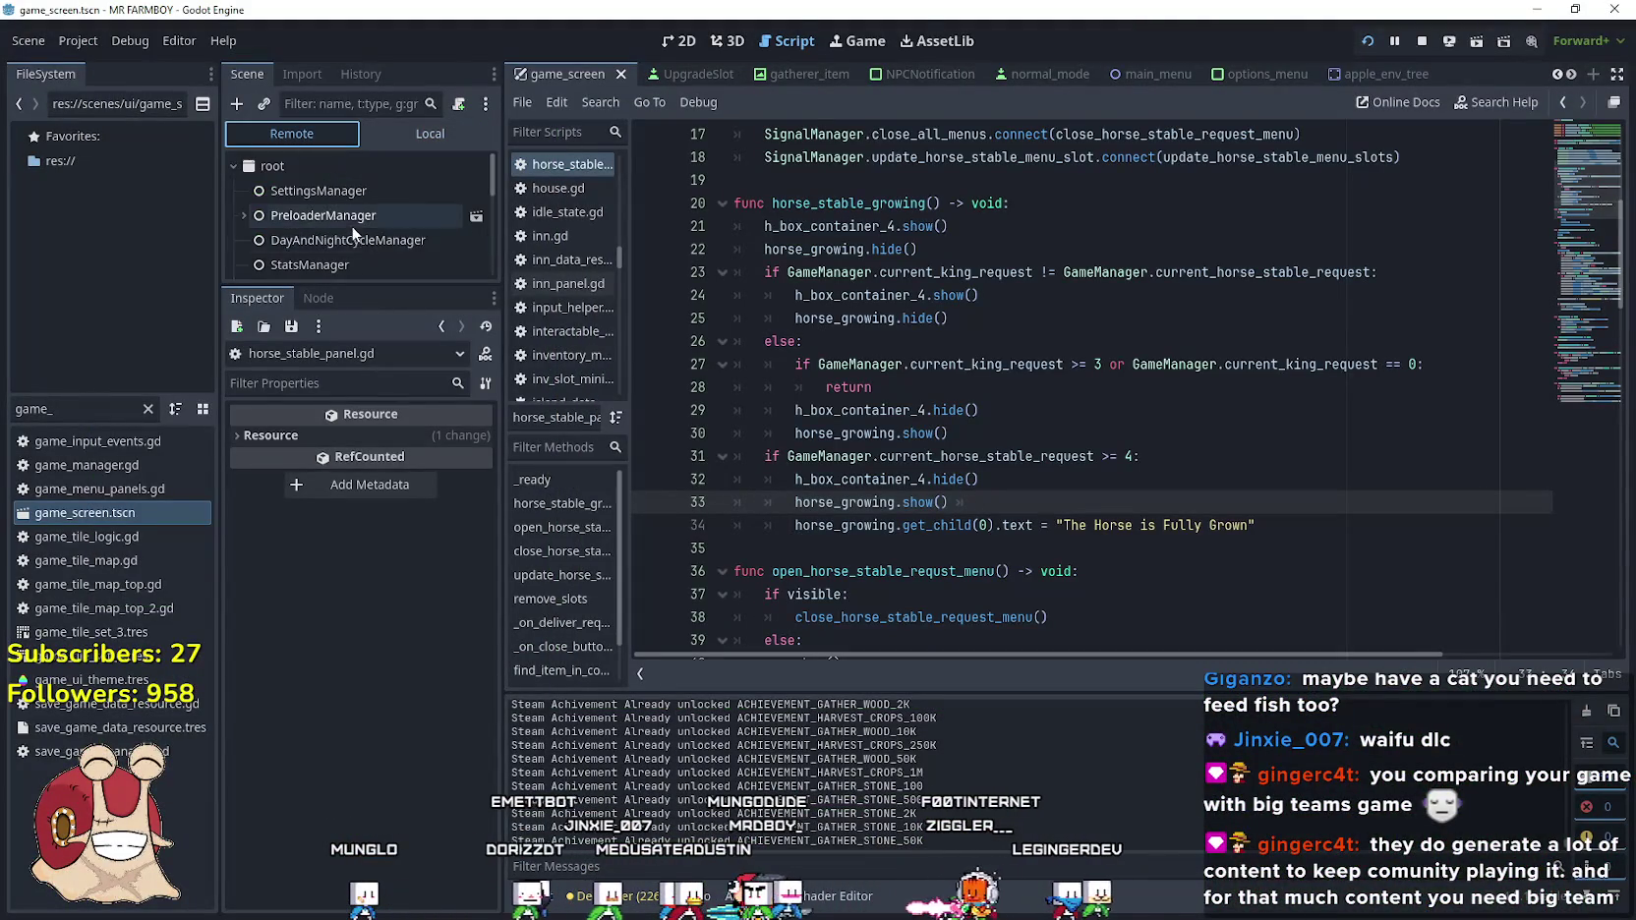
pyautogui.click(360, 244)
pyautogui.click(410, 436)
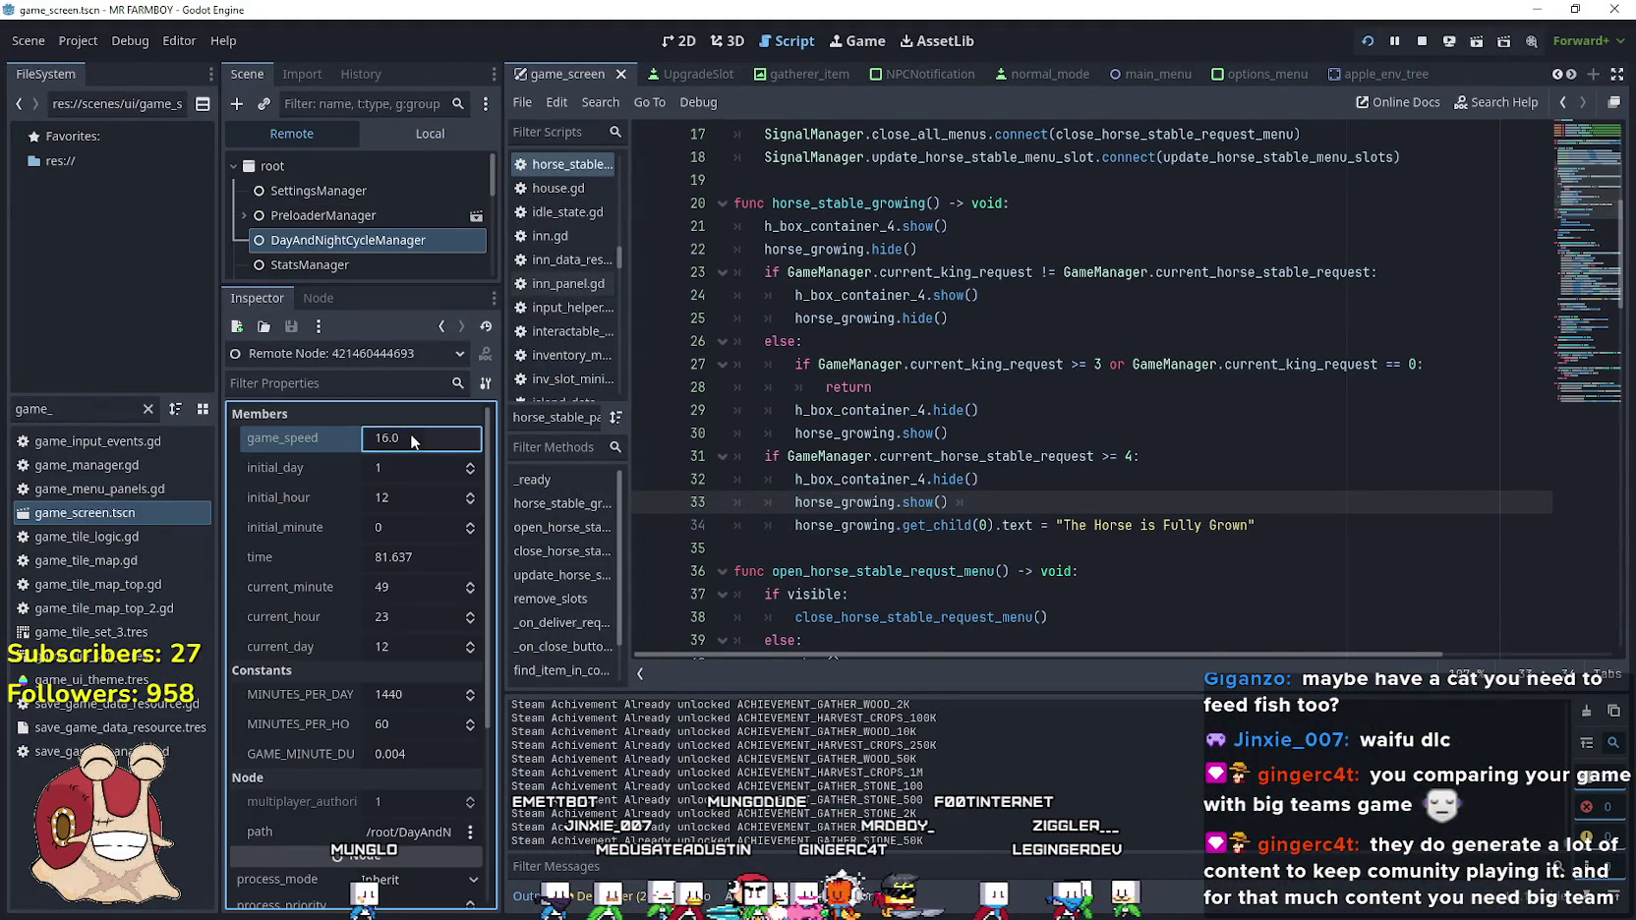
pyautogui.write('500')
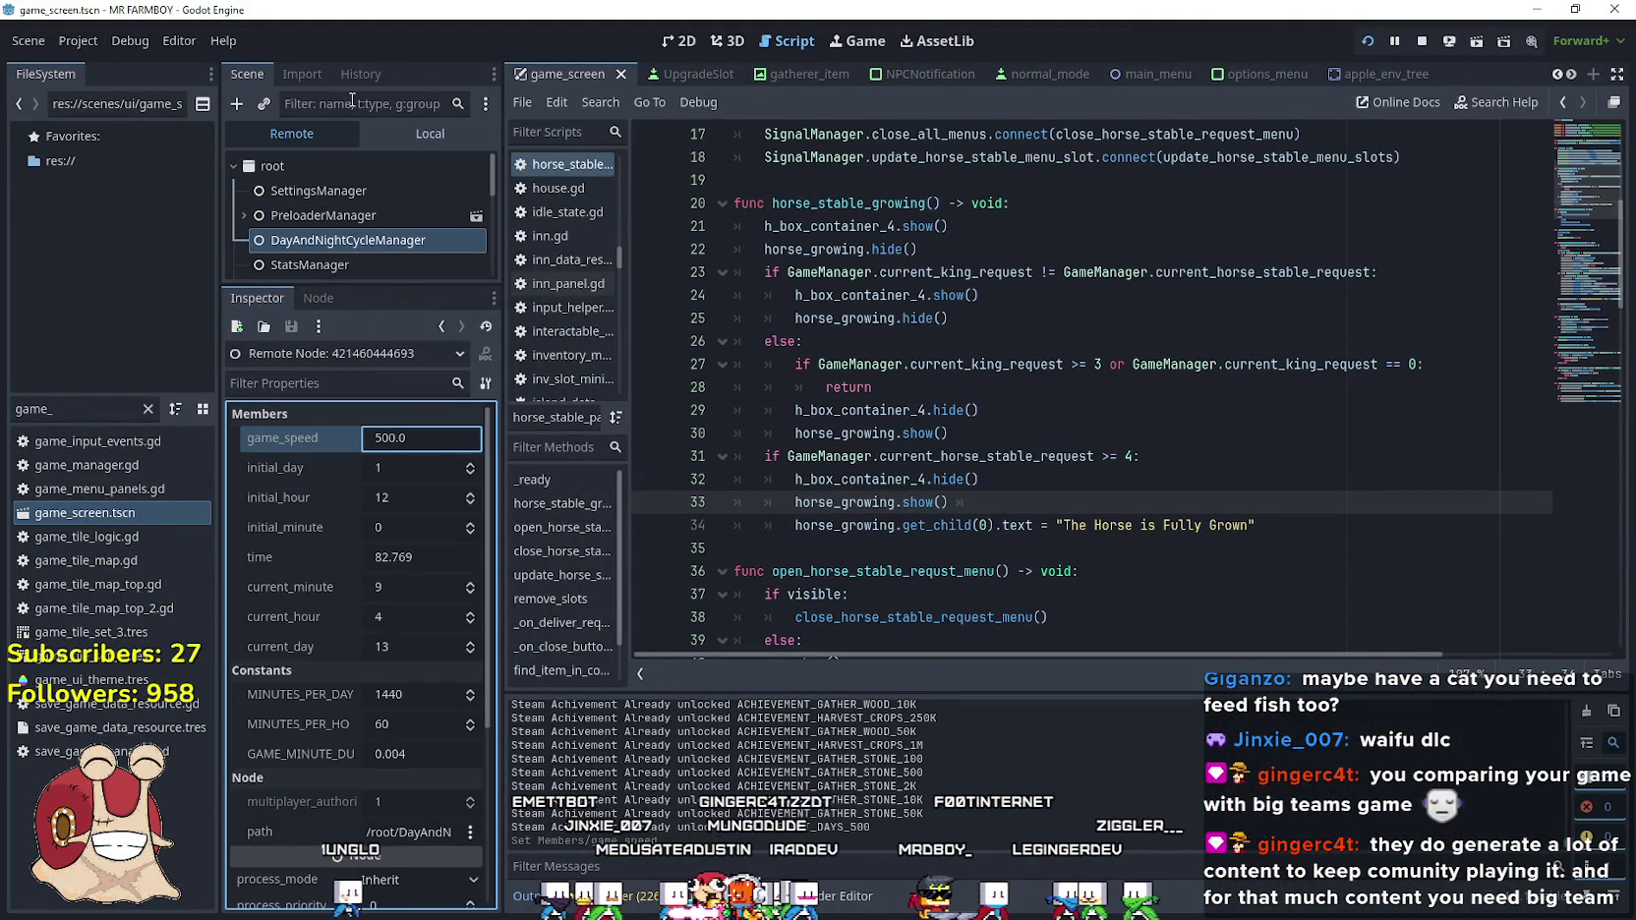
pyautogui.click(403, 126)
pyautogui.click(369, 258)
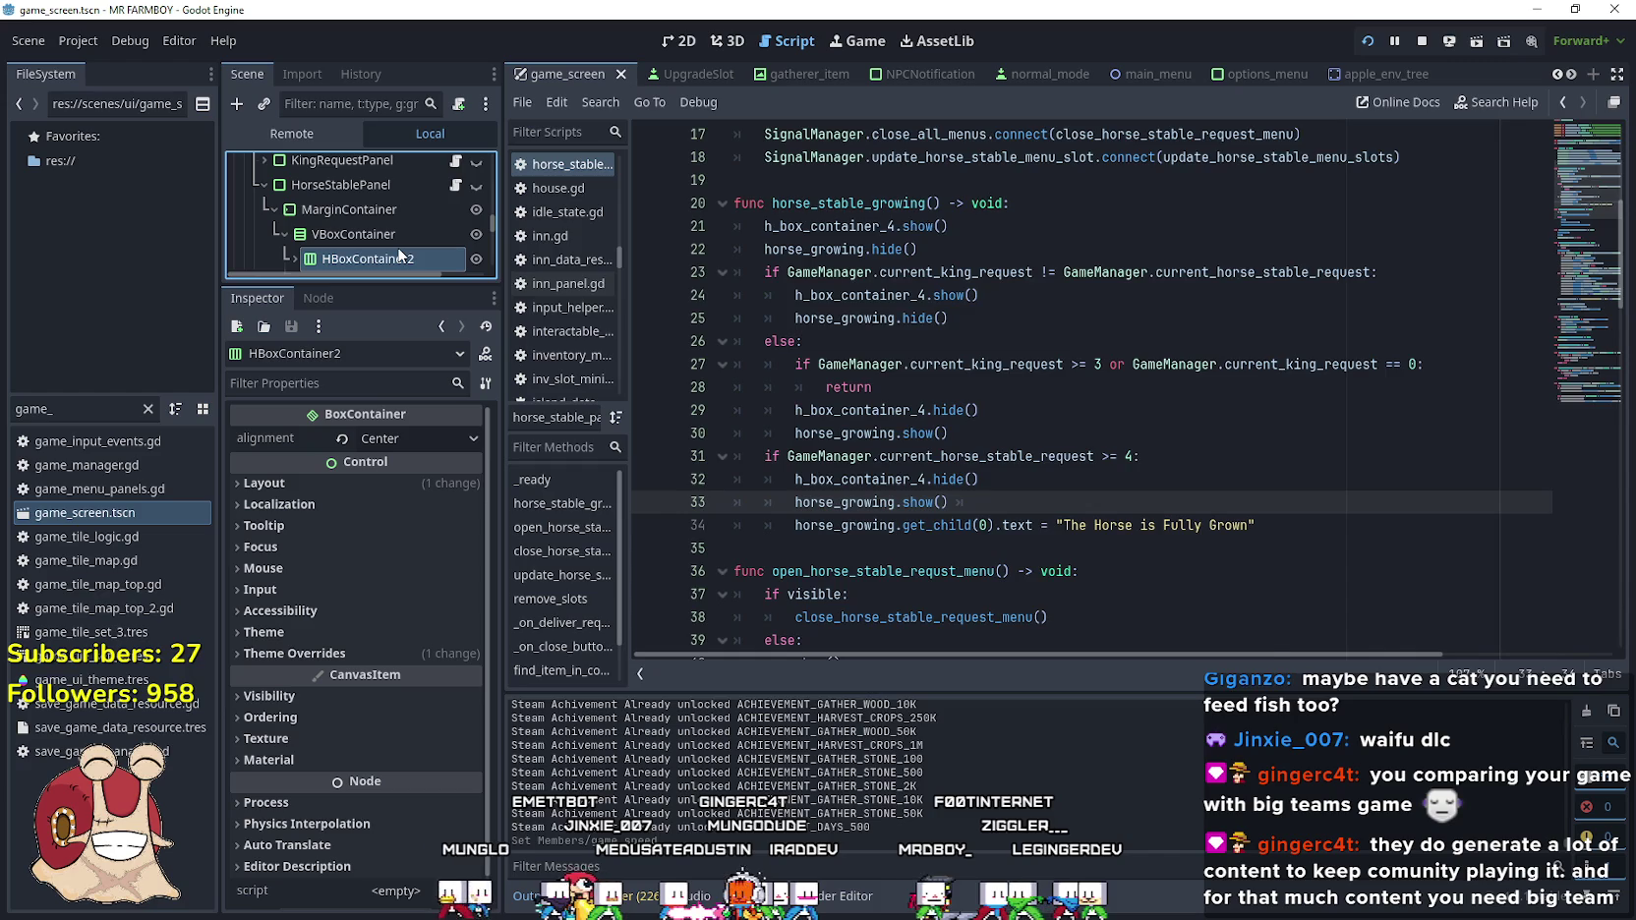
# Let the game run at the faster speed for a while, then pause it
pyautogui.hotkey('alt', 'Tab')
pyautogui.scroll(3, 1192, 433)
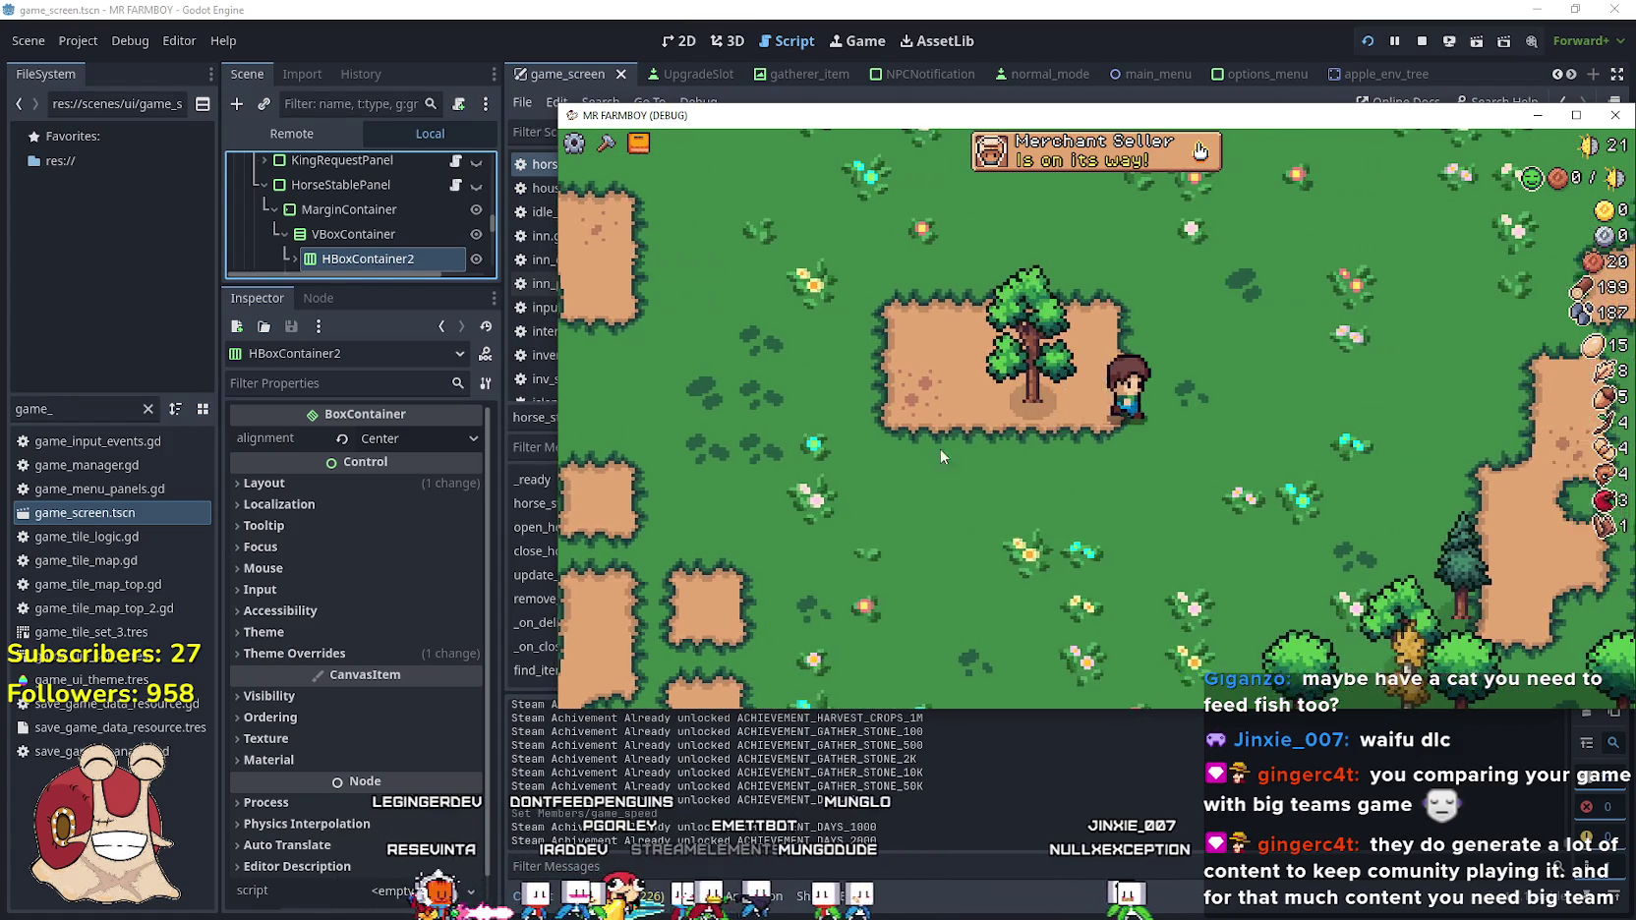
pyautogui.press('Escape')
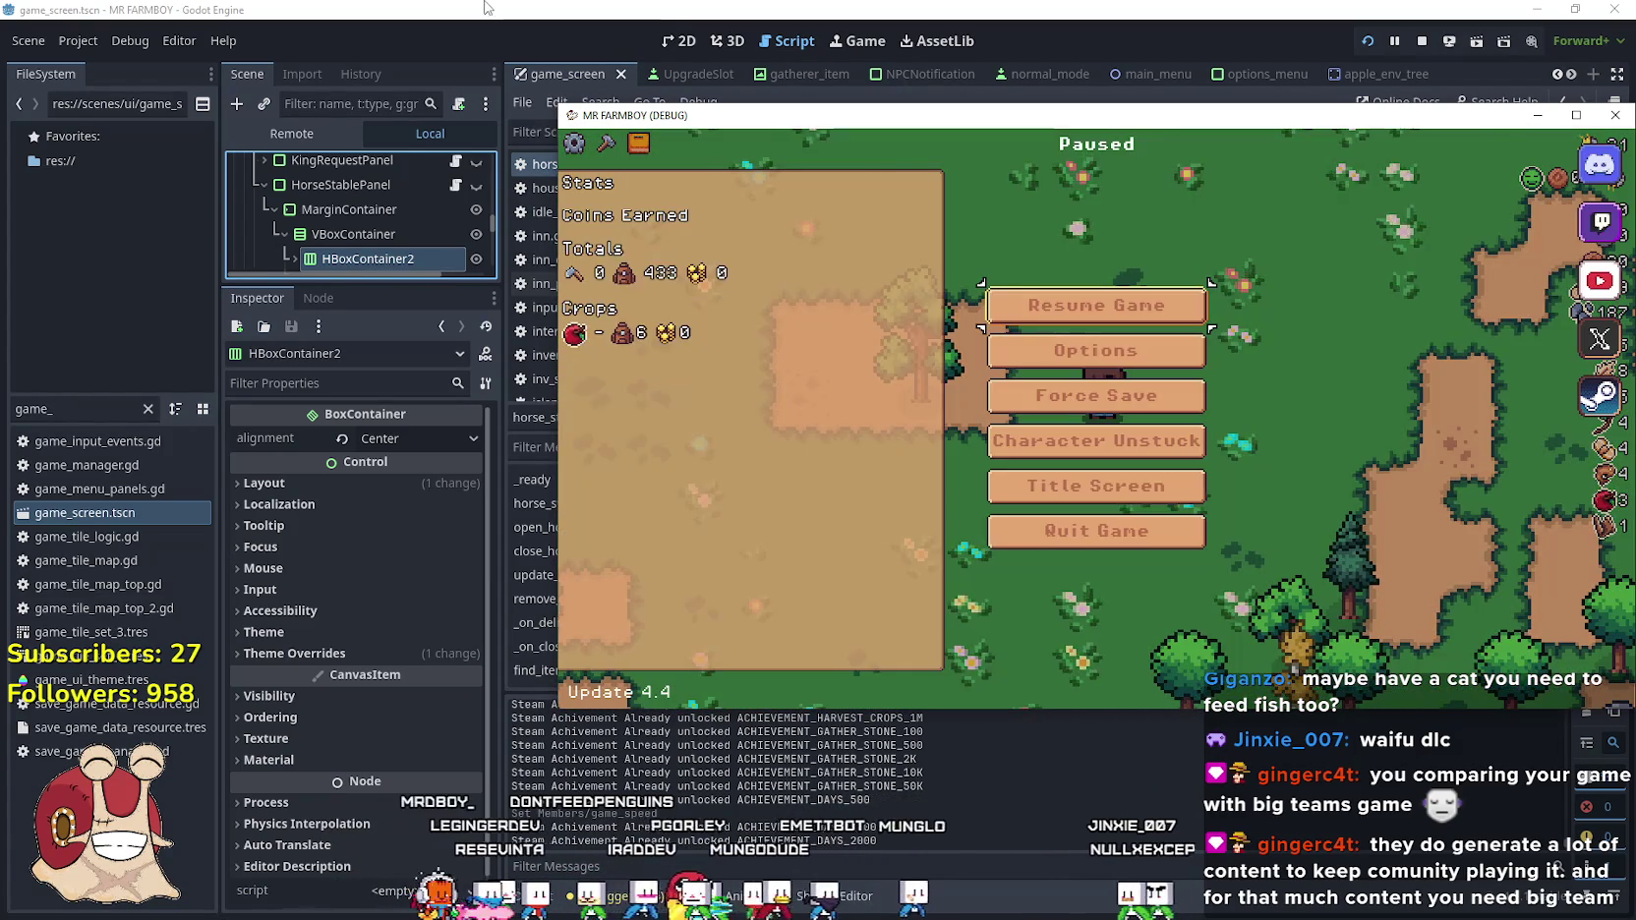
# Change DayAndNightCycleManager's game_speed to 16 in the Remote inspector
pyautogui.click(484, 7)
pyautogui.click(295, 134)
pyautogui.click(339, 240)
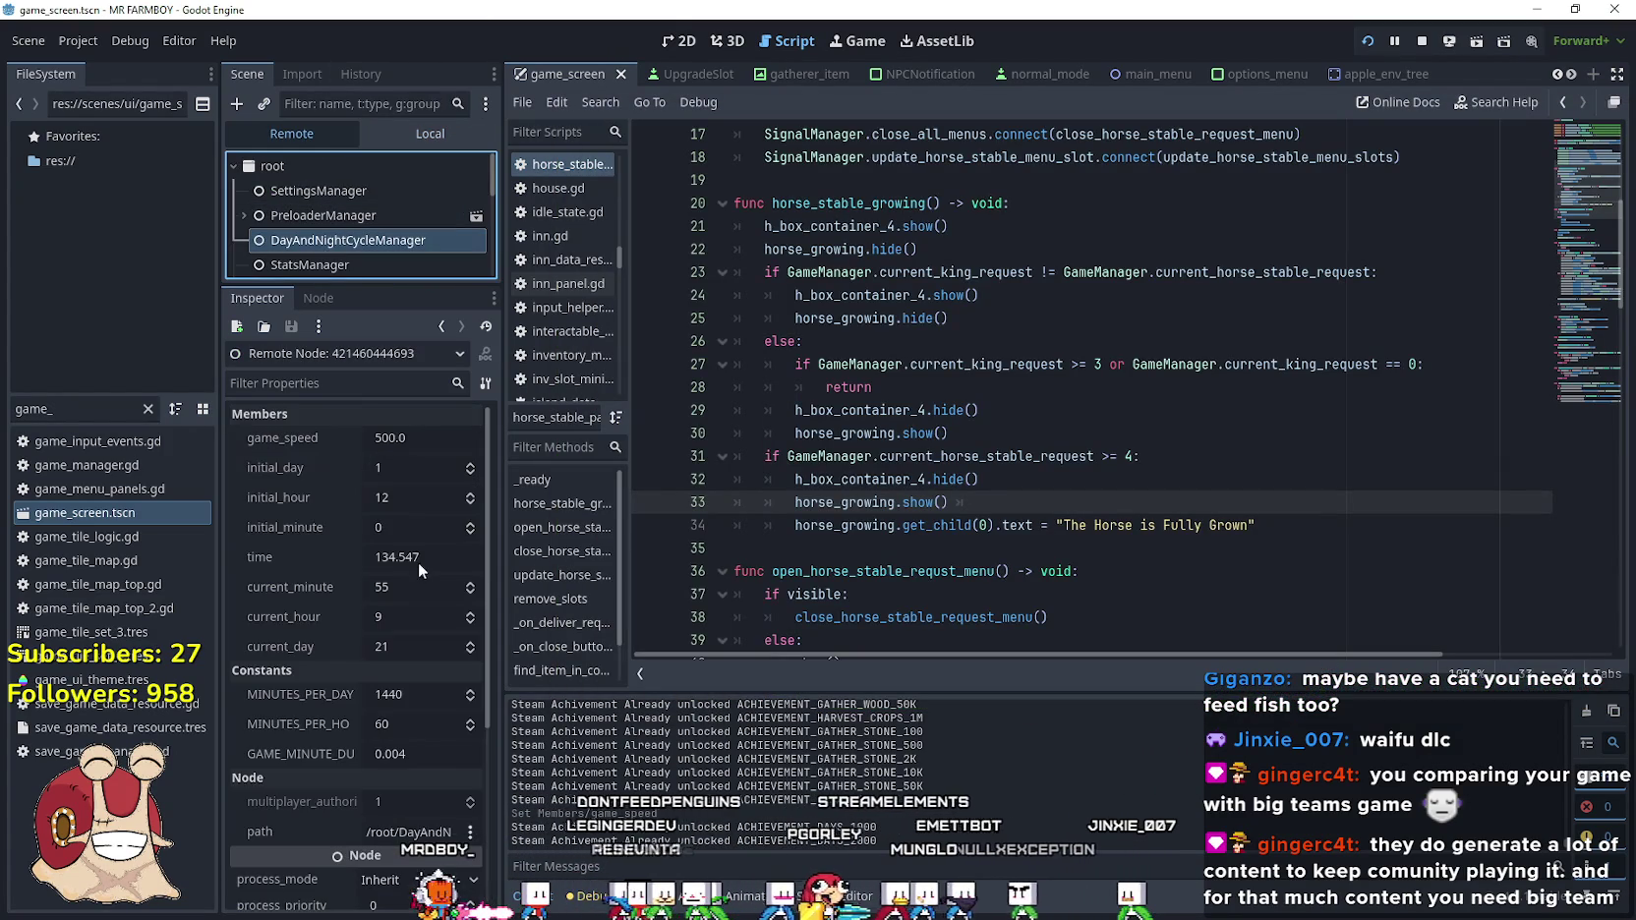
pyautogui.click(417, 438)
pyautogui.write('16')
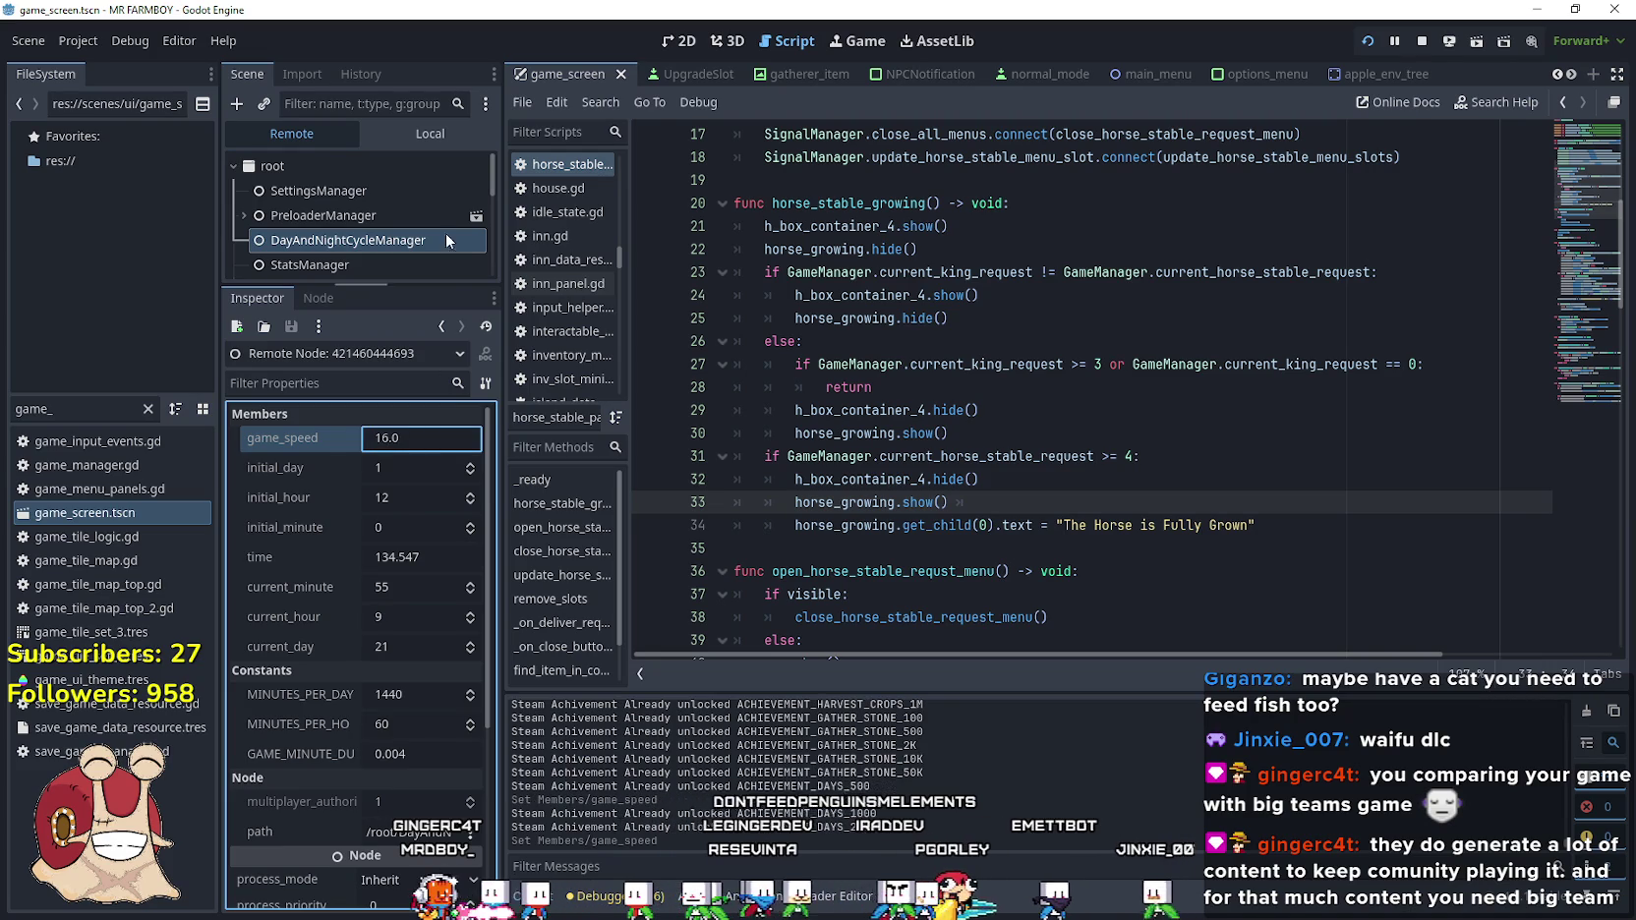
# Resume the paused game and maximize its window
pyautogui.click(396, 143)
pyautogui.click(381, 236)
pyautogui.hotkey('alt', 'Tab')
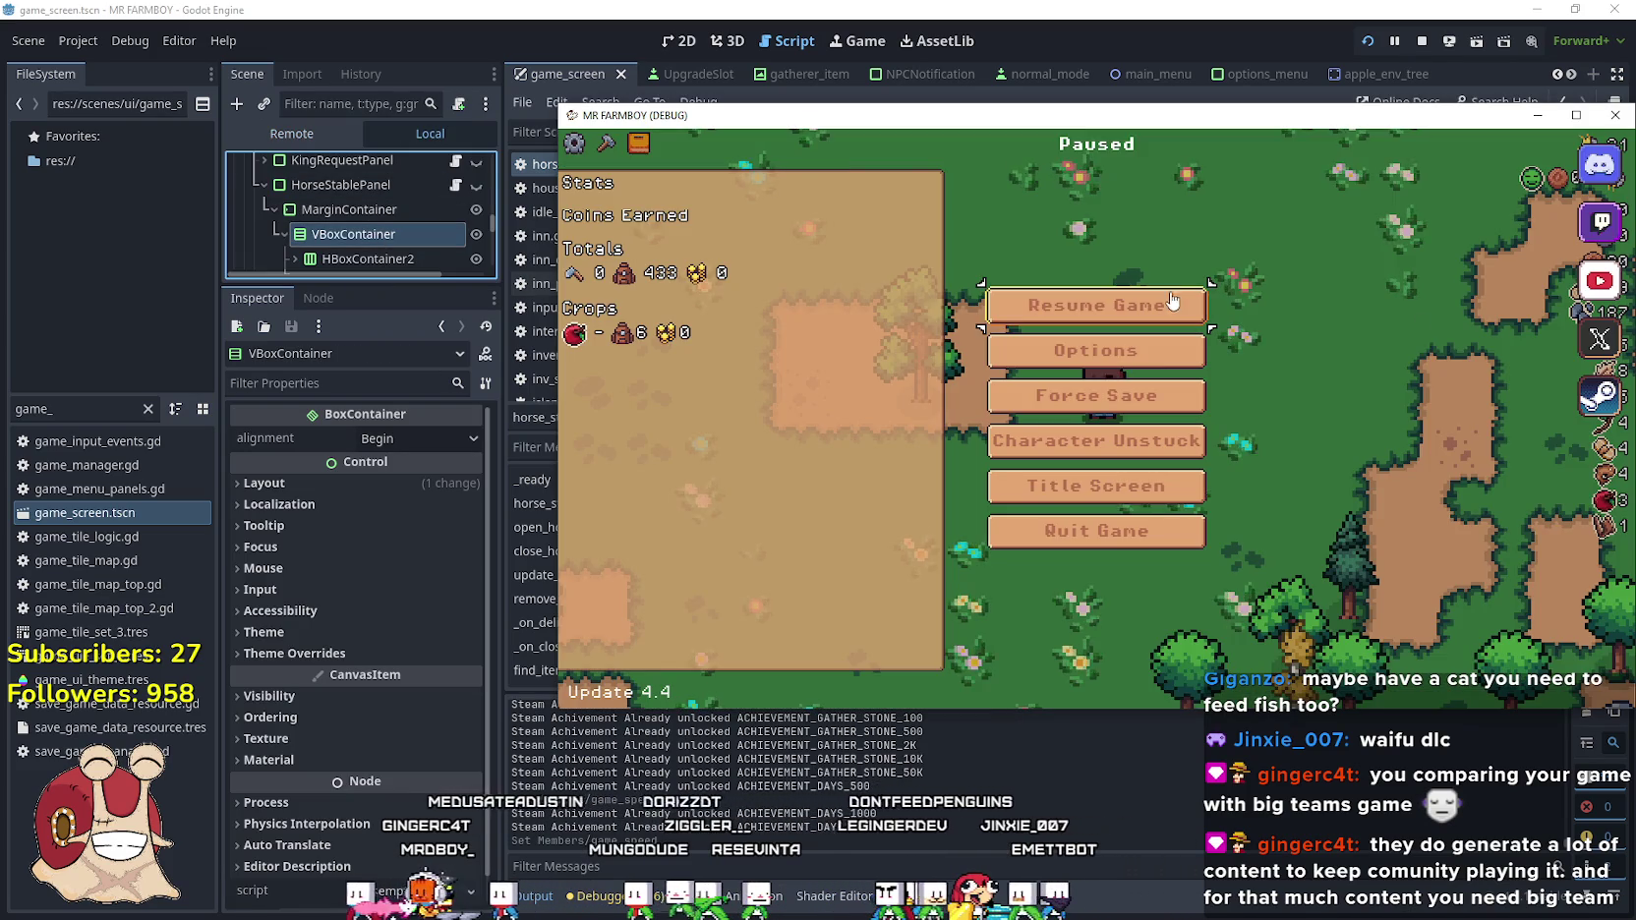
pyautogui.press('Escape')
pyautogui.click(1576, 115)
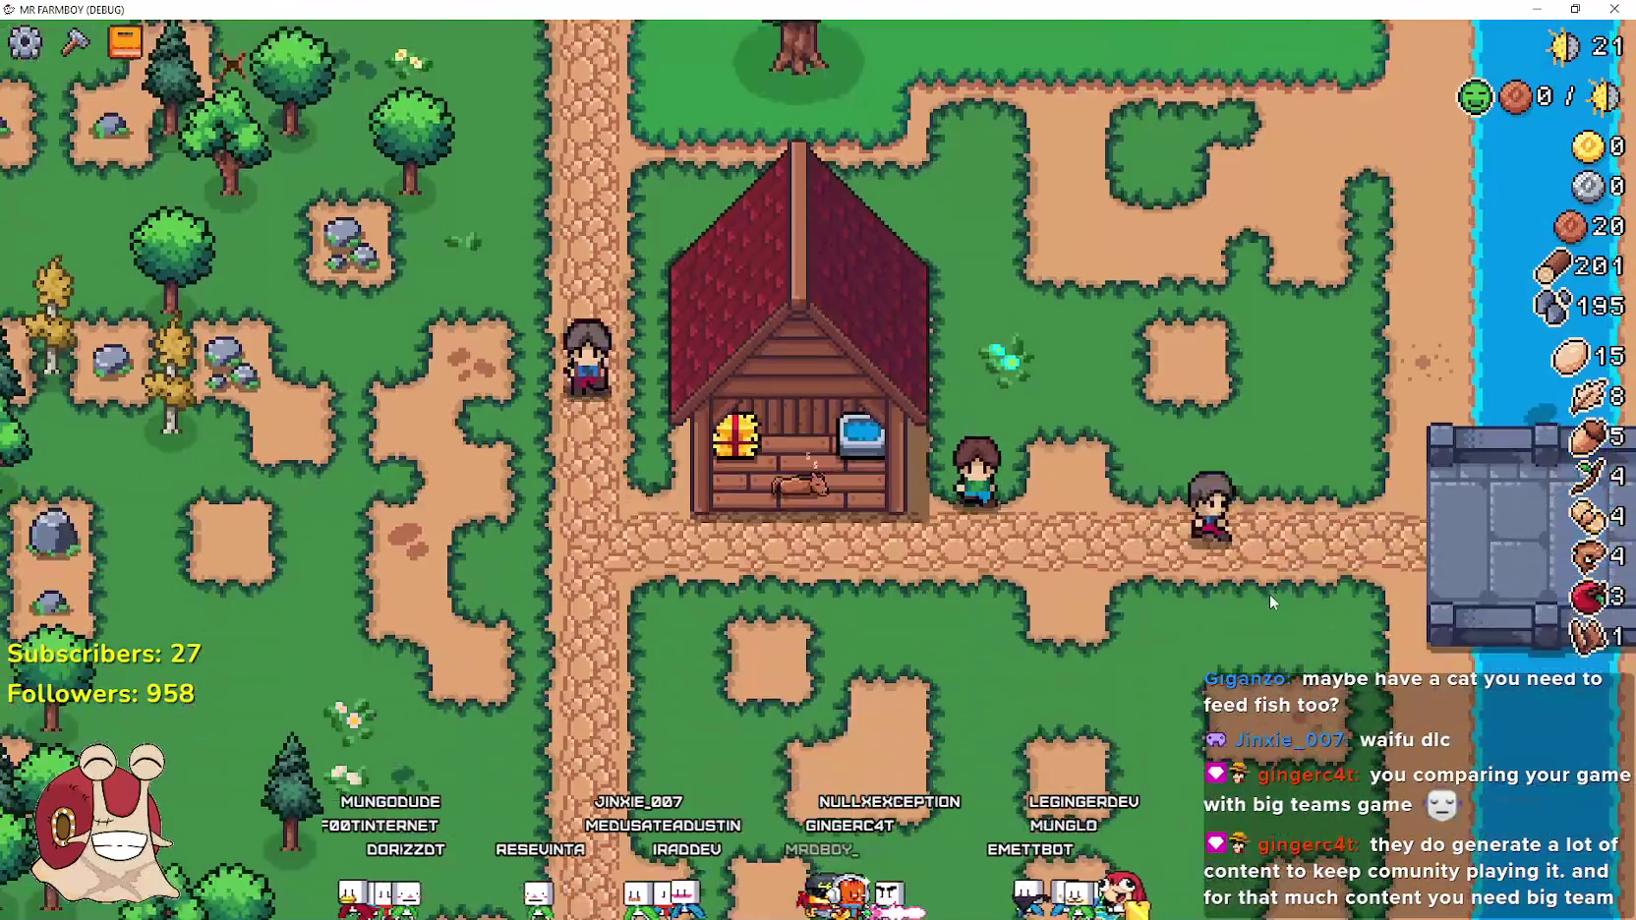
# Set InventoryManager's inventory entry for item 25 to 4343 in the Remote inspector
pyautogui.hotkey('alt', 'F4')
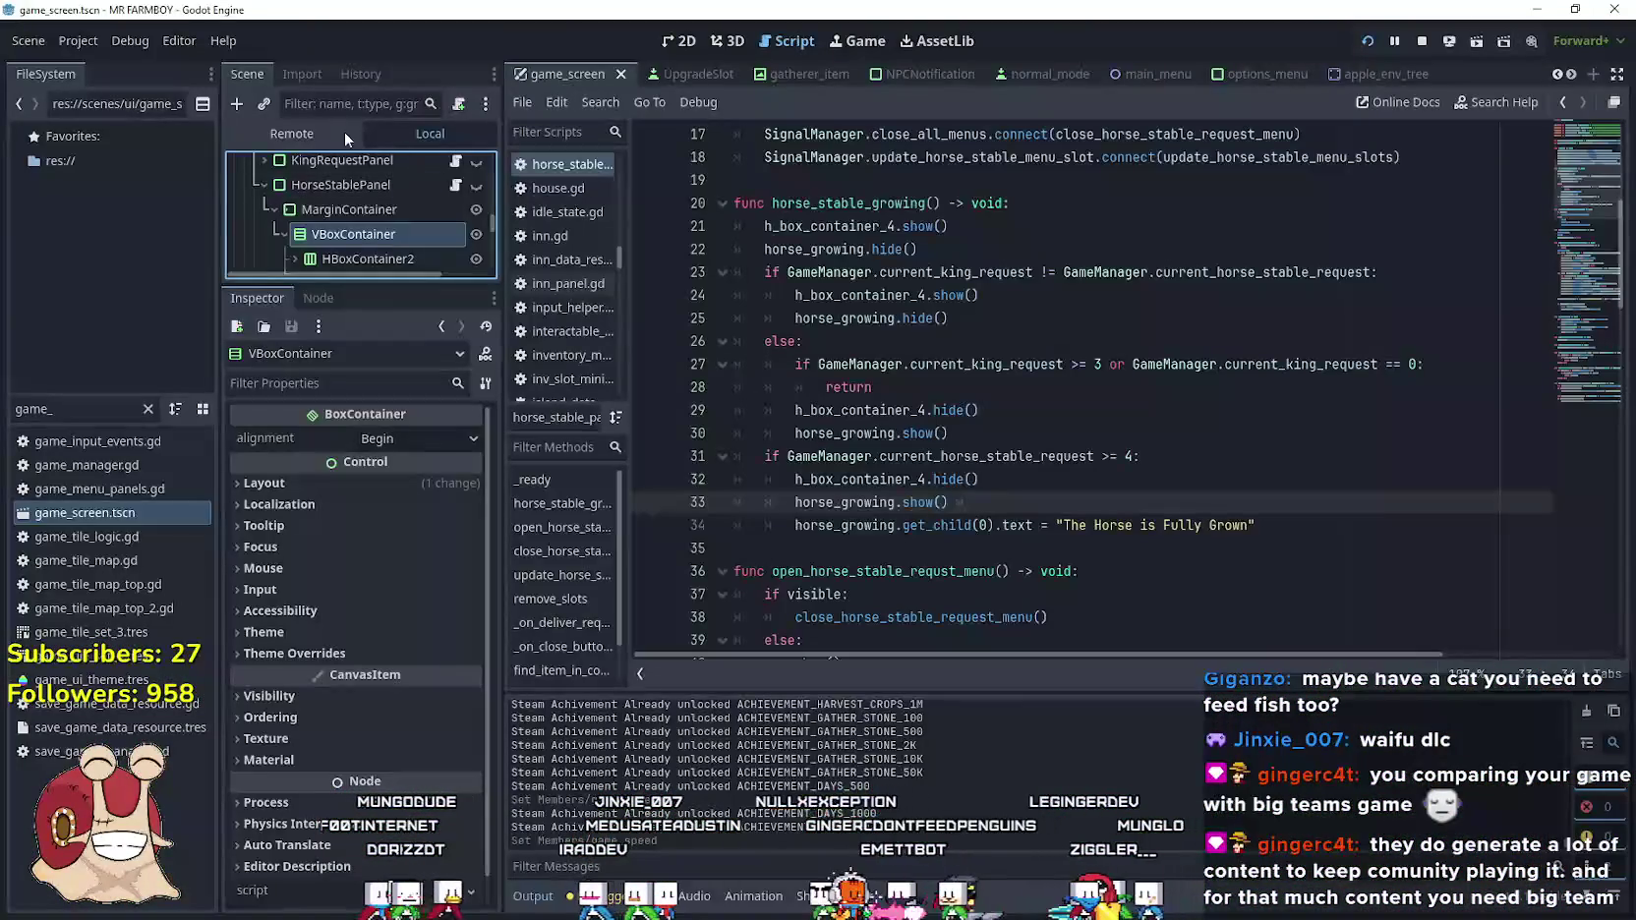
pyautogui.click(344, 134)
pyautogui.scroll(-1, 361, 235)
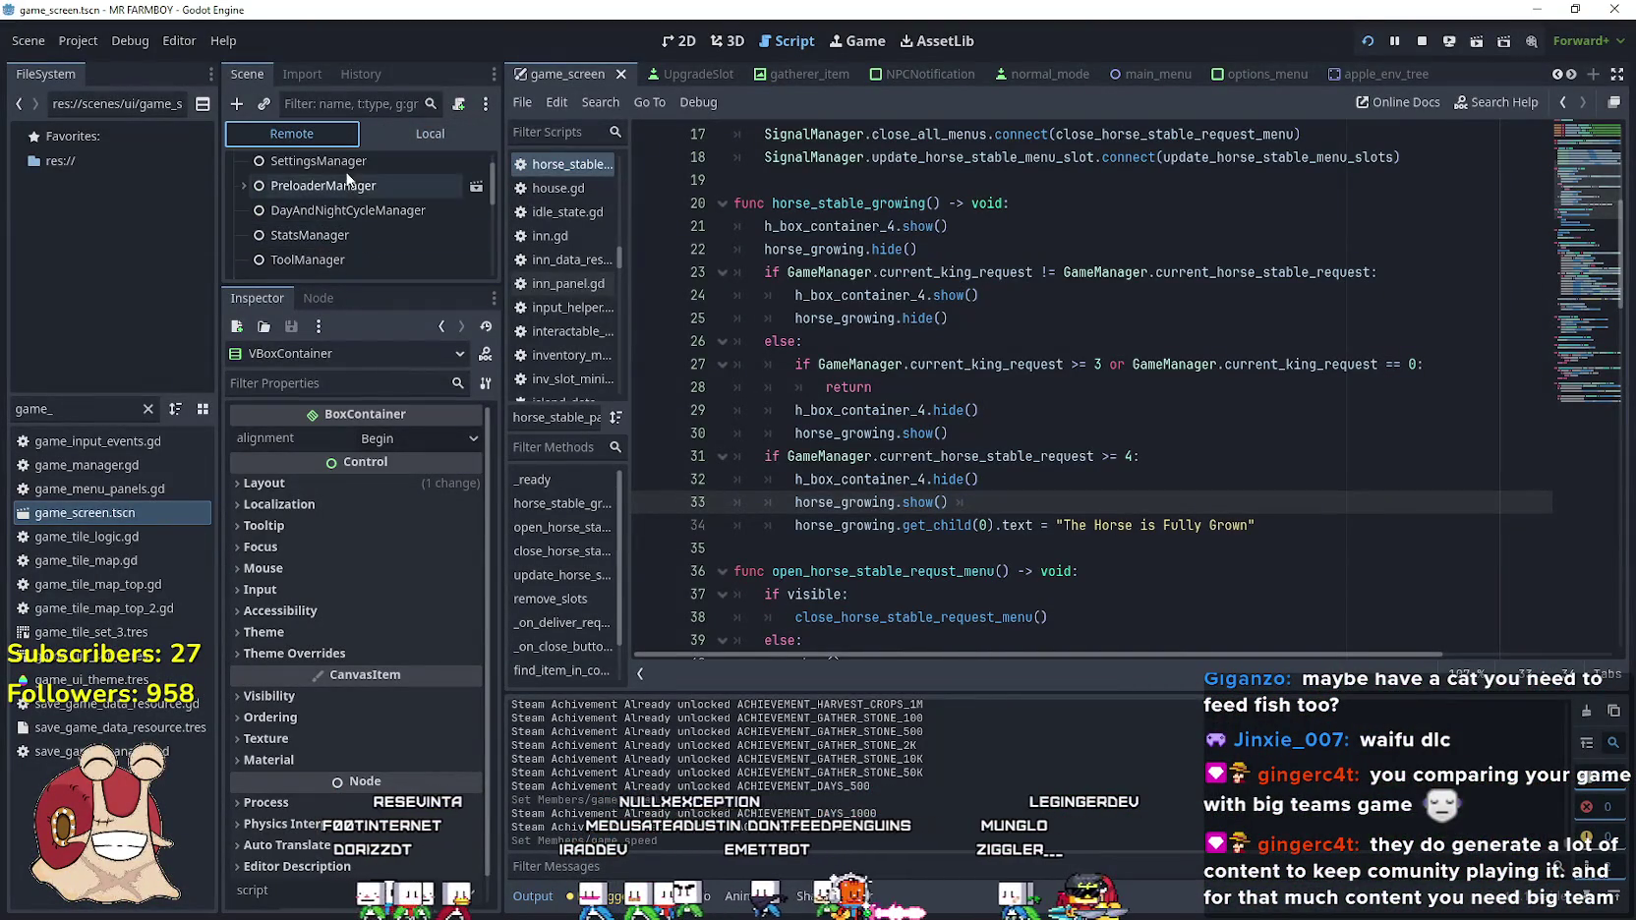
pyautogui.scroll(-1, 347, 177)
pyautogui.click(342, 252)
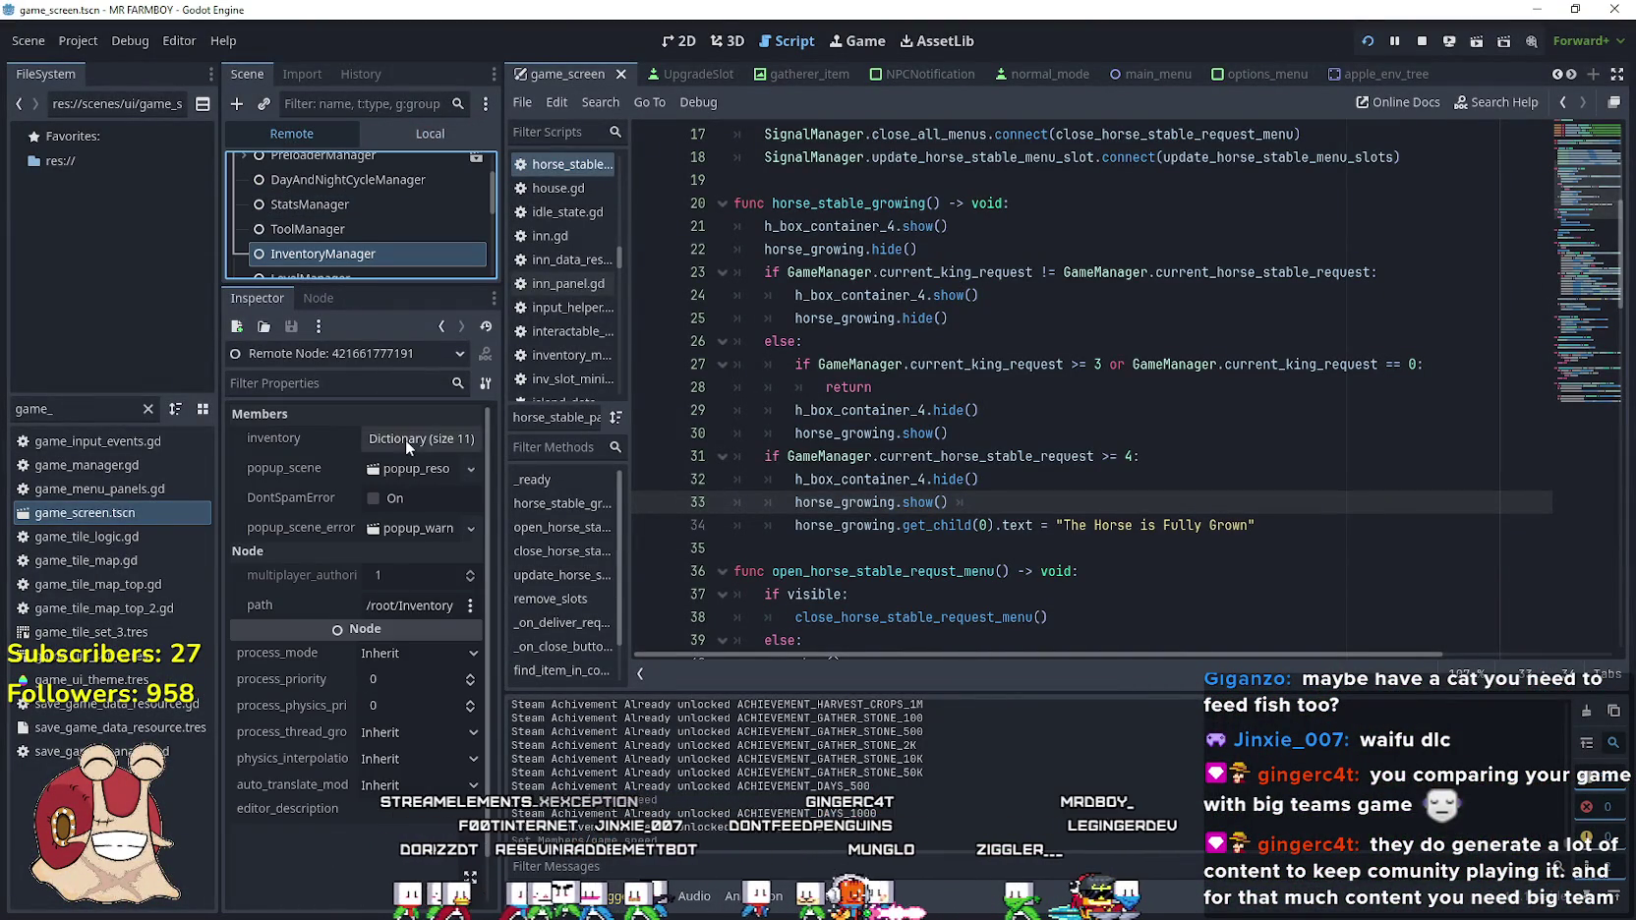
pyautogui.click(405, 439)
pyautogui.scroll(-3, 366, 648)
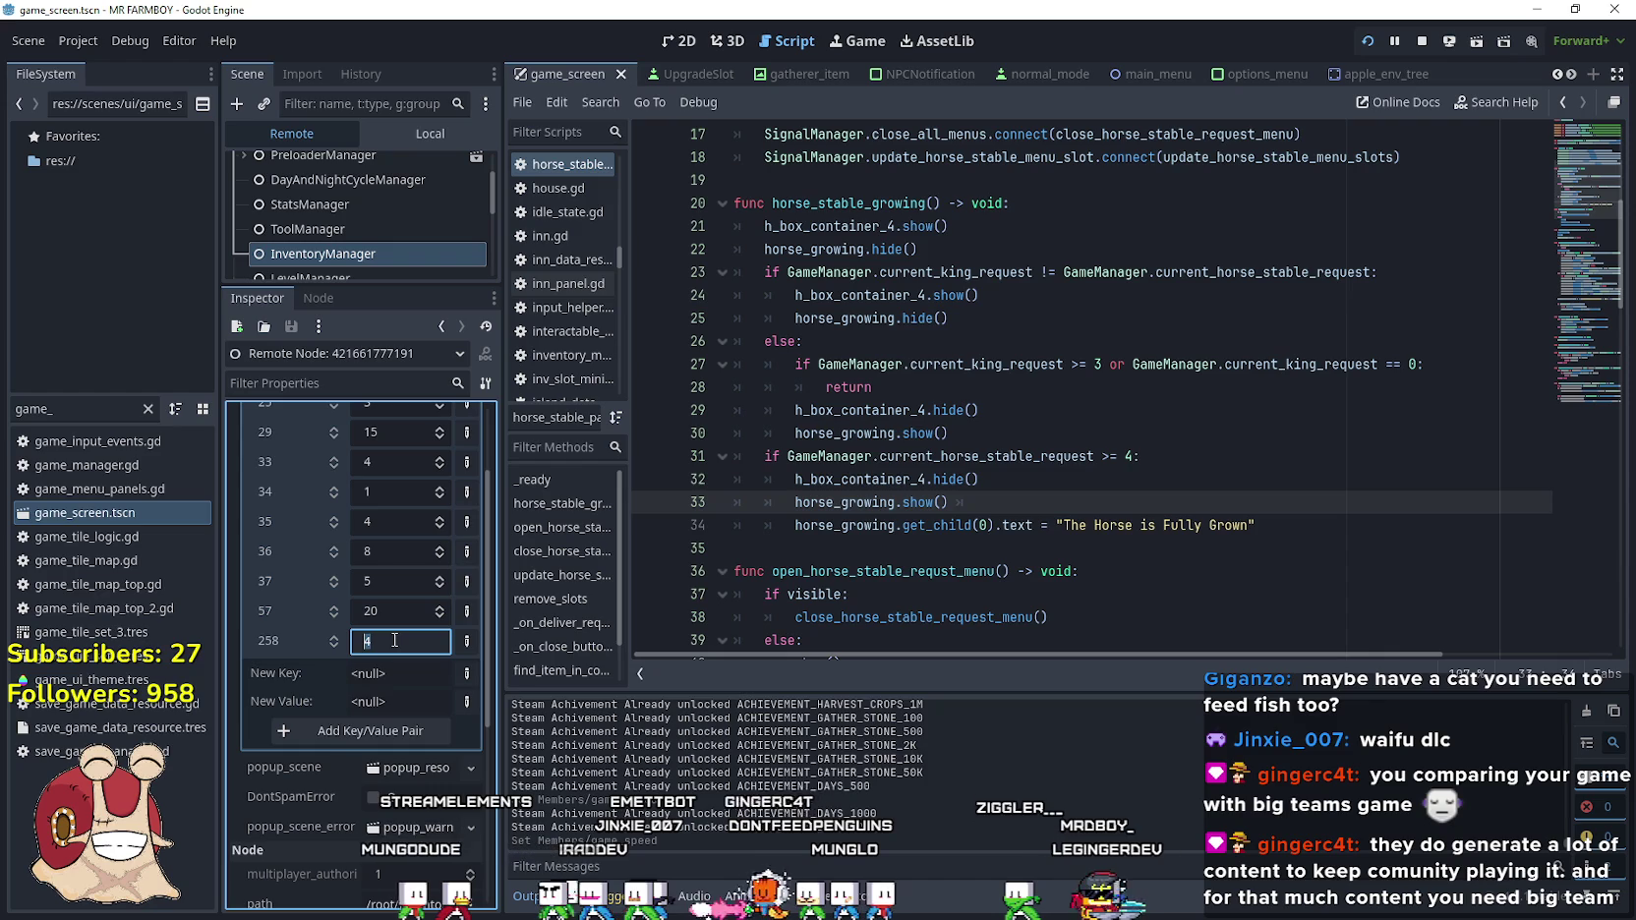
pyautogui.click(388, 466)
pyautogui.scroll(3, 401, 515)
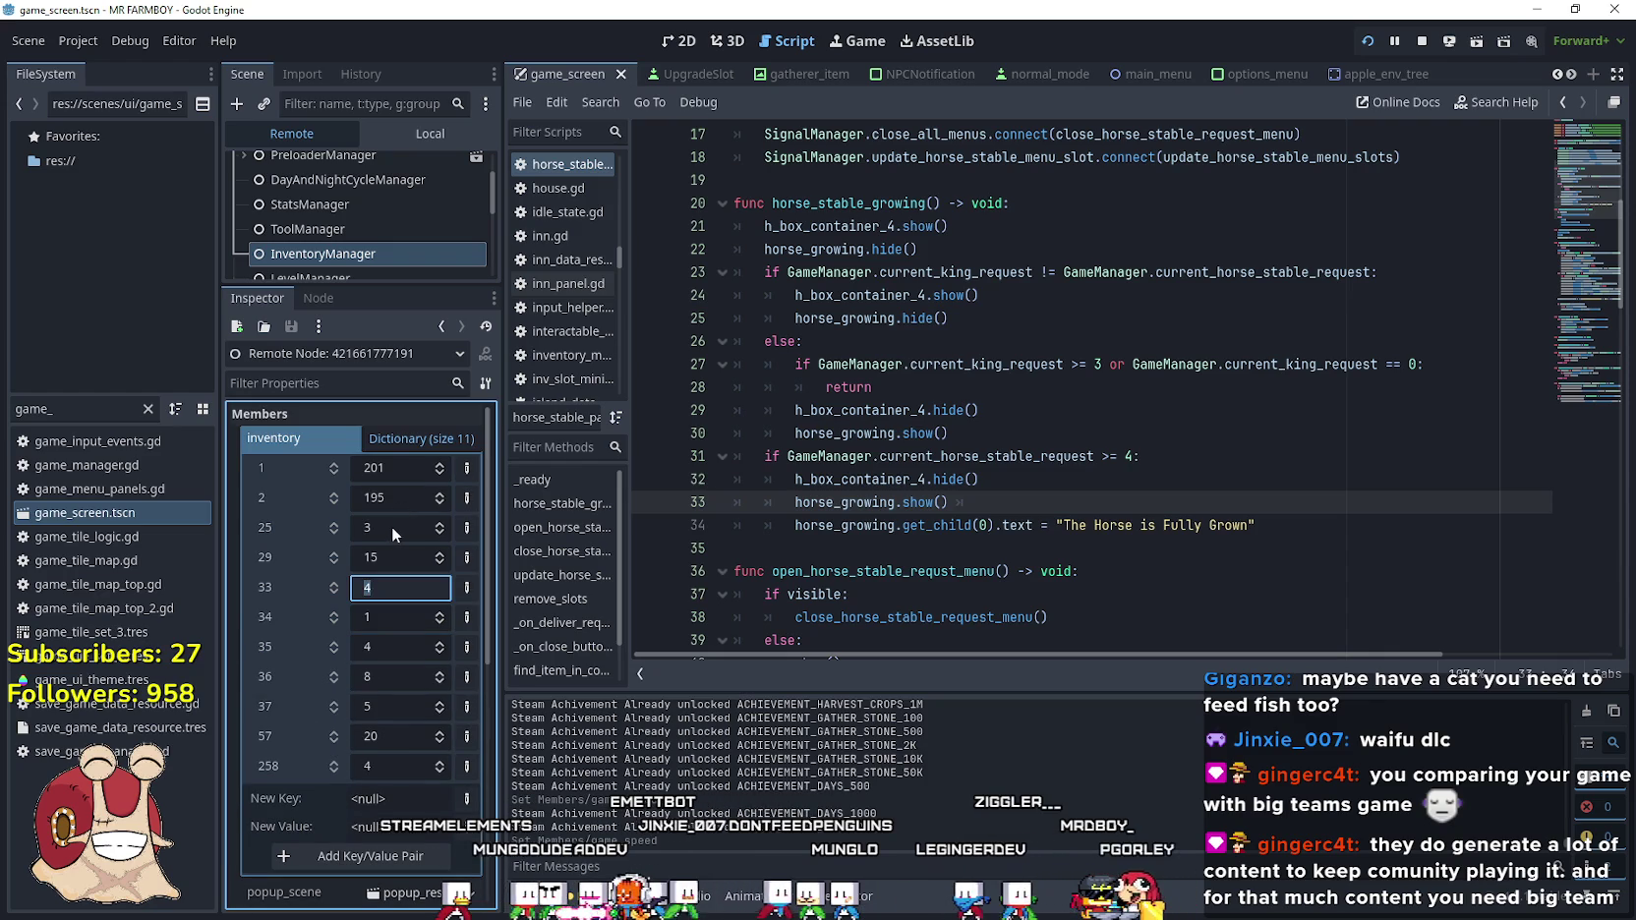
pyautogui.click(391, 528)
pyautogui.write('4343')
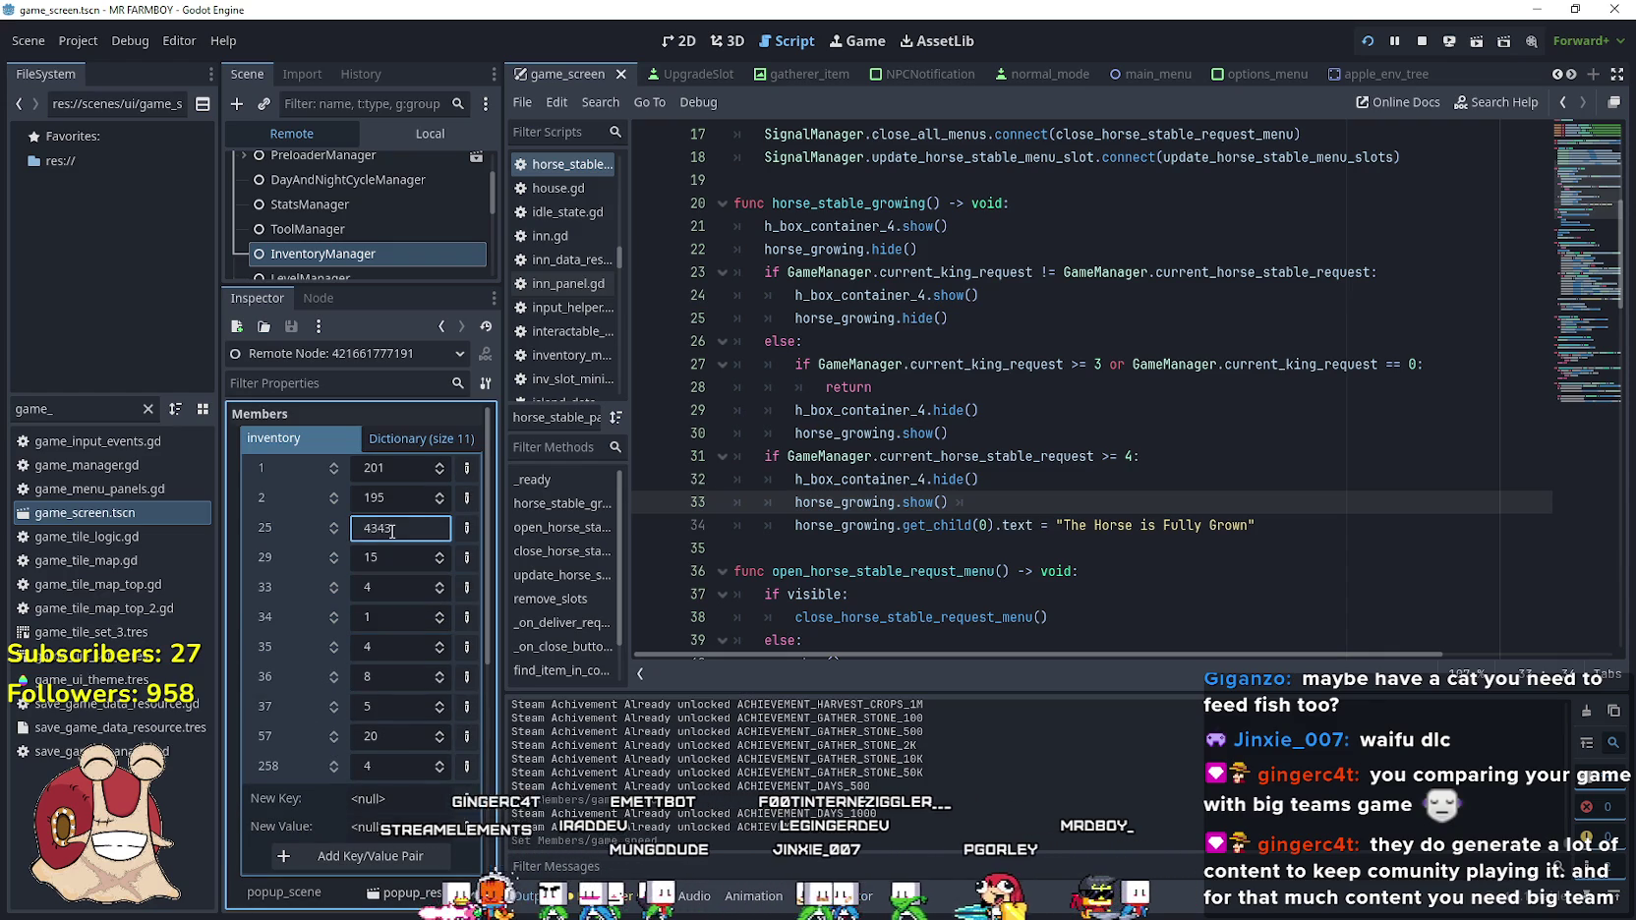
pyautogui.hotkey('alt', 'Tab')
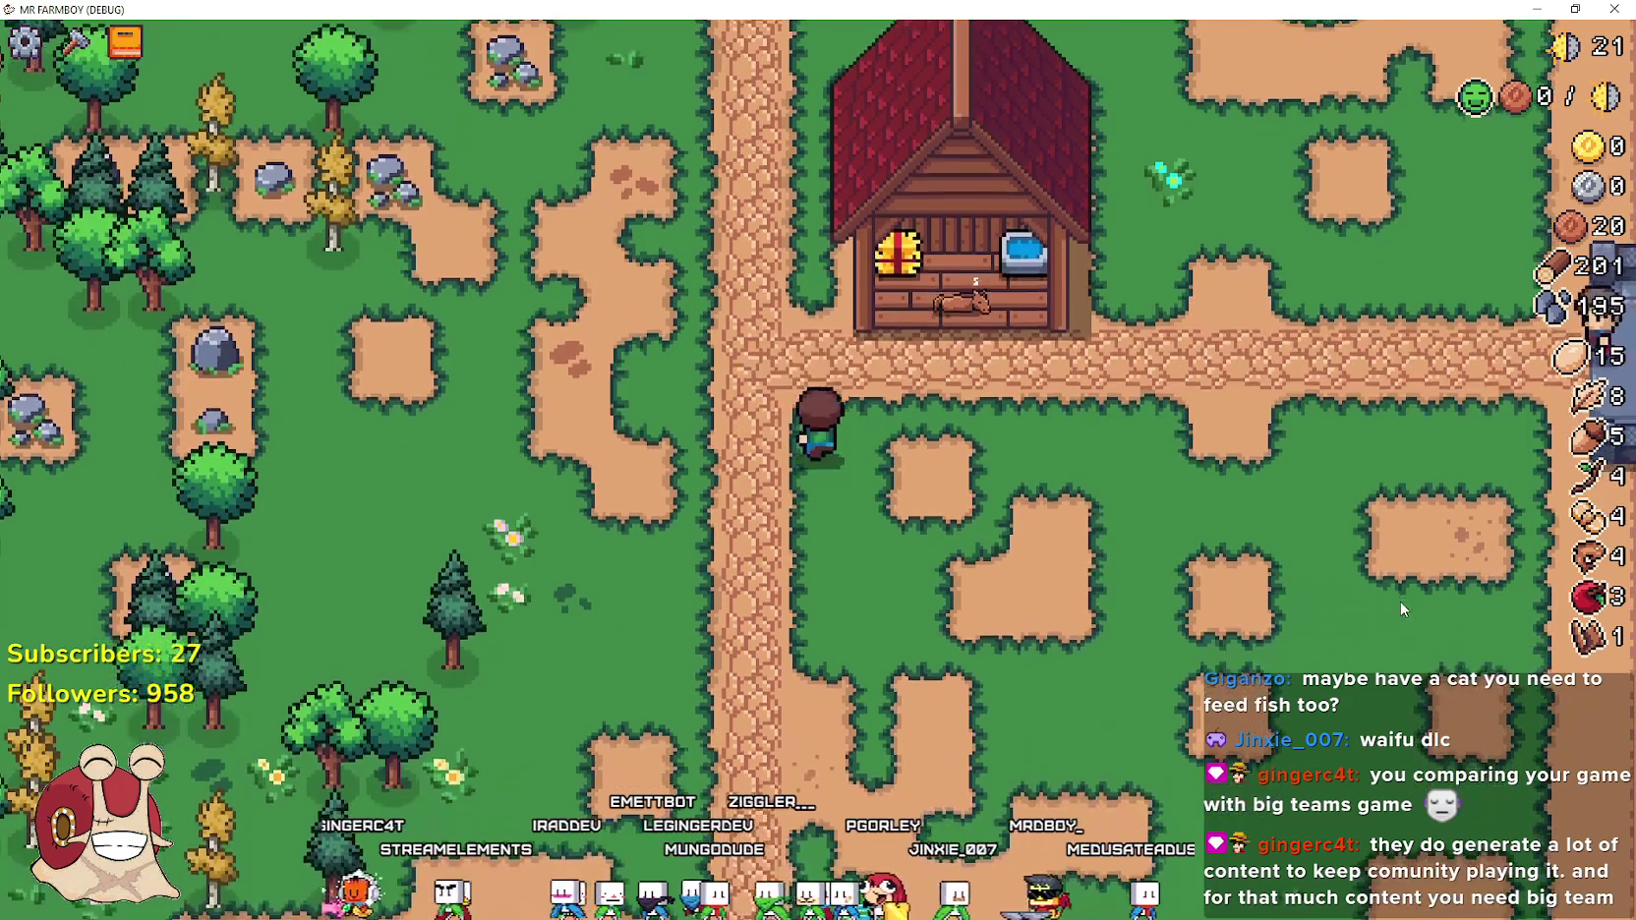
# At the stable, deposit 50 apples into the horse's growth slot, then close the Horse Stable panel
pyautogui.press('e')
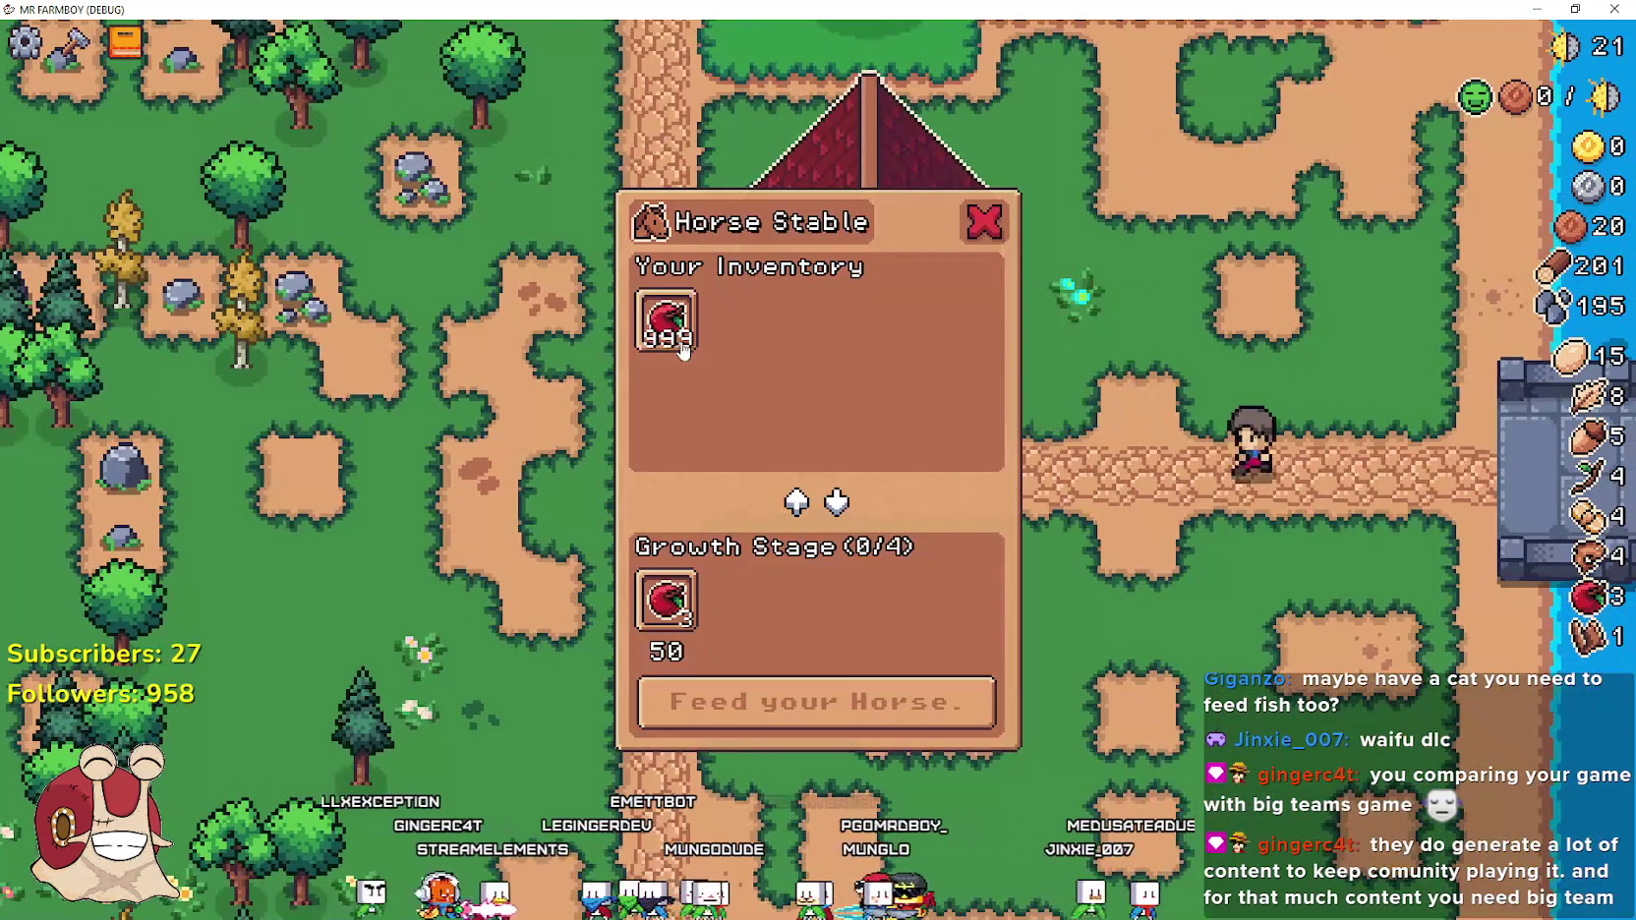
pyautogui.click(682, 327)
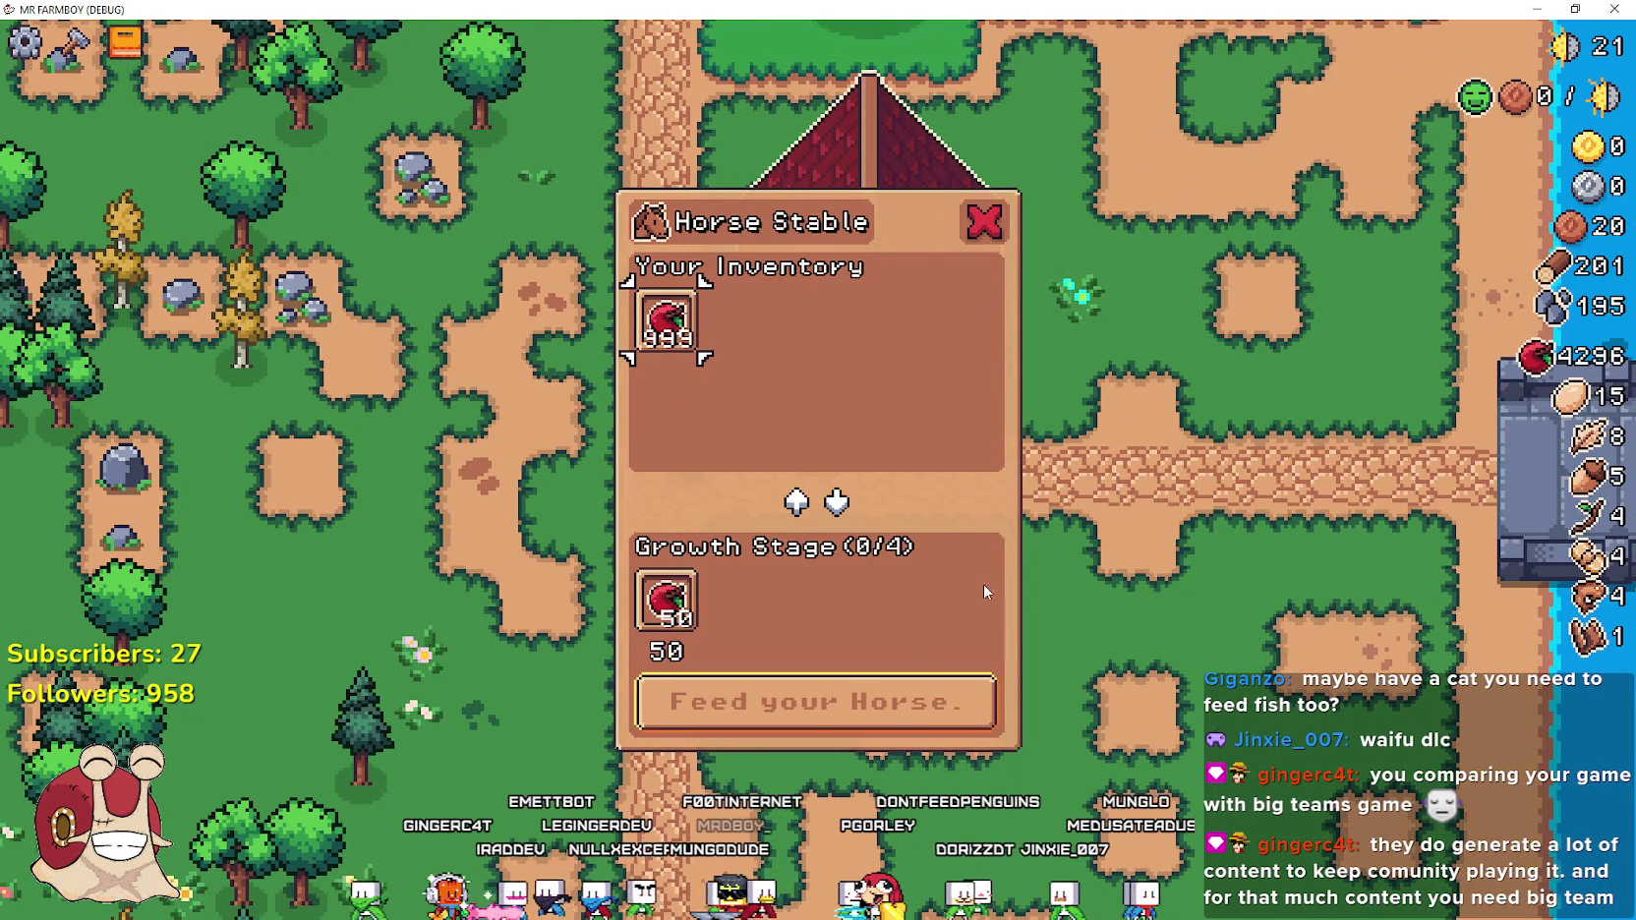
pyautogui.click(984, 223)
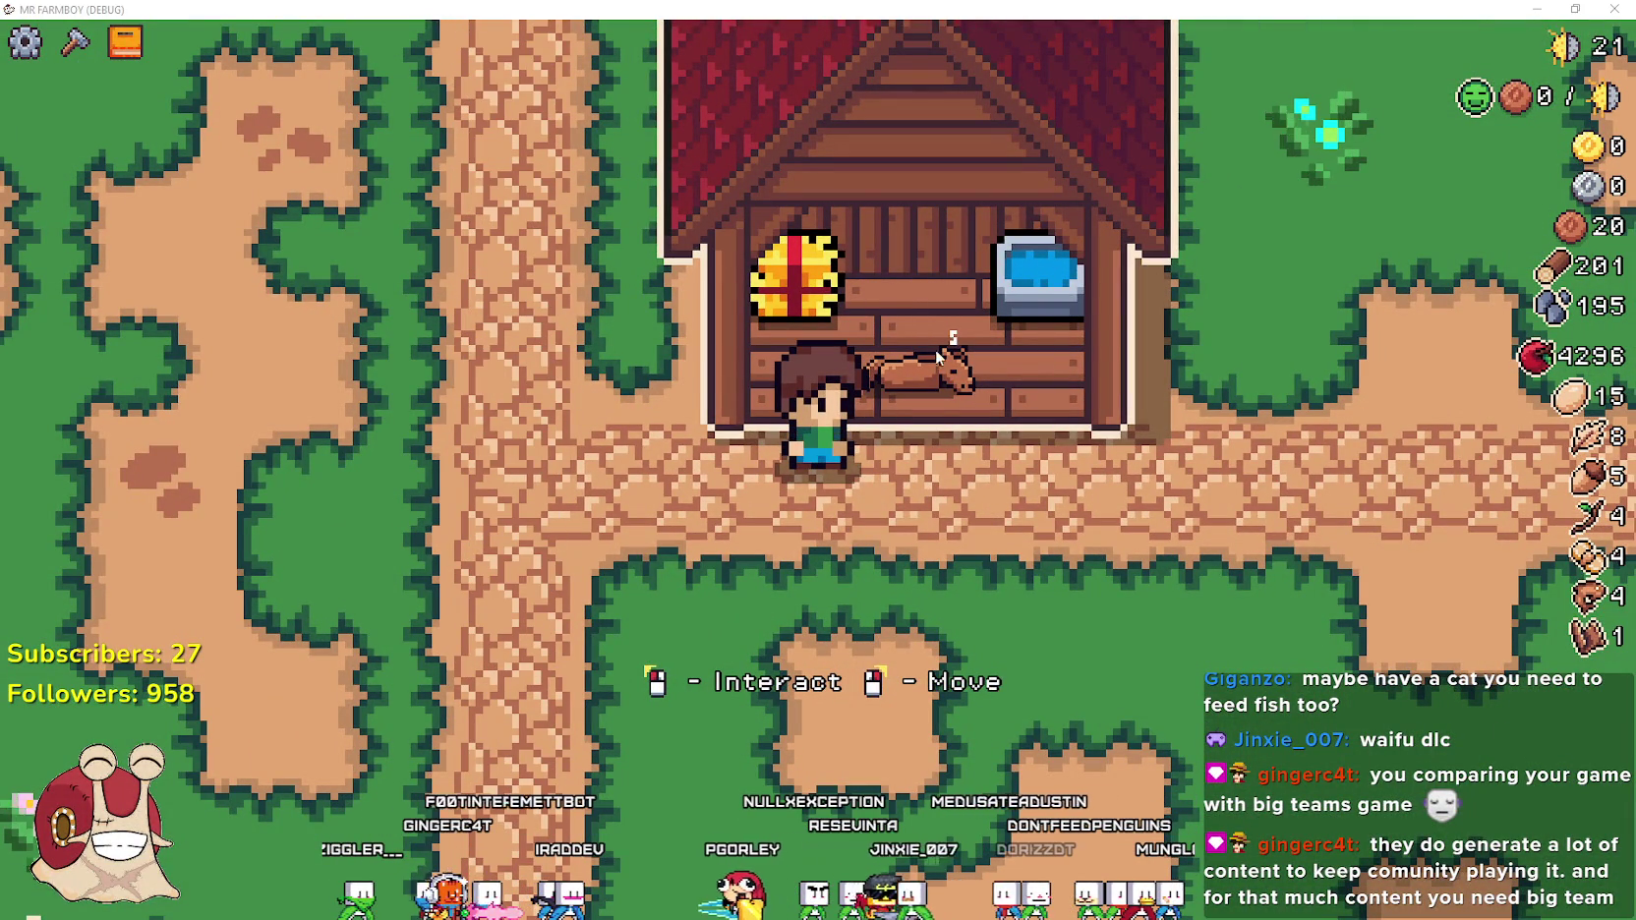
# Snip the stable area to capture the horse before feeding
pyautogui.press('super+shift+s')
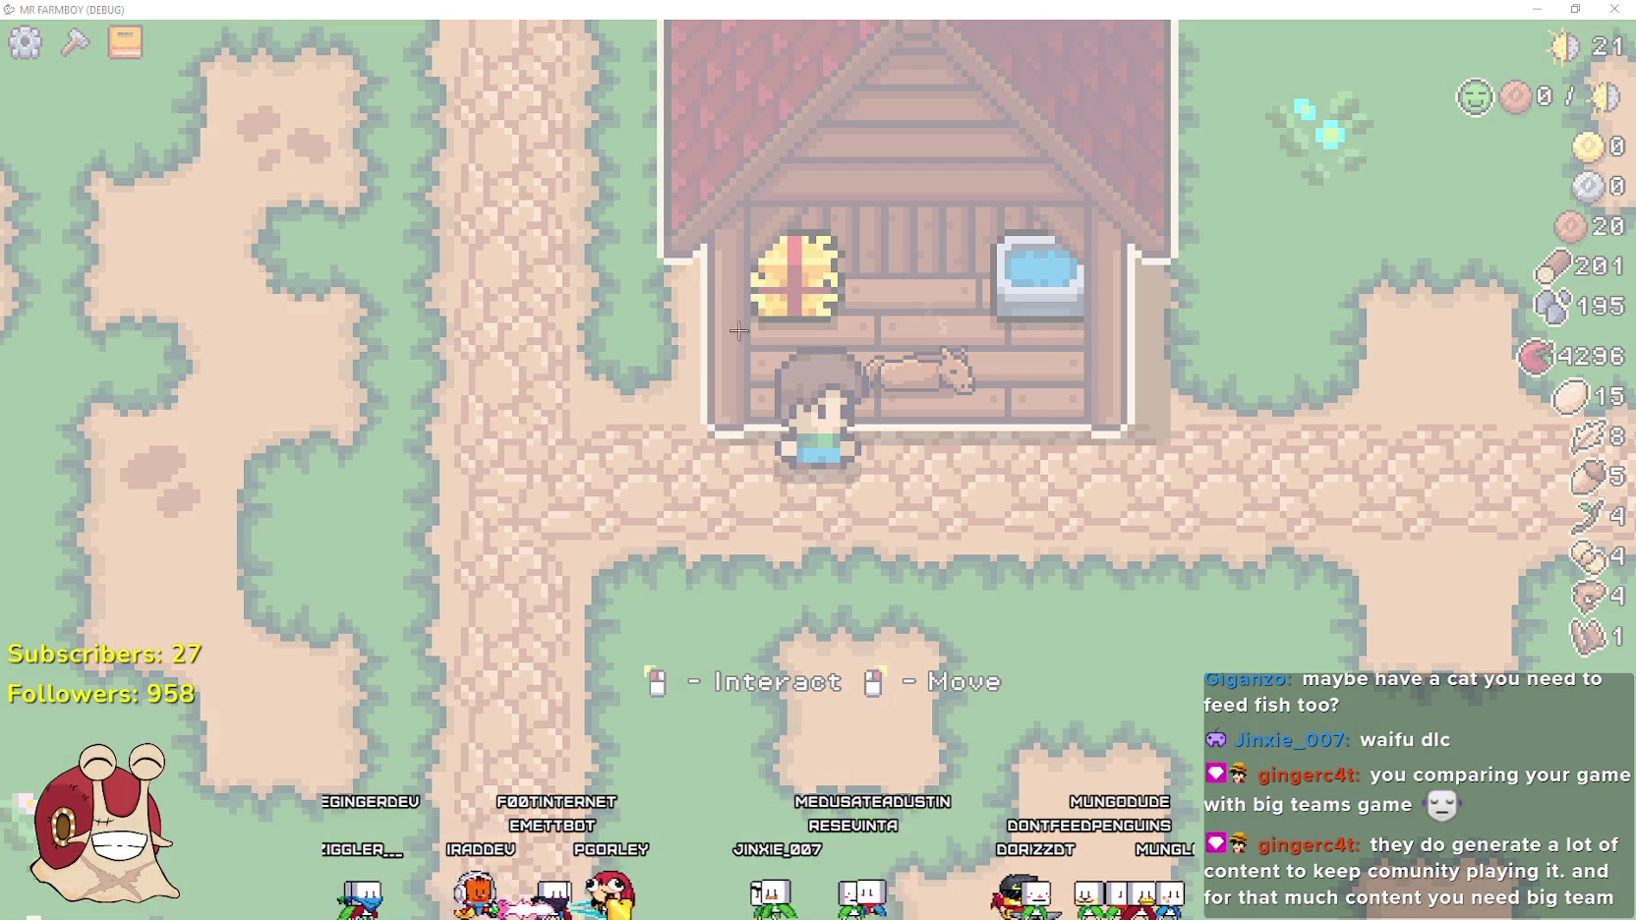
pyautogui.moveTo(551, 105); pyautogui.dragTo(1353, 716)
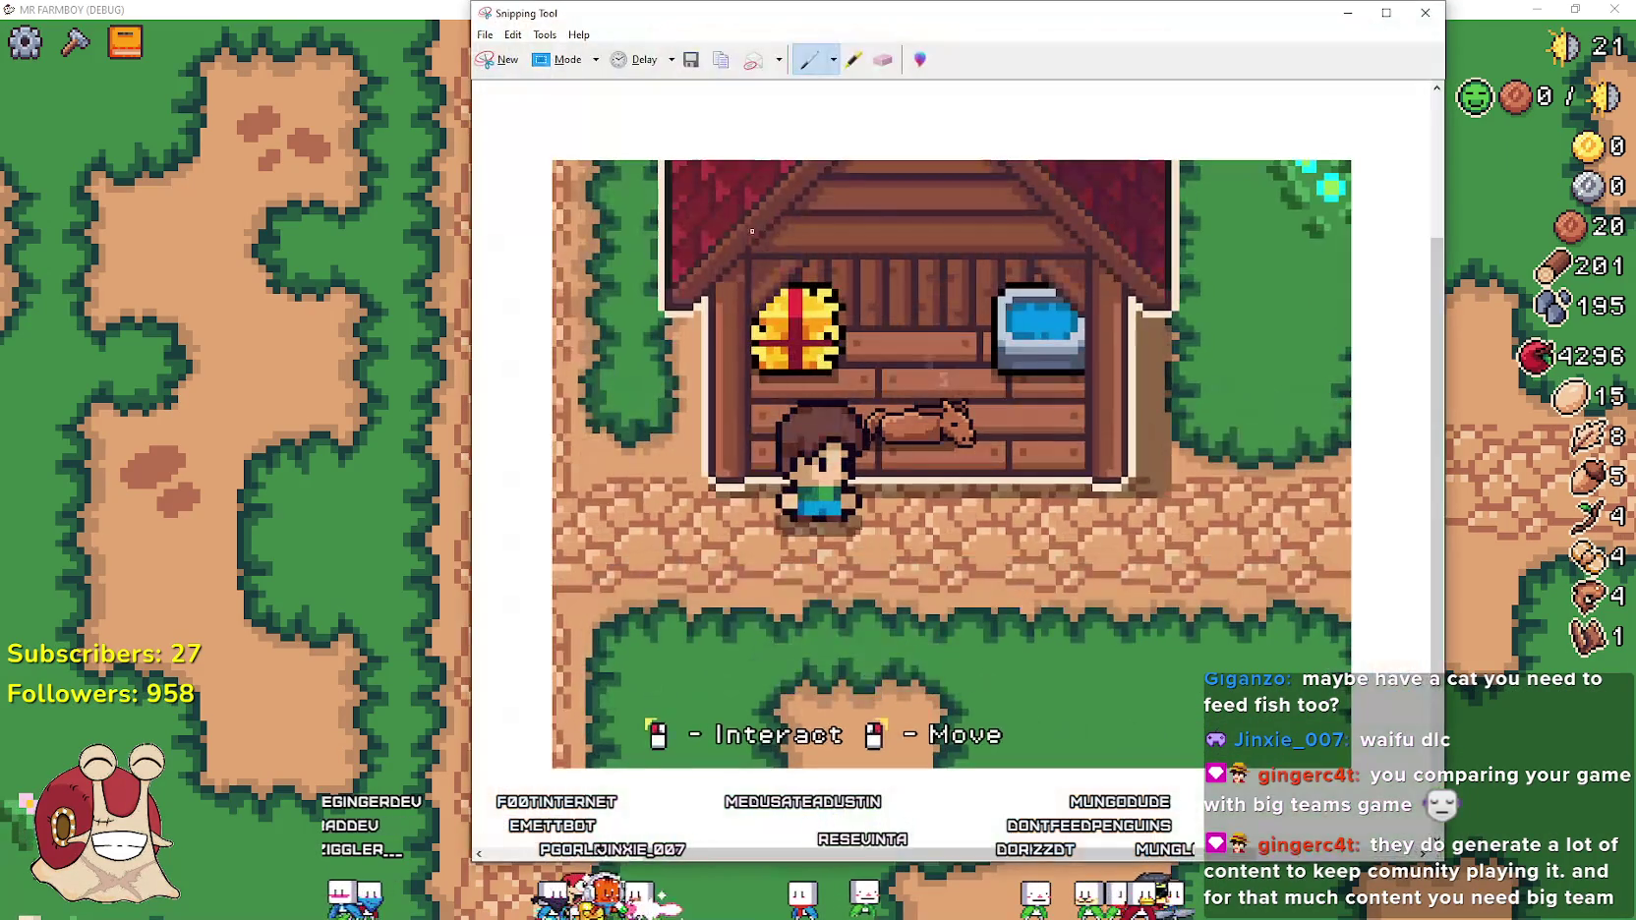
pyautogui.hotkey('alt', 'Tab')
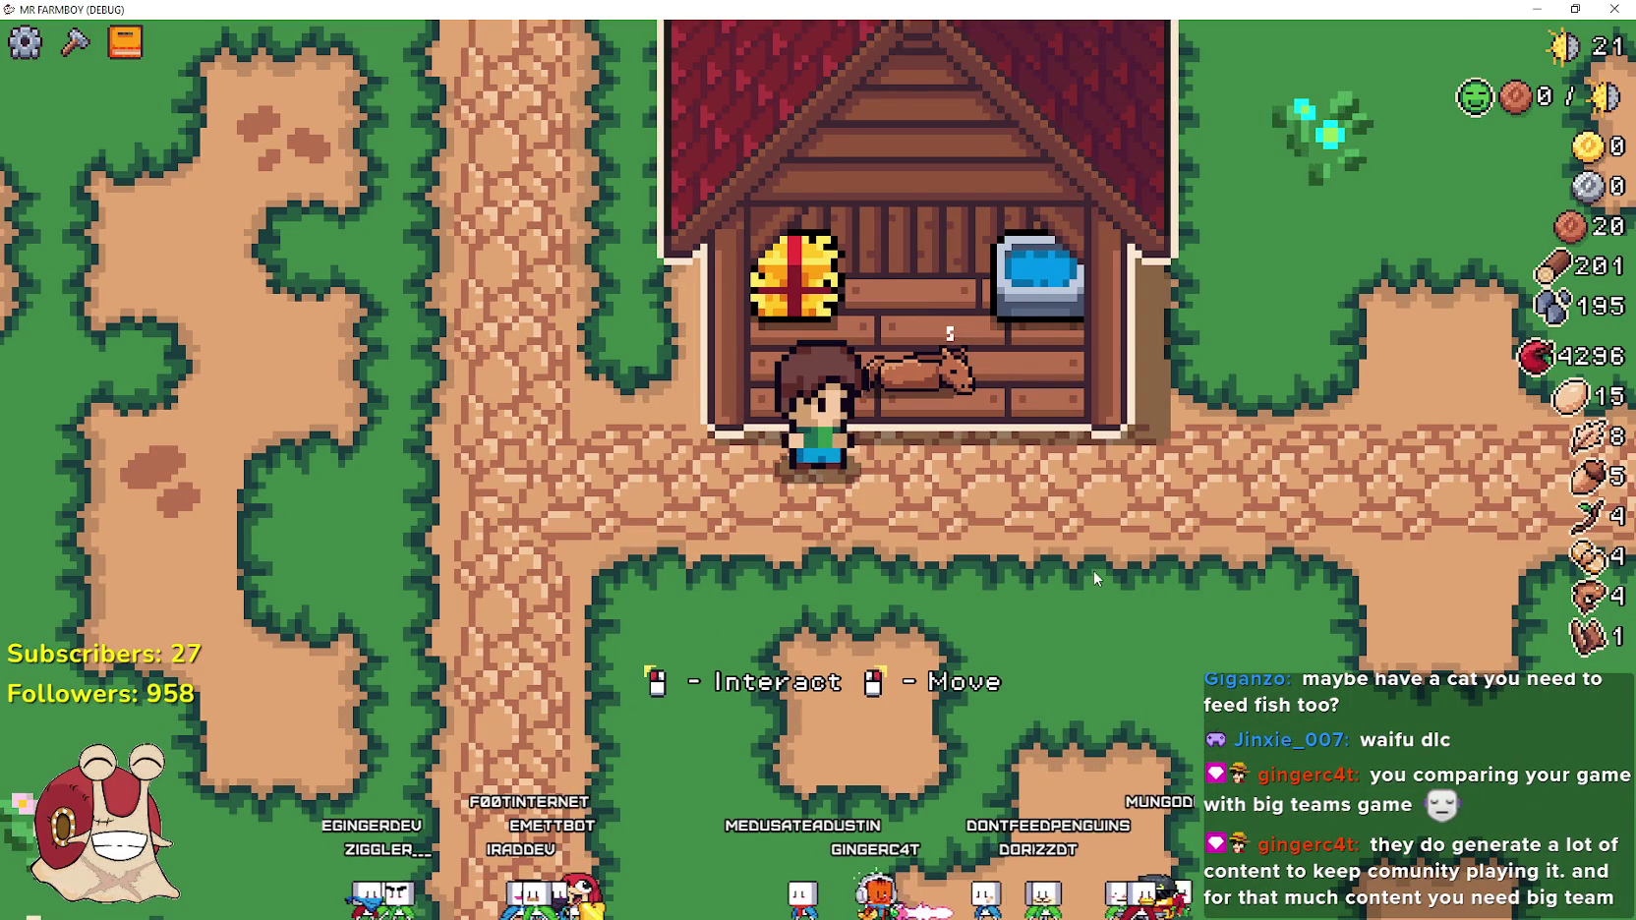
# Feed the horse to growth stage 1/4 and walk up to the stable entrance
pyautogui.press('w')
pyautogui.press('e')
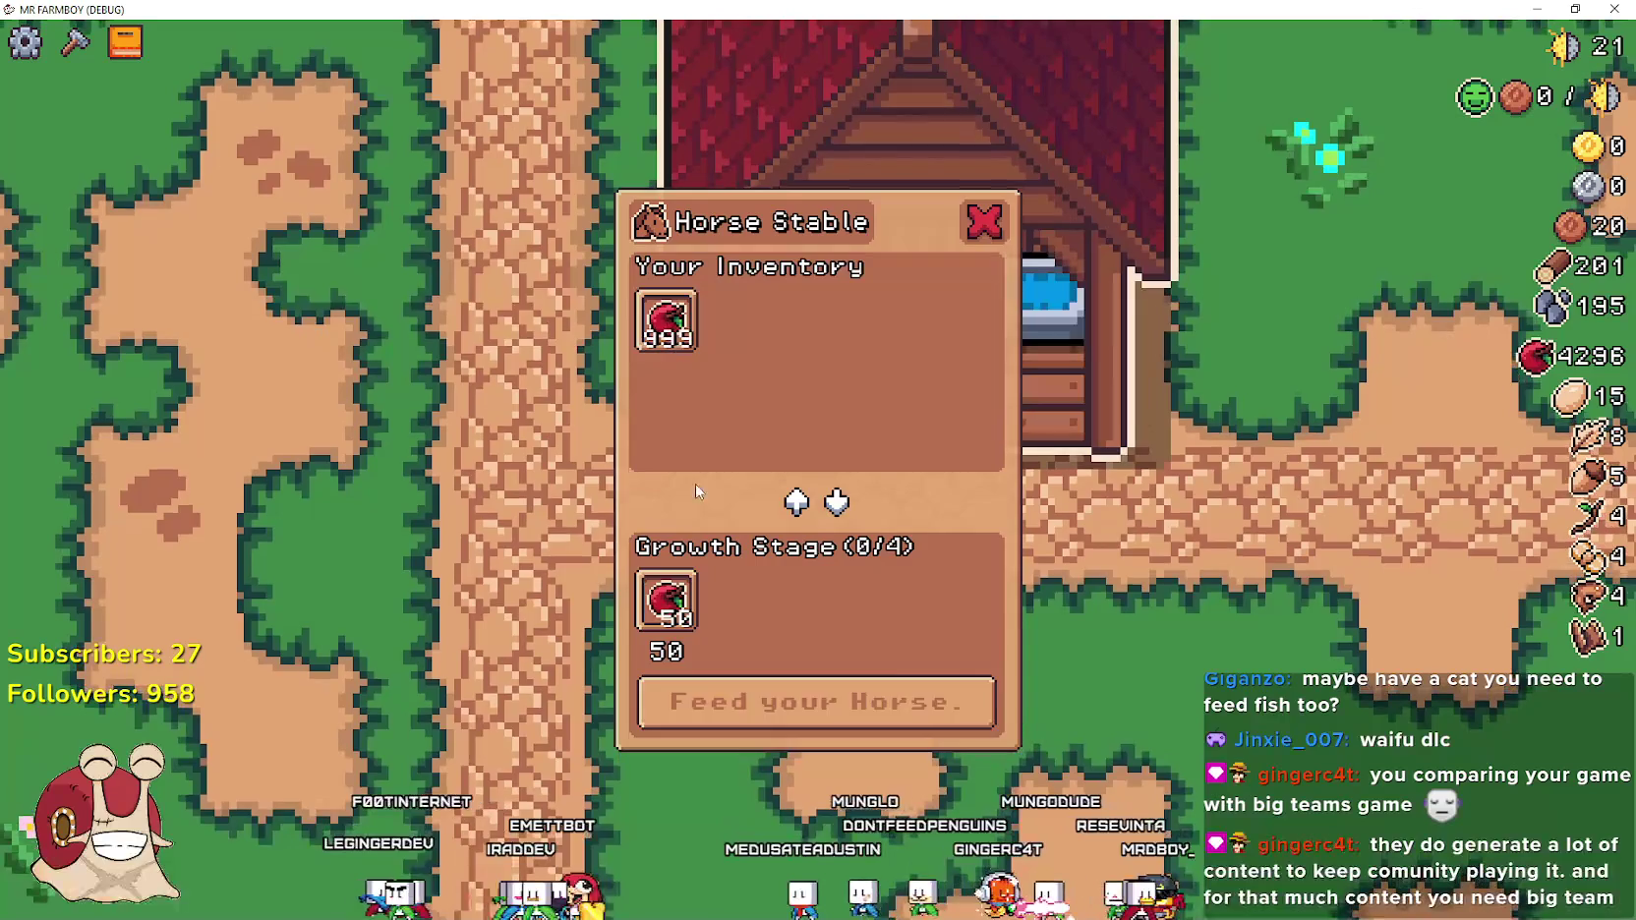
pyautogui.click(813, 695)
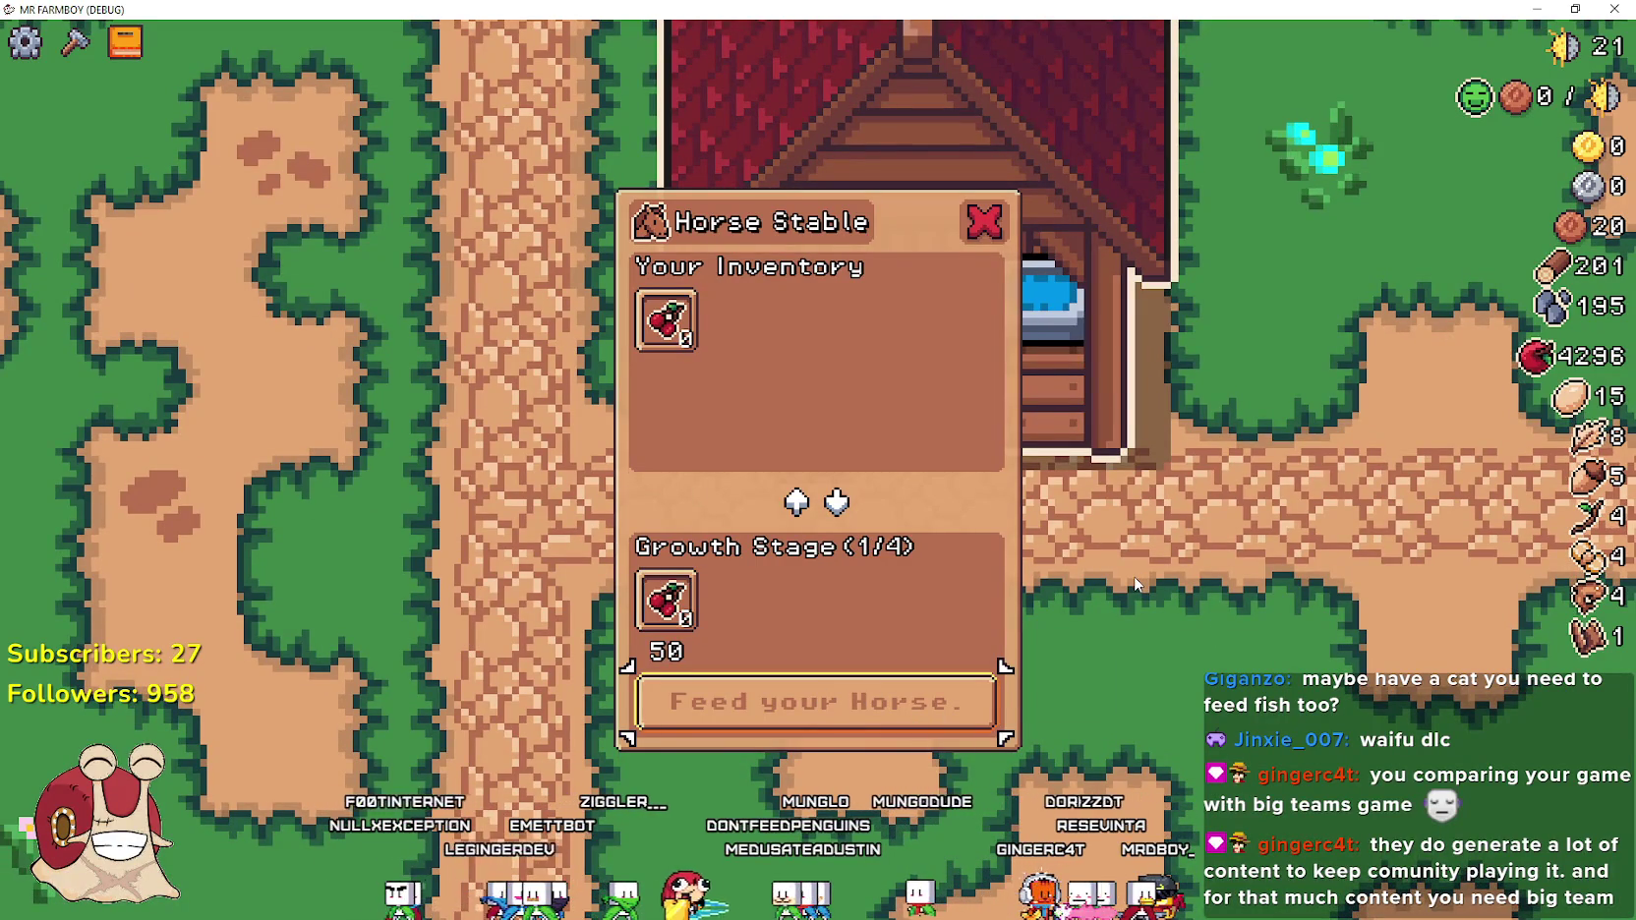
pyautogui.press('e')
pyautogui.press('e')
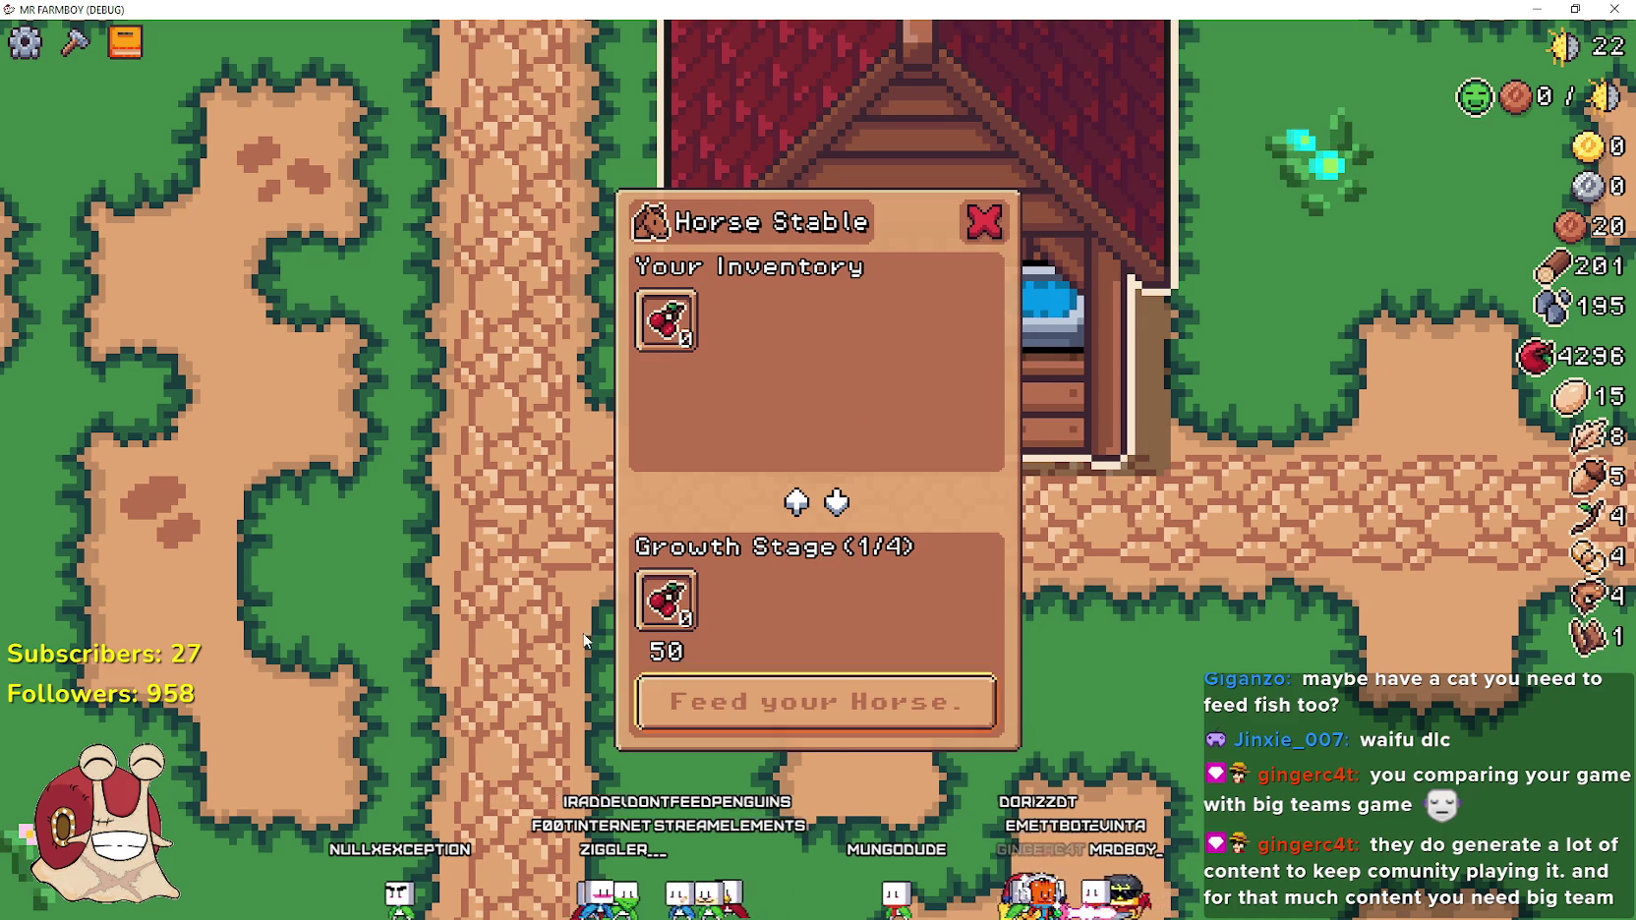
pyautogui.press('e')
pyautogui.press('w')
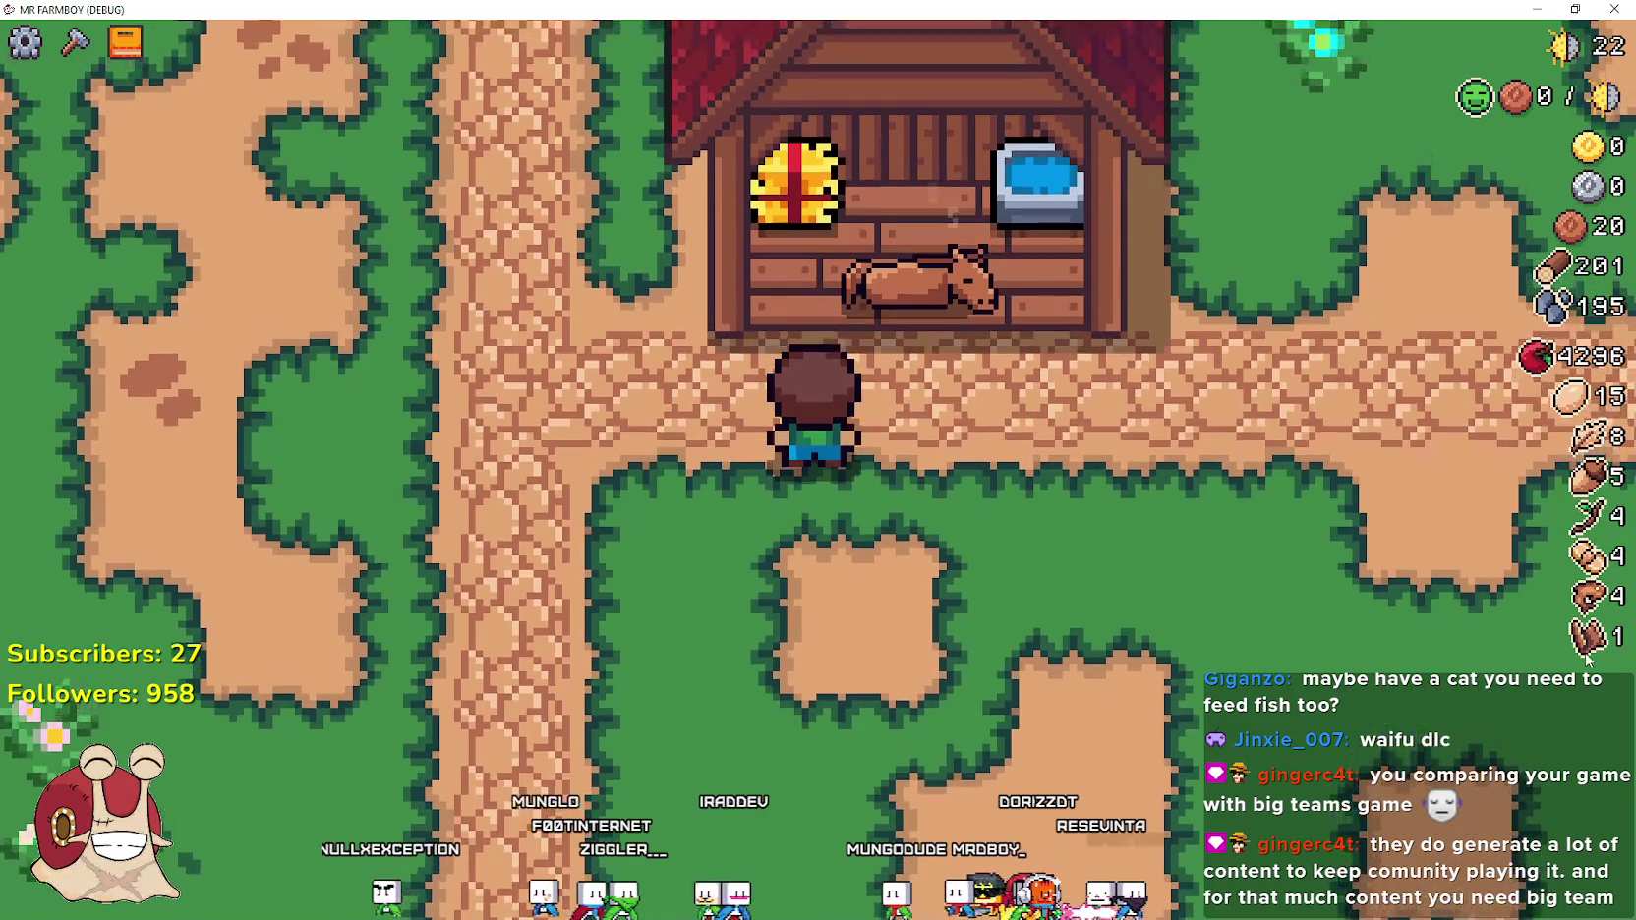
pyautogui.press('w')
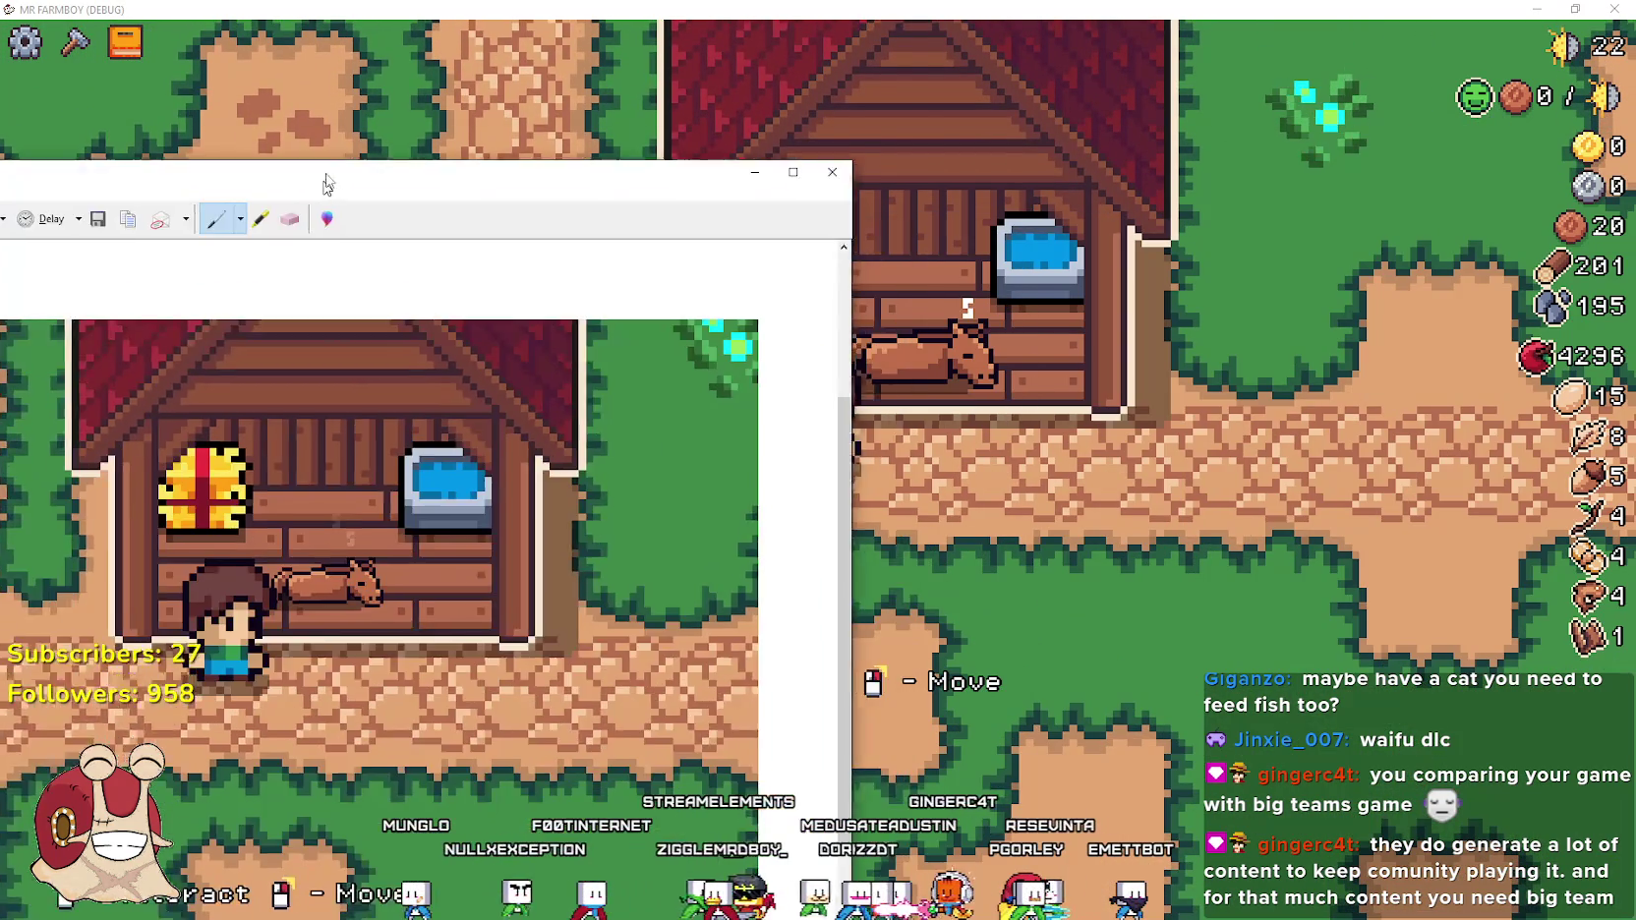
# Snip the grown horse, resize and reposition the snip window, then close it
pyautogui.moveTo(339, 190)
pyautogui.mouseDown()
pyautogui.moveTo(371, 106)
pyautogui.moveTo(345, 49)
pyautogui.mouseUp()
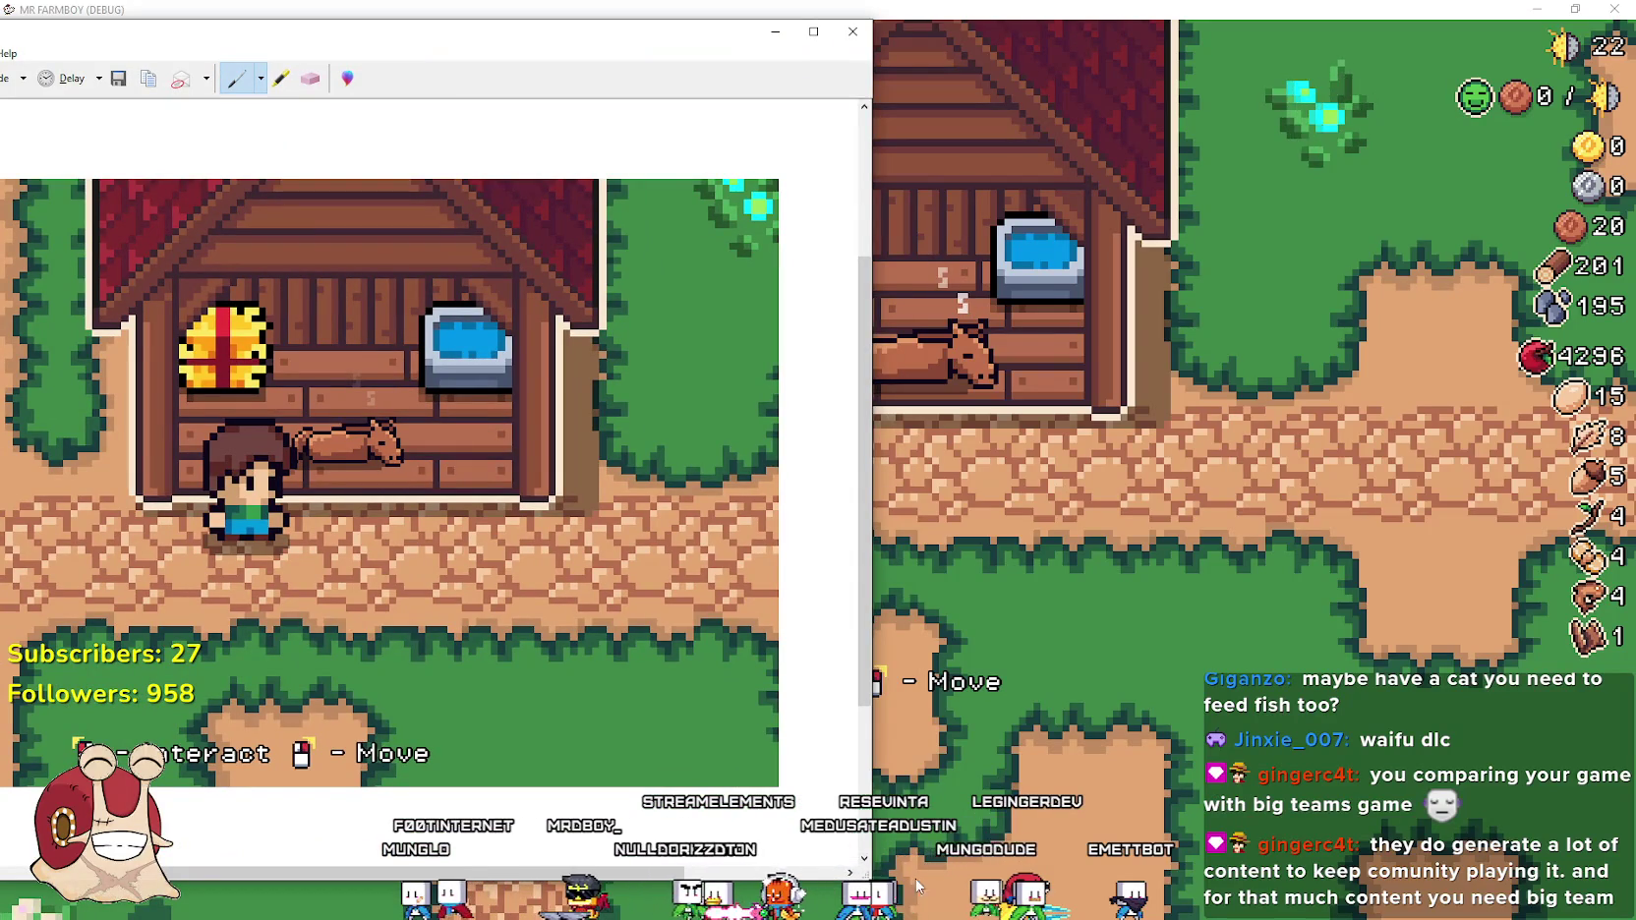
pyautogui.moveTo(432, 880); pyautogui.dragTo(432, 604)
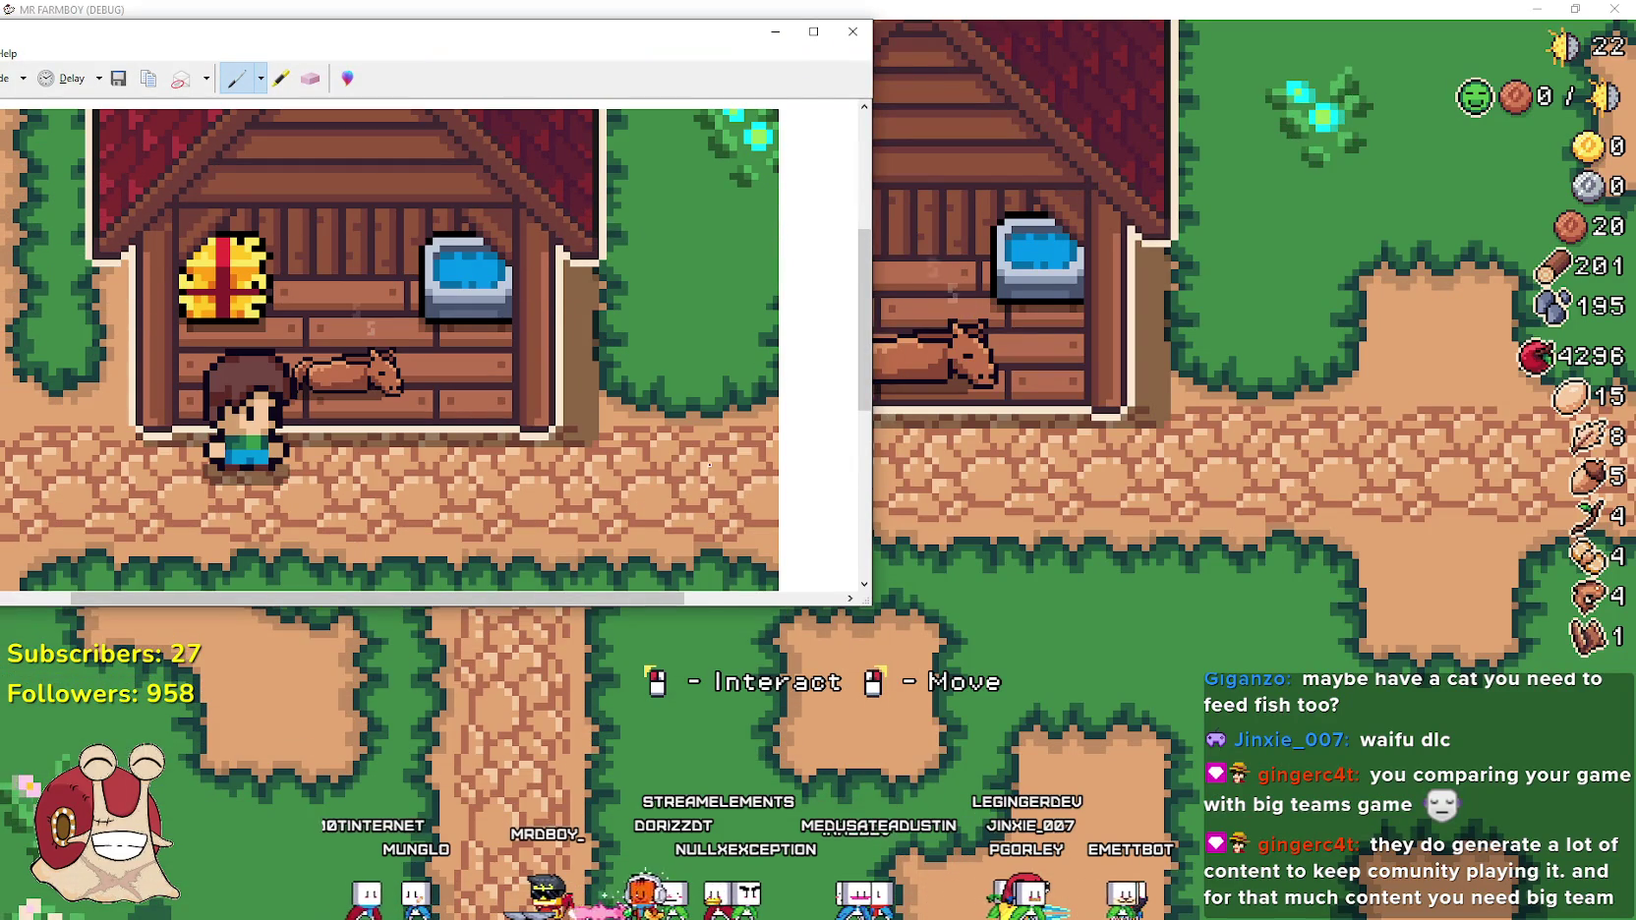
pyautogui.moveTo(872, 408); pyautogui.dragTo(467, 408)
pyautogui.moveTo(260, 43)
pyautogui.mouseDown()
pyautogui.moveTo(567, 87)
pyautogui.moveTo(625, 57)
pyautogui.mouseUp()
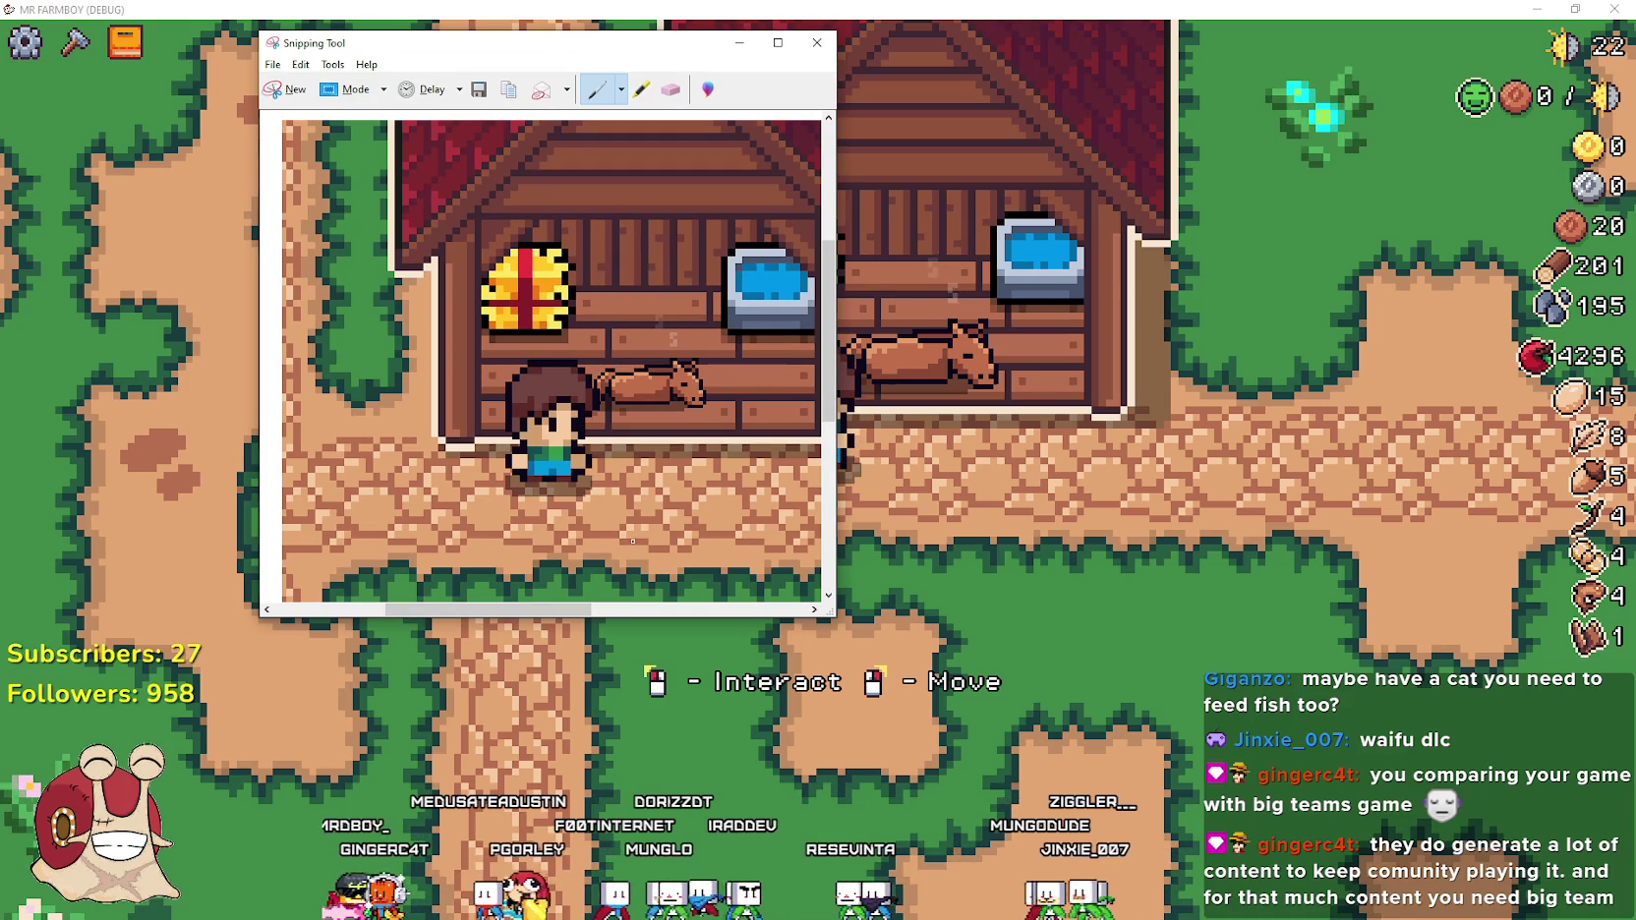
pyautogui.click(841, 30)
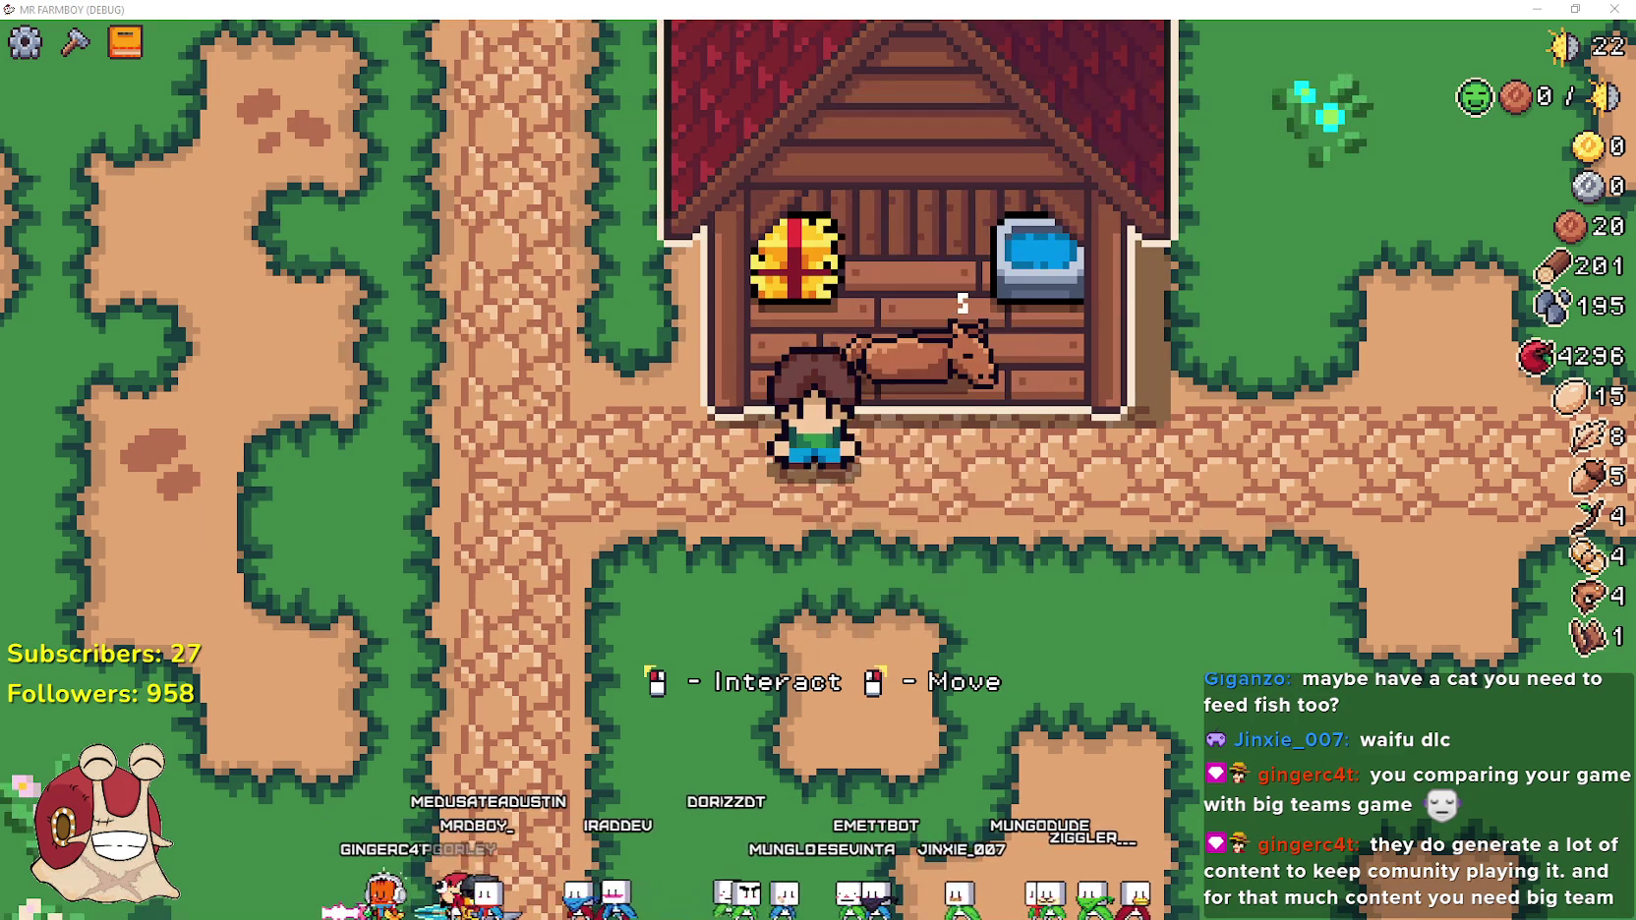
# Pause the game and choose Quit Game to save and exit
pyautogui.press('e')
pyautogui.press('Escape')
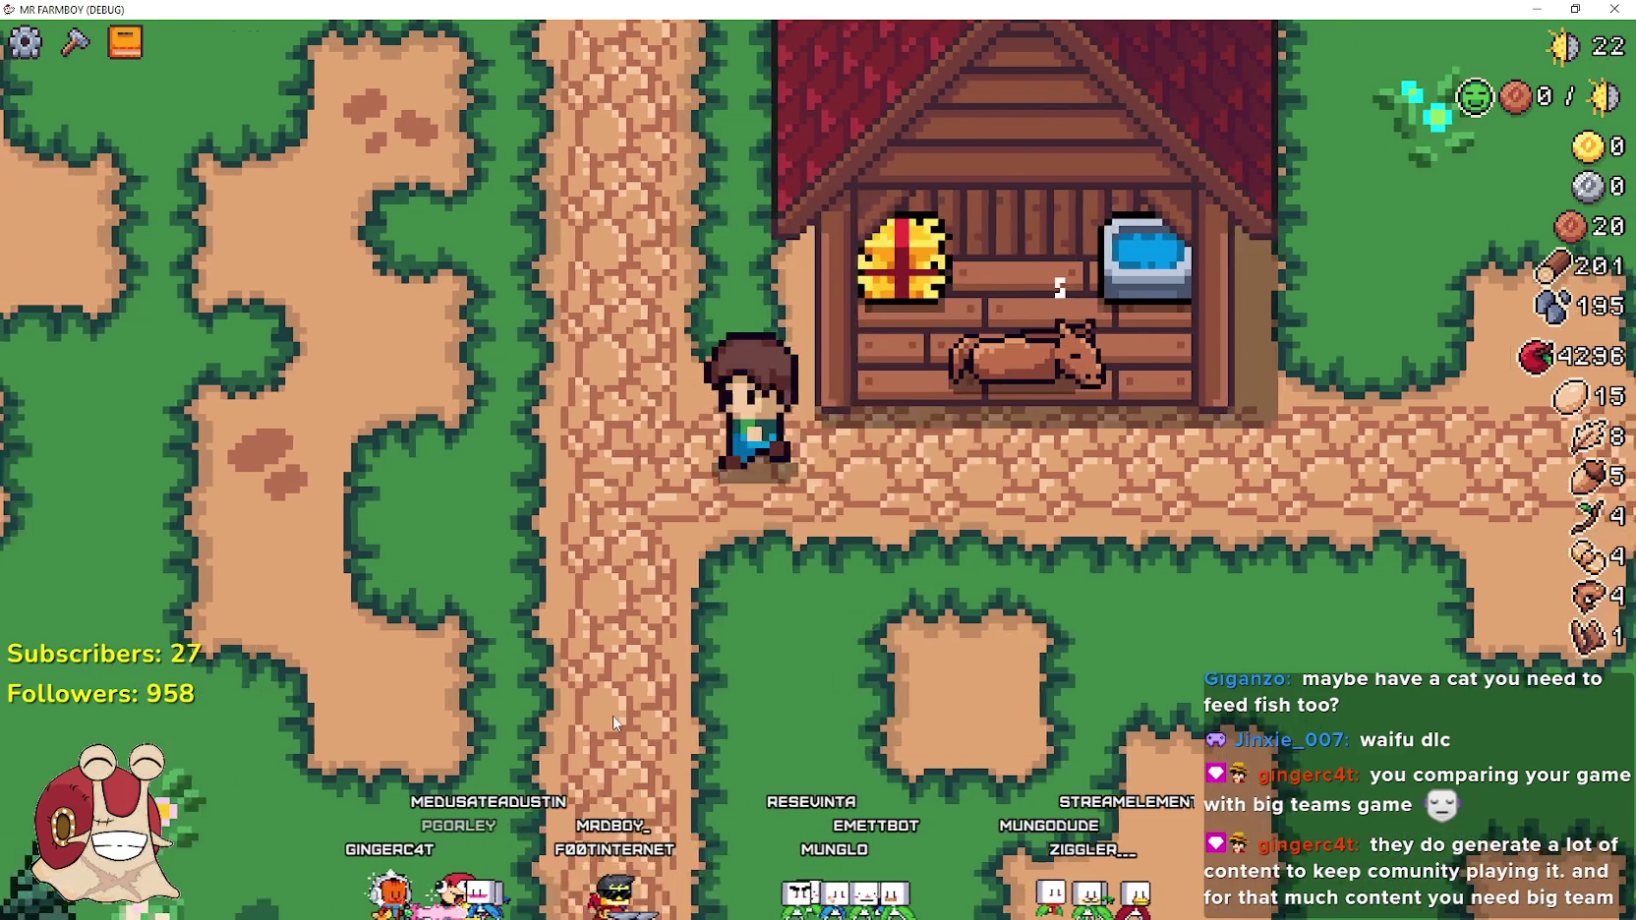
pyautogui.scroll(-3, 607, 707)
pyautogui.press('Escape')
pyautogui.click(831, 644)
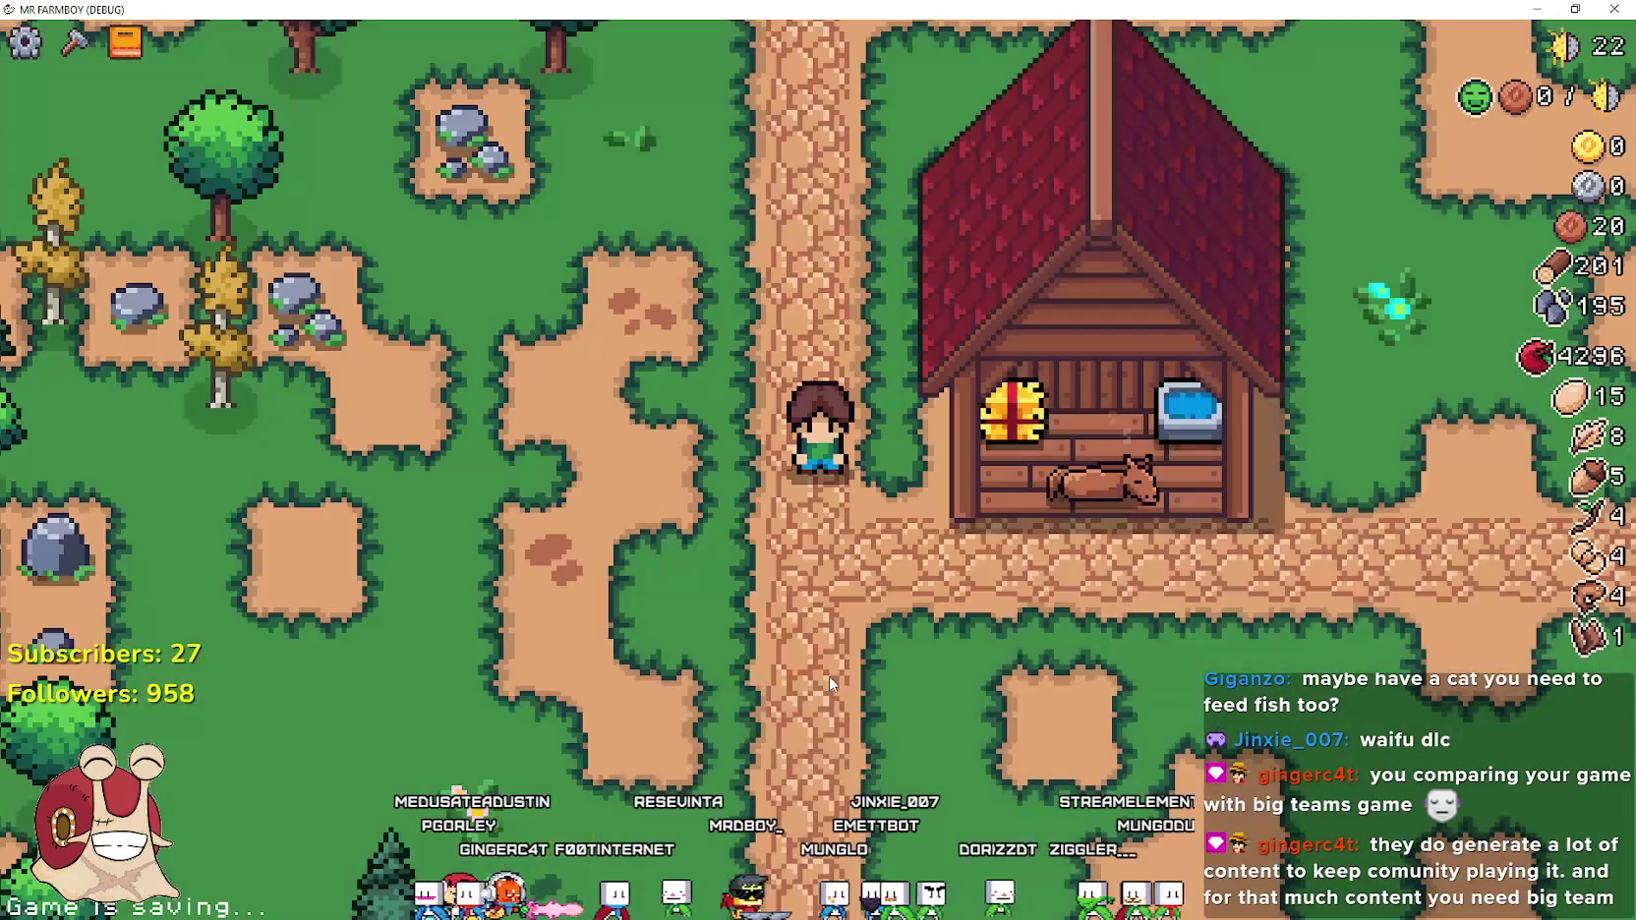
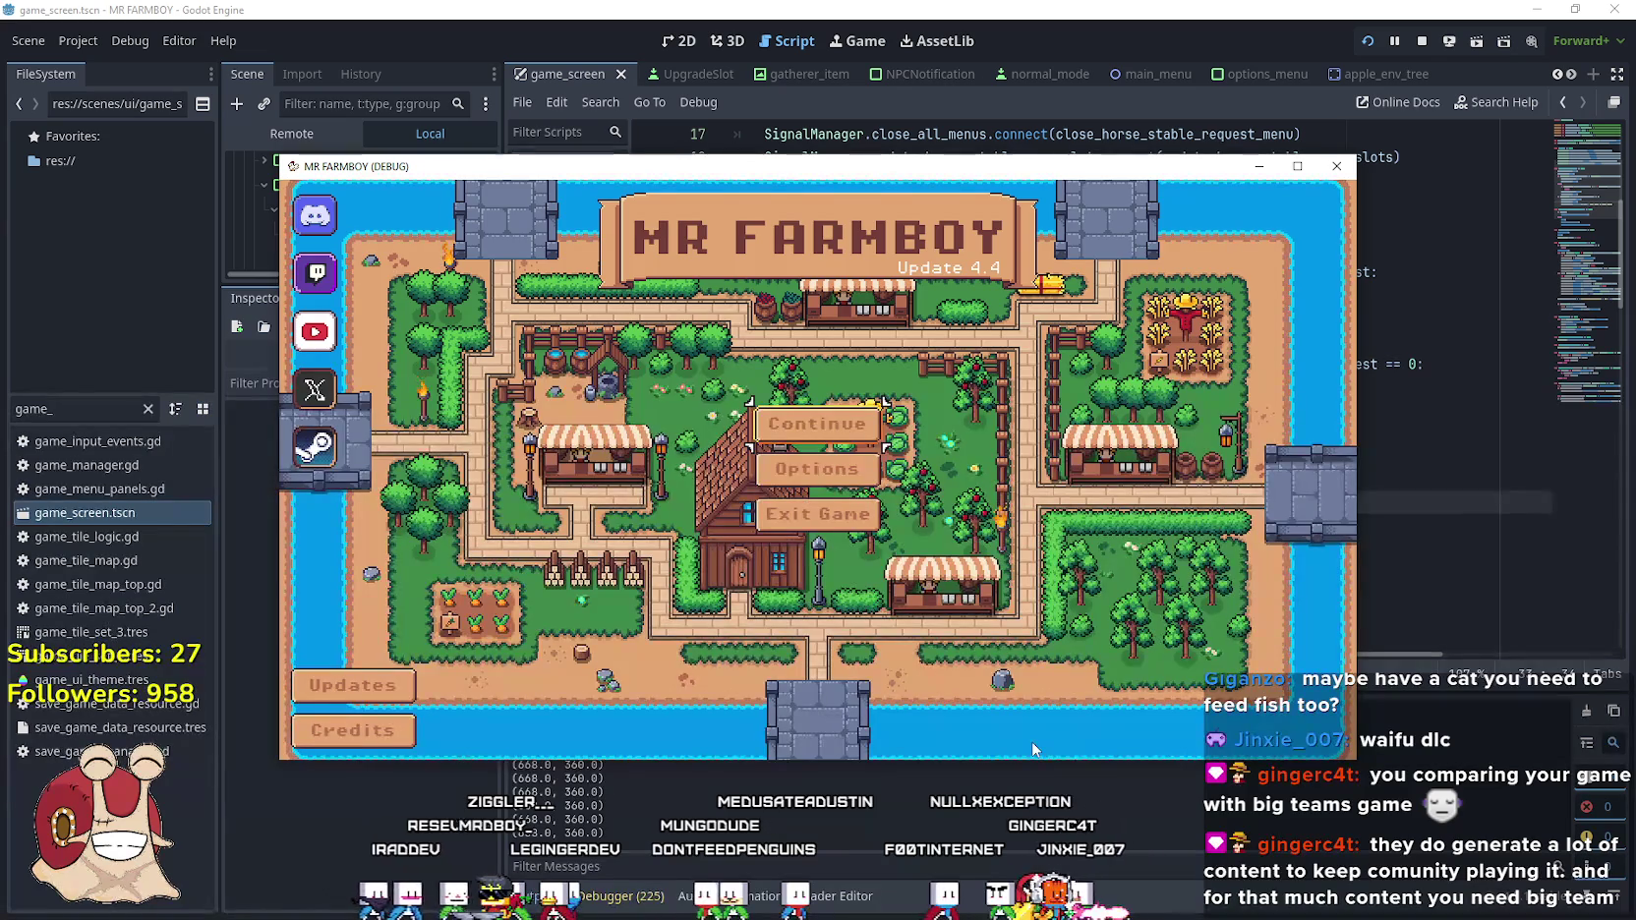
# Load Save 6 from the saved-games list and maximize the game window
pyautogui.click(816, 424)
pyautogui.scroll(-5, 816, 492)
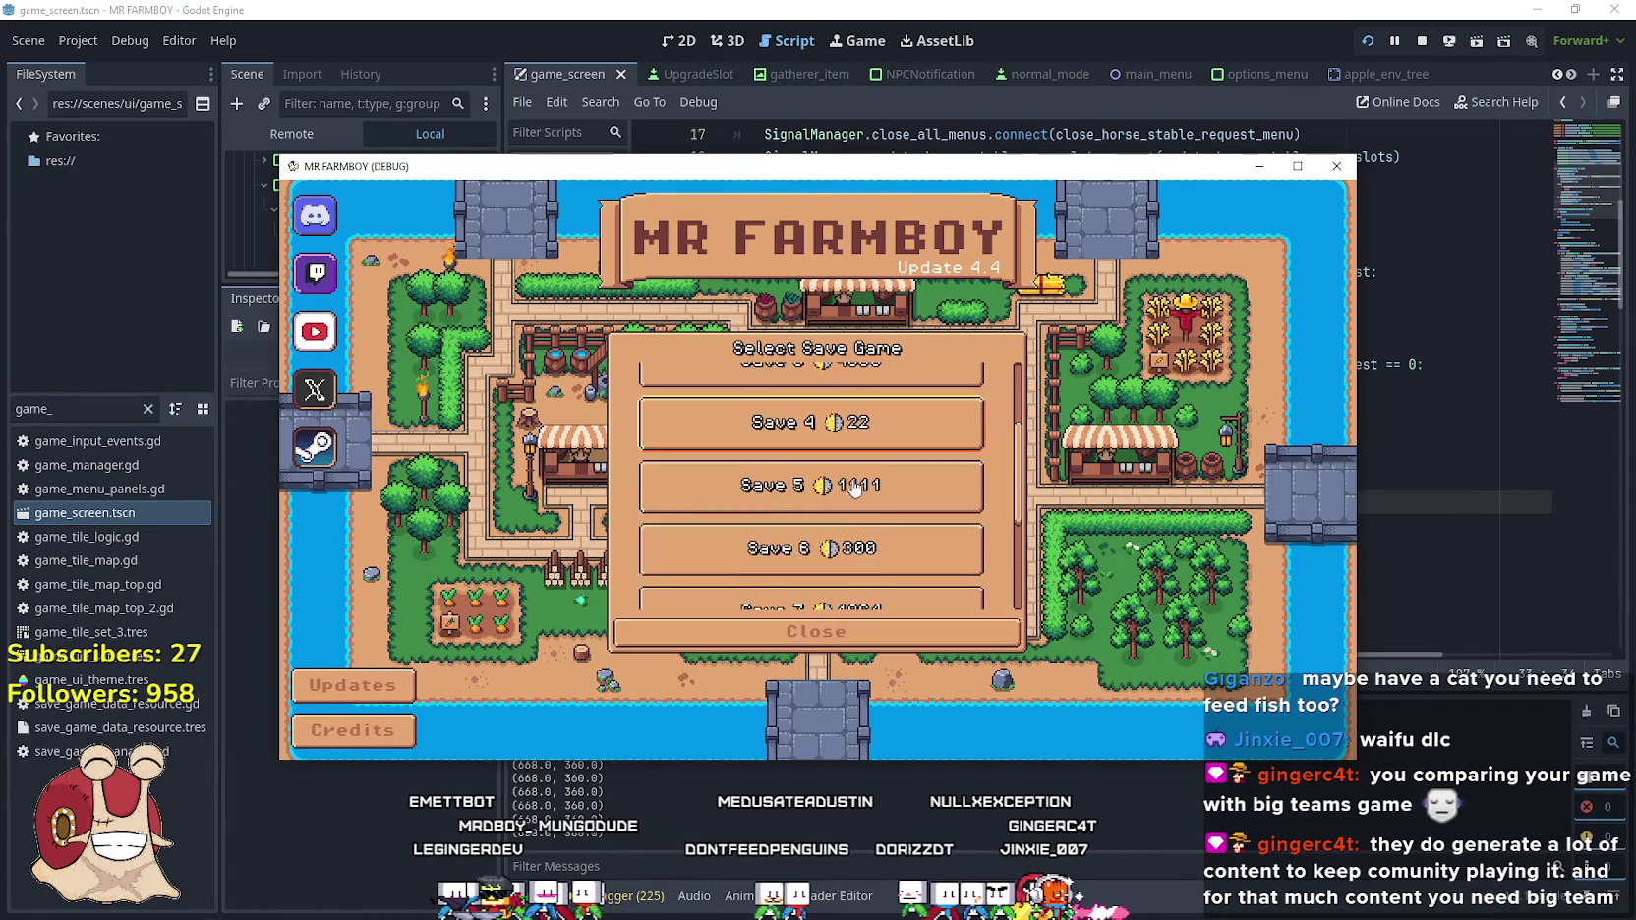
pyautogui.scroll(-1, 838, 509)
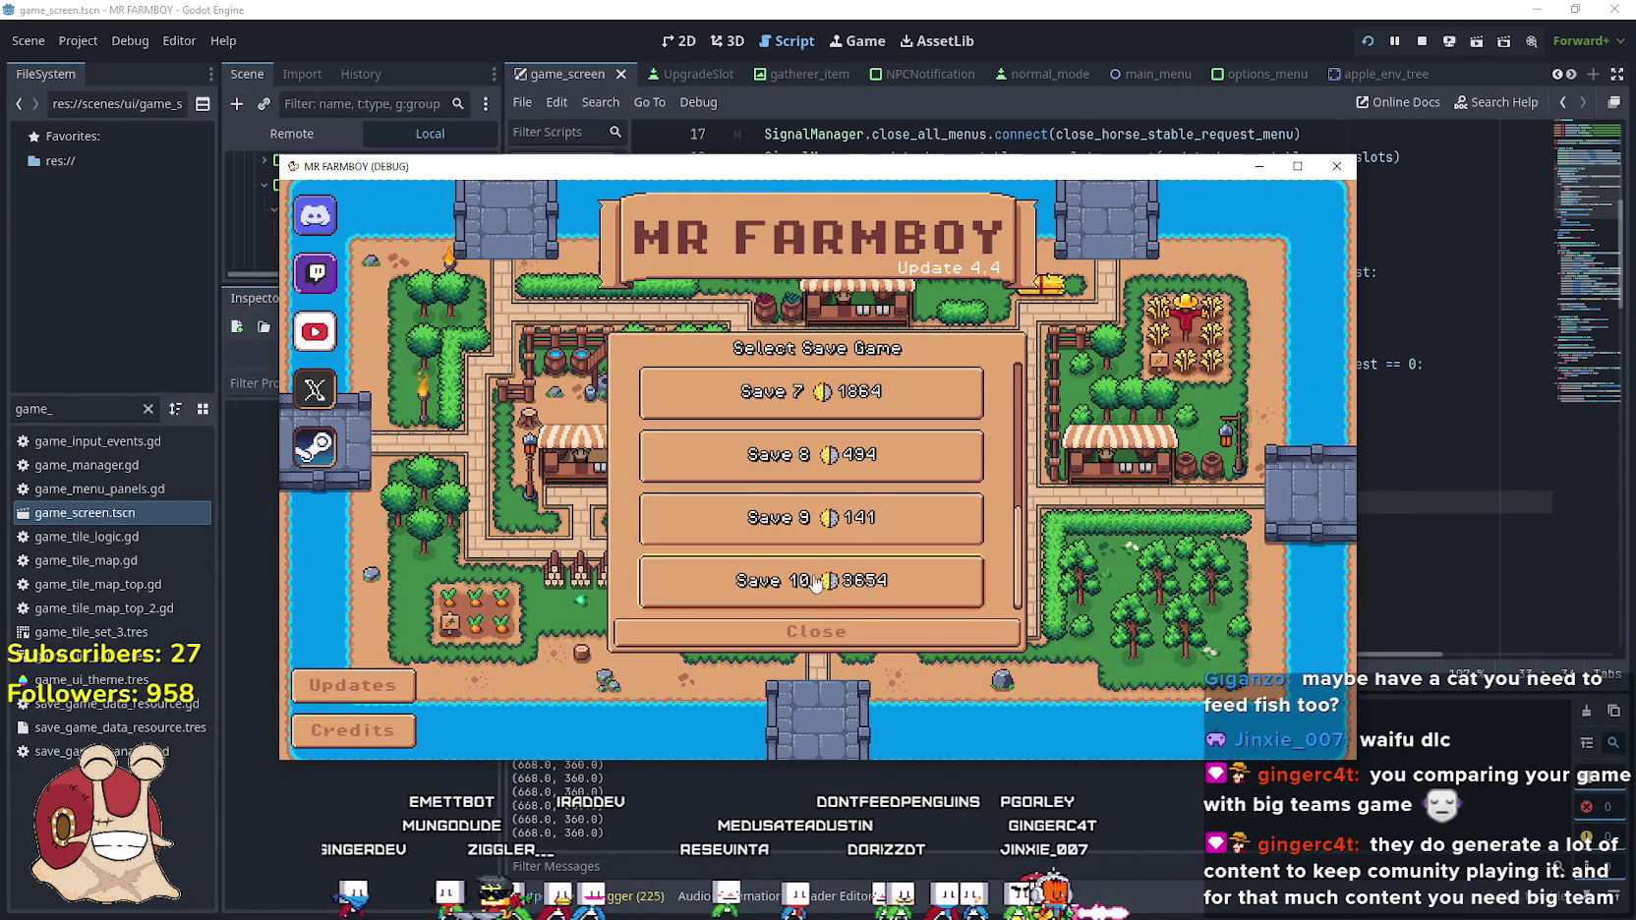
pyautogui.click(811, 452)
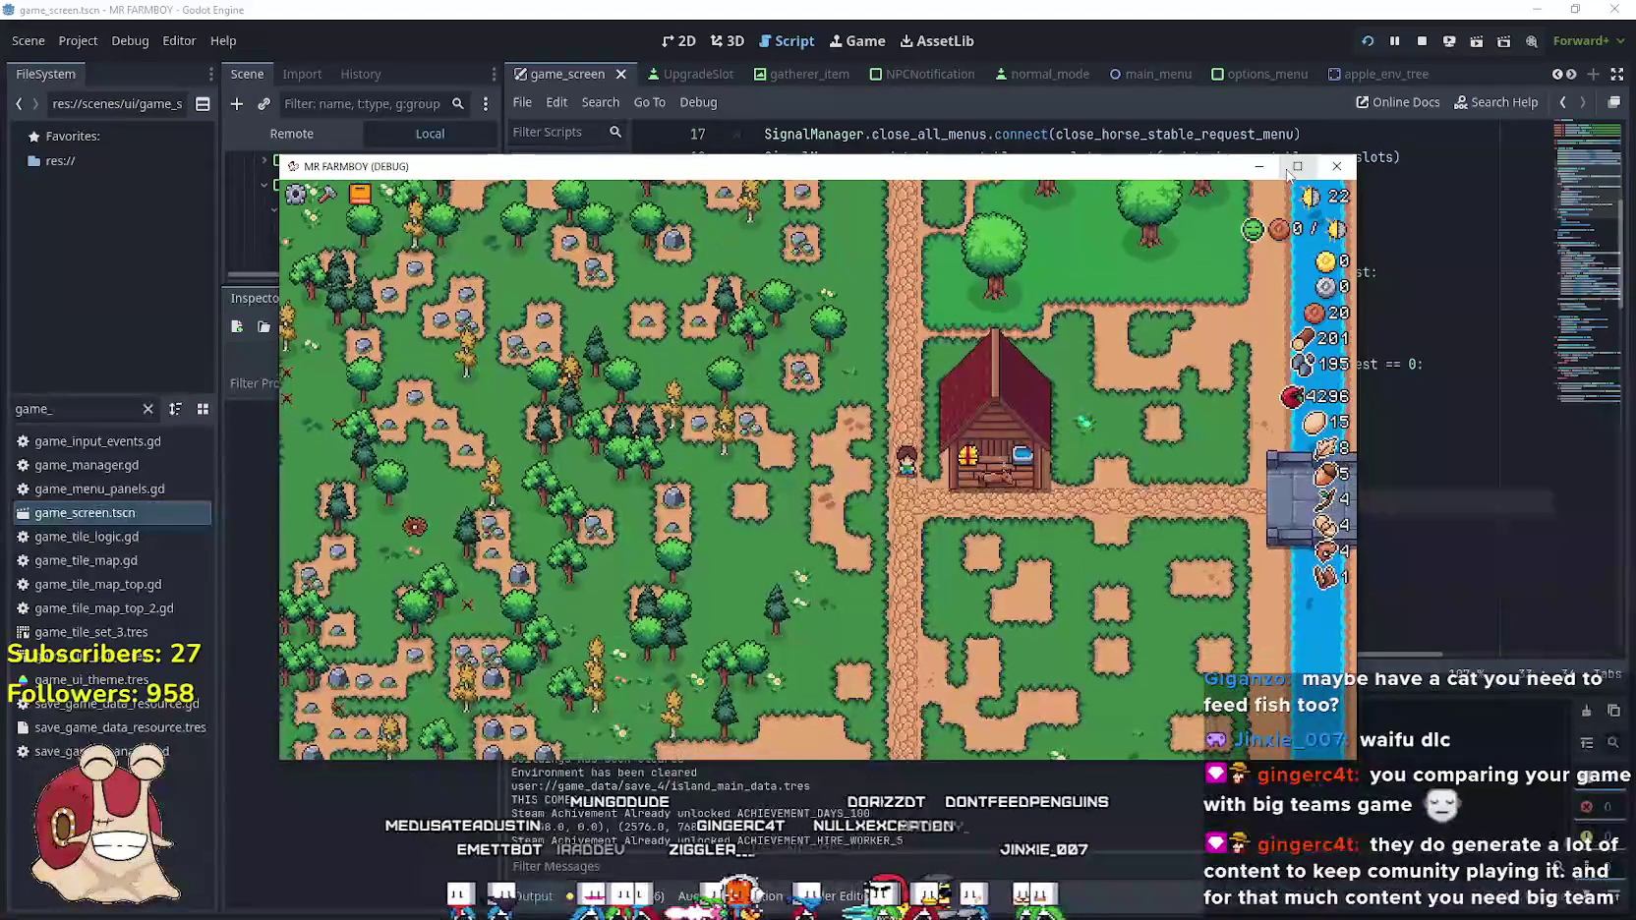
pyautogui.click(1294, 167)
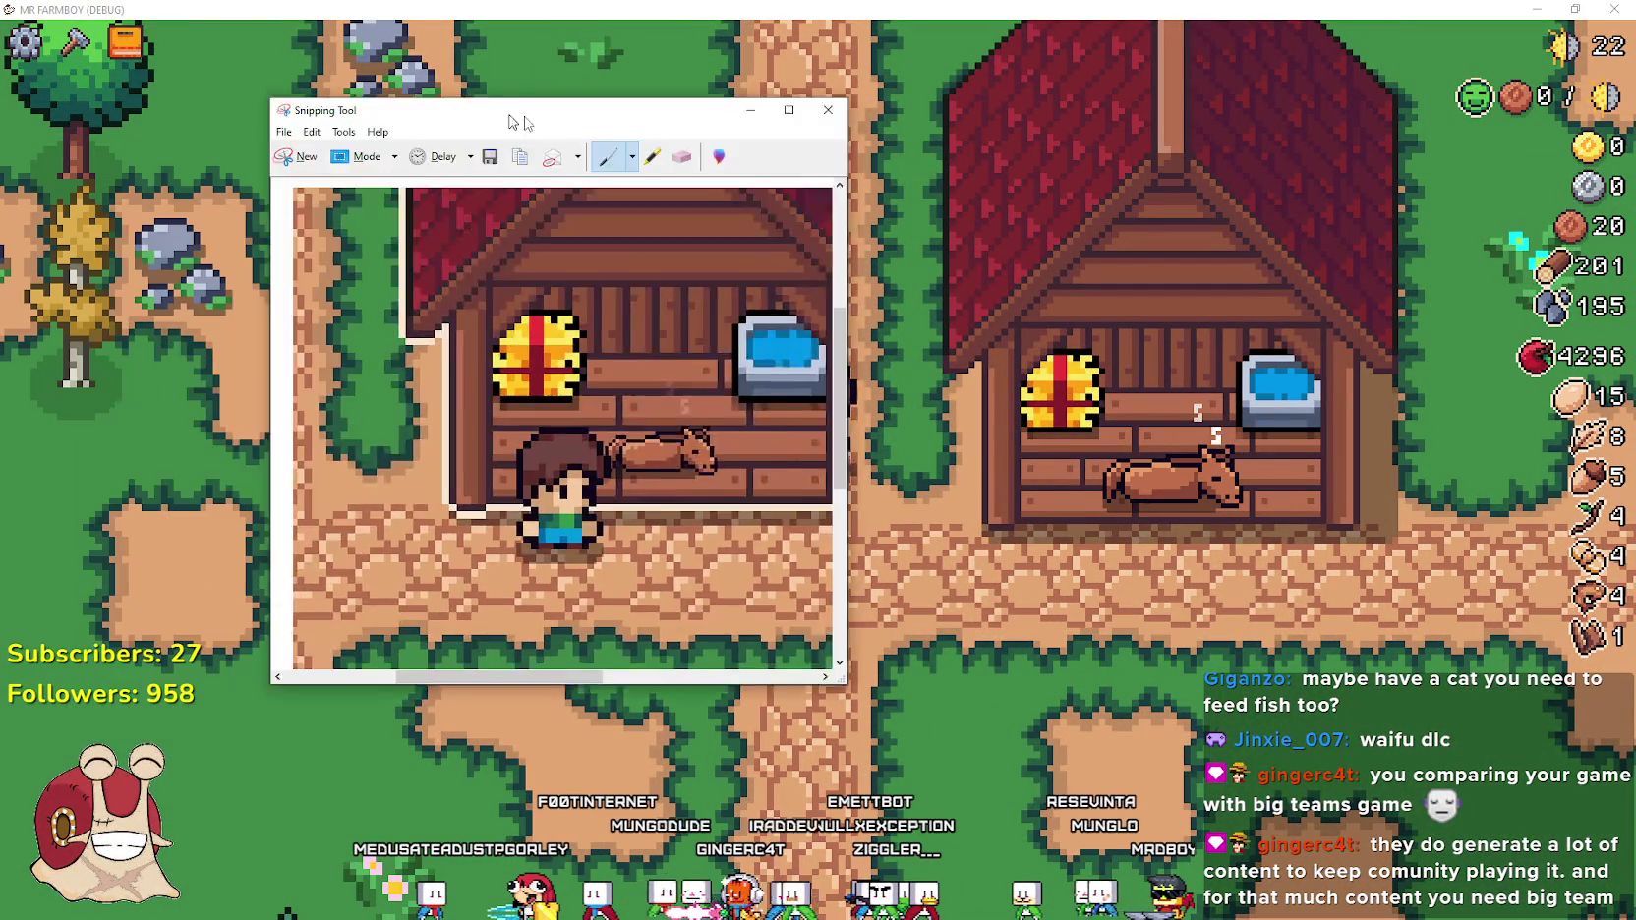
# Walk to the horse stable, check its Growth Stage (1/4), then go back to the script editor
pyautogui.moveTo(513, 116); pyautogui.dragTo(647, 126)
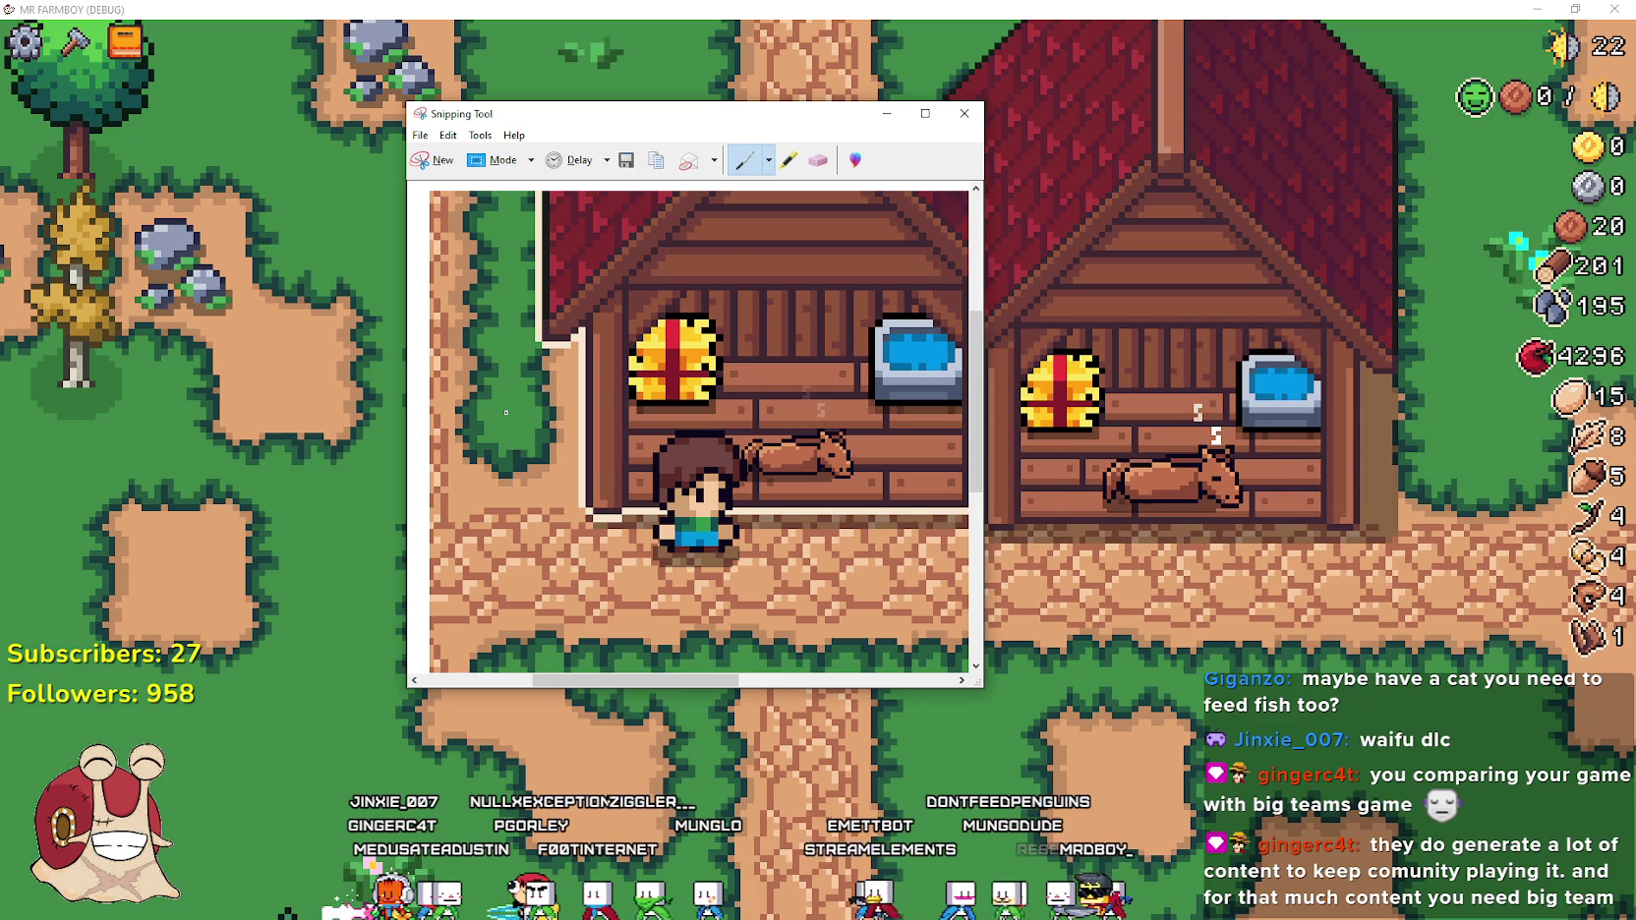
pyautogui.click(656, 8)
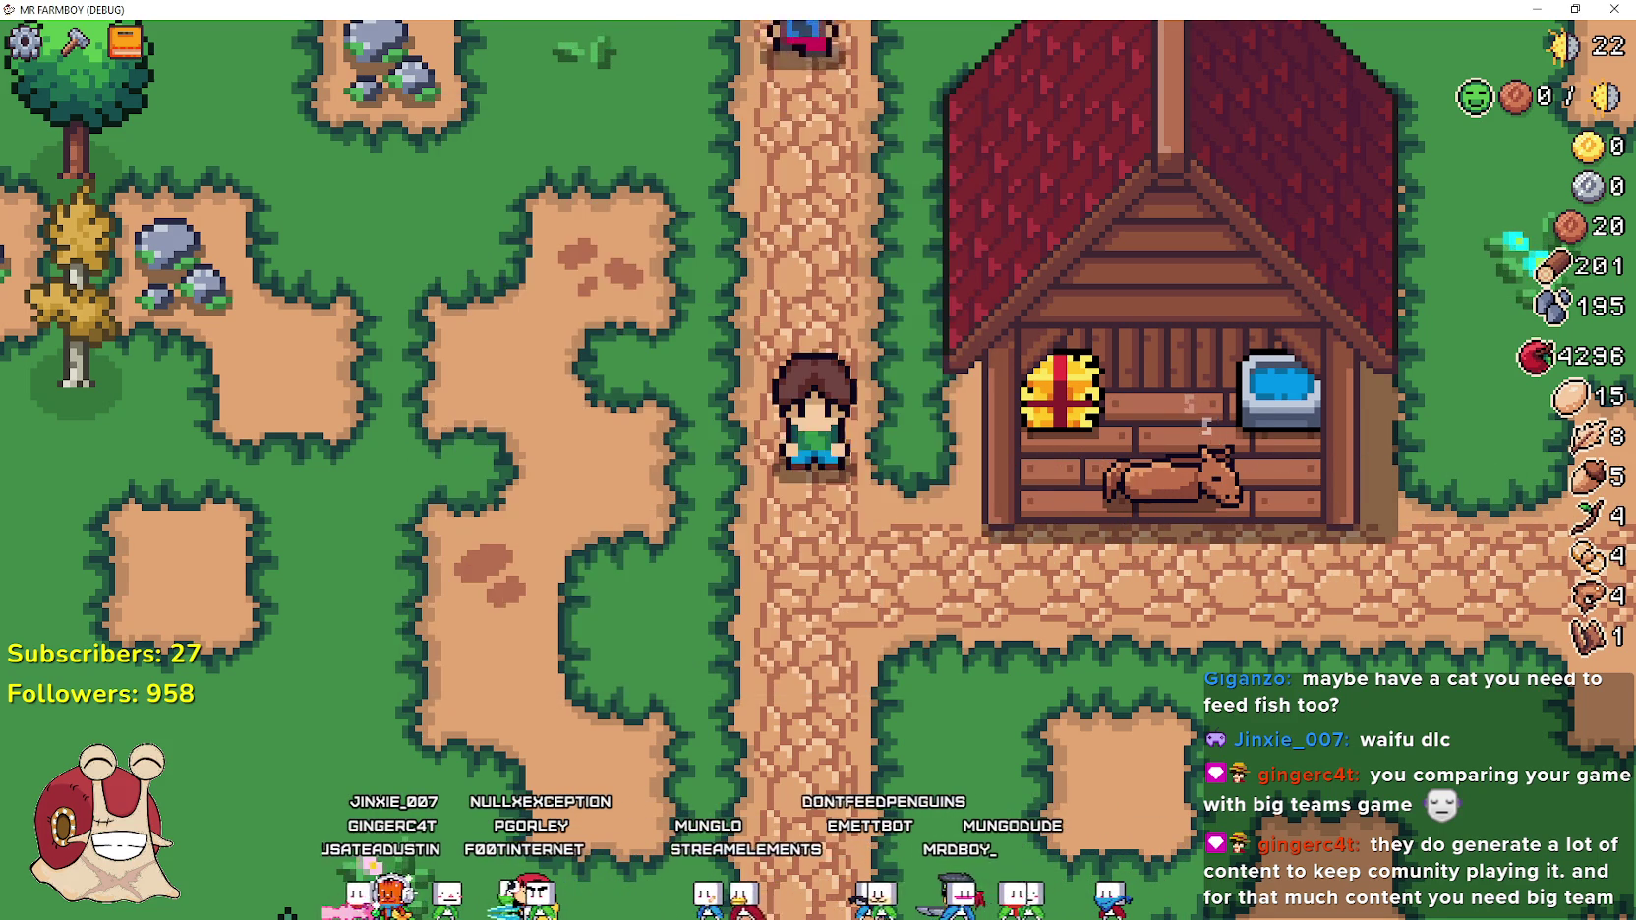
pyautogui.press('d')
pyautogui.press('e')
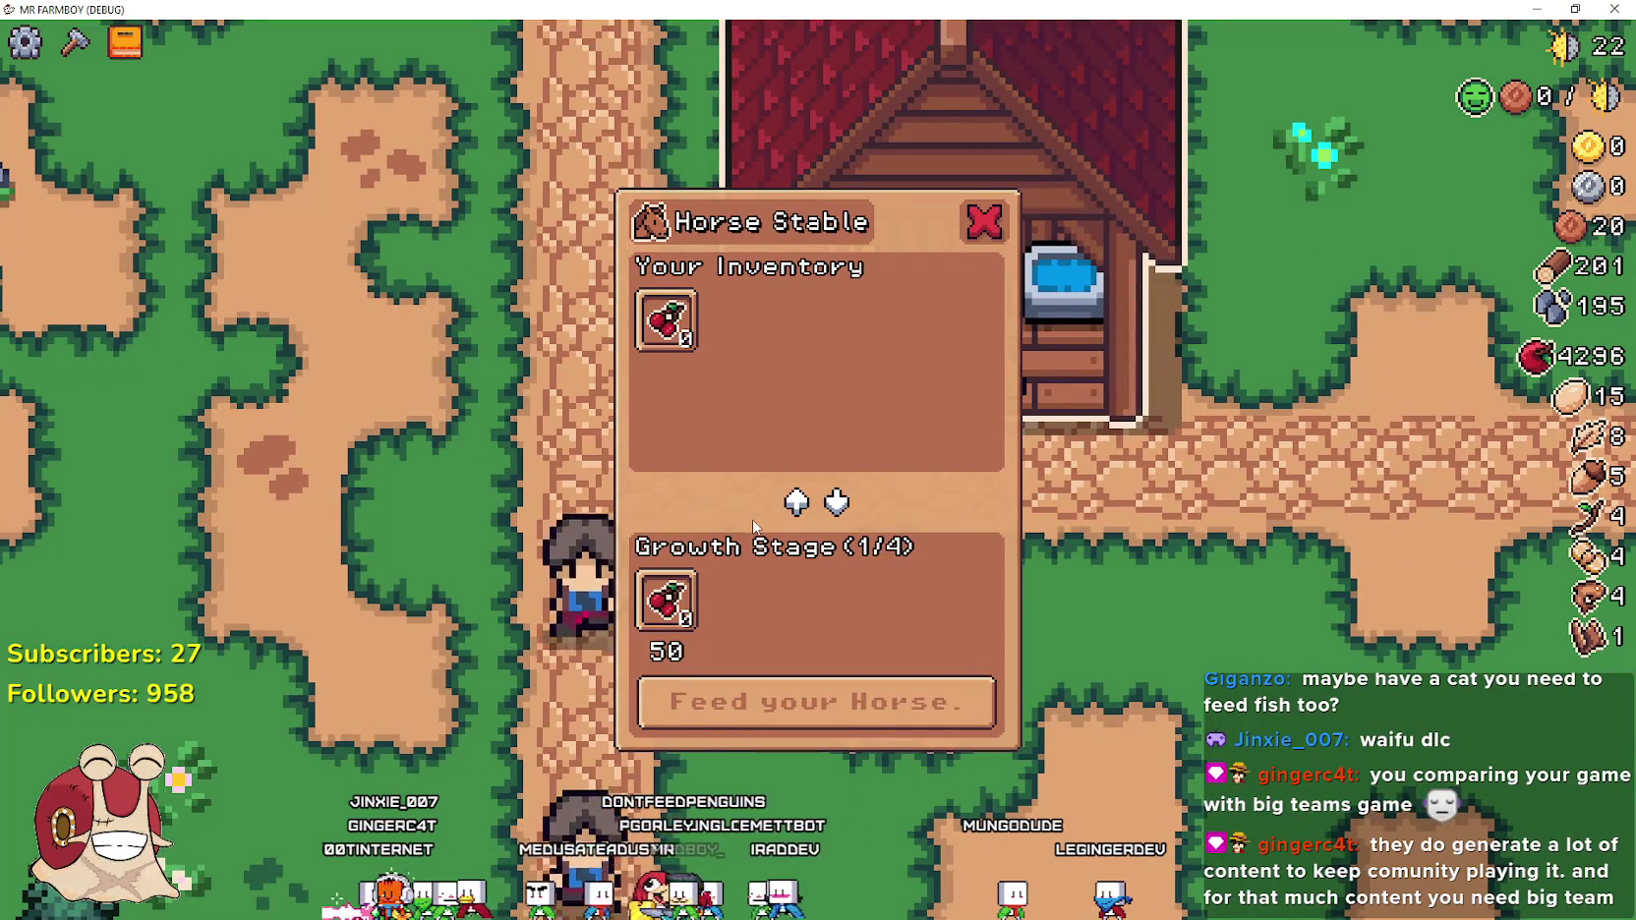
pyautogui.press('e')
pyautogui.press('d')
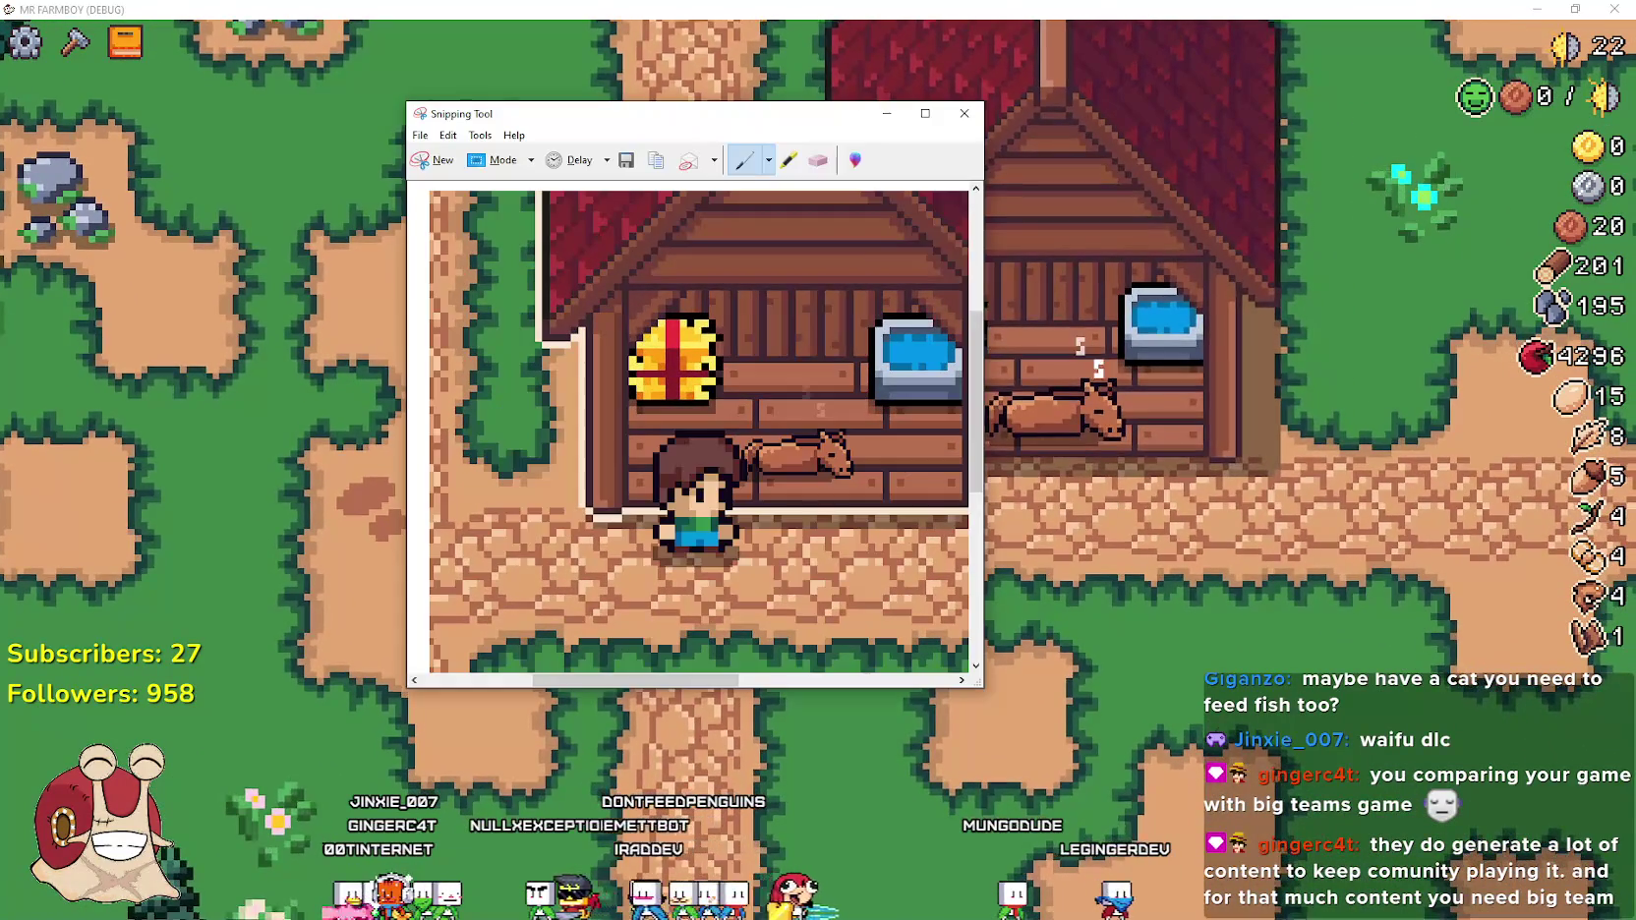
pyautogui.hotkey('alt', 'Tab')
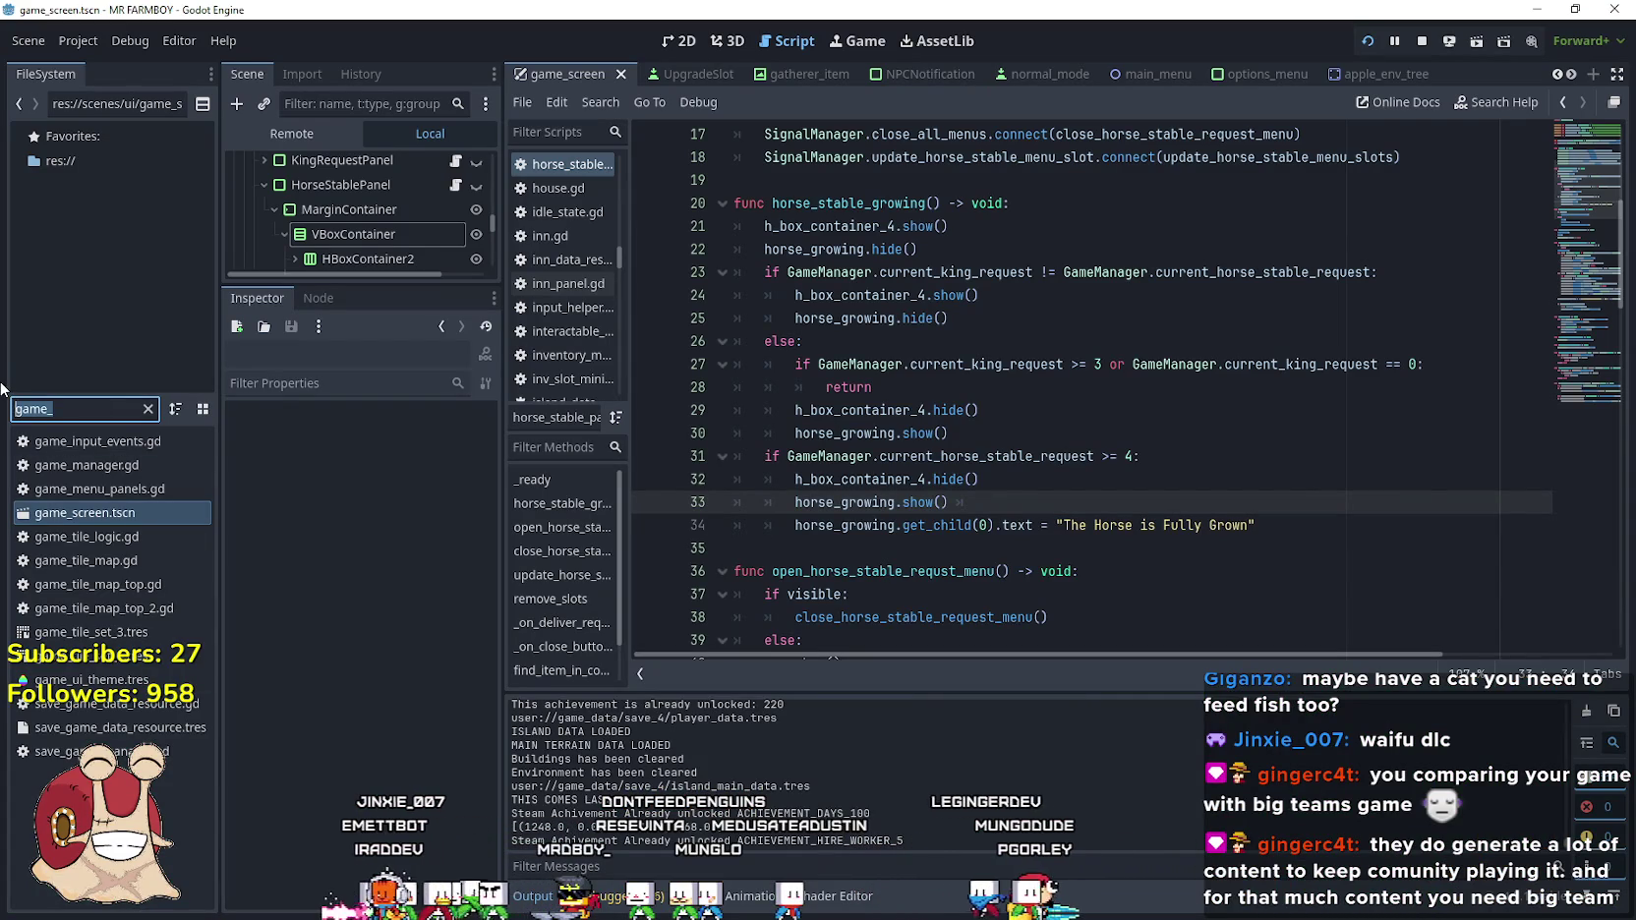
# Replace 'or' with 'and' in the line 27 king-request condition and save the script
pyautogui.click(902, 433)
pyautogui.moveTo(1041, 498); pyautogui.dragTo(786, 456)
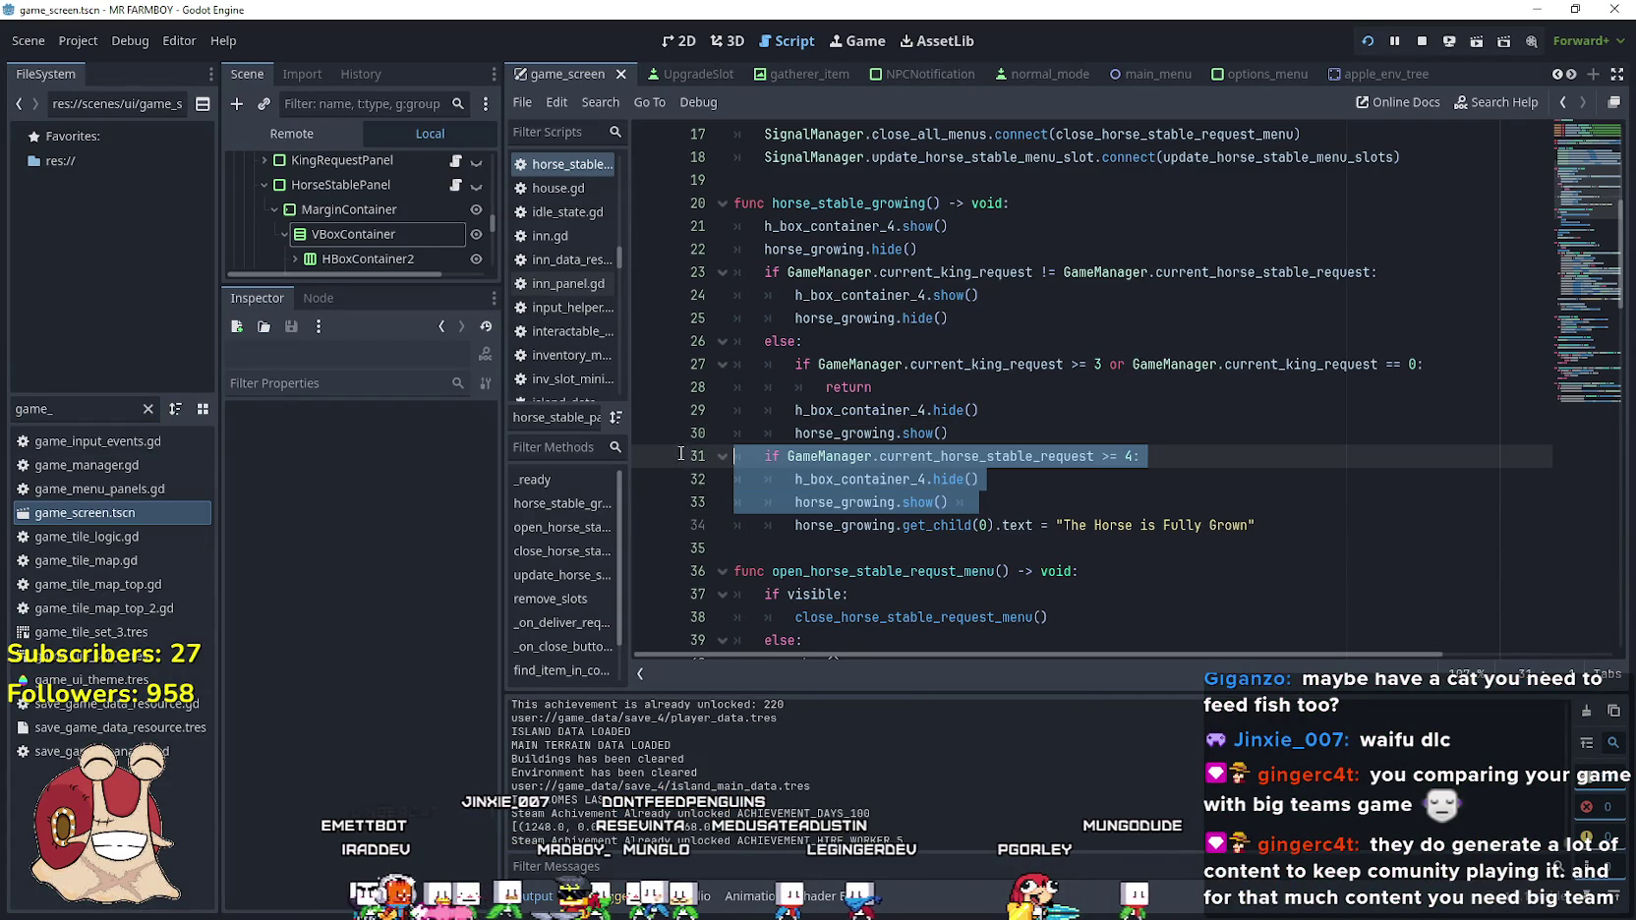
pyautogui.click(948, 503)
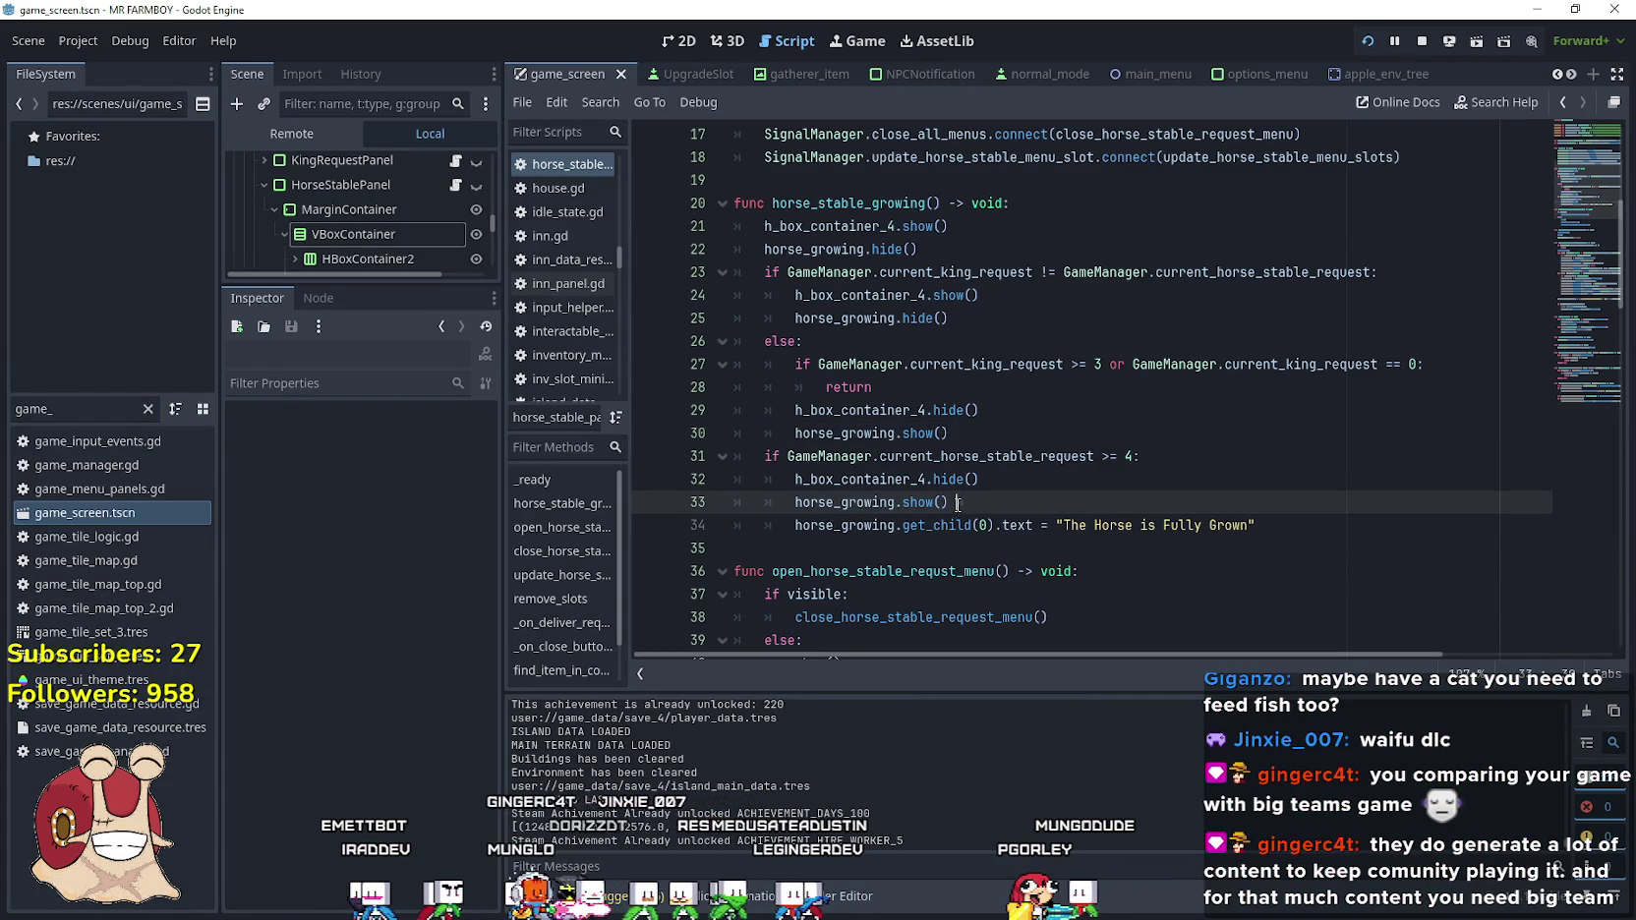
pyautogui.click(966, 430)
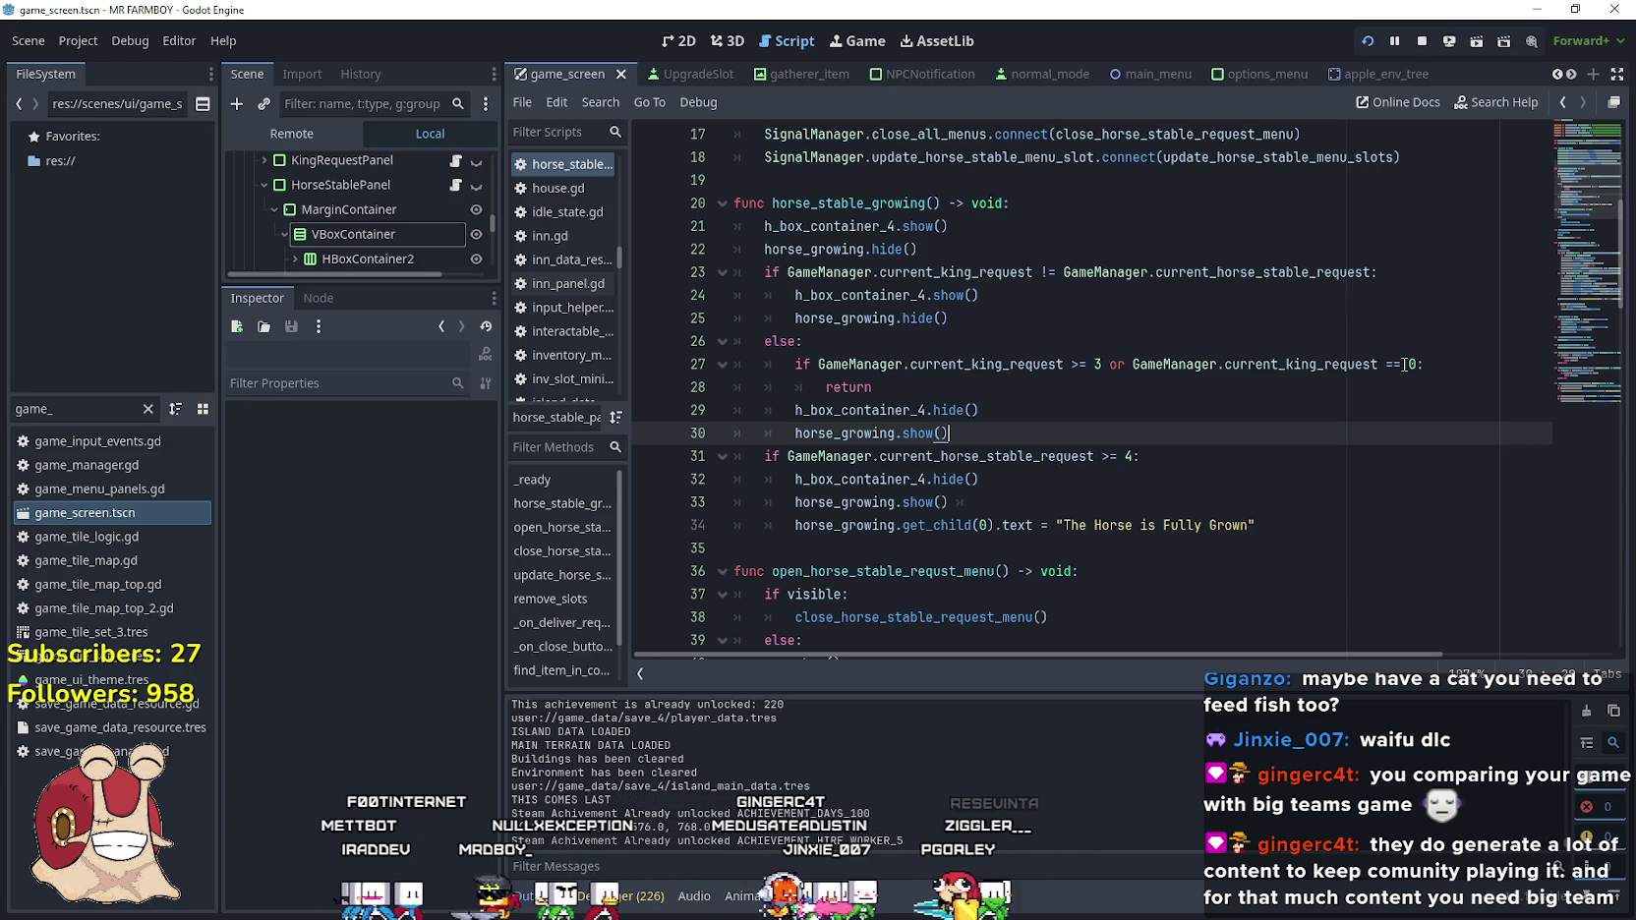
pyautogui.moveTo(1414, 365); pyautogui.dragTo(1177, 367)
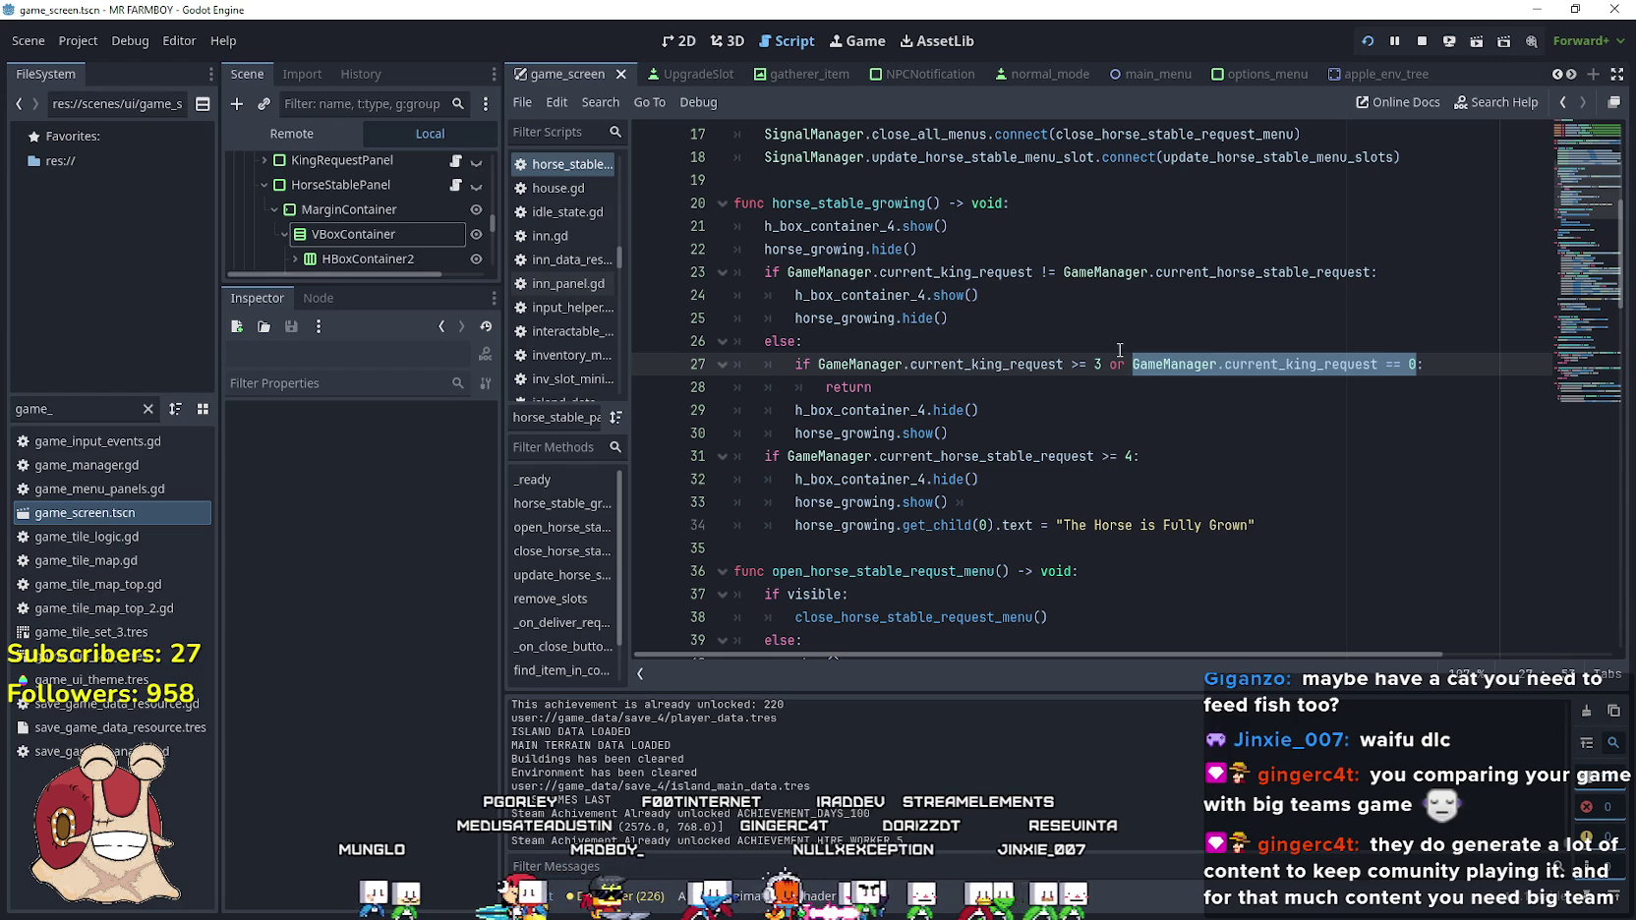
pyautogui.press('Left')
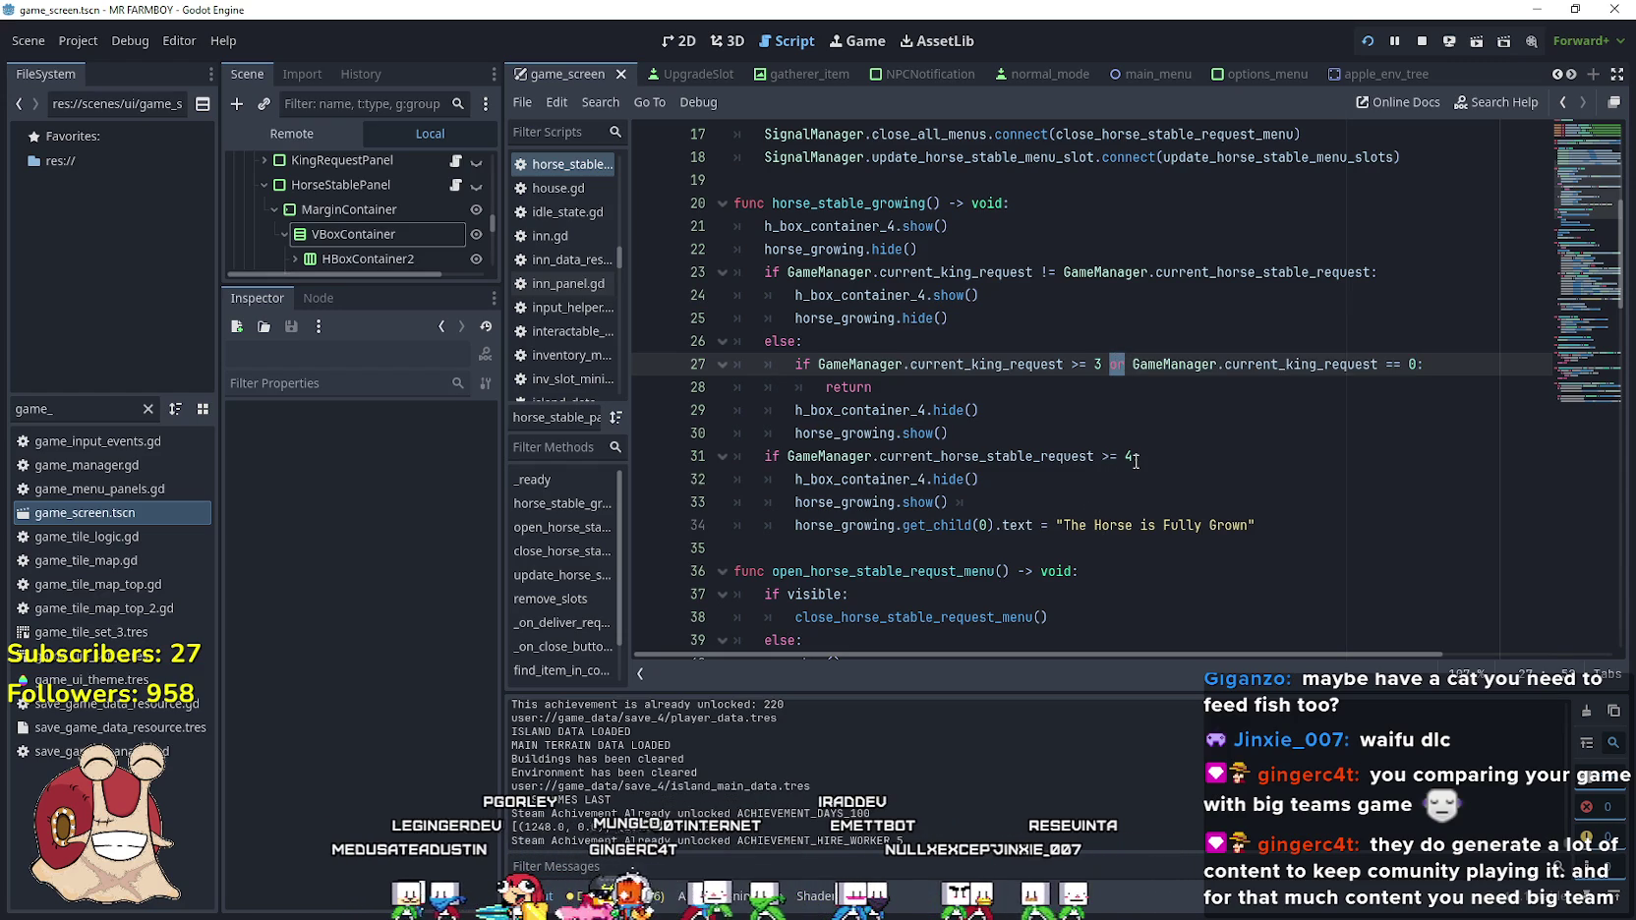
pyautogui.write('and')
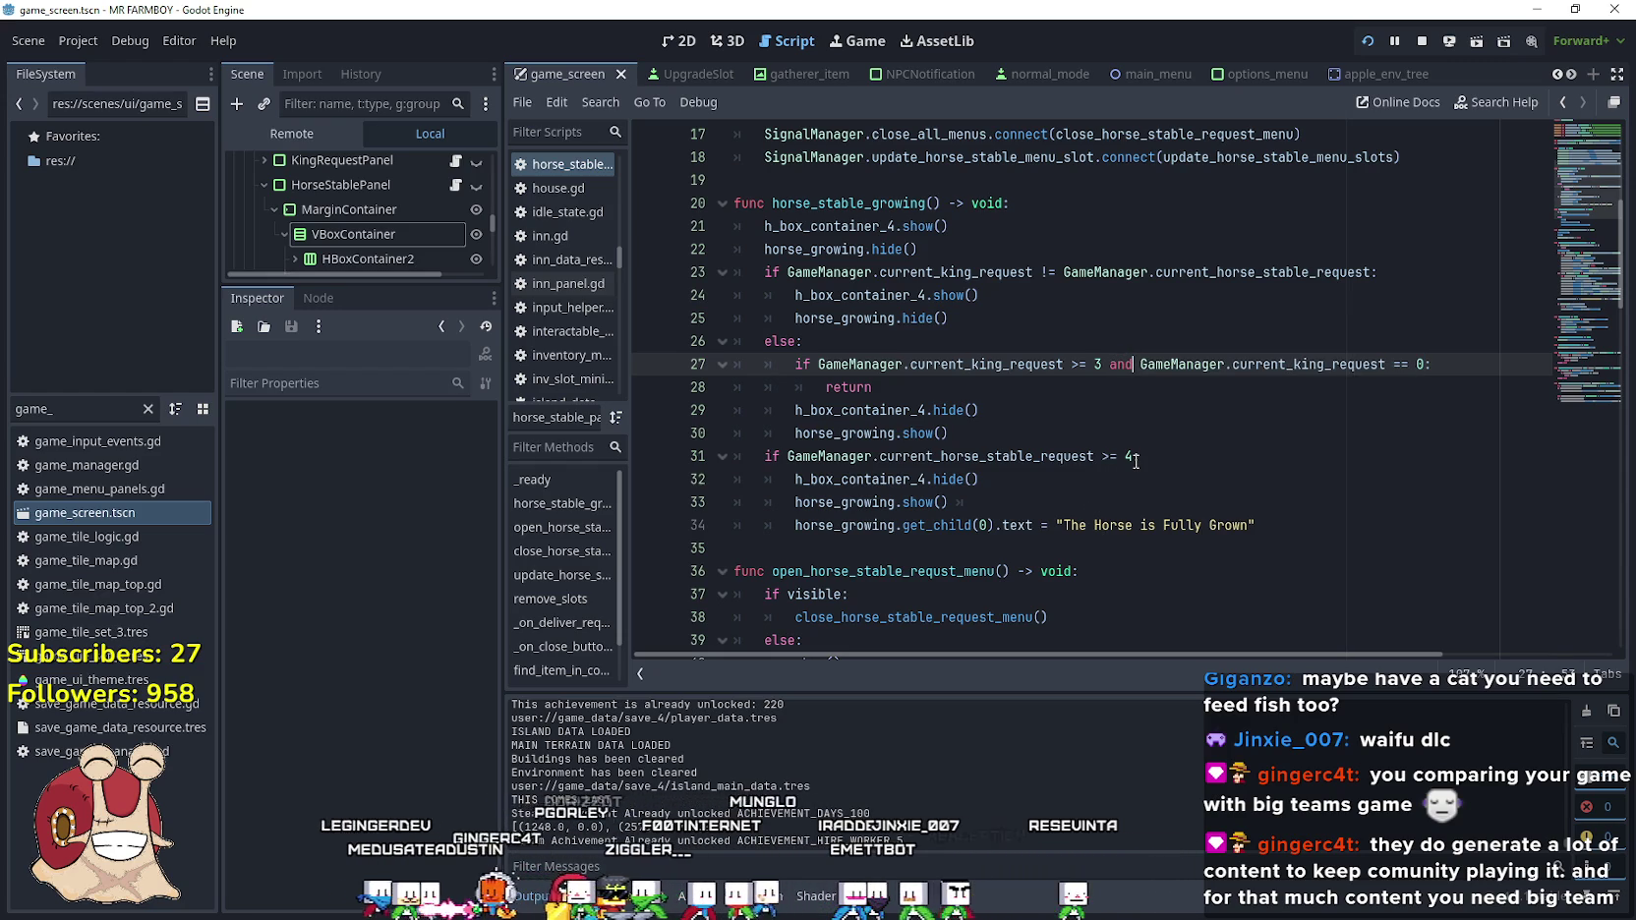
pyautogui.hotkey('ctrl', 's')
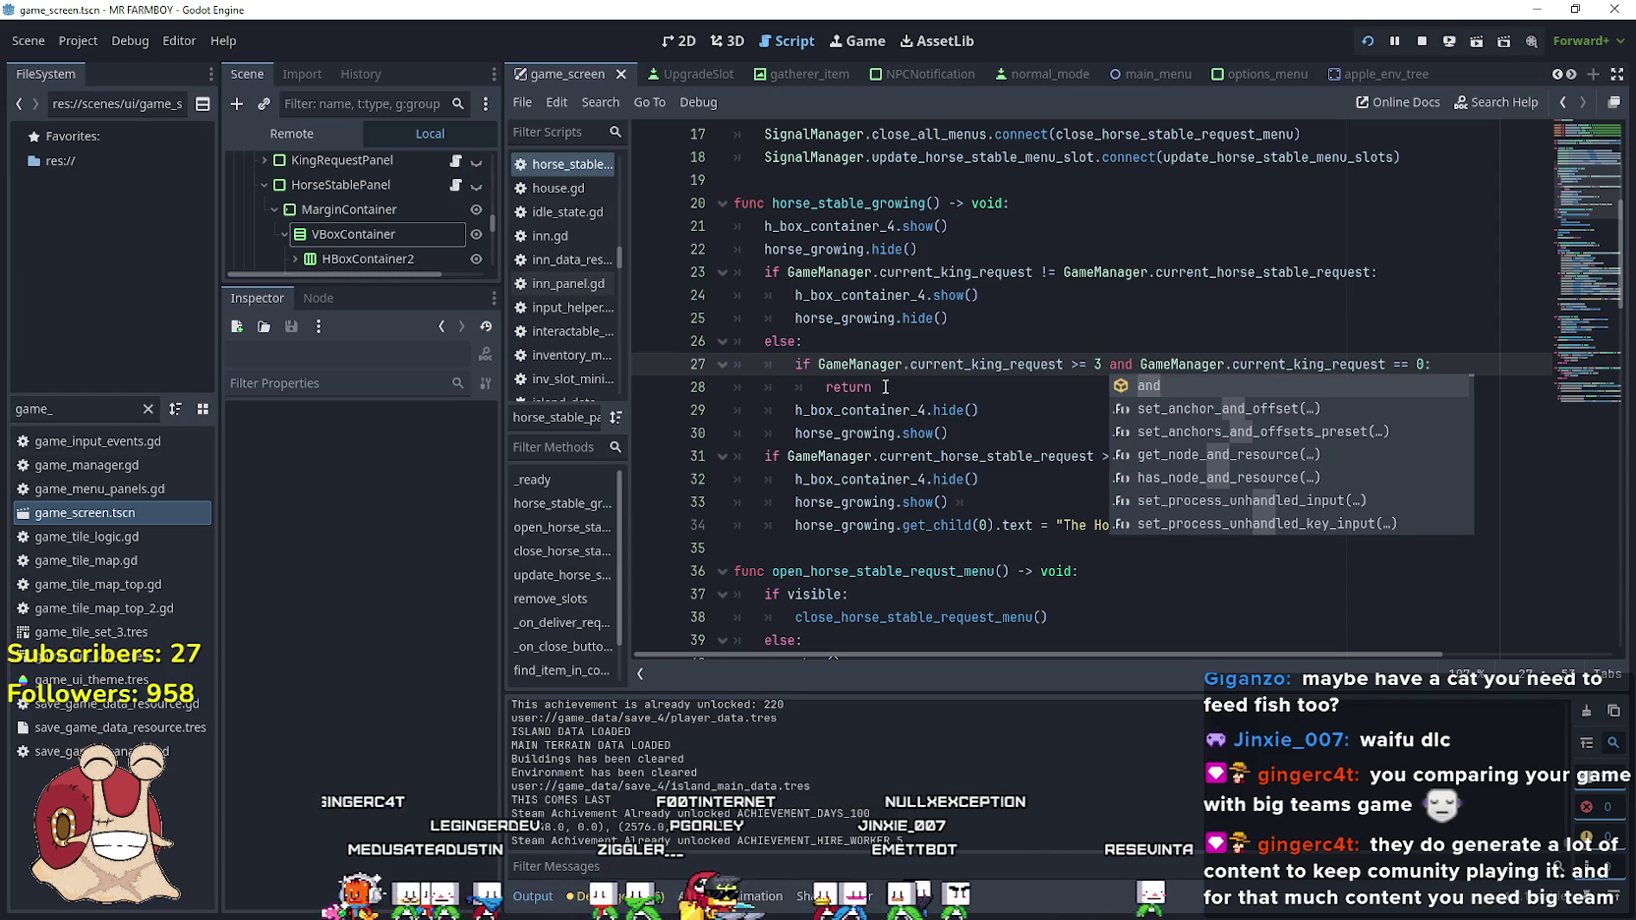
pyautogui.press('Escape')
pyautogui.hotkey('alt', 'Tab')
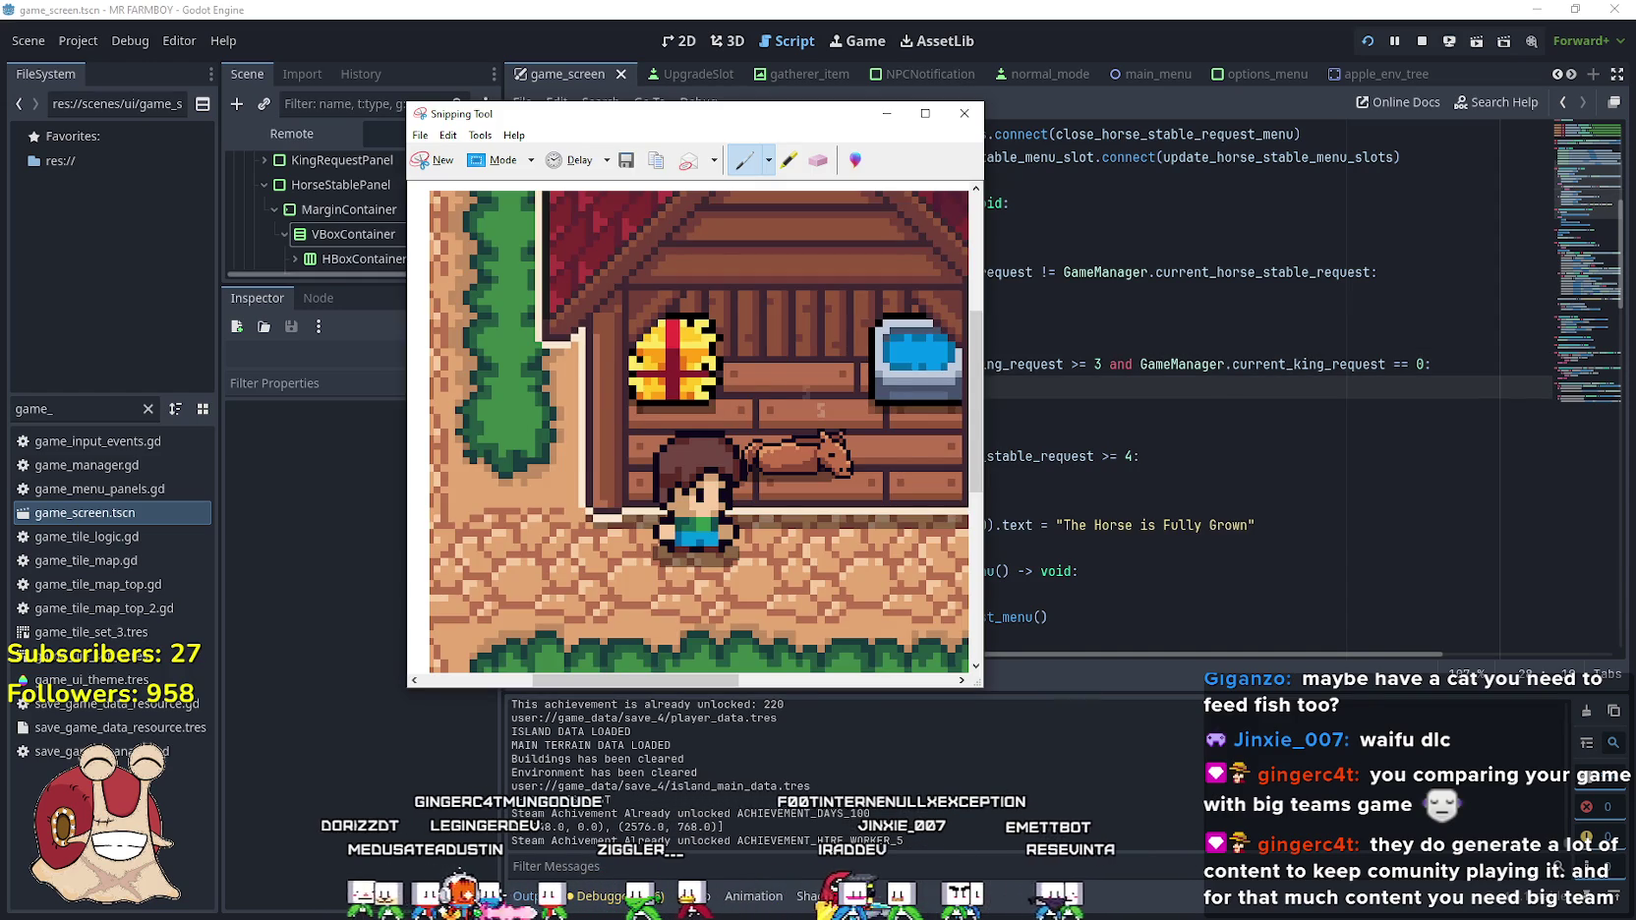
pyautogui.hotkey('alt', 'Tab')
pyautogui.press('e')
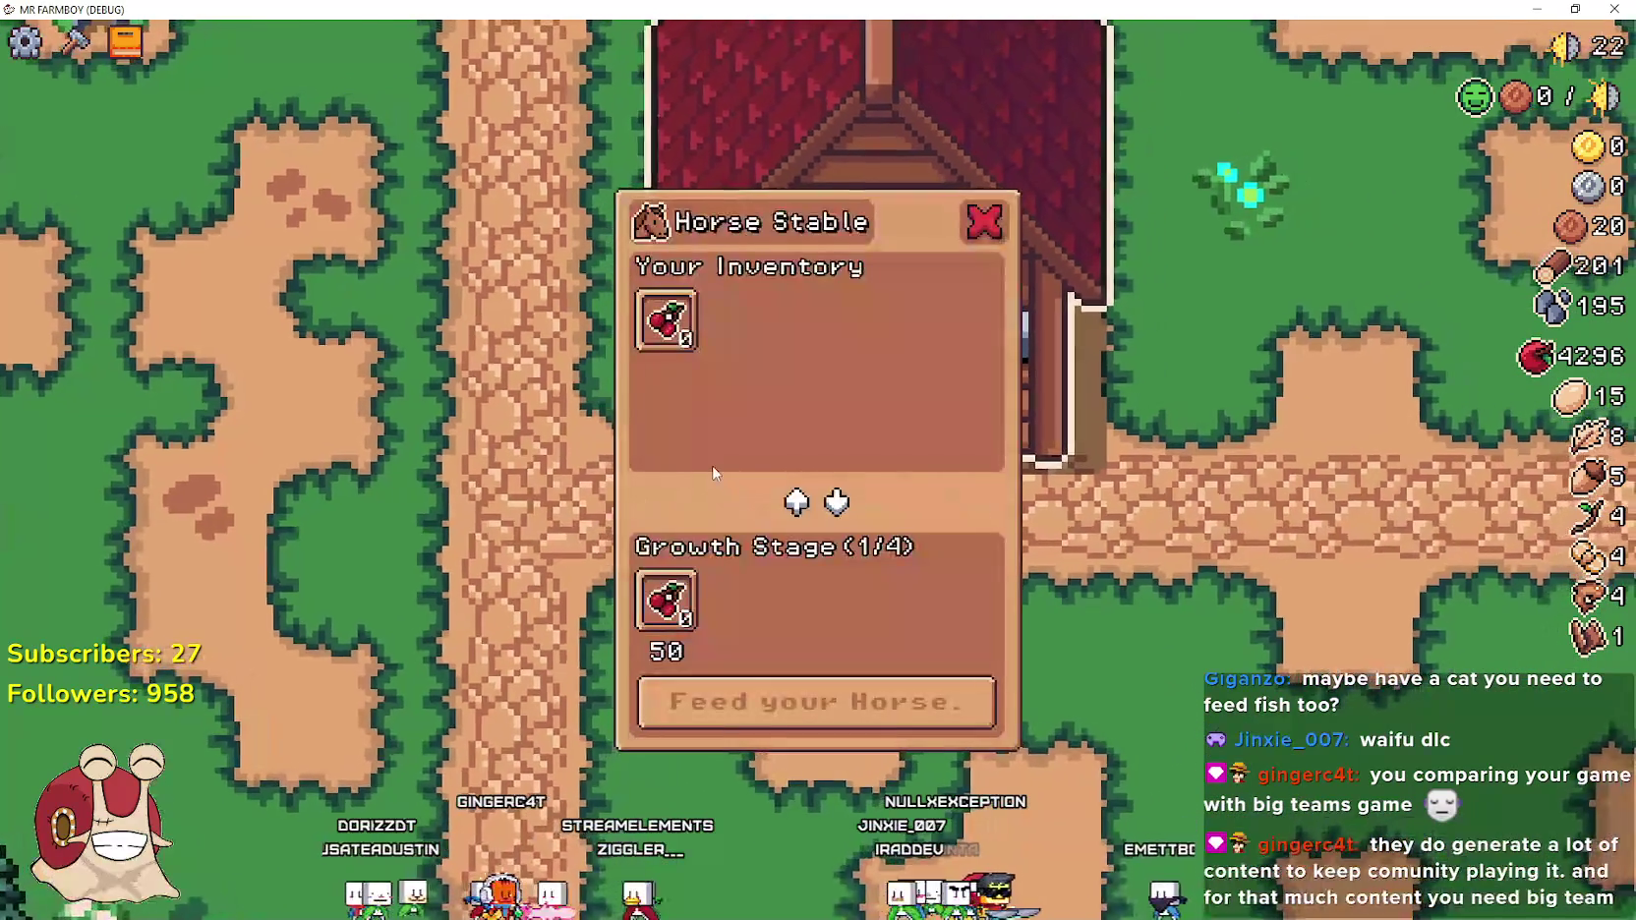
pyautogui.press('Escape')
pyautogui.press('e')
pyautogui.press('Escape')
pyautogui.press('a')
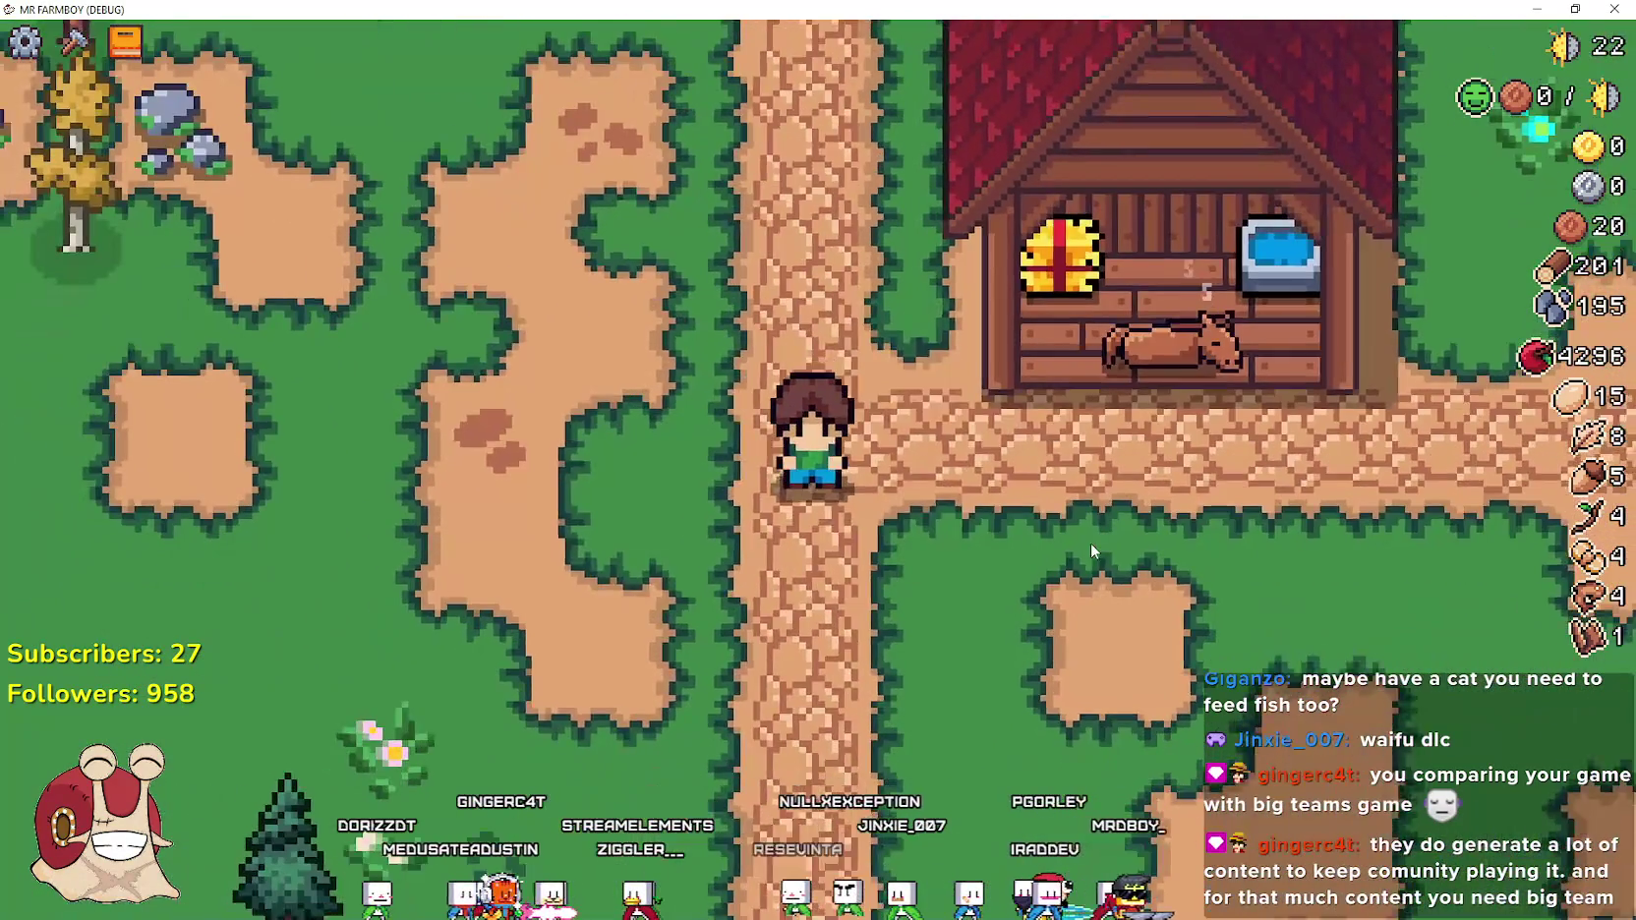
pyautogui.hotkey('alt', 'Tab')
pyautogui.hotkey('alt', 'Tab')
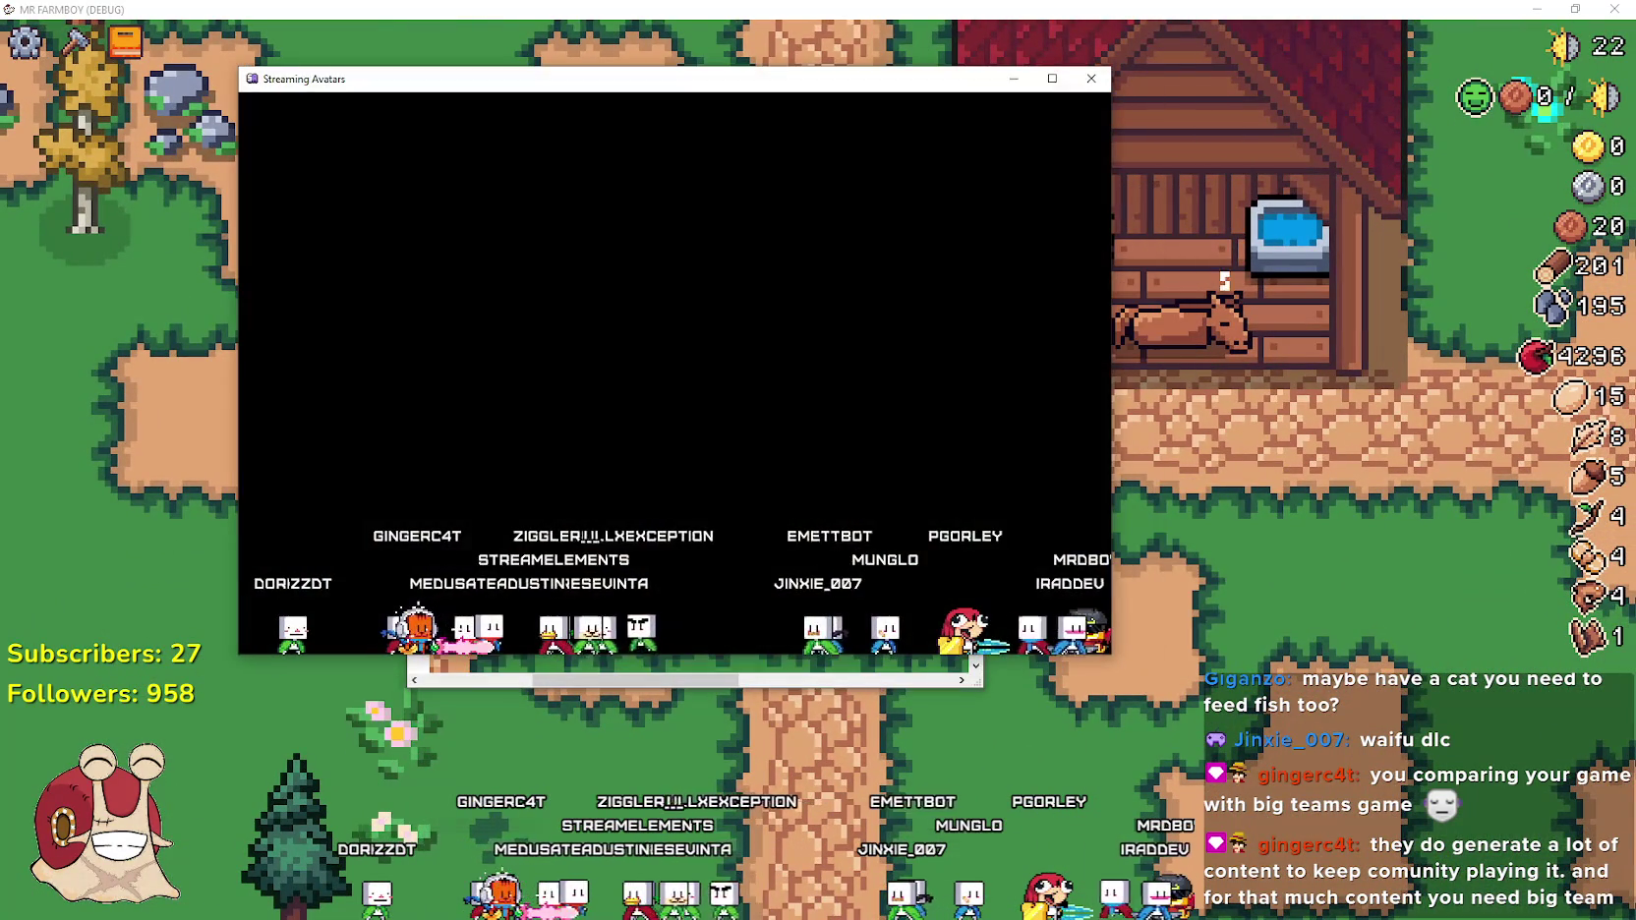
pyautogui.hotkey('alt', 'Tab')
pyautogui.hotkey('alt', 'Tab')
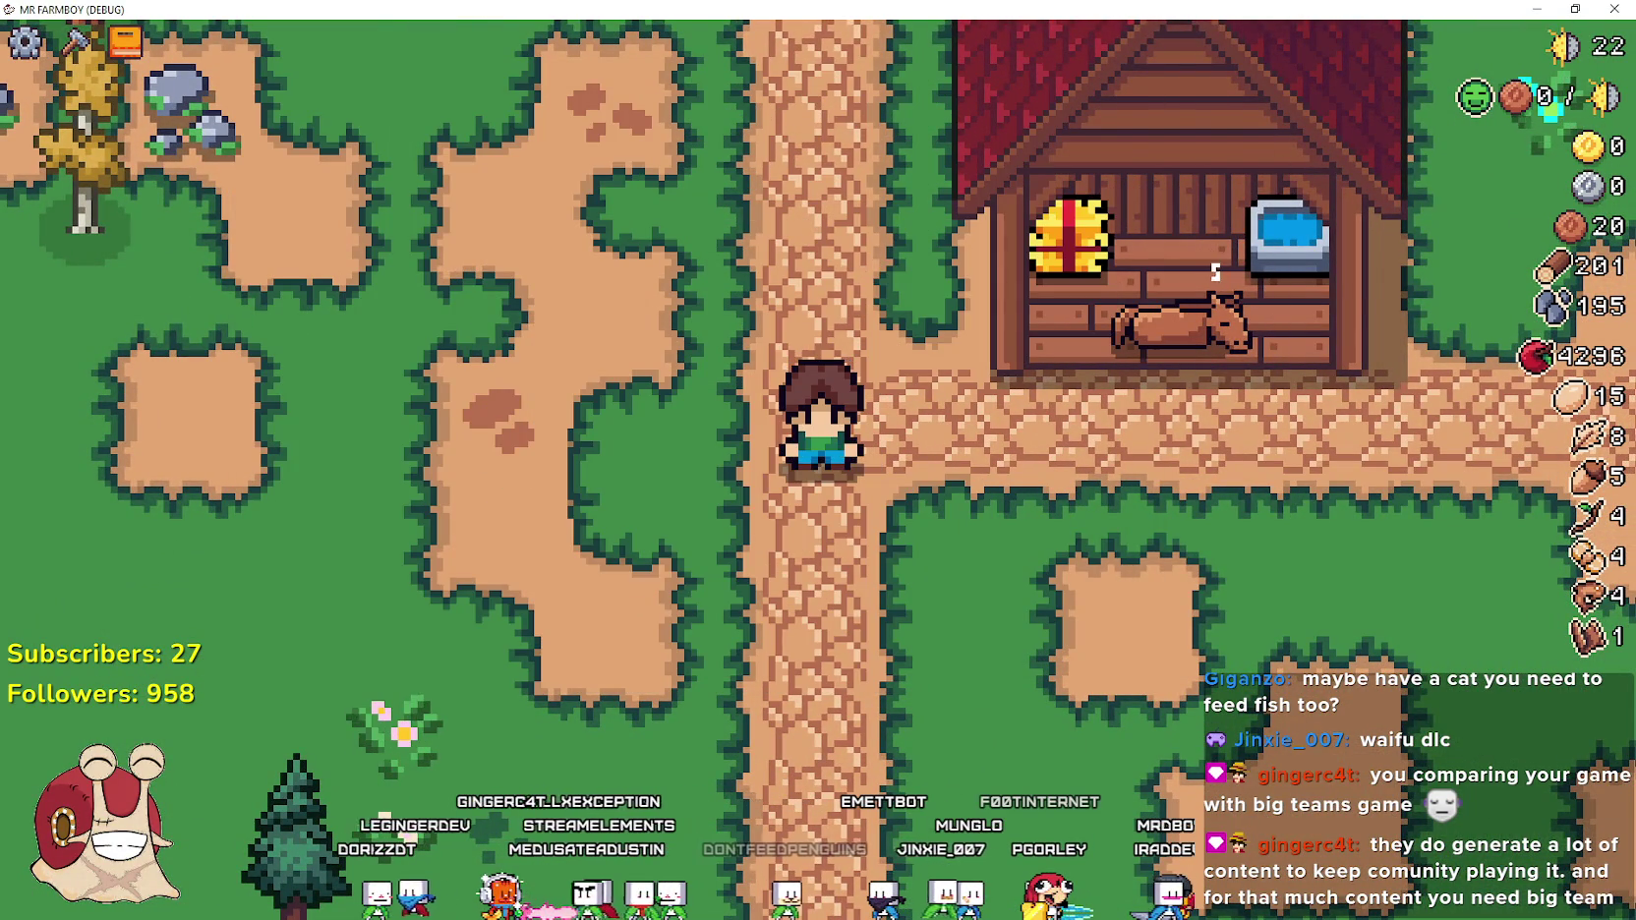
pyautogui.hotkey('alt', 'Tab')
pyautogui.click(1030, 501)
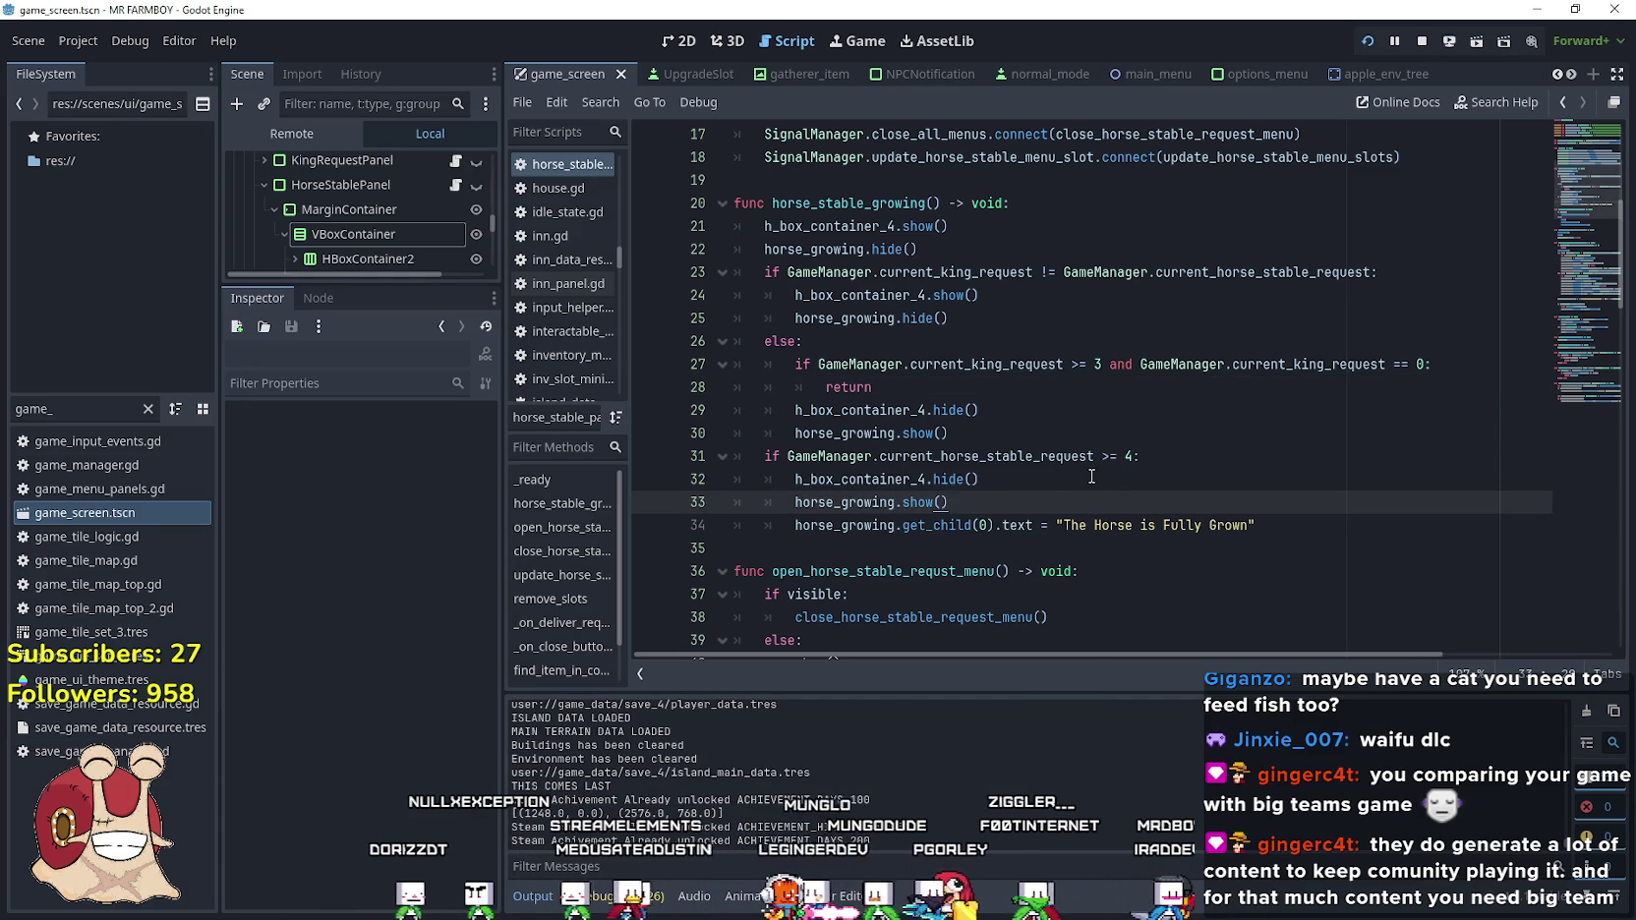
# Merge the 'else:' and 'if' on lines 26–27 into a single elif
pyautogui.doubleClick(780, 341)
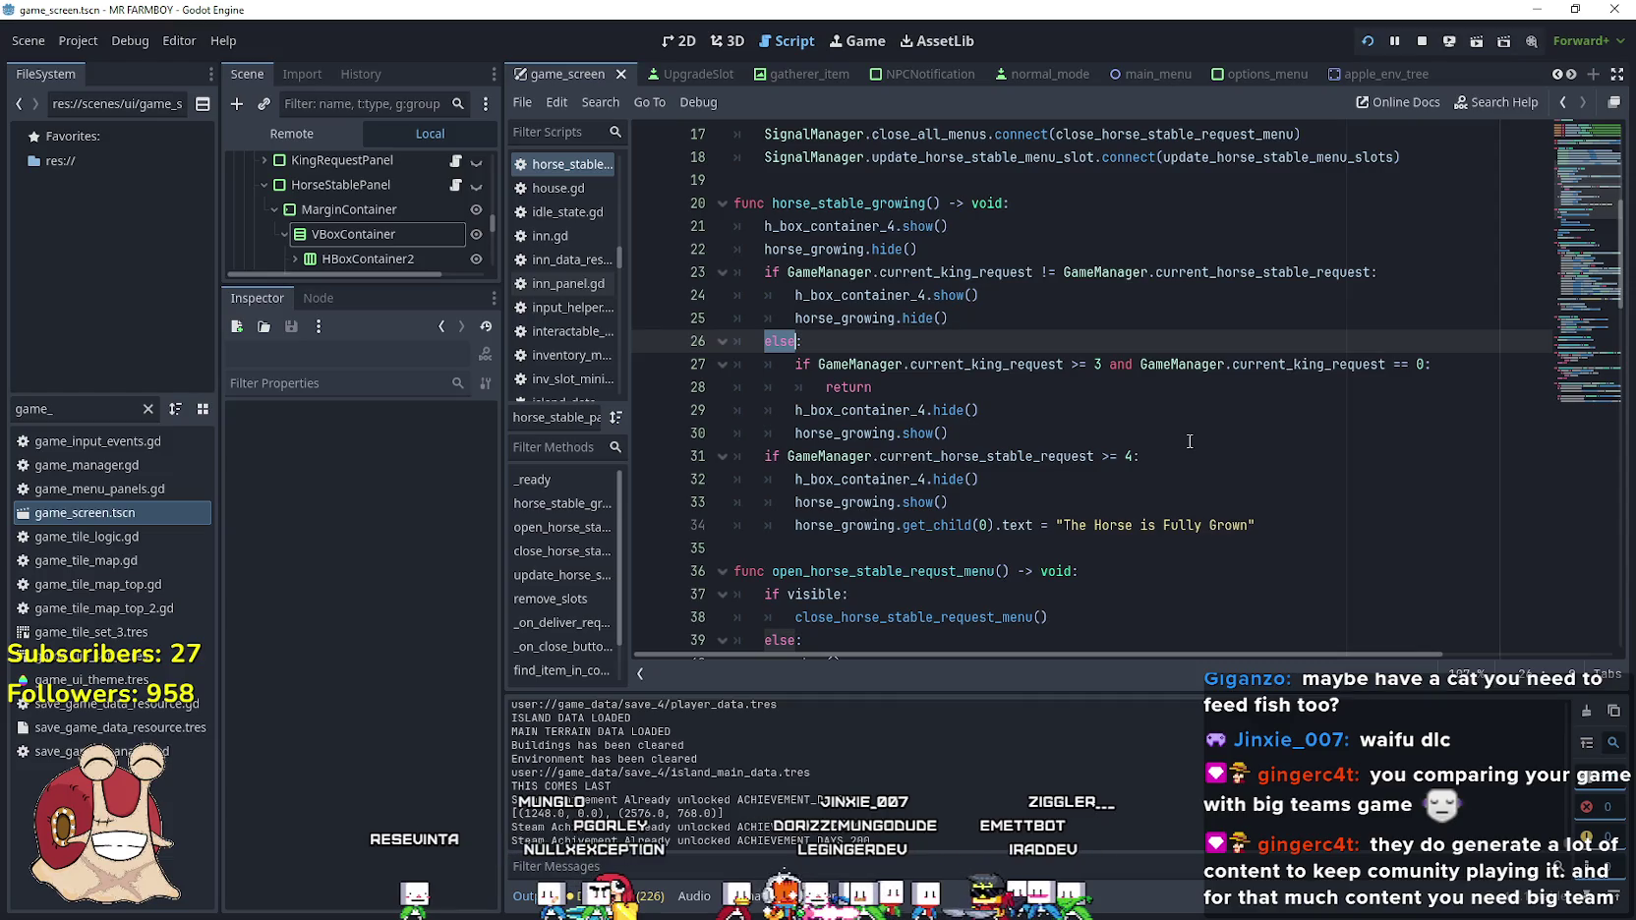
pyautogui.moveTo(801, 356); pyautogui.dragTo(780, 346)
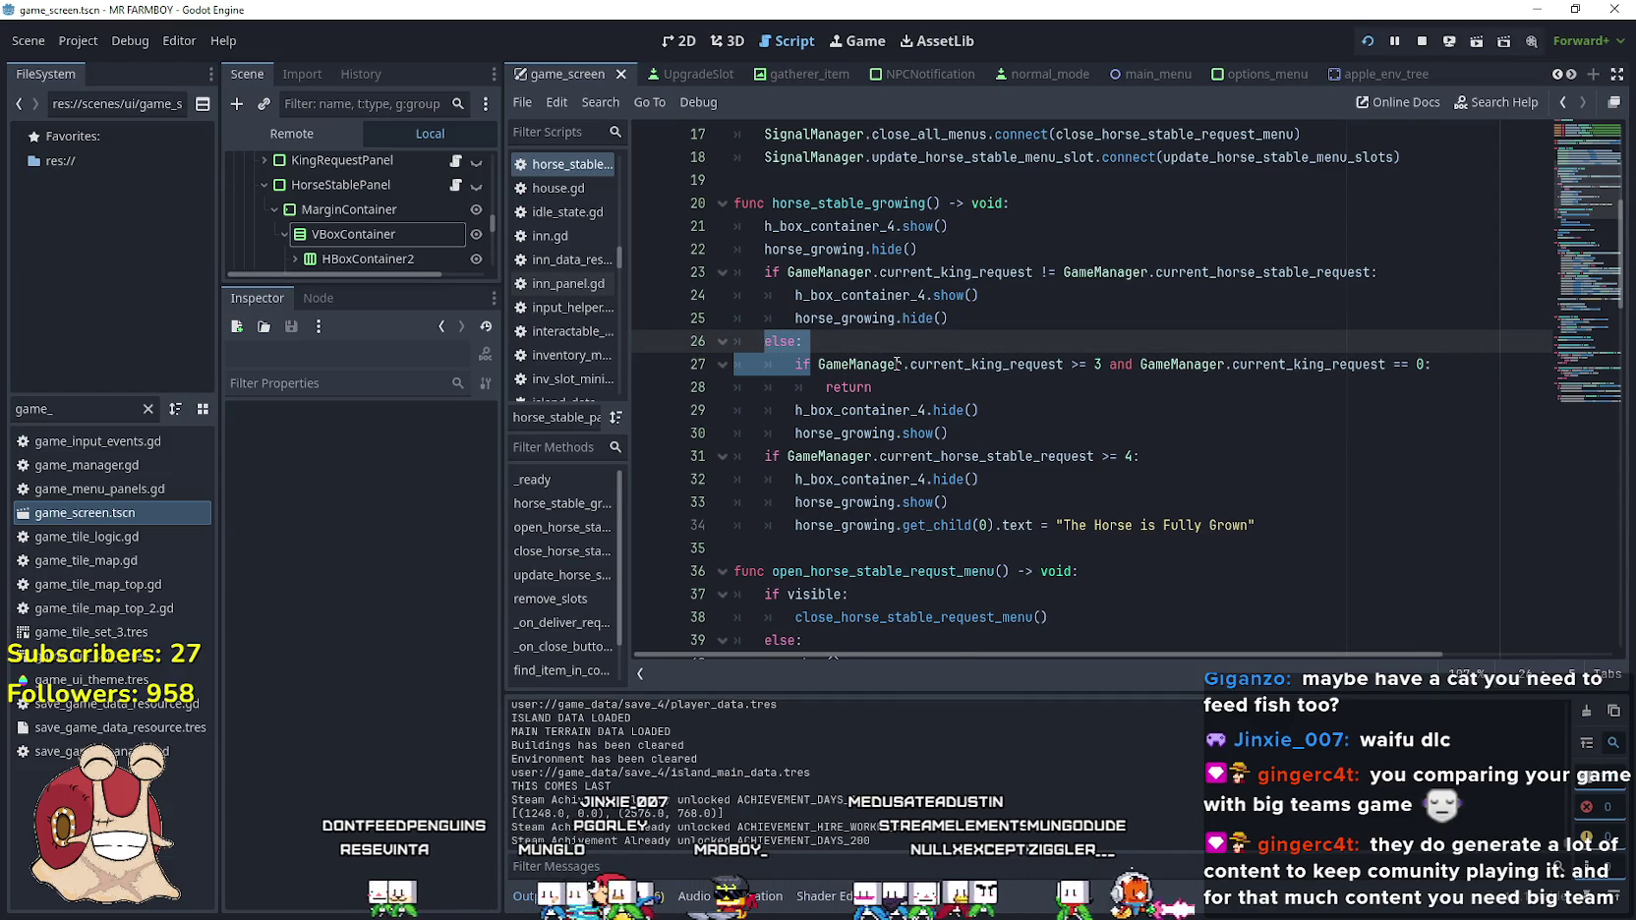
pyautogui.write('elif GameManager.current_king_request >= 3 and GameManager.current_king_request == 0')
pyautogui.click(942, 341)
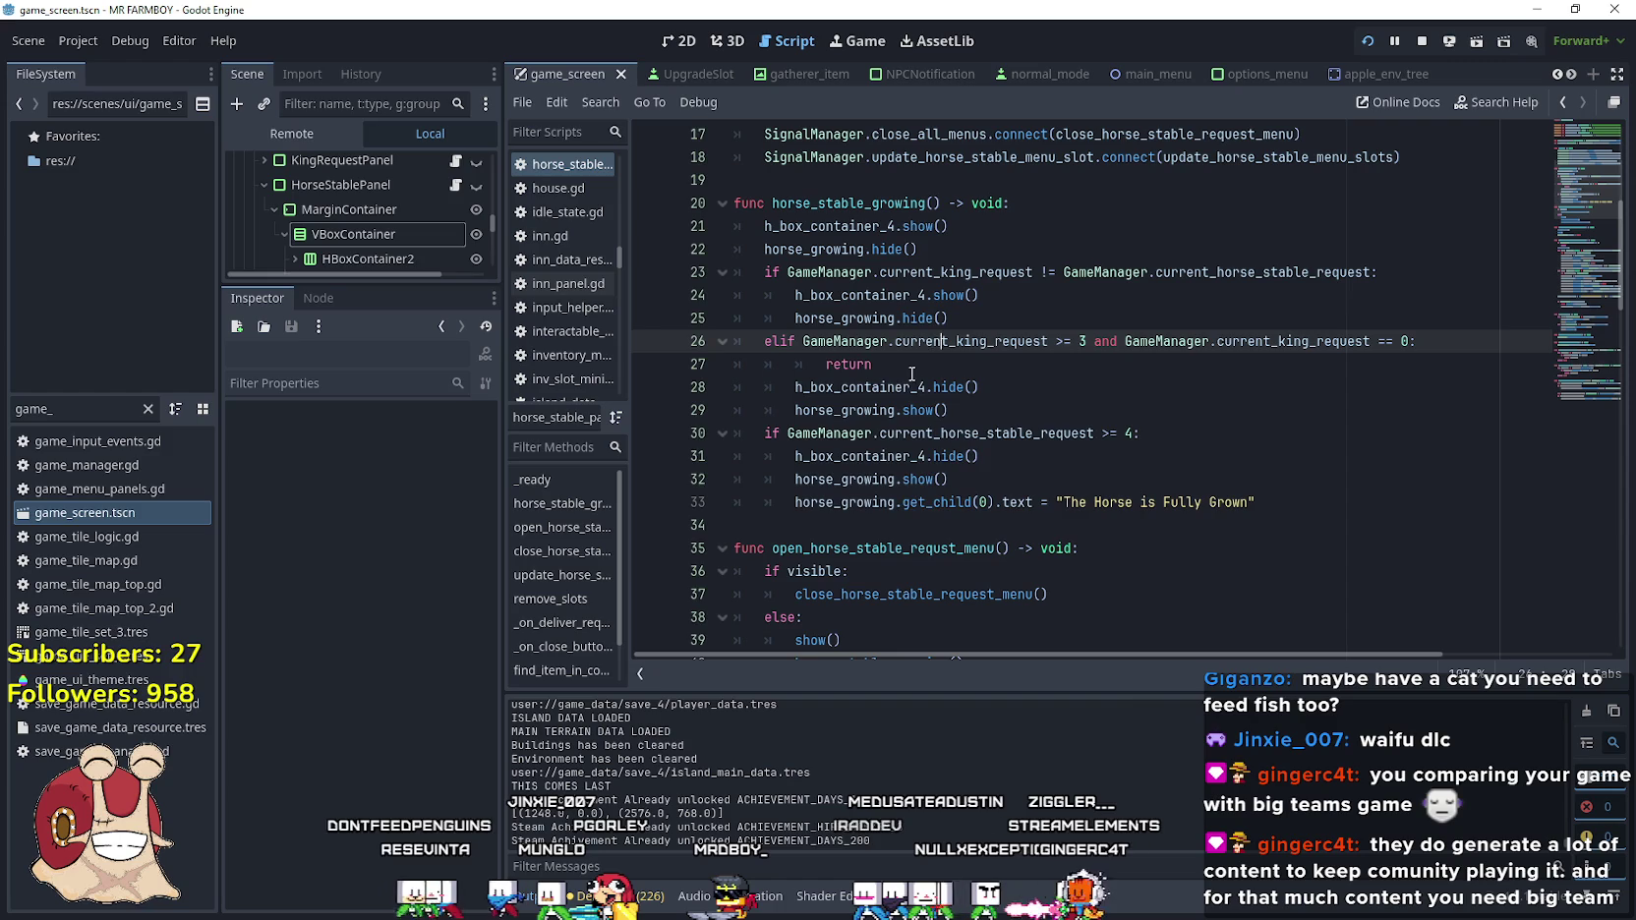
pyautogui.click(844, 405)
pyautogui.click(803, 364)
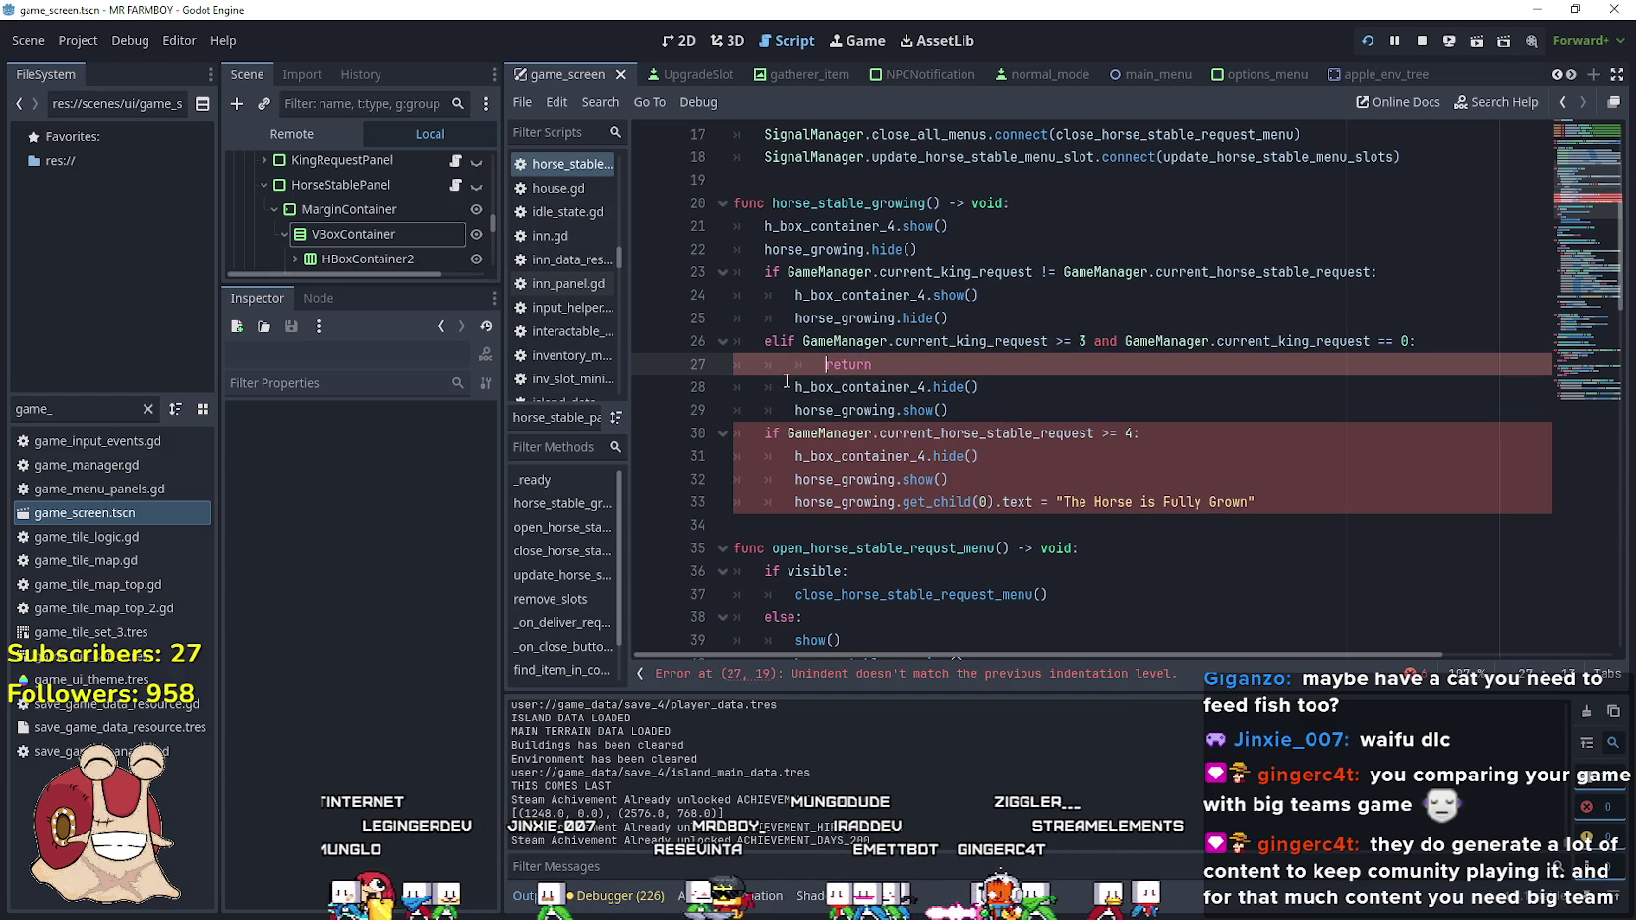
pyautogui.click(790, 386)
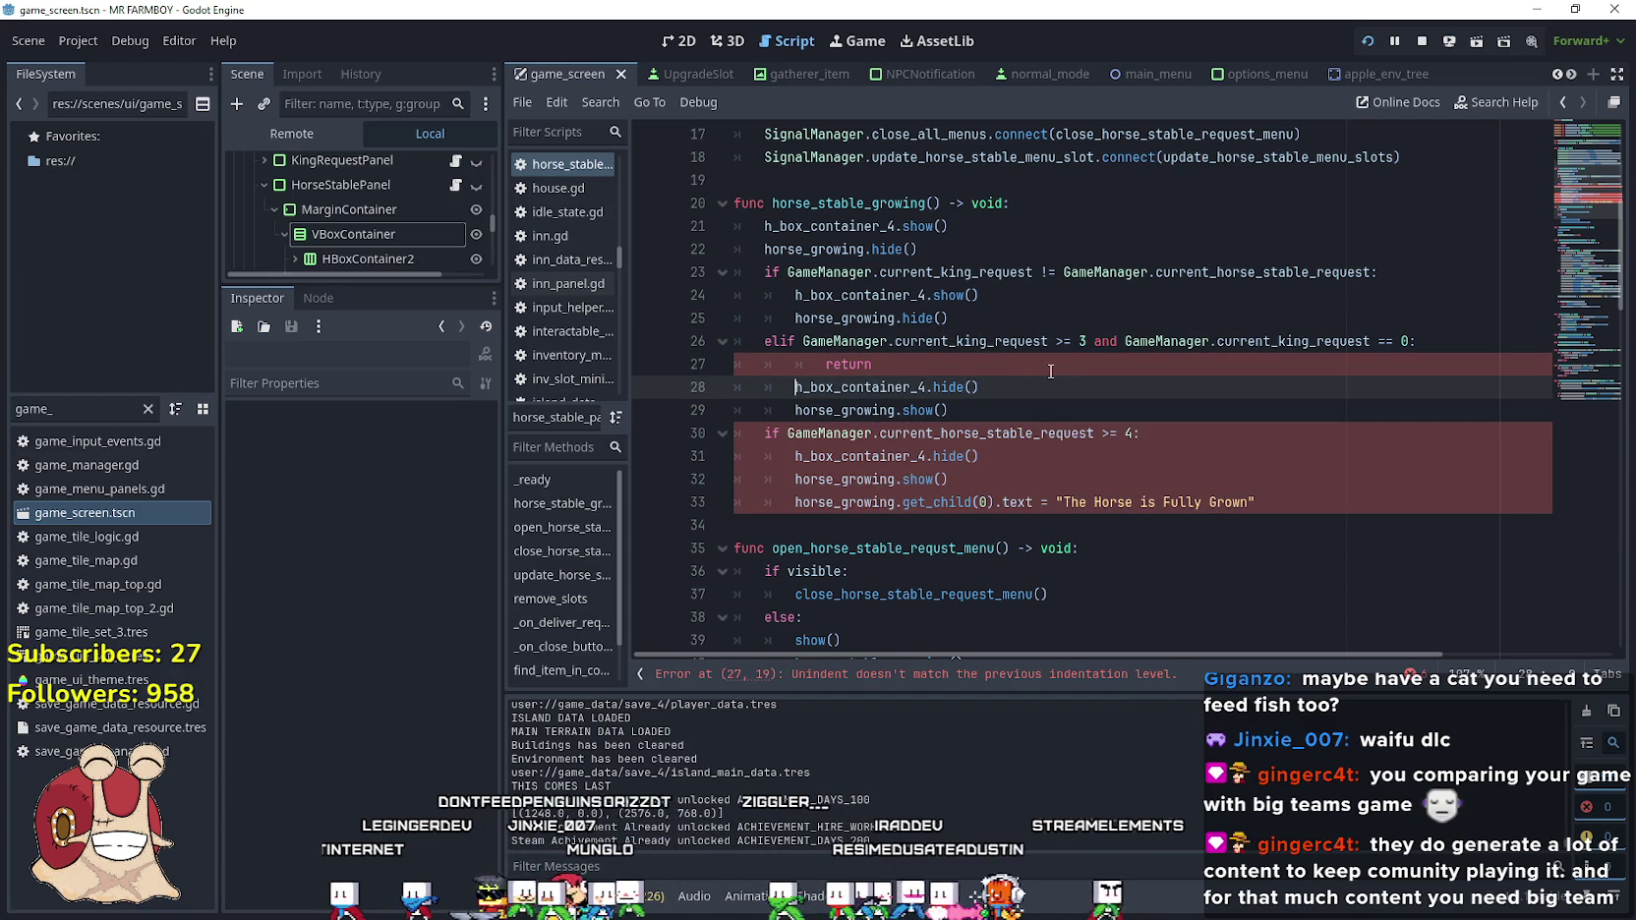
# Delete 'and current_king_request == 0' so the elif checks only current_king_request >= 3
pyautogui.moveTo(1412, 345); pyautogui.dragTo(1088, 340)
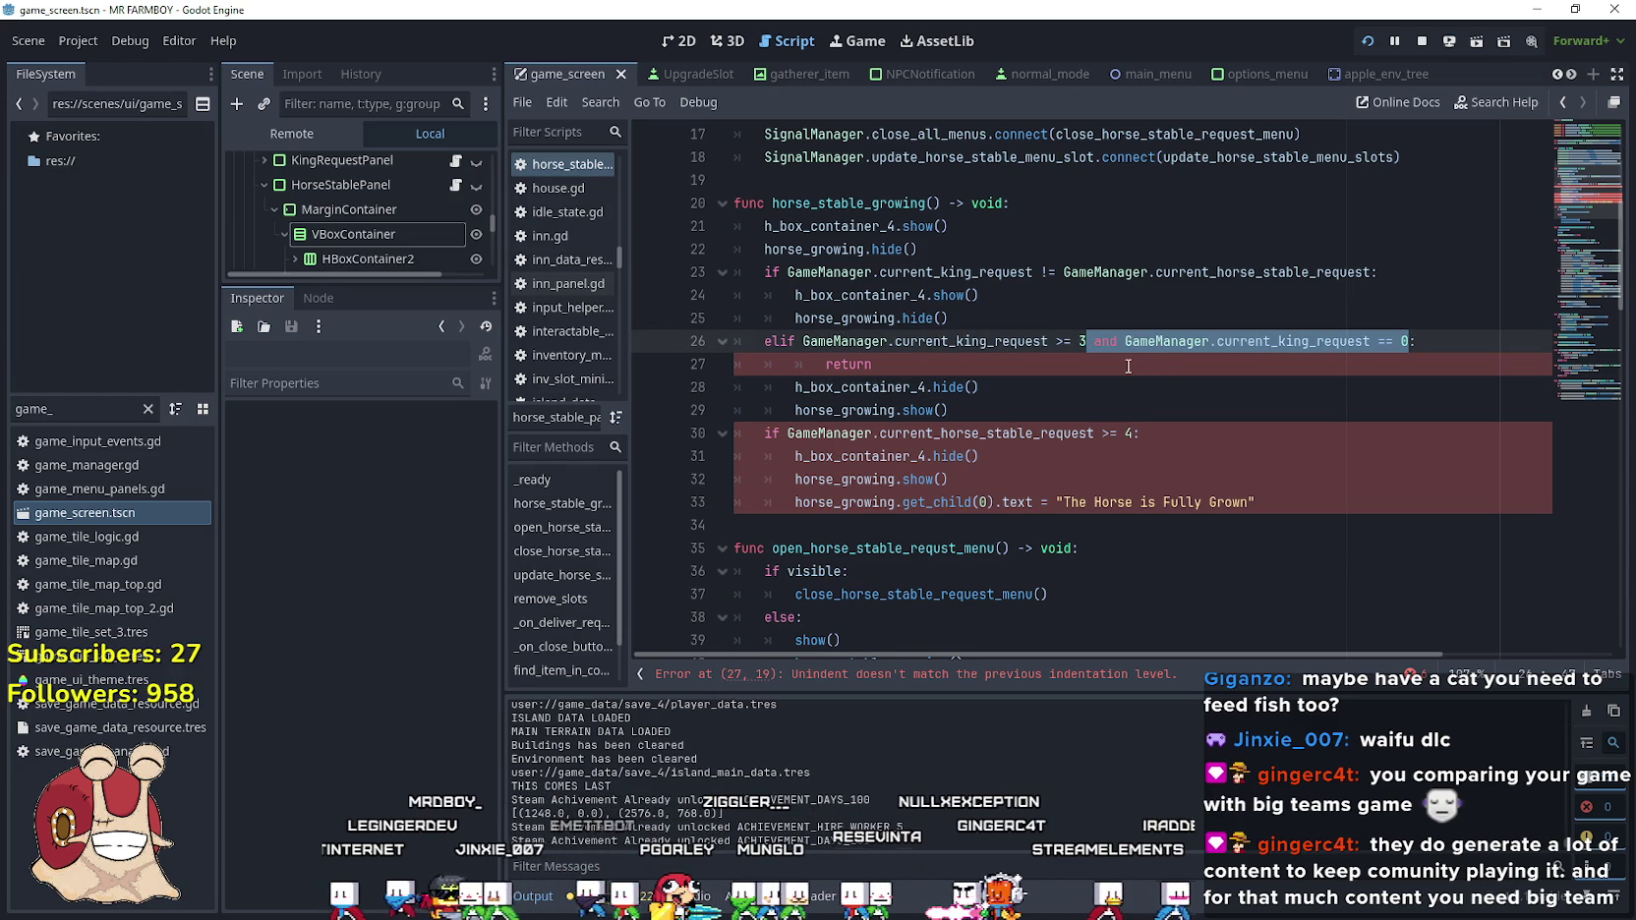
pyautogui.press('BackSpace')
pyautogui.click(925, 413)
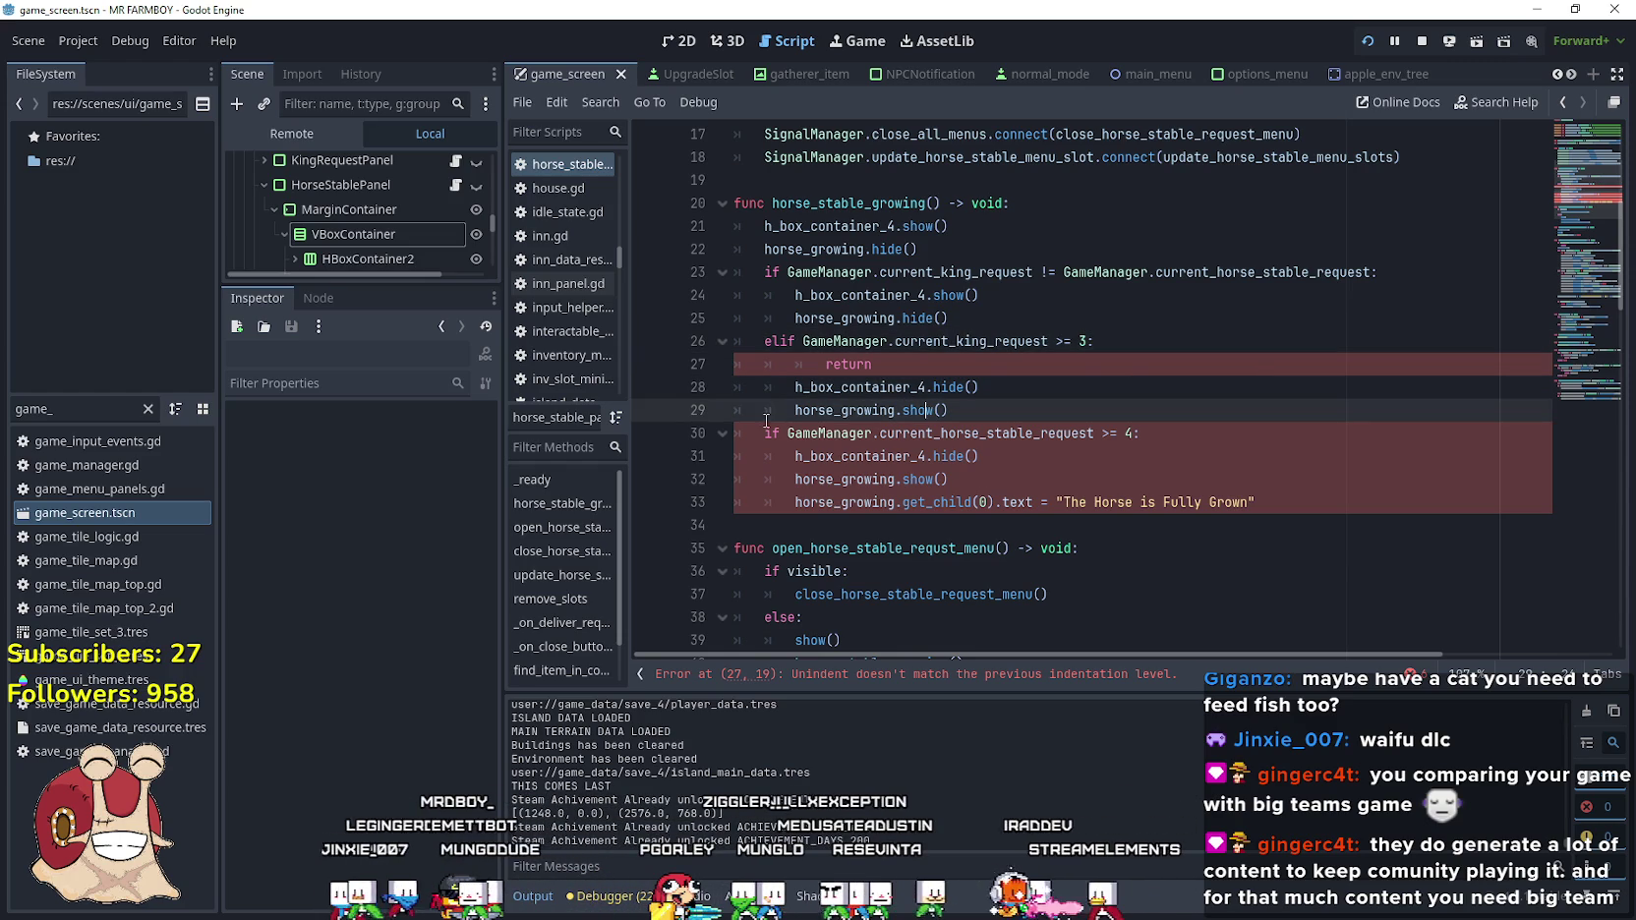
pyautogui.click(781, 342)
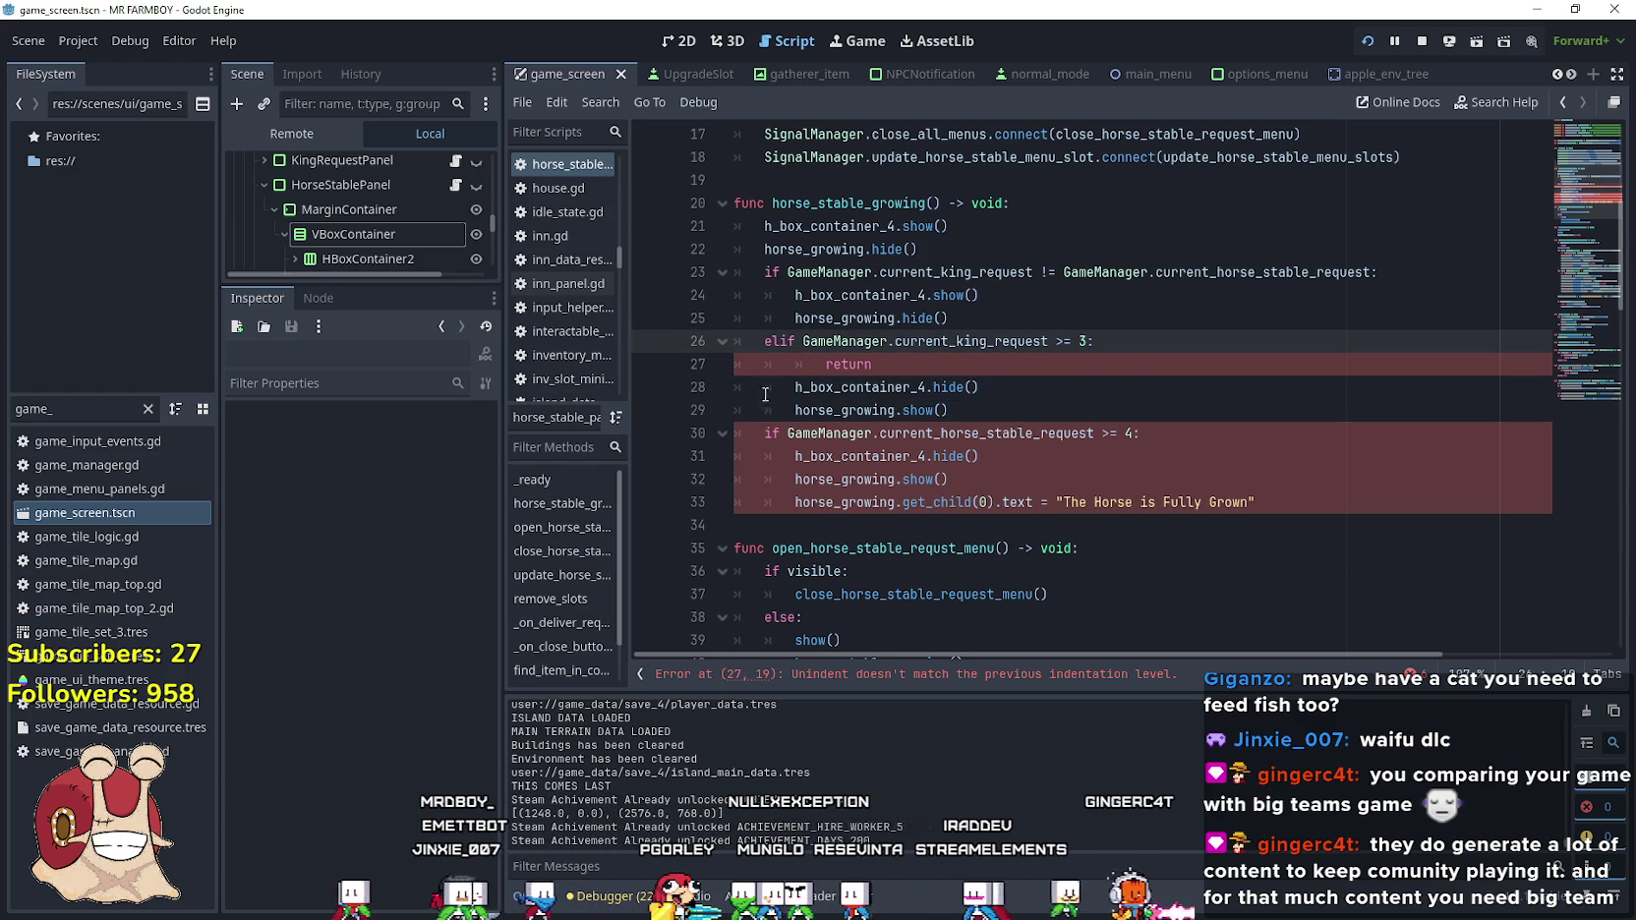
pyautogui.moveTo(786, 434); pyautogui.dragTo(757, 437)
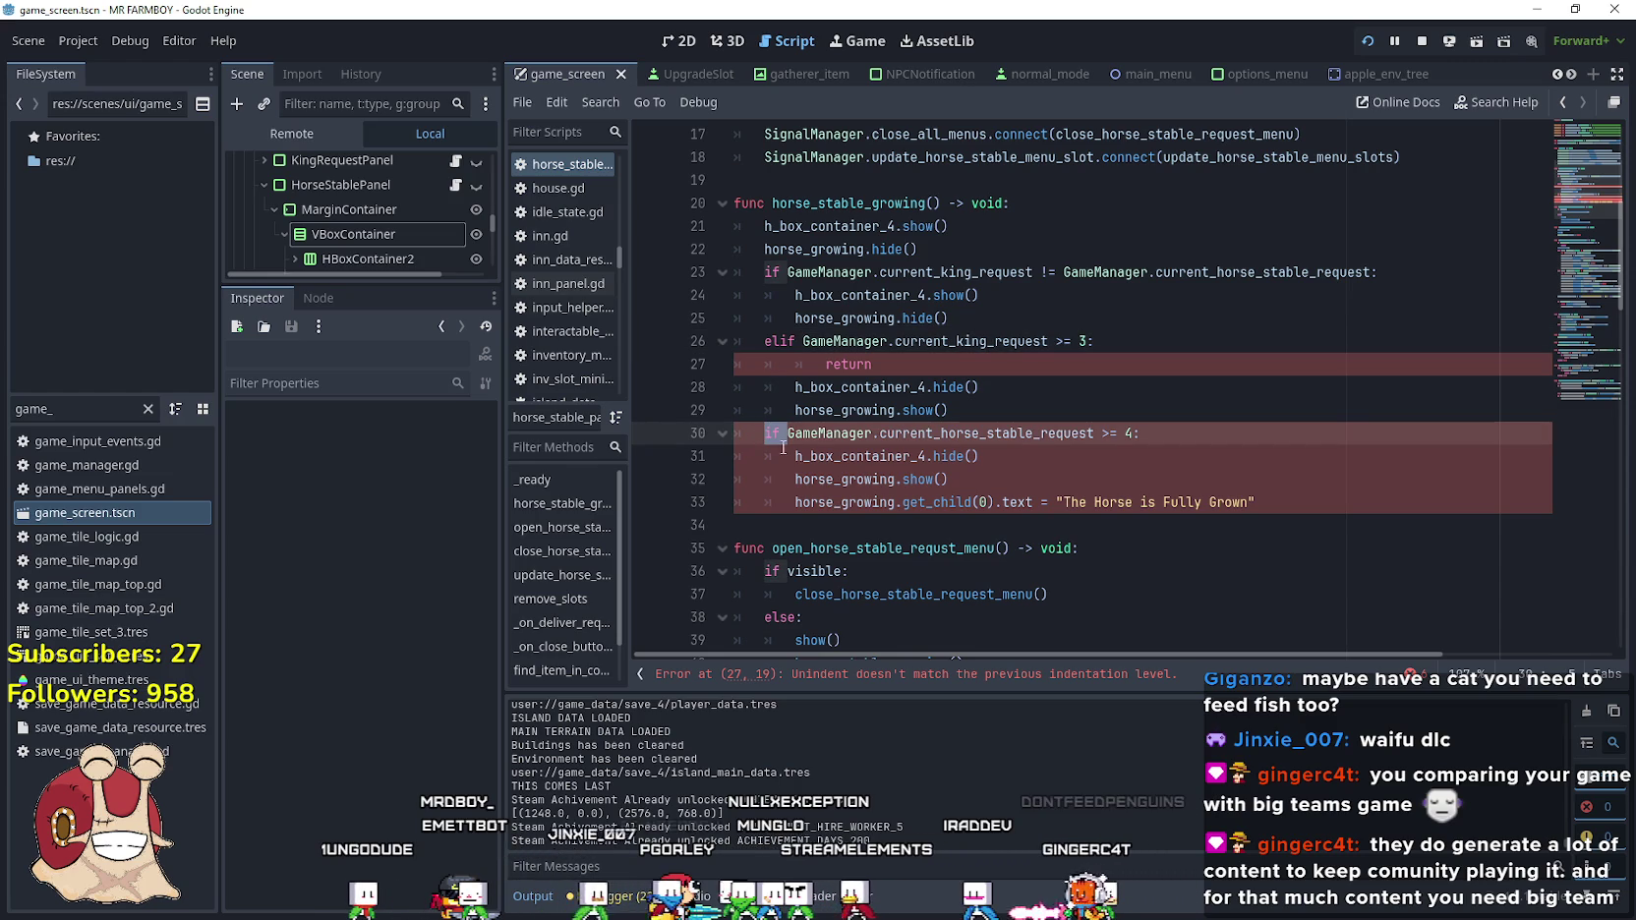
# Change the if on line 30 to elif
pyautogui.write('elif')
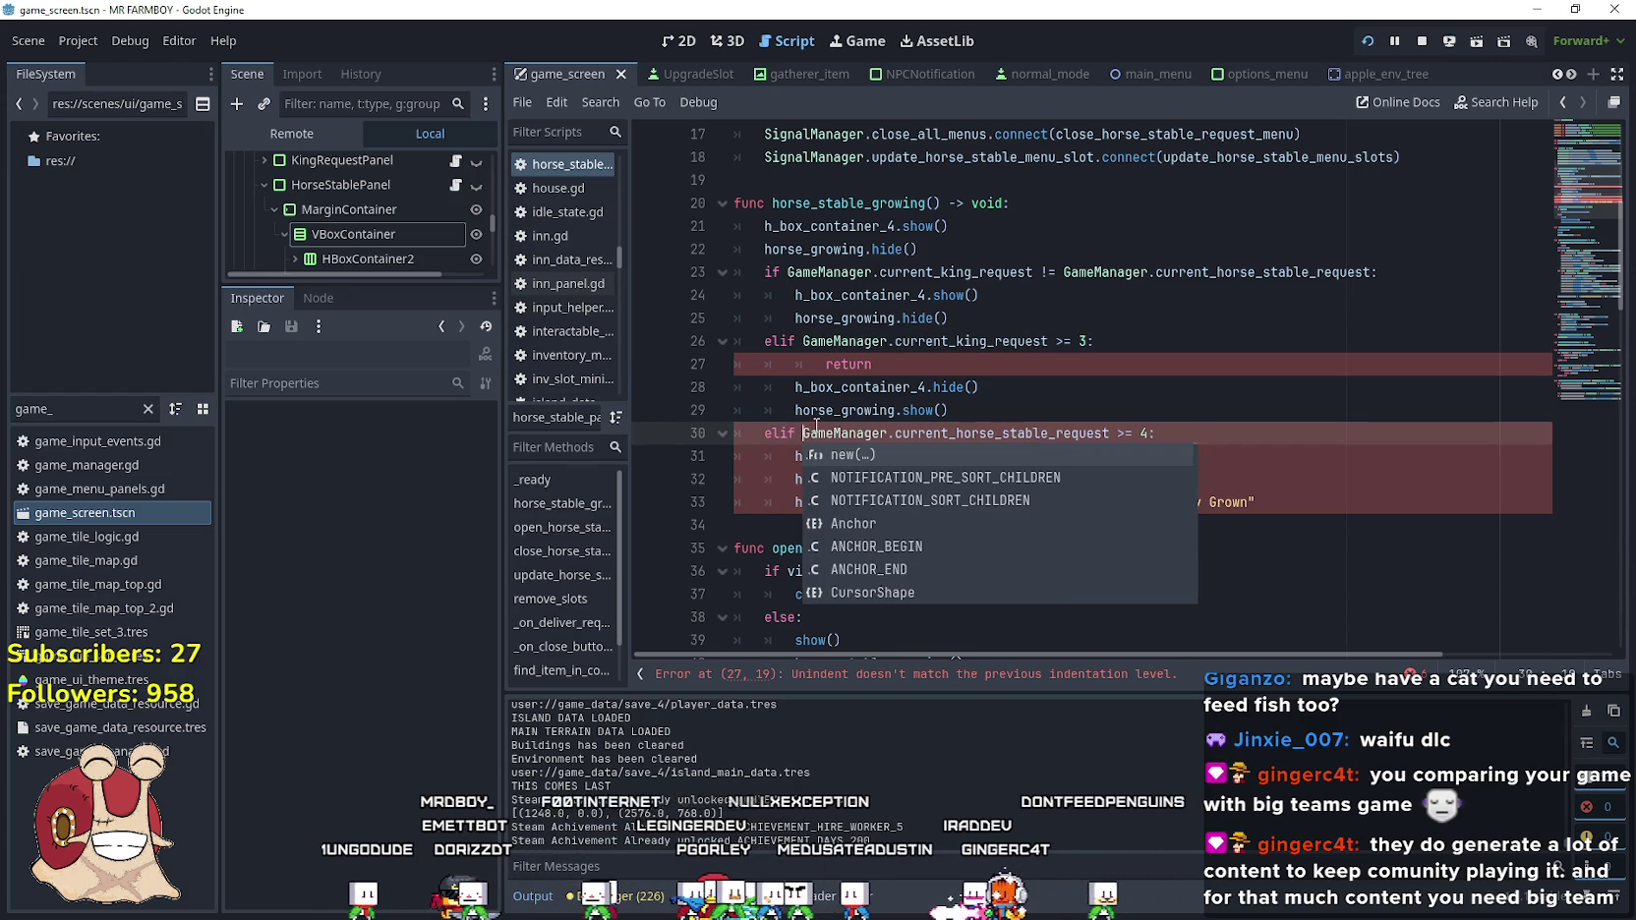
pyautogui.click(804, 413)
pyautogui.click(945, 412)
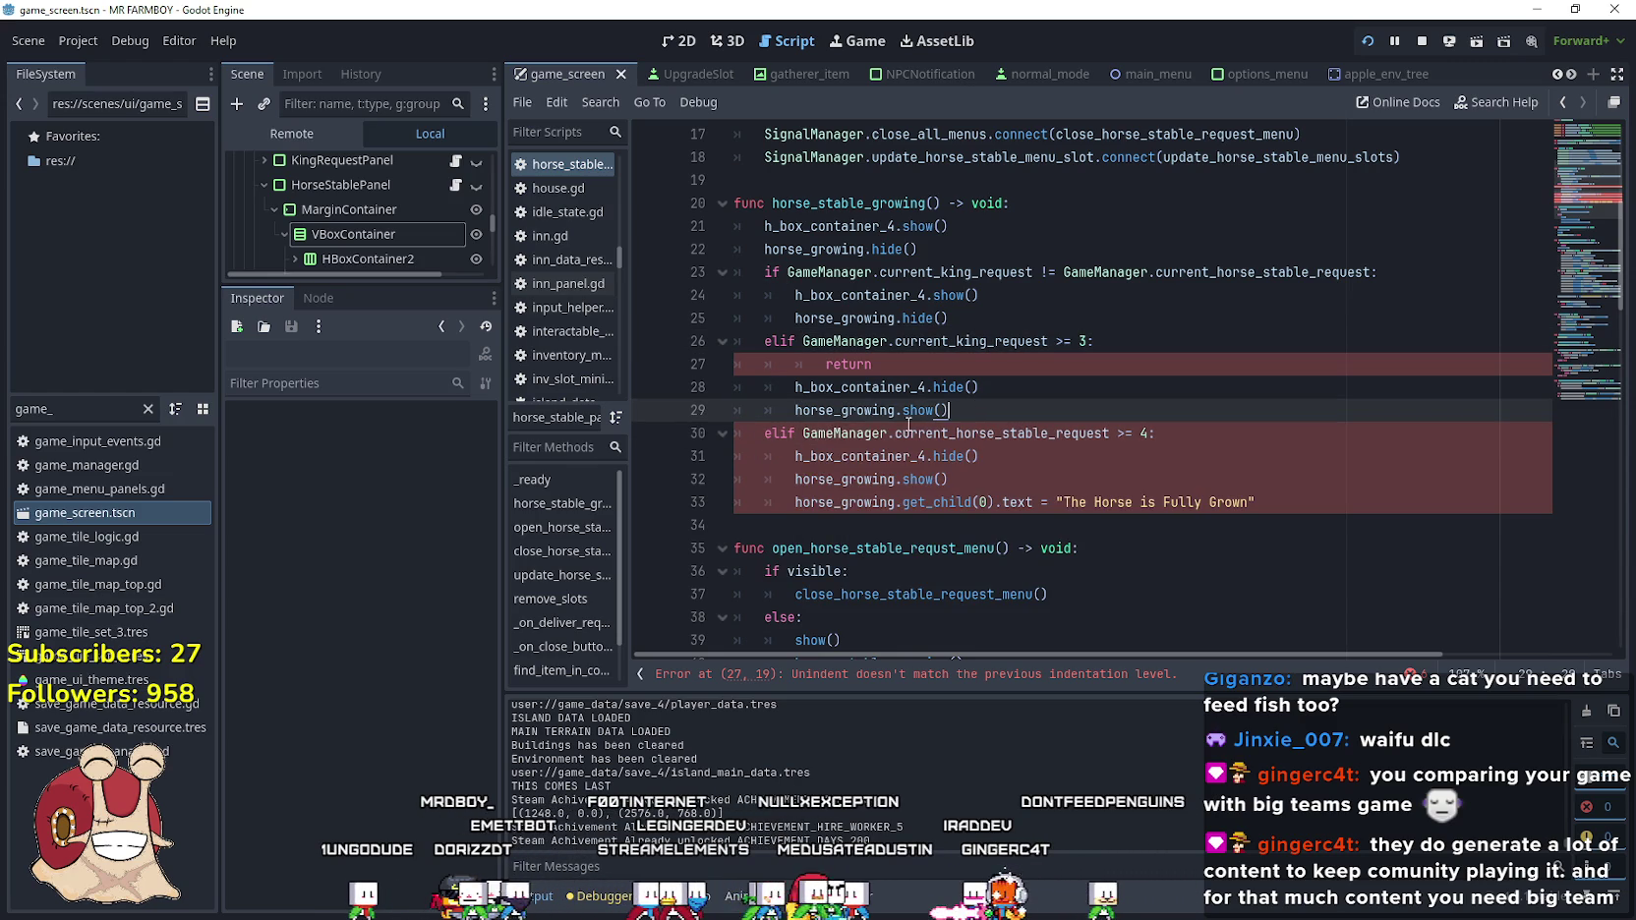
pyautogui.doubleClick(792, 434)
# Fix the indentation error on the return line 27
pyautogui.click(967, 677)
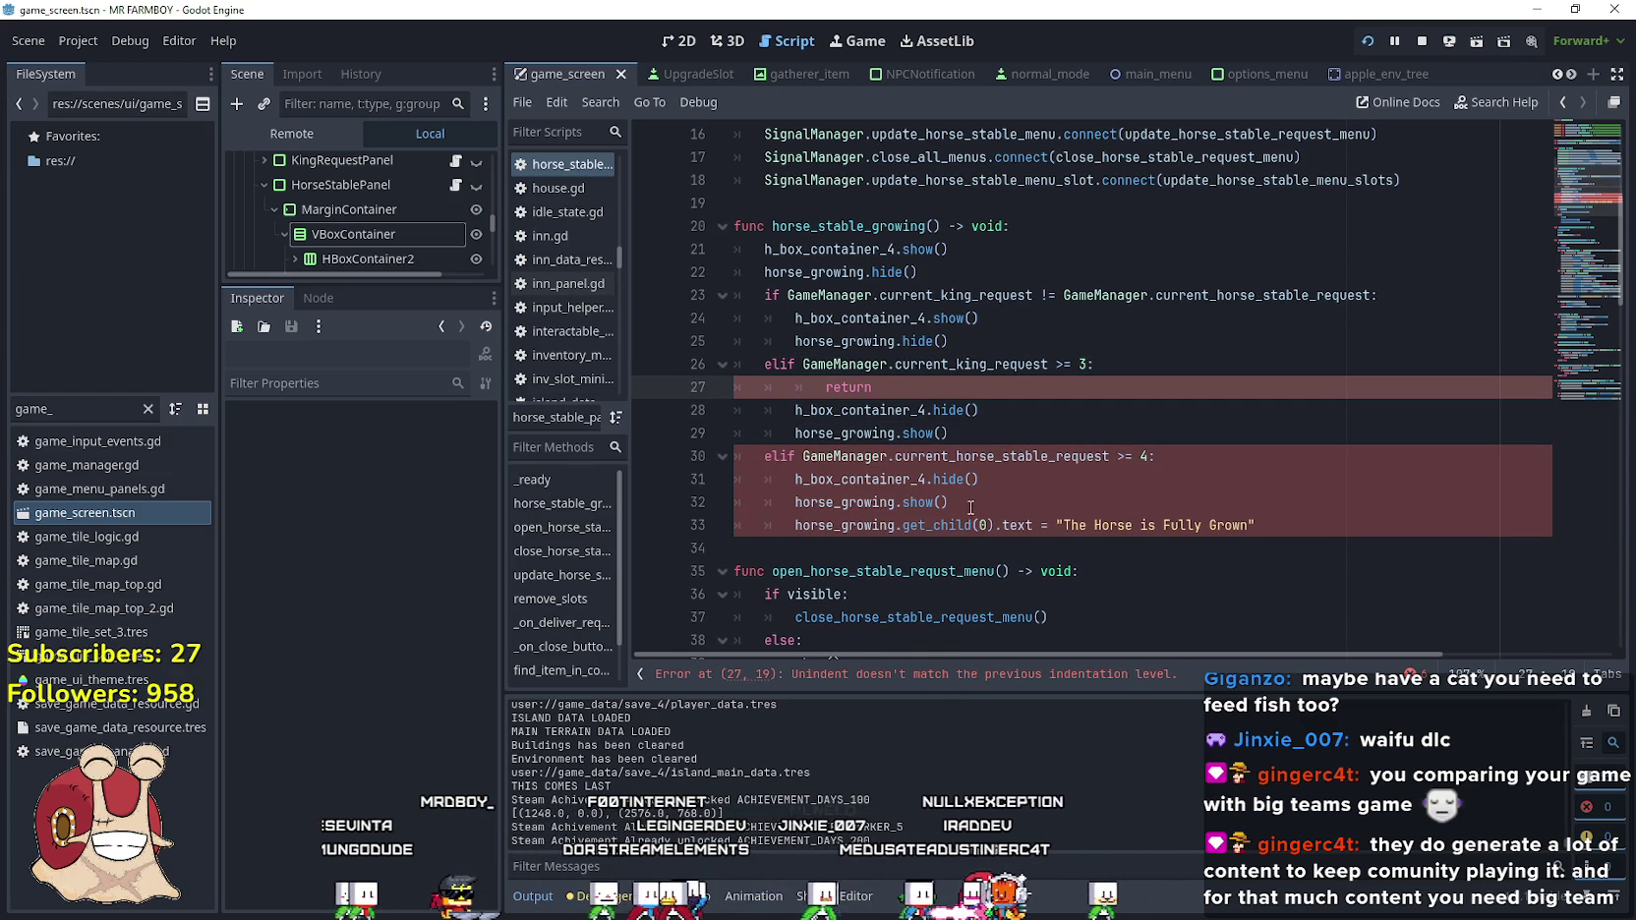
pyautogui.press('BackSpace')
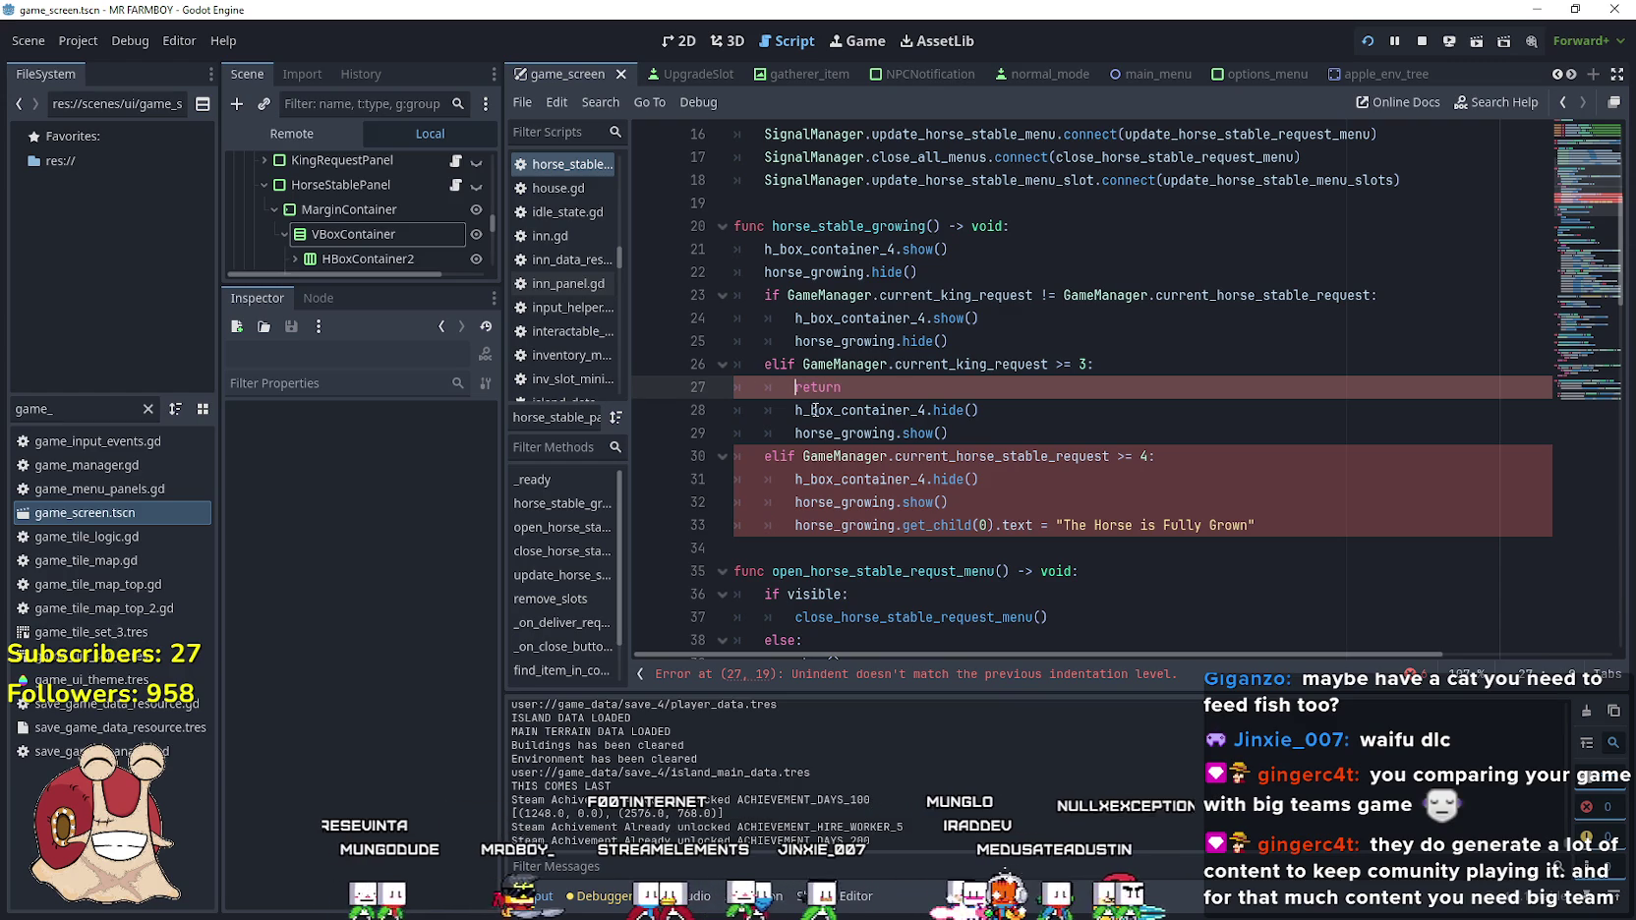
pyautogui.press('Down')
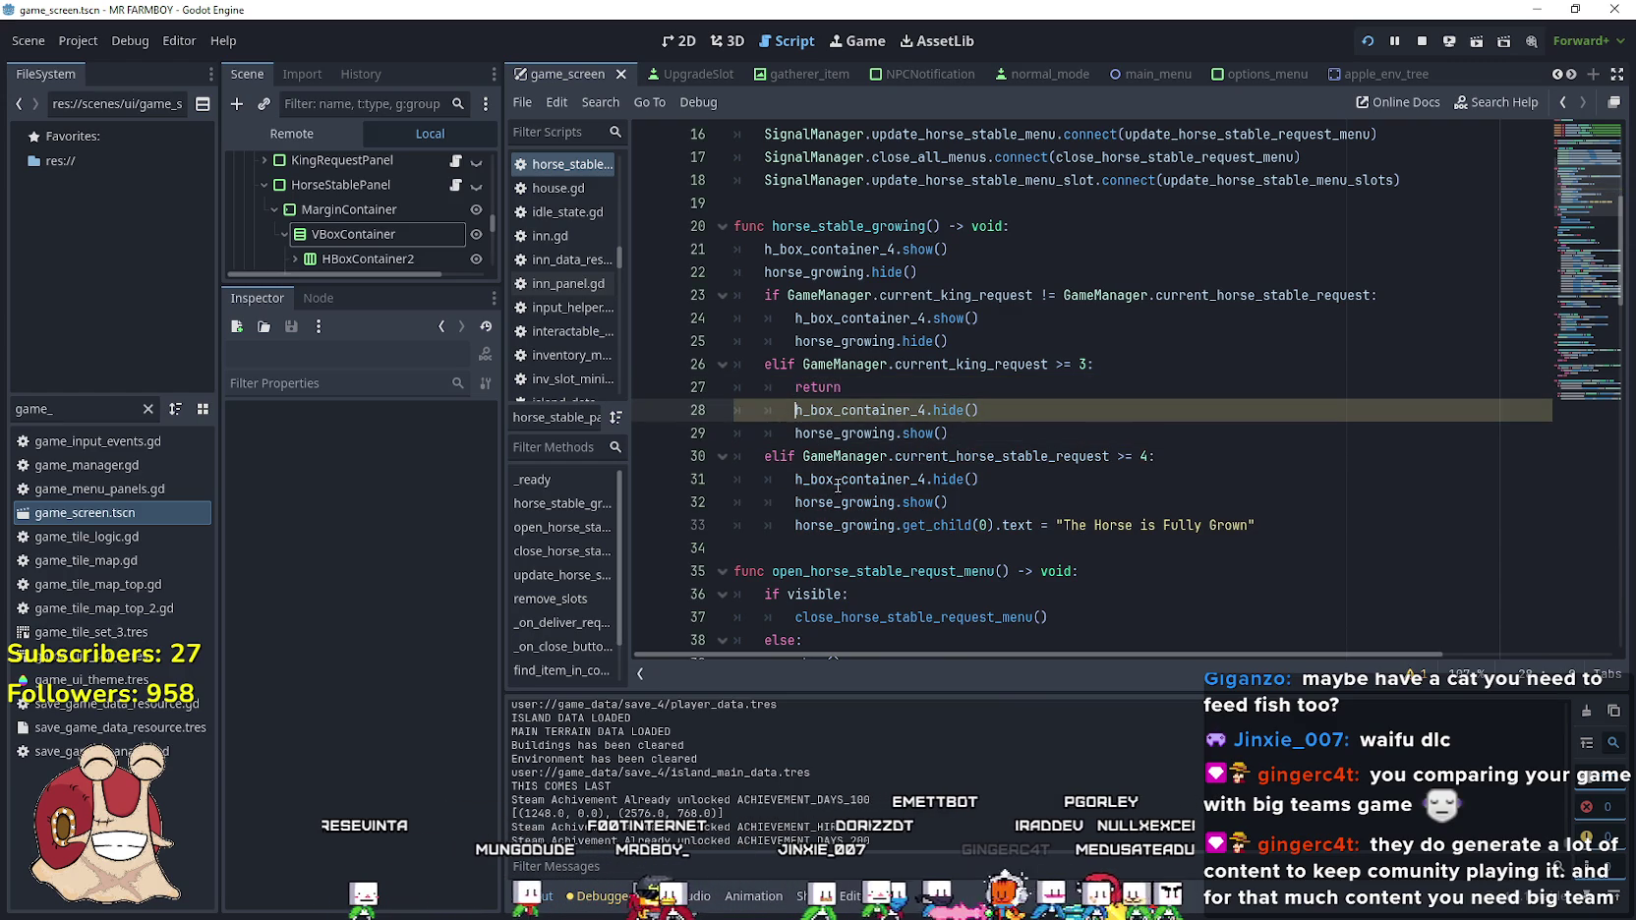
pyautogui.press('Left')
# Delete the hide and show lines left under the return statement
pyautogui.click(1016, 429)
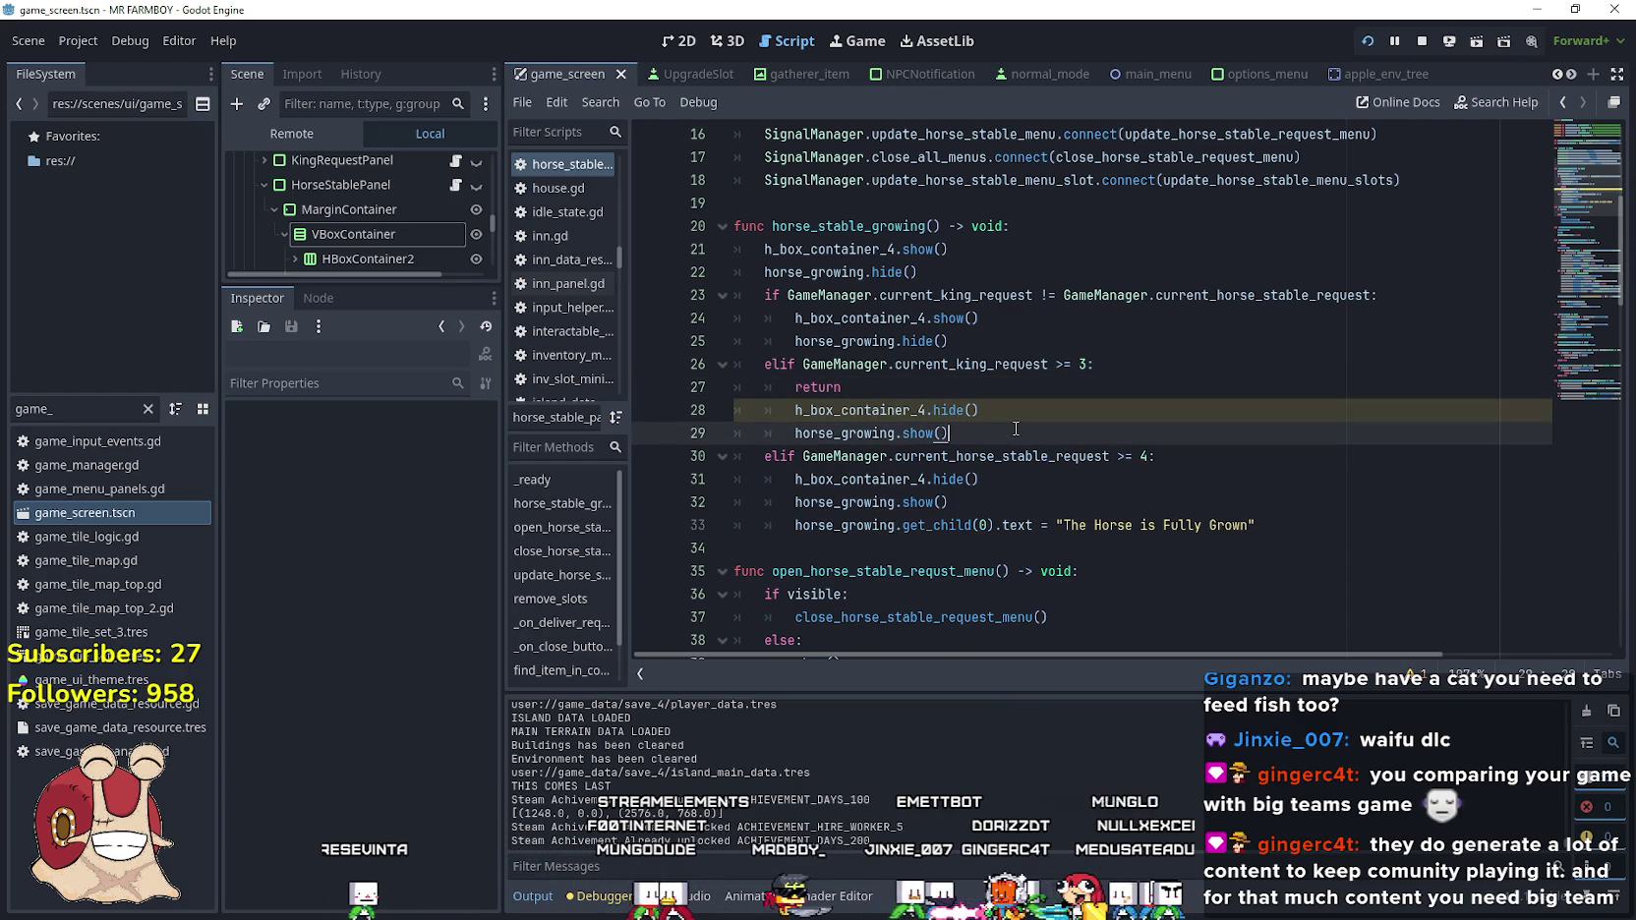
pyautogui.moveTo(1016, 429)
pyautogui.mouseDown()
pyautogui.moveTo(737, 413)
pyautogui.moveTo(783, 414)
pyautogui.mouseUp()
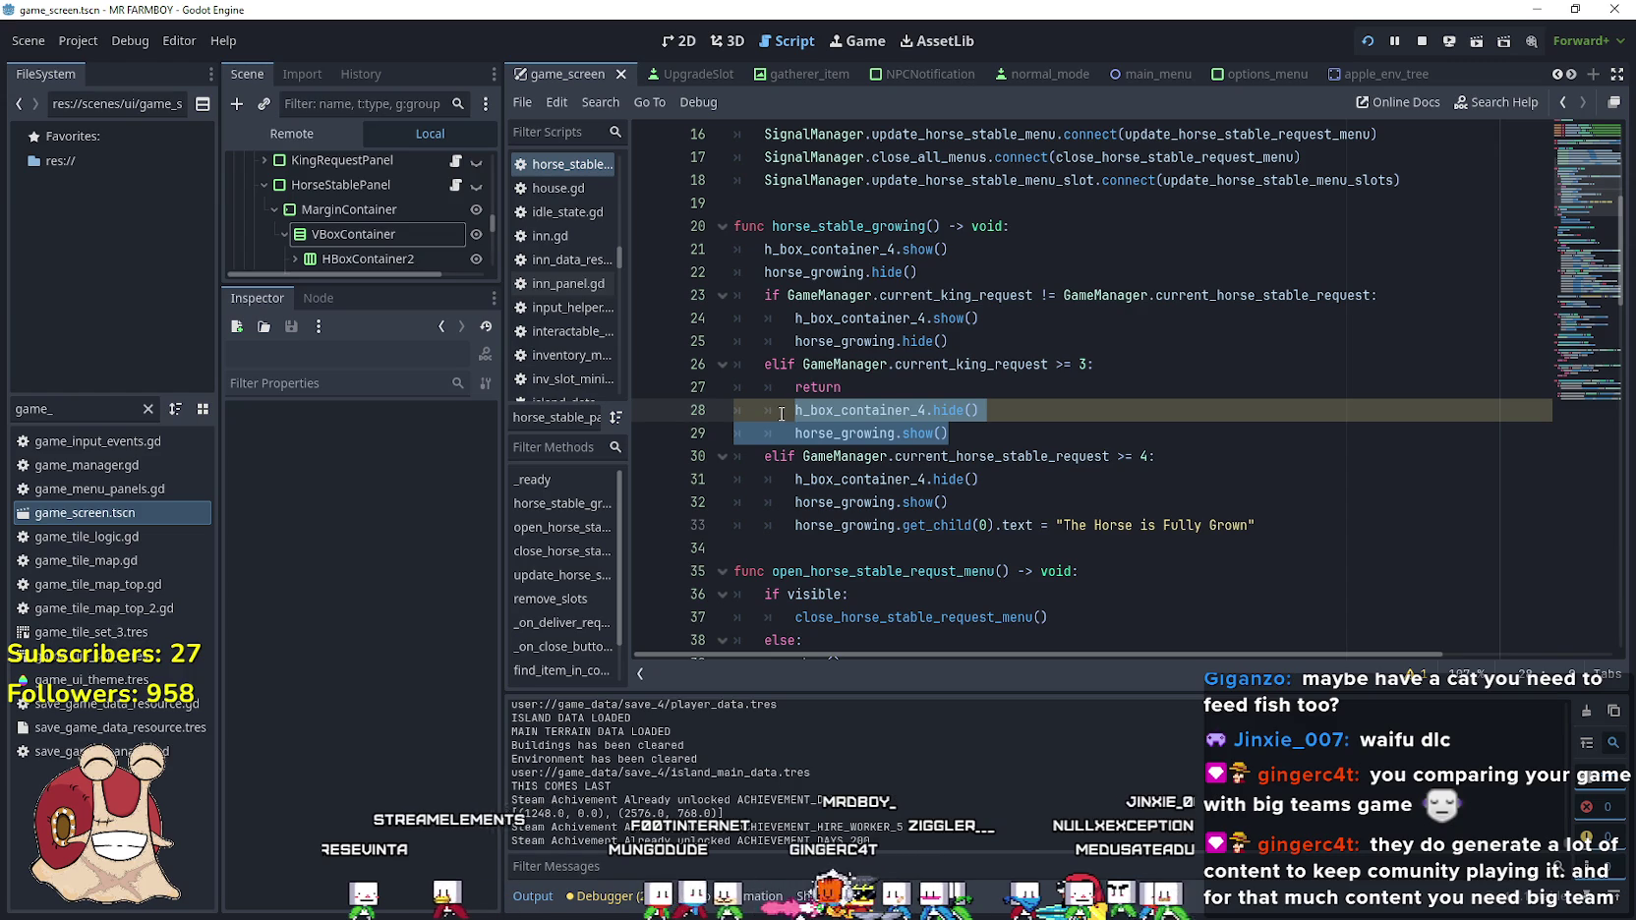
pyautogui.hotkey('shift', 'Left')
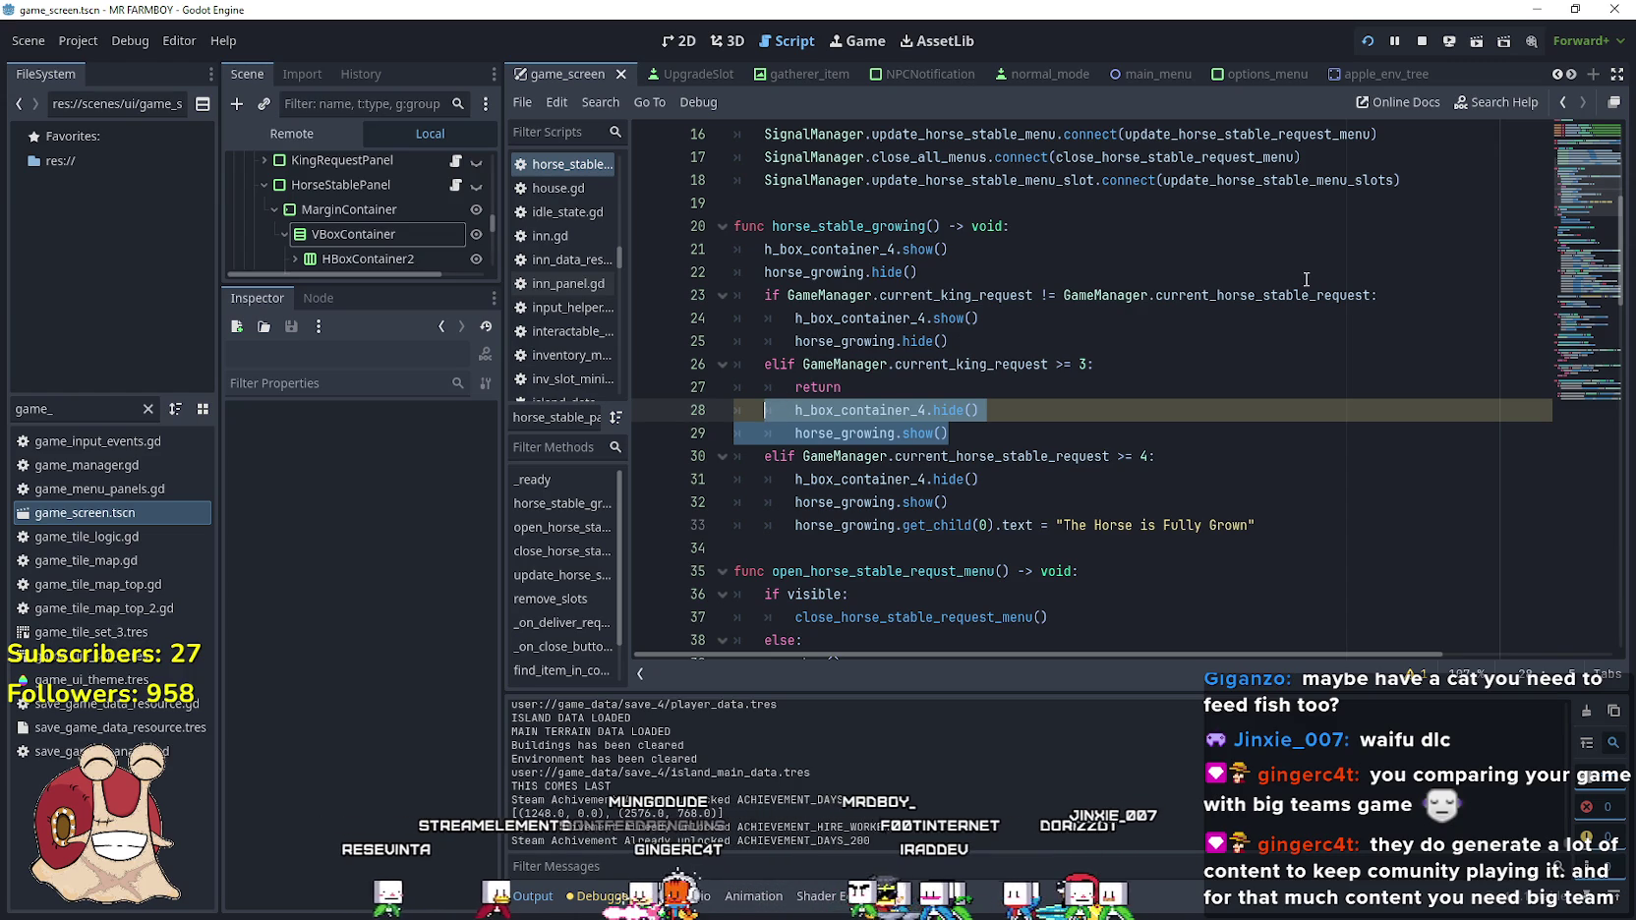
pyautogui.click(945, 343)
pyautogui.click(869, 390)
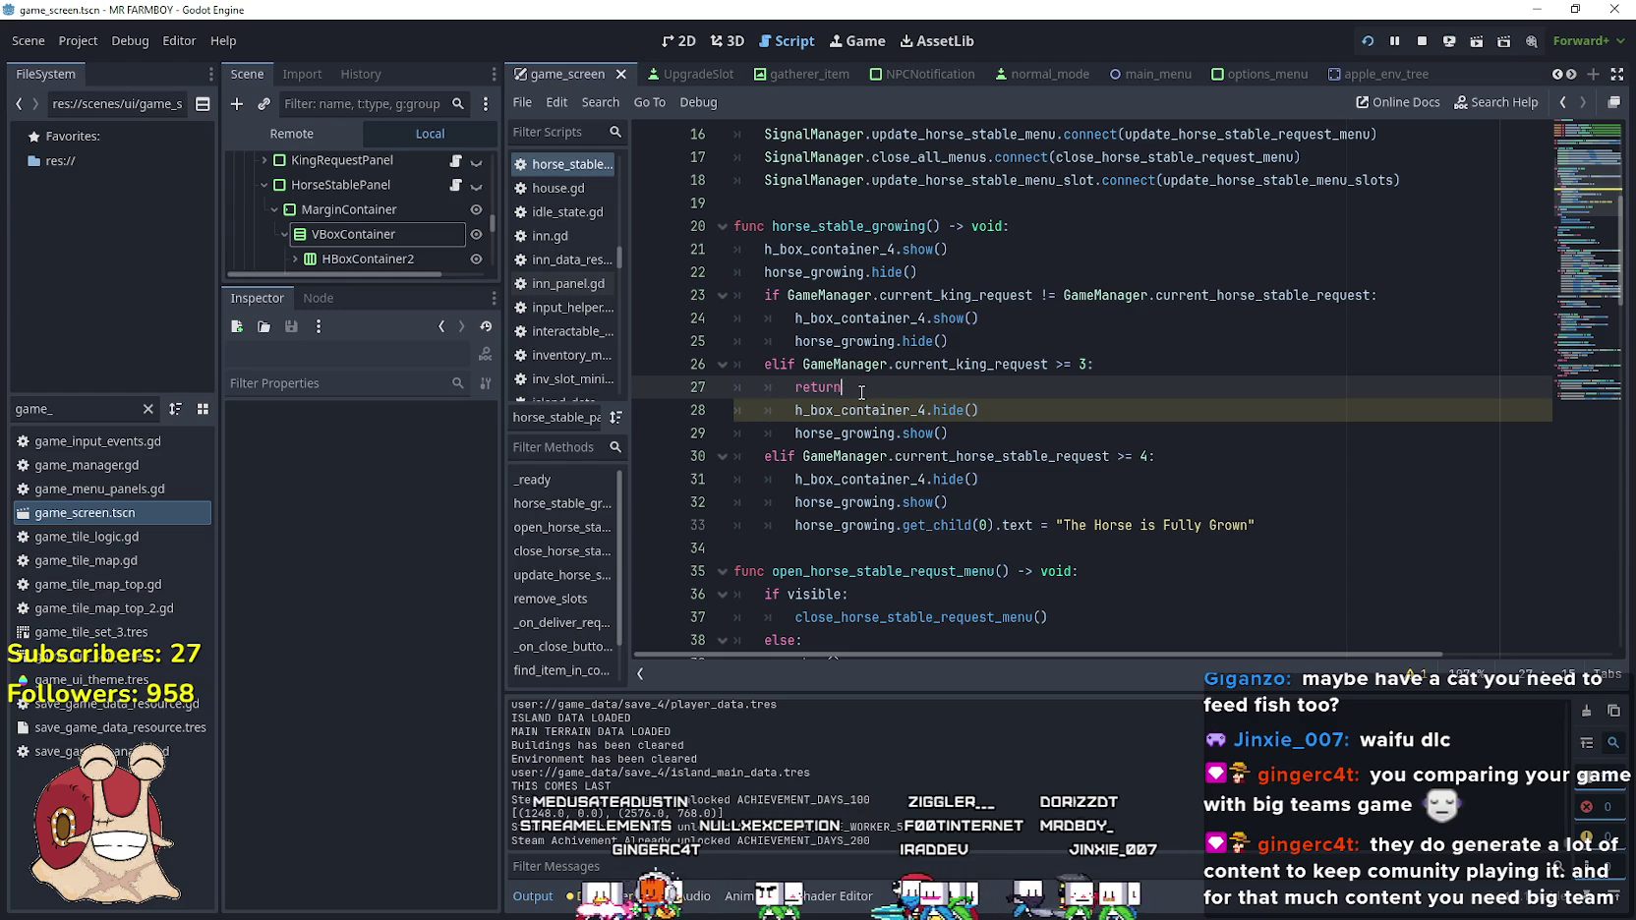
pyautogui.moveTo(969, 432); pyautogui.dragTo(710, 412)
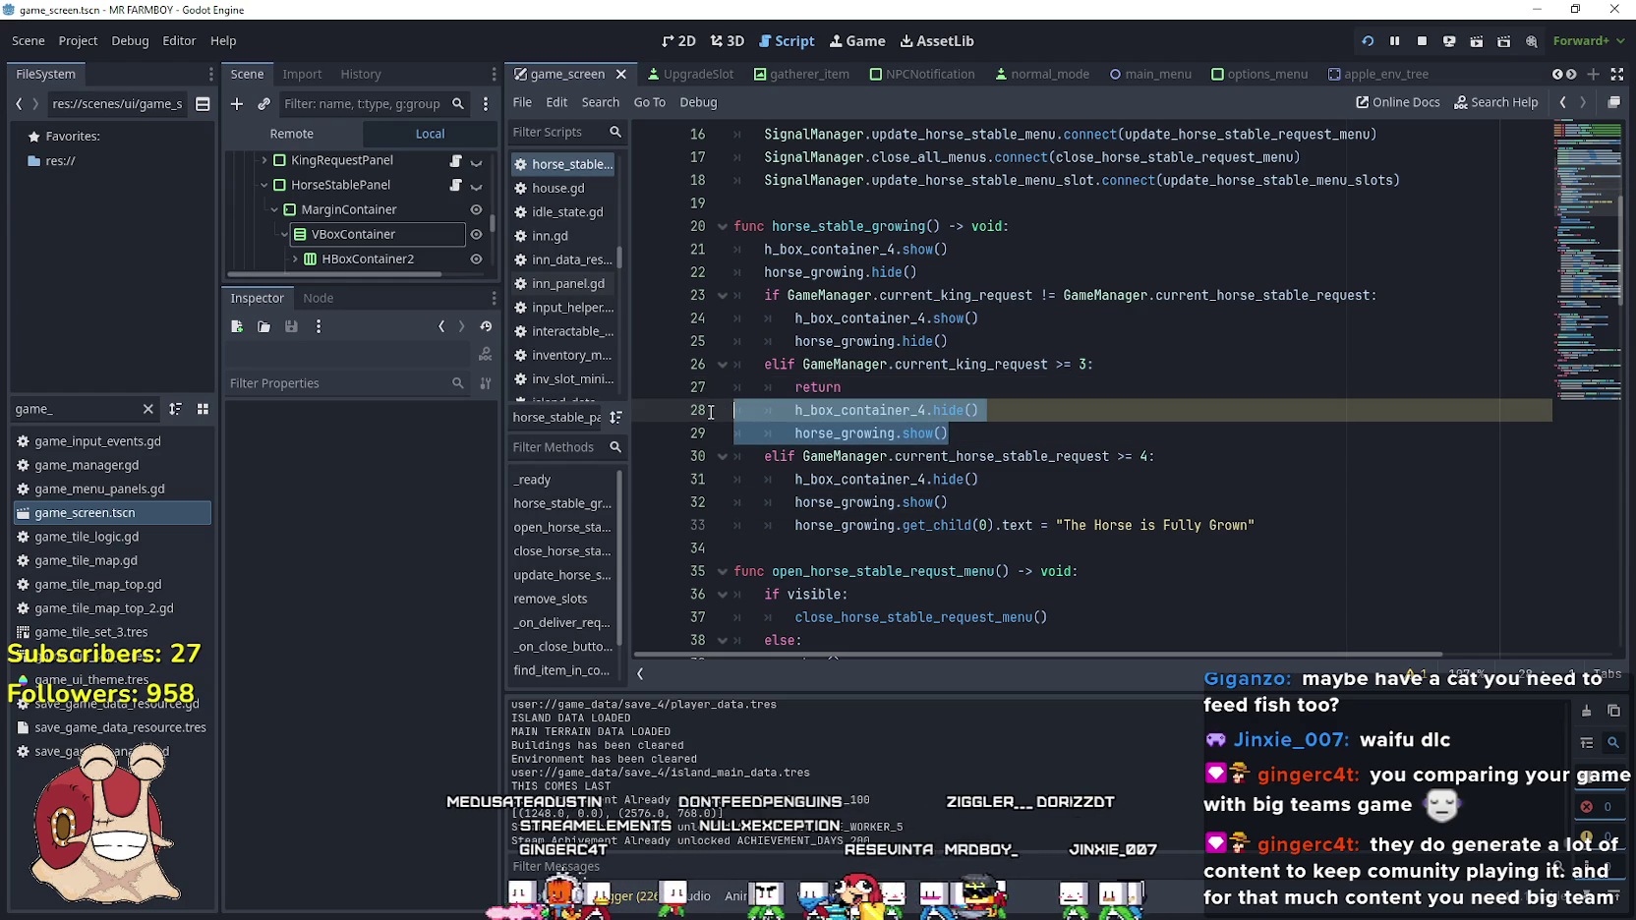
pyautogui.click(934, 386)
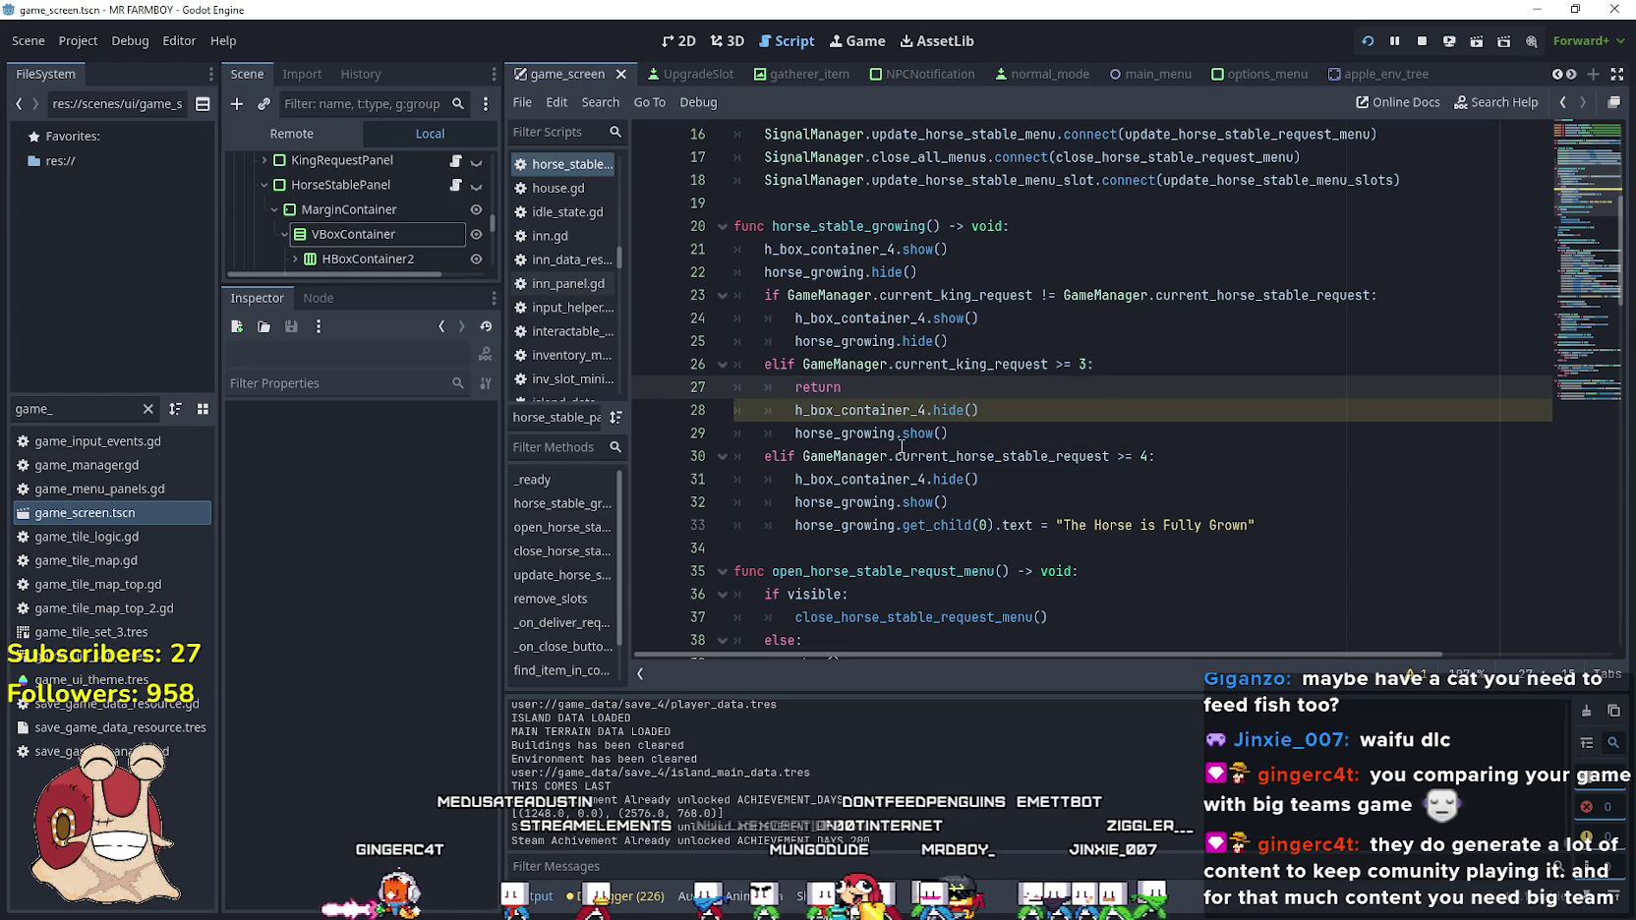
pyautogui.click(973, 435)
pyautogui.moveTo(972, 435); pyautogui.dragTo(725, 417)
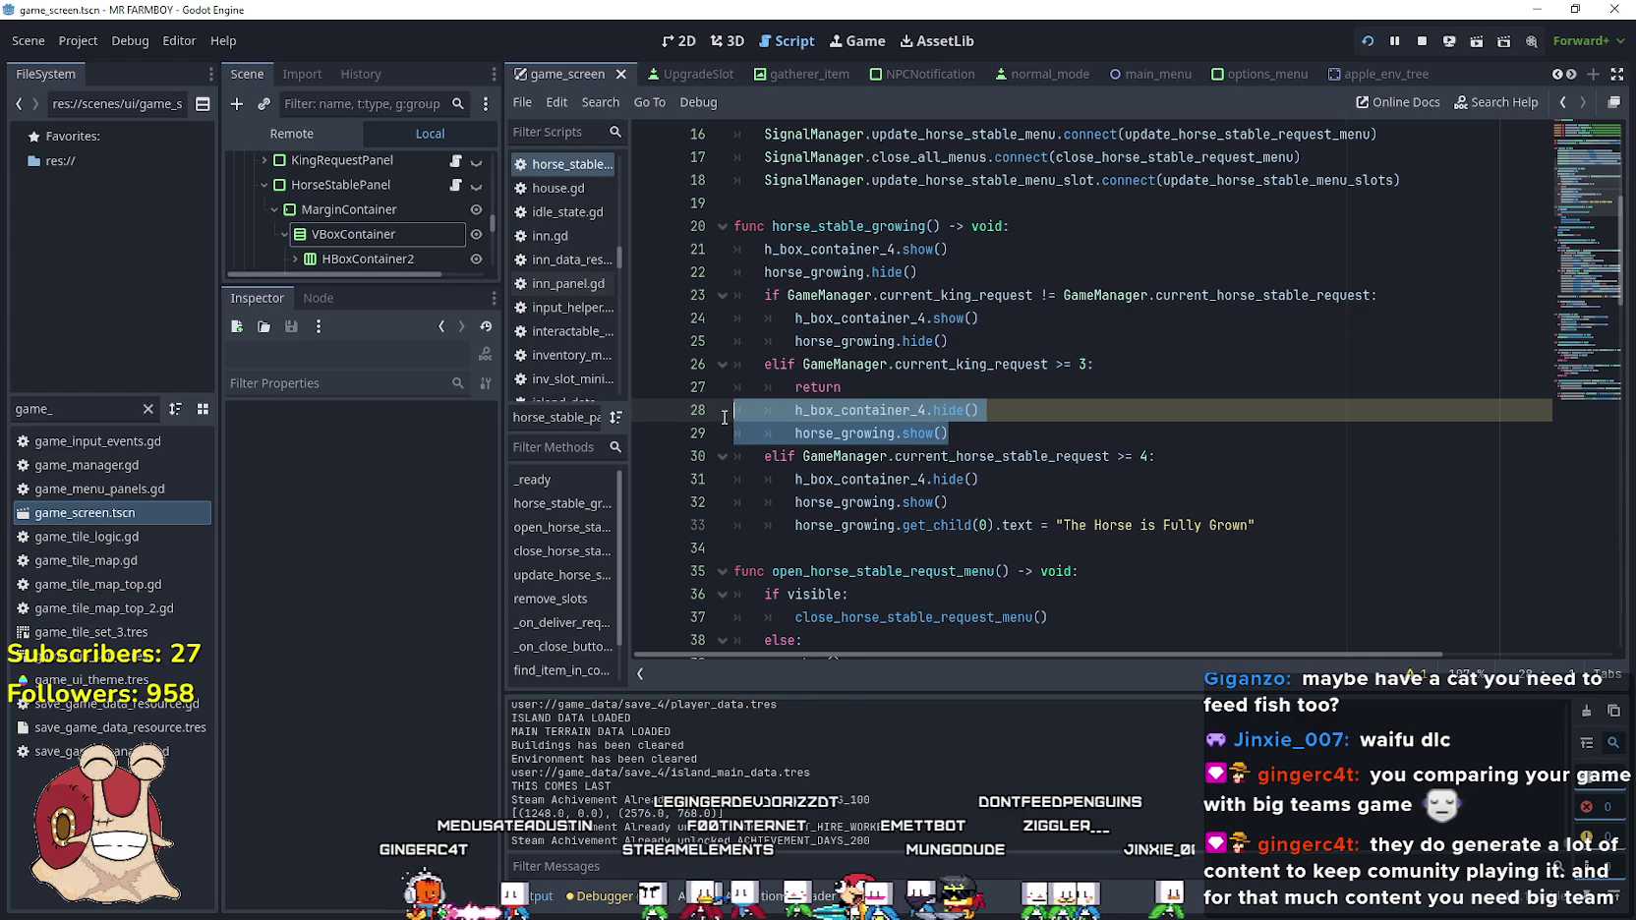
pyautogui.press('BackSpace')
pyautogui.press('BackSpace')
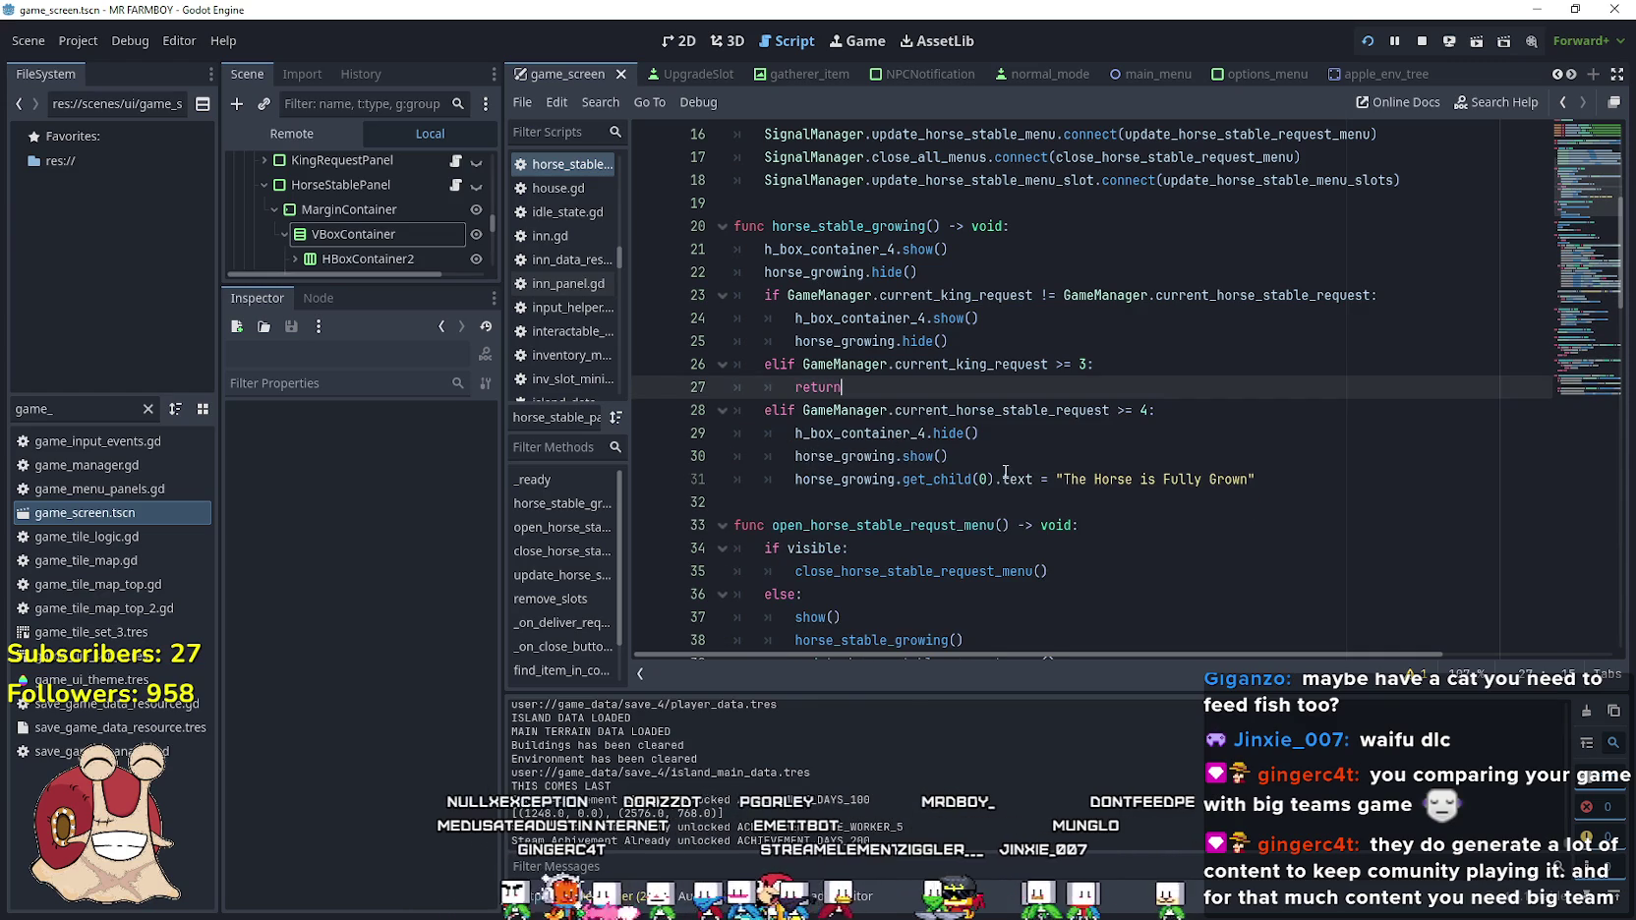
# Add a new line after the 'The Horse is Fully Grown' text assignment
pyautogui.click(1289, 475)
pyautogui.press('Return')
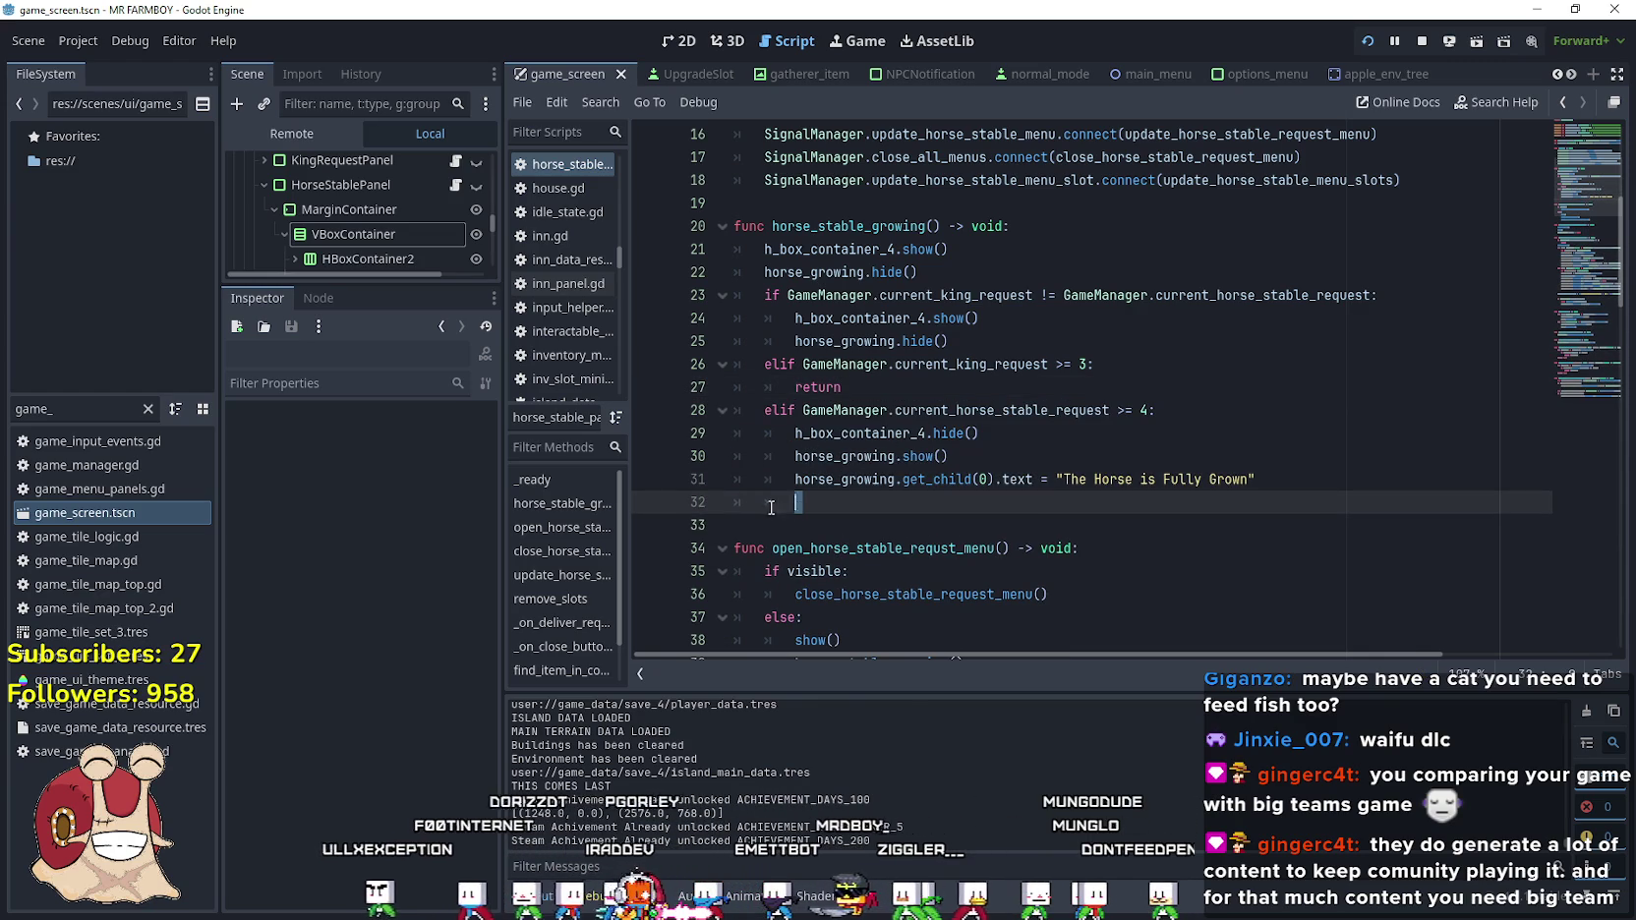
pyautogui.hotkey('shift', 'Home')
# Delete the current_king_request >= 3 elif branch
pyautogui.click(979, 395)
pyautogui.click(1182, 360)
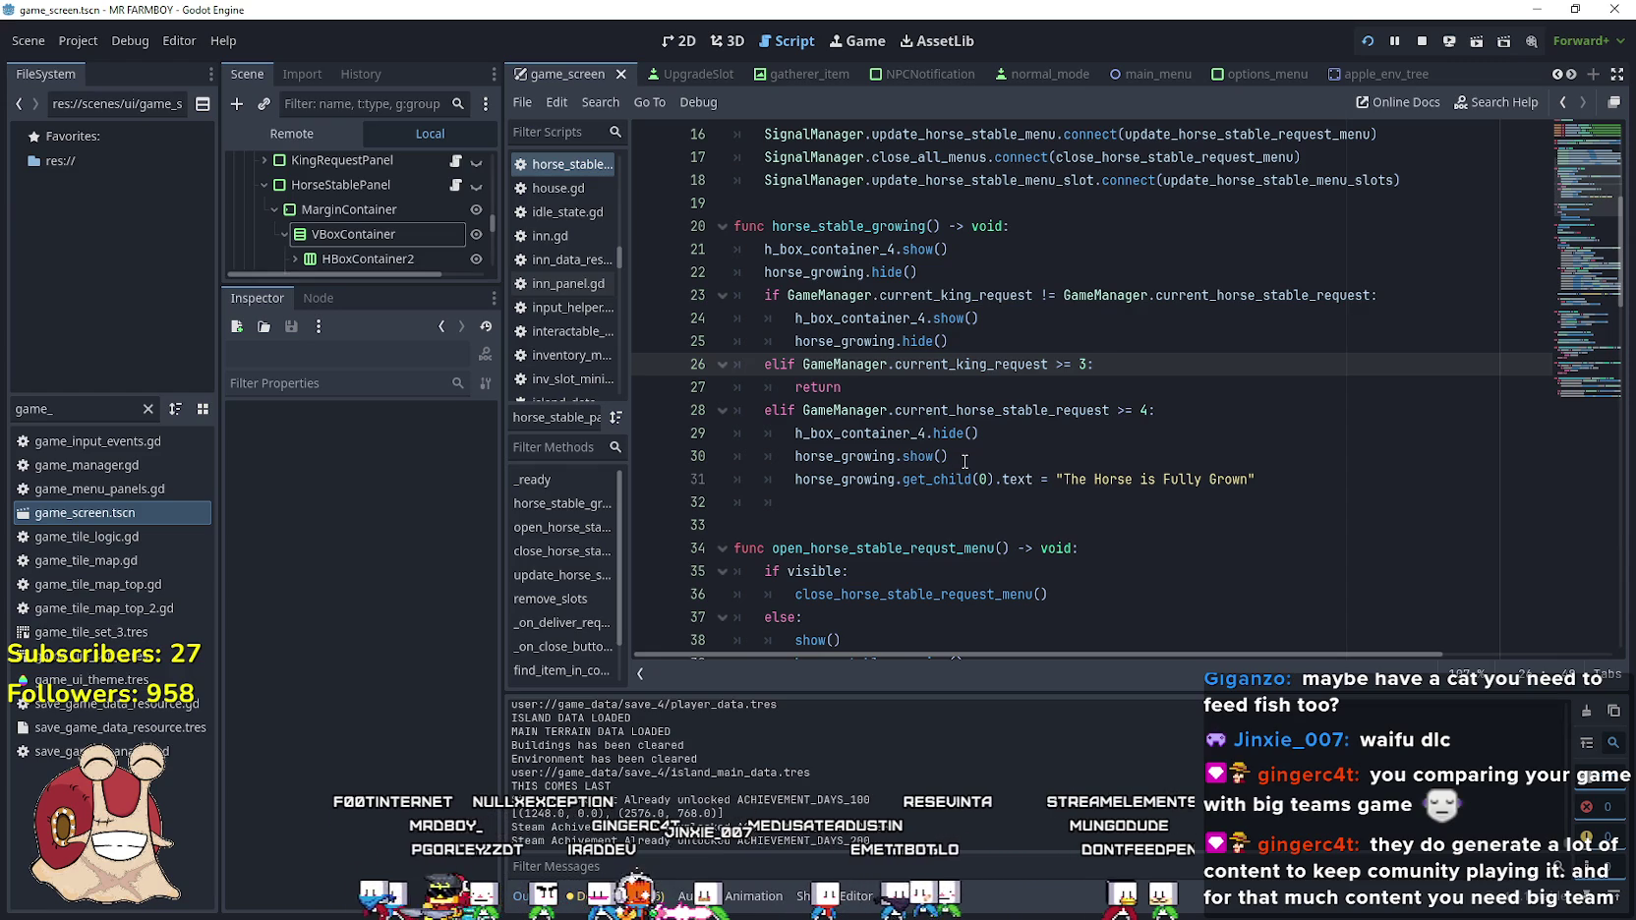
pyautogui.click(903, 394)
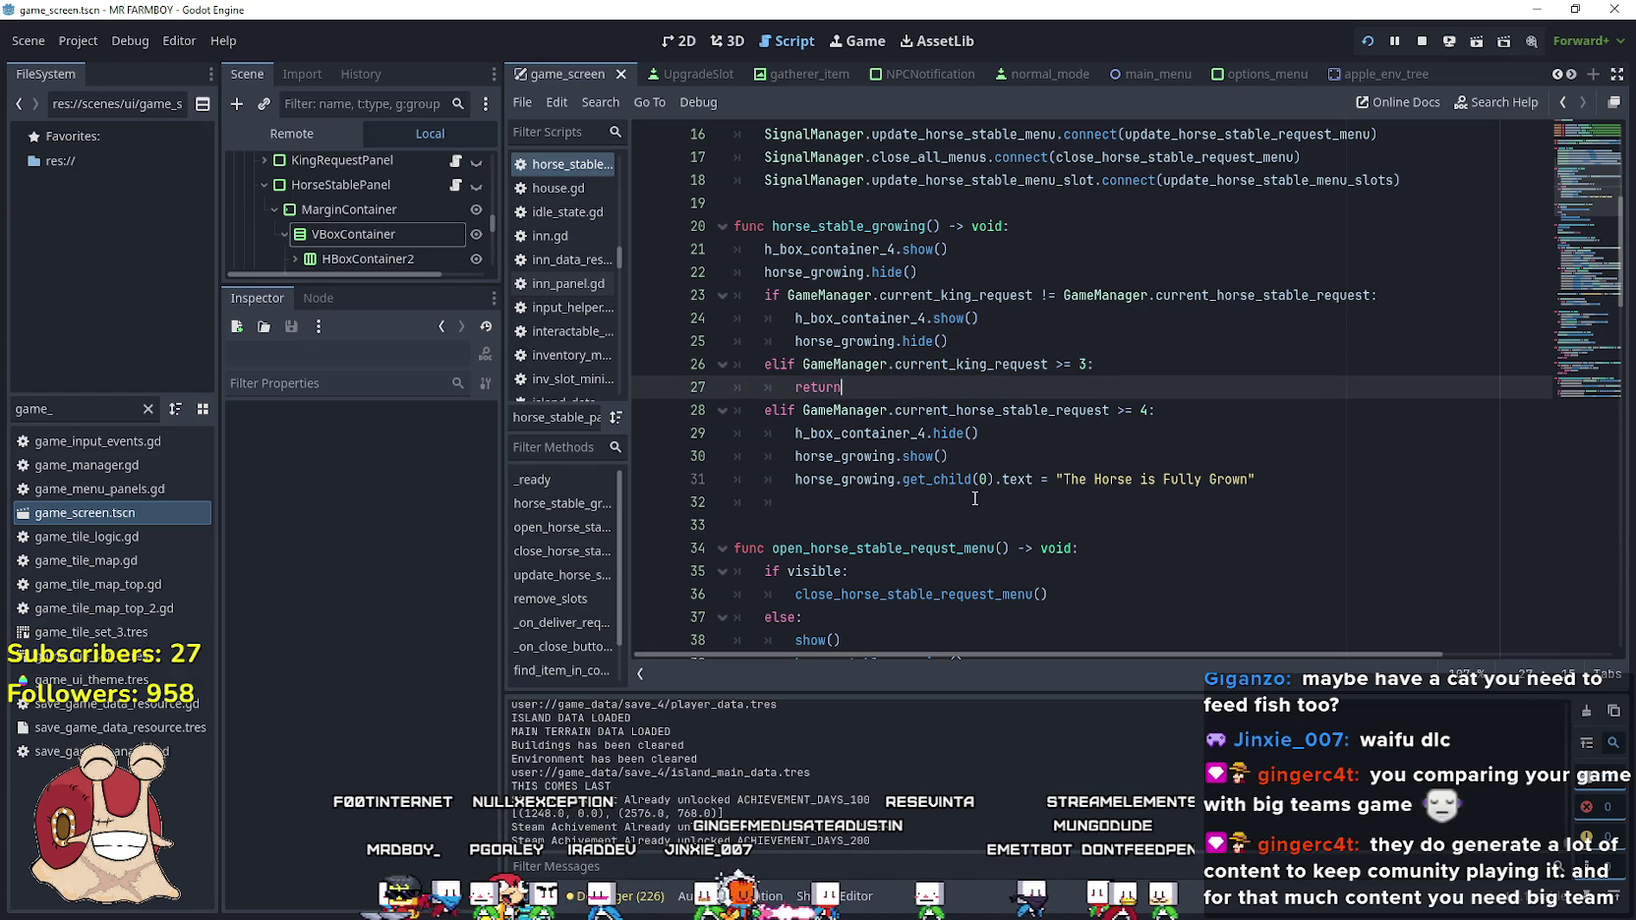
pyautogui.doubleClick(1012, 365)
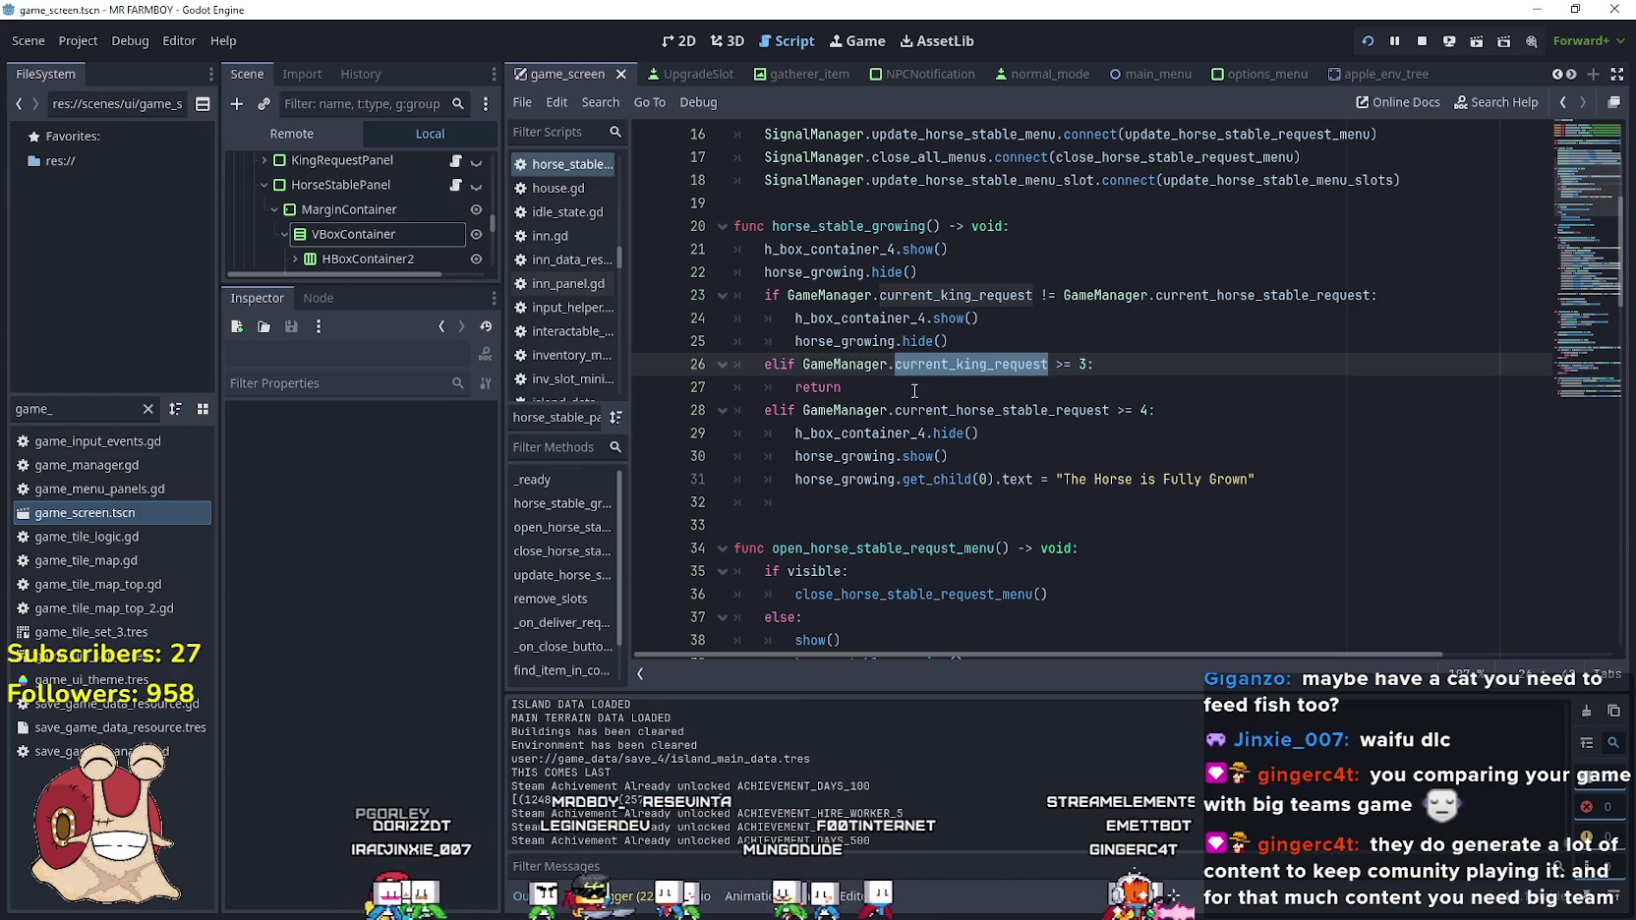
pyautogui.moveTo(914, 390); pyautogui.dragTo(697, 370)
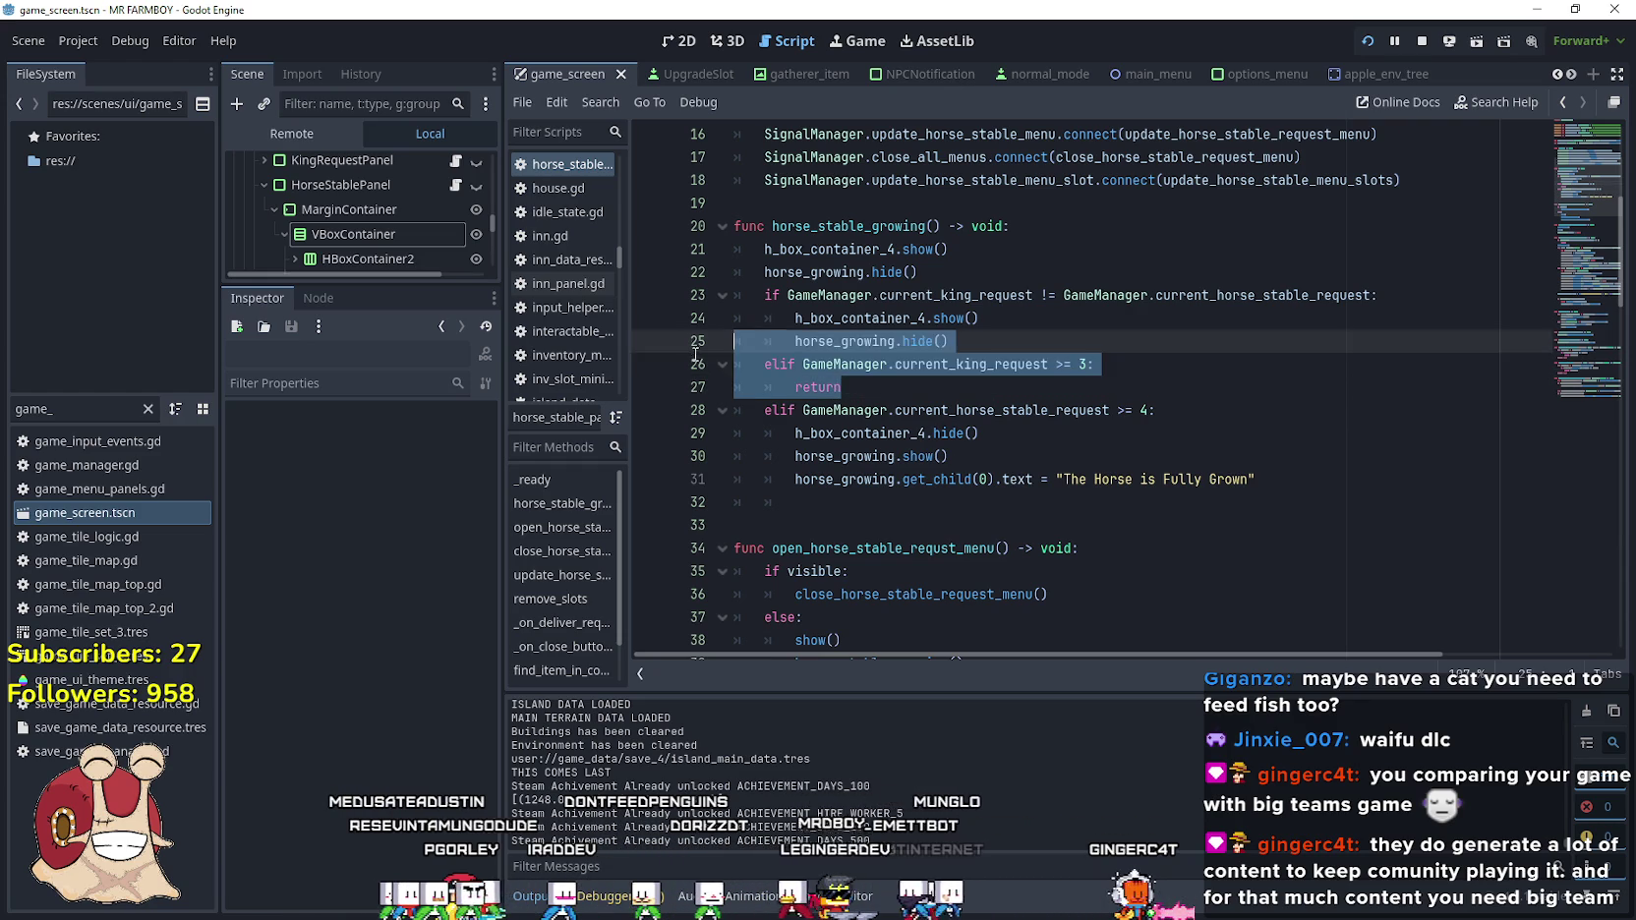
pyautogui.press('BackSpace')
pyautogui.press('BackSpace')
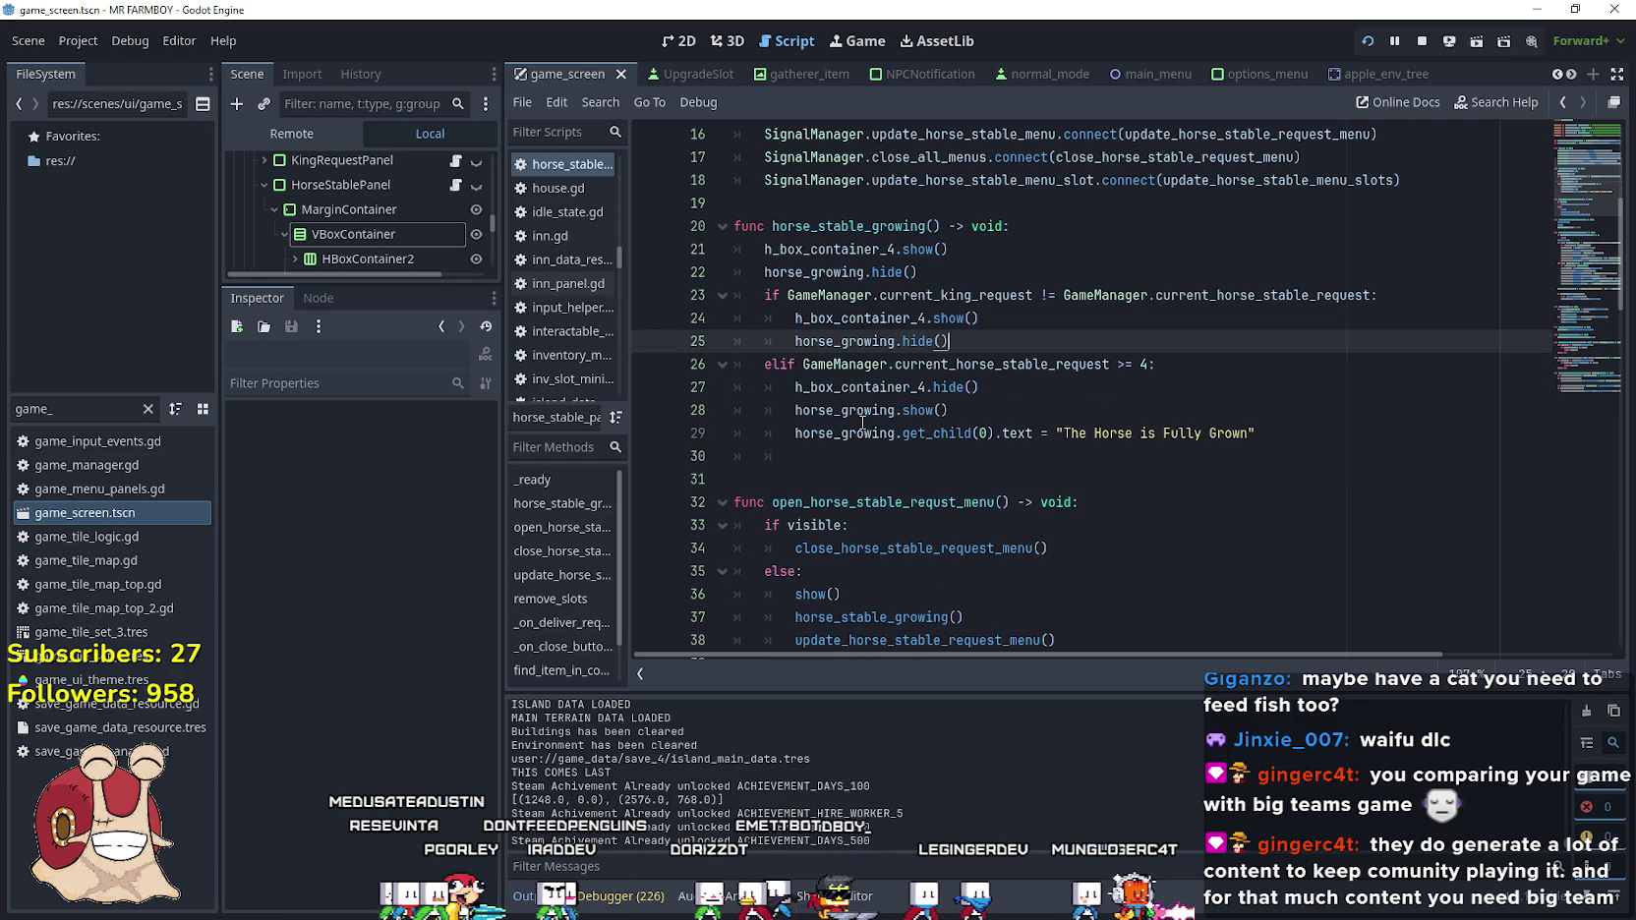
# Select the stray whitespace left on line 30
pyautogui.moveTo(825, 456); pyautogui.dragTo(685, 467)
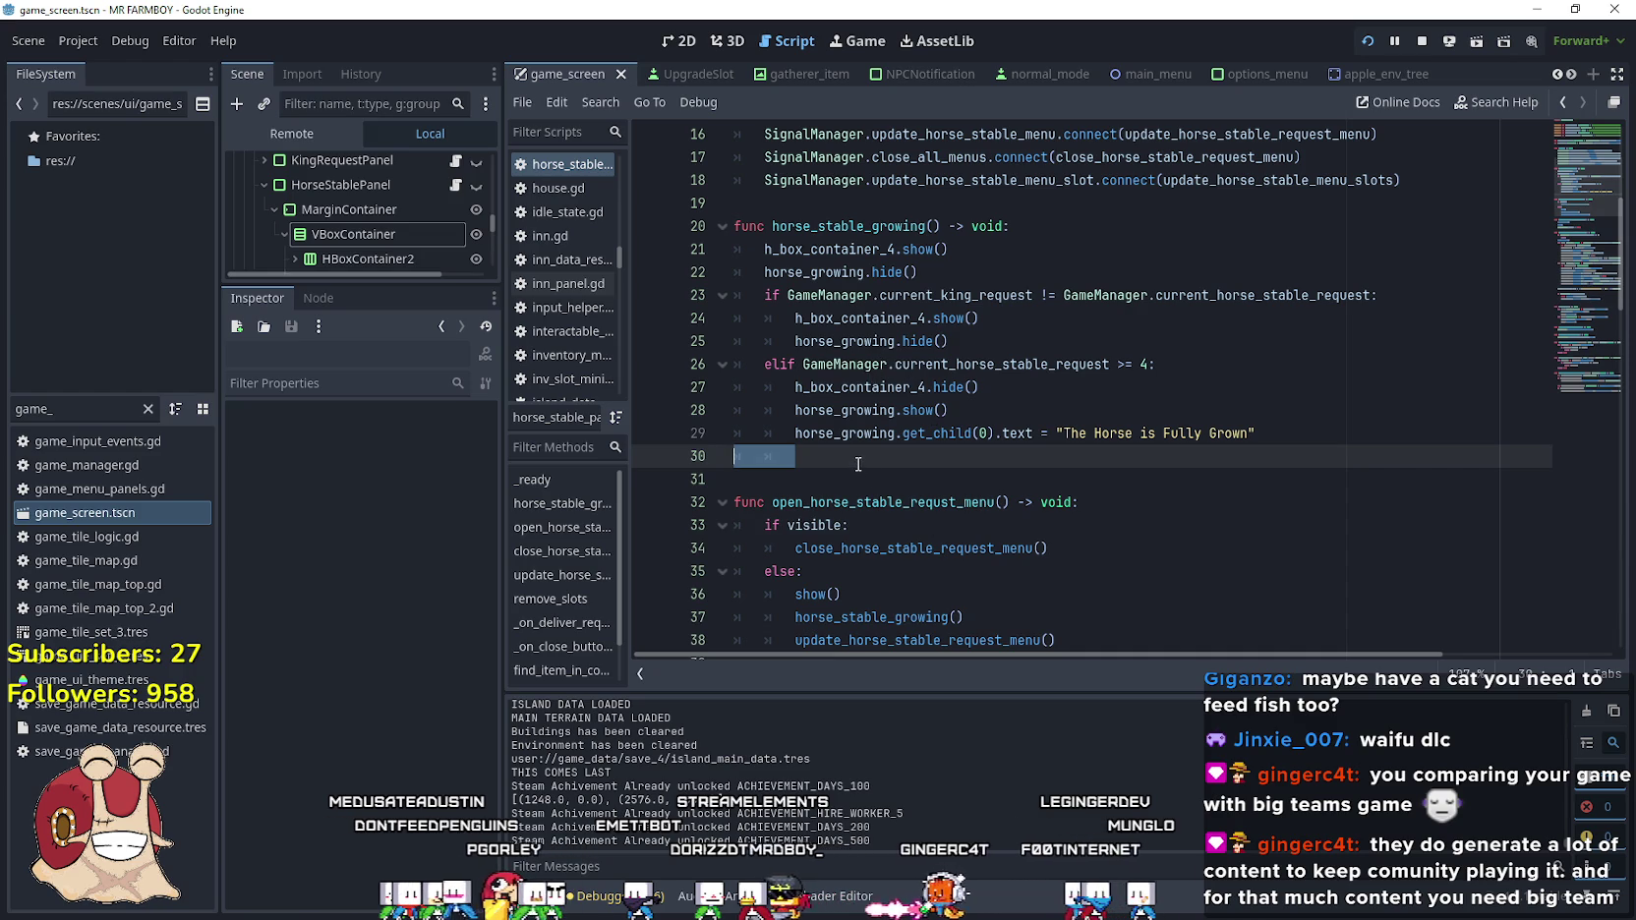
pyautogui.moveTo(901, 440)
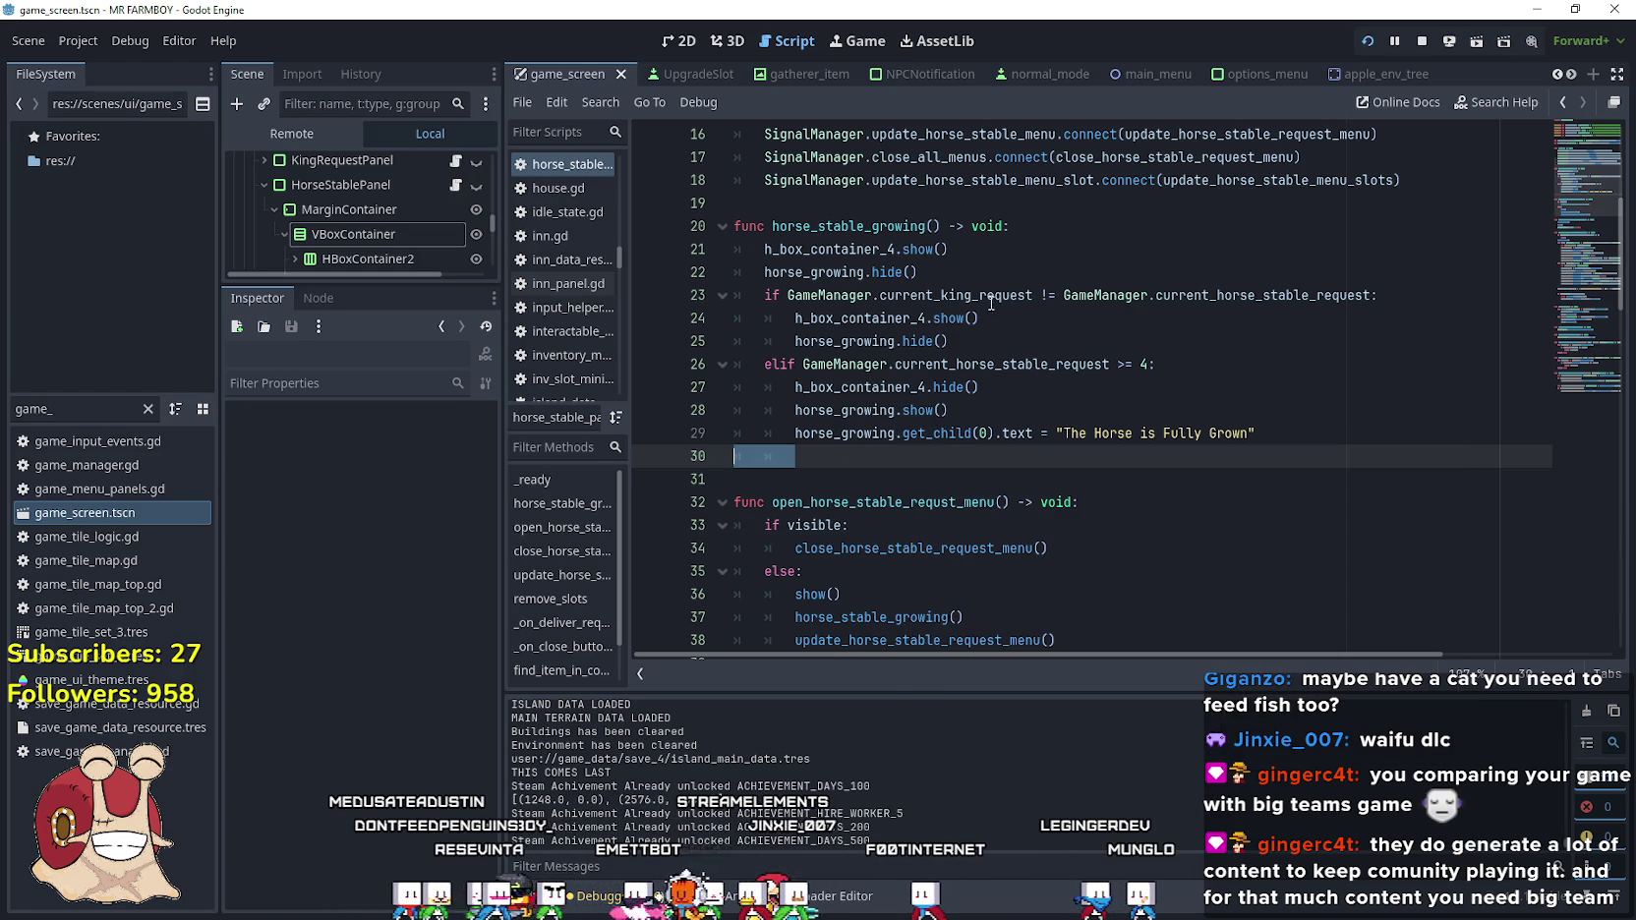
pyautogui.moveTo(950, 341)
pyautogui.mouseDown()
pyautogui.moveTo(757, 319)
pyautogui.moveTo(735, 295)
pyautogui.mouseUp()
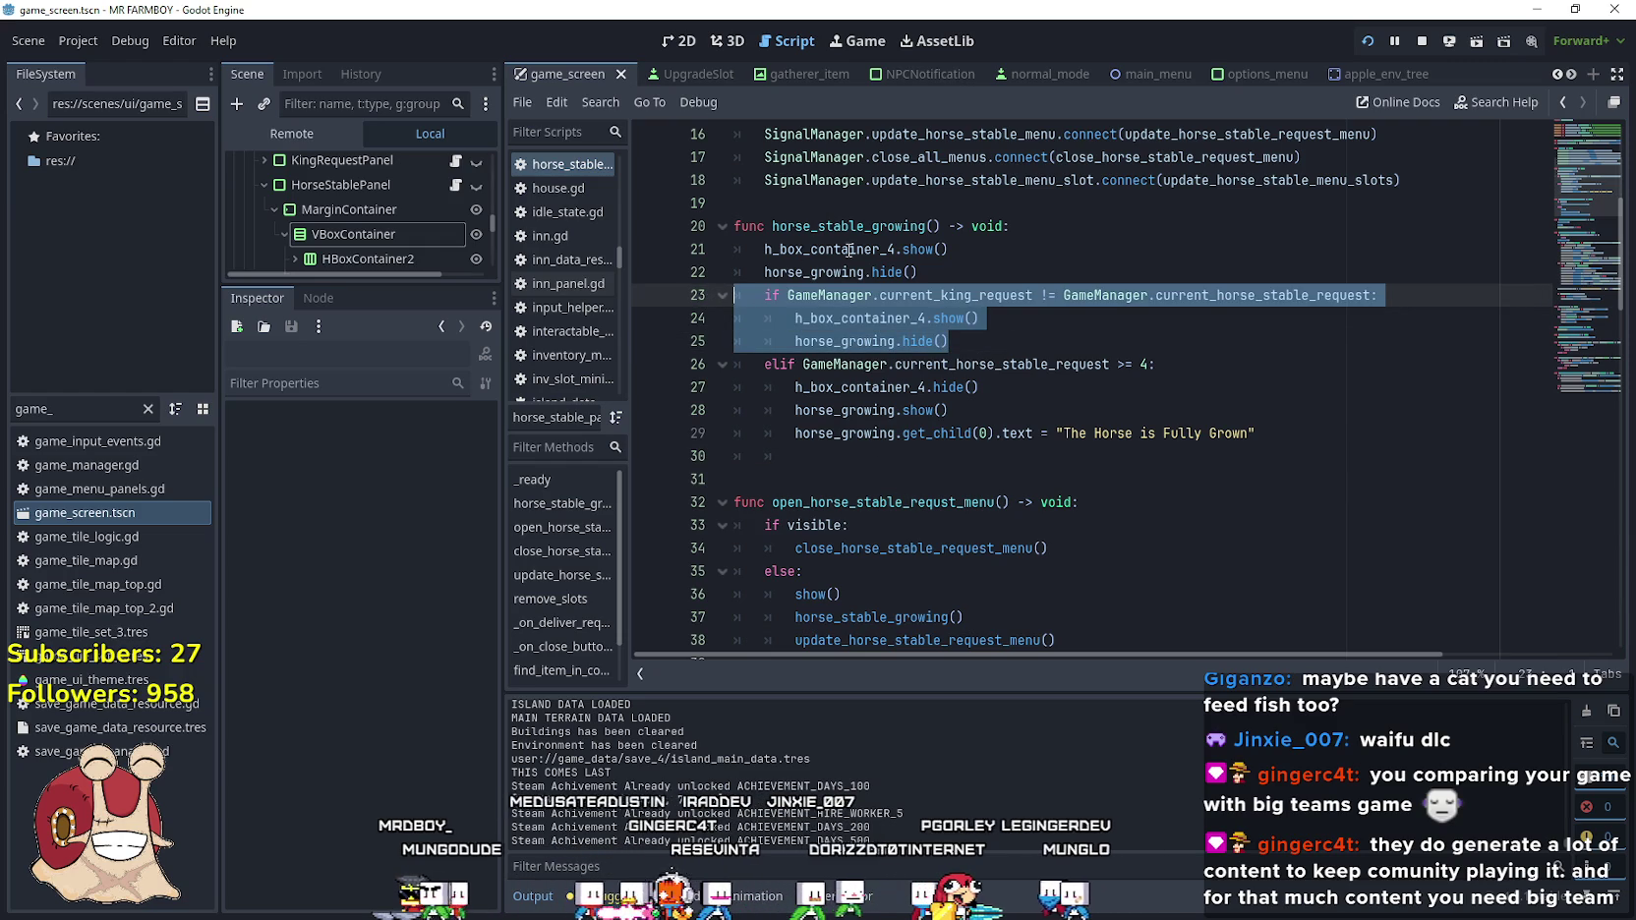
pyautogui.click(881, 468)
pyautogui.moveTo(882, 459); pyautogui.dragTo(713, 455)
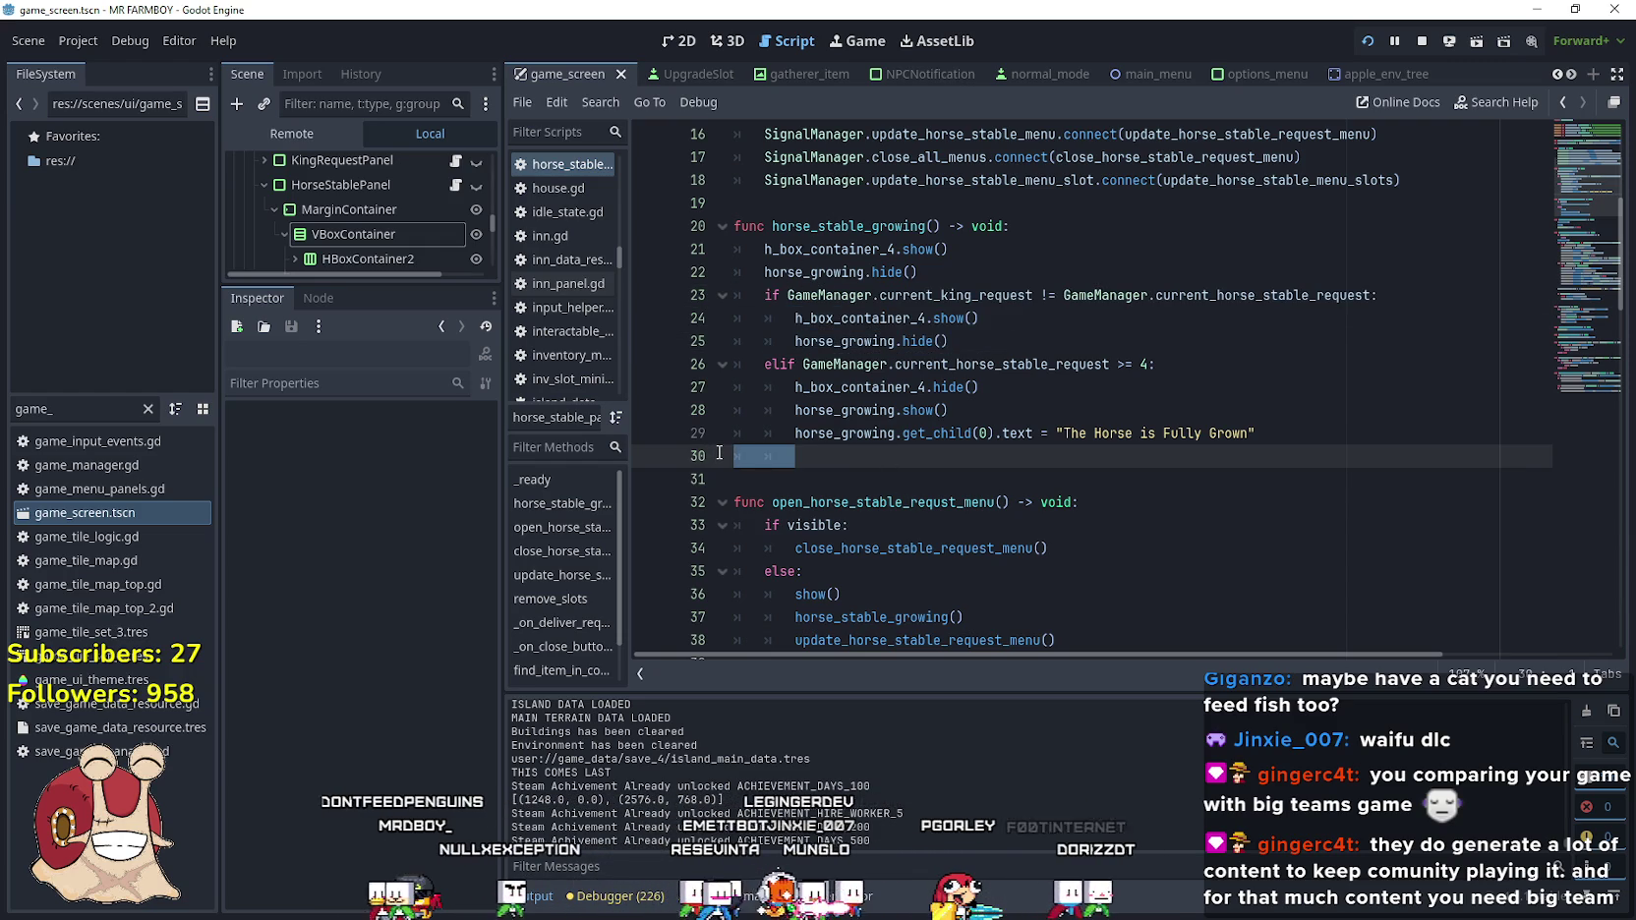
# Remove the stray indentation on line 30, save, and try the stable panel in game
pyautogui.press('BackSpace')
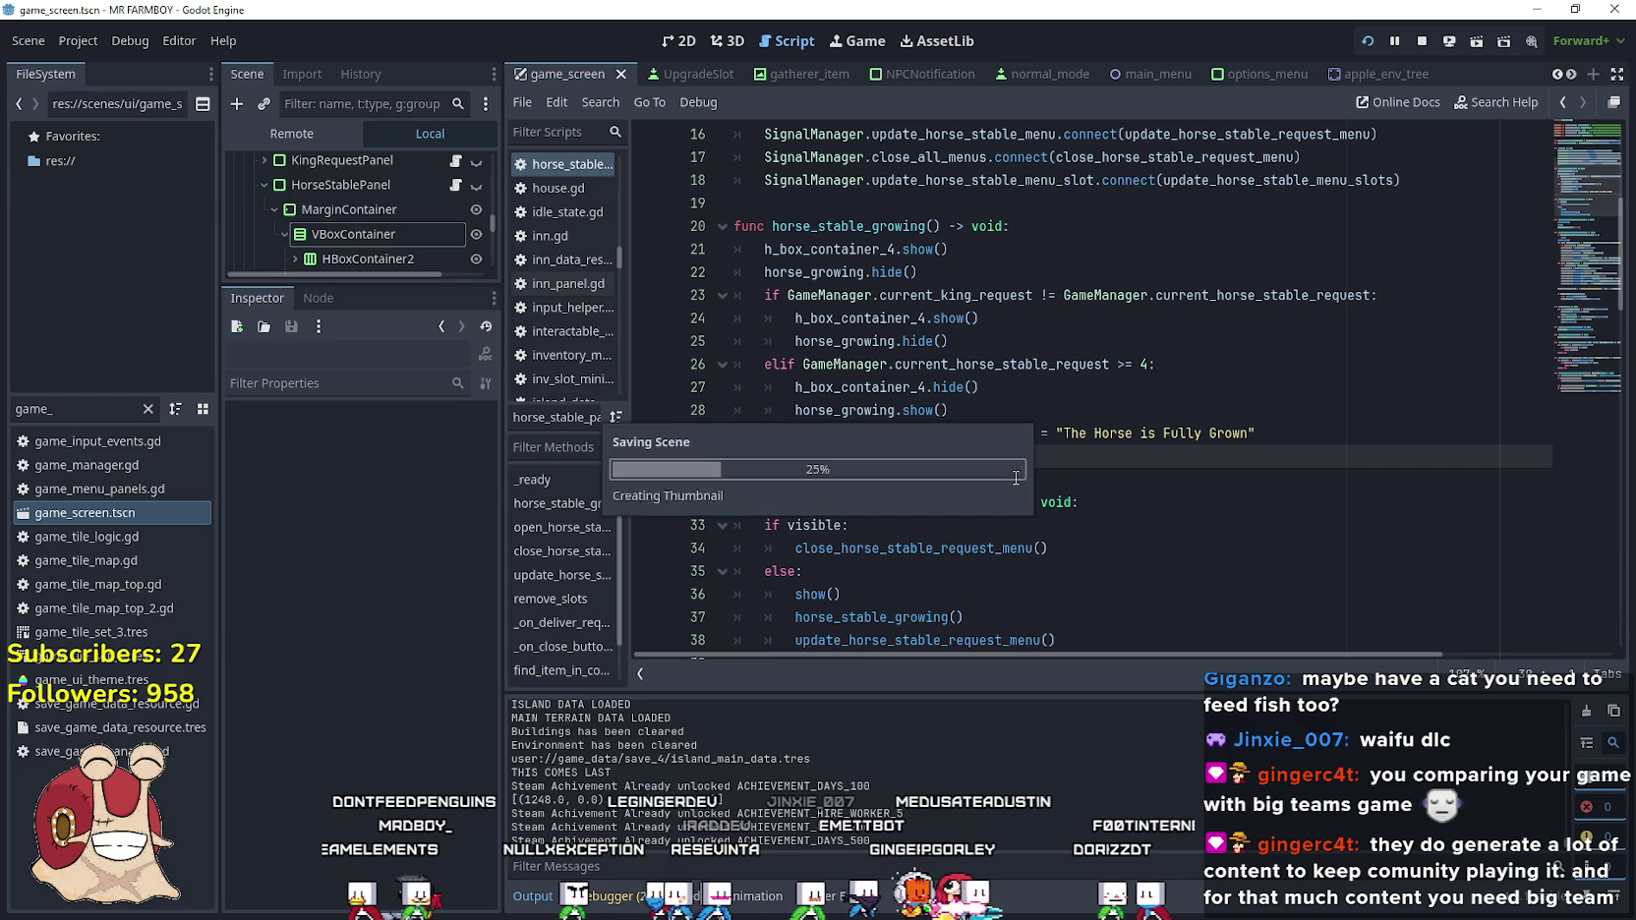
pyautogui.hotkey('ctrl', 's')
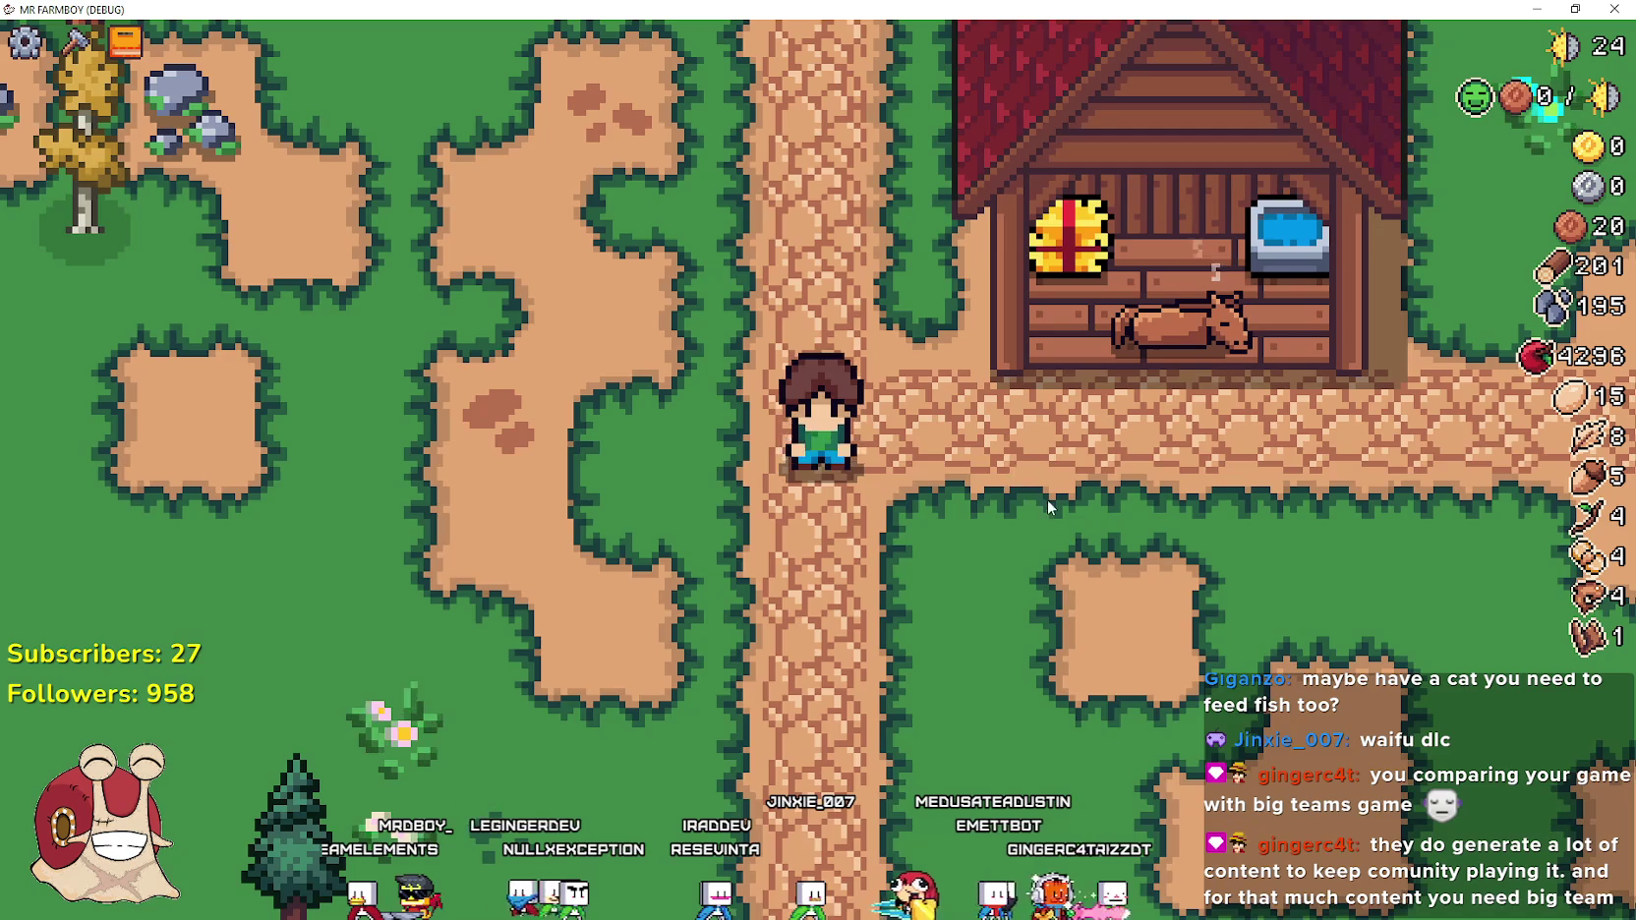
pyautogui.press('e')
pyautogui.press('F8')
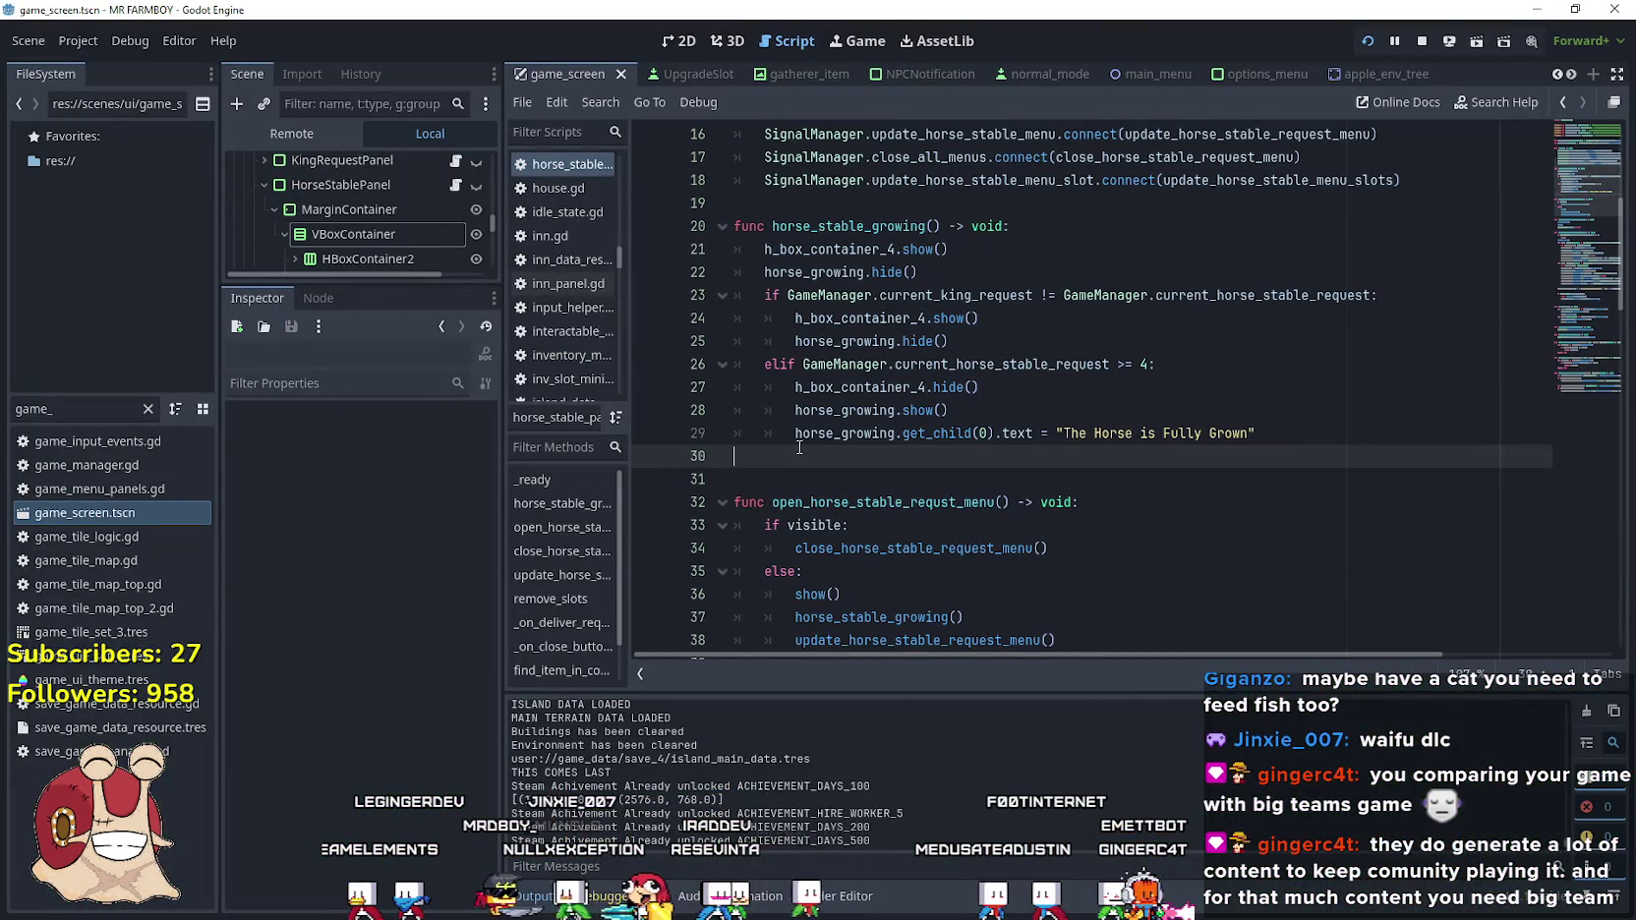
# Open the stable in game so execution halts at the horse_growing.hide() breakpoint on line 25
pyautogui.click(983, 342)
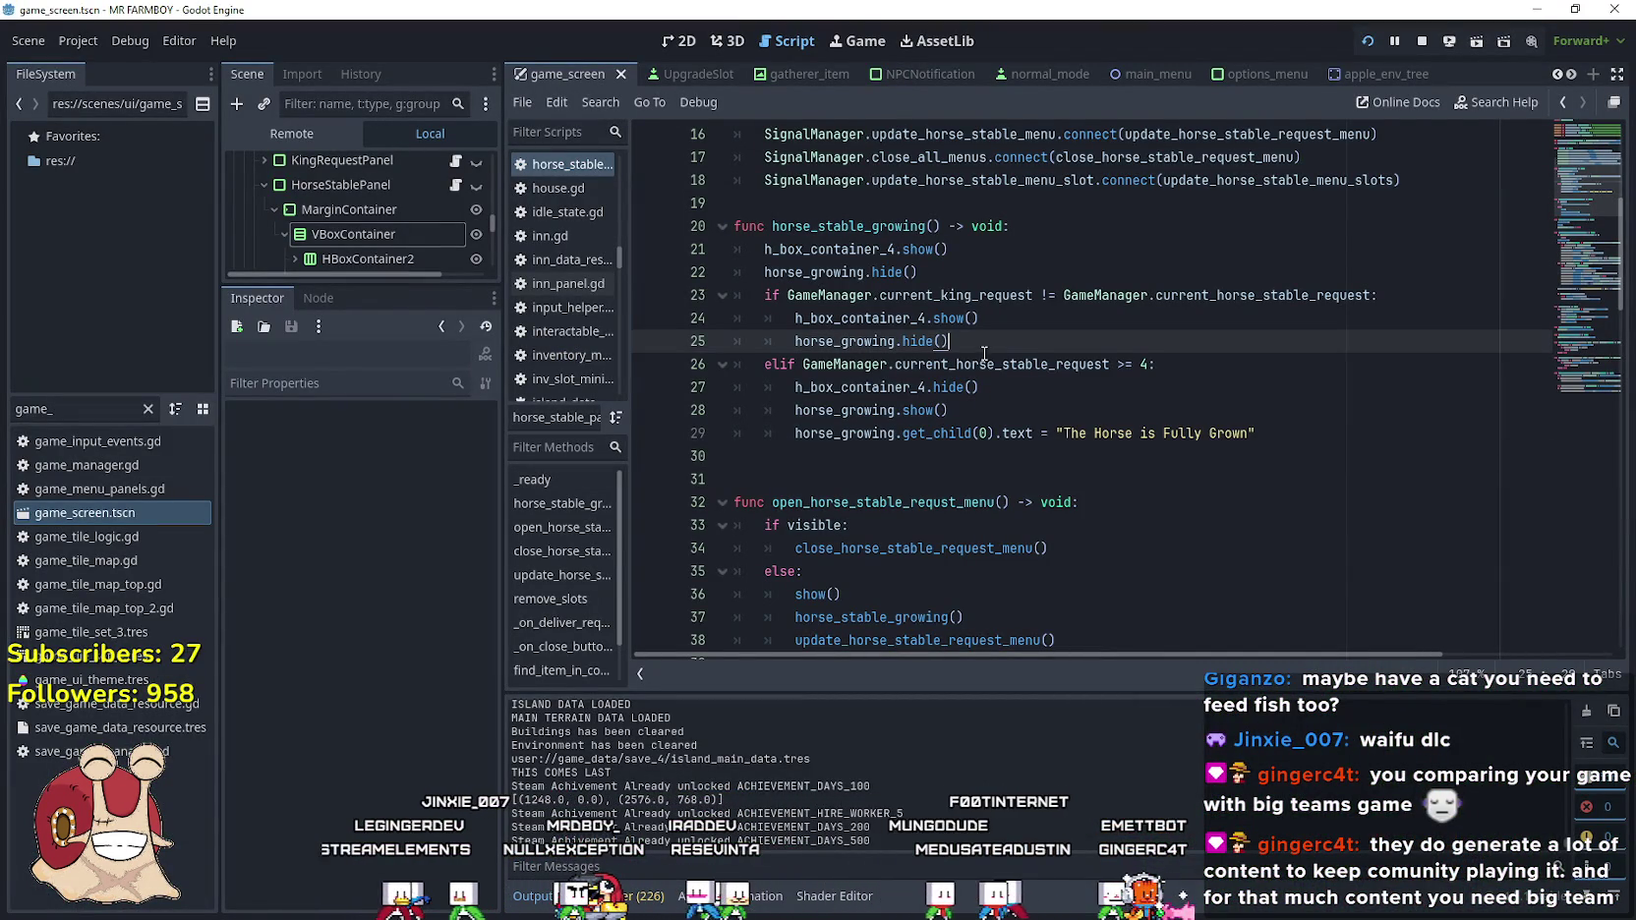
pyautogui.doubleClick(950, 295)
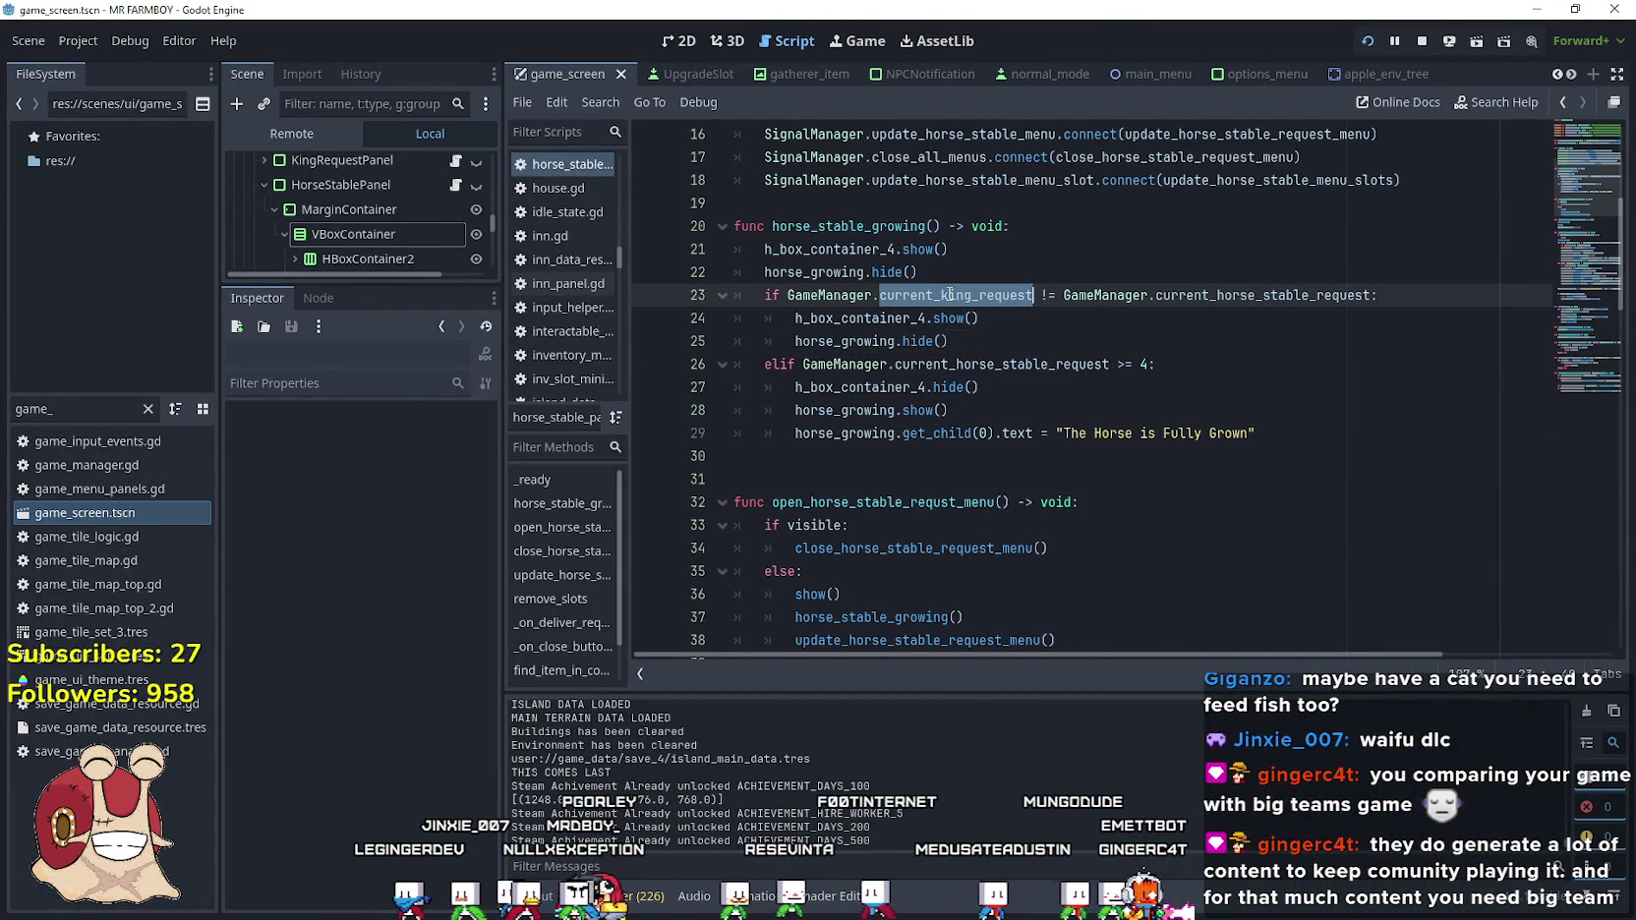
pyautogui.click(1333, 295)
pyautogui.moveTo(1333, 298); pyautogui.dragTo(768, 298)
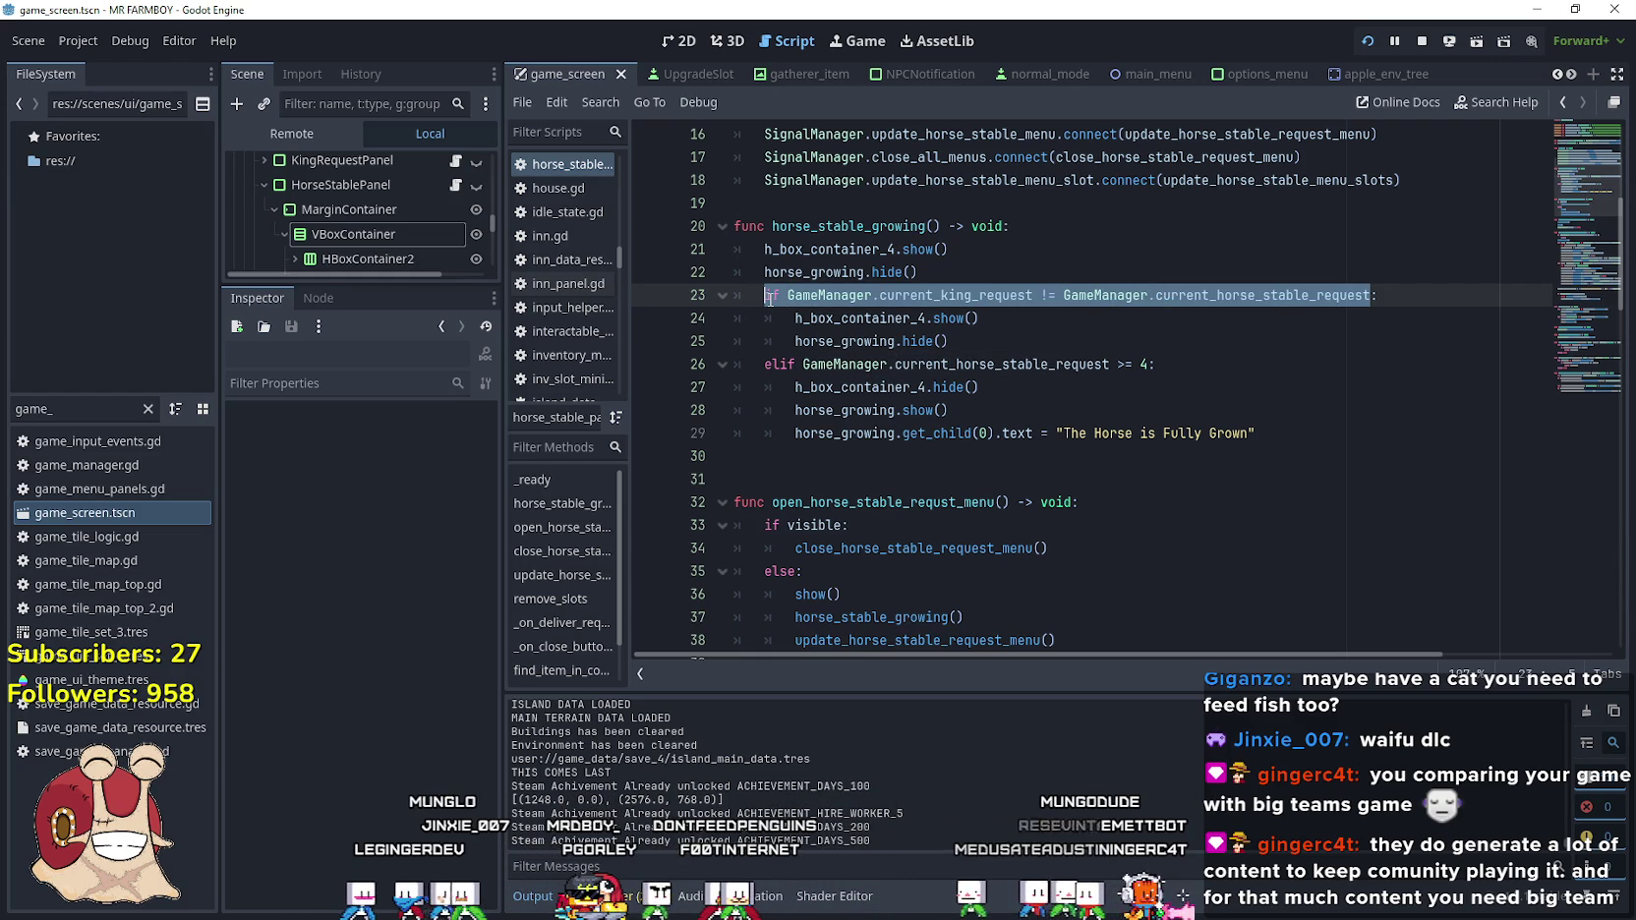
pyautogui.click(1001, 346)
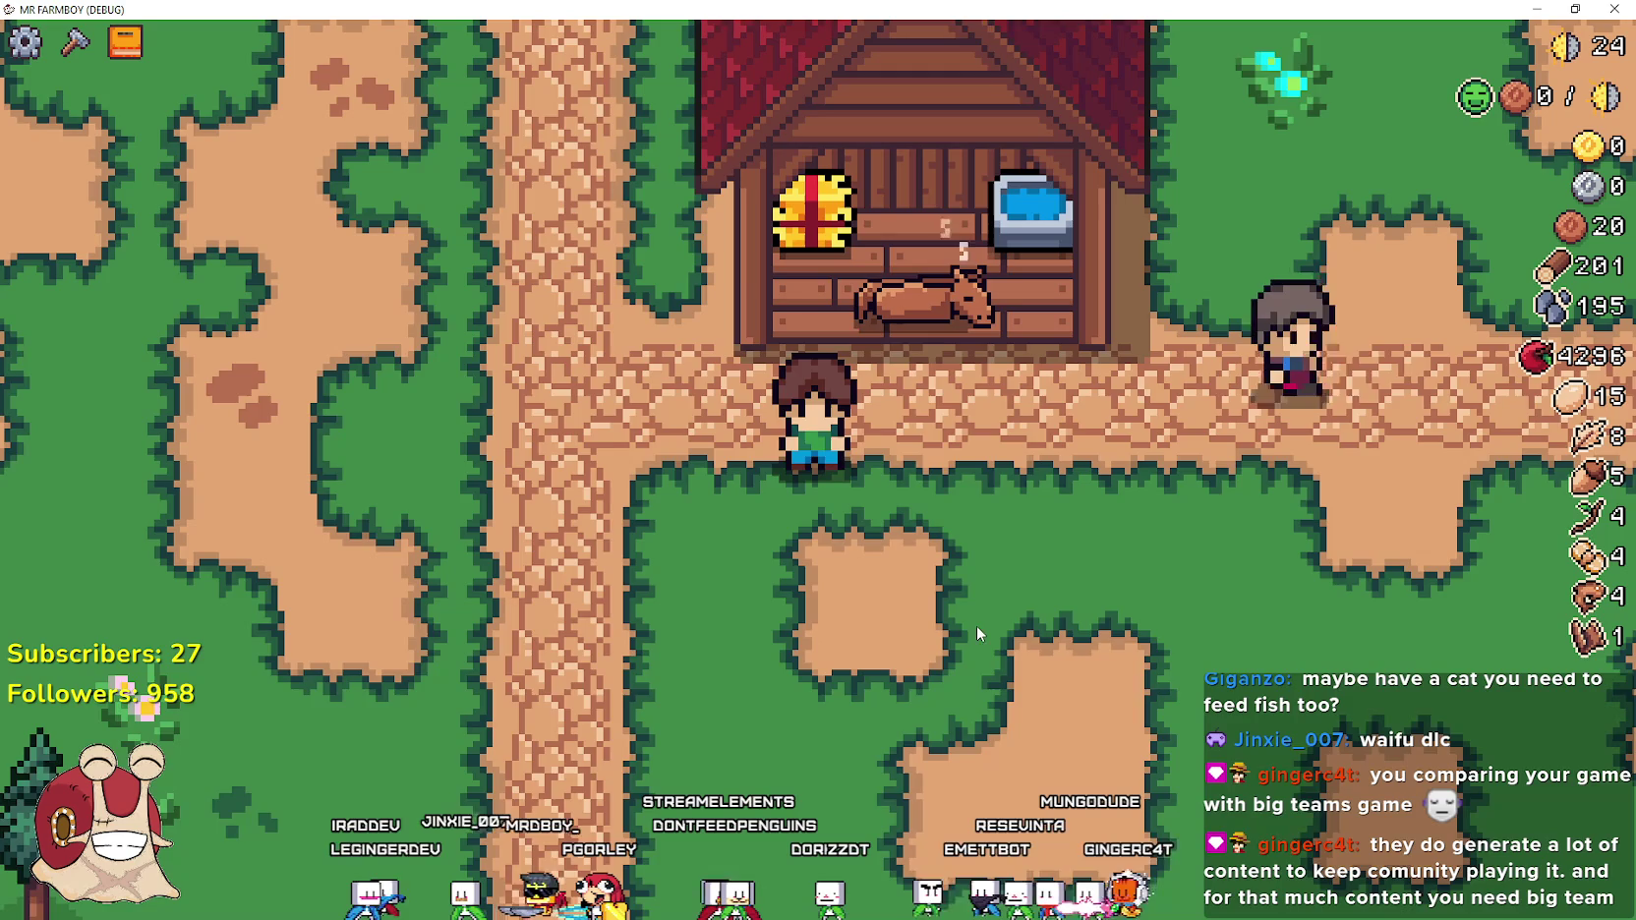
pyautogui.press('e')
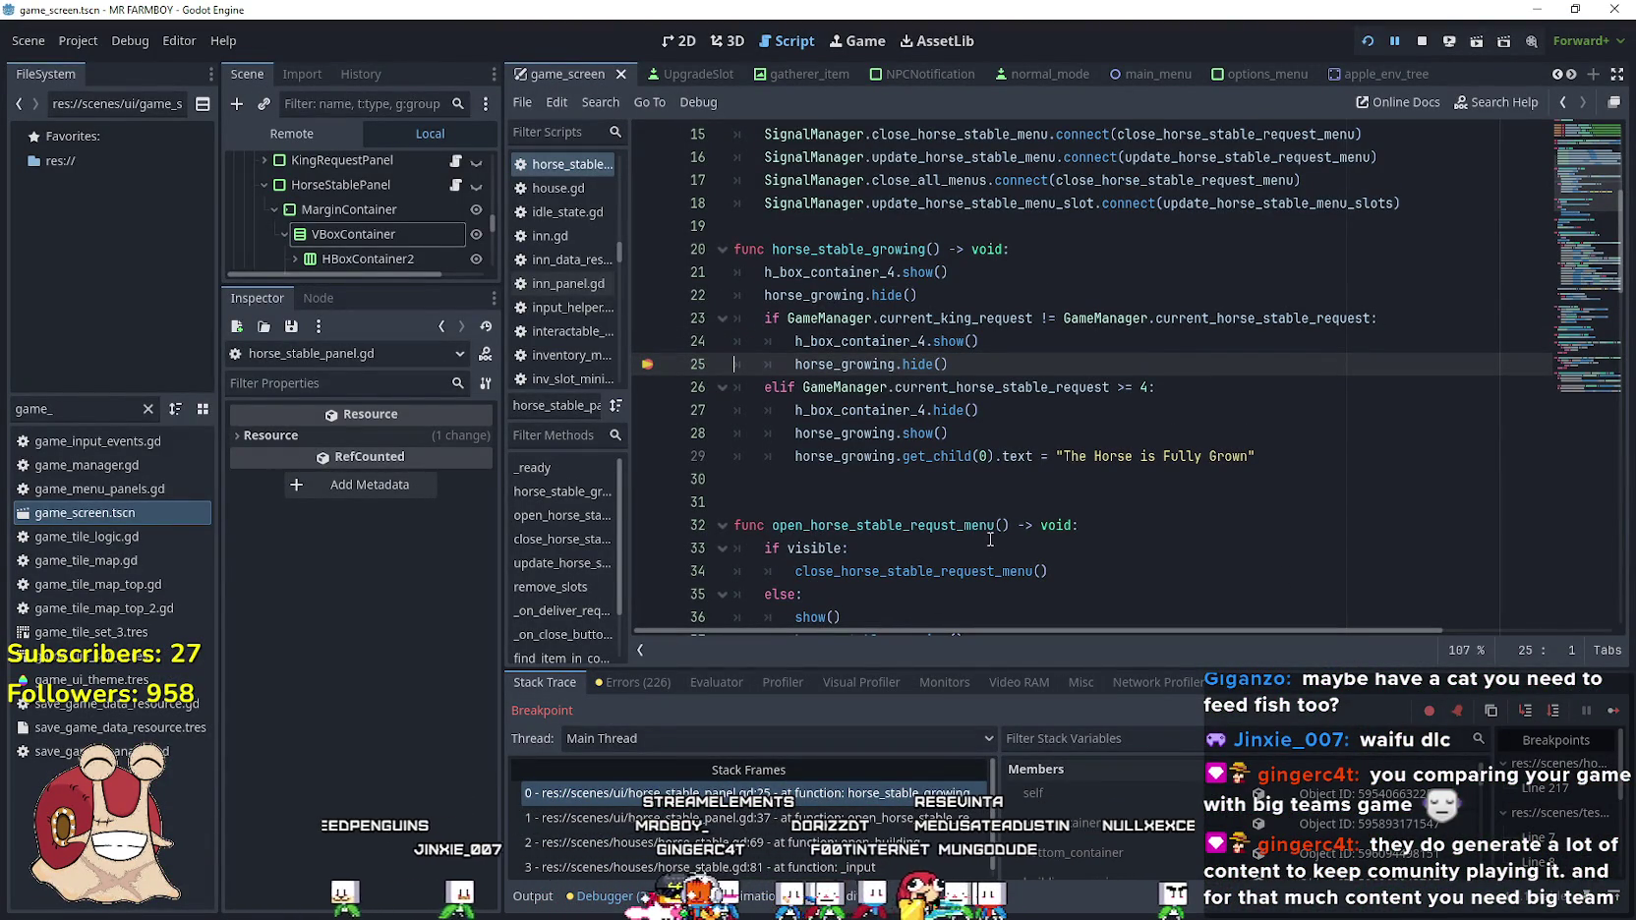
# Resume the game and paste a copy of the fully-grown block above the king-request check
pyautogui.click(1609, 715)
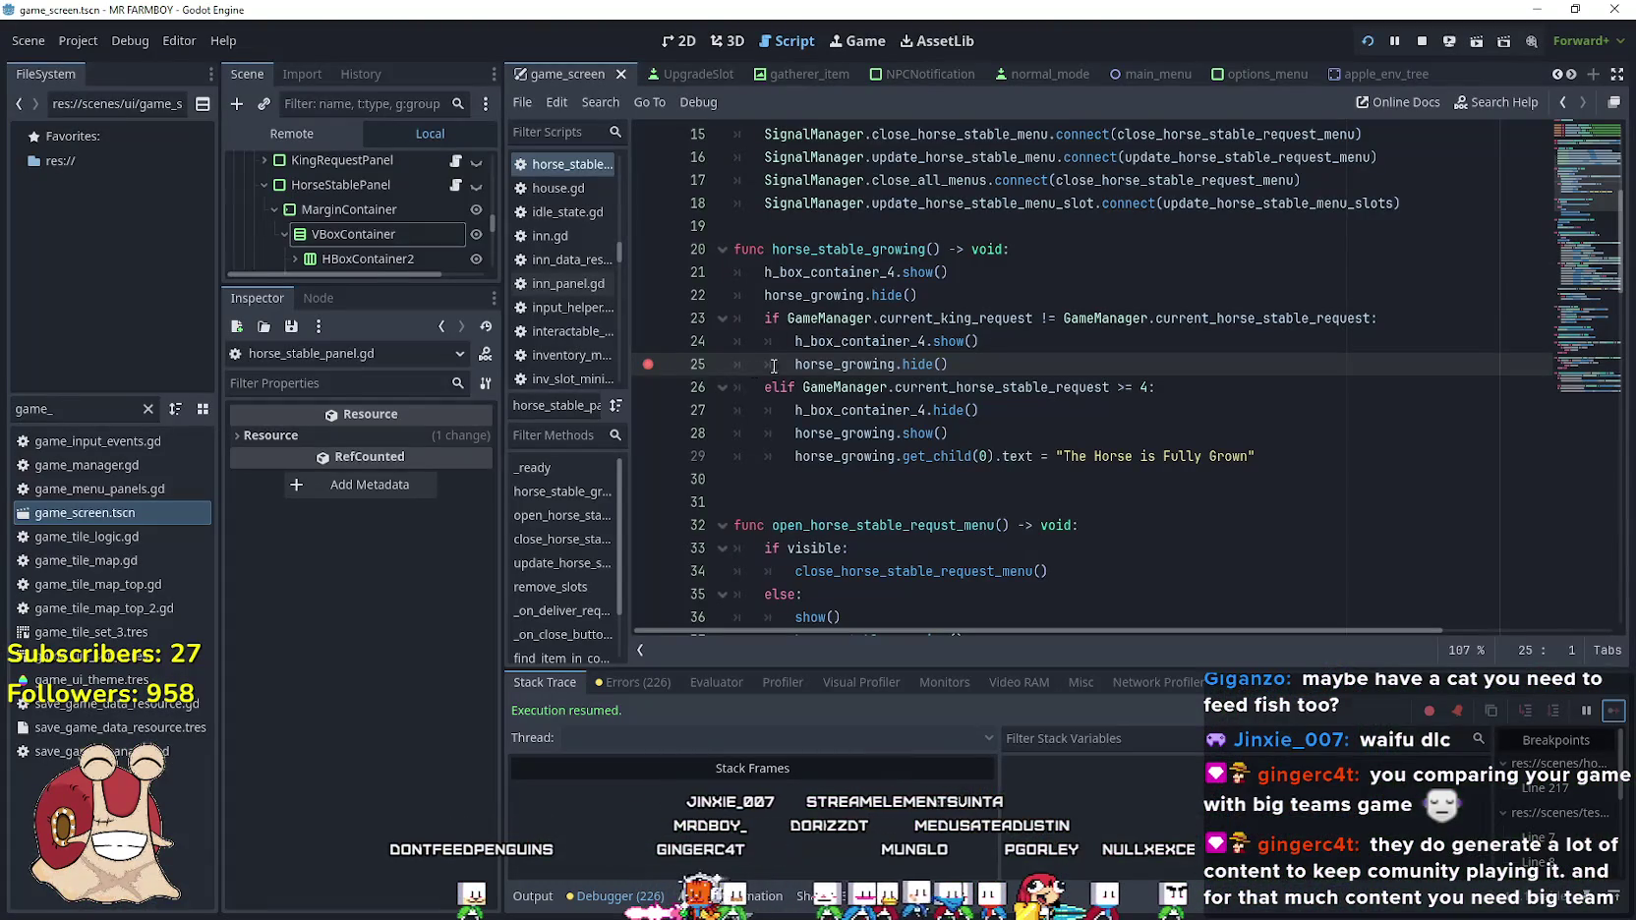
pyautogui.moveTo(1278, 458); pyautogui.dragTo(570, 392)
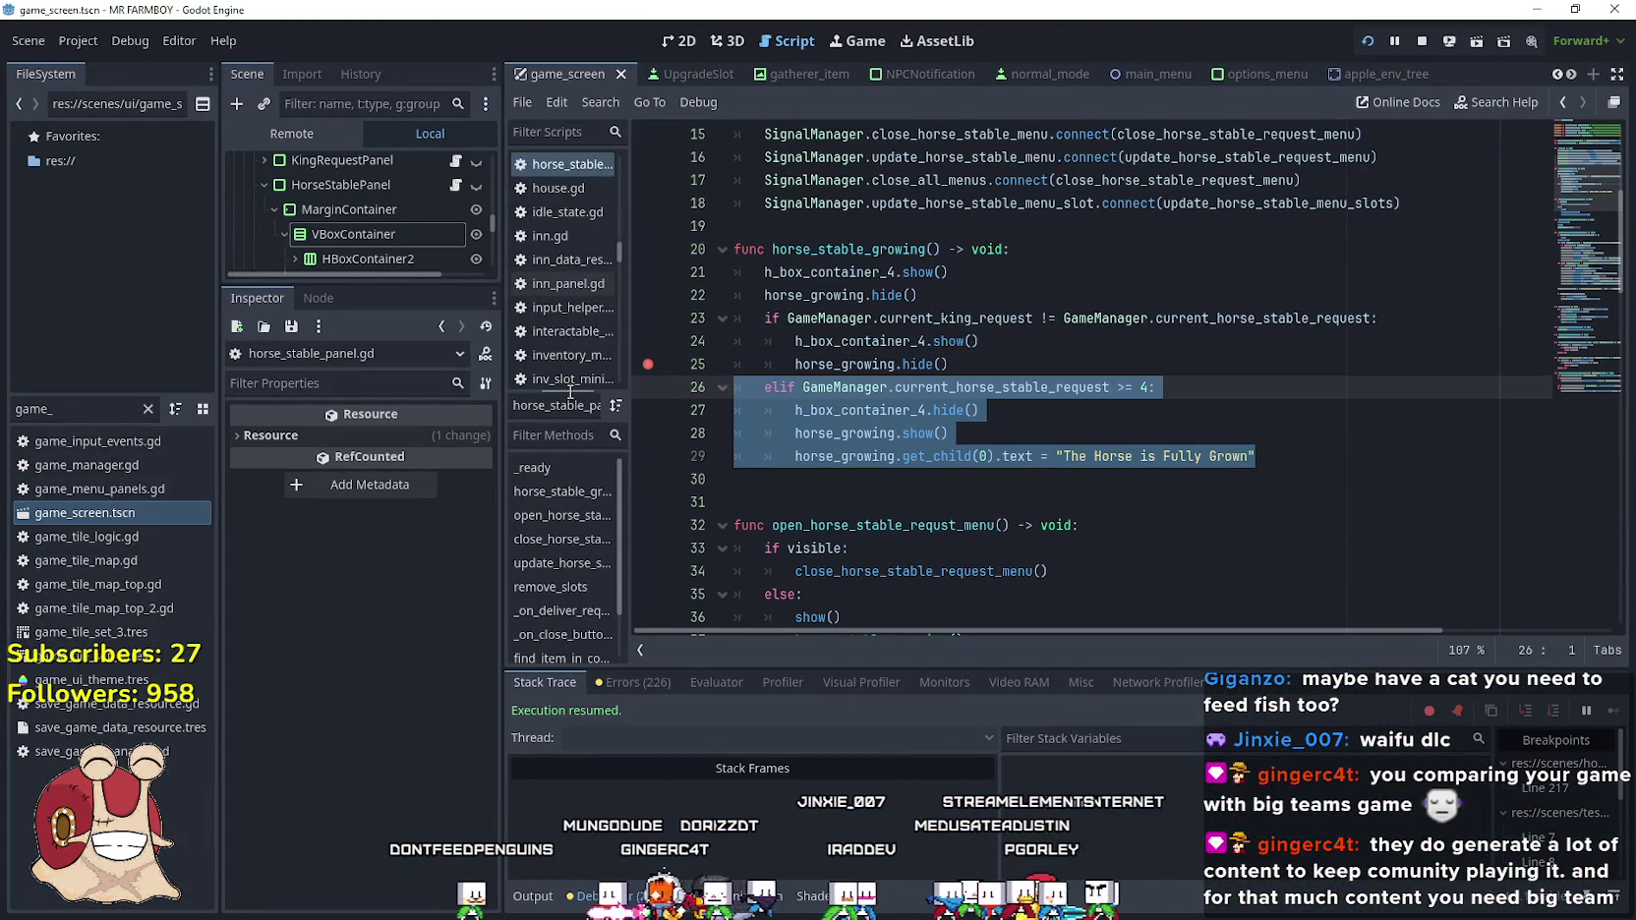
pyautogui.press('Up')
pyautogui.press('Up')
pyautogui.press('Up')
pyautogui.press('End')
pyautogui.press('Return')
pyautogui.press('Down')
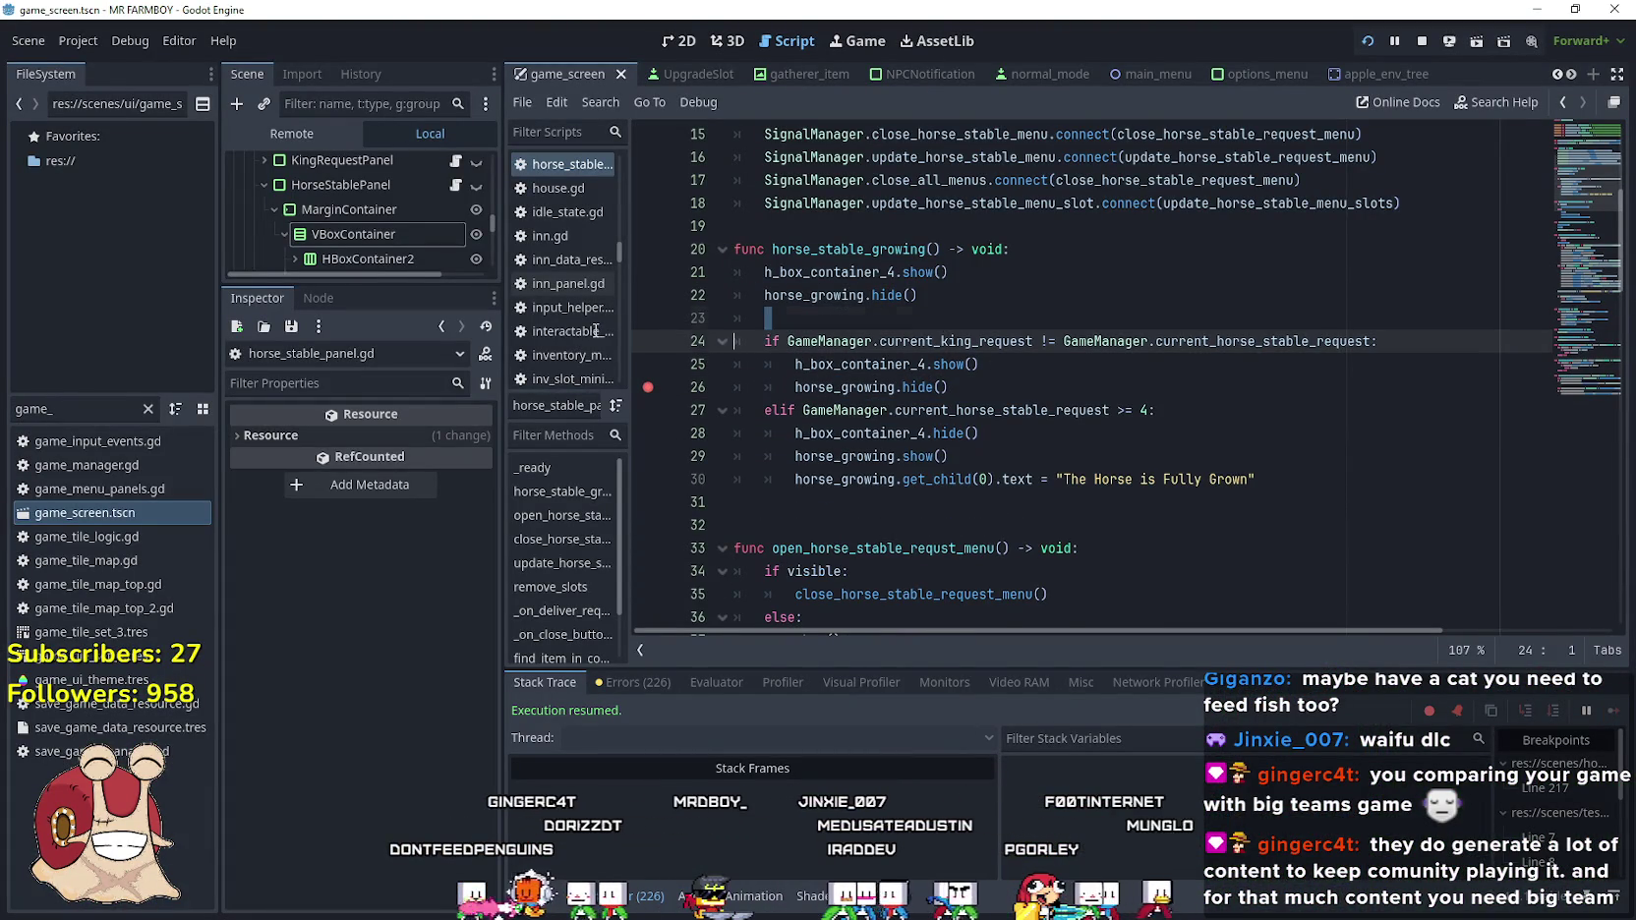
pyautogui.write('elif GameManager.current_horse_stable_request >= 4: \t\th_box_container_4.hide() \t\thorse_growing.show() \t\thorse_growing.get_child(0).text = "The Horse is Fully Grown"')
# Make the pasted block an if and turn the king-request check into an elif
pyautogui.click(774, 323)
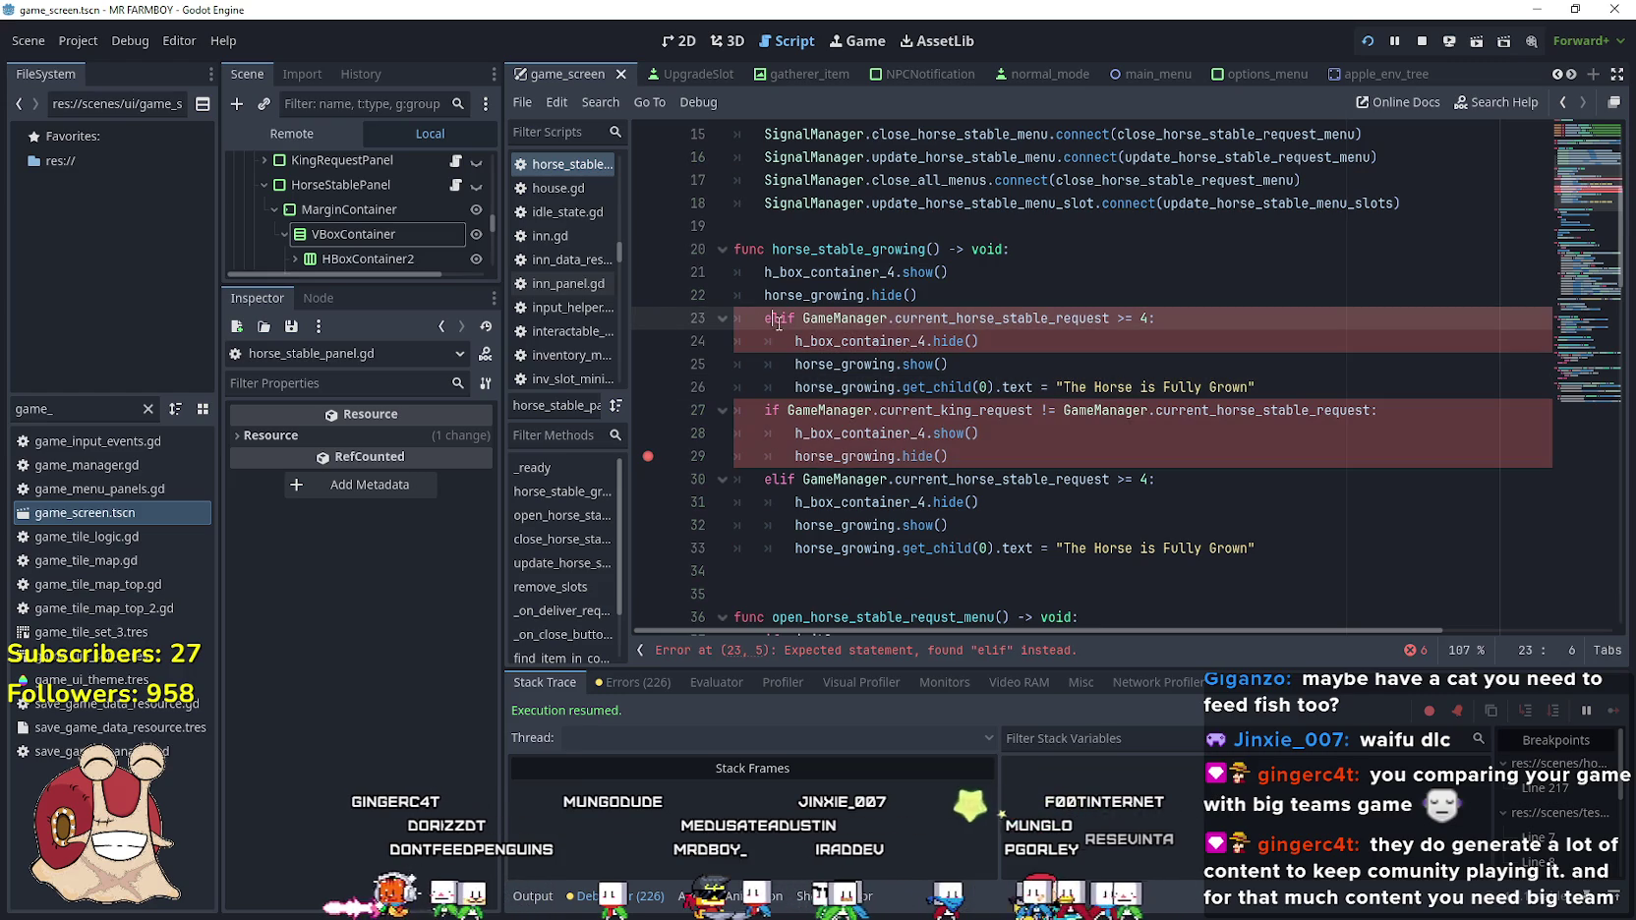
pyautogui.press('BackSpace')
pyautogui.press('BackSpace')
pyautogui.click(1098, 441)
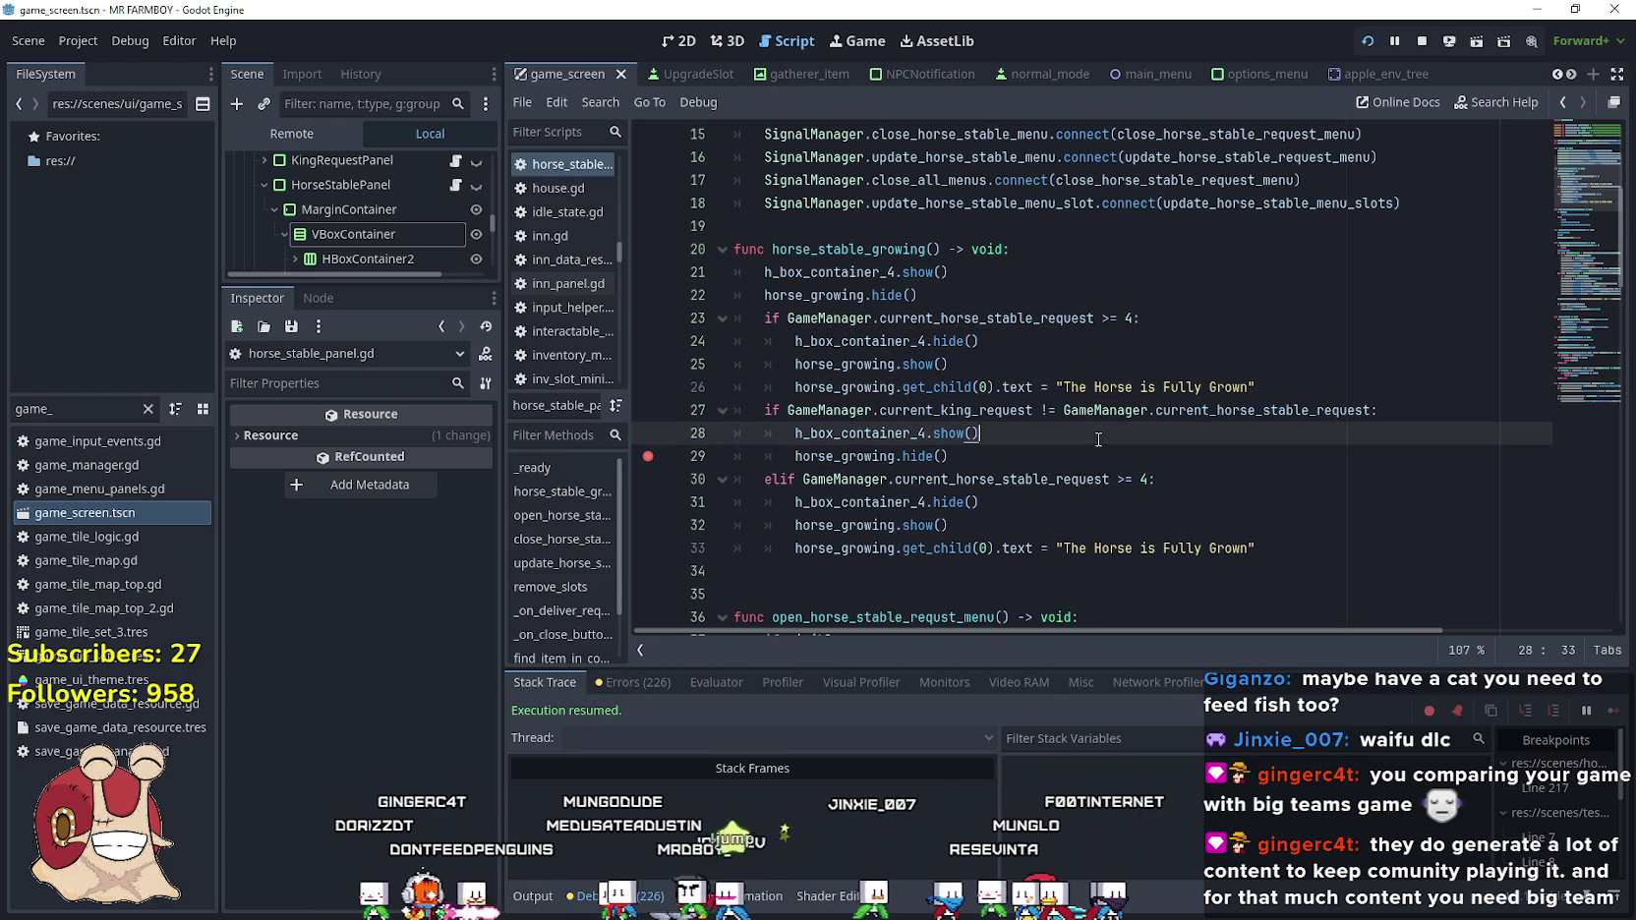
pyautogui.click(1368, 381)
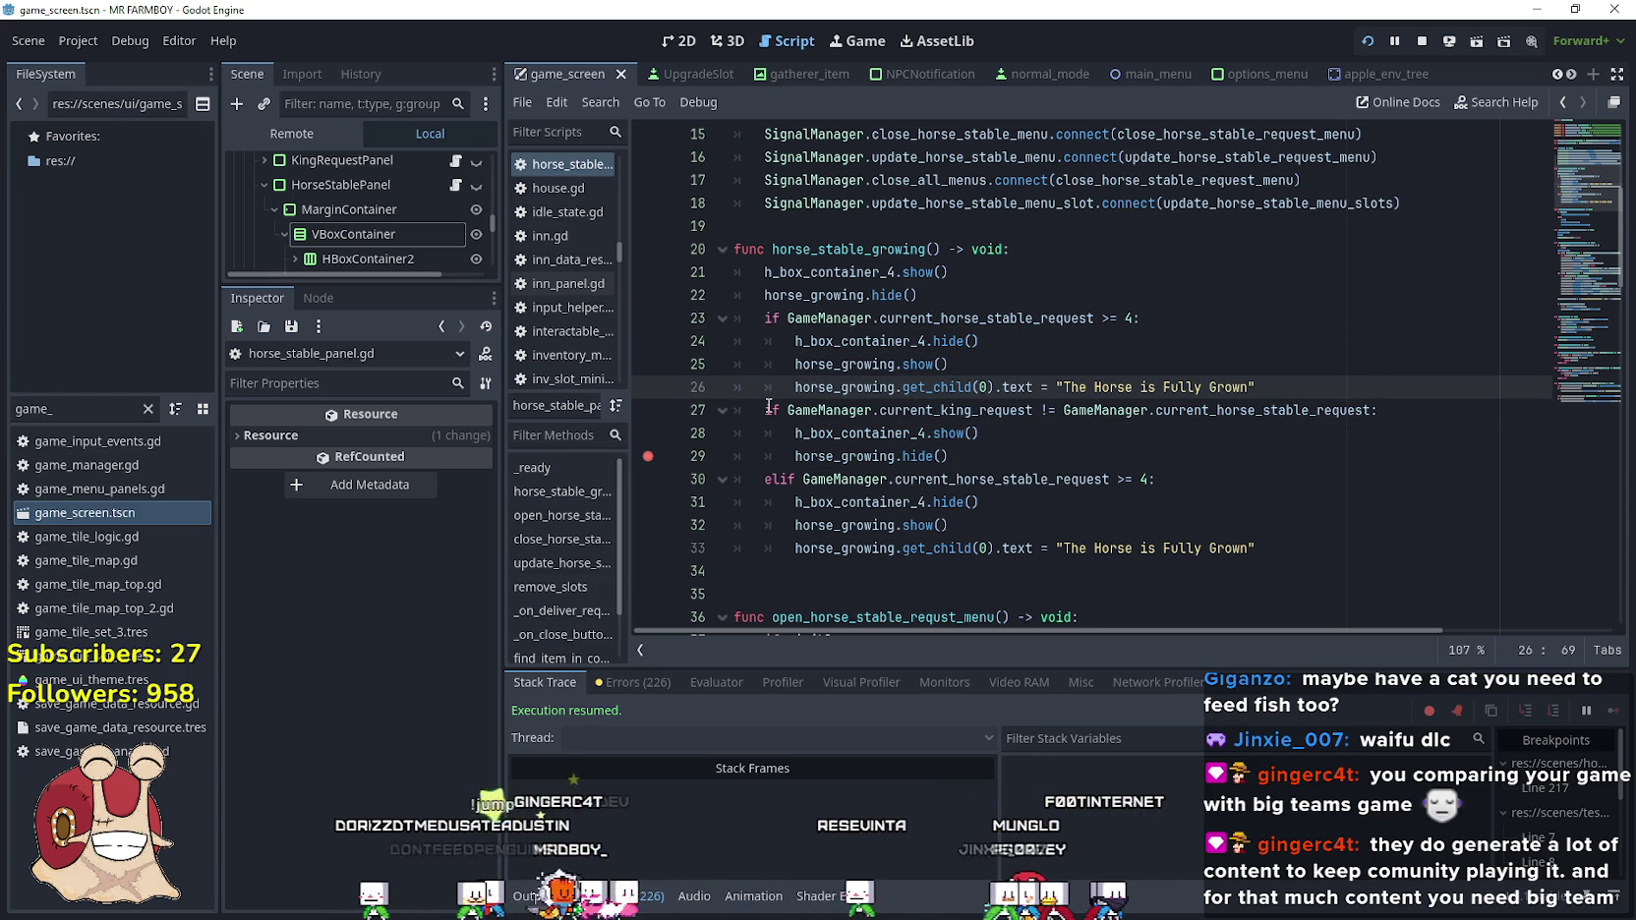
pyautogui.doubleClick(778, 478)
pyautogui.hotkey('ctrl', 'c')
pyautogui.doubleClick(772, 410)
pyautogui.hotkey('ctrl', 'v')
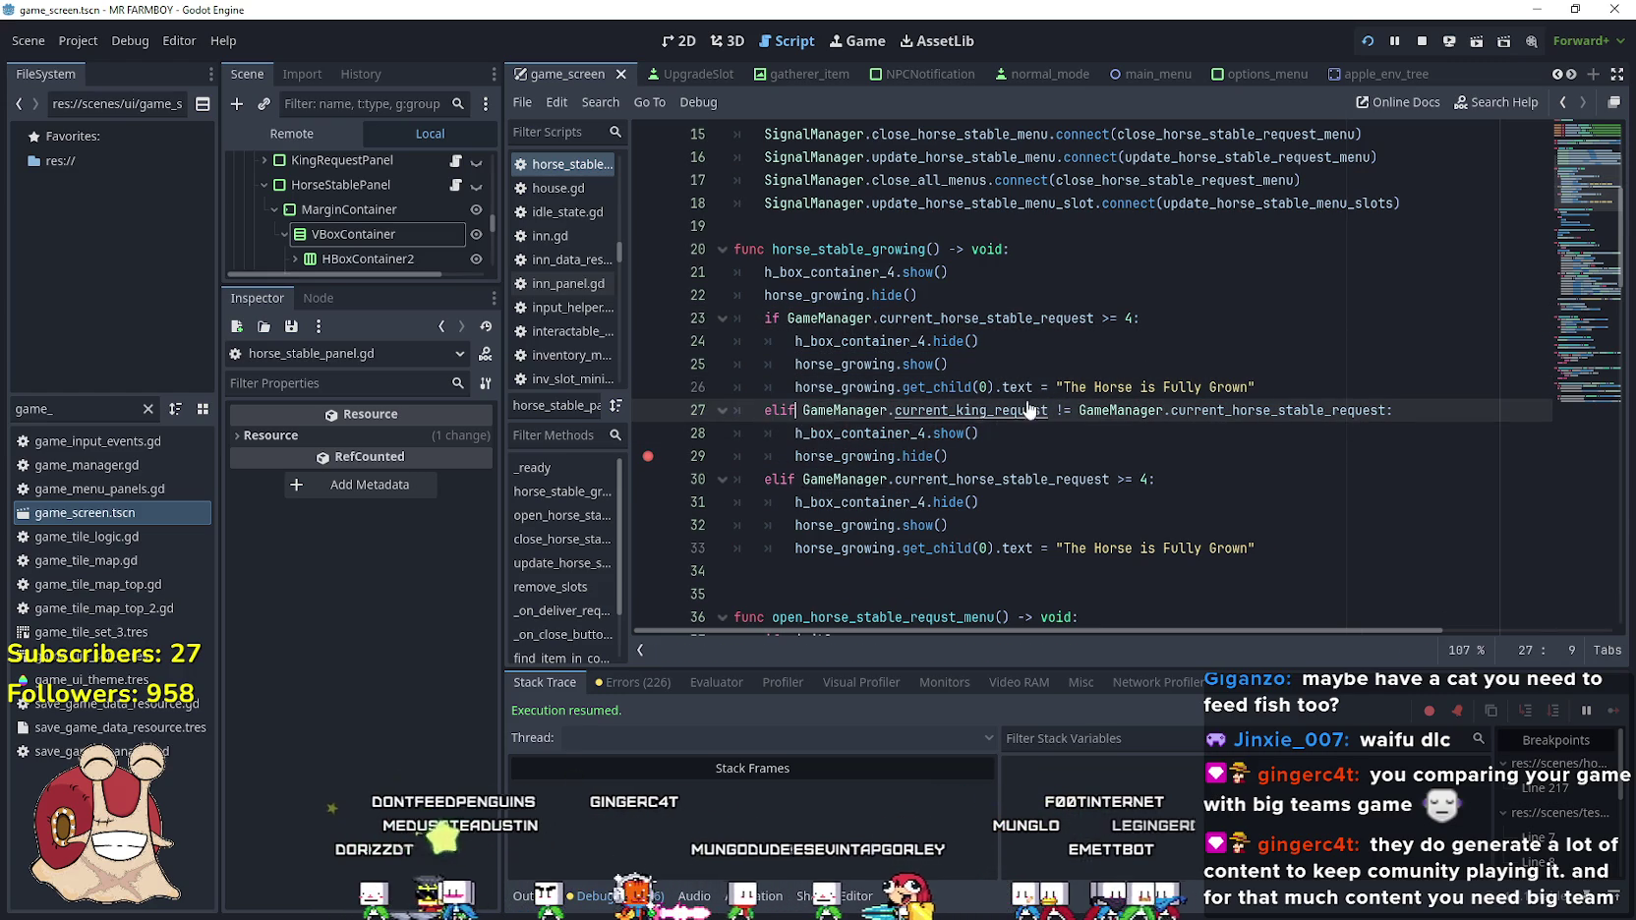
# Delete the duplicate fully-grown block and tidy the blank lines before the elif
pyautogui.moveTo(1259, 548)
pyautogui.mouseDown()
pyautogui.moveTo(787, 501)
pyautogui.moveTo(733, 479)
pyautogui.mouseUp()
pyautogui.press('BackSpace')
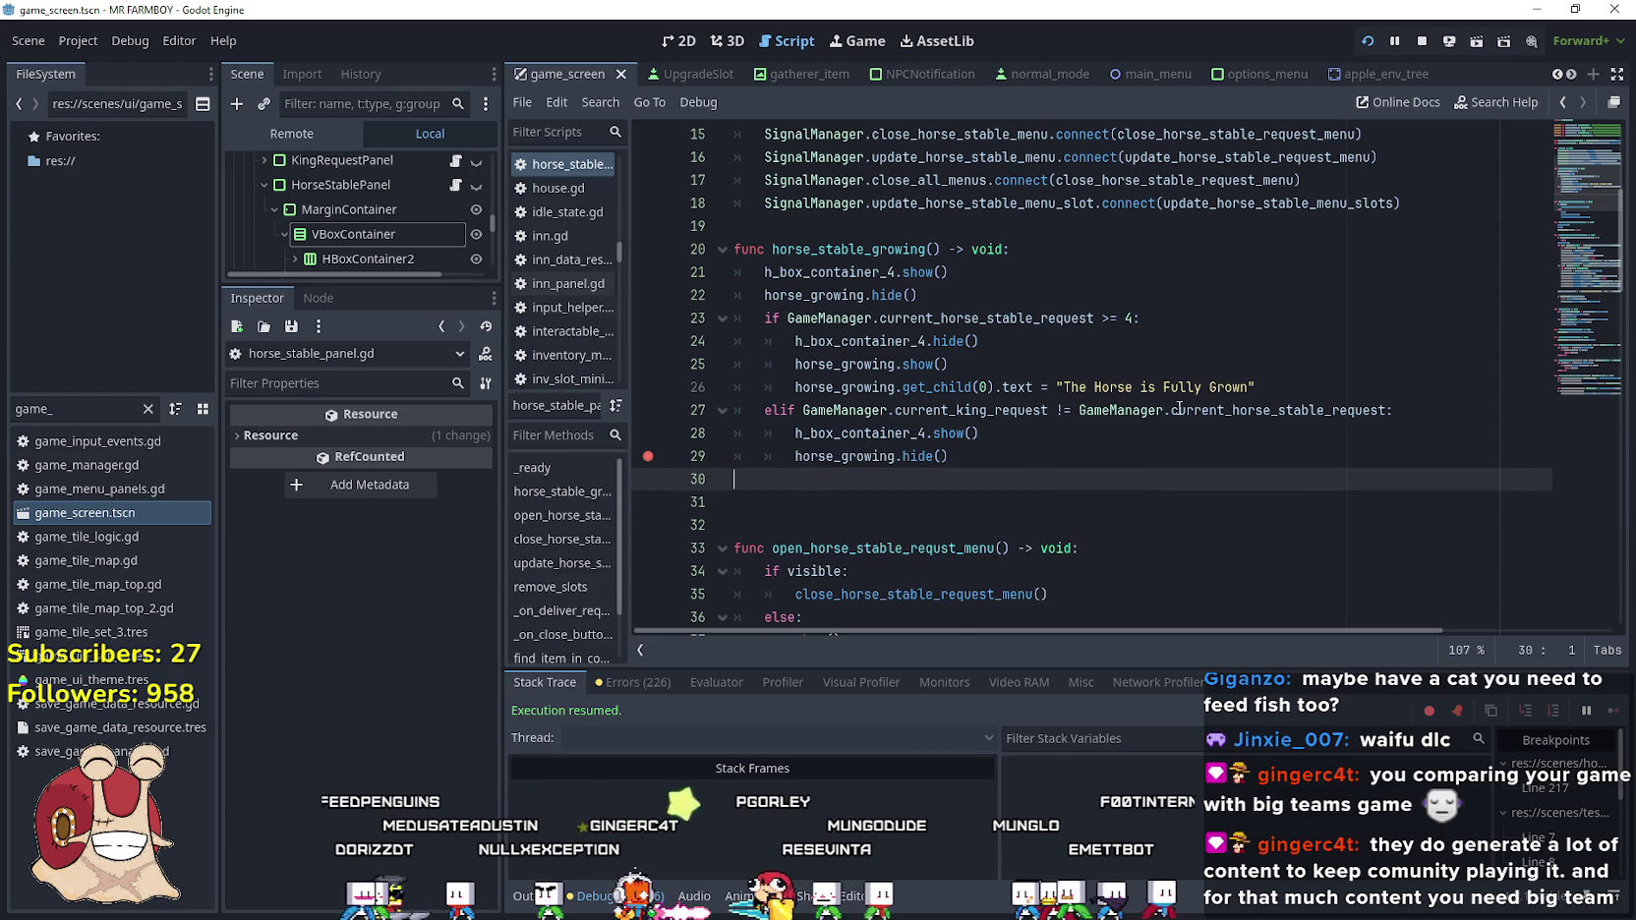
pyautogui.hotkey('alt', 'Up')
pyautogui.hotkey('alt', 'Up')
pyautogui.hotkey('alt', 'Up')
pyautogui.moveTo(834, 387); pyautogui.dragTo(732, 407)
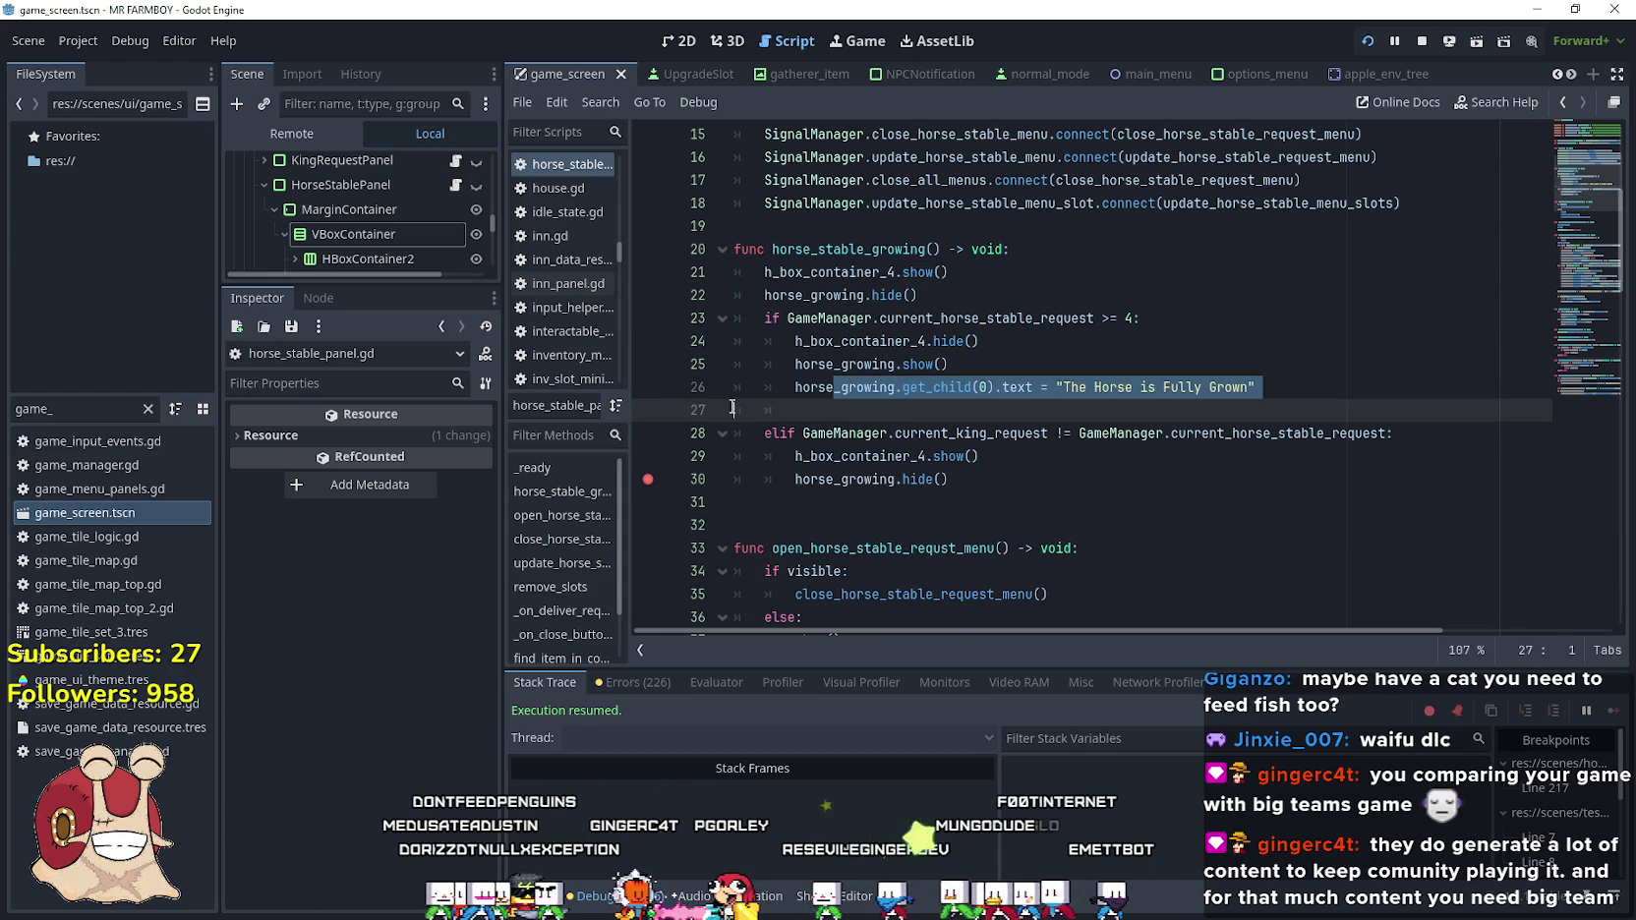
pyautogui.moveTo(847, 413); pyautogui.dragTo(708, 411)
pyautogui.moveTo(646, 486); pyautogui.dragTo(733, 433)
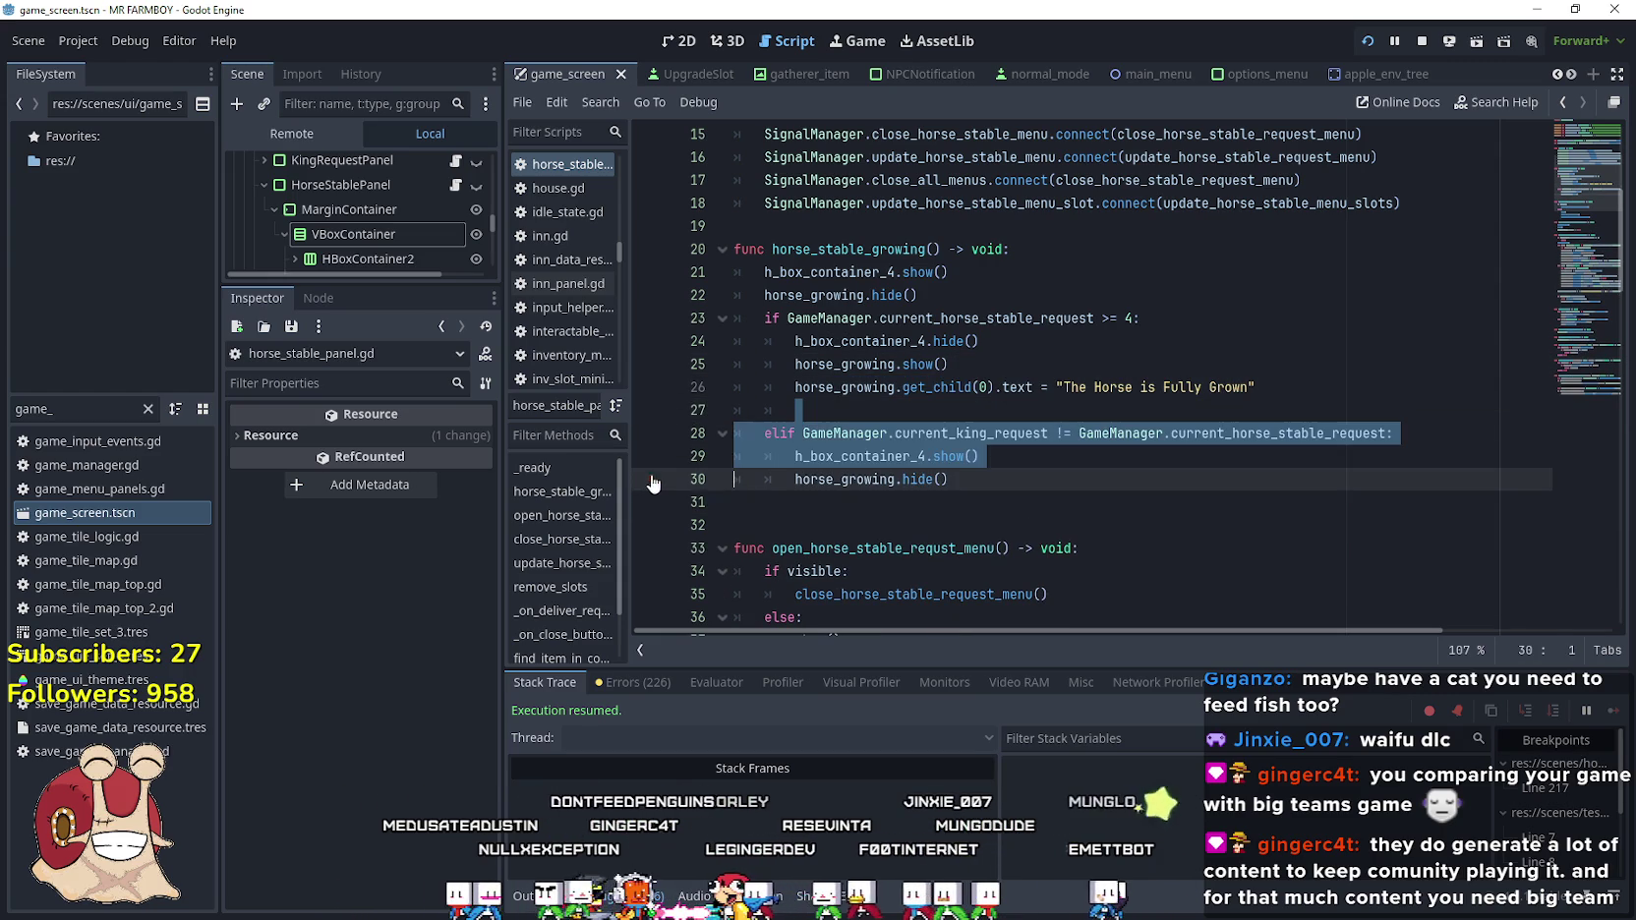
pyautogui.click(810, 388)
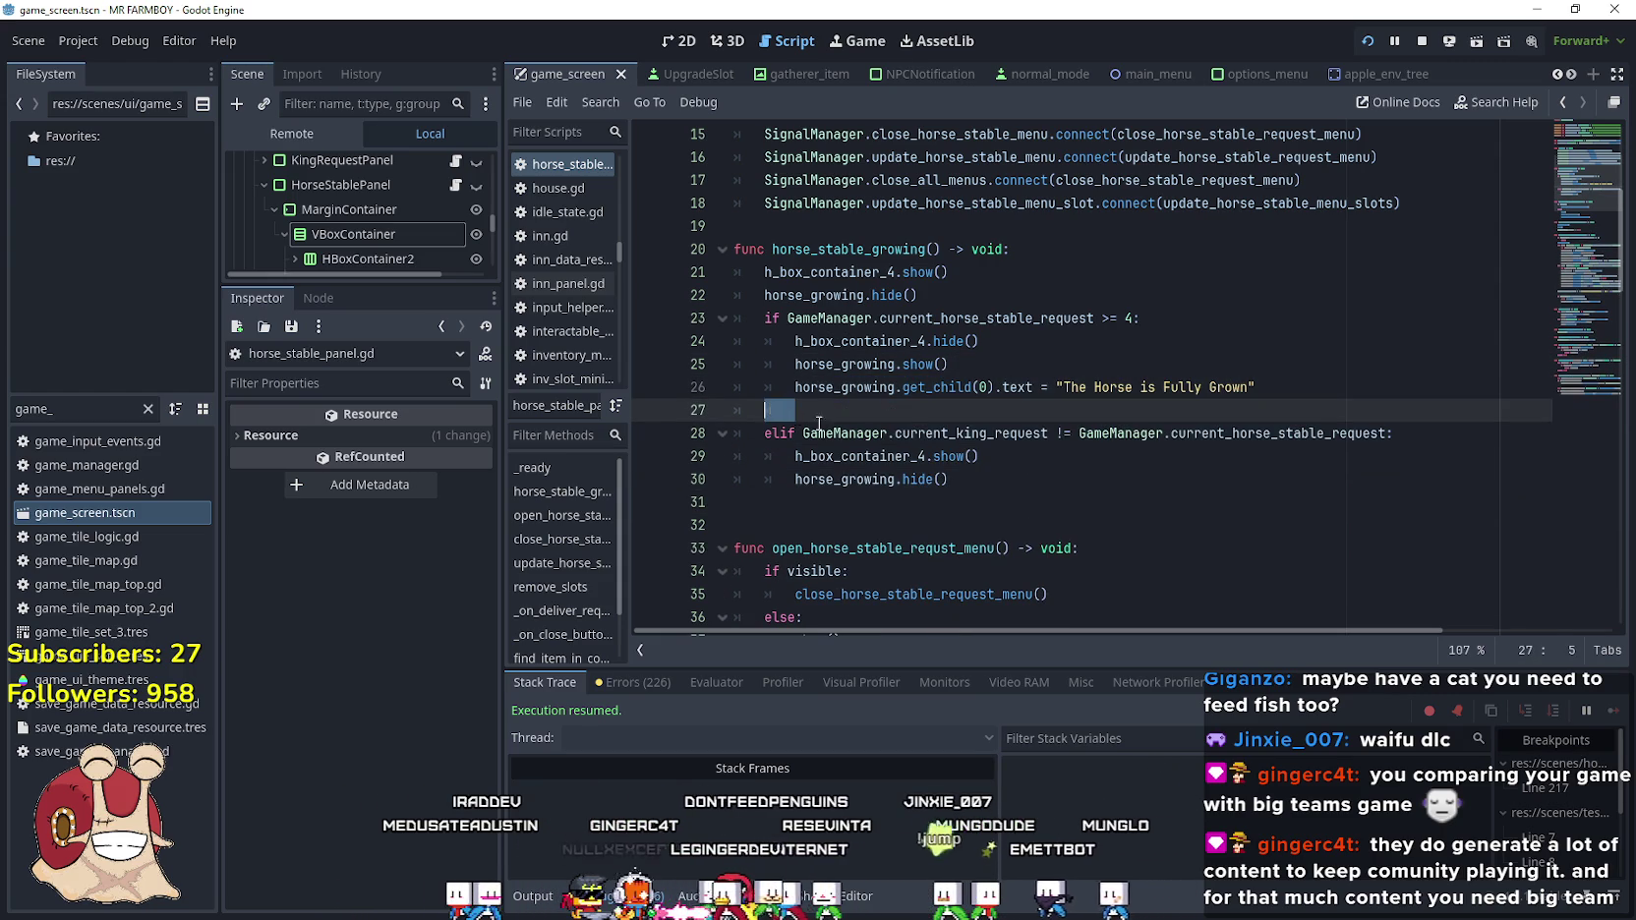
pyautogui.press('BackSpace')
pyautogui.press('Return')
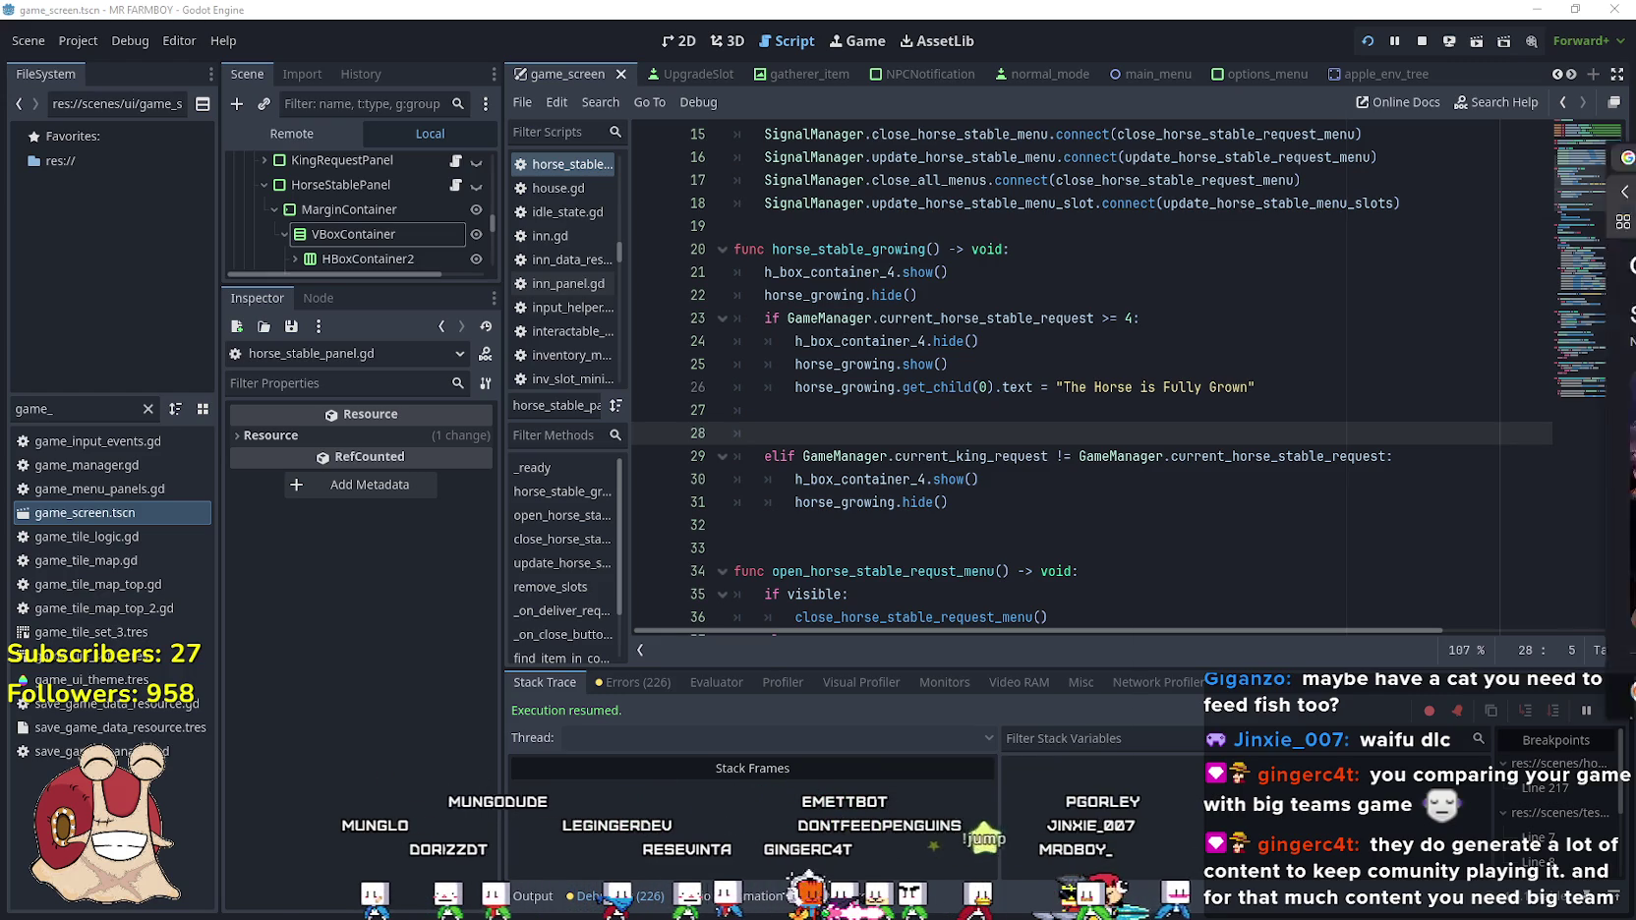
# Switch to Chrome and select the 'Sentenced to Be a Hero' result title
pyautogui.hotkey('alt', 'Tab')
pyautogui.moveTo(452, 313); pyautogui.dragTo(663, 307)
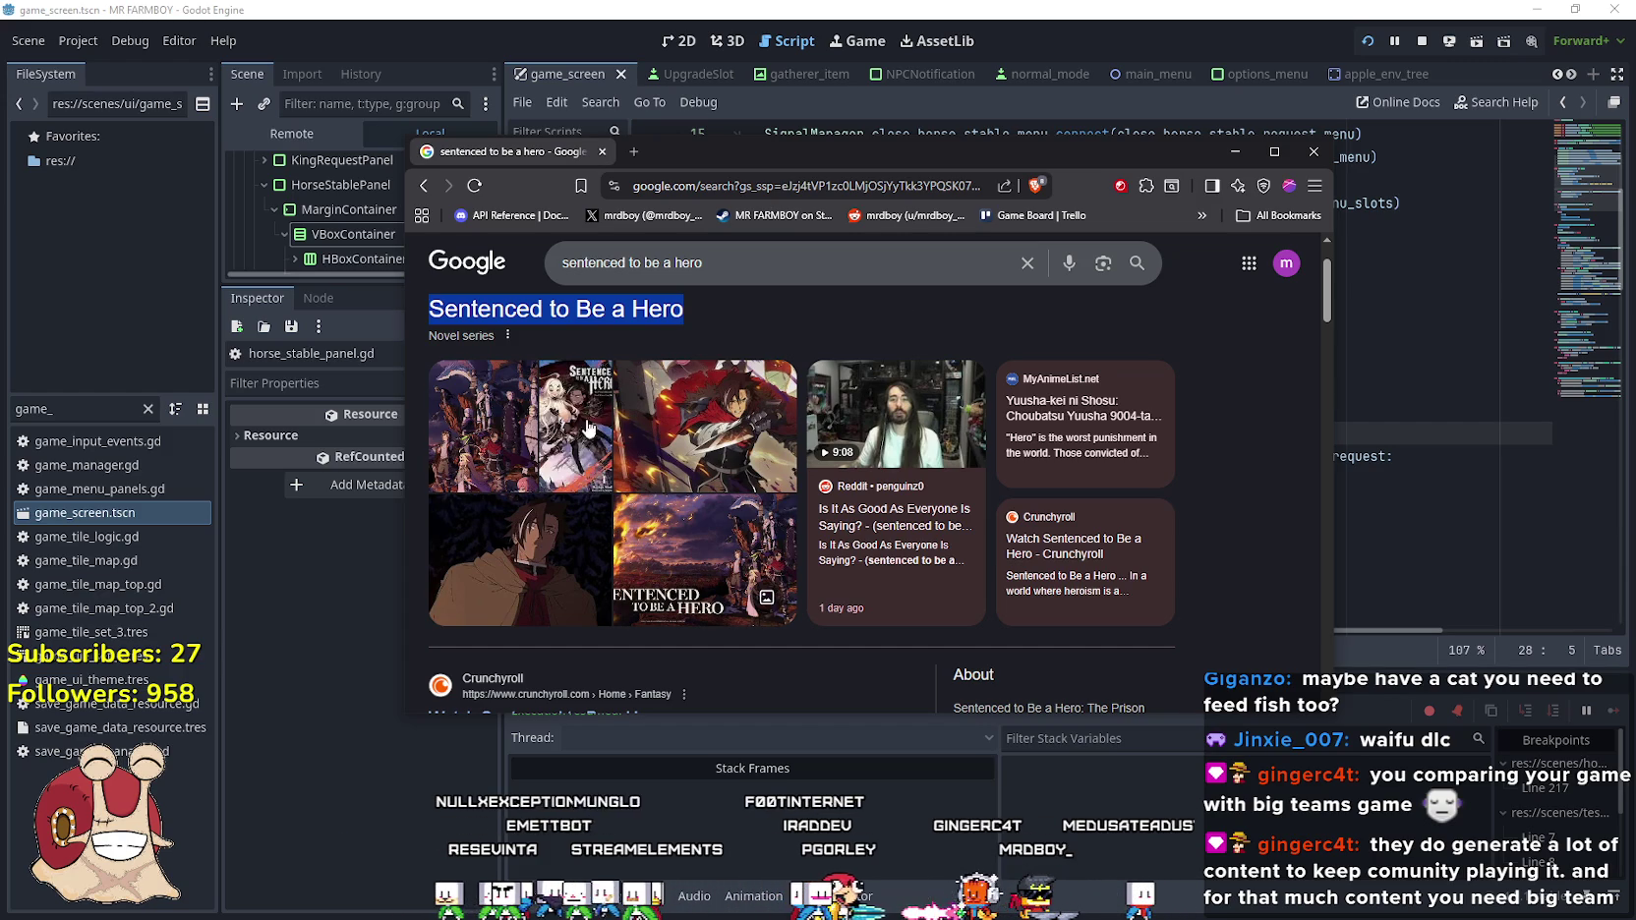
# Show the image results and preview, then close, the FandomWire image
pyautogui.scroll(1, 668, 311)
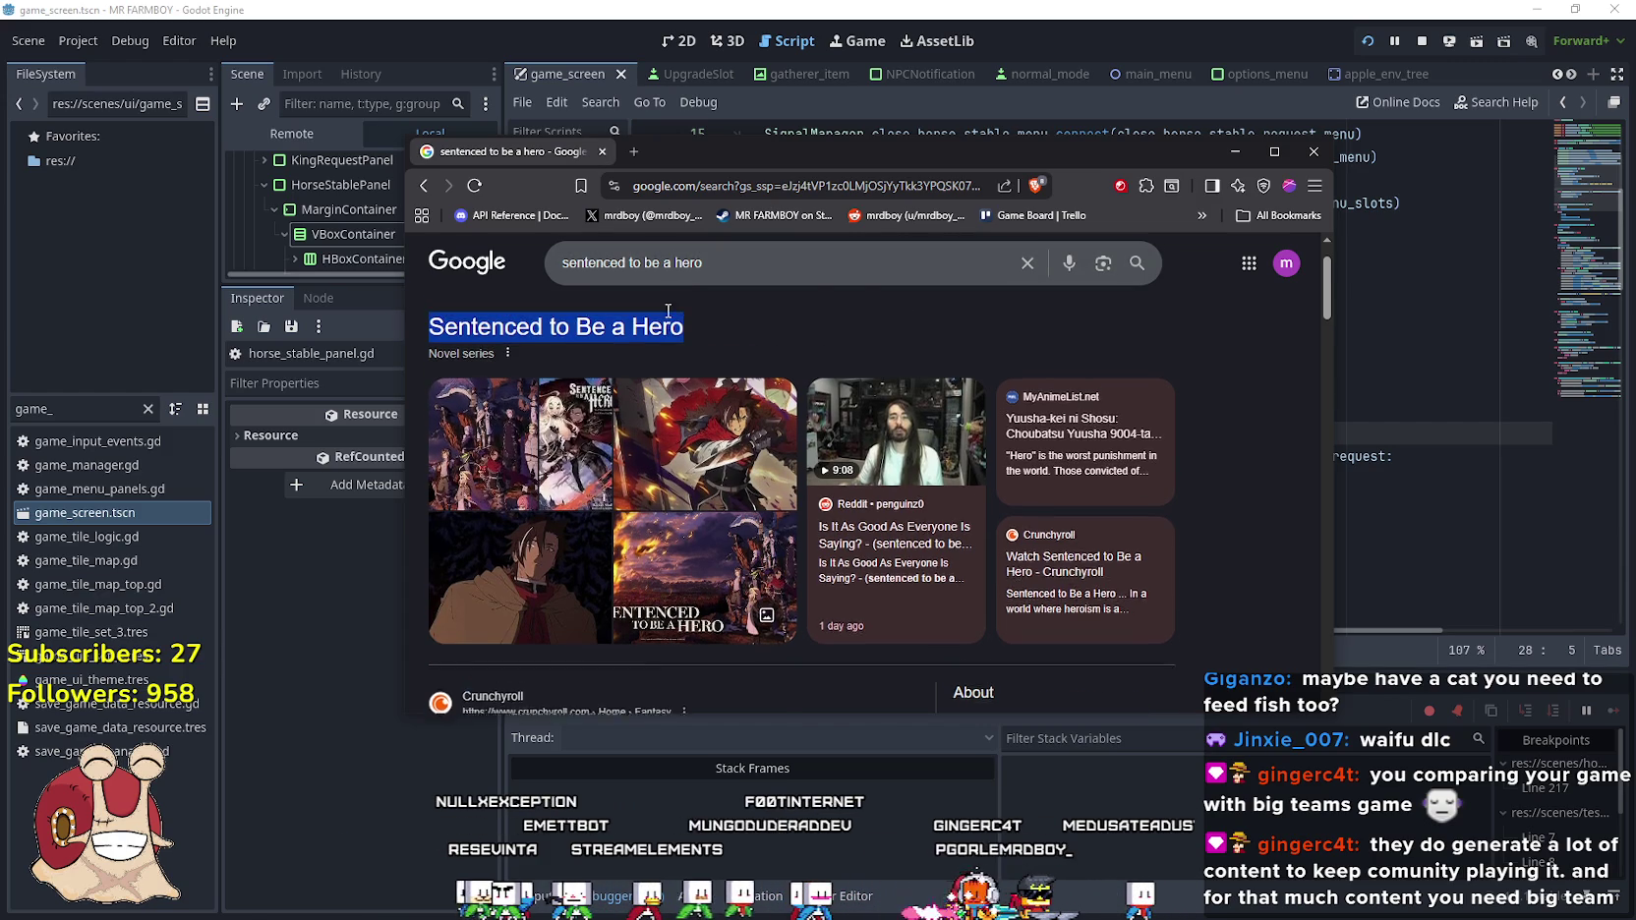
pyautogui.scroll(1, 667, 310)
pyautogui.click(550, 330)
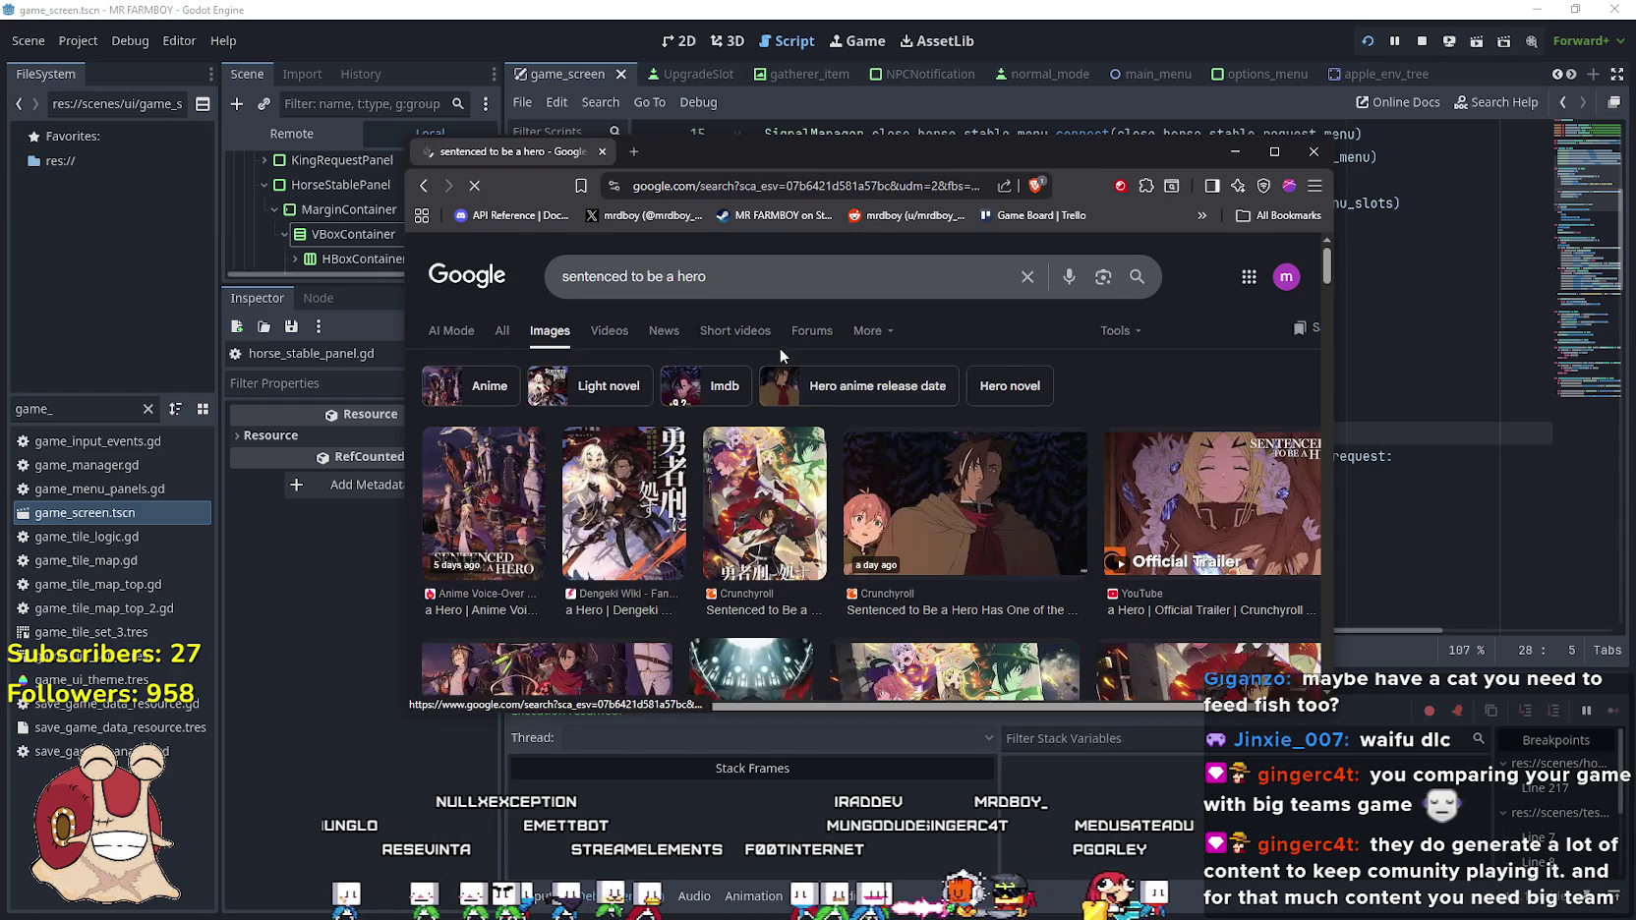
pyautogui.scroll(-3, 956, 537)
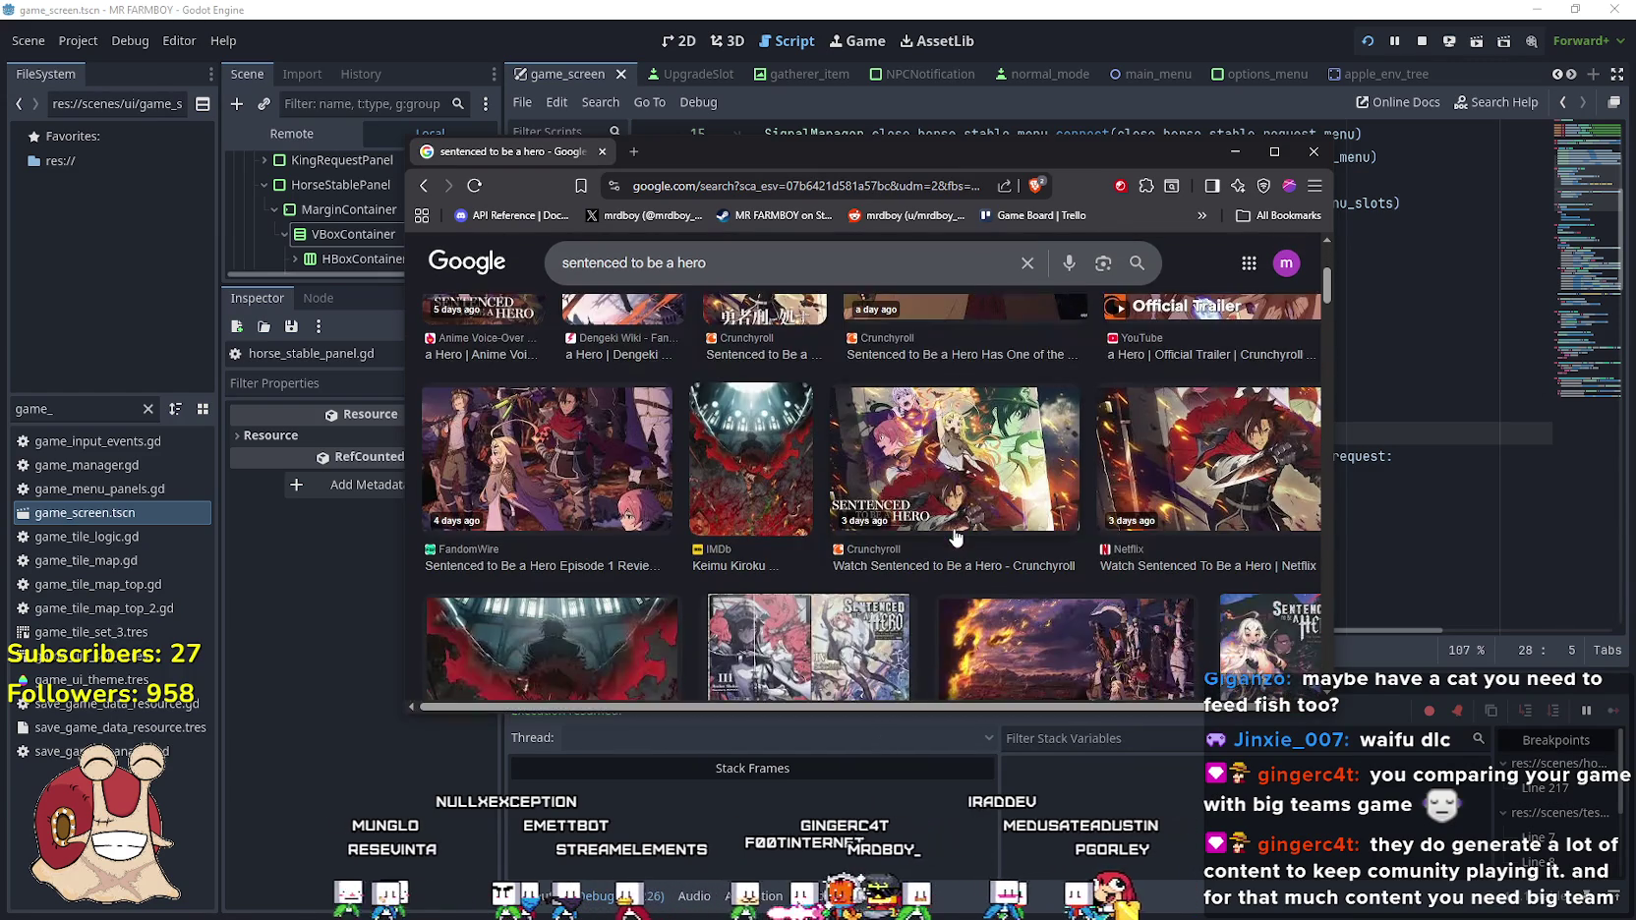
pyautogui.click(585, 453)
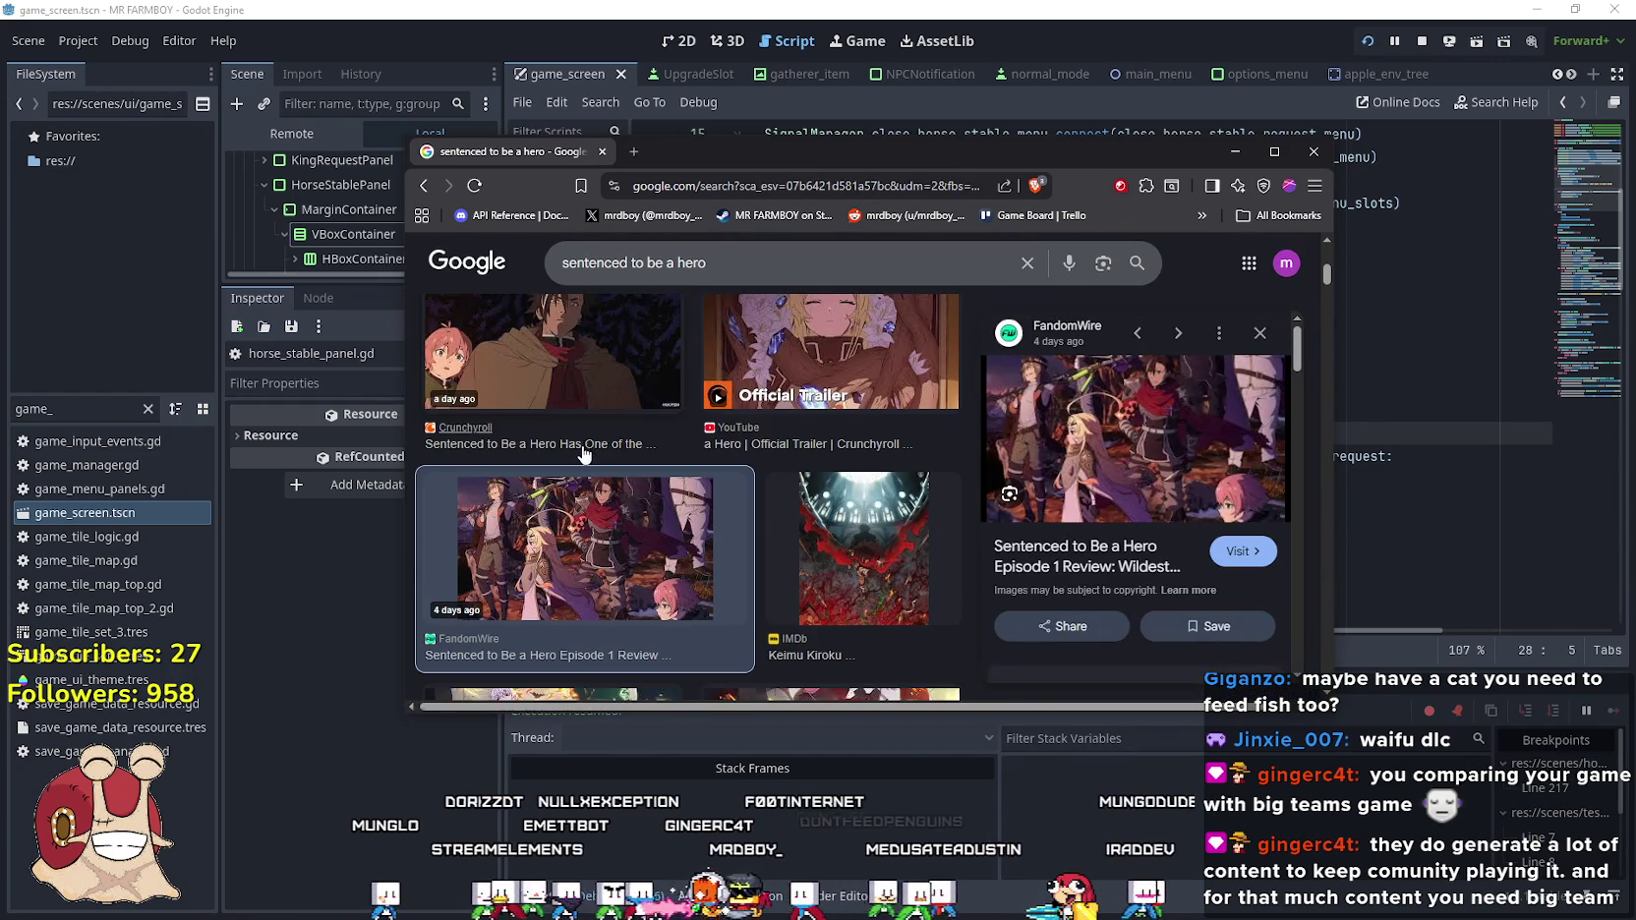
pyautogui.scroll(2, 585, 453)
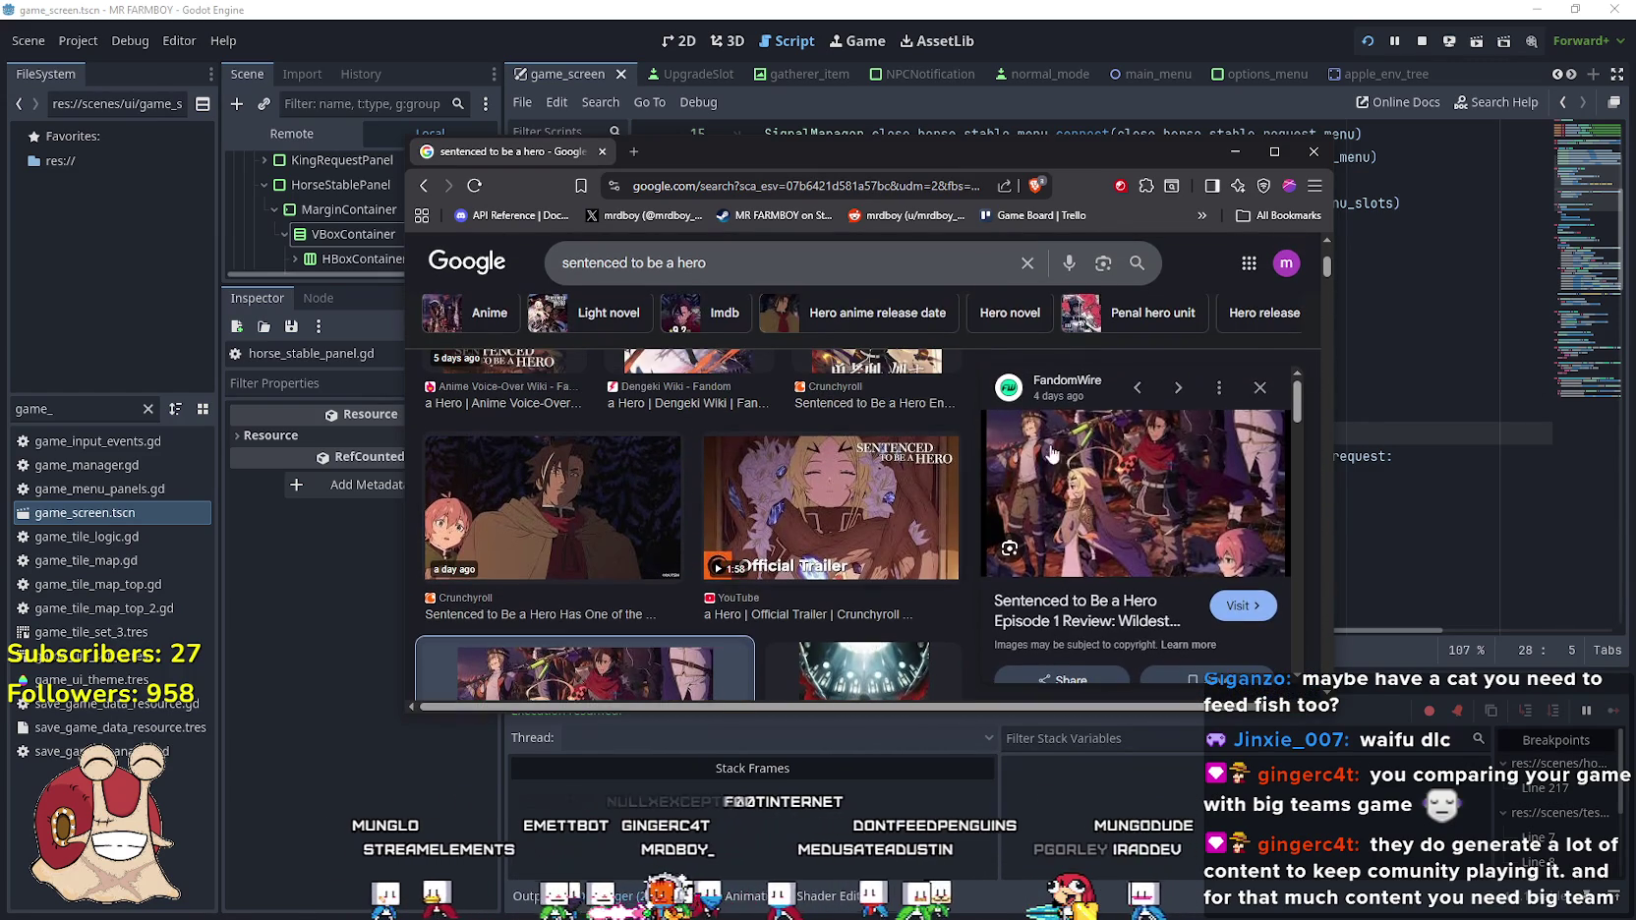
pyautogui.click(1256, 391)
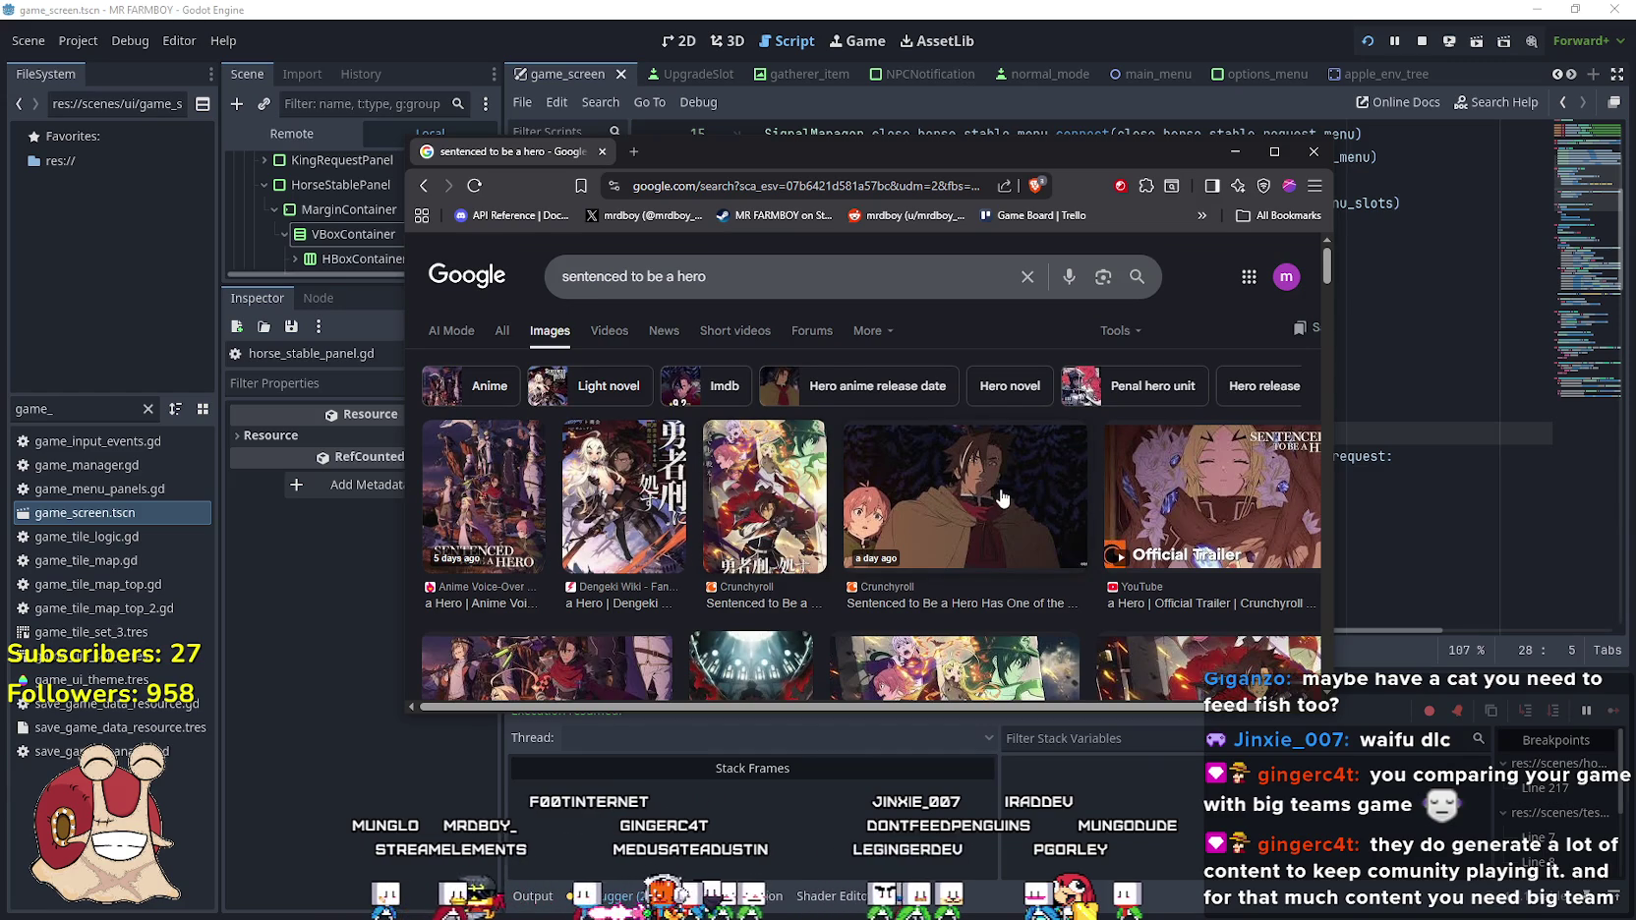
# Preview the Crunchyroll image, scroll the grid, then close the browser
pyautogui.click(1002, 499)
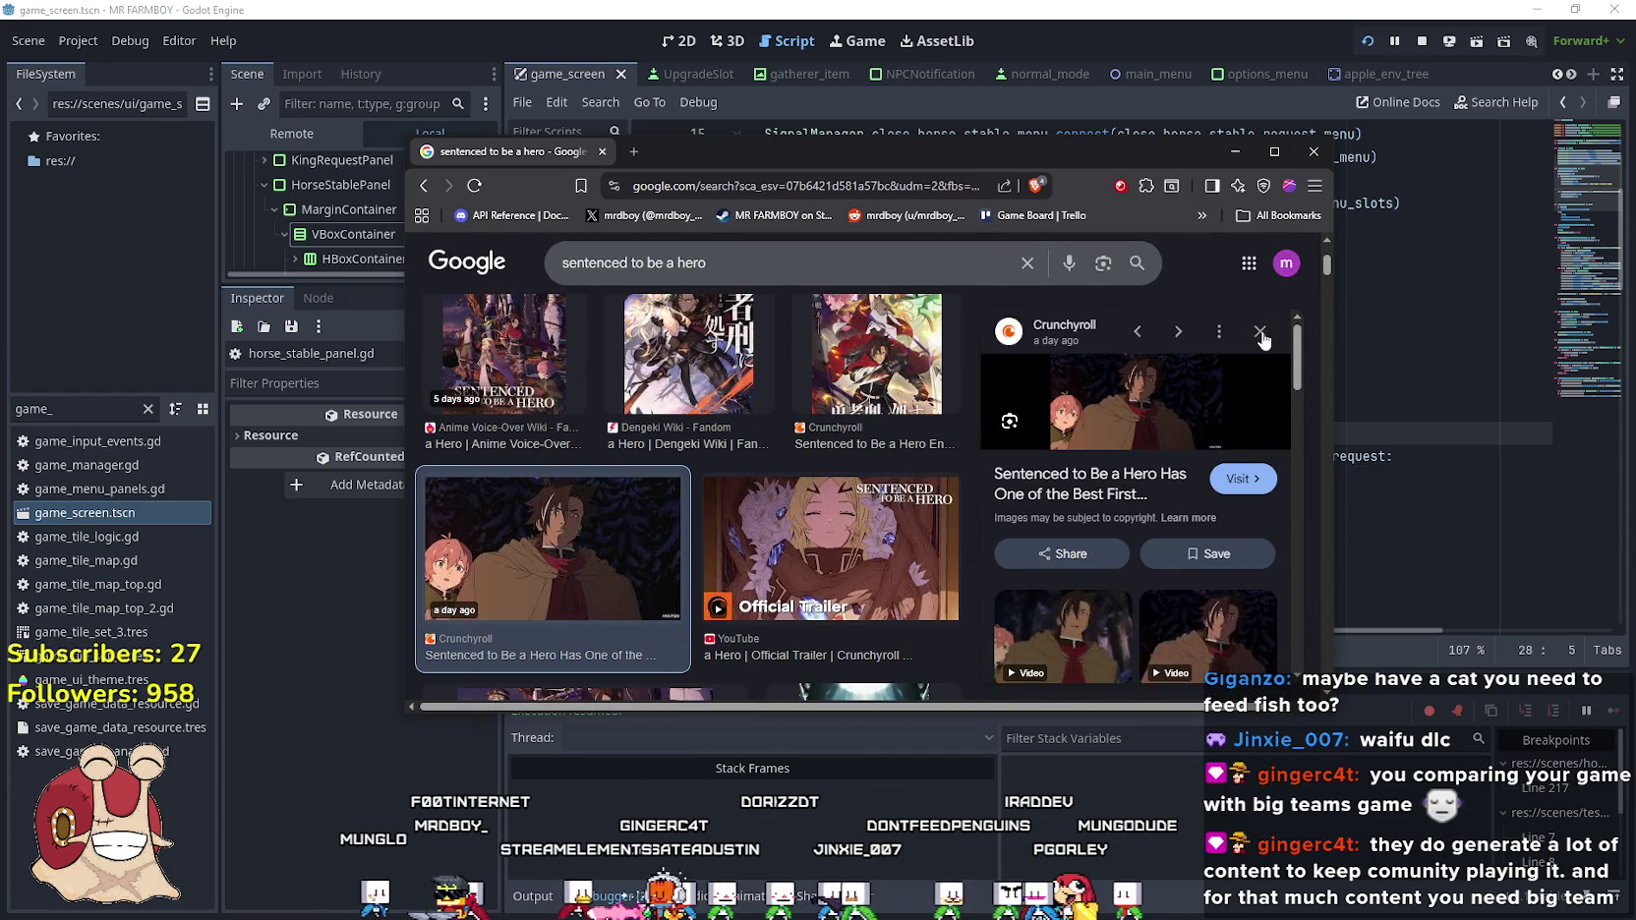
pyautogui.click(1261, 334)
pyautogui.scroll(-5, 834, 571)
pyautogui.scroll(-2, 1055, 455)
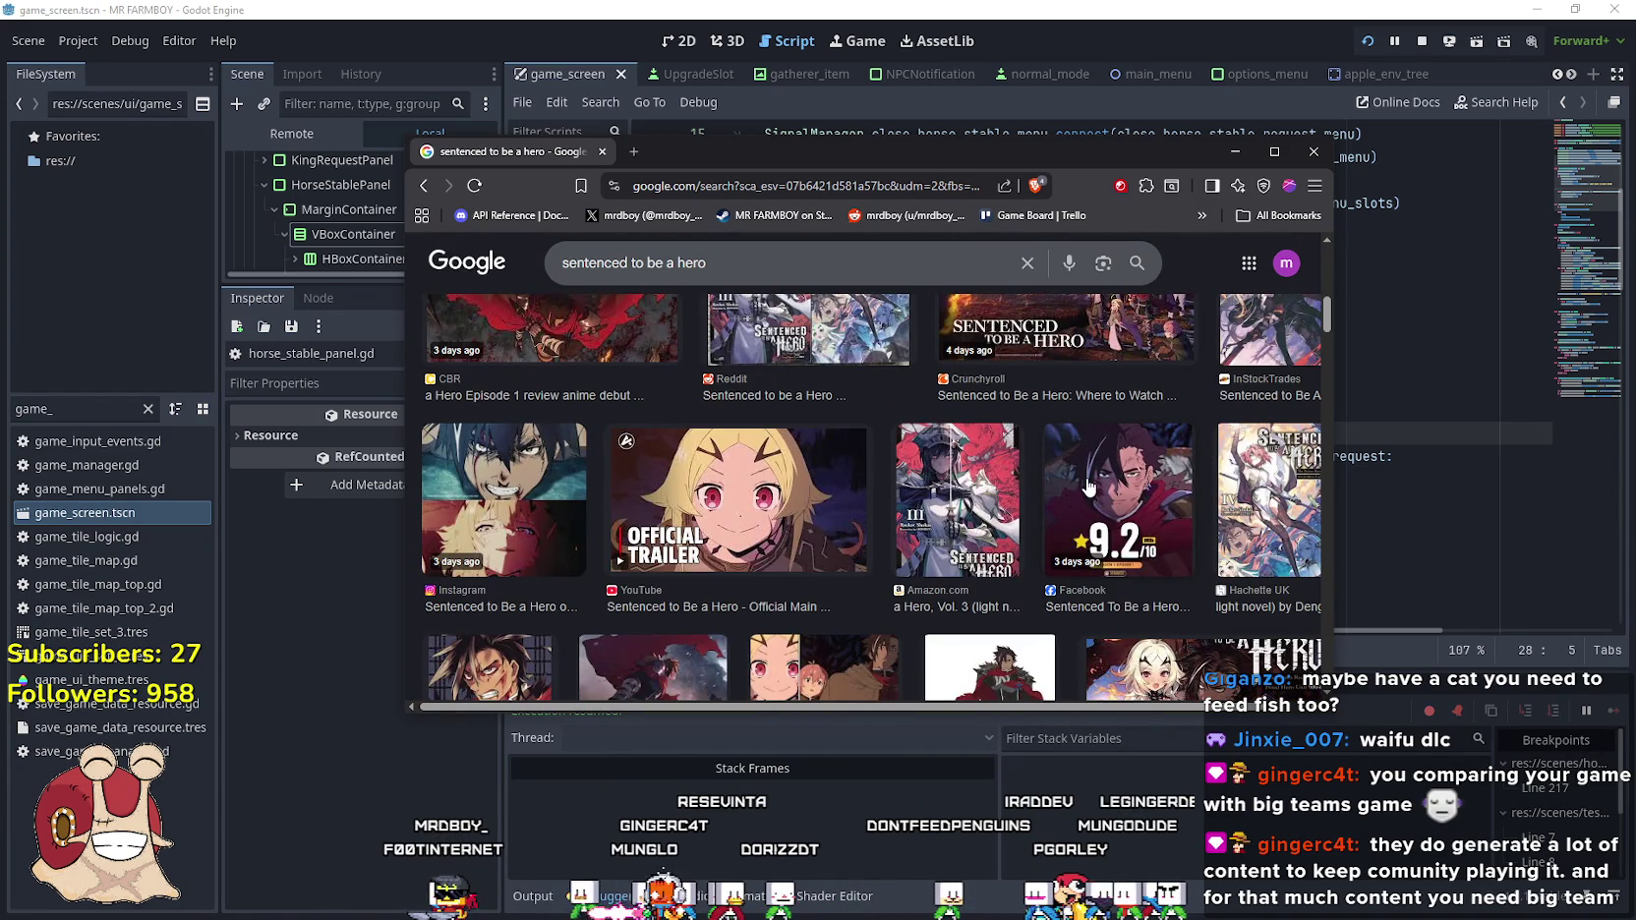
pyautogui.scroll(10, 1088, 489)
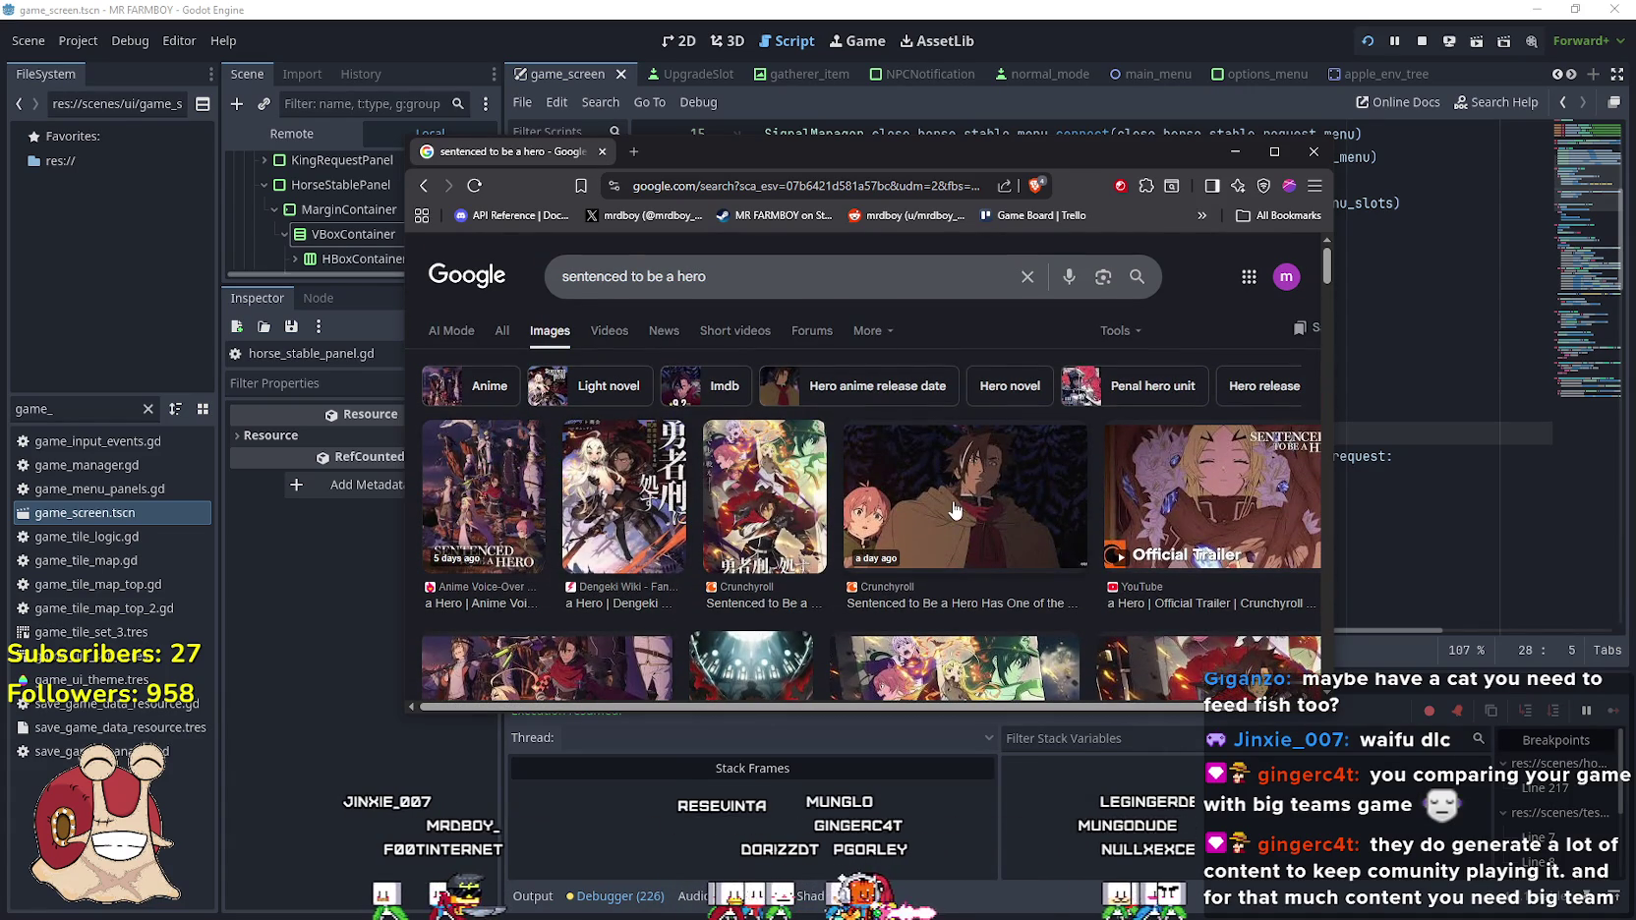
pyautogui.click(1313, 151)
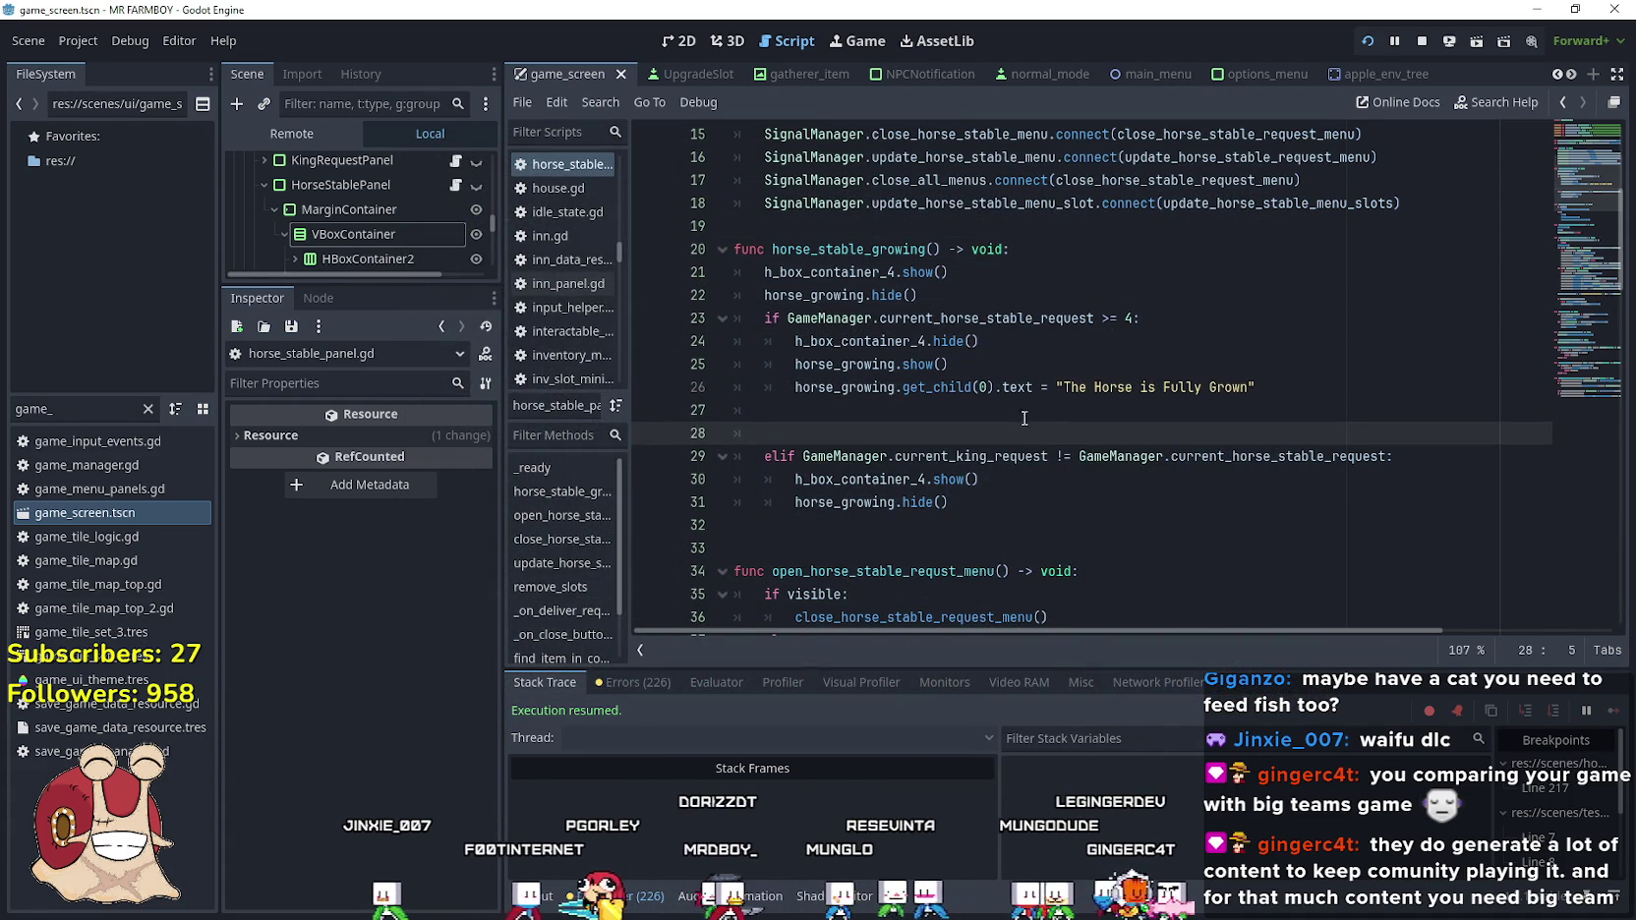
# Clear the leftover indentation from blank lines 27 and 28
pyautogui.press('BackSpace')
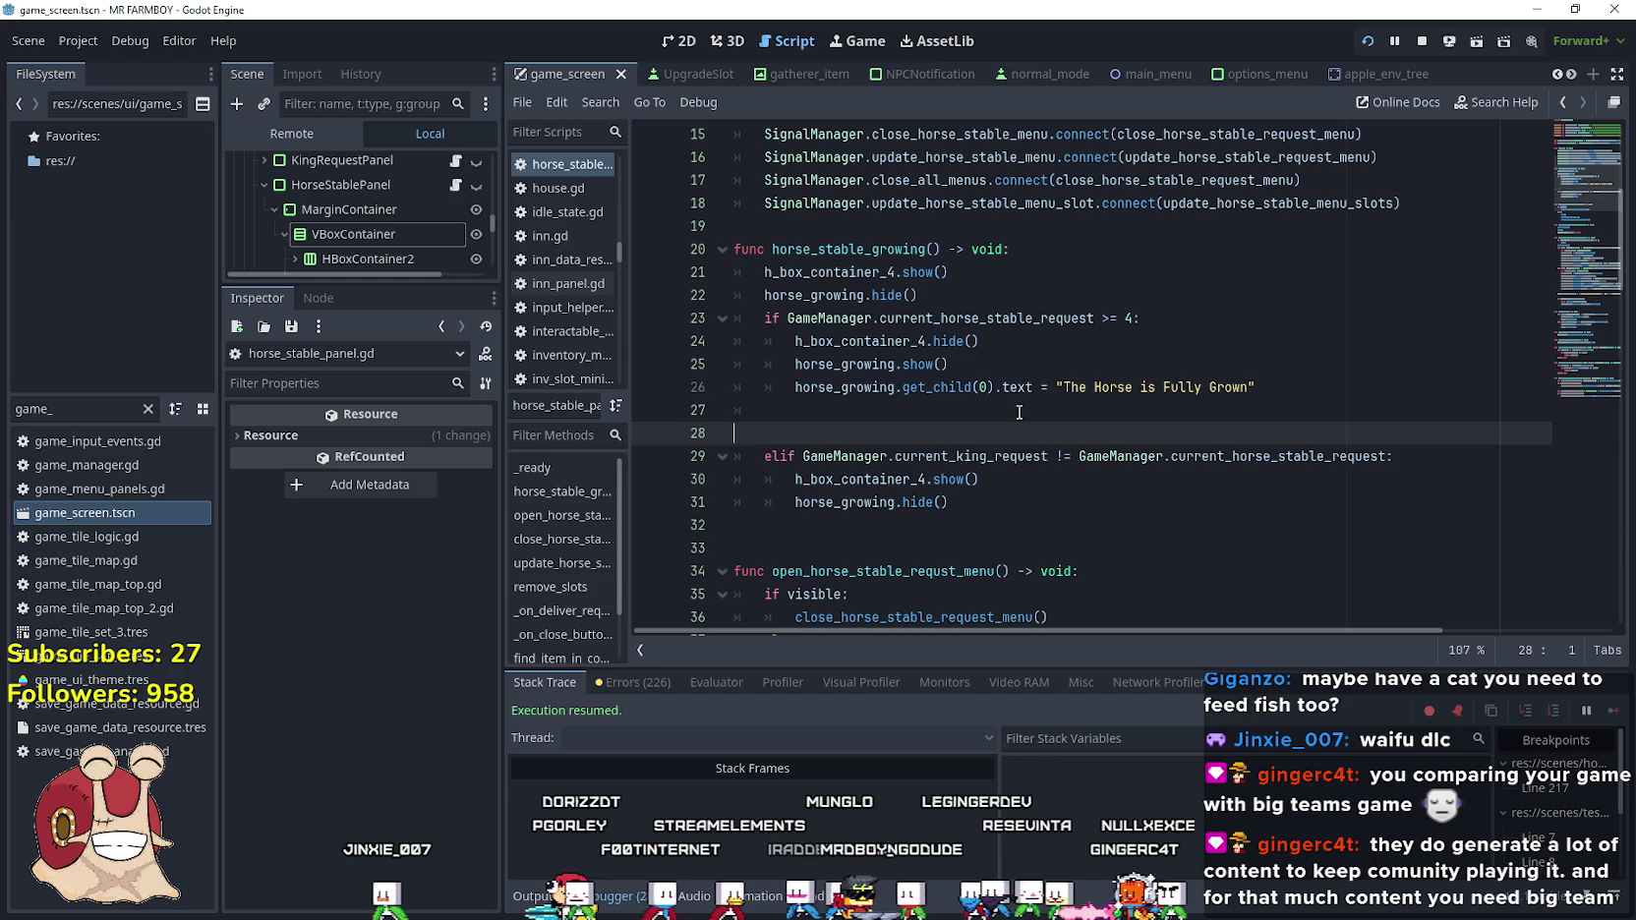
pyautogui.press('Up')
pyautogui.press('Delete')
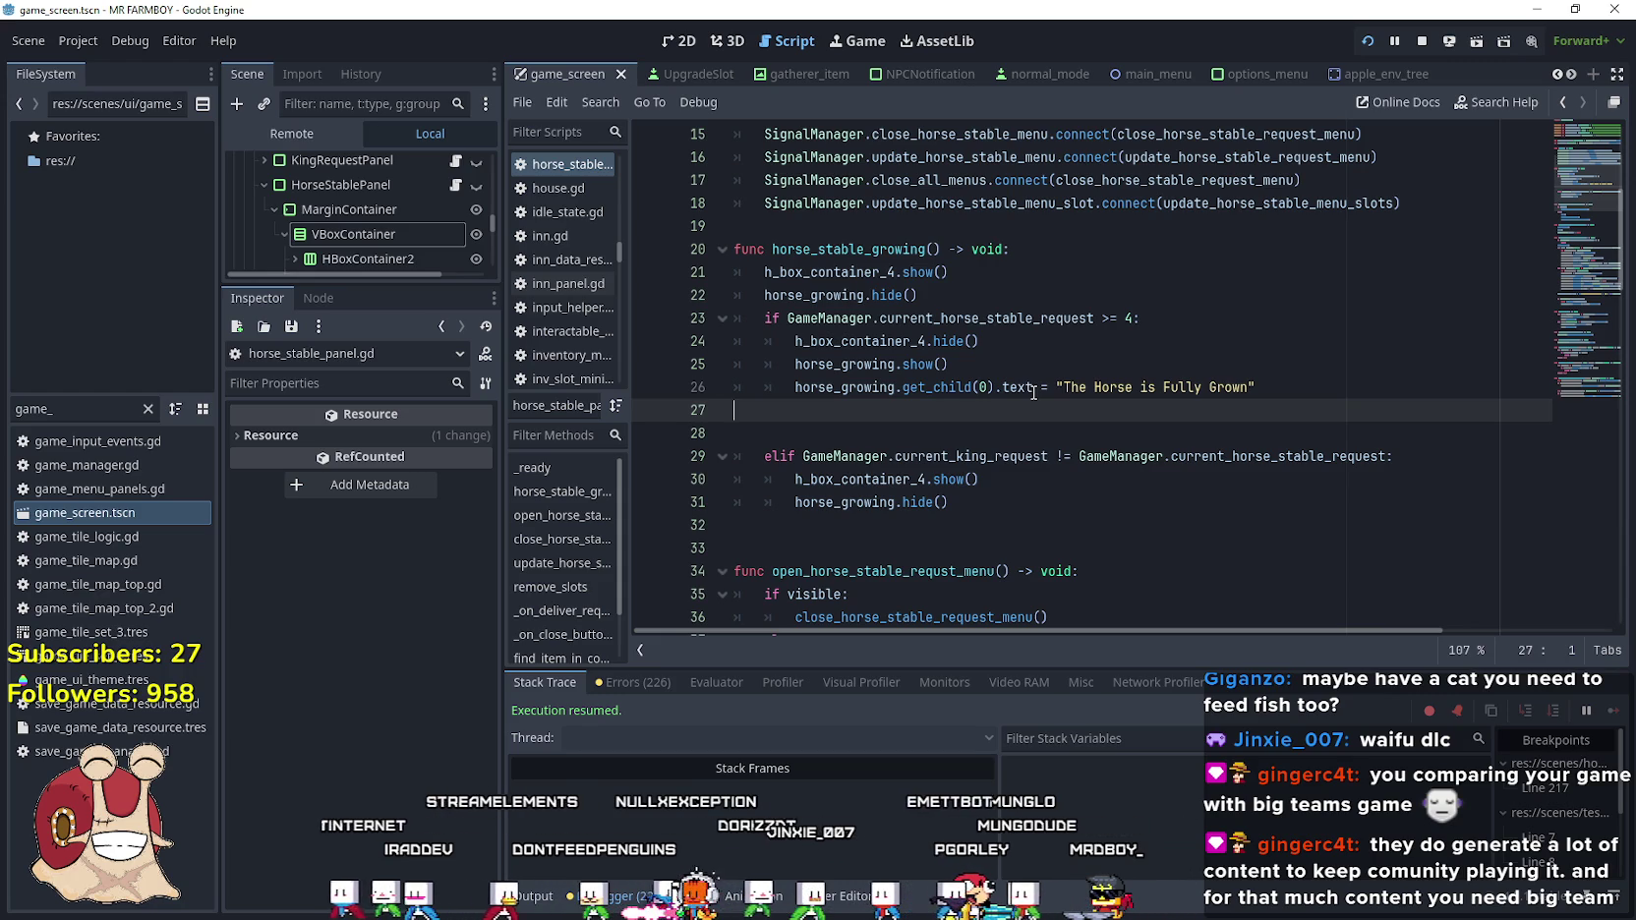
pyautogui.click(893, 430)
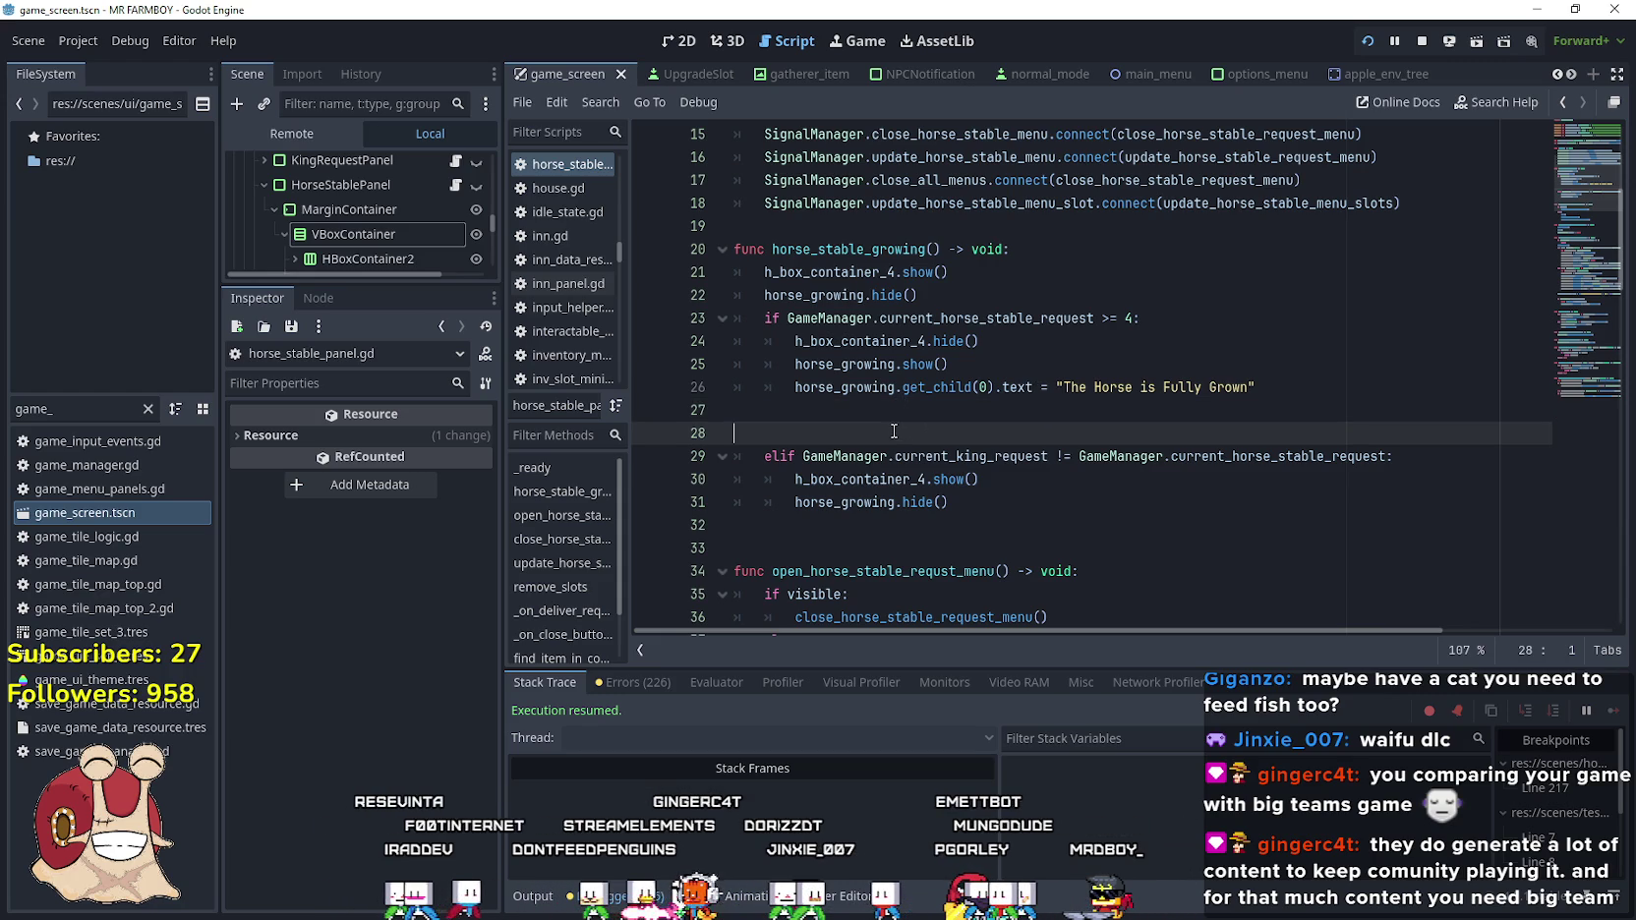
pyautogui.scroll(3, 911, 501)
pyautogui.scroll(-2, 904, 496)
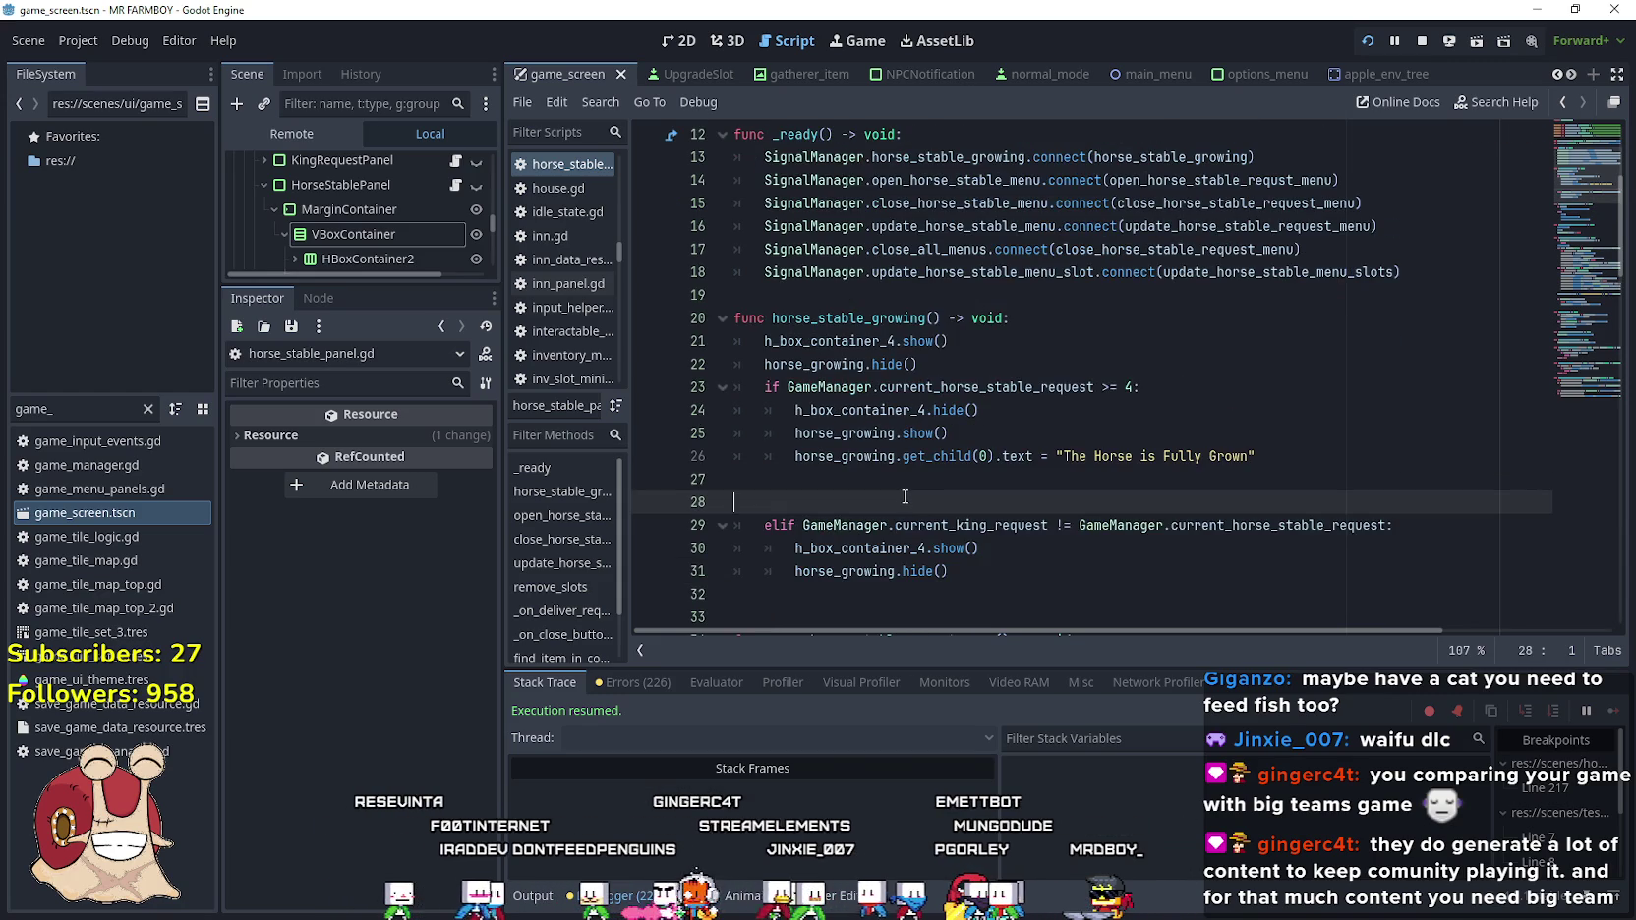
pyautogui.click(914, 483)
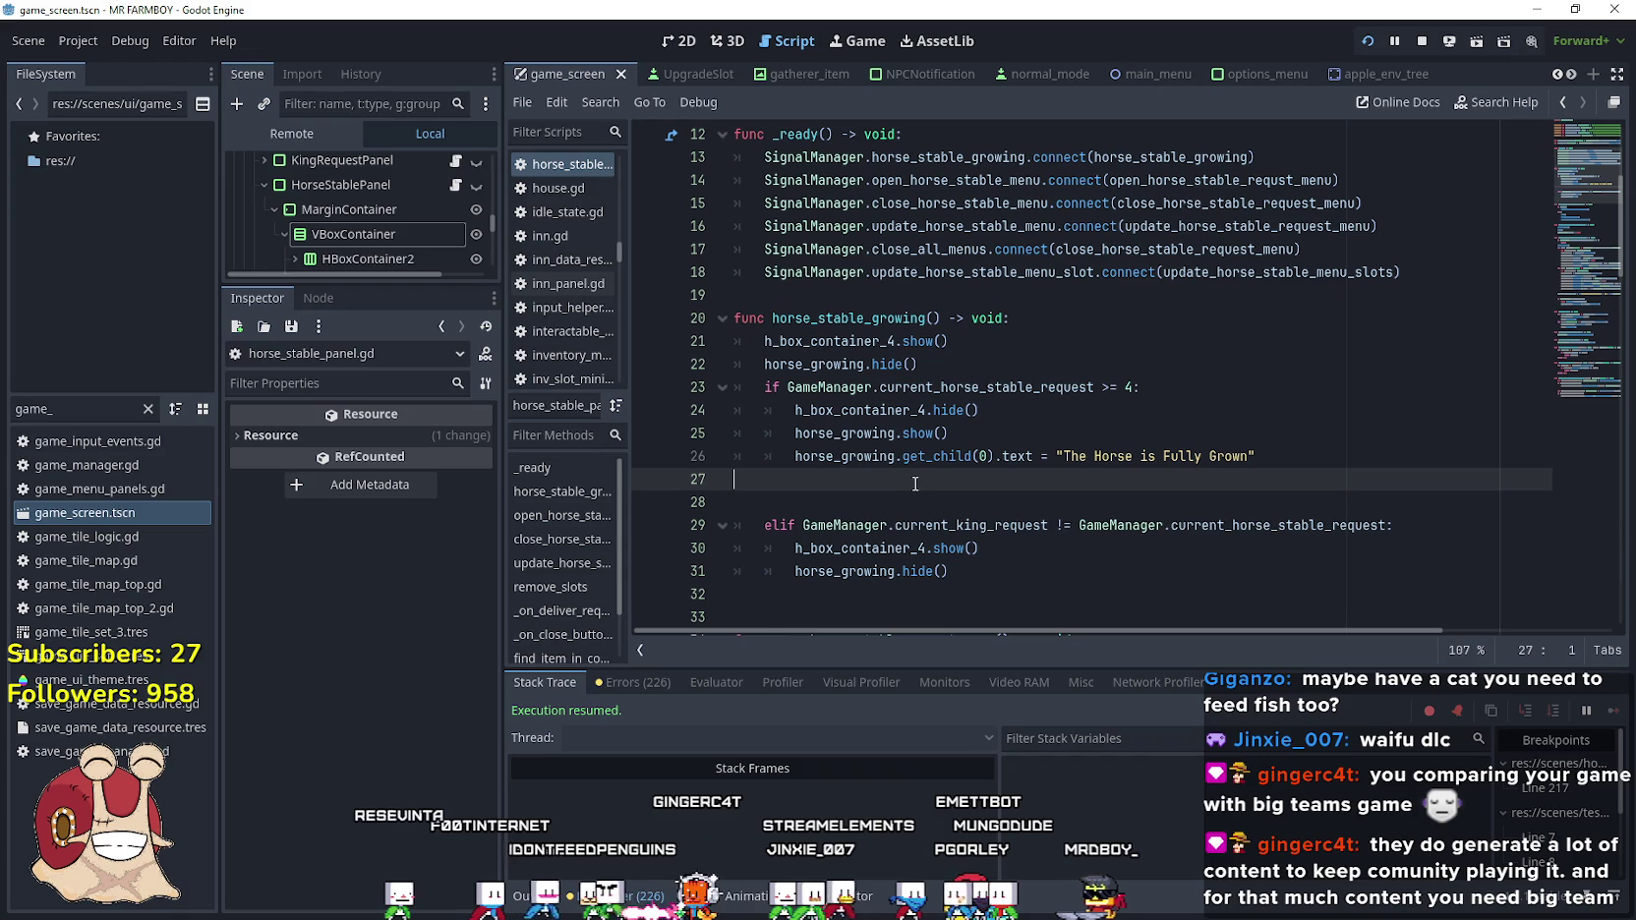
pyautogui.click(1110, 396)
pyautogui.click(1113, 362)
pyautogui.click(1043, 315)
pyautogui.click(1072, 496)
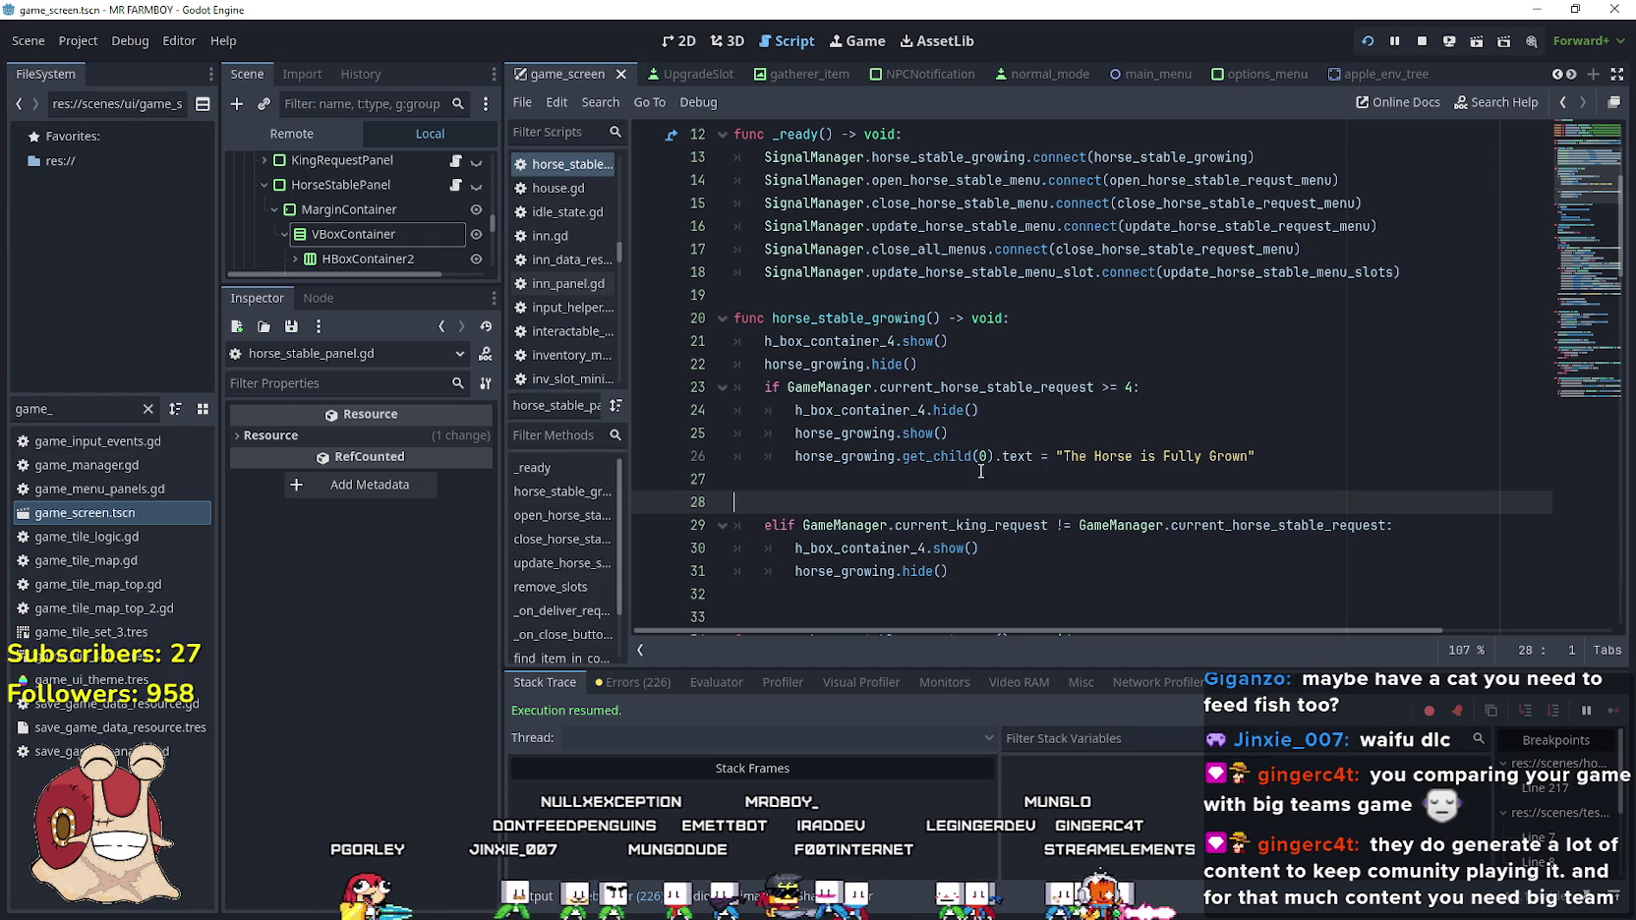
# Delete the blank lines so the elif directly follows the fully-grown block
pyautogui.doubleClick(1278, 525)
pyautogui.moveTo(1278, 525); pyautogui.dragTo(1007, 525)
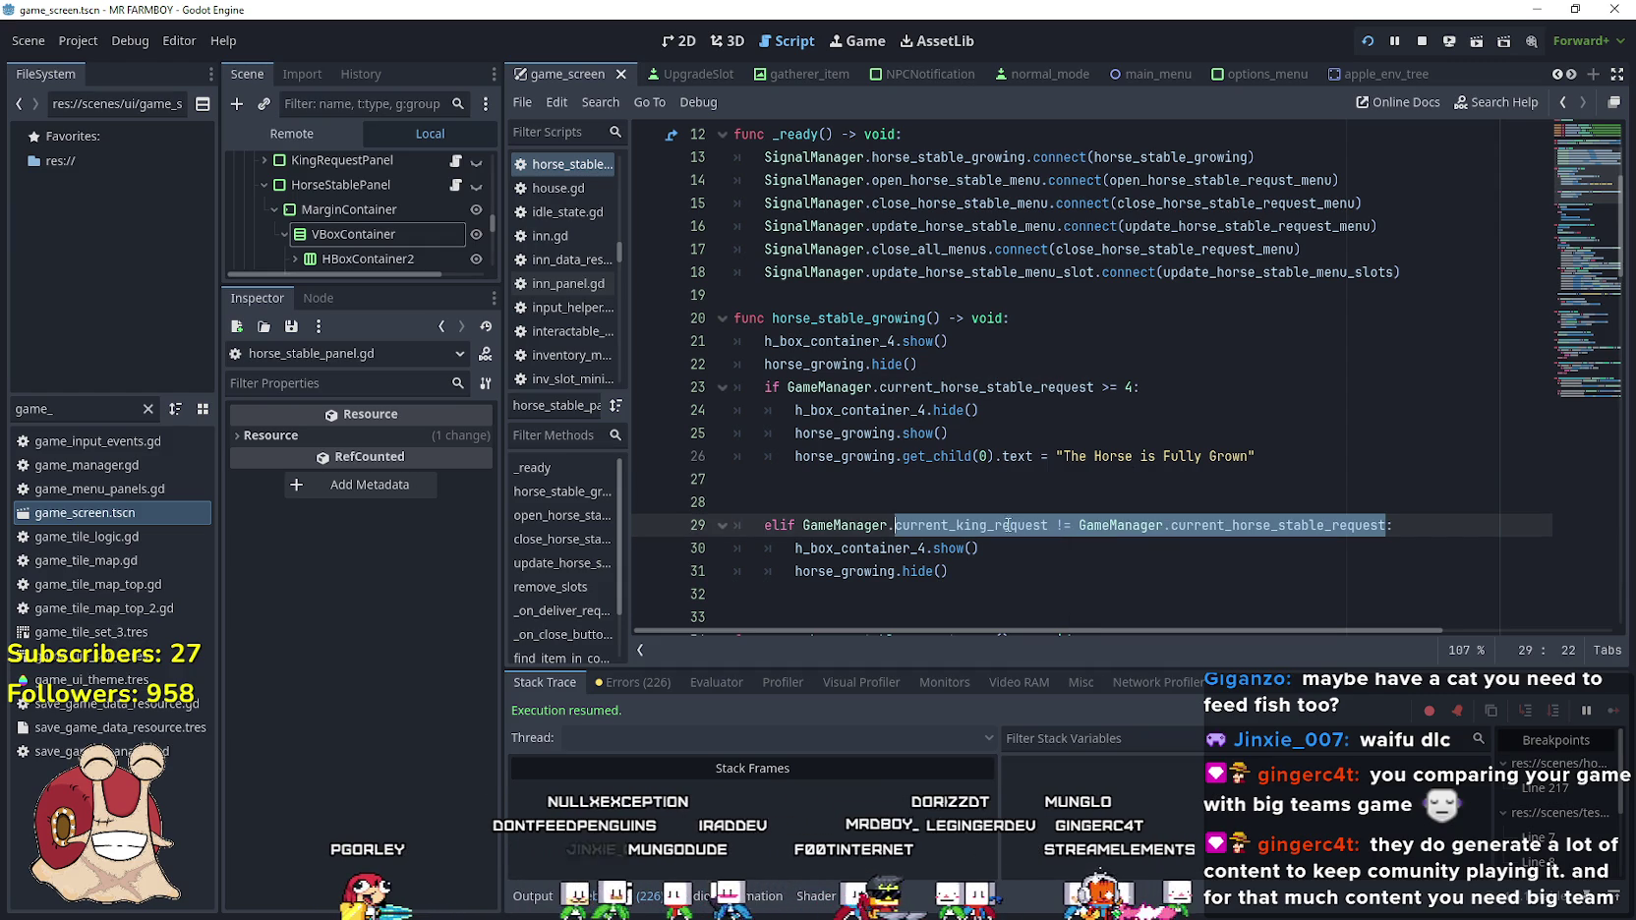
pyautogui.click(808, 502)
pyautogui.press('BackSpace')
pyautogui.press('BackSpace')
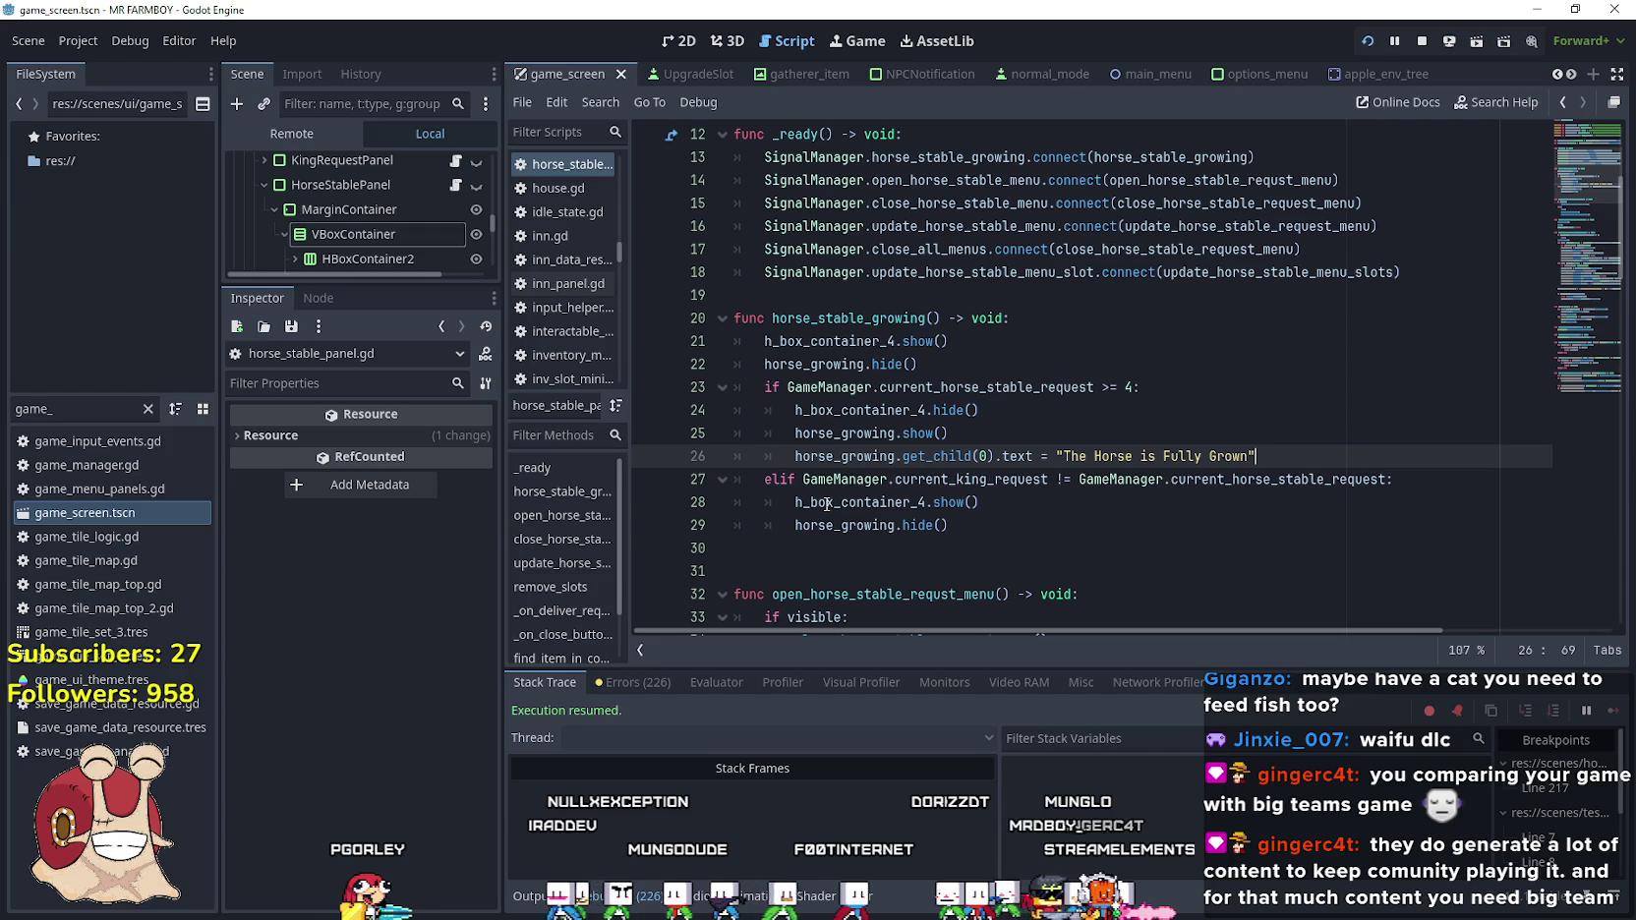
# Set breakpoints on lines 26 and 29 and save the script
pyautogui.click(648, 525)
pyautogui.click(648, 456)
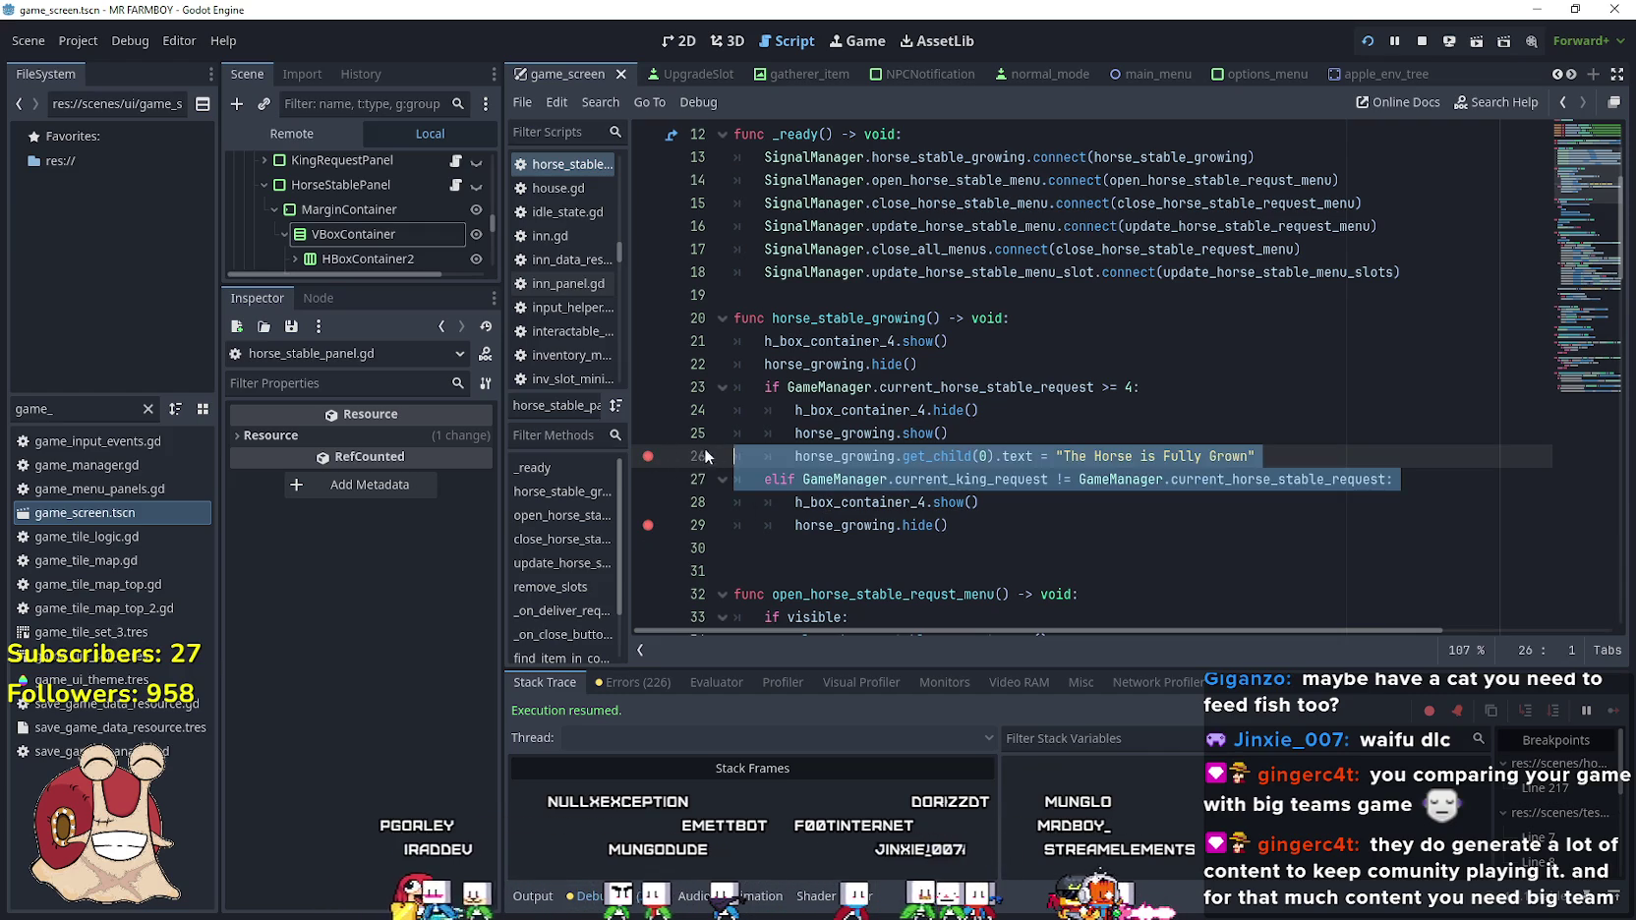
pyautogui.click(864, 433)
pyautogui.click(1087, 548)
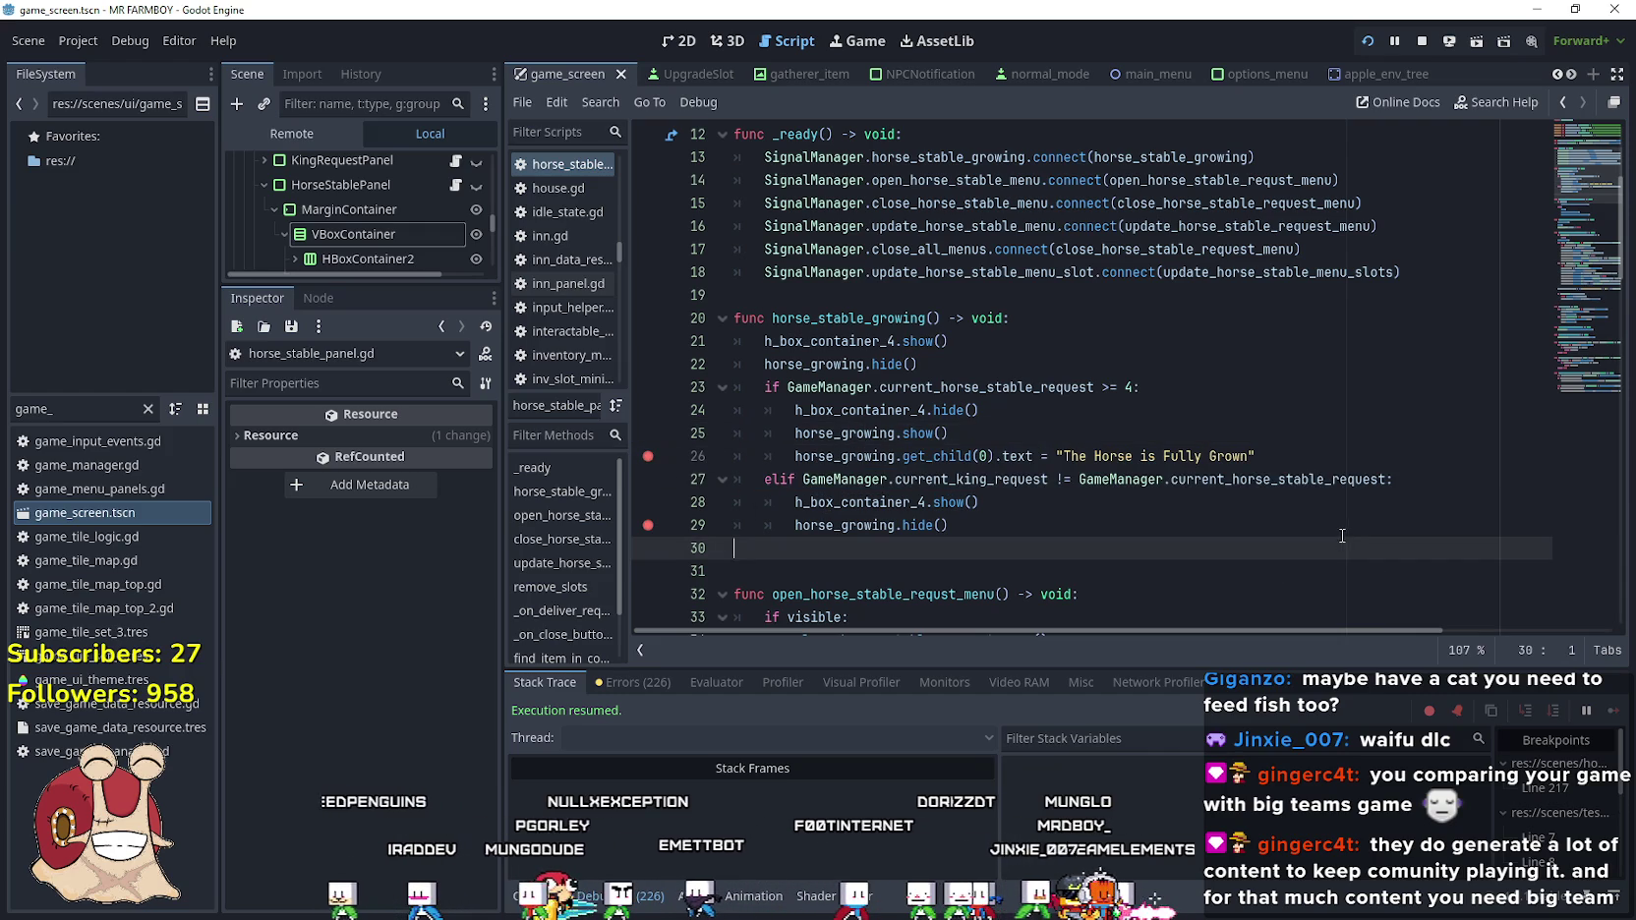
pyautogui.hotkey('ctrl', 's')
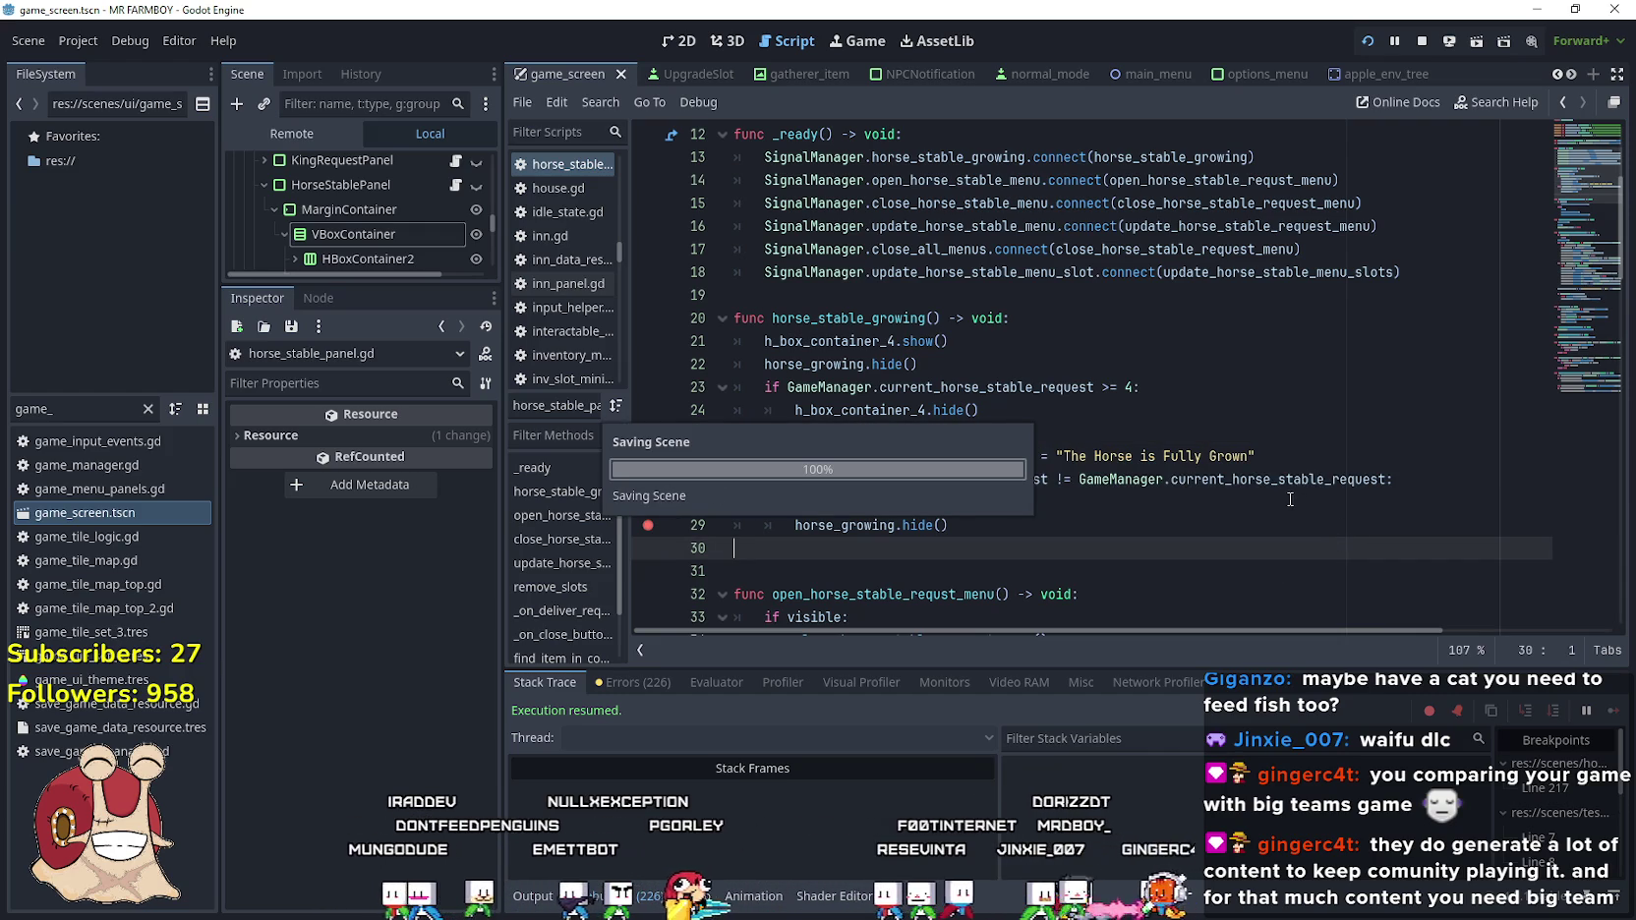
# Comment out the show and hide lines 21–22 in horse_stable_growing and save the script
pyautogui.click(934, 366)
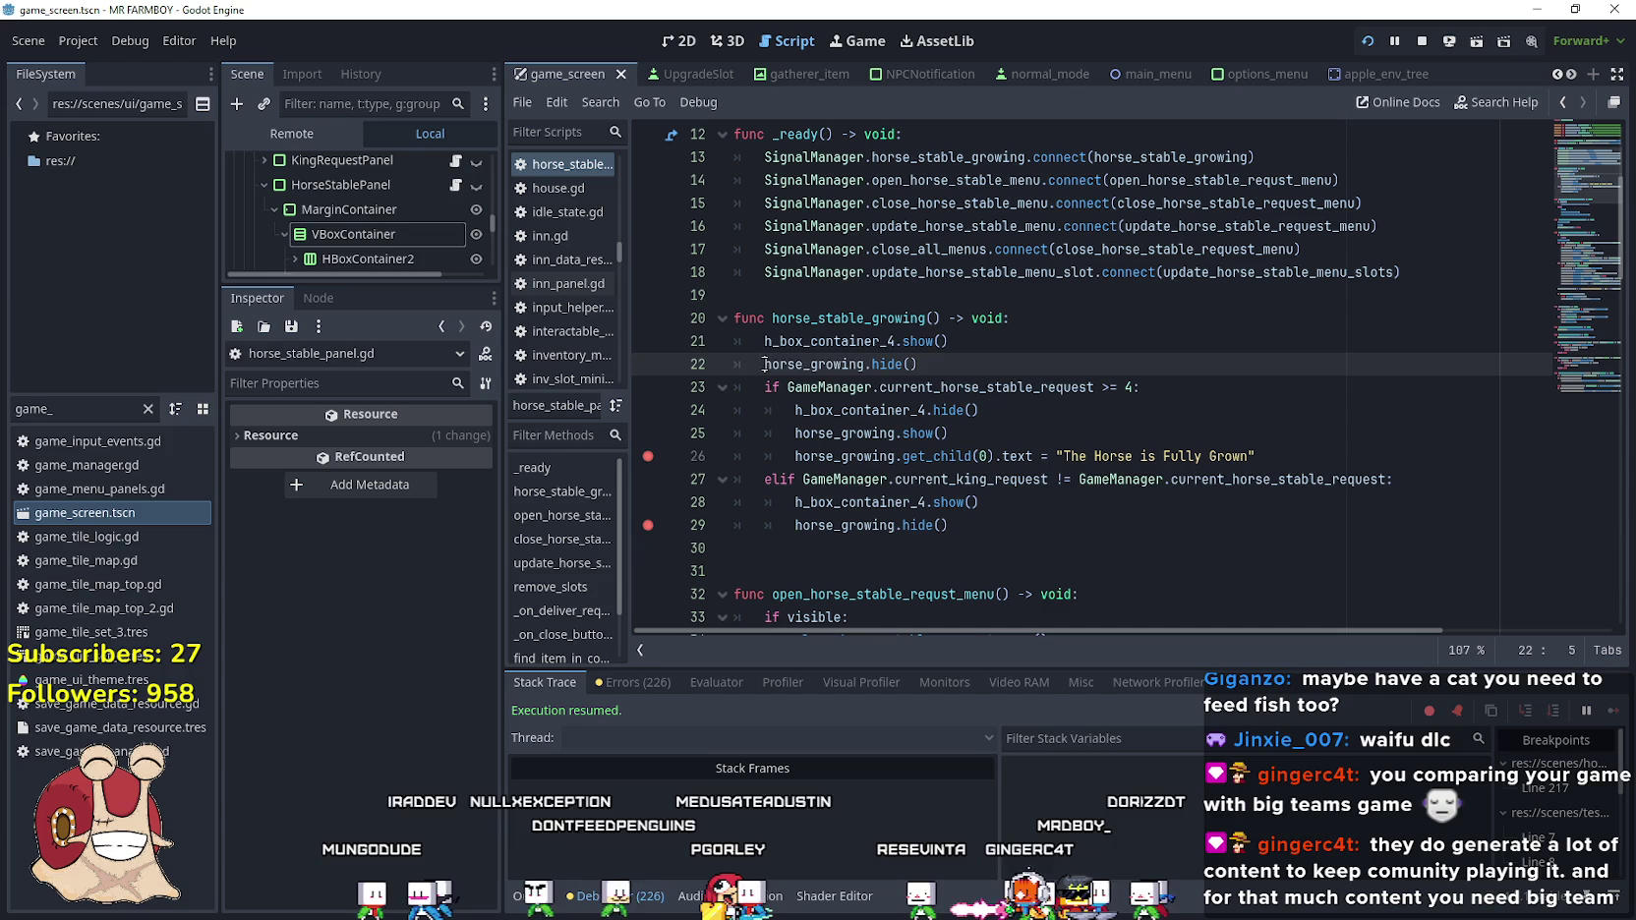
pyautogui.hotkey('ctrl', 'k')
pyautogui.click(983, 344)
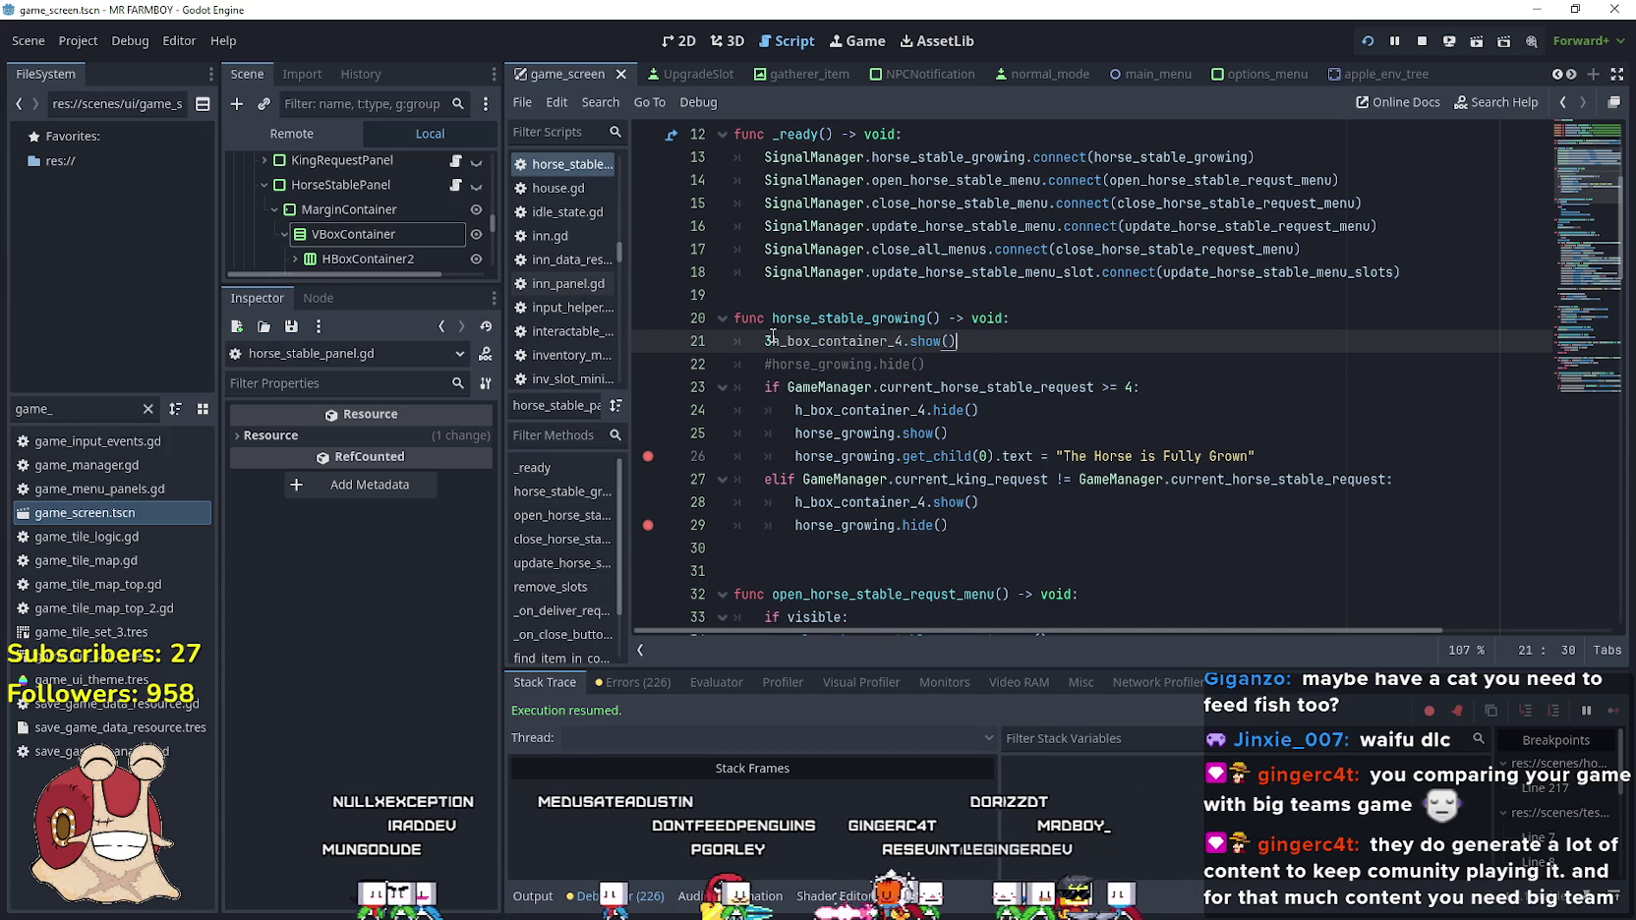
pyautogui.click(771, 341)
pyautogui.press('BackSpace')
pyautogui.write('$')
pyautogui.hotkey('ctrl', 's')
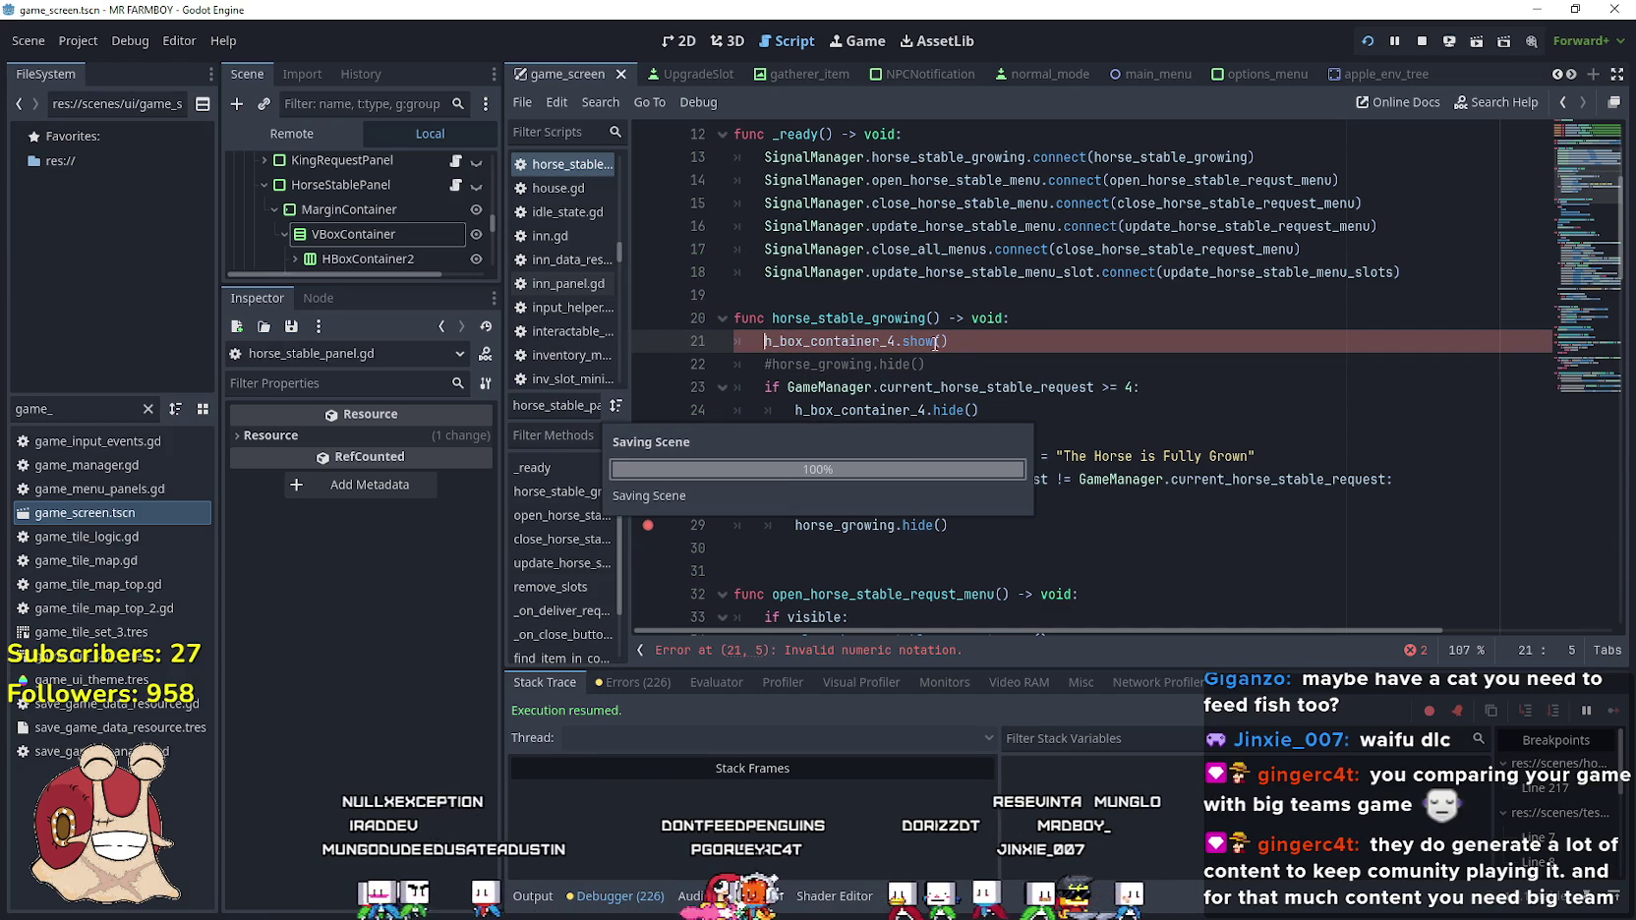
pyautogui.press('BackSpace')
pyautogui.write('#')
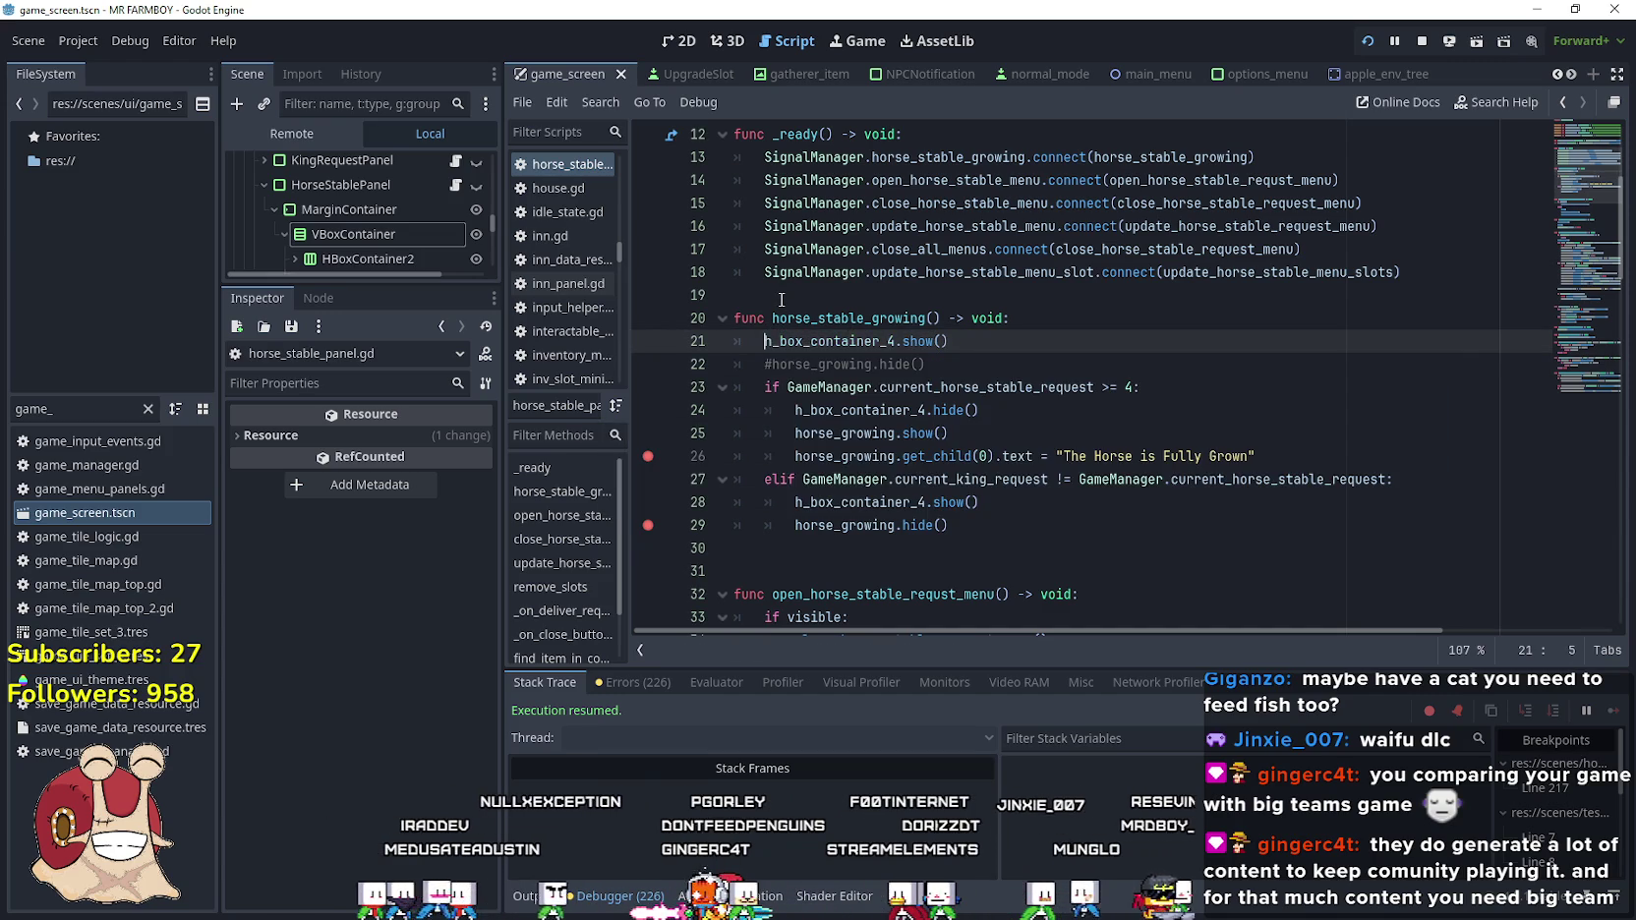
pyautogui.hotkey('ctrl', 's')
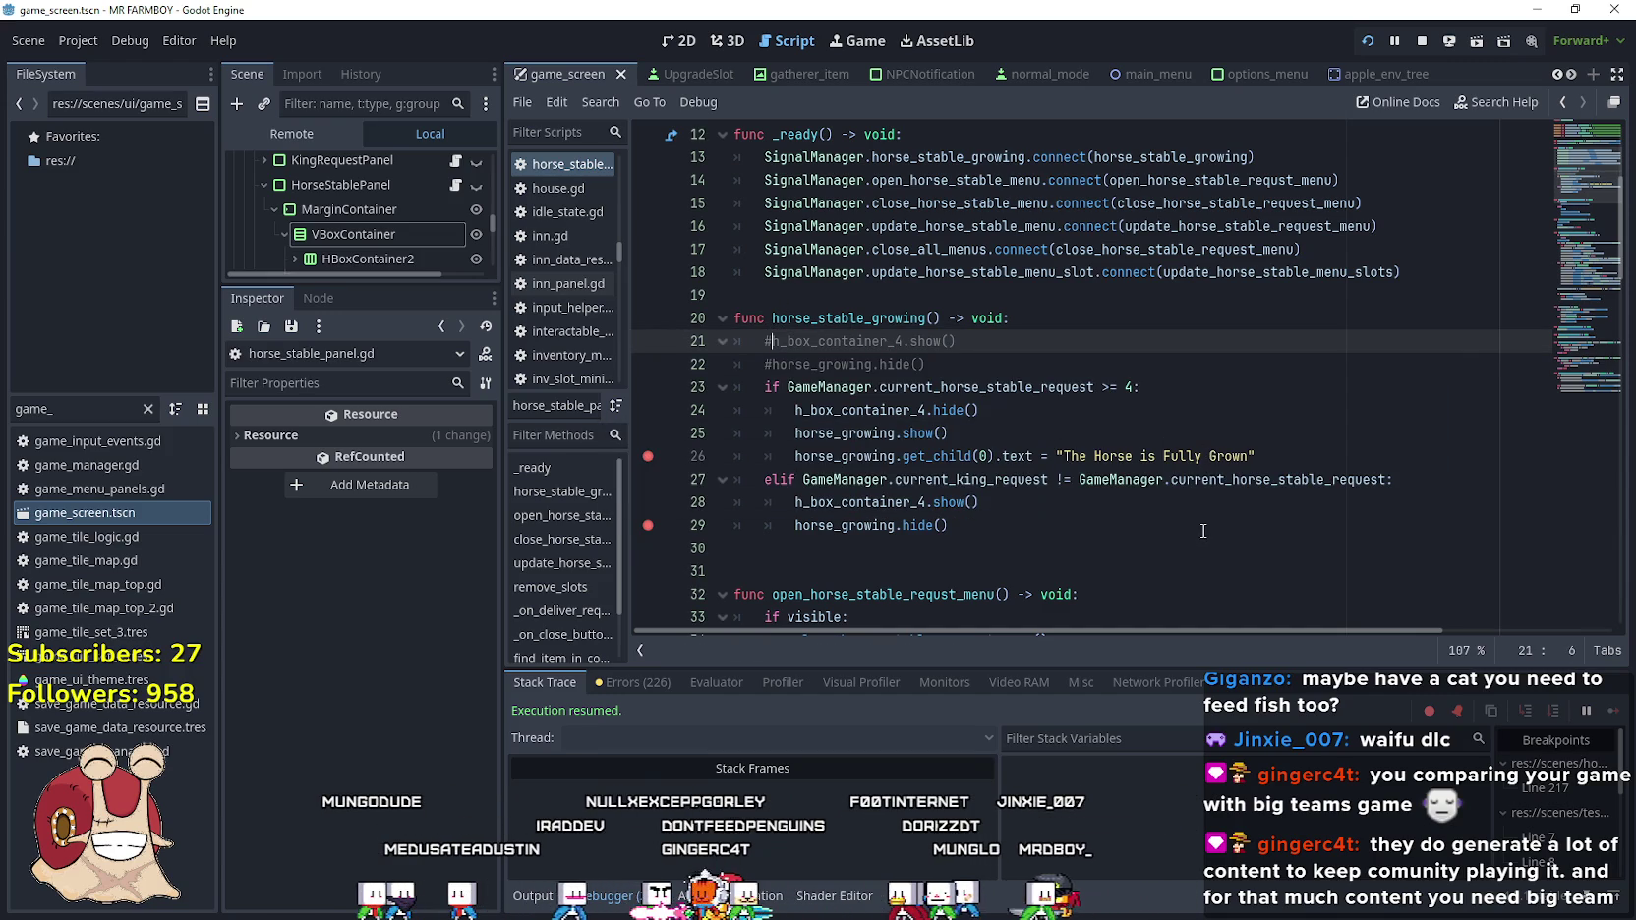
# Run the game, open the Horse Stable, resume past the line 29 breakpoint, and close the panel
pyautogui.click(1204, 528)
pyautogui.press('w')
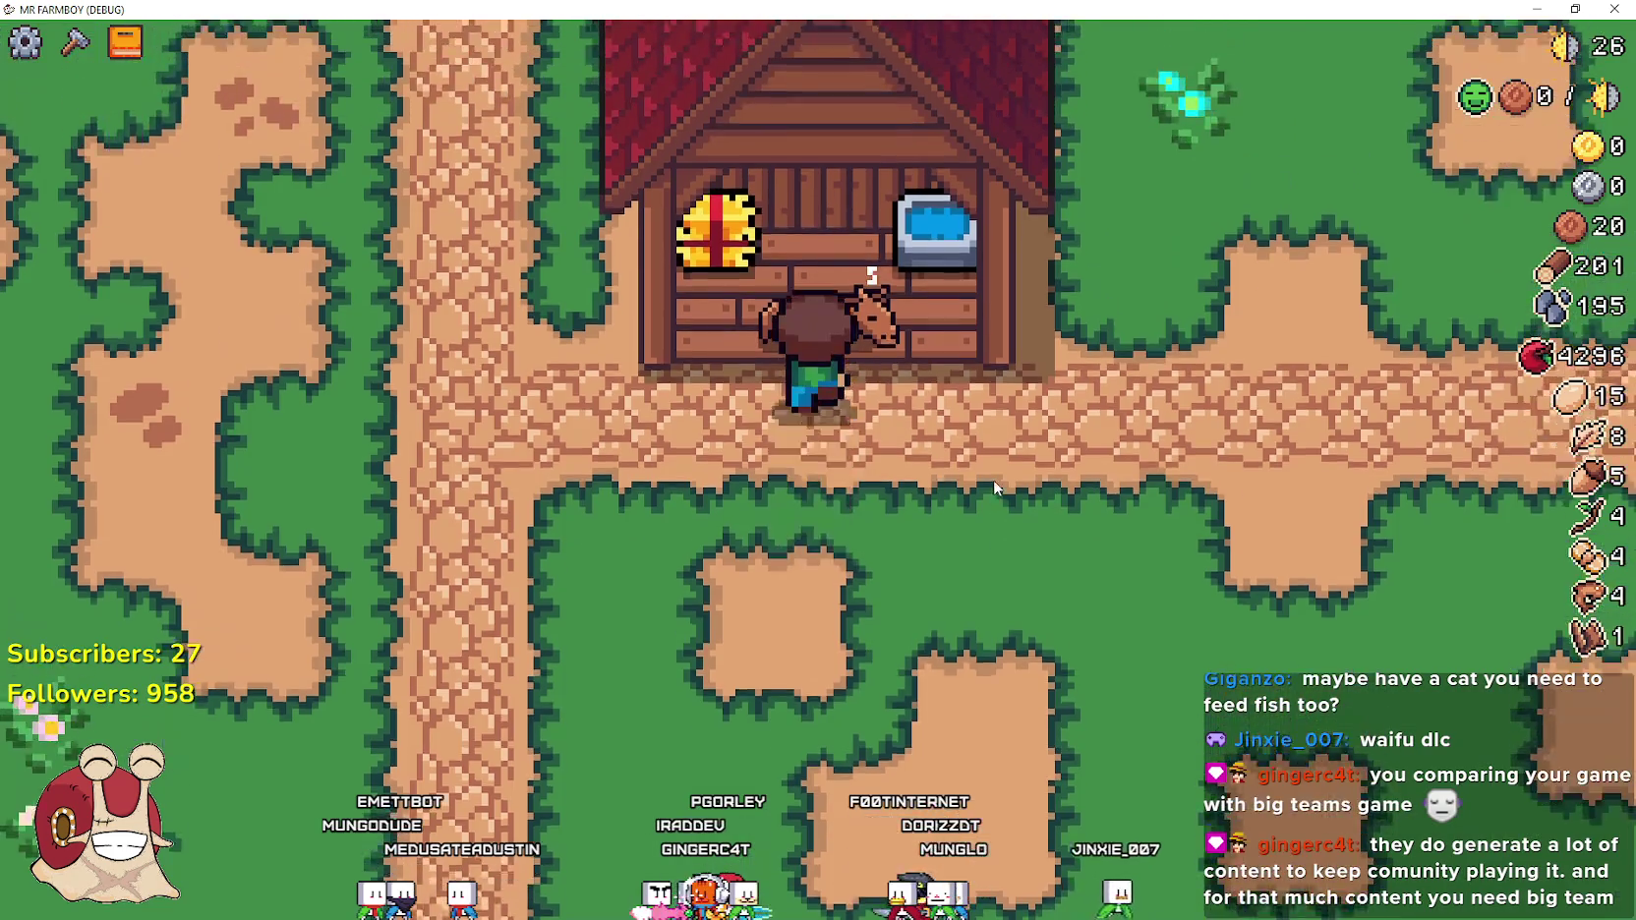
pyautogui.press('e')
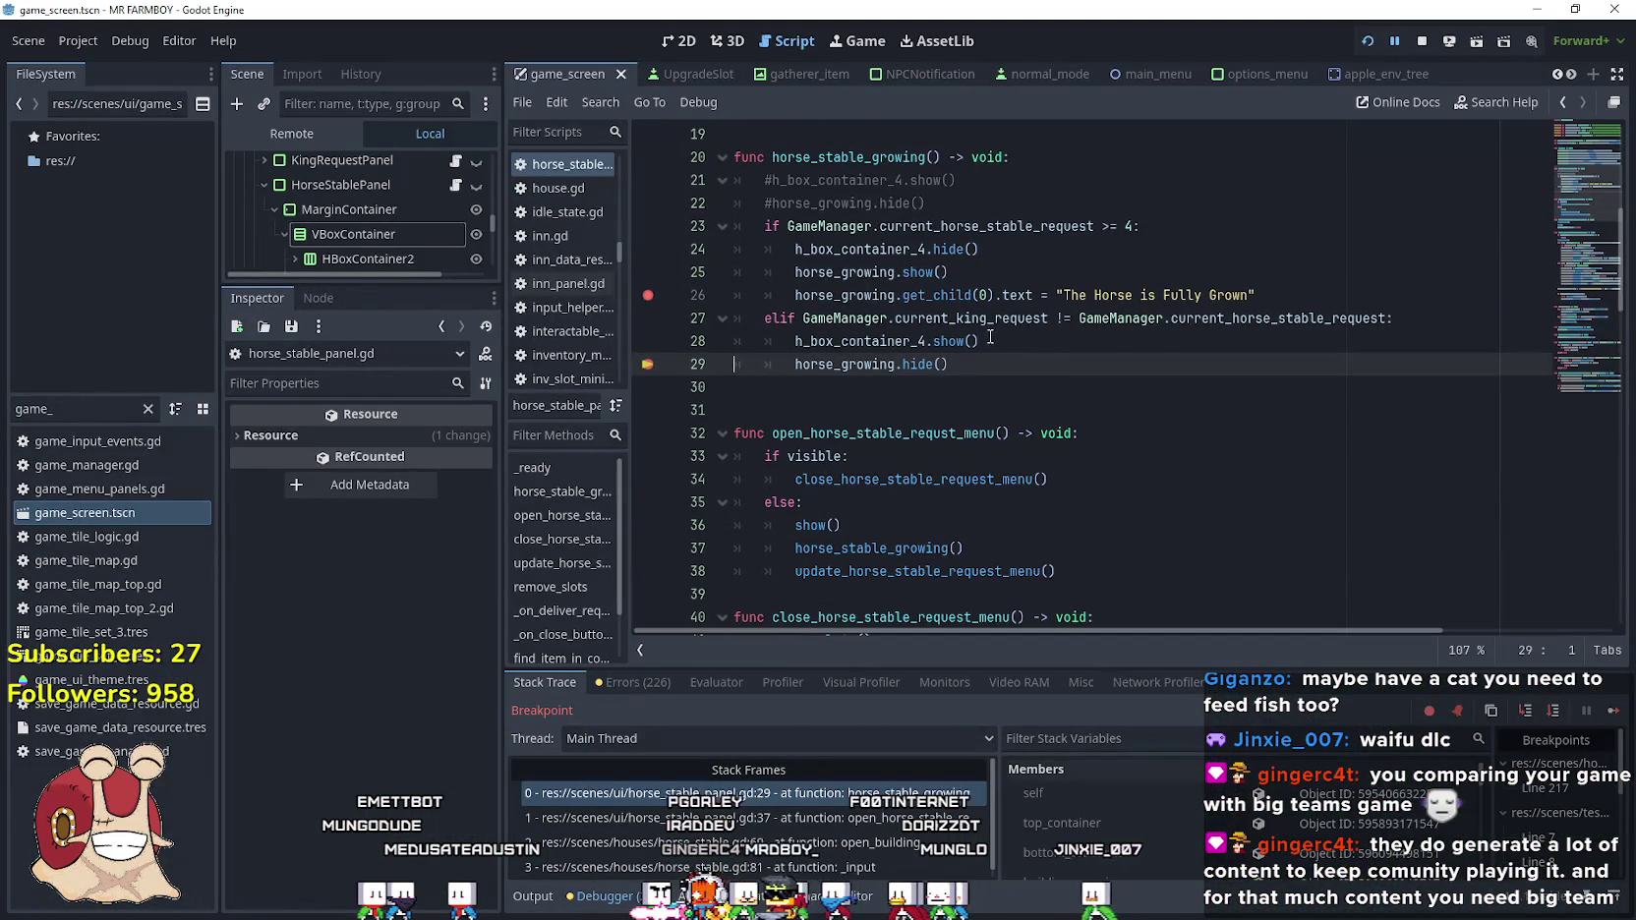
pyautogui.click(1614, 710)
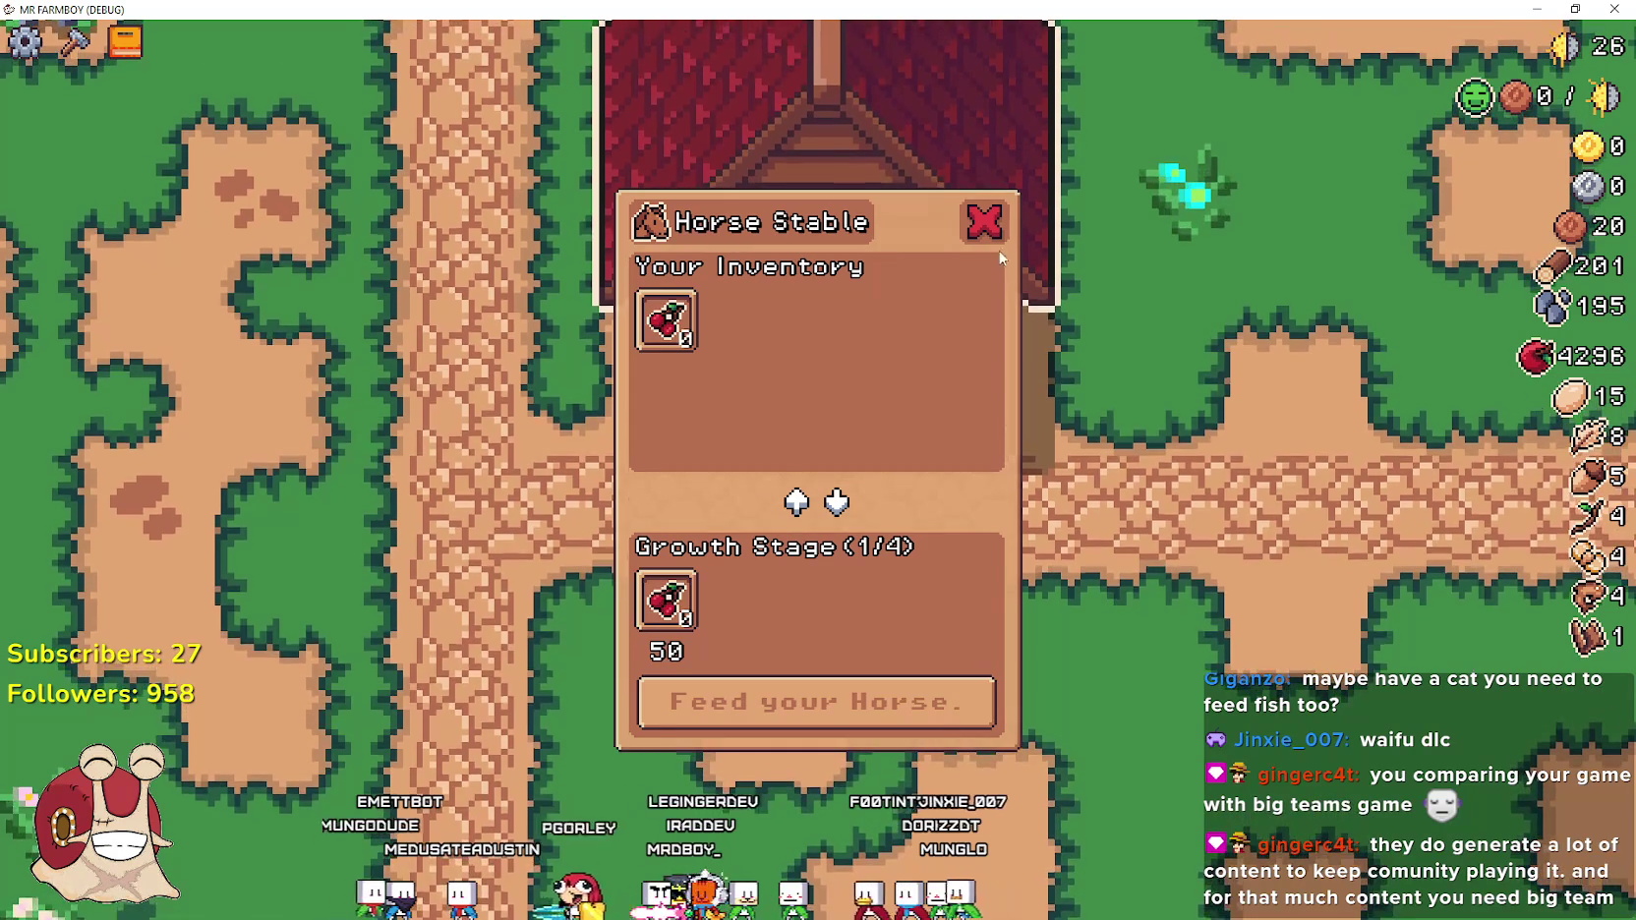
pyautogui.click(986, 224)
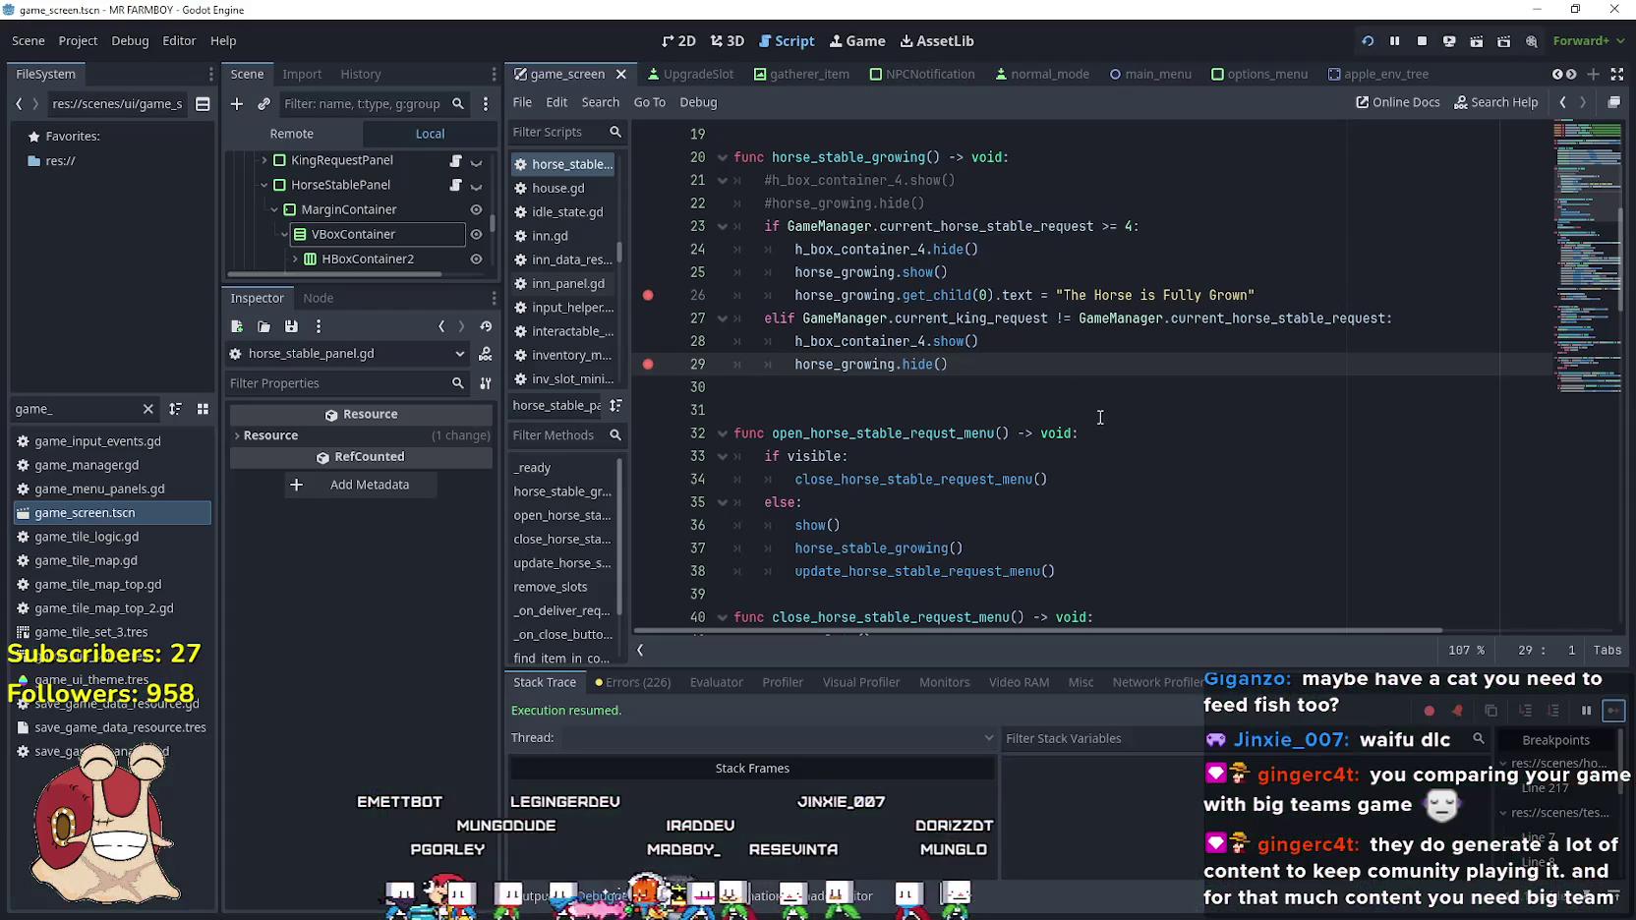
pyautogui.doubleClick(1011, 318)
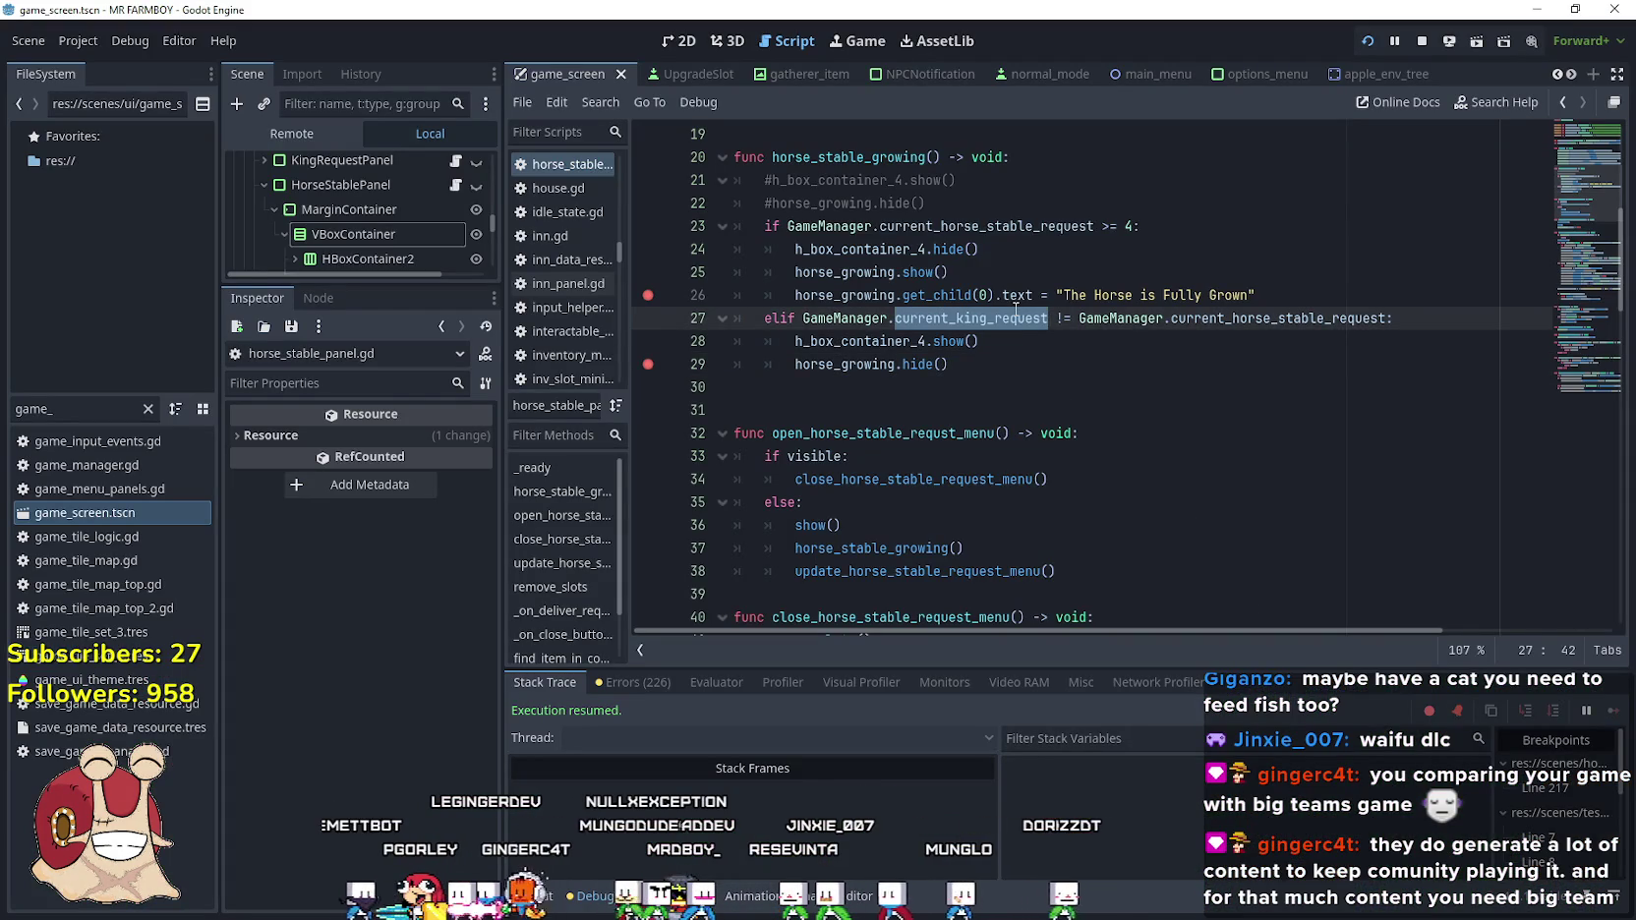
pyautogui.doubleClick(1339, 326)
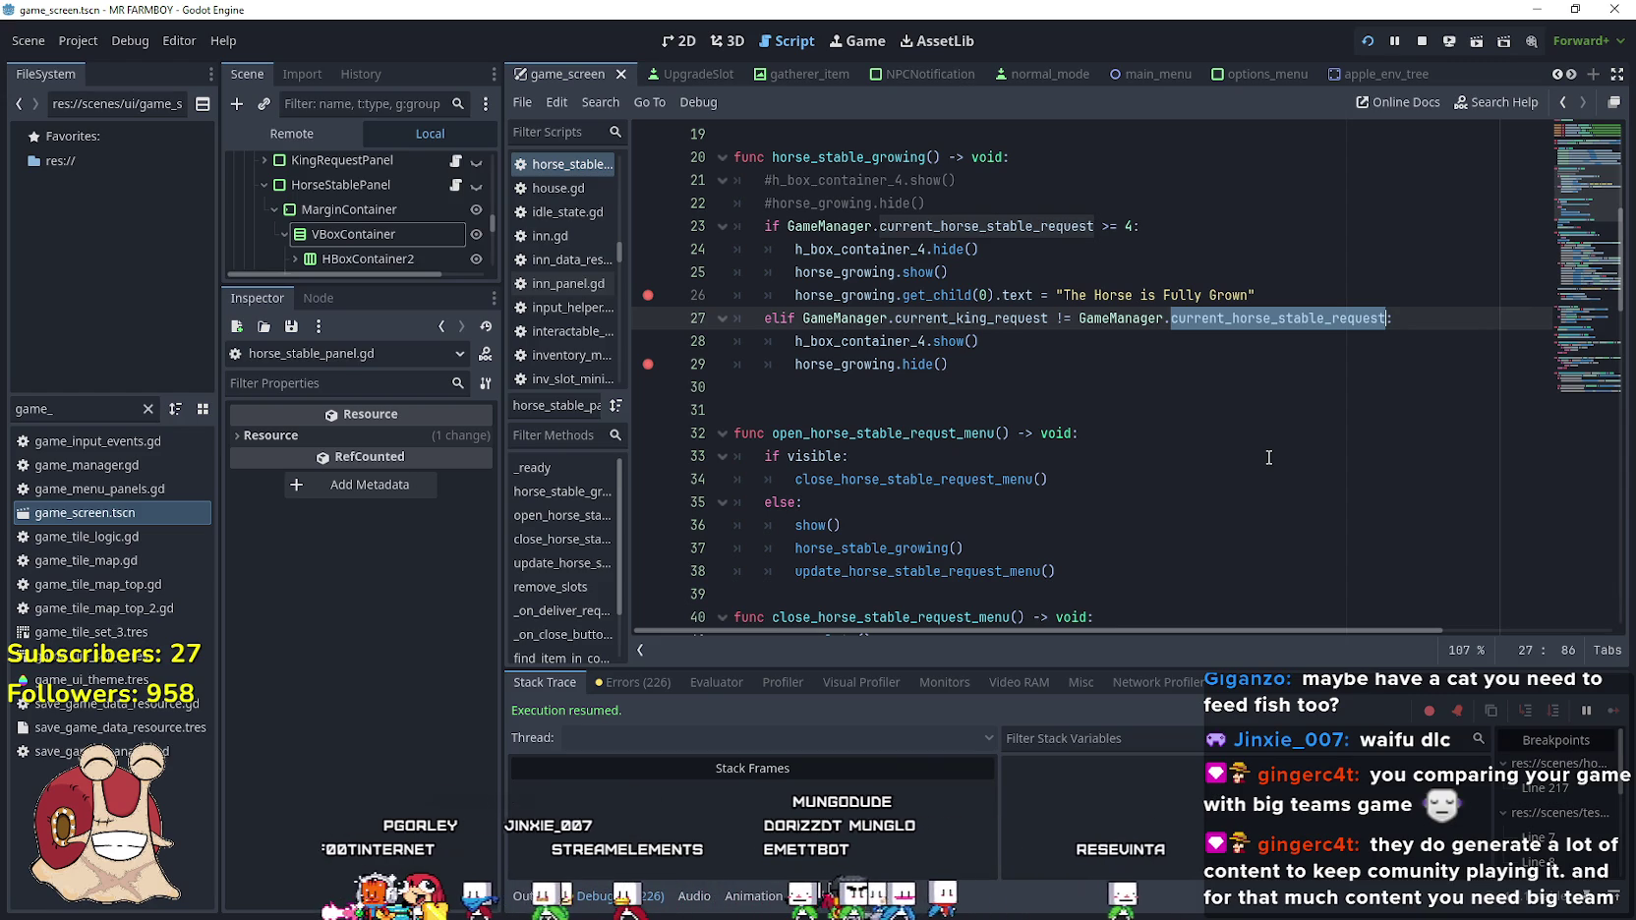
# Change line 29 in the elif branch to horse_growing.show() and save
pyautogui.click(1011, 367)
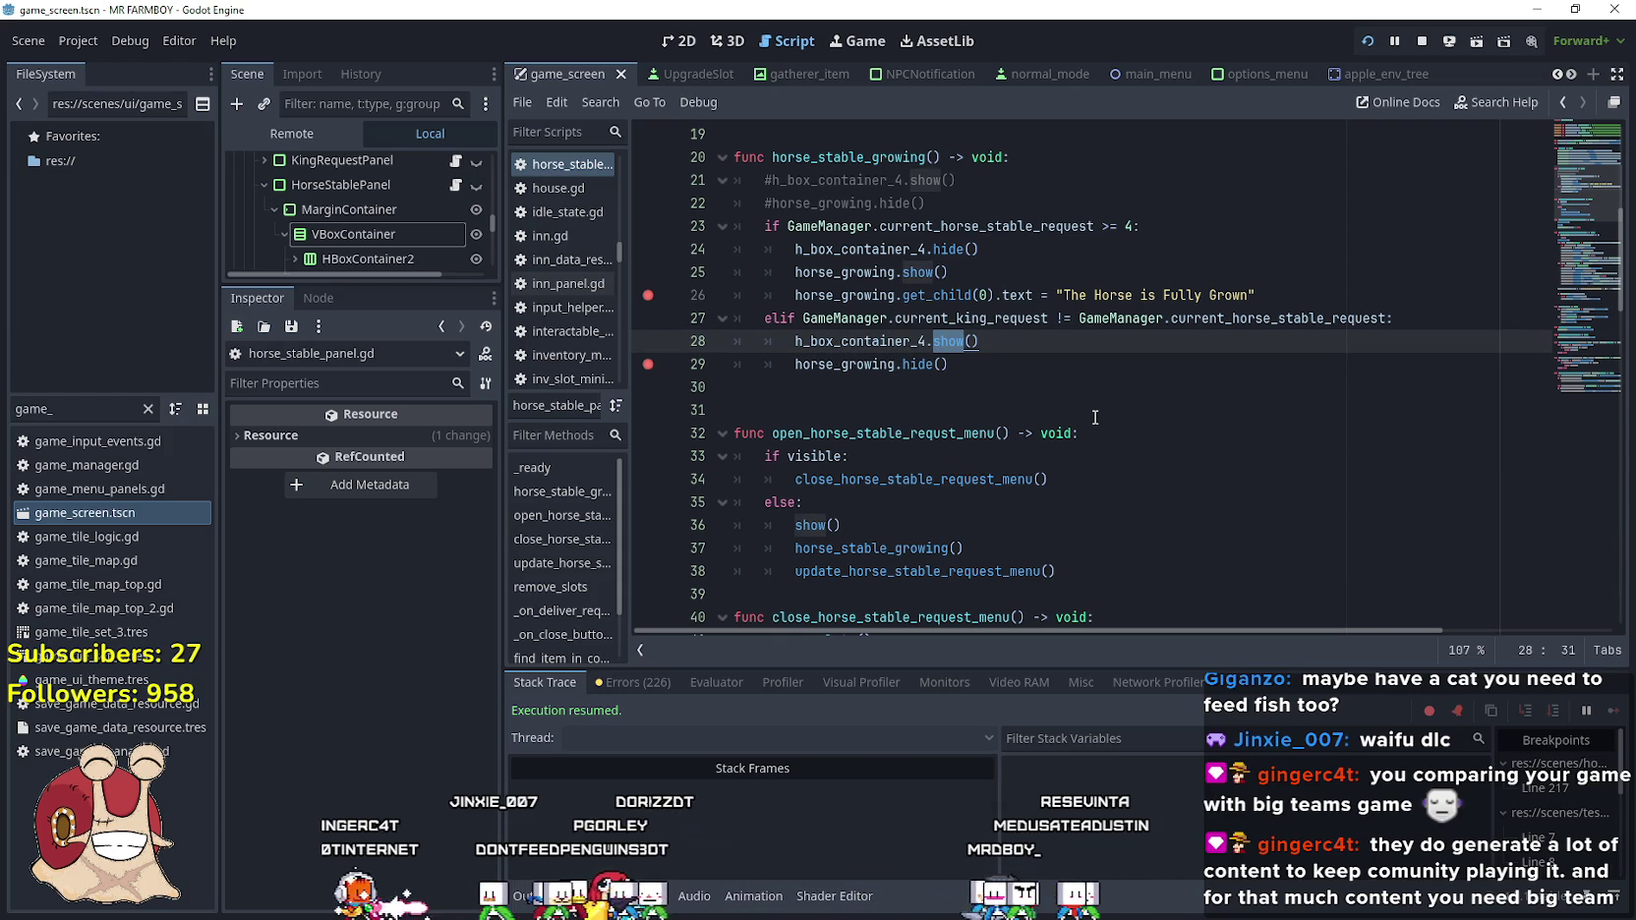
pyautogui.write('hide')
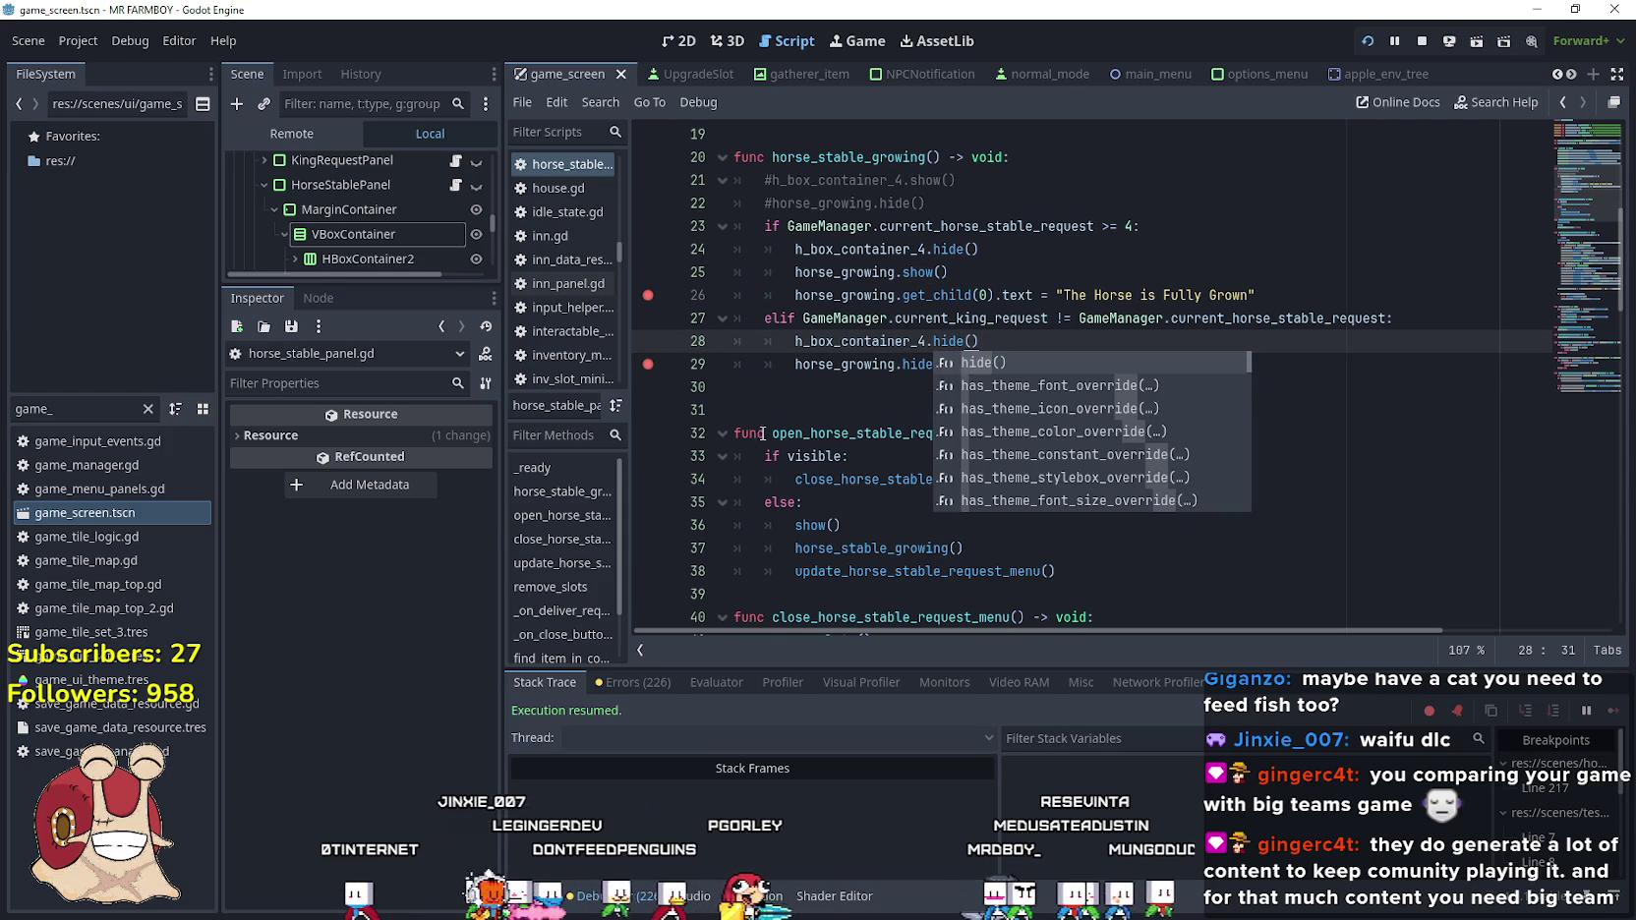
pyautogui.doubleClick(923, 363)
pyautogui.write('sh')
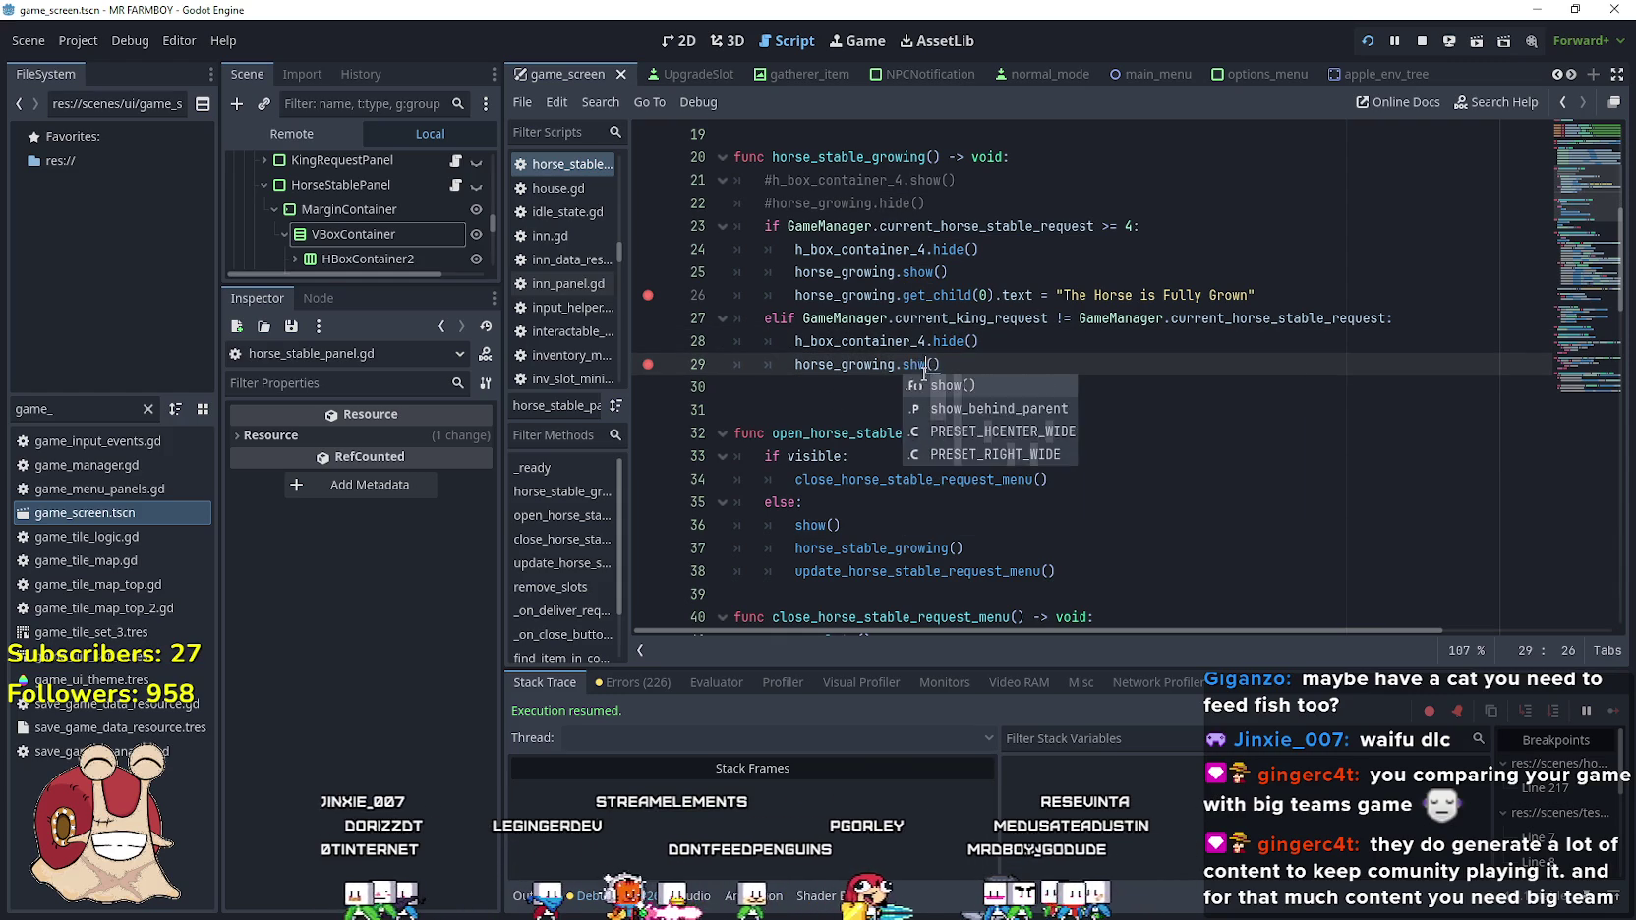
pyautogui.write('ow')
pyautogui.click(902, 325)
pyautogui.hotkey('ctrl', 's')
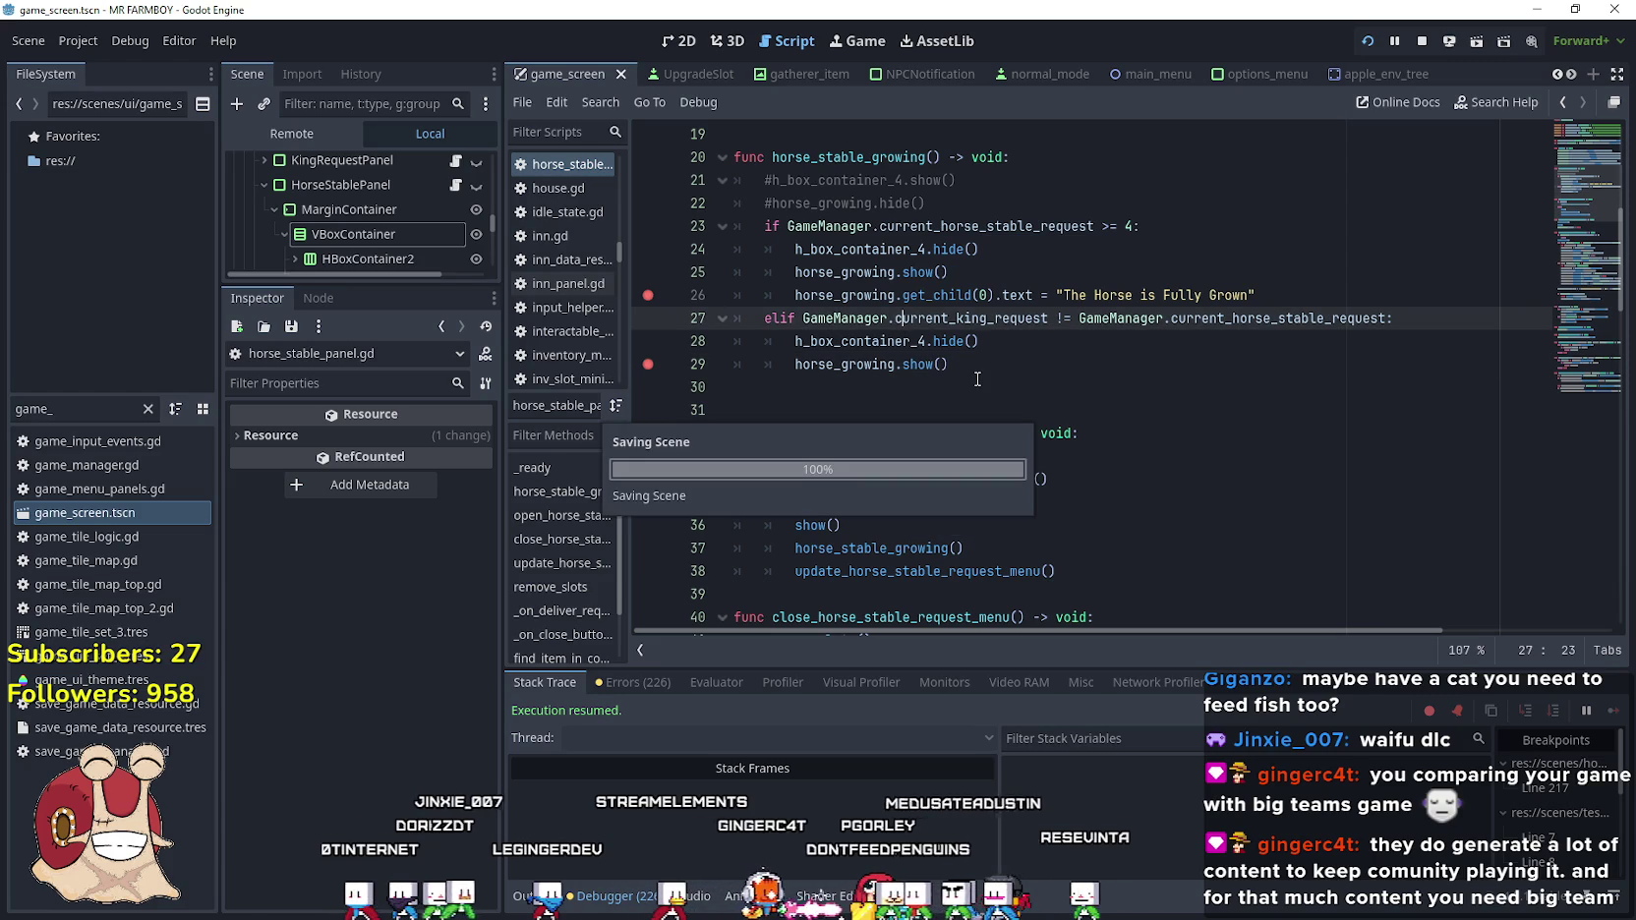
# Toggle lines 21 and 22 back into comments with Ctrl+K
pyautogui.click(772, 203)
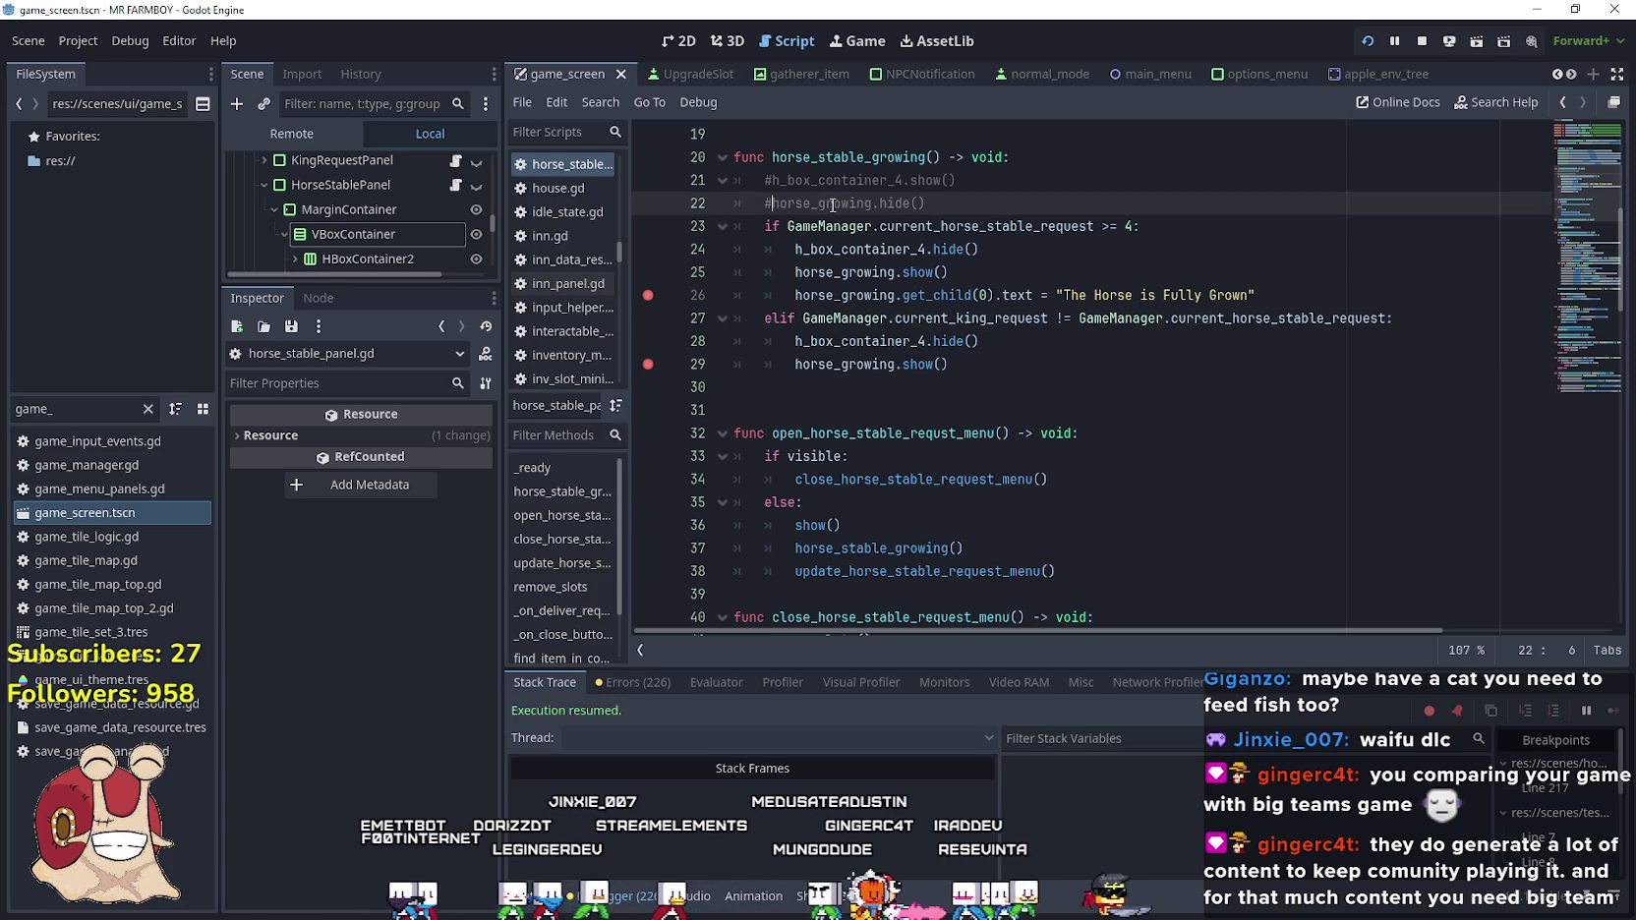
pyautogui.press('Up')
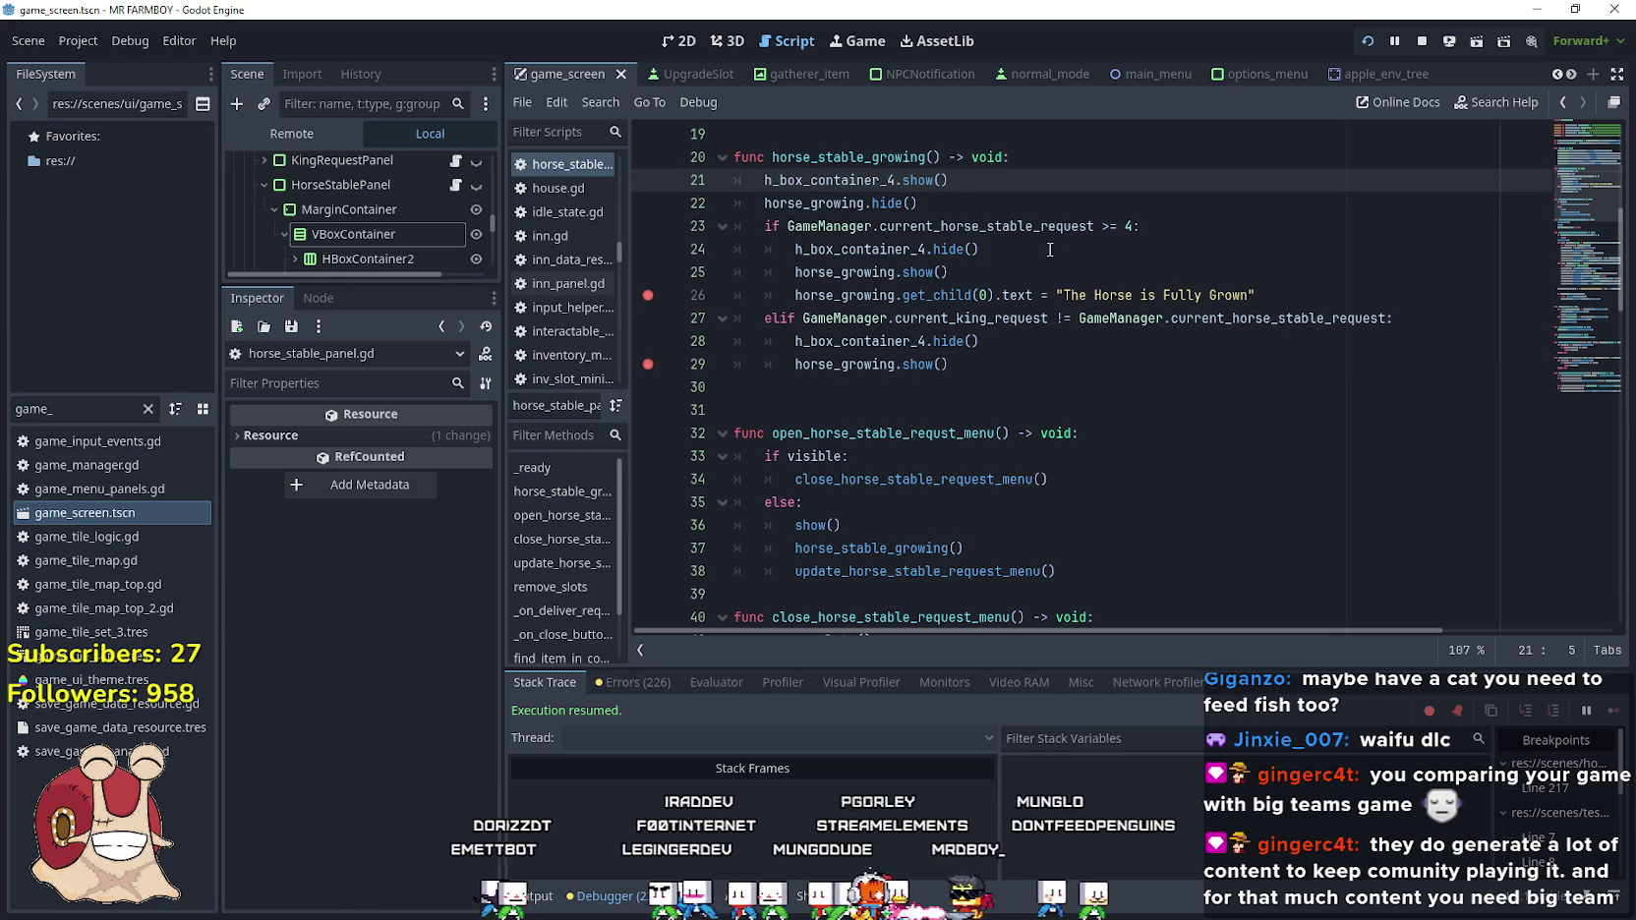
pyautogui.moveTo(969, 213); pyautogui.dragTo(655, 173)
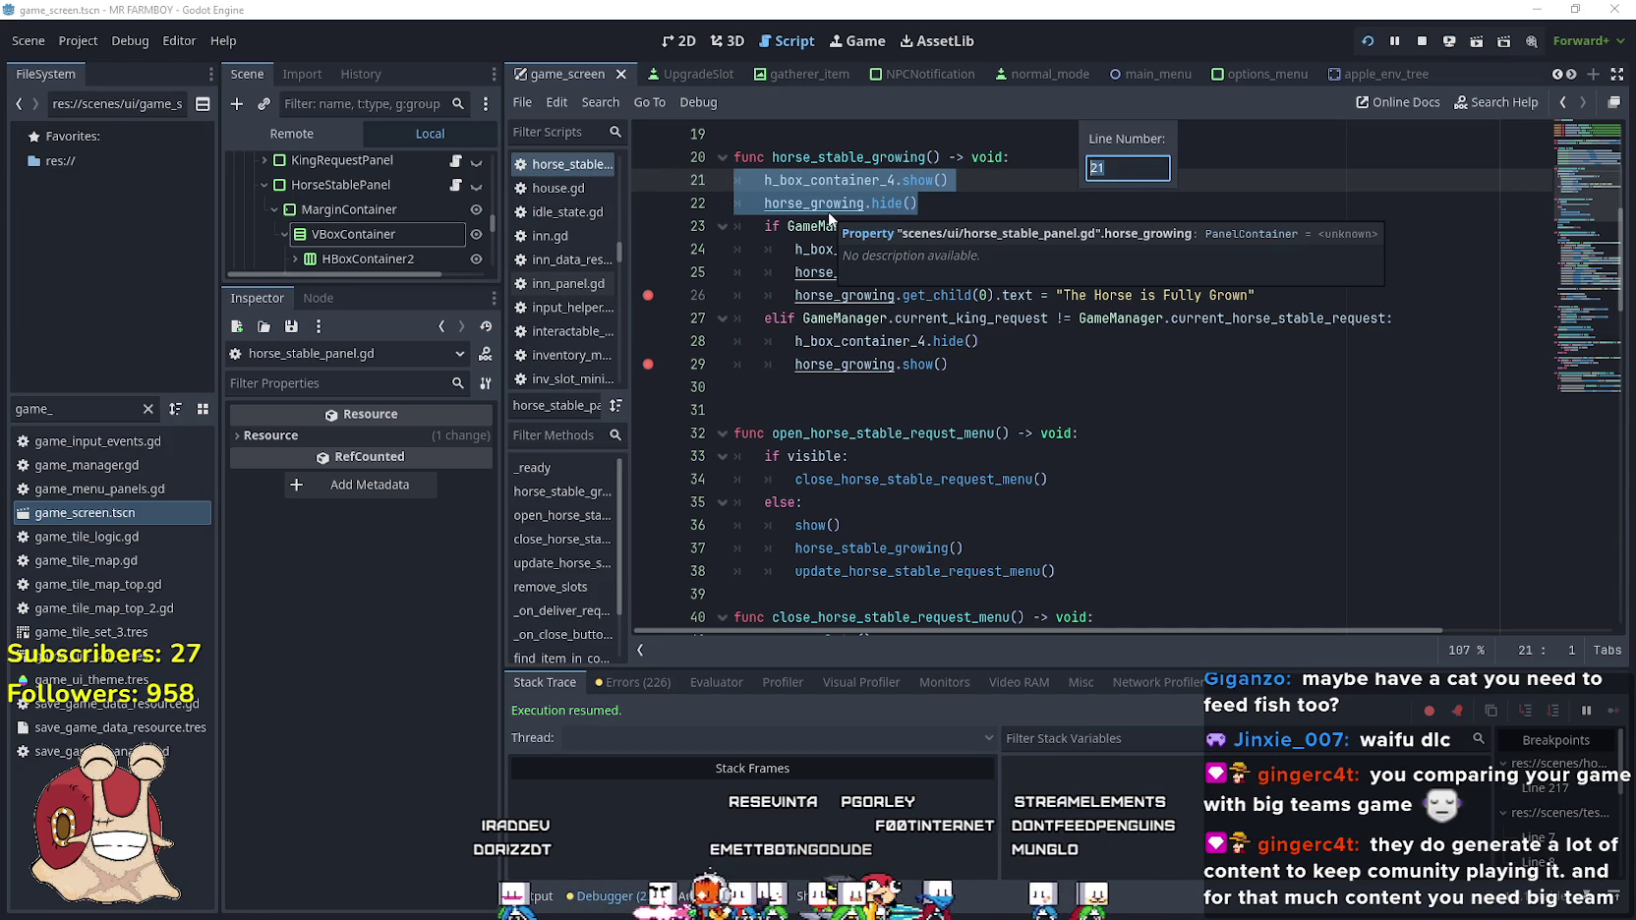
pyautogui.click(969, 209)
pyautogui.moveTo(955, 207); pyautogui.dragTo(681, 184)
pyautogui.hotkey('ctrl', 'c')
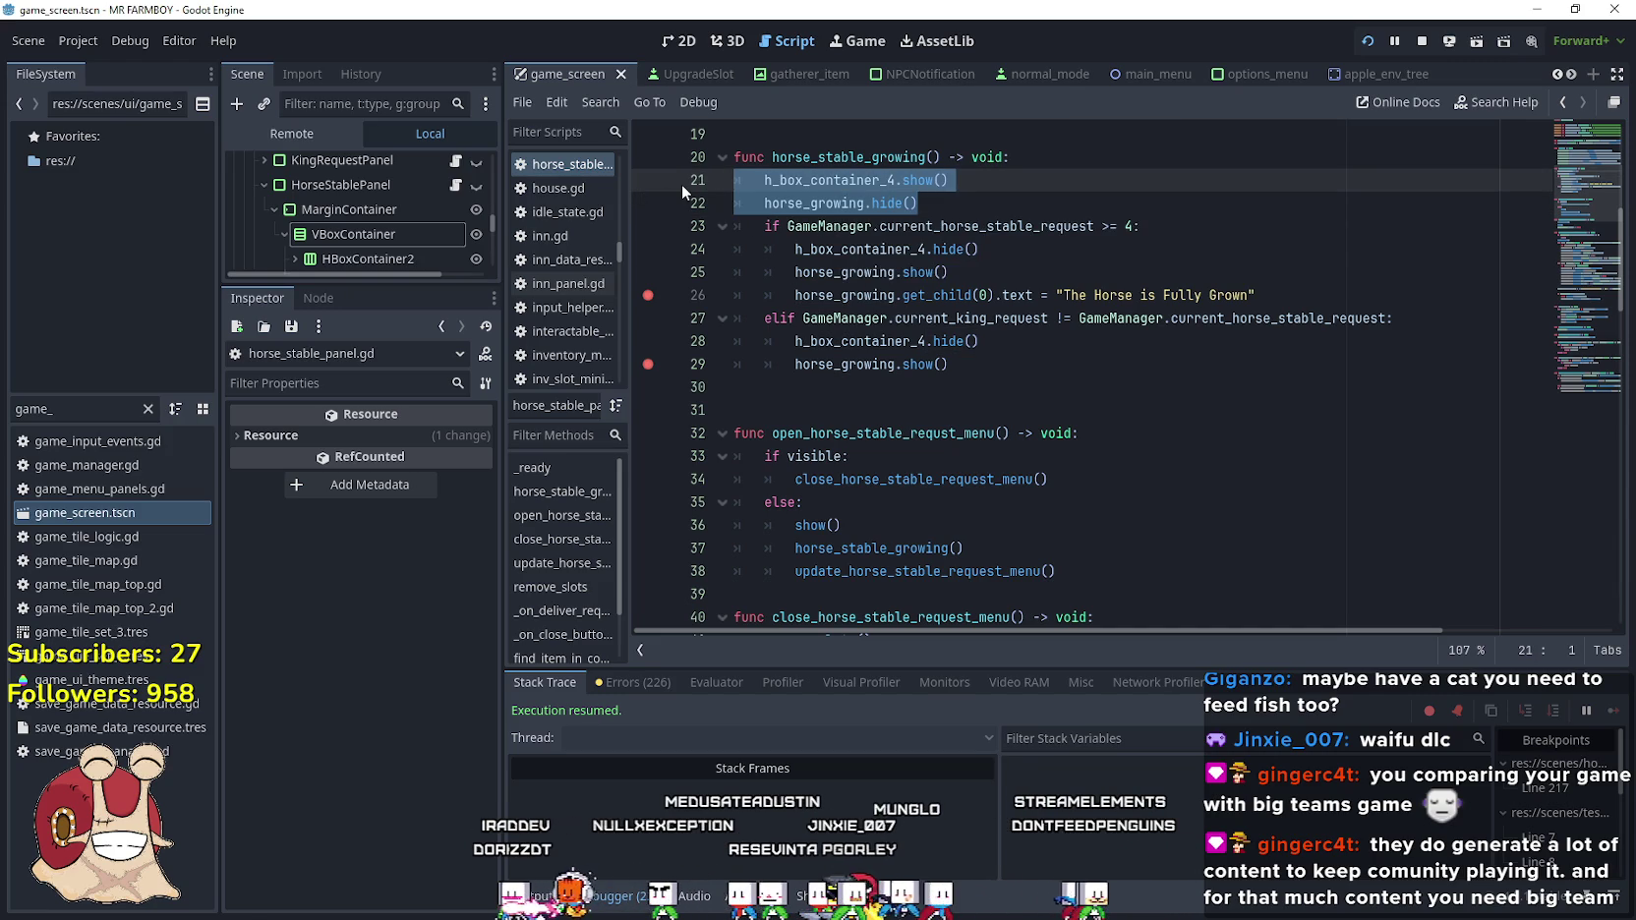
pyautogui.hotkey('ctrl', 'k')
# Add an else: branch after line 29 and paste the two visibility lines under it
pyautogui.click(1026, 361)
pyautogui.press('Return')
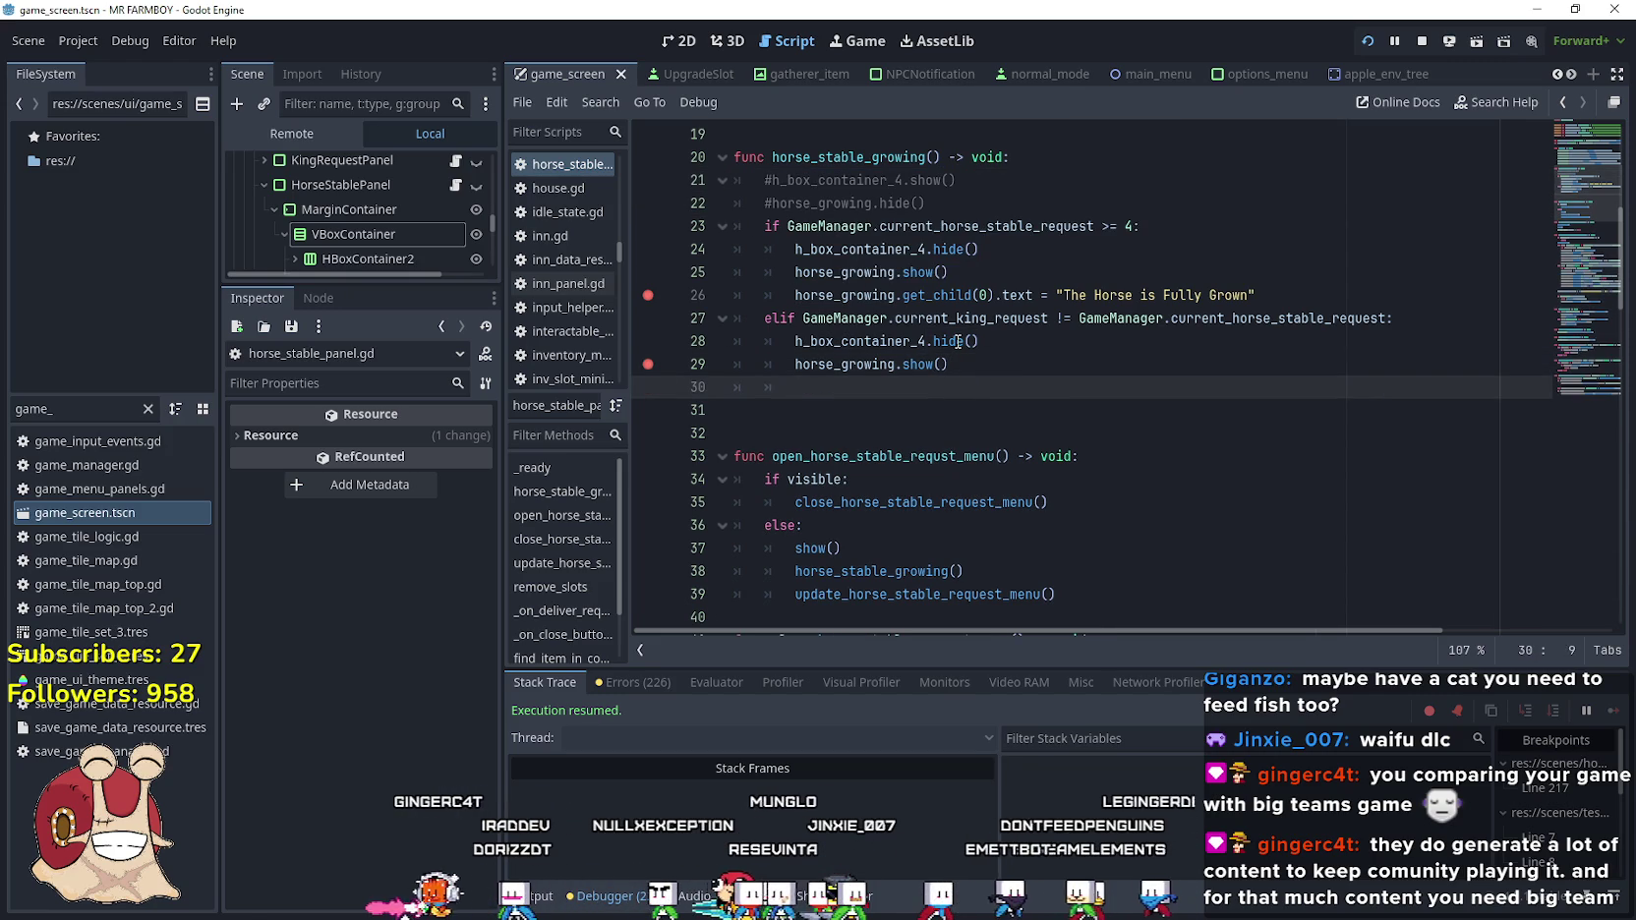
pyautogui.write('else:')
pyautogui.press('Return')
pyautogui.hotkey('ctrl', 'v')
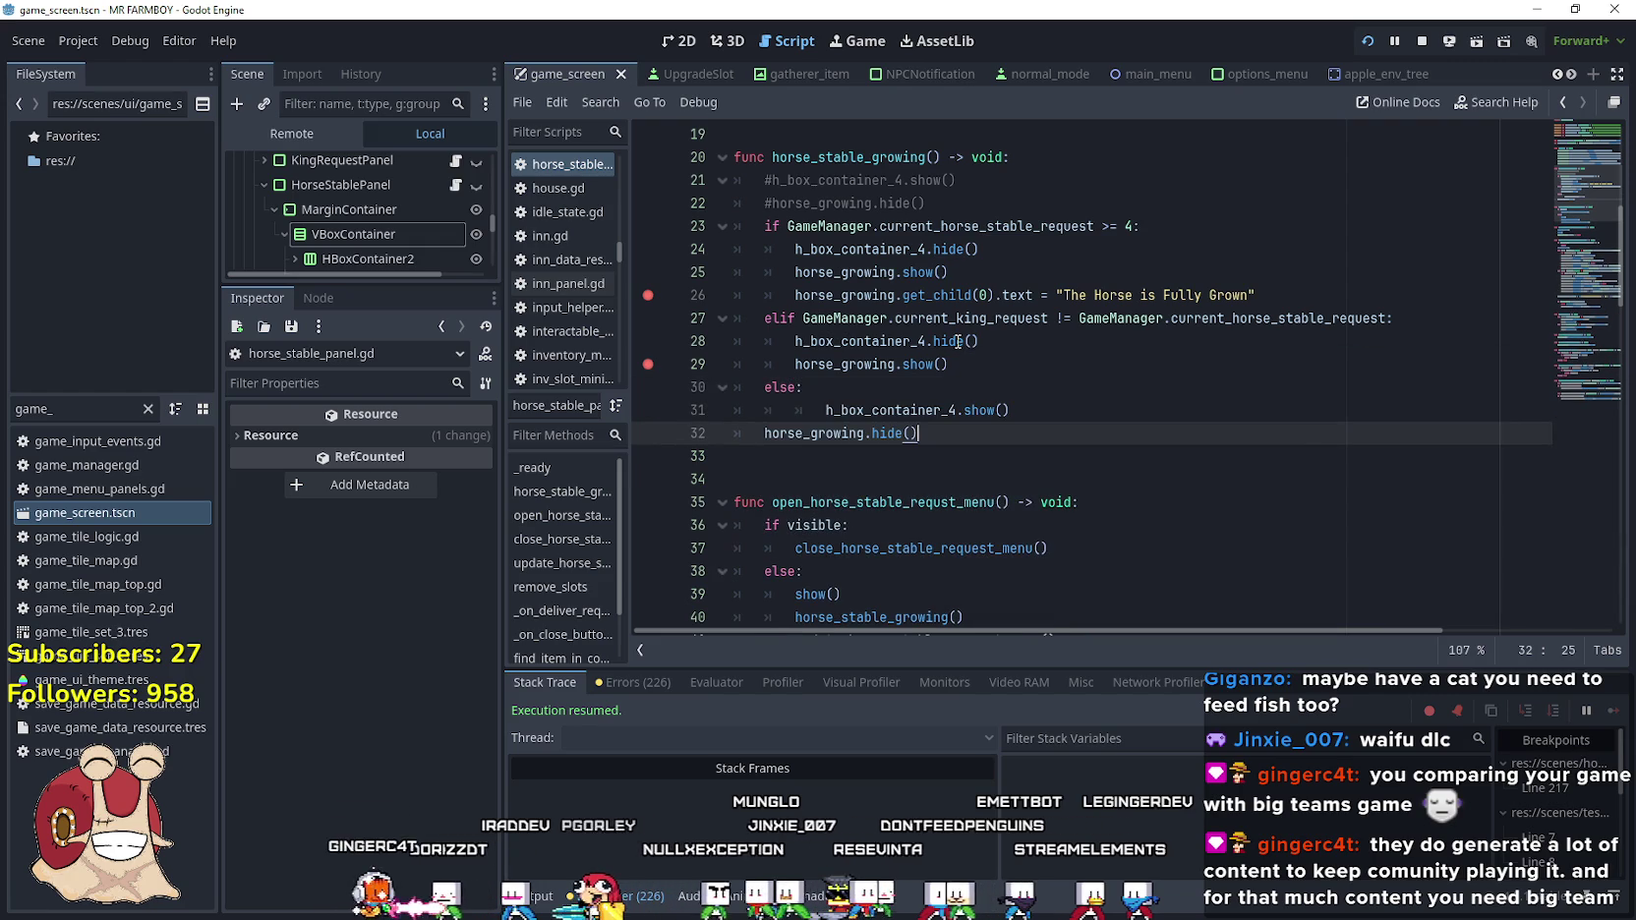
# Indent the else body so h_box_container_4.show() and horse_growing.hide() are correct, then save
pyautogui.click(827, 411)
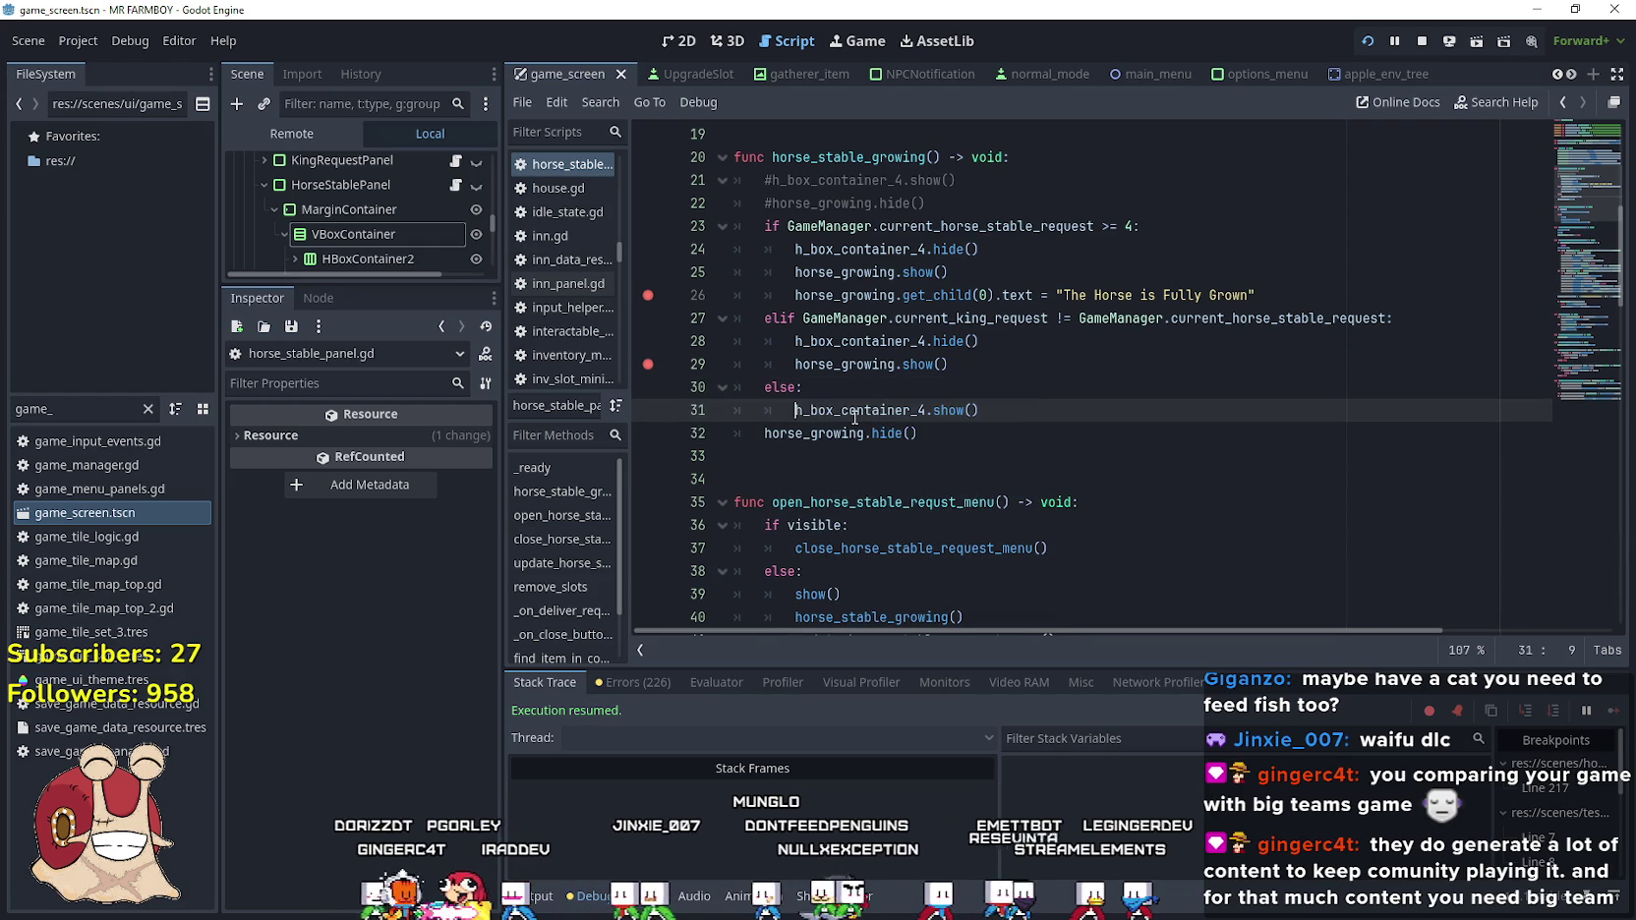
pyautogui.click(760, 446)
pyautogui.press('Up')
pyautogui.press('Tab')
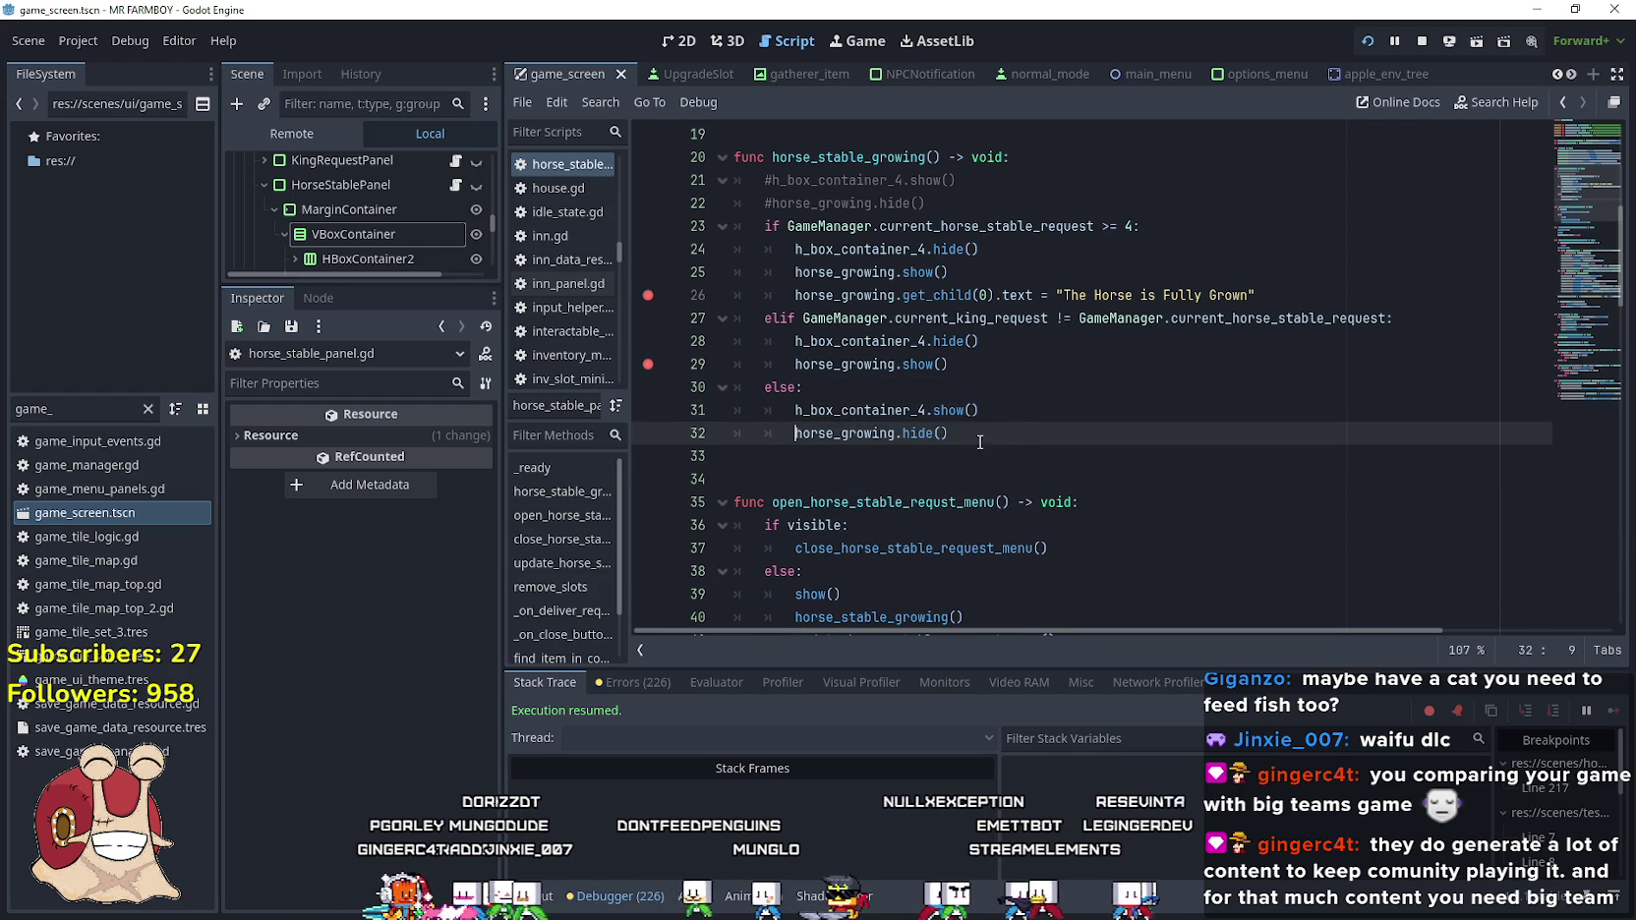
pyautogui.doubleClick(953, 409)
pyautogui.write('i')
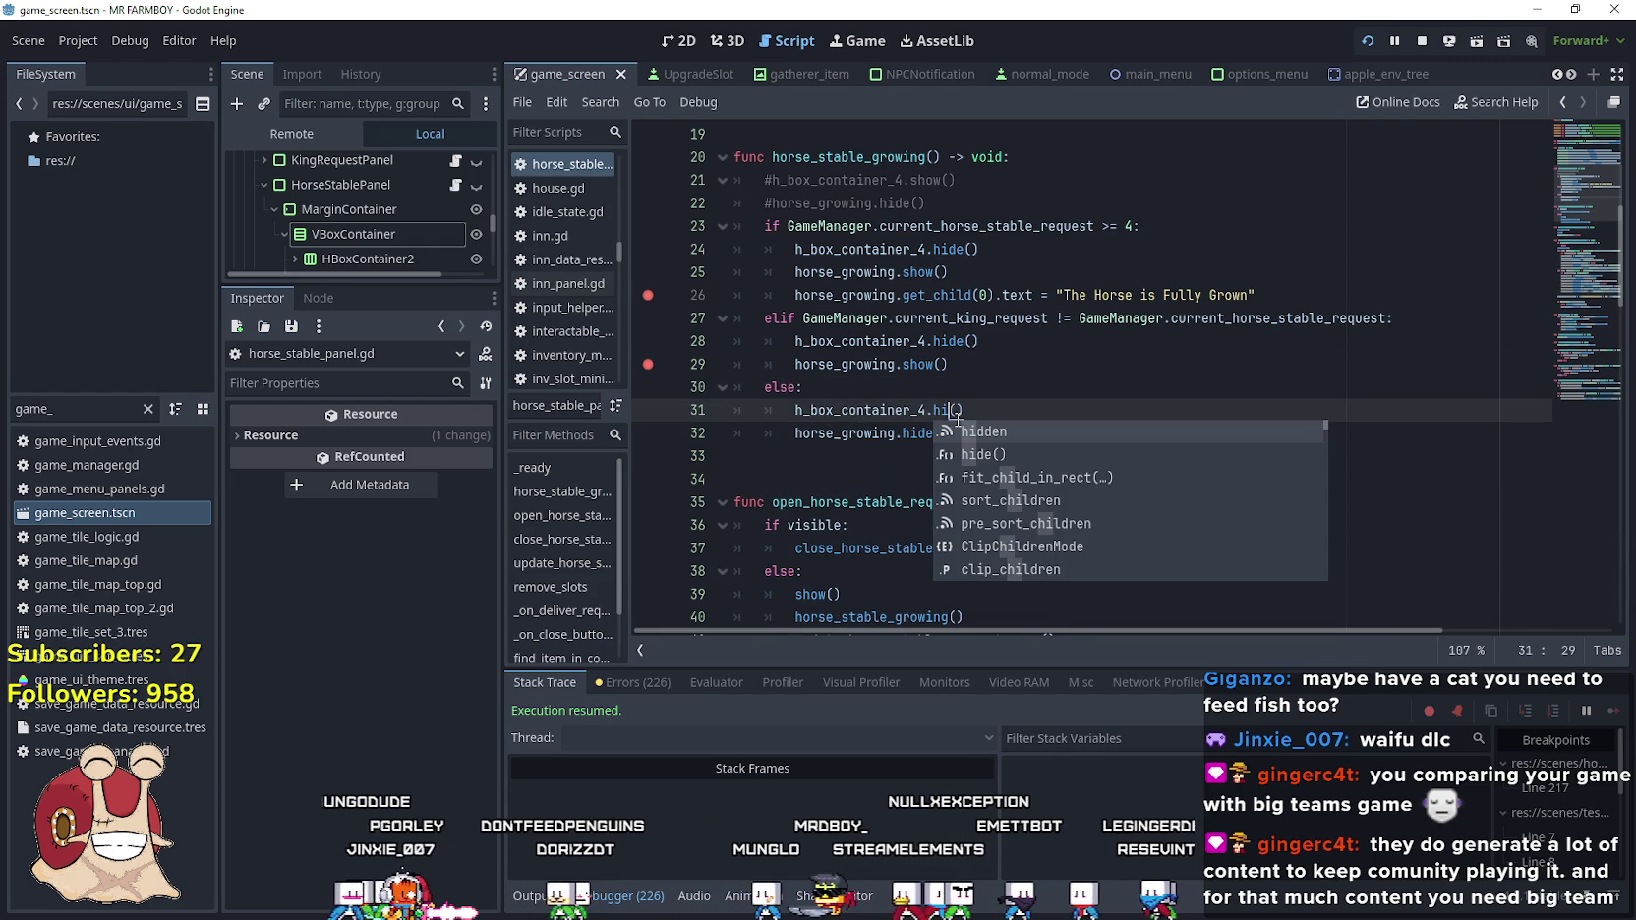
pyautogui.press('BackSpace')
pyautogui.press('BackSpace')
pyautogui.write('show')
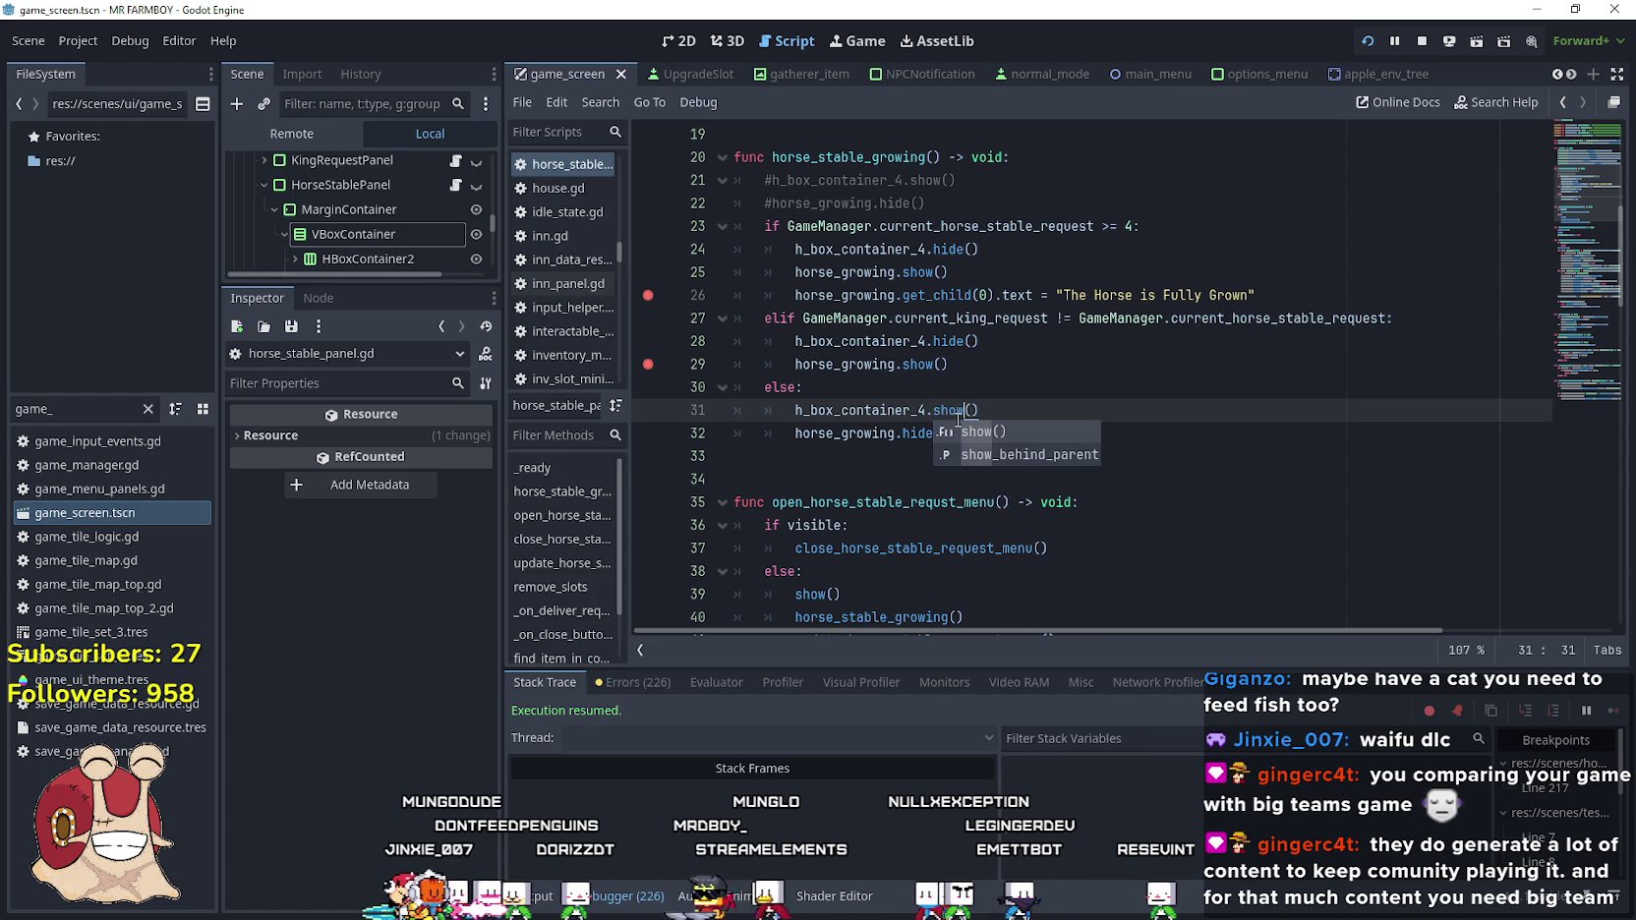
pyautogui.press('Escape')
pyautogui.click(1040, 458)
pyautogui.hotkey('ctrl', 's')
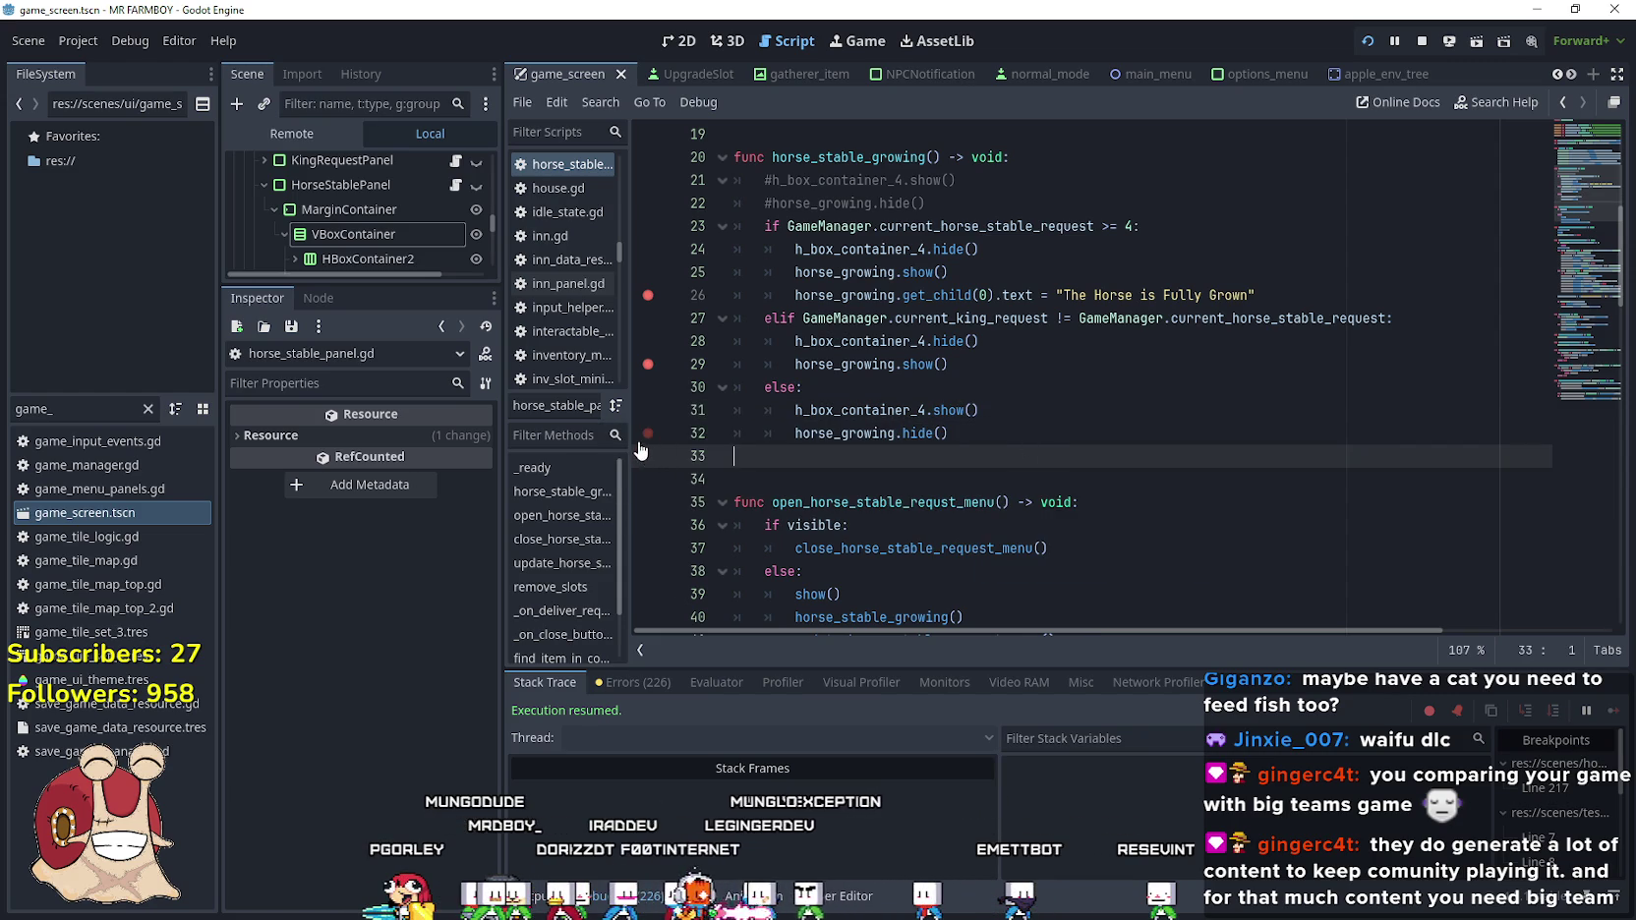
# Set a breakpoint on line 32 and run the game
pyautogui.click(639, 437)
pyautogui.click(979, 433)
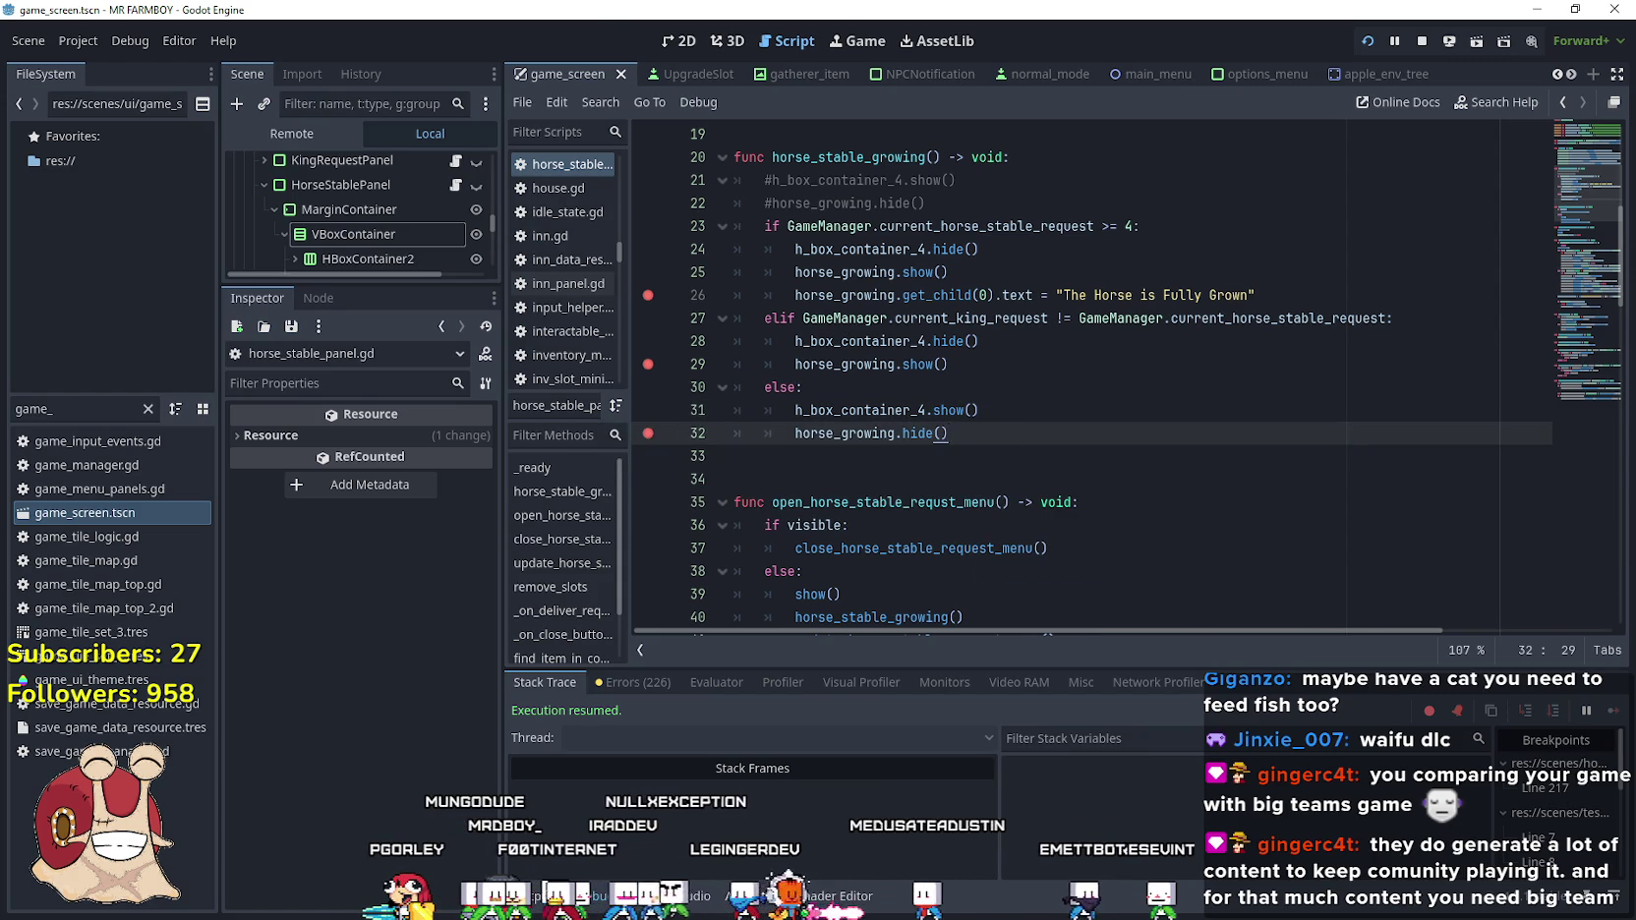
pyautogui.press('e')
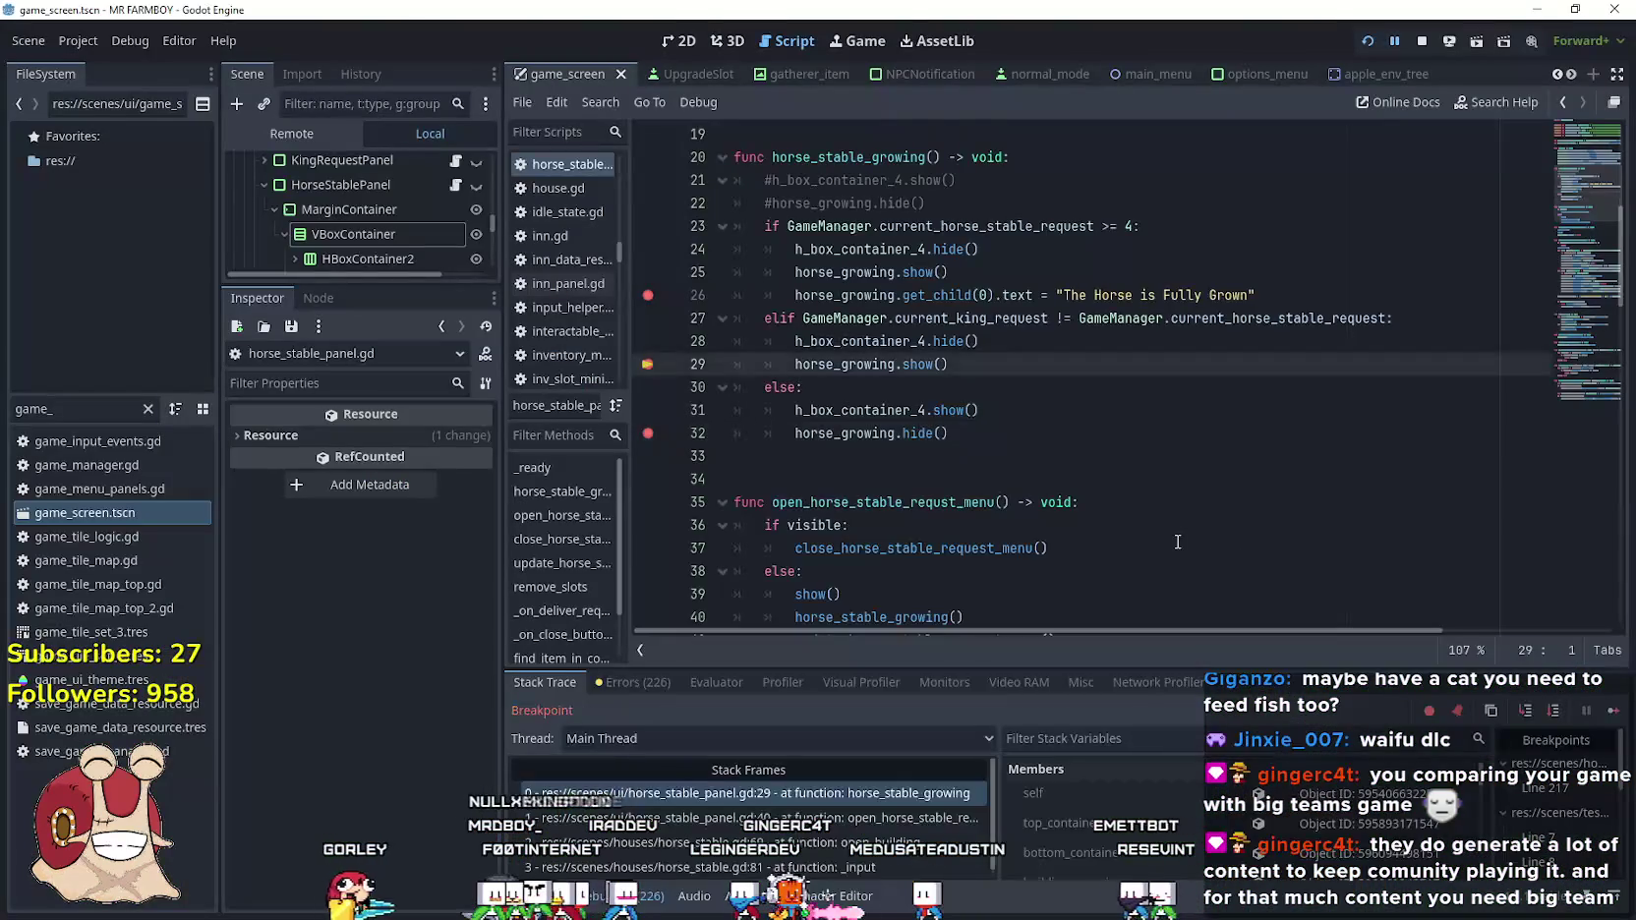
# Resume past the breakpoint, close the Horse Stable panel, and walk away from the stable
pyautogui.click(1609, 710)
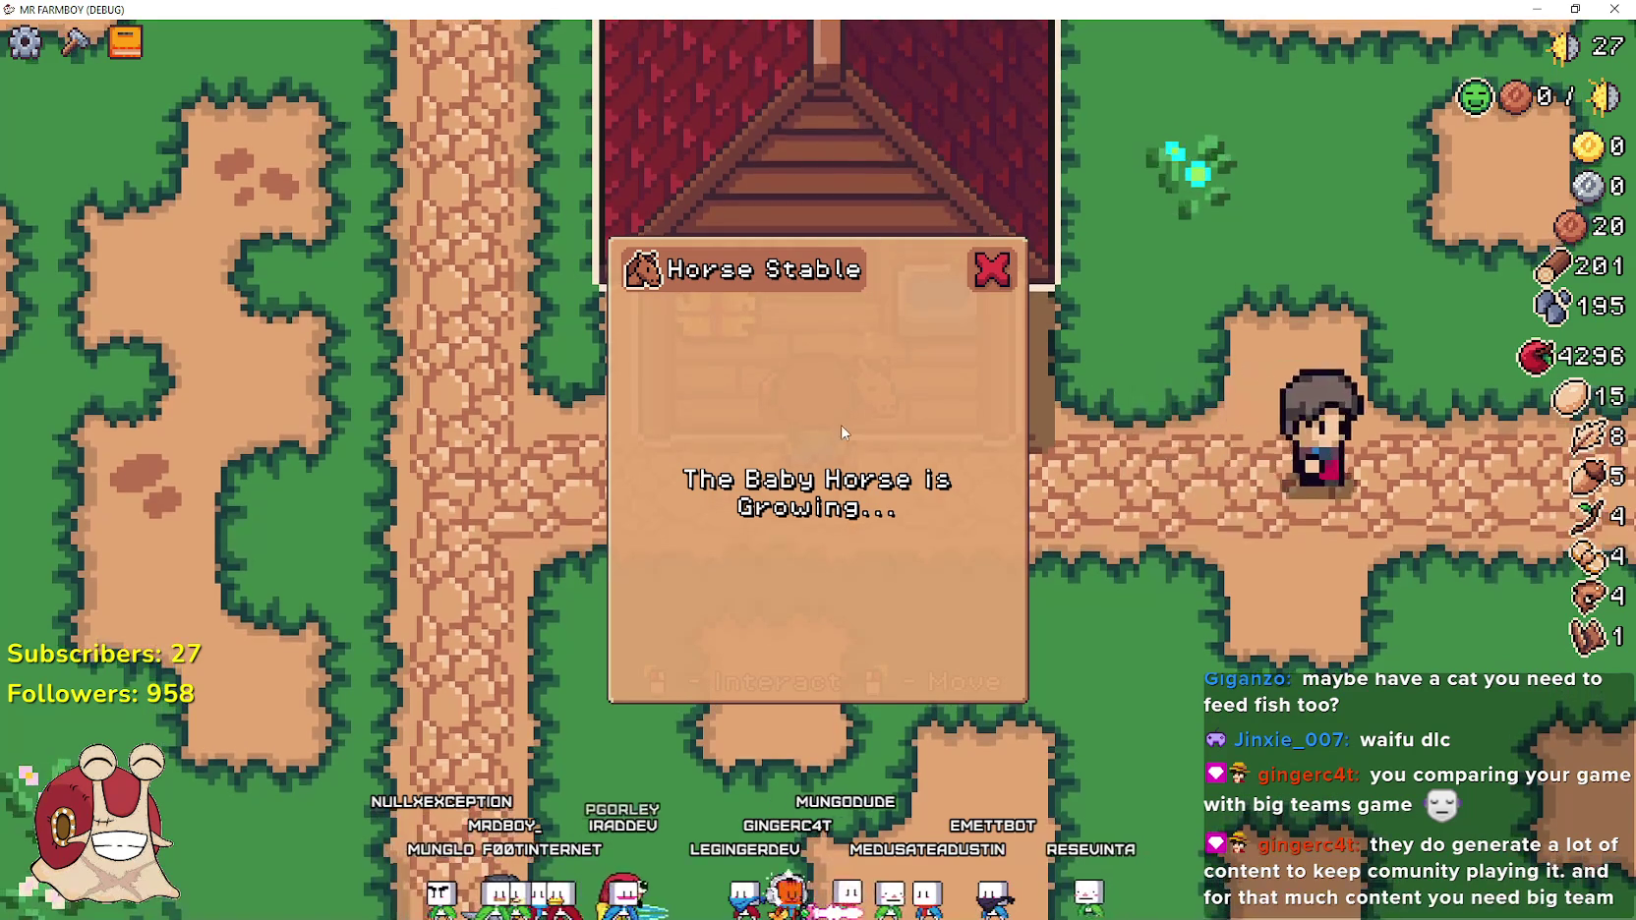
pyautogui.click(991, 277)
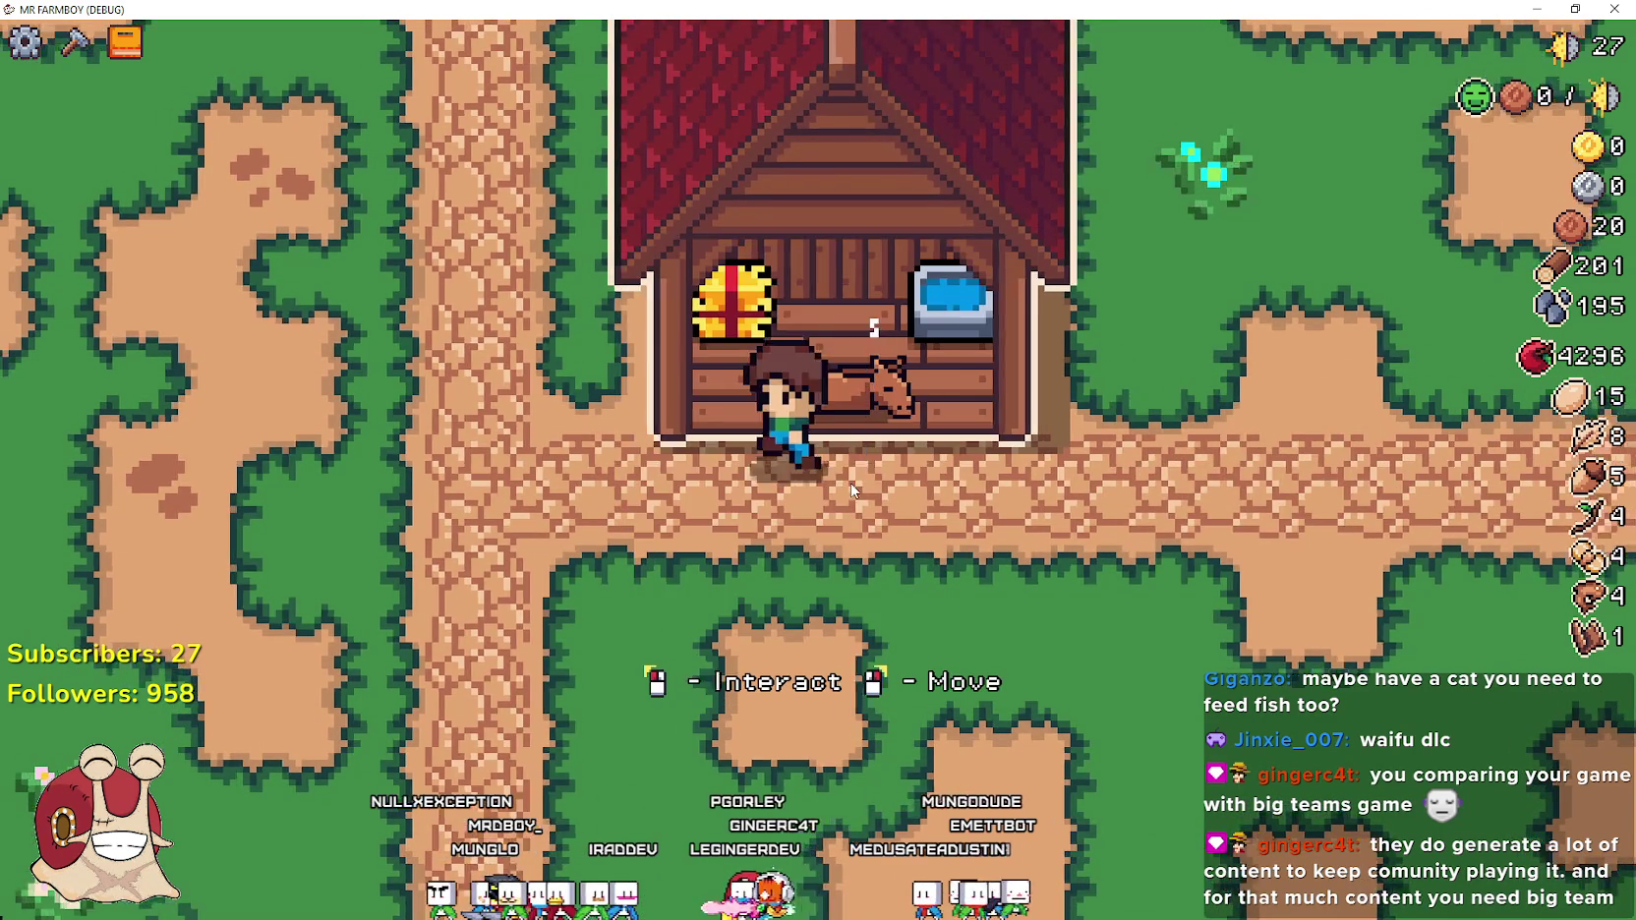
pyautogui.press('a')
pyautogui.press('s')
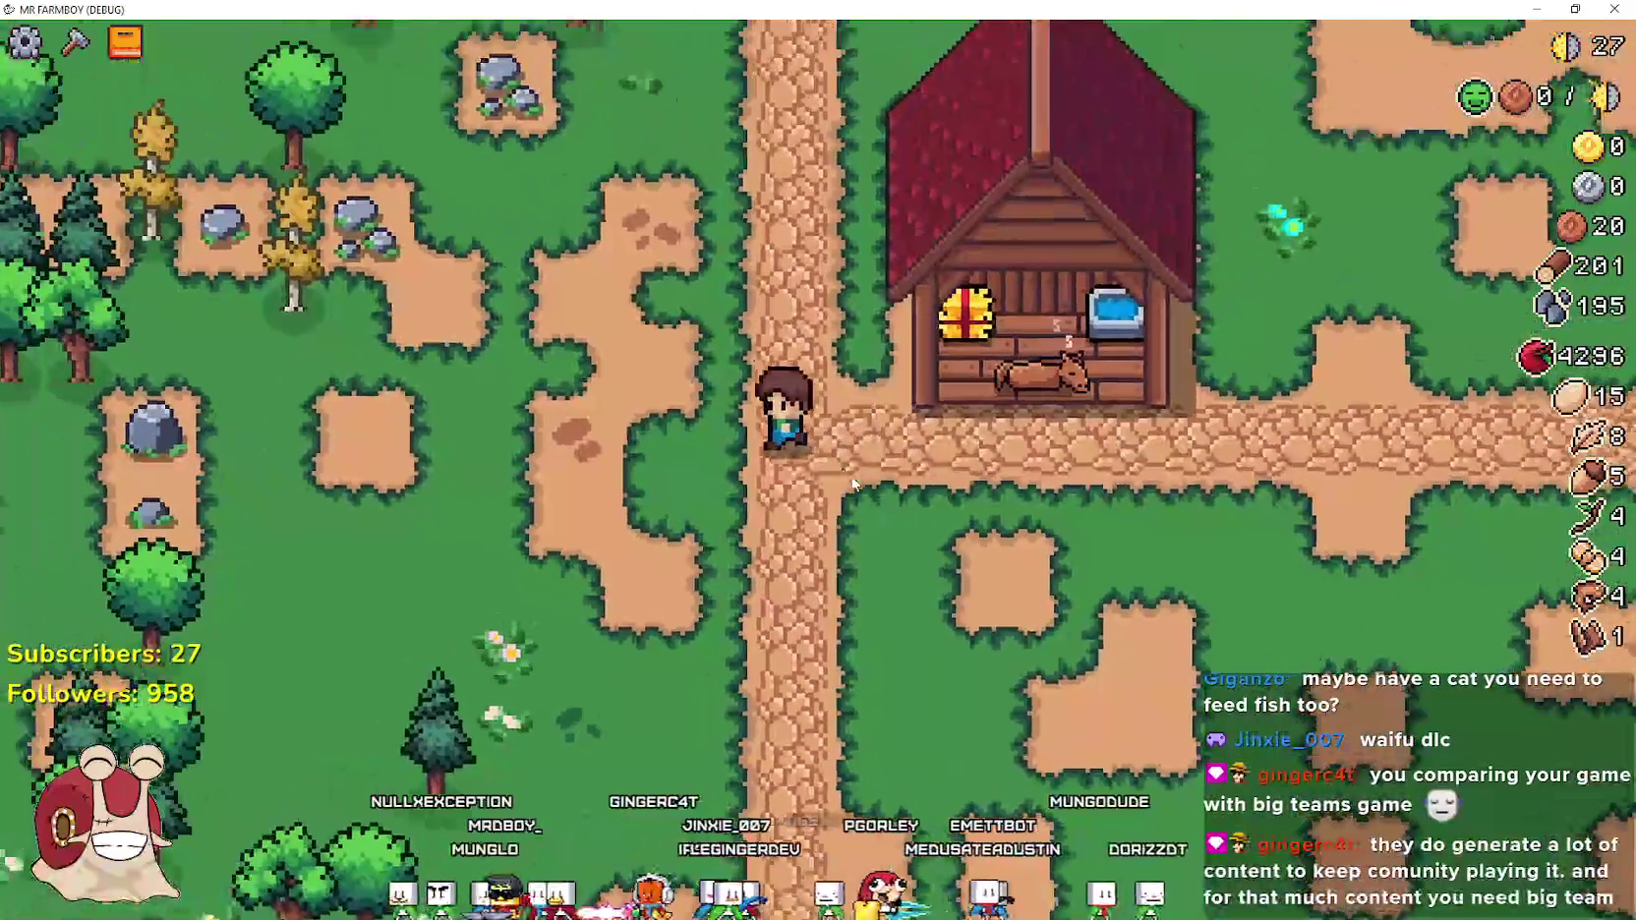
# Quit the running game from its pause menu and launch it again from the editor
pyautogui.hotkey('alt', 'Tab')
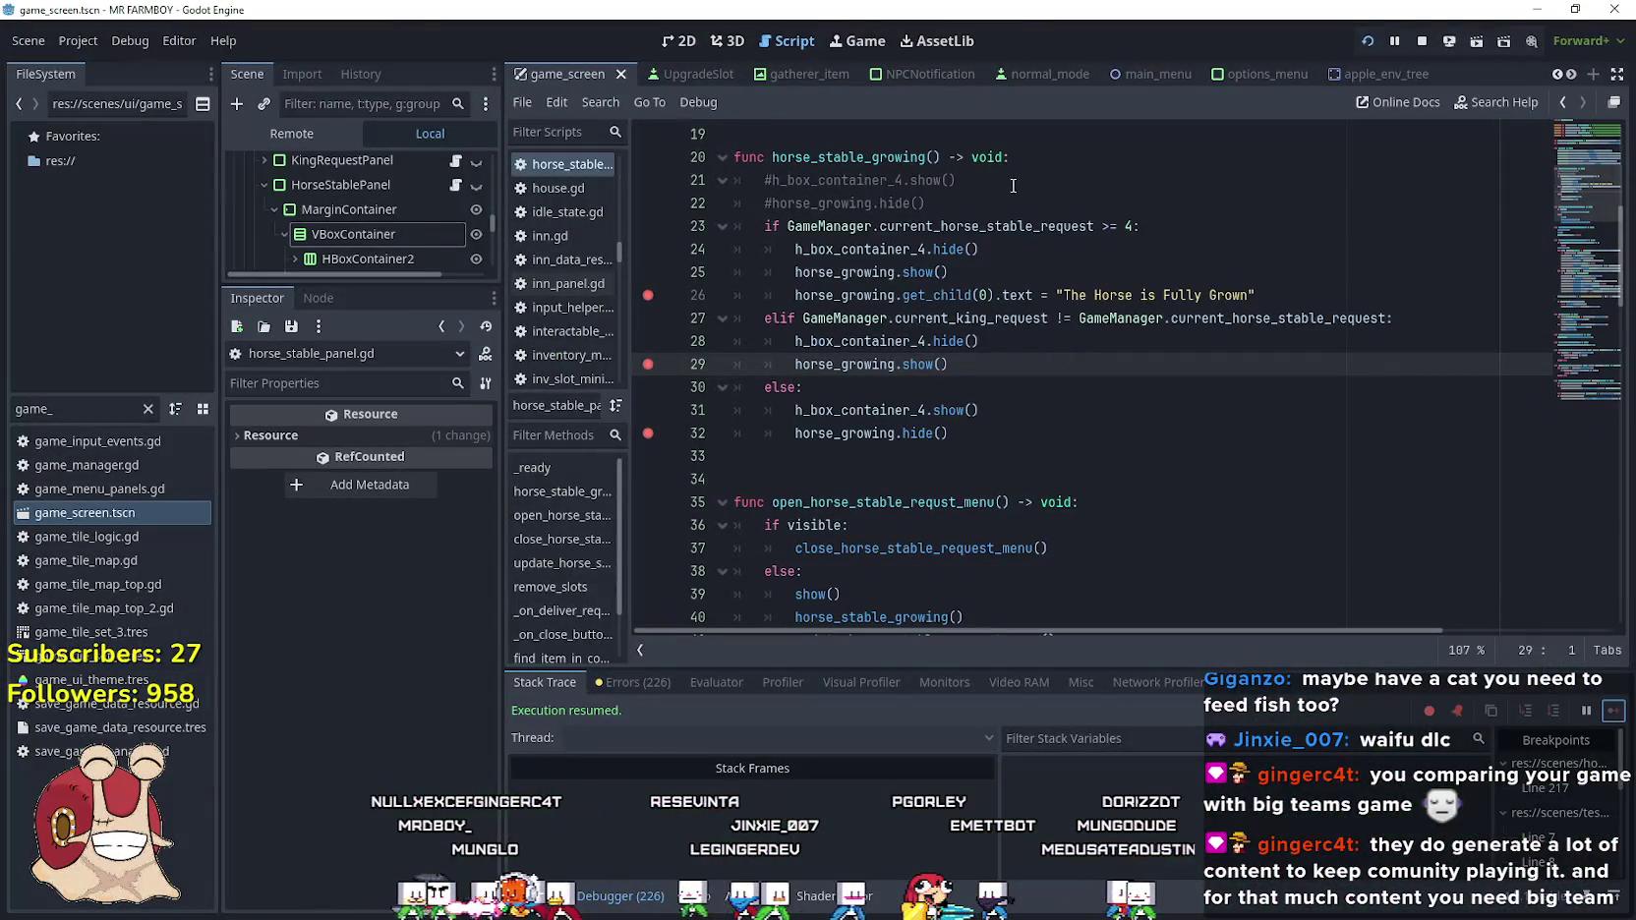
pyautogui.hotkey('alt', 'Tab')
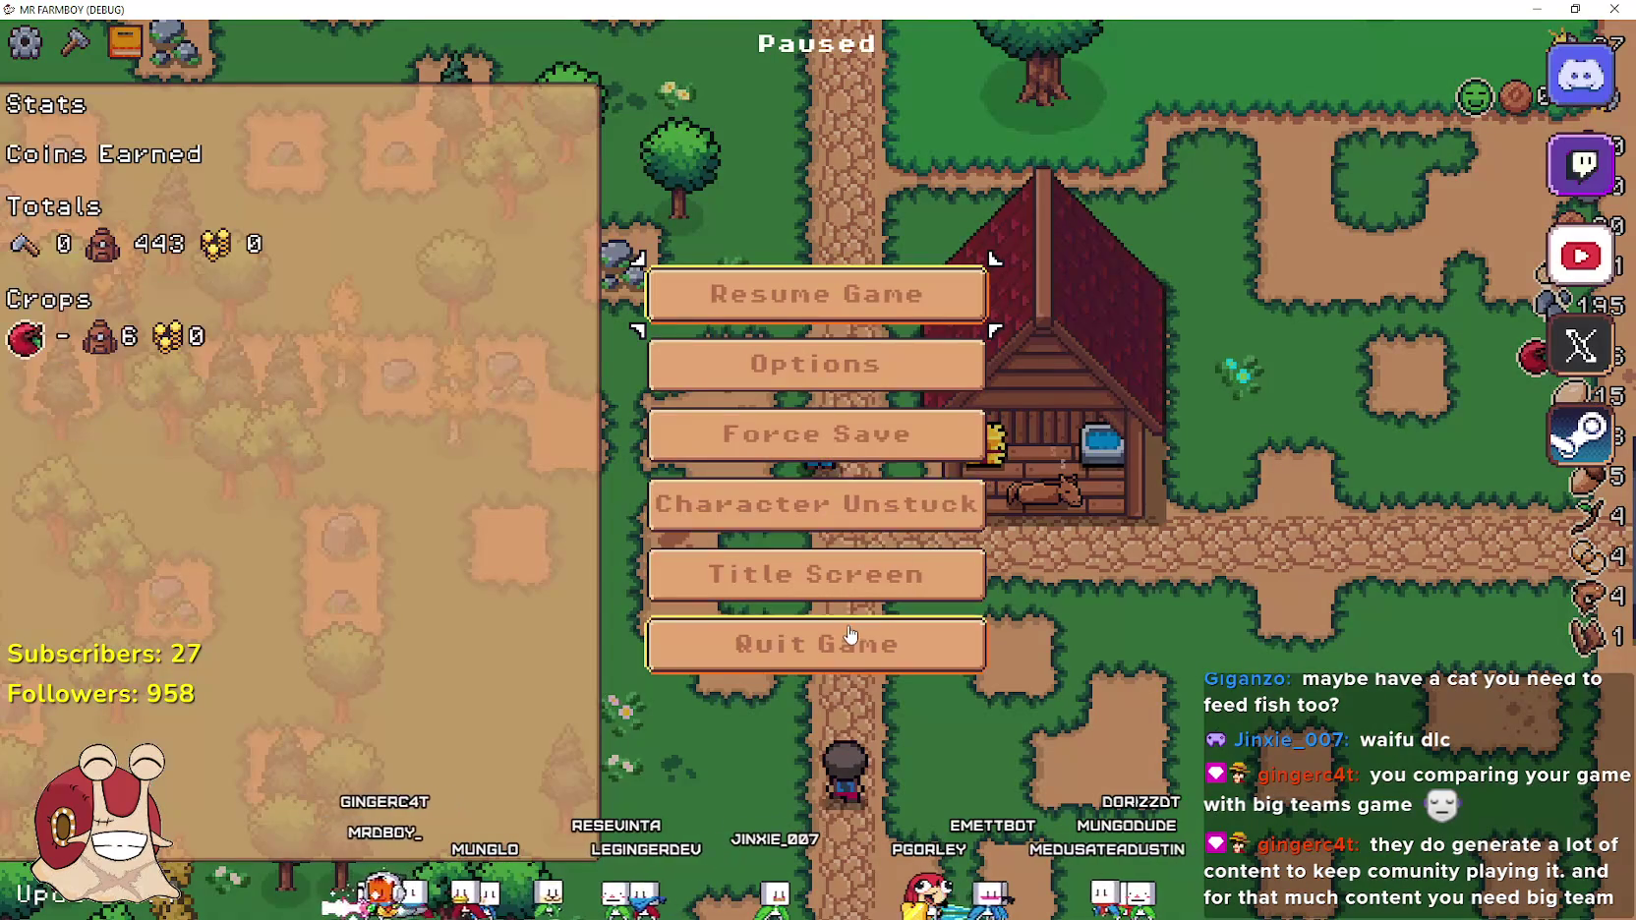
pyautogui.click(859, 652)
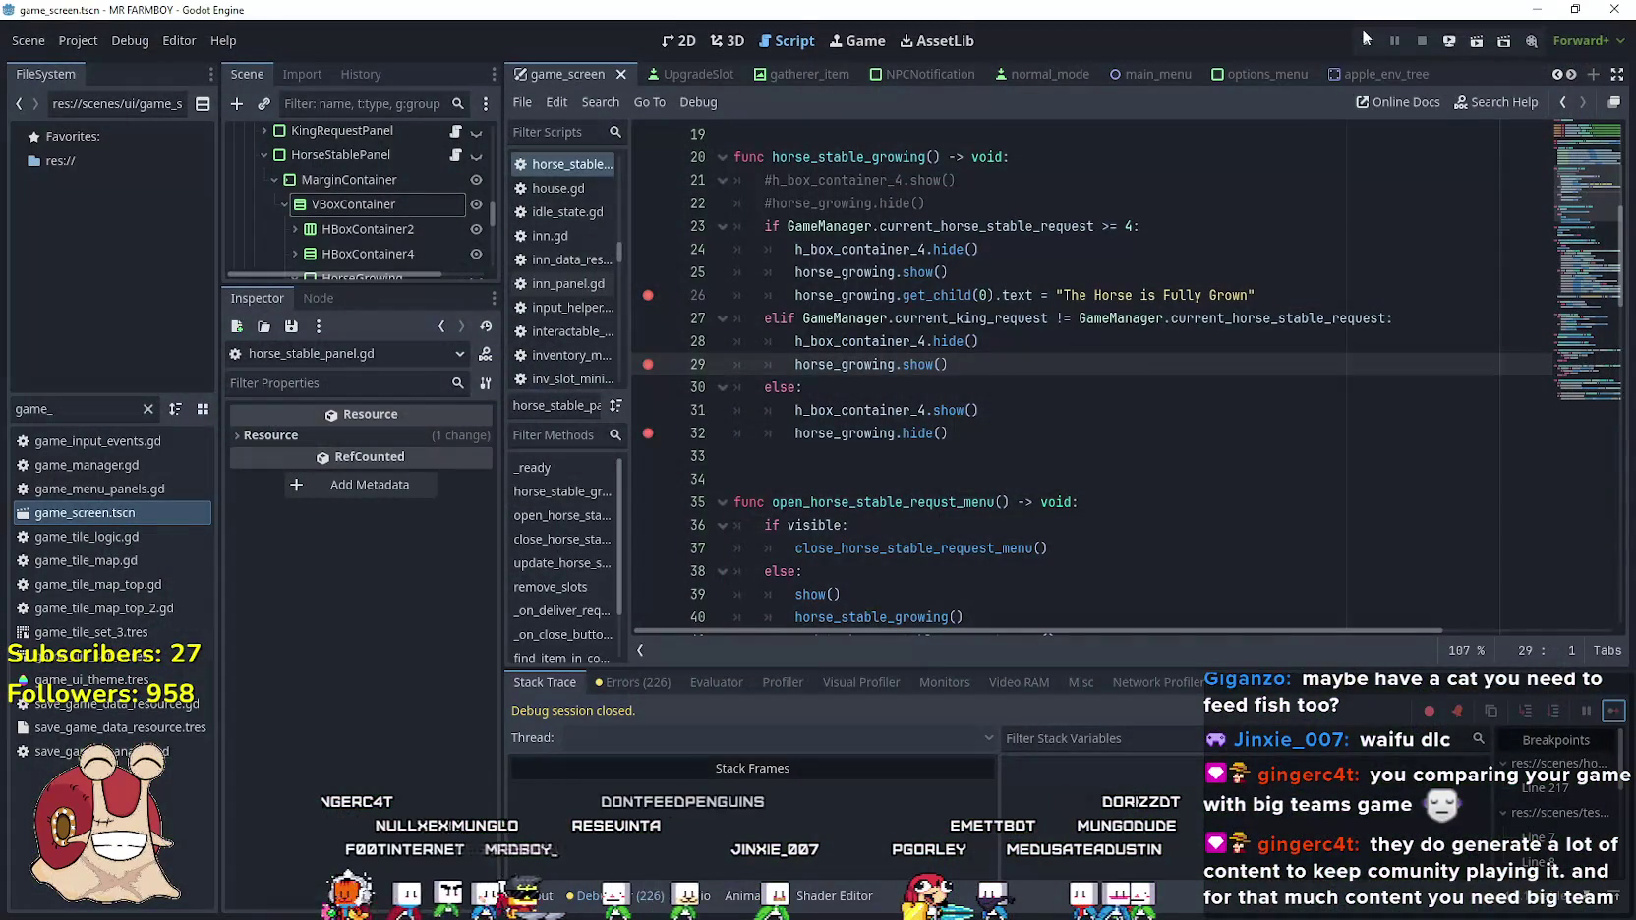
pyautogui.click(1363, 38)
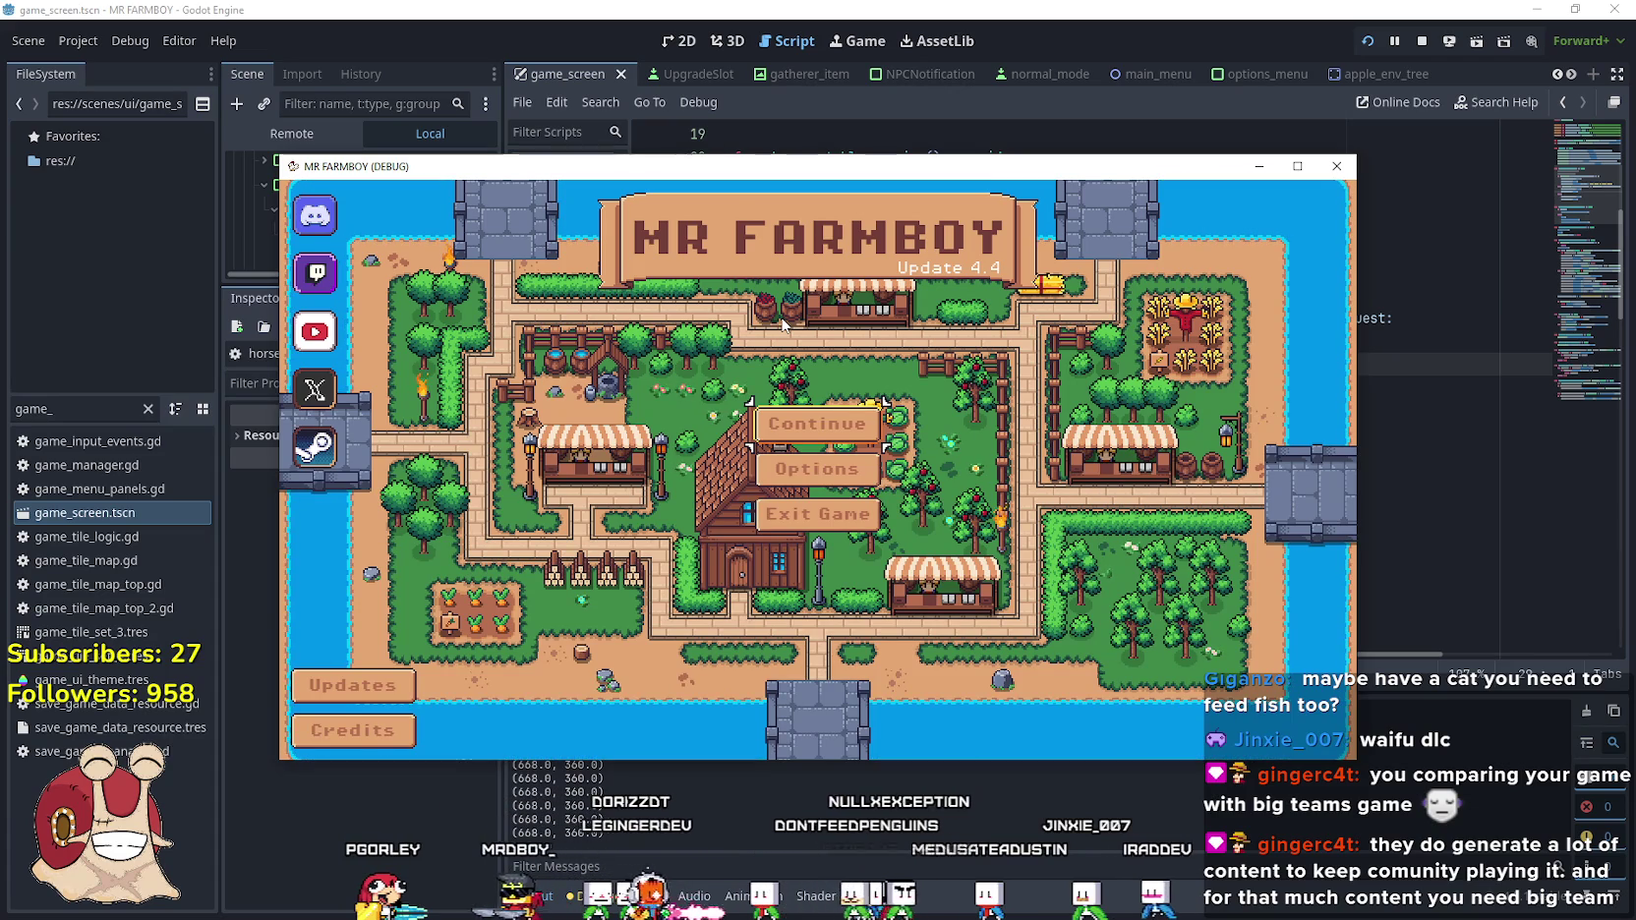
# Delete Save 4 and create a new save with the Balanced economy
pyautogui.click(816, 424)
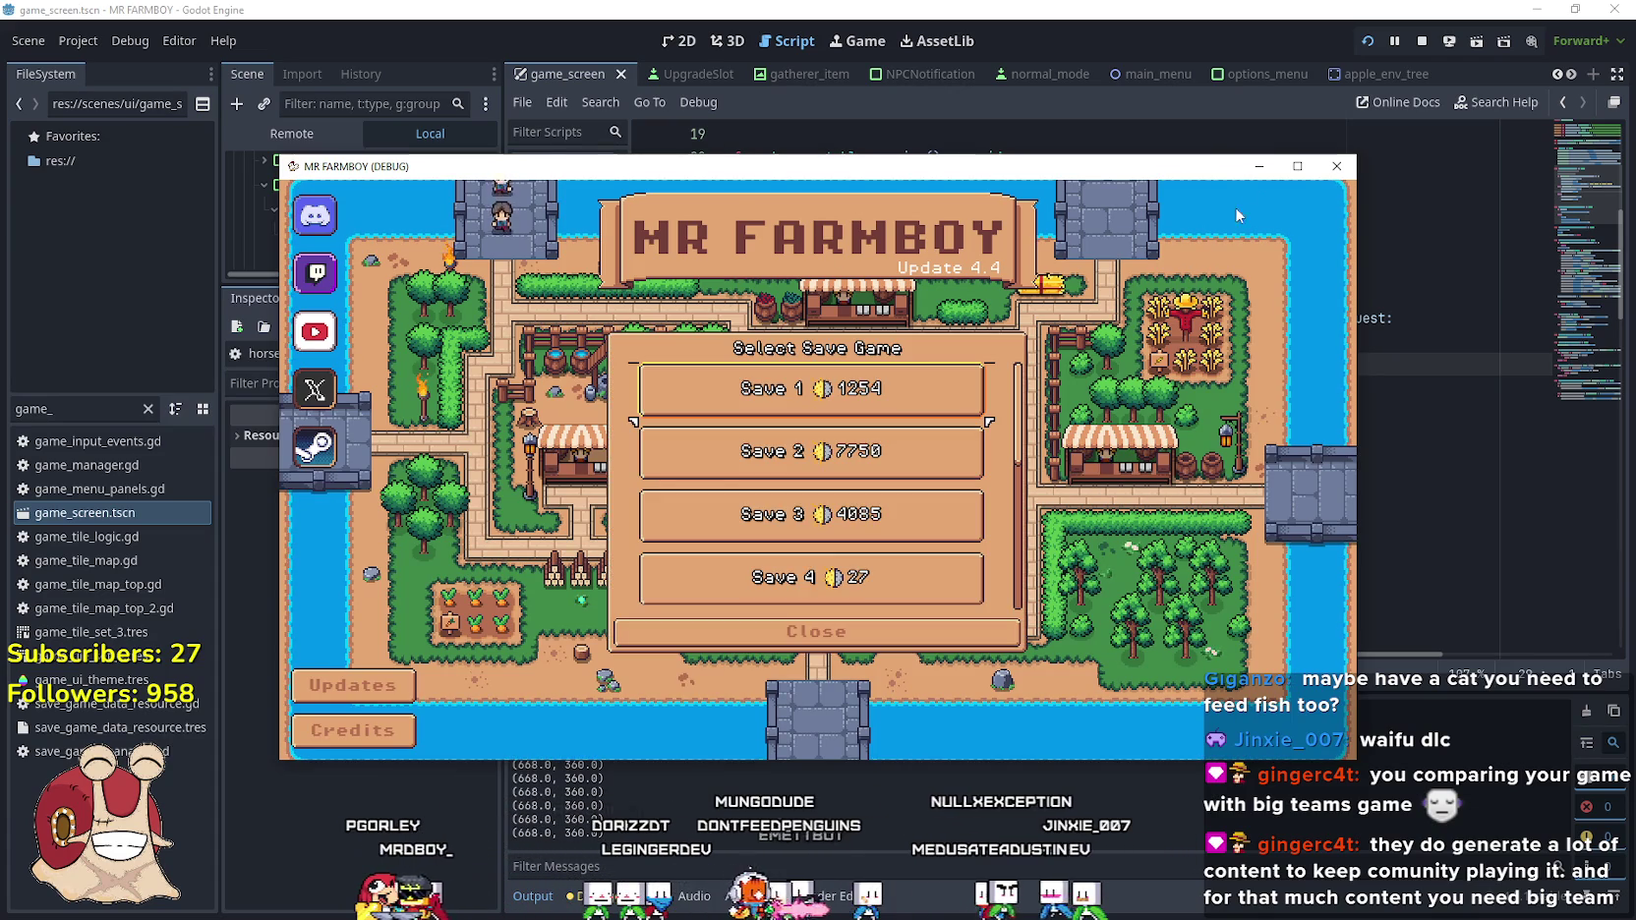
pyautogui.click(1297, 167)
pyautogui.scroll(-6, 718, 540)
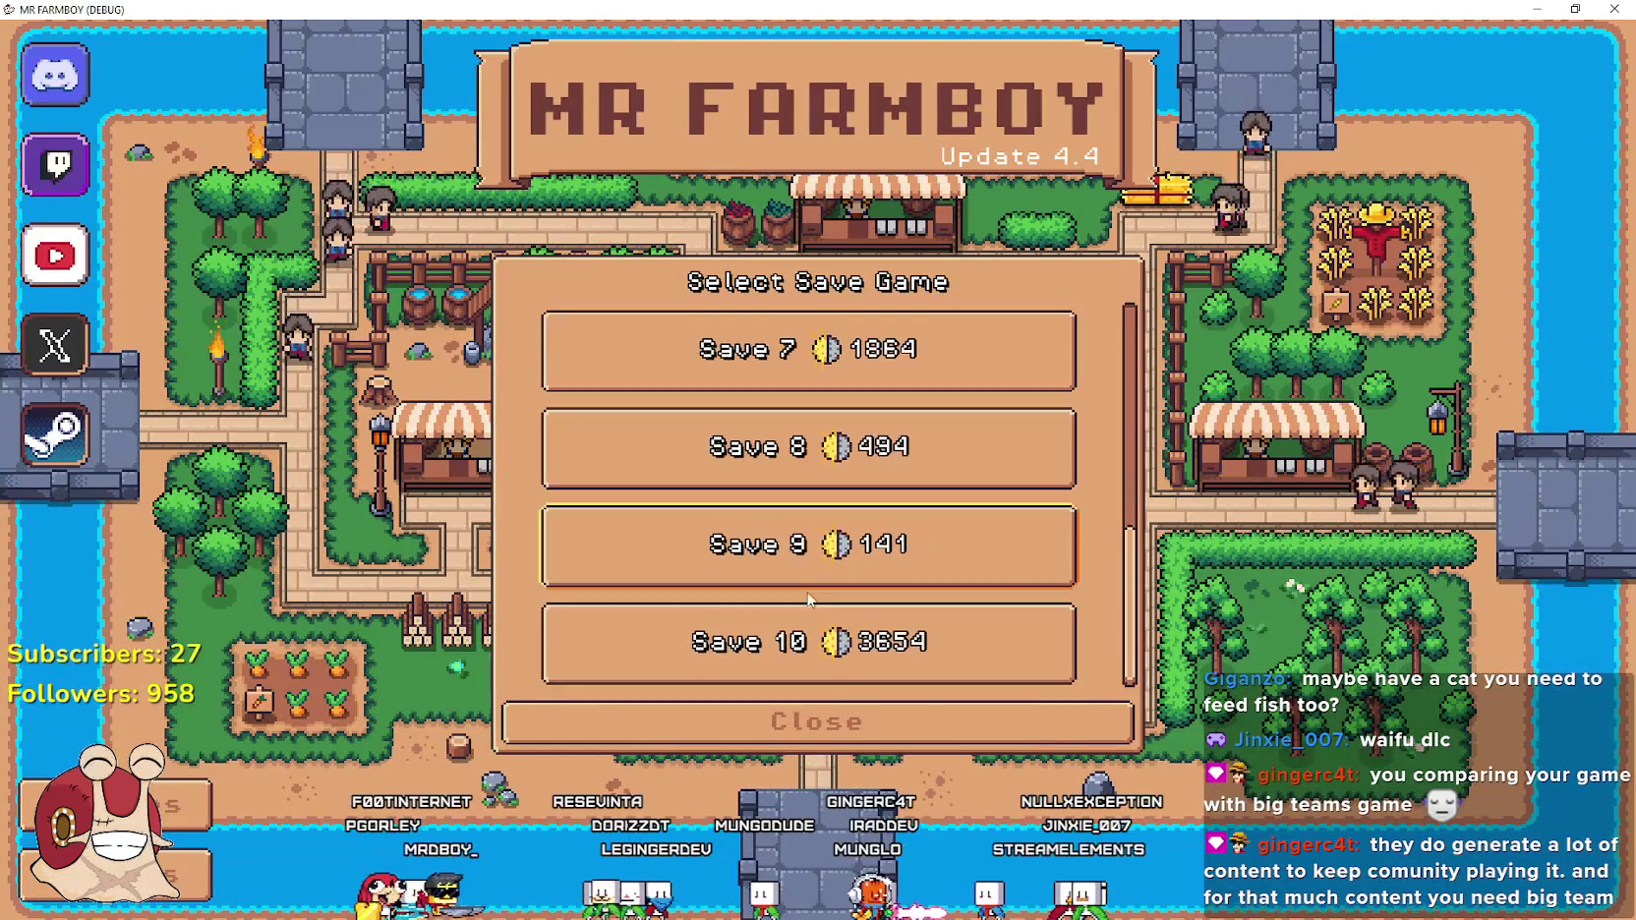
pyautogui.scroll(5, 753, 649)
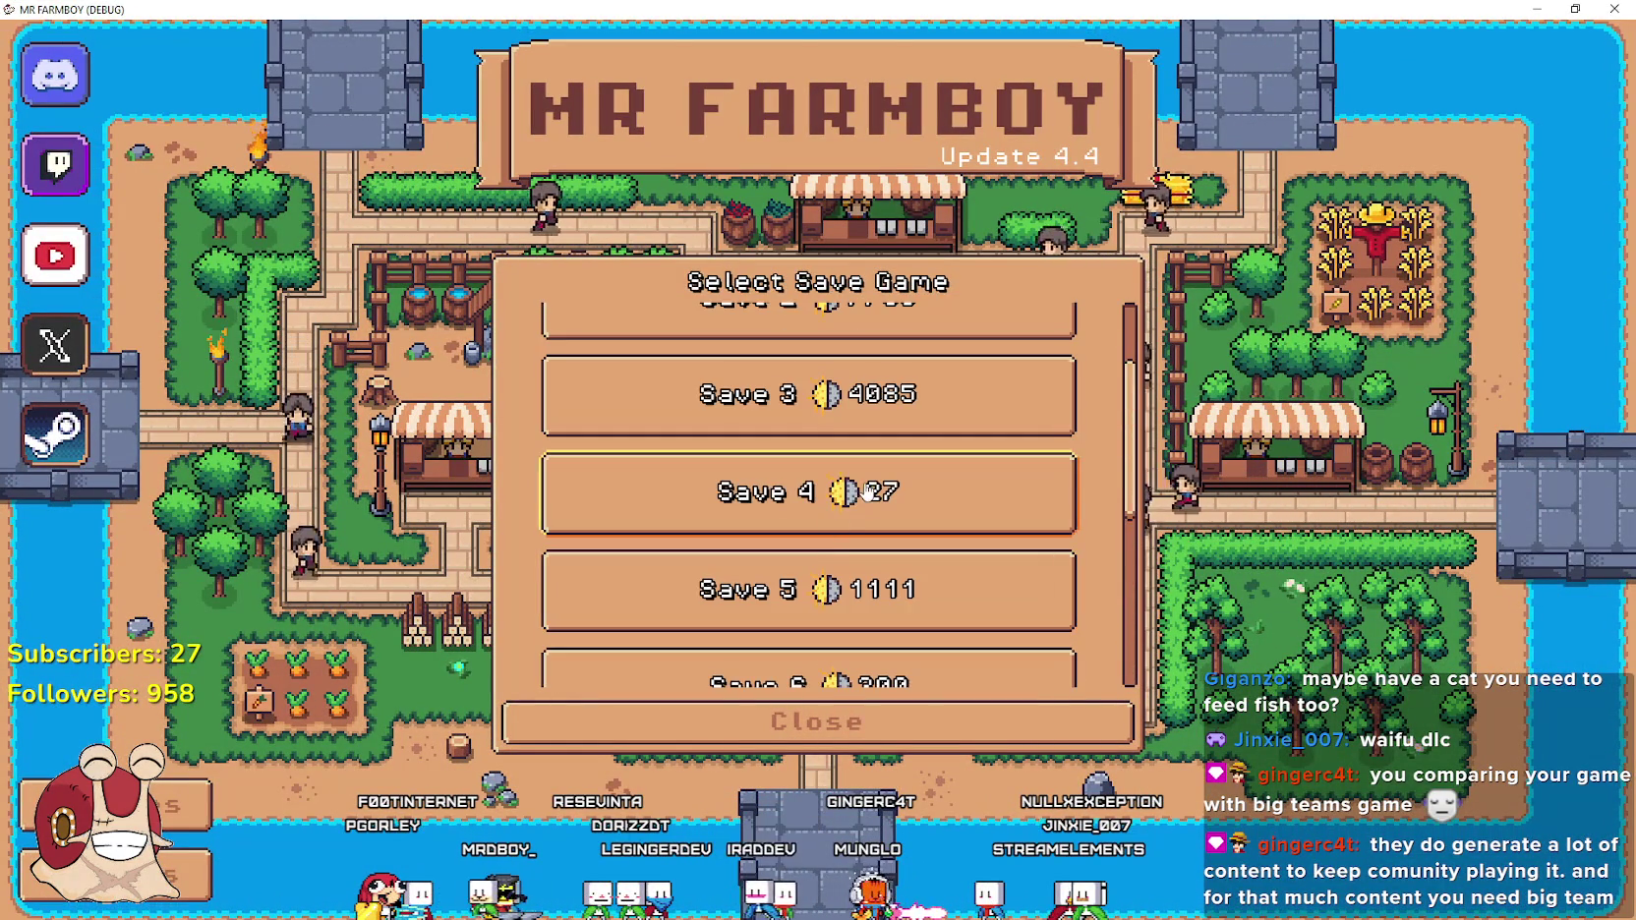
pyautogui.click(891, 503)
pyautogui.click(893, 508)
pyautogui.click(737, 529)
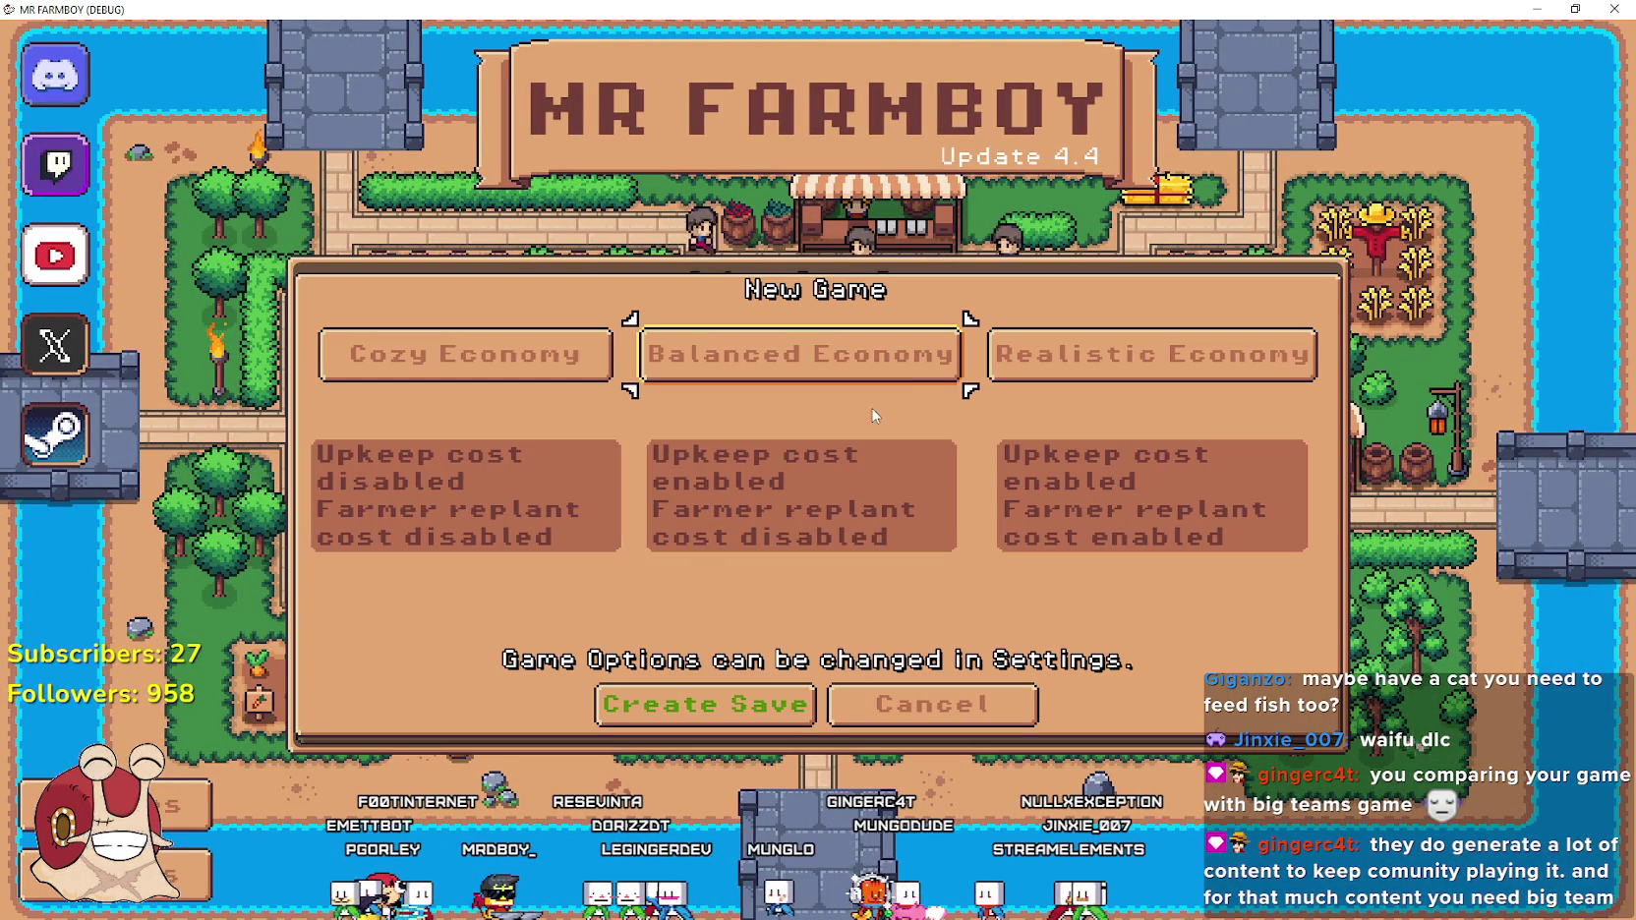
pyautogui.click(750, 704)
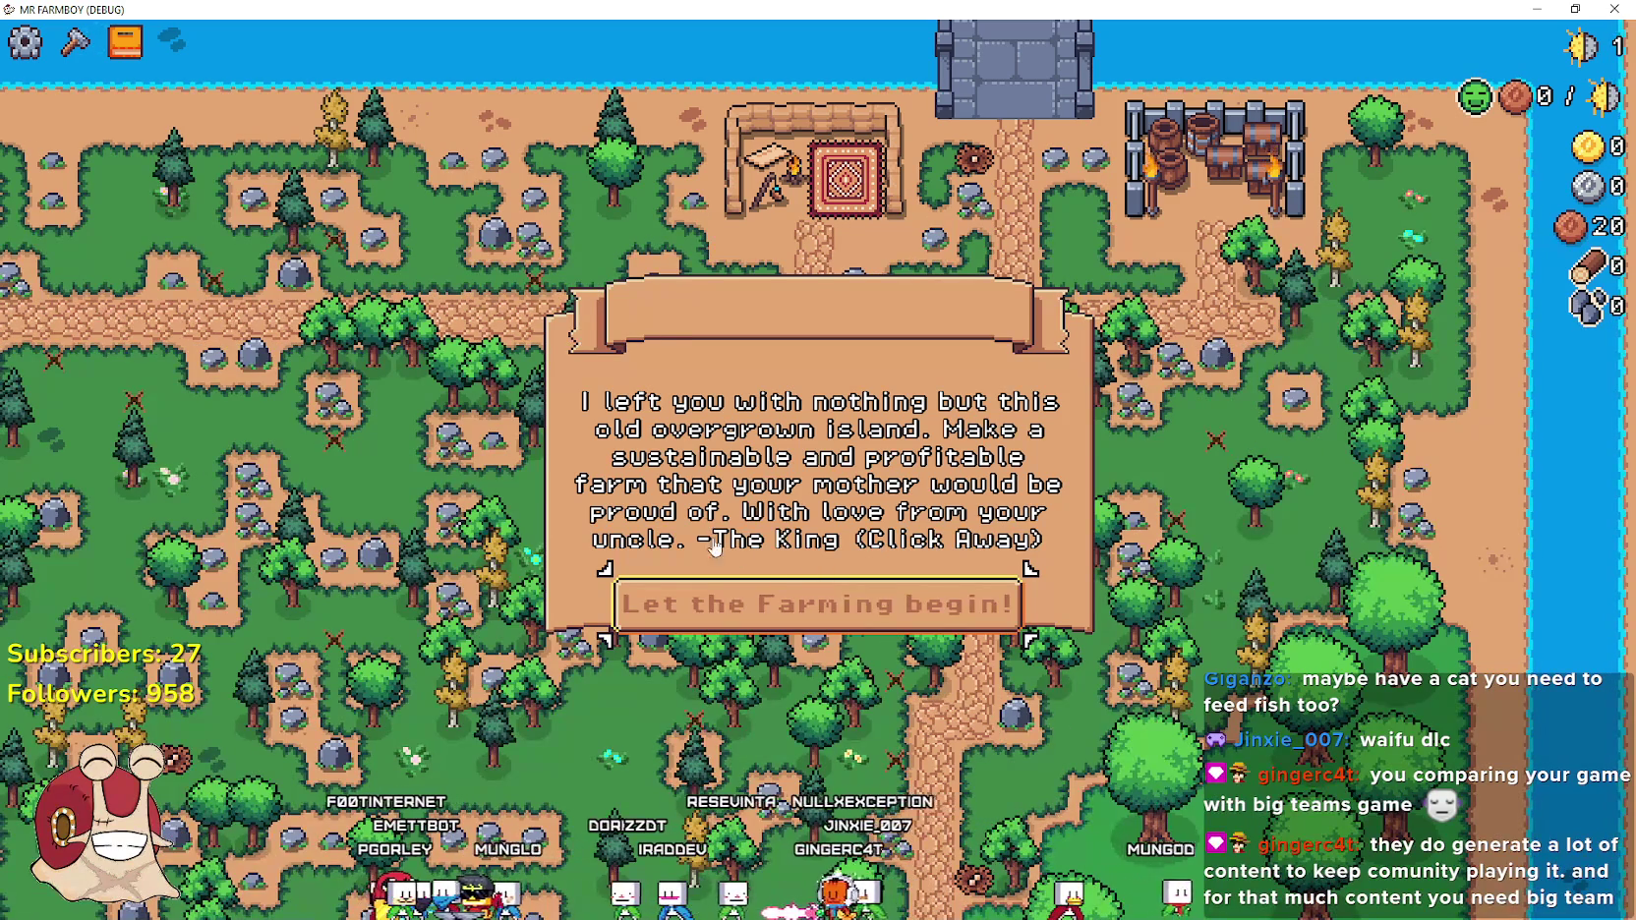
# Walk the farmer down the road to the horse stable, resume past the breakpoint, and close the panel
pyautogui.click(798, 590)
pyautogui.press('d')
pyautogui.press('s')
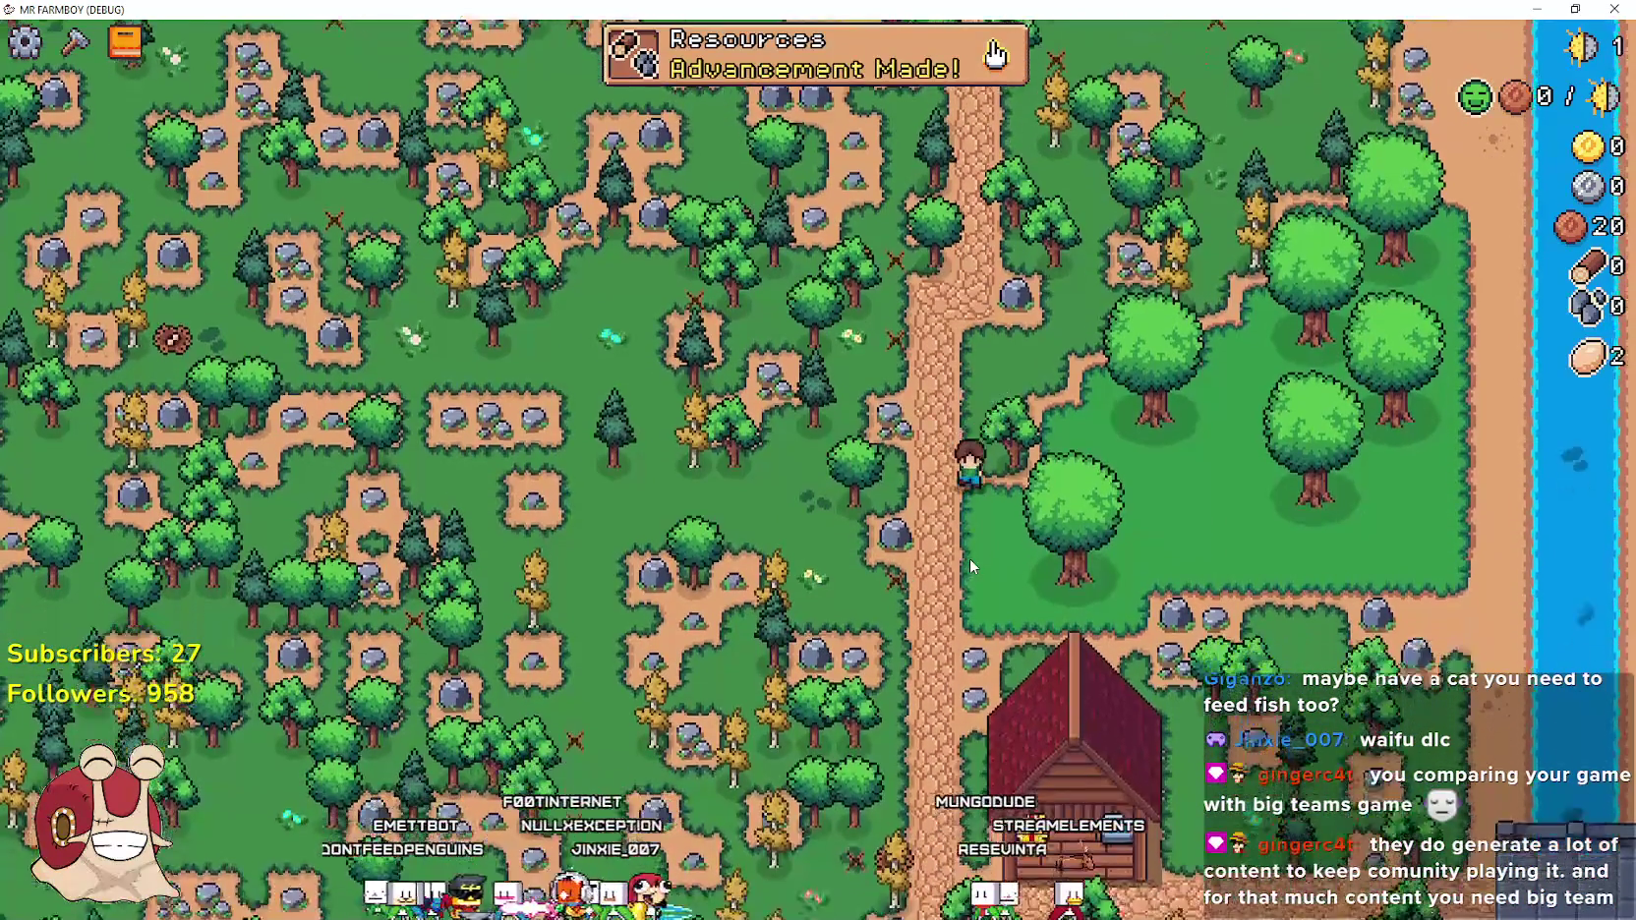
pyautogui.scroll(3, 973, 558)
pyautogui.click(1159, 562)
pyautogui.press('s')
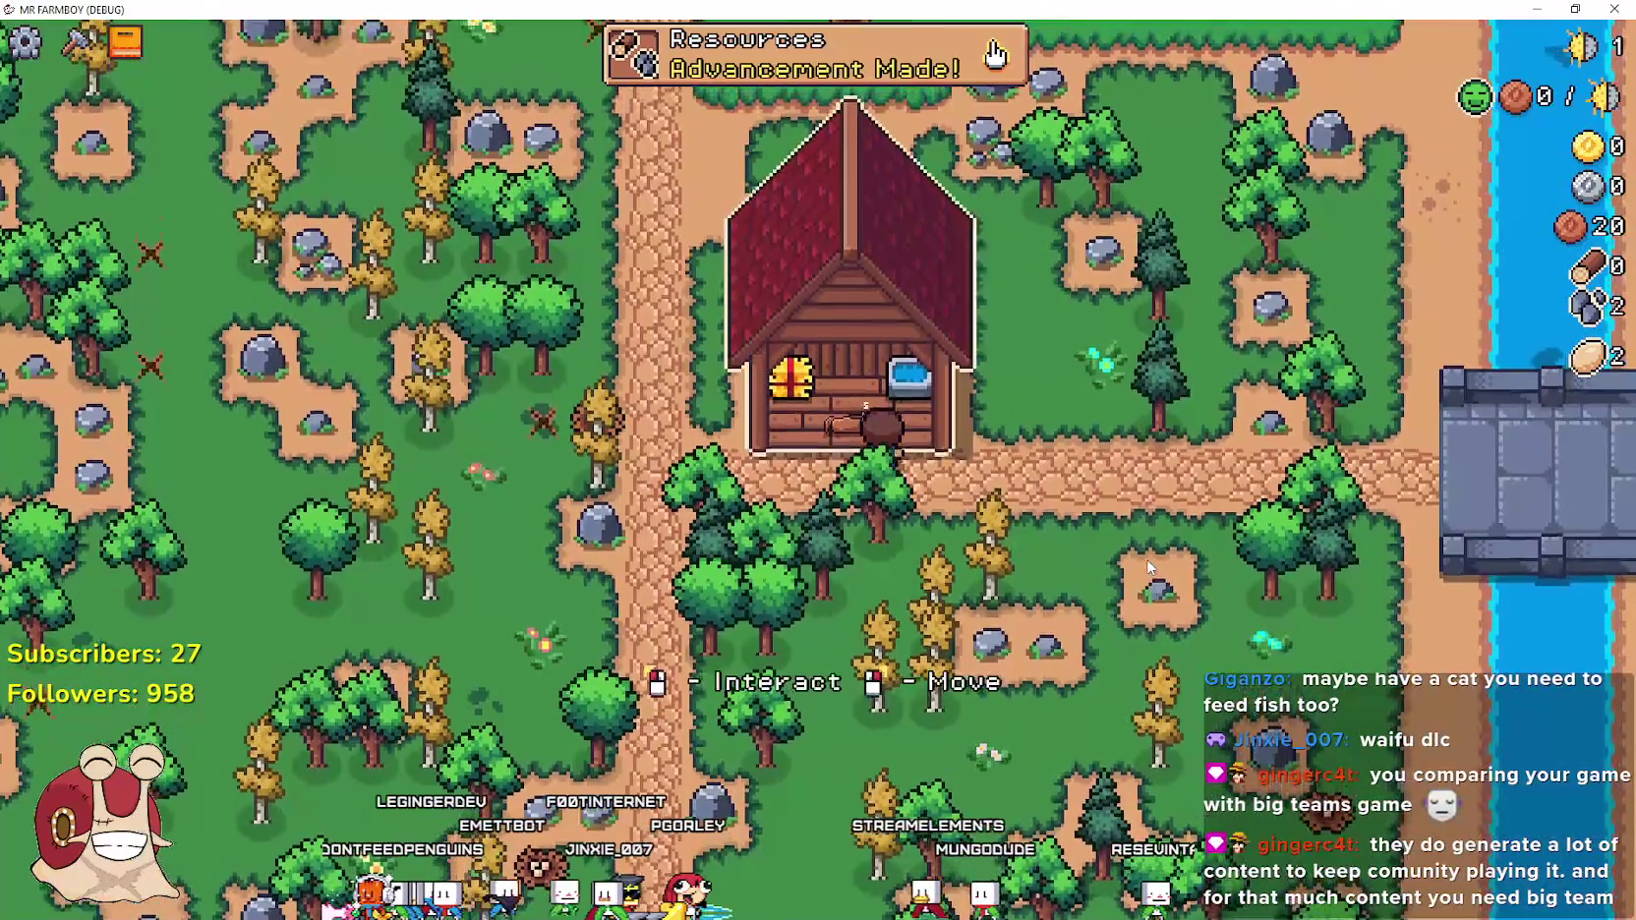
pyautogui.click(1048, 506)
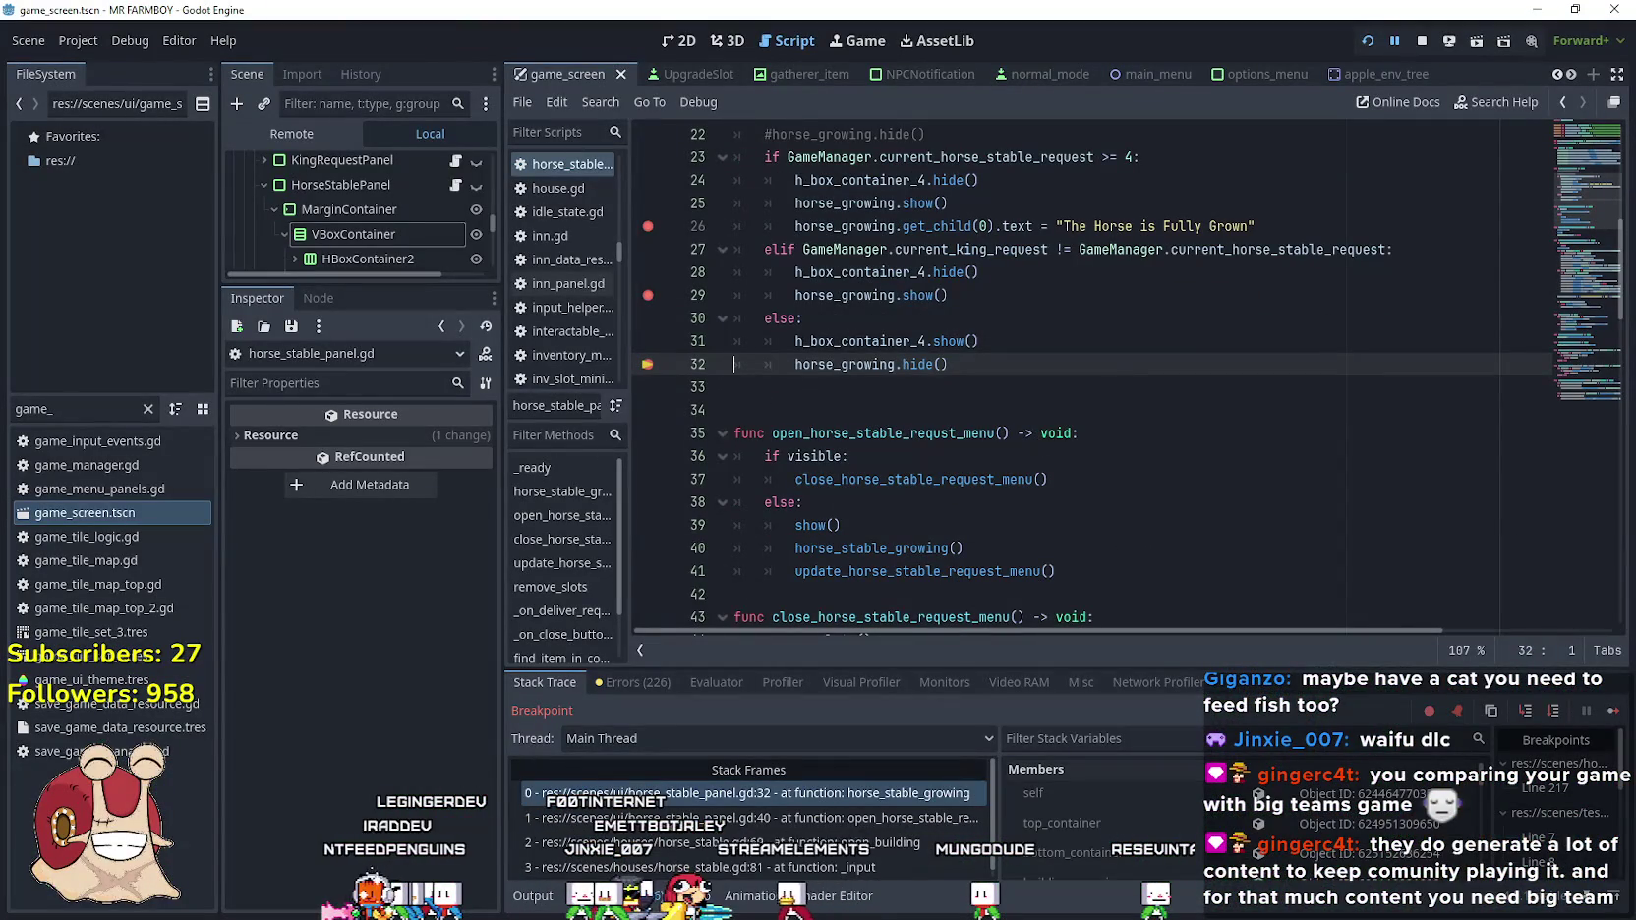
pyautogui.click(1614, 714)
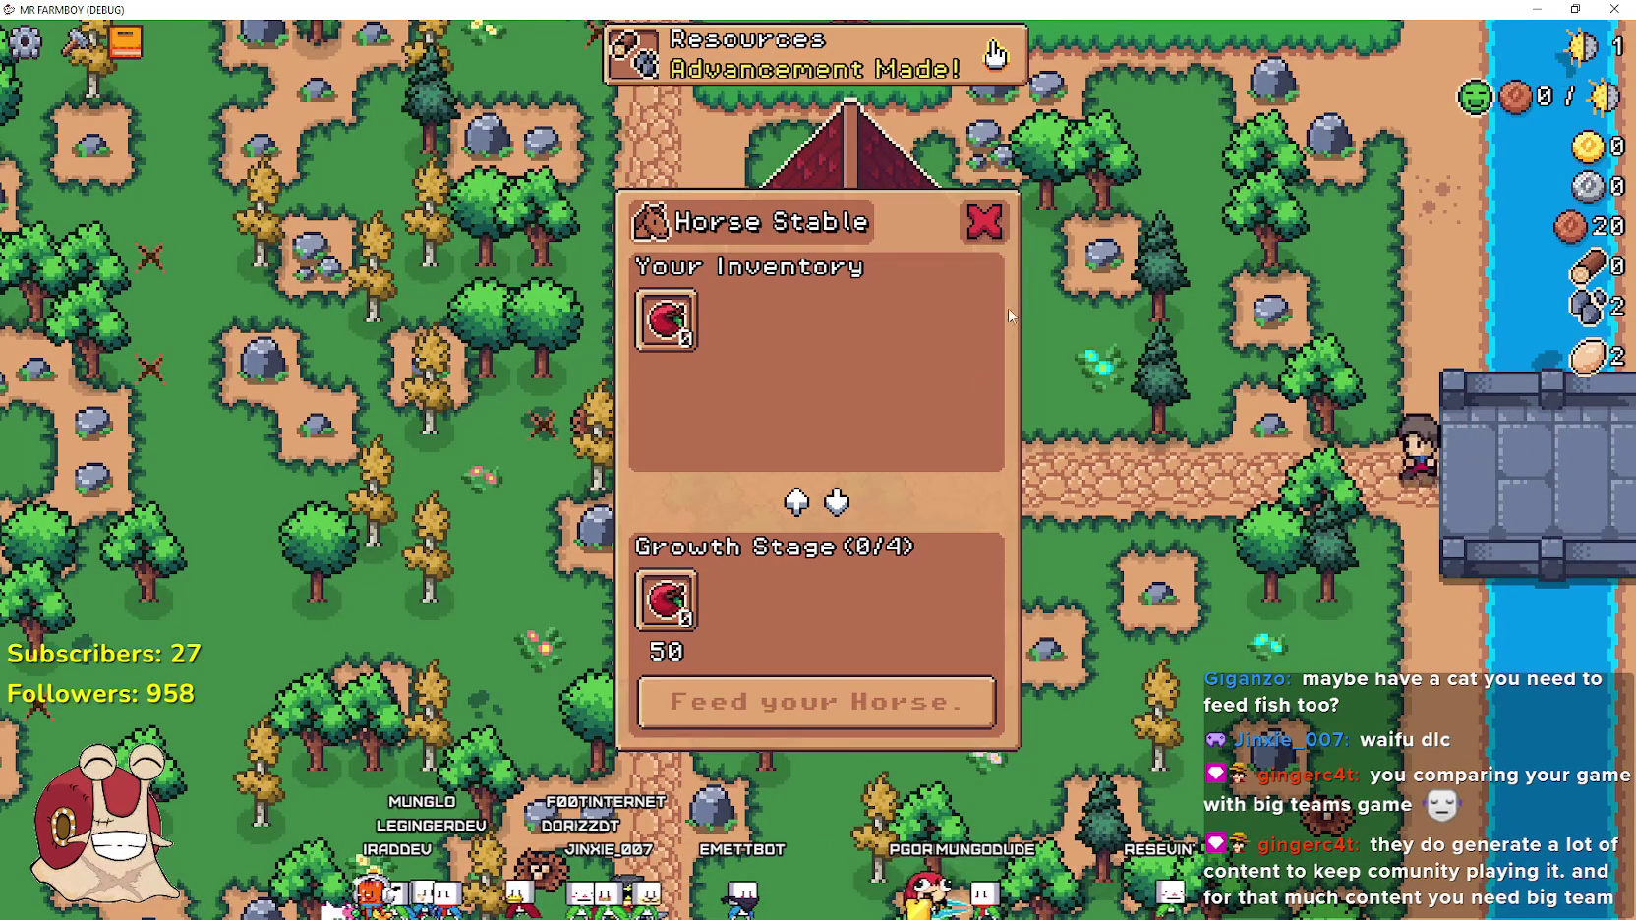
pyautogui.click(991, 210)
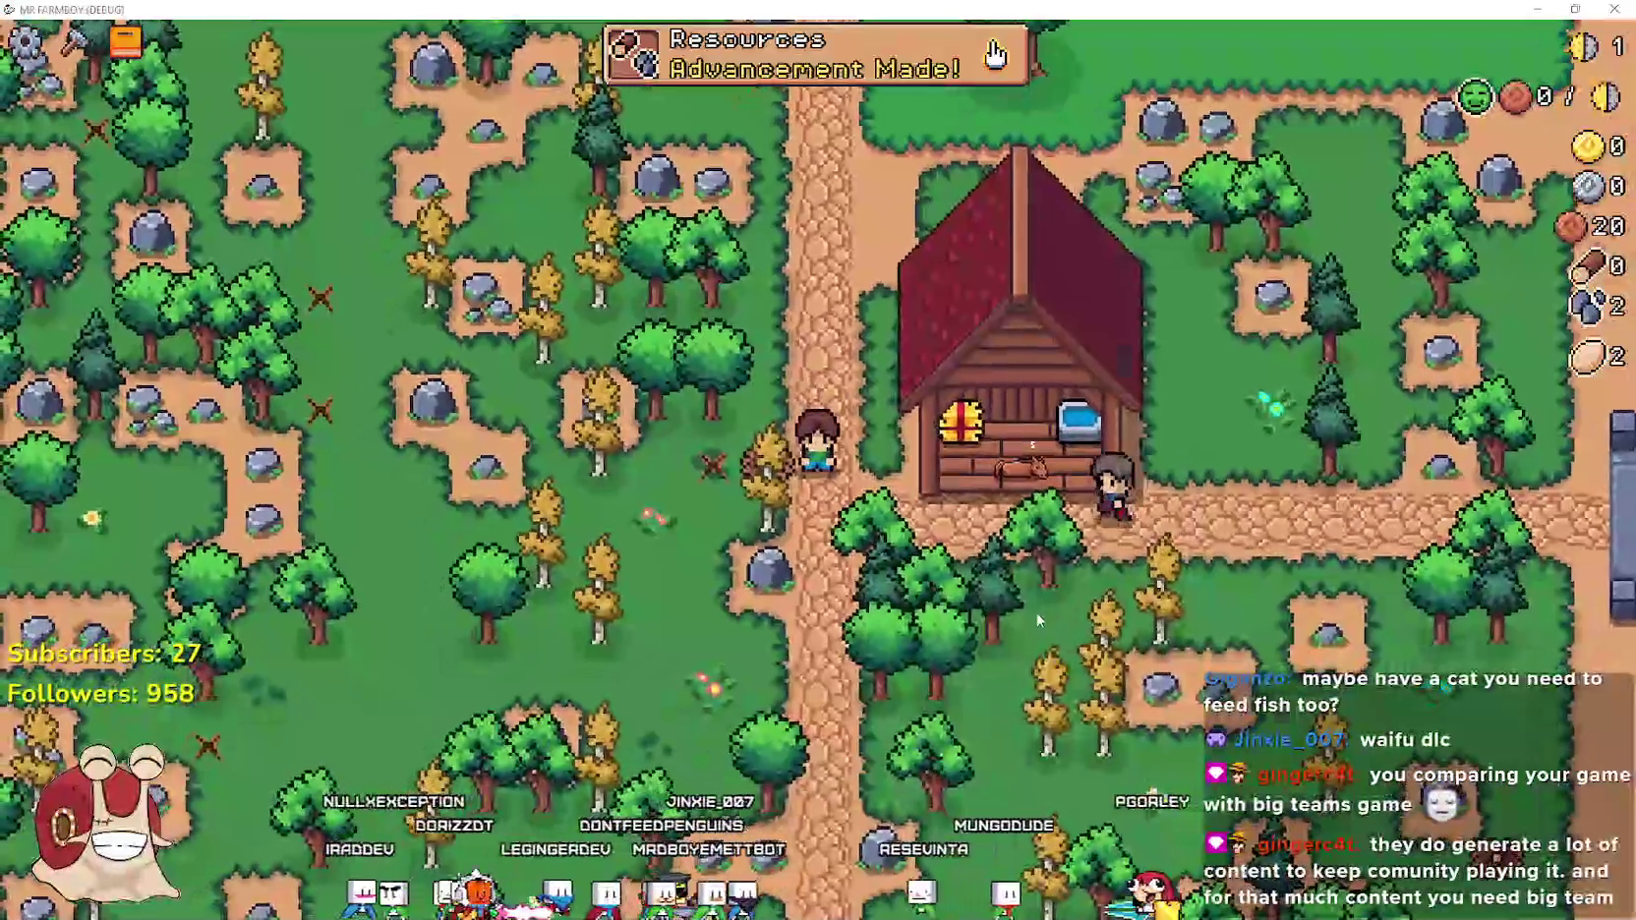
# Back in the editor, show the running game's Remote scene tree and select a manager node
pyautogui.hotkey('alt', 'Tab')
pyautogui.scroll(2, 449, 243)
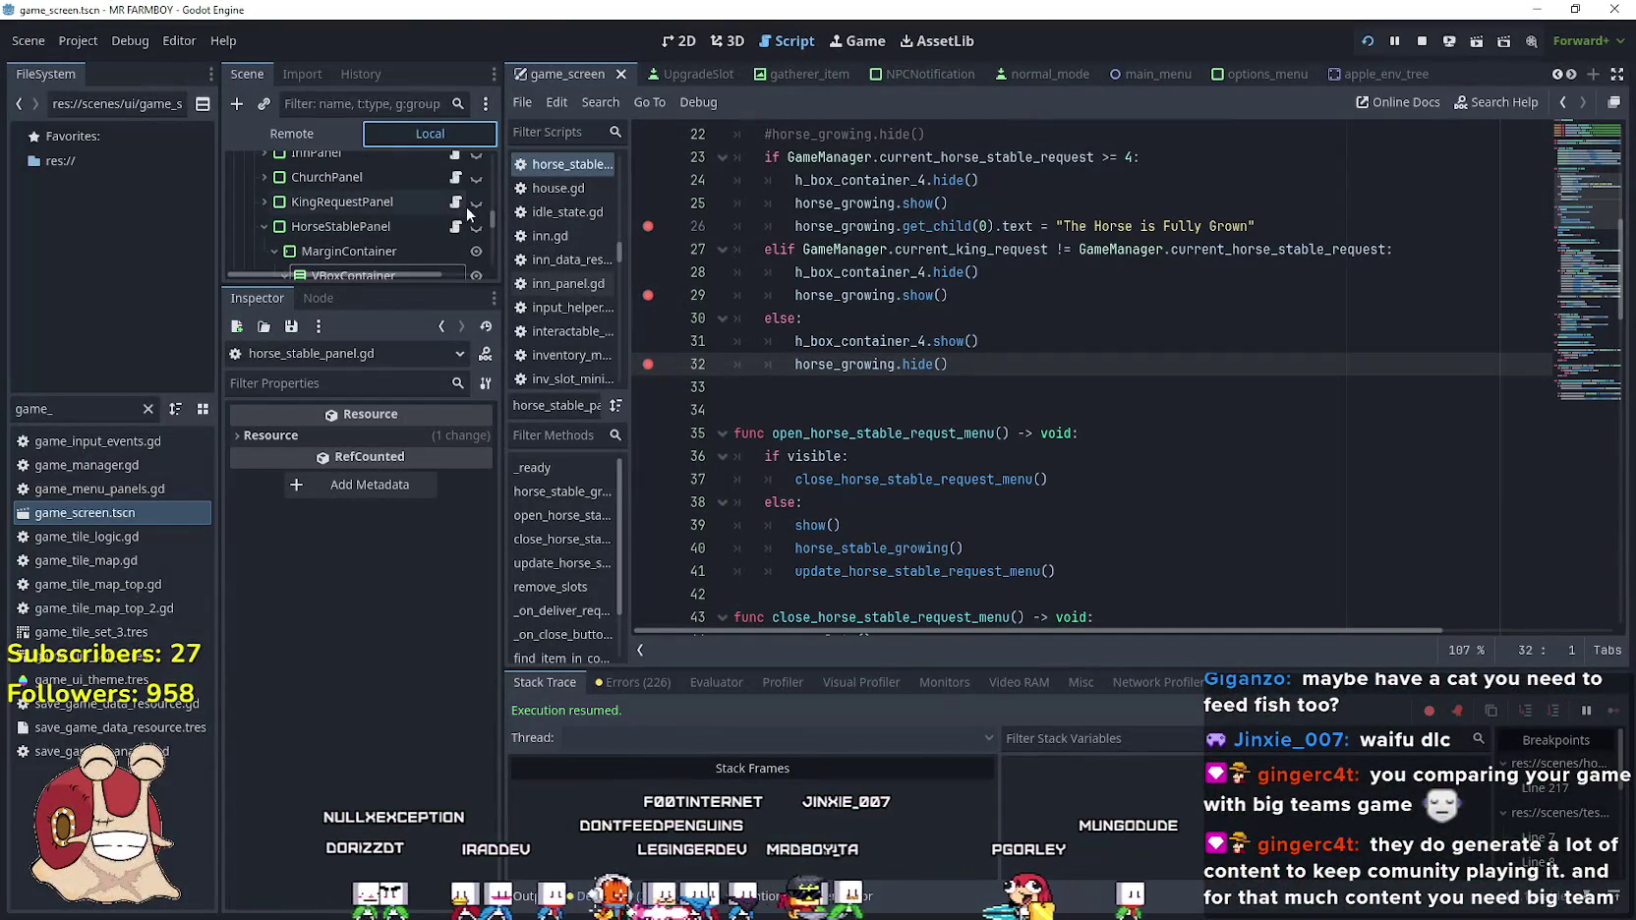
pyautogui.moveTo(503, 258); pyautogui.dragTo(653, 259)
pyautogui.click(354, 134)
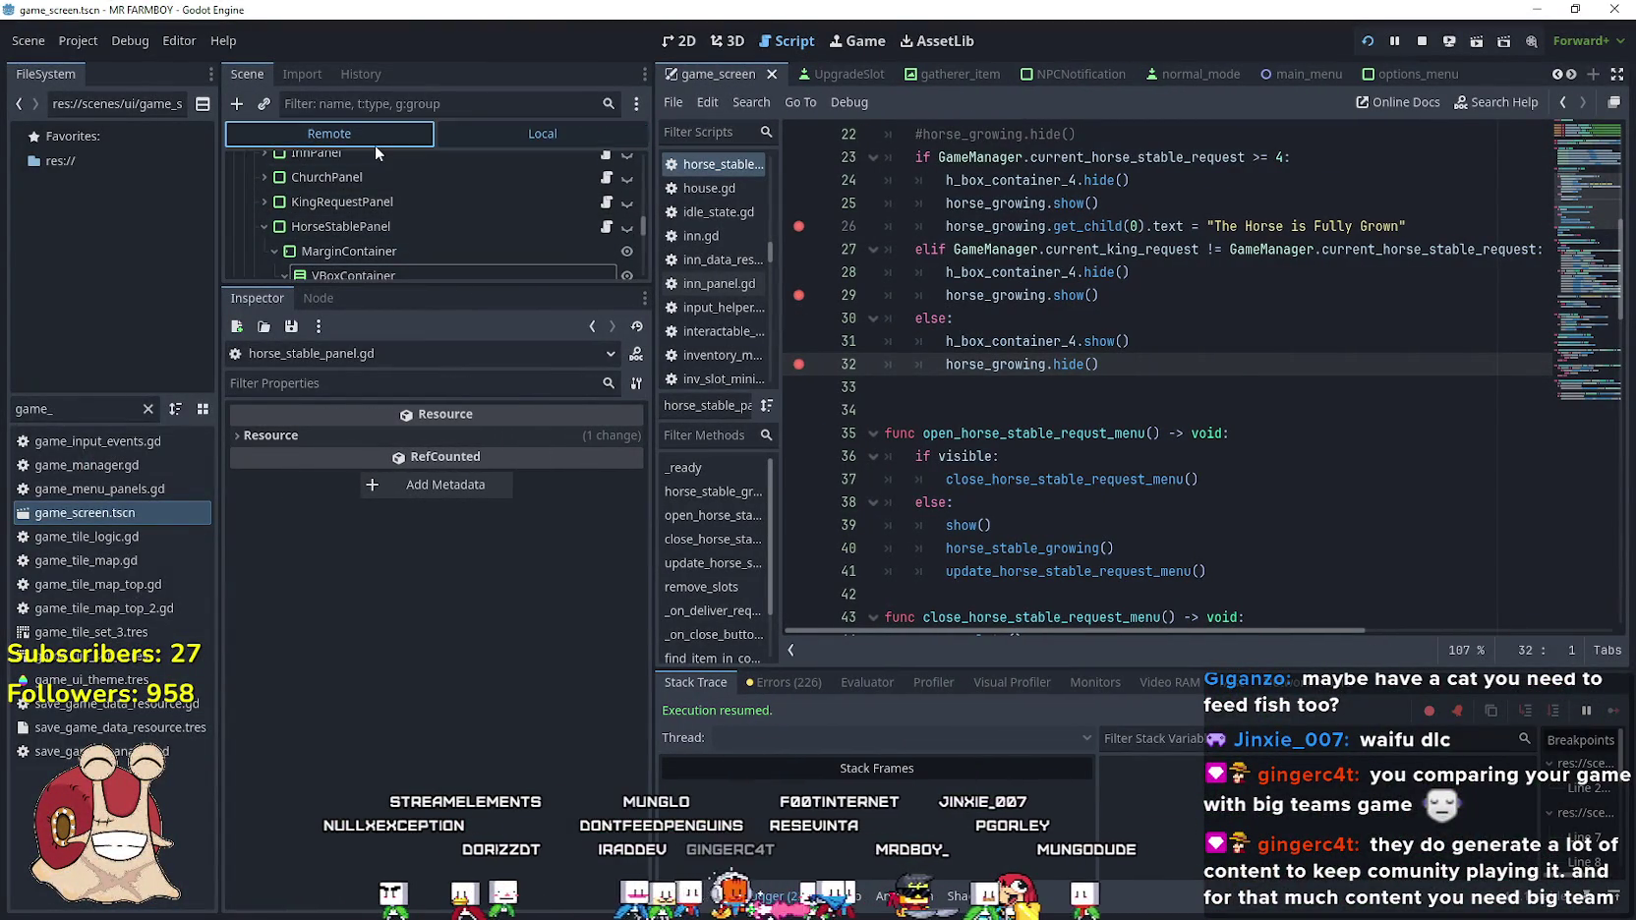
pyautogui.click(423, 236)
# Expand InventoryManager's live inventory Dictionary (3 entries), then walk the farmer west and south in-game
pyautogui.click(418, 254)
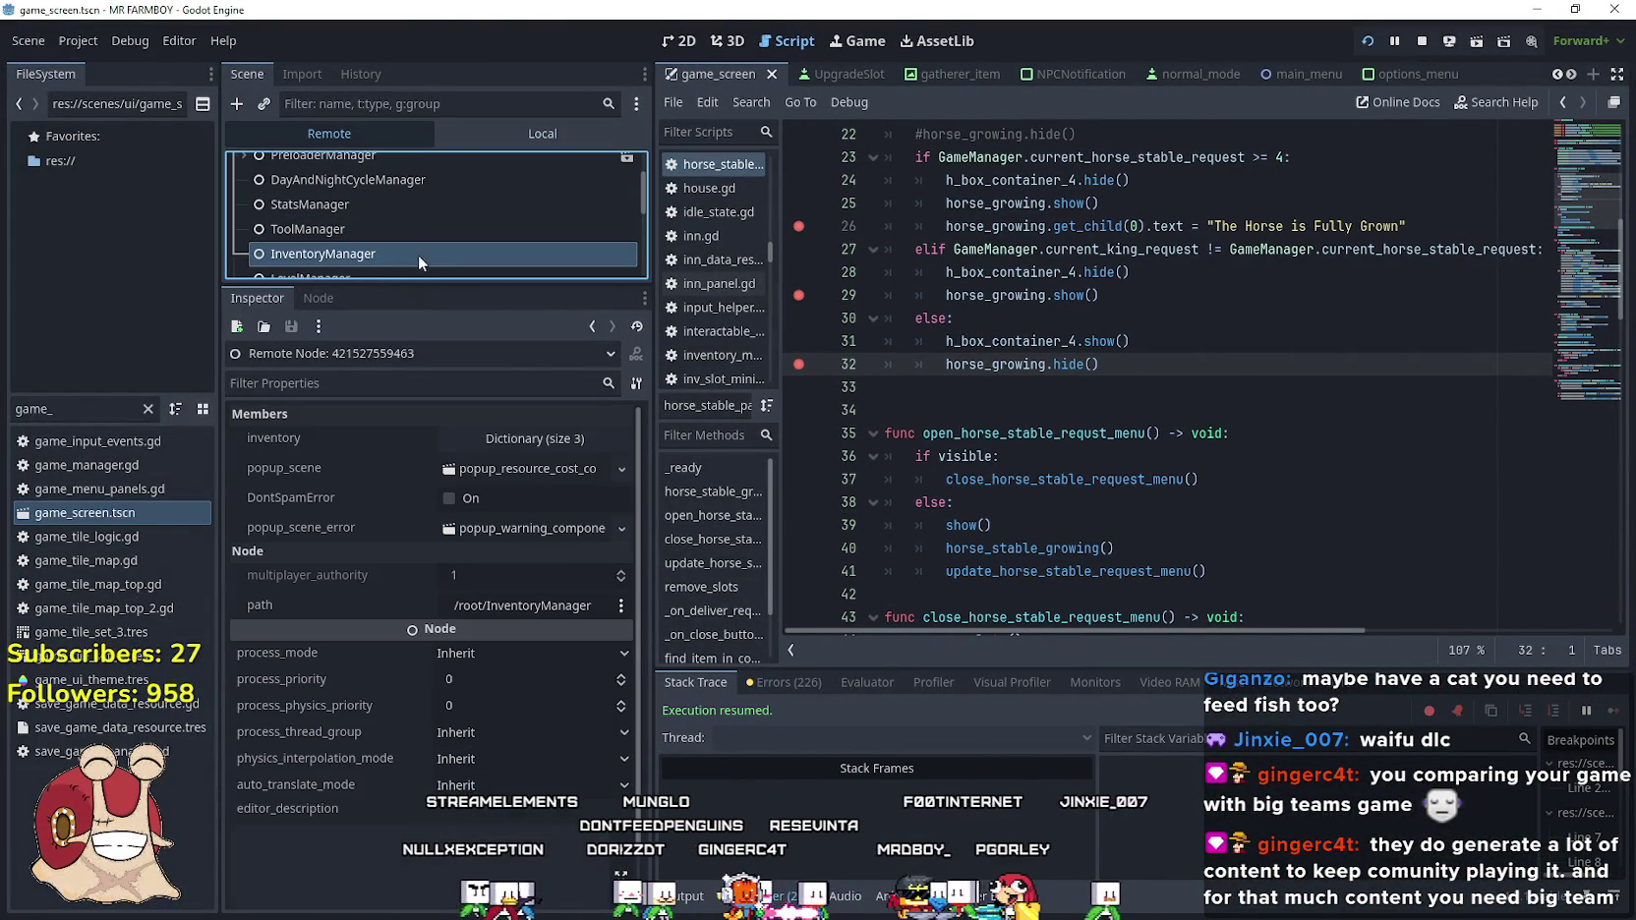
pyautogui.click(512, 439)
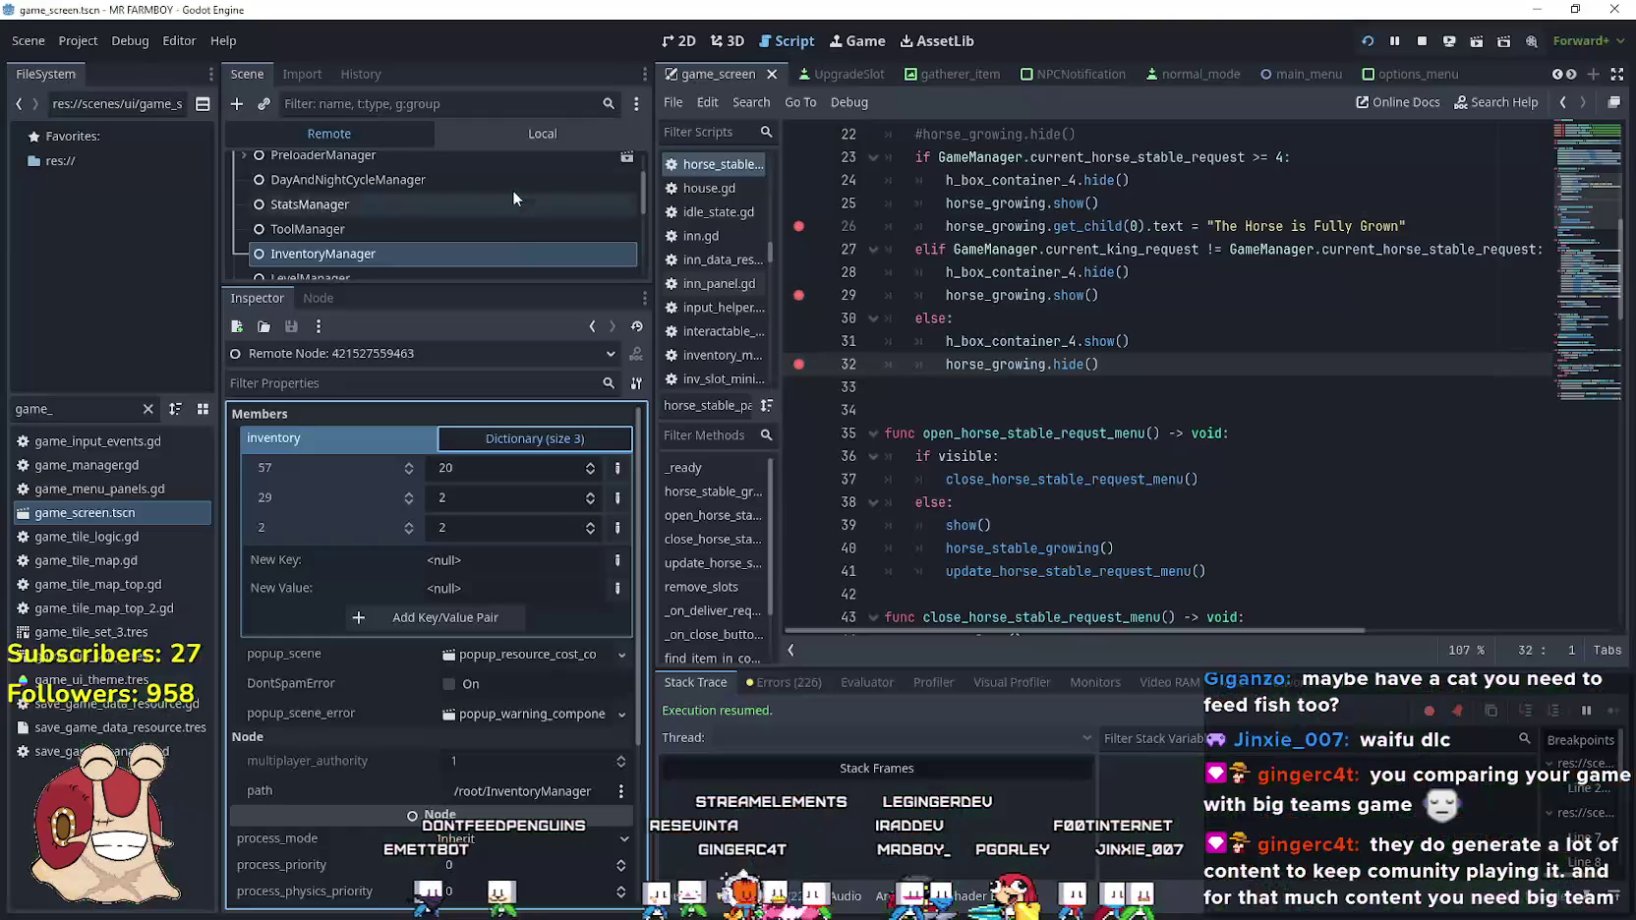
pyautogui.hotkey('alt', 'Tab')
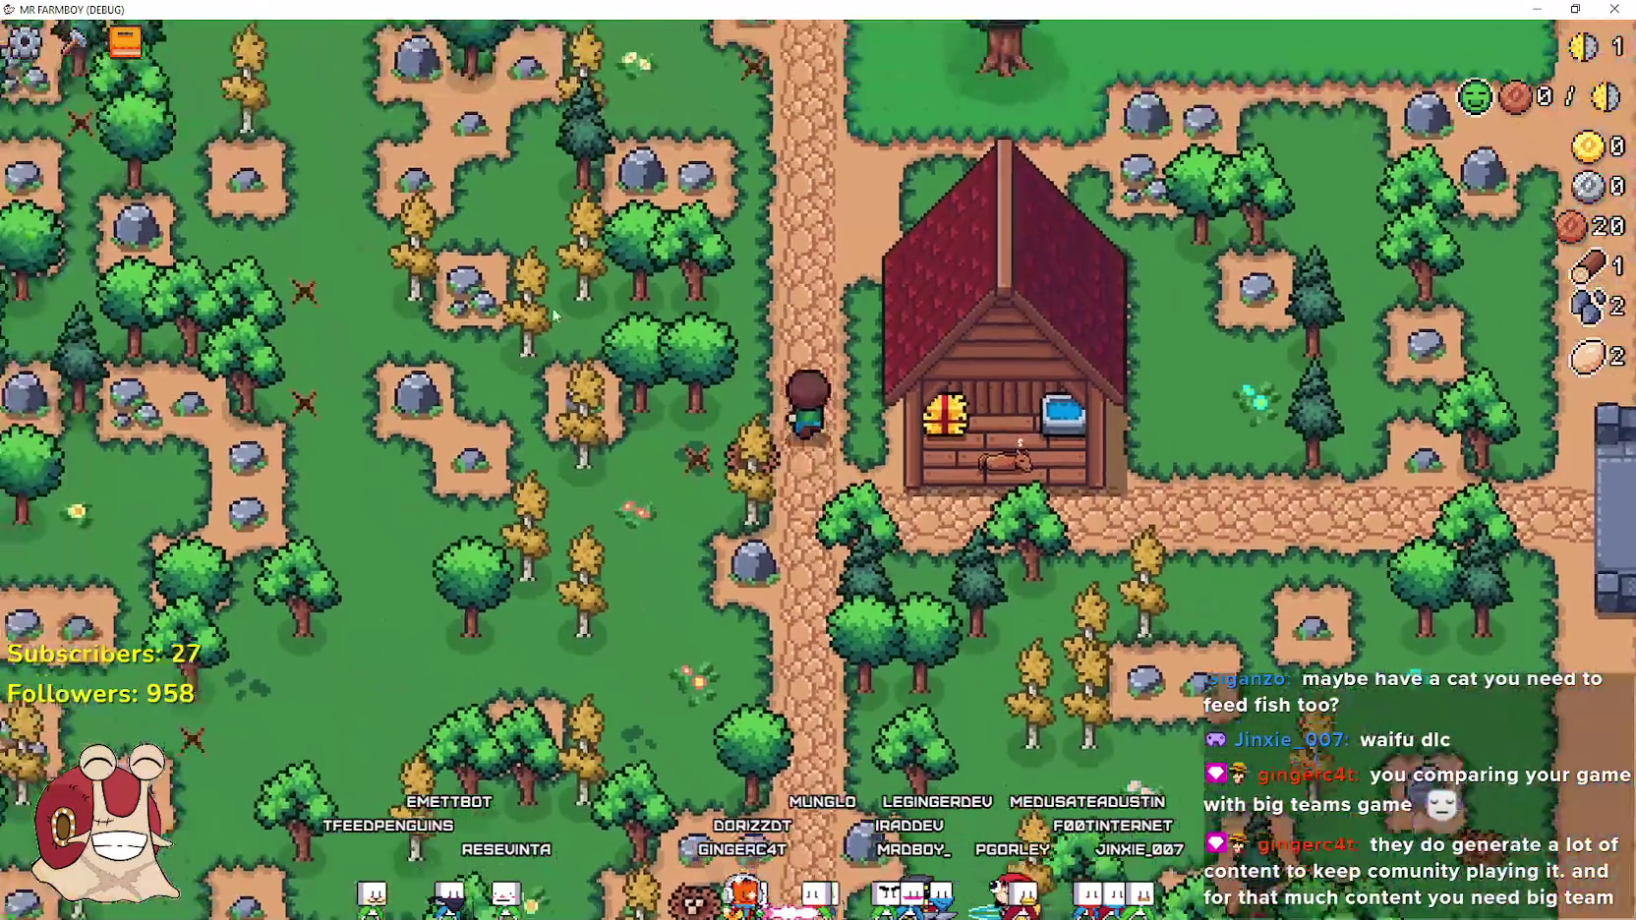
pyautogui.press('w')
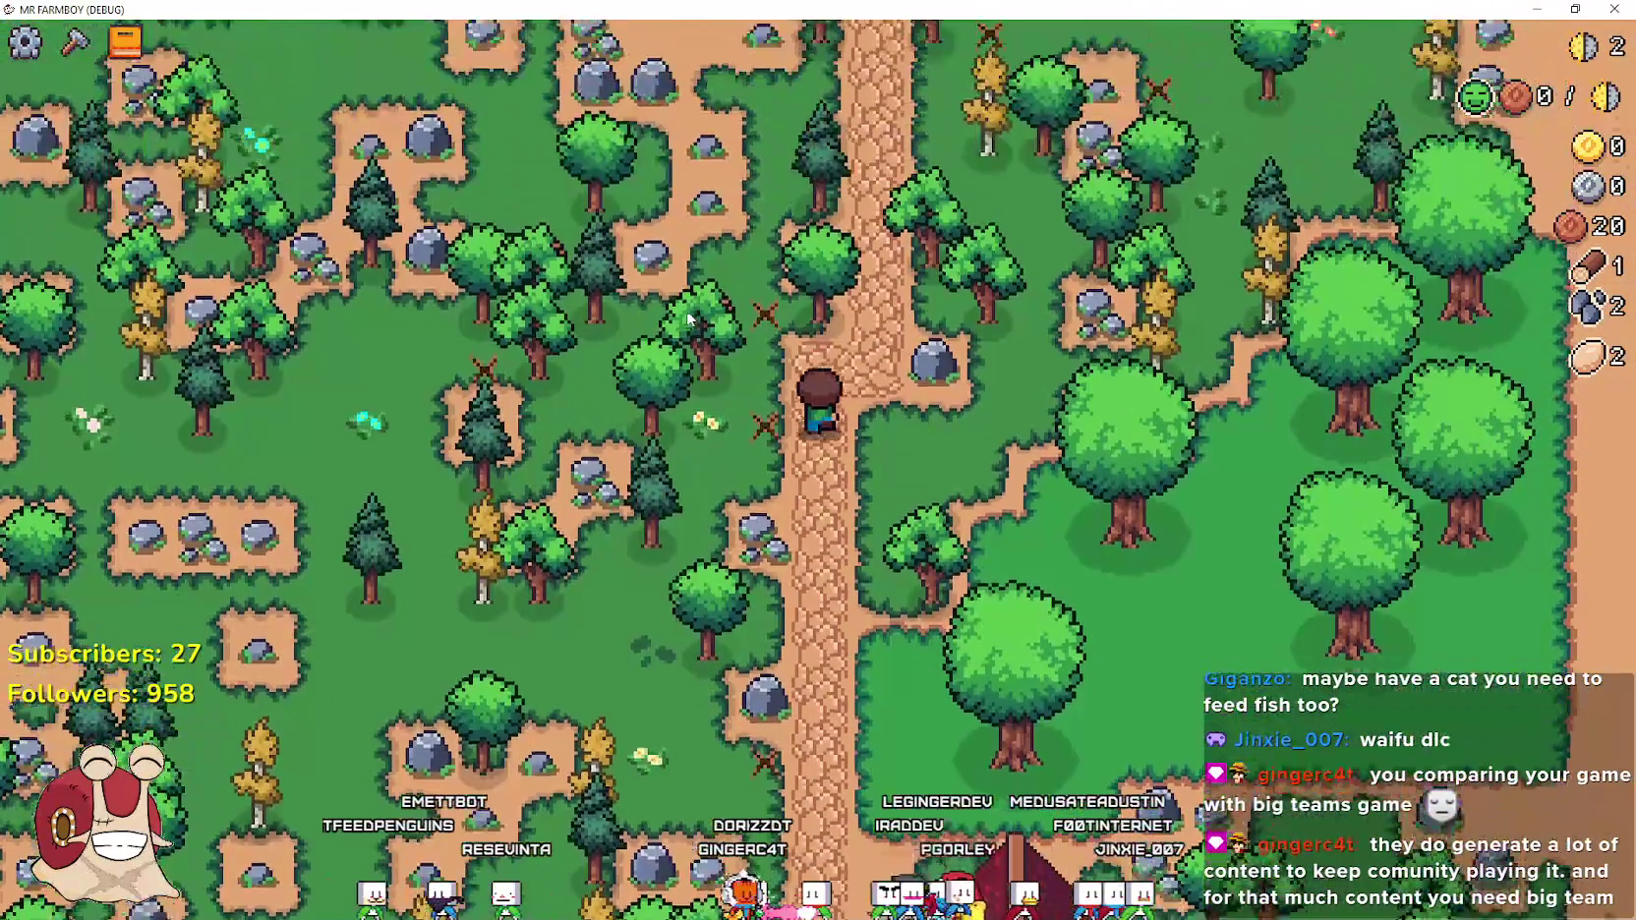
pyautogui.press('a')
pyautogui.scroll(-3, 688, 318)
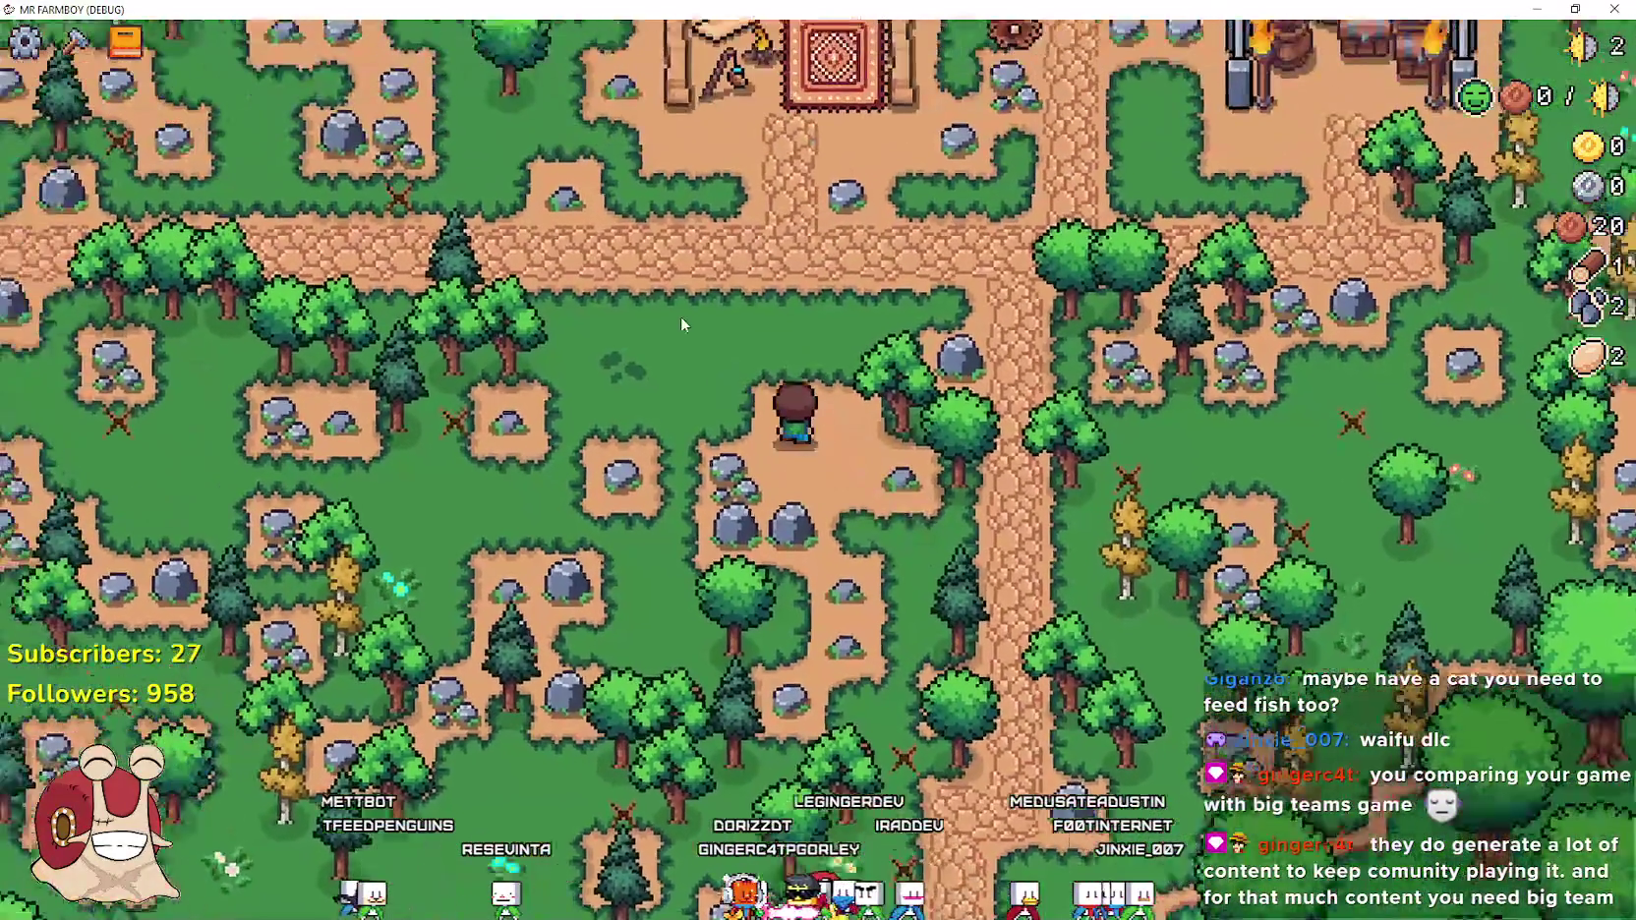
pyautogui.scroll(3, 681, 323)
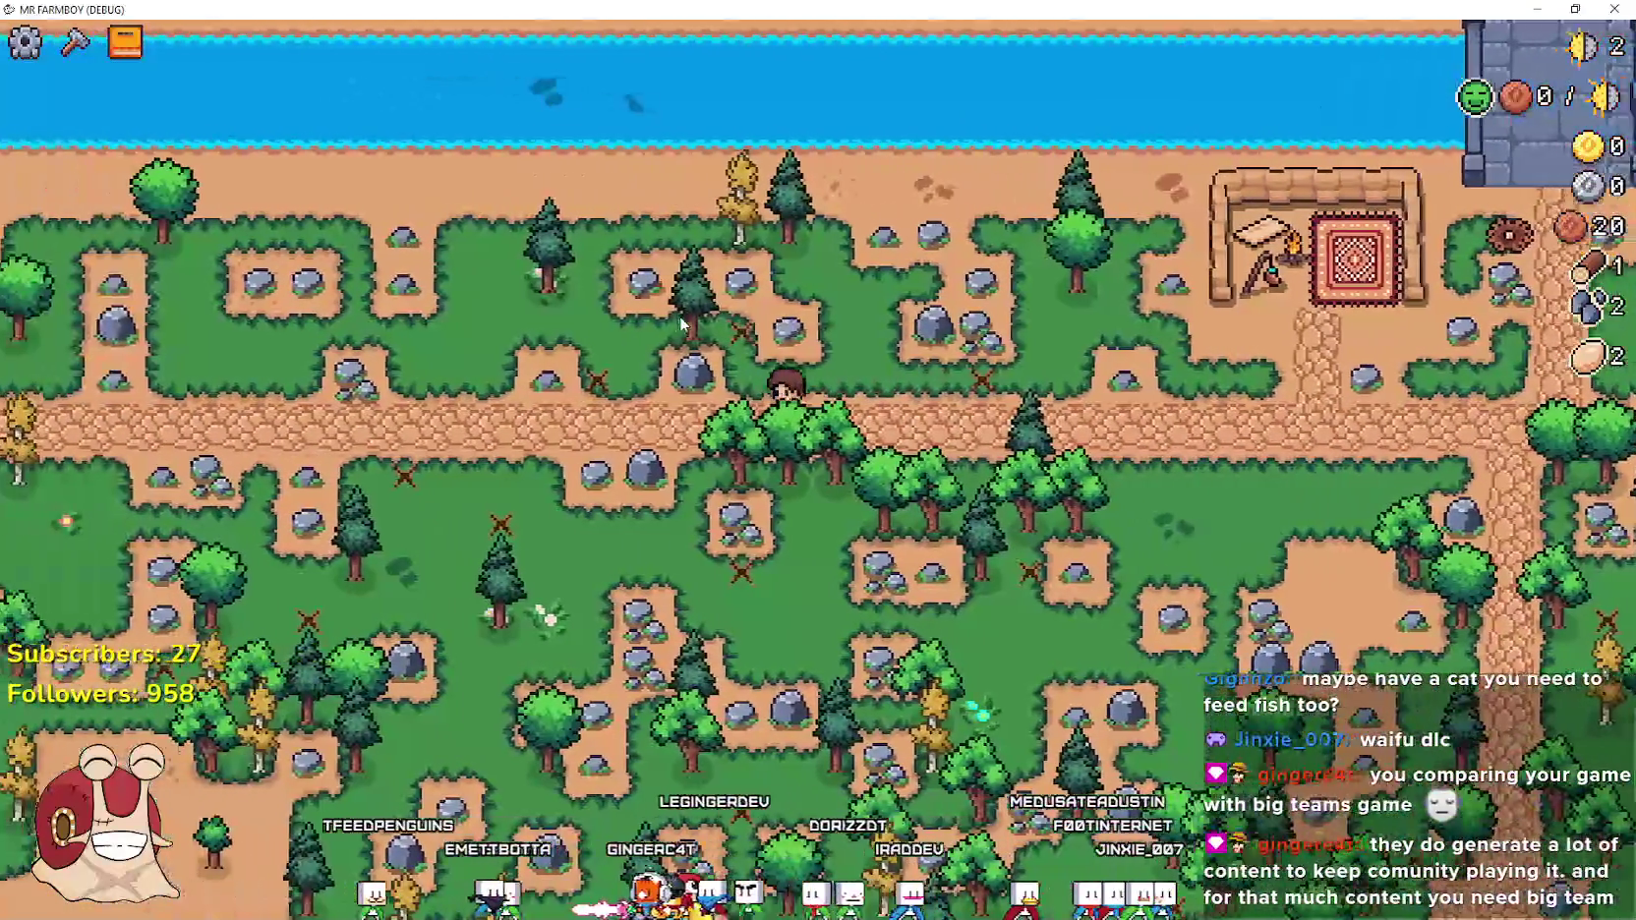
pyautogui.press('s')
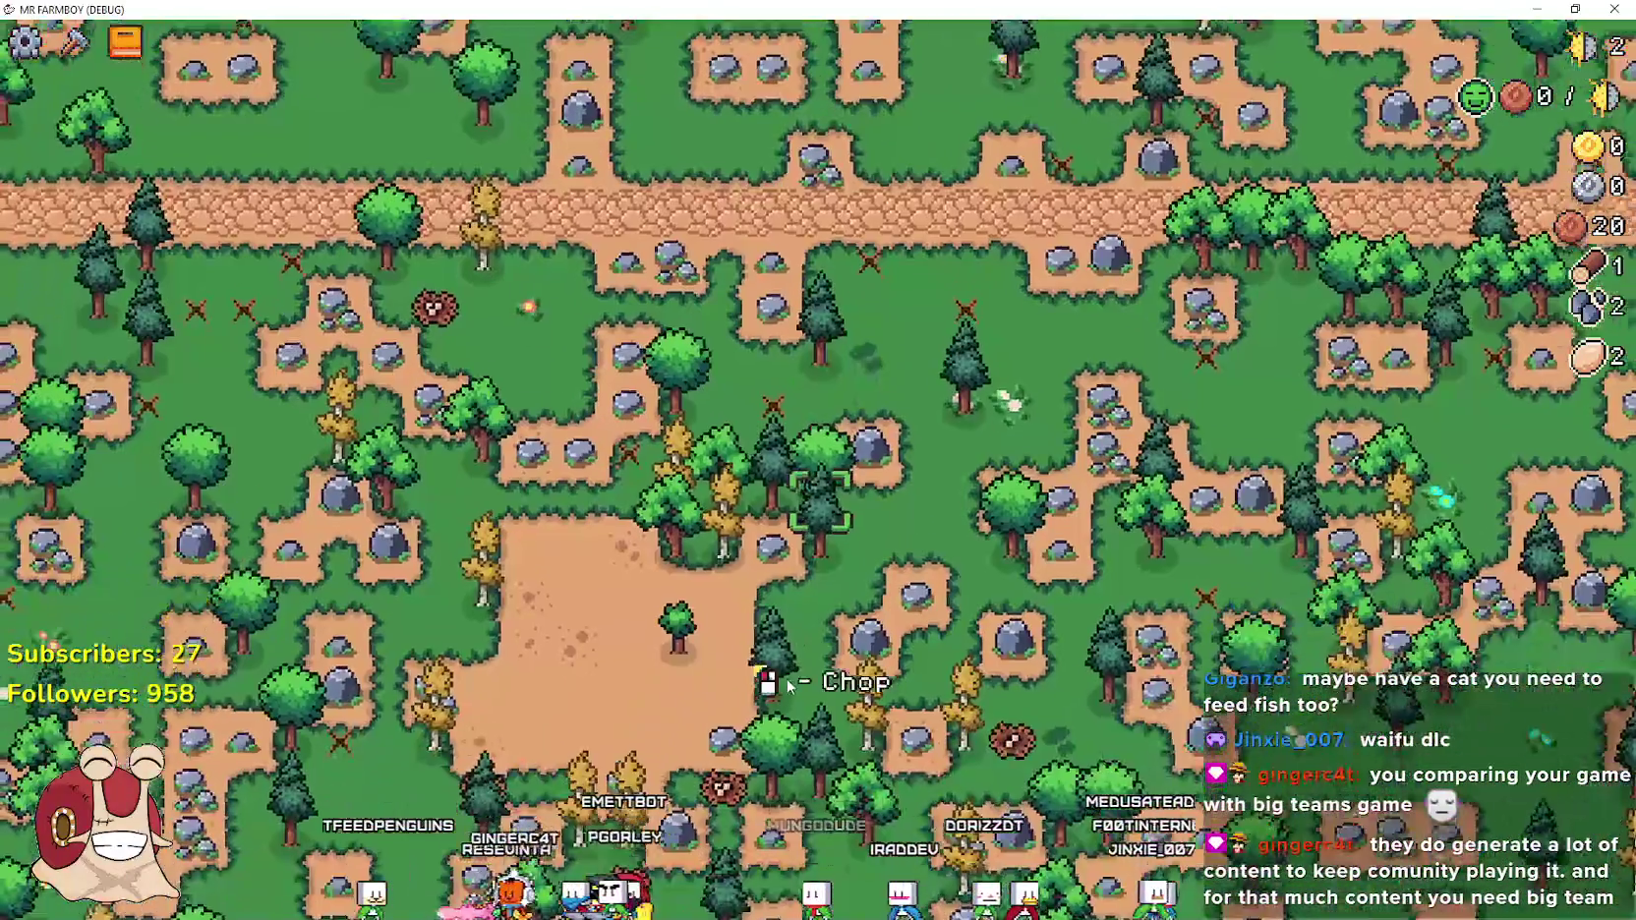
pyautogui.press('a')
pyautogui.hotkey('alt', 'Tab')
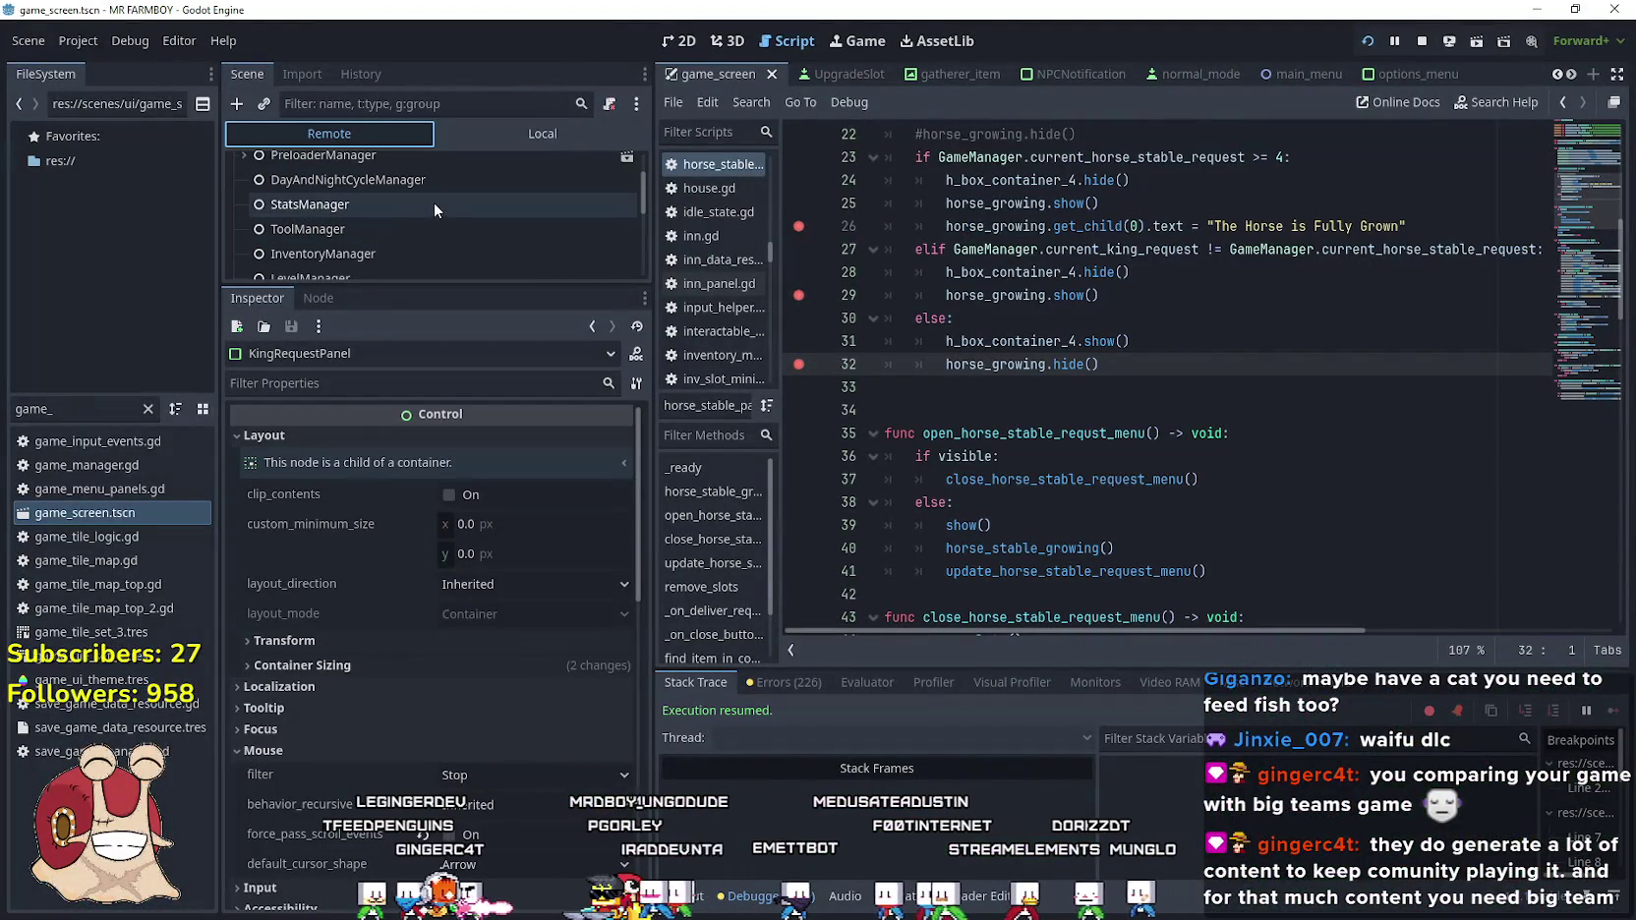
# Inspect StatsManager and DayAndNightCycleManager's game_speed, then select HorseStablePanel in the local scene tree
pyautogui.click(415, 200)
pyautogui.click(425, 183)
pyautogui.click(491, 439)
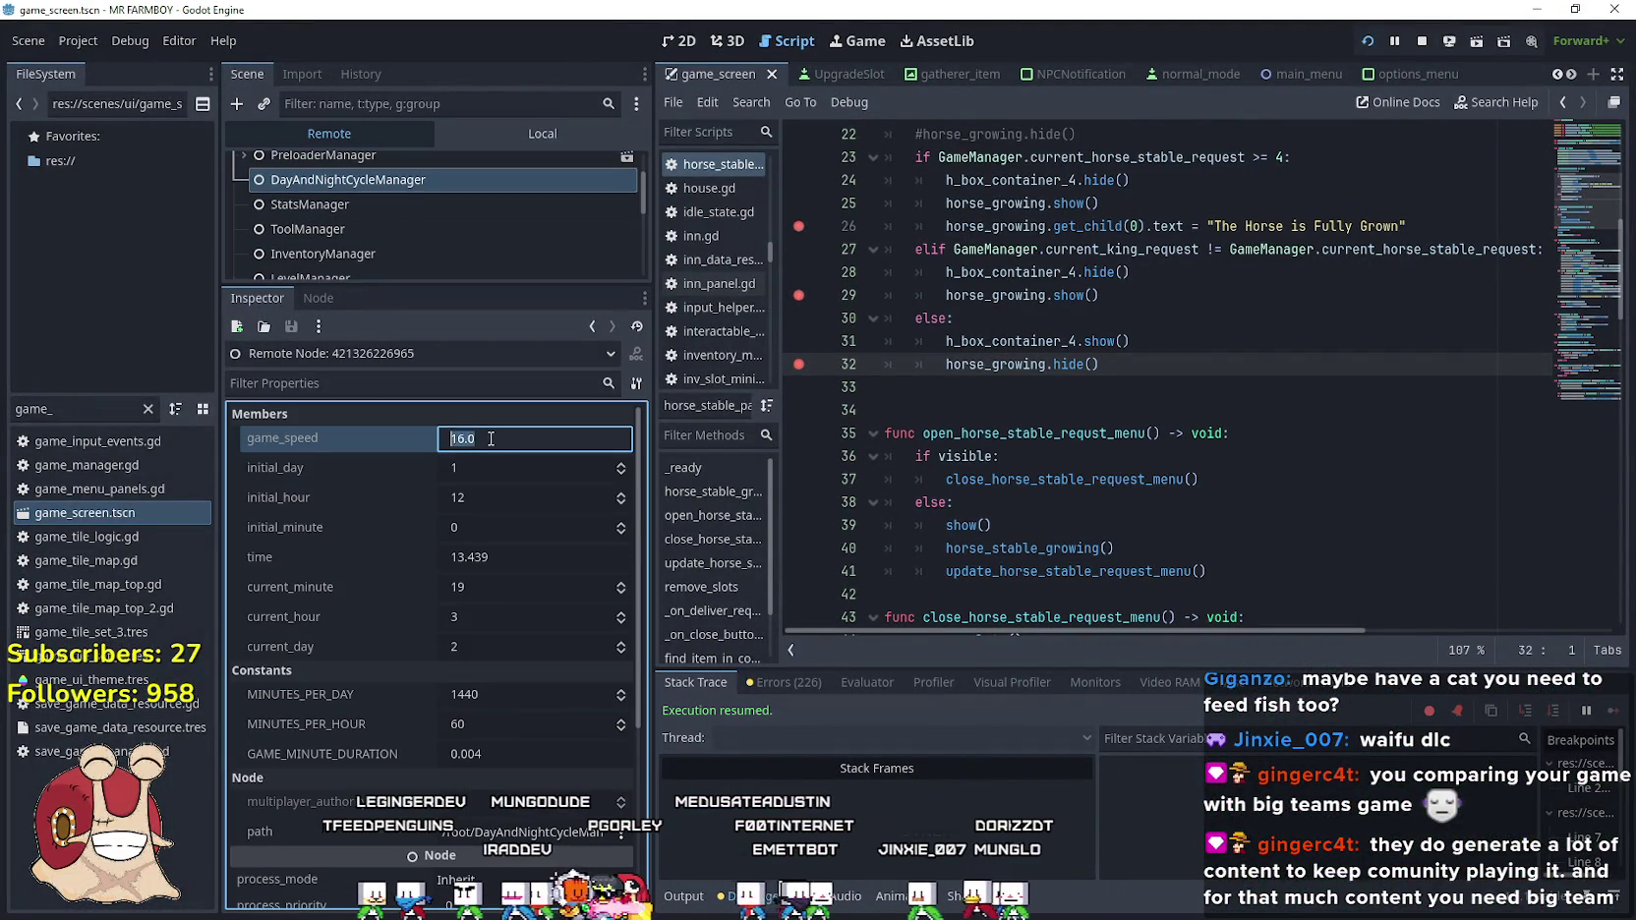
pyautogui.write('500')
pyautogui.click(502, 133)
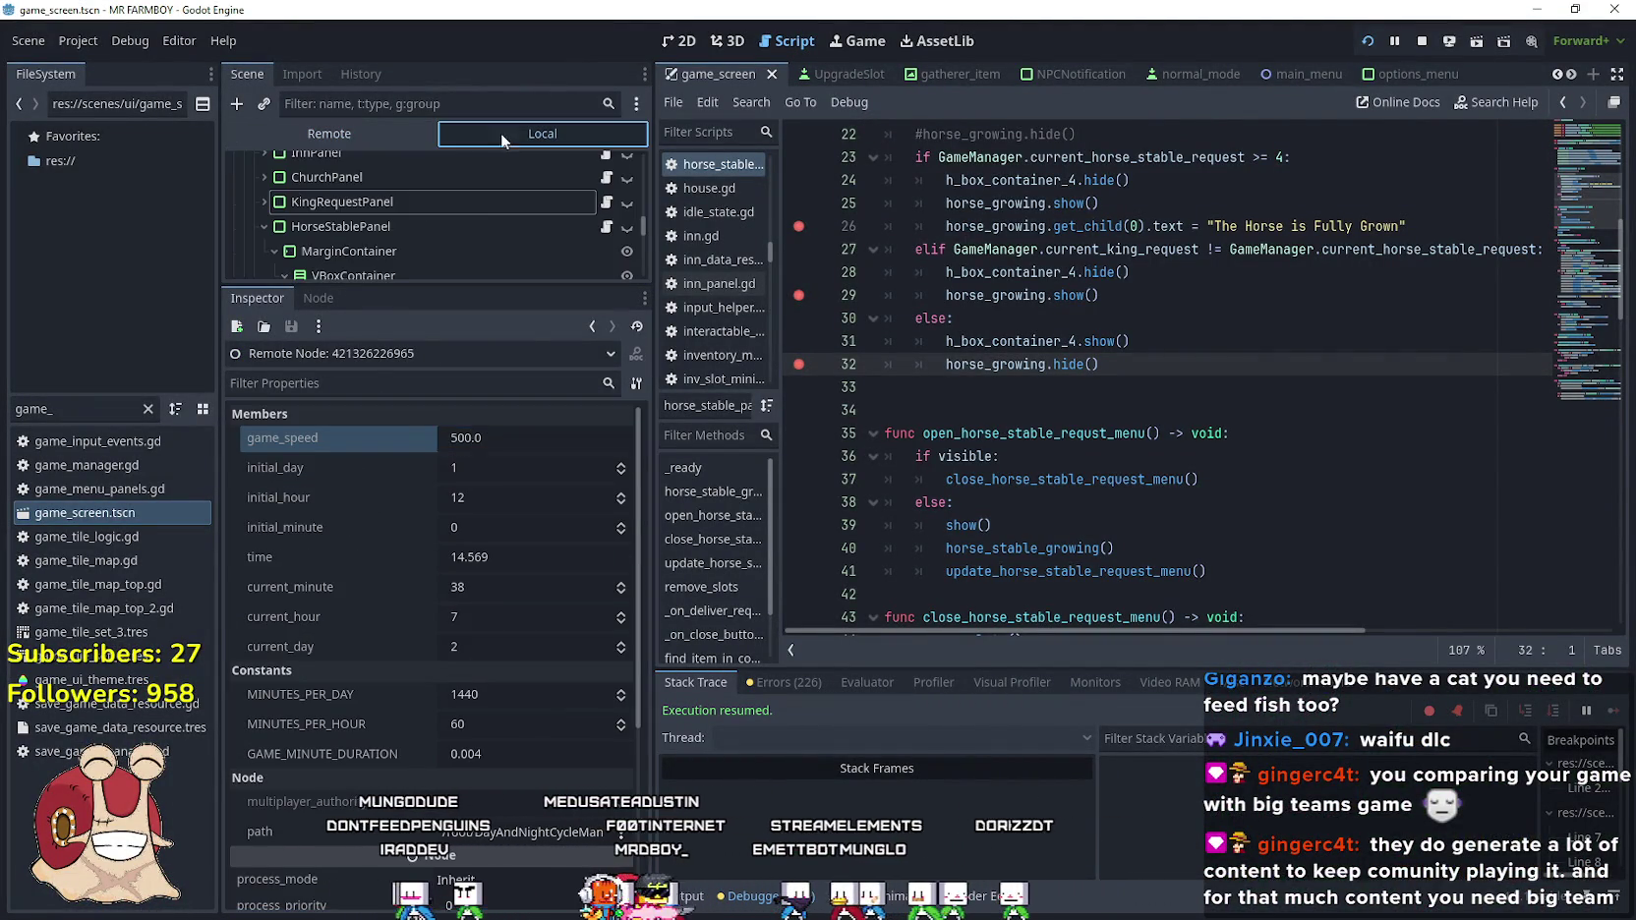
pyautogui.click(470, 222)
# Walk the farmer around the map and briefly check the advancements panel
pyautogui.hotkey('alt', 'Tab')
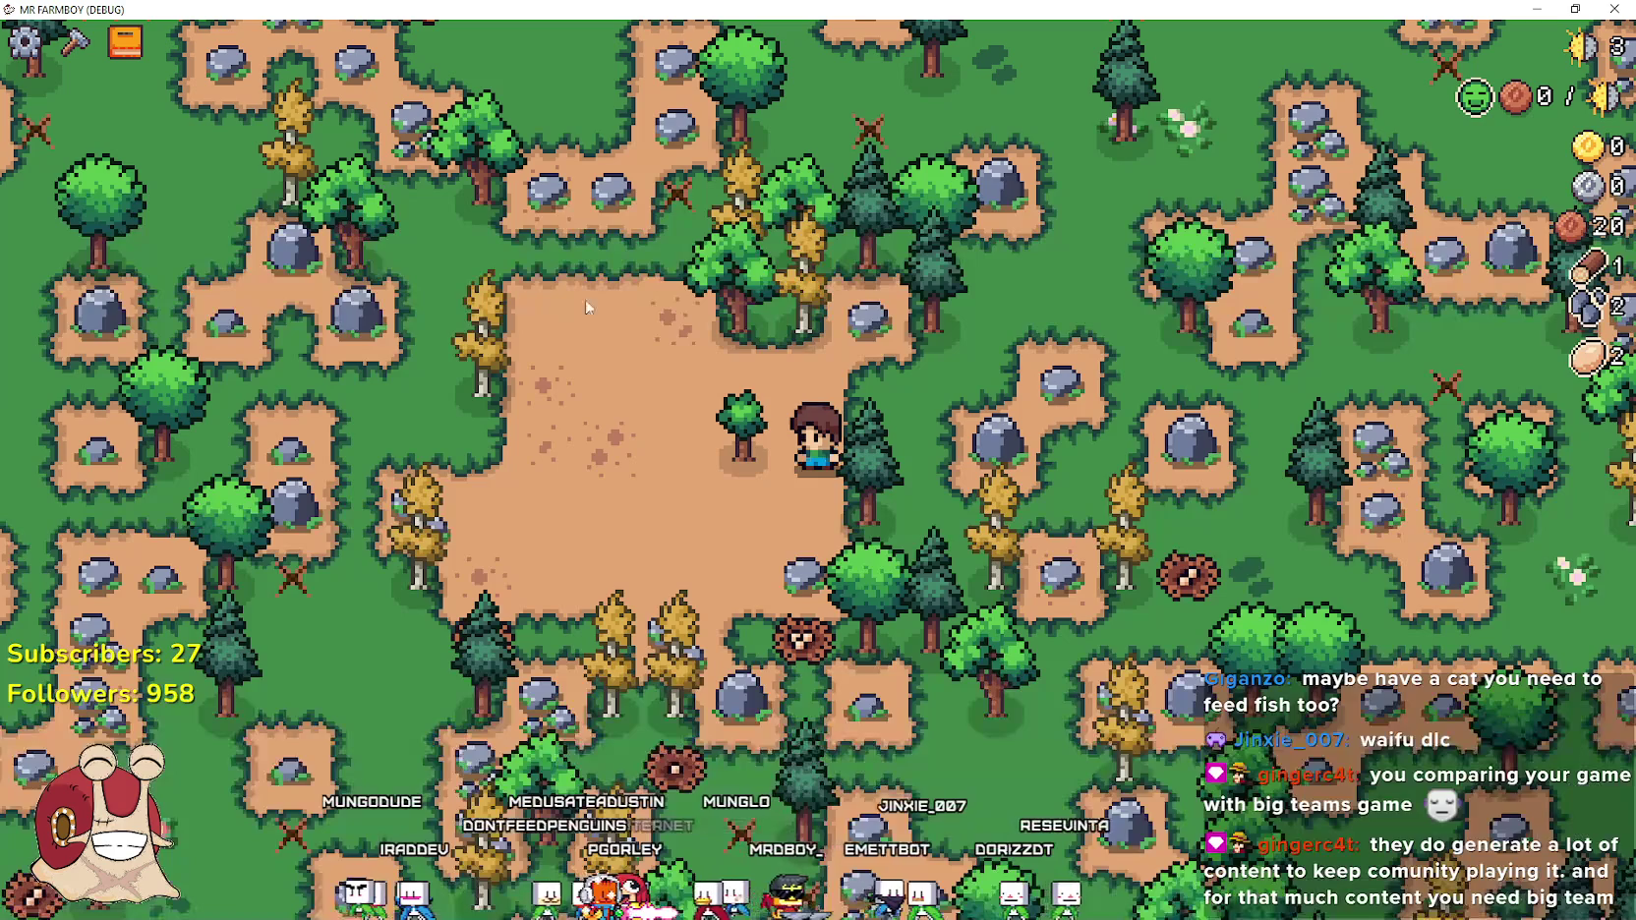
pyautogui.press('s')
pyautogui.press('a')
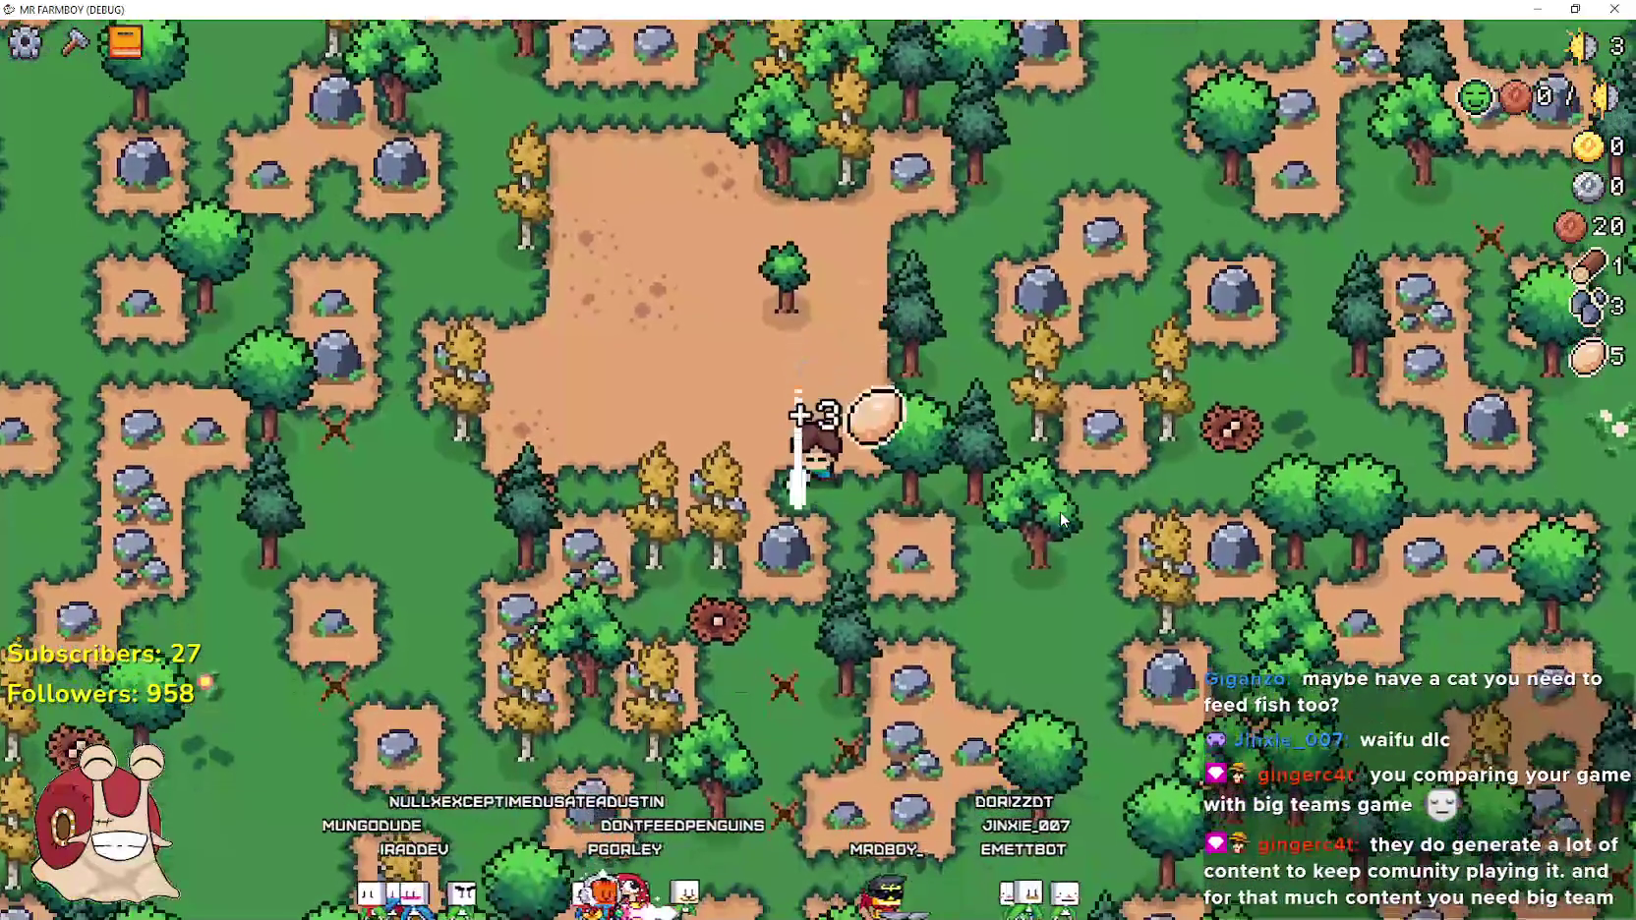
pyautogui.press('w')
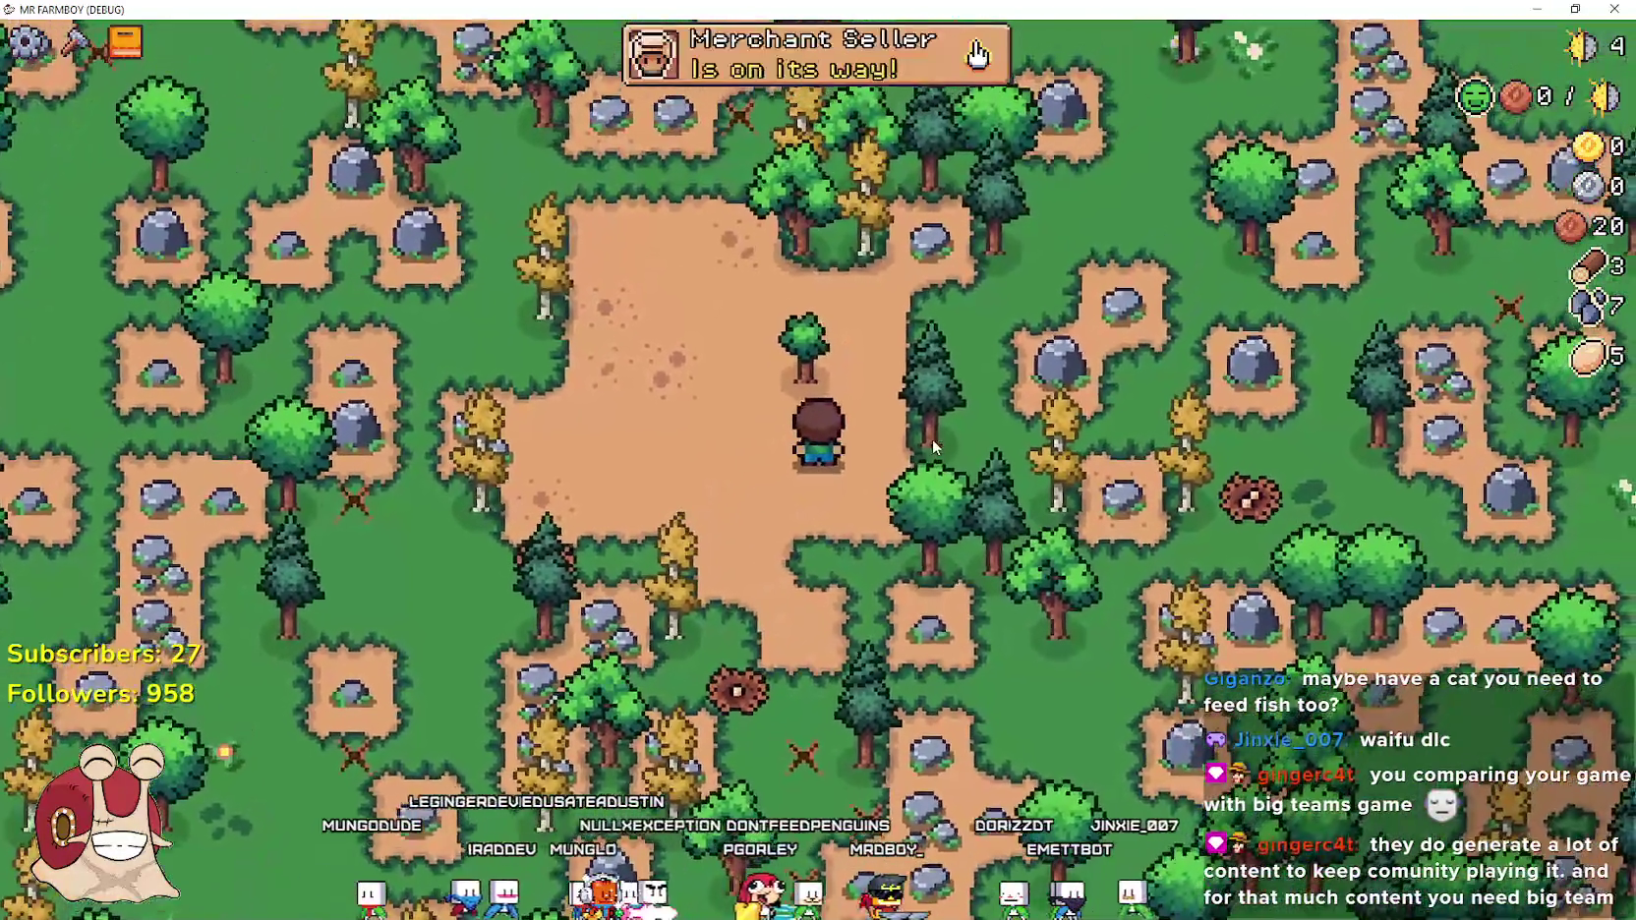
pyautogui.scroll(2, 932, 438)
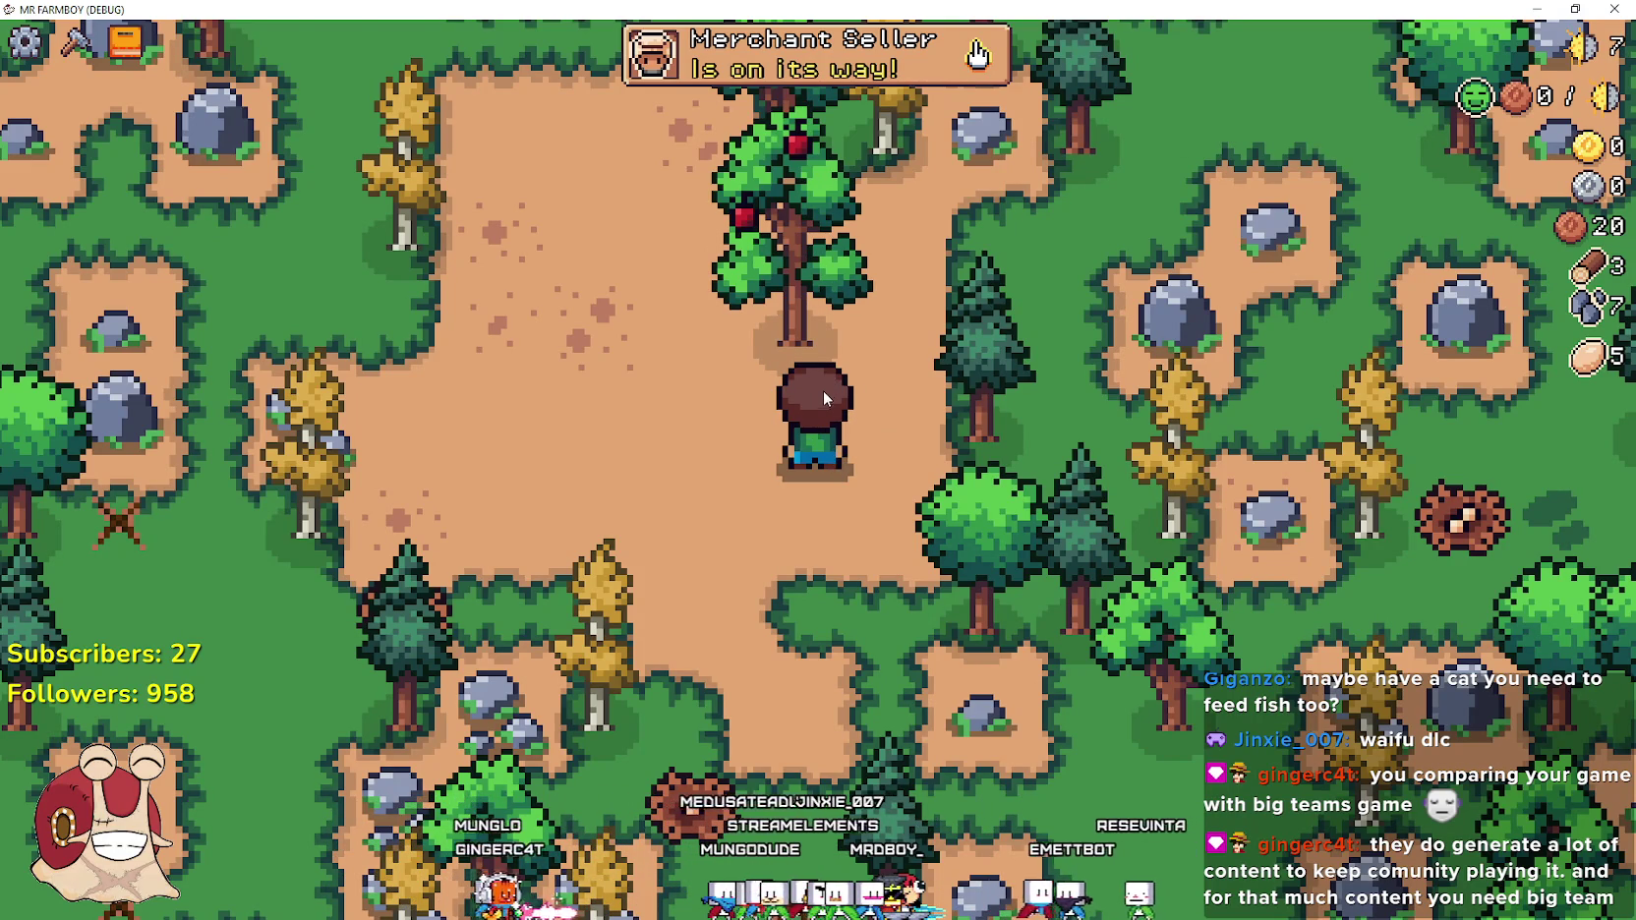
pyautogui.press('Tab')
pyautogui.press('Escape')
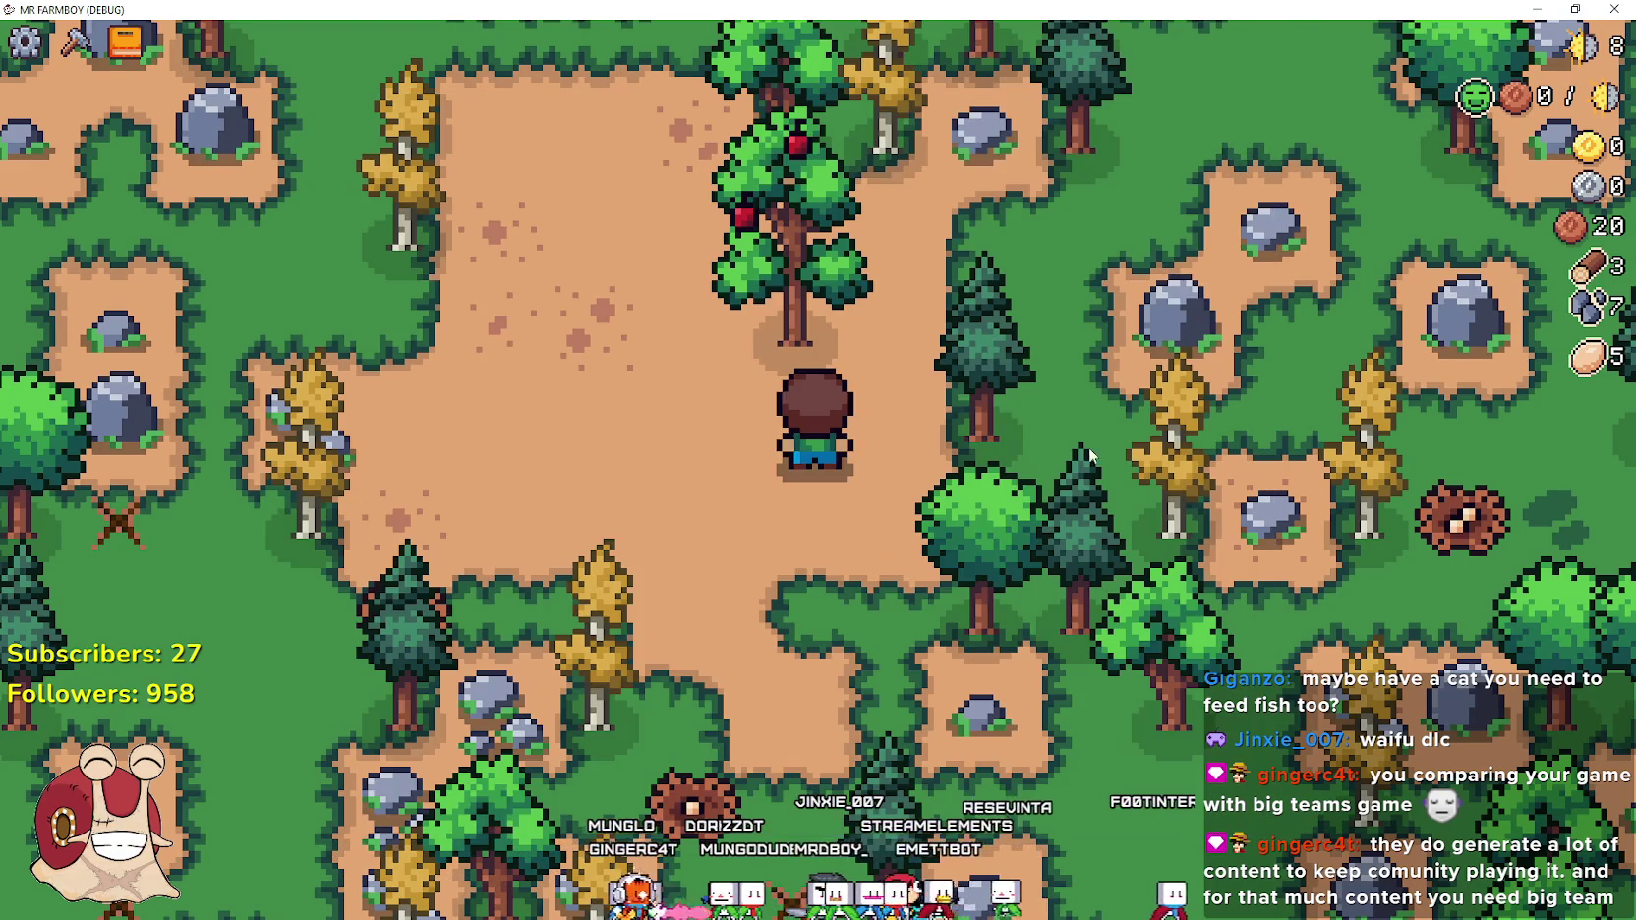
# Harvest apples from a tree and chop a pine for logs
pyautogui.press('w')
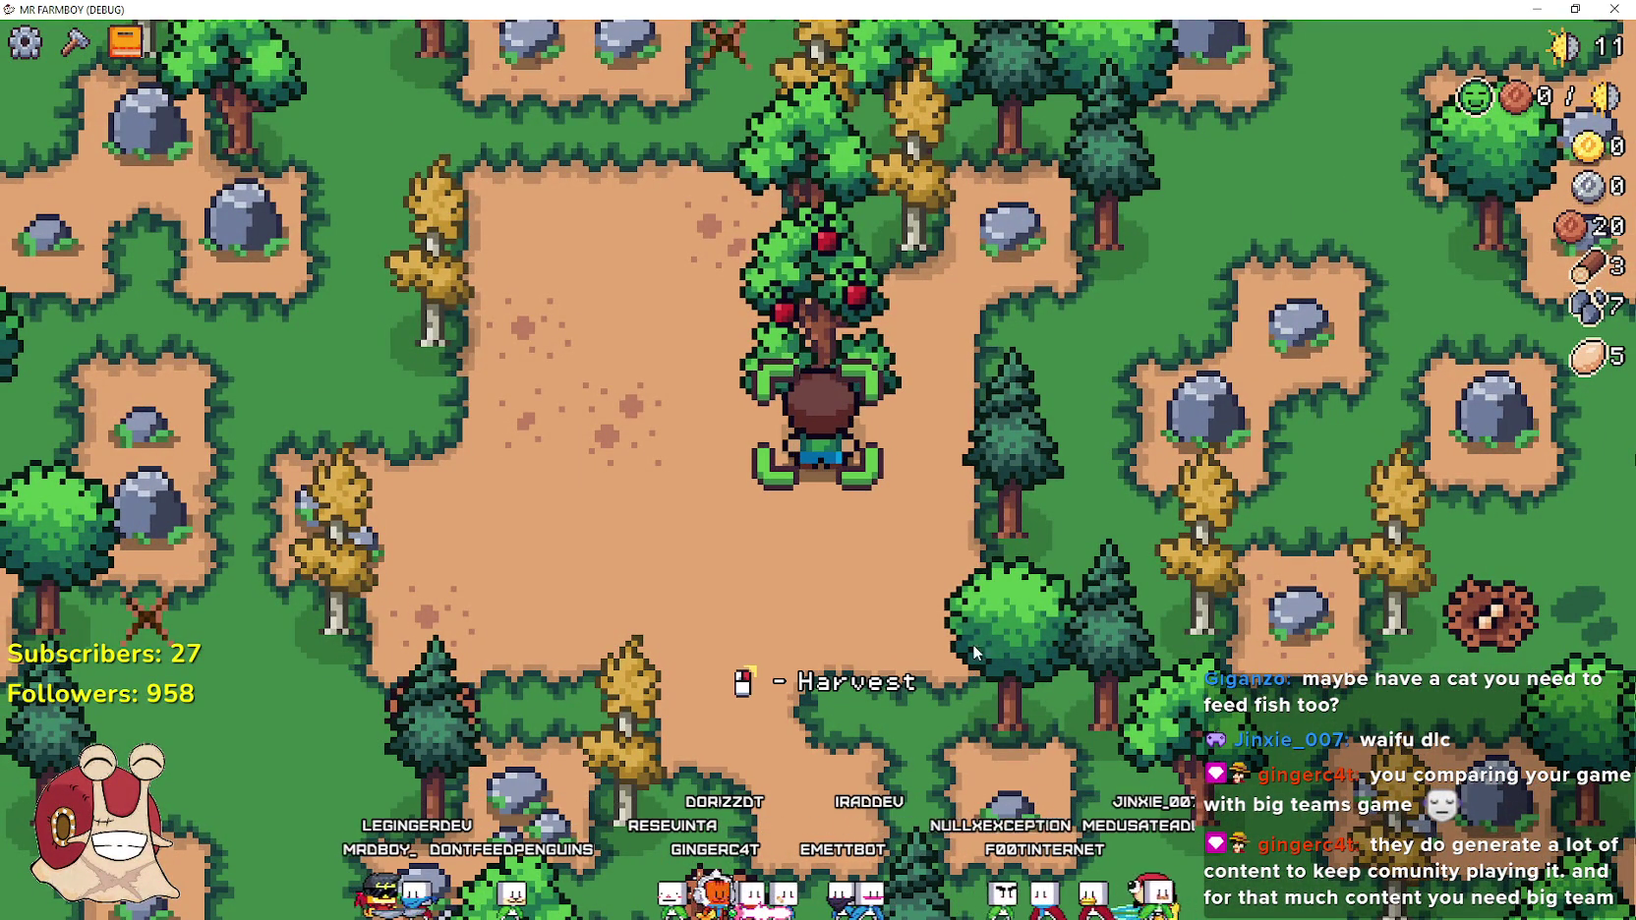
pyautogui.click(976, 582)
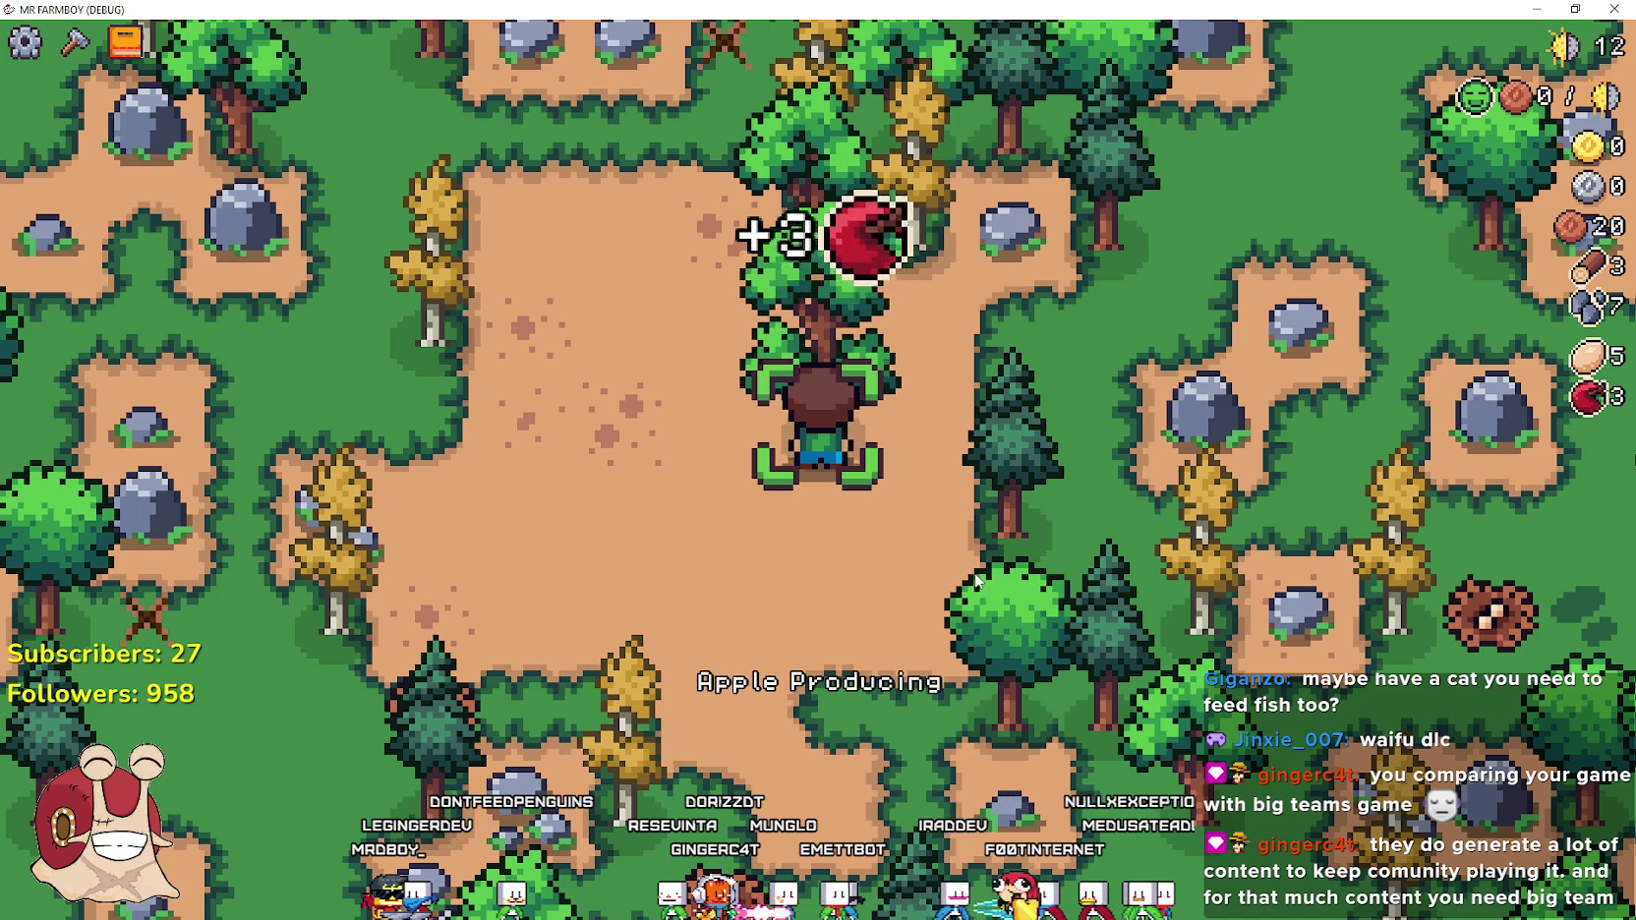
pyautogui.press('d')
pyautogui.press('w')
pyautogui.press('s')
pyautogui.press('d')
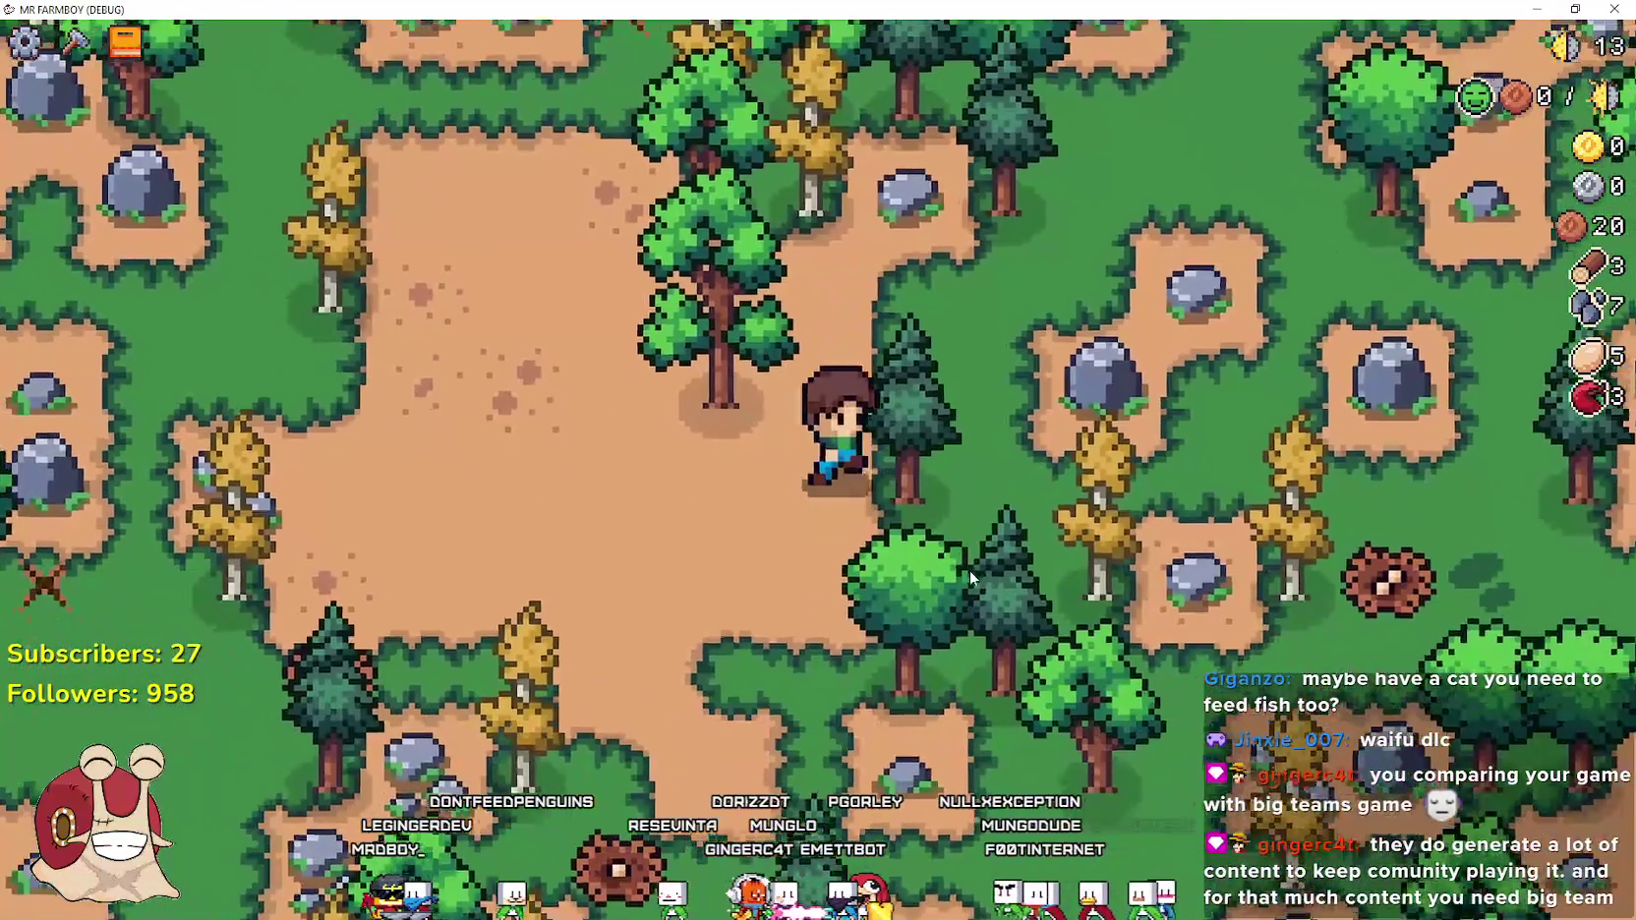
pyautogui.click(969, 570)
# Mine three nearby rocks for stone
pyautogui.press('w')
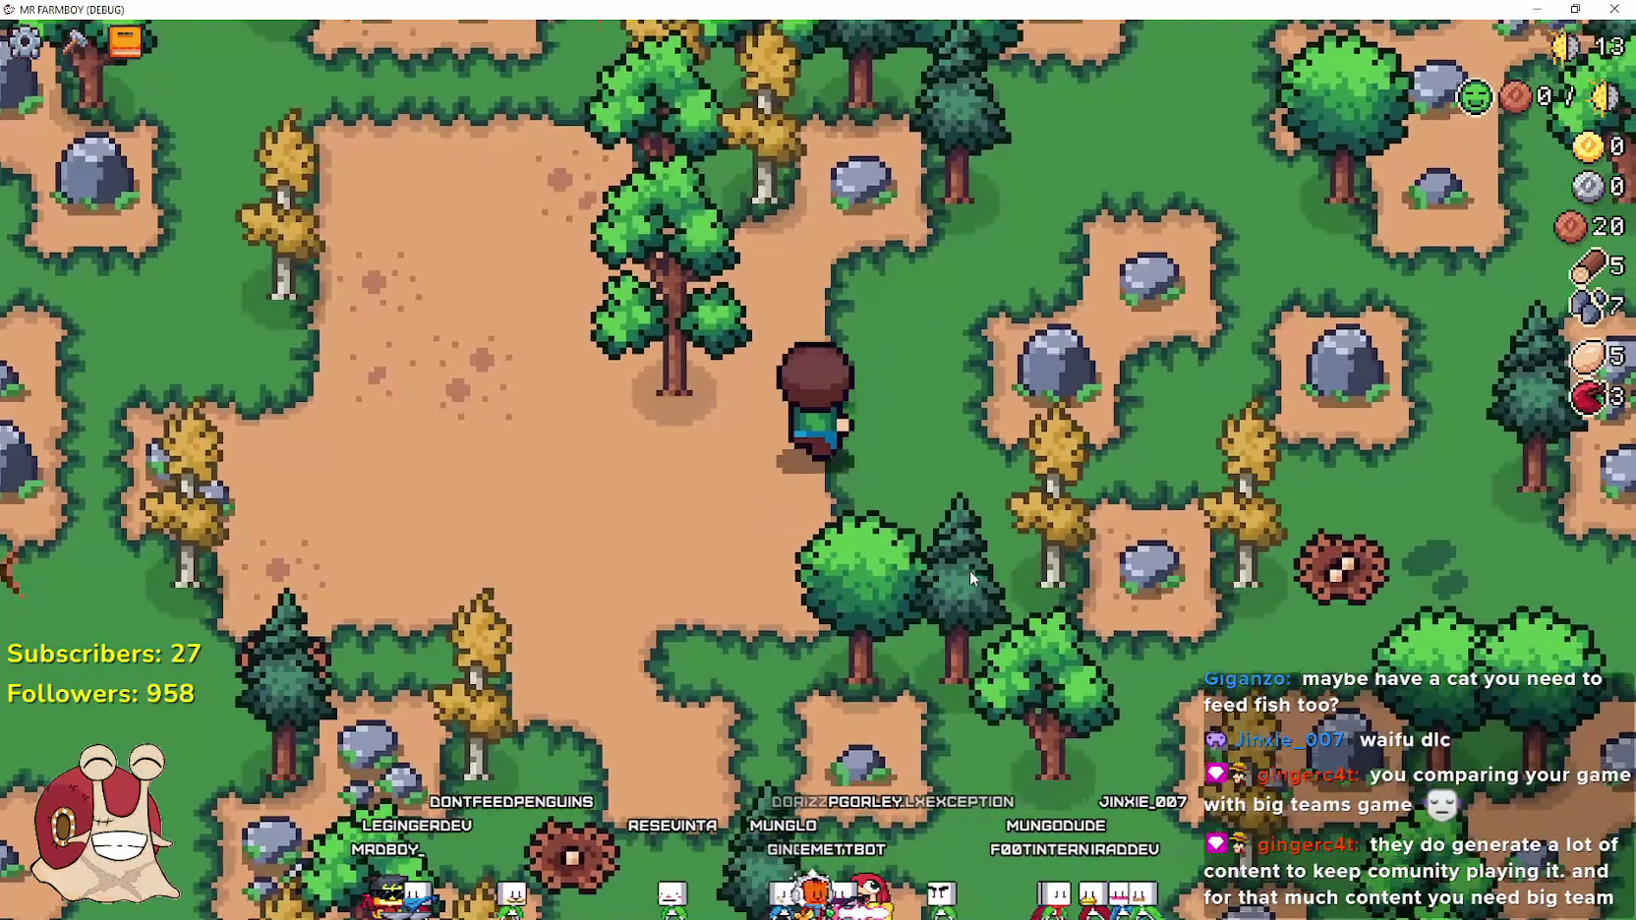
pyautogui.press('a')
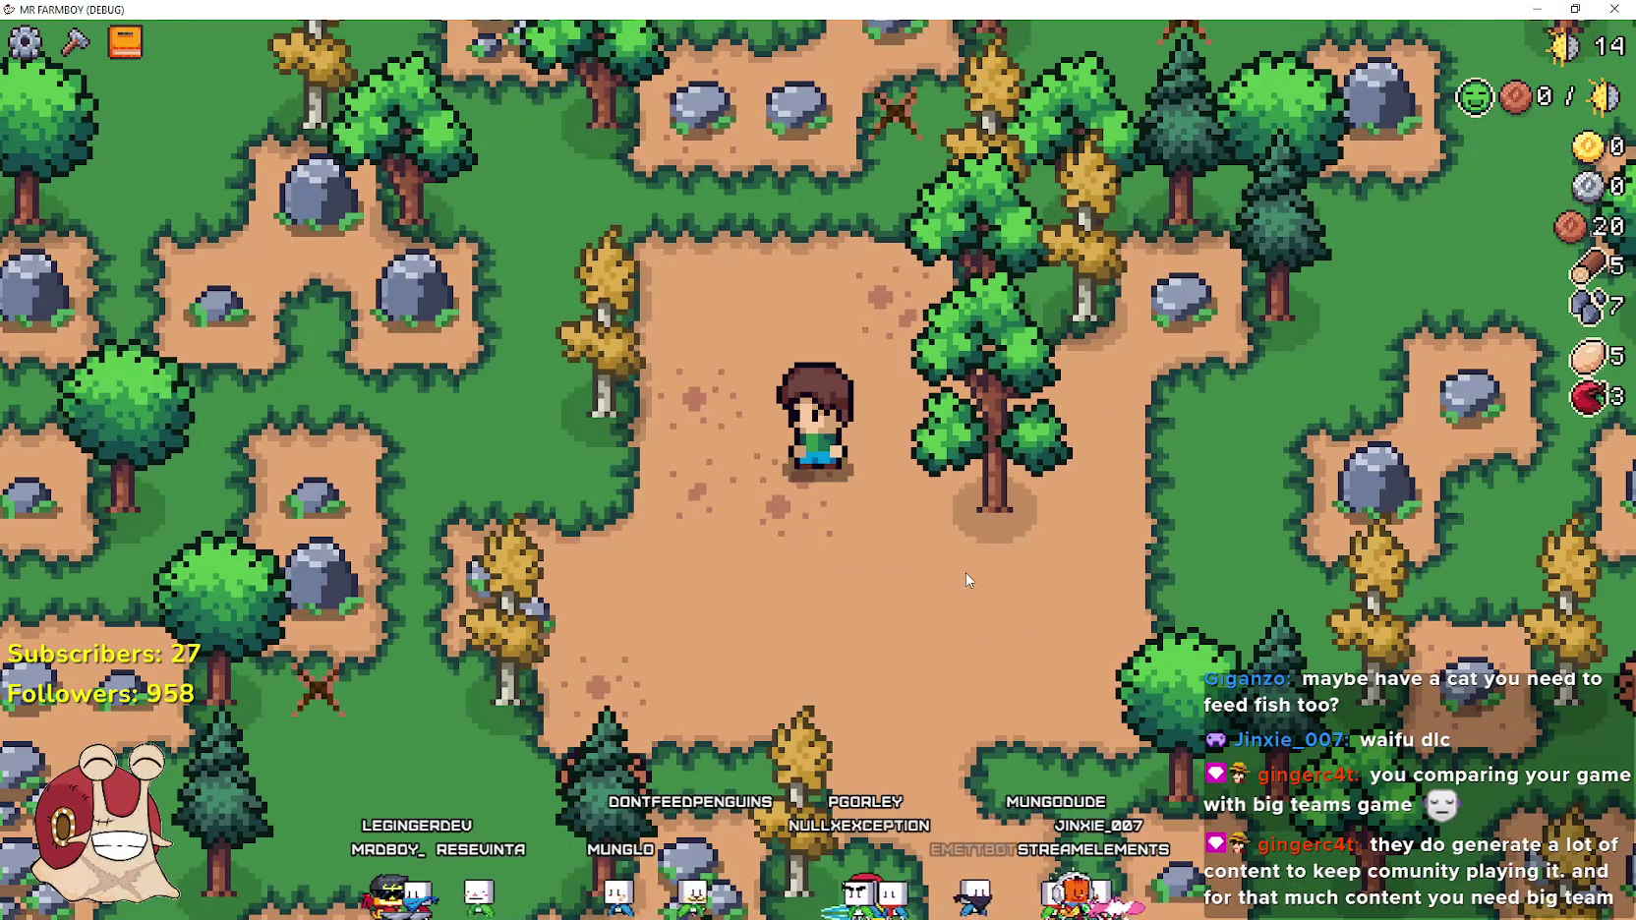
pyautogui.press('d')
pyautogui.press('w')
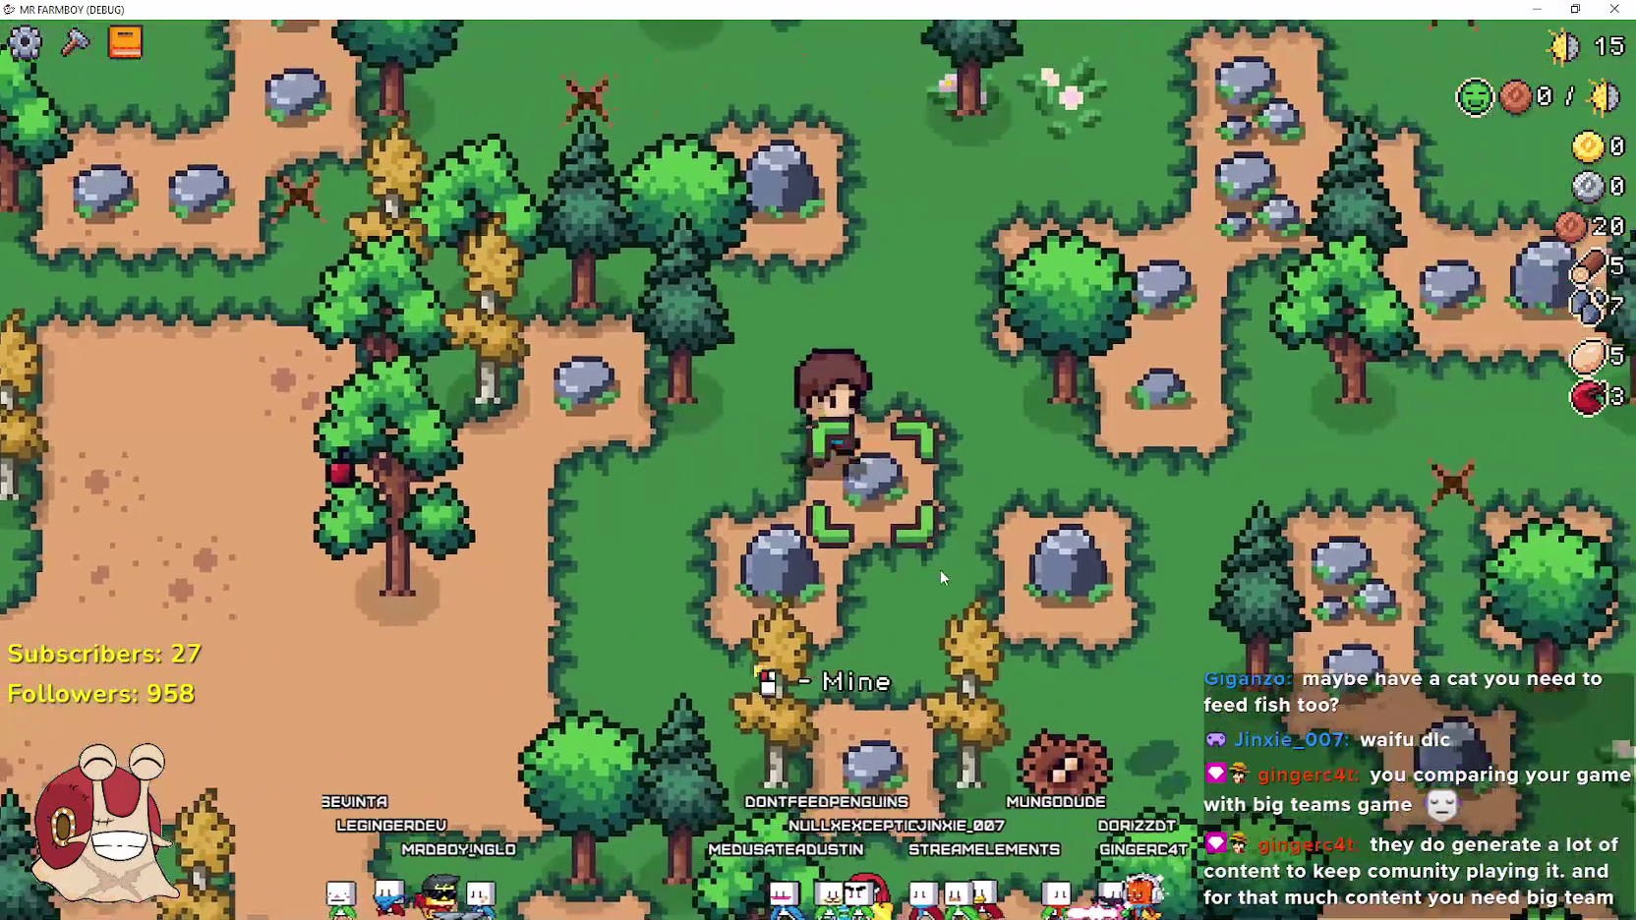
pyautogui.click(940, 569)
pyautogui.press('s')
pyautogui.click(940, 571)
pyautogui.press('d')
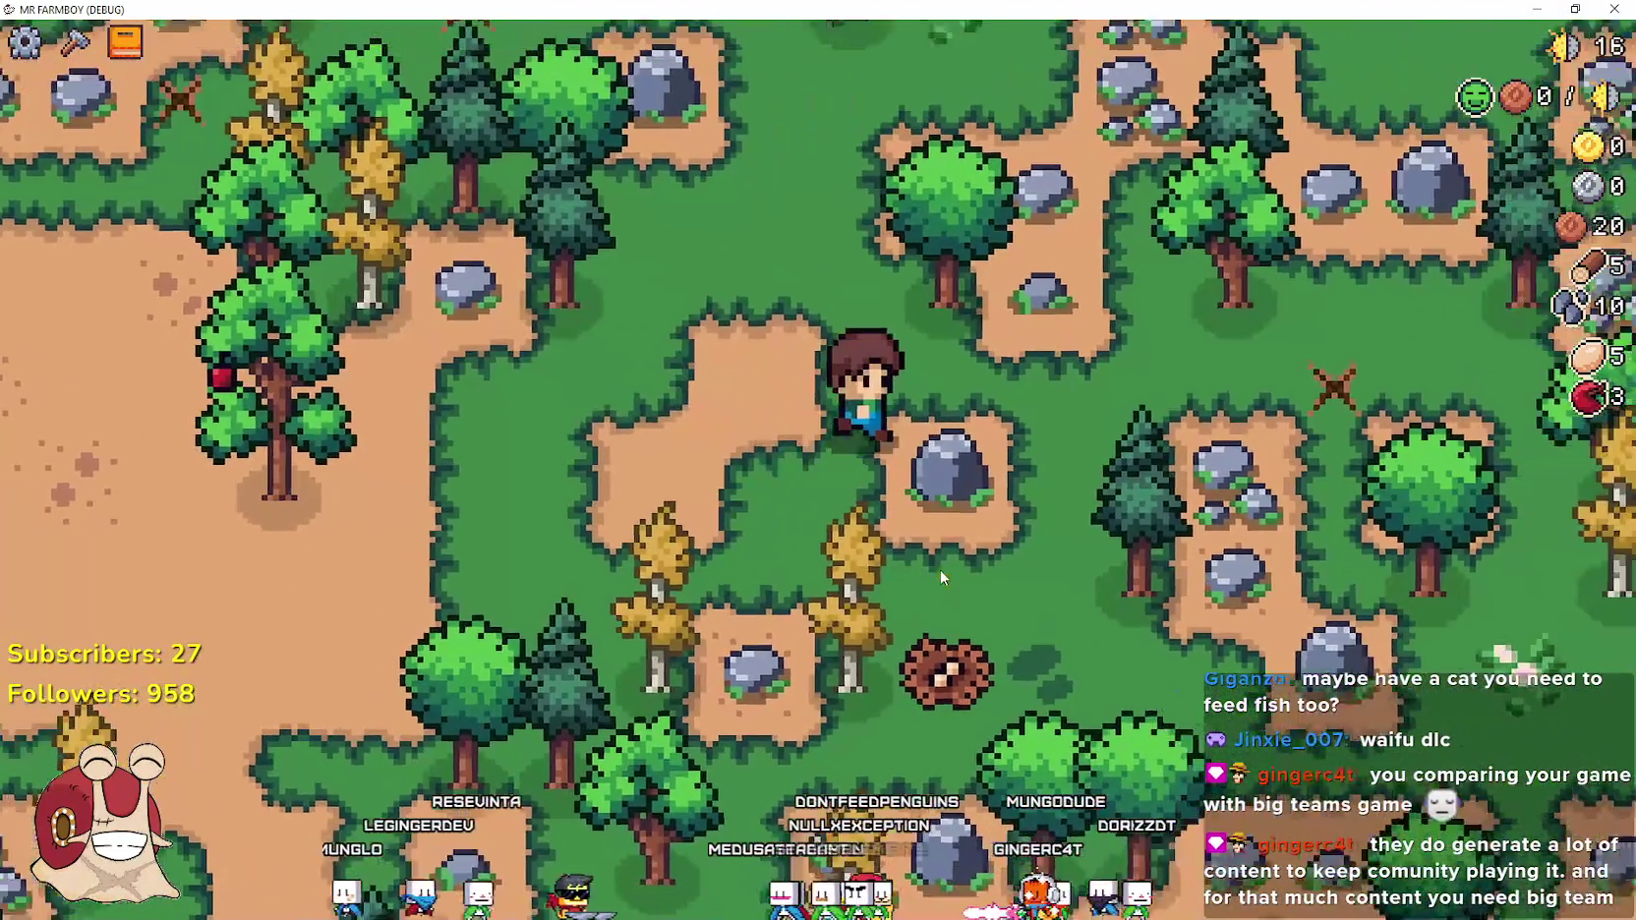
pyautogui.scroll(-5, 941, 578)
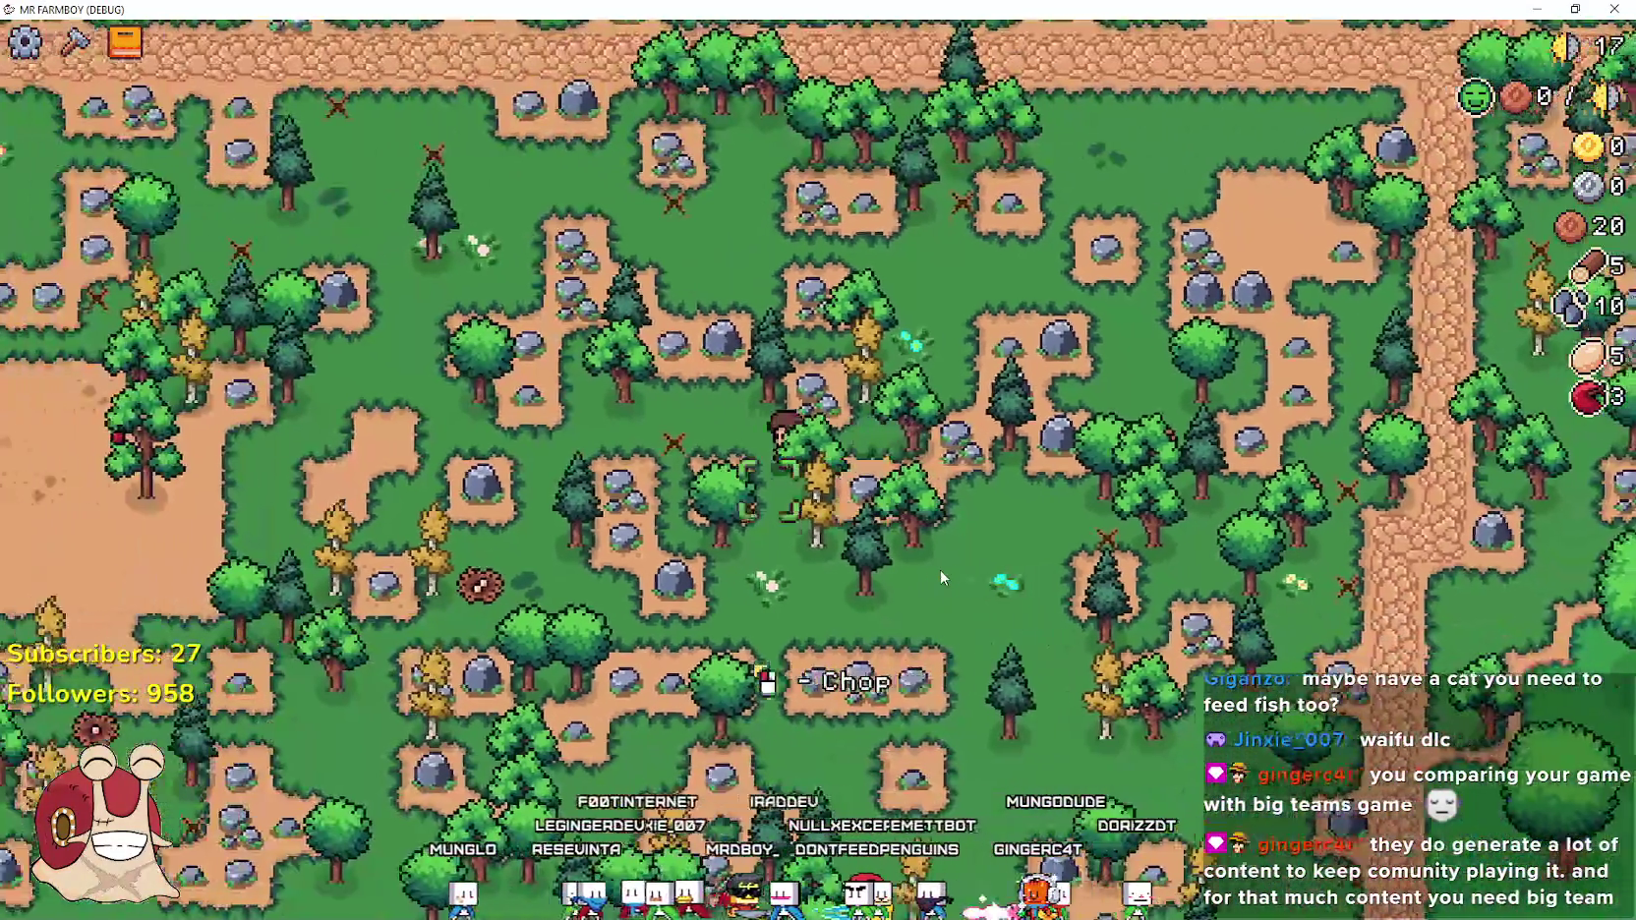
pyautogui.press('a')
pyautogui.click(941, 579)
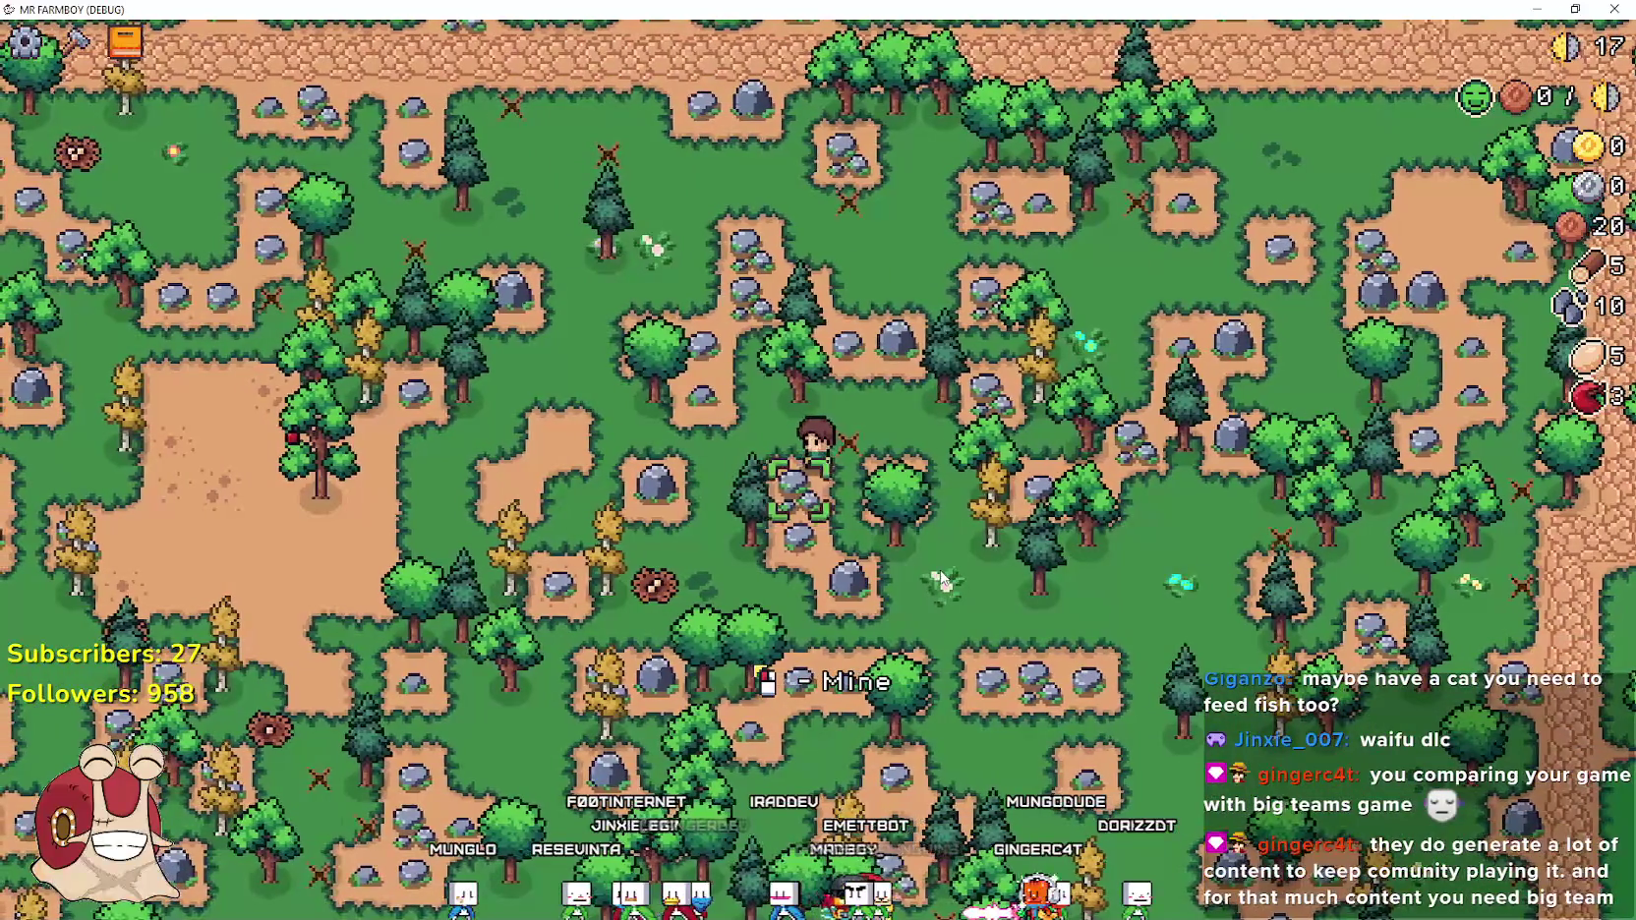
# Walk the farmer down the road to the stable, pause the game, and return to the Godot editor
pyautogui.press('d')
pyautogui.press('s')
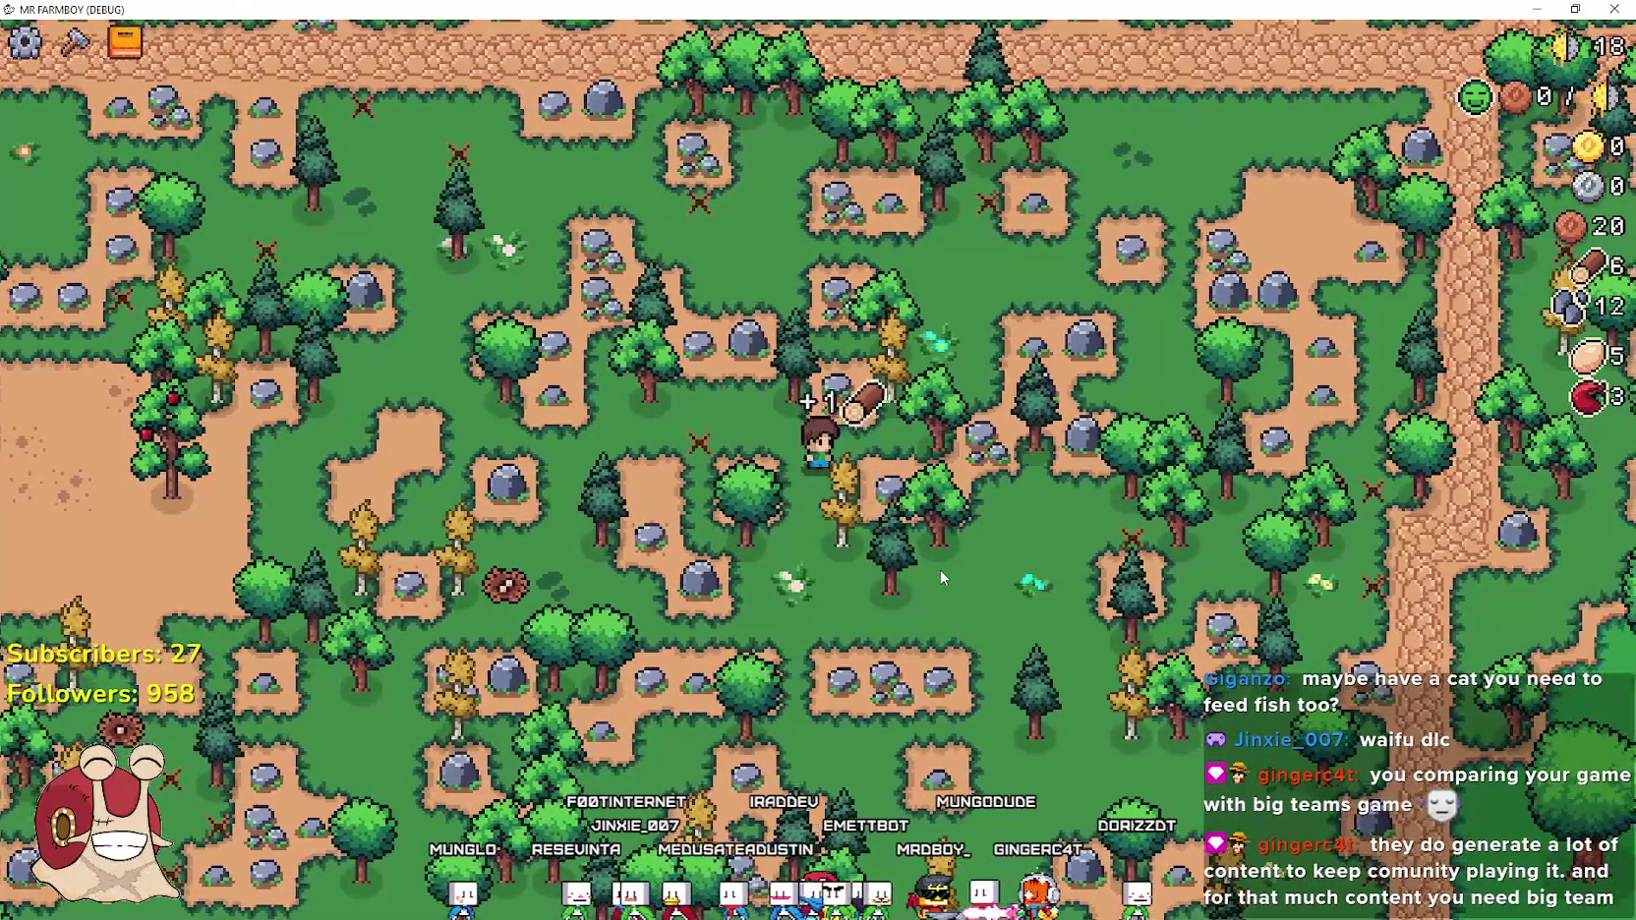
pyautogui.press('d')
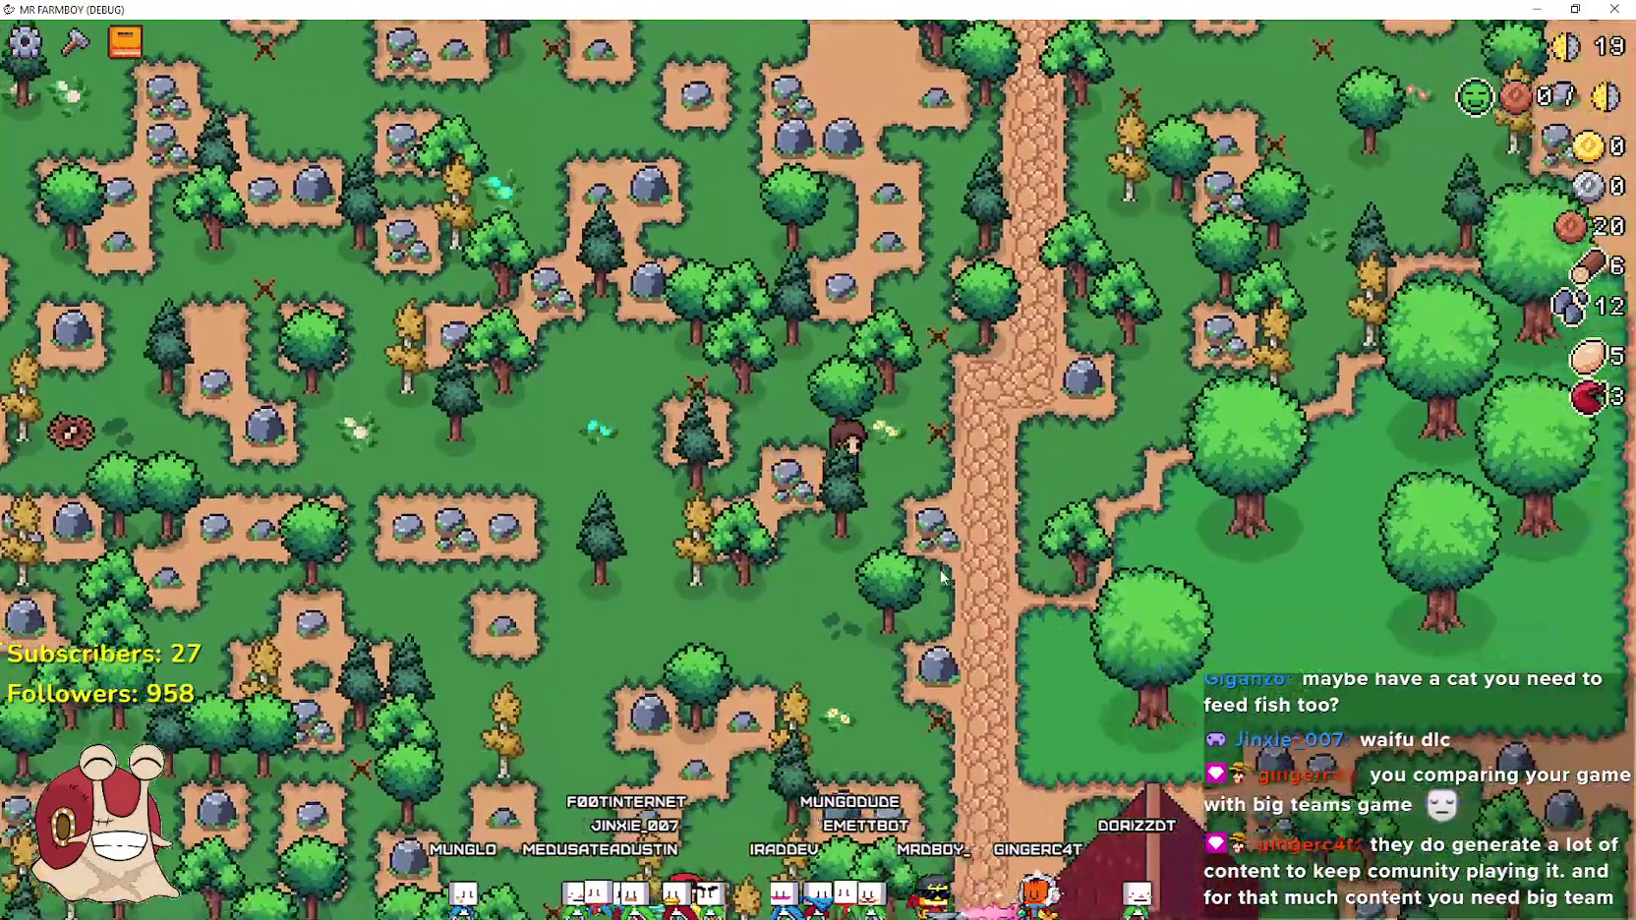
pyautogui.press('s')
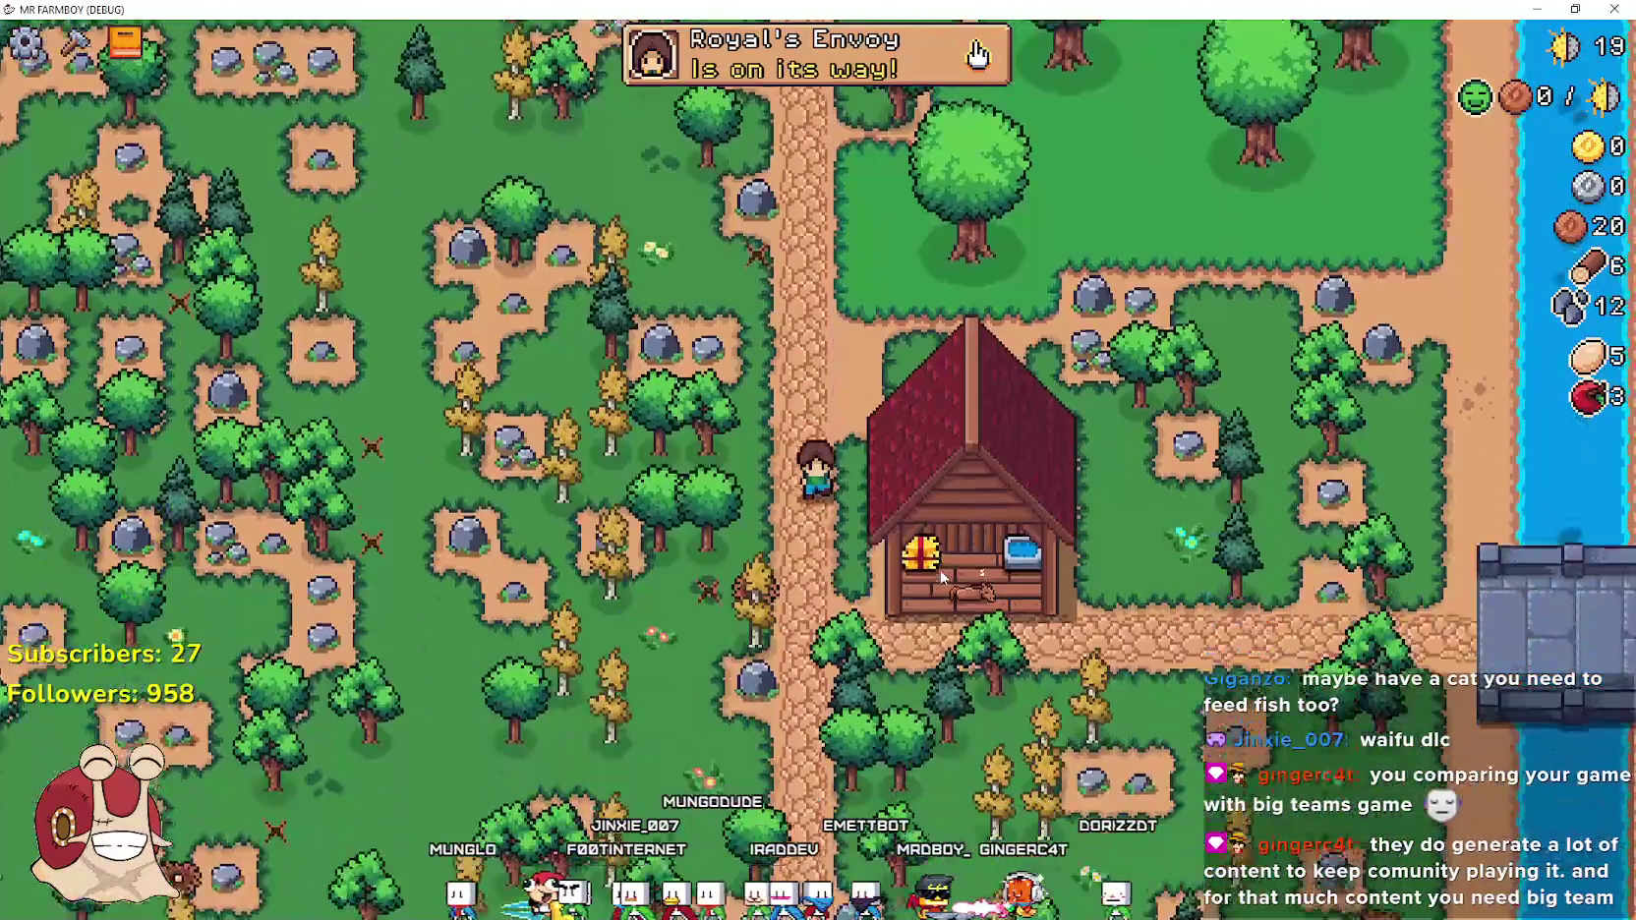
pyautogui.press('Escape')
pyautogui.hotkey('alt', 'Tab')
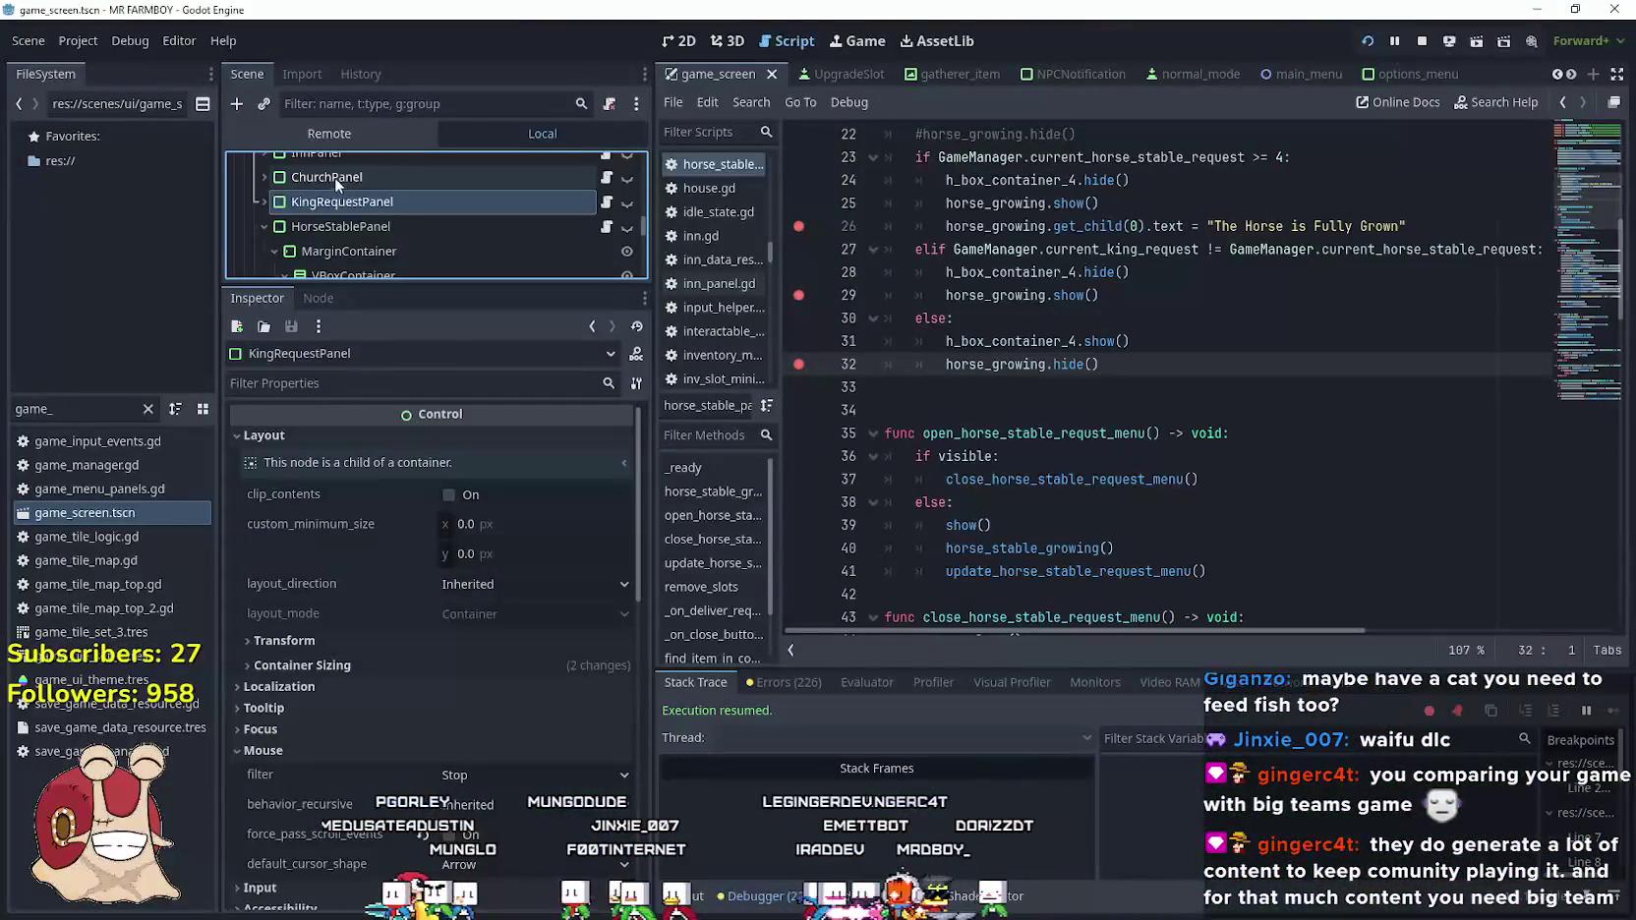
# In the Remote tree, set InventoryManager's inventory key 25 to 5454
pyautogui.click(329, 133)
pyautogui.click(457, 187)
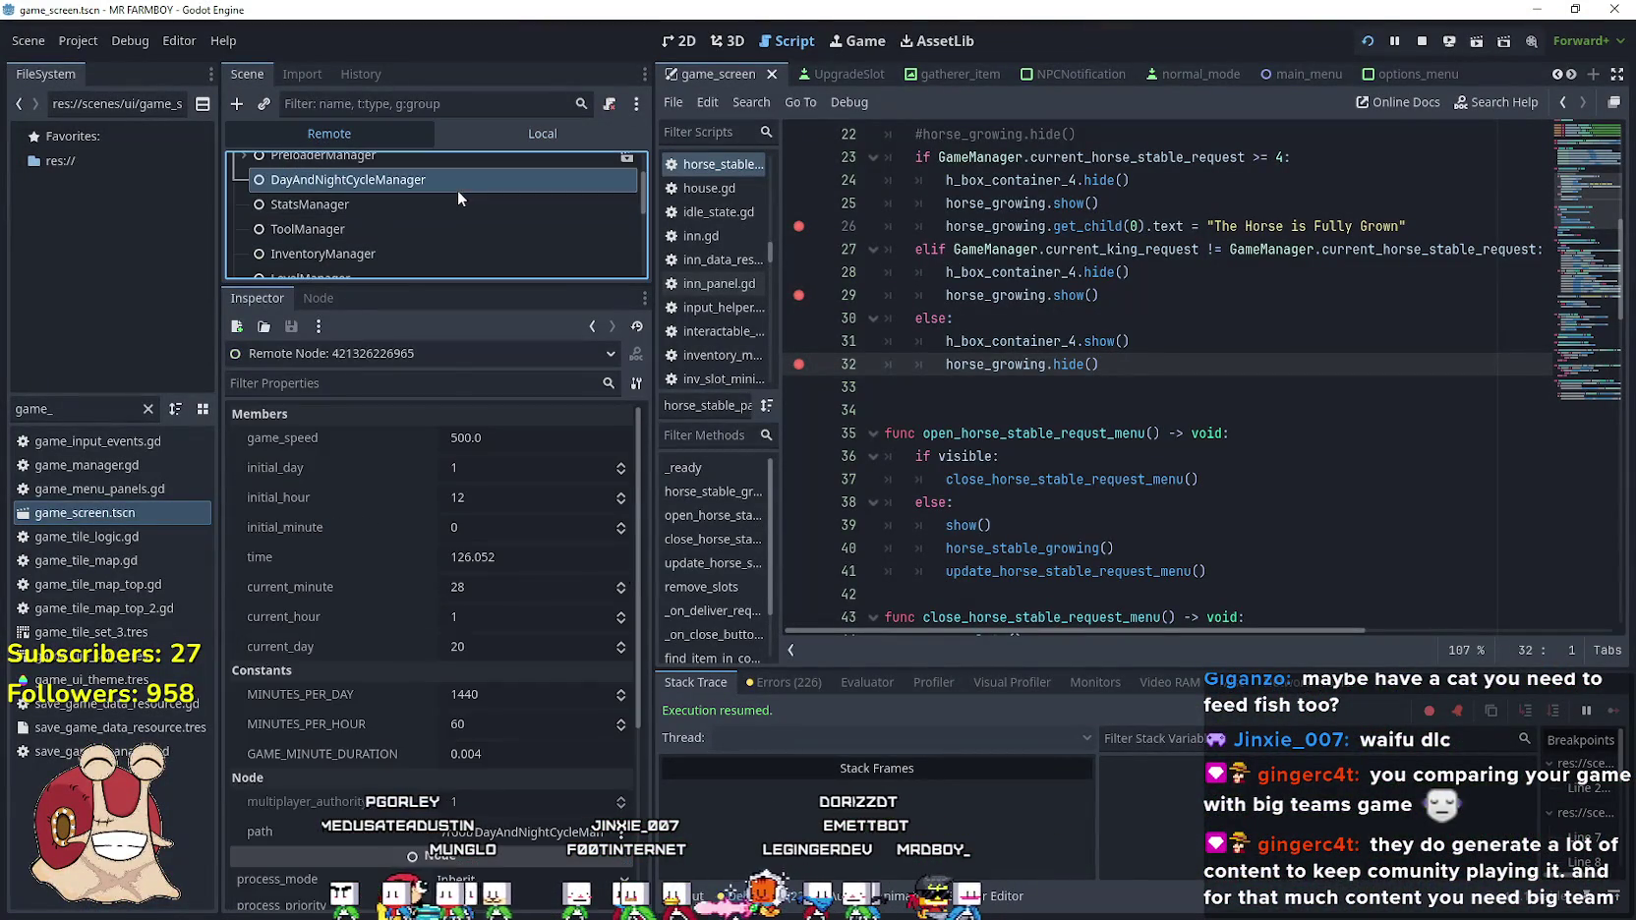
pyautogui.scroll(-1, 403, 227)
pyautogui.click(405, 236)
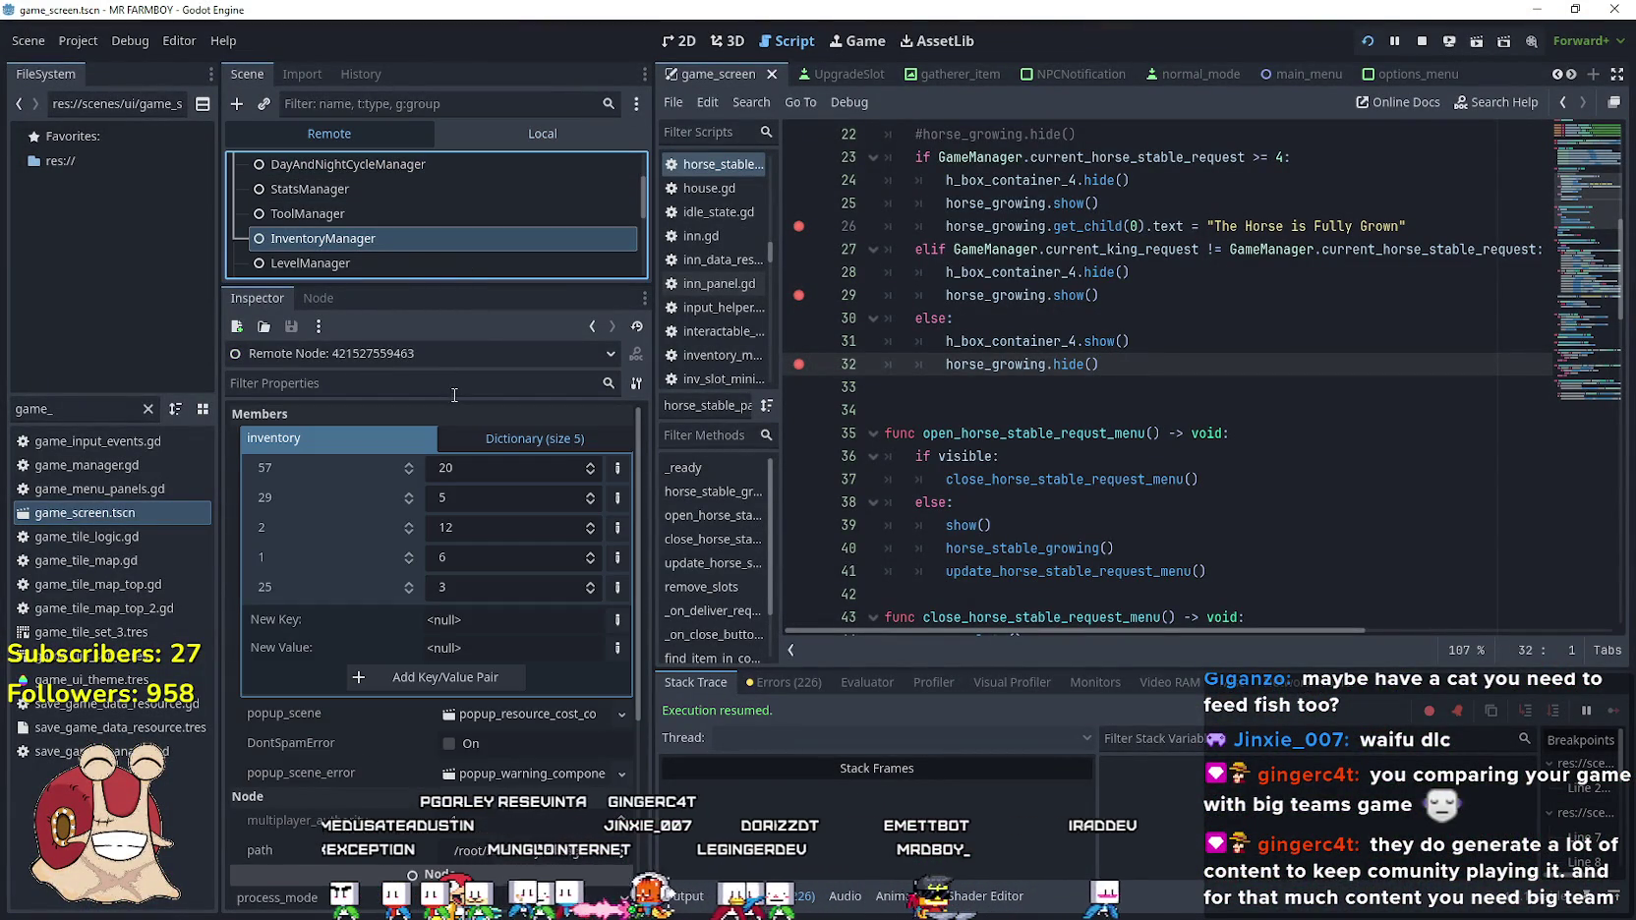
pyautogui.click(480, 590)
pyautogui.write('5454')
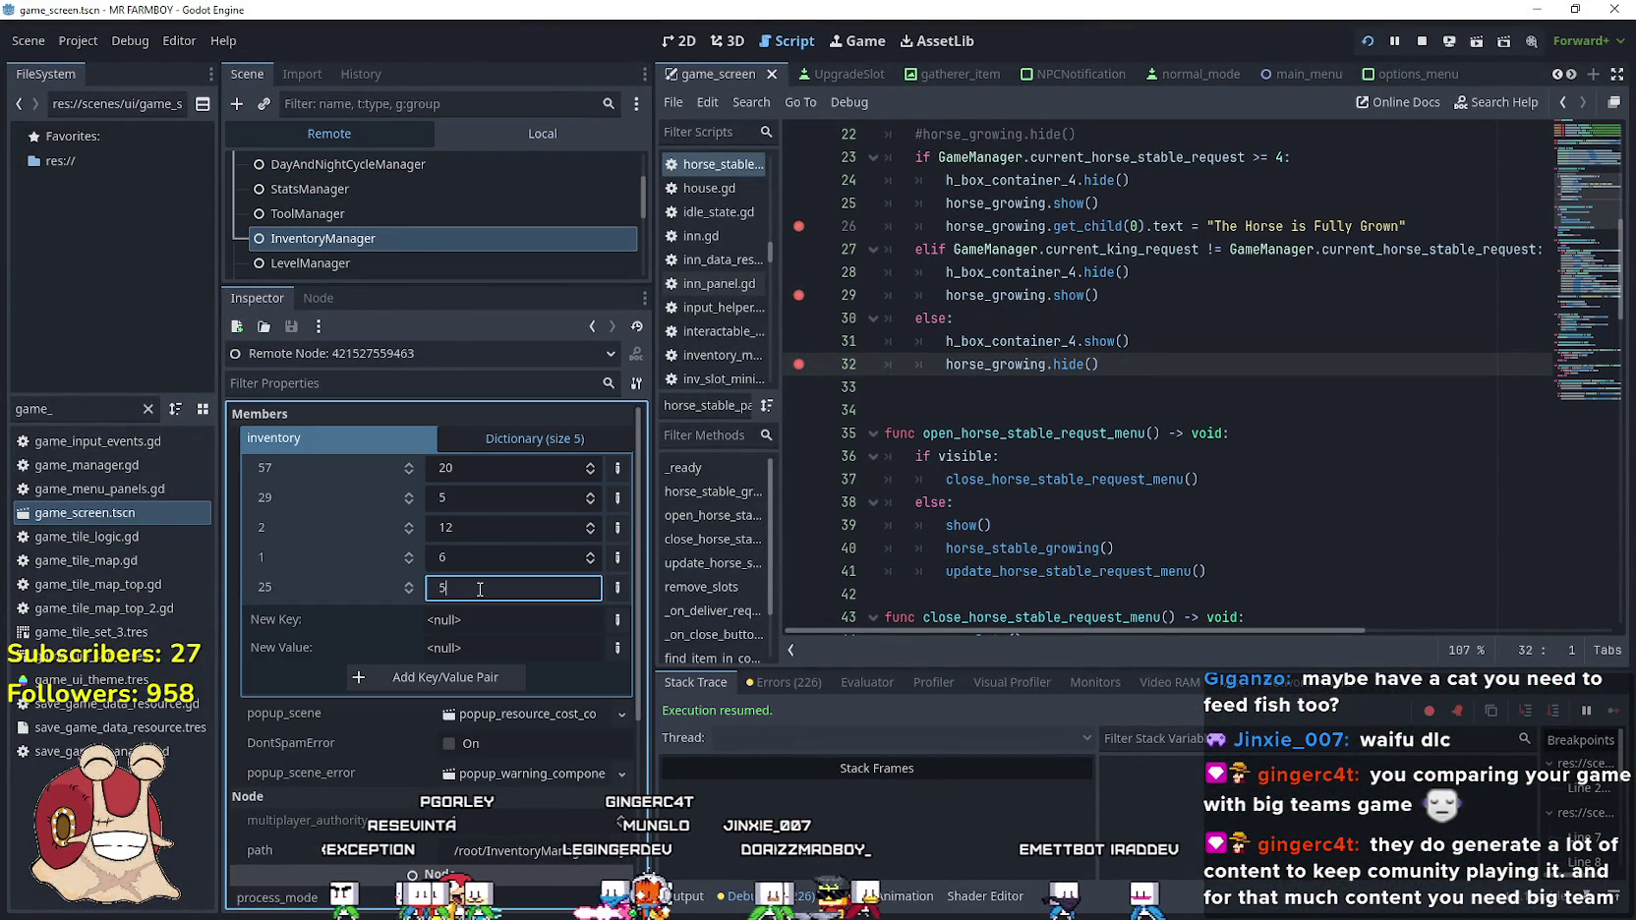
pyautogui.click(492, 132)
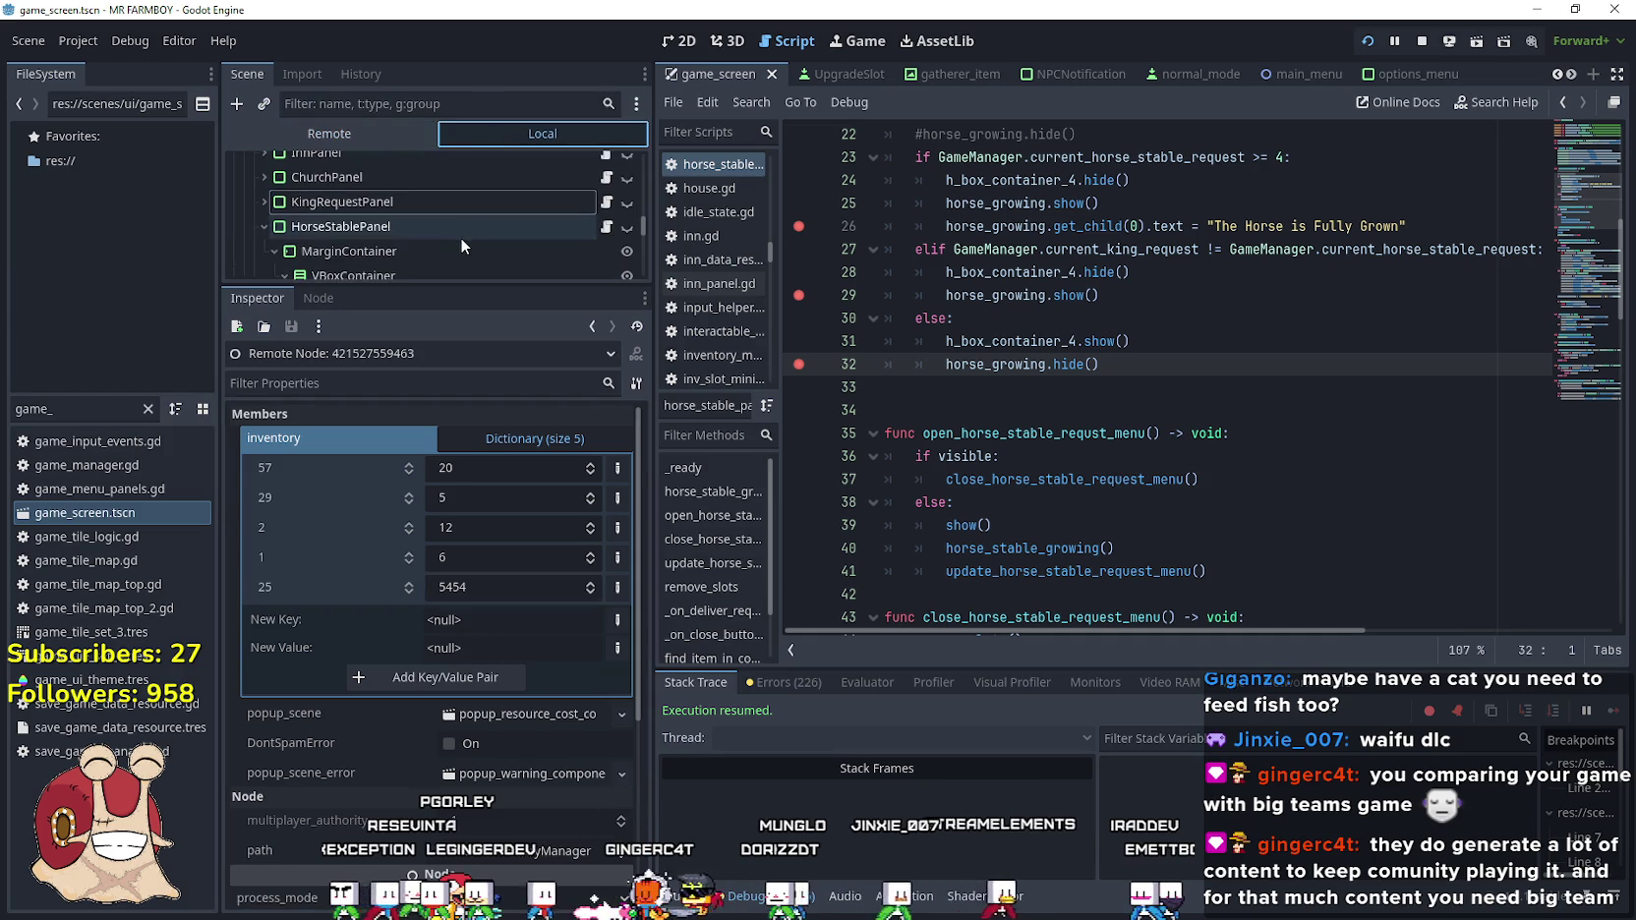
# Back in the game, open the Horse Stable, continue past the breakpoint, and feed the horse
pyautogui.click(461, 236)
pyautogui.hotkey('alt', 'Tab')
pyautogui.press('Escape')
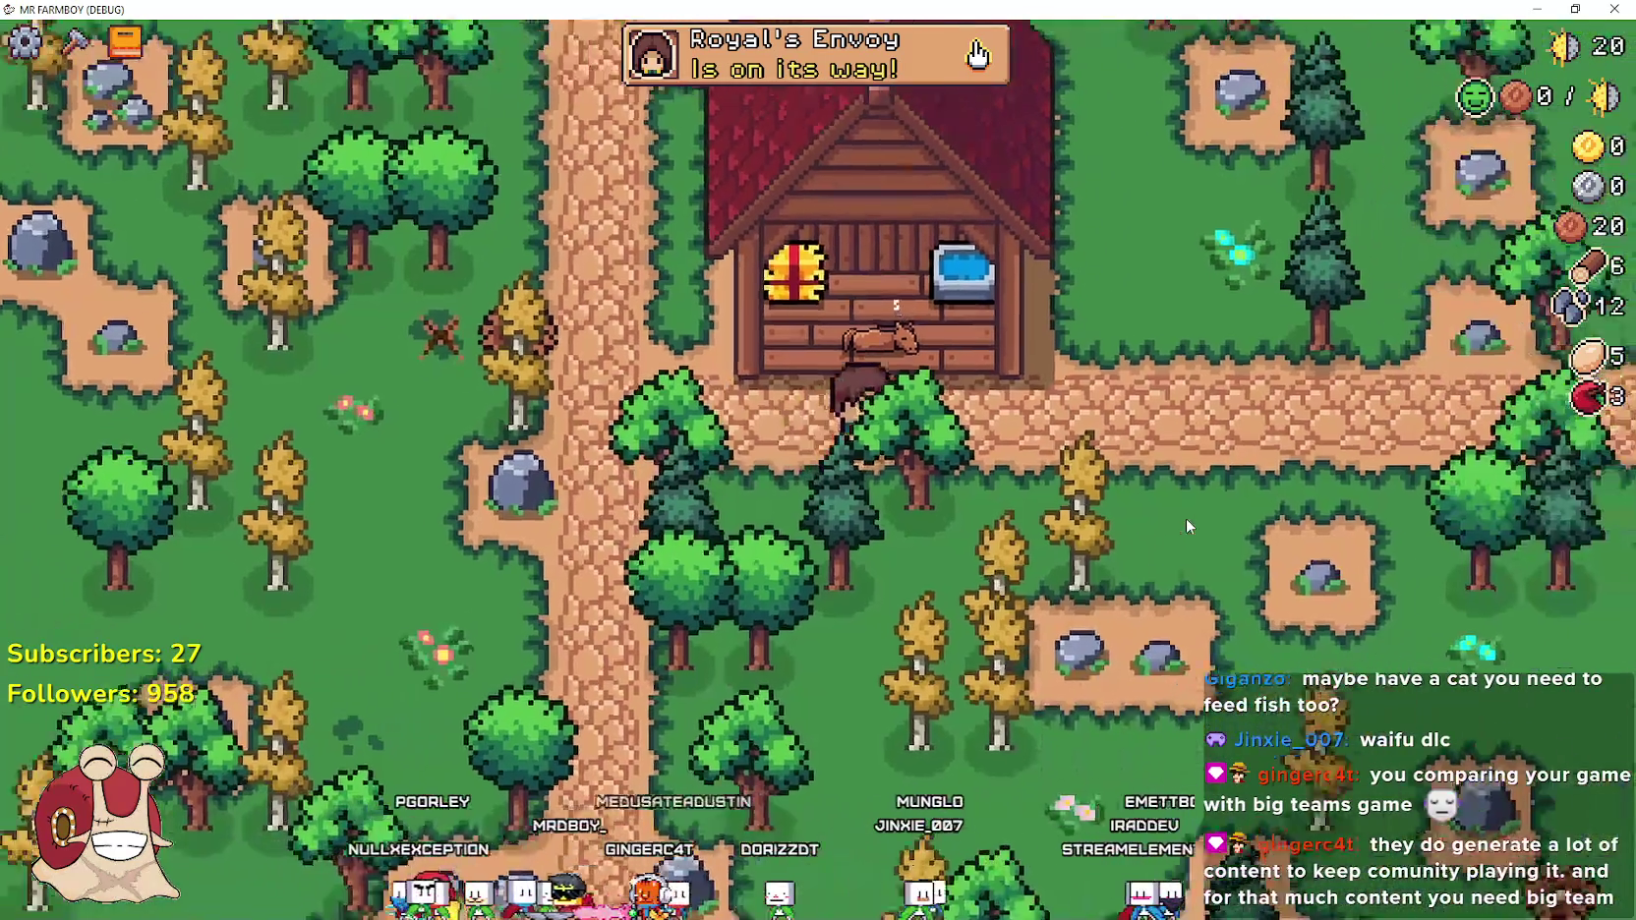
pyautogui.press('e')
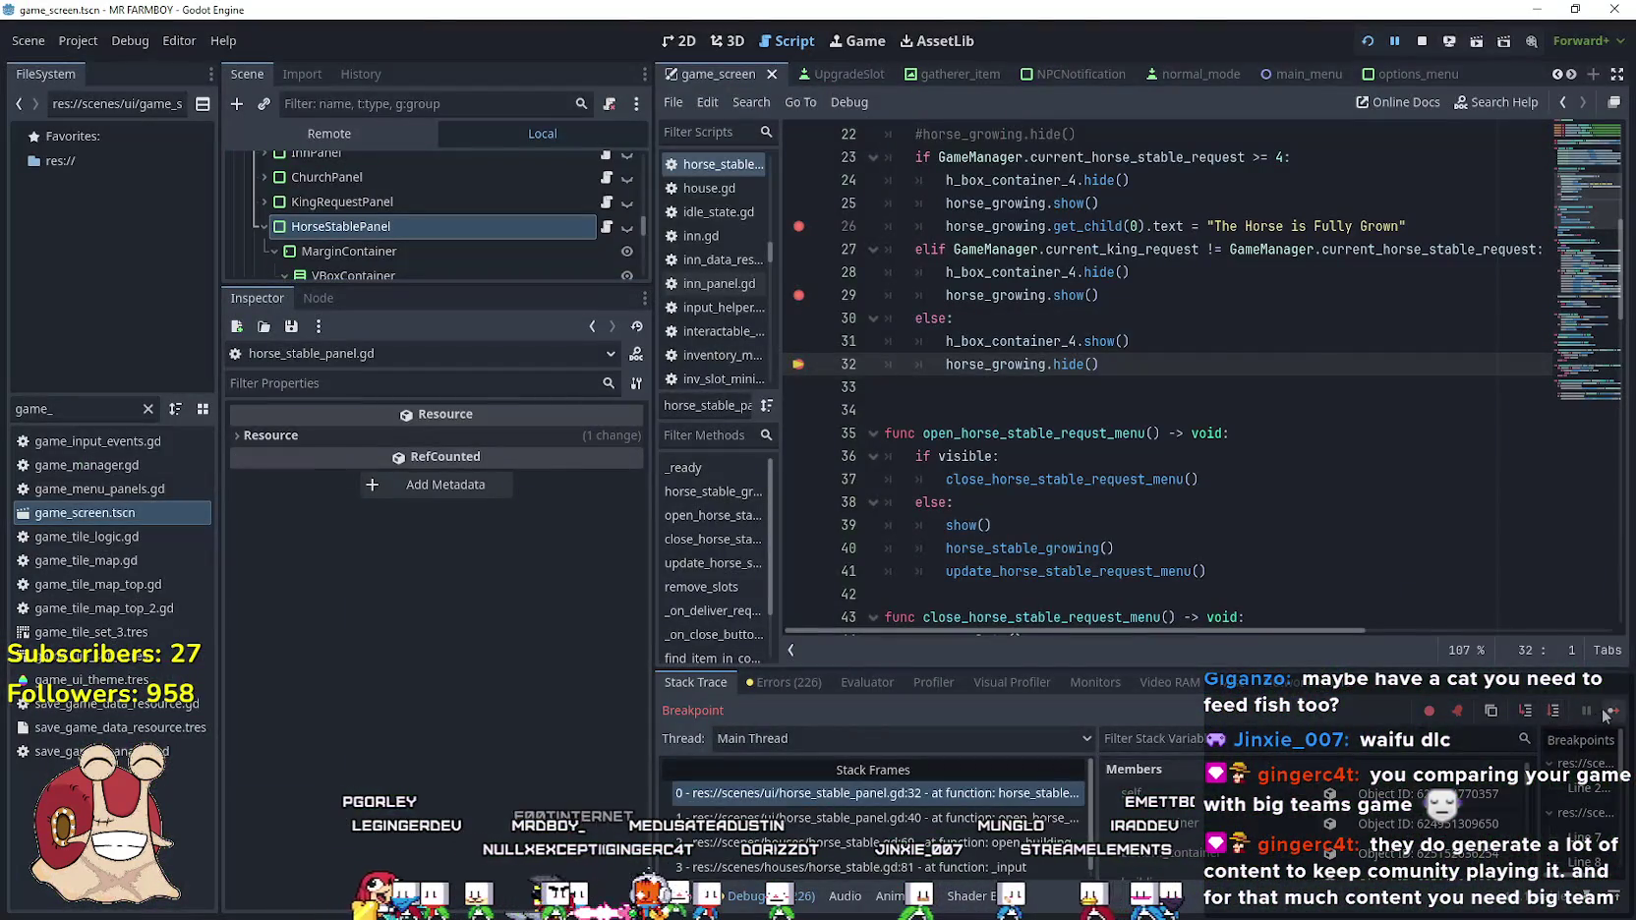
pyautogui.click(1610, 710)
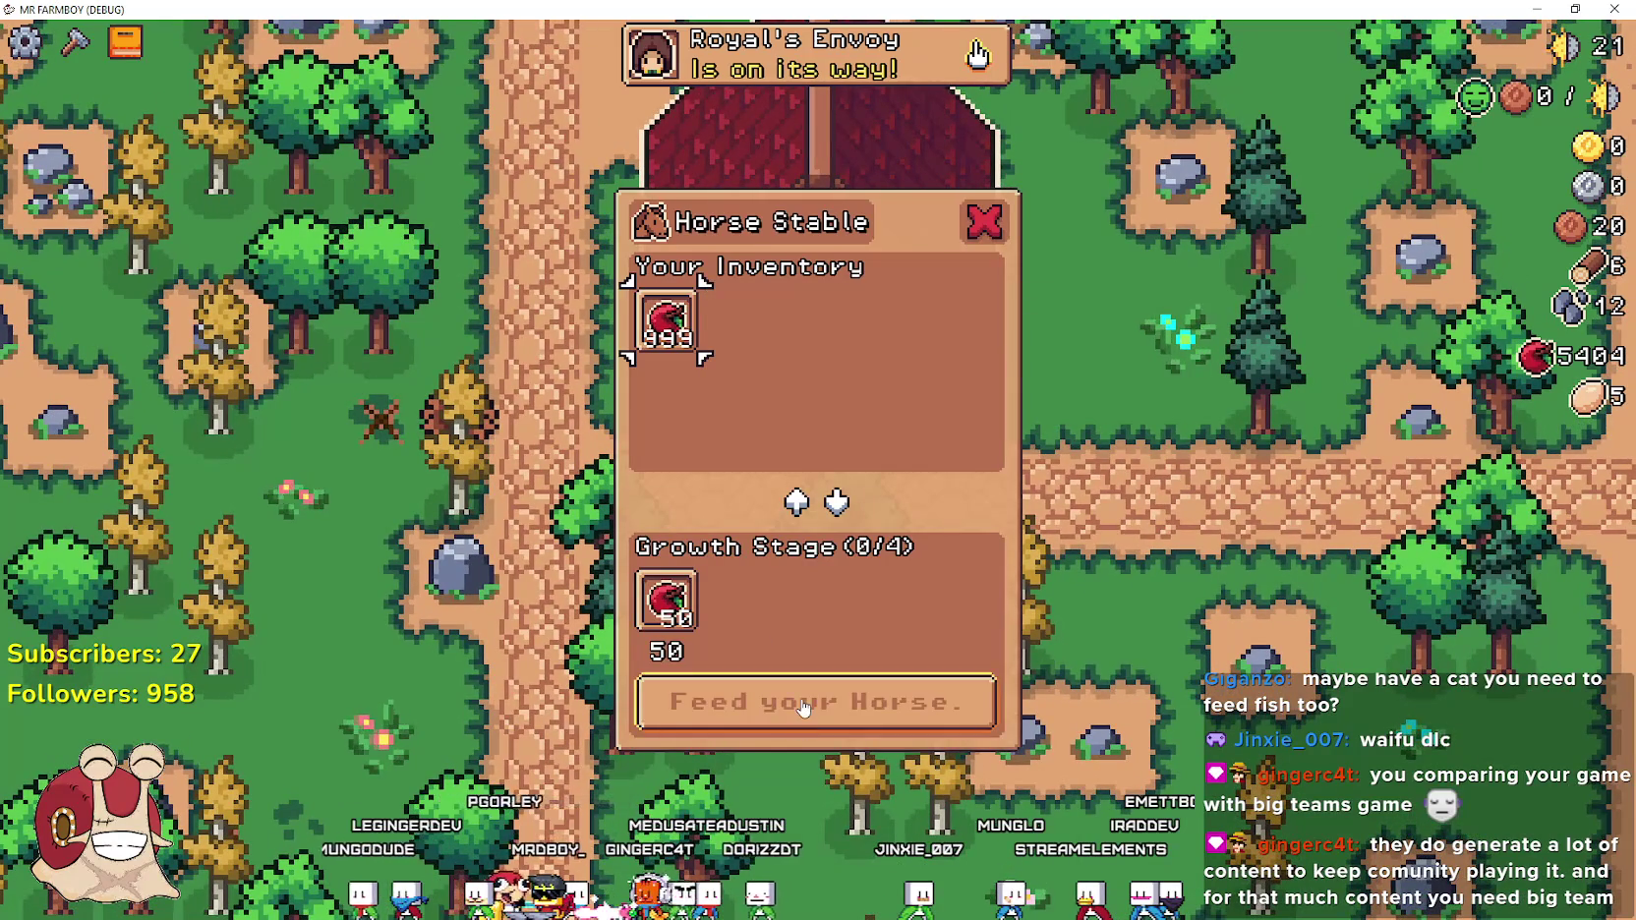
pyautogui.click(804, 704)
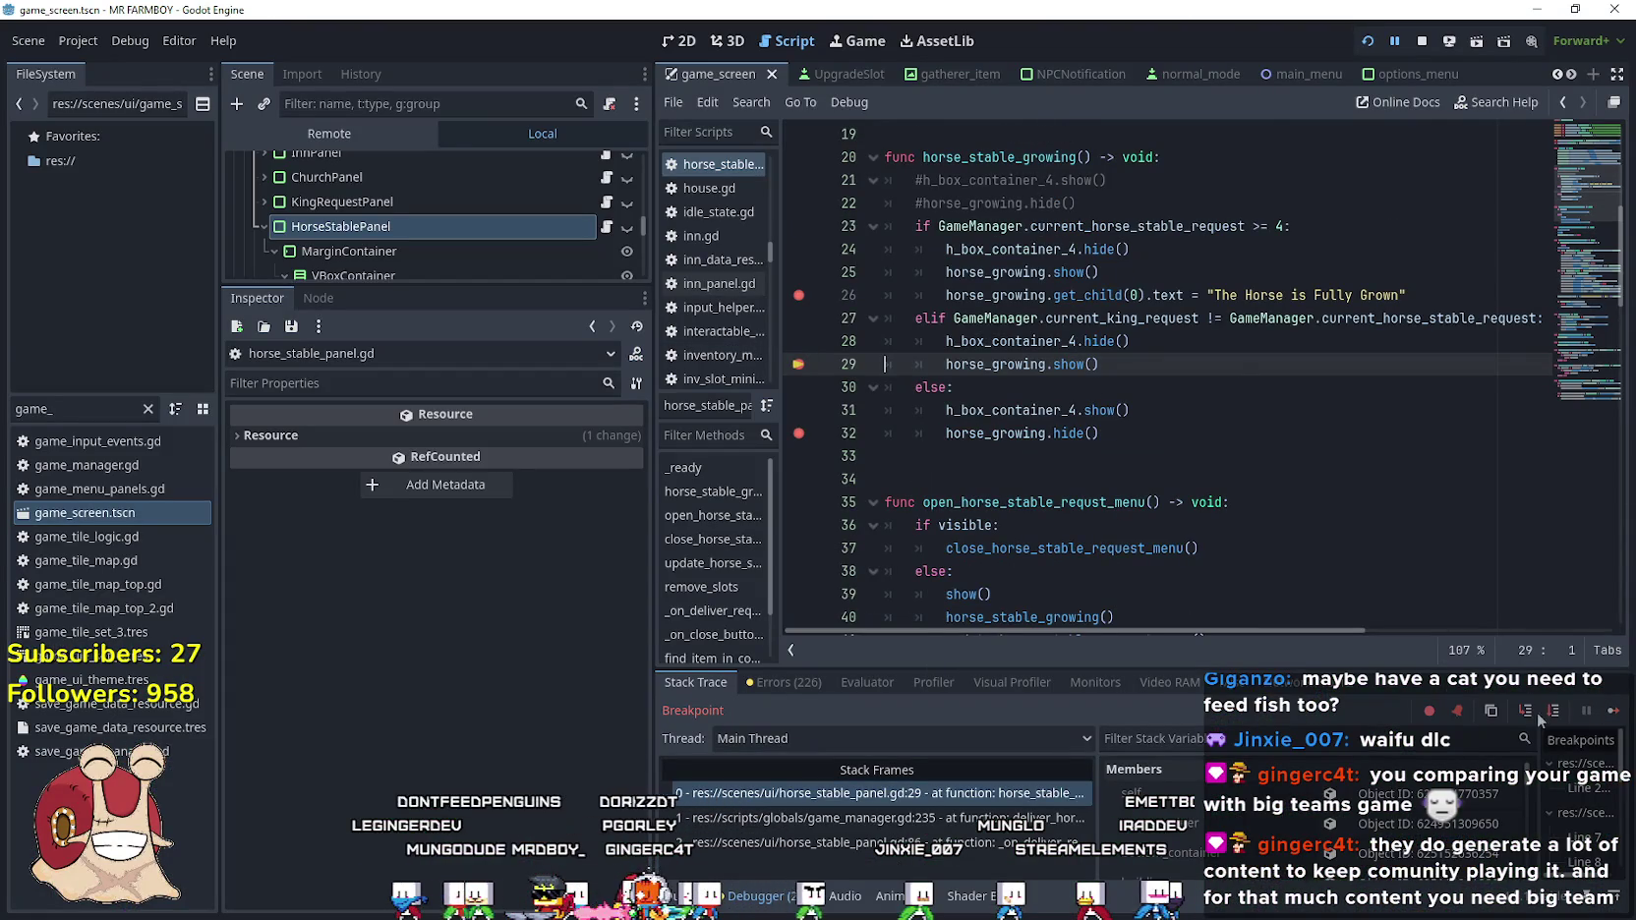
# Reopen the stable, continue past the breakpoint, and close 'The Baby Horse is Growing…' message
pyautogui.press('e')
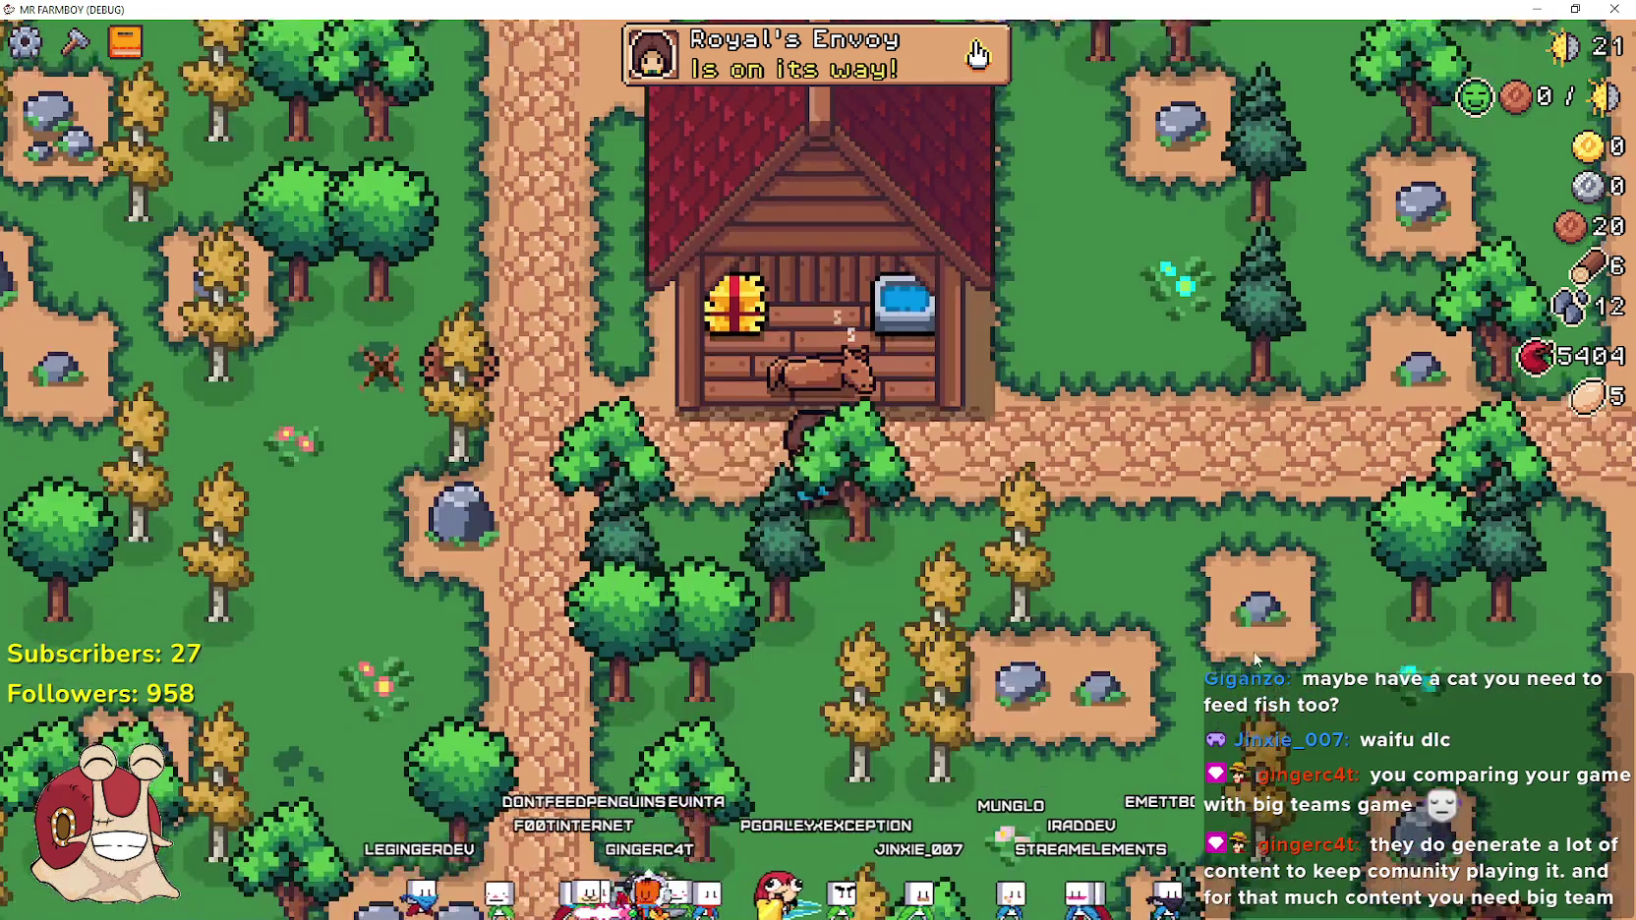
pyautogui.press('s')
pyautogui.press('e')
pyautogui.press('F12')
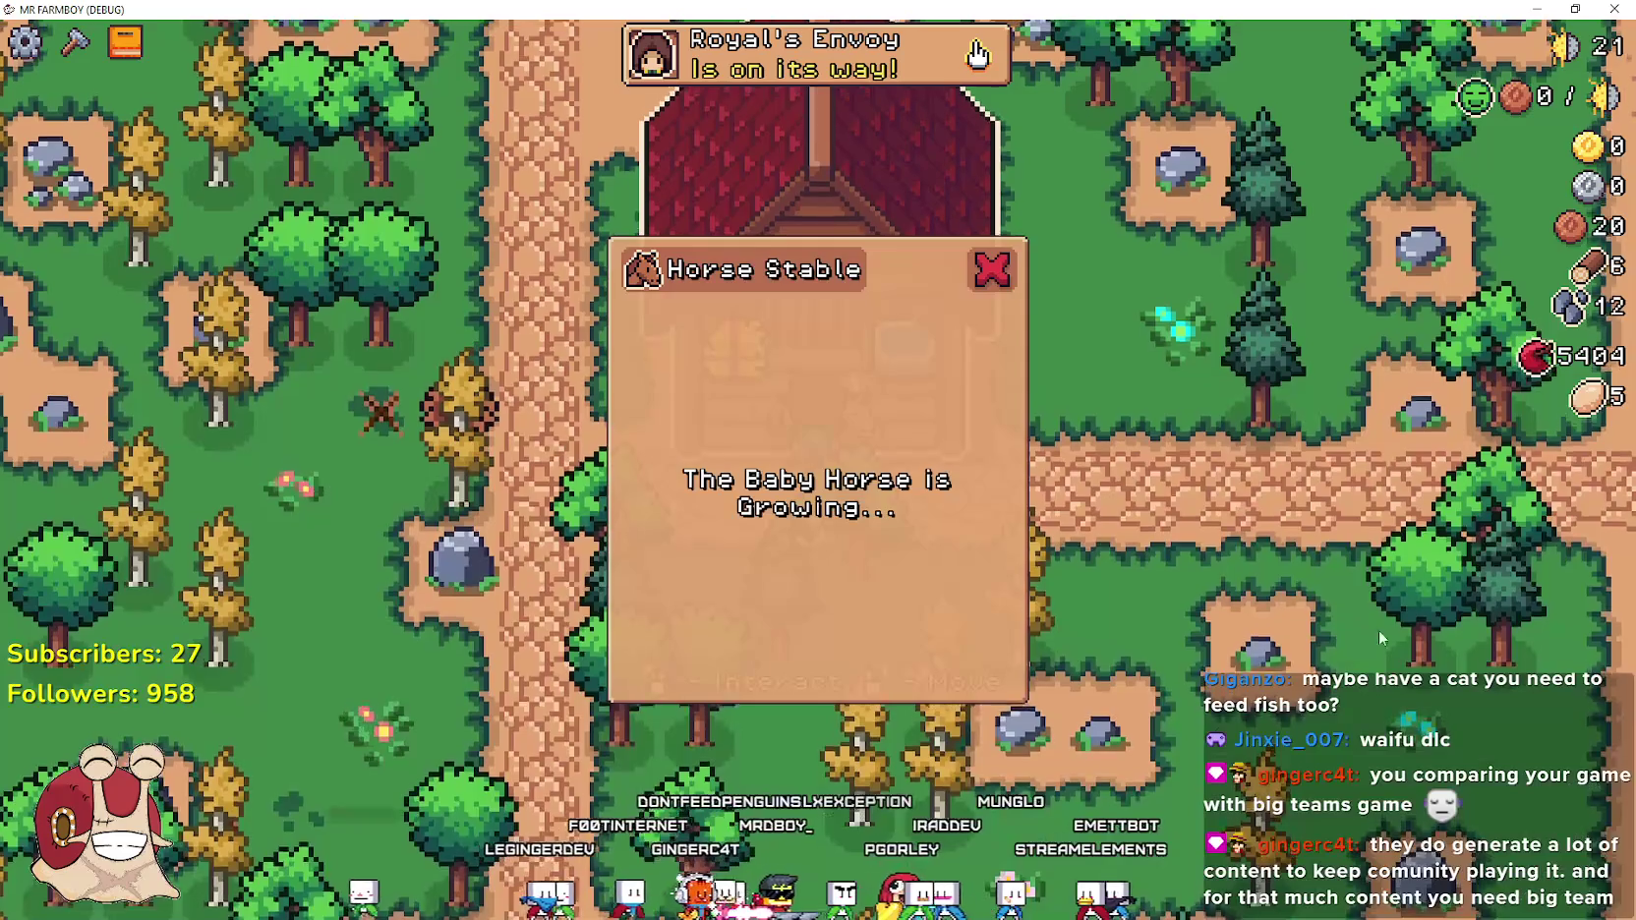
pyautogui.press('e')
pyautogui.scroll(-2, 1190, 574)
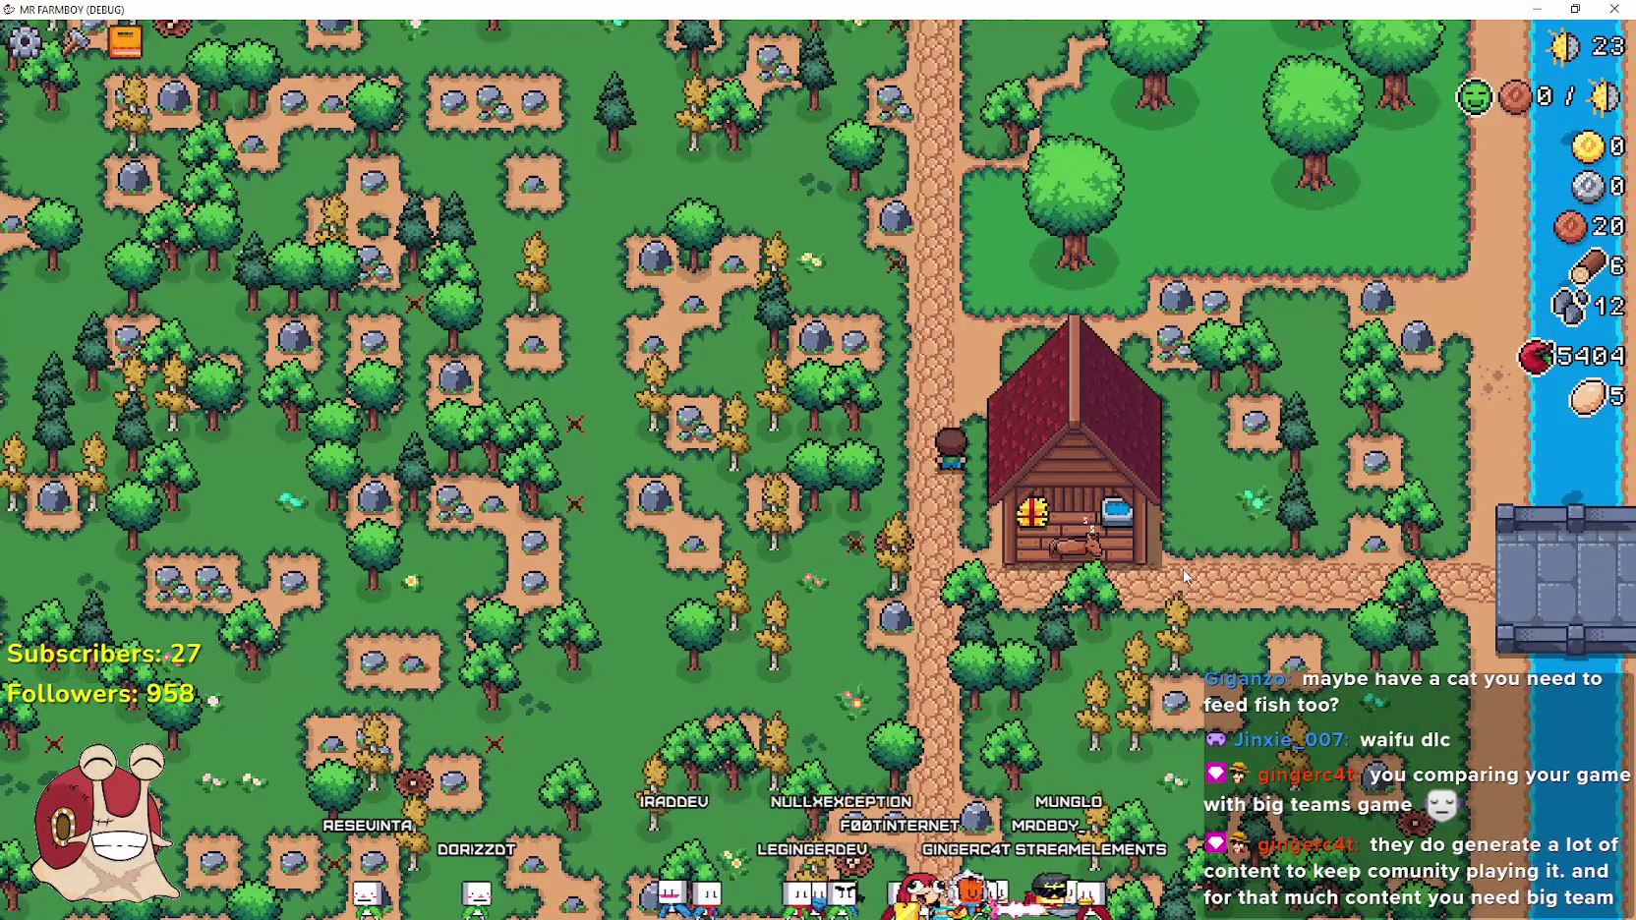
# Check the advancements panel, walk the farmer along the dirt path, then return to Godot
pyautogui.press('Tab')
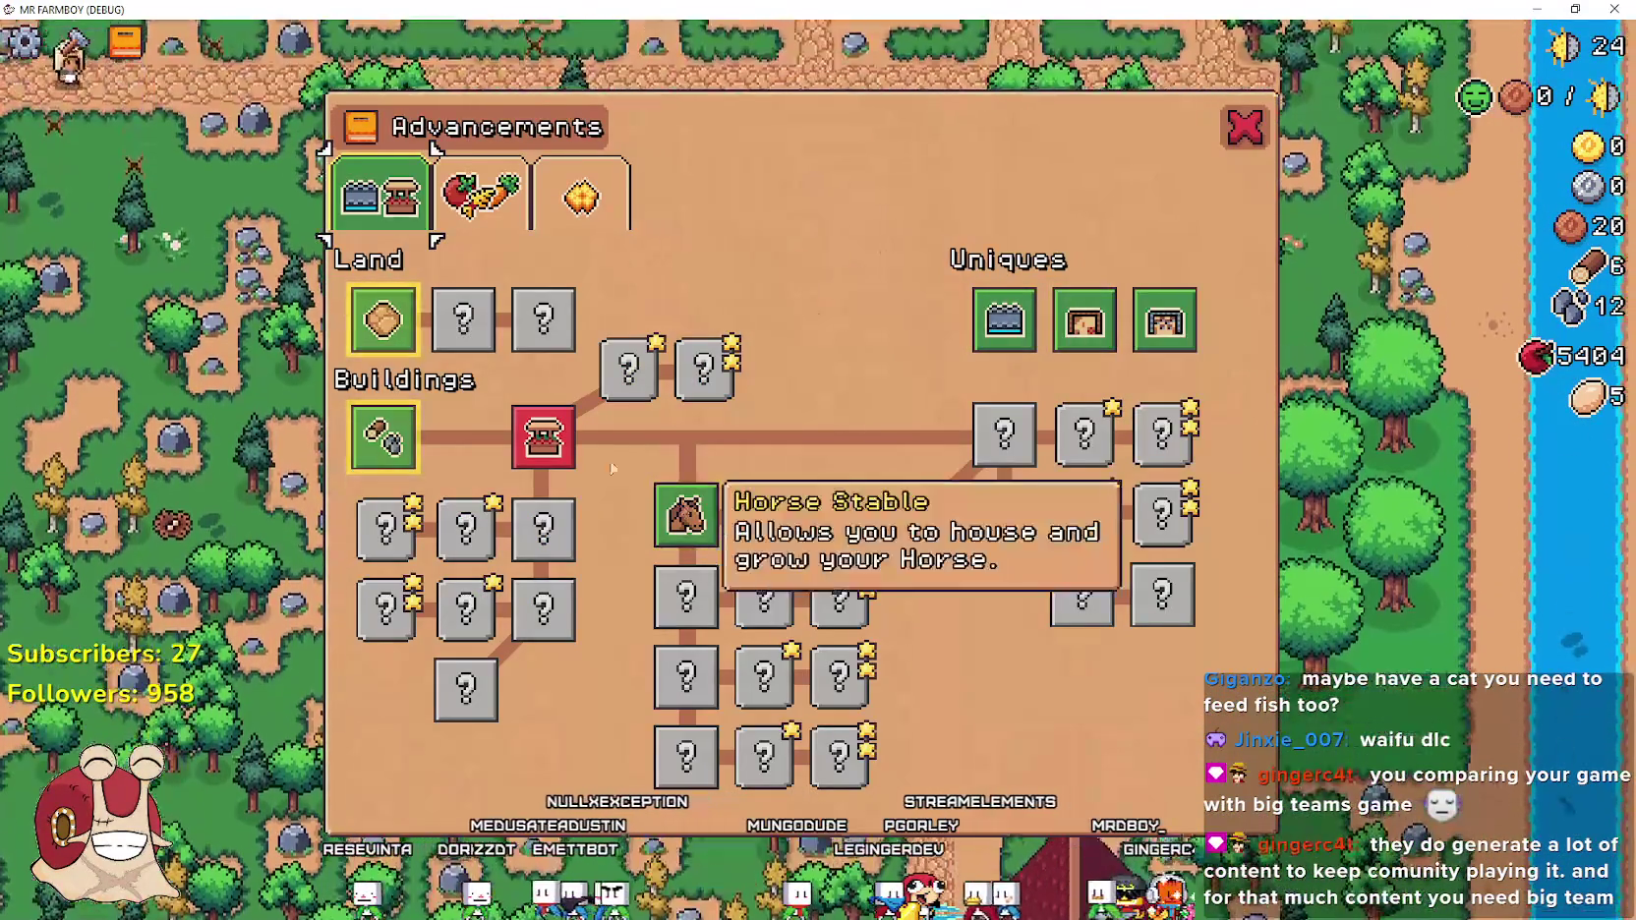
pyautogui.press('Tab')
pyautogui.press('w')
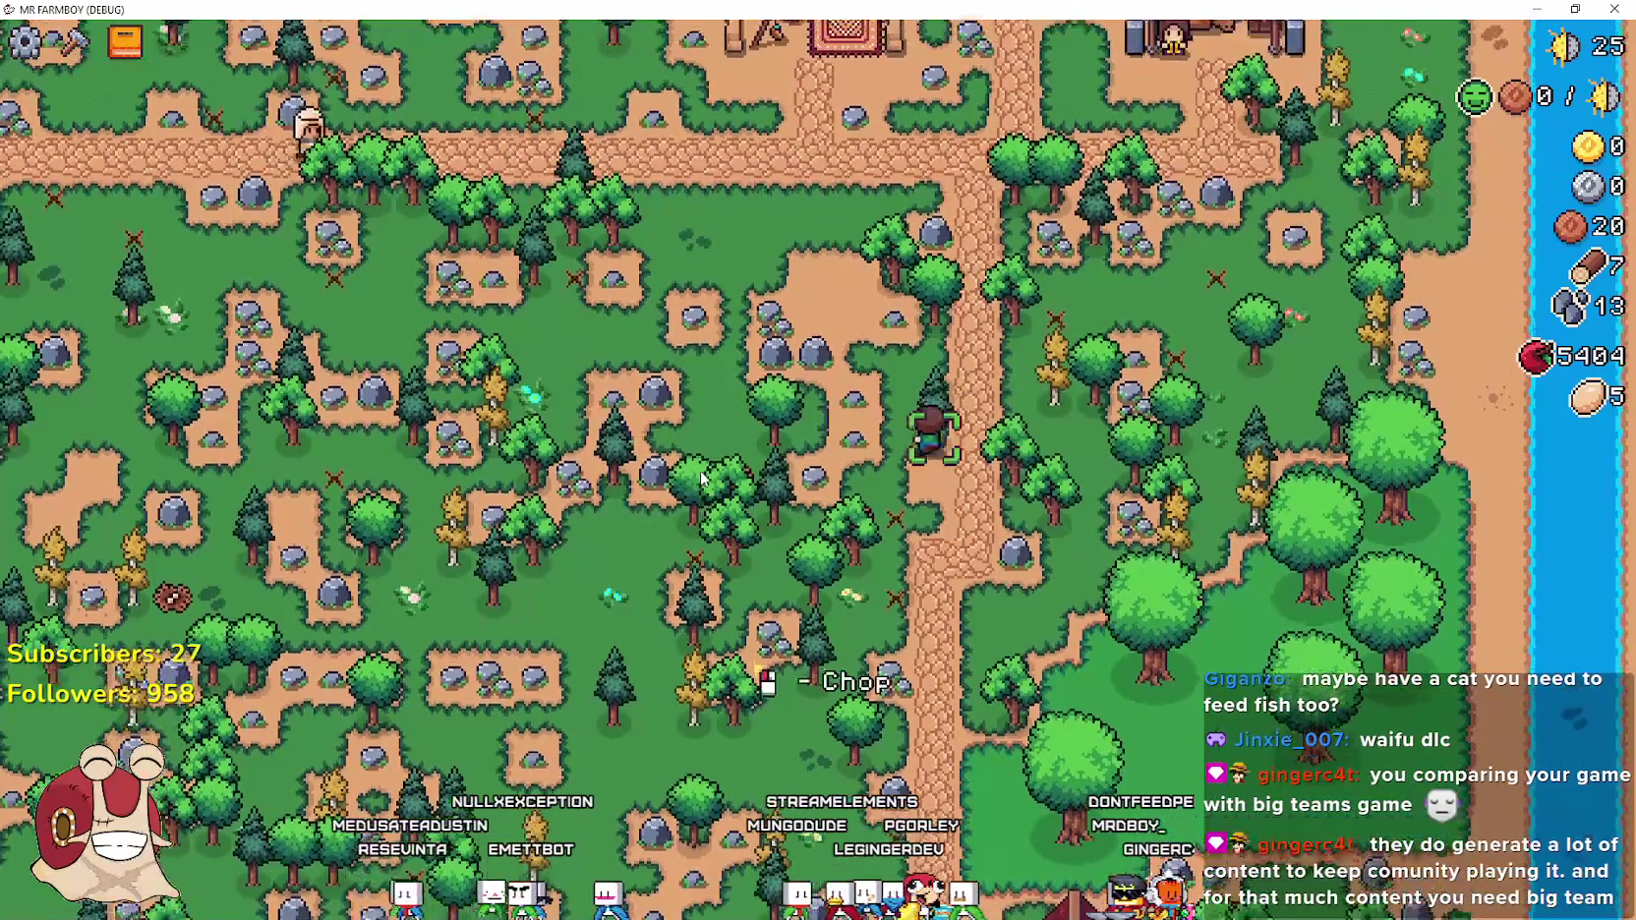
pyautogui.press('d')
pyautogui.press('s')
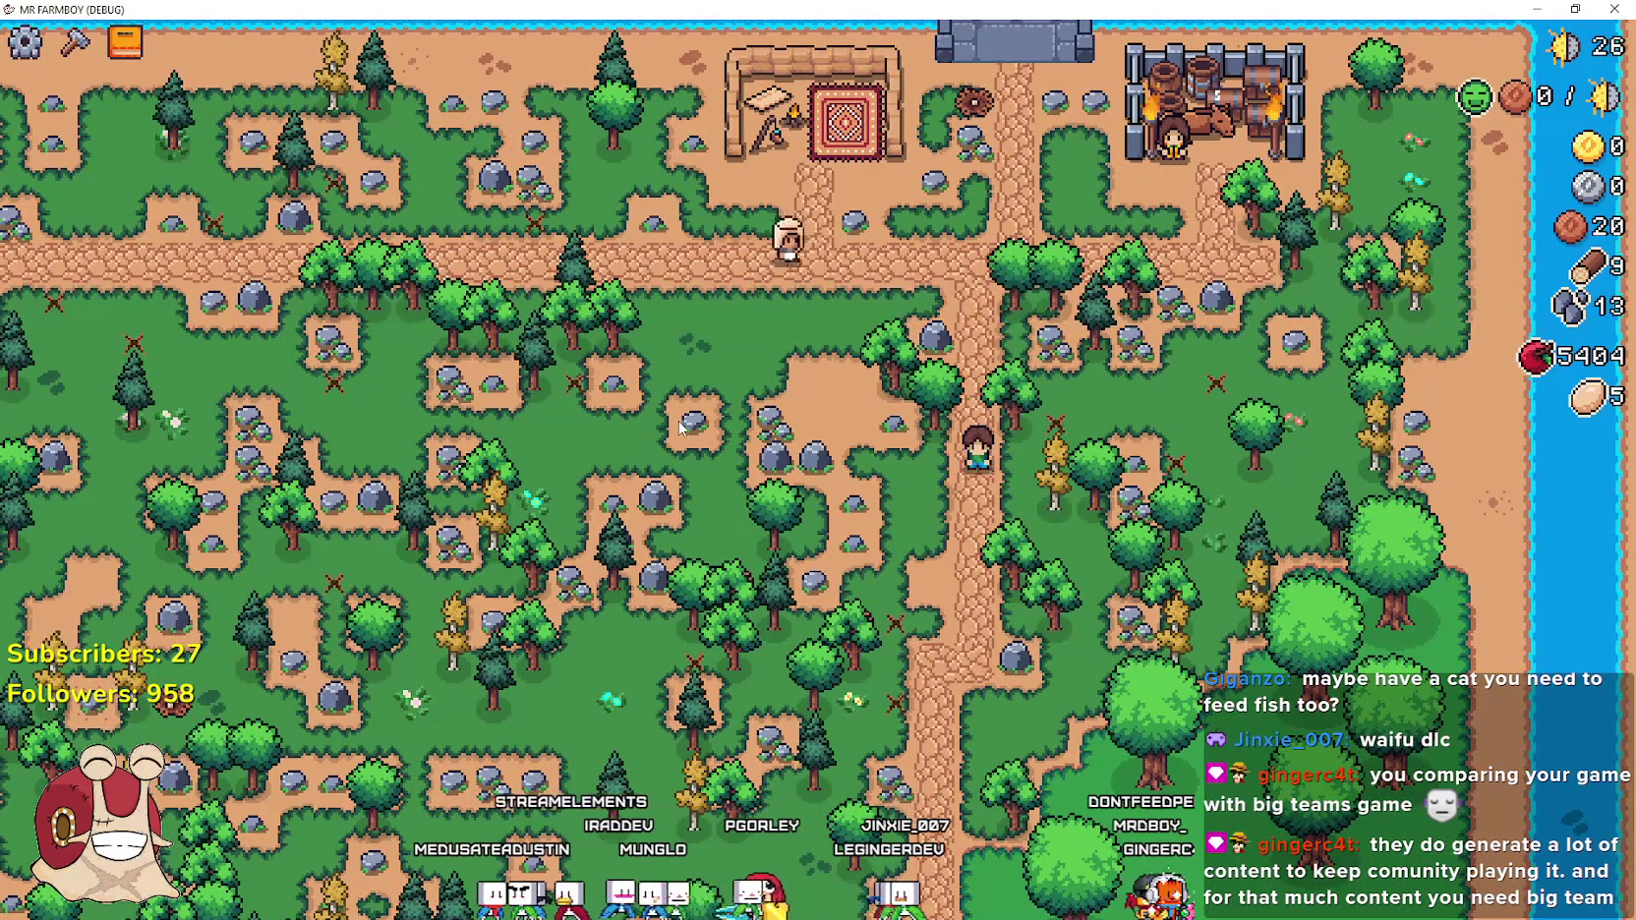
pyautogui.press('s')
pyautogui.press('s')
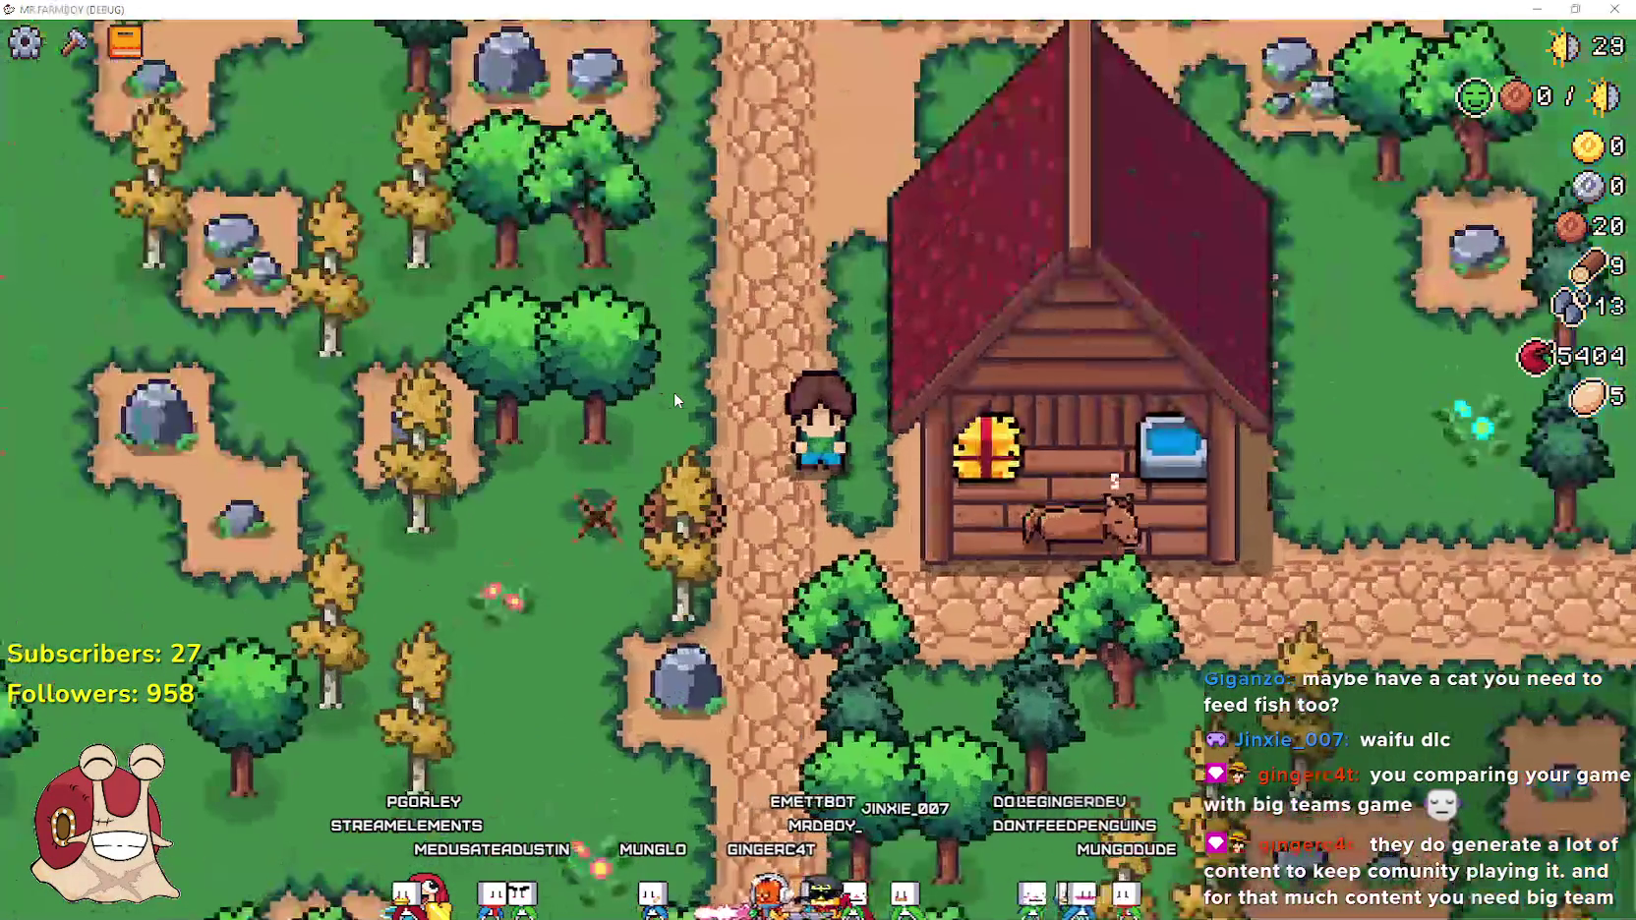
pyautogui.hotkey('alt', 'Tab')
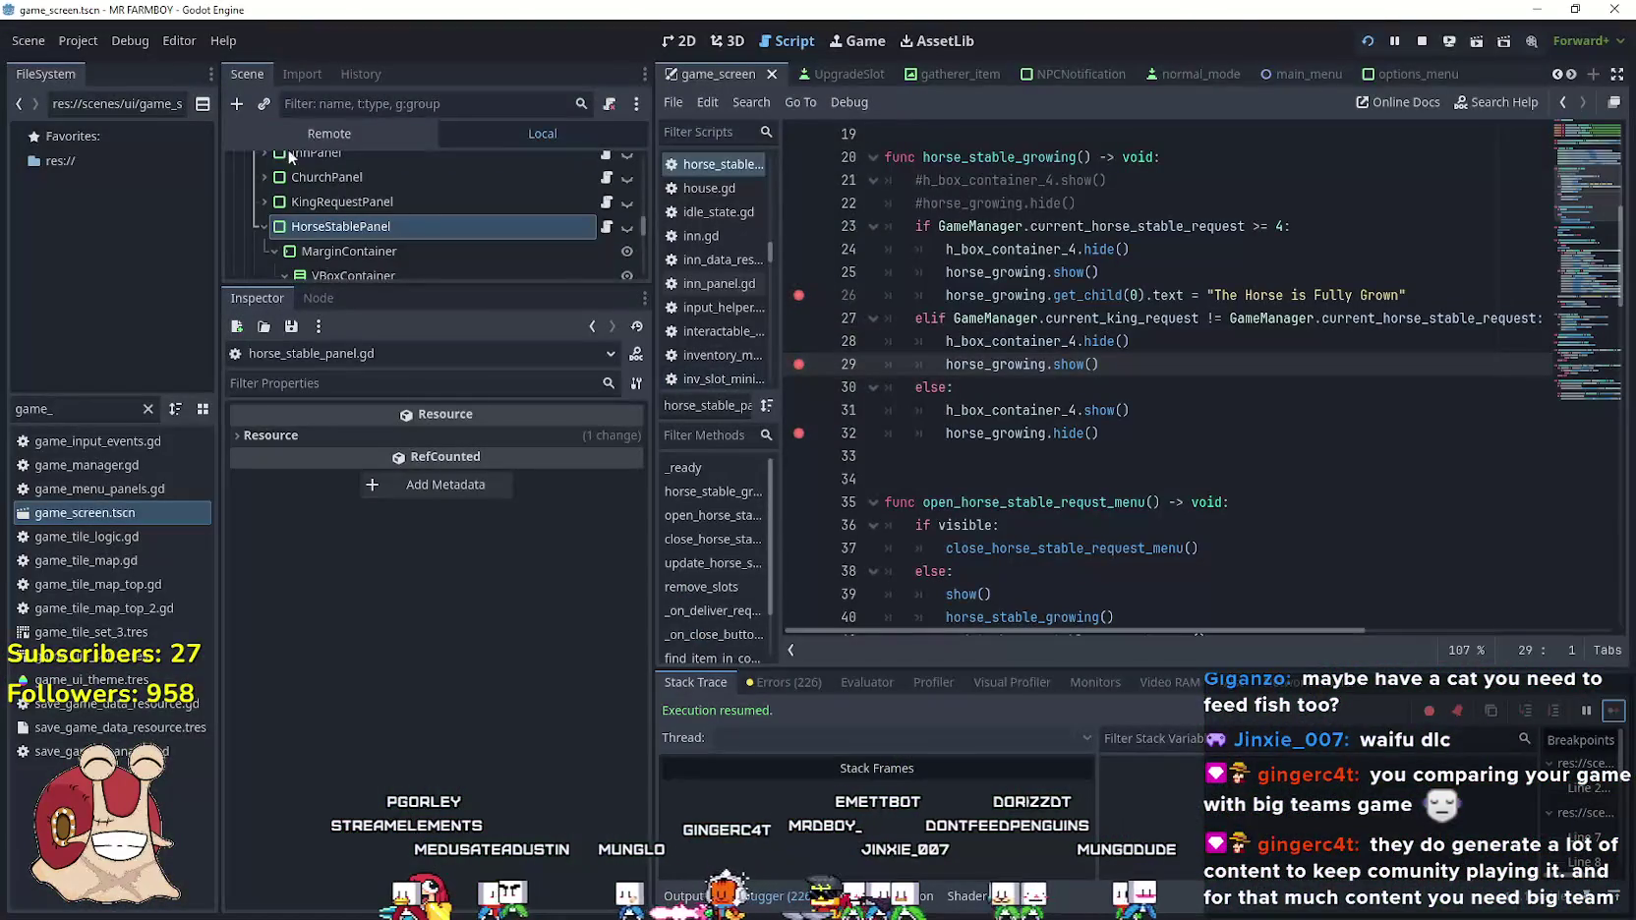
# In the Remote GameManager inspector, change current_king_request from 0 to 1
pyautogui.click(311, 131)
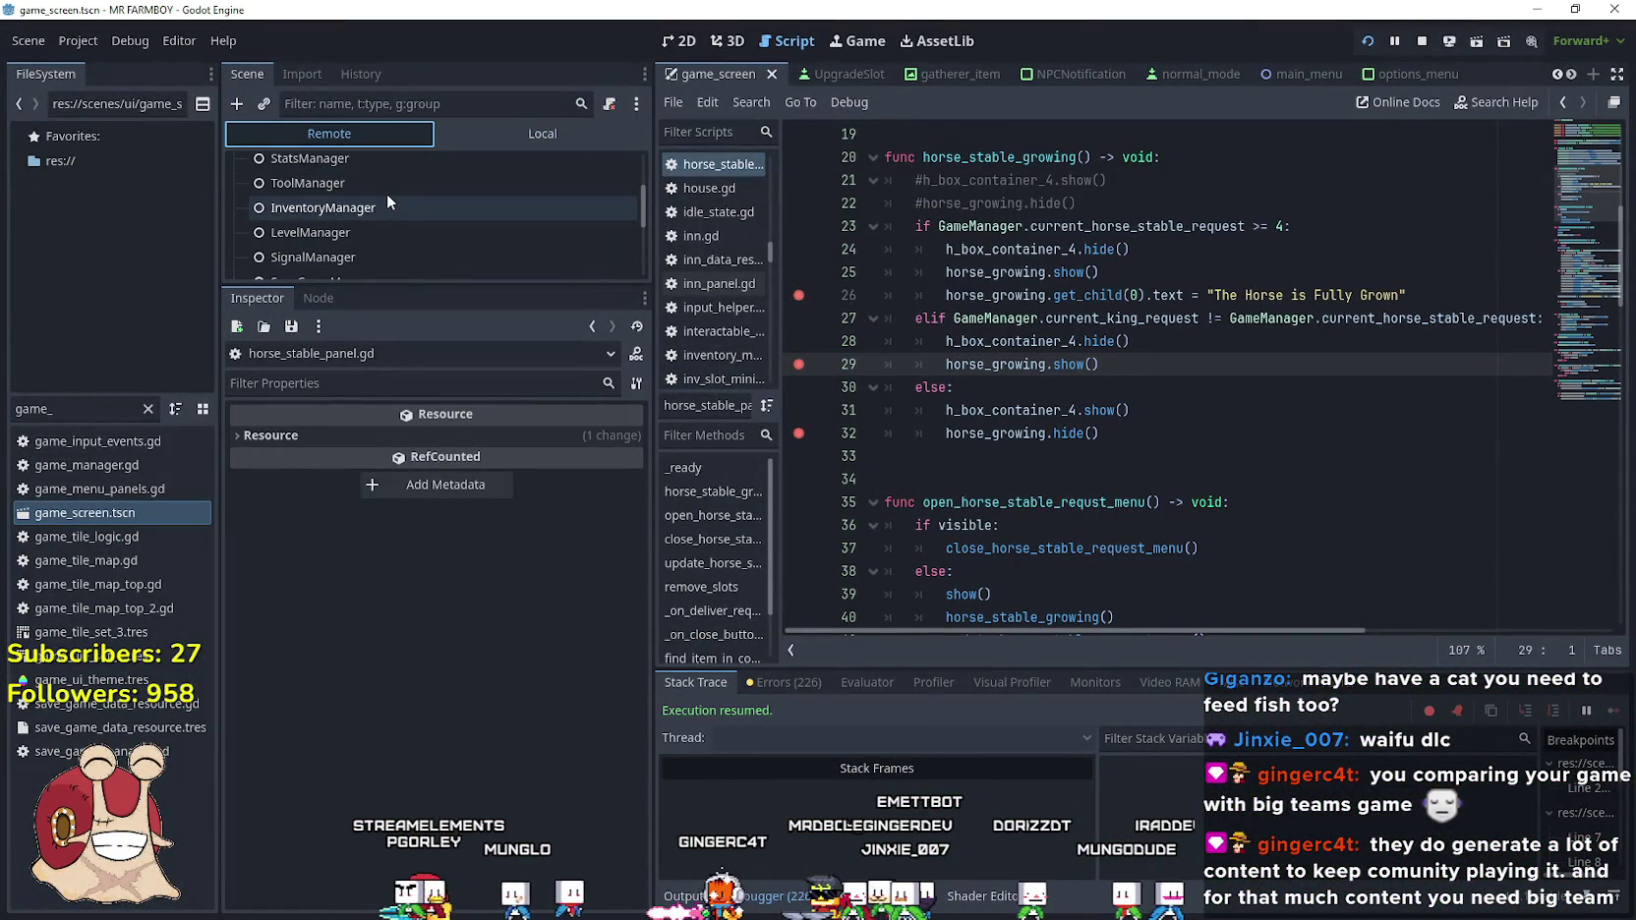
pyautogui.scroll(-5, 383, 197)
pyautogui.click(372, 246)
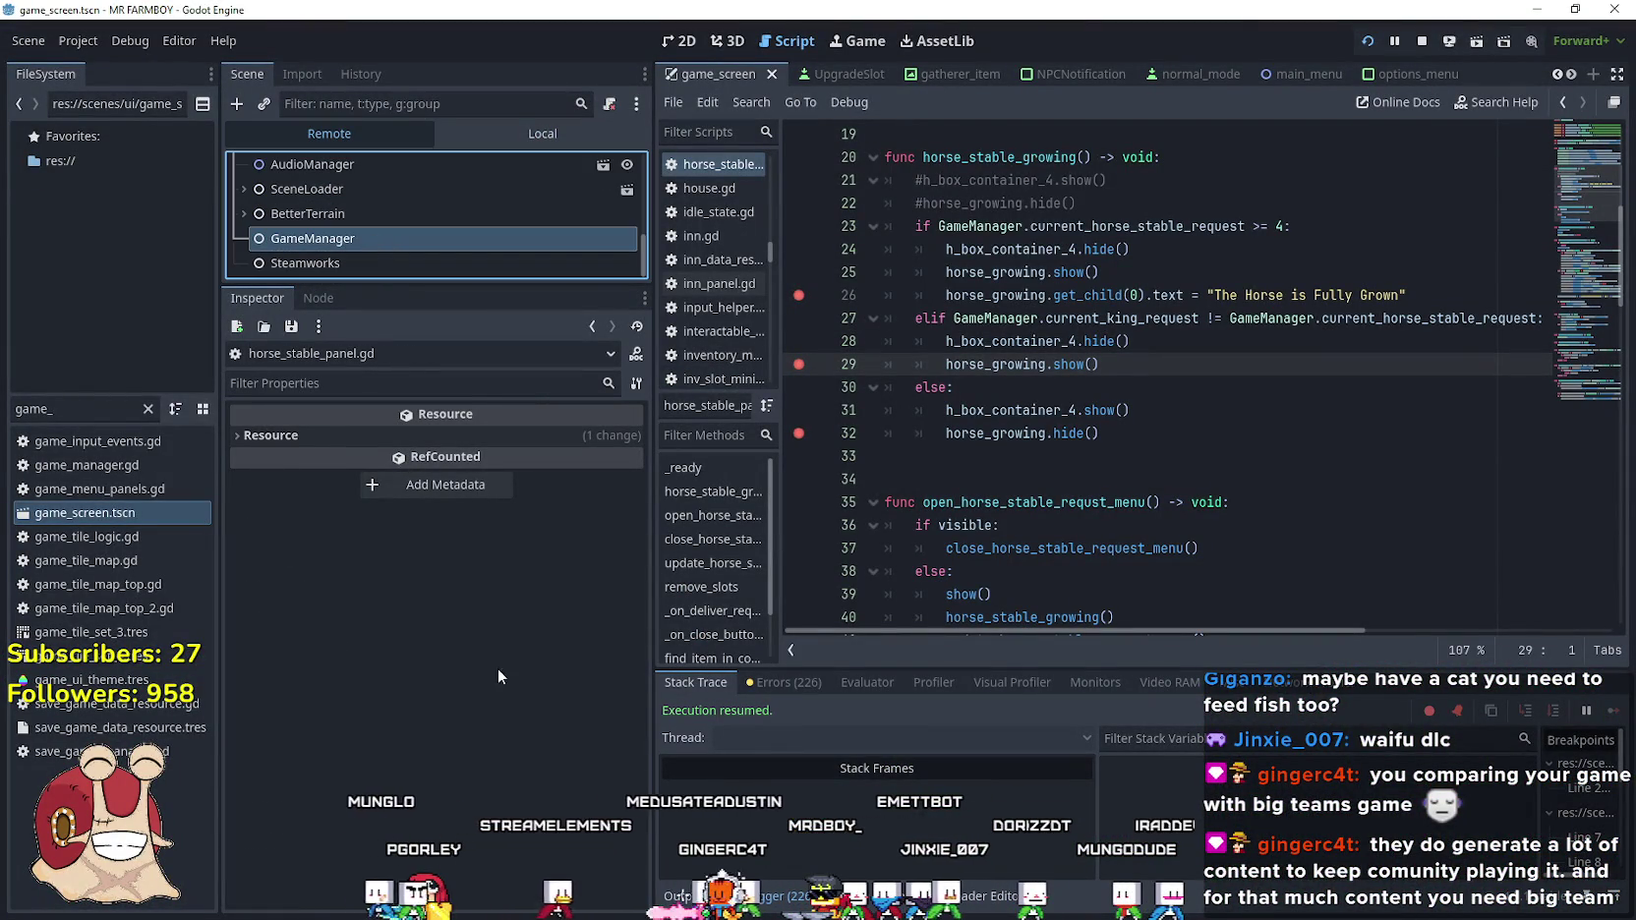
pyautogui.scroll(-5, 389, 747)
pyautogui.scroll(-10, 390, 748)
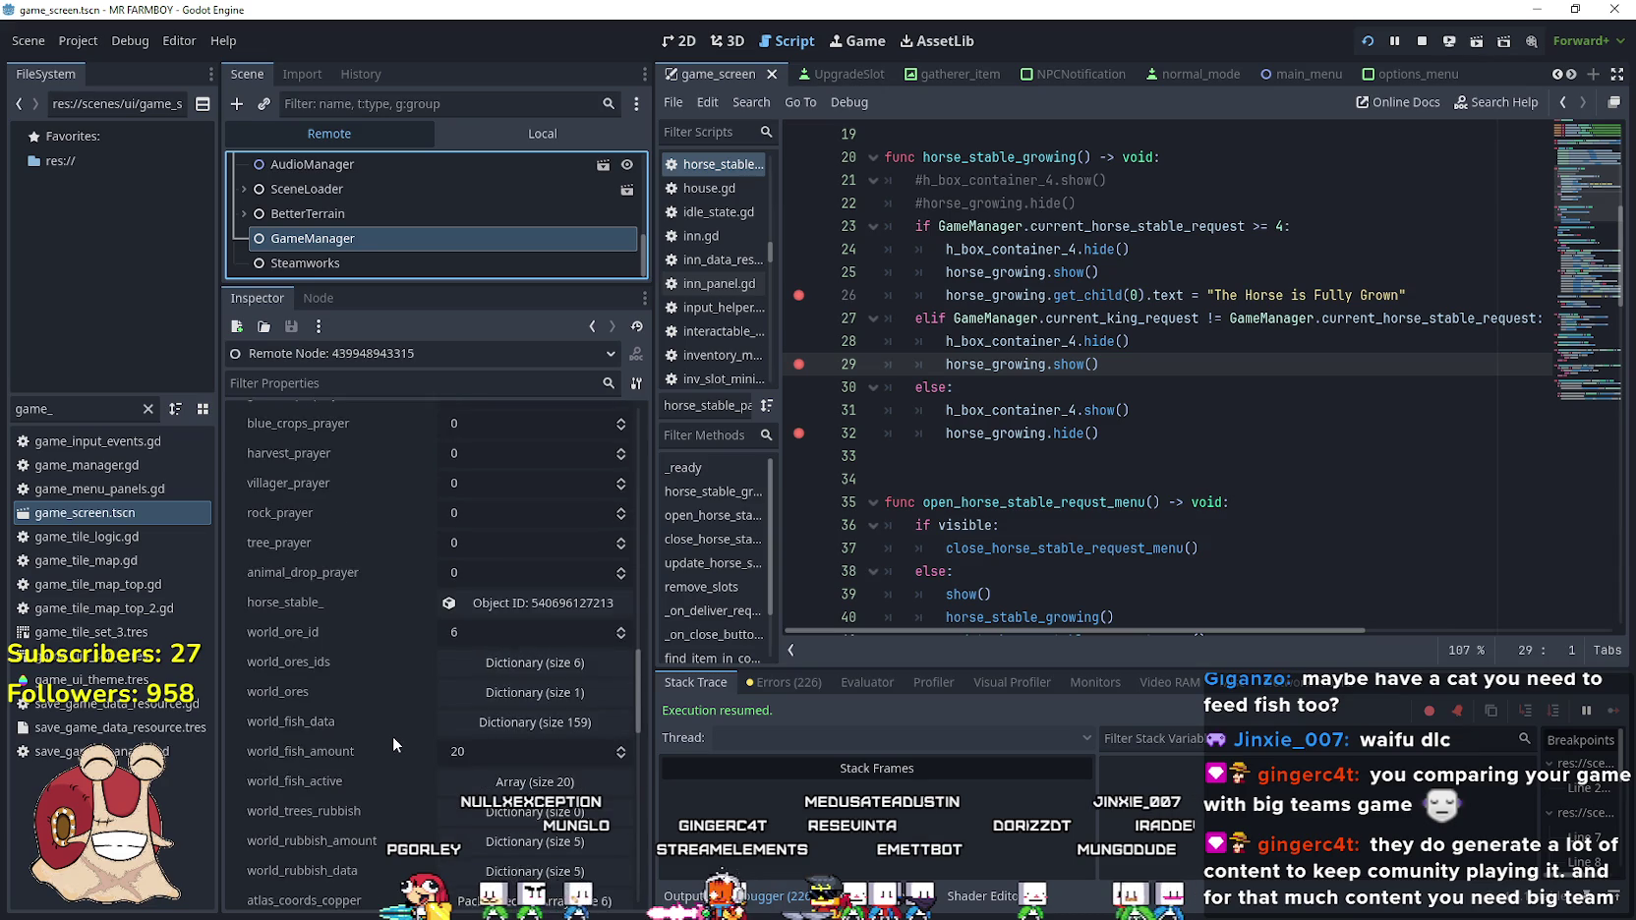
pyautogui.scroll(-4, 393, 736)
pyautogui.scroll(10, 393, 735)
pyautogui.scroll(15, 401, 727)
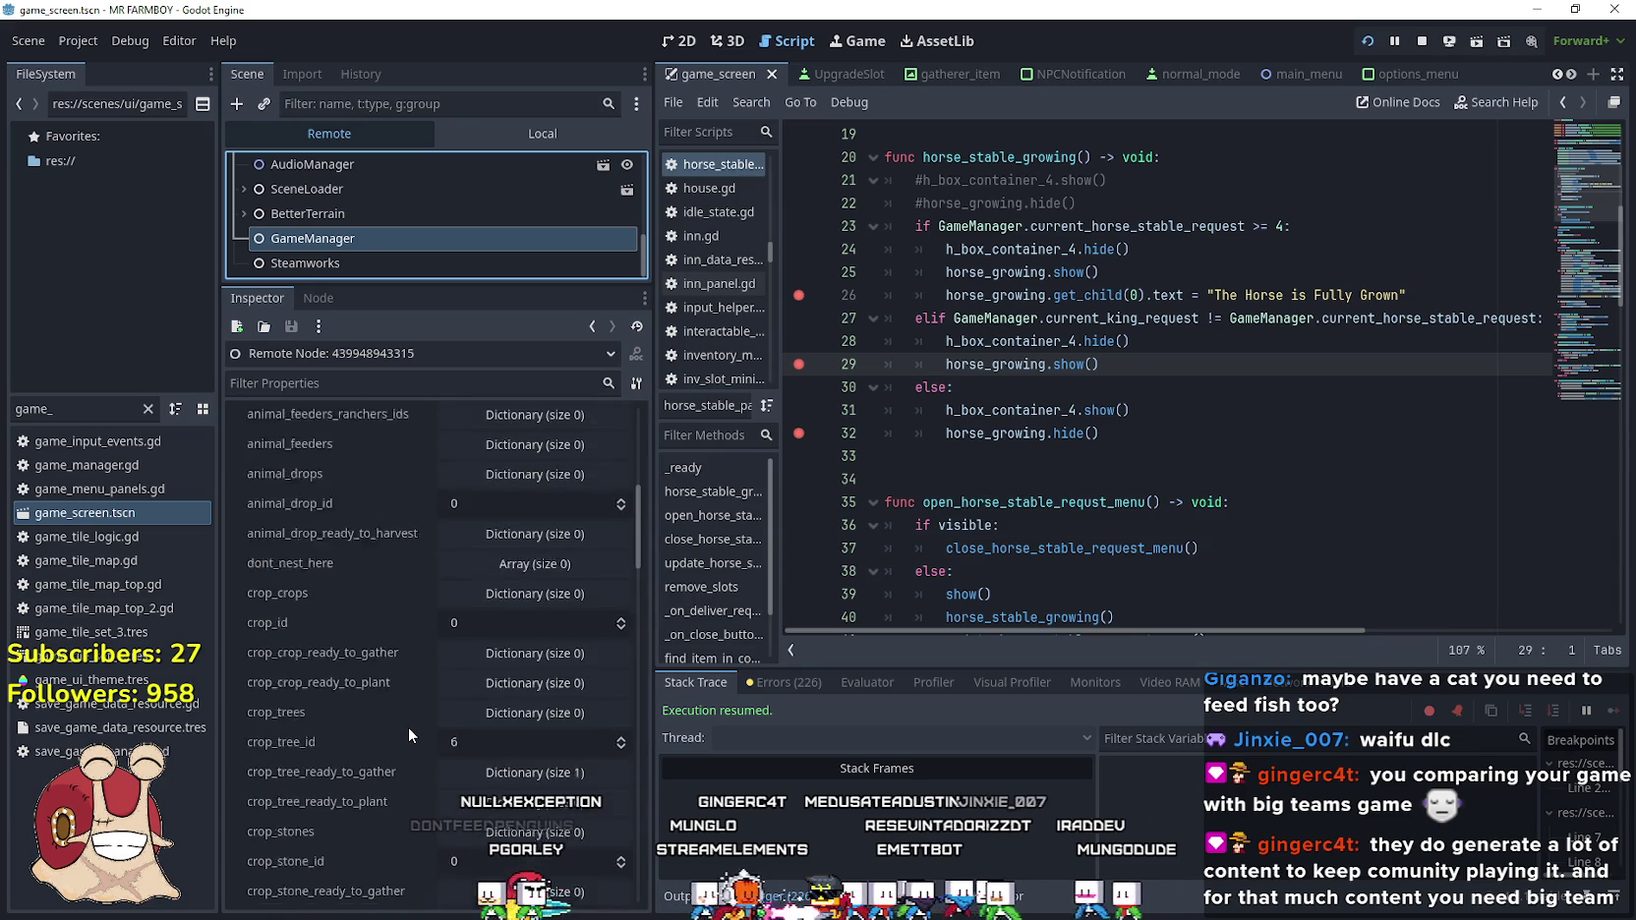
pyautogui.scroll(-20, 403, 726)
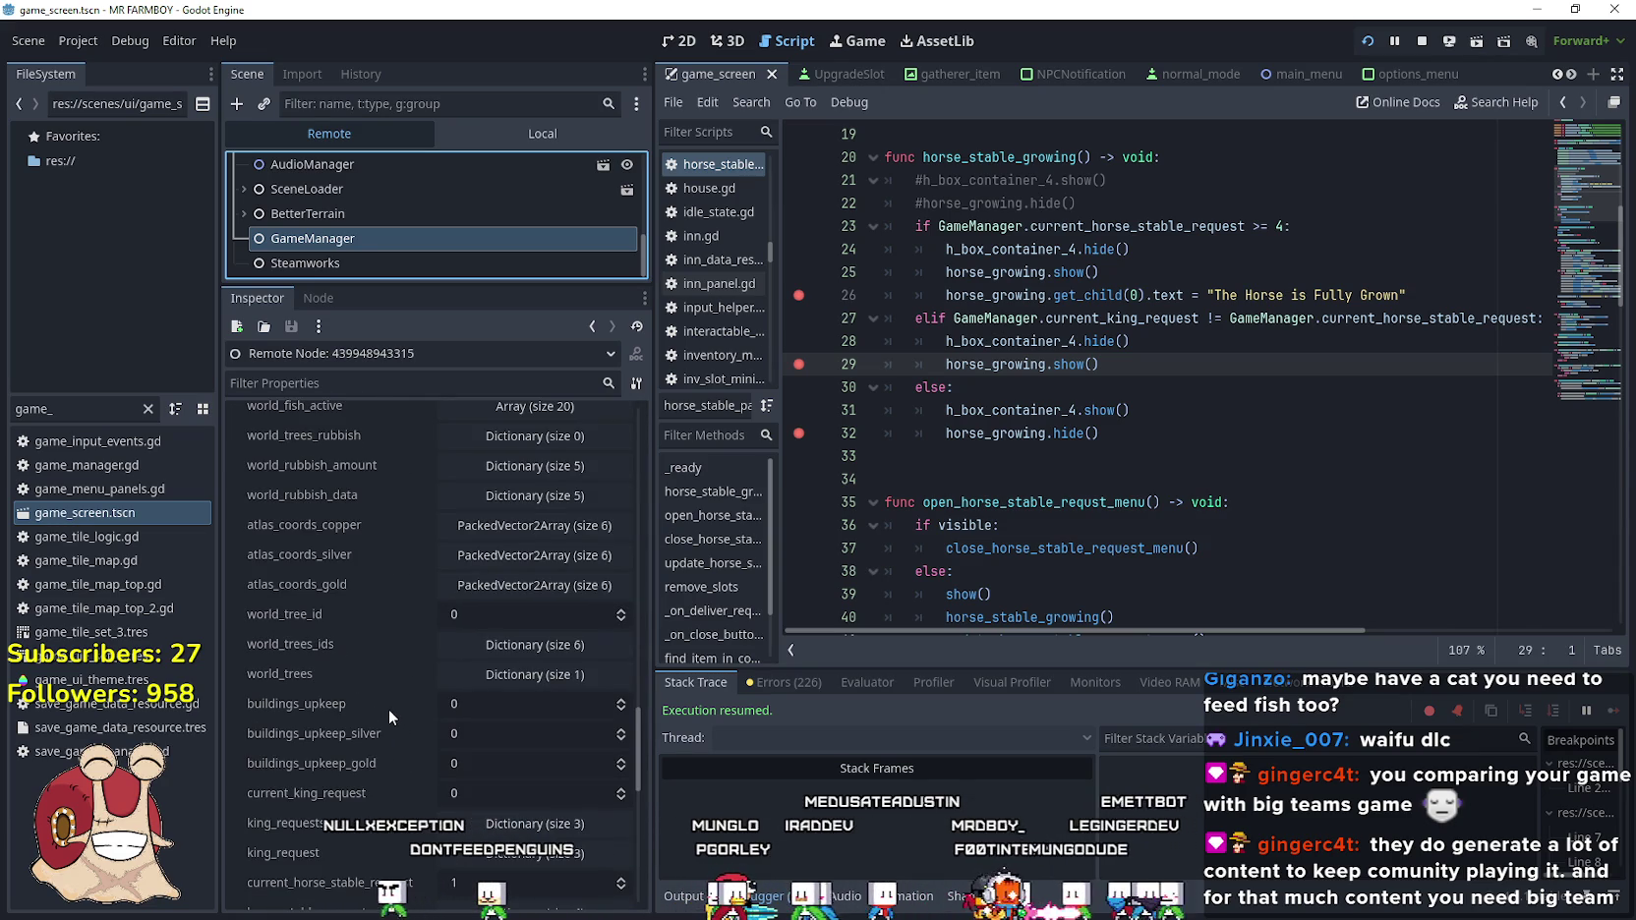
pyautogui.scroll(-5, 388, 710)
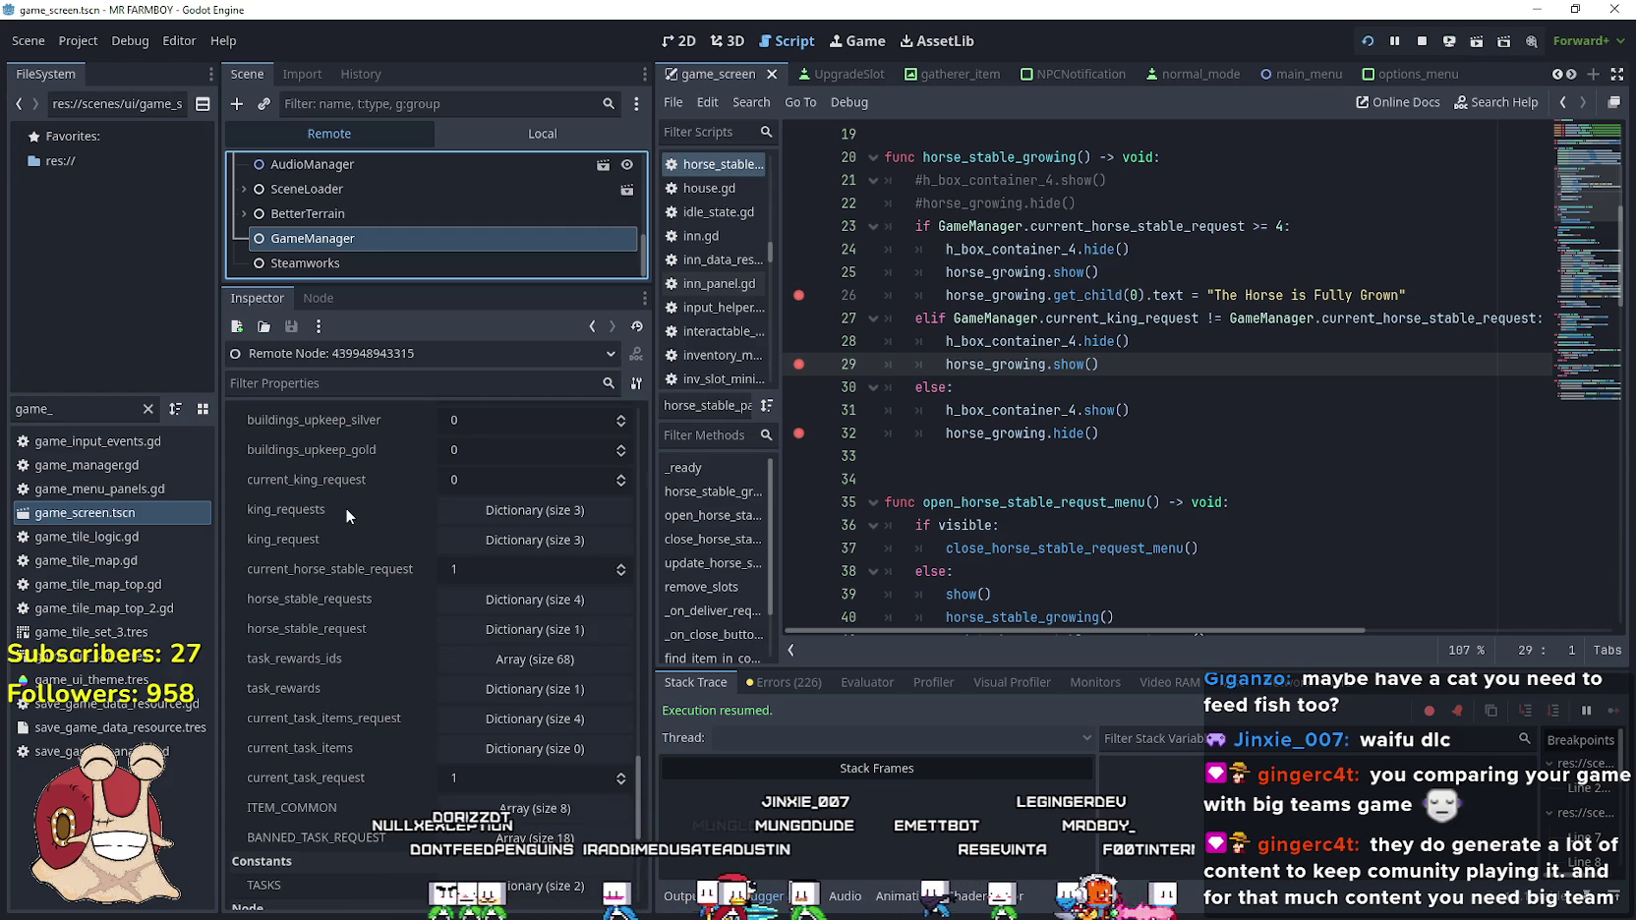
pyautogui.click(620, 475)
# Continue past the horse stable breakpoint, close the Horse Stable panel showing Growth Stage (1/4), and return to the editor
pyautogui.hotkey('alt', 'Tab')
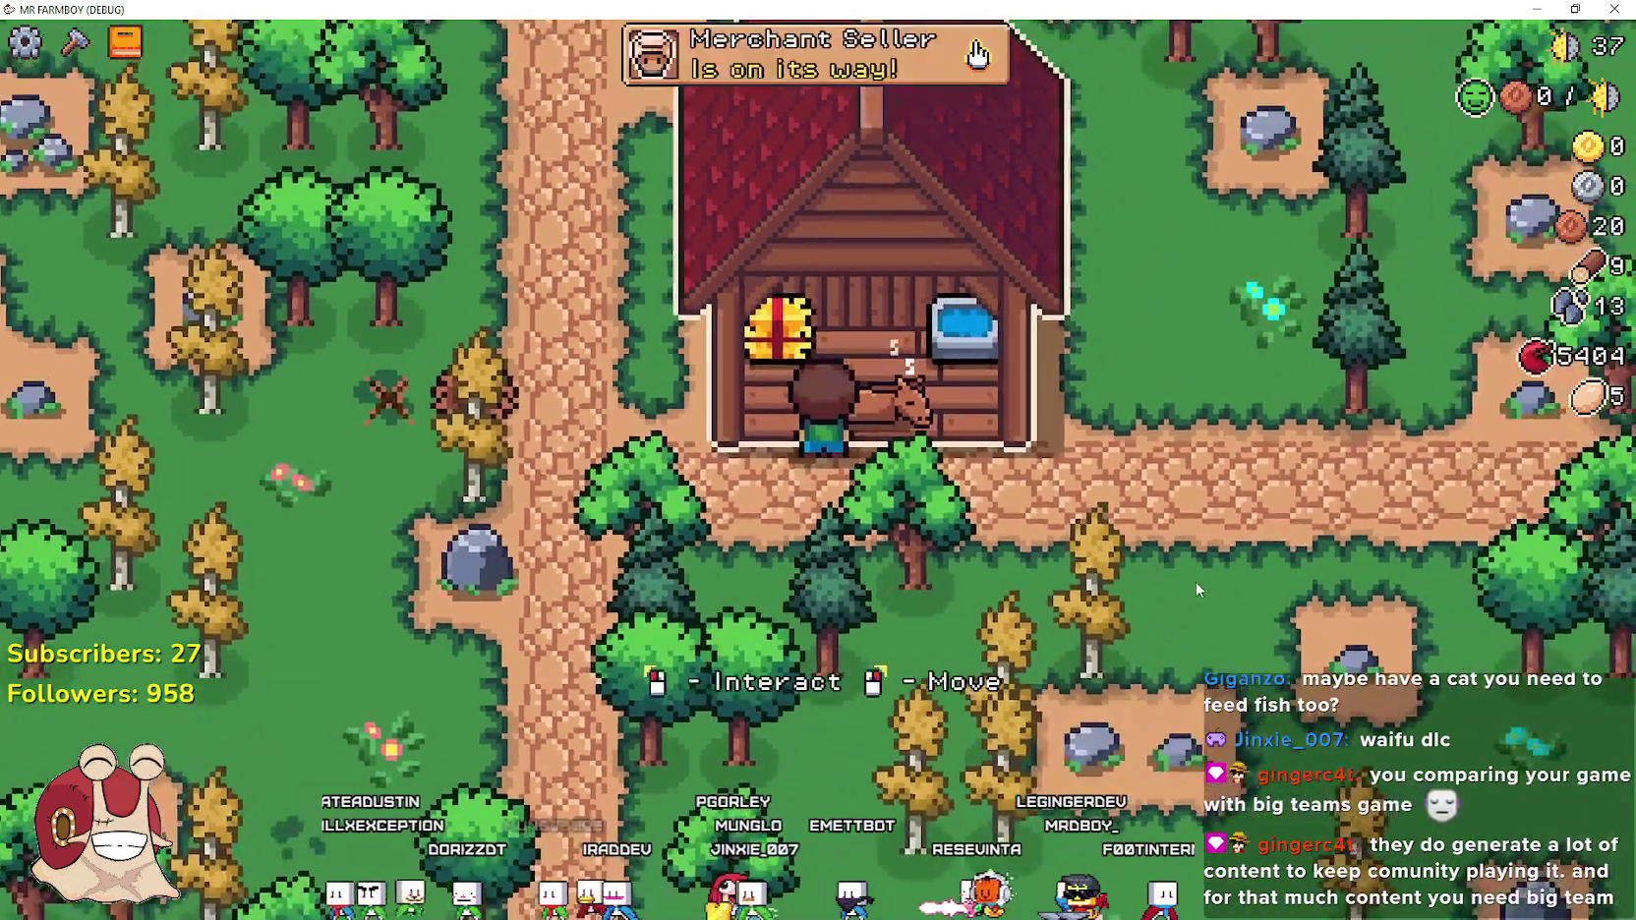
pyautogui.click(1196, 588)
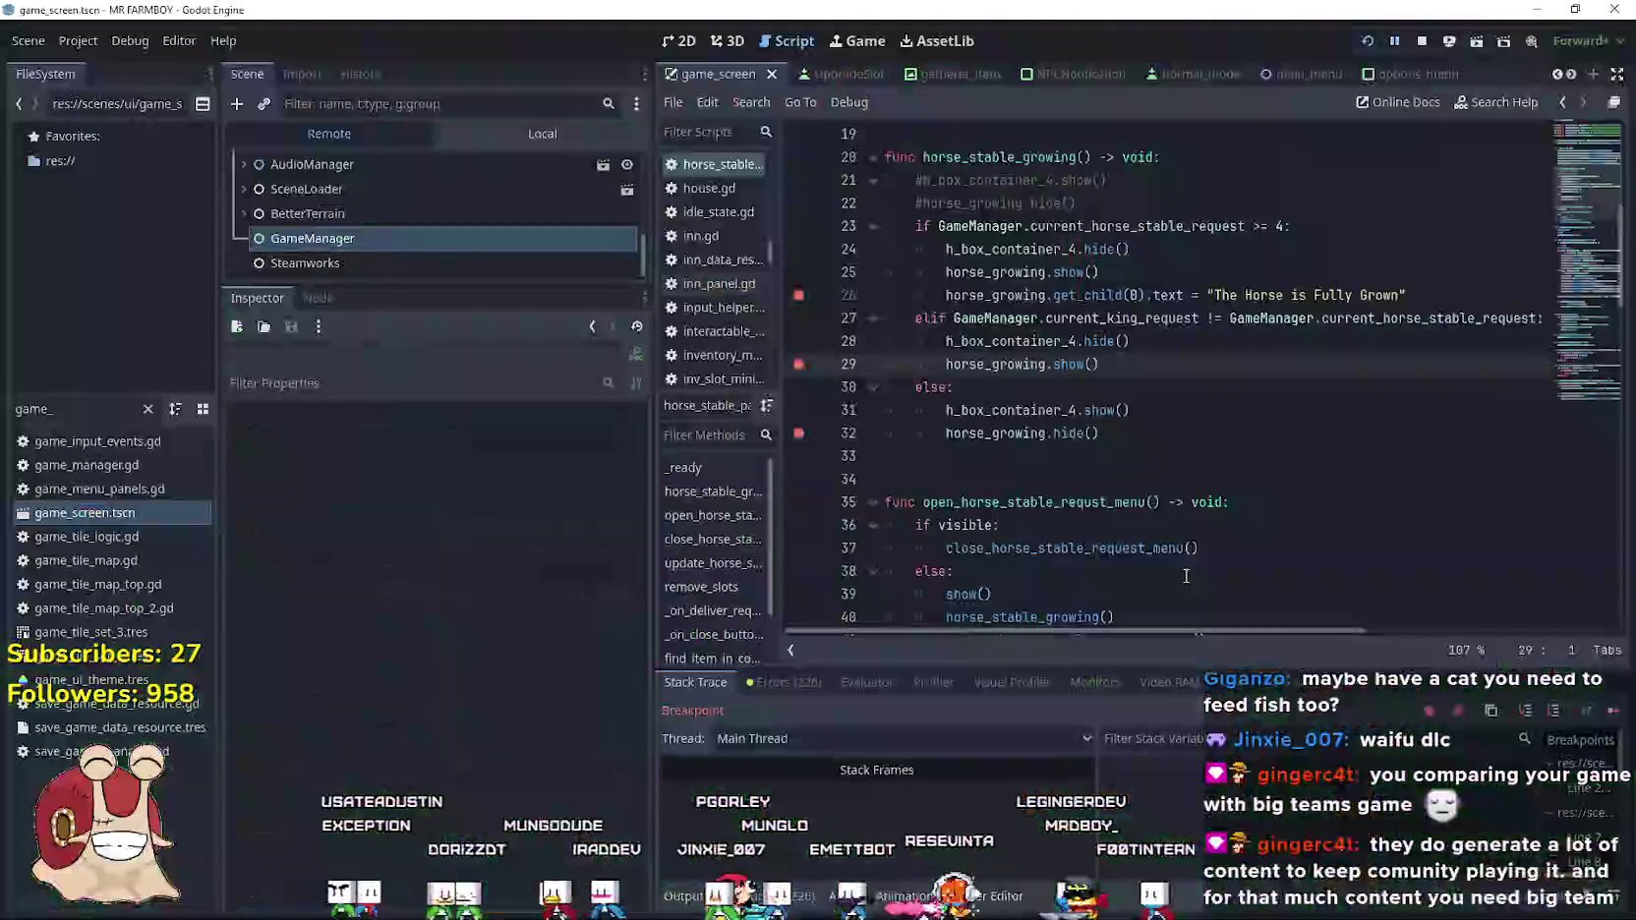
pyautogui.click(1581, 710)
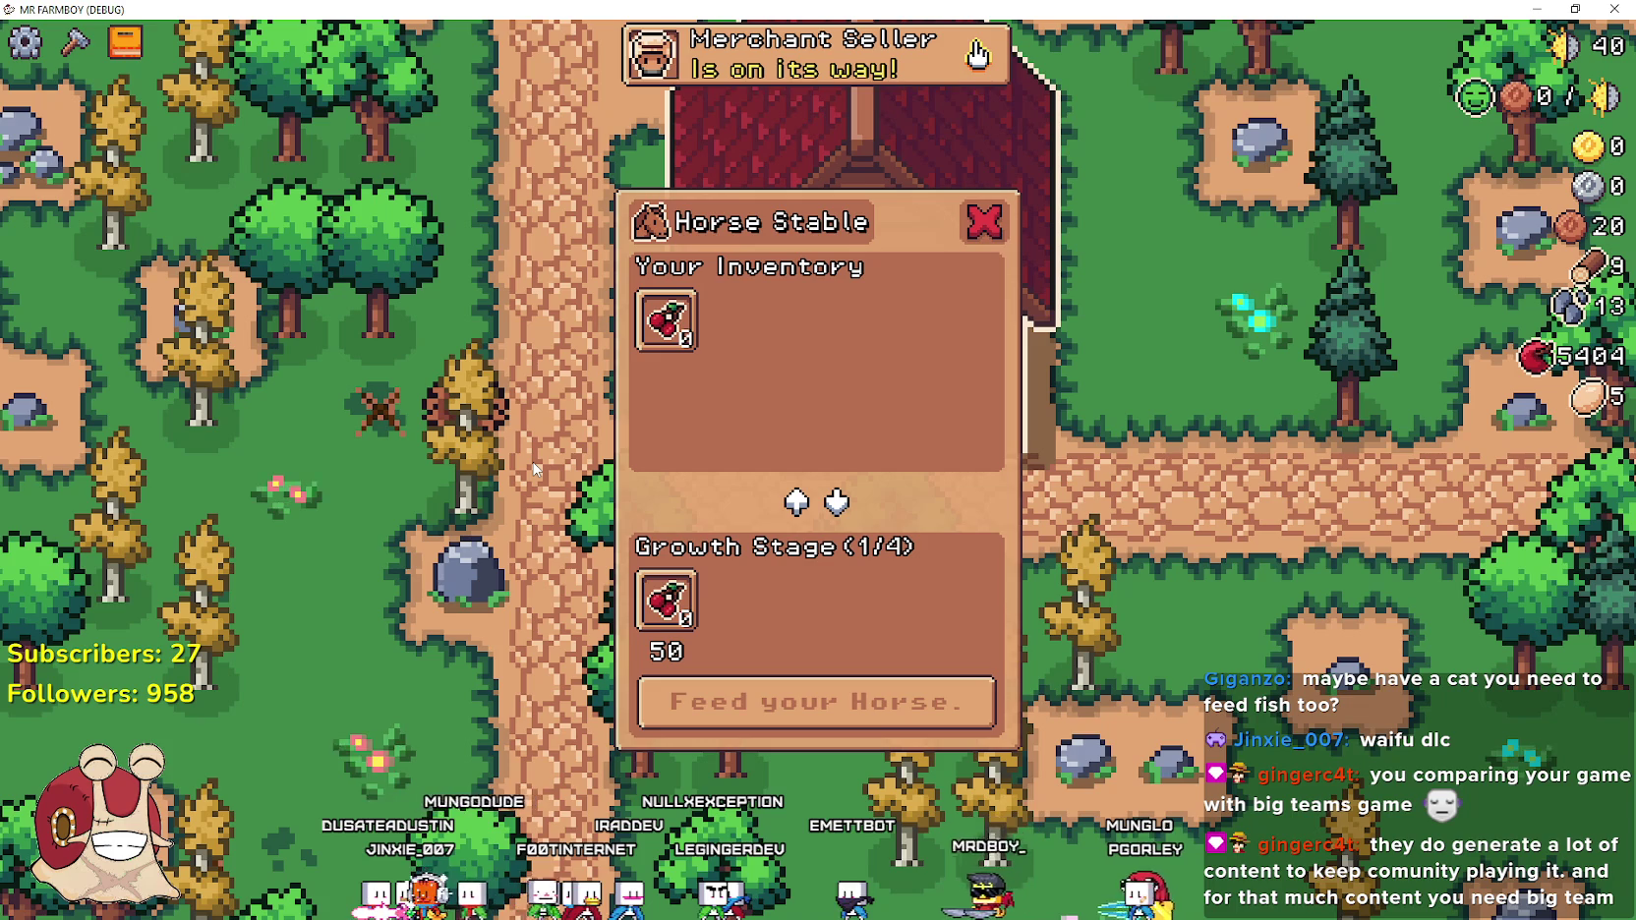
pyautogui.press('w')
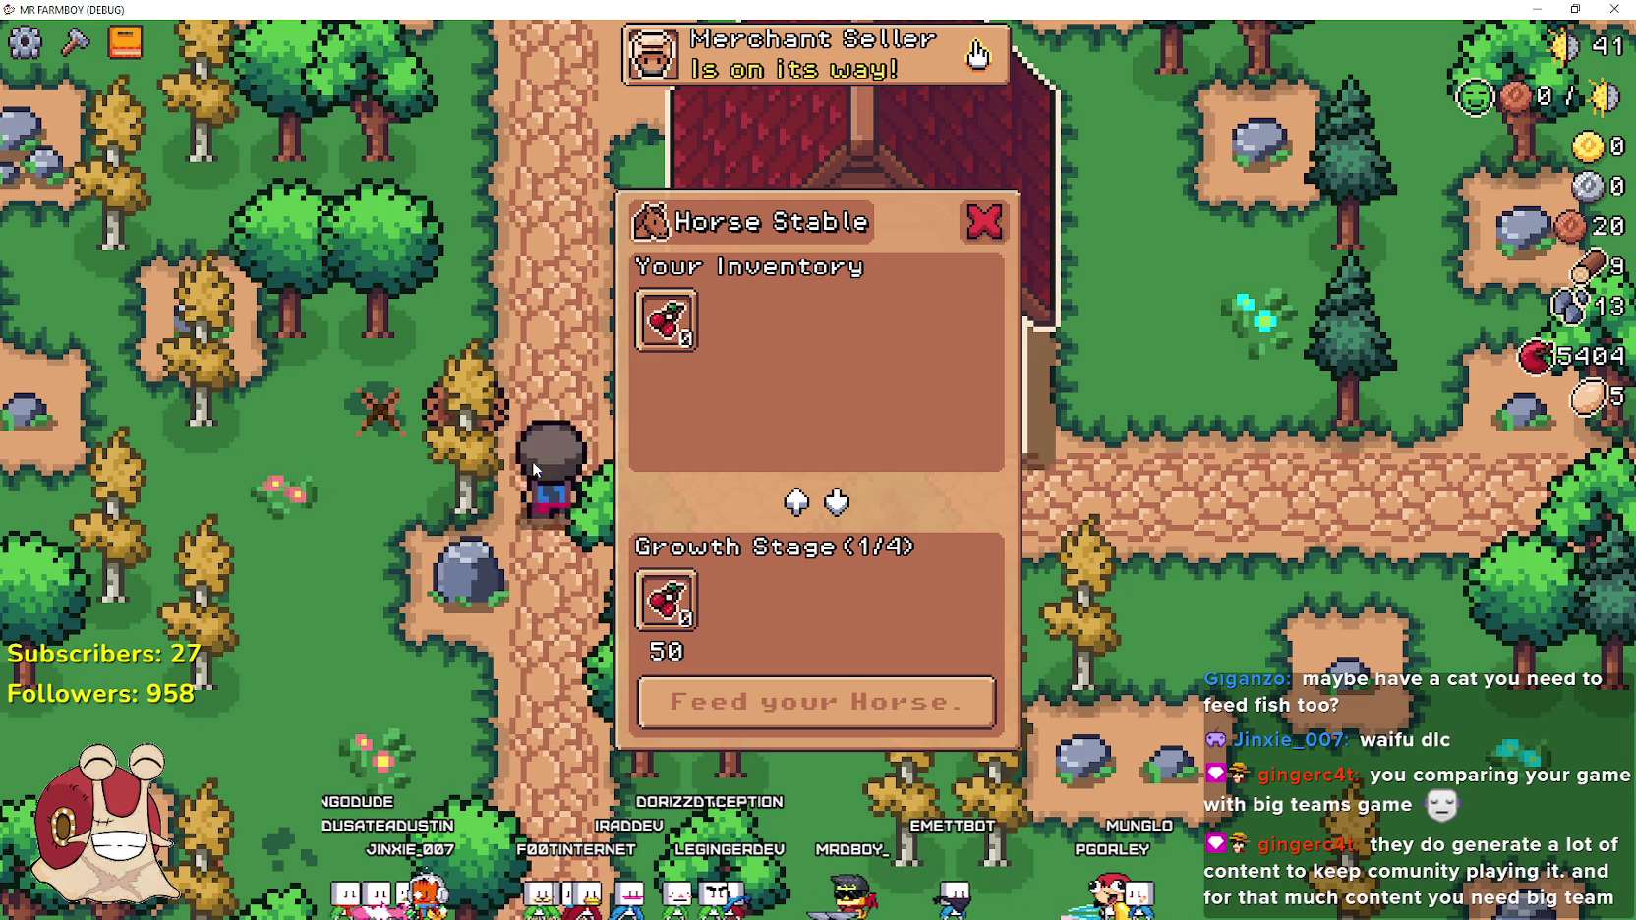
pyautogui.click(1019, 585)
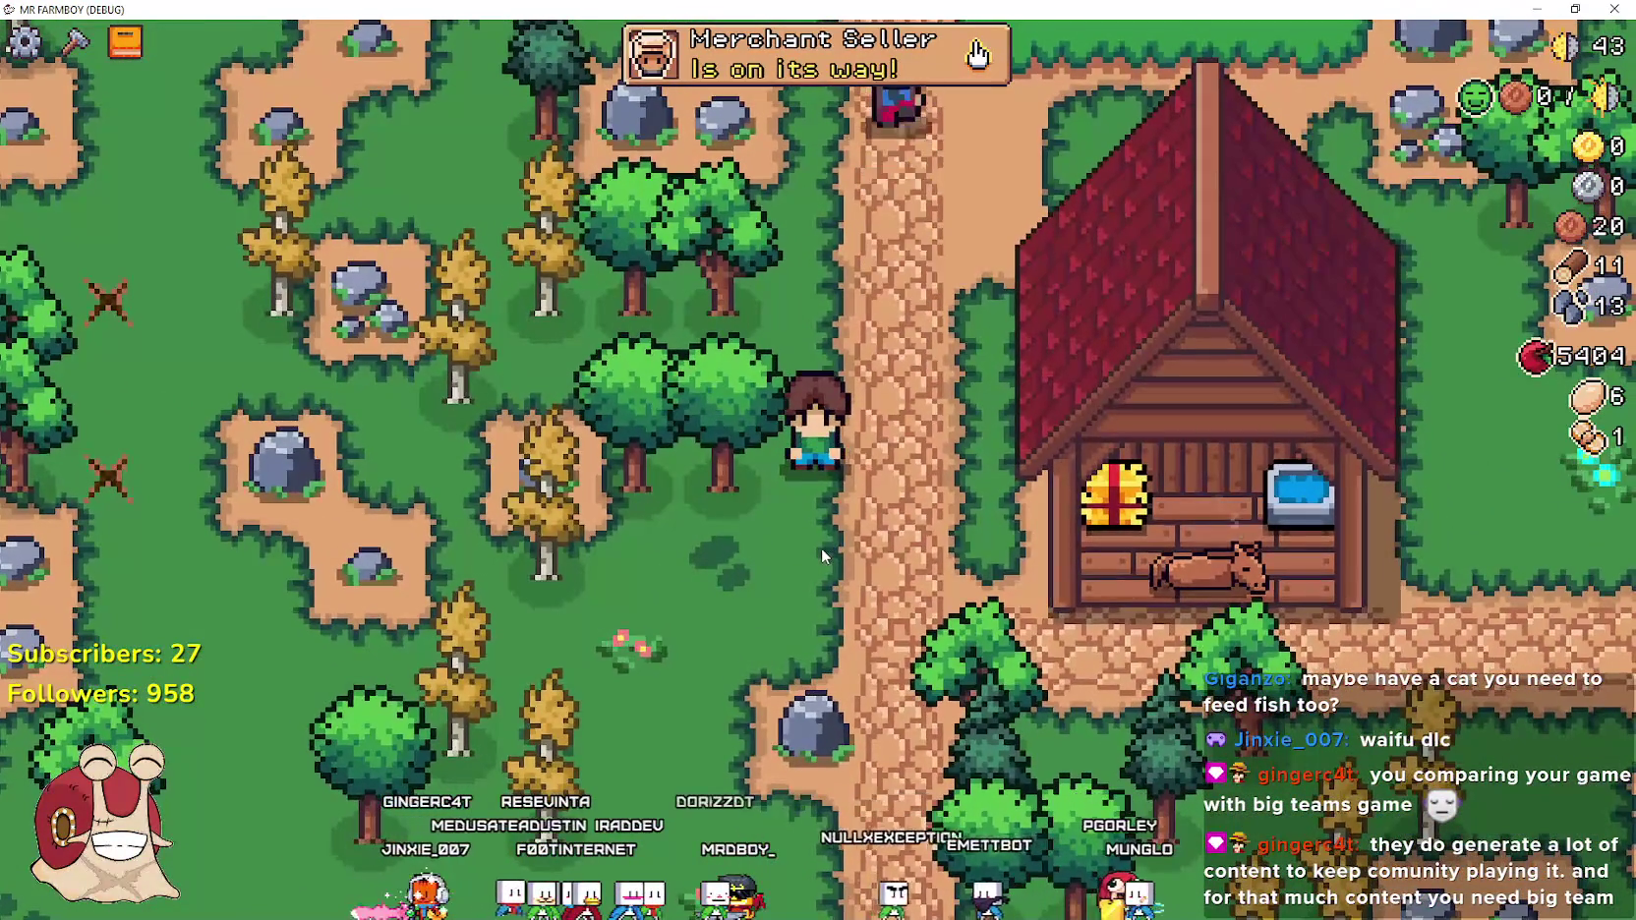
pyautogui.hotkey('alt', 'Tab')
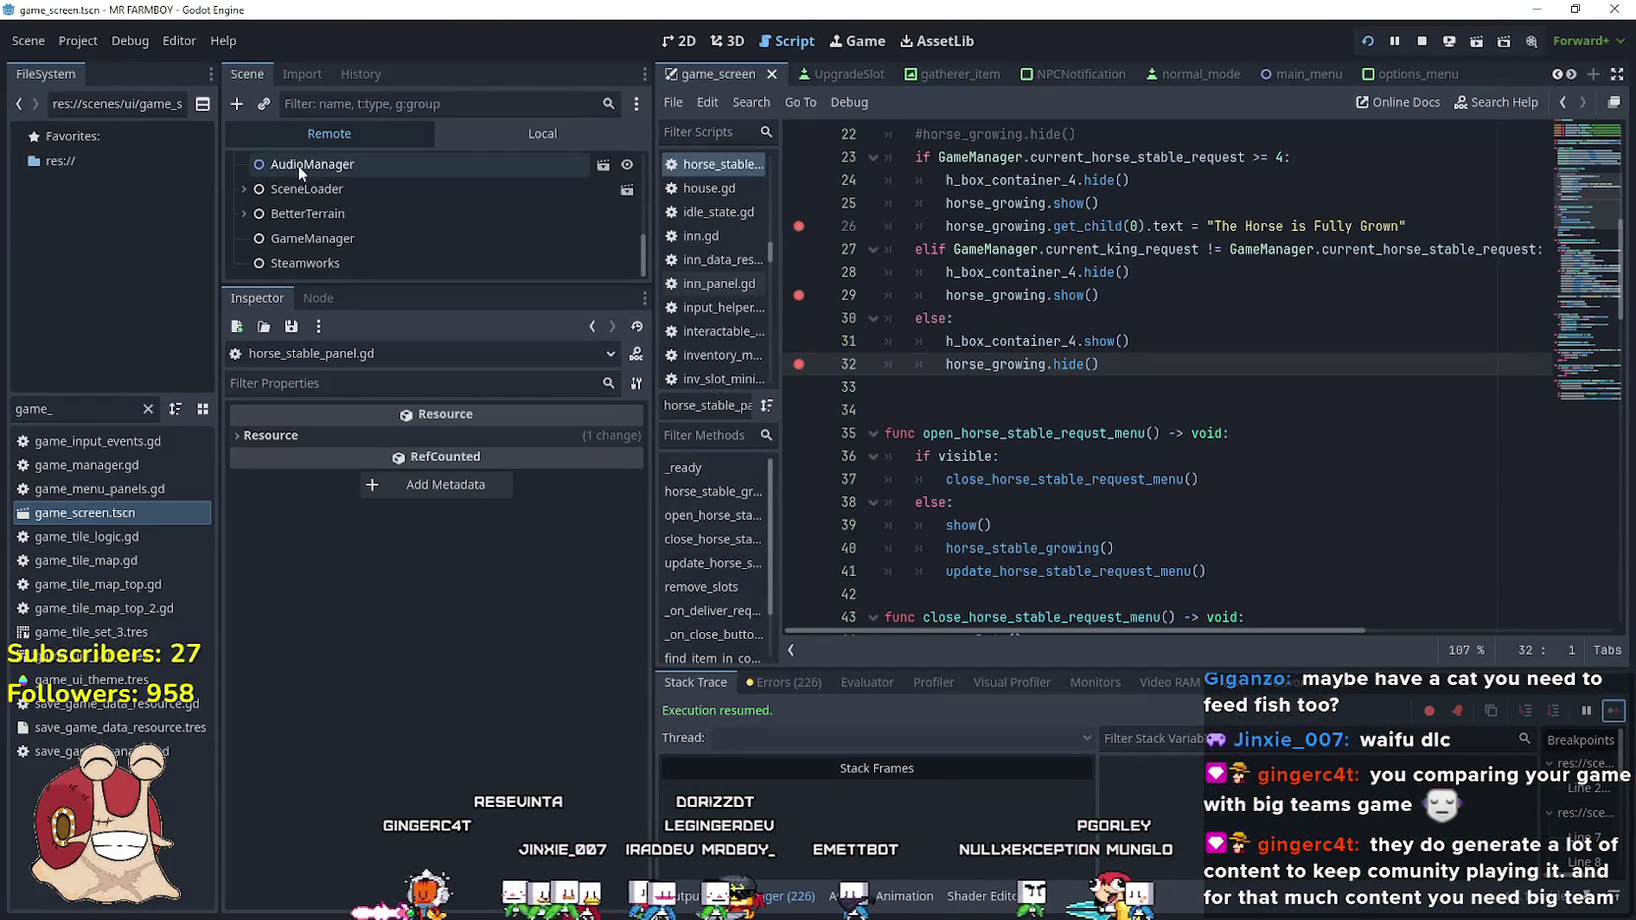
# Select the live InventoryManager, expand its inventory Dictionary, and resume the paused game
pyautogui.hotkey('alt', 'Tab')
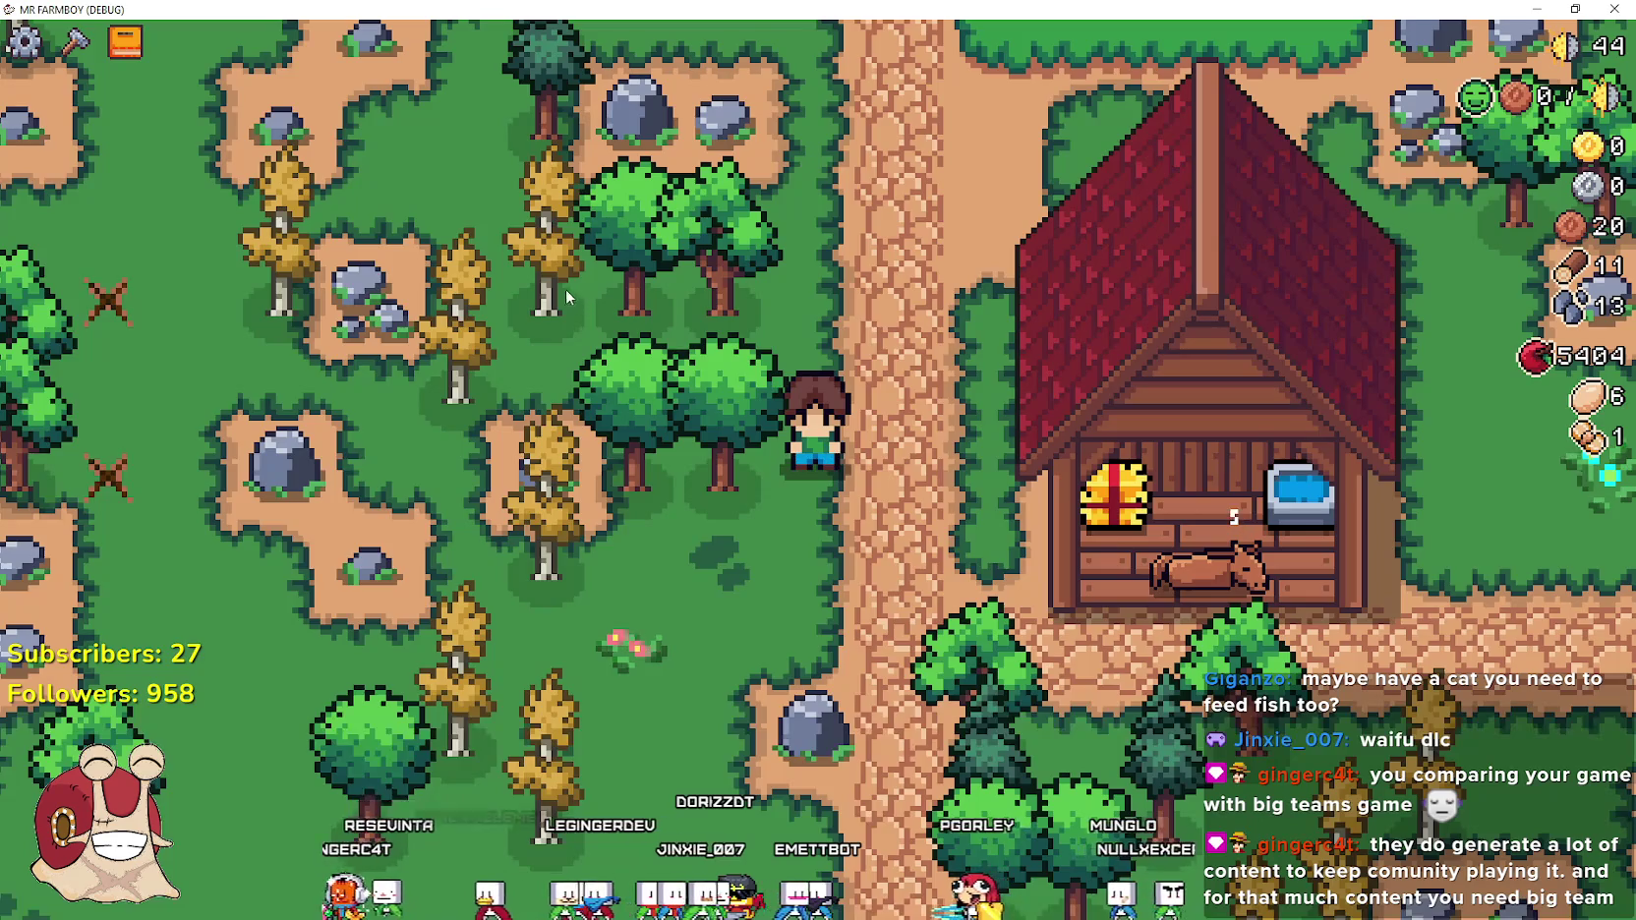
pyautogui.hotkey('alt', 'Tab')
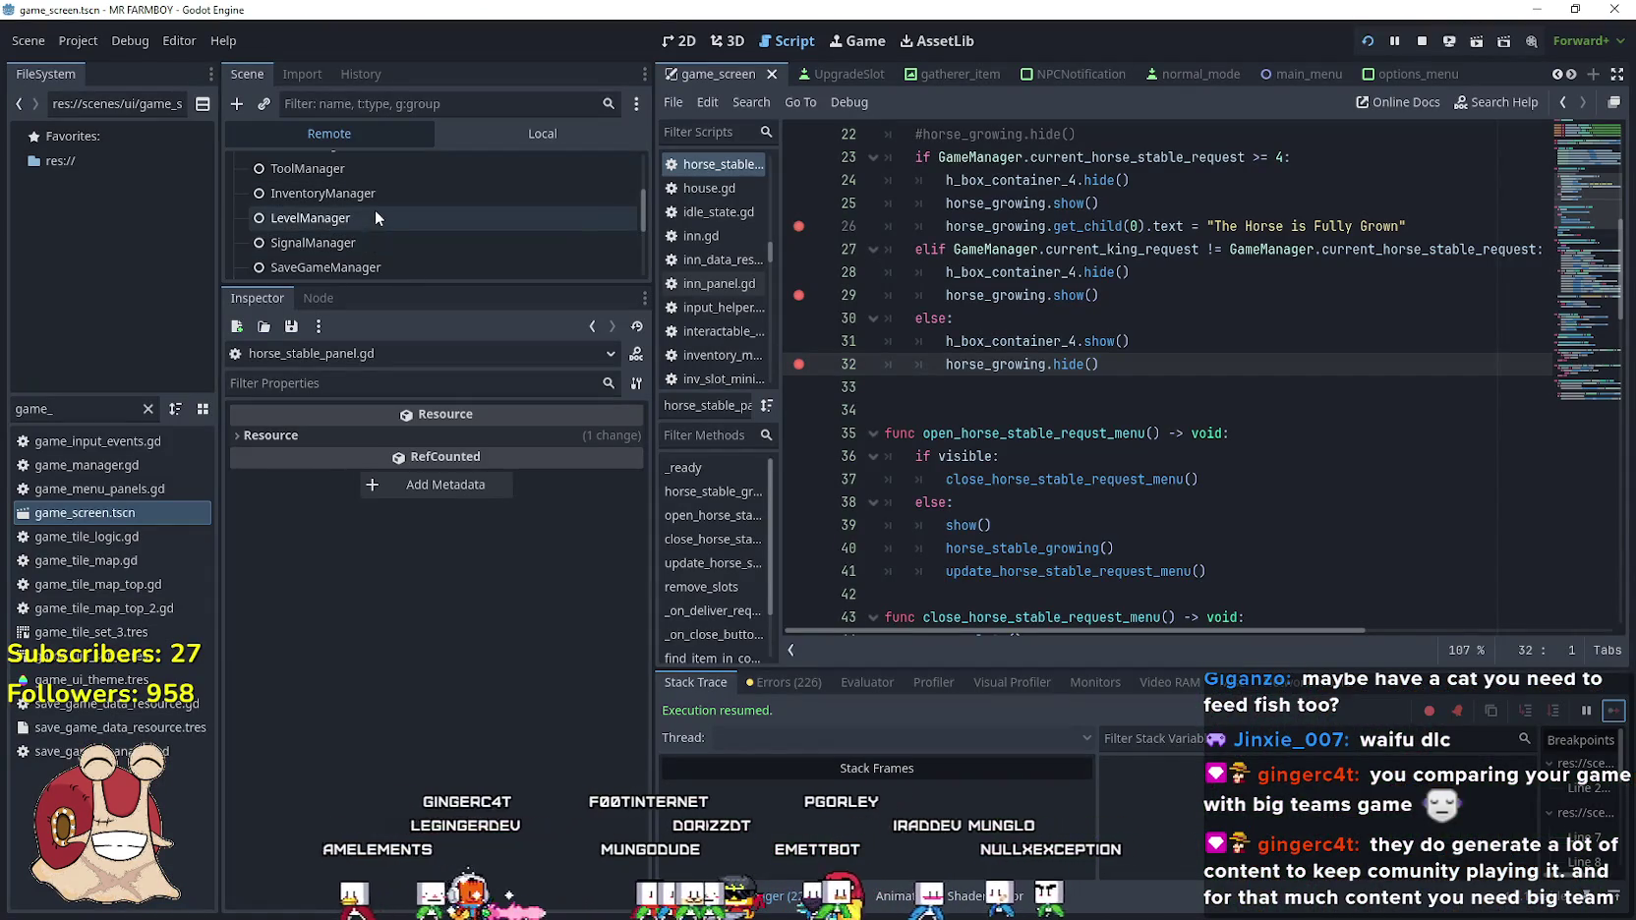
pyautogui.click(376, 201)
pyautogui.click(508, 435)
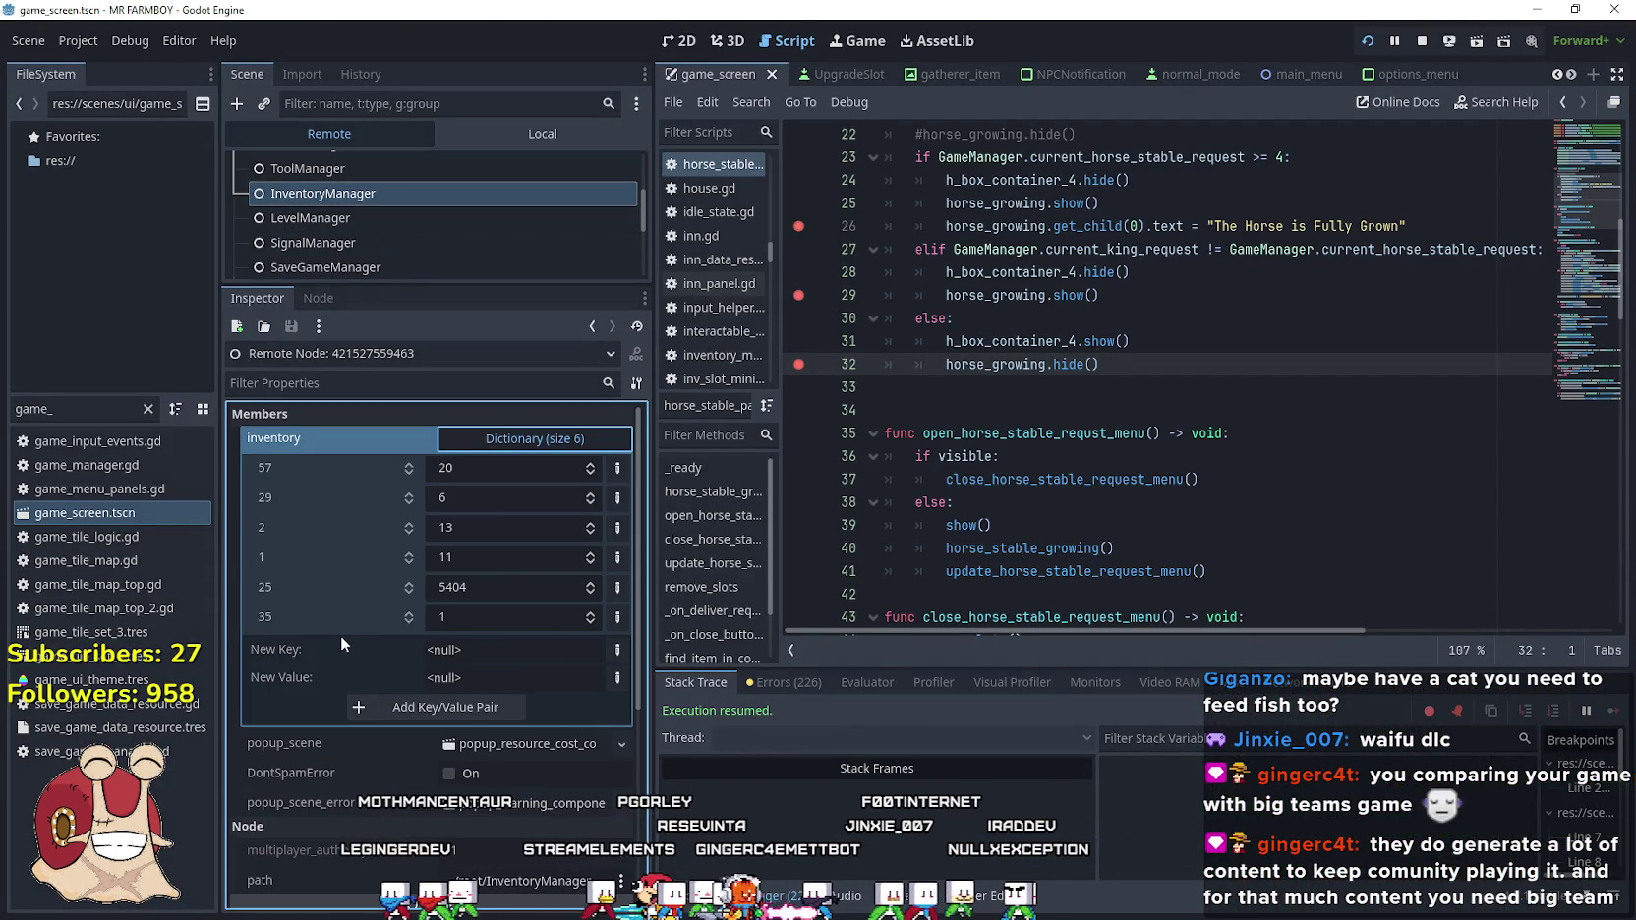
pyautogui.hotkey('alt', 'Tab')
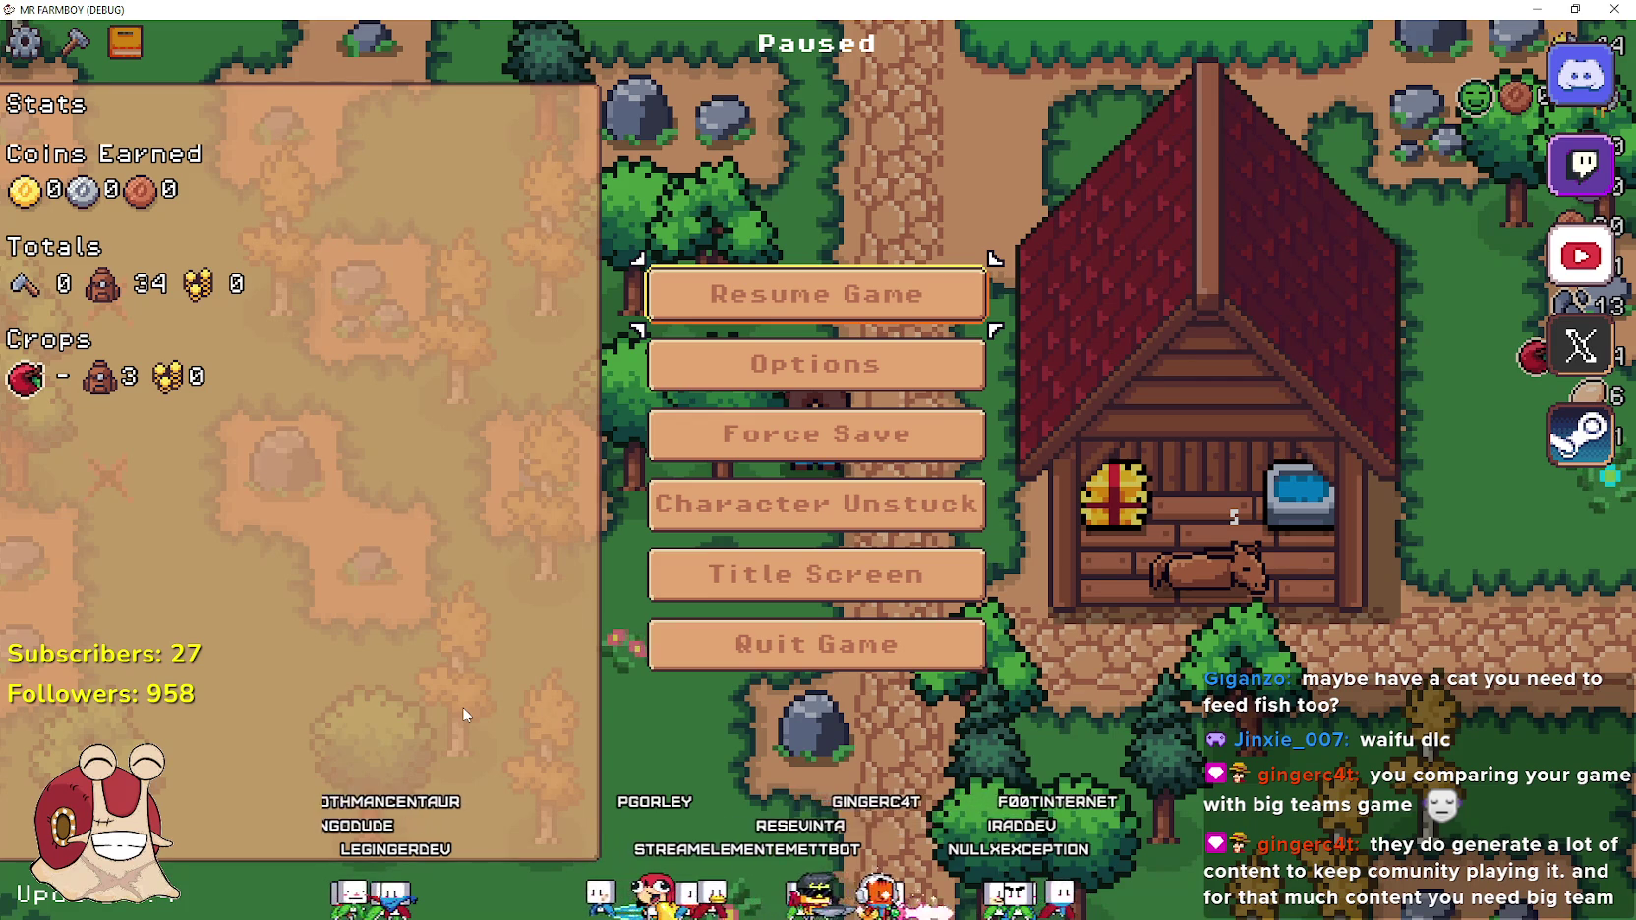
pyautogui.click(853, 308)
pyautogui.hotkey('alt', 'Tab')
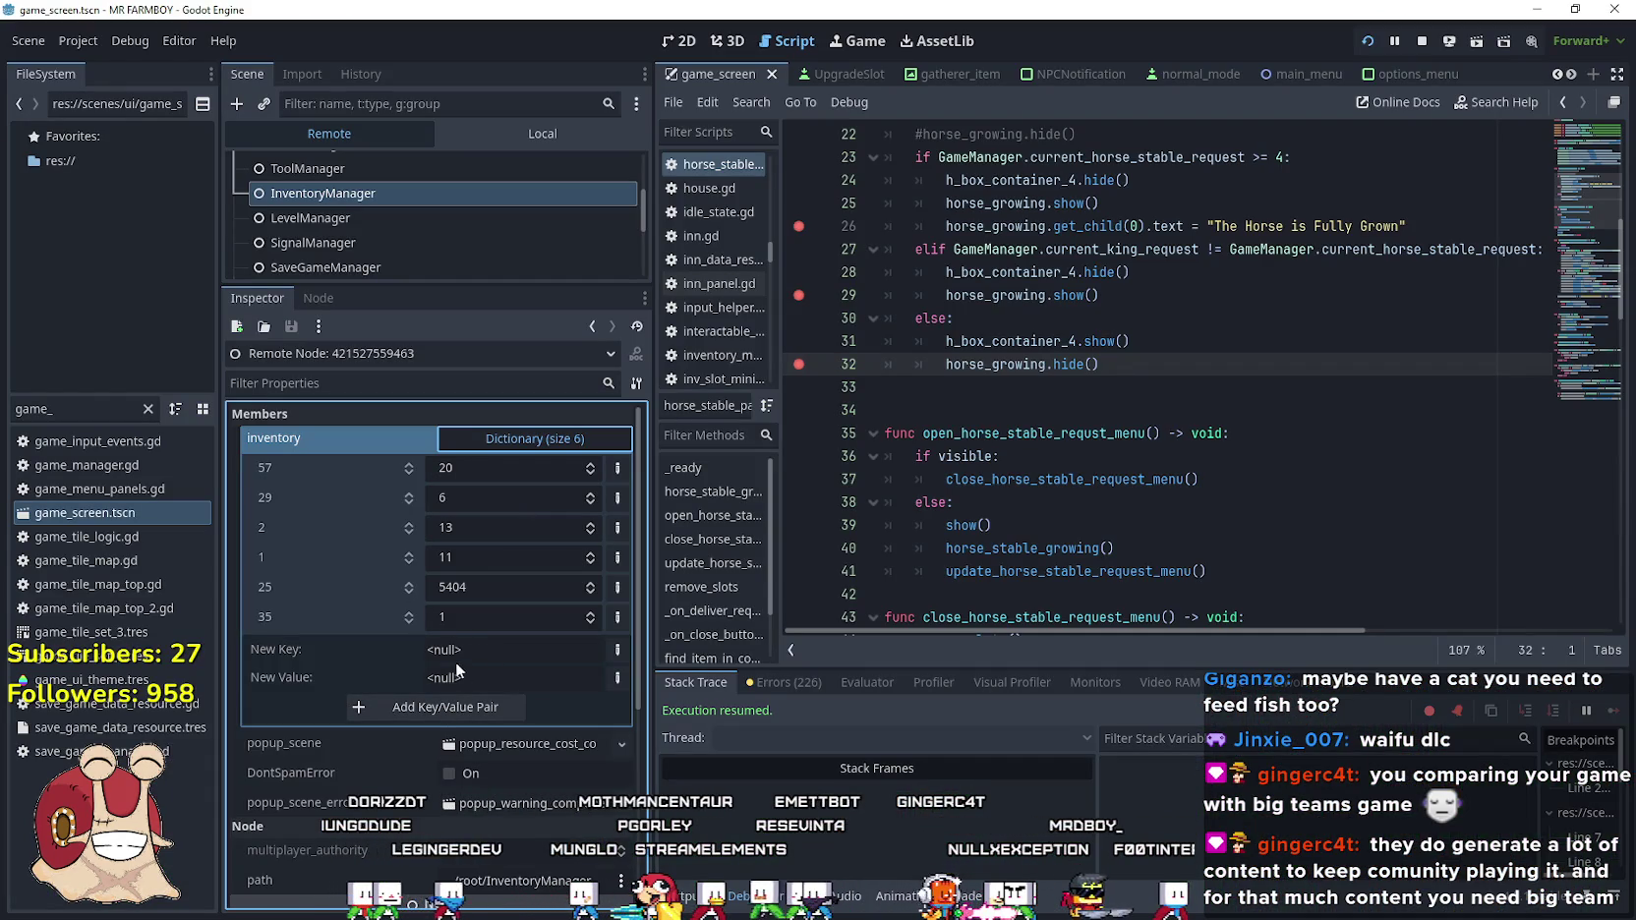
# Review the inventory amounts for keys 25 and 35 without changing them, then return to the game
pyautogui.click(616, 650)
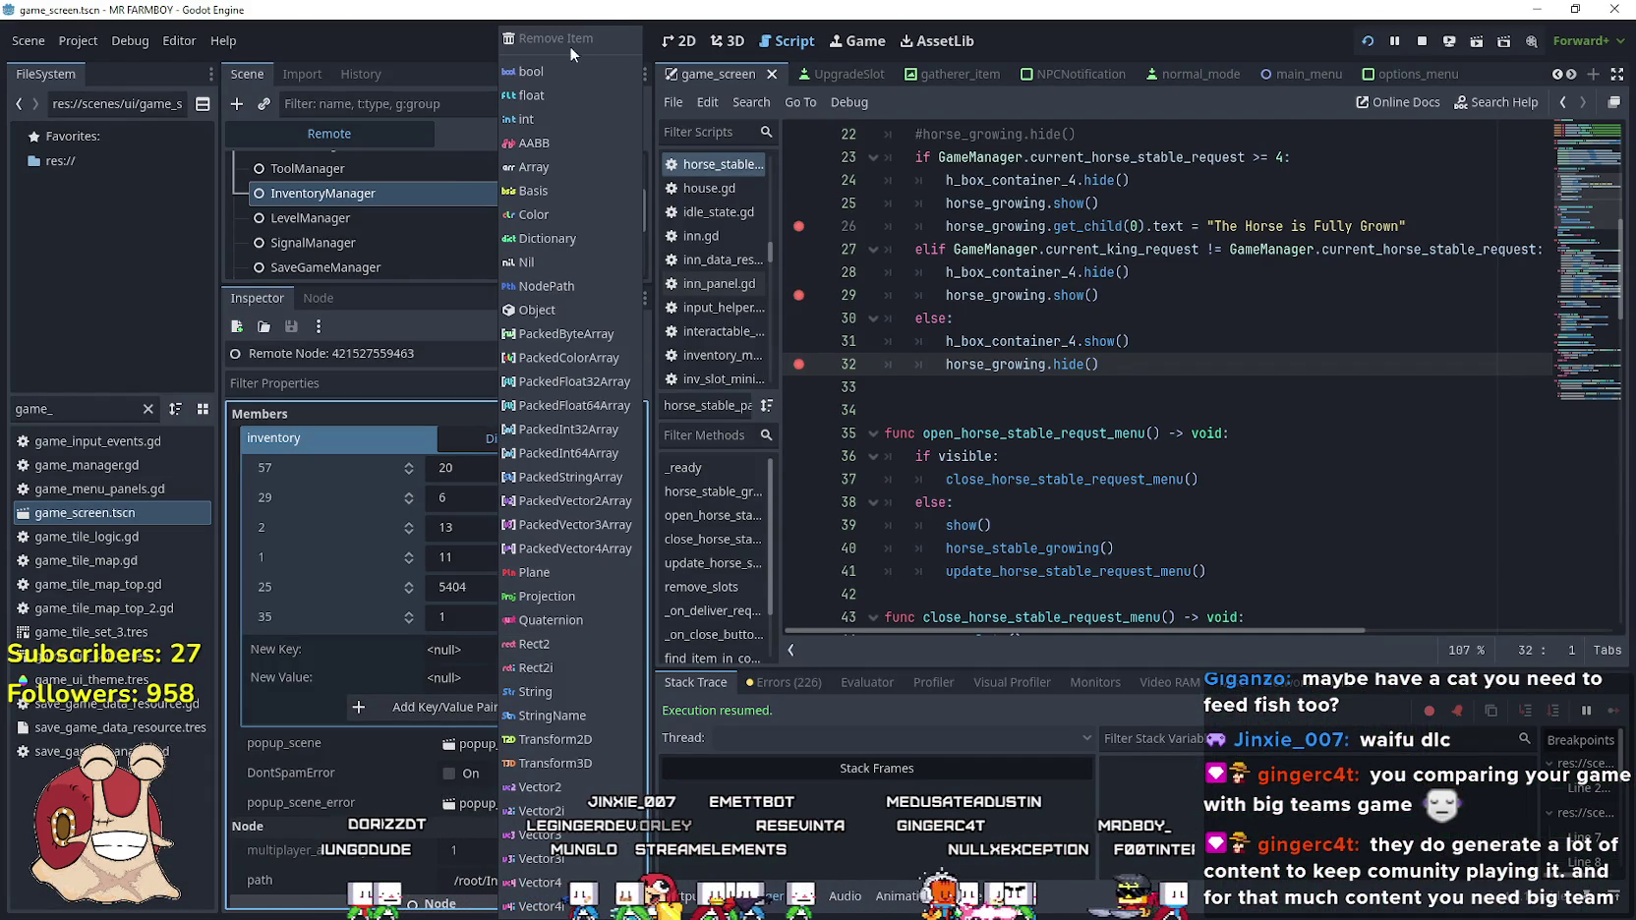
pyautogui.click(546, 116)
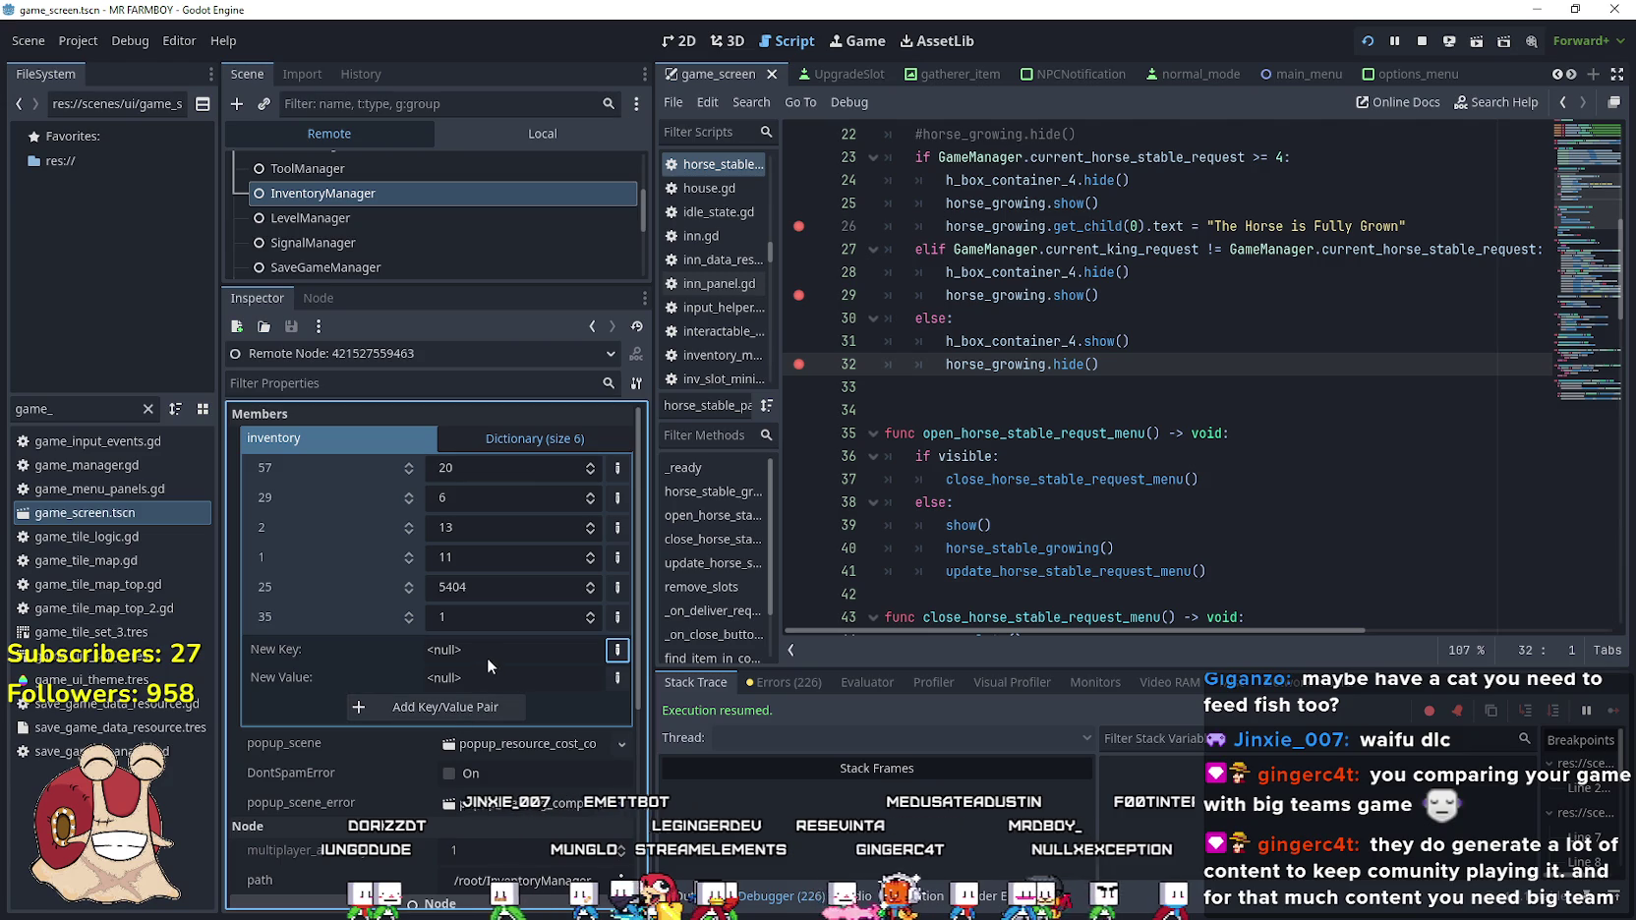
pyautogui.click(435, 710)
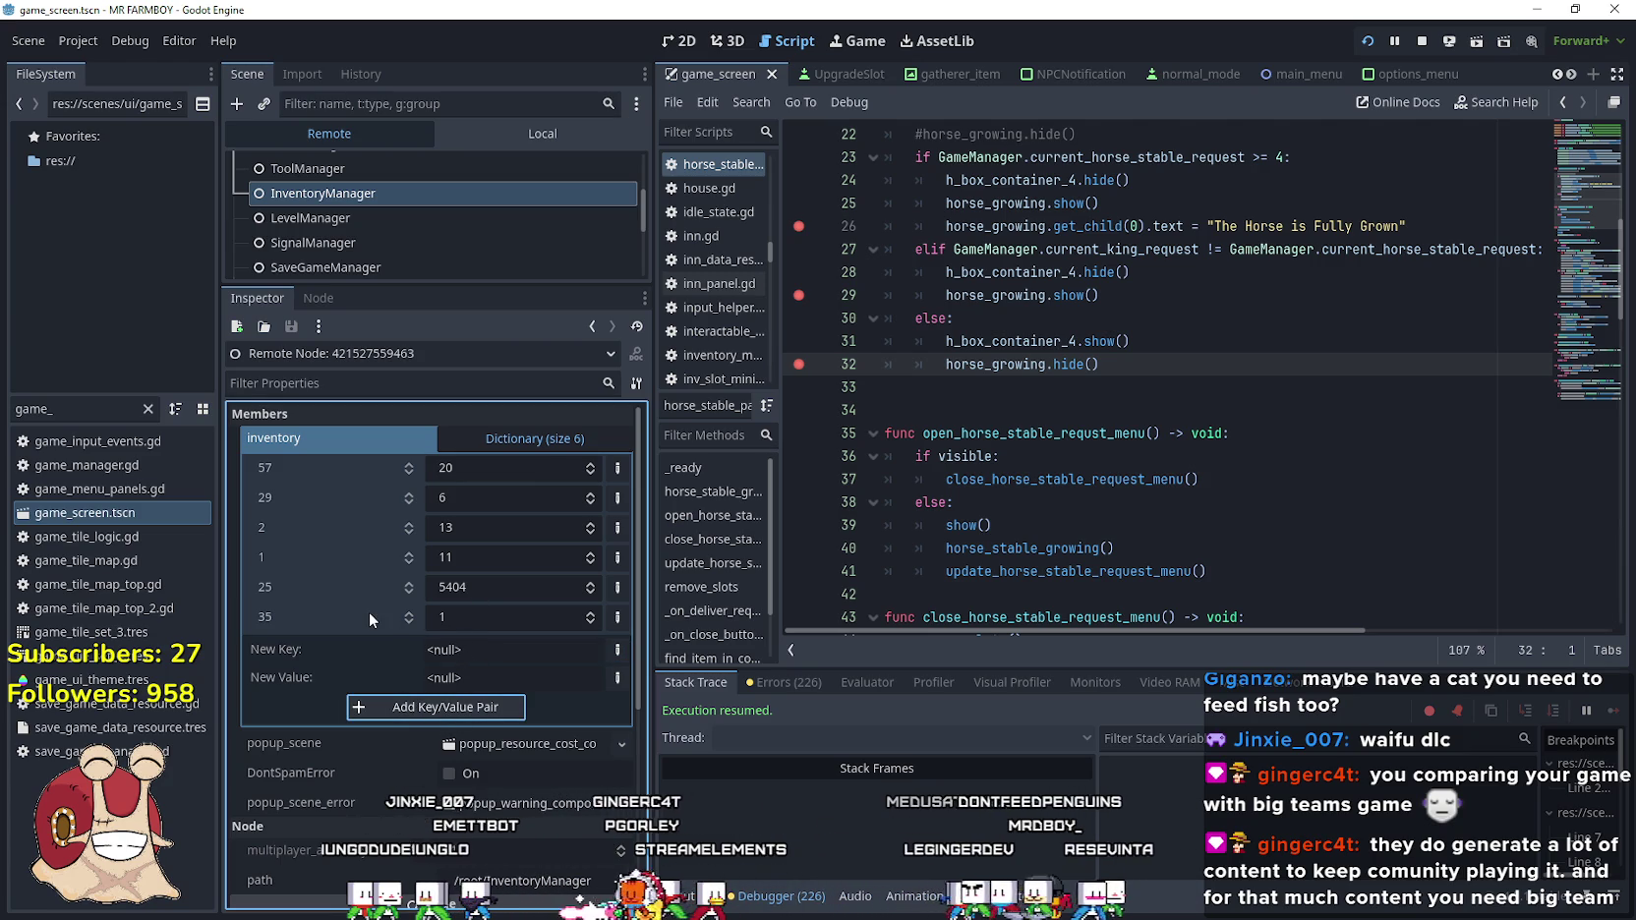
pyautogui.click(324, 586)
pyautogui.click(326, 615)
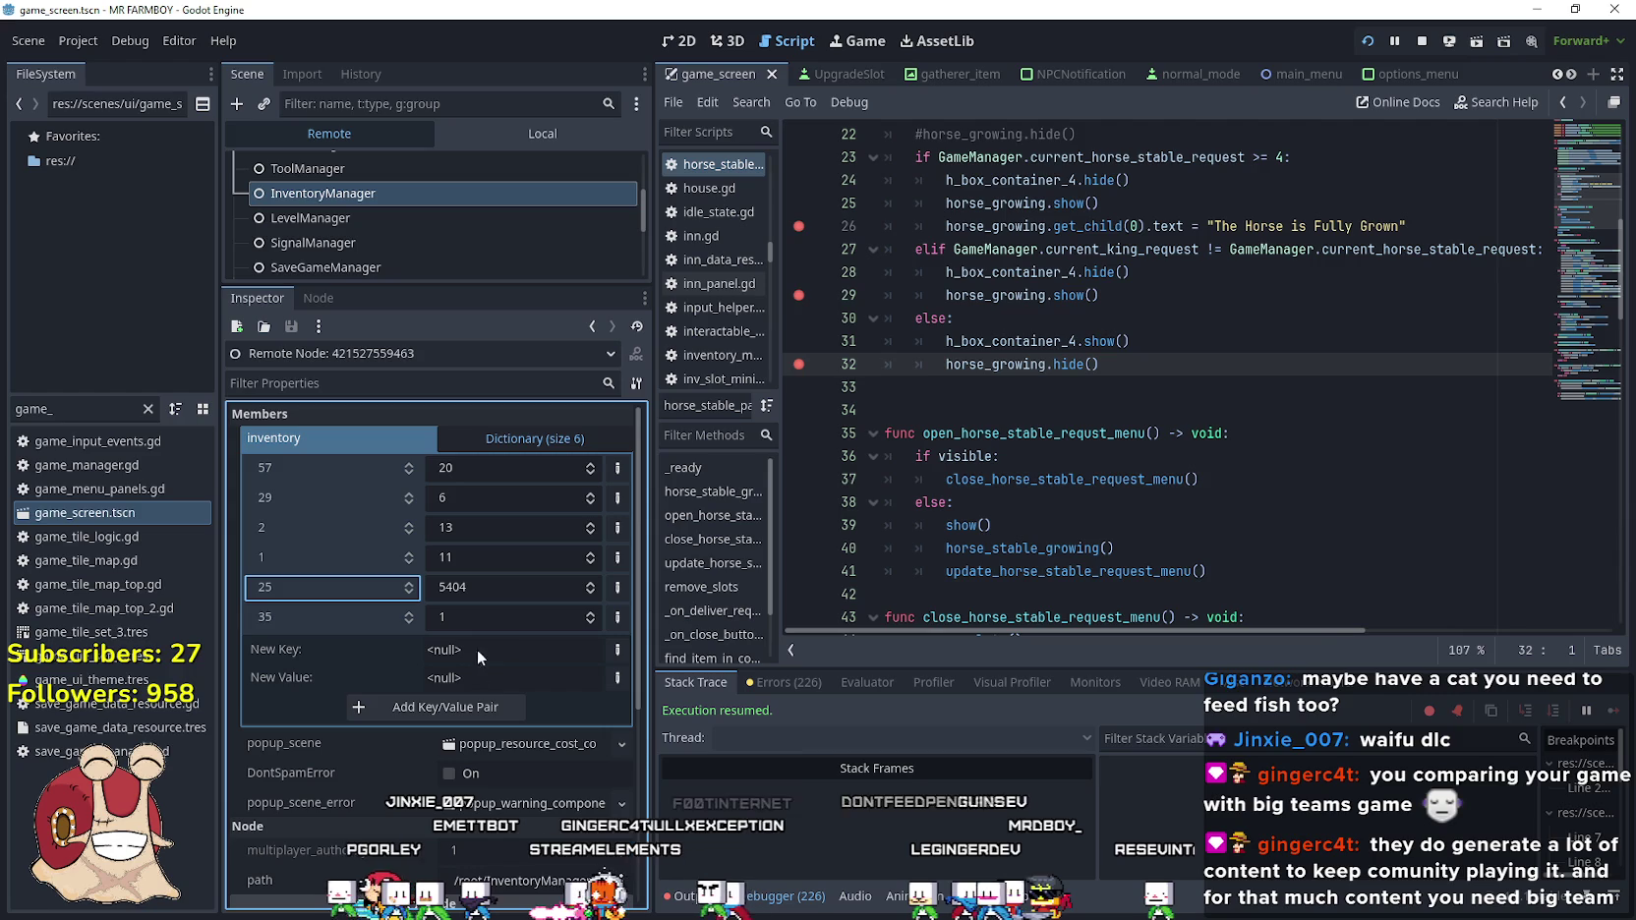
pyautogui.click(472, 587)
pyautogui.click(485, 613)
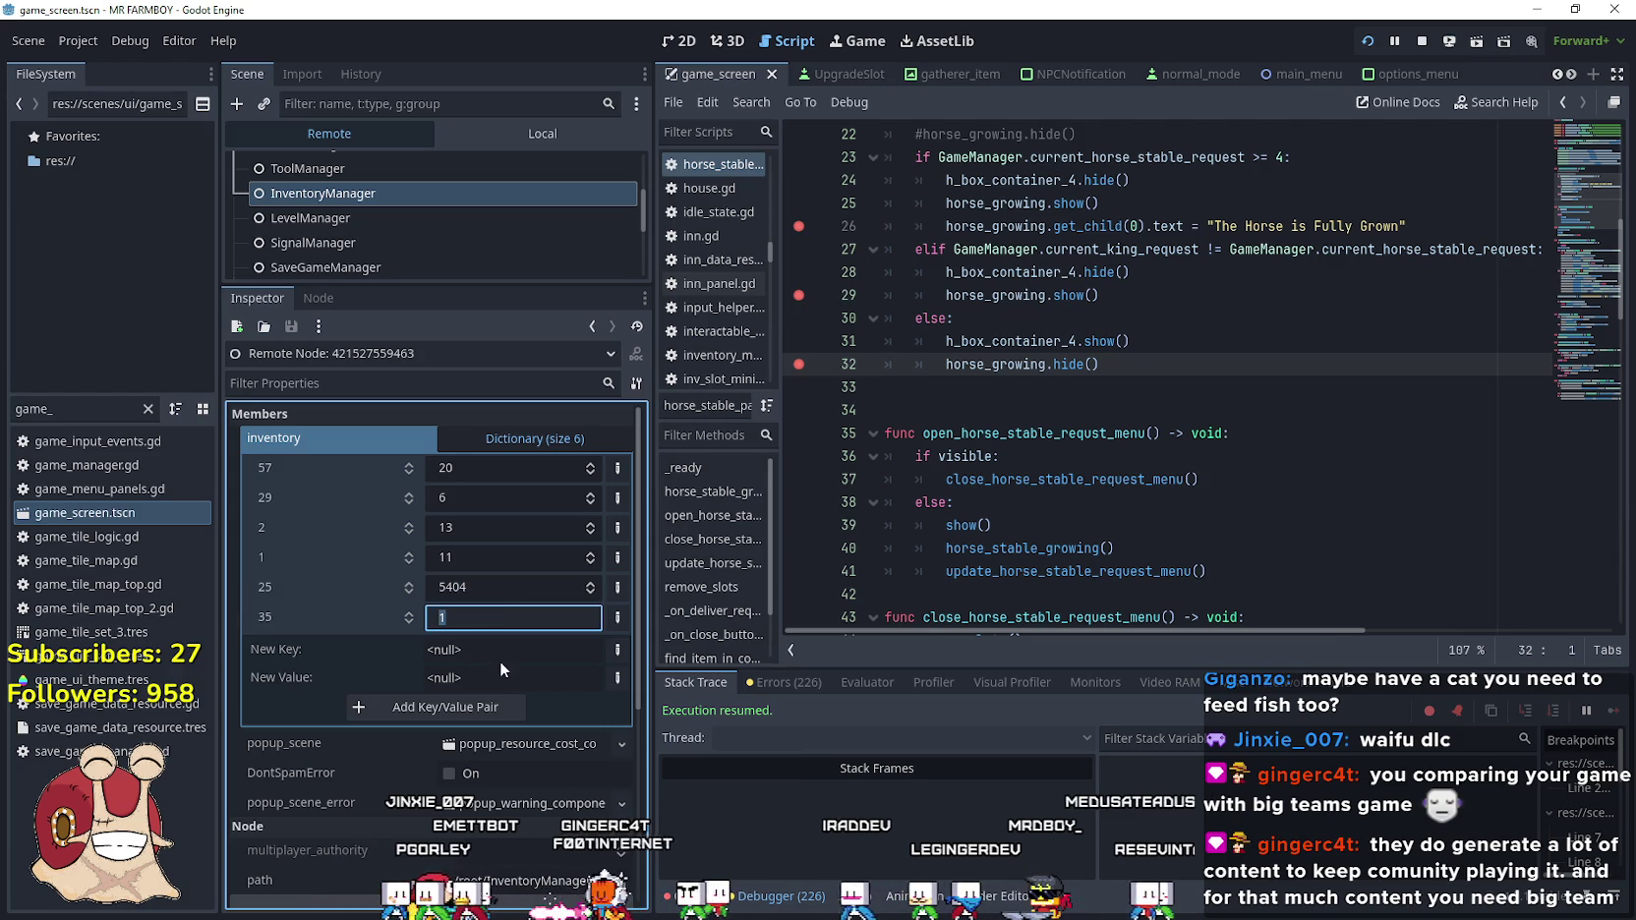
pyautogui.click(514, 587)
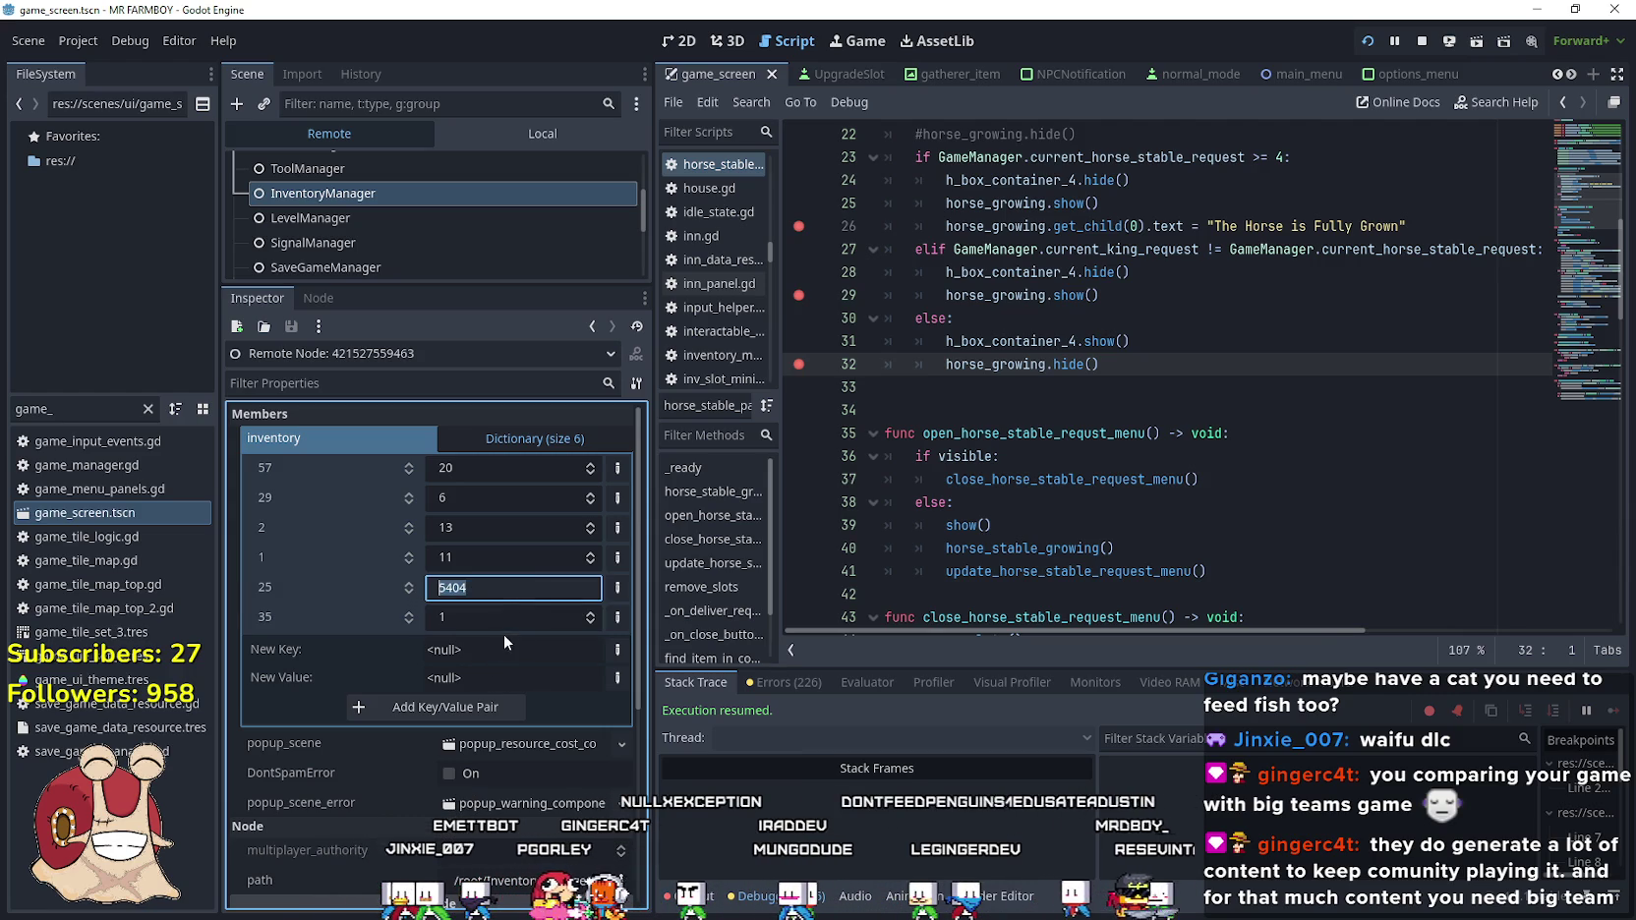
pyautogui.click(502, 618)
pyautogui.click(500, 585)
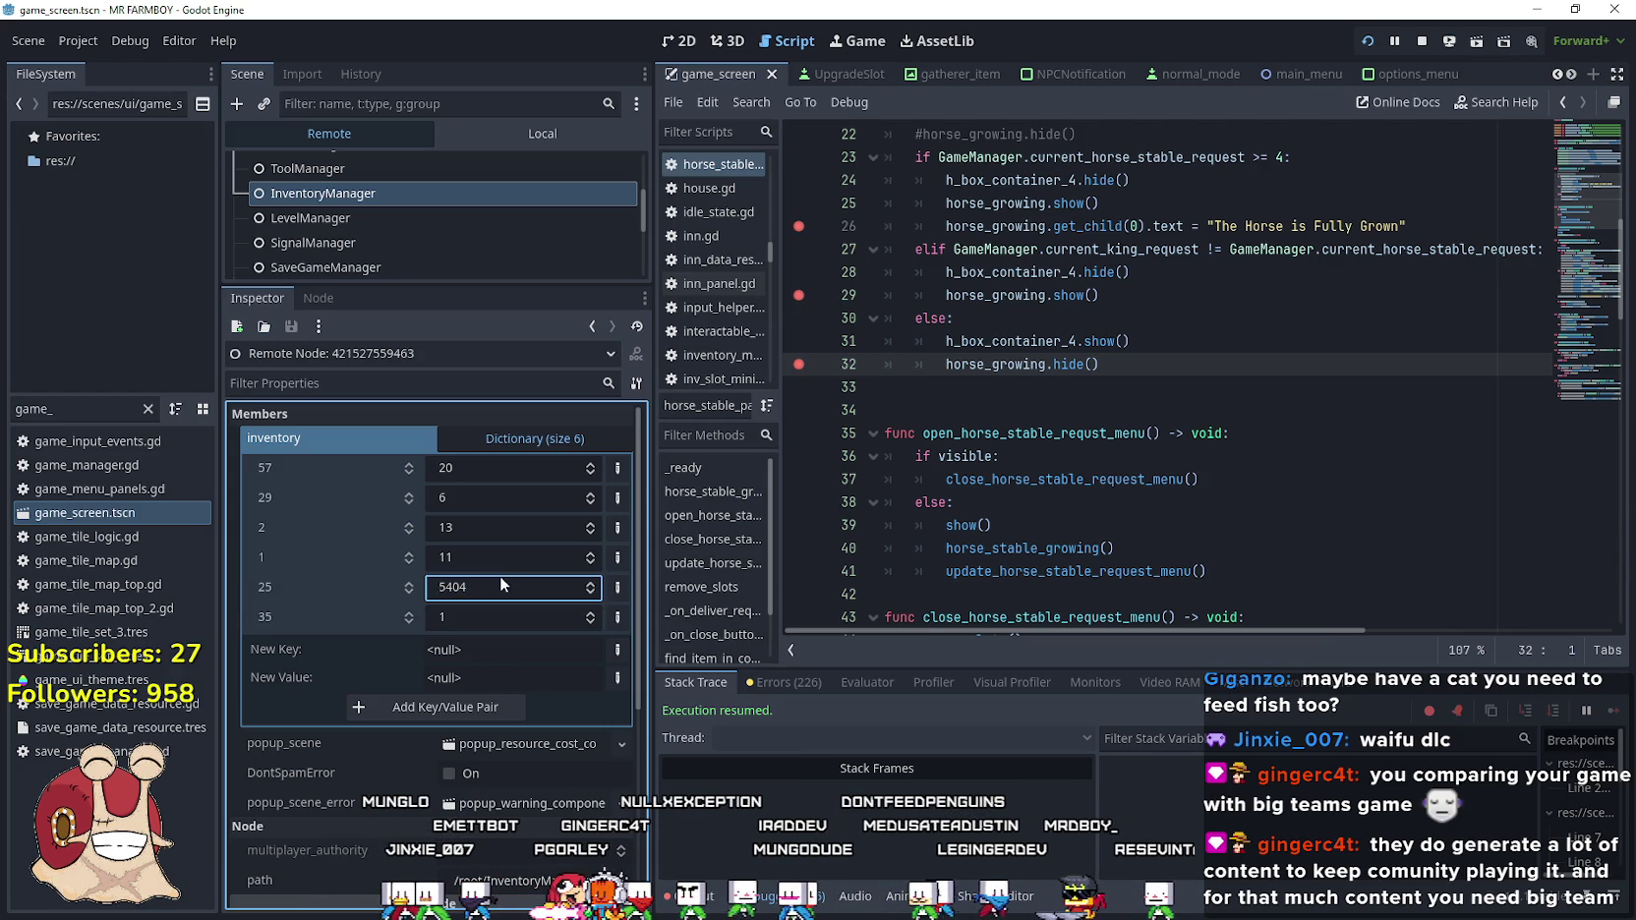
pyautogui.click(477, 614)
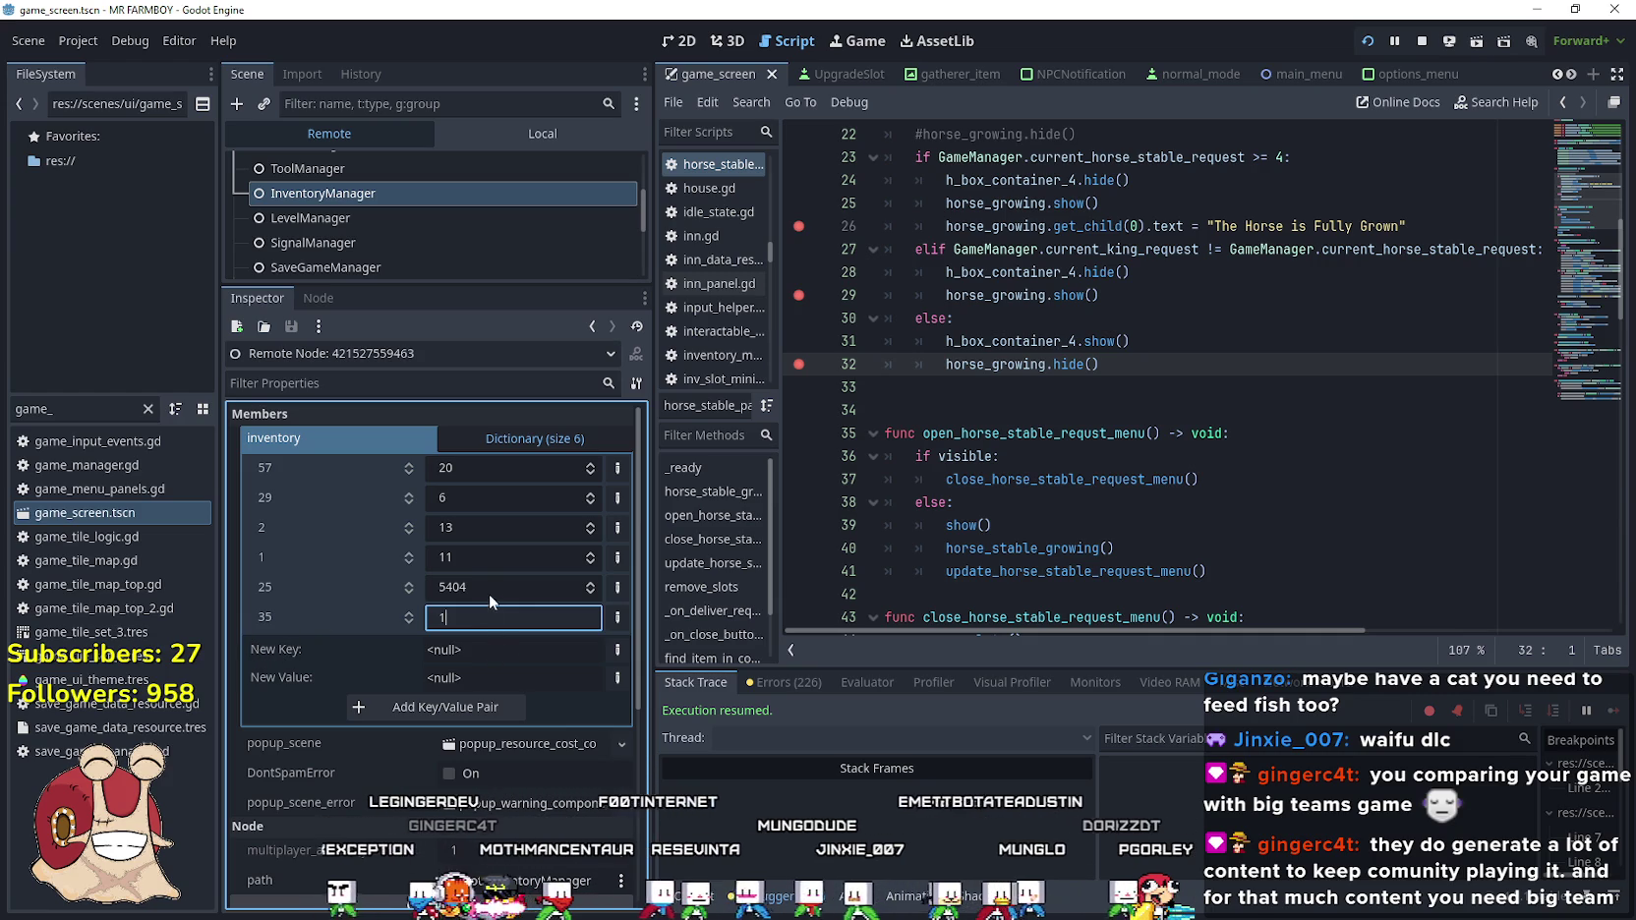
pyautogui.click(490, 588)
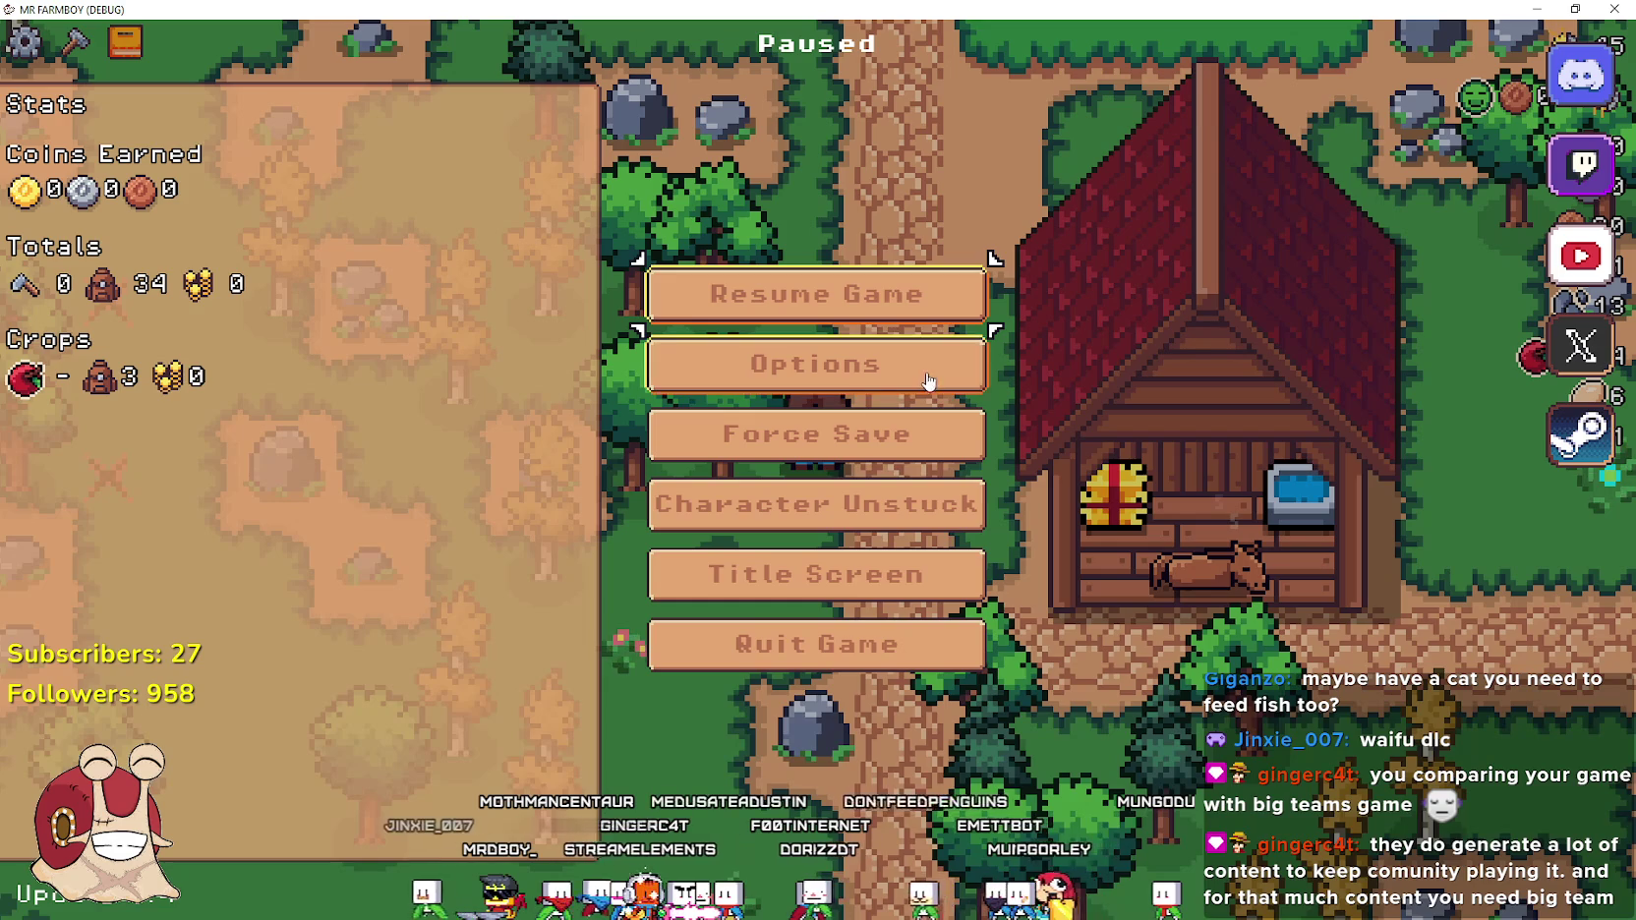
pyautogui.click(896, 282)
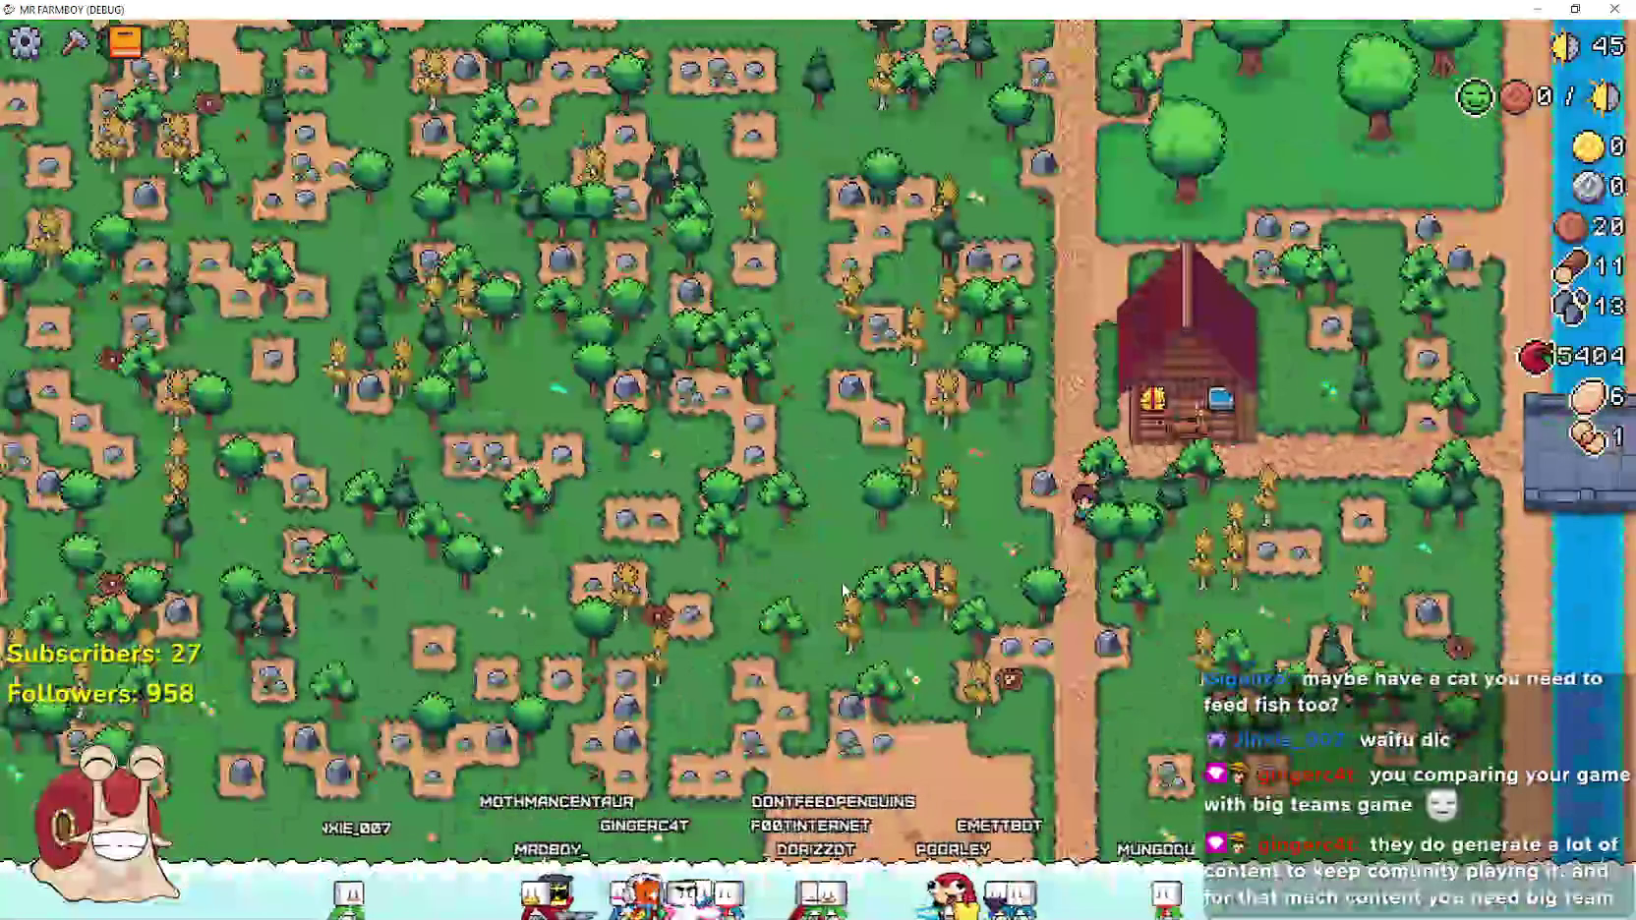
# Enlarge the live scene tree and expand SceneLoader and its Game node
pyautogui.hotkey('alt', 'Tab')
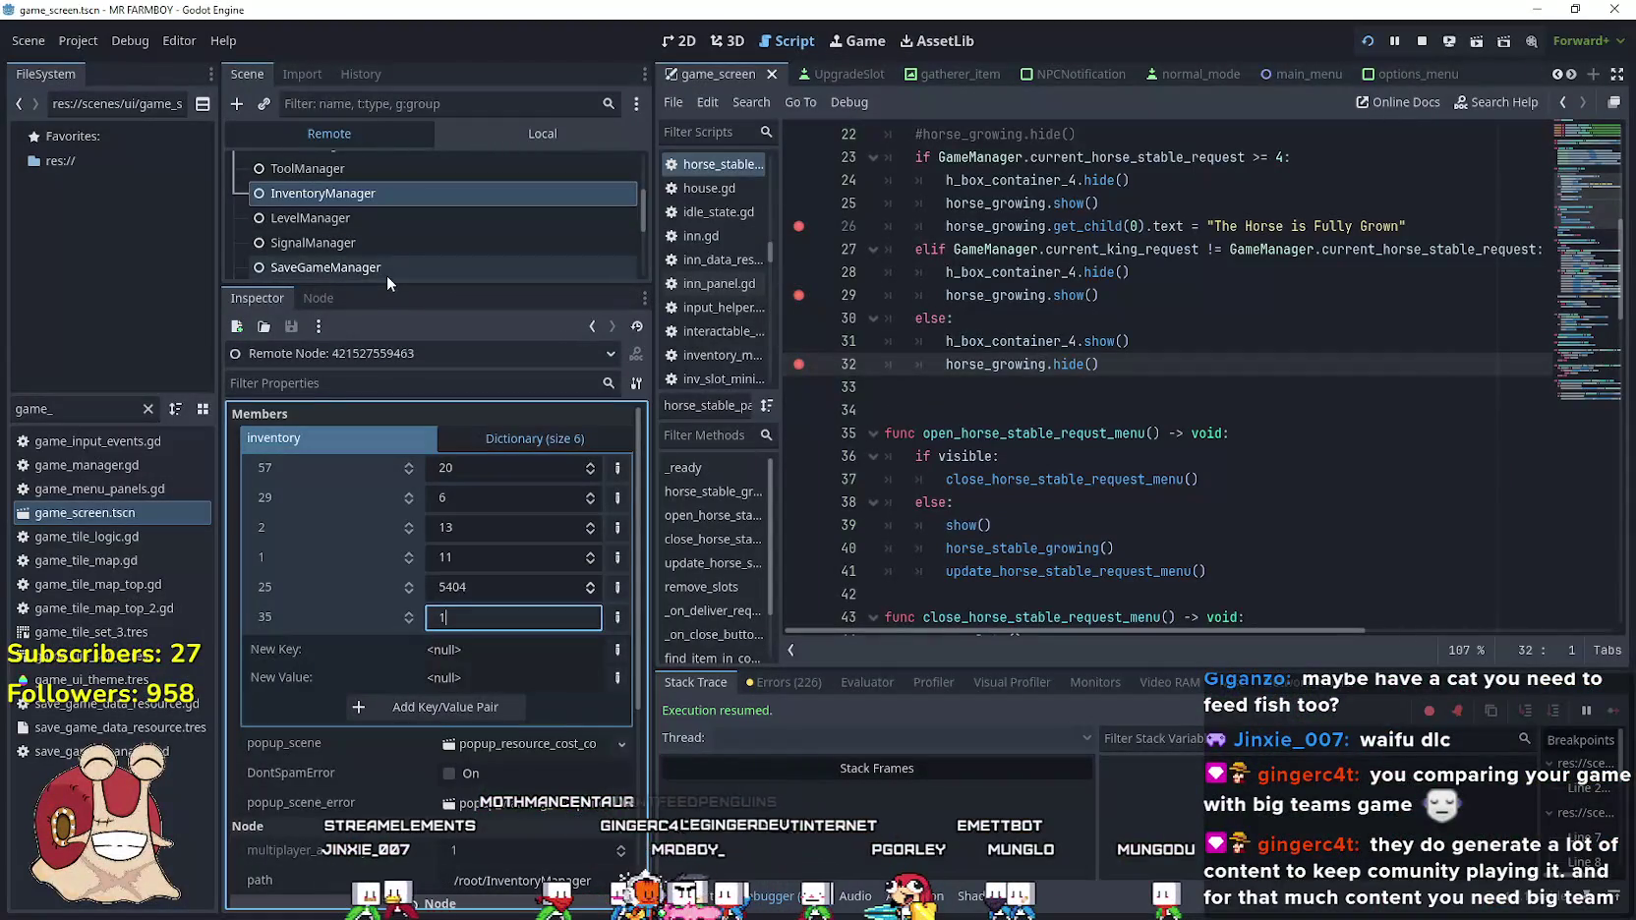
pyautogui.moveTo(398, 285); pyautogui.dragTo(466, 639)
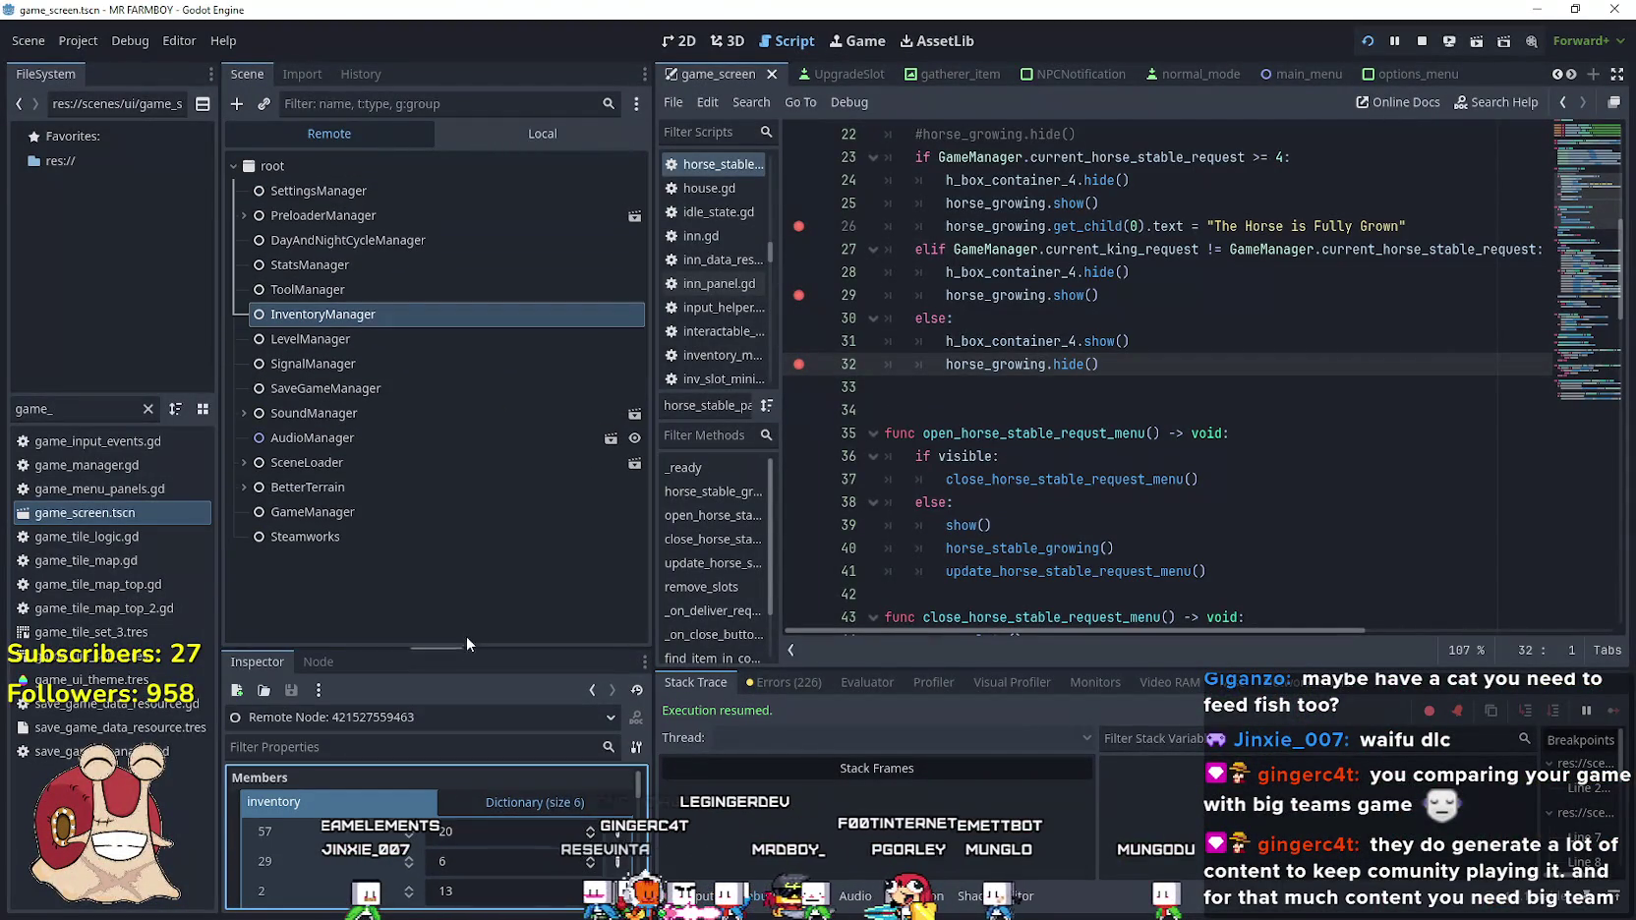
pyautogui.click(237, 462)
pyautogui.click(254, 485)
pyautogui.scroll(-4, 282, 502)
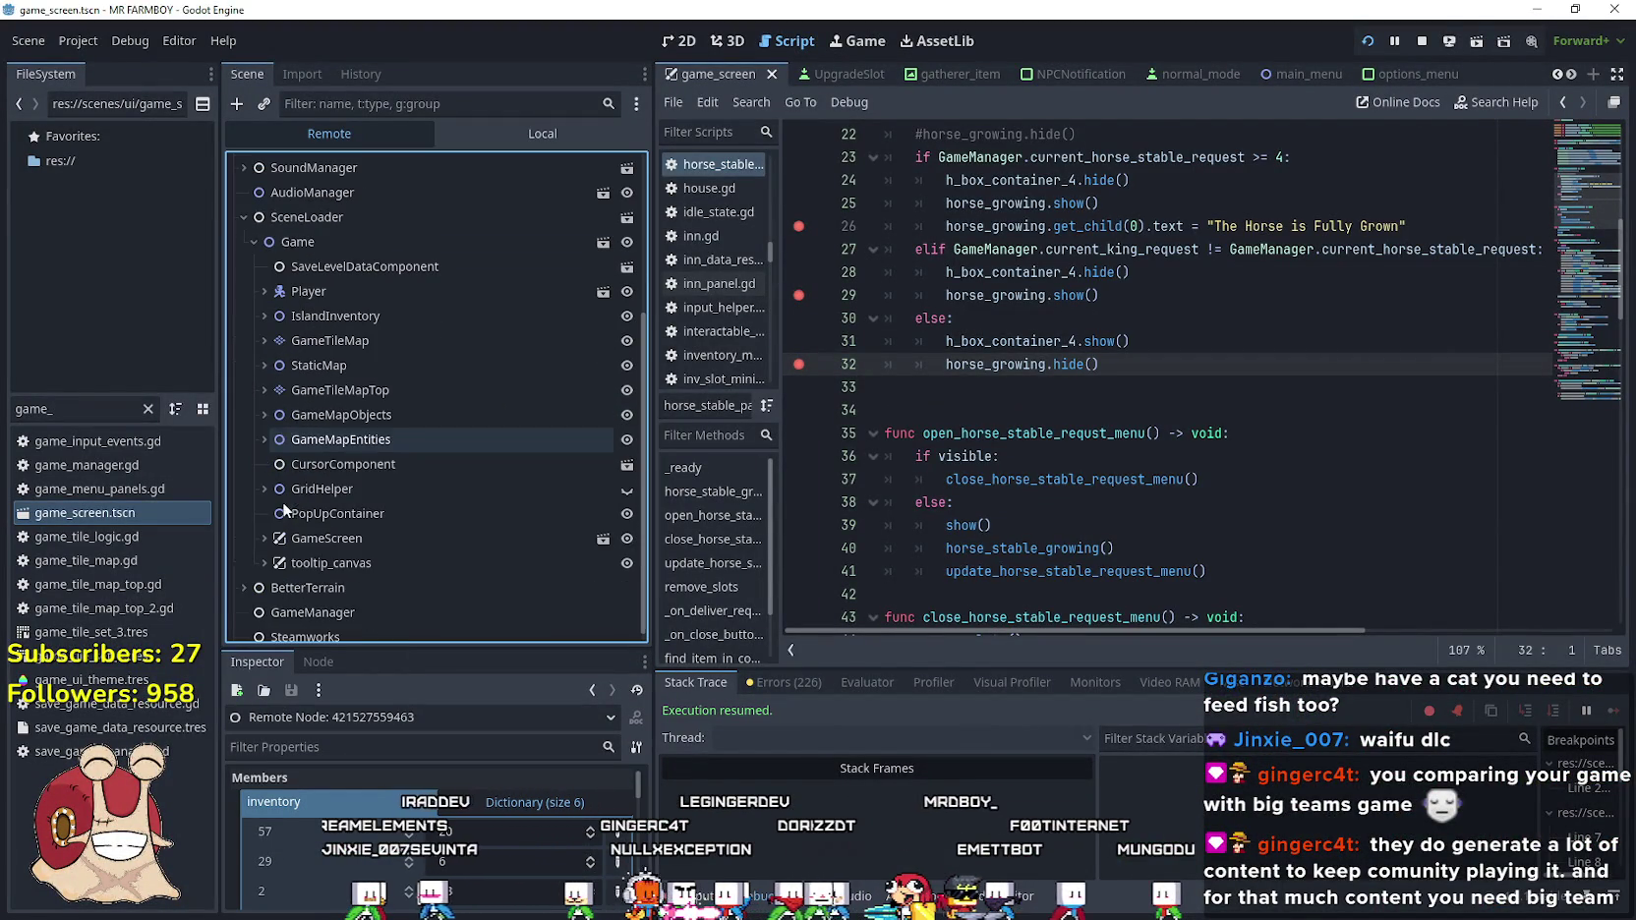
# Expand GameTileMapTop, GameTileMap and StaticMap, select Clouds, and pan the game view left
pyautogui.click(264, 390)
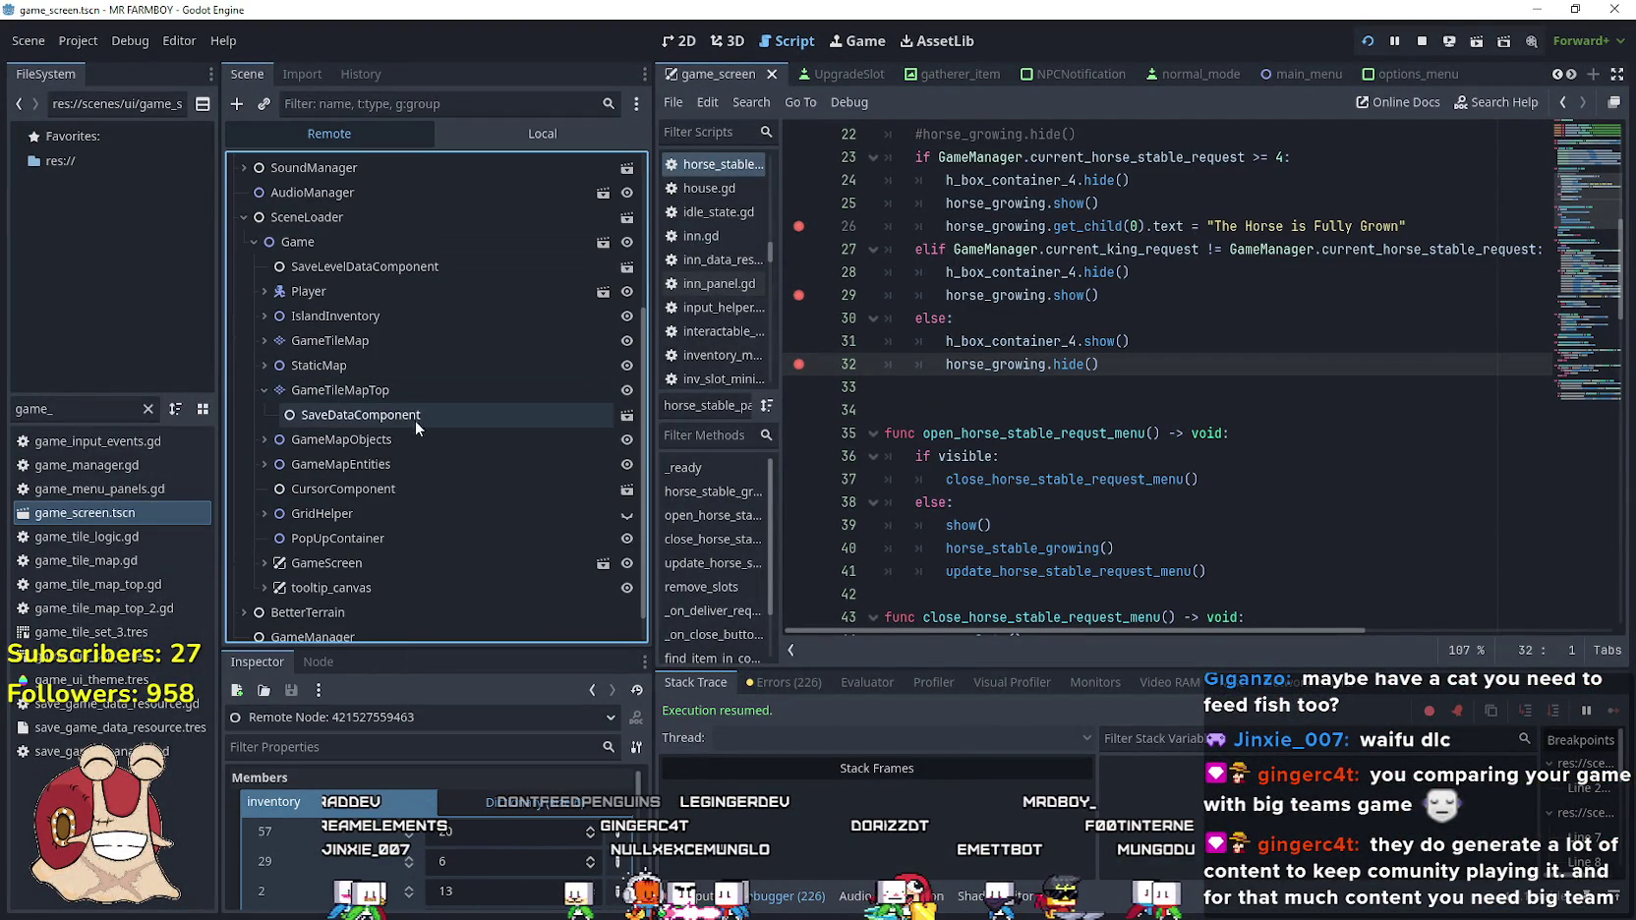
pyautogui.click(261, 341)
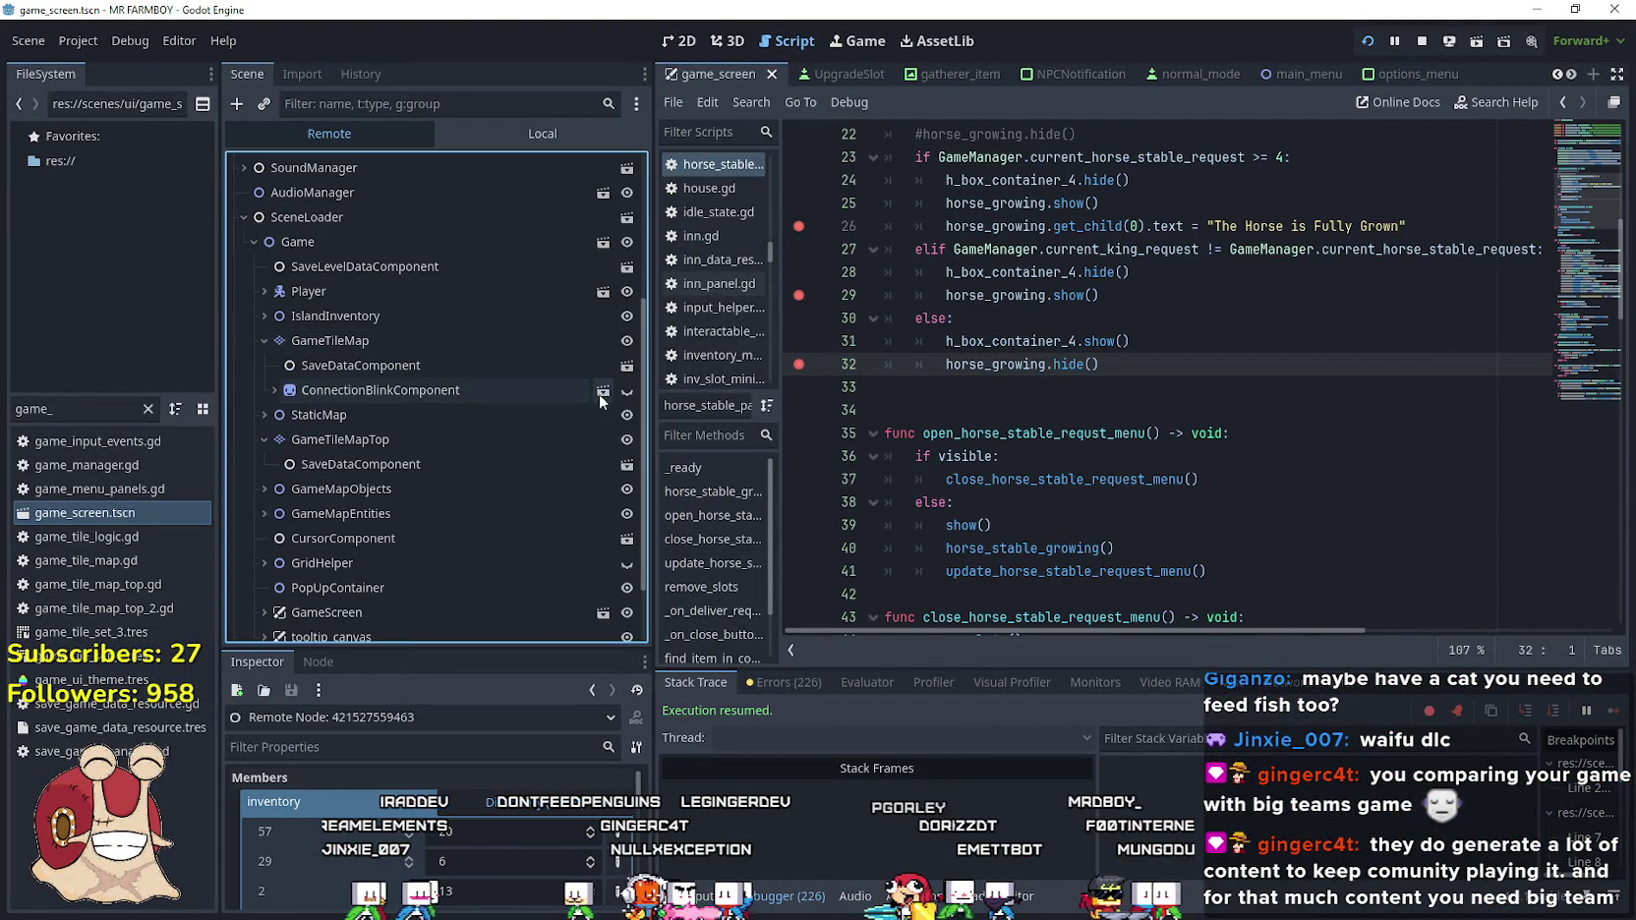
pyautogui.click(260, 412)
pyautogui.scroll(-2, 399, 461)
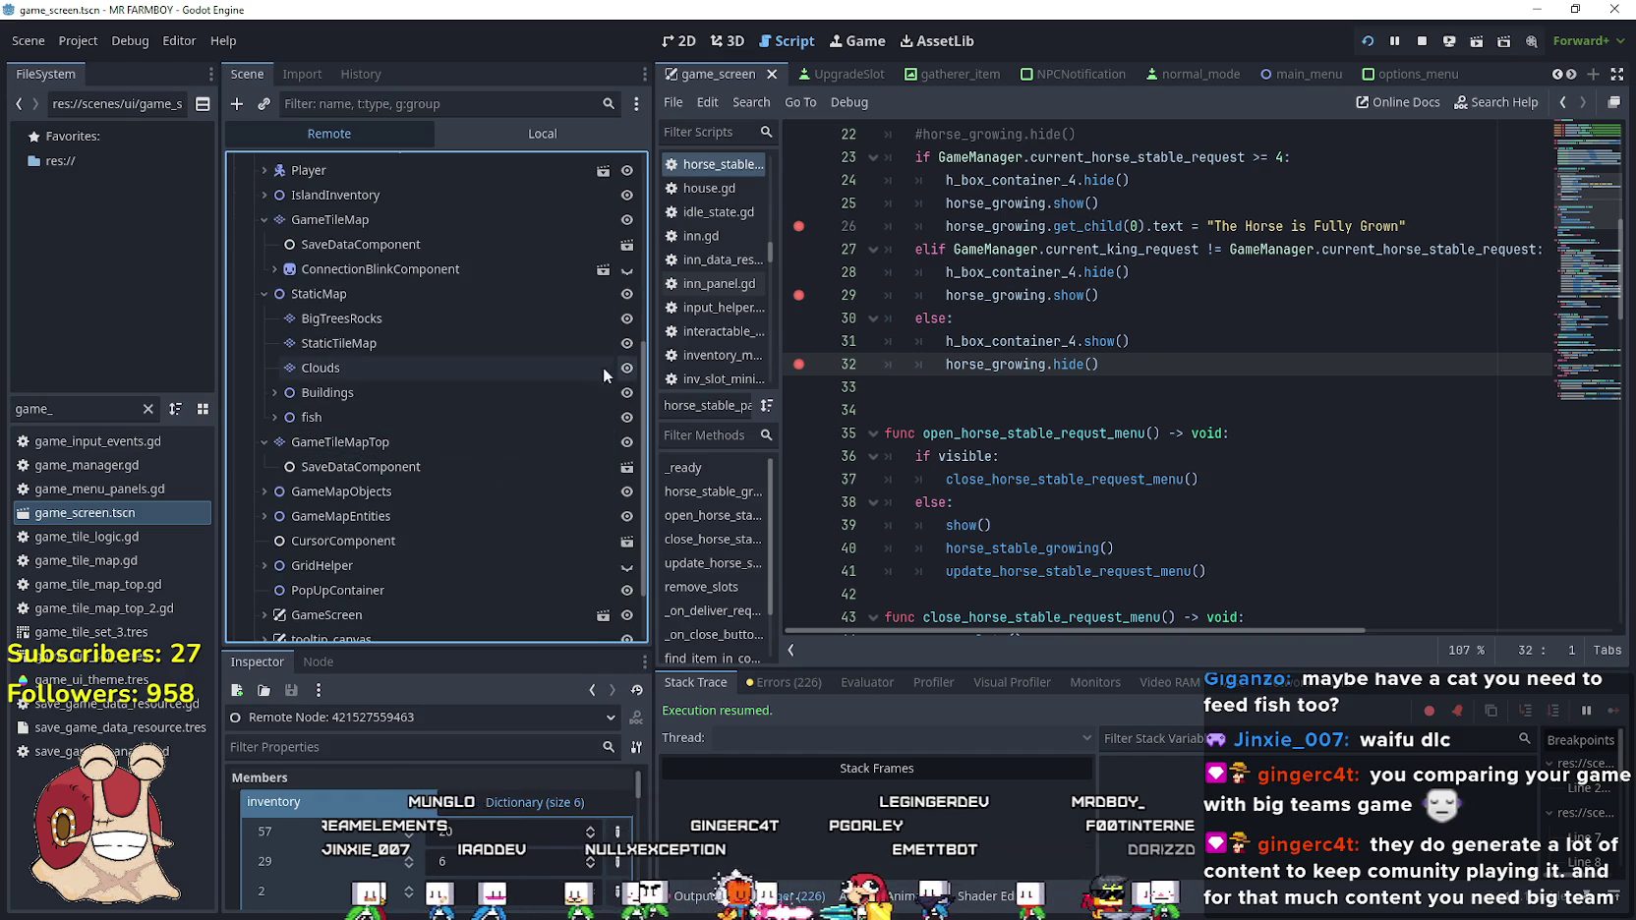
pyautogui.click(565, 374)
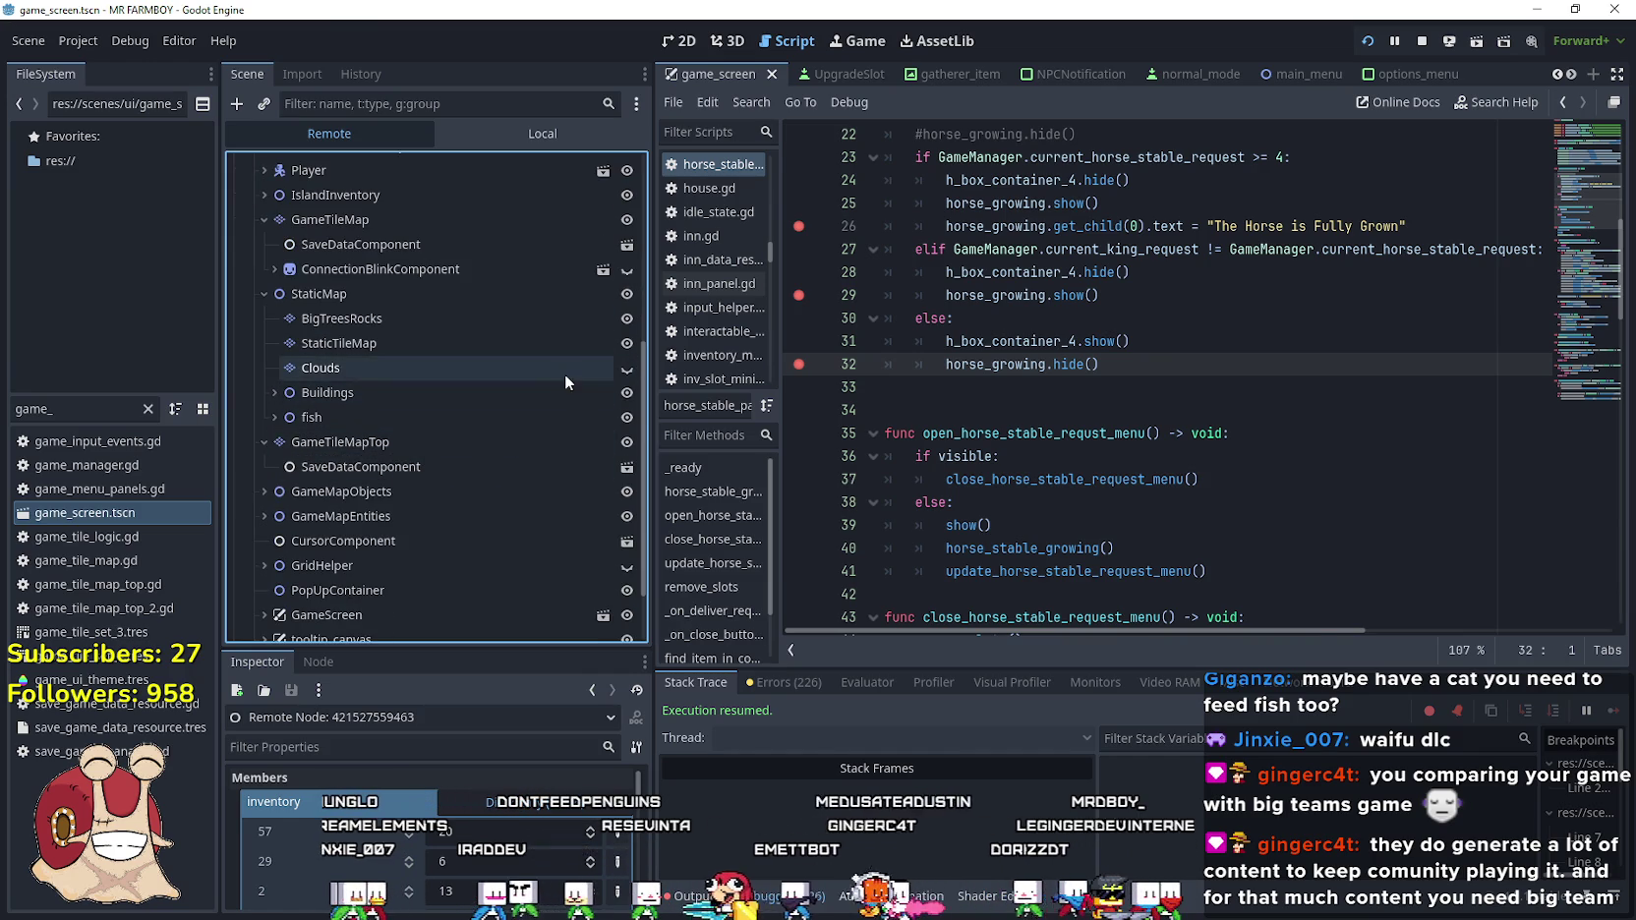
pyautogui.hotkey('alt', 'Tab')
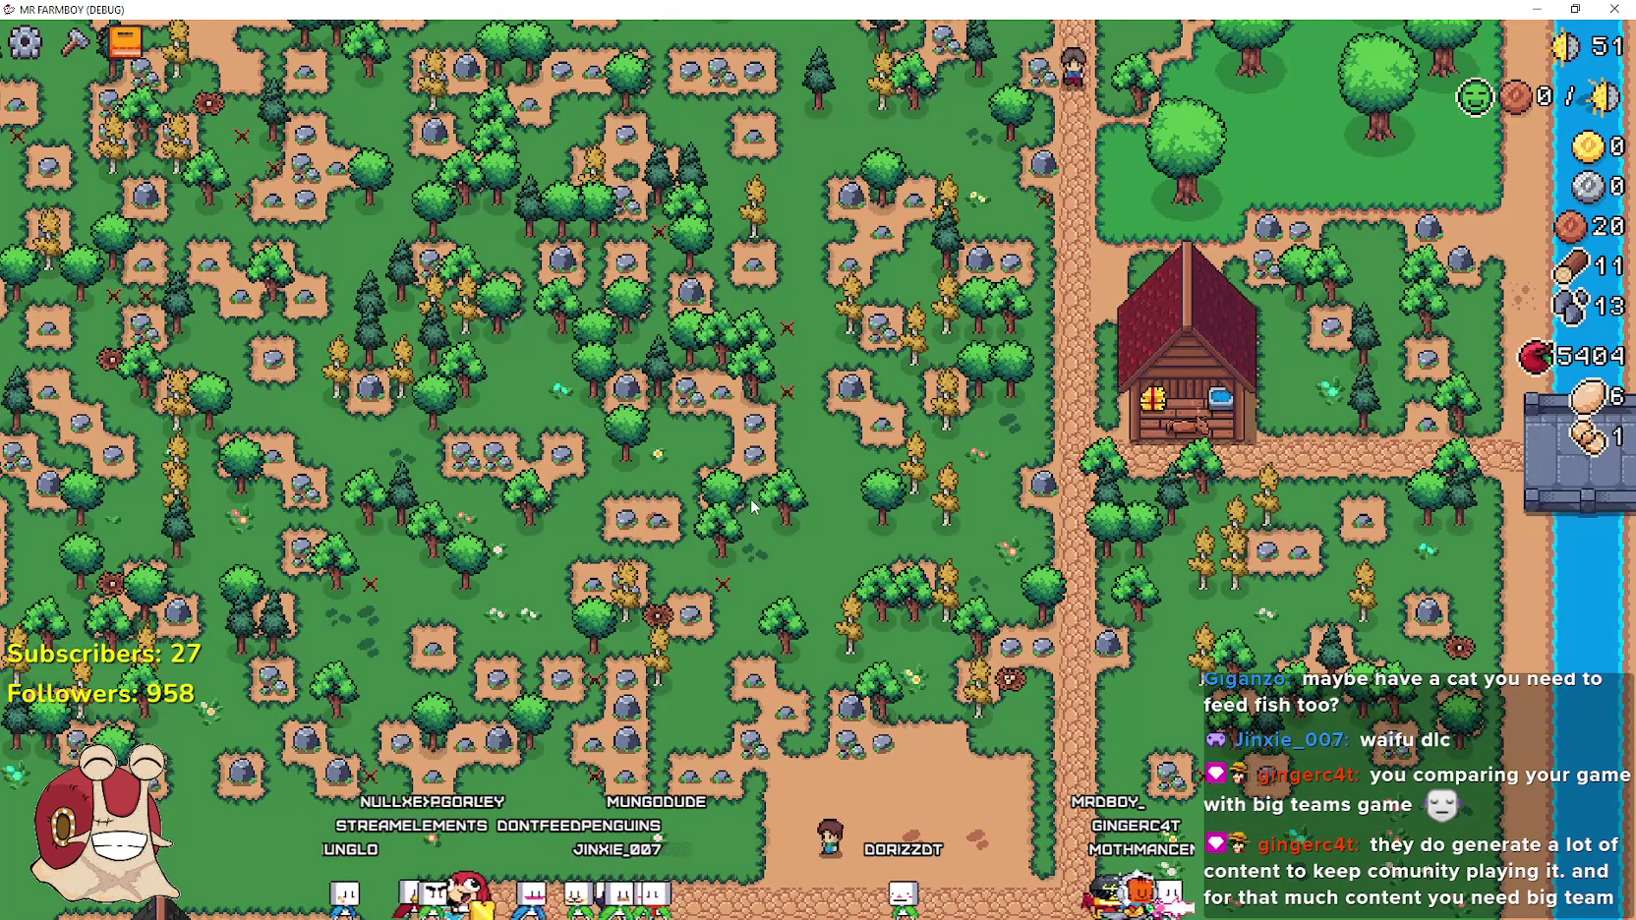
pyautogui.press('Left')
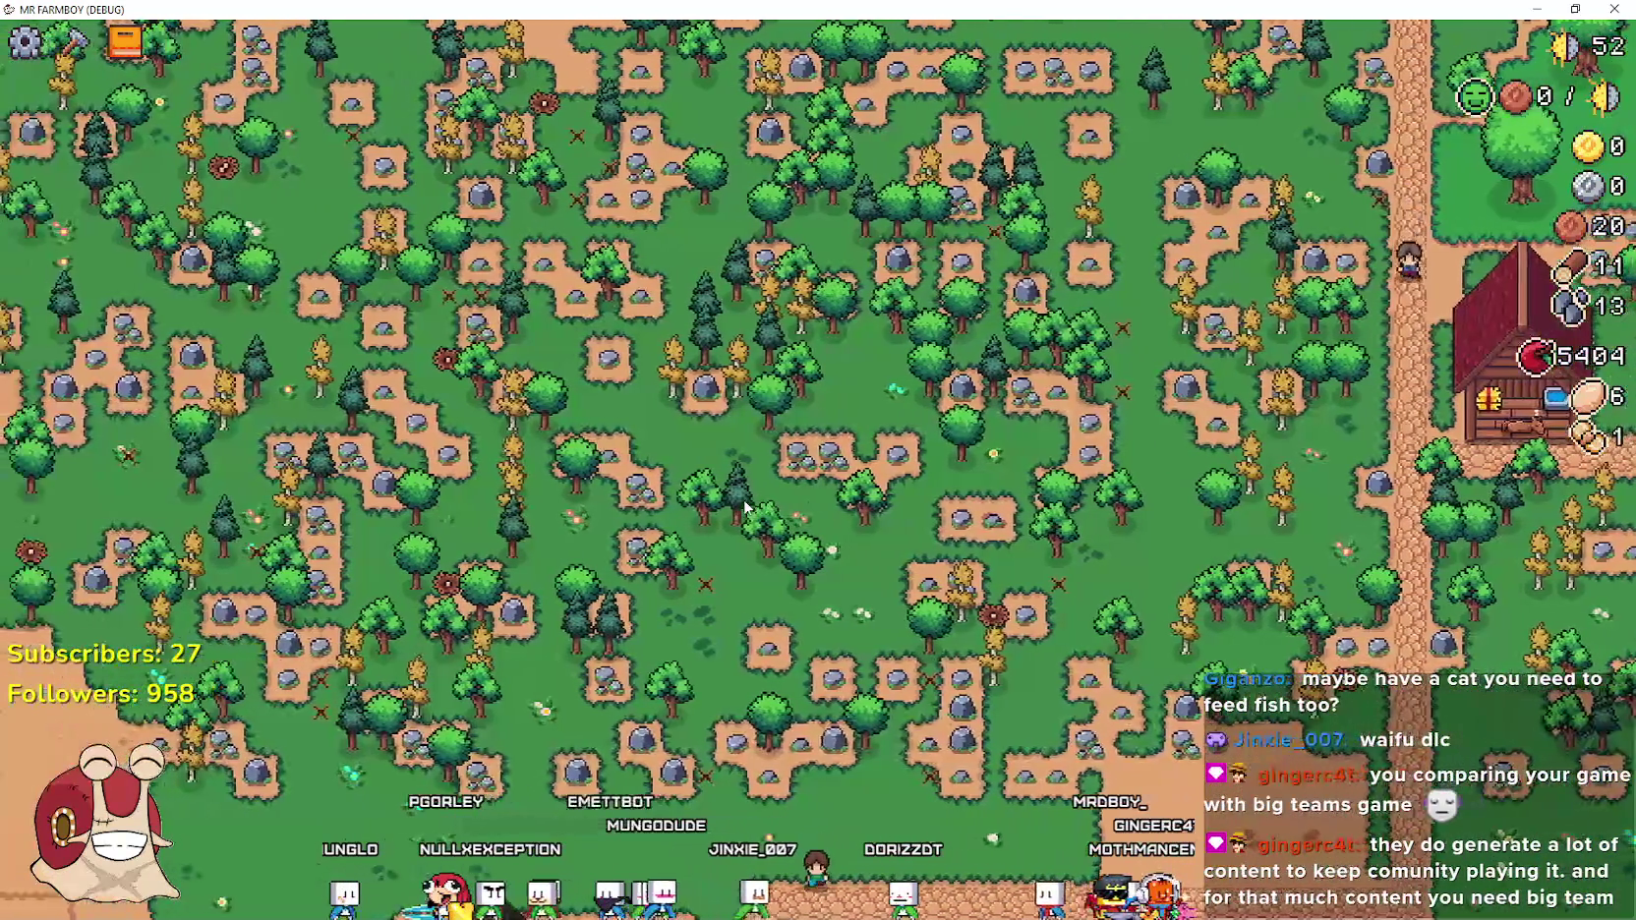
pyautogui.hotkey('alt', 'Tab')
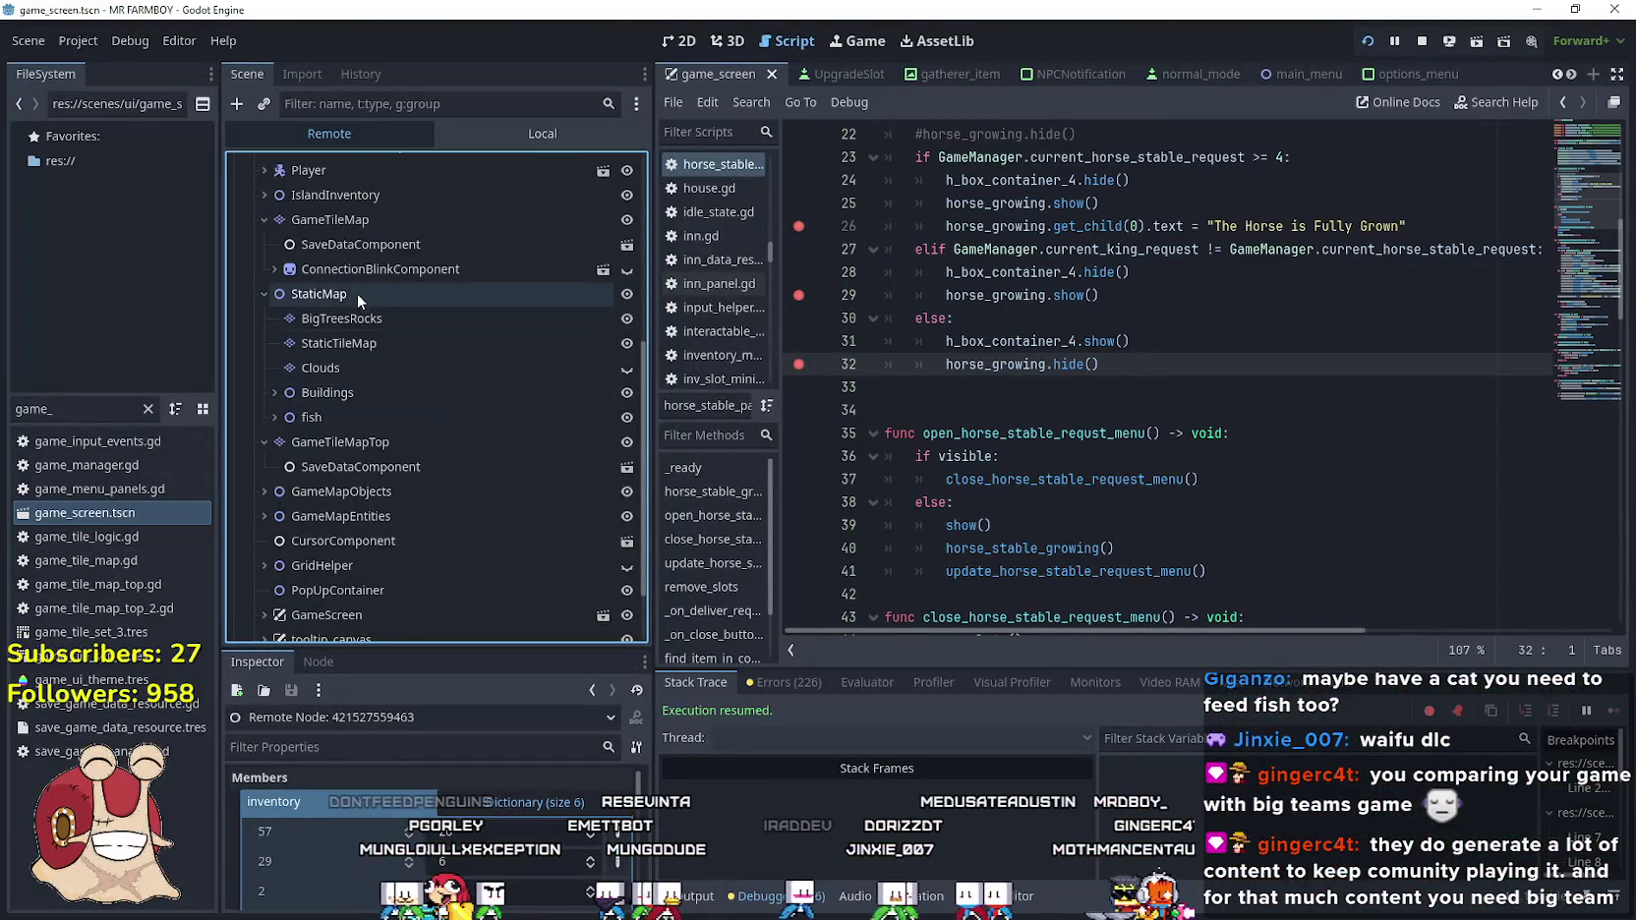
pyautogui.scroll(3, 361, 293)
# Inspect the live Player node and its CollisionShape2D properties
pyautogui.click(362, 359)
pyautogui.click(263, 352)
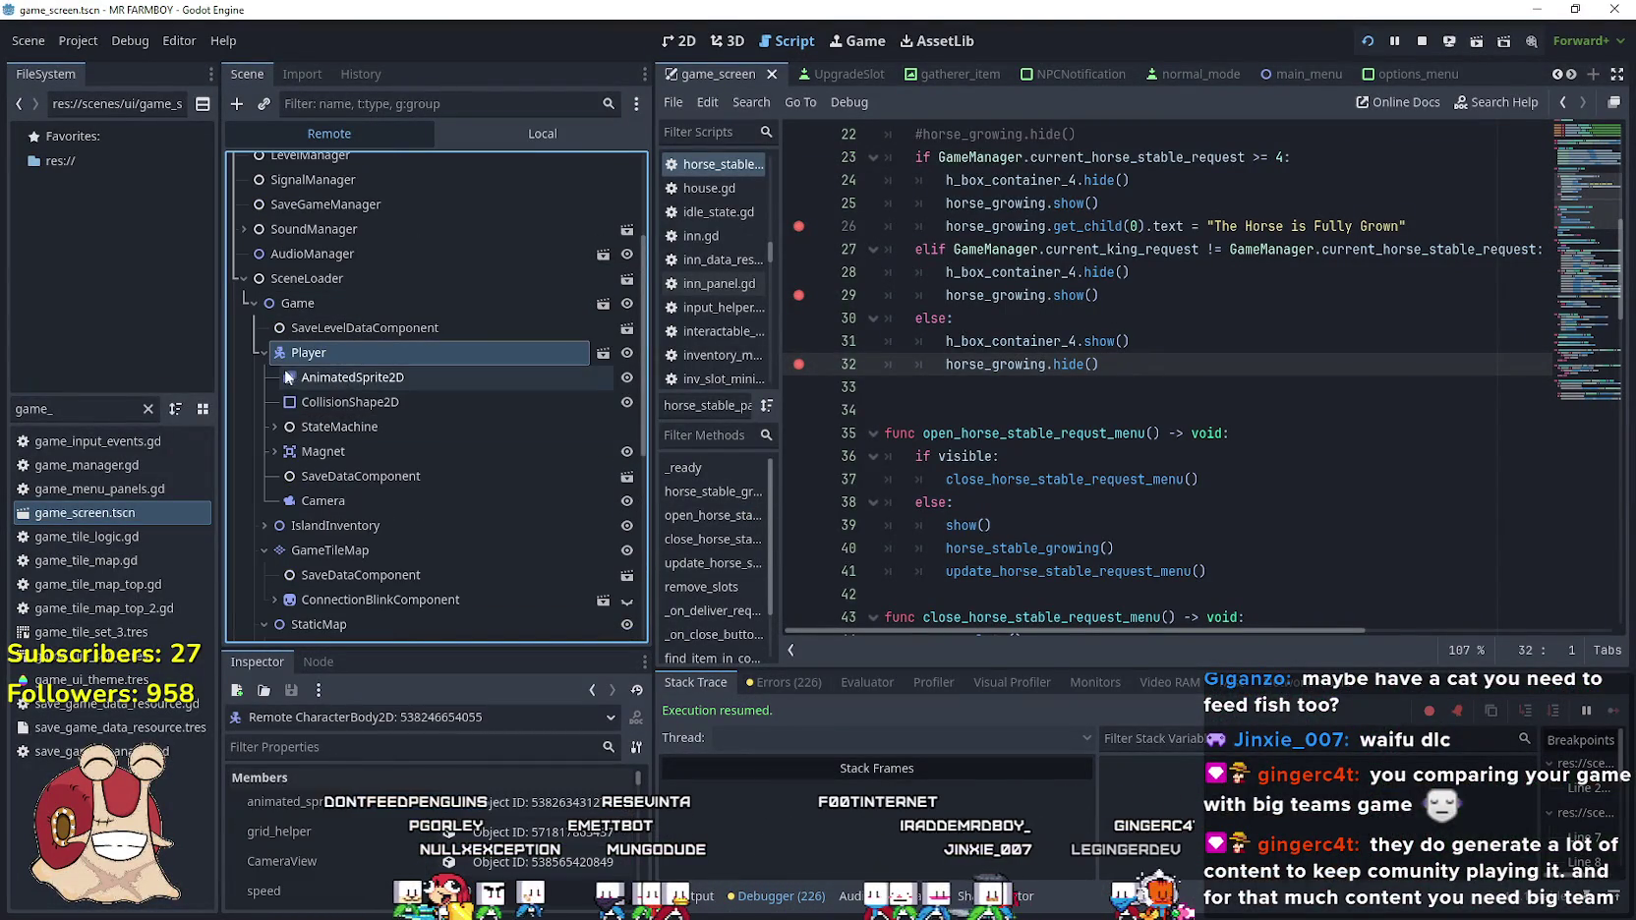
pyautogui.click(364, 405)
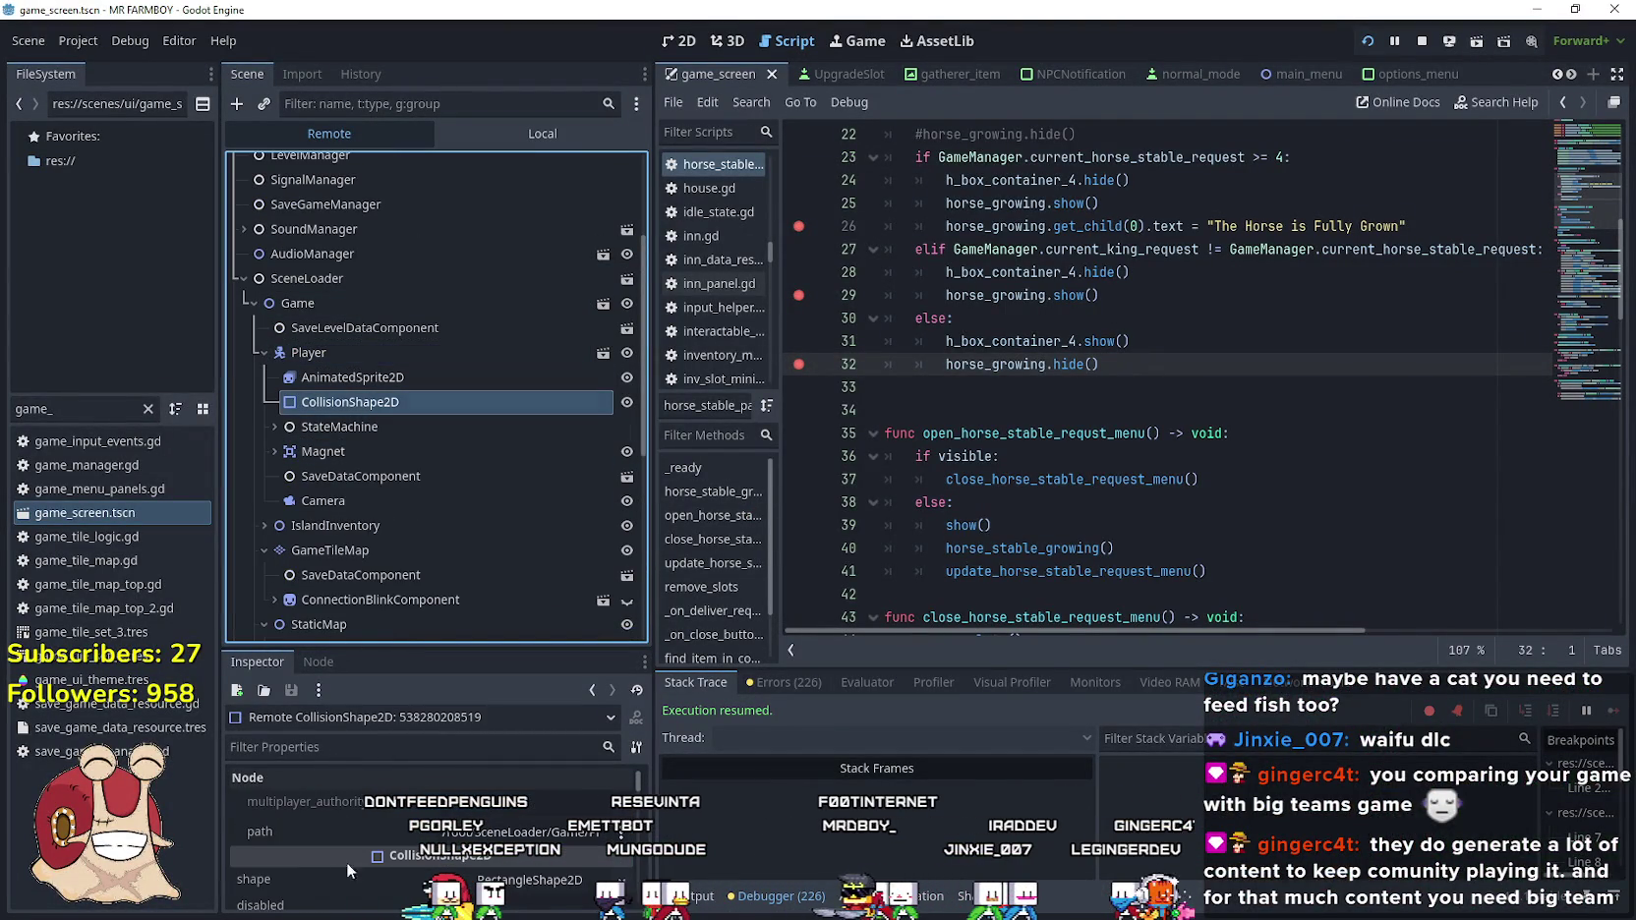
pyautogui.moveTo(389, 645); pyautogui.dragTo(393, 457)
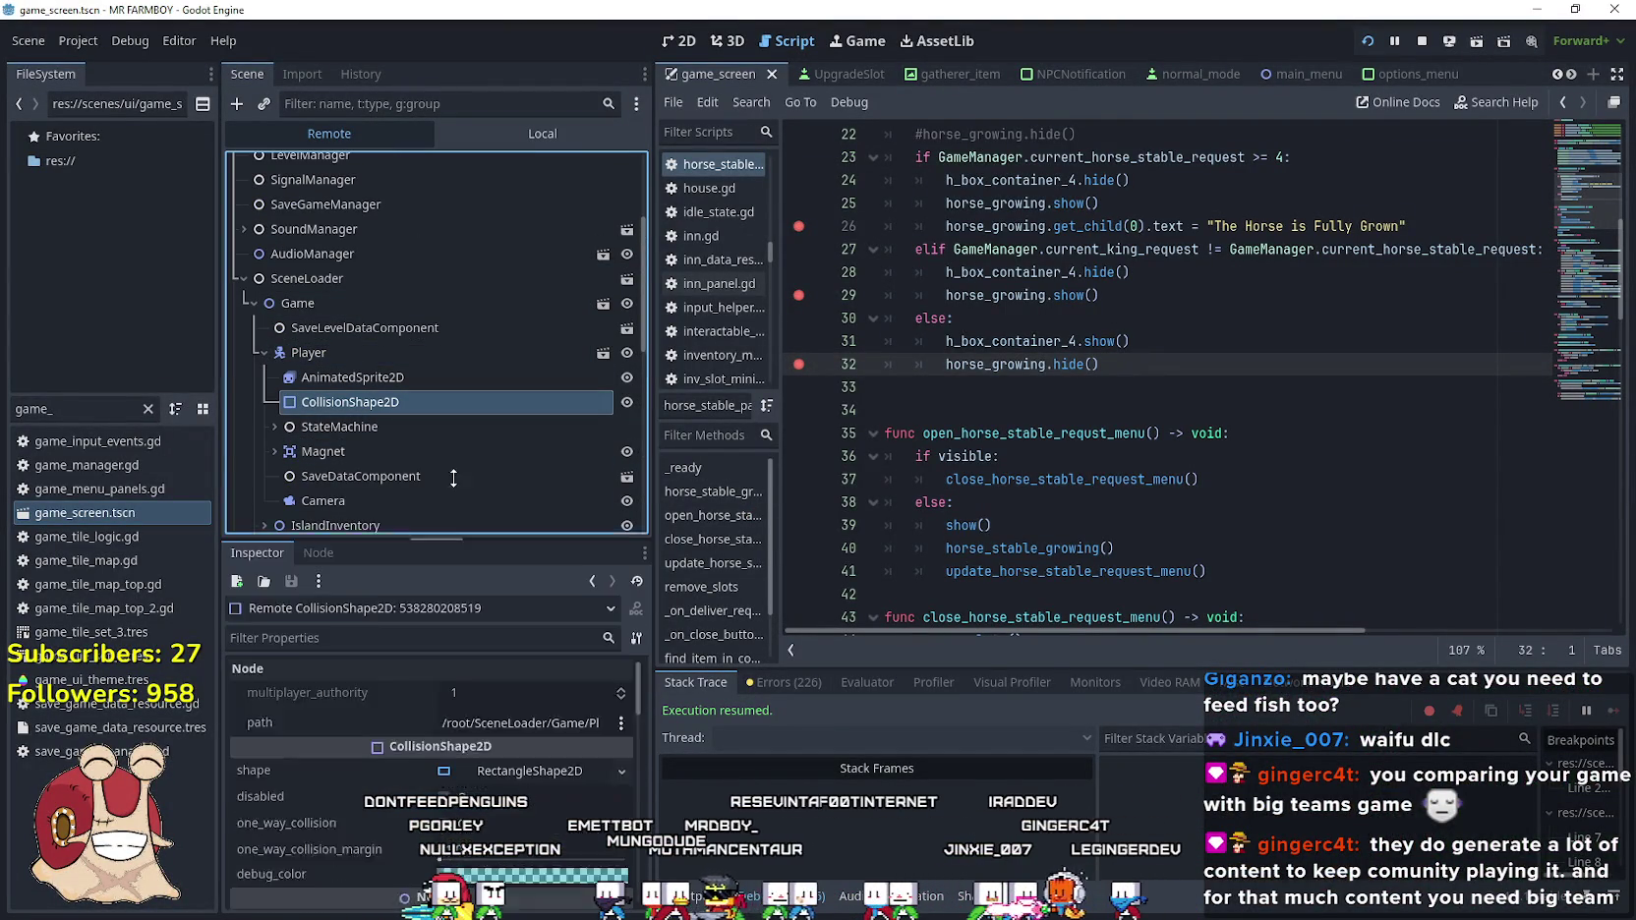
pyautogui.scroll(-2, 394, 609)
pyautogui.scroll(-6, 395, 791)
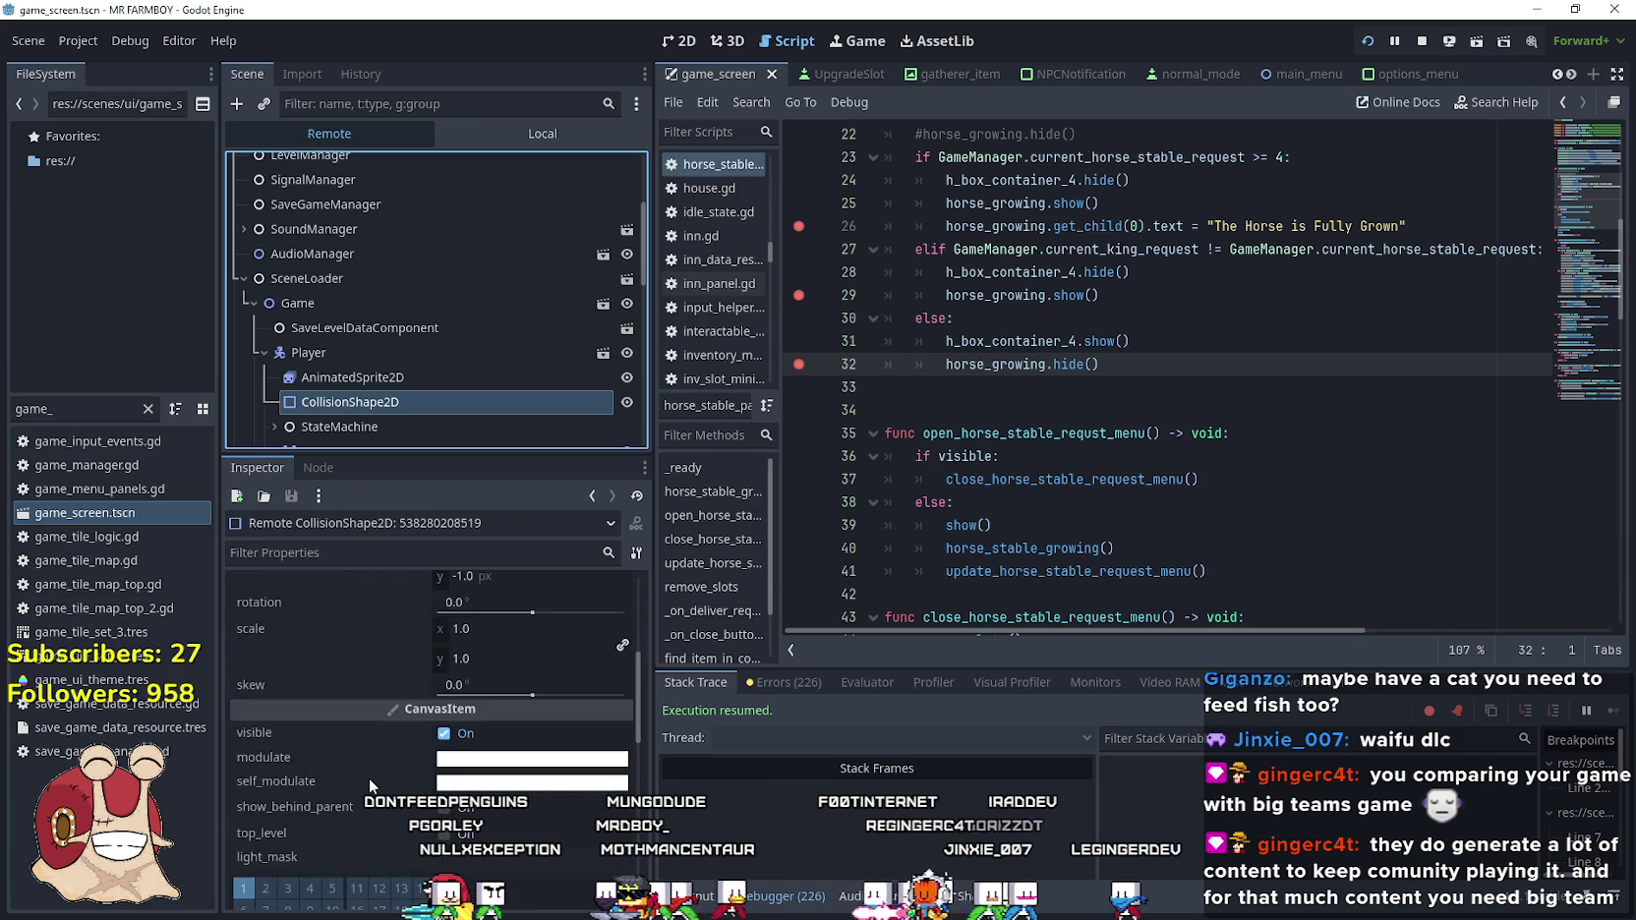
pyautogui.scroll(-8, 275, 756)
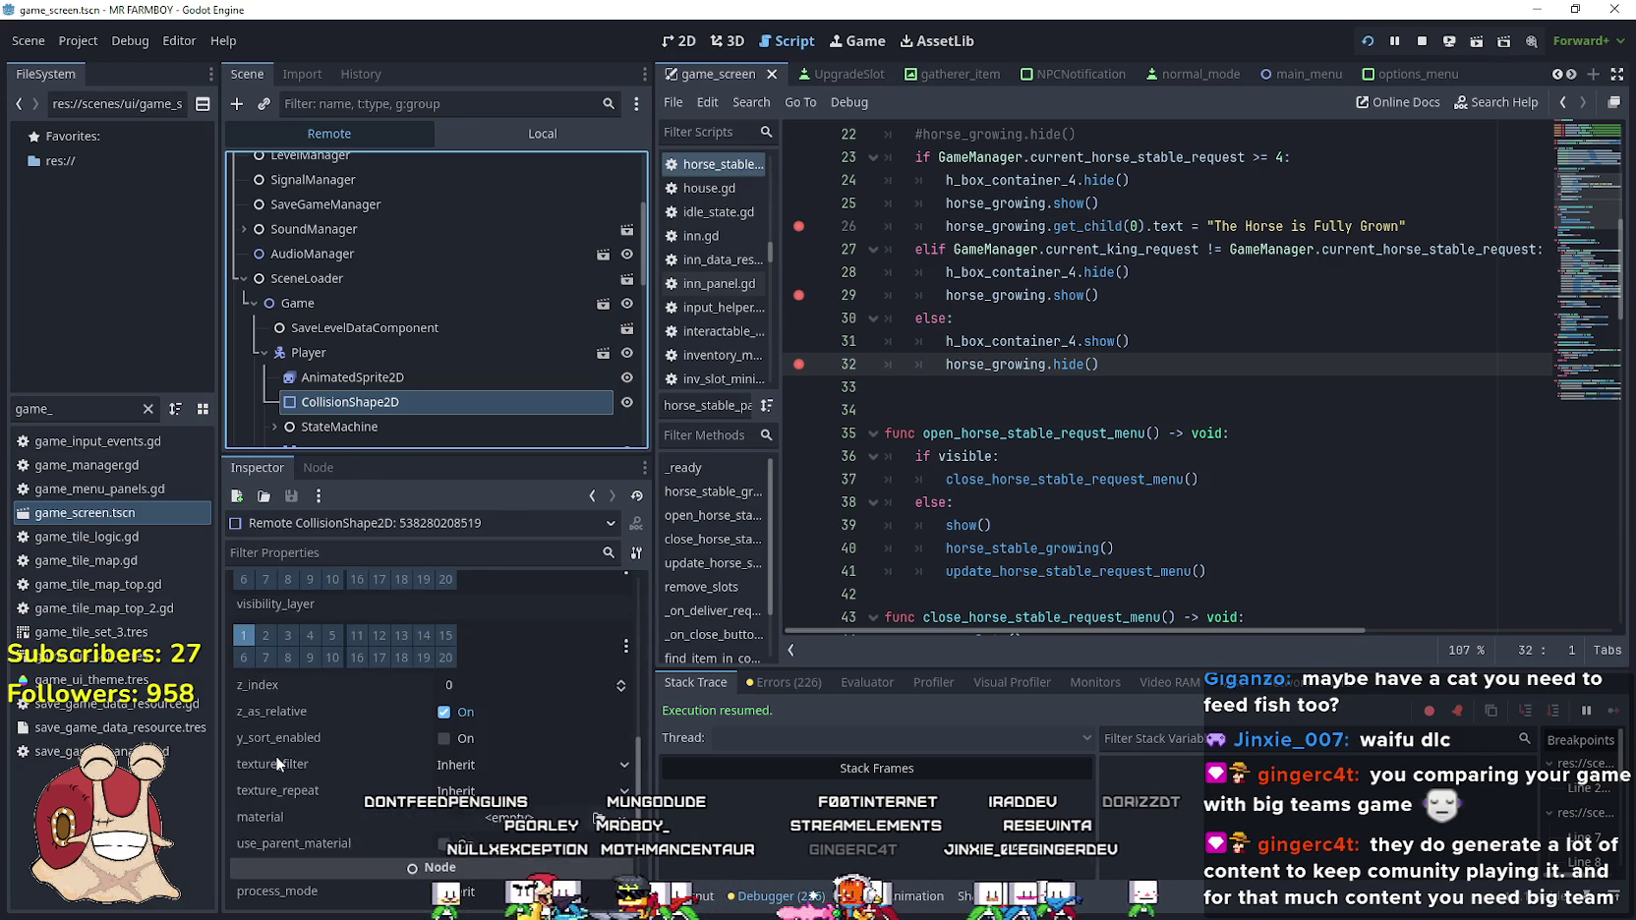
pyautogui.scroll(9, 285, 750)
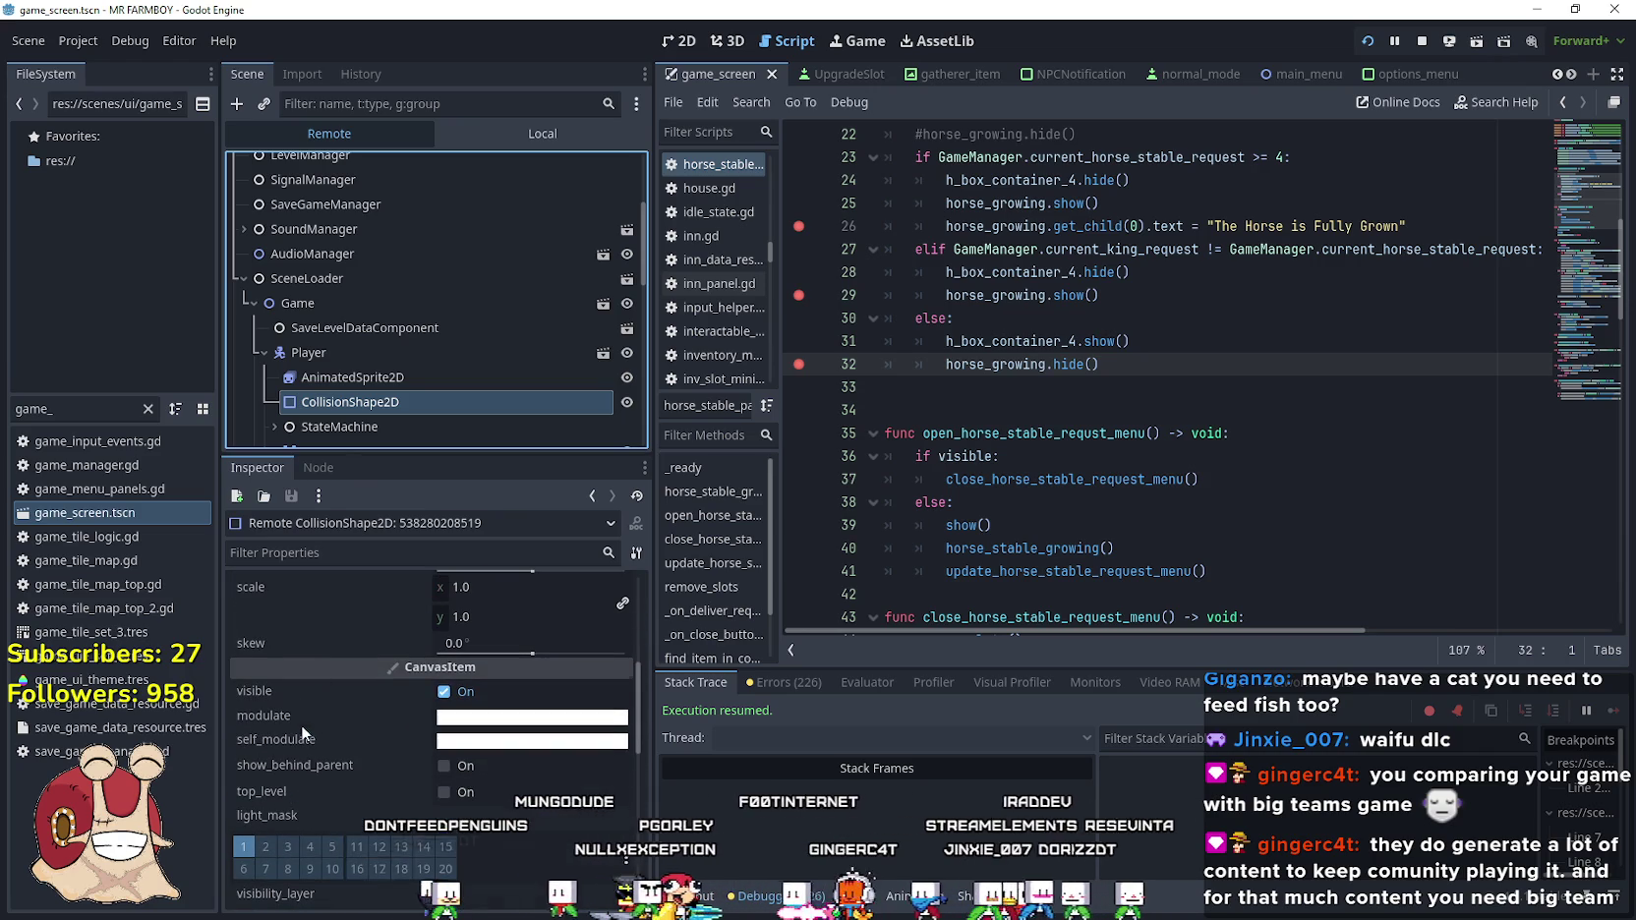
# On the Player's properties, toggle collision layer 2 off and back on
pyautogui.click(345, 349)
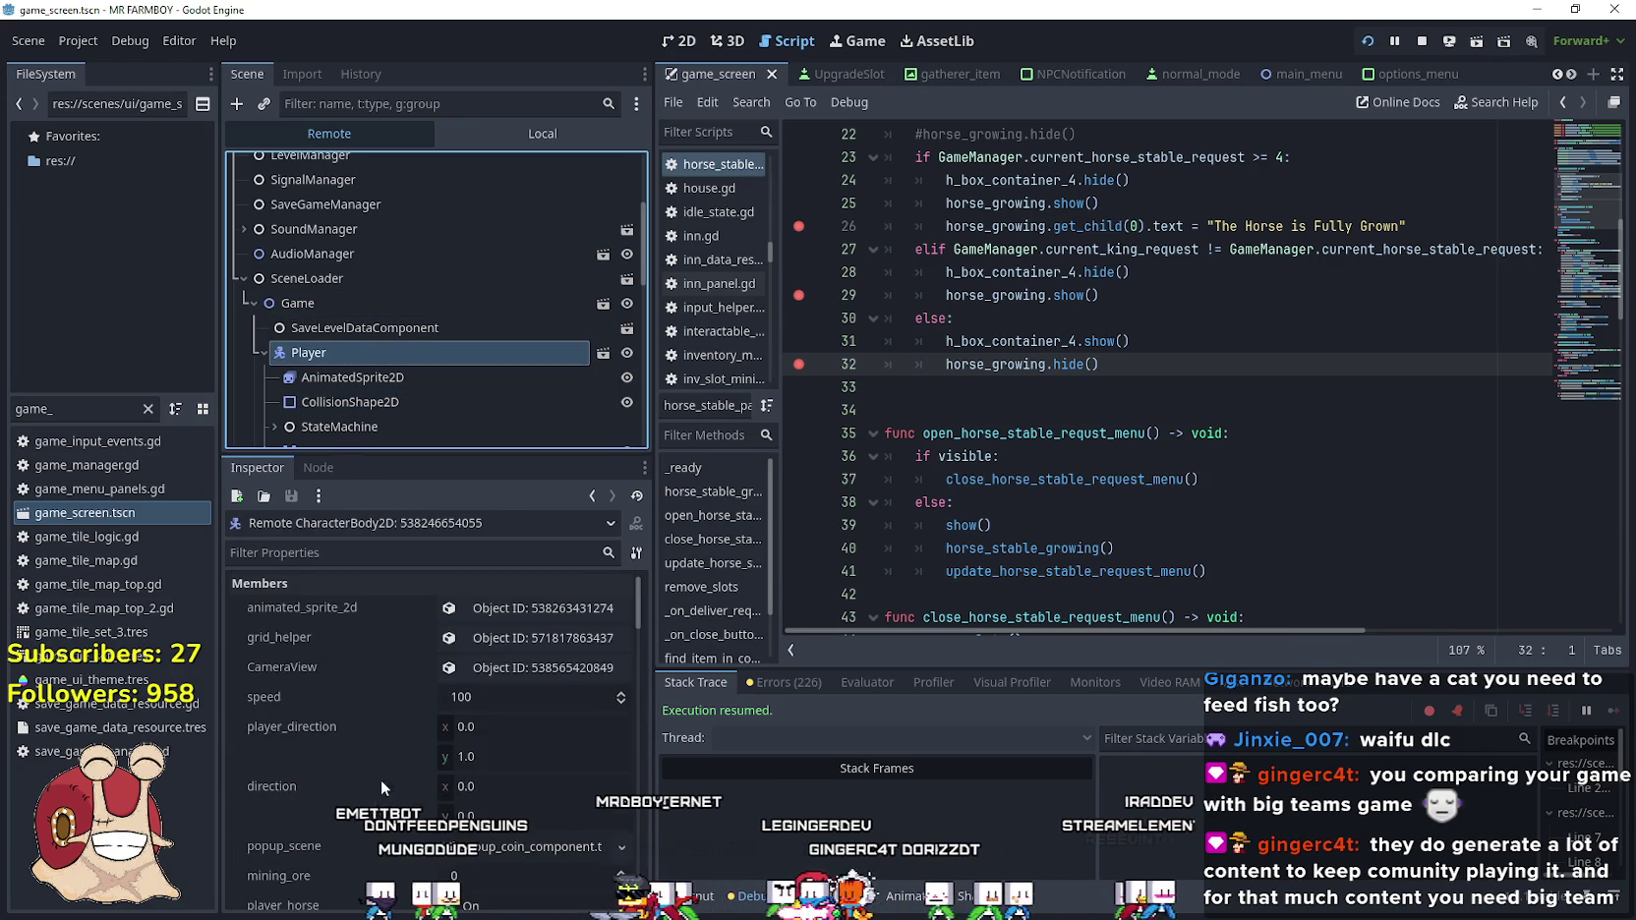
pyautogui.scroll(3, 381, 779)
pyautogui.scroll(-6, 358, 779)
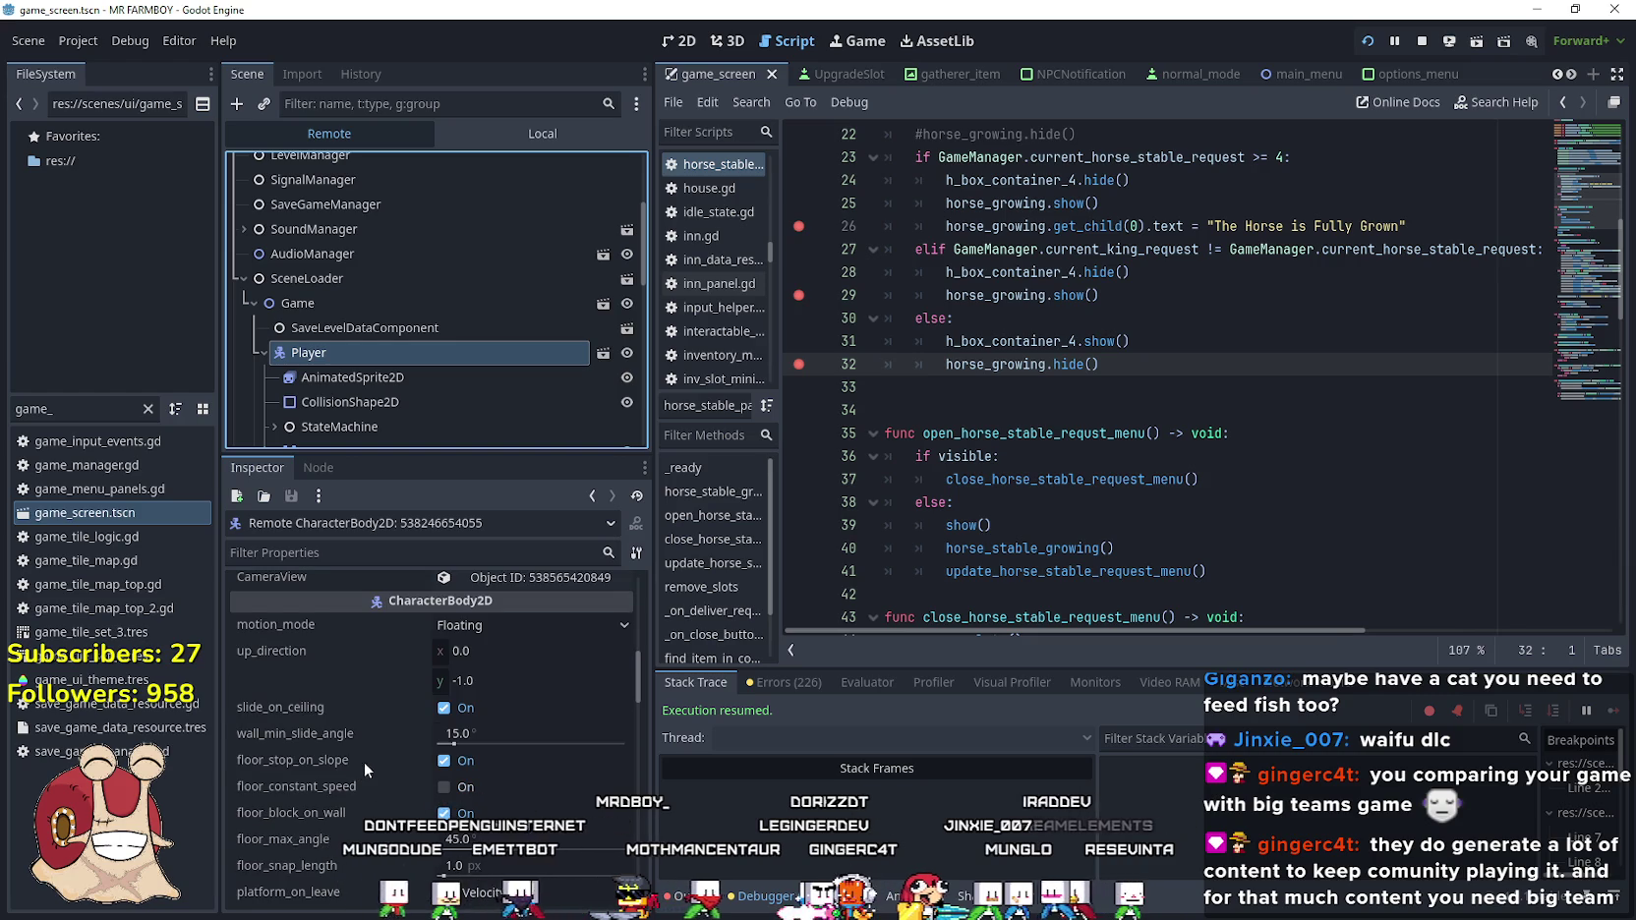
pyautogui.scroll(-5, 366, 777)
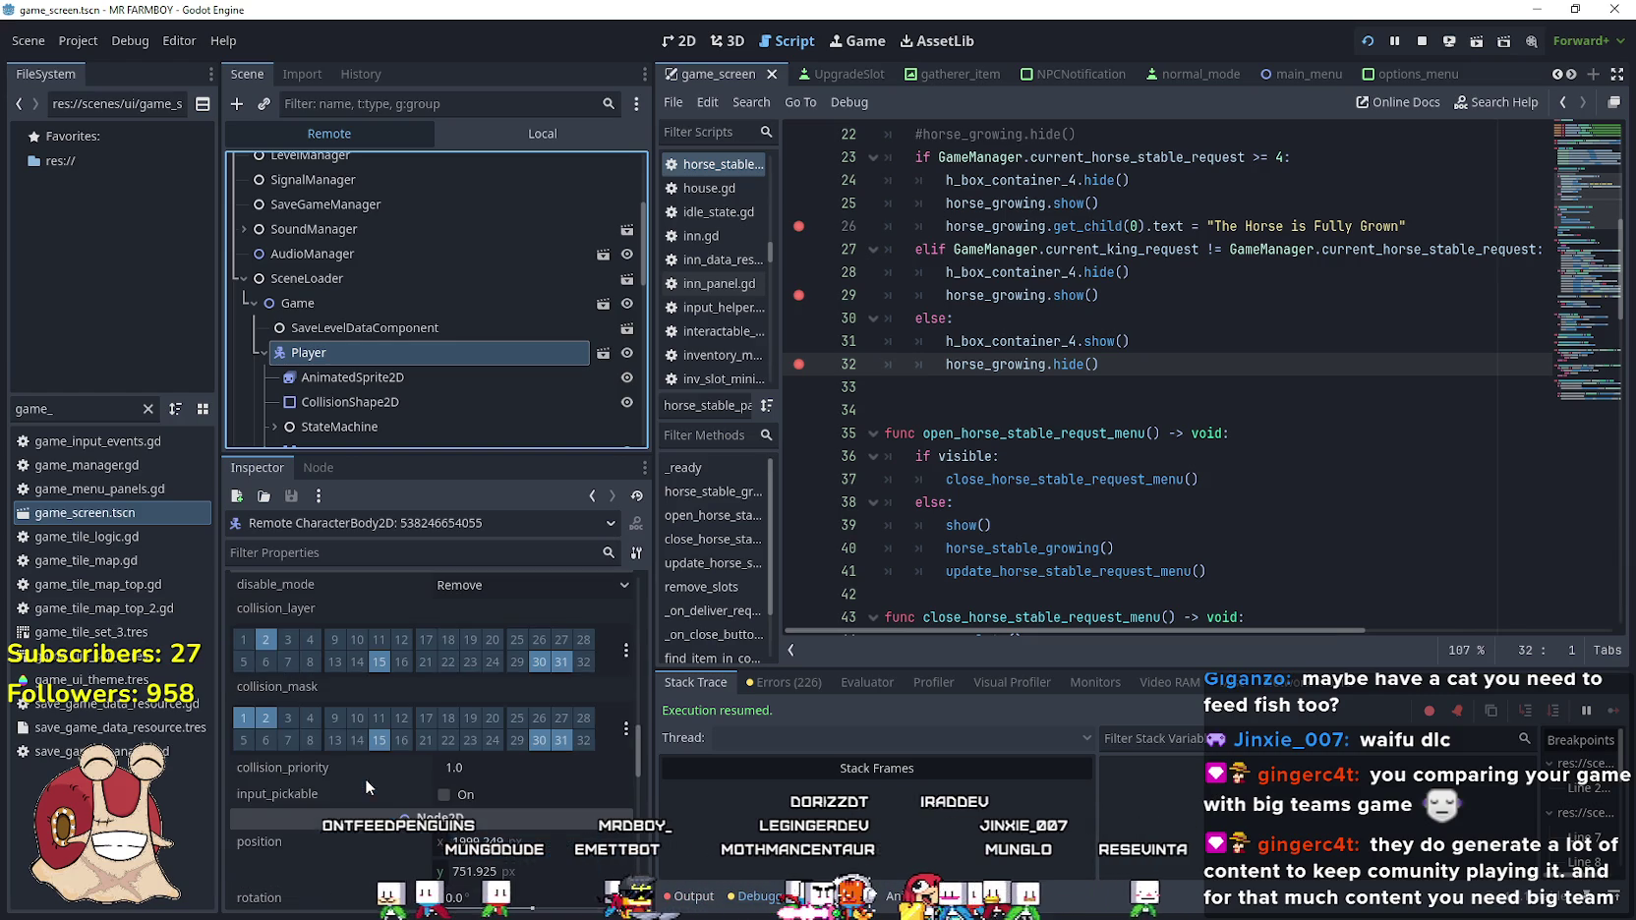
pyautogui.click(266, 639)
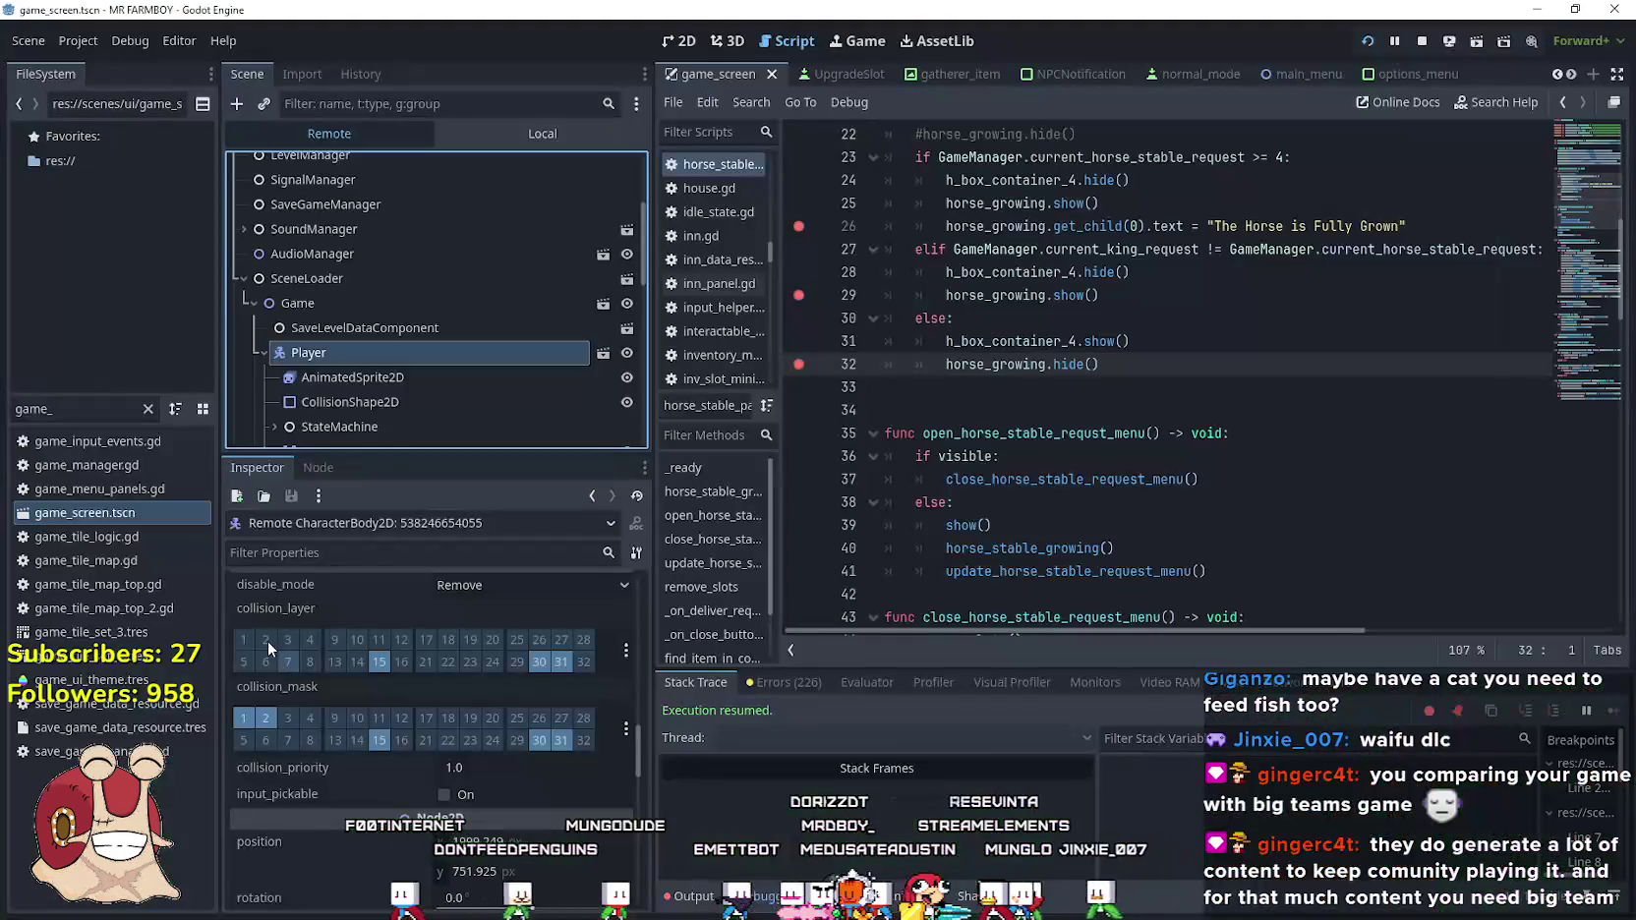
pyautogui.click(267, 640)
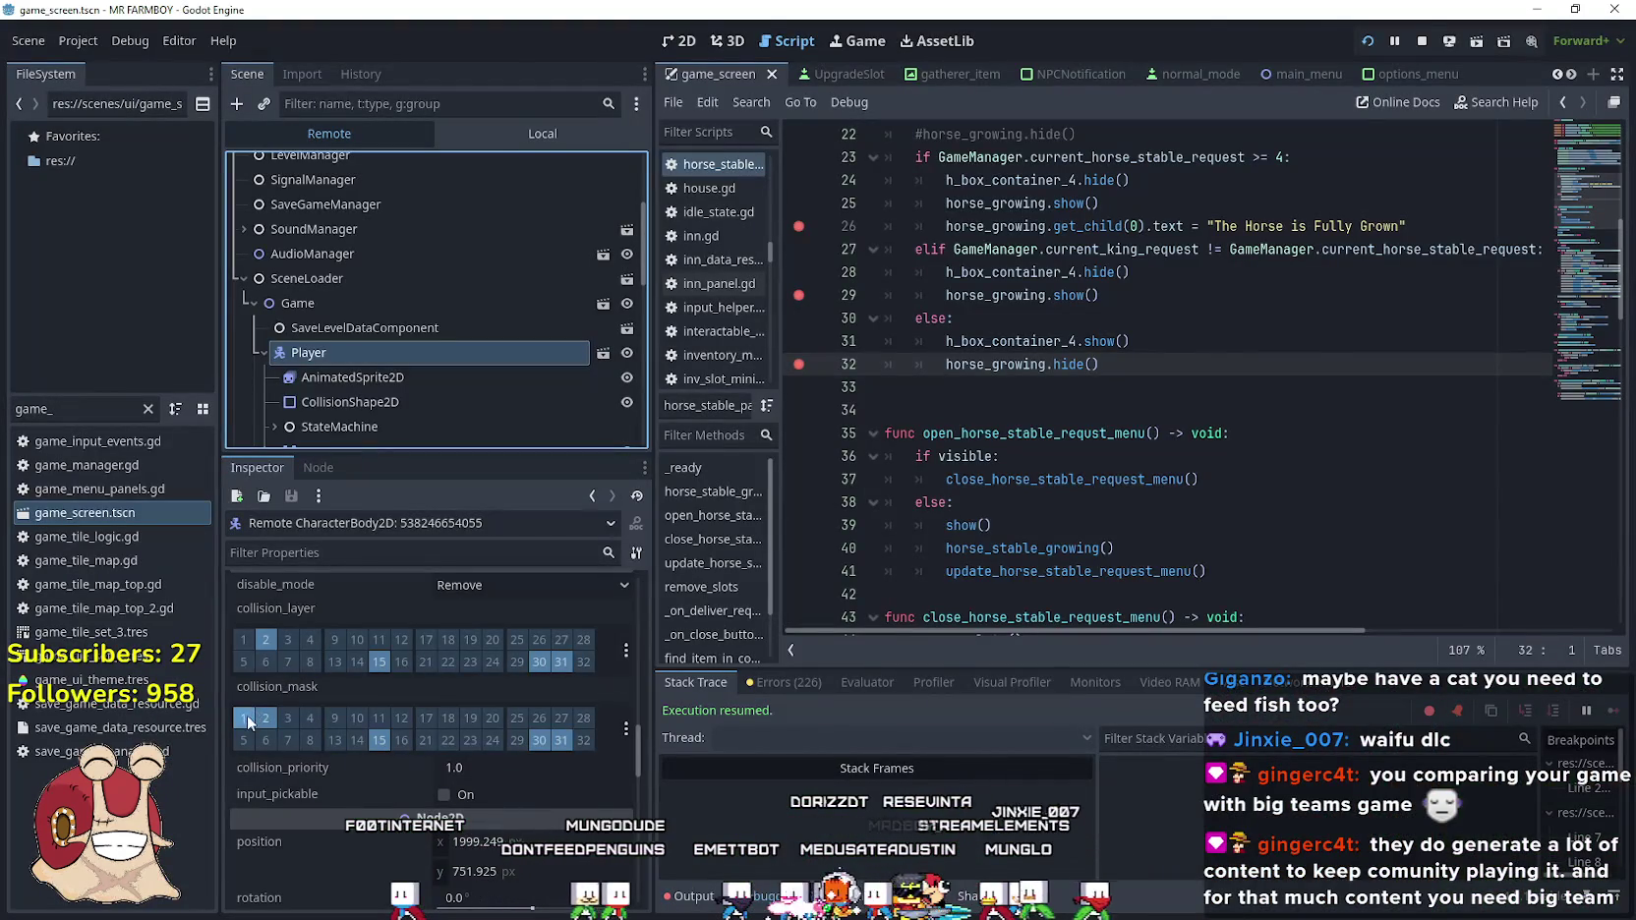
# Select the player's Camera node and scroll to its Camera2D limit properties
pyautogui.hotkey('alt', 'Tab')
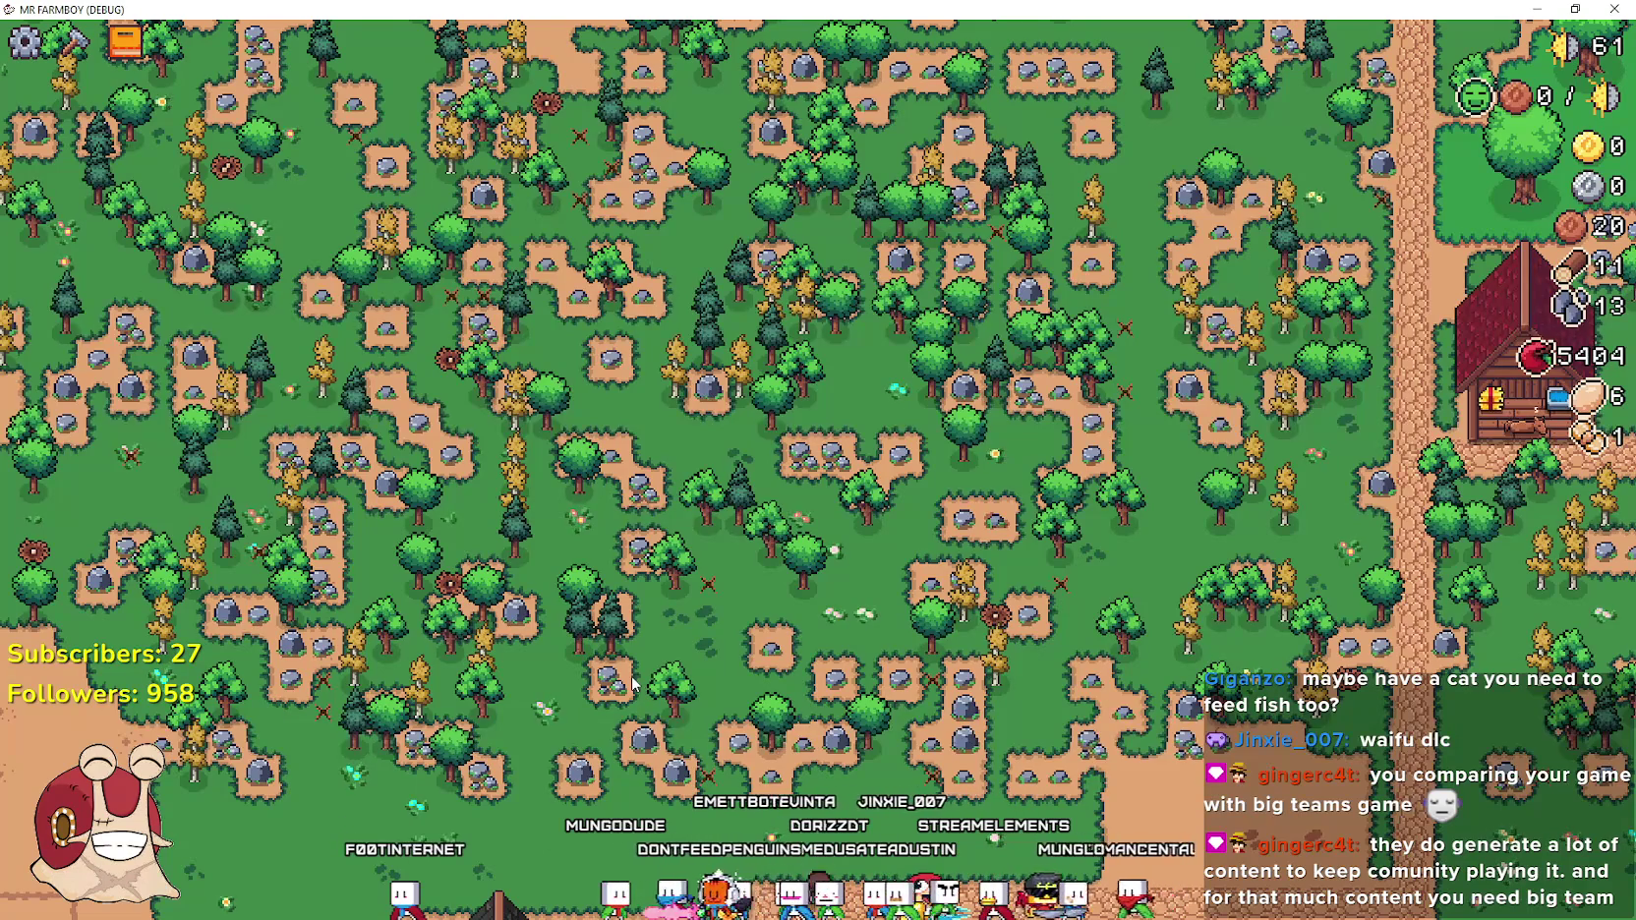
pyautogui.hotkey('alt', 'Tab')
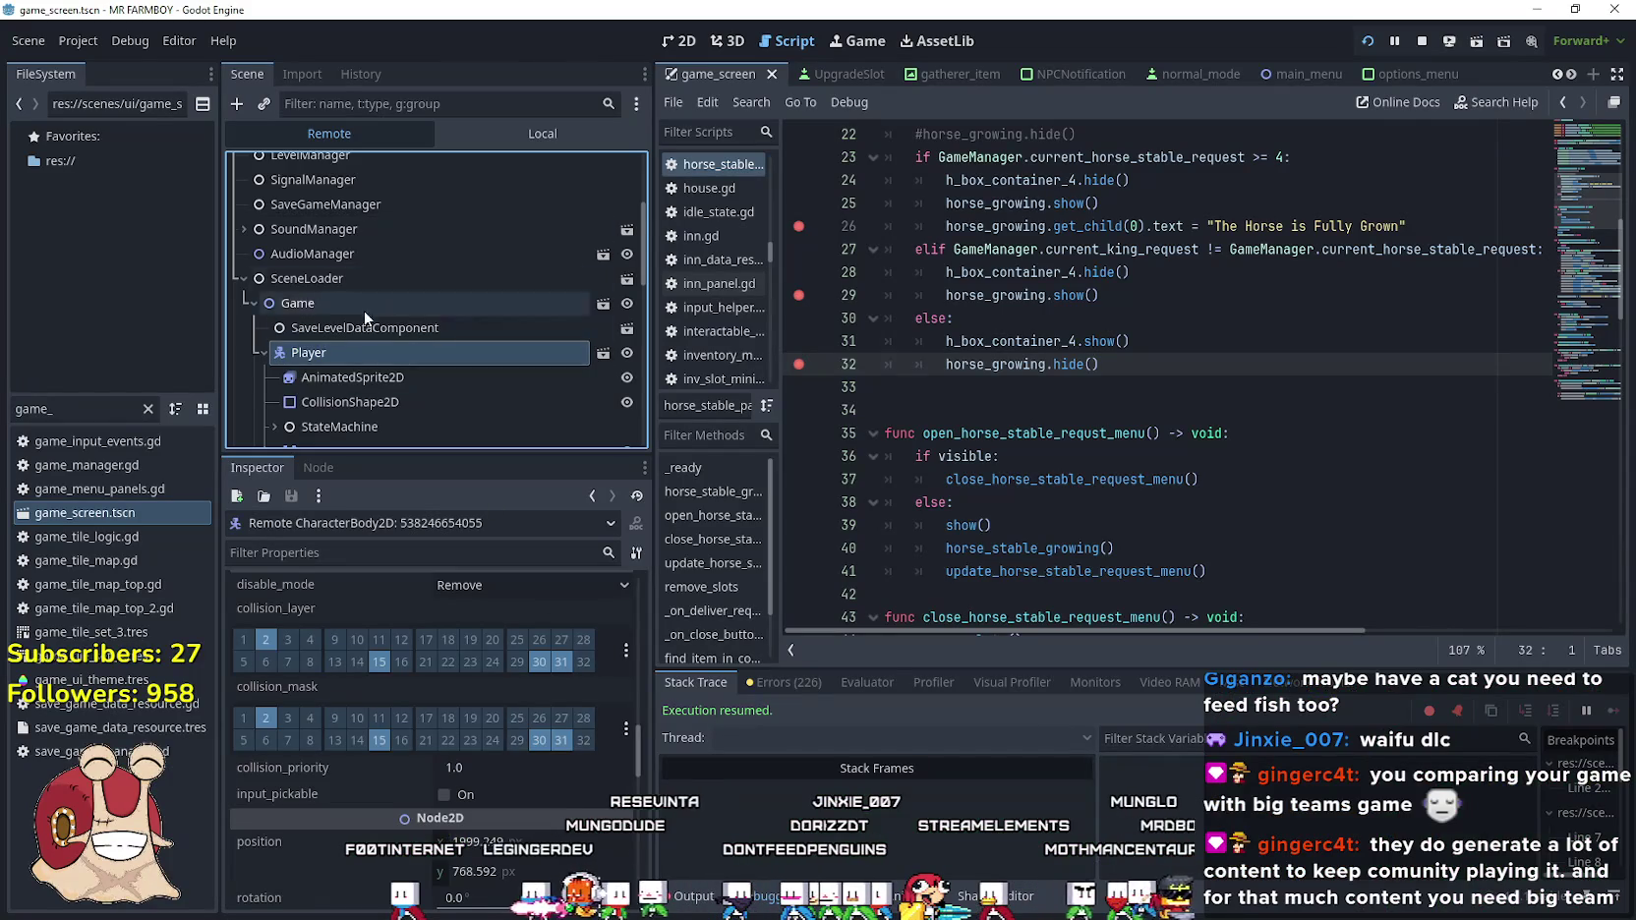
pyautogui.scroll(-2, 371, 368)
pyautogui.click(295, 388)
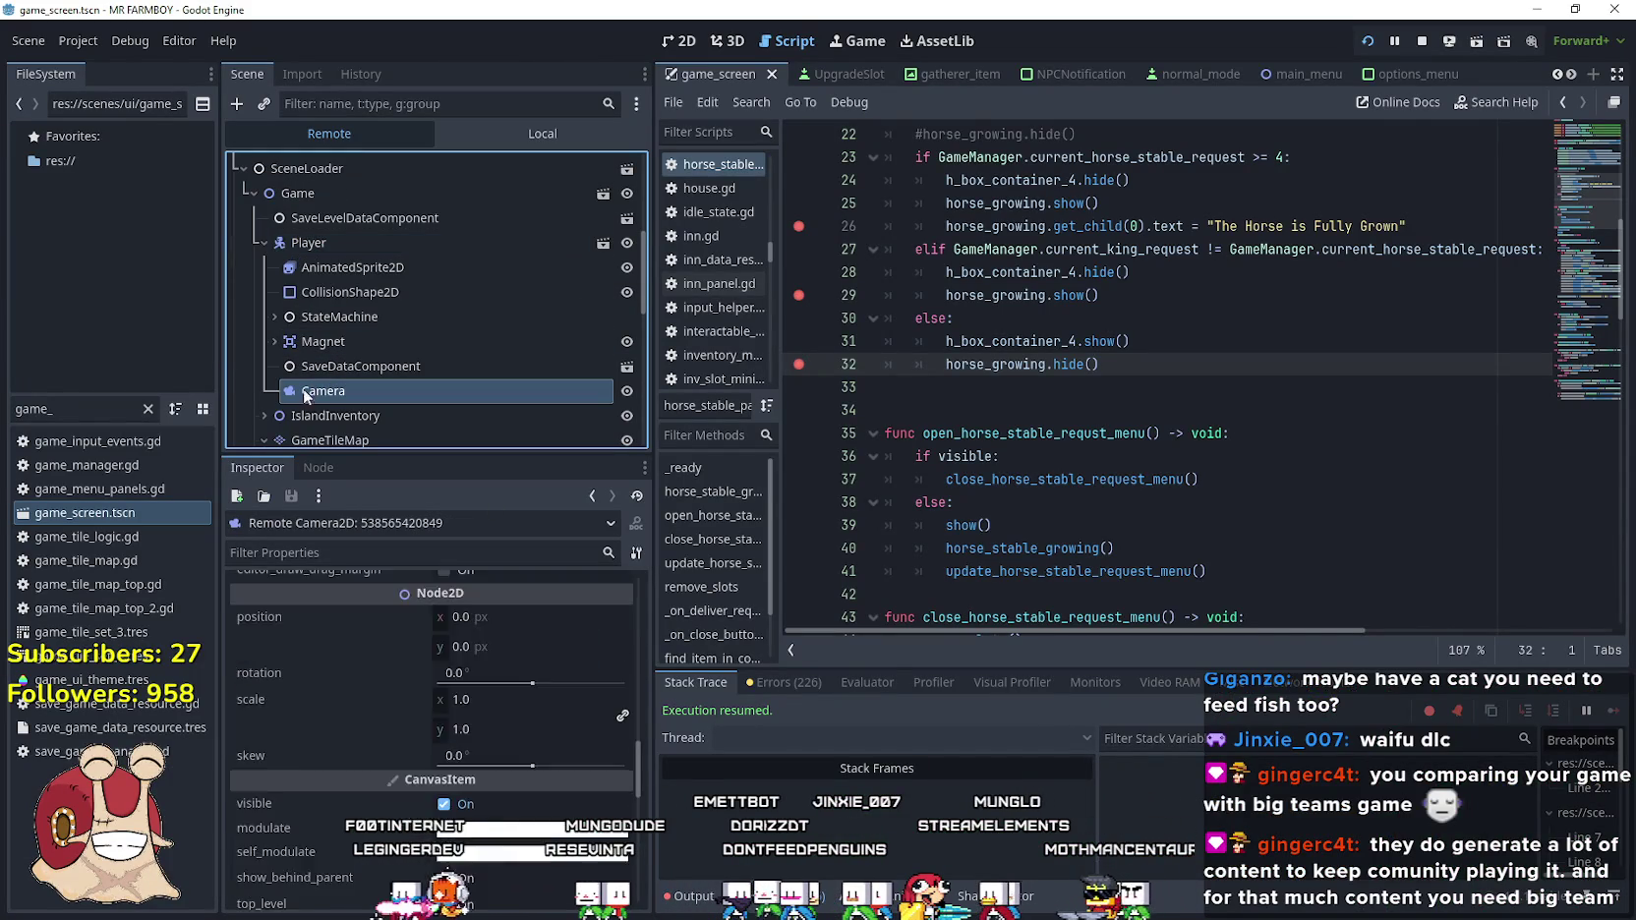
pyautogui.scroll(-5, 335, 610)
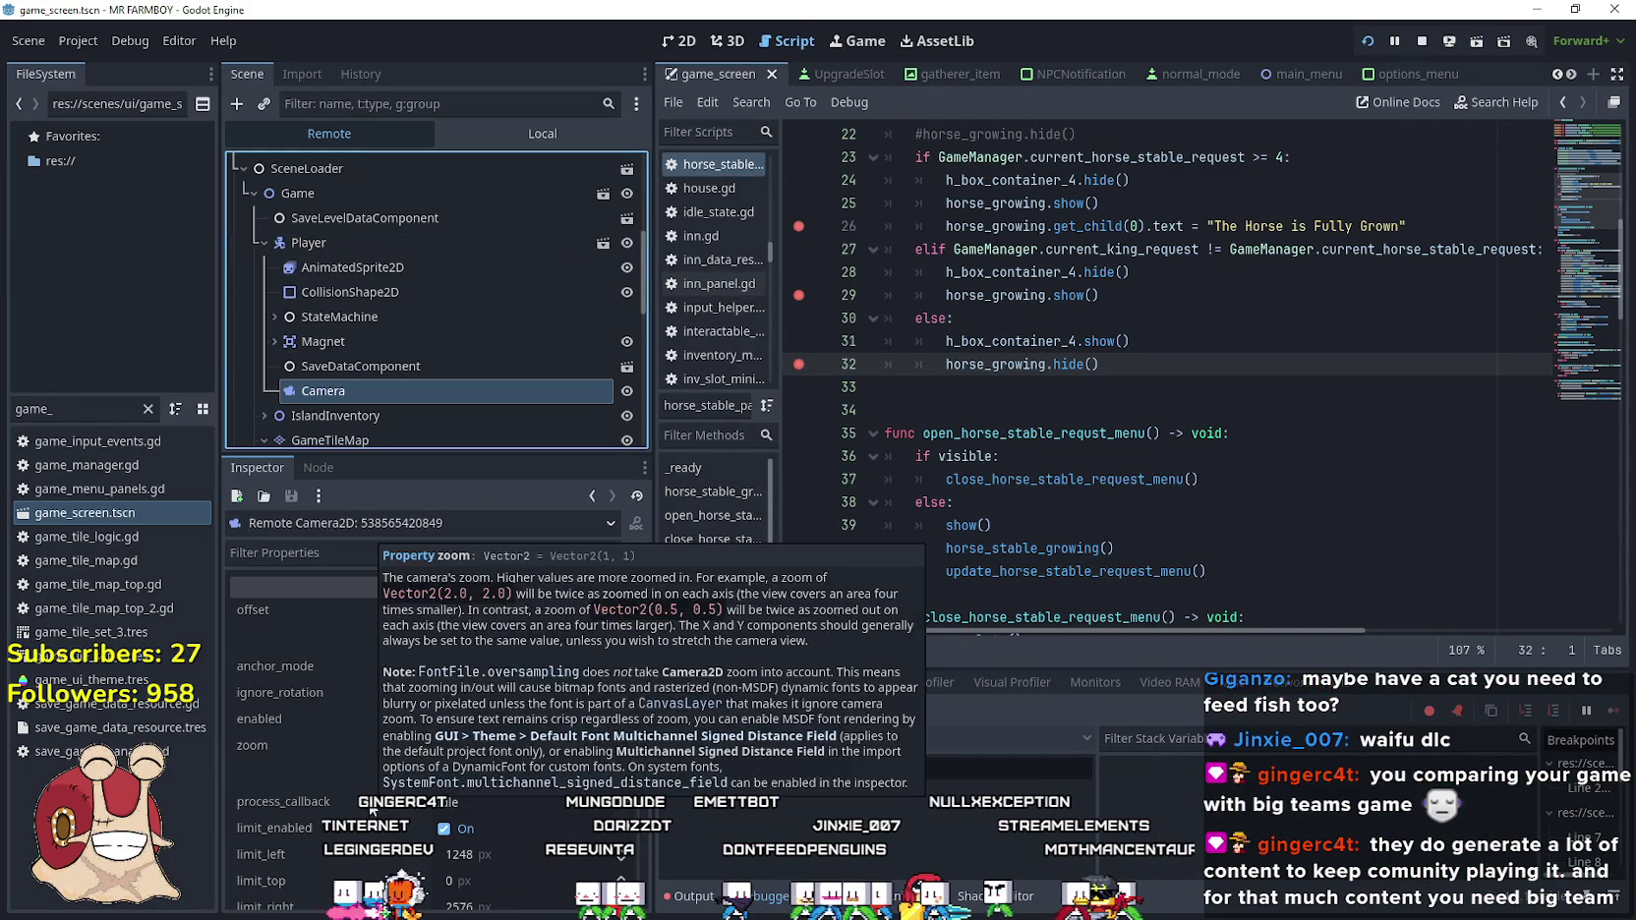
pyautogui.scroll(-4, 335, 609)
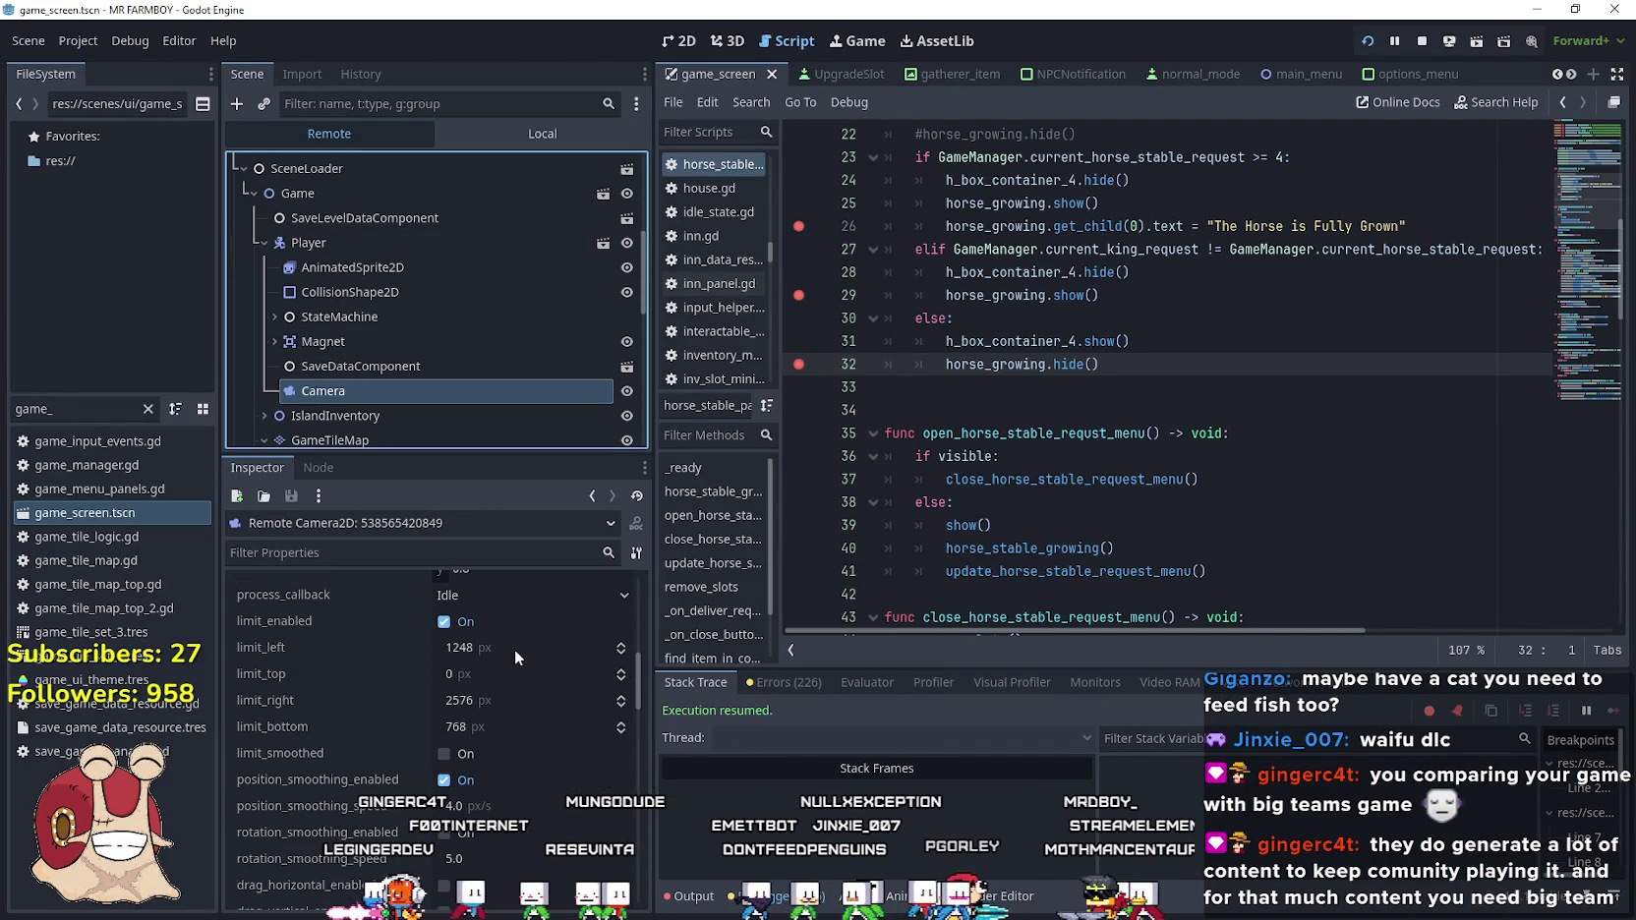
# Set the live Camera2D's limit_left to 0 and limit_bottom to 2576, checking the game
pyautogui.click(482, 651)
pyautogui.write('0')
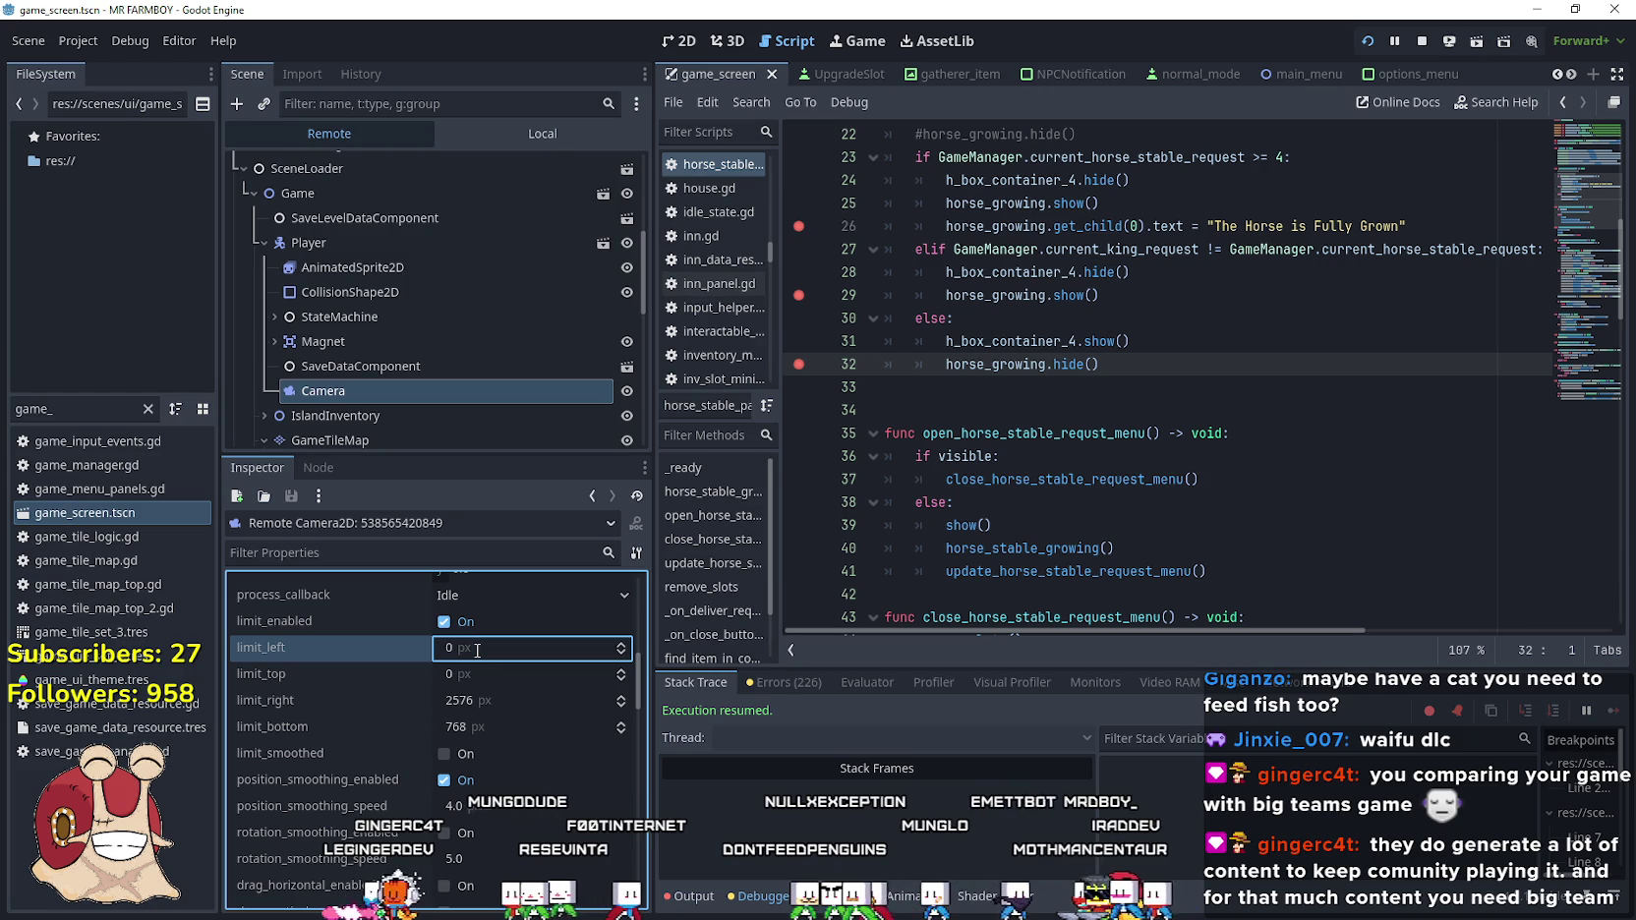
pyautogui.hotkey('alt', 'Tab')
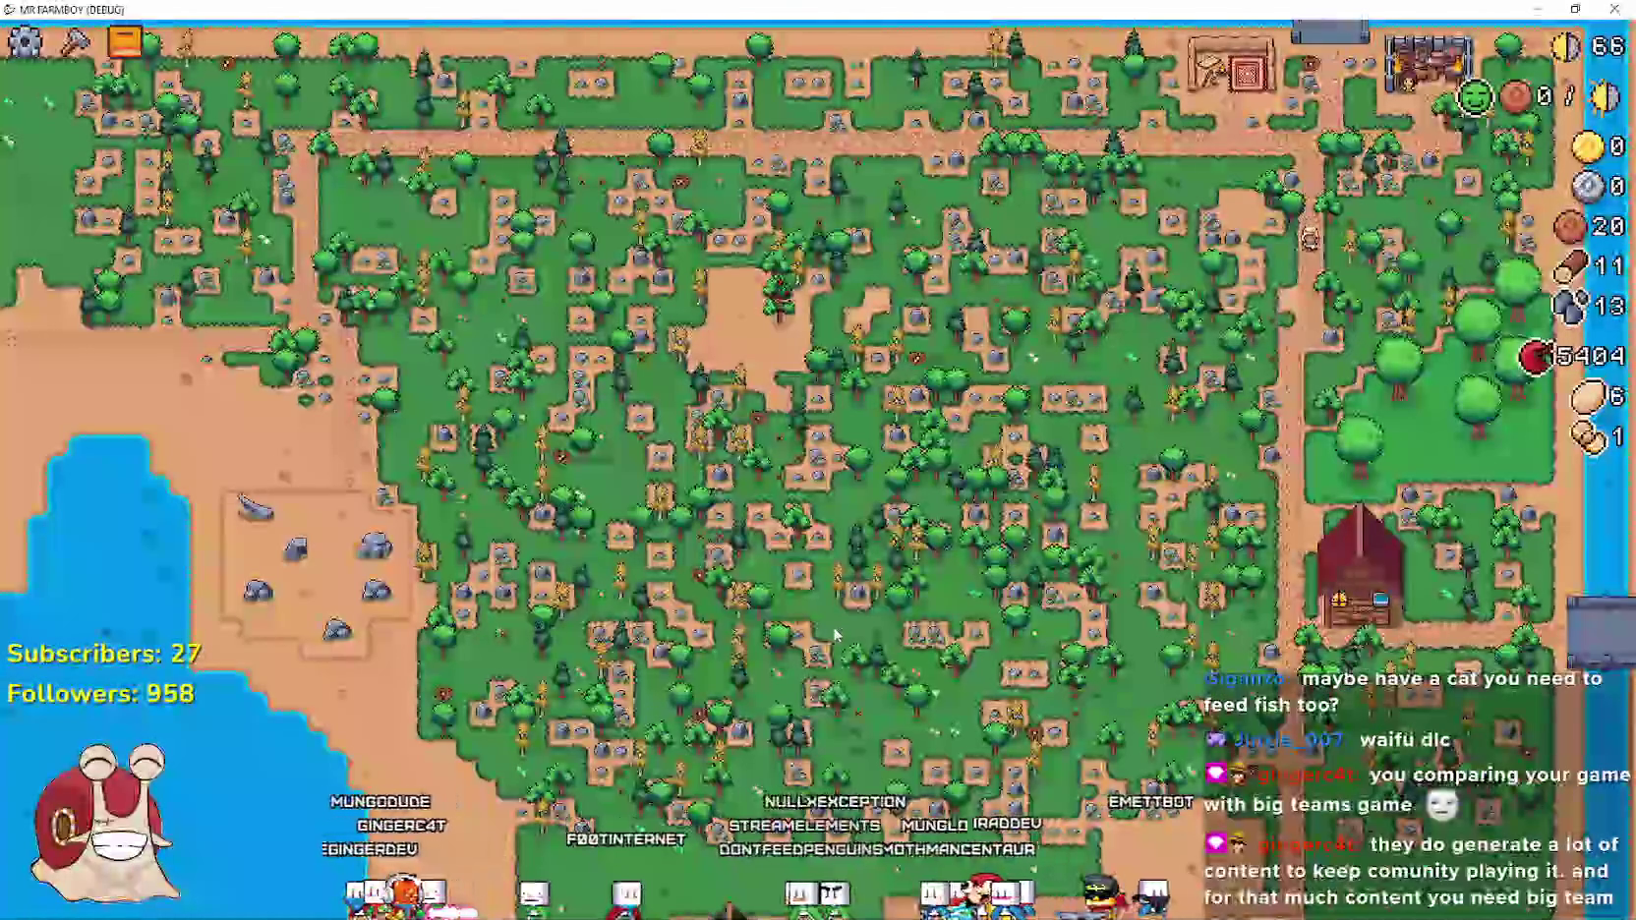
pyautogui.hotkey('alt', 'Tab')
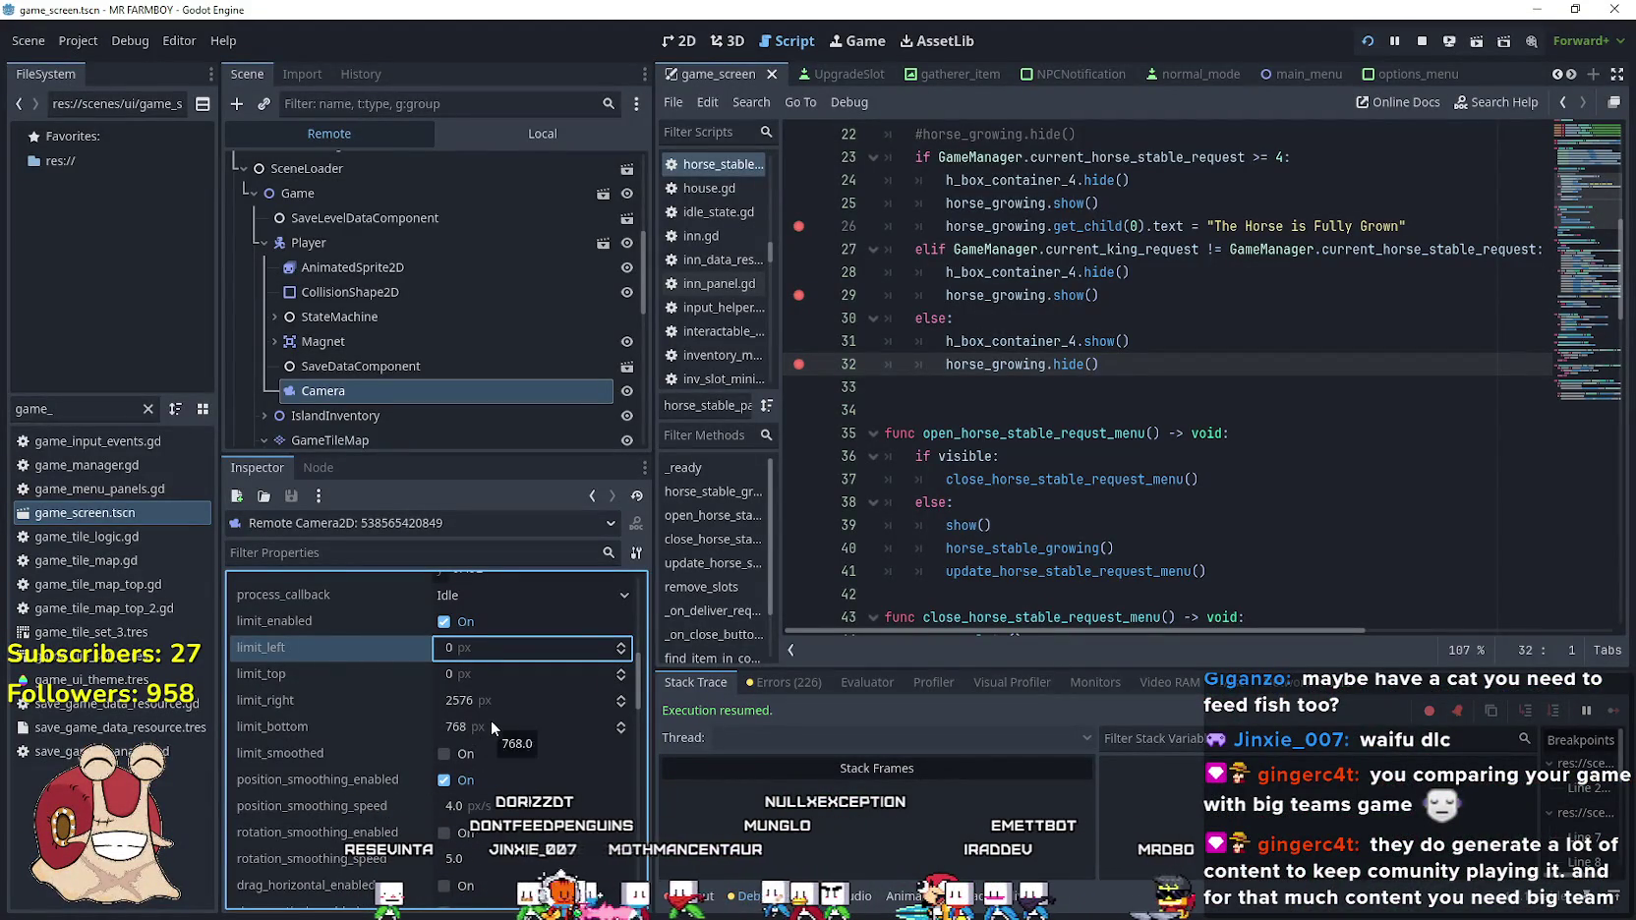
pyautogui.click(491, 728)
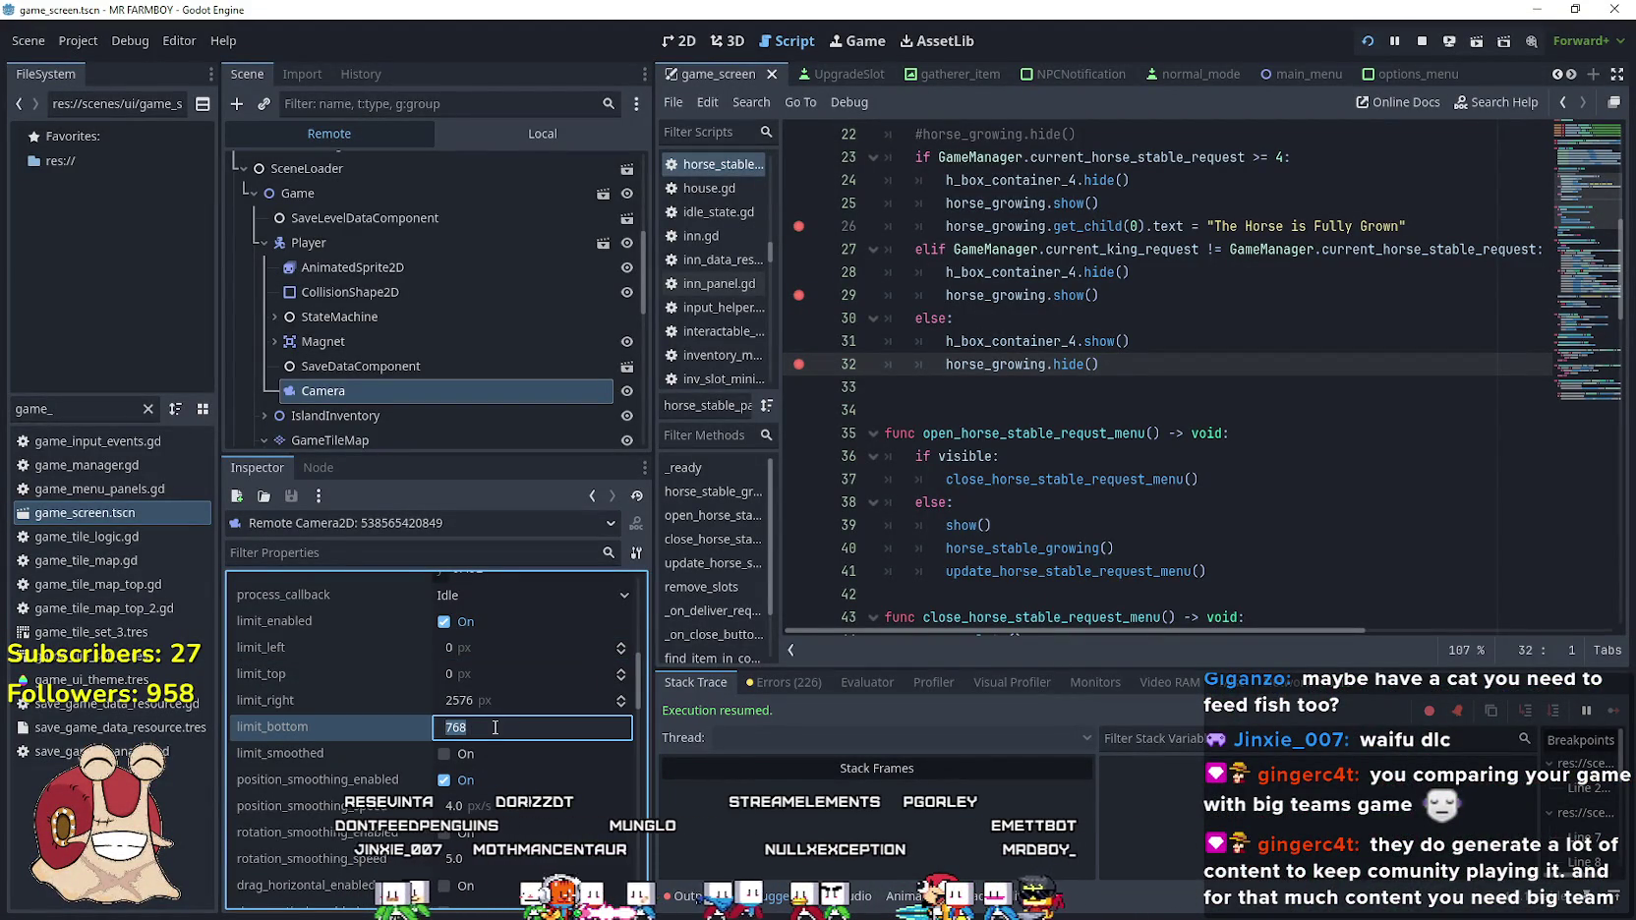
pyautogui.write('0')
pyautogui.hotkey('alt', 'Tab')
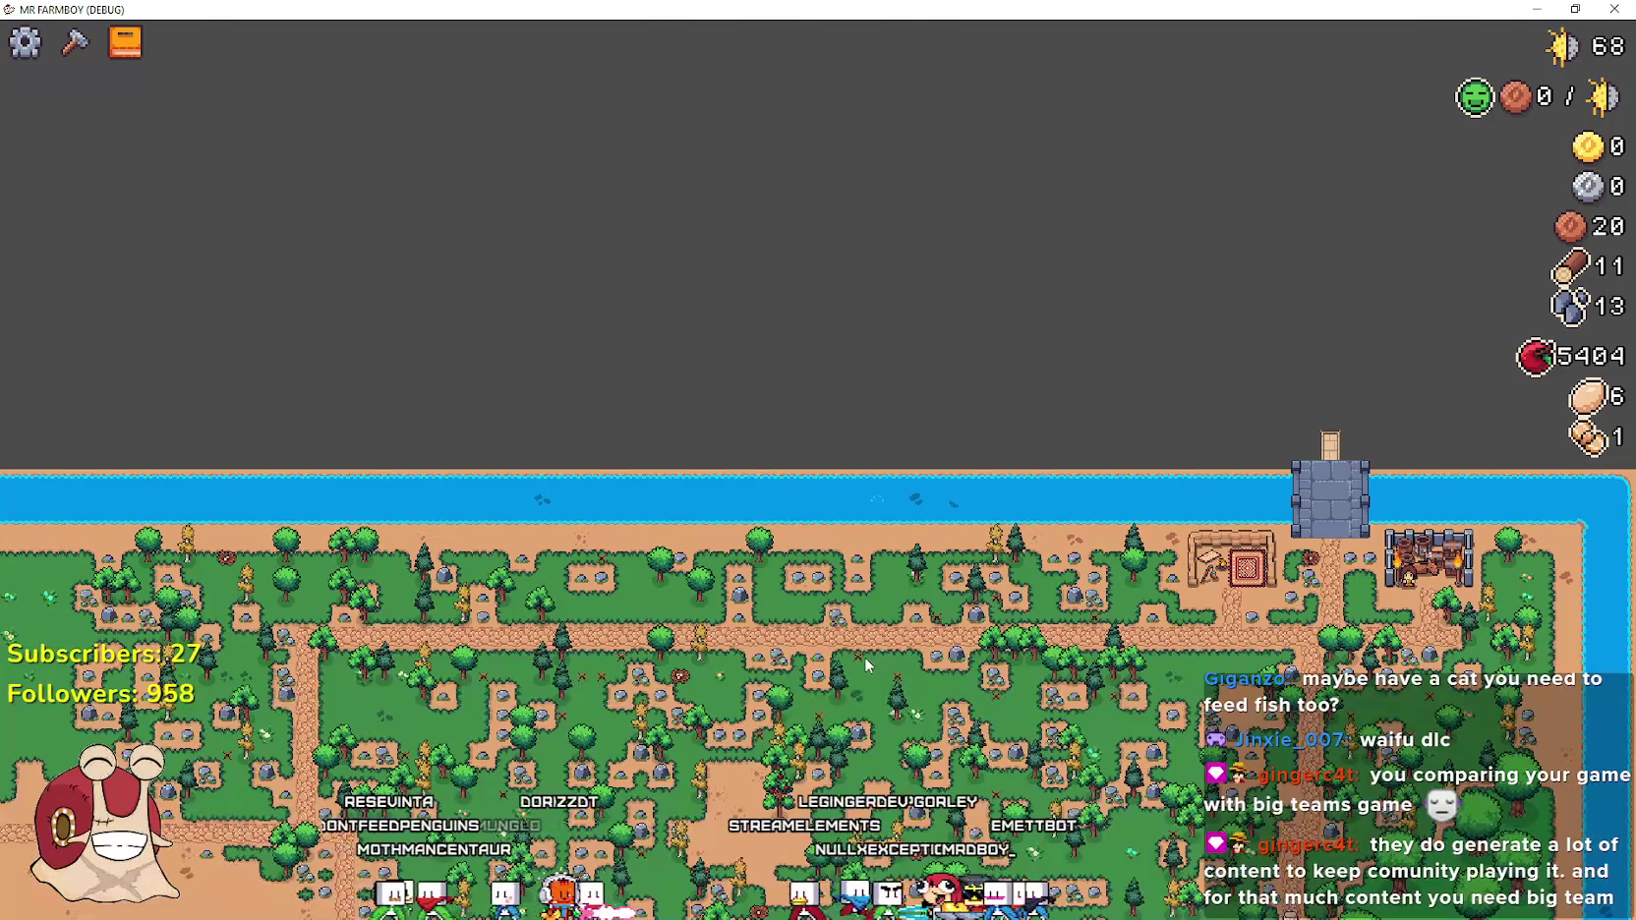
pyautogui.hotkey('alt', 'Tab')
pyautogui.write('768')
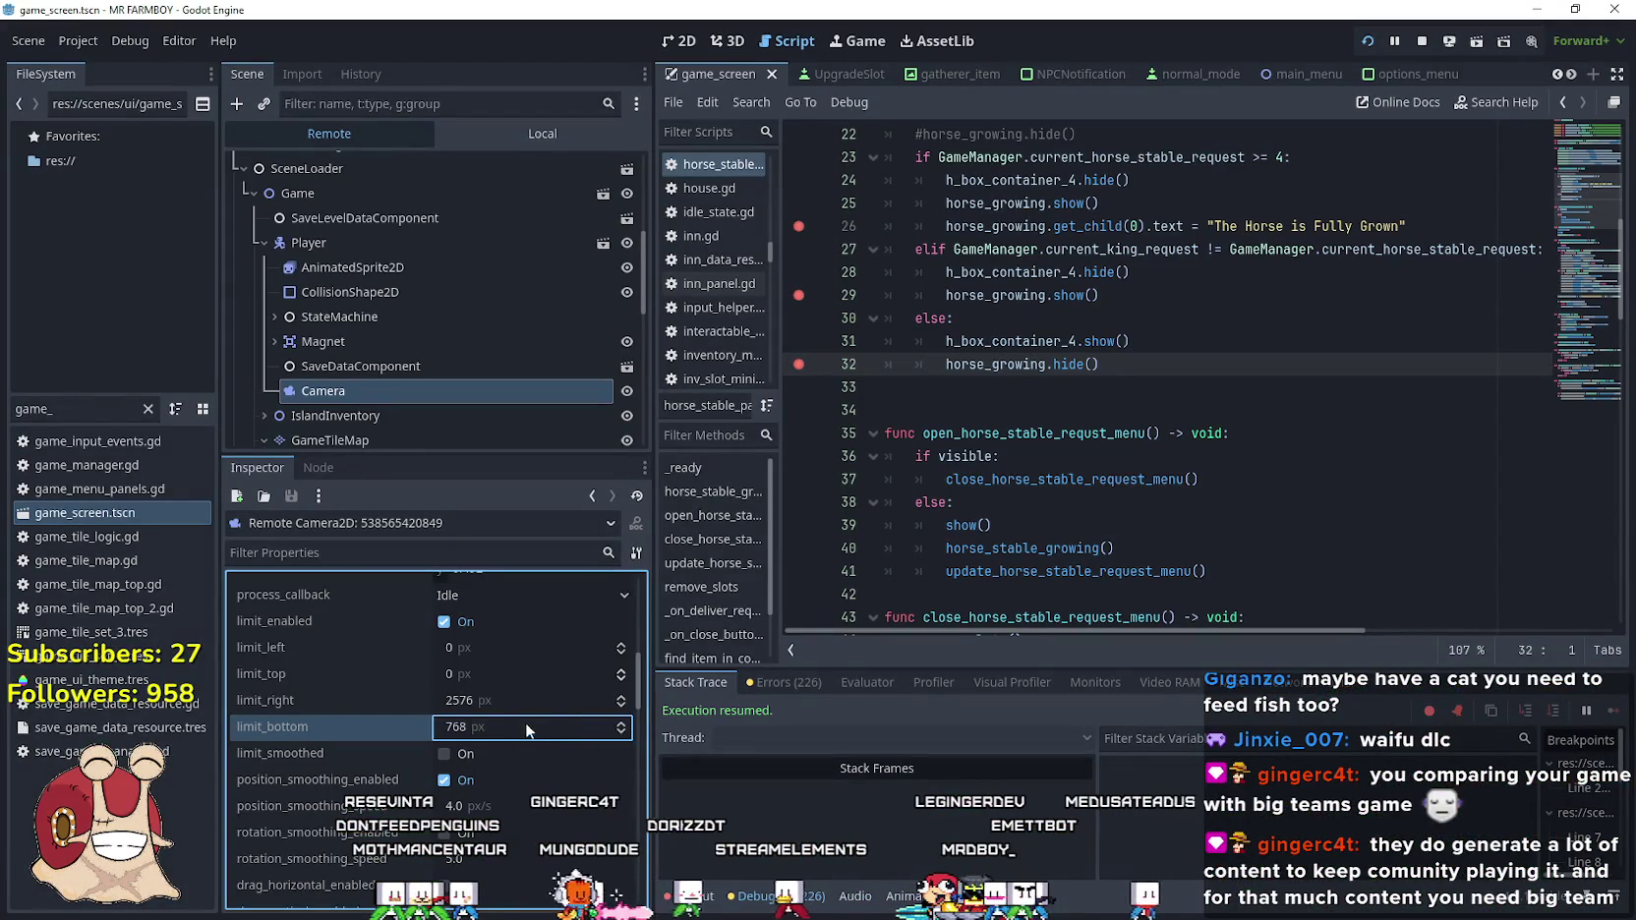
pyautogui.click(459, 724)
pyautogui.write('25')
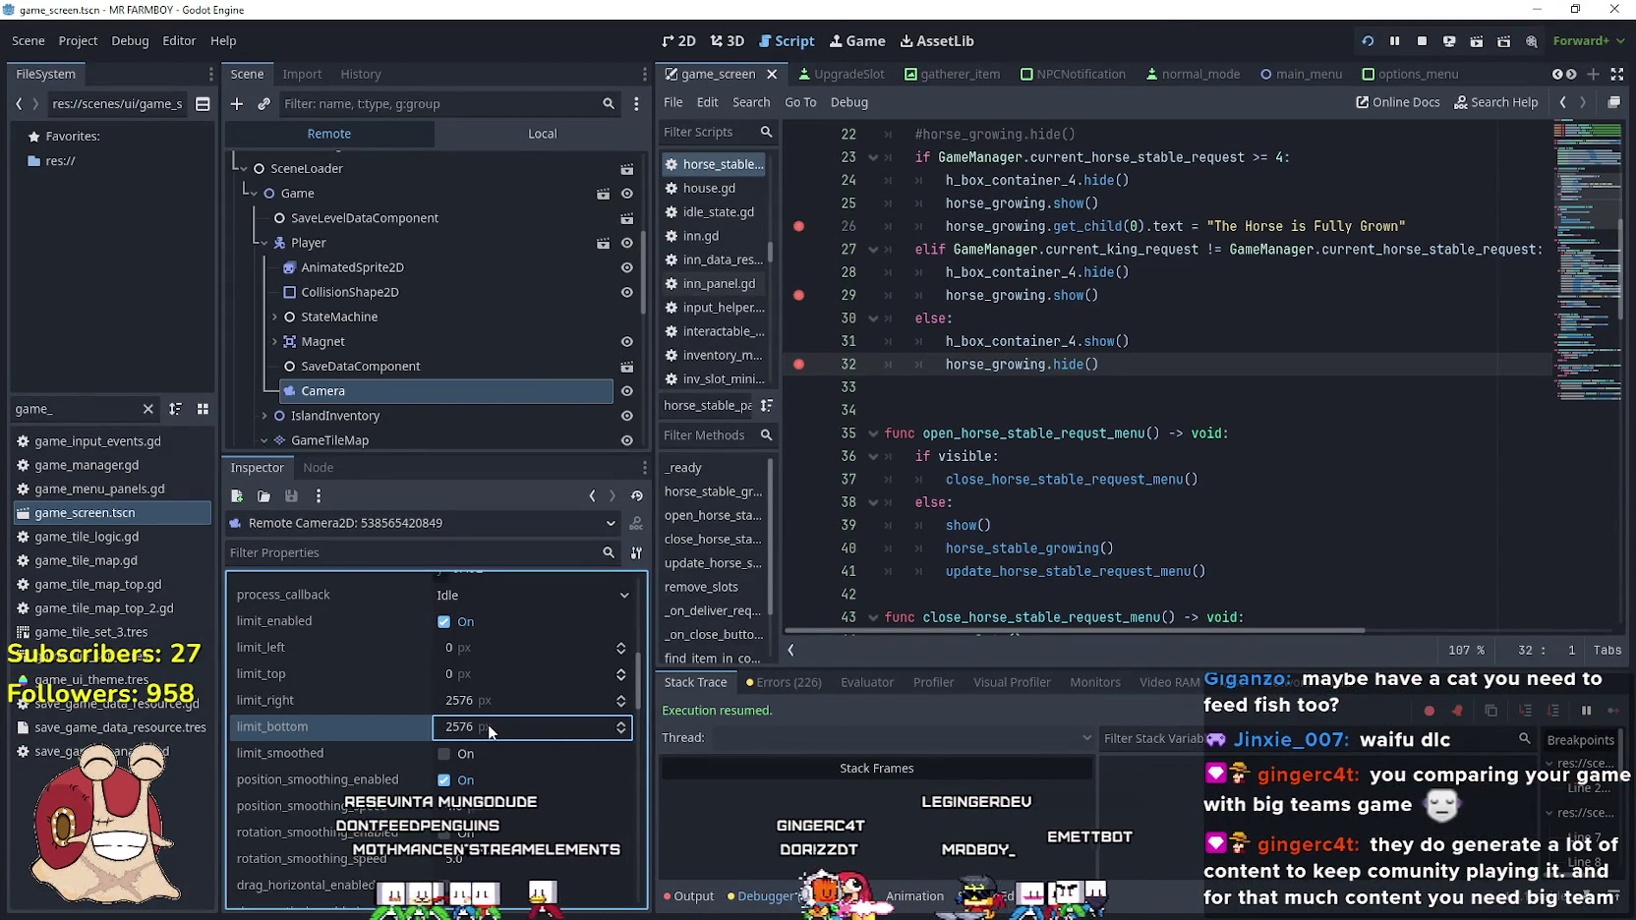
pyautogui.hotkey('alt', 'Tab')
# Walk the farmer down and left past the cherry tree toward the river and dirt patch
pyautogui.press('s')
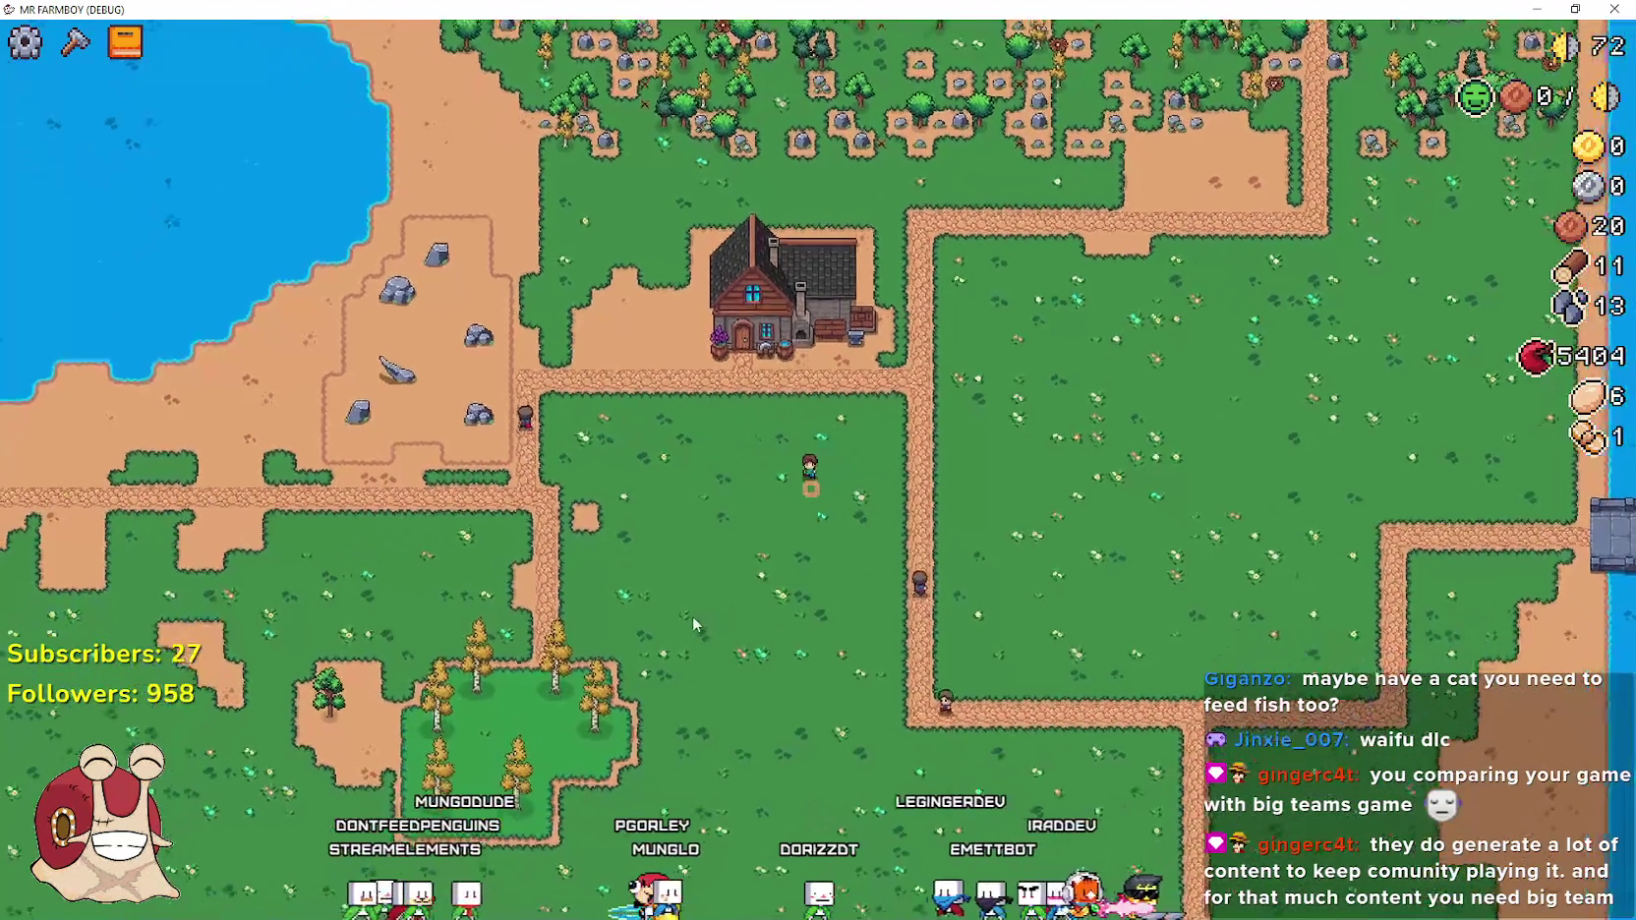
pyautogui.press('a')
pyautogui.press('a')
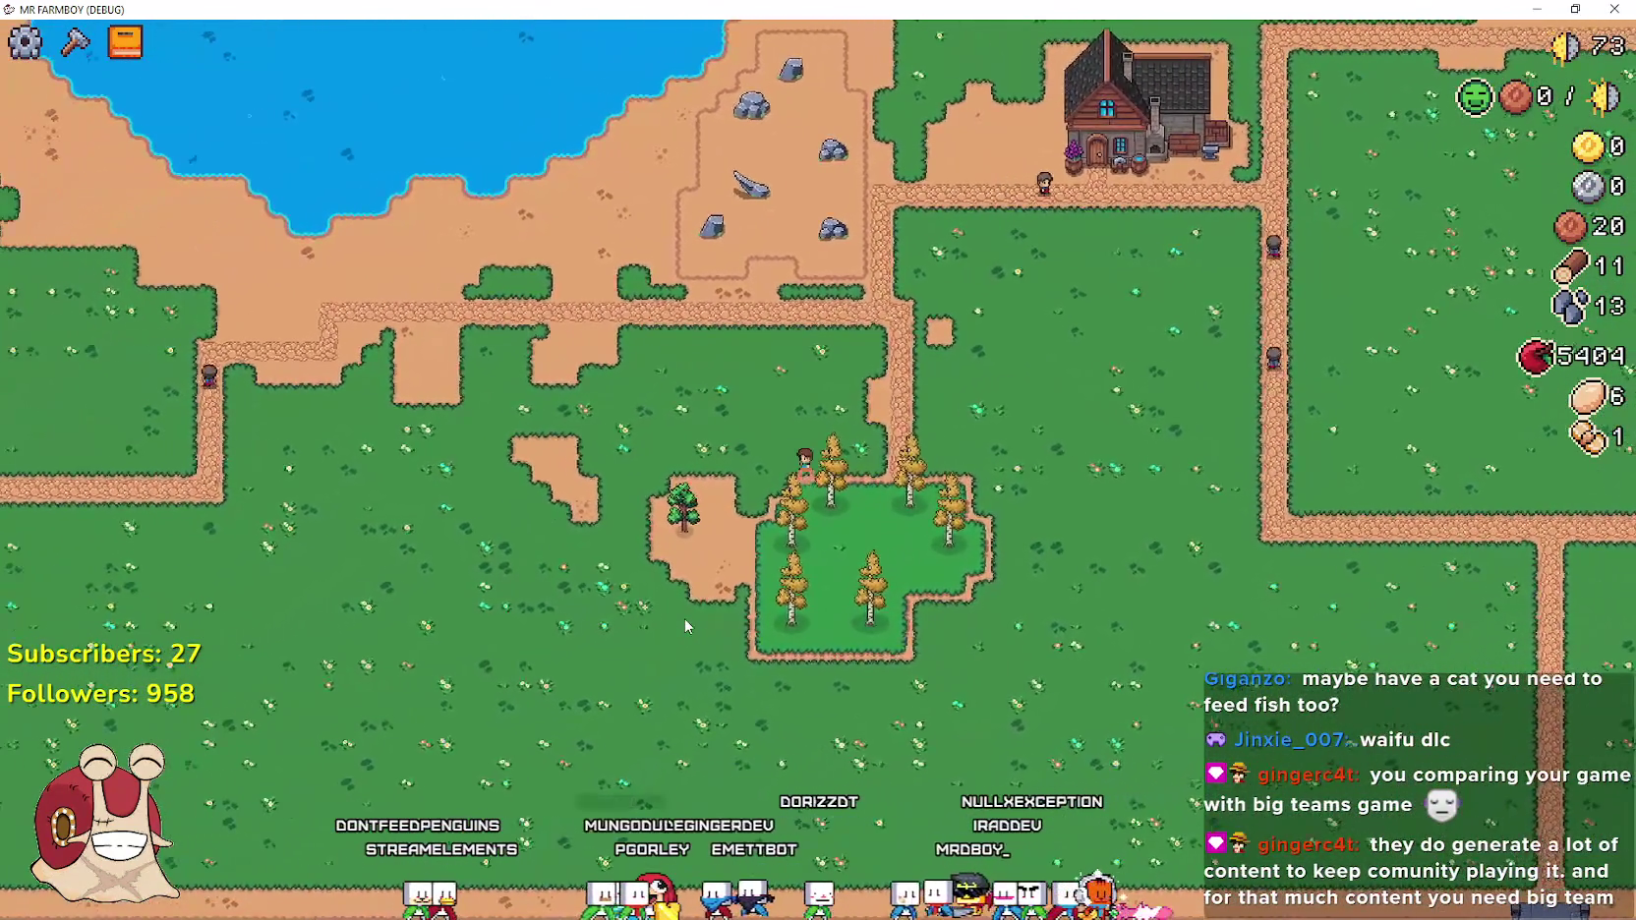
pyautogui.press('a')
pyautogui.press('s')
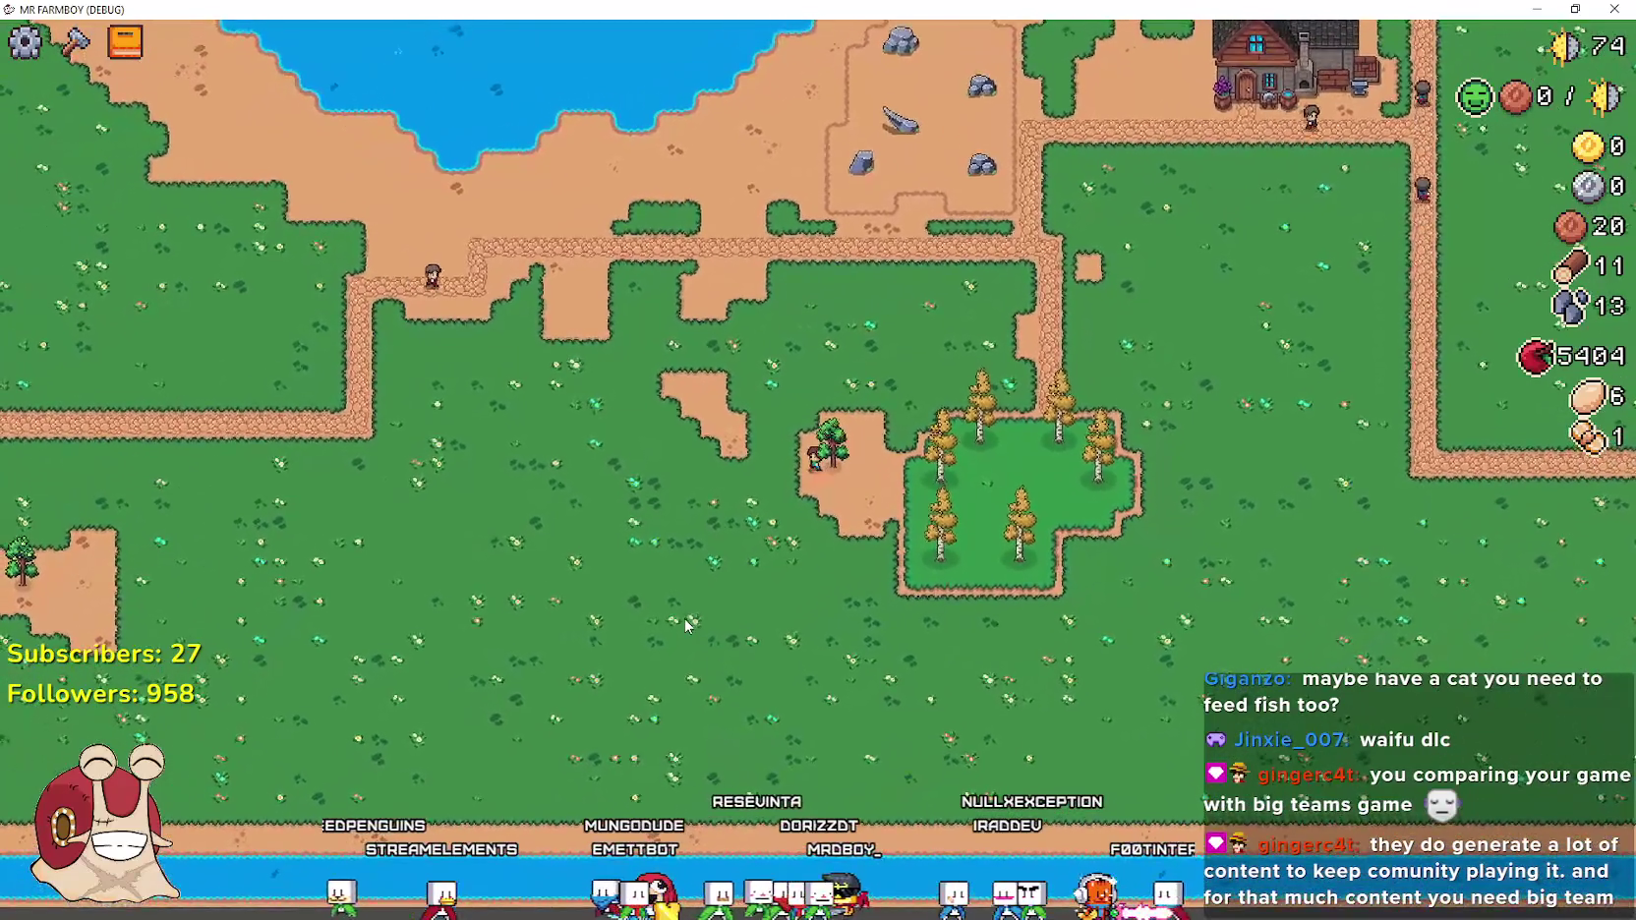
pyautogui.press('d')
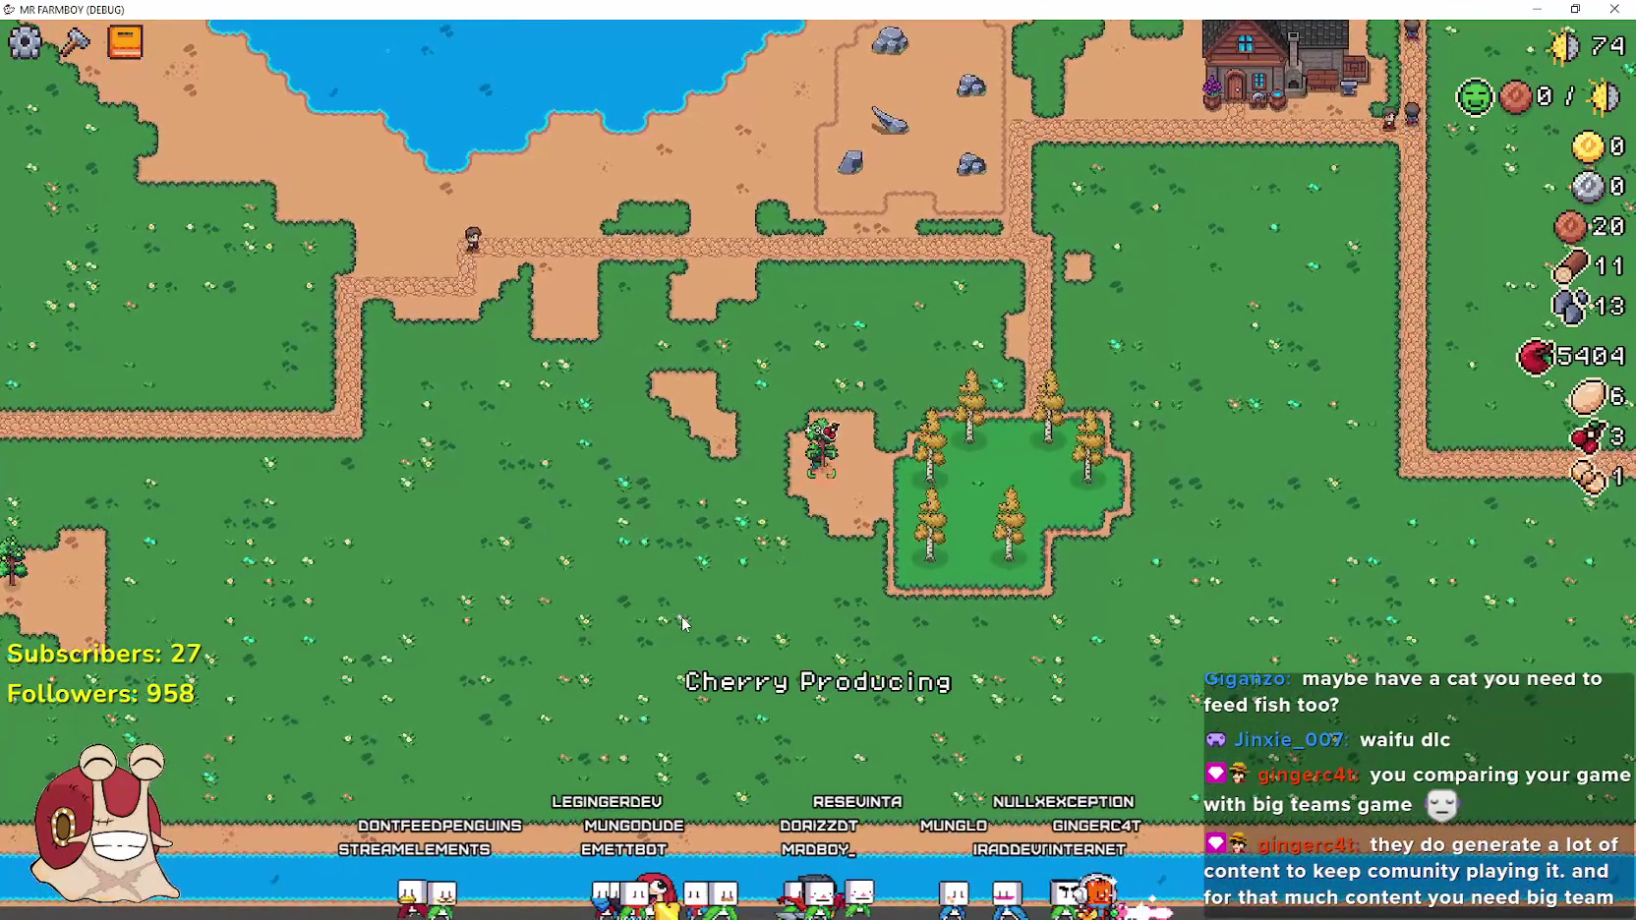
pyautogui.press('a')
pyautogui.press('w')
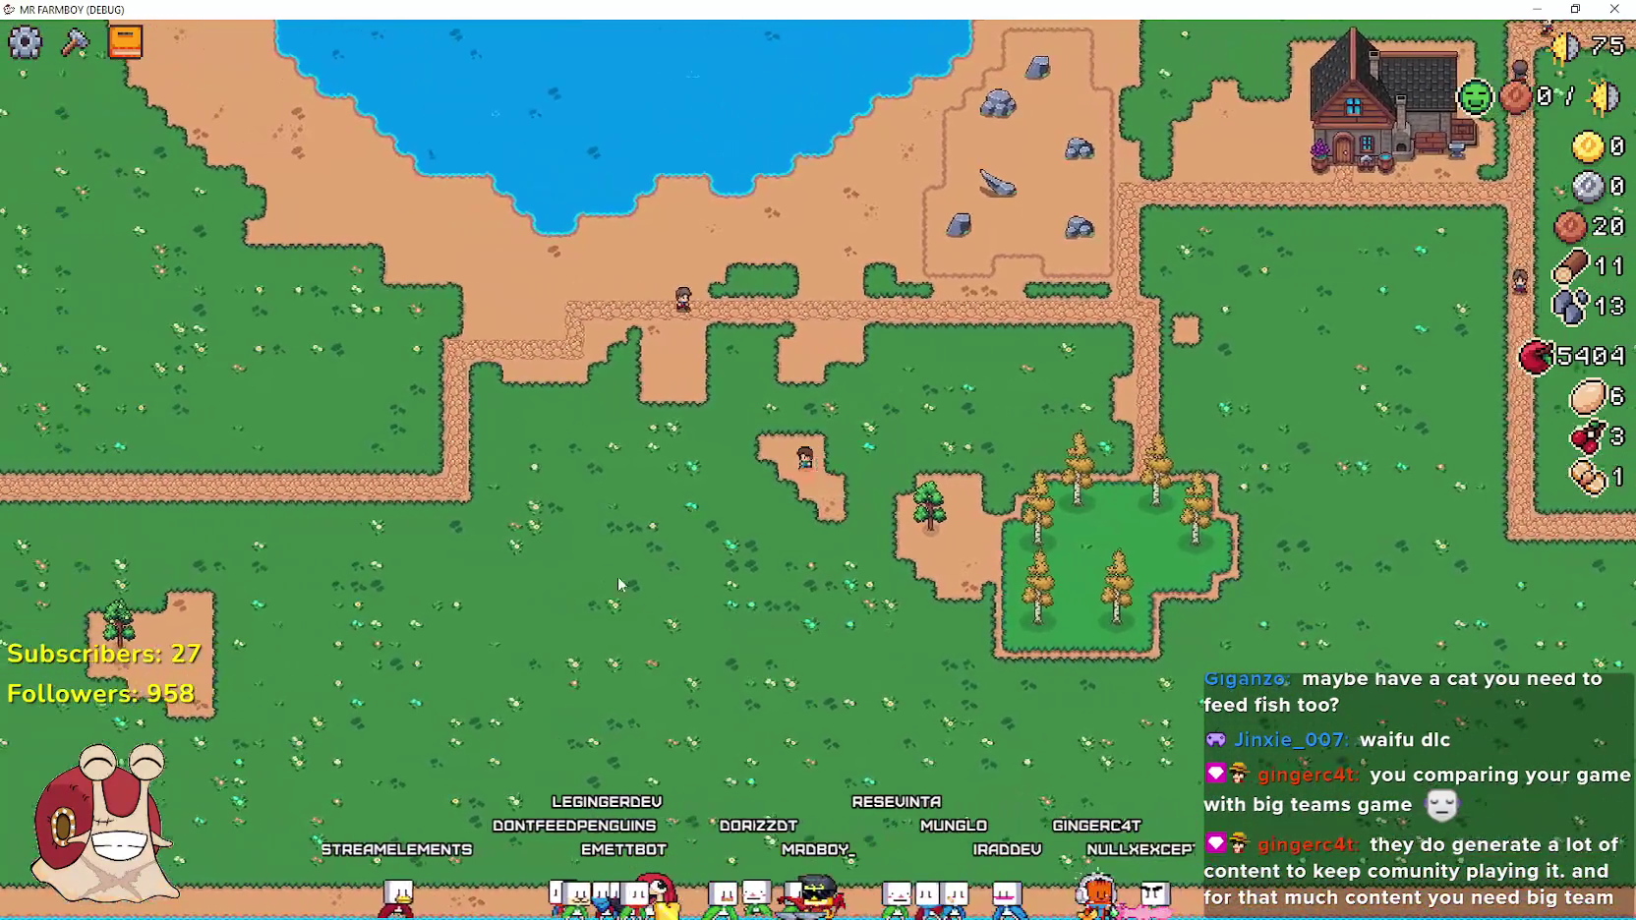
pyautogui.press('a')
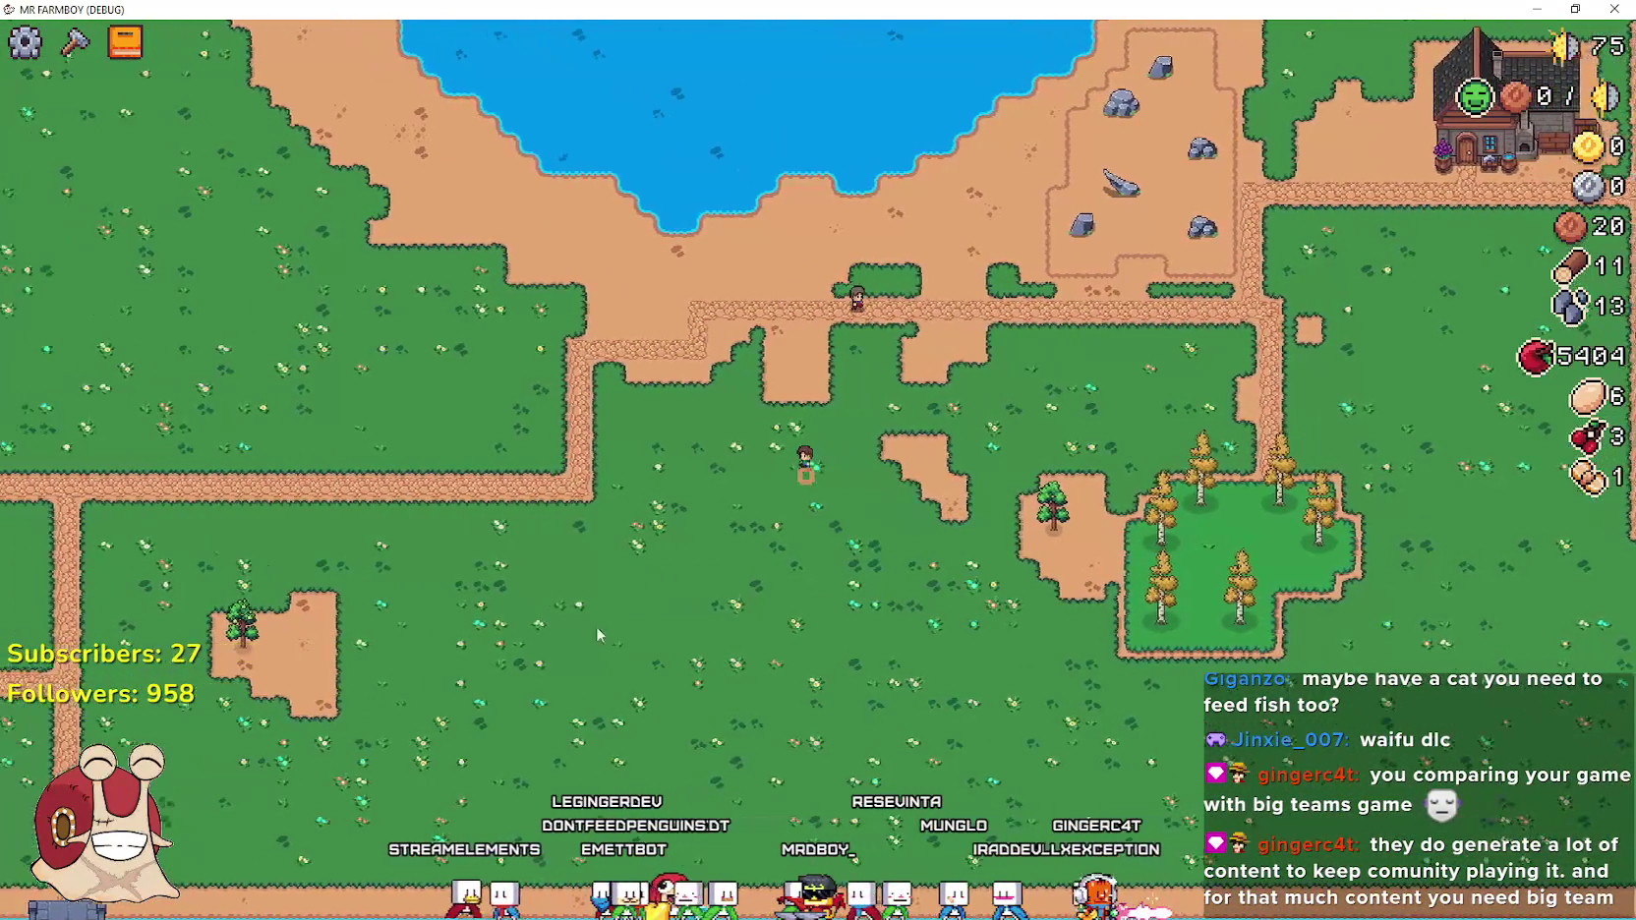
pyautogui.press('s')
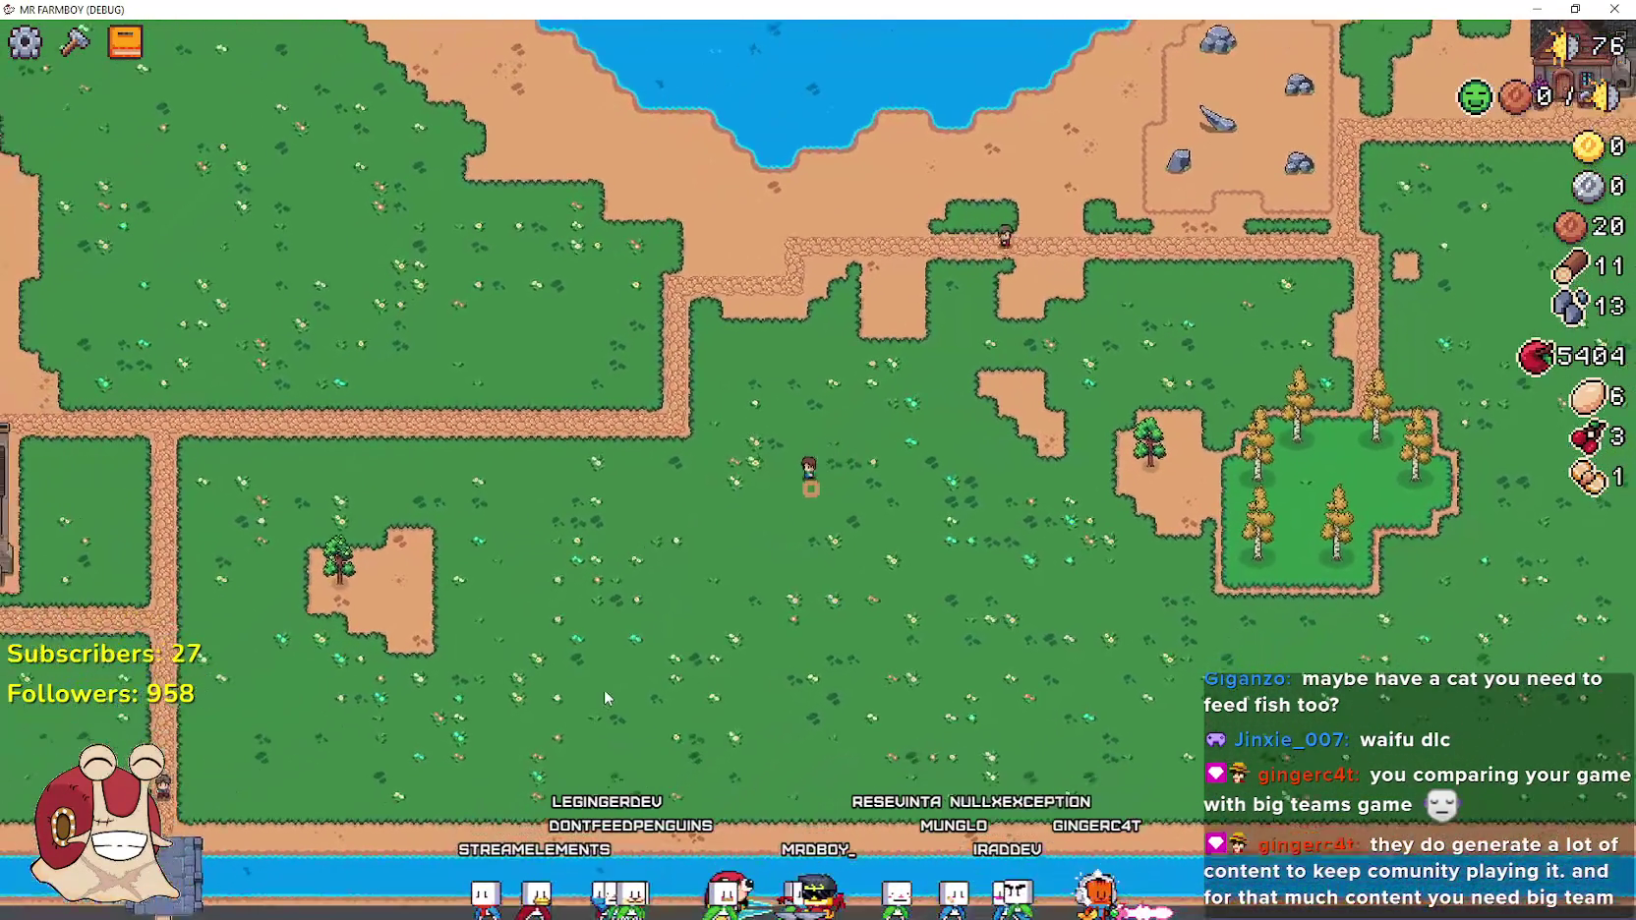
pyautogui.press('a')
pyautogui.press('s')
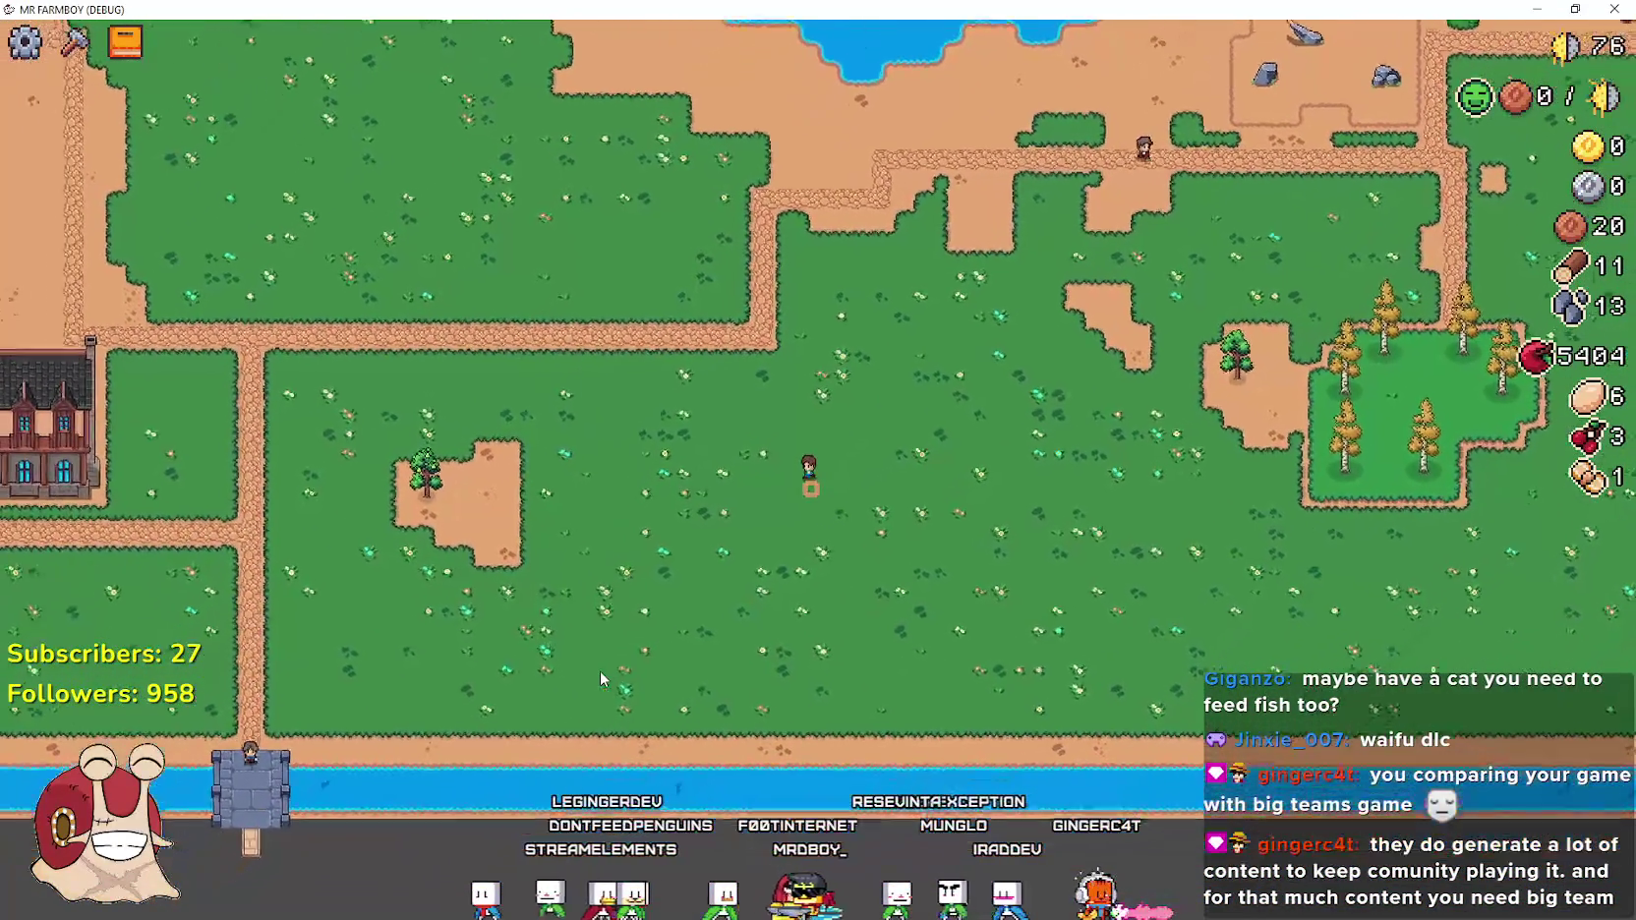
pyautogui.press('a')
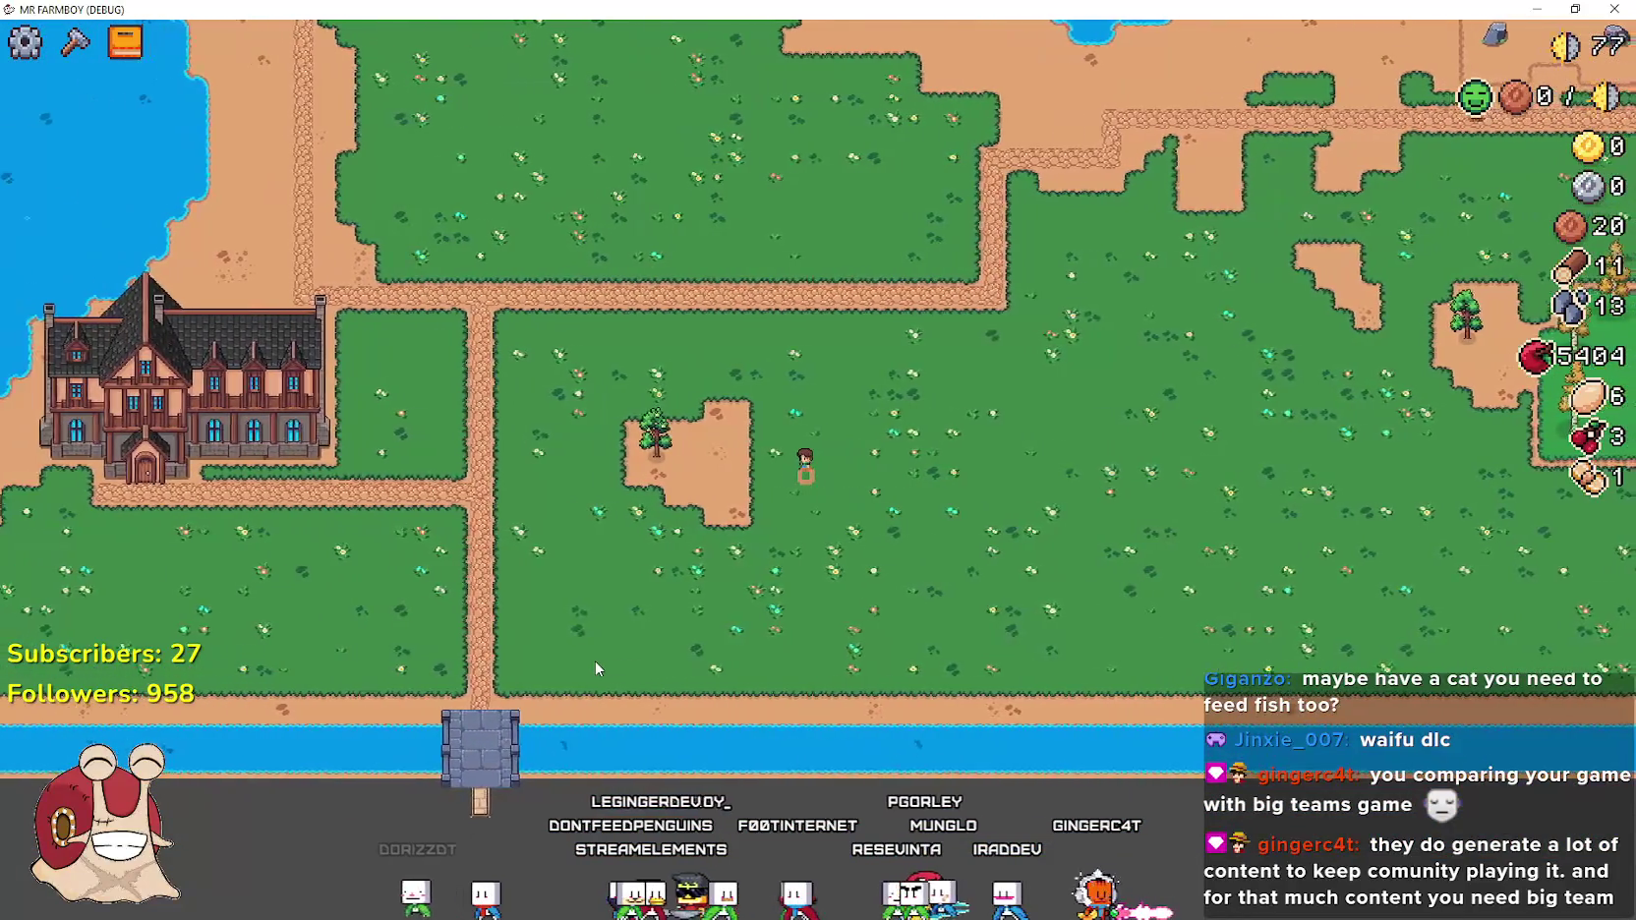
# Walk the farmer north past the pine grove, harvest the small fruit tree, and head east
pyautogui.press('w')
pyautogui.press('a')
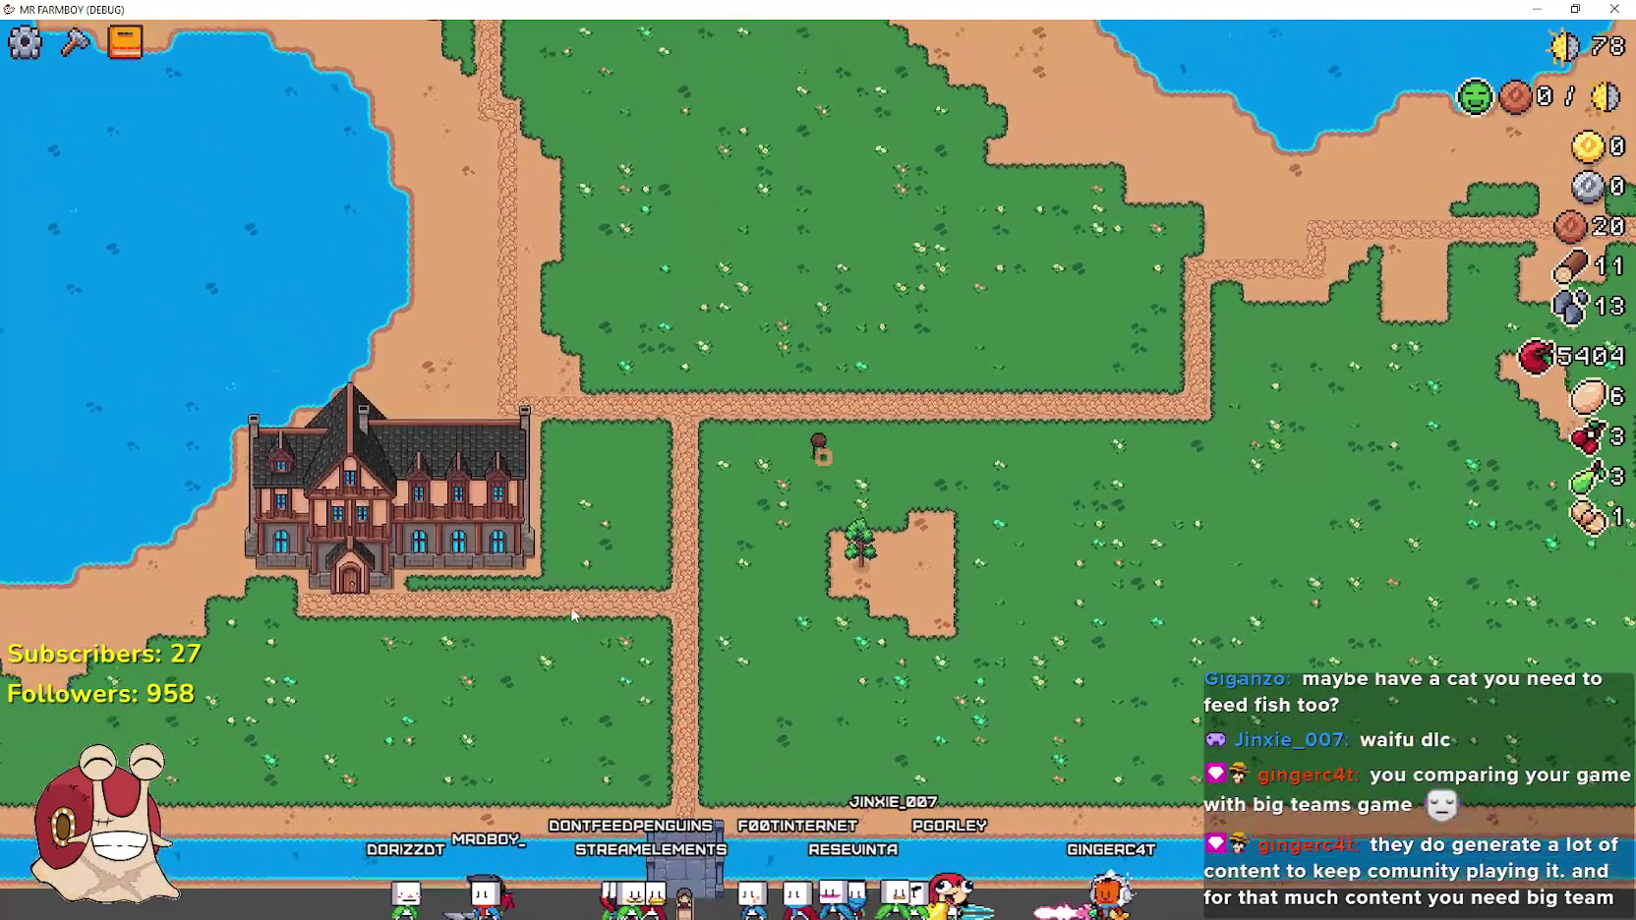
pyautogui.press('w')
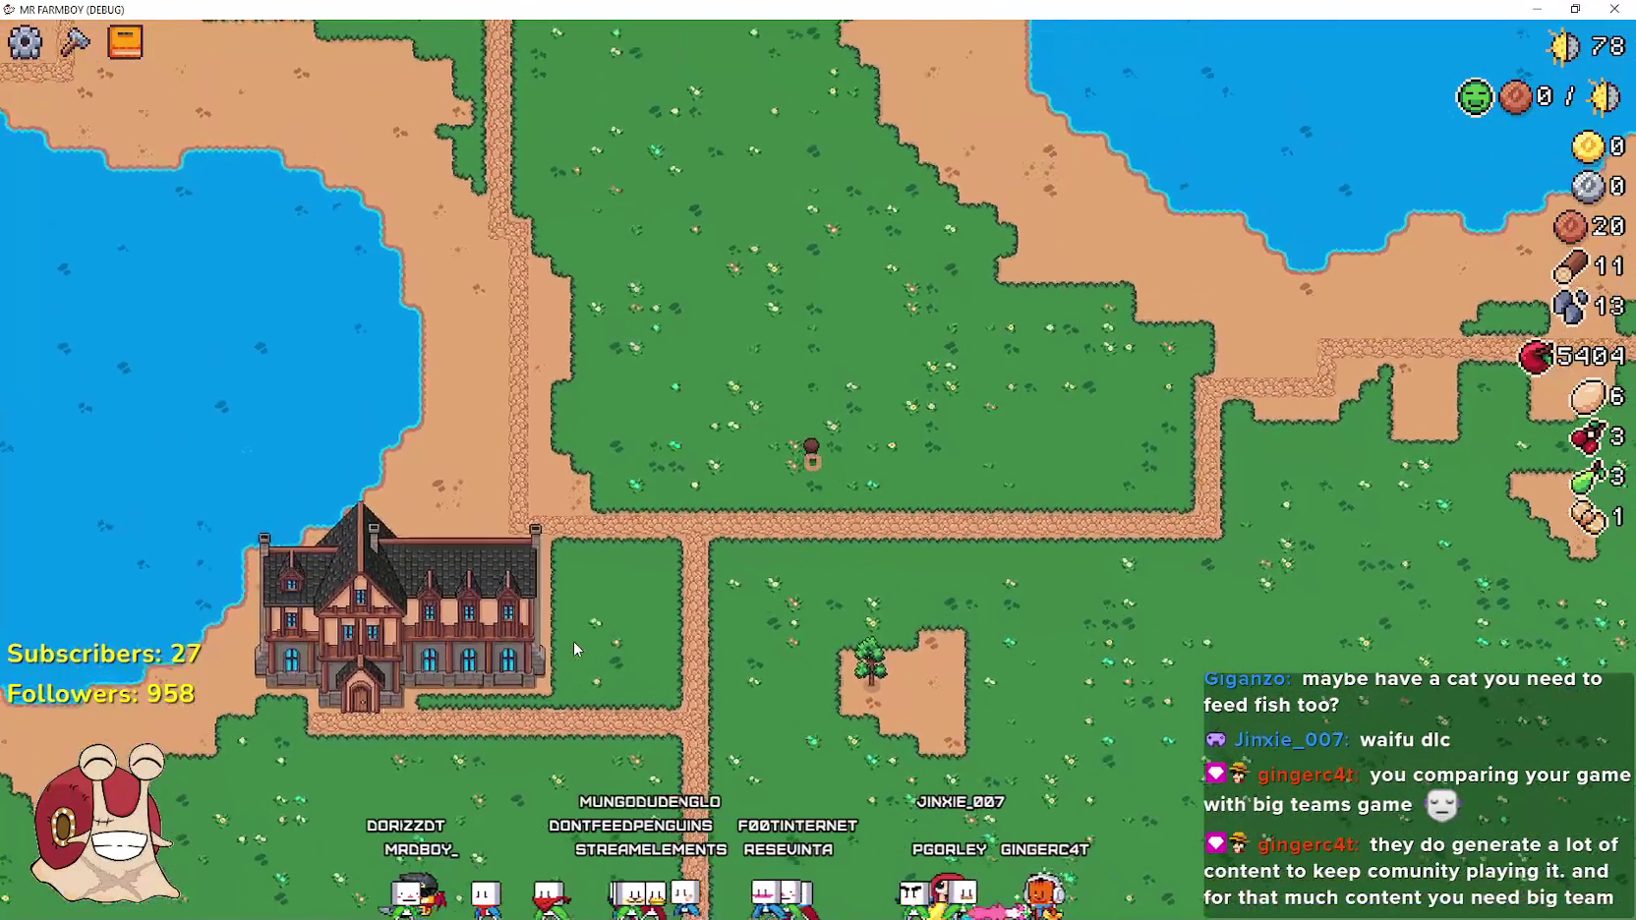
pyautogui.press('a')
pyautogui.press('w')
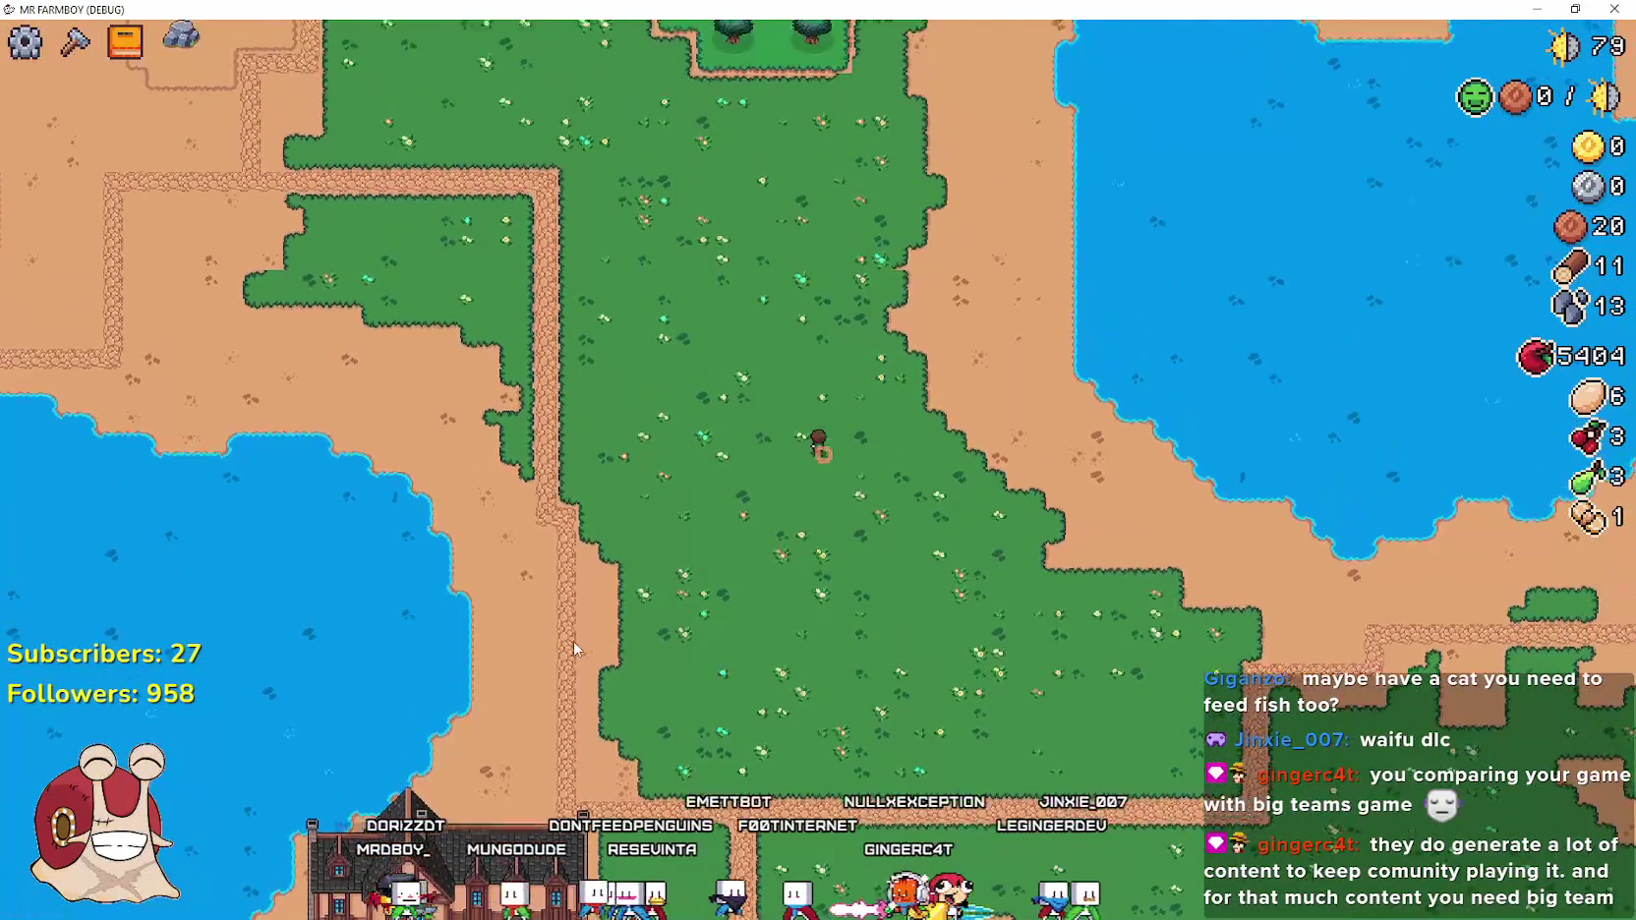
pyautogui.press('w')
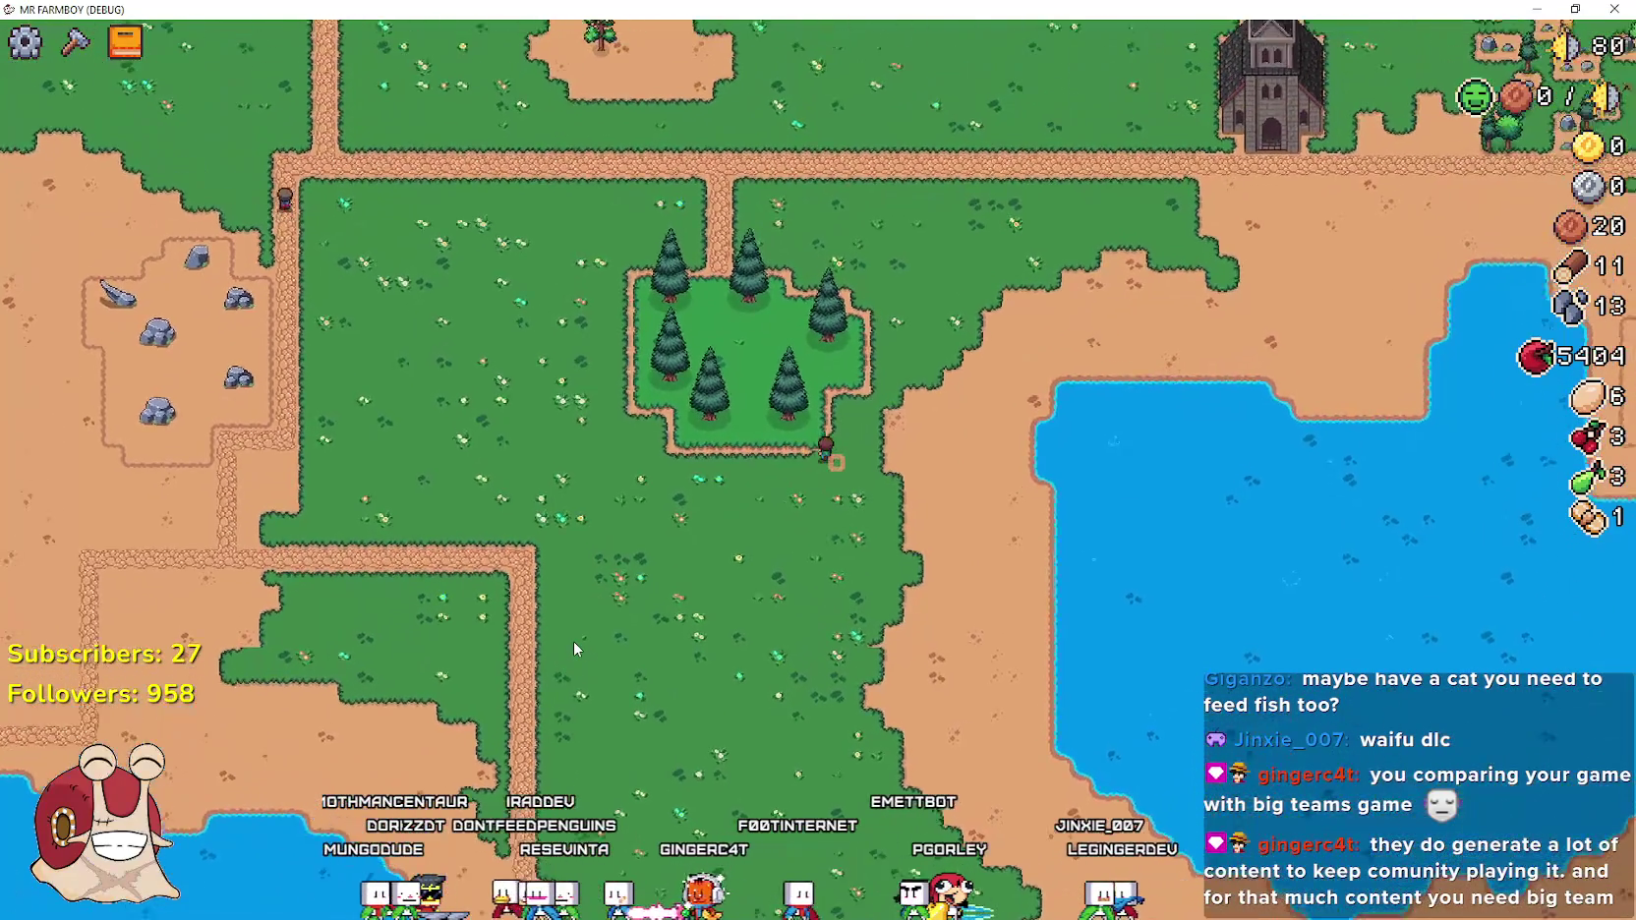
pyautogui.press('w')
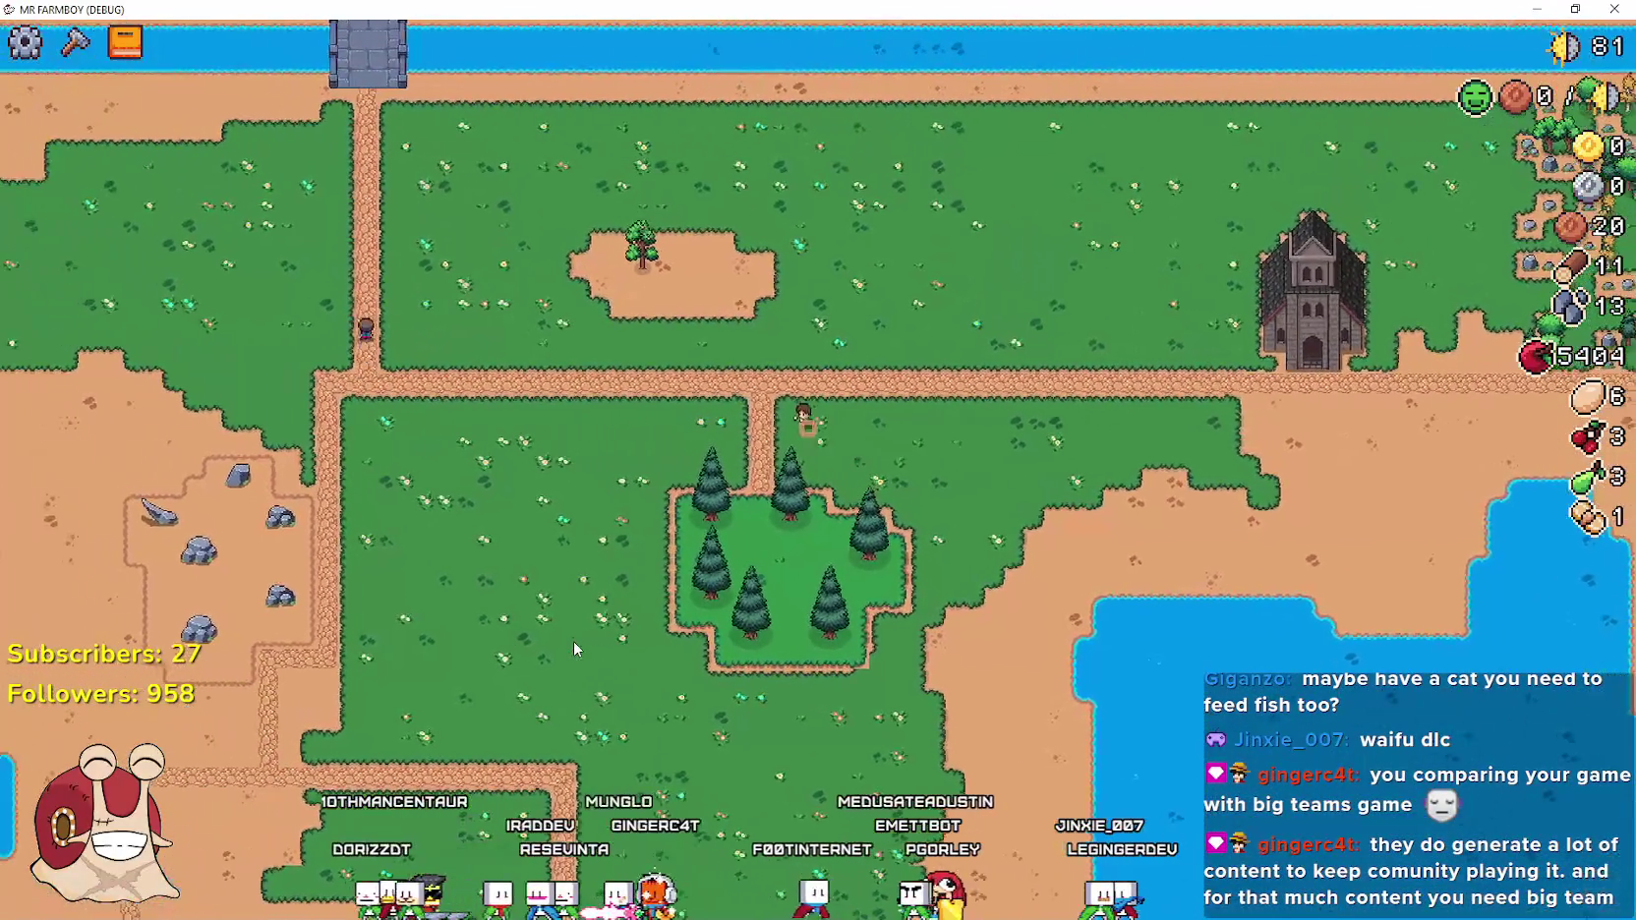
pyautogui.press('a')
pyautogui.press('w')
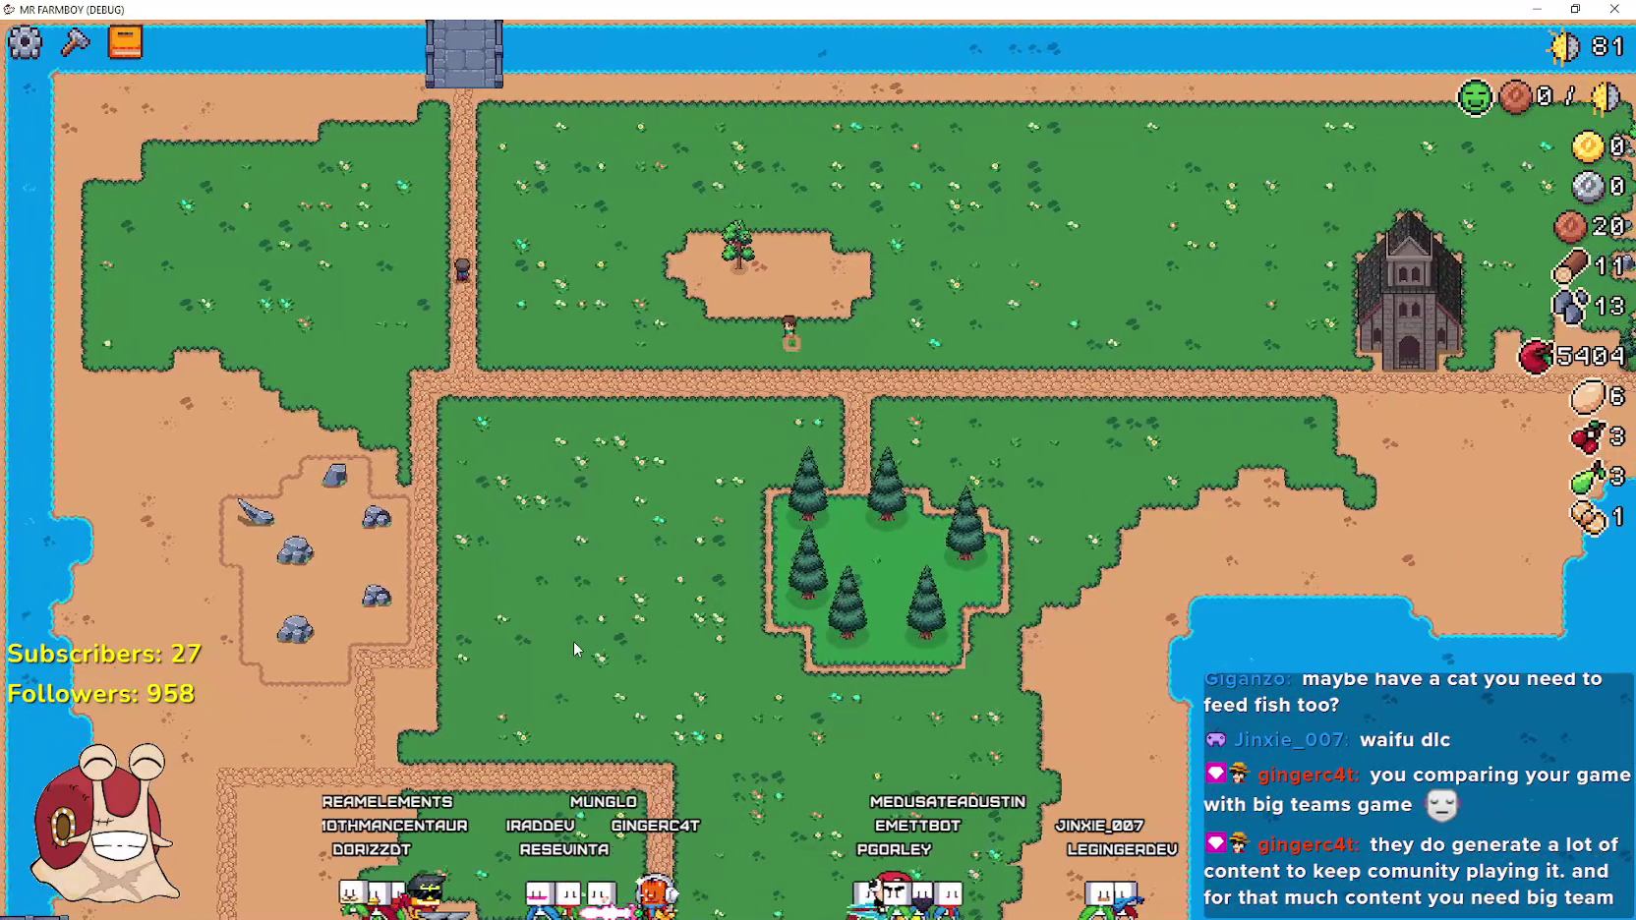
pyautogui.click(574, 645)
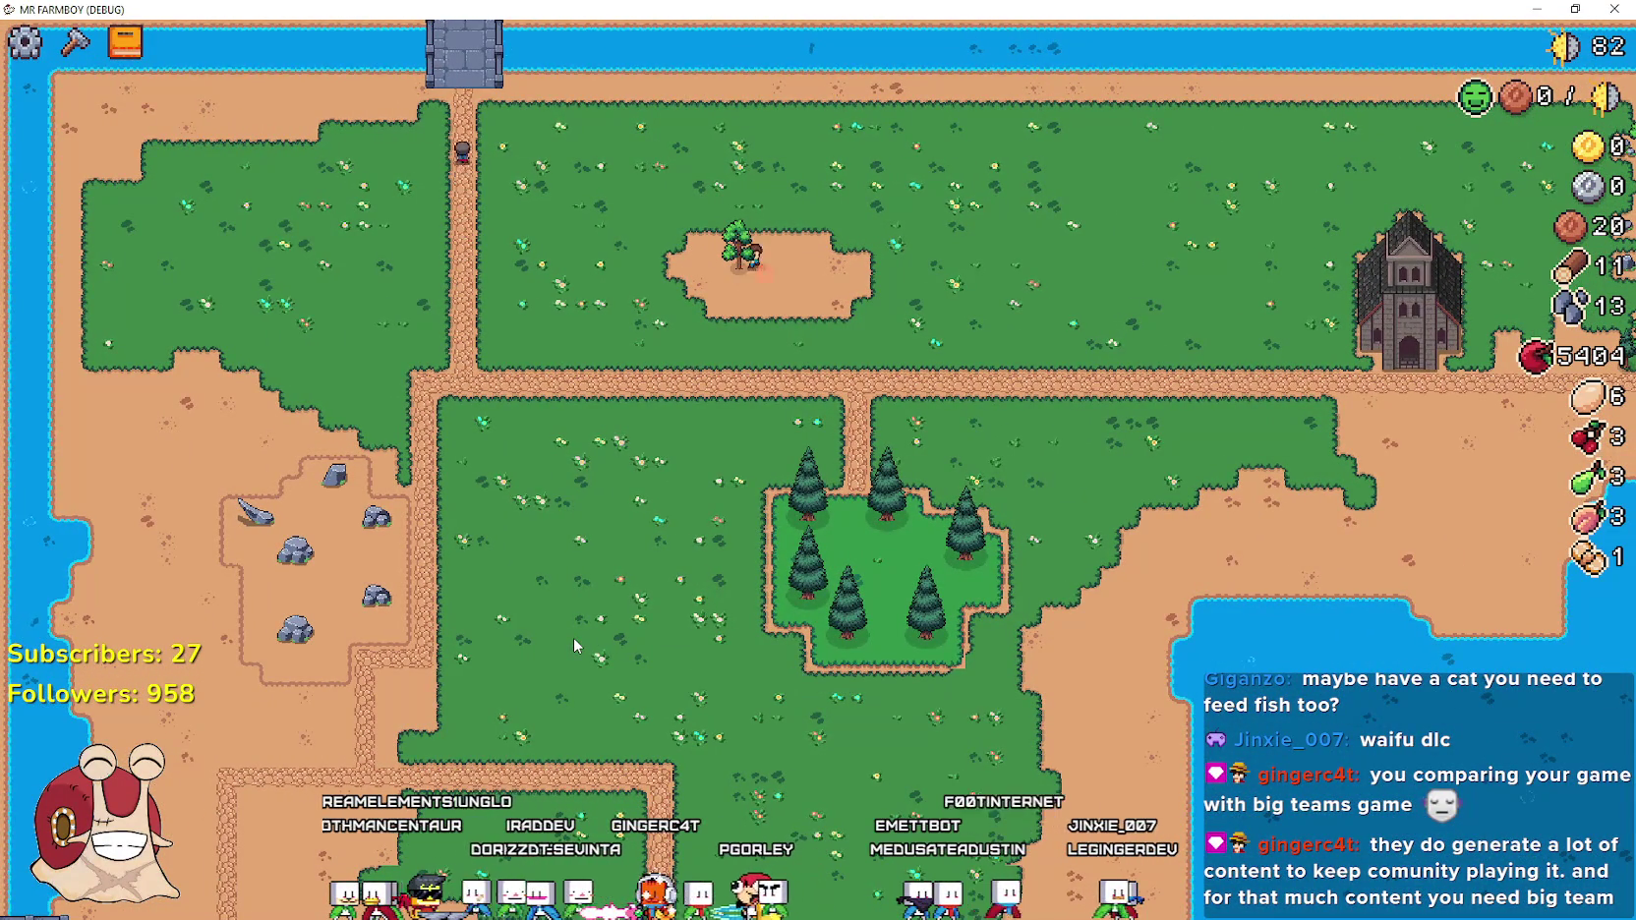
pyautogui.press('d')
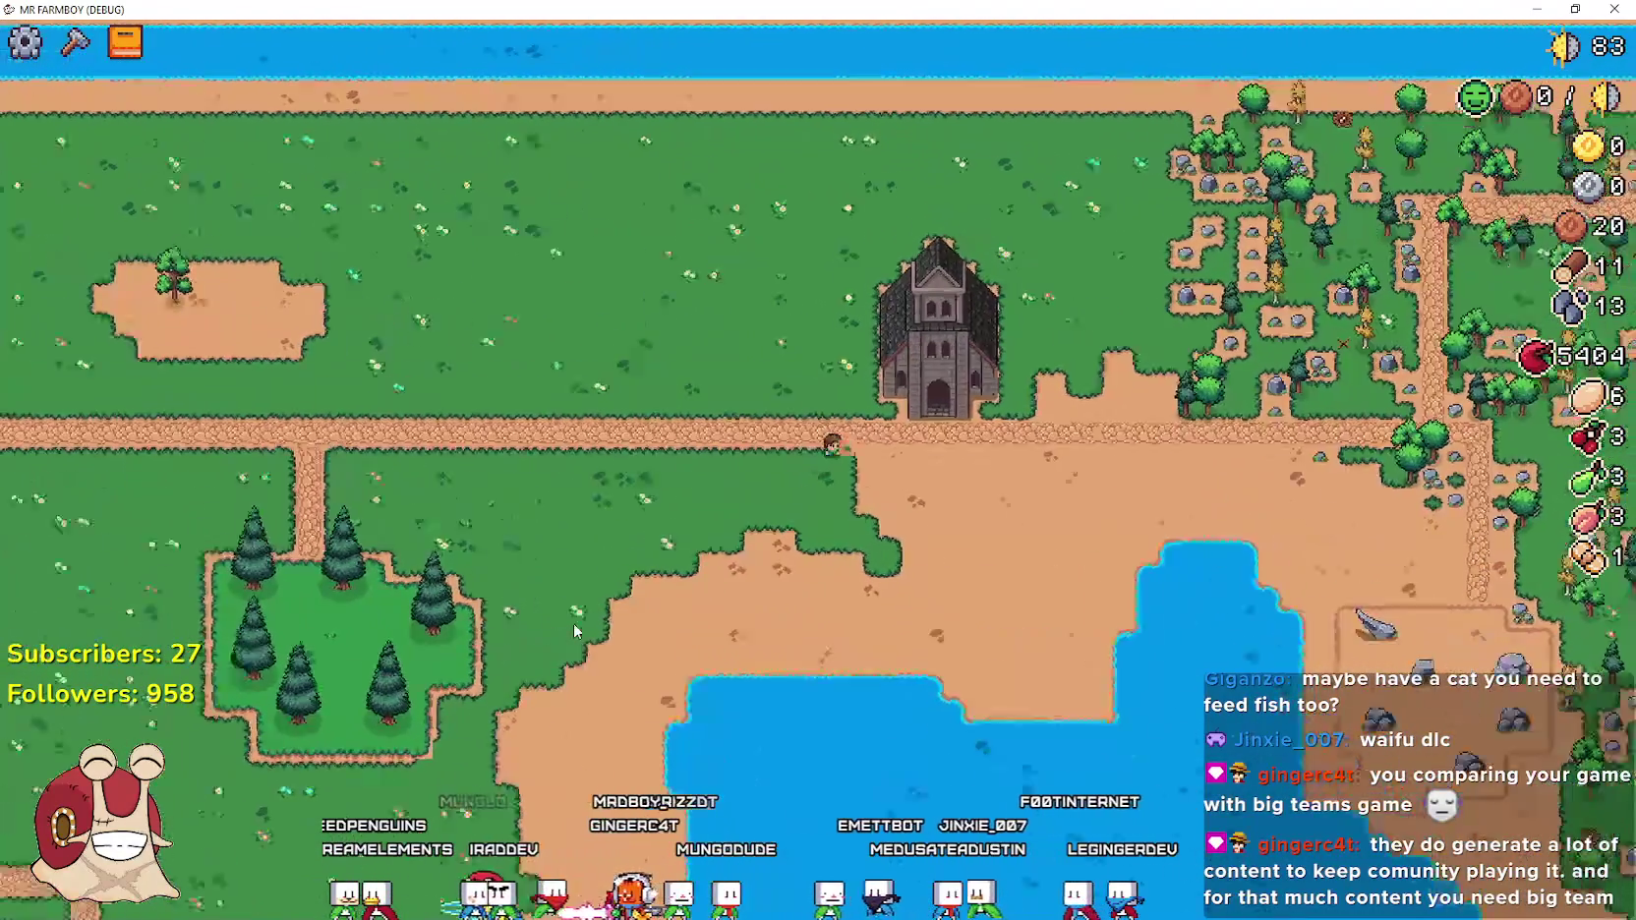
pyautogui.scroll(3, 572, 631)
# Walk the farmer east past the church and through the forest to the horse stable
pyautogui.press('d')
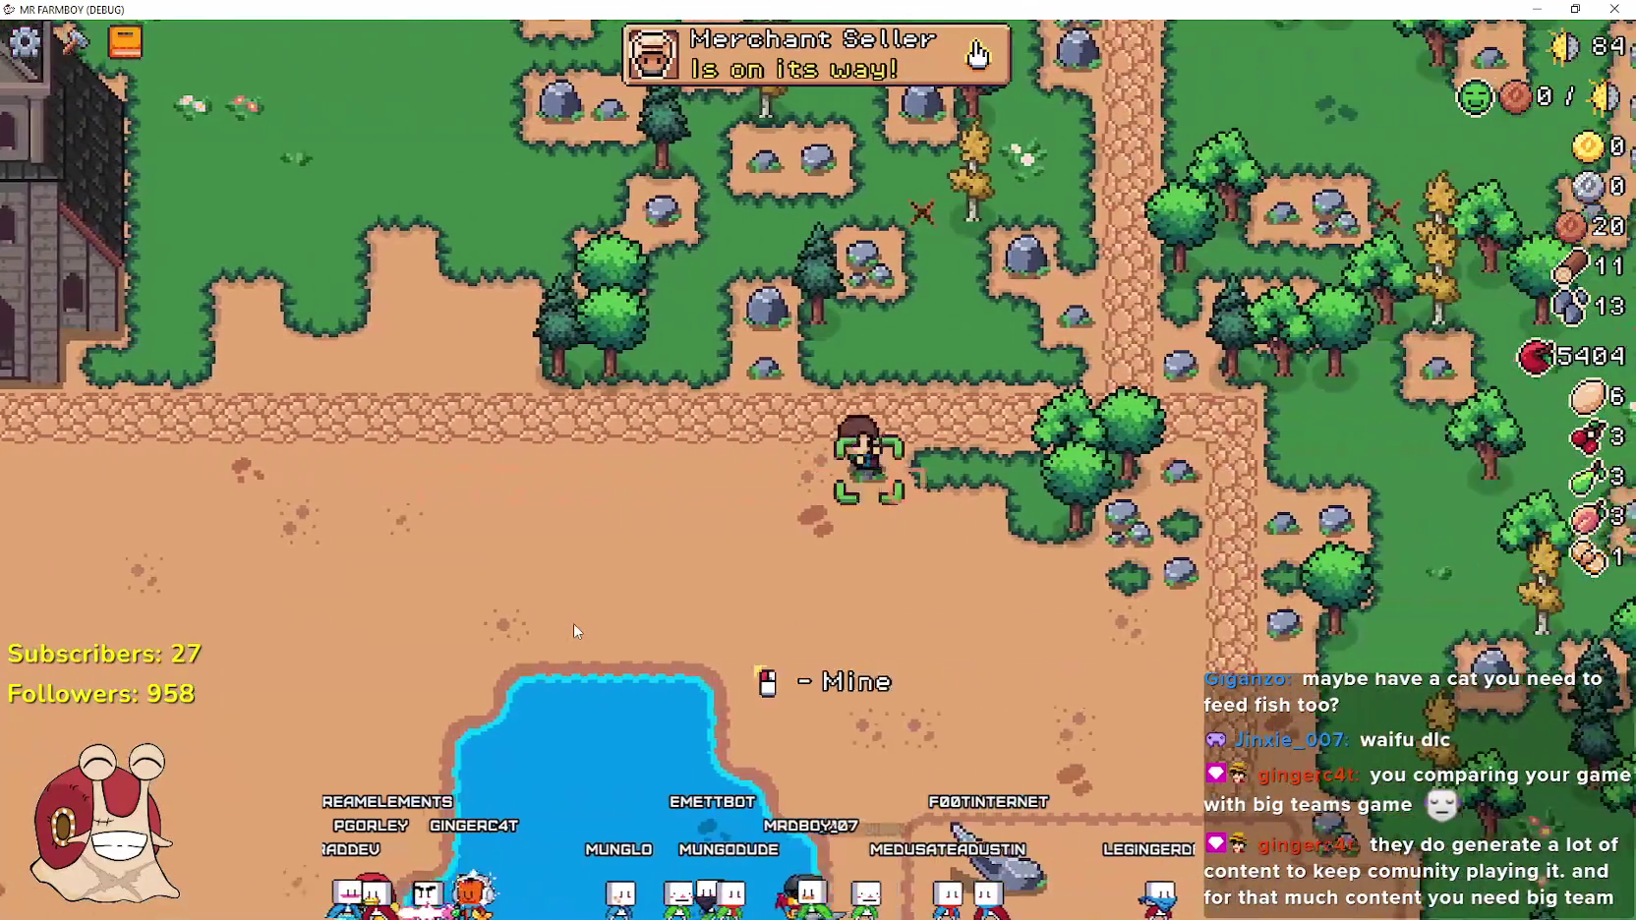
pyautogui.press('d')
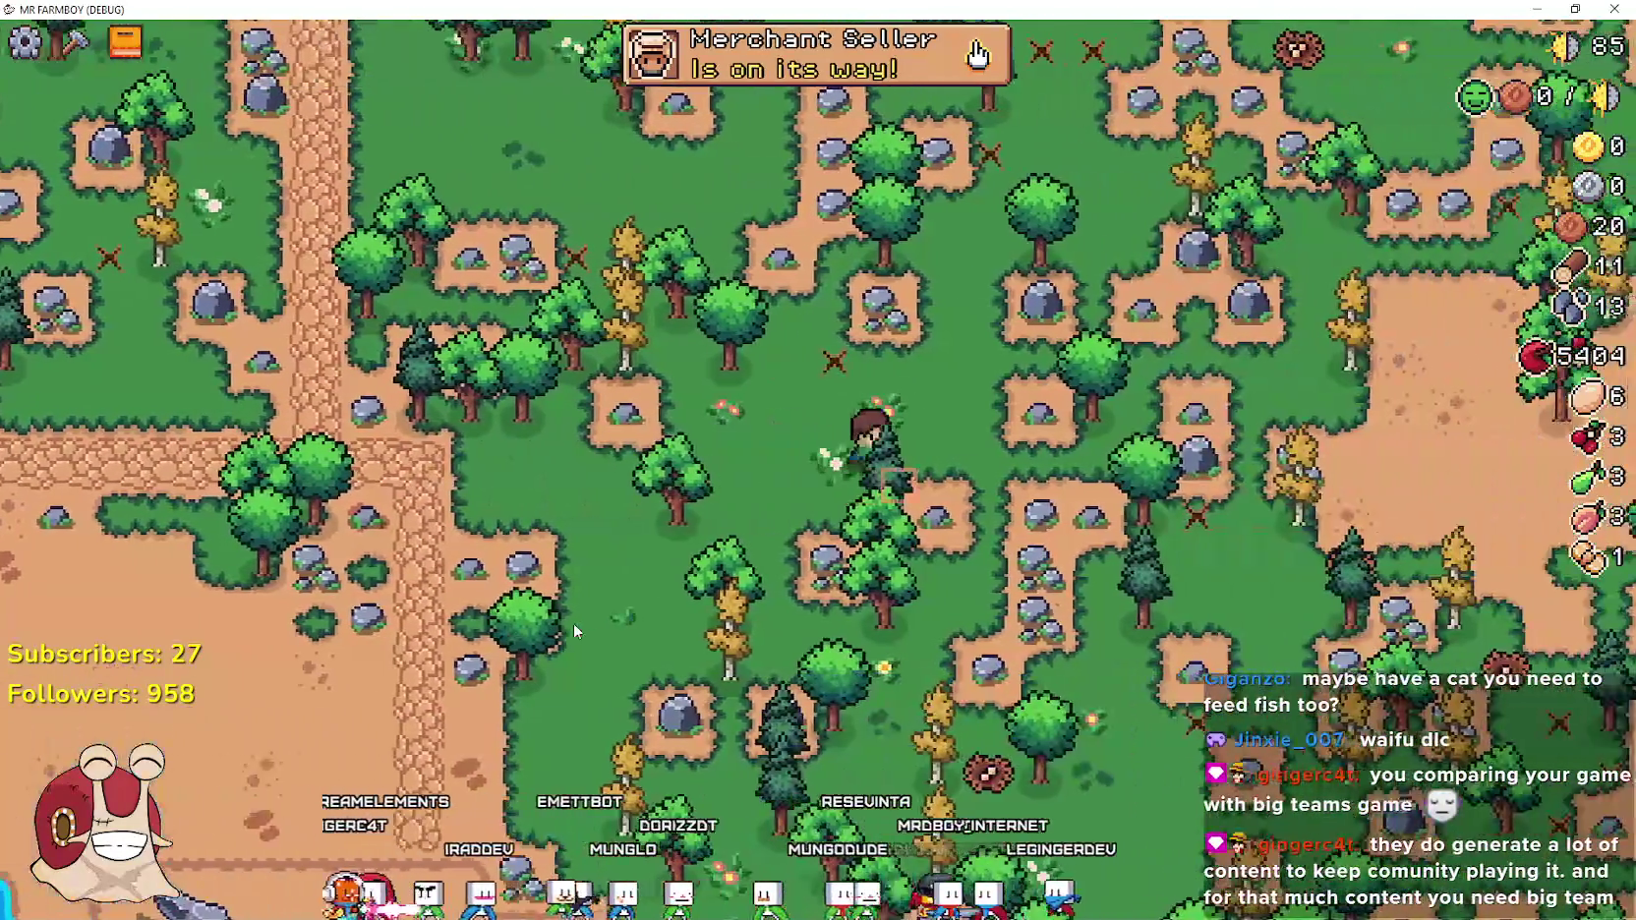
pyautogui.press('d')
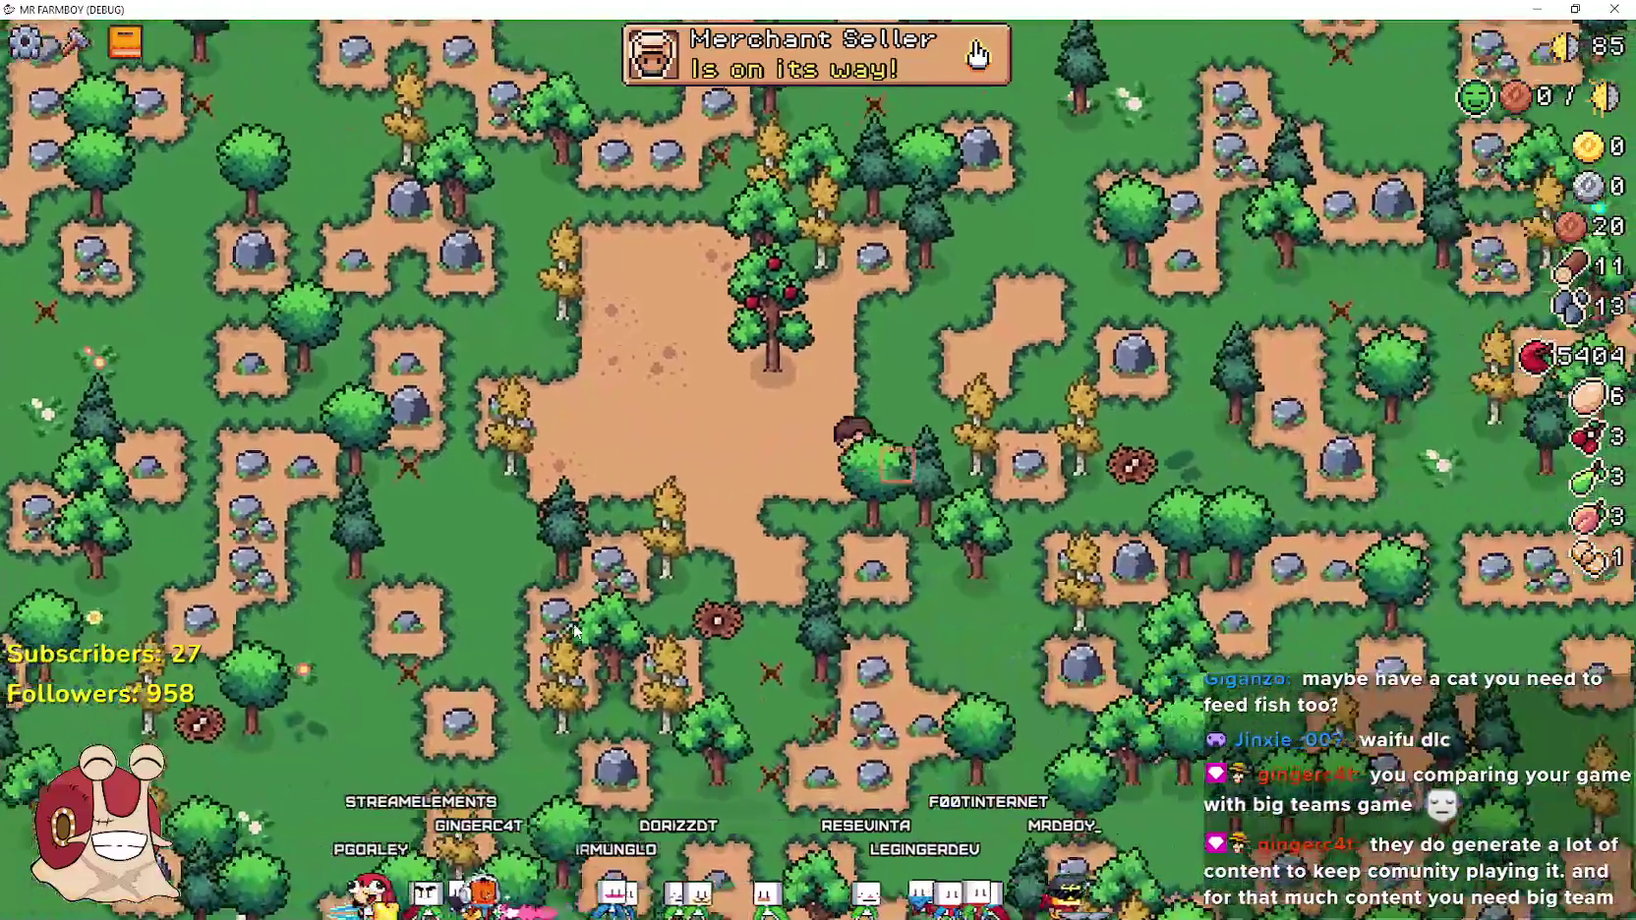
pyautogui.press('d')
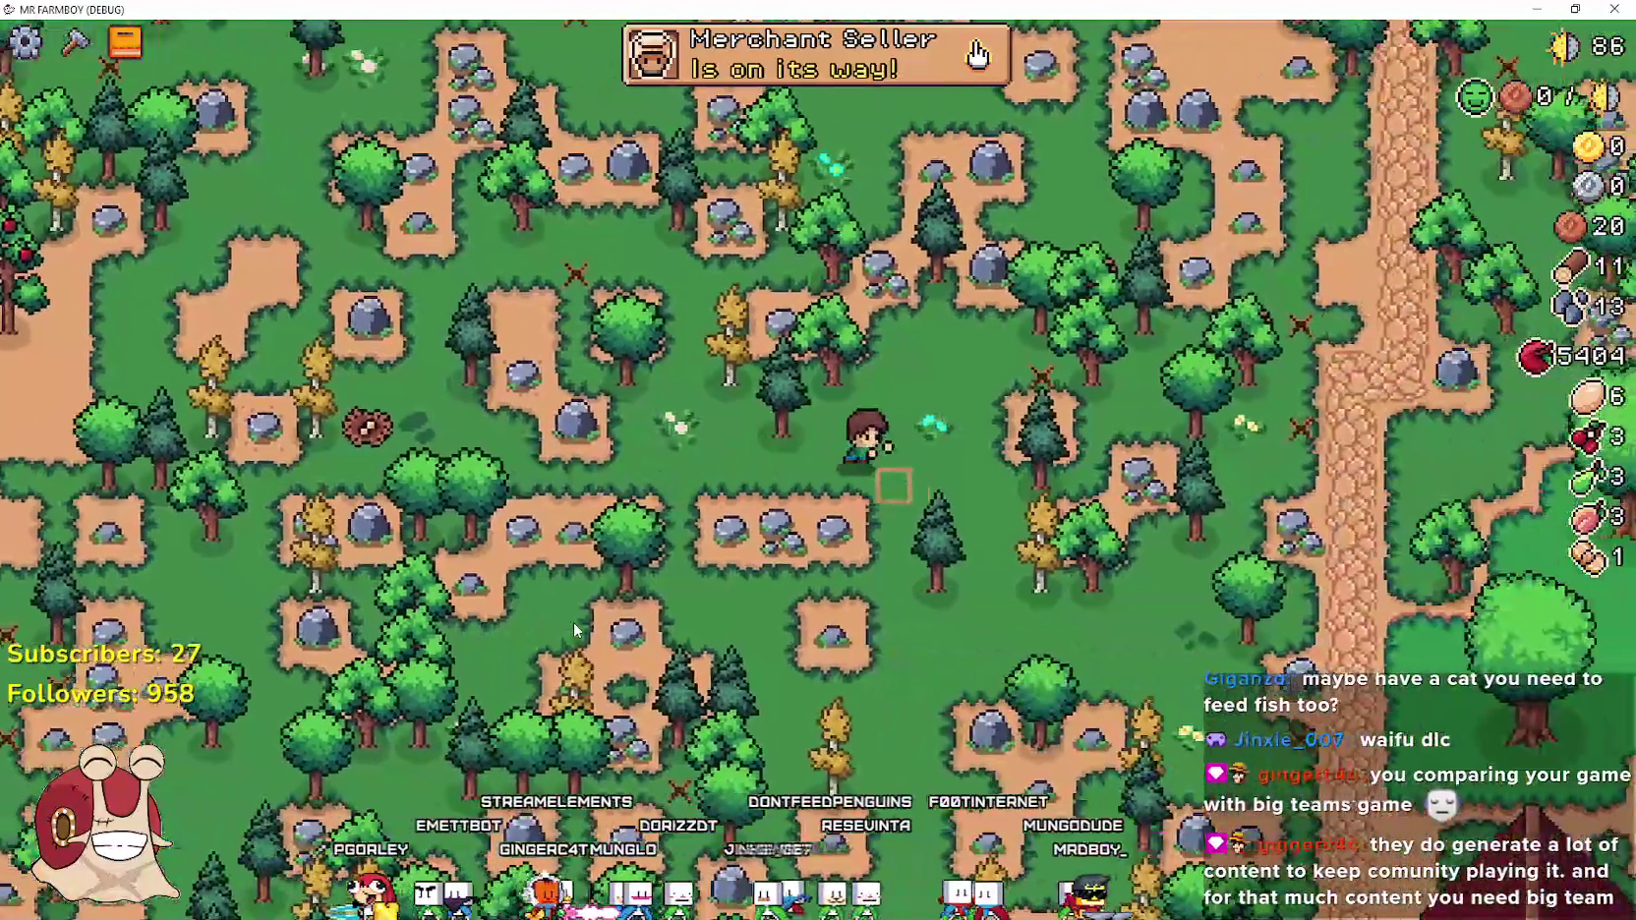
pyautogui.press('d')
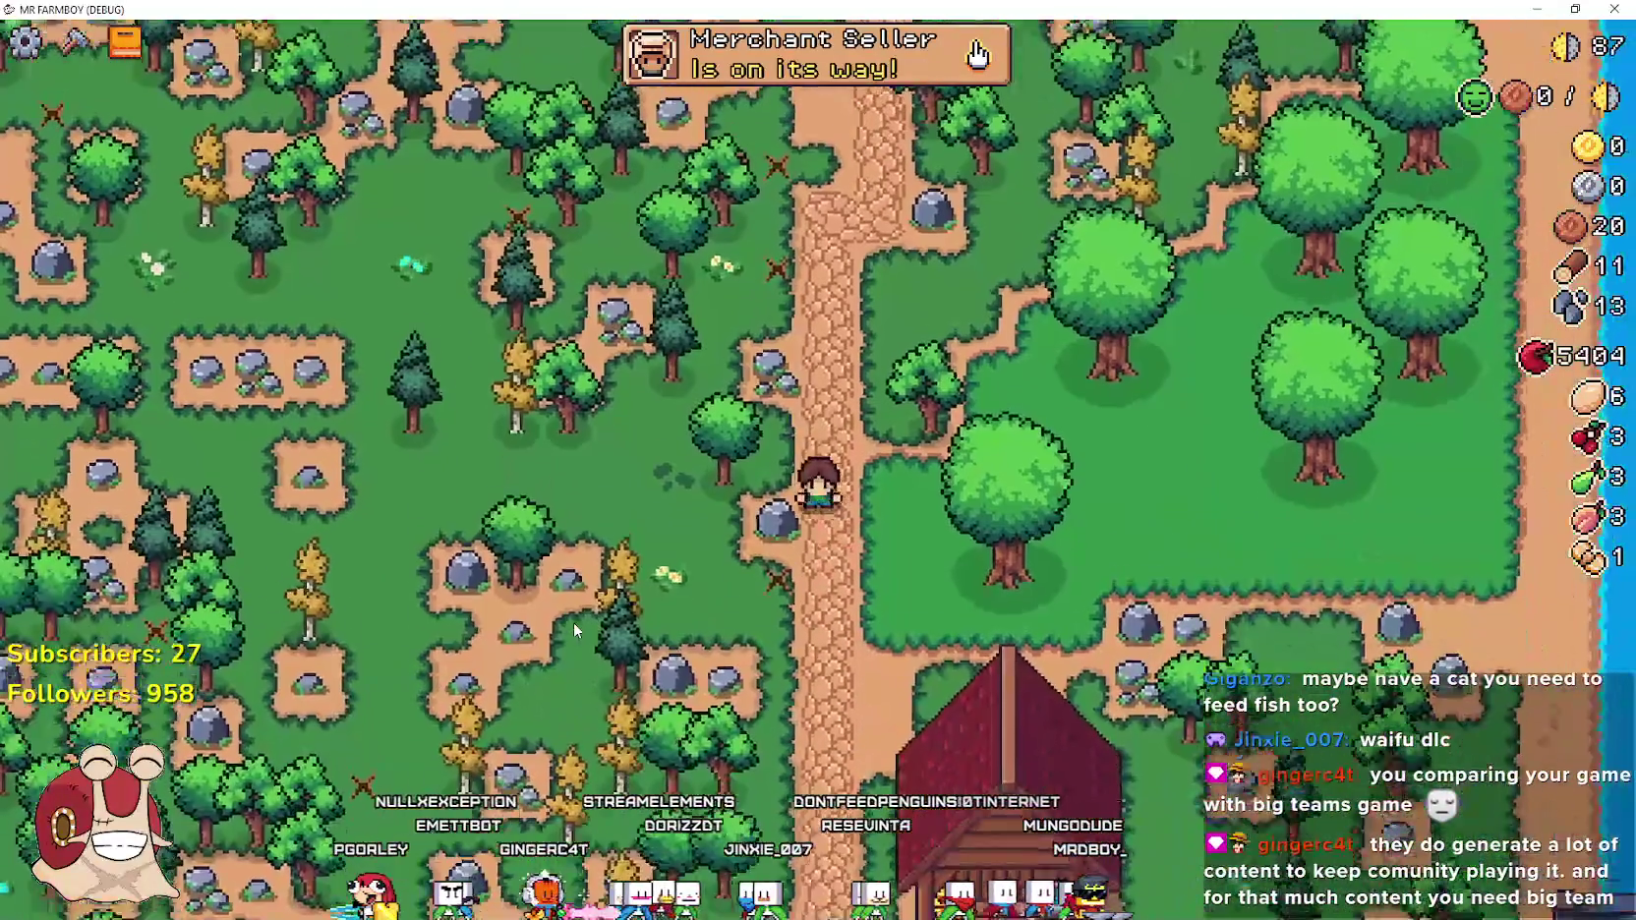
pyautogui.press('s')
# Switch to the Godot editor and select the running game's InventoryManager in the Remote tree
pyautogui.hotkey('alt', 'Tab')
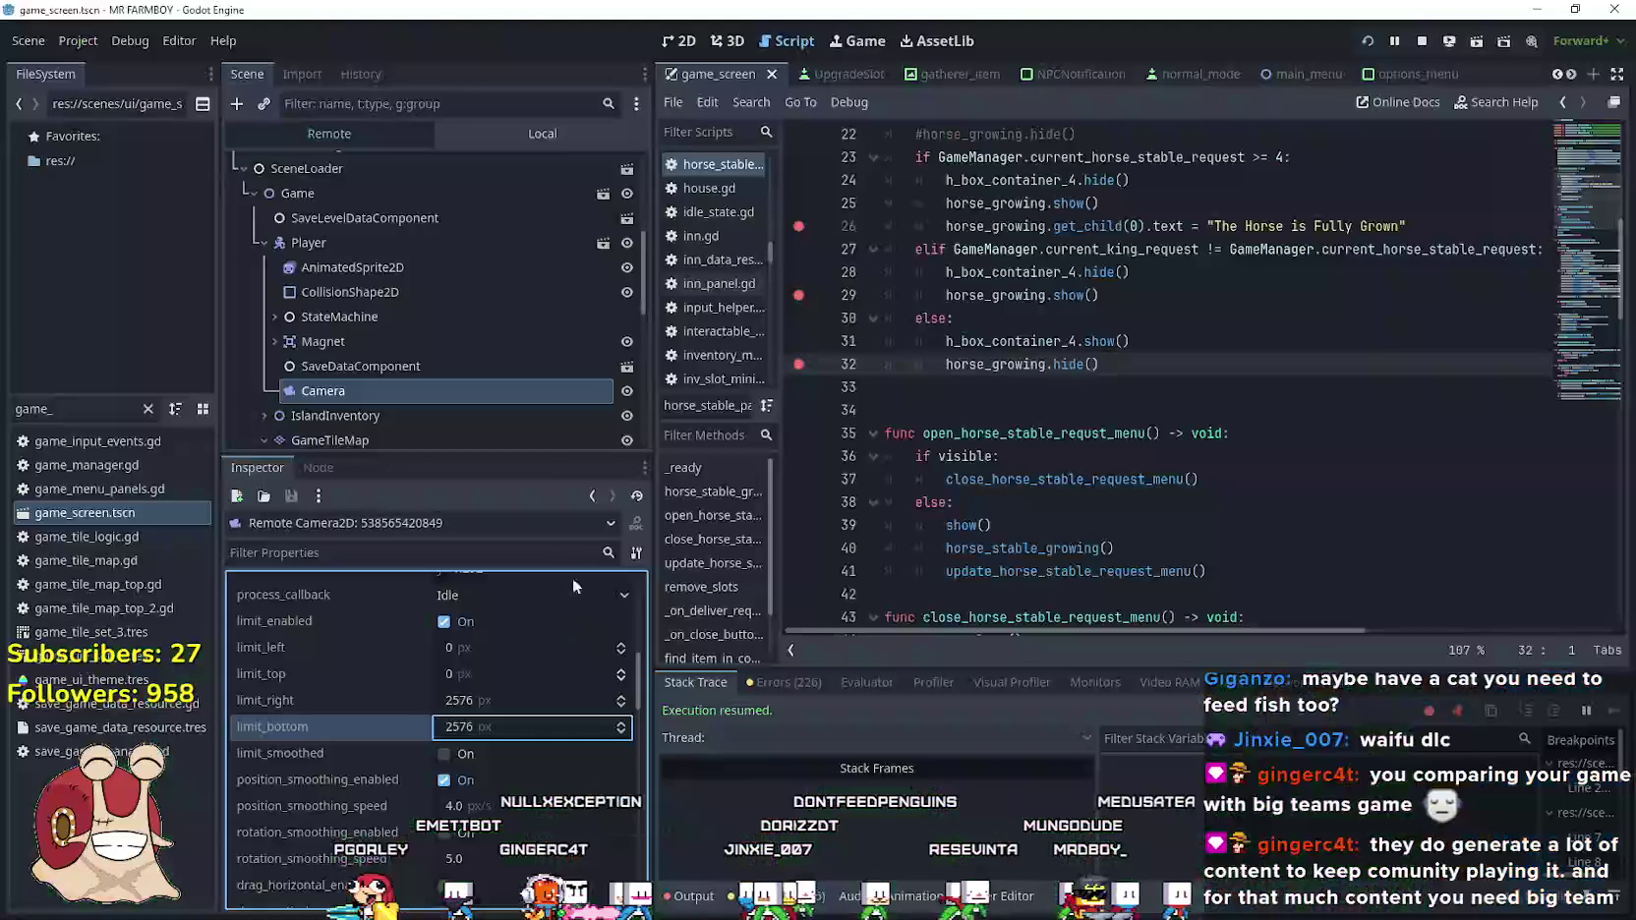
pyautogui.hotkey('alt', 'Tab')
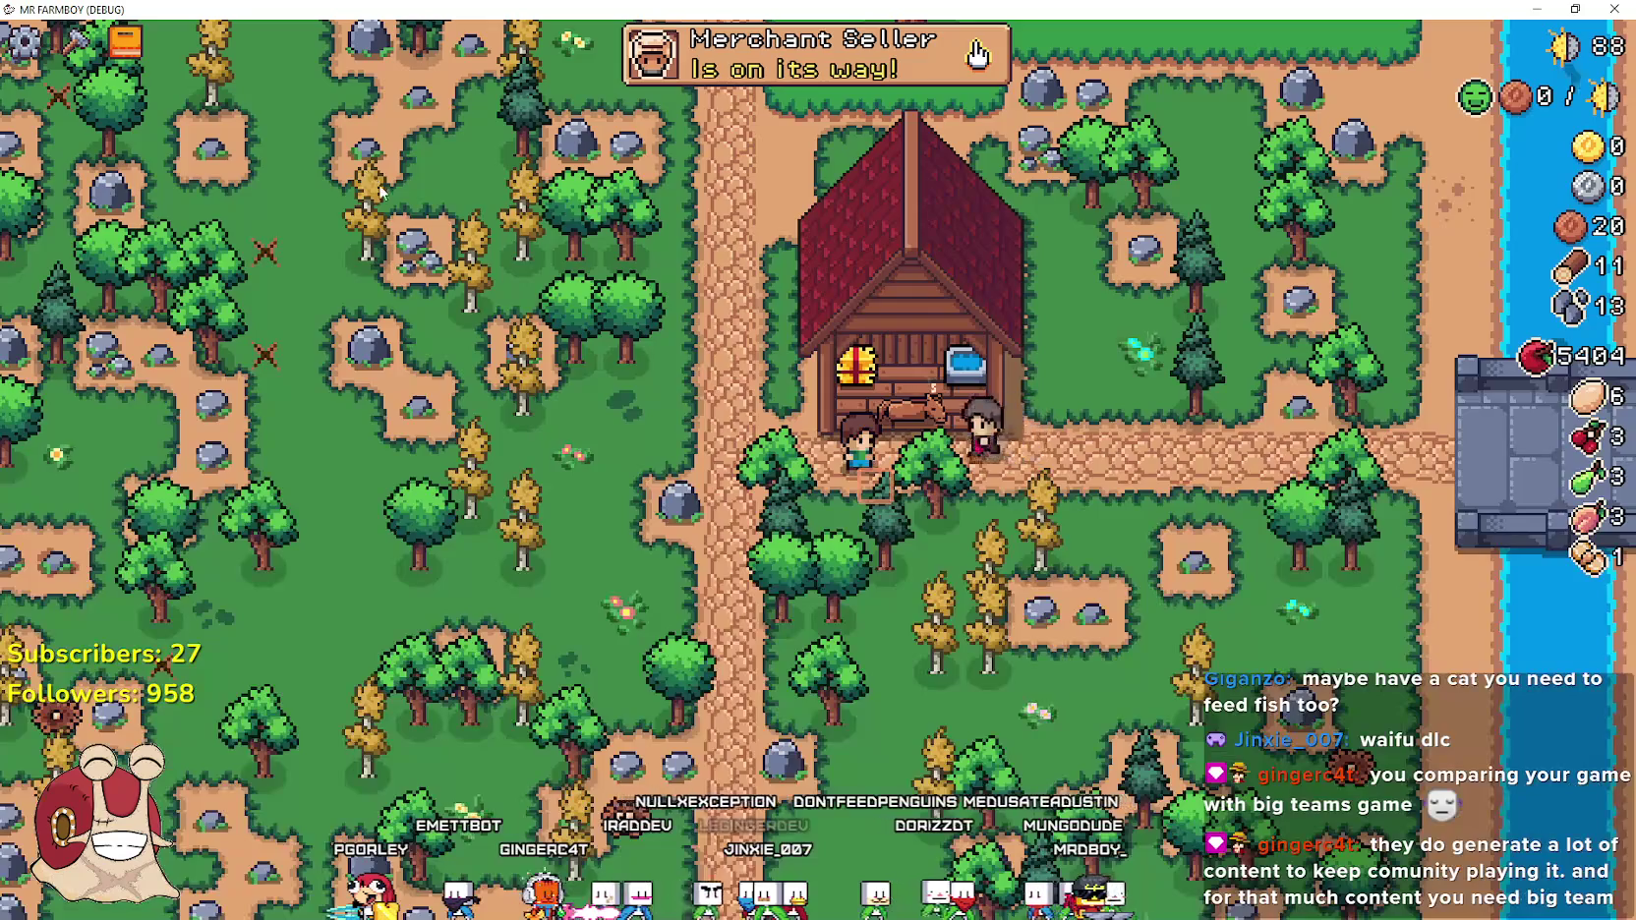
pyautogui.hotkey('alt', 'Tab')
pyautogui.scroll(10, 377, 226)
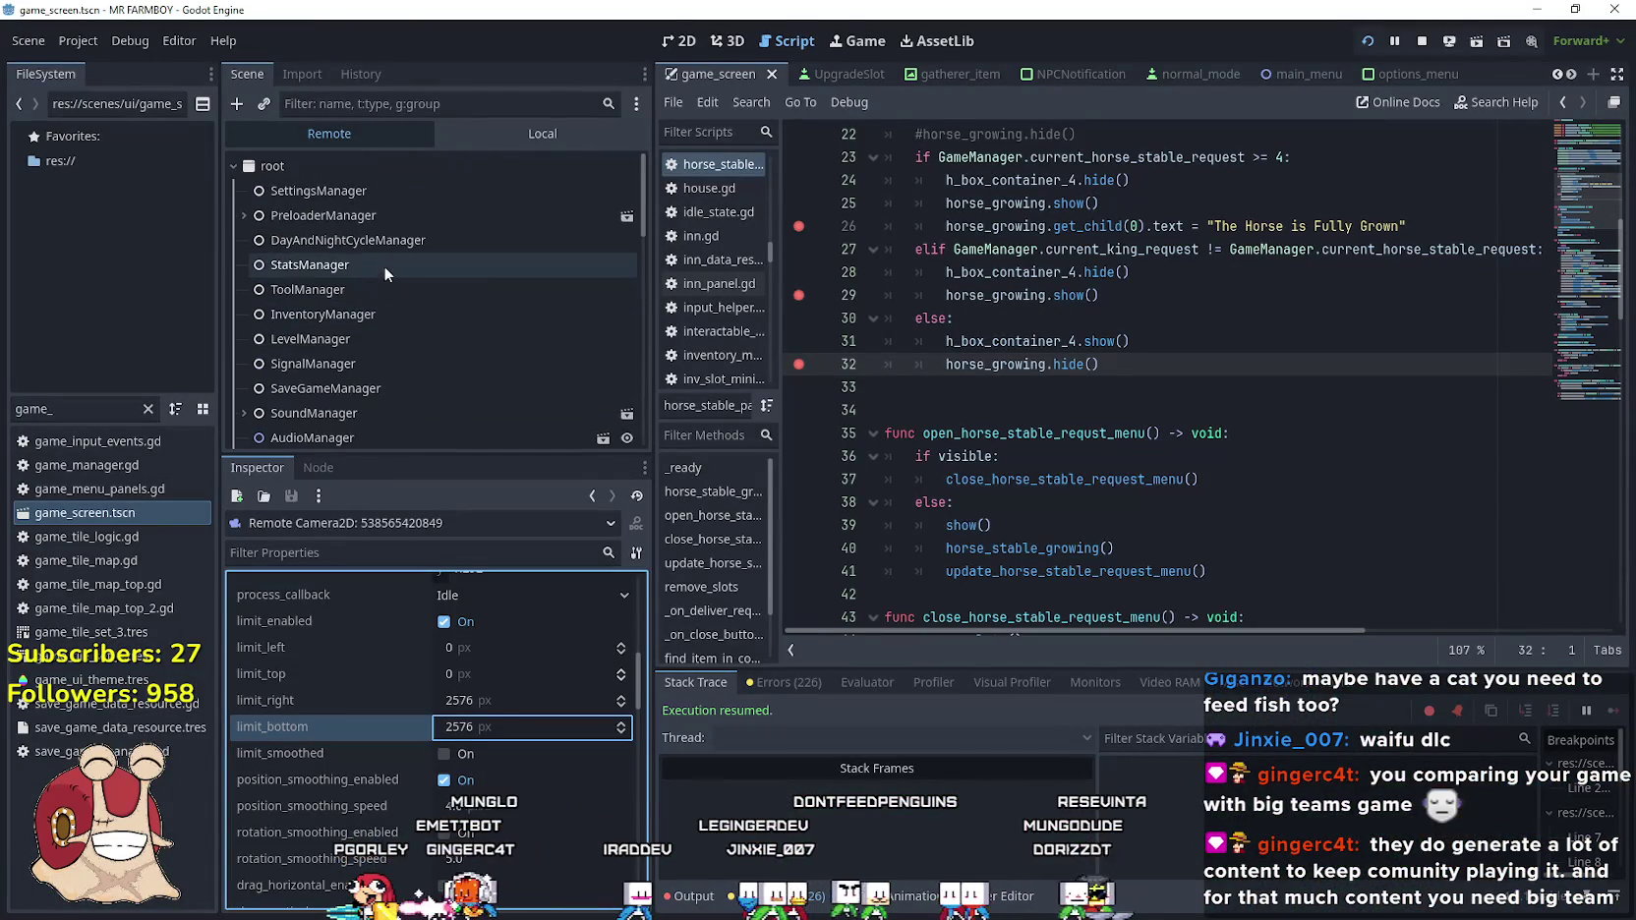
pyautogui.click(363, 287)
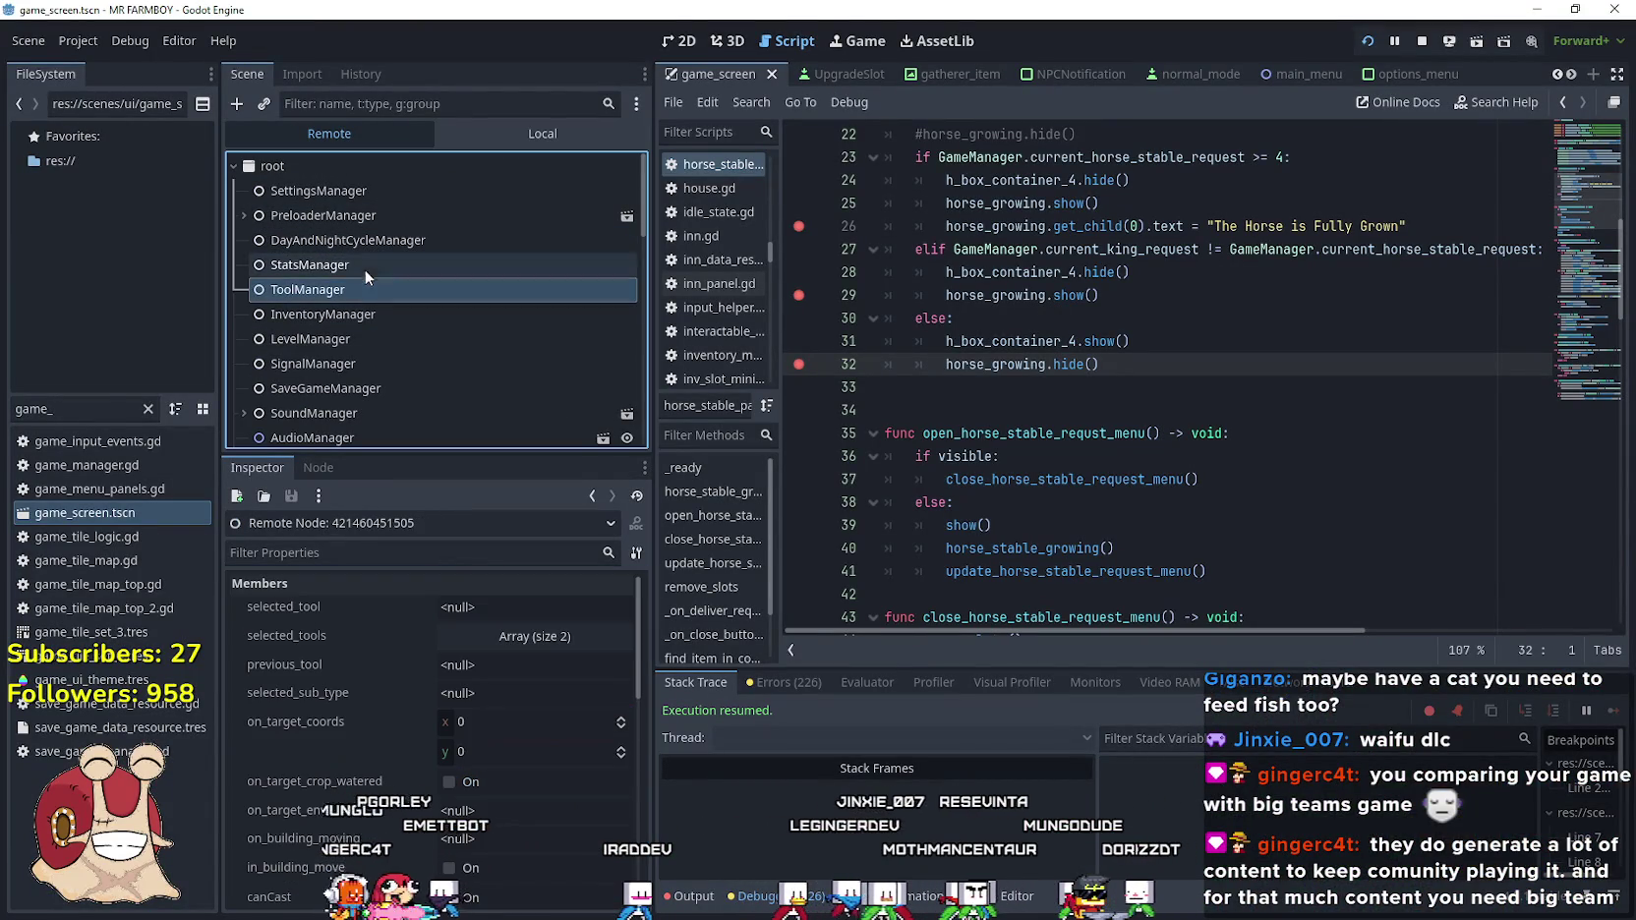
pyautogui.click(366, 316)
pyautogui.scroll(-2, 491, 815)
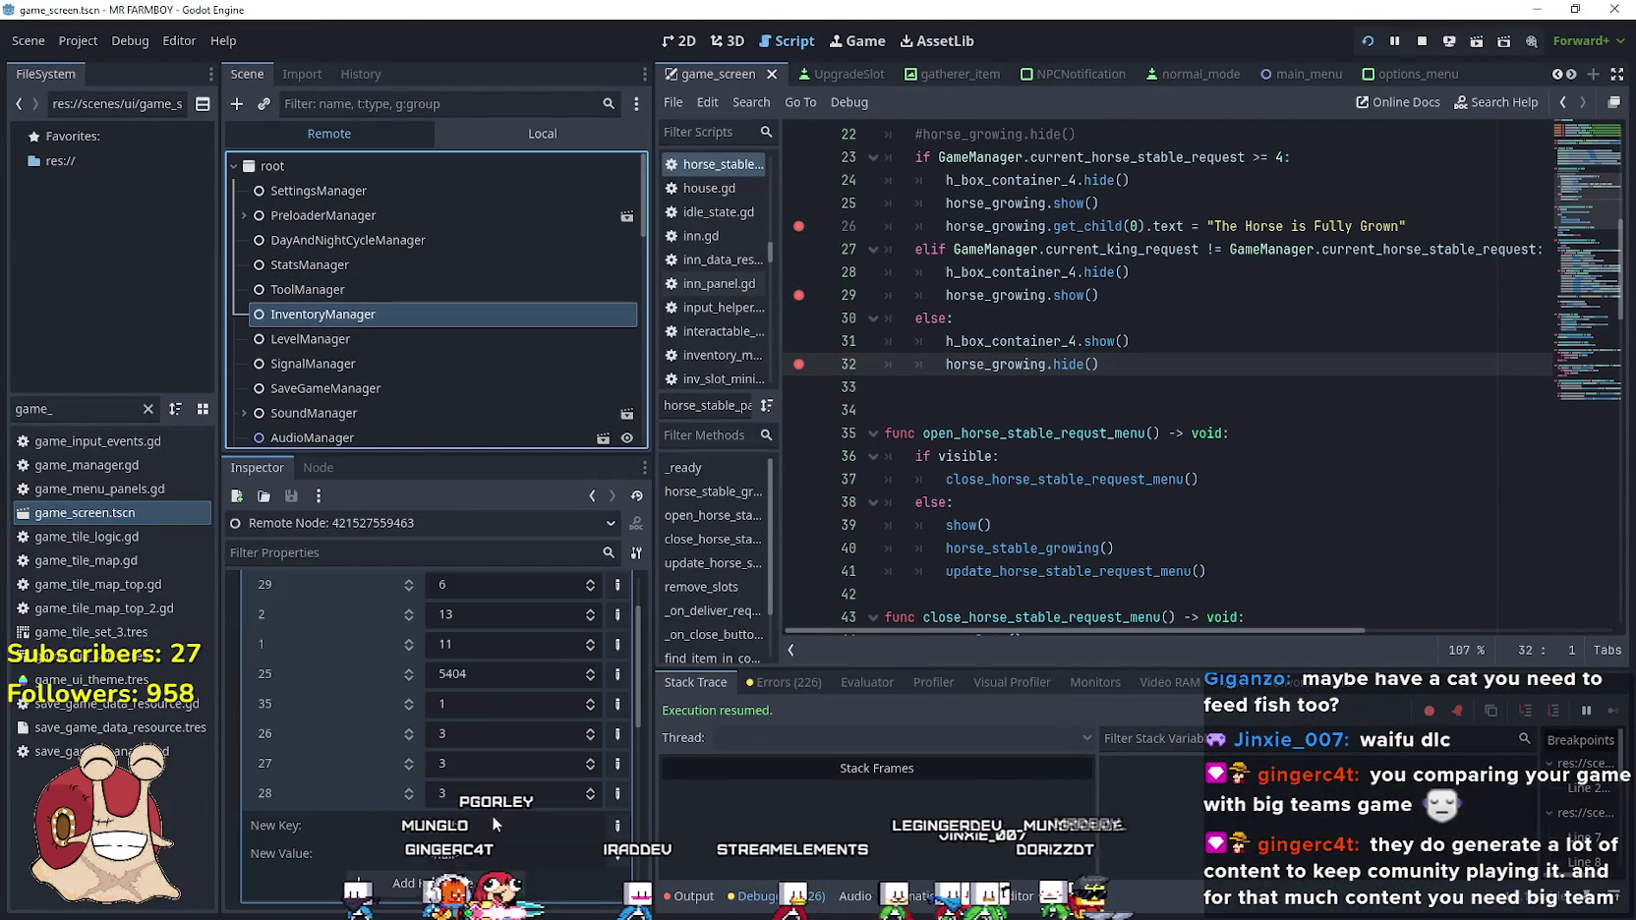
# Set InventoryManager entries 26, 27 and 28 to 4343, then go back to the game
pyautogui.click(472, 735)
pyautogui.write('4343')
pyautogui.click(483, 765)
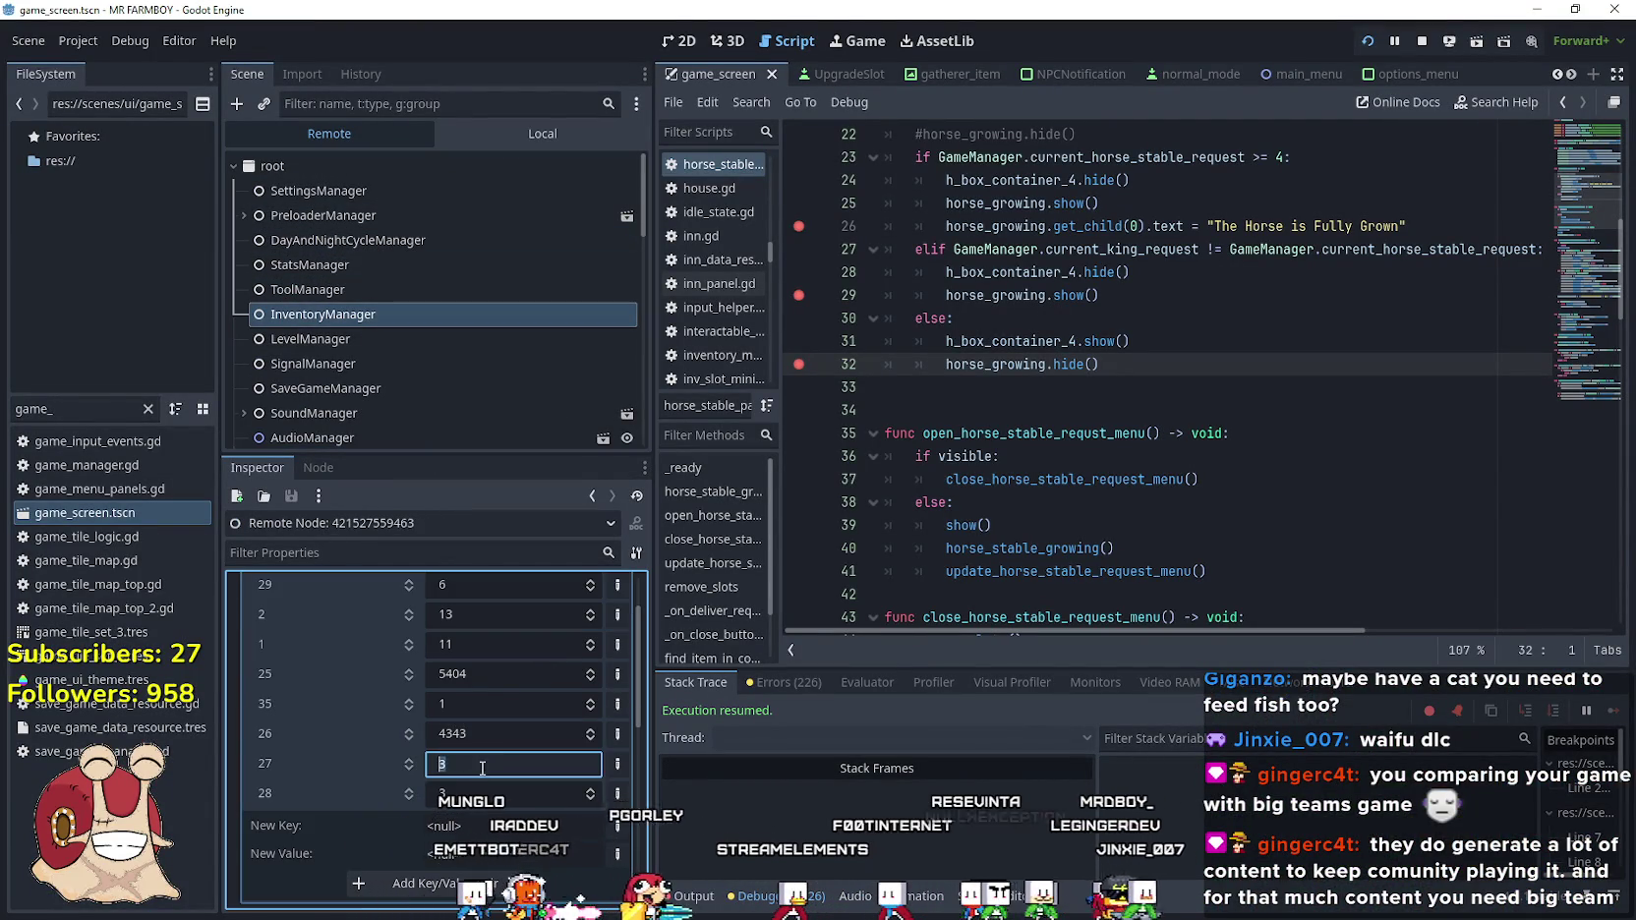
pyautogui.write('4343')
pyautogui.click(486, 792)
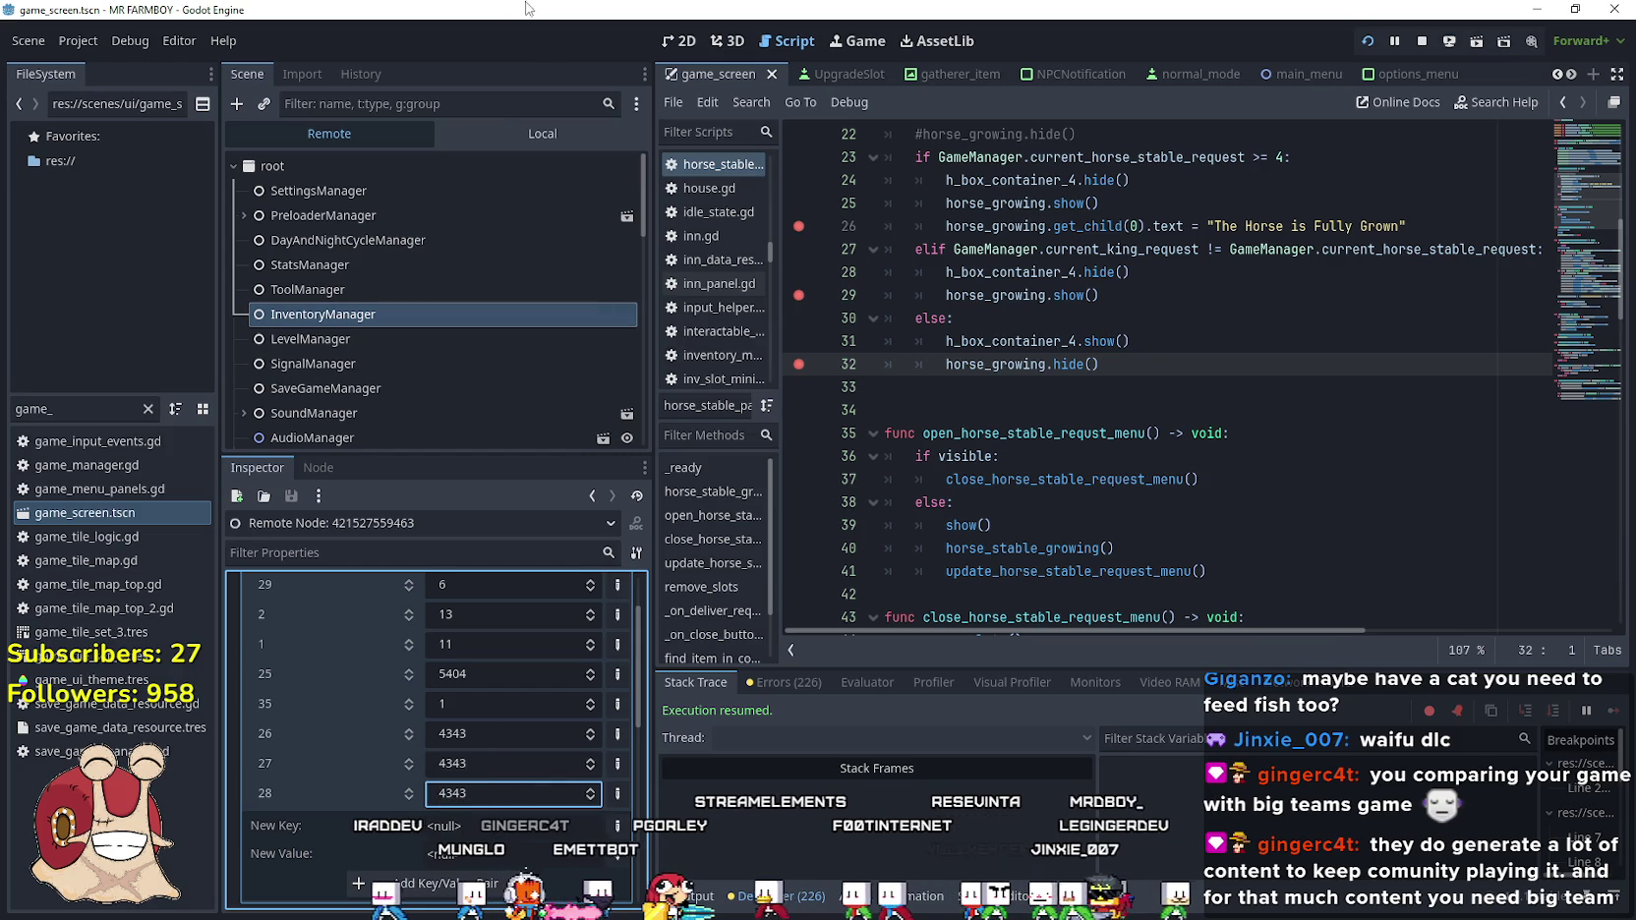
pyautogui.click(502, 123)
pyautogui.hotkey('alt', 'Tab')
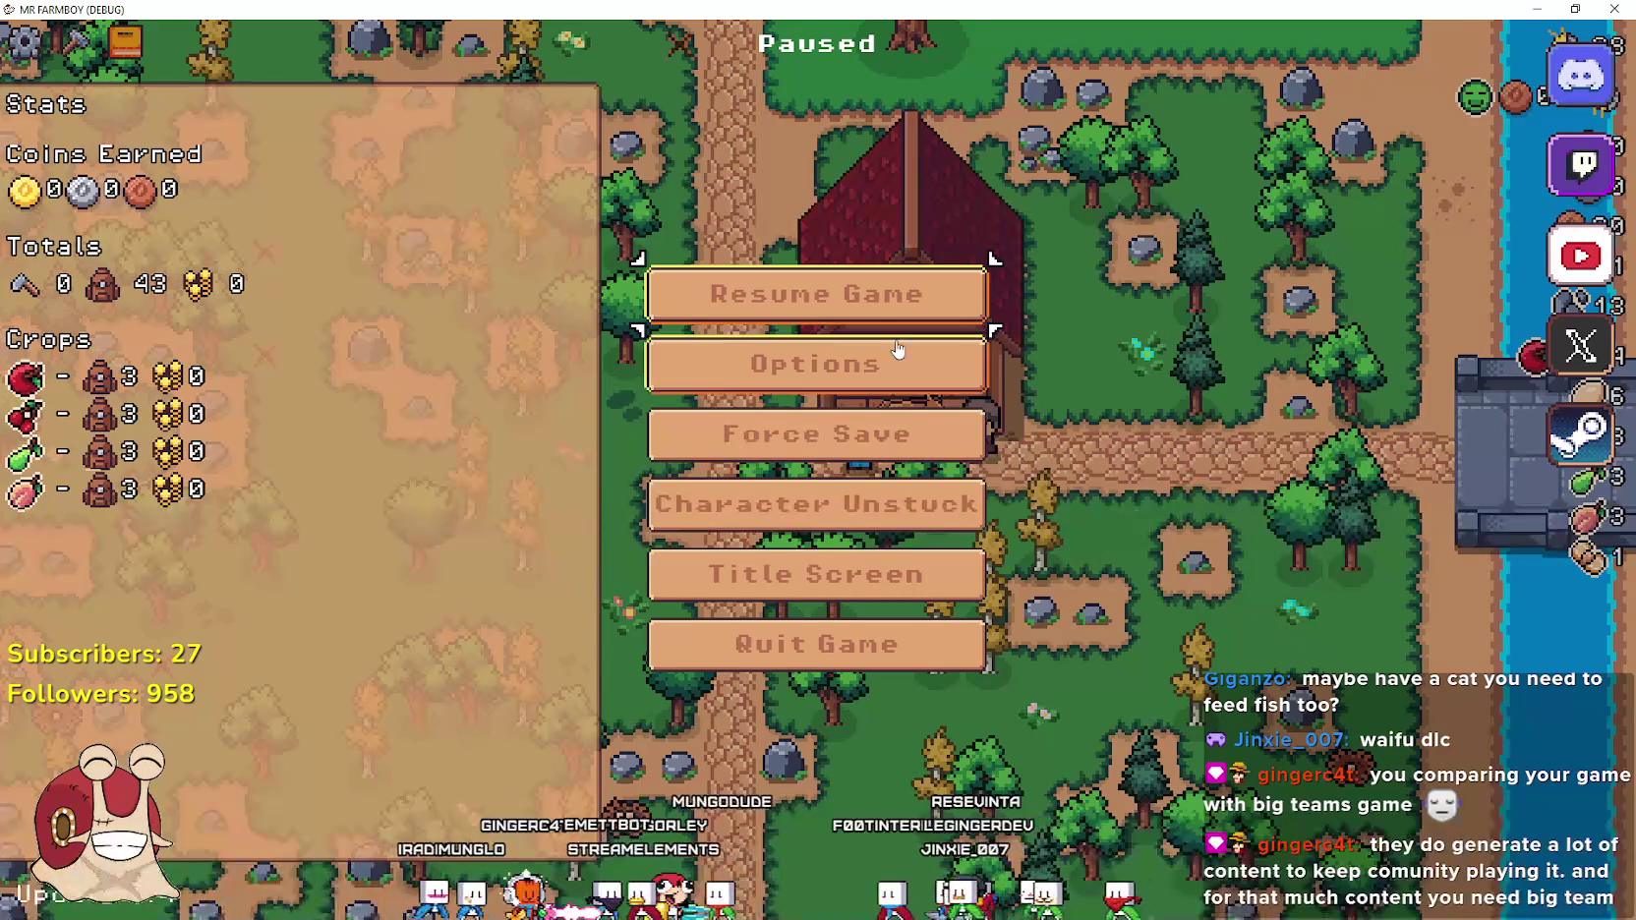
# Resume play at the Horse Stable and feed the horse 50 cherries, continuing past both breakpoints
pyautogui.press('Escape')
pyautogui.press('e')
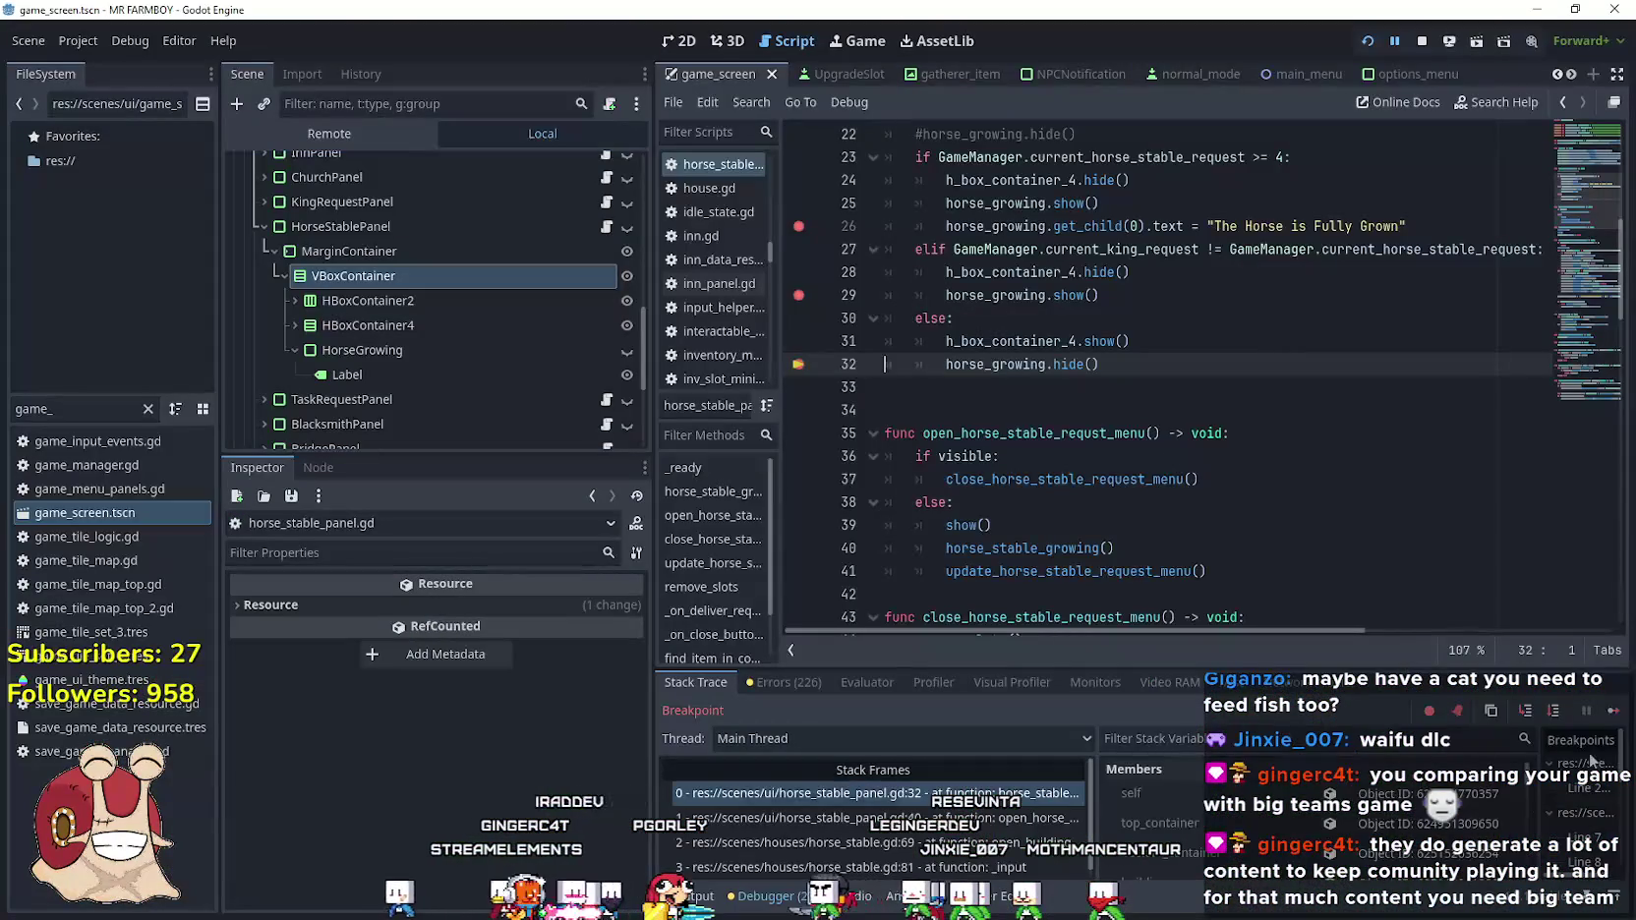
pyautogui.click(1612, 710)
pyautogui.moveTo(683, 329)
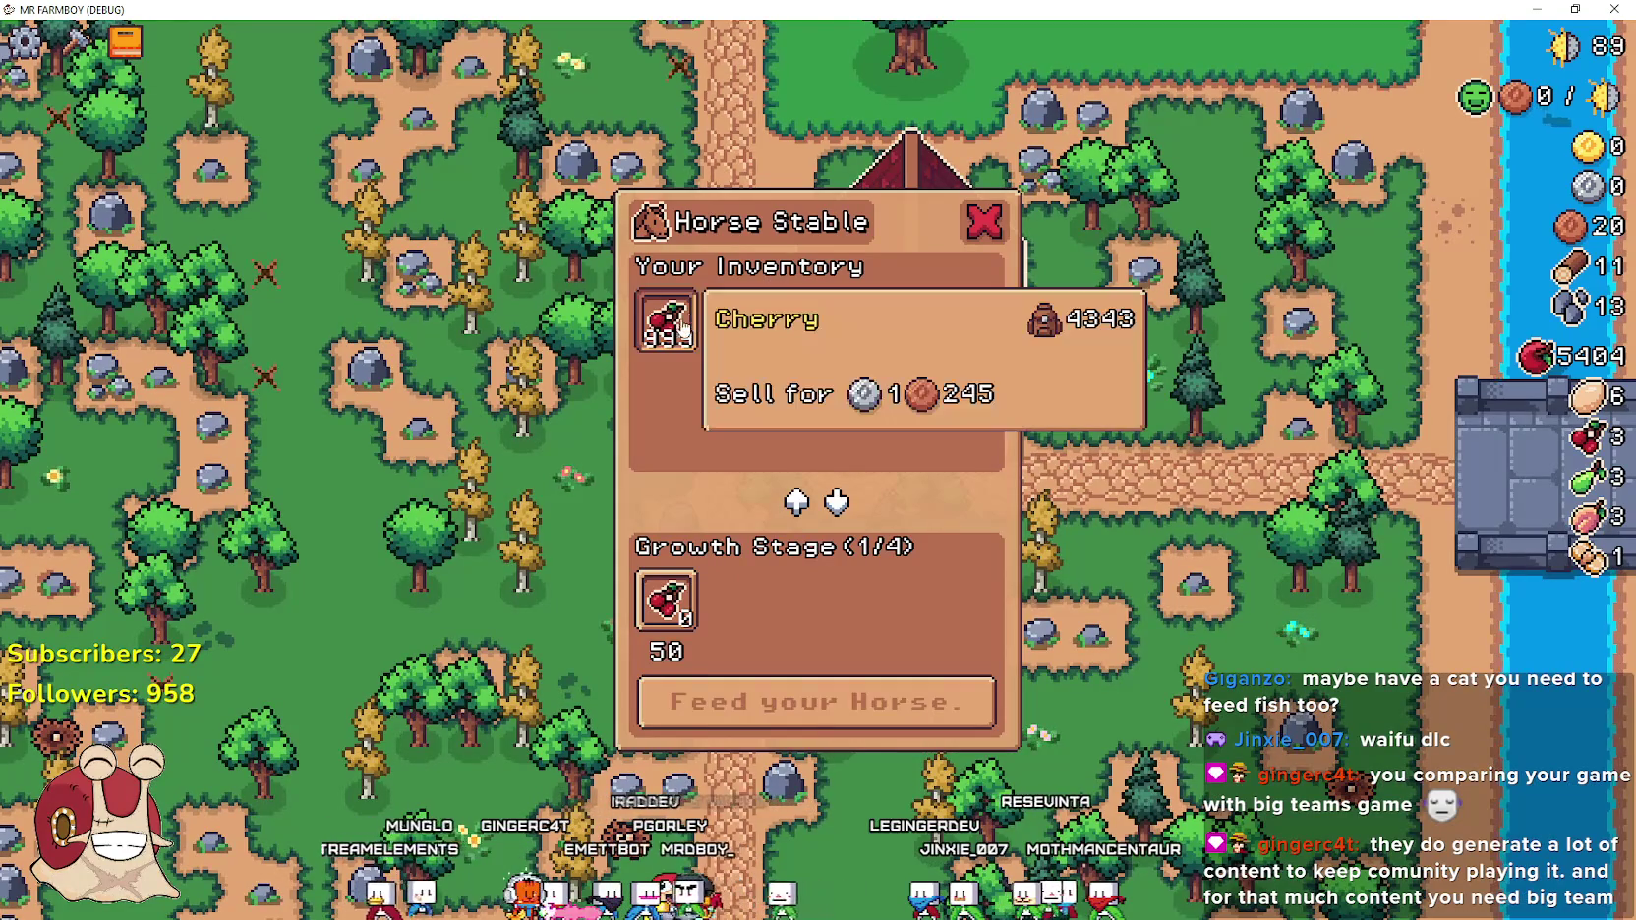
pyautogui.press('w')
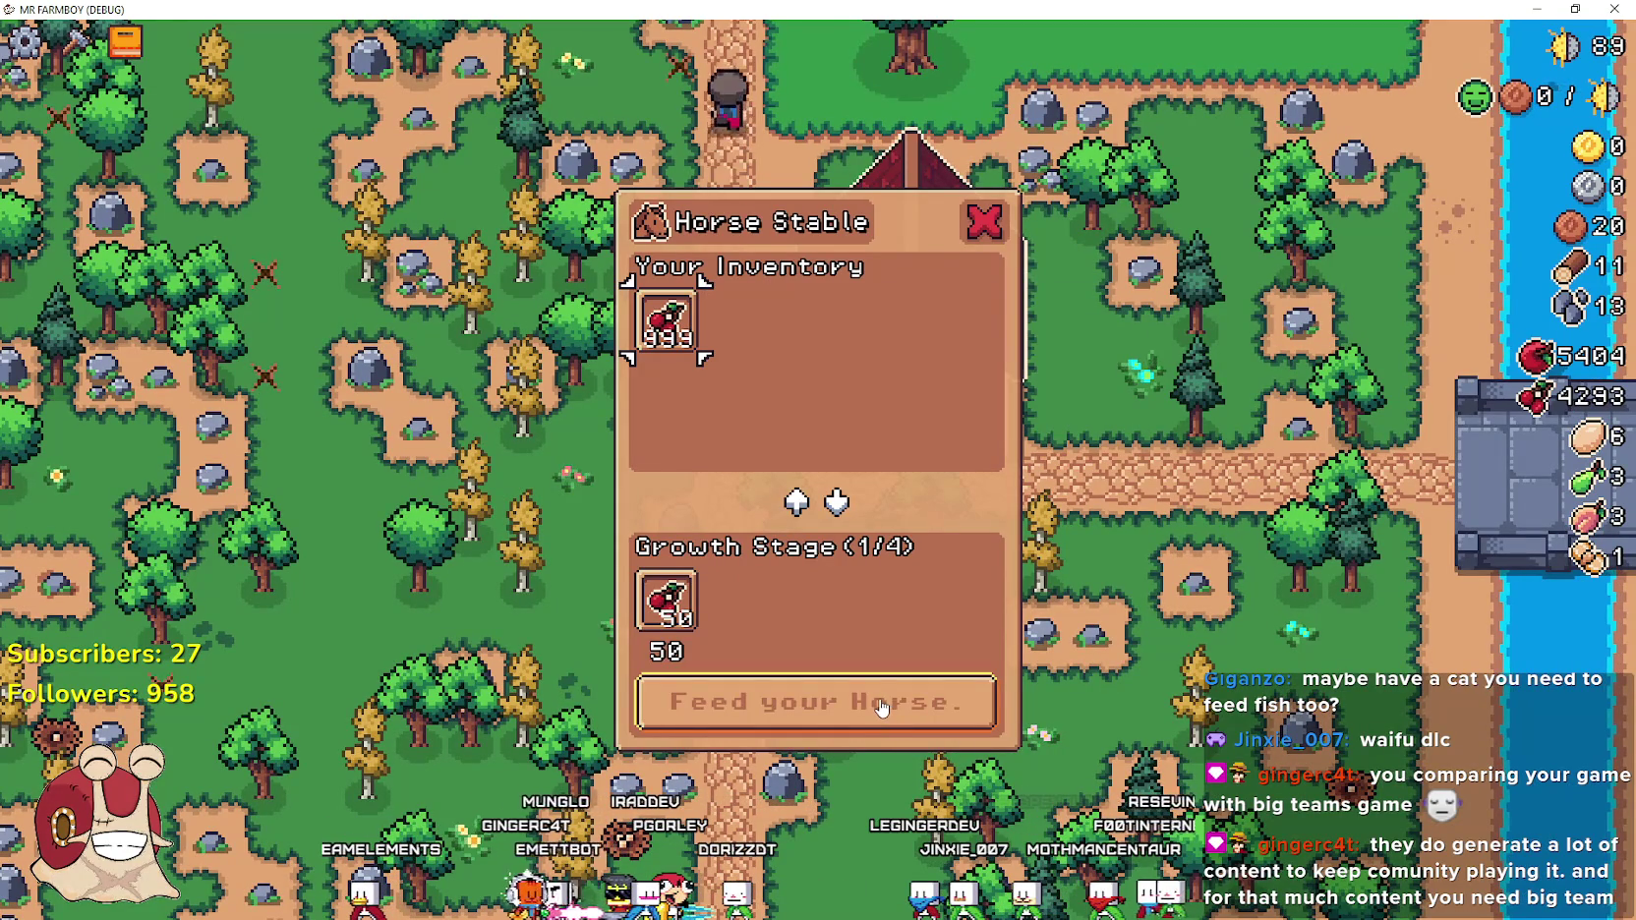
pyautogui.click(880, 706)
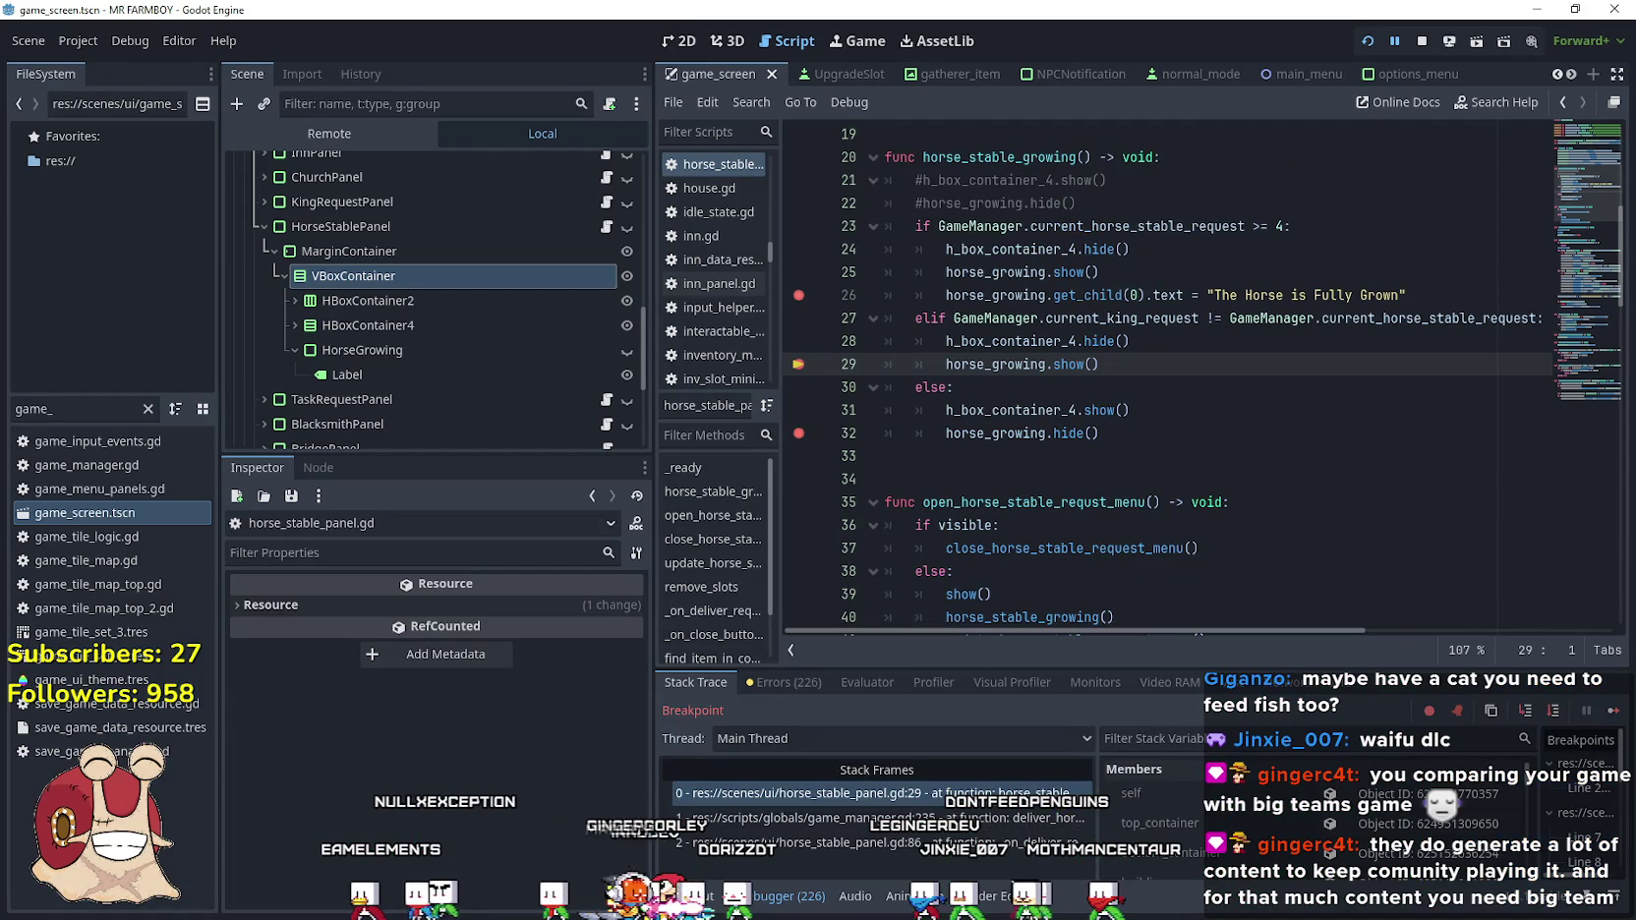
pyautogui.click(1604, 710)
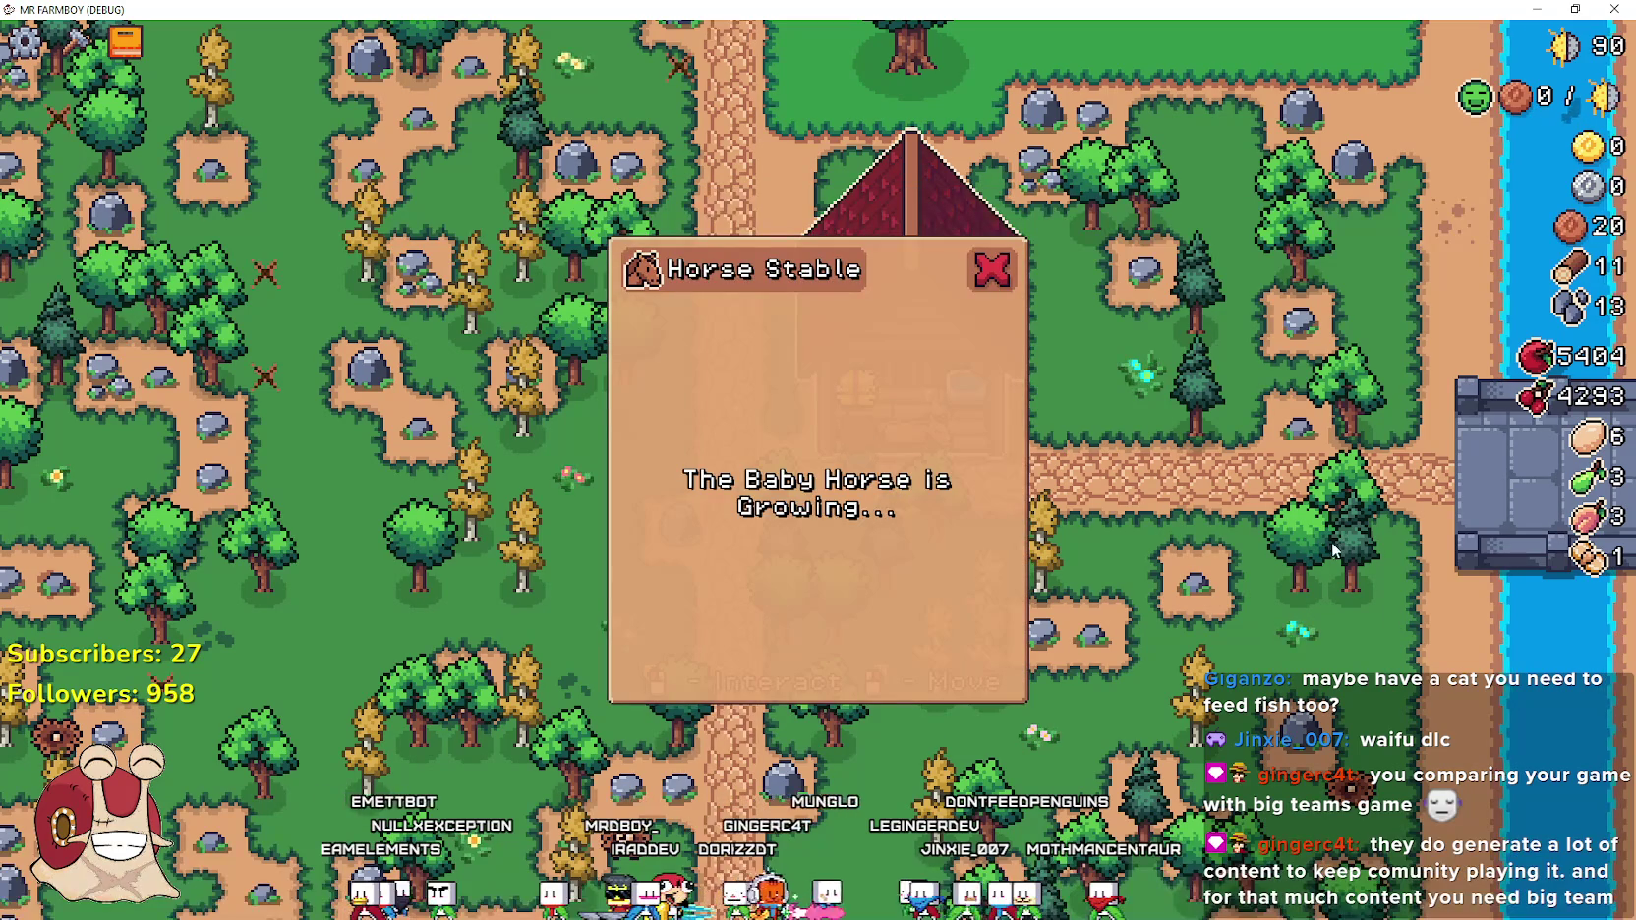
# Close the Horse Stable panel, walk around beside the stable, and return to the Godot editor
pyautogui.press('a')
pyautogui.press('w')
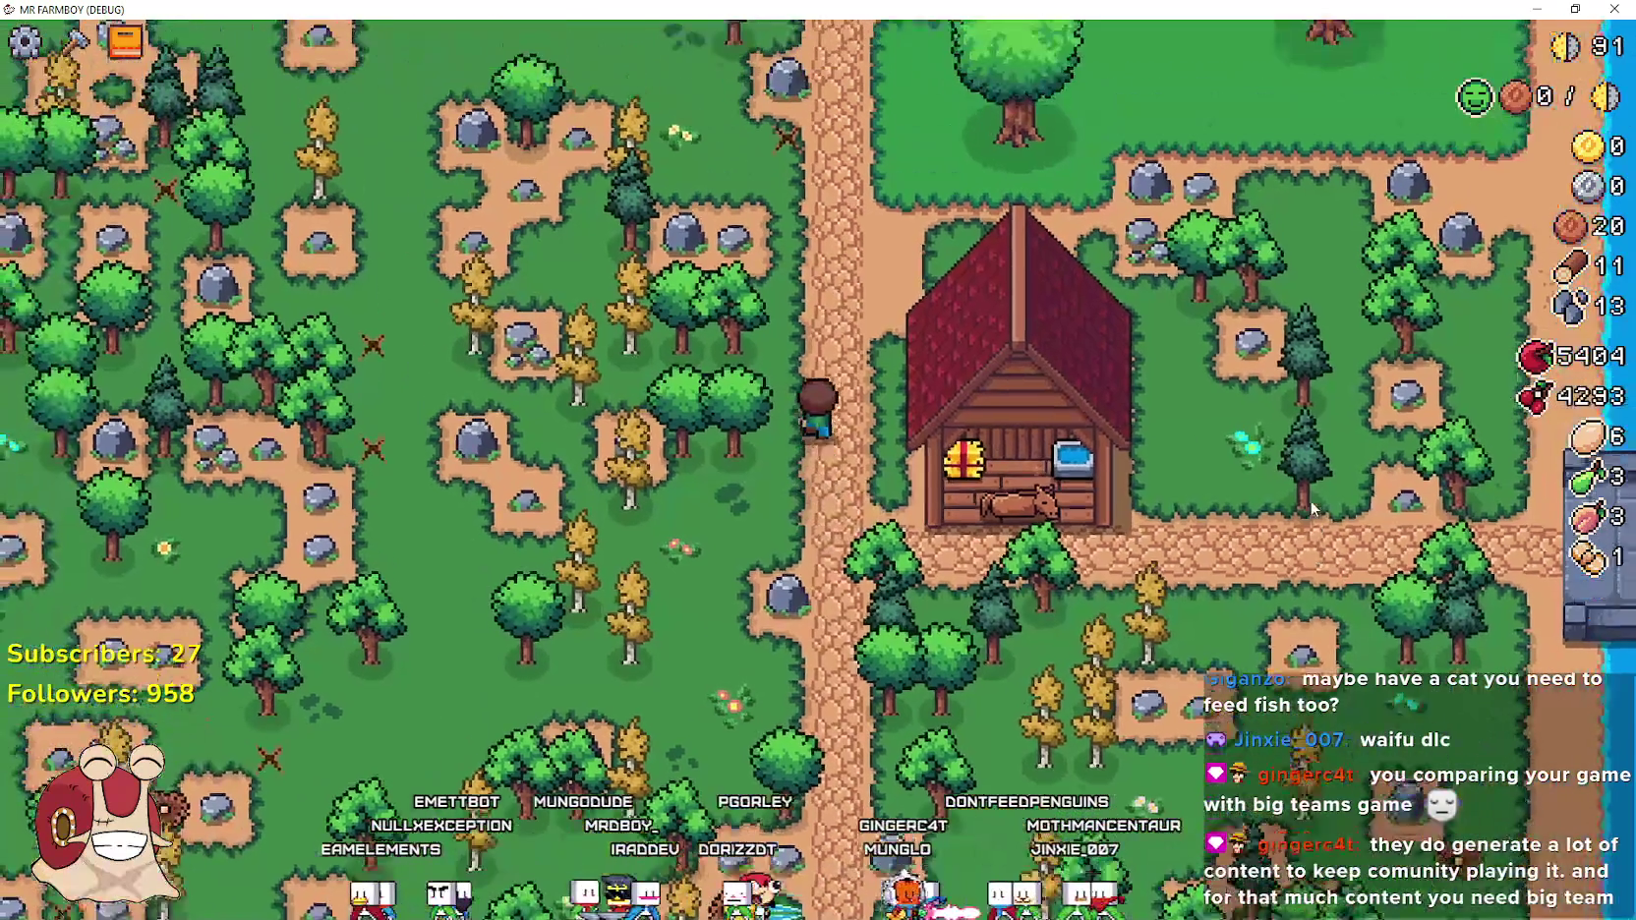
pyautogui.press('s')
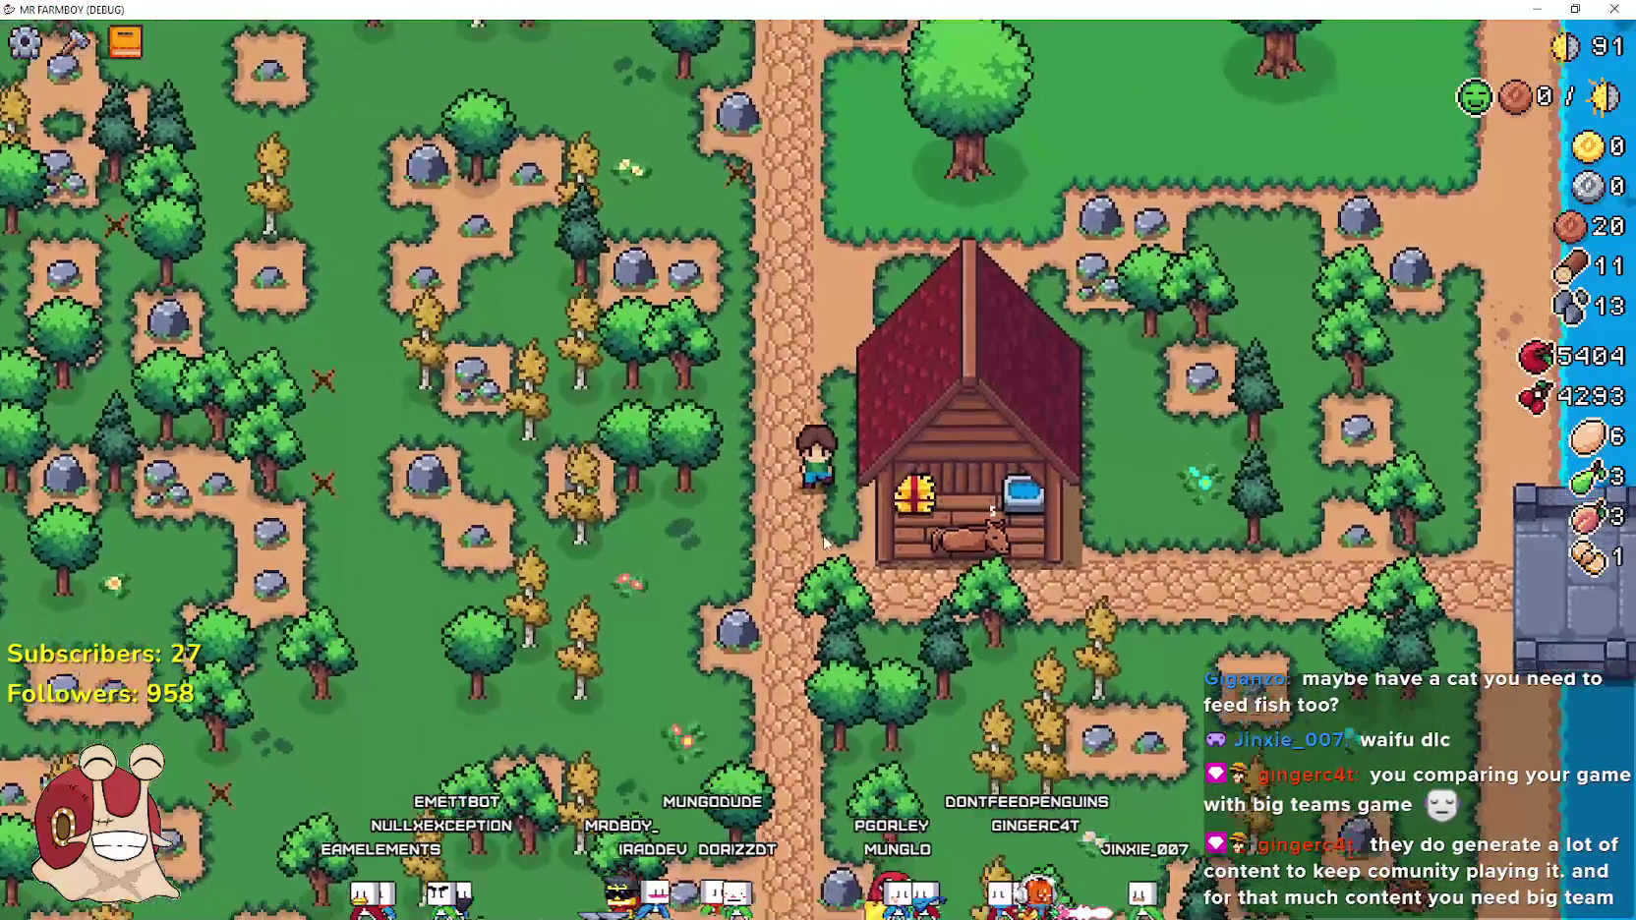
pyautogui.press('d')
pyautogui.press('a')
pyautogui.press('w')
pyautogui.hotkey('alt', 'Tab')
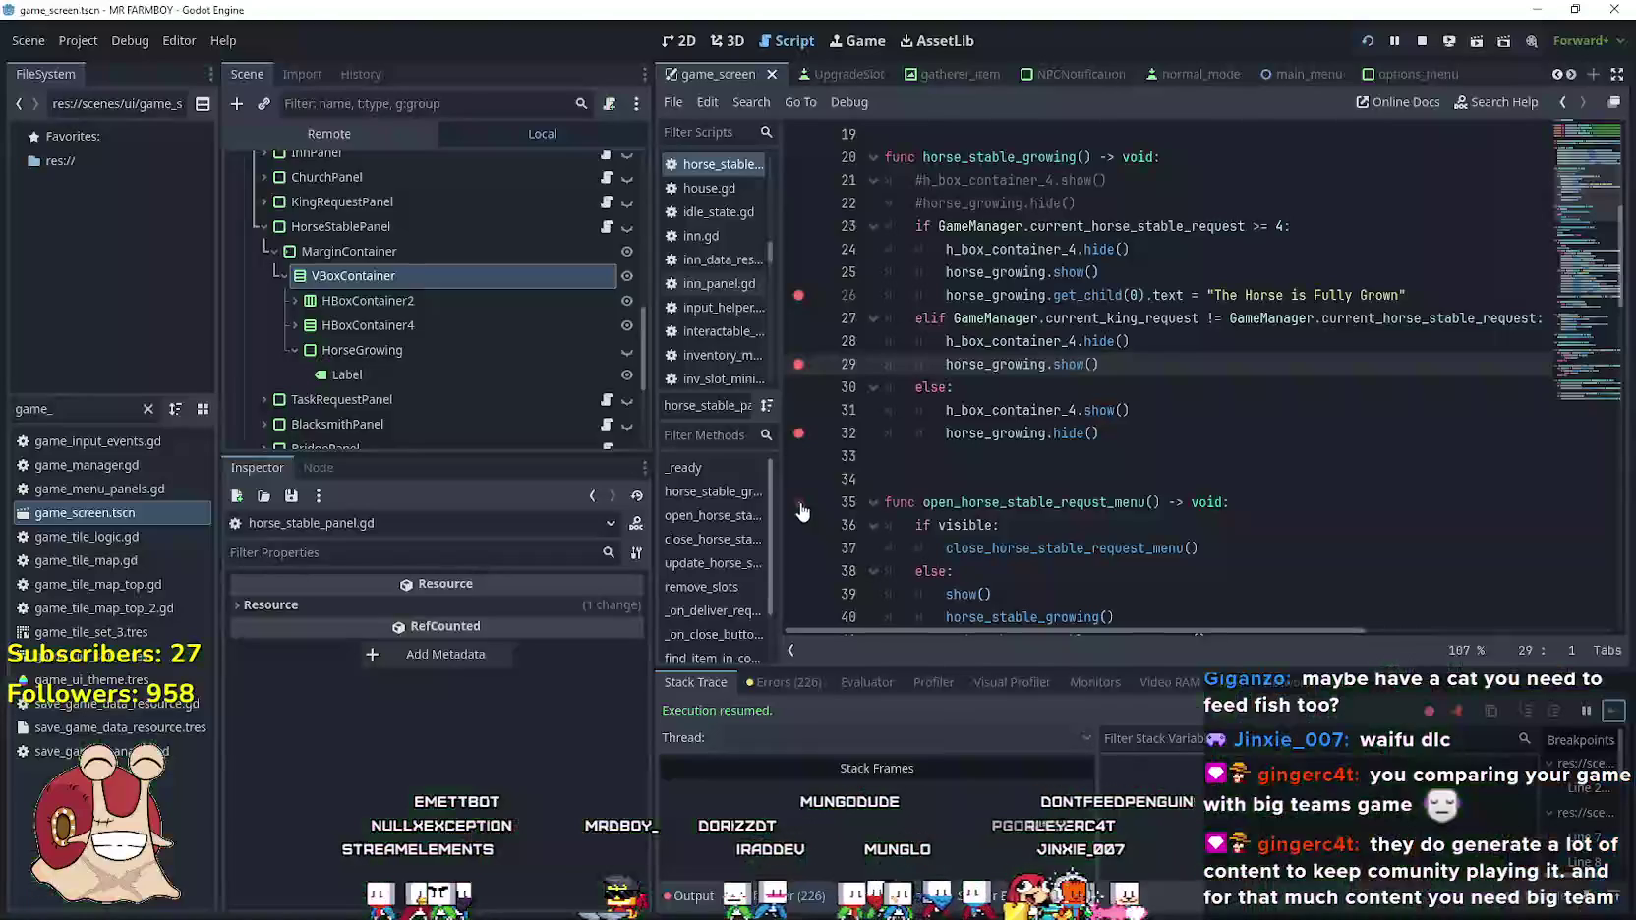
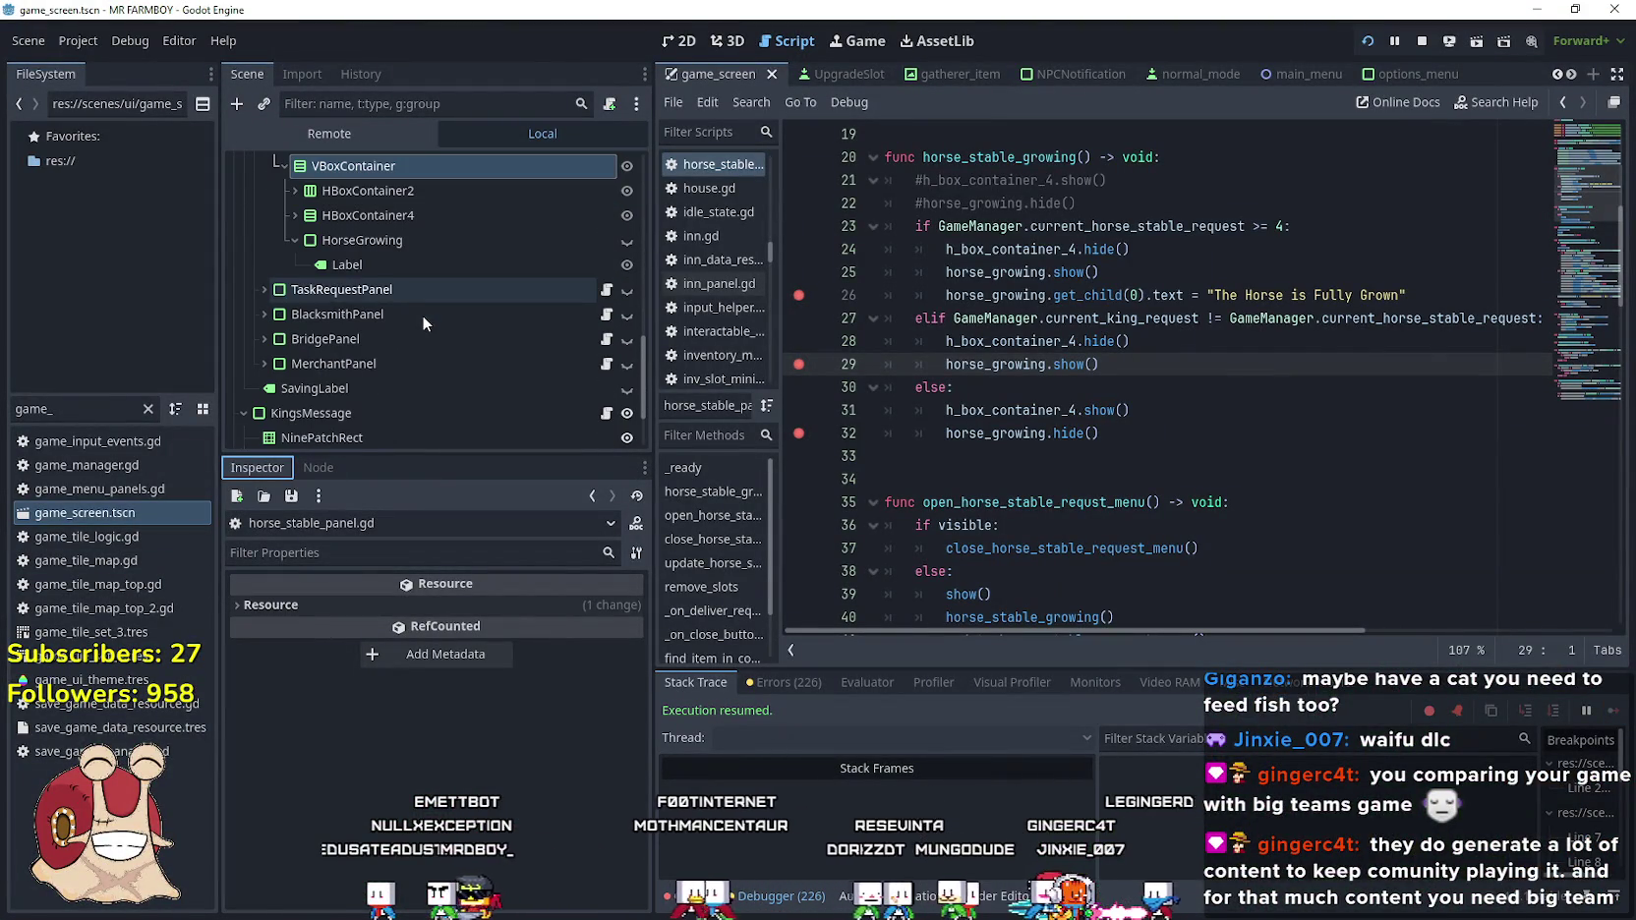
# Switch the Scene dock to the Remote tree and inspect the live InventoryManager
pyautogui.click(364, 125)
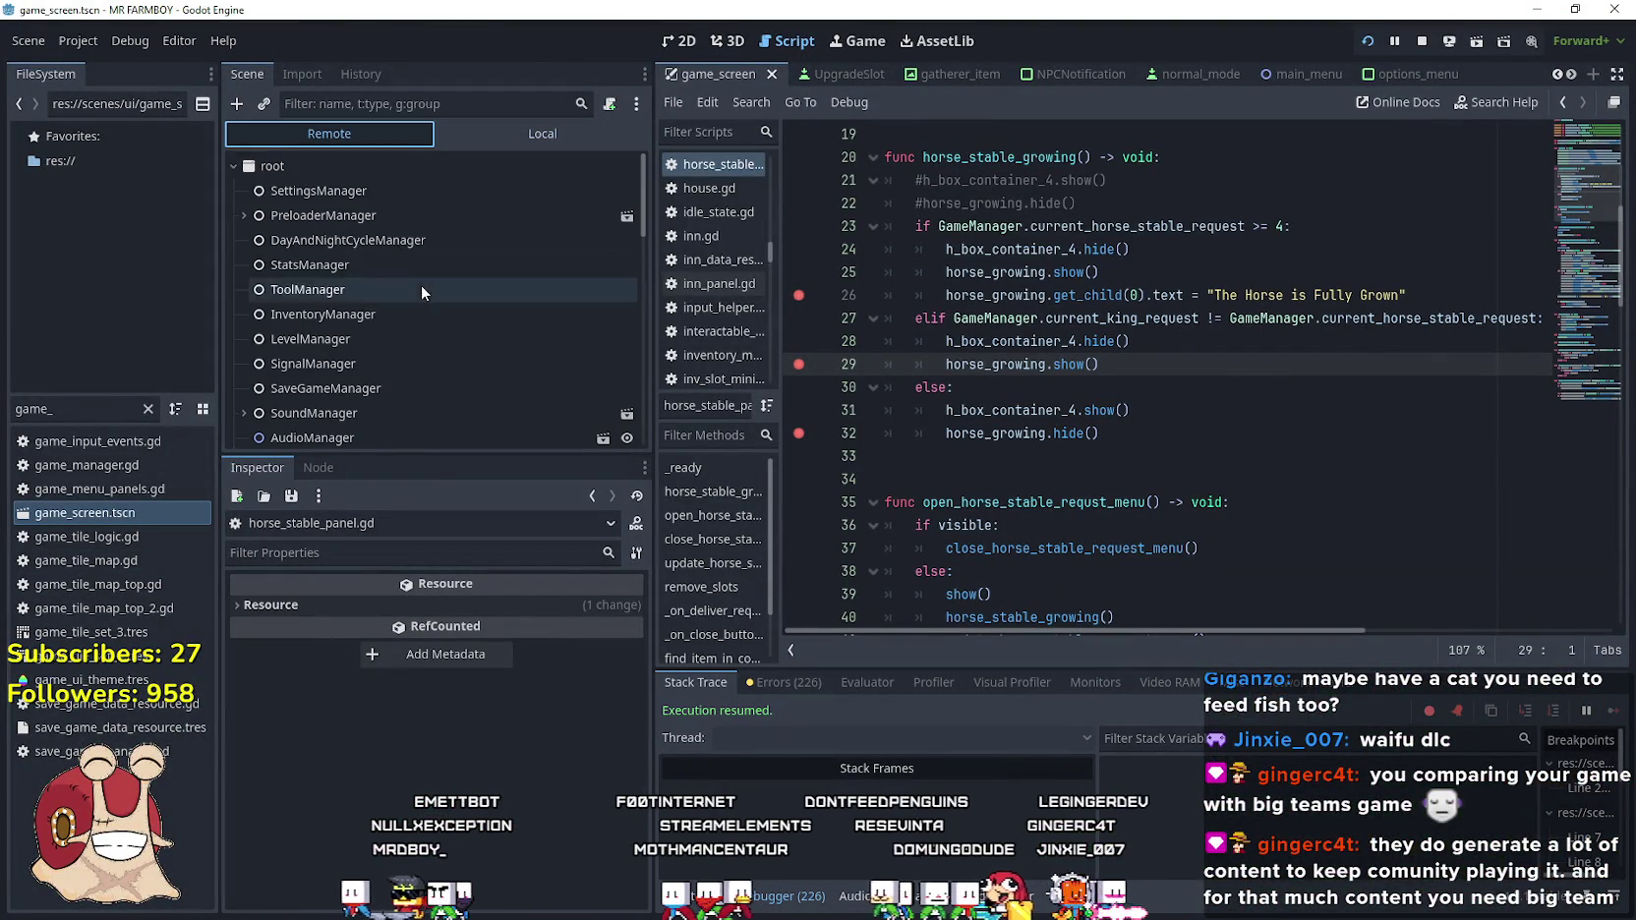
pyautogui.click(373, 314)
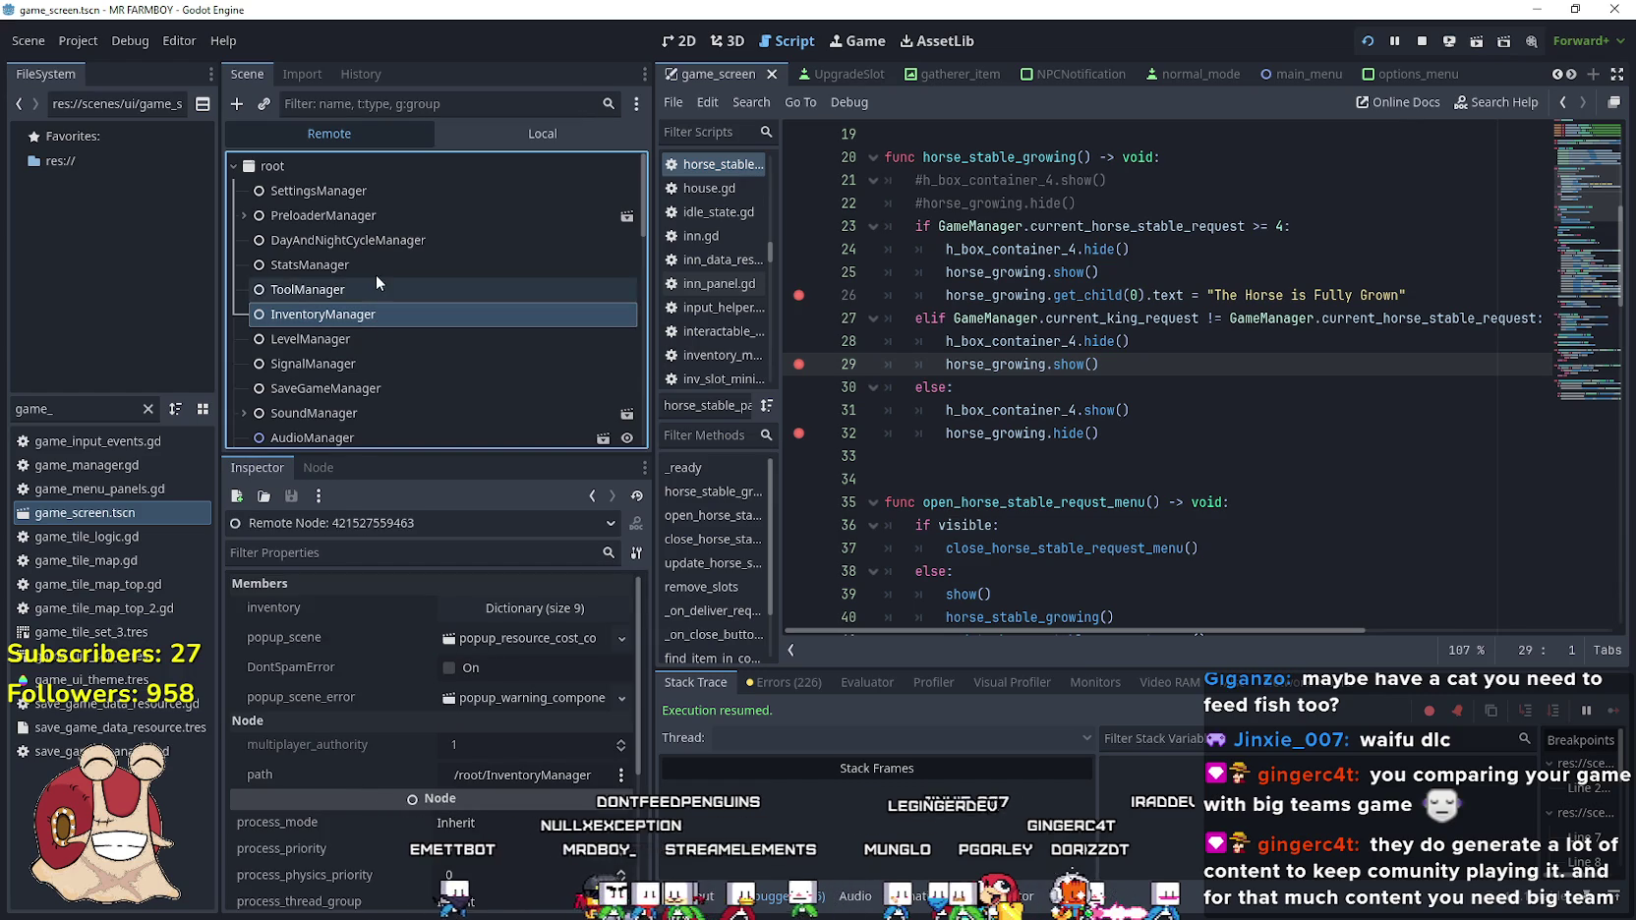
pyautogui.scroll(-5, 382, 285)
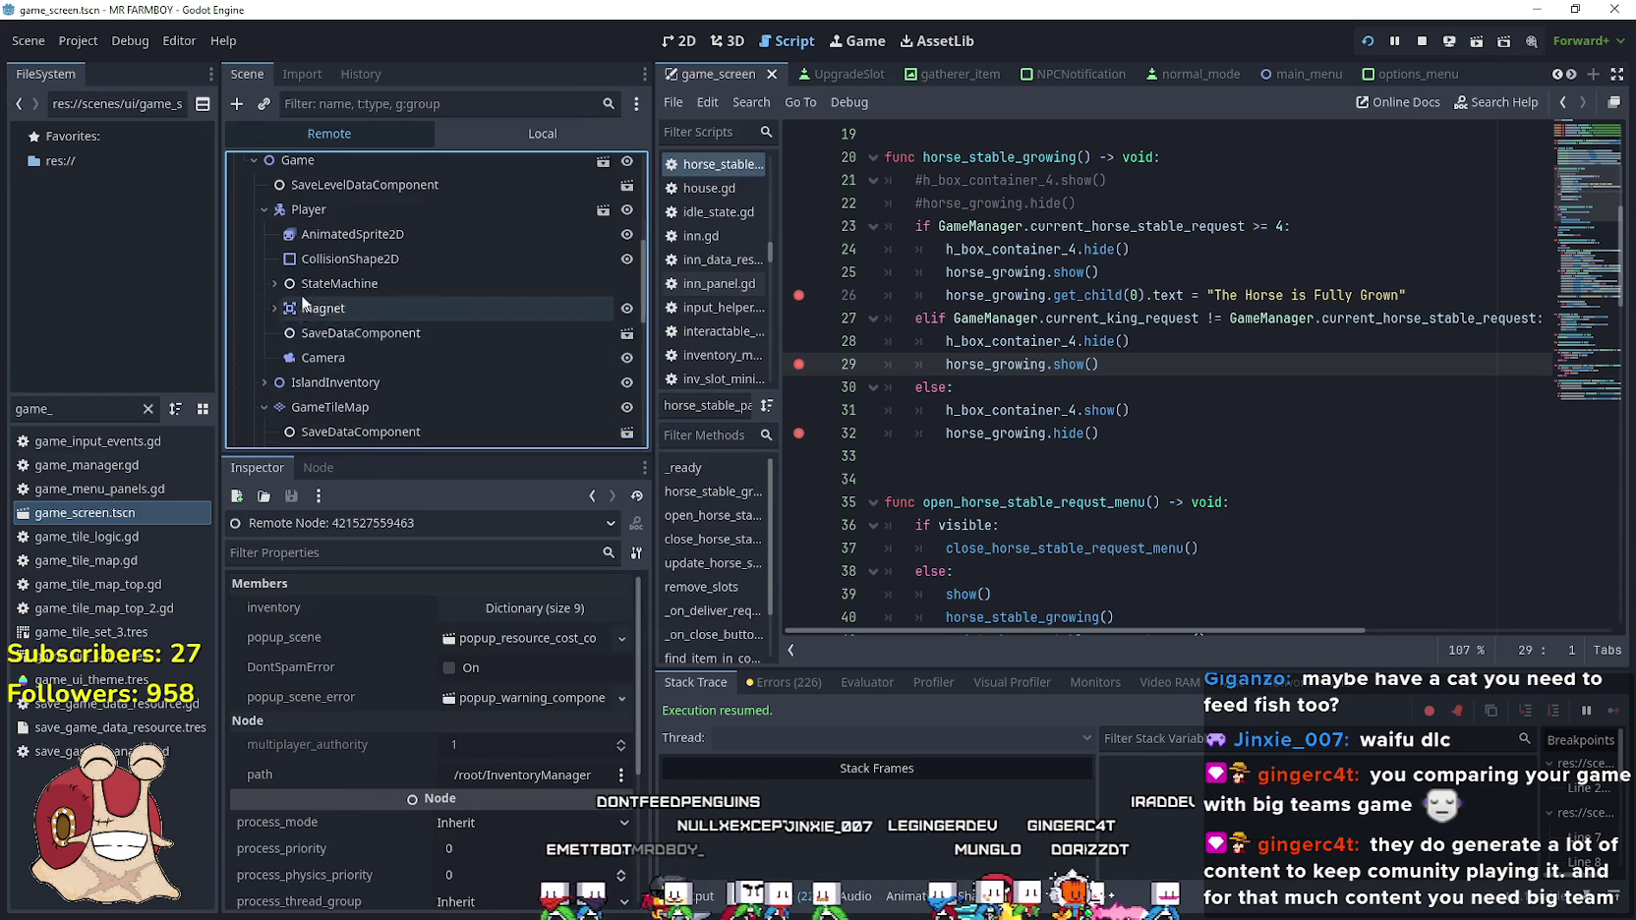
pyautogui.scroll(5, 388, 413)
# Raise the live GameManager's current_king_request from 1 to 2, then return to the Local tree
pyautogui.click(378, 409)
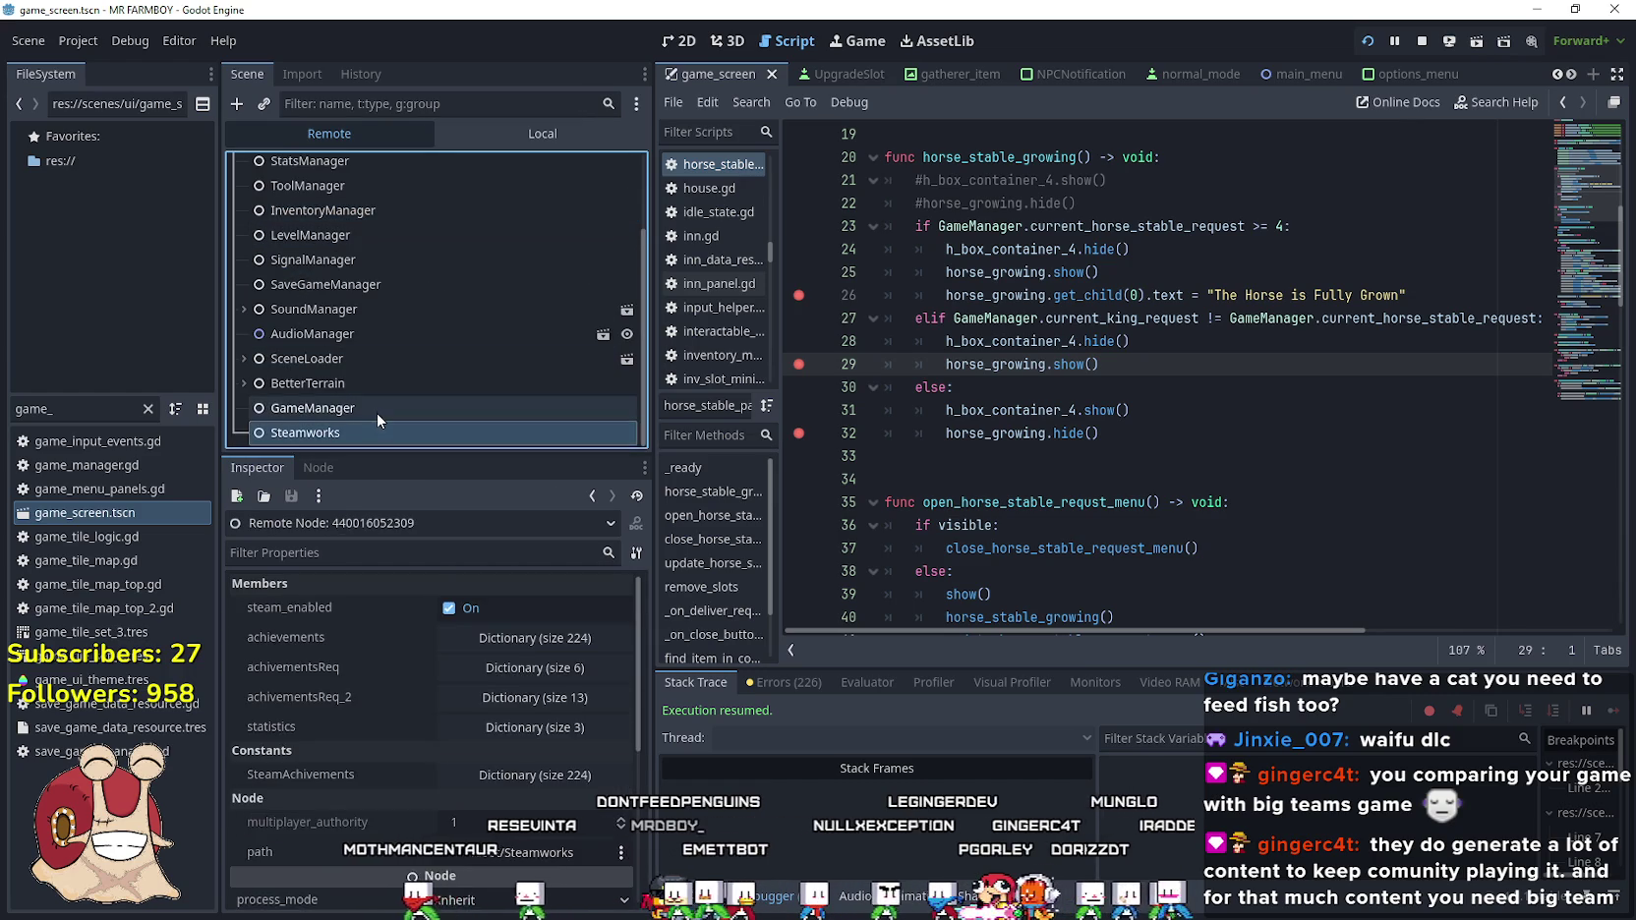
pyautogui.scroll(-10, 334, 759)
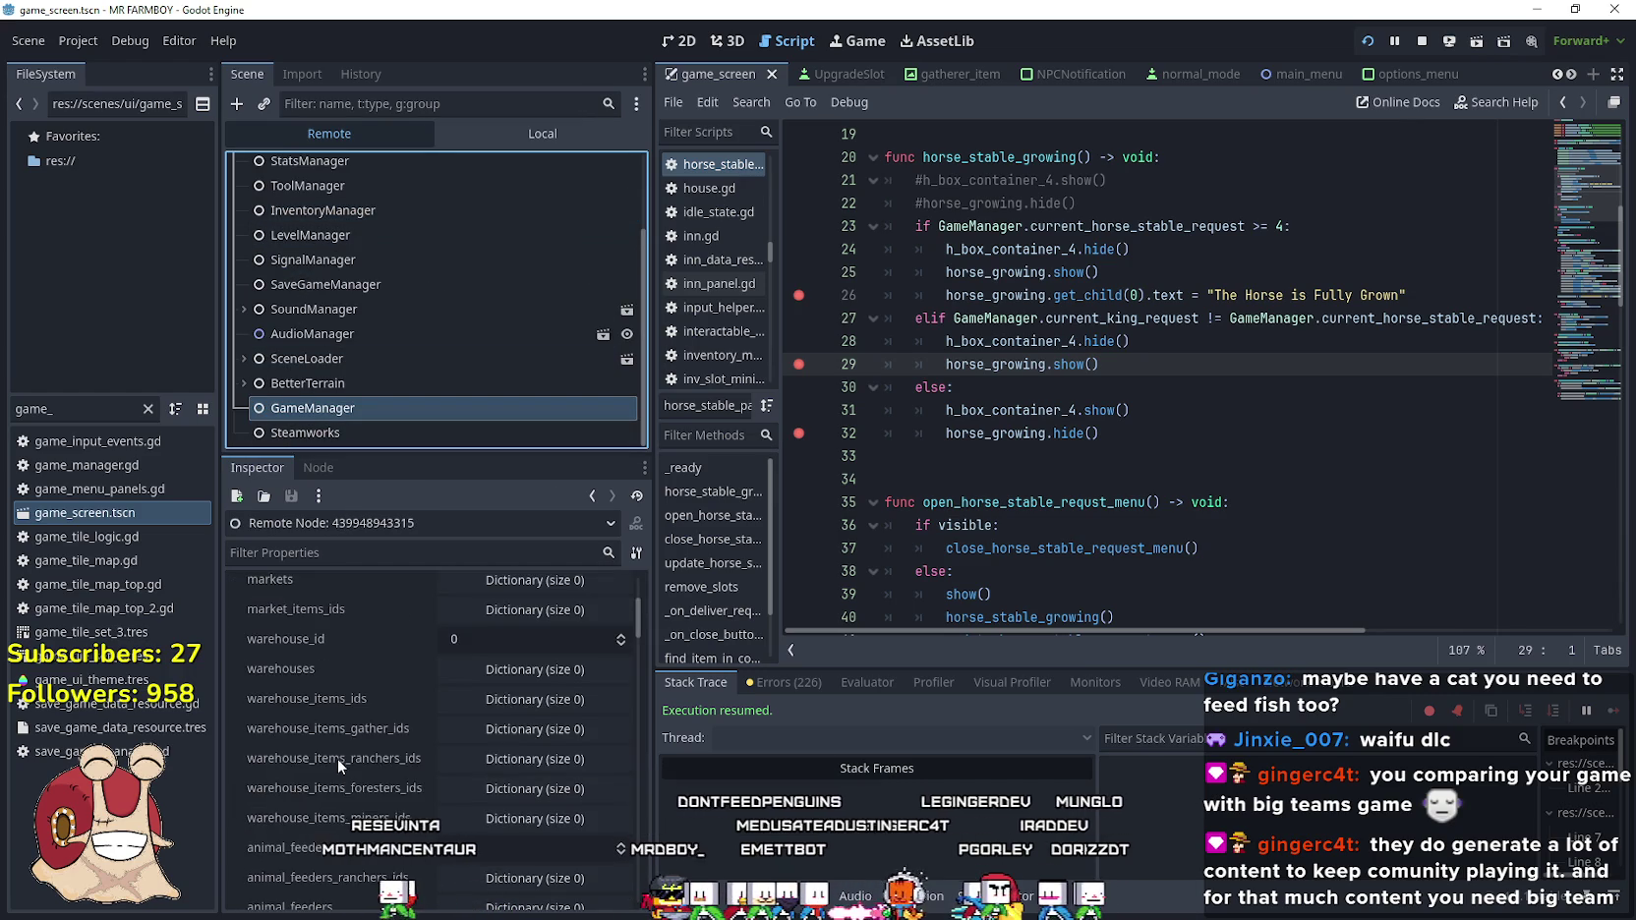
pyautogui.scroll(-5, 352, 747)
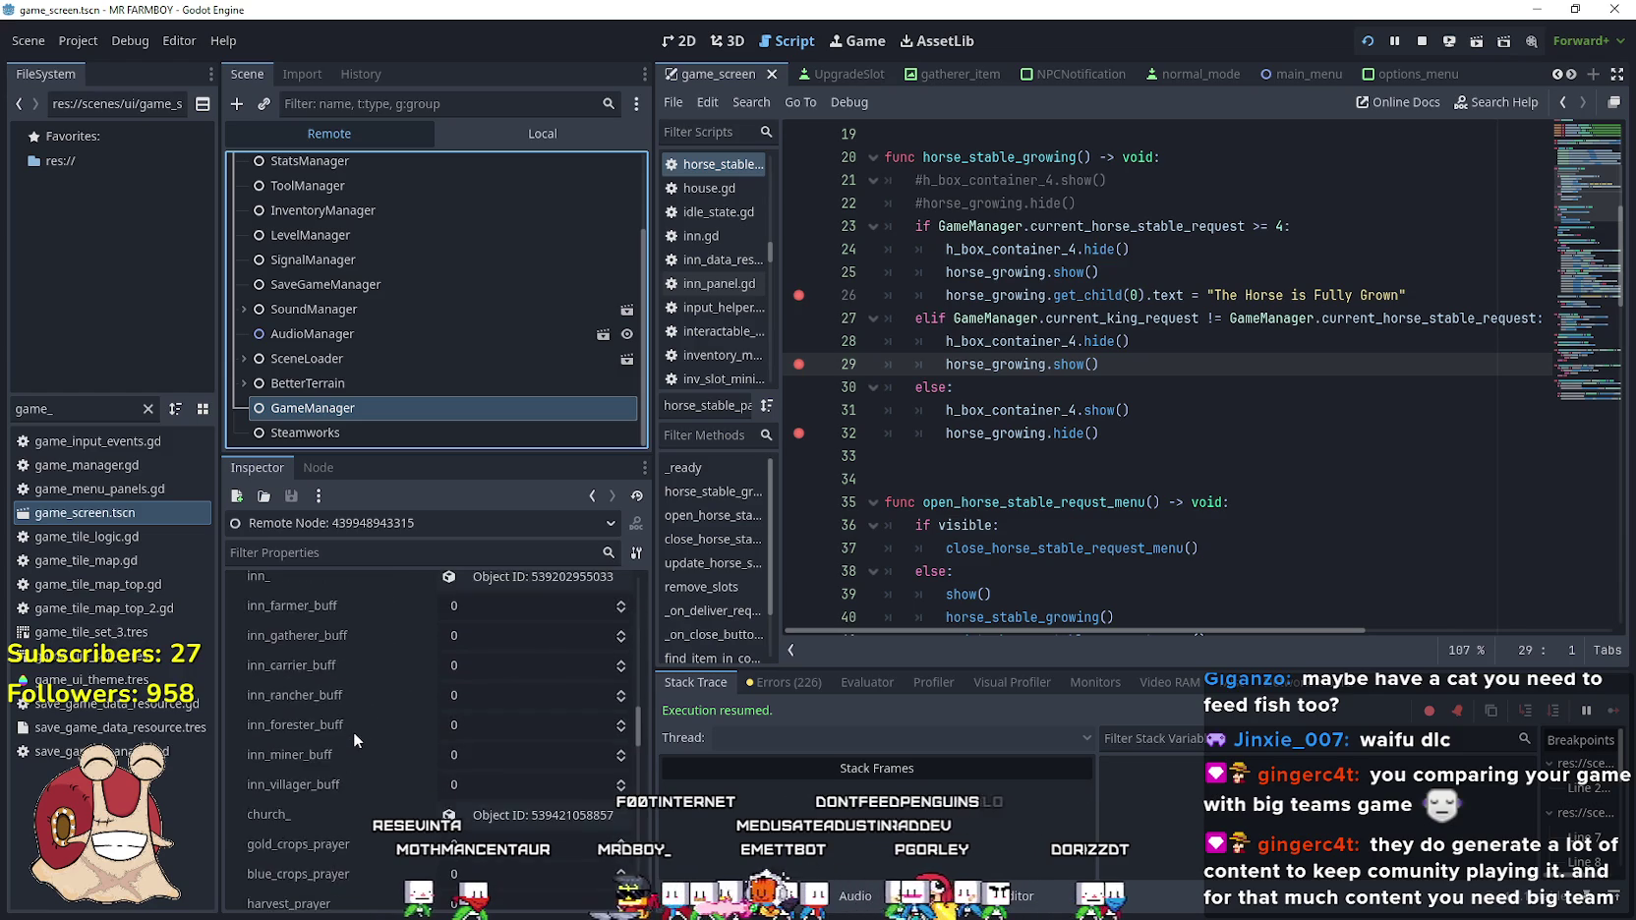
pyautogui.scroll(-5, 359, 738)
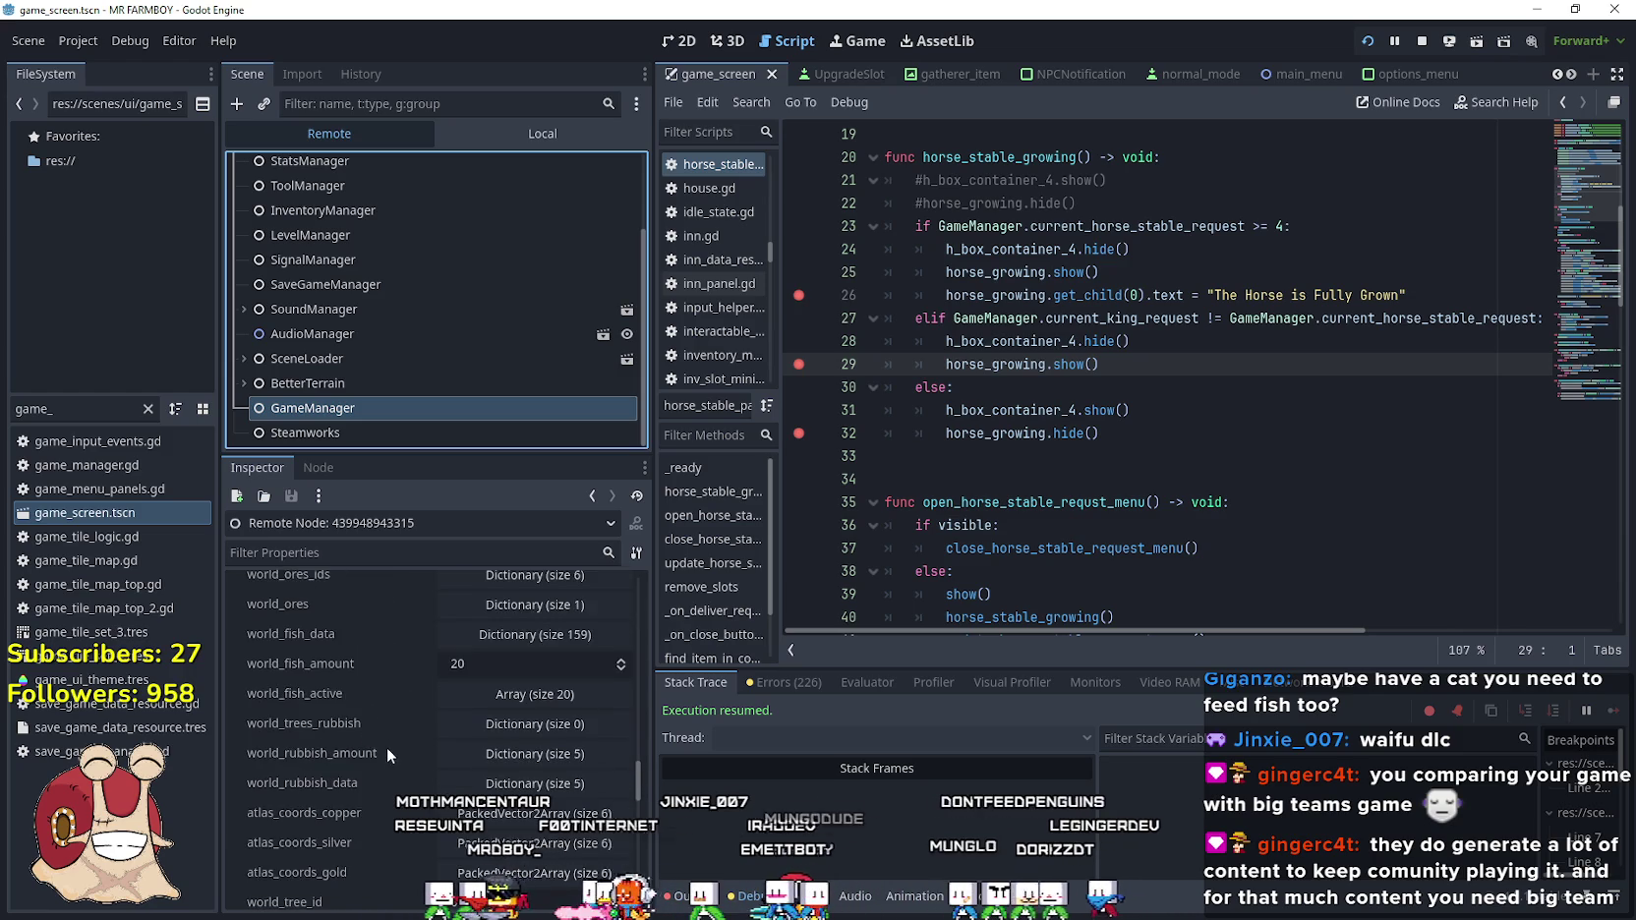
pyautogui.scroll(-5, 384, 751)
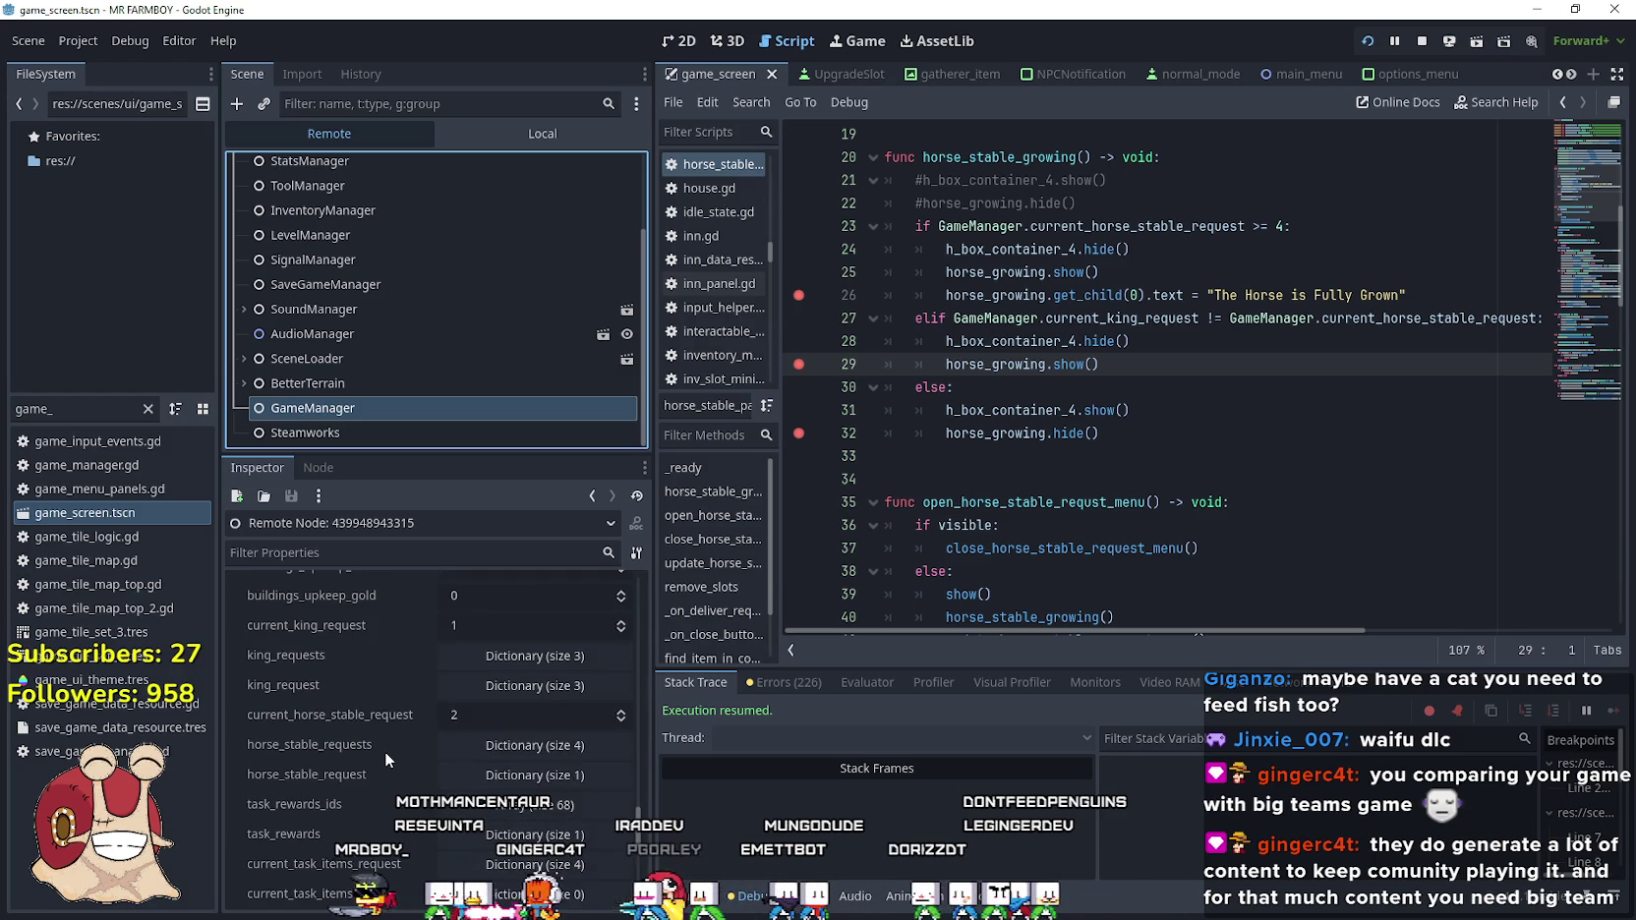
pyautogui.scroll(-3, 398, 759)
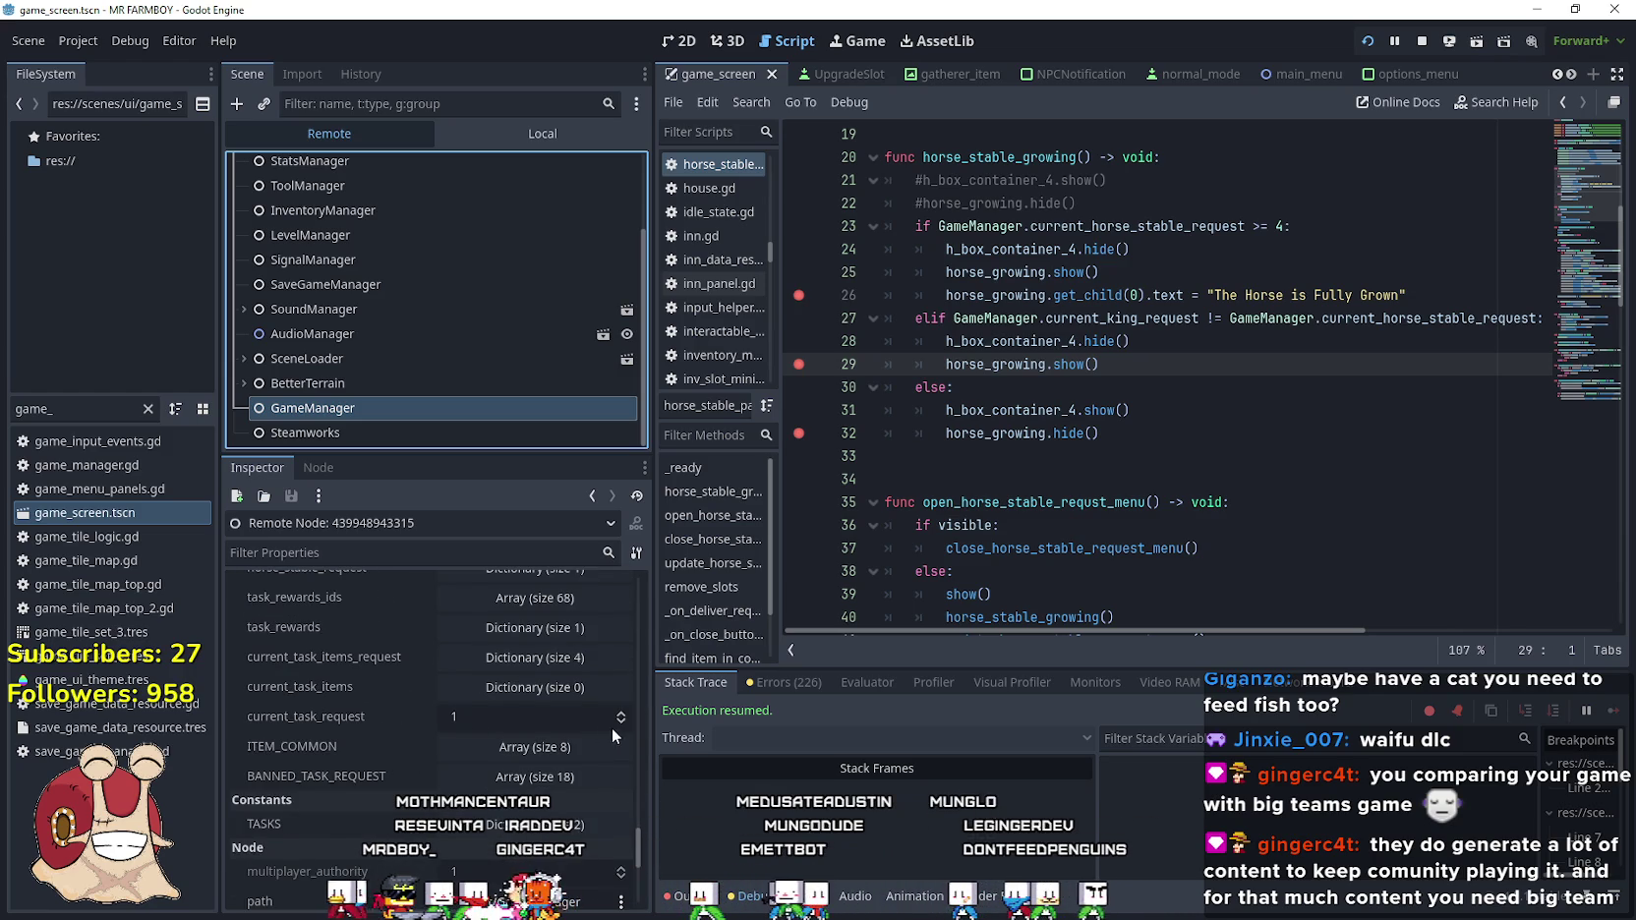
pyautogui.scroll(3, 393, 718)
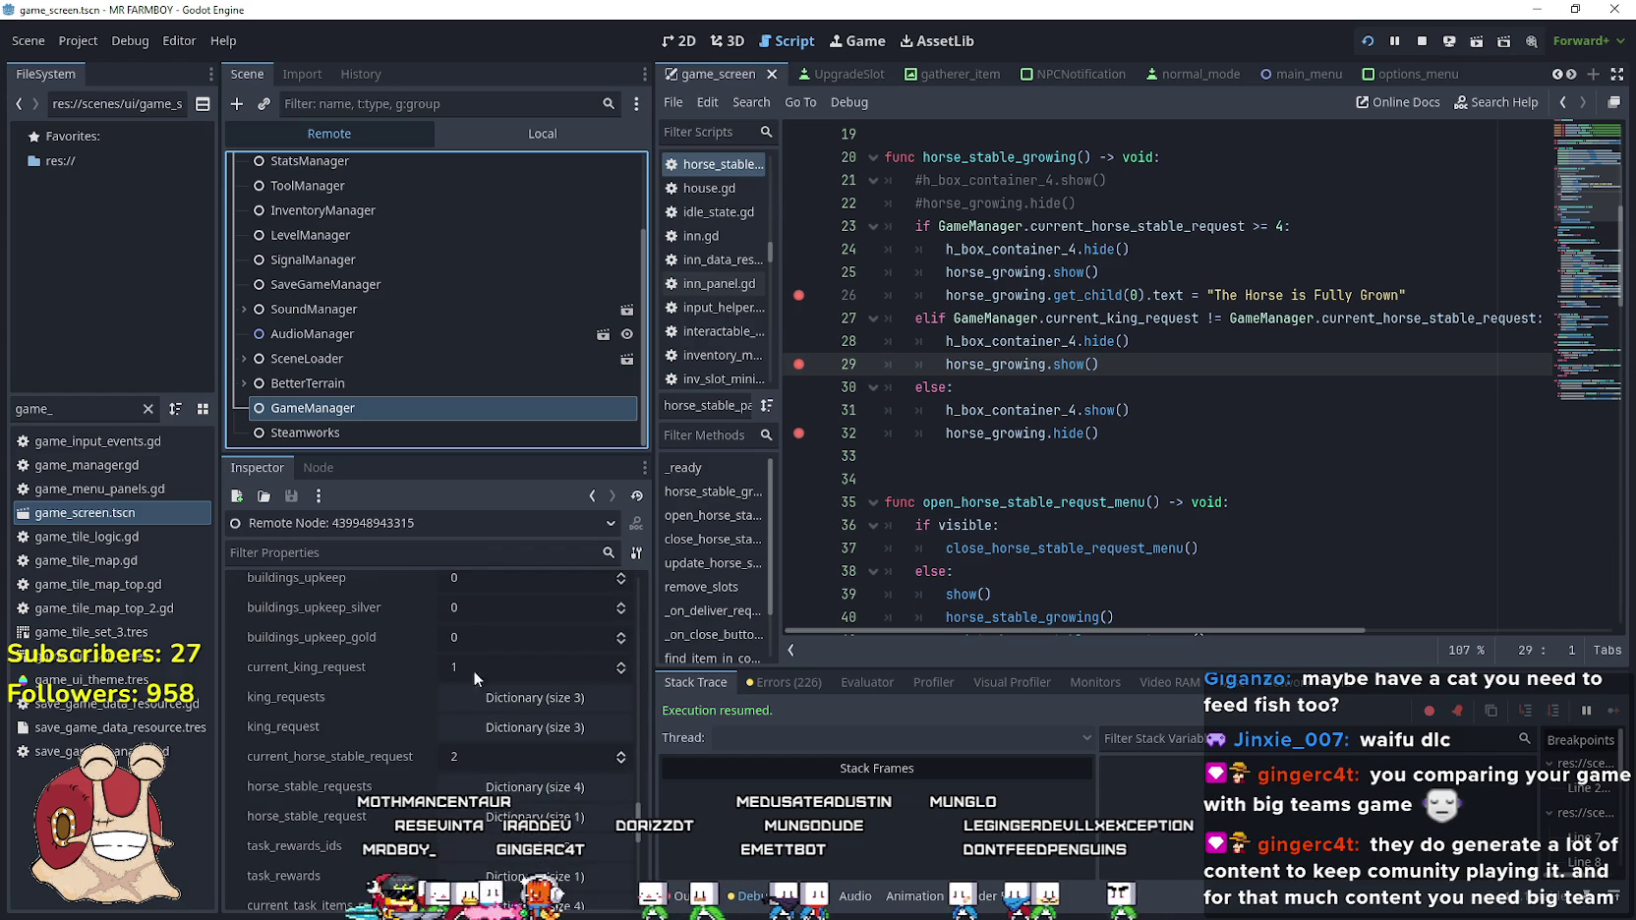
pyautogui.click(621, 663)
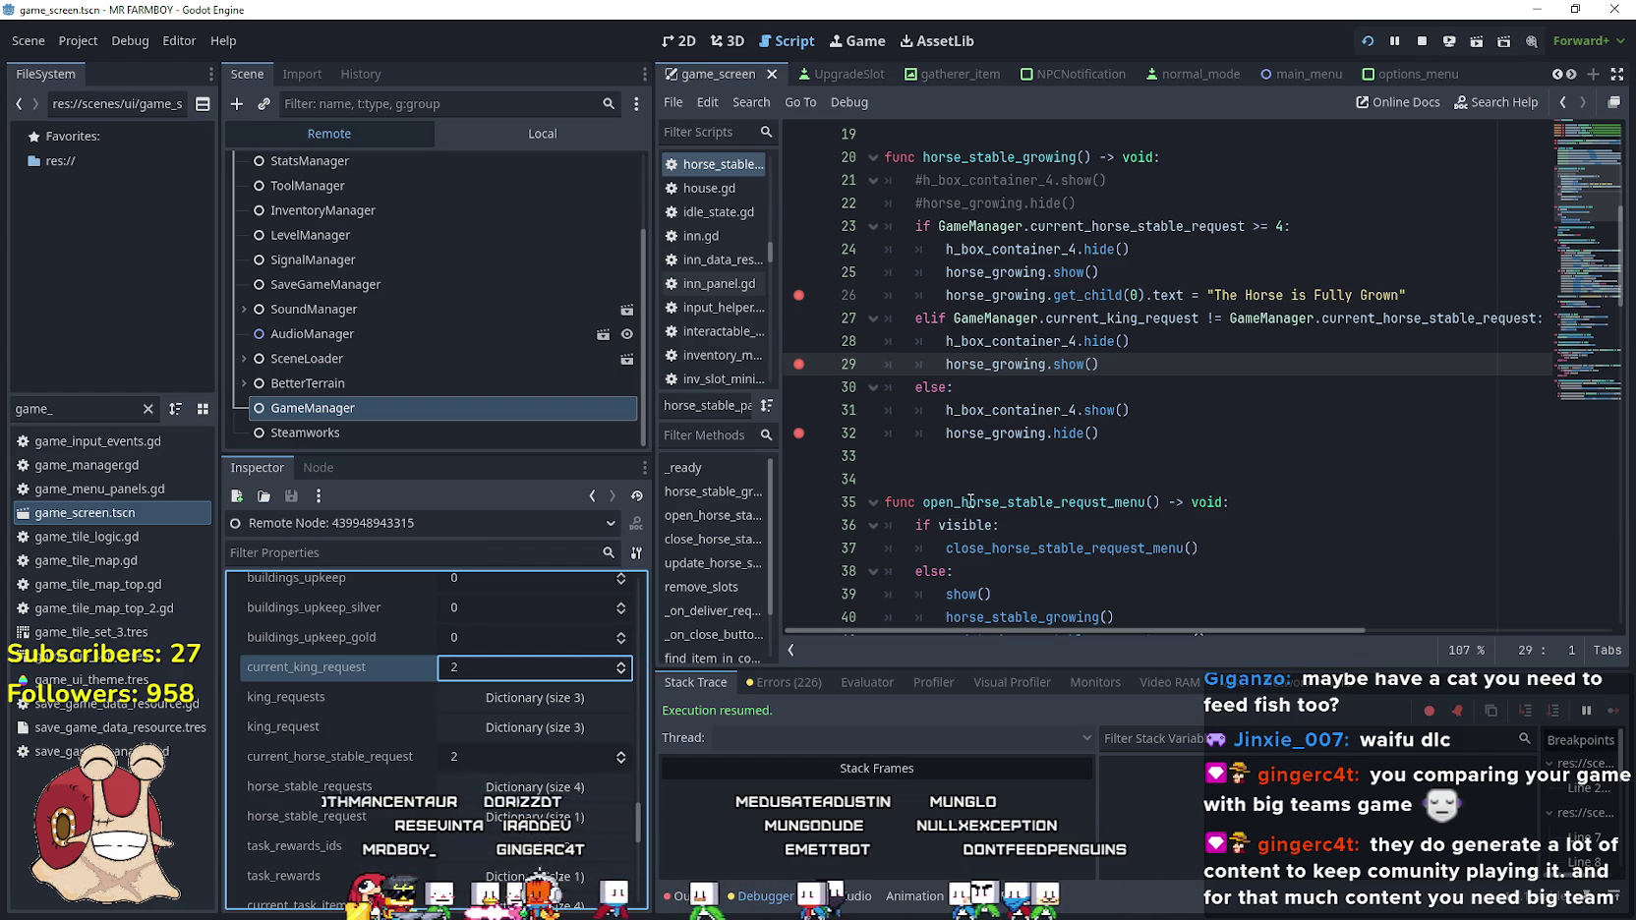
pyautogui.click(498, 145)
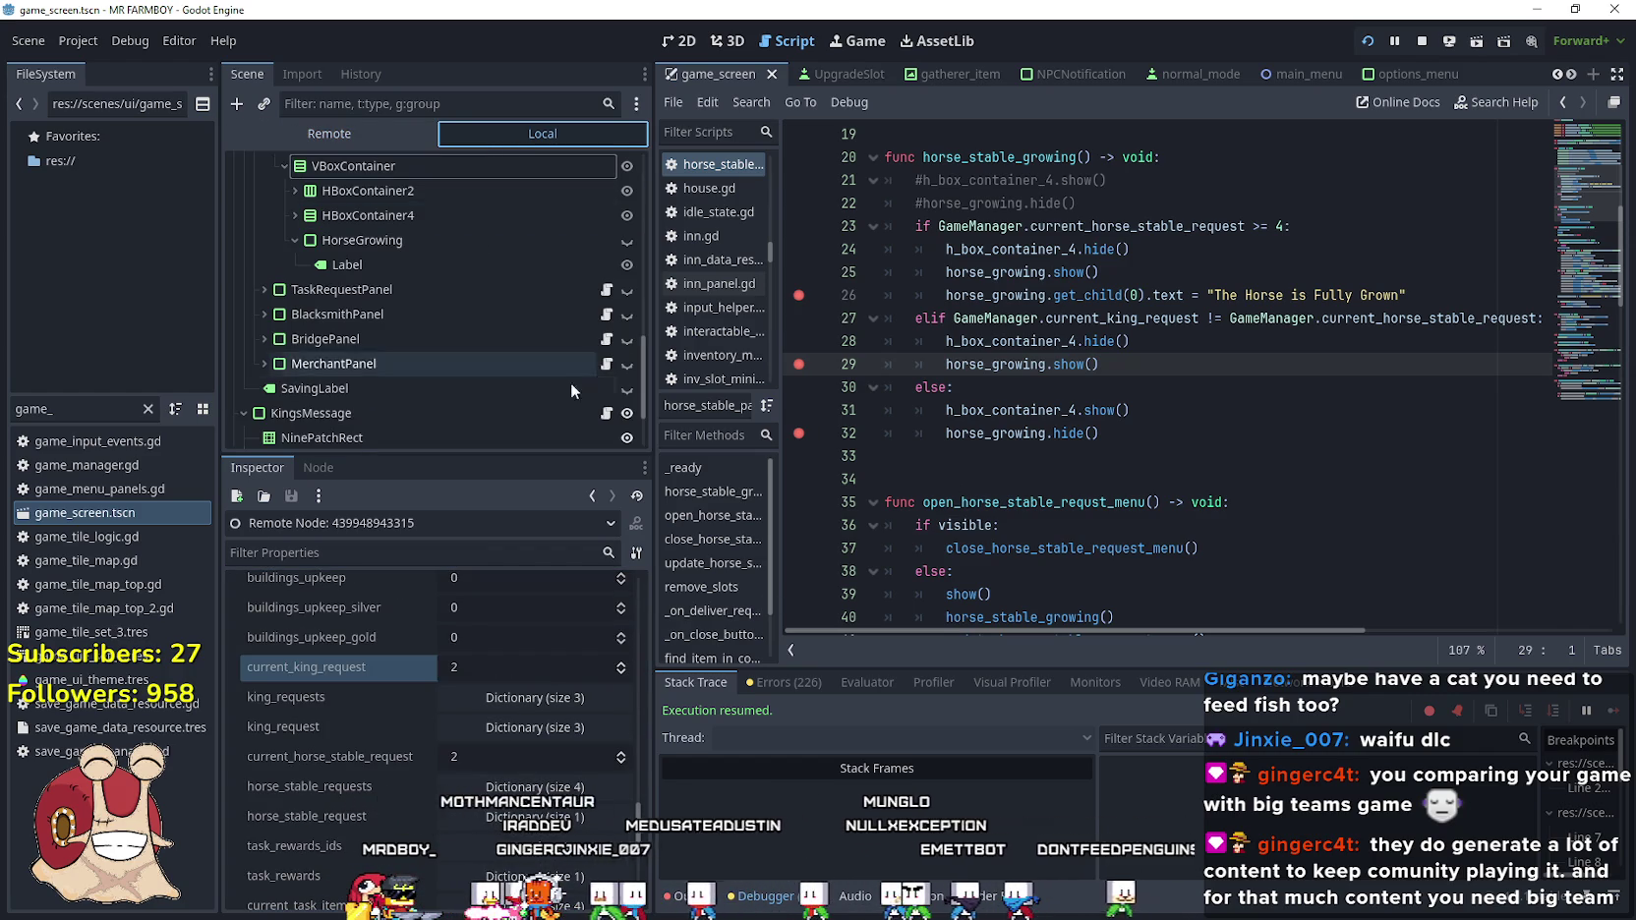
# Open the horse stable in the game and feed the horse, resuming past each breakpoint
pyautogui.hotkey('alt', 'Tab')
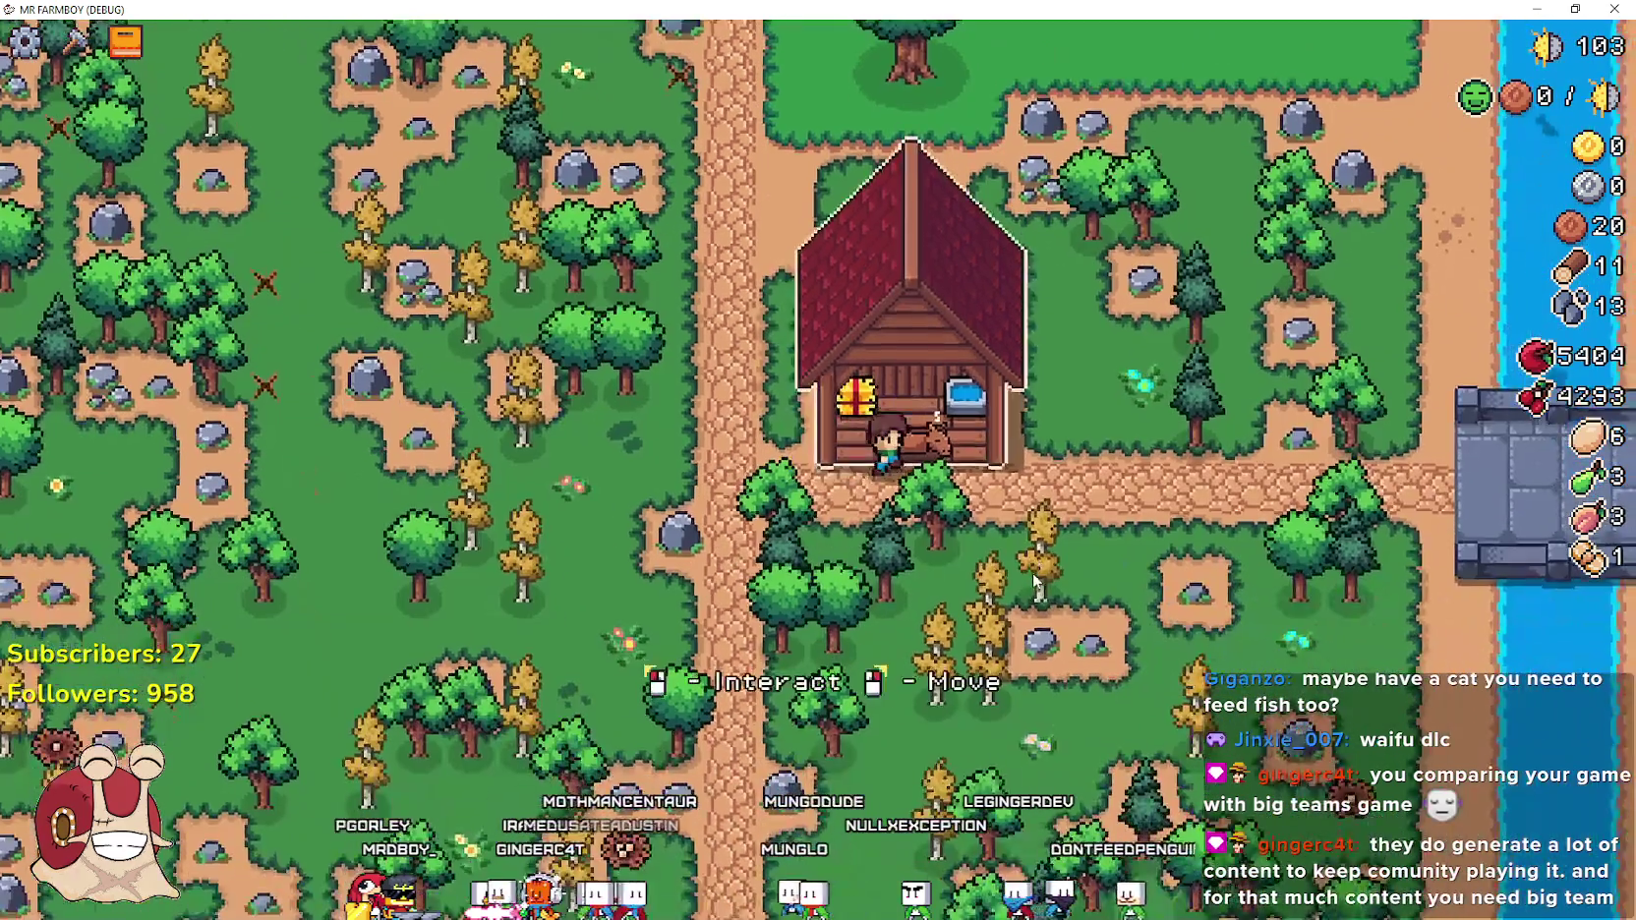
pyautogui.click(1001, 561)
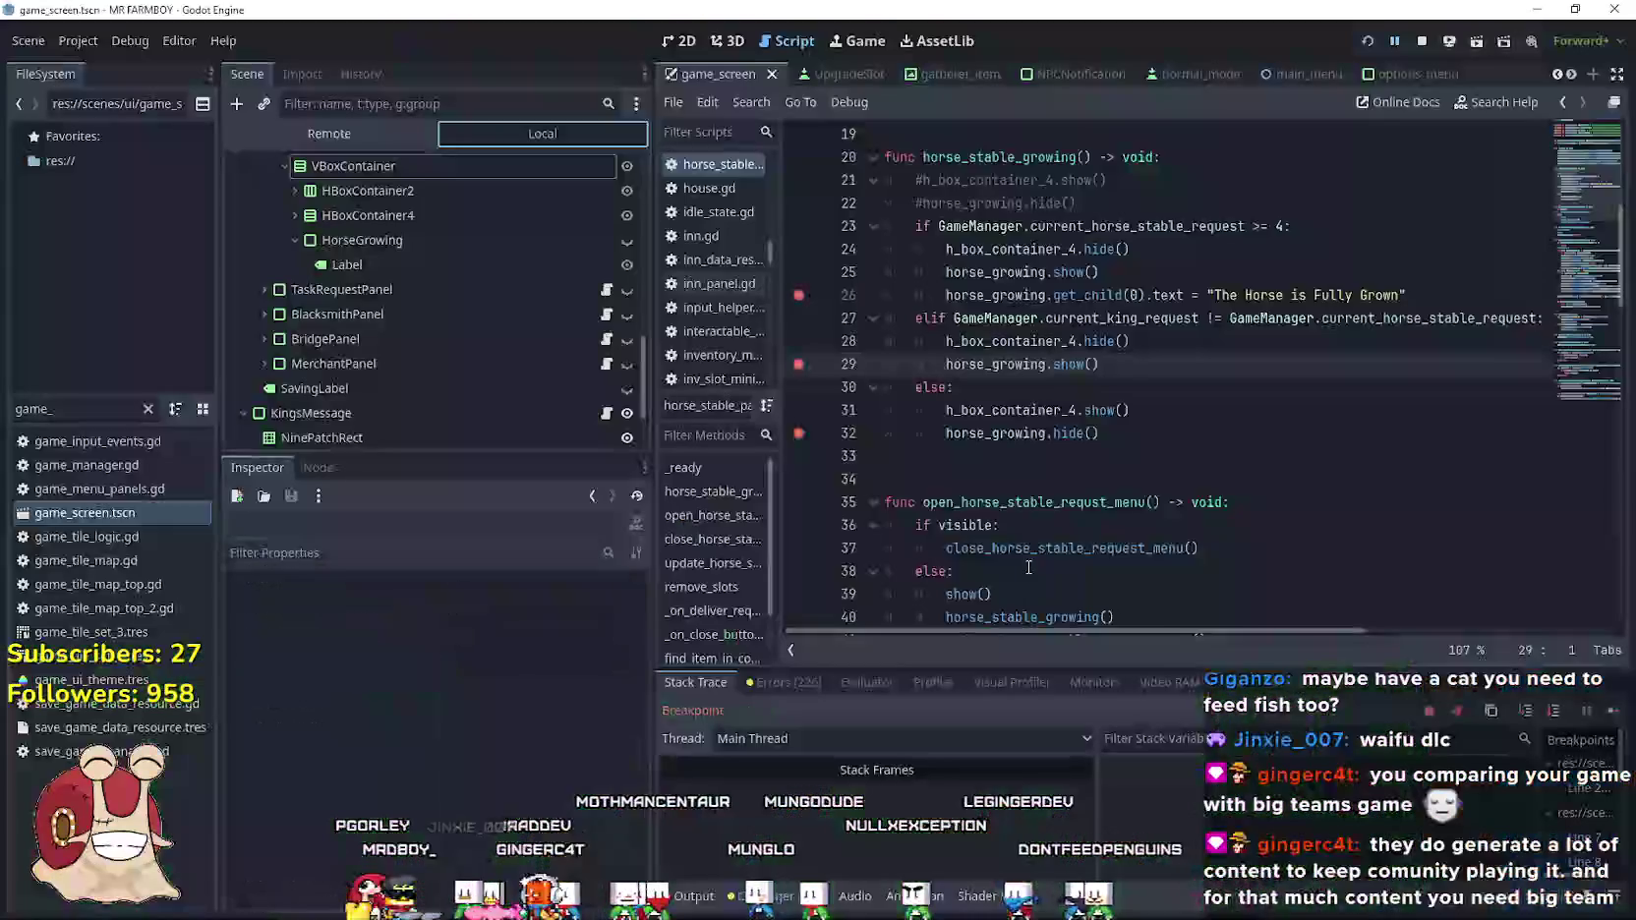
pyautogui.click(1610, 711)
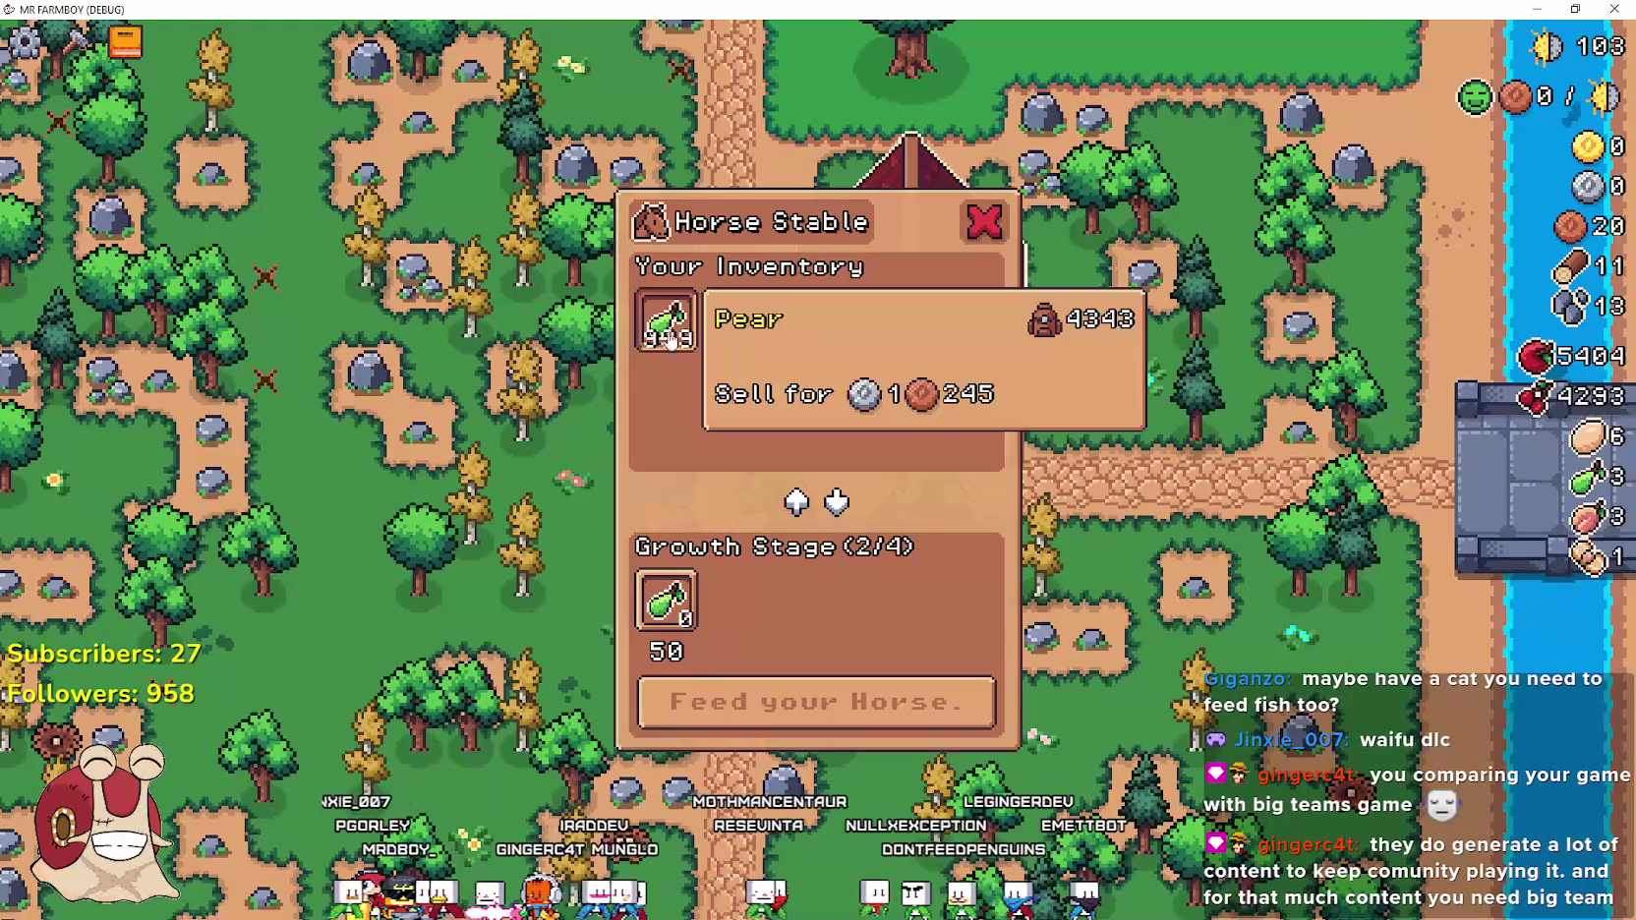
pyautogui.click(846, 706)
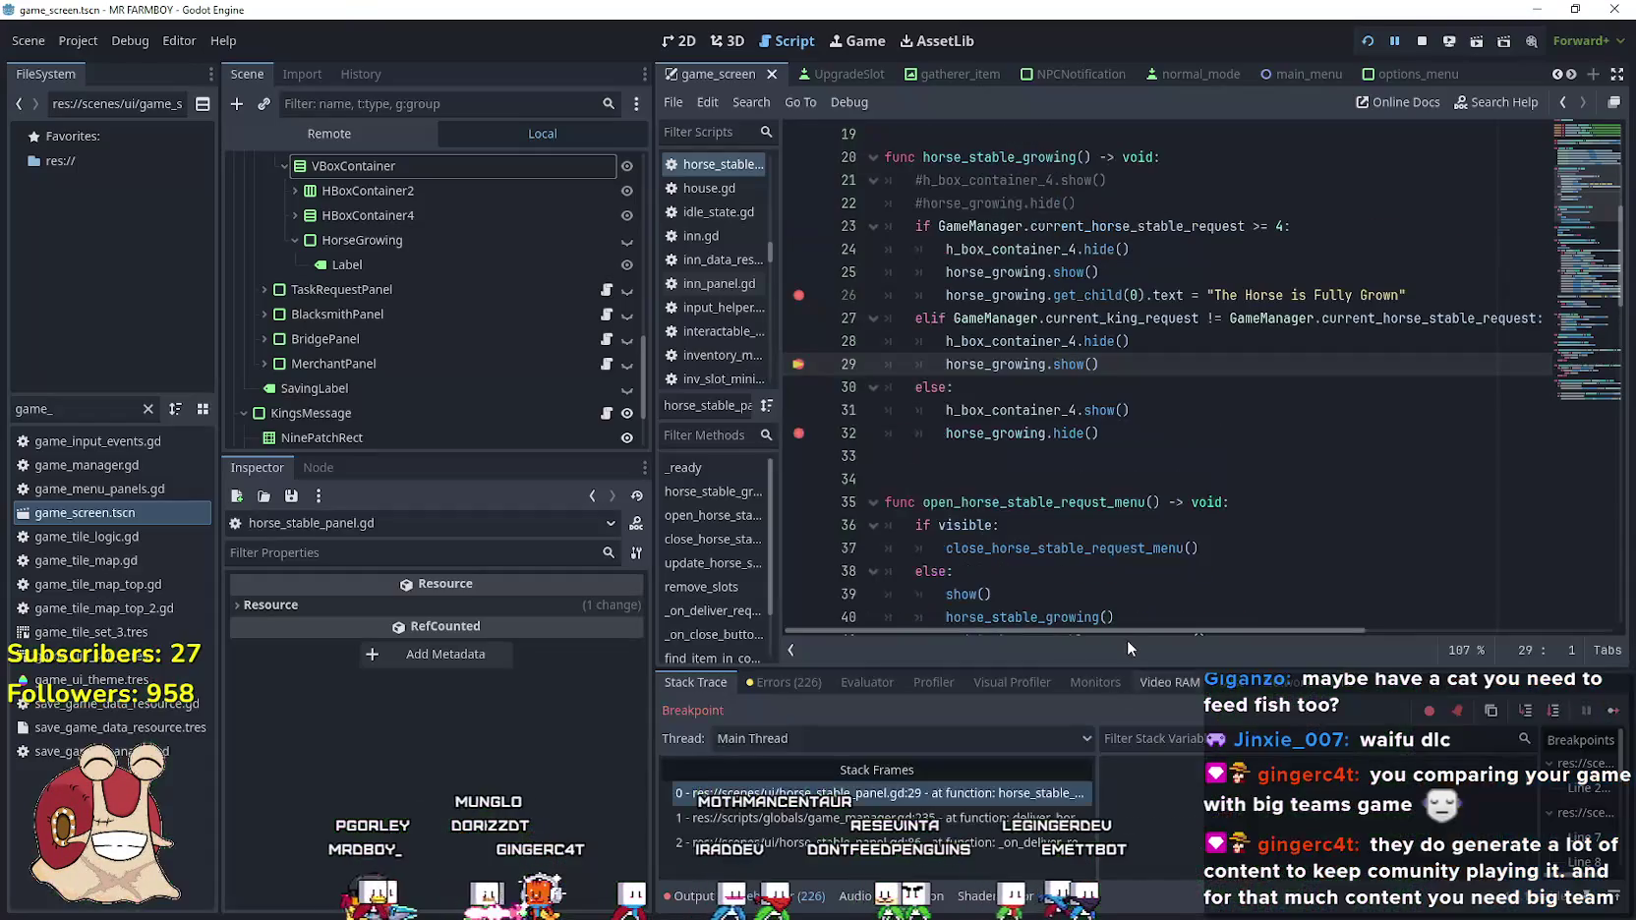
pyautogui.click(1613, 711)
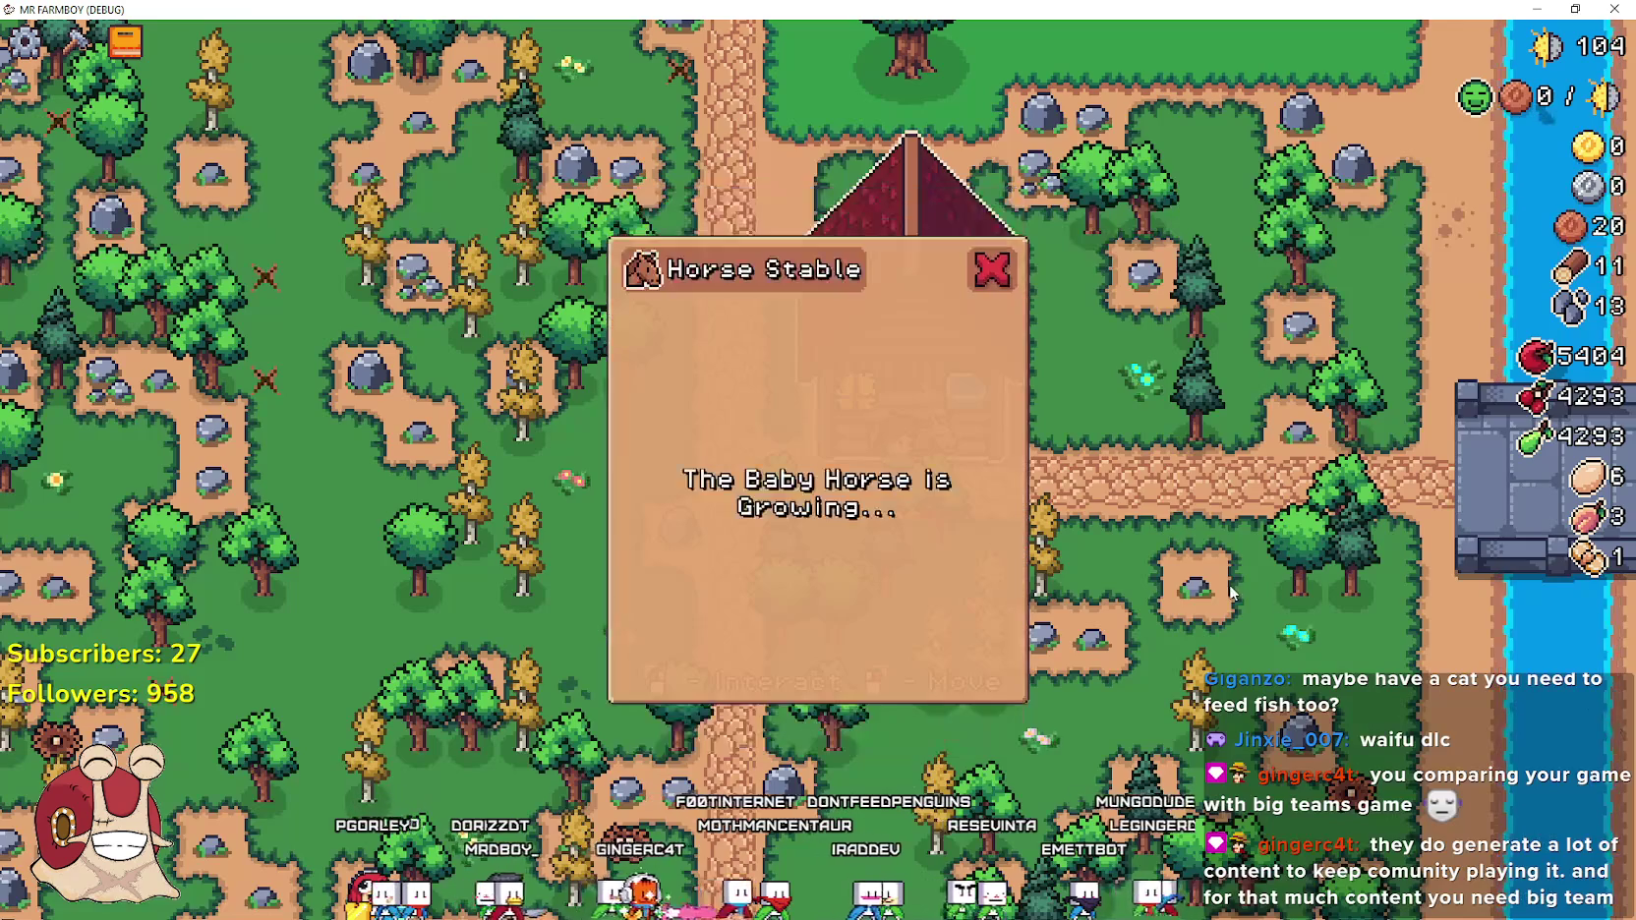
pyautogui.click(1228, 584)
pyautogui.click(1236, 586)
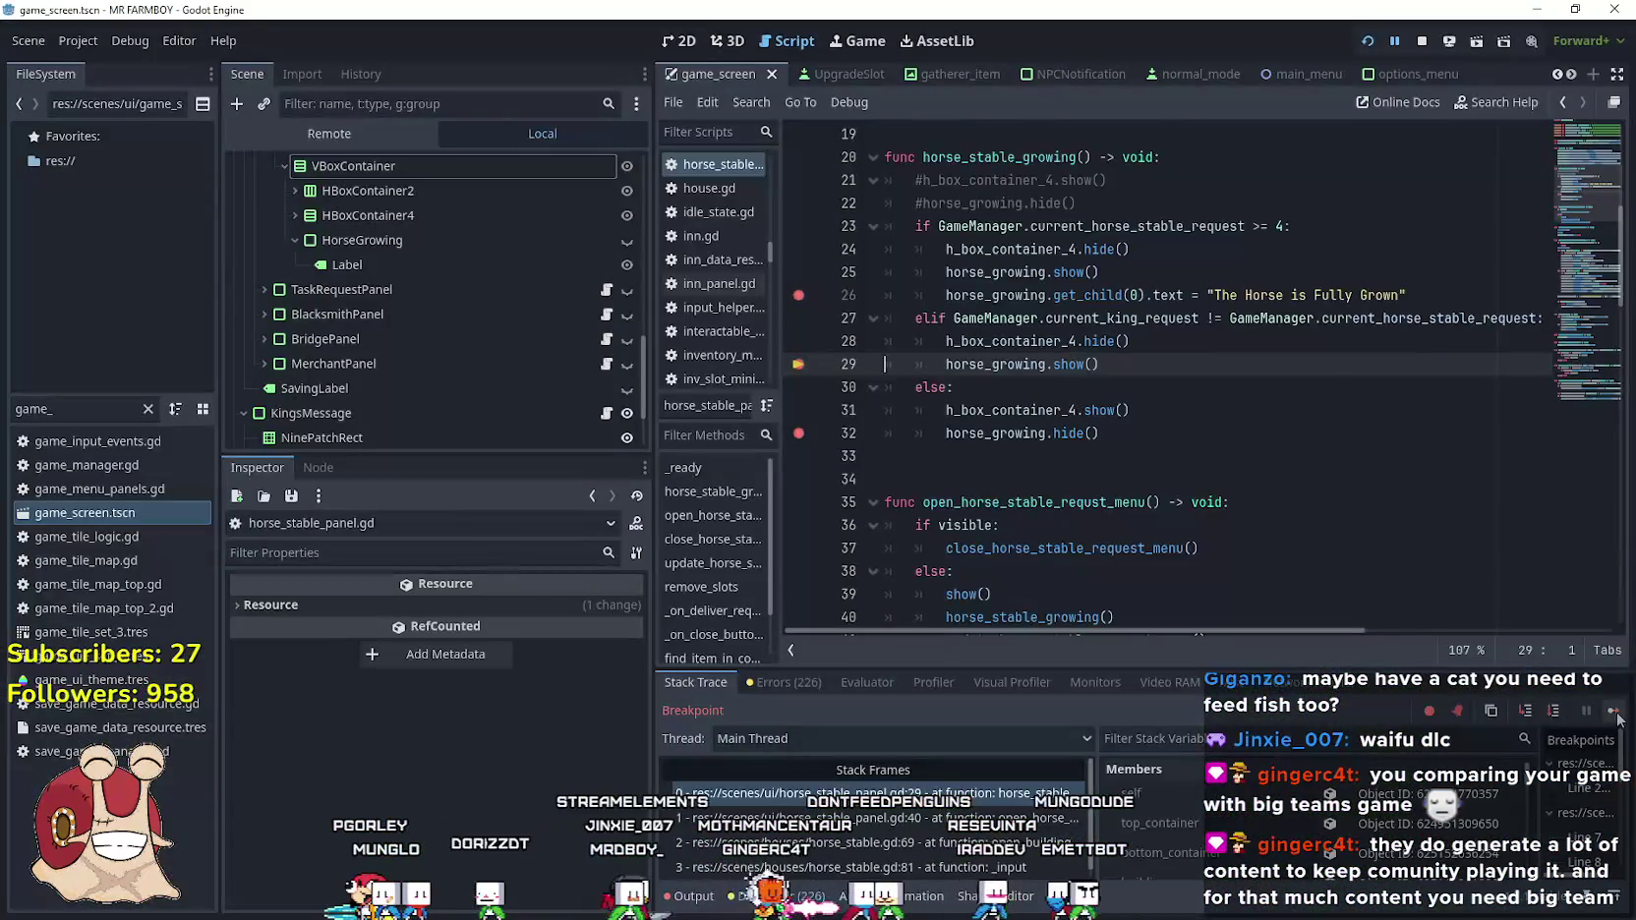
pyautogui.click(1614, 711)
pyautogui.click(1247, 553)
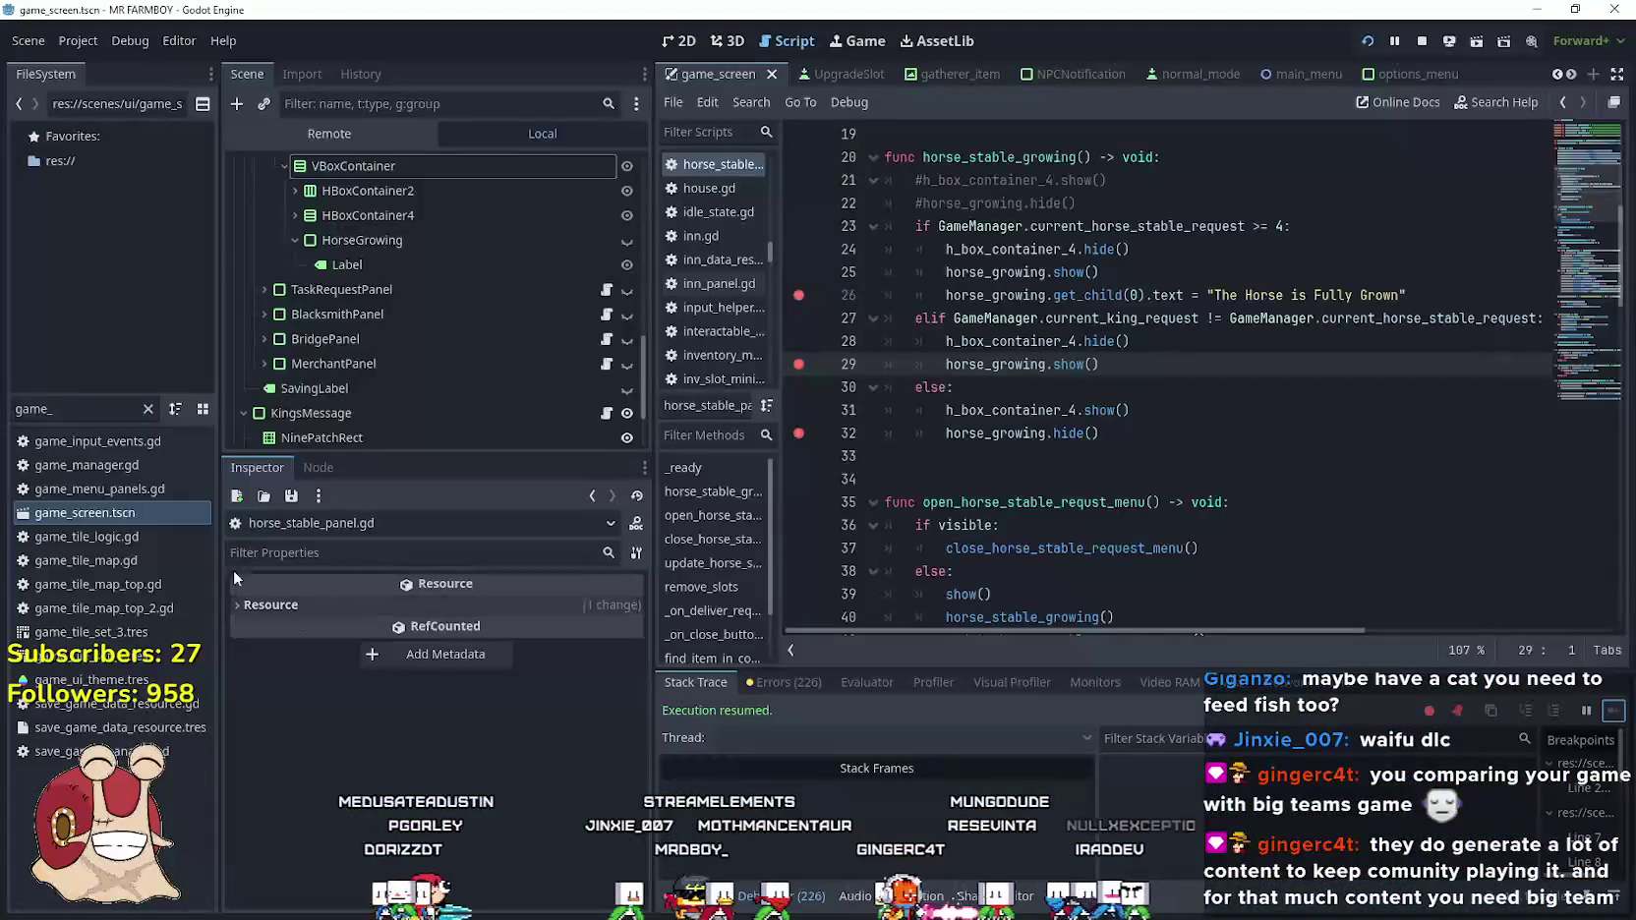
# Inspect the live GameManager's request values in the Remote tree, then return to the game
pyautogui.click(330, 134)
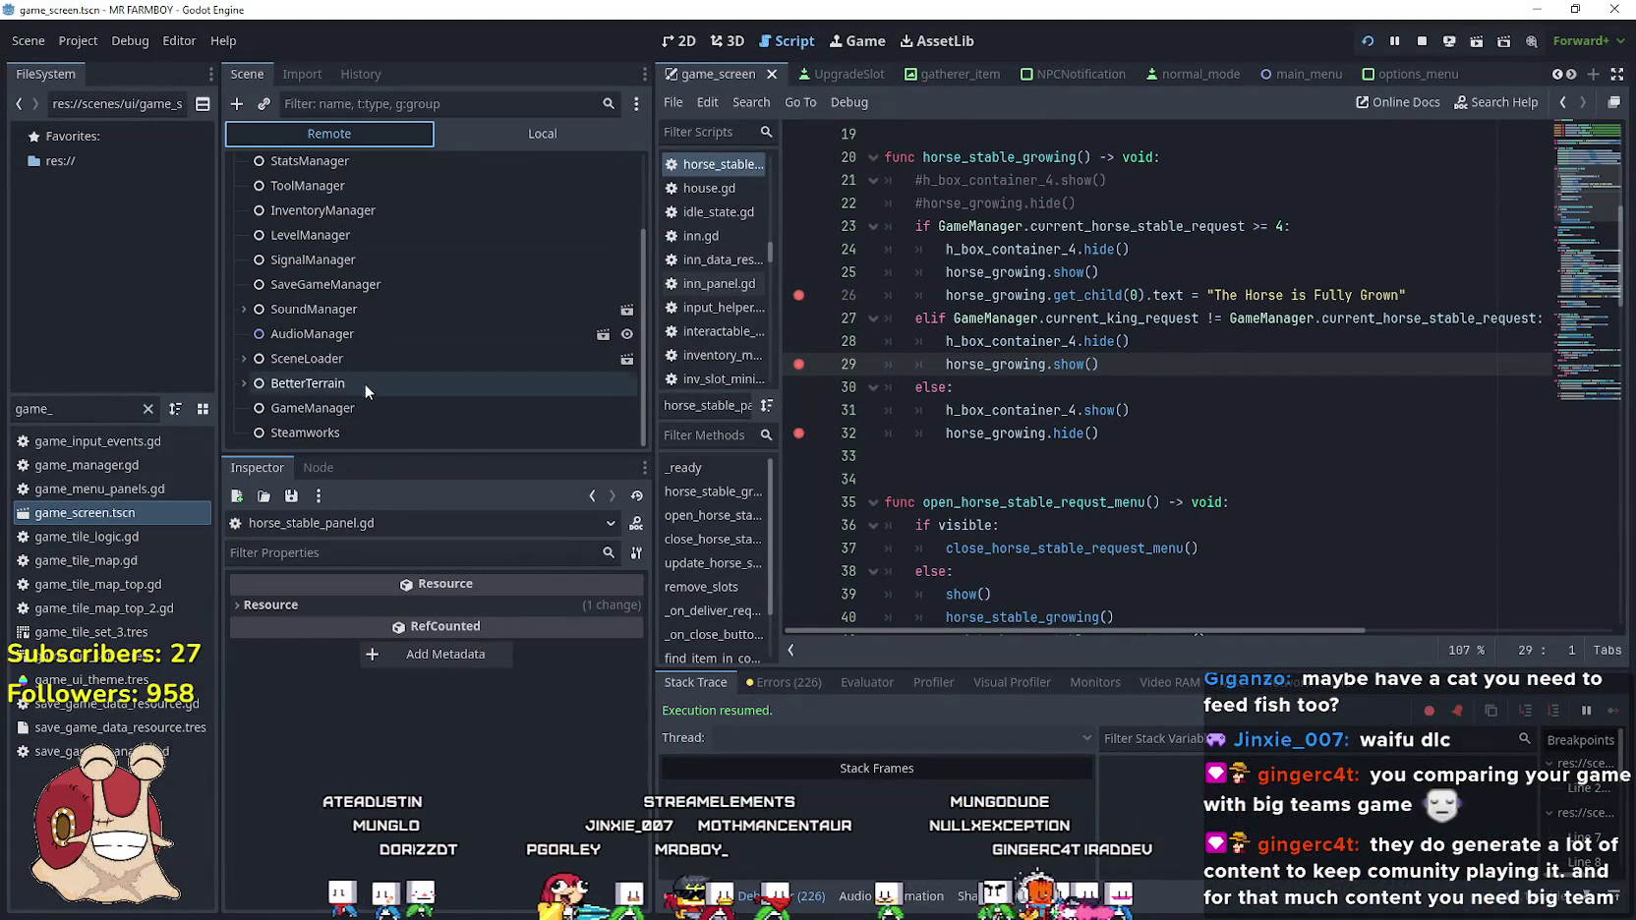
pyautogui.click(363, 411)
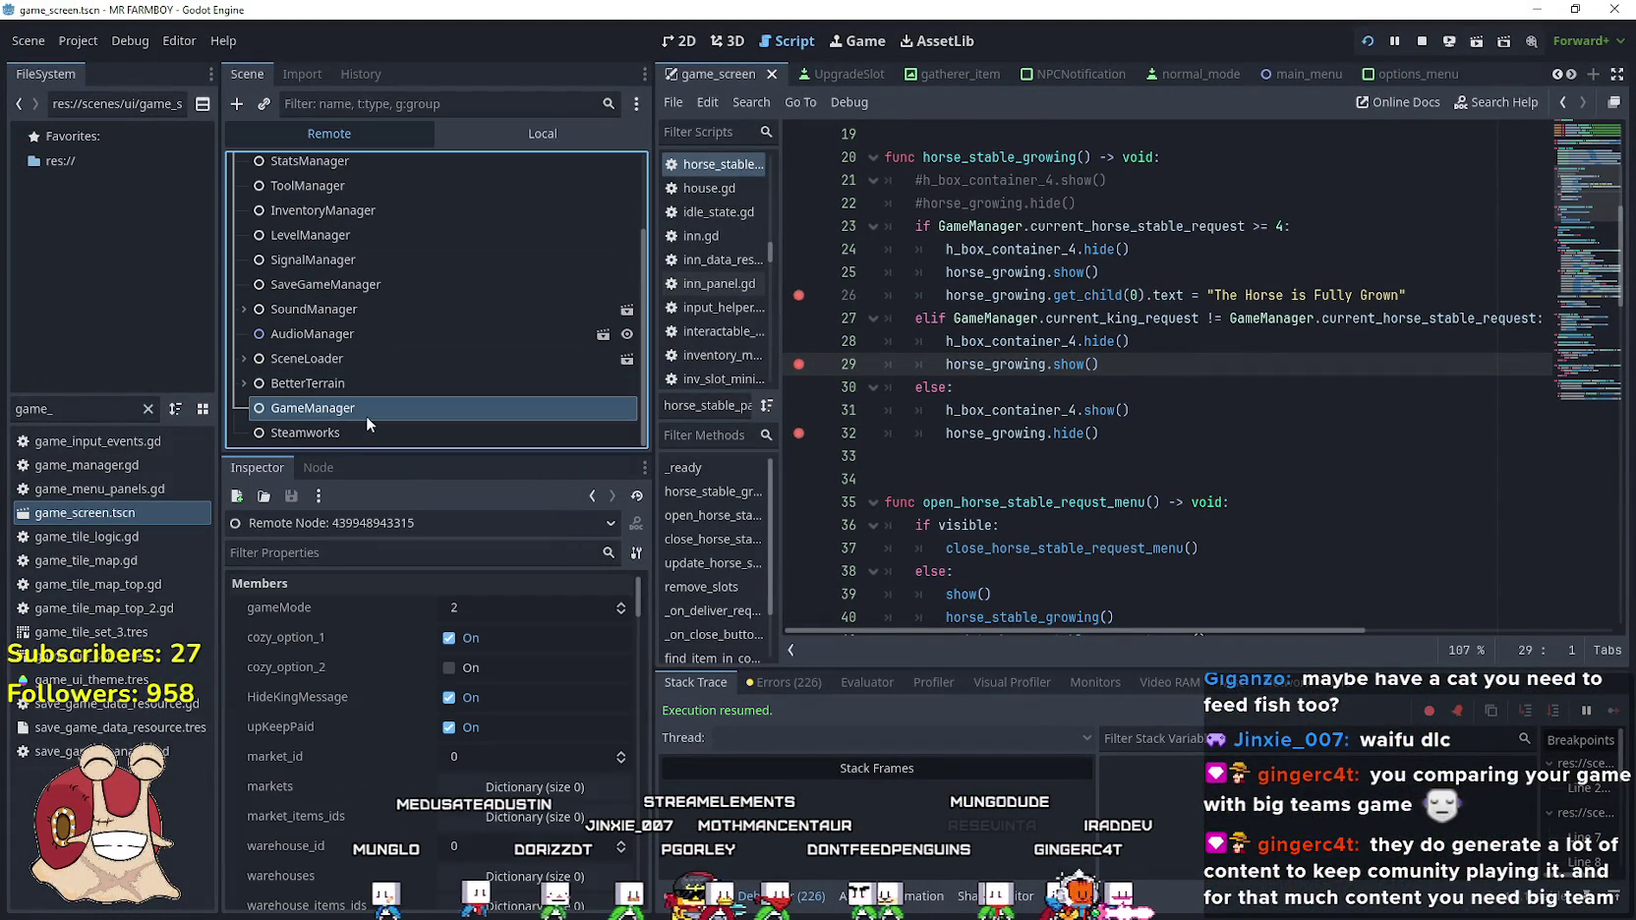
pyautogui.scroll(-10, 346, 767)
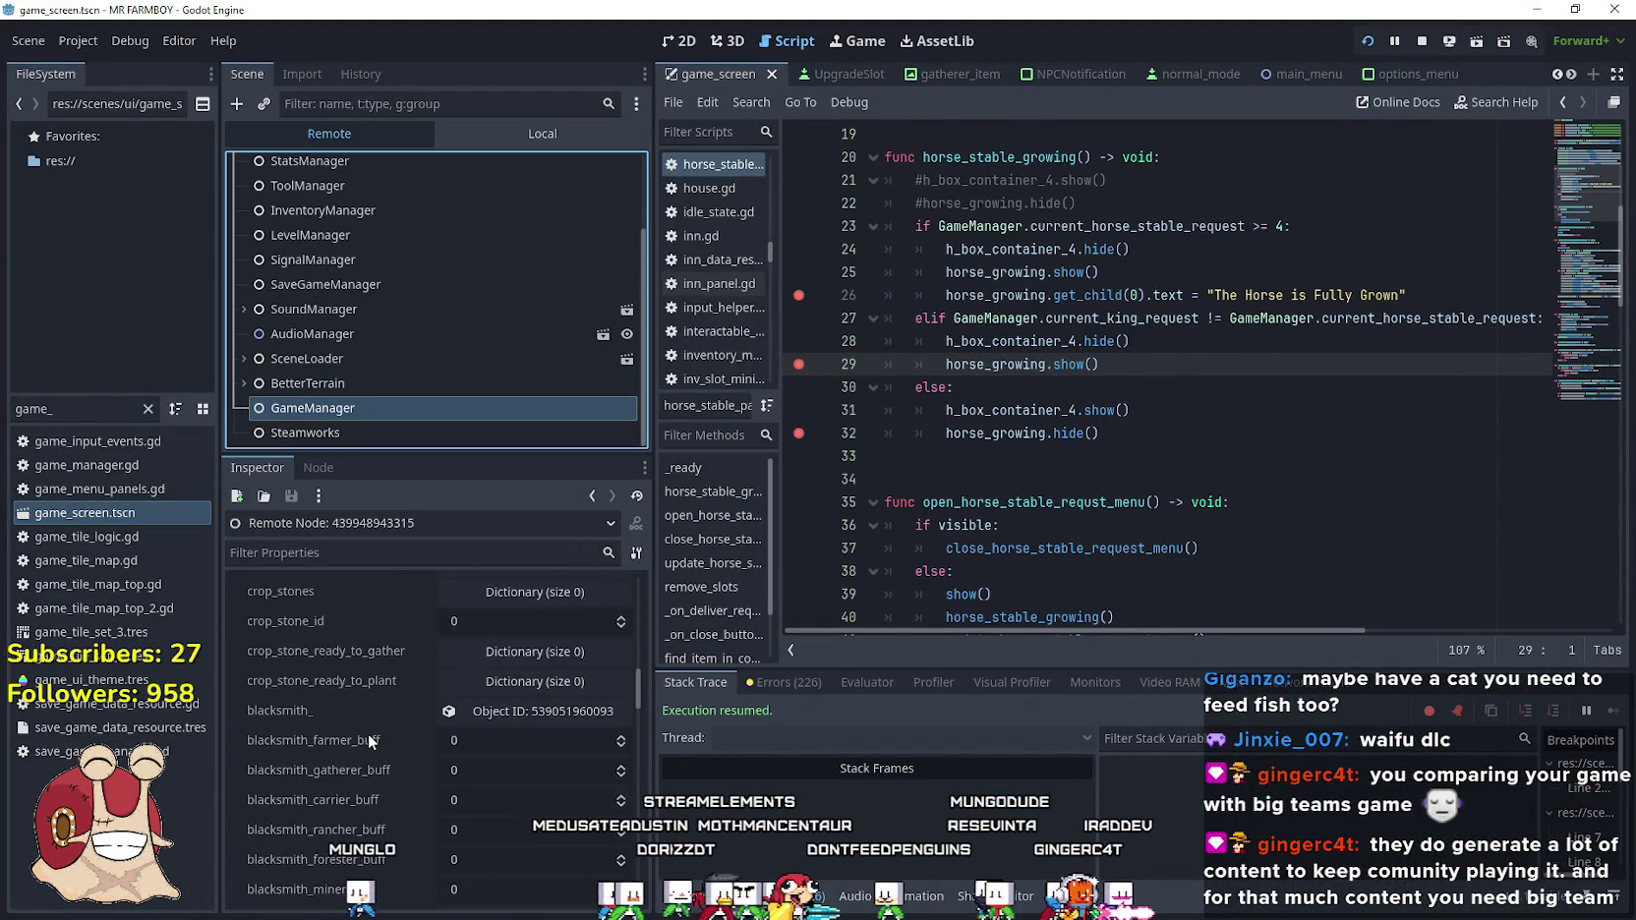
pyautogui.scroll(-10, 368, 733)
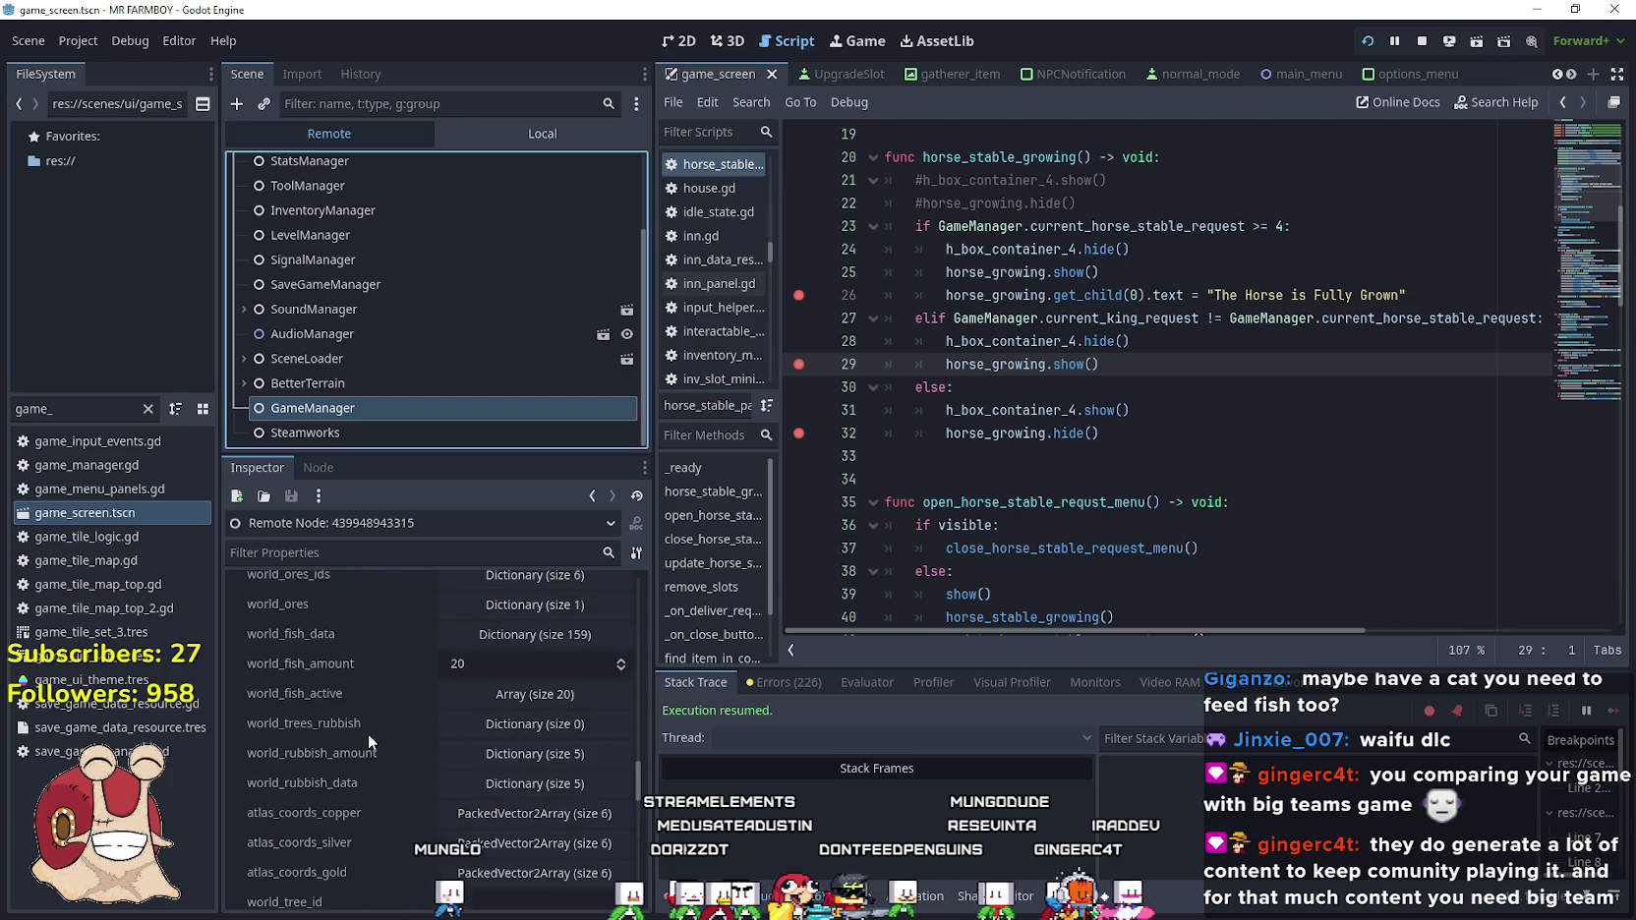
pyautogui.scroll(-8, 372, 731)
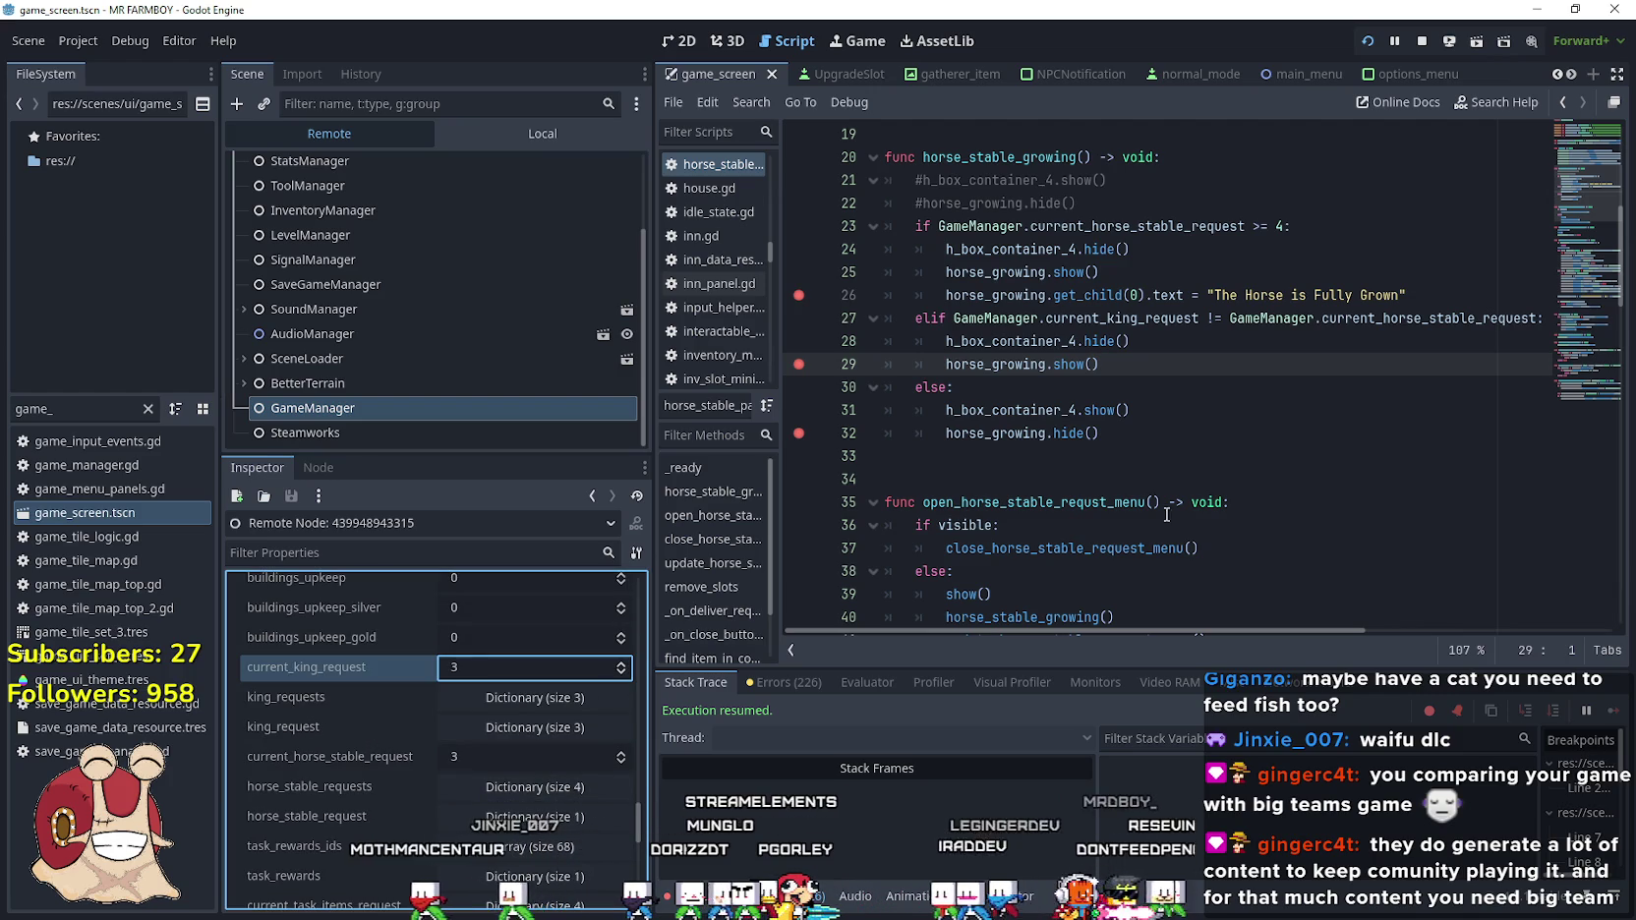
pyautogui.hotkey('alt', 'Tab')
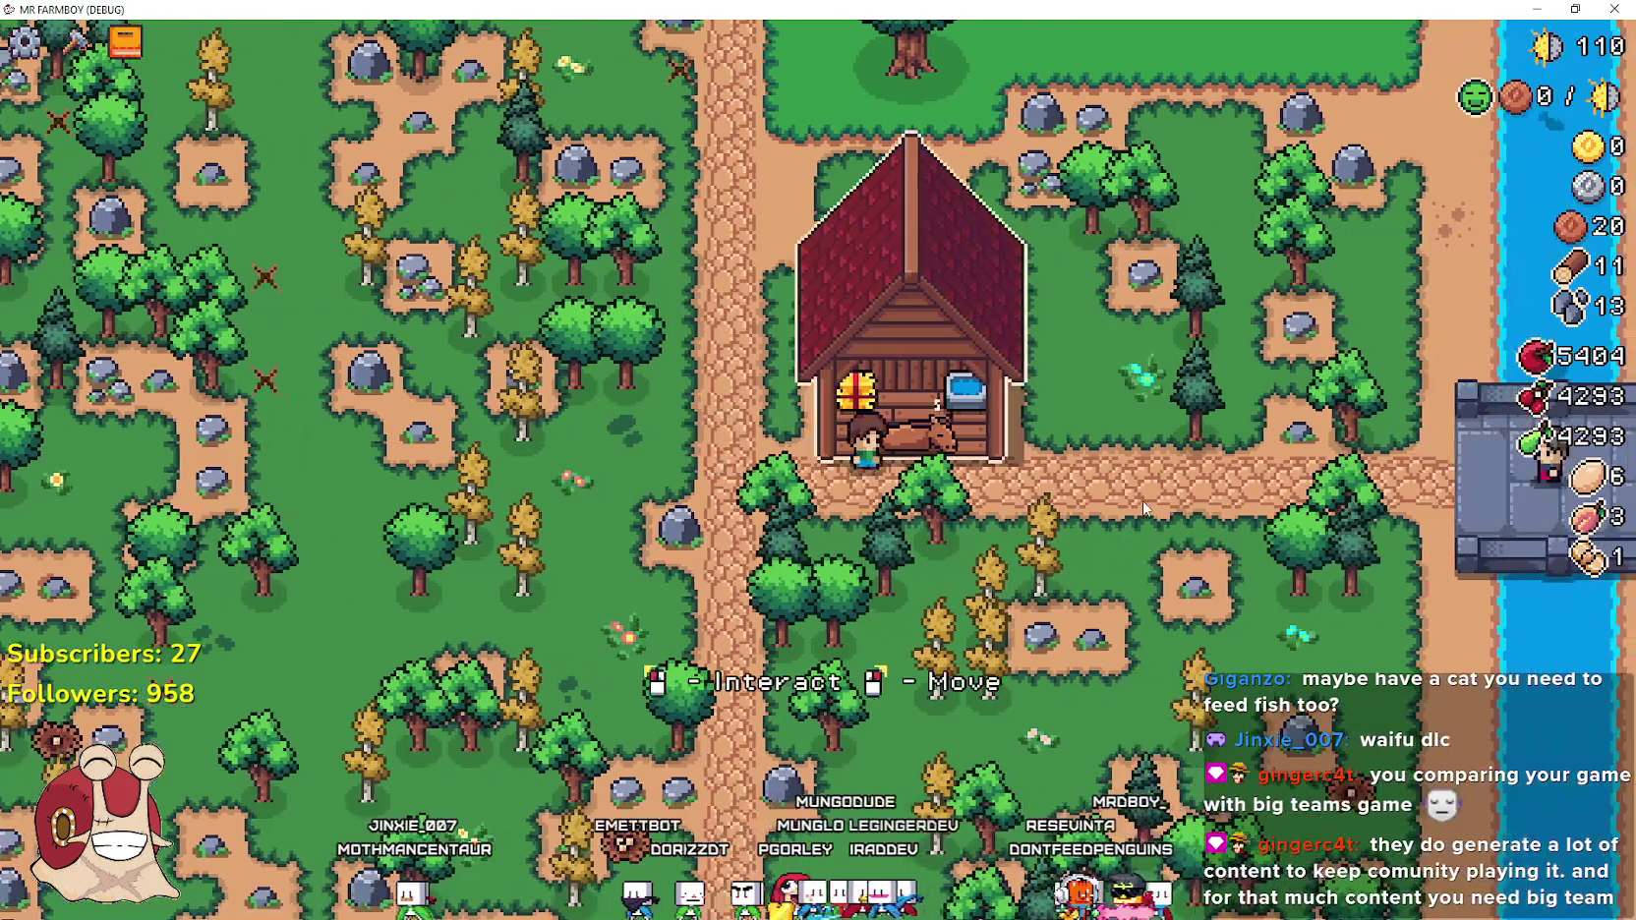
# Put 50 meat into the stable's growth slot and feed the horse until fully grown
pyautogui.click(1143, 501)
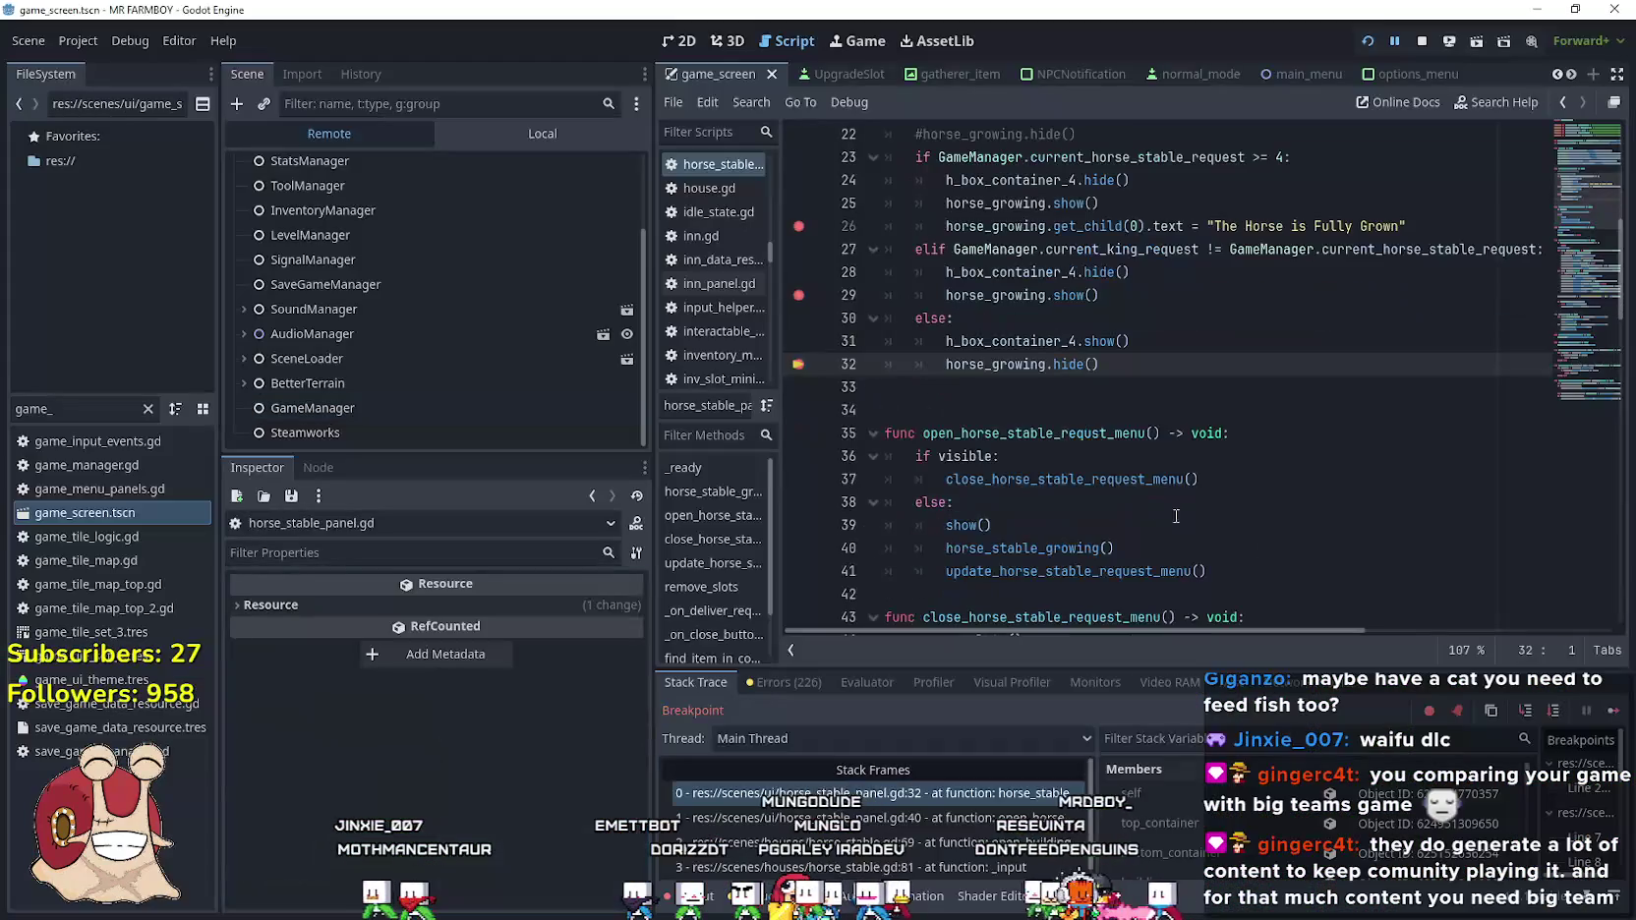
pyautogui.click(1583, 712)
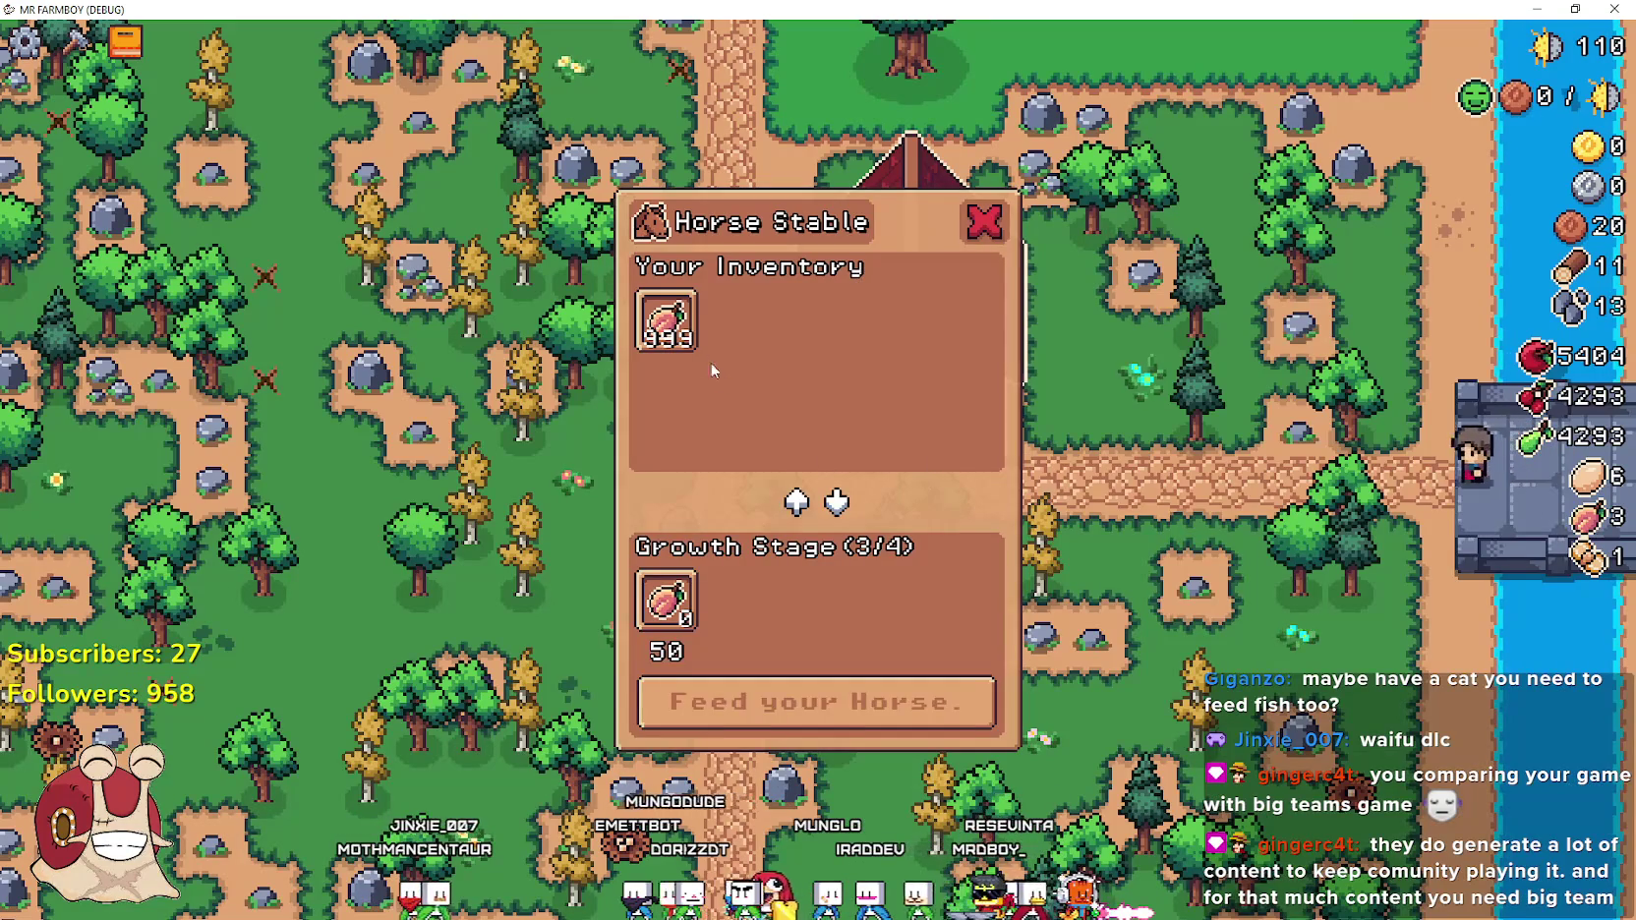
pyautogui.click(667, 320)
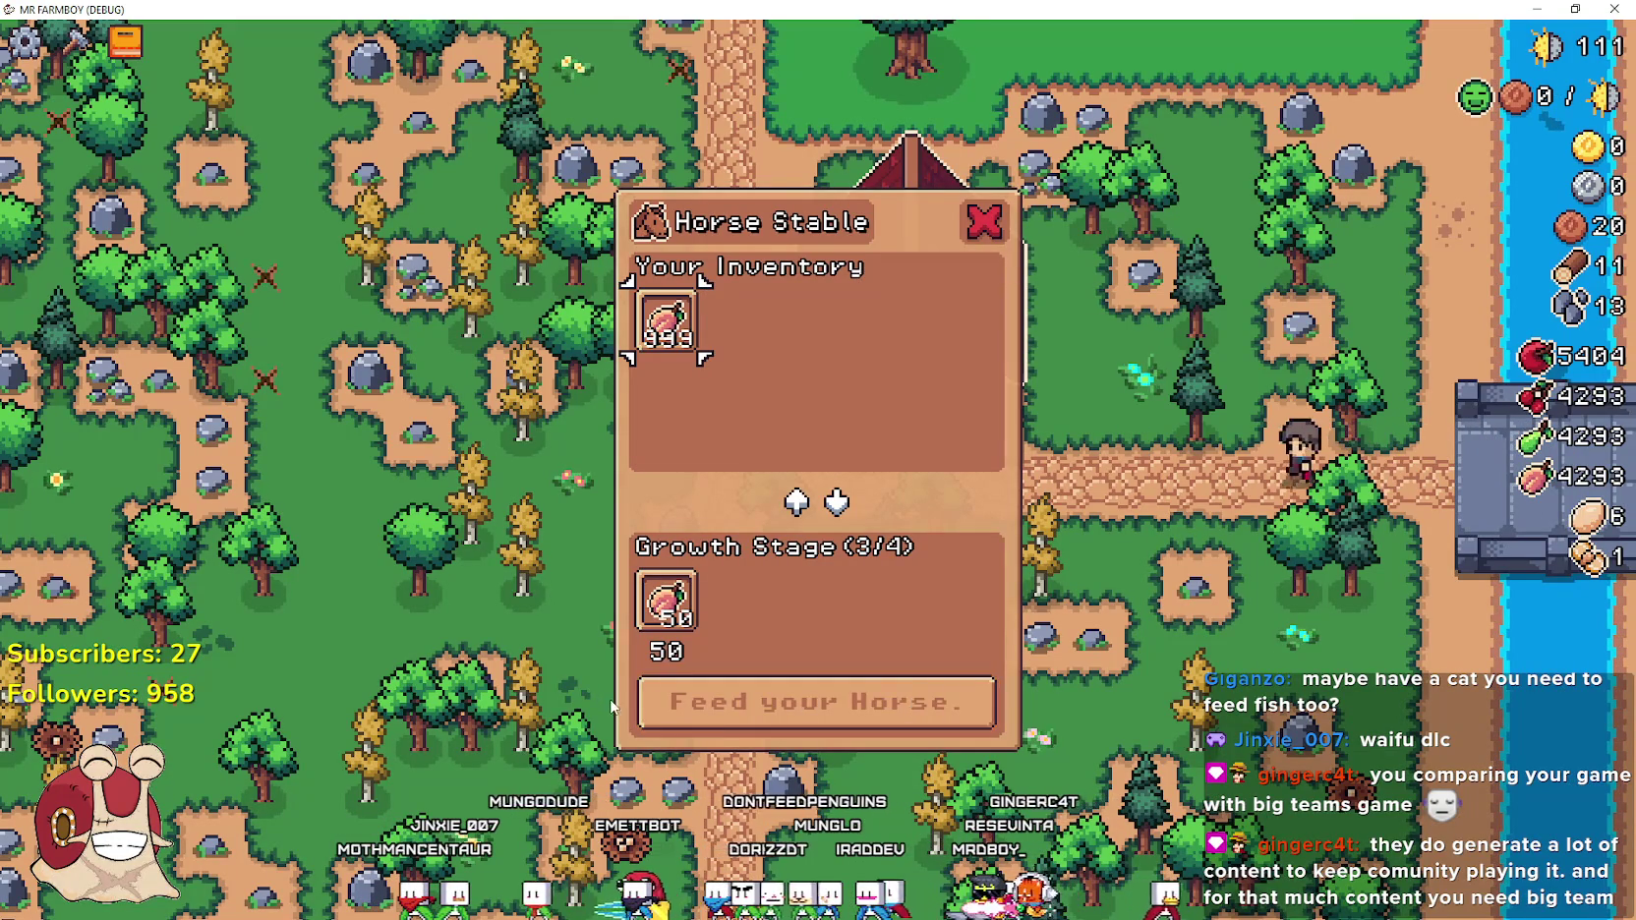
pyautogui.click(654, 702)
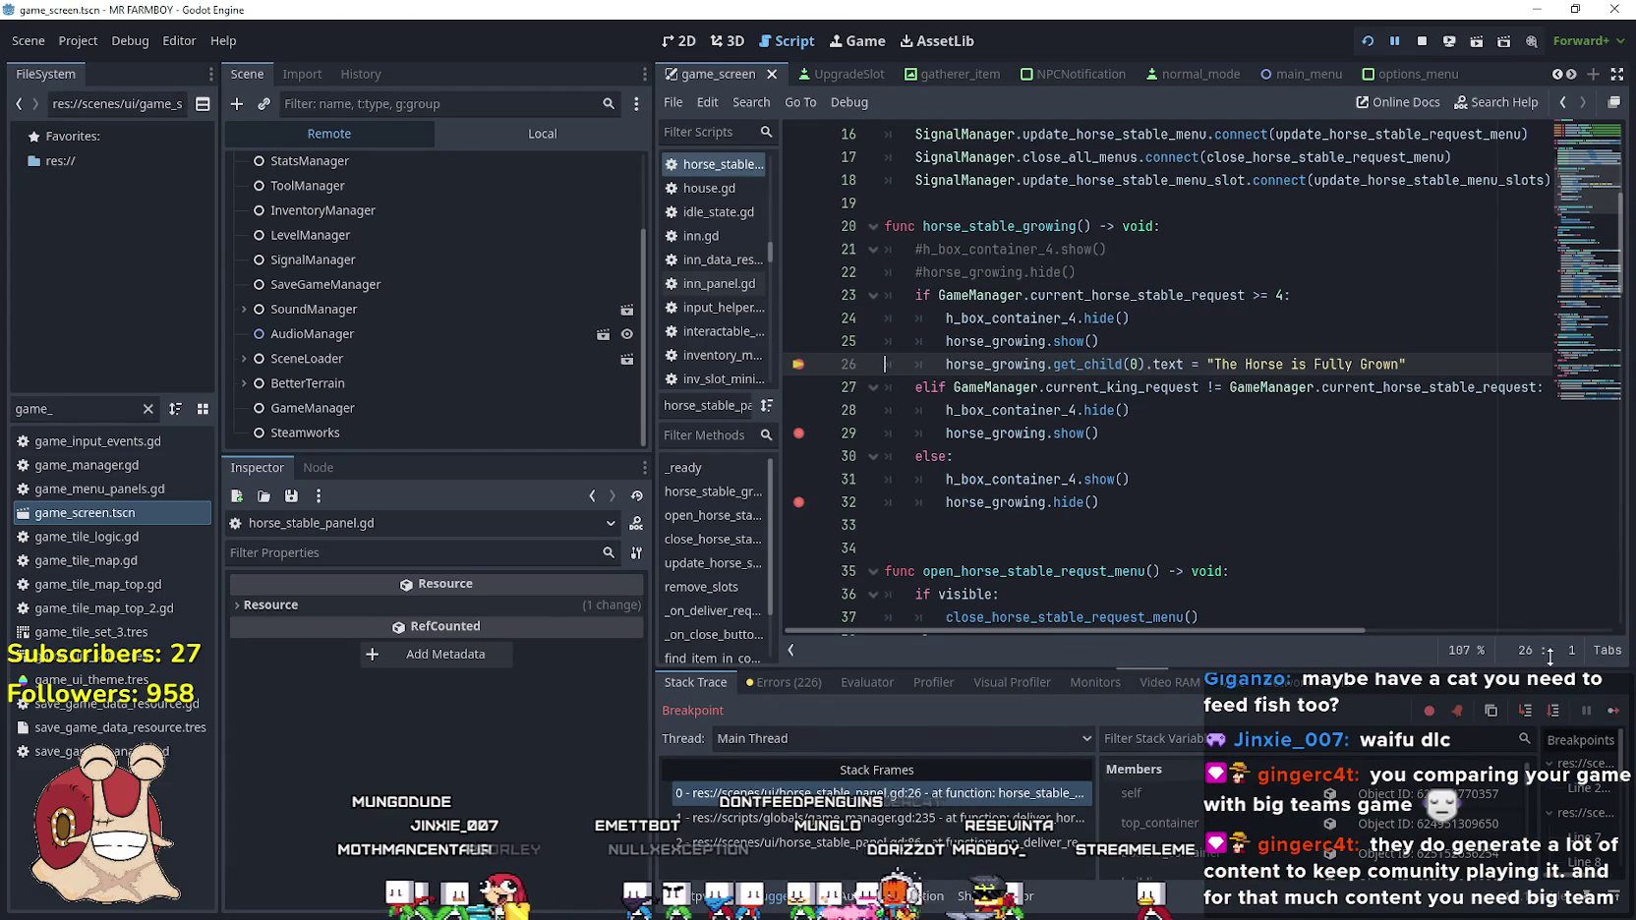
pyautogui.click(1614, 710)
# Walk up the path and check the Horse Mount advancement in the Advancements panel
pyautogui.press('a')
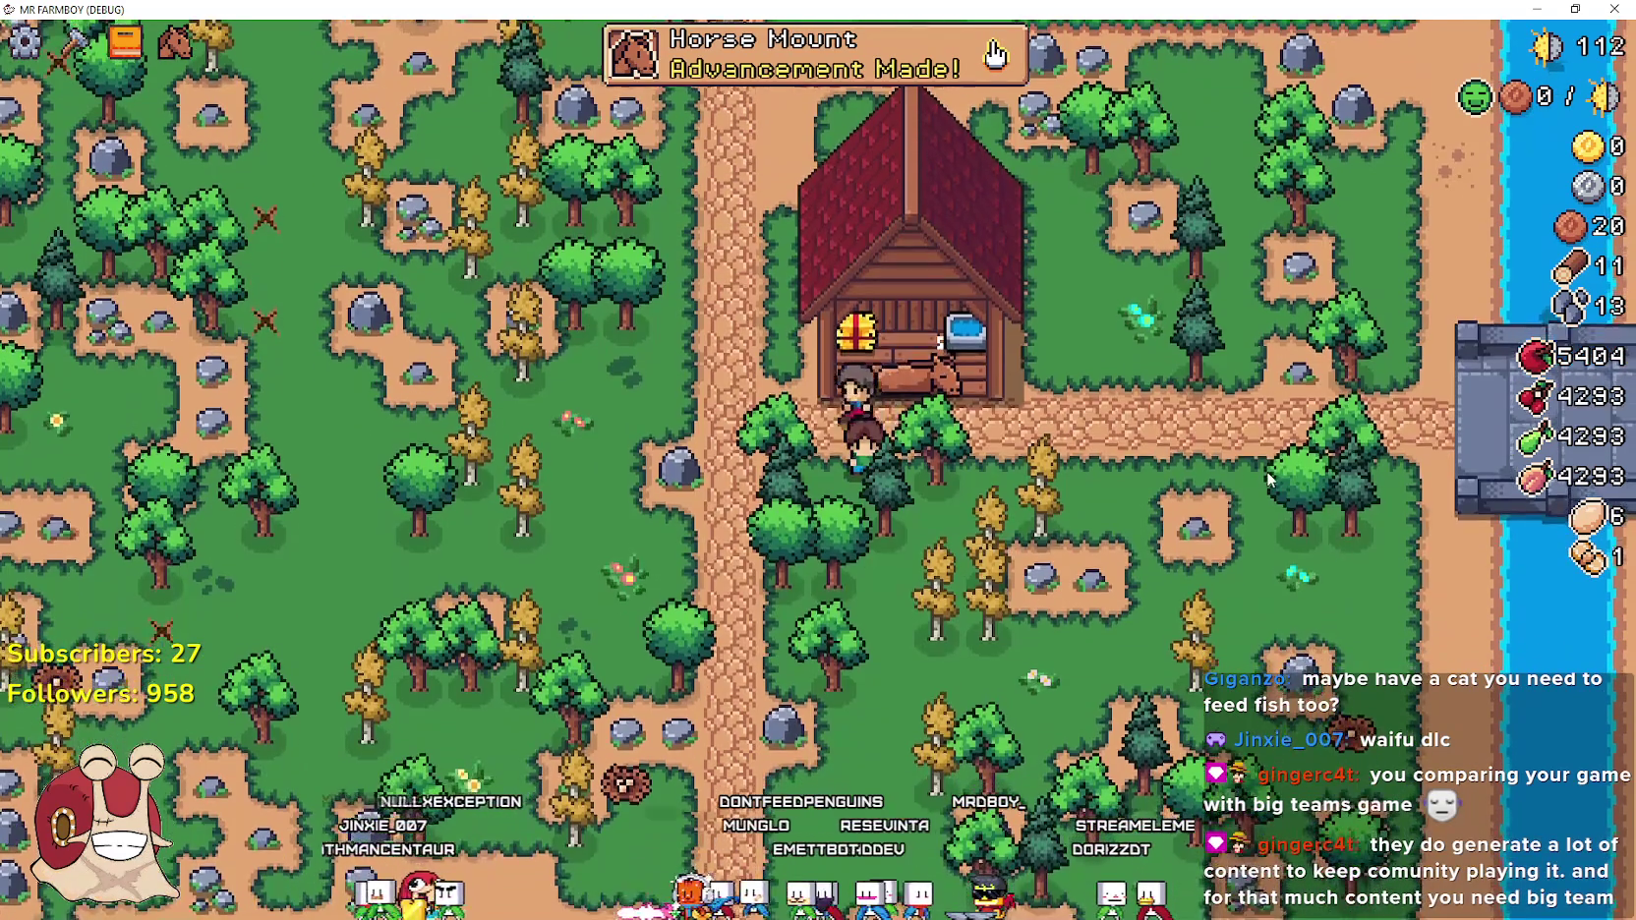
pyautogui.press('w')
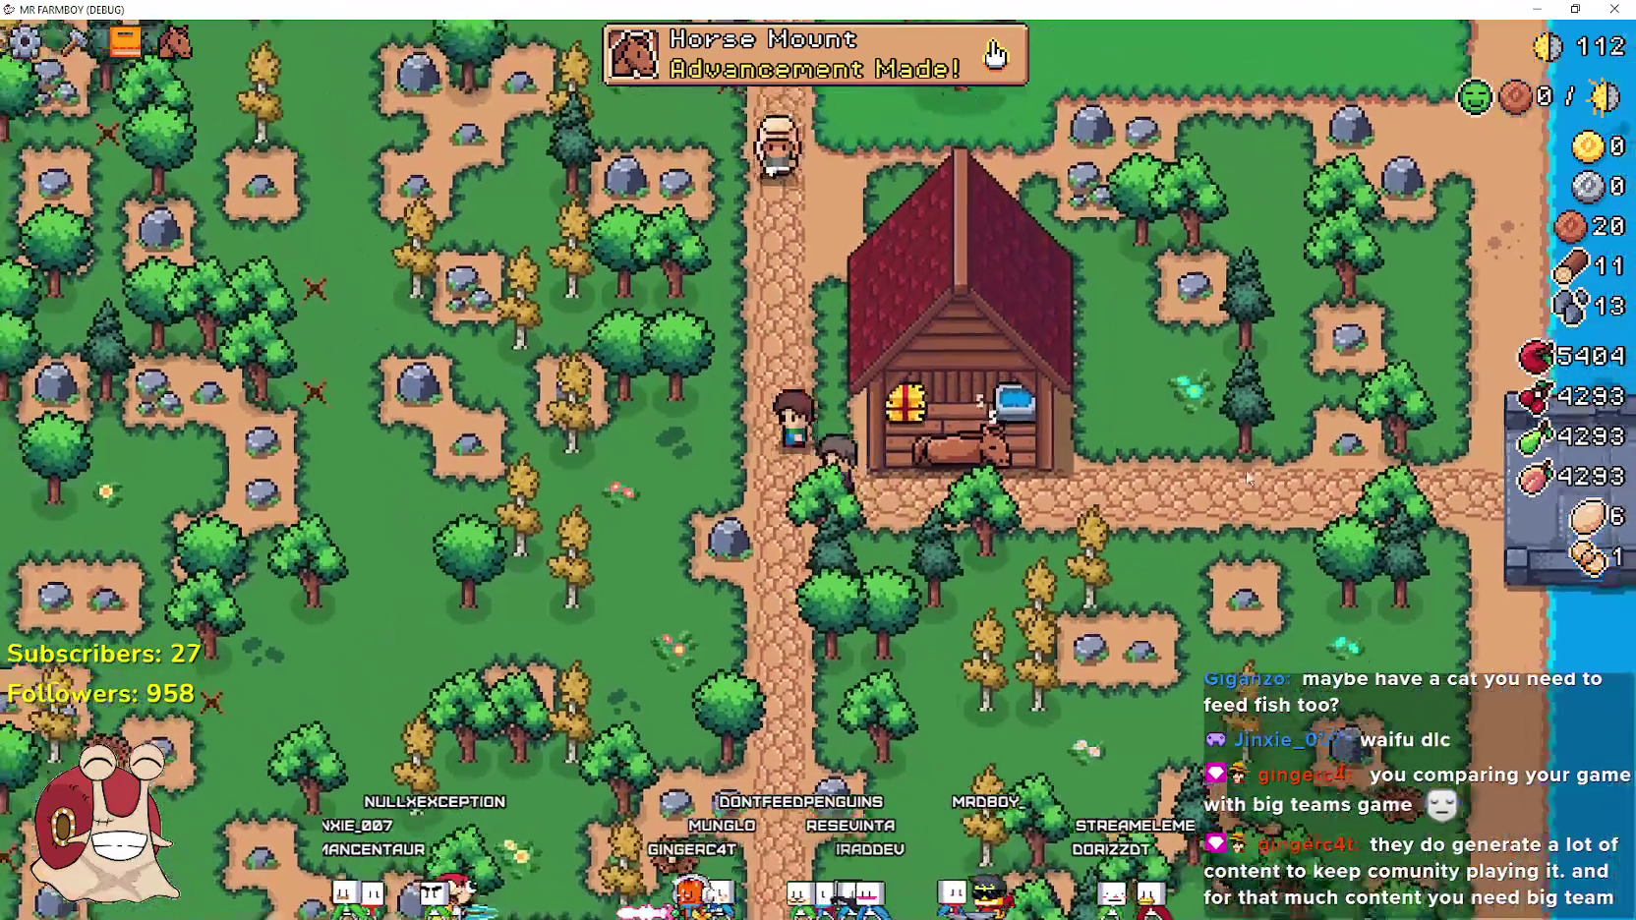
pyautogui.press('Tab')
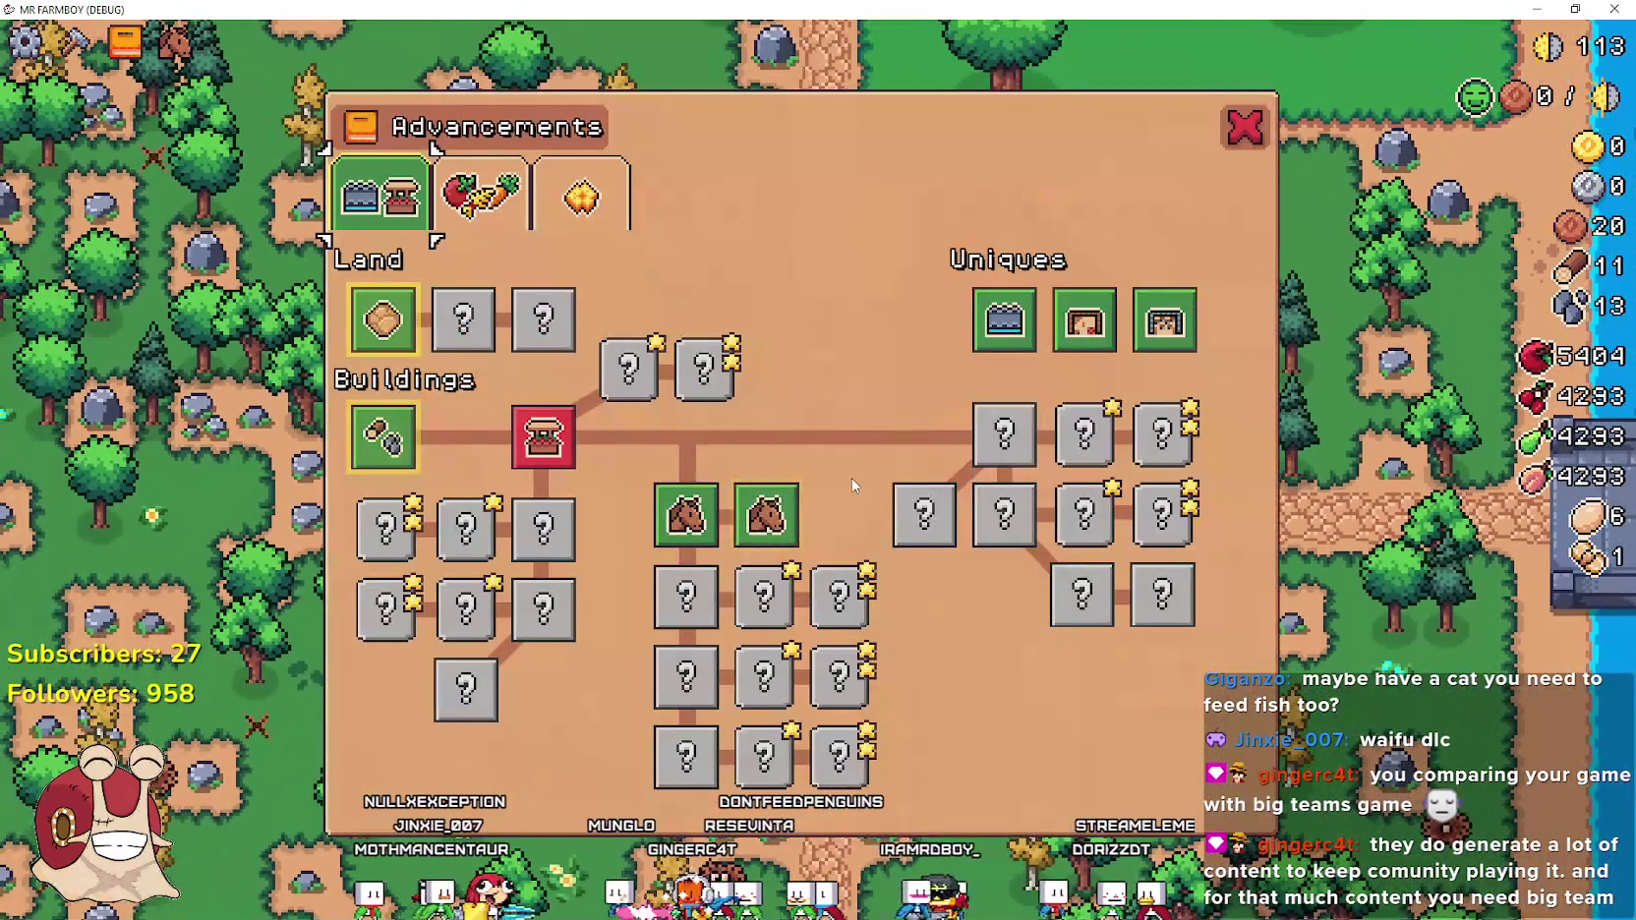
pyautogui.moveTo(760, 518)
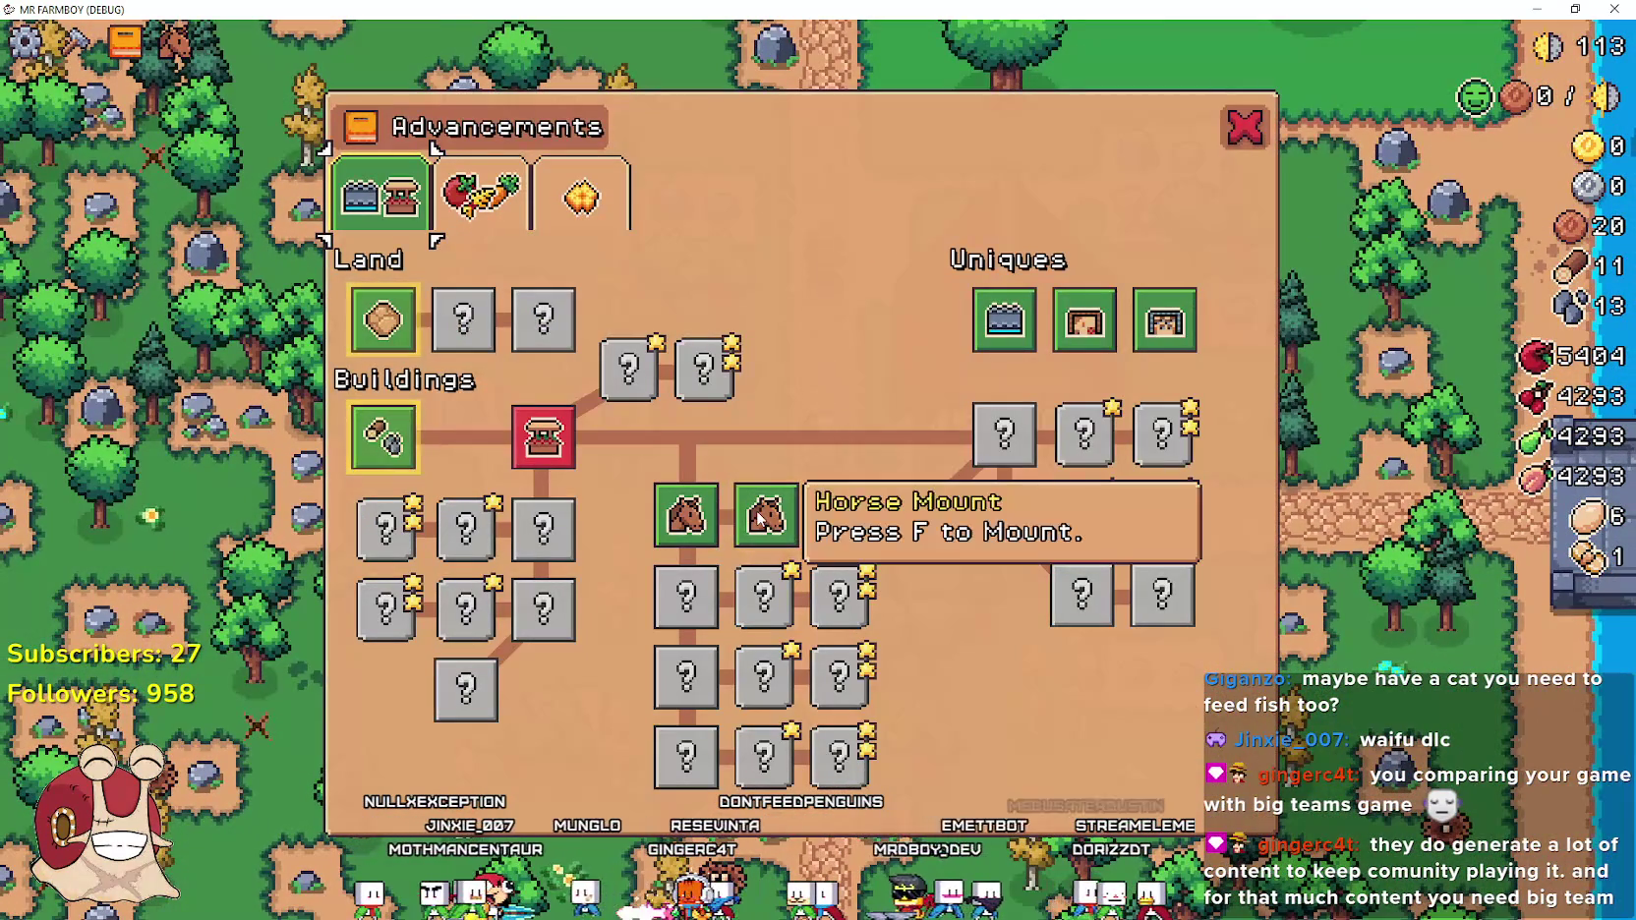
pyautogui.press('Tab')
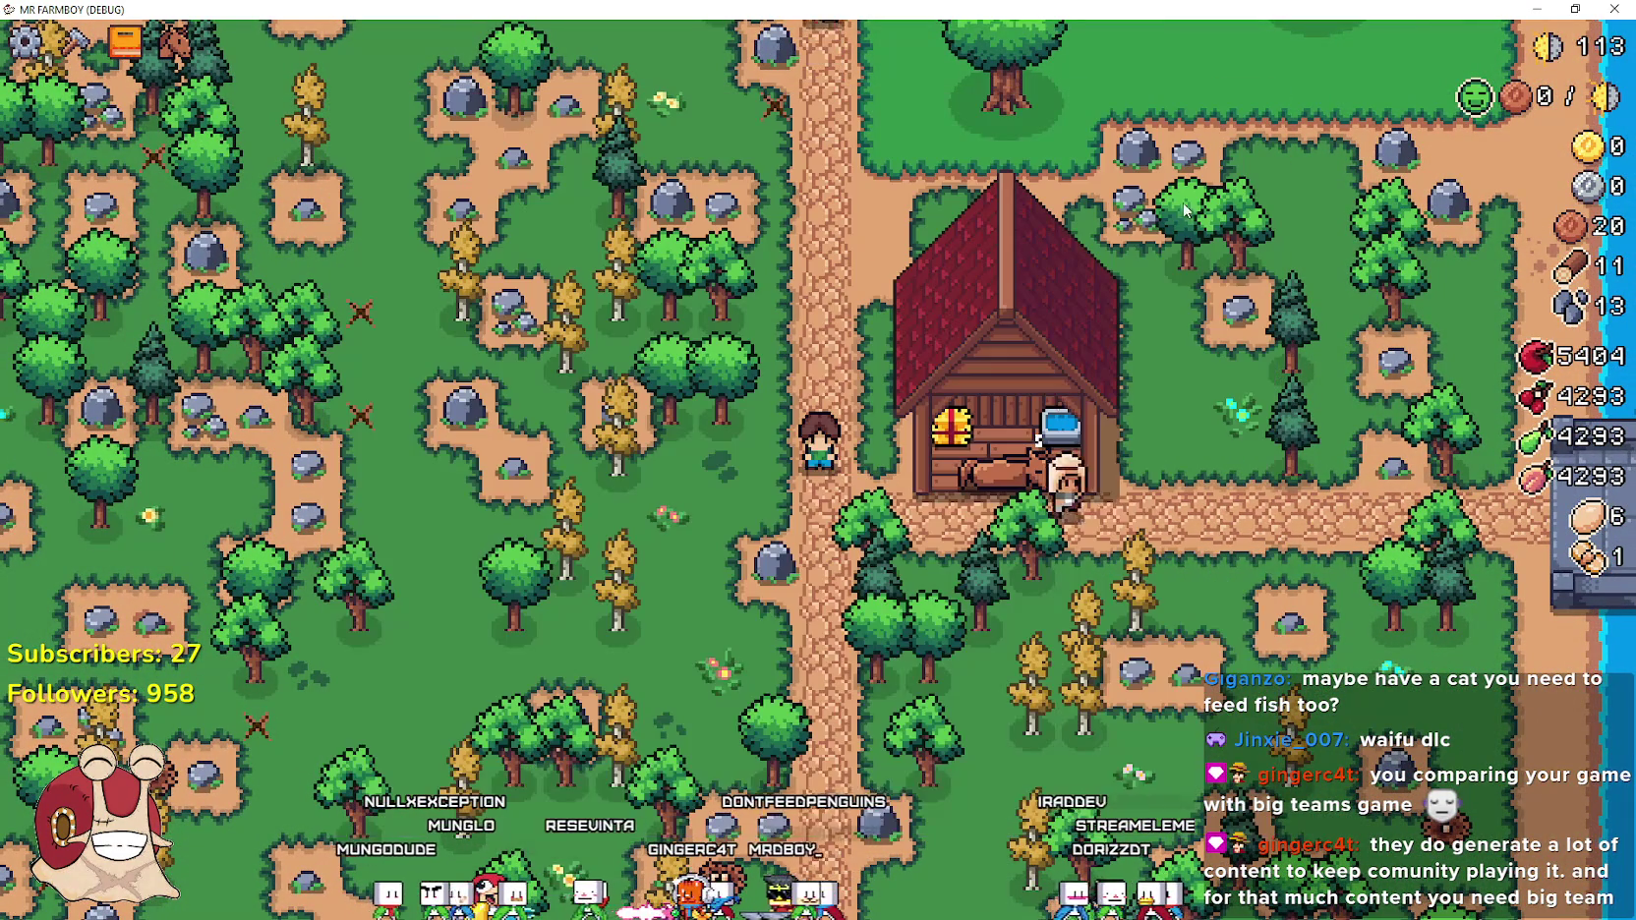
# Mount the horse with F and ride it around the meadow and path
pyautogui.press('w')
pyautogui.press('f')
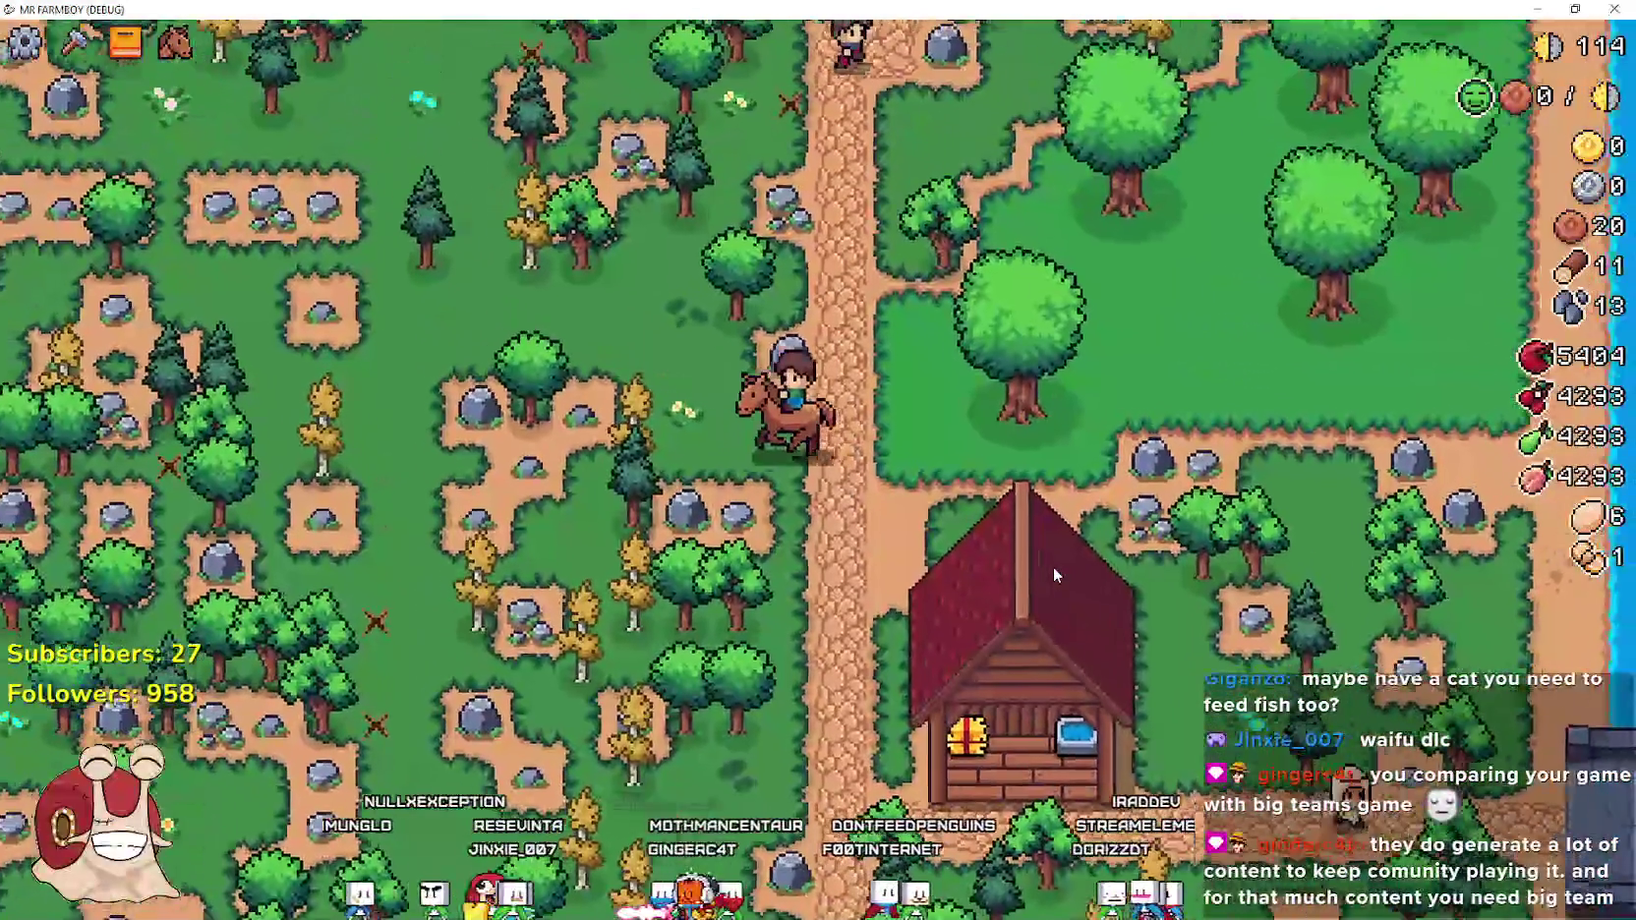
pyautogui.press('w')
pyautogui.press('d')
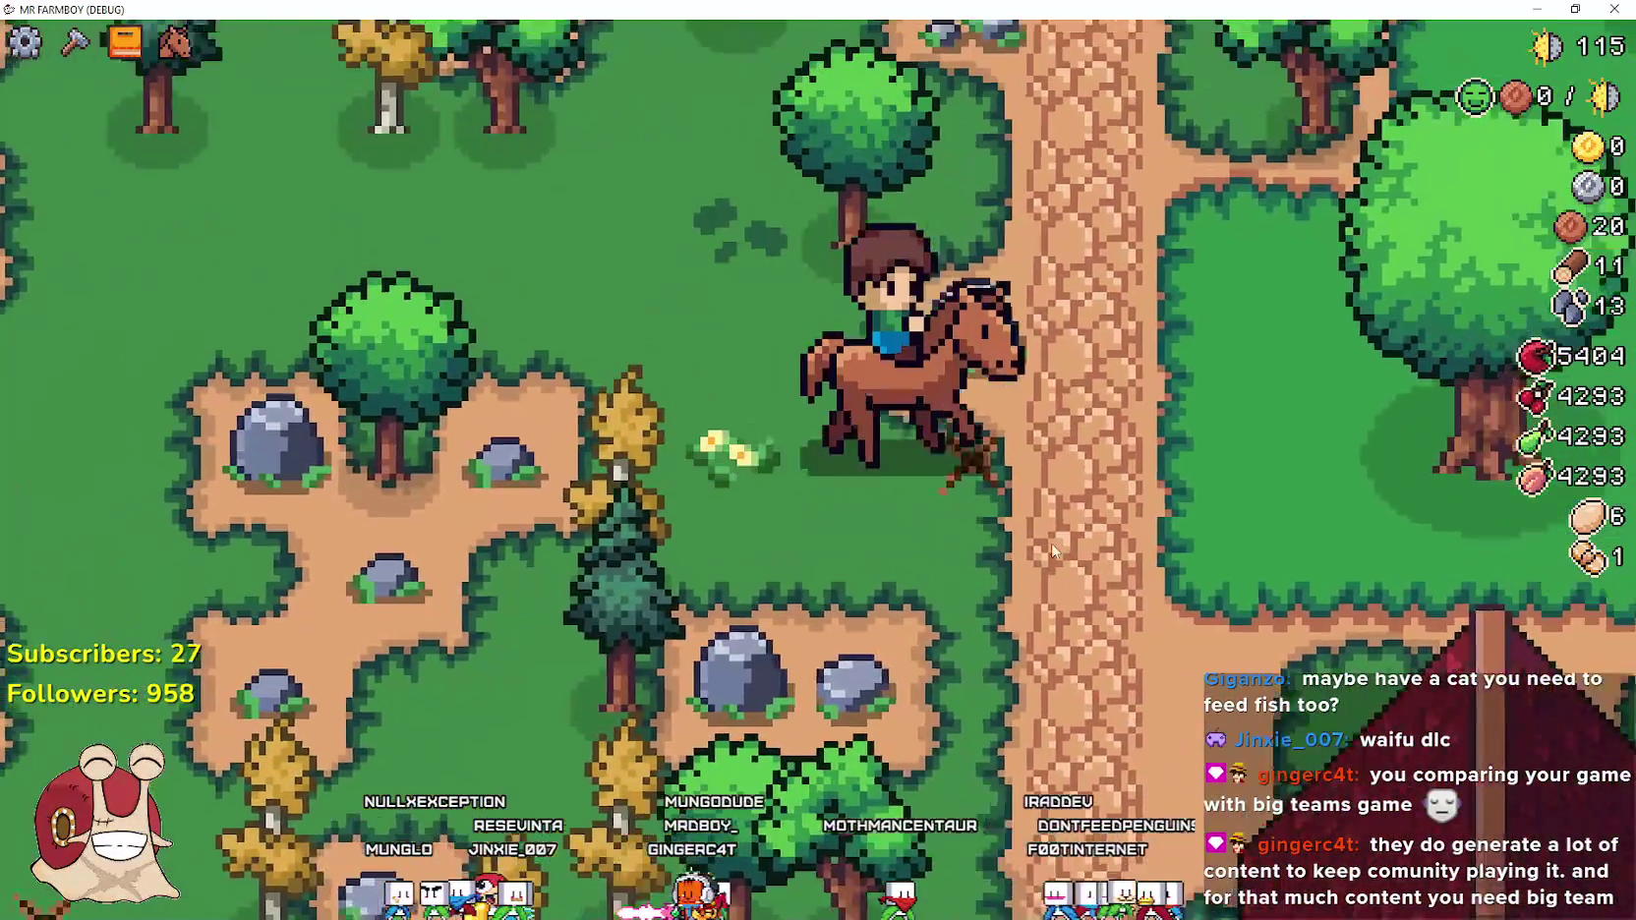
pyautogui.press('w')
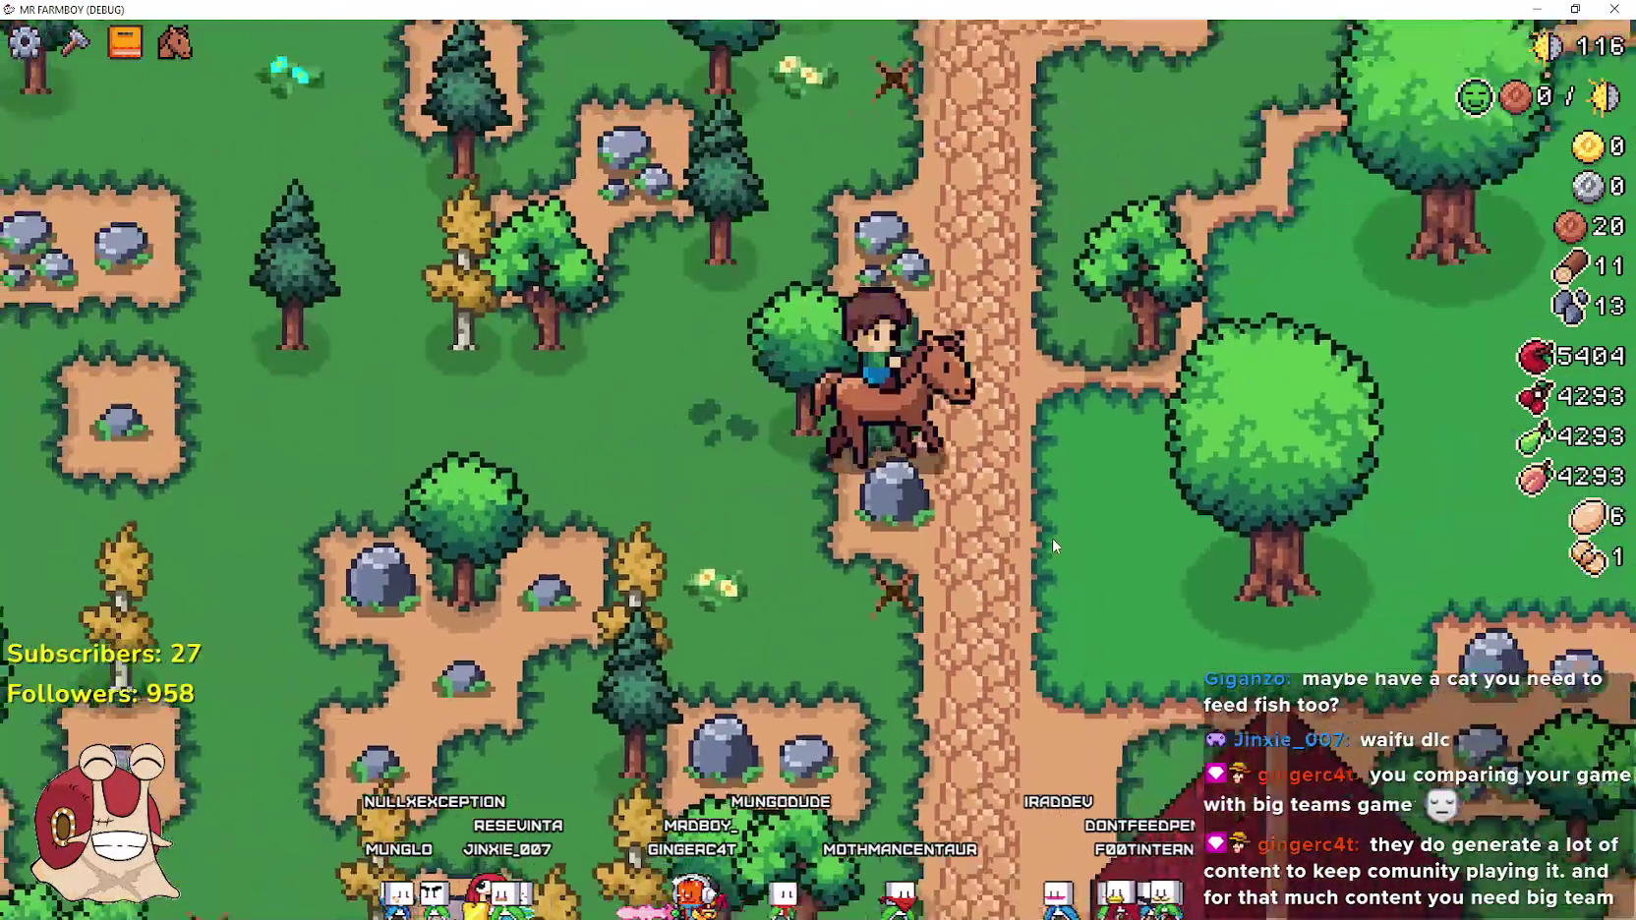
pyautogui.press('d')
pyautogui.press('s')
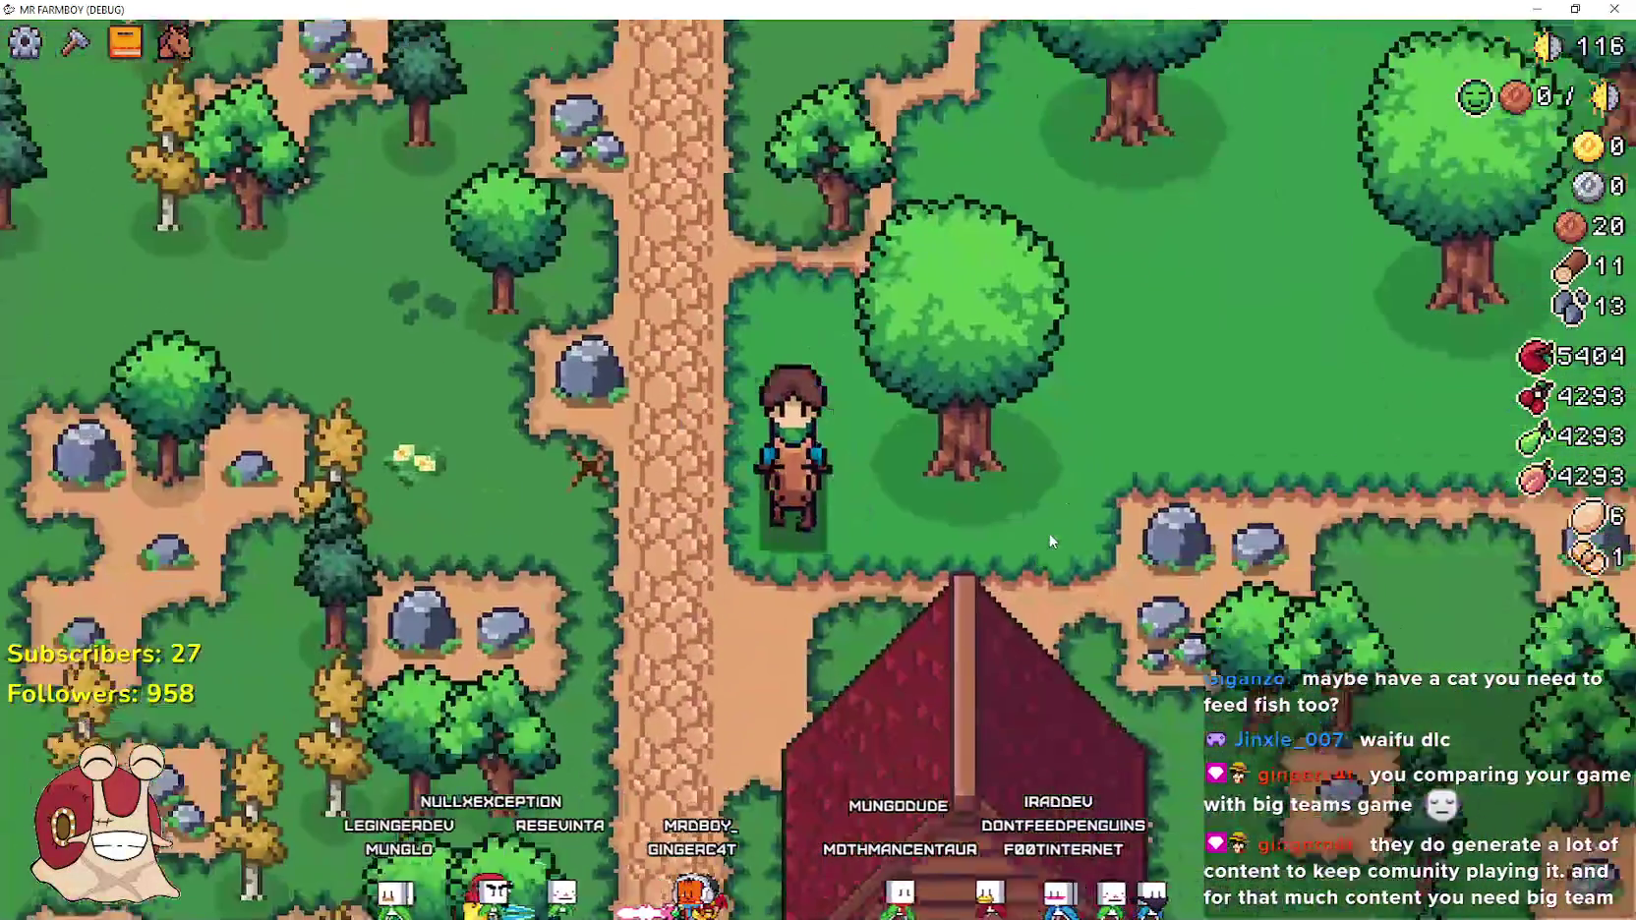
pyautogui.press('a')
pyautogui.press('w')
pyautogui.press('d')
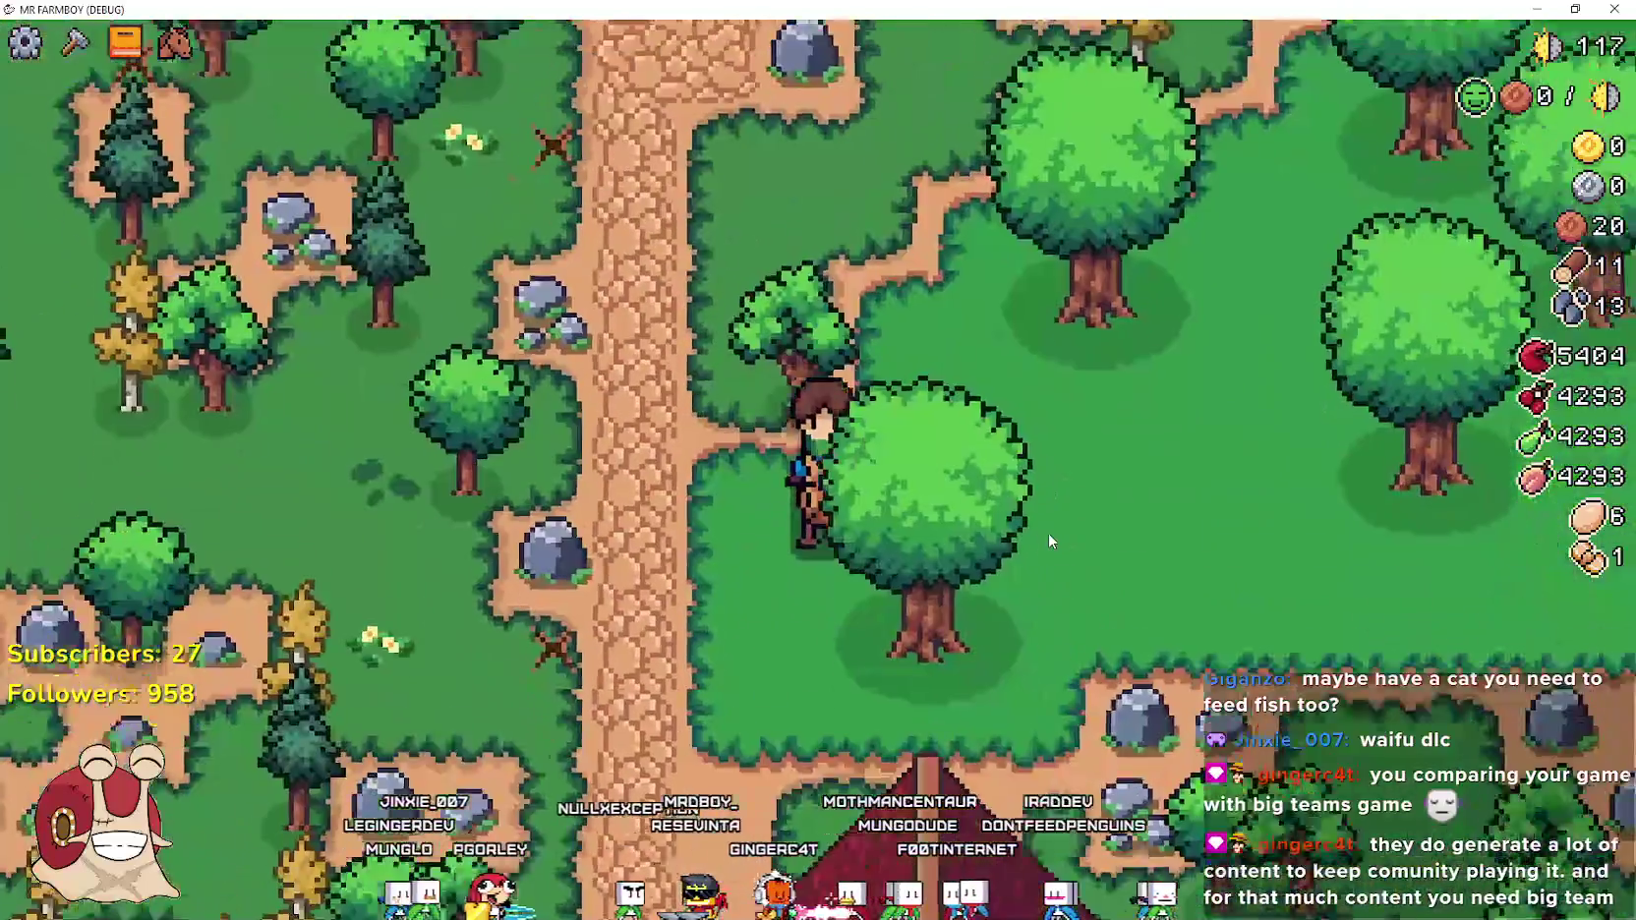
pyautogui.press('a')
pyautogui.press('w')
pyautogui.press('d')
pyautogui.press('s')
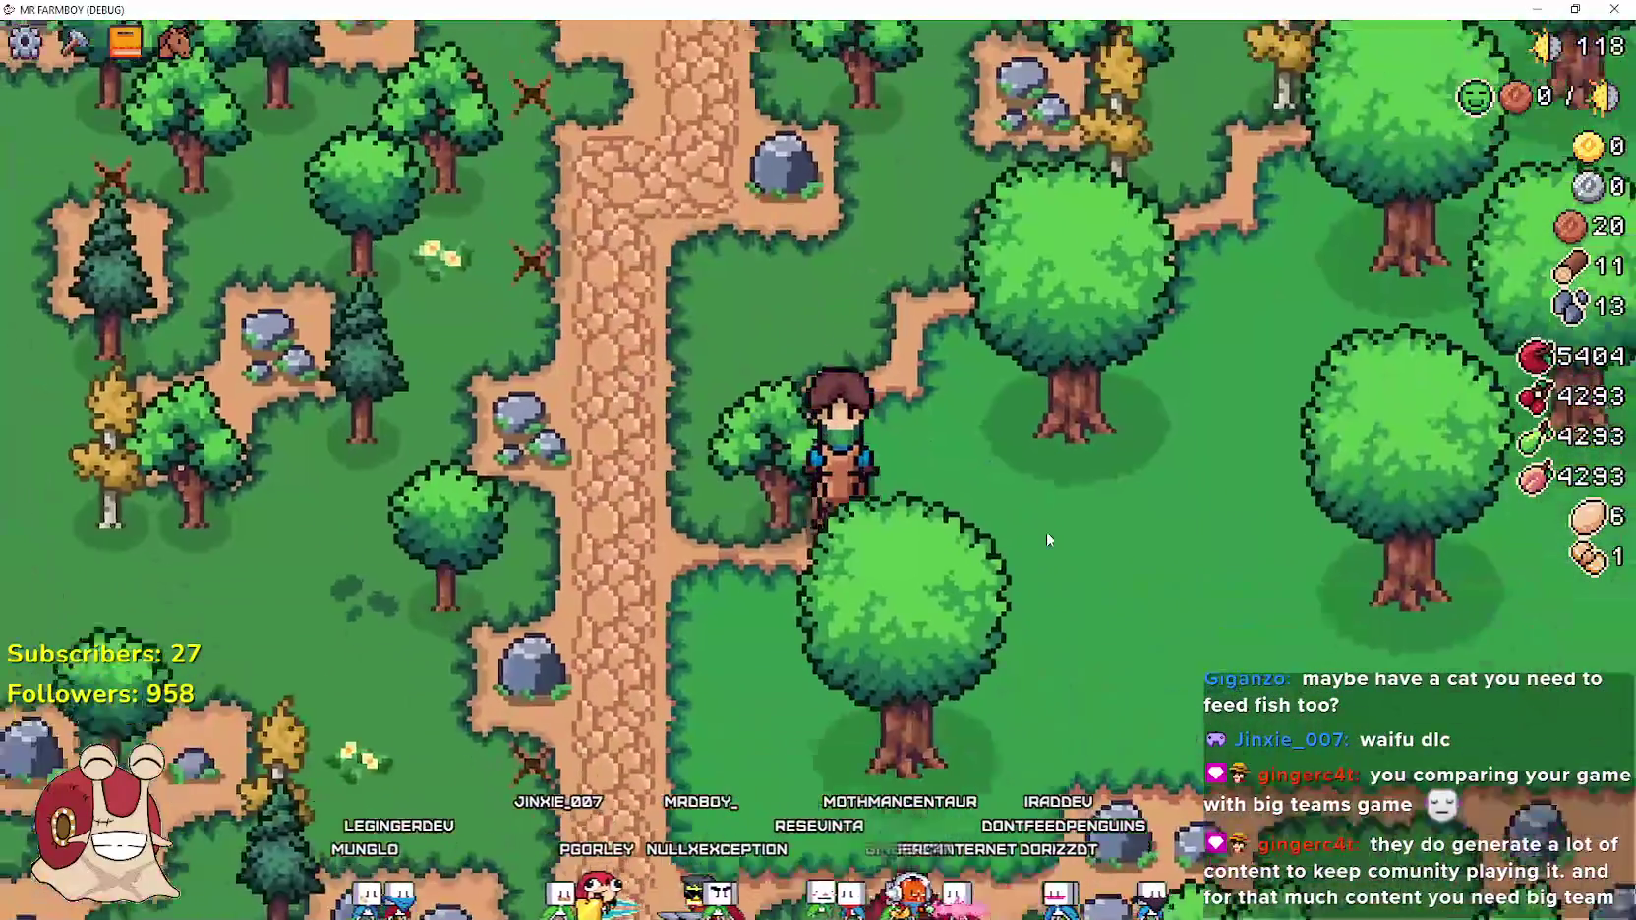
pyautogui.press('a')
pyautogui.press('w')
pyautogui.press('a')
pyautogui.press('d')
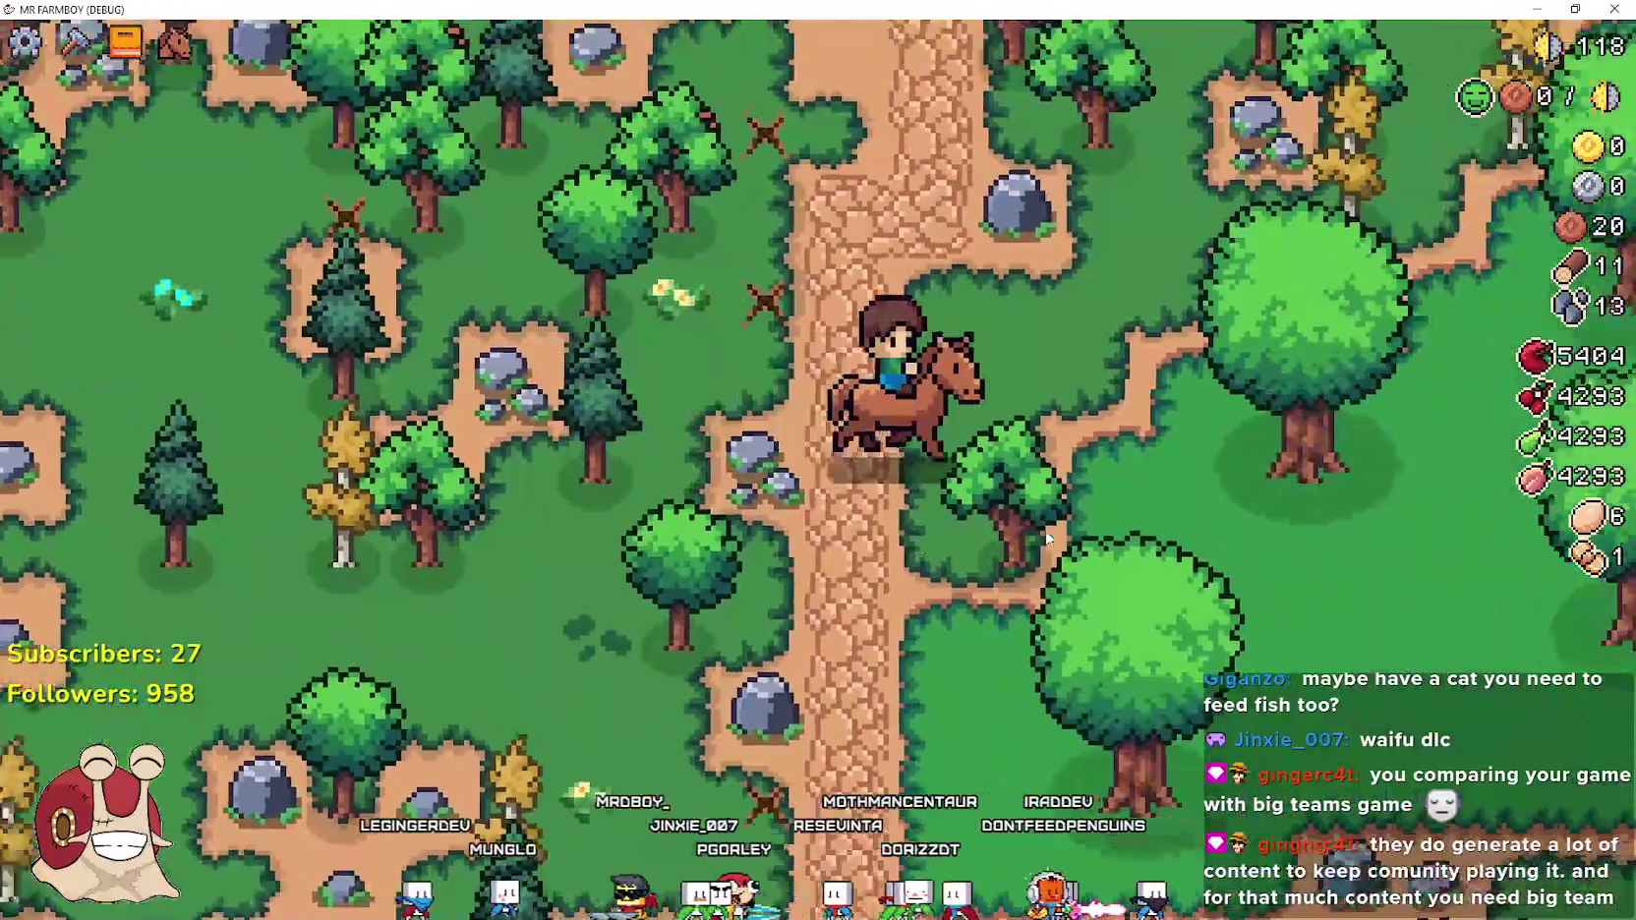
pyautogui.press('a')
pyautogui.scroll(-2, 1047, 538)
pyautogui.press('d')
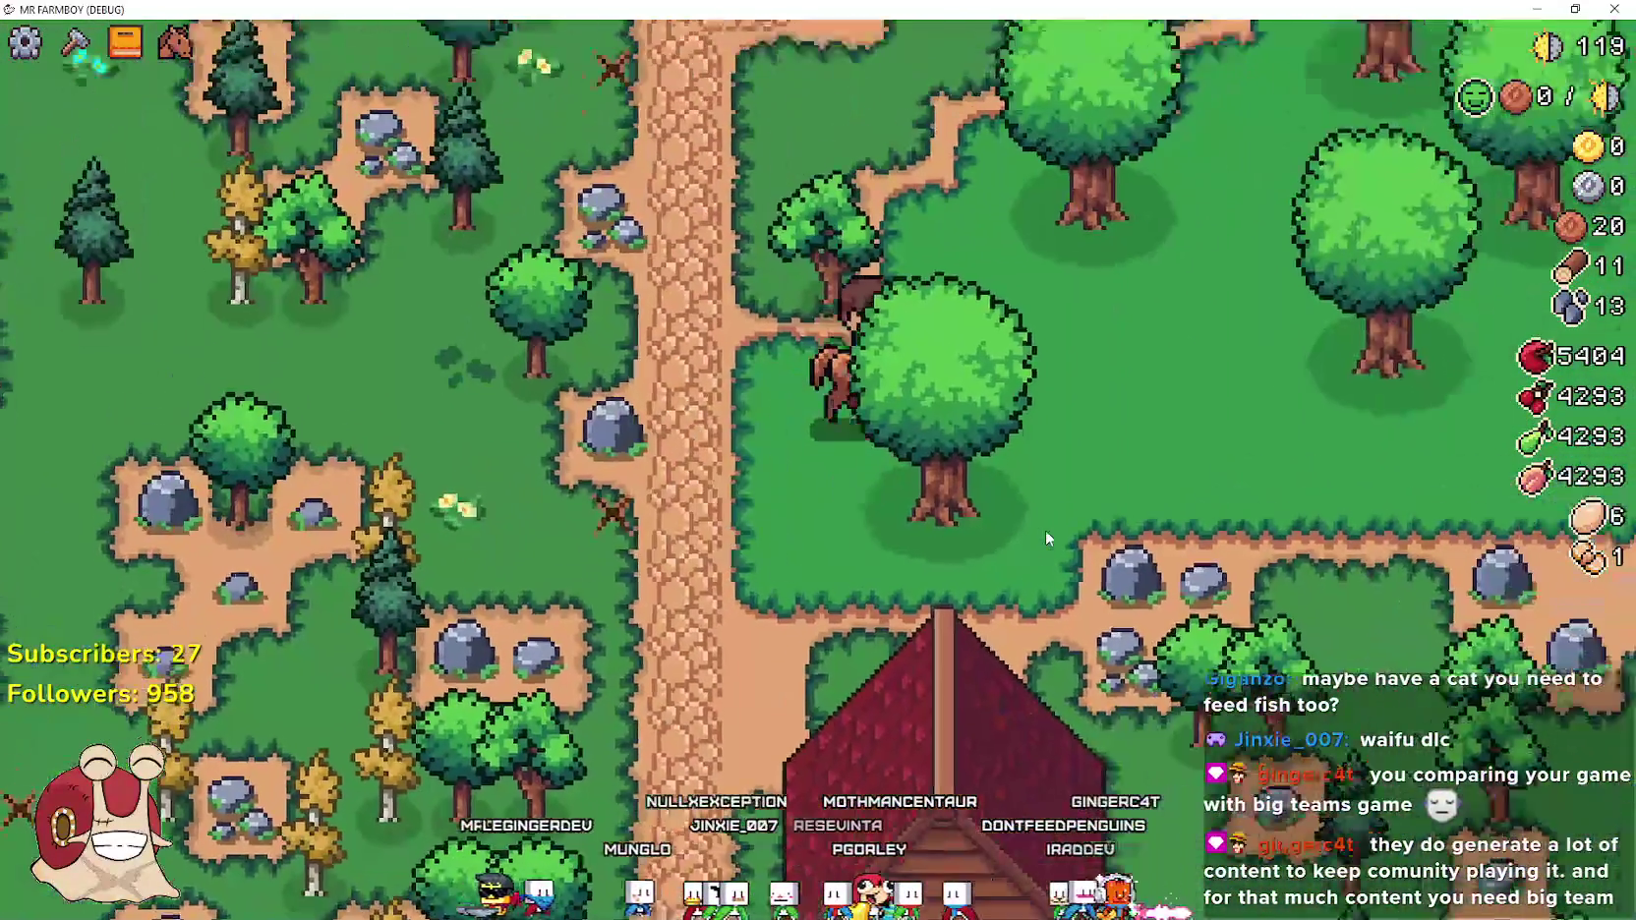
pyautogui.press('w')
pyautogui.press('a')
# Ride back to the barn, dismount, and walk to the front of it
pyautogui.press('s')
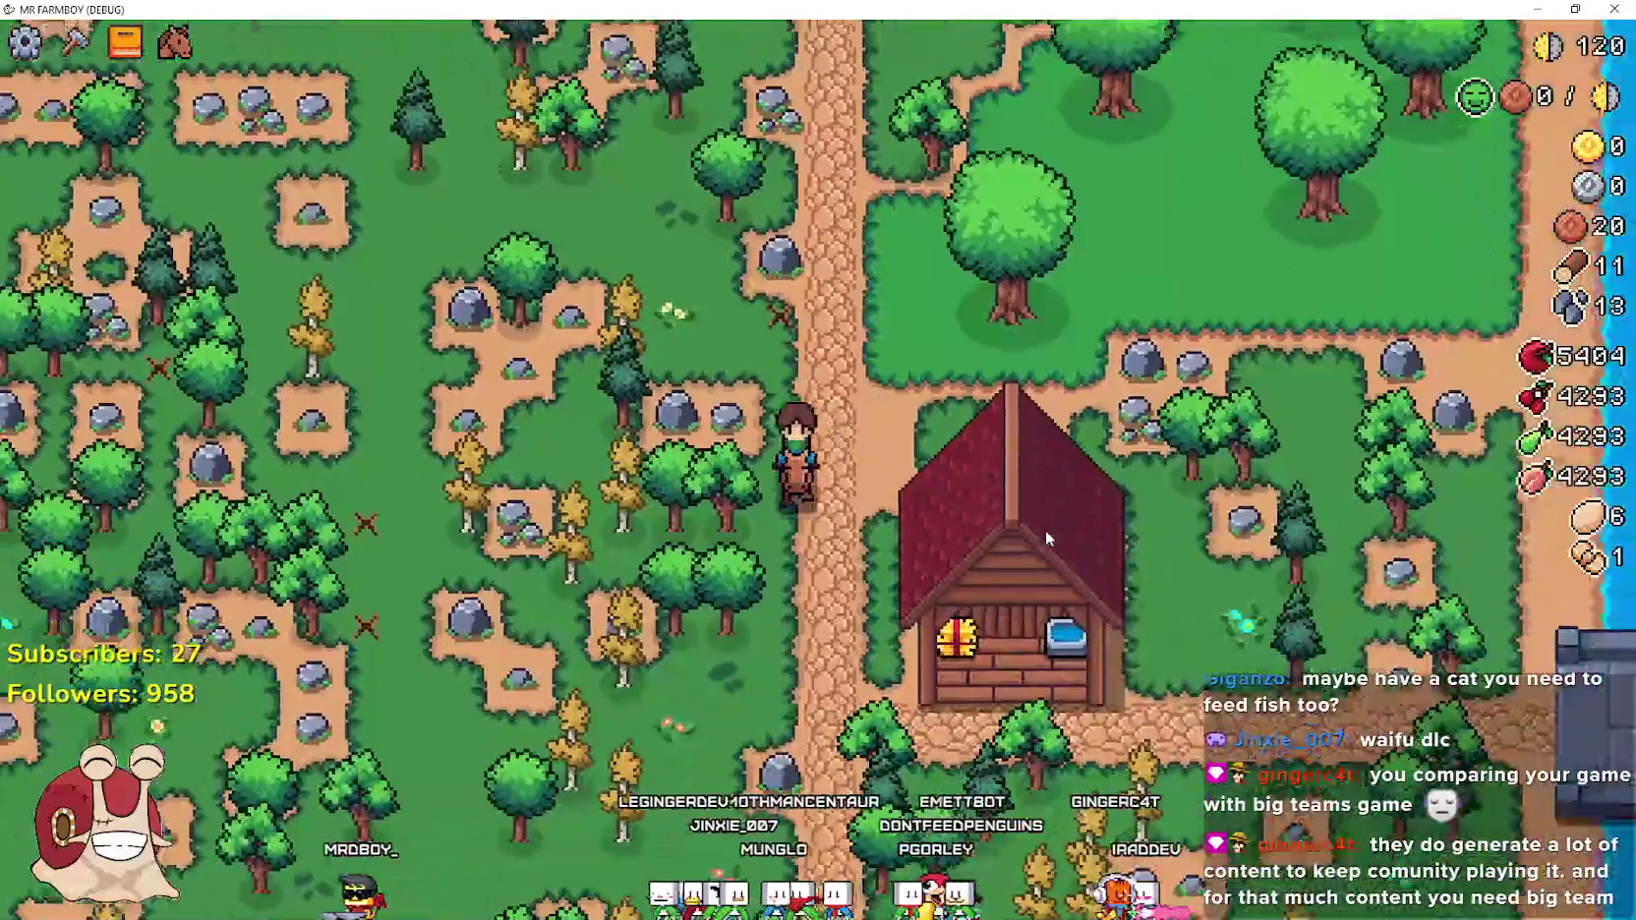
pyautogui.press('a')
pyautogui.press('d')
pyautogui.press('w')
pyautogui.press('e')
pyautogui.press('s')
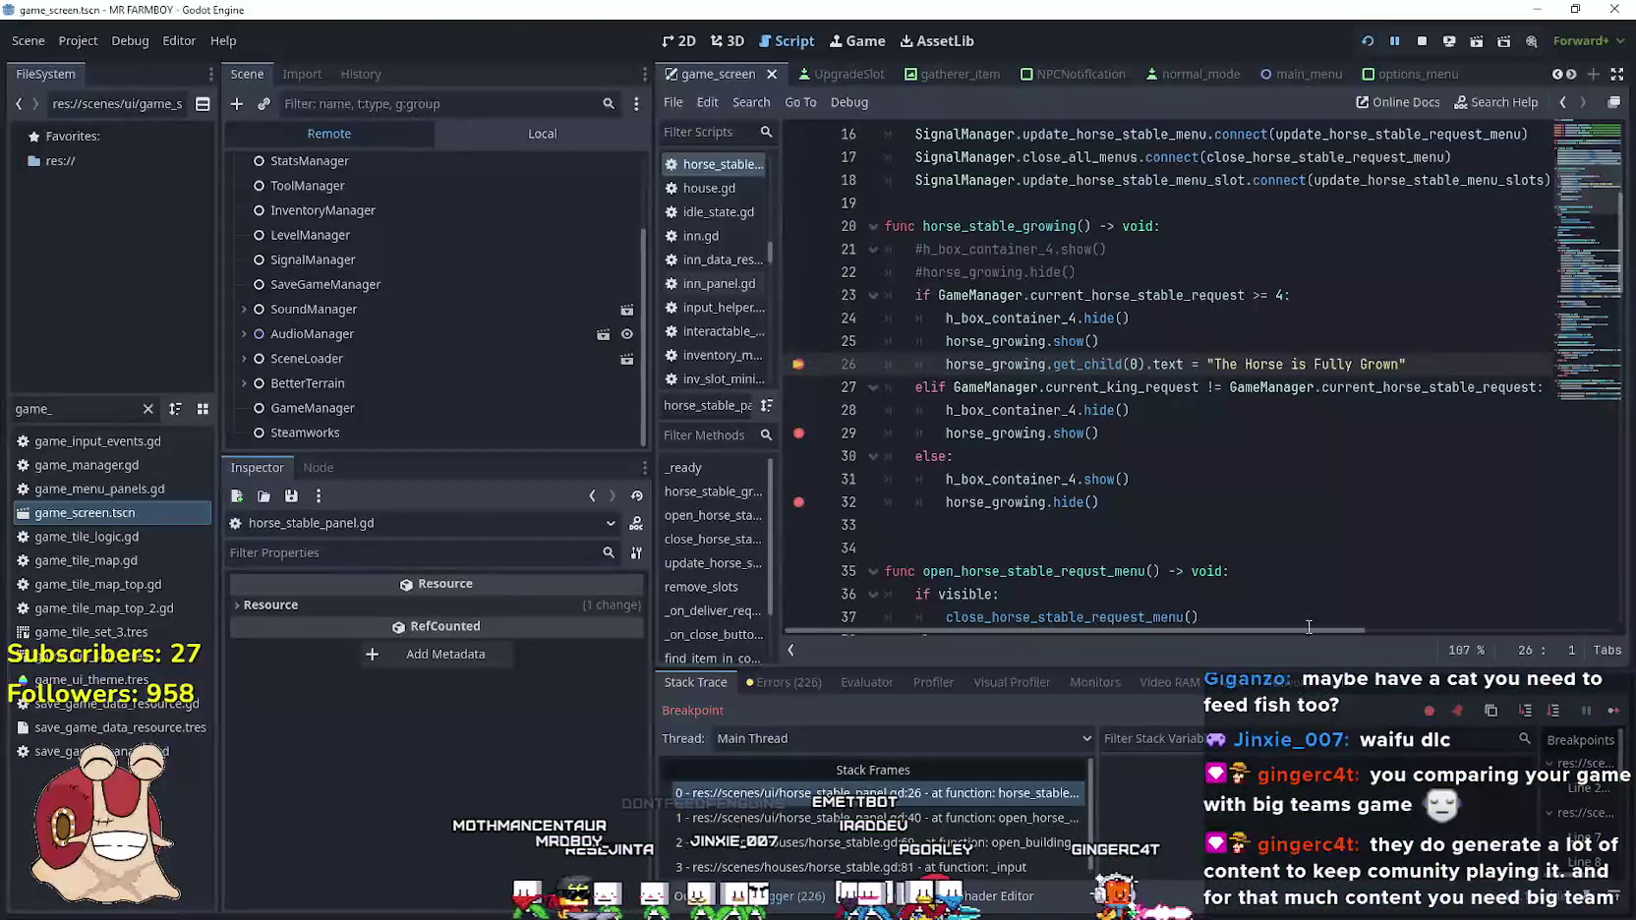
# Resume the paused game, close the stable panel and walk away from it
pyautogui.click(1613, 709)
pyautogui.press('Escape')
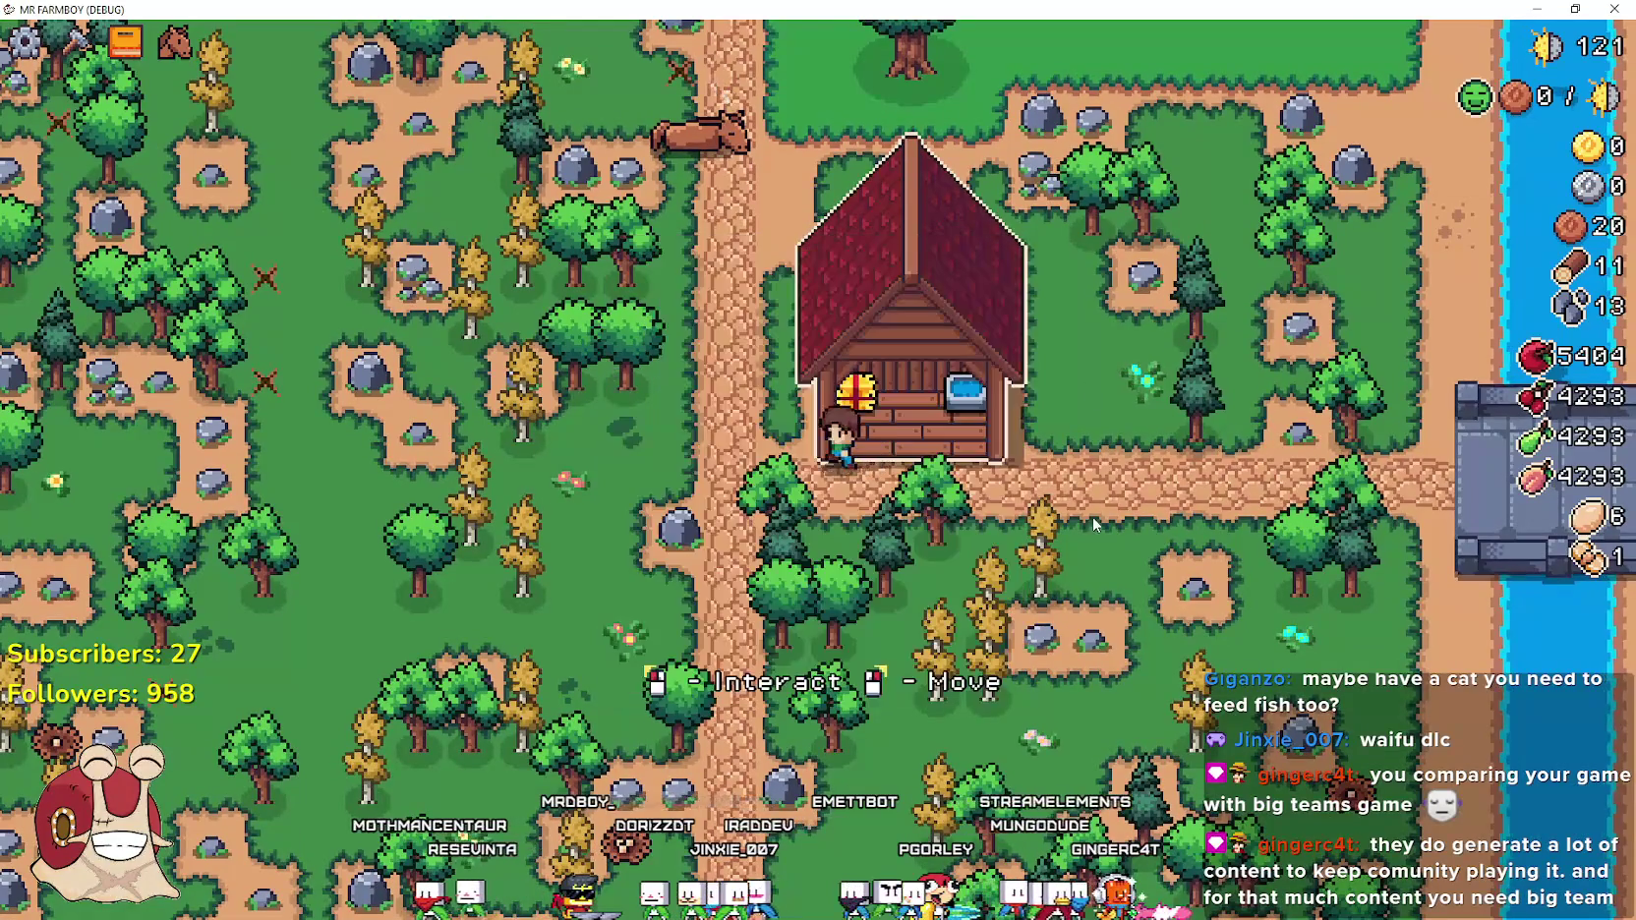
pyautogui.press('a')
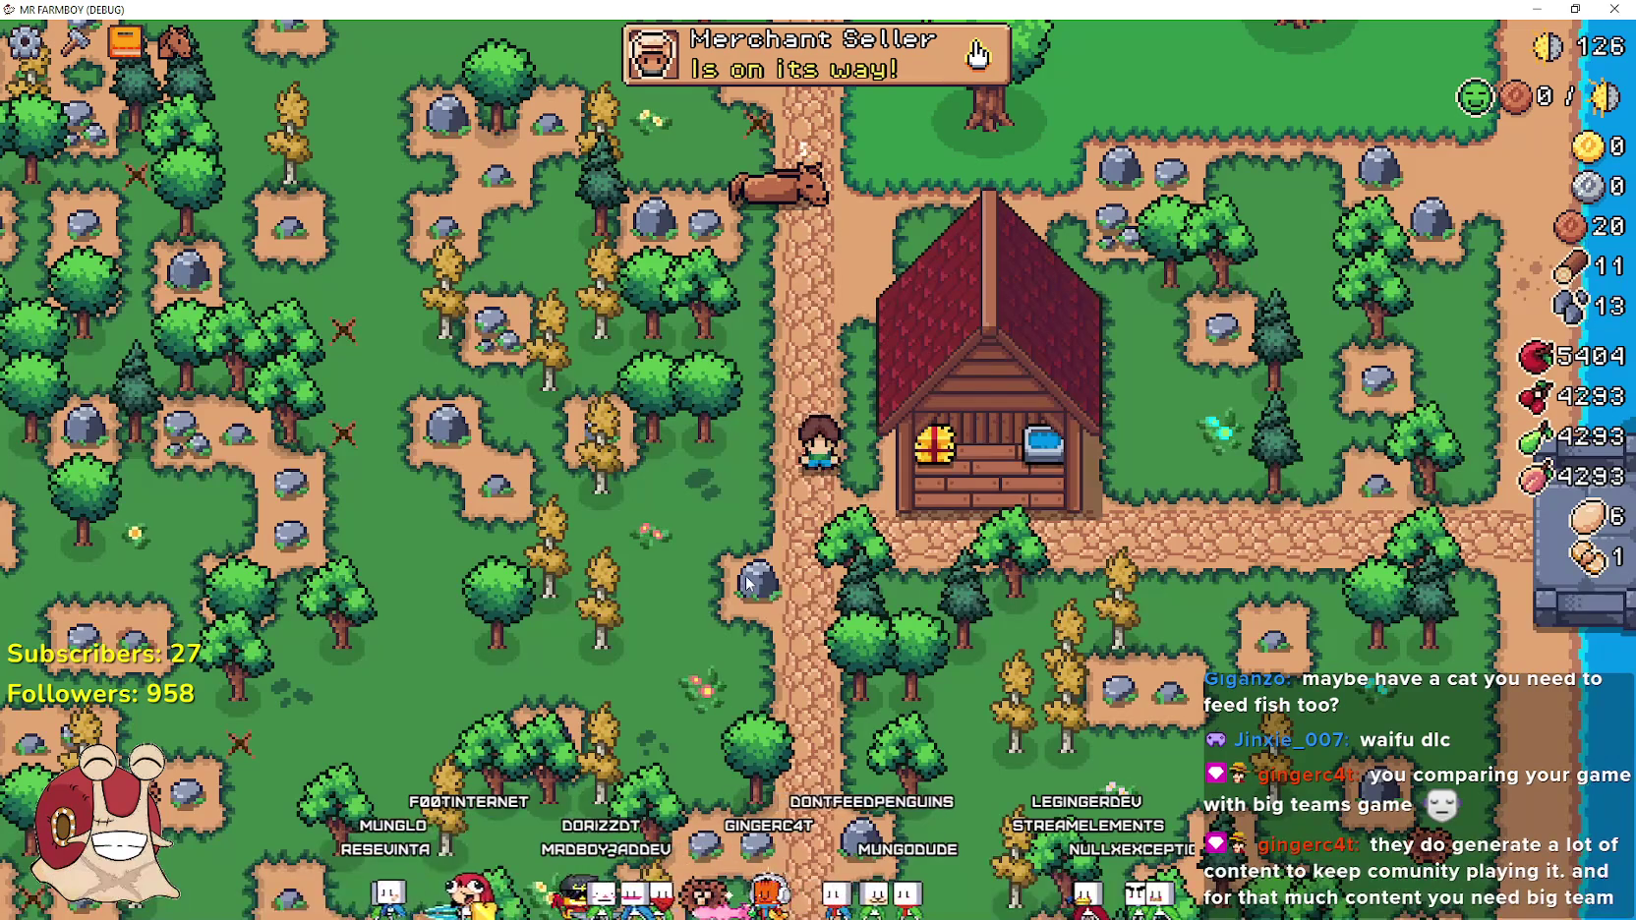
# Set the live GameManager's current_horse_stable_request to 0 and current_king_request to 2
pyautogui.hotkey('alt', 'Tab')
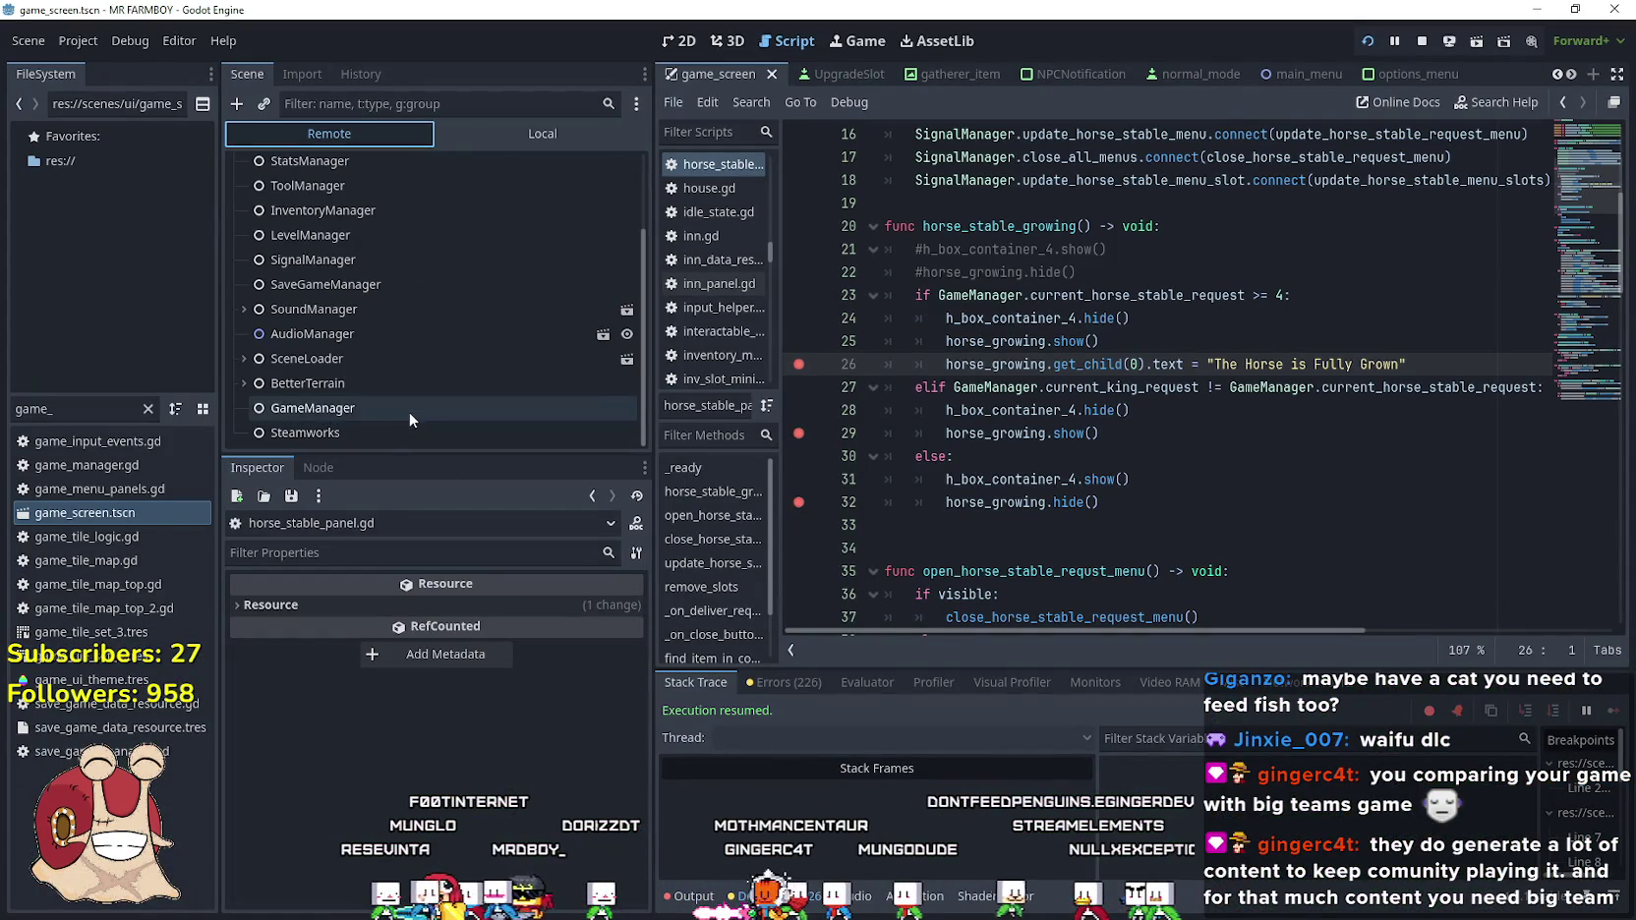
pyautogui.click(405, 408)
pyautogui.scroll(-5, 344, 771)
pyautogui.scroll(-10, 344, 771)
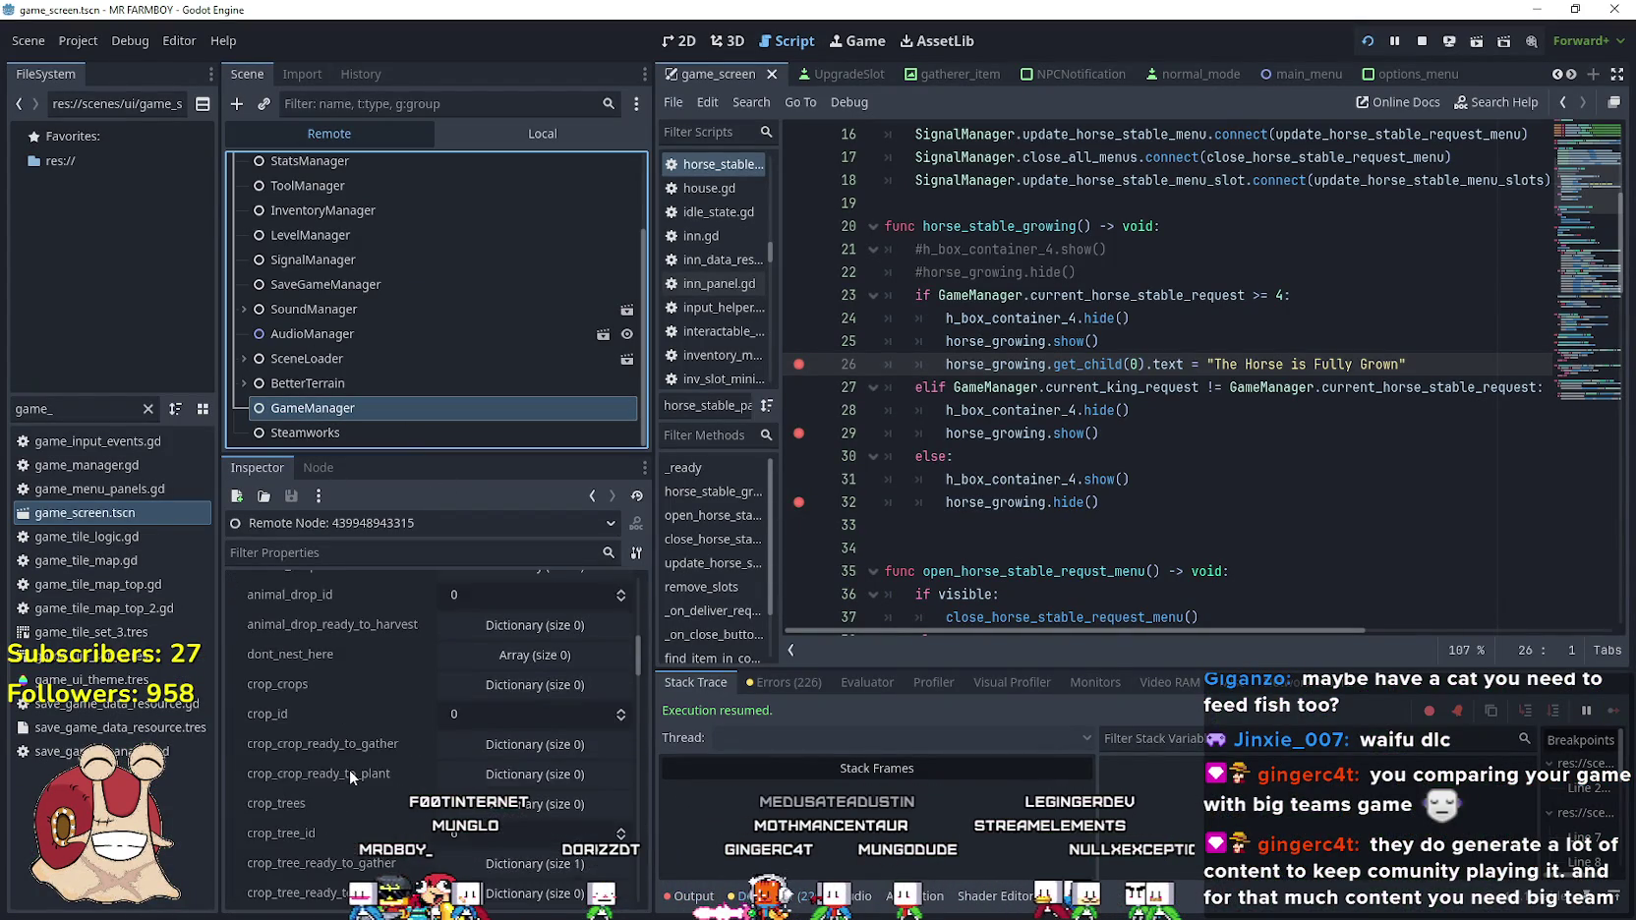
pyautogui.scroll(-8, 364, 720)
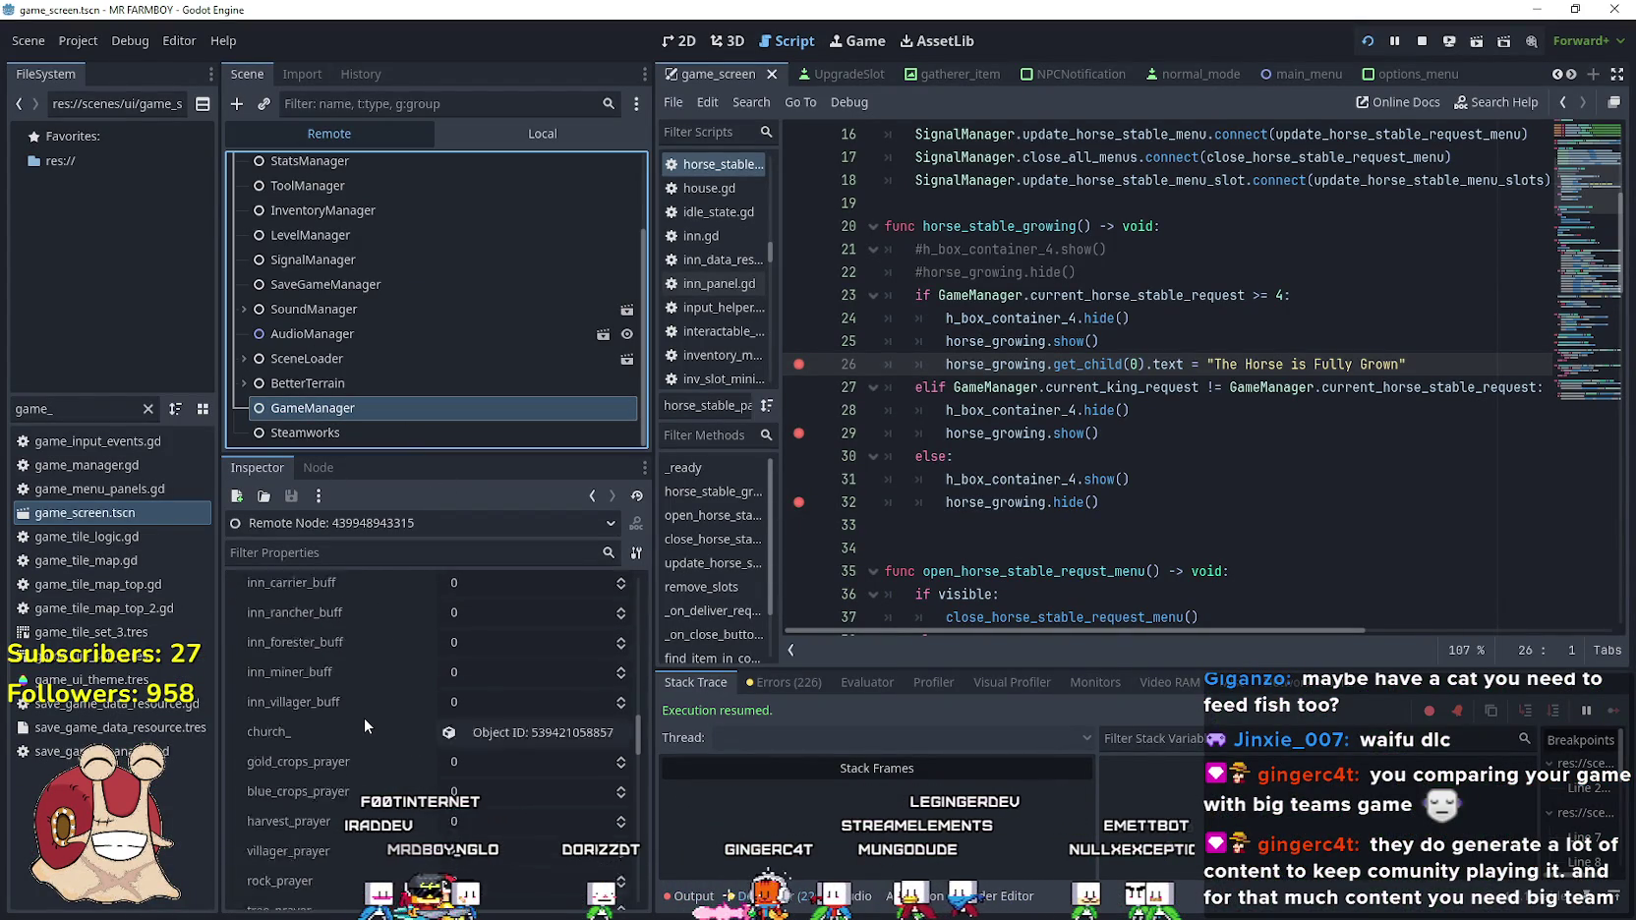
pyautogui.scroll(-10, 384, 680)
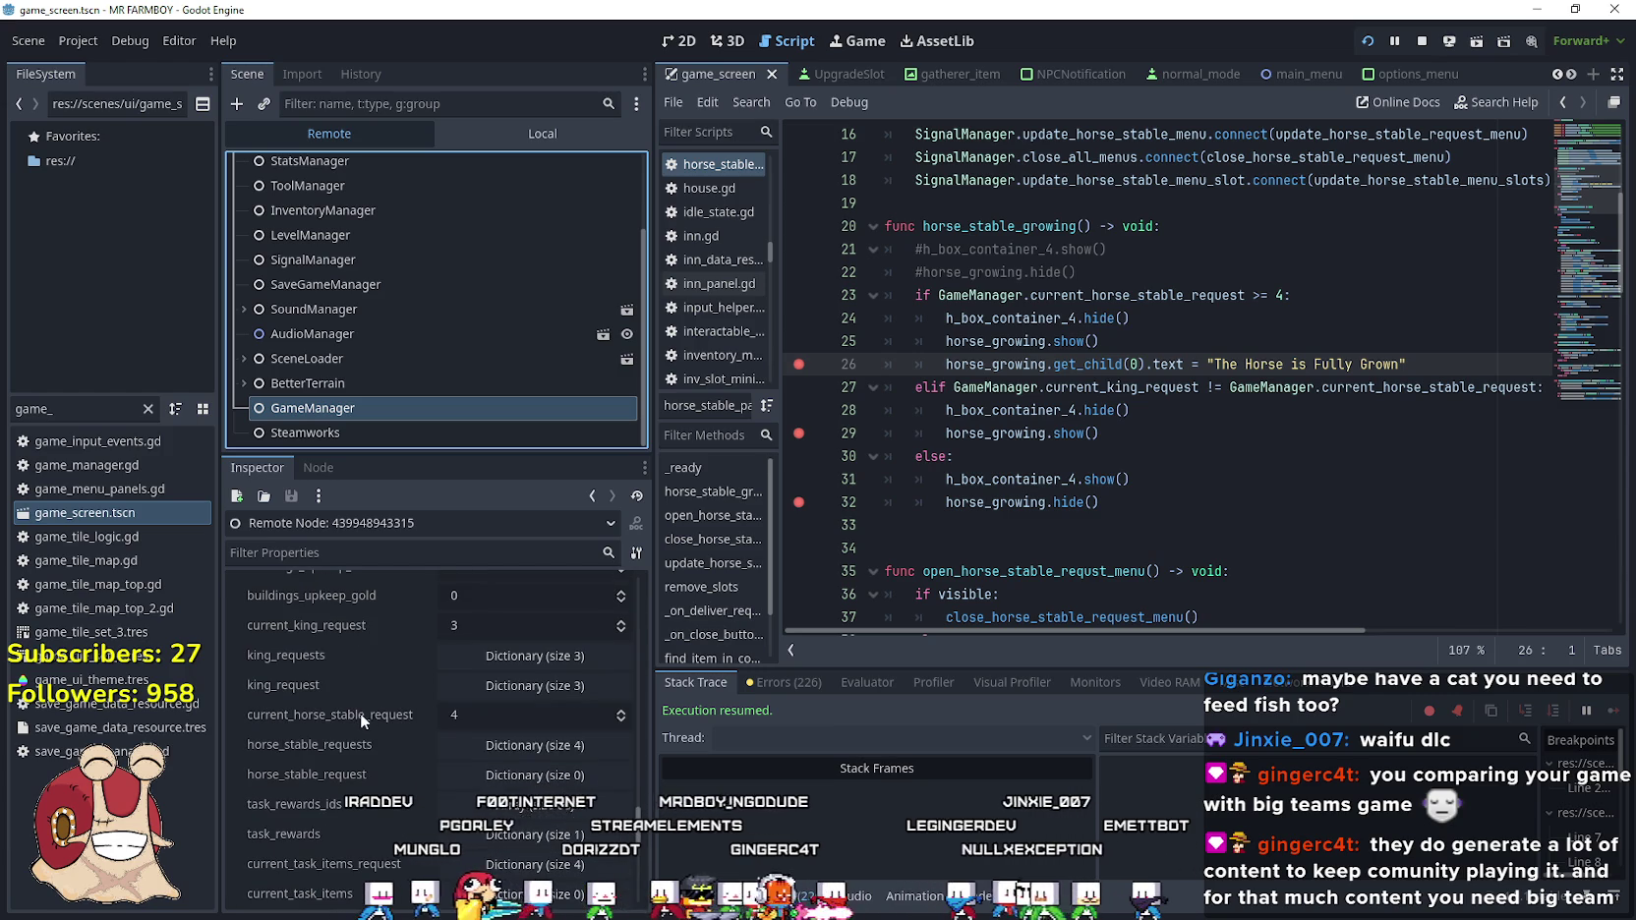
pyautogui.scroll(-1, 361, 713)
pyautogui.click(621, 719)
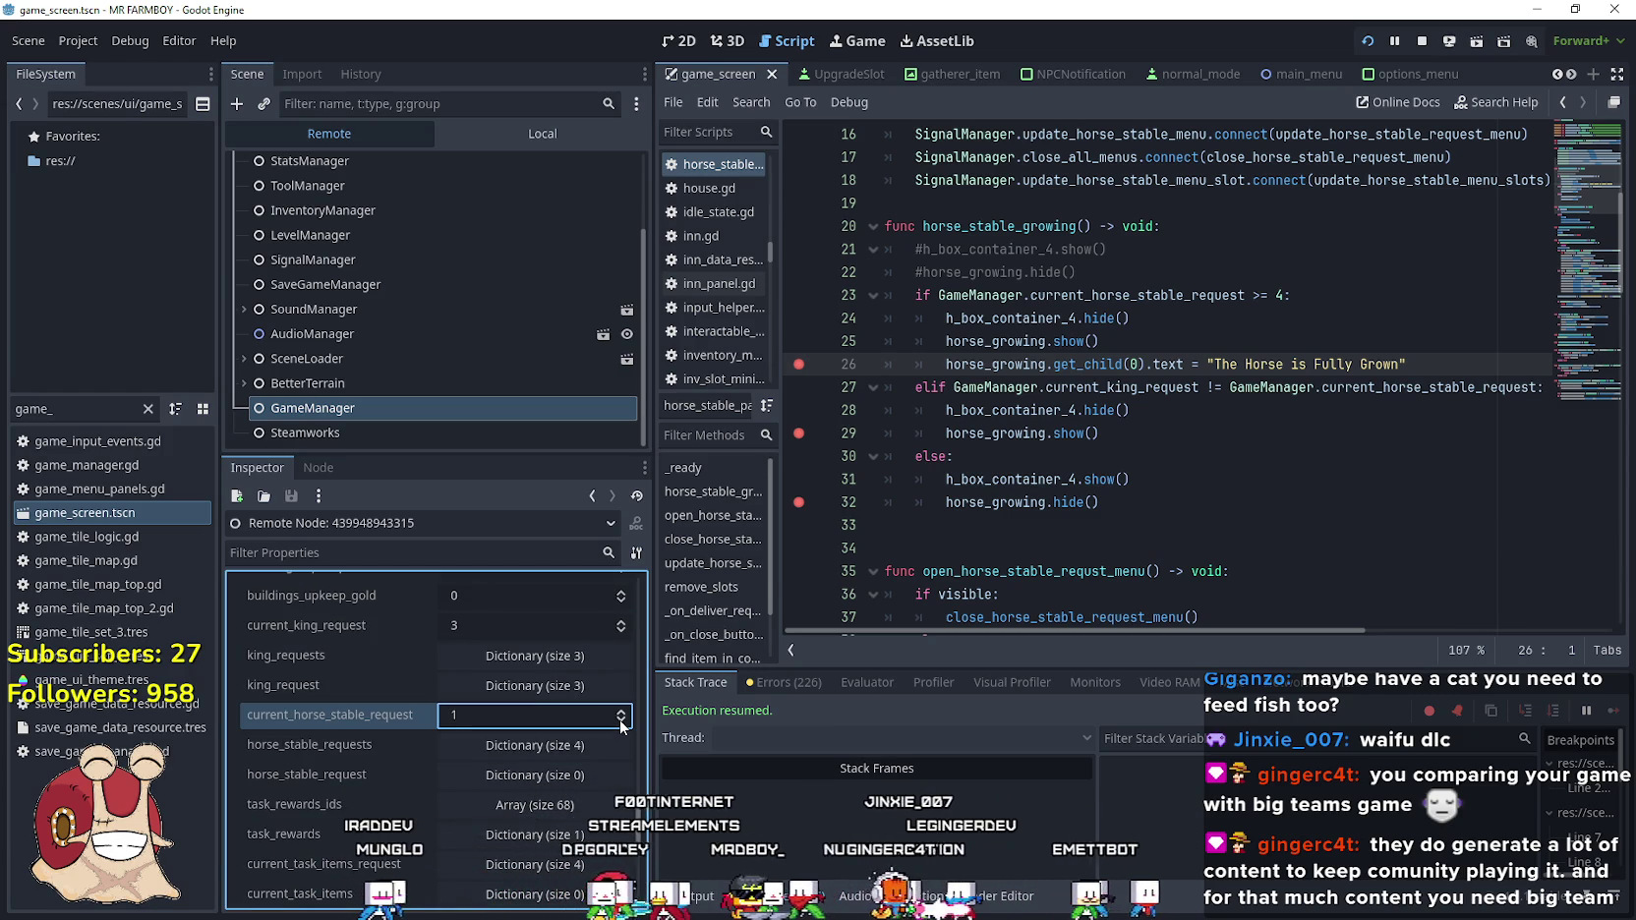
pyautogui.scroll(-4, 298, 720)
pyautogui.scroll(7, 389, 793)
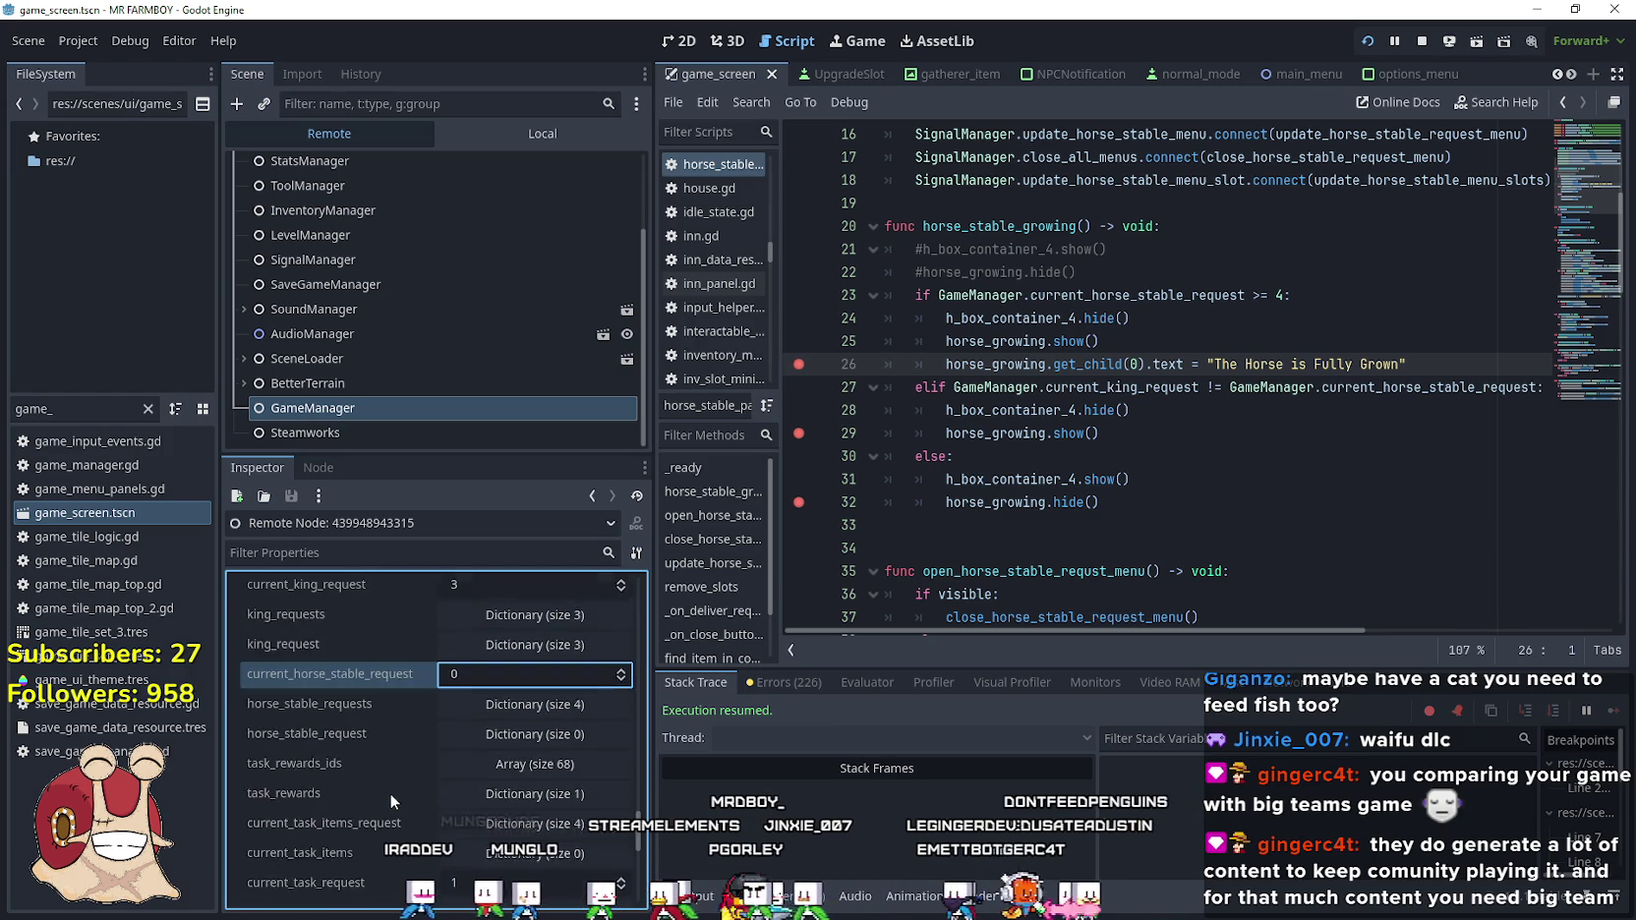
pyautogui.click(616, 714)
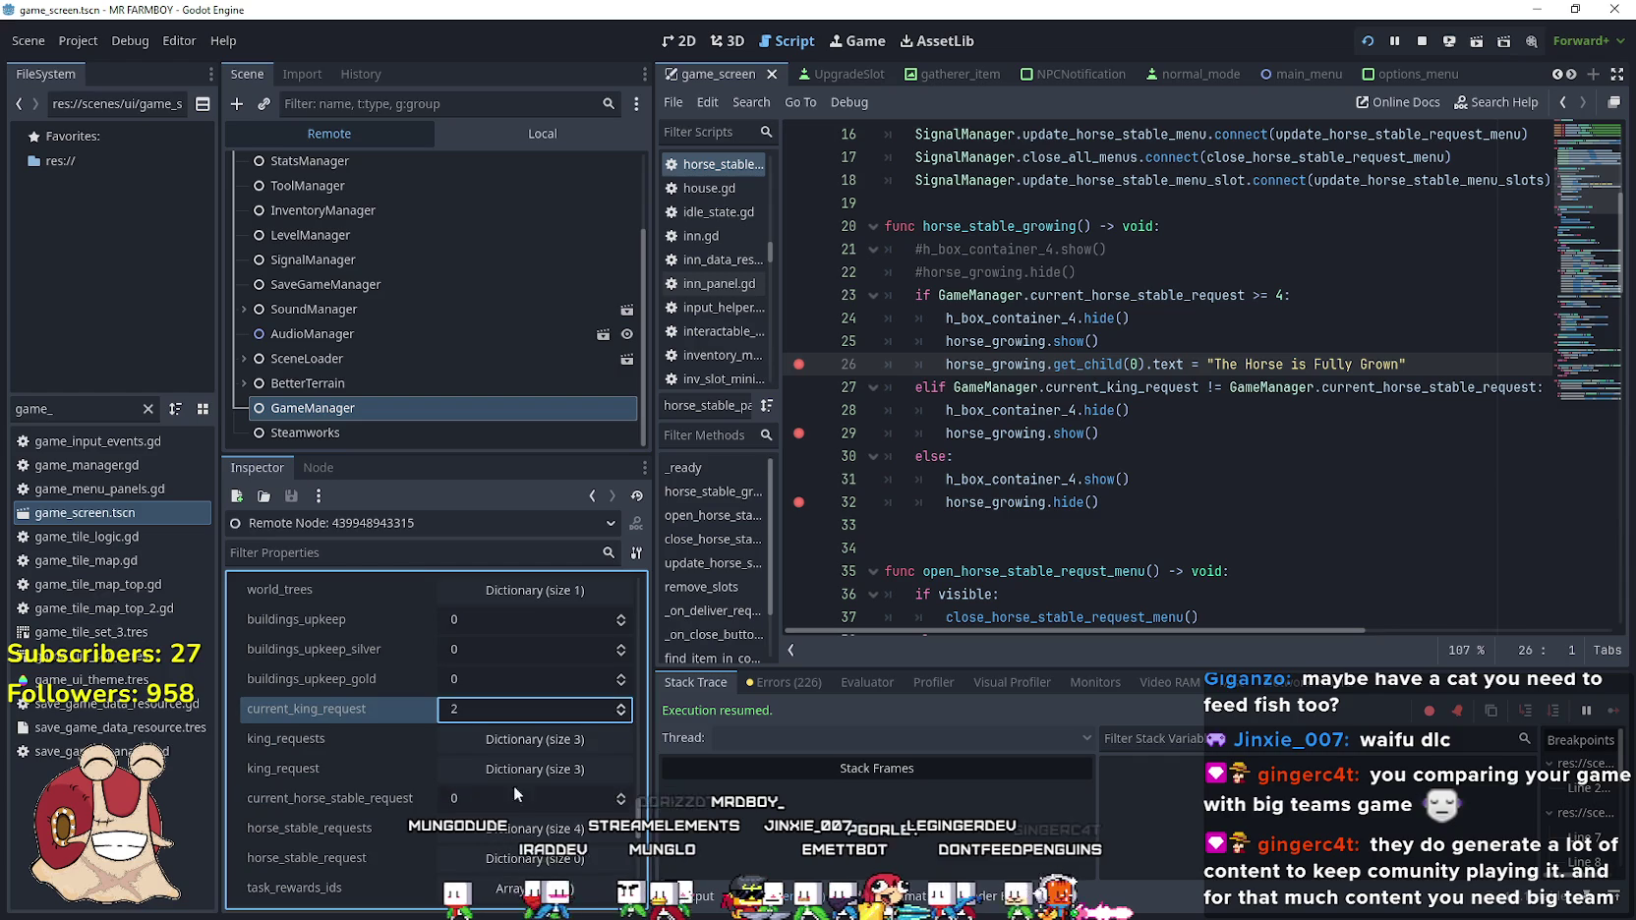
pyautogui.hotkey('ctrl', 's')
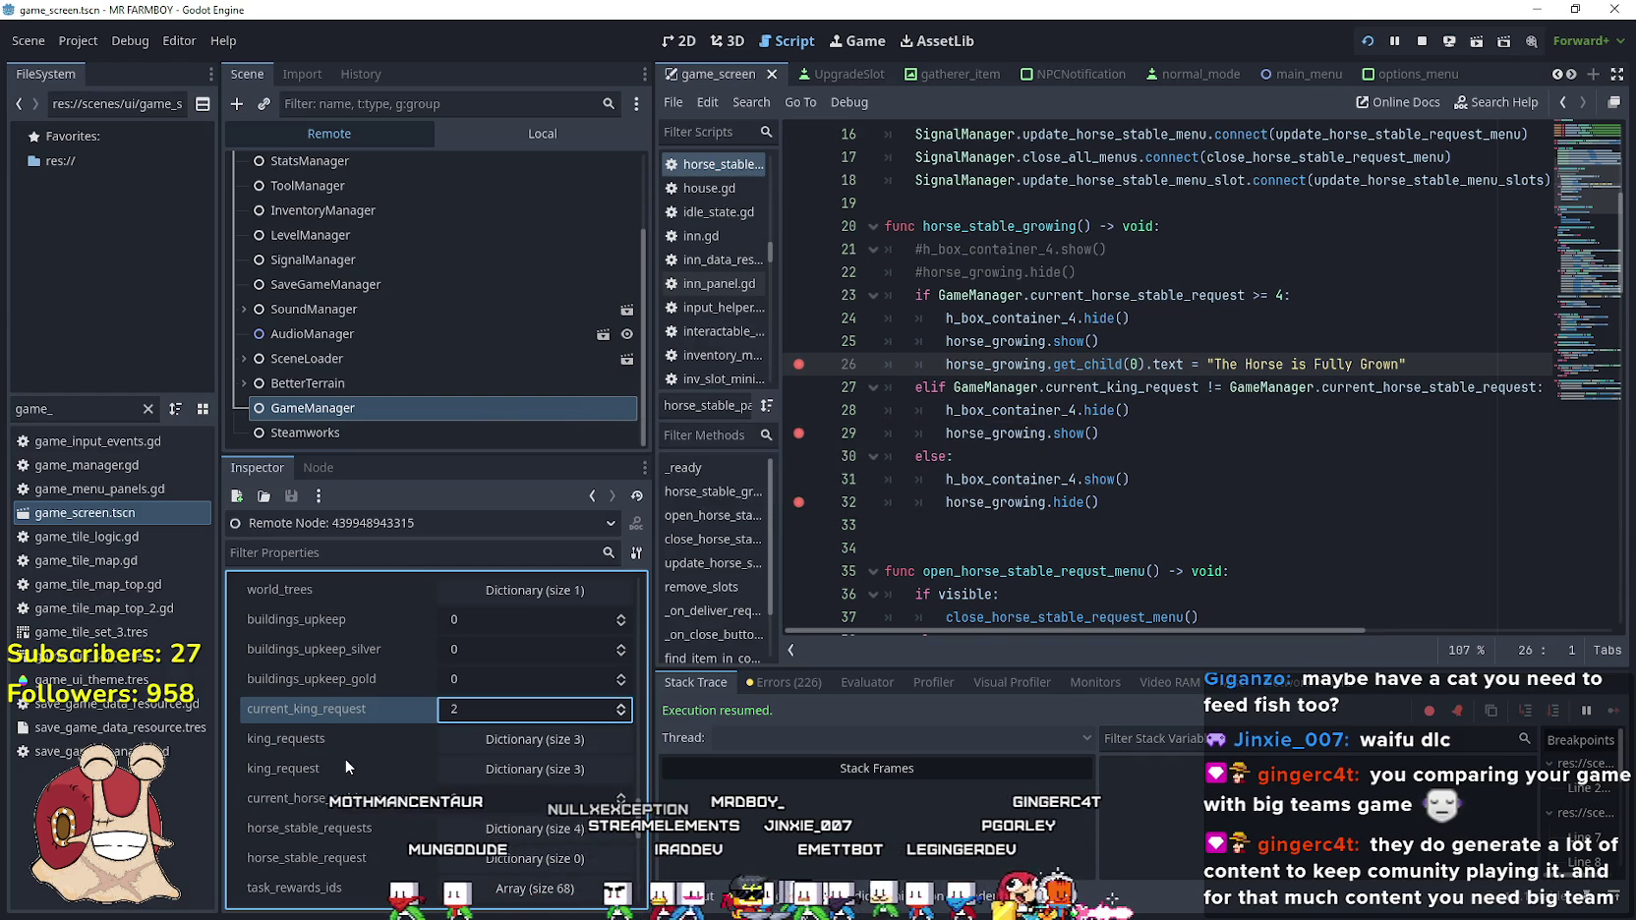
pyautogui.hotkey('alt', 'Tab')
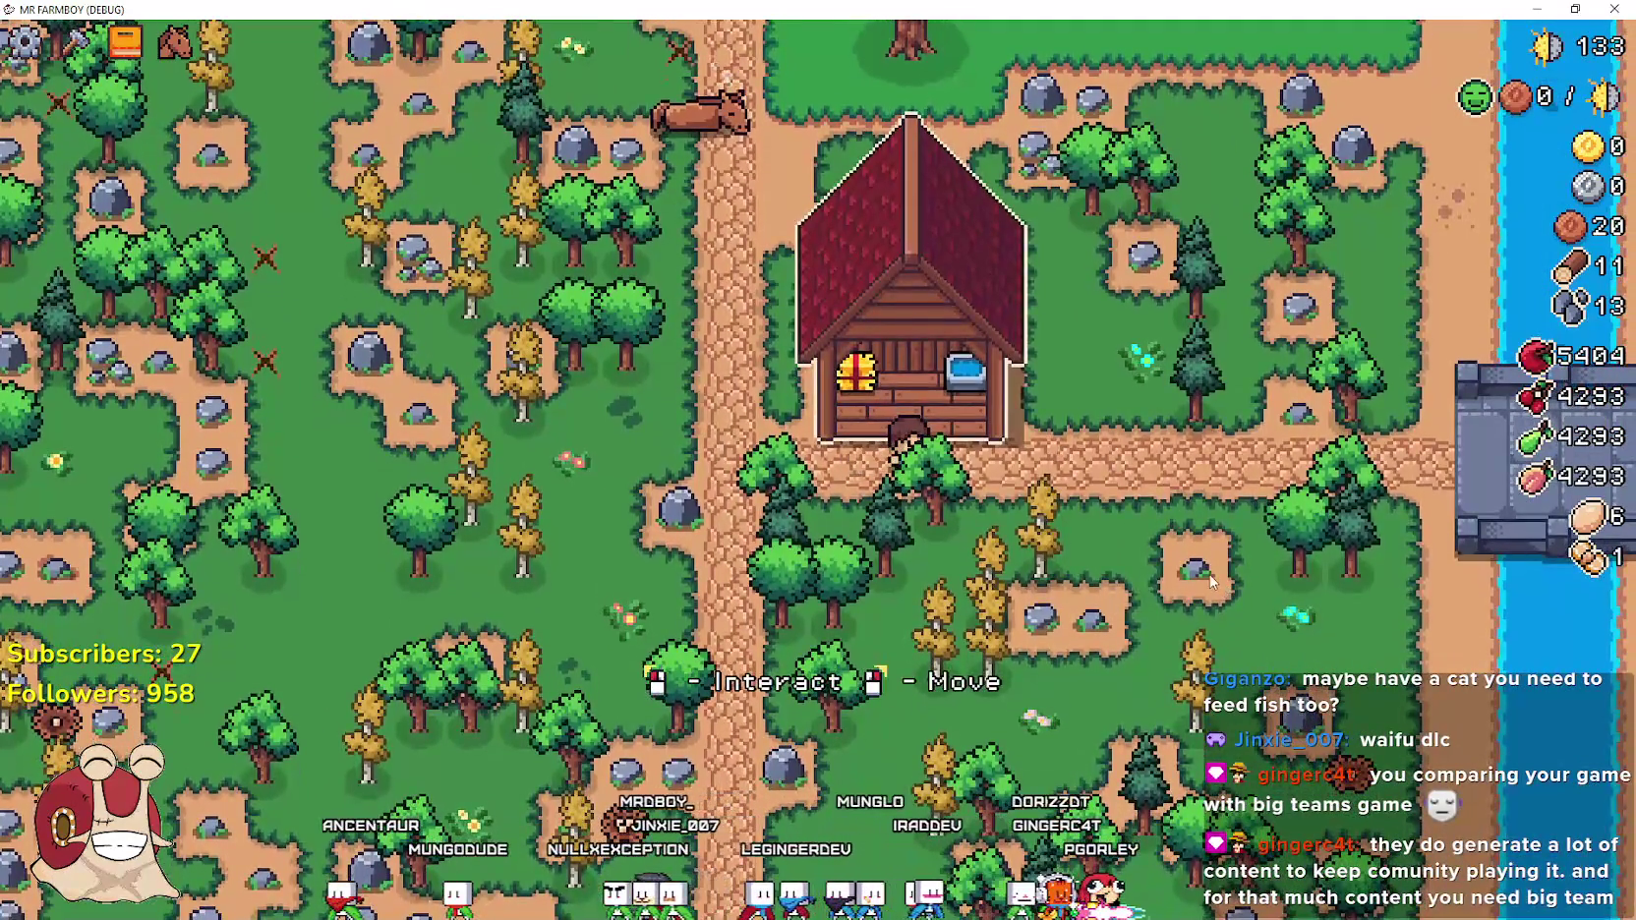
# Reopen the stable past the line 29 breakpoint; the panel still reads 'The Horse is Fully Grown'
pyautogui.click(1211, 581)
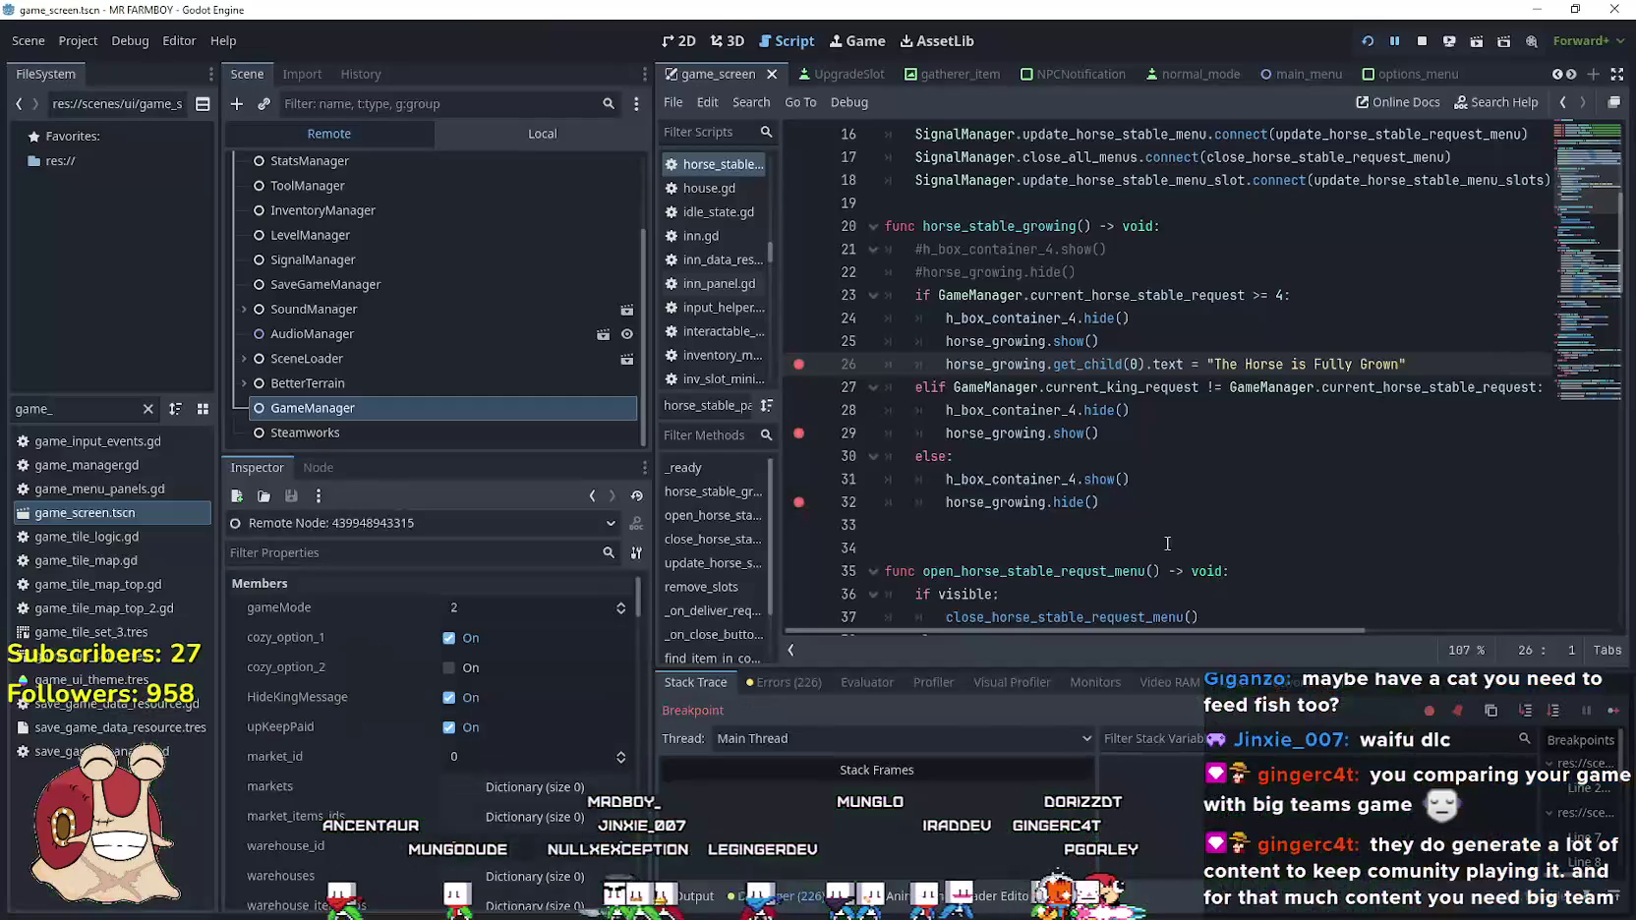
pyautogui.click(1613, 710)
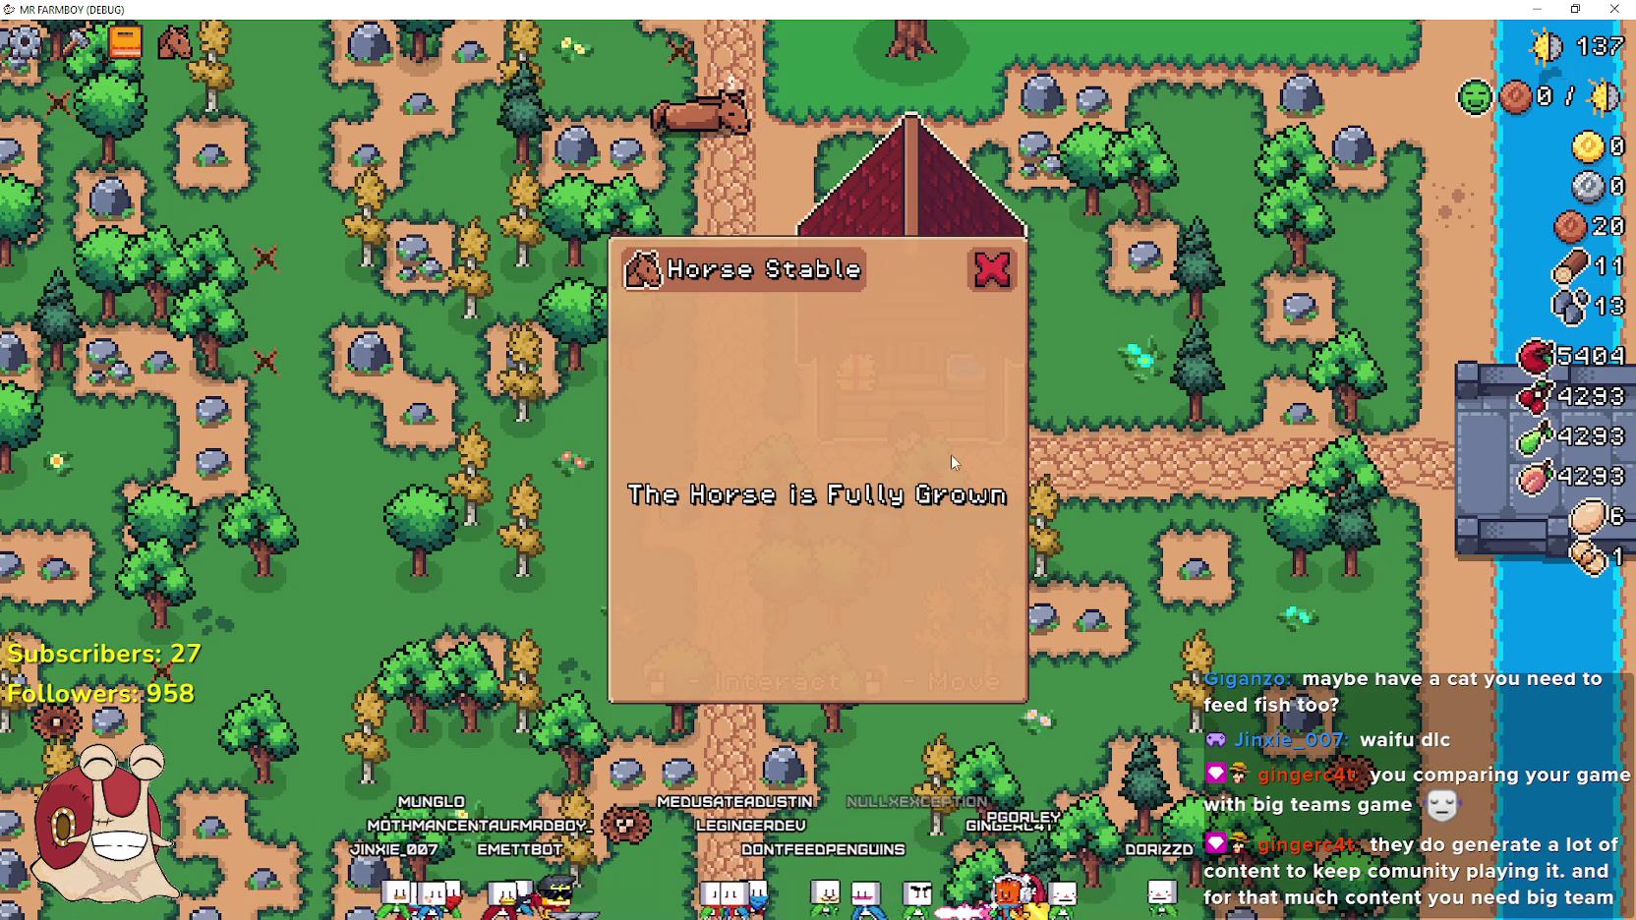
pyautogui.hotkey('alt', 'Tab')
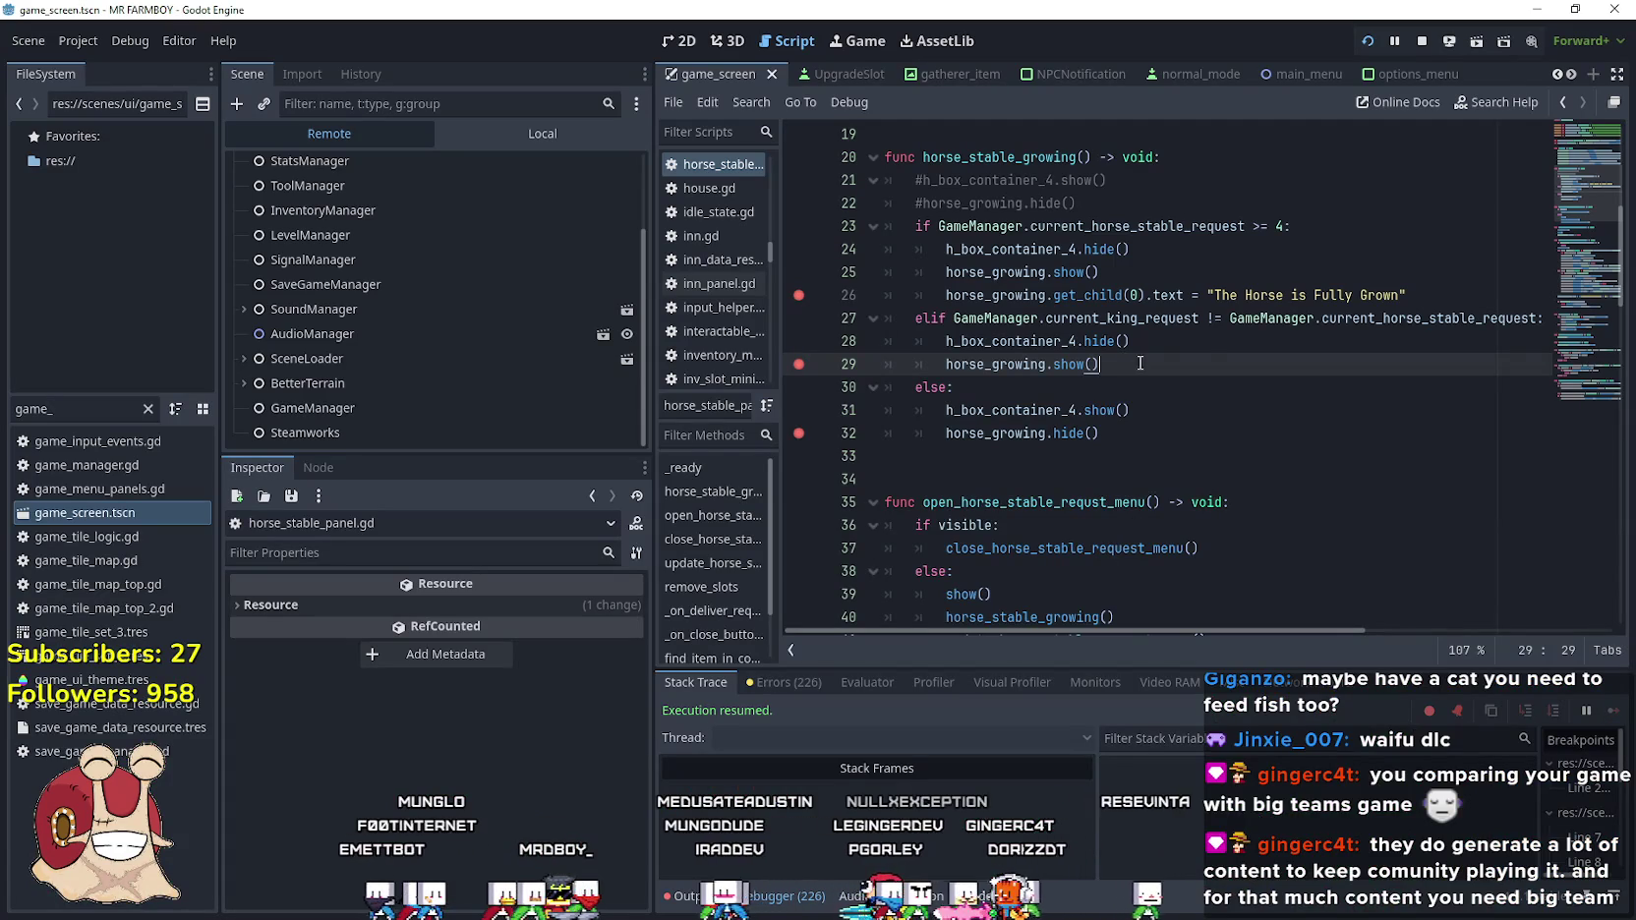
# Copy line 26's label text assignment onto a new line 30 in the growing branch
pyautogui.press('Return')
pyautogui.moveTo(1409, 294); pyautogui.dragTo(945, 295)
pyautogui.hotkey('ctrl', 'c')
pyautogui.click(978, 388)
pyautogui.hotkey('ctrl', 'v')
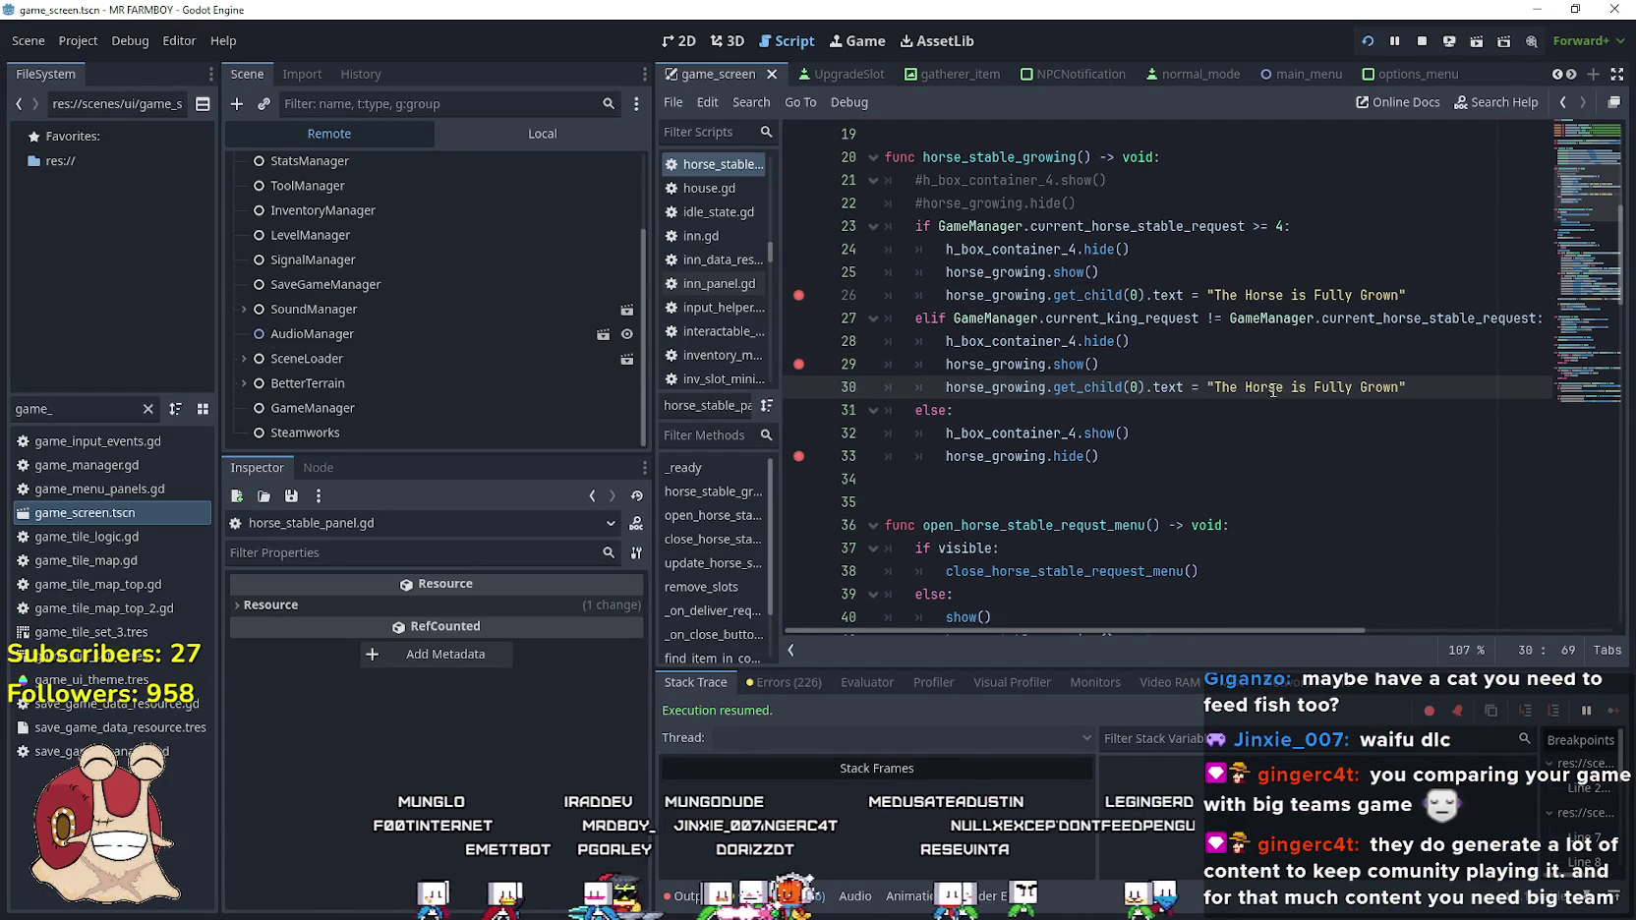
# Change the copied text to 'The Horse is Growing', save the script, and close the stable panel
pyautogui.doubleClick(1349, 391)
pyautogui.moveTo(1349, 391); pyautogui.dragTo(1373, 395)
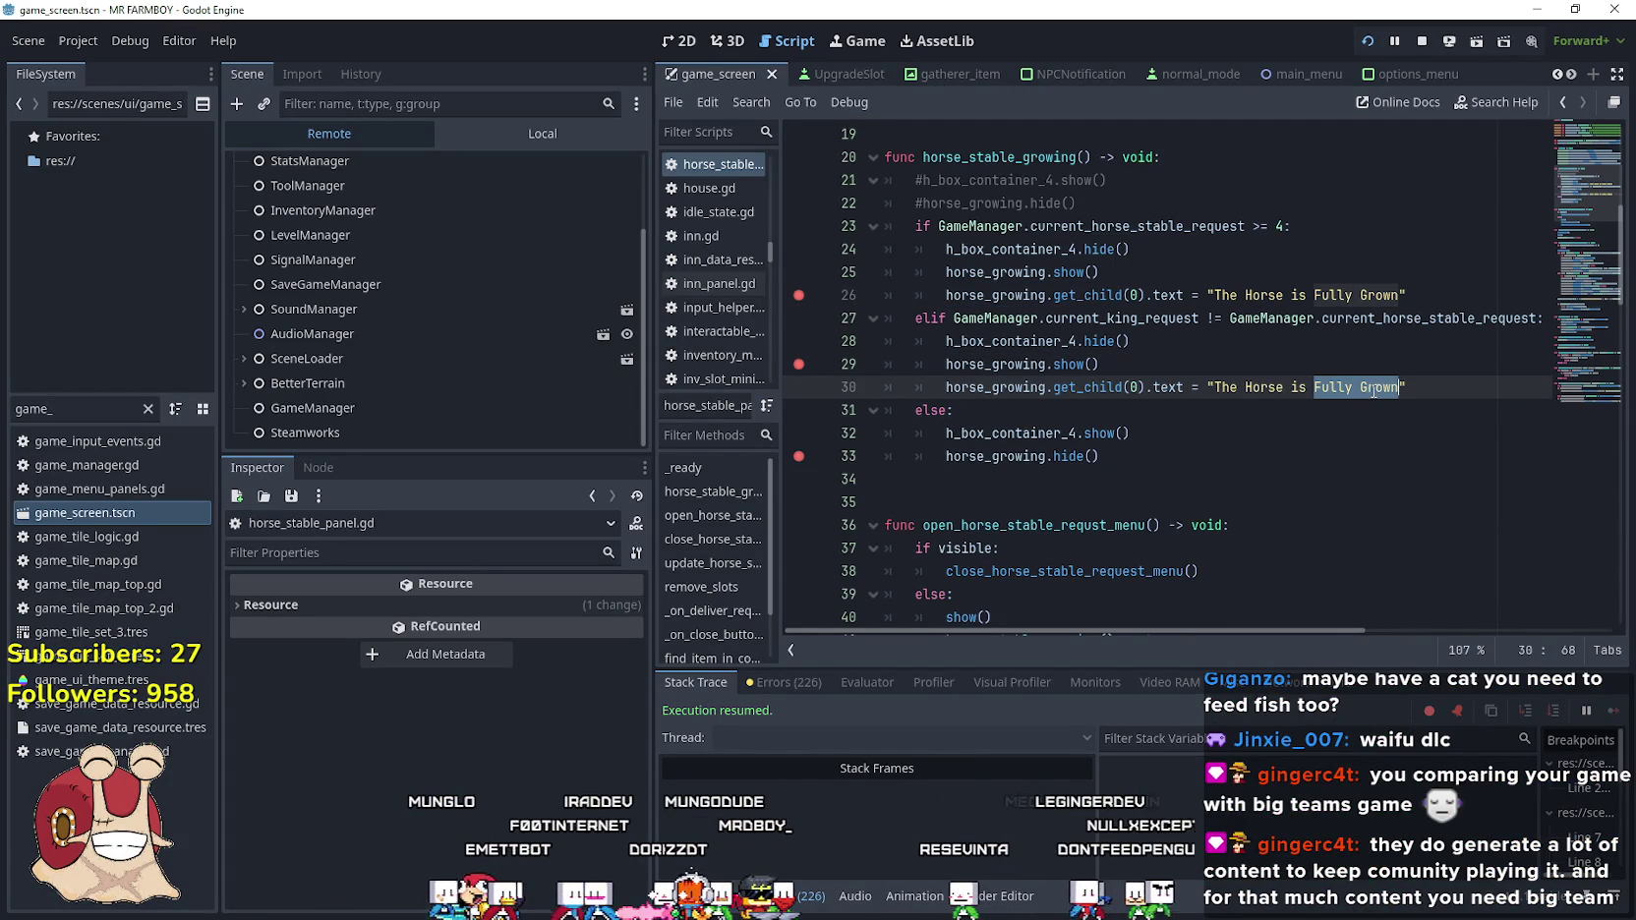
pyautogui.write('gh')
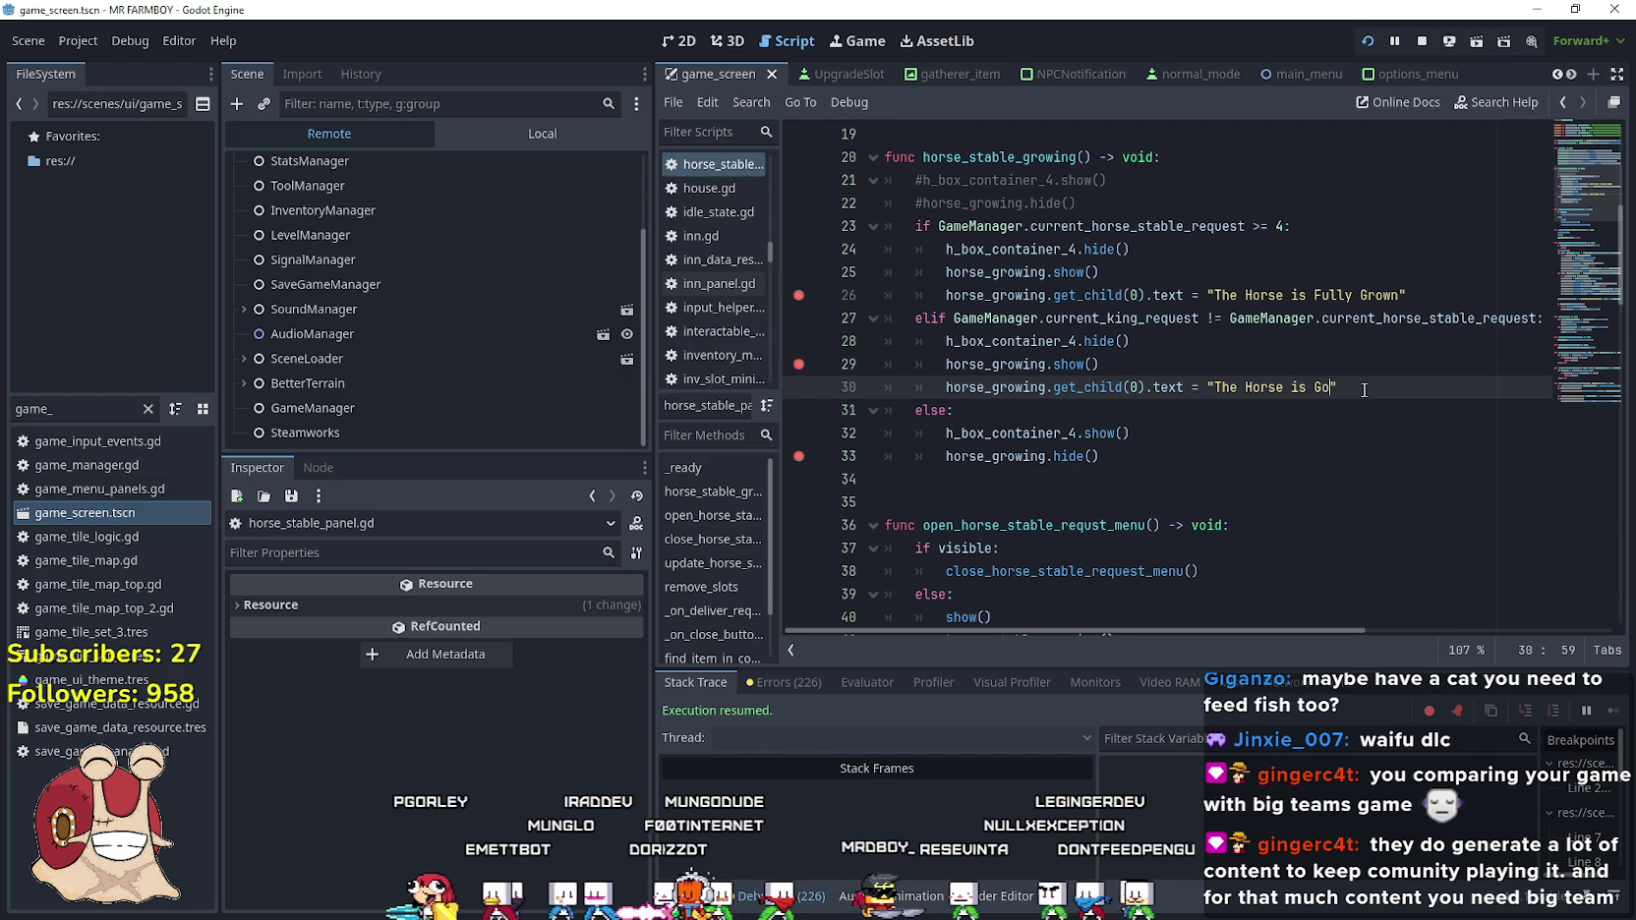
pyautogui.click(1232, 410)
pyautogui.hotkey('ctrl', 's')
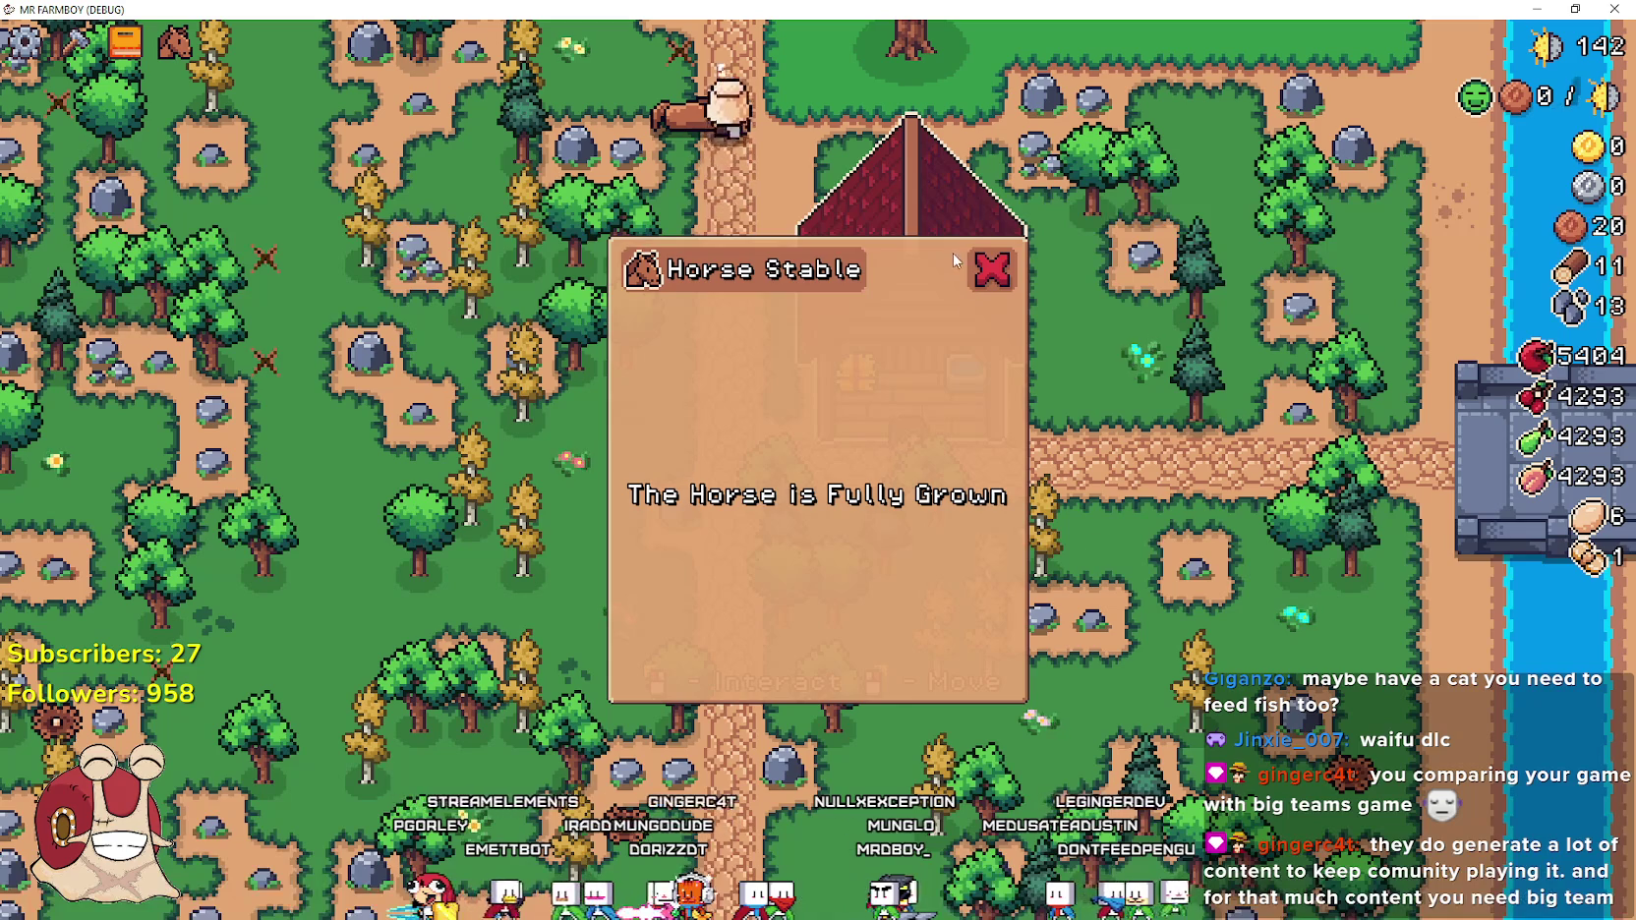
pyautogui.click(986, 264)
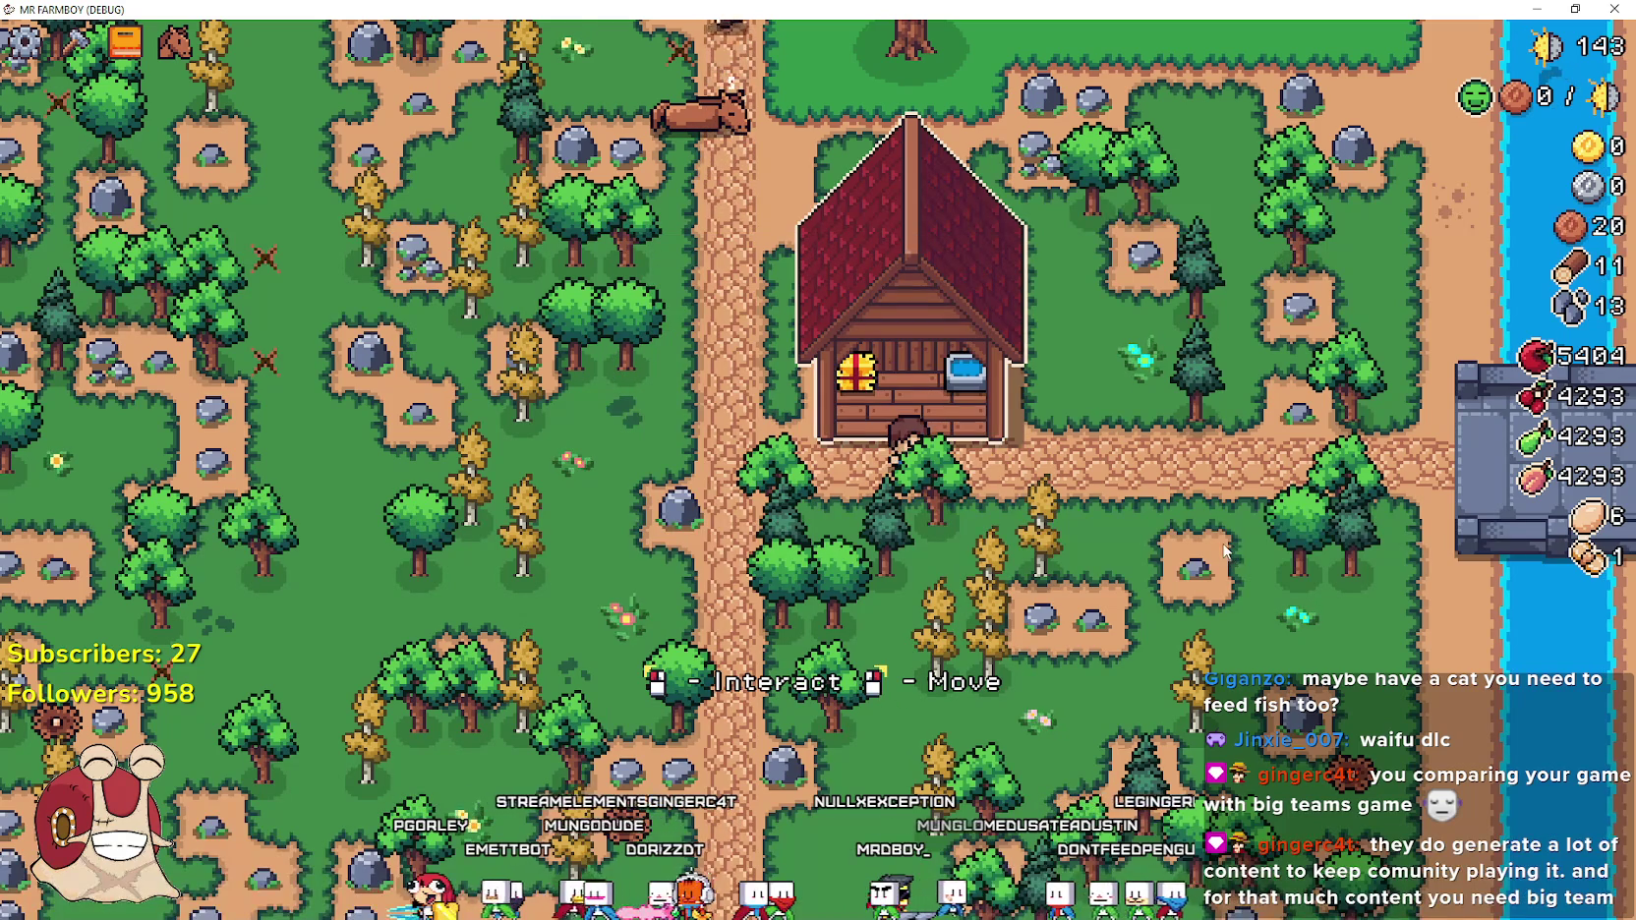
# Walk to the stable and open it, confirming the panel reads 'The Horse is Growing'
pyautogui.press('a')
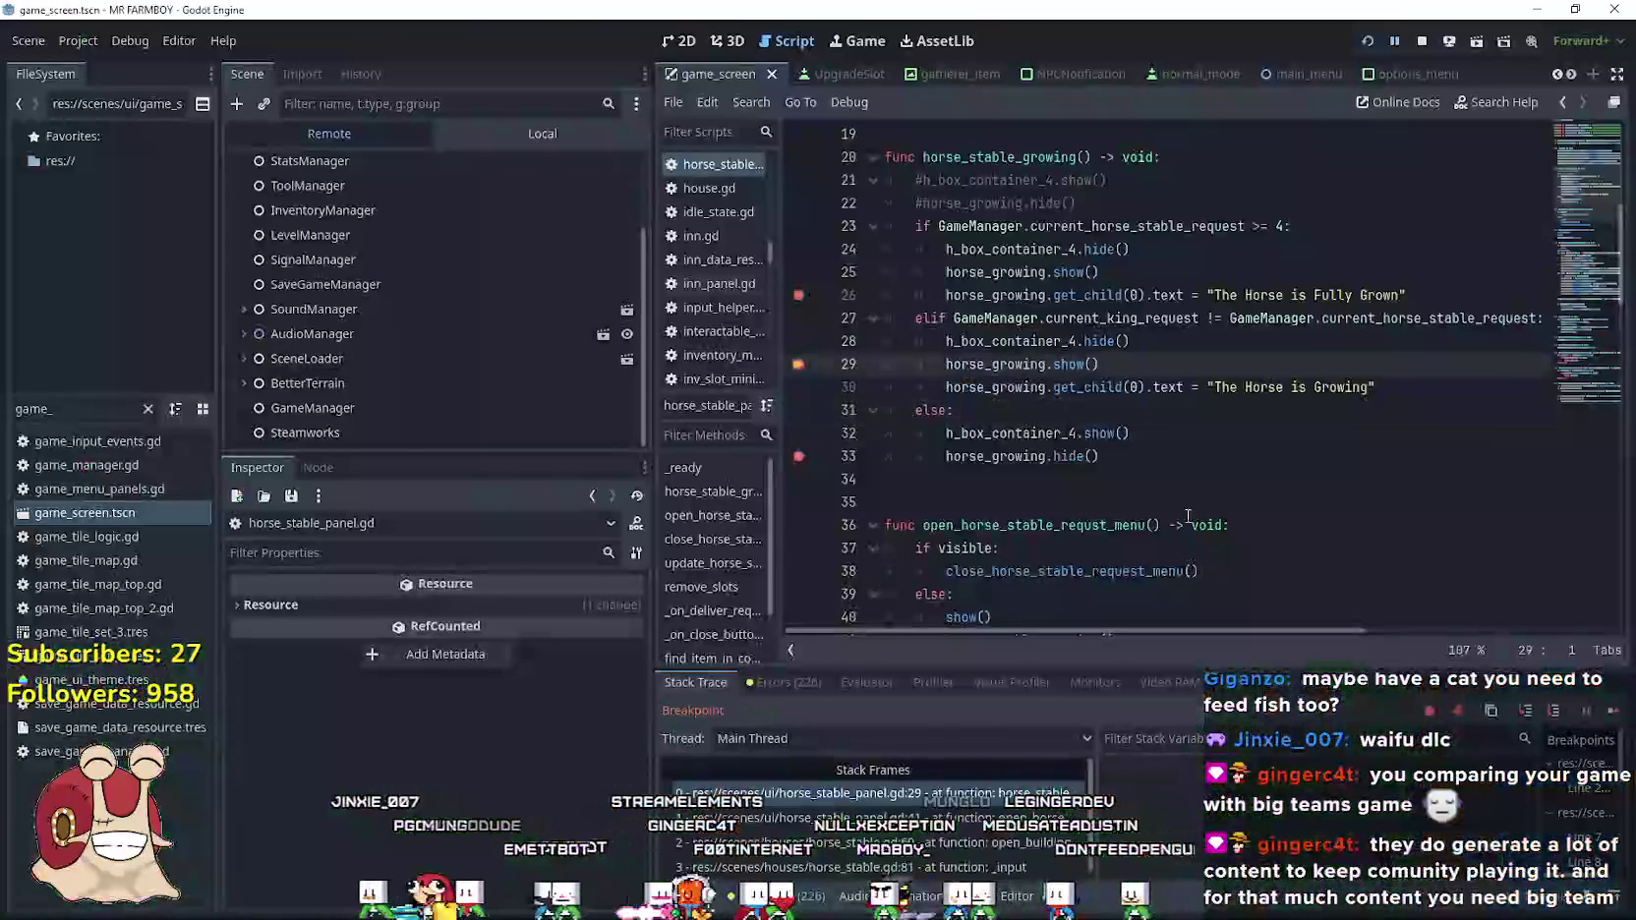
pyautogui.press('e')
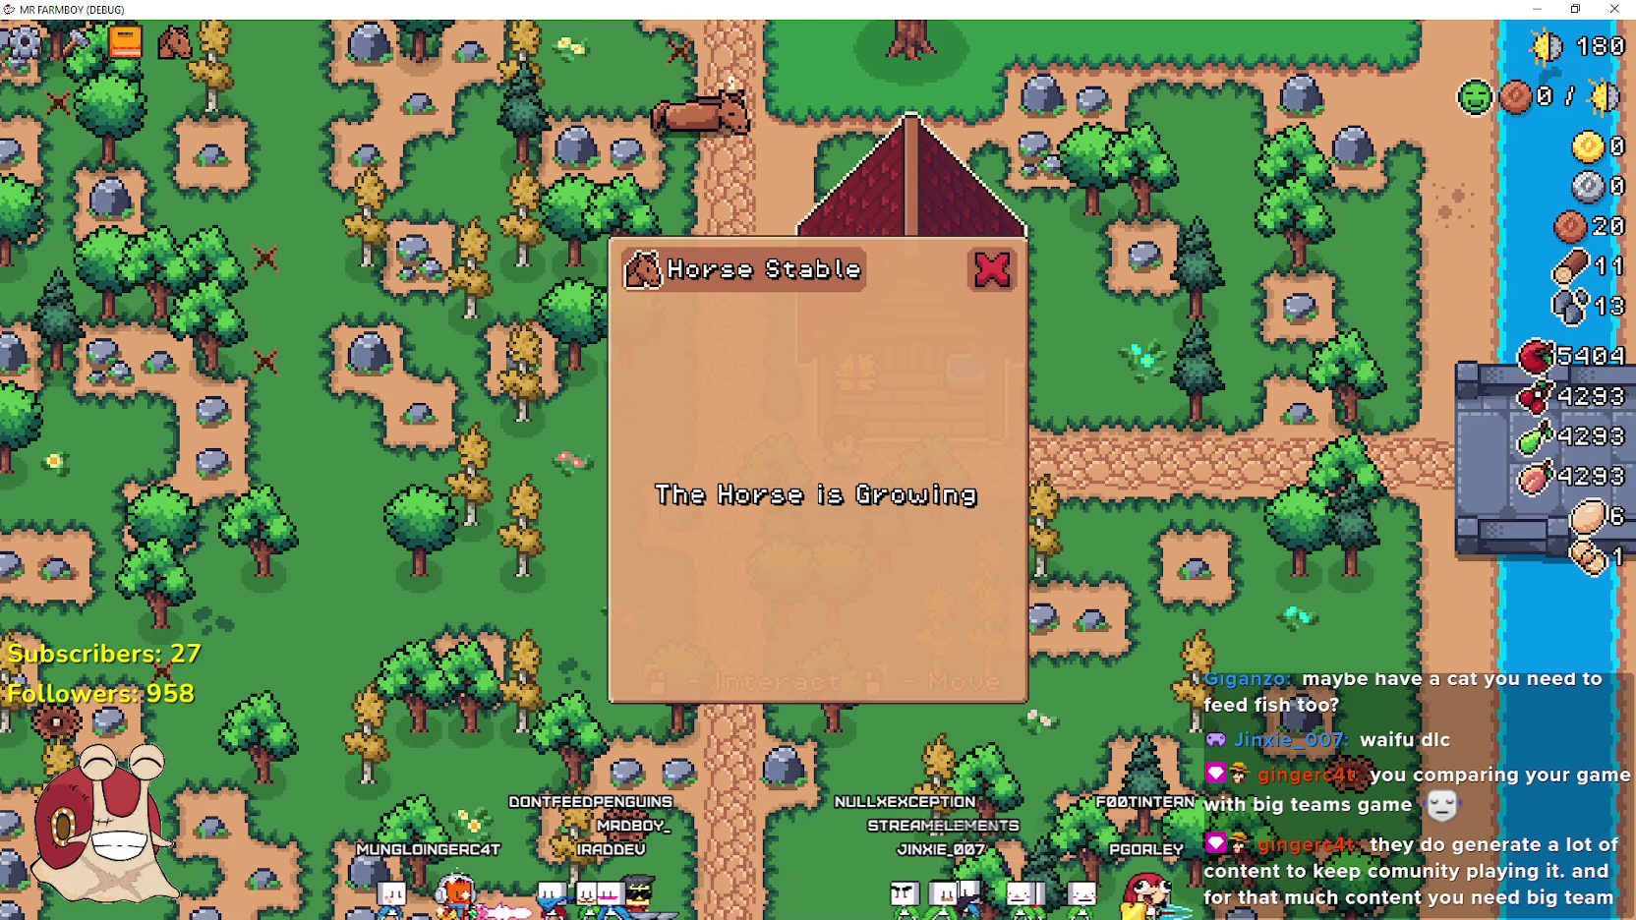
pyautogui.hotkey('alt', 'Tab')
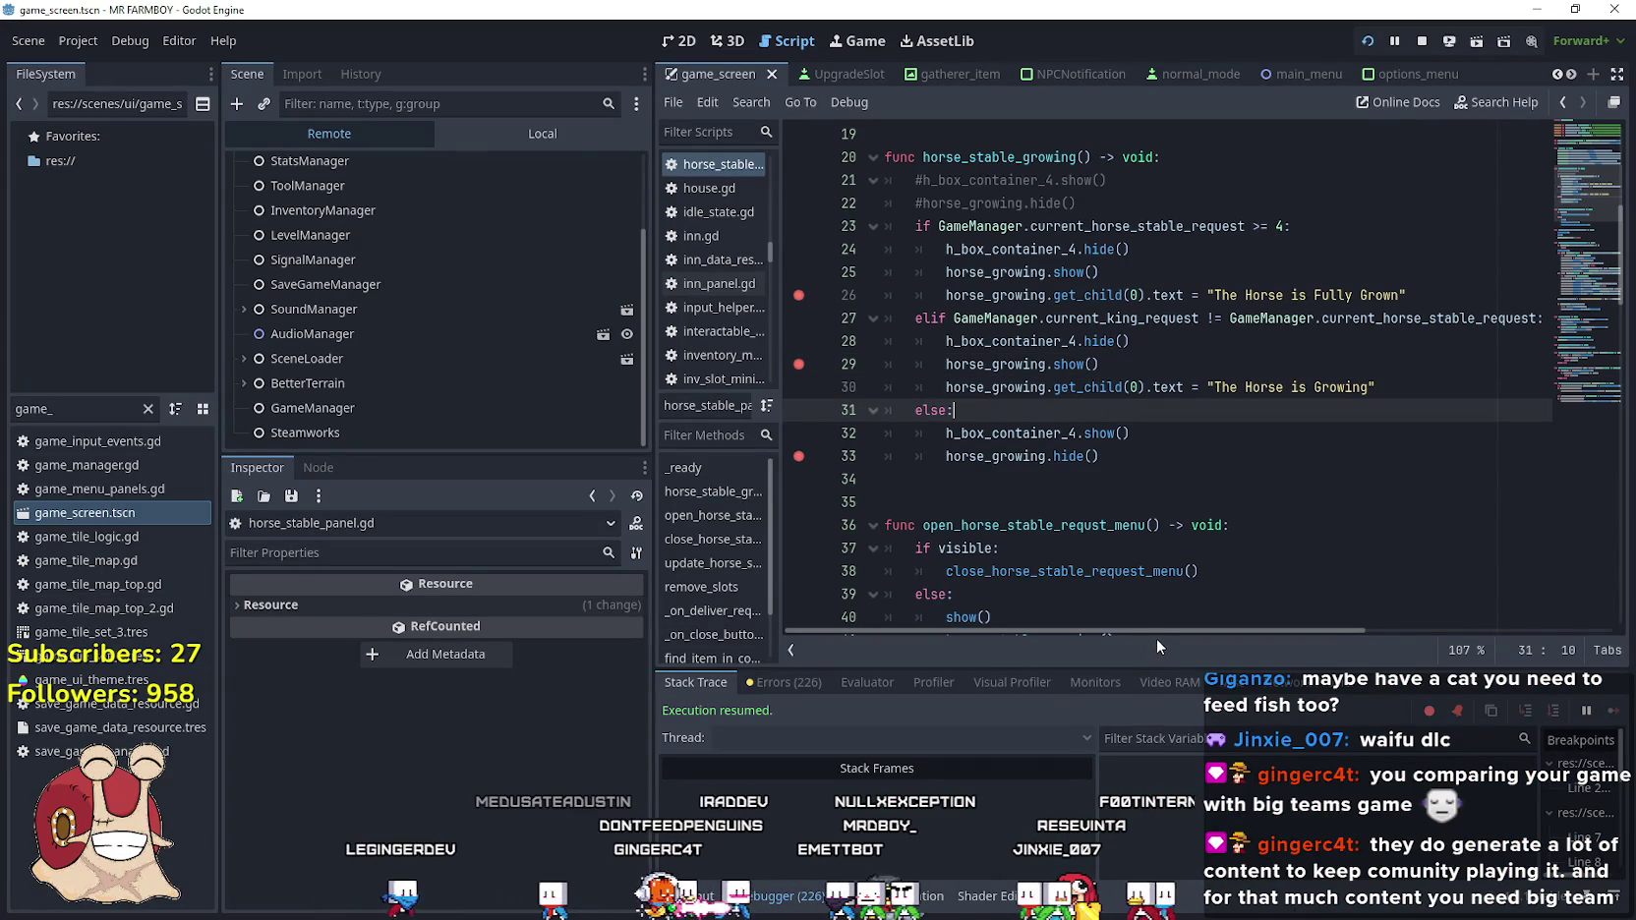
# Inspect the line 27 request comparison, then narrow the Scene dock to widen the script editor
pyautogui.moveTo(1274, 632)
pyautogui.mouseDown()
pyautogui.moveTo(1339, 629)
pyautogui.moveTo(1222, 632)
pyautogui.mouseUp()
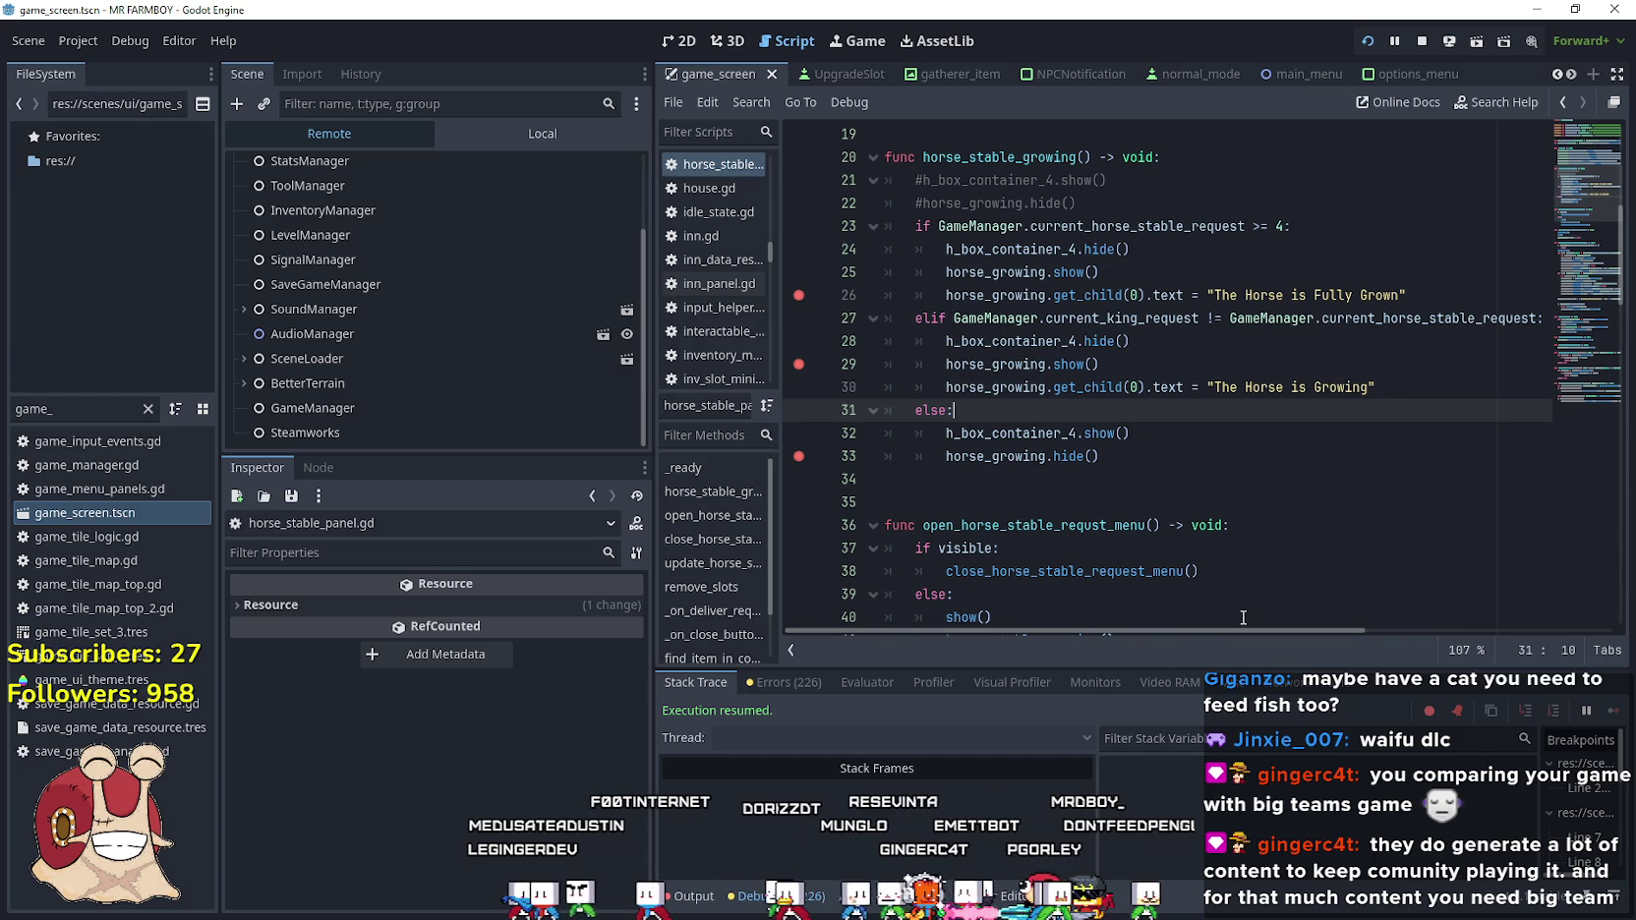
pyautogui.doubleClick(1121, 317)
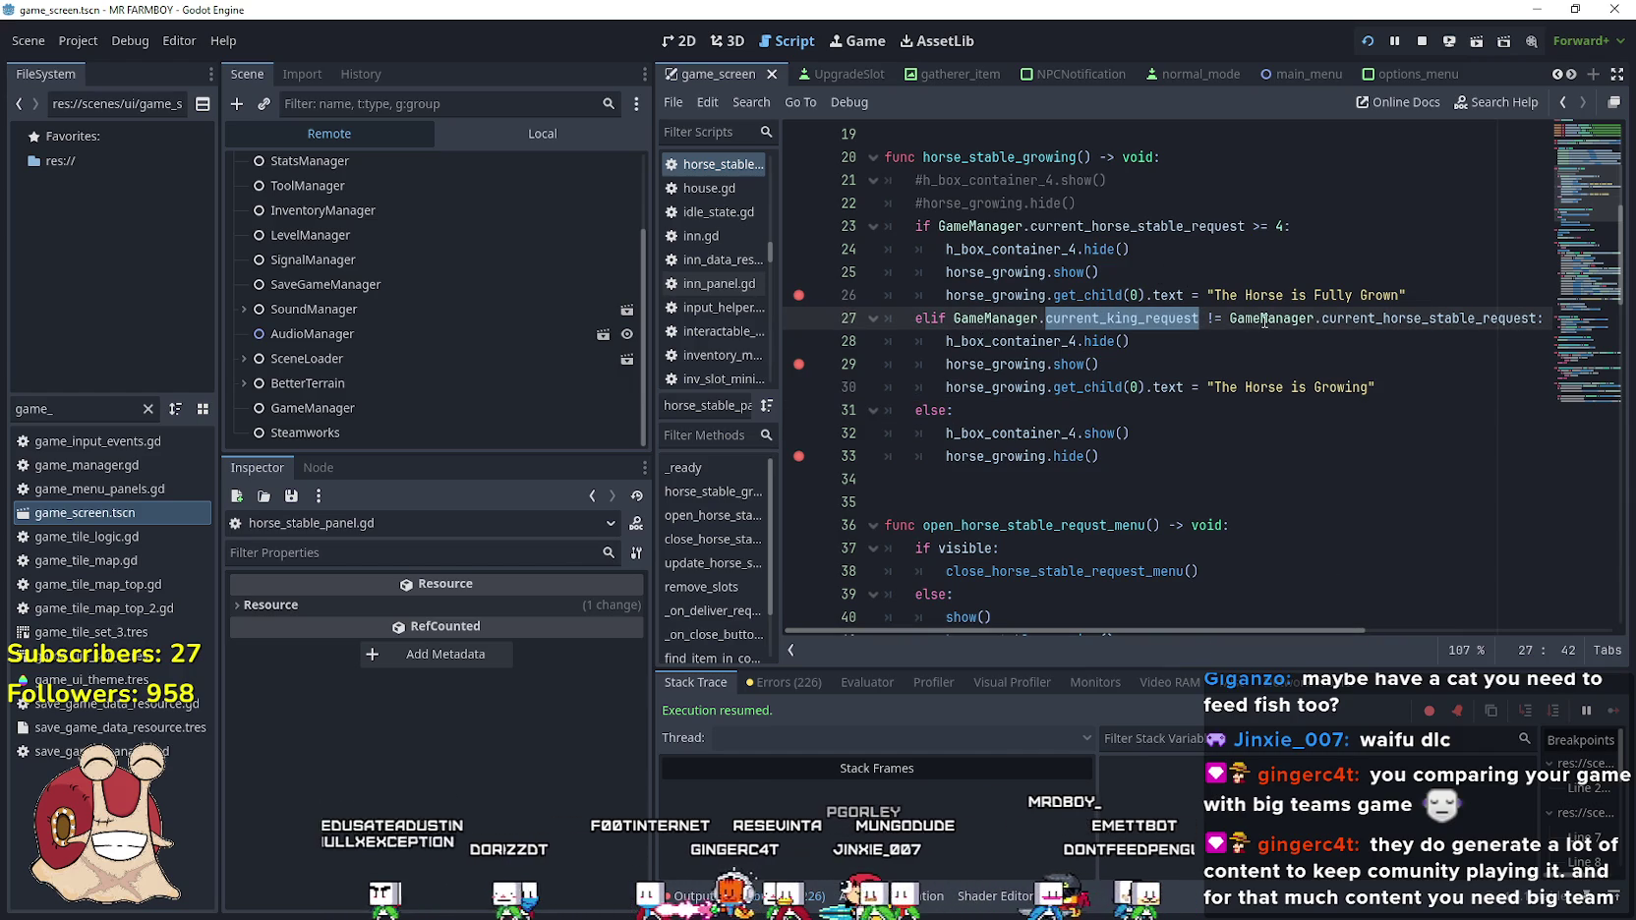
pyautogui.click(1498, 332)
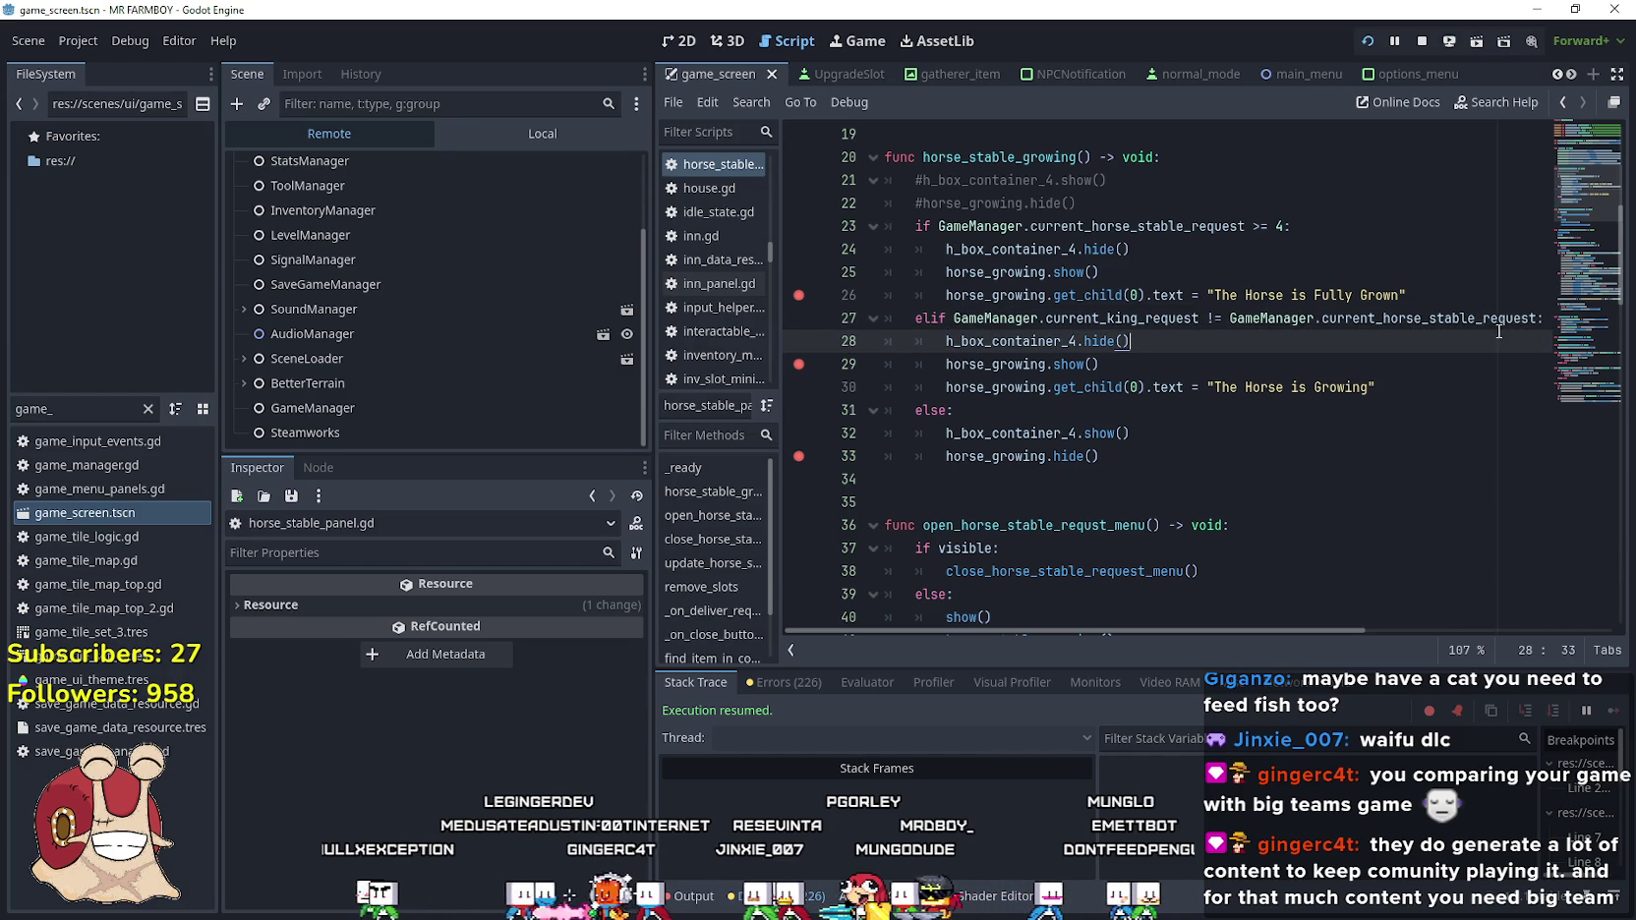
pyautogui.moveTo(1533, 317); pyautogui.dragTo(1074, 331)
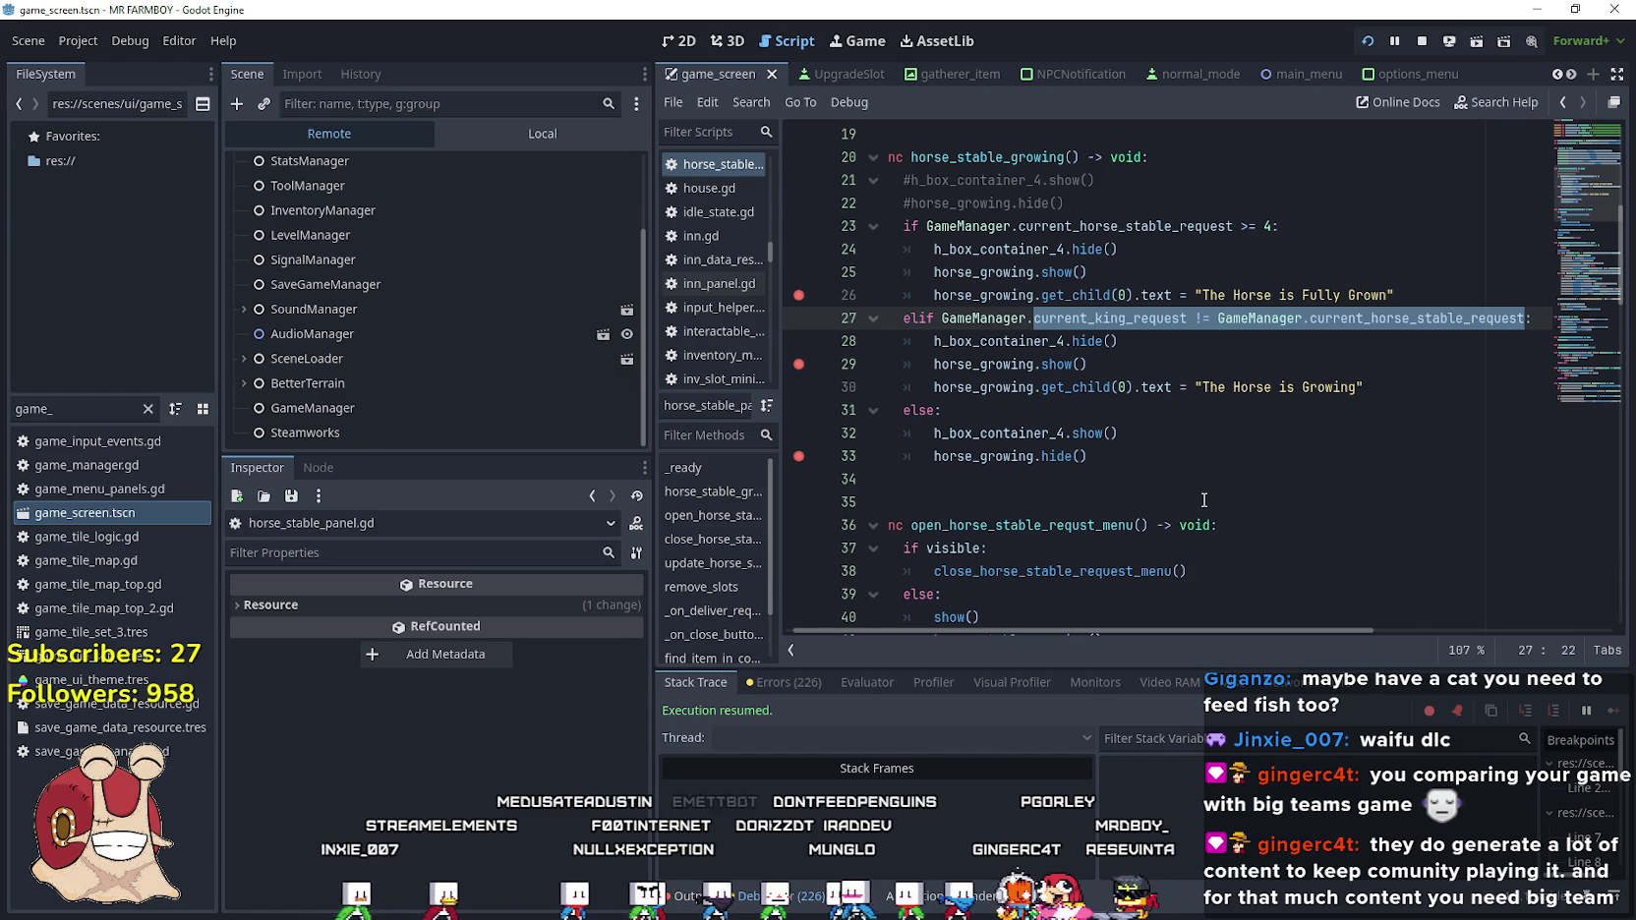
pyautogui.click(1421, 296)
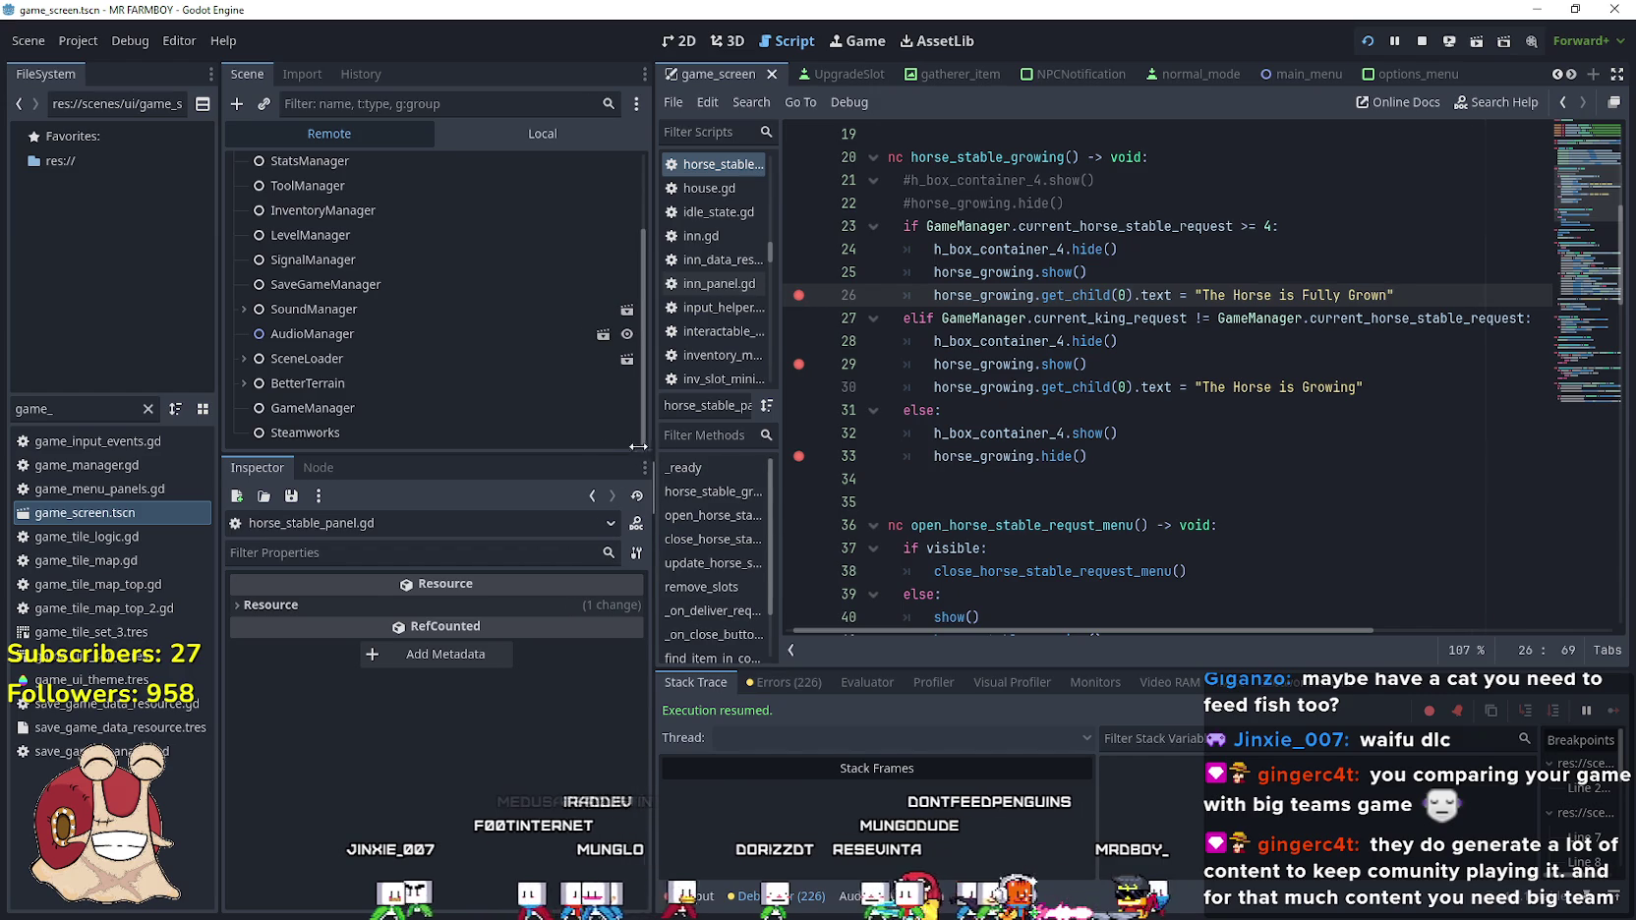
pyautogui.moveTo(638, 447); pyautogui.dragTo(425, 447)
pyautogui.moveTo(994, 629); pyautogui.dragTo(978, 629)
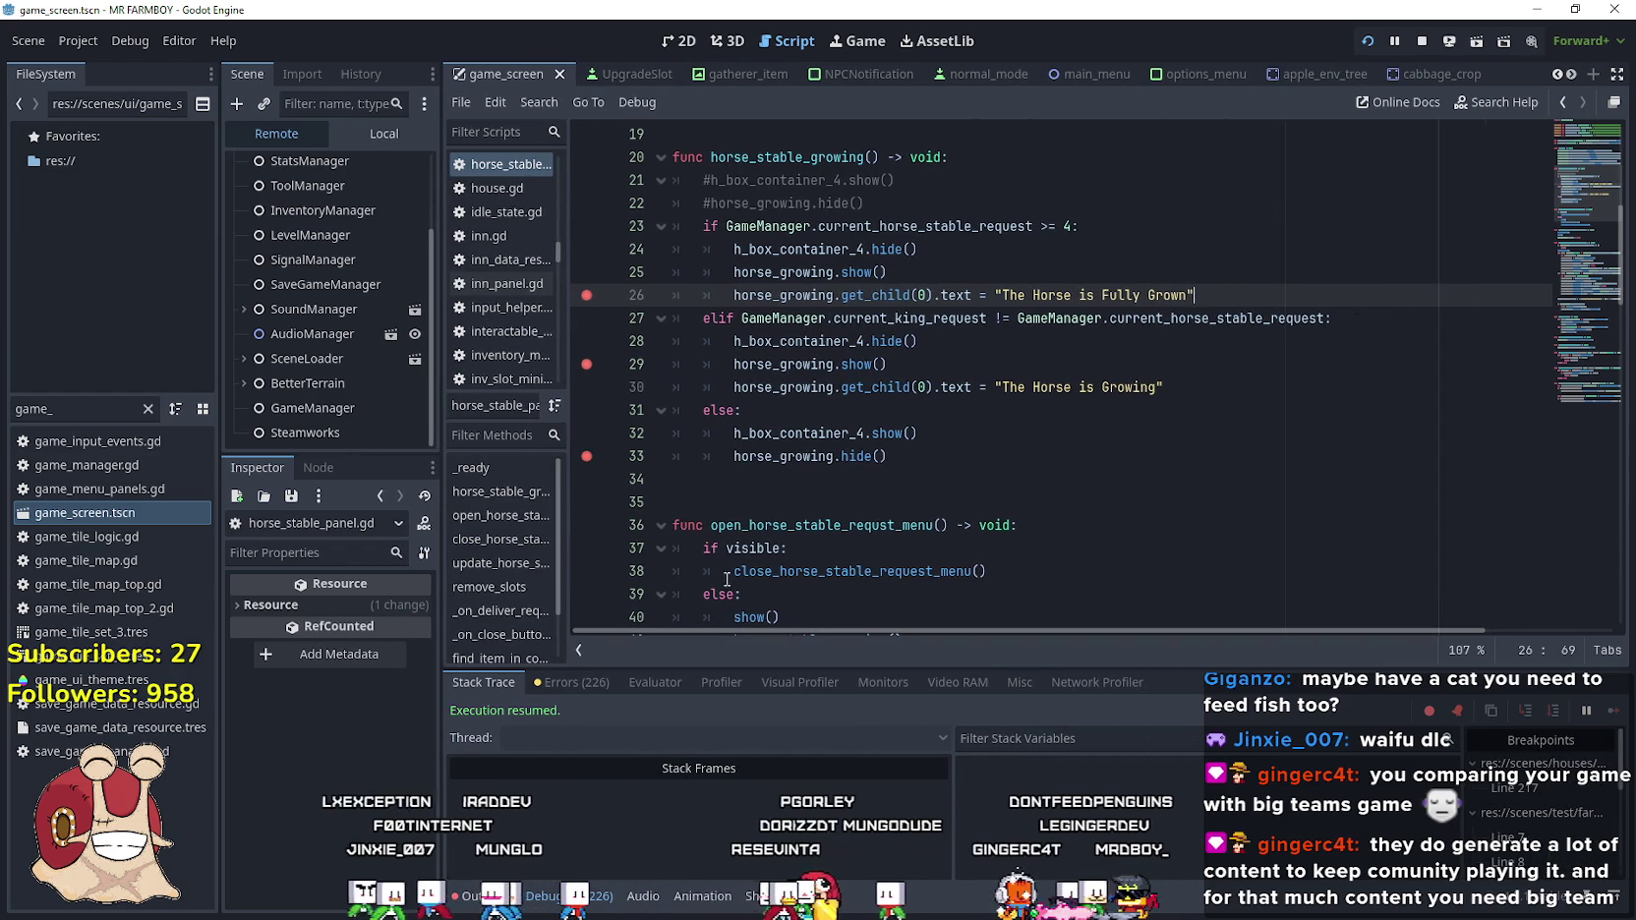
# Review line 27's king and stable request comparison, then add an empty indented line beneath it
pyautogui.click(942, 410)
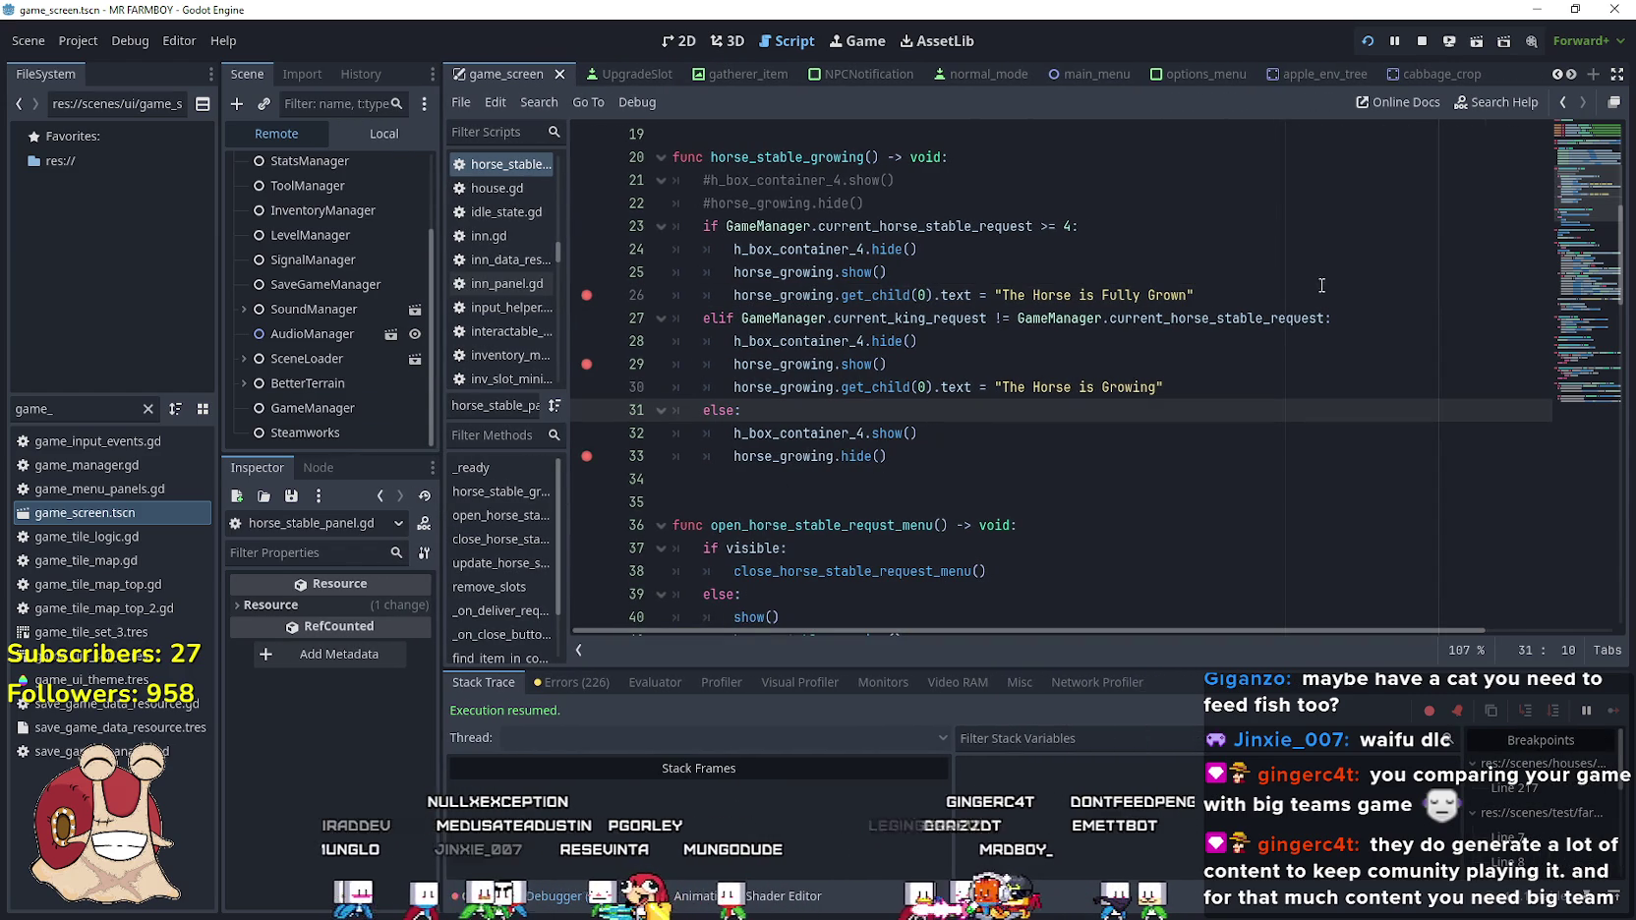
pyautogui.moveTo(1387, 325); pyautogui.dragTo(694, 312)
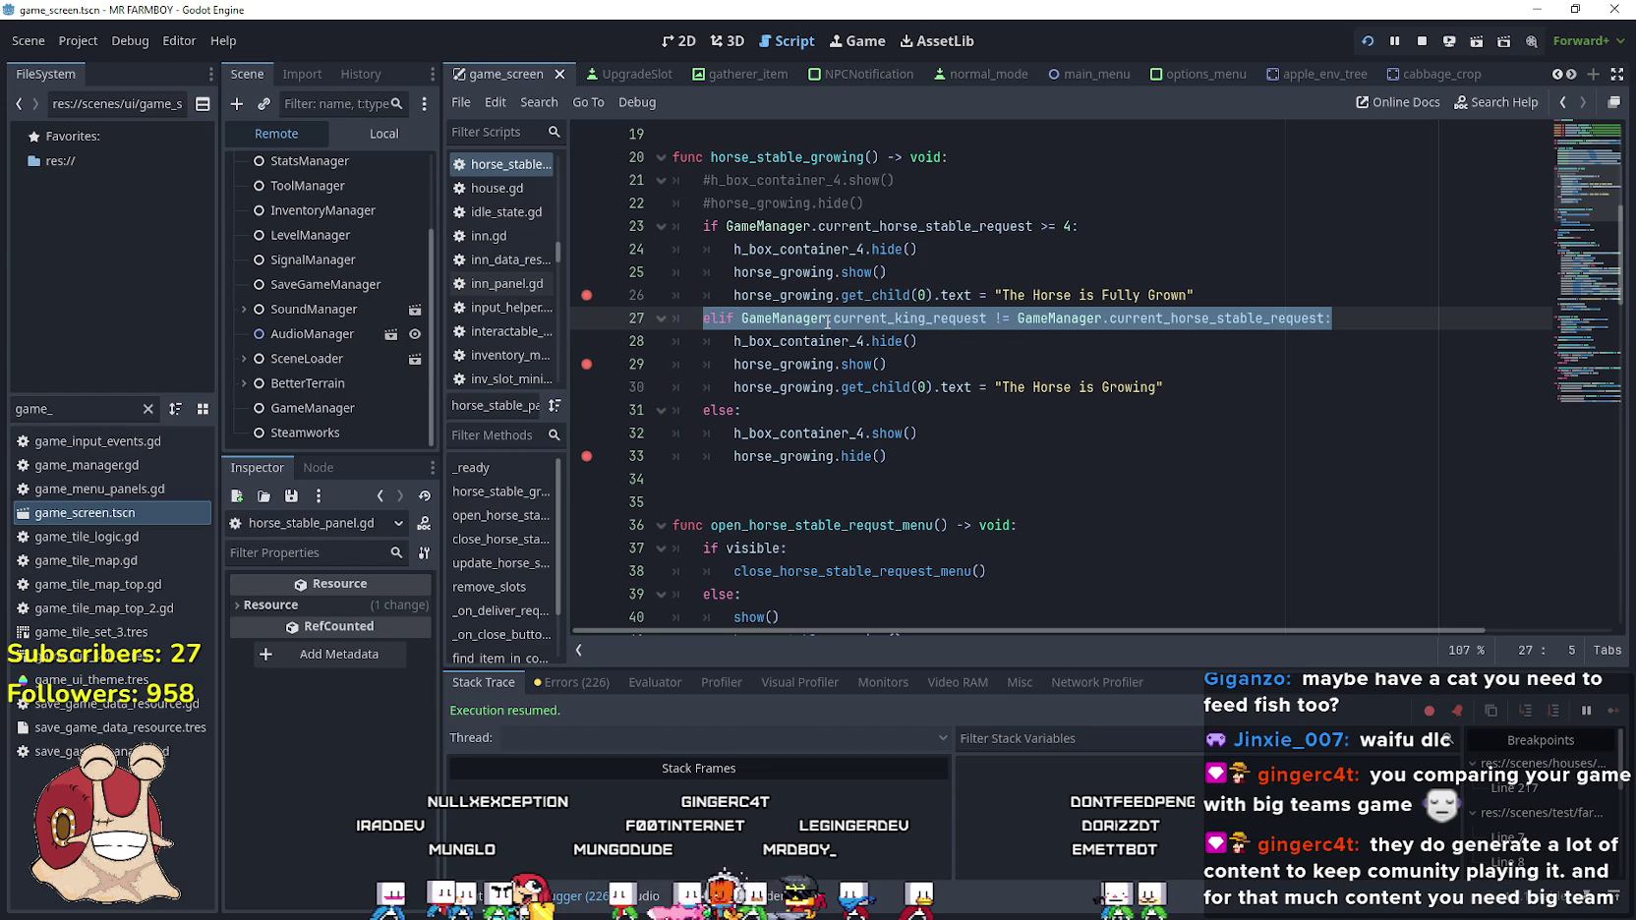
pyautogui.doubleClick(1179, 312)
pyautogui.moveTo(1179, 312); pyautogui.dragTo(828, 313)
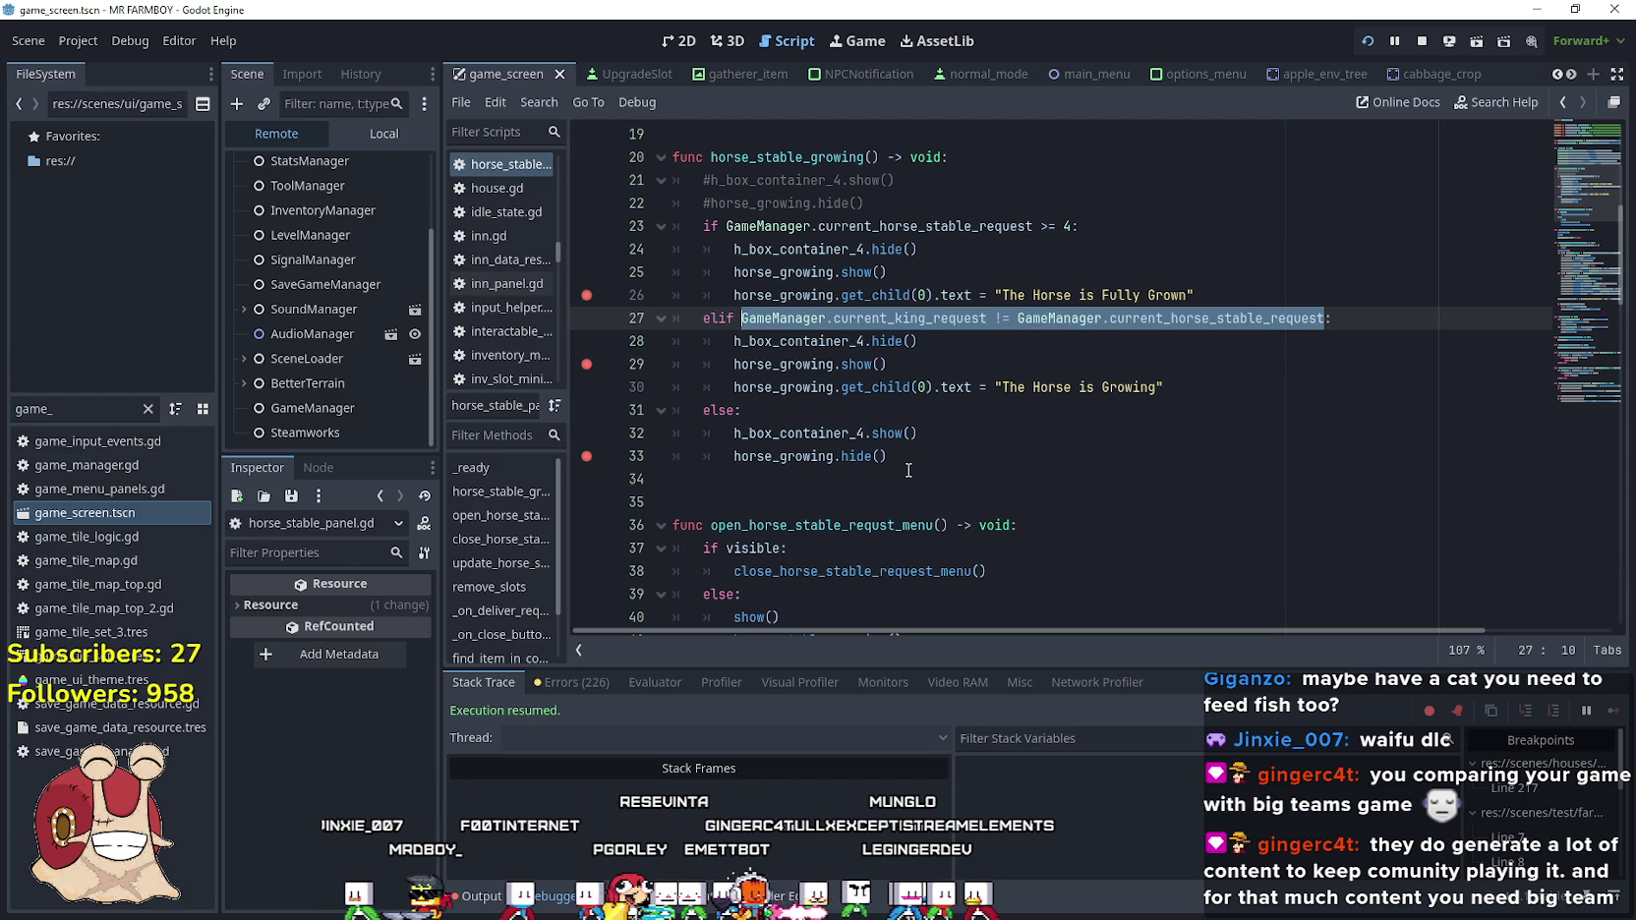
pyautogui.click(1057, 256)
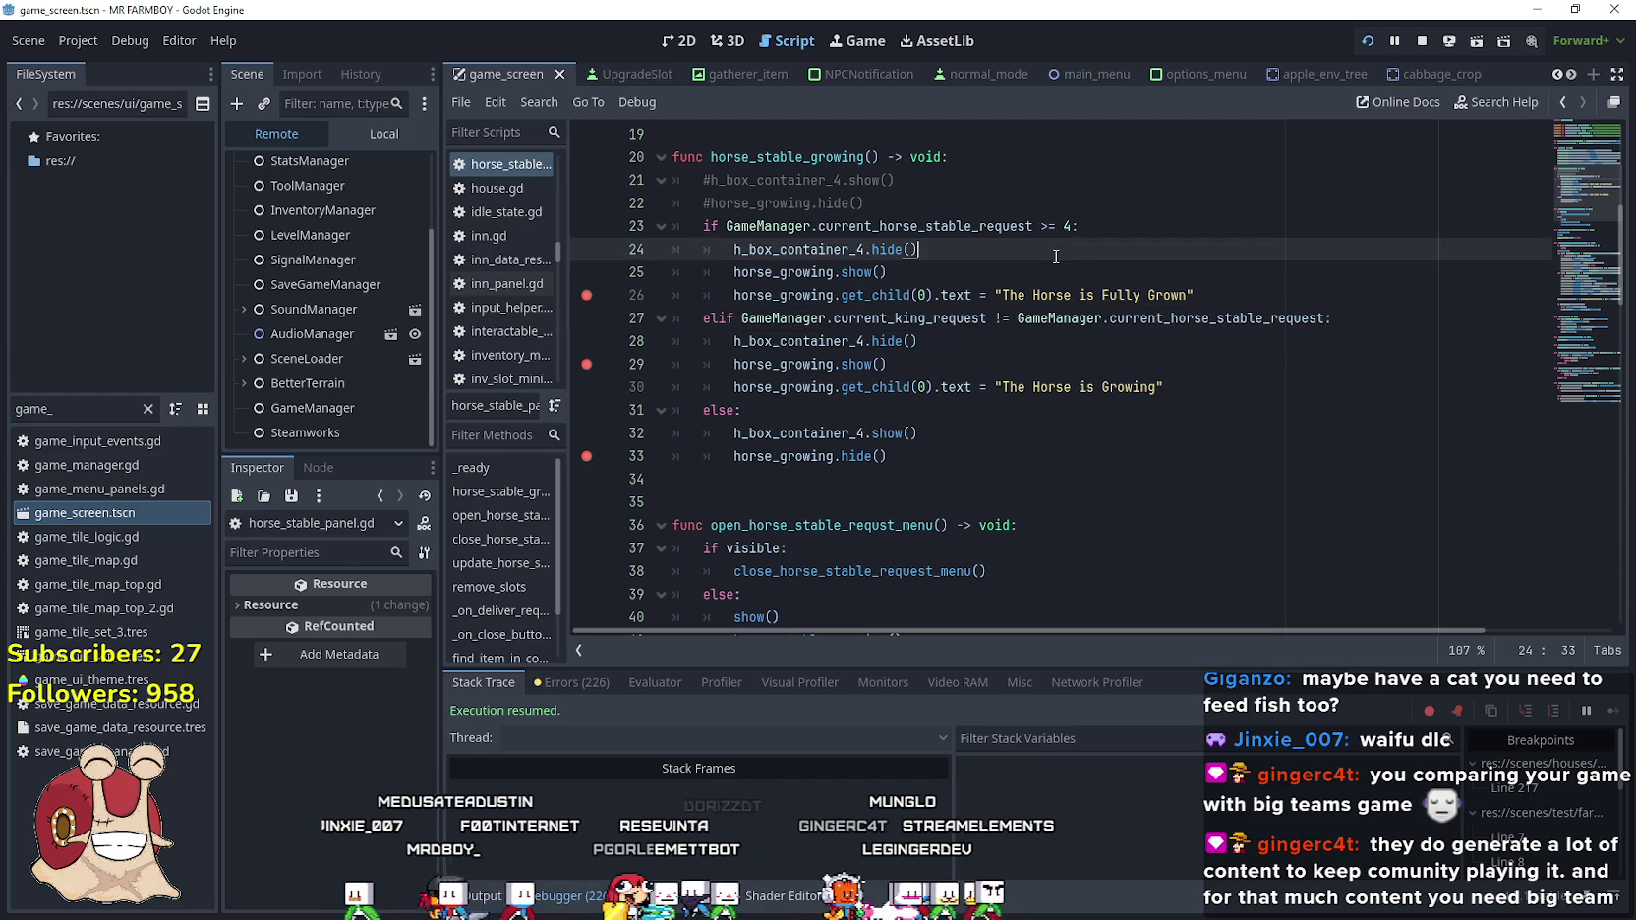
pyautogui.click(1235, 293)
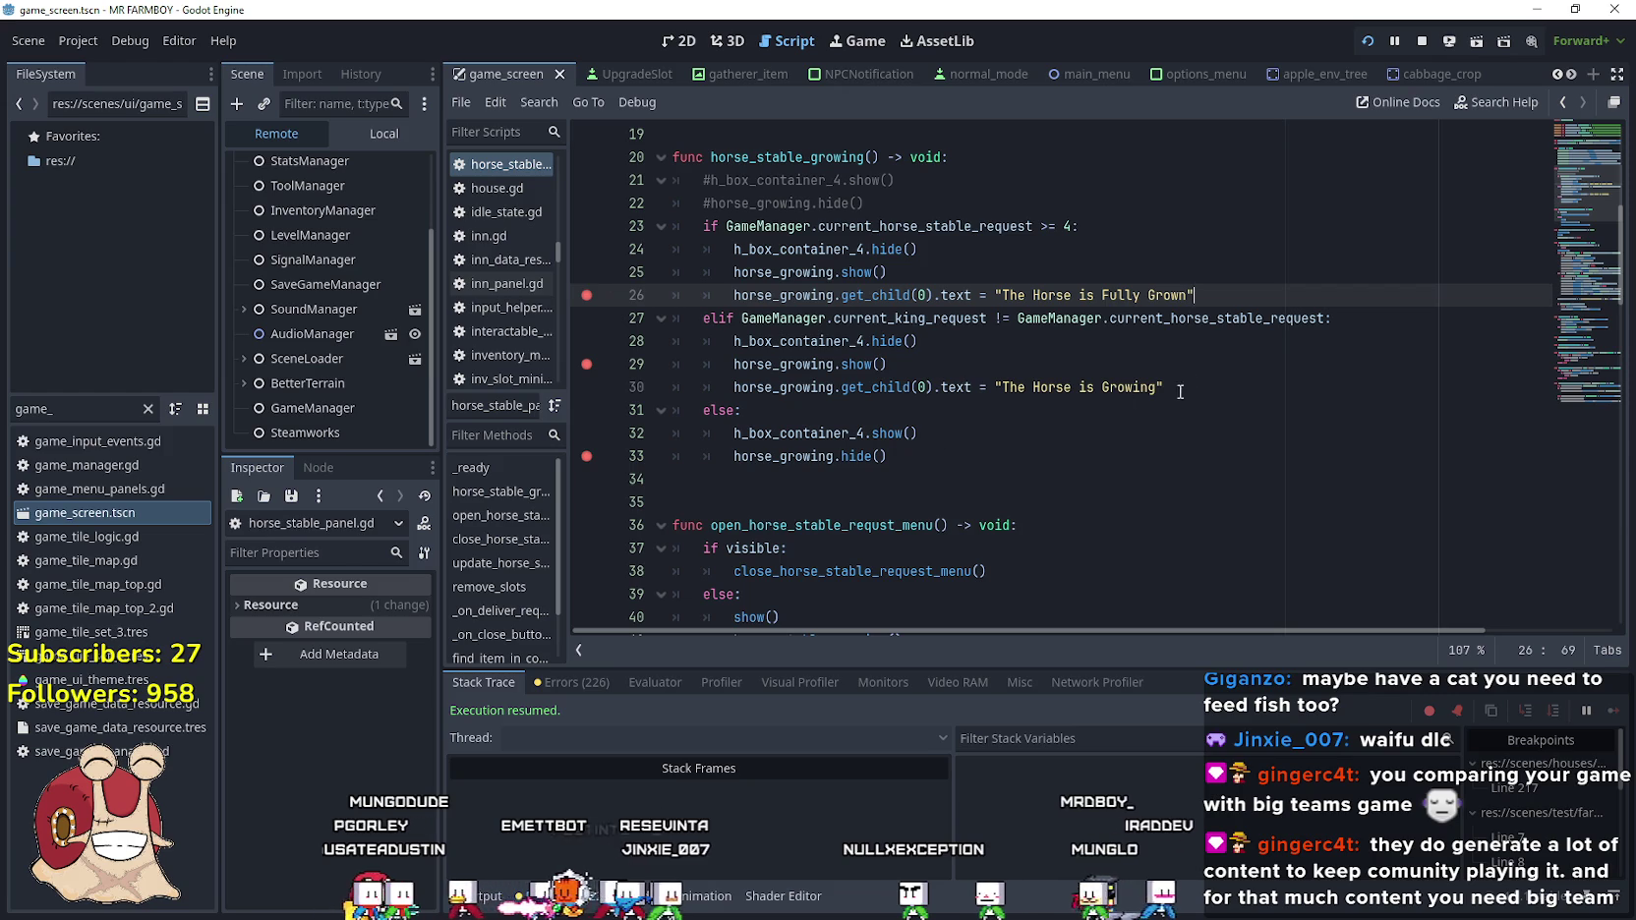
pyautogui.moveTo(1295, 320)
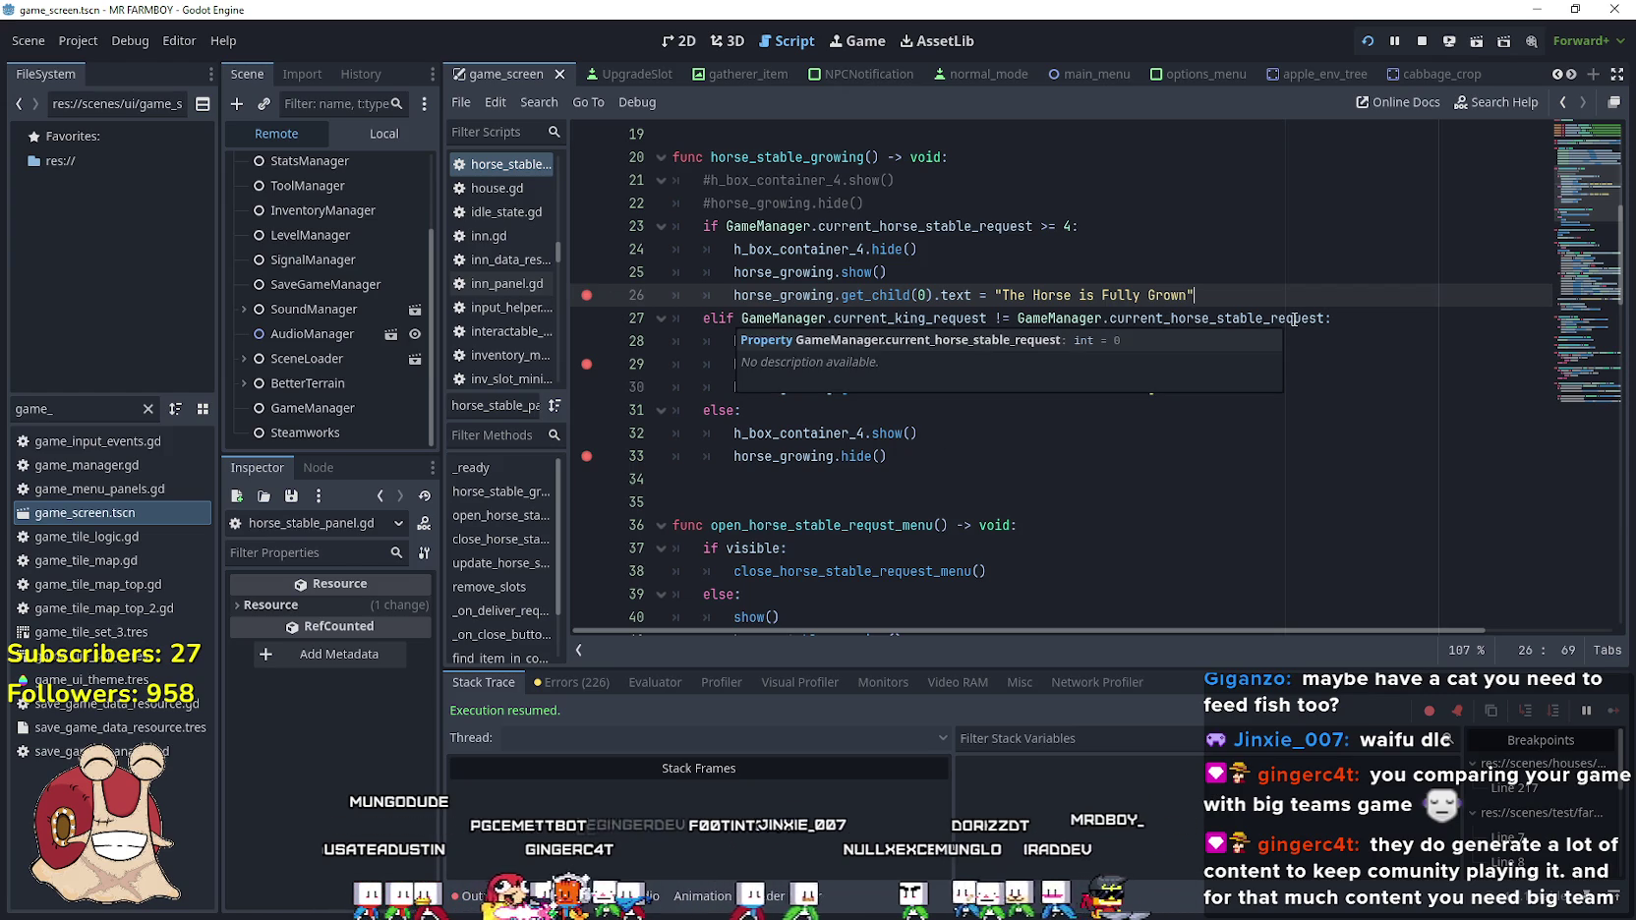
pyautogui.click(1398, 318)
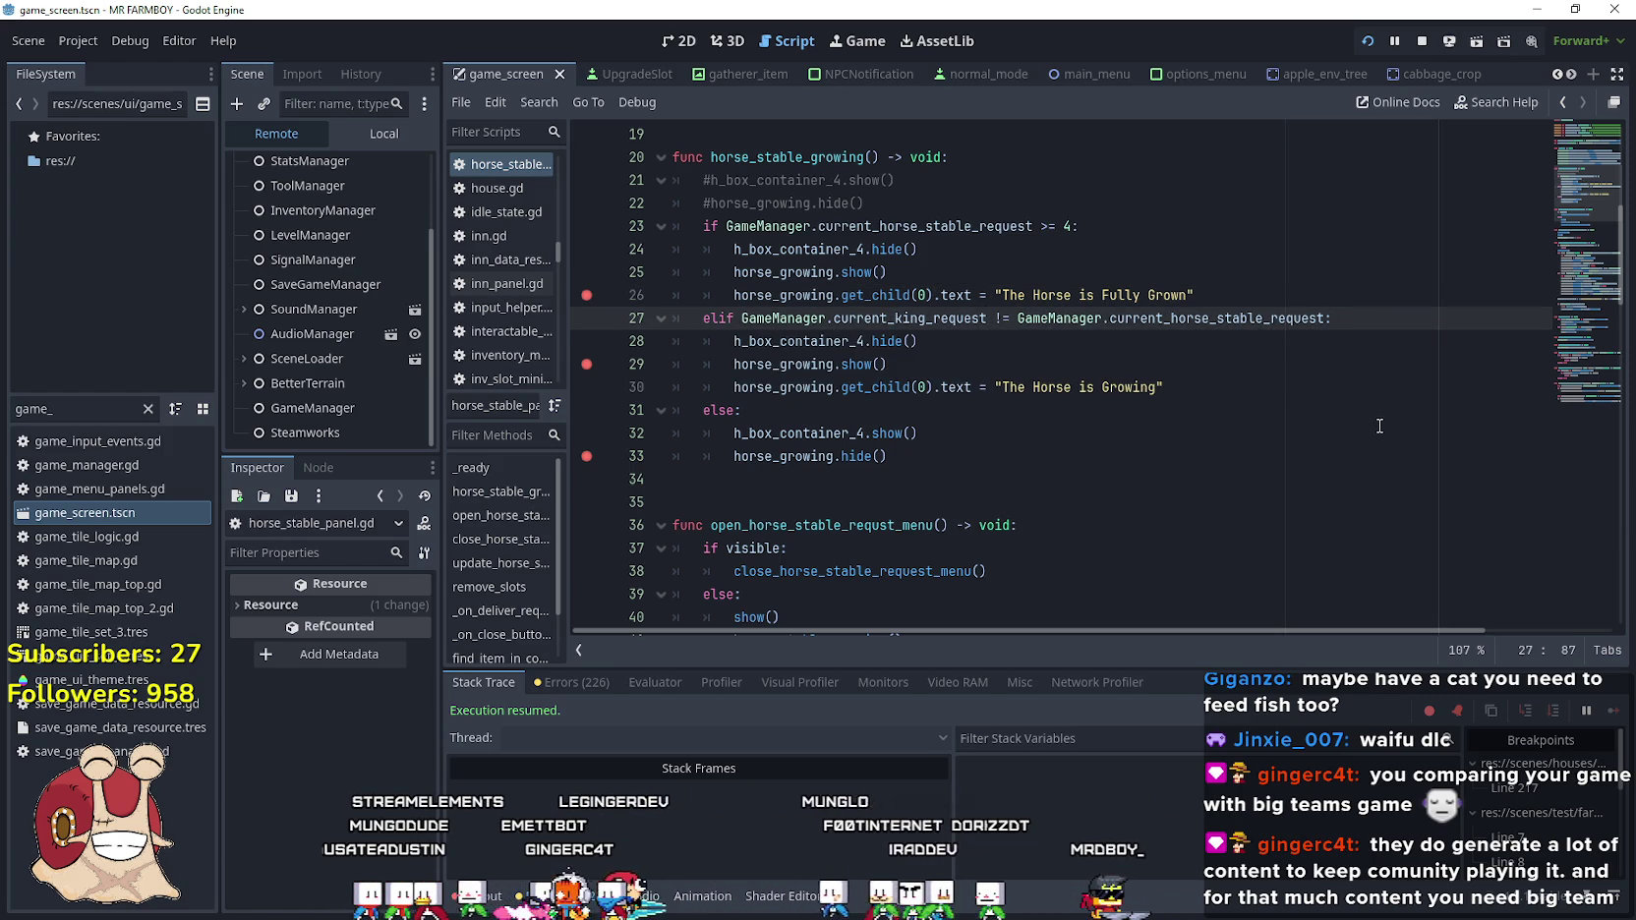
pyautogui.press('Return')
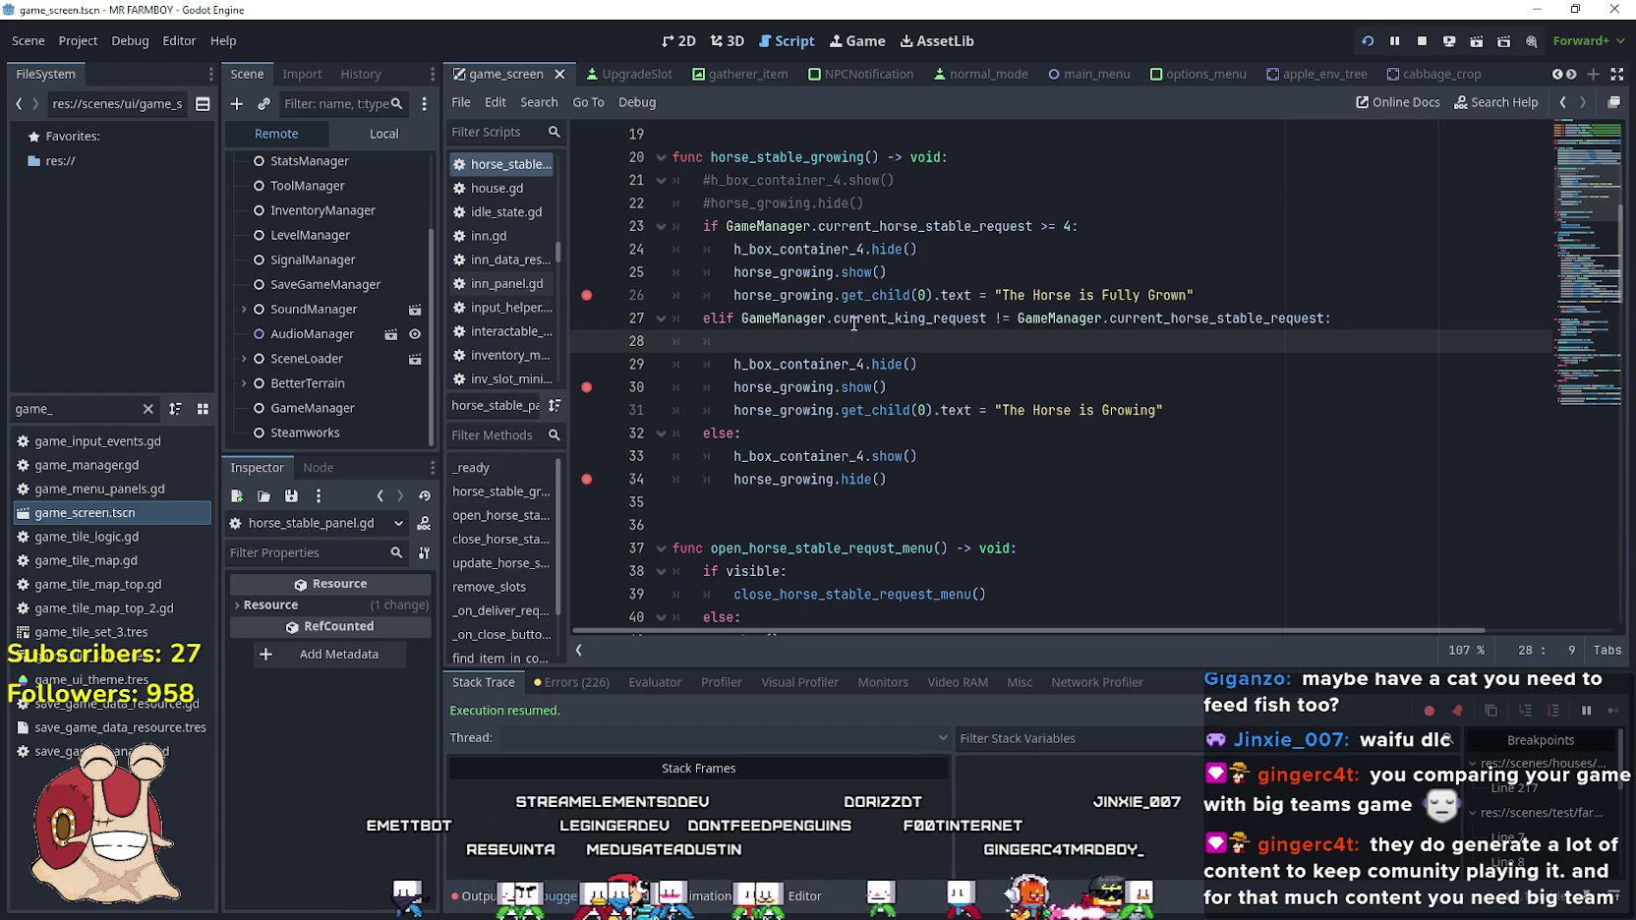
# Add an inner if testing GameManager.current_king_request > GameManager.current_horse_stable_request
pyautogui.click(896, 320)
pyautogui.doubleClick(896, 319)
pyautogui.hotkey('ctrl', 'c')
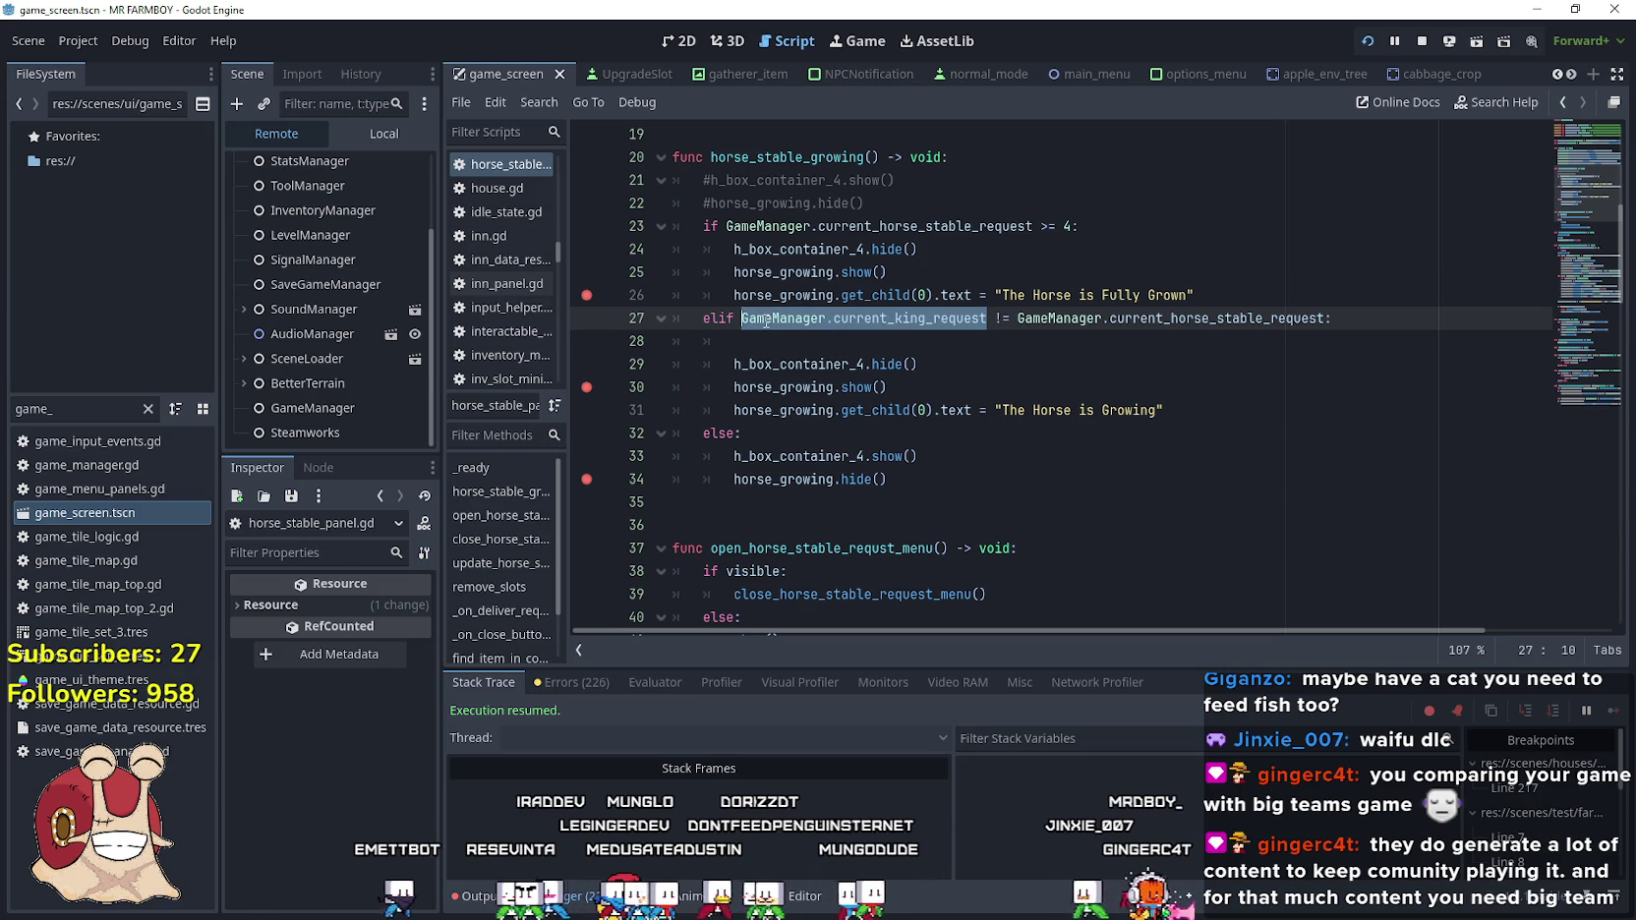
pyautogui.click(819, 344)
pyautogui.write('if')
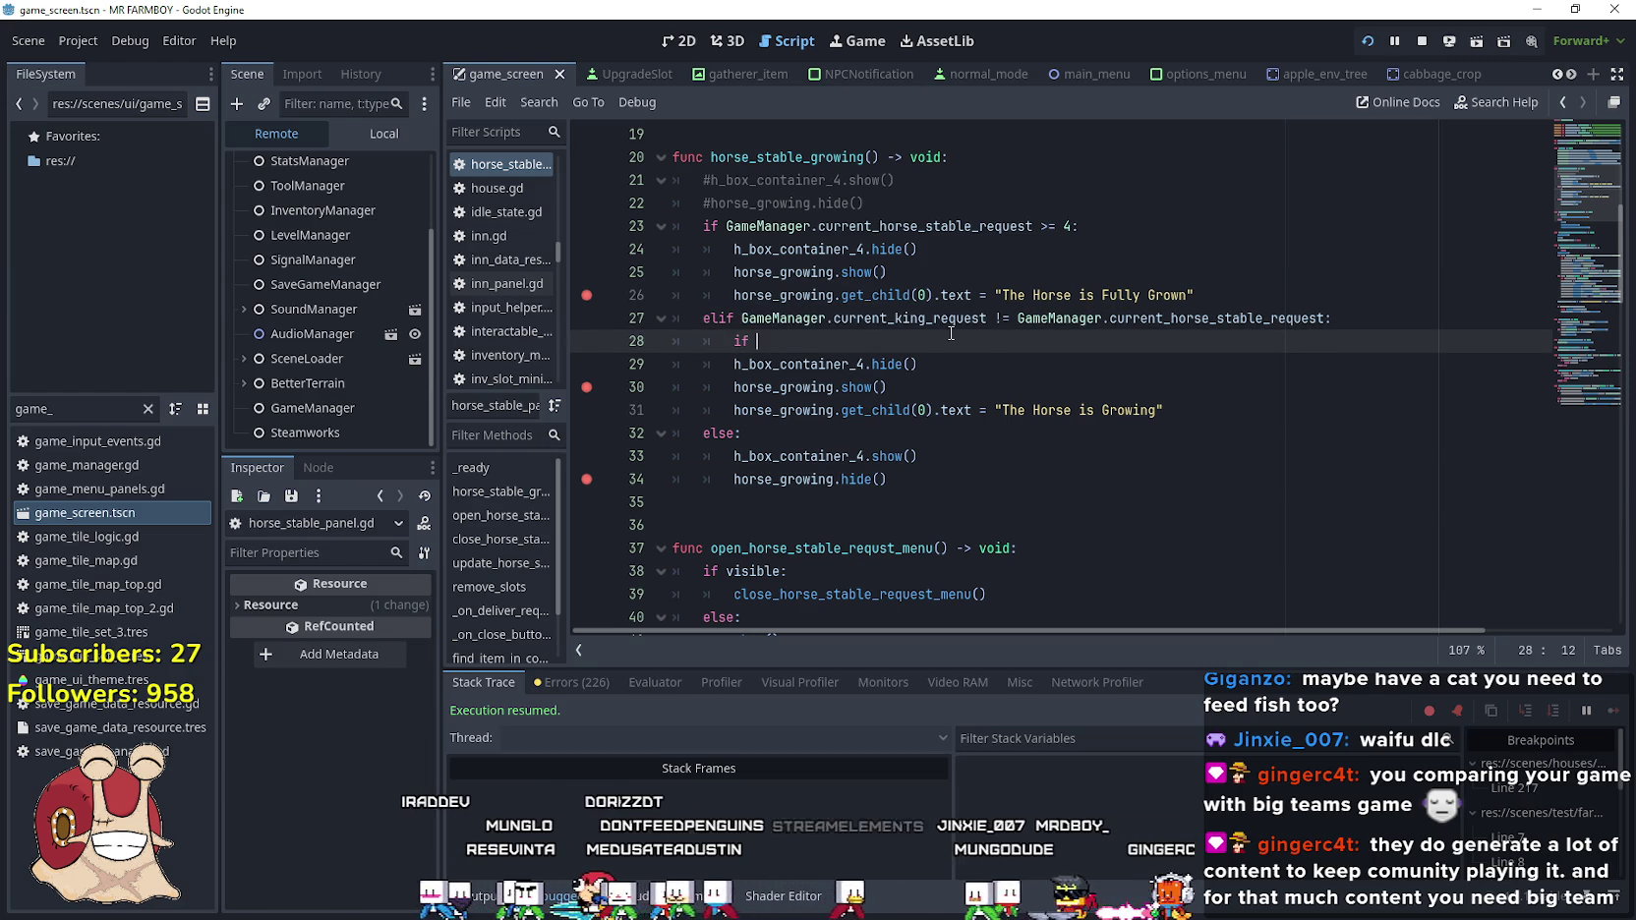
pyautogui.hotkey('ctrl', 'v')
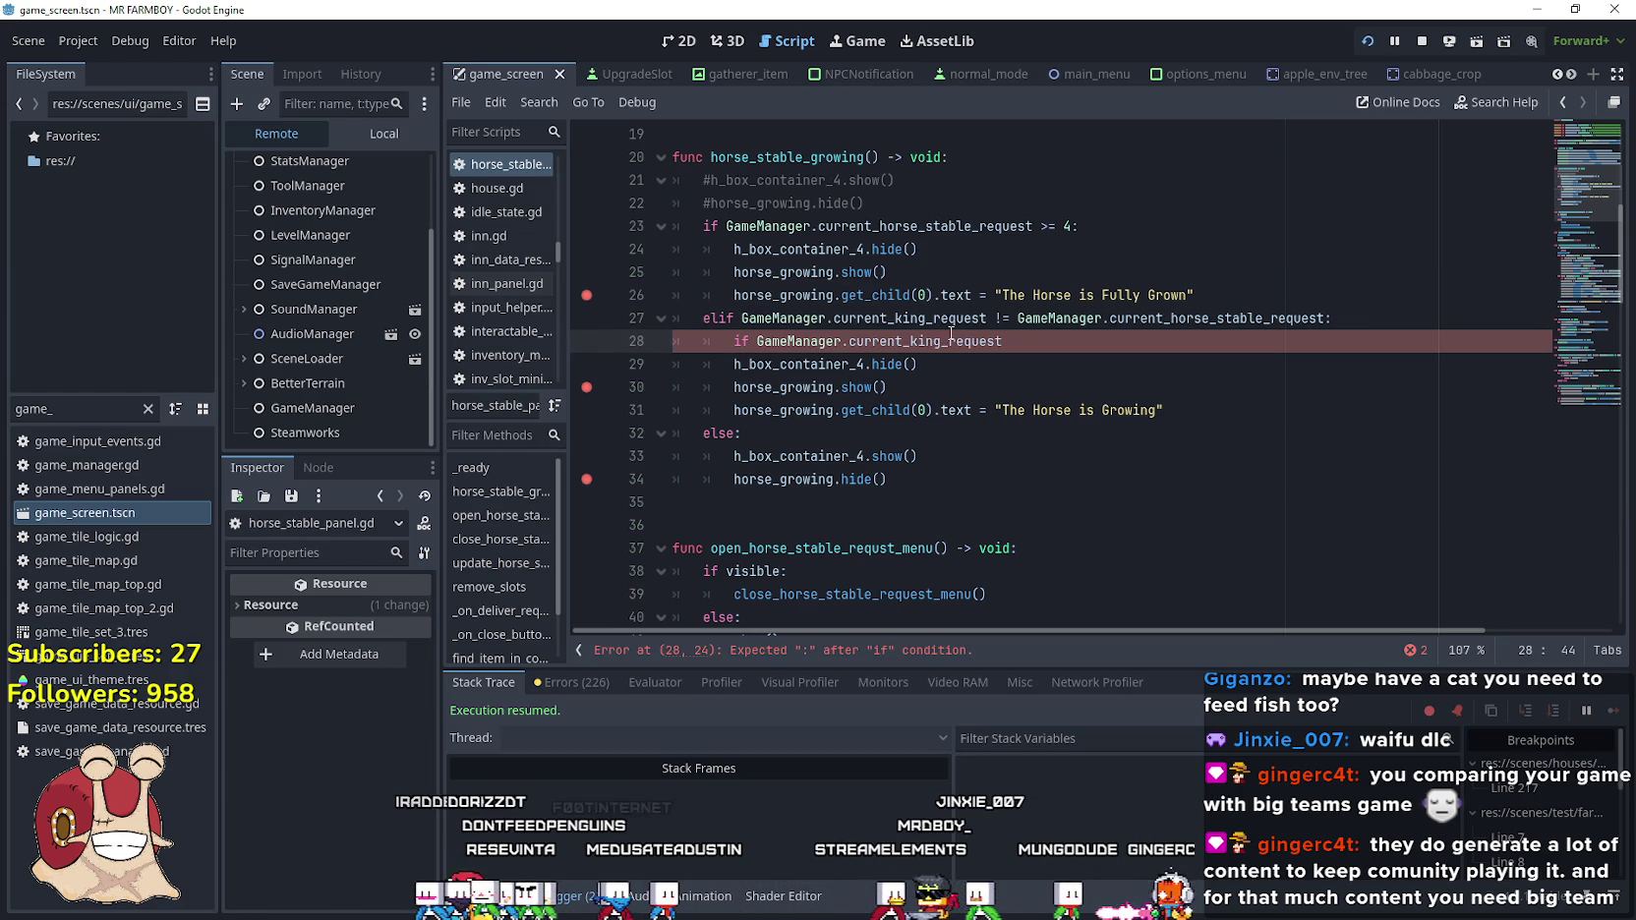
pyautogui.write(' ==')
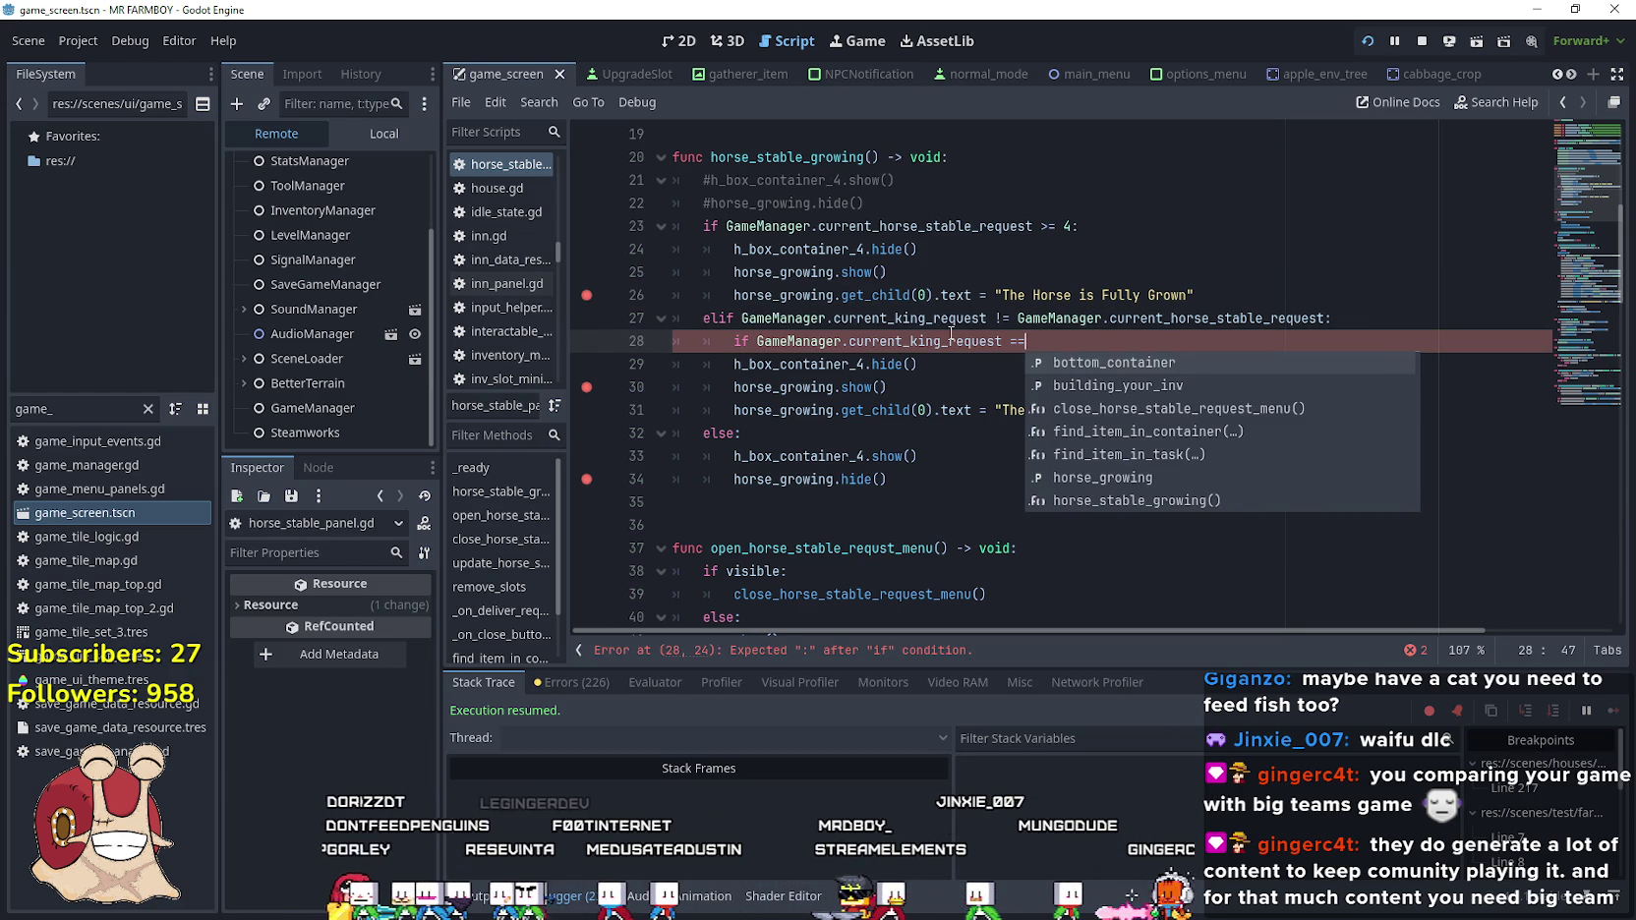
pyautogui.write(' 2')
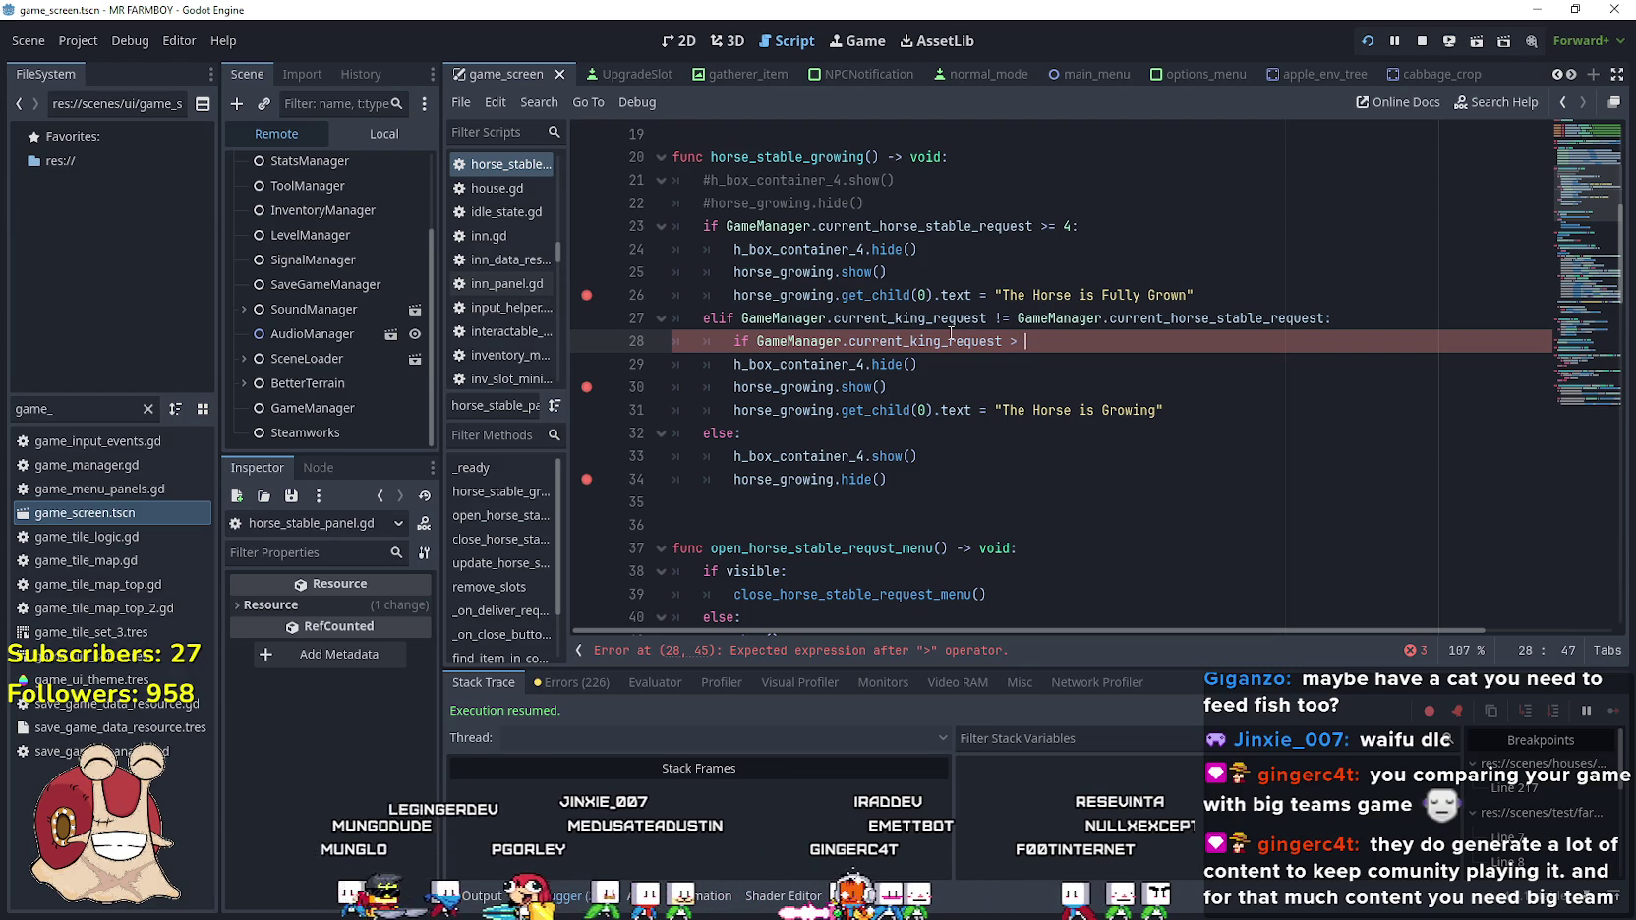
pyautogui.click(1251, 302)
pyautogui.moveTo(1326, 317); pyautogui.dragTo(1017, 317)
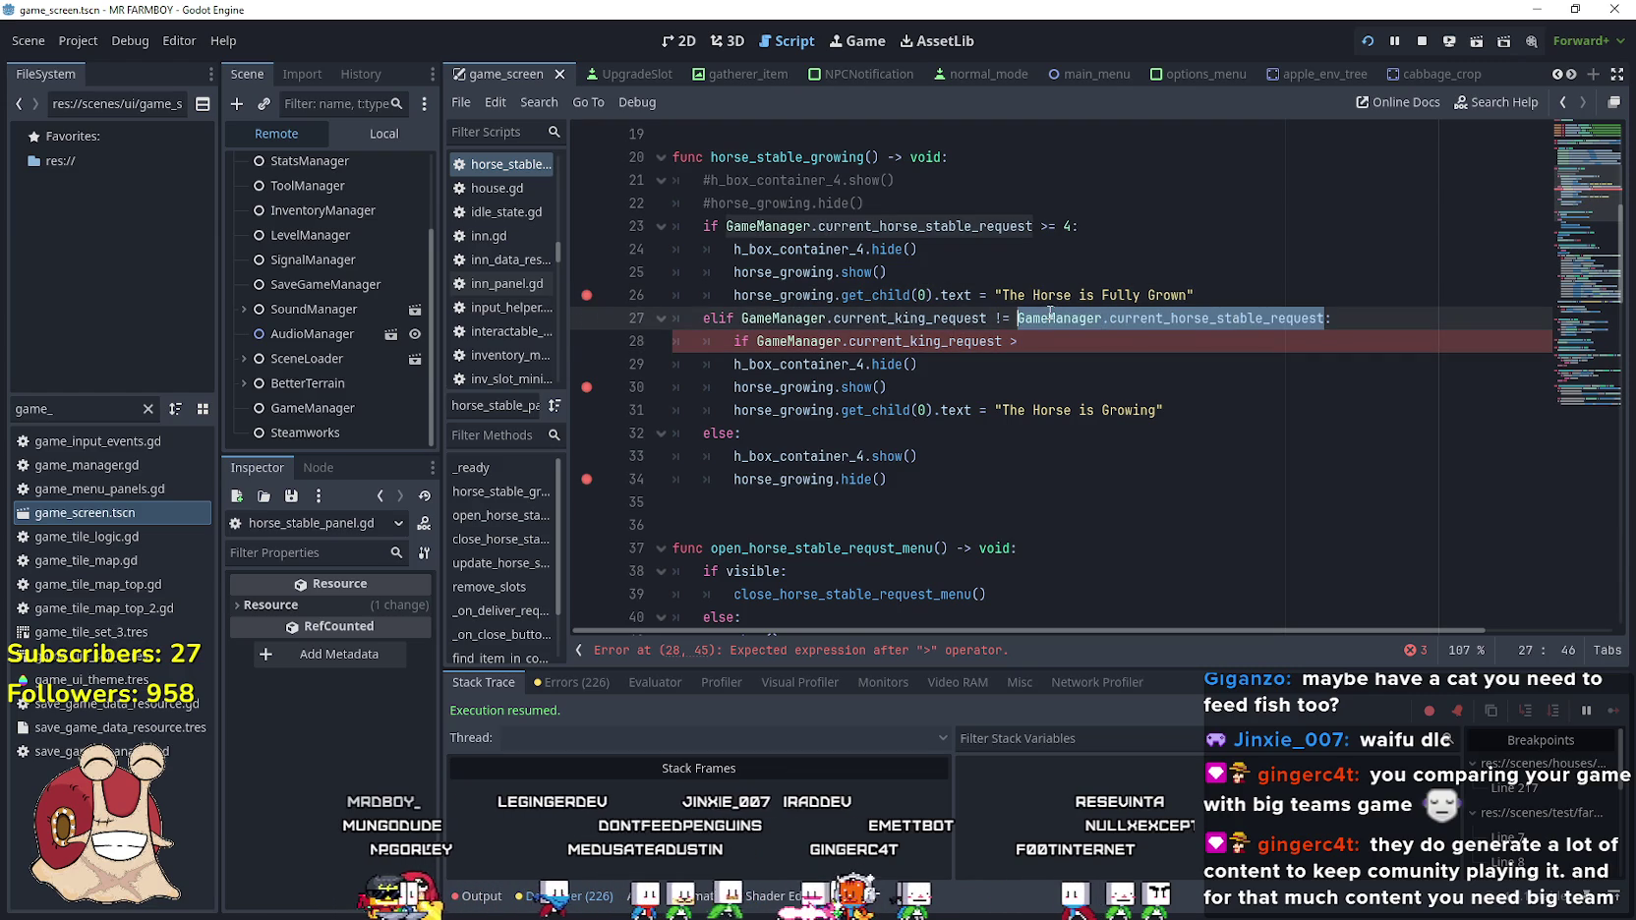
pyautogui.hotkey('ctrl', 'c')
pyautogui.click(1055, 346)
pyautogui.hotkey('ctrl', 'v')
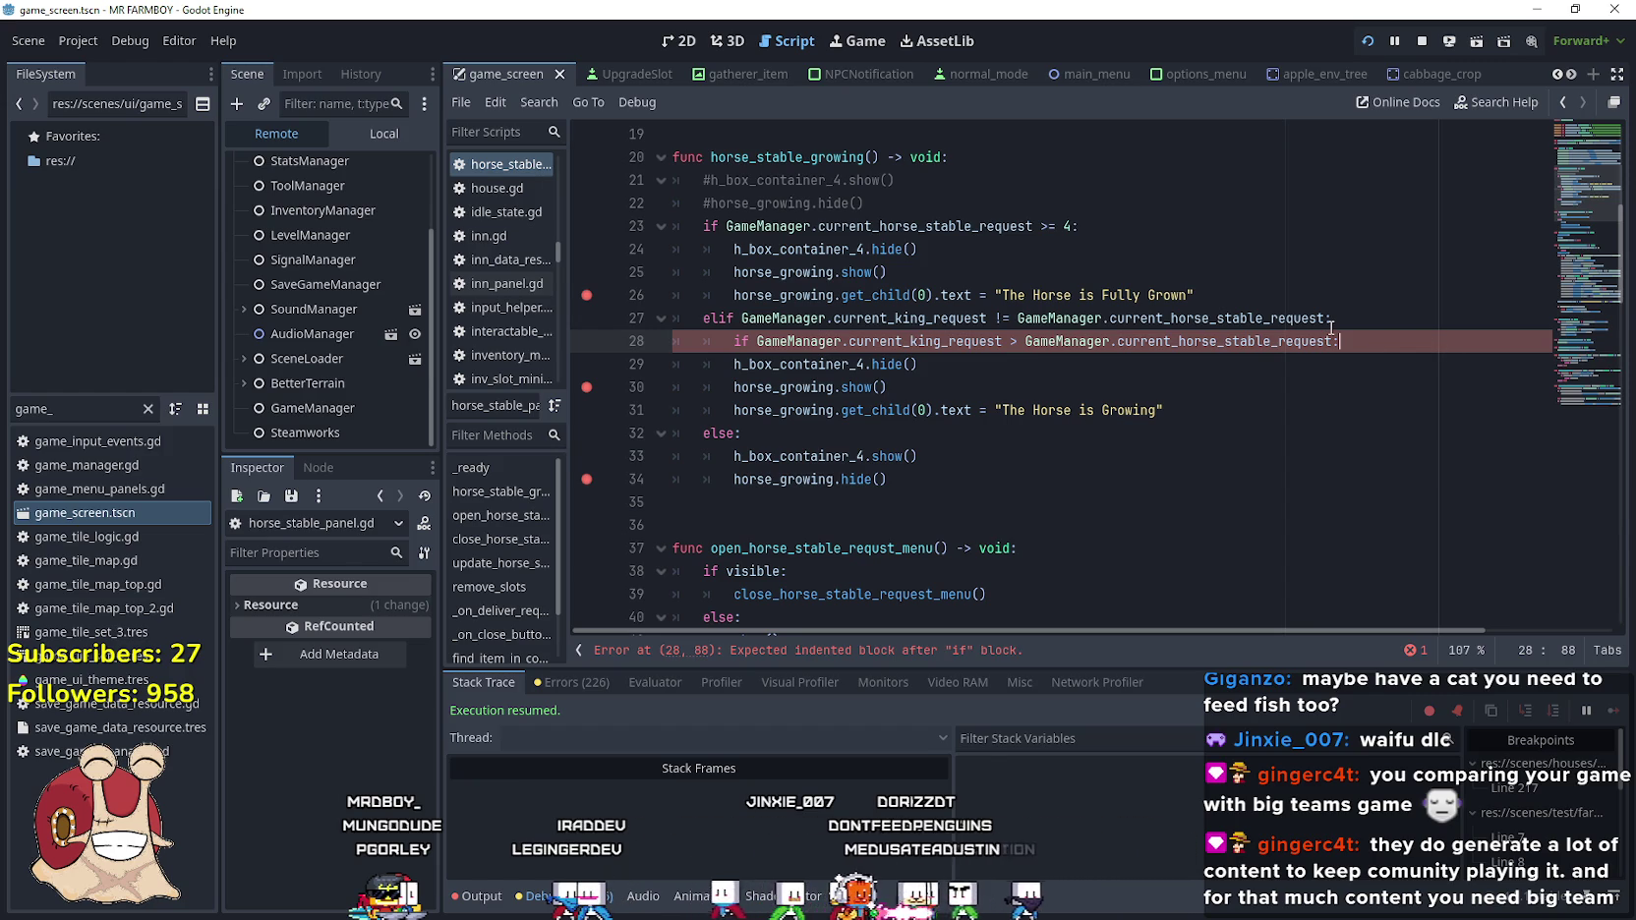
pyautogui.press('Return')
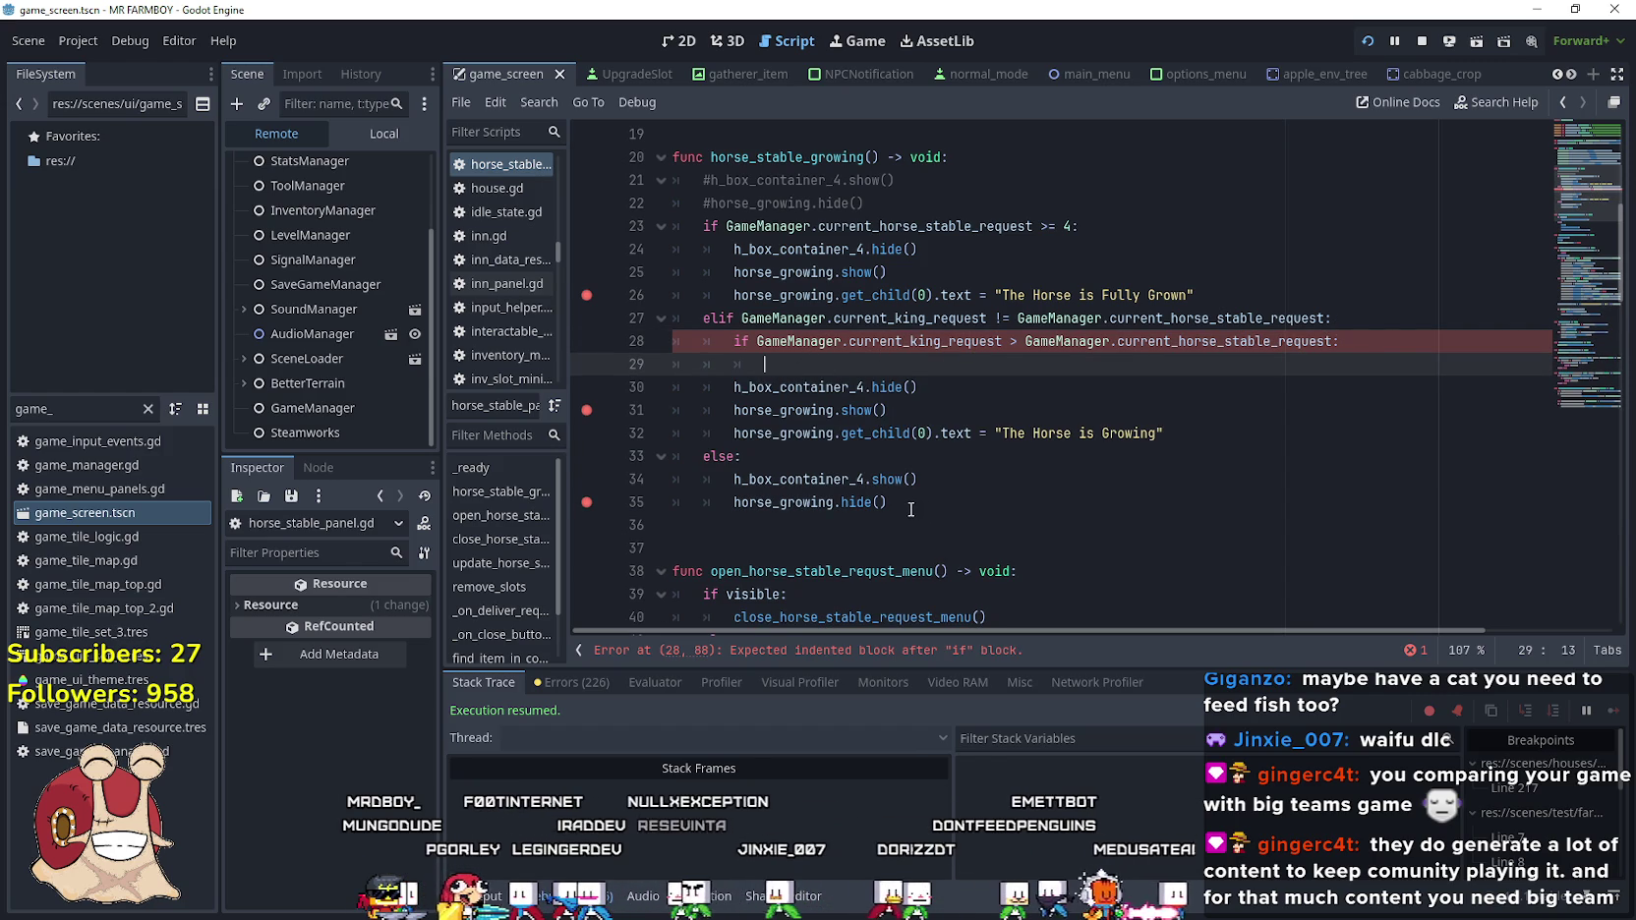
# Copy the container show and hide lines into the new if body, indented under it
pyautogui.moveTo(910, 509); pyautogui.dragTo(615, 473)
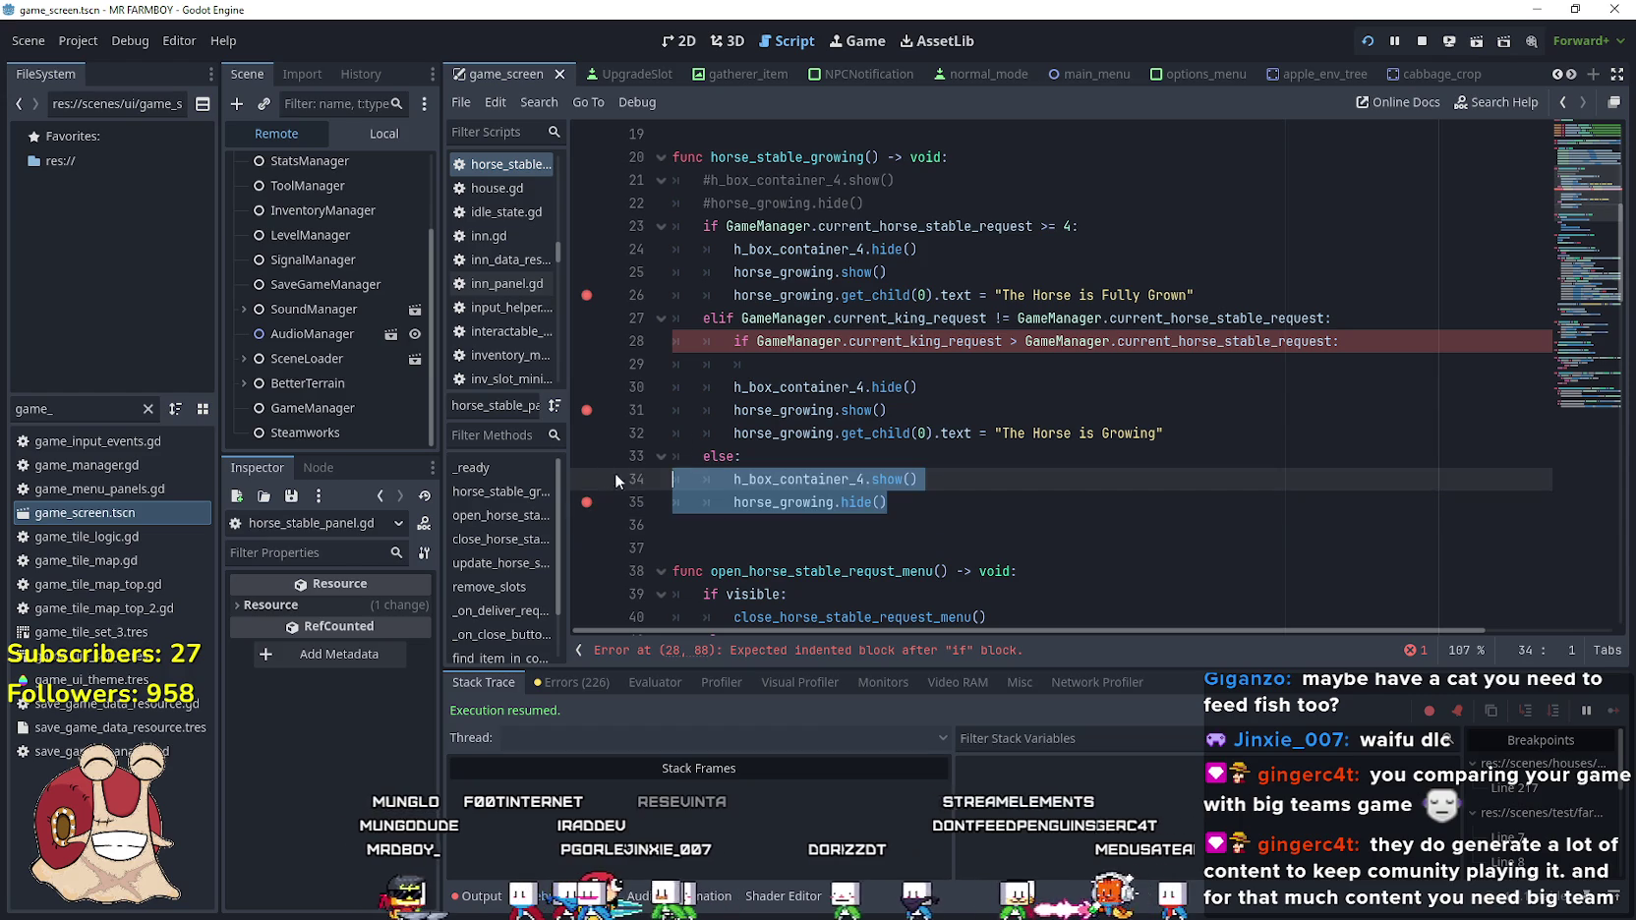
pyautogui.hotkey('ctrl', 'c')
pyautogui.click(705, 364)
pyautogui.hotkey('ctrl', 'v')
pyautogui.click(705, 366)
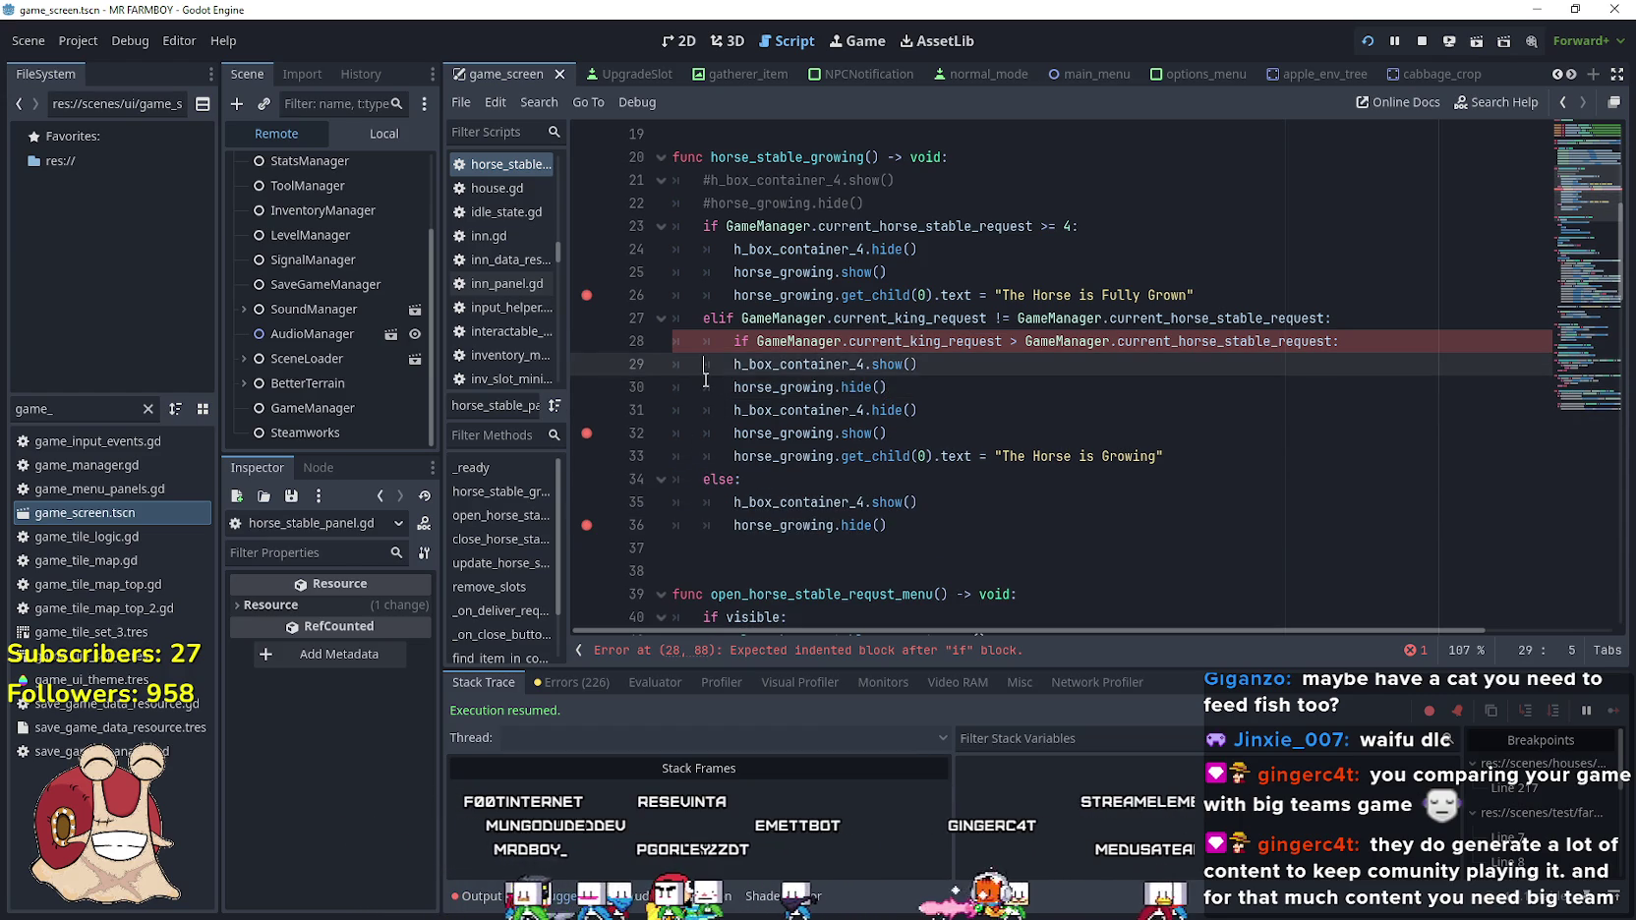
pyautogui.press('Tab')
pyautogui.press('Down')
pyautogui.press('Tab')
# Add an inner else: branch and indent the show, hide and growing-message lines beneath it
pyautogui.click(1013, 382)
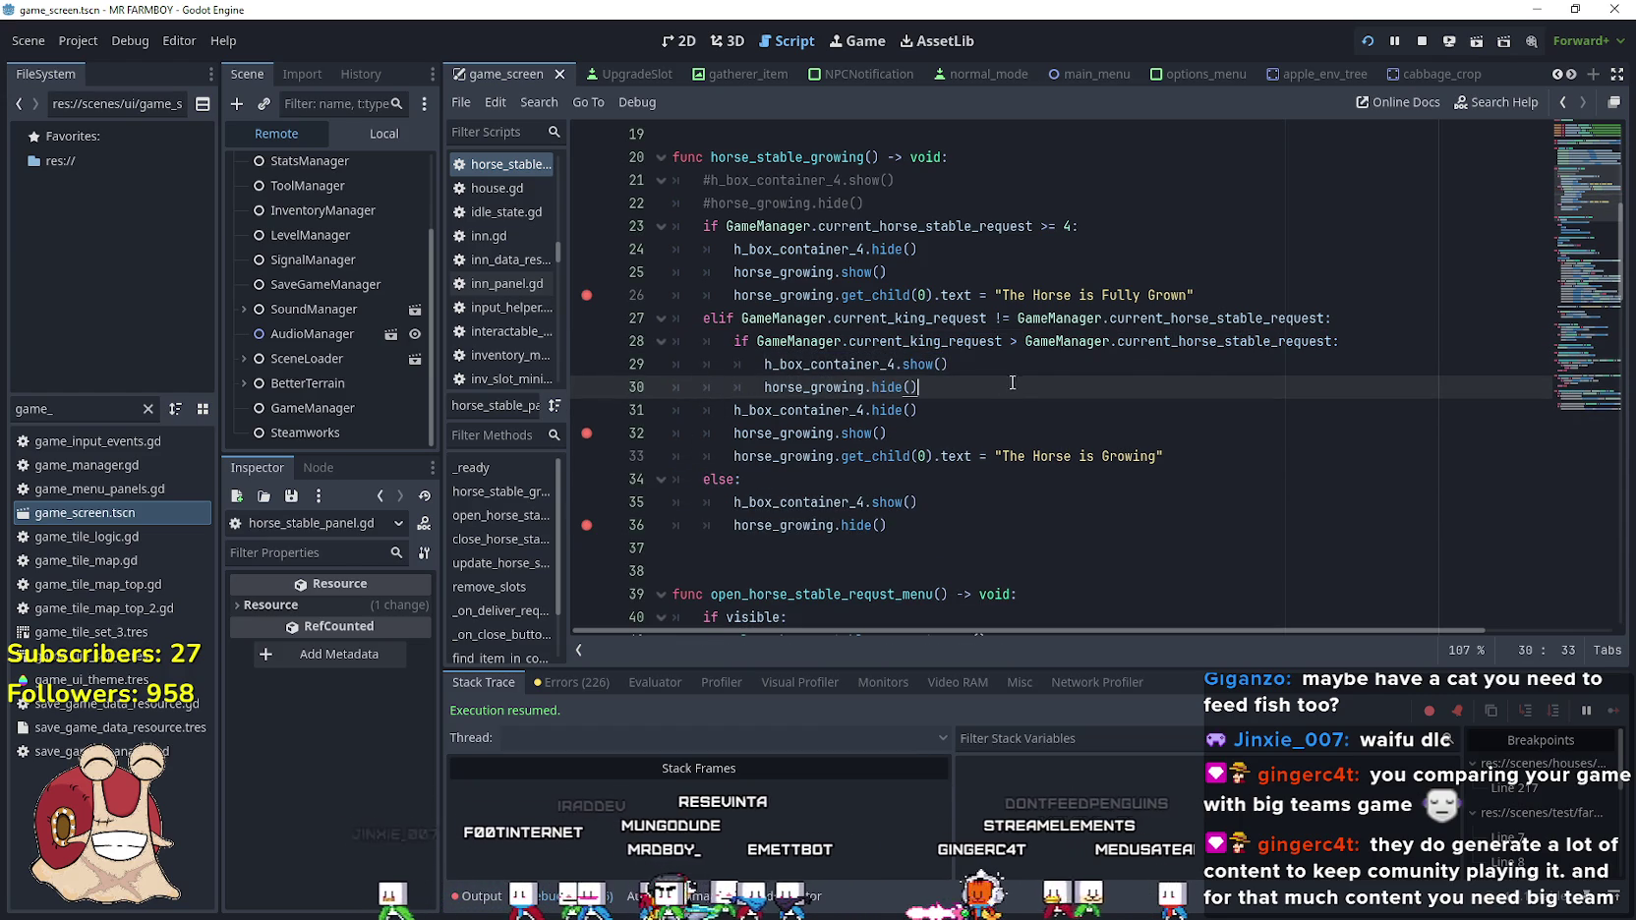
pyautogui.press('Return')
pyautogui.press('BackSpace')
pyautogui.write('else:')
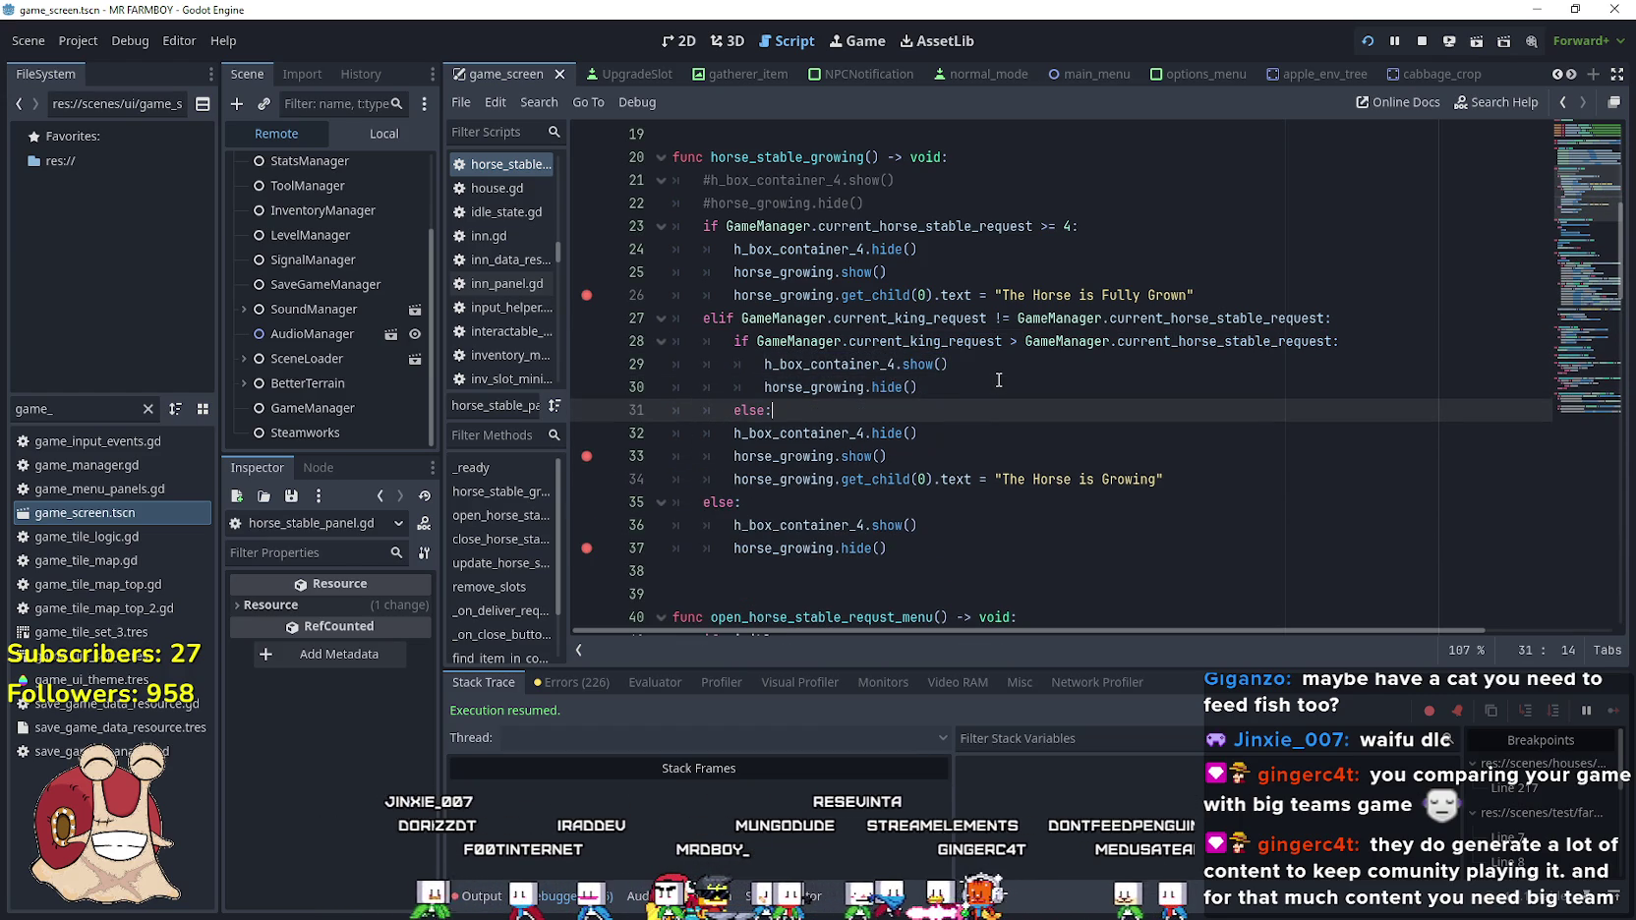
pyautogui.click(678, 432)
pyautogui.press('Tab')
pyautogui.click(678, 456)
pyautogui.press('Tab')
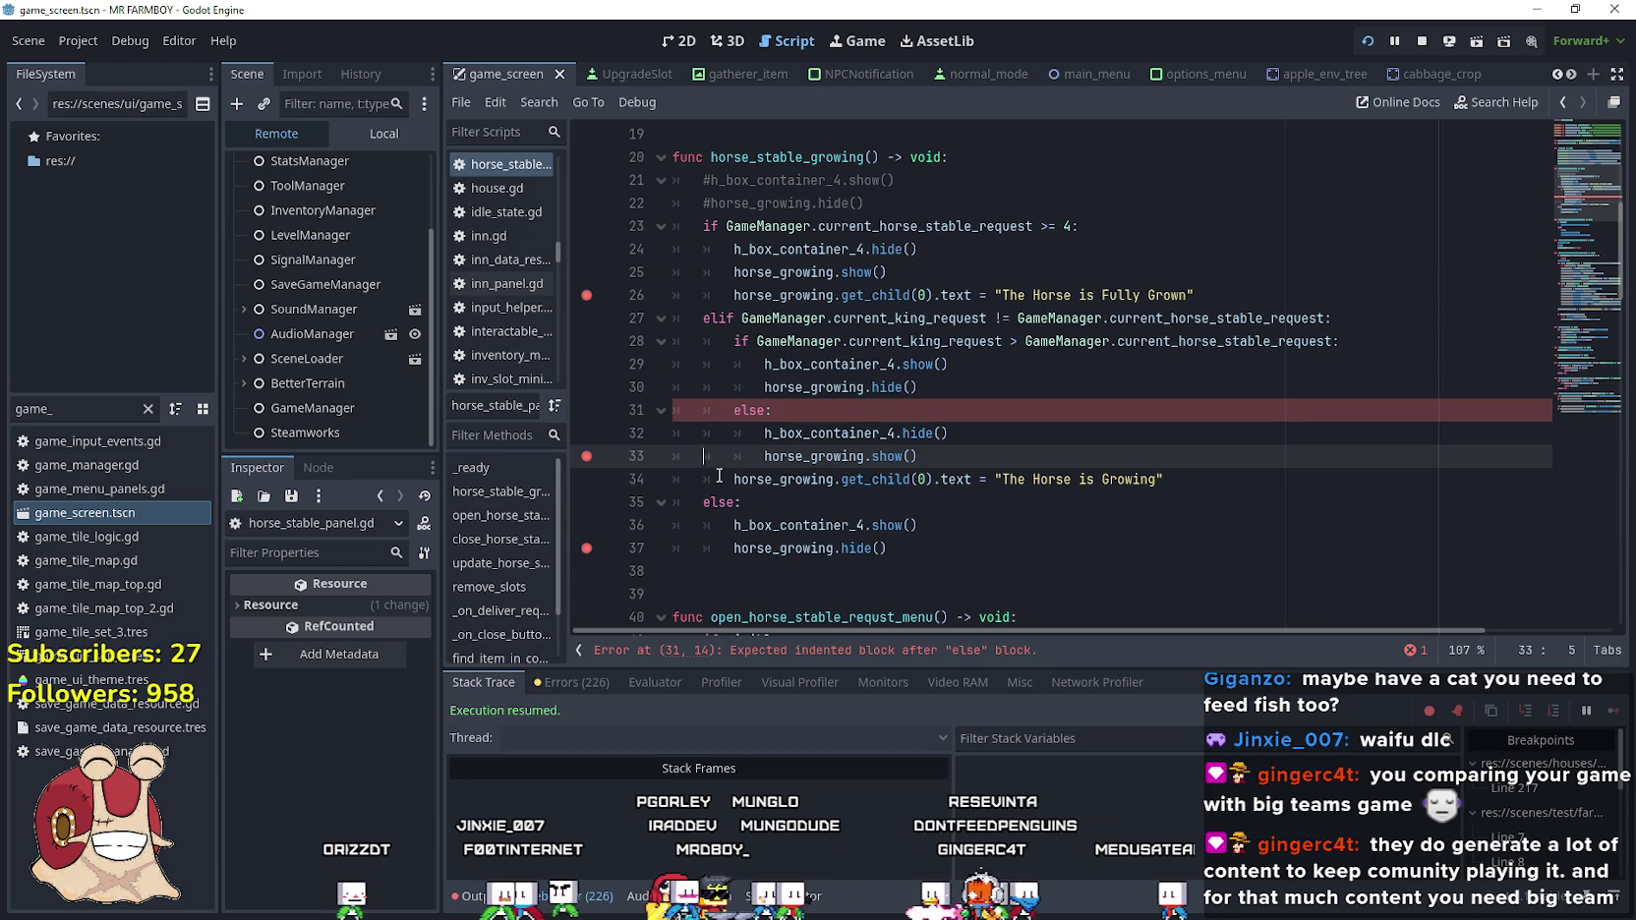
pyautogui.click(718, 479)
pyautogui.press('Tab')
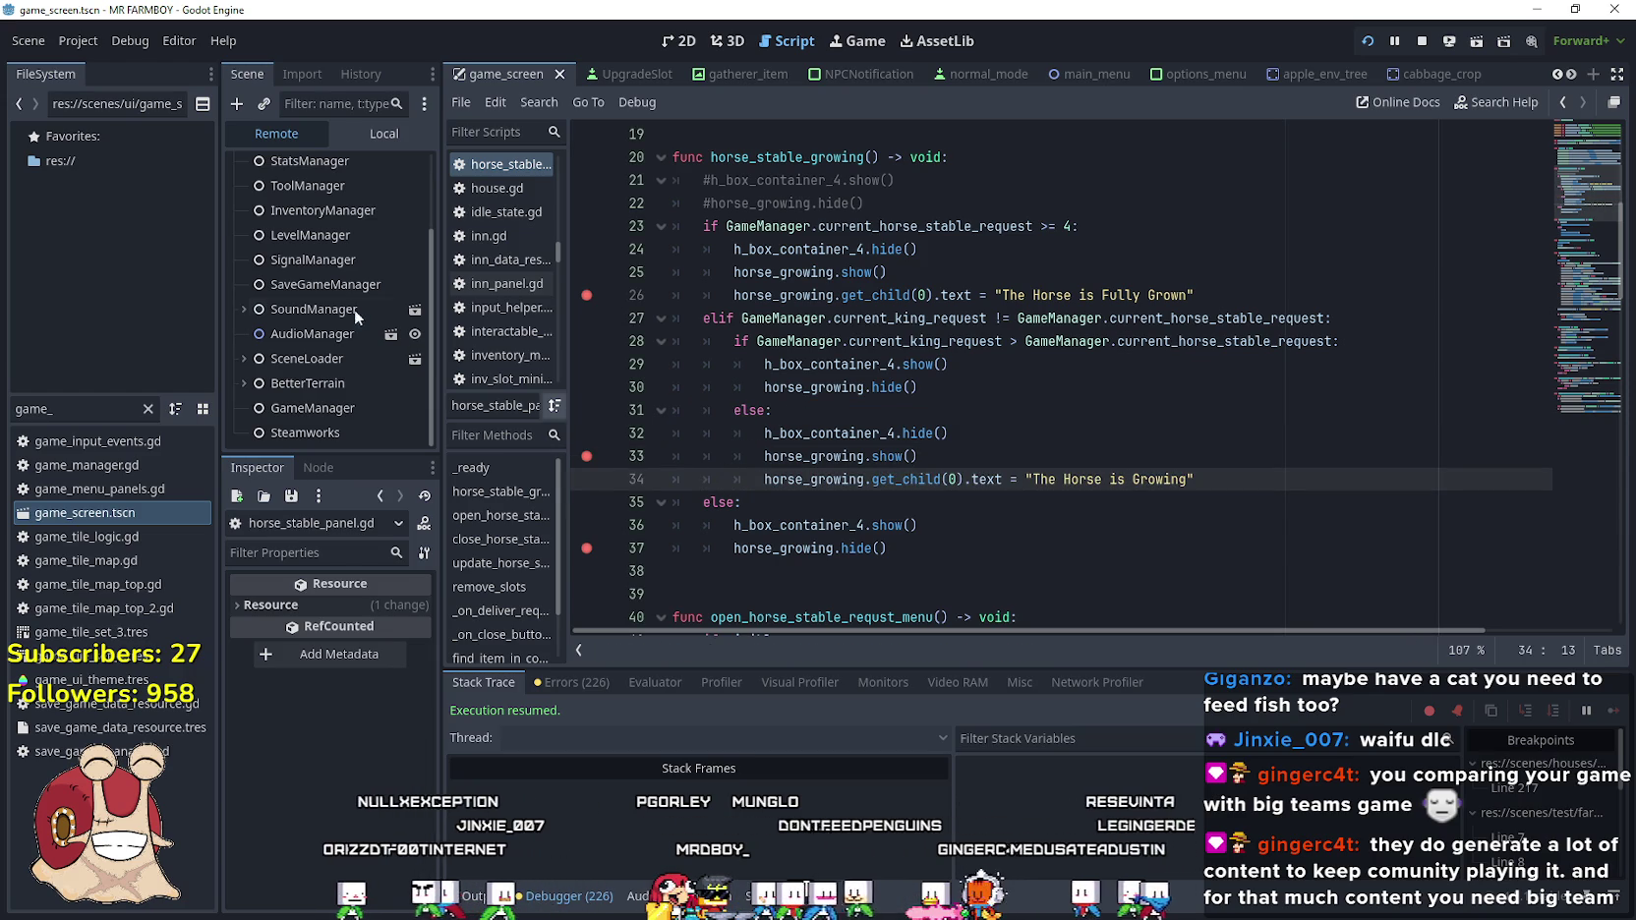
# Replace line 34's message with the HorseGrowing Label text 'The Baby Horse is Growing...' and save
pyautogui.click(369, 135)
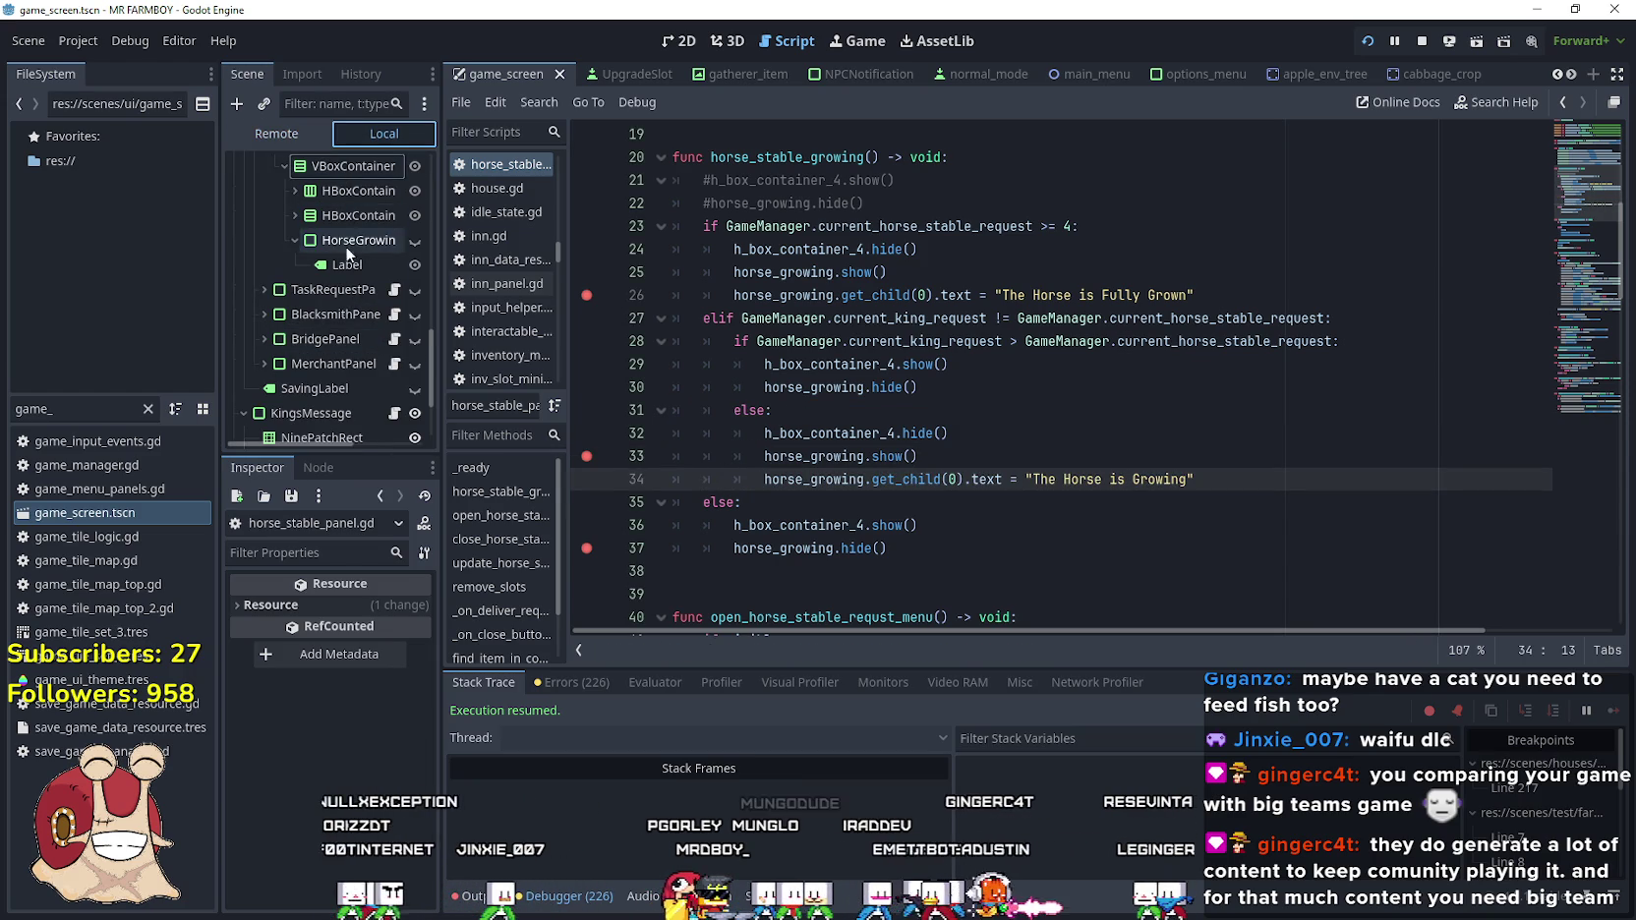
pyautogui.click(345, 243)
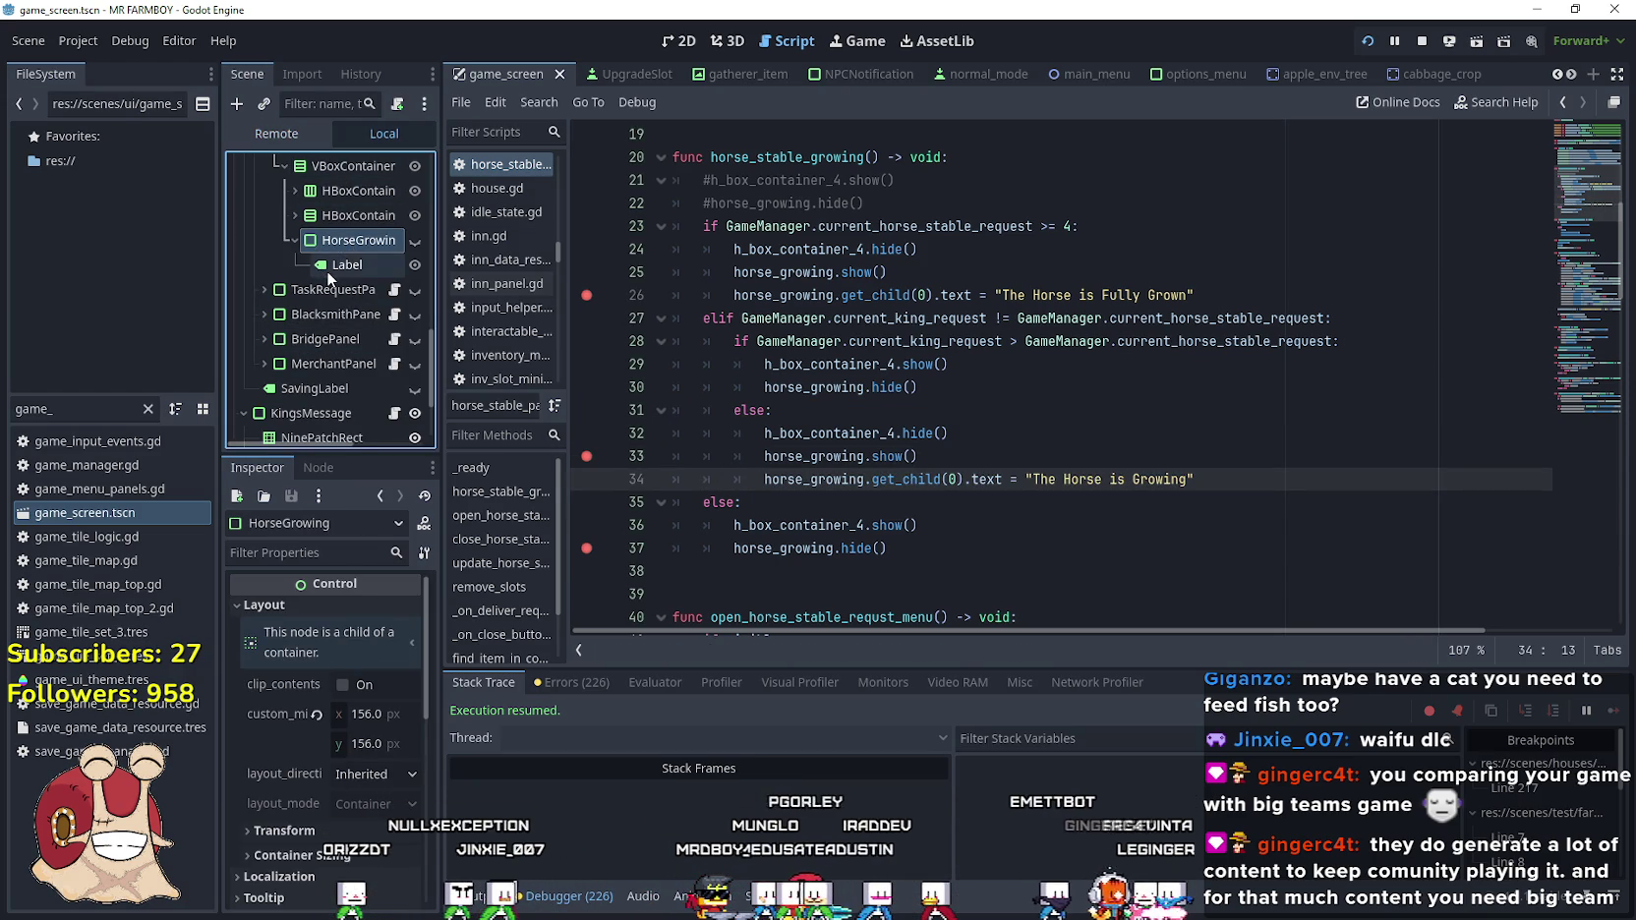
pyautogui.click(329, 266)
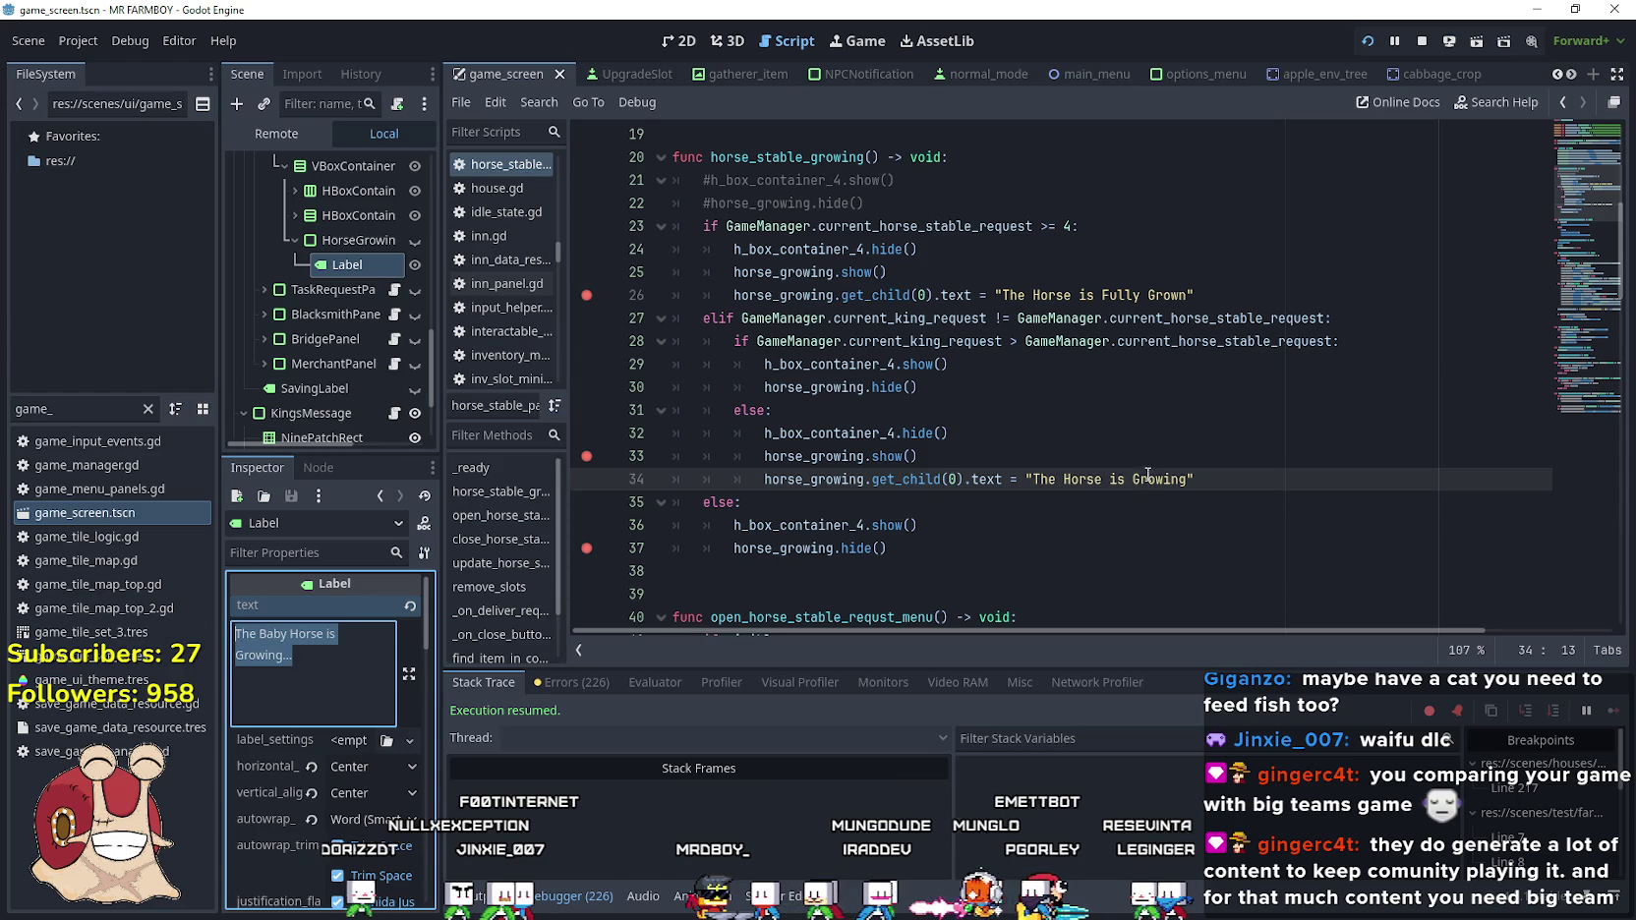
pyautogui.moveTo(1187, 479)
pyautogui.mouseDown()
pyautogui.moveTo(1059, 462)
pyautogui.moveTo(1187, 479)
pyautogui.mouseUp()
pyautogui.click(980, 391)
pyautogui.write('Baby Horse is Growing...')
pyautogui.click(1036, 512)
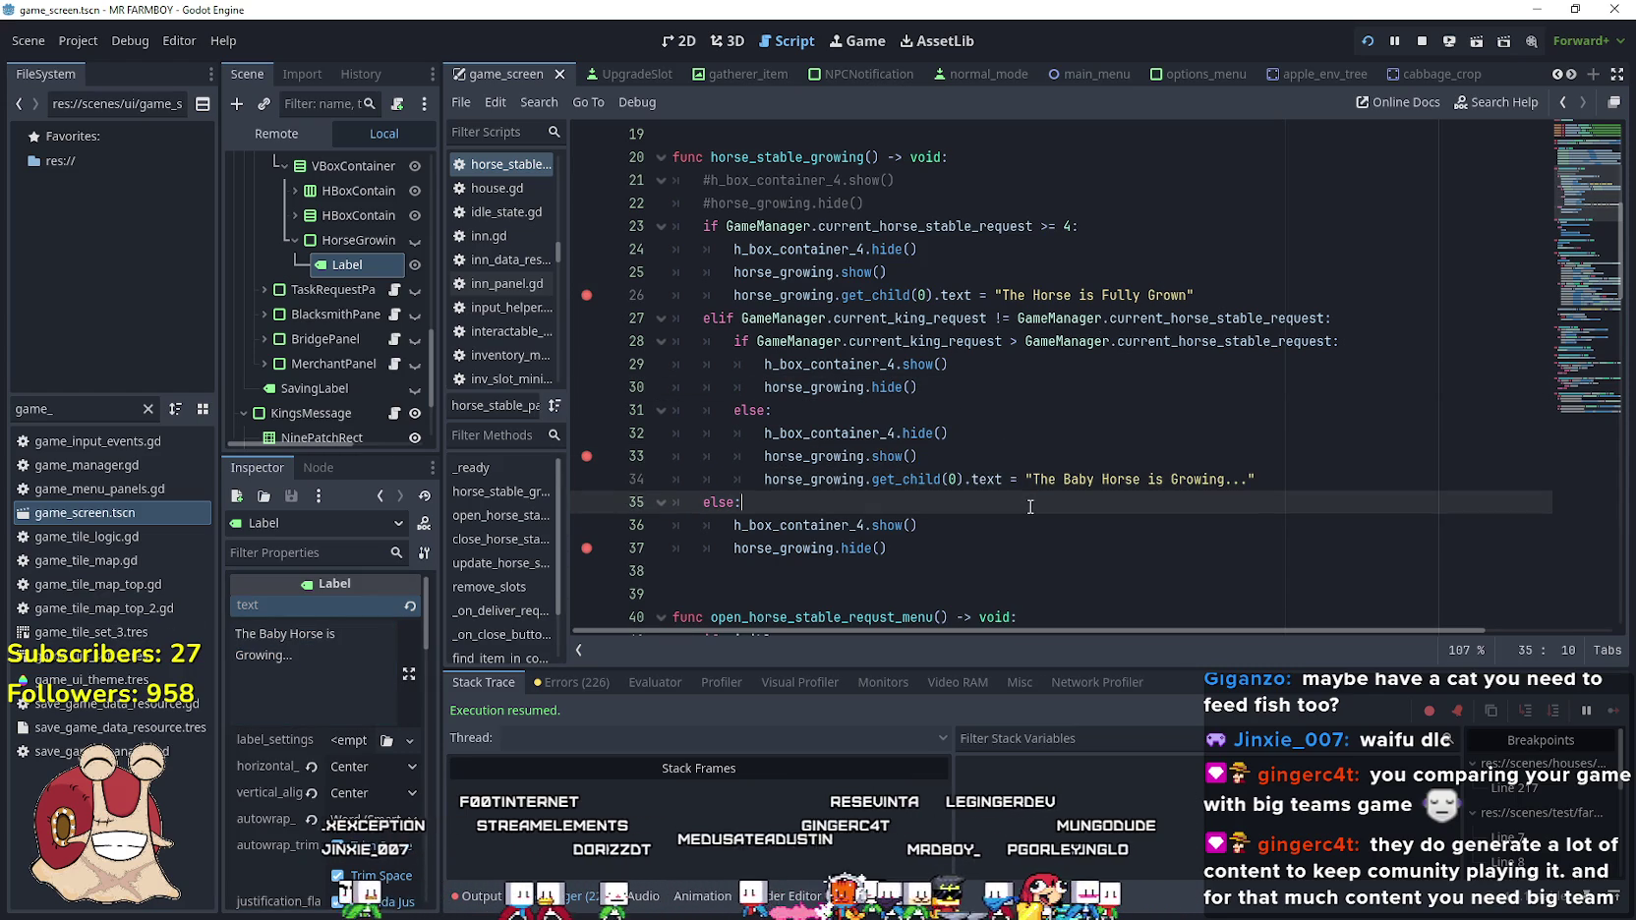
pyautogui.hotkey('ctrl', 's')
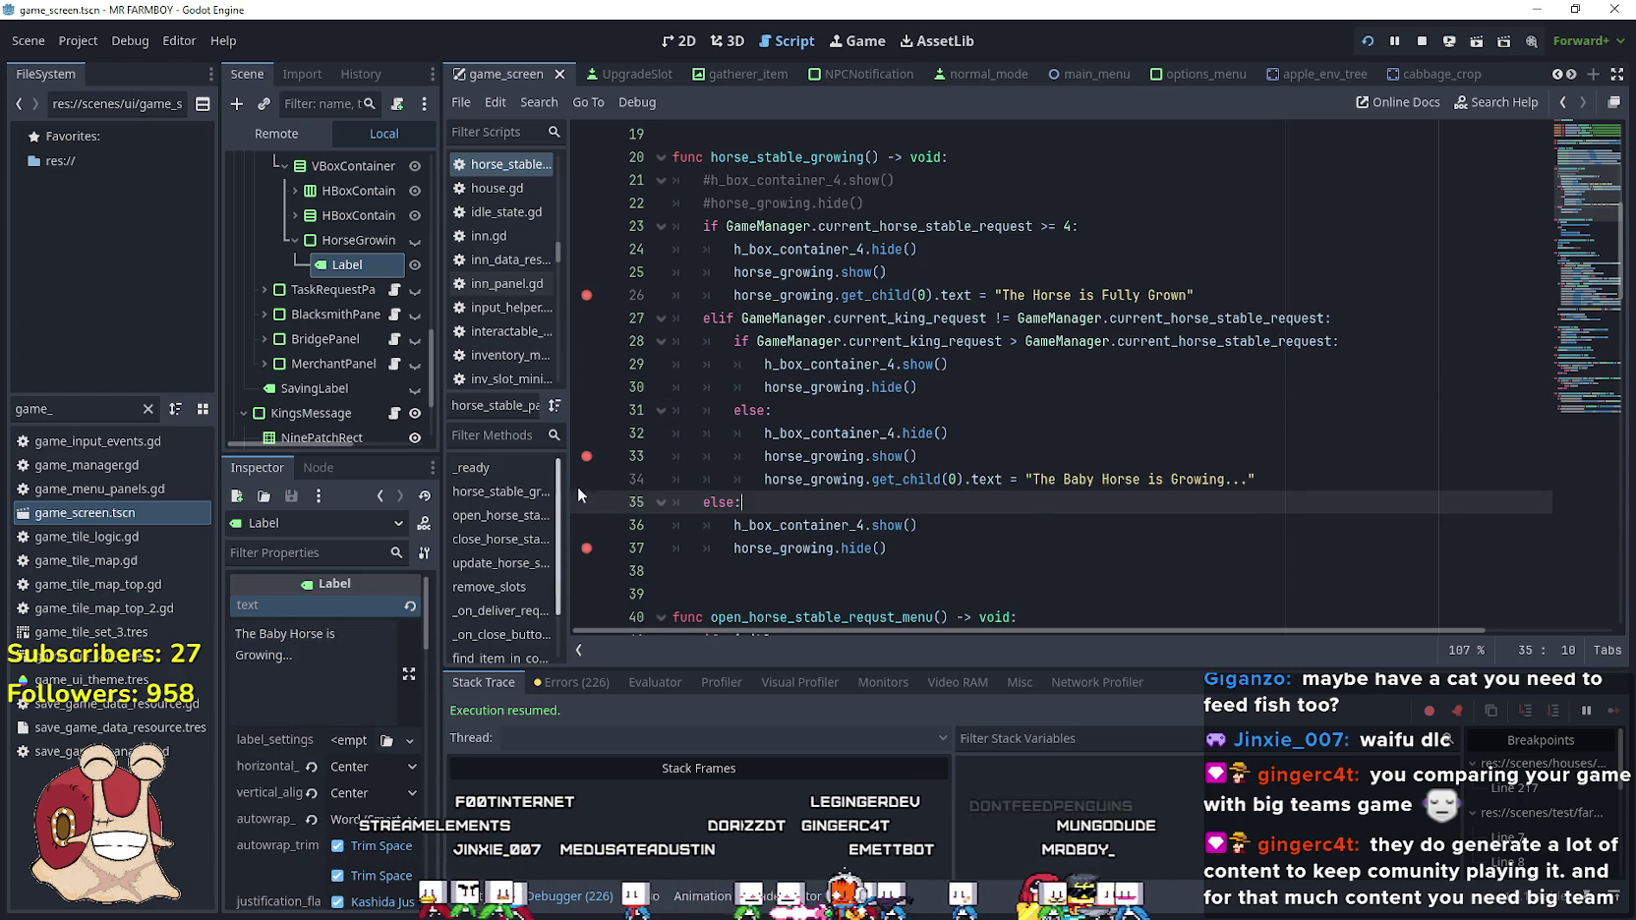
# Set a breakpoint on line 30 and interact with the stable in the running game
pyautogui.click(587, 389)
pyautogui.click(998, 396)
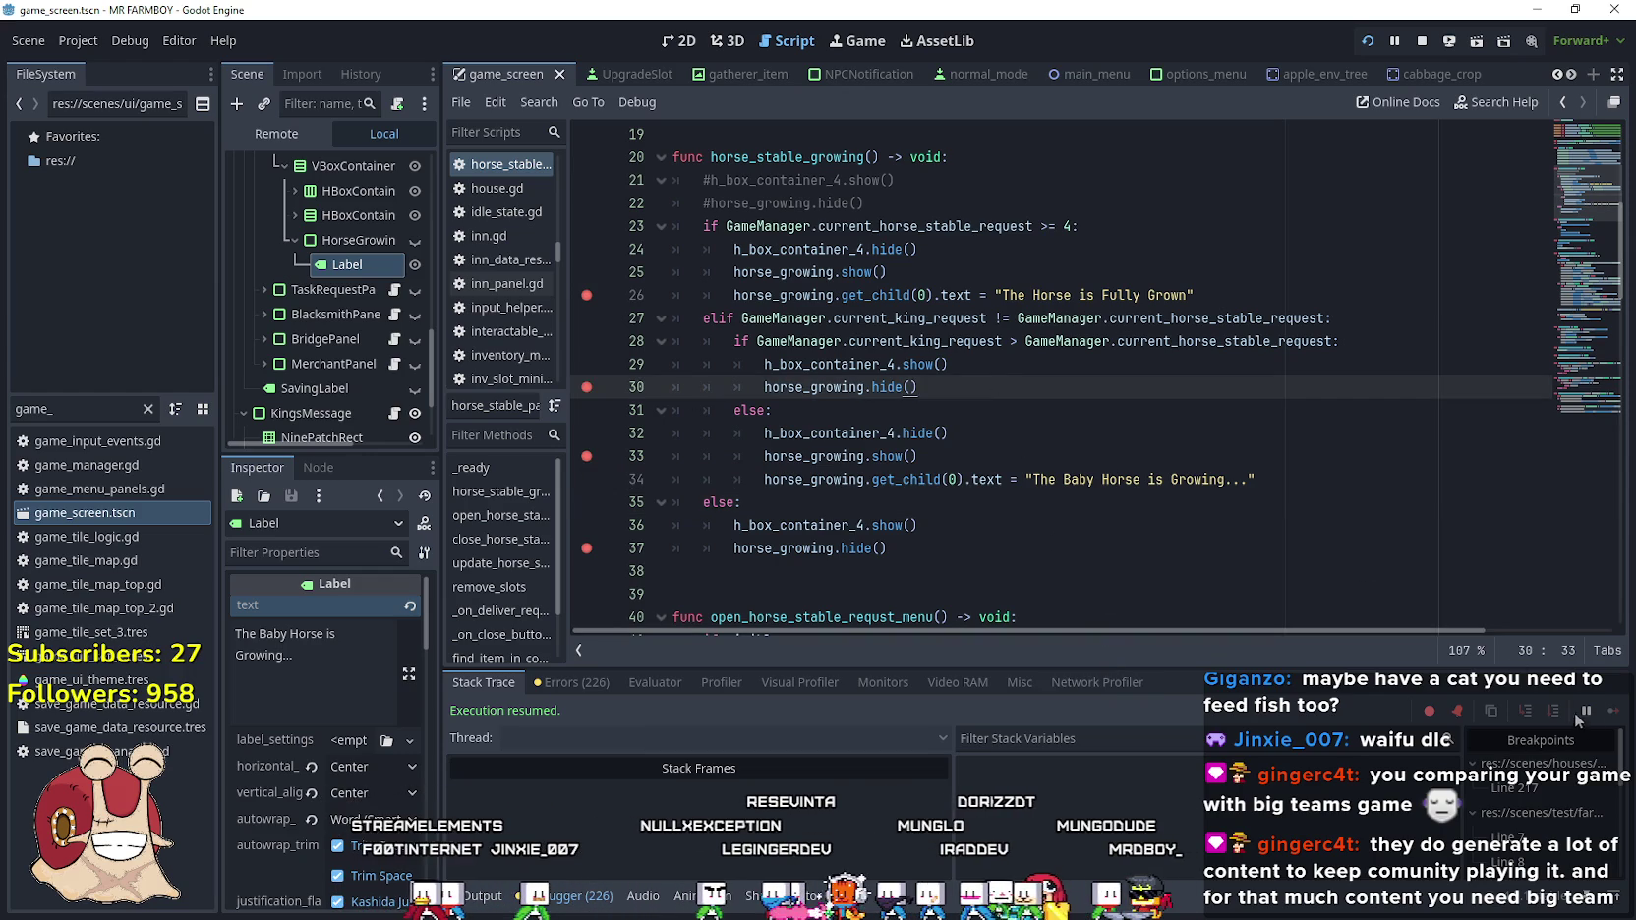
pyautogui.hotkey('alt', 'Tab')
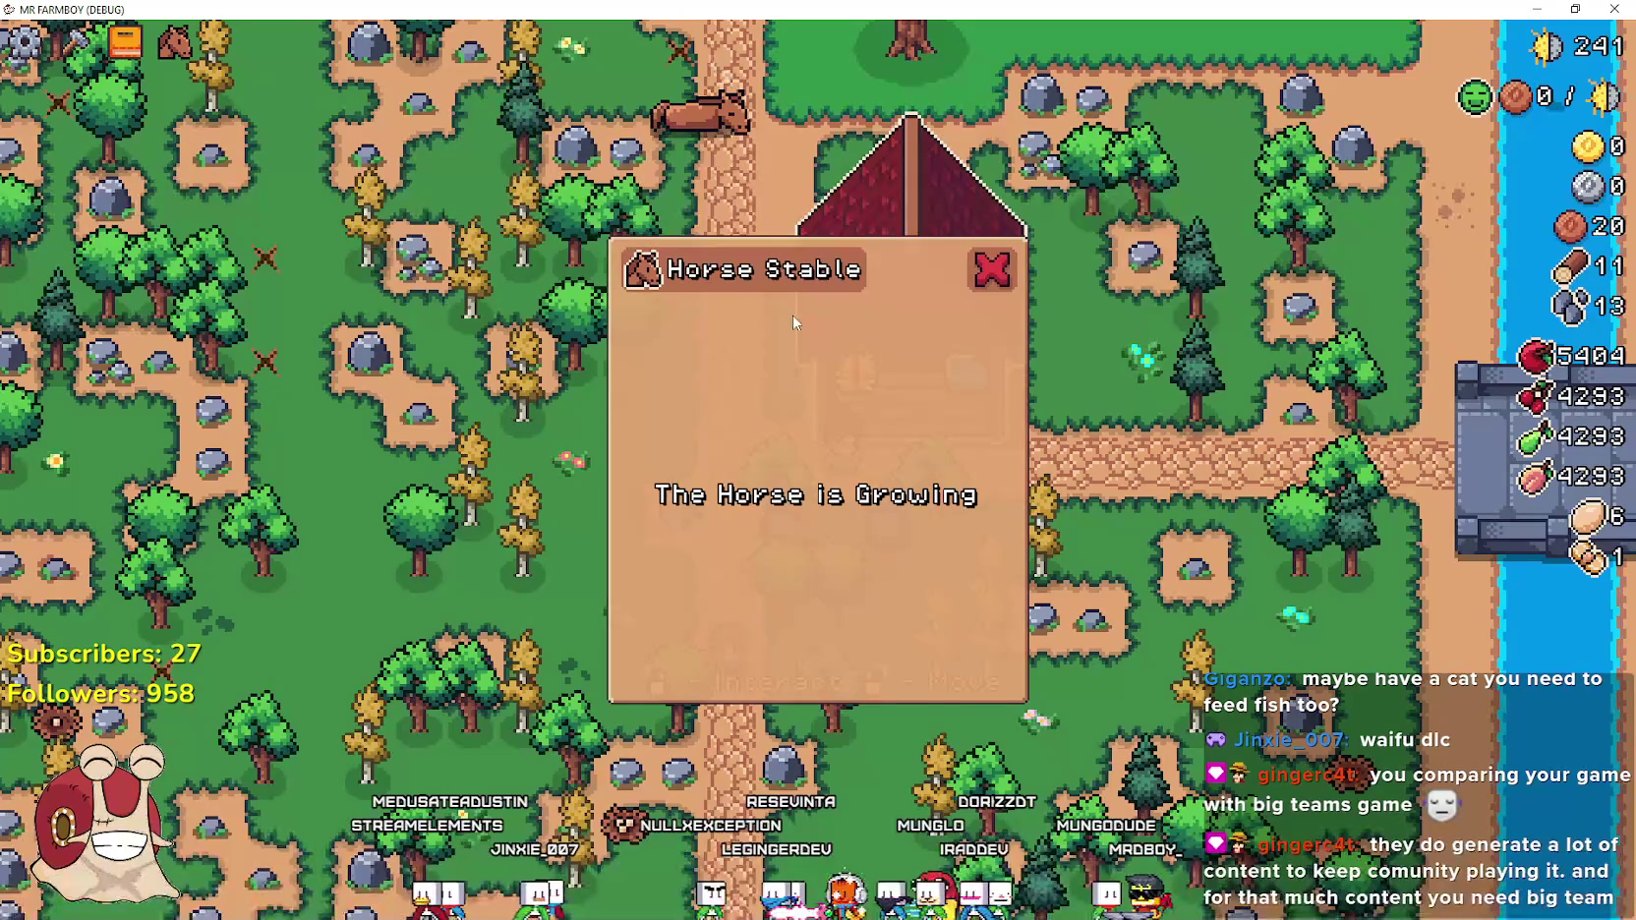
pyautogui.press('e')
pyautogui.press('e')
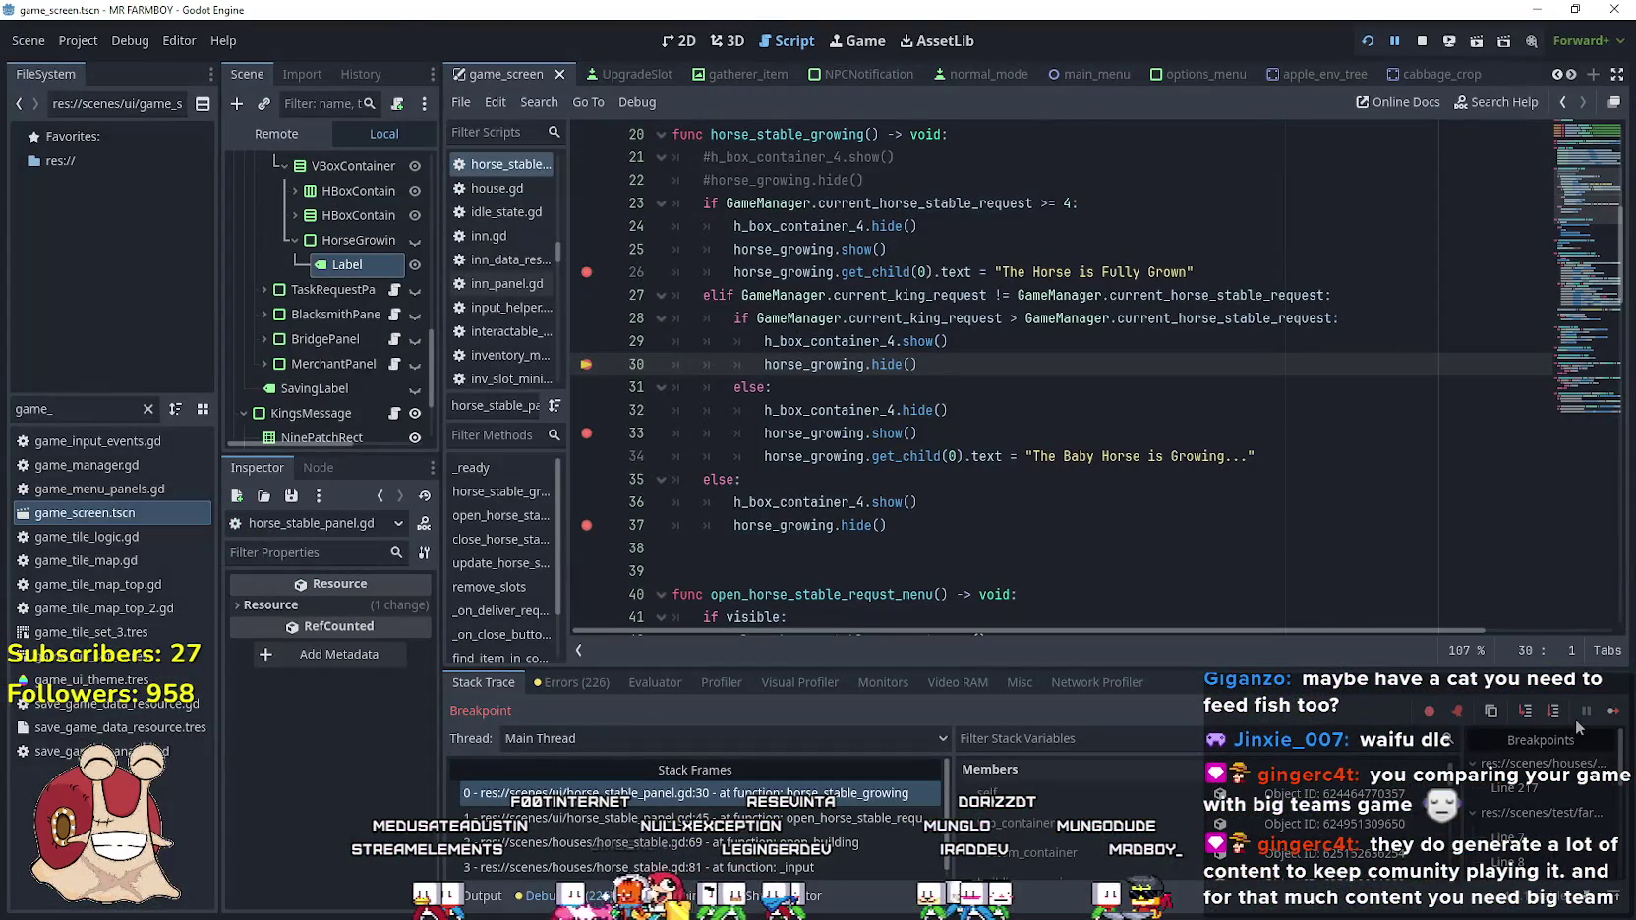
pyautogui.click(1618, 719)
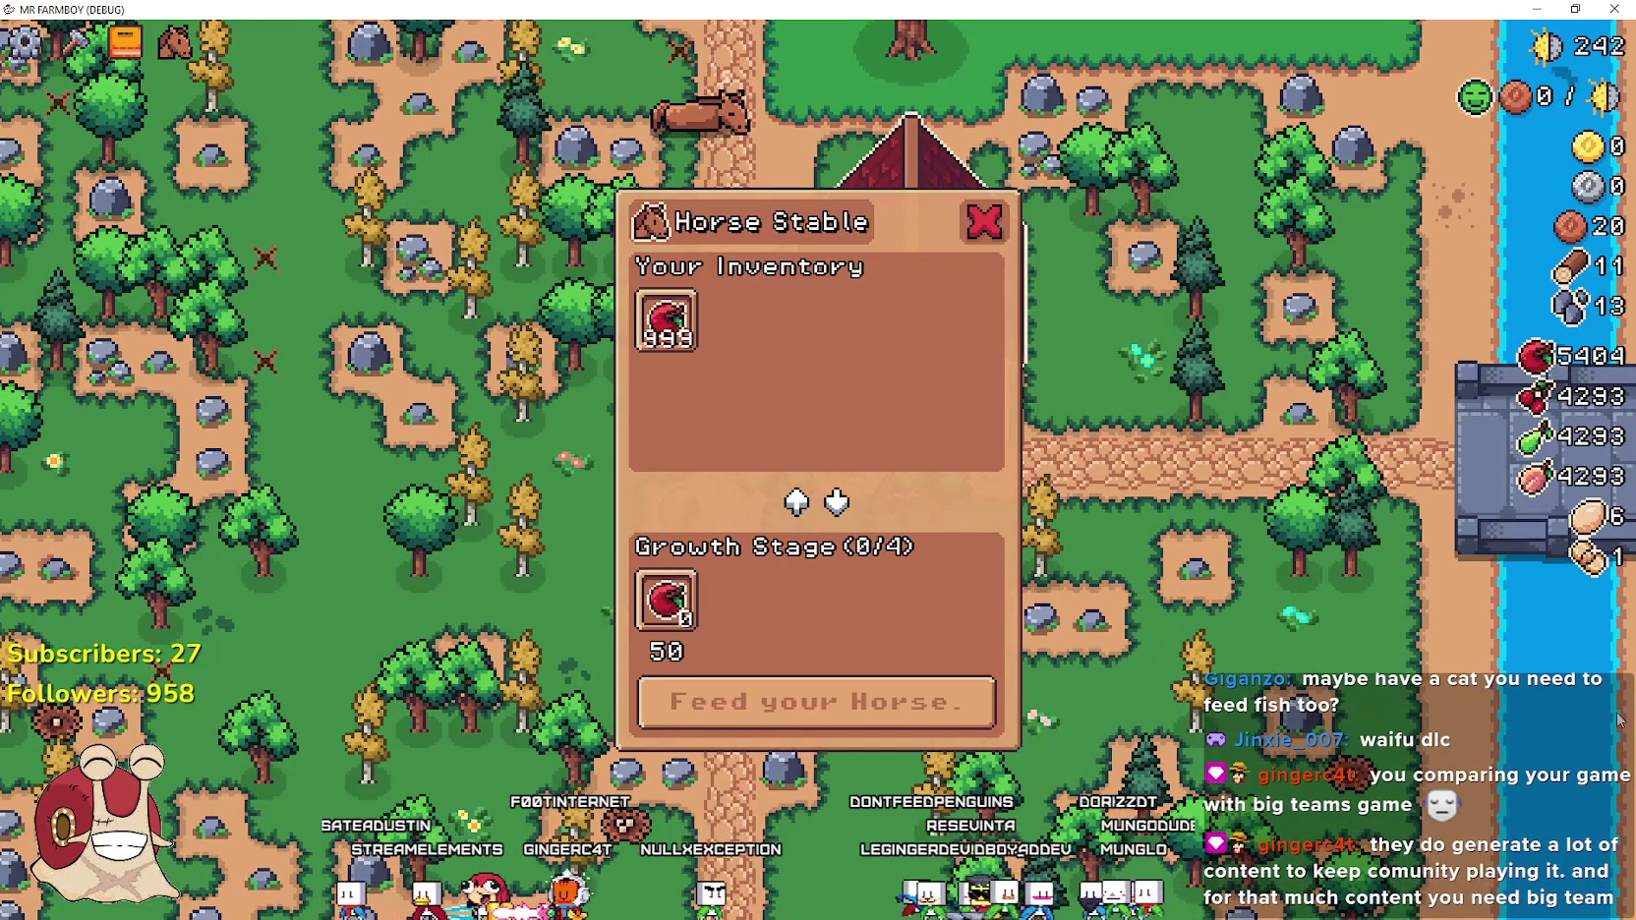
# Feed the horse 50 apples and then 50 cherries, continuing past each breakpoint
pyautogui.click(667, 319)
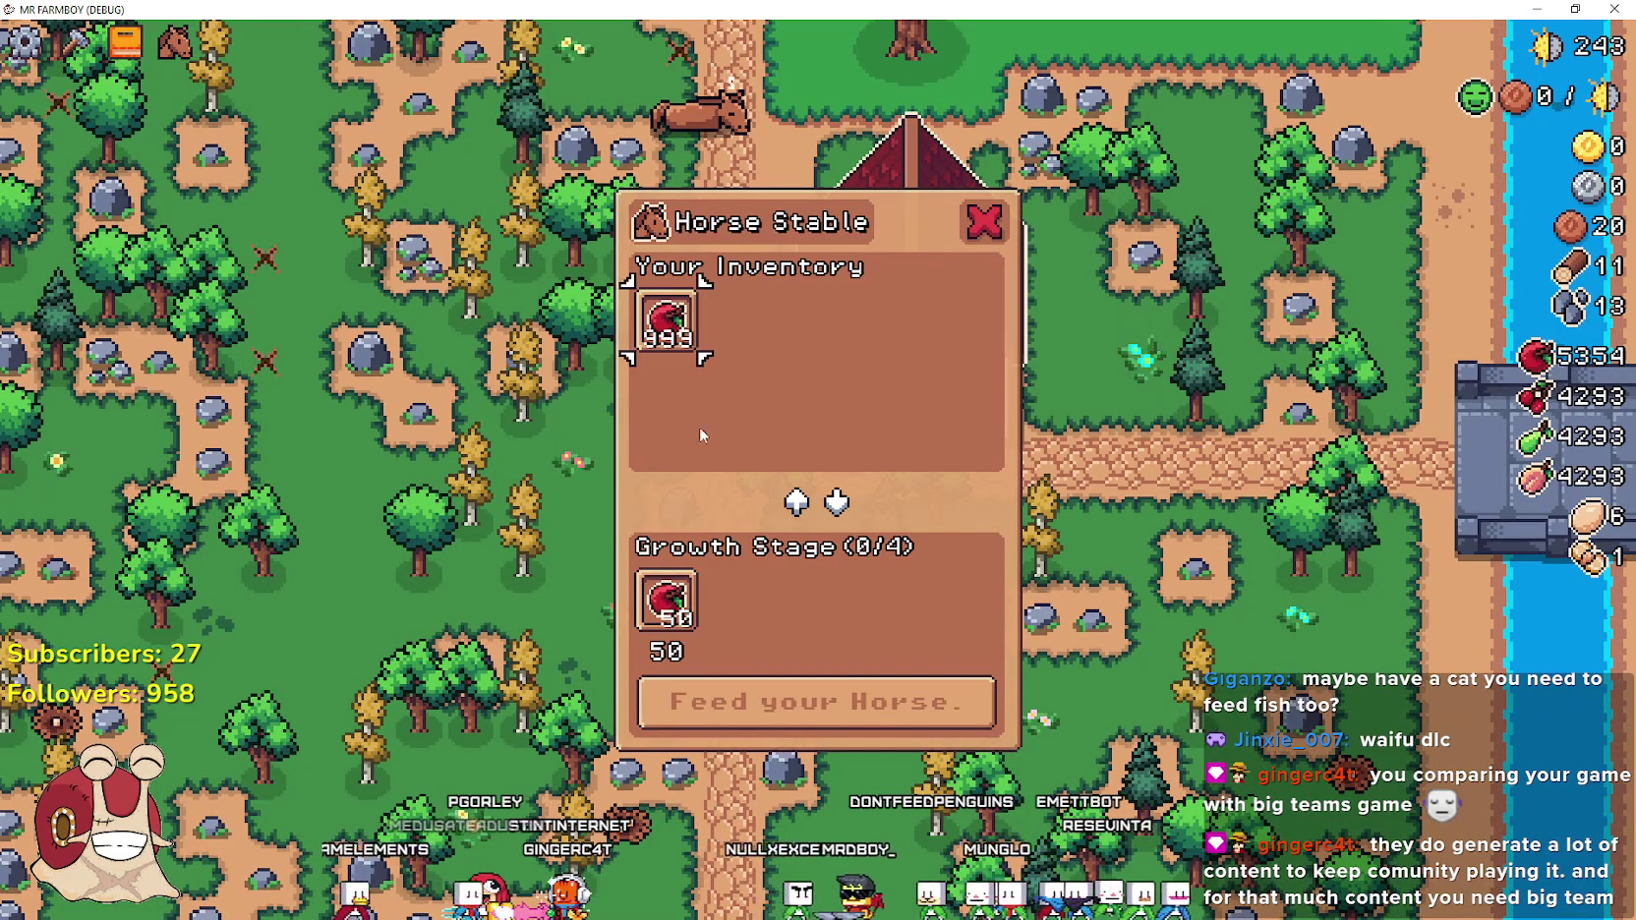
pyautogui.click(797, 727)
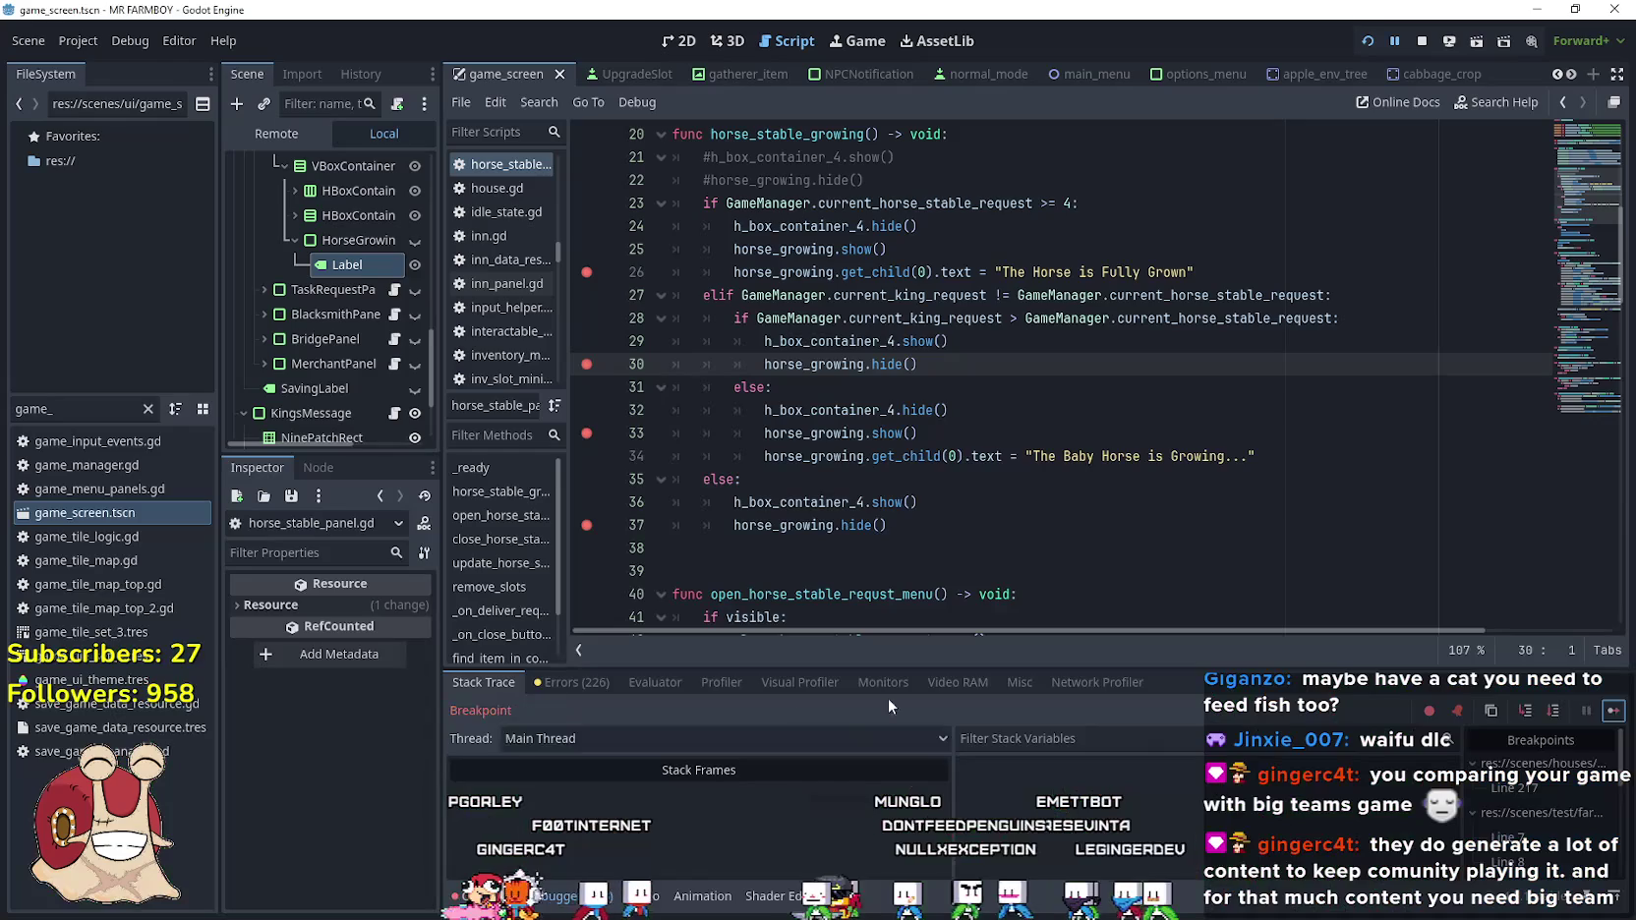
pyautogui.click(1611, 712)
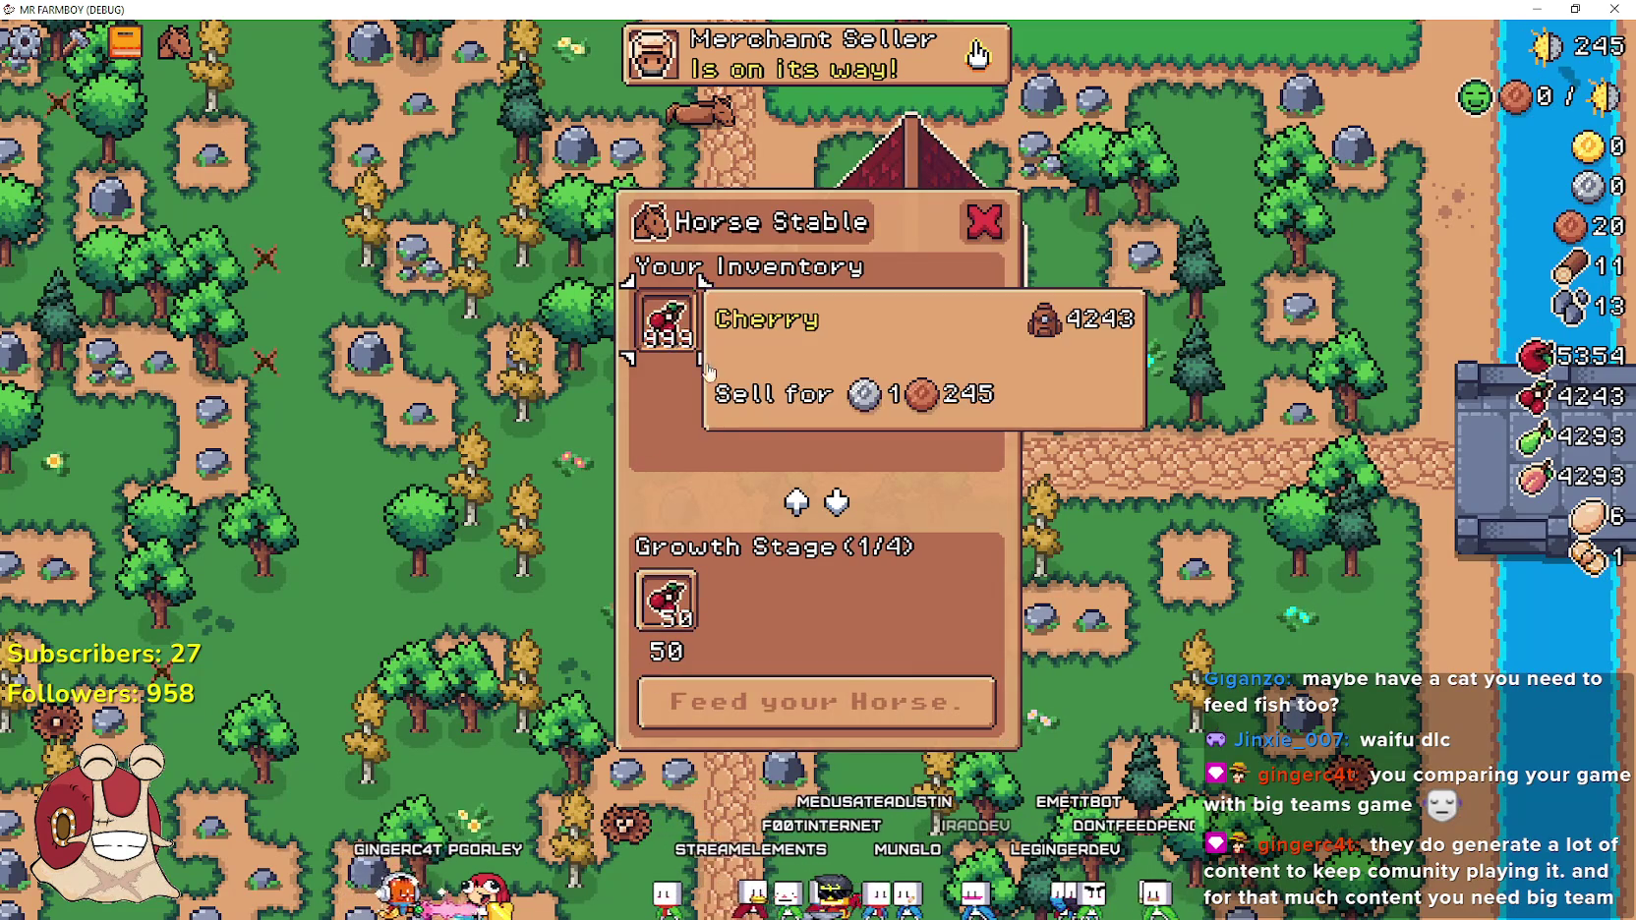
pyautogui.click(669, 319)
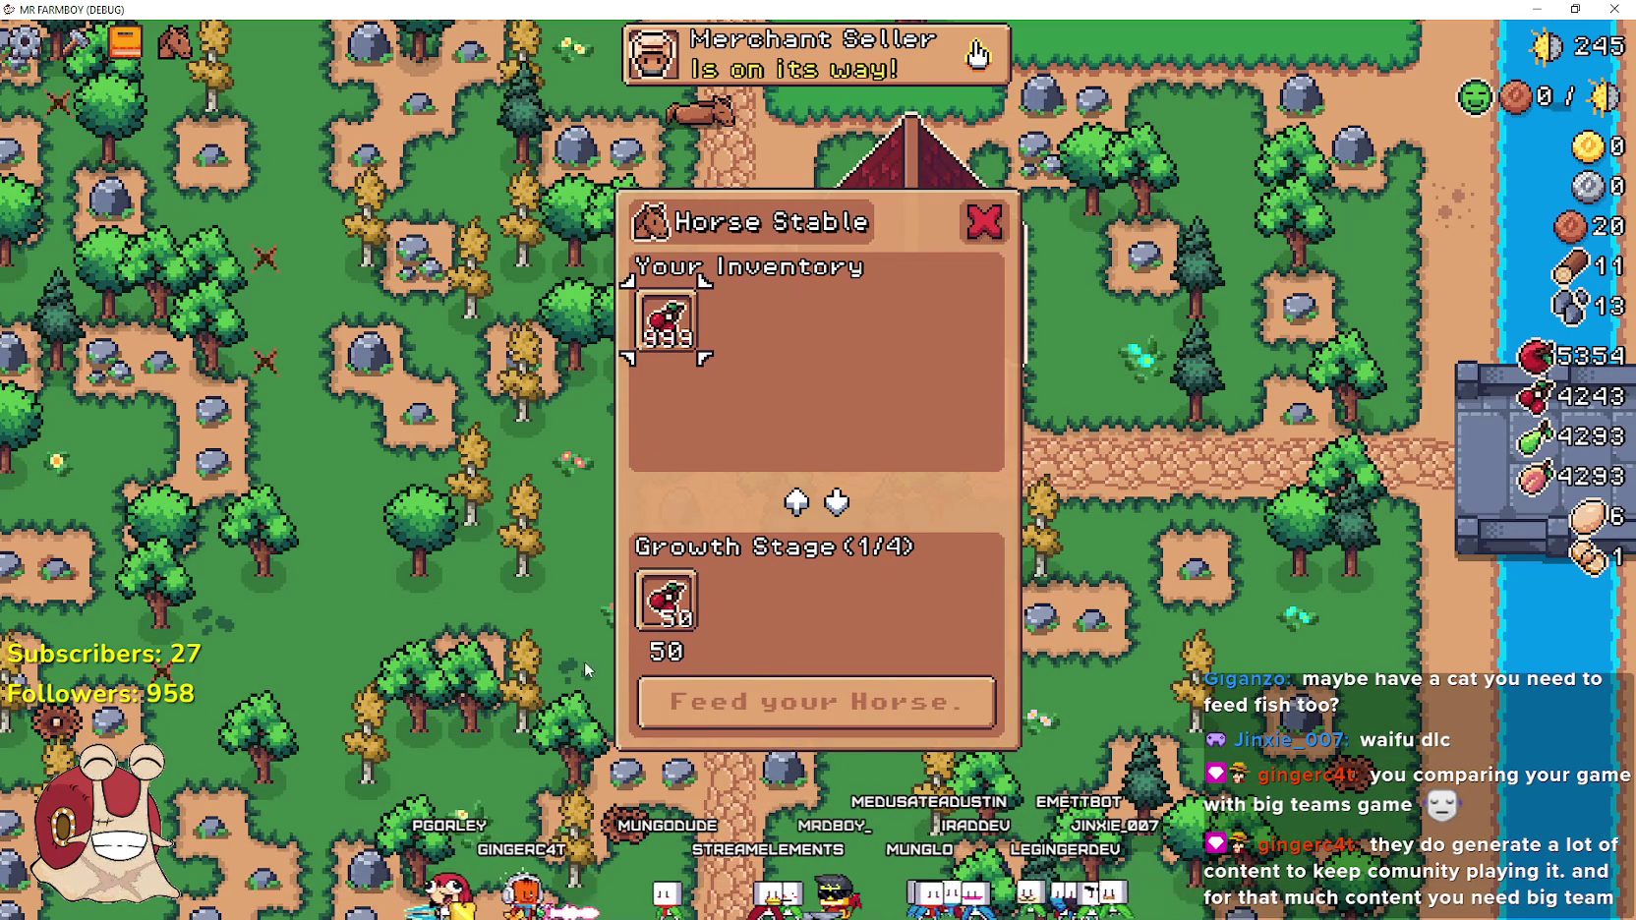
pyautogui.click(794, 714)
pyautogui.click(1613, 710)
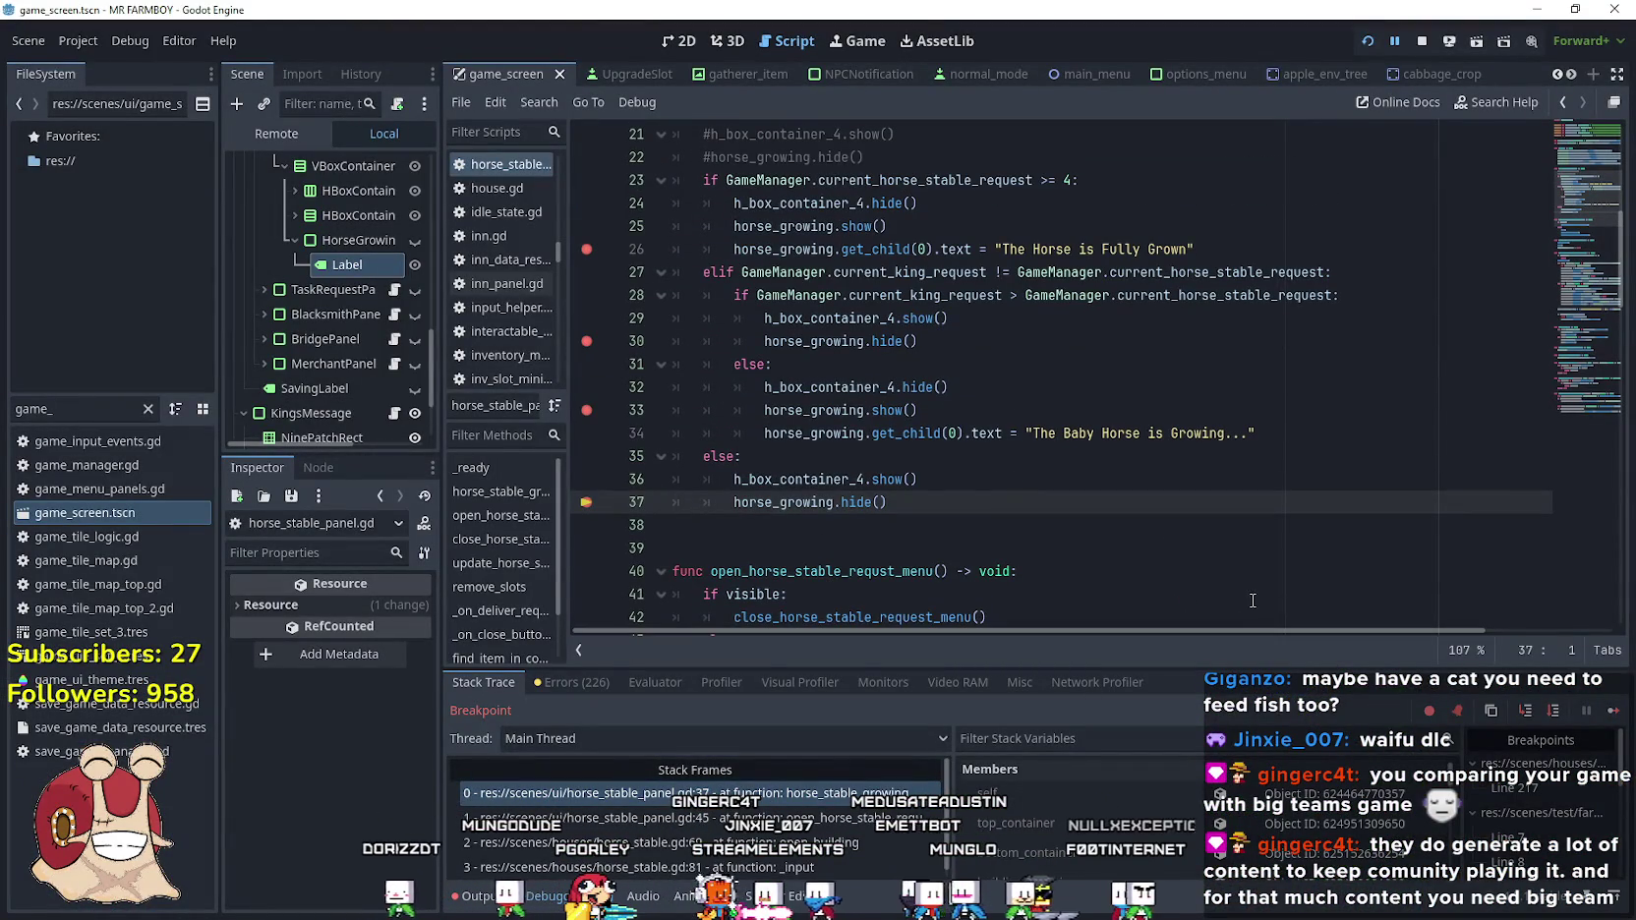
pyautogui.click(1610, 711)
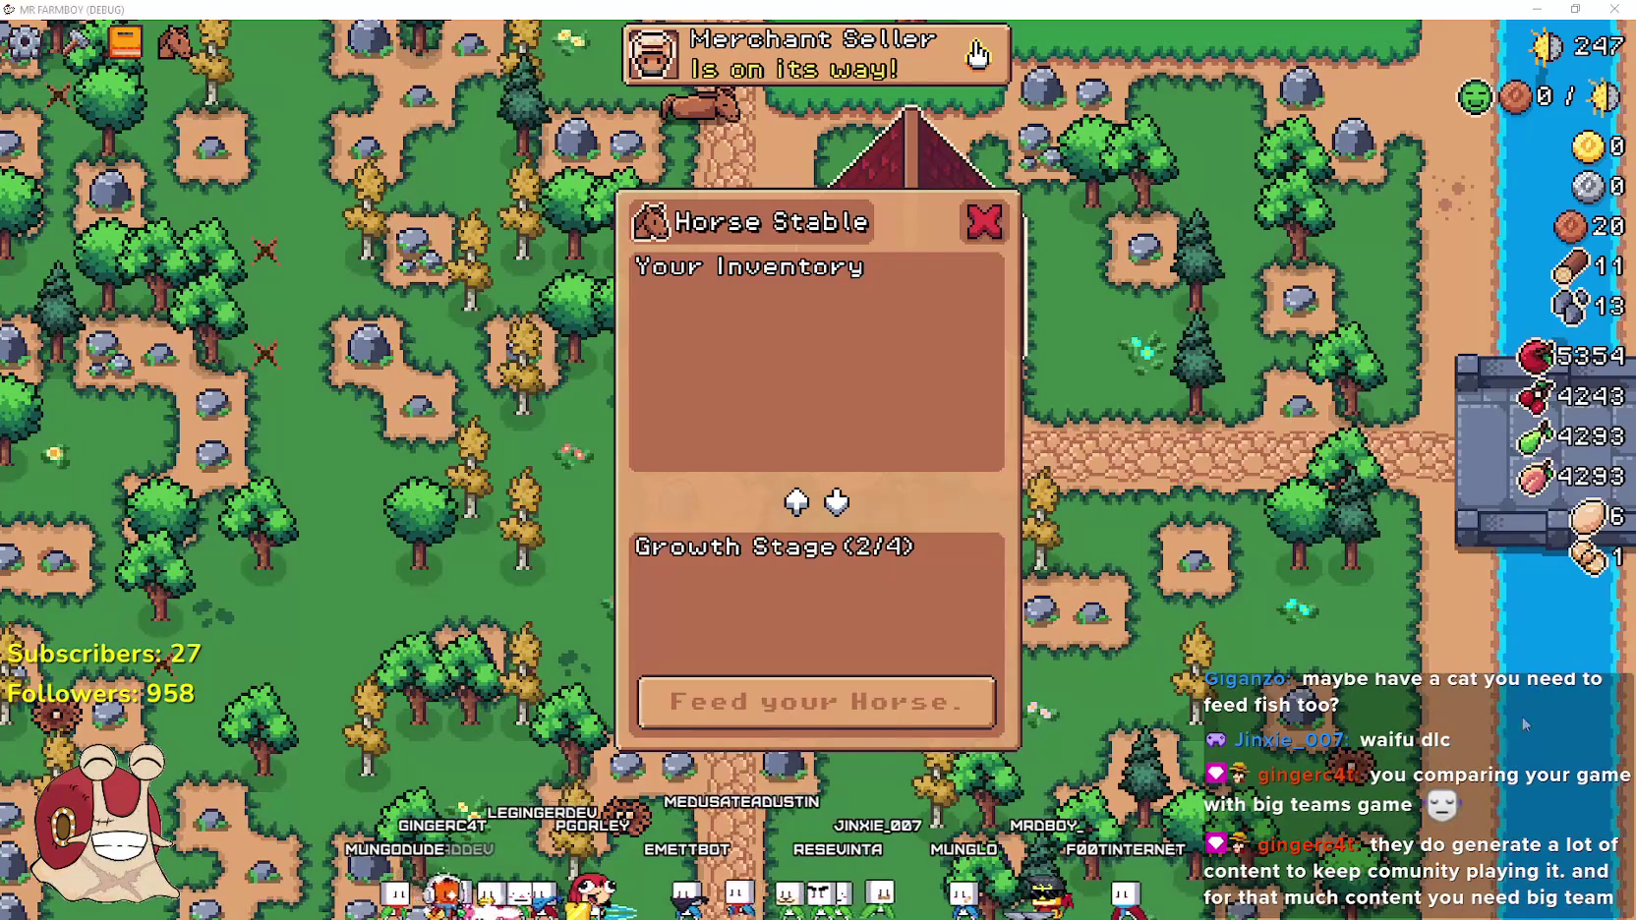
# Walk away and back, add a pear, and reopen the stable to reach the baby horse message
pyautogui.press('s')
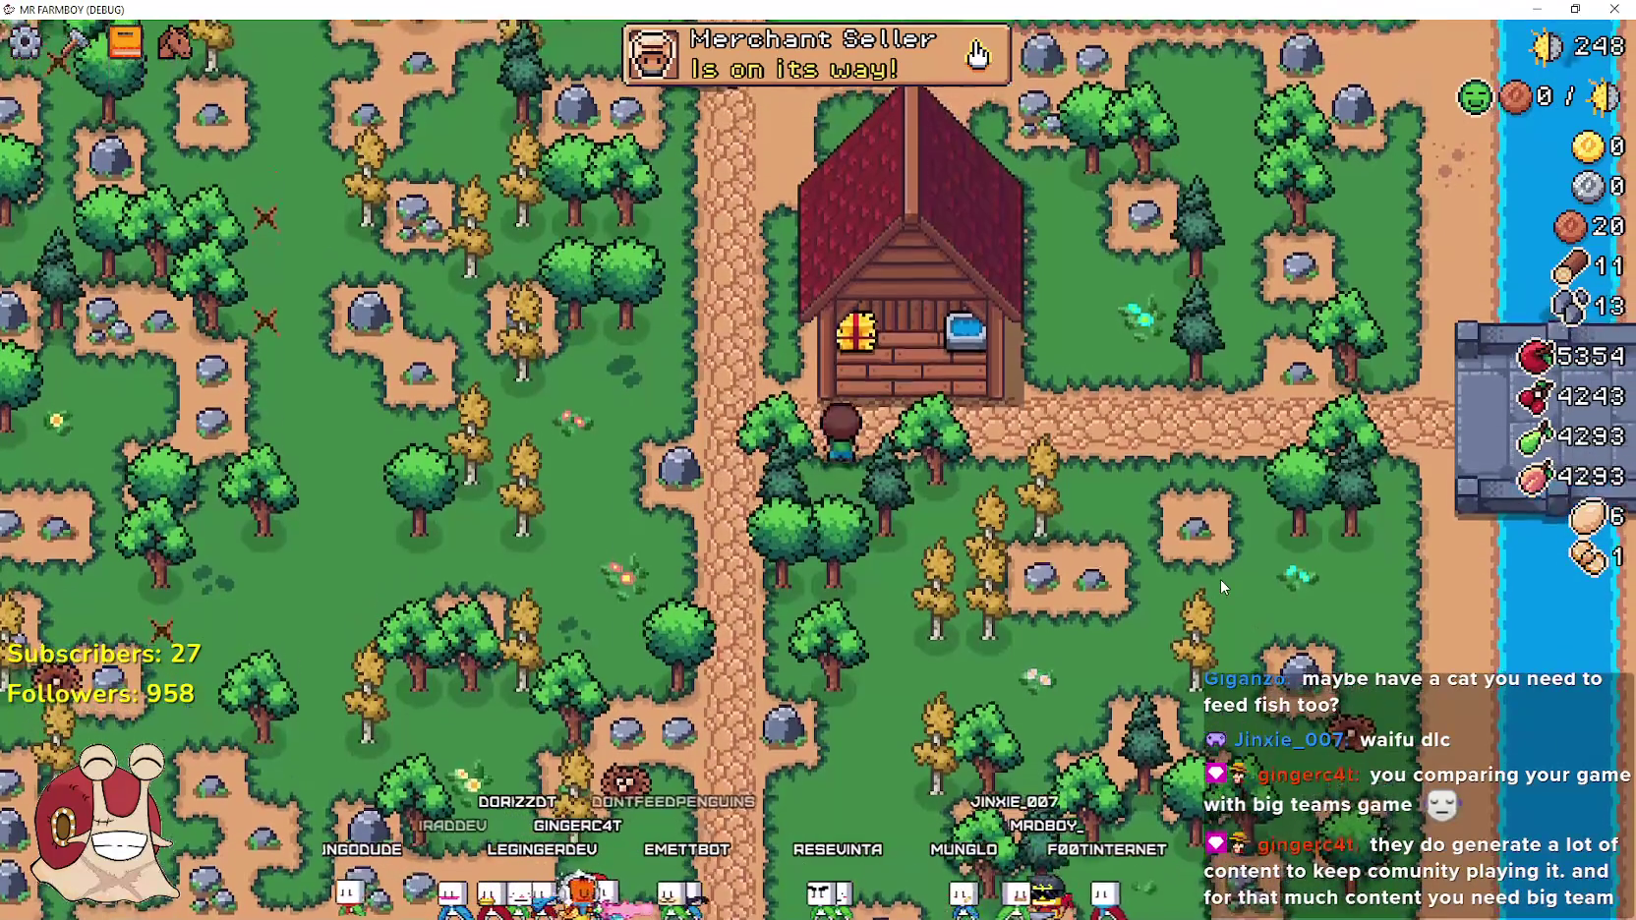
pyautogui.press('w')
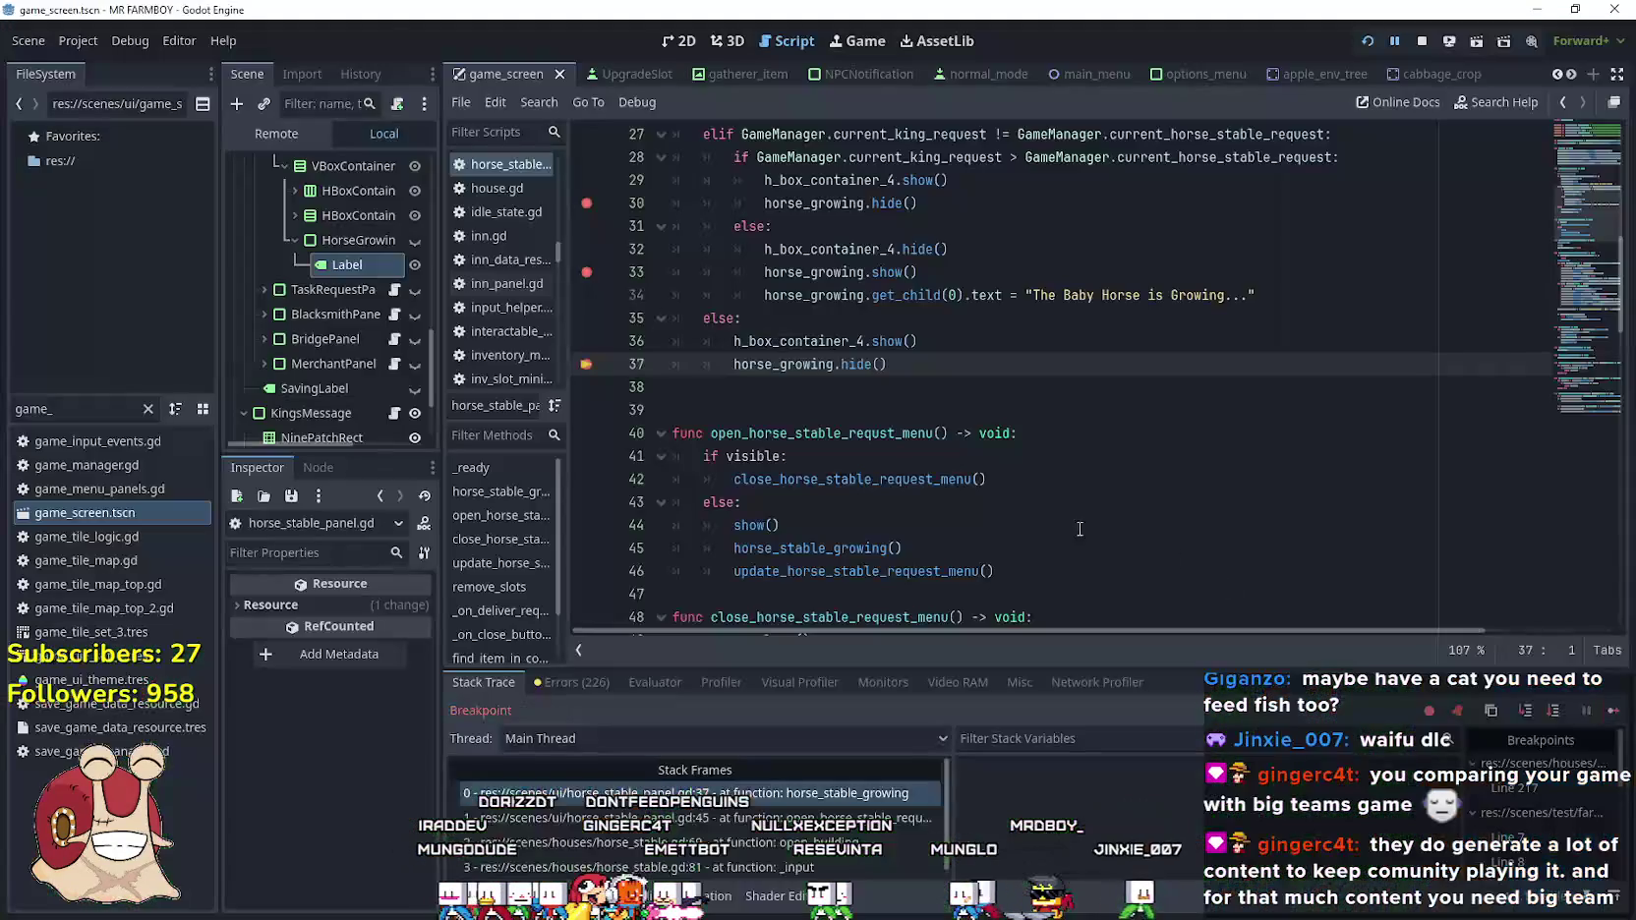
pyautogui.press('F12')
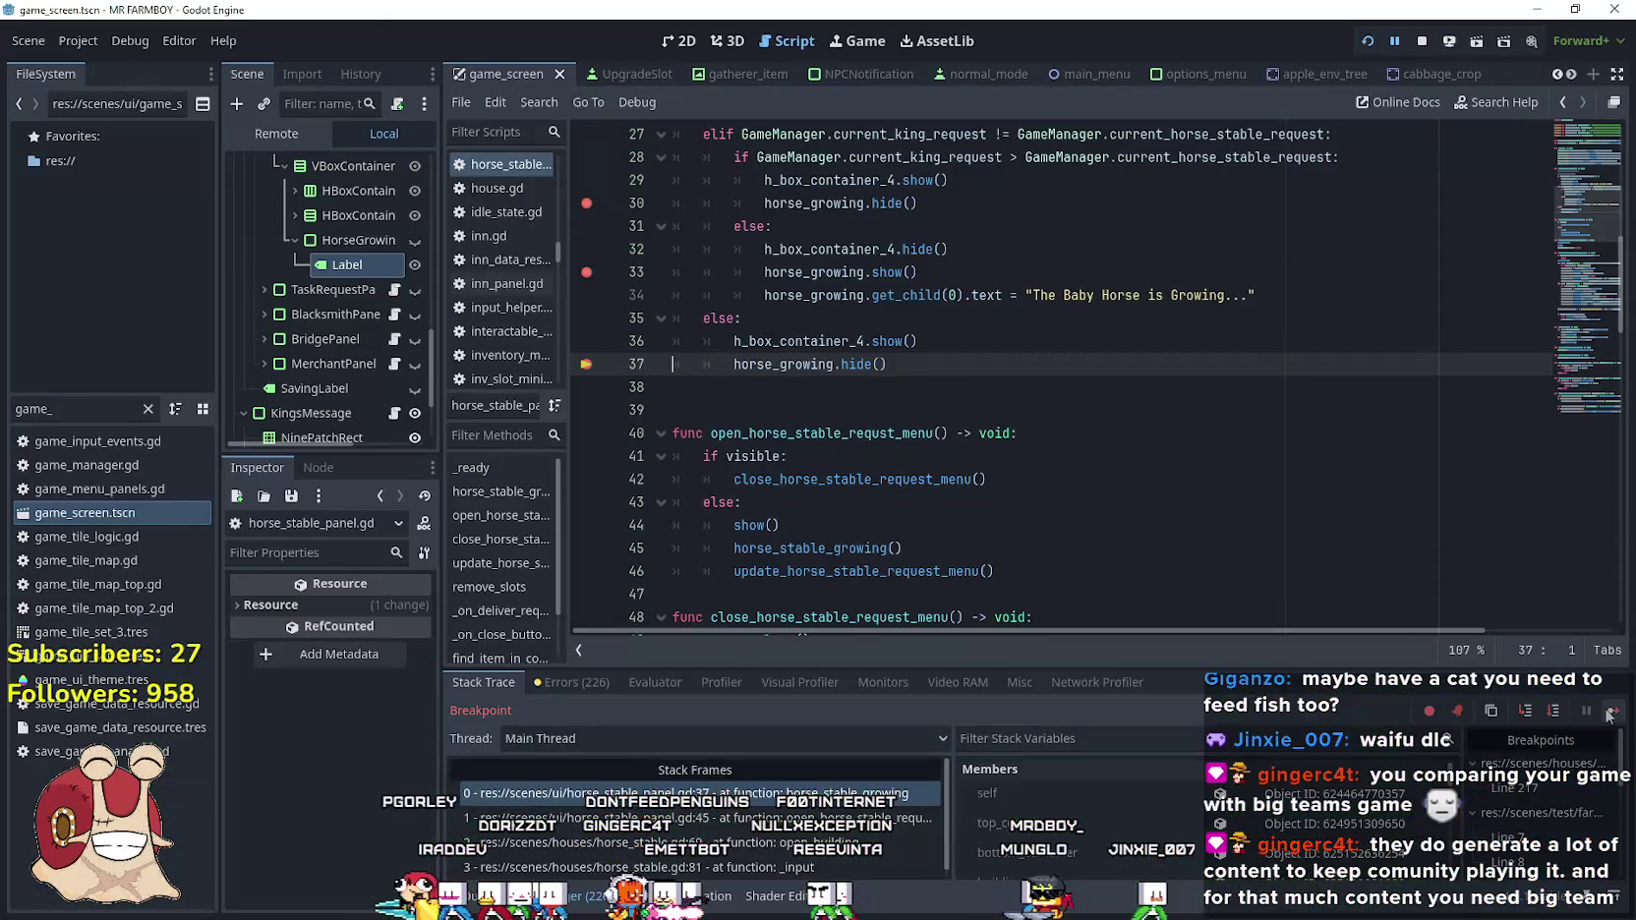
pyautogui.click(1609, 712)
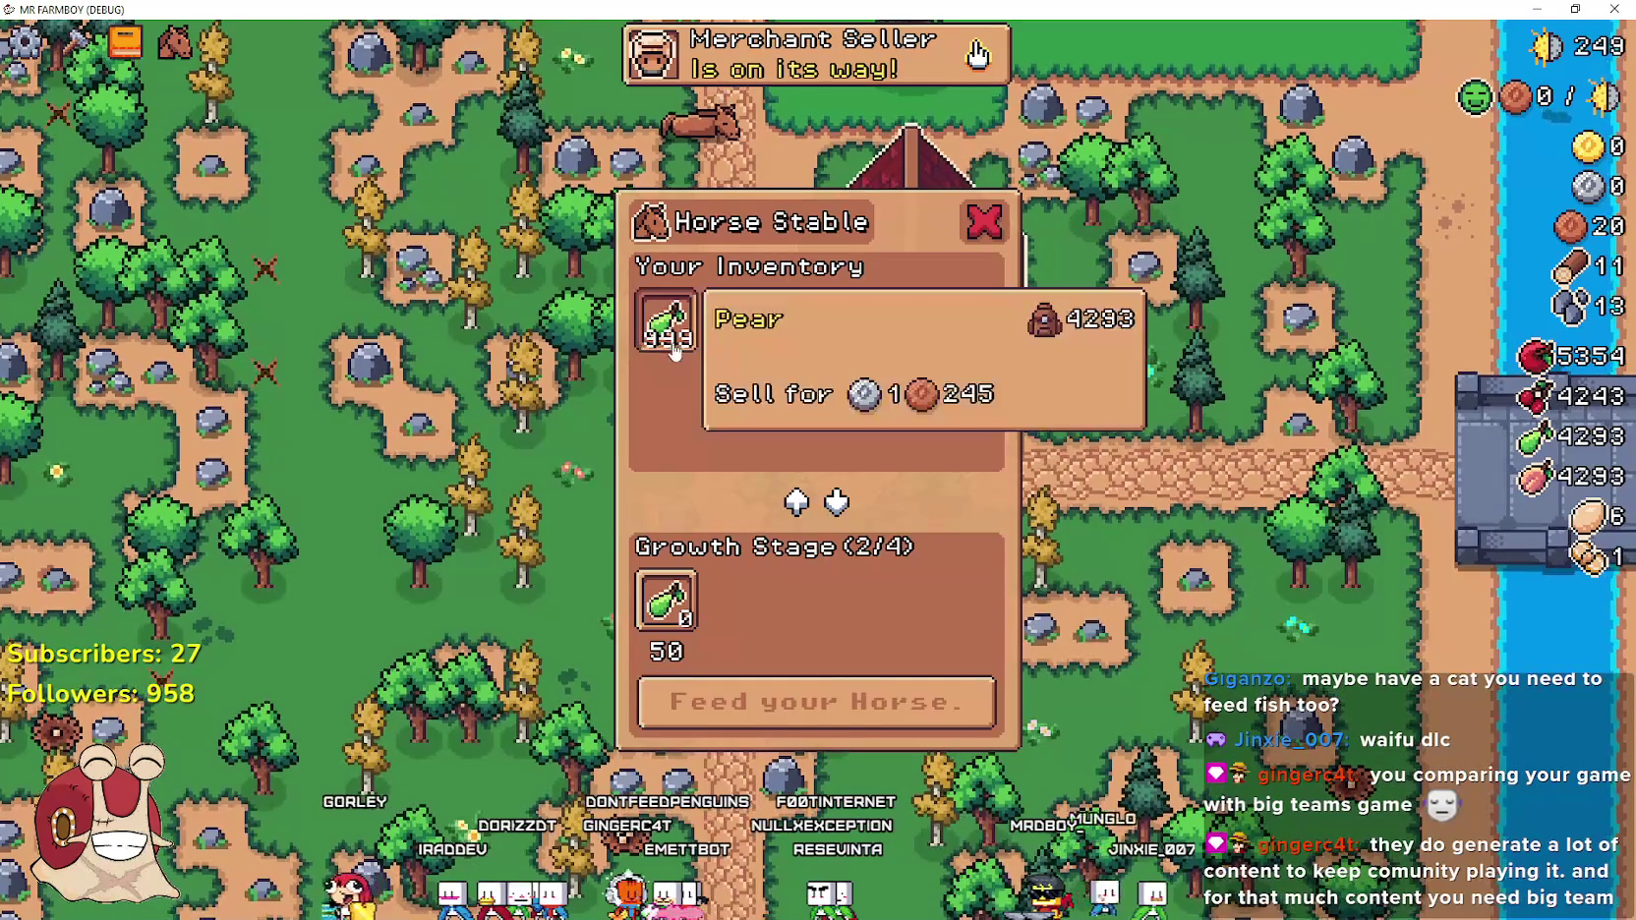
pyautogui.click(665, 322)
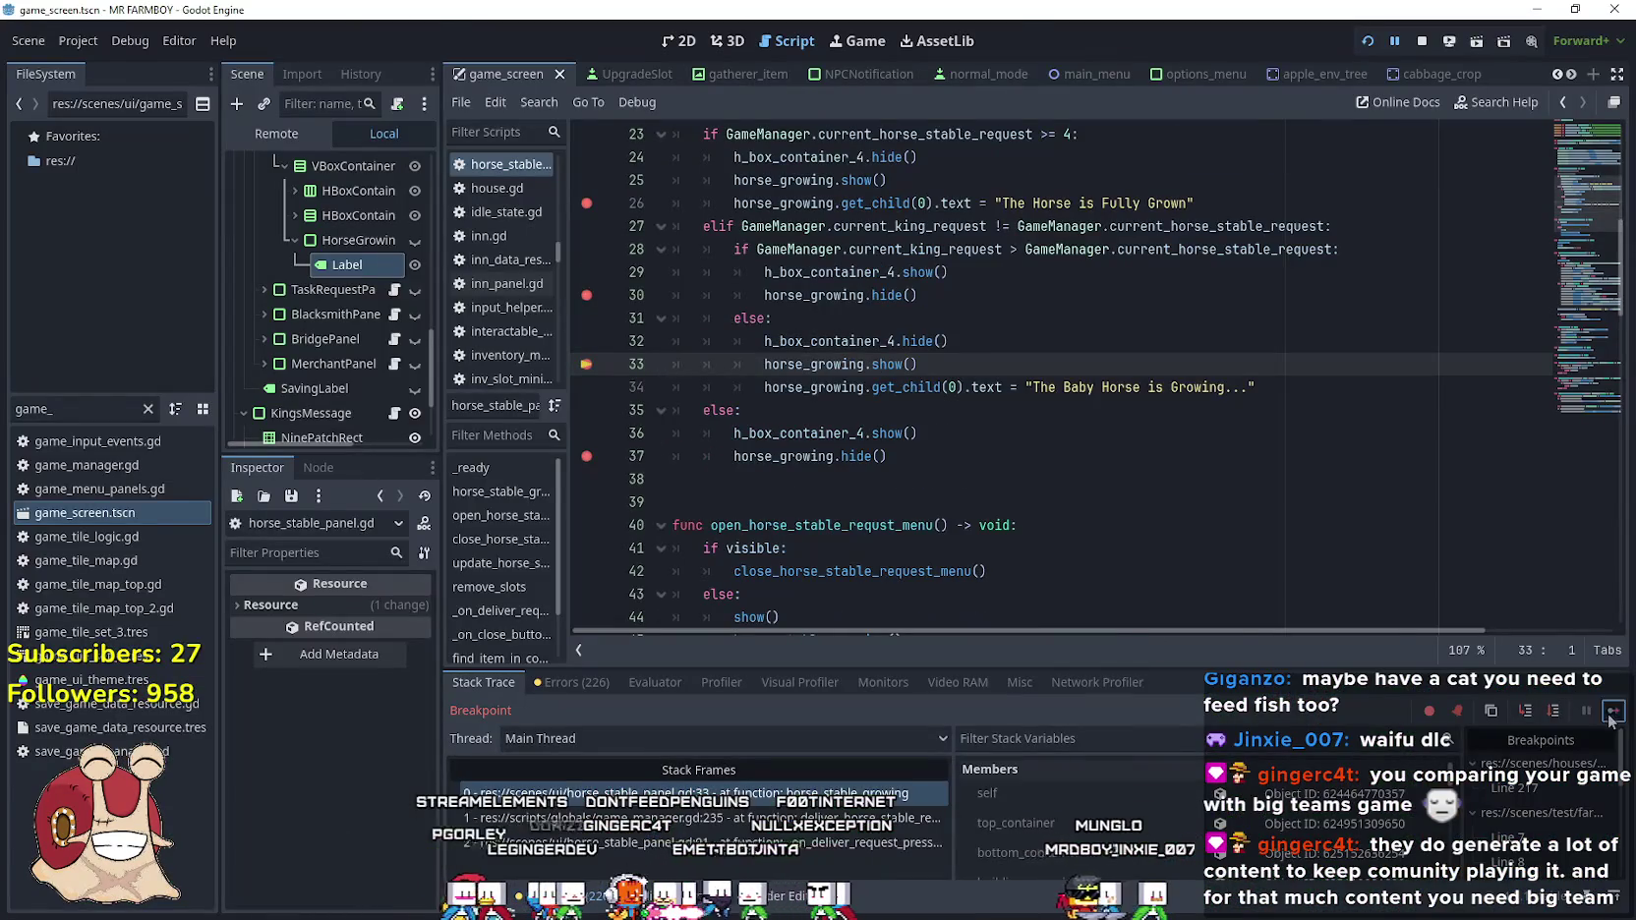
pyautogui.click(1609, 715)
pyautogui.press('e')
pyautogui.press('e')
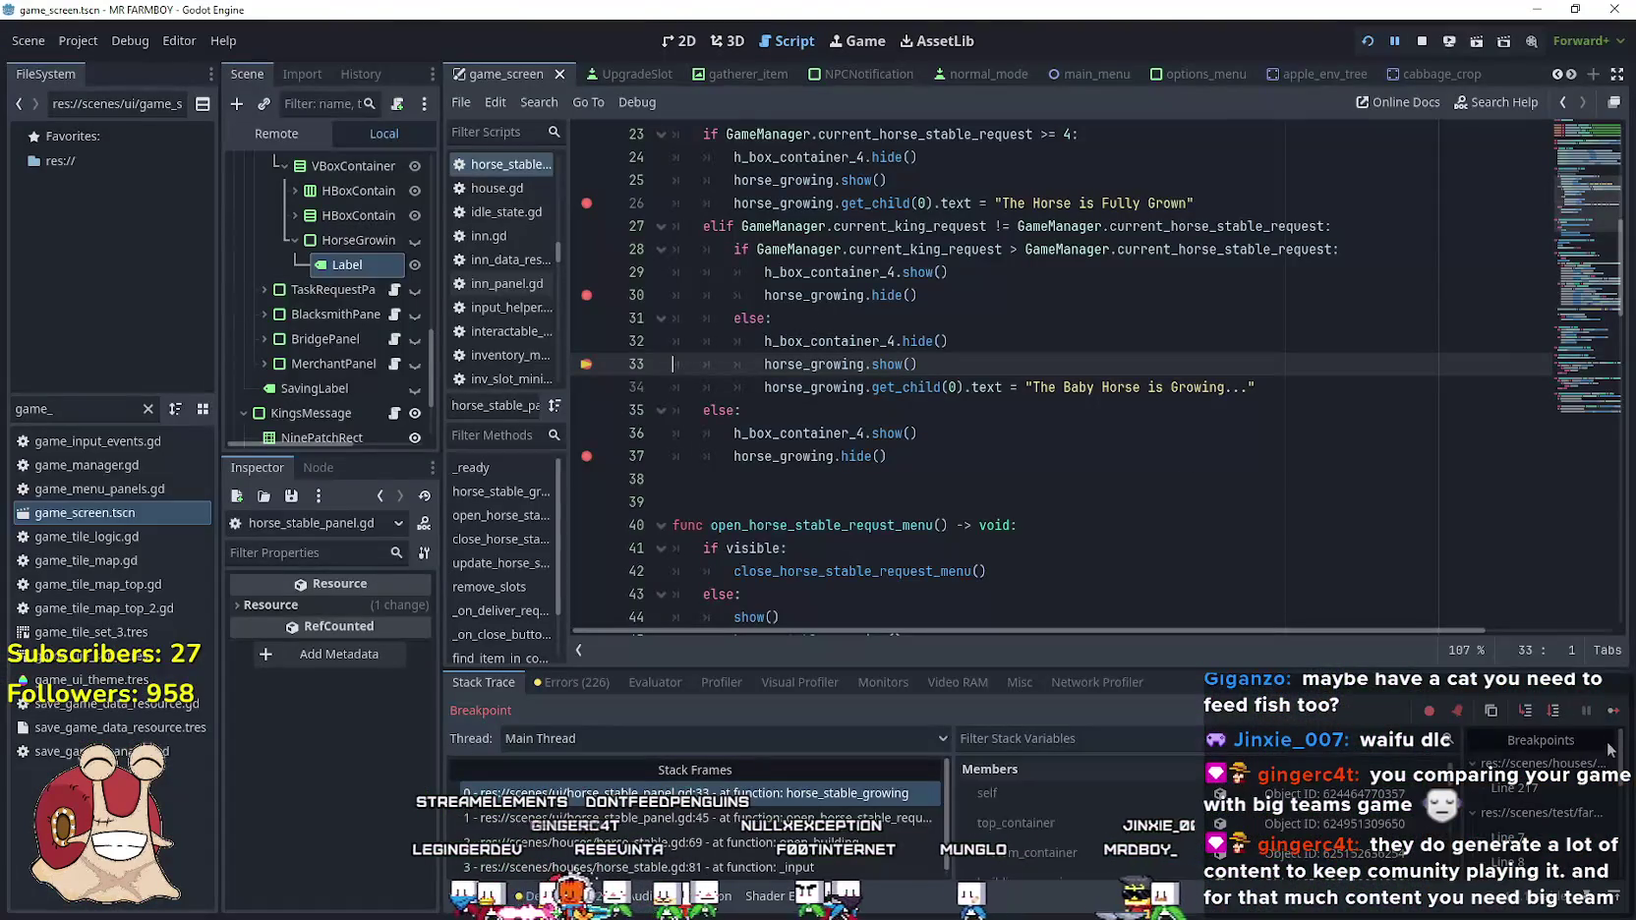
pyautogui.click(1614, 710)
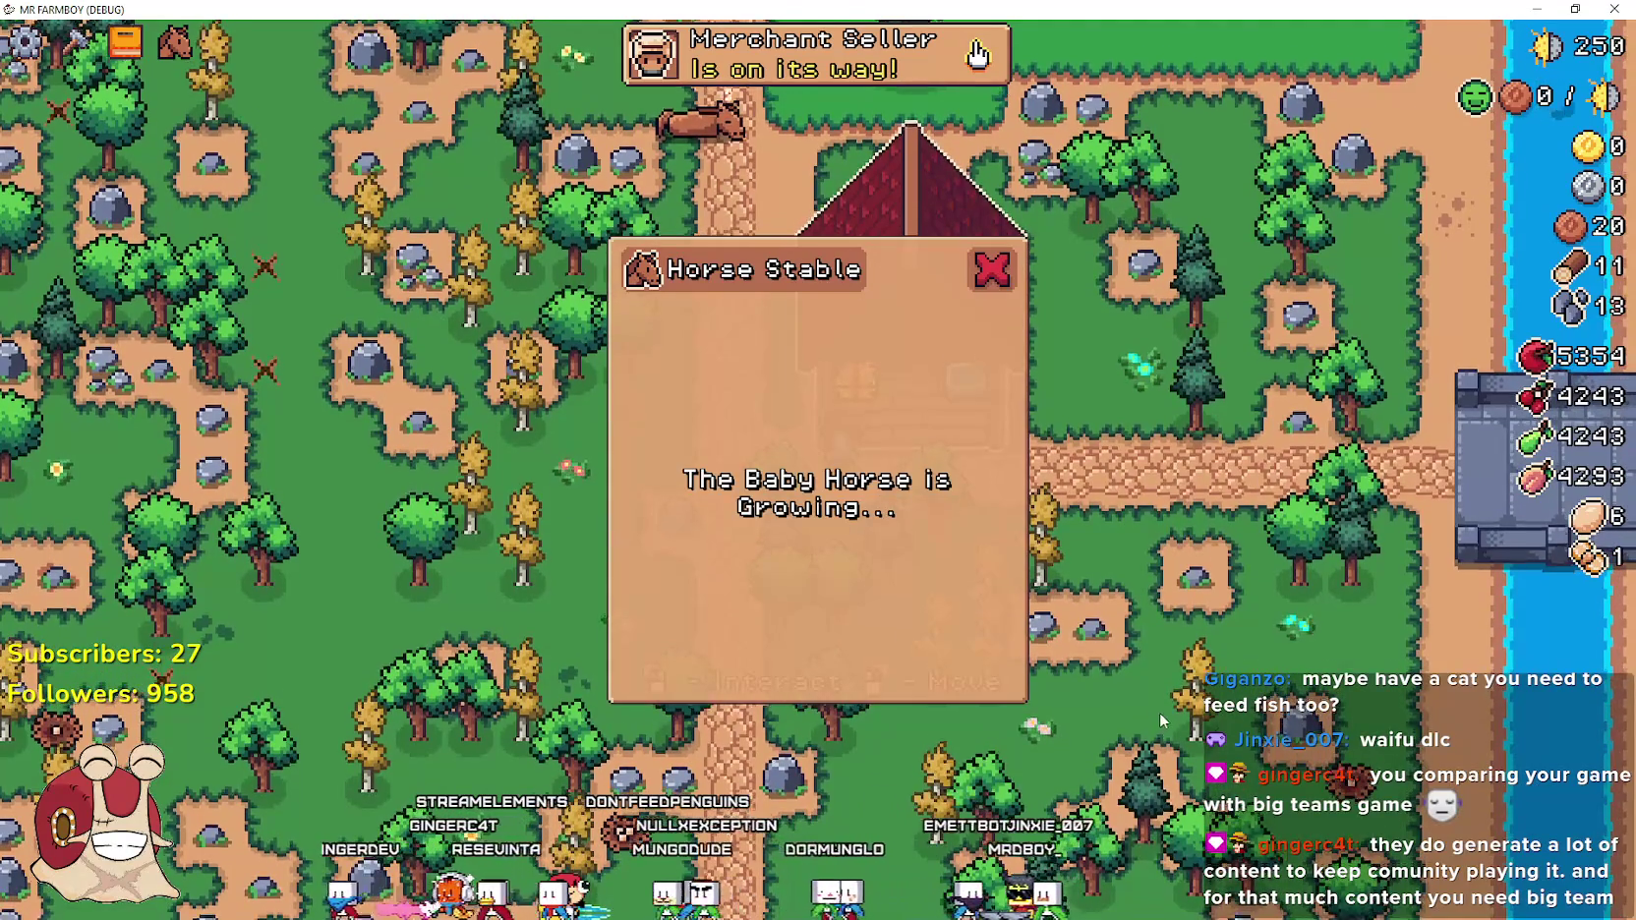
pyautogui.press('e')
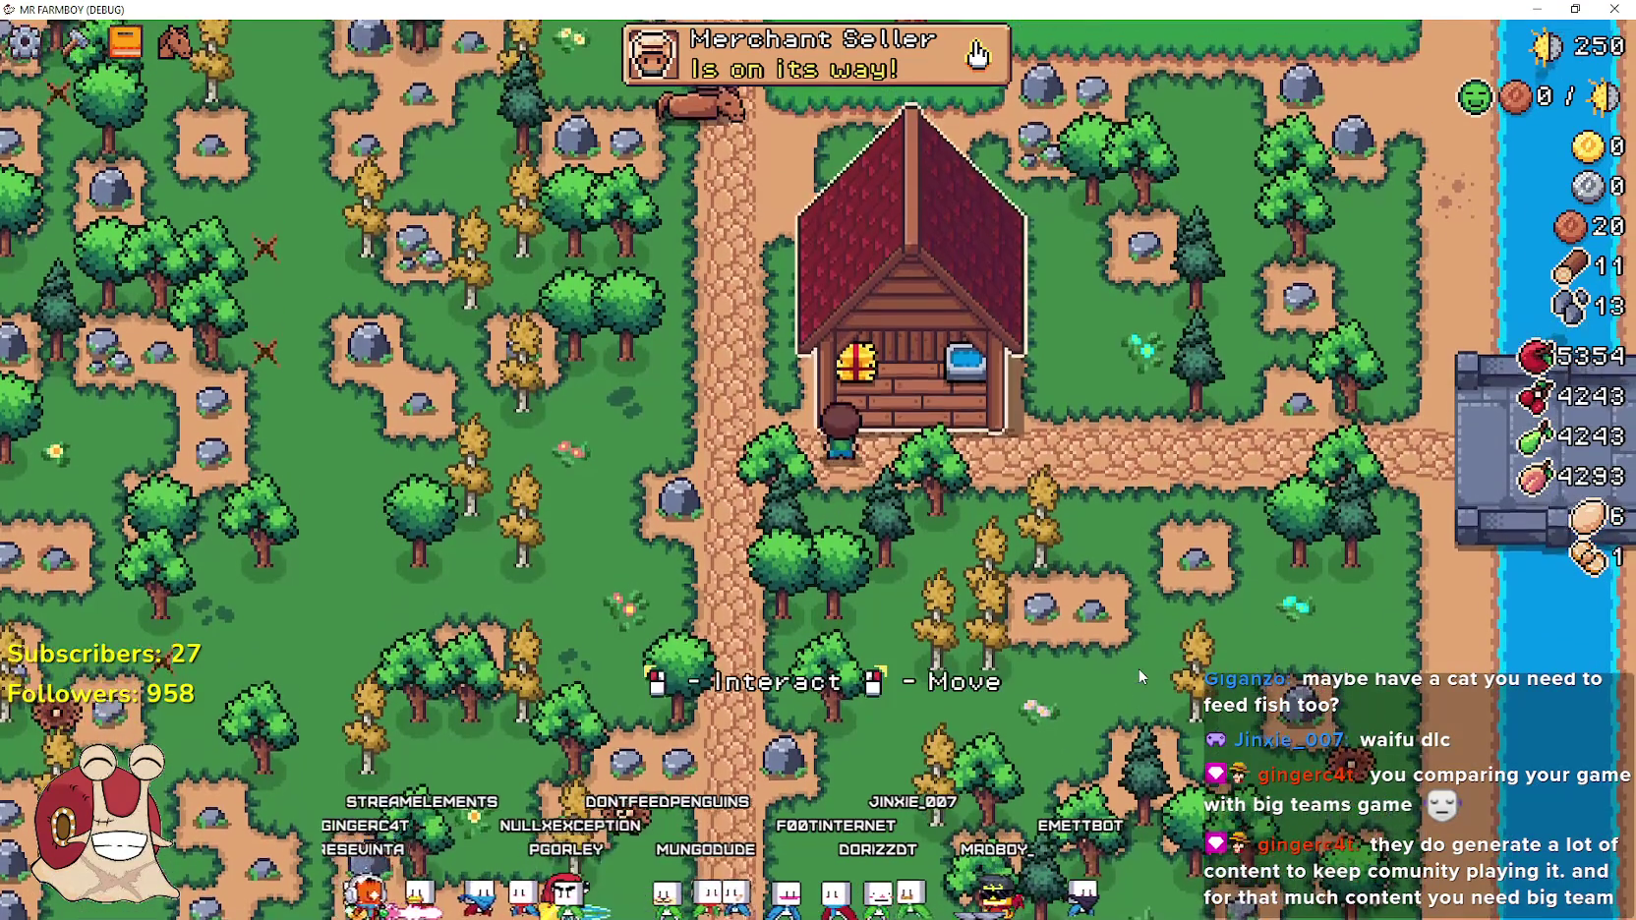
# Hit the stable breakpoint, then set the live GameManager's current_king_request to 3
pyautogui.press('e')
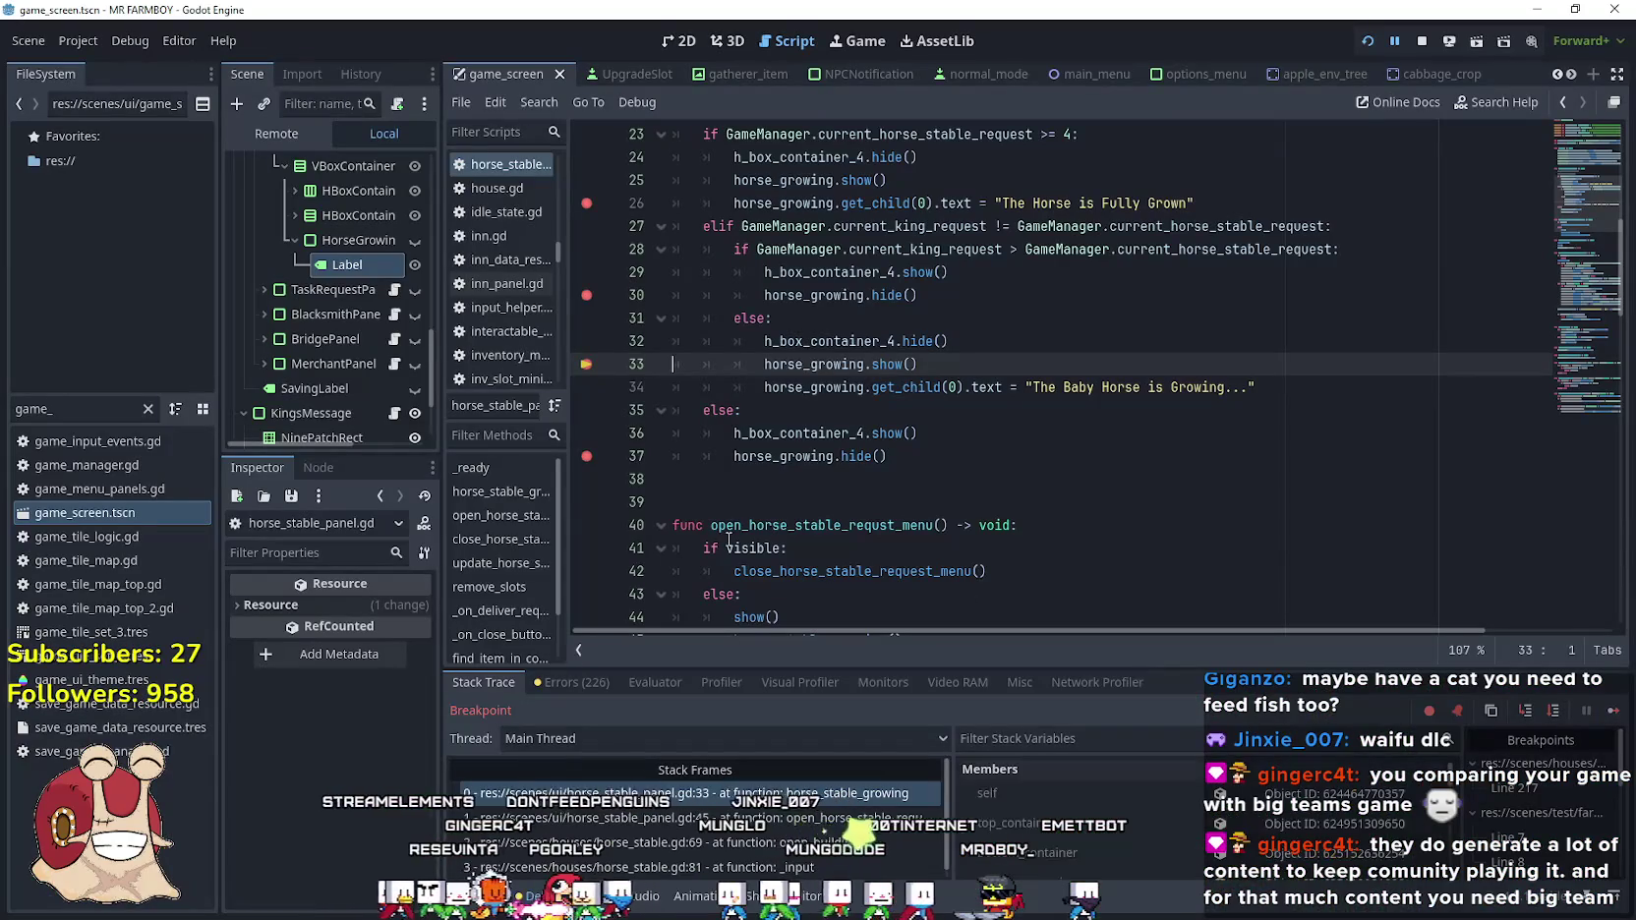
pyautogui.click(246, 132)
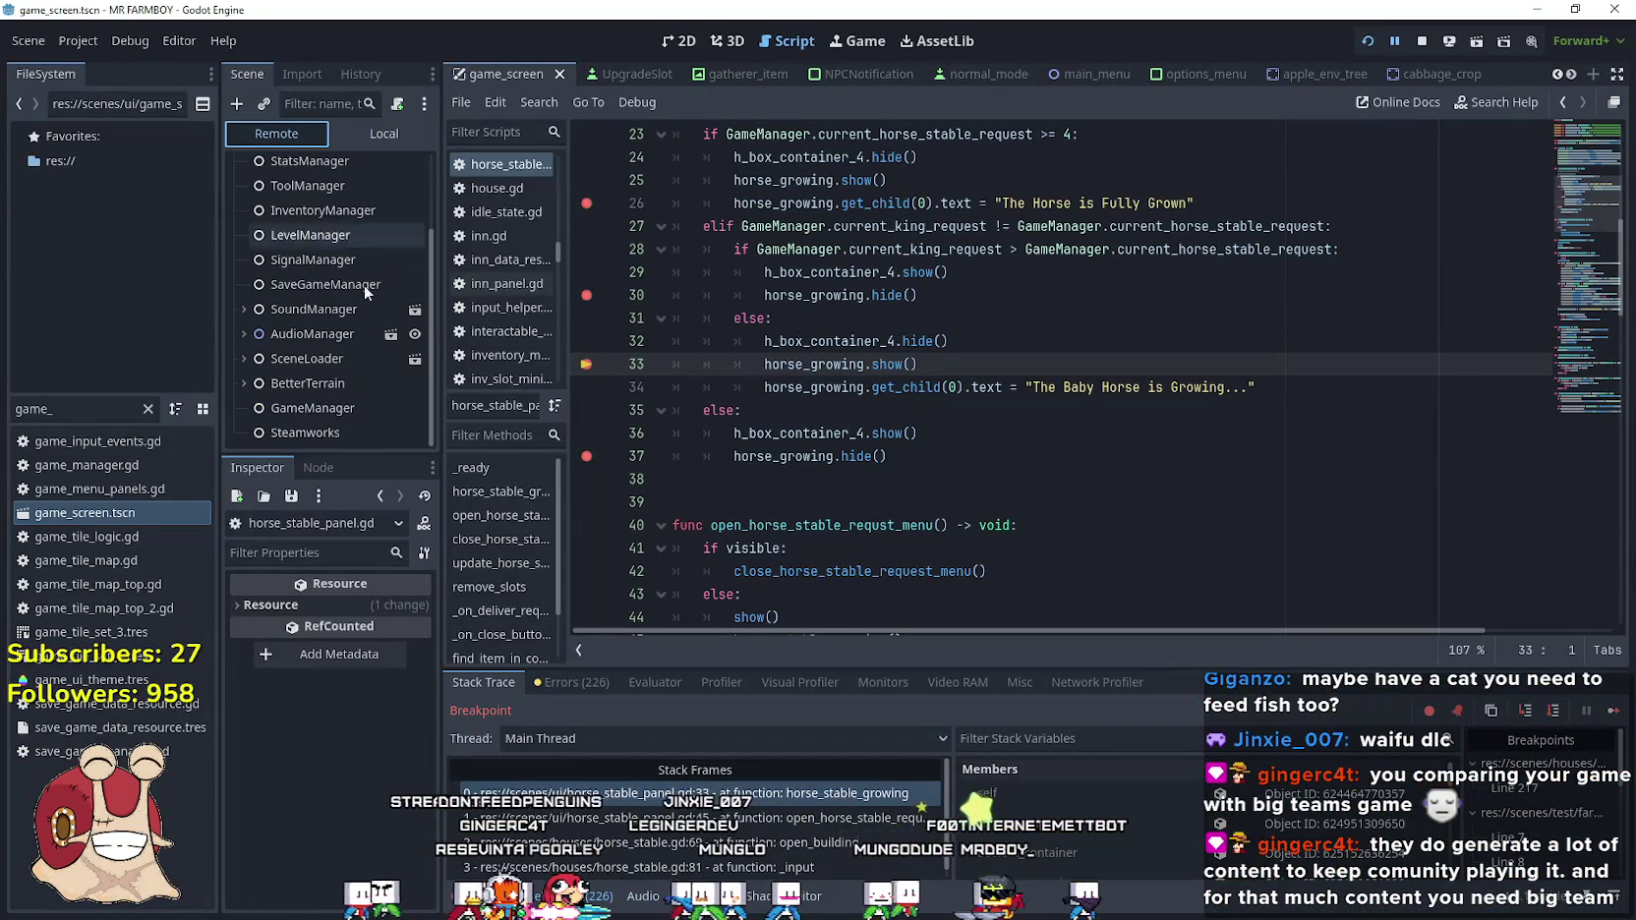
pyautogui.click(331, 434)
pyautogui.click(313, 407)
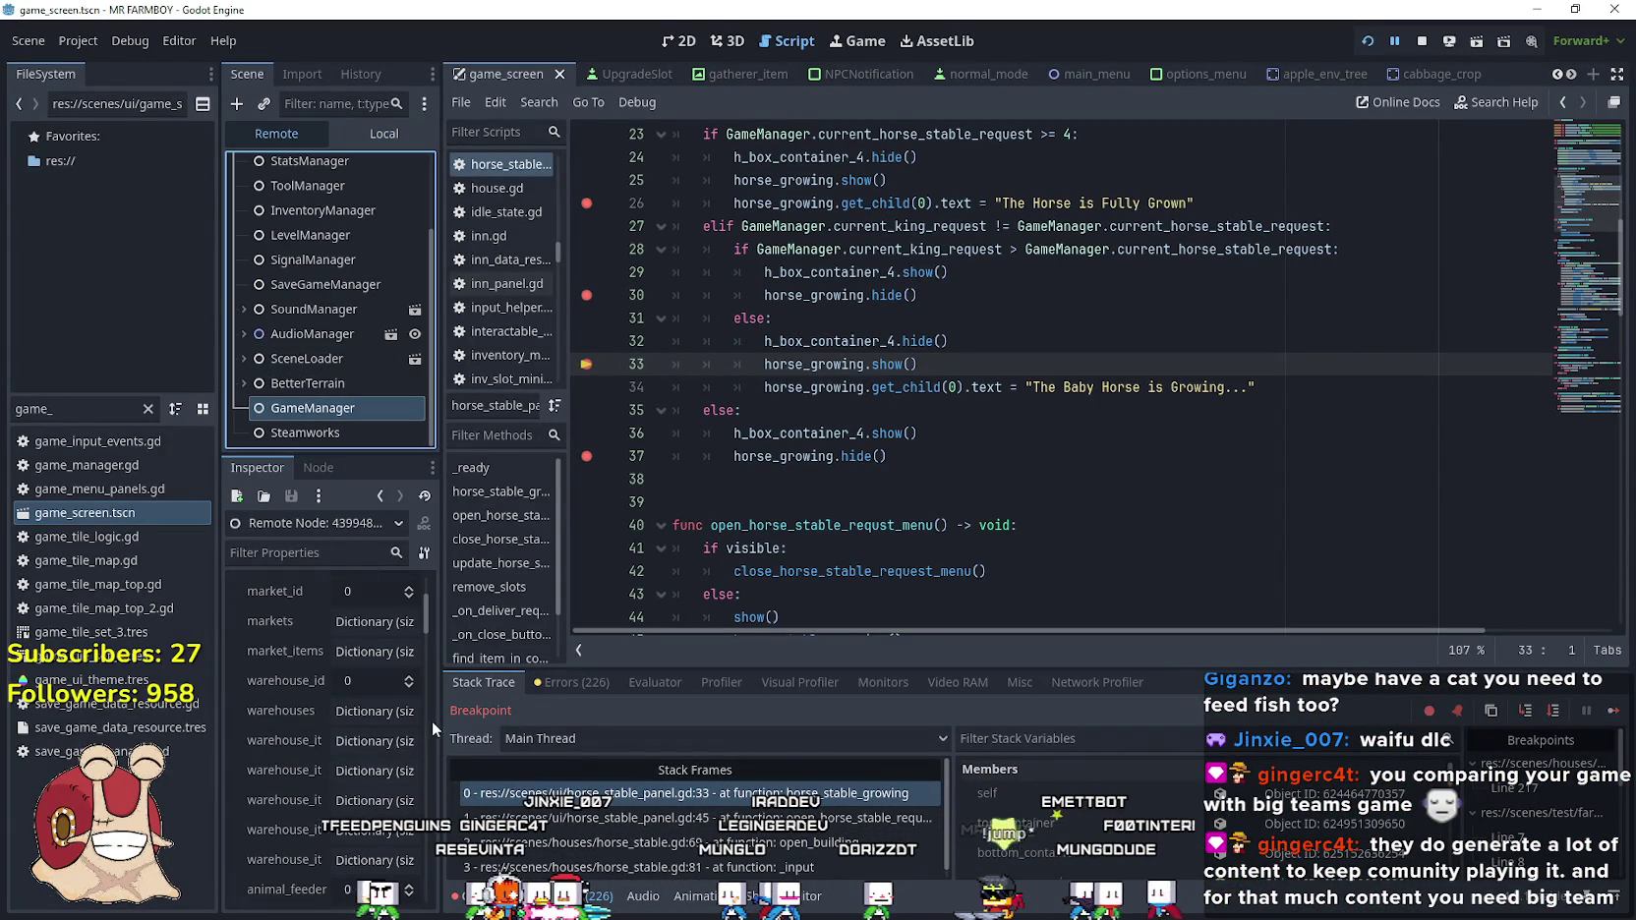
pyautogui.scroll(-5, 435, 742)
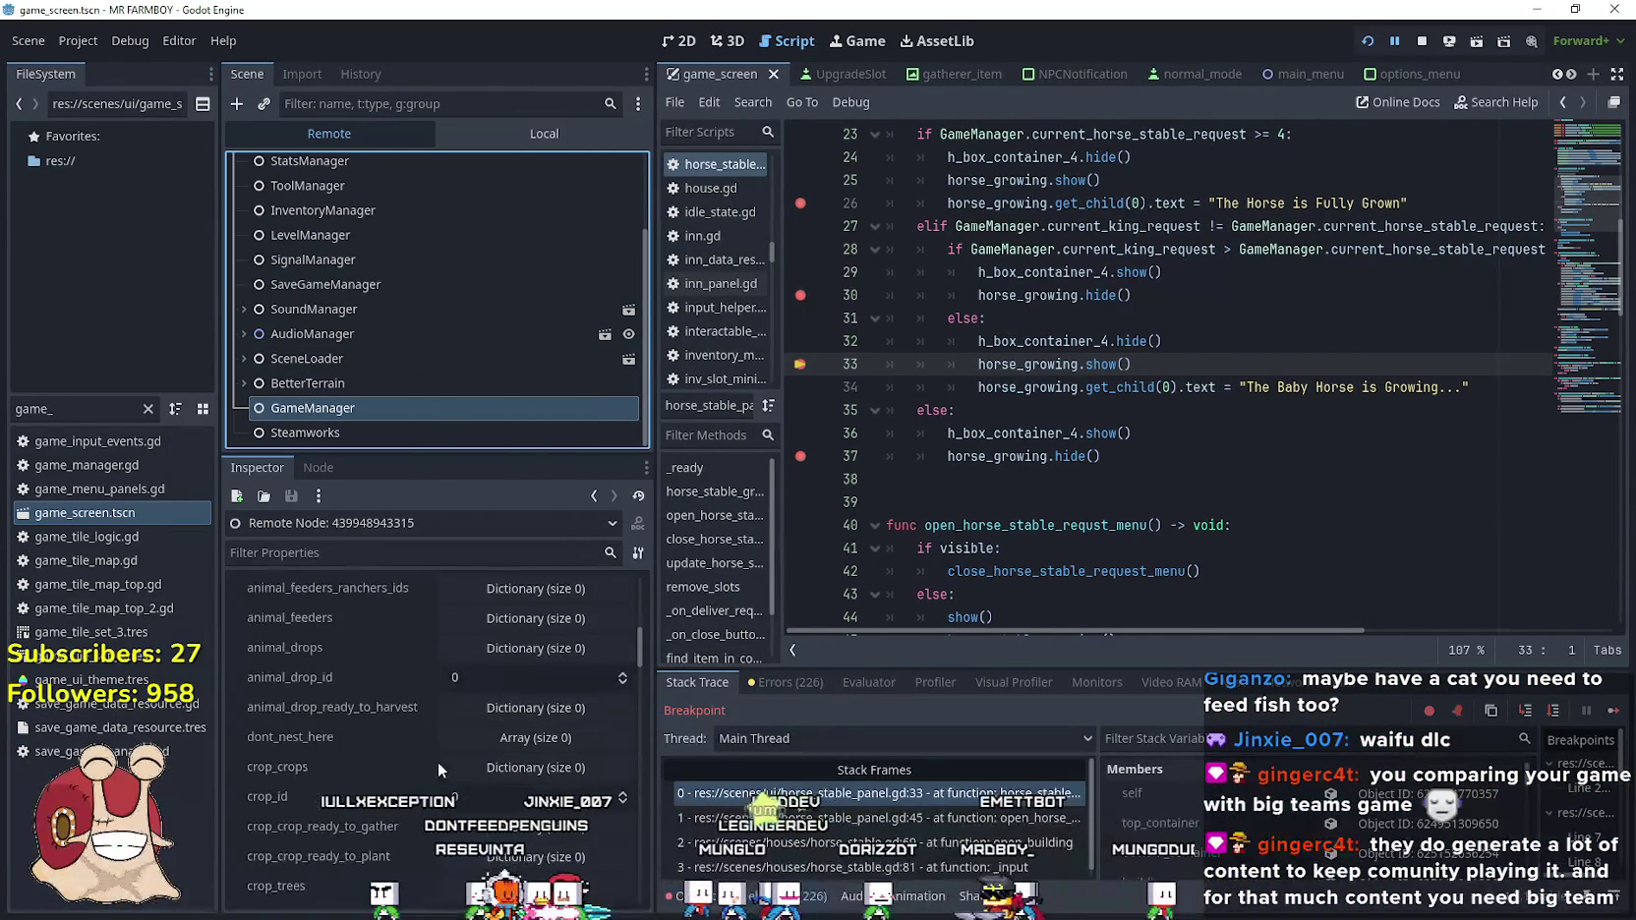
pyautogui.scroll(-10, 415, 761)
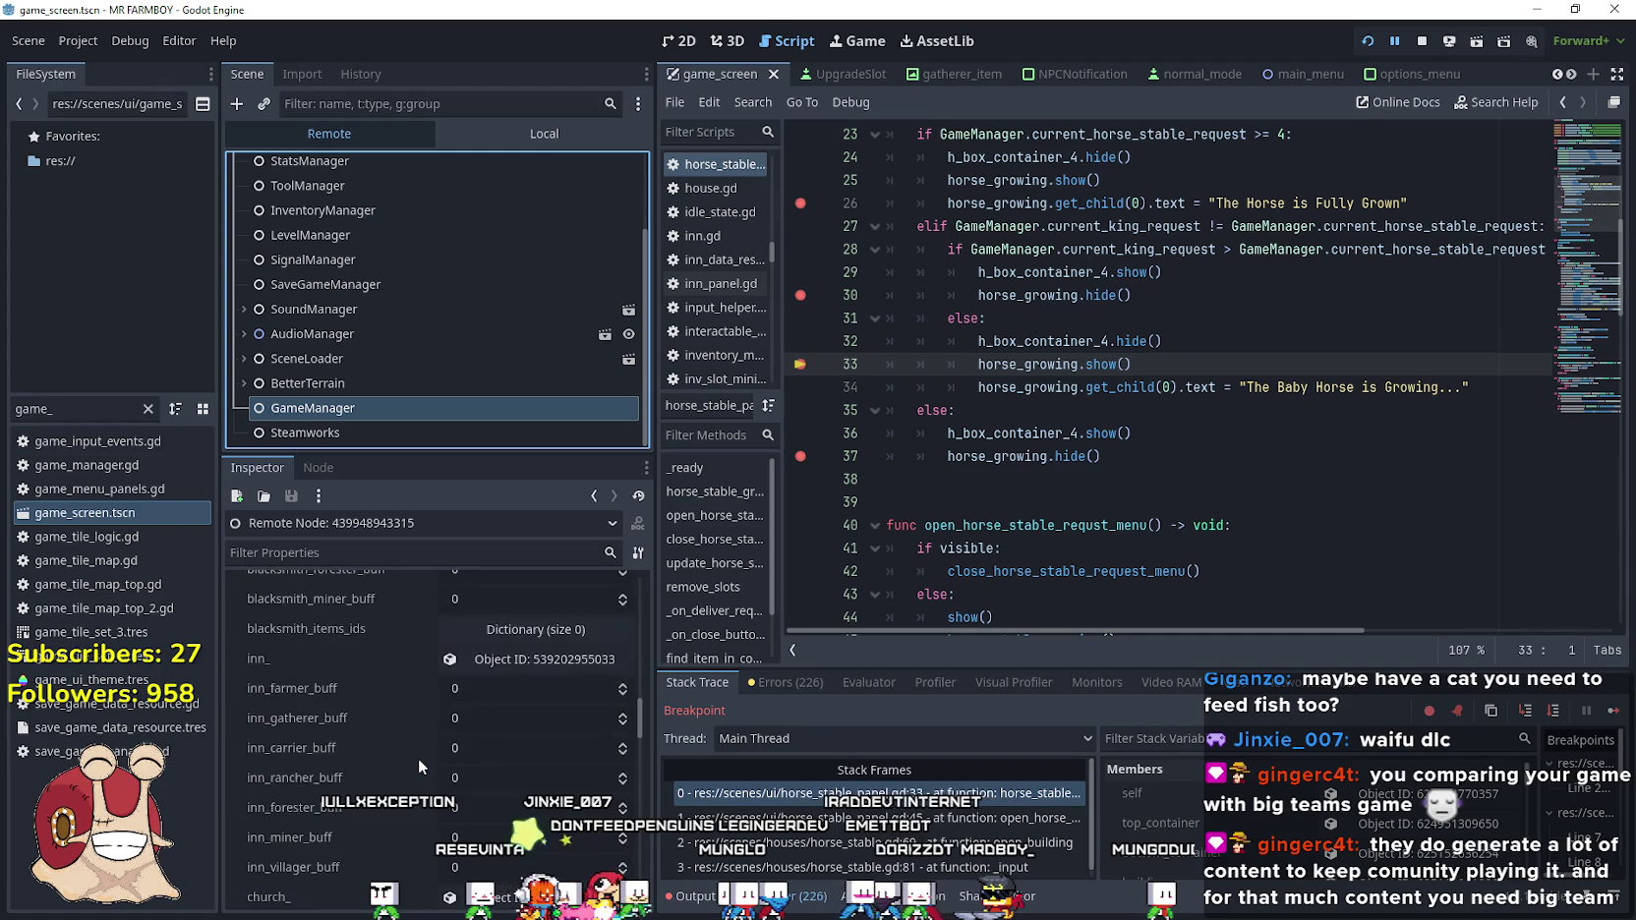
pyautogui.scroll(-10, 417, 758)
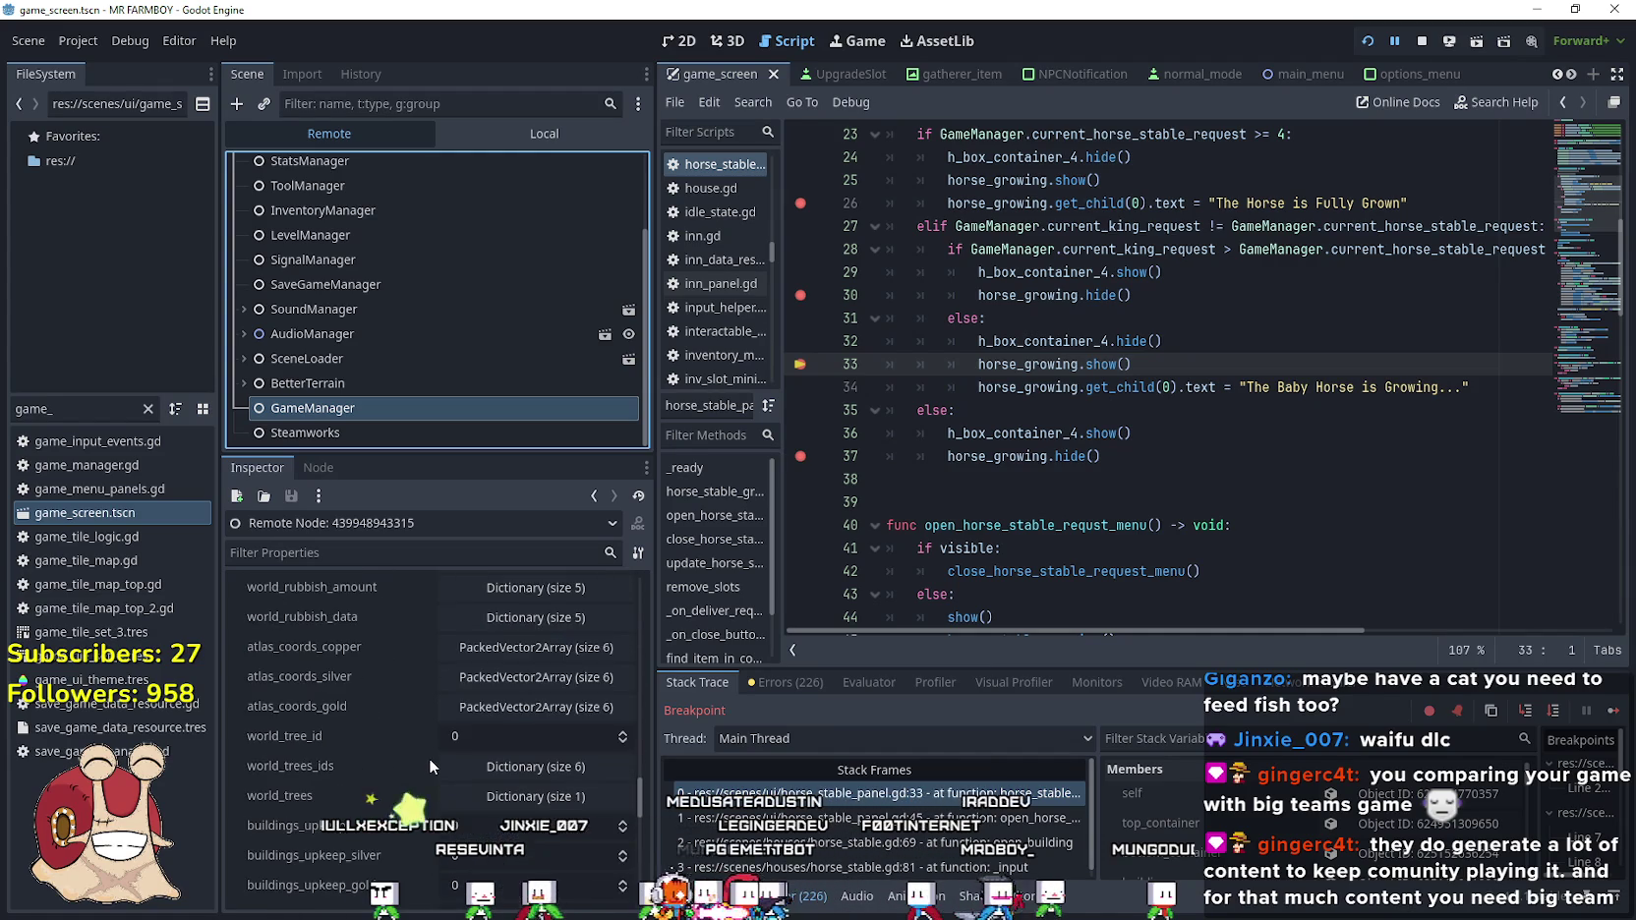
pyautogui.scroll(-5, 429, 758)
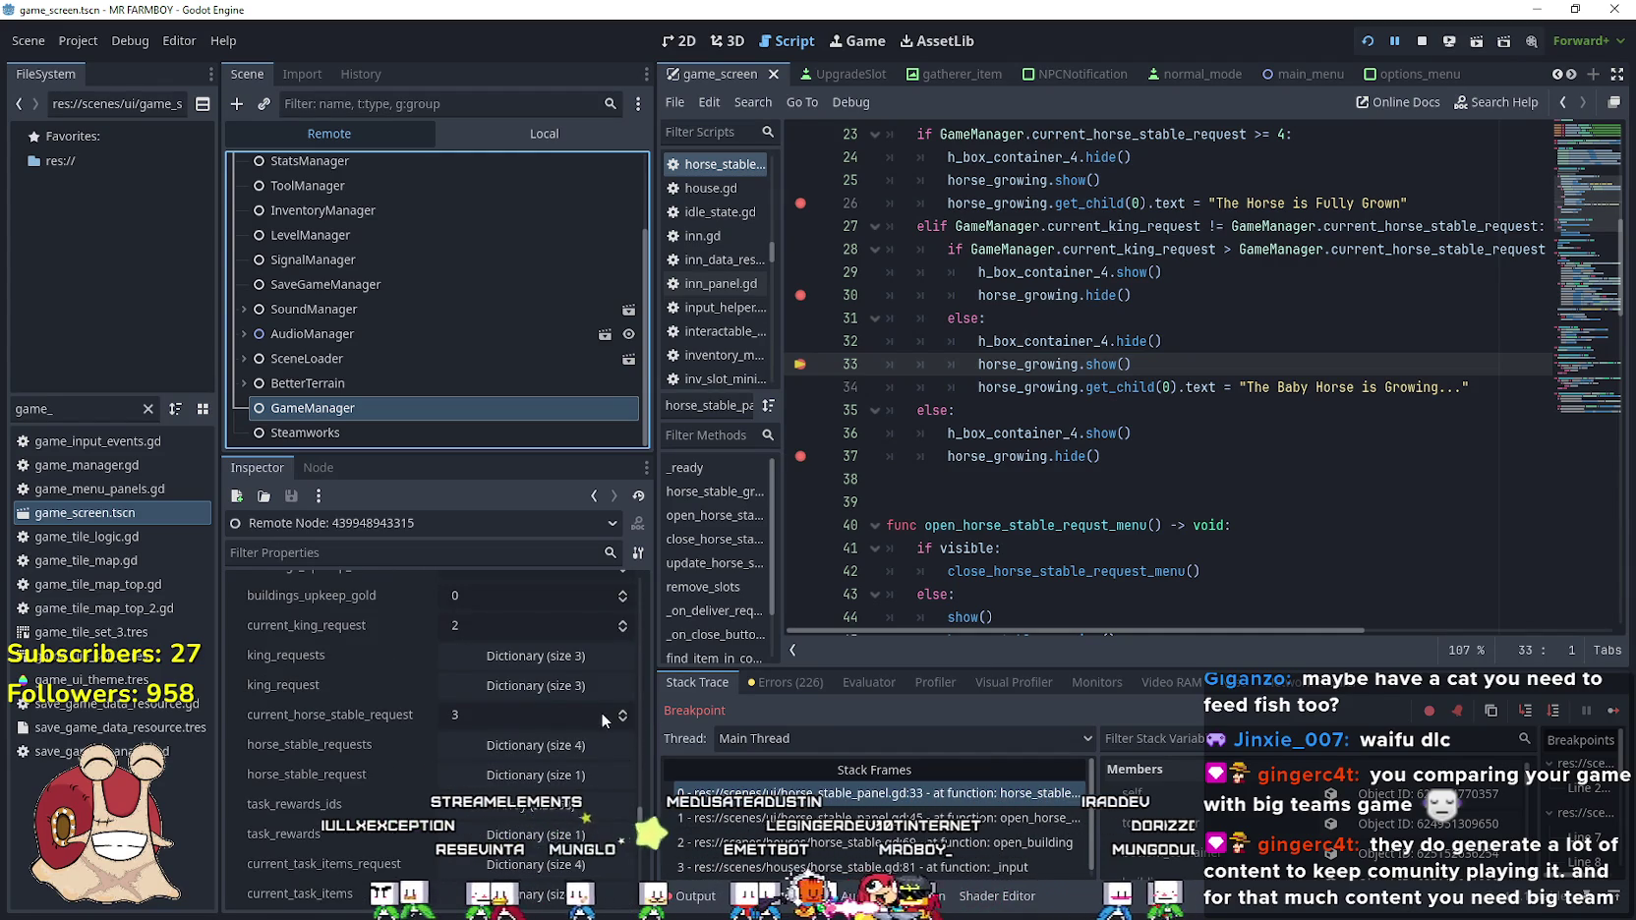
pyautogui.click(623, 620)
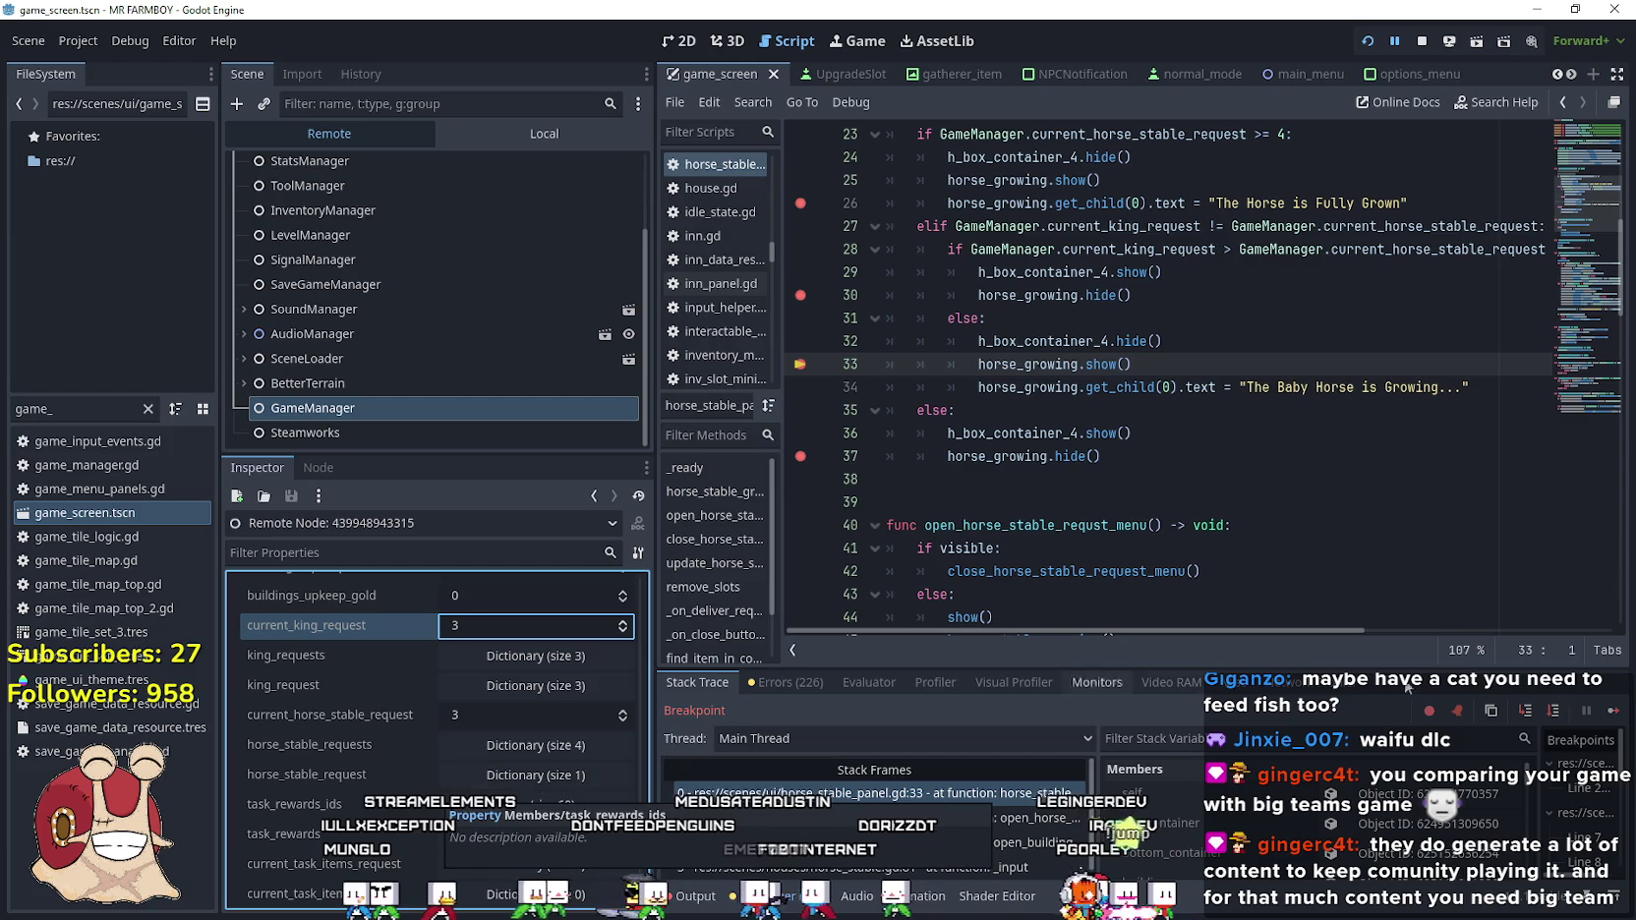
# Use the stable in-game past each breakpoint, then check GameManager shows stable request 4
pyautogui.press('F12')
pyautogui.press('s')
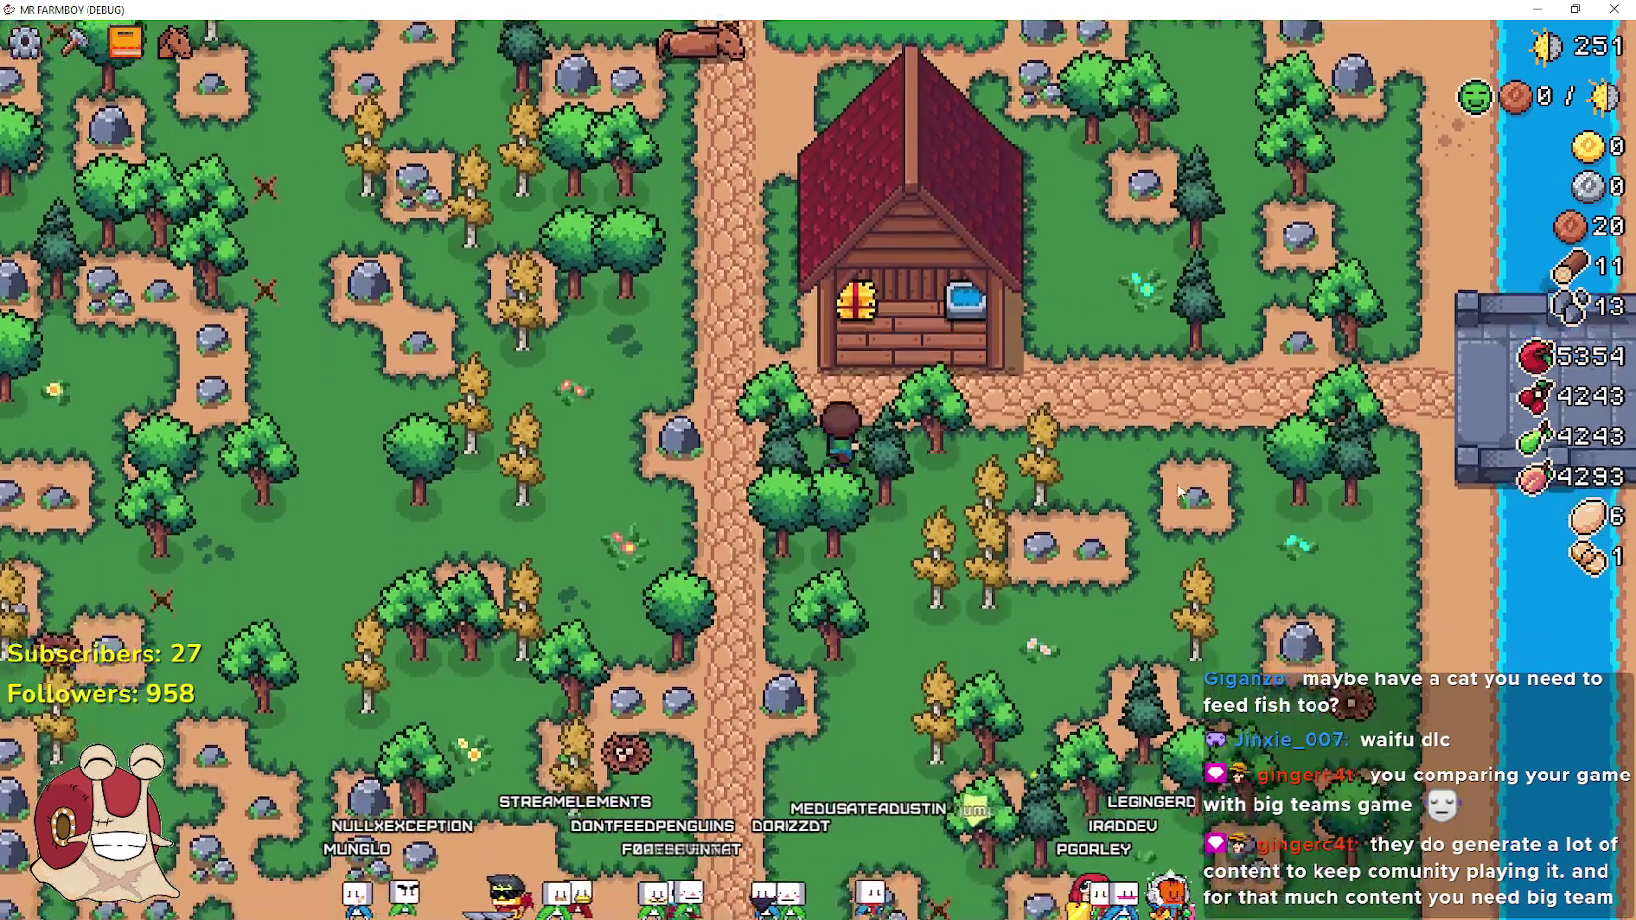
pyautogui.press('e')
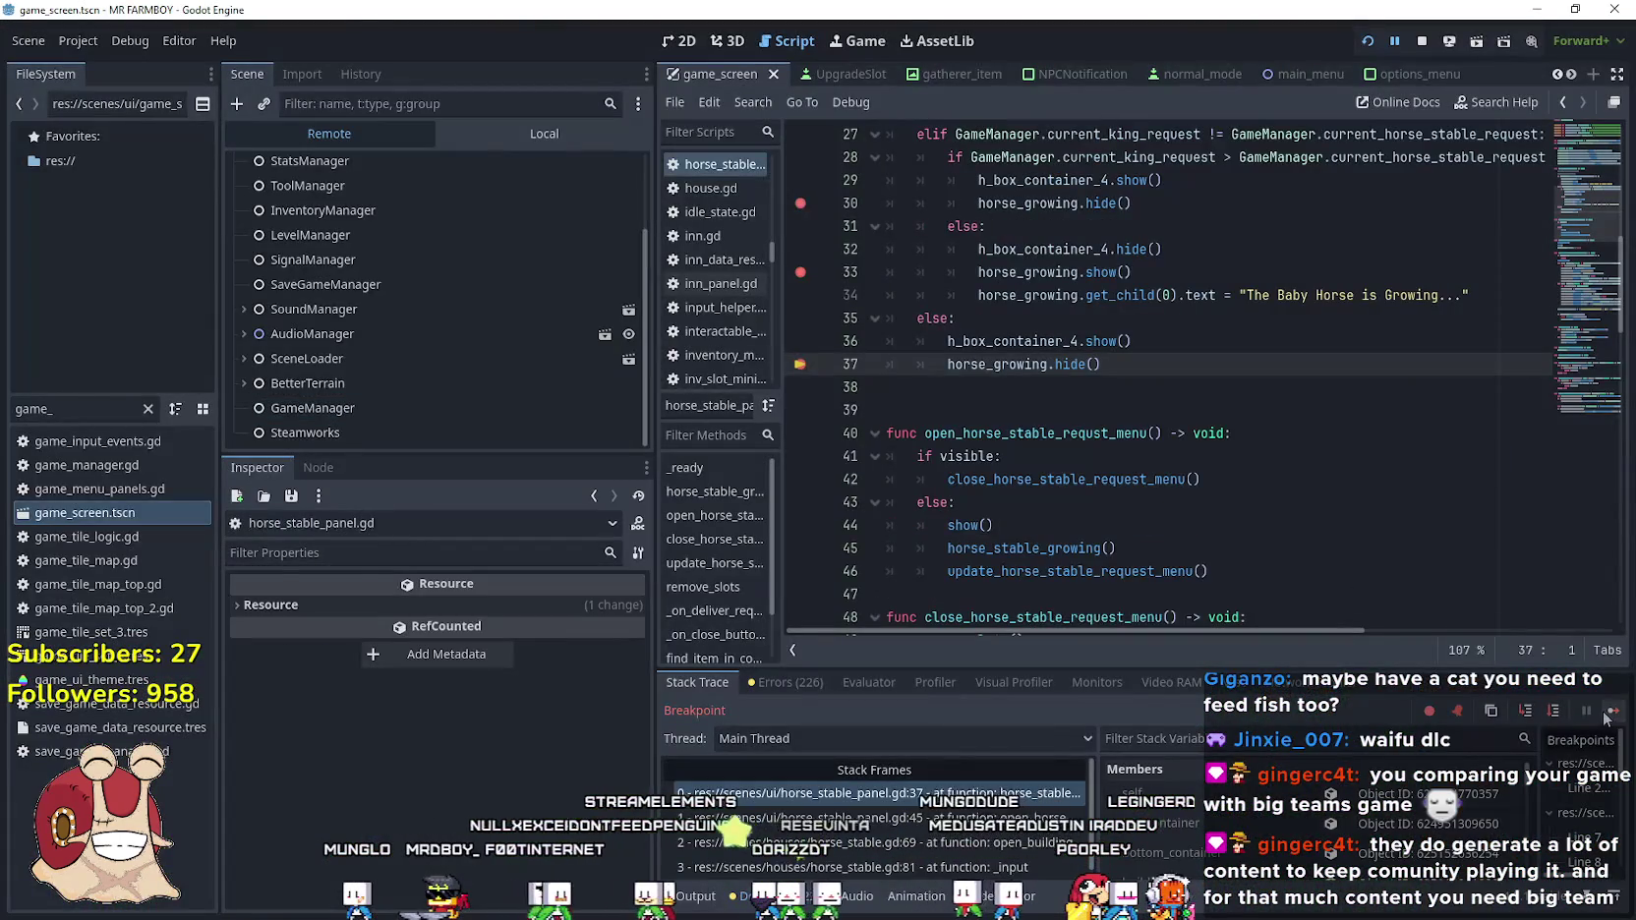
pyautogui.click(1613, 710)
pyautogui.click(814, 697)
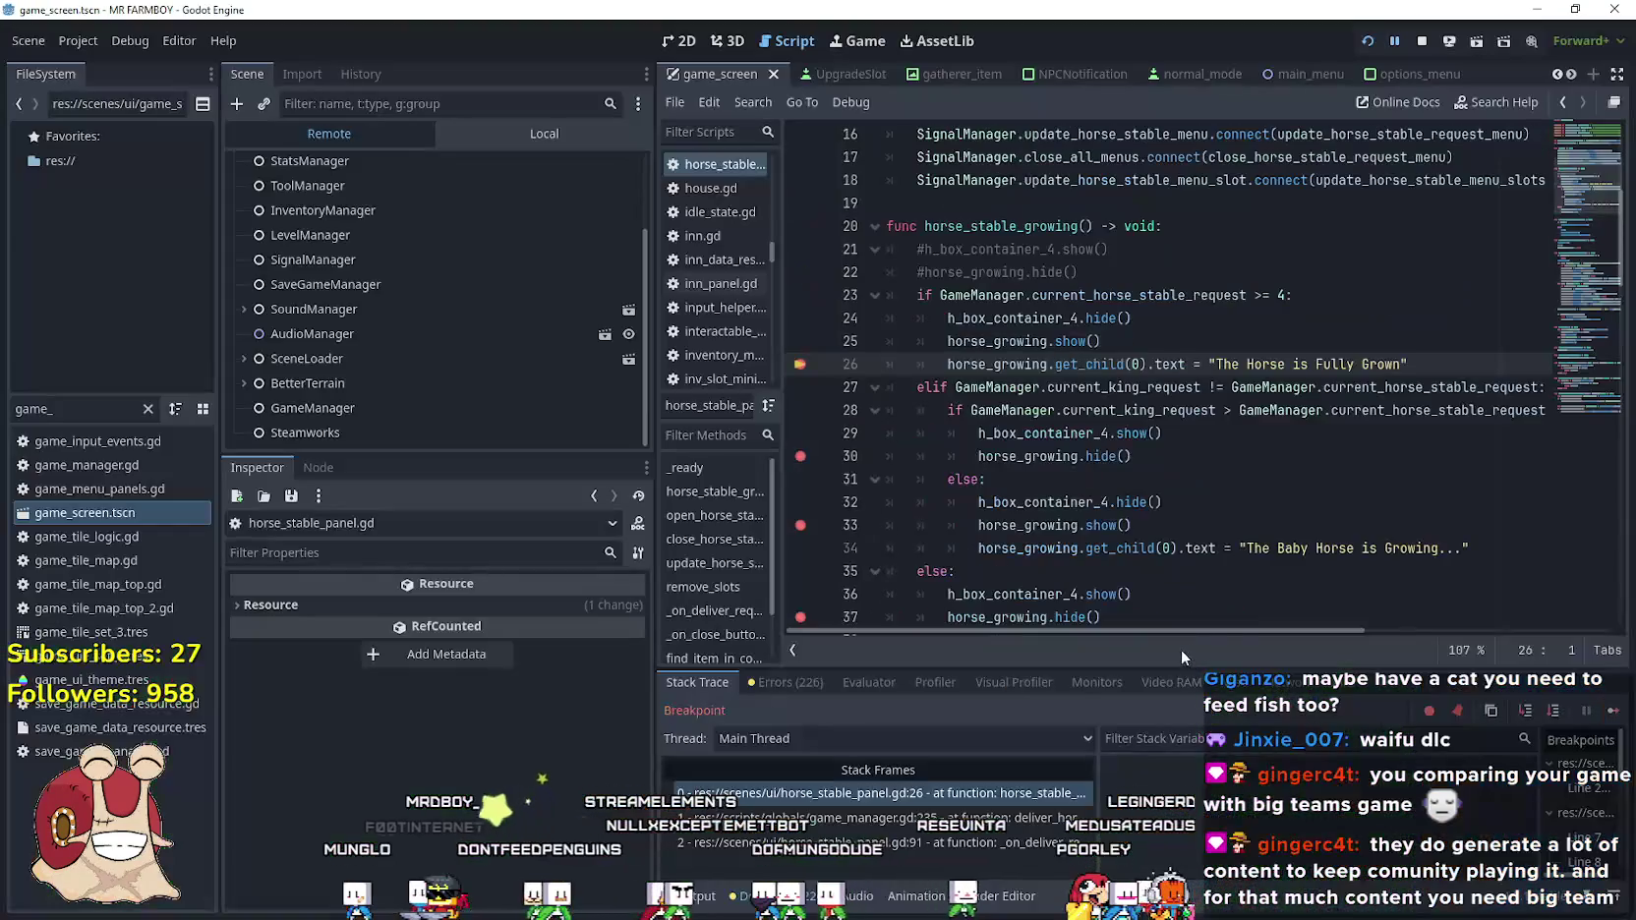
pyautogui.press('F12')
pyautogui.press('s')
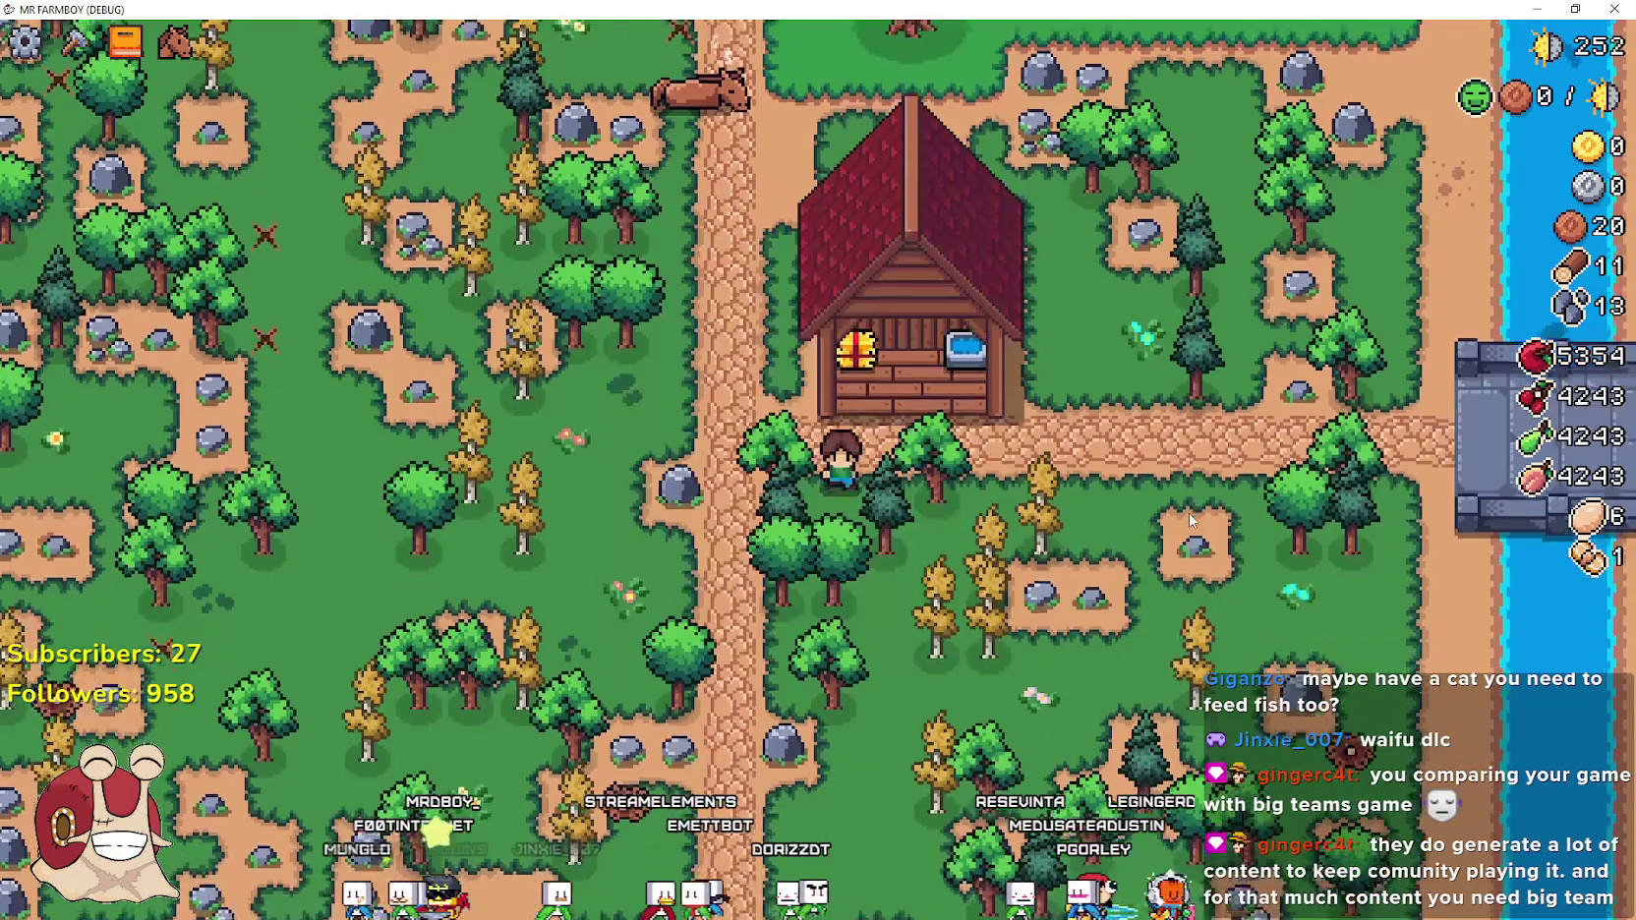
pyautogui.press('w')
pyautogui.press('F12')
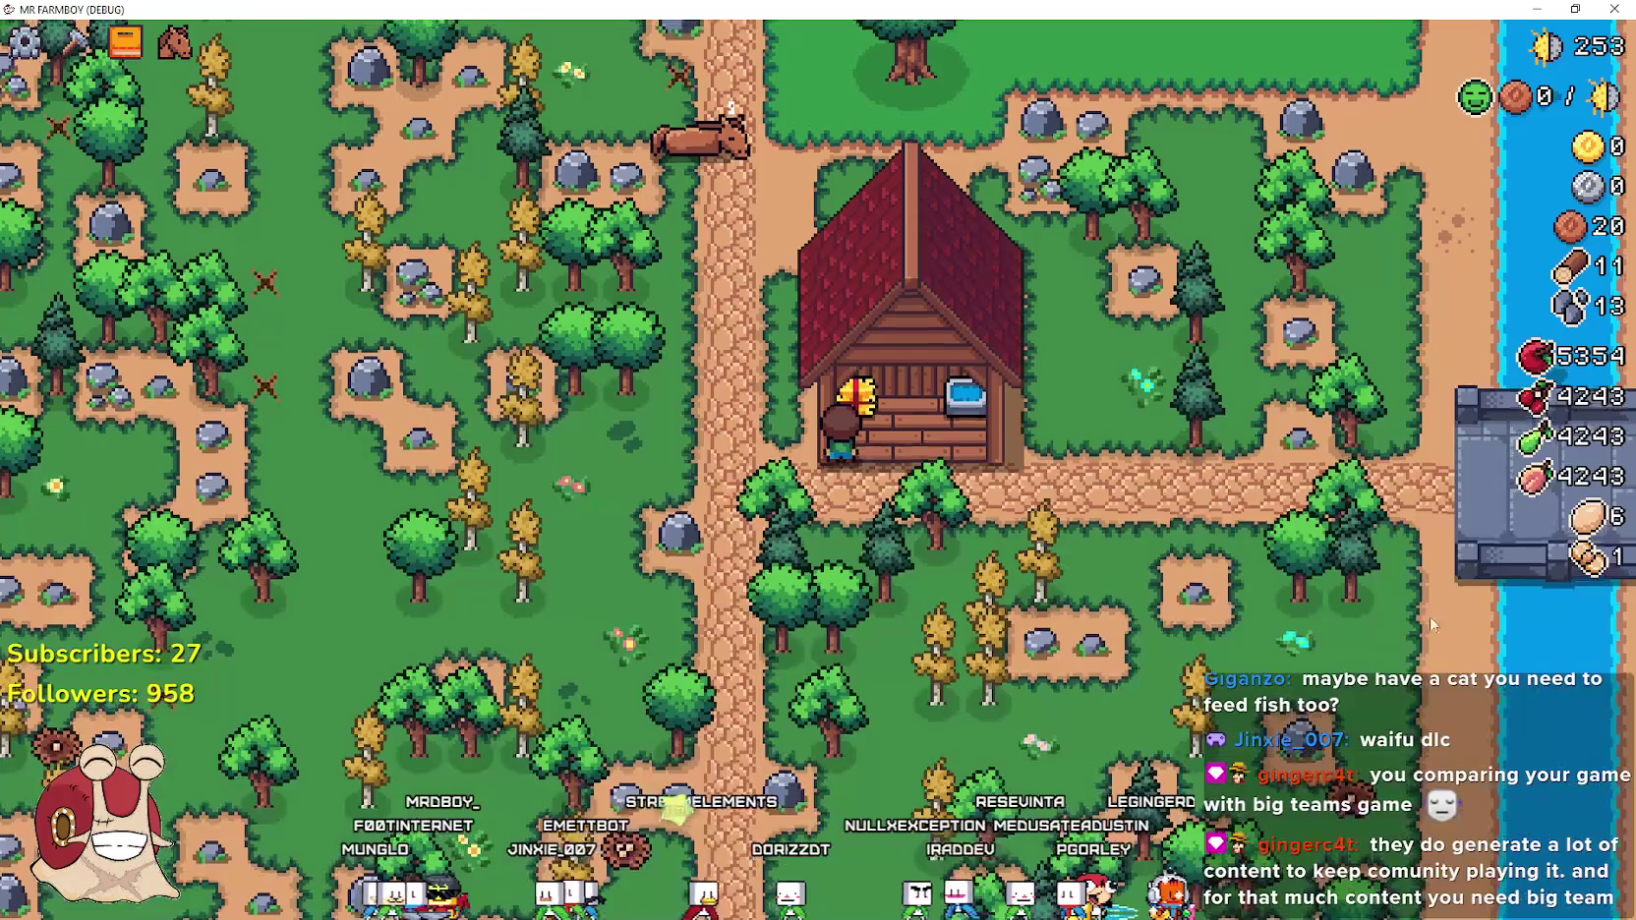
pyautogui.press('a')
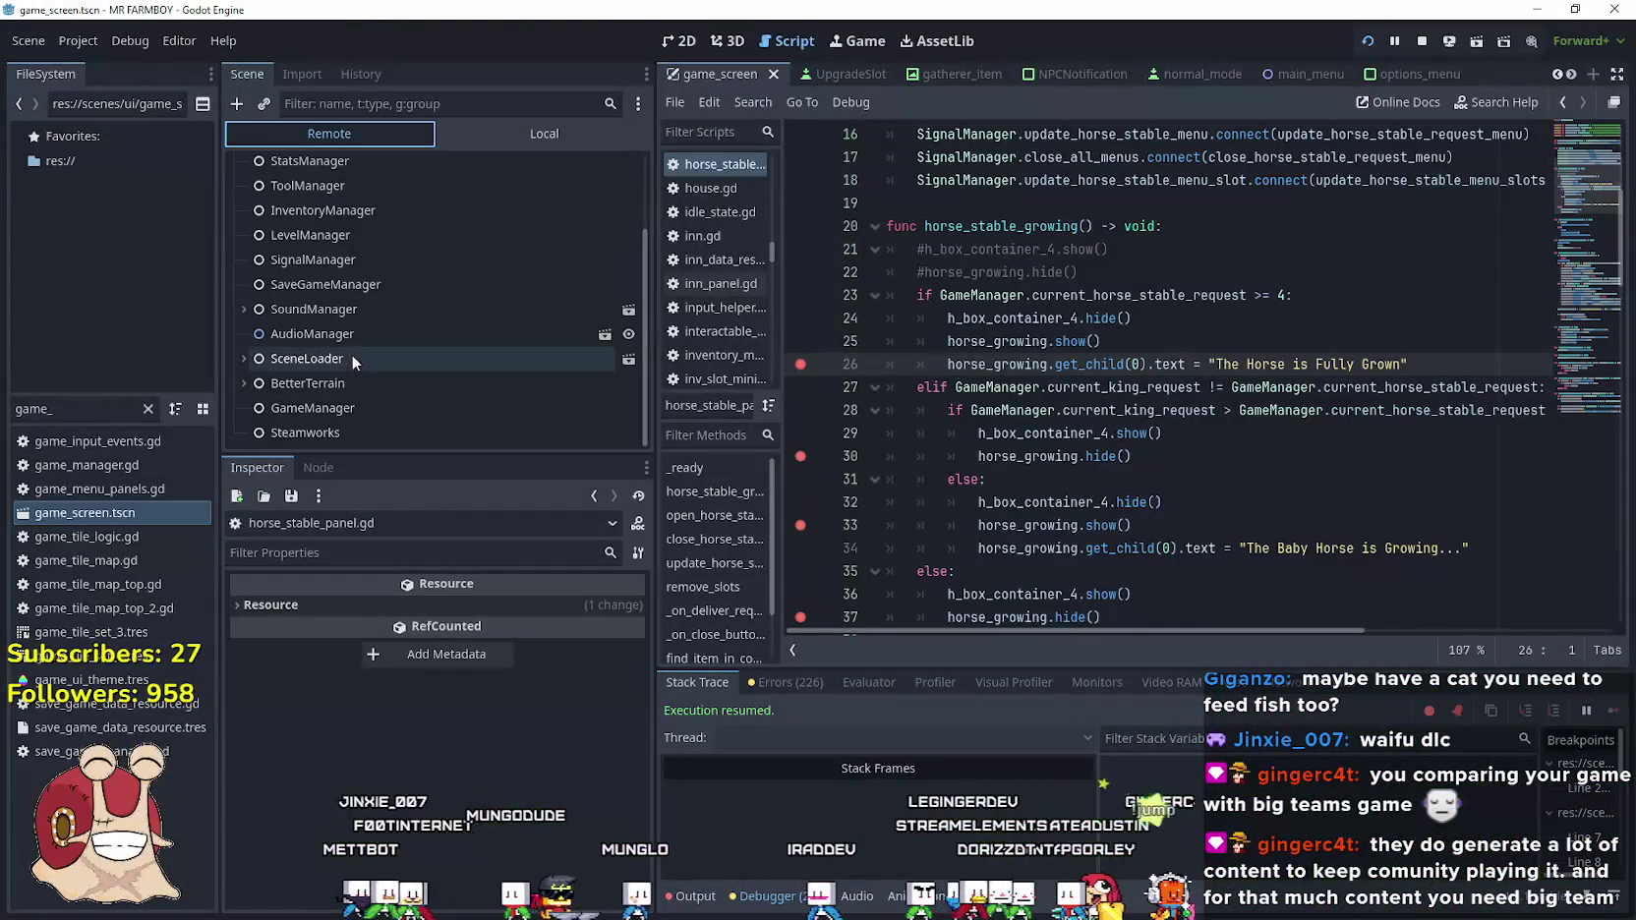
pyautogui.click(336, 409)
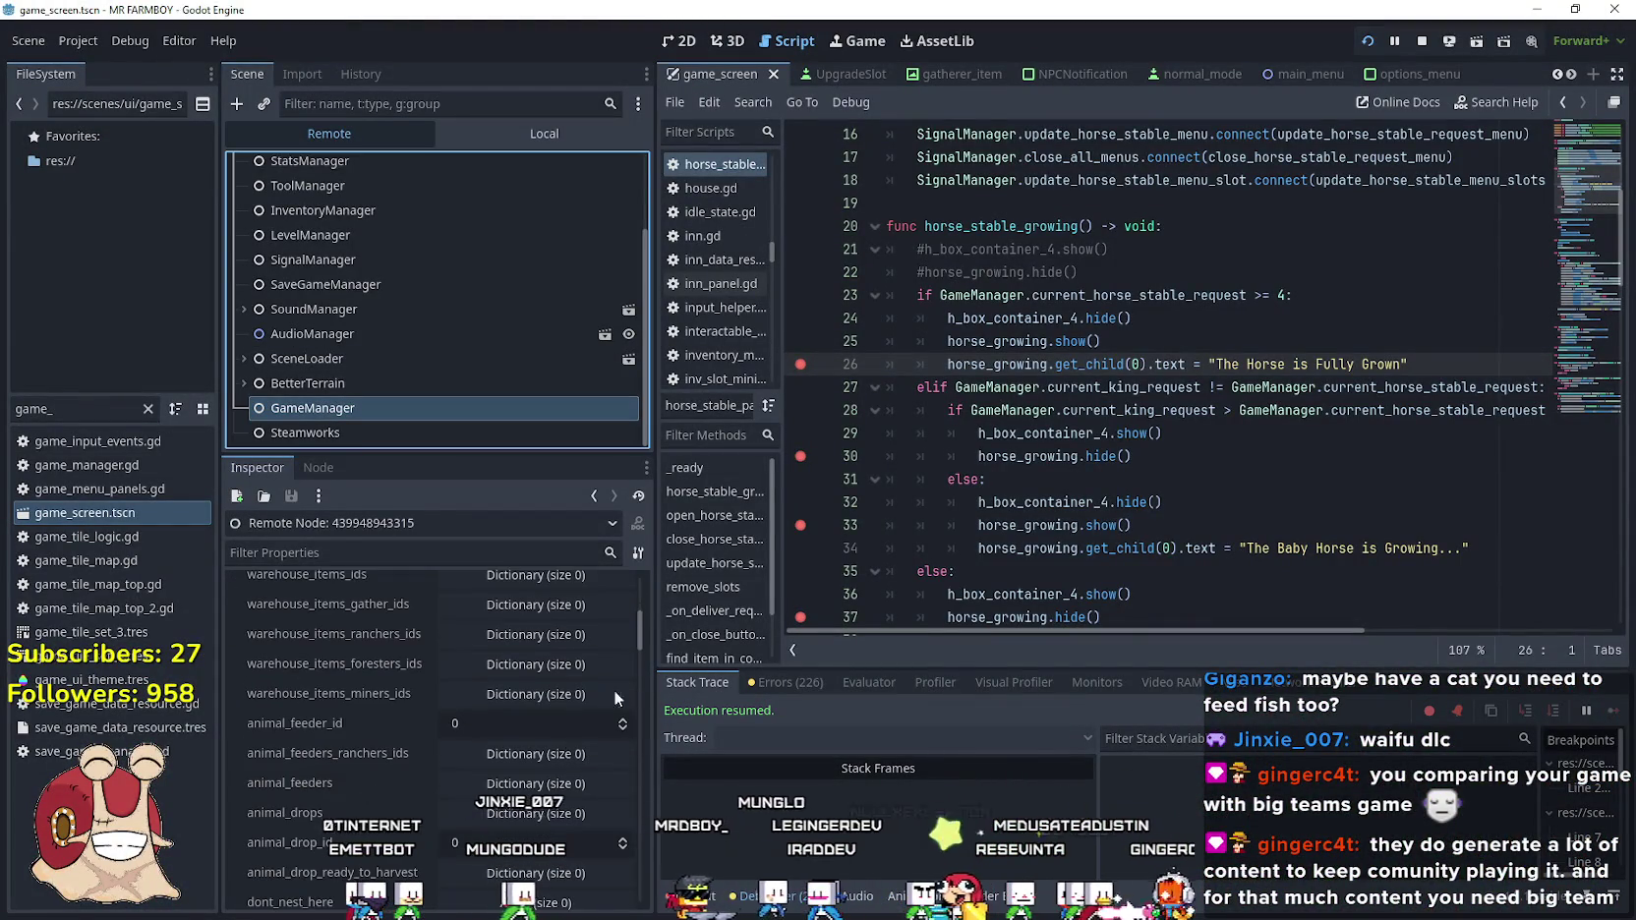
pyautogui.moveTo(639, 620)
pyautogui.mouseDown()
pyautogui.moveTo(673, 836)
pyautogui.moveTo(669, 793)
pyautogui.moveTo(614, 794)
pyautogui.moveTo(624, 782)
pyautogui.moveTo(652, 796)
pyautogui.mouseUp()
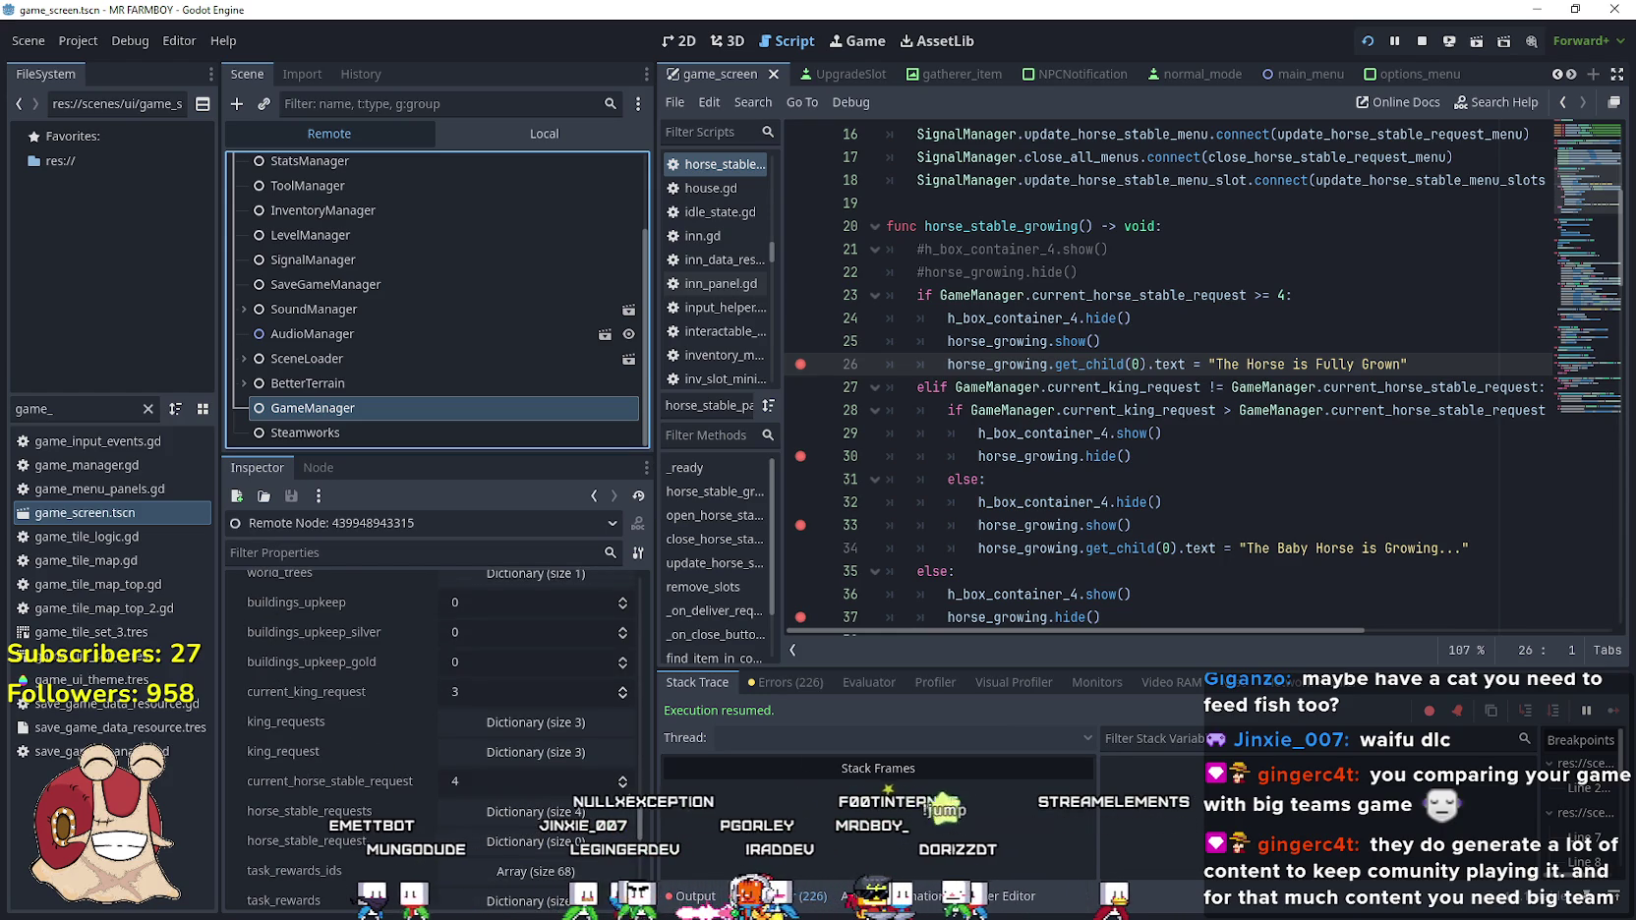
# Reset current_horse_stable_request to 0 and feed the horse berries, continuing past the line 30, 37 and 26 breakpoints
pyautogui.click(624, 775)
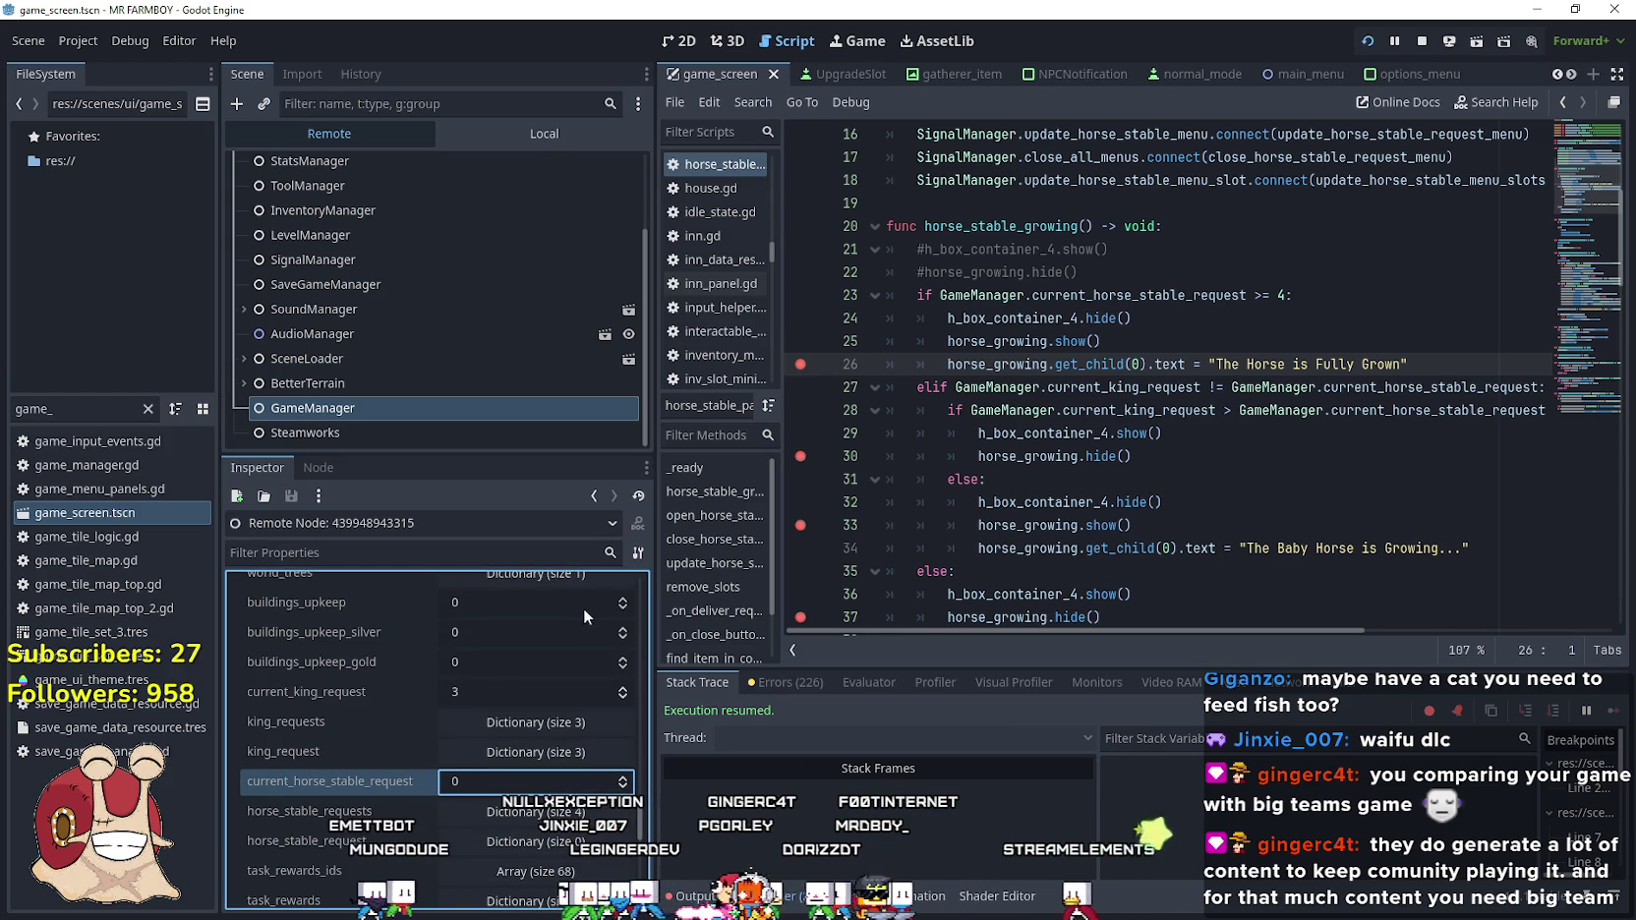
pyautogui.hotkey('alt', 'Tab')
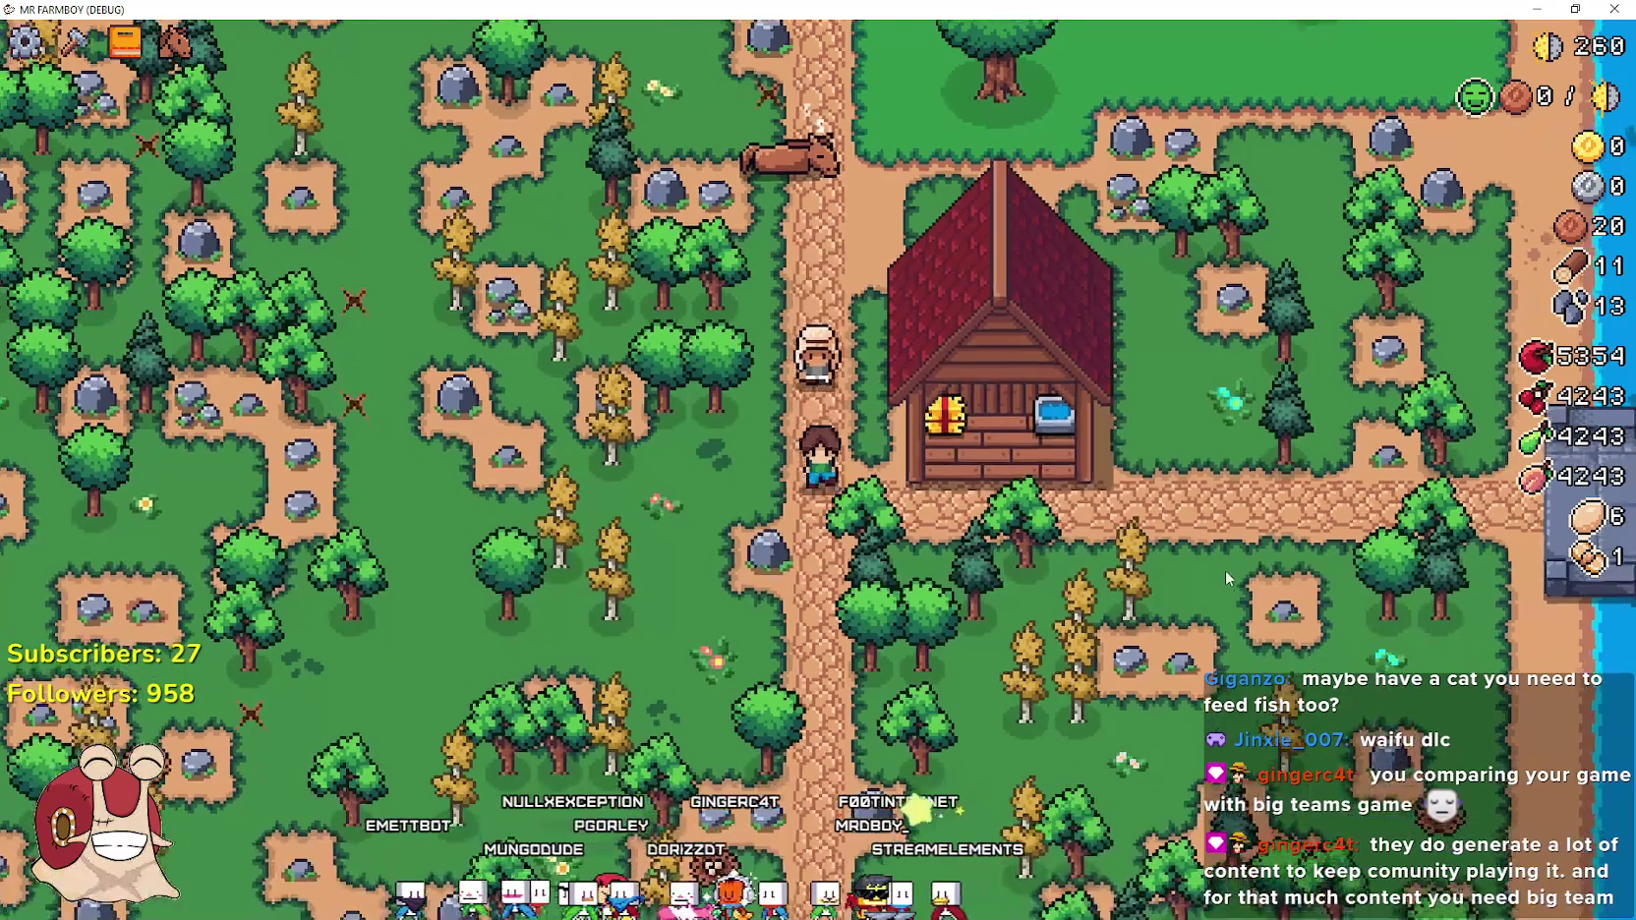
pyautogui.press('e')
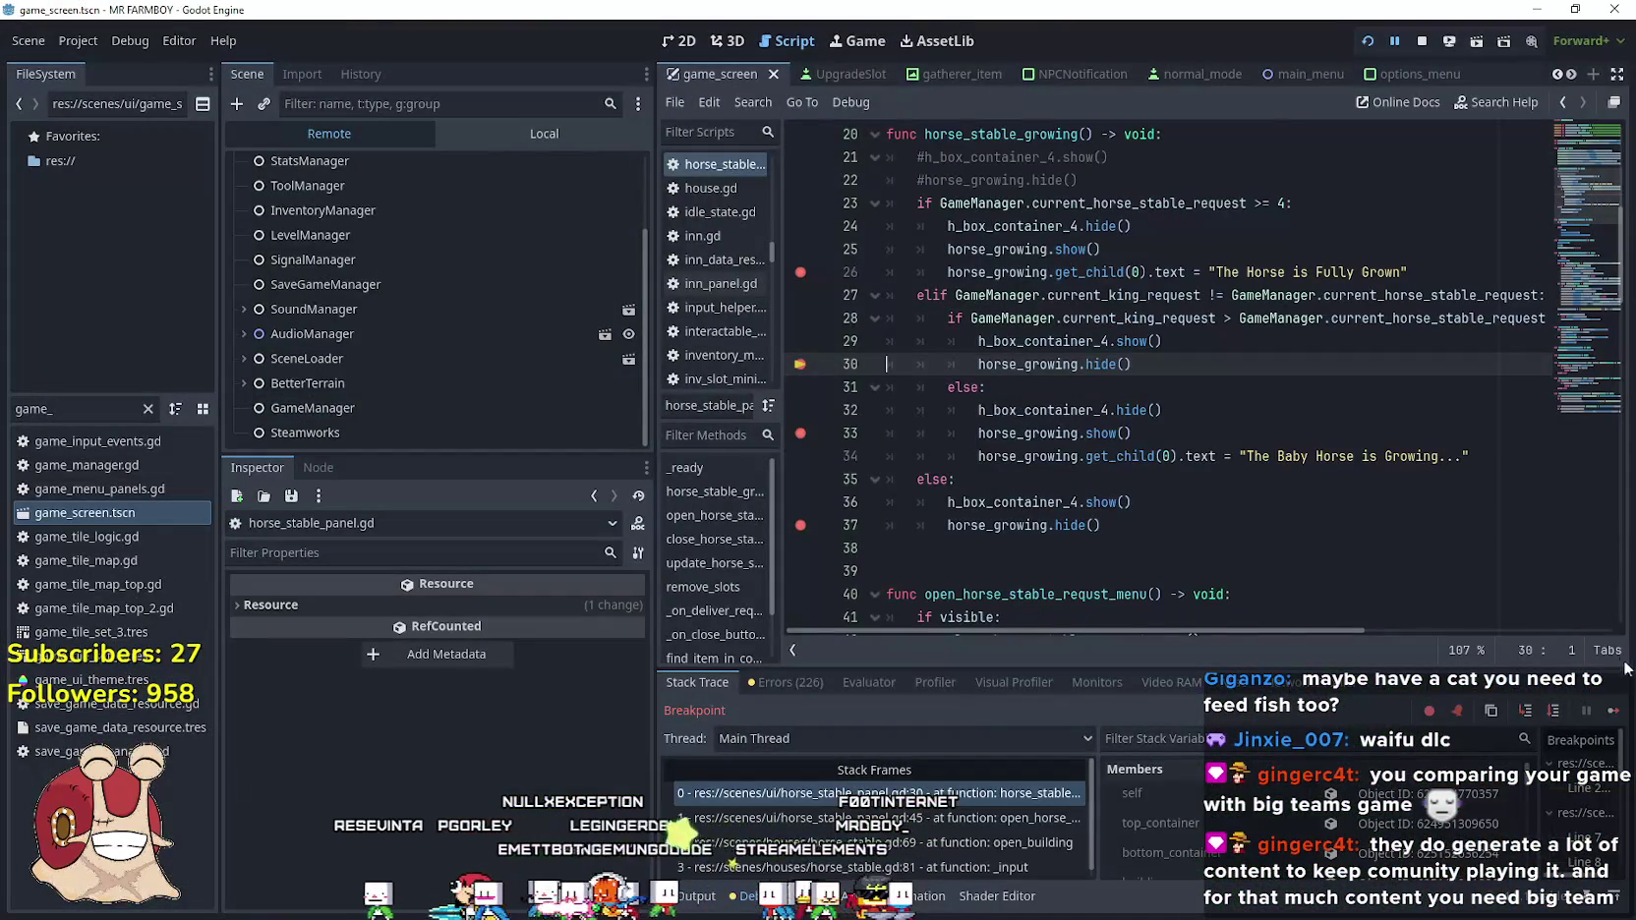
pyautogui.click(1614, 709)
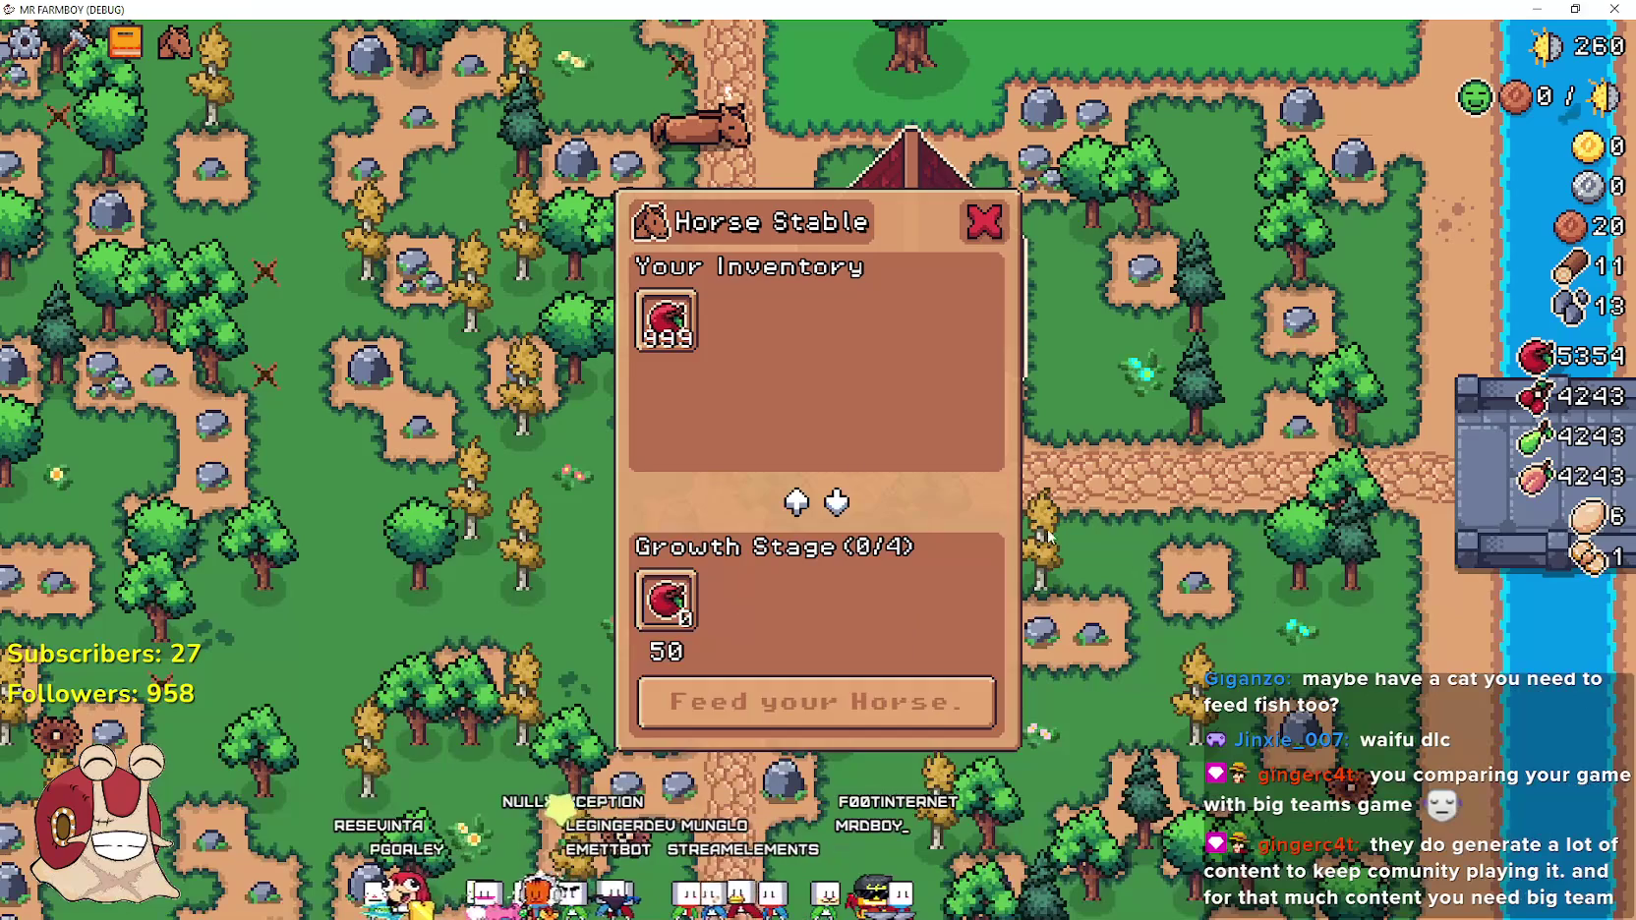
pyautogui.click(815, 737)
pyautogui.press('F12')
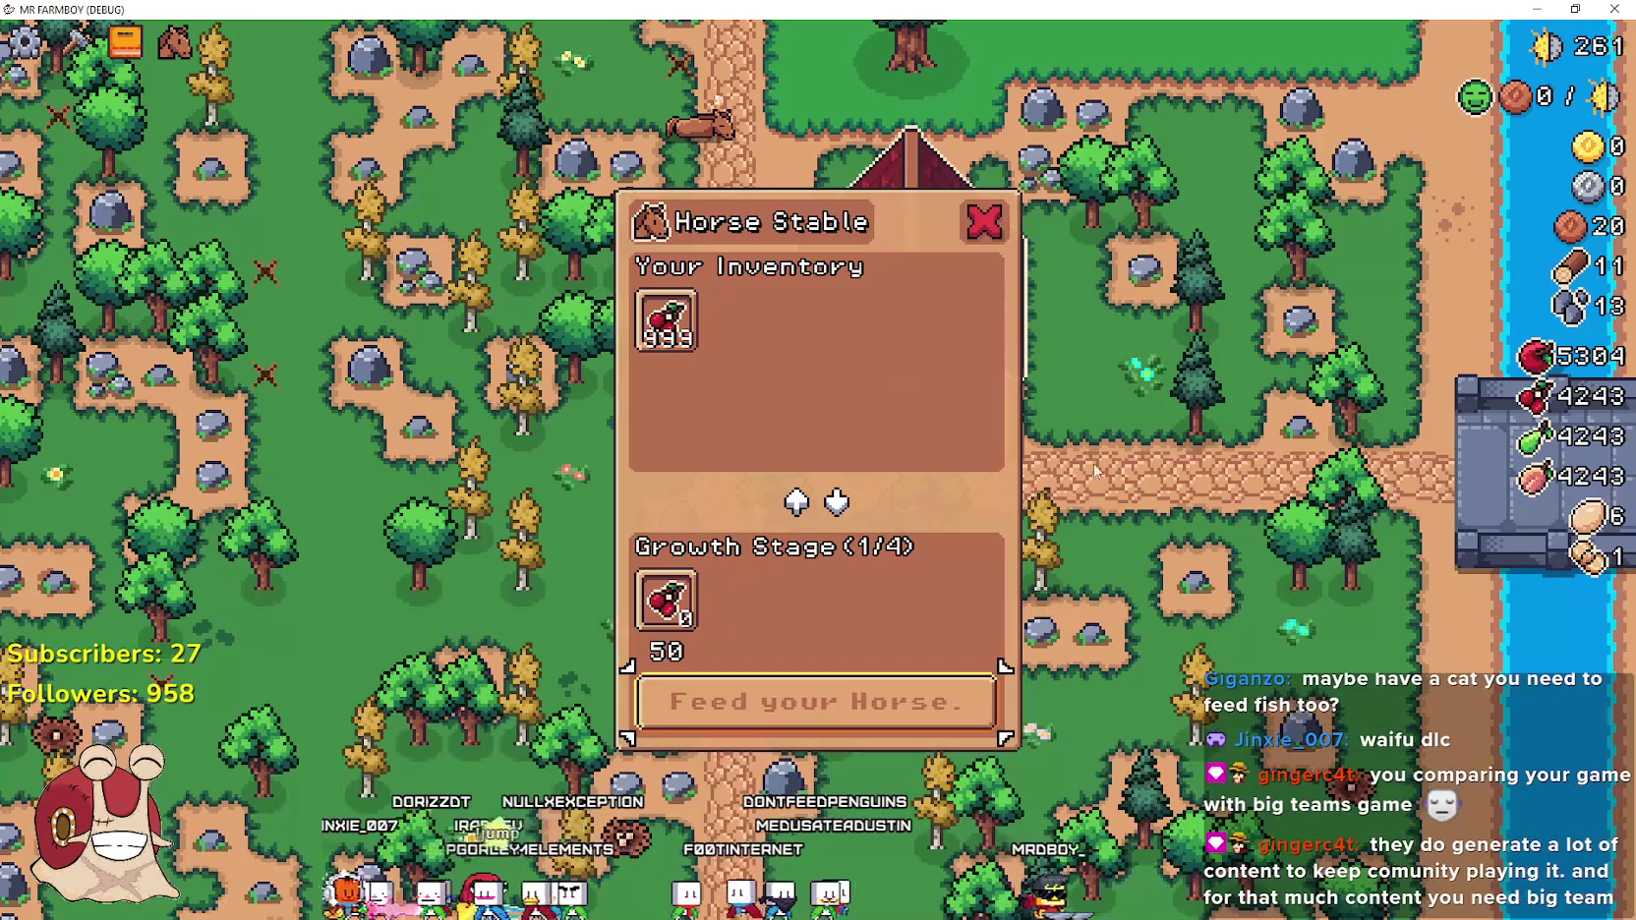
pyautogui.click(816, 701)
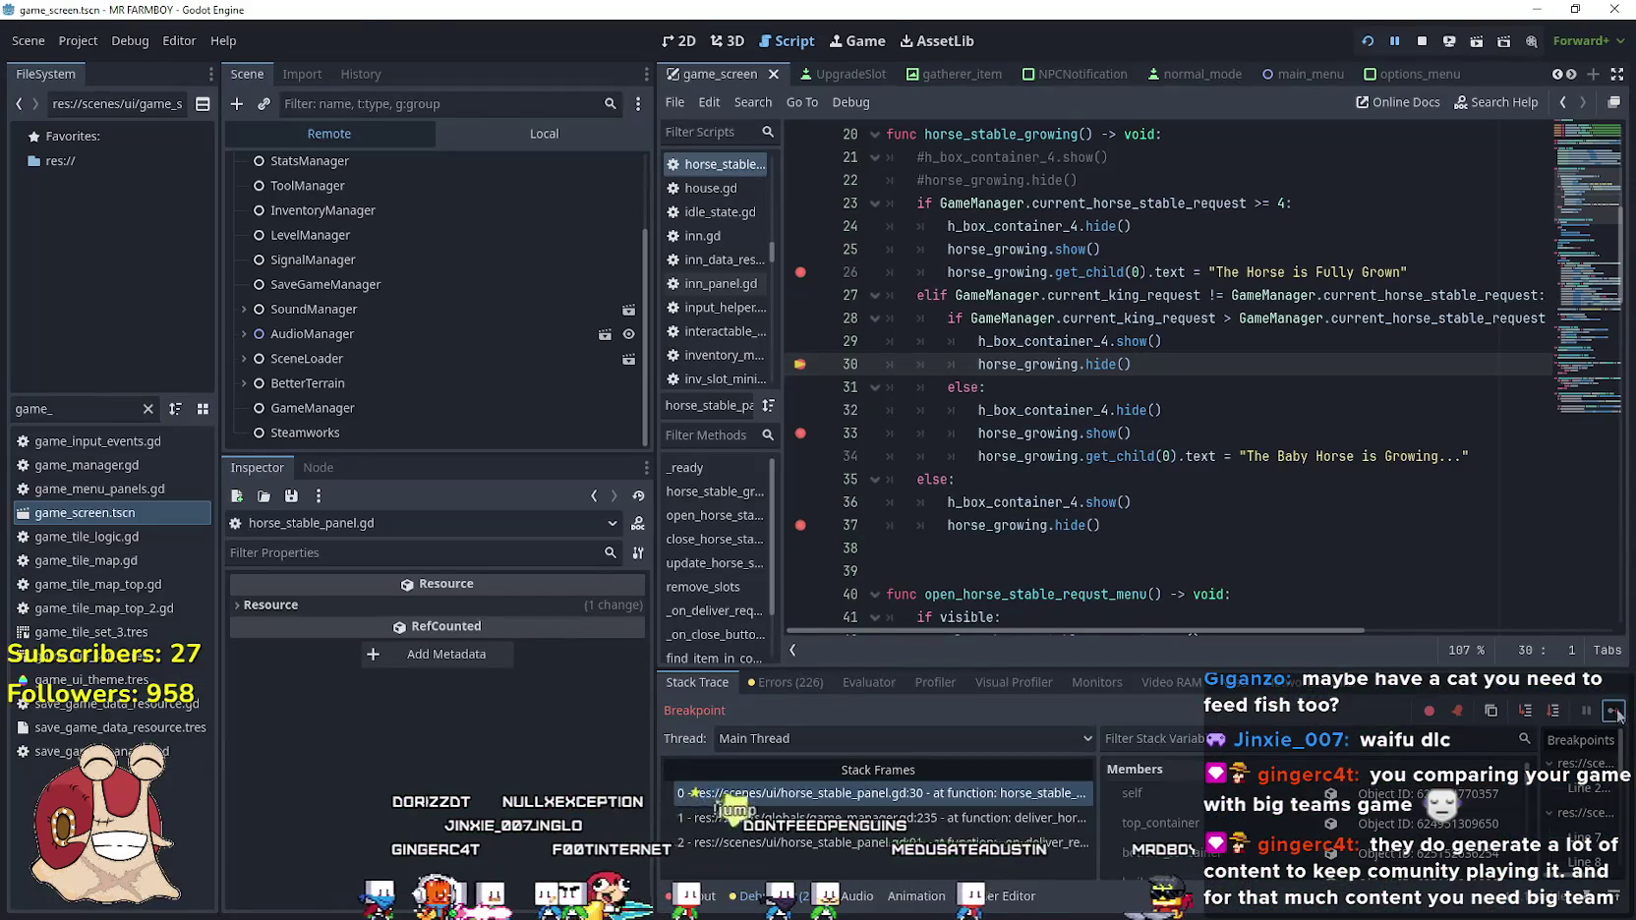
pyautogui.click(1616, 712)
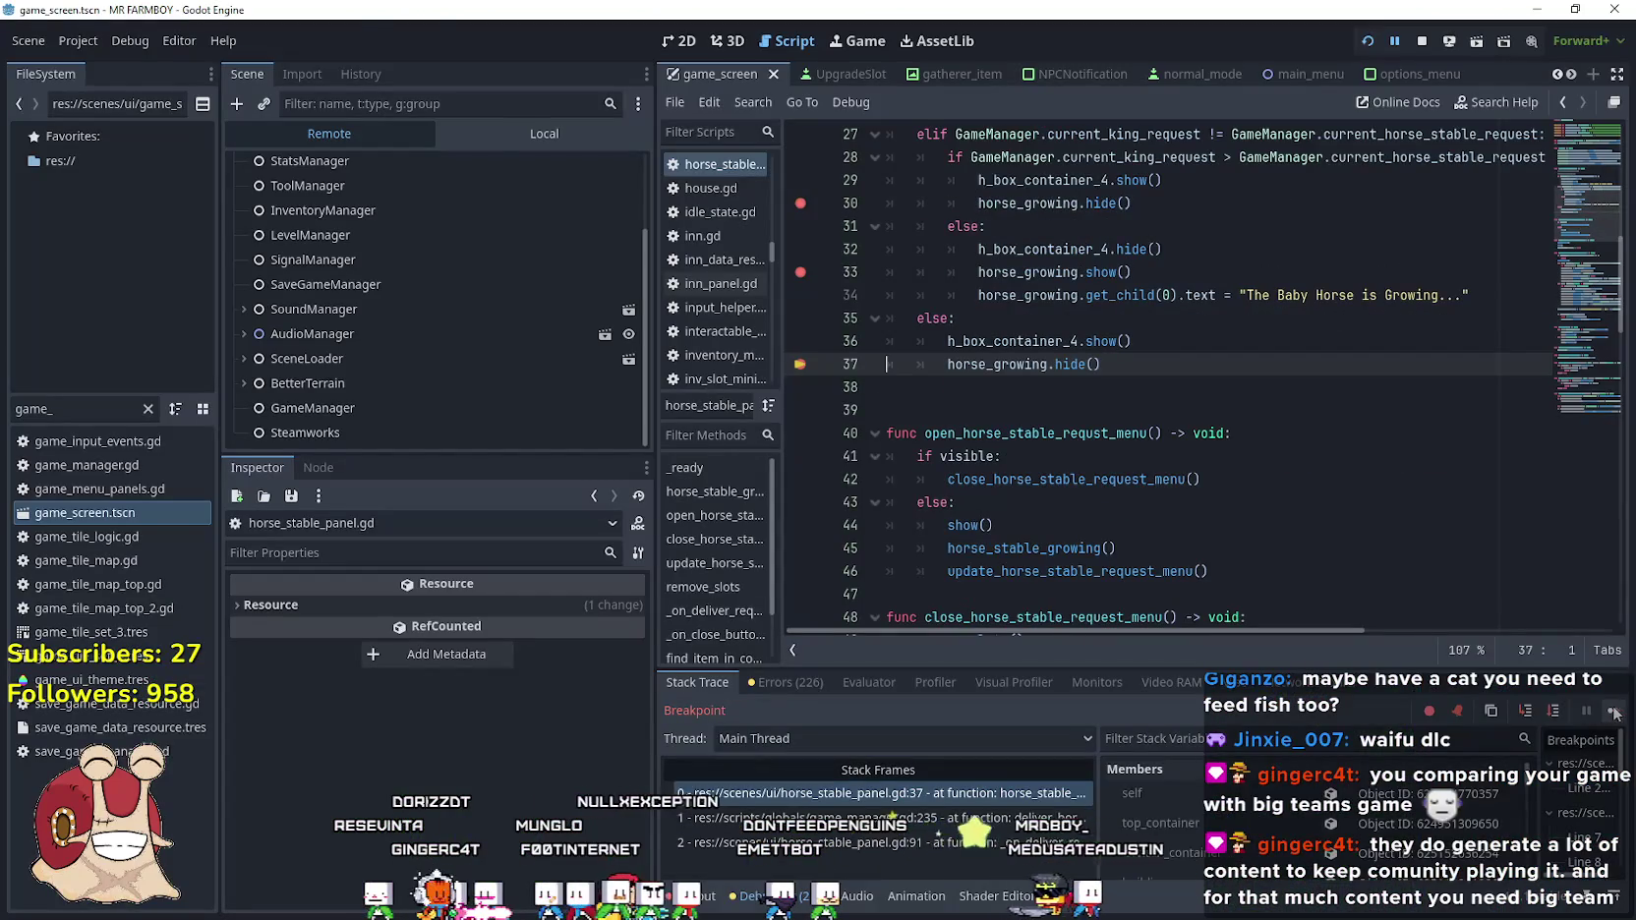
pyautogui.click(1616, 712)
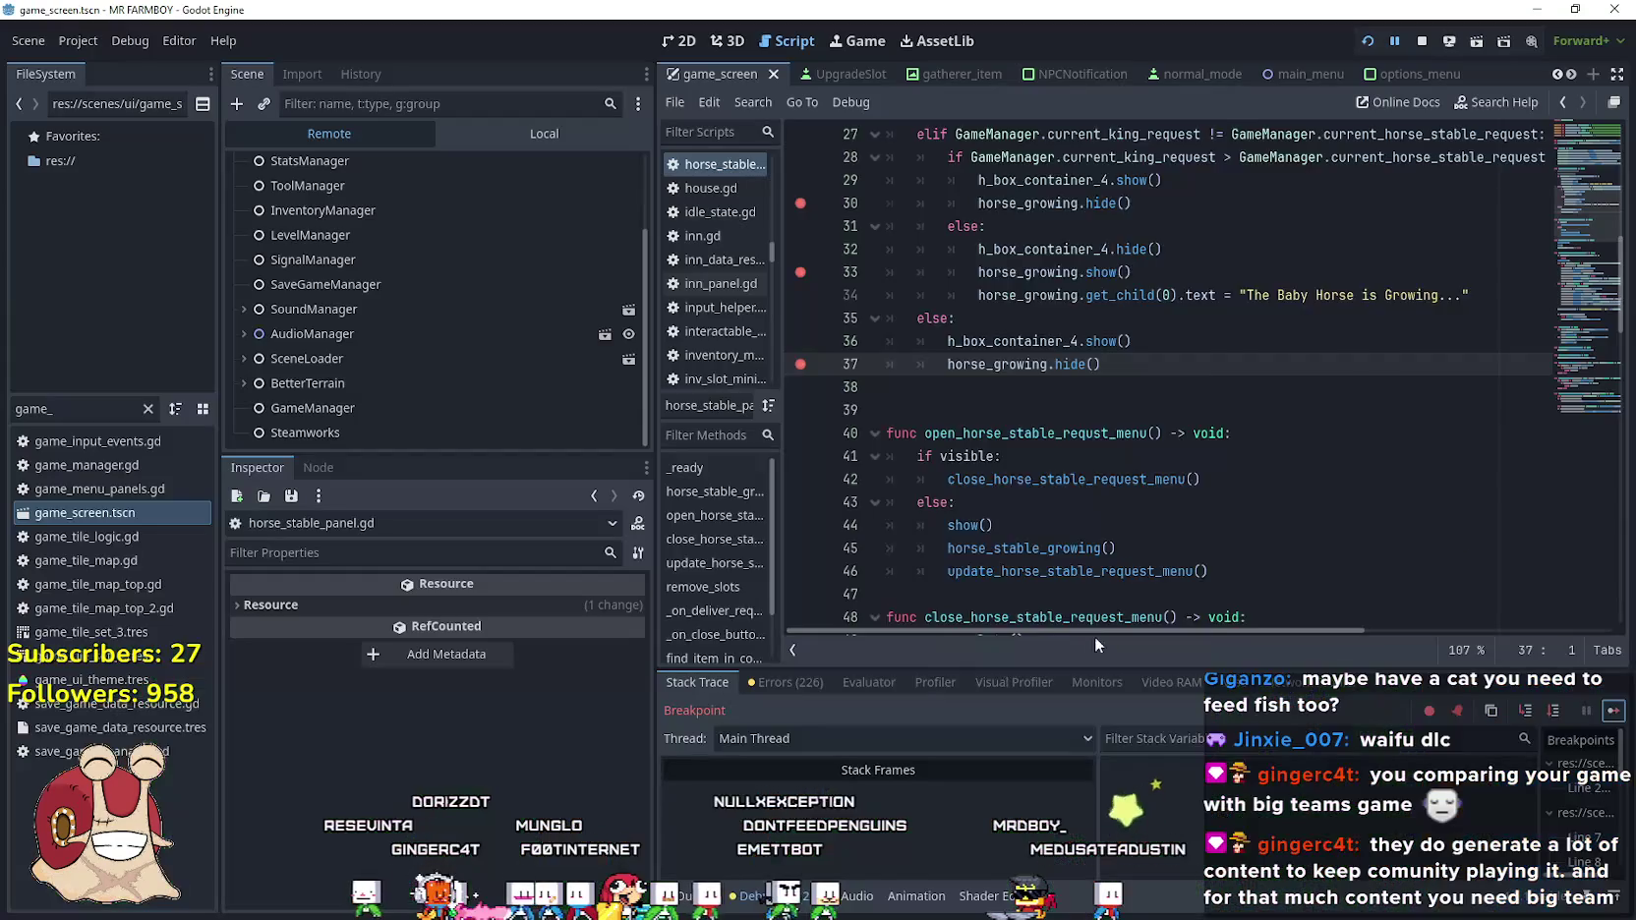
pyautogui.click(1616, 712)
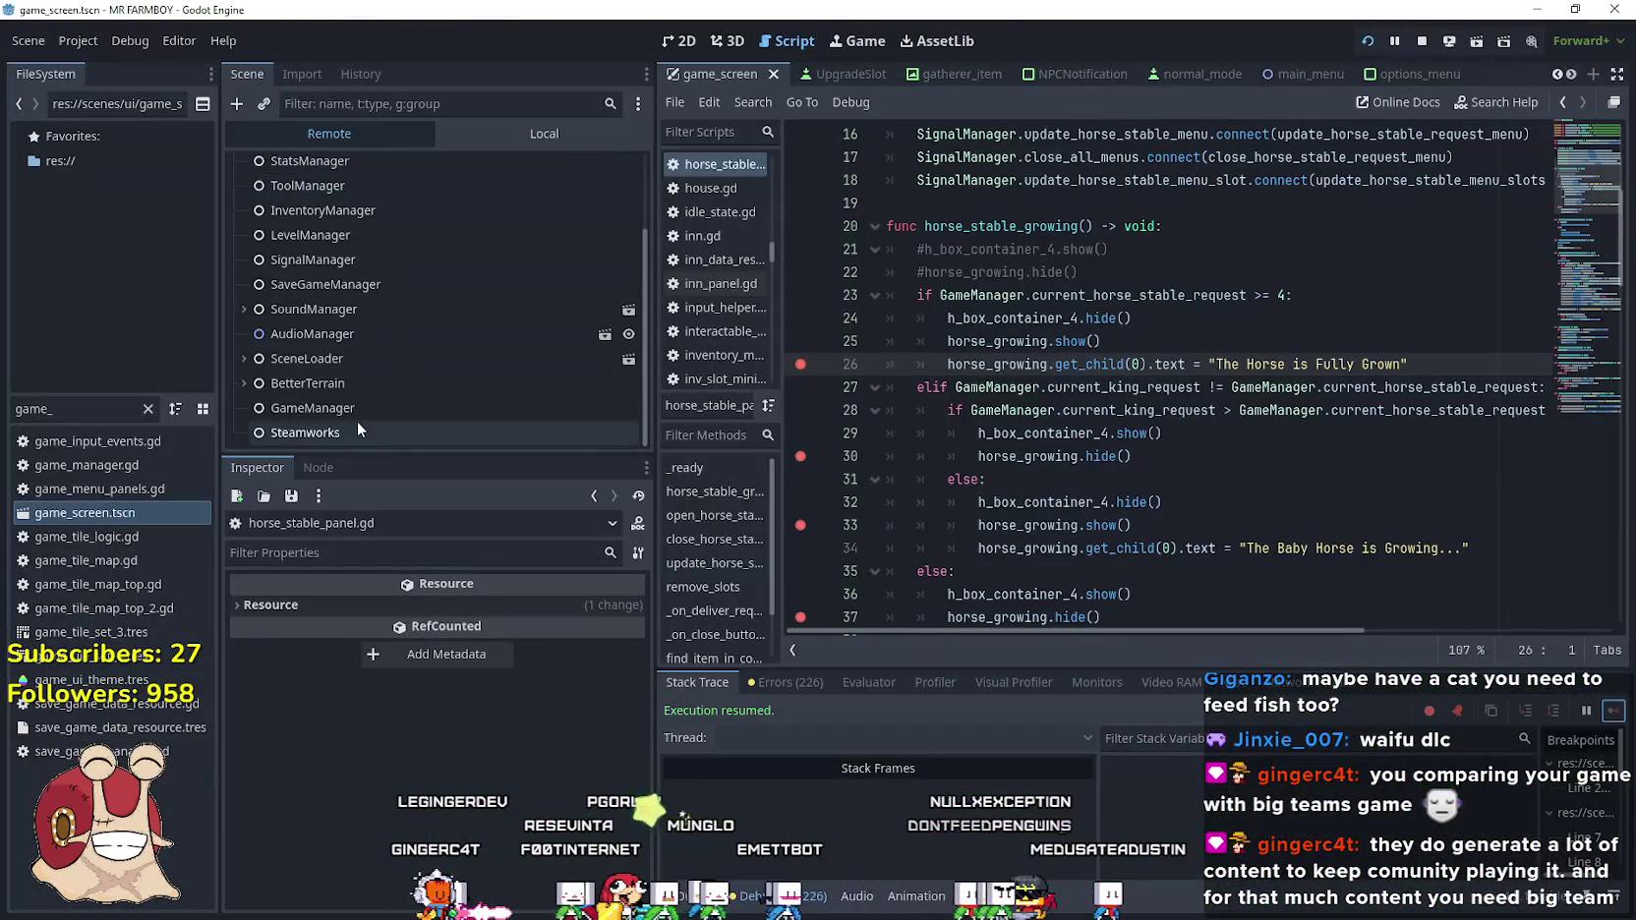
# In the live GameManager, lower current_king_request to 1 and reset current_horse_stable_request to 0
pyautogui.click(357, 409)
pyautogui.scroll(-10, 381, 764)
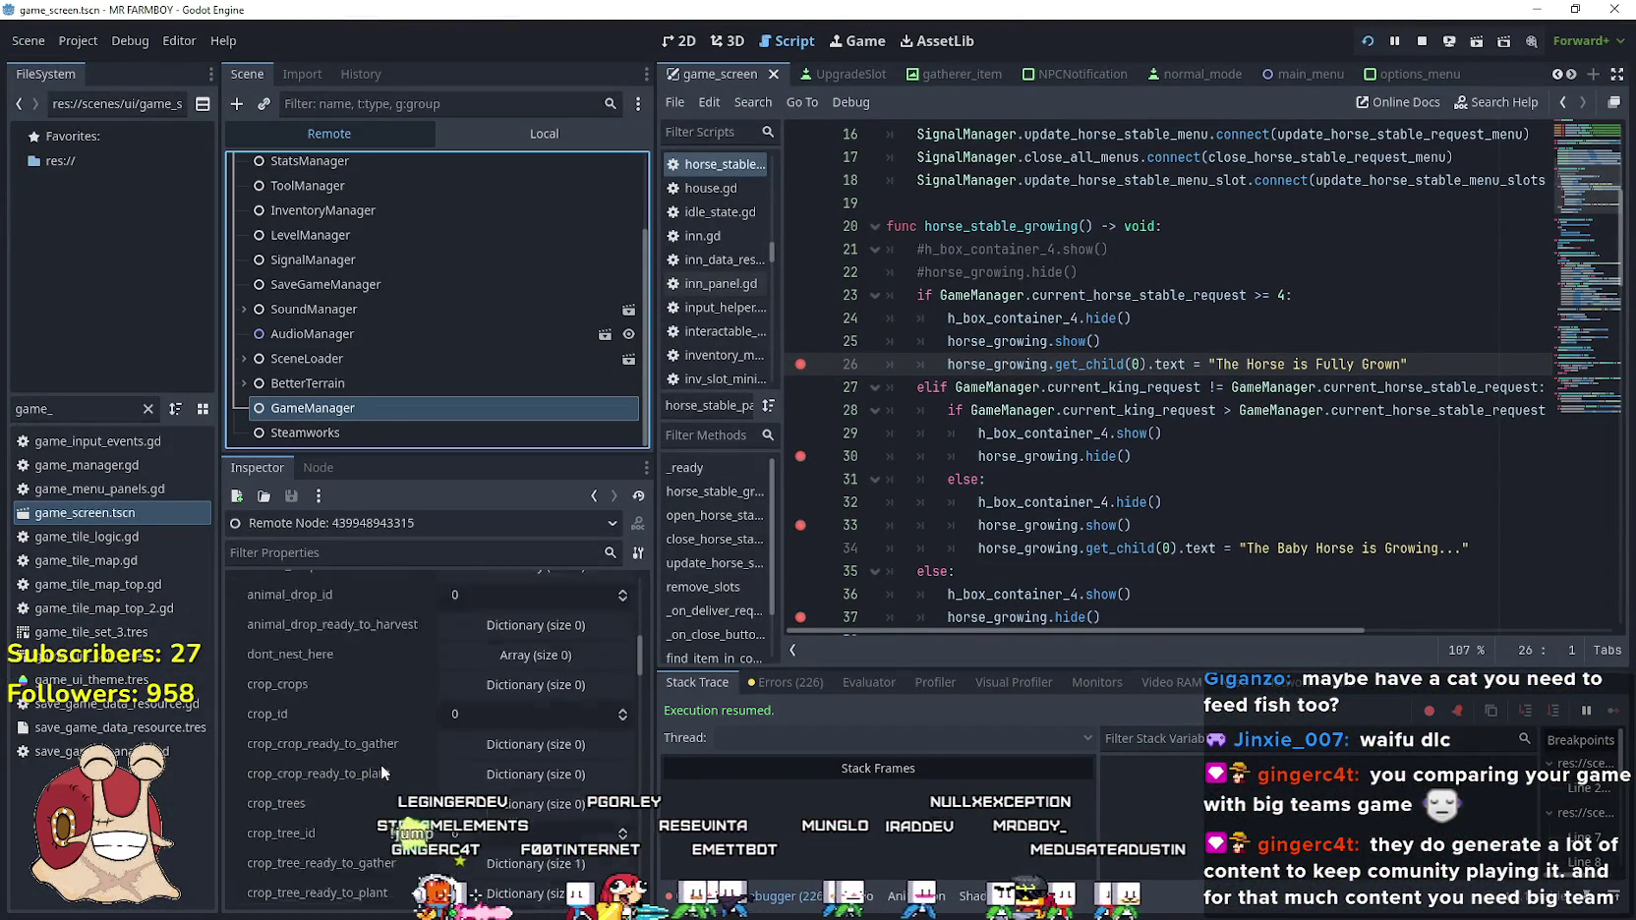
pyautogui.scroll(-15, 380, 764)
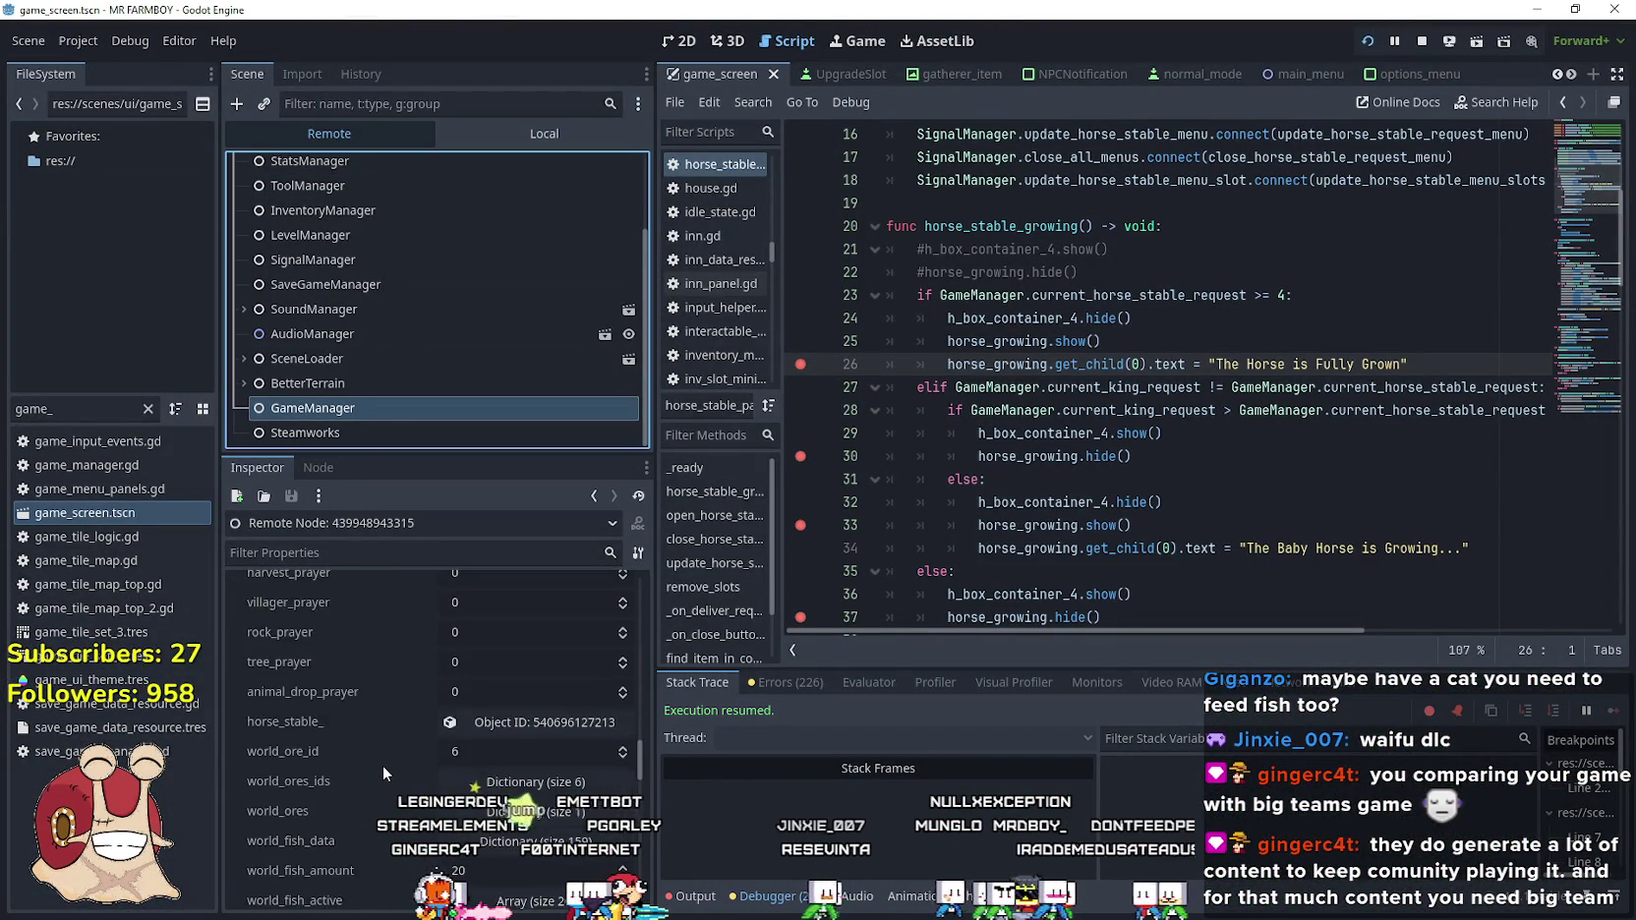
pyautogui.scroll(-6, 400, 757)
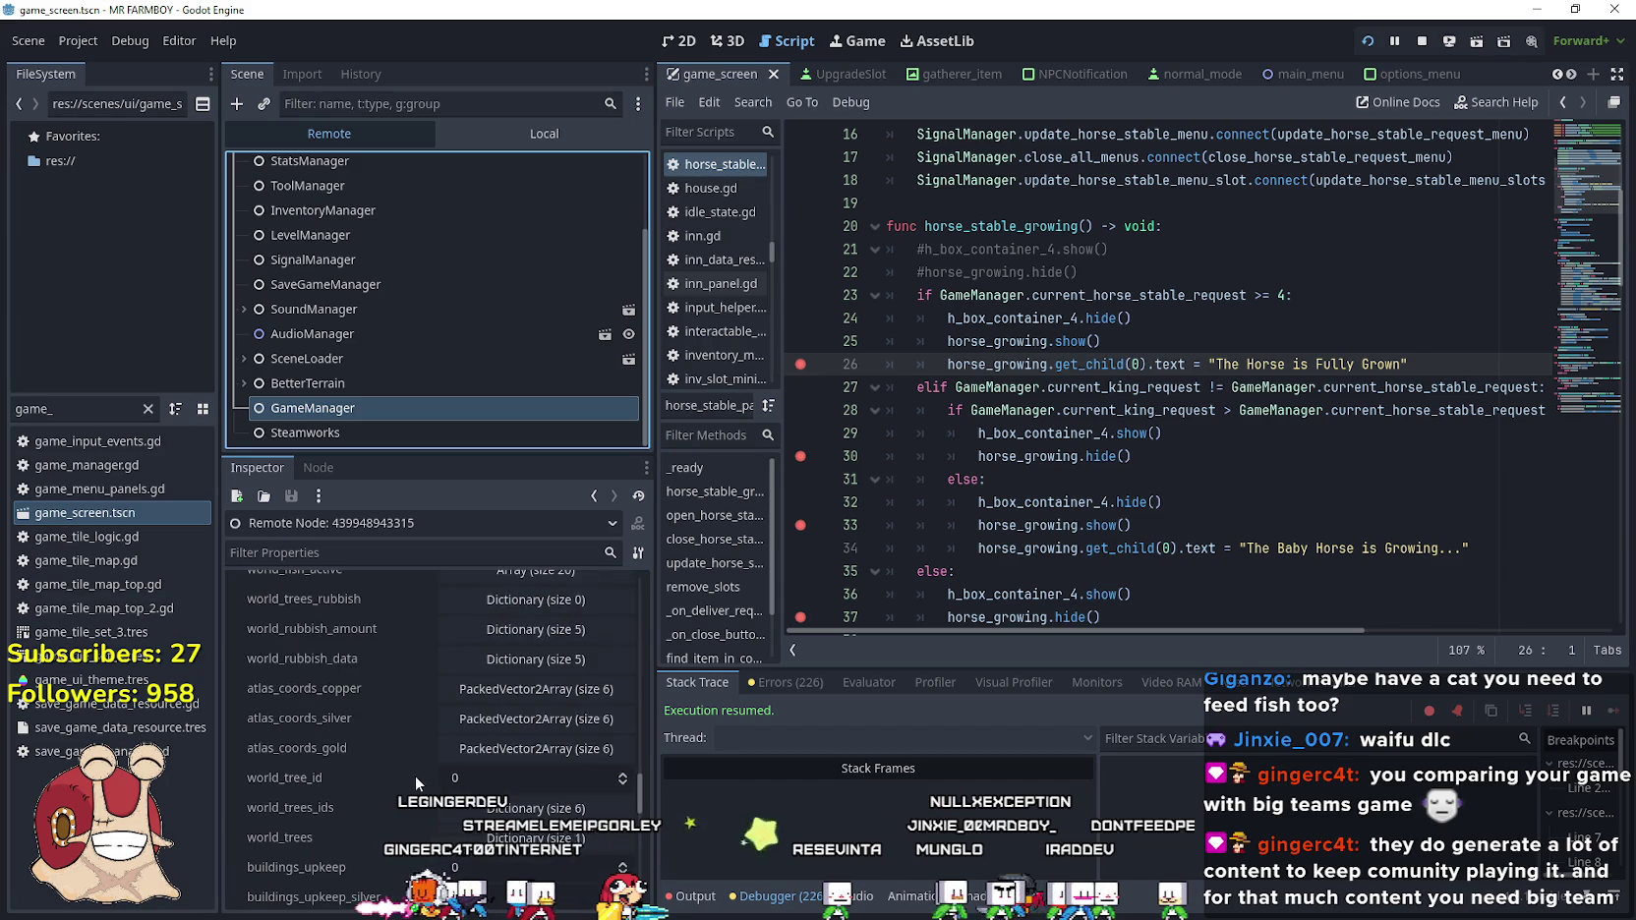
pyautogui.scroll(-3, 393, 753)
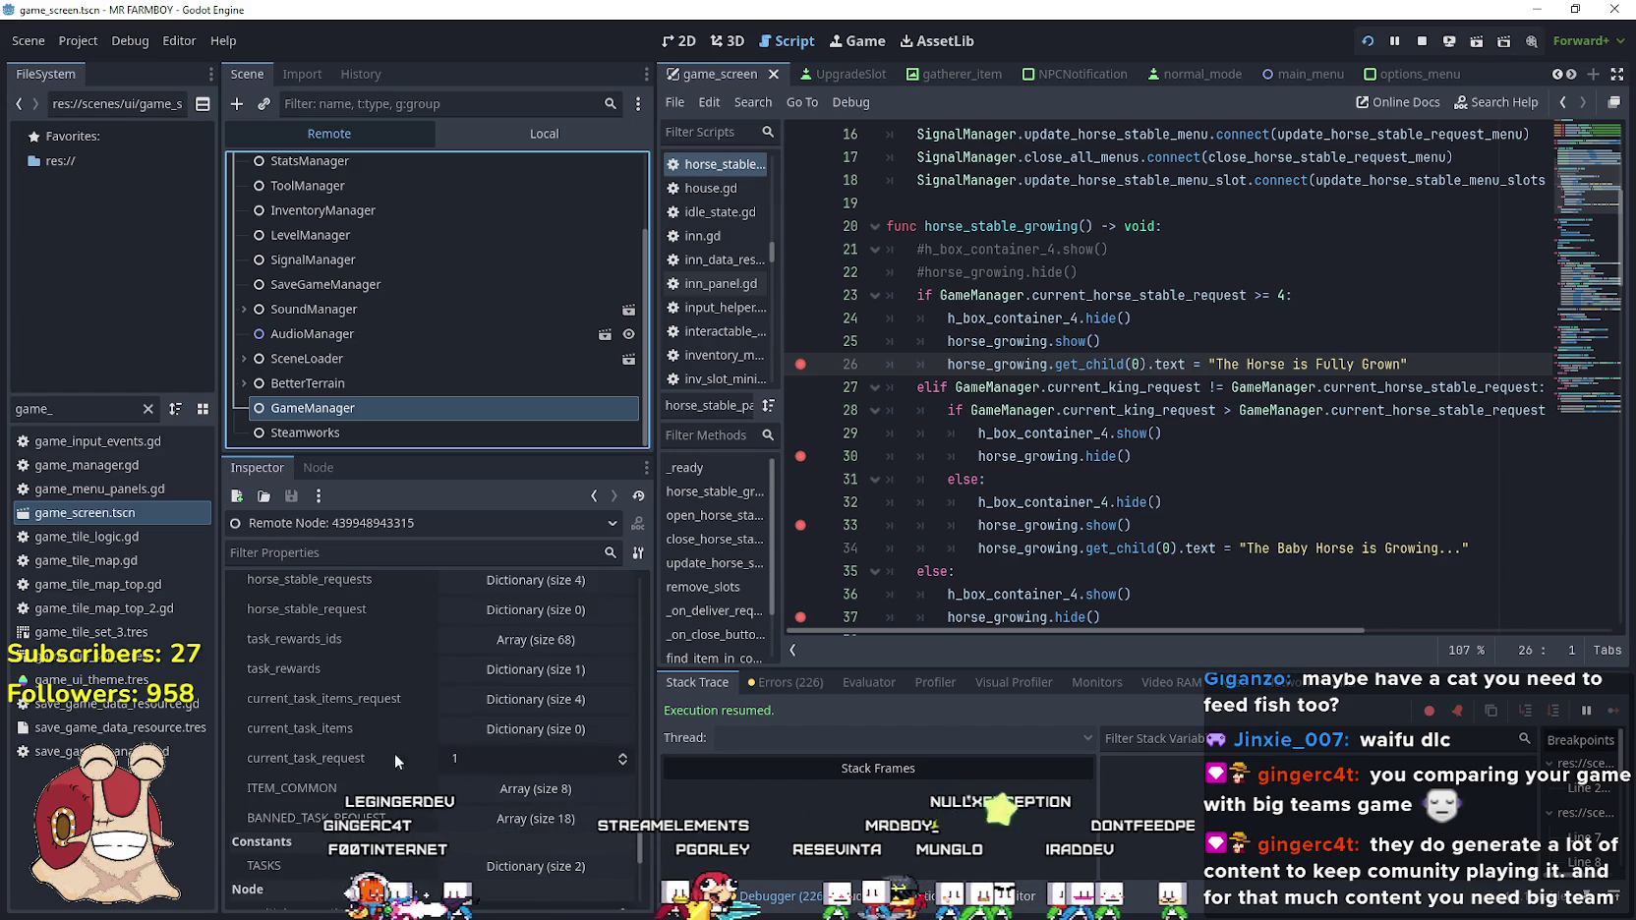
pyautogui.scroll(2, 570, 686)
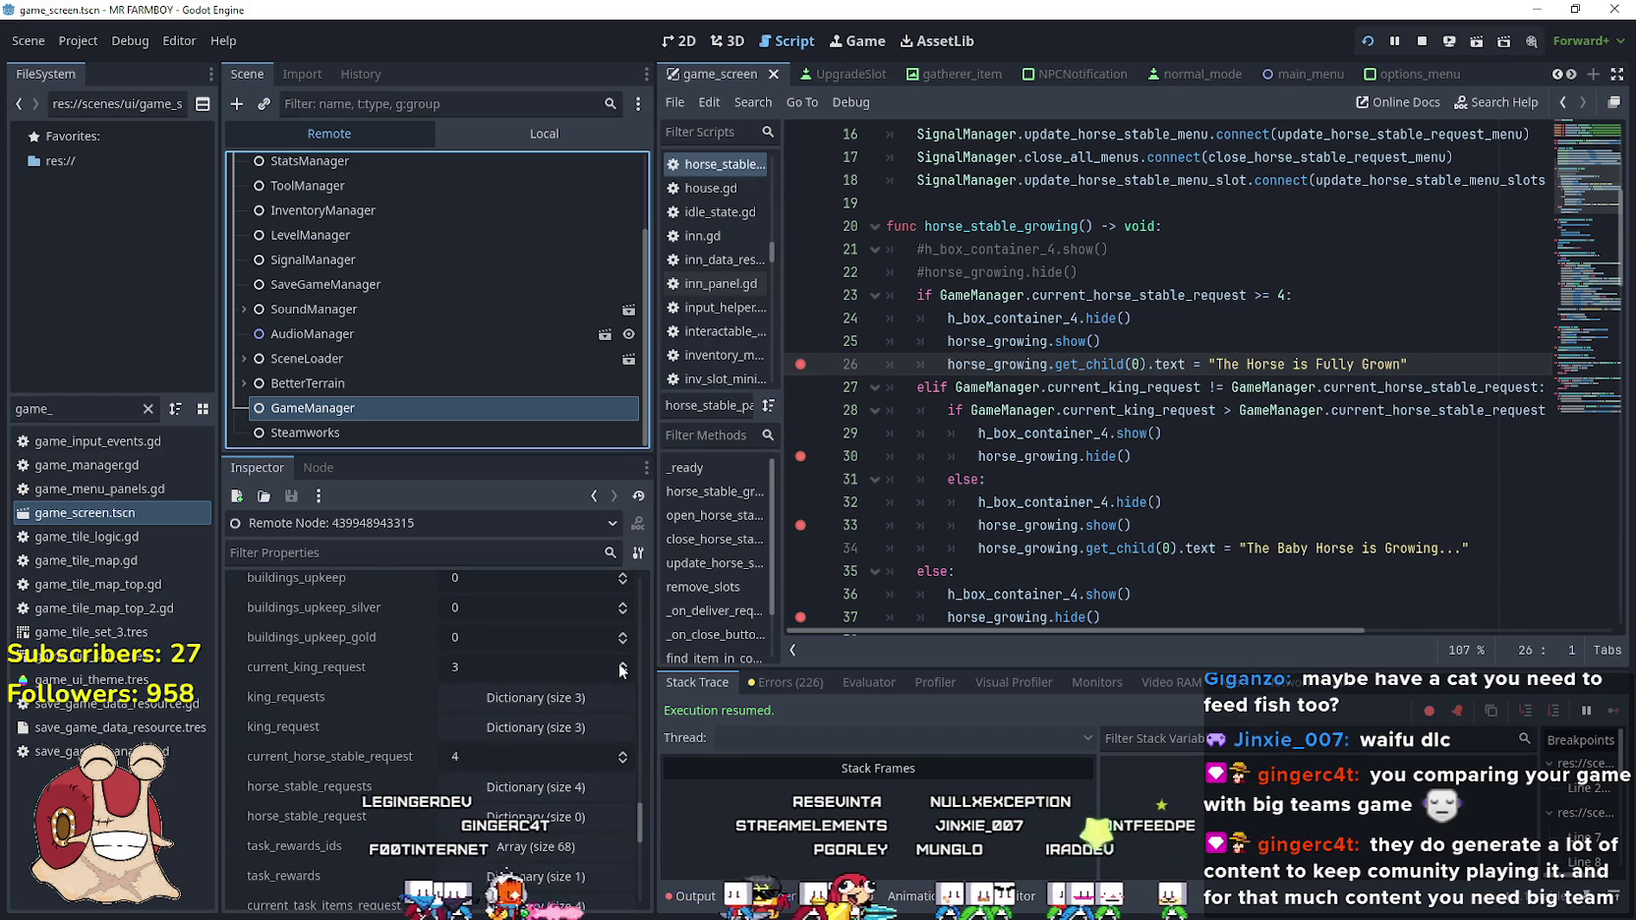
pyautogui.click(623, 672)
pyautogui.click(623, 671)
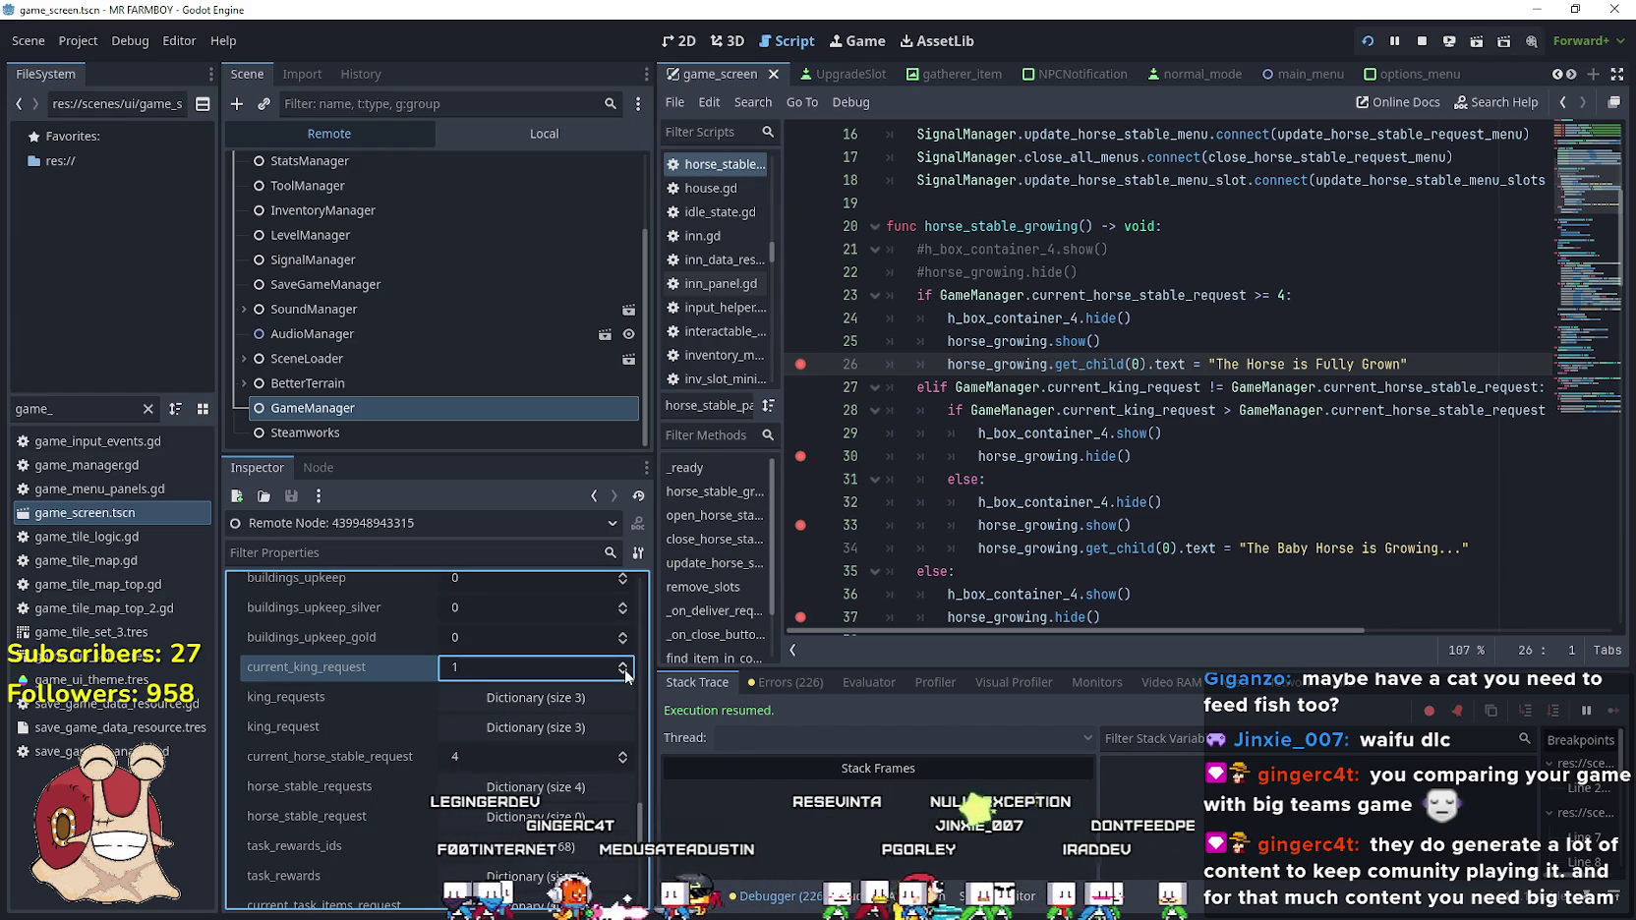
pyautogui.click(625, 763)
pyautogui.click(625, 764)
pyautogui.click(625, 764)
pyautogui.click(626, 764)
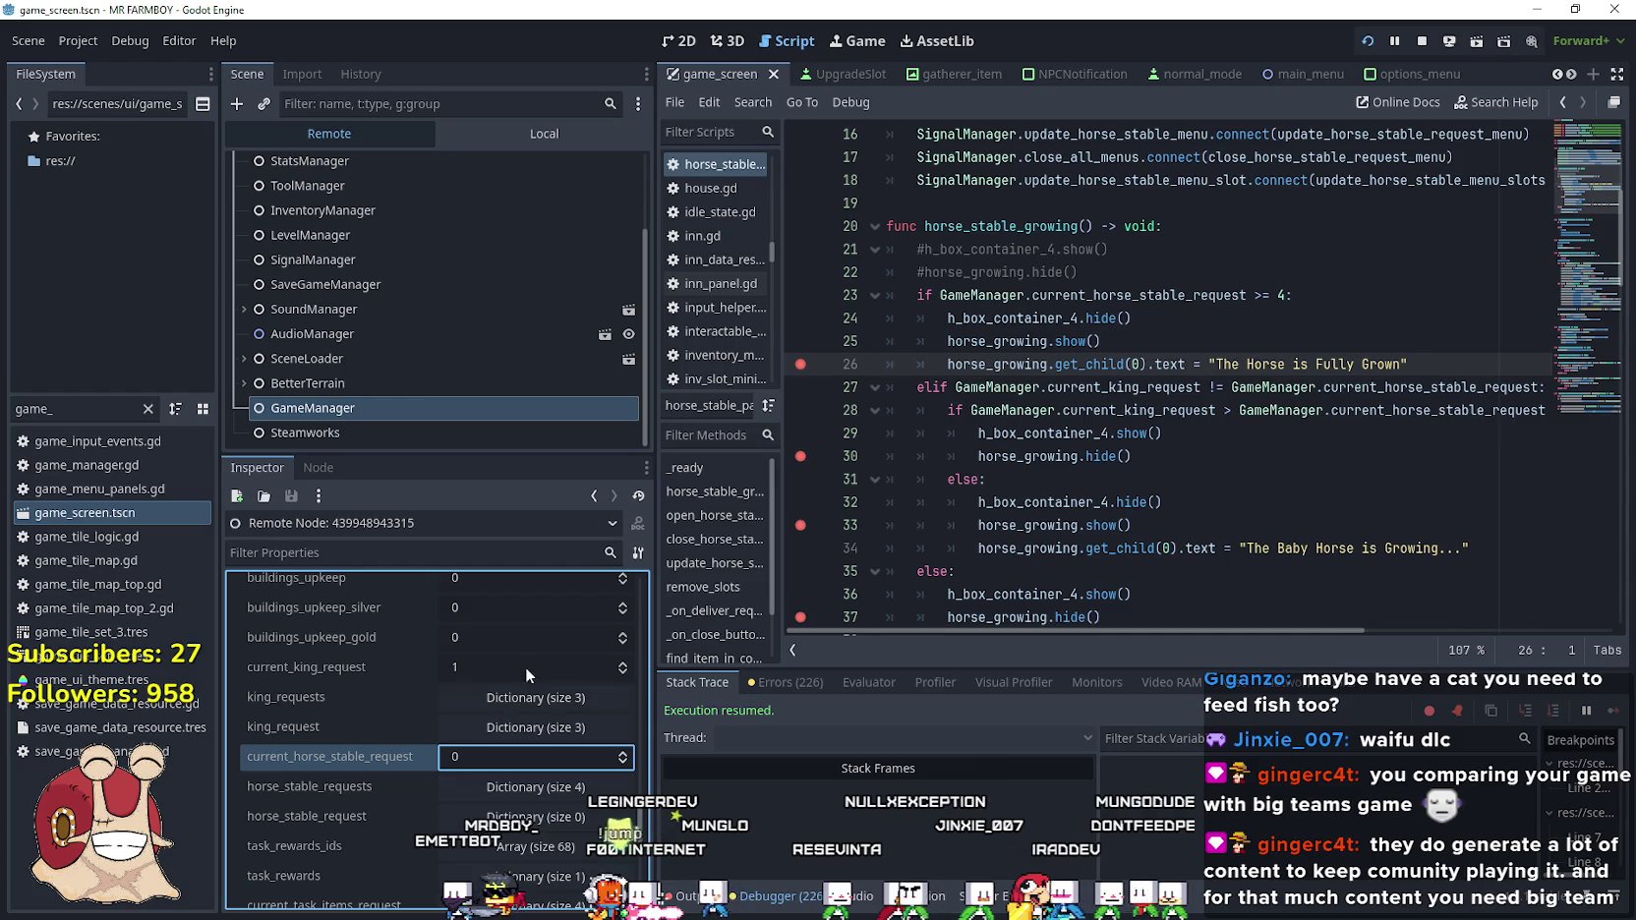
# Open the stable in-game, feed the horse berries through the line-33 breakpoint, and close the panel
pyautogui.hotkey('alt', 'Tab')
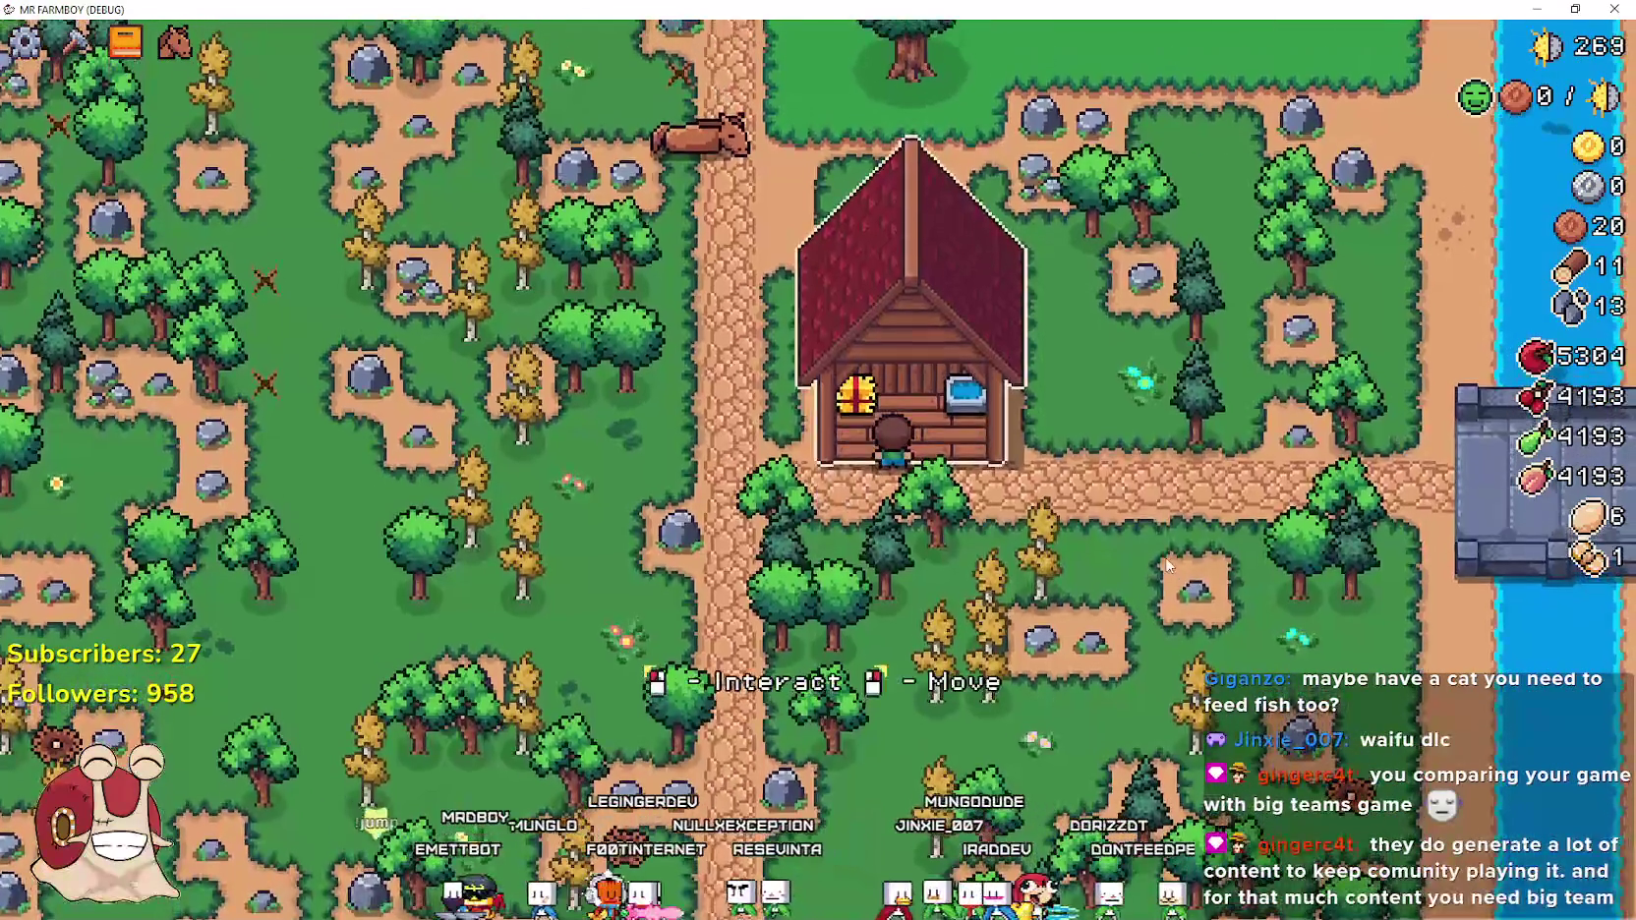
pyautogui.click(1168, 565)
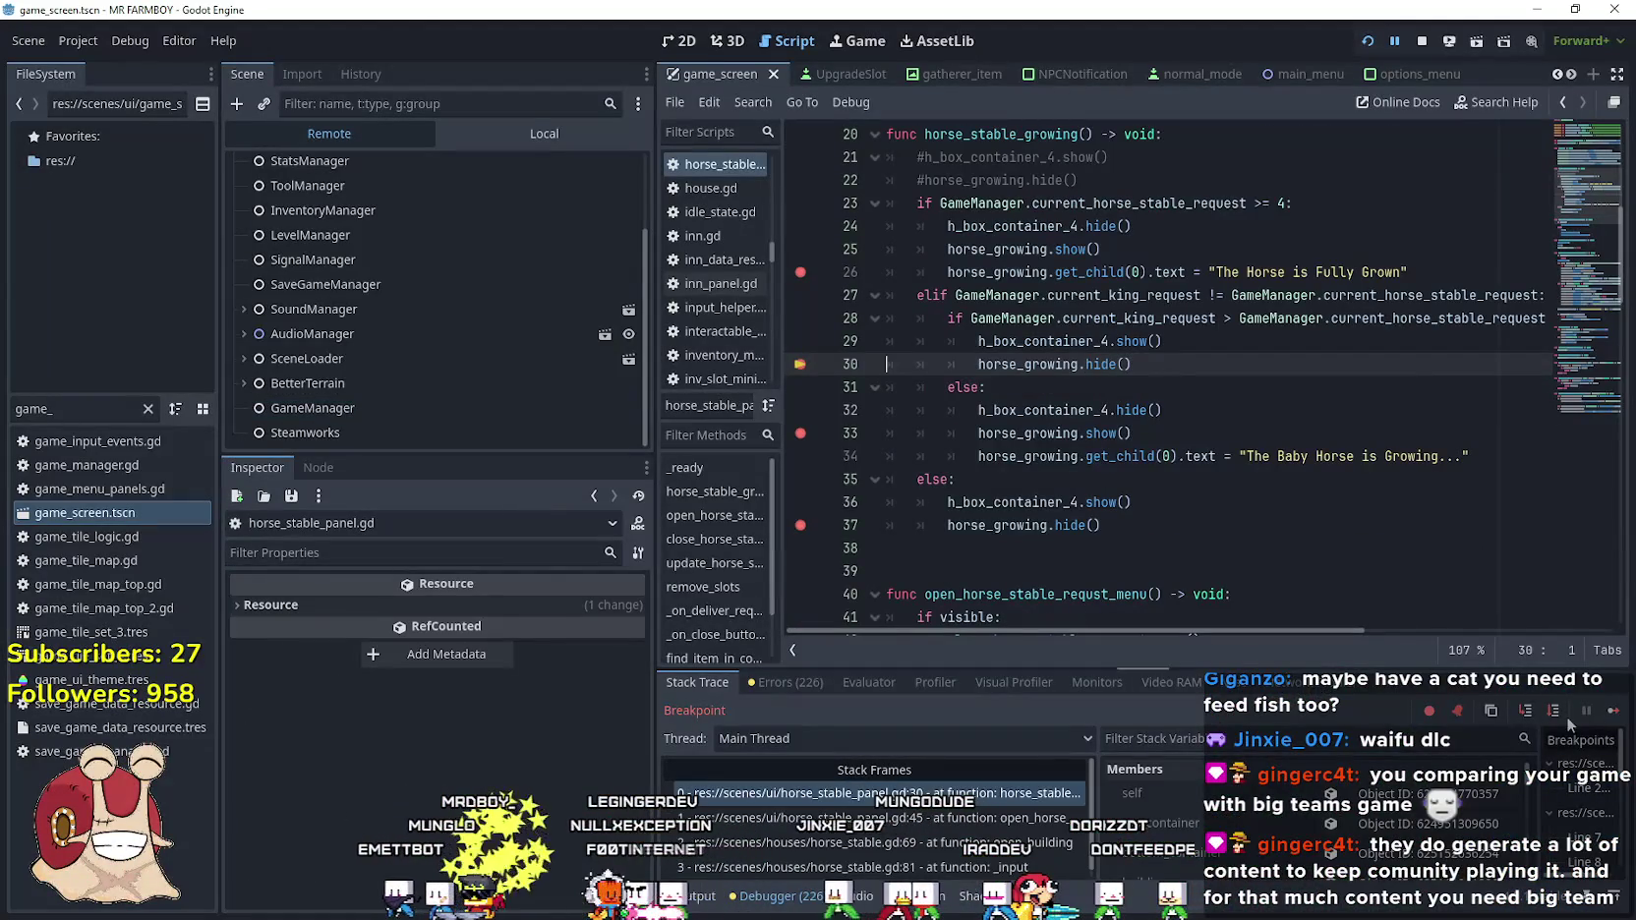
pyautogui.click(1612, 710)
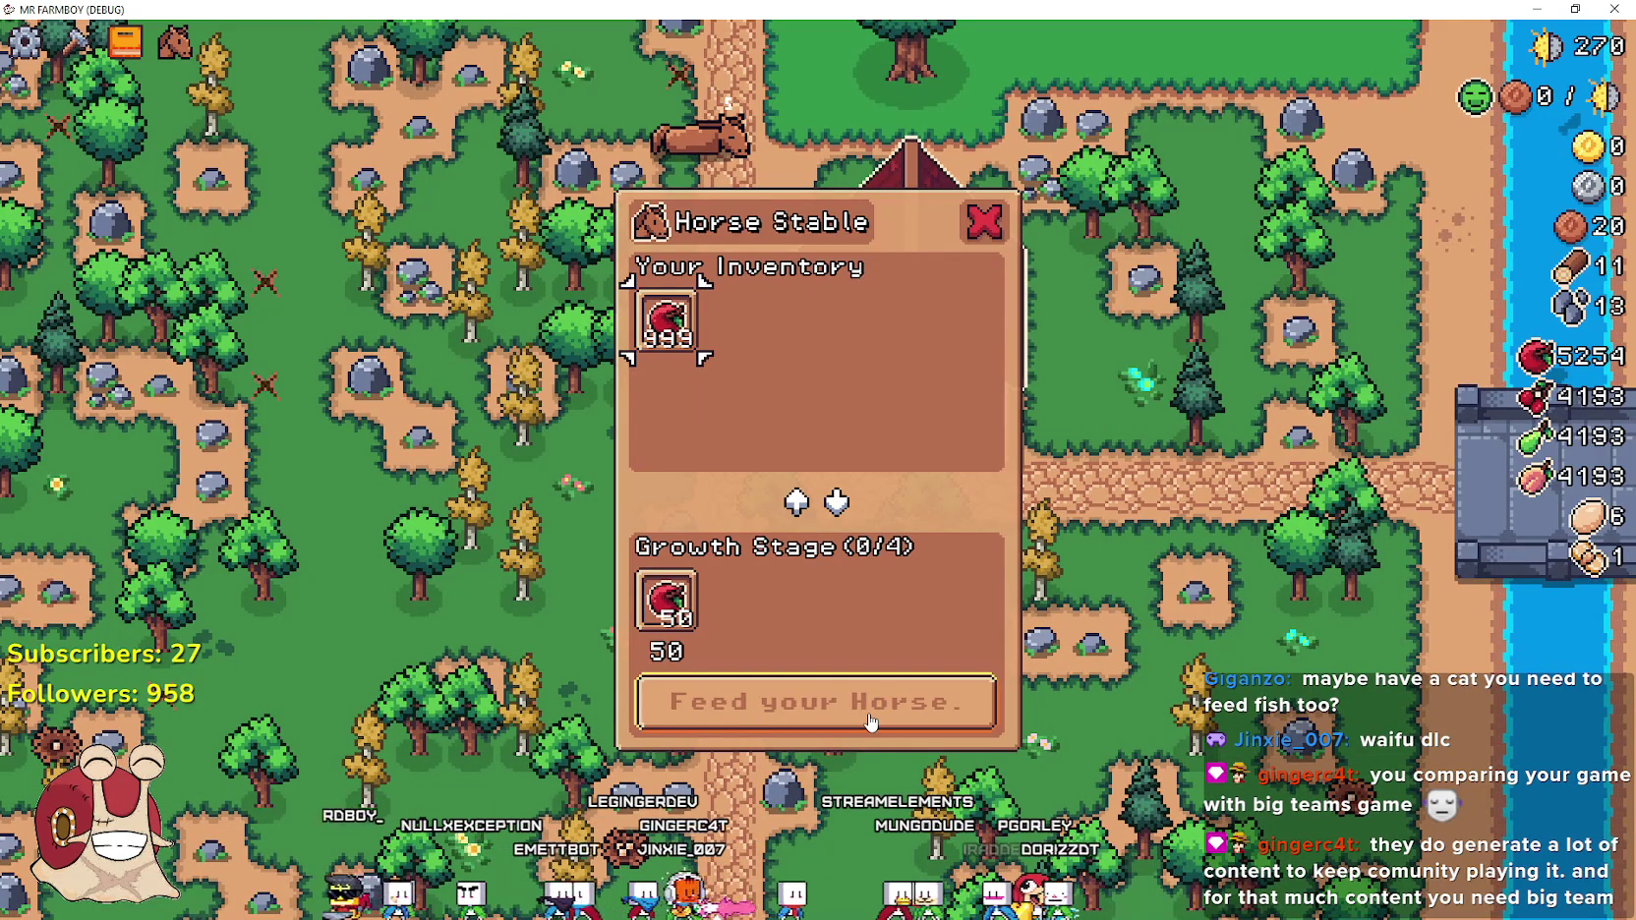
pyautogui.click(869, 723)
pyautogui.click(1612, 718)
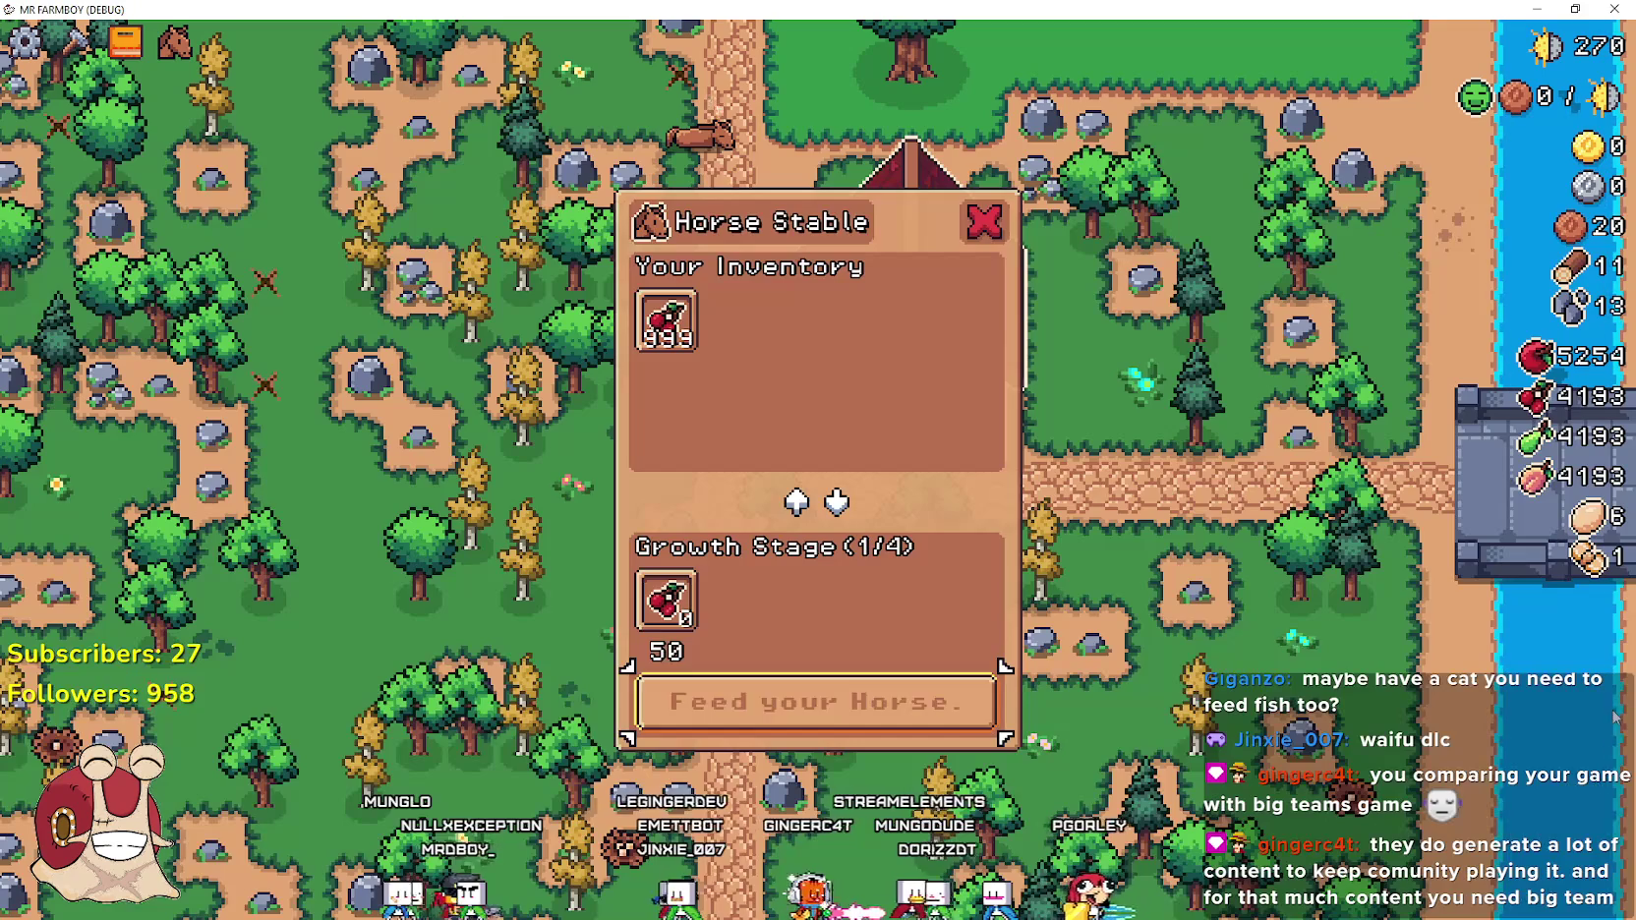
pyautogui.click(667, 319)
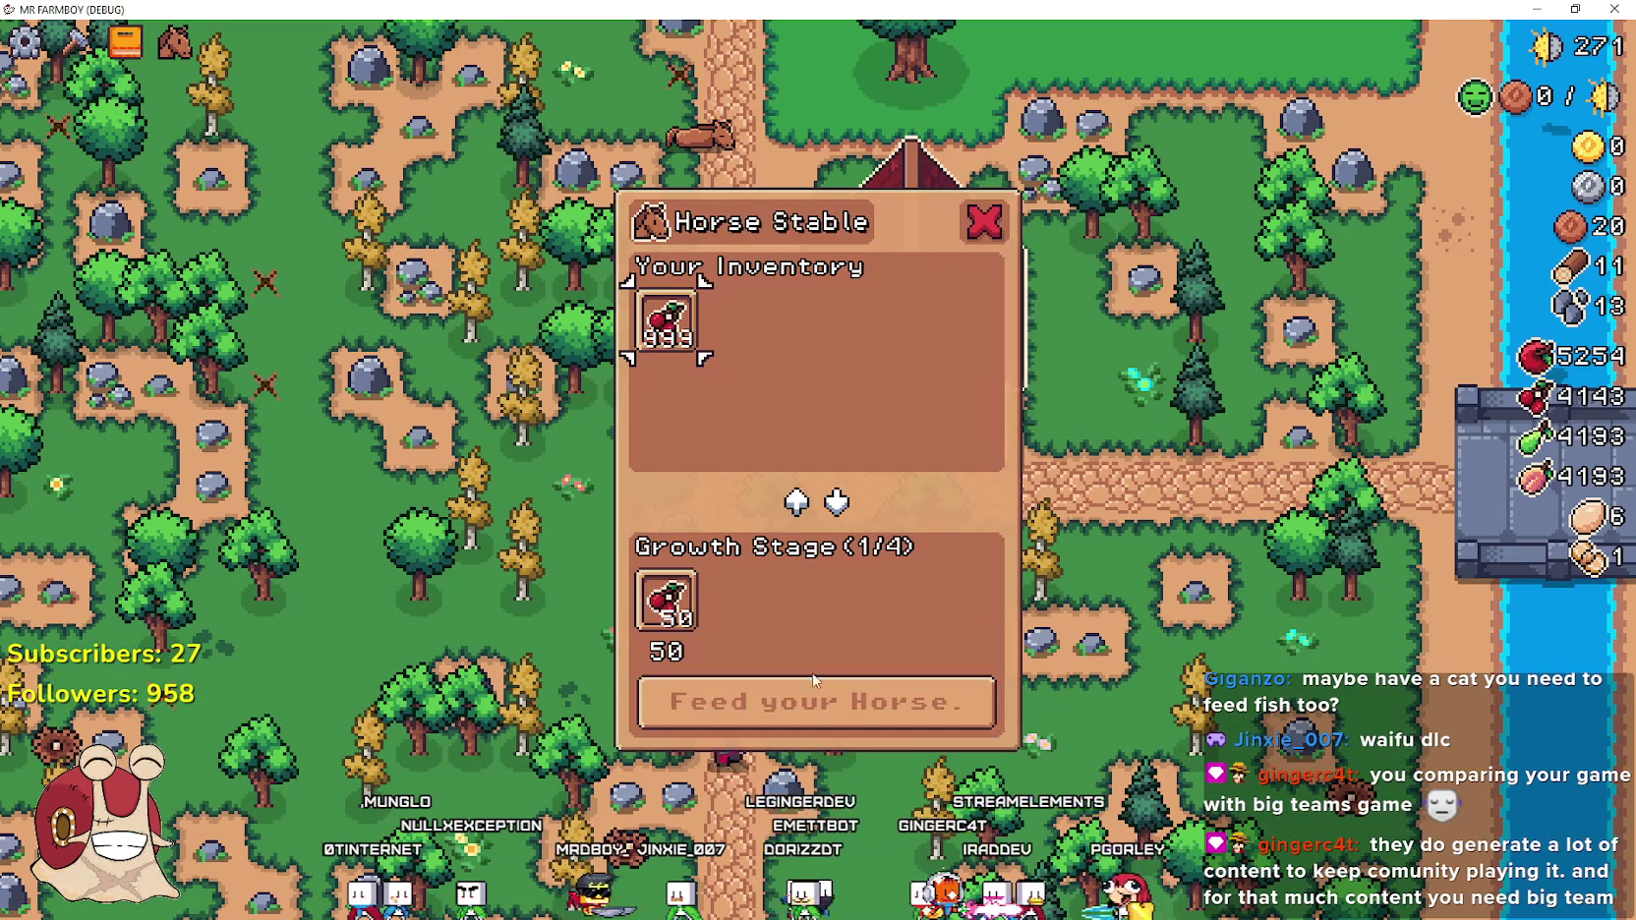
pyautogui.click(839, 697)
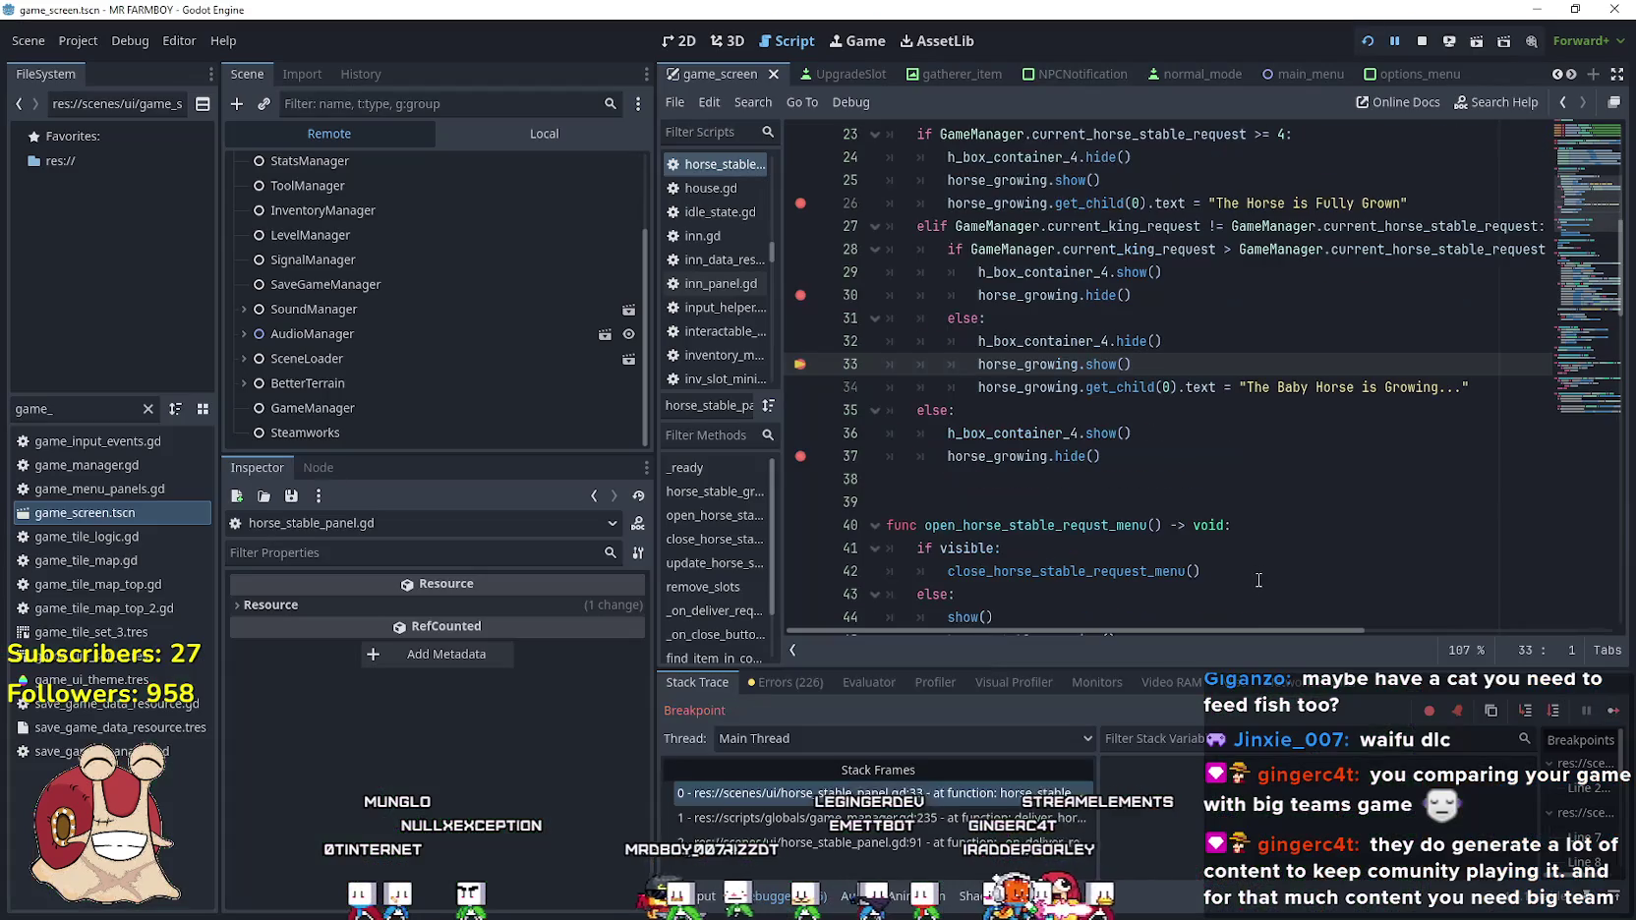
pyautogui.click(1613, 710)
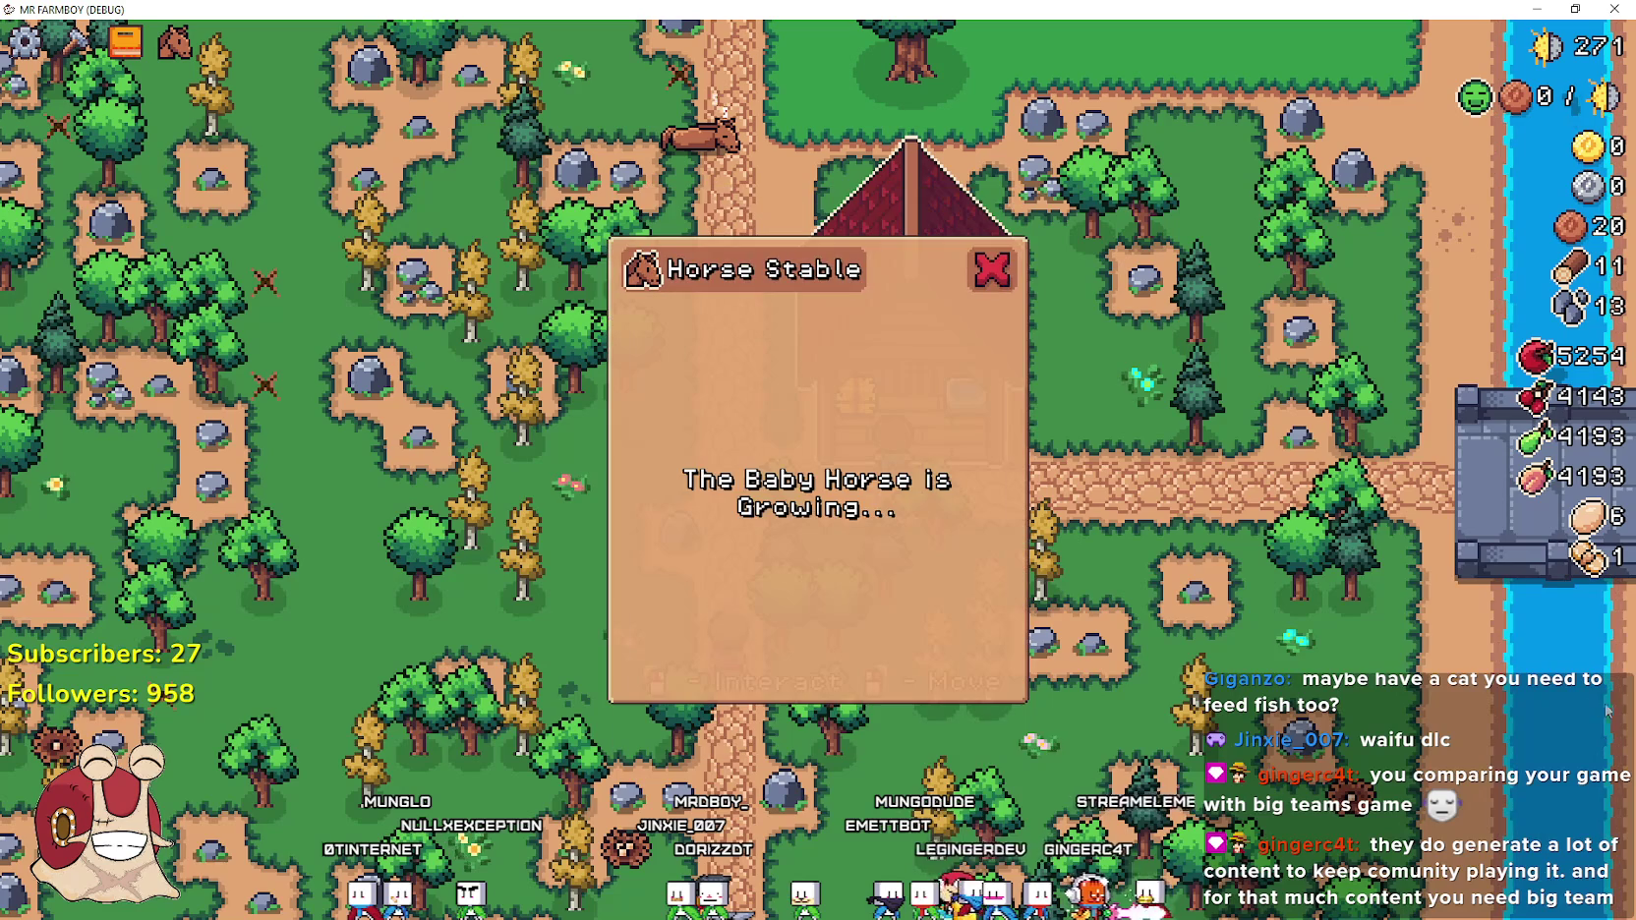
pyautogui.click(982, 284)
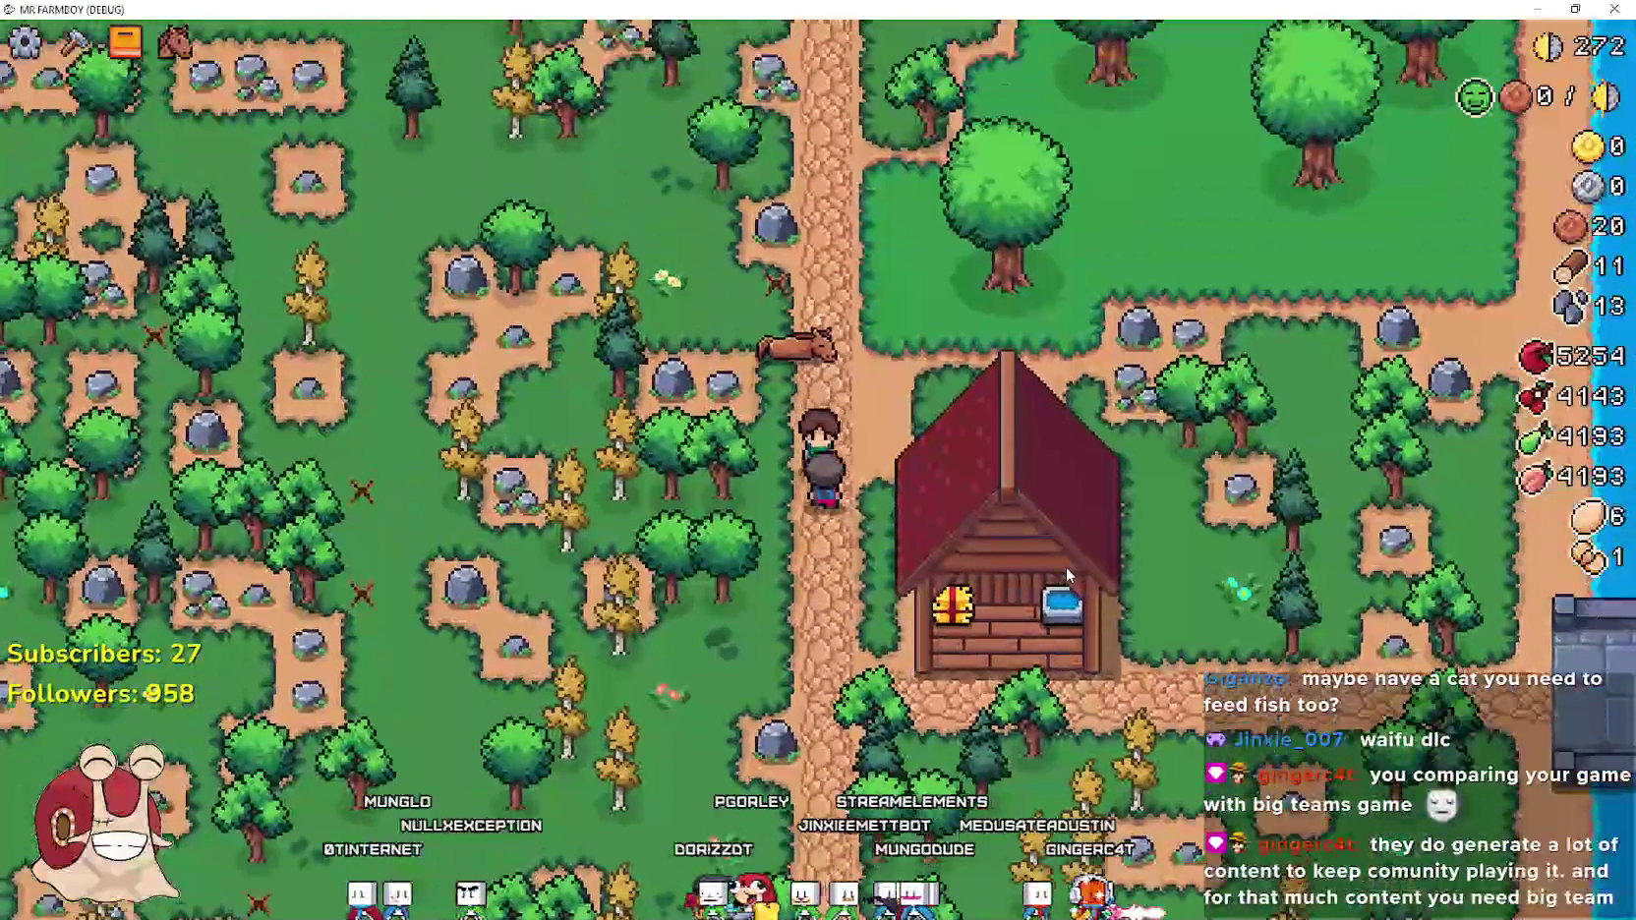
# Set the live GameManager's current_horse_stable_request back to 0
pyautogui.hotkey('alt', 'Tab')
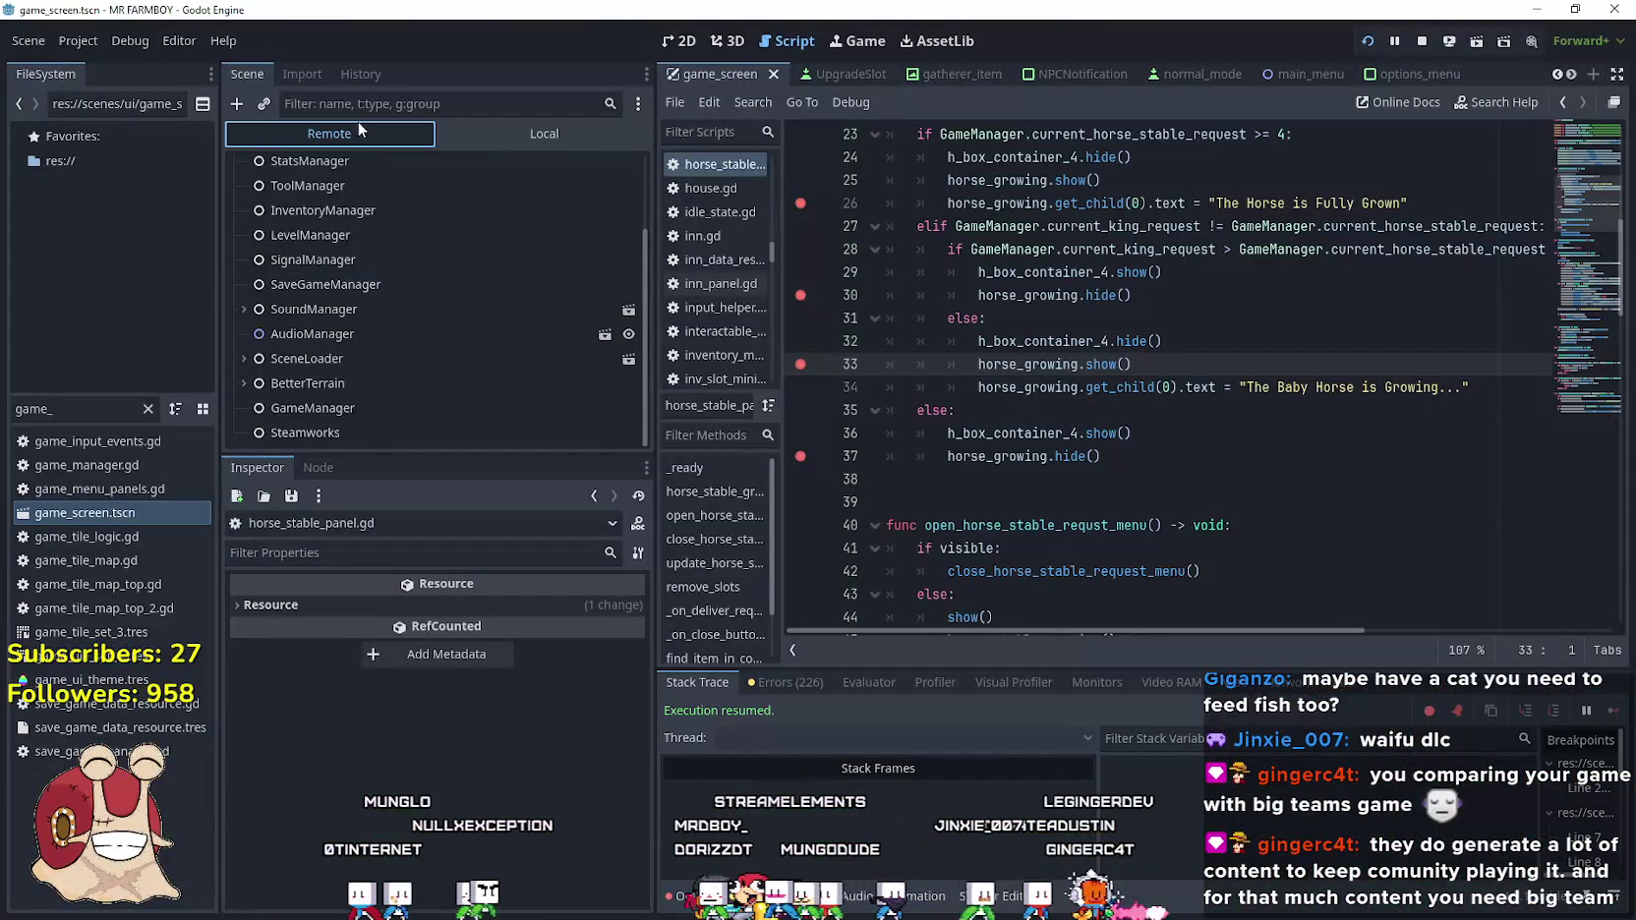
pyautogui.click(361, 433)
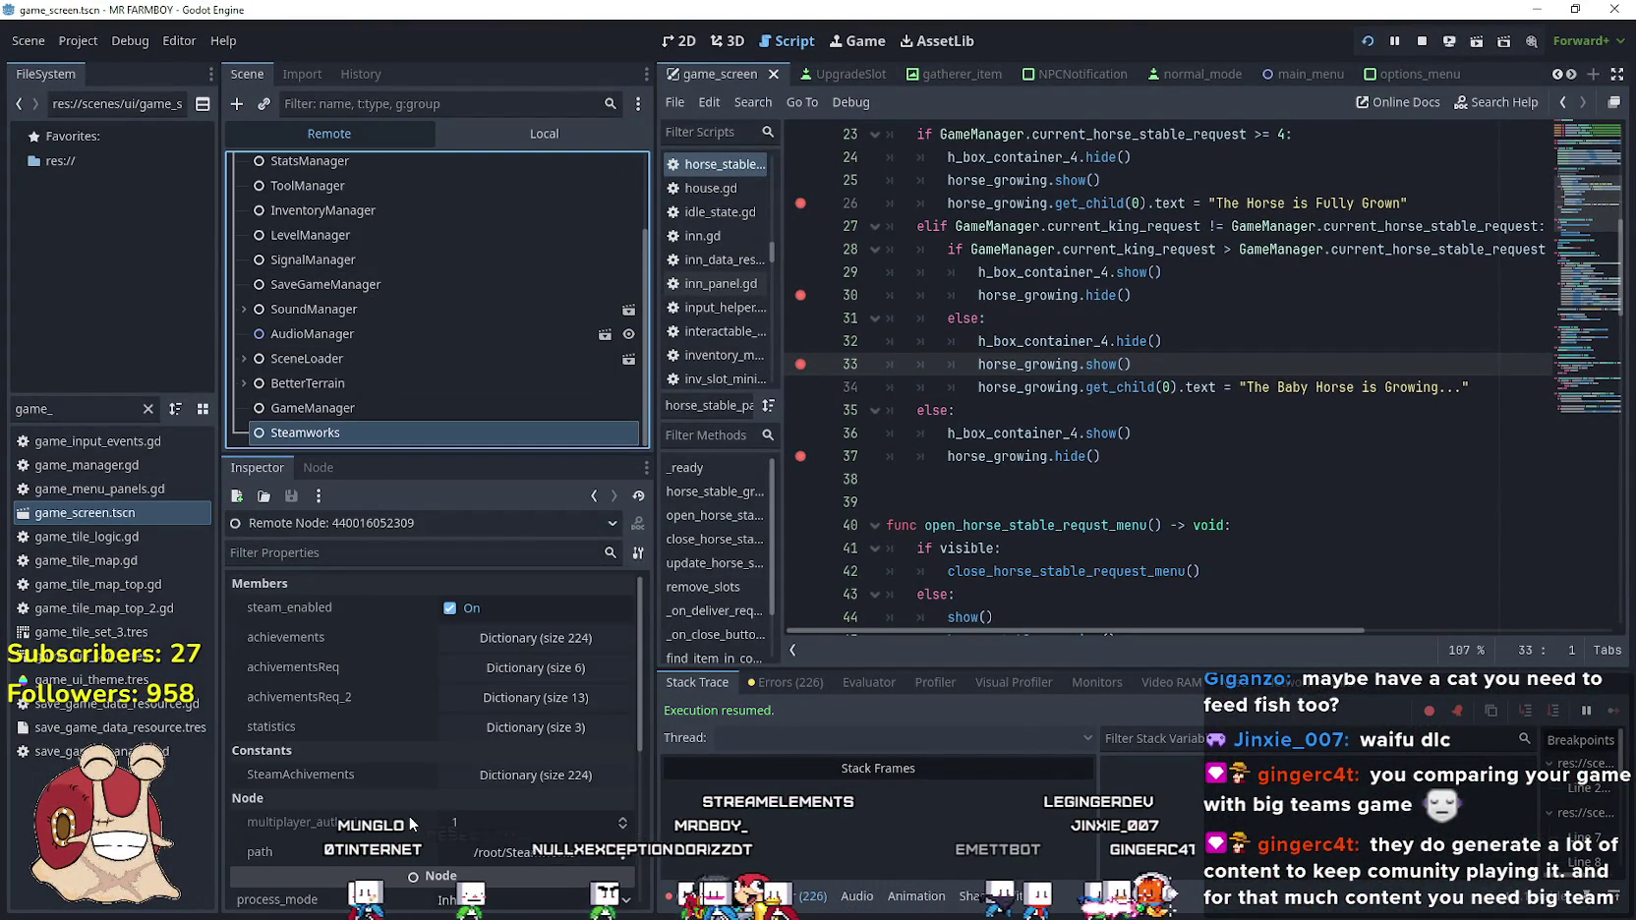
pyautogui.scroll(-5, 408, 815)
pyautogui.click(405, 408)
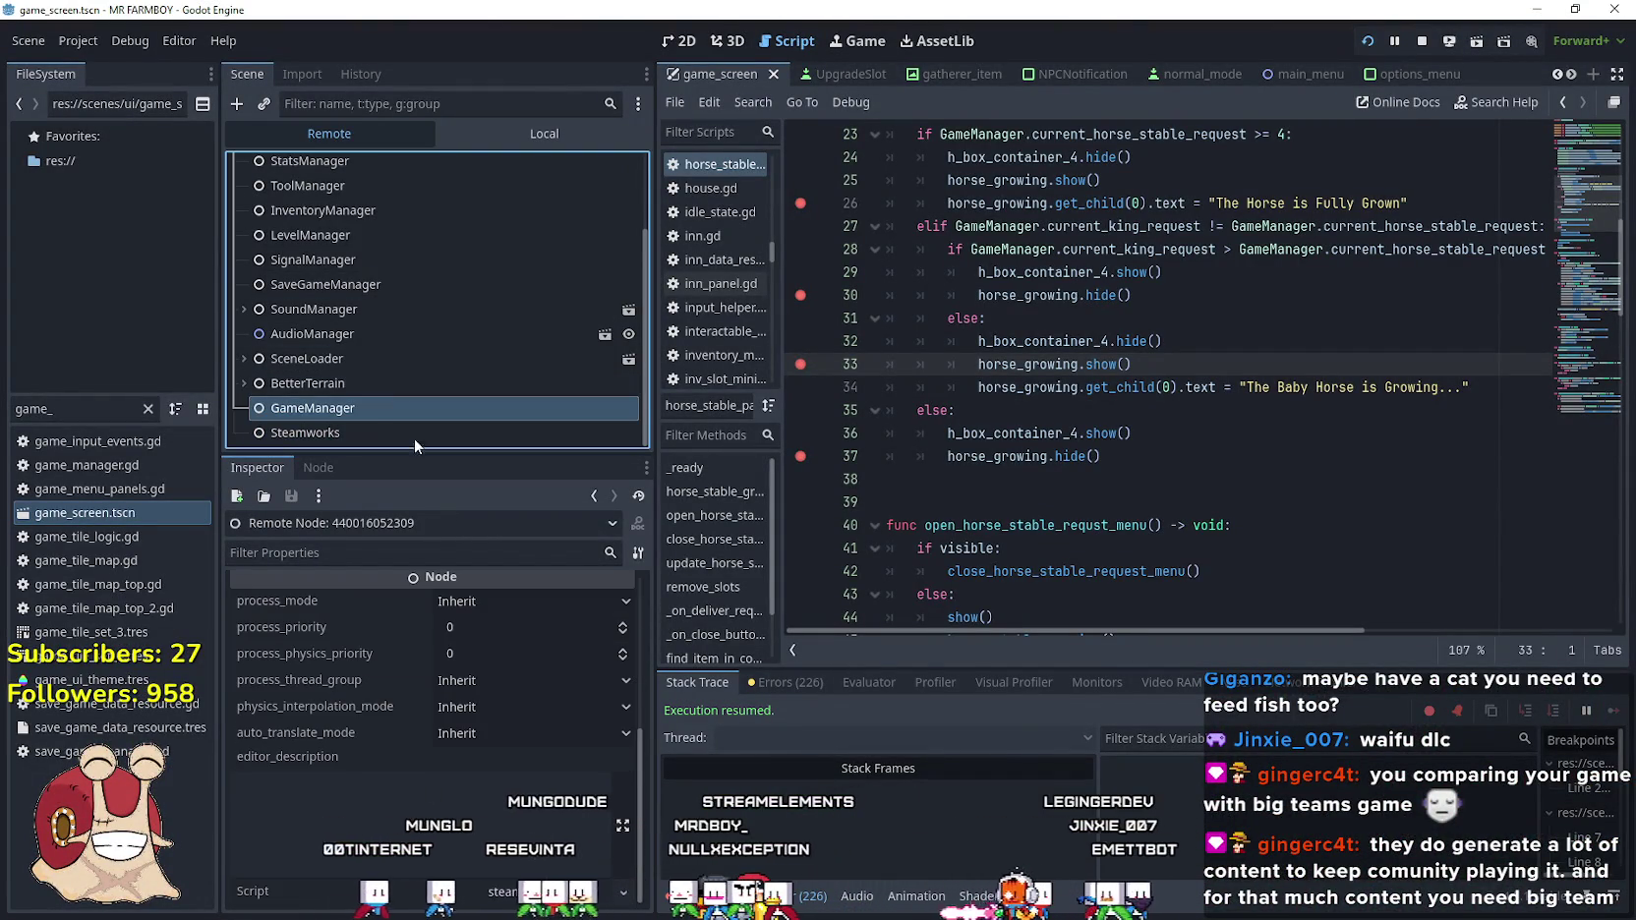
pyautogui.scroll(-10, 408, 764)
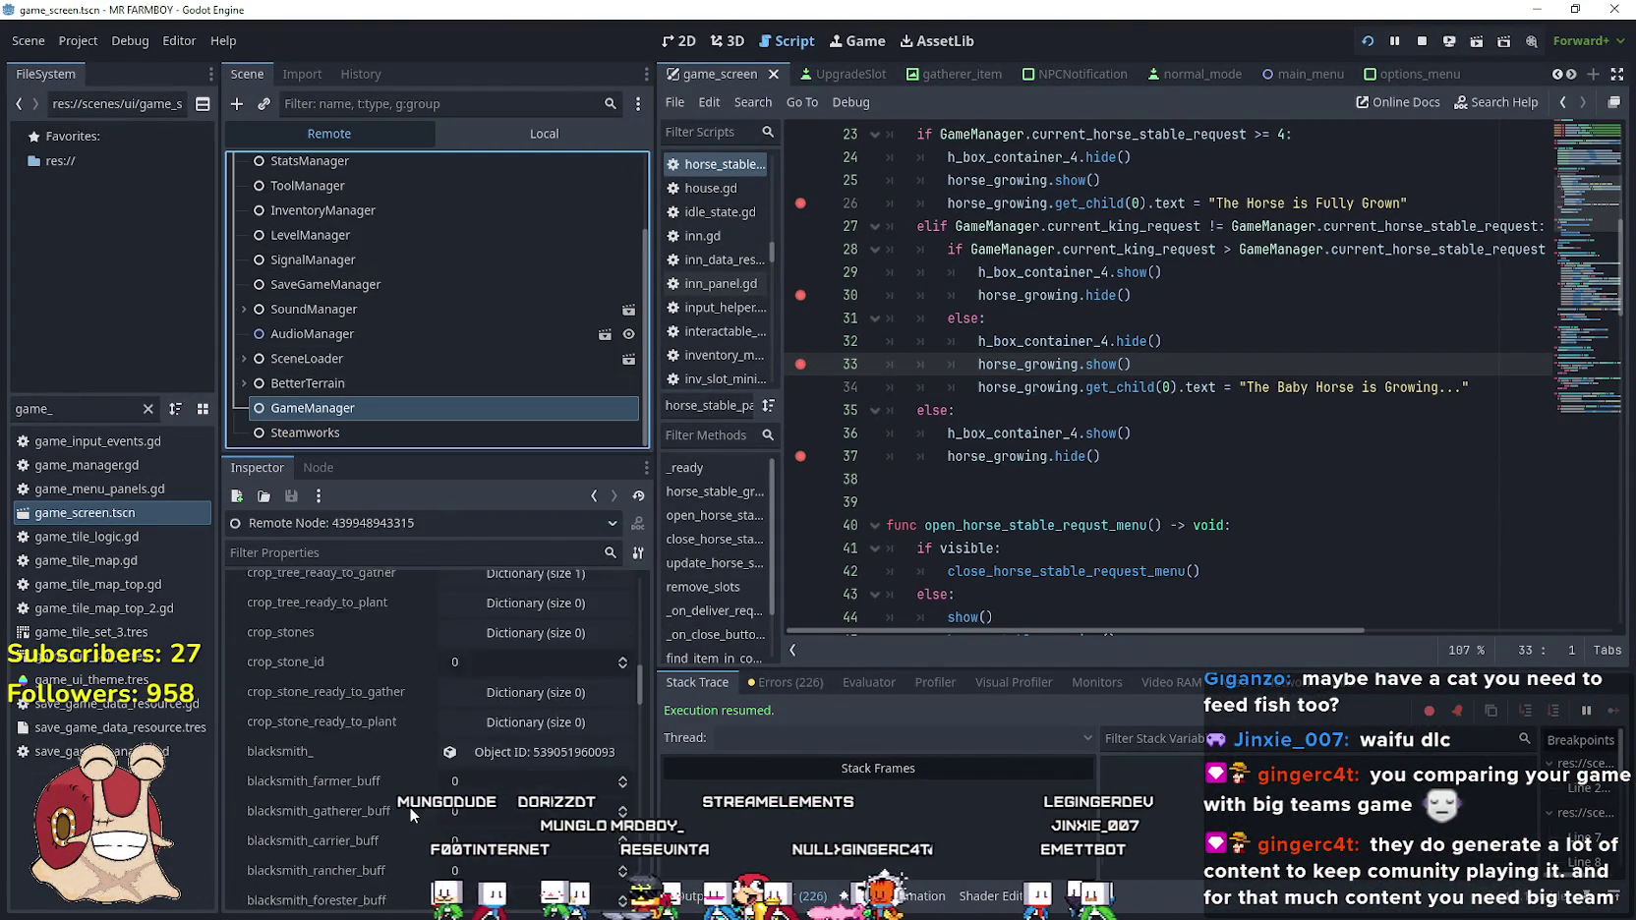
pyautogui.scroll(-15, 409, 806)
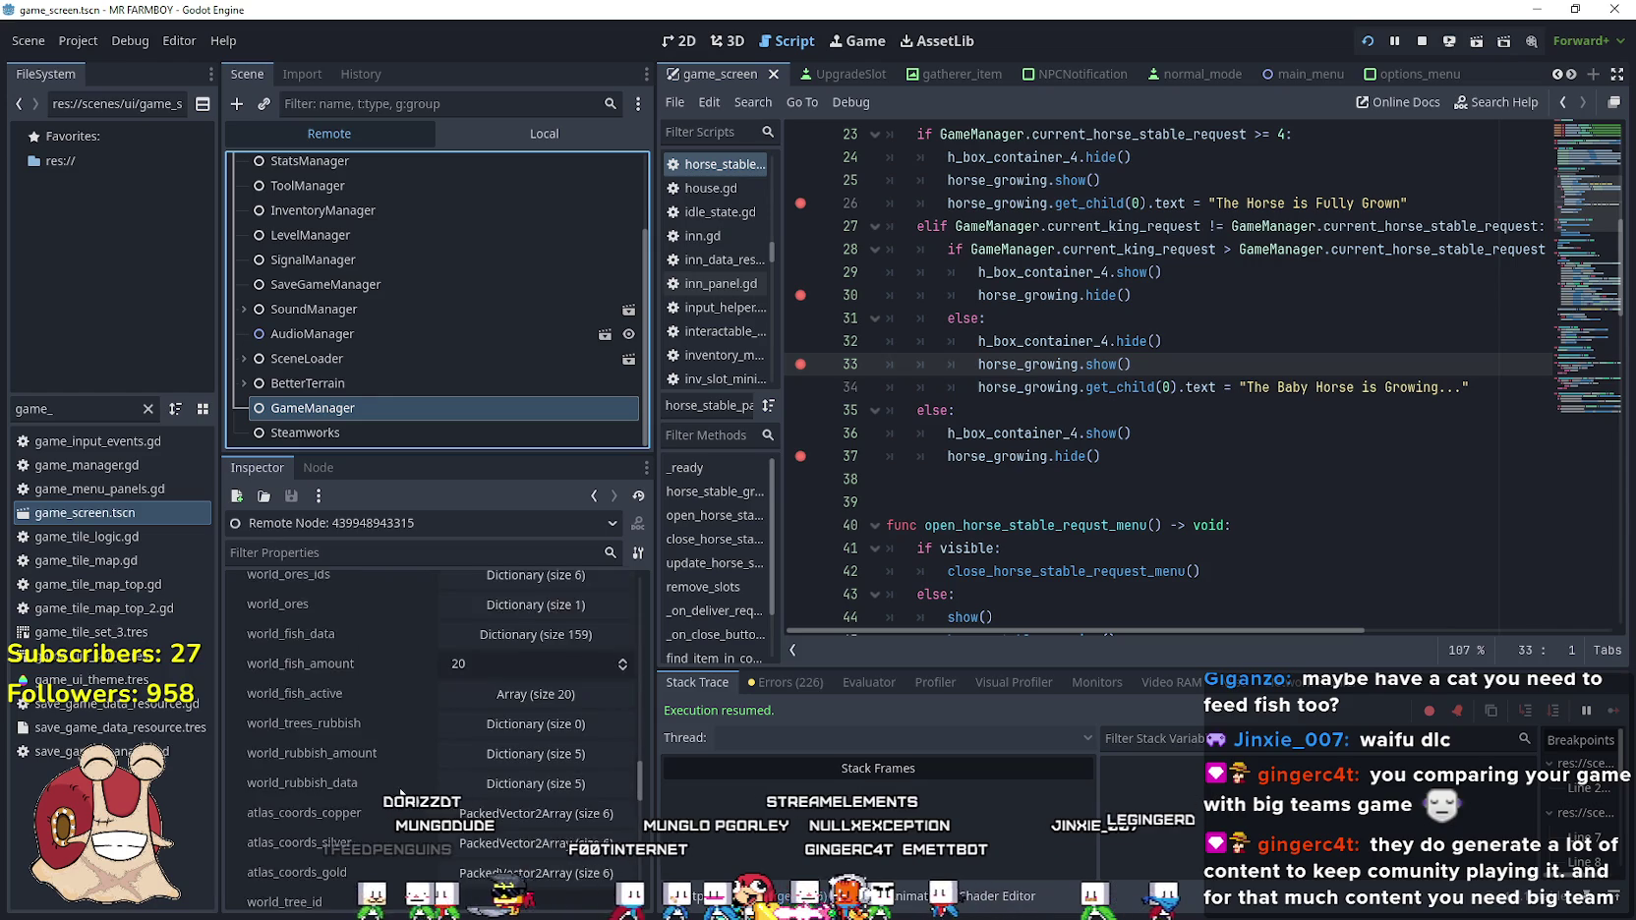
pyautogui.scroll(-5, 436, 735)
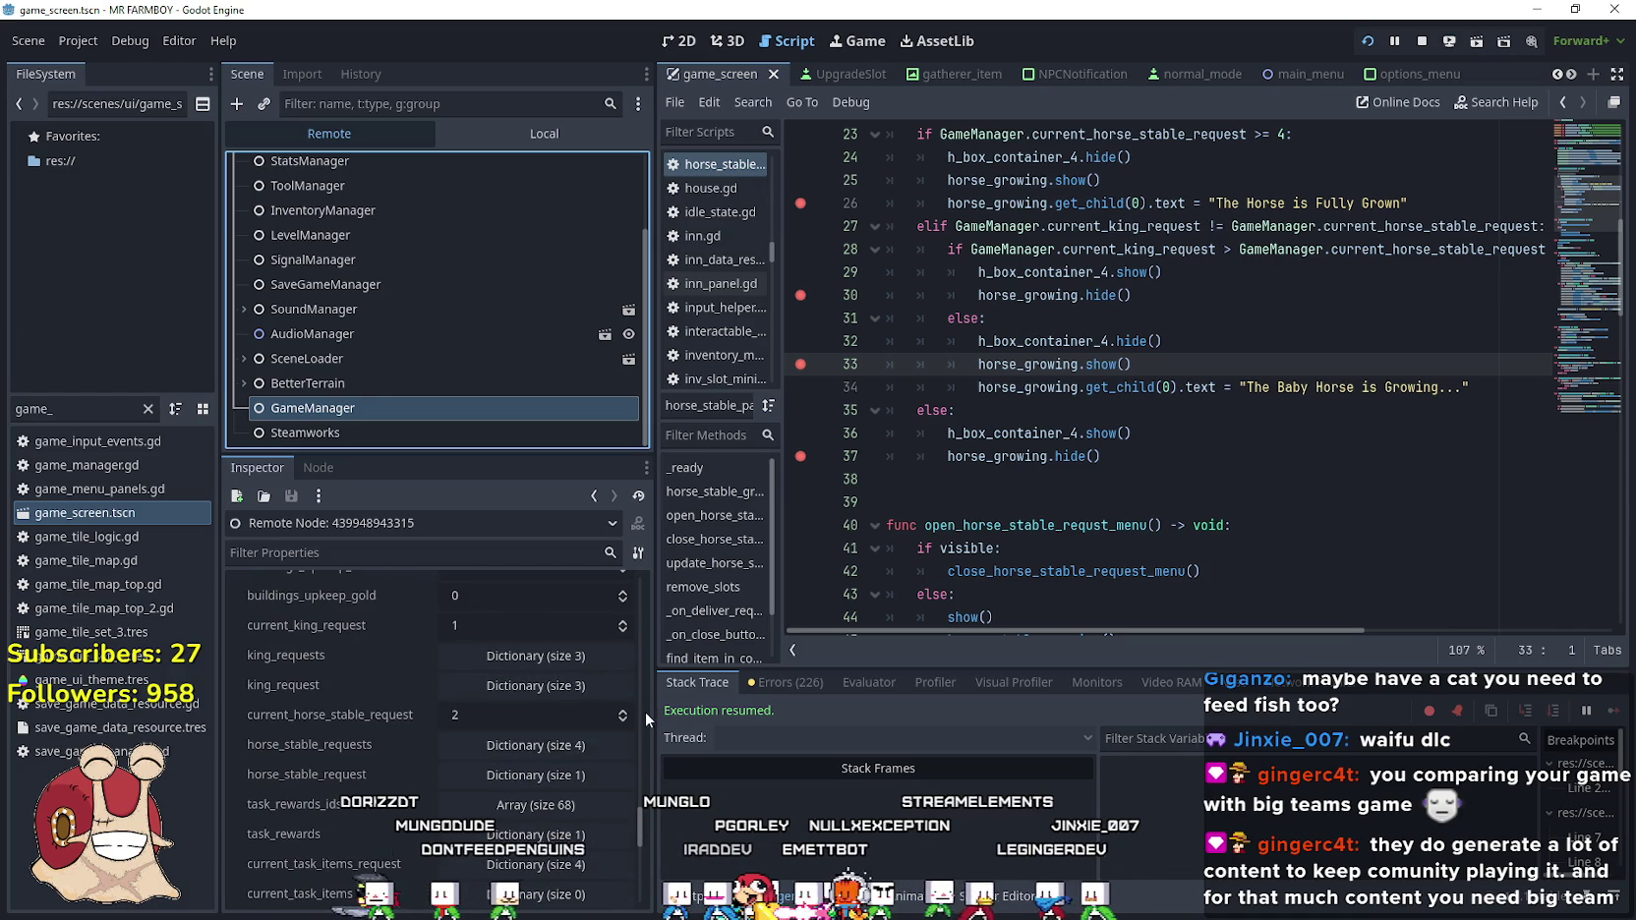
pyautogui.click(626, 719)
pyautogui.click(626, 719)
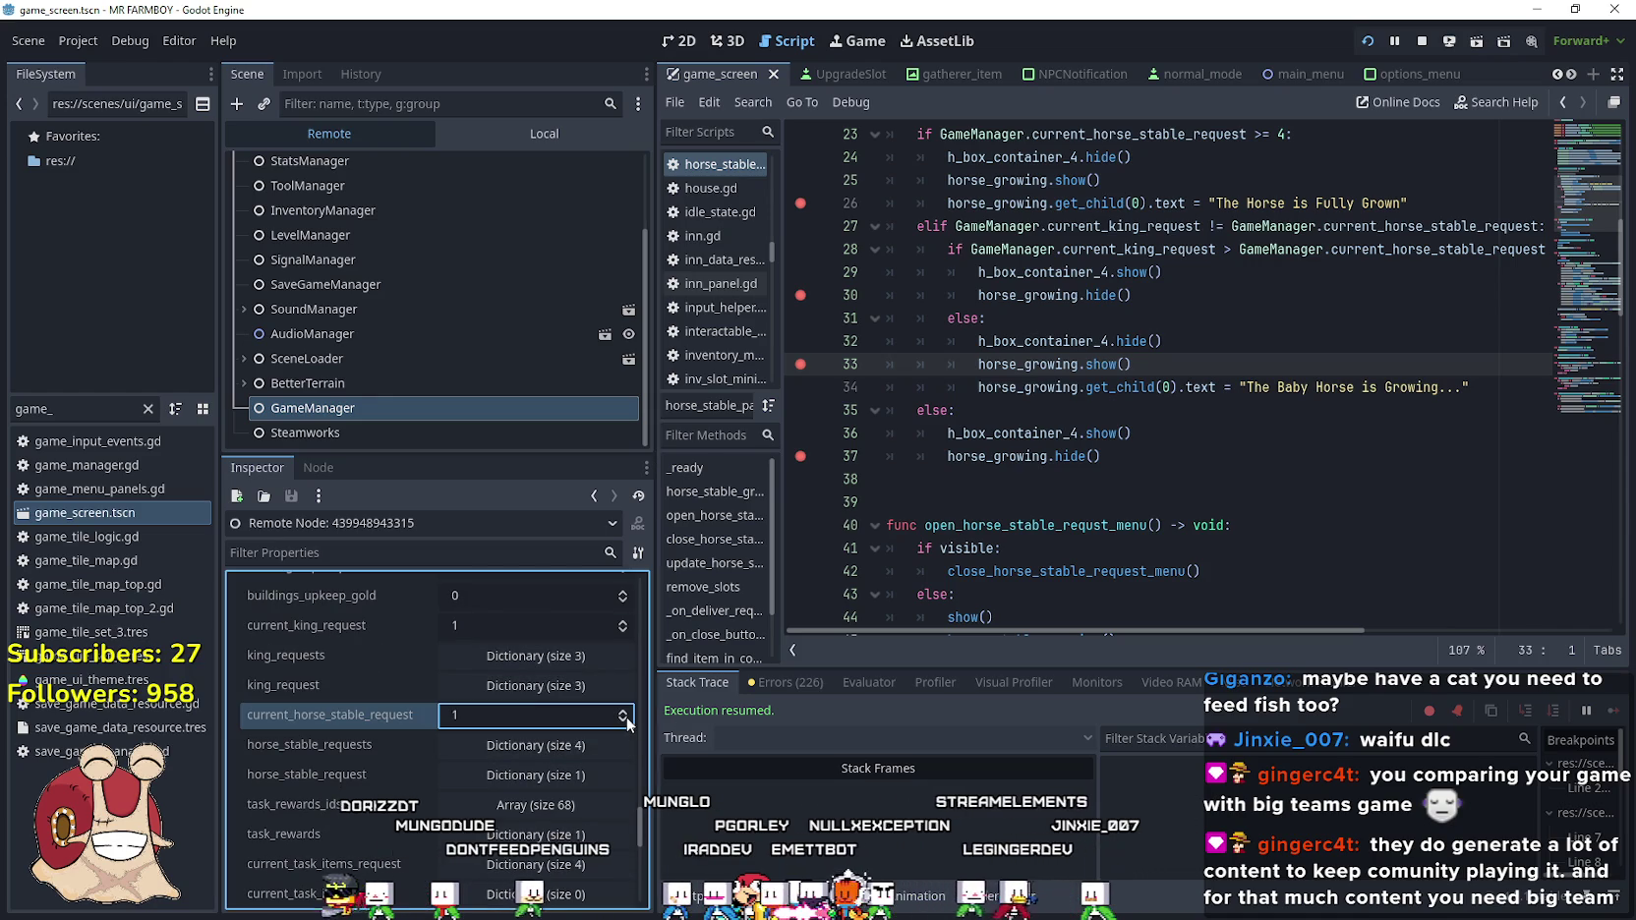
pyautogui.click(625, 634)
pyautogui.hotkey('alt', 'Tab')
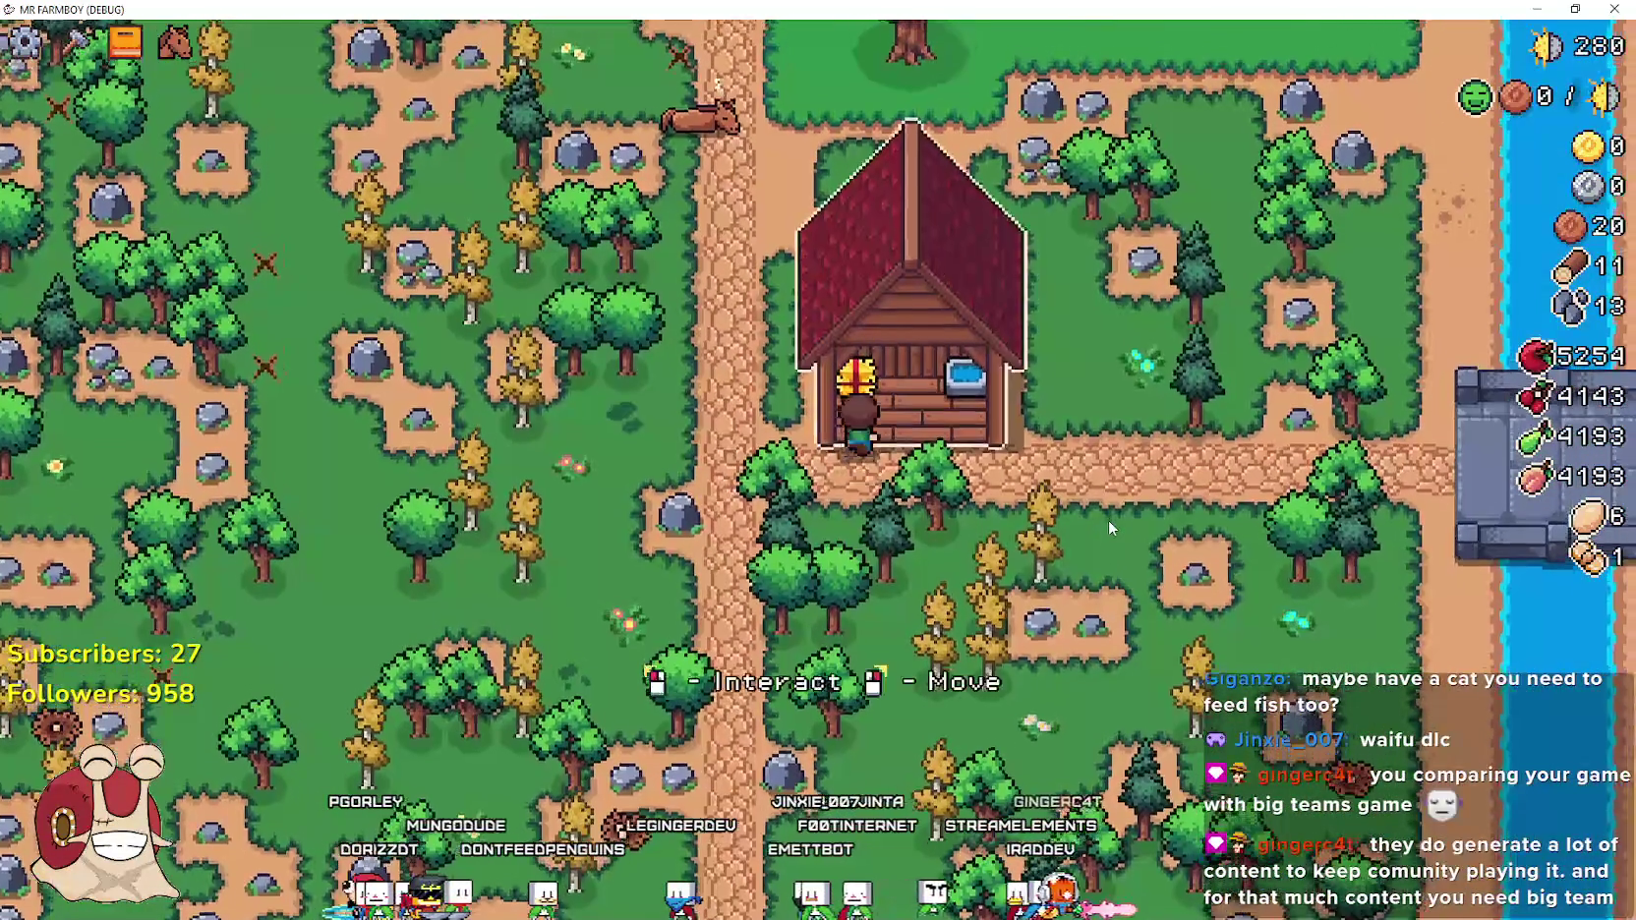
# Feed the horse again to confirm the Baby Horse growing message, then save and quit the game
pyautogui.click(818, 397)
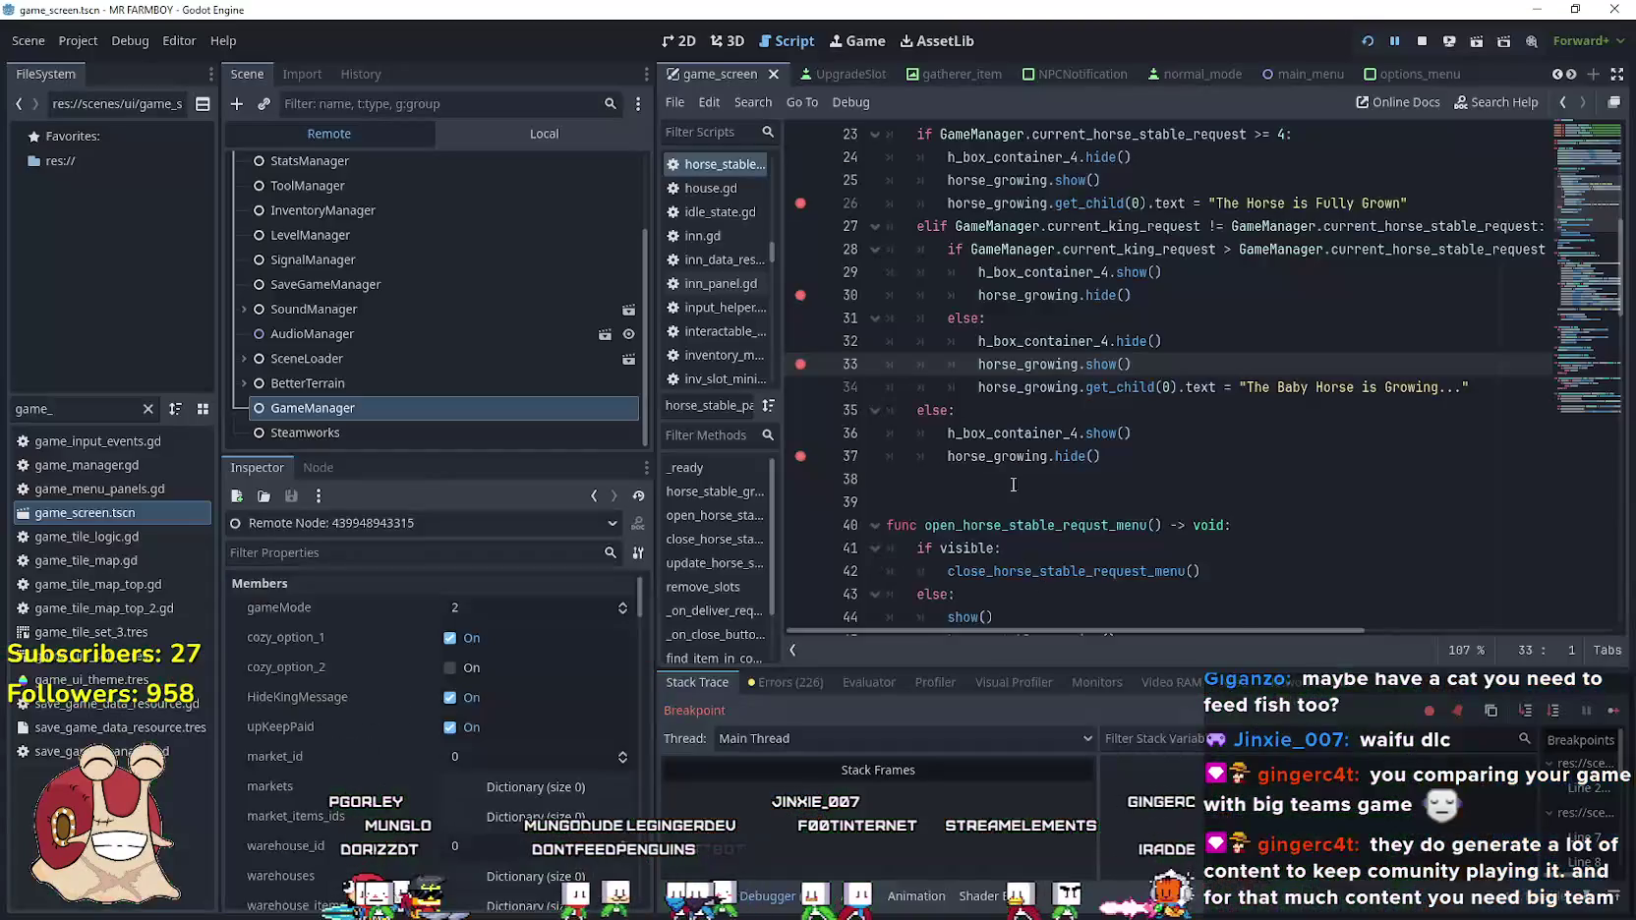
pyautogui.click(1613, 713)
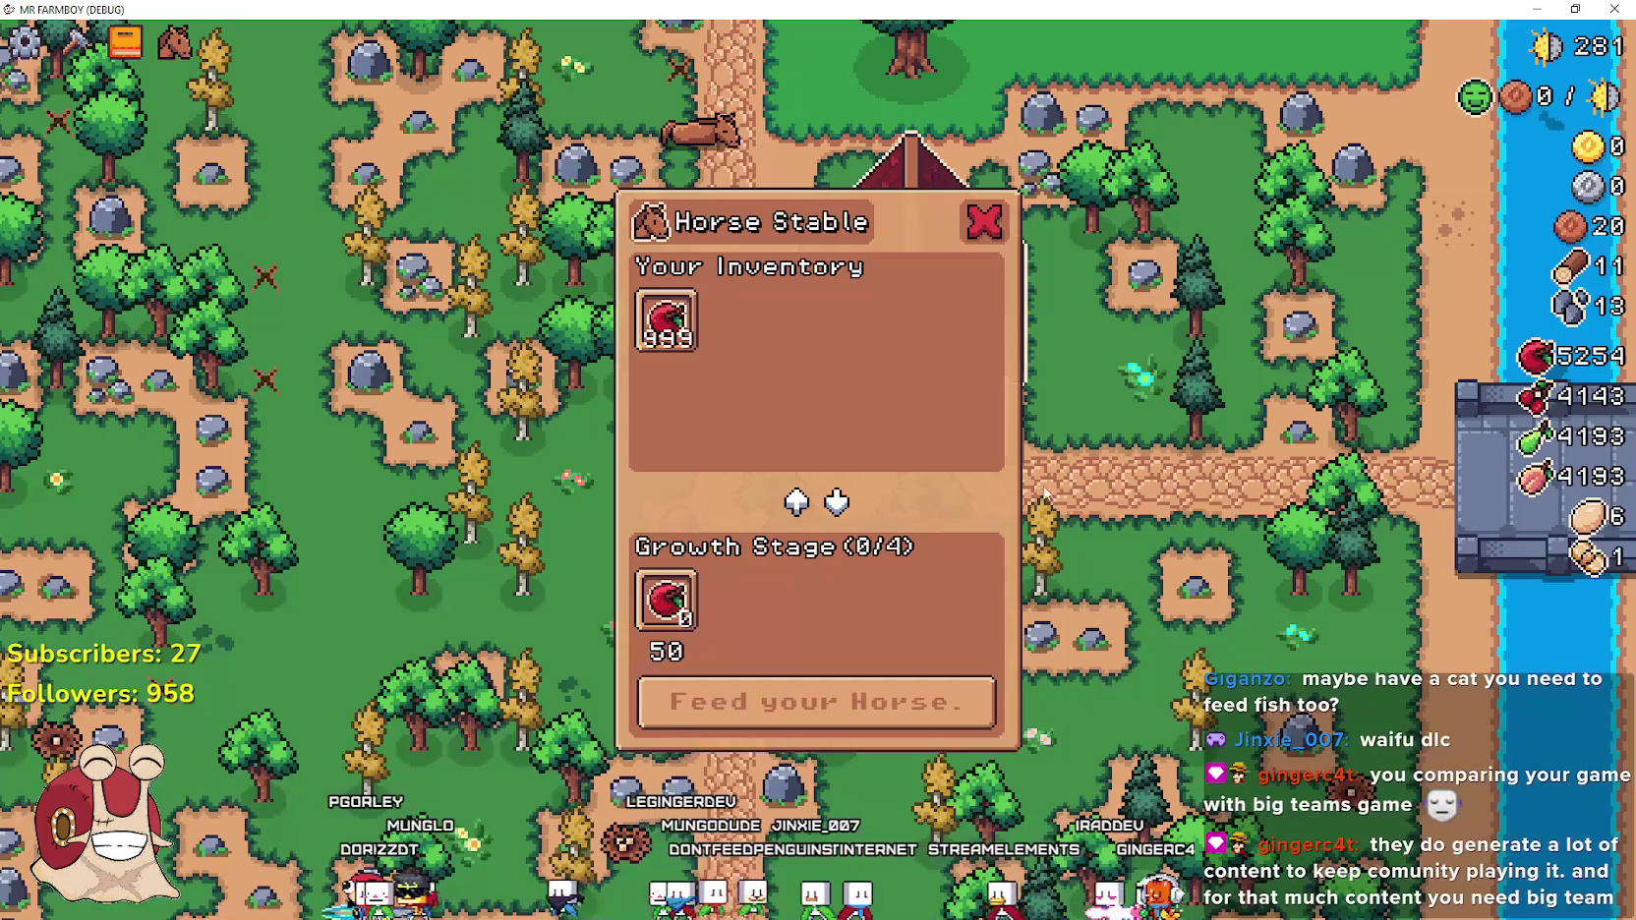
pyautogui.click(798, 700)
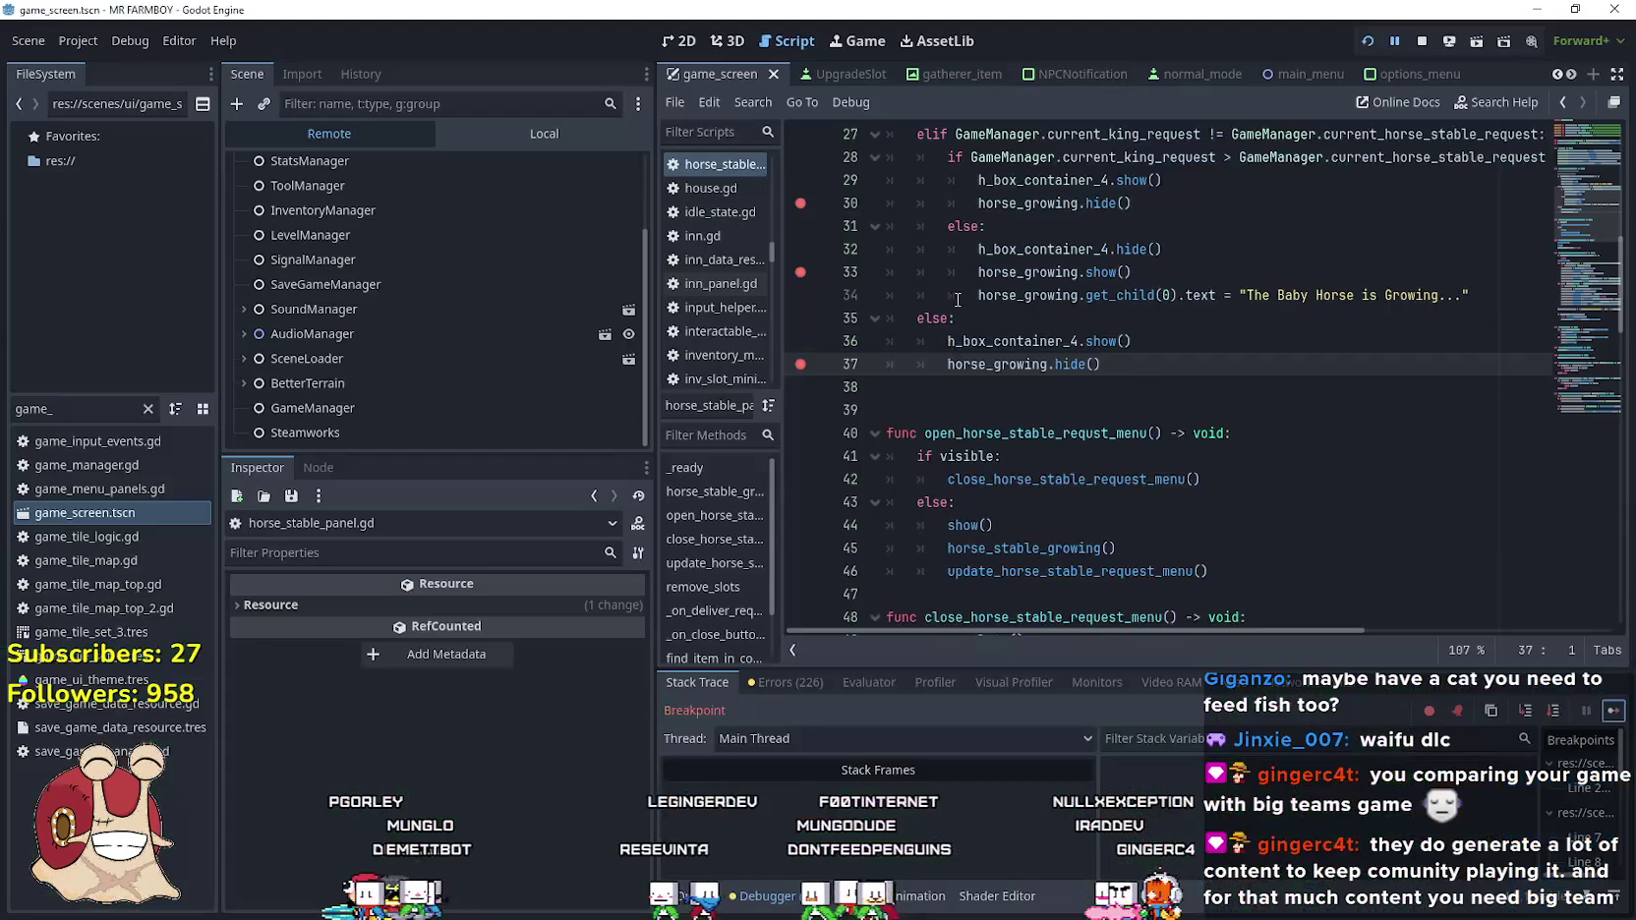
pyautogui.click(1612, 713)
pyautogui.press('e')
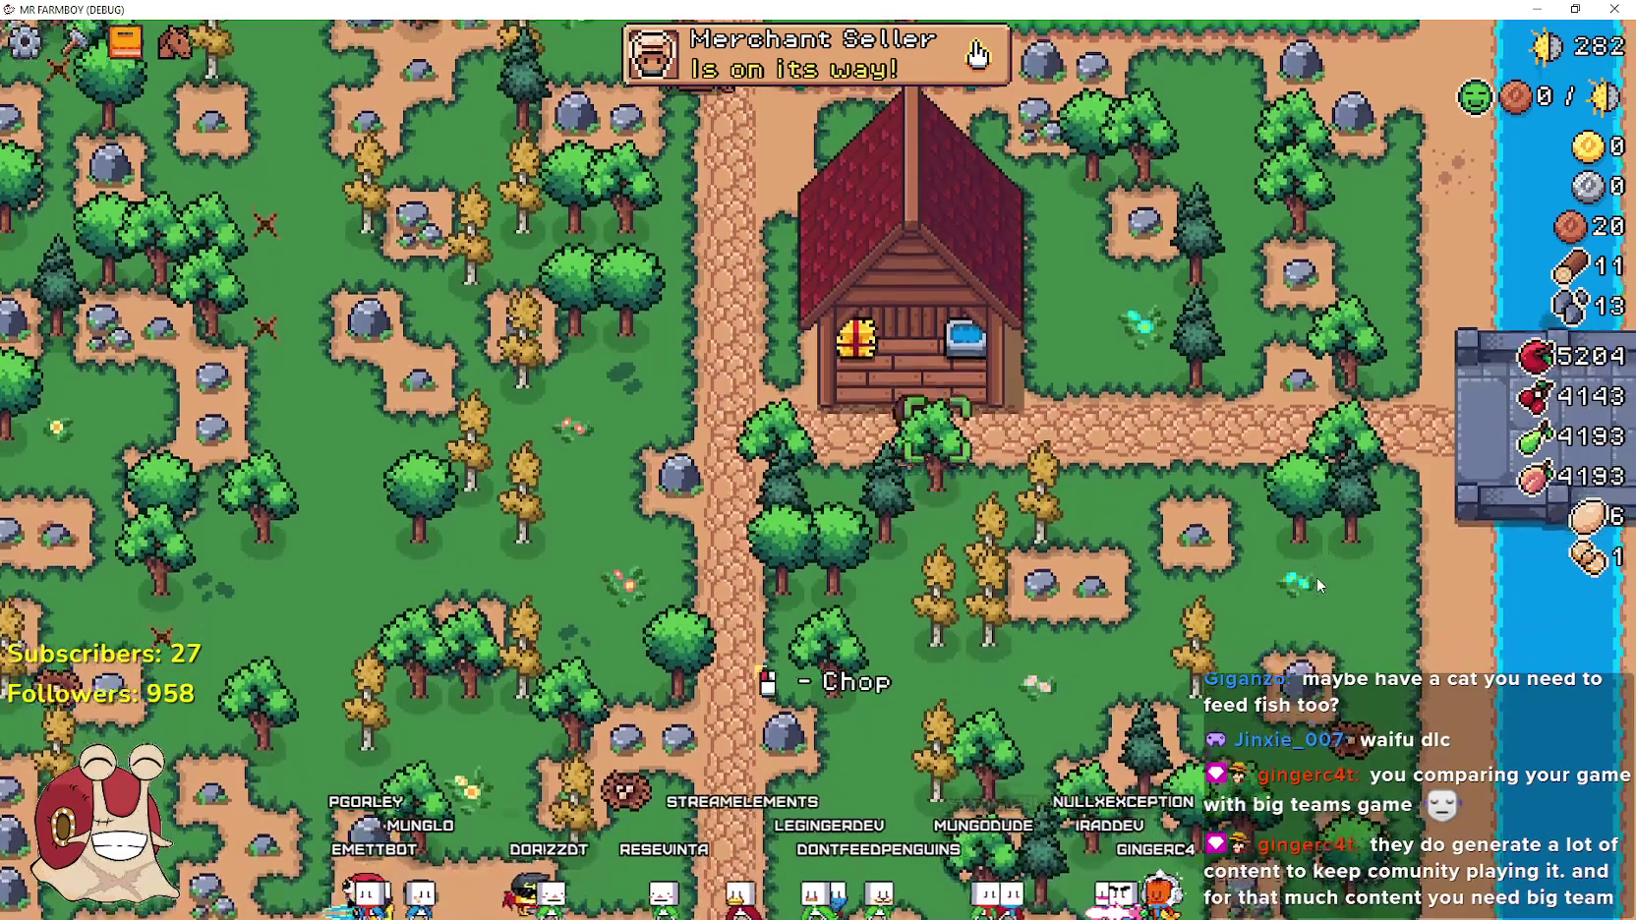
pyautogui.press('e')
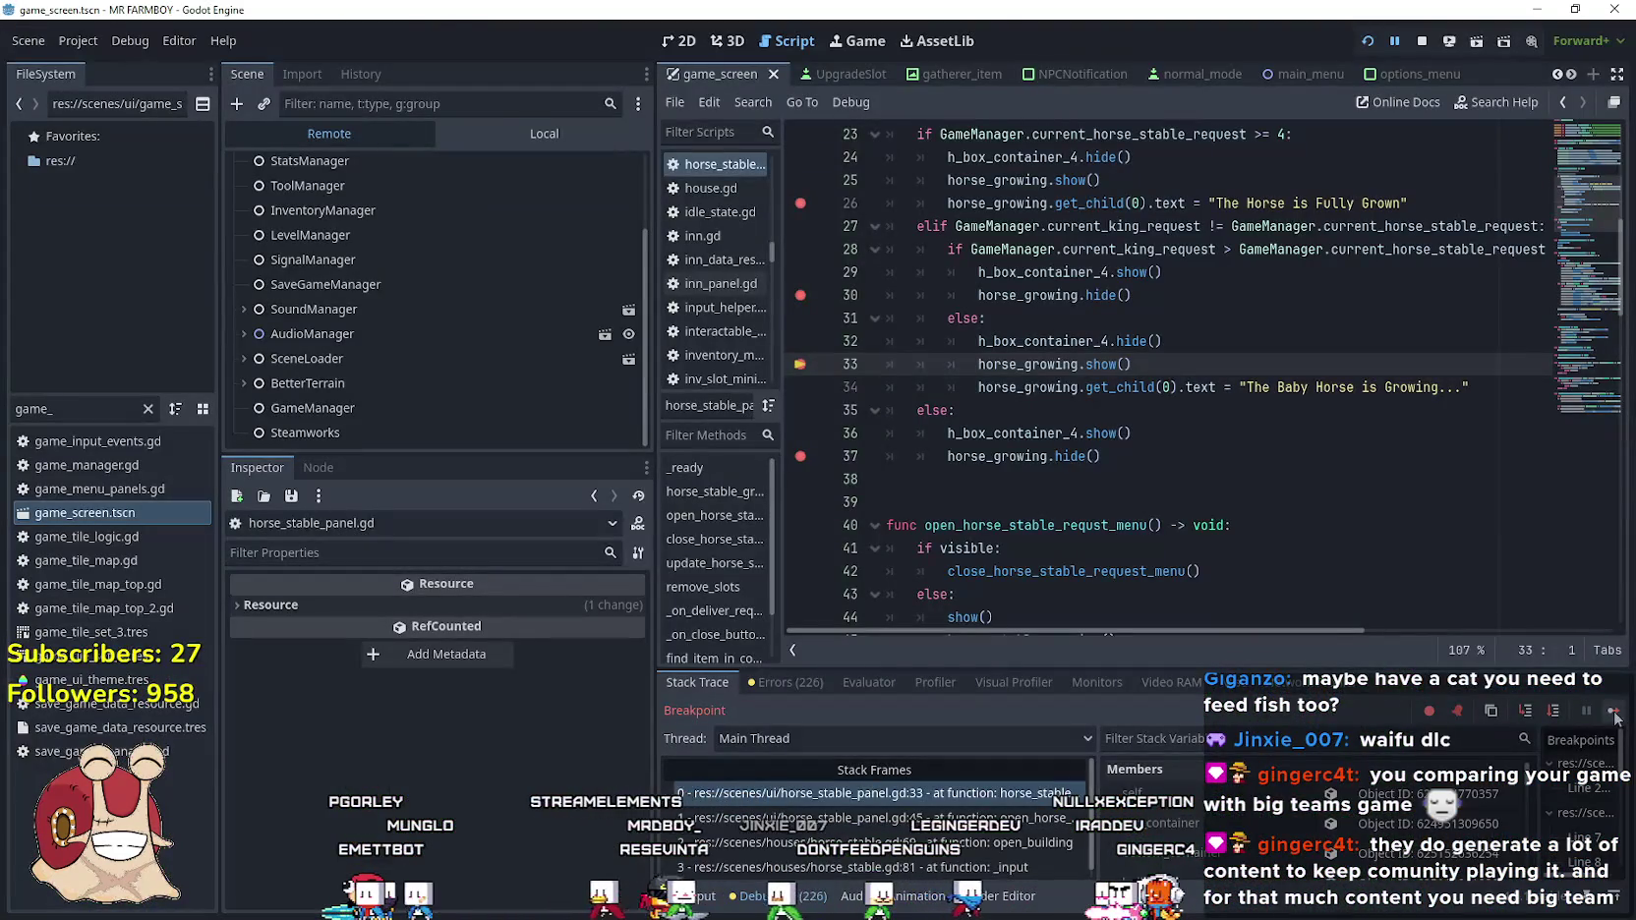
pyautogui.click(1613, 714)
pyautogui.press('e')
pyautogui.press('e')
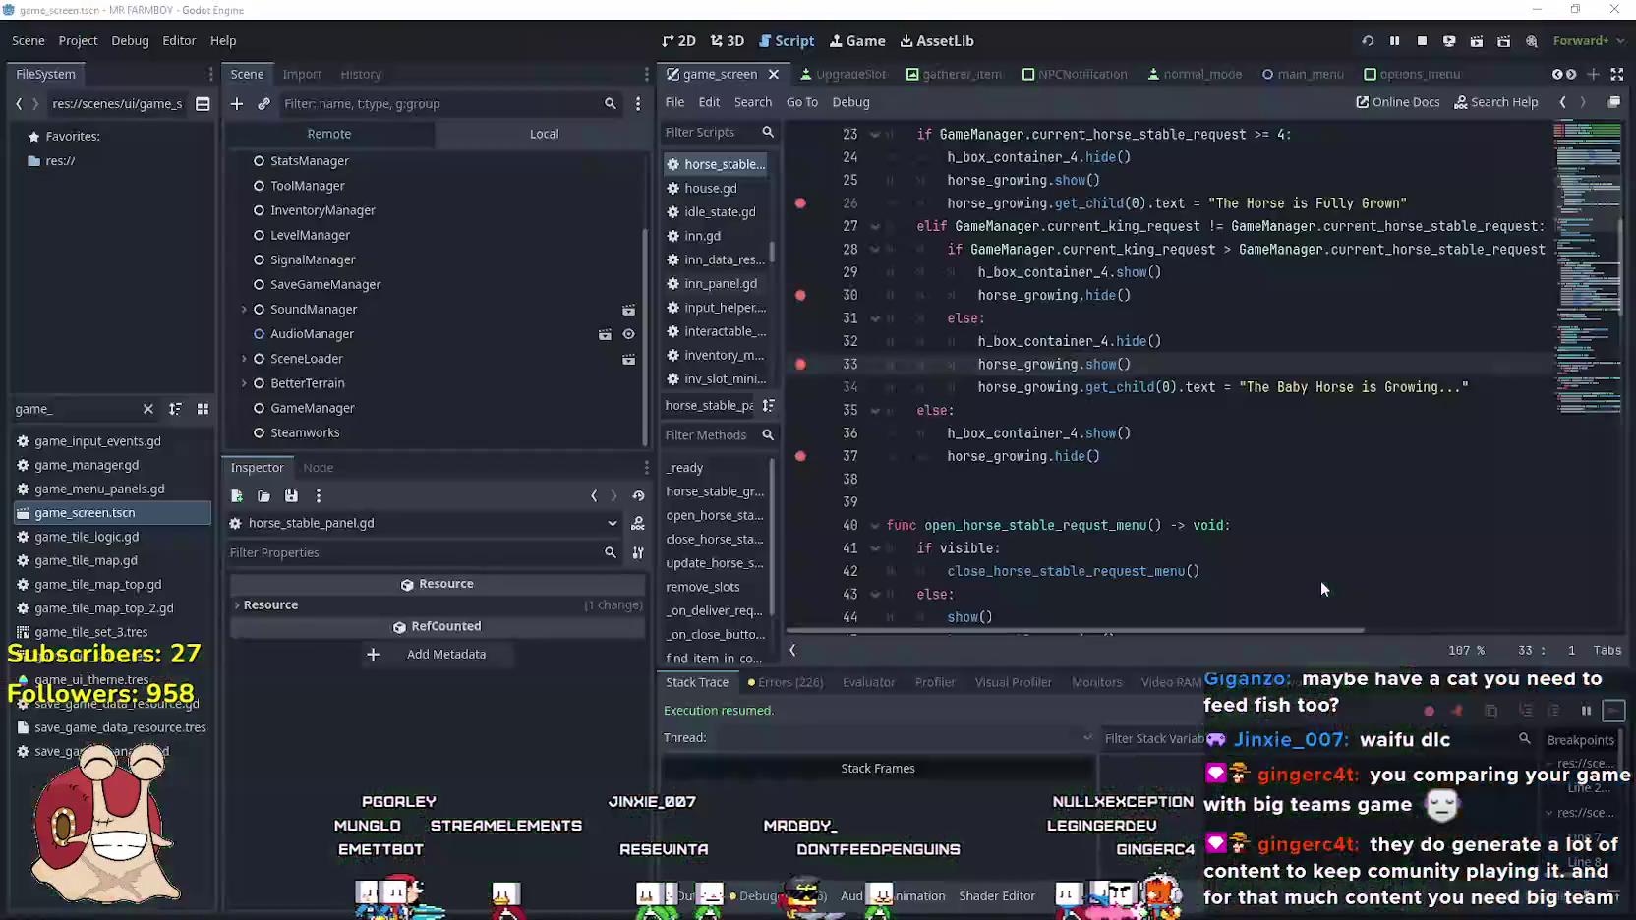
pyautogui.click(1615, 712)
pyautogui.press('e')
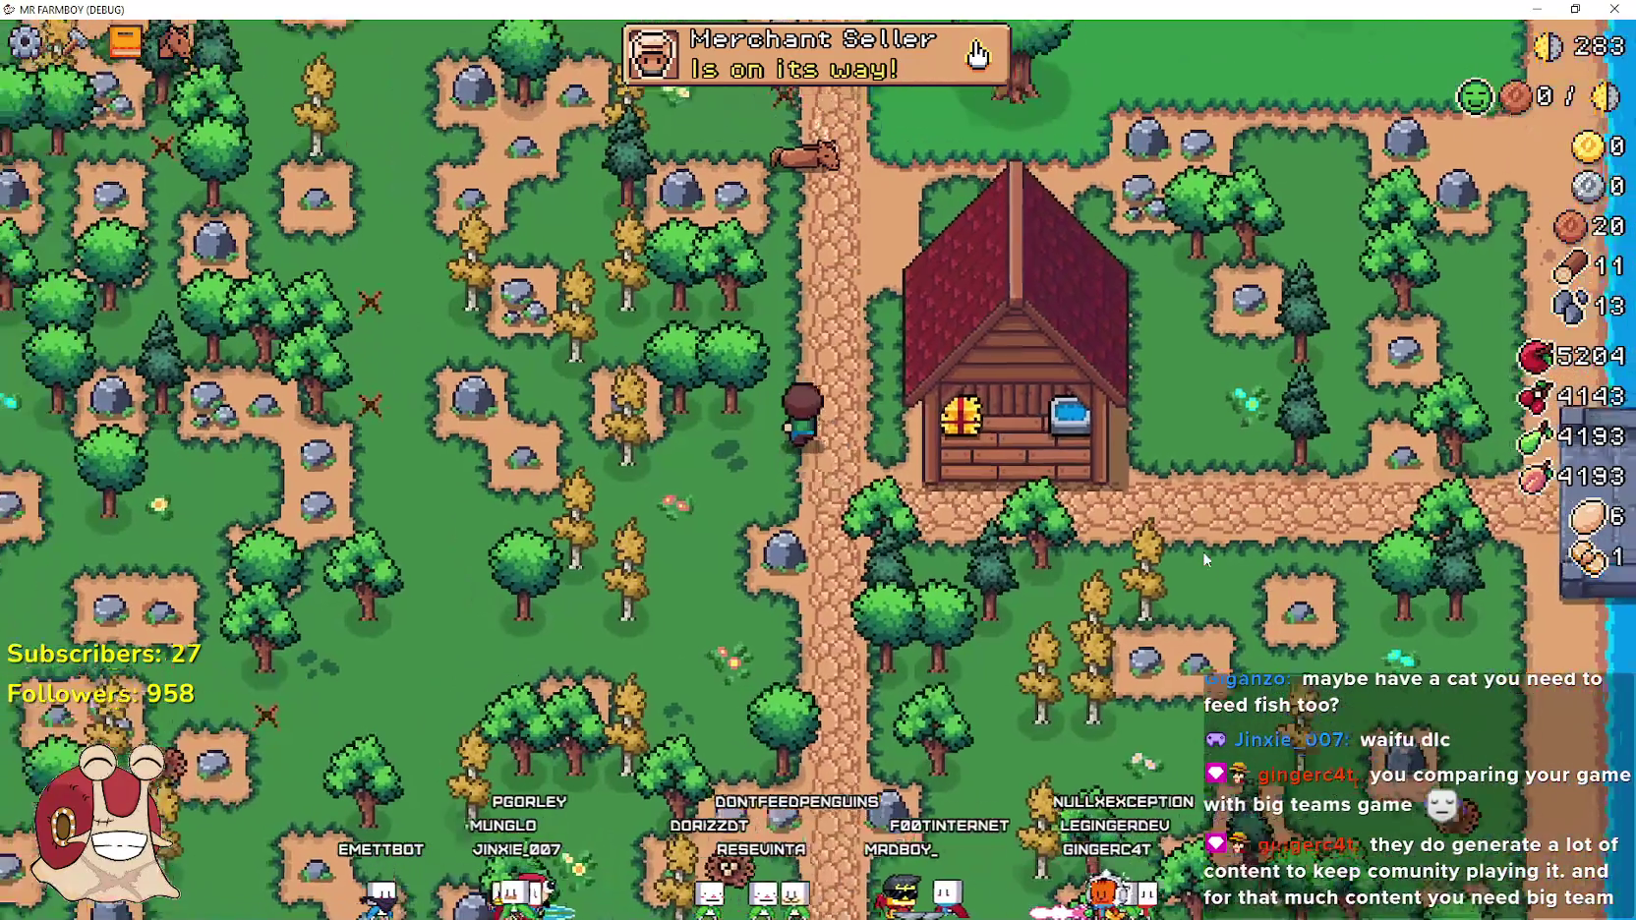
pyautogui.press('Escape')
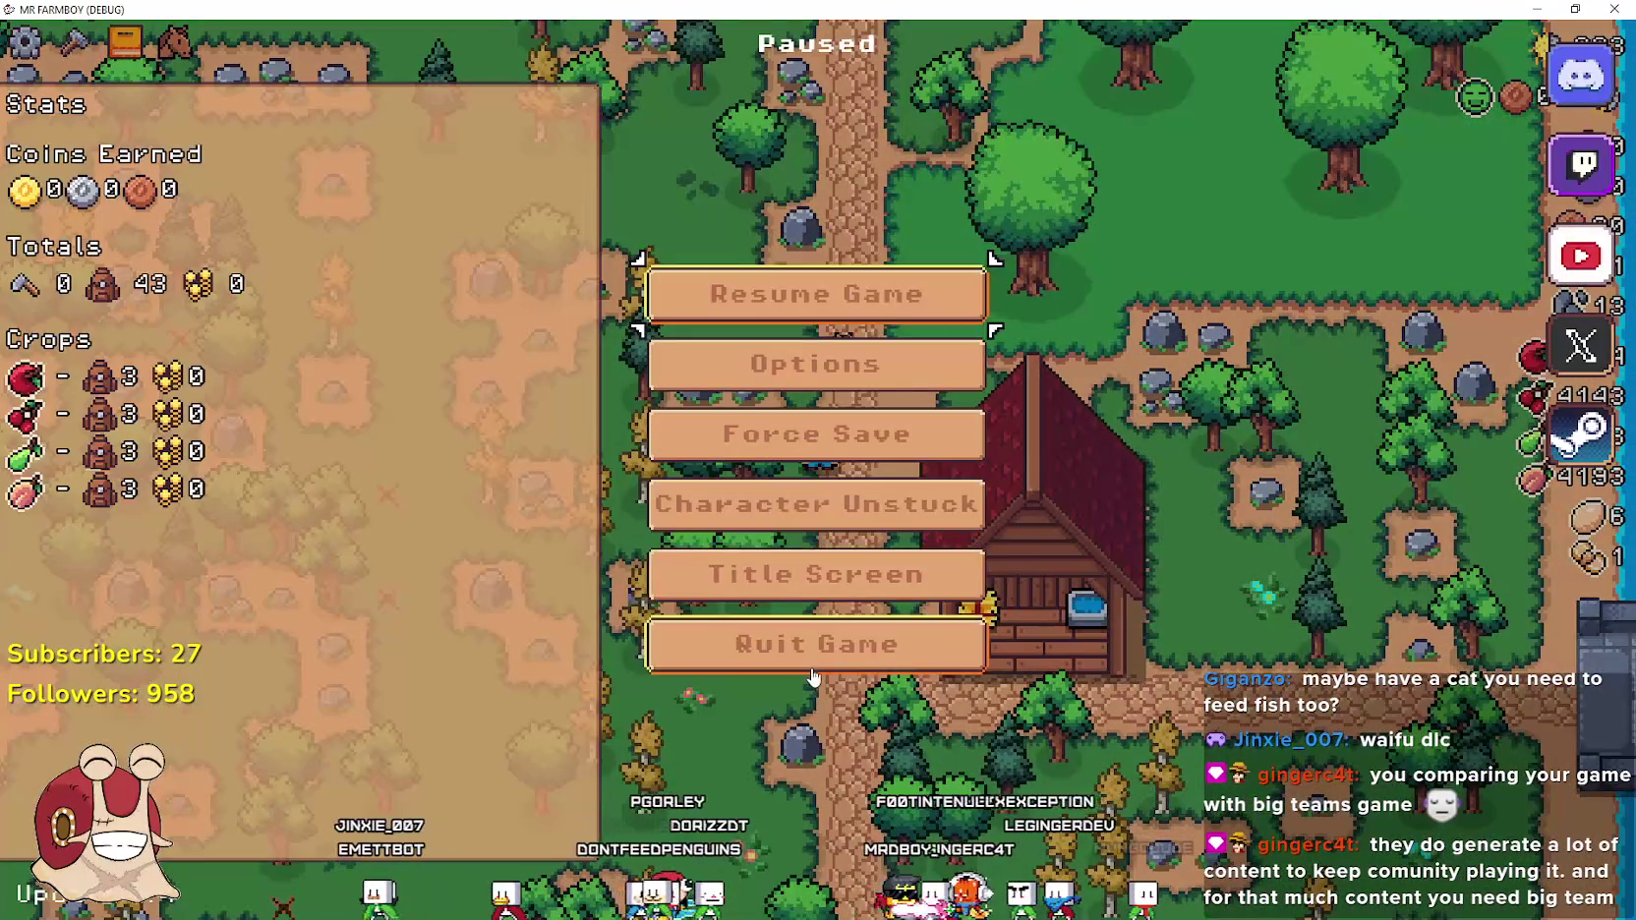
pyautogui.click(815, 643)
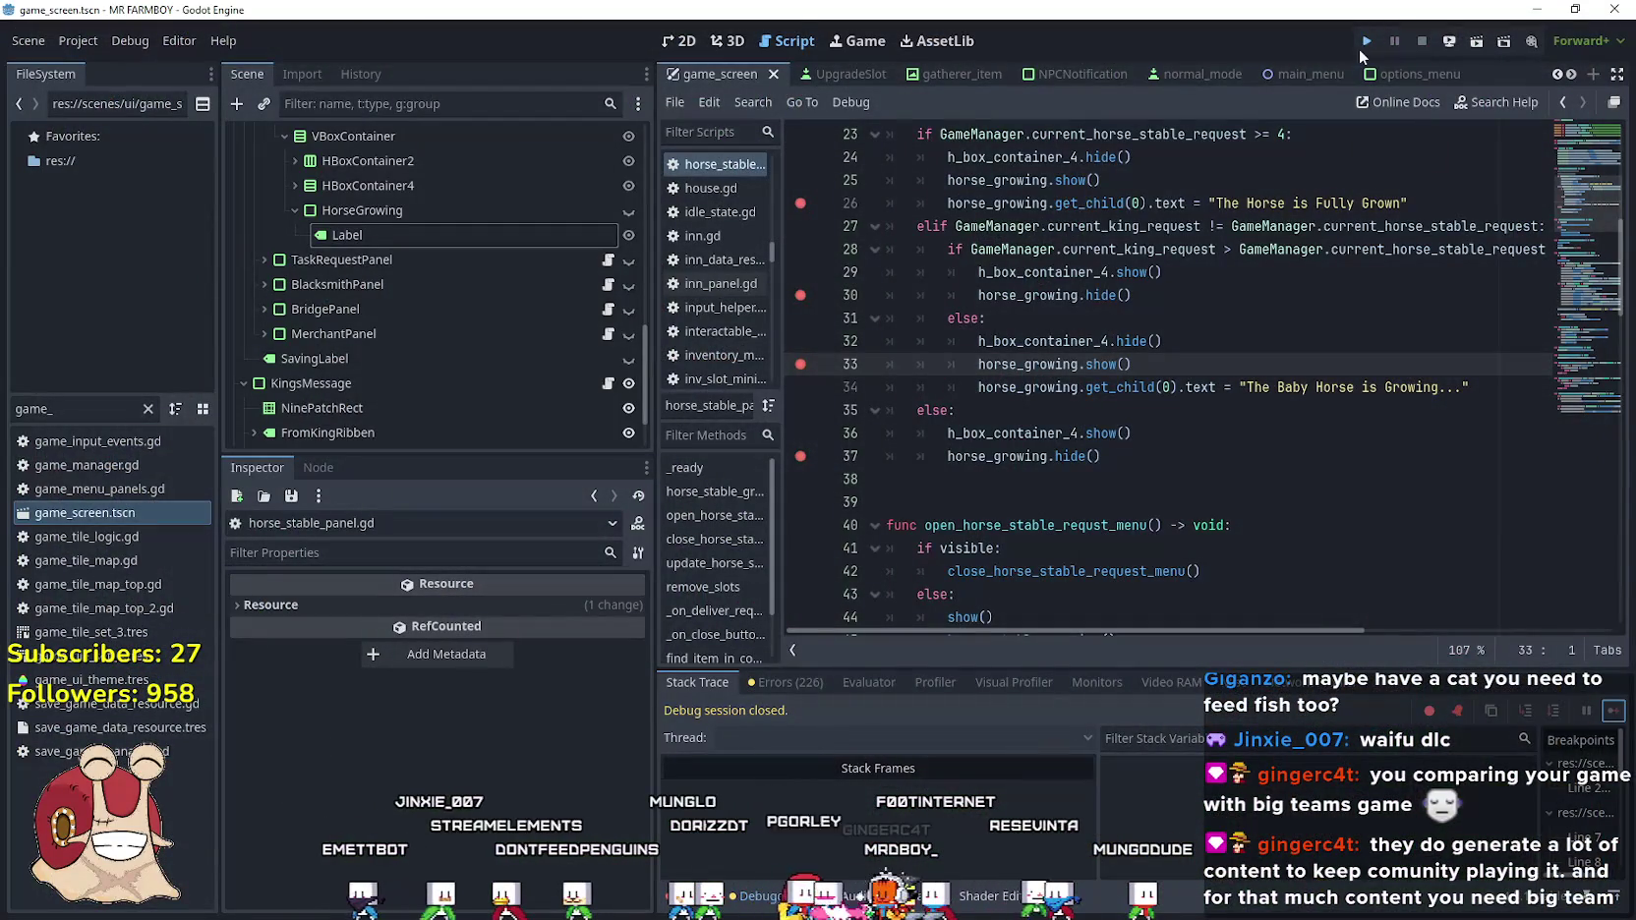
# Relaunch MR FARMBOY from the editor and continue to the save game selection
pyautogui.click(1366, 42)
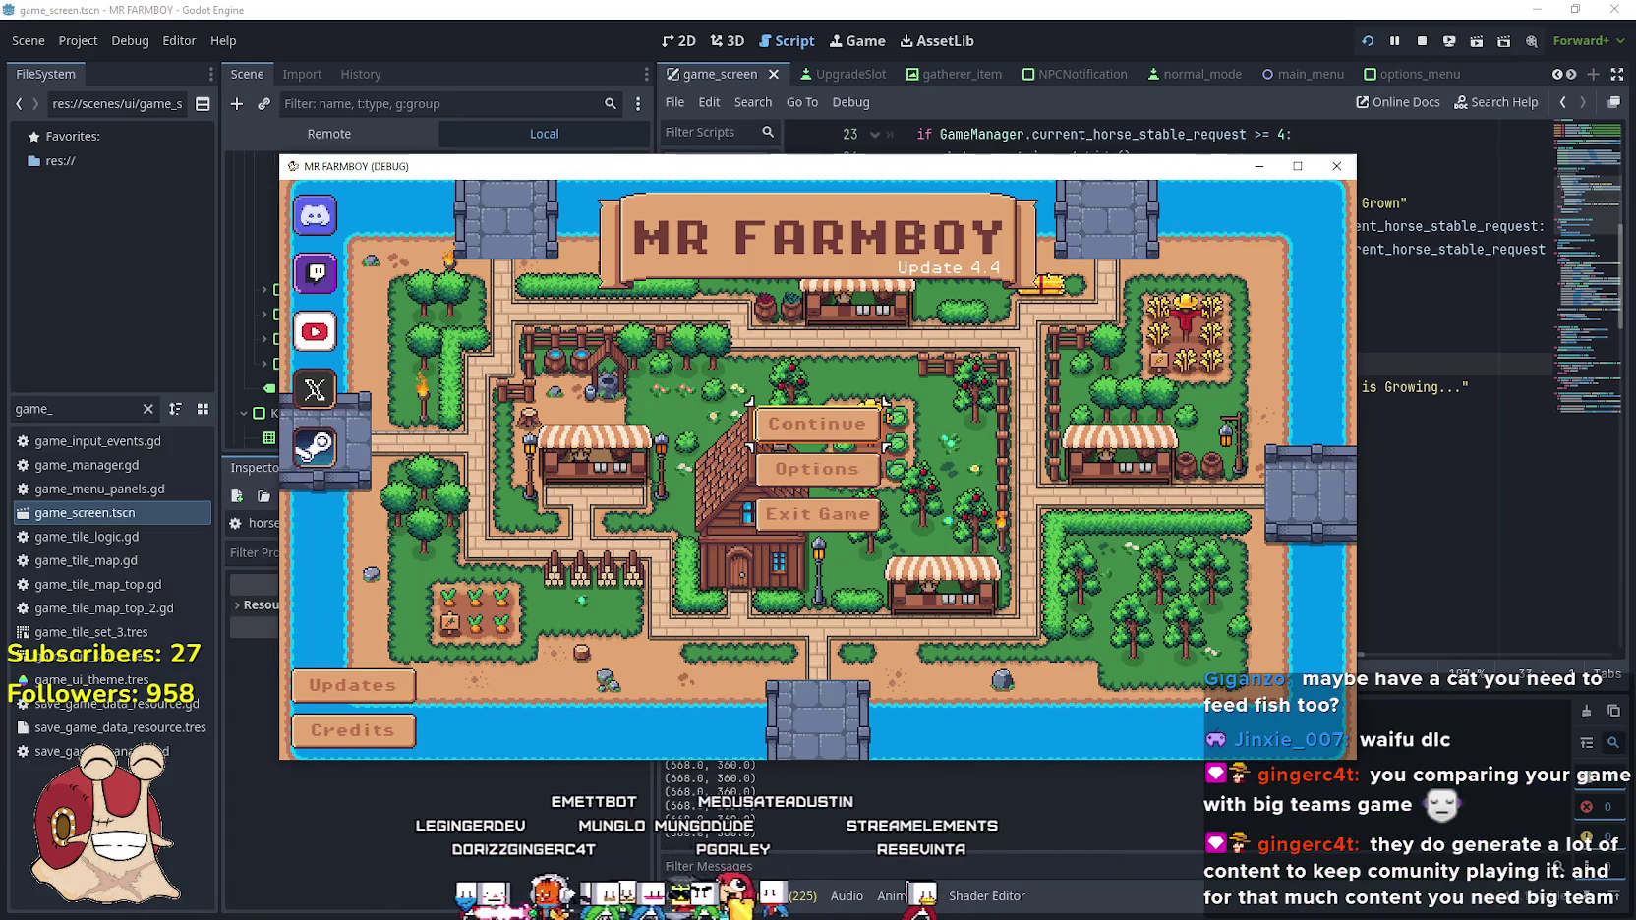
pyautogui.click(833, 424)
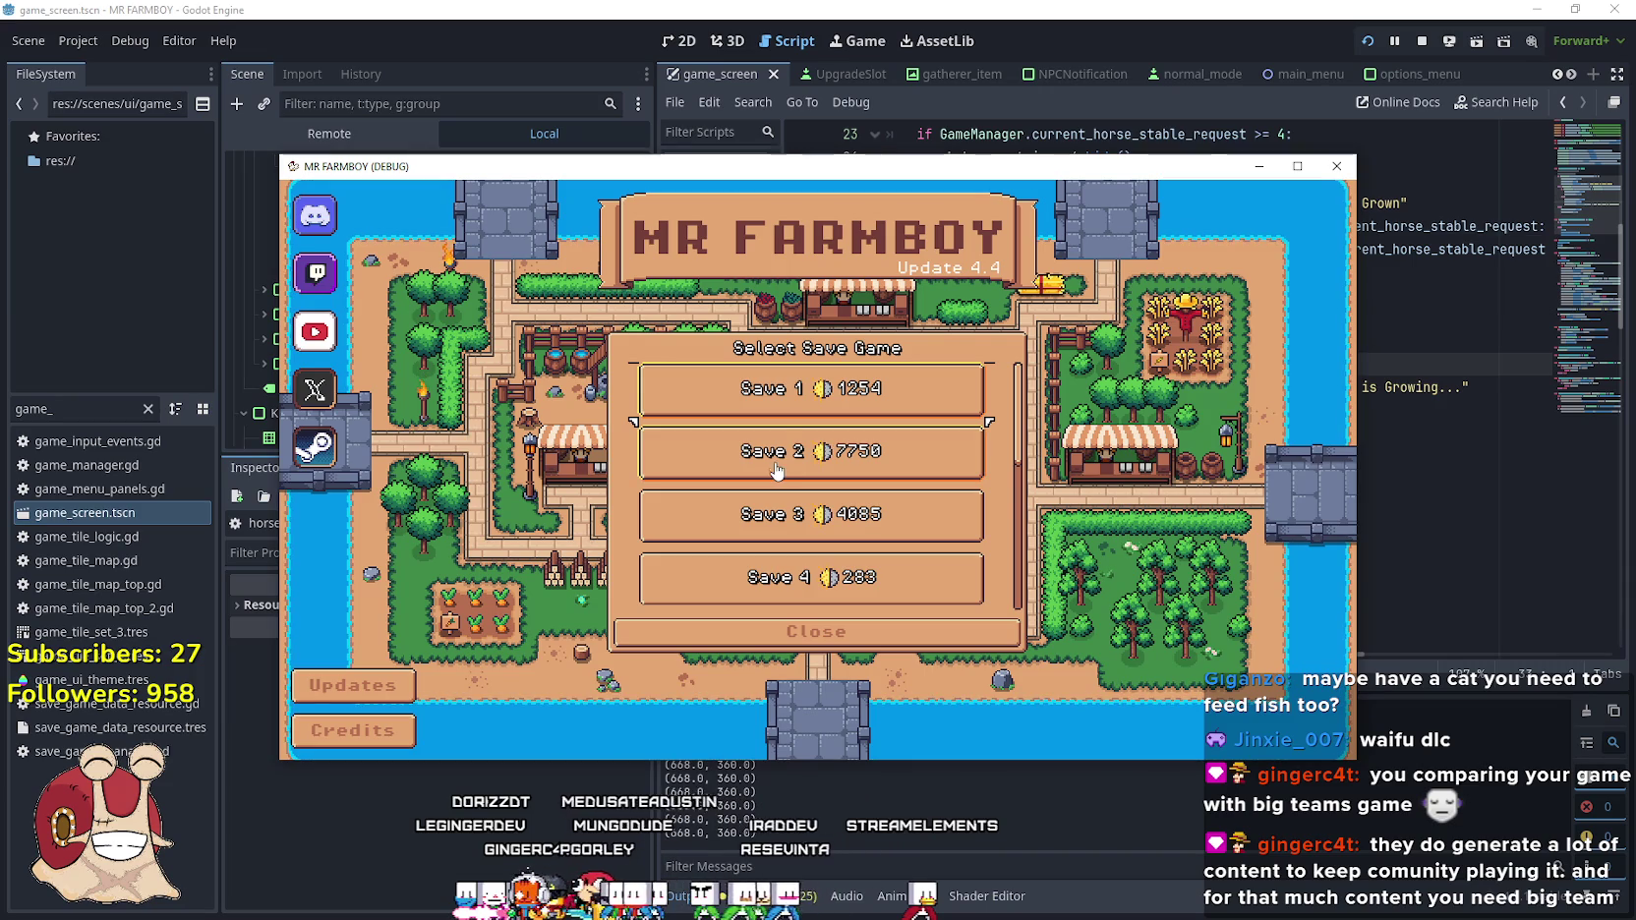
pyautogui.scroll(-2, 783, 408)
pyautogui.scroll(-4, 784, 408)
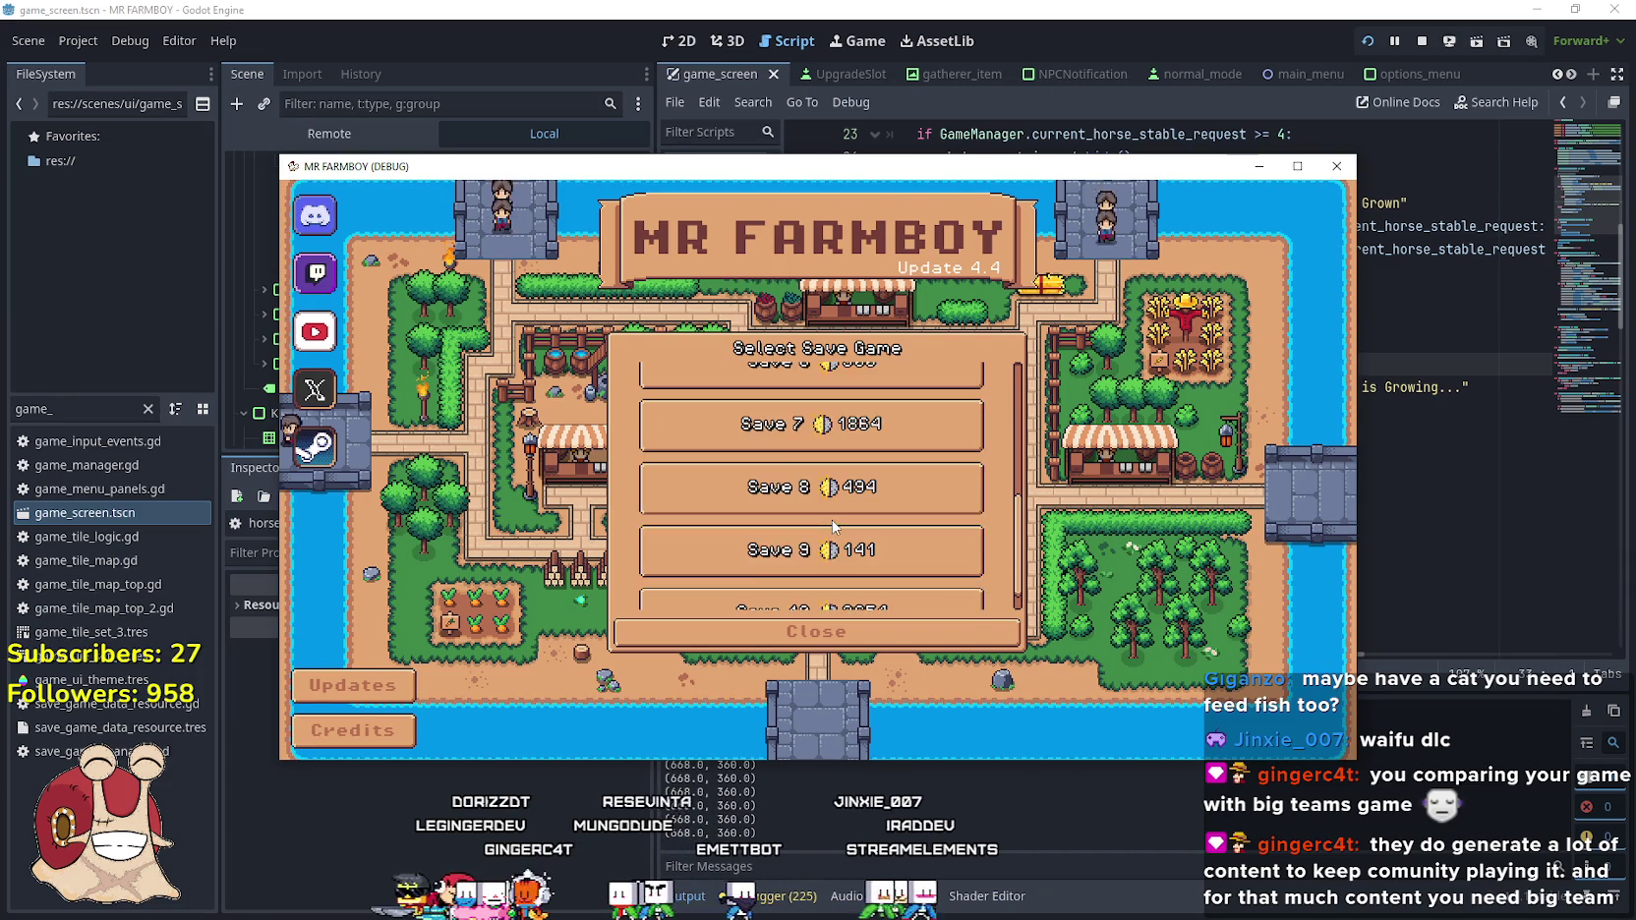
pyautogui.scroll(1, 834, 521)
# Expand Save 4 in the Select Save Game list and load it
pyautogui.click(824, 531)
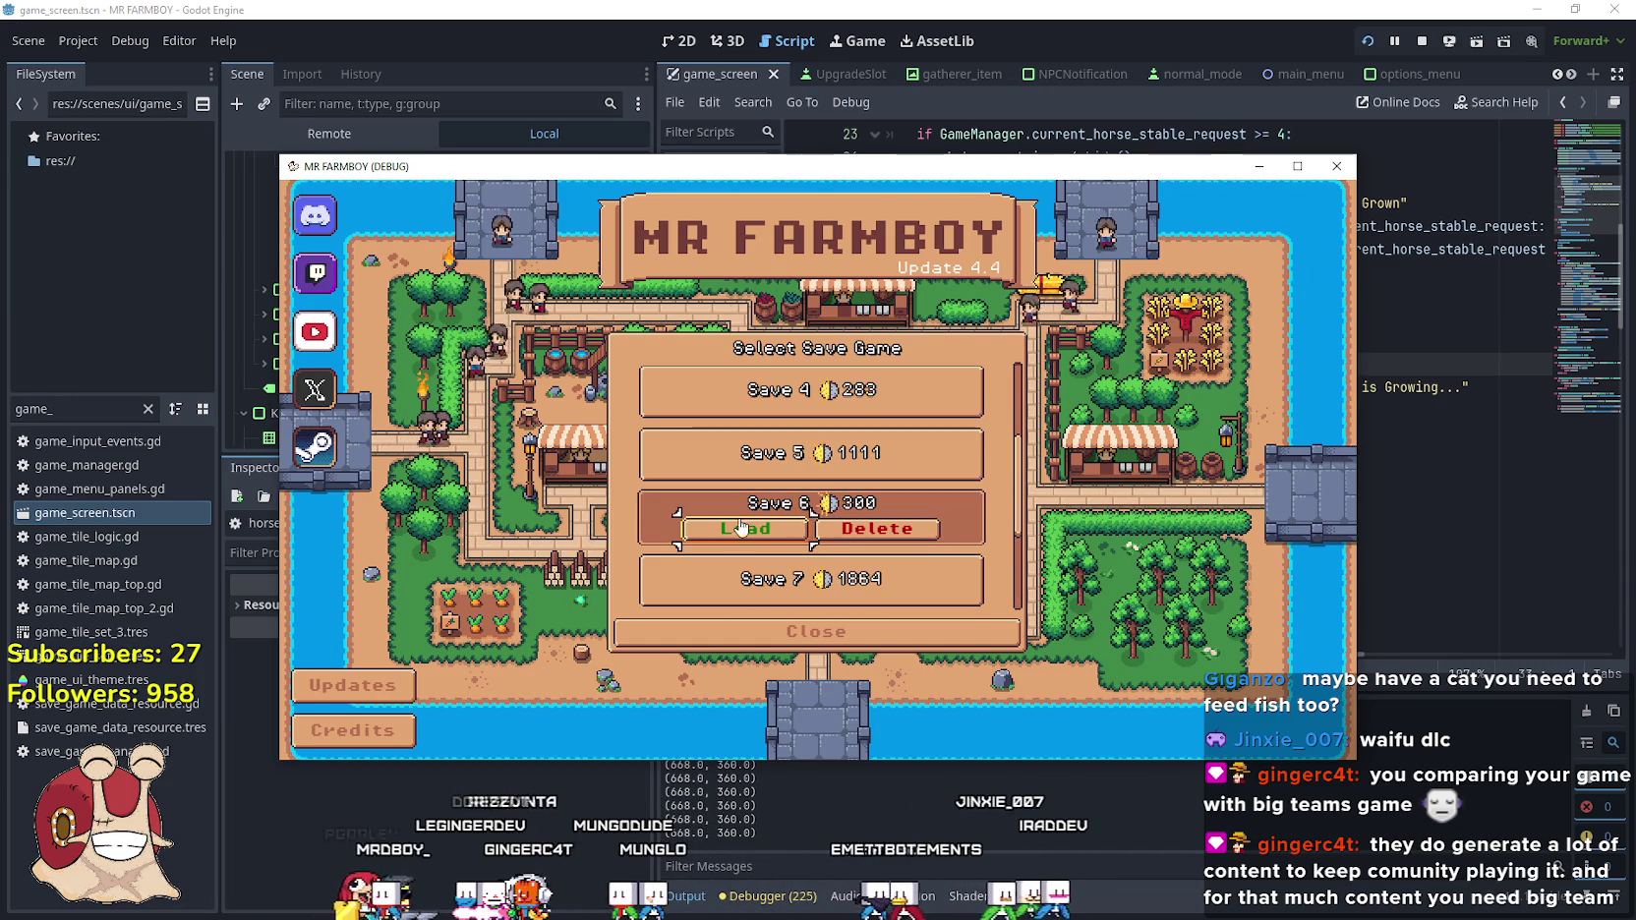
pyautogui.scroll(-3, 866, 541)
pyautogui.scroll(3, 884, 543)
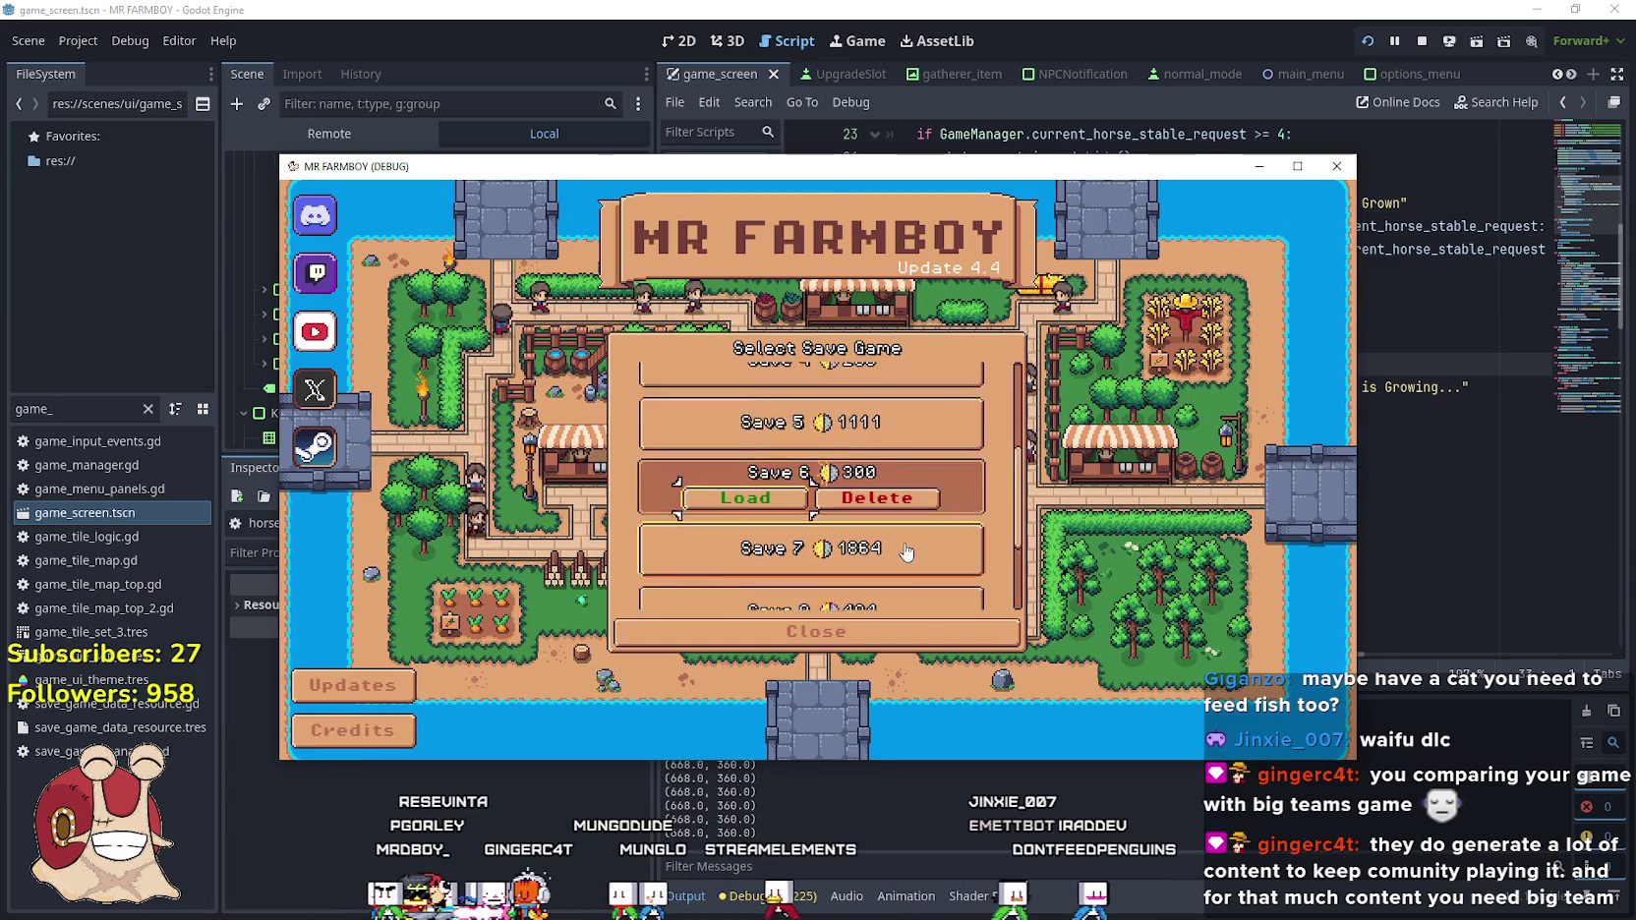
pyautogui.scroll(-1, 904, 545)
pyautogui.scroll(-2, 866, 535)
pyautogui.scroll(4, 831, 521)
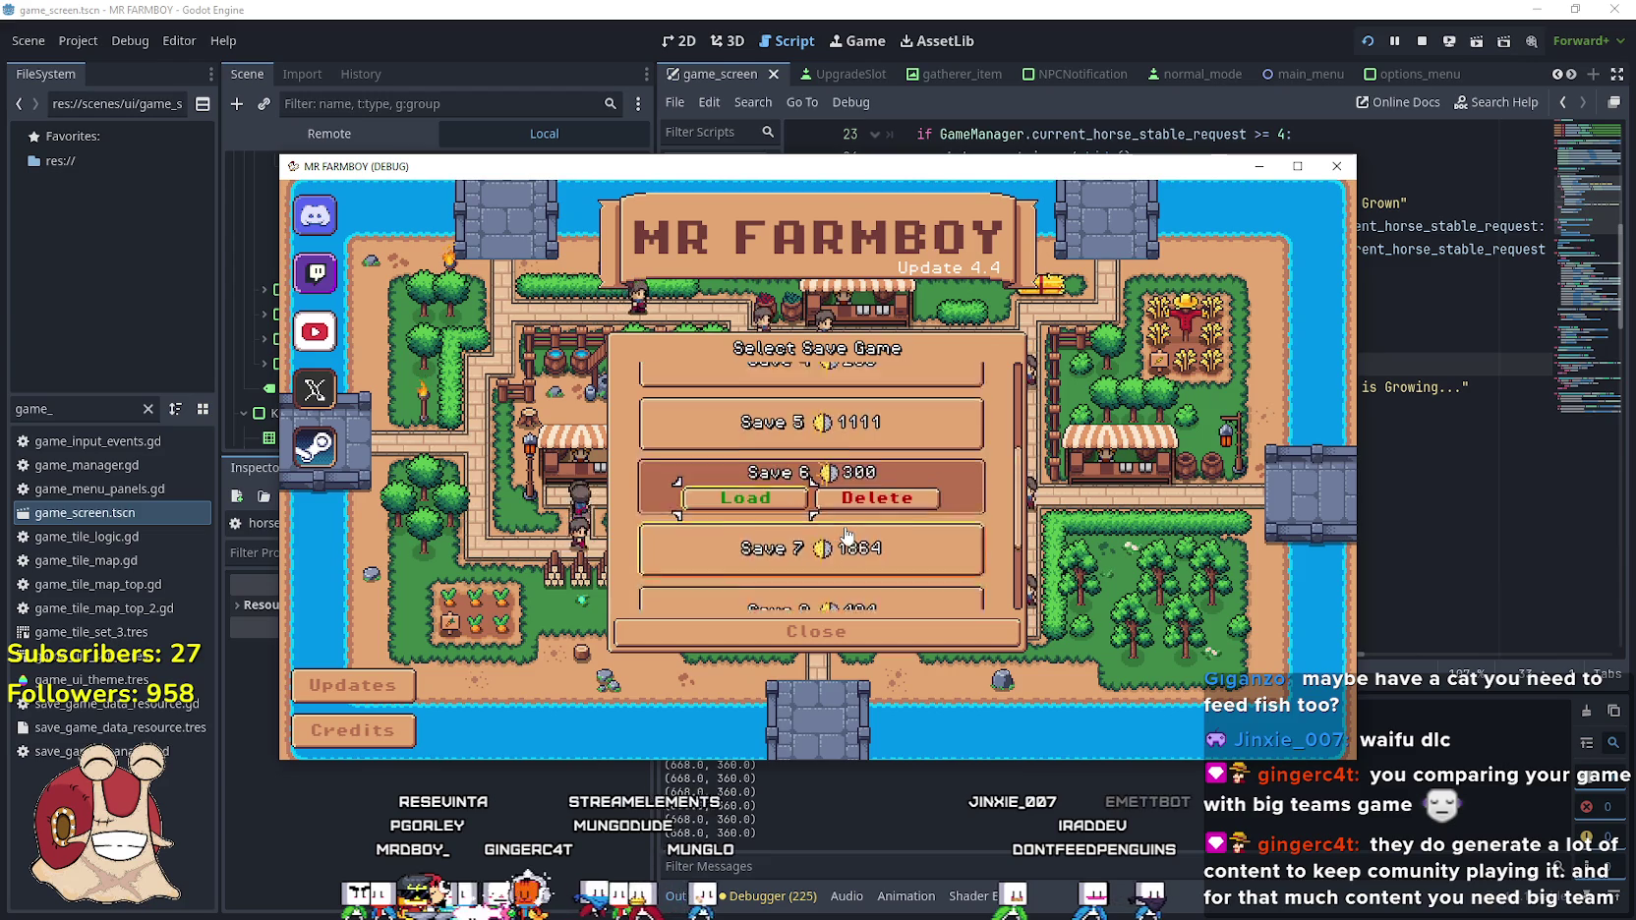
pyautogui.scroll(2, 816, 522)
pyautogui.click(787, 536)
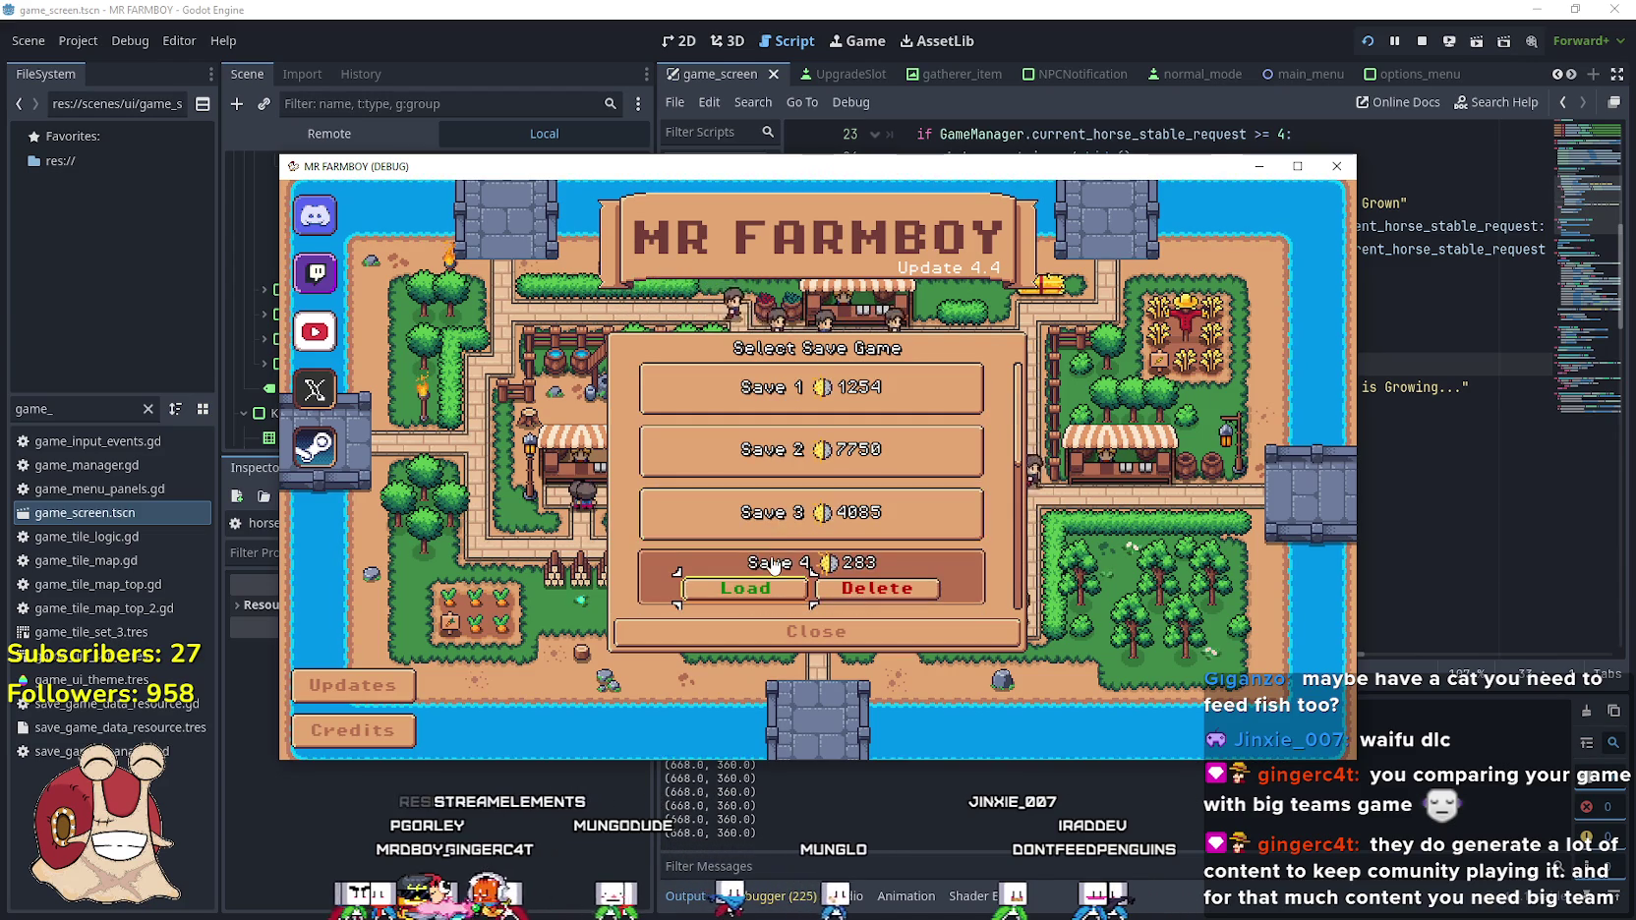
pyautogui.scroll(-2, 780, 521)
pyautogui.scroll(-1, 777, 514)
pyautogui.click(782, 521)
pyautogui.click(748, 556)
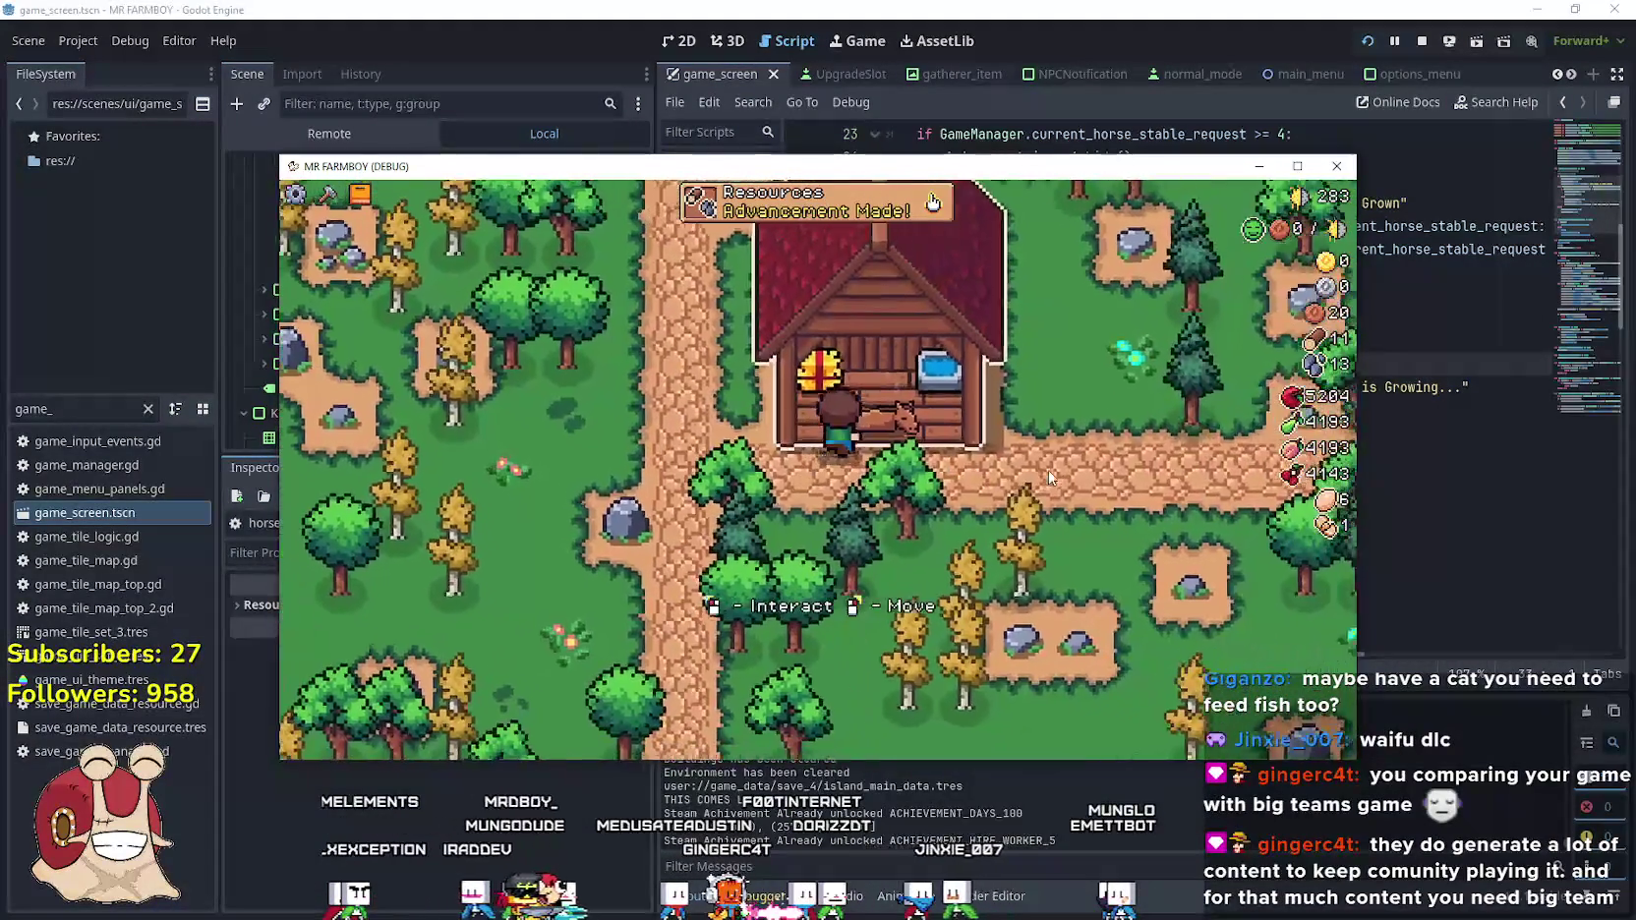
# Resume the game from the debugger breakpoint and close the Horse Stable panel
pyautogui.click(1048, 470)
pyautogui.click(1615, 712)
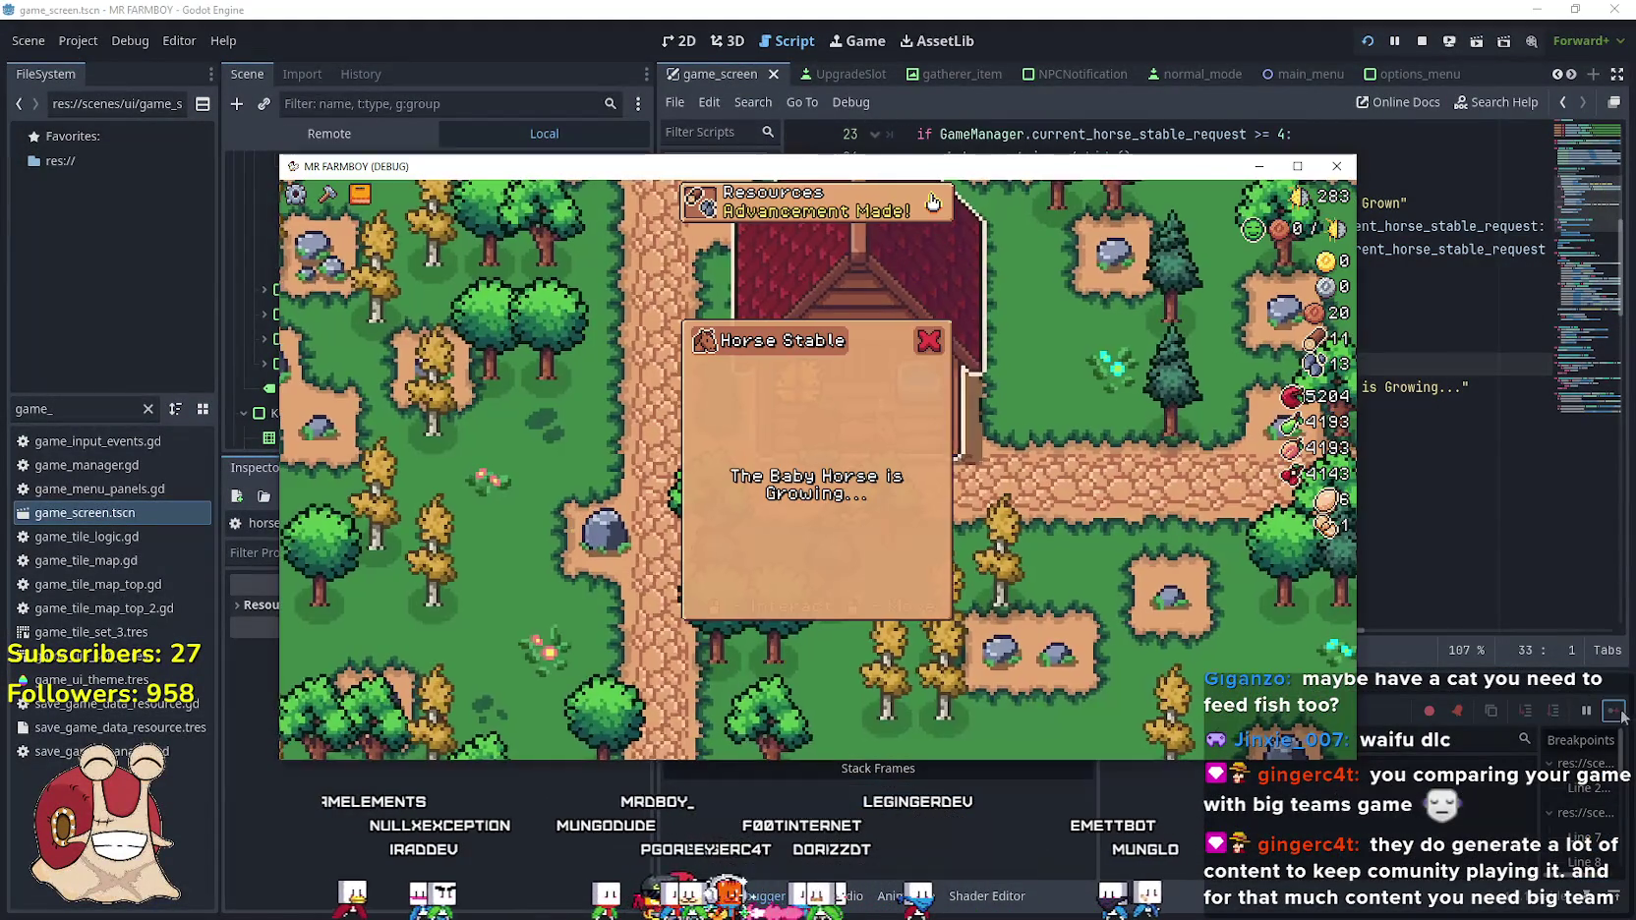
pyautogui.click(928, 356)
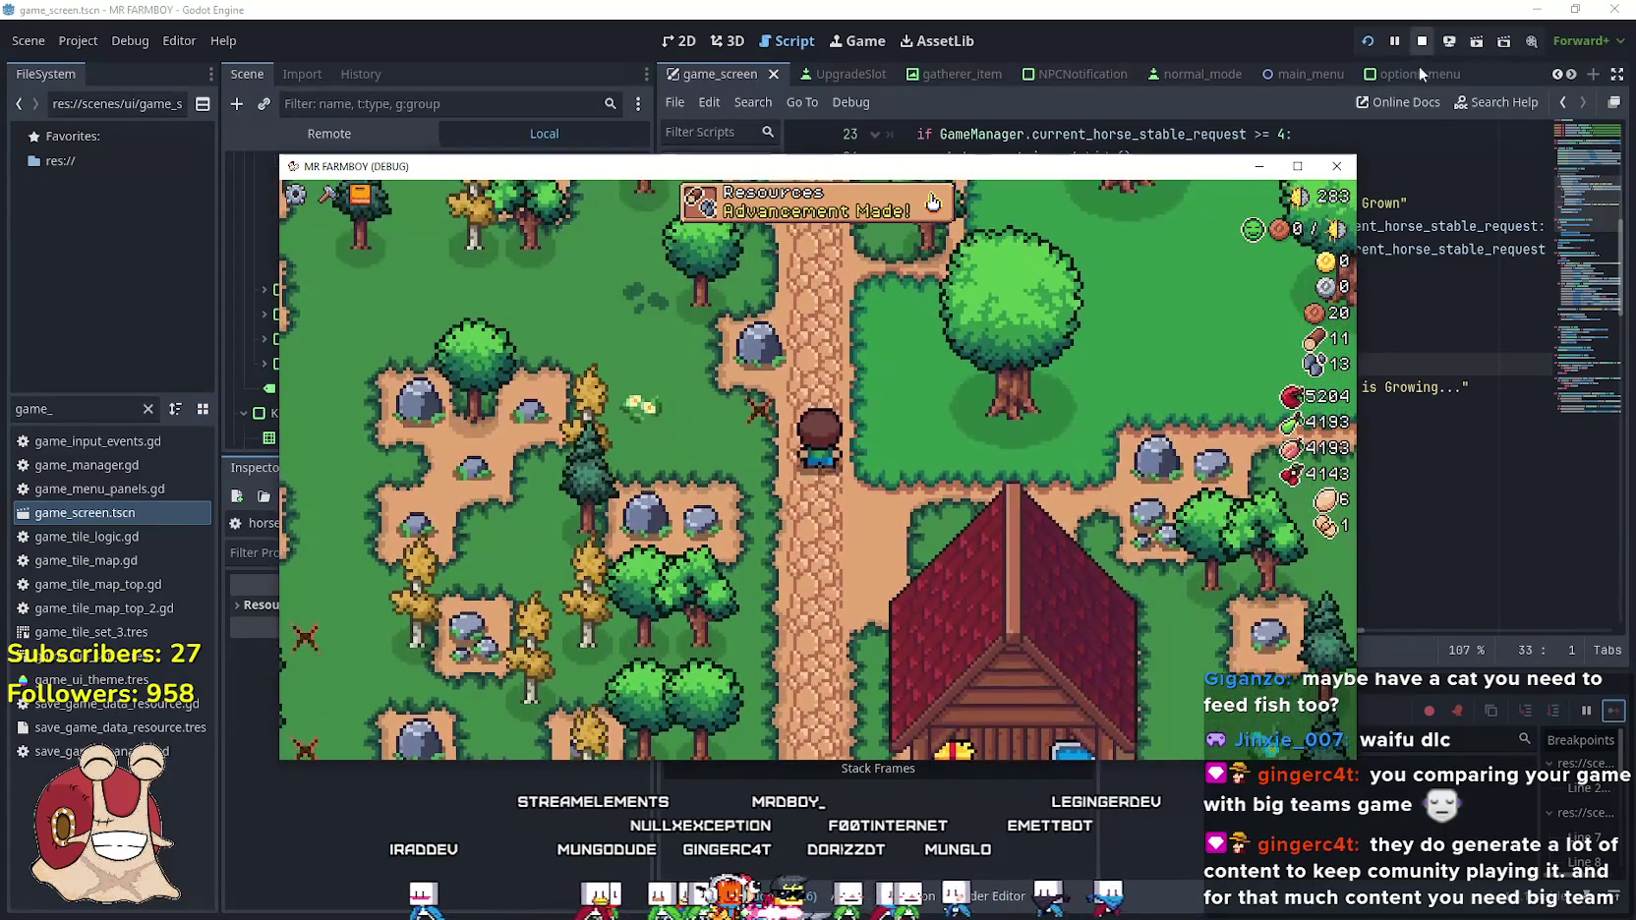
# Open the Advancements panel and flip between its first two upgrade tabs
pyautogui.click(944, 472)
pyautogui.click(577, 308)
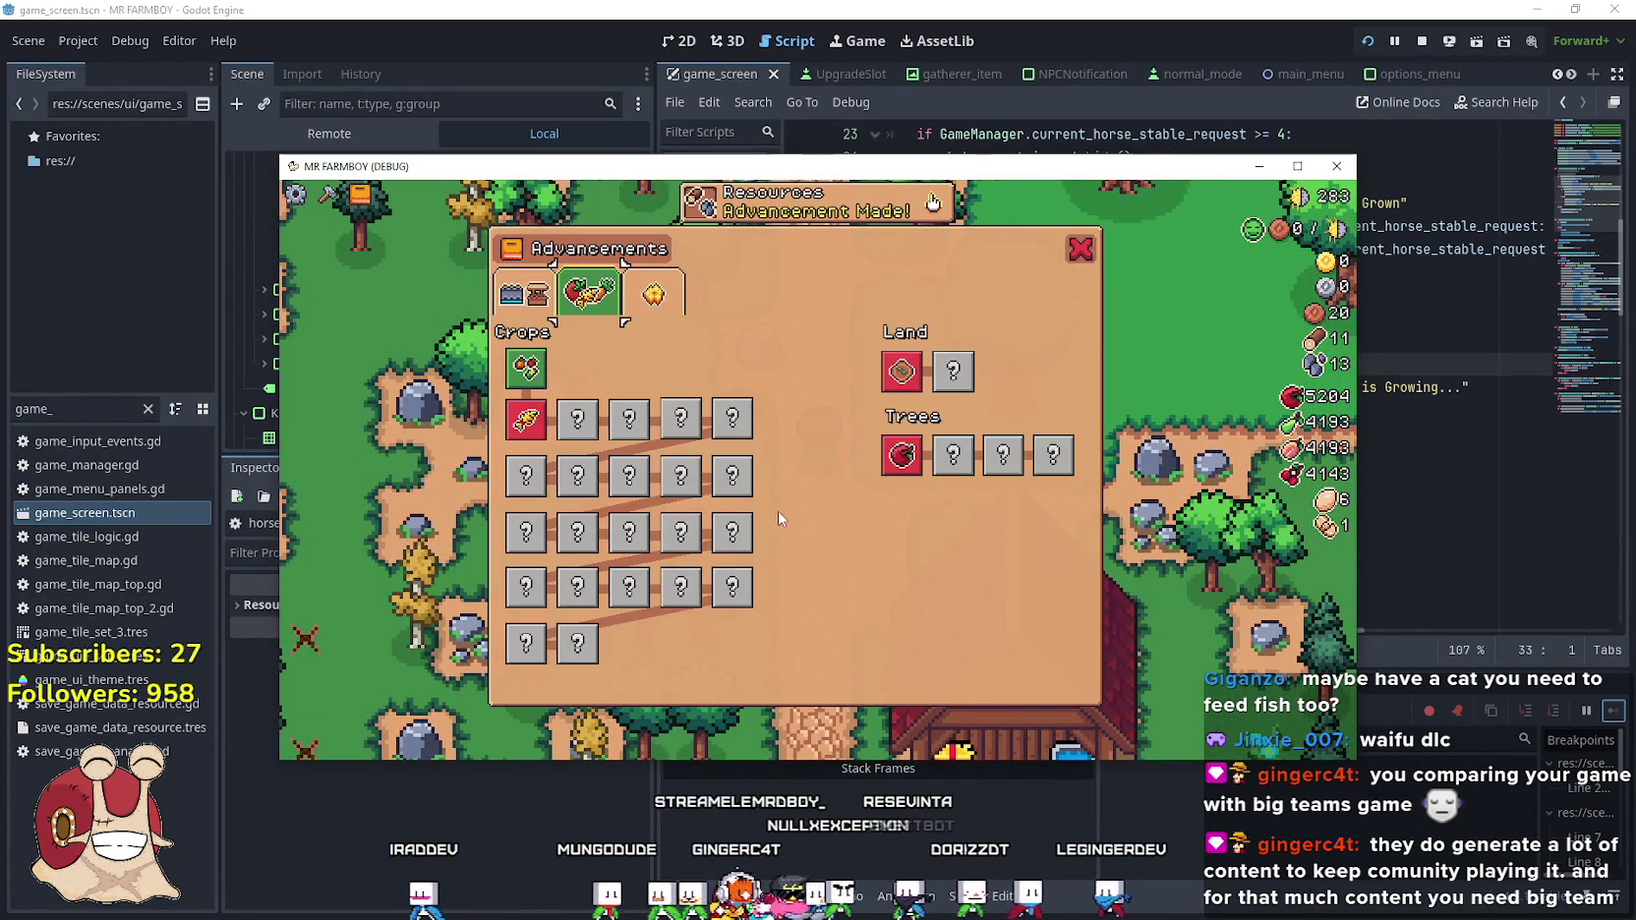
pyautogui.click(529, 303)
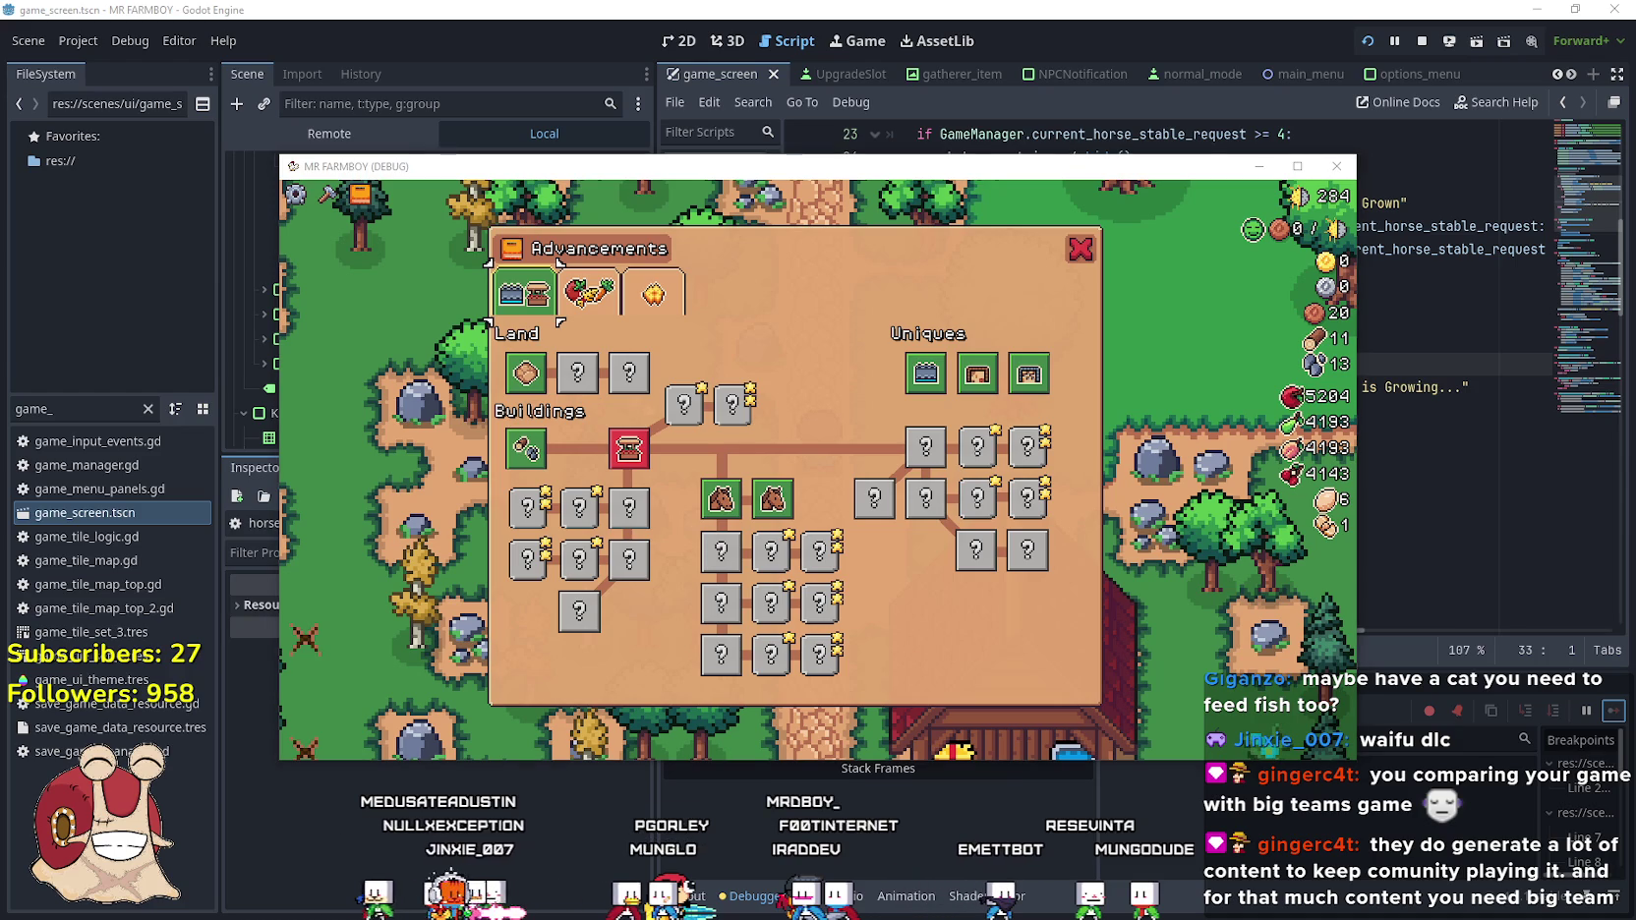
pyautogui.hotkey('alt', 'Tab')
# Open the MR FARMBOY Localization sheet and scroll down to the tr_horse_* rows near row 824
pyautogui.click(502, 57)
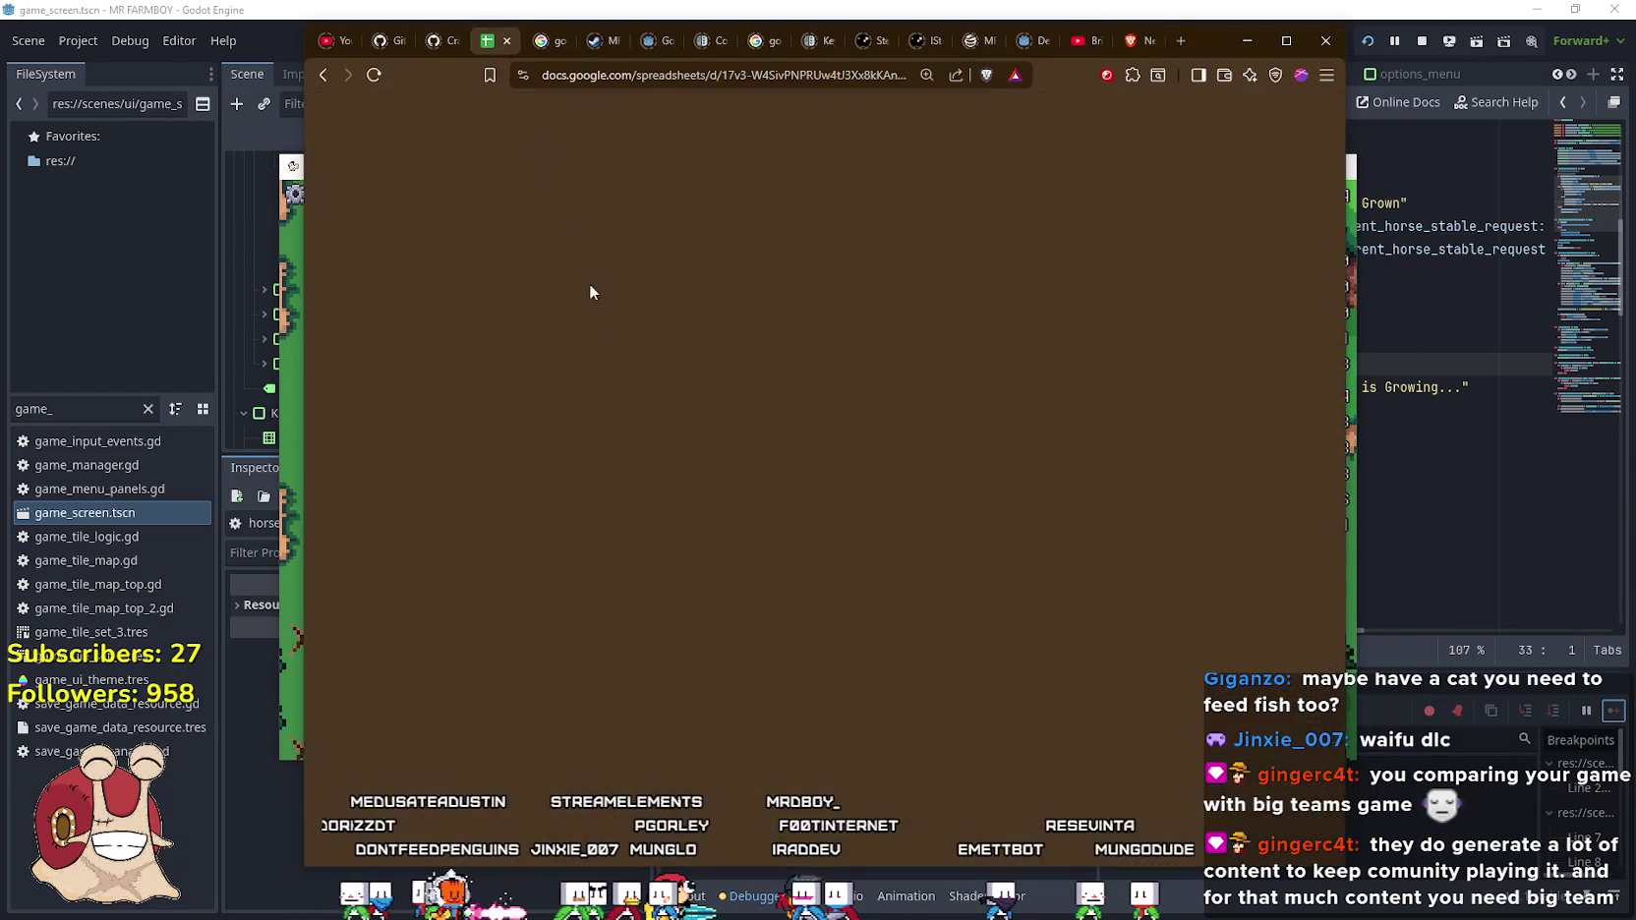
pyautogui.scroll(-10, 560, 513)
pyautogui.scroll(-8, 641, 575)
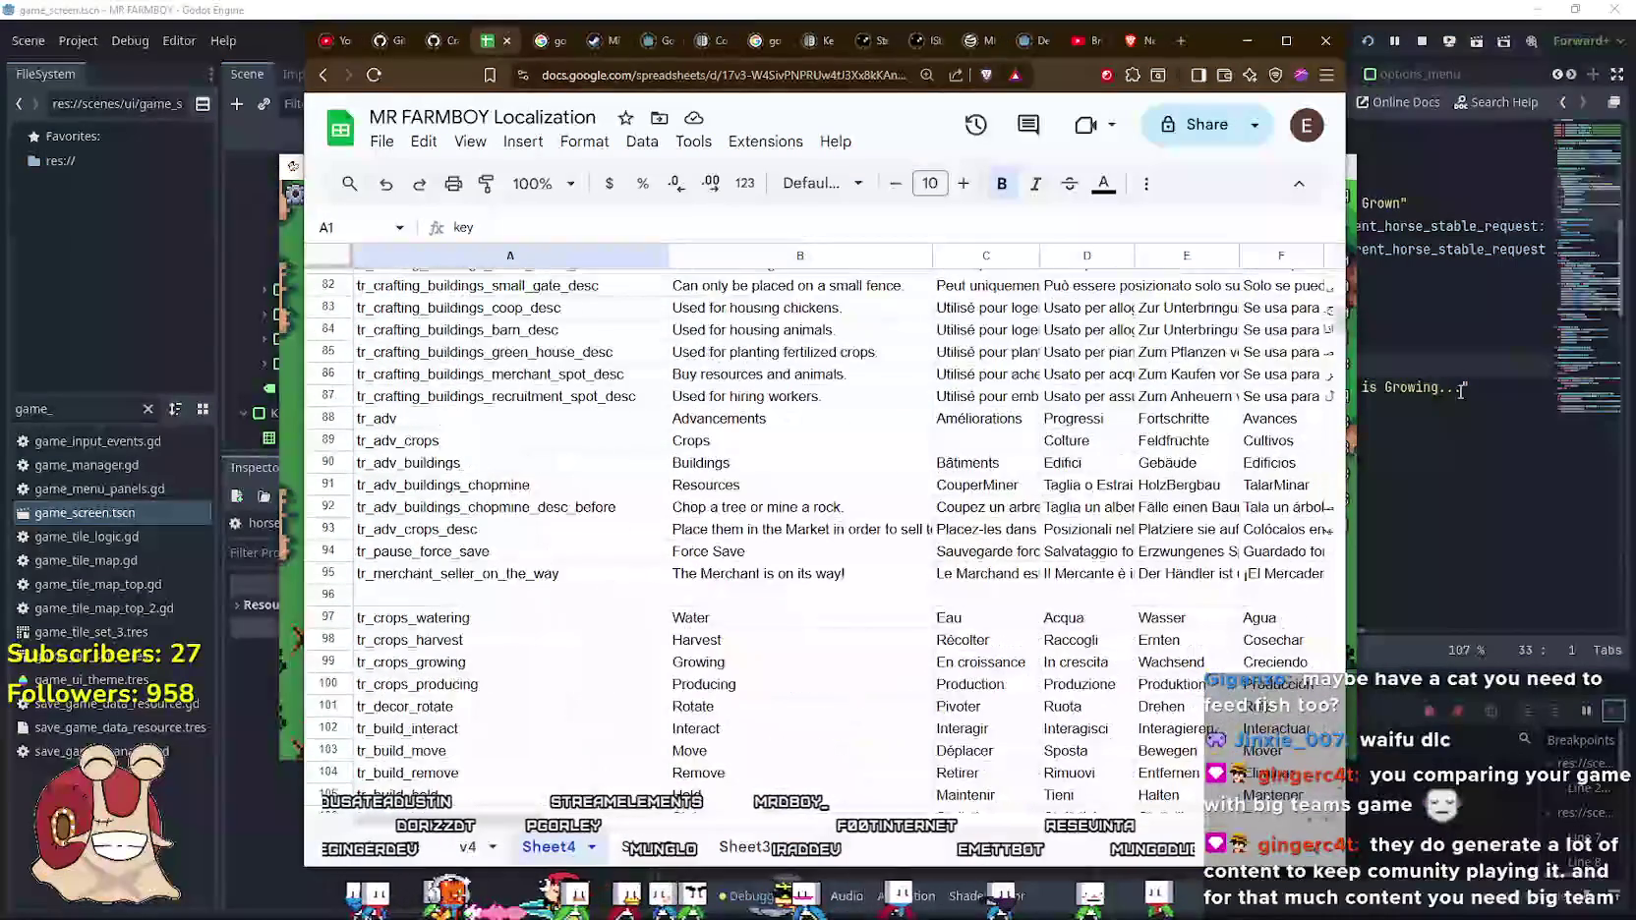
pyautogui.moveTo(1339, 317); pyautogui.dragTo(1338, 335)
pyautogui.click(798, 480)
pyautogui.click(745, 510)
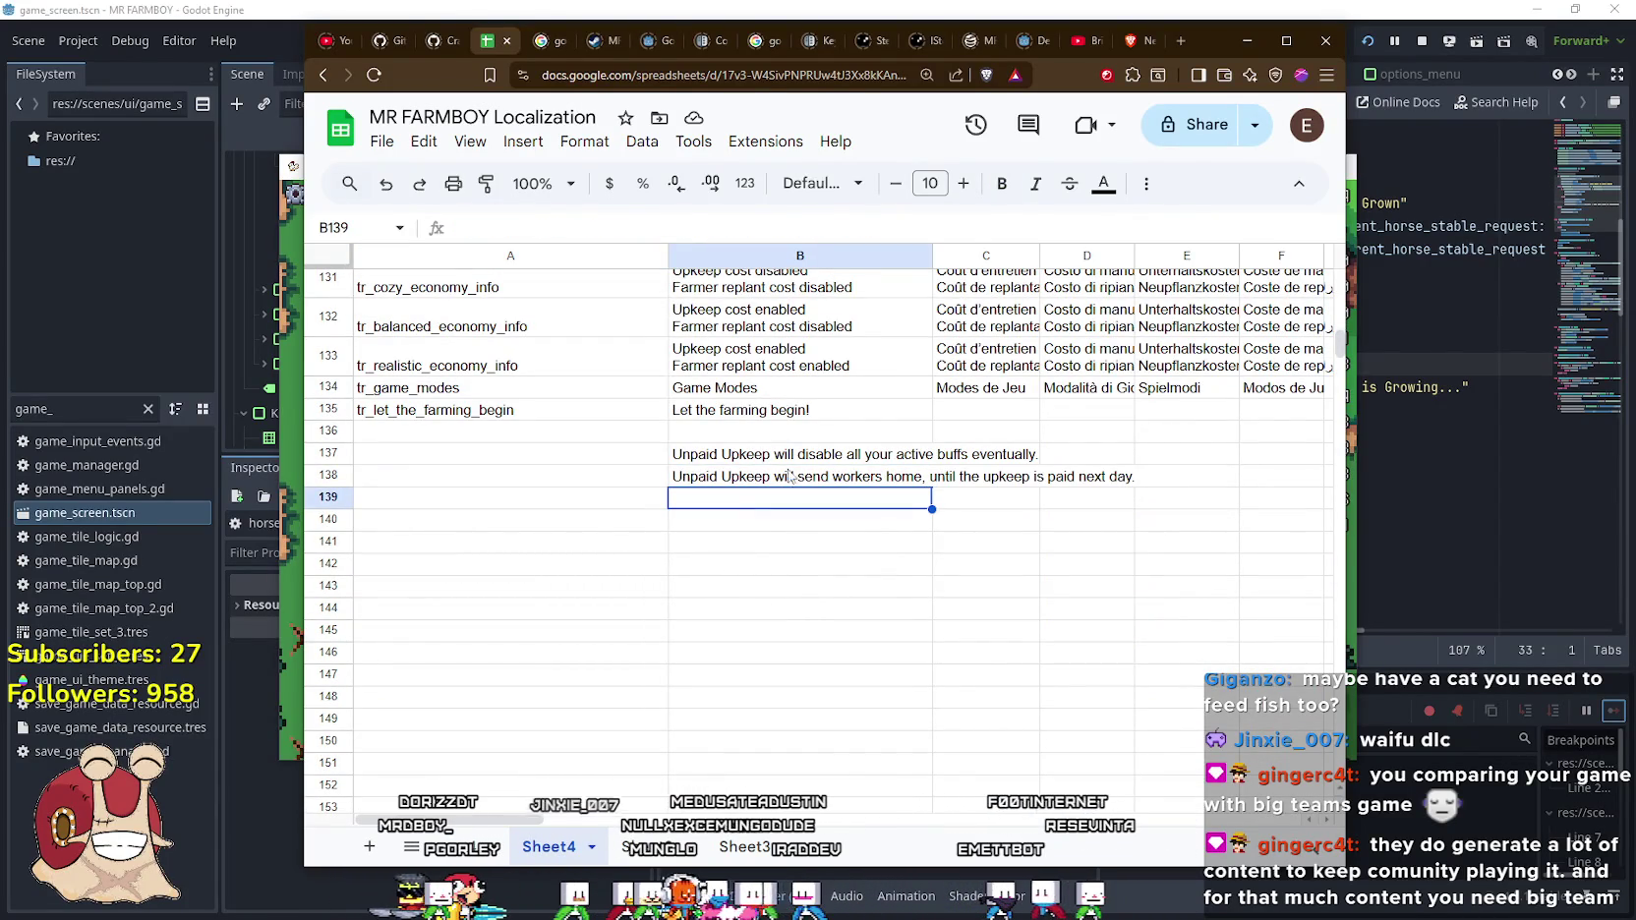
pyautogui.scroll(-4, 721, 497)
pyautogui.scroll(-20, 731, 509)
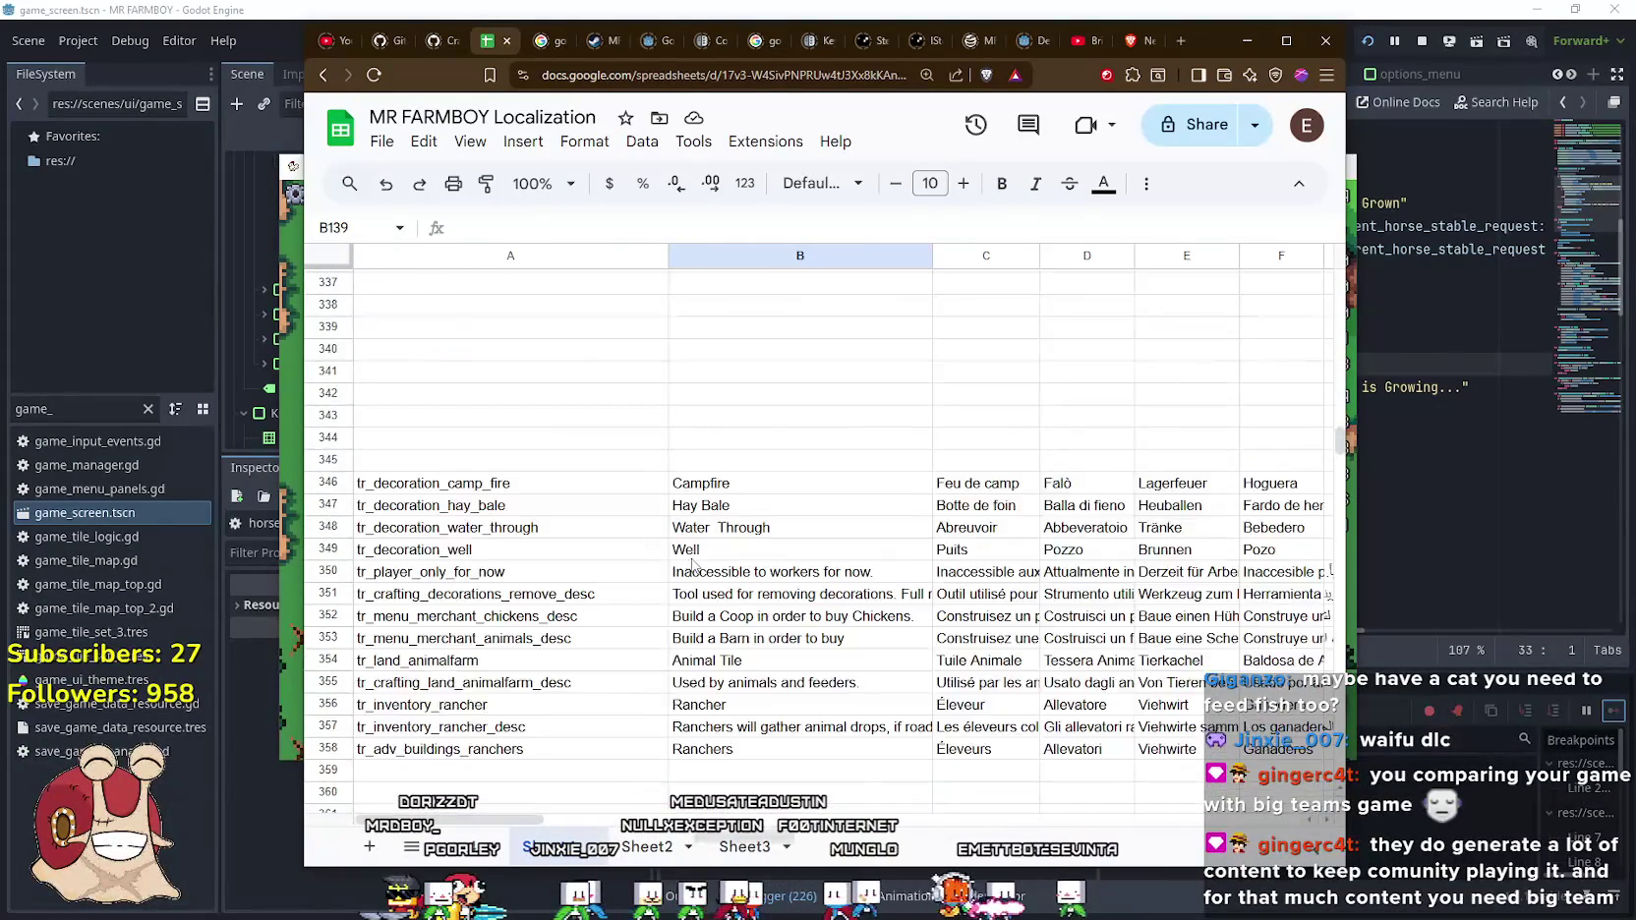
pyautogui.scroll(-20, 692, 563)
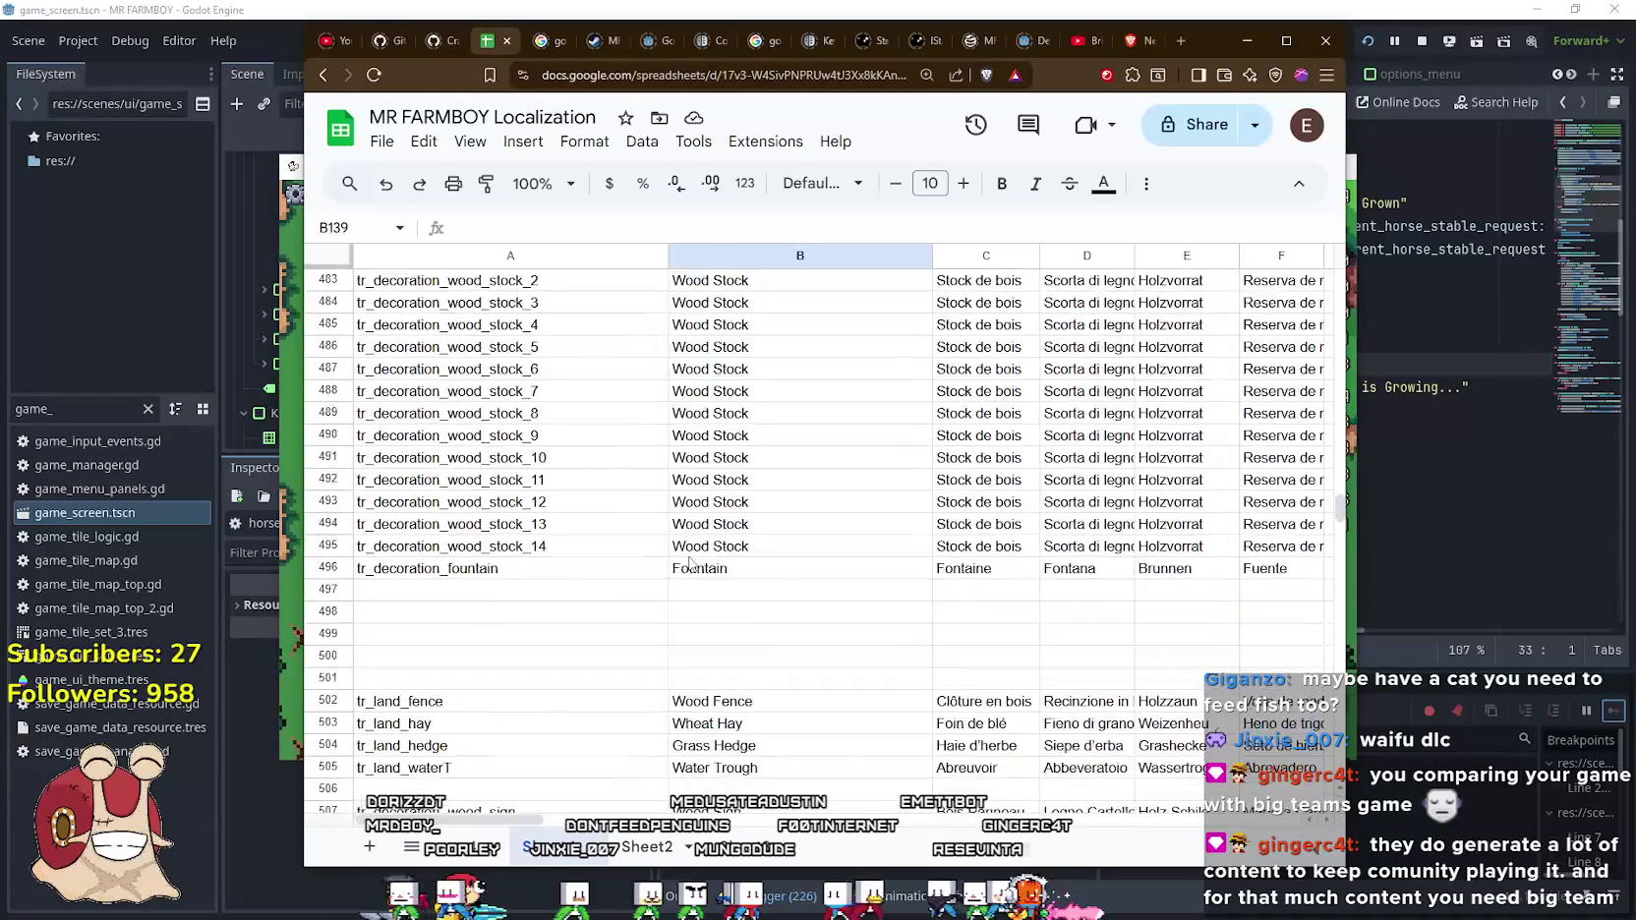
pyautogui.scroll(-20, 691, 564)
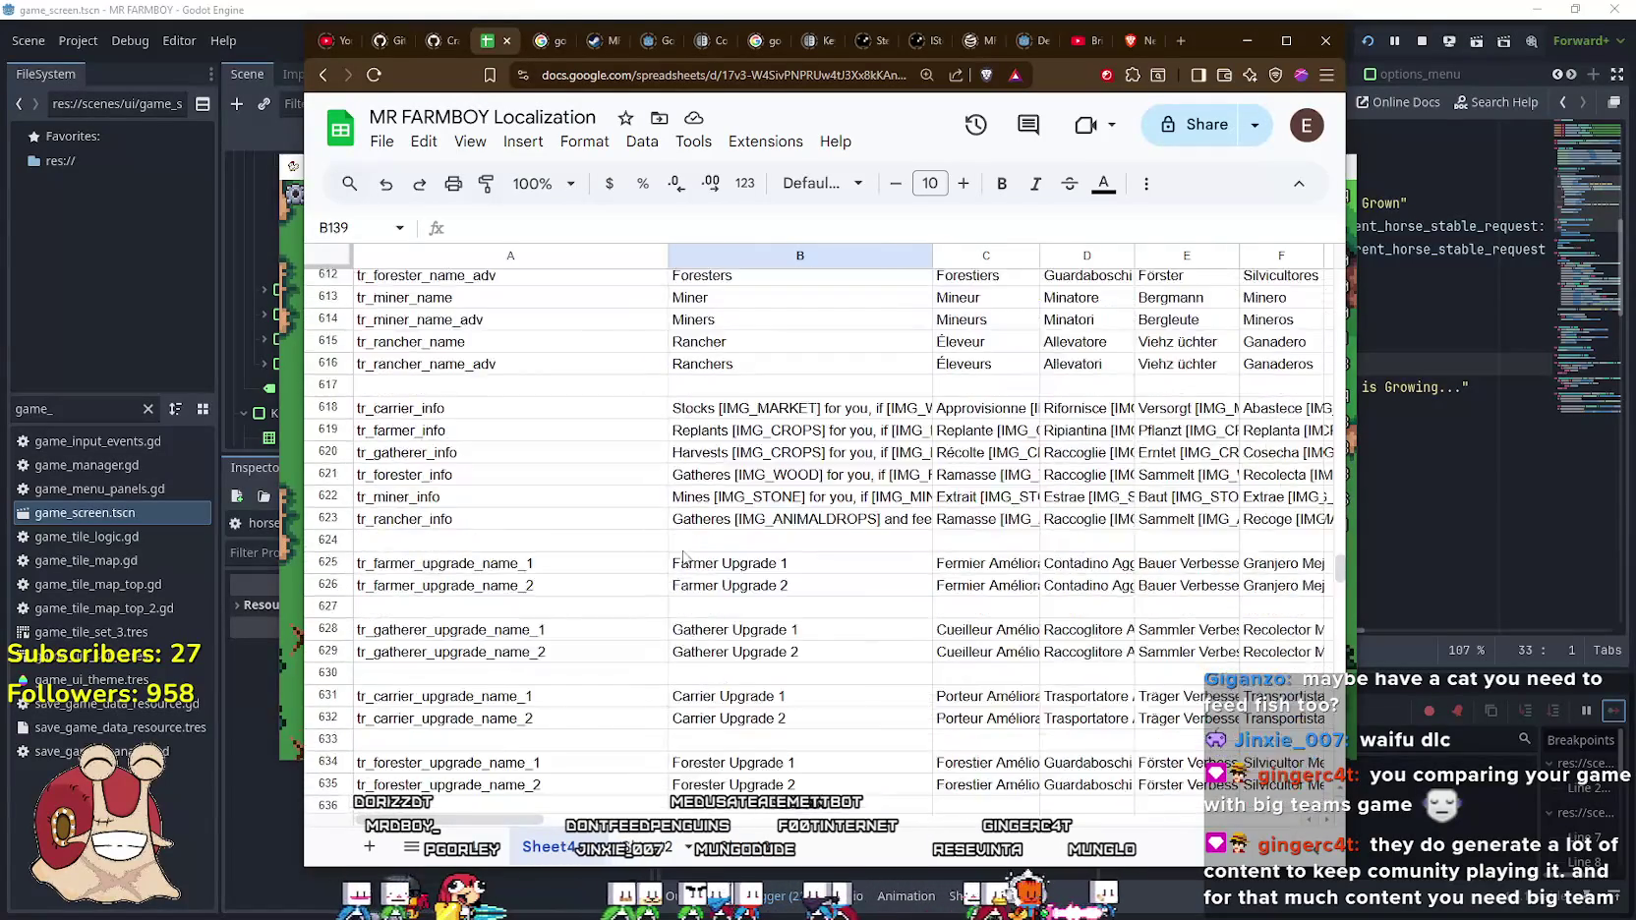
pyautogui.scroll(-20, 683, 558)
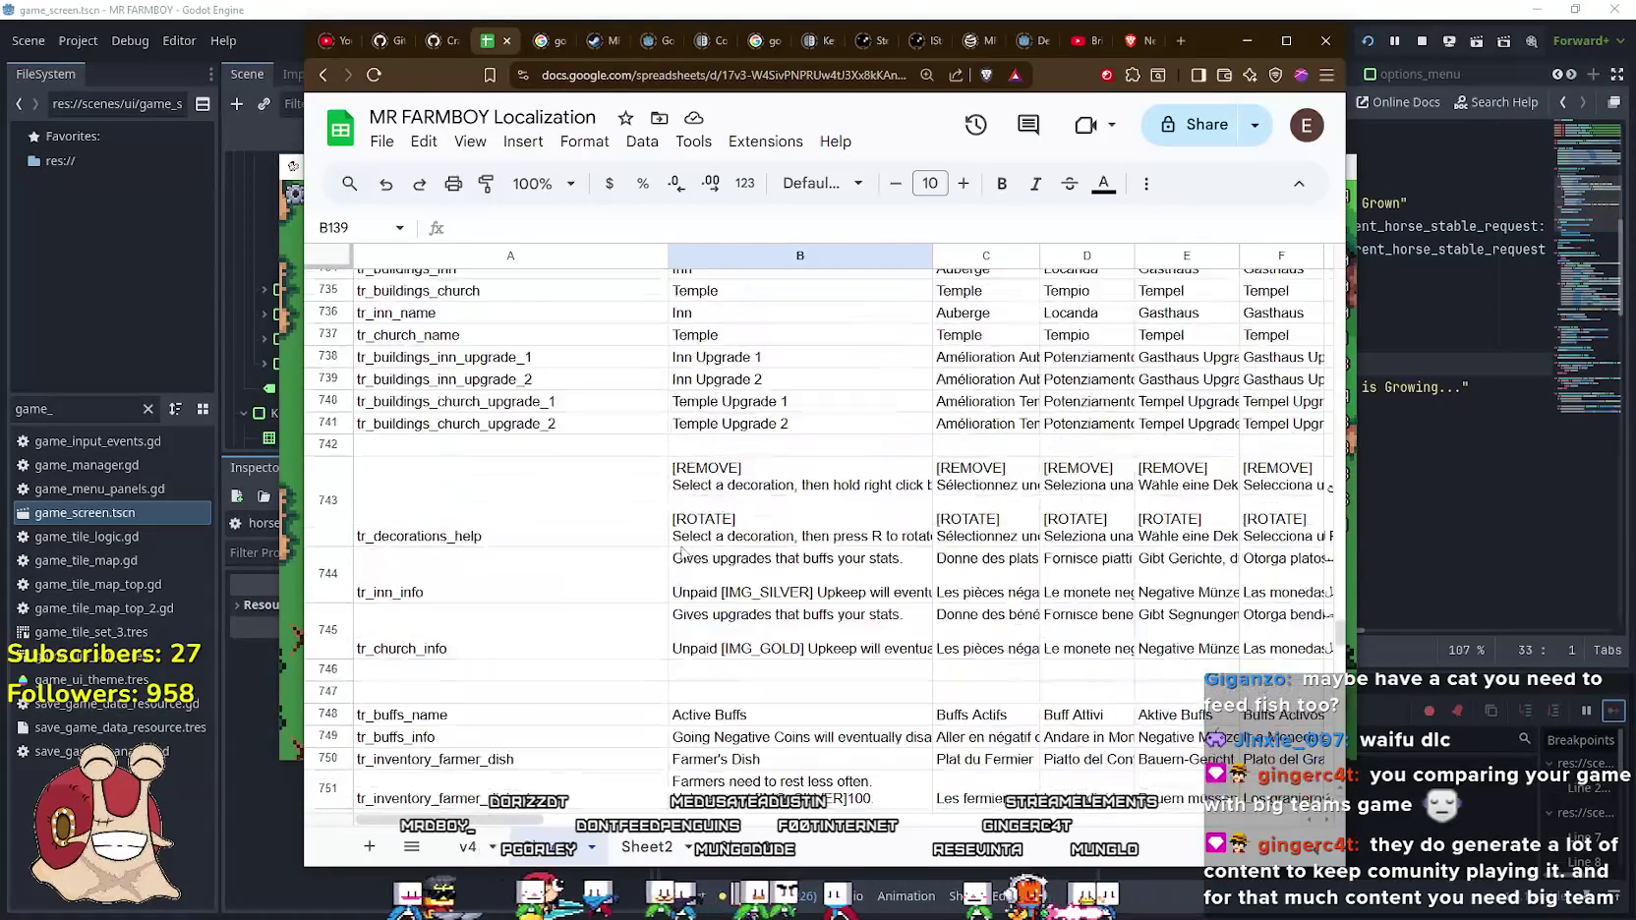
pyautogui.scroll(-20, 684, 554)
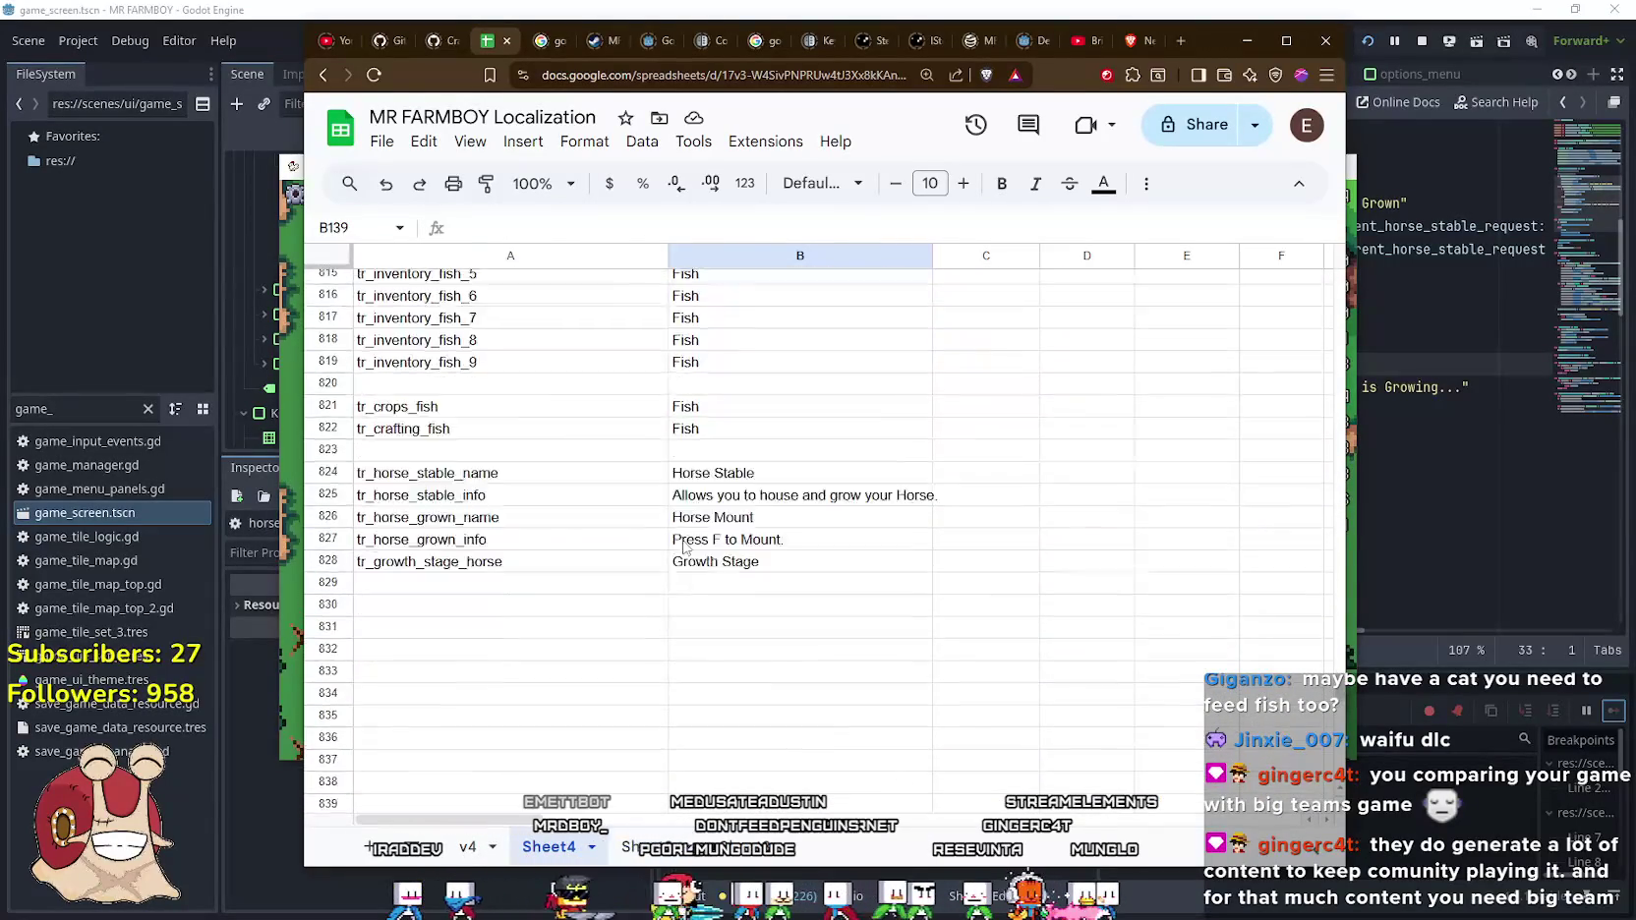
pyautogui.scroll(-2, 683, 546)
pyautogui.scroll(4, 685, 547)
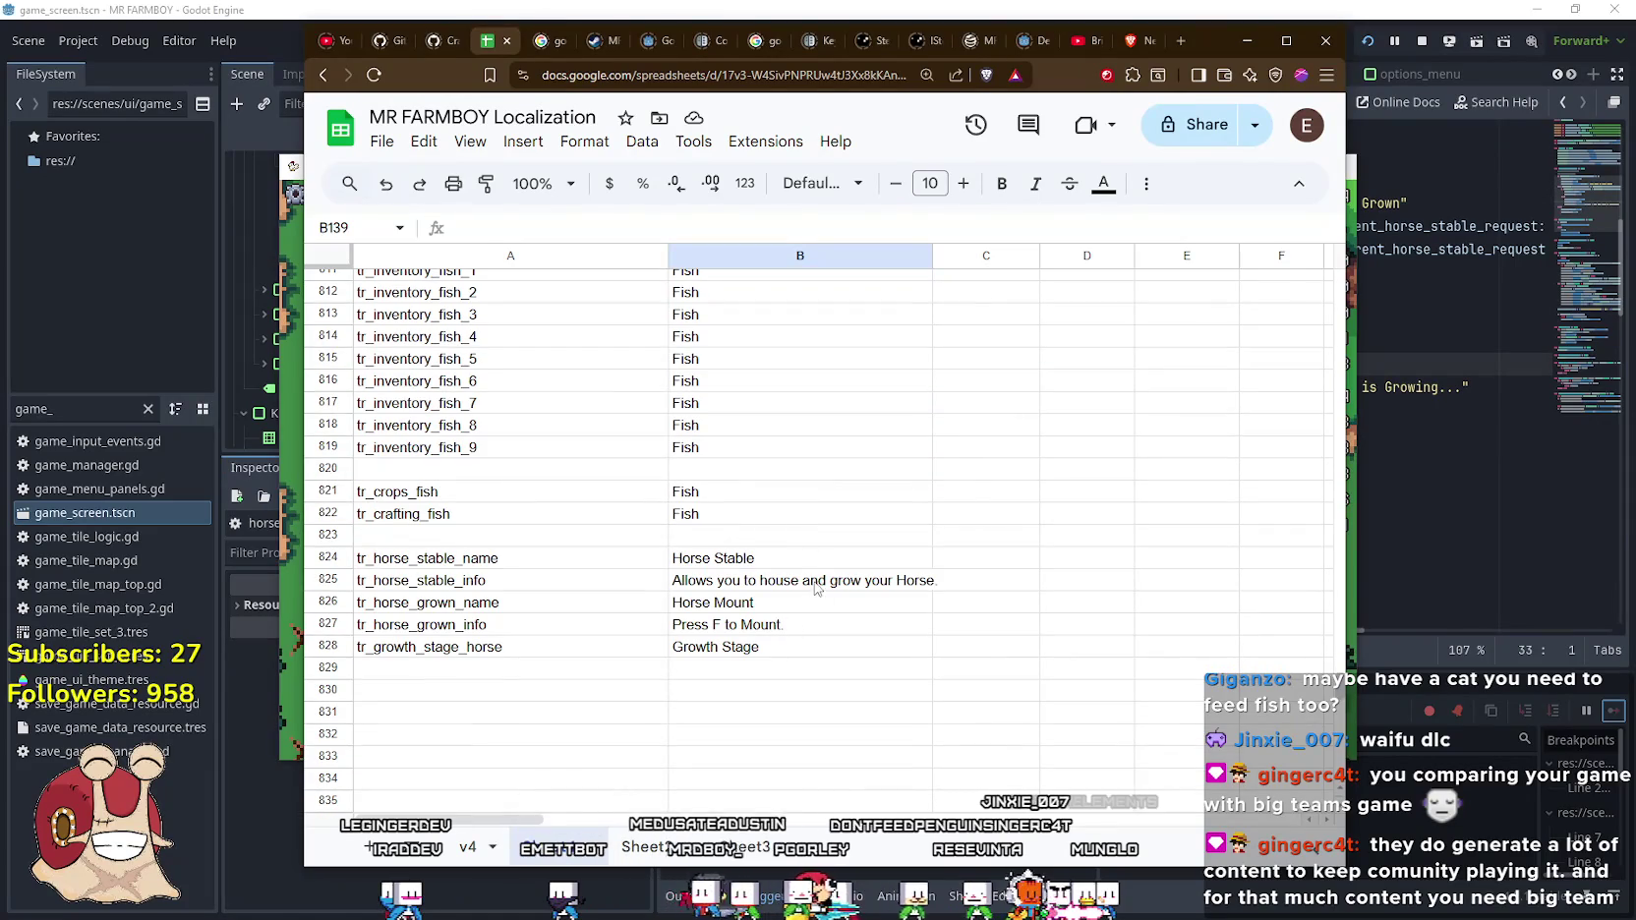
# Retype the tr_horse_grown_info English text in cell B827 as a new Fully Grown sentence
pyautogui.click(815, 588)
pyautogui.click(802, 668)
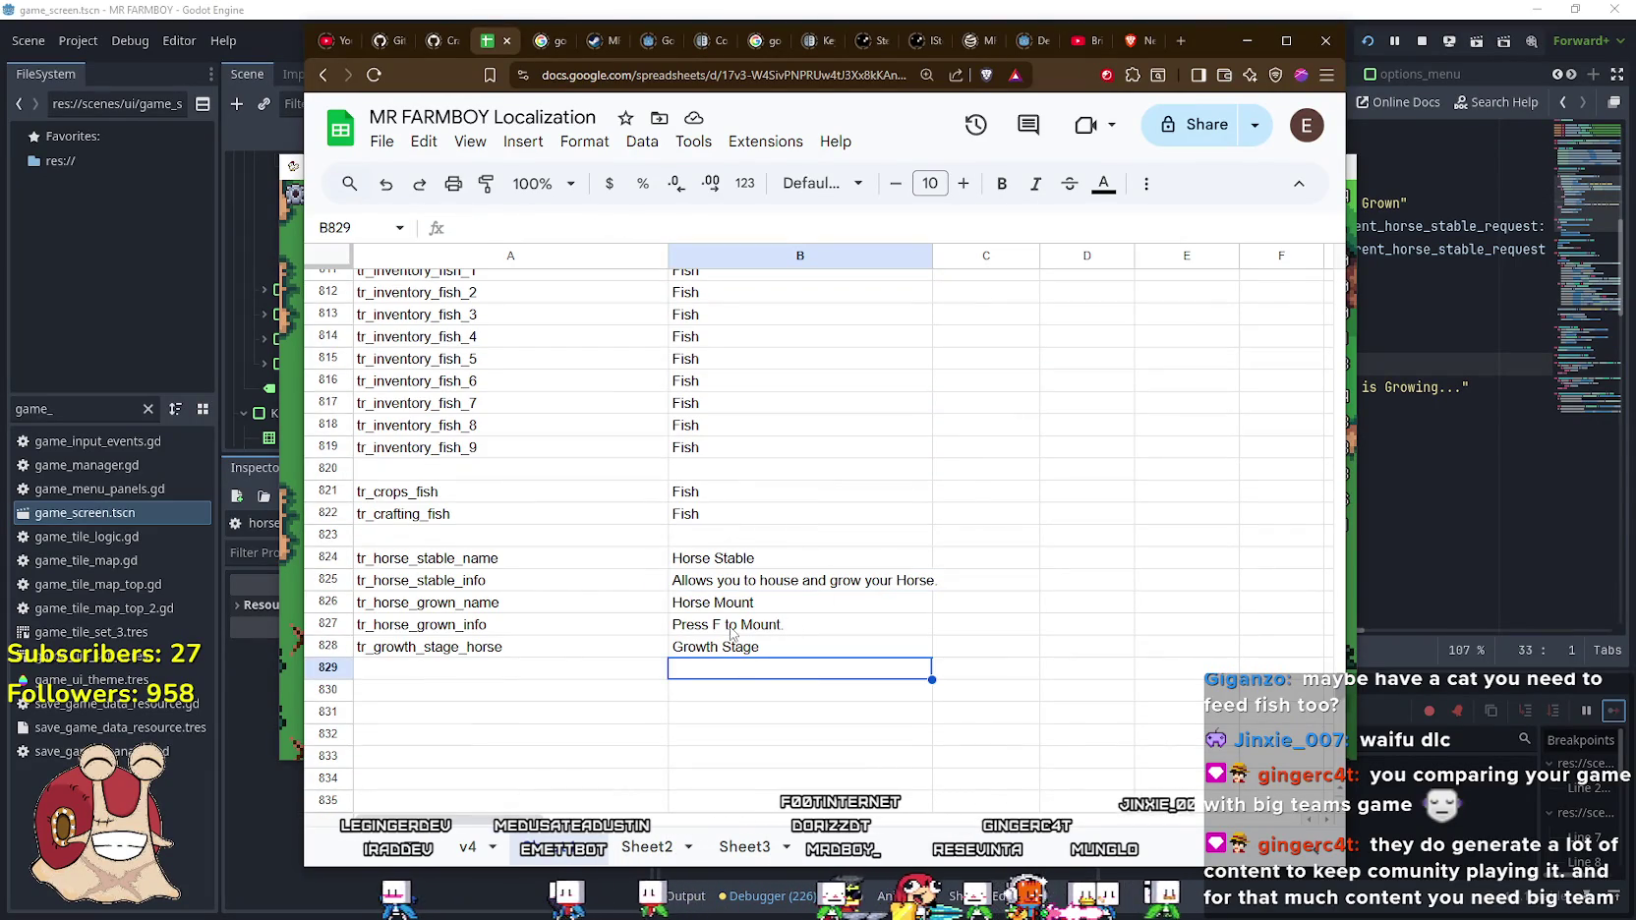
pyautogui.click(731, 629)
pyautogui.tripleClick(731, 629)
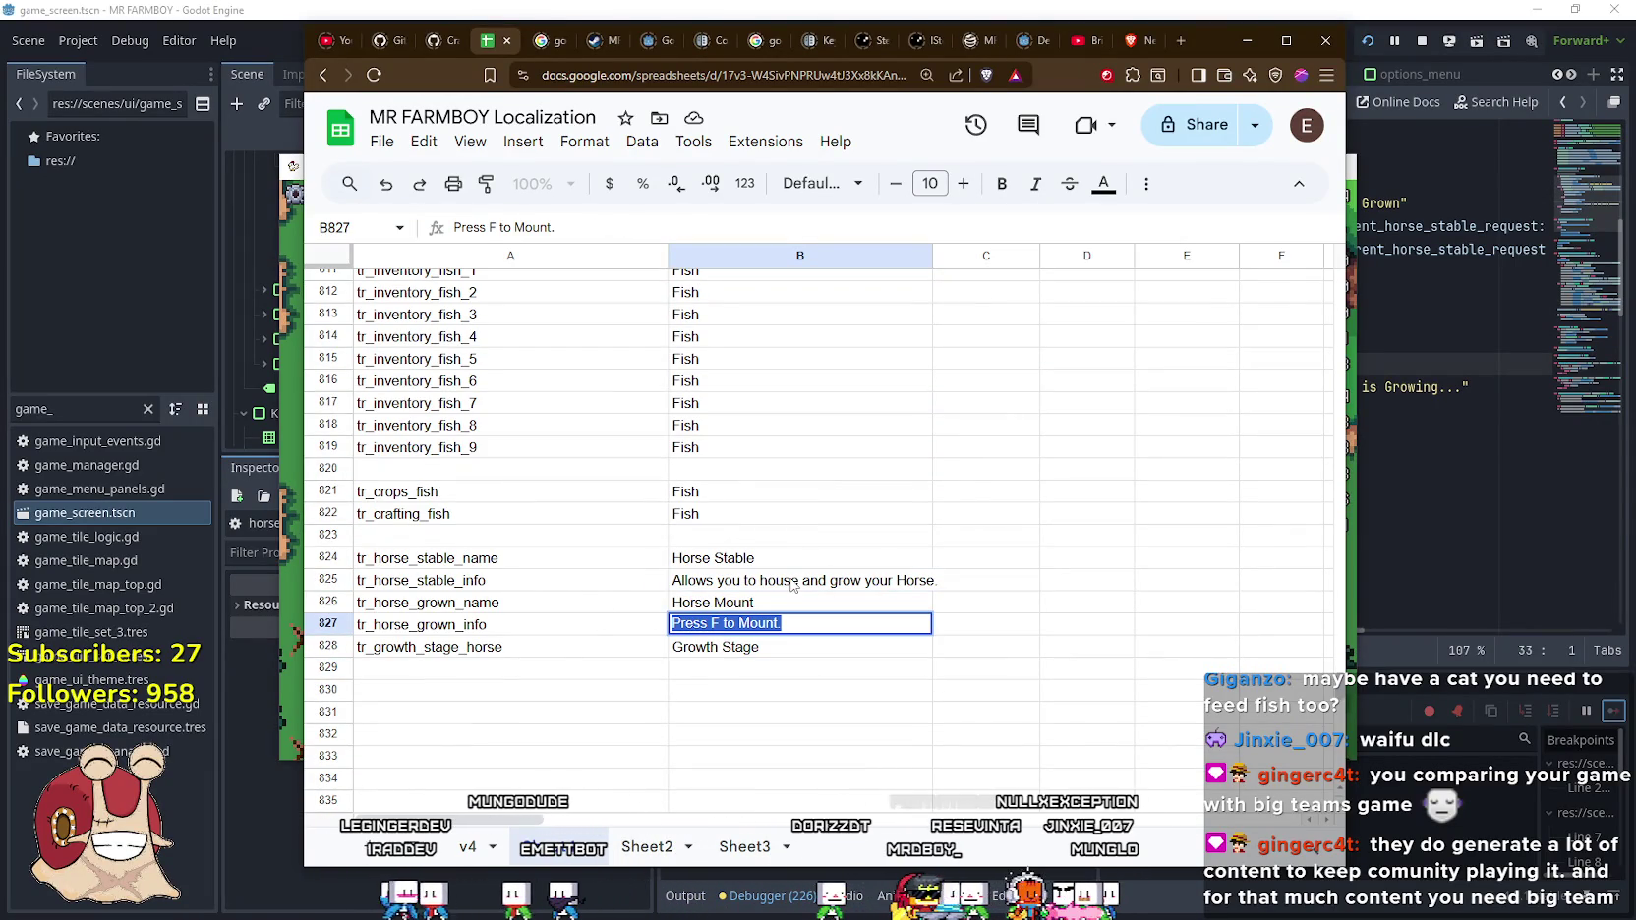
pyautogui.write('Fyu')
pyautogui.press('BackSpace')
pyautogui.write('ully')
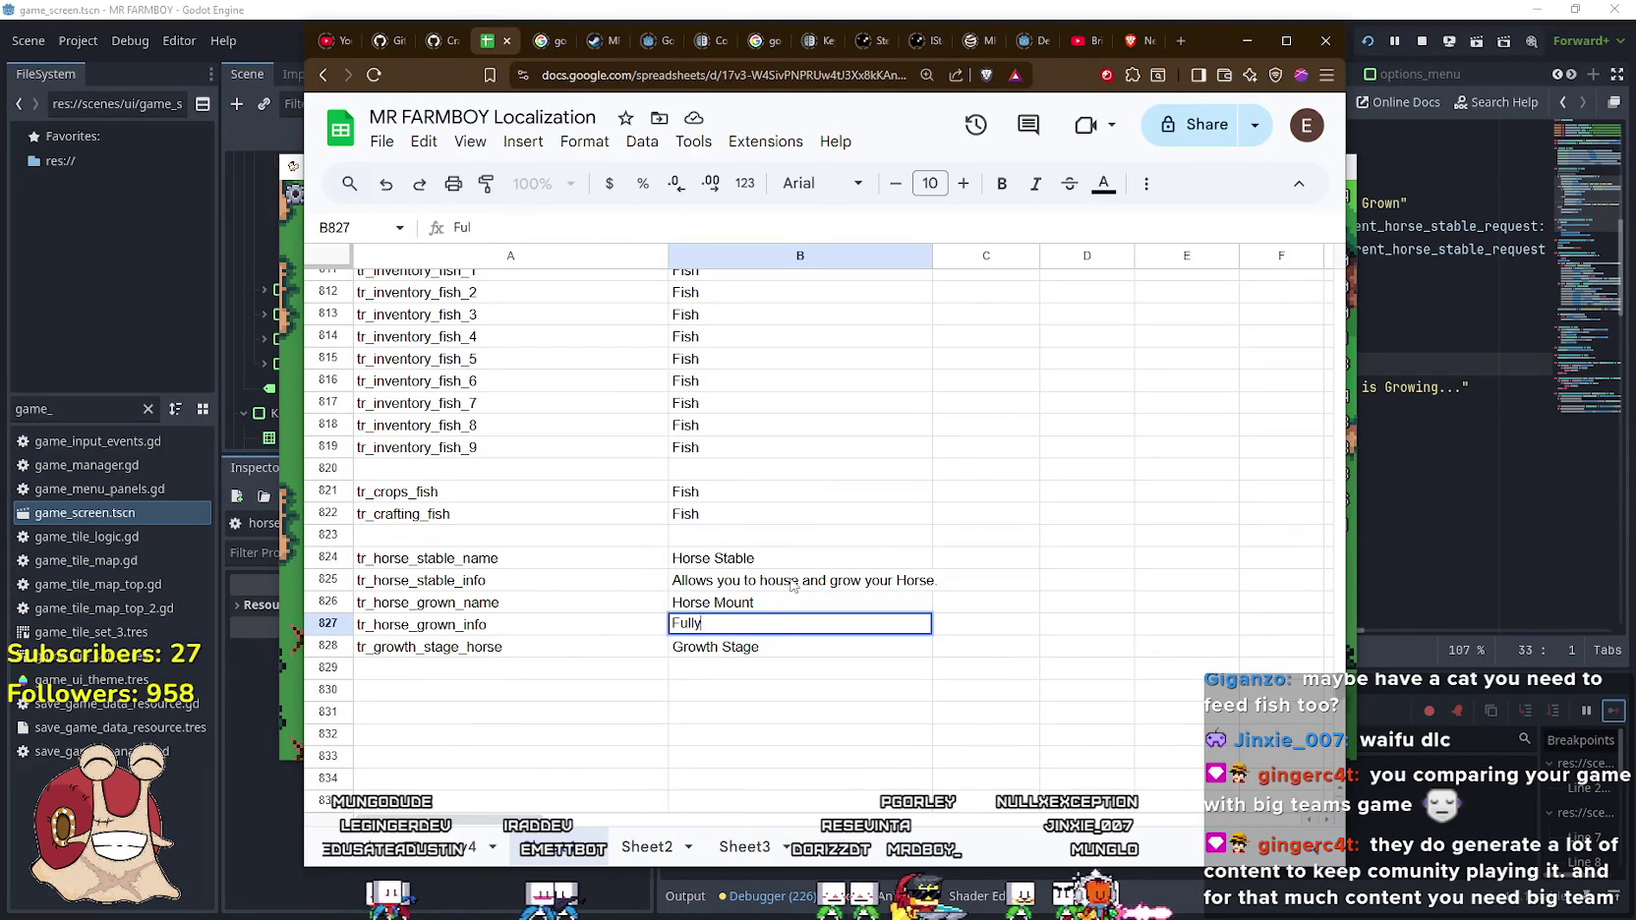
pyautogui.write(' Grown Horse')
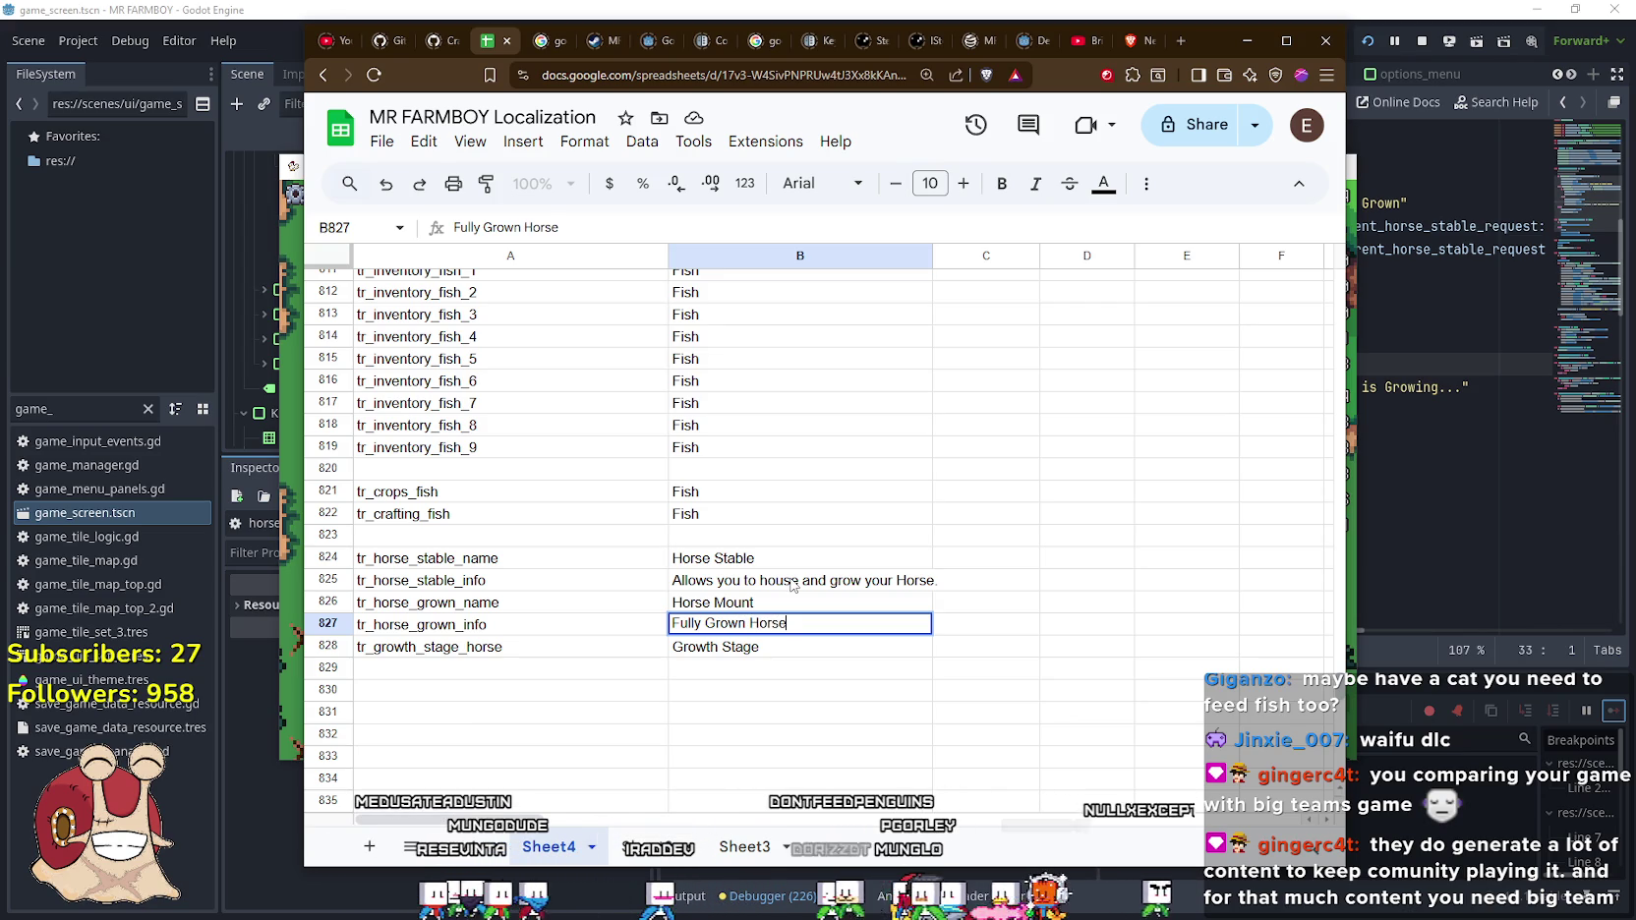
pyautogui.write(' that can be Mounted.')
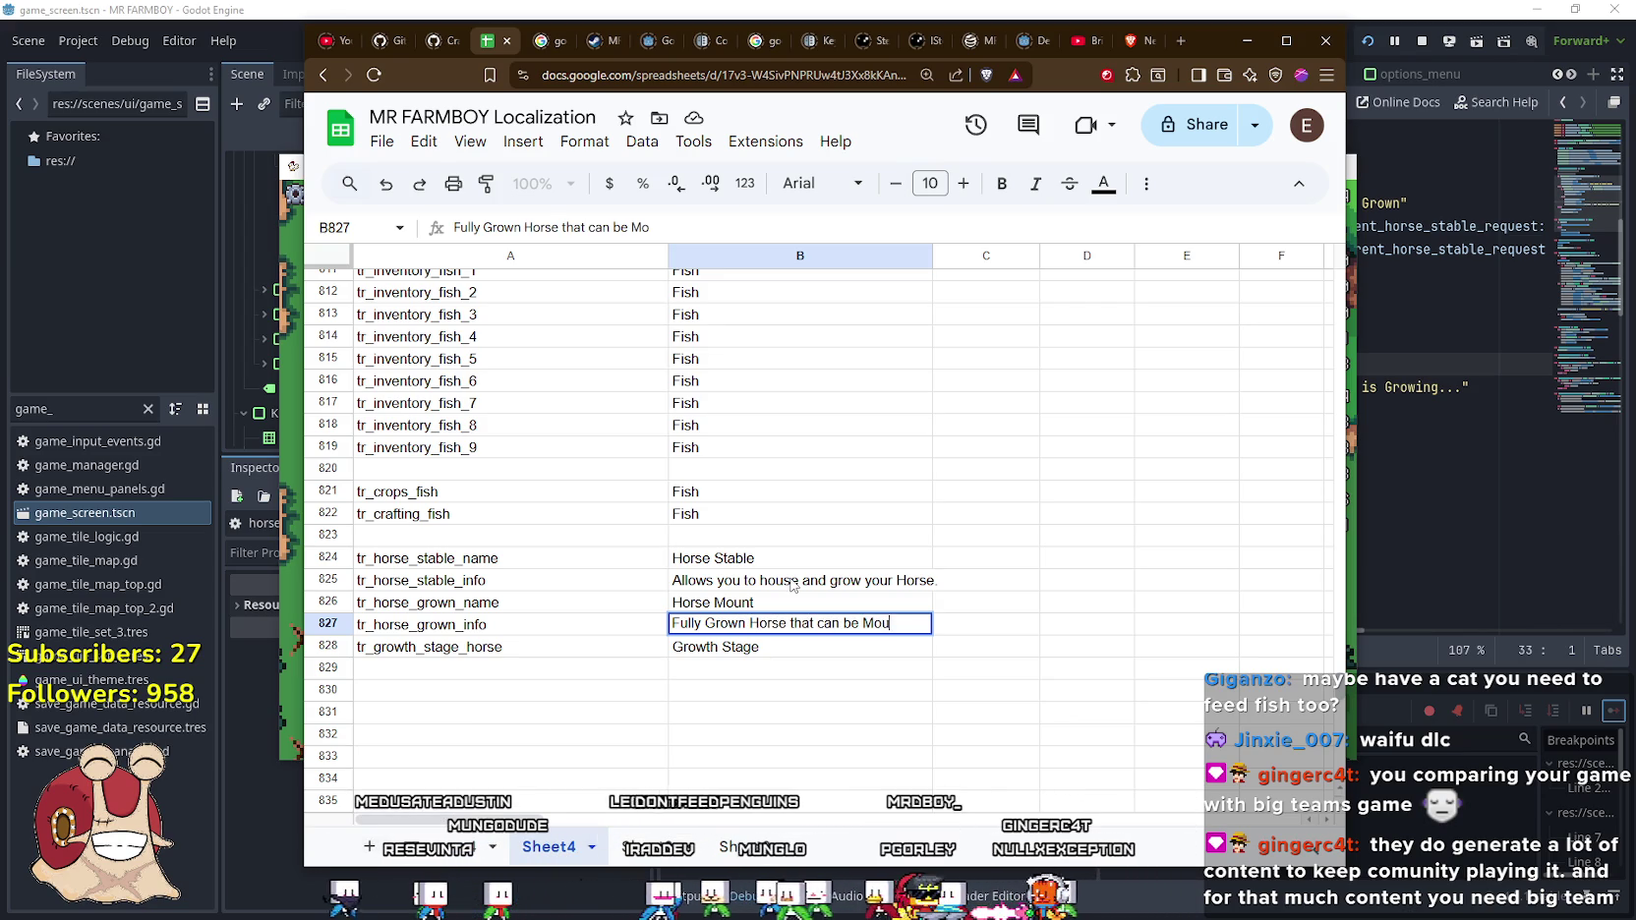
pyautogui.click(865, 701)
# Replace 'Grown' with 'Mature' so B827 reads 'Fully Mature Horse that can be Mounted.'
pyautogui.click(777, 649)
pyautogui.click(783, 631)
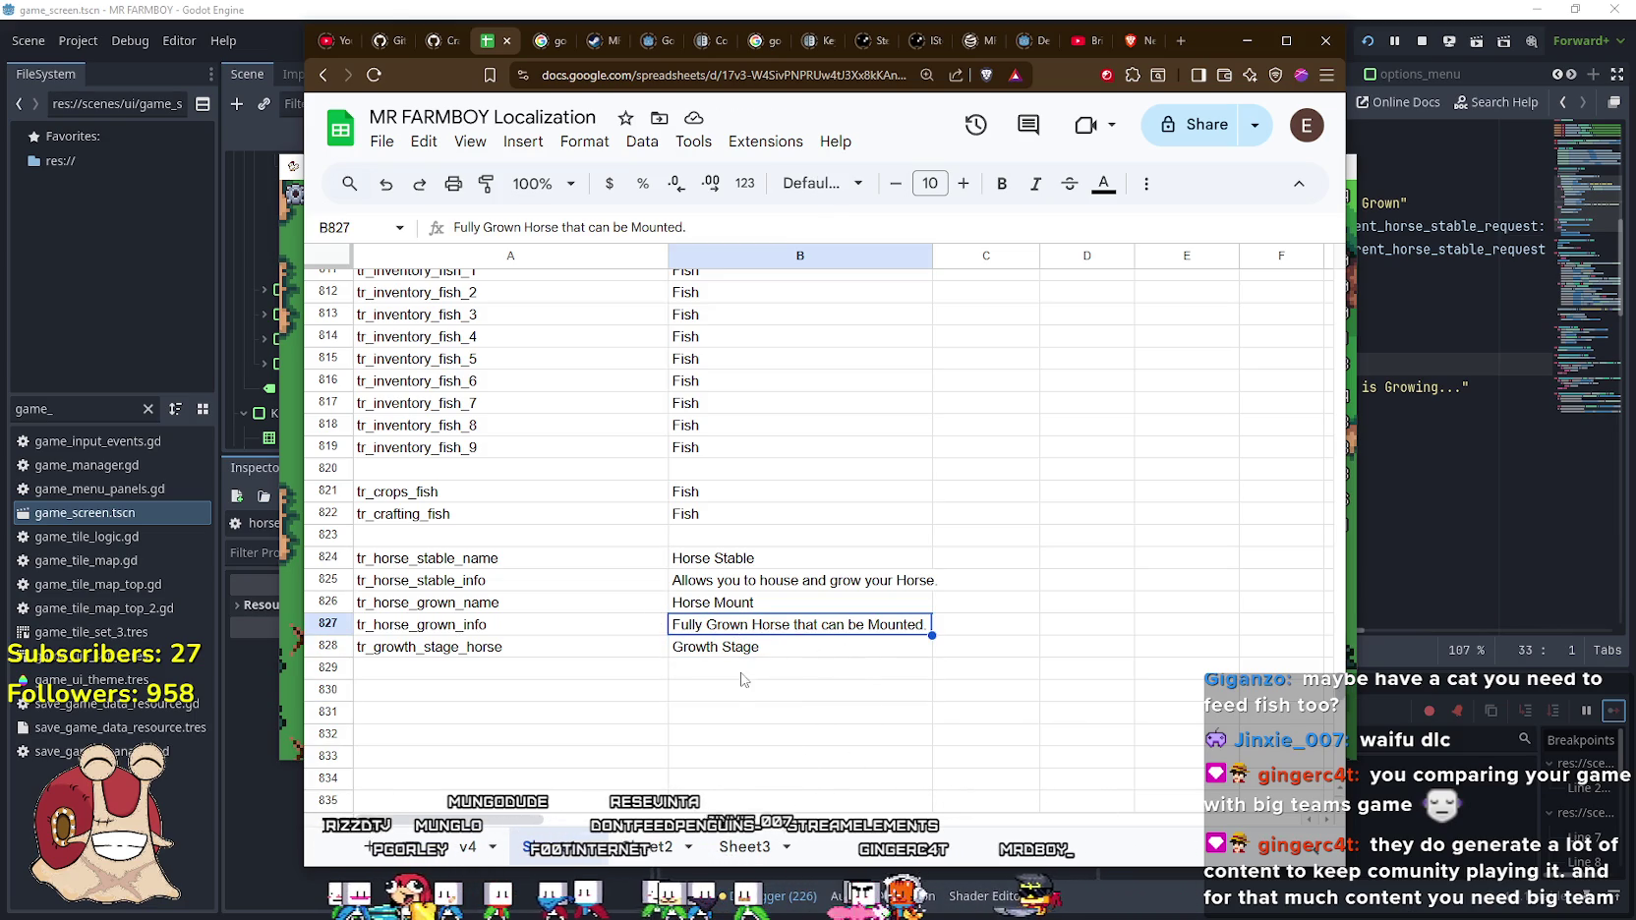
pyautogui.click(763, 651)
pyautogui.click(762, 623)
pyautogui.doubleClick(747, 625)
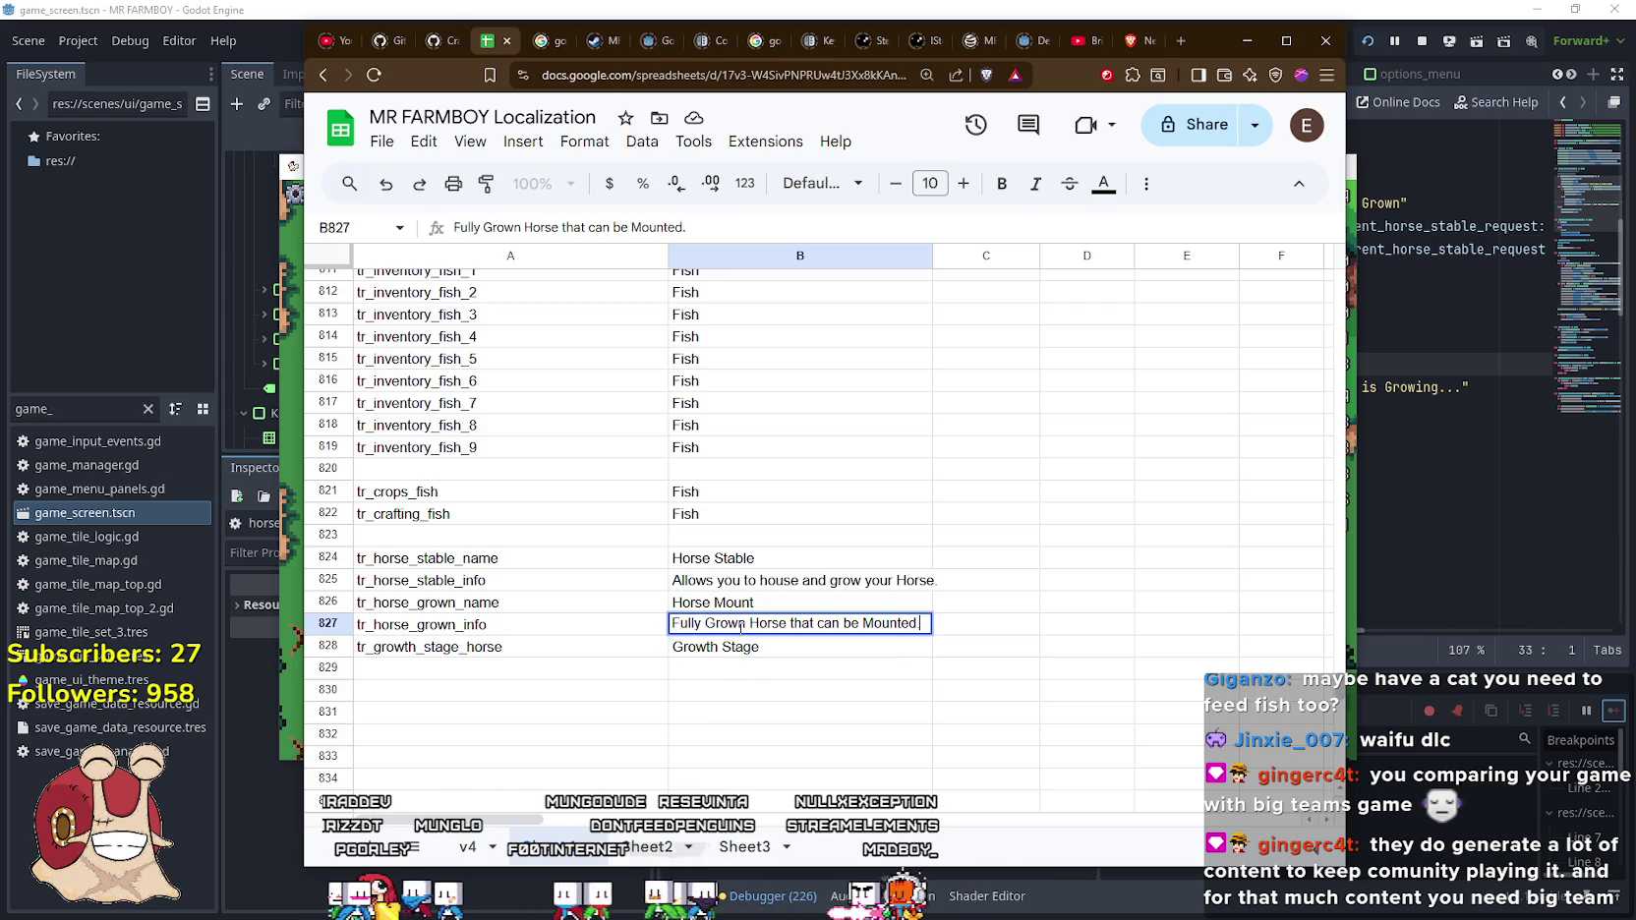
pyautogui.doubleClick(740, 625)
pyautogui.write('Mature')
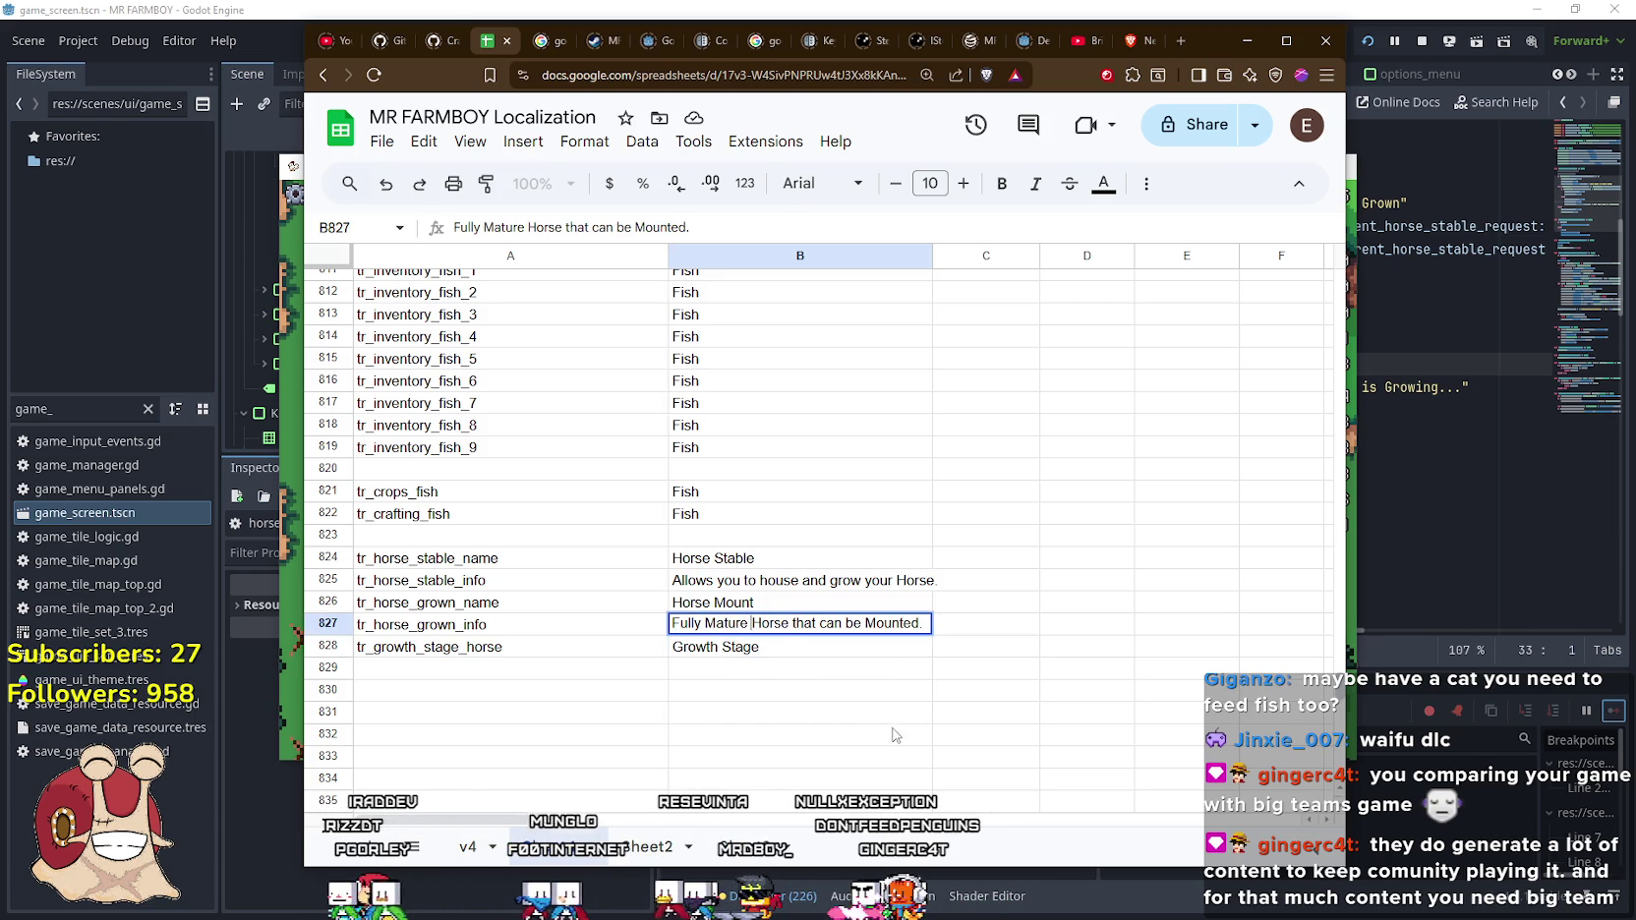
pyautogui.click(856, 677)
# Copy the new B827 text and return to the Godot horse stable script
pyautogui.click(879, 630)
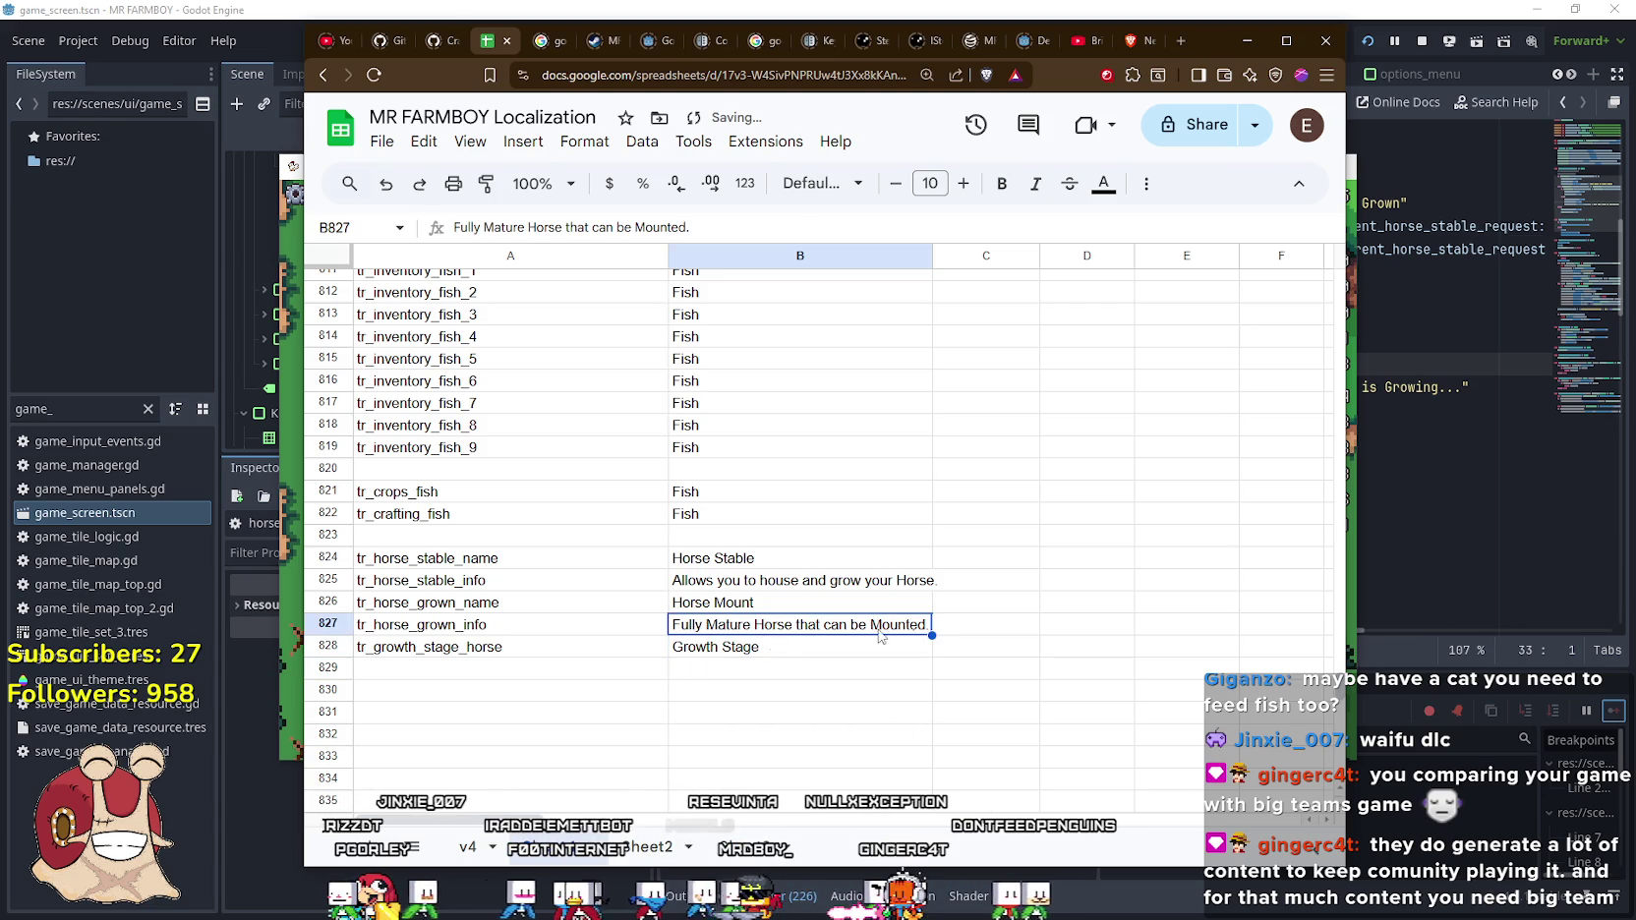
pyautogui.click(760, 652)
pyautogui.click(736, 626)
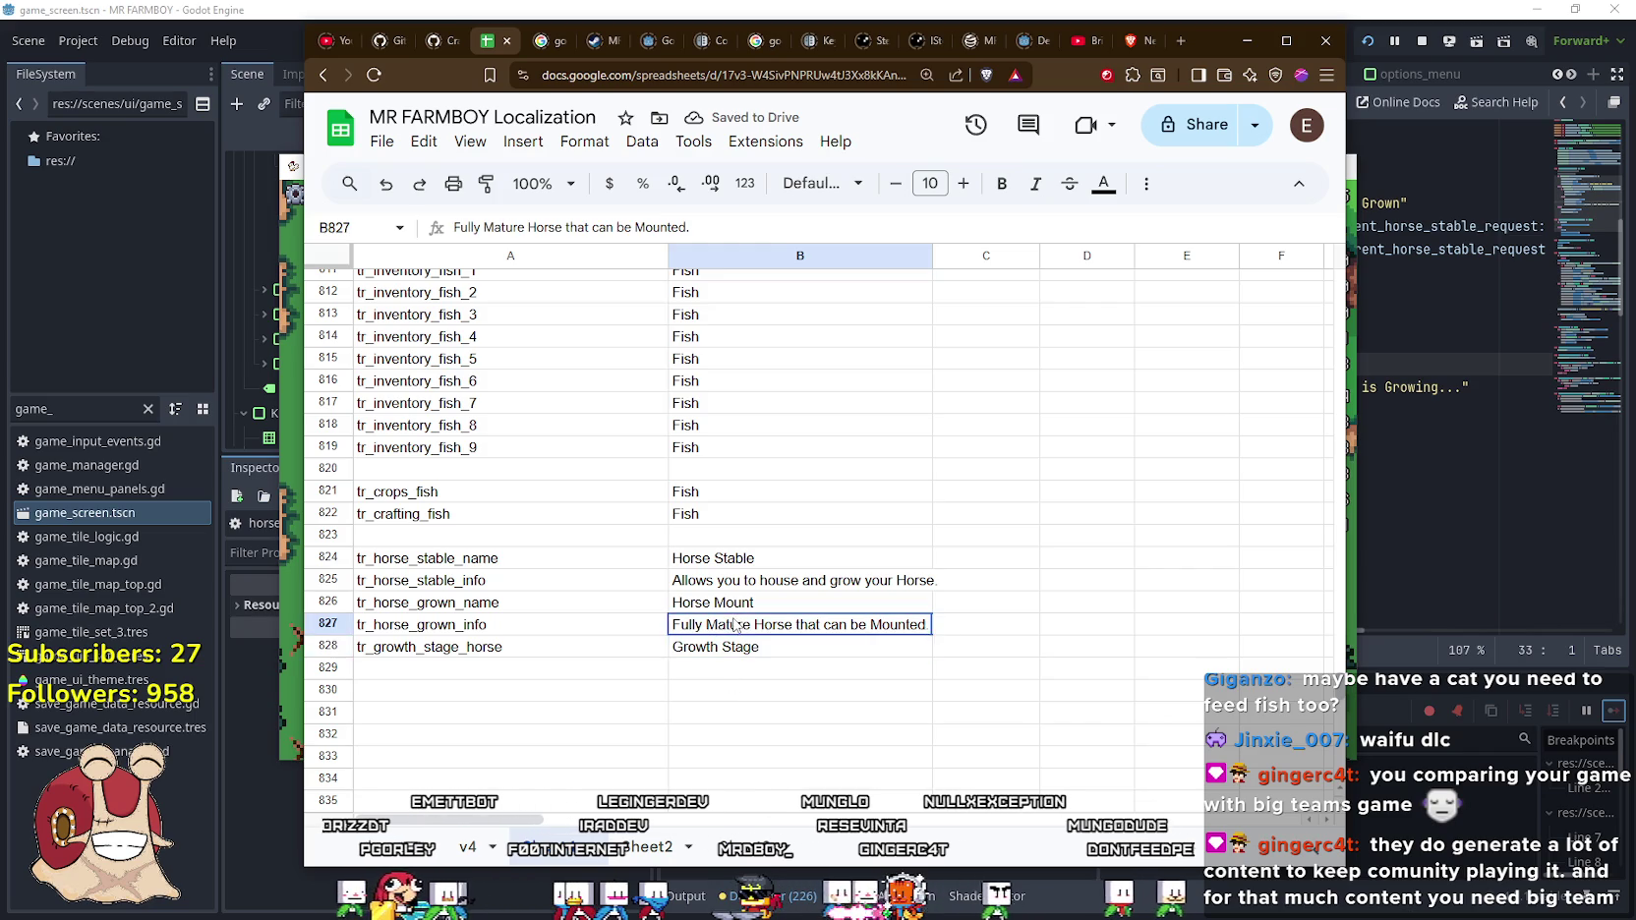
pyautogui.doubleClick(755, 627)
pyautogui.press('Down')
pyautogui.press('Down')
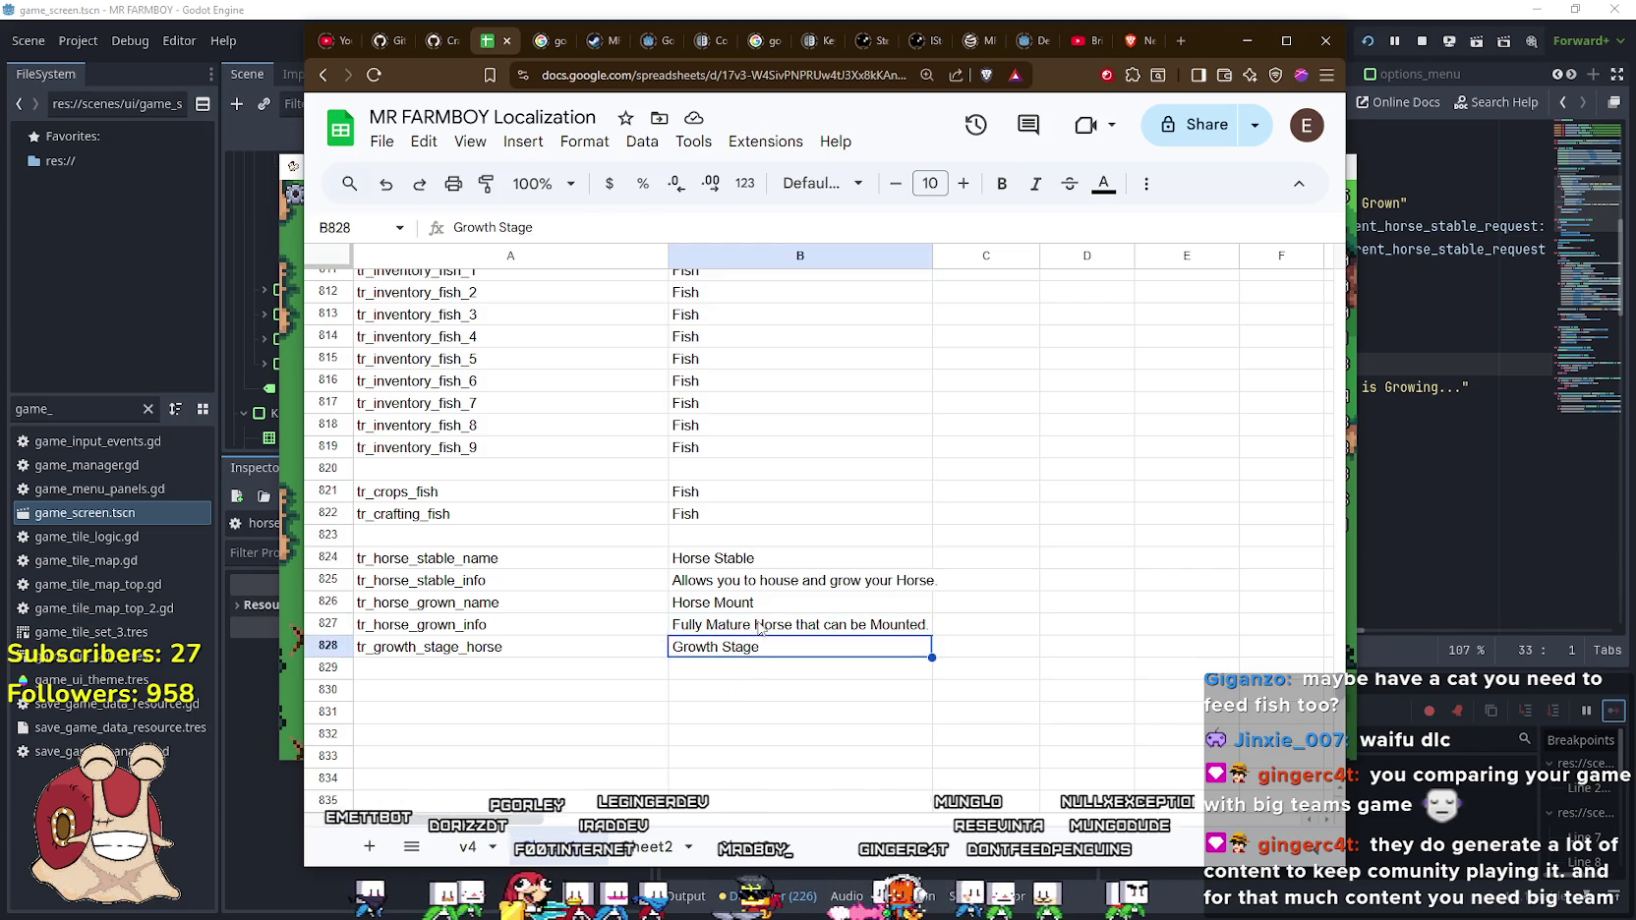
pyautogui.press('Up')
pyautogui.press('Up')
pyautogui.press('Down')
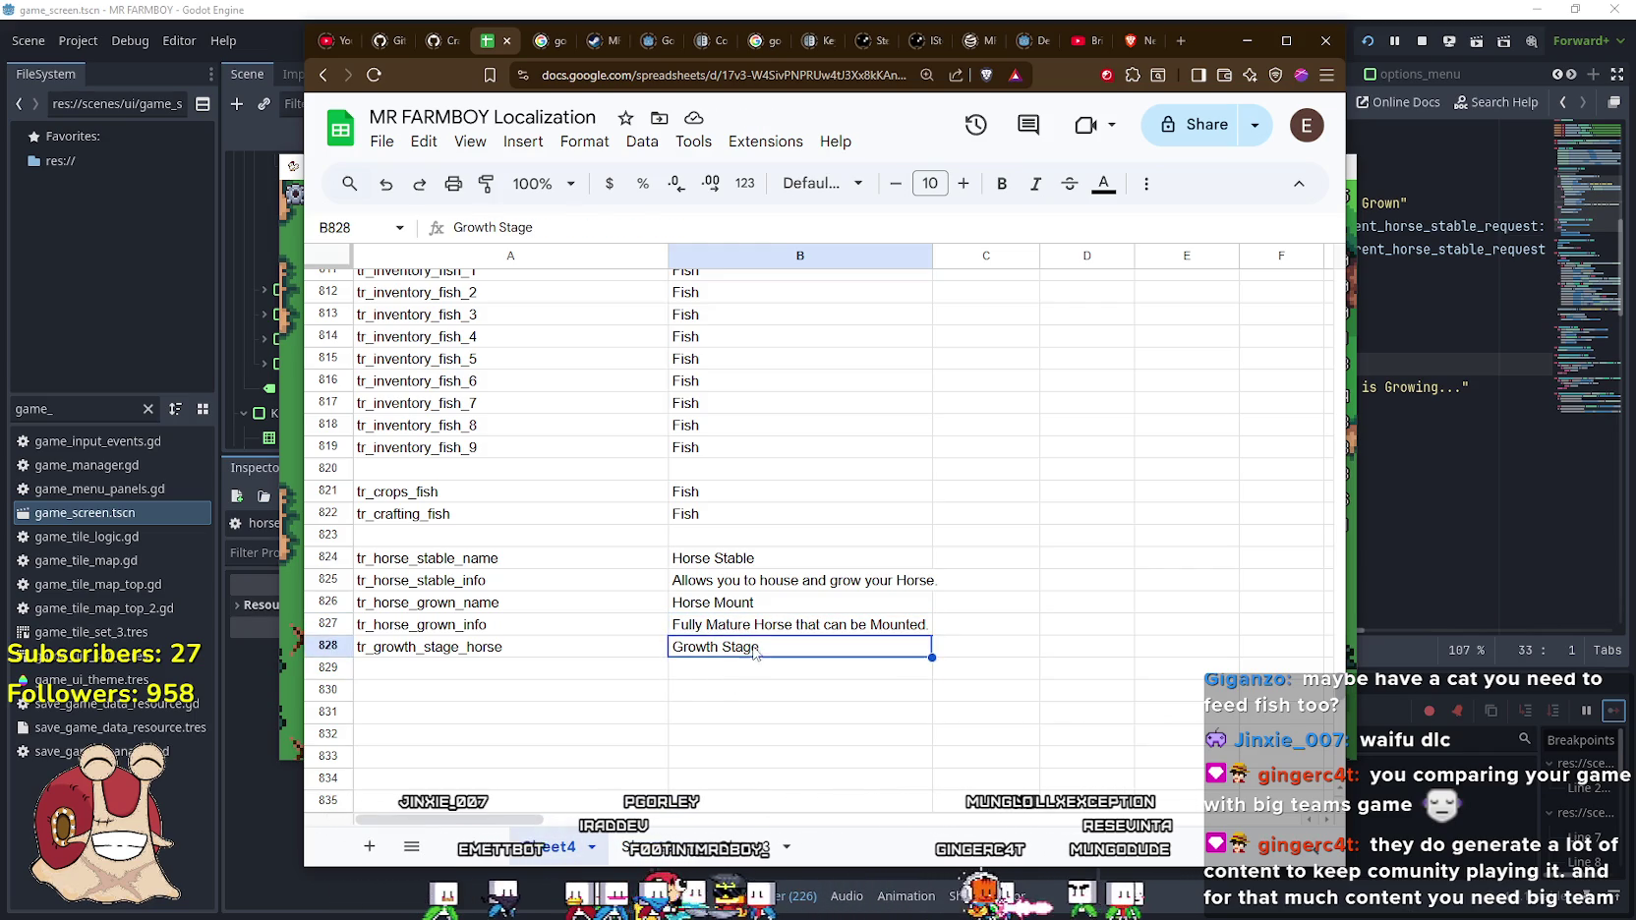
pyautogui.press('Up')
pyautogui.click(1400, 418)
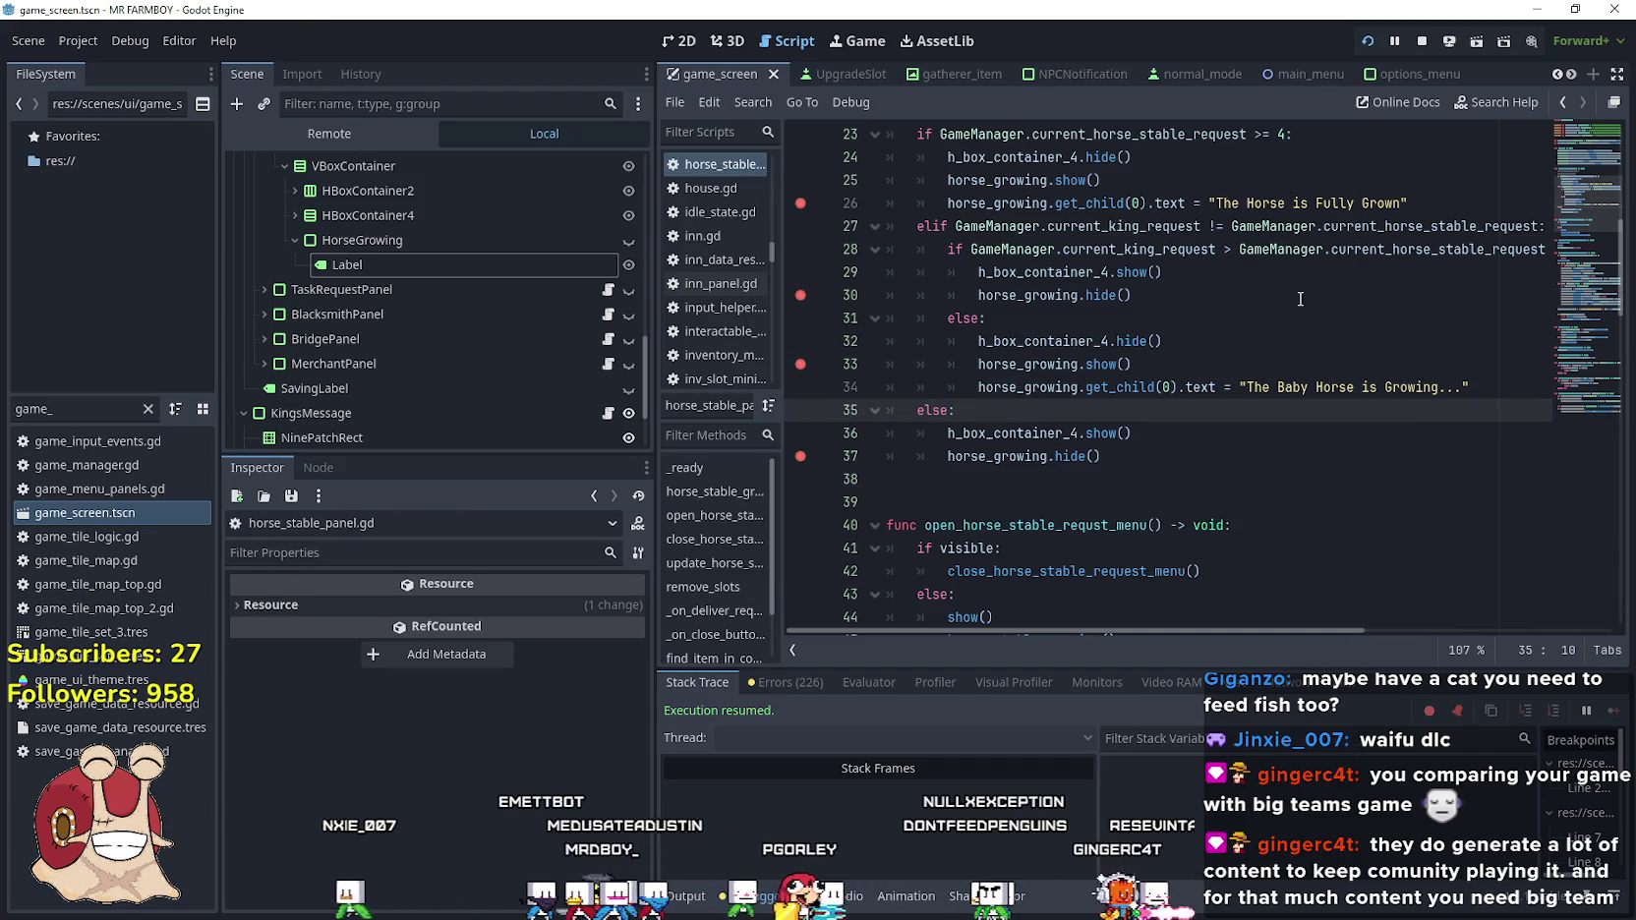
# Paste 'Fully Mature Horse that can be Mounted.' over the Fully Grown string on line 26
pyautogui.scroll(1, 1299, 298)
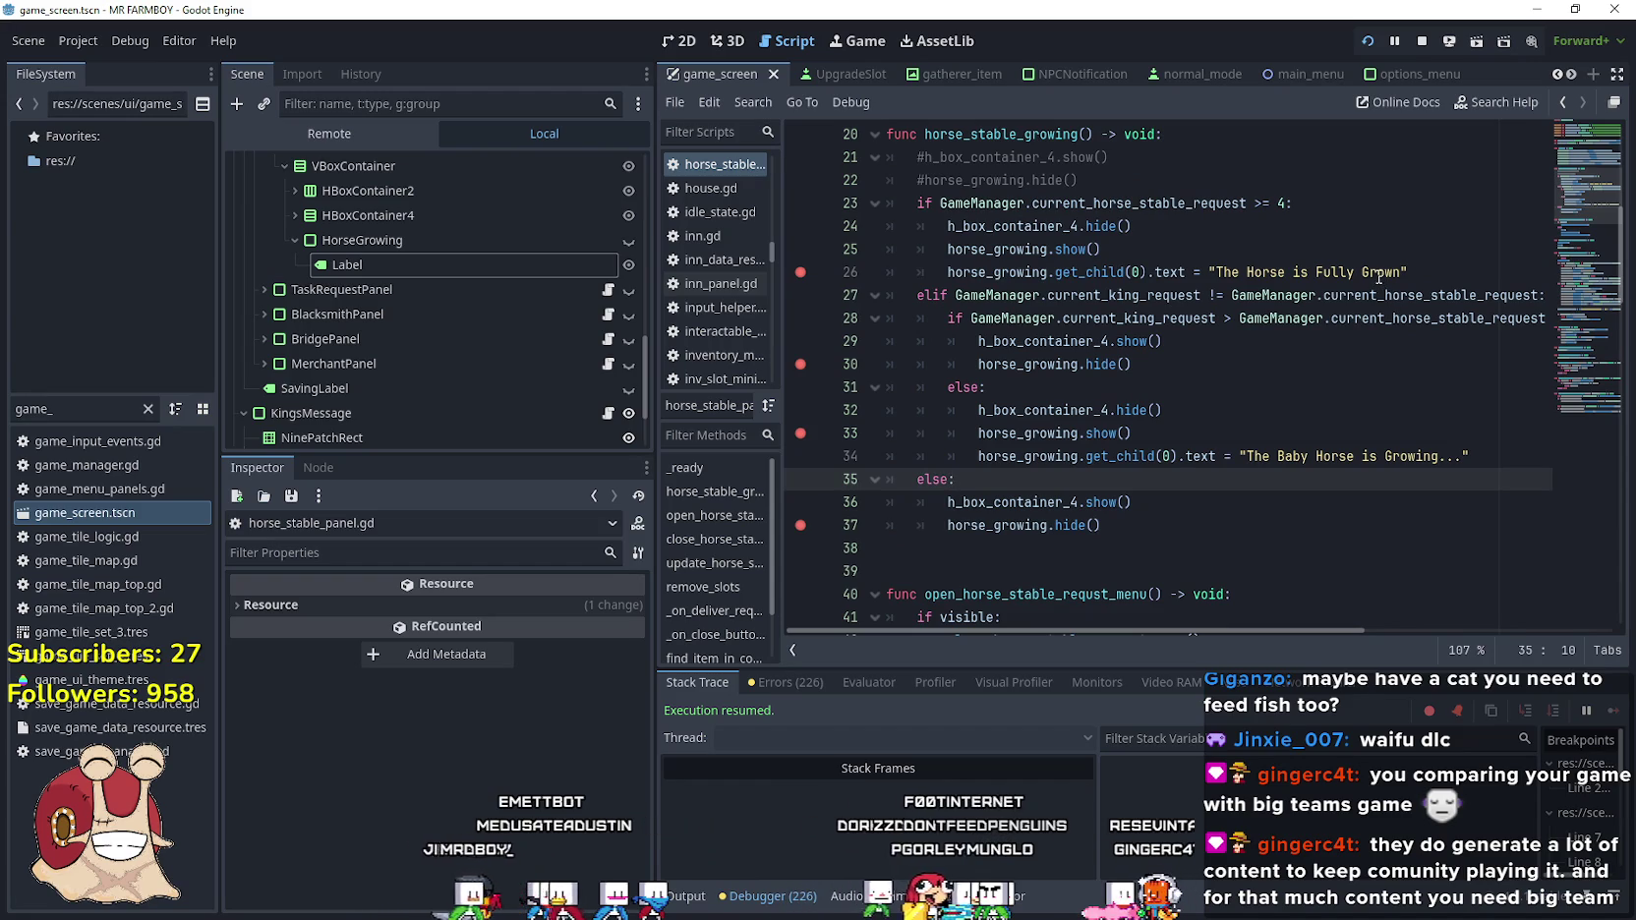
pyautogui.hotkey('alt', 'Tab')
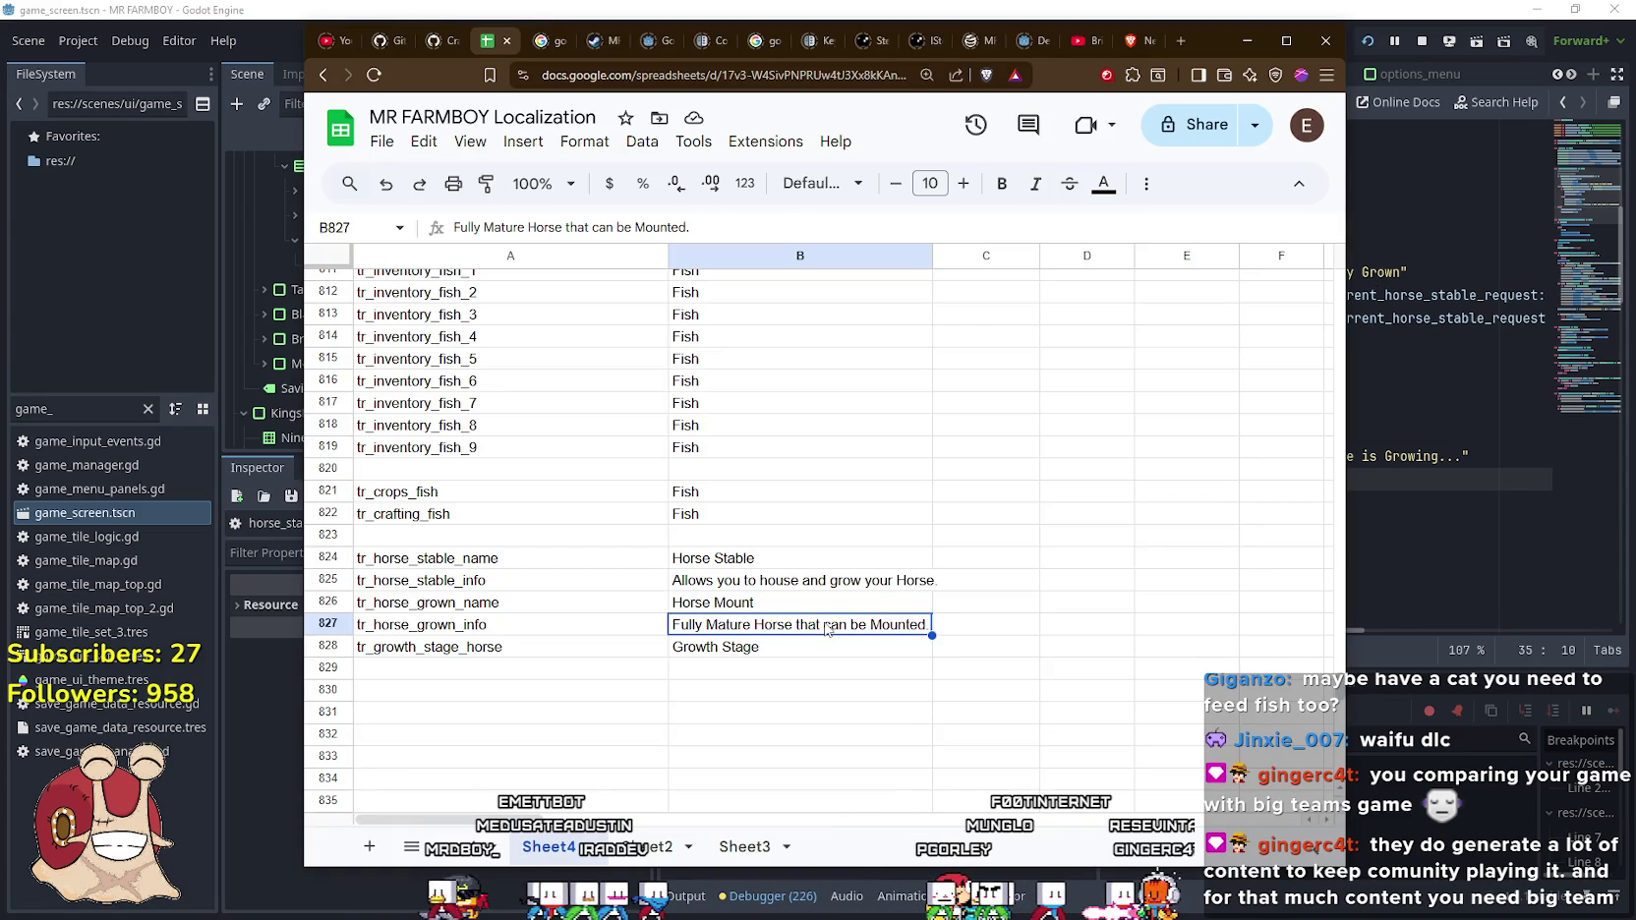
pyautogui.hotkey('alt', 'Tab')
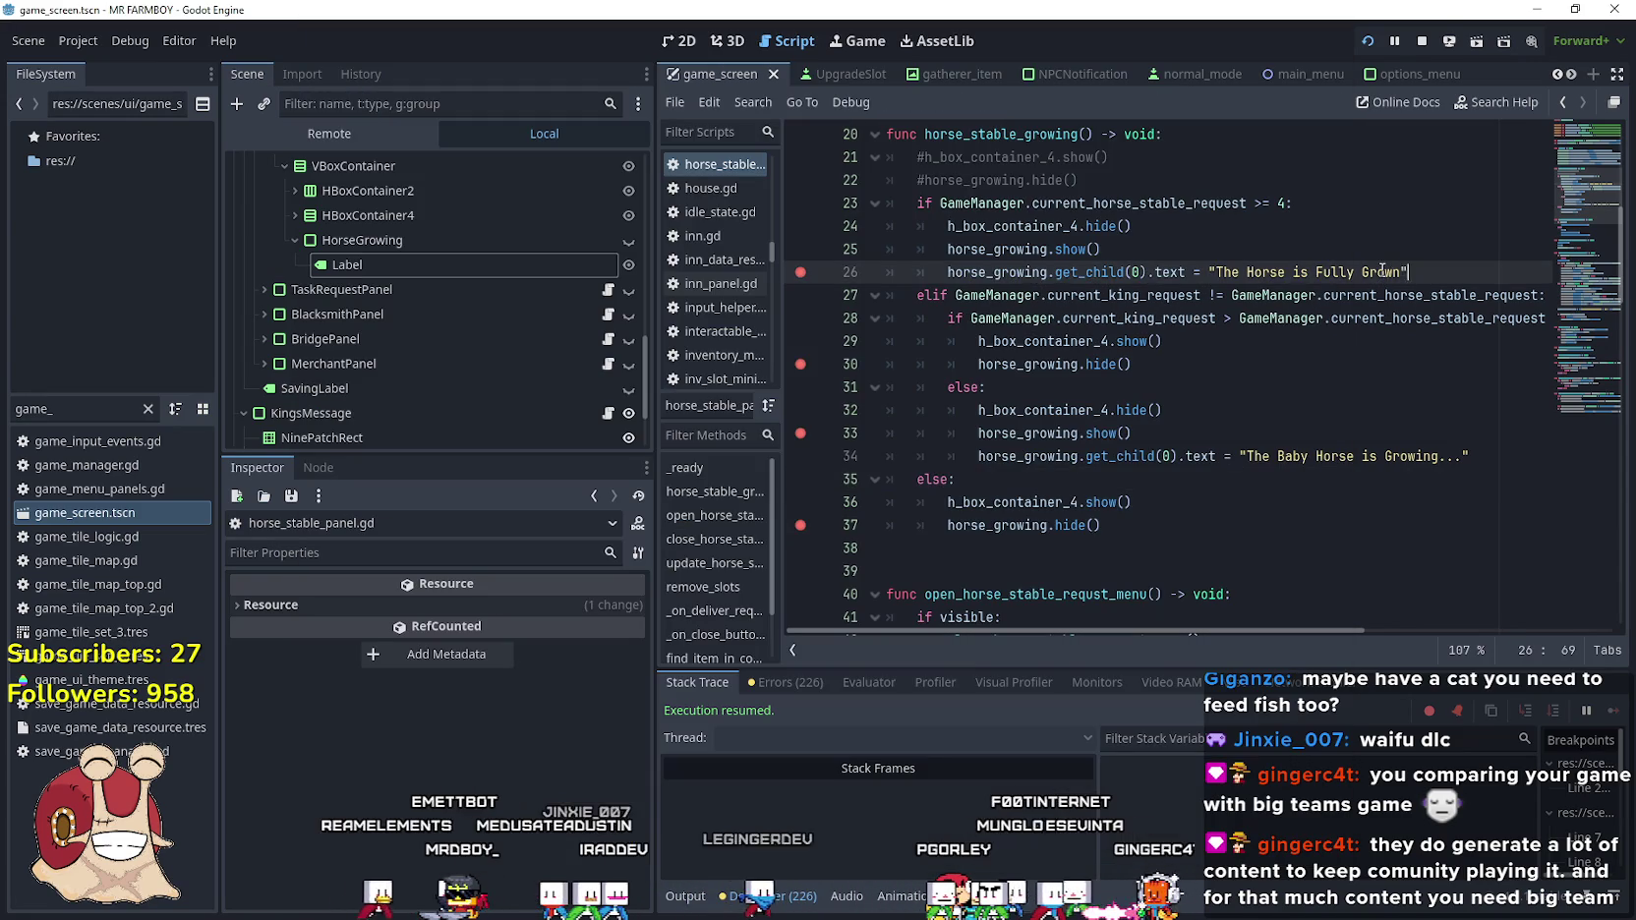
pyautogui.moveTo(1404, 272); pyautogui.dragTo(1215, 272)
pyautogui.write('Fully Mature Horse that can be Mounted.')
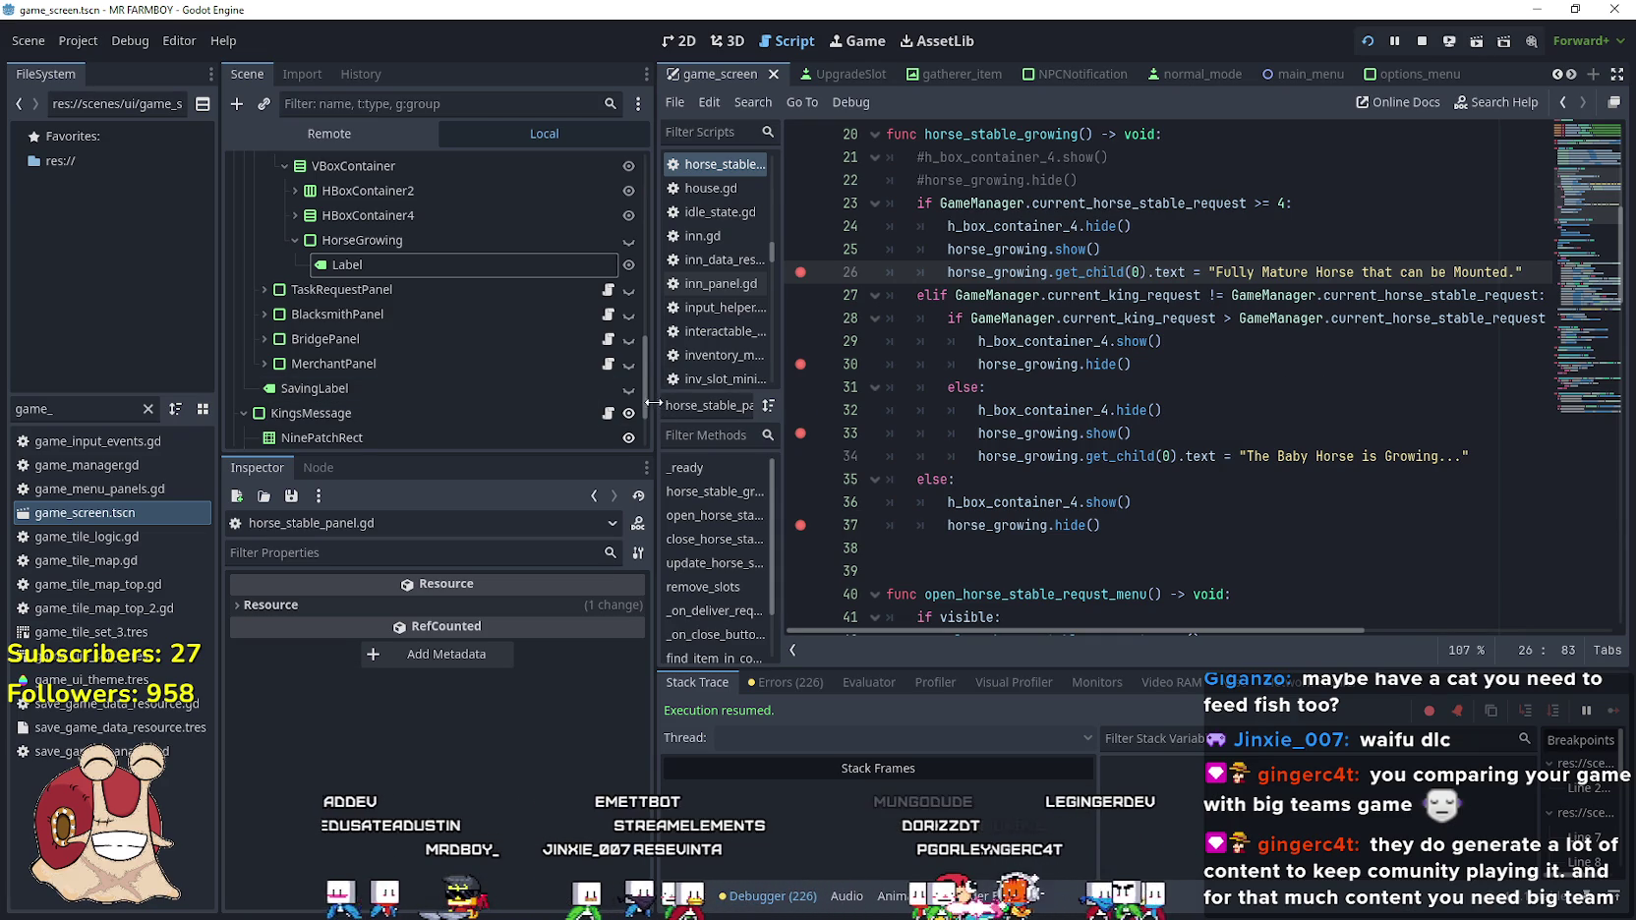
pyautogui.moveTo(653, 404); pyautogui.dragTo(488, 404)
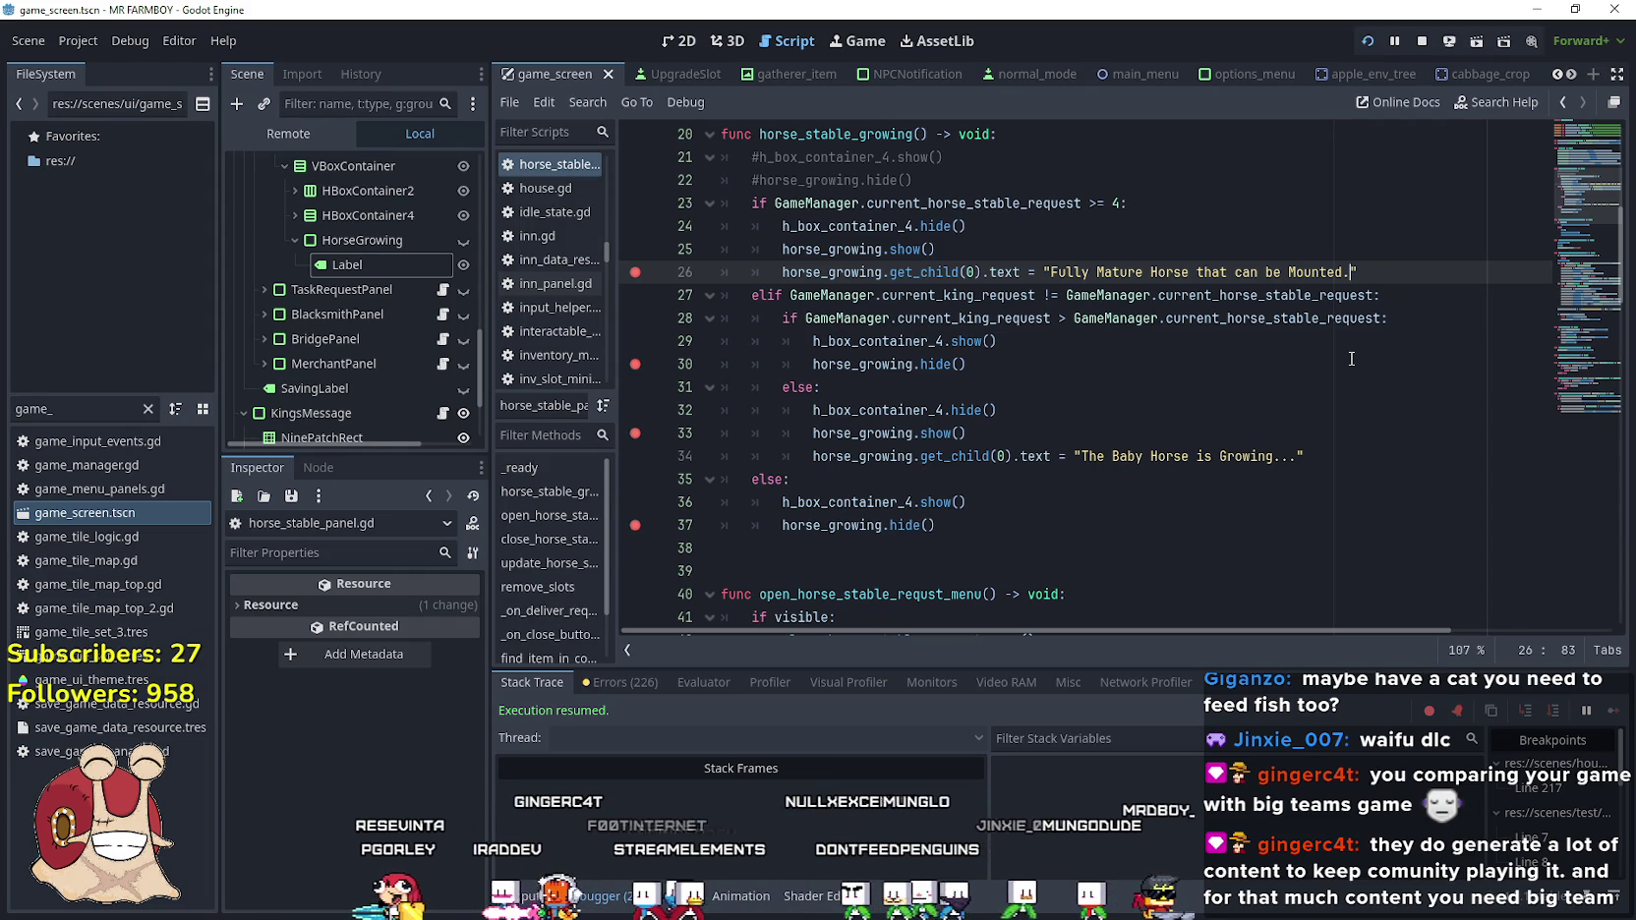
pyautogui.click(1052, 354)
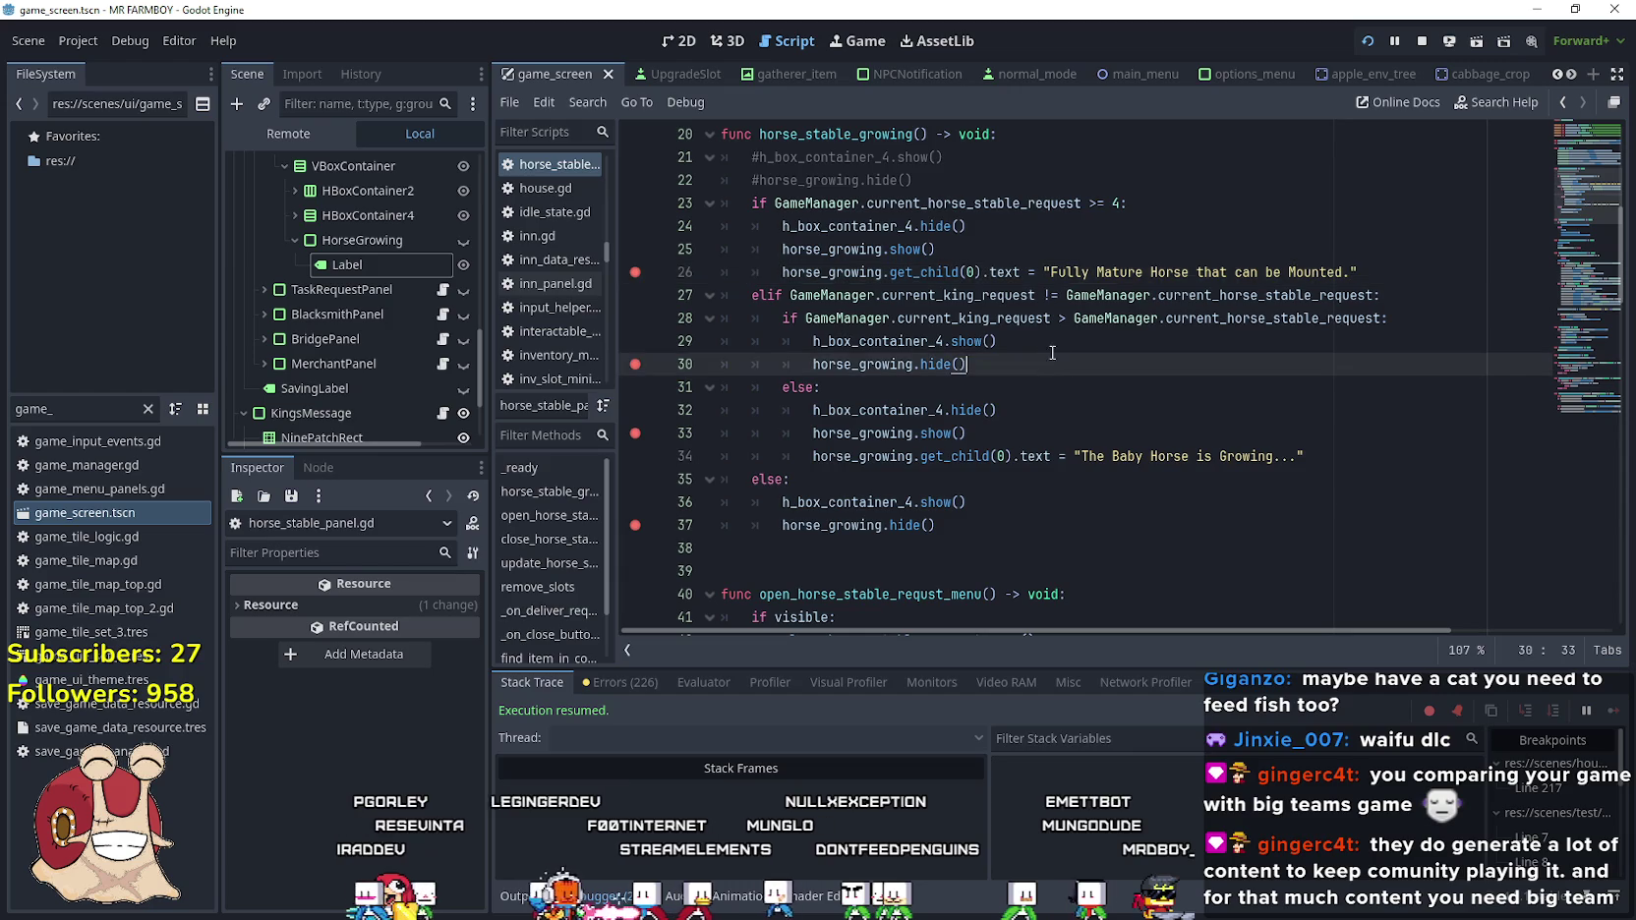
pyautogui.hotkey('alt', 'Tab')
# Enter the key tr_horse_stable_matured_info in cell A829 and copy it
pyautogui.click(484, 671)
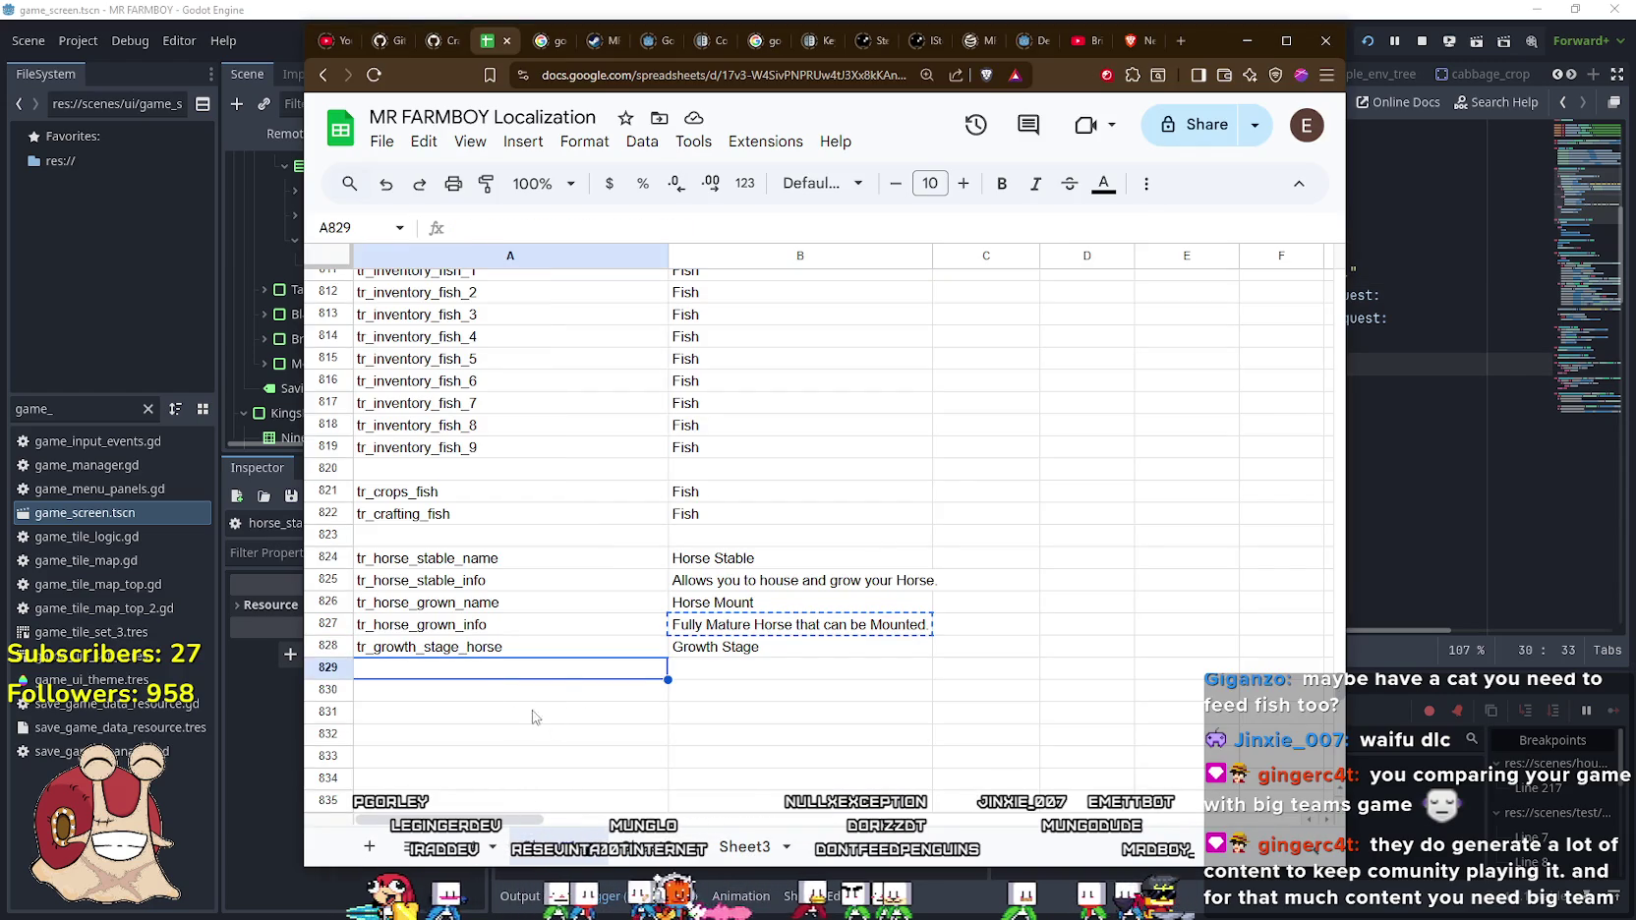
pyautogui.write('tr_')
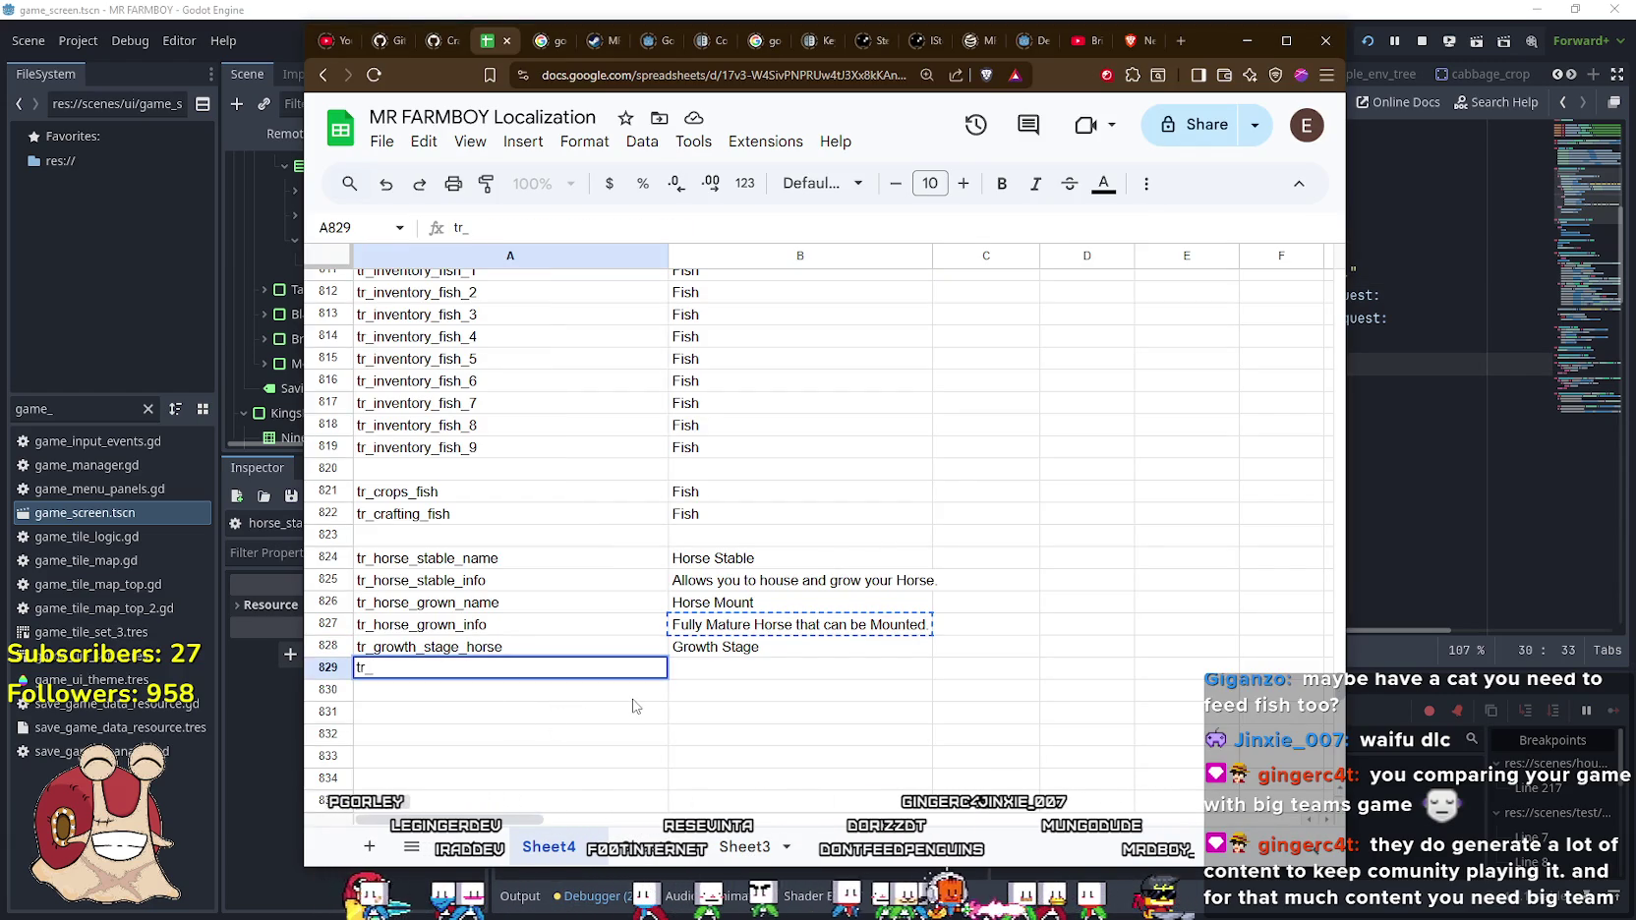
pyautogui.write('horse_stable_mau')
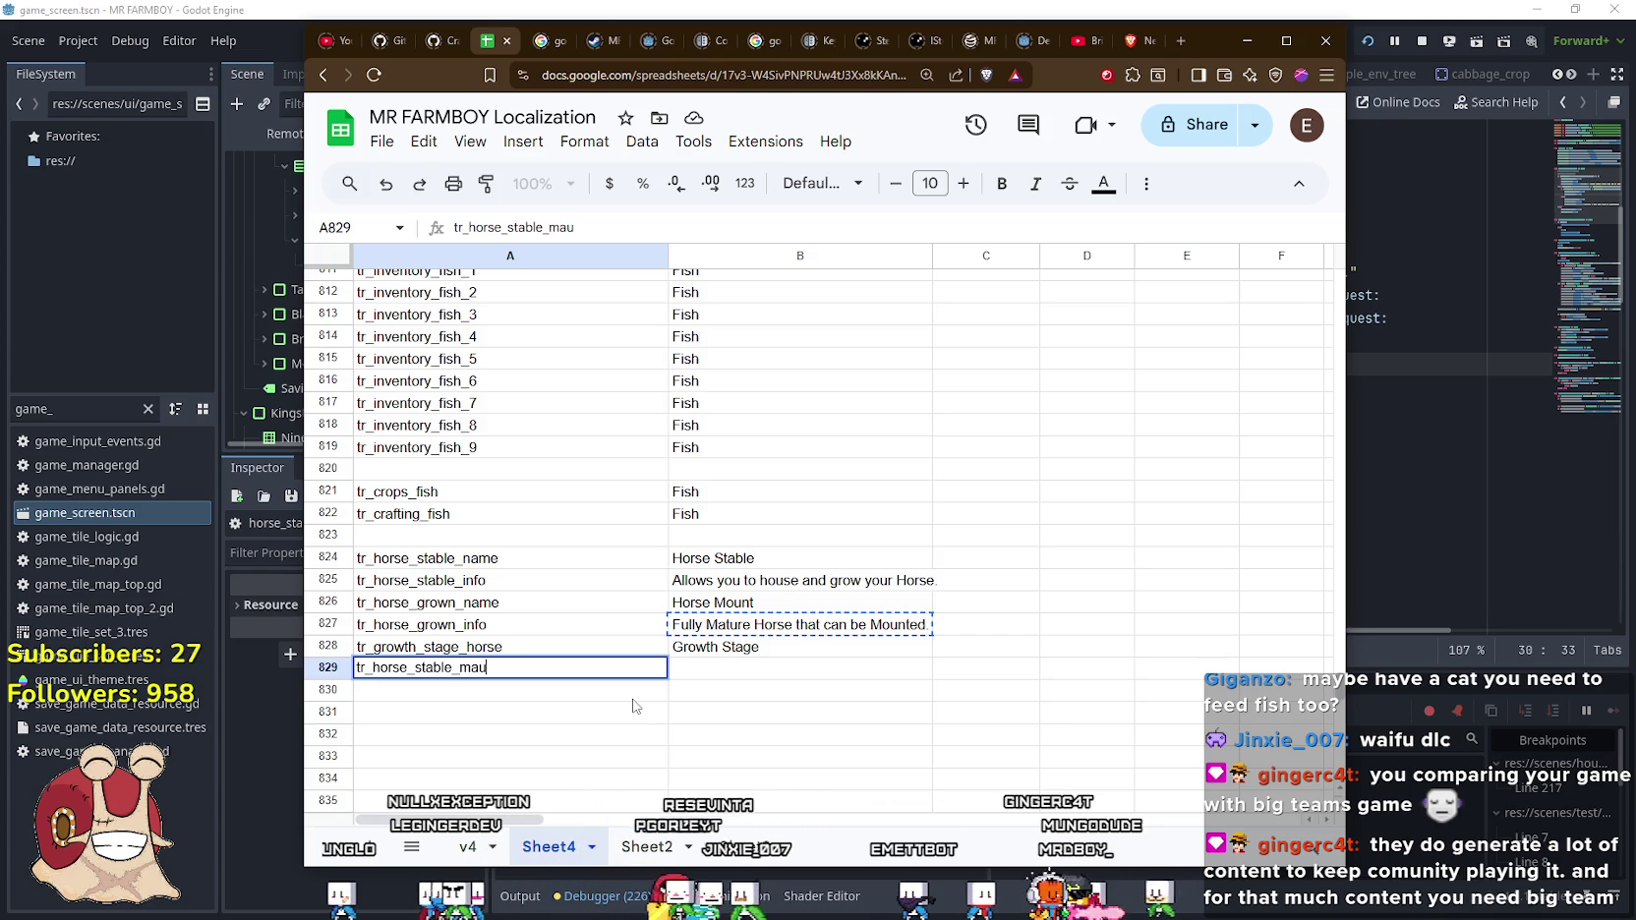
pyautogui.press('BackSpace')
pyautogui.write('tured_inf')
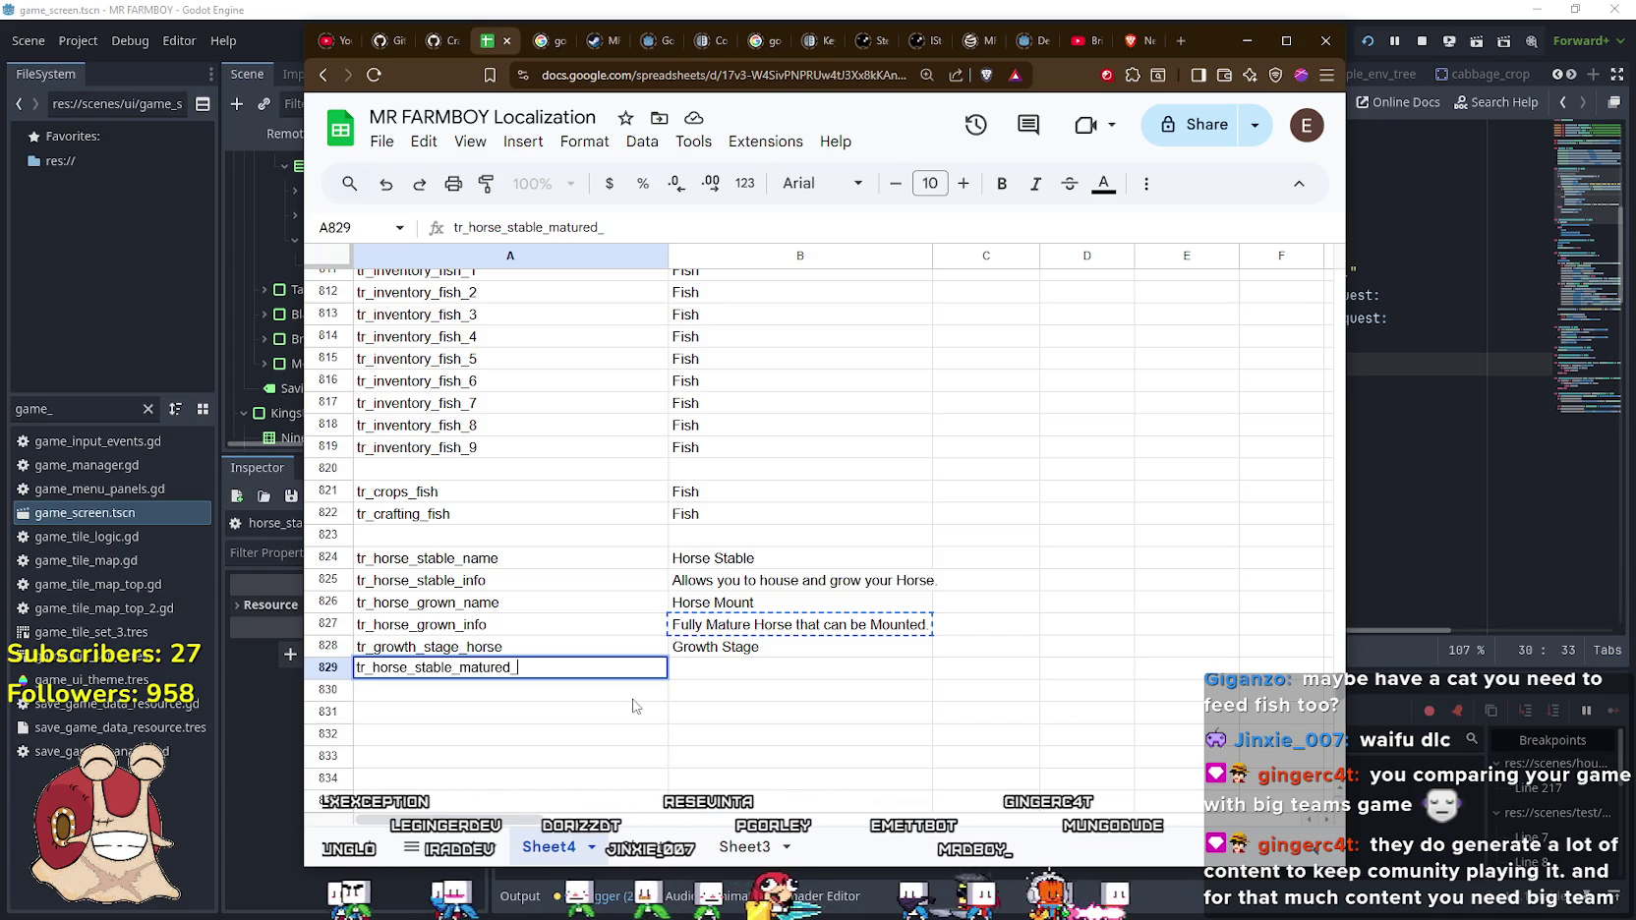
pyautogui.write('o')
pyautogui.press('Return')
pyautogui.click(600, 672)
pyautogui.hotkey('ctrl', 'c')
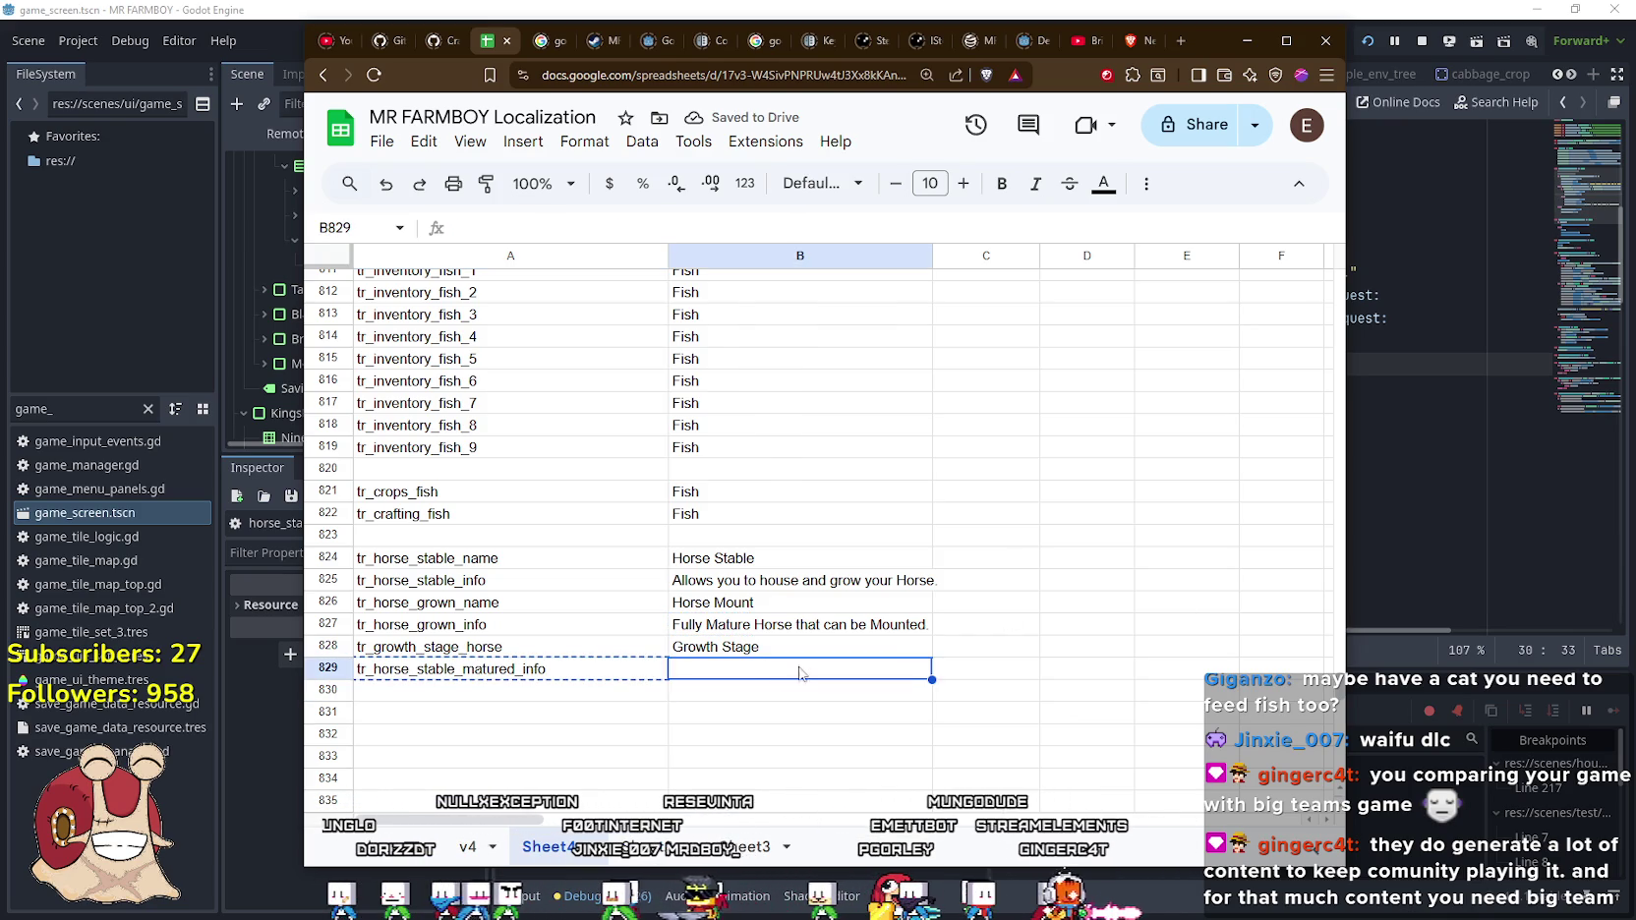
# Copy line 26's 'Fully Mature Horse that can be Mounted.' message into B829
pyautogui.click(1353, 273)
pyautogui.moveTo(1354, 272); pyautogui.dragTo(1045, 272)
pyautogui.hotkey('alt', 'Tab')
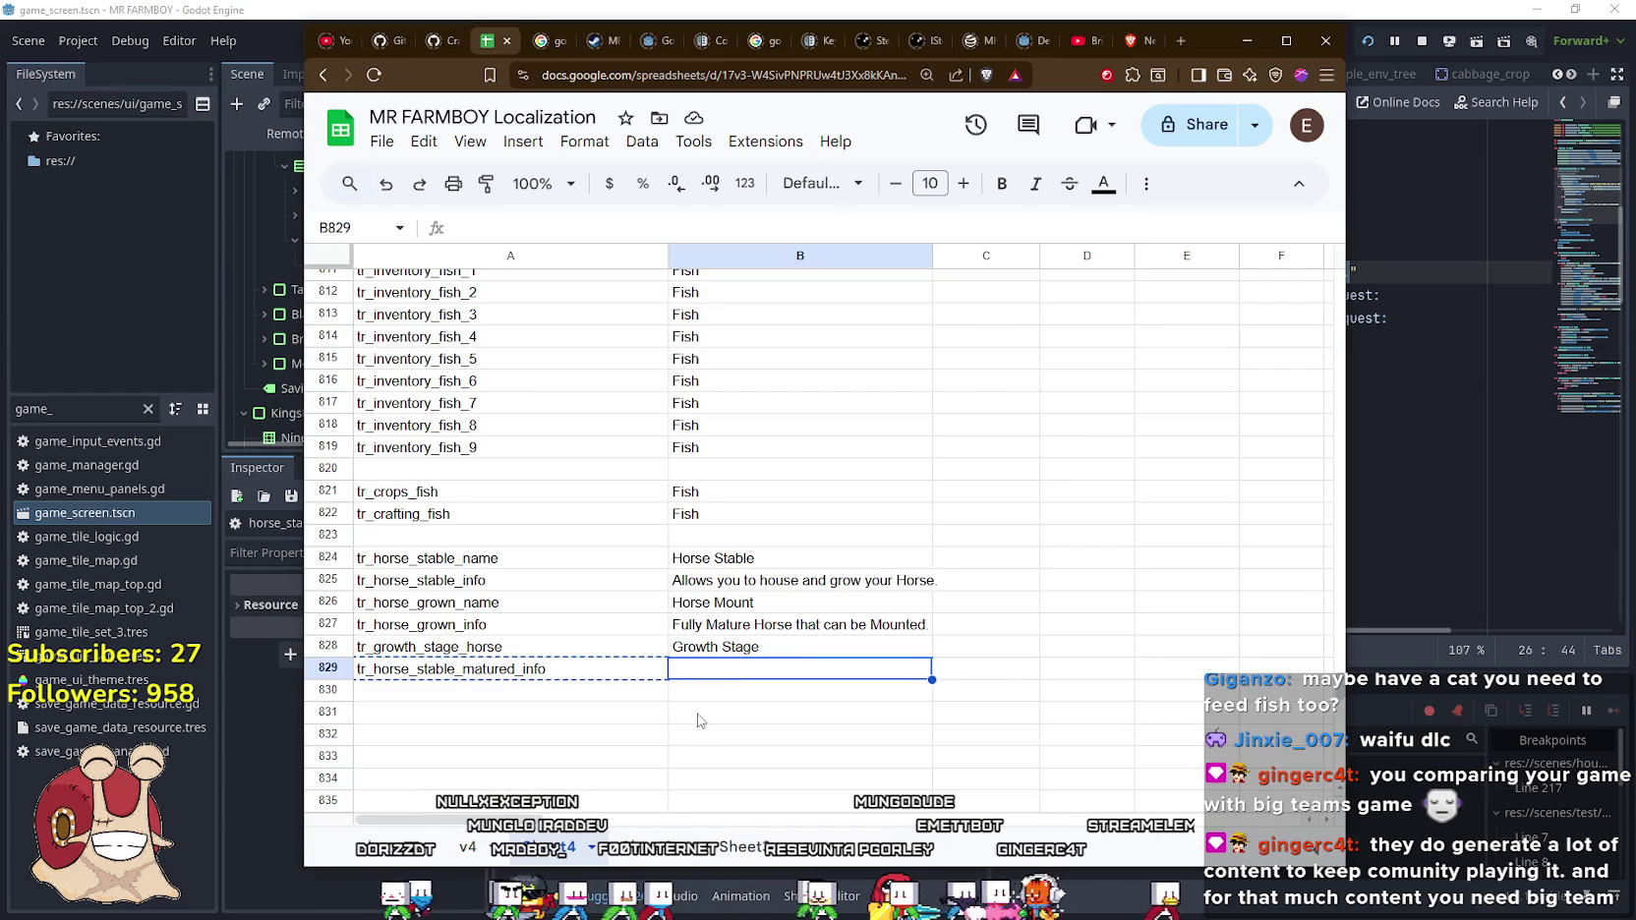
pyautogui.hotkey('ctrl', 'v')
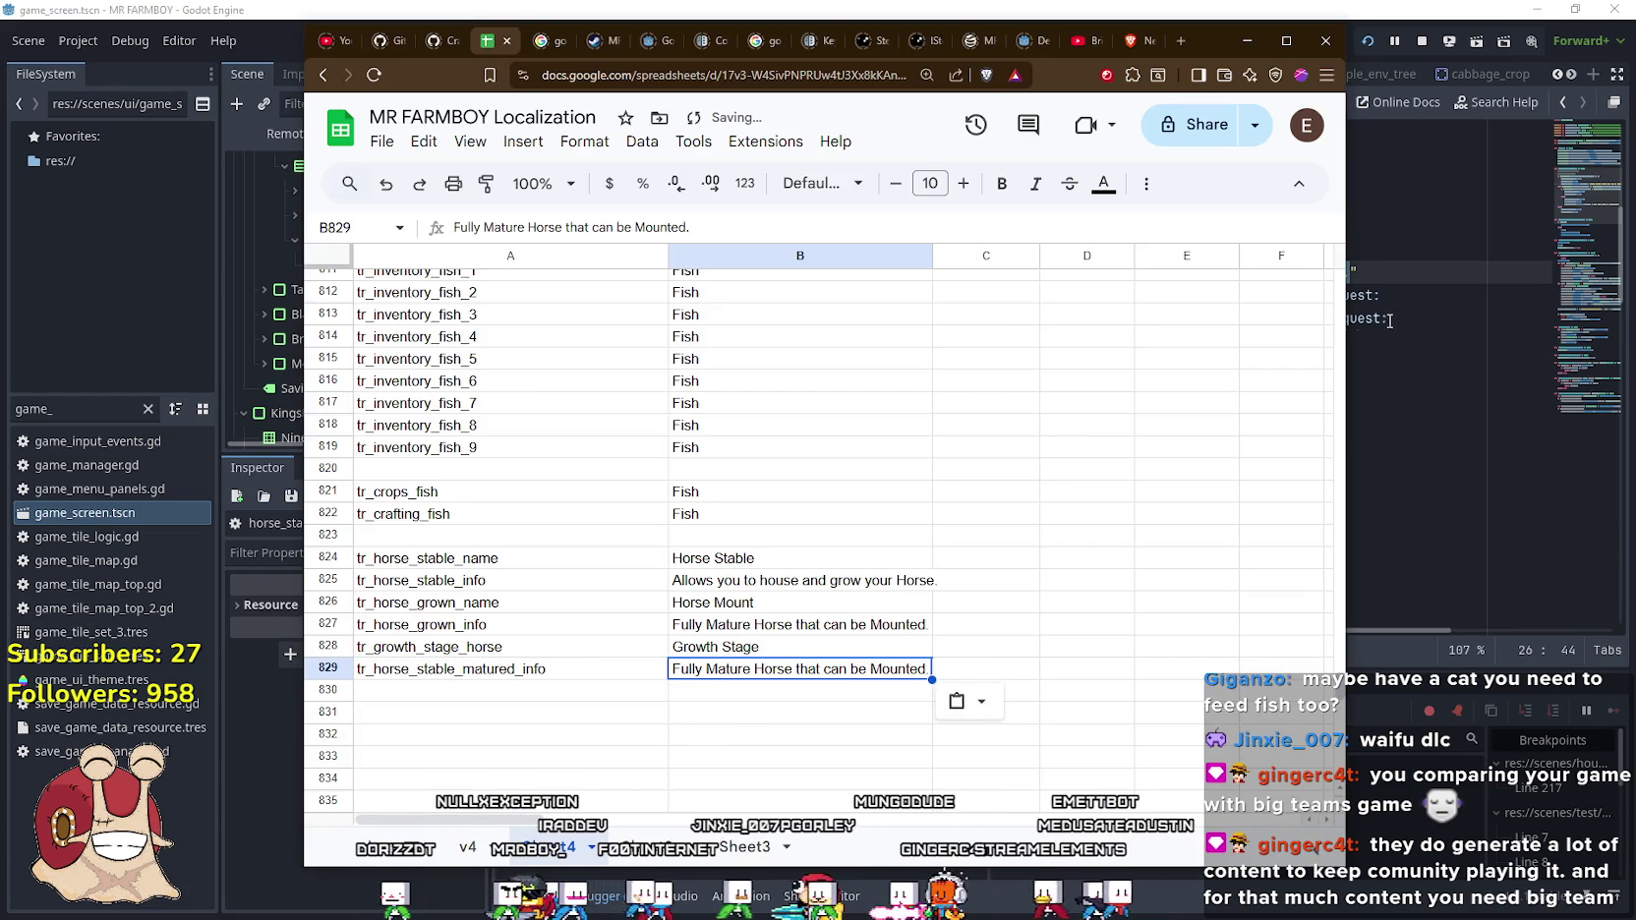
pyautogui.click(516, 695)
pyautogui.click(514, 676)
# Replace line 26's literal sentence with tr("tr_horse_stable_matured_info")
pyautogui.hotkey('alt', 'Tab')
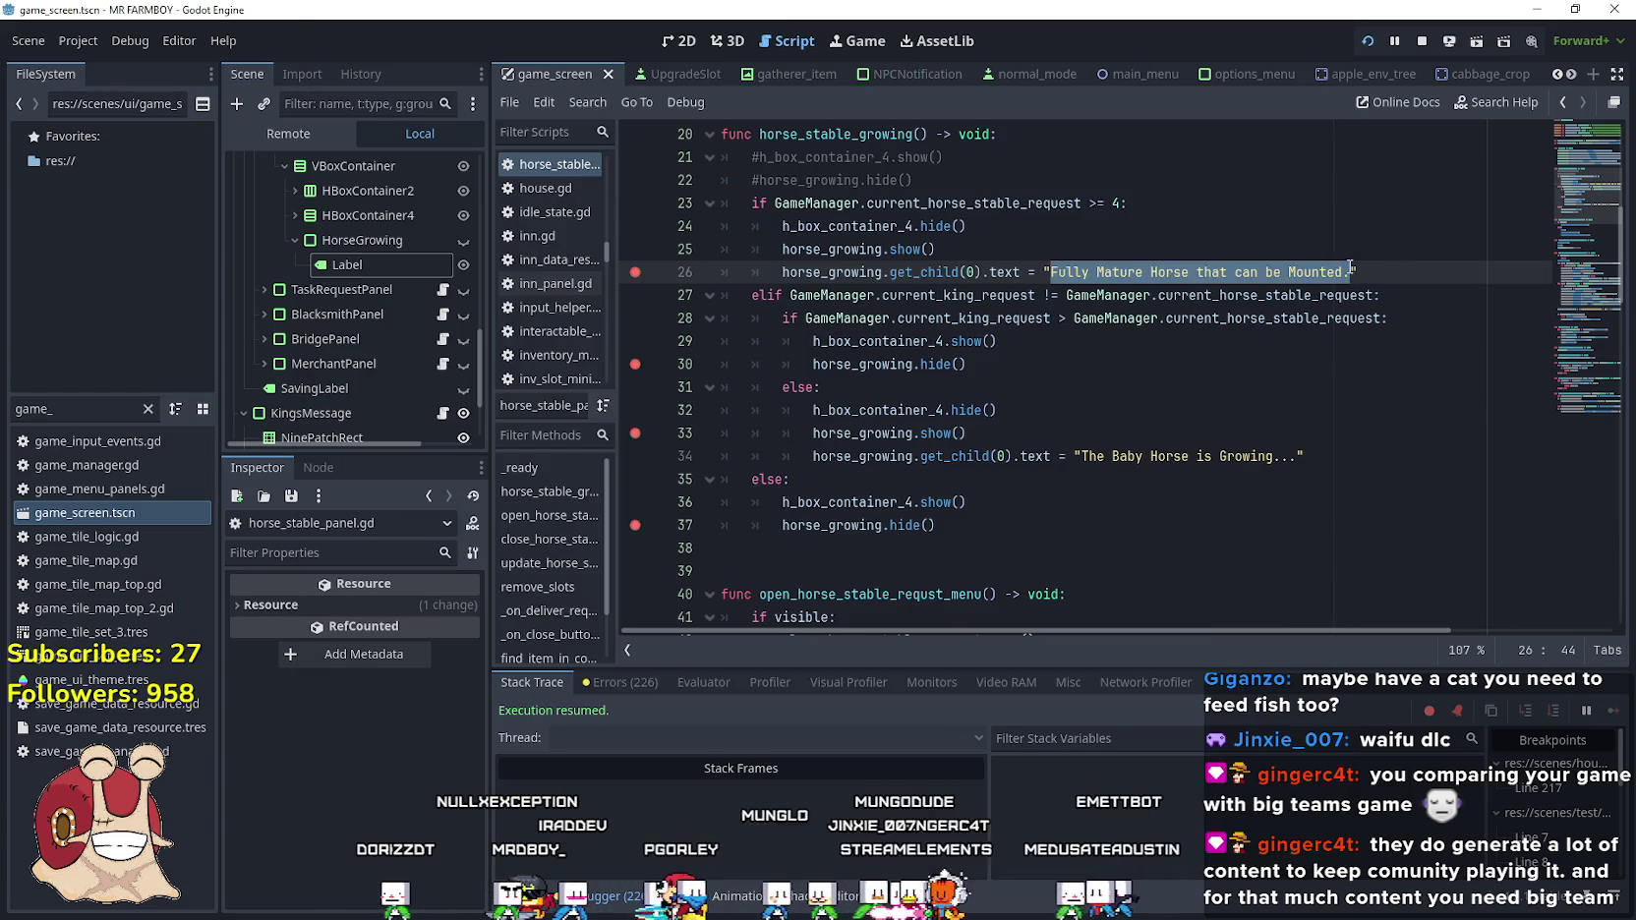
pyautogui.click(1324, 272)
pyautogui.moveTo(1050, 272)
pyautogui.mouseDown()
pyautogui.moveTo(1356, 272)
pyautogui.moveTo(1042, 273)
pyautogui.mouseUp()
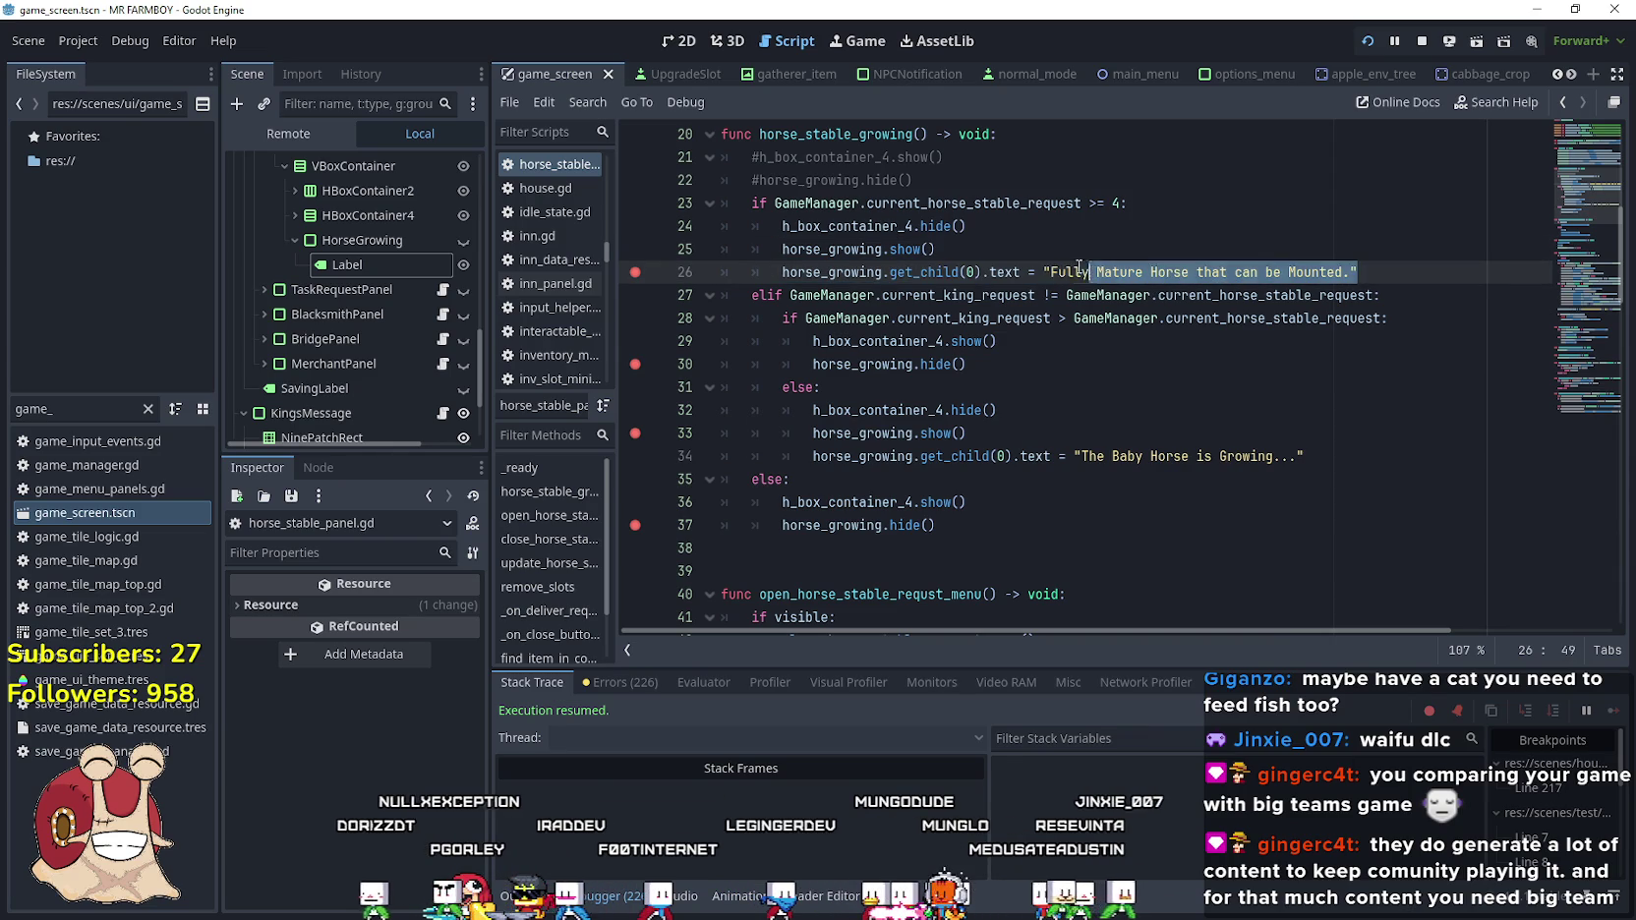
pyautogui.write('tr')
pyautogui.press('Return')
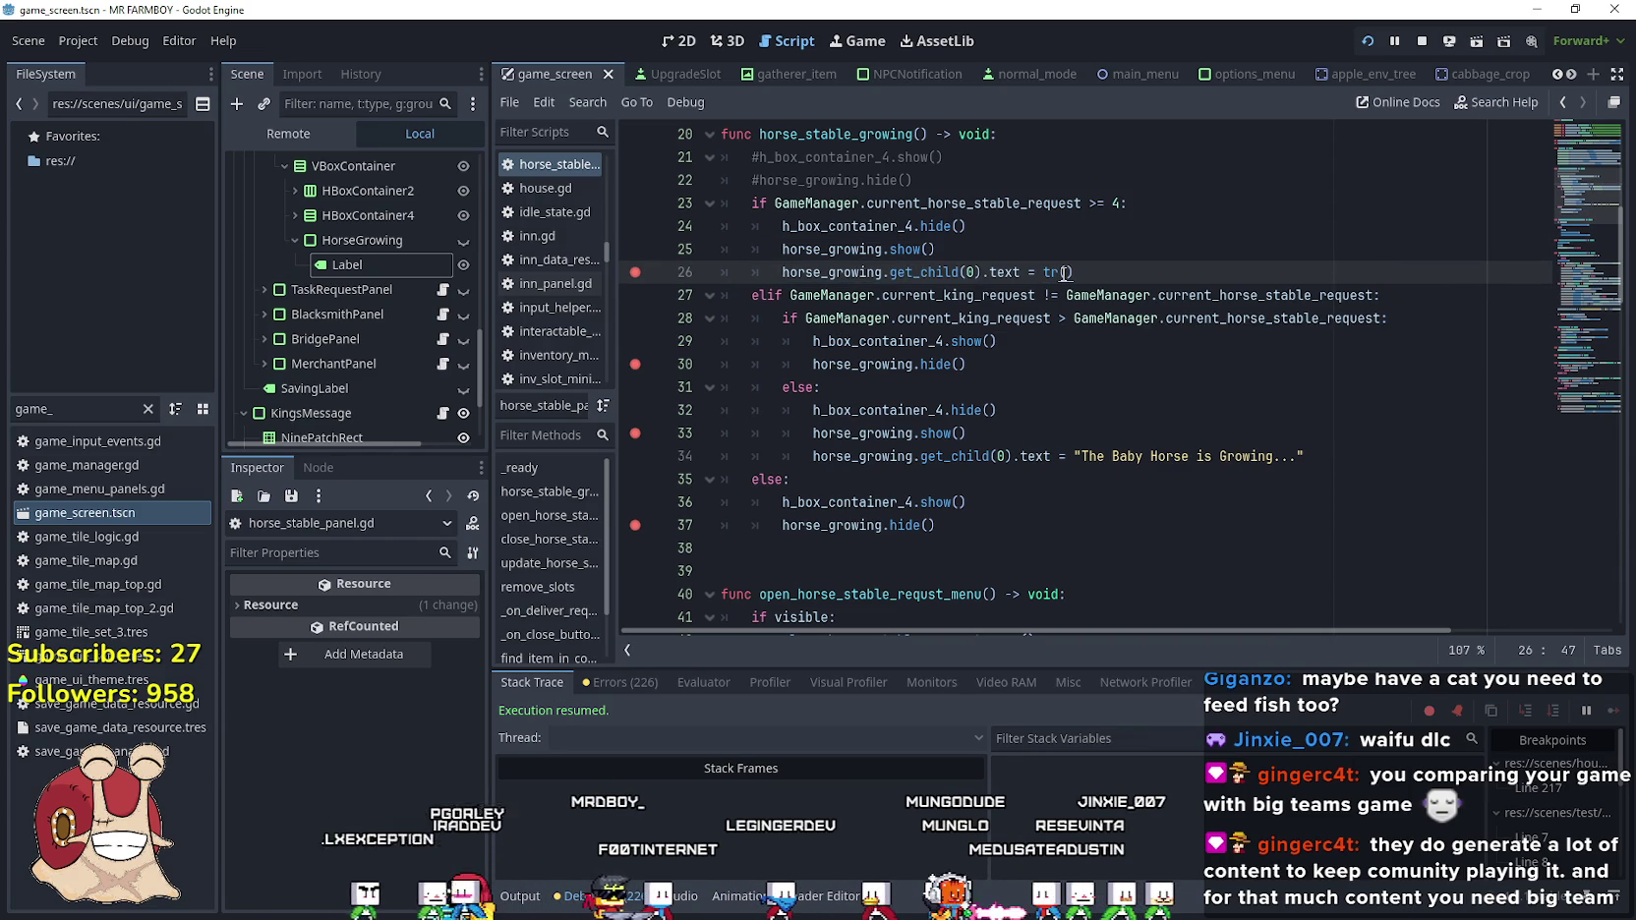
pyautogui.hotkey('ctrl', 'v')
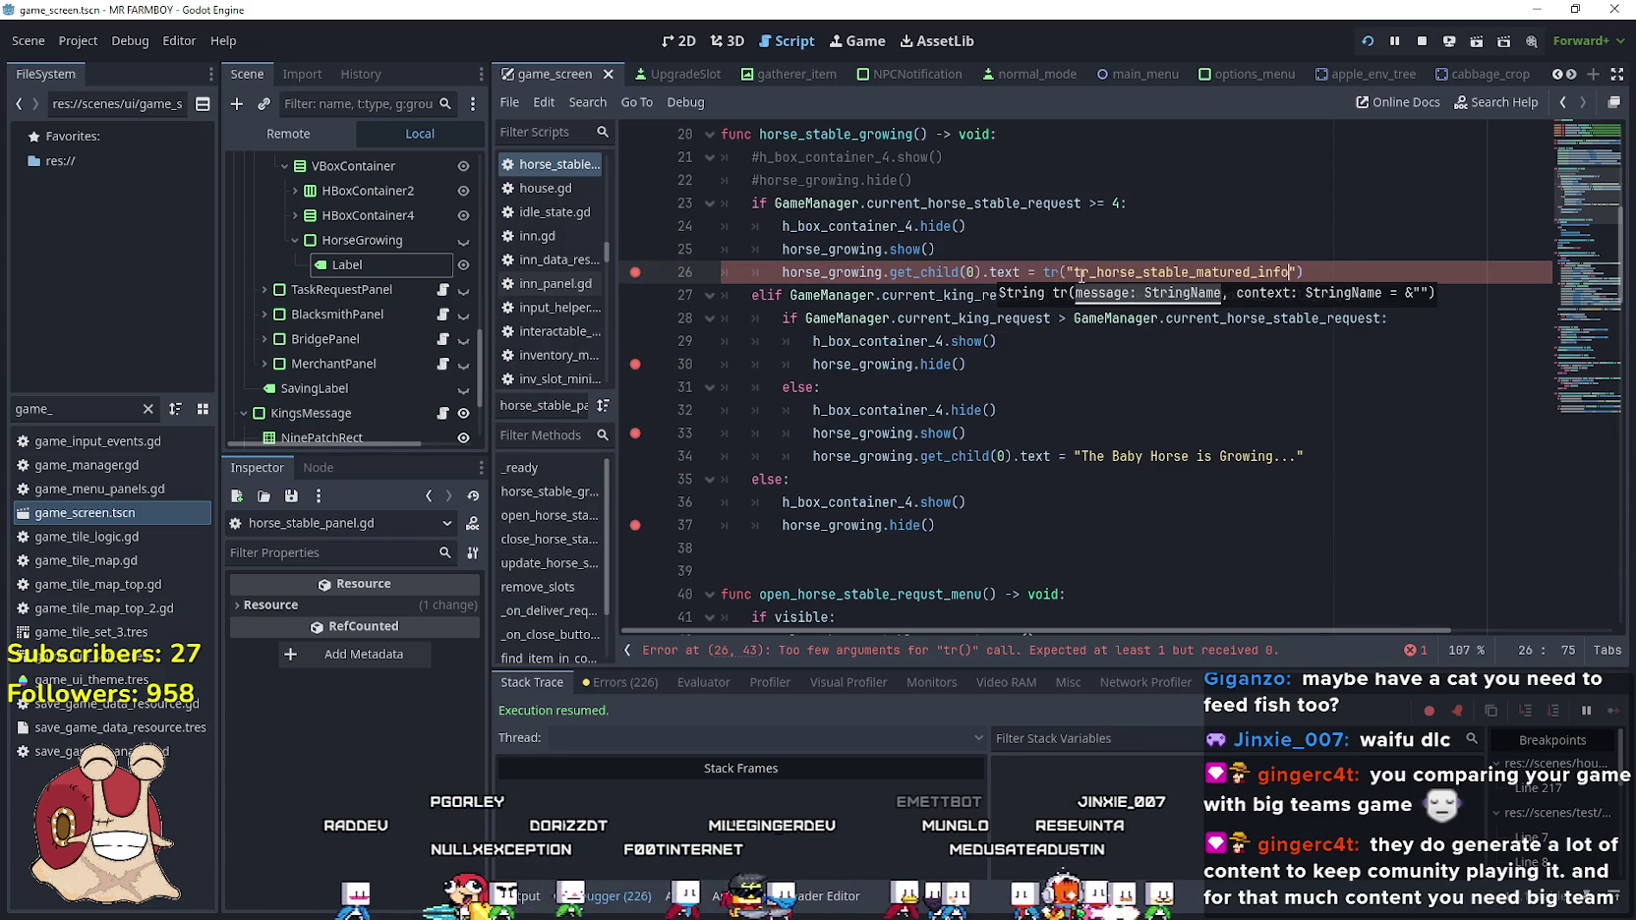
pyautogui.press('Down')
pyautogui.press('Down')
pyautogui.press('Down')
pyautogui.press('Down')
pyautogui.press('Down')
pyautogui.press('Down')
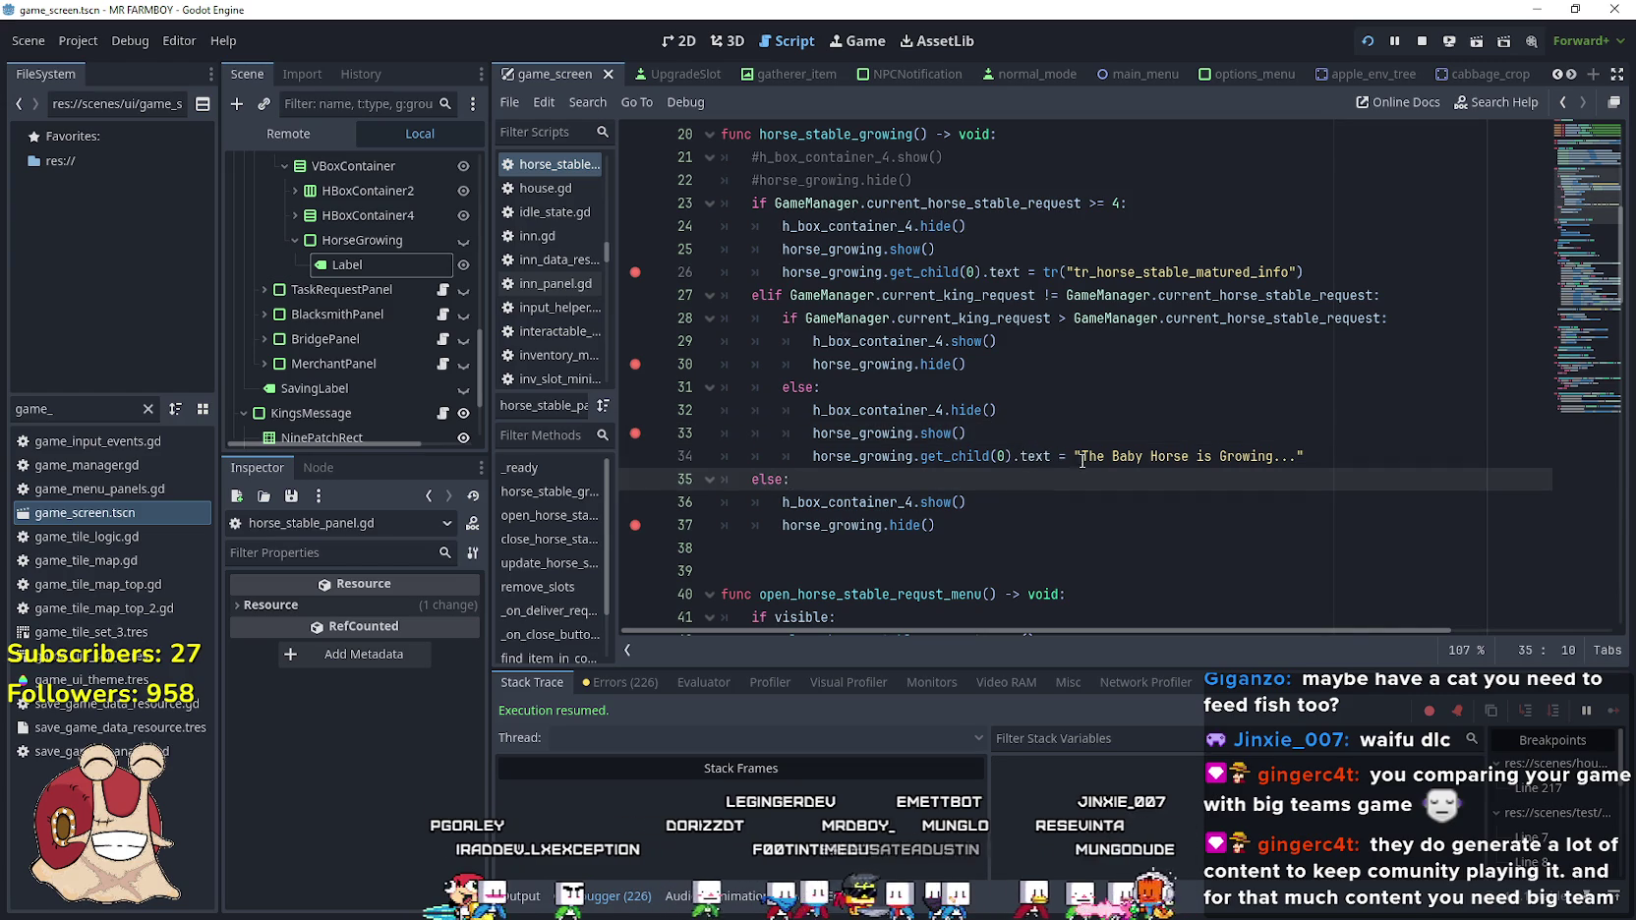
pyautogui.hotkey('alt', 'Tab')
# Add the key tr_horse_stable_growing in A830 by editing a pasted copy of the matured_info key
pyautogui.click(448, 694)
pyautogui.write('tr_horse_stable_matured_info')
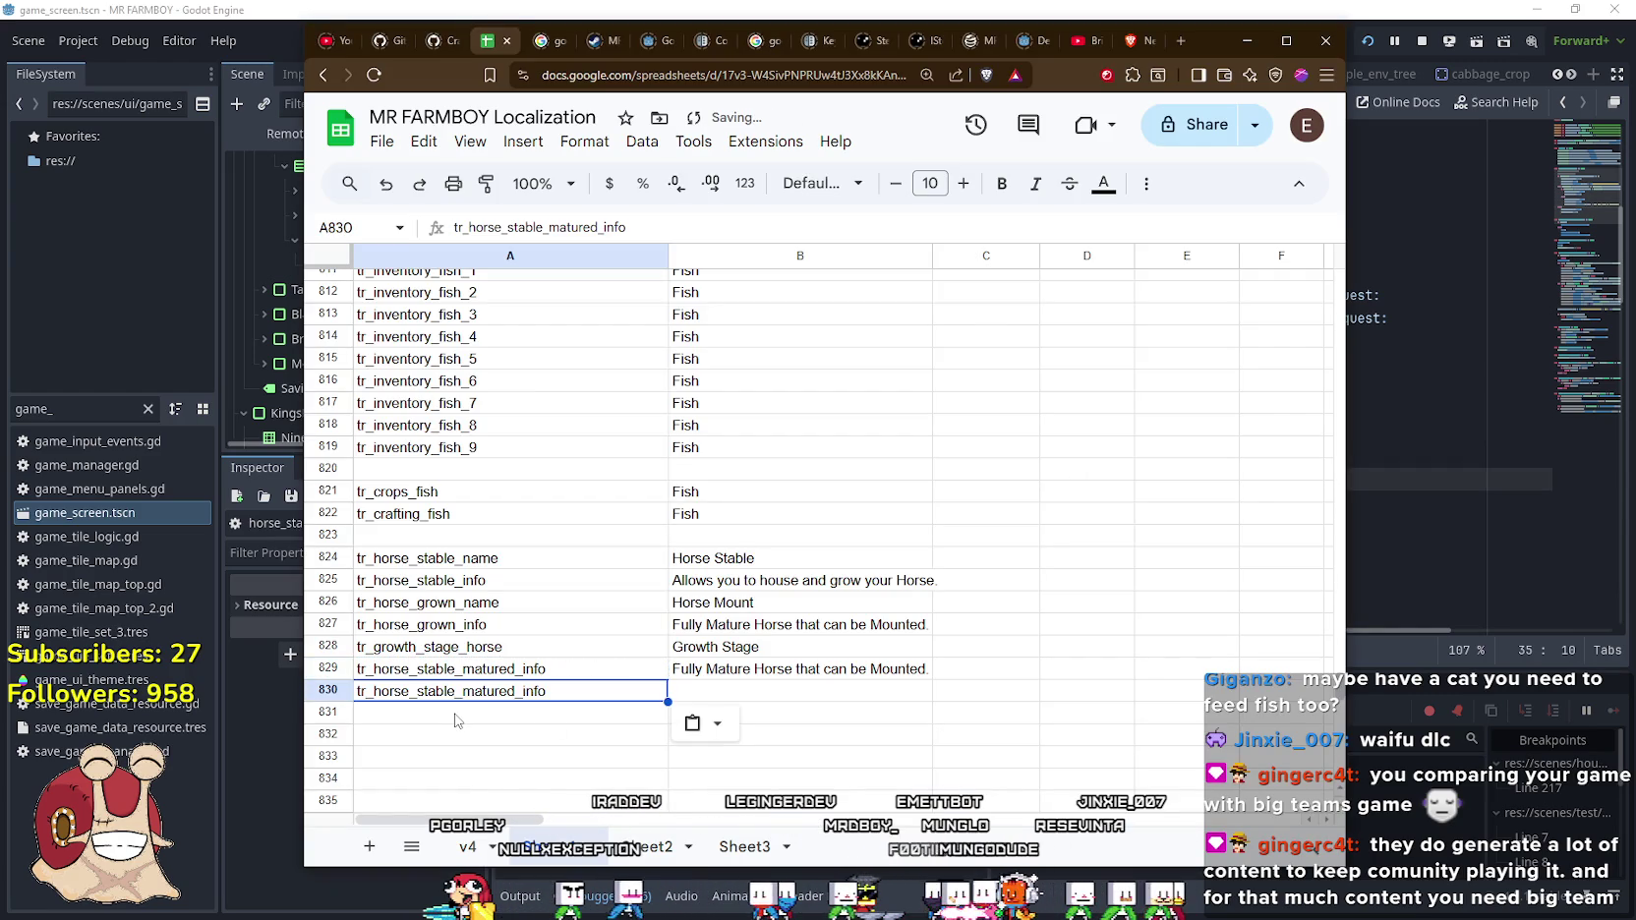
pyautogui.doubleClick(463, 696)
pyautogui.moveTo(463, 693); pyautogui.dragTo(542, 692)
pyautogui.write('growing')
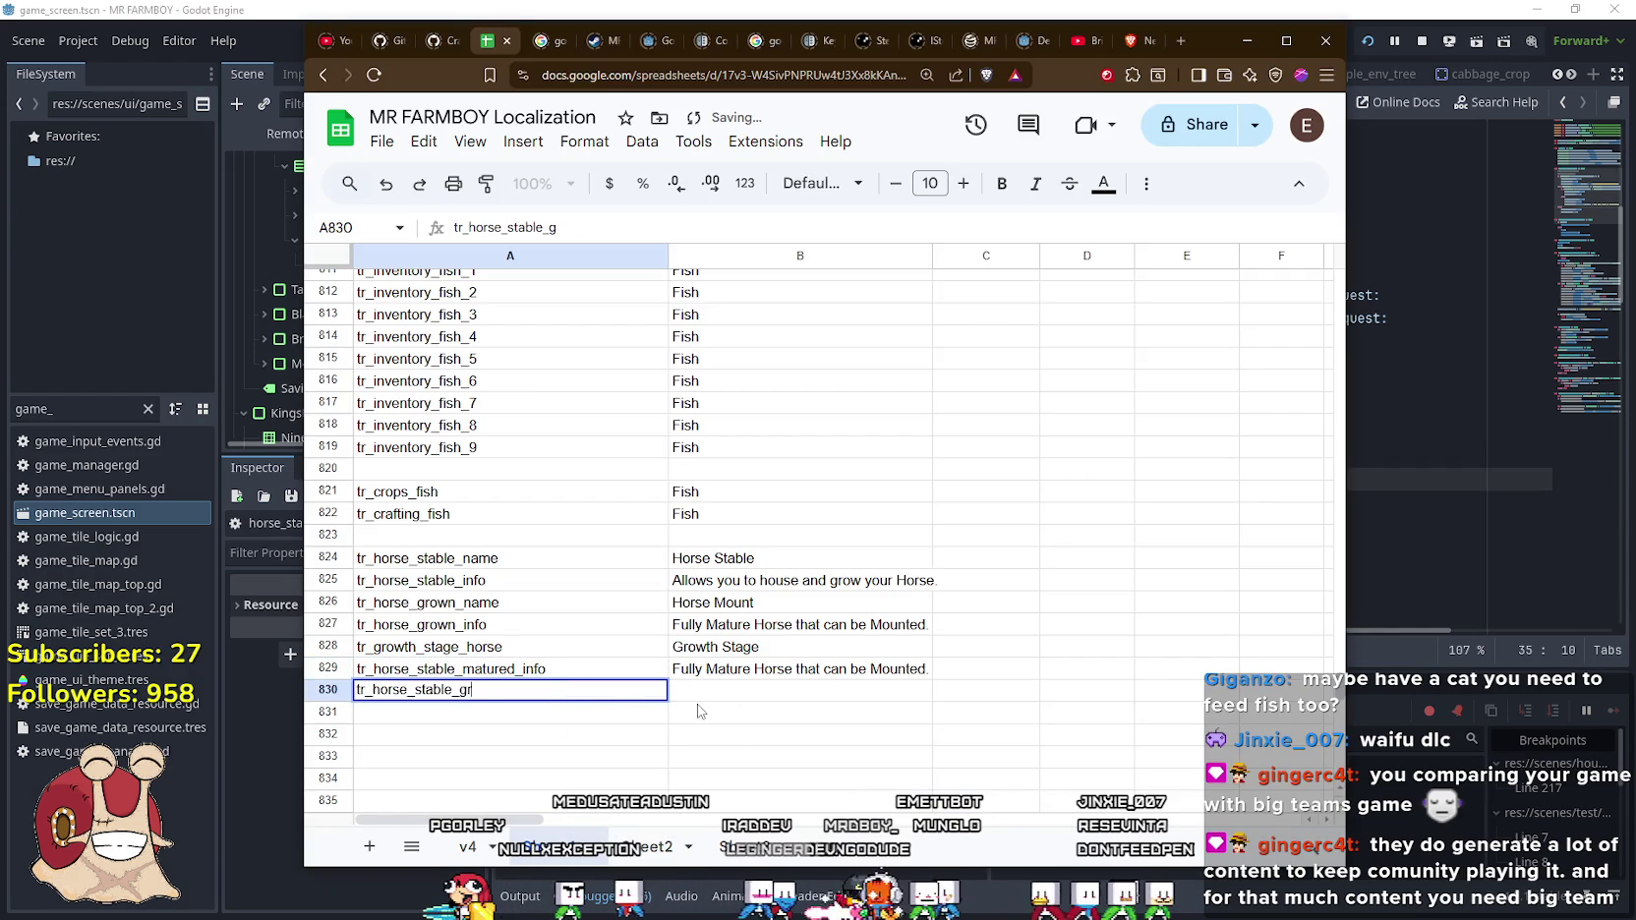
pyautogui.press('Return')
# Copy 'The Baby Horse is Growing...' from script line 34 into cell B830
pyautogui.hotkey('alt', 'Tab')
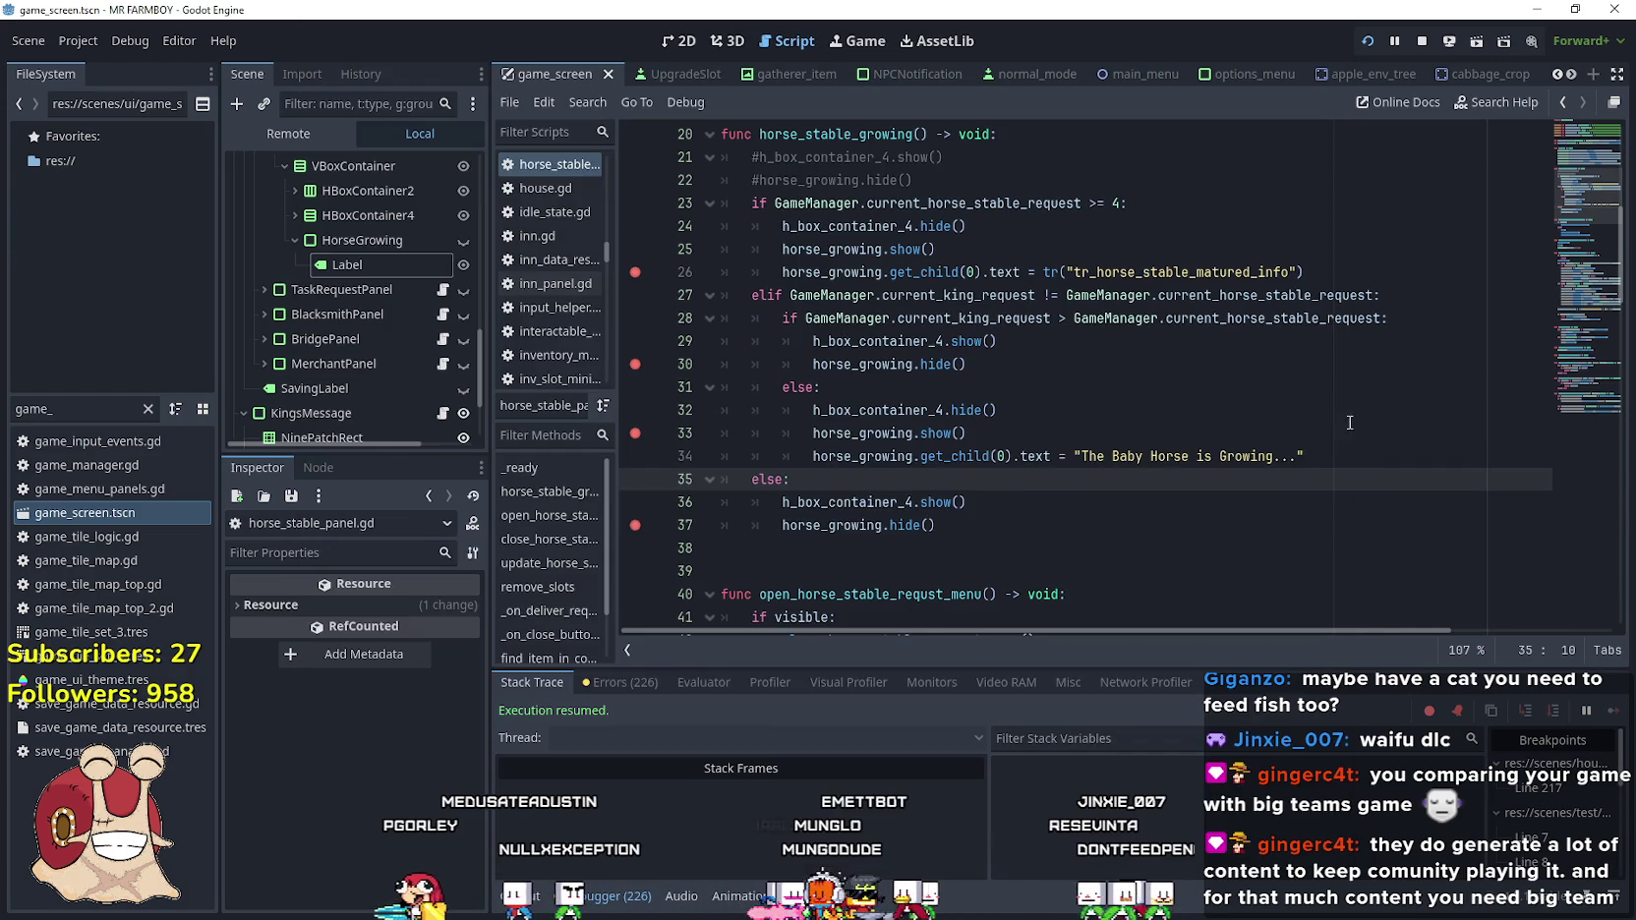
pyautogui.click(1084, 456)
pyautogui.moveTo(1086, 456); pyautogui.dragTo(1296, 456)
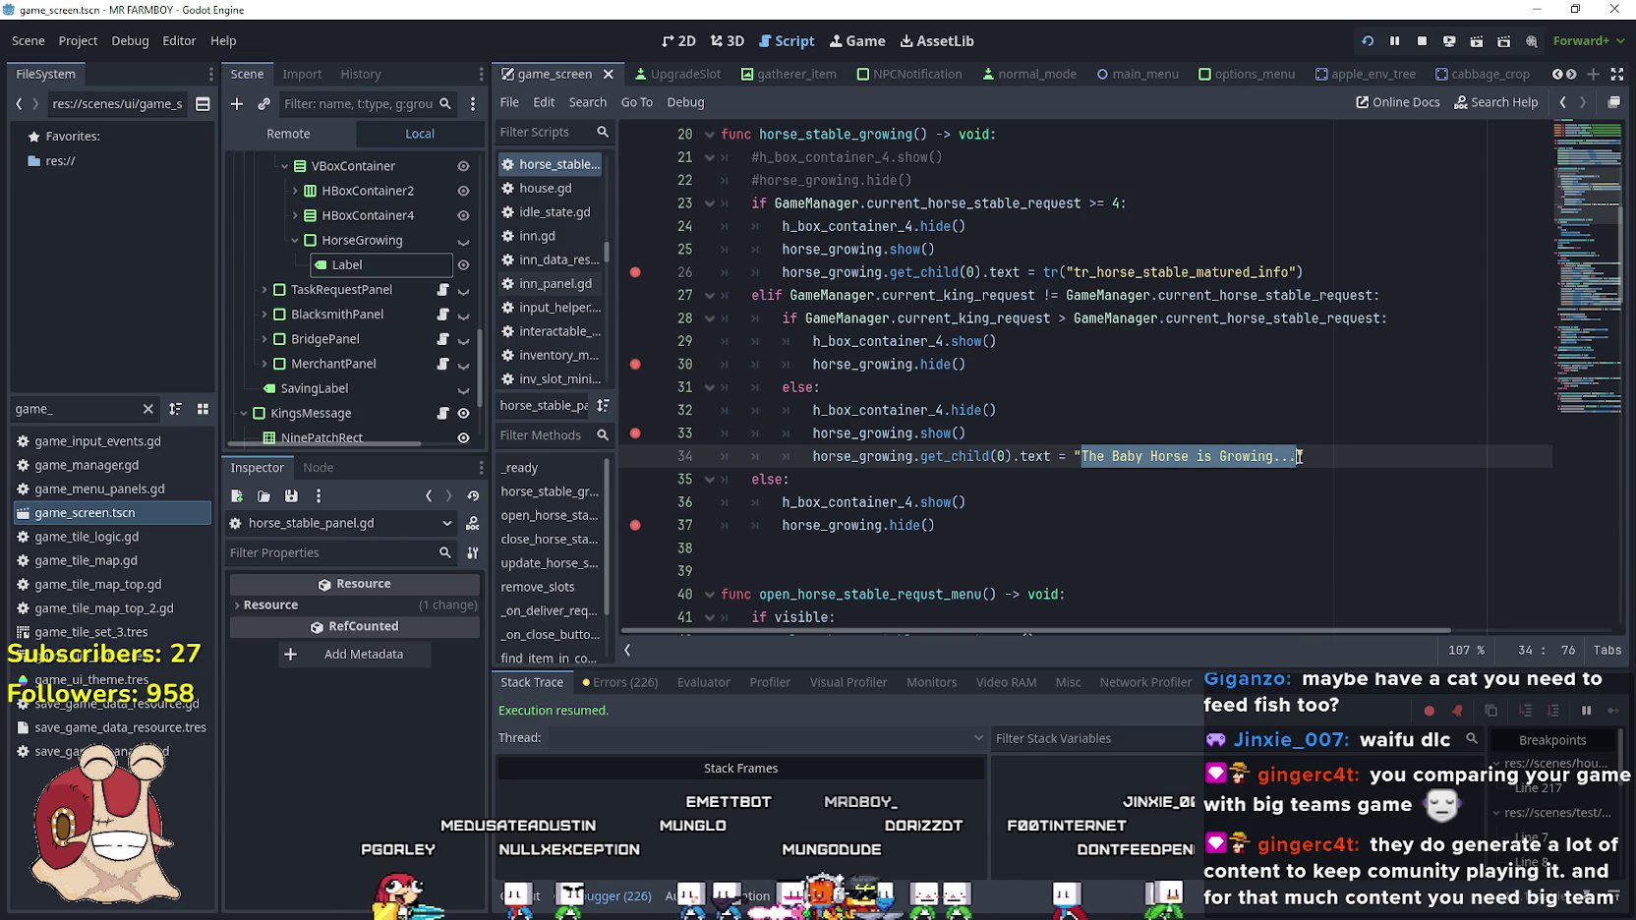
pyautogui.hotkey('ctrl', 'c')
pyautogui.hotkey('alt', 'Tab')
pyautogui.click(747, 691)
pyautogui.hotkey('ctrl', 'v')
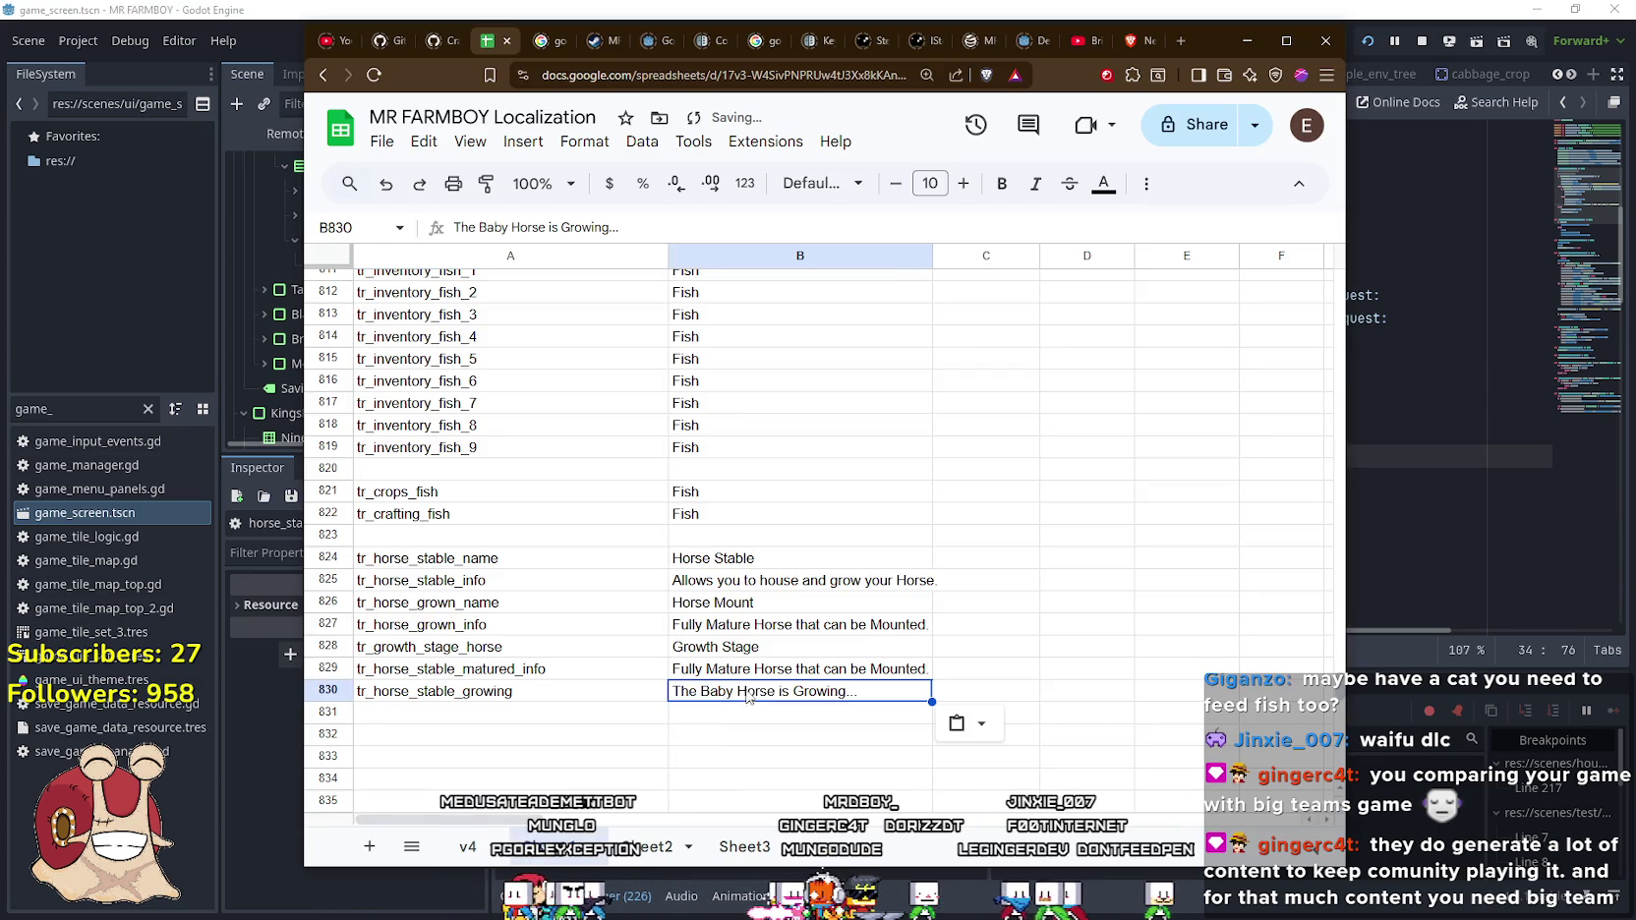
pyautogui.press('Left')
# Set the HorseGrowing Label's Inspector text to tr_horse_stable_growing
pyautogui.click(1377, 364)
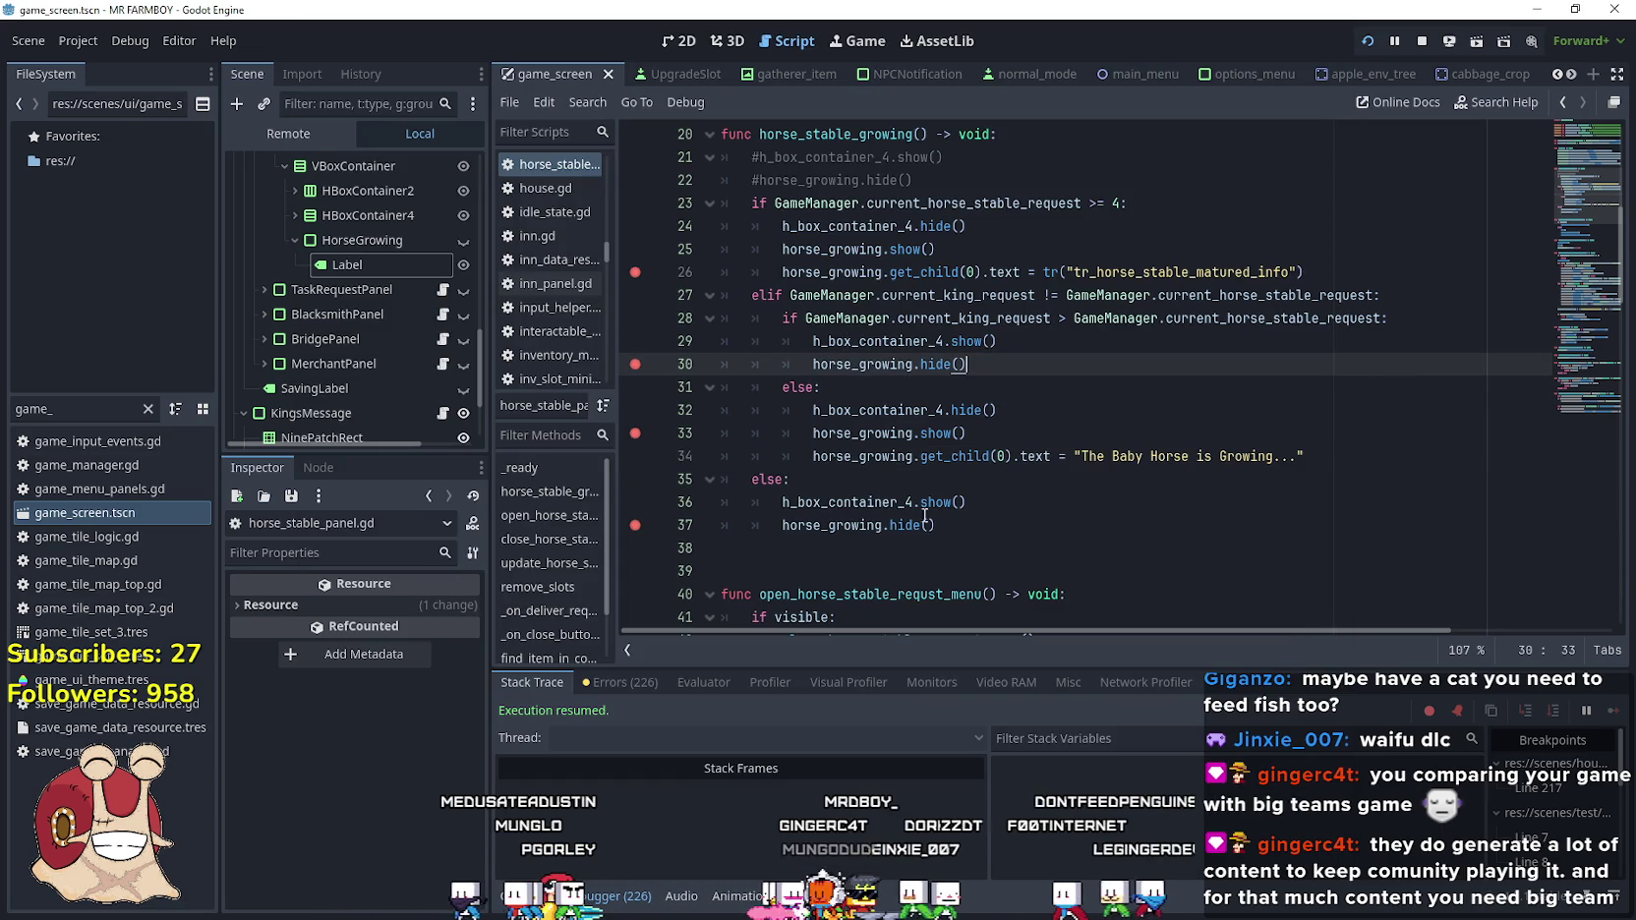
pyautogui.click(362, 276)
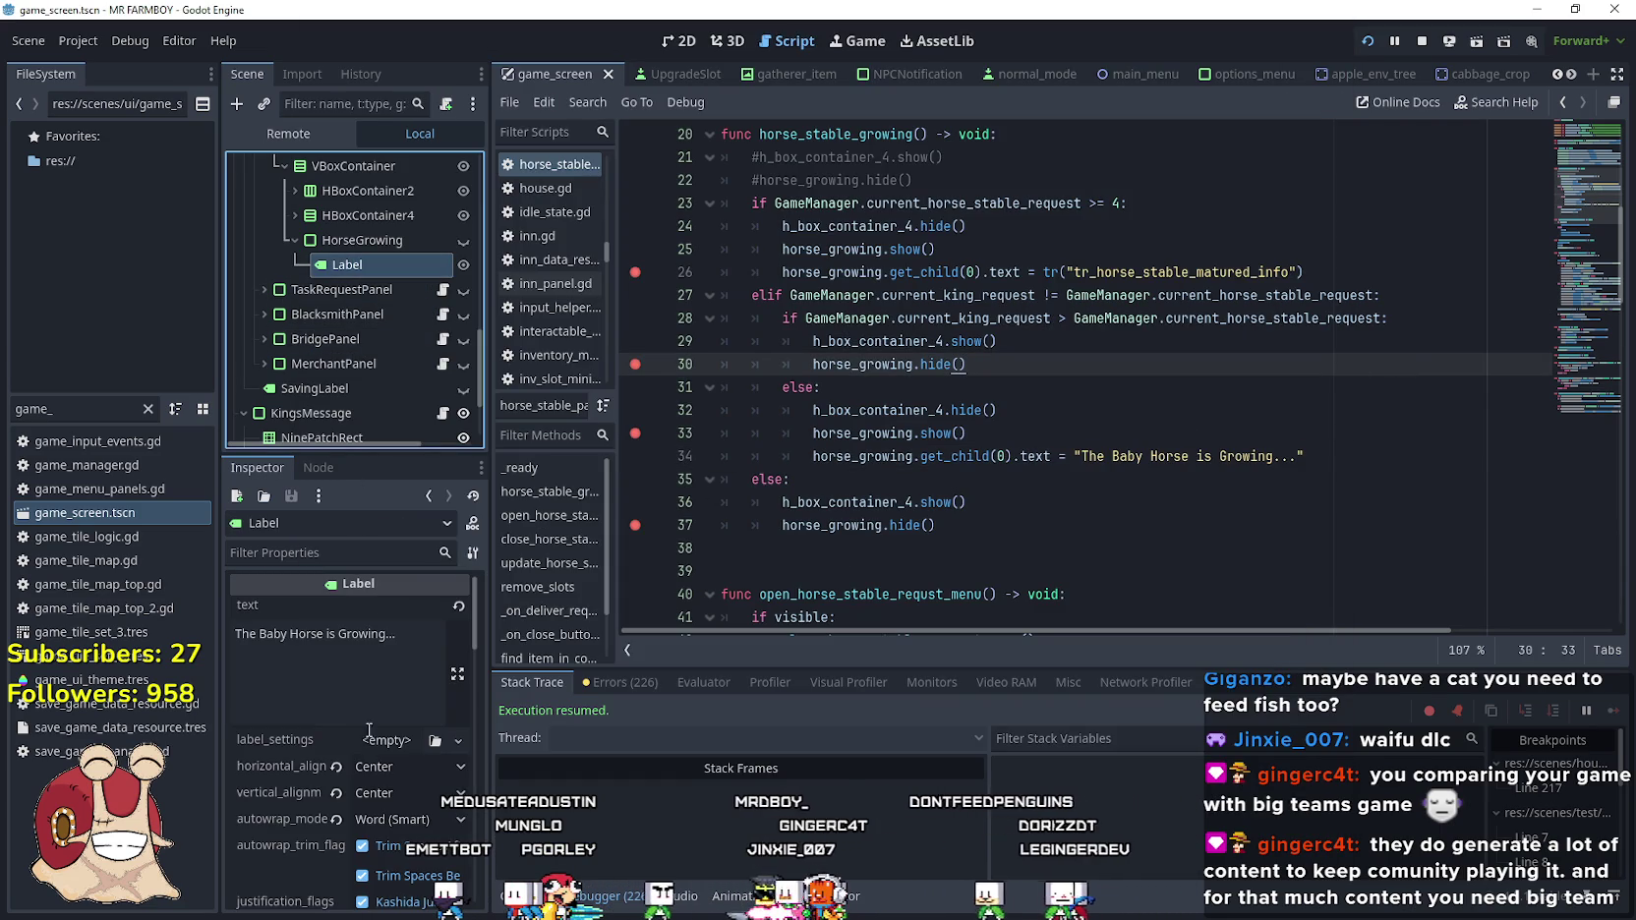
pyautogui.moveTo(398, 634); pyautogui.dragTo(156, 637)
pyautogui.hotkey('ctrl', 'v')
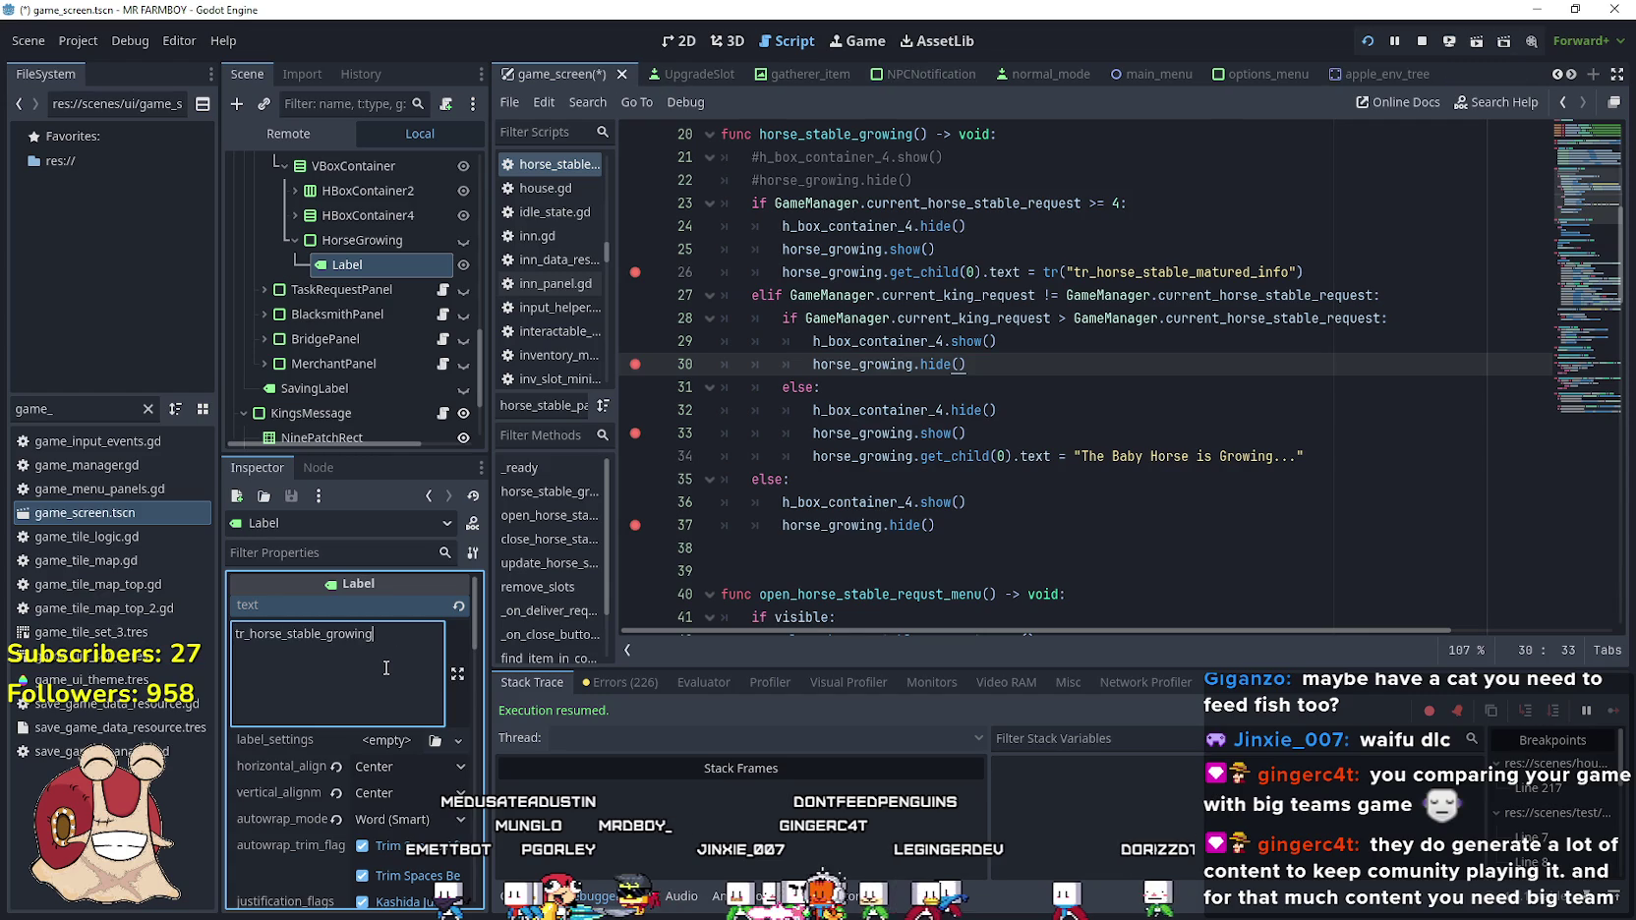
pyautogui.hotkey('alt', 'Tab')
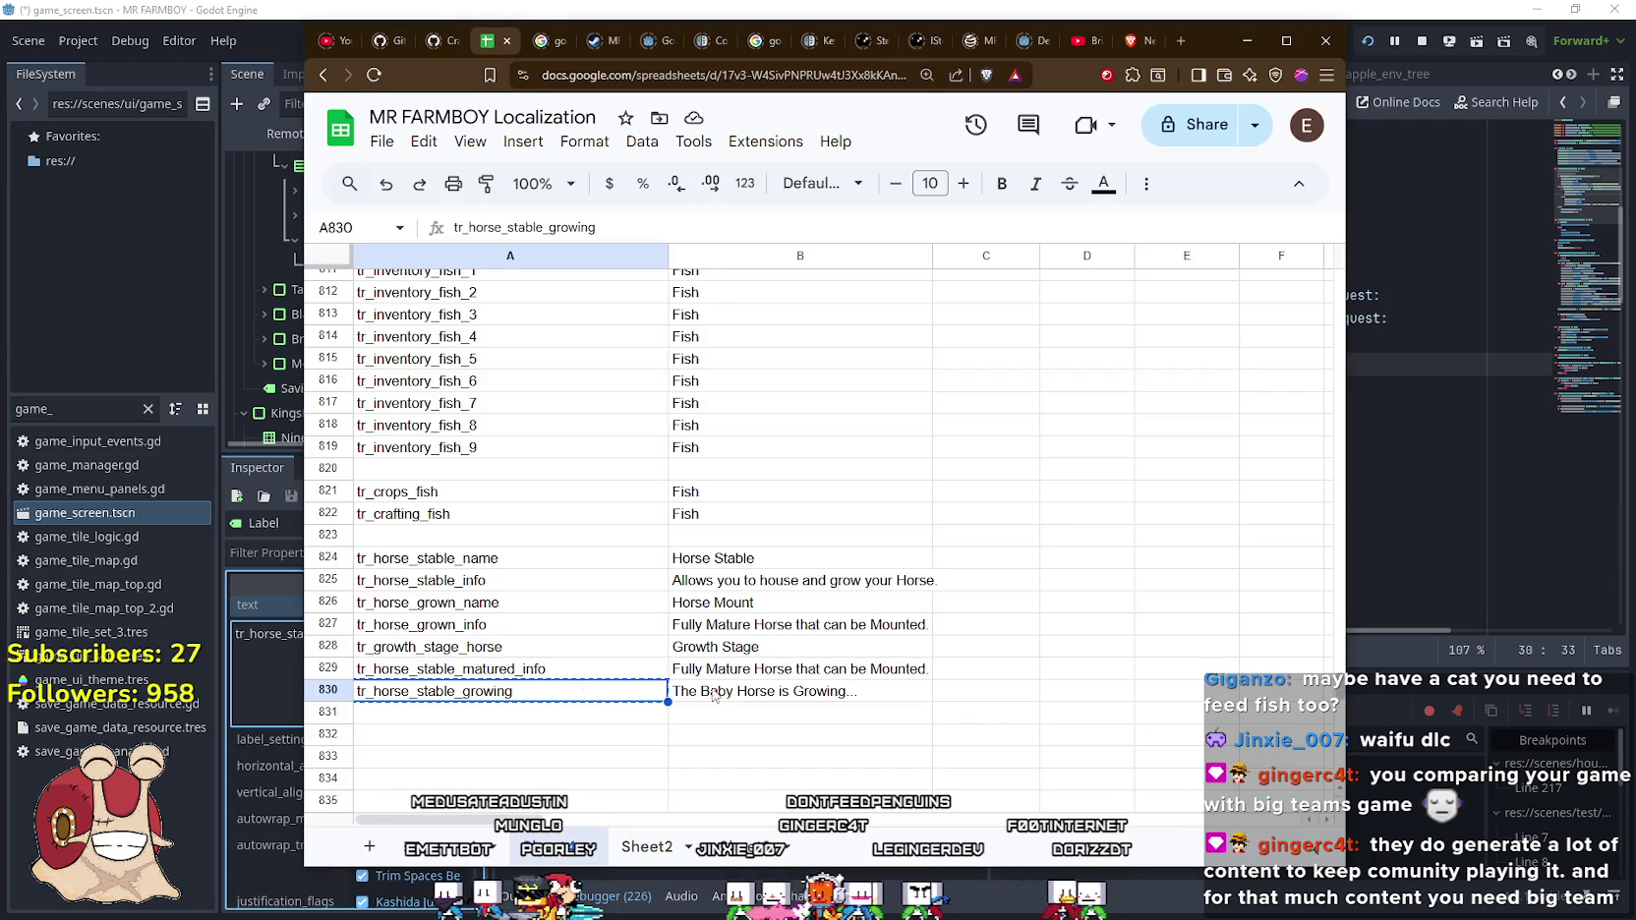
# Change line 34 to tr("tr_horse_stable_growing") and check the new sheet entries
pyautogui.click(1529, 406)
pyautogui.moveTo(1304, 457); pyautogui.dragTo(1075, 456)
pyautogui.write('tr("')
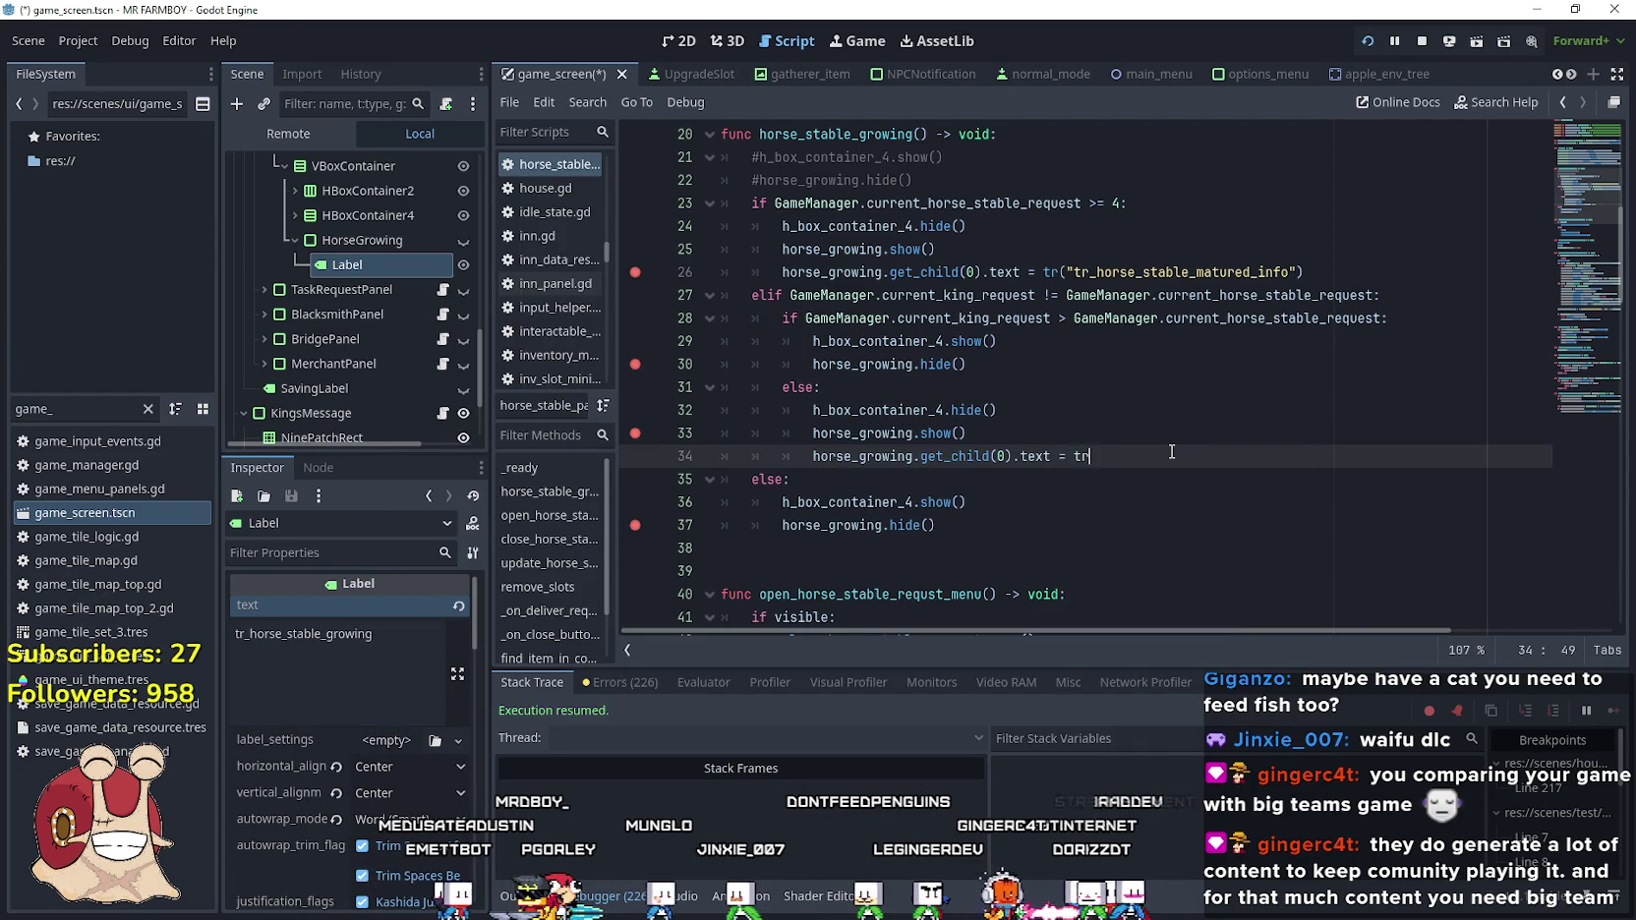
pyautogui.hotkey('ctrl', 'v')
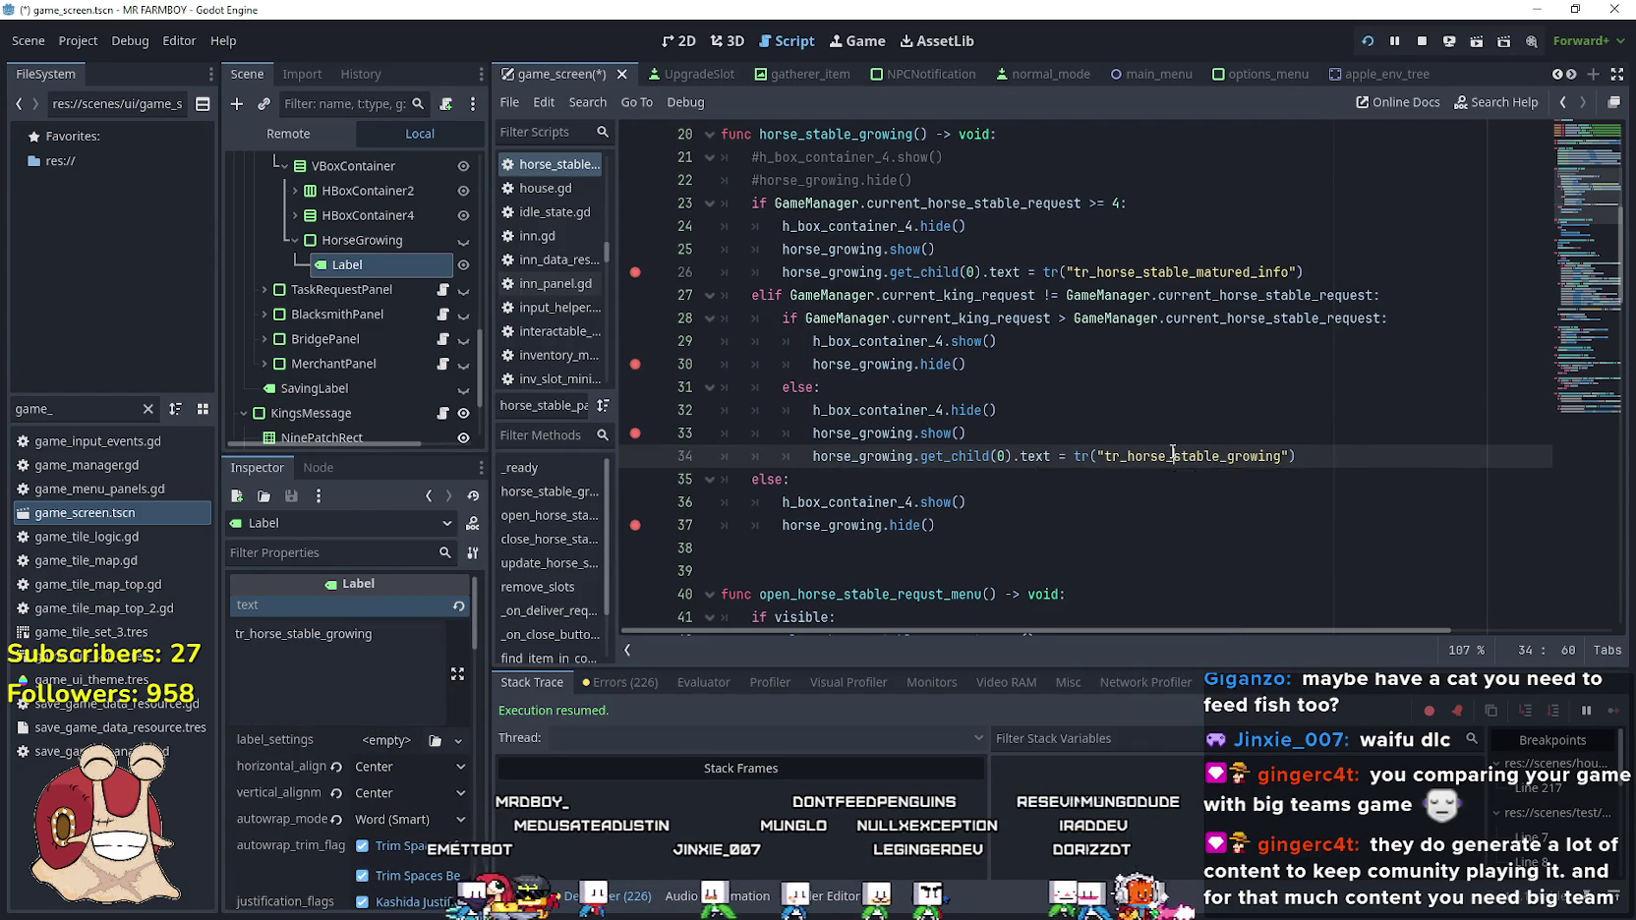
pyautogui.hotkey('alt', 'Tab')
pyautogui.click(791, 669)
pyautogui.click(787, 691)
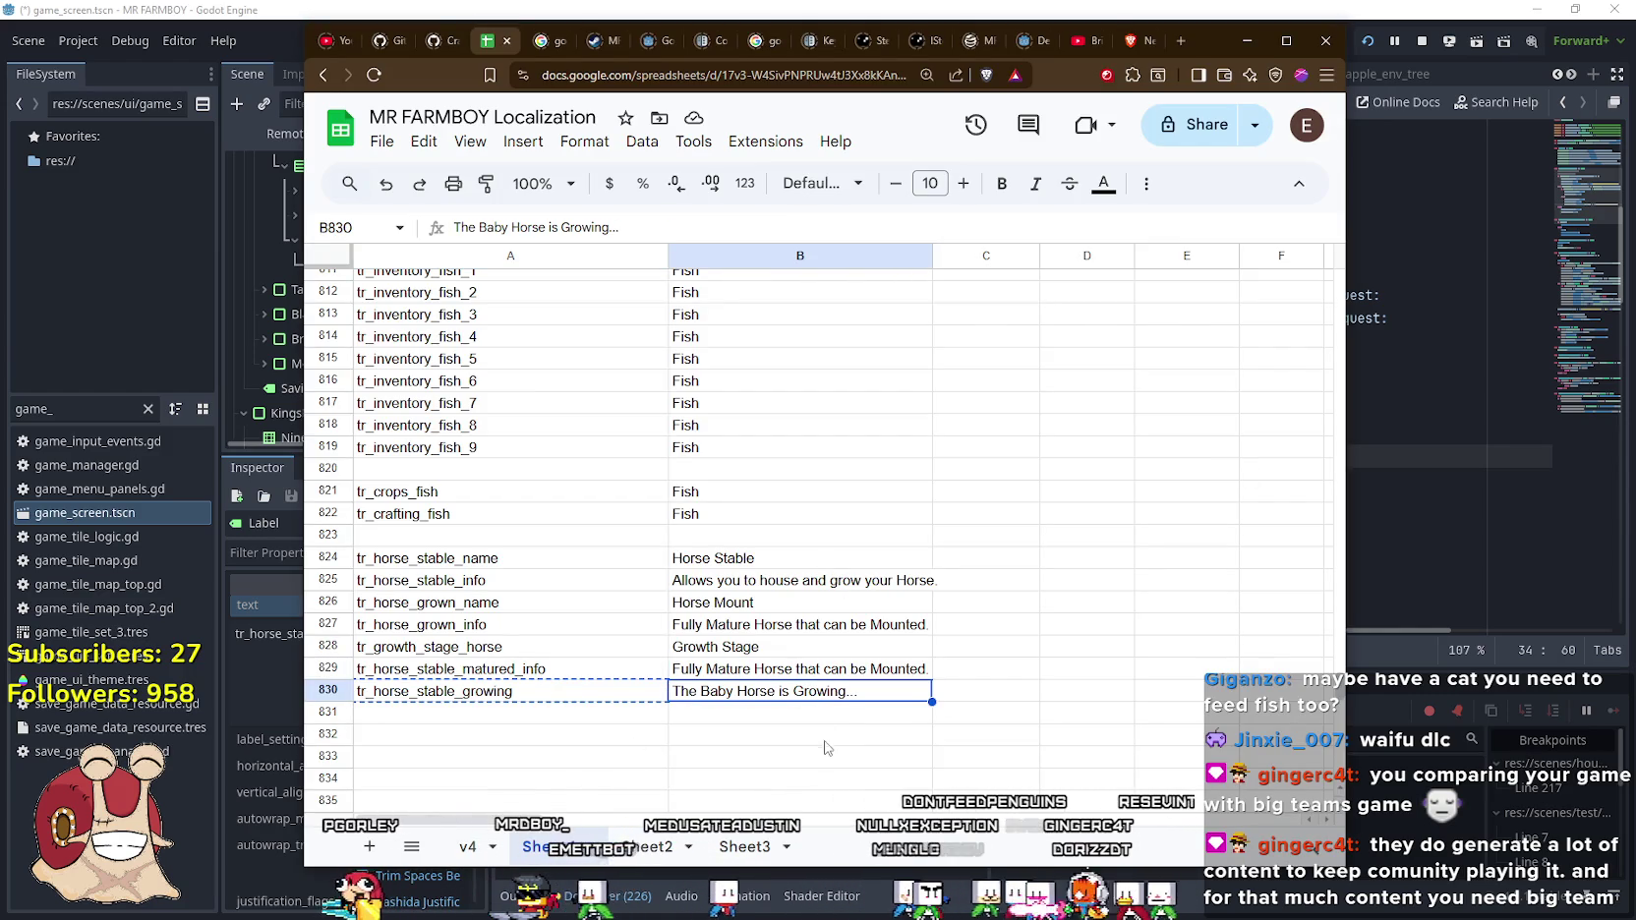
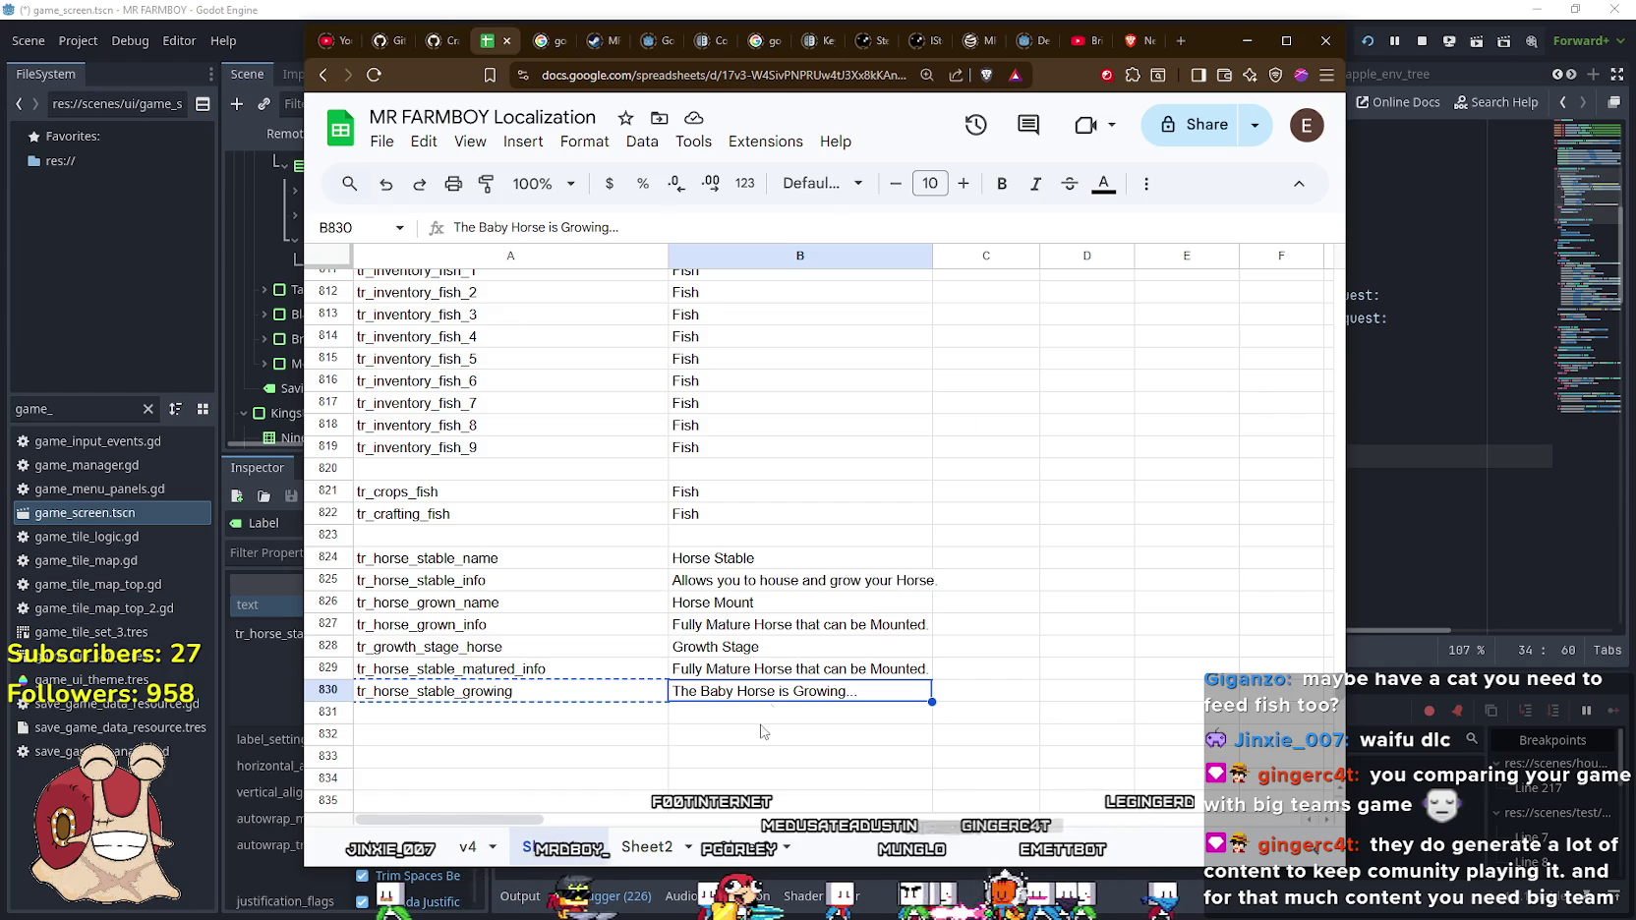
# Add the line 'Press F to Mount.' to the matured horse description in B829
pyautogui.click(766, 714)
pyautogui.scroll(-2, 834, 729)
pyautogui.click(785, 588)
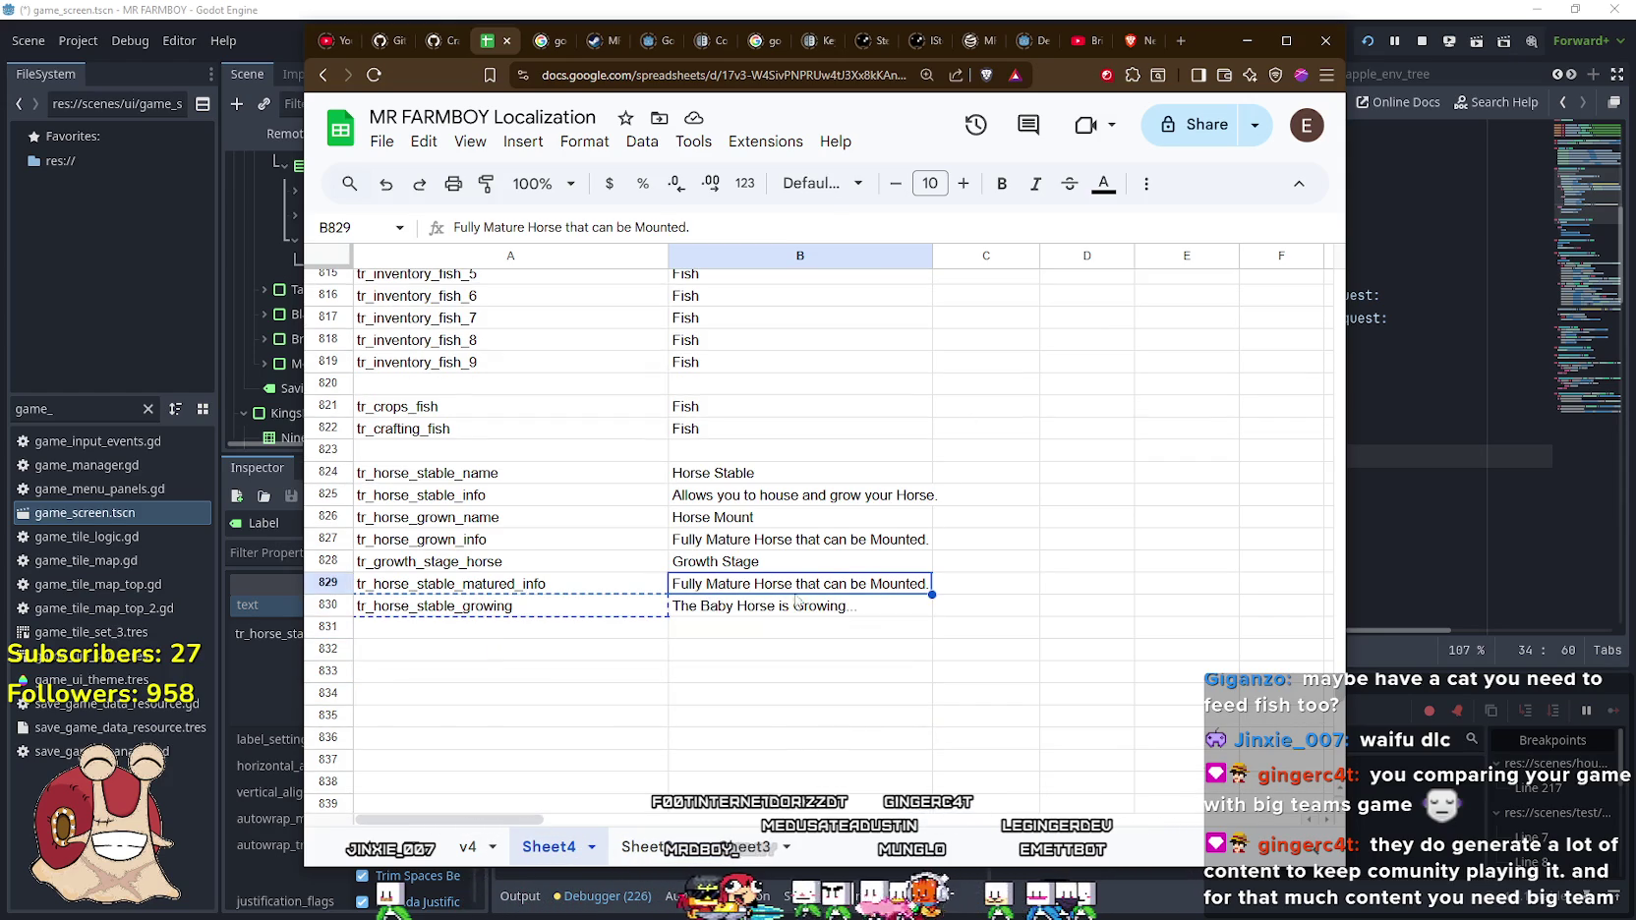
pyautogui.doubleClick(859, 588)
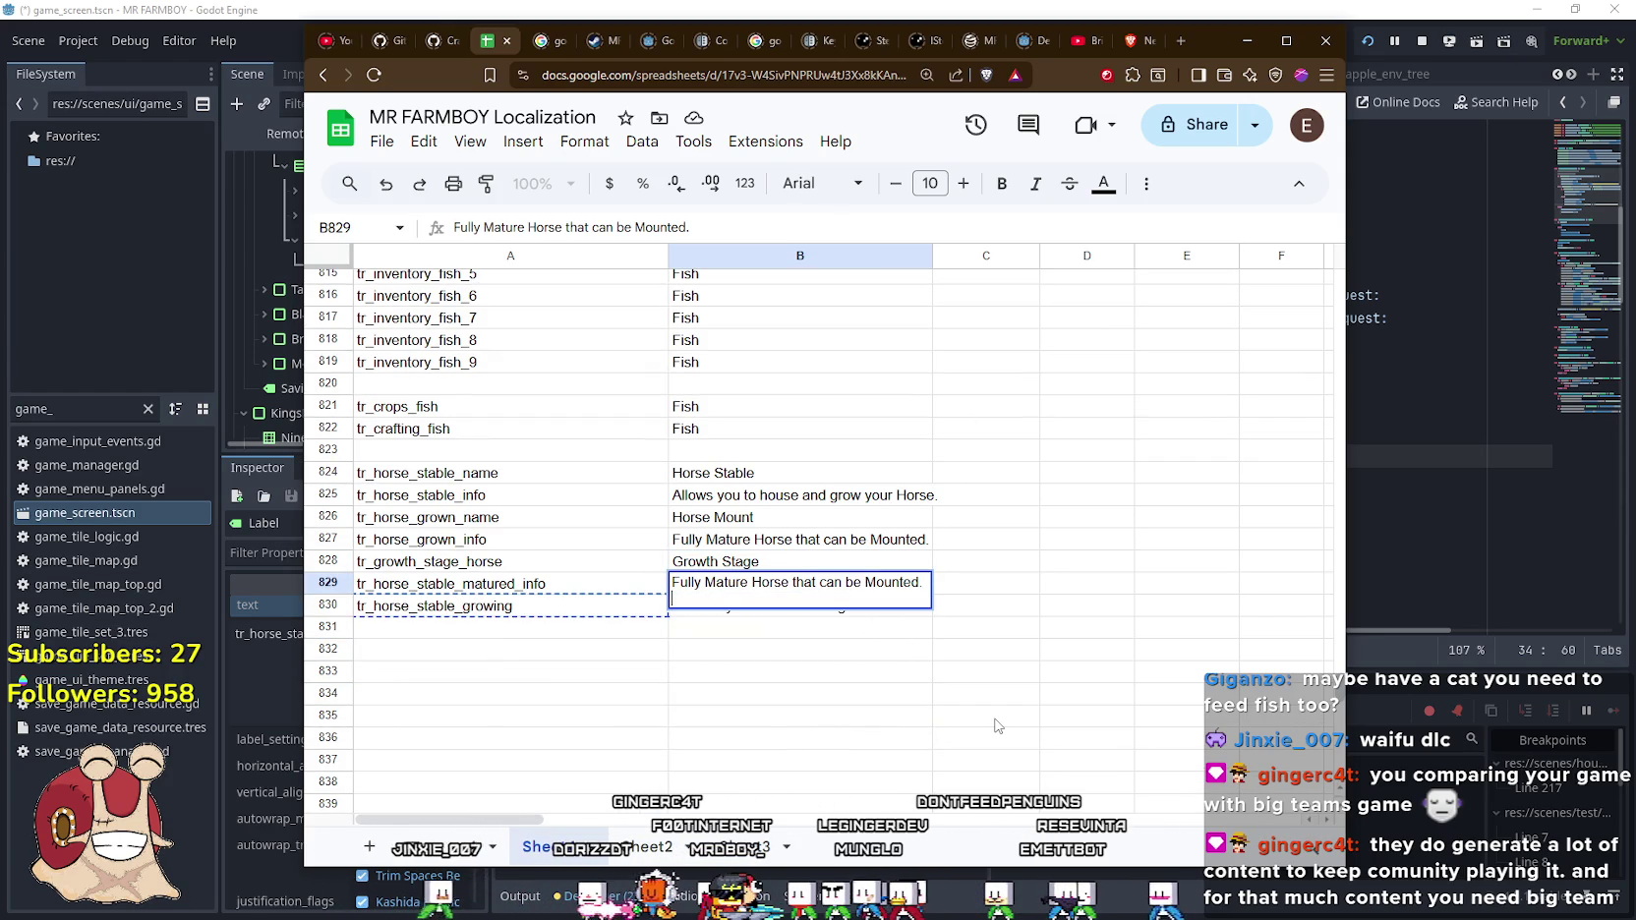
pyautogui.hotkey('ctrl', 'p')
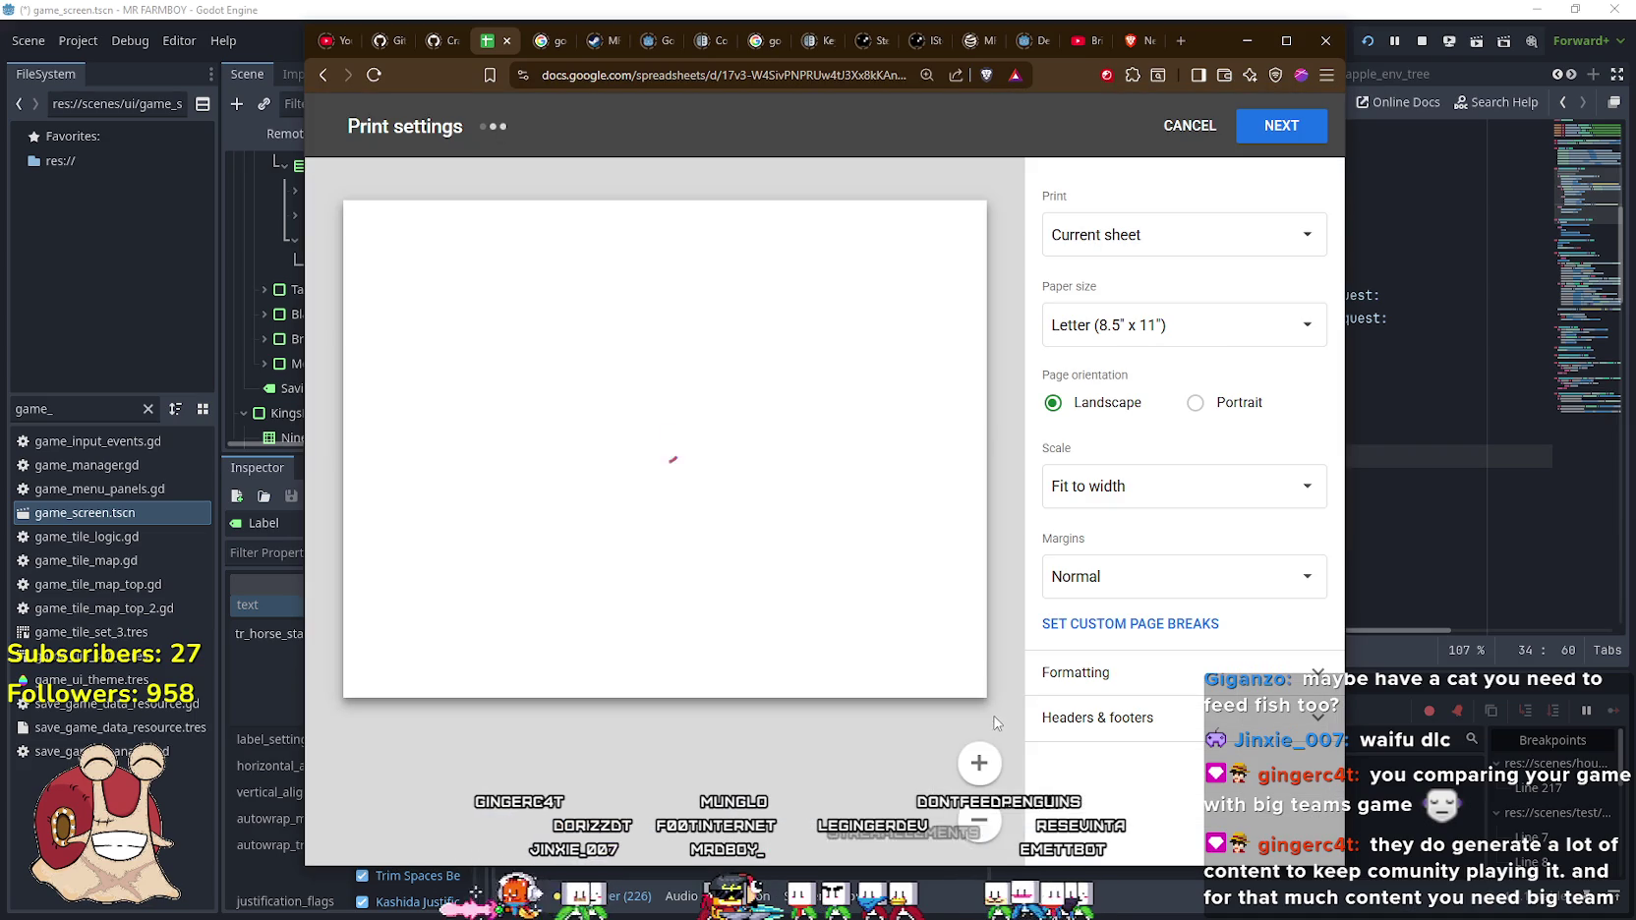
pyautogui.click(1190, 124)
pyautogui.write('Press F to Mount')
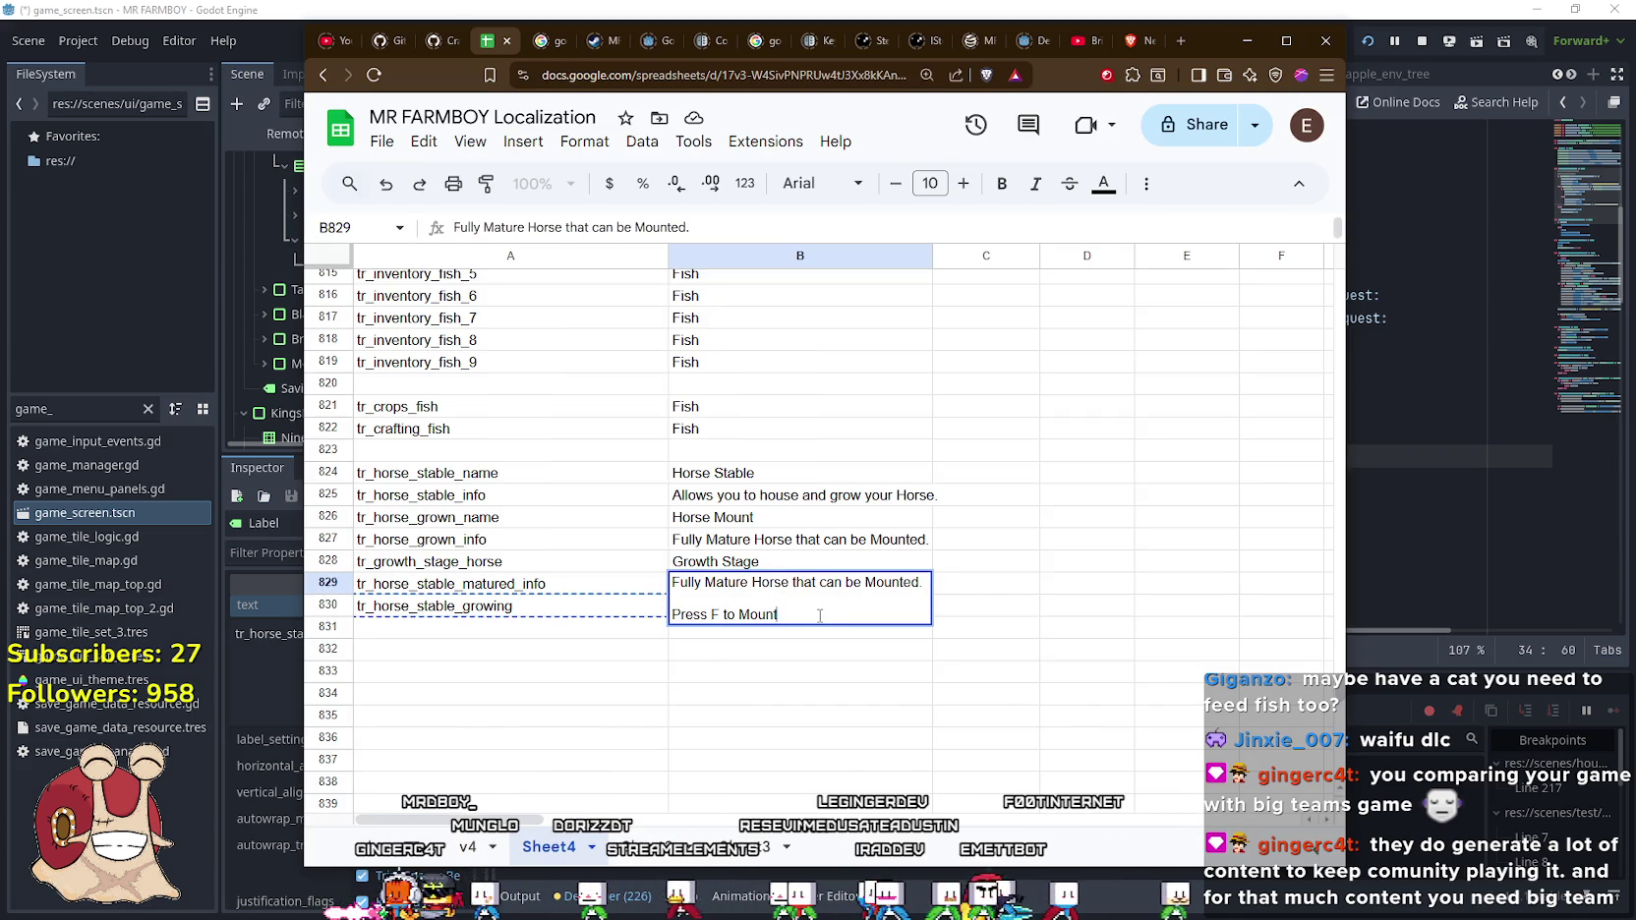
pyautogui.write('.')
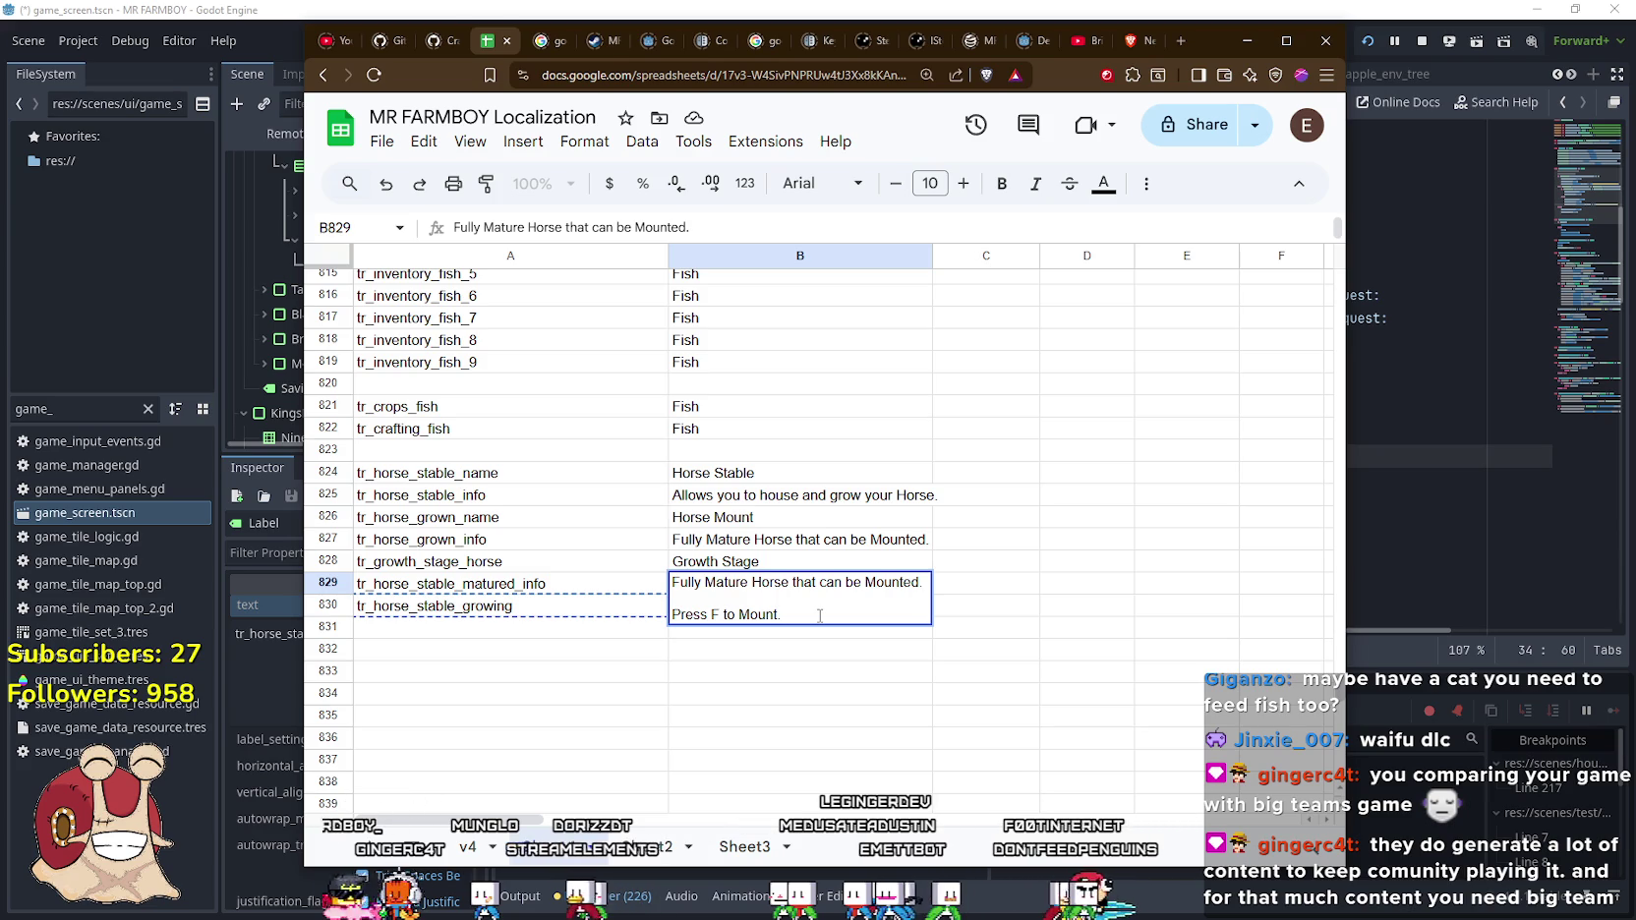
pyautogui.hotkey('shift', 'Return')
pyautogui.doubleClick(819, 614)
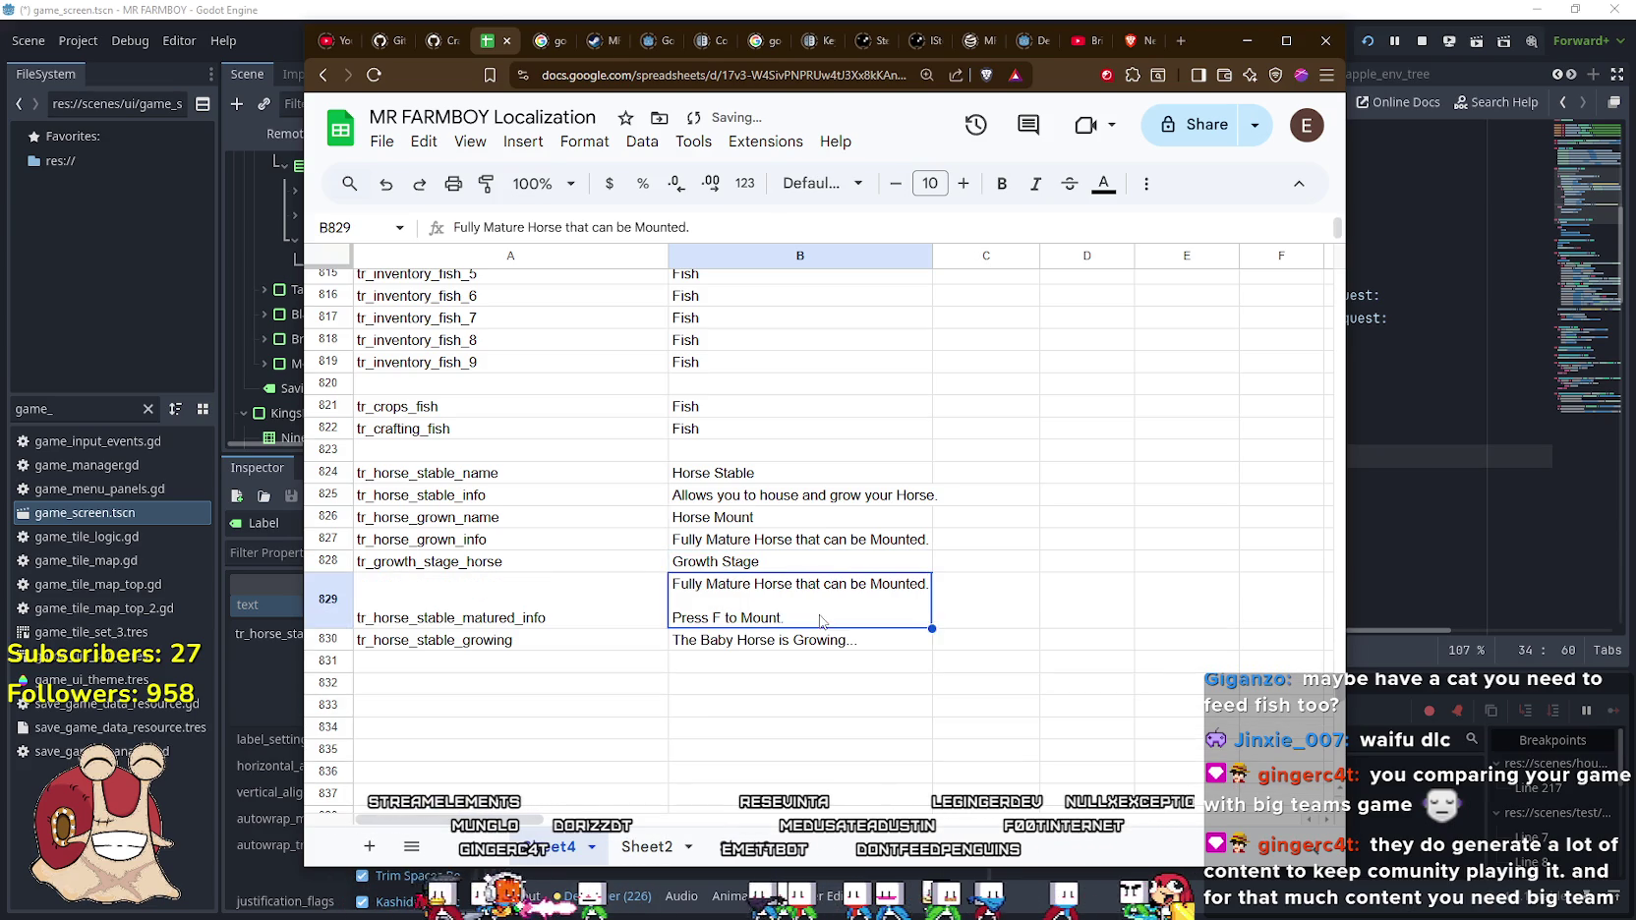
pyautogui.hotkey('shift', 'Return')
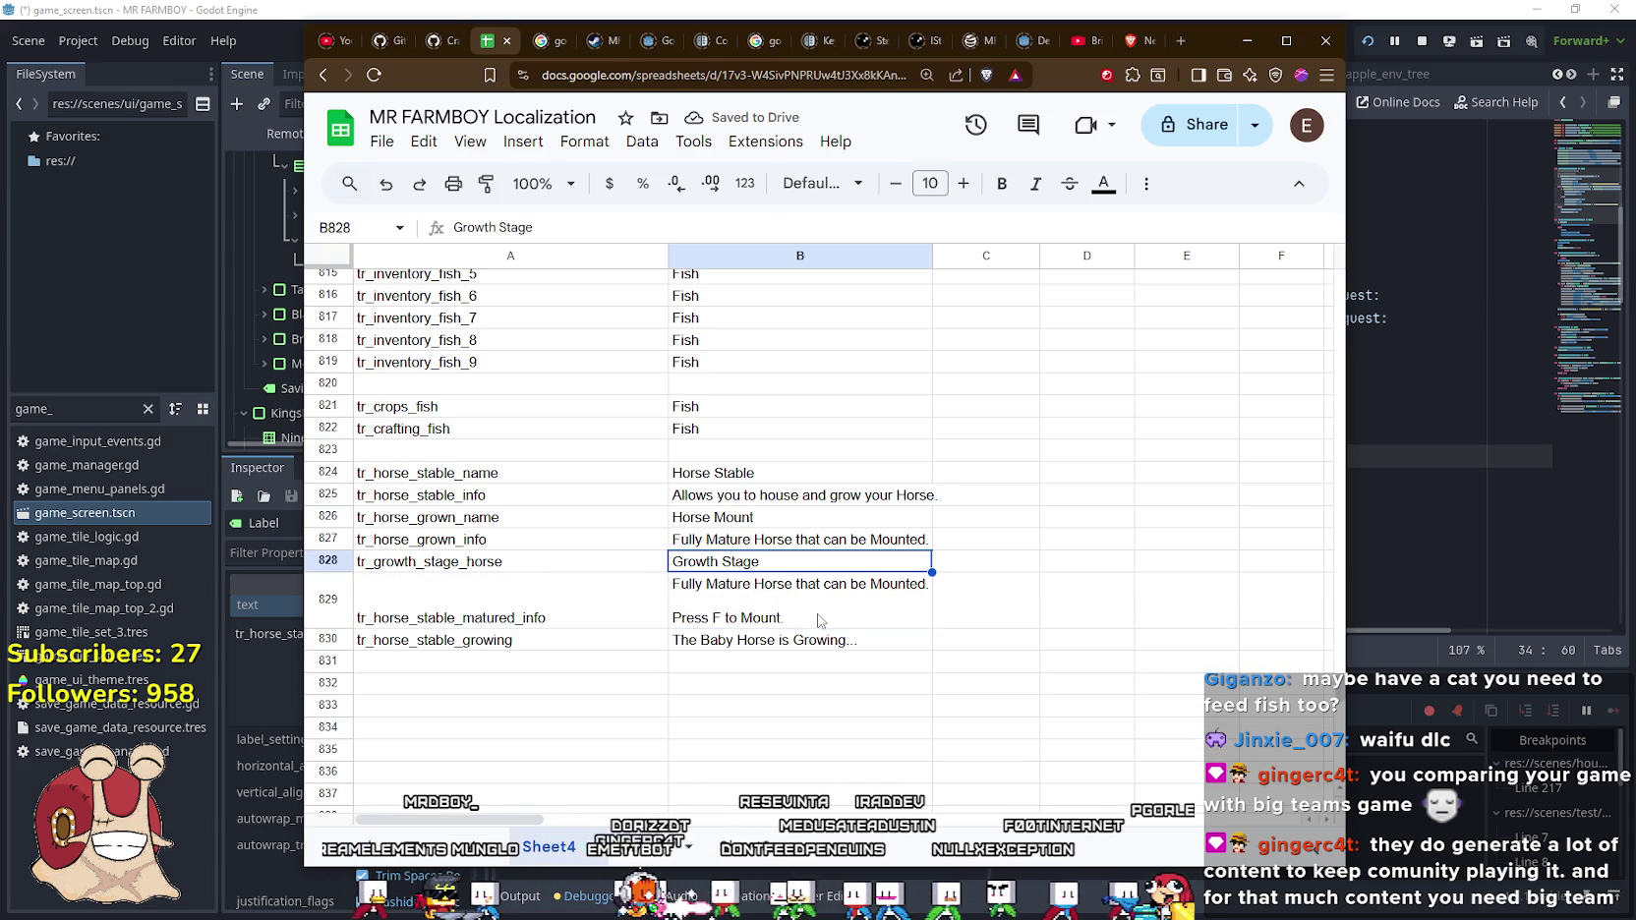
# Add a new line 'Press [IMG_DPAD_UP] to Mount.' below the keyboard prompt
pyautogui.doubleClick(836, 610)
pyautogui.click(844, 603)
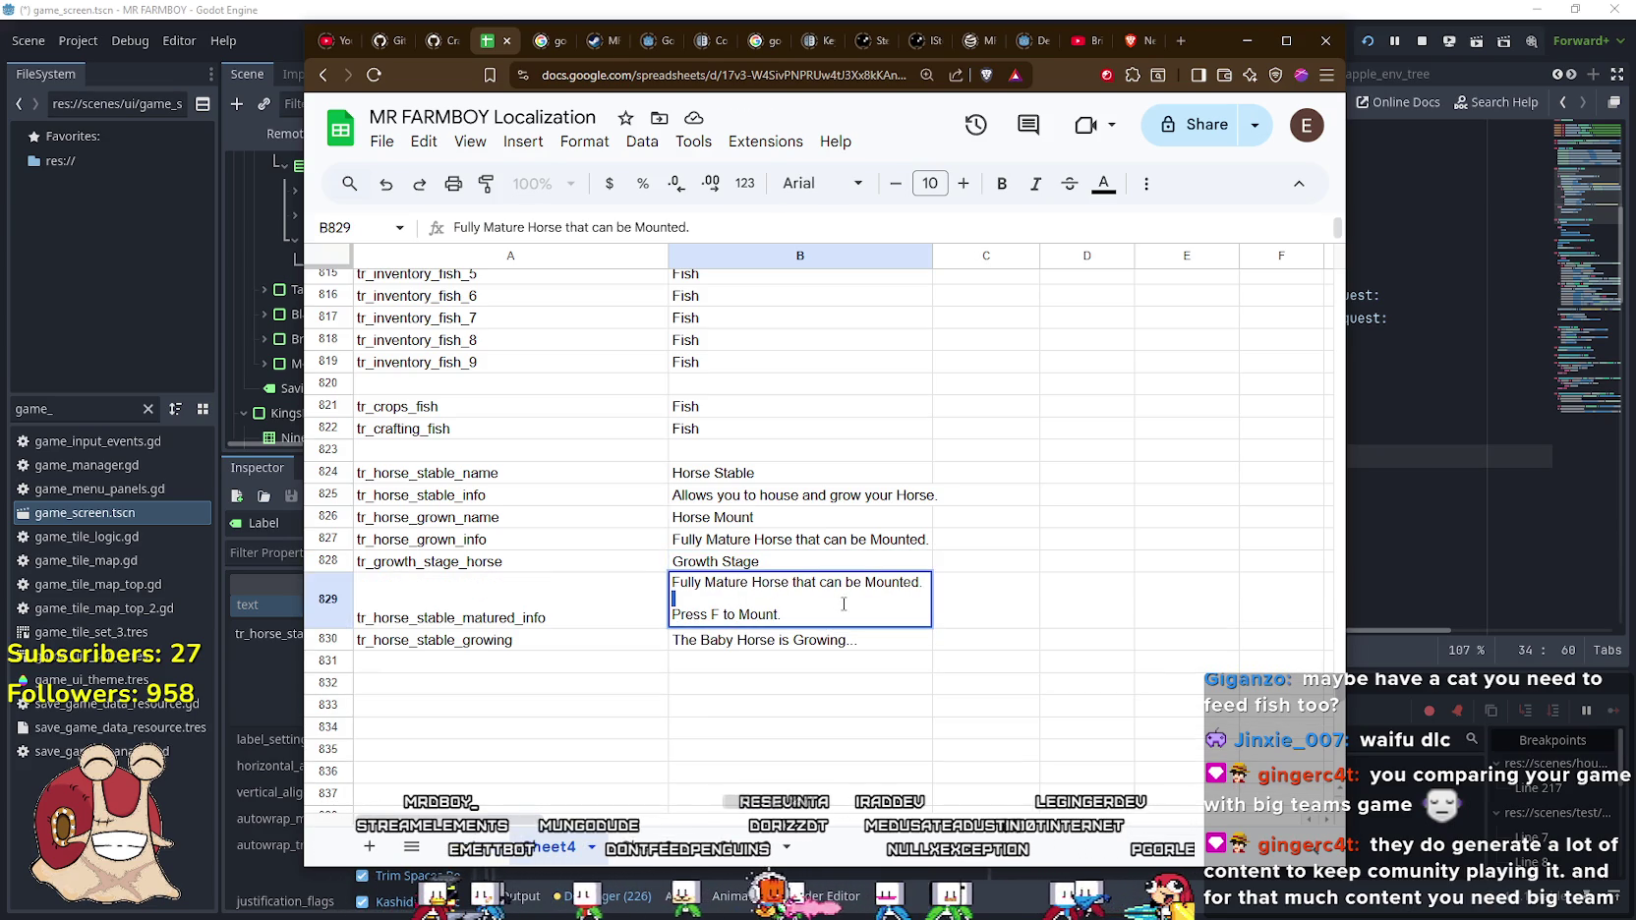
pyautogui.hotkey('alt', 'Return')
pyautogui.write('Press [IMG_D')
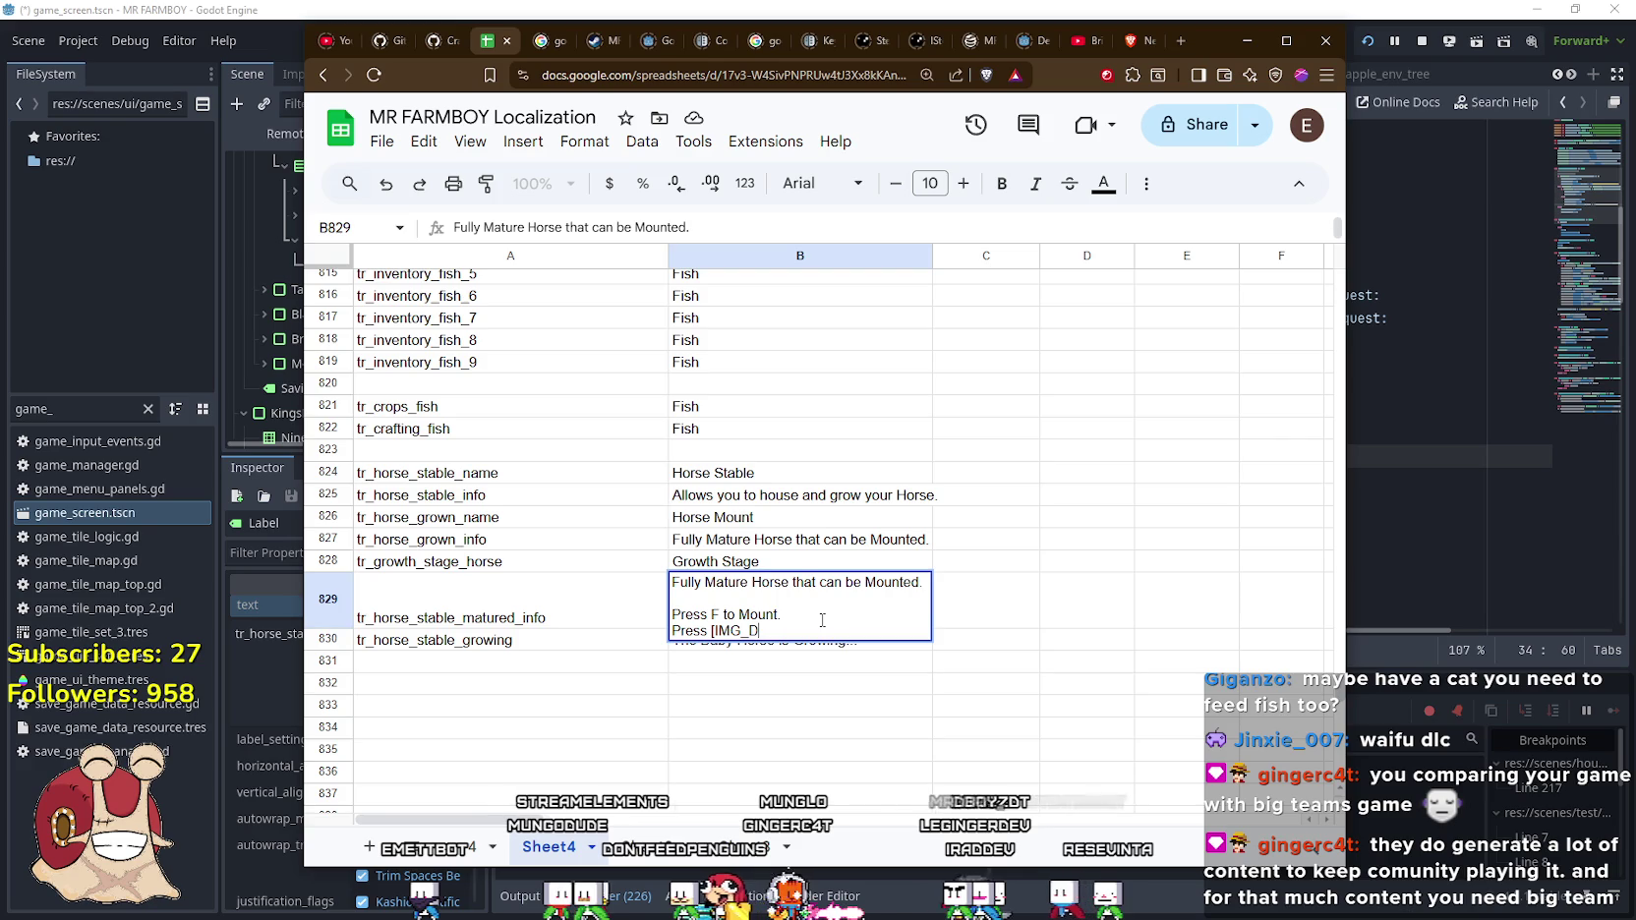
pyautogui.write('PAI')
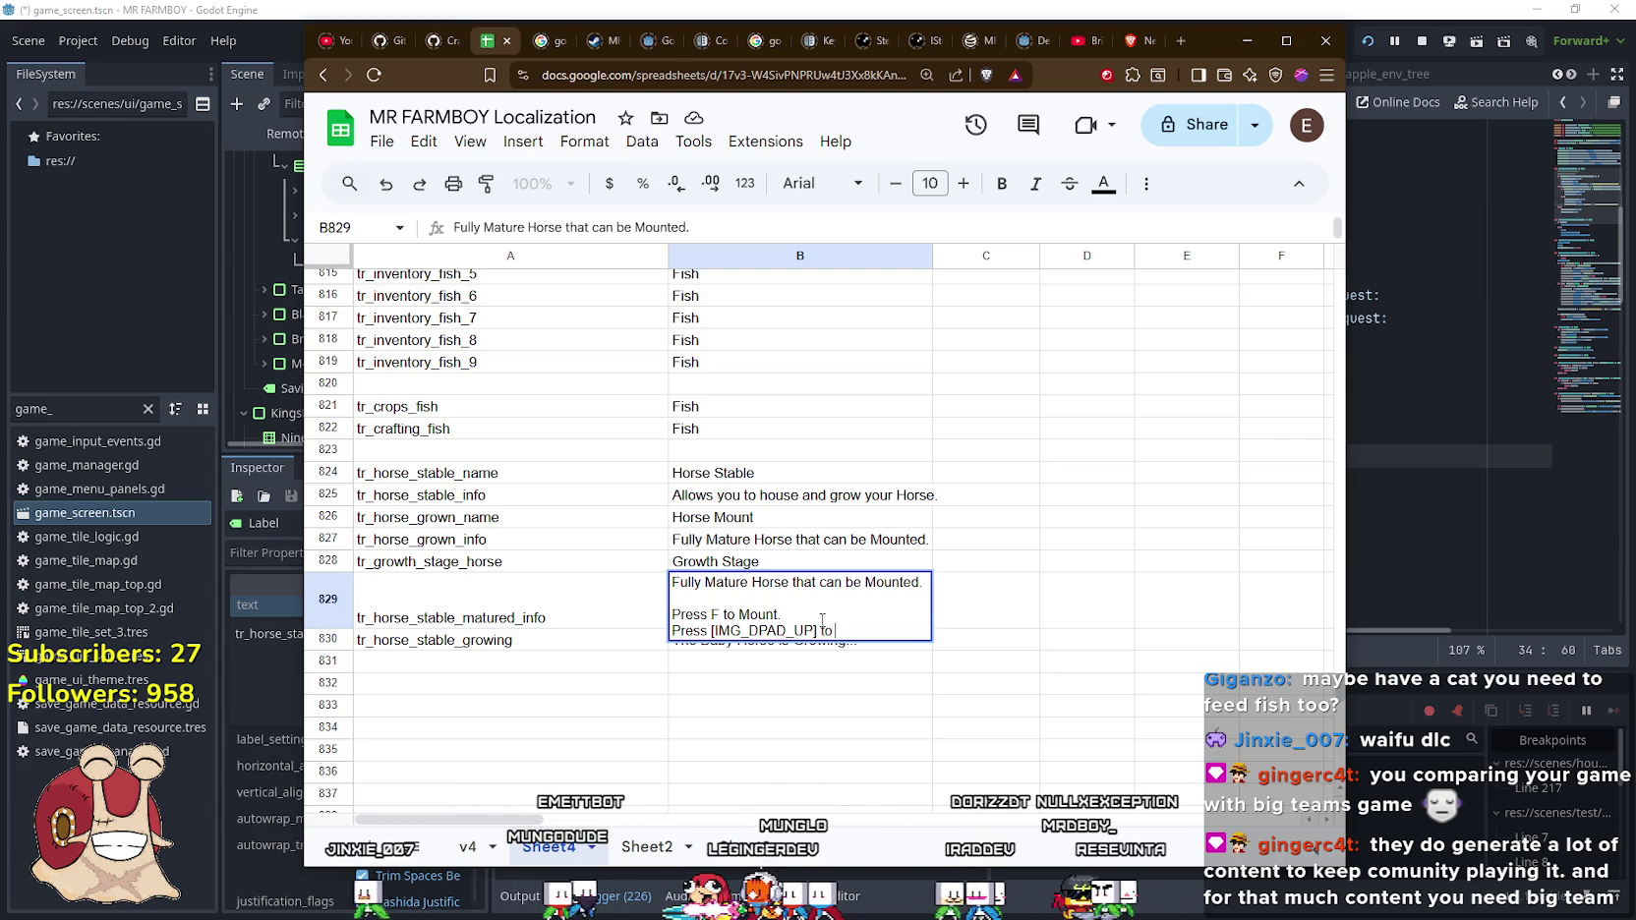
pyautogui.write('Mount.')
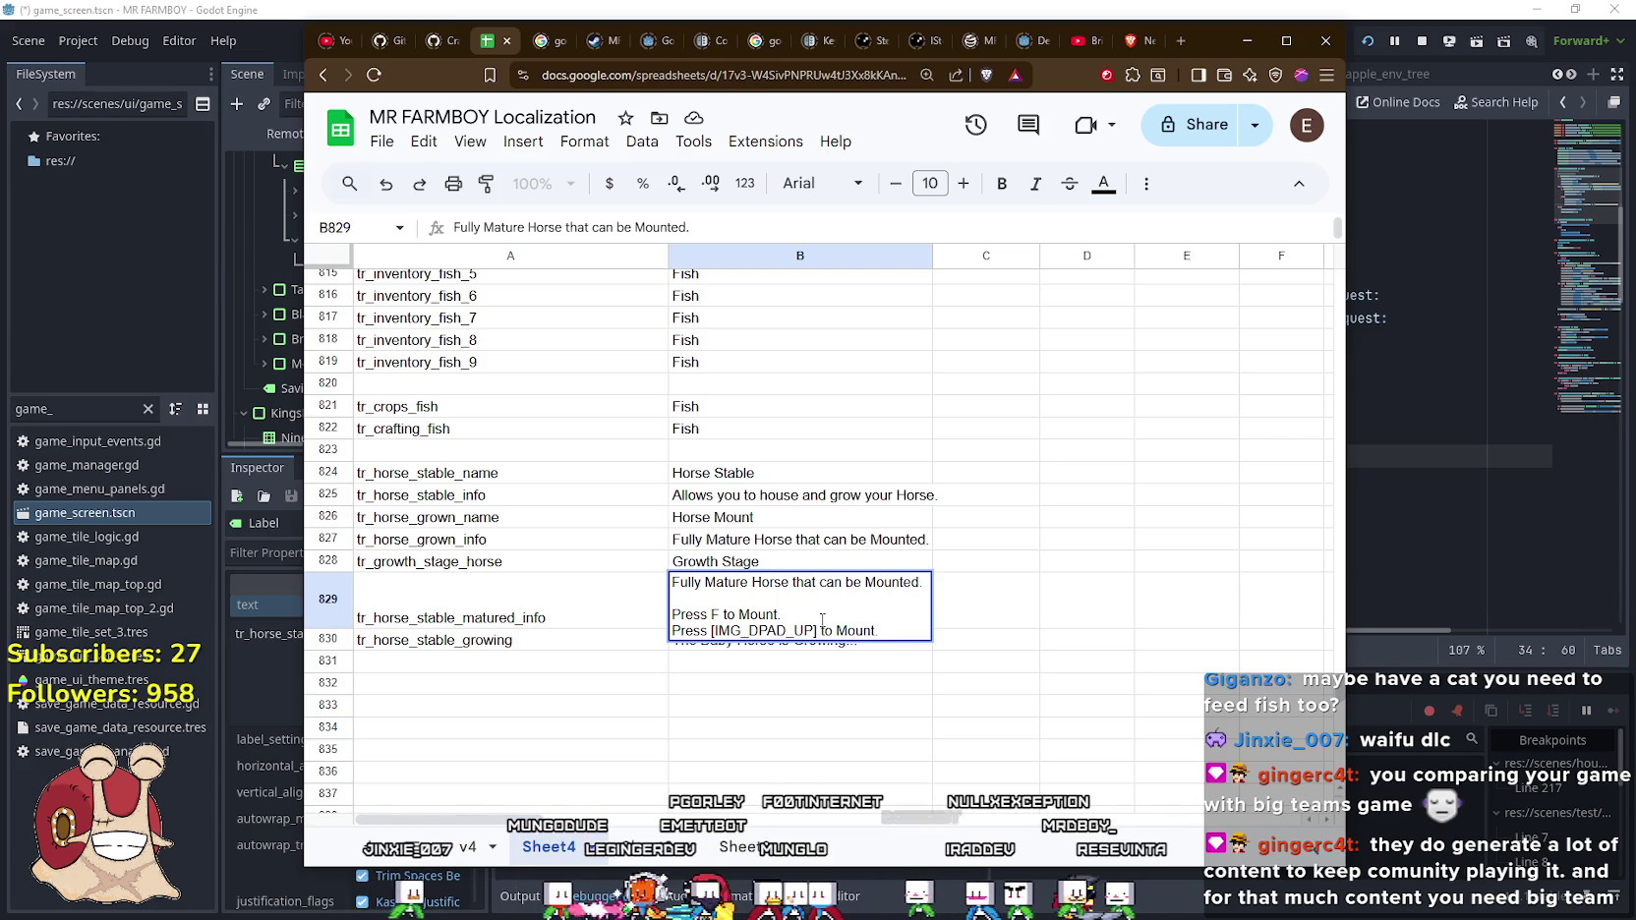
pyautogui.moveTo(760, 672); pyautogui.dragTo(762, 668)
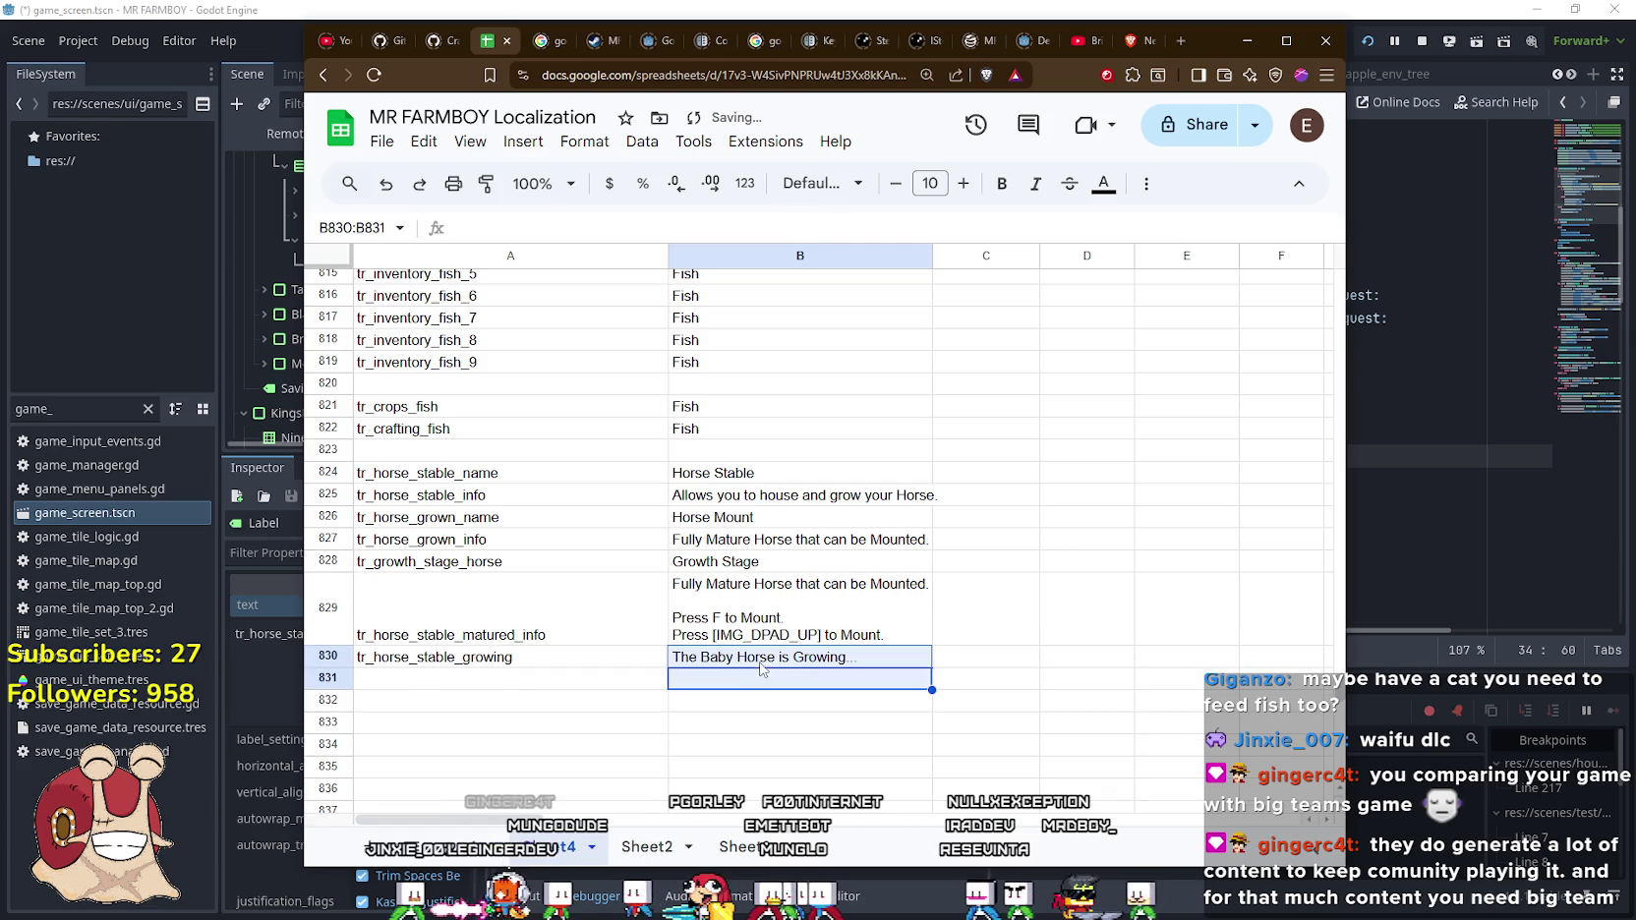
# Check the [IMG_DPAD_UP] placeholder in the description and commit the cell
pyautogui.doubleClick(792, 630)
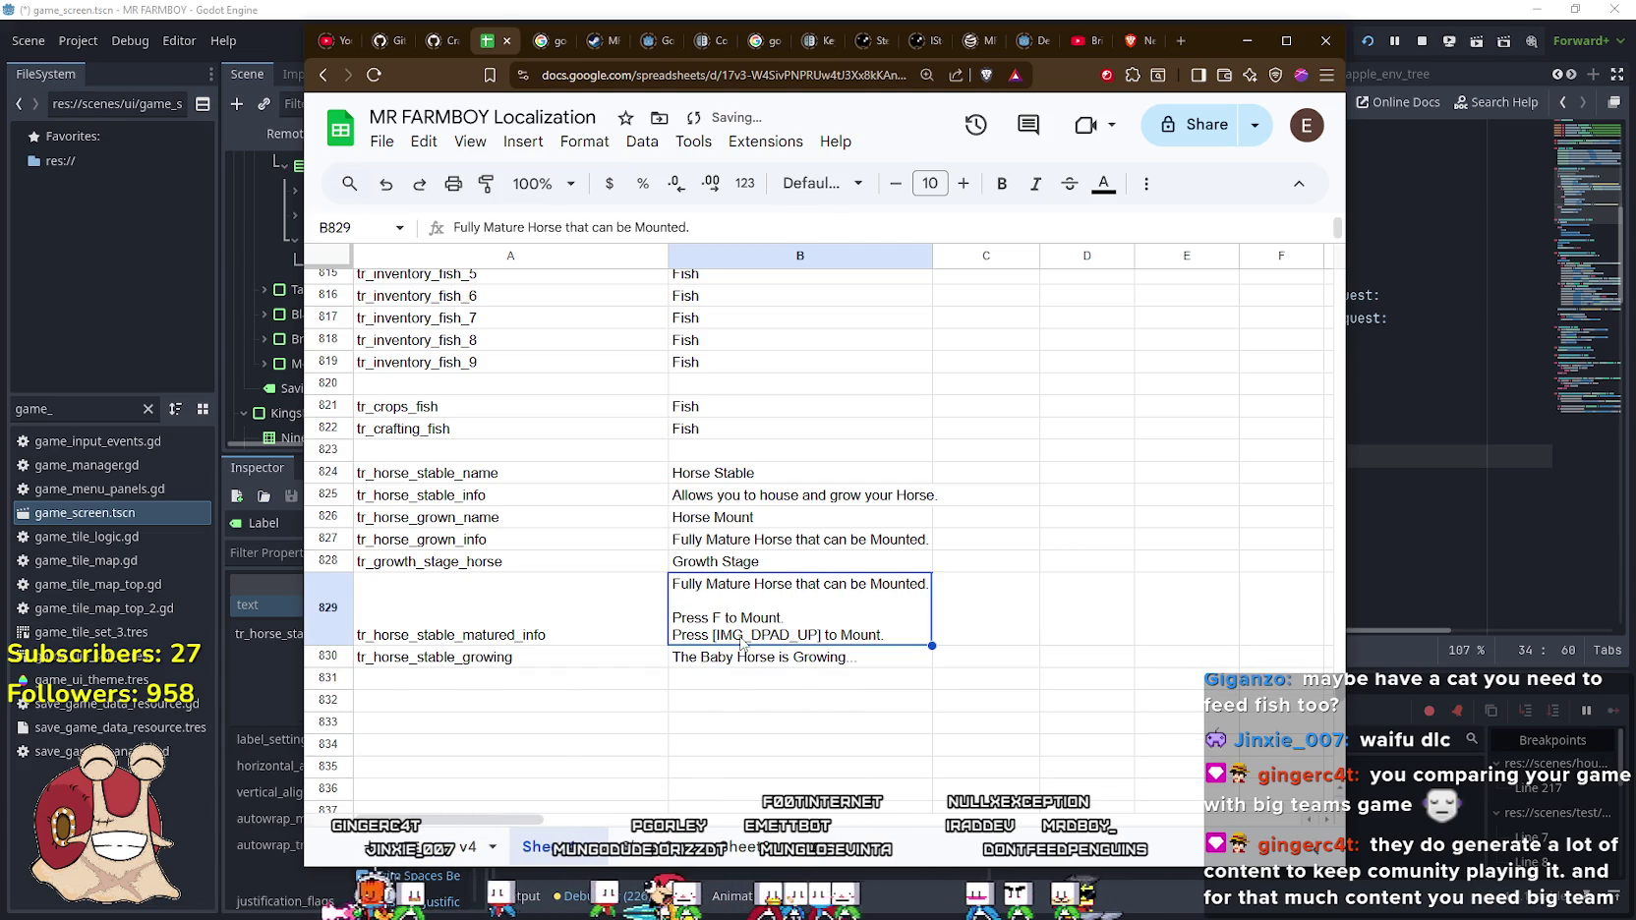
pyautogui.moveTo(815, 631); pyautogui.dragTo(716, 631)
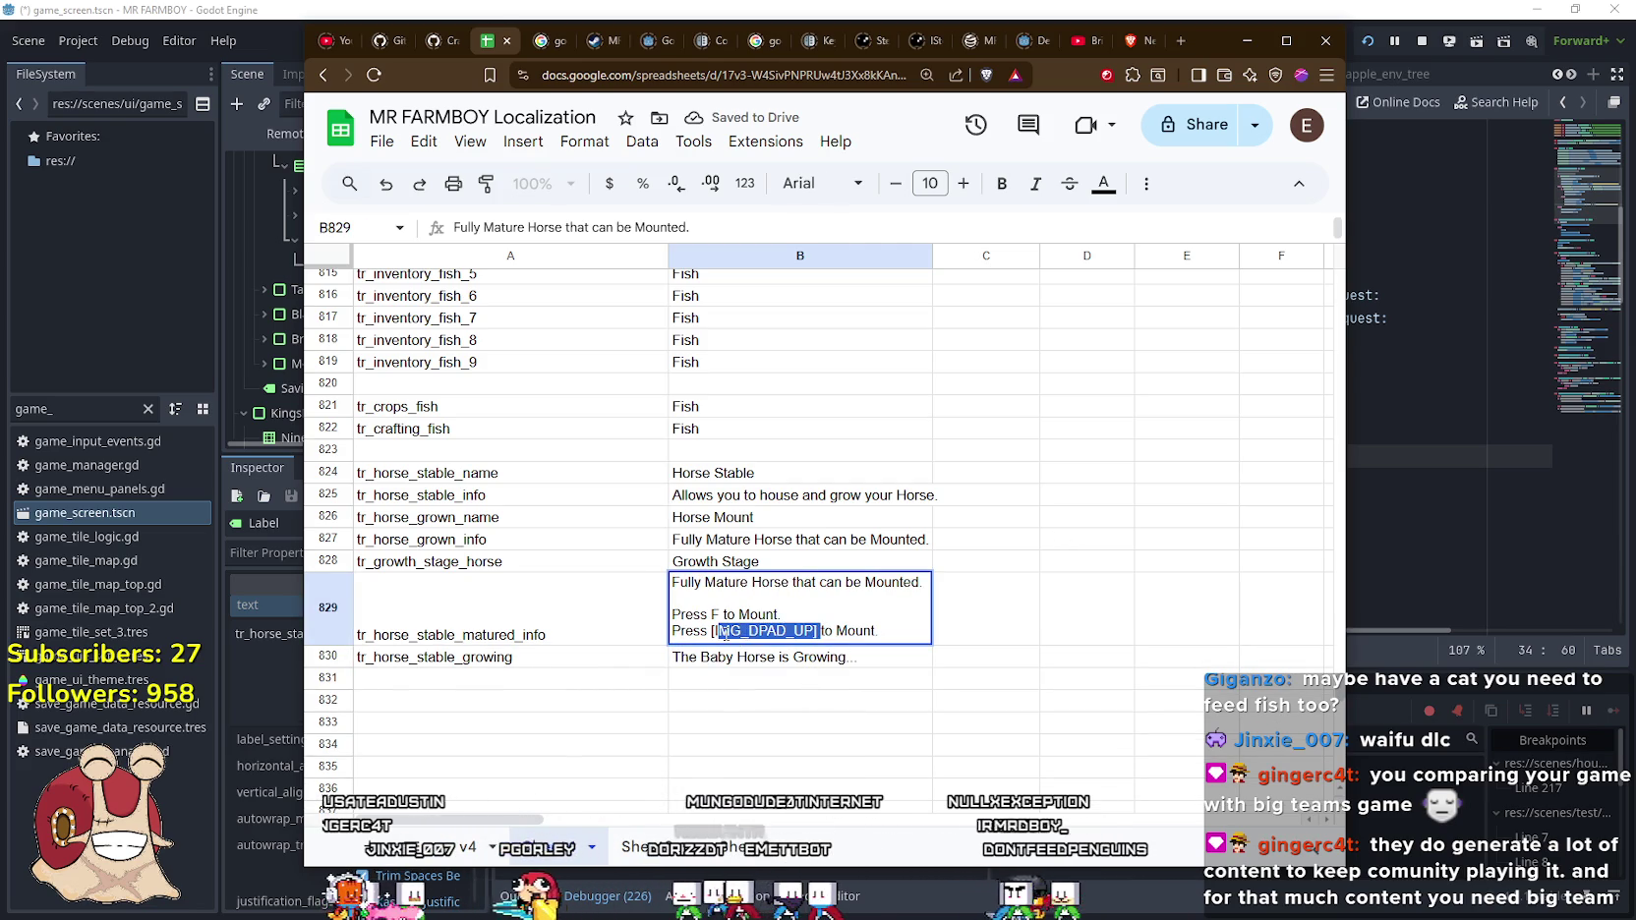
pyautogui.click(778, 633)
pyautogui.doubleClick(779, 632)
pyautogui.press('Return')
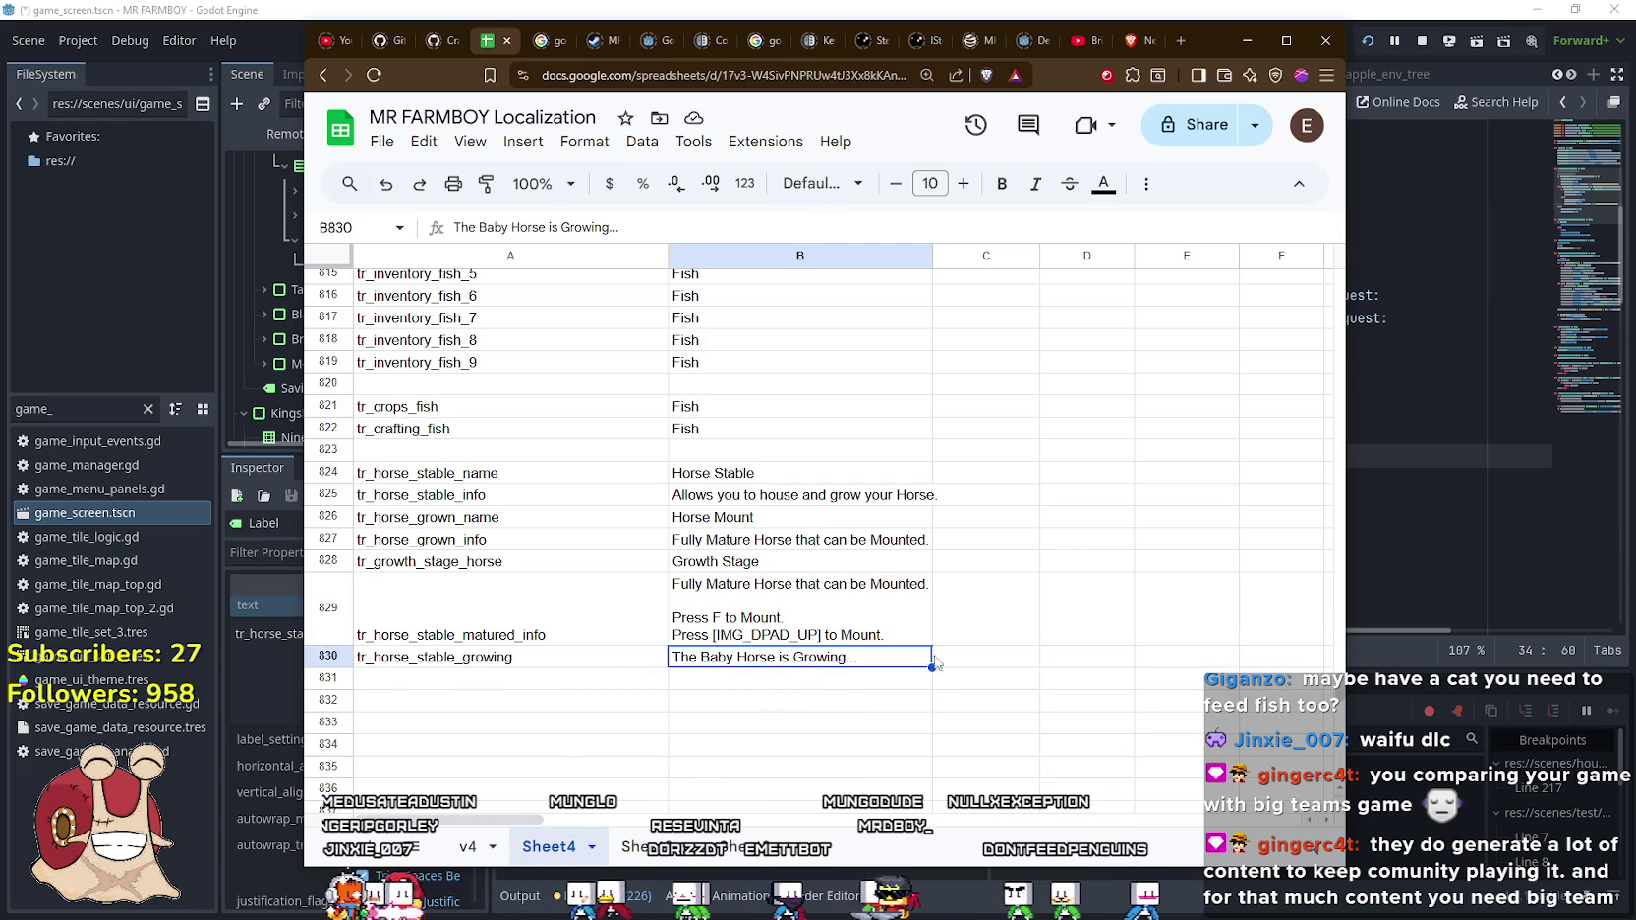
pyautogui.click(753, 637)
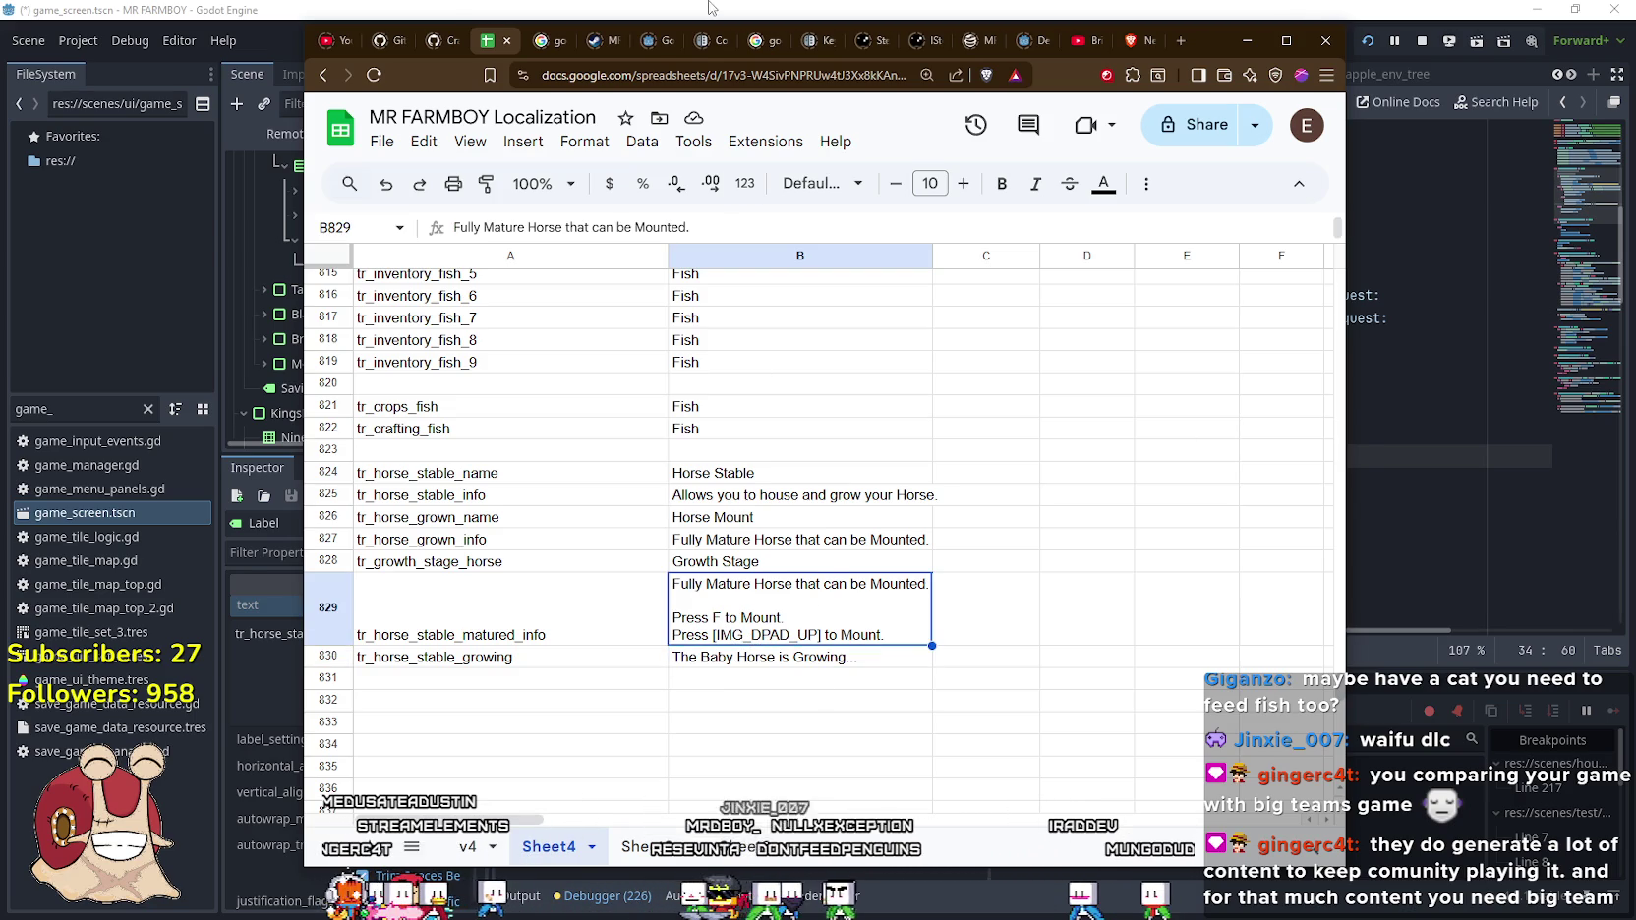
pyautogui.click(711, 7)
# Clear the FileSystem filter and browse to the data/tooltip folder's texture files
pyautogui.click(1313, 271)
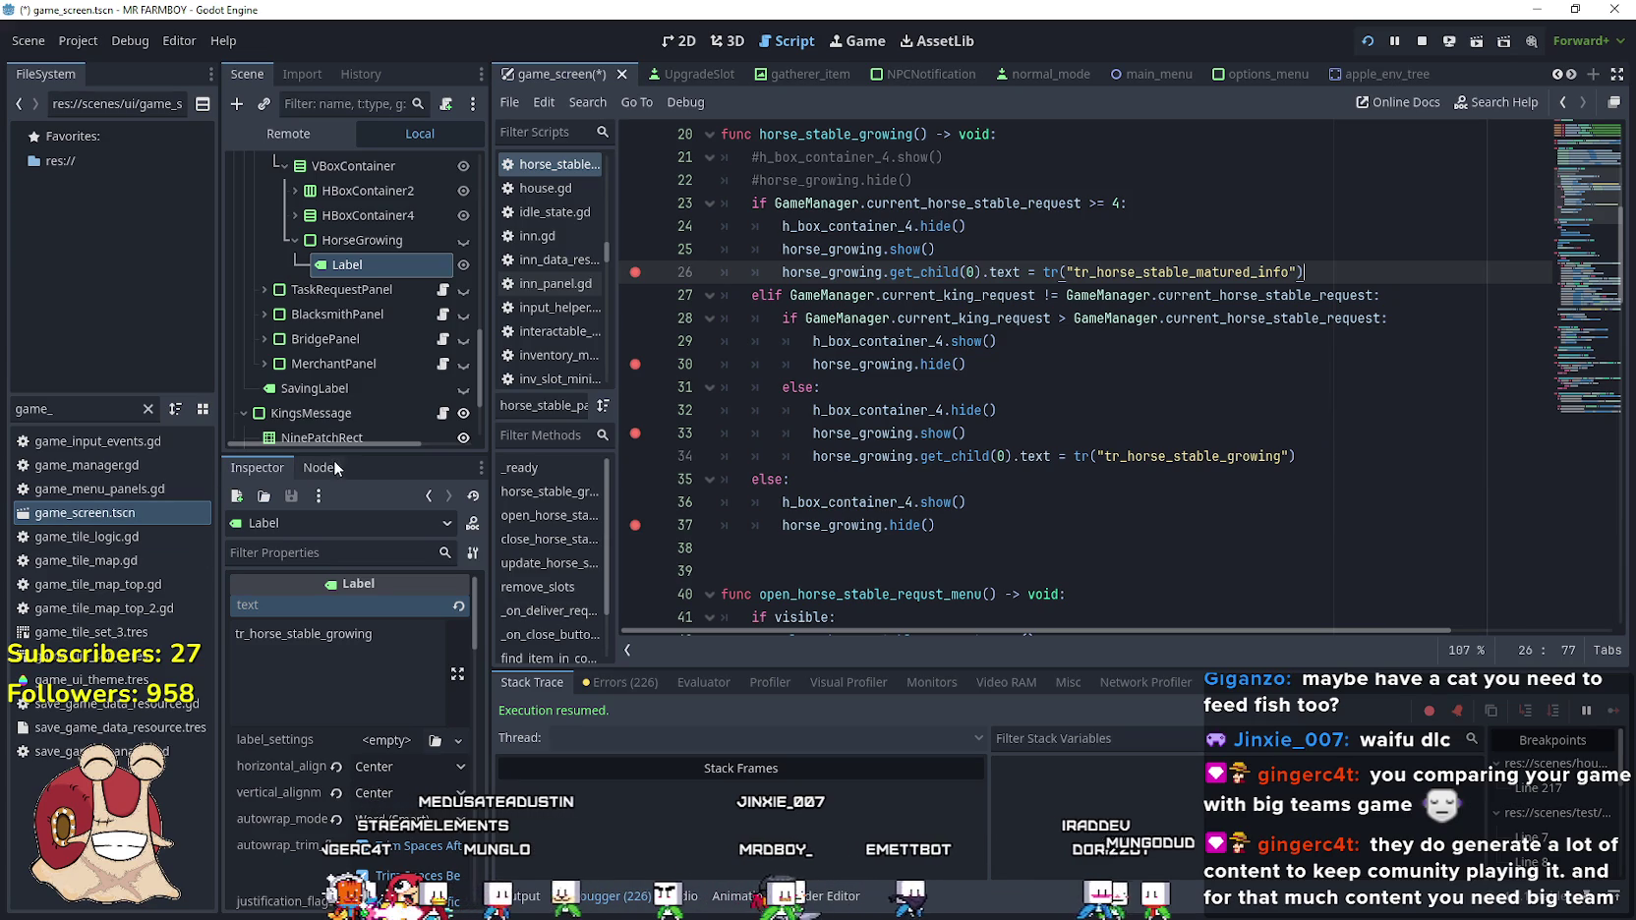
pyautogui.moveTo(337, 455); pyautogui.dragTo(336, 542)
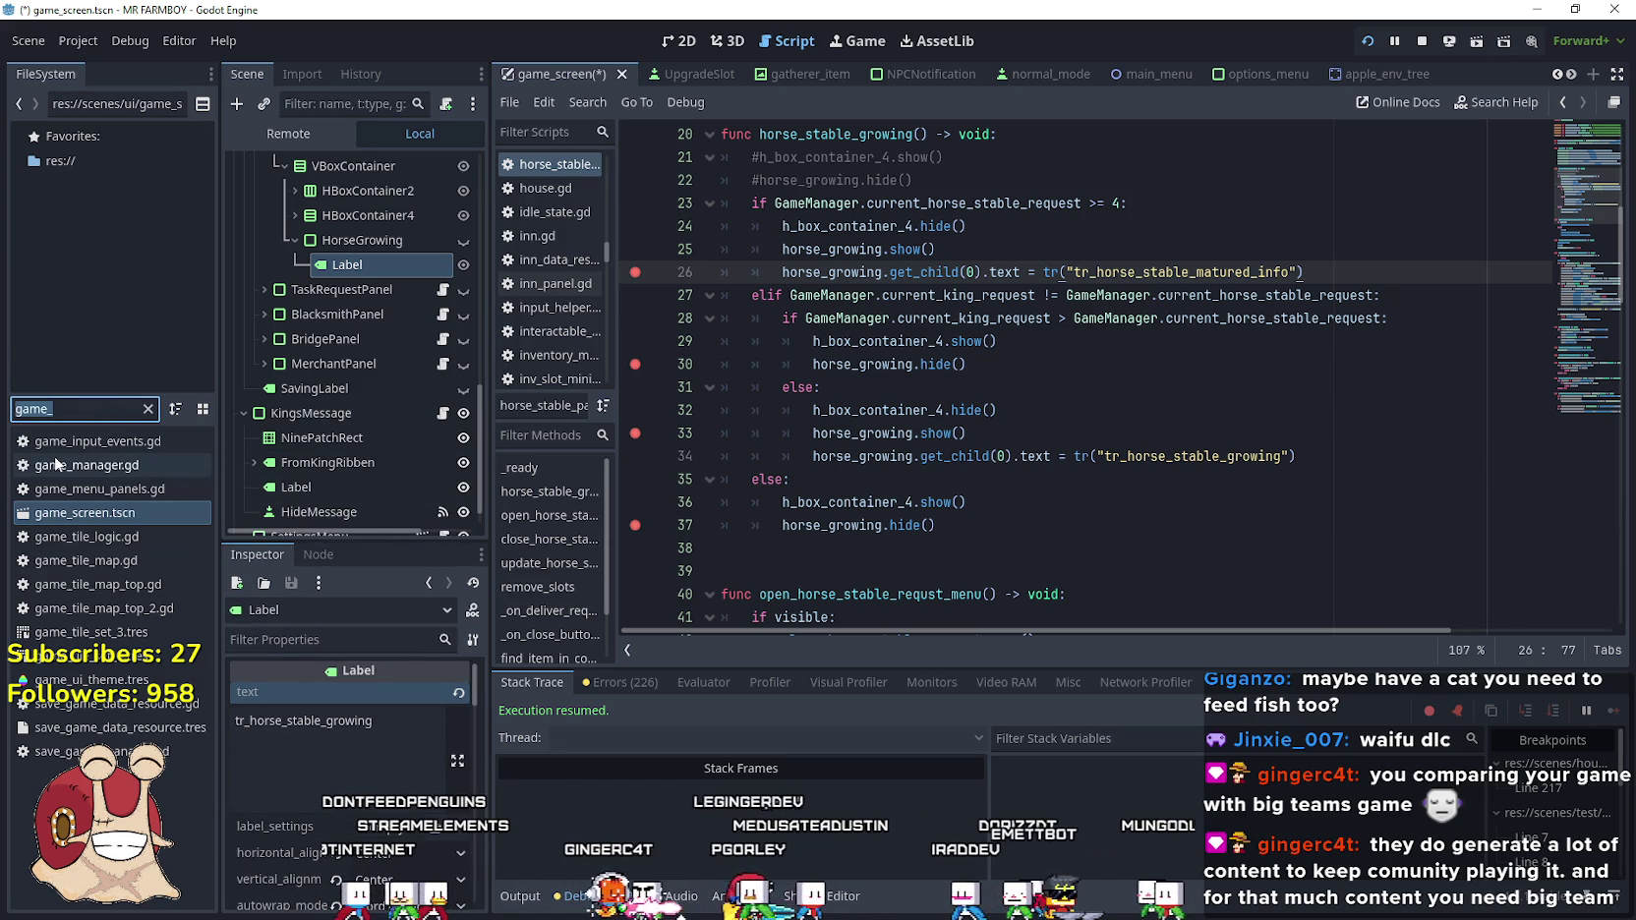
pyautogui.doubleClick(77, 413)
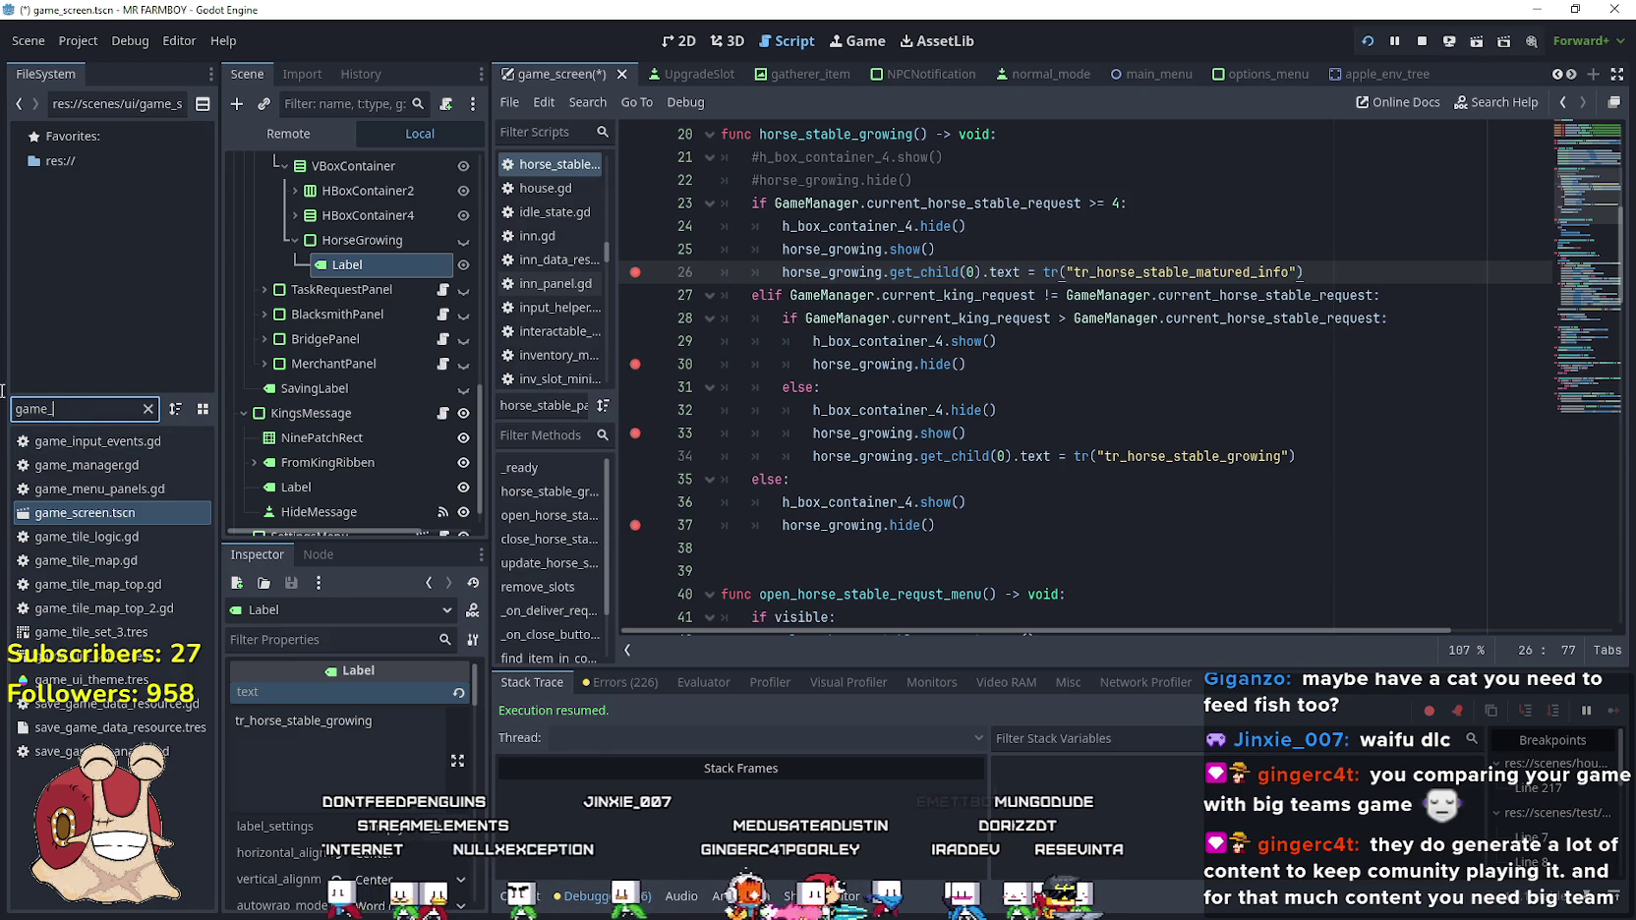
pyautogui.write('omg')
pyautogui.press('BackSpace')
pyautogui.press('BackSpace')
pyautogui.press('BackSpace')
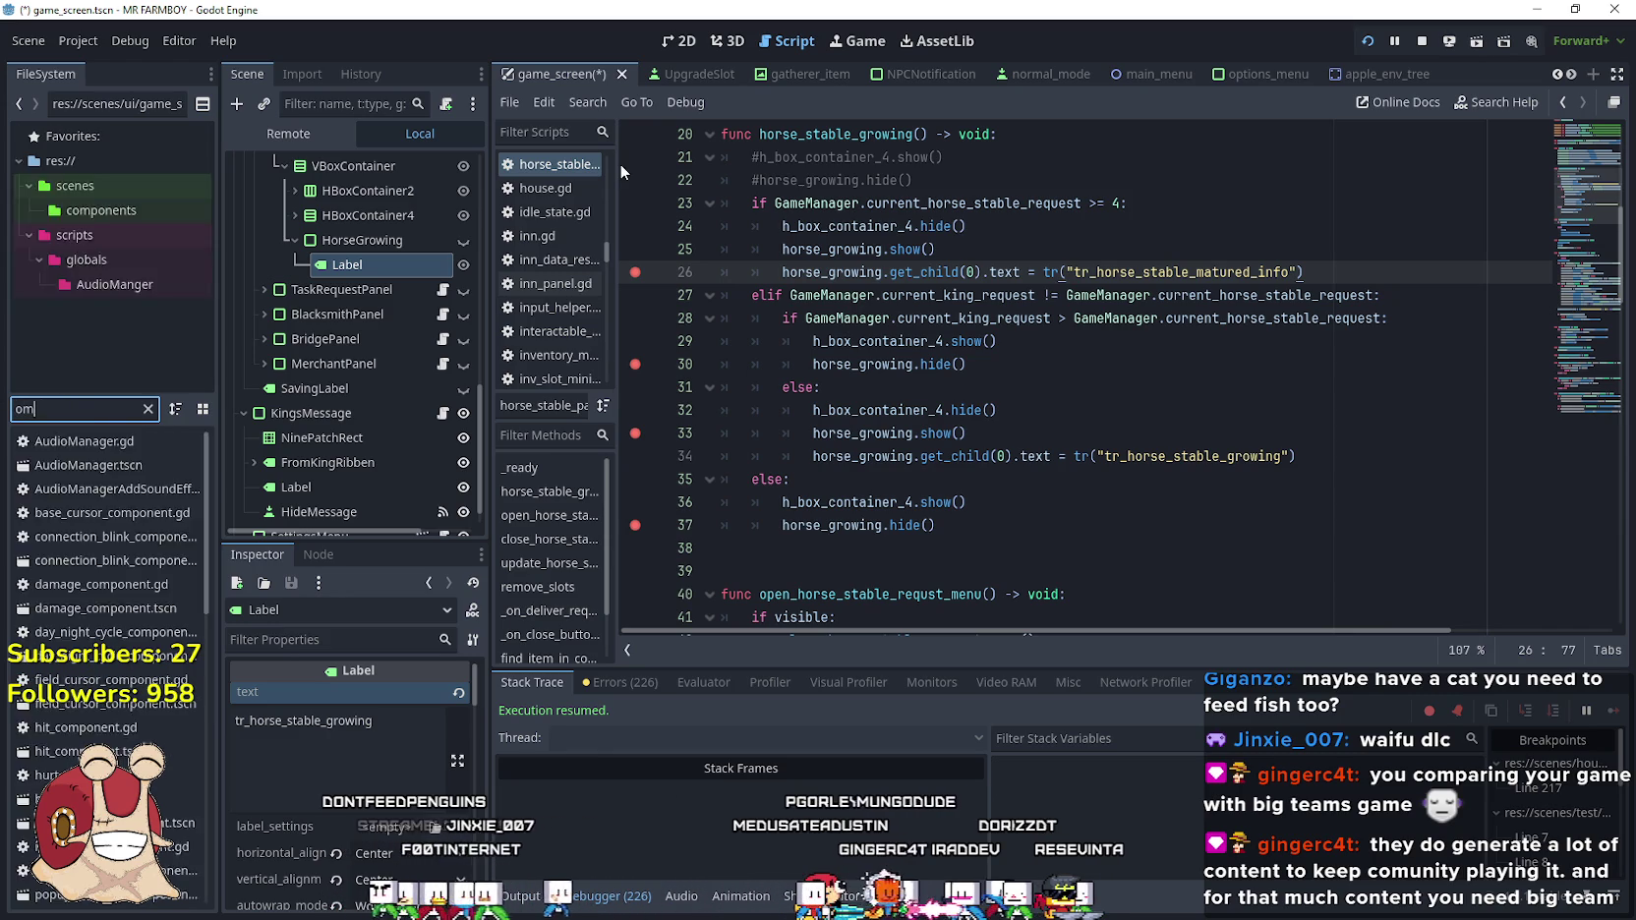
pyautogui.write('im')
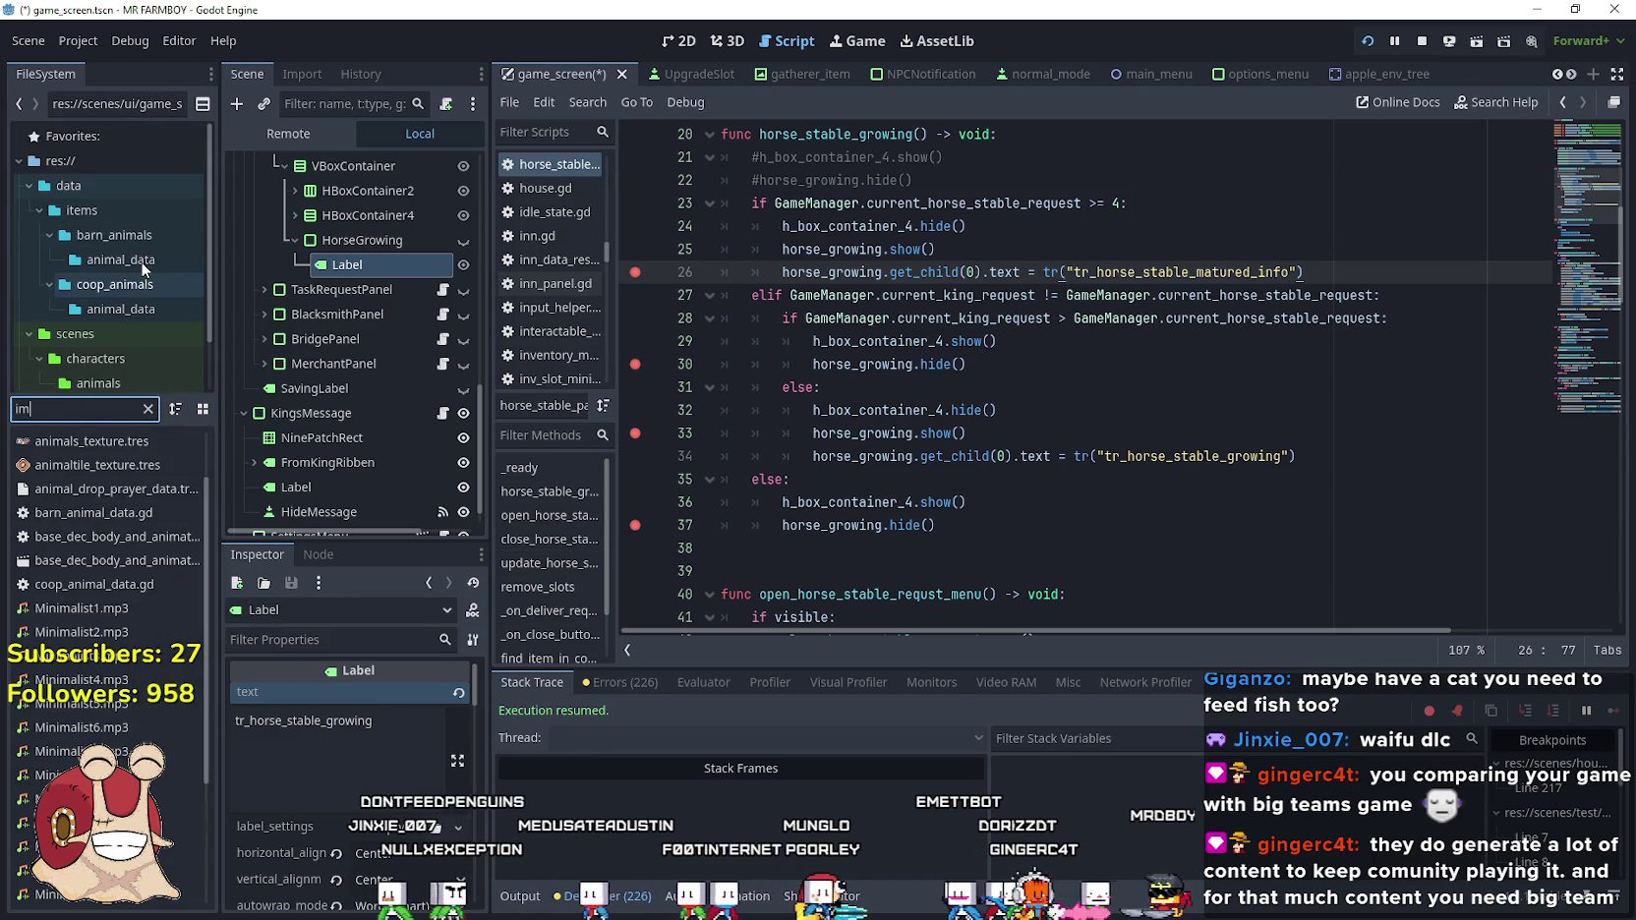
pyautogui.click(148, 409)
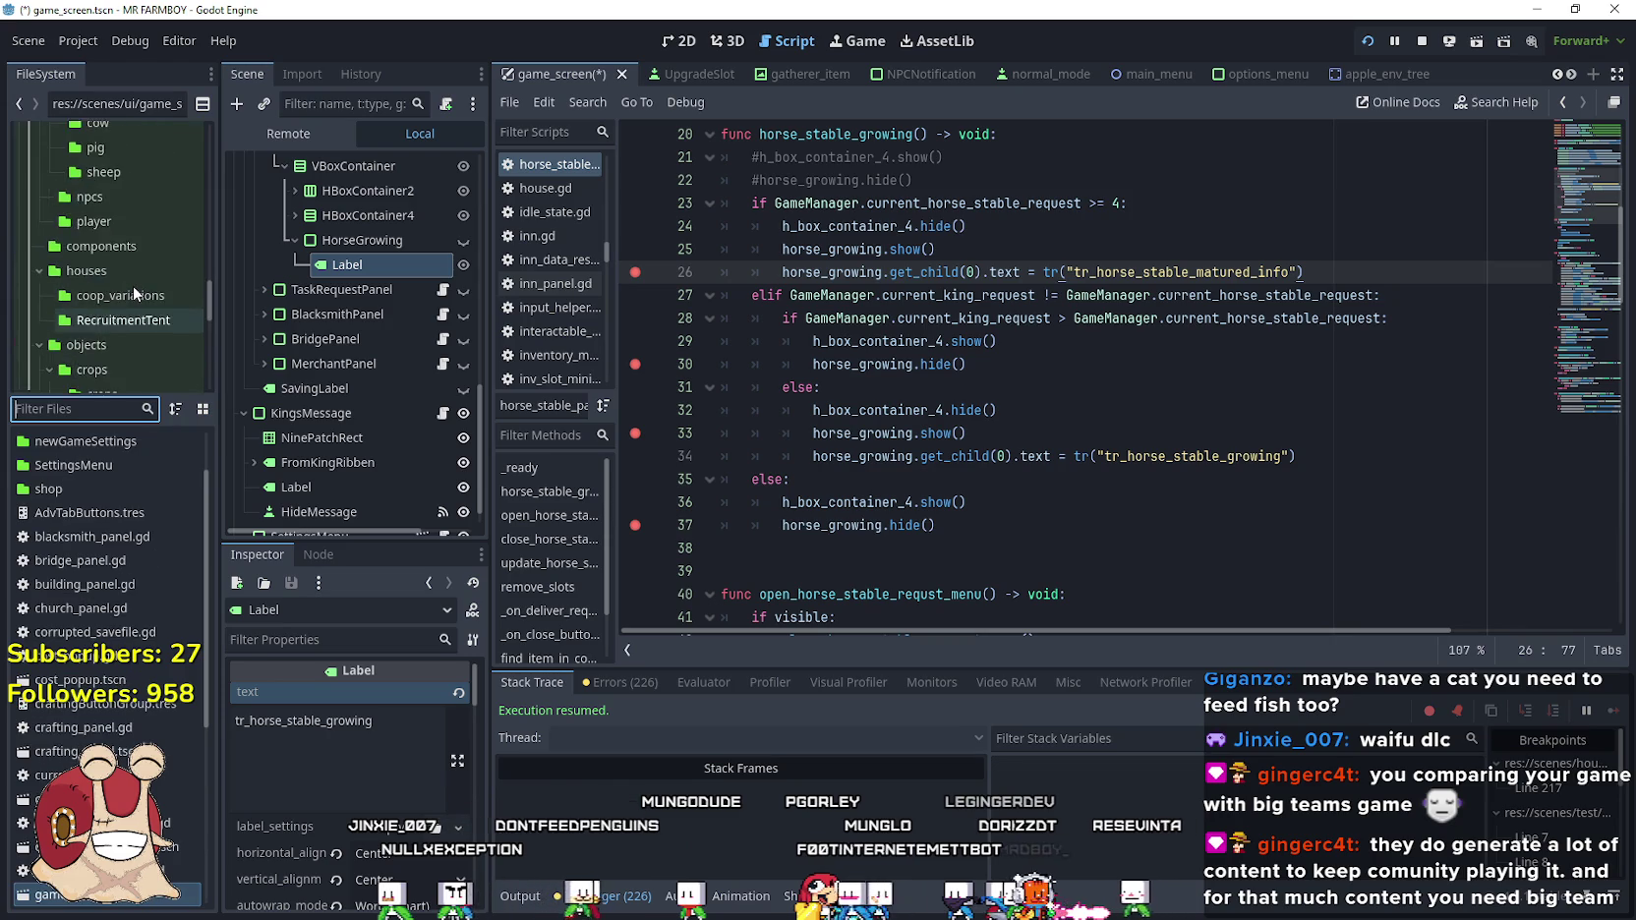
pyautogui.scroll(-3, 133, 285)
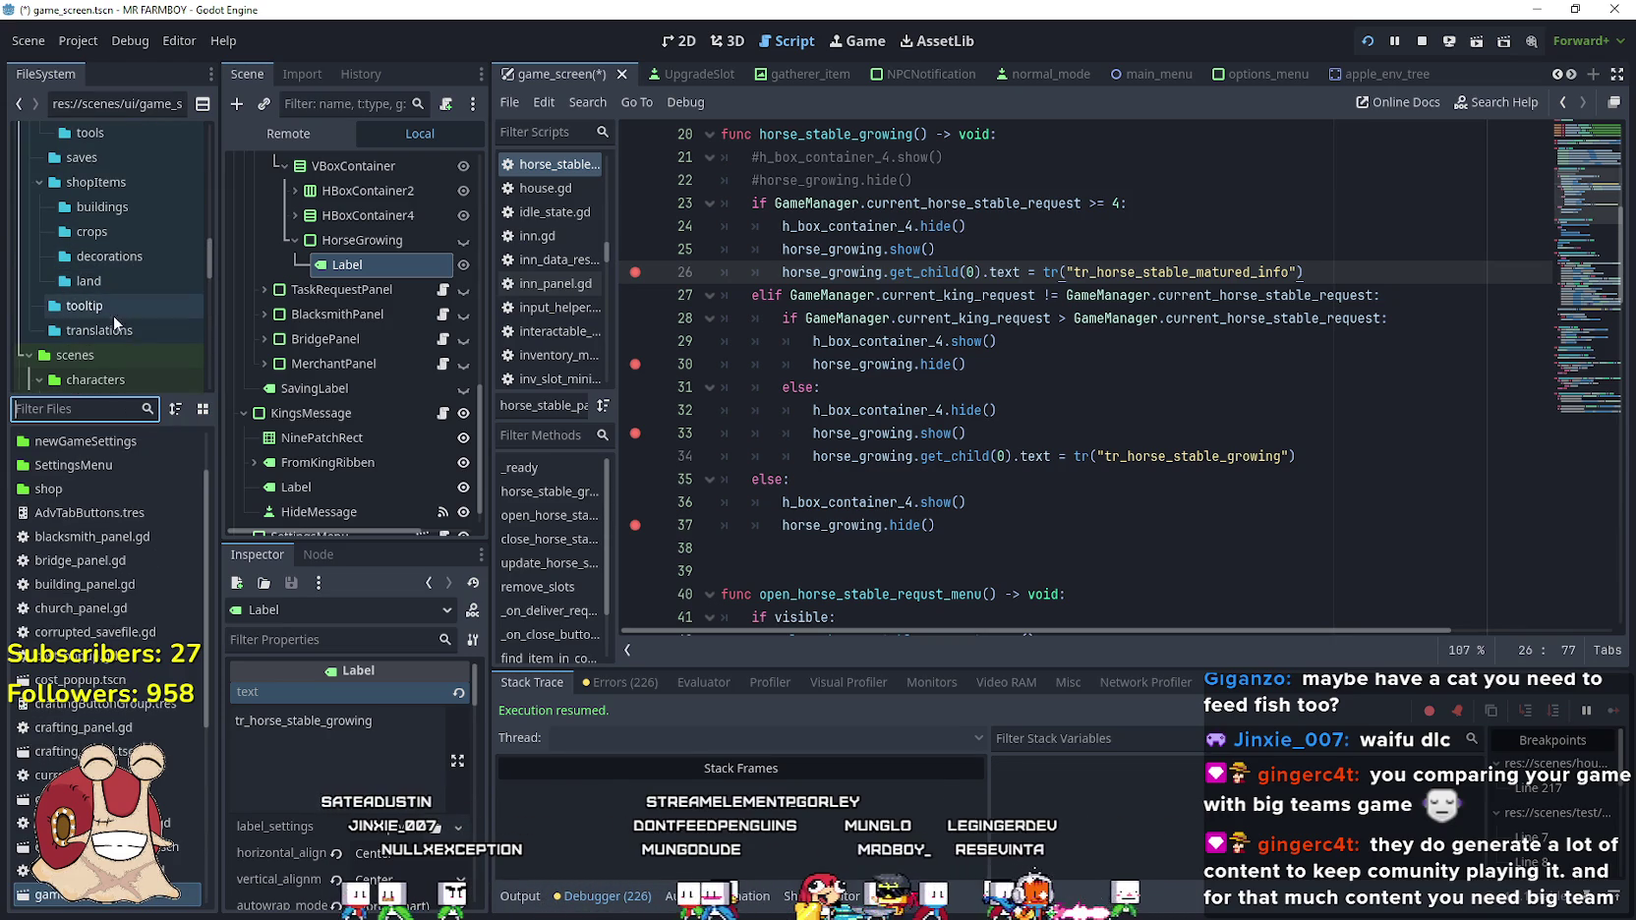
pyautogui.click(93, 302)
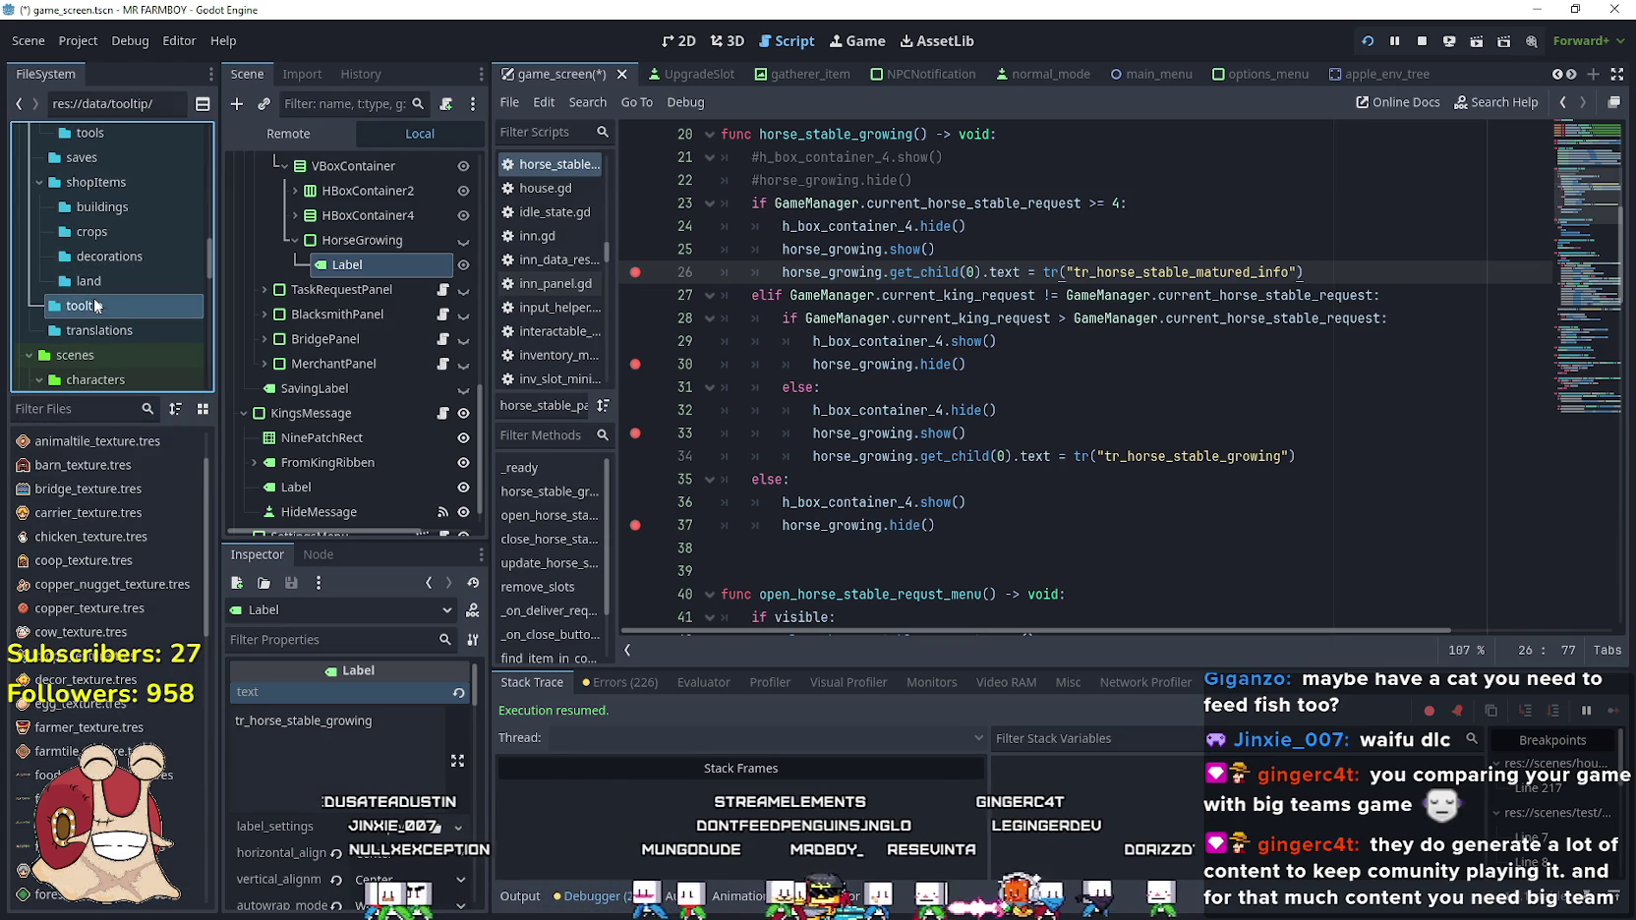
# Duplicate decor_texture.tres as dpadUp_texture.tres and select the new file
pyautogui.rightClick(91, 679)
pyautogui.click(202, 750)
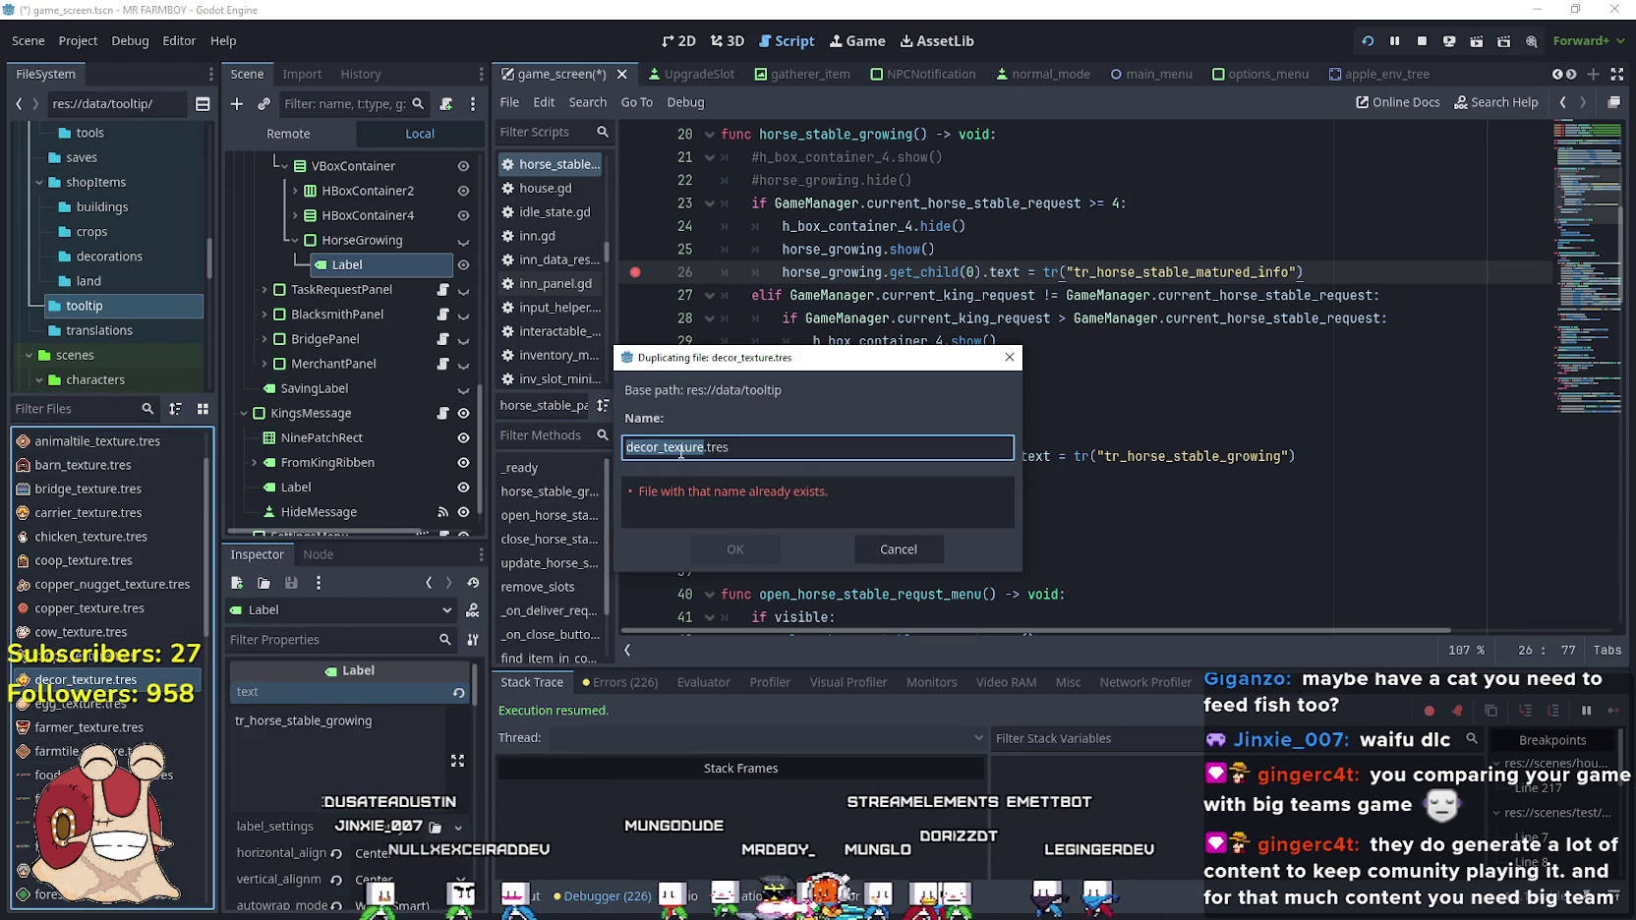
pyautogui.click(634, 447)
pyautogui.press('Delete')
pyautogui.press('Delete')
pyautogui.press('Delete')
pyautogui.write('padUp')
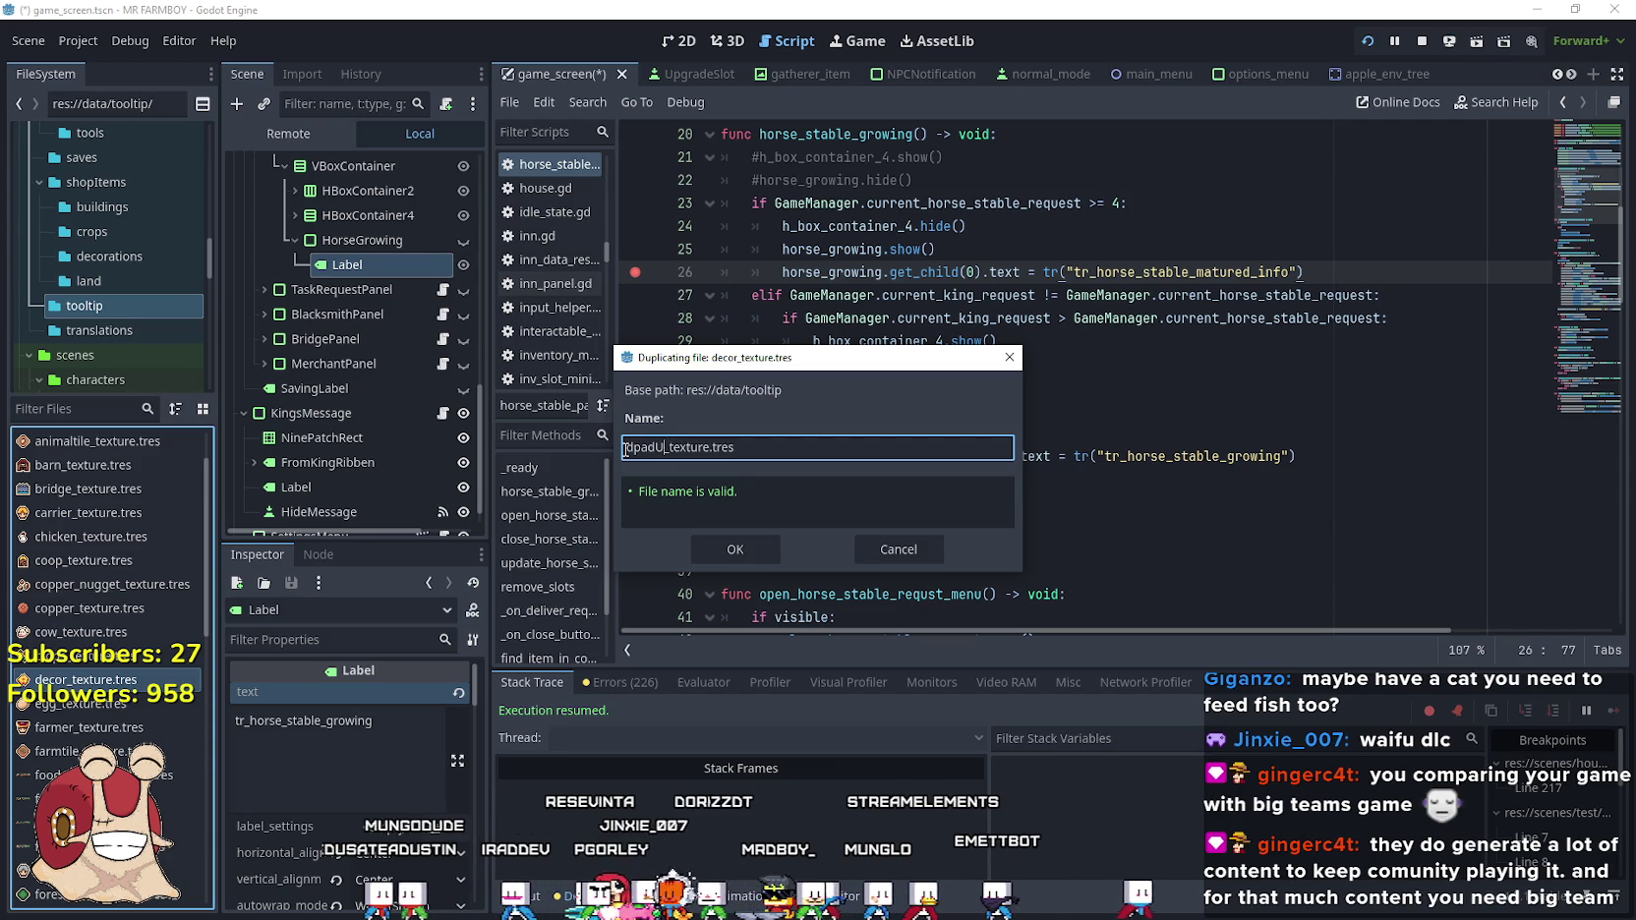
pyautogui.click(754, 557)
pyautogui.click(96, 707)
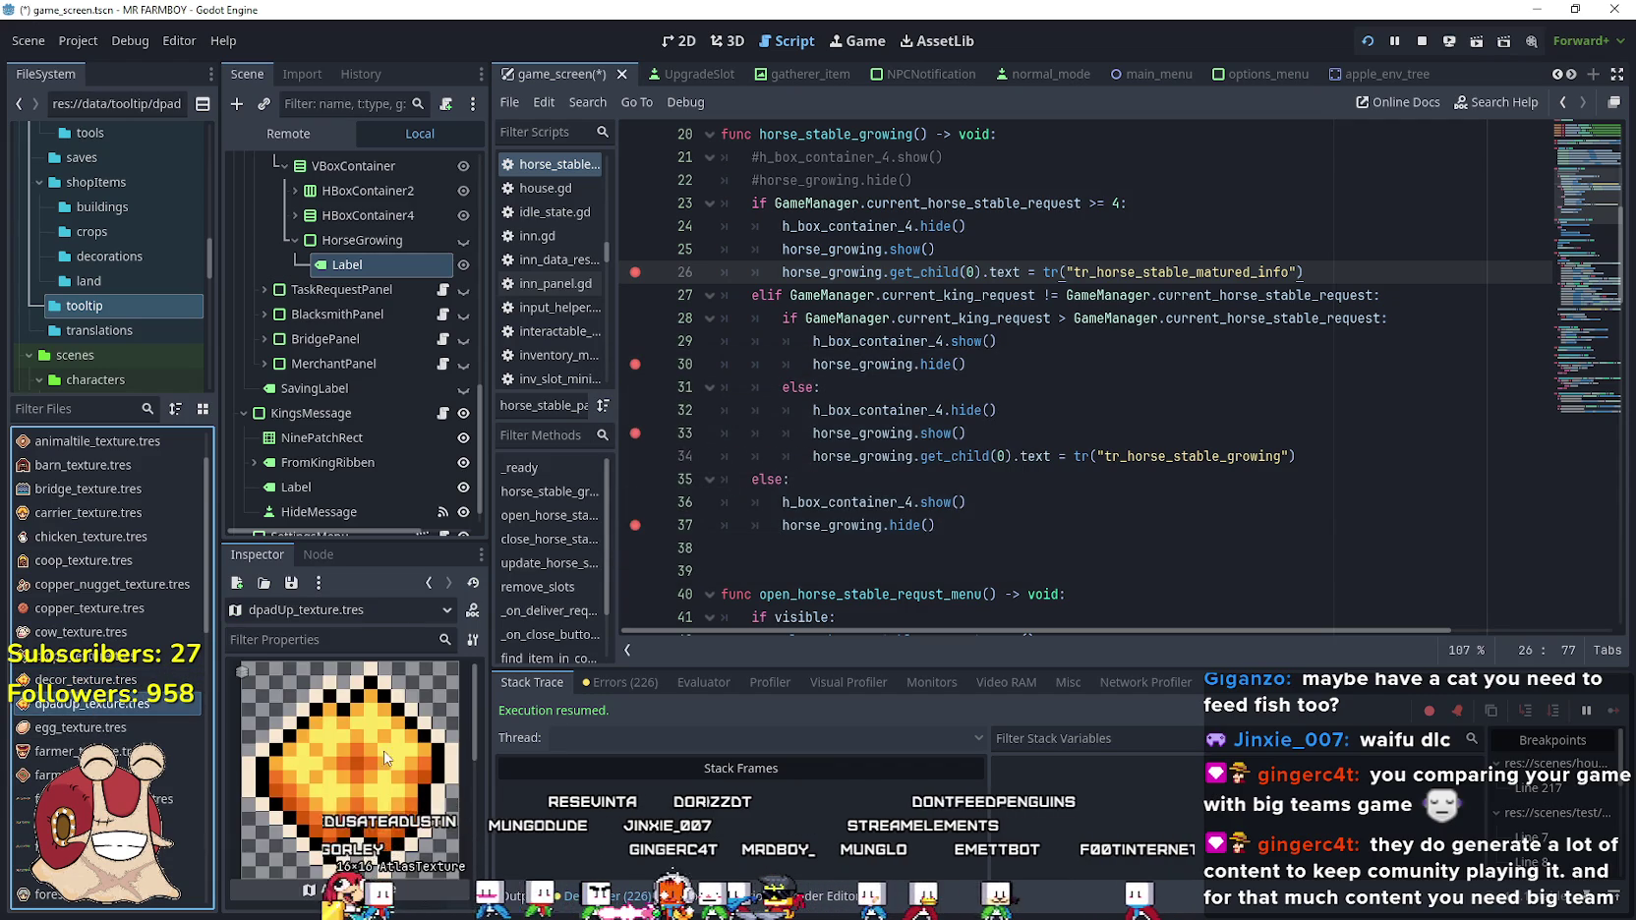
pyautogui.scroll(-3, 384, 758)
# Set dpadUp_texture's region to the 16×16 d-pad icon at x 1664, y 1872, then save
pyautogui.click(339, 804)
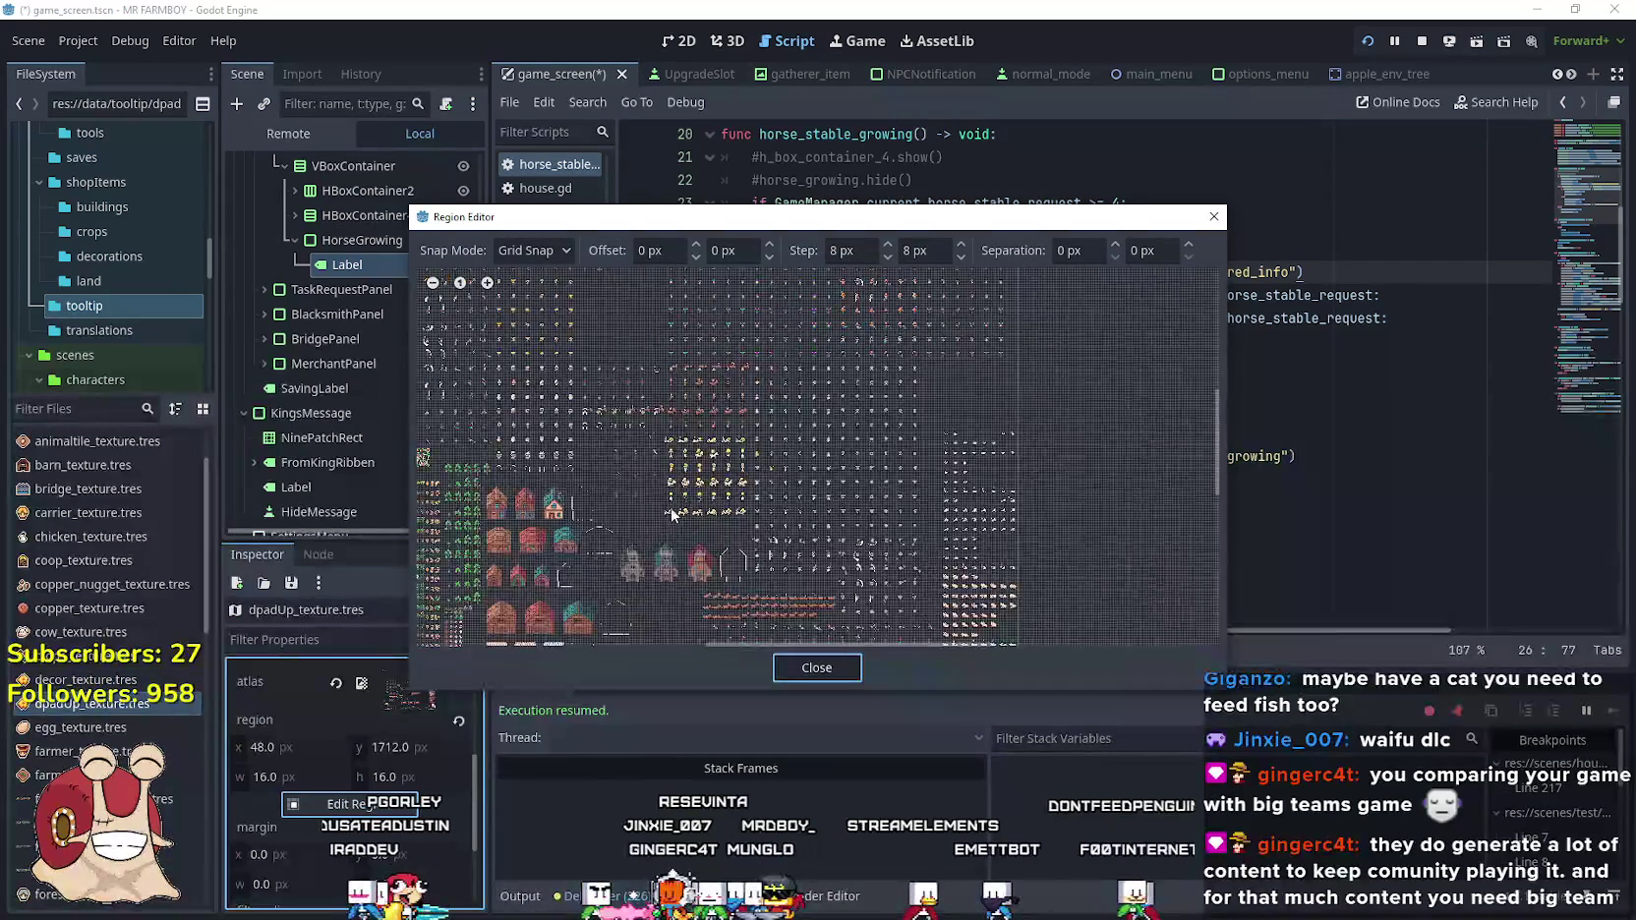
pyautogui.scroll(-5, 672, 513)
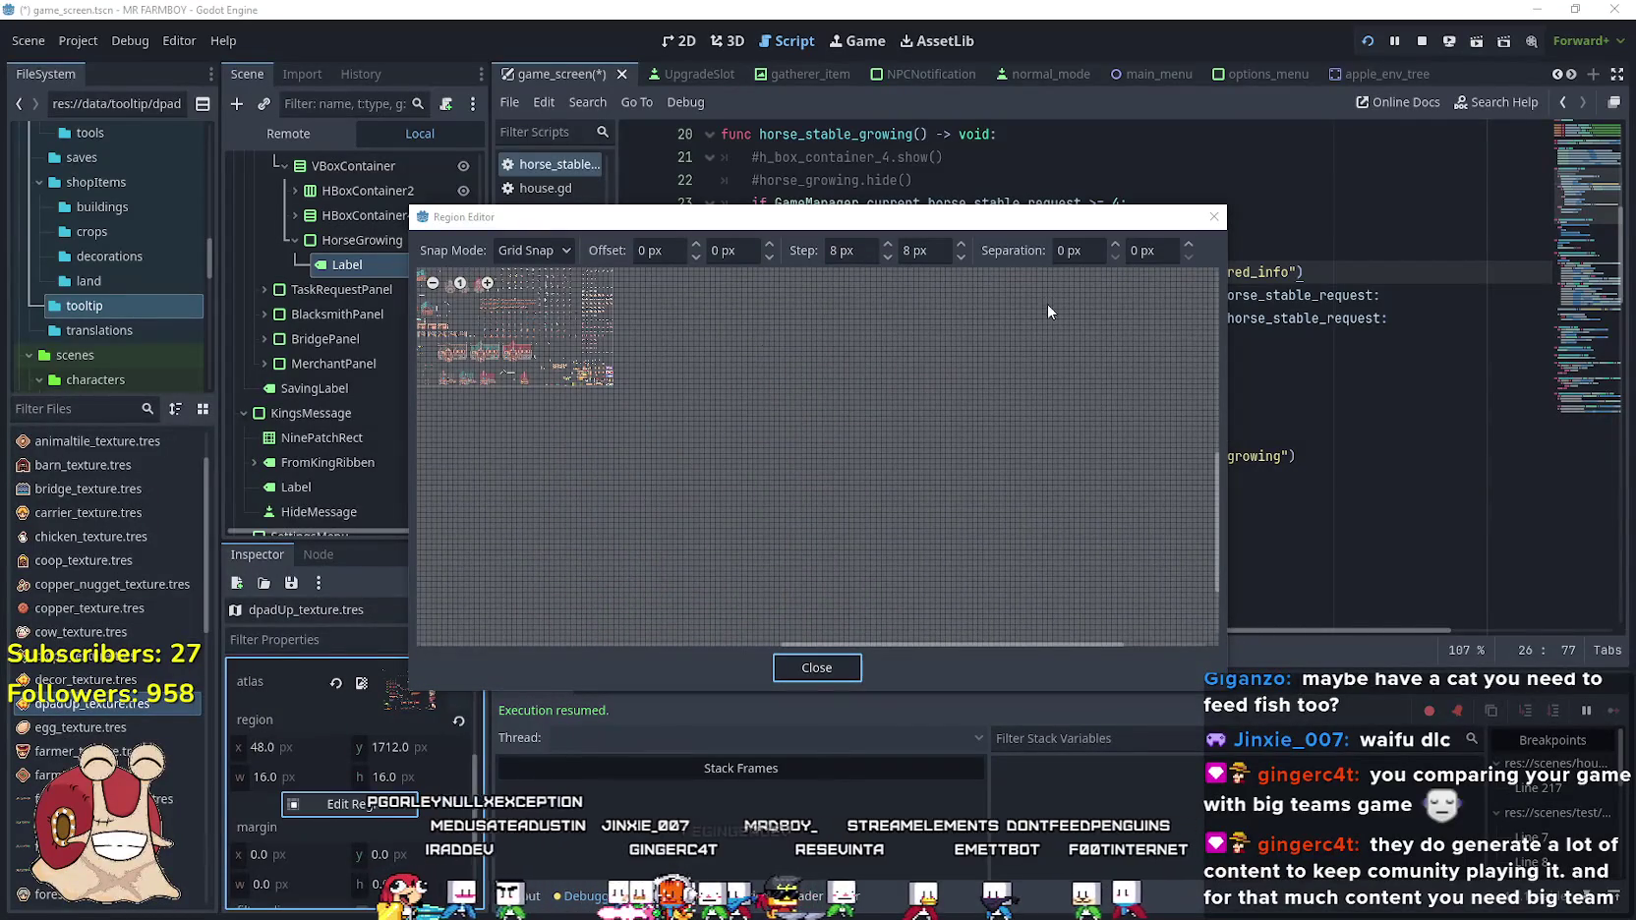
pyautogui.scroll(5, 786, 393)
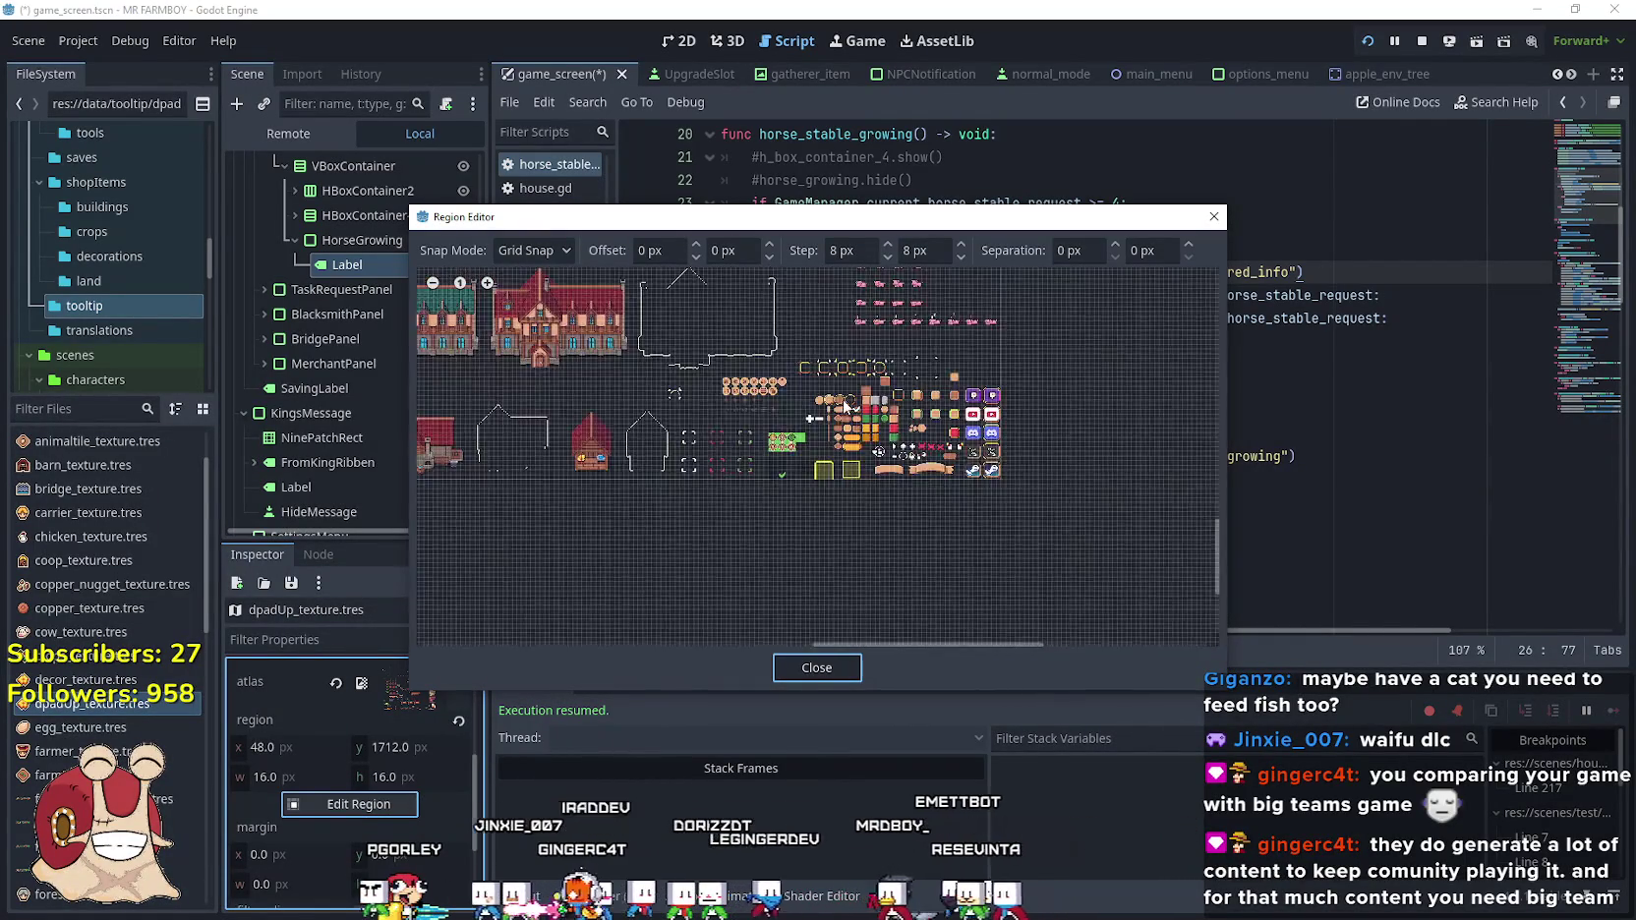
pyautogui.scroll(5, 844, 405)
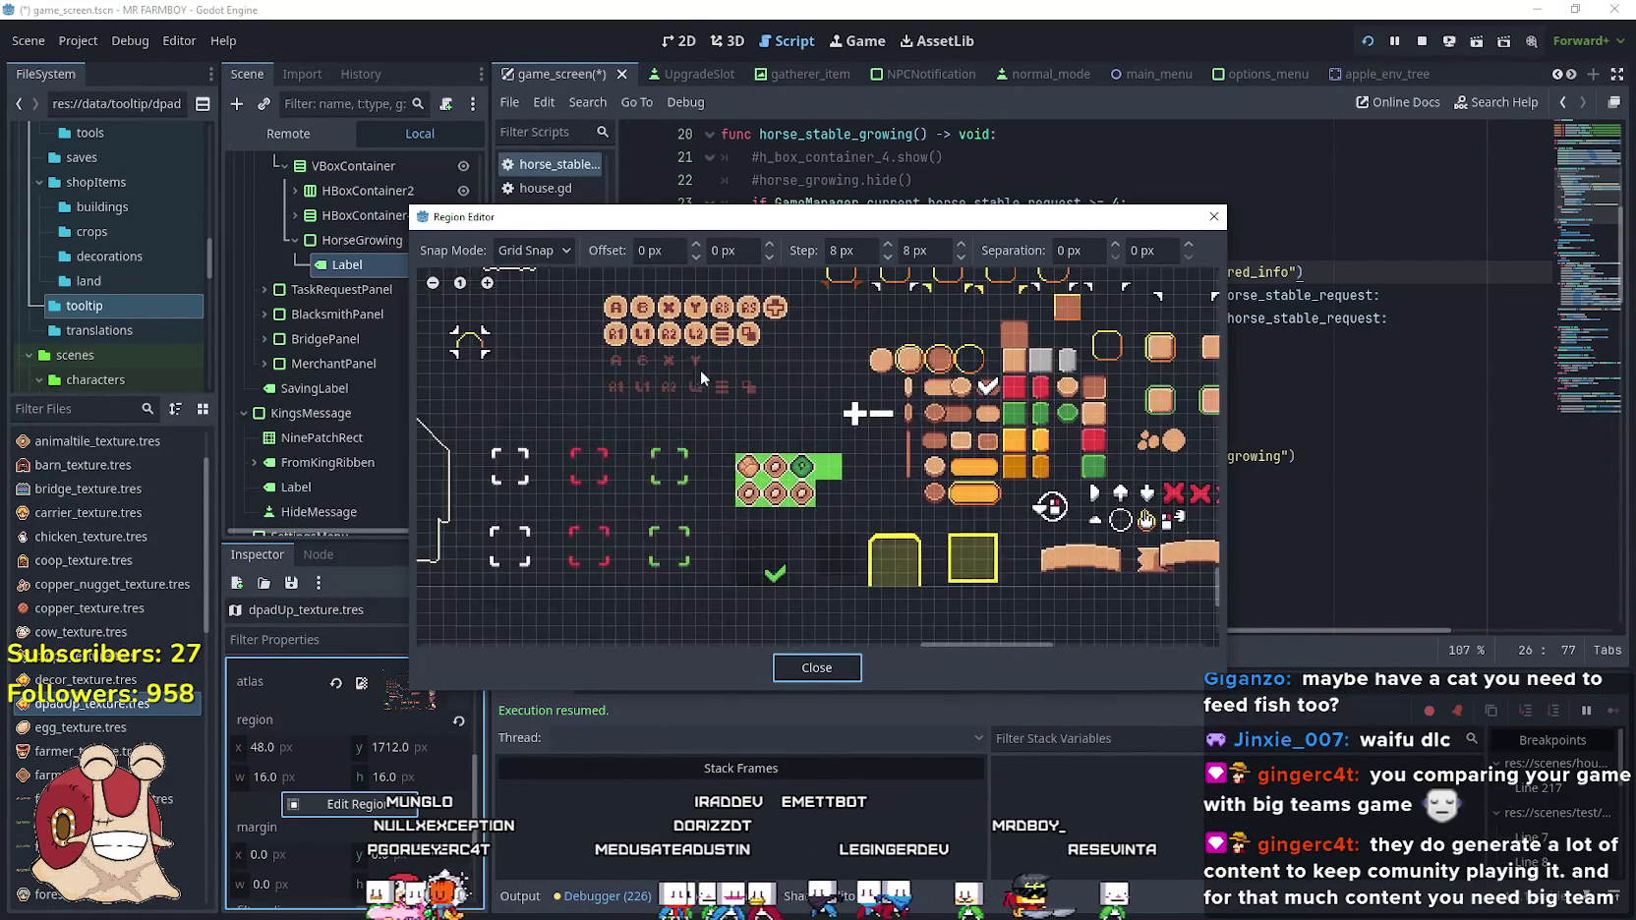
pyautogui.scroll(5, 816, 457)
pyautogui.moveTo(809, 444); pyautogui.dragTo(887, 386)
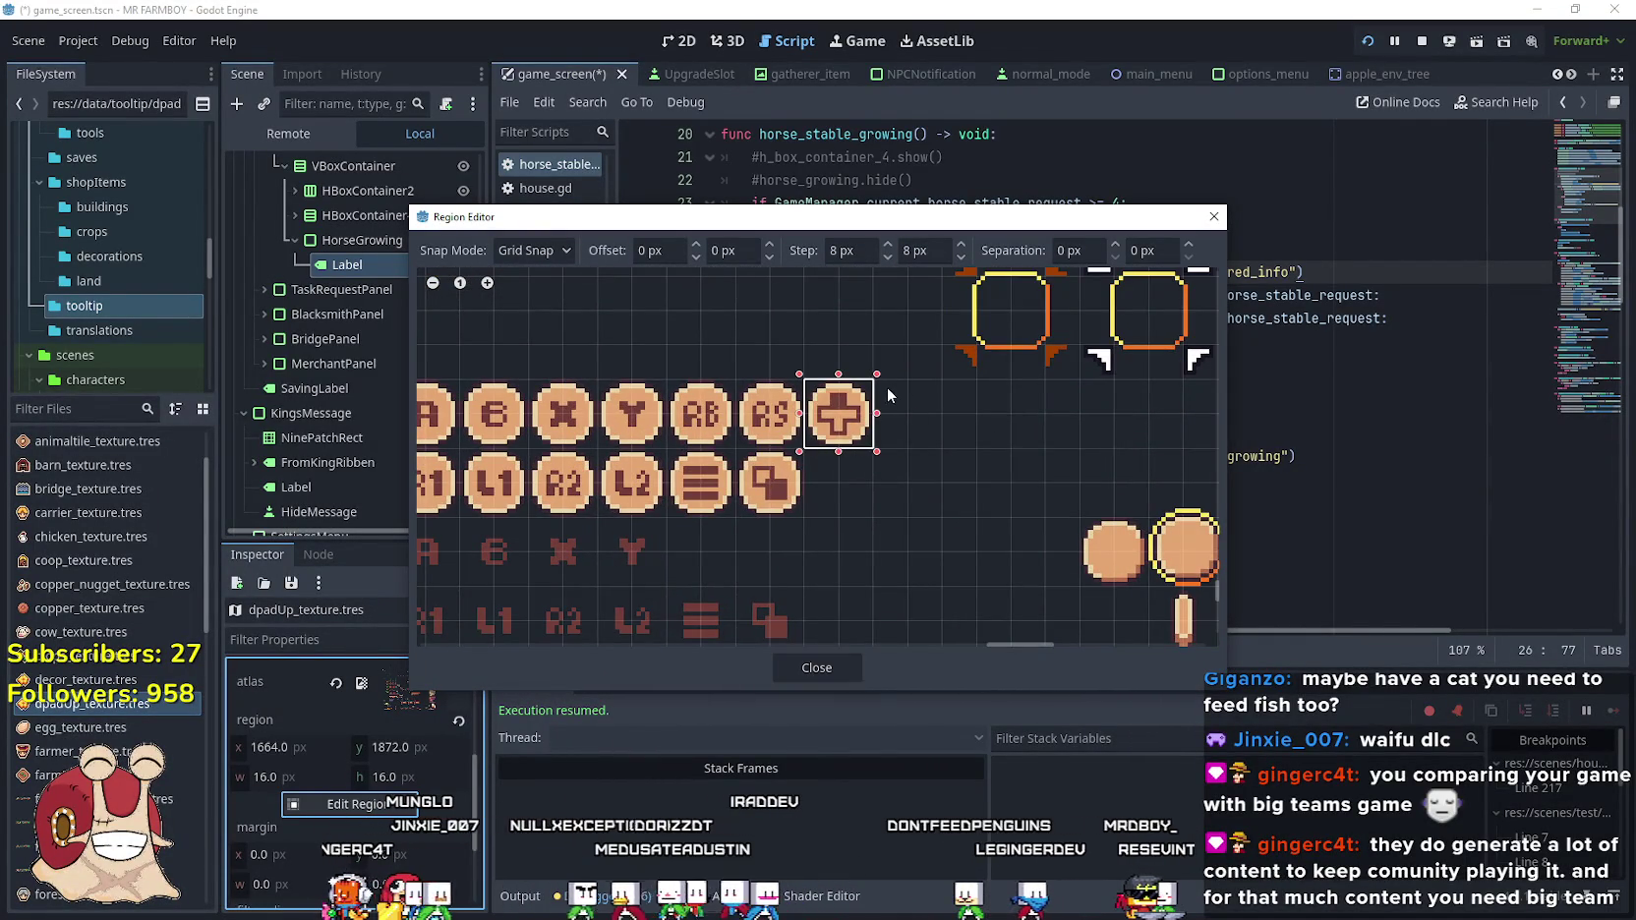
pyautogui.click(816, 668)
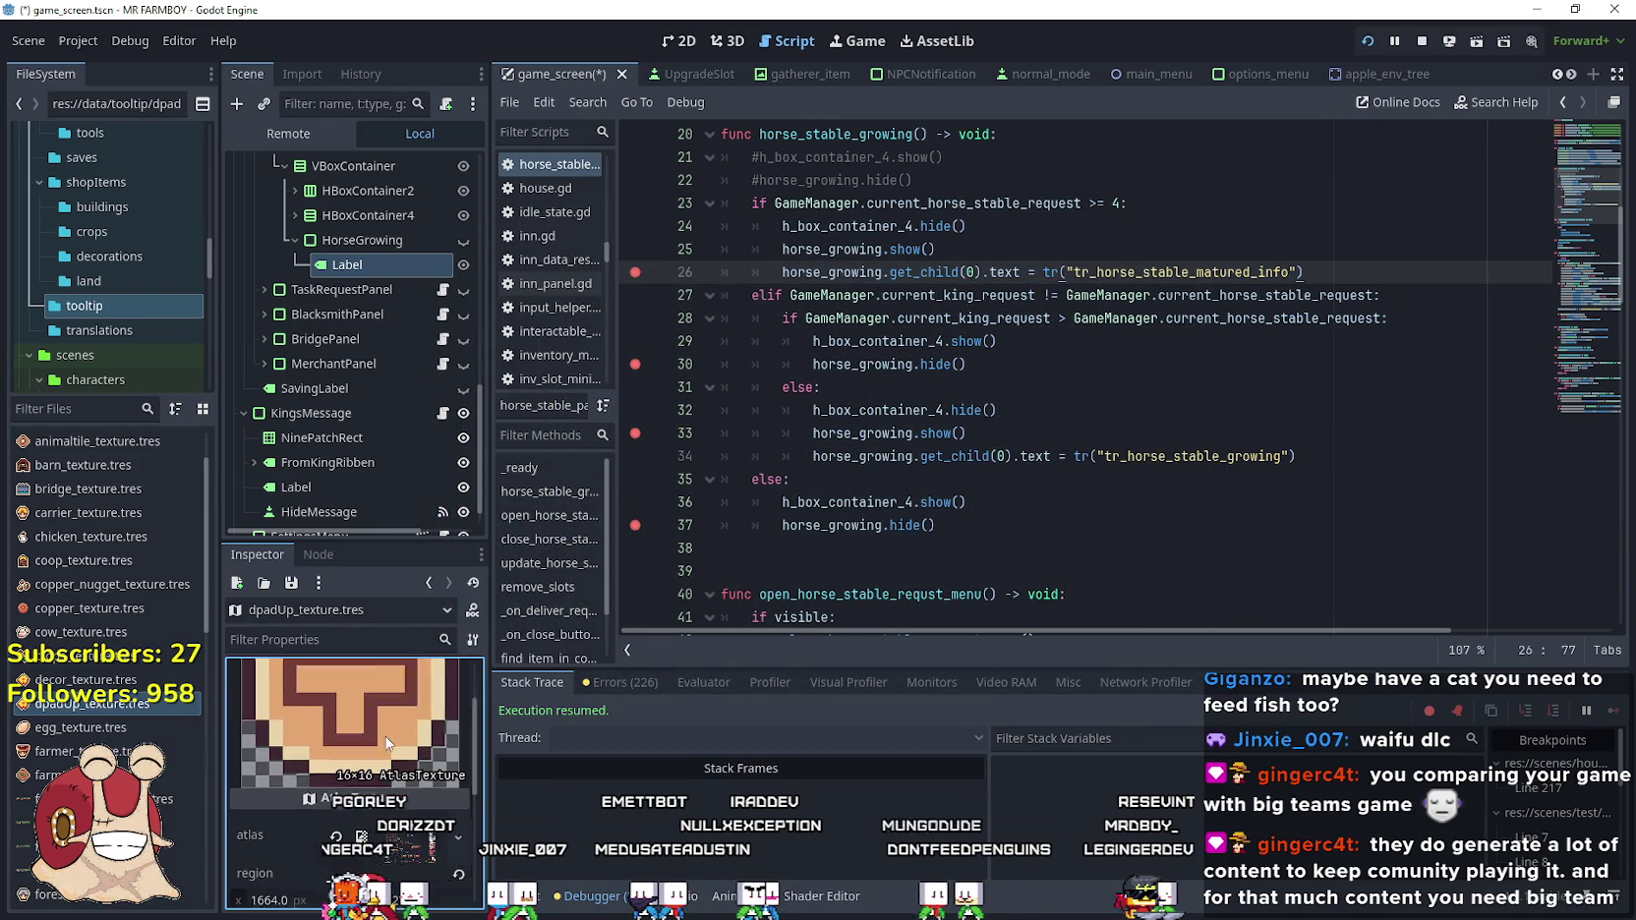
pyautogui.scroll(-1, 364, 776)
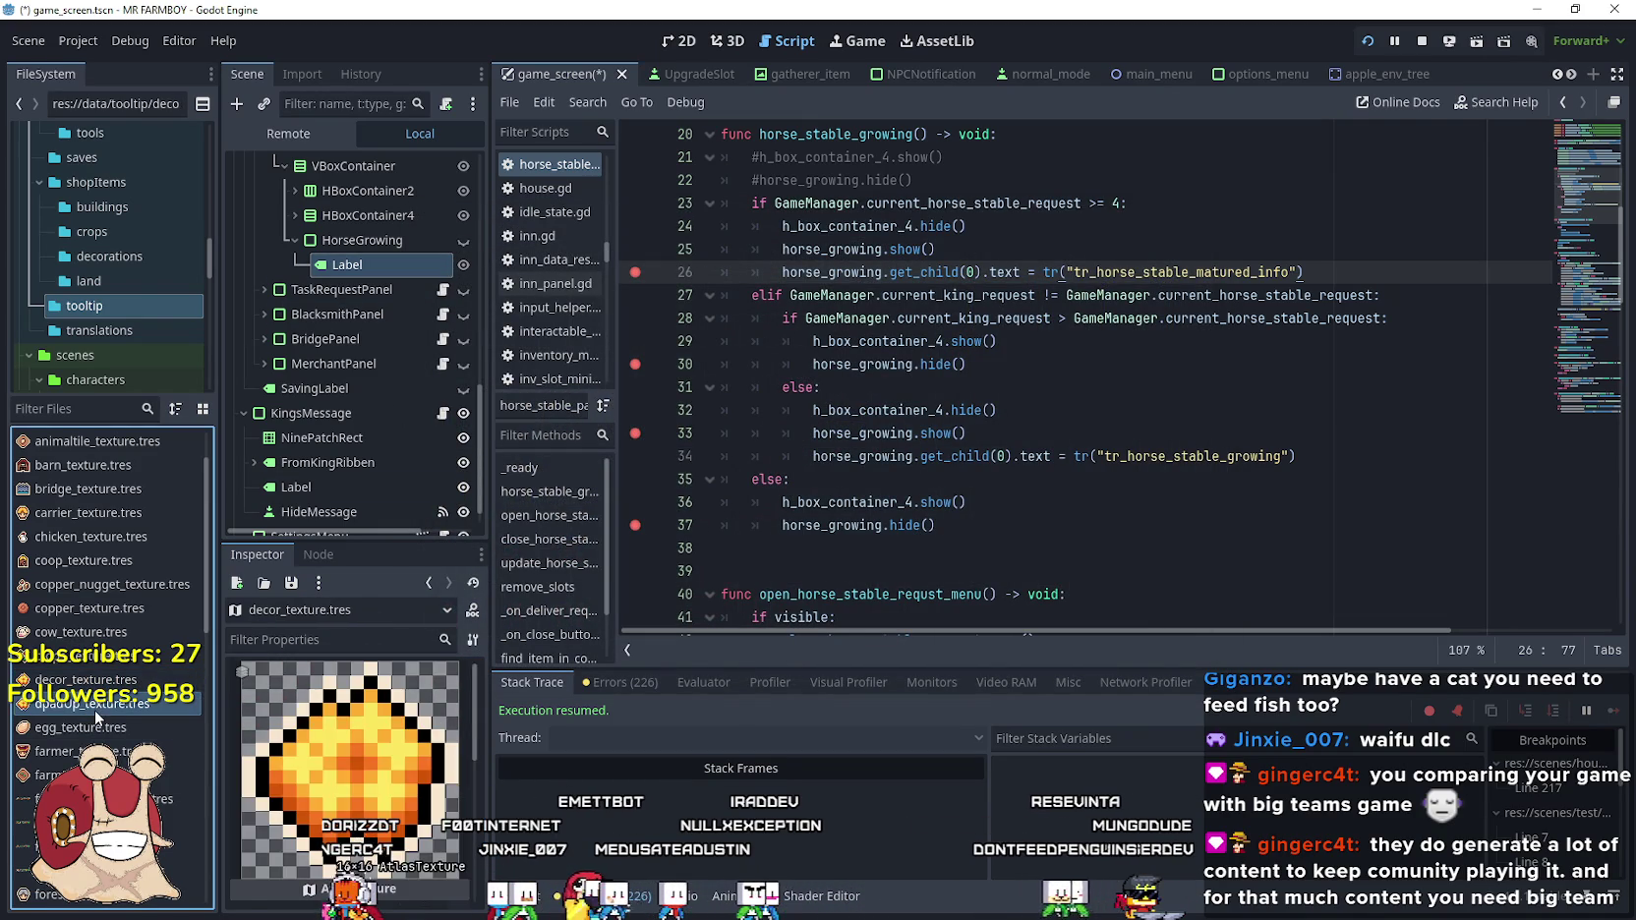
pyautogui.hotkey('ctrl', 's')
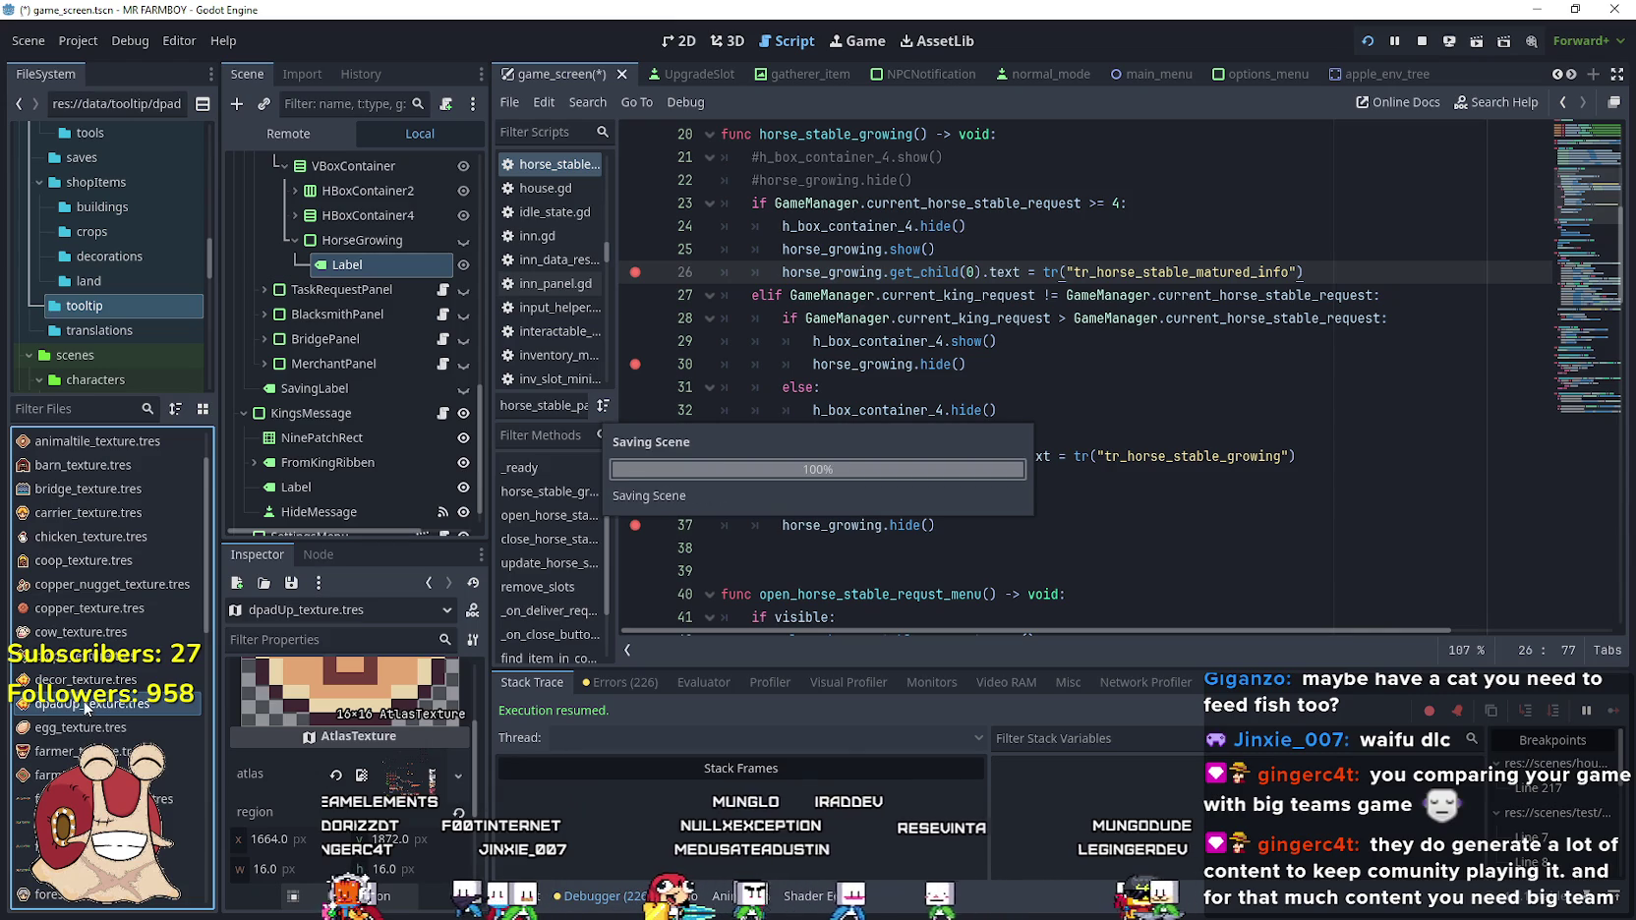
pyautogui.click(86, 410)
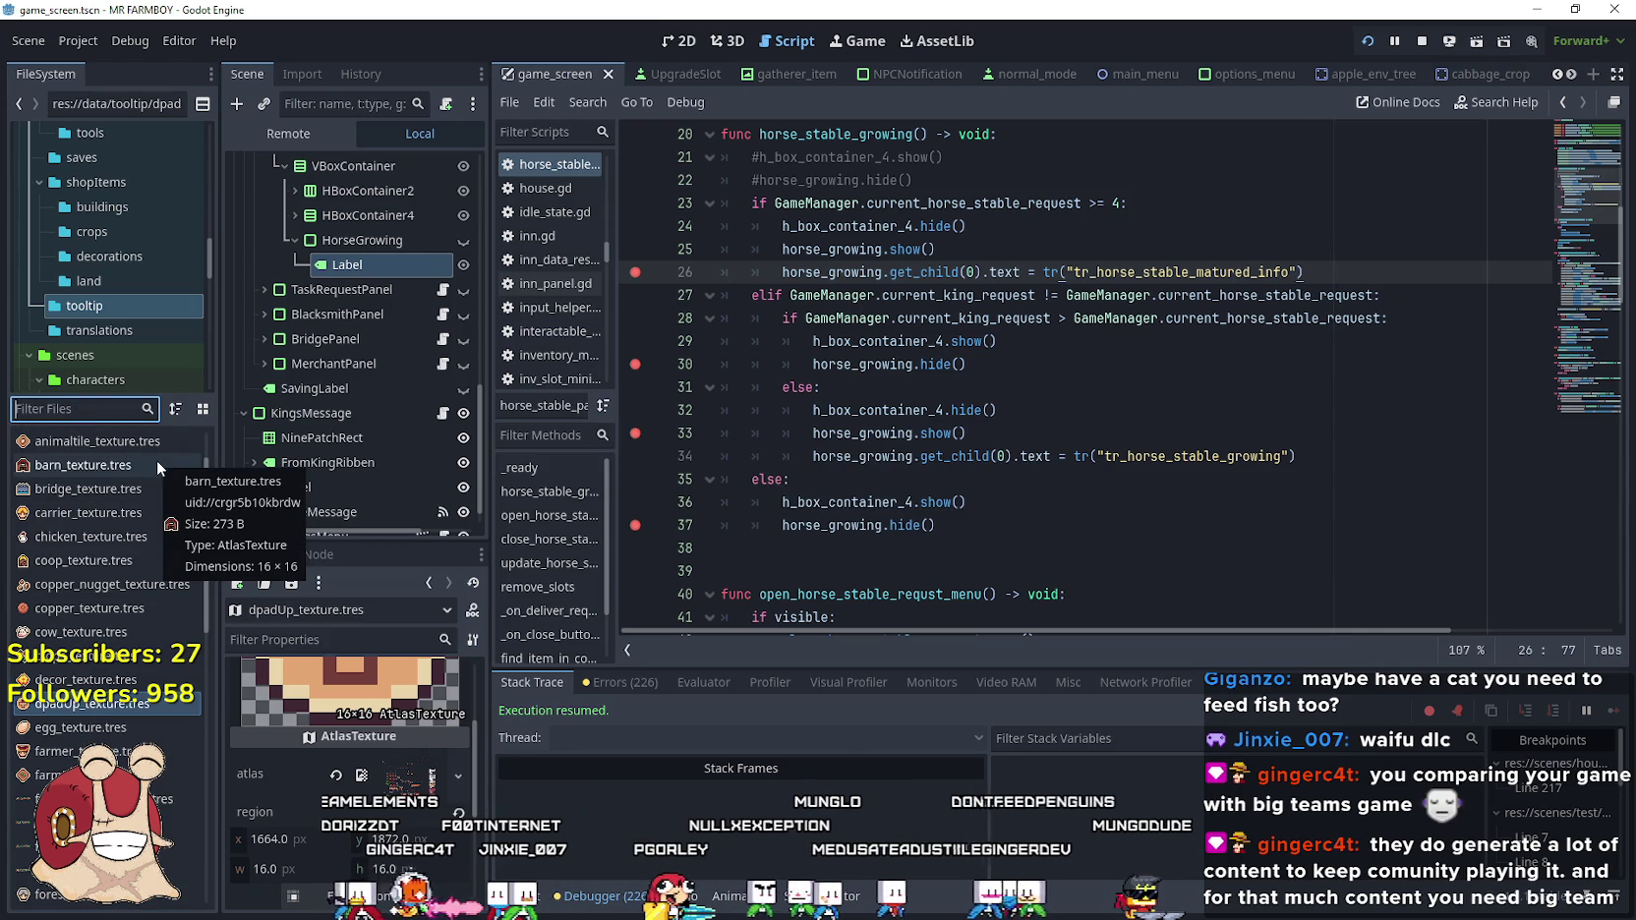
# Open data_types.gd and duplicate the IMG_KING replace line in swap_images
pyautogui.write('typ')
pyautogui.doubleClick(57, 445)
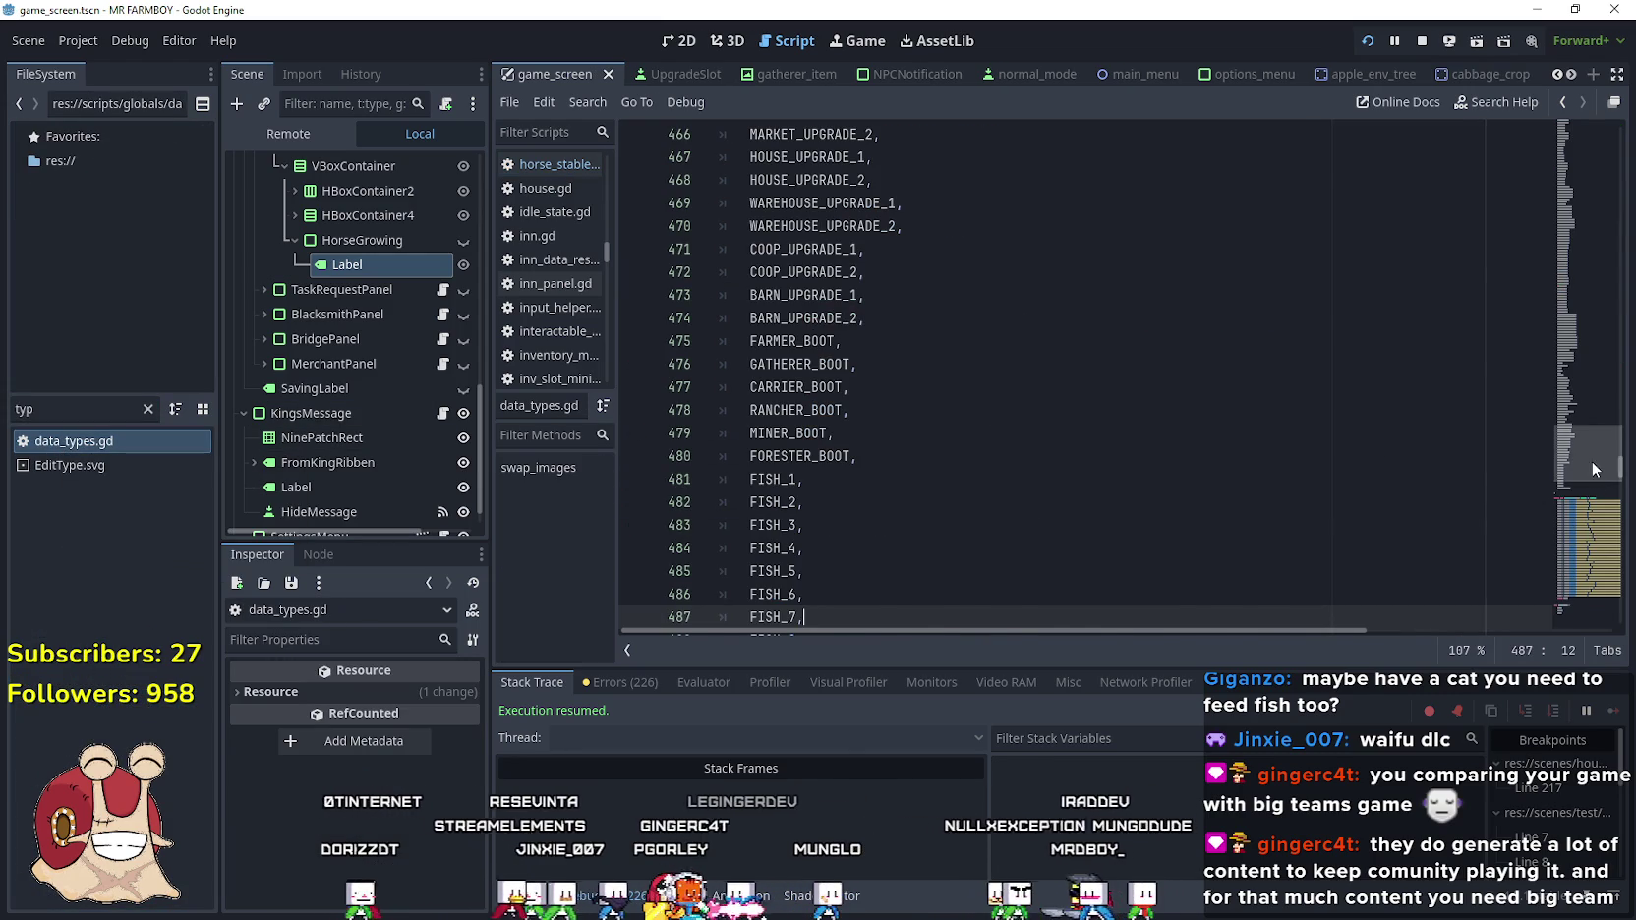
pyautogui.scroll(-9, 1585, 470)
pyautogui.moveTo(1579, 480); pyautogui.dragTo(1581, 503)
pyautogui.click(1454, 433)
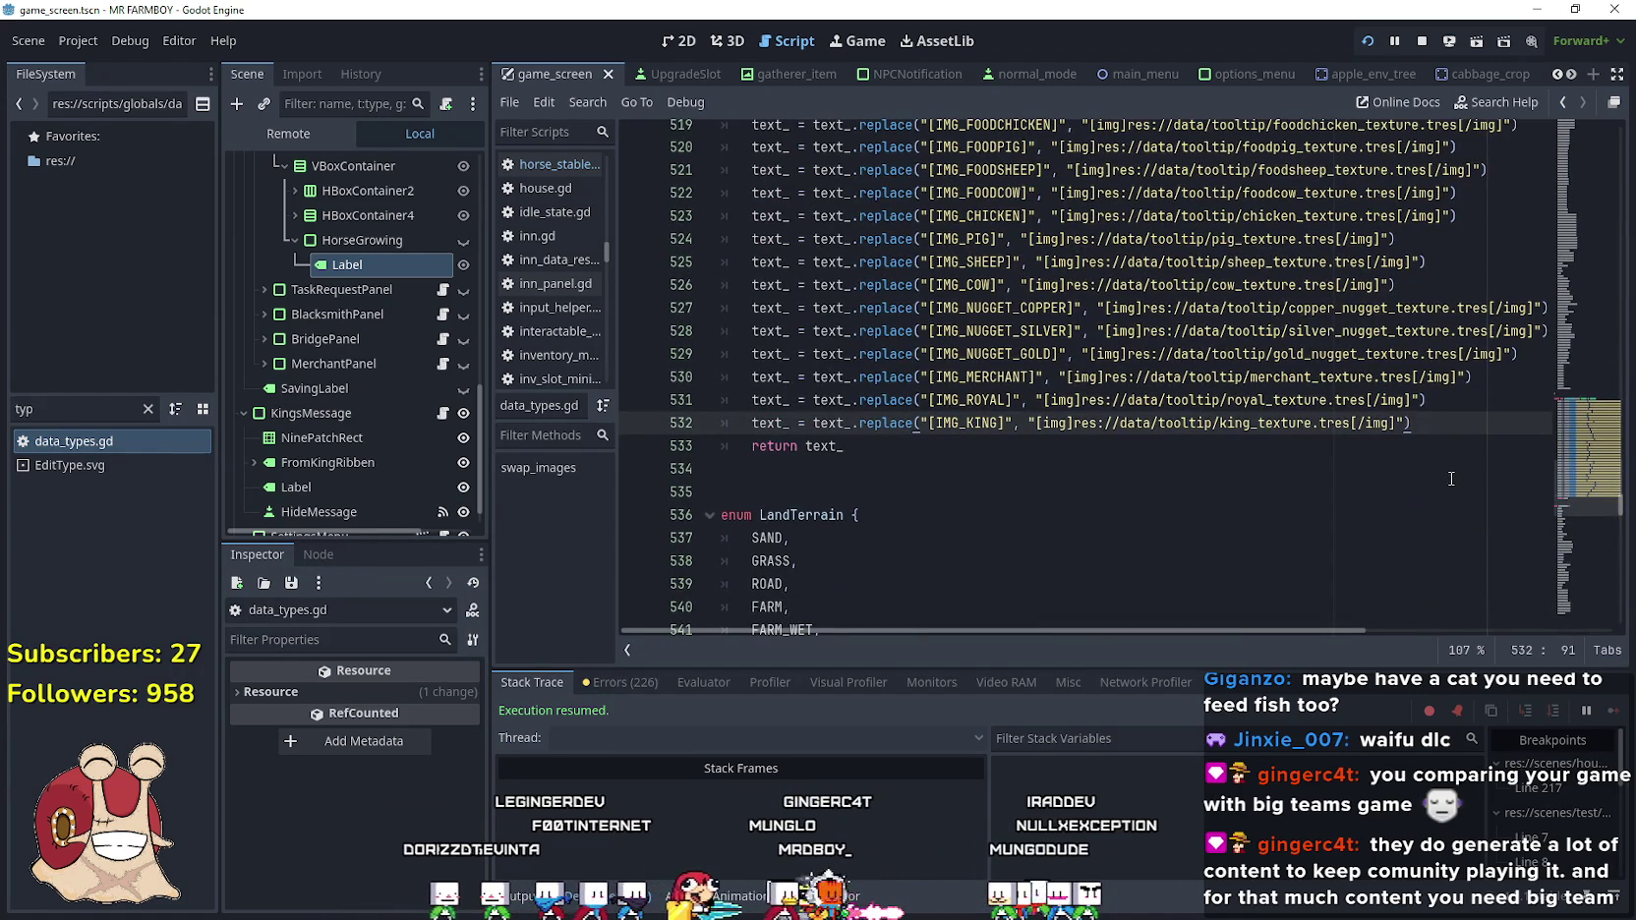
pyautogui.press('Return')
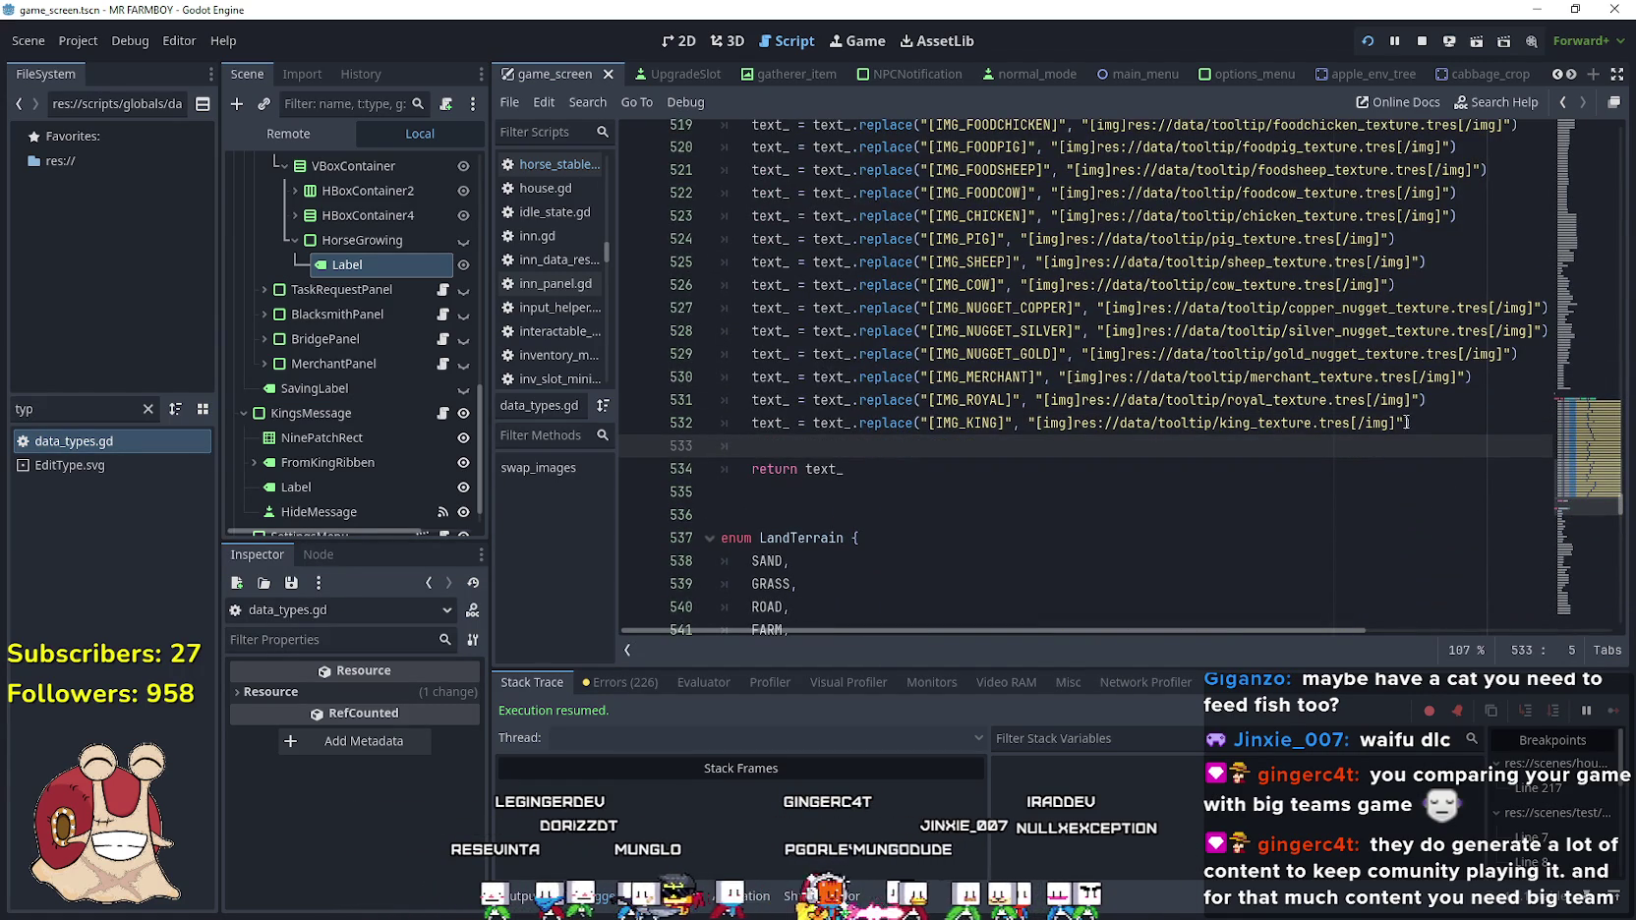
pyautogui.moveTo(1406, 423); pyautogui.dragTo(751, 424)
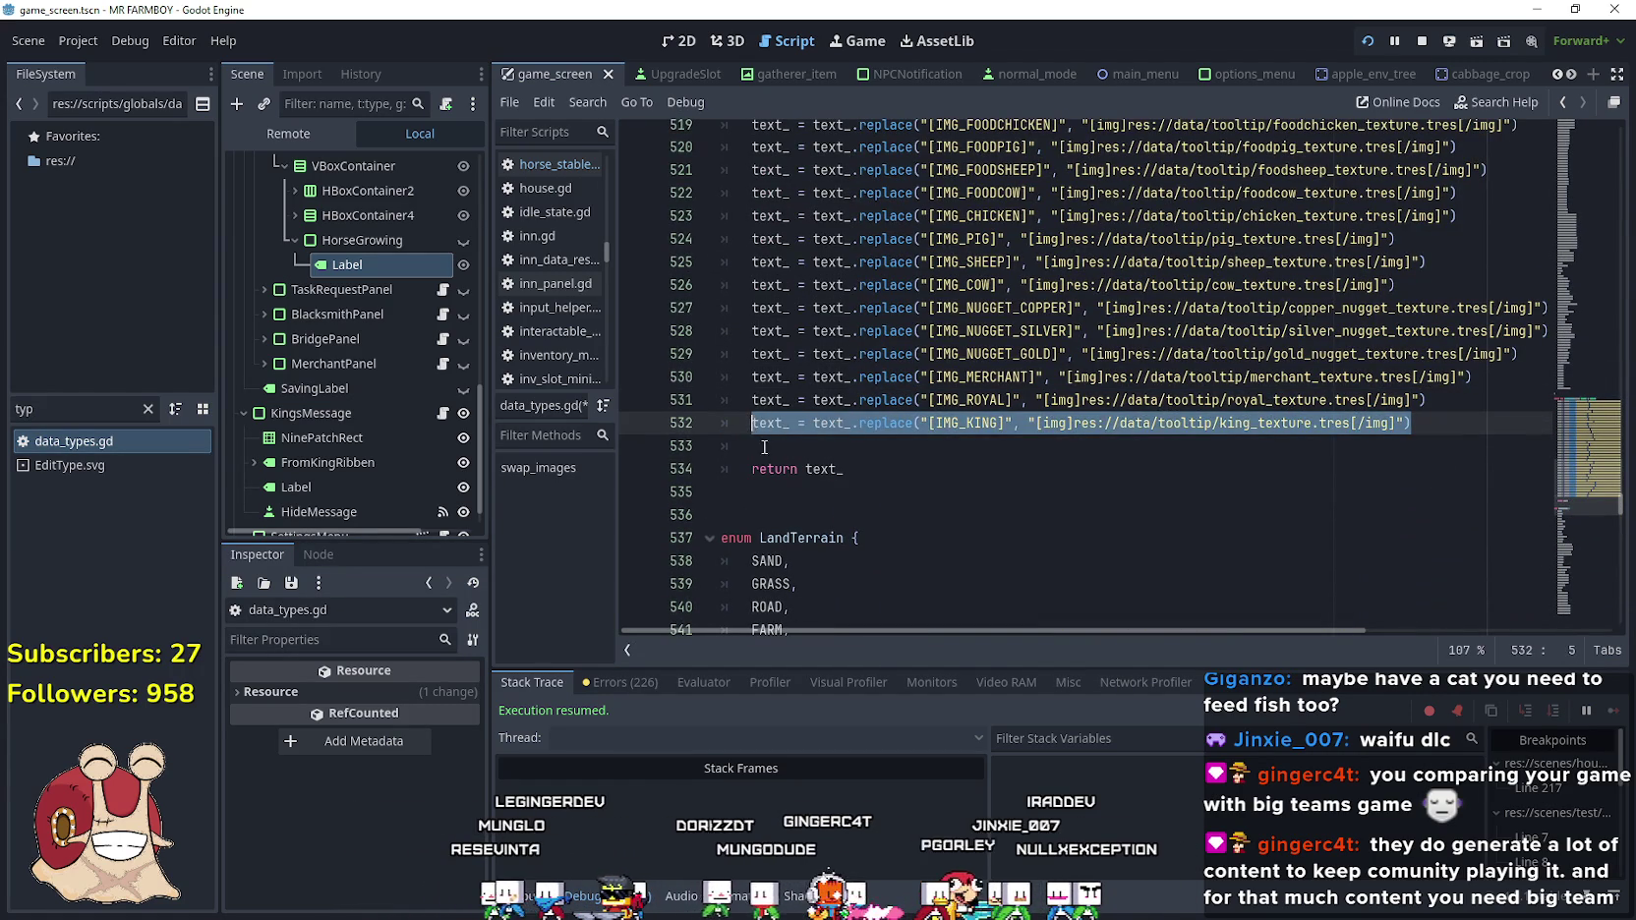
pyautogui.hotkey('ctrl', 'c')
pyautogui.click(764, 447)
pyautogui.hotkey('ctrl', 'v')
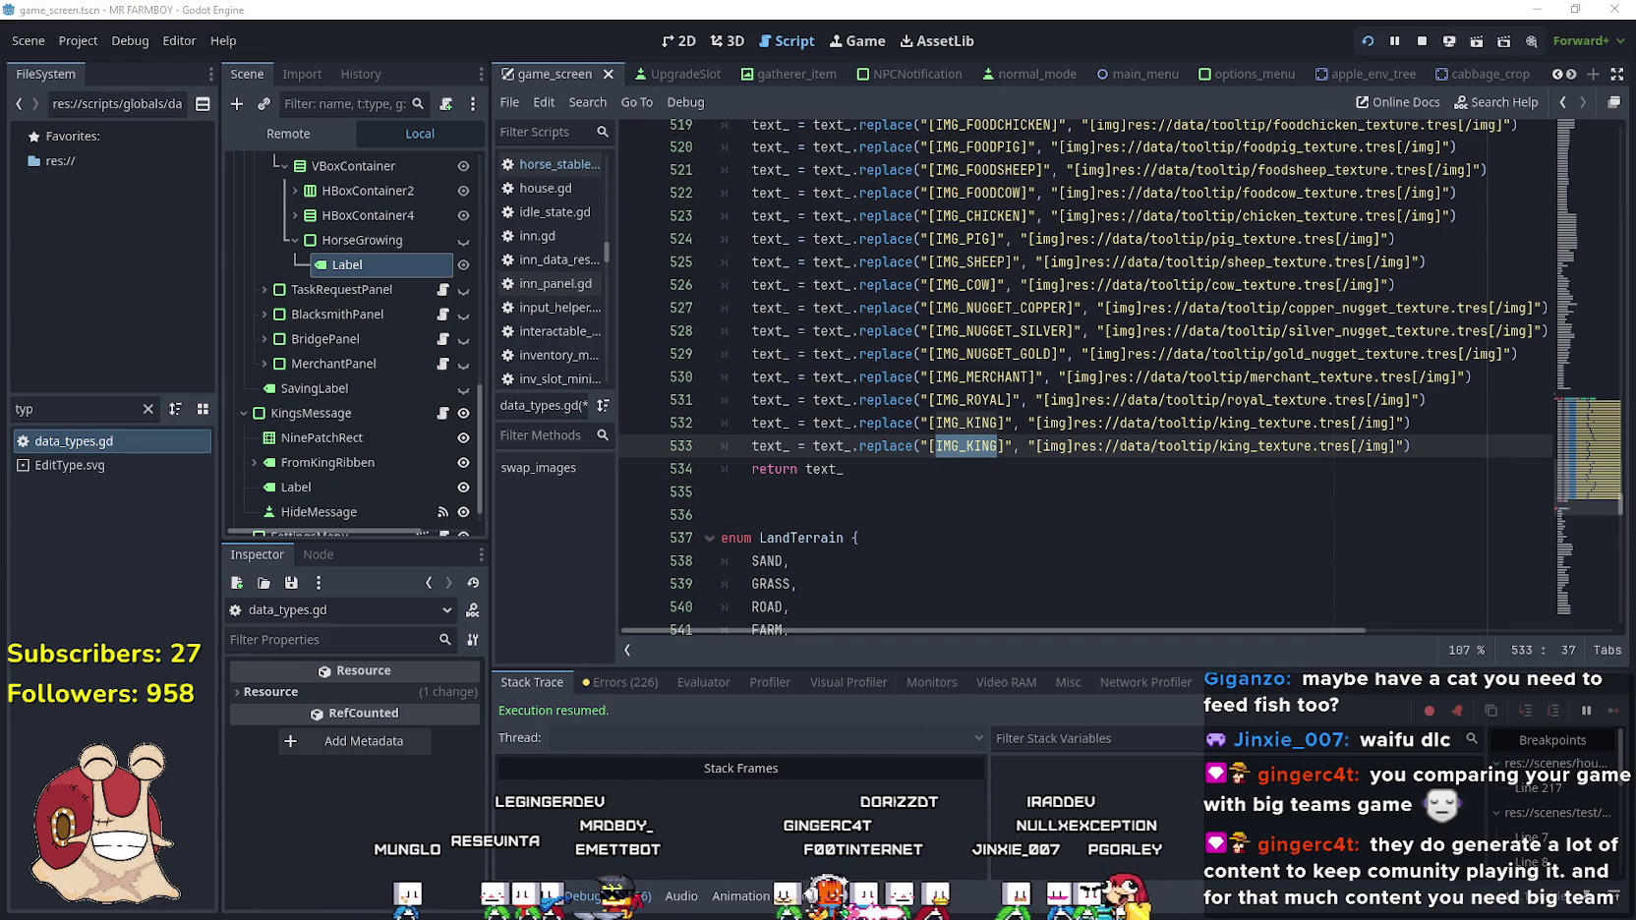
# Change the copied line to map [IMG_DPAD_UP] to dpadUp_texture.tres and save the script
pyautogui.hotkey('alt', 'Tab')
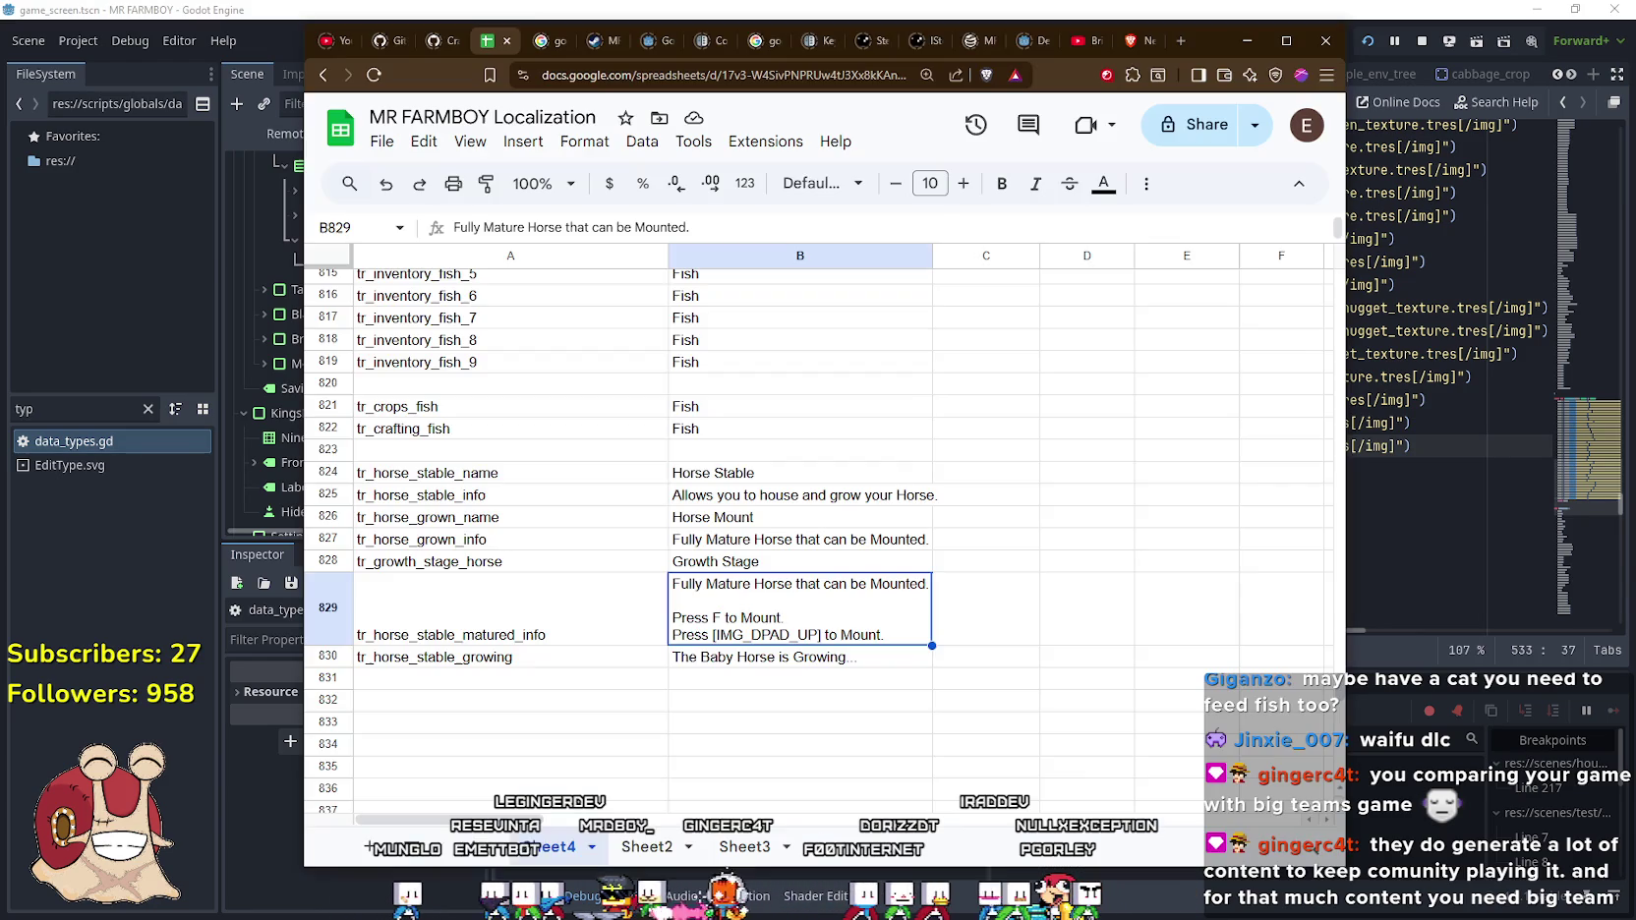
pyautogui.doubleClick(770, 636)
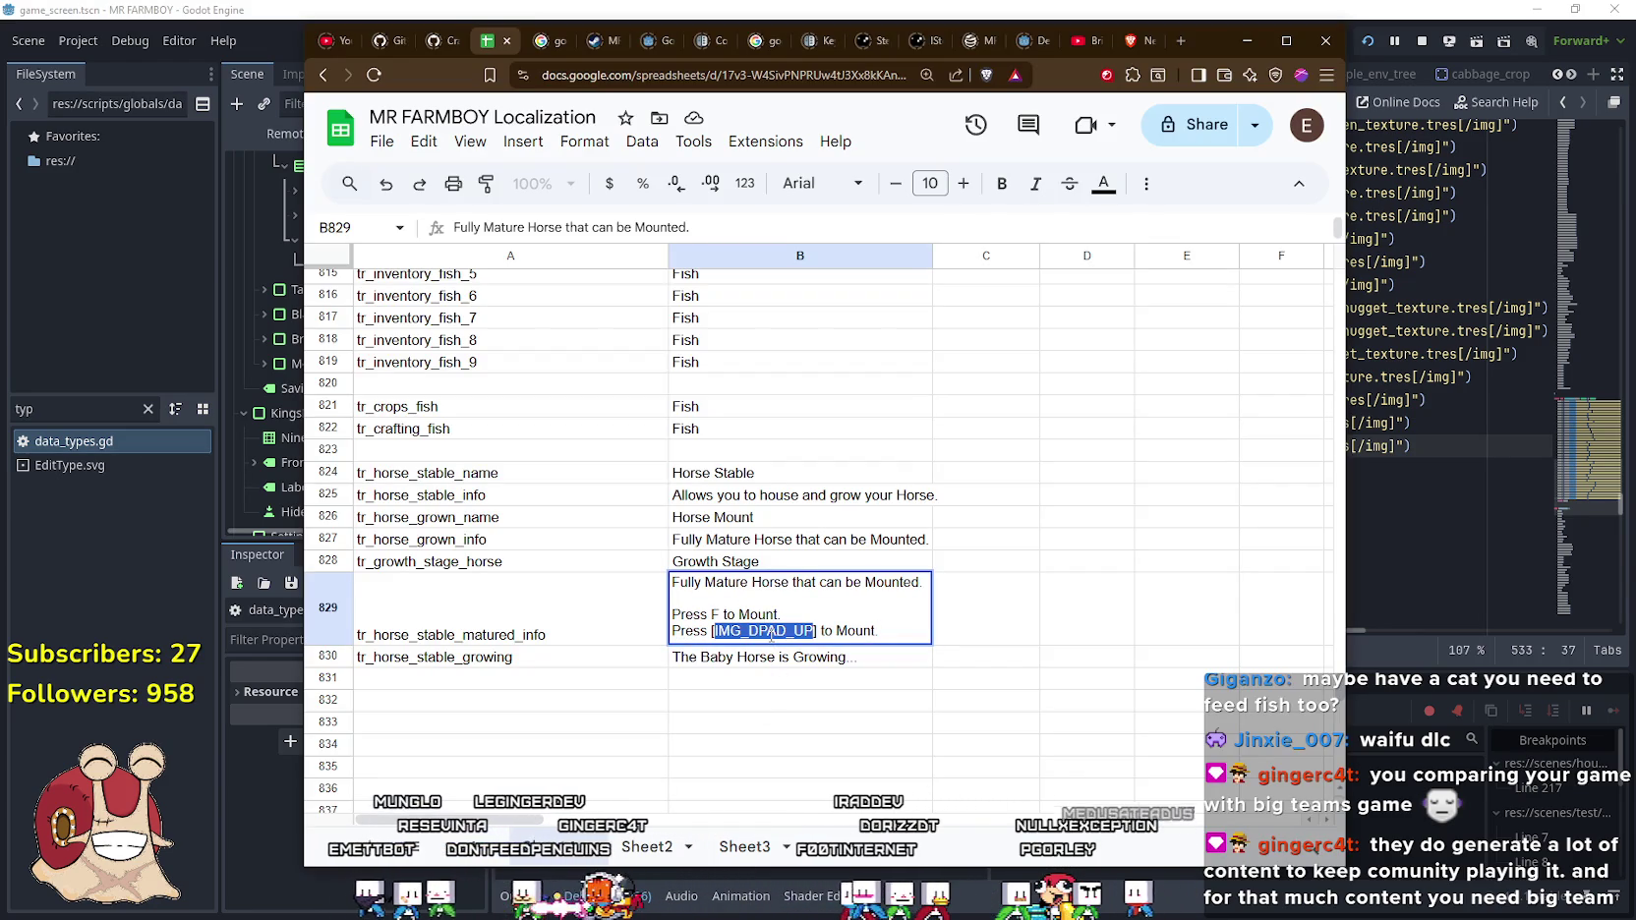
pyautogui.click(1086, 657)
pyautogui.hotkey('alt', 'Tab')
pyautogui.press('BackSpace')
pyautogui.press('BackSpace')
pyautogui.press('BackSpace')
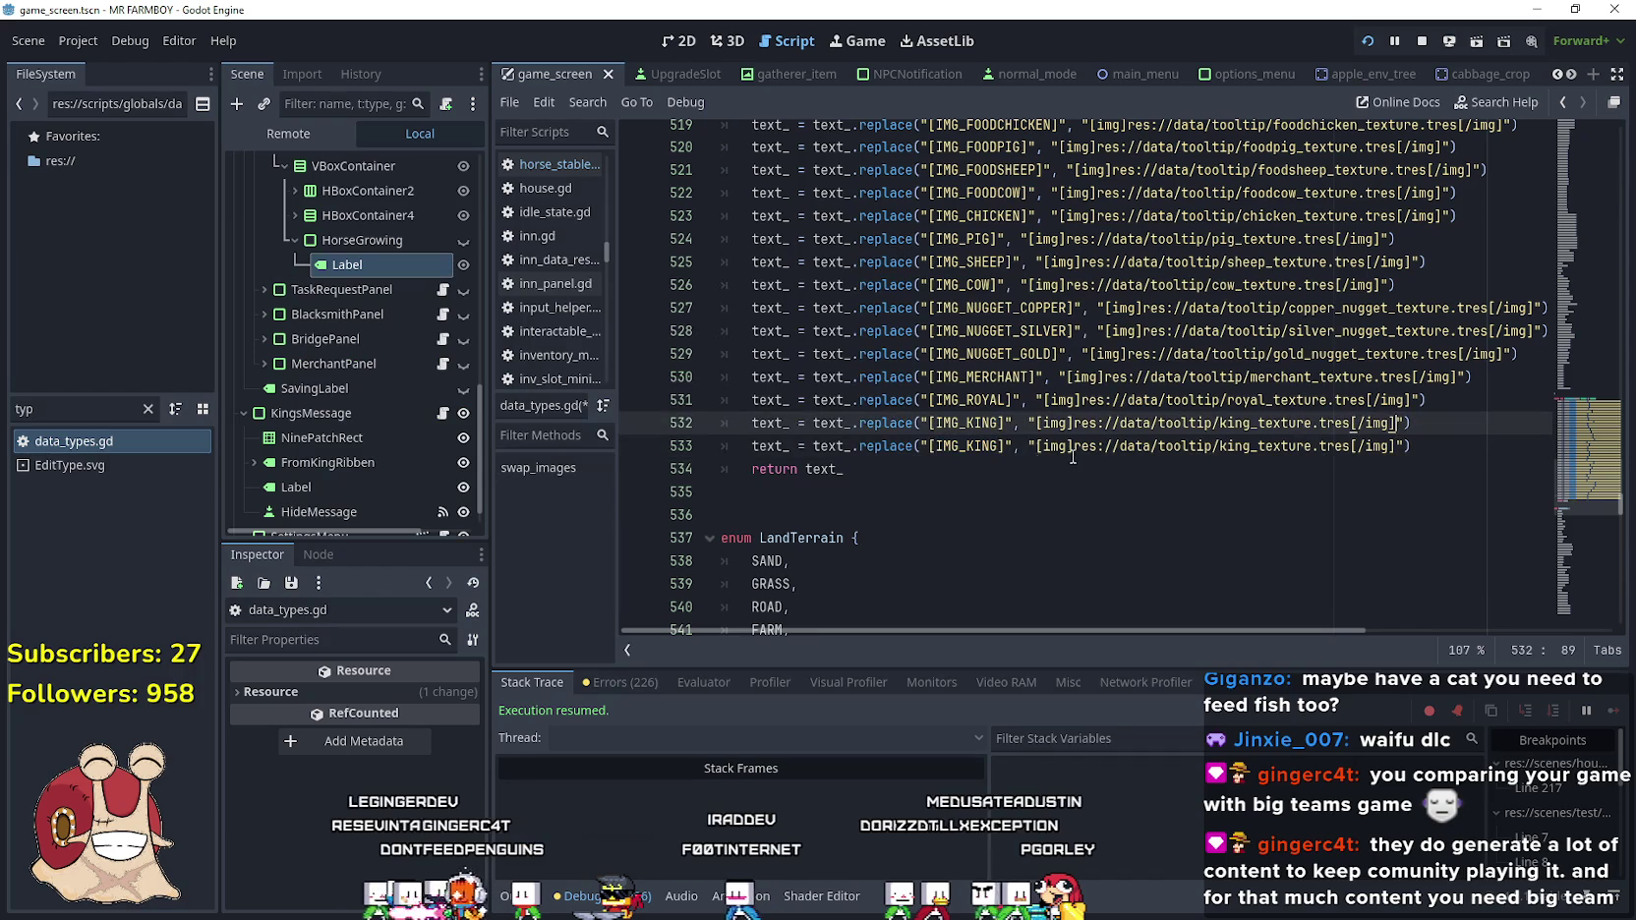
pyautogui.write('DPAD_UP')
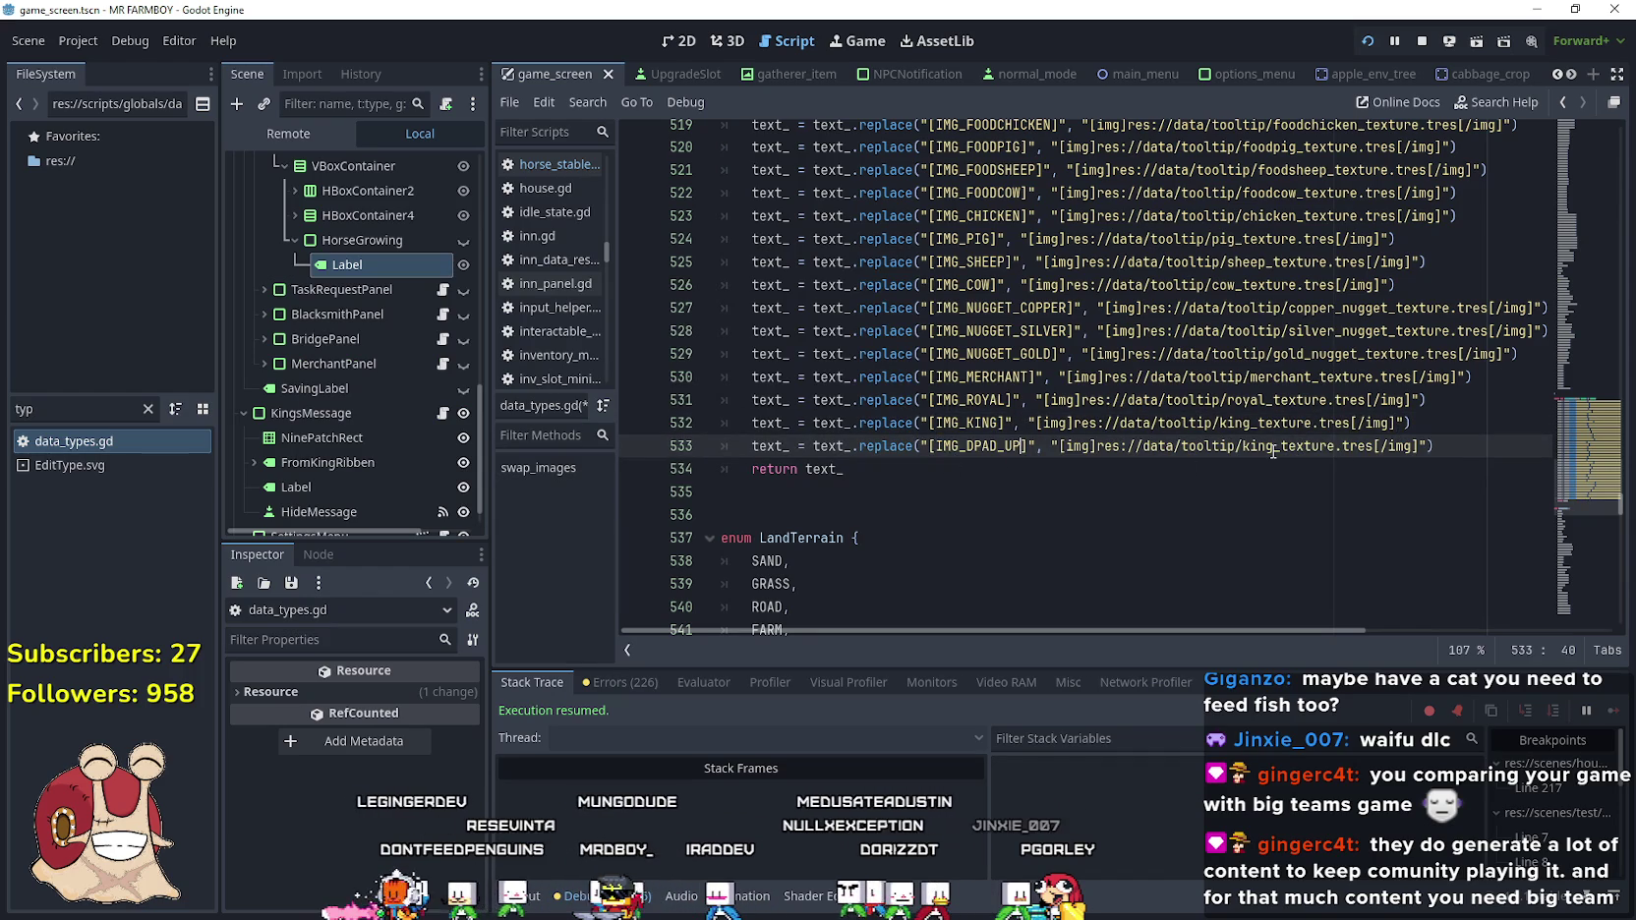
pyautogui.click(159, 417)
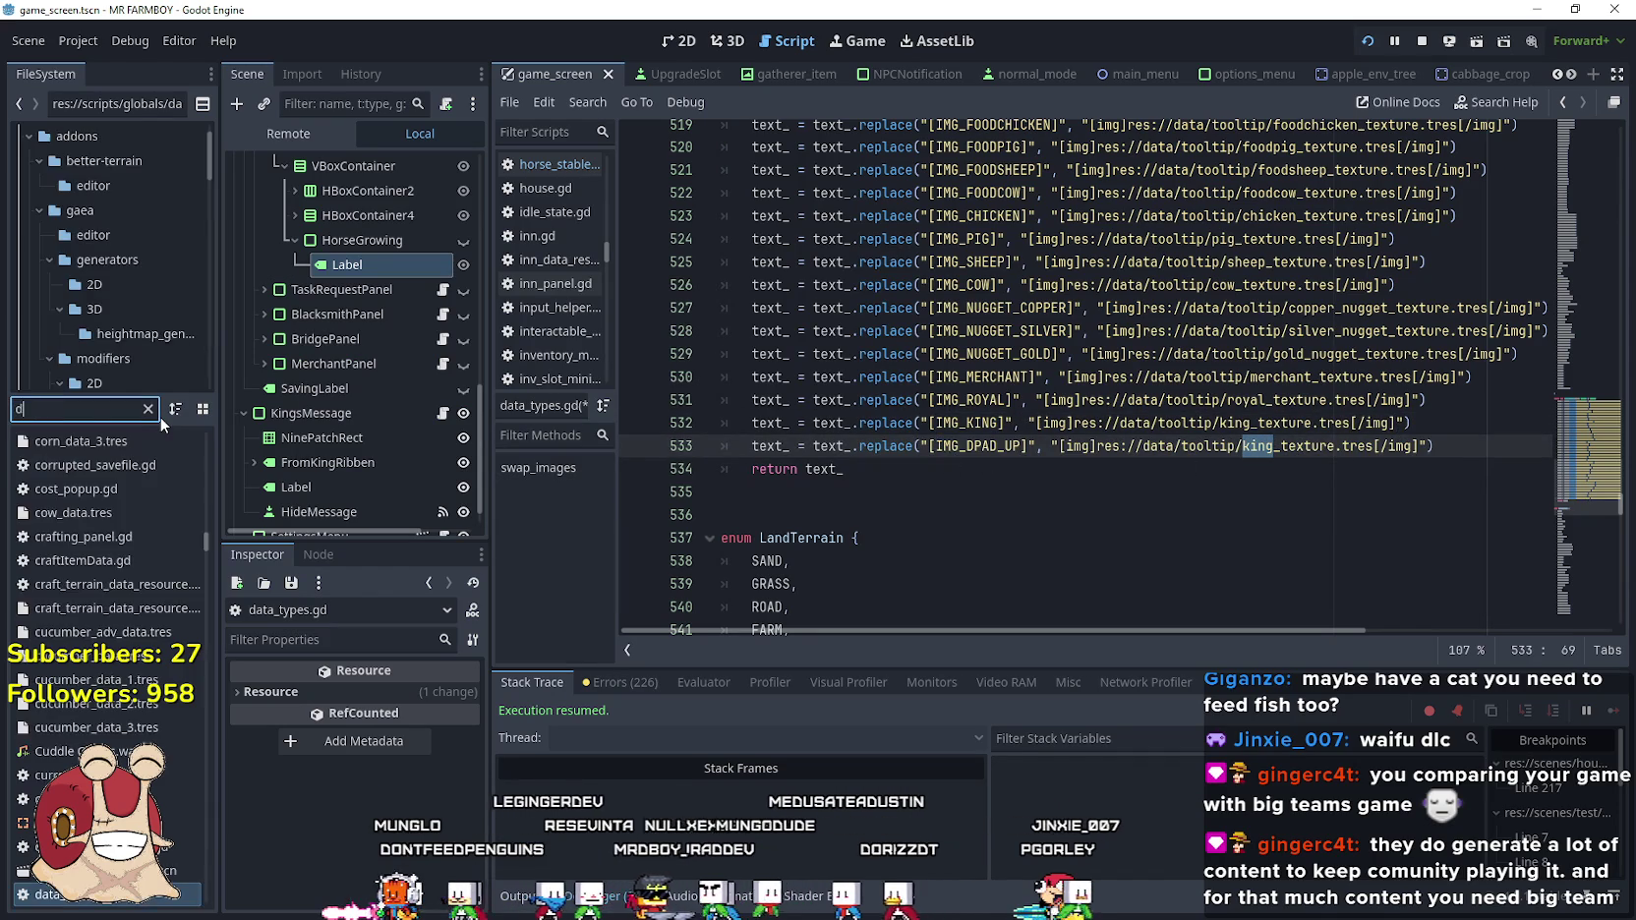
pyautogui.write('dpad')
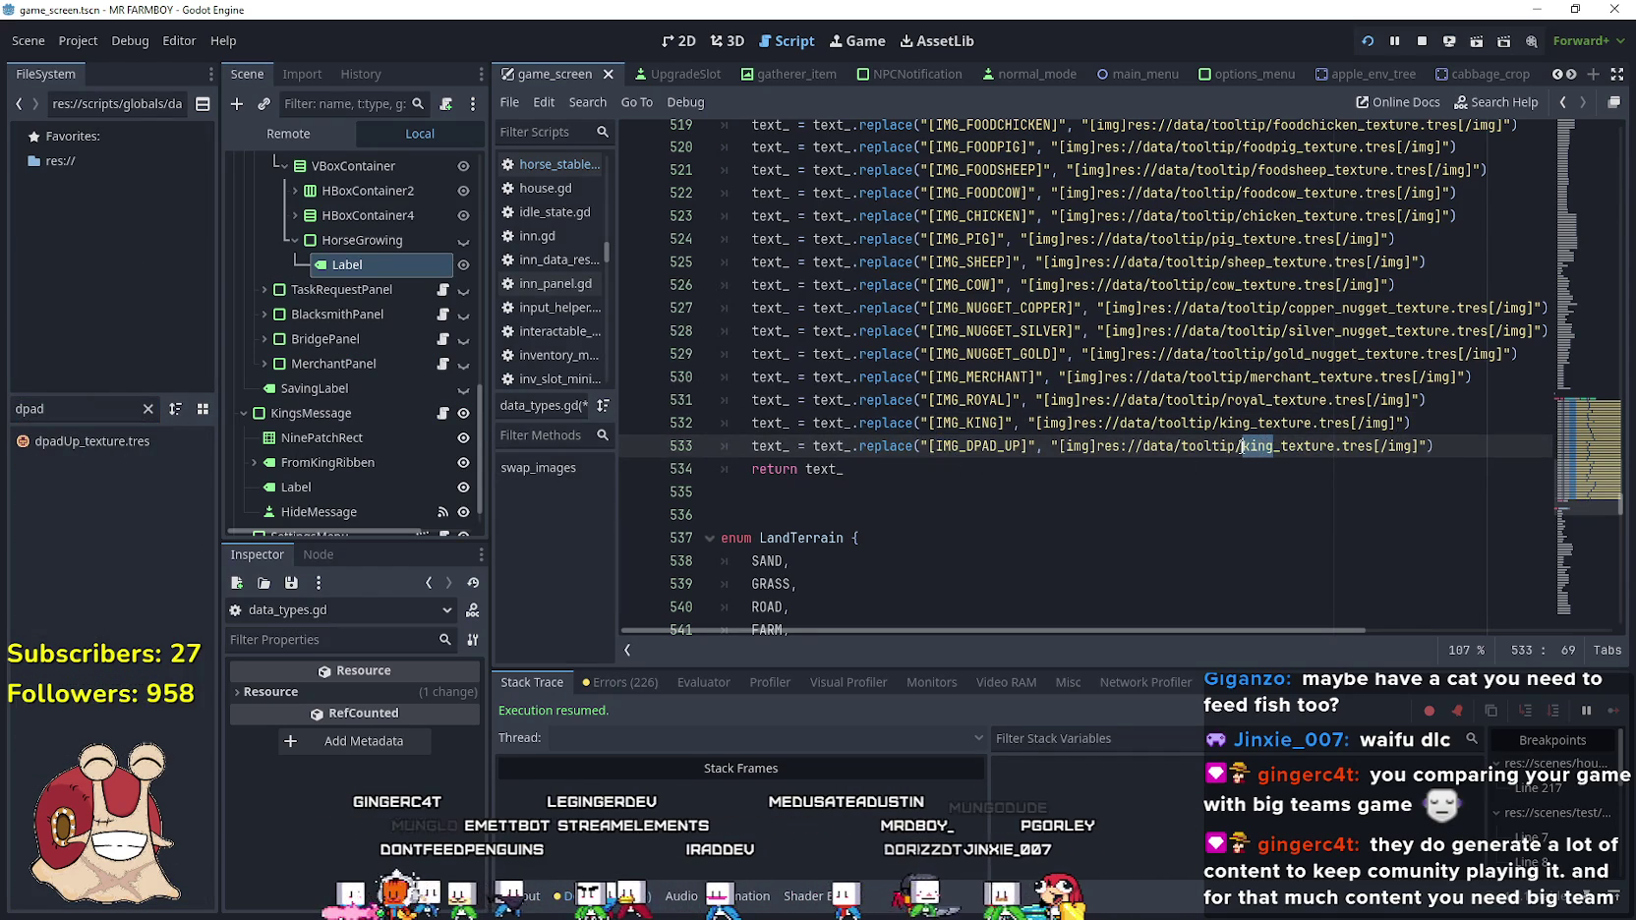
pyautogui.write('padUp')
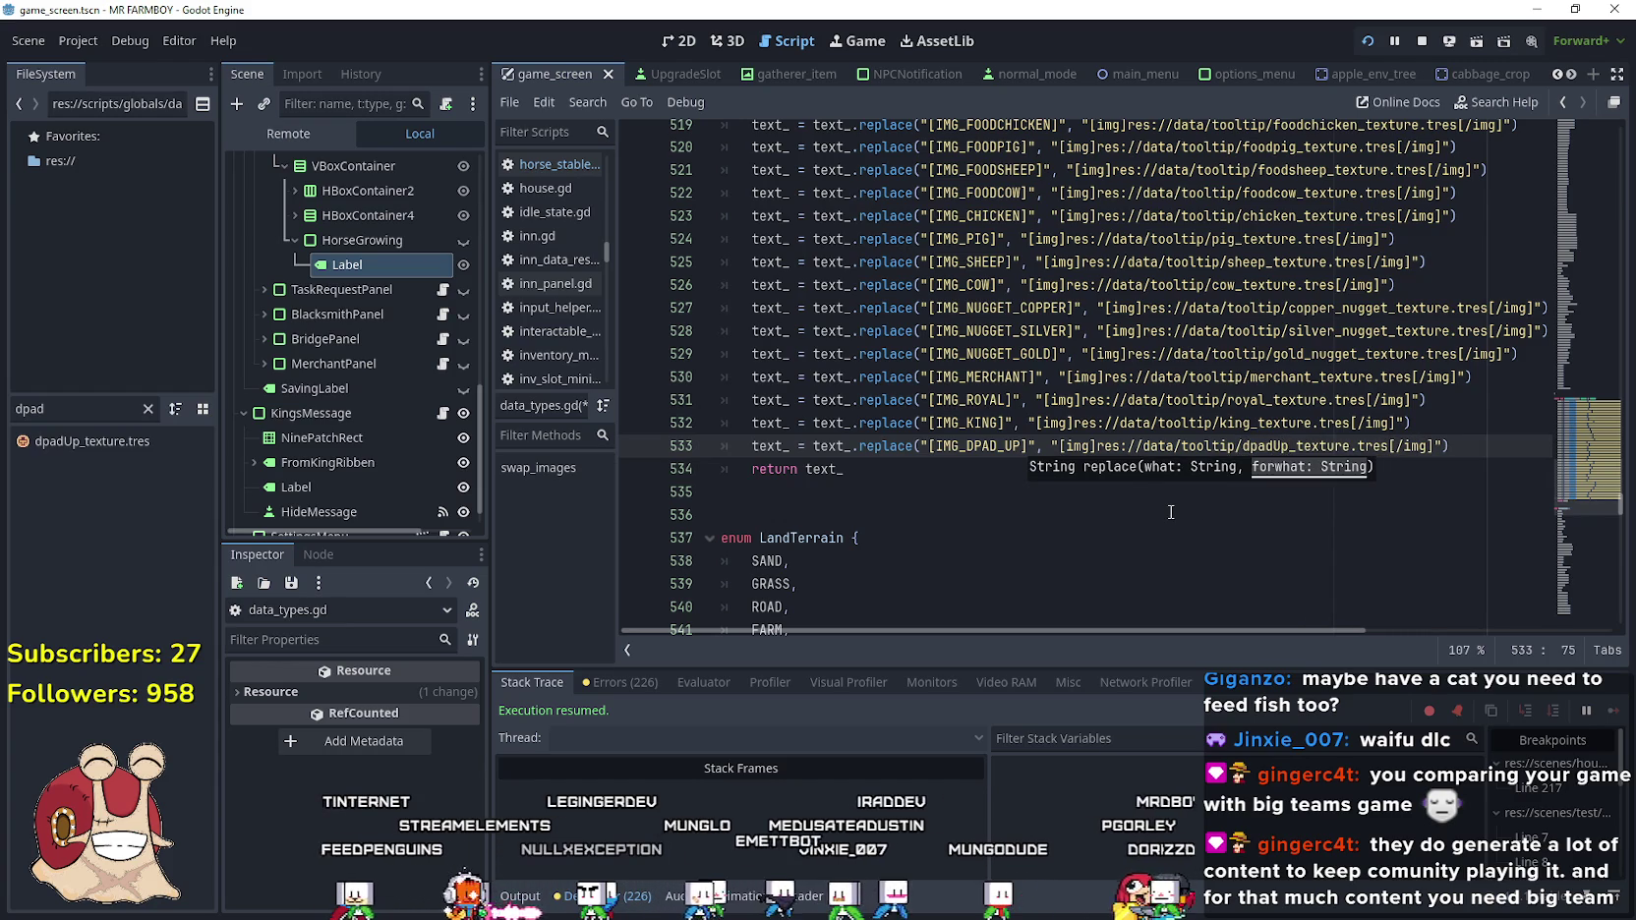
pyautogui.click(1022, 422)
pyautogui.hotkey('ctrl', 's')
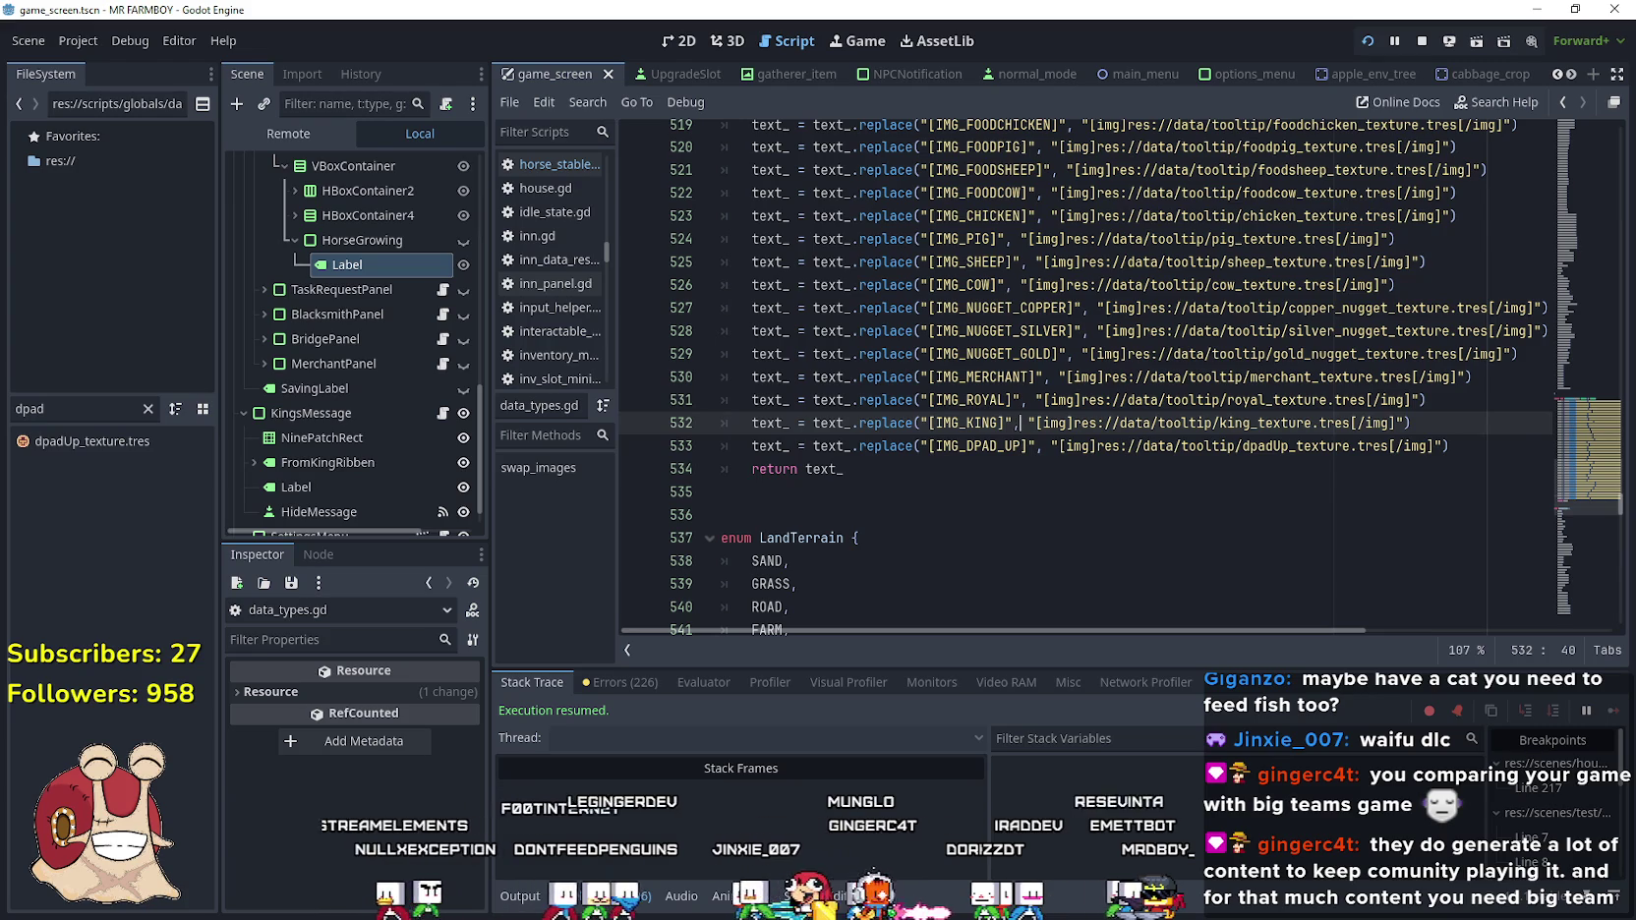
pyautogui.hotkey('alt', 'Tab')
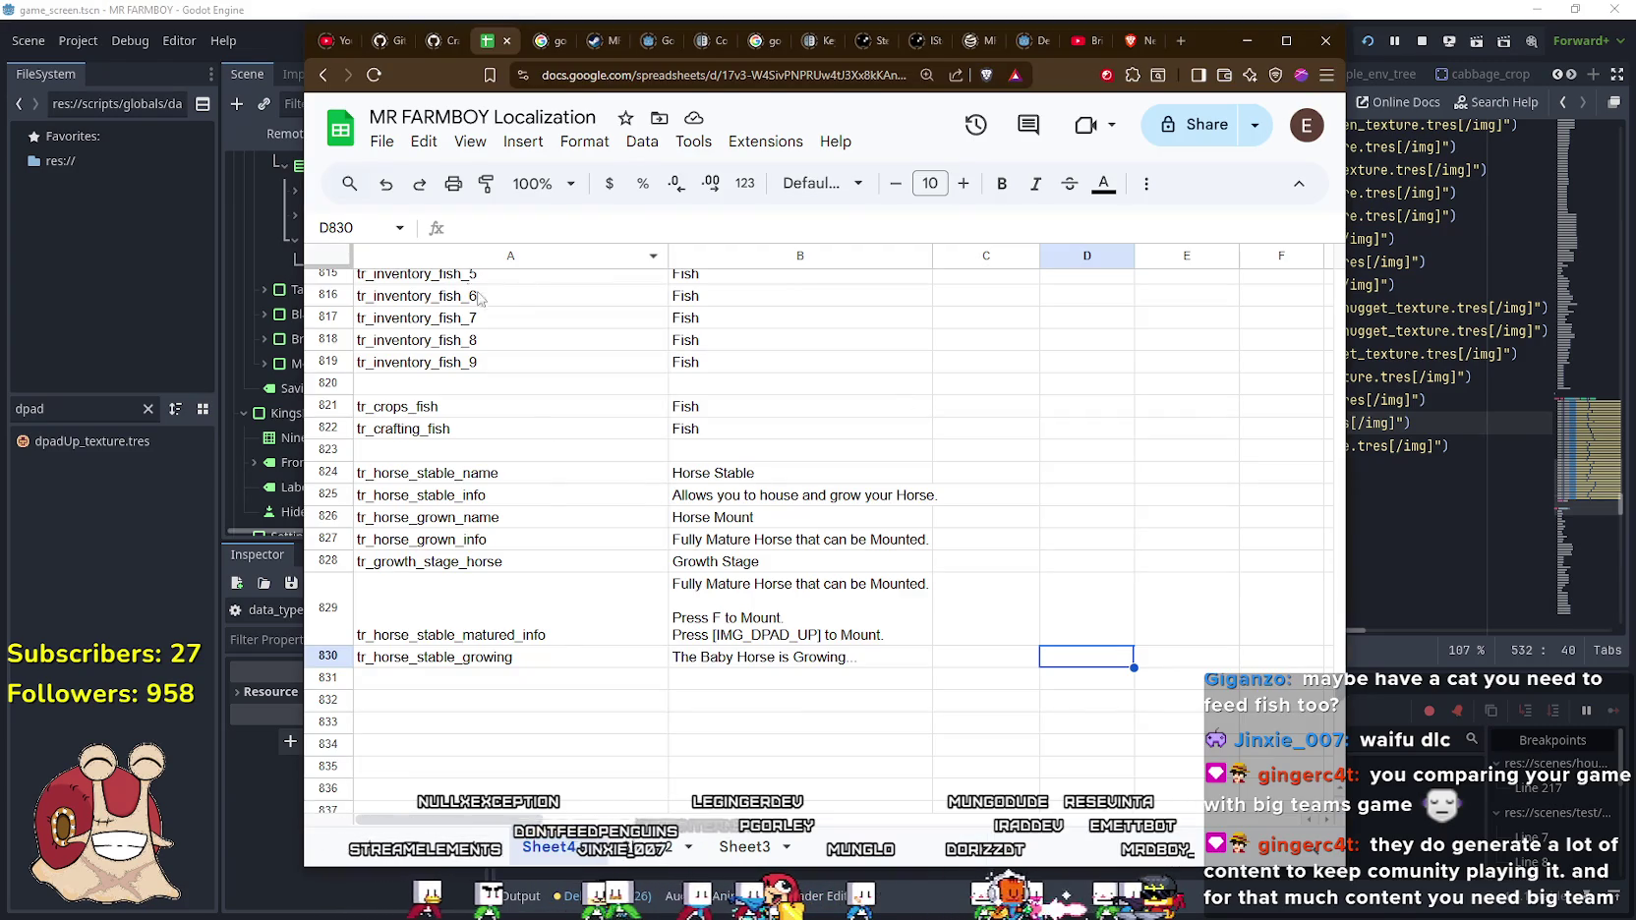
# Download the sheet as Comma Separated Values and browse to Documents/GitHub
pyautogui.click(623, 518)
pyautogui.click(382, 140)
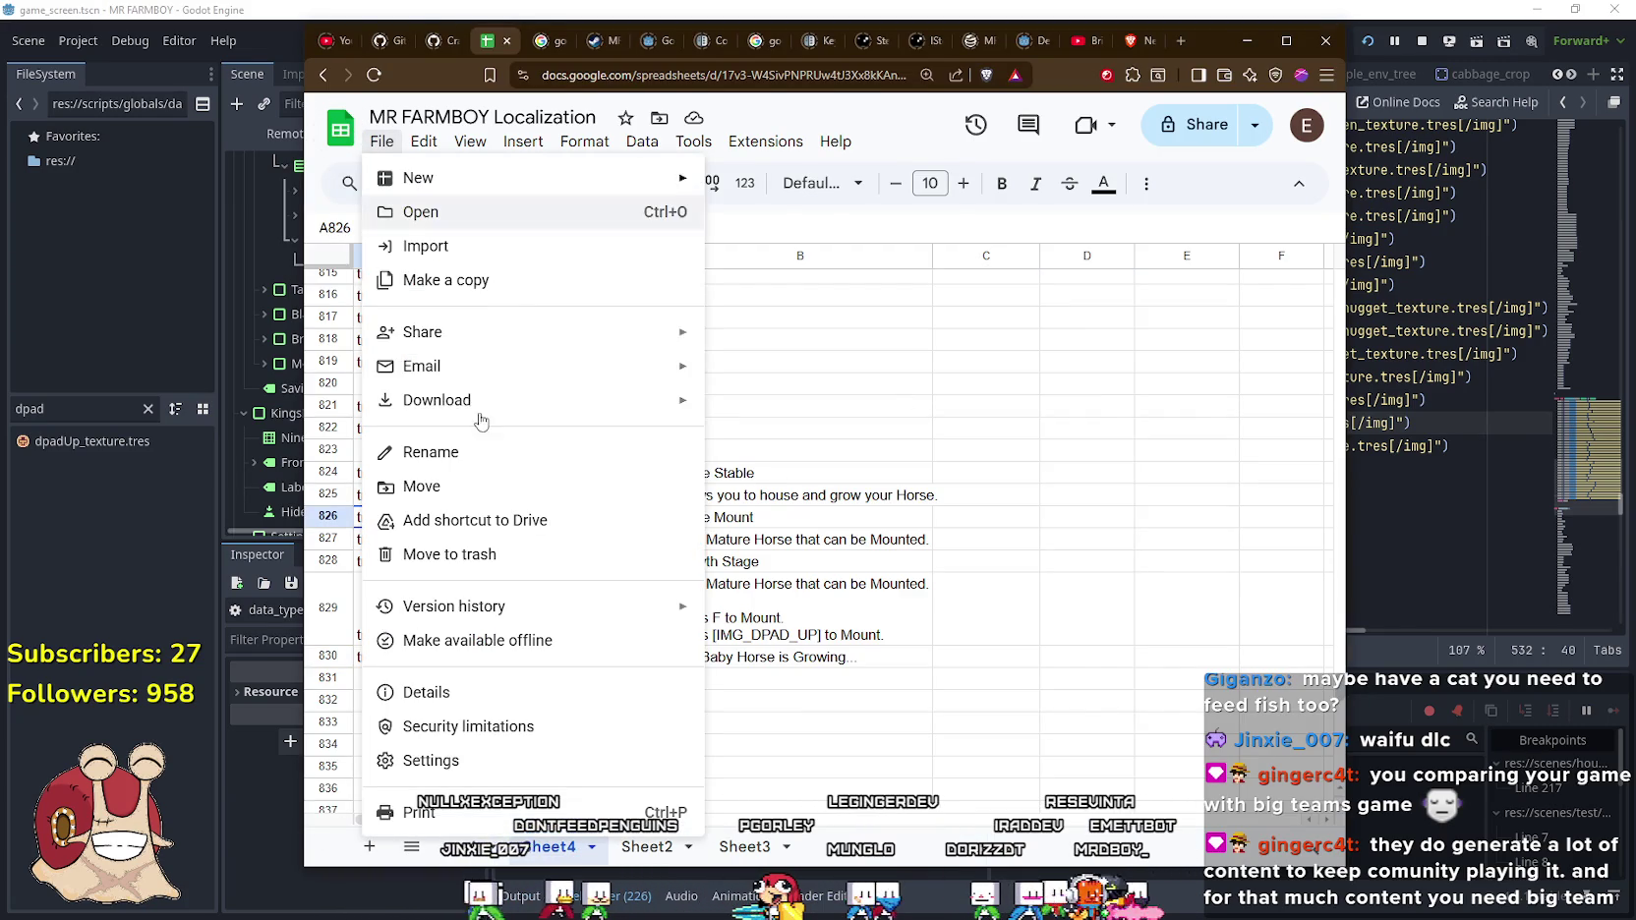
pyautogui.moveTo(558, 403)
pyautogui.click(830, 546)
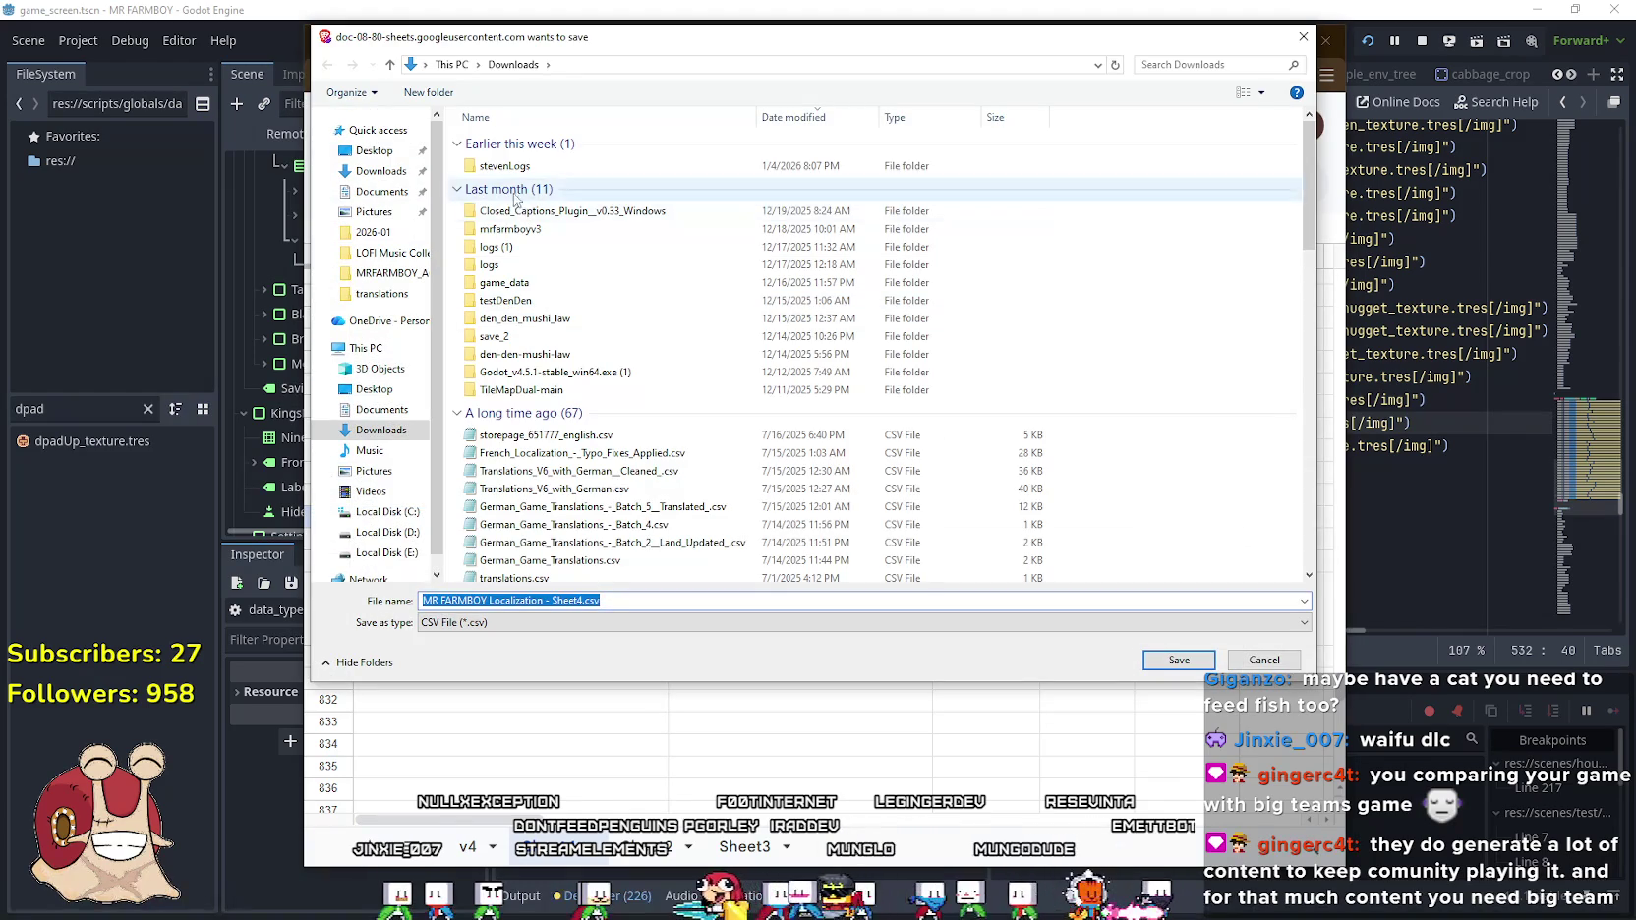
pyautogui.click(382, 190)
pyautogui.doubleClick(531, 194)
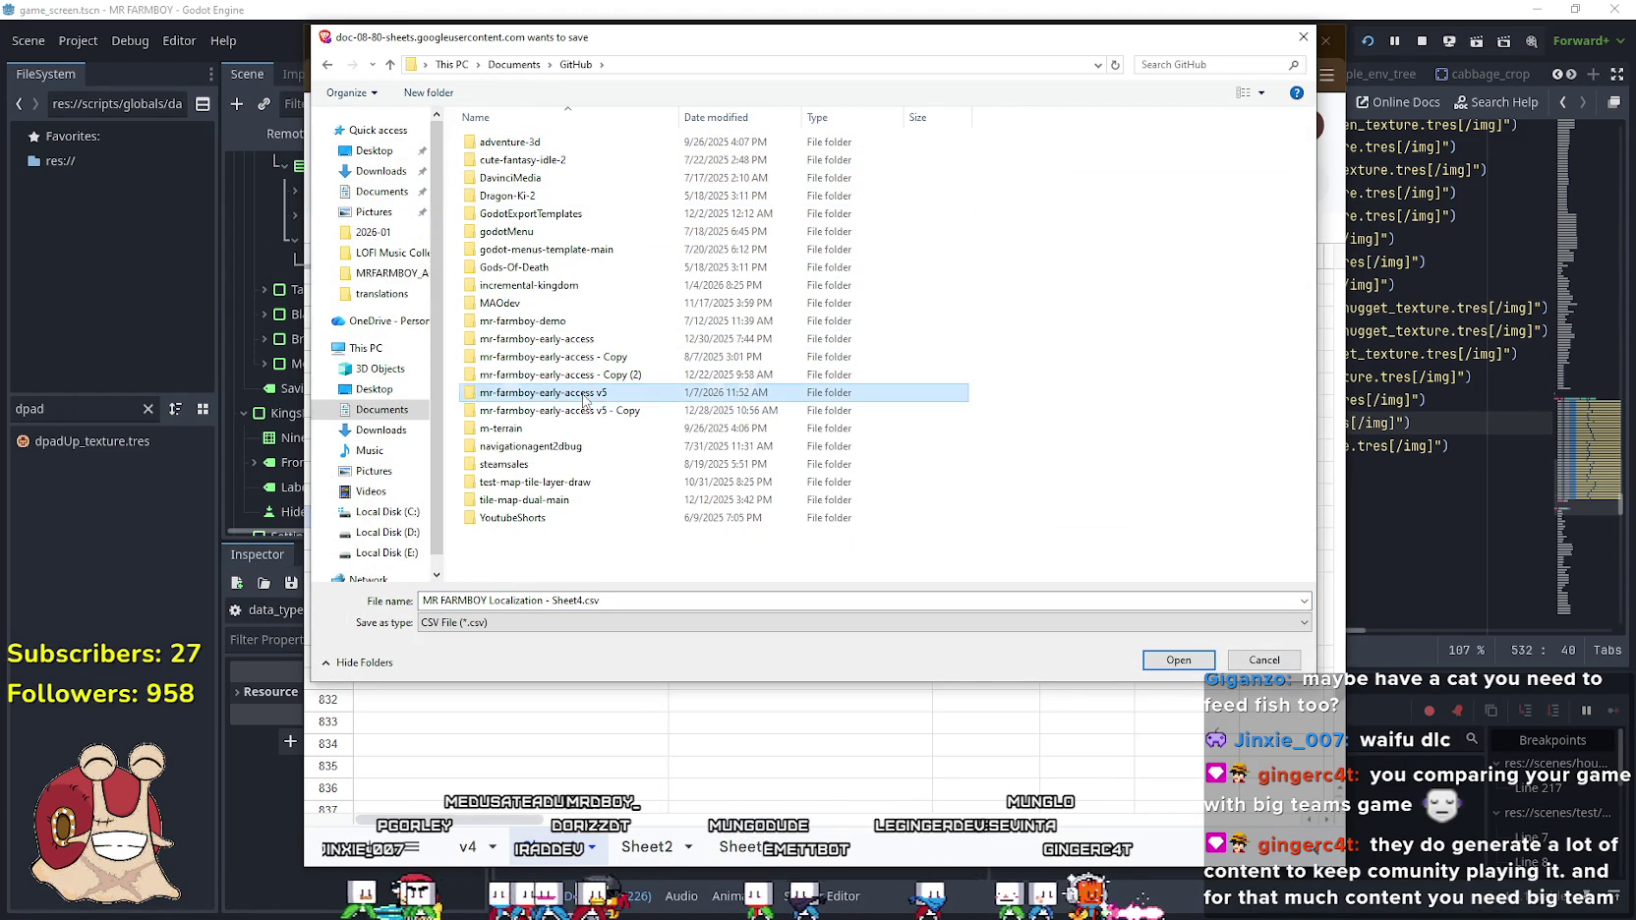
# Overwrite translations.csv in mr-farmboy-early-access v5/data/translations with the export
pyautogui.doubleClick(551, 392)
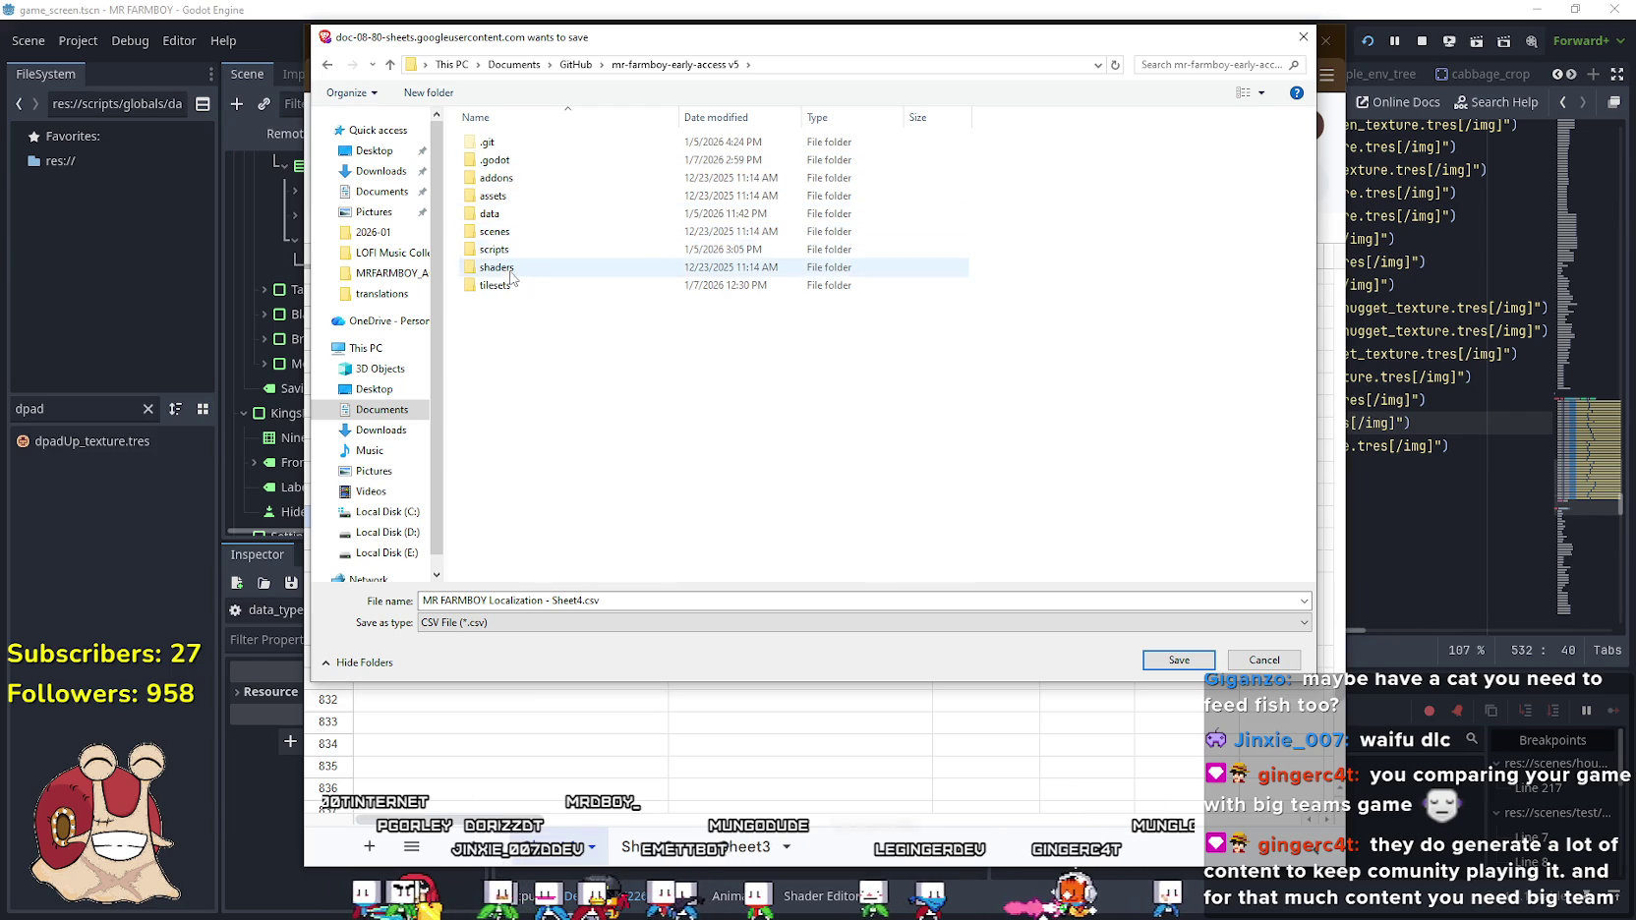
pyautogui.doubleClick(501, 195)
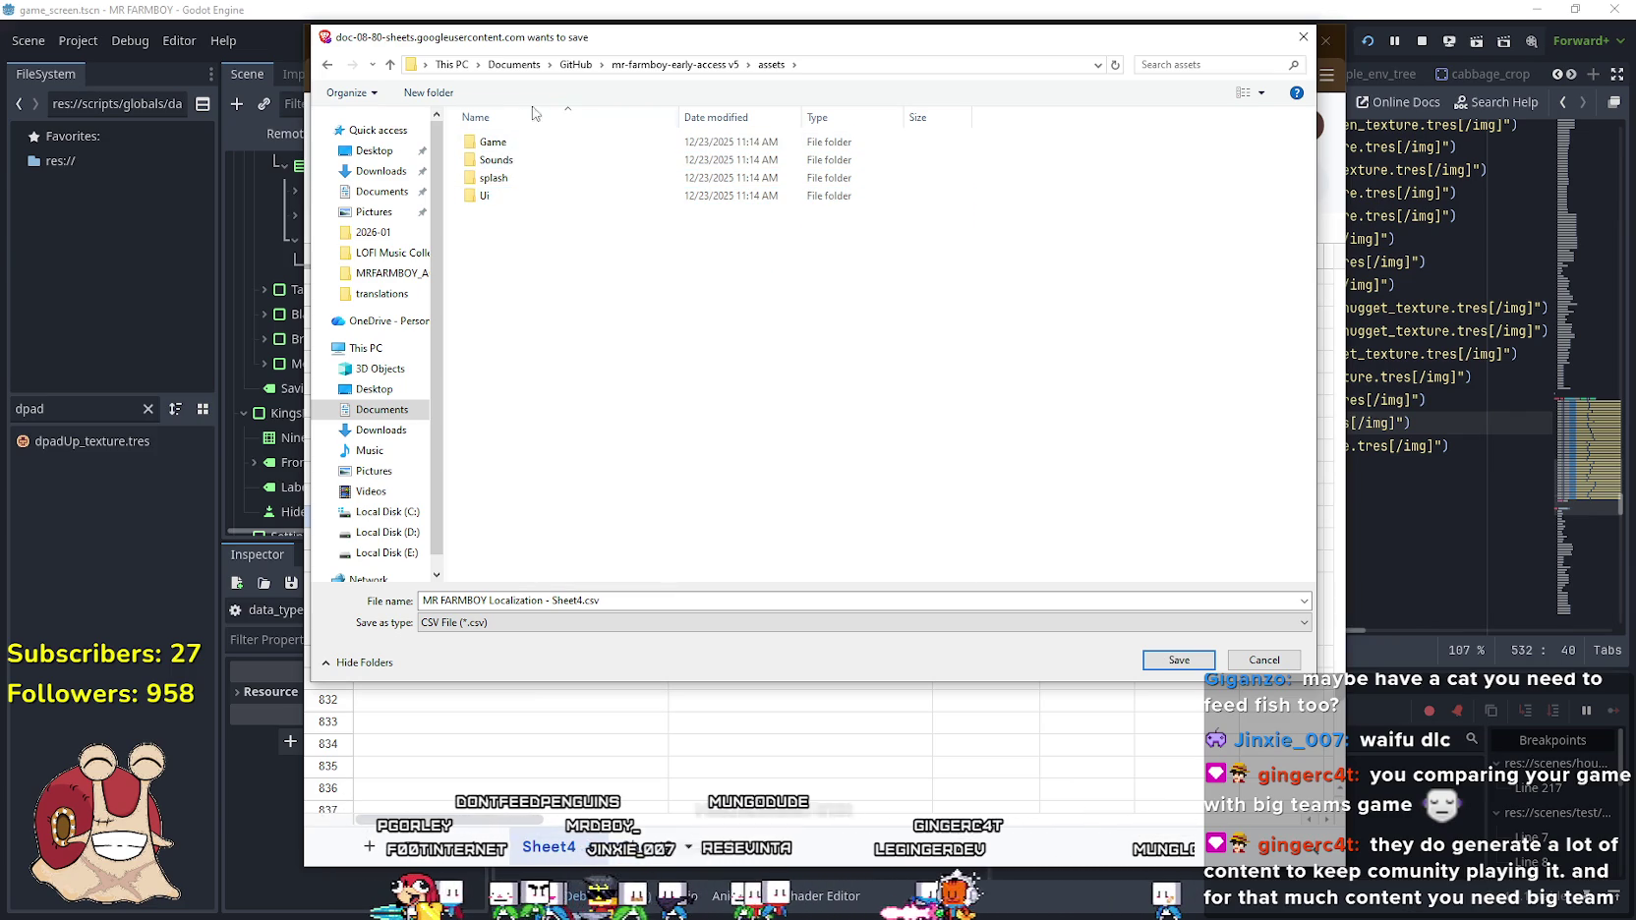
pyautogui.hotkey('alt', 'Up')
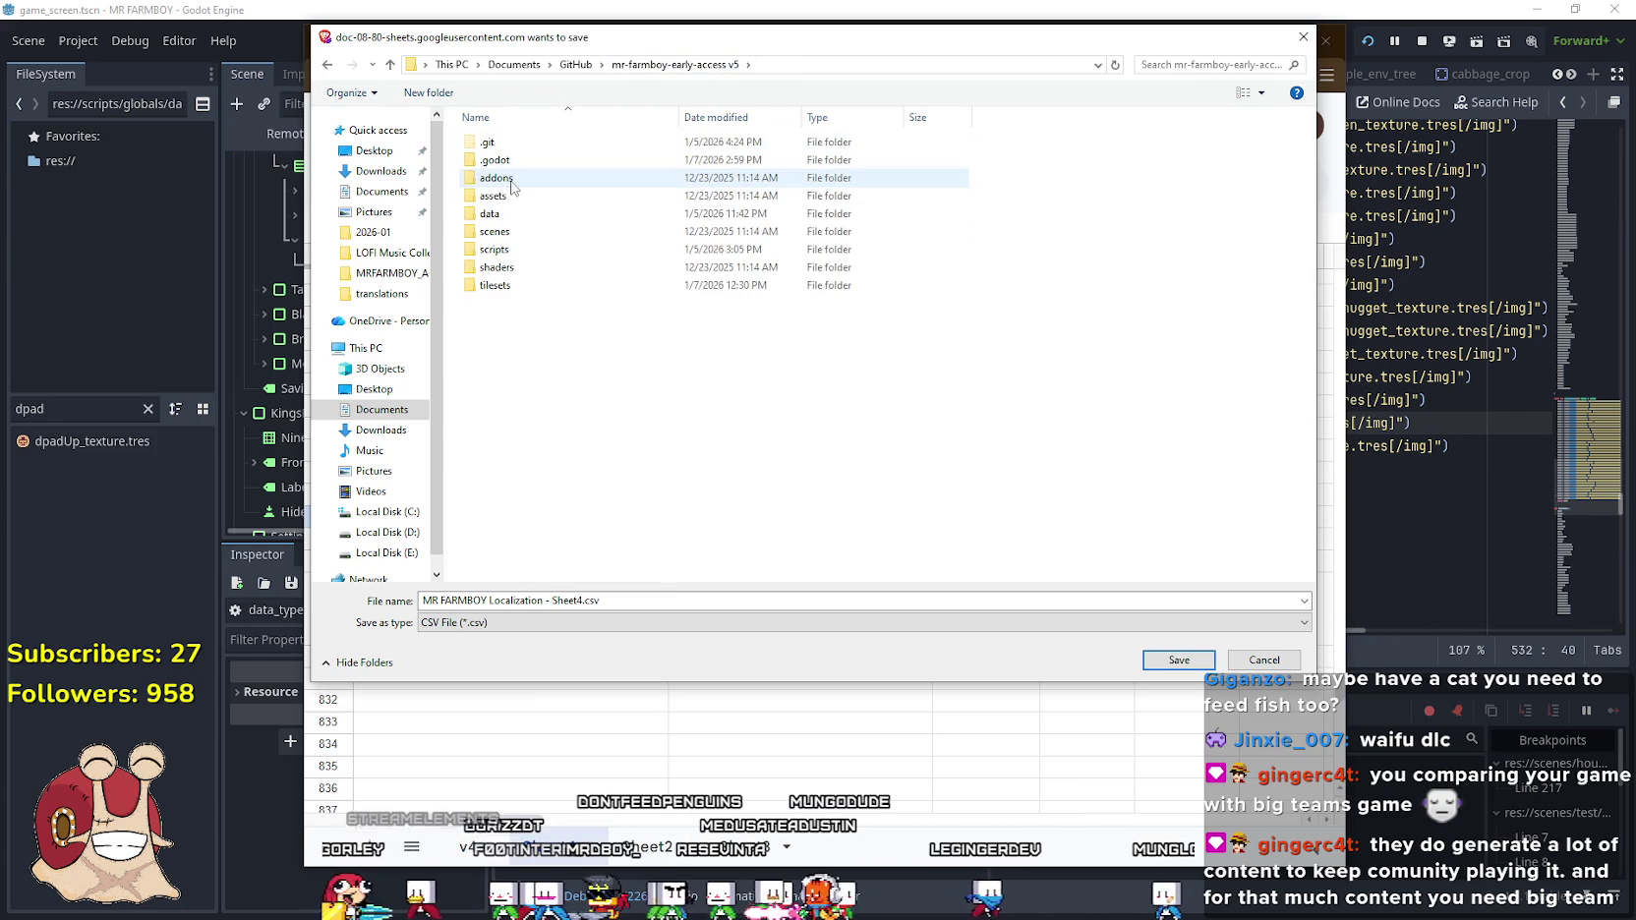
pyautogui.doubleClick(499, 215)
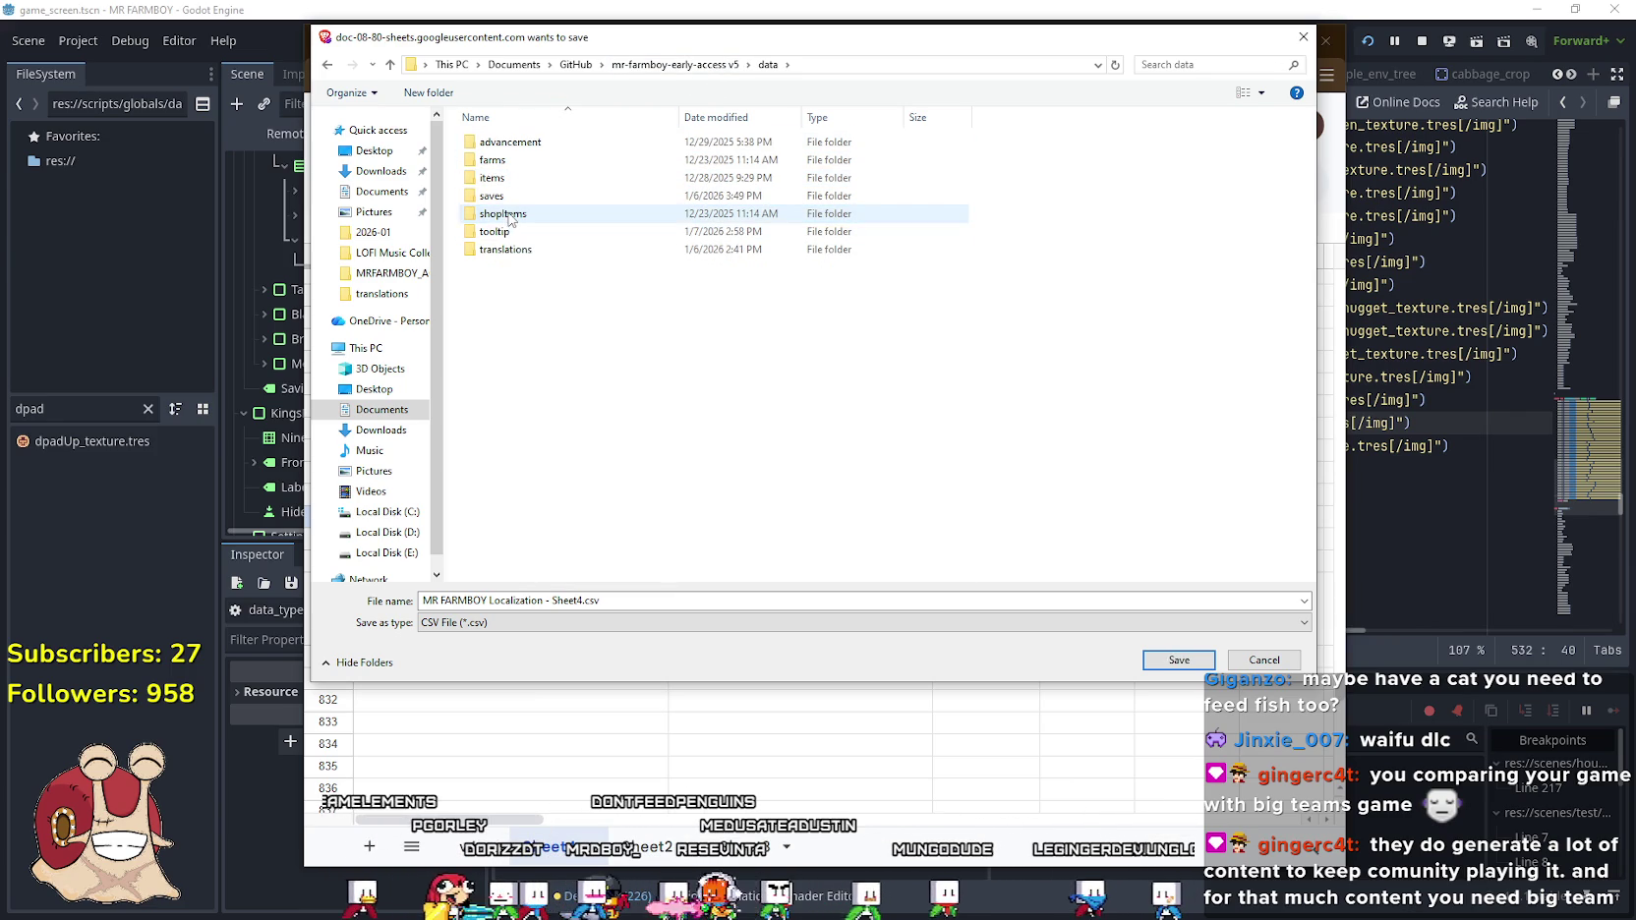
pyautogui.doubleClick(502, 249)
pyautogui.doubleClick(514, 142)
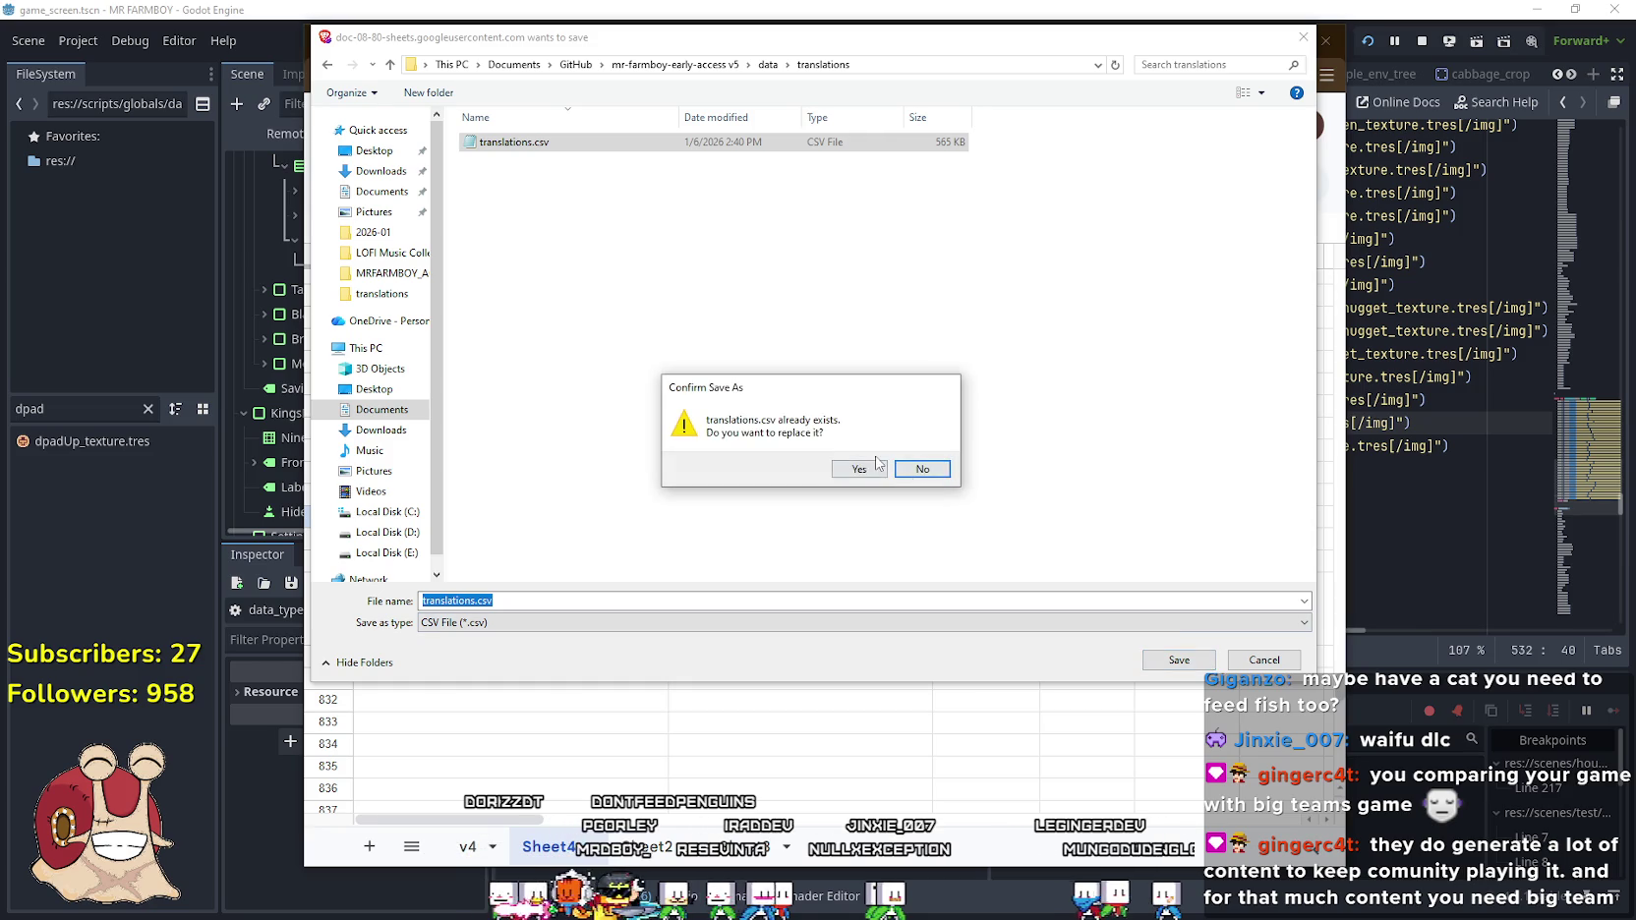
pyautogui.press('y')
pyautogui.click(1386, 446)
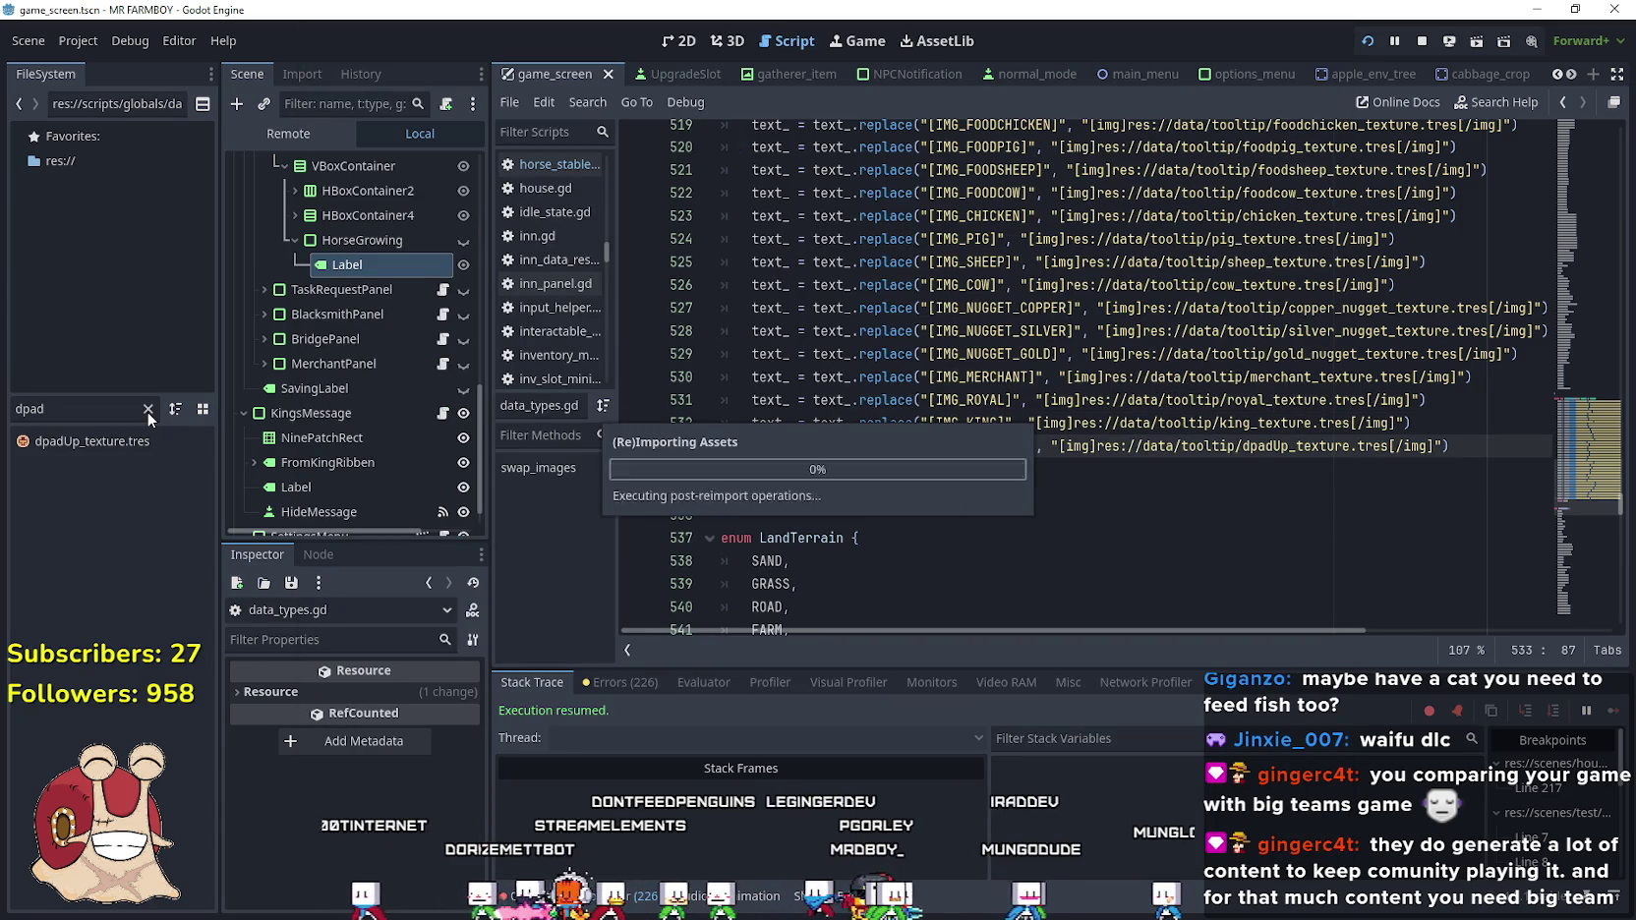
# Search the project for swap_images and copy its two usage lines from merchant_outpost_panel.gd
pyautogui.click(1581, 448)
pyautogui.doubleClick(855, 421)
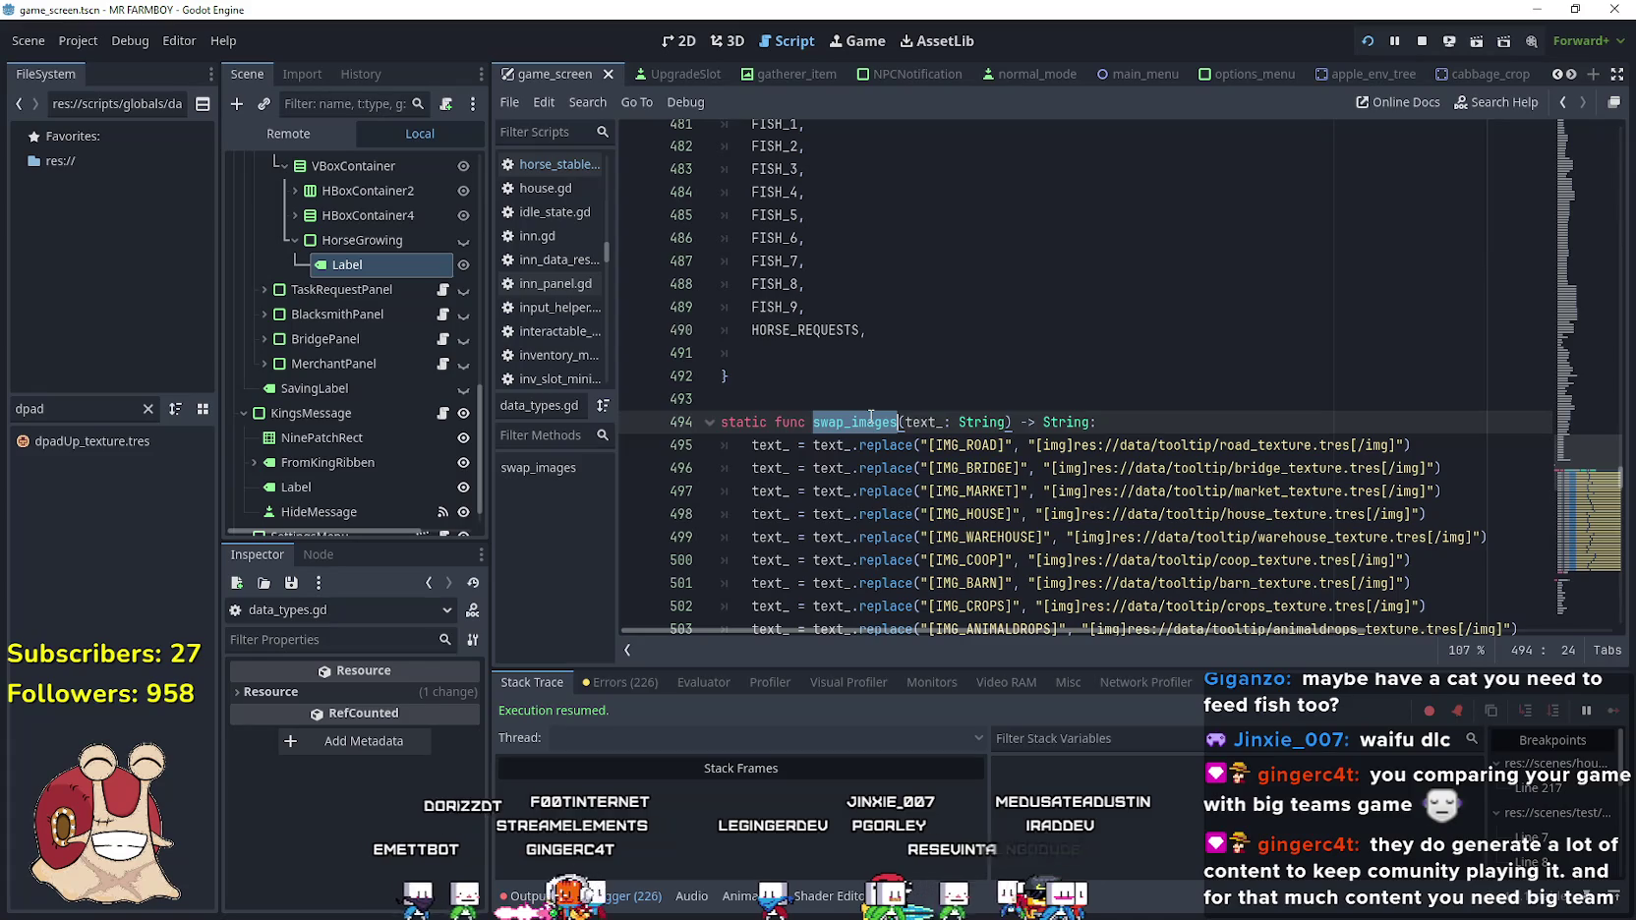
pyautogui.hotkey('ctrl', 'shift', 'f')
pyautogui.click(793, 549)
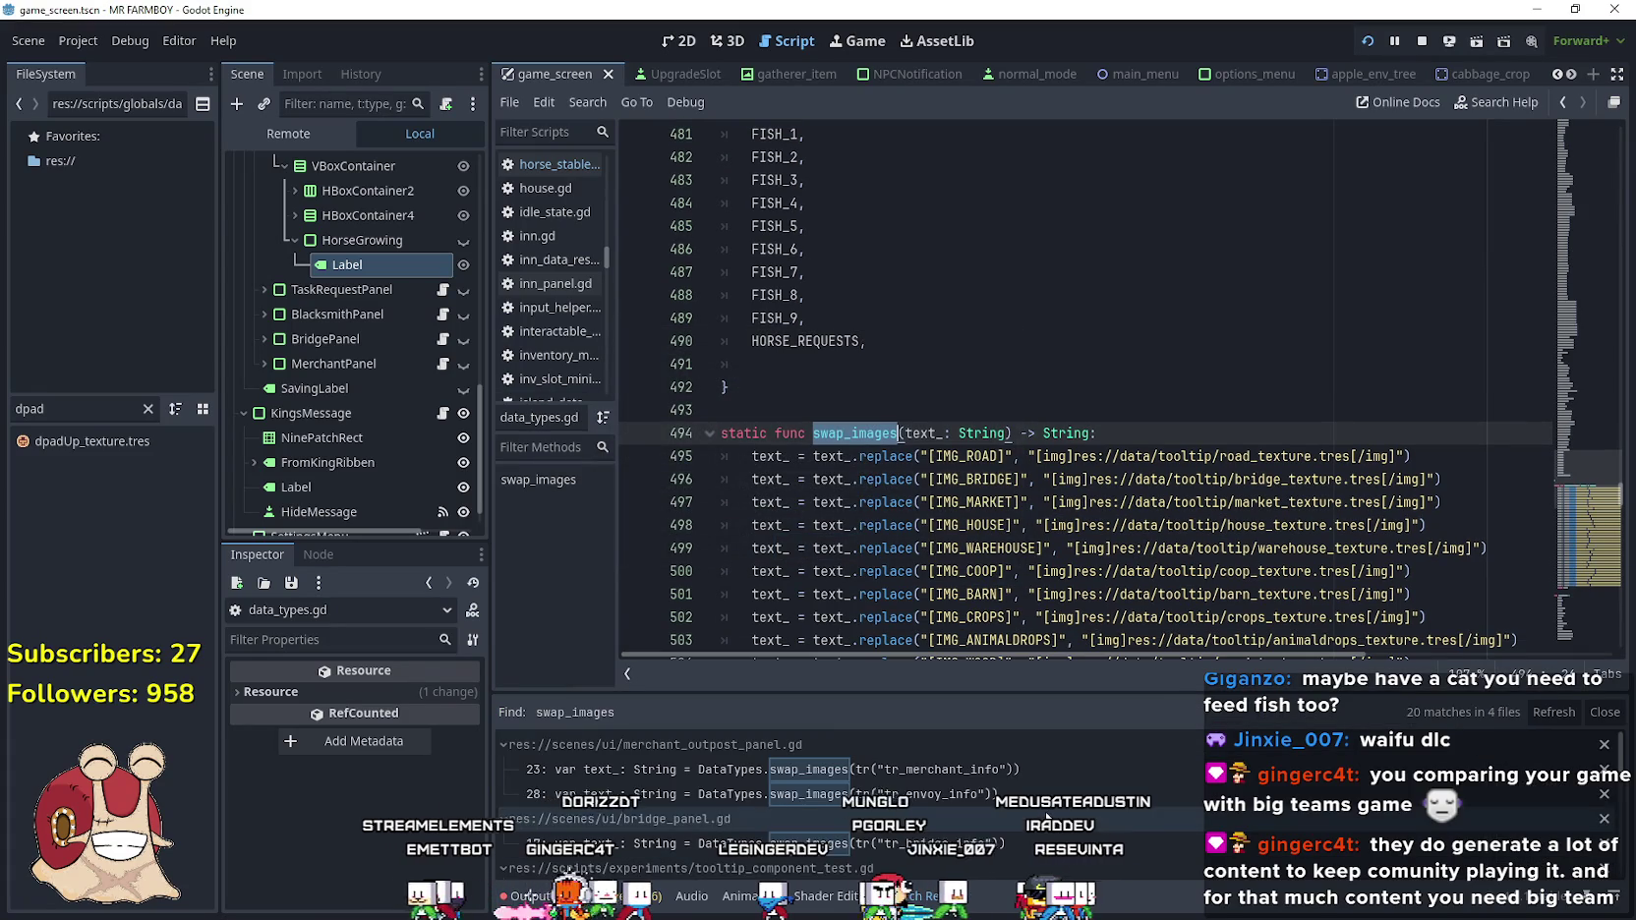
pyautogui.click(777, 771)
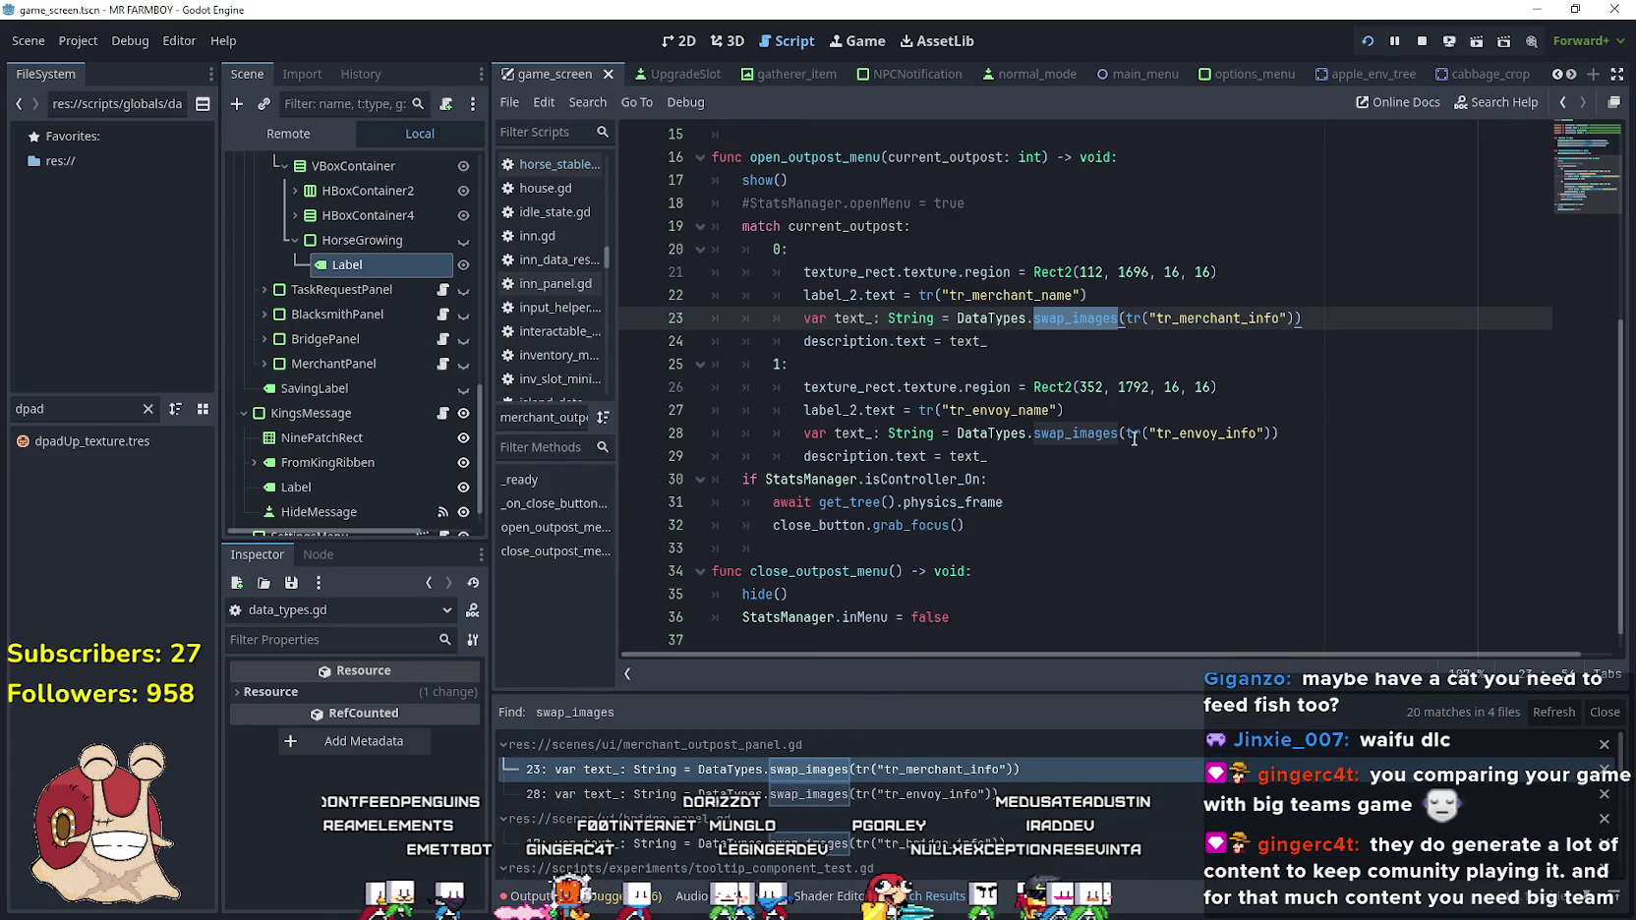
pyautogui.click(991, 342)
pyautogui.hotkey('shift', 'Home')
pyautogui.hotkey('shift', 'Up')
pyautogui.hotkey('shift', 'Up')
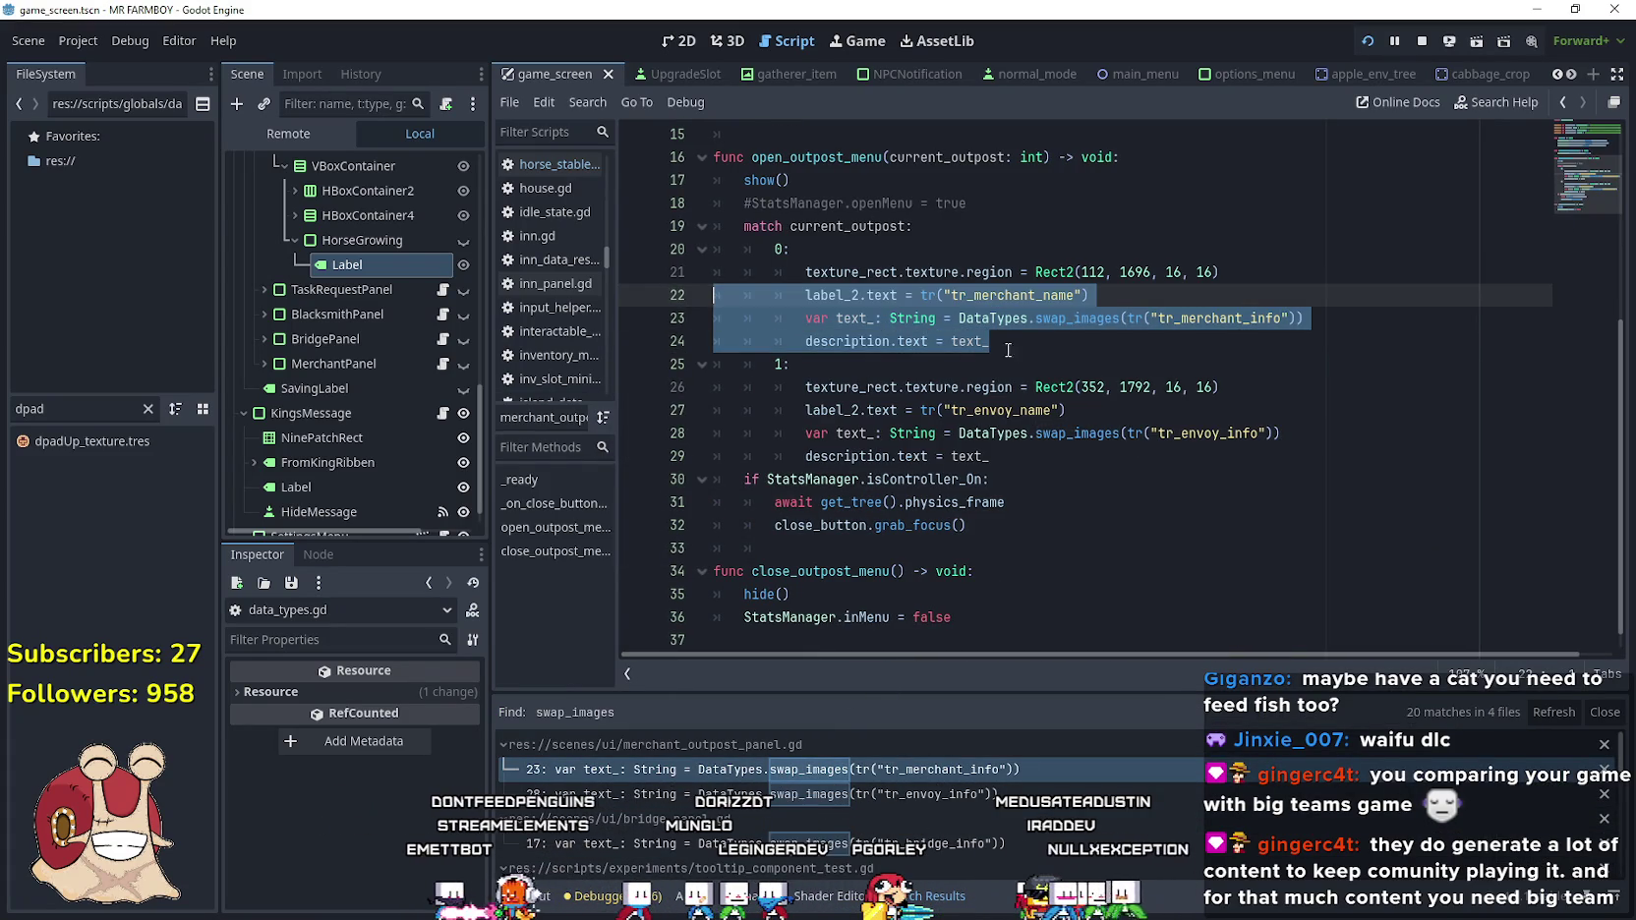
pyautogui.click(1038, 350)
pyautogui.hotkey('shift', 'Home')
pyautogui.hotkey('shift', 'Up')
pyautogui.hotkey('ctrl', 'c')
pyautogui.click(1104, 354)
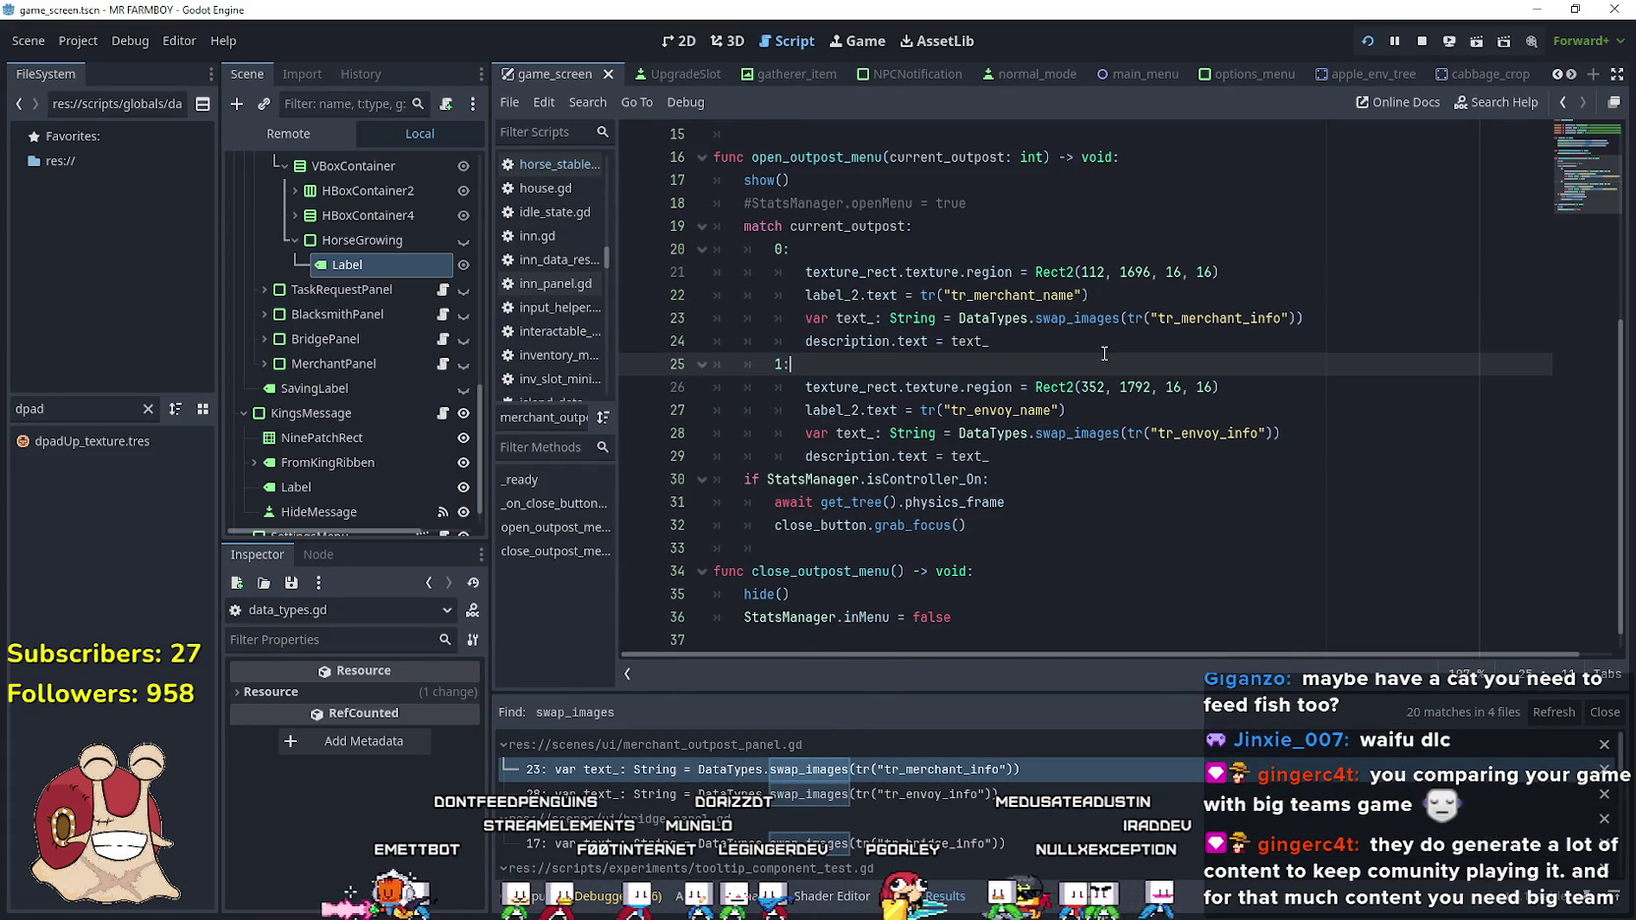
pyautogui.scroll(3, 427, 306)
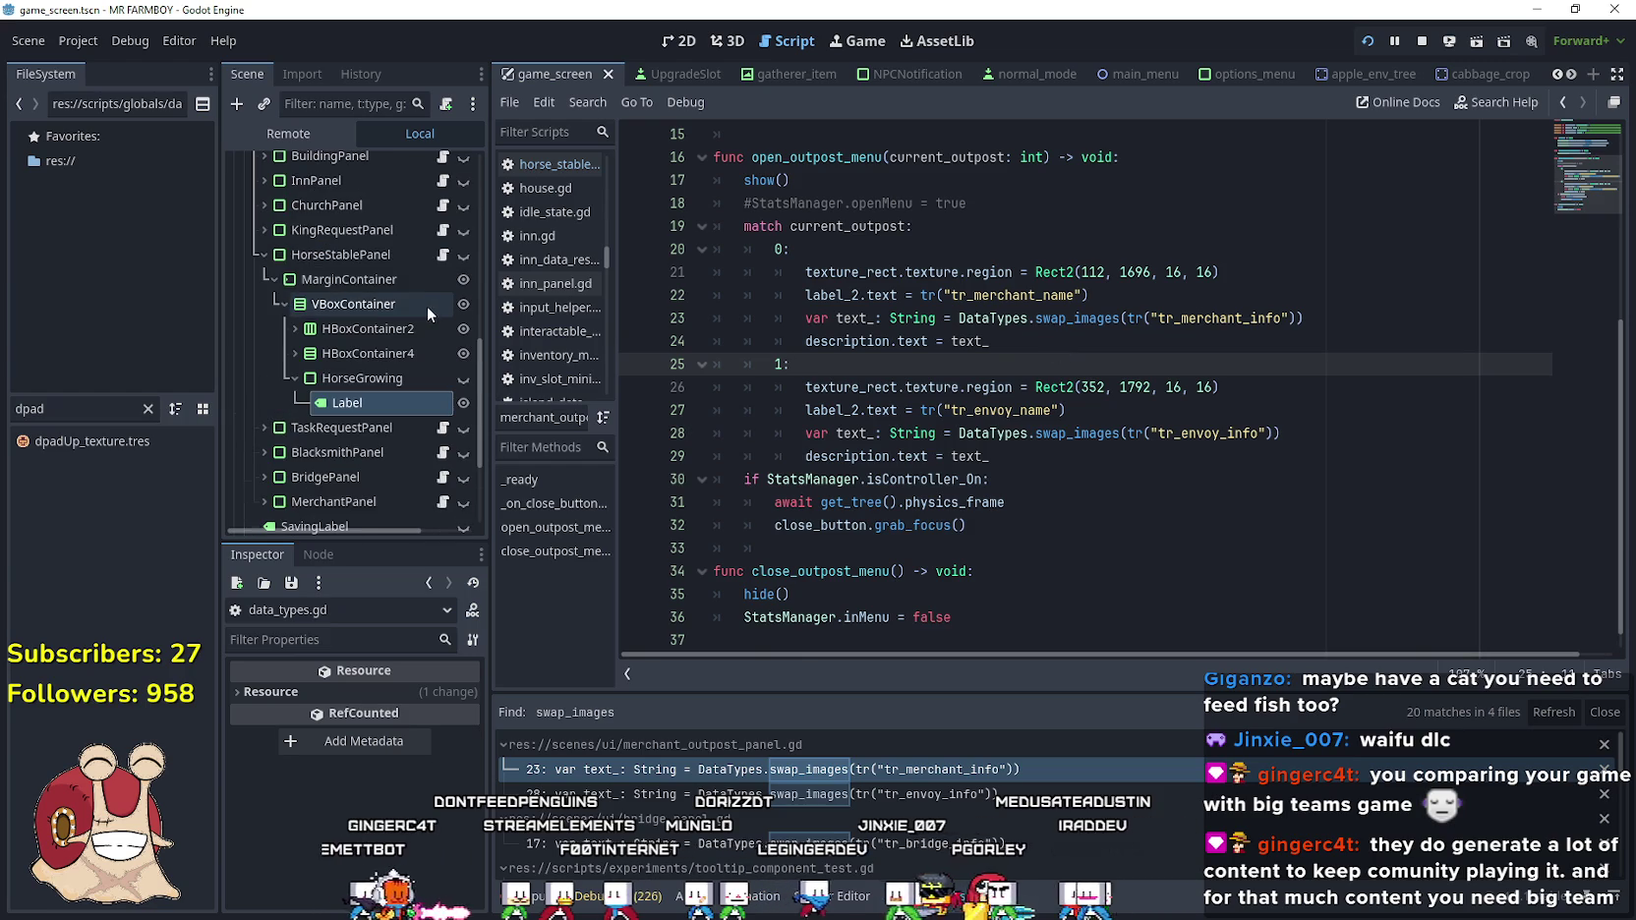
# Paste the swap_images lines below line 26 of horse_stable_panel.gd, targeting the horse_growing label
pyautogui.click(443, 255)
pyautogui.click(1142, 364)
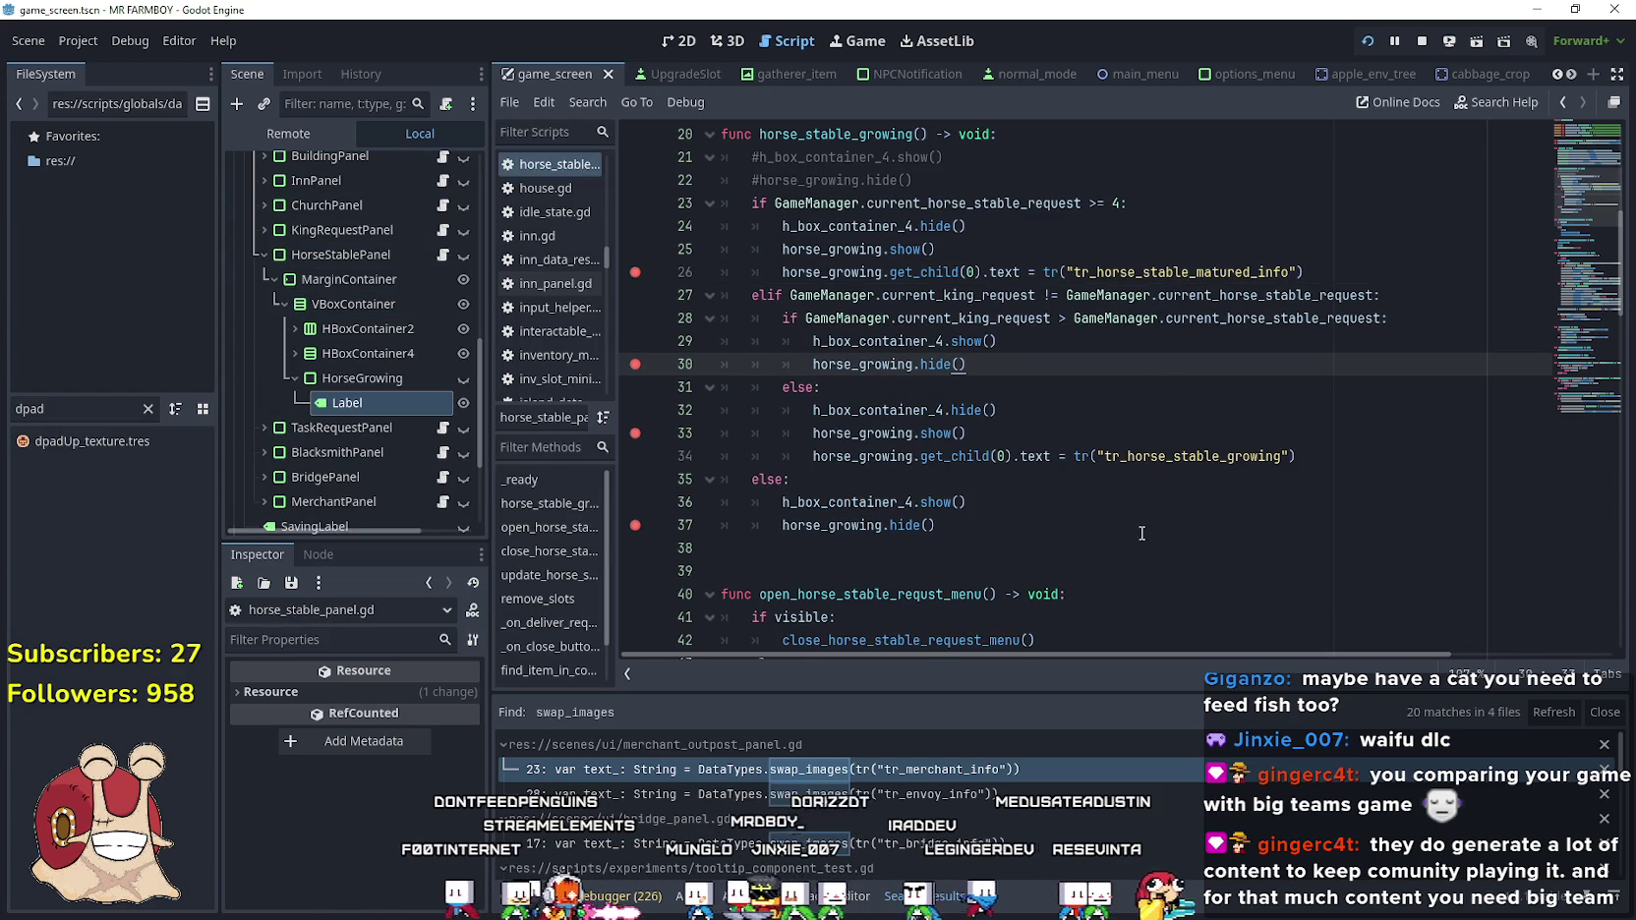
pyautogui.moveTo(1303, 273)
pyautogui.mouseDown()
pyautogui.moveTo(1032, 273)
pyautogui.moveTo(1302, 264)
pyautogui.mouseUp()
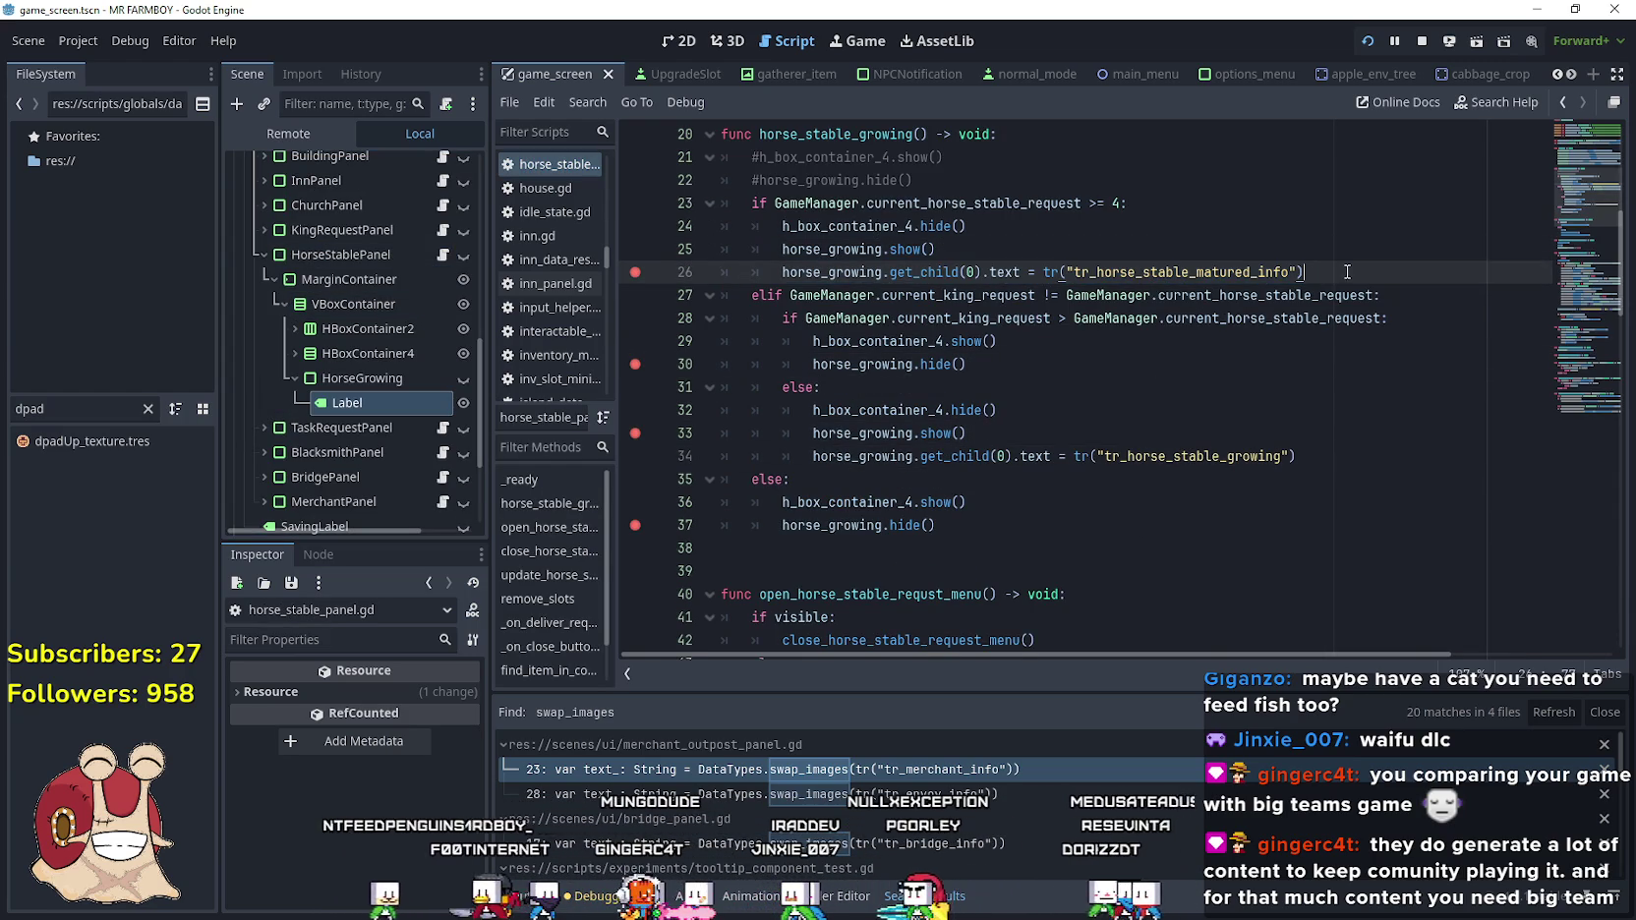
pyautogui.press('Return')
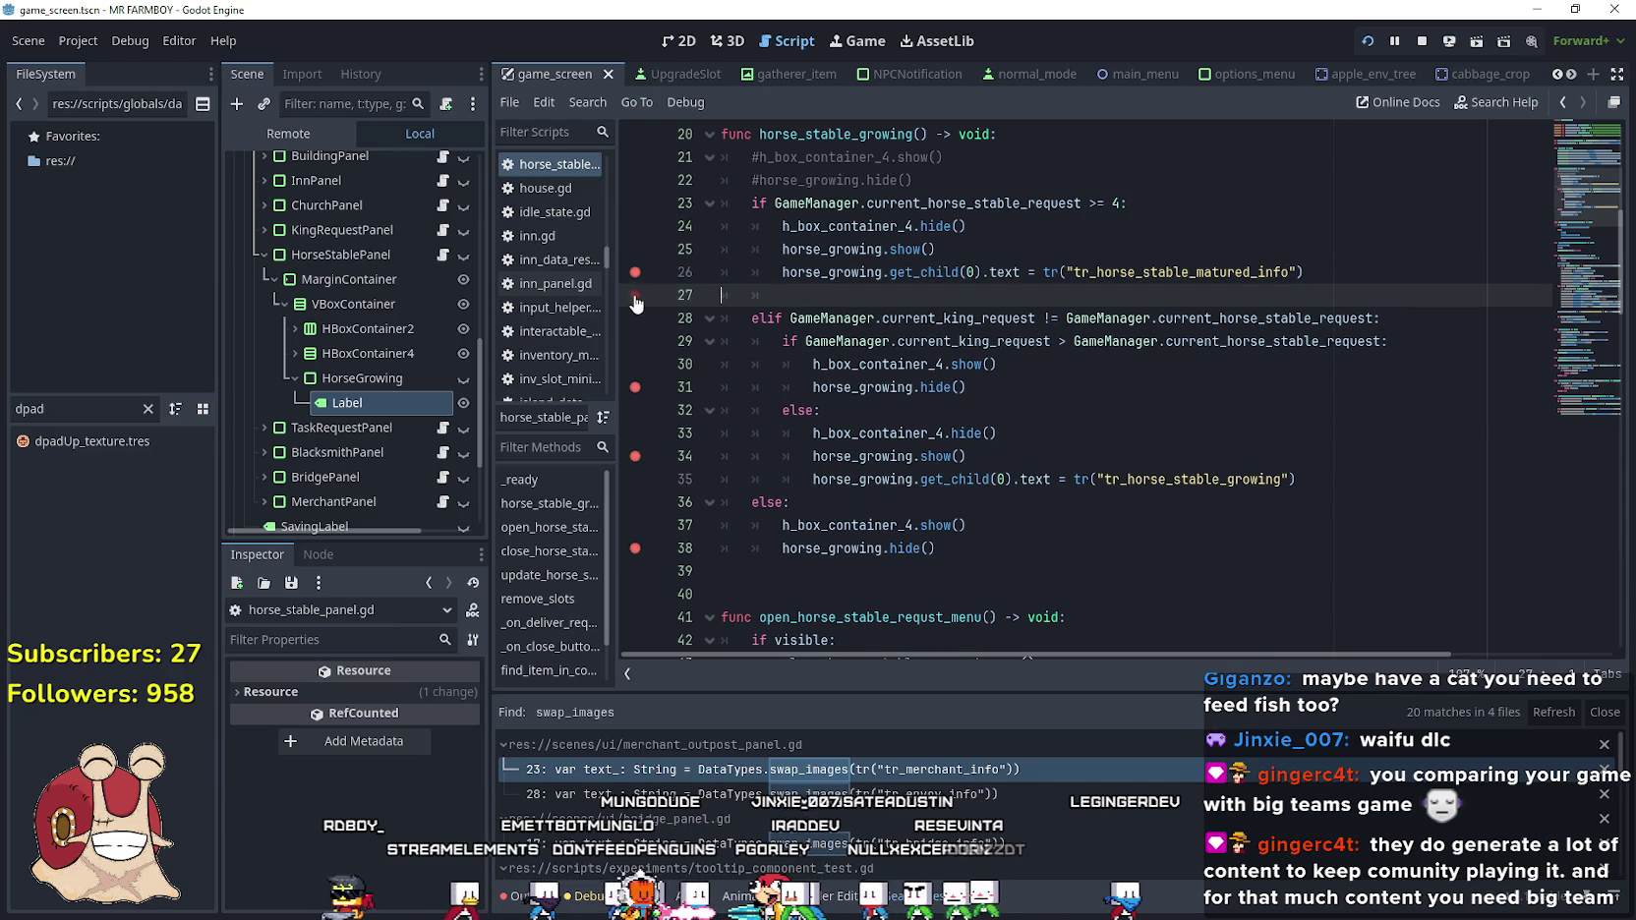
pyautogui.hotkey('ctrl', 'v')
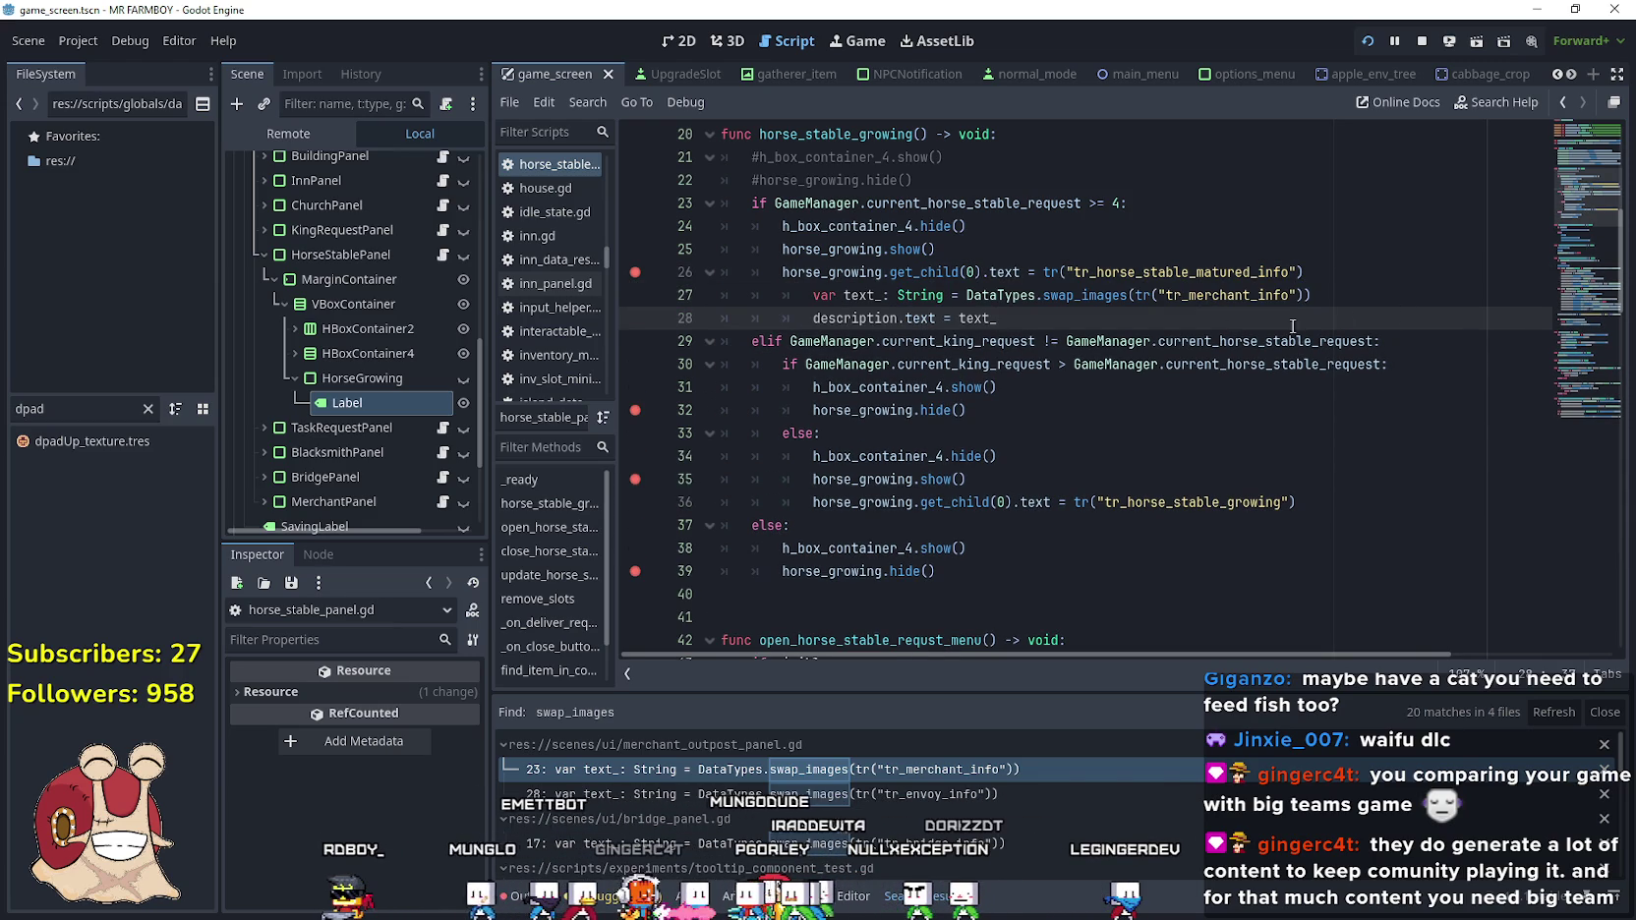
pyautogui.moveTo(1031, 317)
pyautogui.mouseDown()
pyautogui.moveTo(727, 294)
pyautogui.moveTo(1007, 271)
pyautogui.mouseUp()
pyautogui.hotkey('shift', 'Tab')
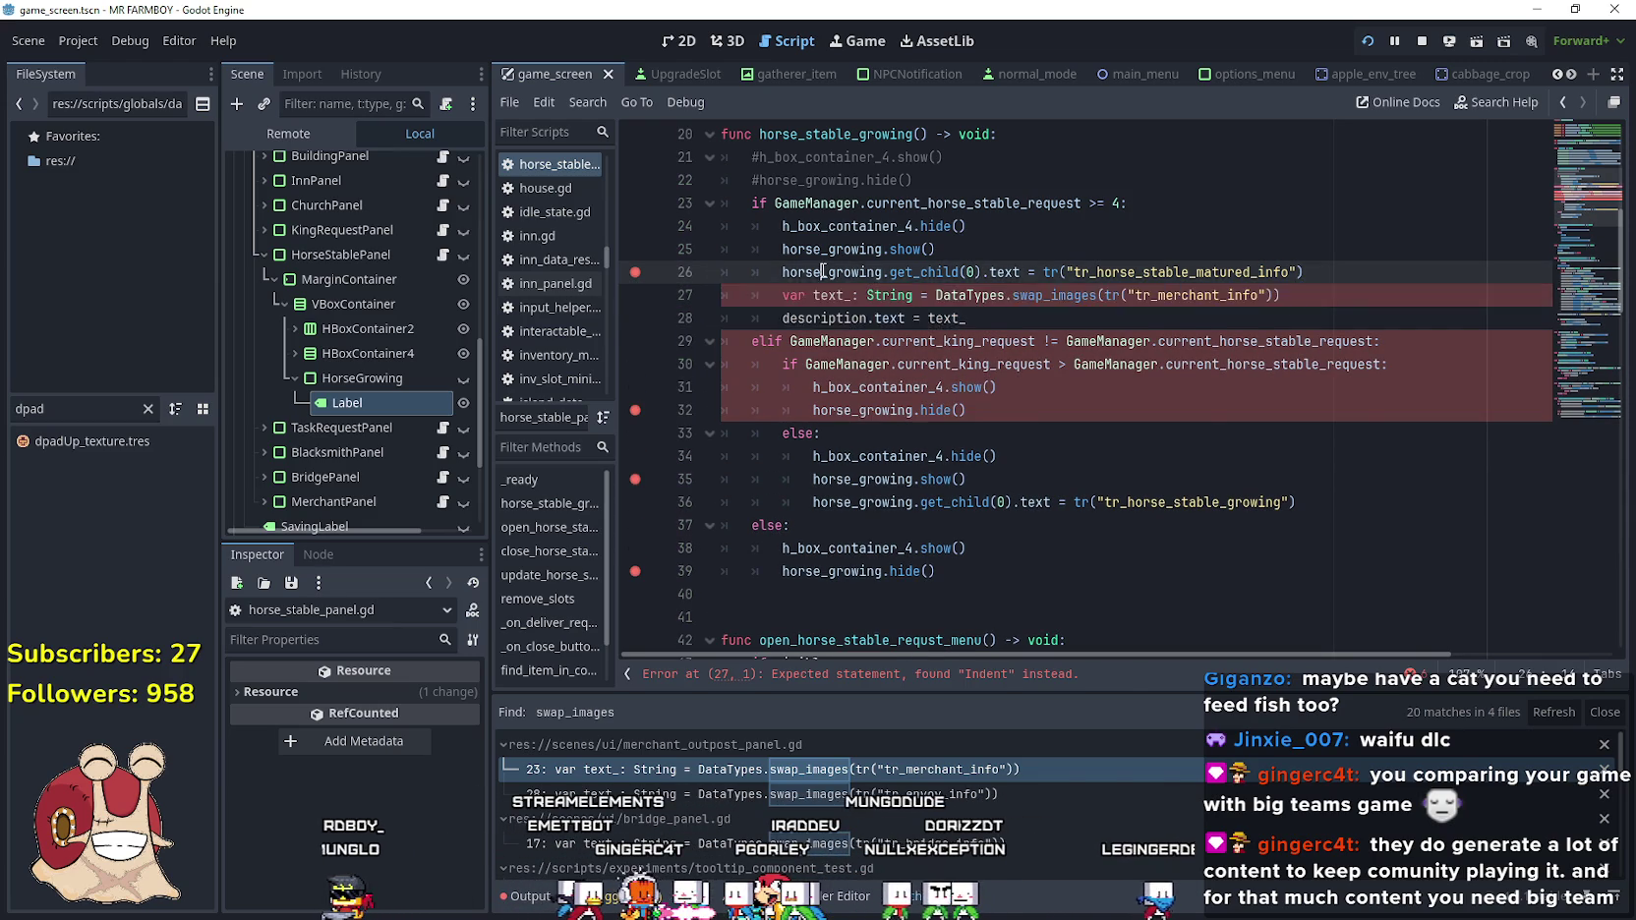
pyautogui.moveTo(904, 317); pyautogui.dragTo(781, 318)
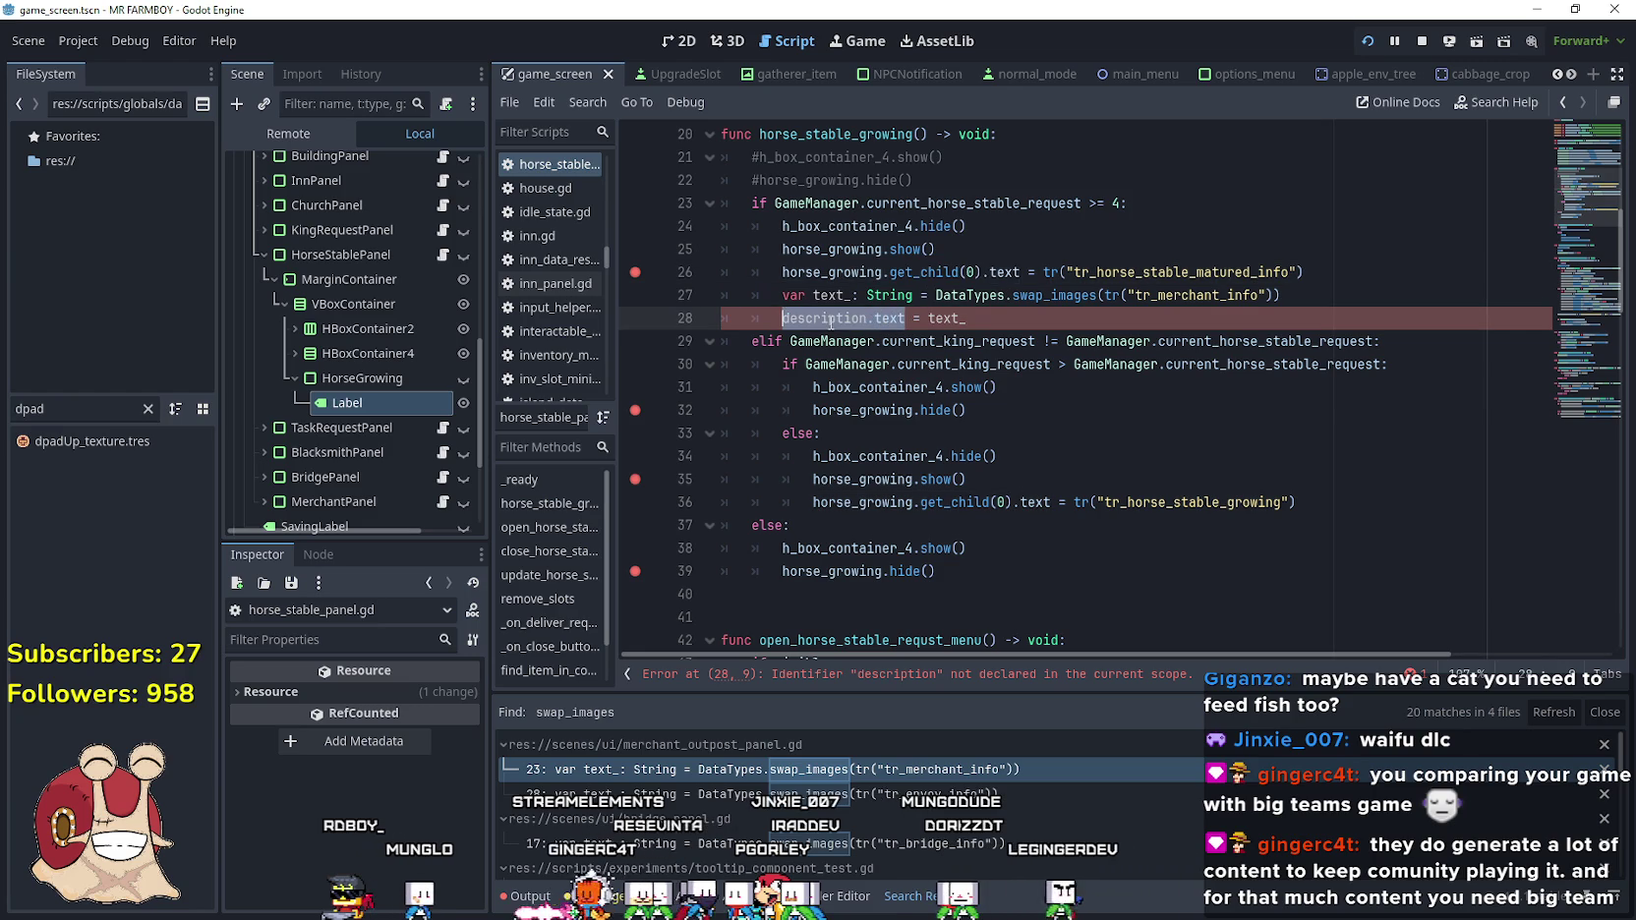
pyautogui.write('horse_growing.get_child(0).text')
pyautogui.click(1119, 319)
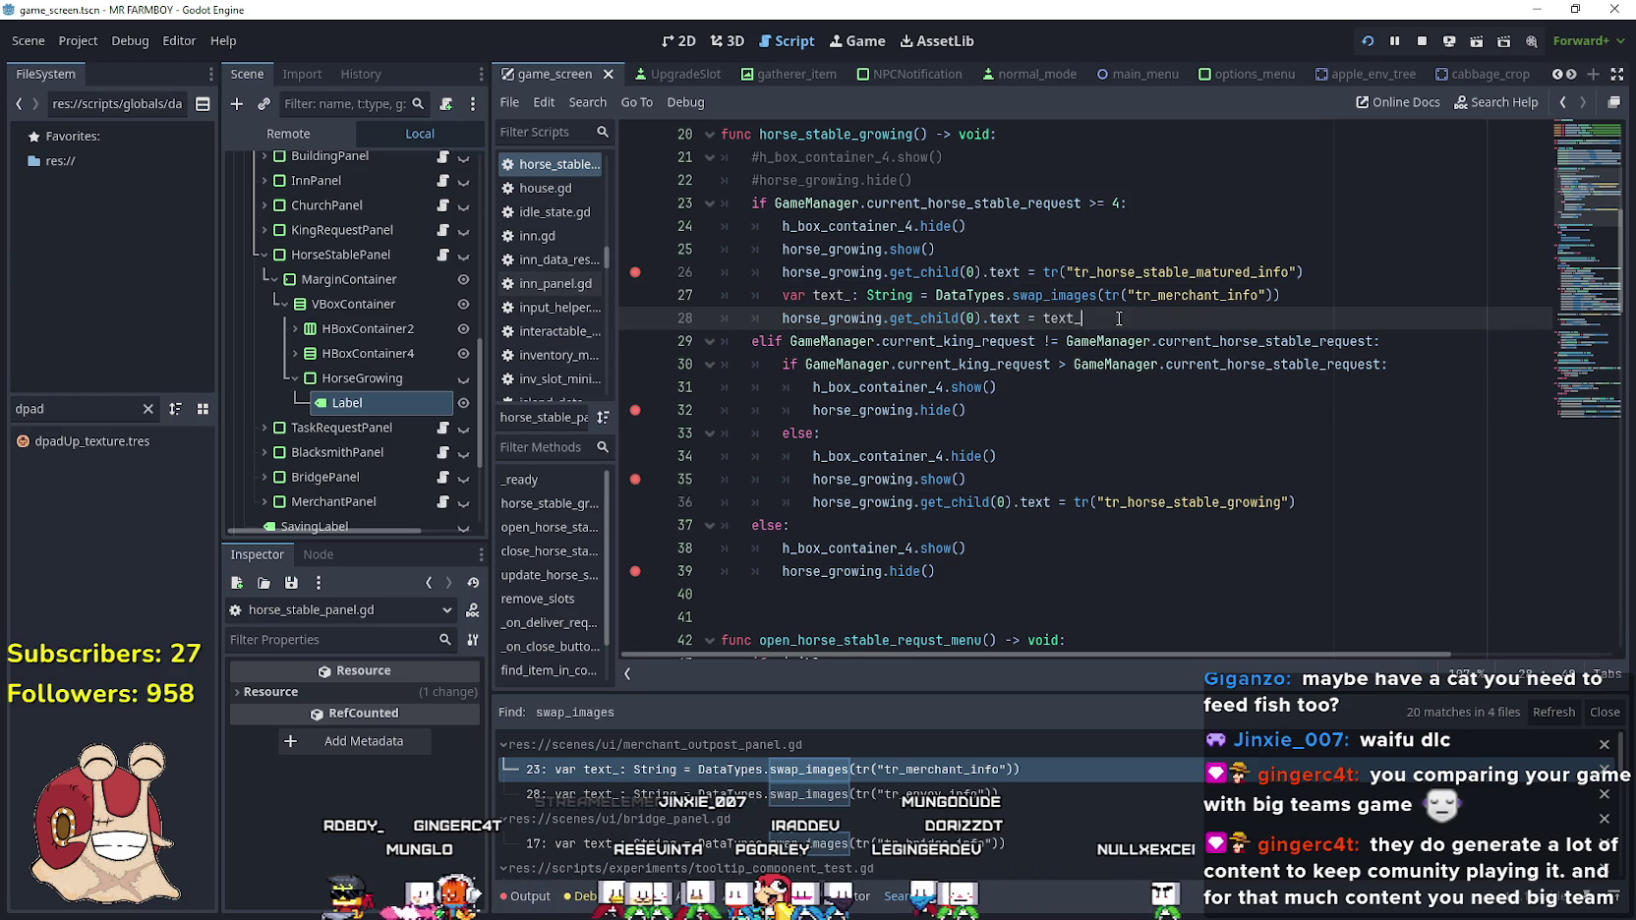
# Comment out the old line 26 assignment, use tr_horse_stable_matured_info, and save
pyautogui.click(1254, 271)
pyautogui.hotkey('ctrl', 'k')
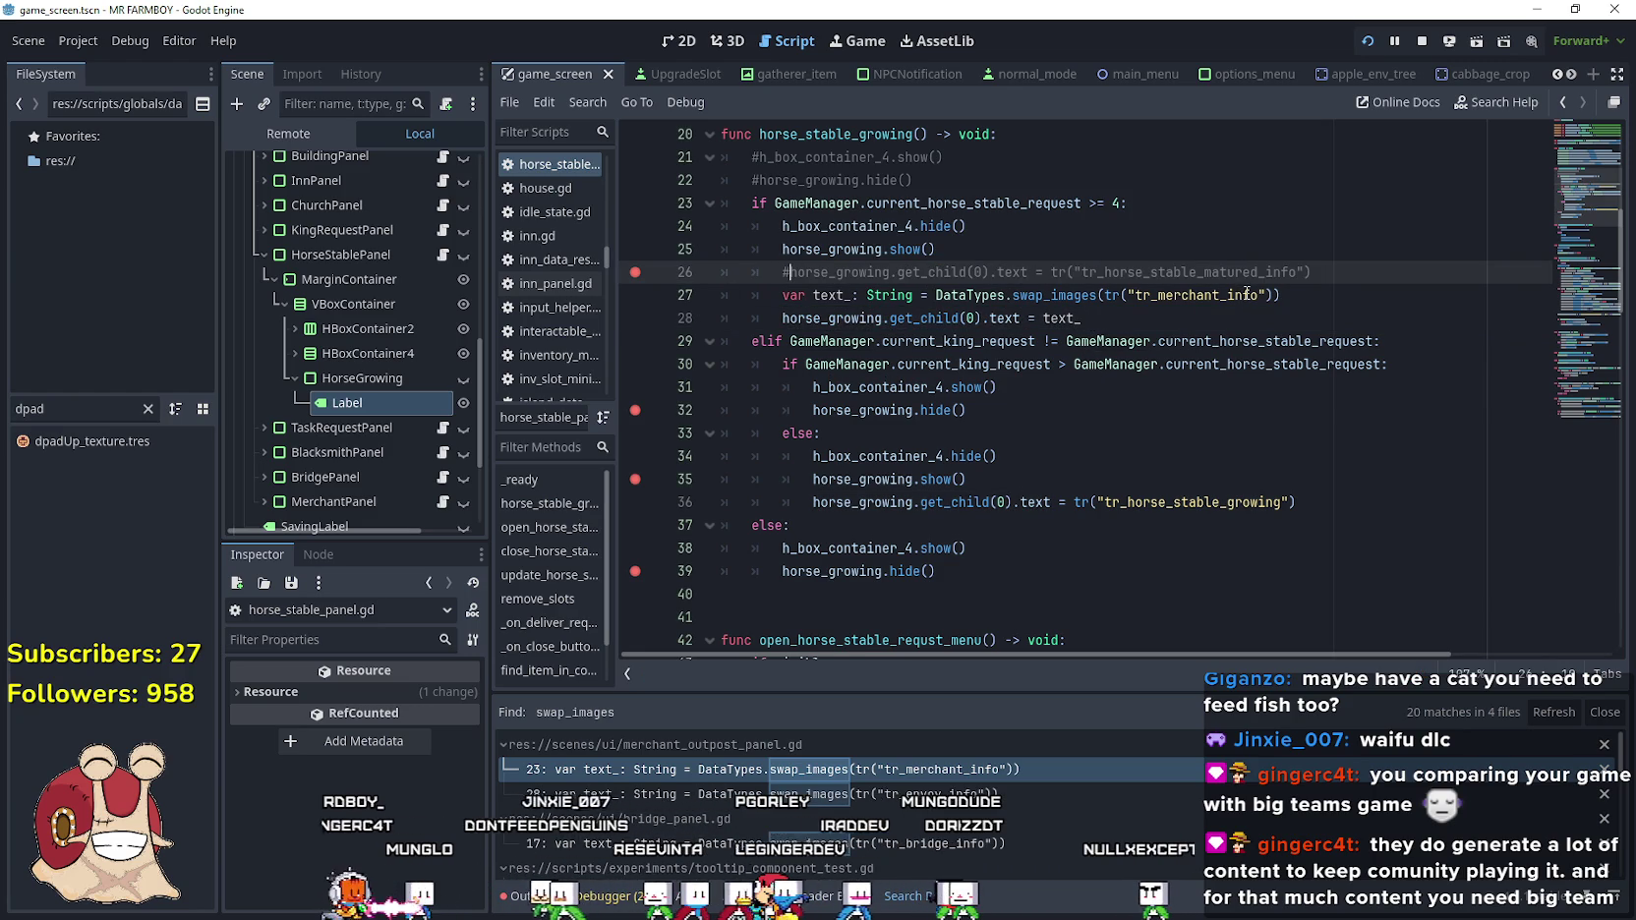
pyautogui.moveTo(1135, 295); pyautogui.dragTo(1193, 304)
pyautogui.doubleClick(1193, 295)
pyautogui.write('tr_horse_stable_matured_info')
pyautogui.click(1167, 323)
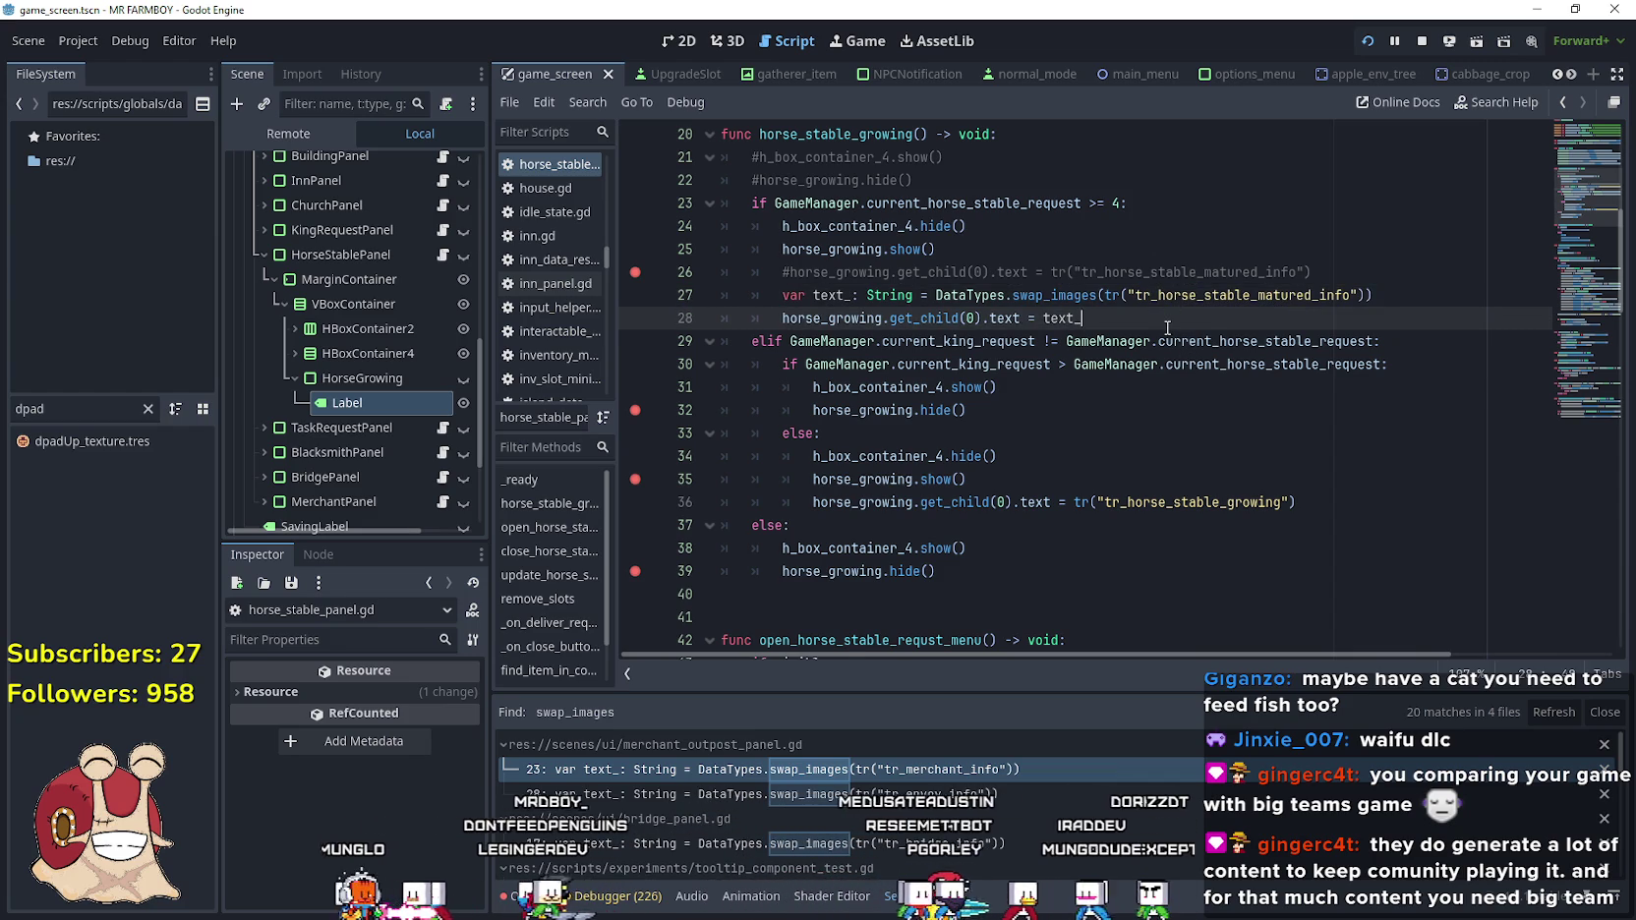
pyautogui.scroll(-1, 1160, 335)
pyautogui.click(1142, 358)
pyautogui.hotkey('ctrl', 's')
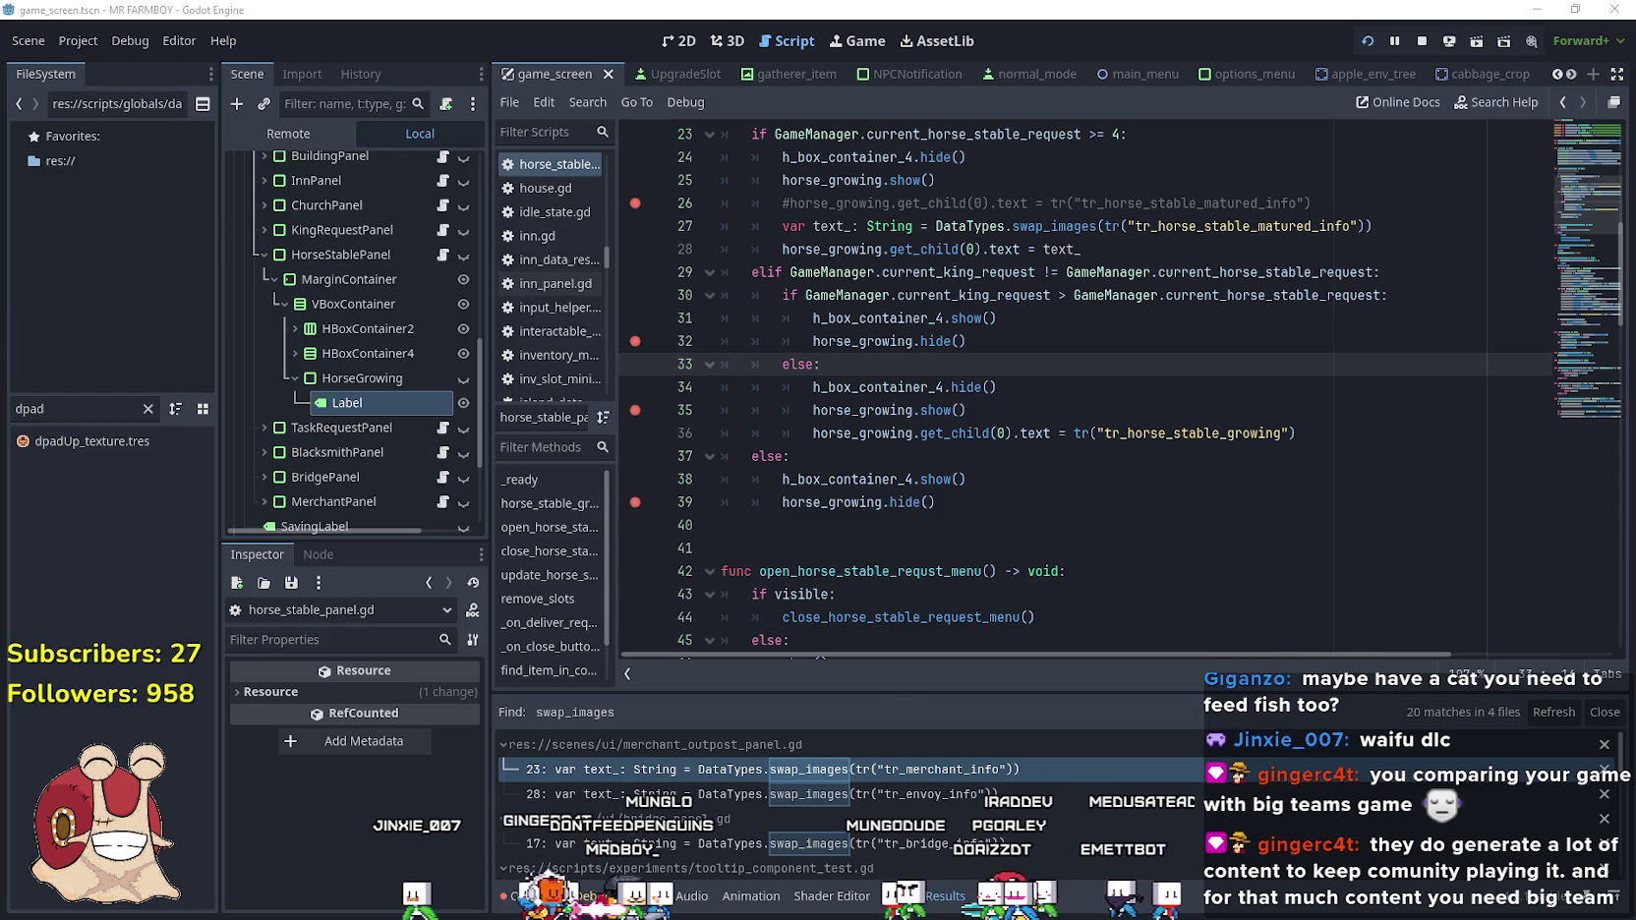
# In the running game, revisit the horse stable and resume from the breakpoint
pyautogui.press('Escape')
pyautogui.press('Down')
pyautogui.press('Right')
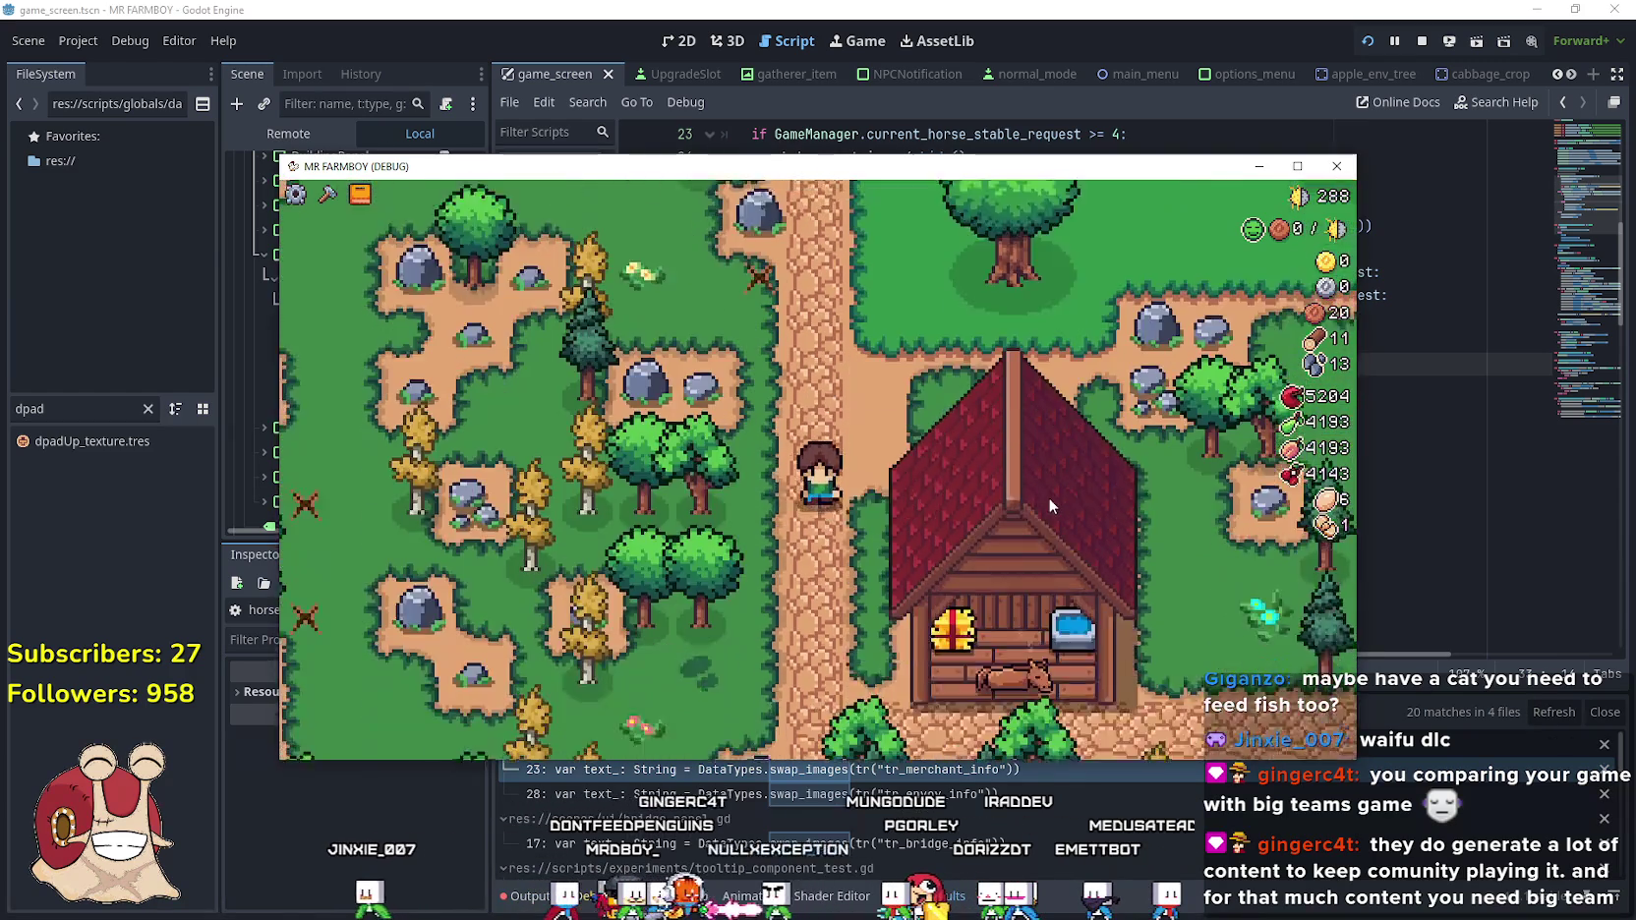
pyautogui.press('e')
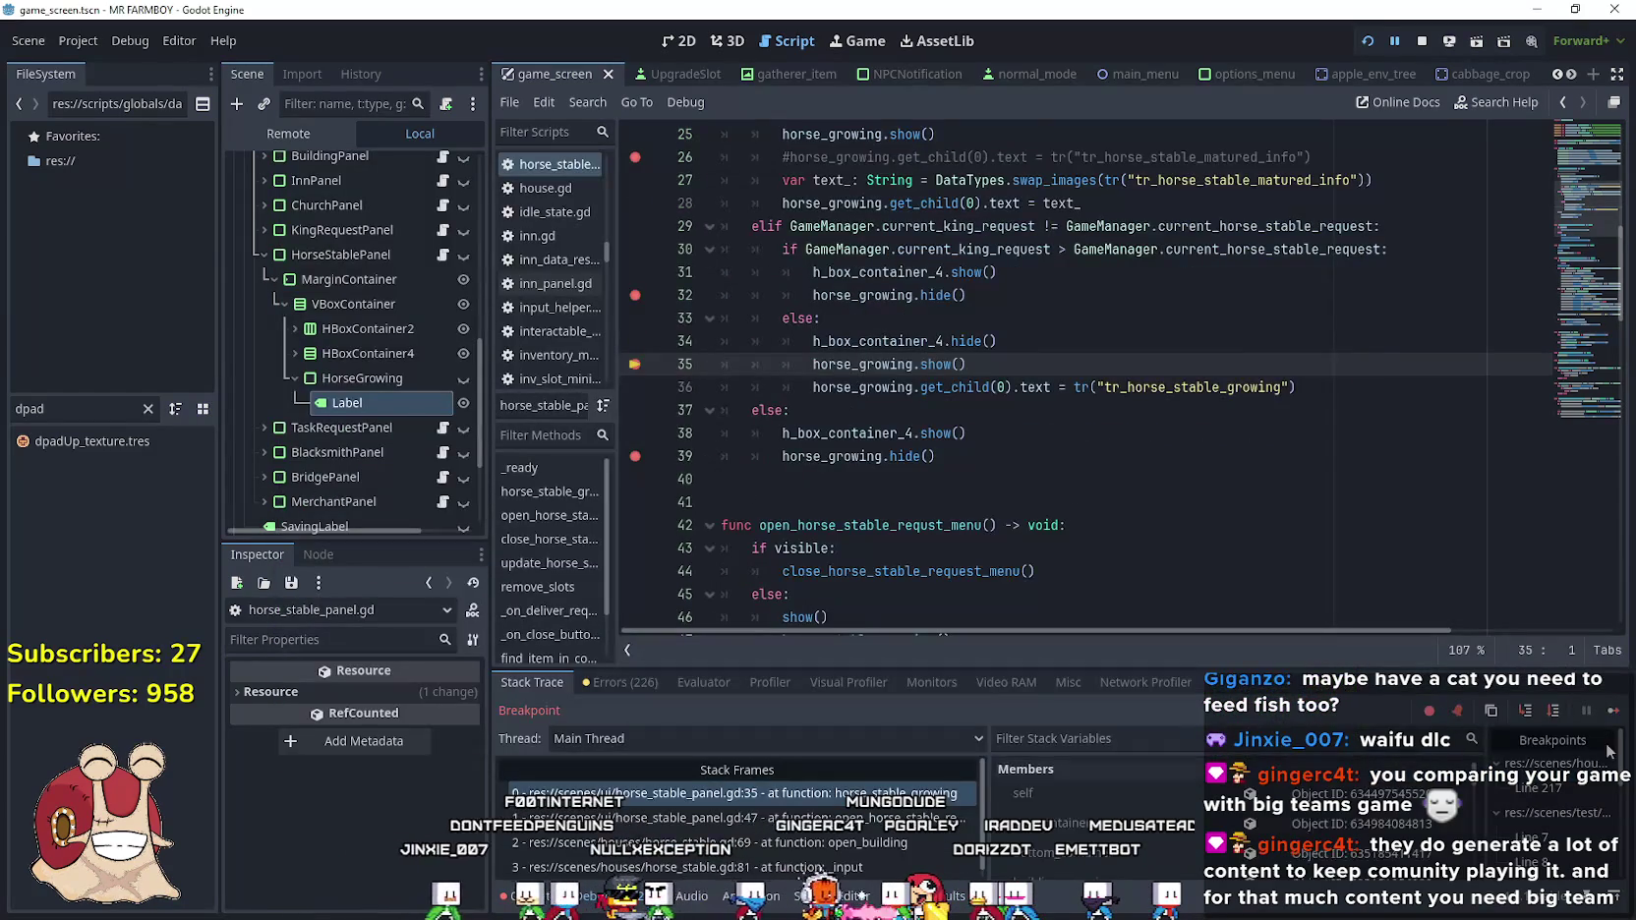
pyautogui.click(1614, 710)
pyautogui.press('e')
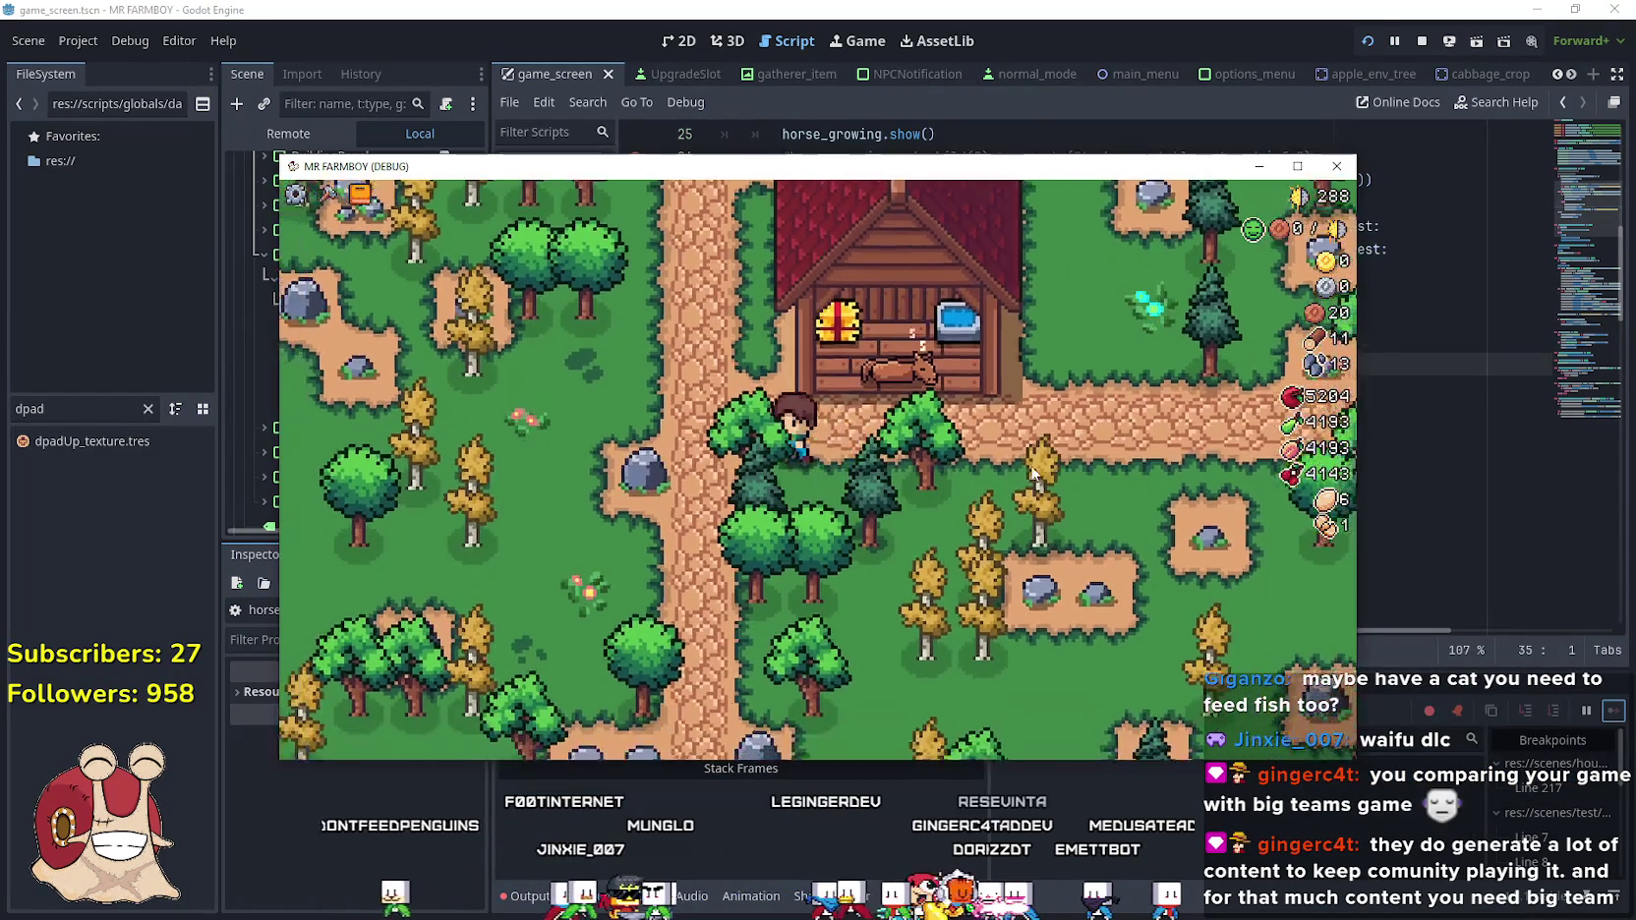
pyautogui.press('Left')
pyautogui.press('e')
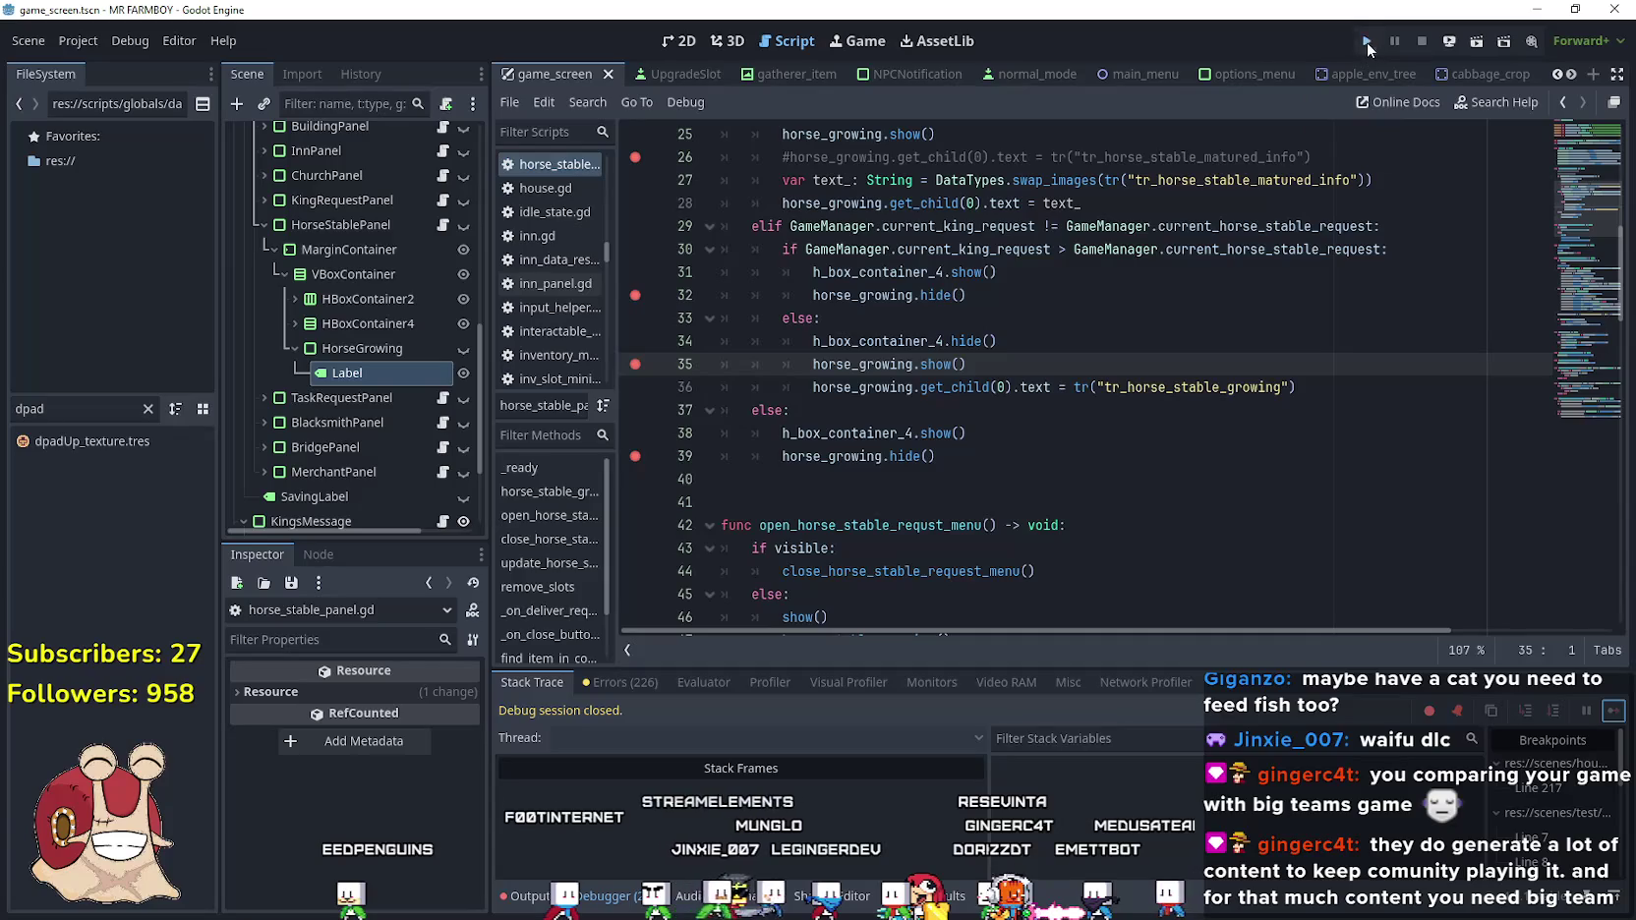
# Restart the project with F5, load Save 4, and maximize the game window
pyautogui.press('F5')
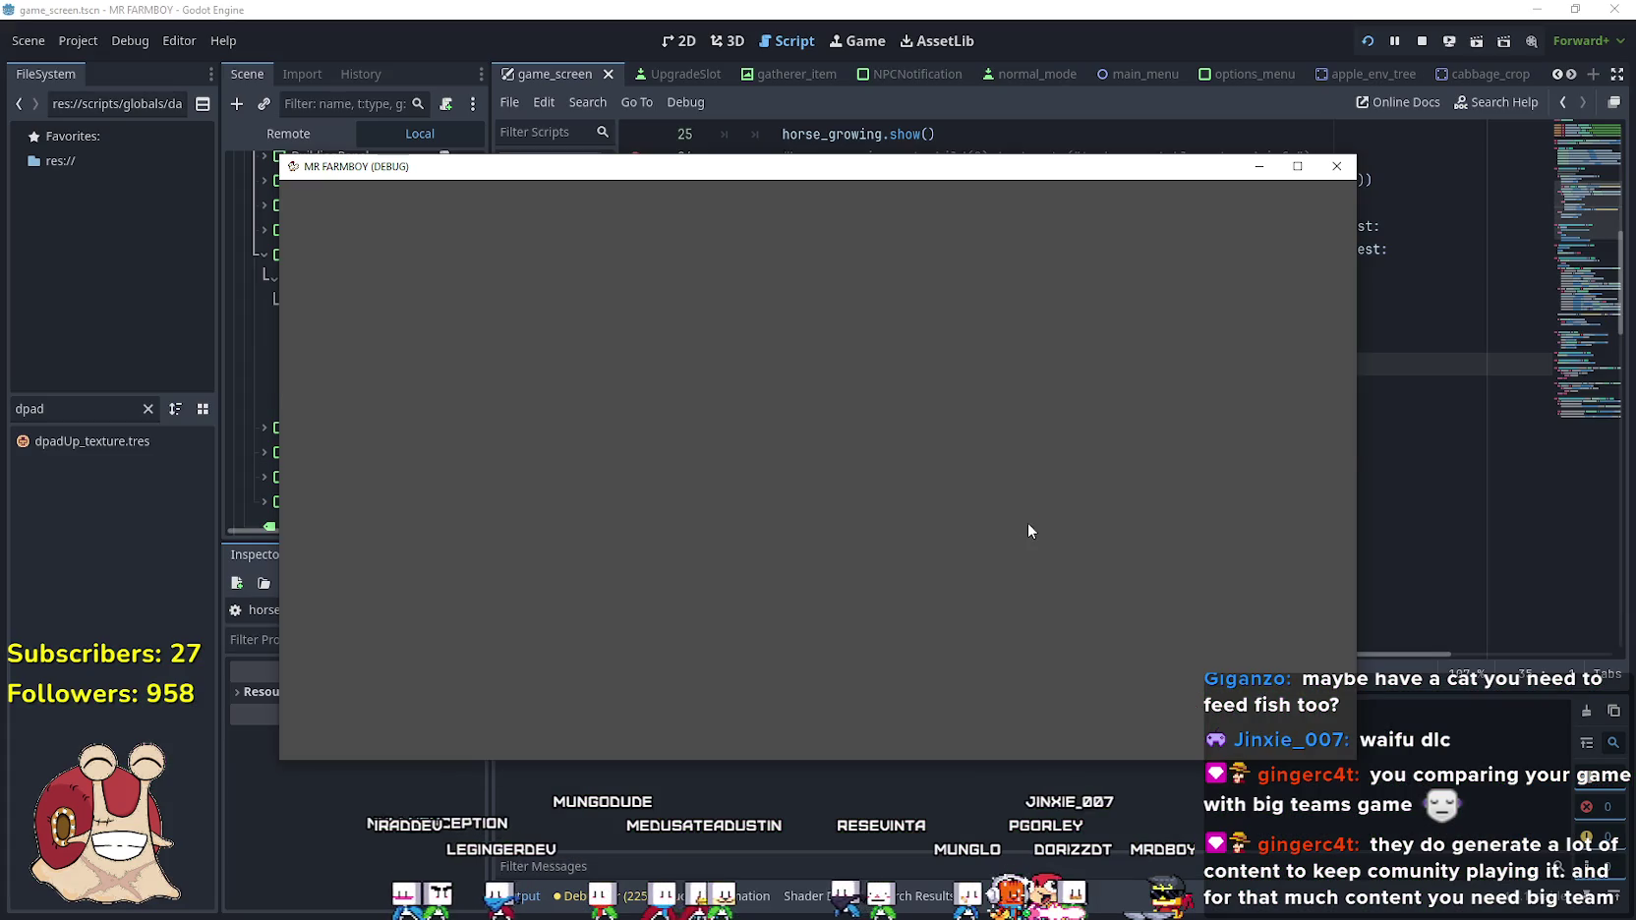
pyautogui.click(836, 467)
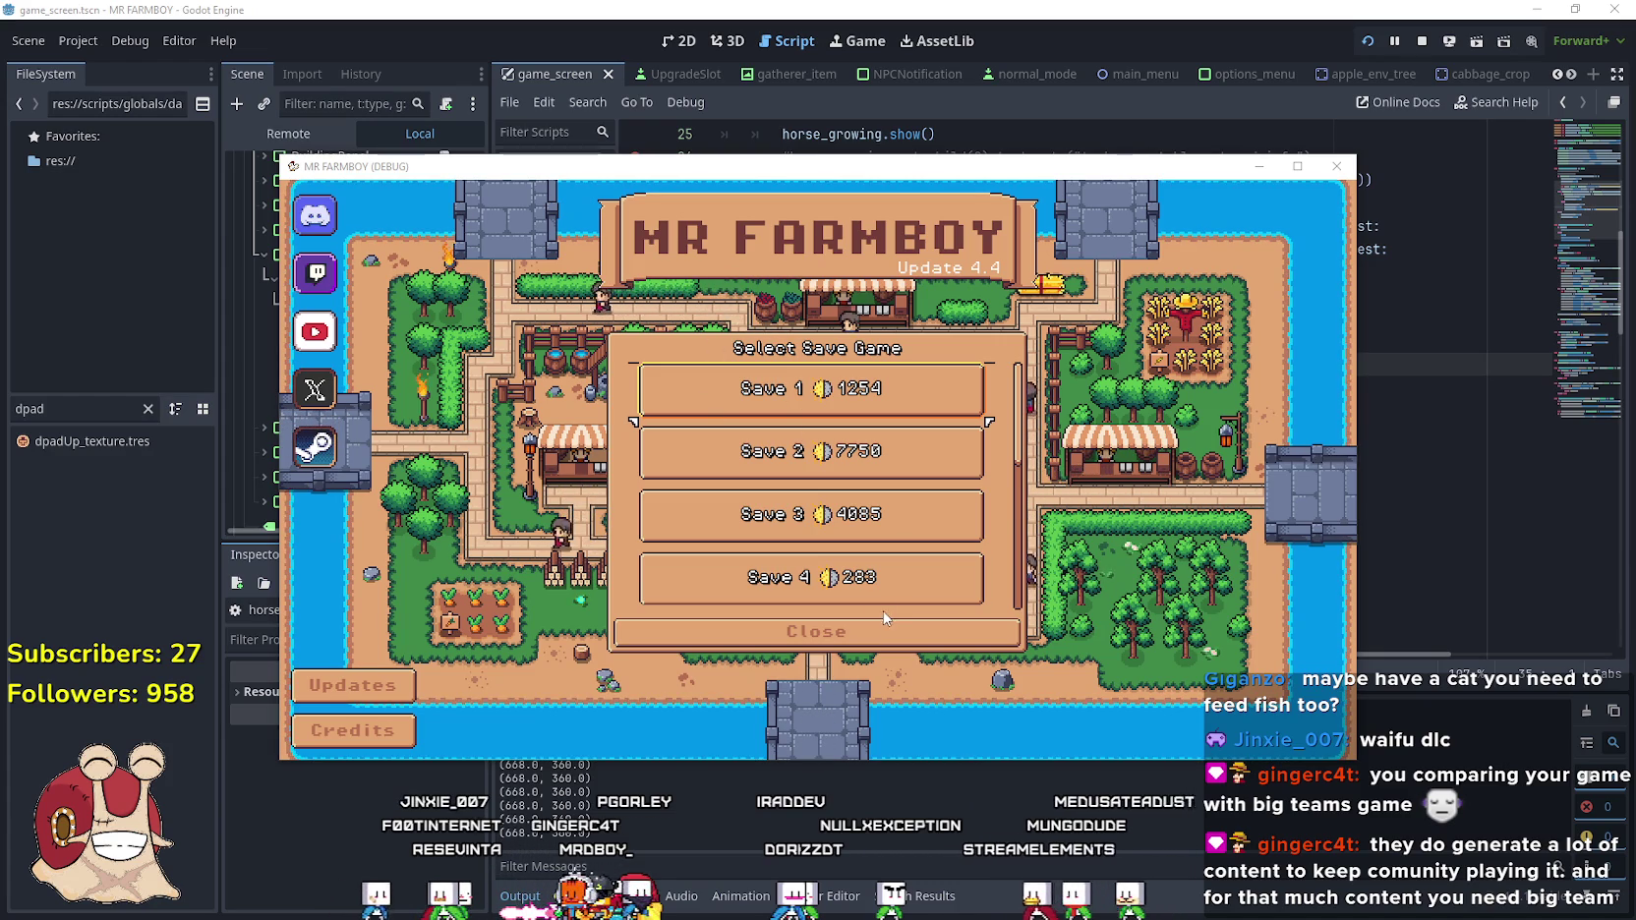
pyautogui.scroll(-5, 876, 578)
pyautogui.scroll(3, 874, 579)
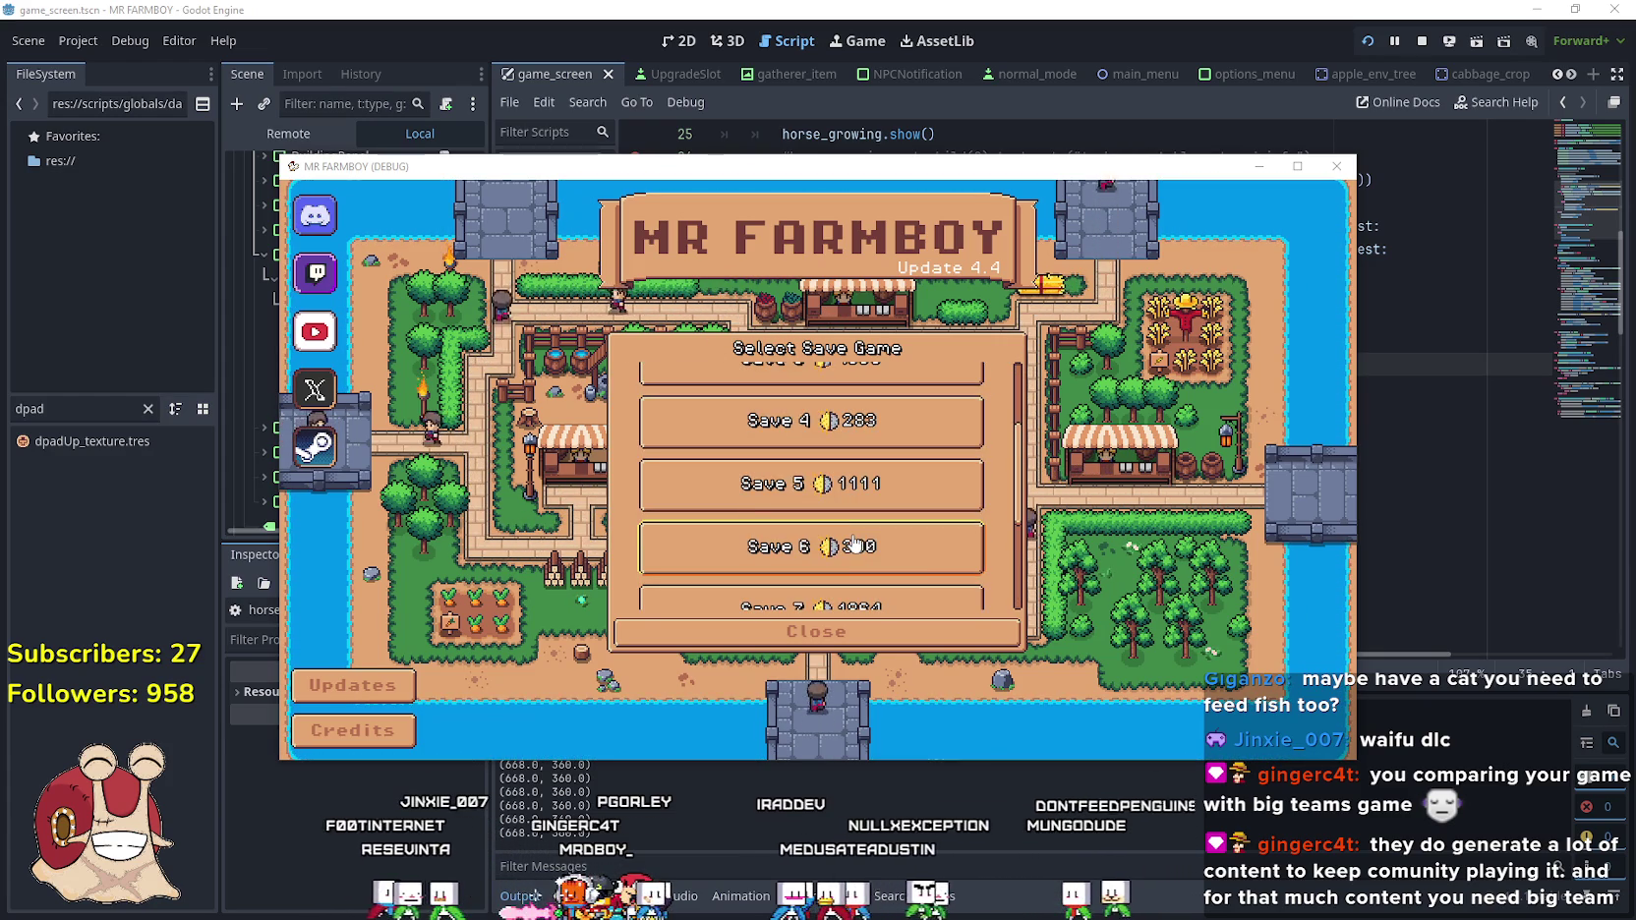
pyautogui.click(816, 398)
pyautogui.click(784, 436)
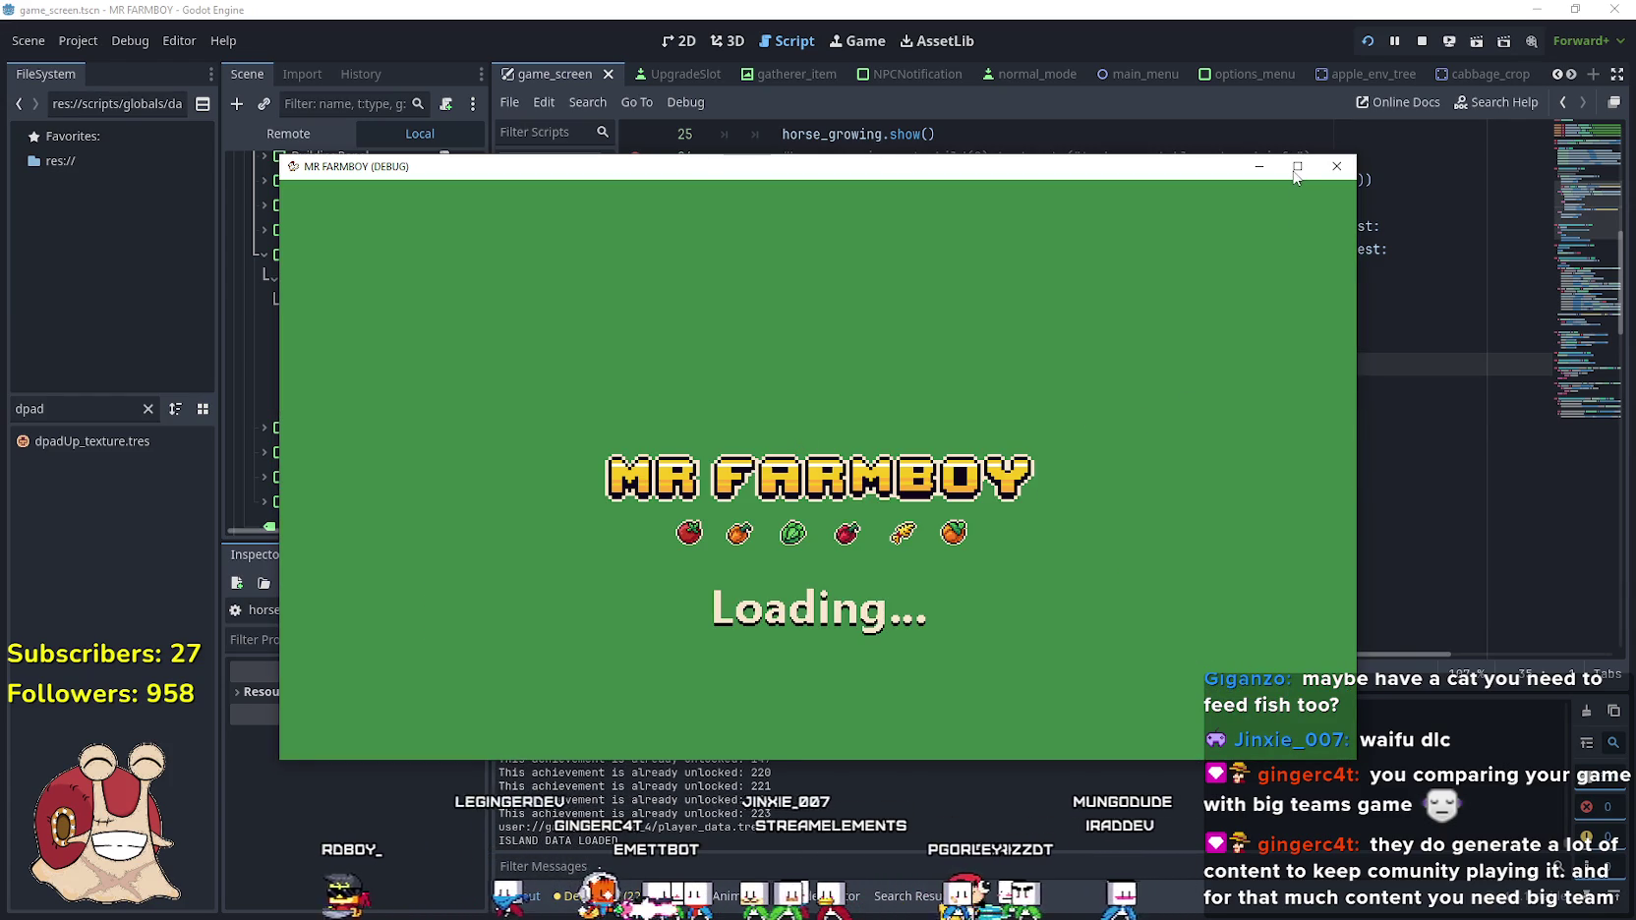
pyautogui.click(1295, 169)
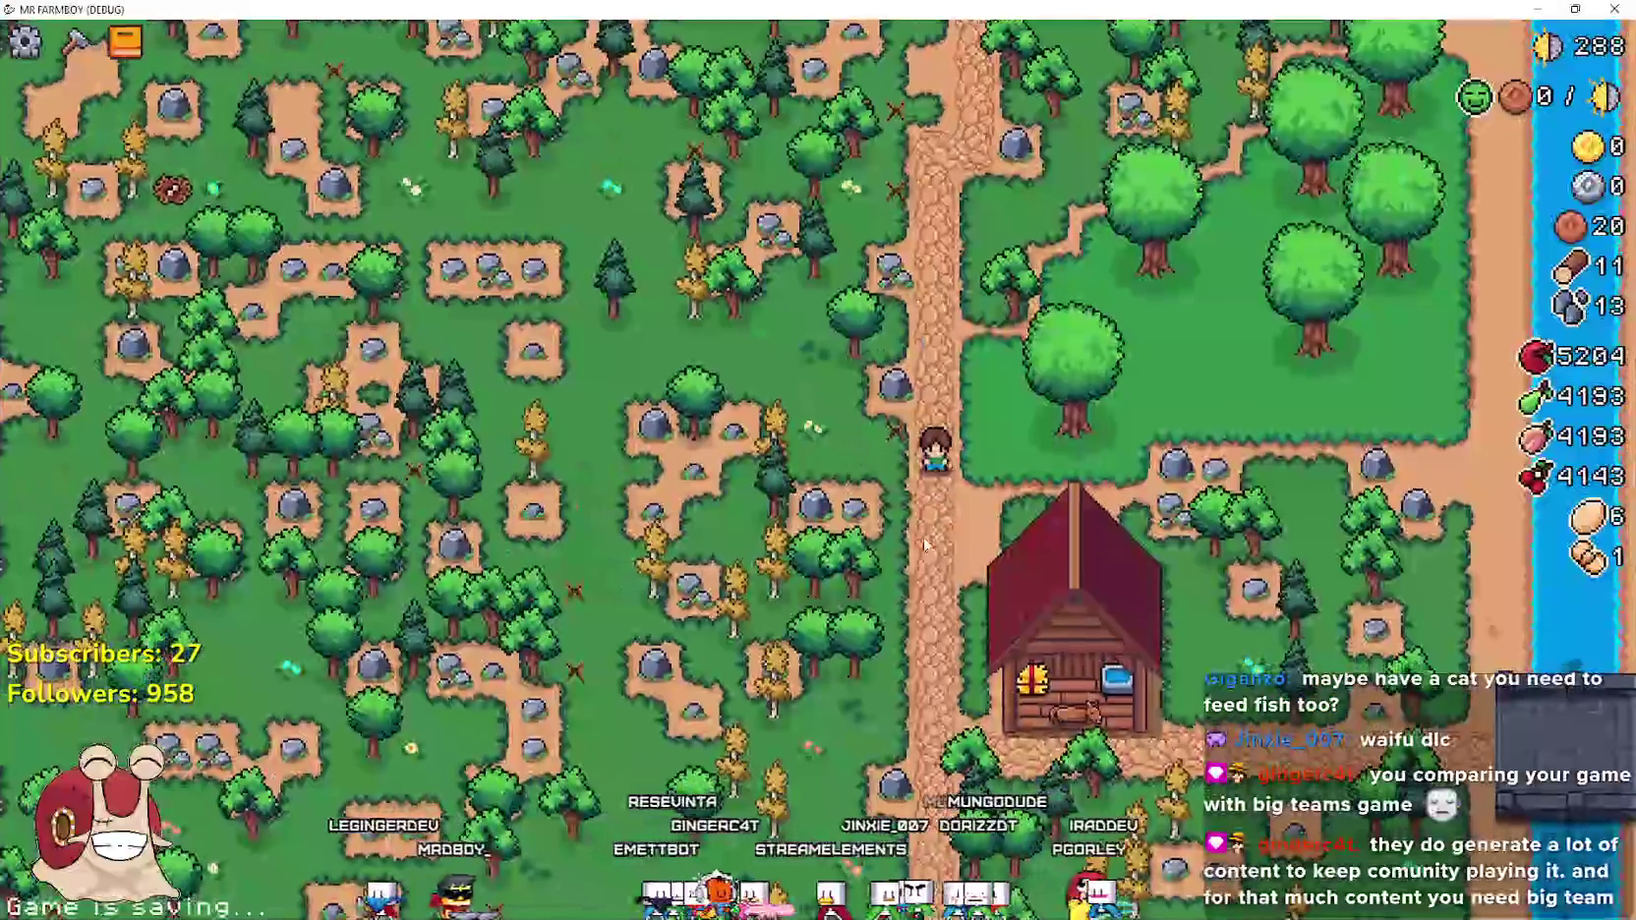
# Move the farmer around the farm while toggling the Advancements panel
pyautogui.press('Tab')
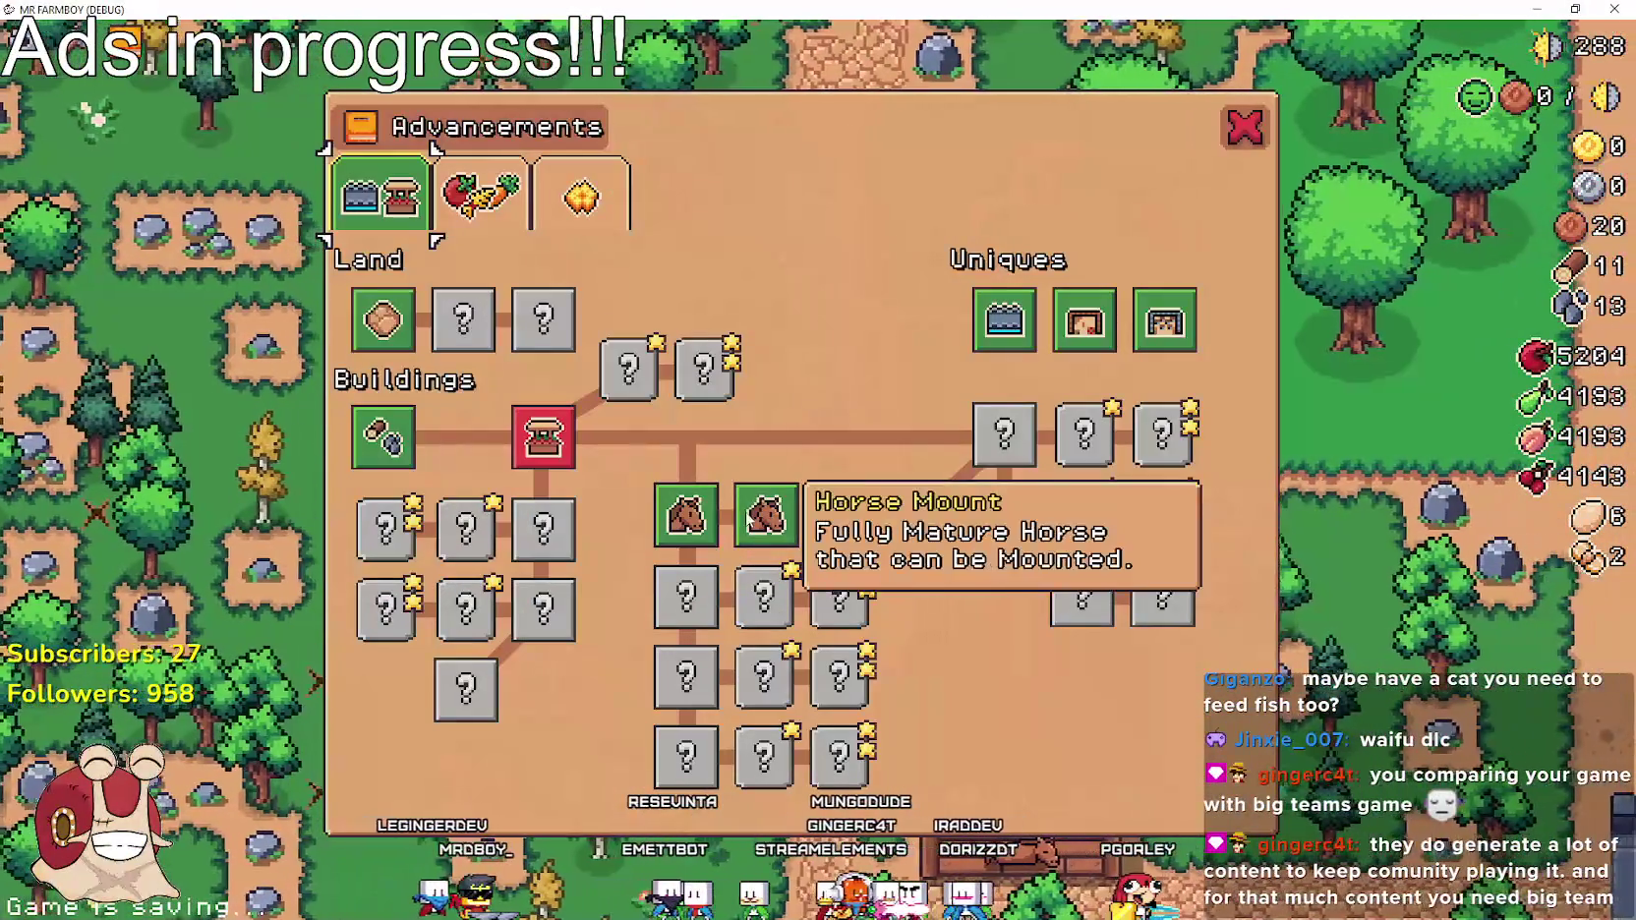
pyautogui.press('Escape')
pyautogui.press('s')
pyautogui.press('Tab')
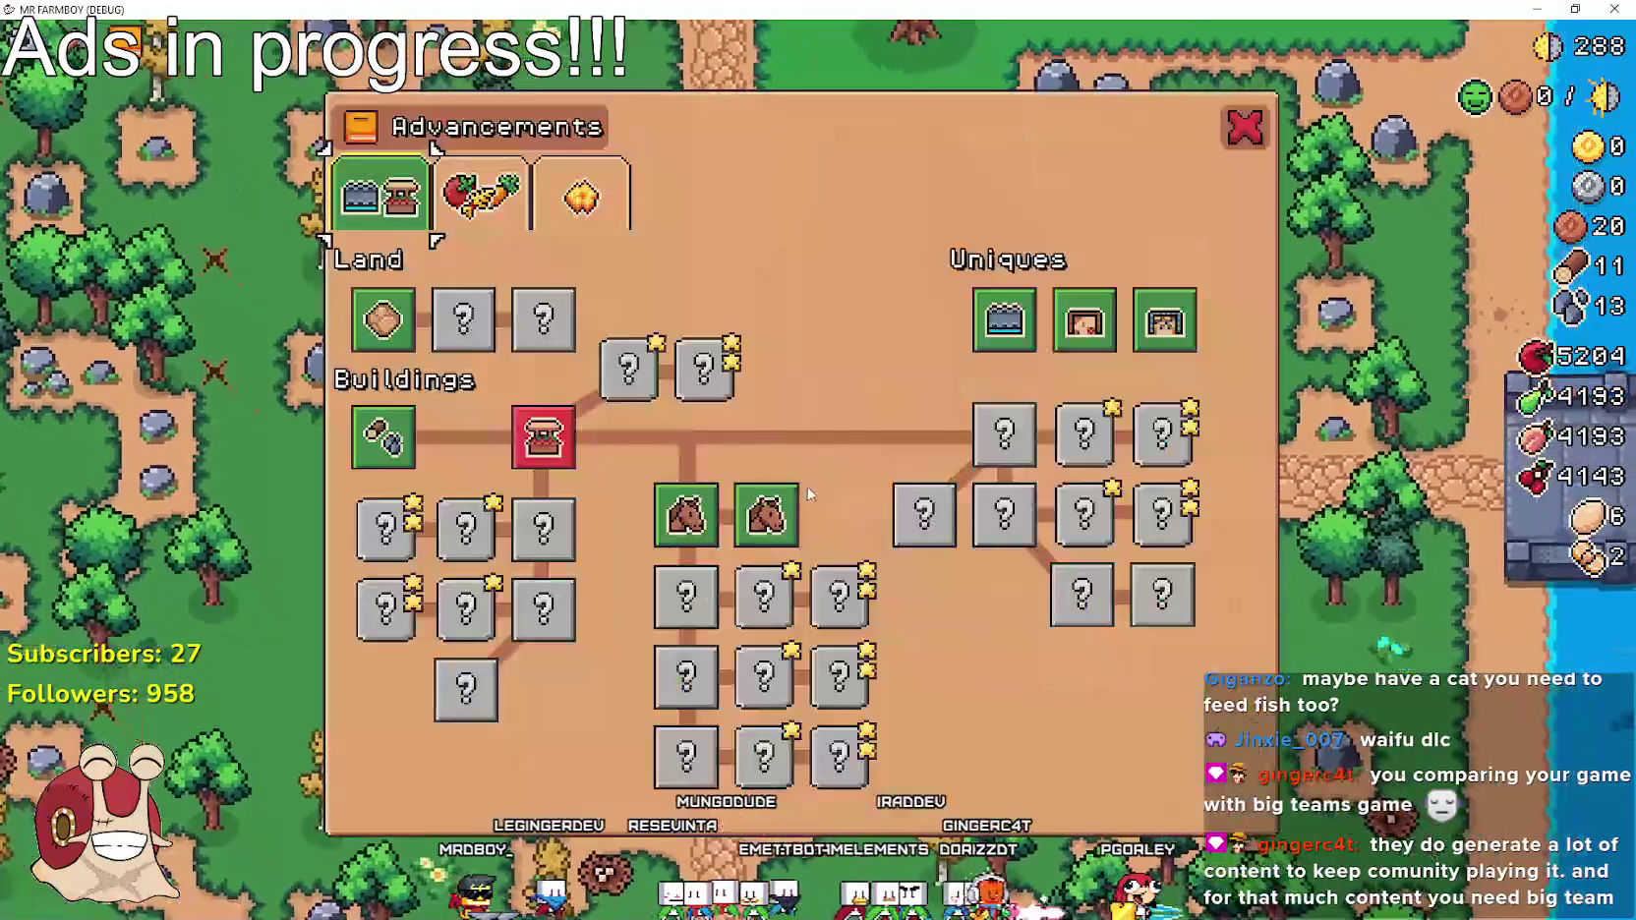
pyautogui.press('a')
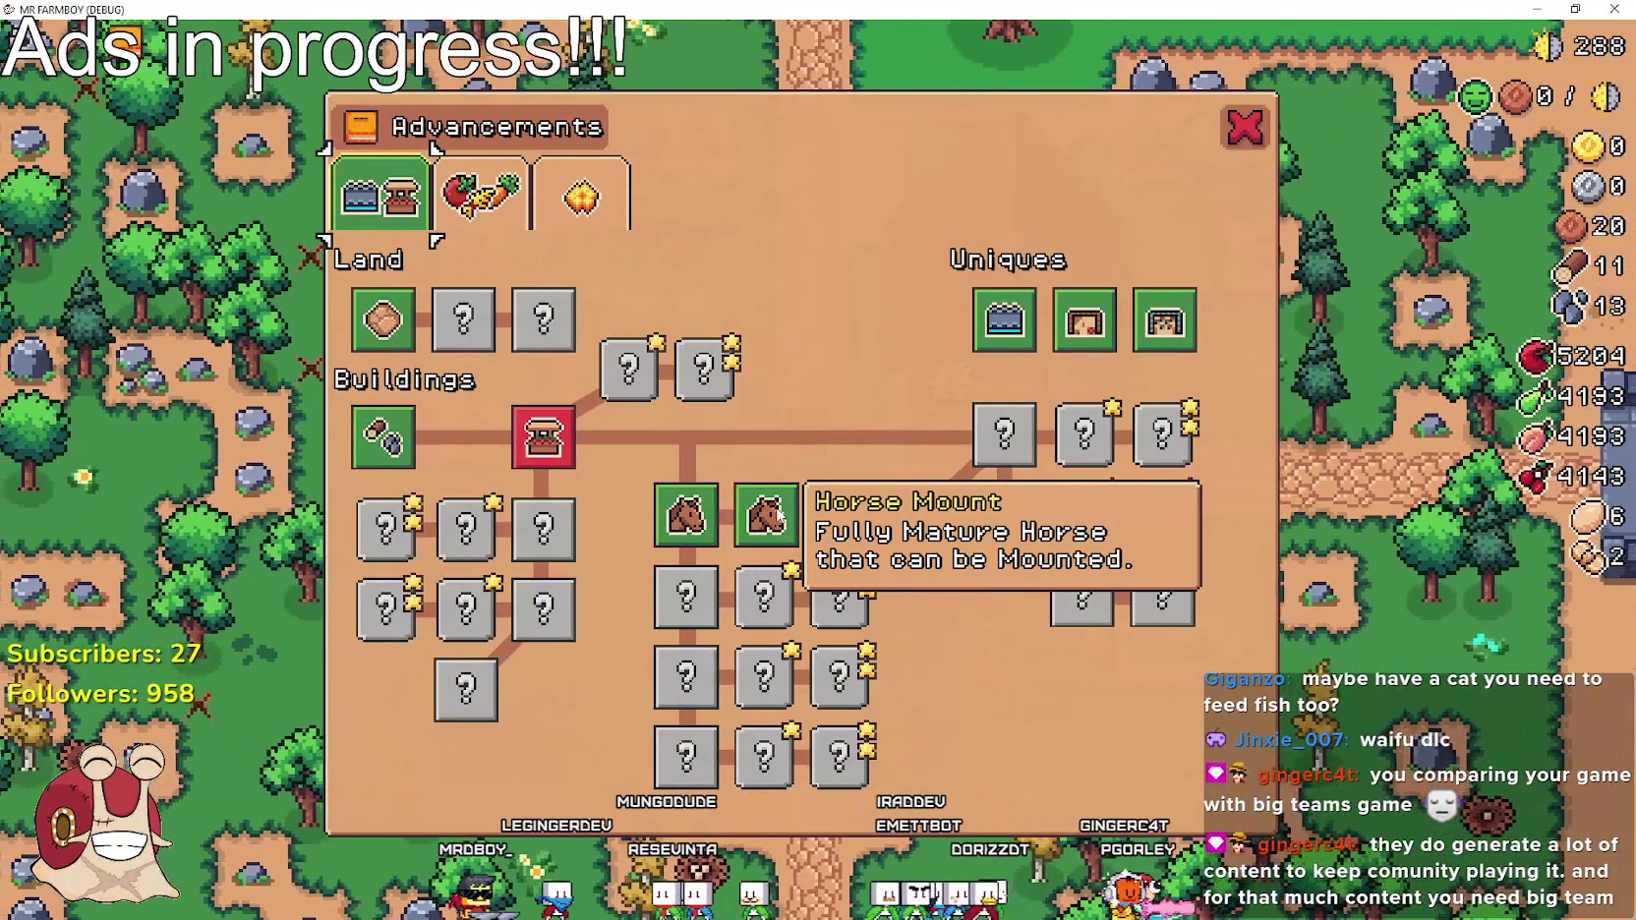
pyautogui.press('Escape')
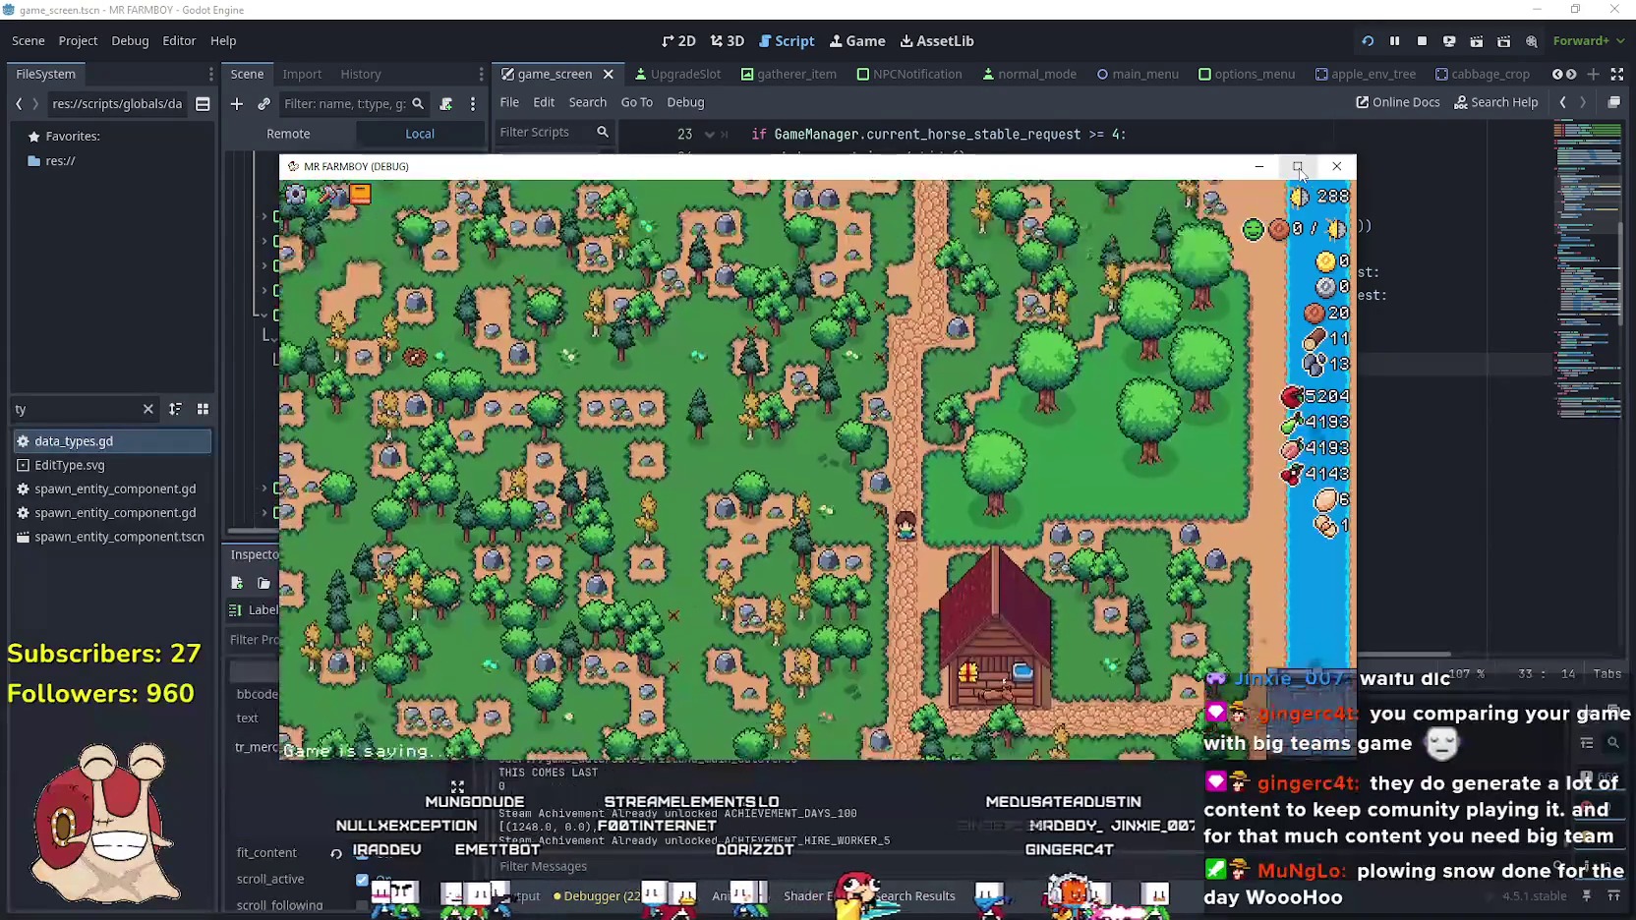
# Maximize the game, open the horse stable past the breakpoint, then close its panel
pyautogui.click(1298, 166)
pyautogui.scroll(2, 1196, 258)
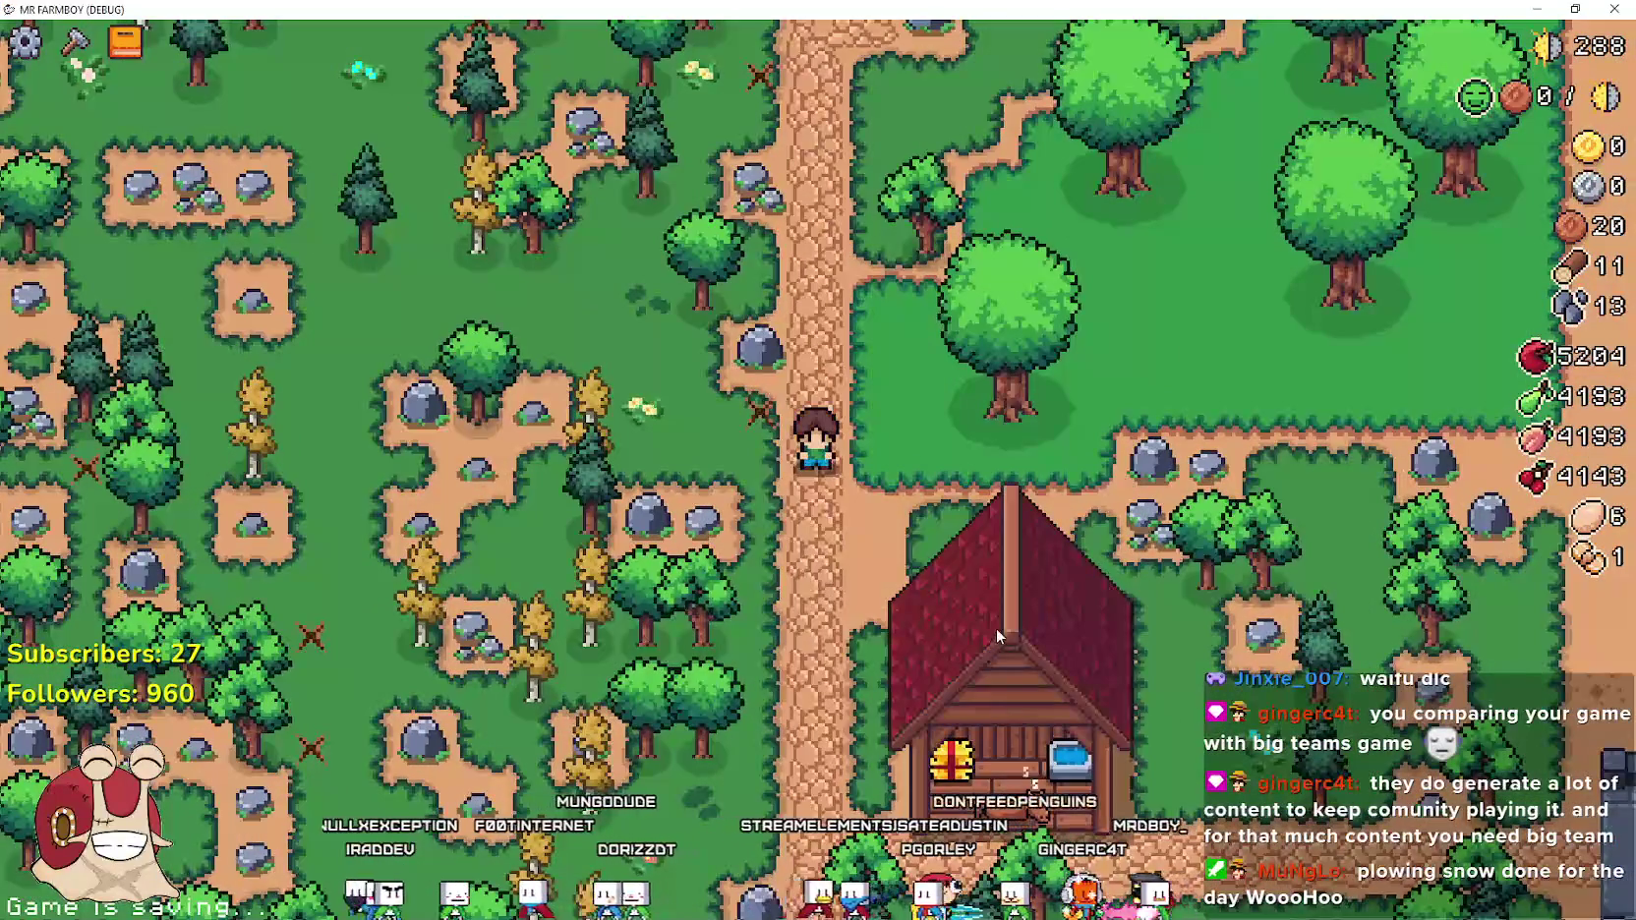
pyautogui.scroll(-2, 1002, 578)
pyautogui.press('s')
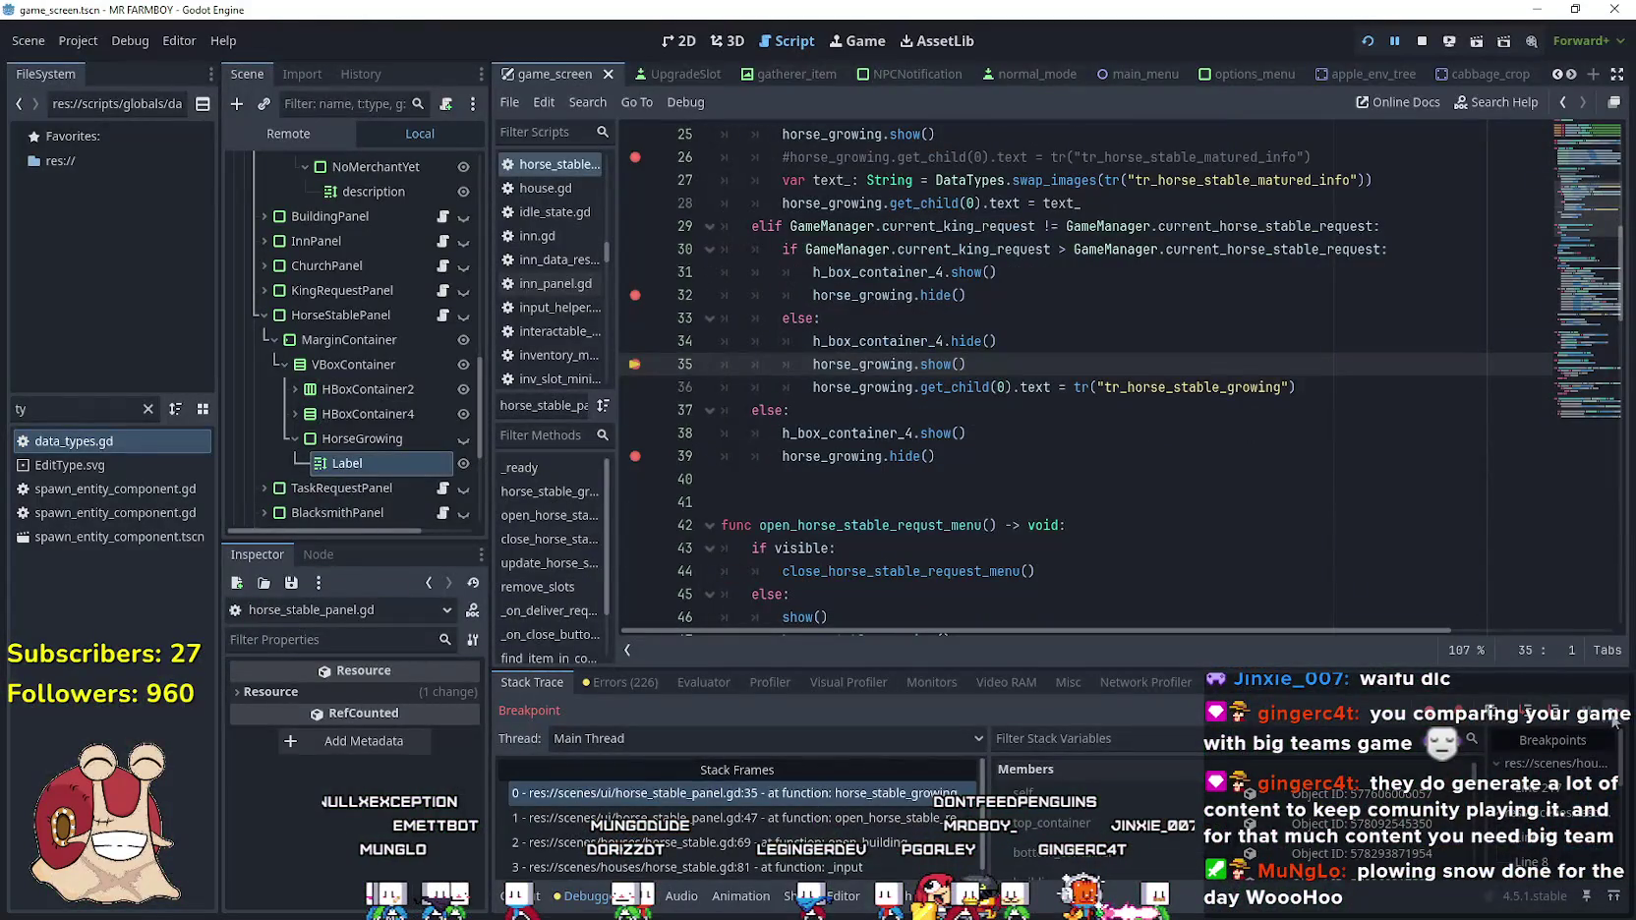
pyautogui.click(1612, 712)
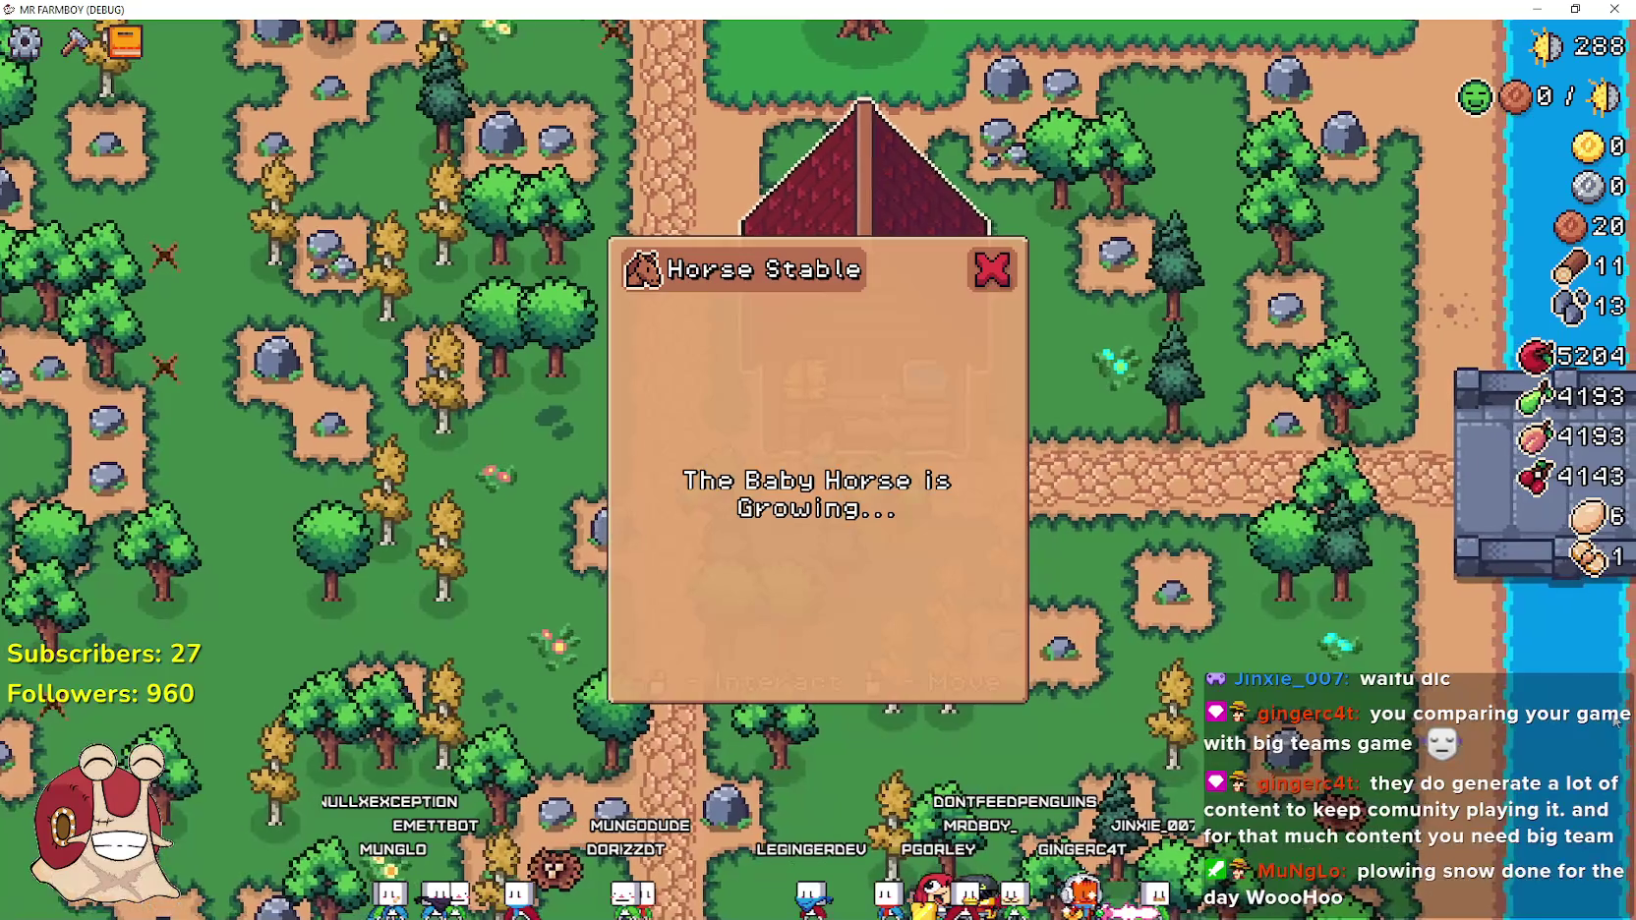
pyautogui.click(994, 266)
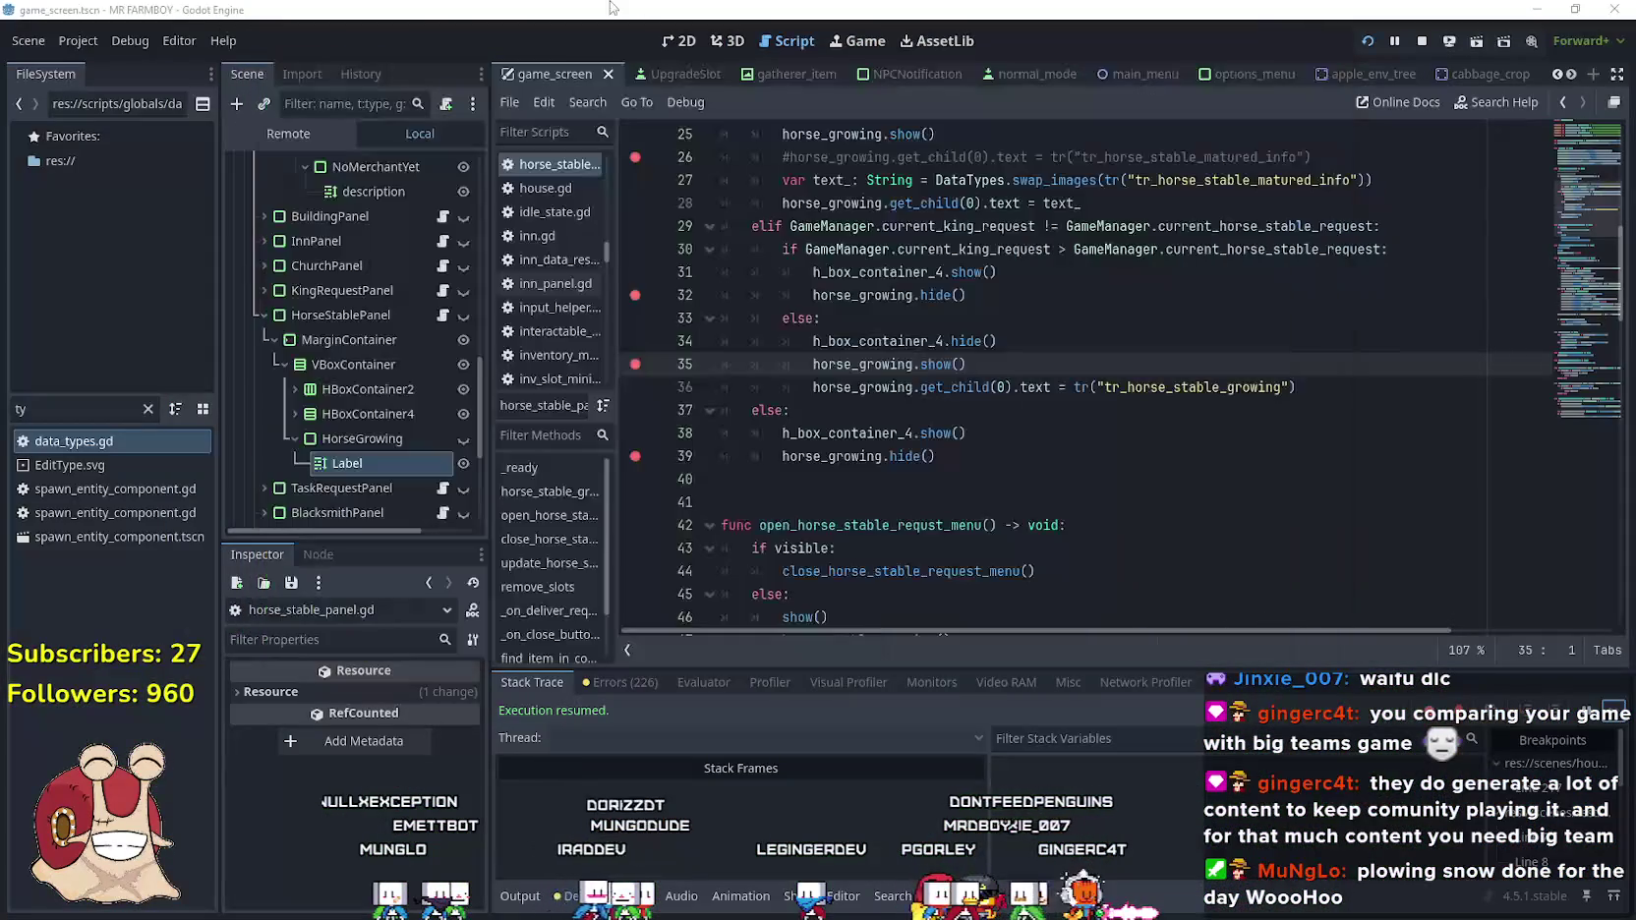
# Select GameManager in the Remote scene tree and set current_king_request to 3
pyautogui.click(281, 132)
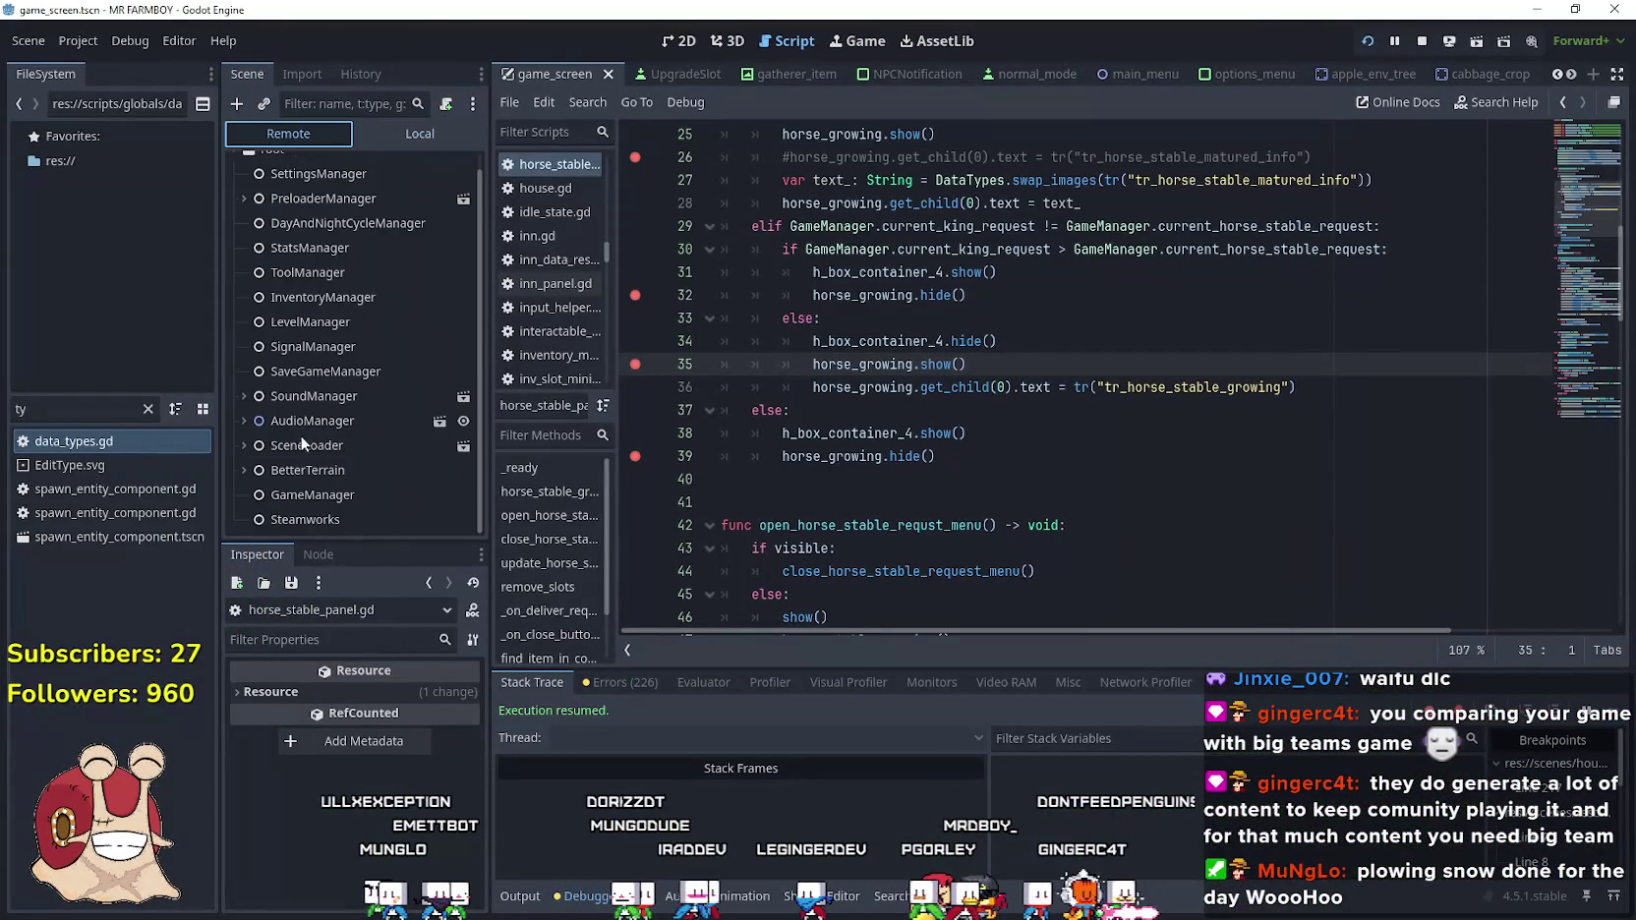
pyautogui.click(324, 495)
pyautogui.scroll(-10, 336, 787)
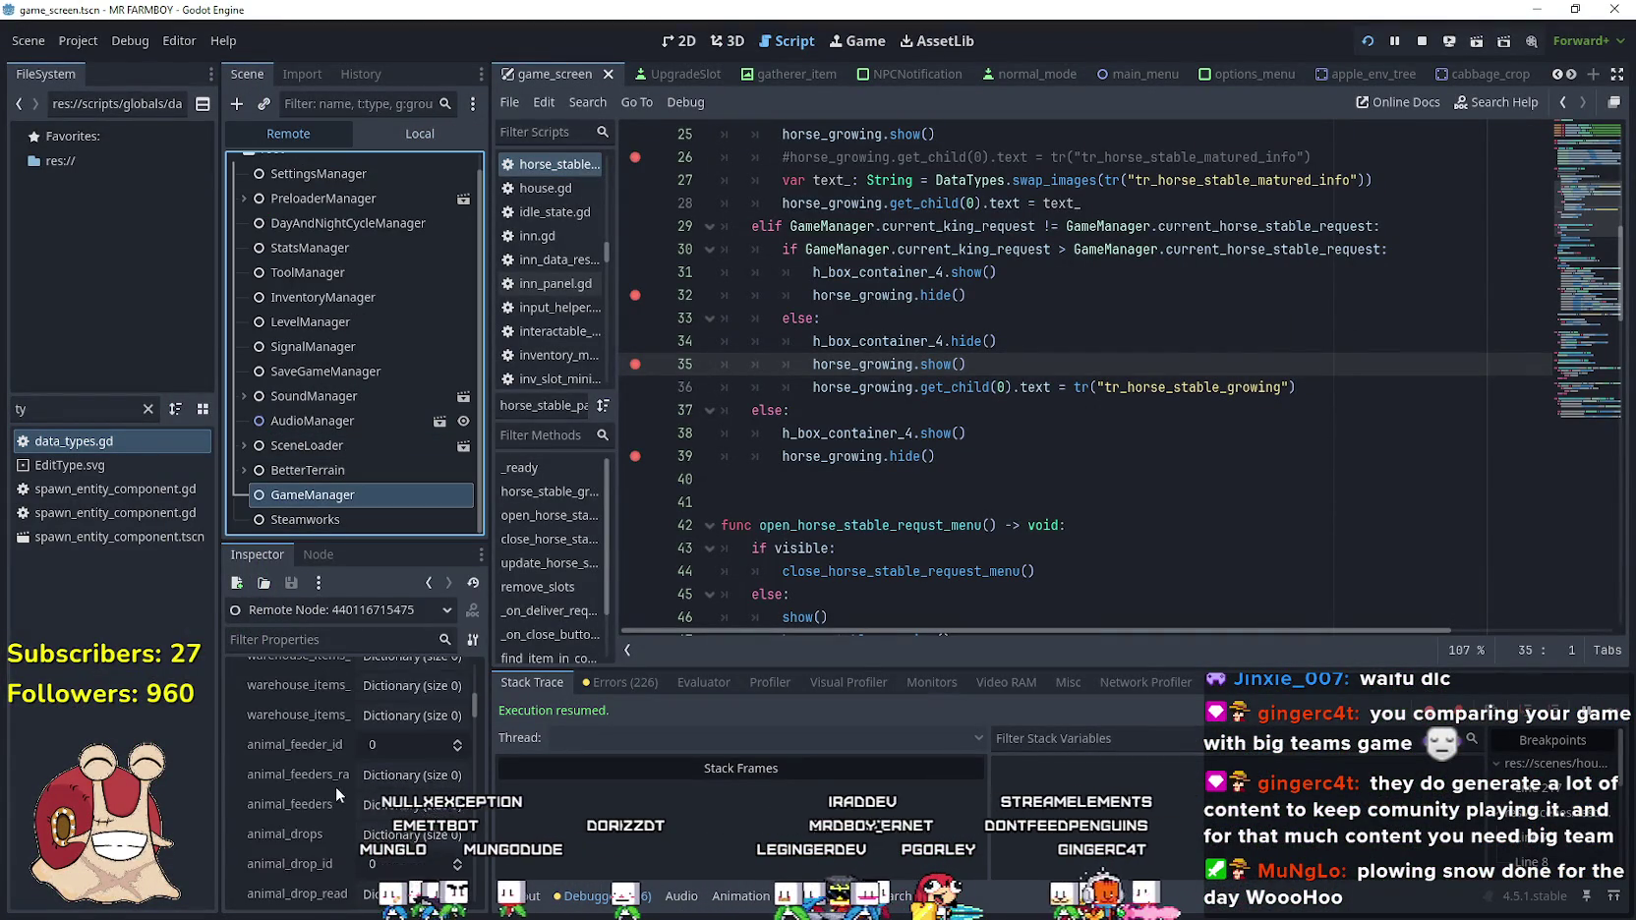
pyautogui.scroll(-15, 329, 788)
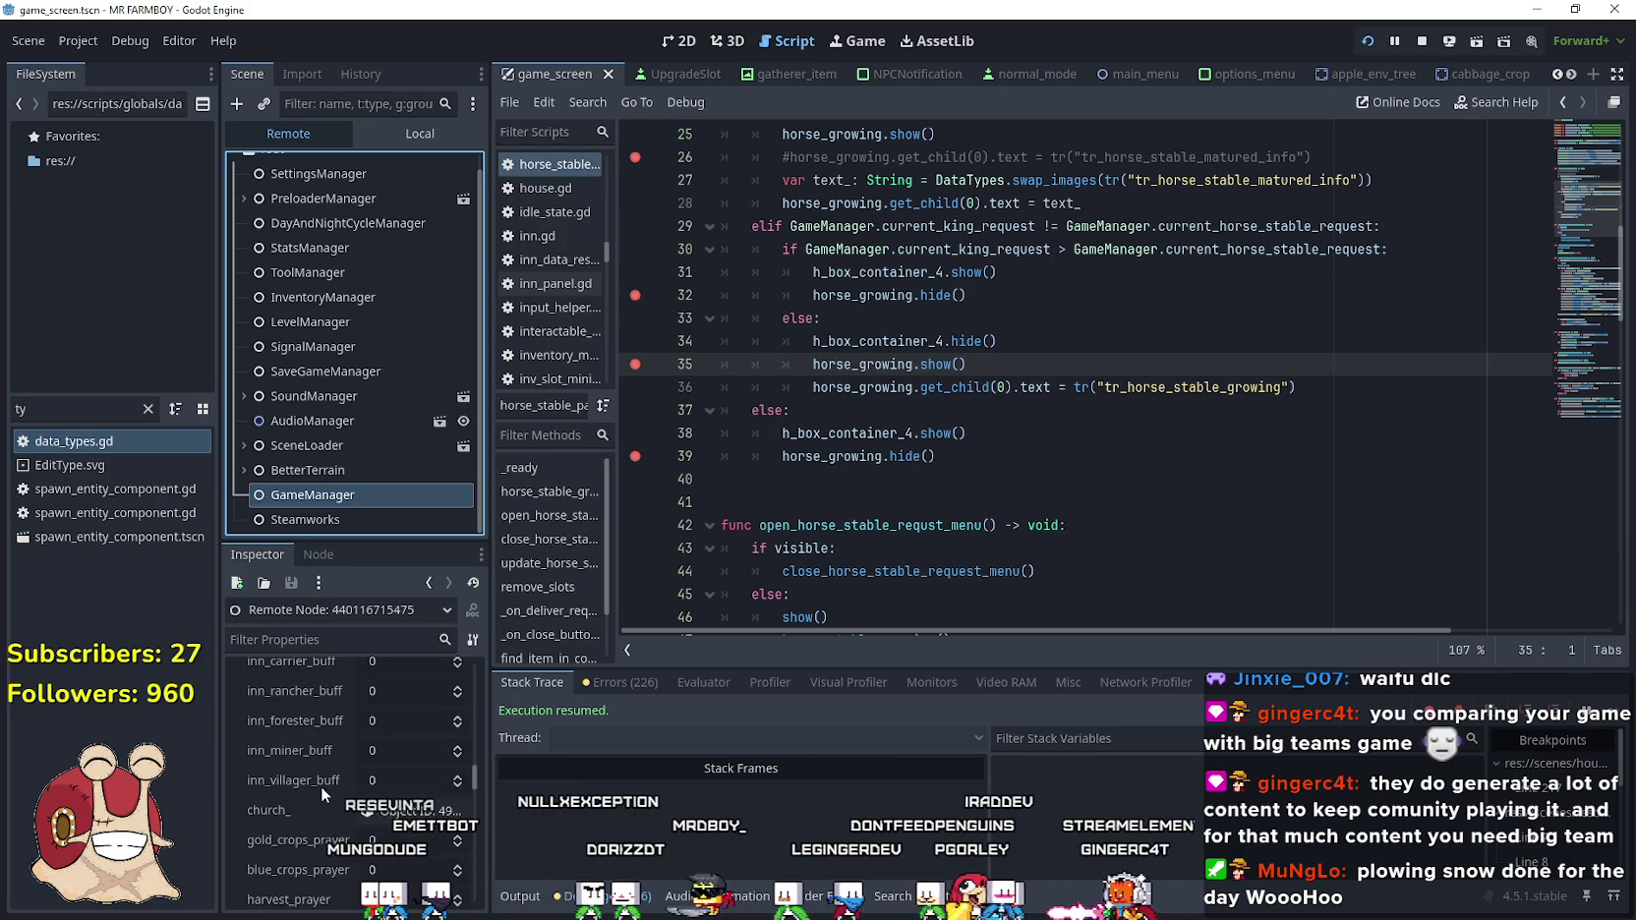
pyautogui.scroll(-15, 319, 786)
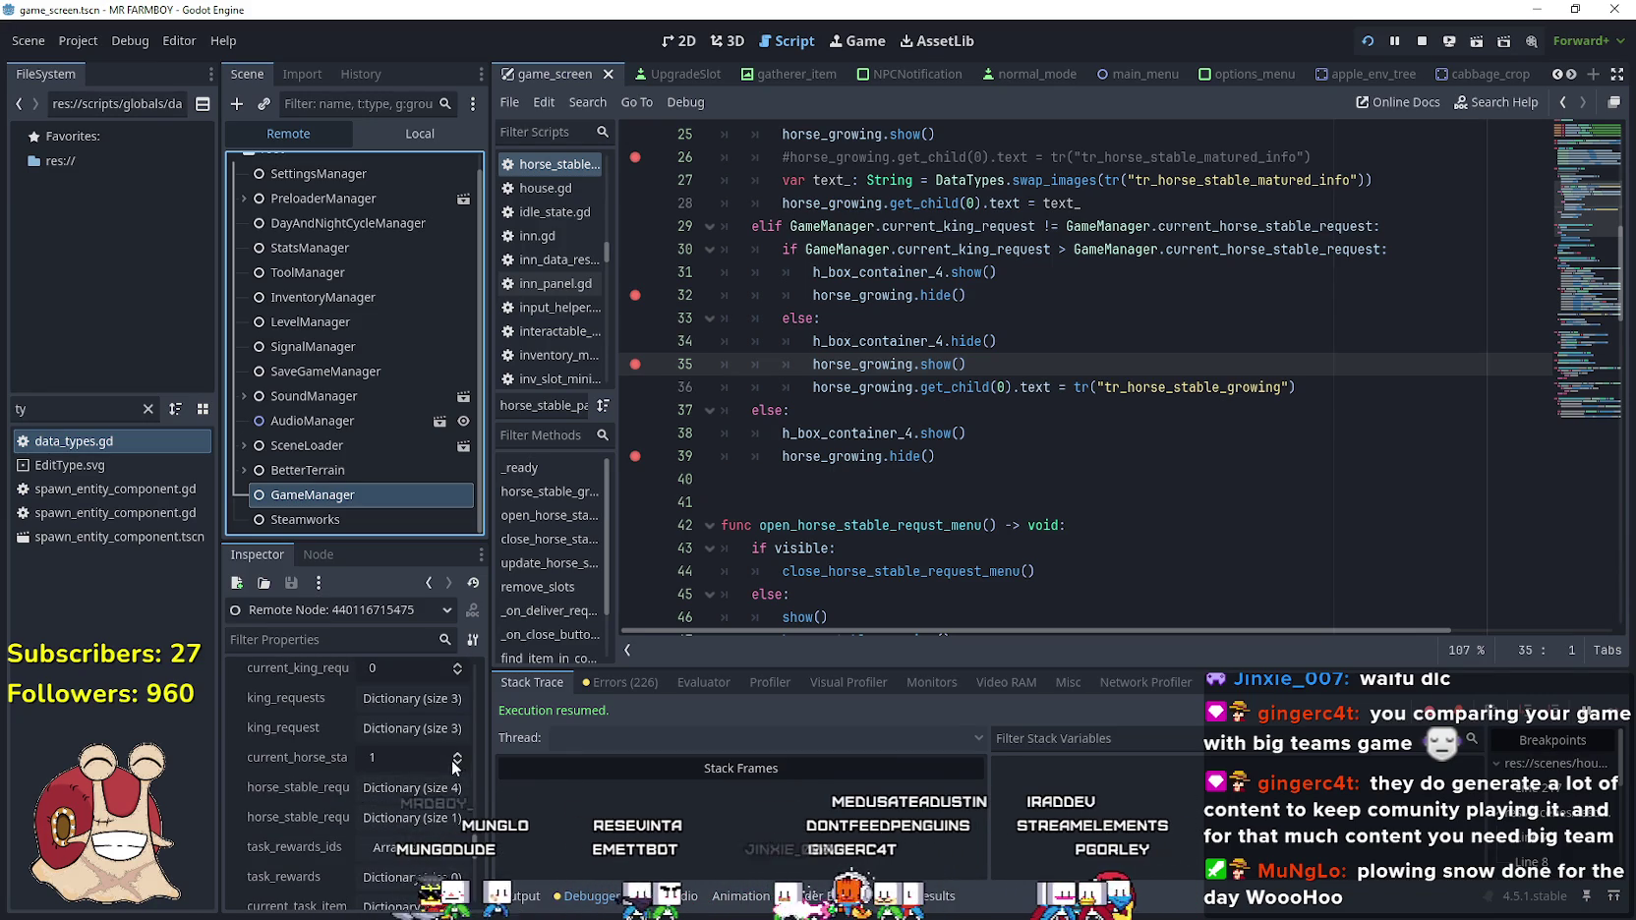
pyautogui.scroll(5, 442, 737)
pyautogui.tripleClick(457, 725)
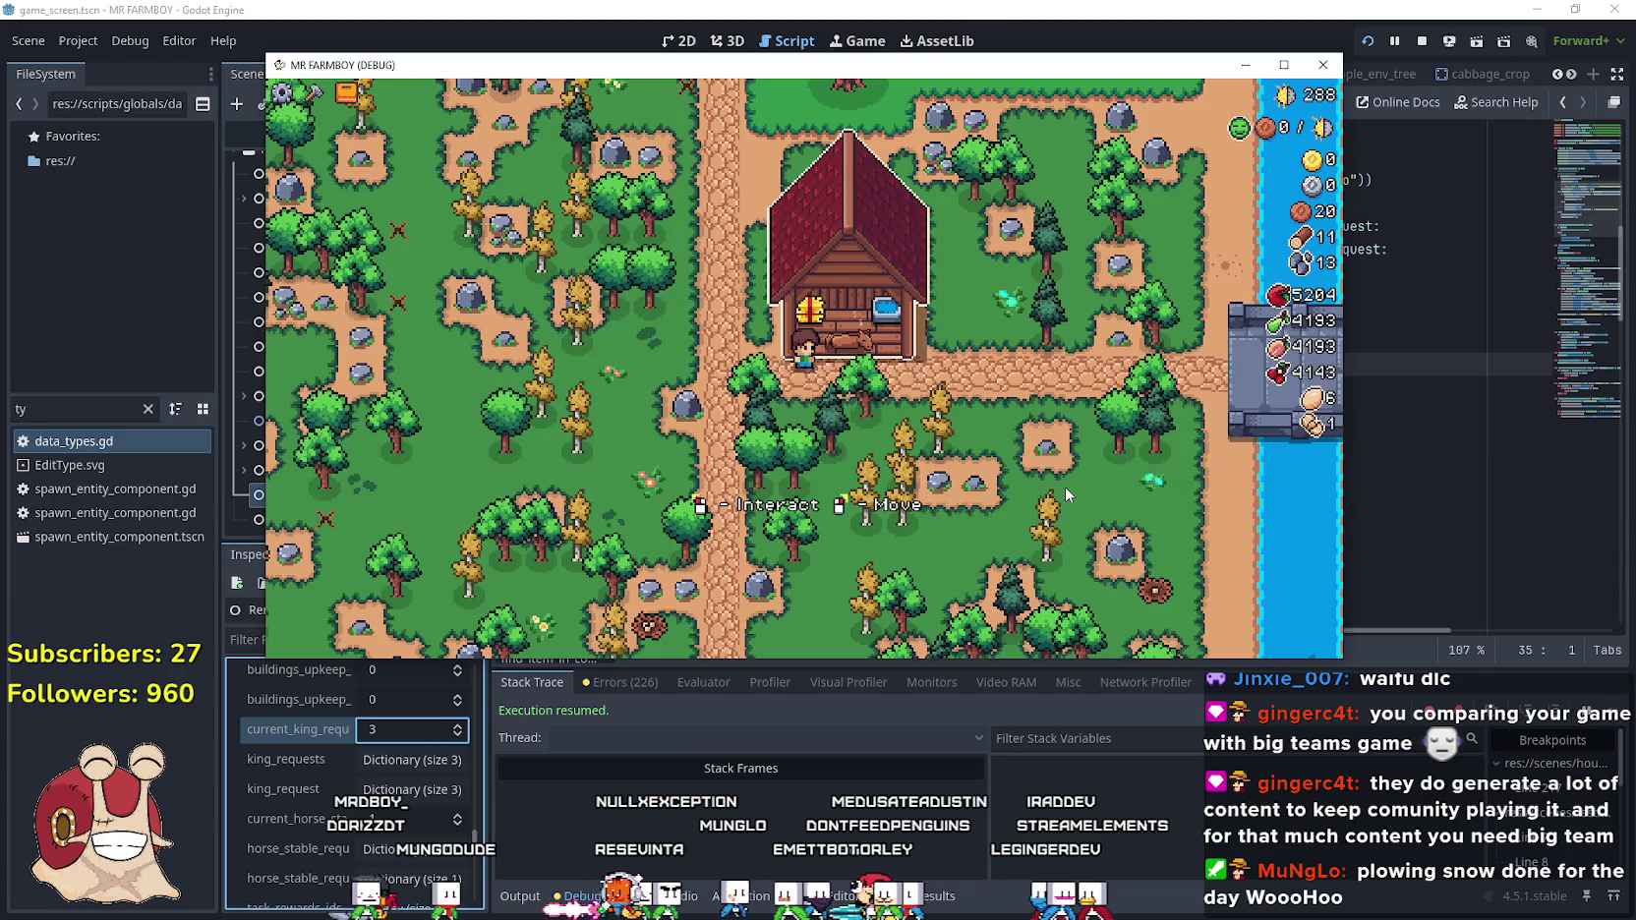
# Resume the paused game, continuing past the line-32 breakpoint
pyautogui.click(1065, 487)
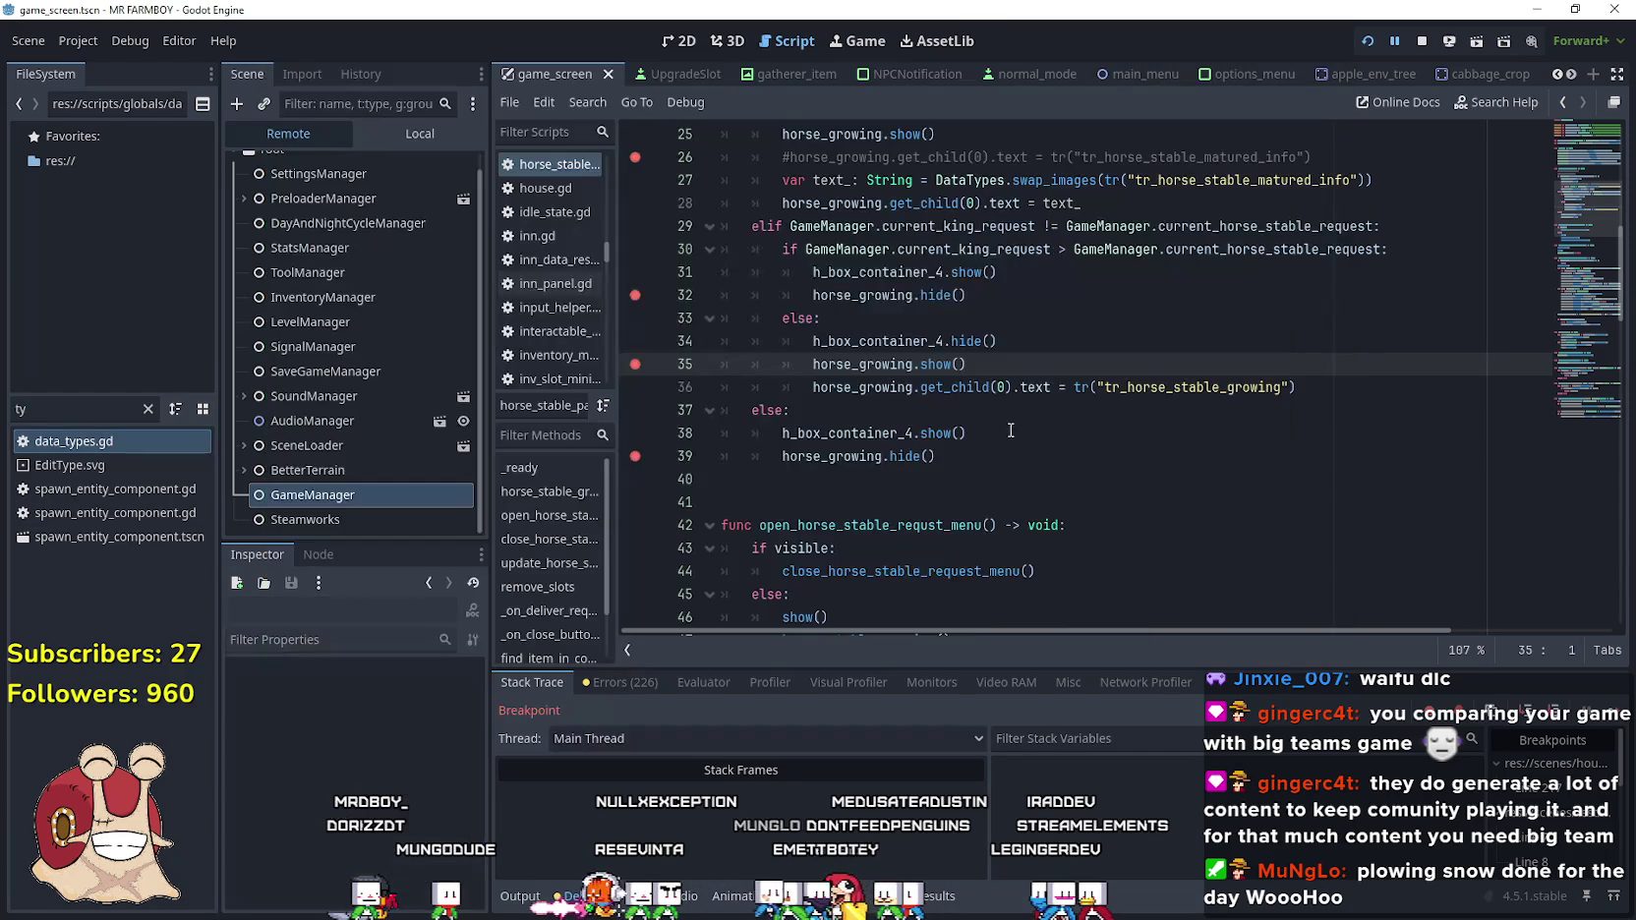
pyautogui.click(1613, 721)
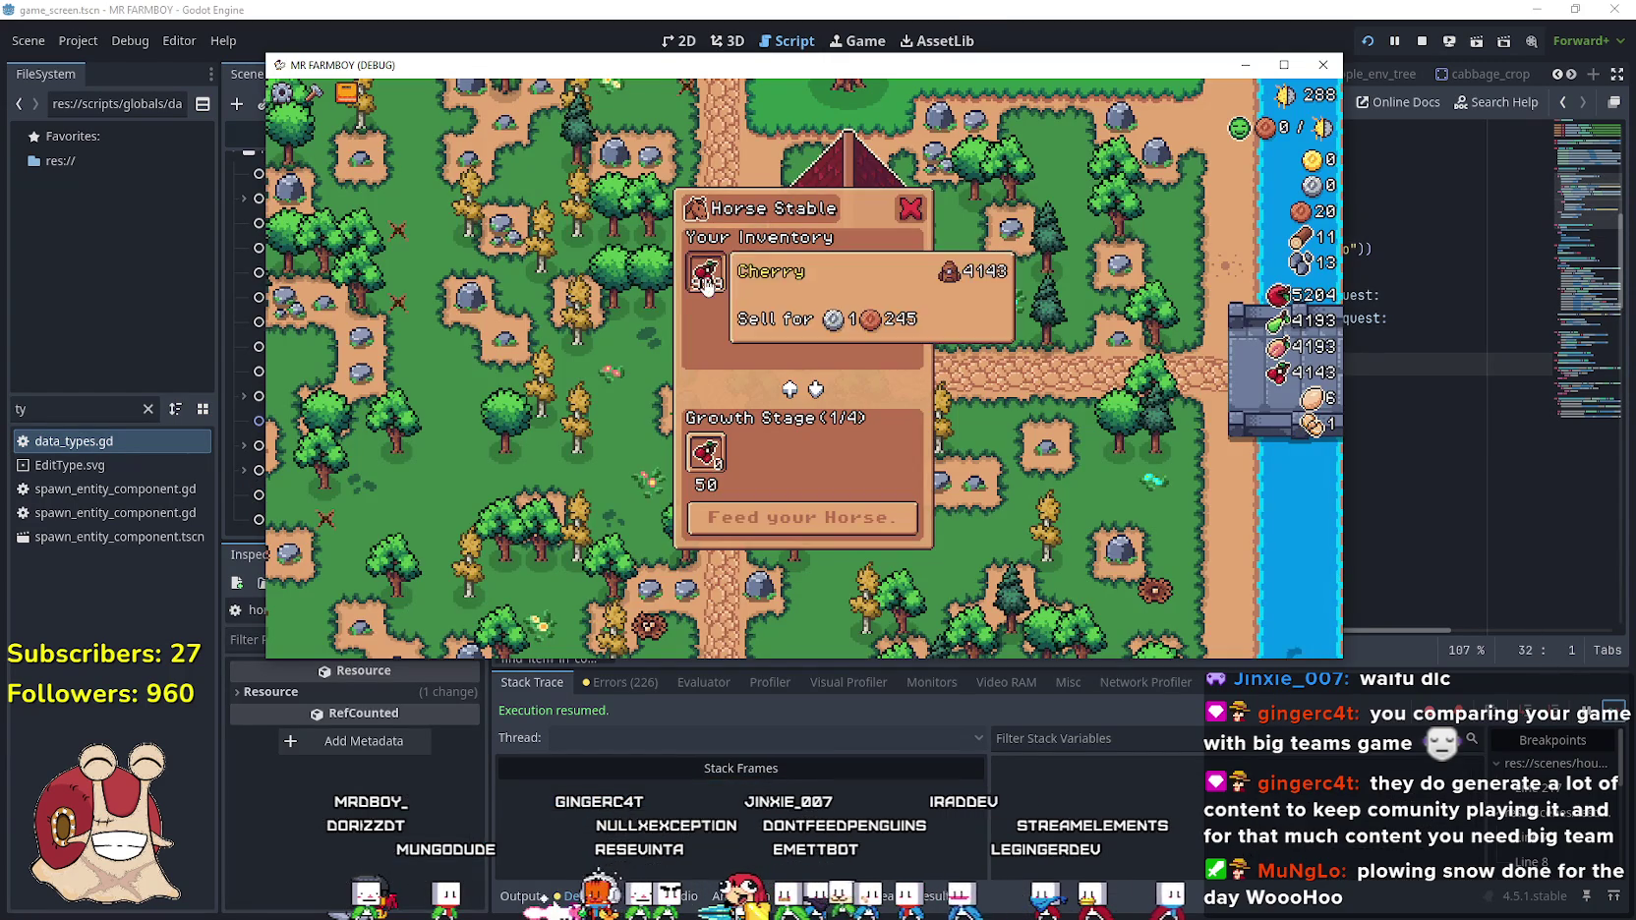
pyautogui.click(787, 521)
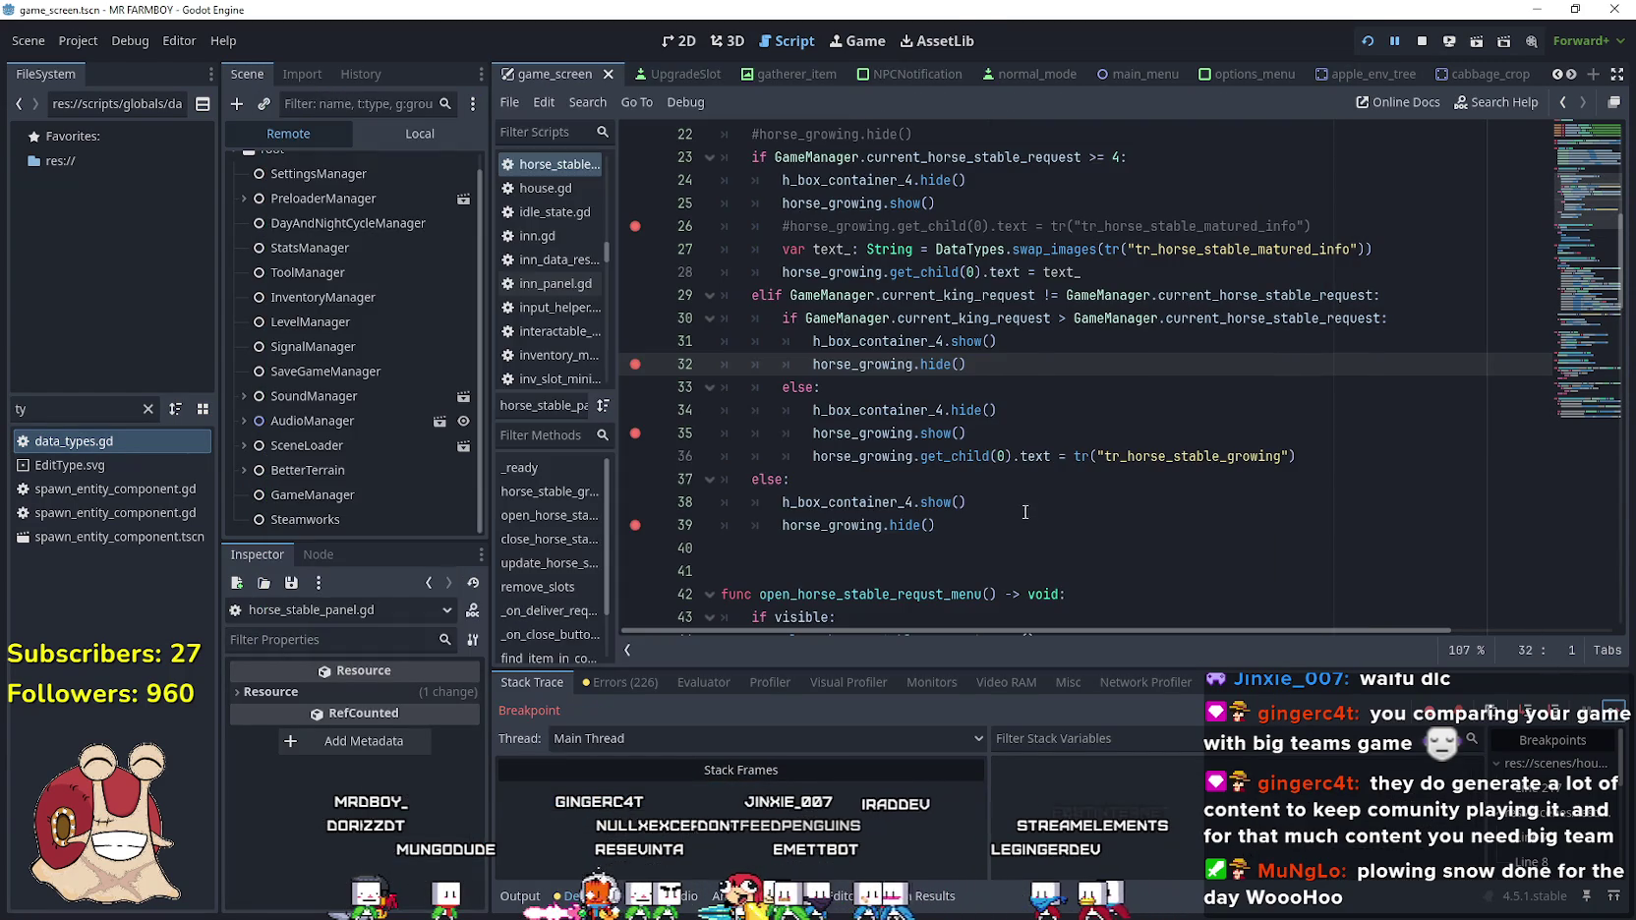
pyautogui.click(1614, 715)
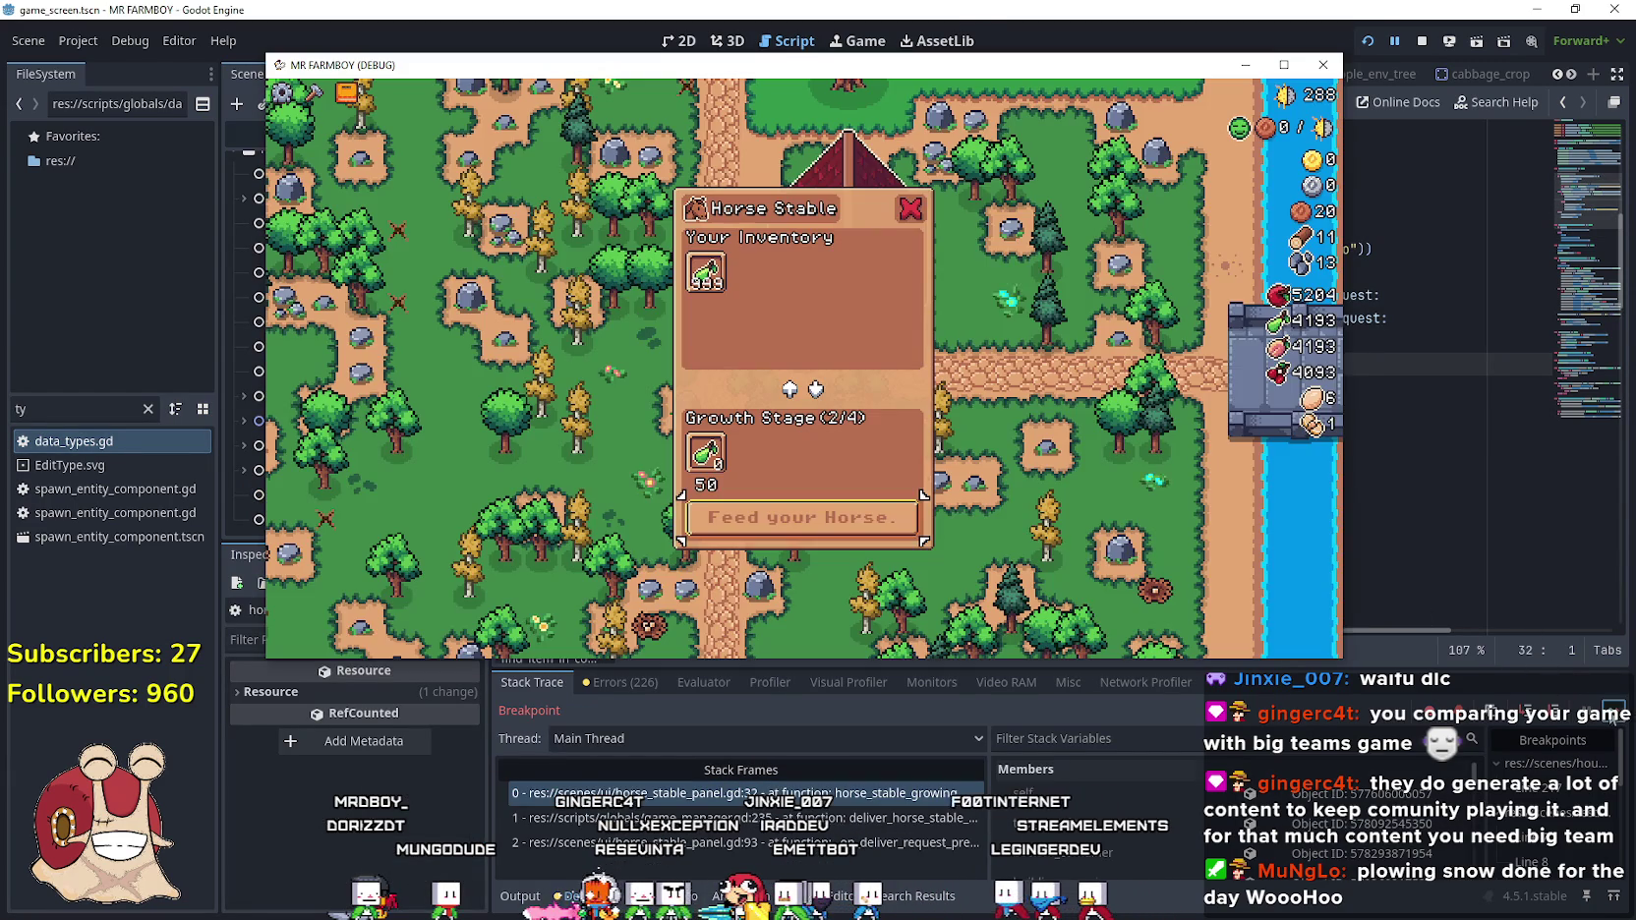
# Feed the horse until fully mature, then maximize and reopen the Horse Stable panel
pyautogui.click(895, 531)
pyautogui.click(1613, 716)
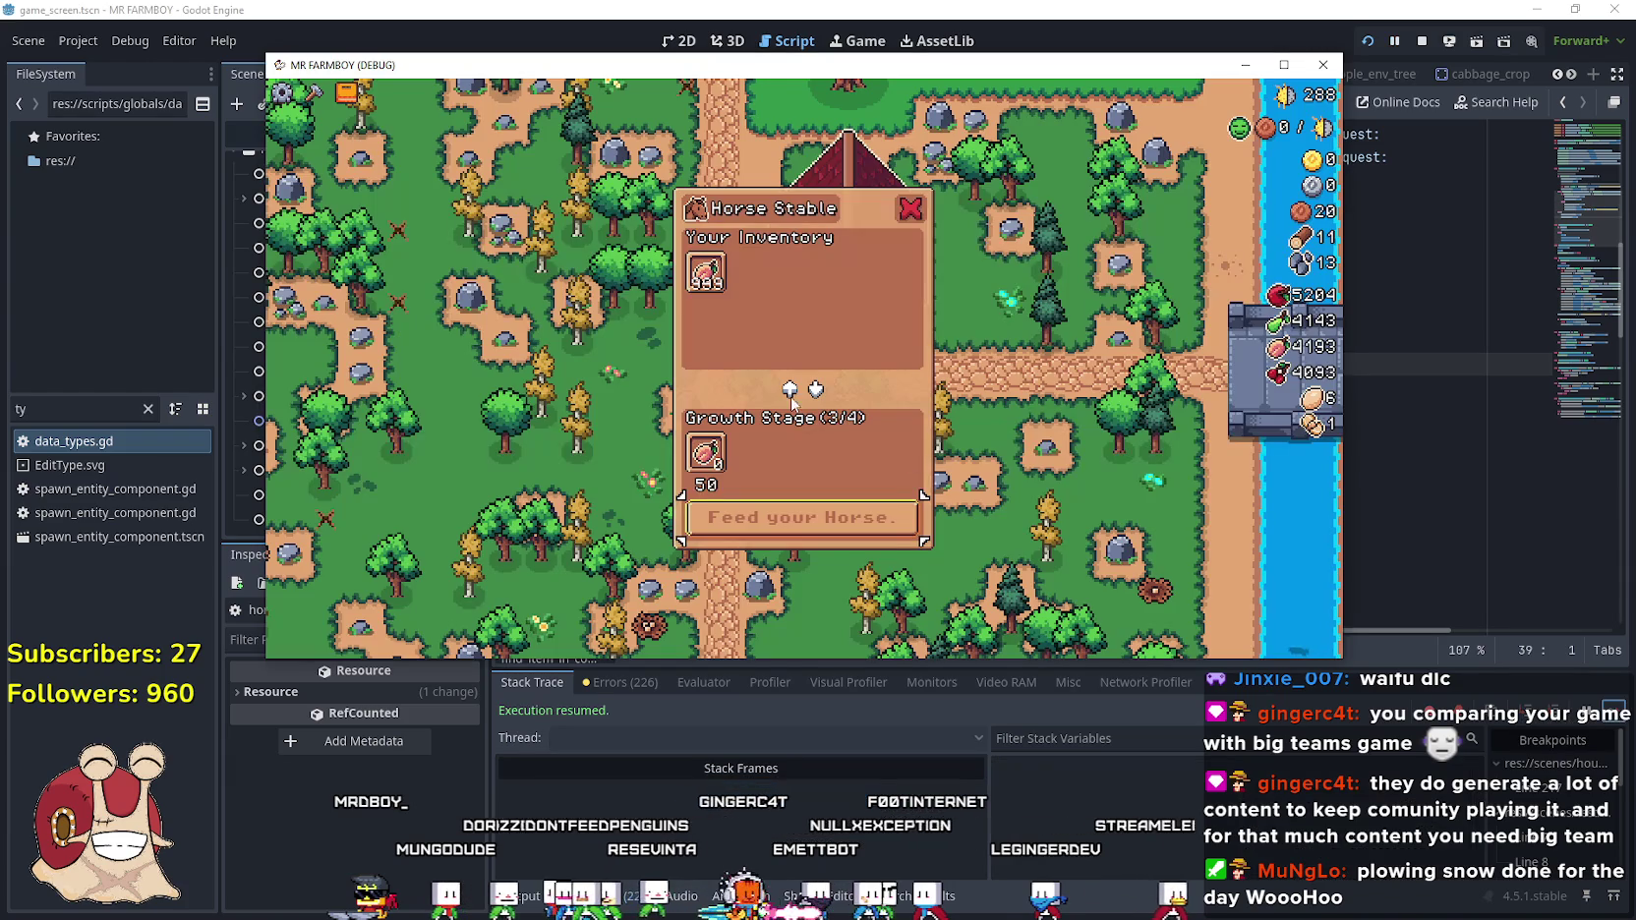
pyautogui.click(848, 516)
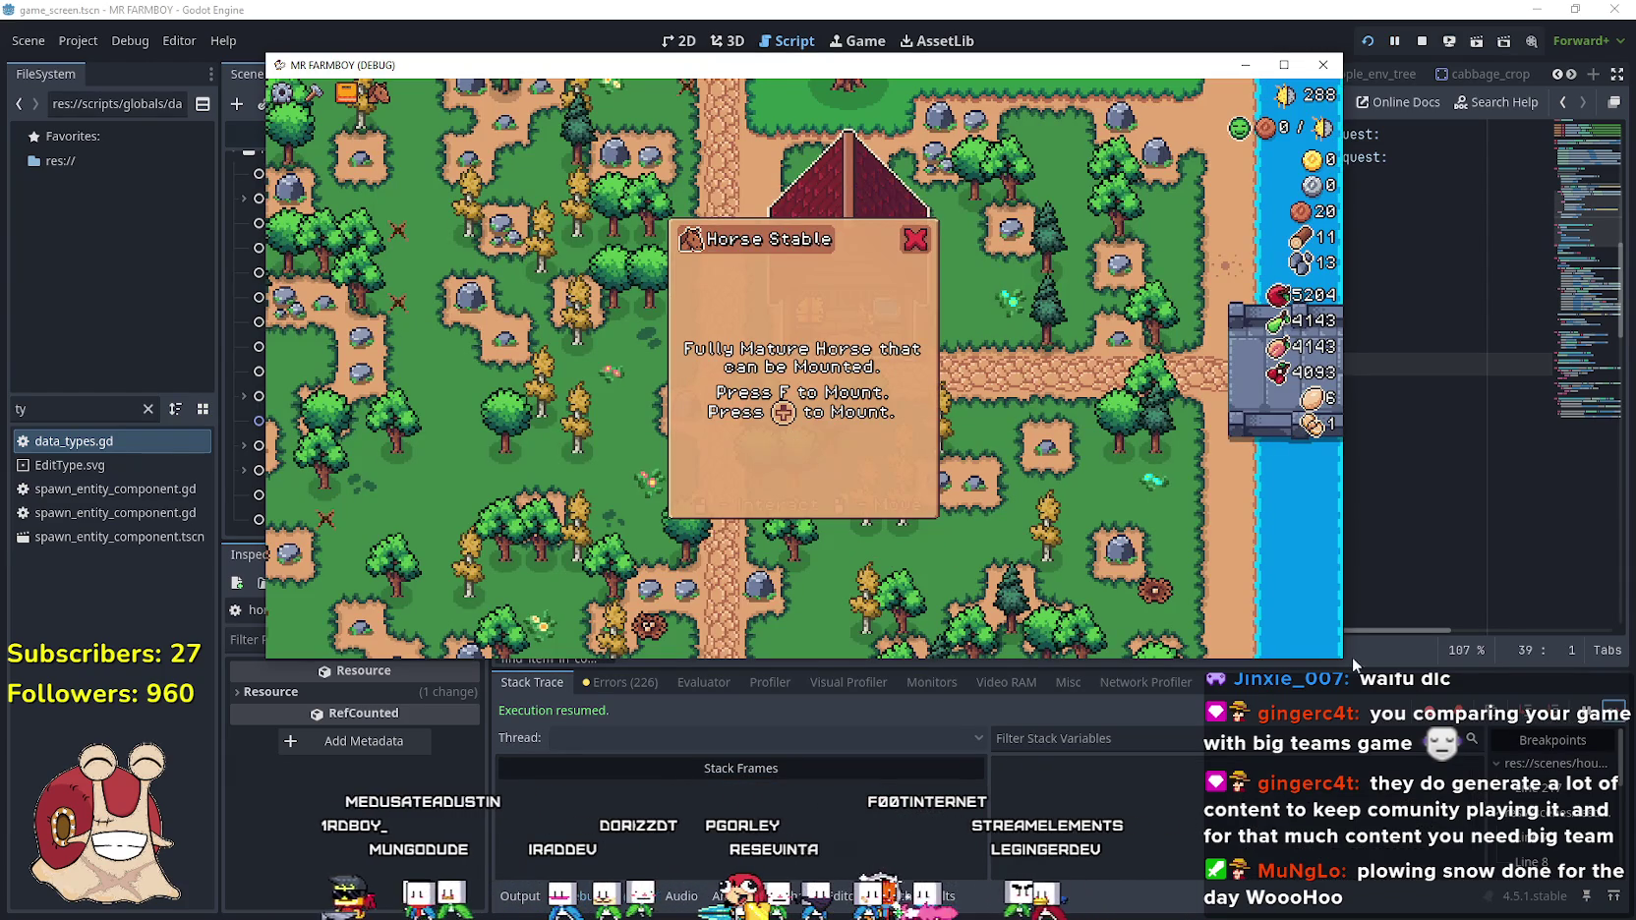
pyautogui.click(1283, 64)
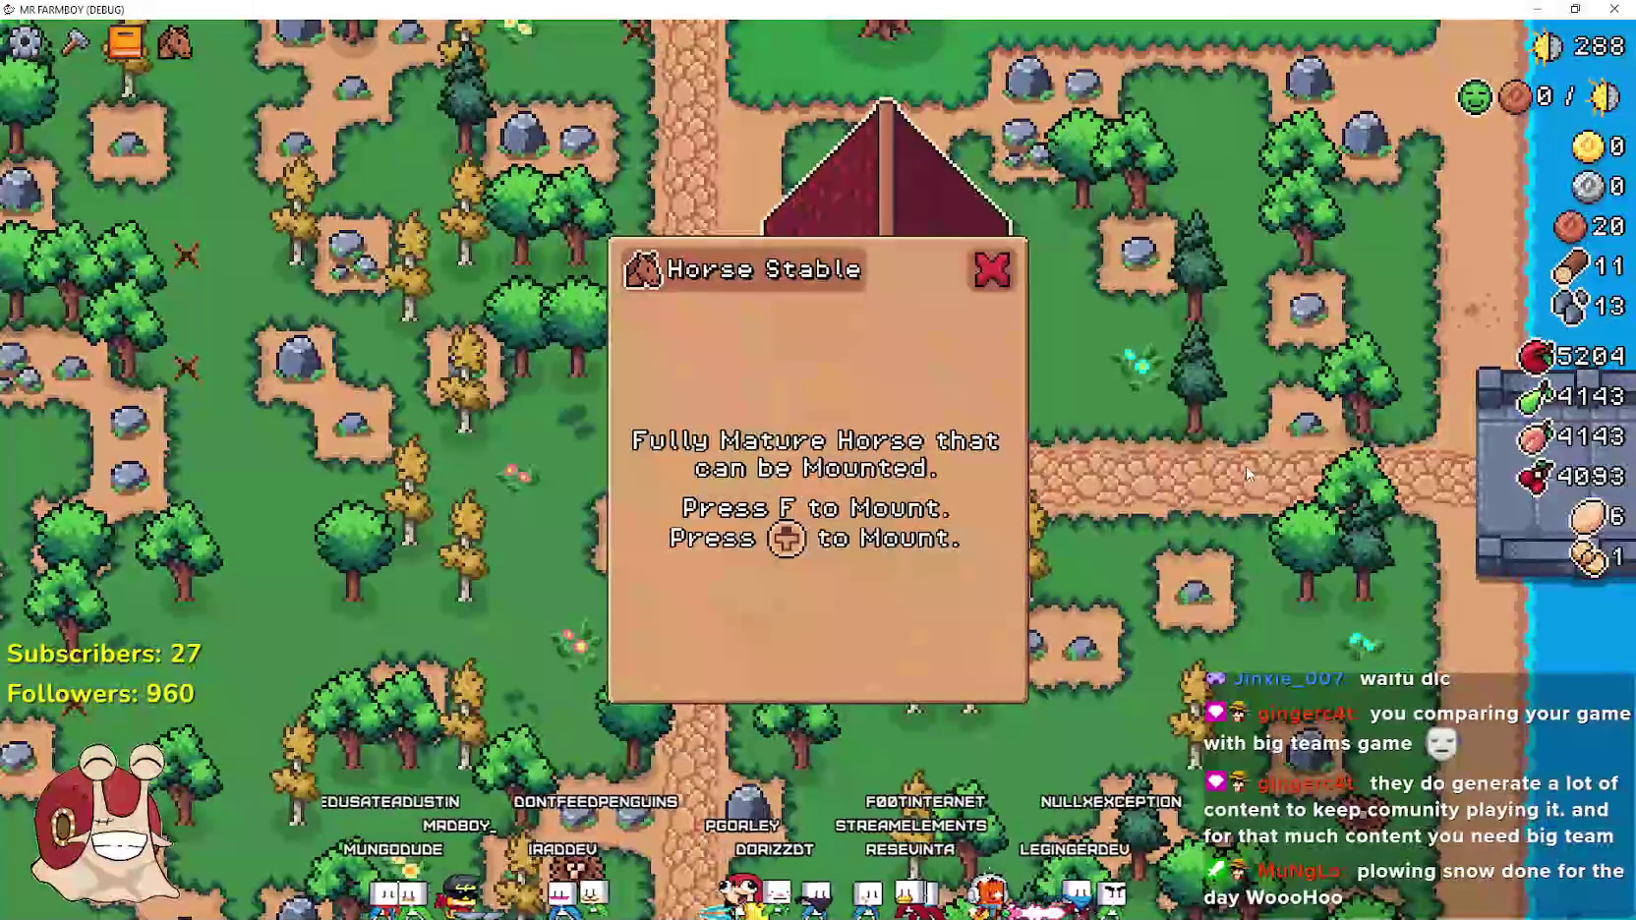
pyautogui.press('Escape')
pyautogui.press('e')
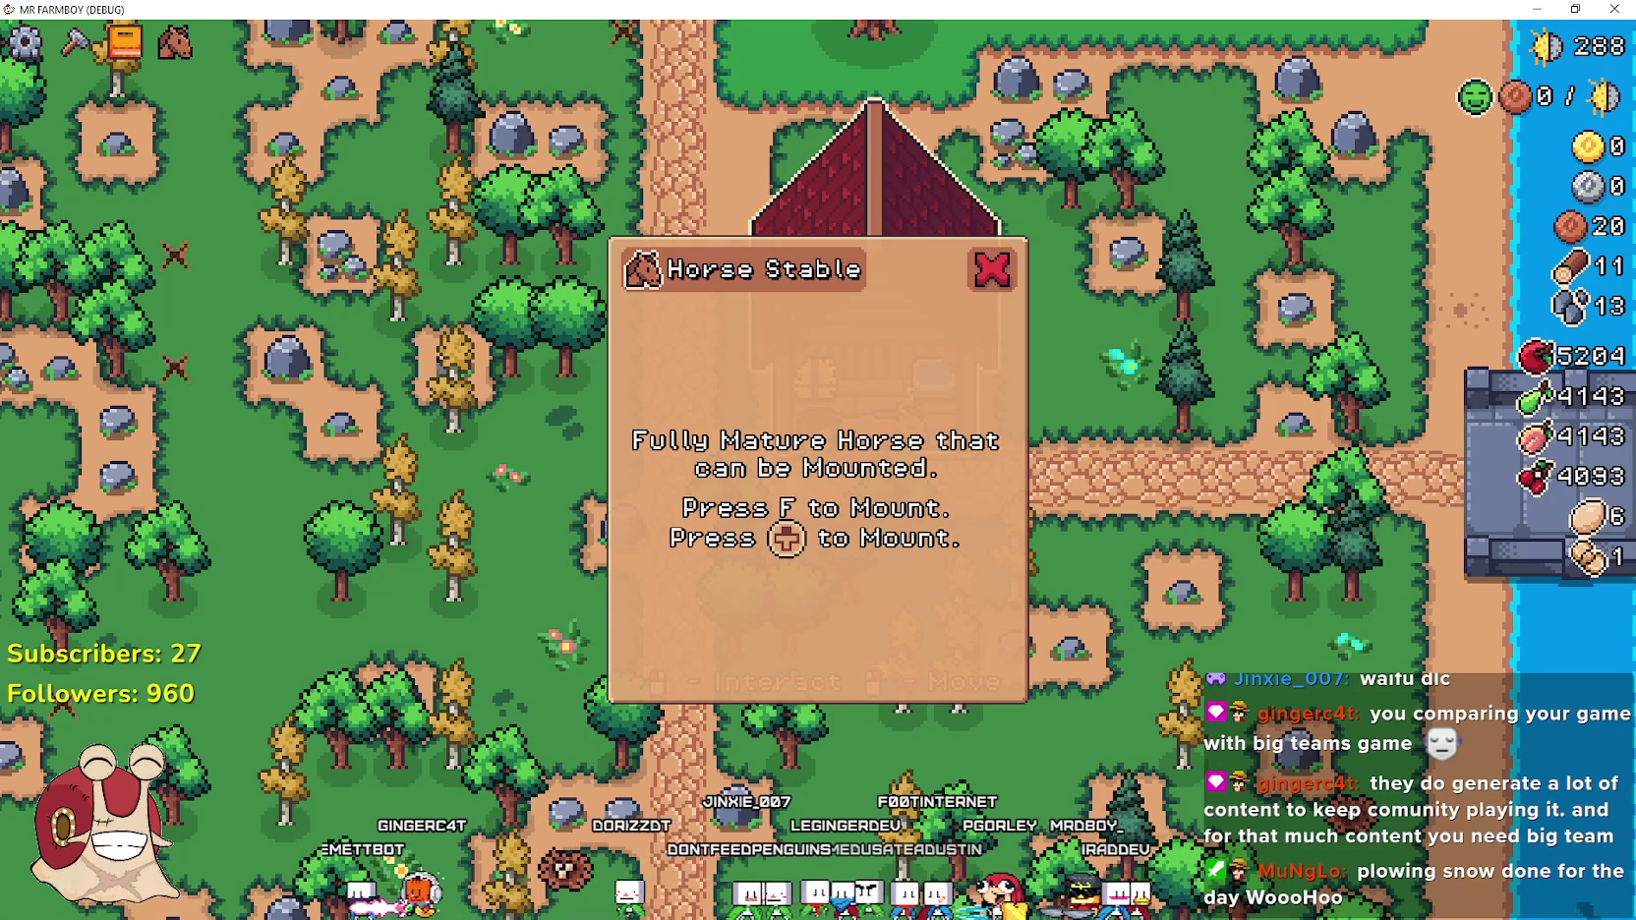
# In B829, paste the [IMG_DPAD_UP] tag right after 'Press F' with a separator
pyautogui.hotkey('alt', 'Tab')
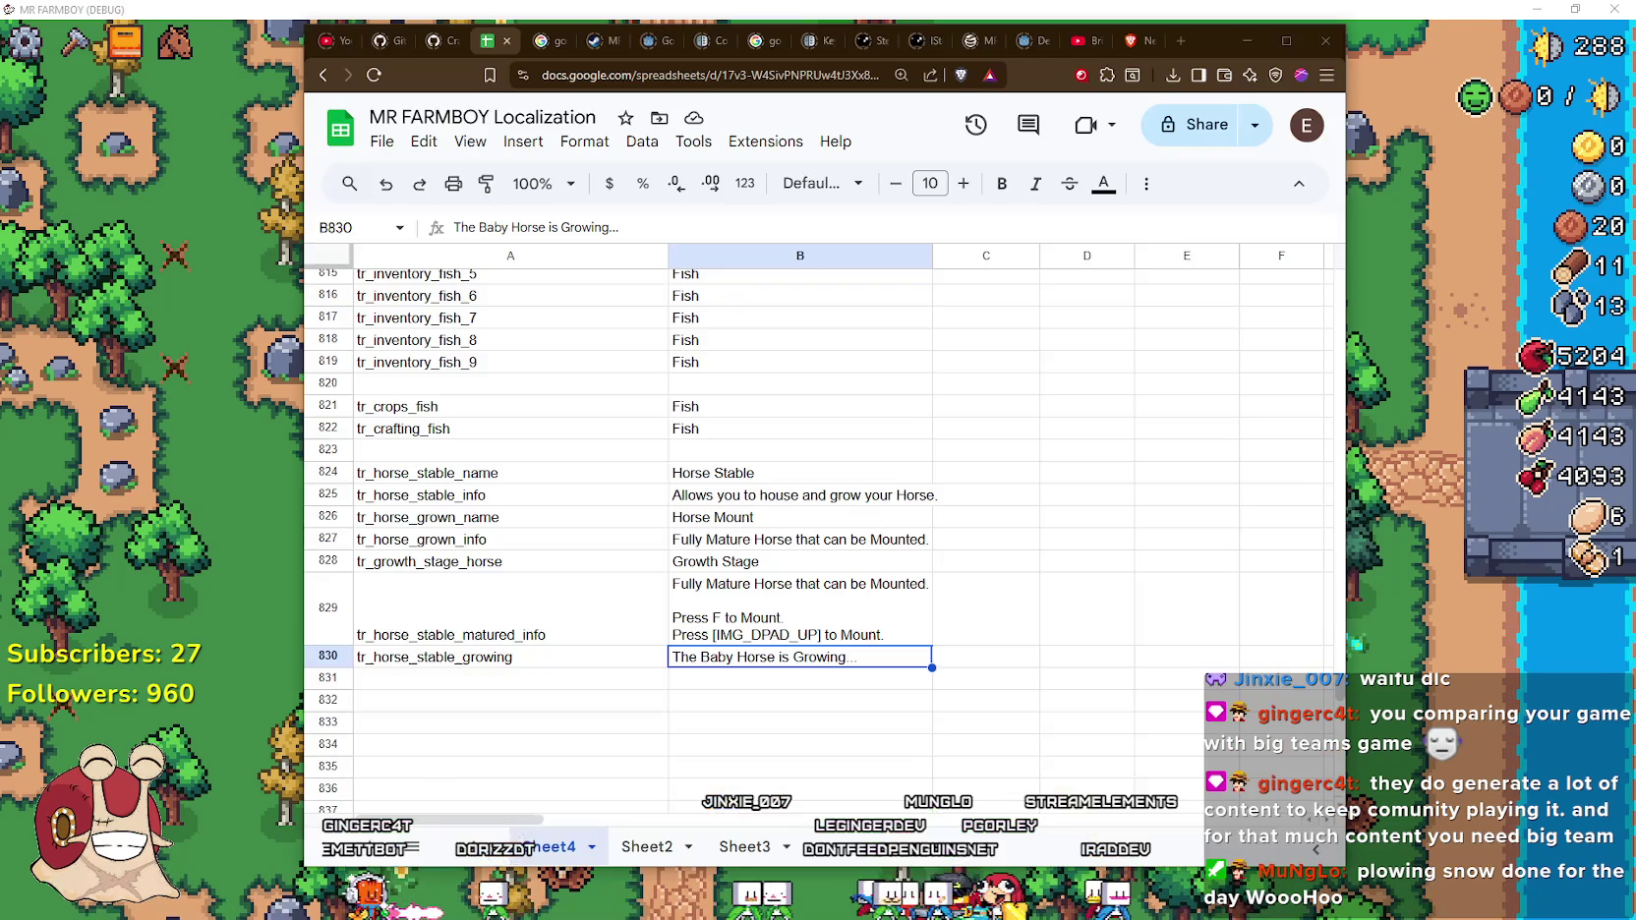
pyautogui.click(757, 629)
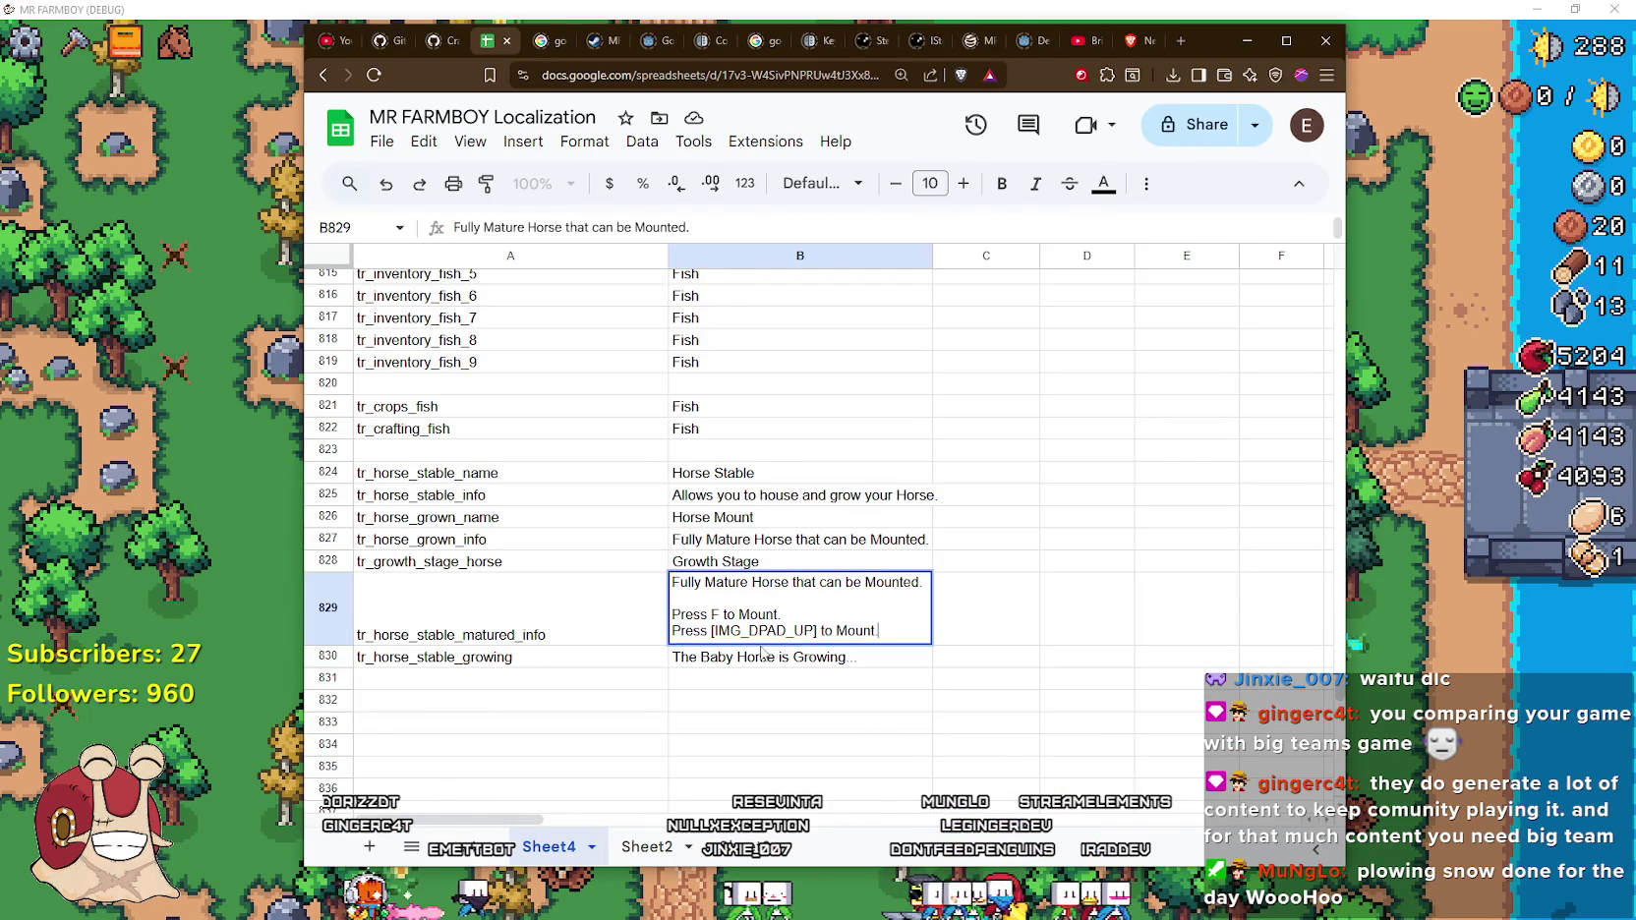
pyautogui.click(710, 631)
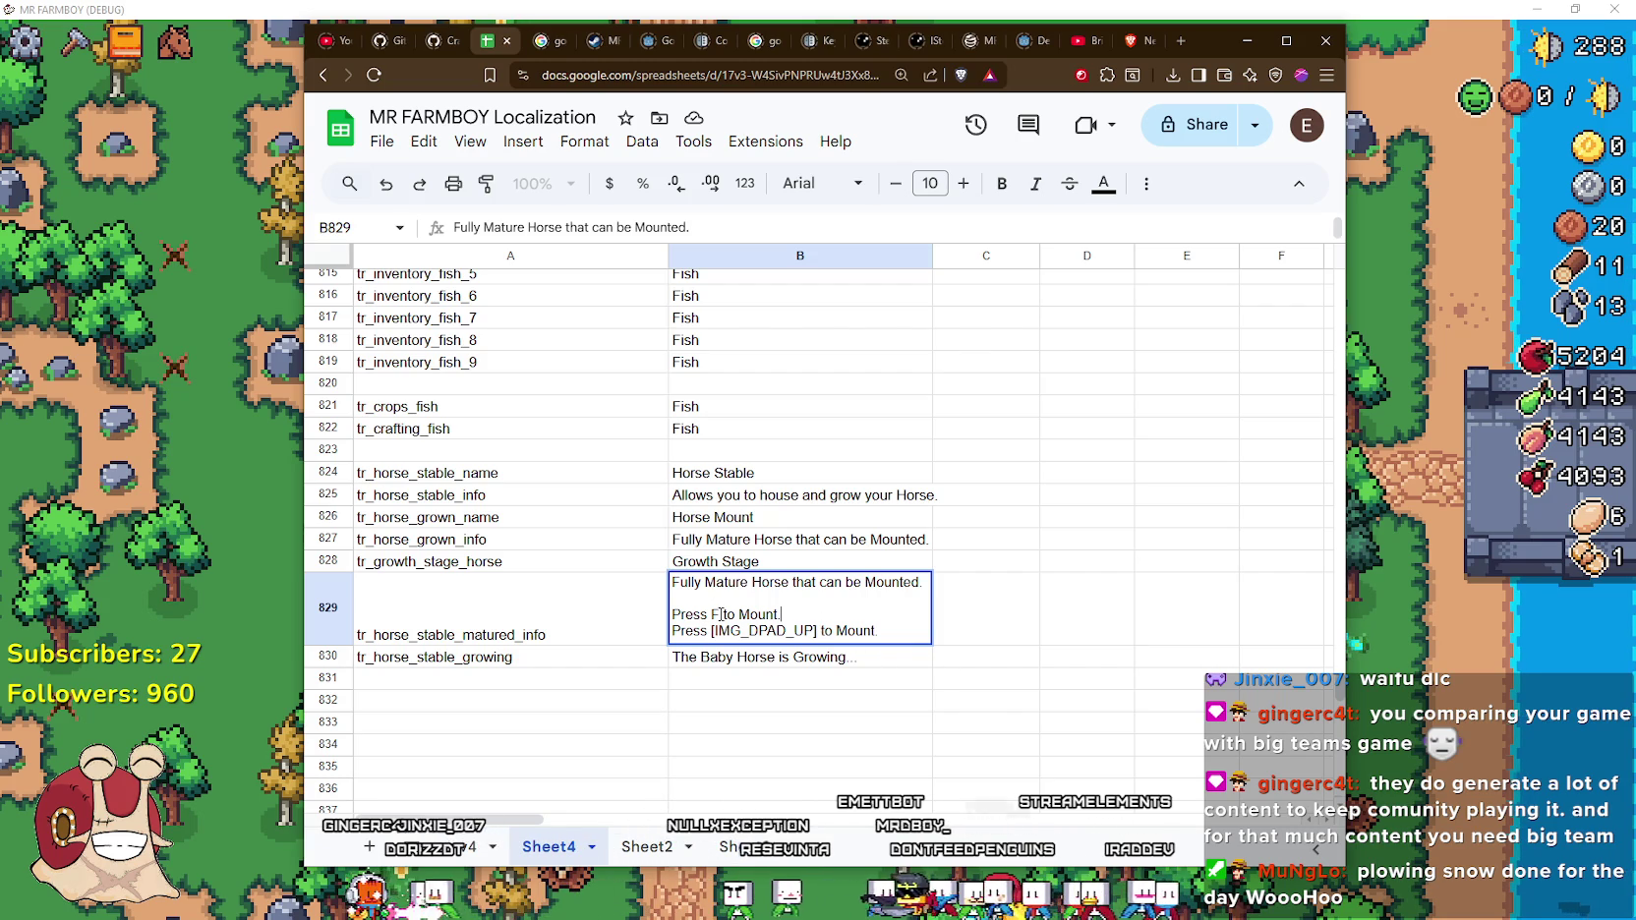
pyautogui.click(719, 614)
pyautogui.write('/')
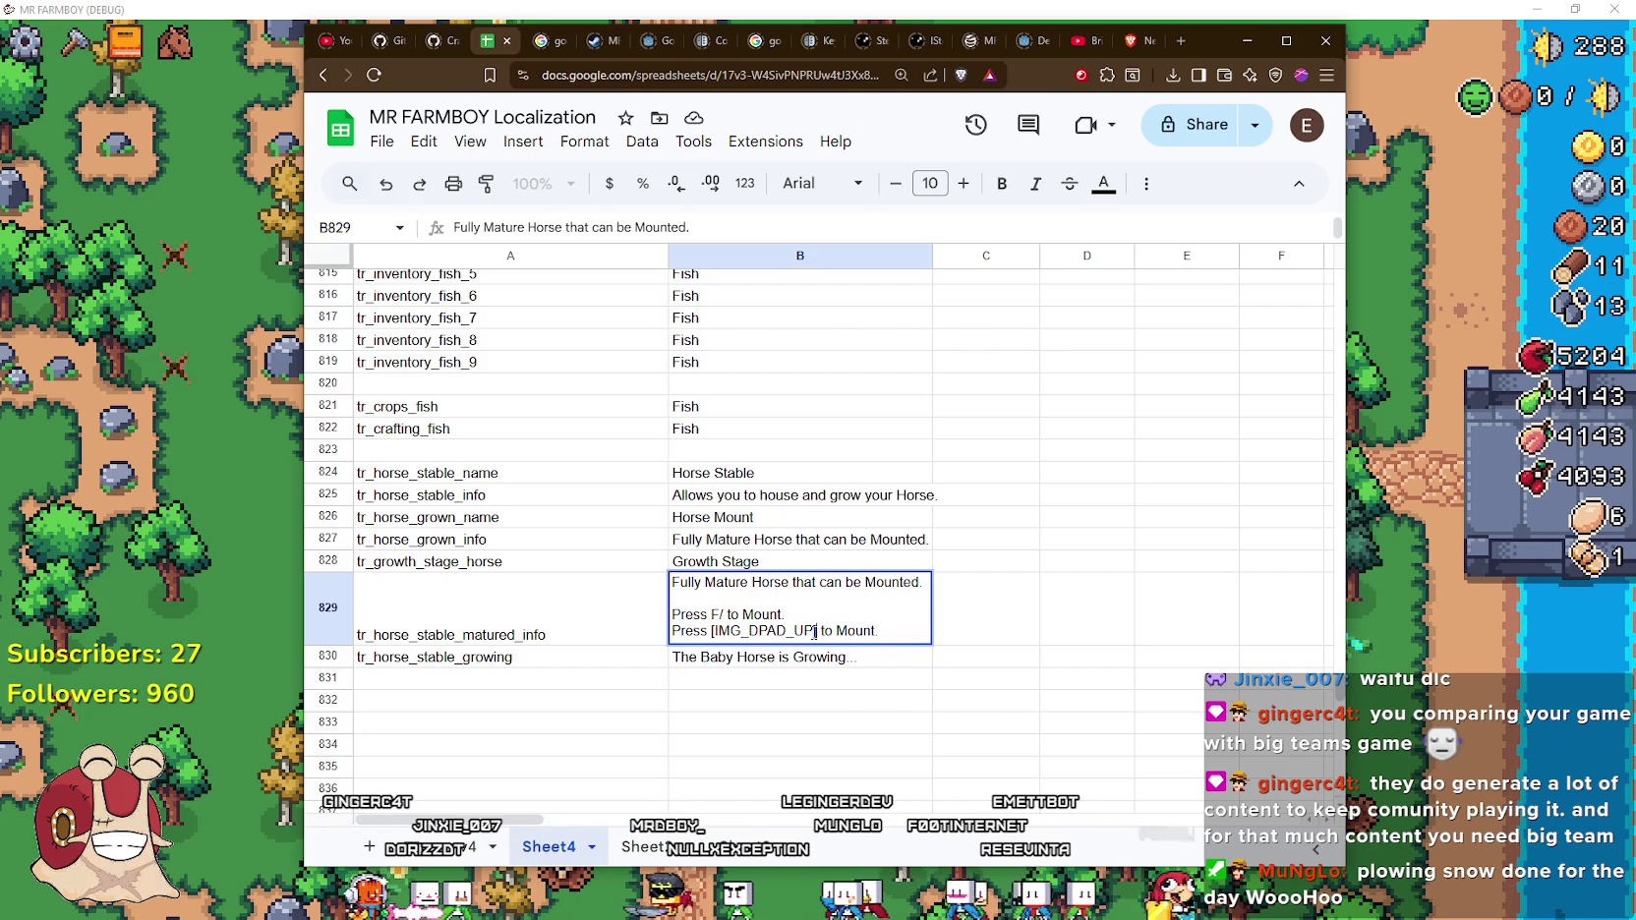
pyautogui.moveTo(815, 631); pyautogui.dragTo(719, 630)
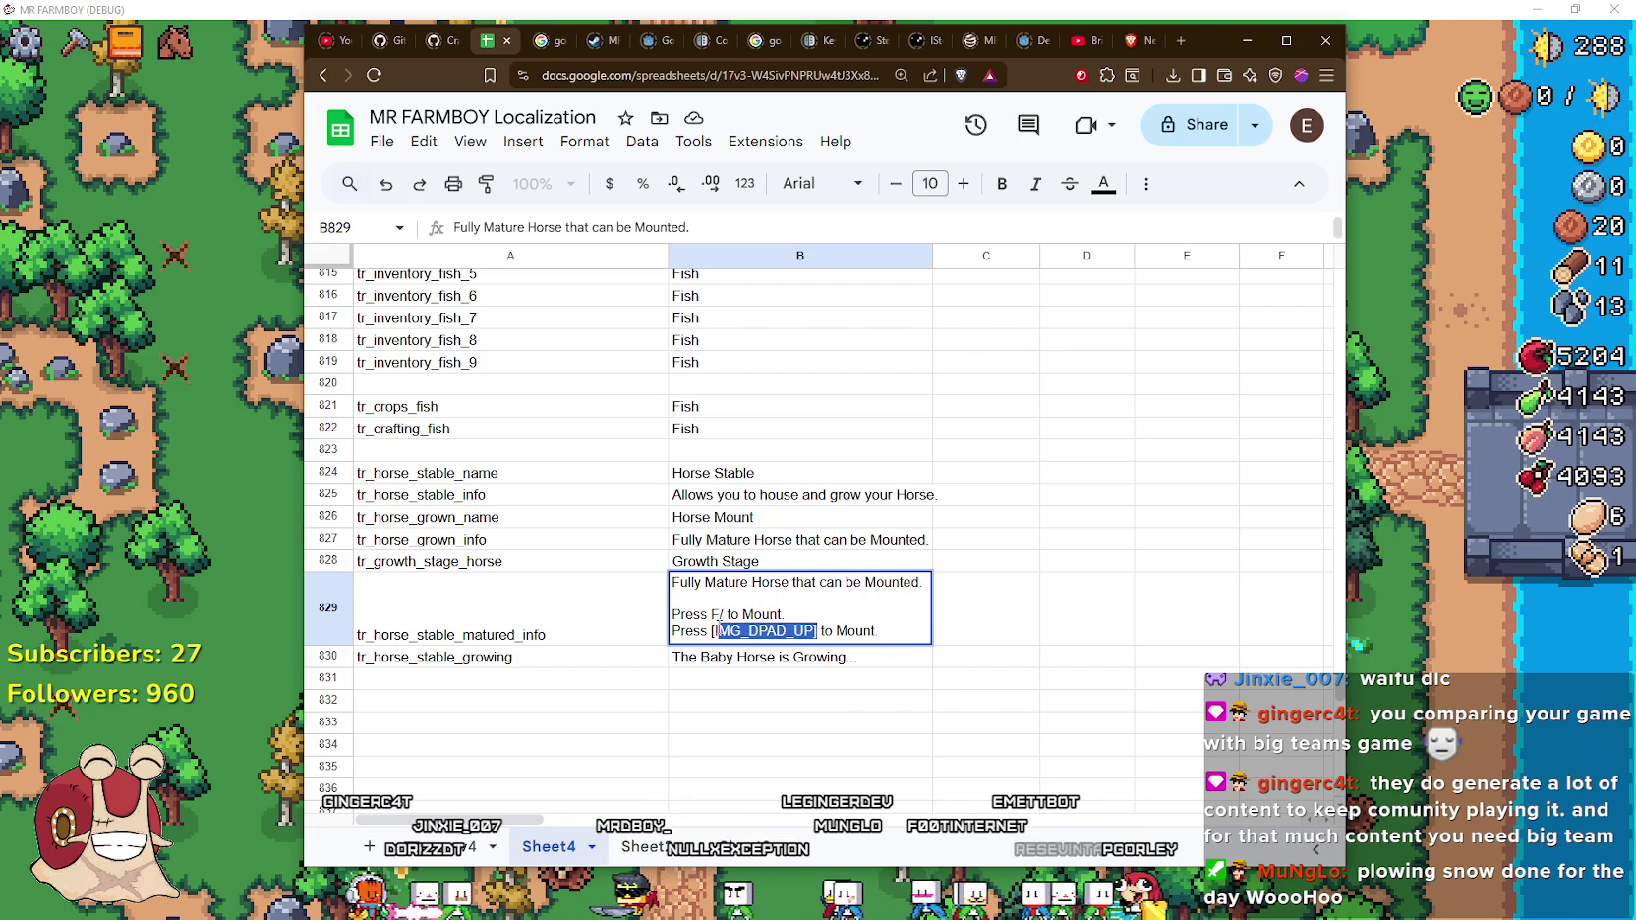
pyautogui.click(727, 615)
pyautogui.write('[IMG_DPAD_UP]')
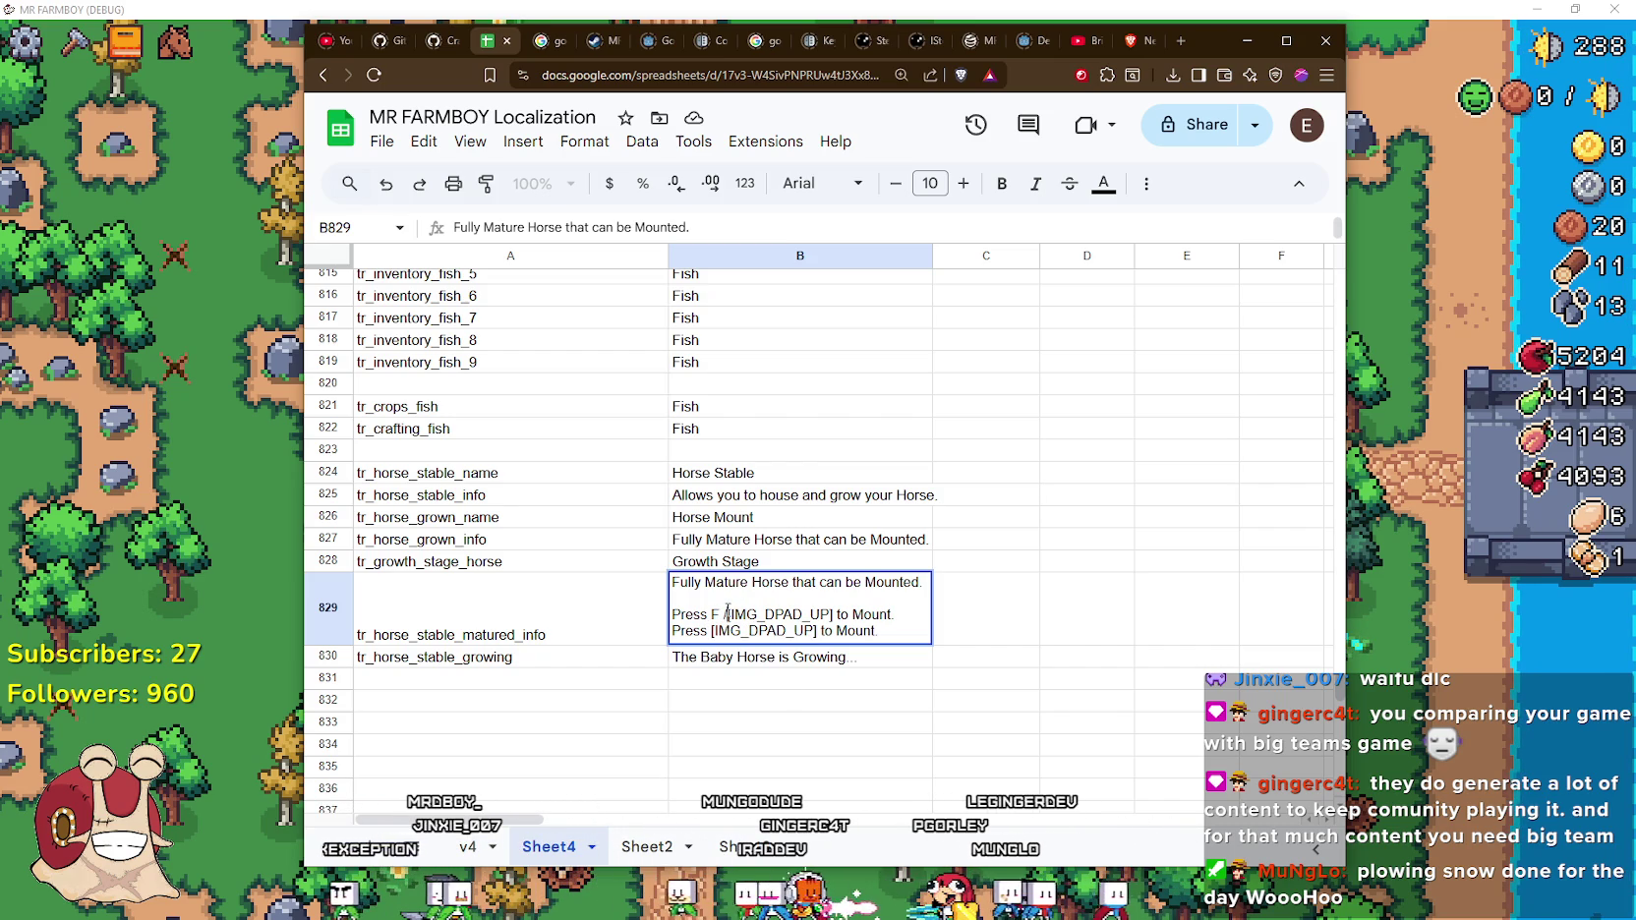
pyautogui.write('/')
# Delete the separate controller mount line from B829 and commit the cell
pyautogui.moveTo(851, 619)
pyautogui.mouseDown()
pyautogui.moveTo(621, 628)
pyautogui.moveTo(653, 639)
pyautogui.moveTo(682, 615)
pyautogui.moveTo(782, 658)
pyautogui.mouseUp()
pyautogui.click(648, 619)
pyautogui.doubleClick(873, 631)
pyautogui.press('BackSpace')
pyautogui.press('BackSpace')
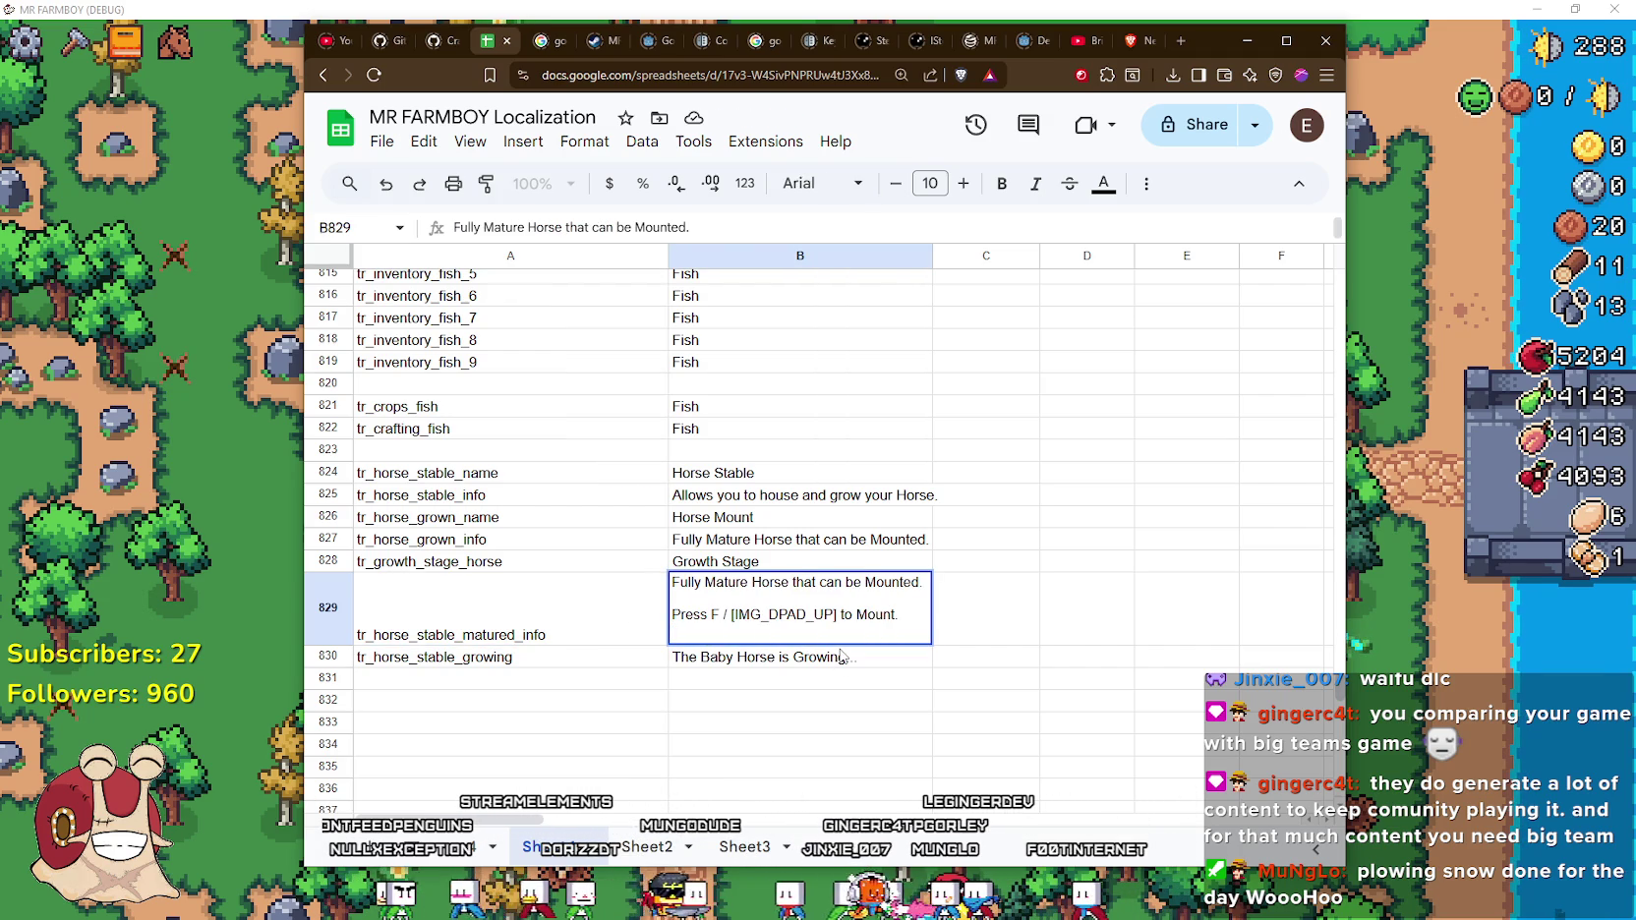
pyautogui.click(727, 615)
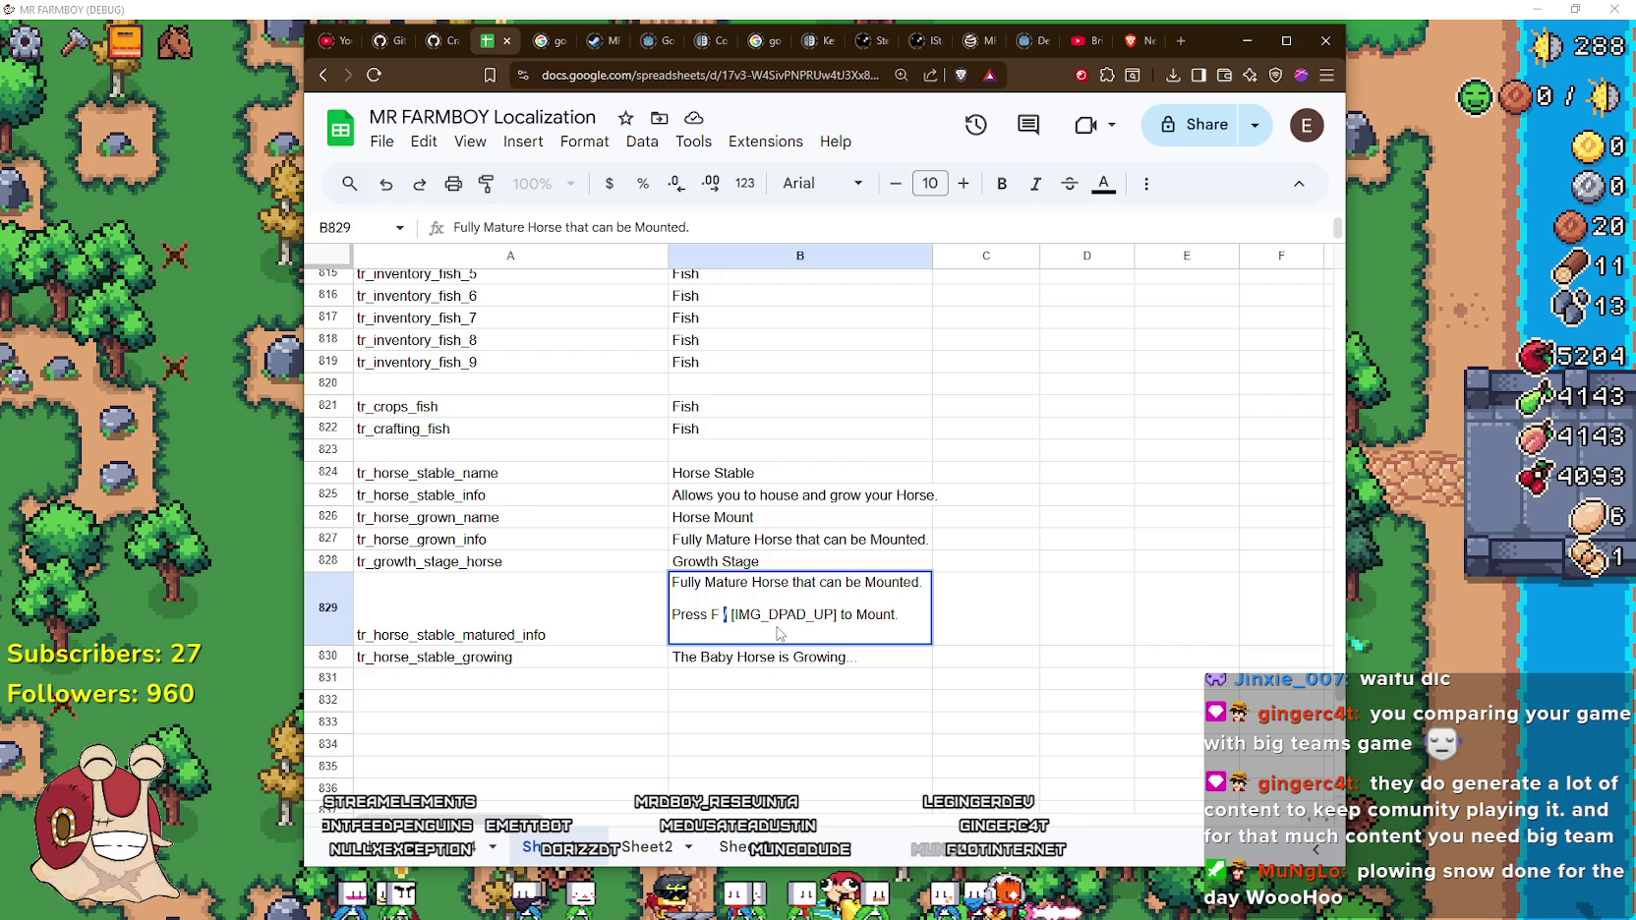
pyautogui.write('&')
pyautogui.press('End')
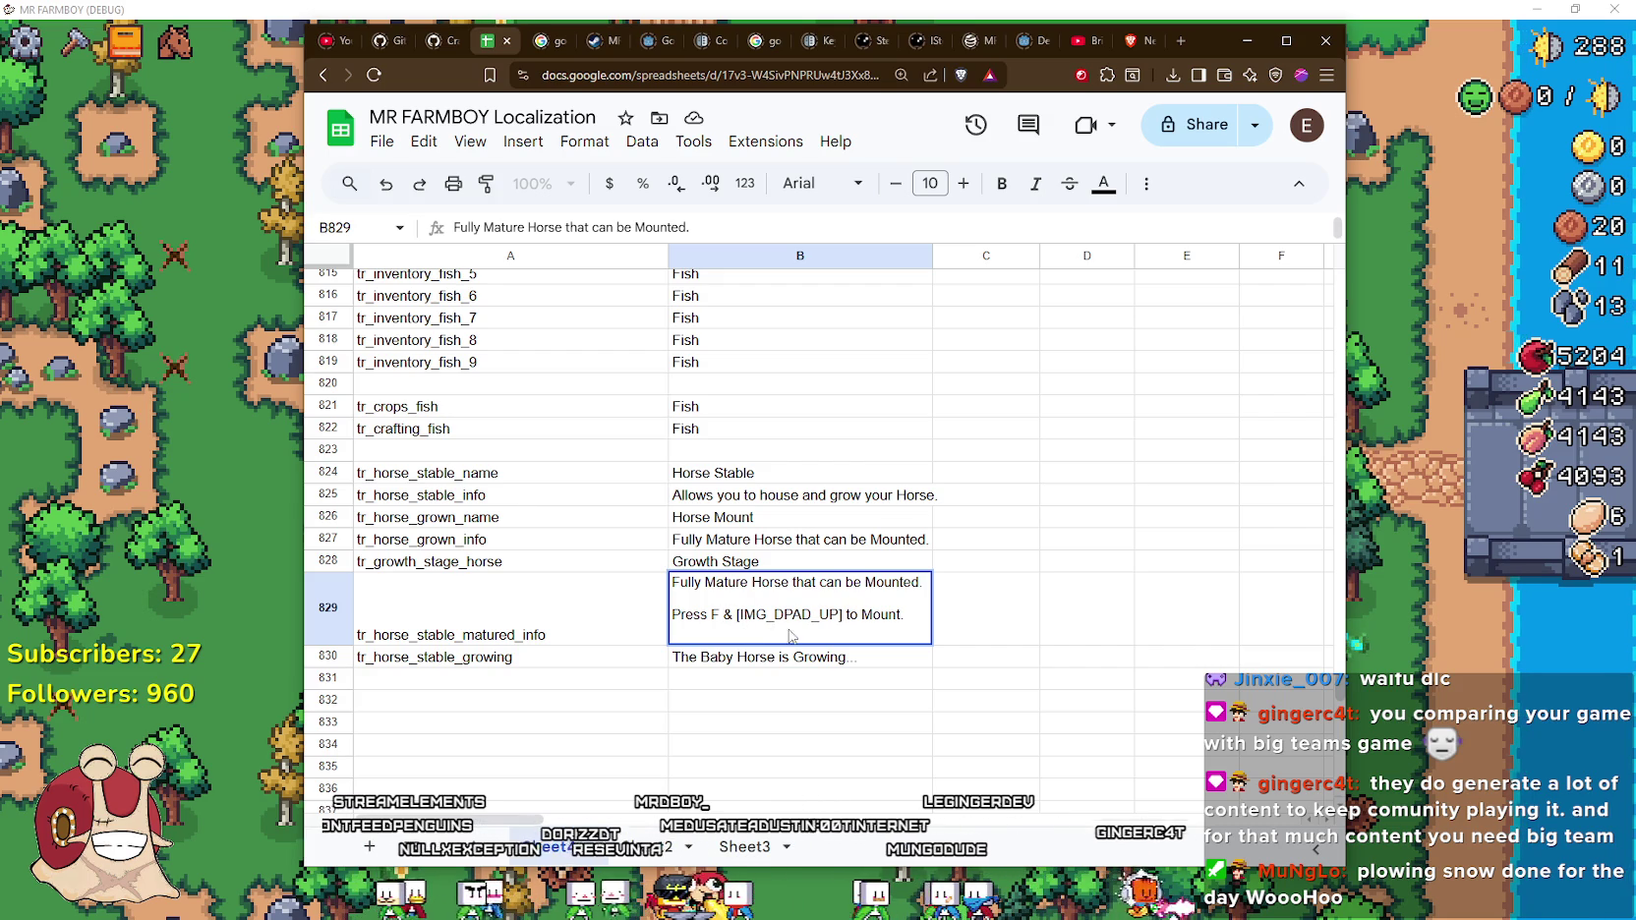
pyautogui.click(1018, 626)
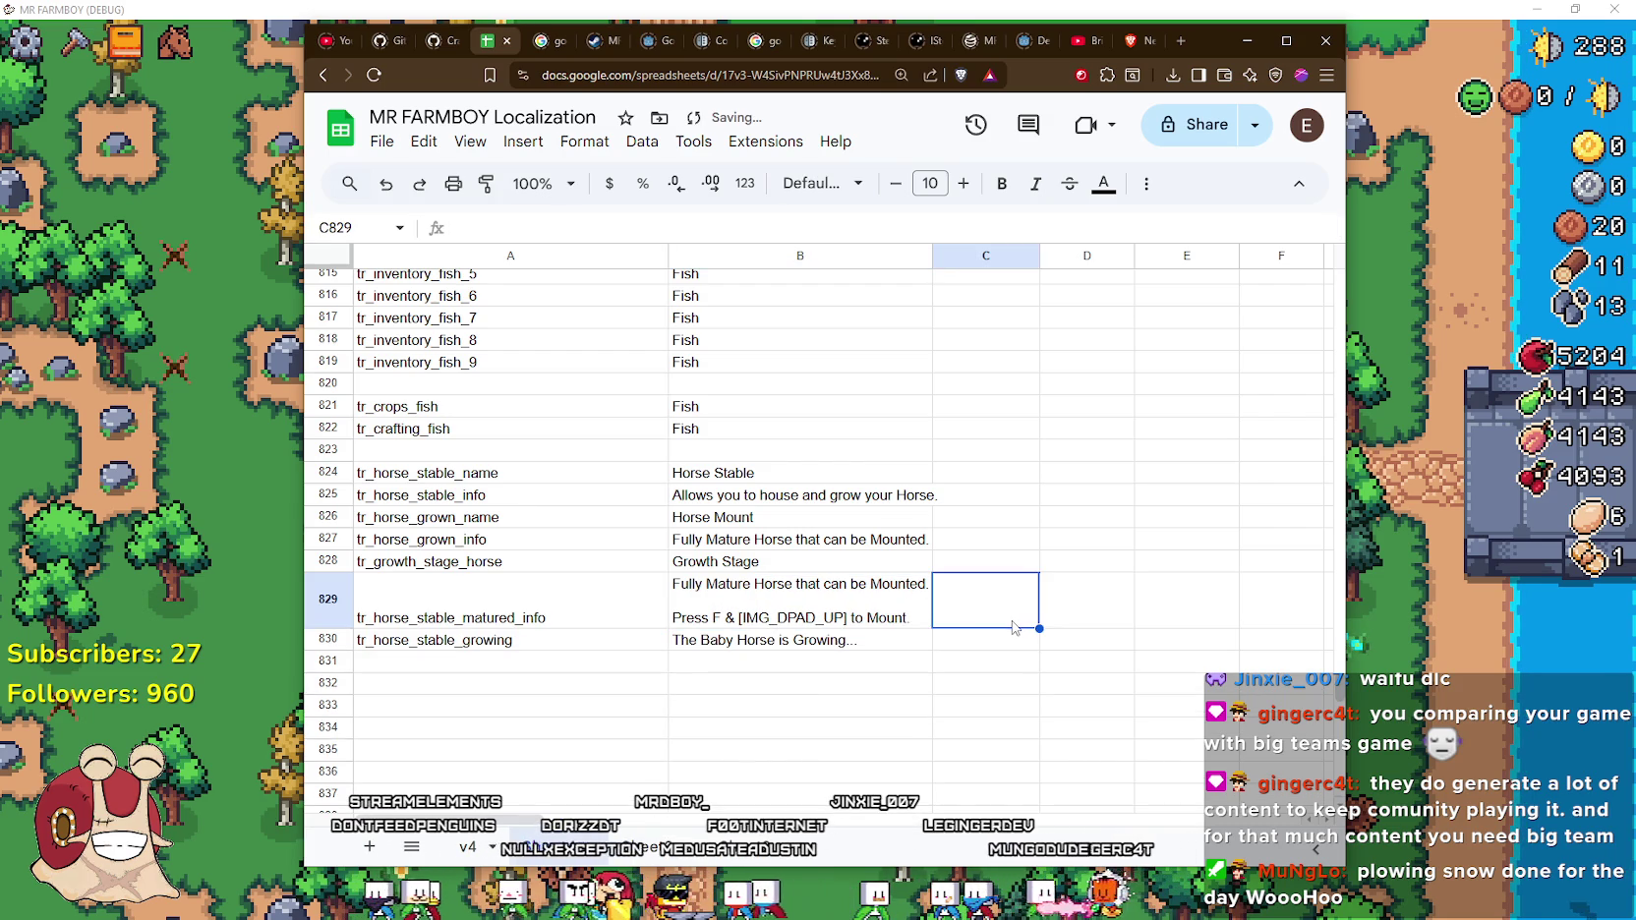
# Reopen B829 and rework the separator between 'Press F' and [IMG_DPAD_UP]
pyautogui.click(773, 625)
pyautogui.click(777, 644)
pyautogui.click(732, 618)
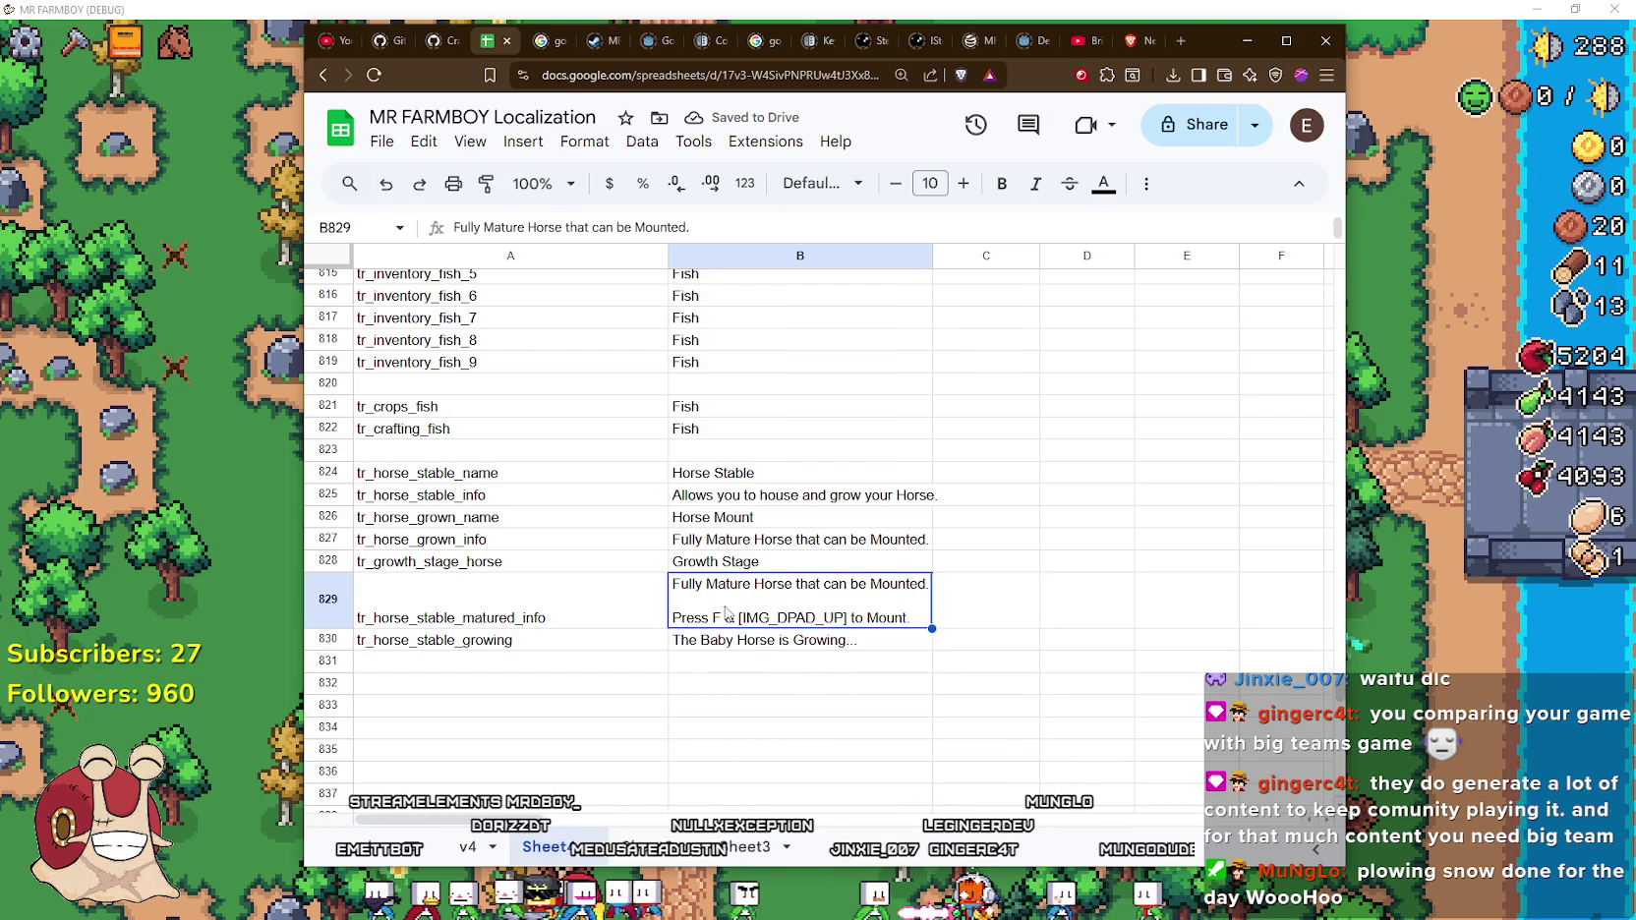
pyautogui.press('Return')
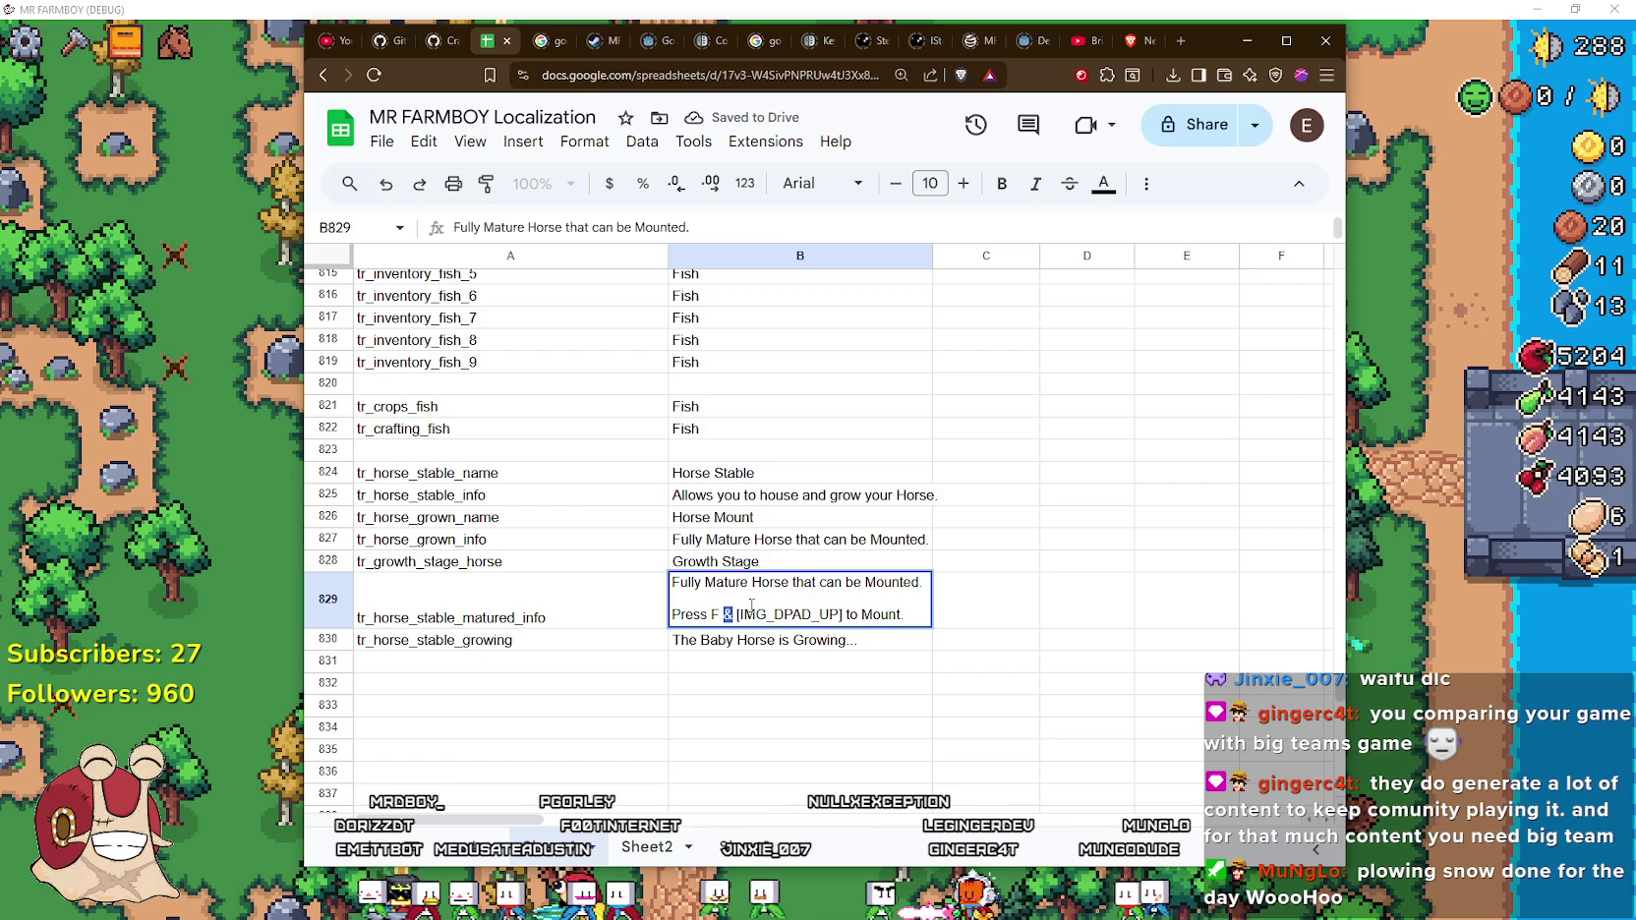
pyautogui.write('/')
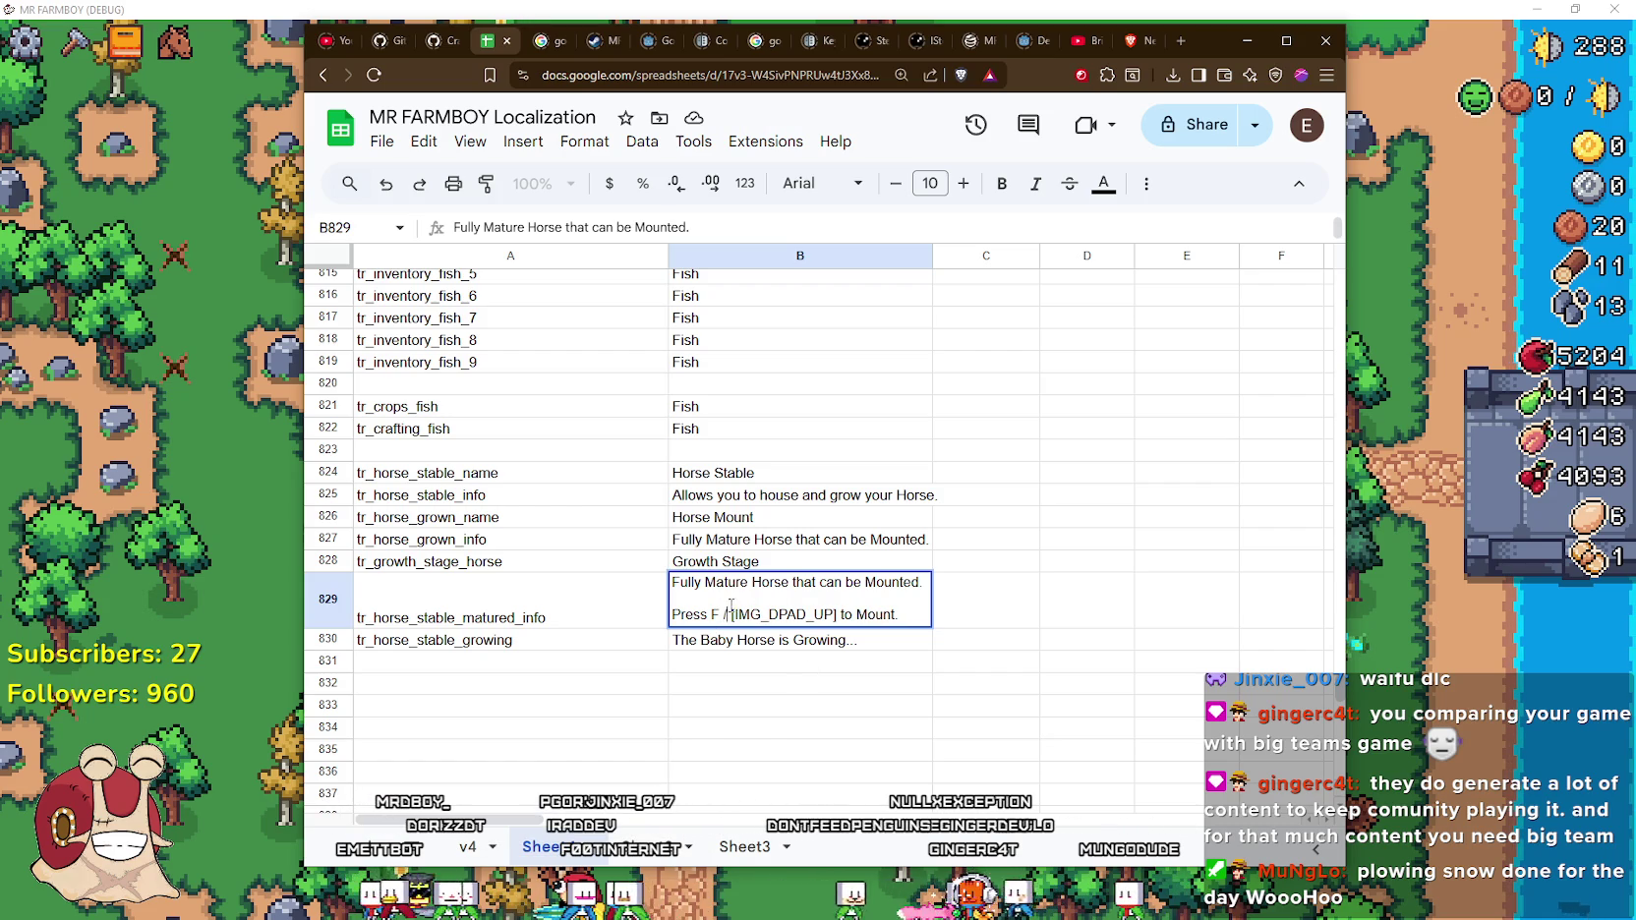
pyautogui.press('BackSpace')
pyautogui.write('&')
# Download the sheet as CSV, replacing translations.csv in the translations folder
pyautogui.click(888, 712)
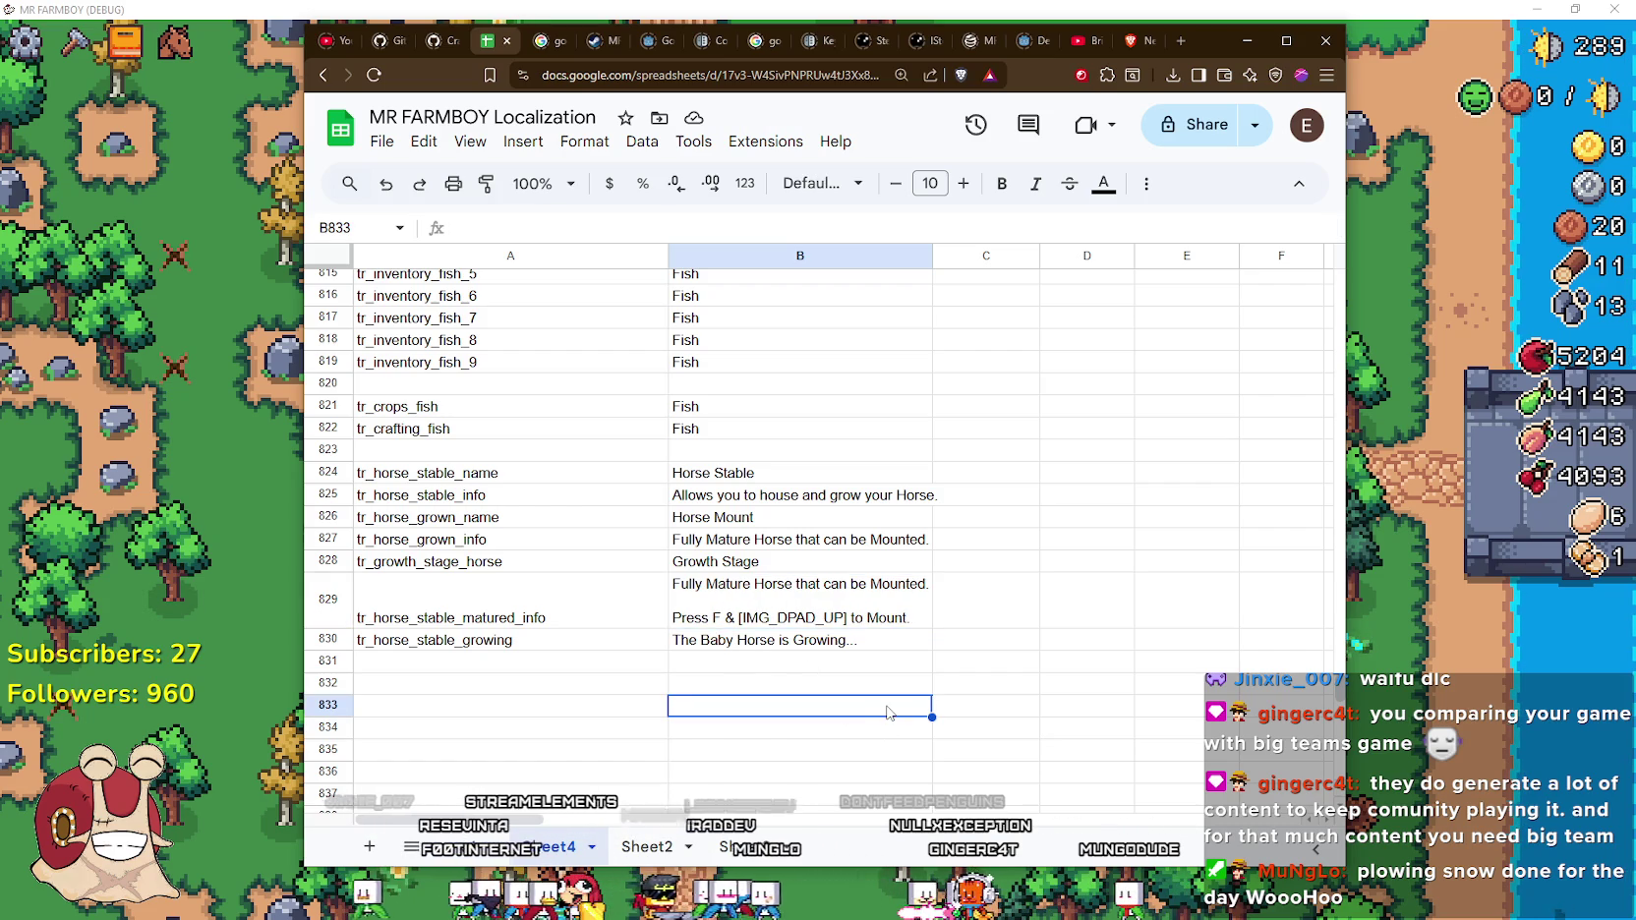
pyautogui.click(382, 142)
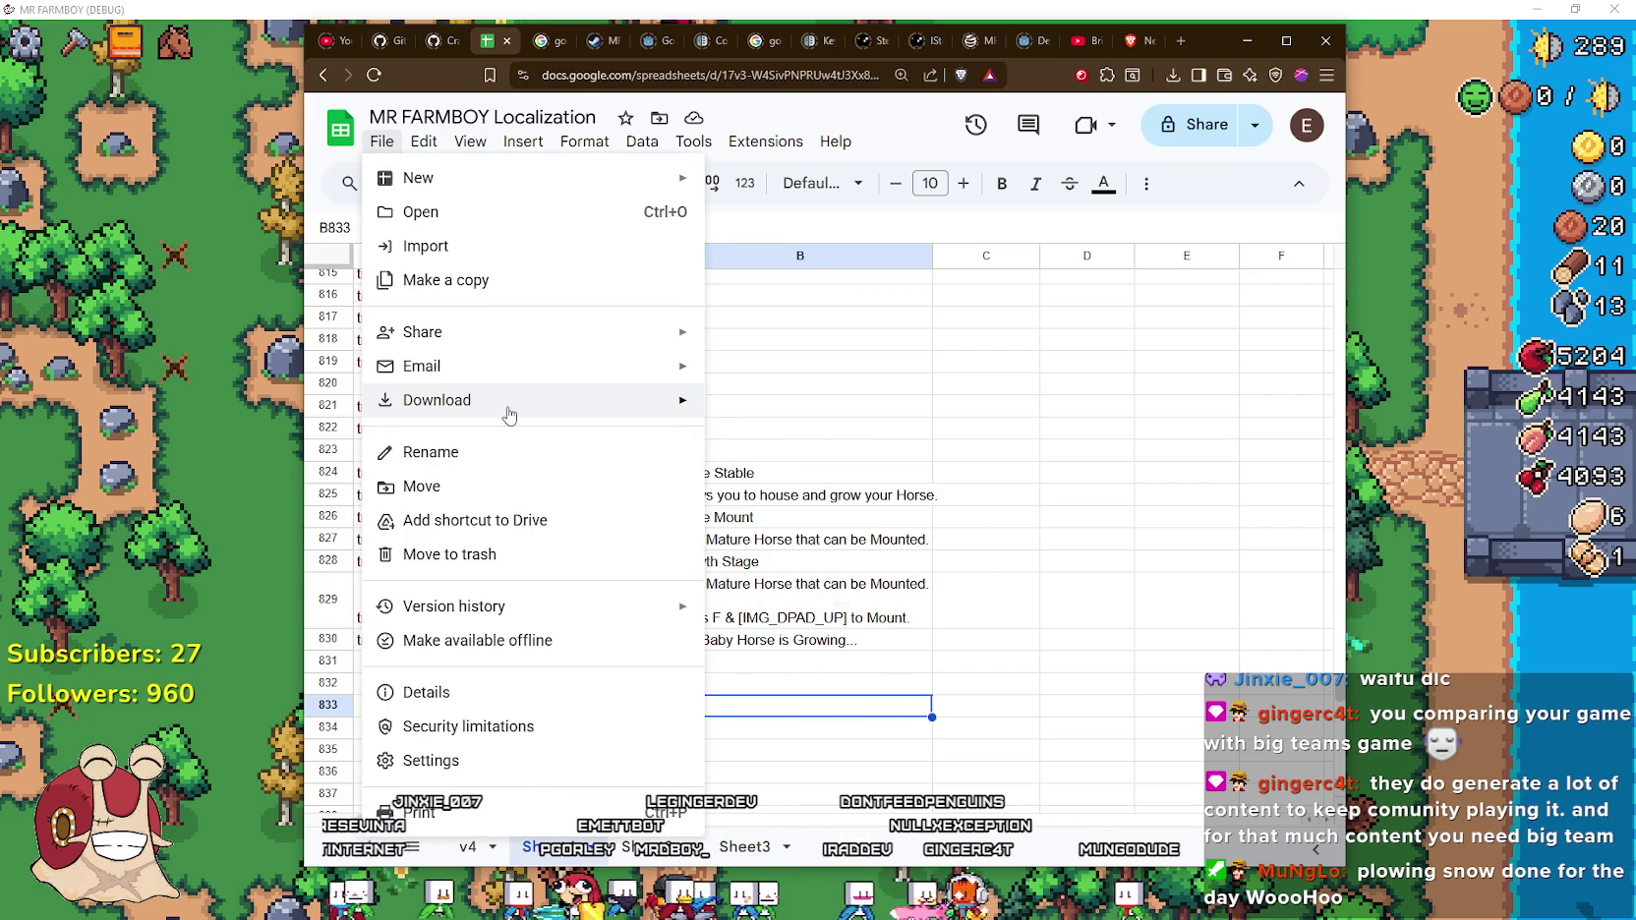
pyautogui.moveTo(507, 403)
pyautogui.click(802, 543)
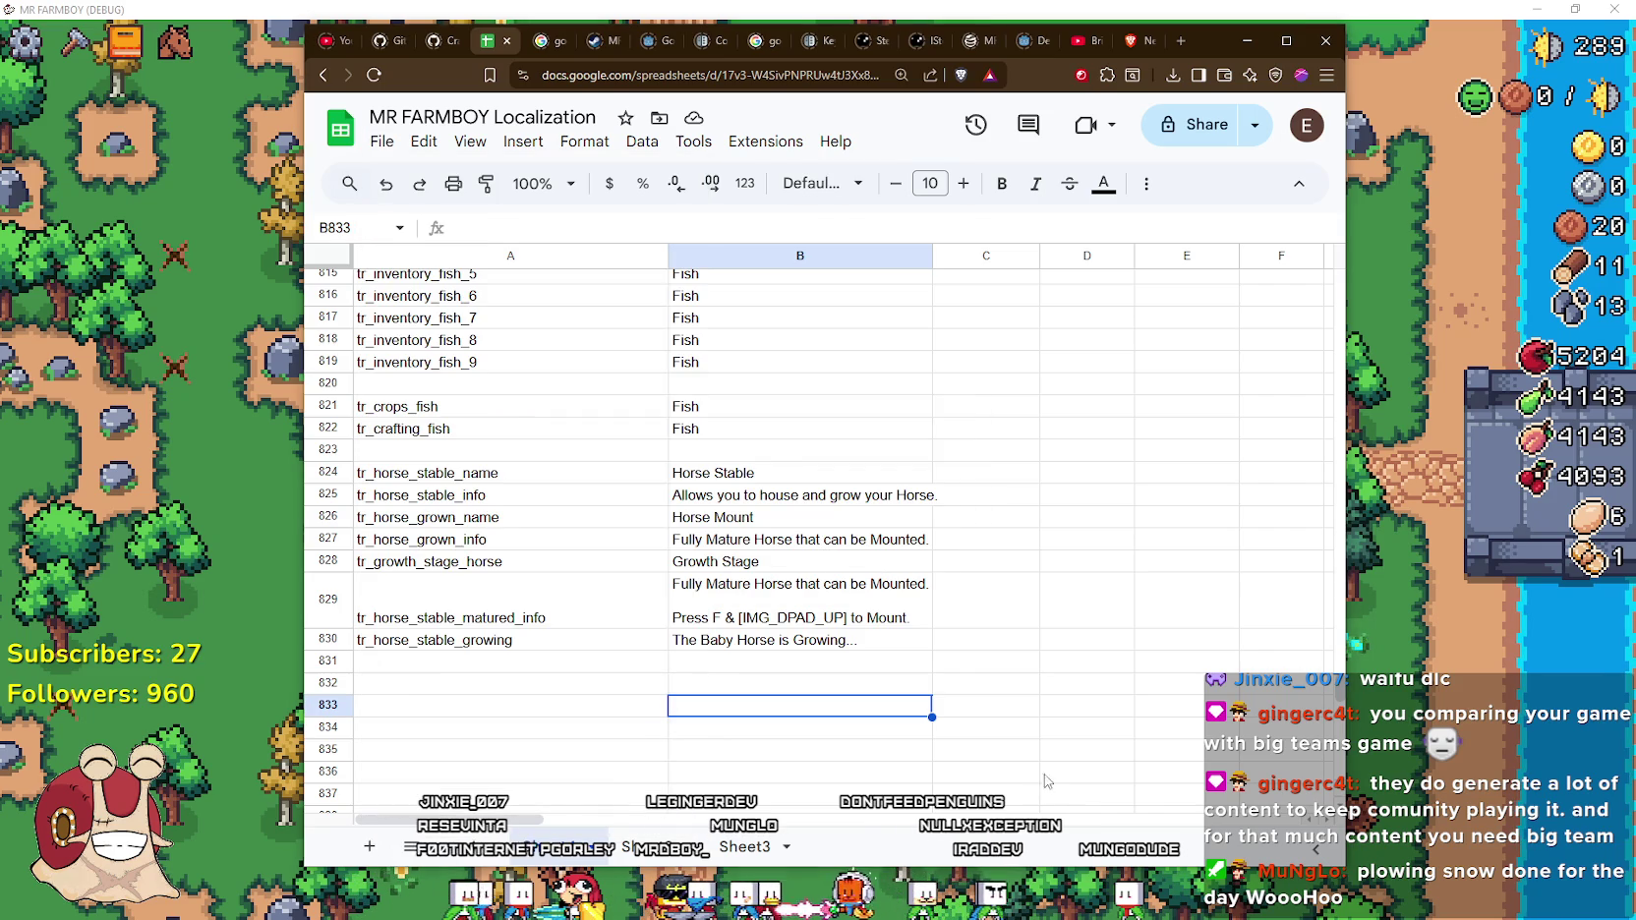
pyautogui.click(539, 143)
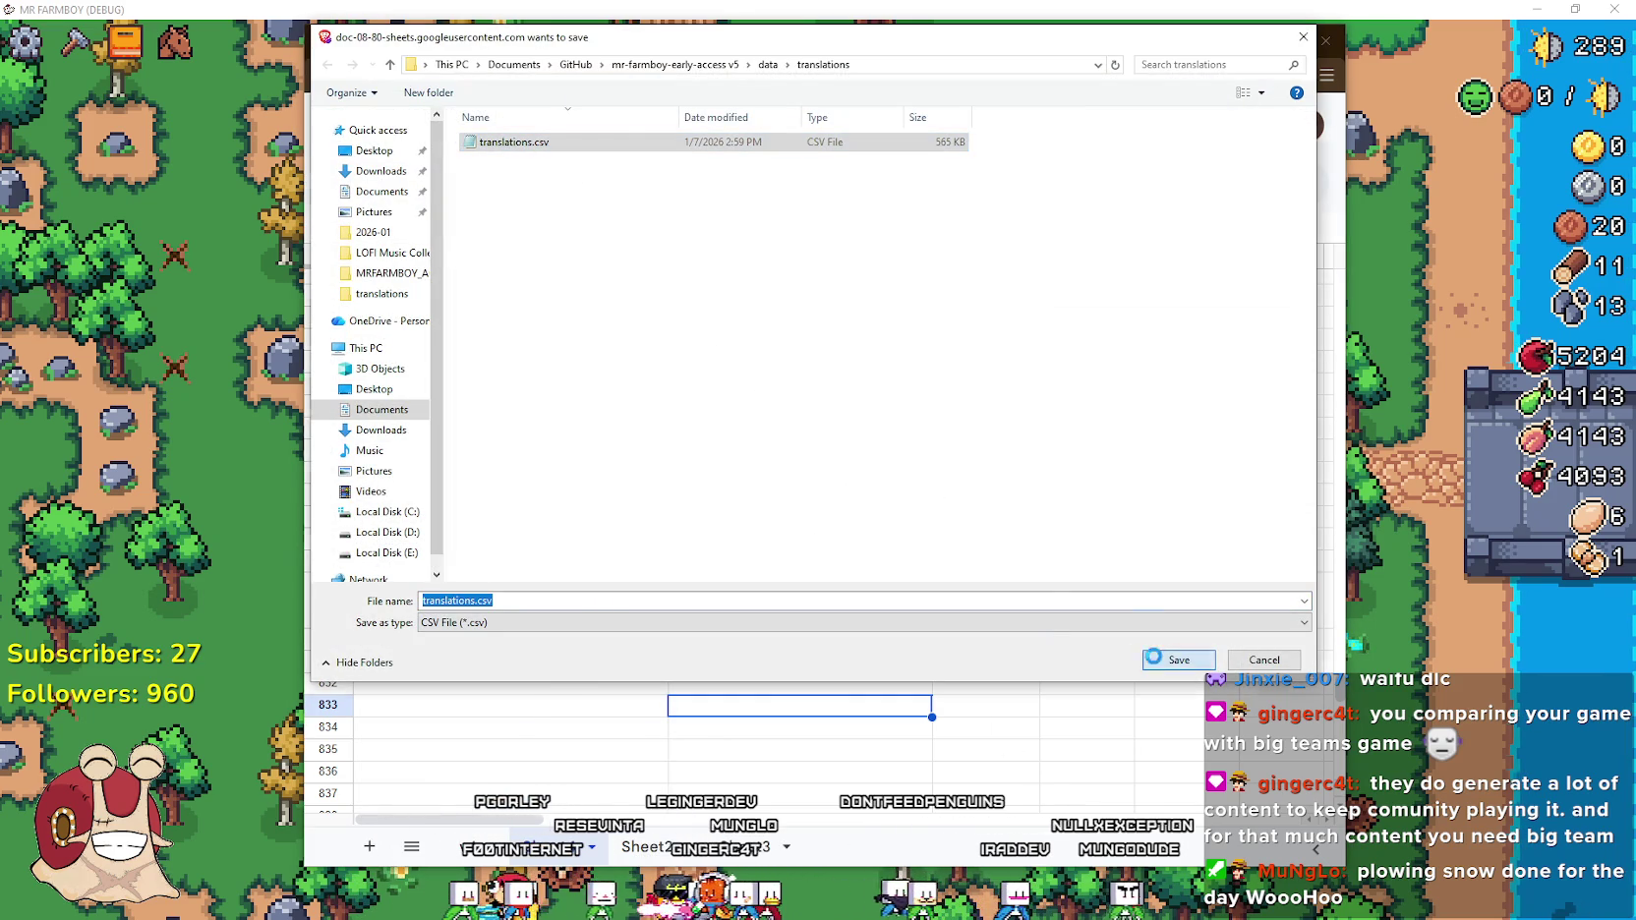
pyautogui.click(1153, 657)
pyautogui.click(861, 469)
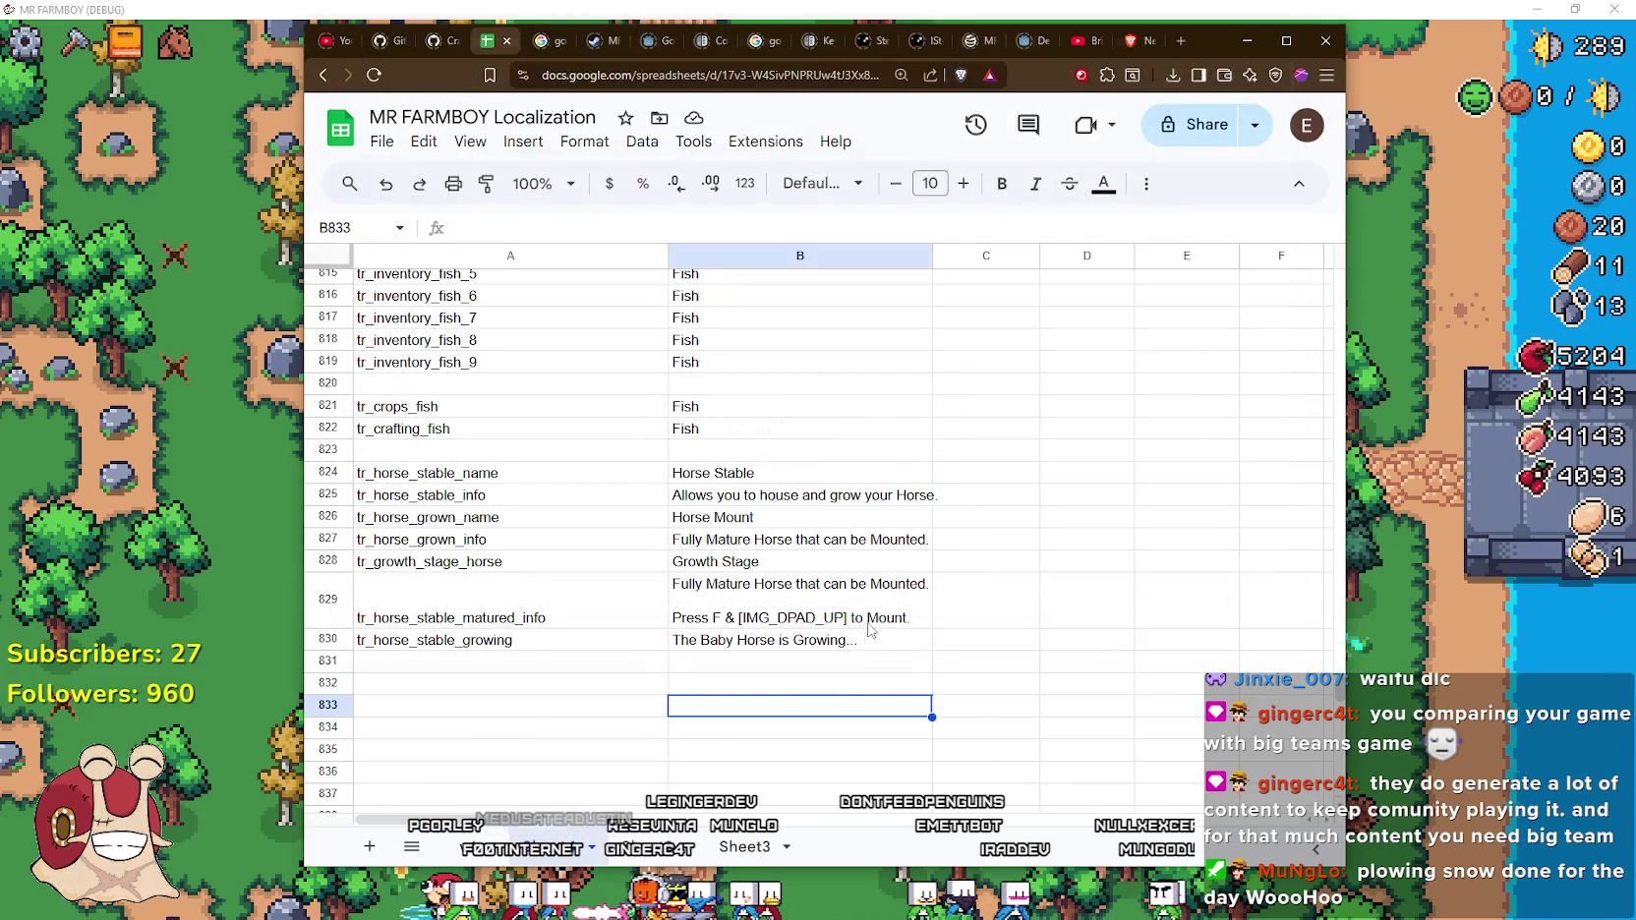
# Close the Horse Stable panel, quit the game from its pause menu, and rerun the project
pyautogui.click(1427, 518)
pyautogui.click(989, 292)
pyautogui.press('Escape')
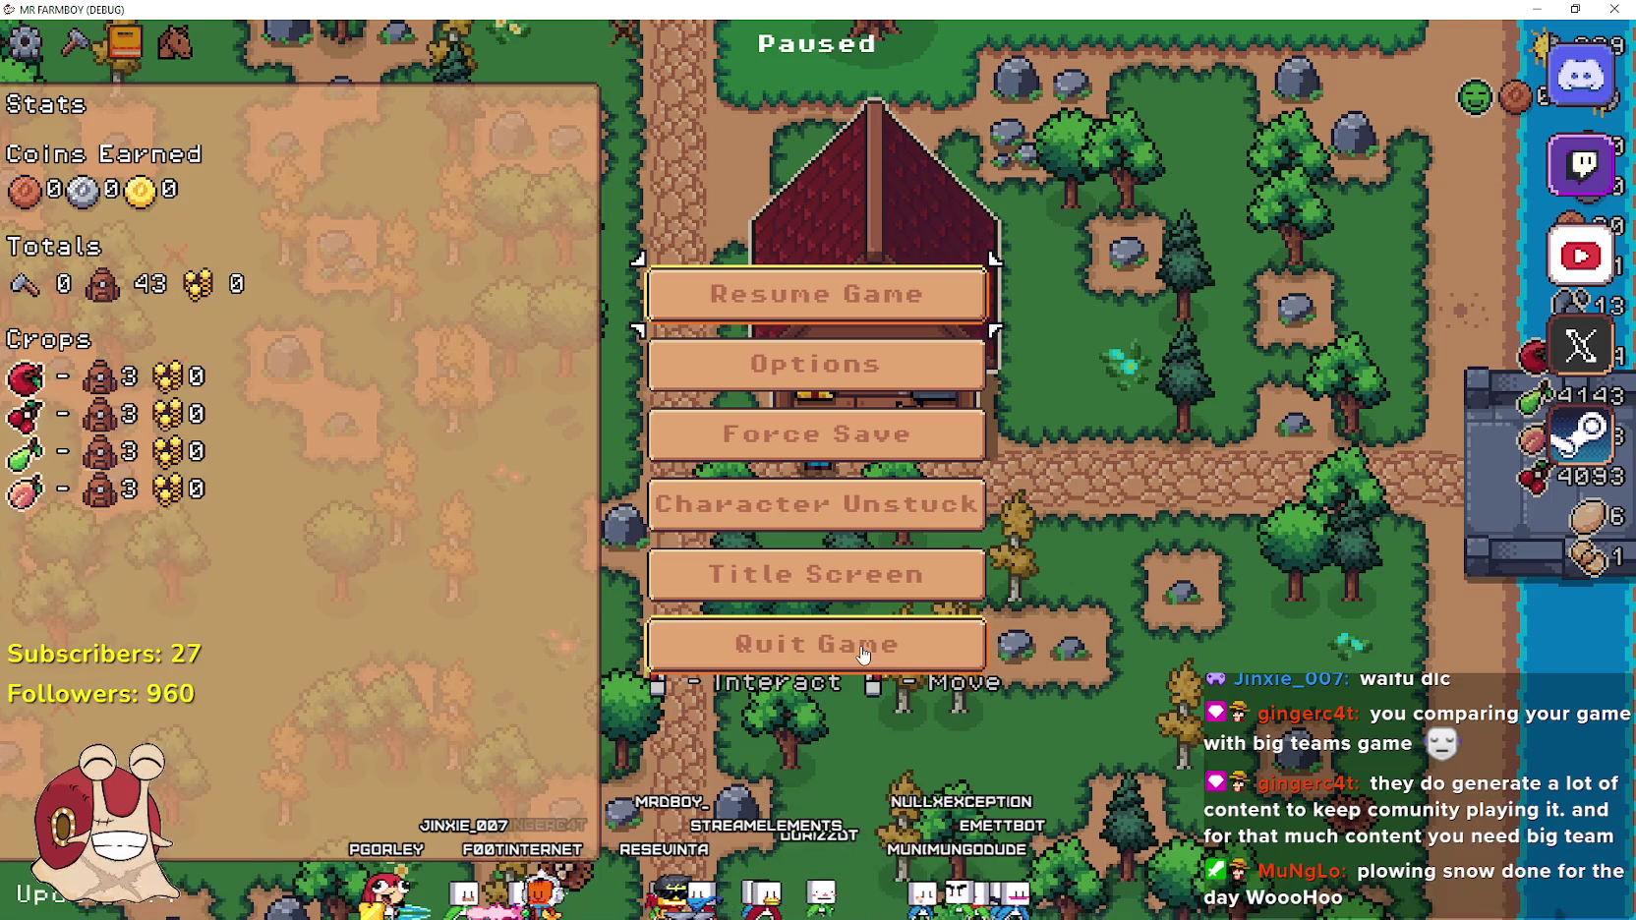
pyautogui.click(818, 643)
pyautogui.click(1033, 548)
pyautogui.click(998, 8)
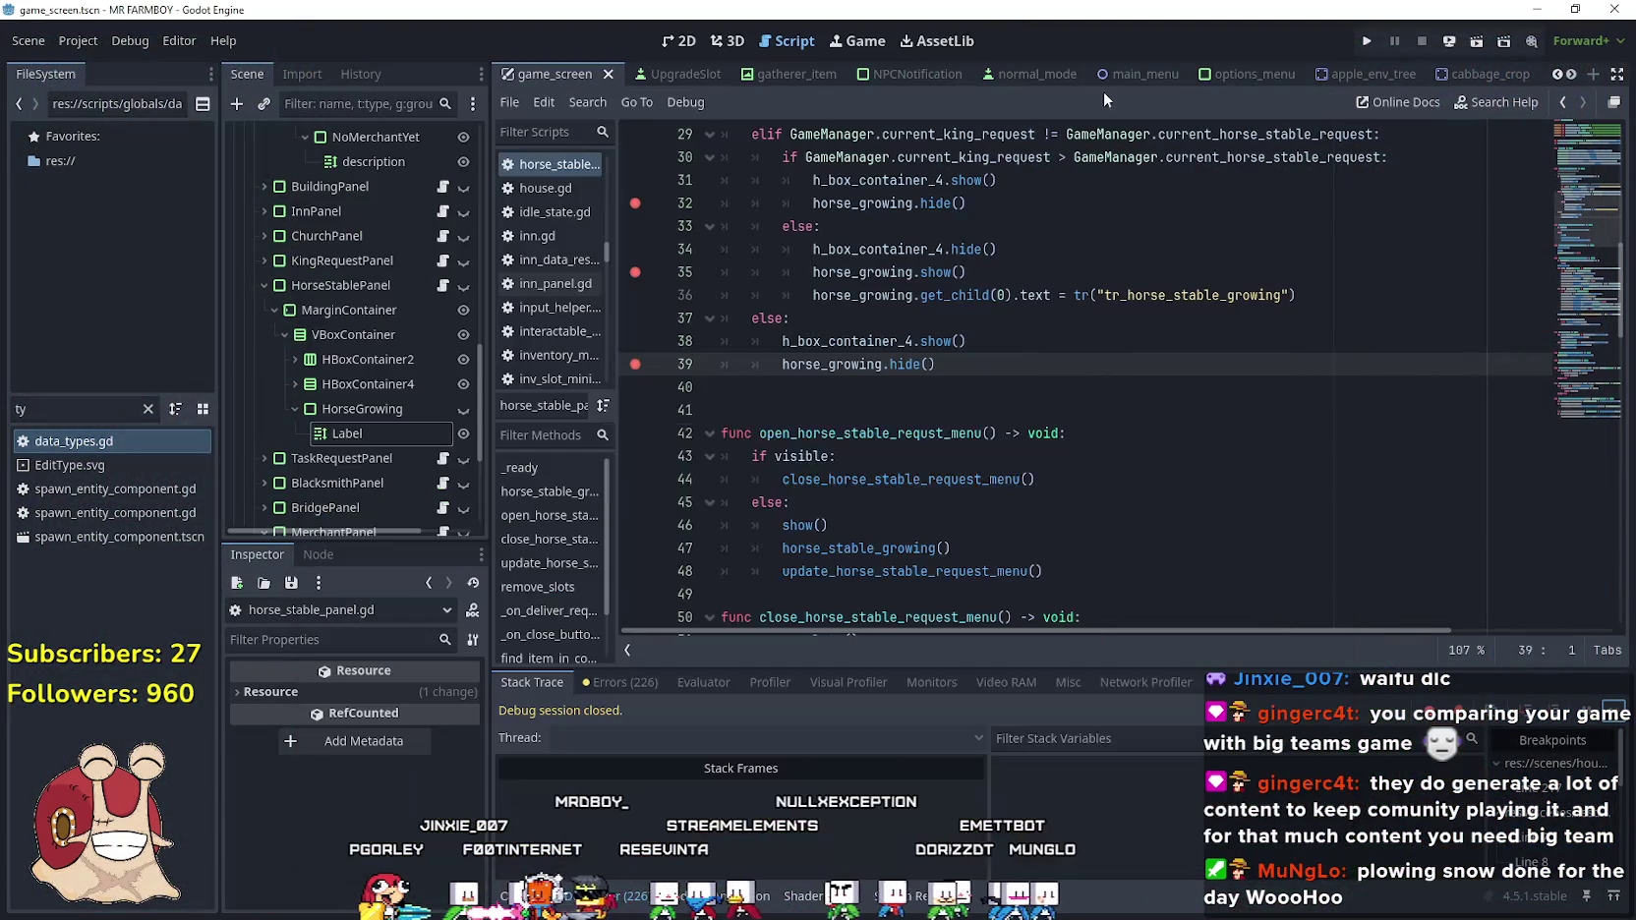
pyautogui.click(1365, 43)
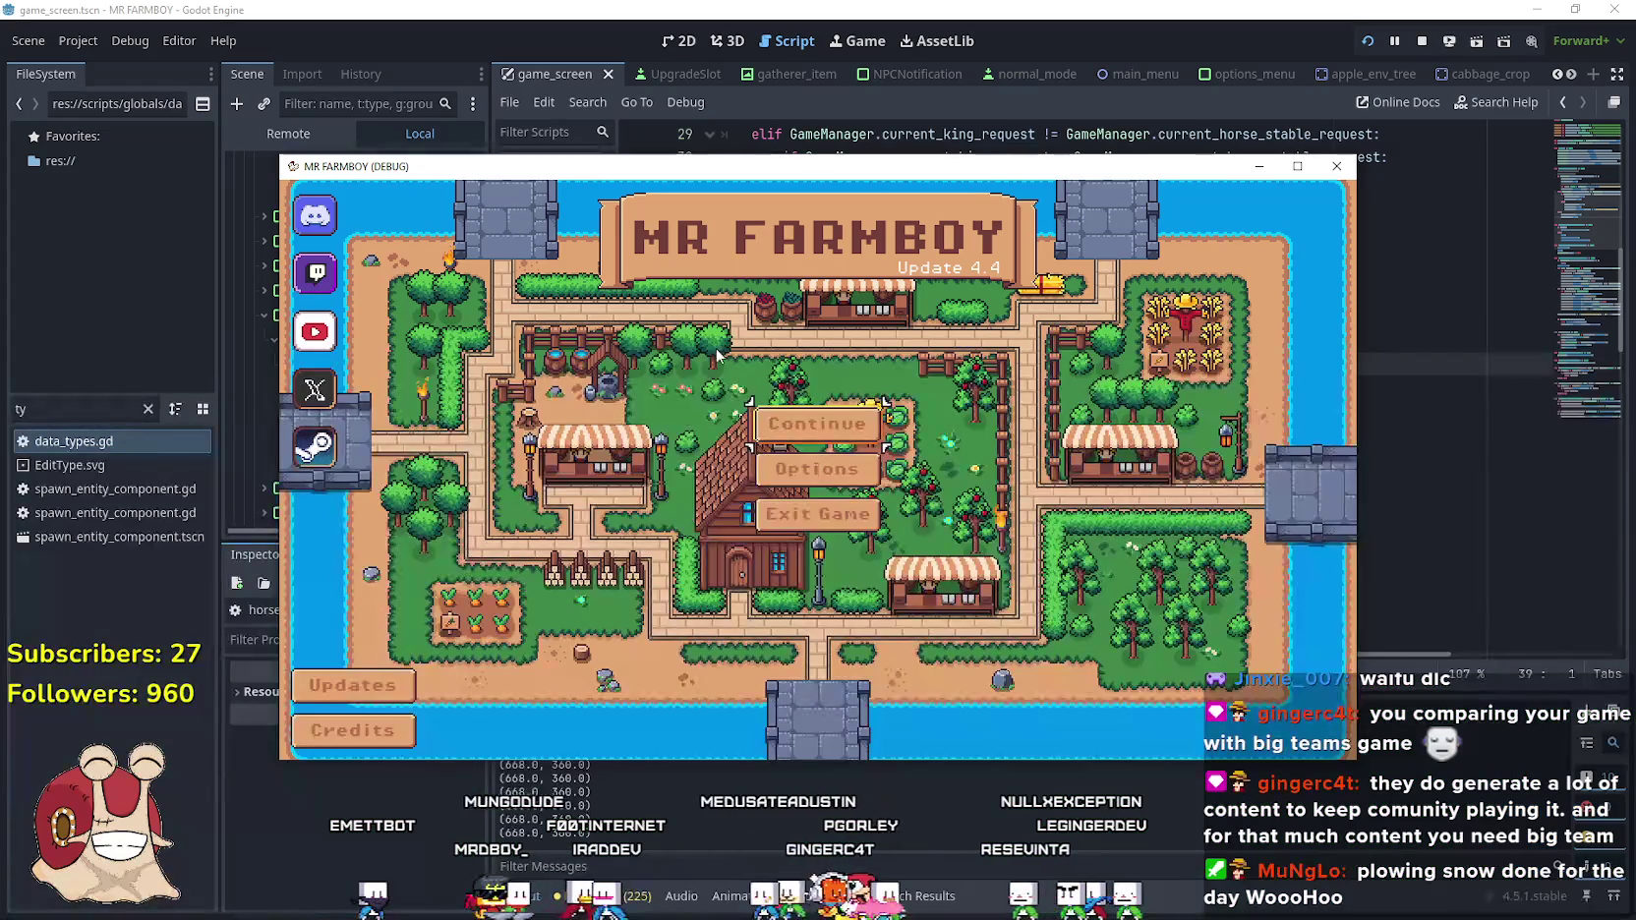
# Load Save 4, maximize the game window to check the mount prompt, then return to the spreadsheet
pyautogui.click(801, 424)
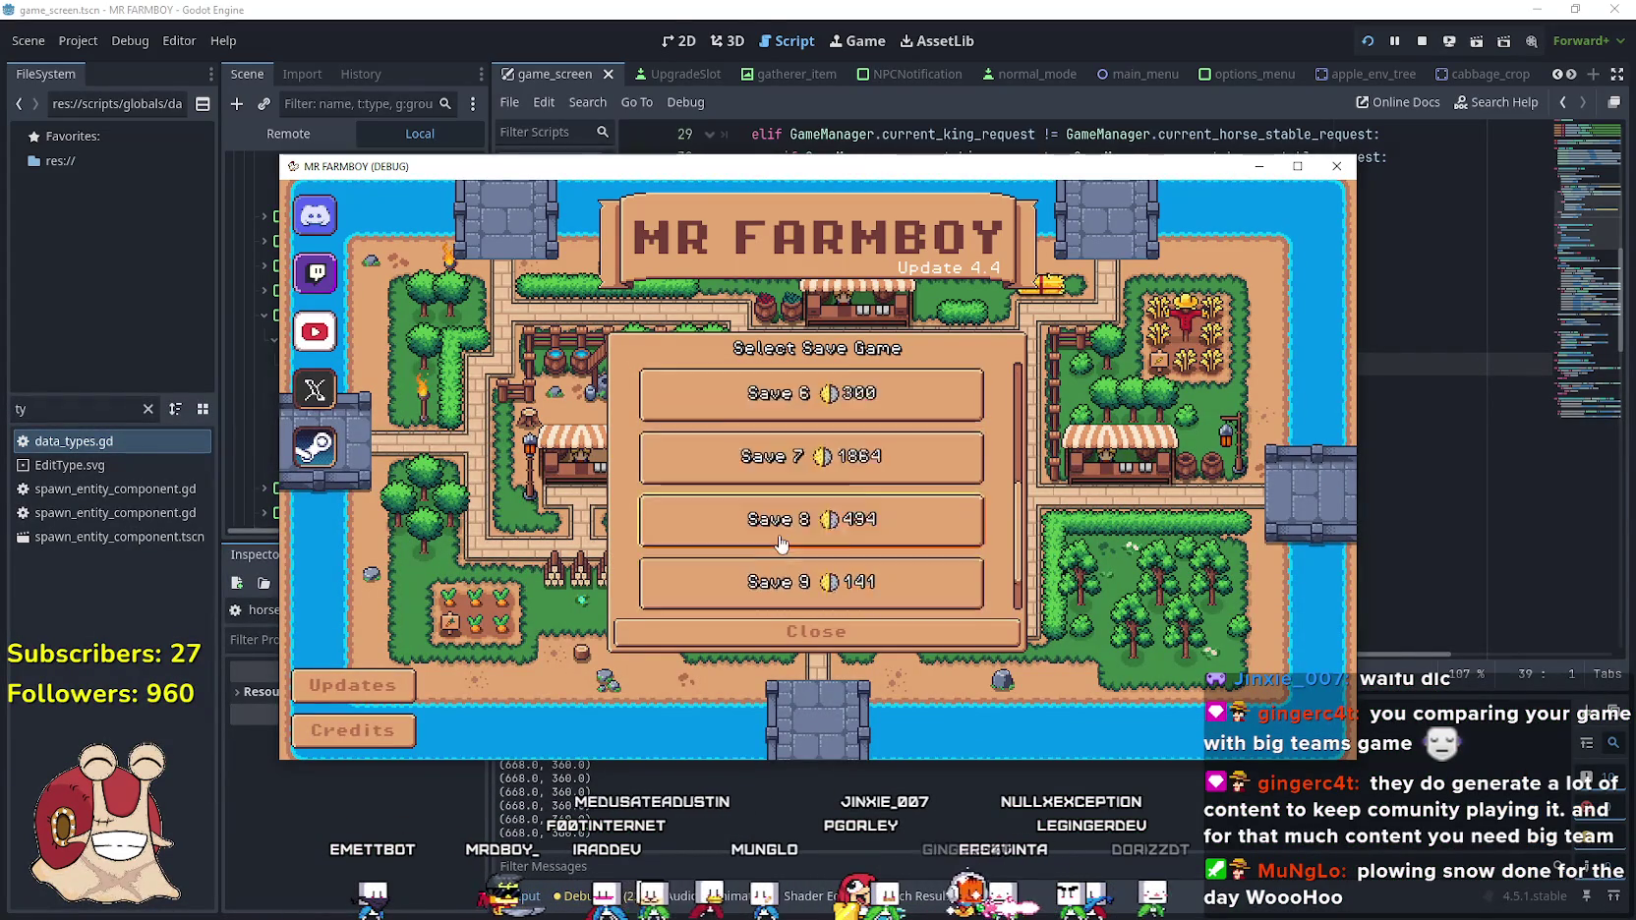
pyautogui.scroll(5, 779, 543)
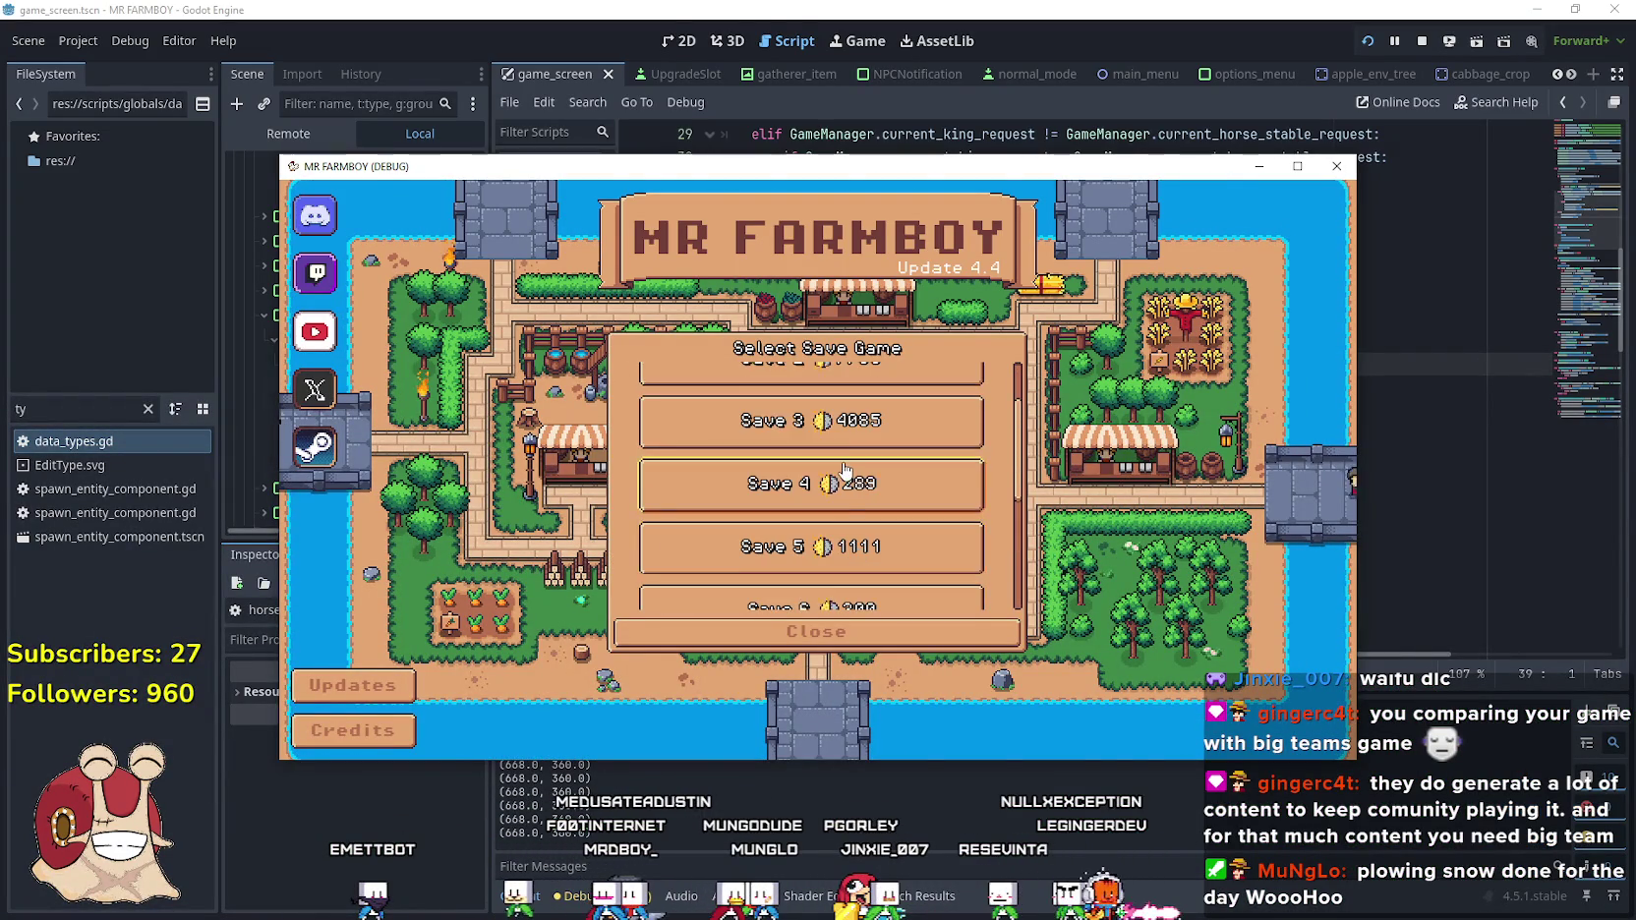
pyautogui.scroll(-1, 844, 470)
pyautogui.click(749, 463)
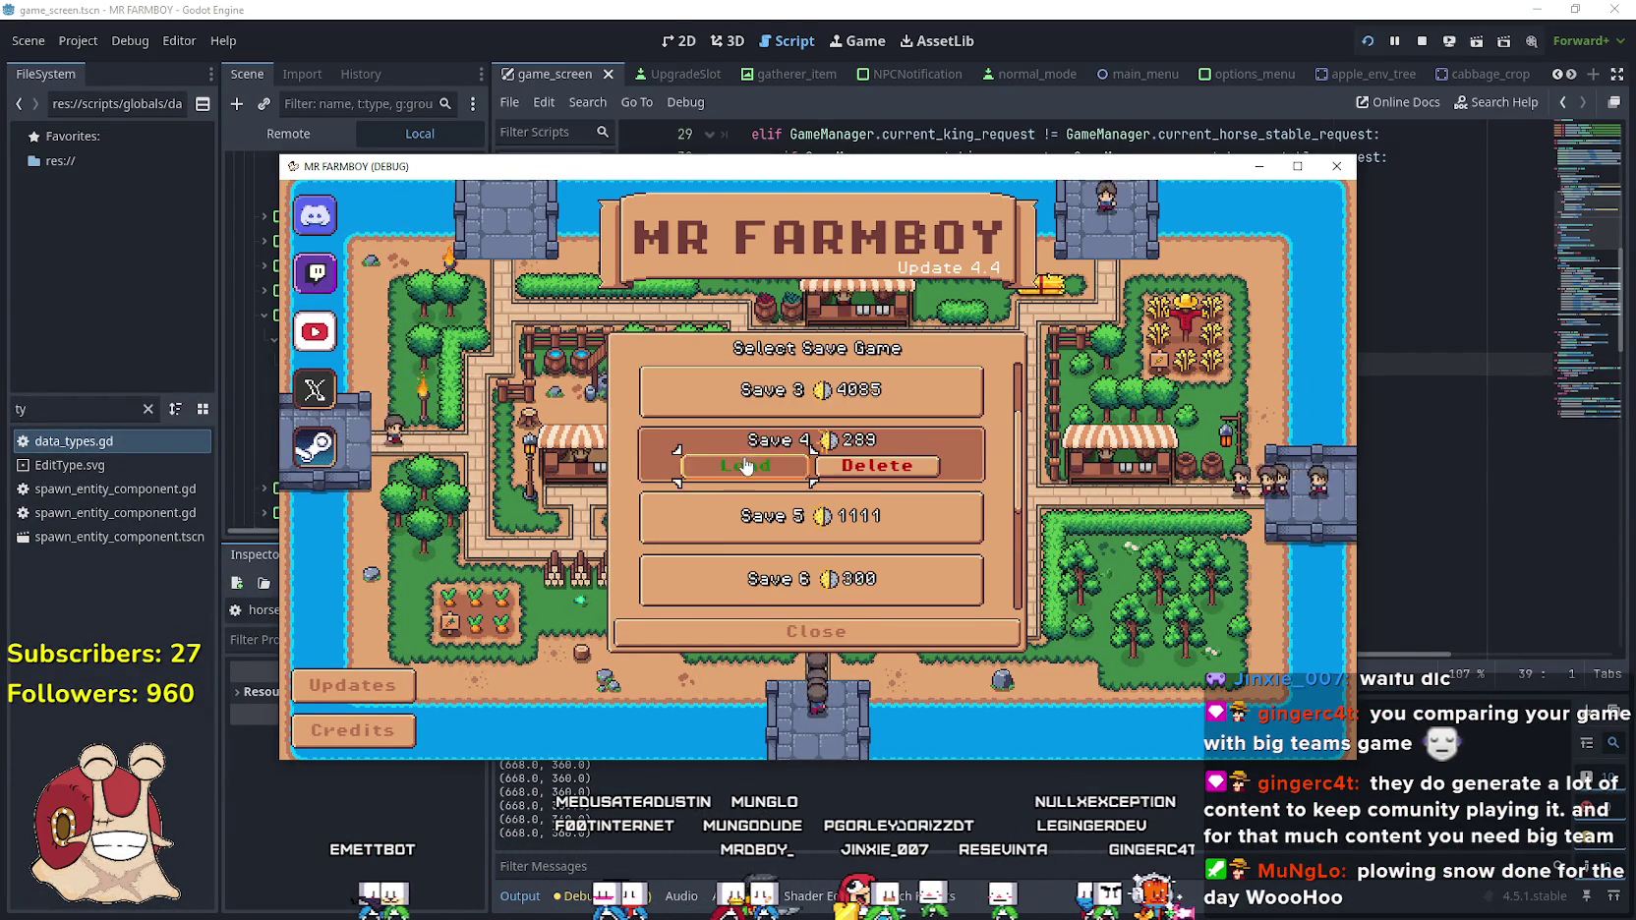
pyautogui.click(746, 467)
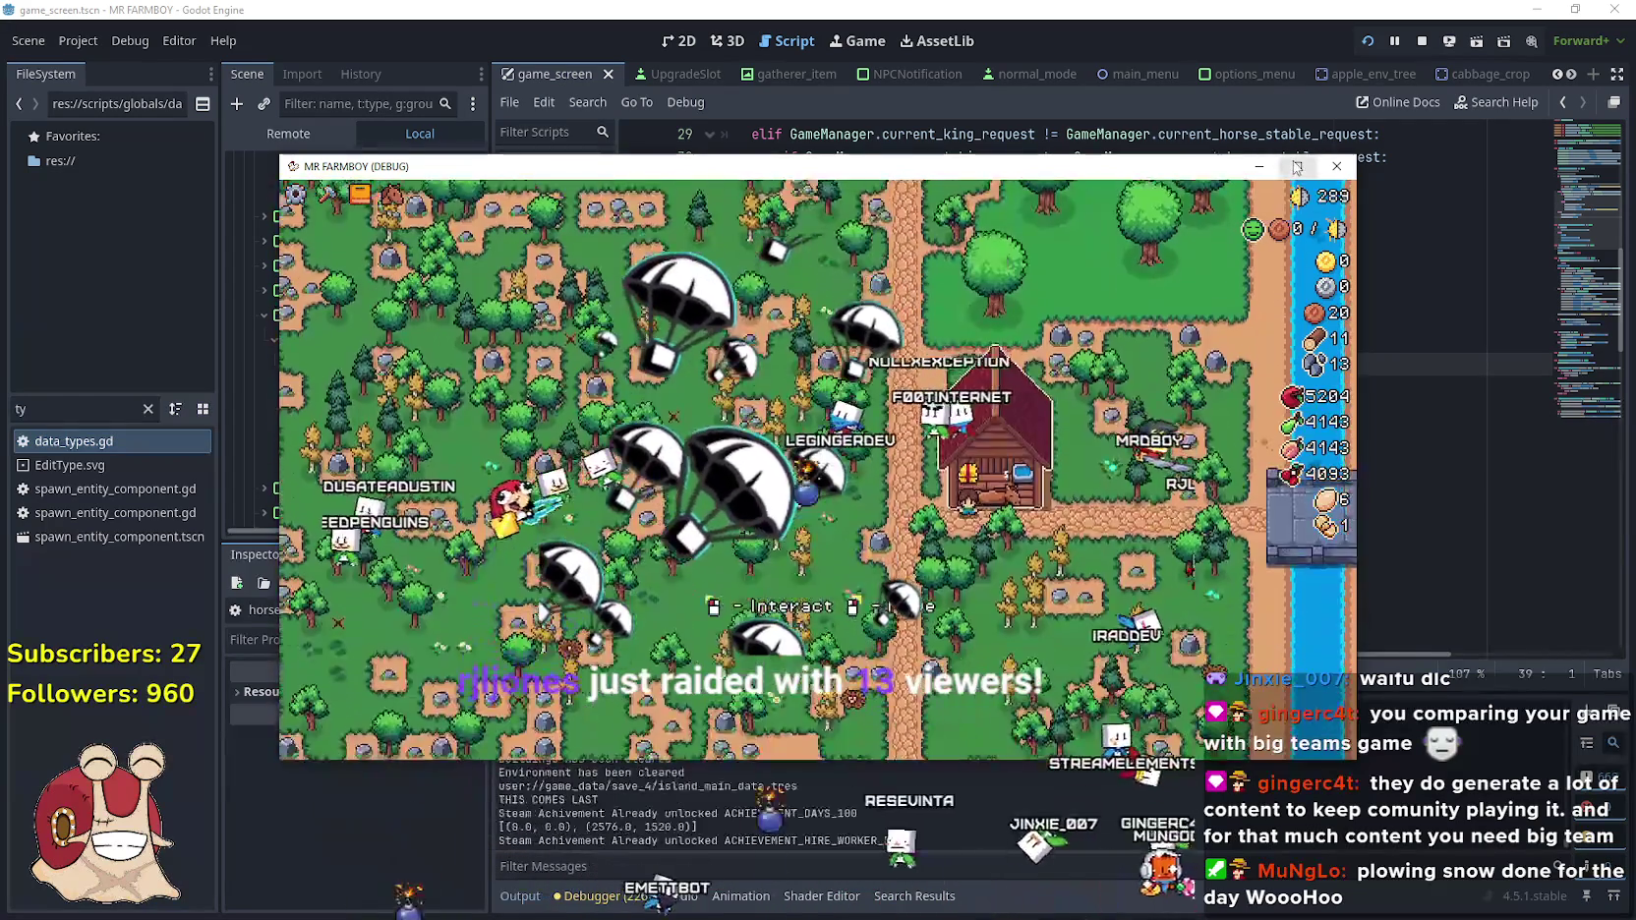
pyautogui.click(1298, 167)
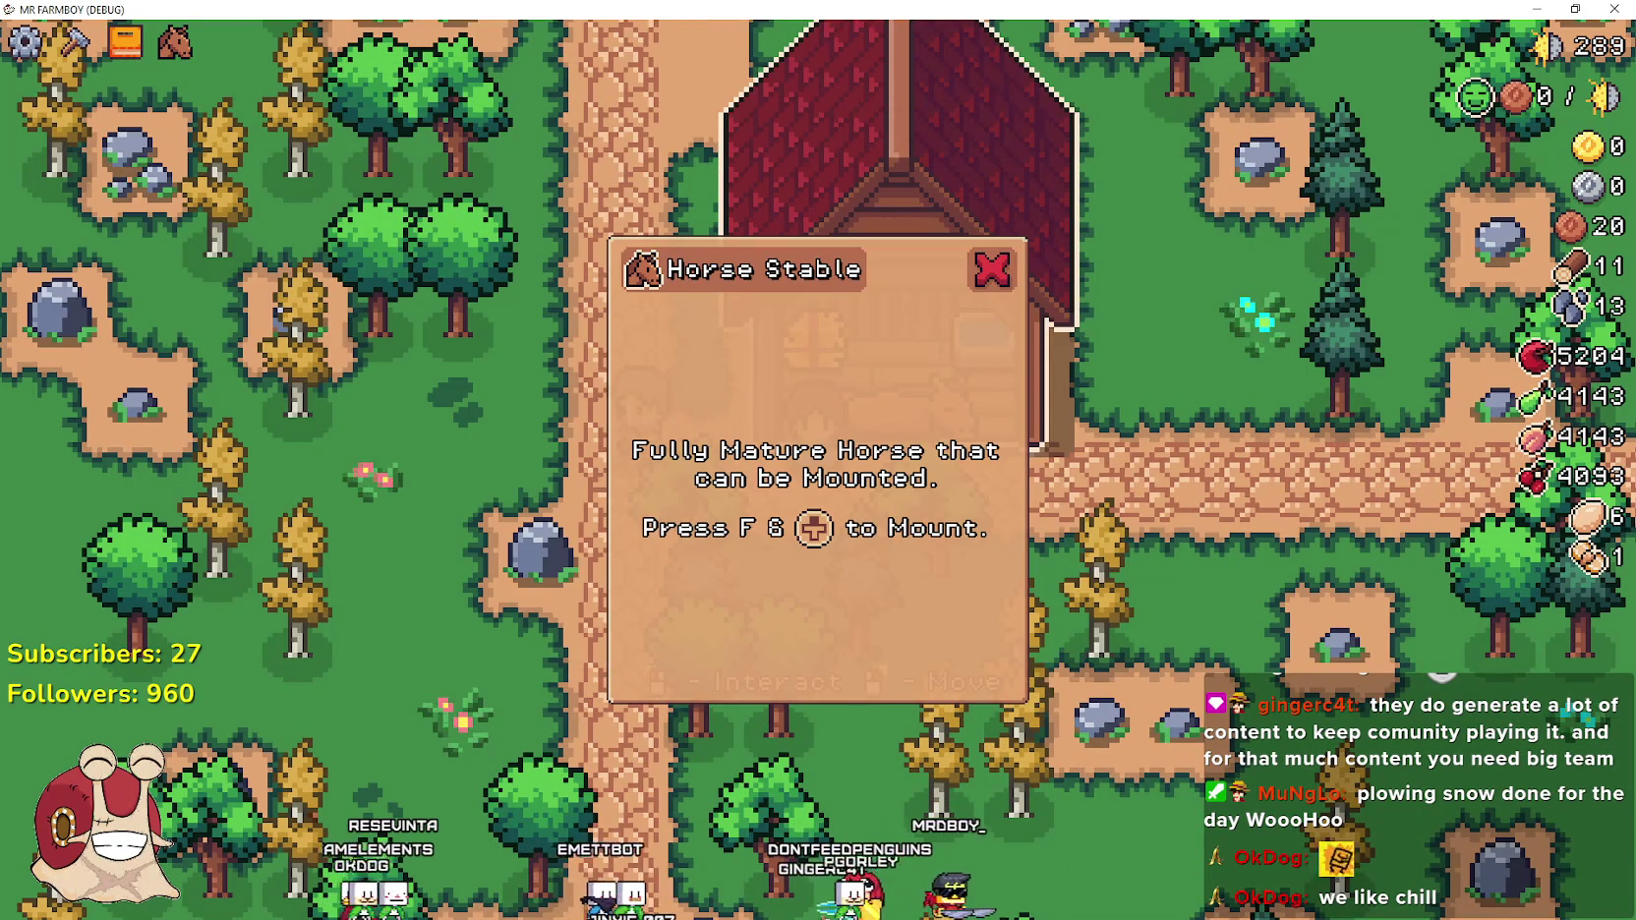
pyautogui.hotkey('alt', 'Tab')
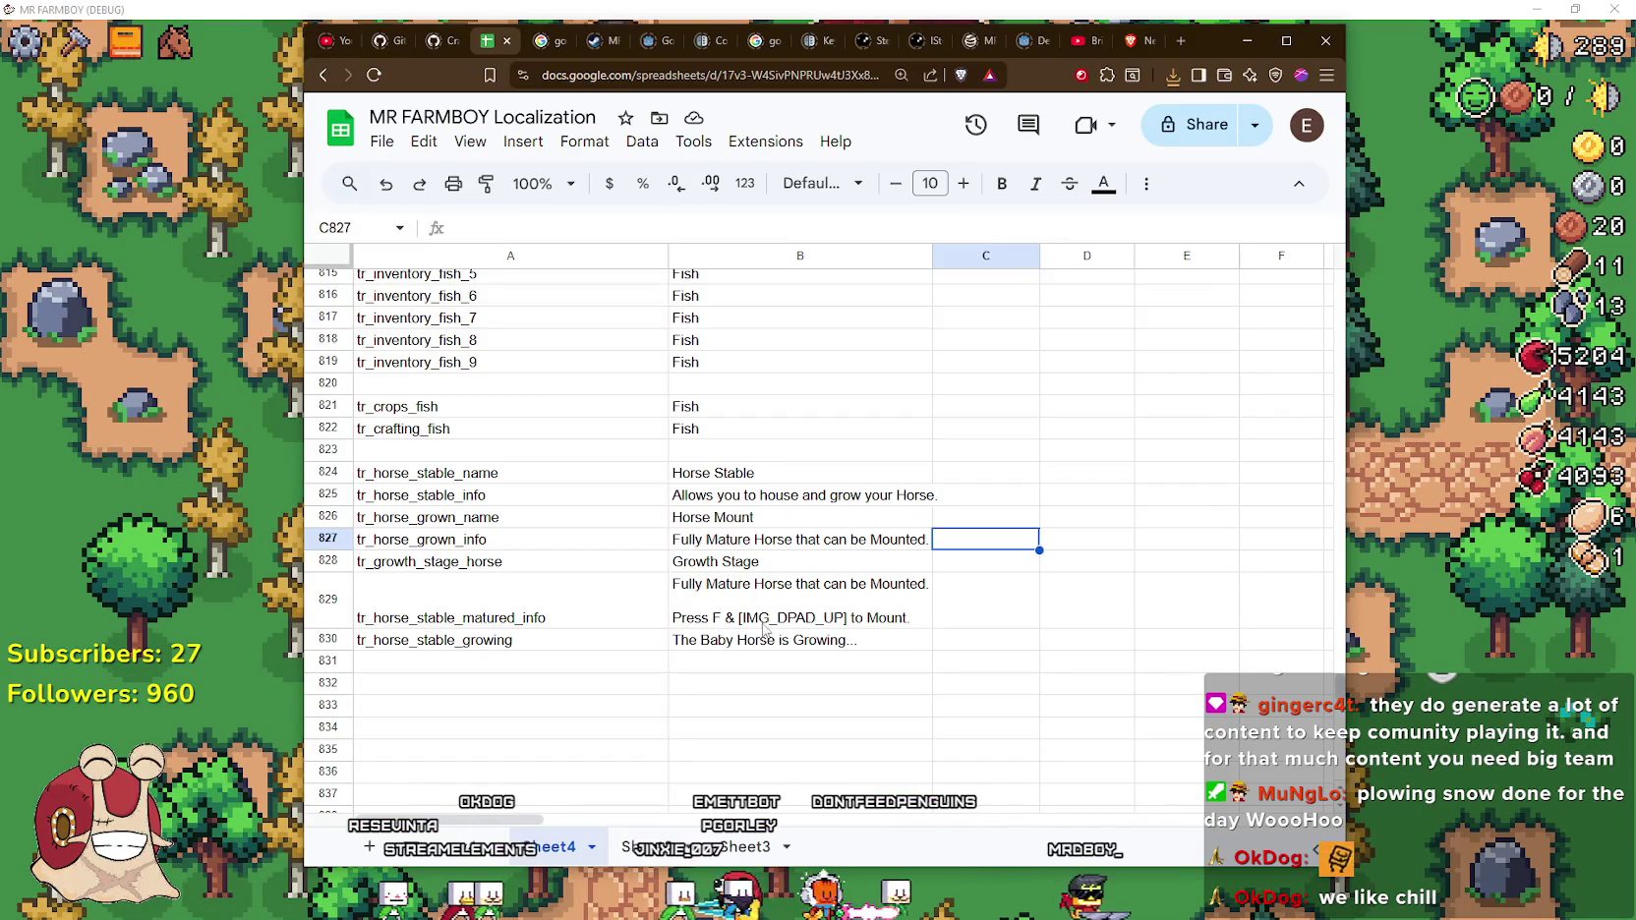
# Replace the separator in B829 with 'or' so it reads 'Press F or [IMG_DPAD_UP] to Mount.'
pyautogui.doubleClick(733, 619)
pyautogui.doubleClick(728, 615)
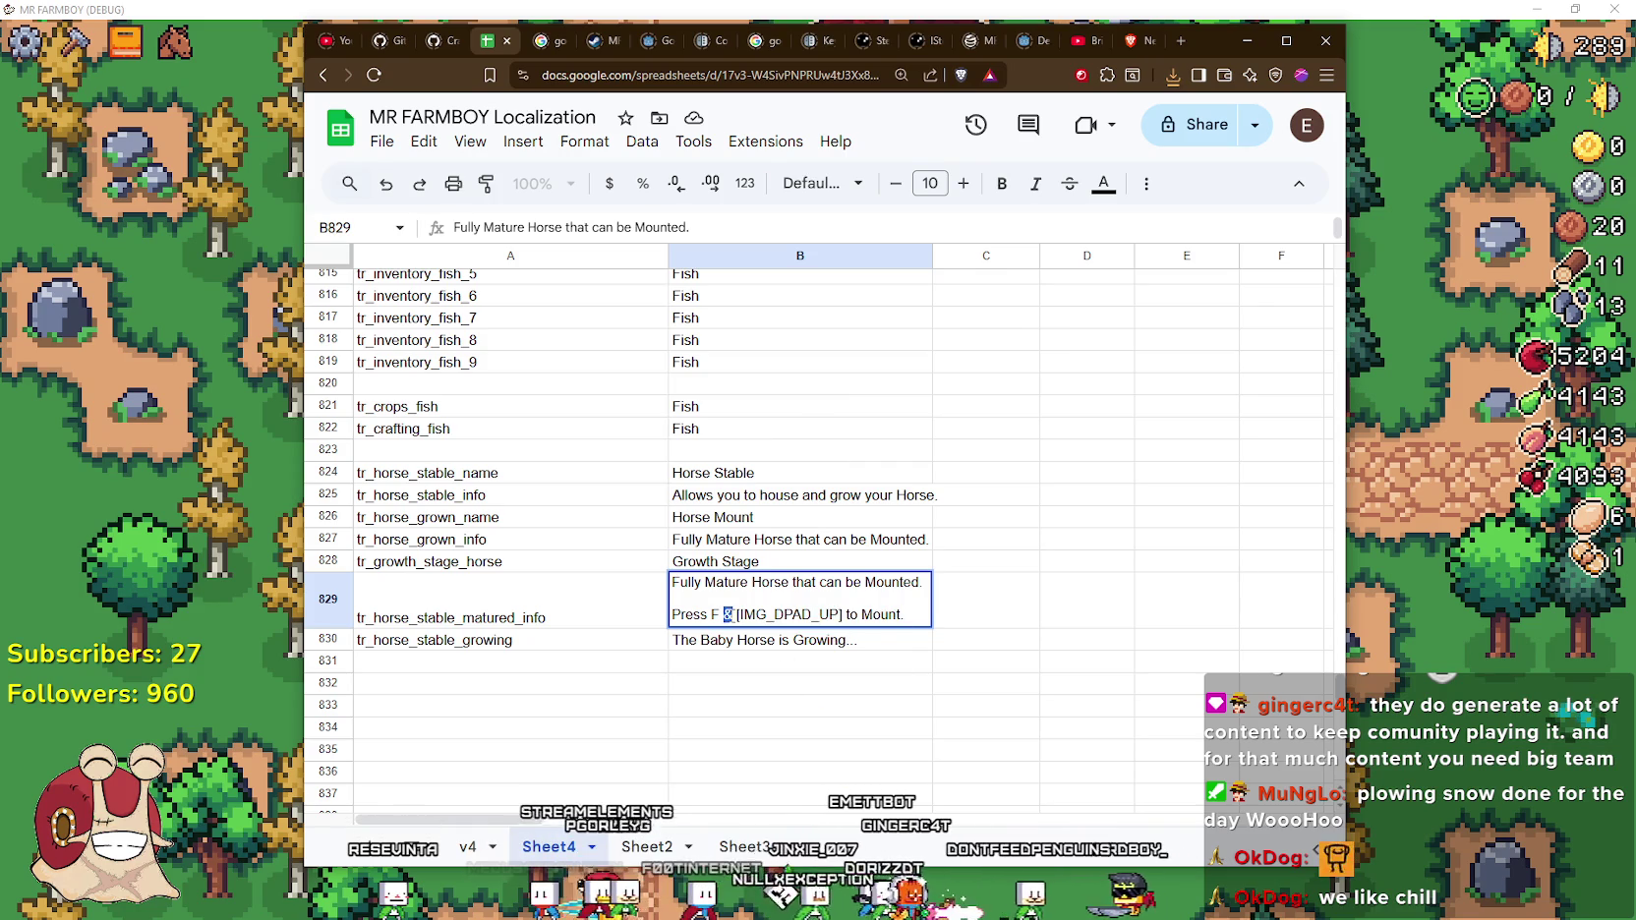
pyautogui.write('/')
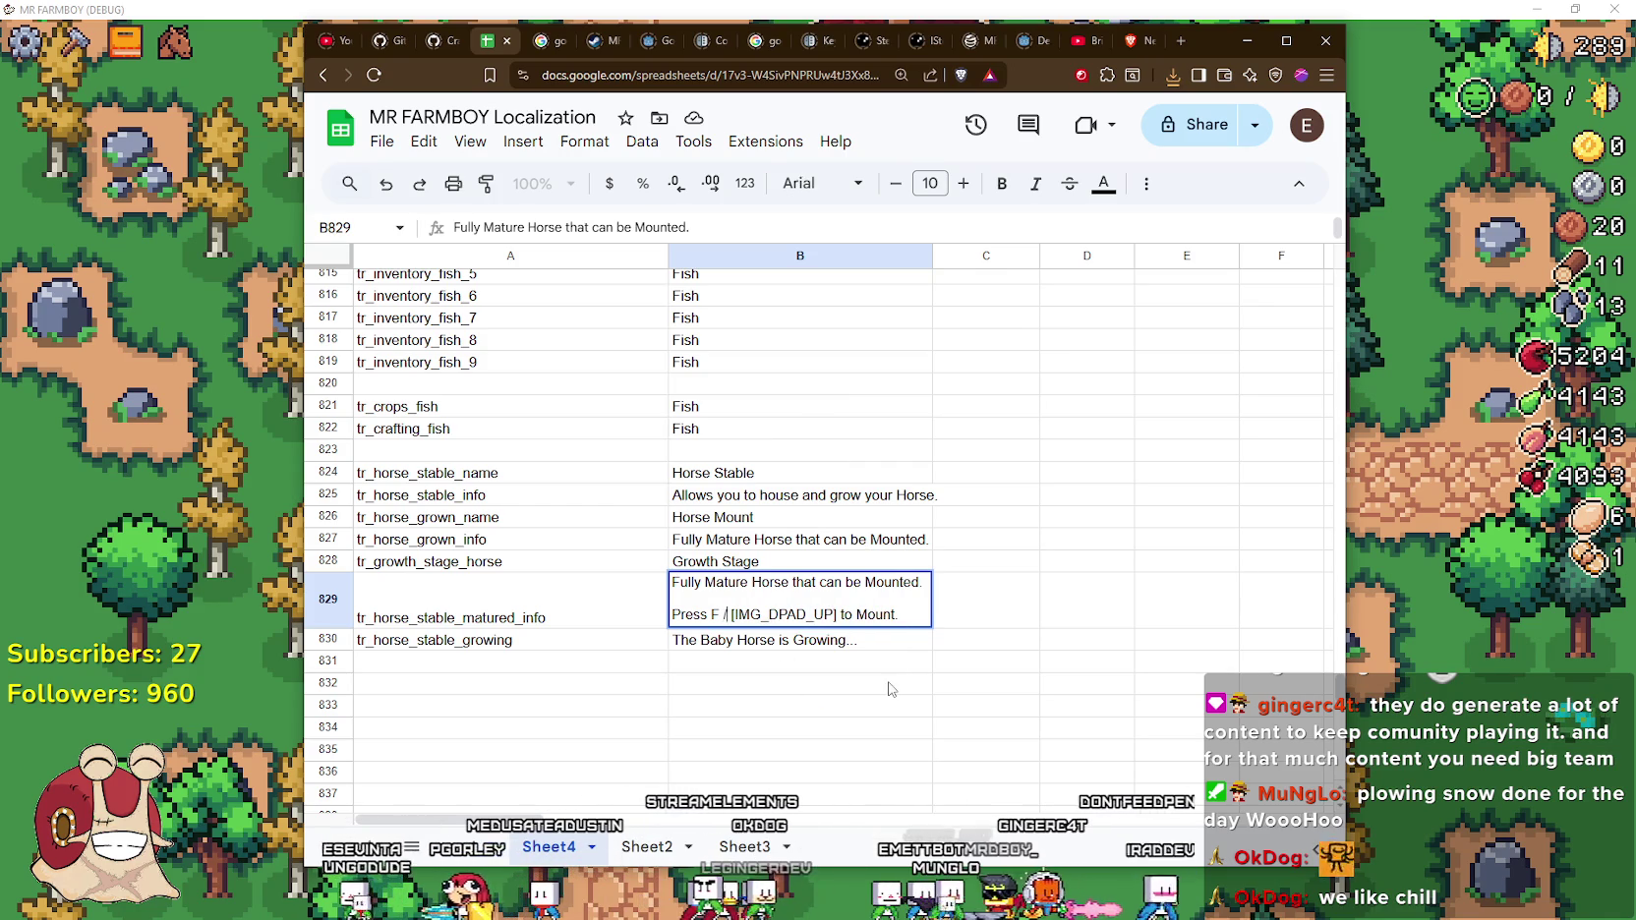
pyautogui.click(799, 683)
pyautogui.click(381, 140)
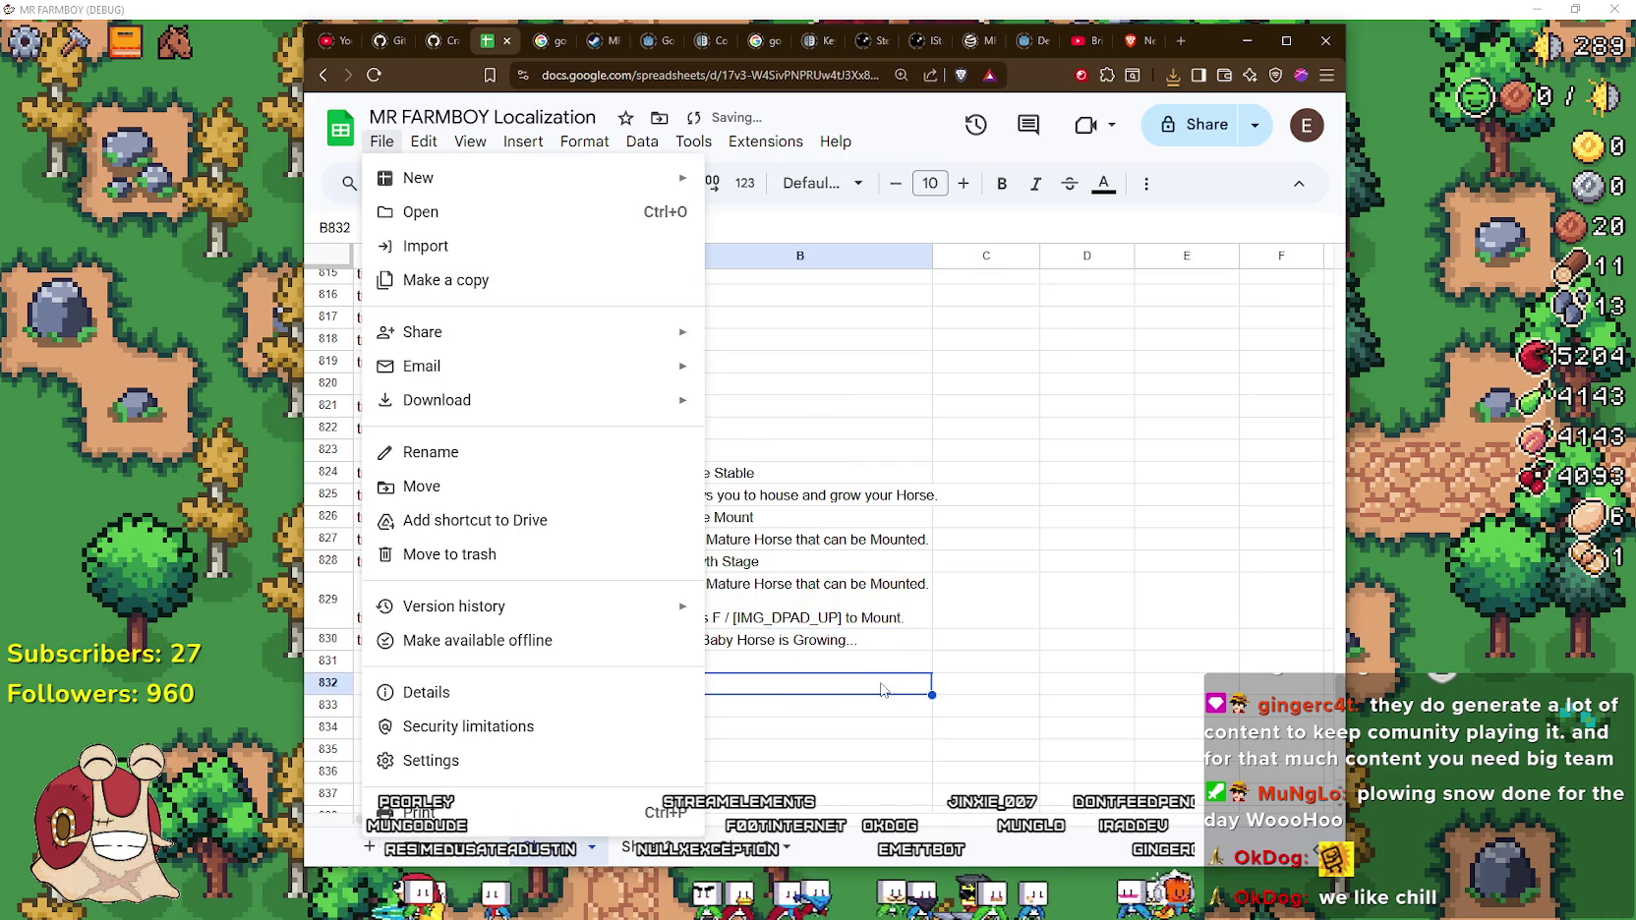
pyautogui.click(834, 641)
pyautogui.doubleClick(728, 616)
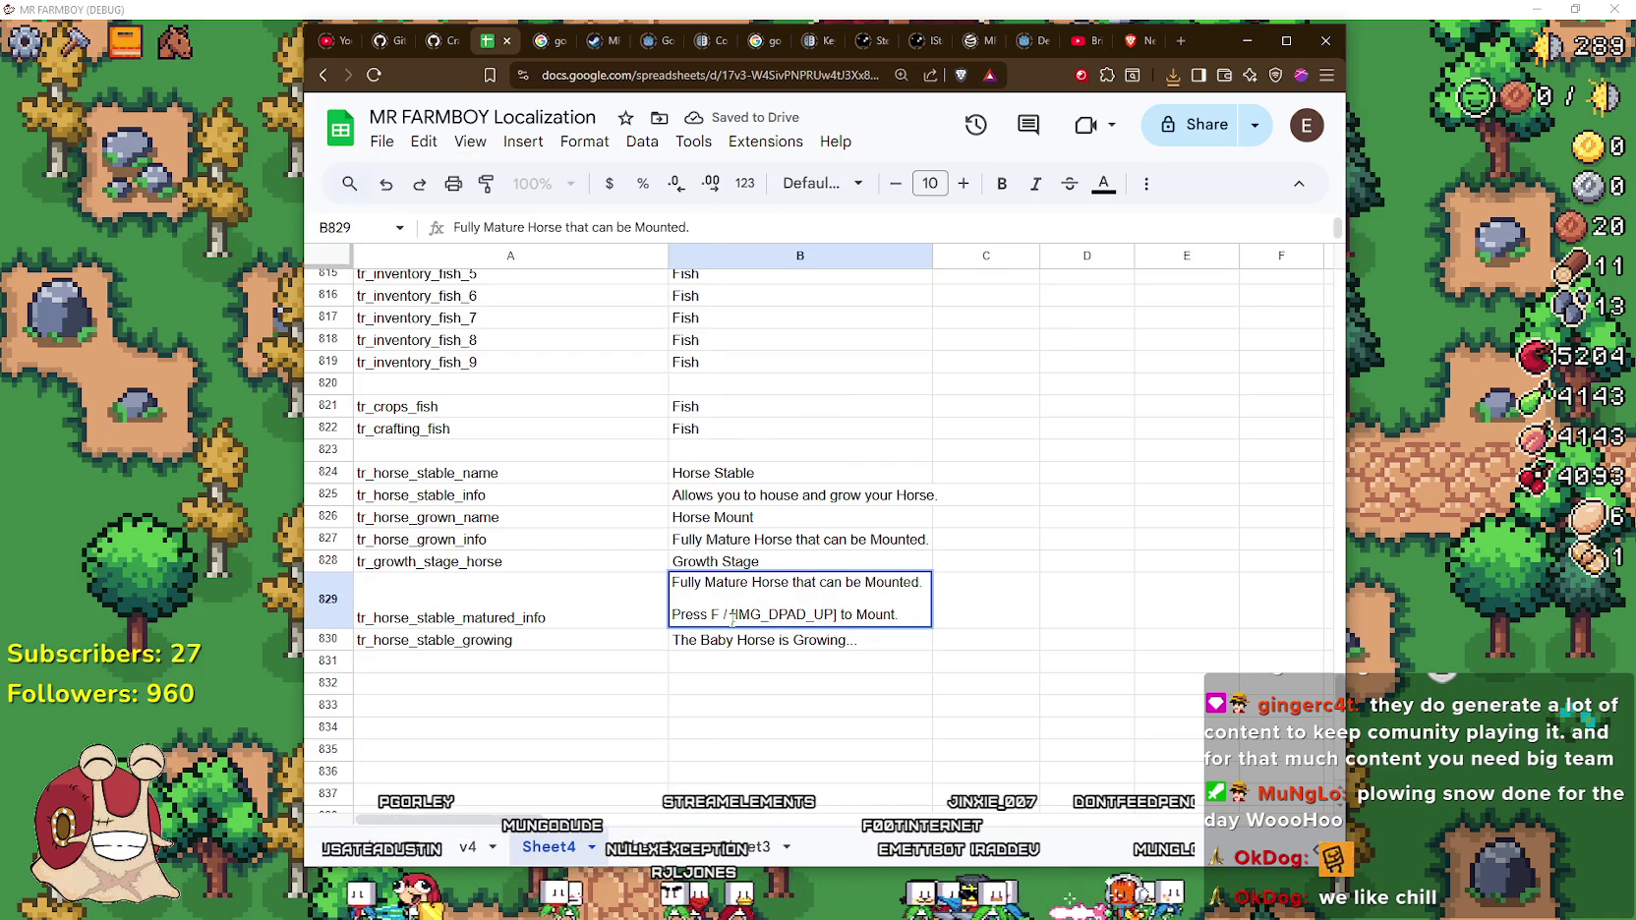
pyautogui.write('or')
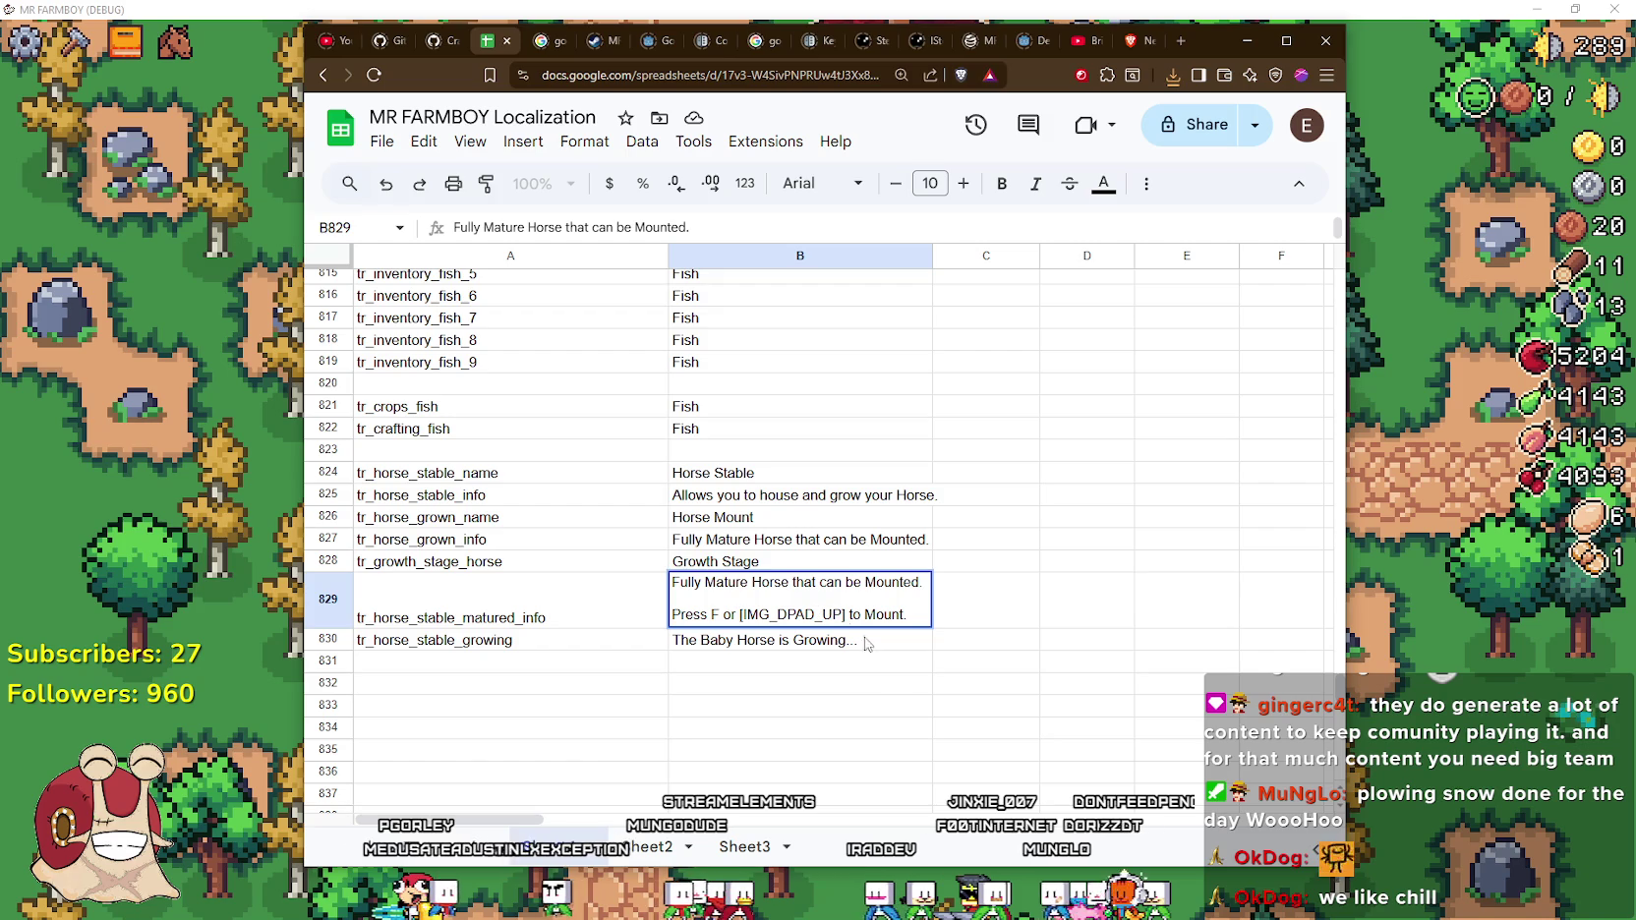
pyautogui.press('Return')
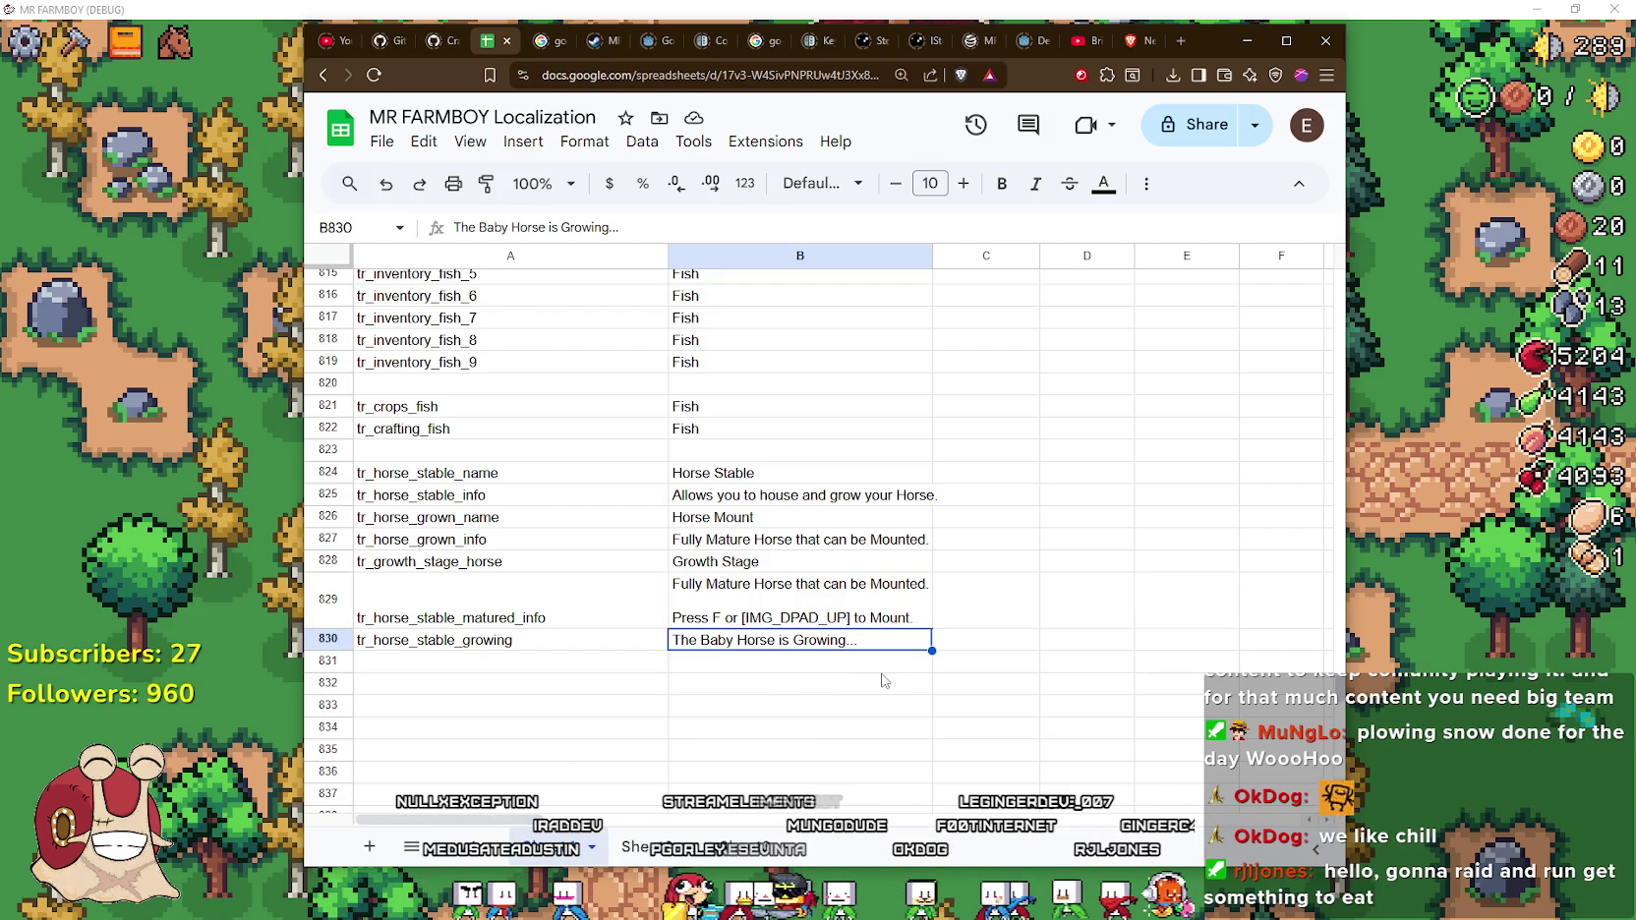
# Download the sheet as Comma Separated Values, replacing the existing translations.csv
pyautogui.click(861, 622)
pyautogui.click(850, 644)
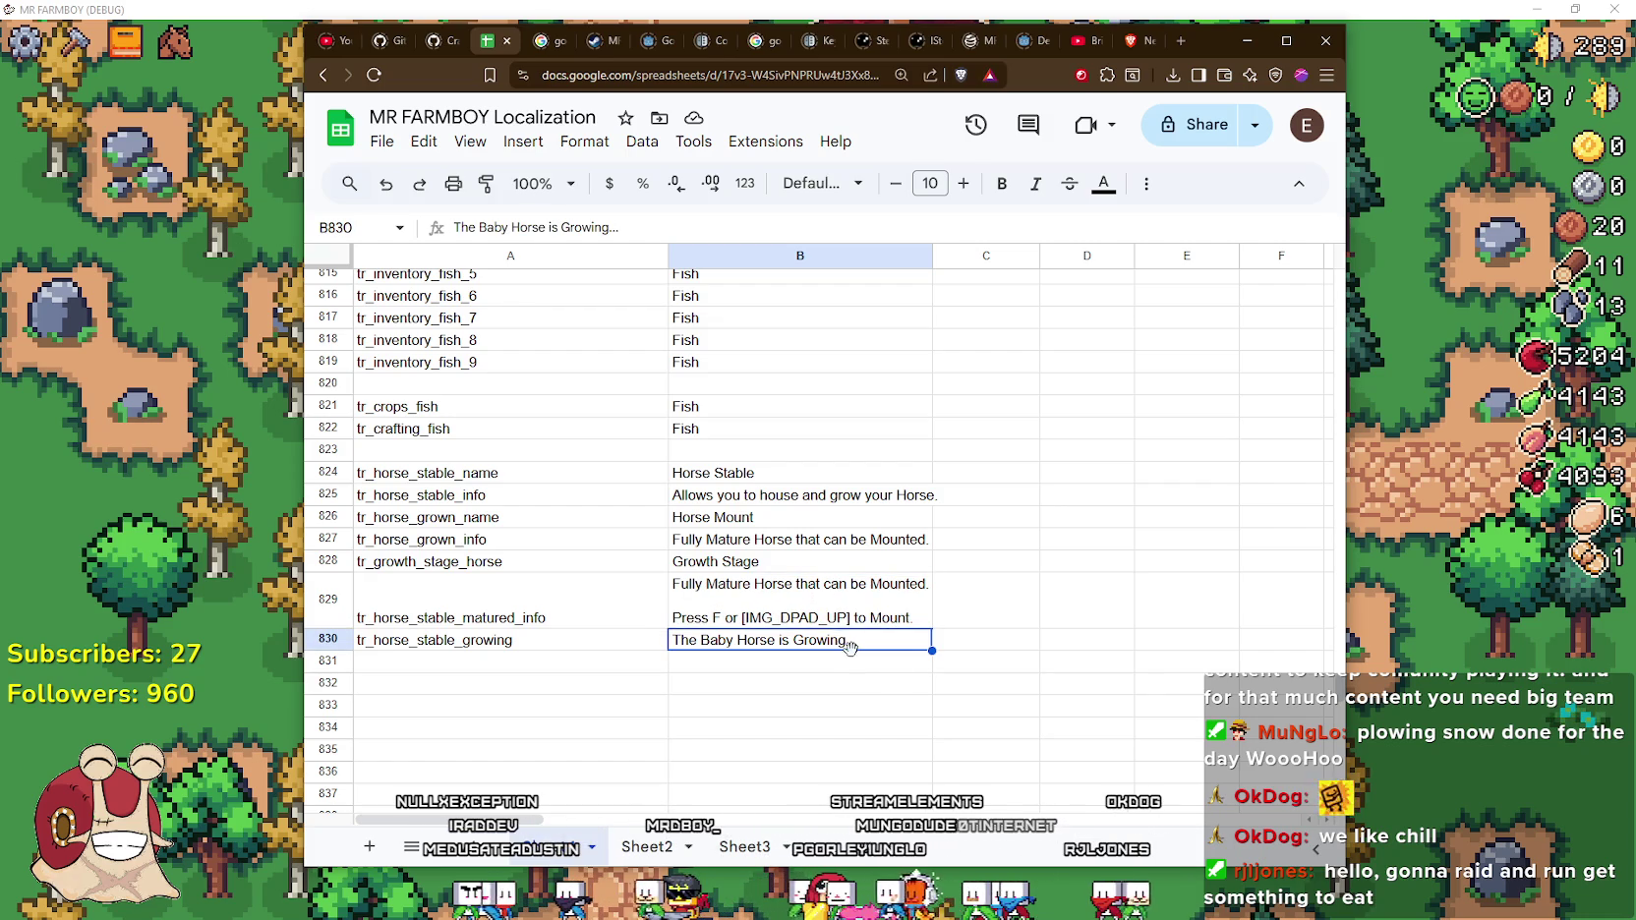
pyautogui.click(382, 141)
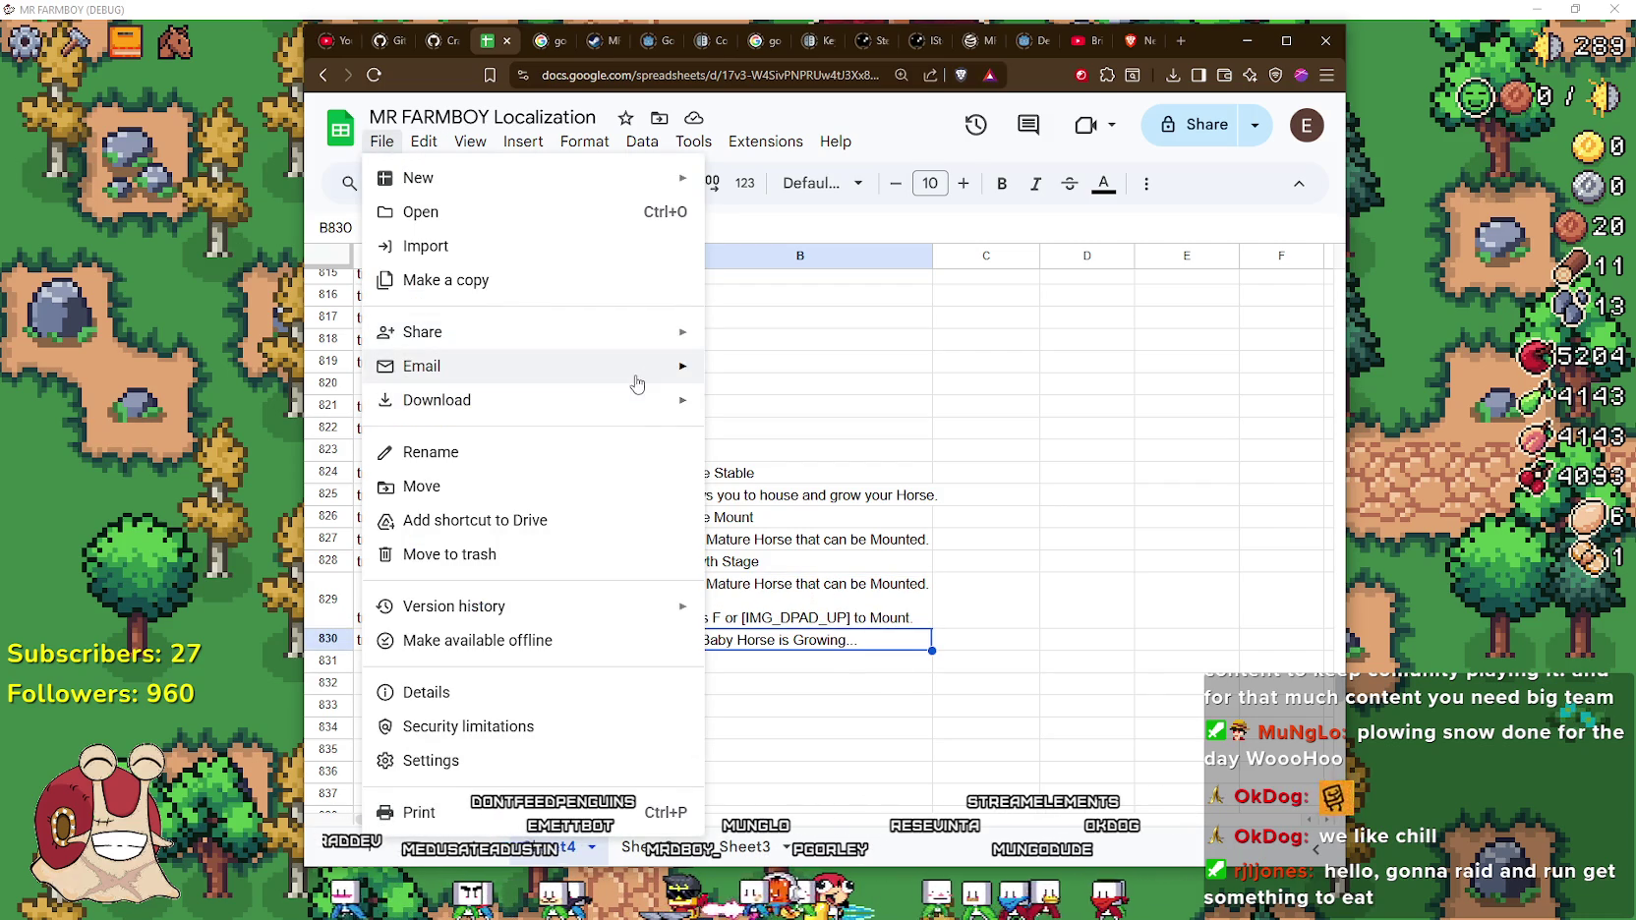
pyautogui.moveTo(639, 399)
pyautogui.click(821, 541)
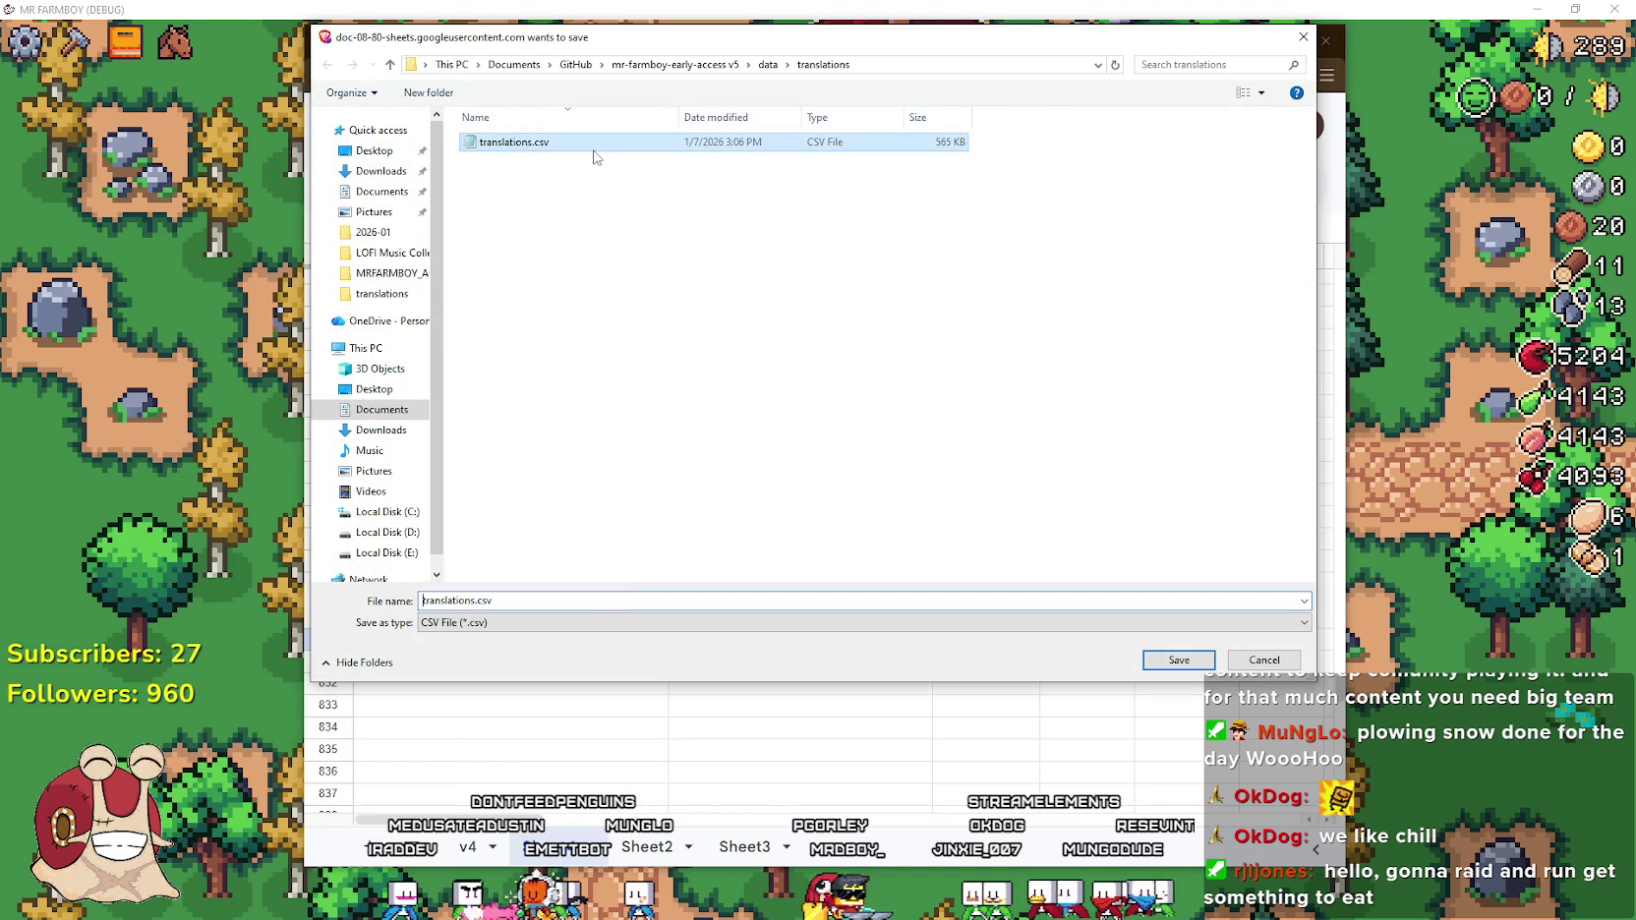
pyautogui.click(1179, 661)
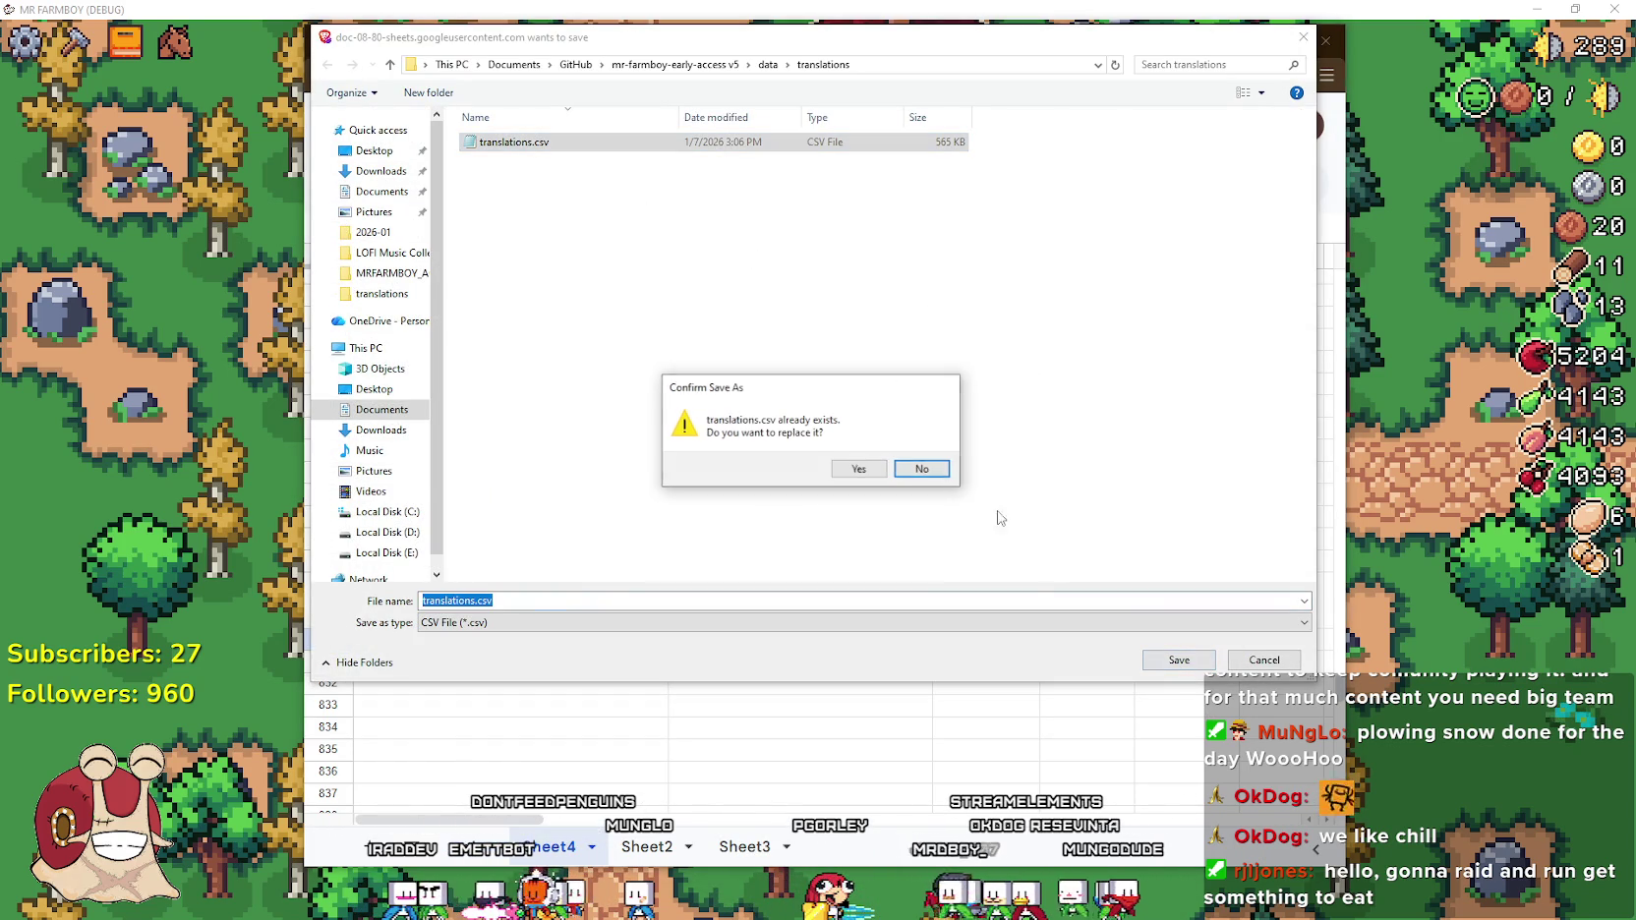
pyautogui.click(851, 468)
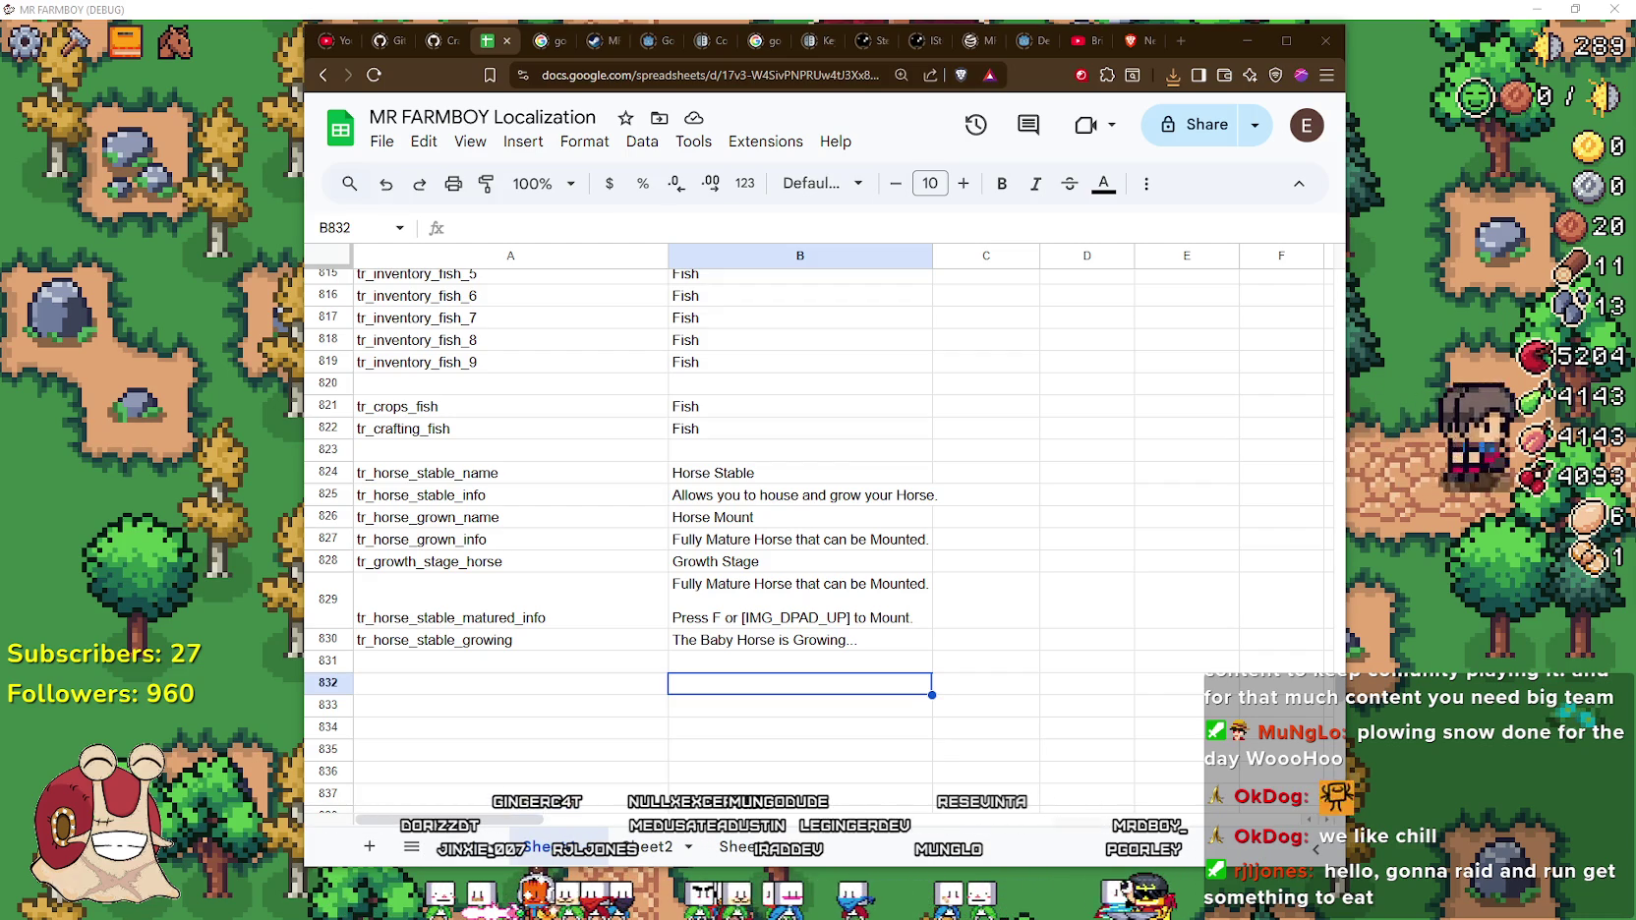
# Click off B829 onto empty cells, then switch to the running game and open its pause menu
pyautogui.click(799, 517)
pyautogui.click(1027, 562)
pyautogui.click(991, 605)
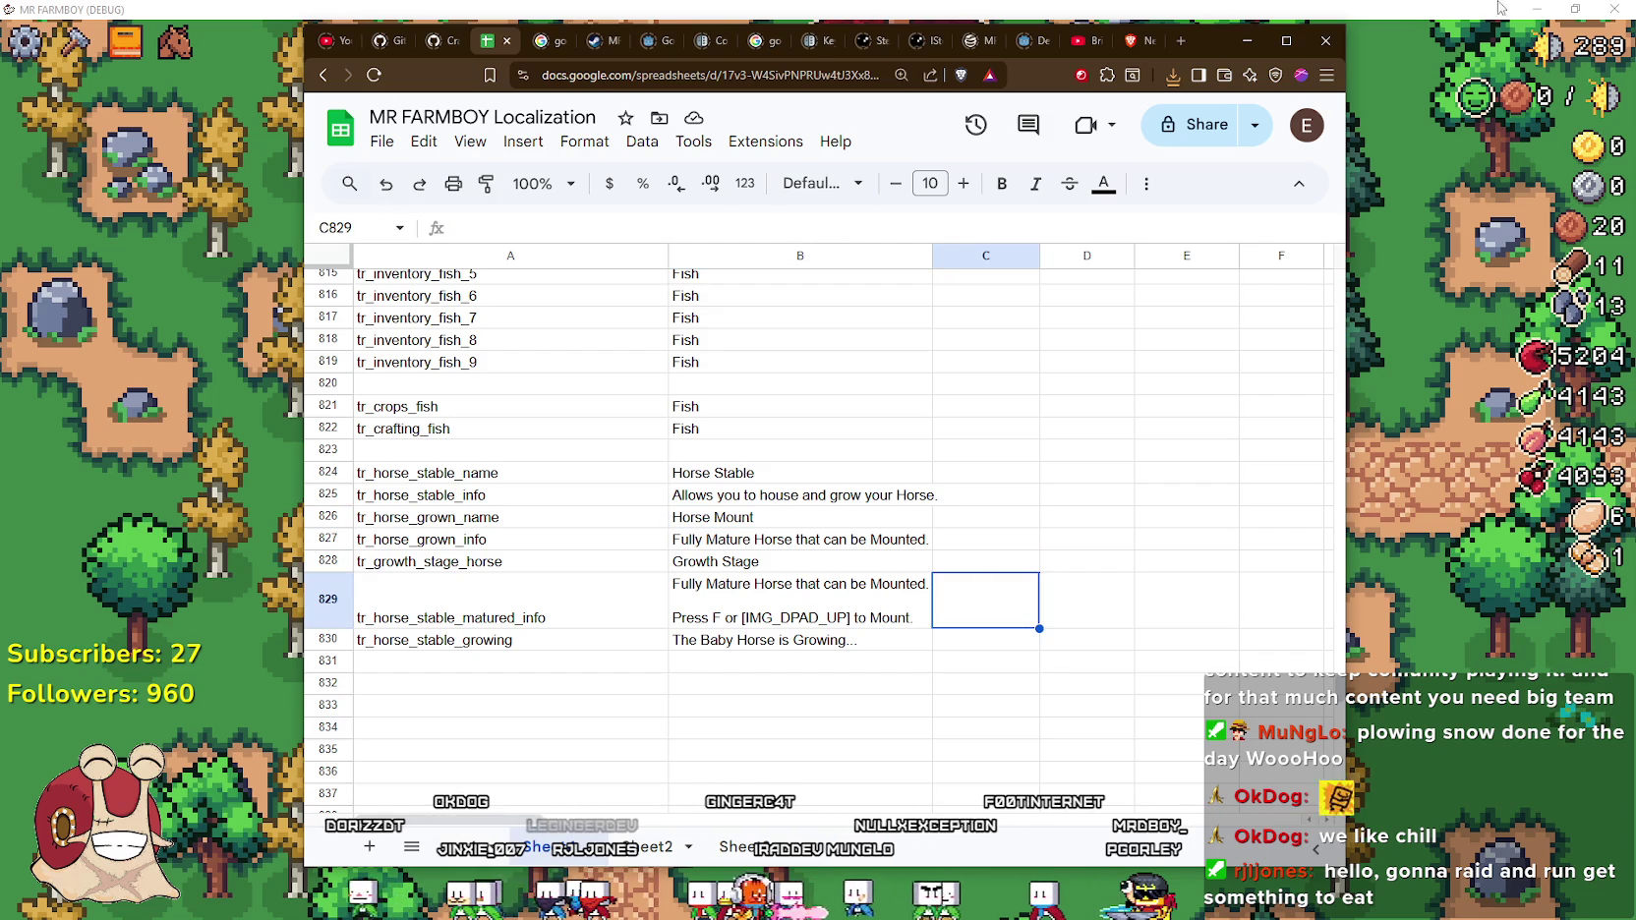
pyautogui.click(1445, 10)
pyautogui.press('Escape')
pyautogui.press('Escape')
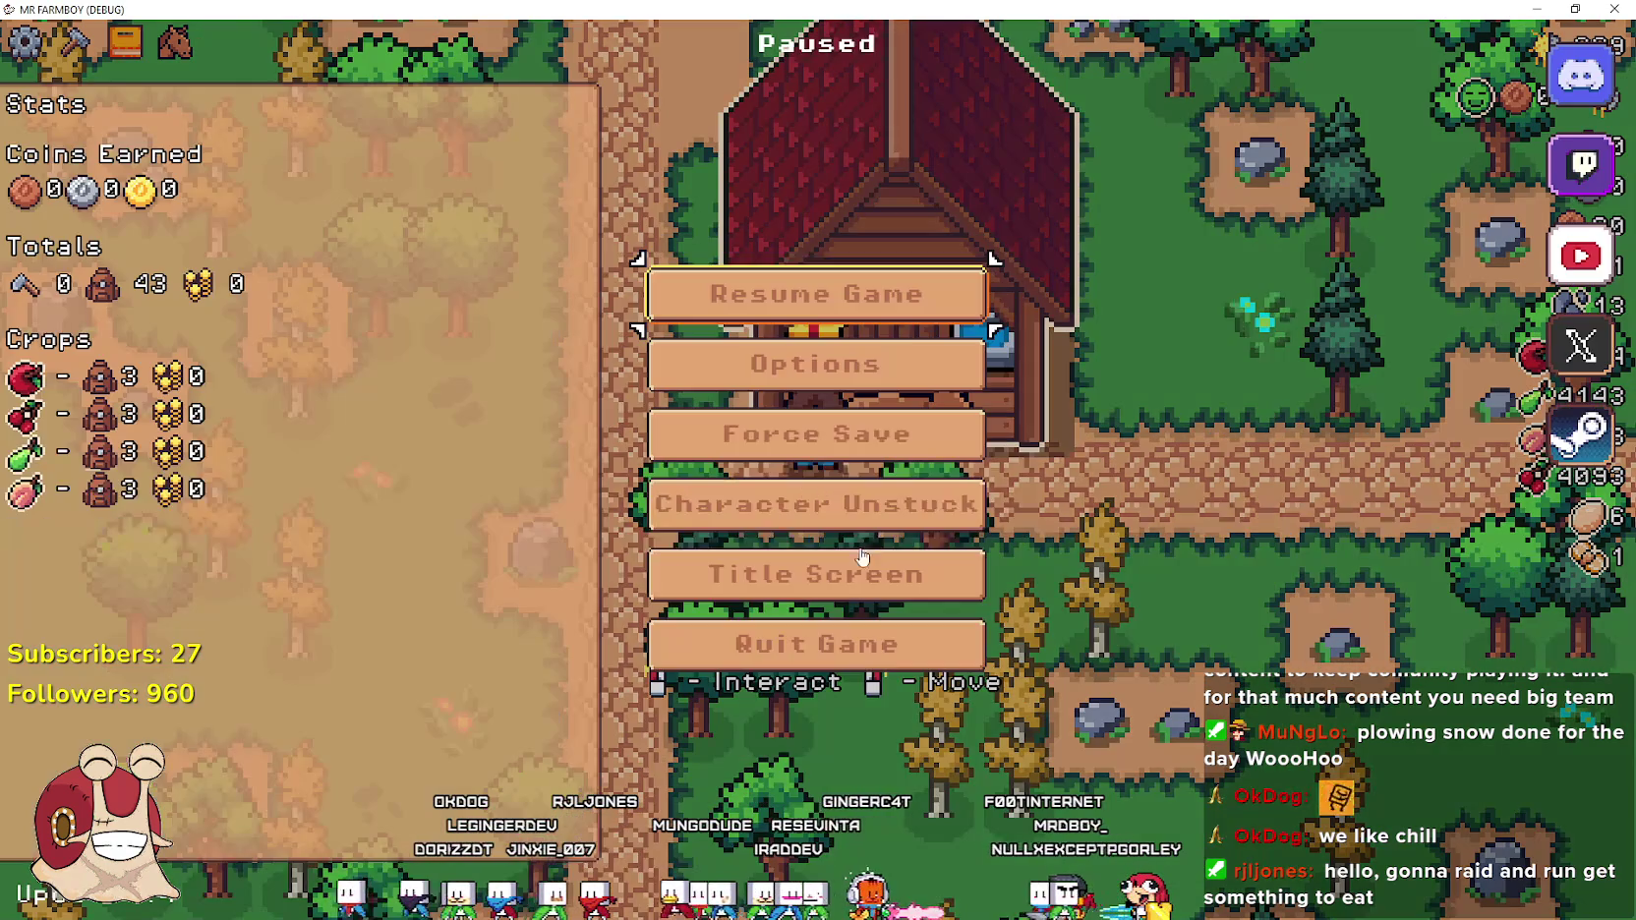
# Quit the game and run the project again from the Godot editor
pyautogui.click(980, 649)
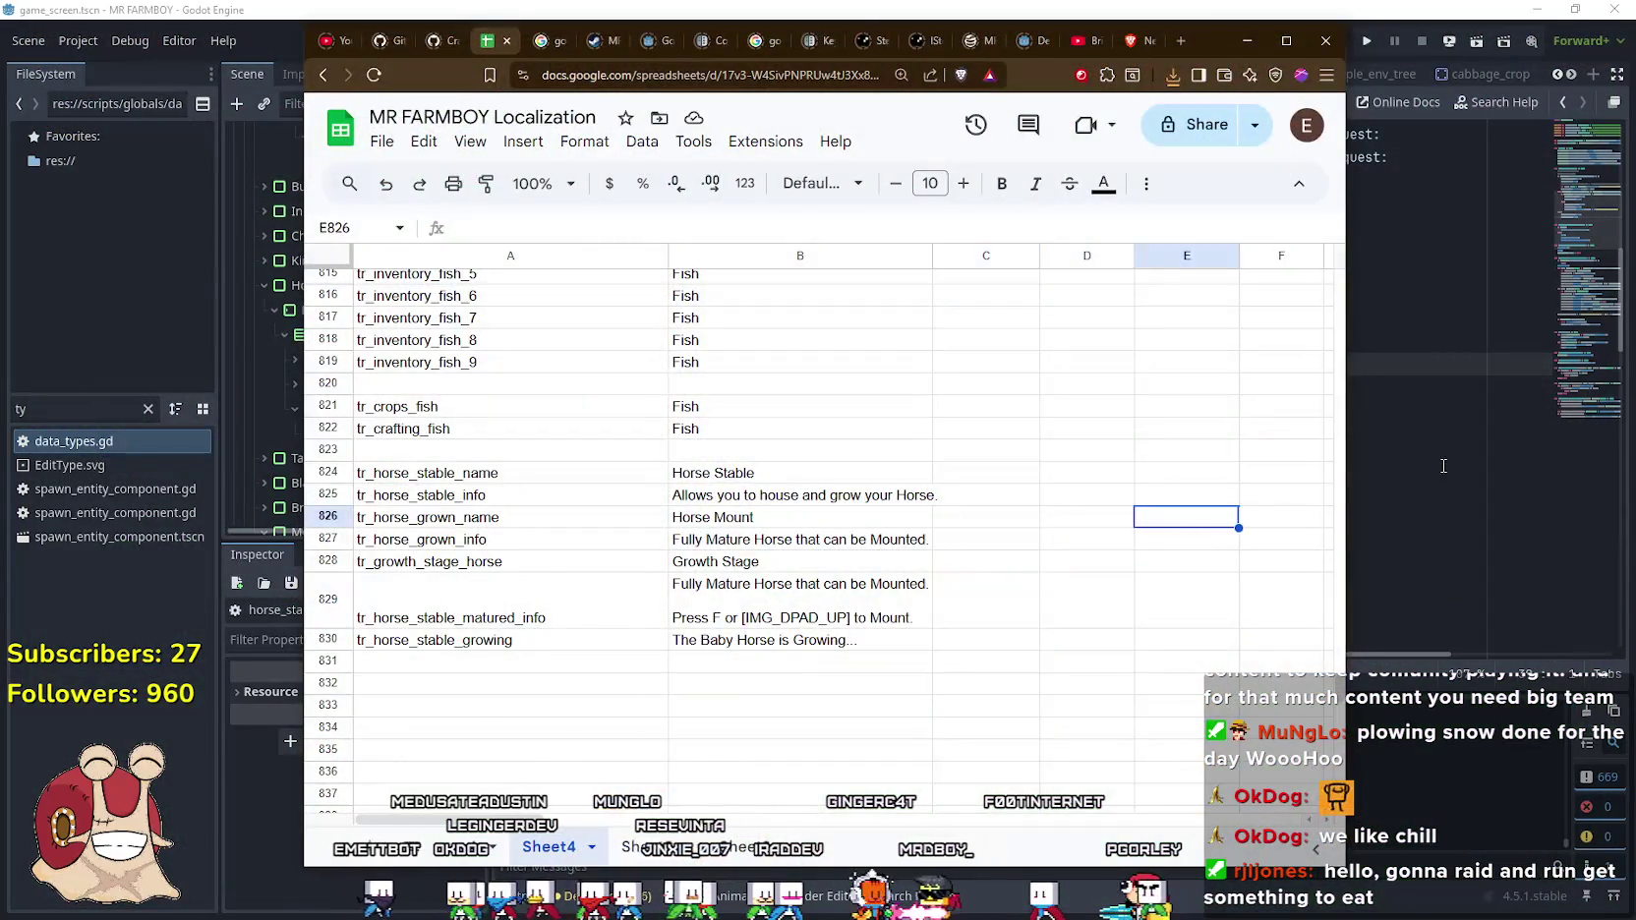
pyautogui.click(1444, 466)
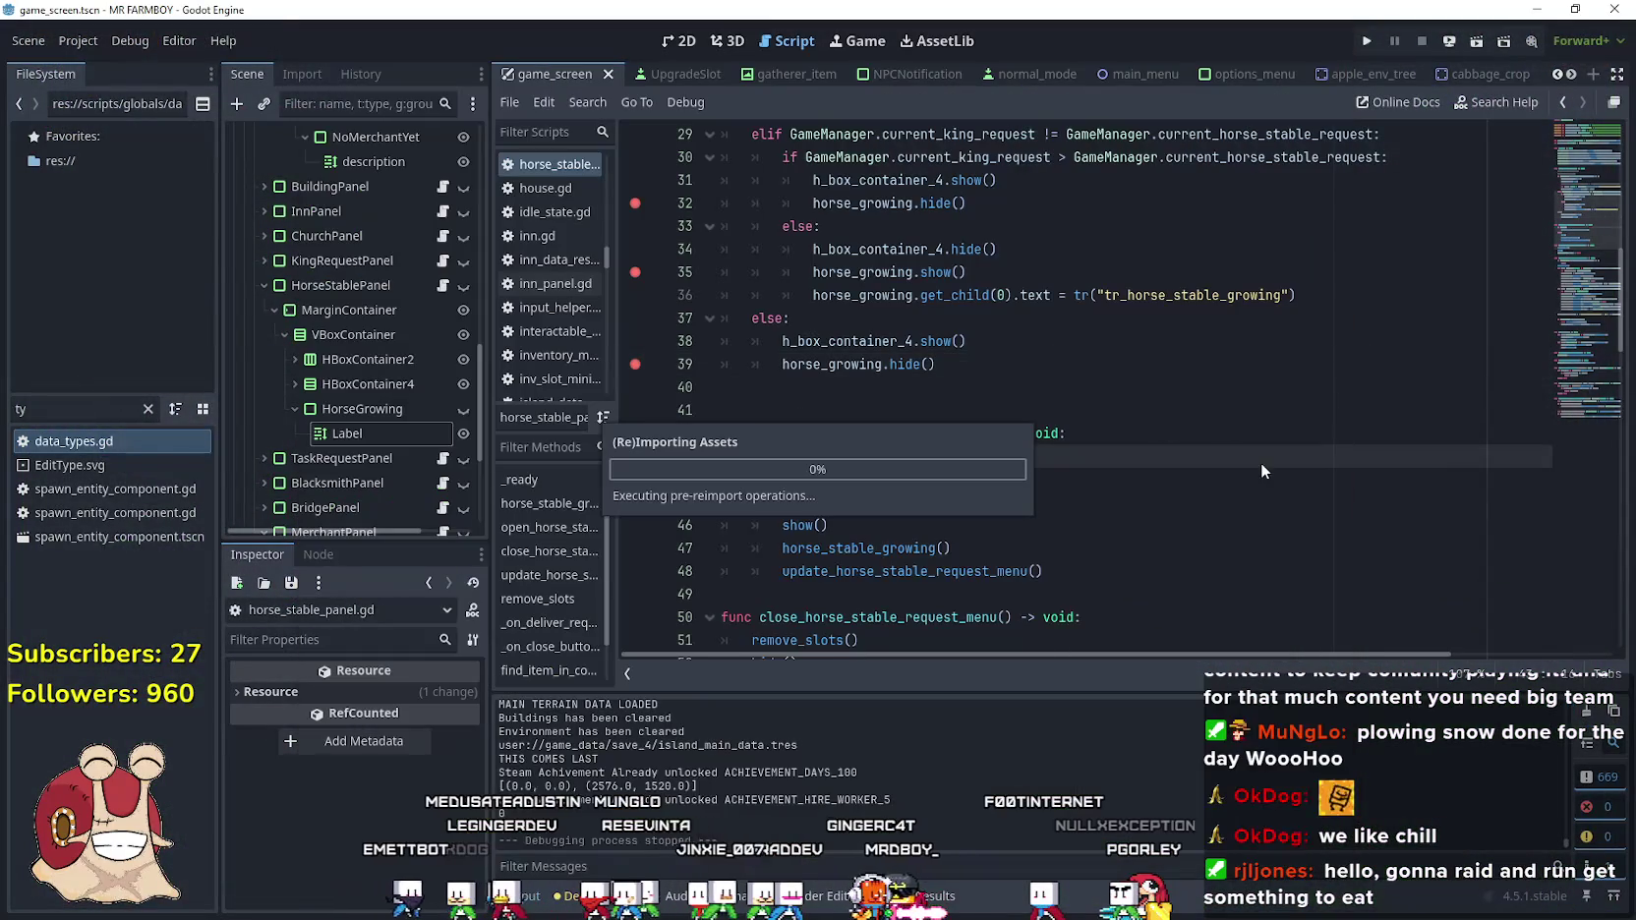
pyautogui.click(1365, 38)
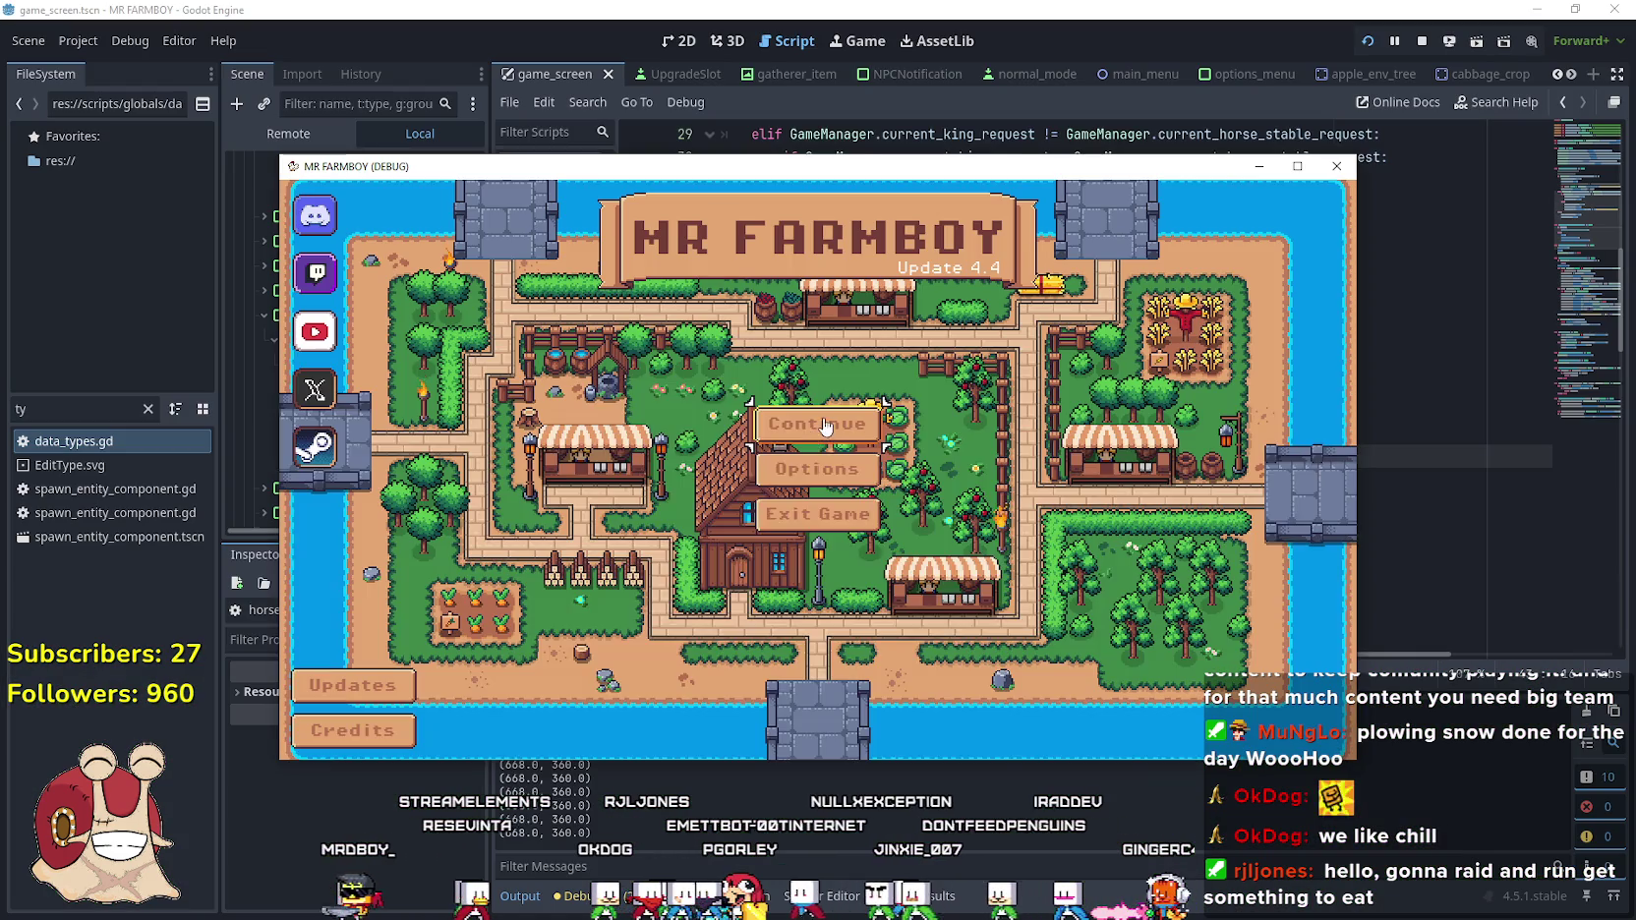
# Load Save 4, maximize the window, and walk to the stable to show its mount prompt
pyautogui.click(826, 425)
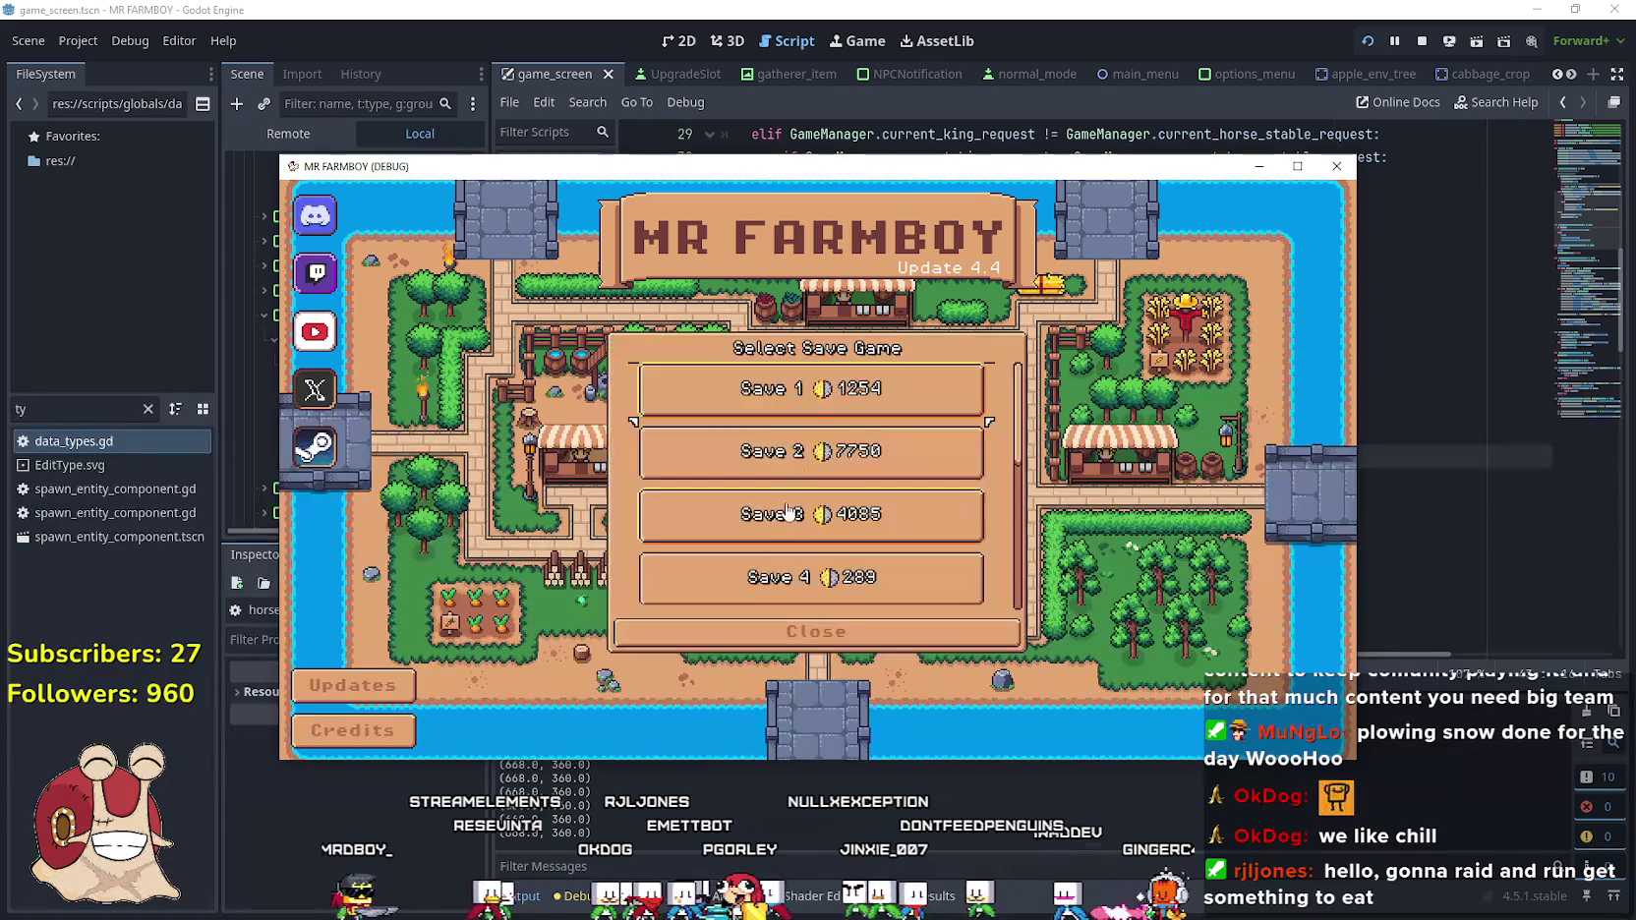
pyautogui.scroll(-2, 796, 504)
pyautogui.scroll(-1, 797, 504)
pyautogui.click(786, 472)
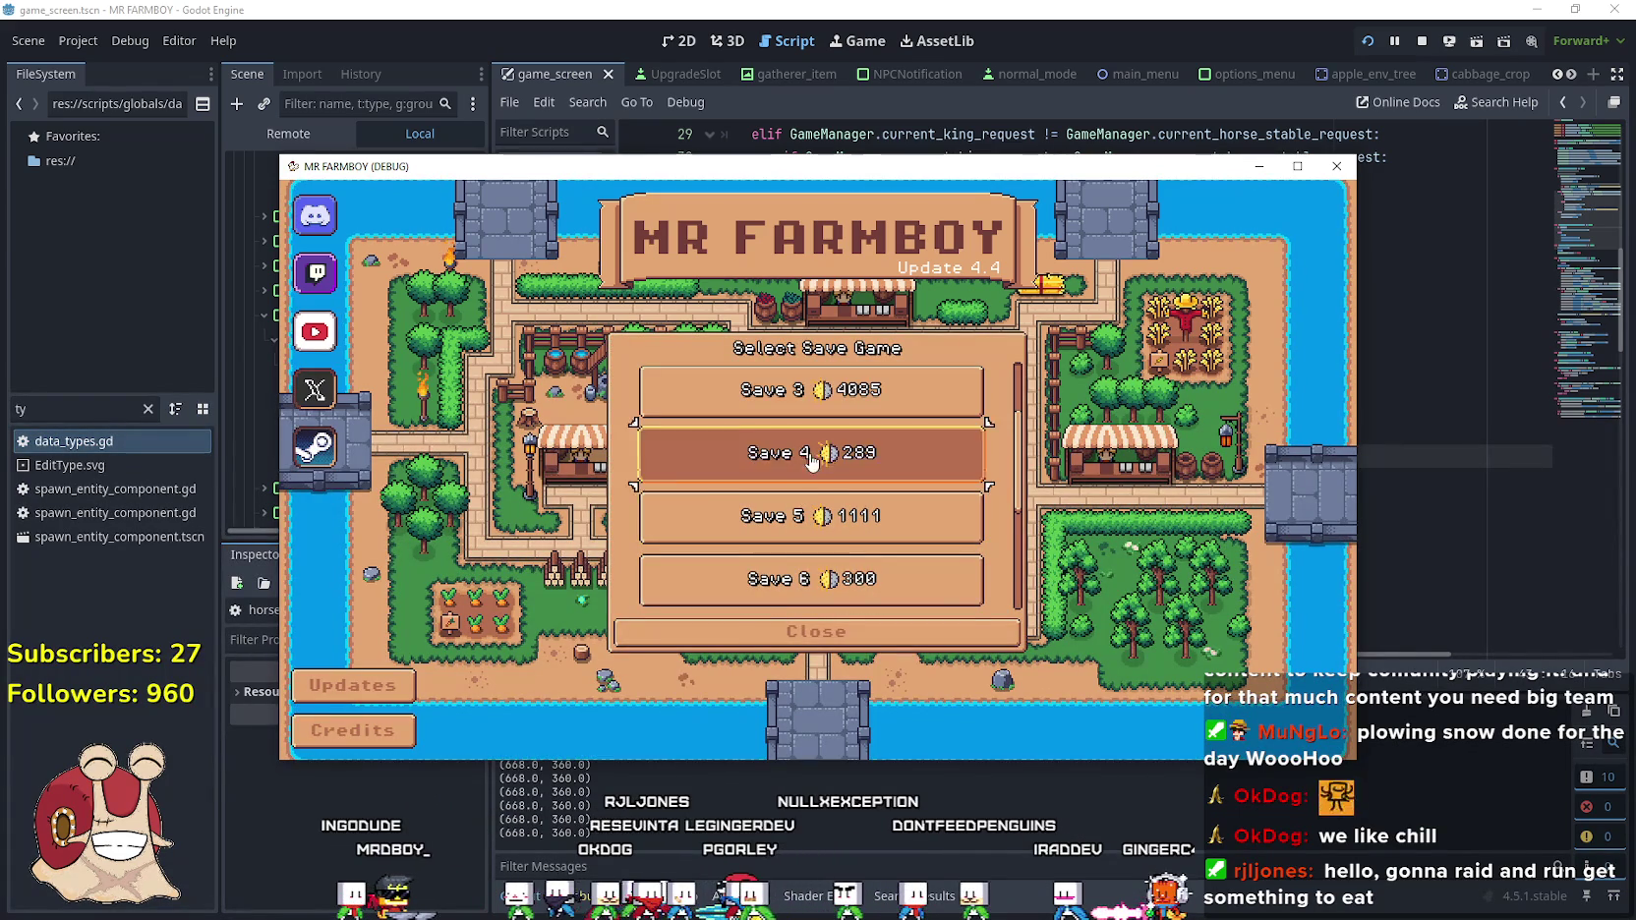
pyautogui.click(785, 474)
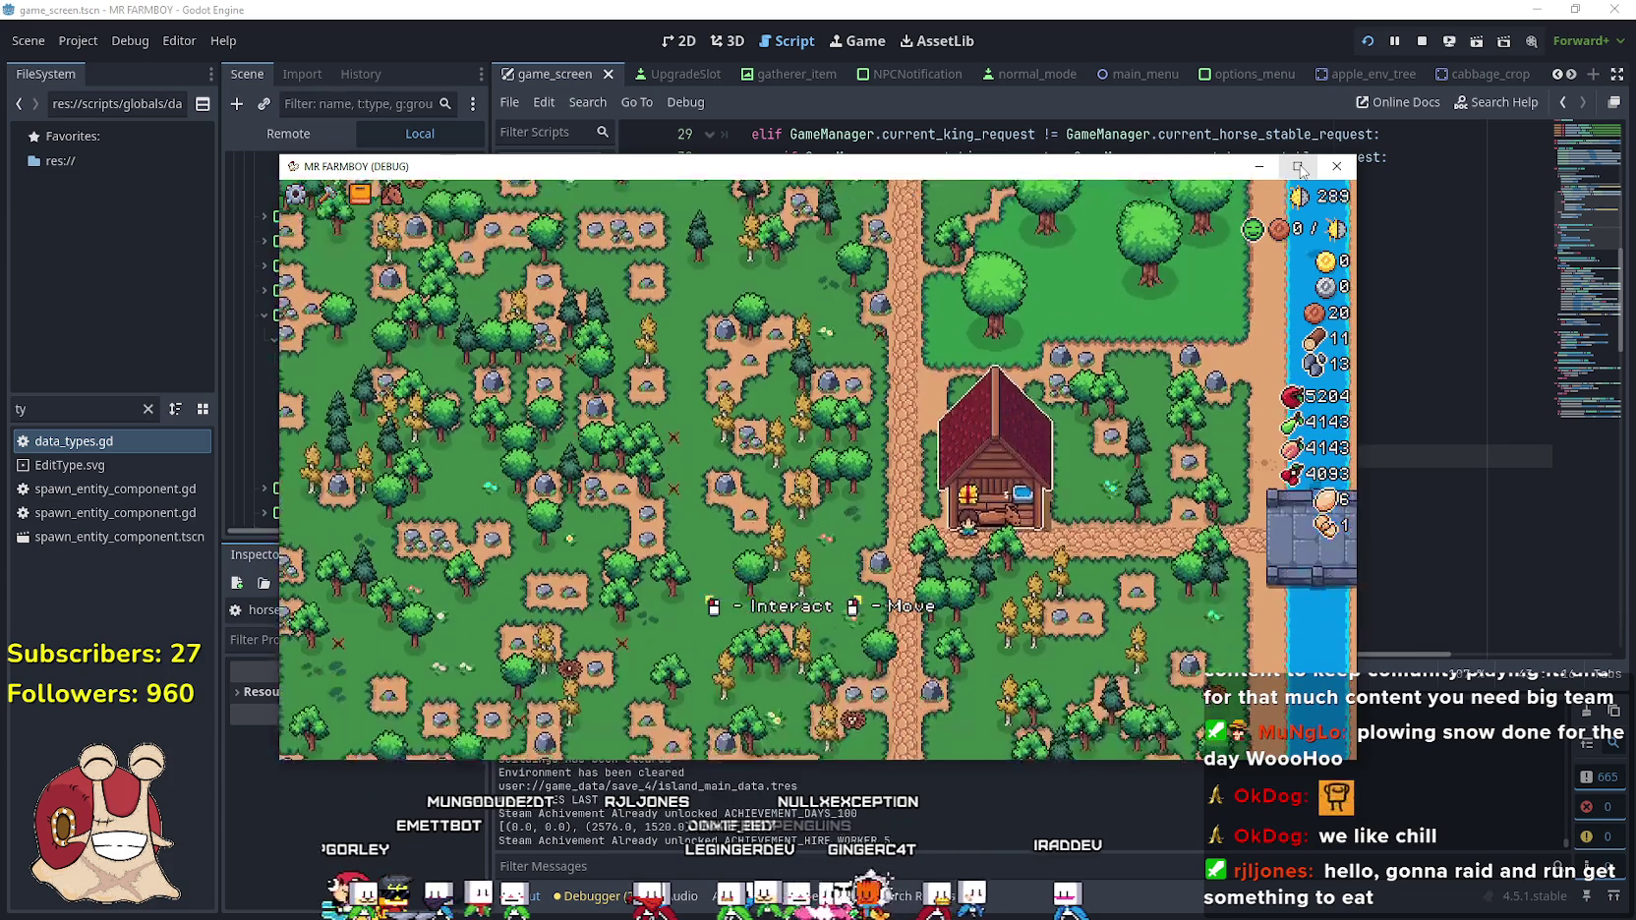
pyautogui.click(1298, 167)
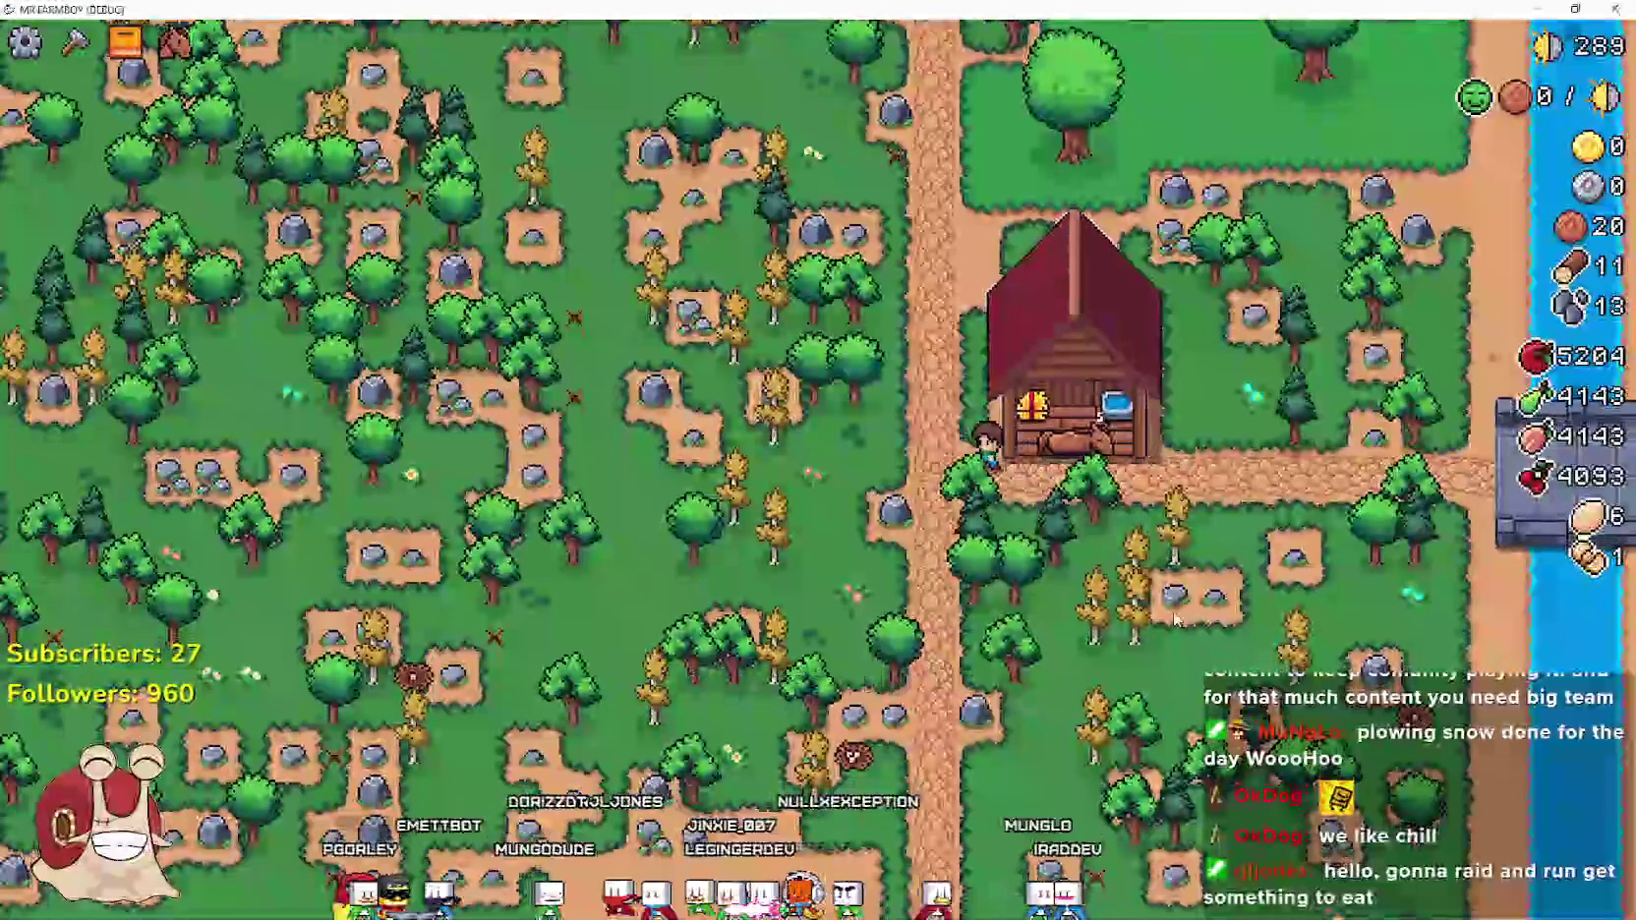
pyautogui.press('d')
pyautogui.press('e')
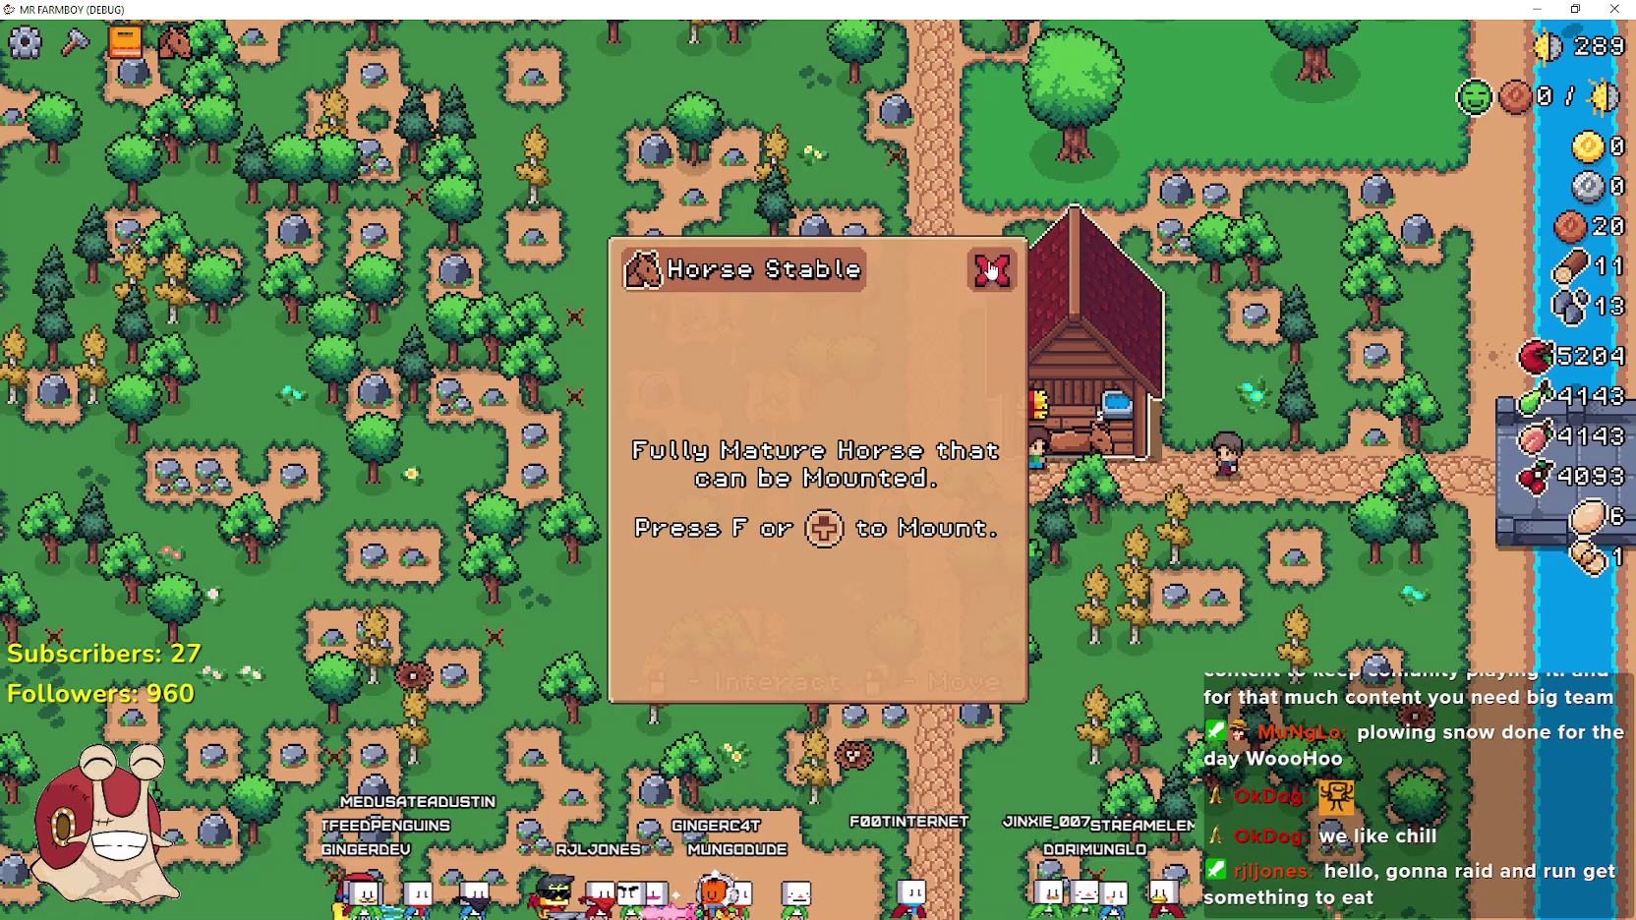
# Toggle the Horse Stable info panel closed and open a few times
pyautogui.press('e')
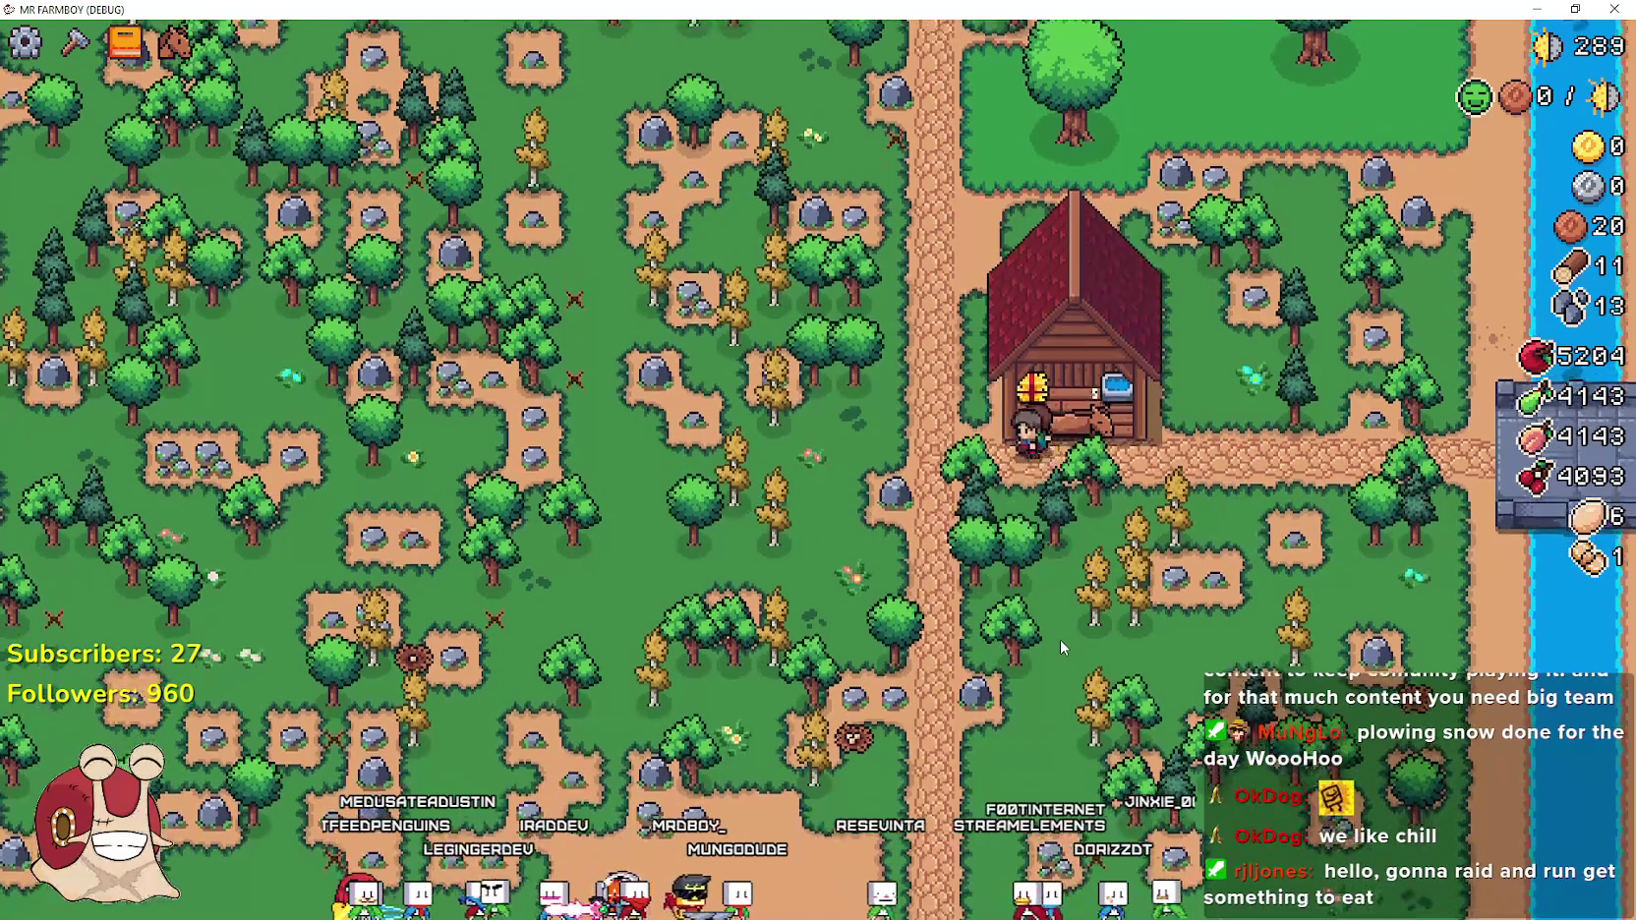
pyautogui.press('e')
pyautogui.press('e')
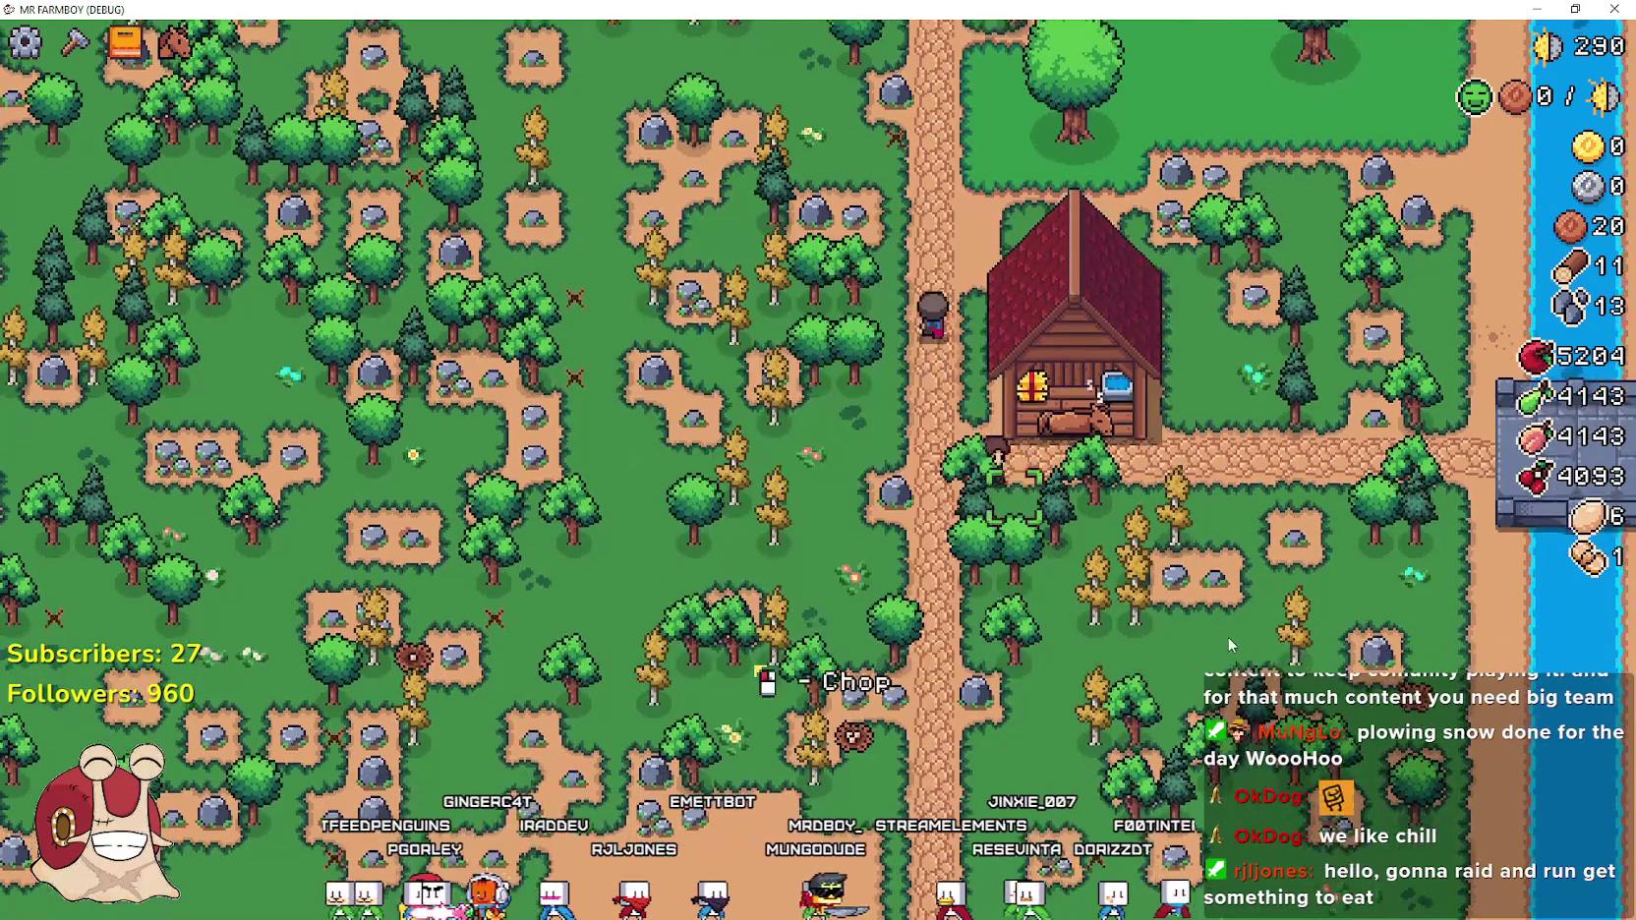
pyautogui.press('e')
pyautogui.press('e')
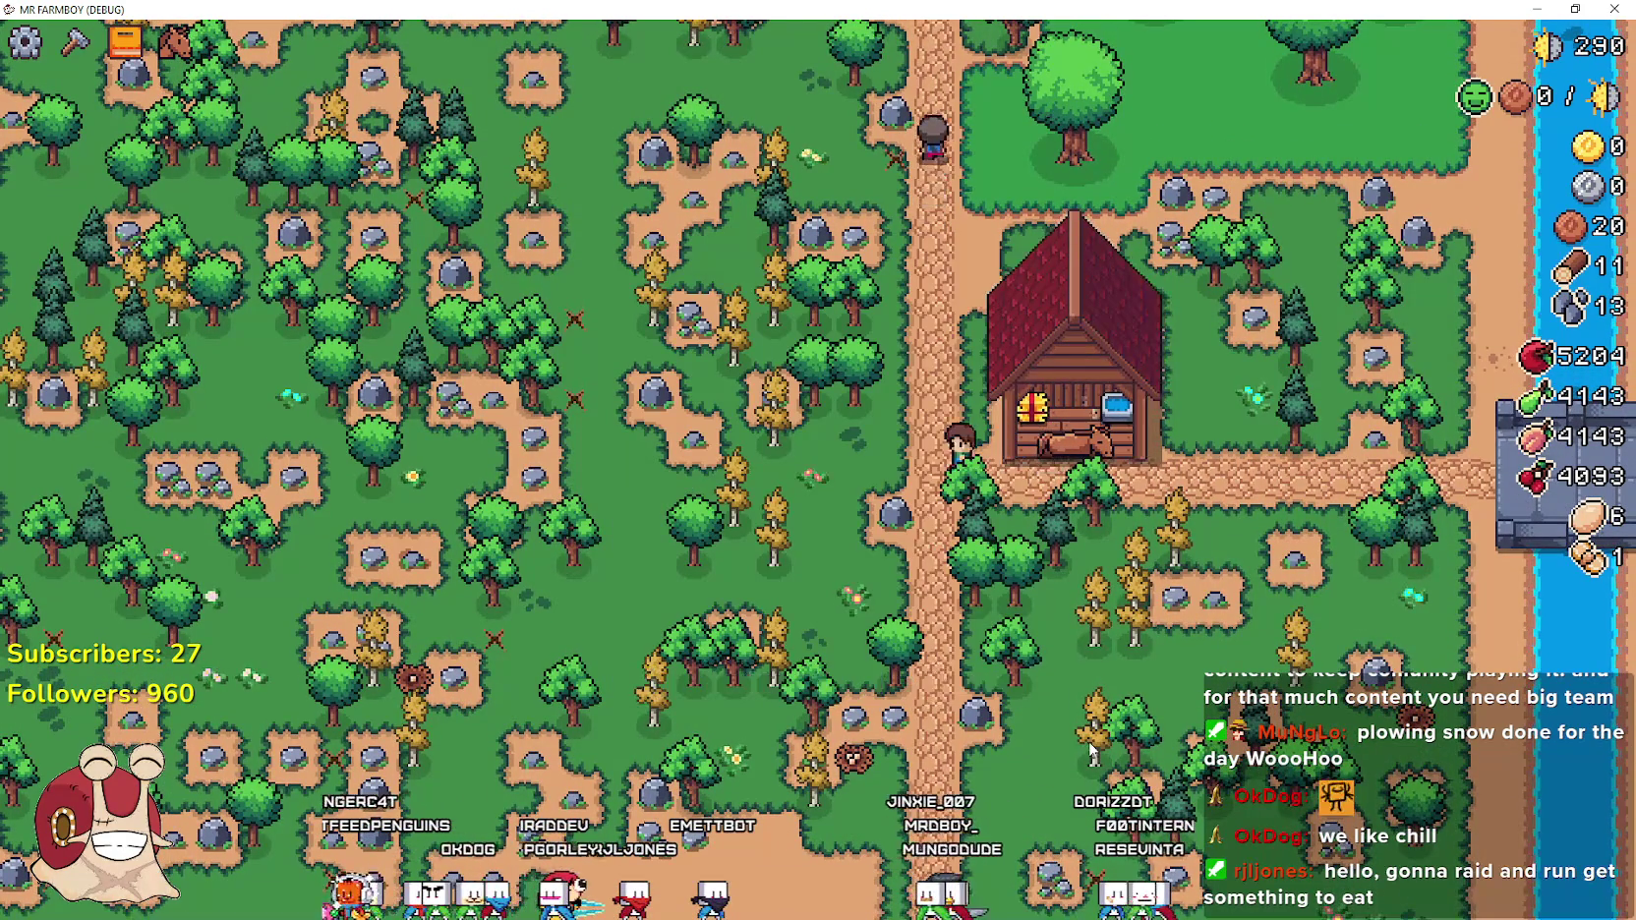
pyautogui.press('e')
pyautogui.press('e')
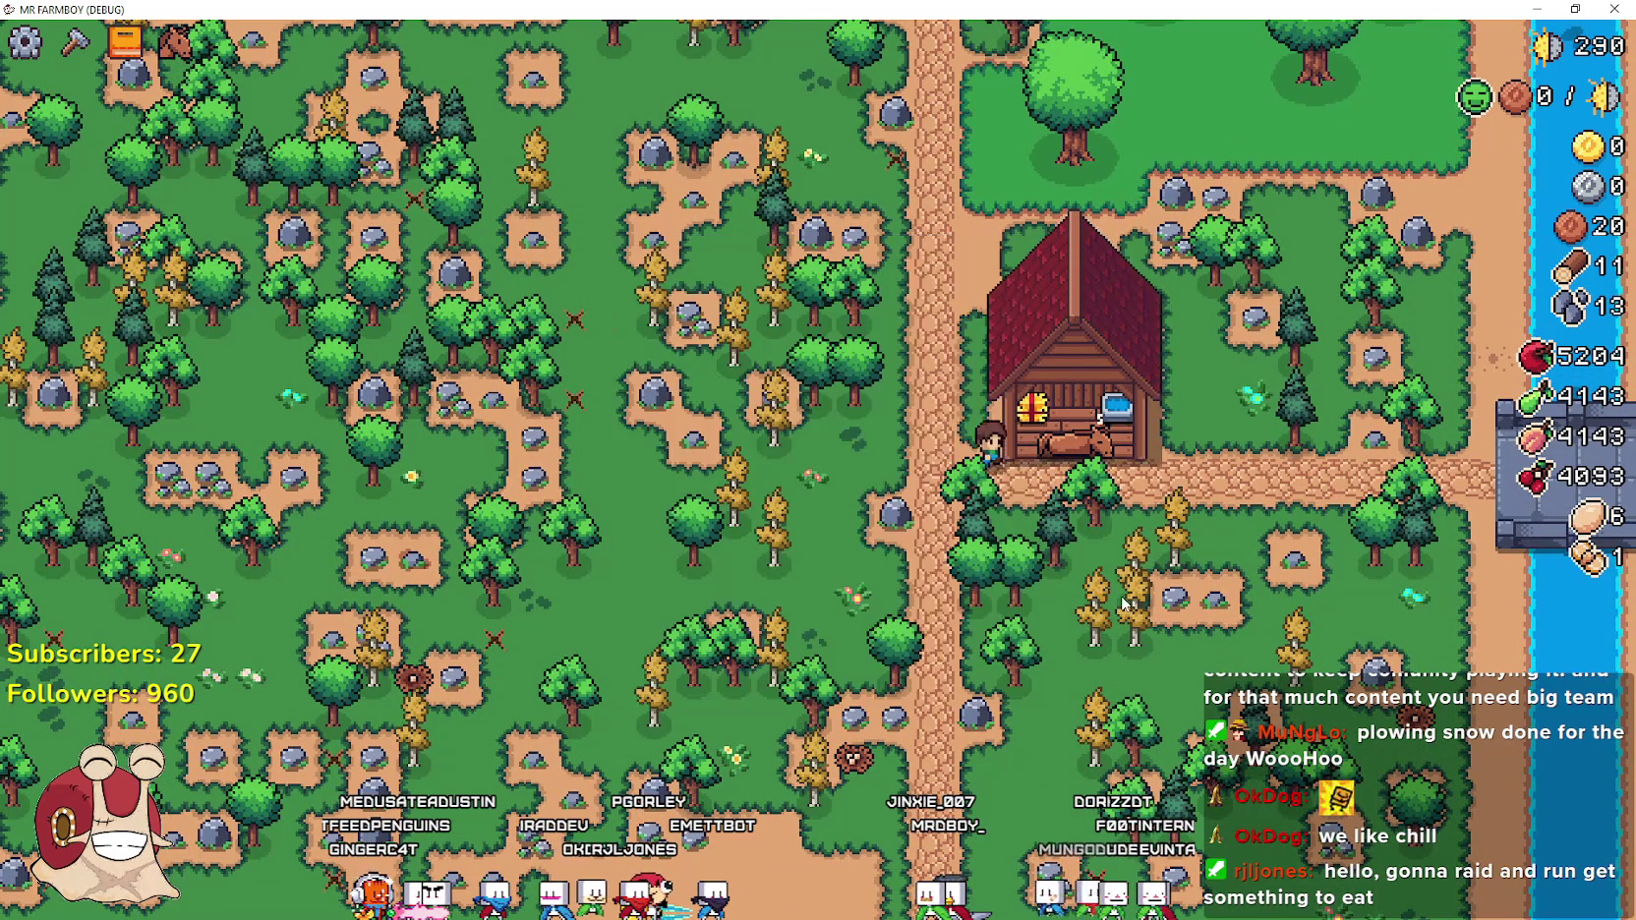
pyautogui.press('e')
pyautogui.press('e')
# Mount the horse and ride it around the farm, forest and barn before dismounting
pyautogui.press('w')
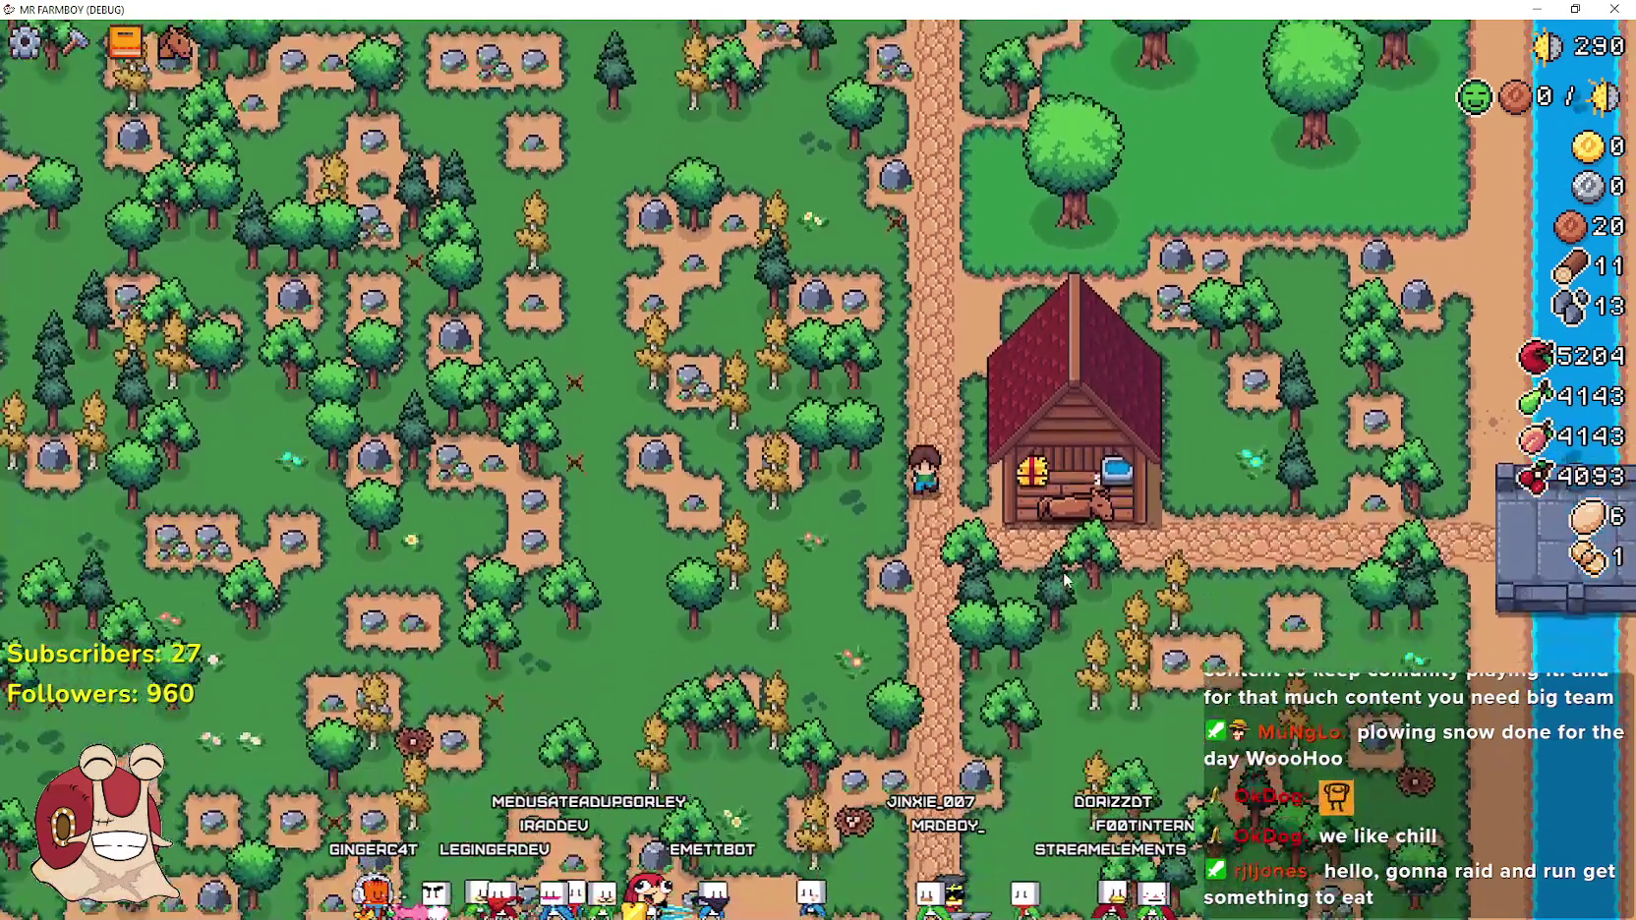
pyautogui.scroll(3, 1064, 584)
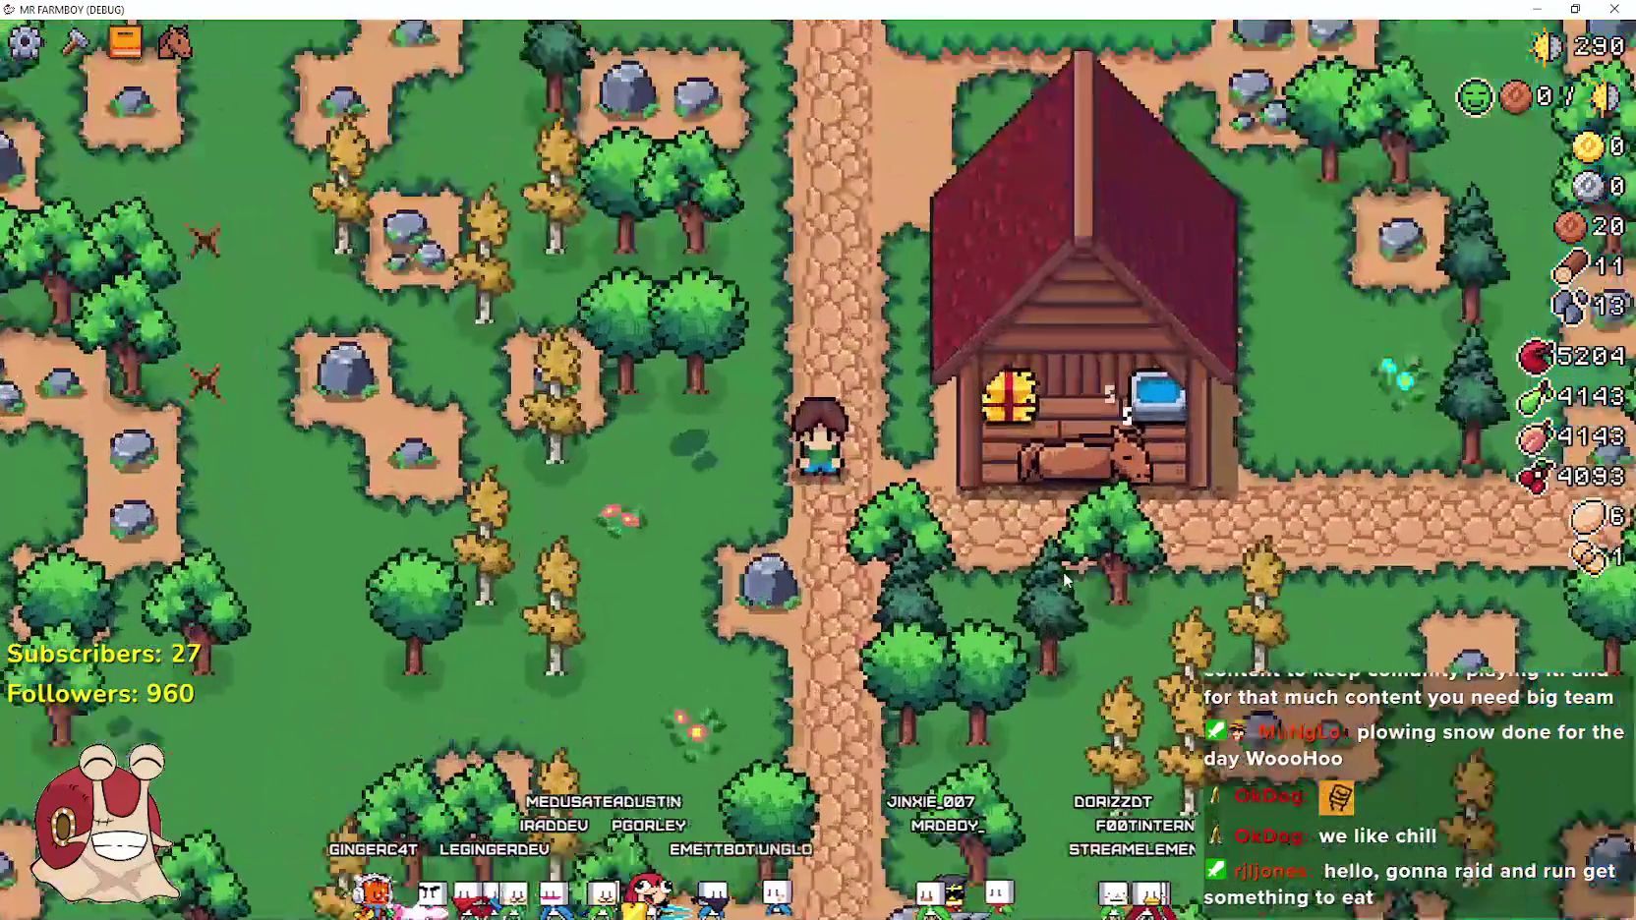
pyautogui.press('h')
pyautogui.scroll(-5, 1053, 566)
pyautogui.press('w')
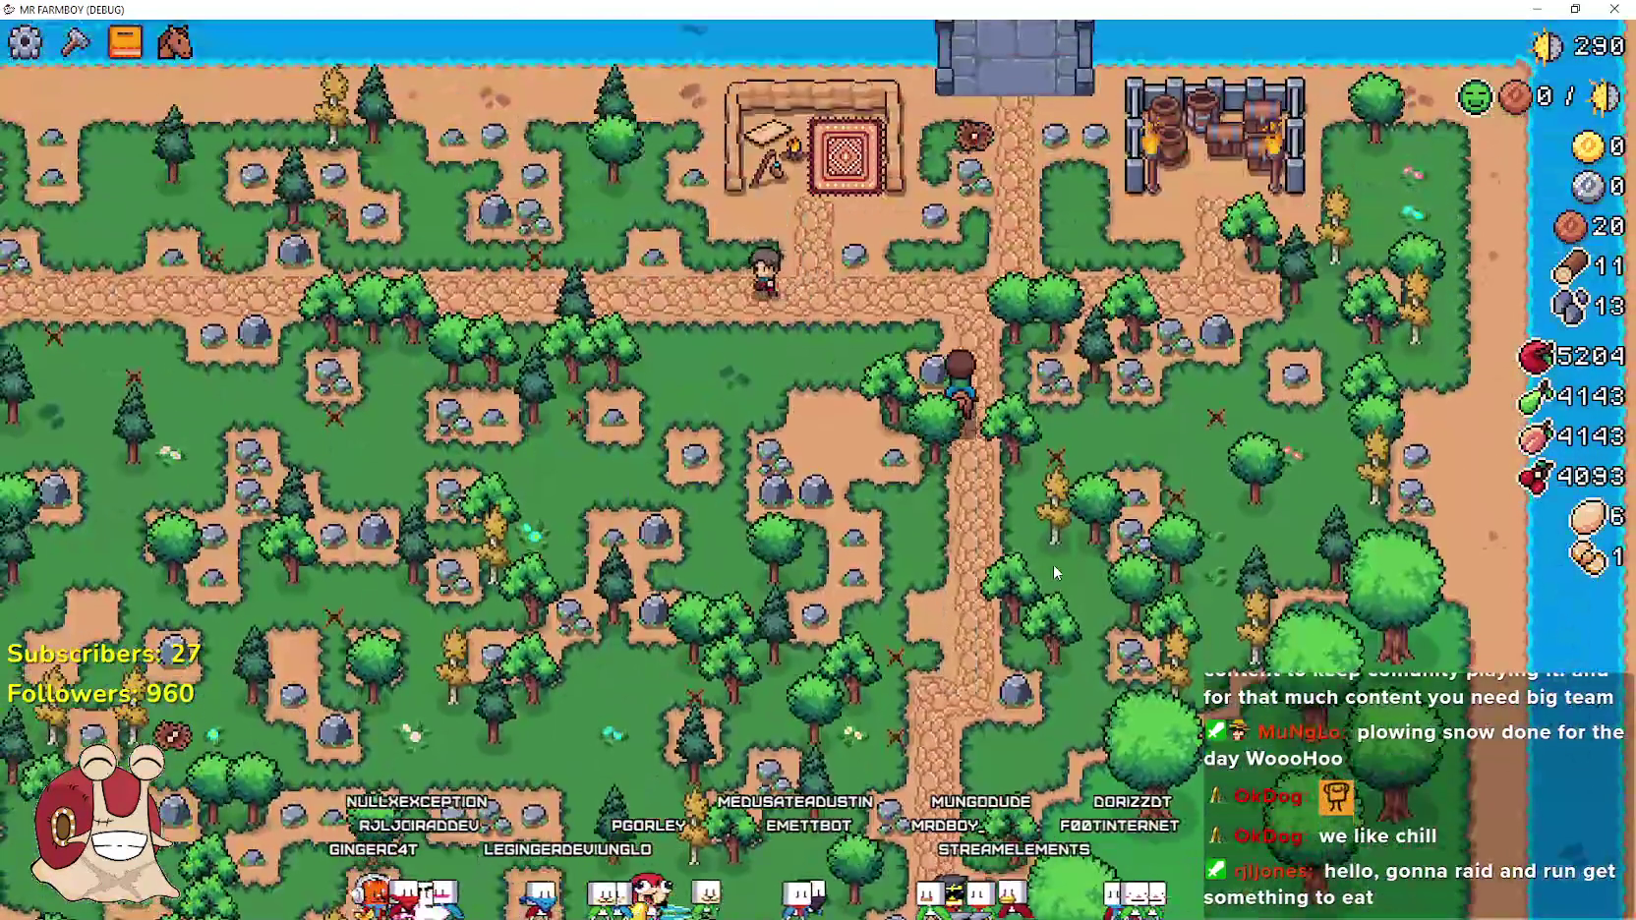
pyautogui.press('a')
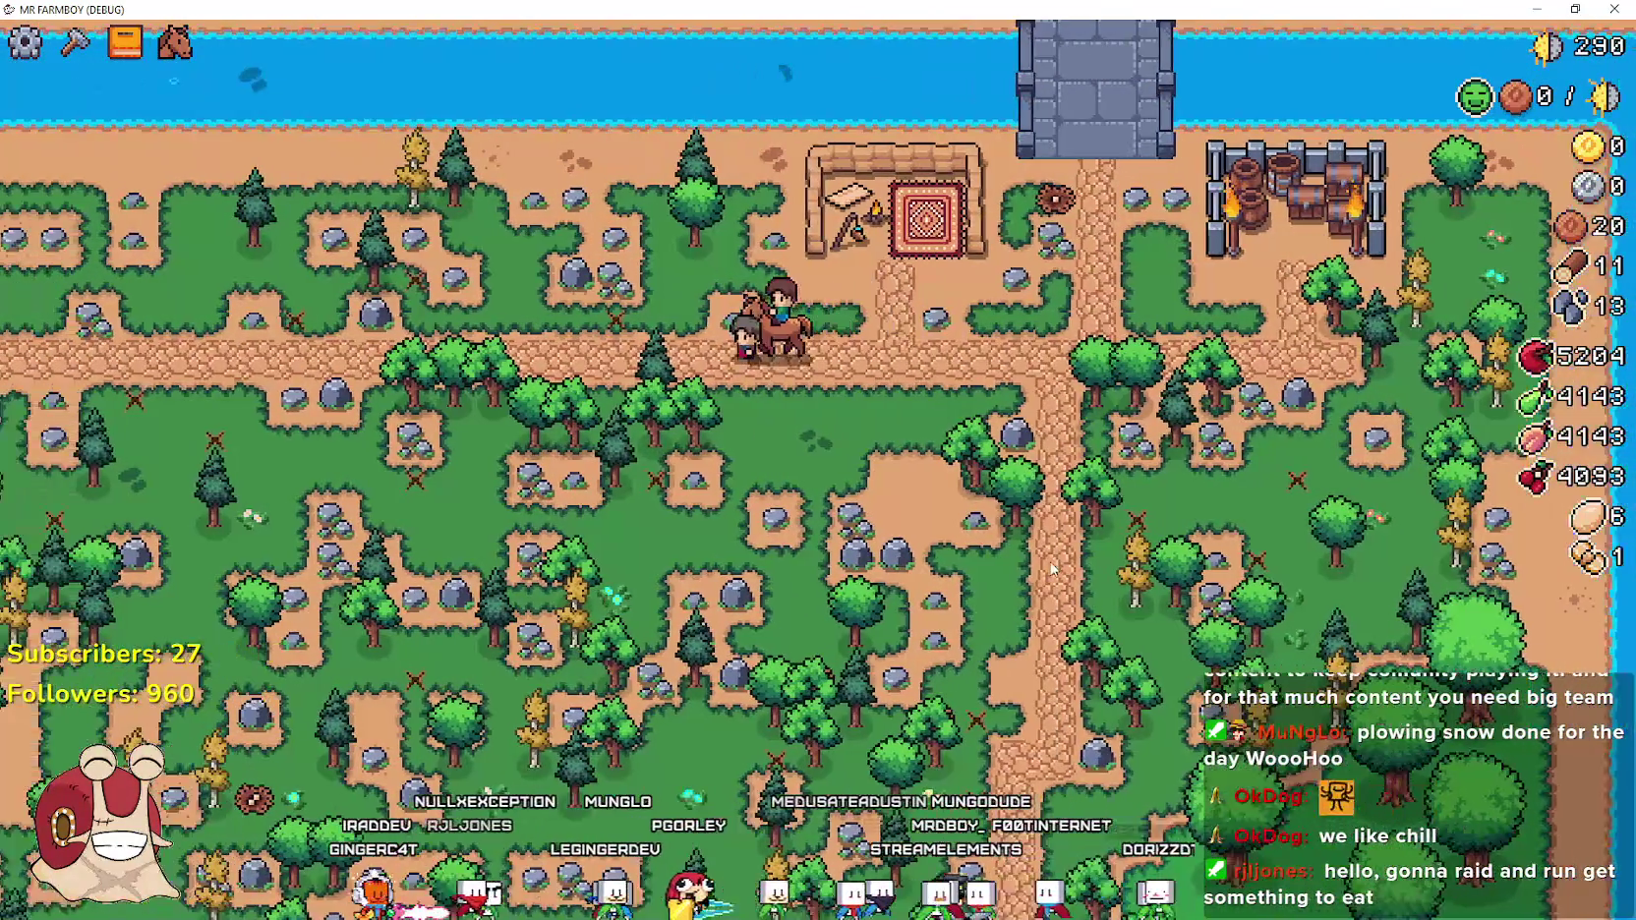
pyautogui.scroll(5, 1051, 569)
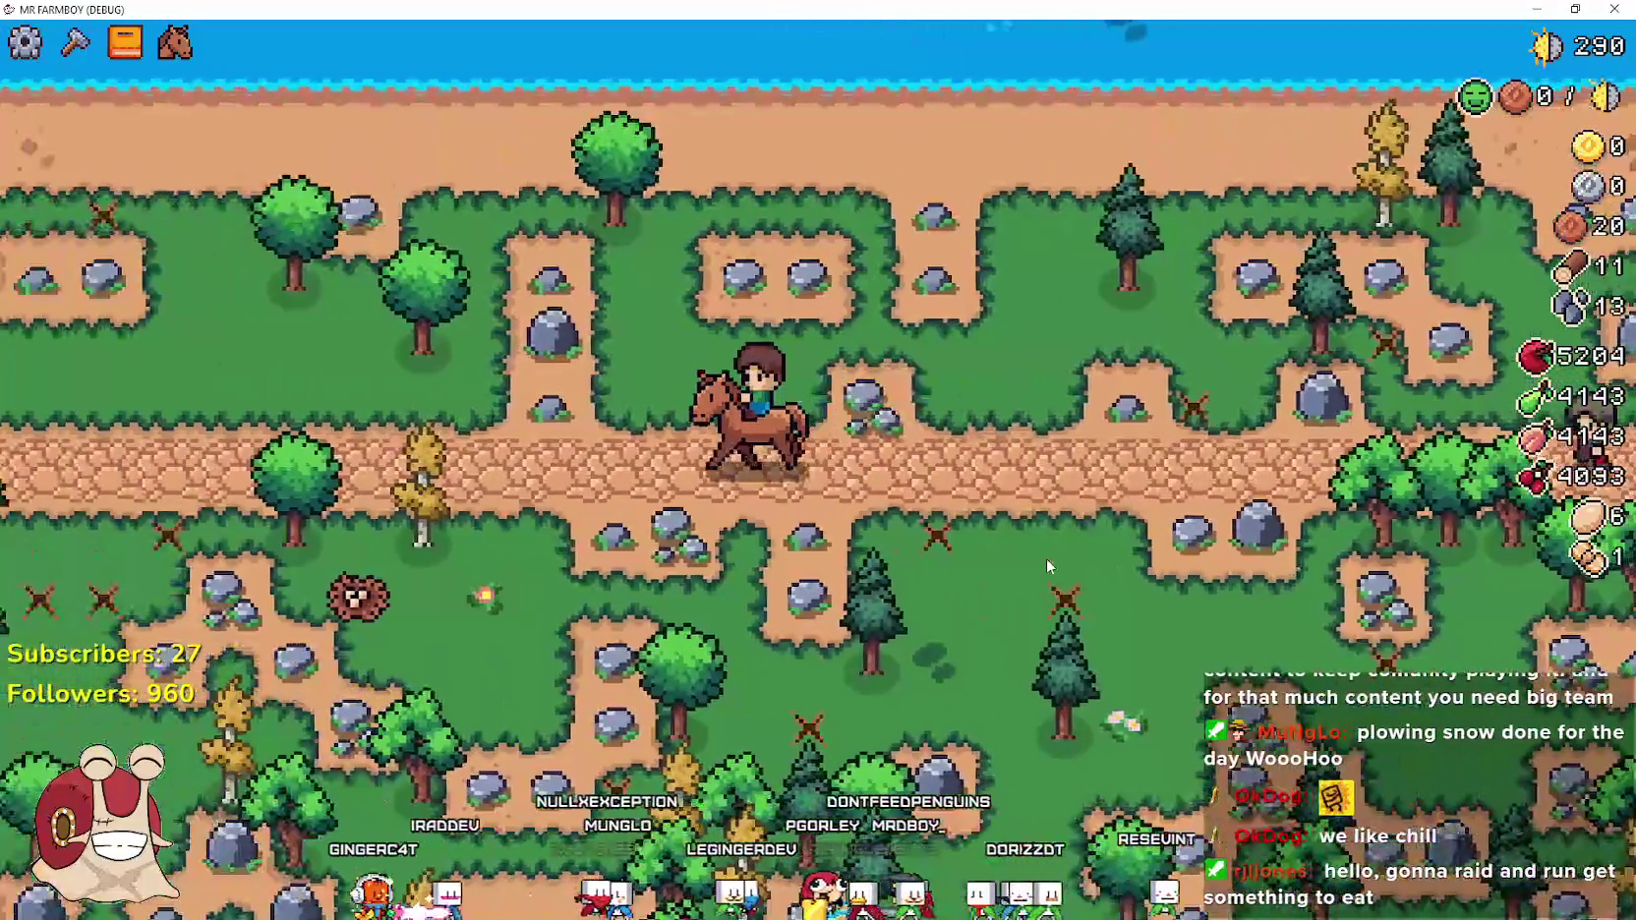
pyautogui.scroll(-4, 1044, 556)
pyautogui.press('s')
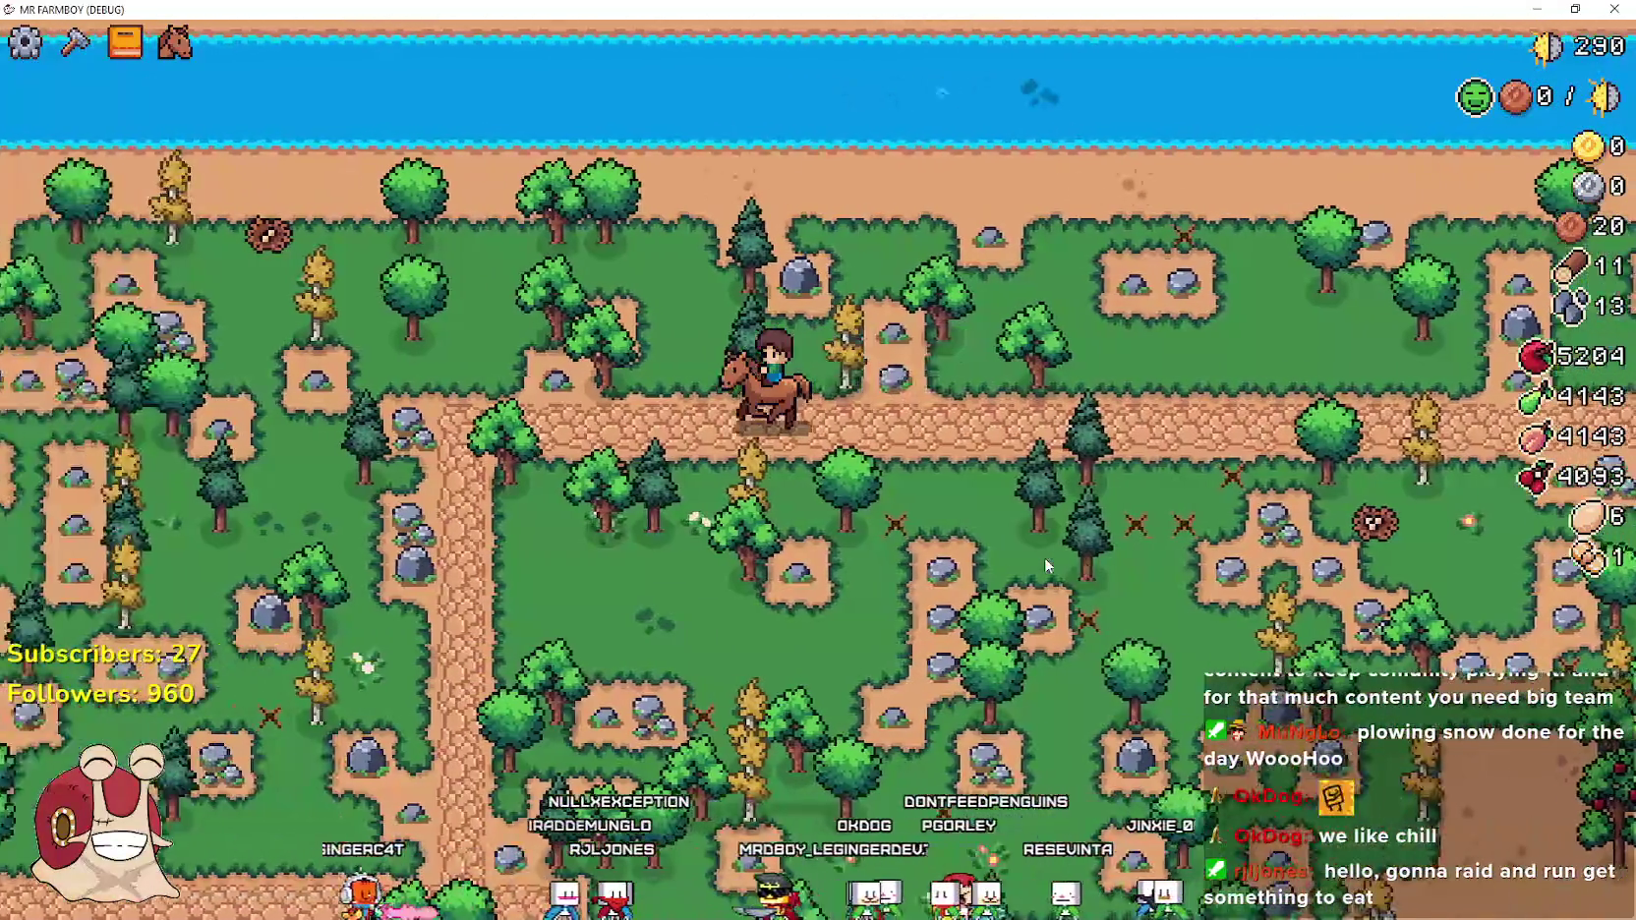
pyautogui.scroll(4, 1044, 557)
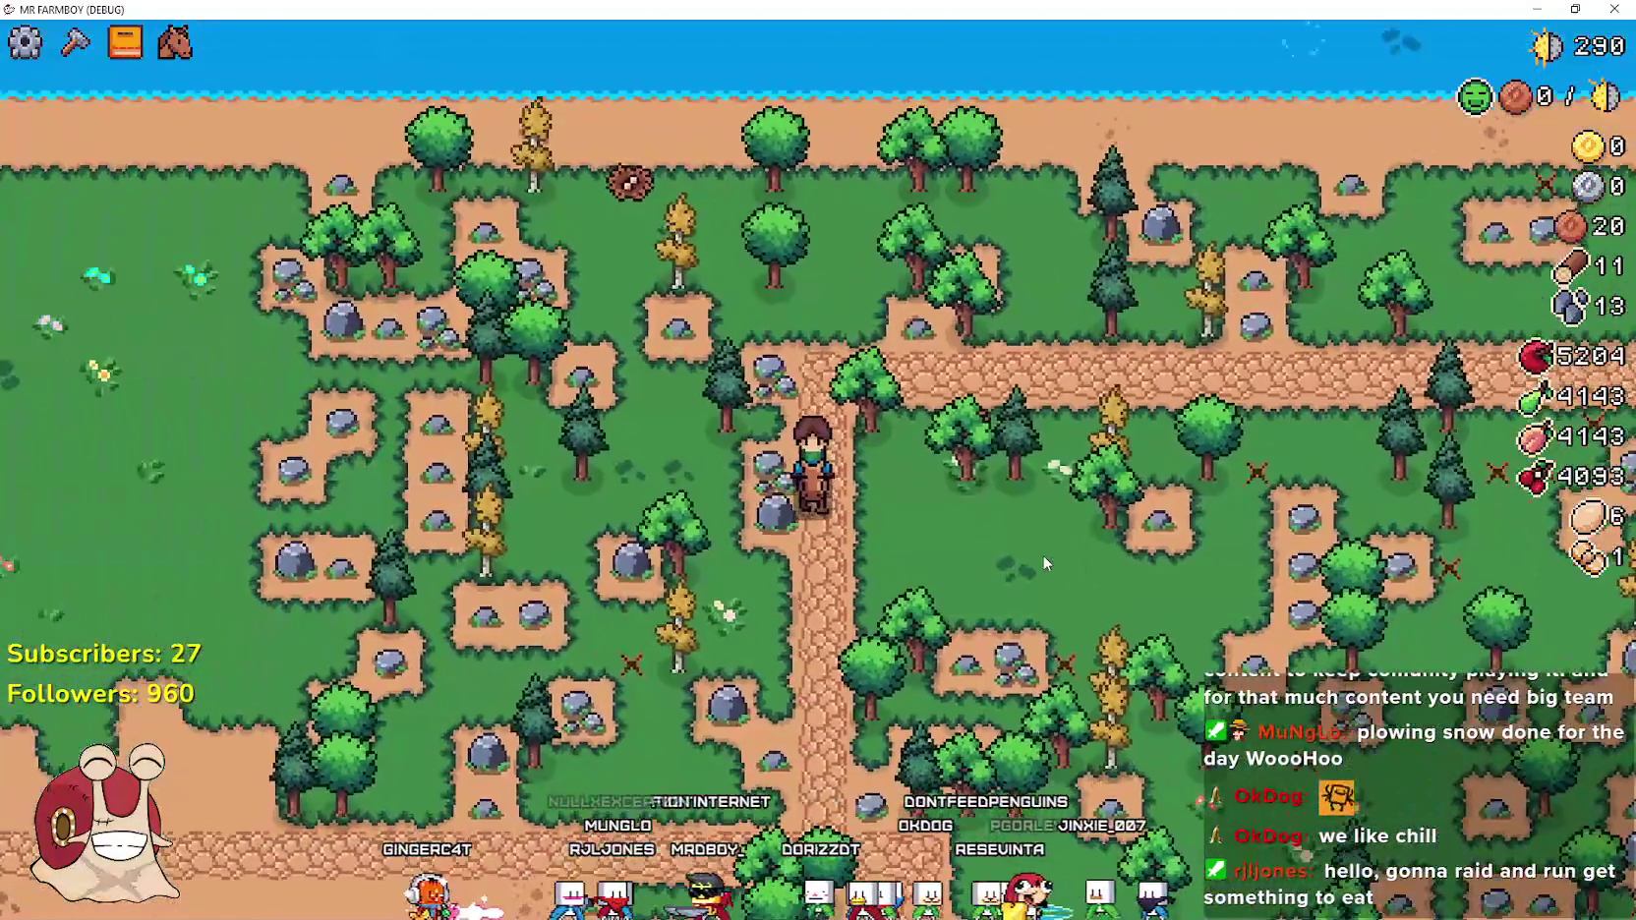
pyautogui.press('s')
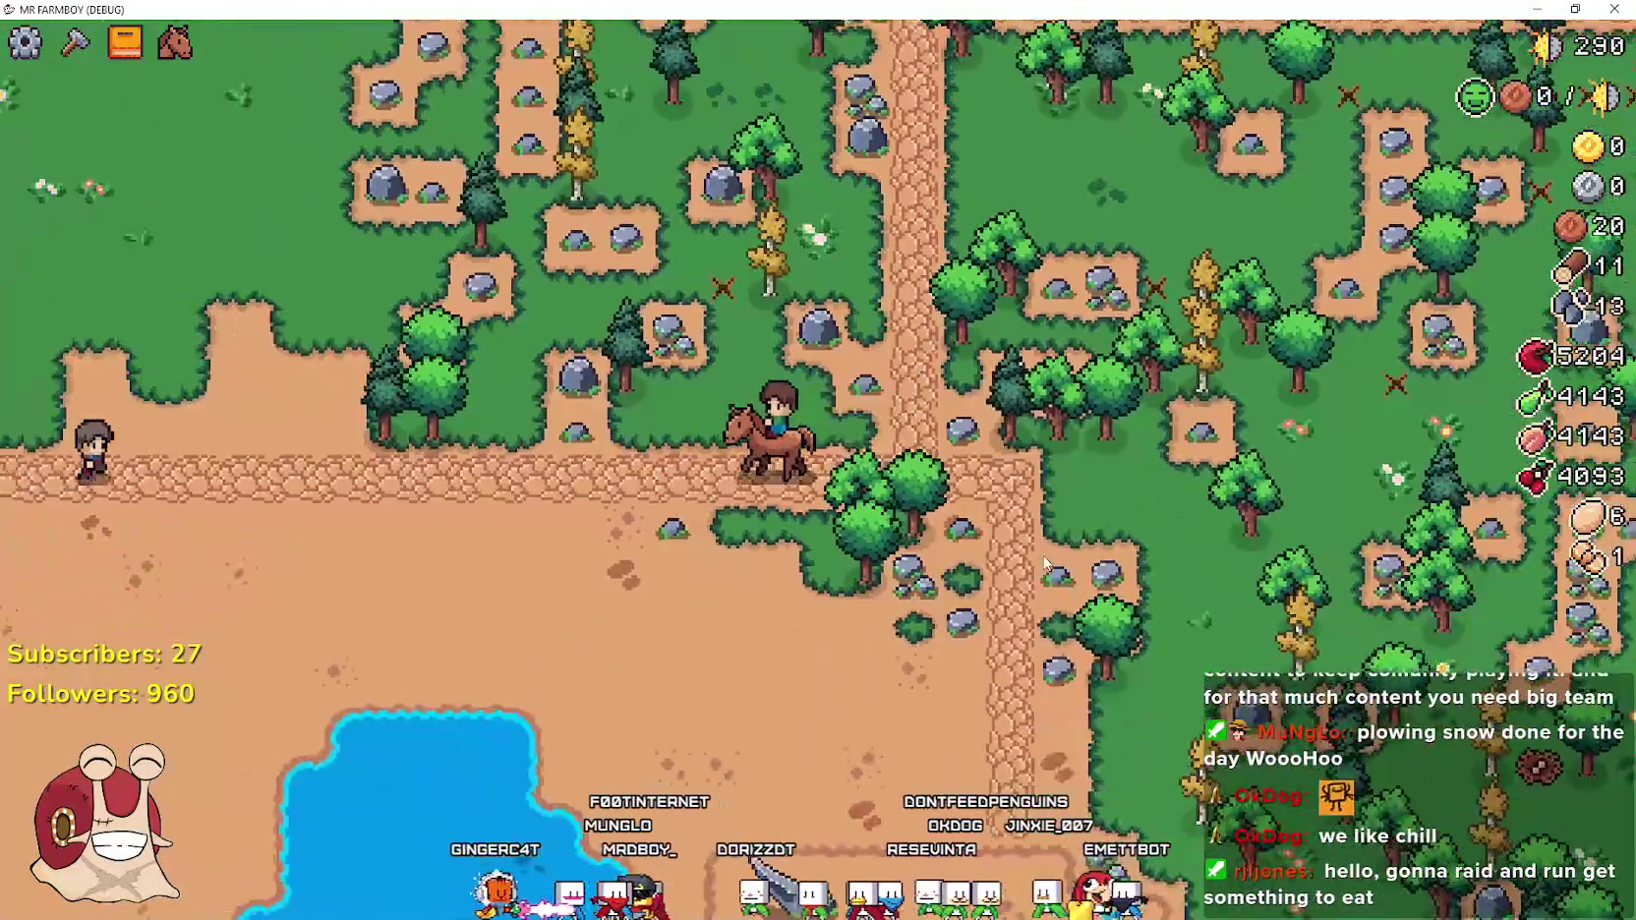
pyautogui.press('s')
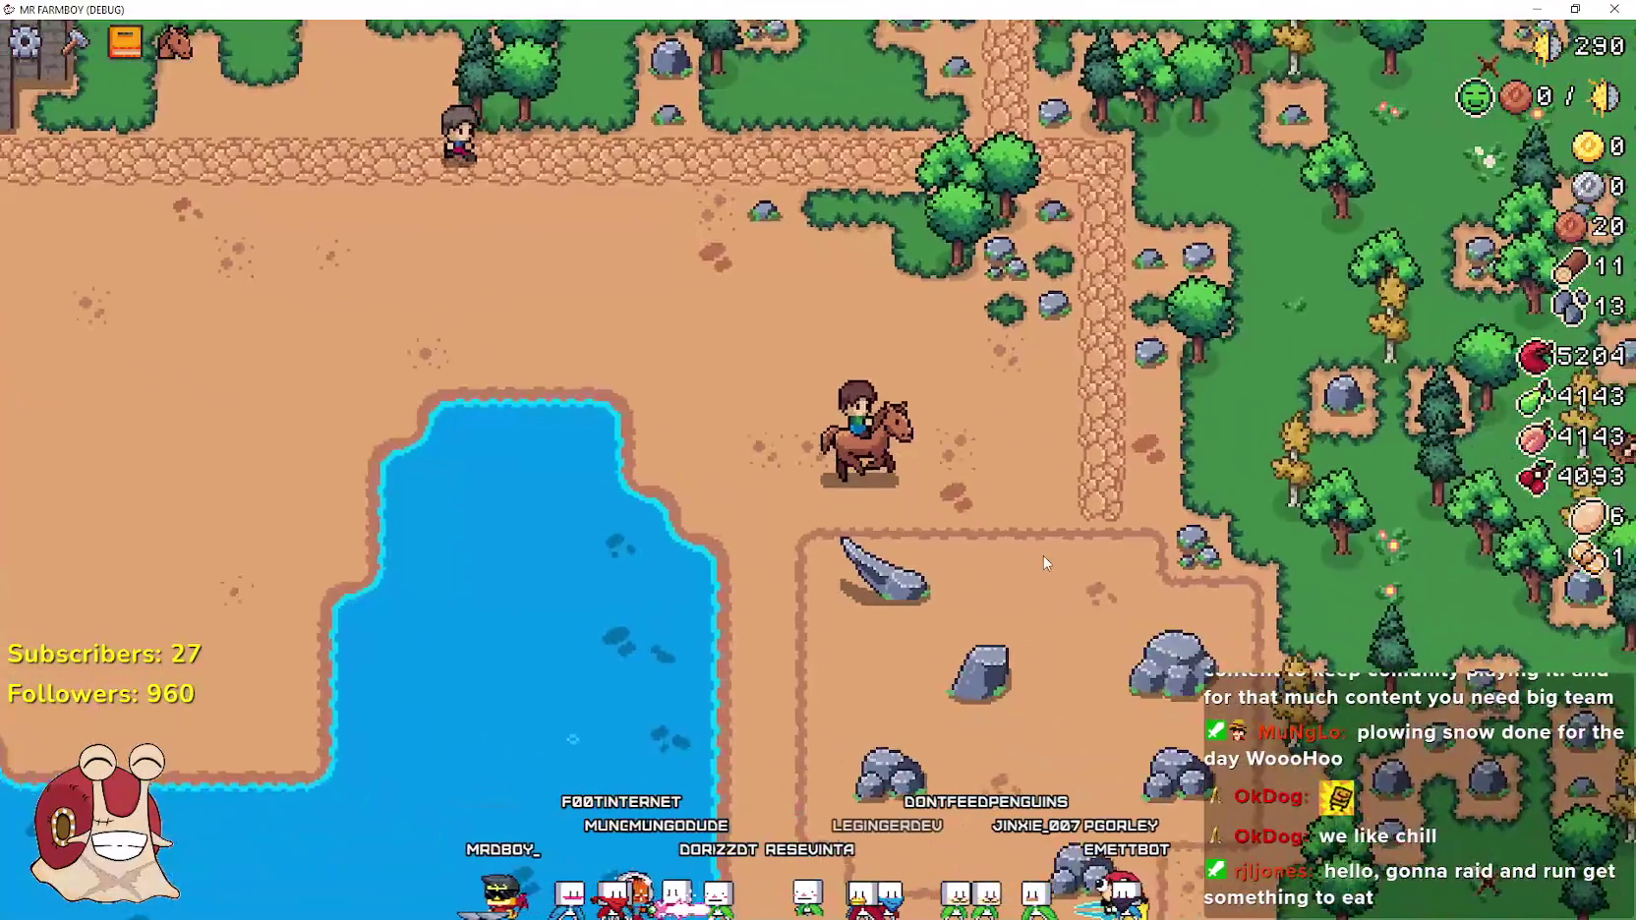
pyautogui.press('d')
pyautogui.press('d')
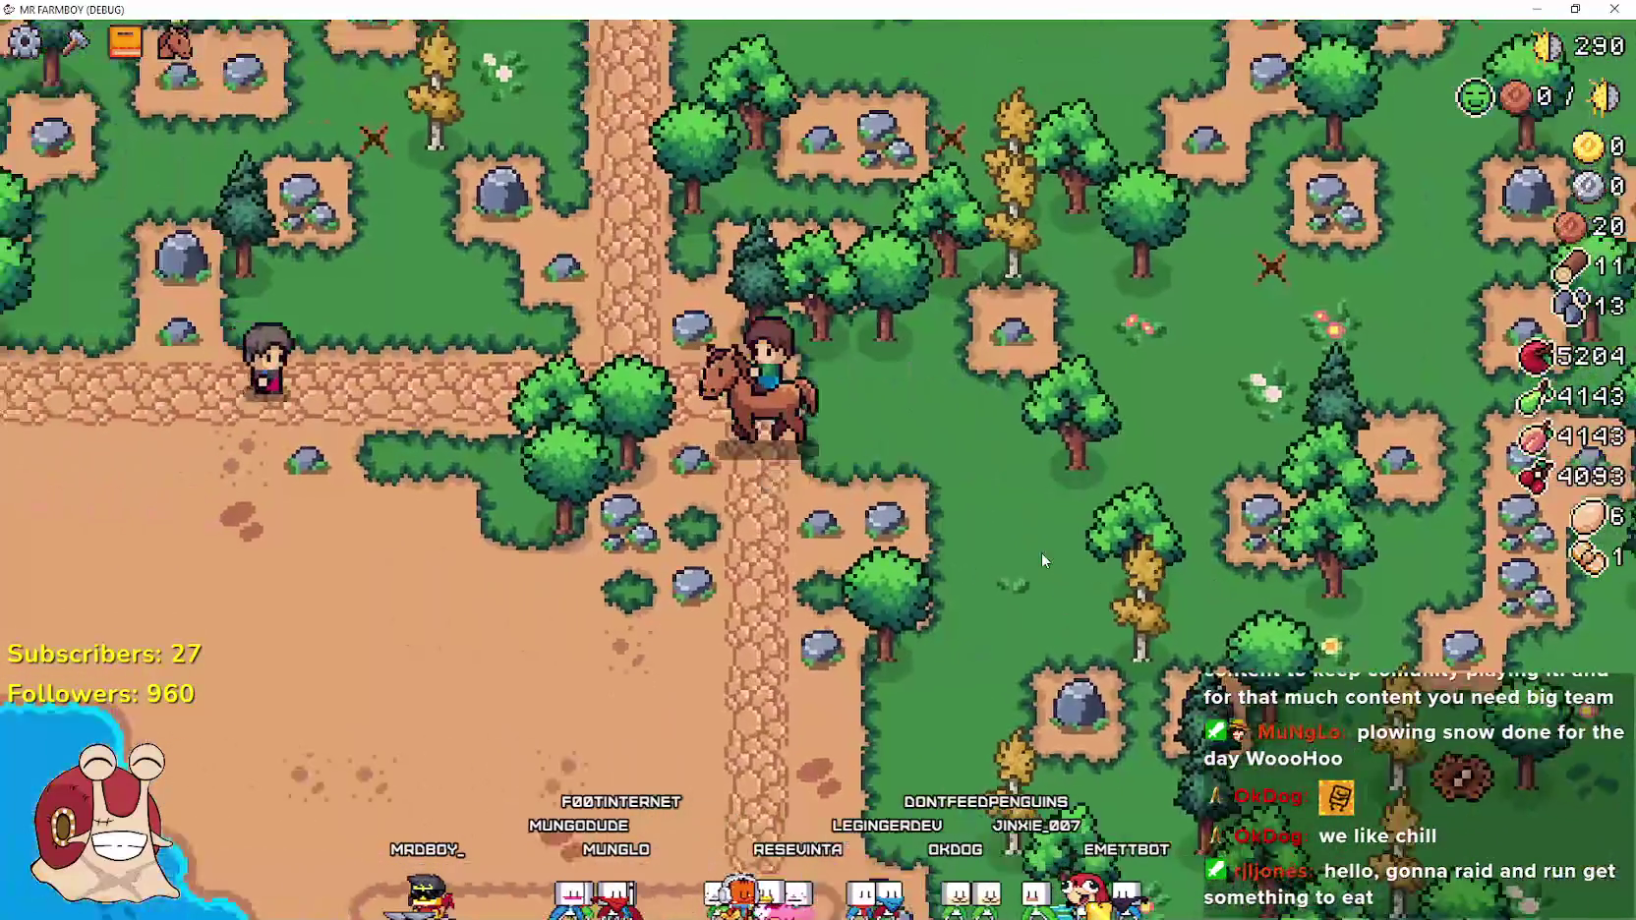
pyautogui.press('w')
pyautogui.press('d')
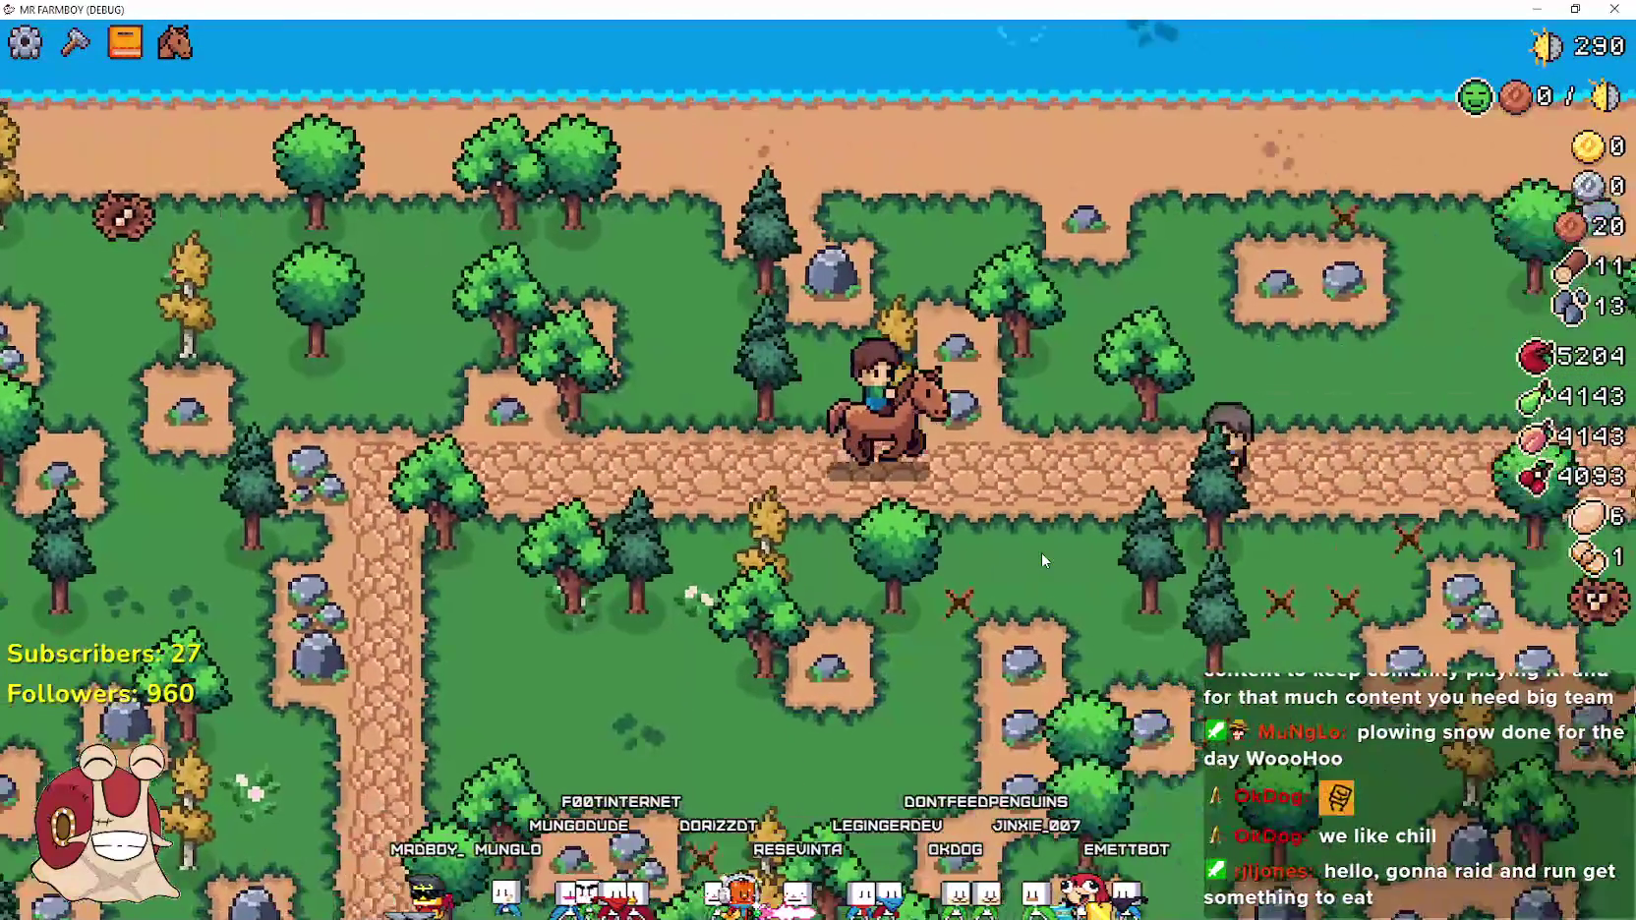
pyautogui.press('d')
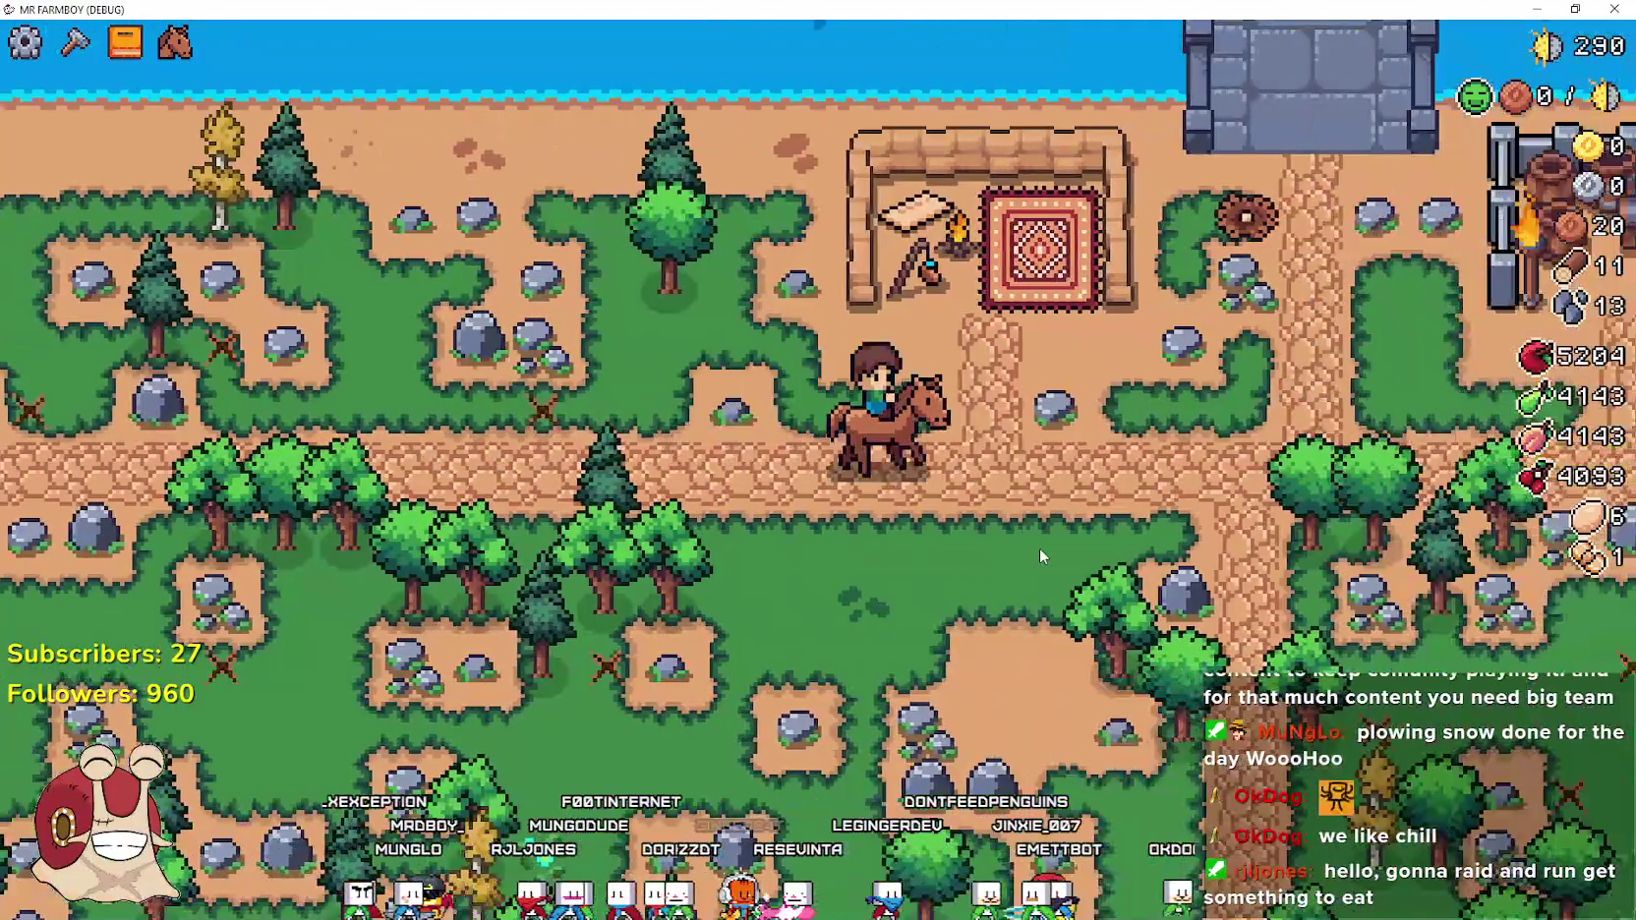
pyautogui.press('s')
pyautogui.press('s')
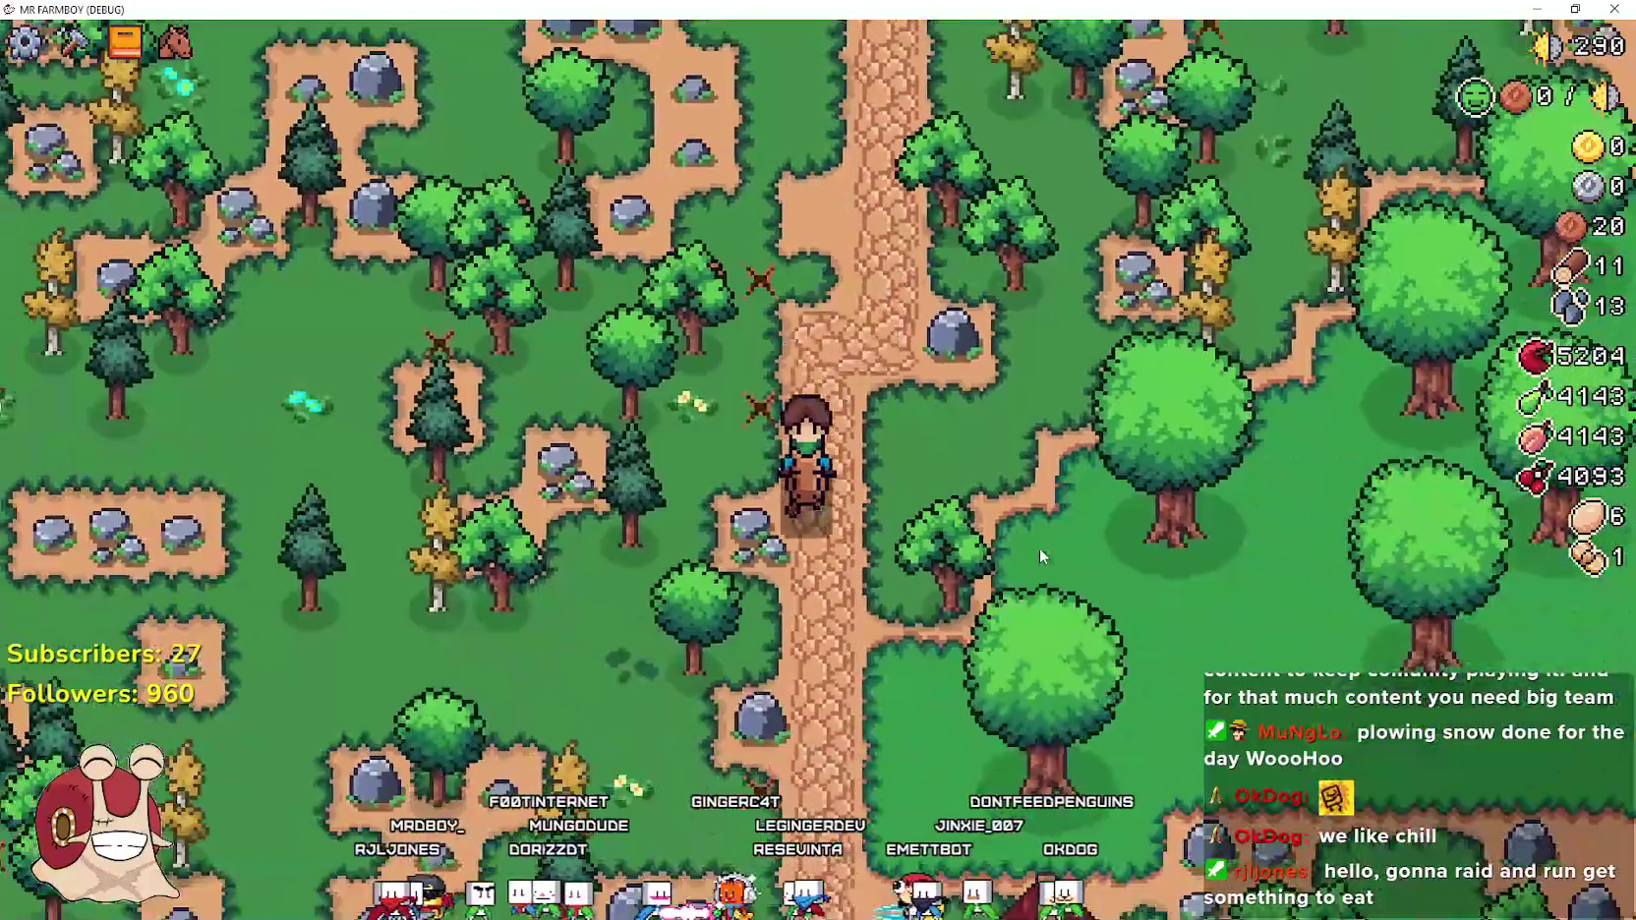
pyautogui.press('s')
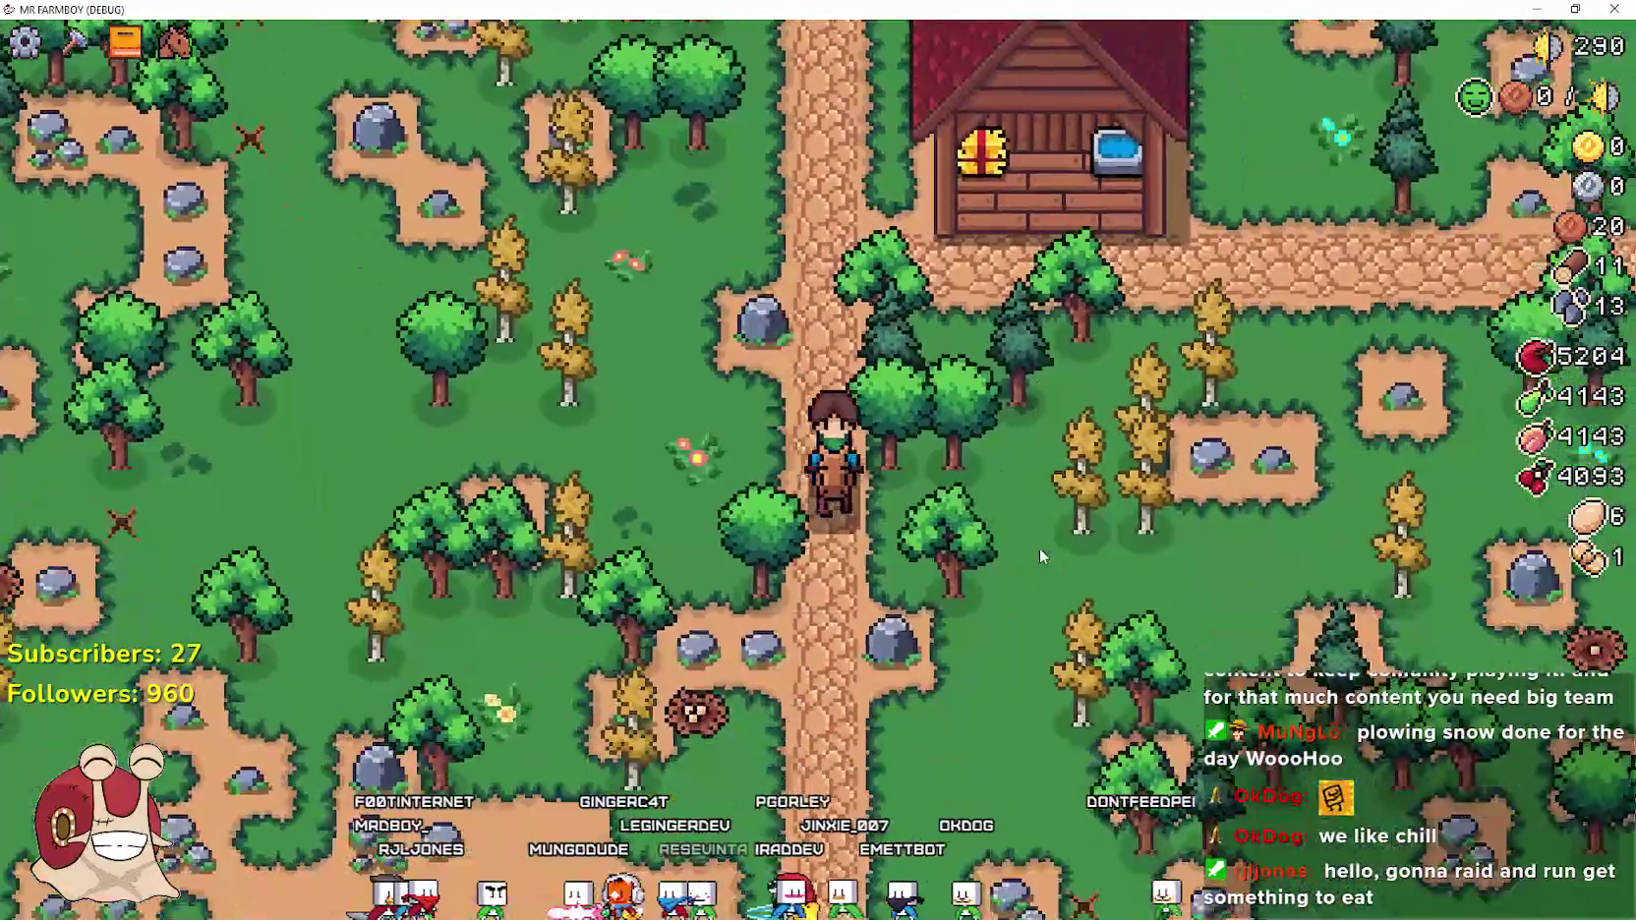
pyautogui.press('d')
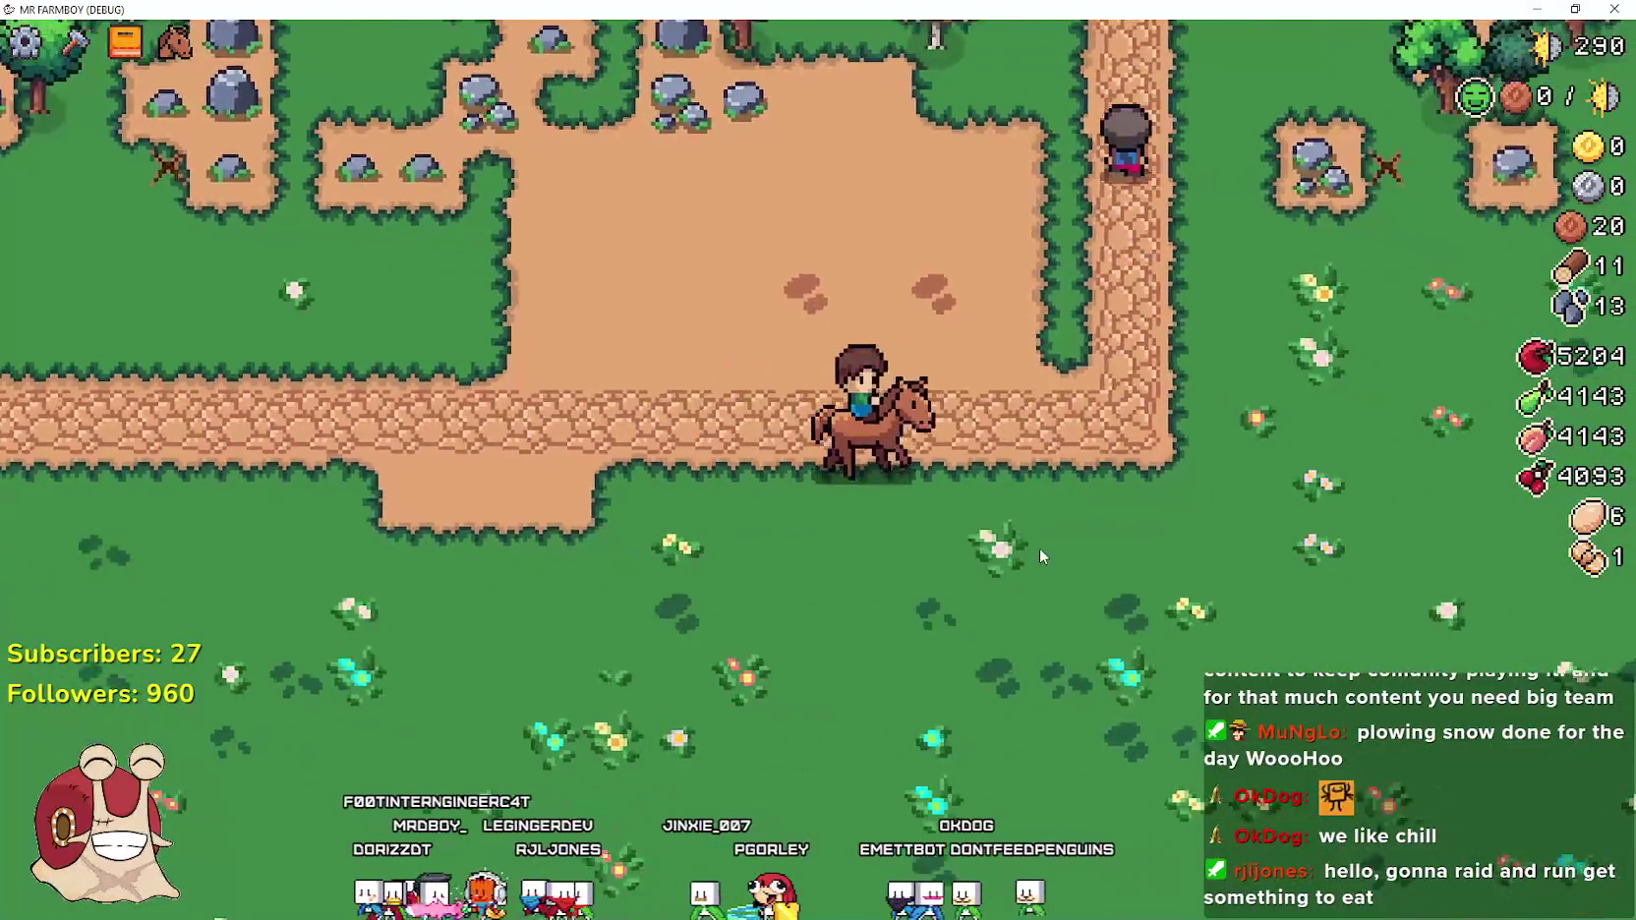
pyautogui.press('e')
# Walk around the meadow near the horse, briefly remount it, then pause the game
pyautogui.press('d')
pyautogui.press('s')
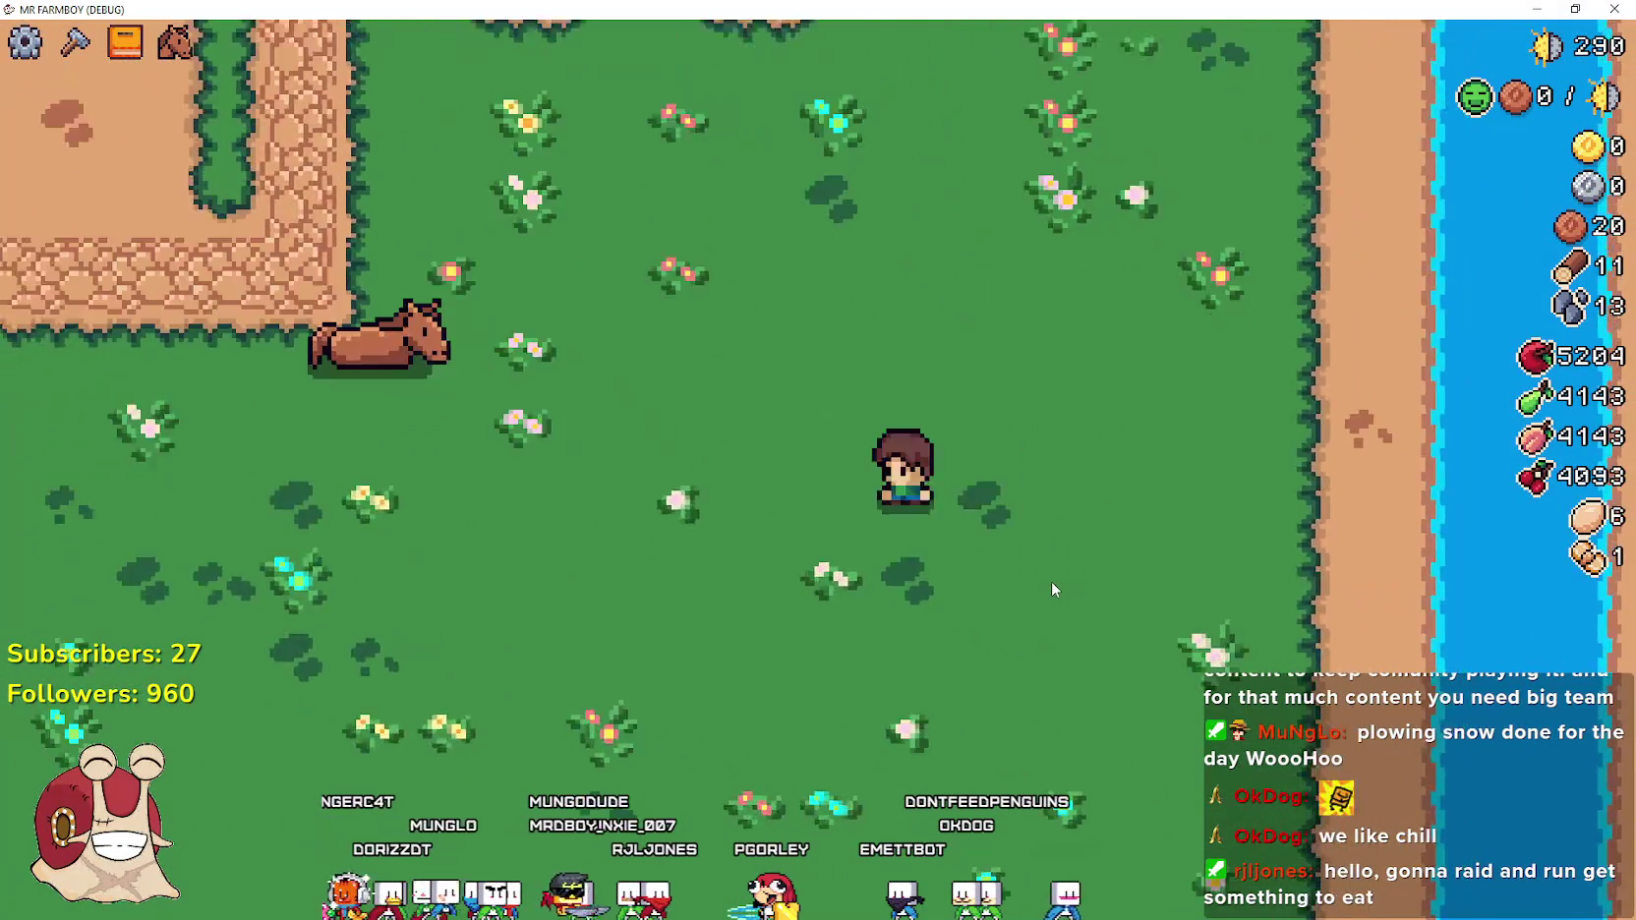
pyautogui.press('a')
pyautogui.press('w')
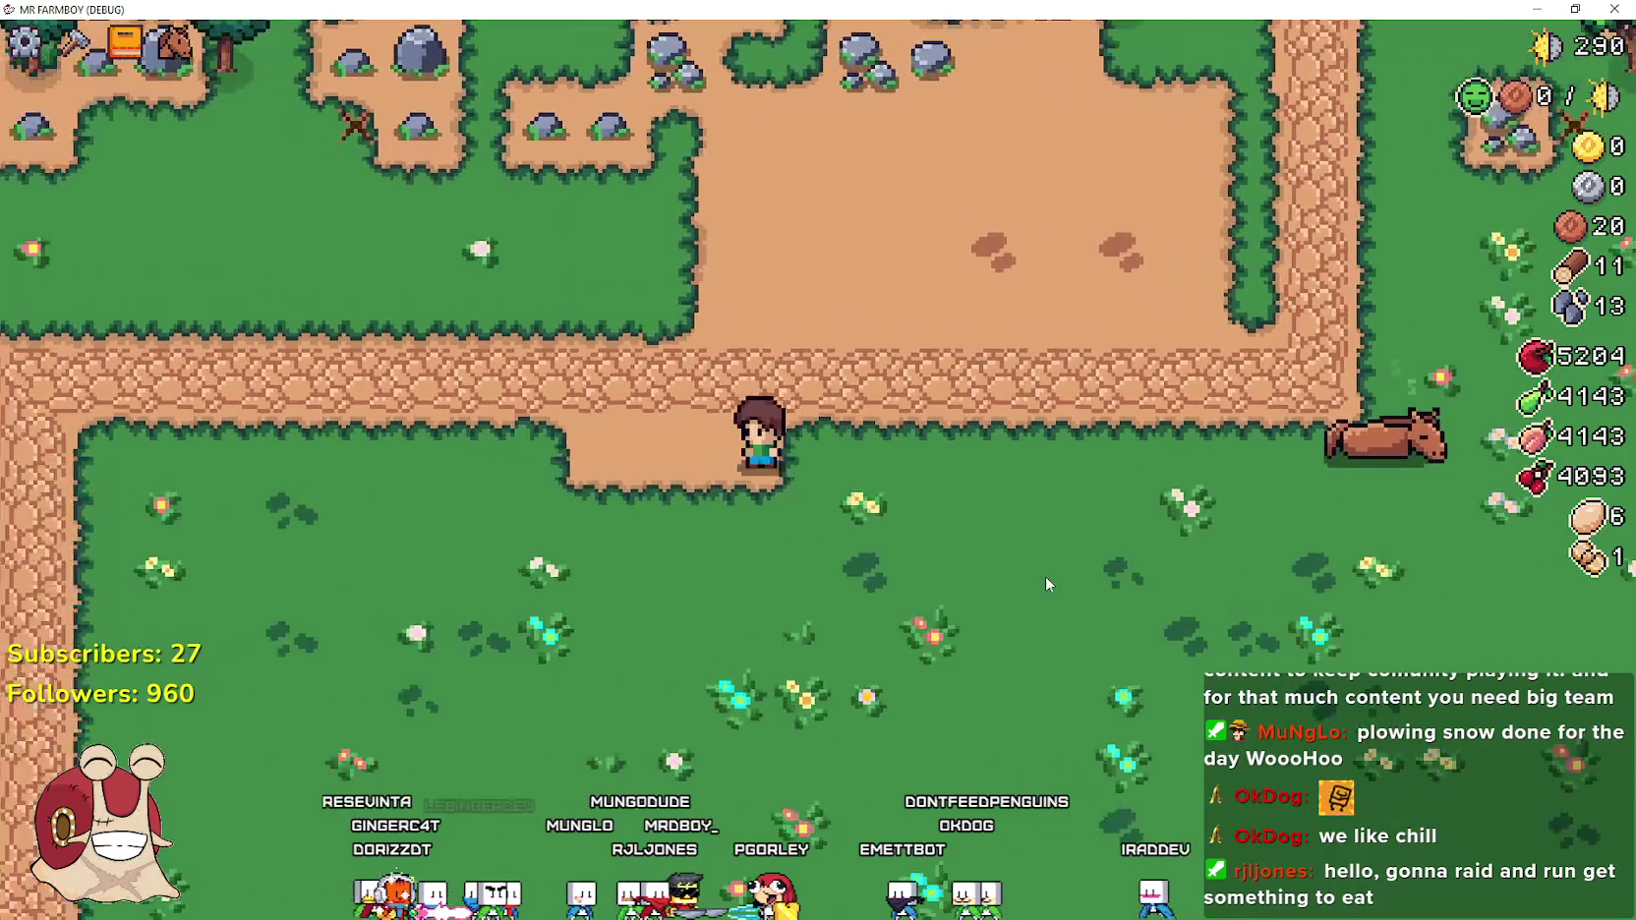
pyautogui.press('s')
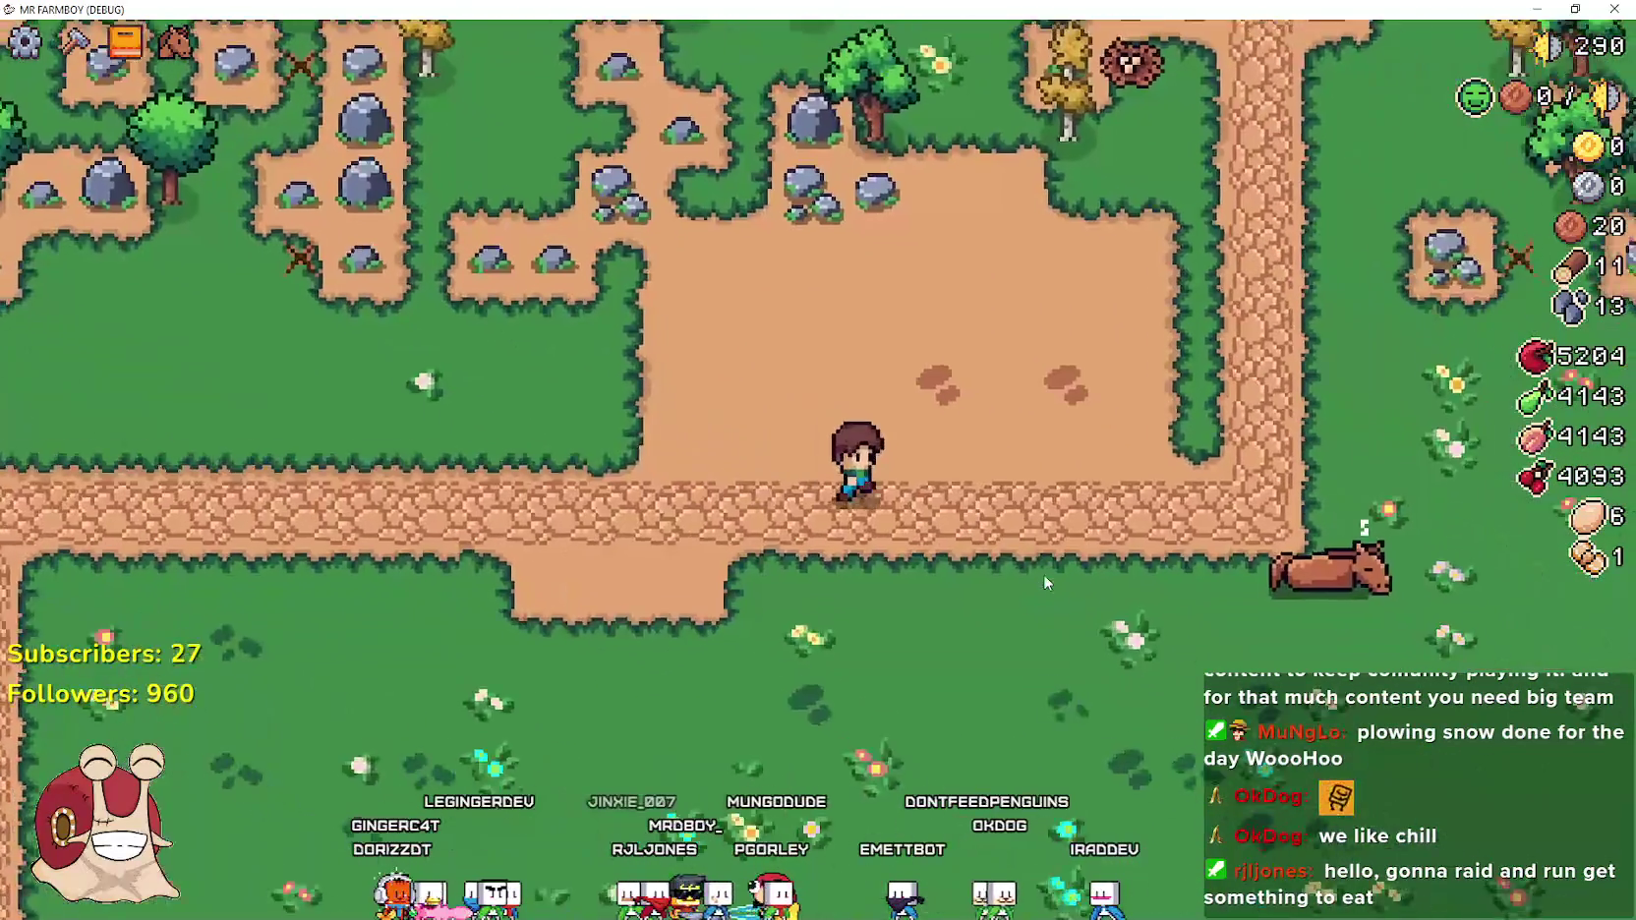
pyautogui.press('d')
pyautogui.press('e')
pyautogui.press('e')
pyautogui.press('d')
pyautogui.press('s')
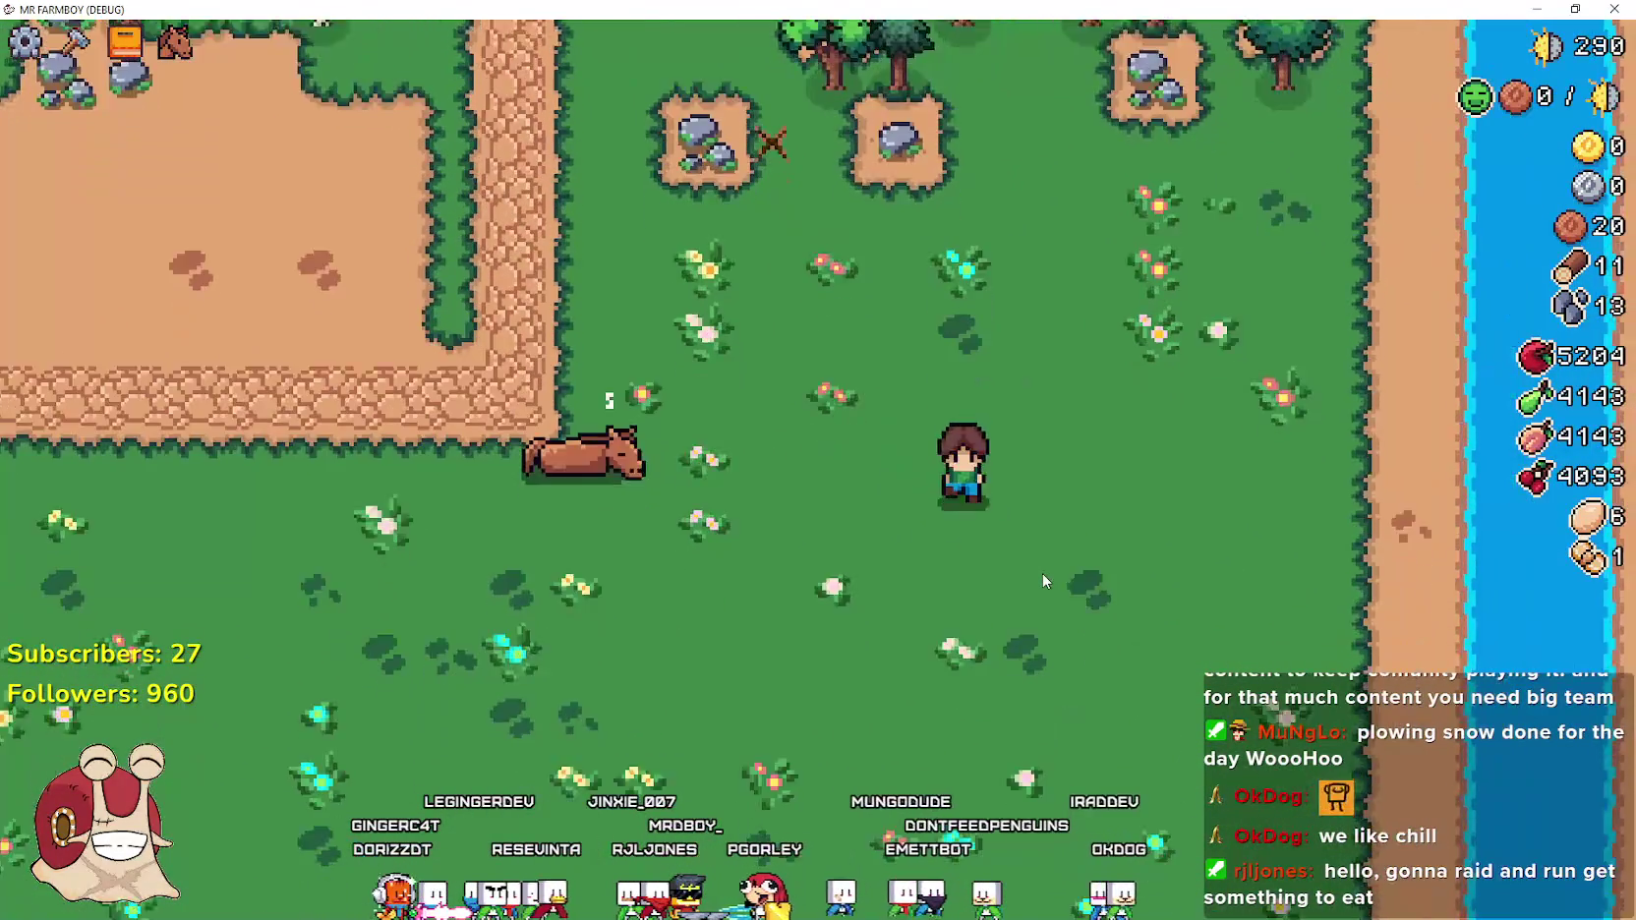
pyautogui.press('a')
pyautogui.press('w')
pyautogui.press('a')
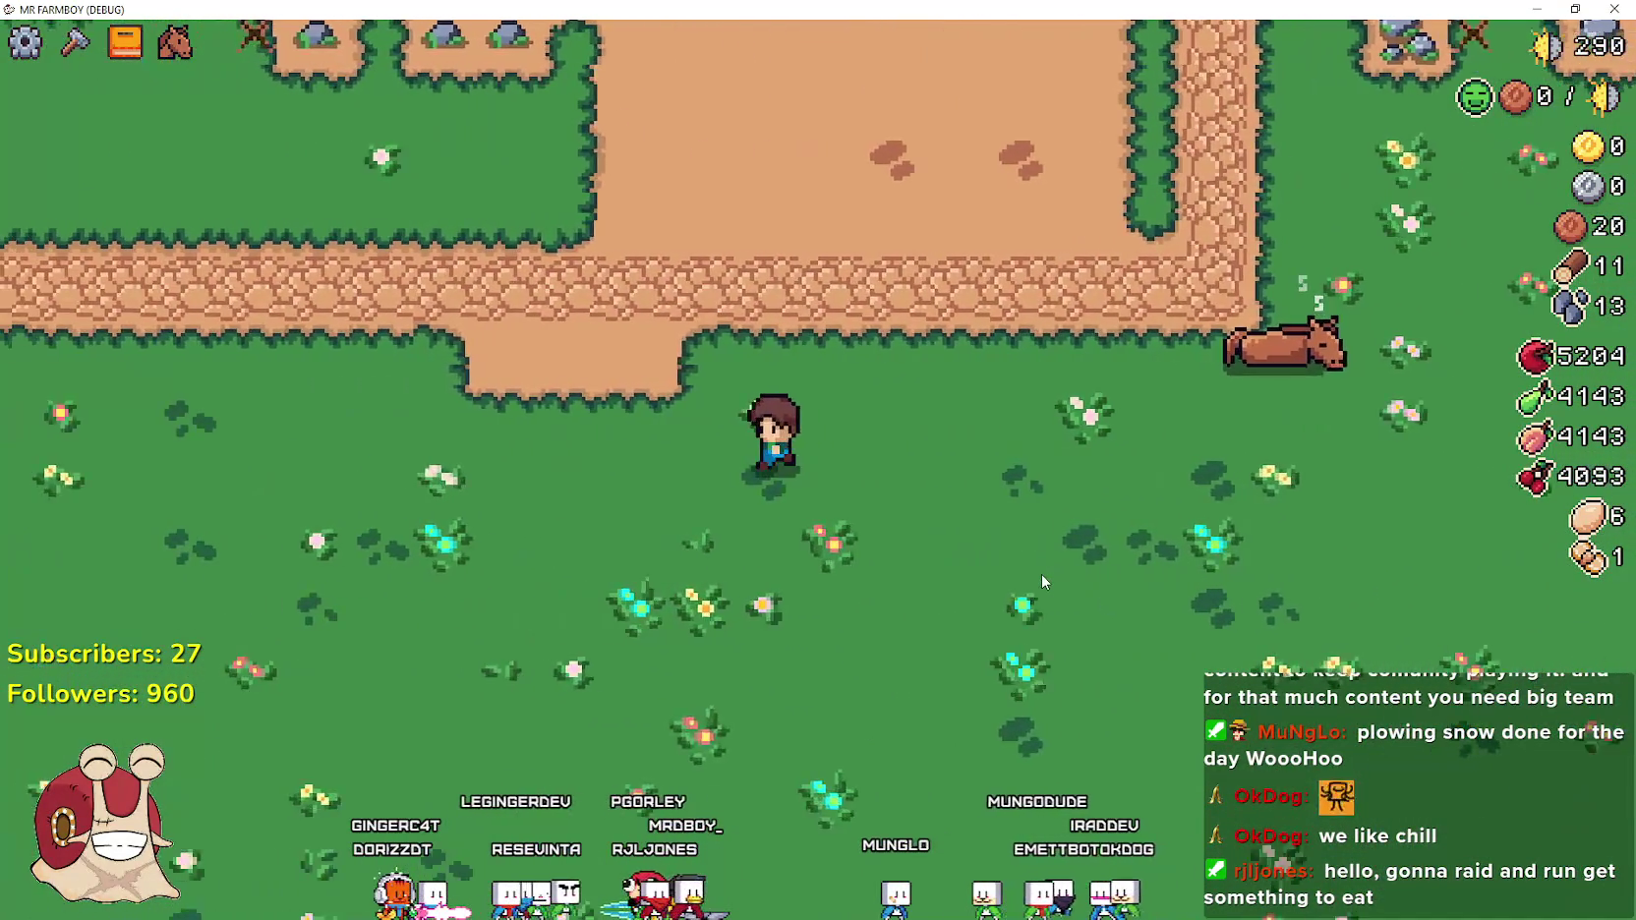
pyautogui.press('d')
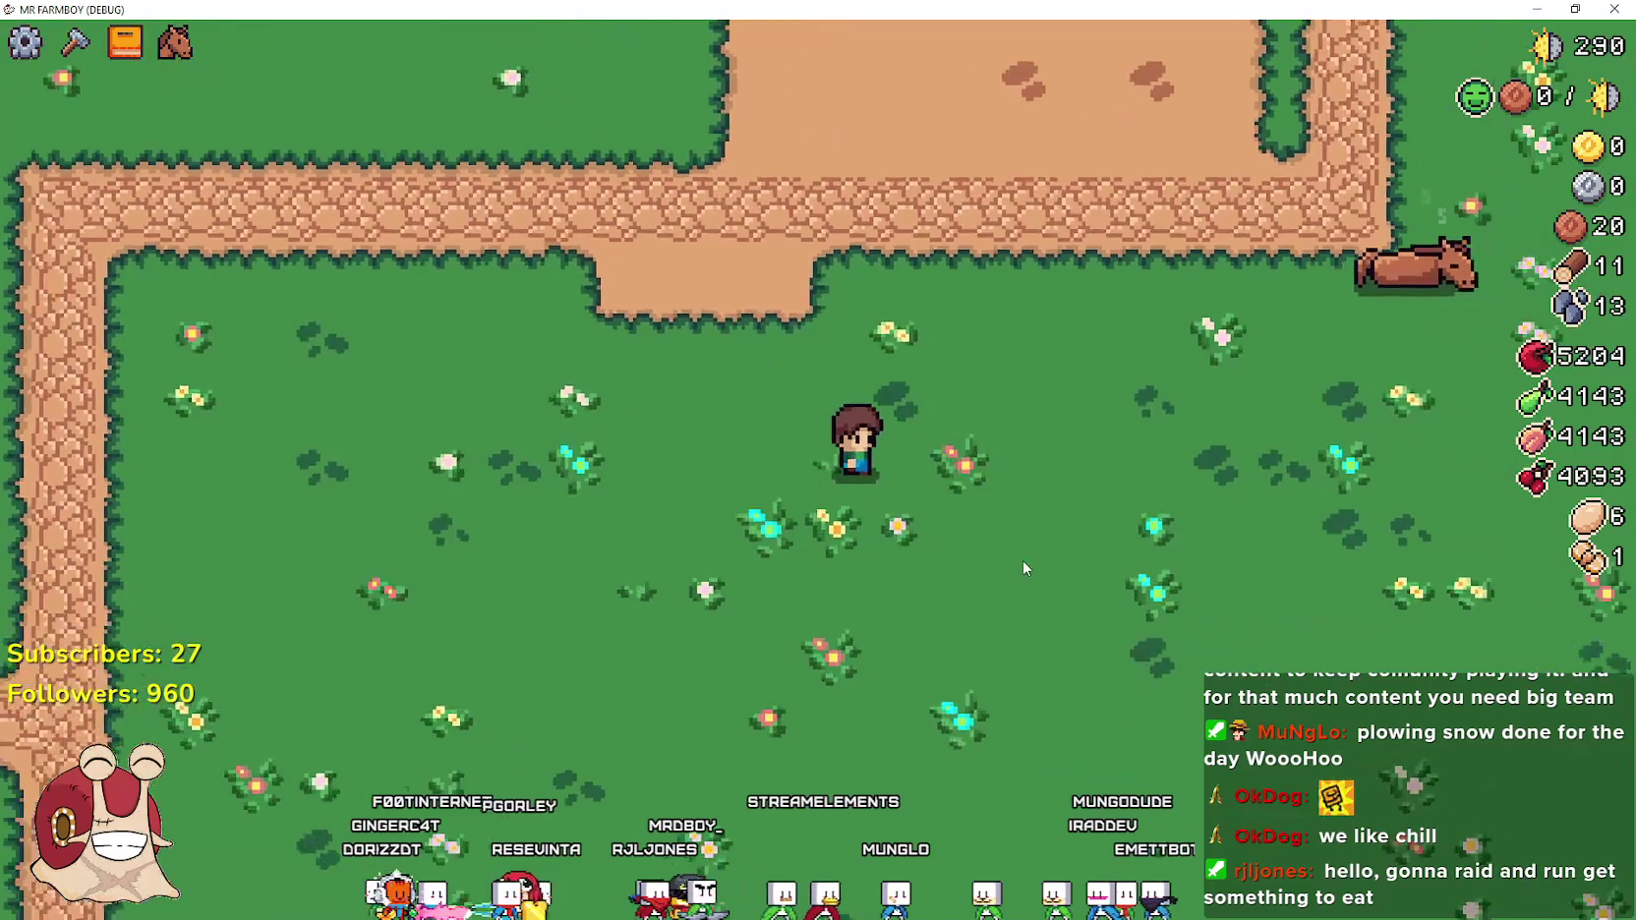
pyautogui.press('Escape')
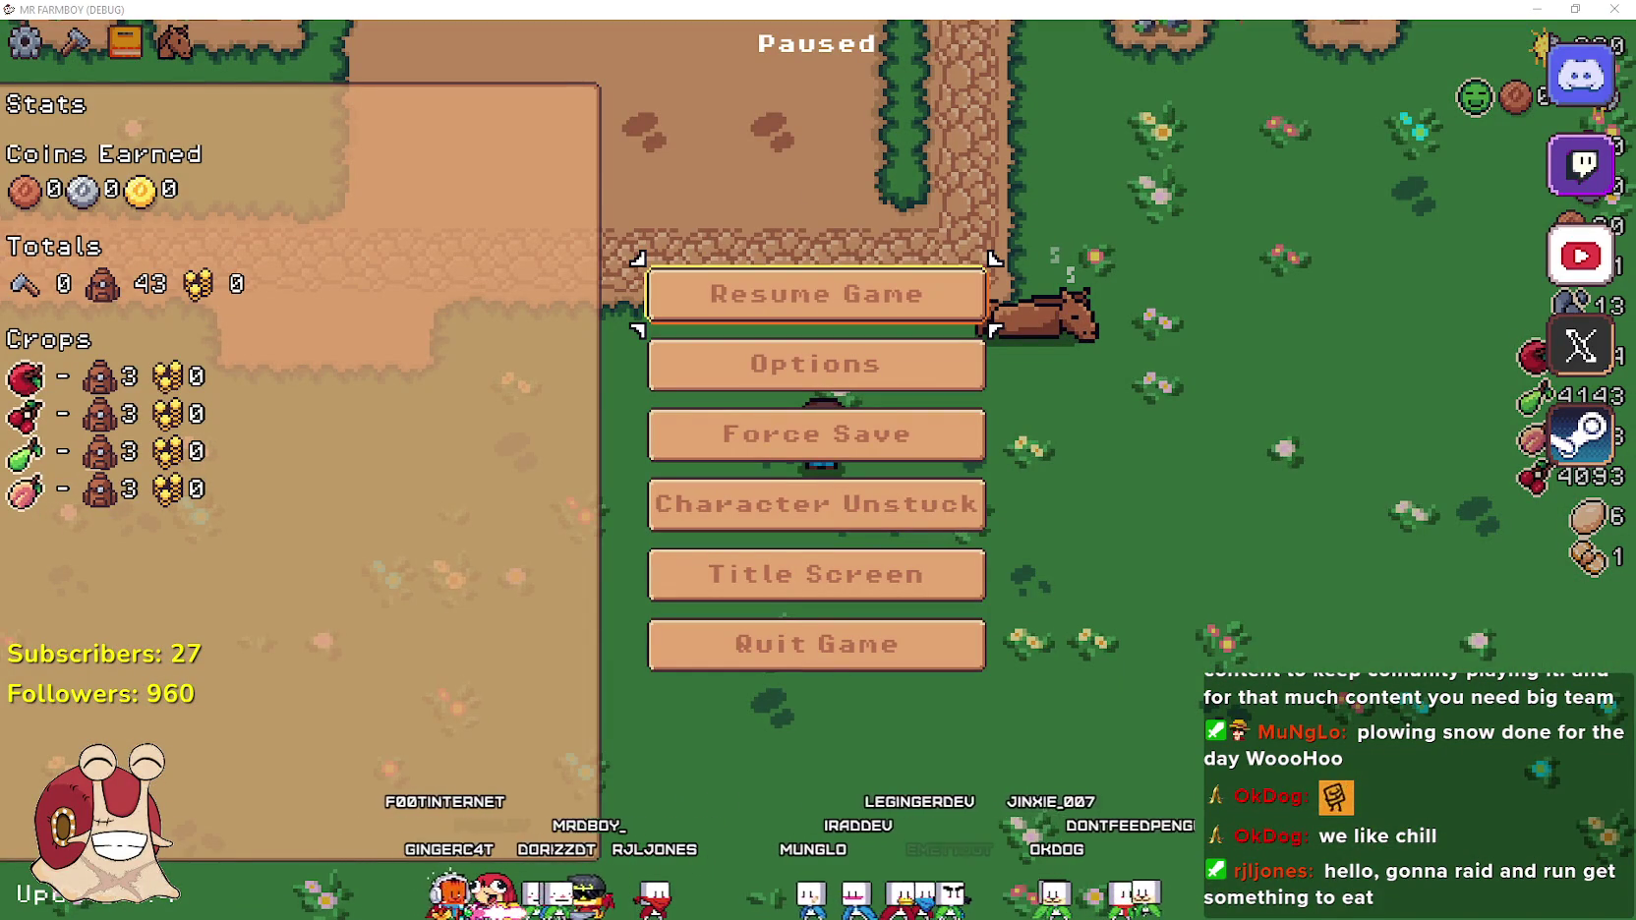
# Change the event title's 'Horse & Roll' to 'Horse + Extra', giving 'Update 4.4(Horse + Extra)'
pyautogui.hotkey('alt', 'Tab')
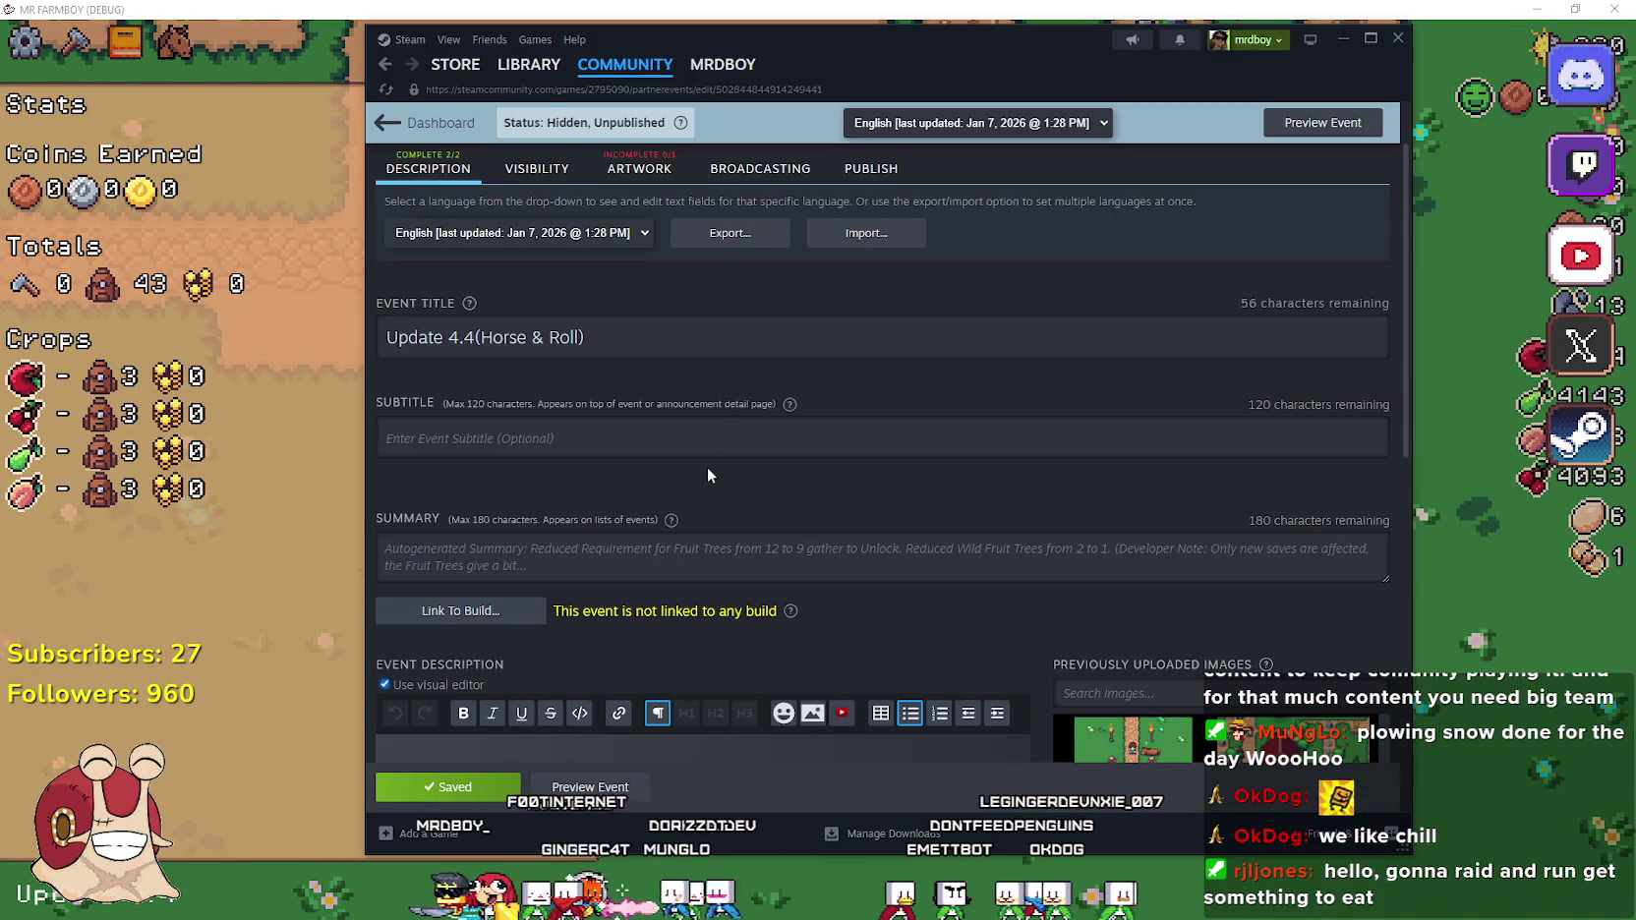
pyautogui.scroll(-5, 708, 469)
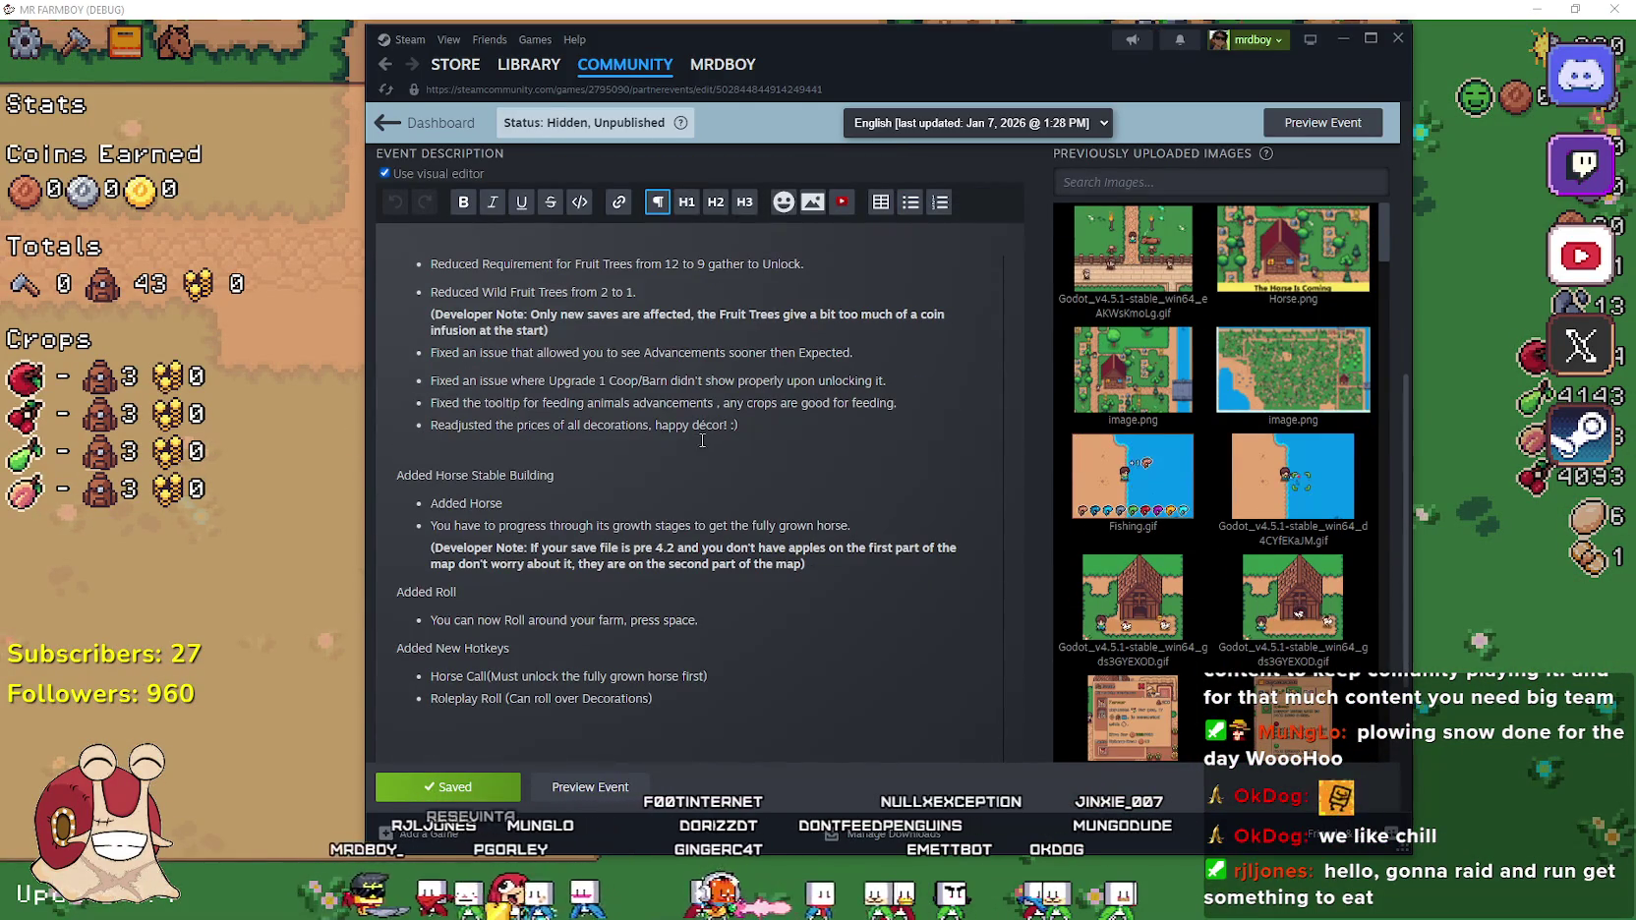
pyautogui.scroll(2, 702, 441)
pyautogui.scroll(-4, 590, 393)
pyautogui.click(571, 384)
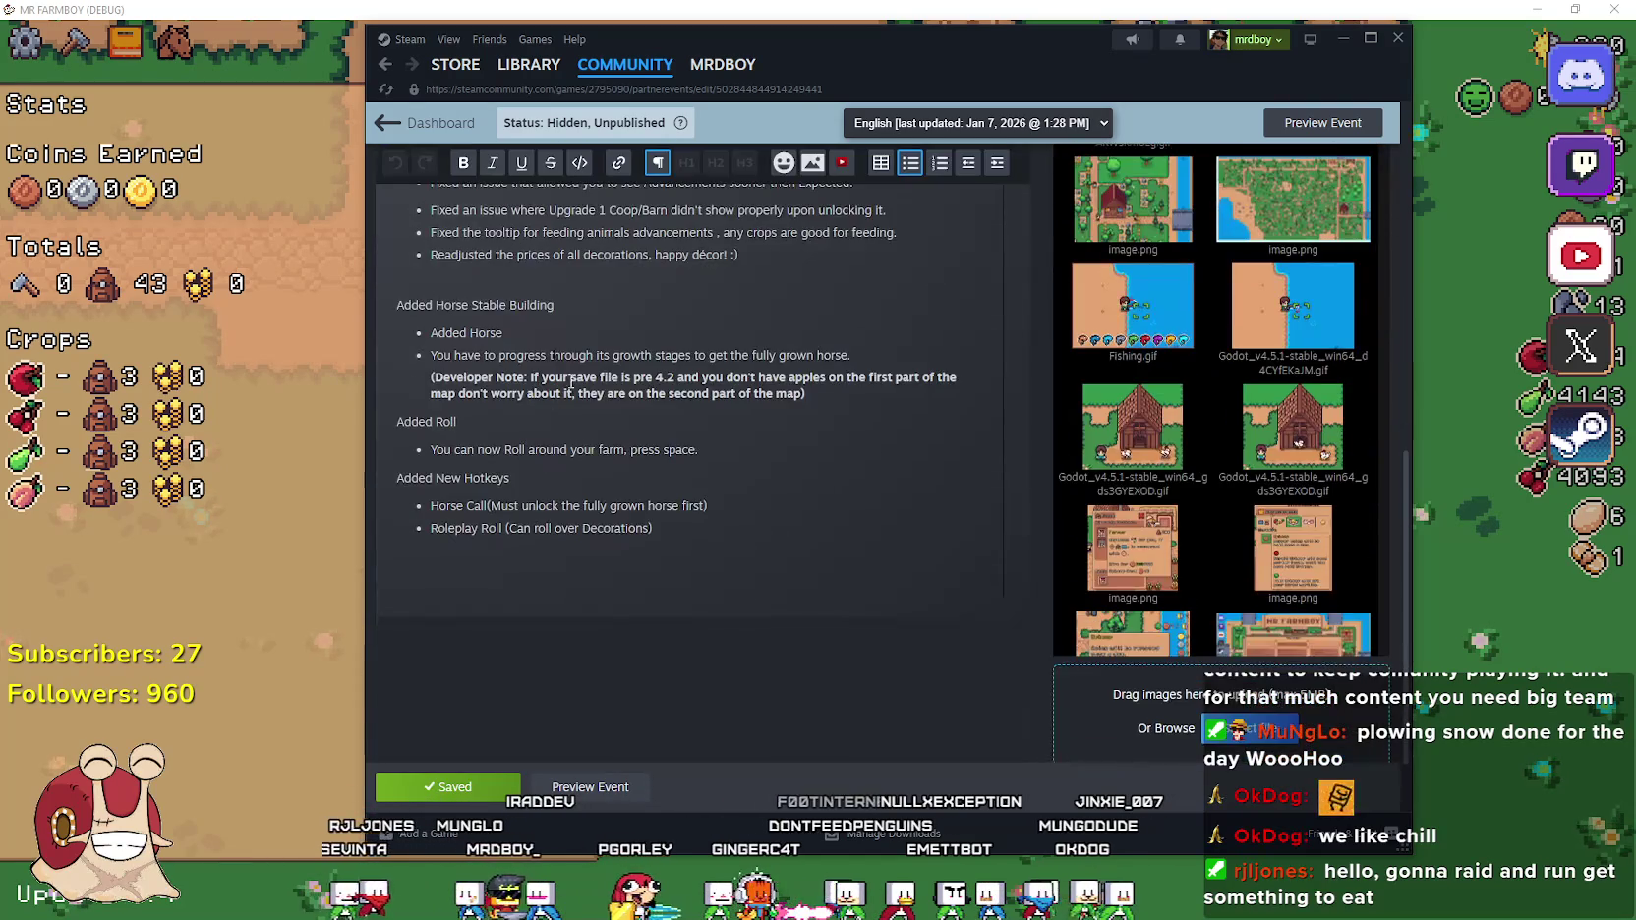
pyautogui.scroll(8, 580, 394)
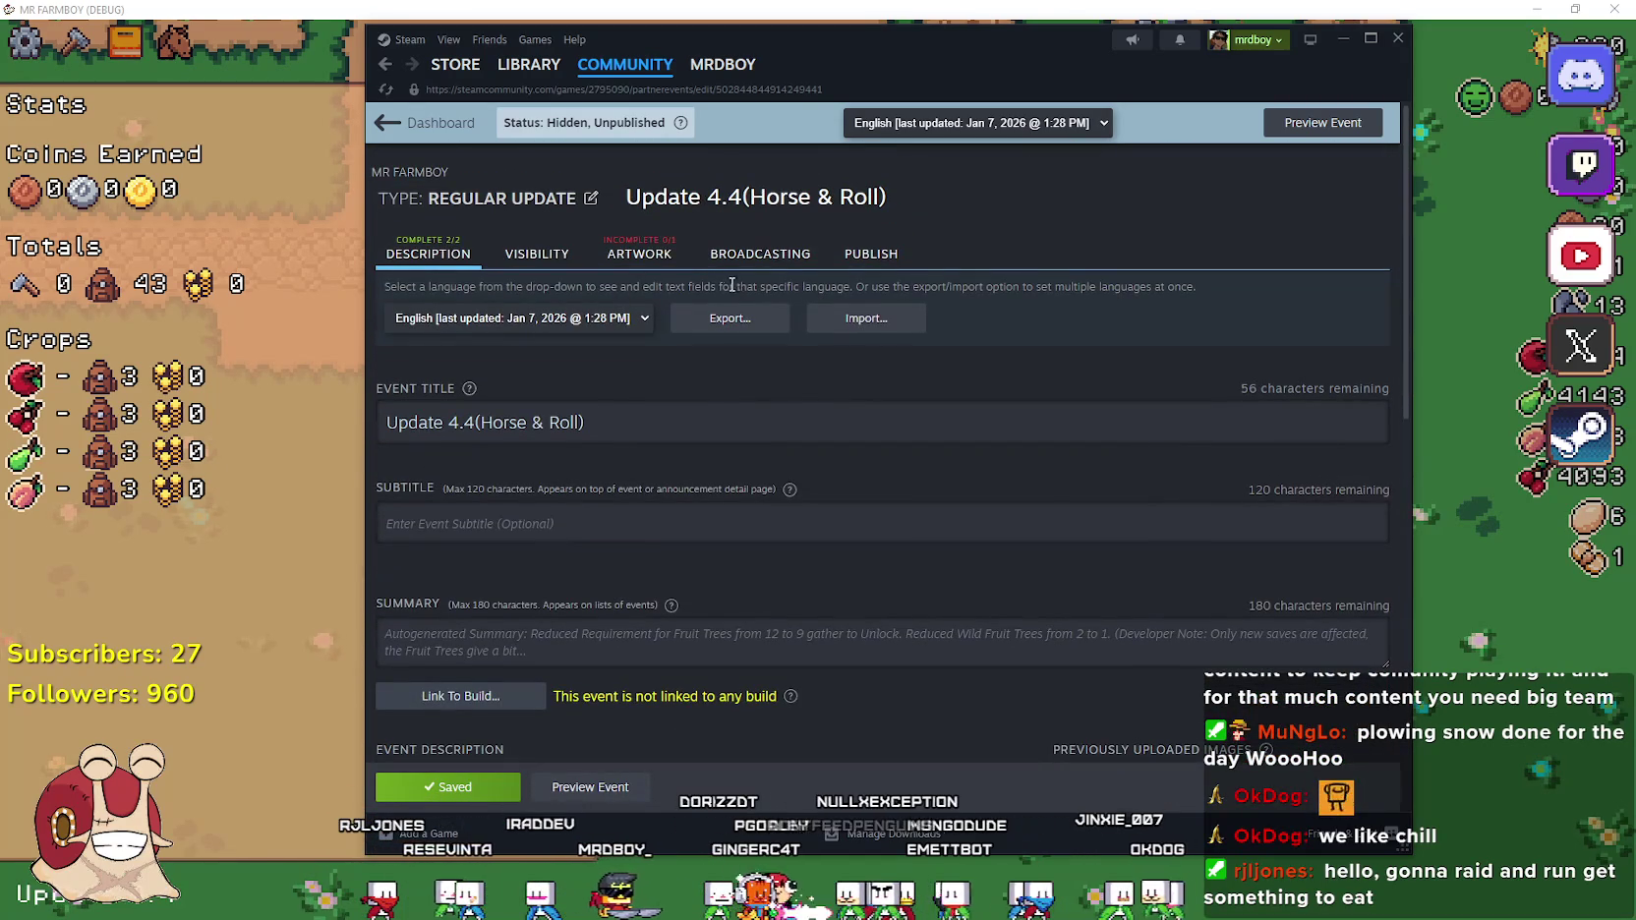
pyautogui.tripleClick(566, 422)
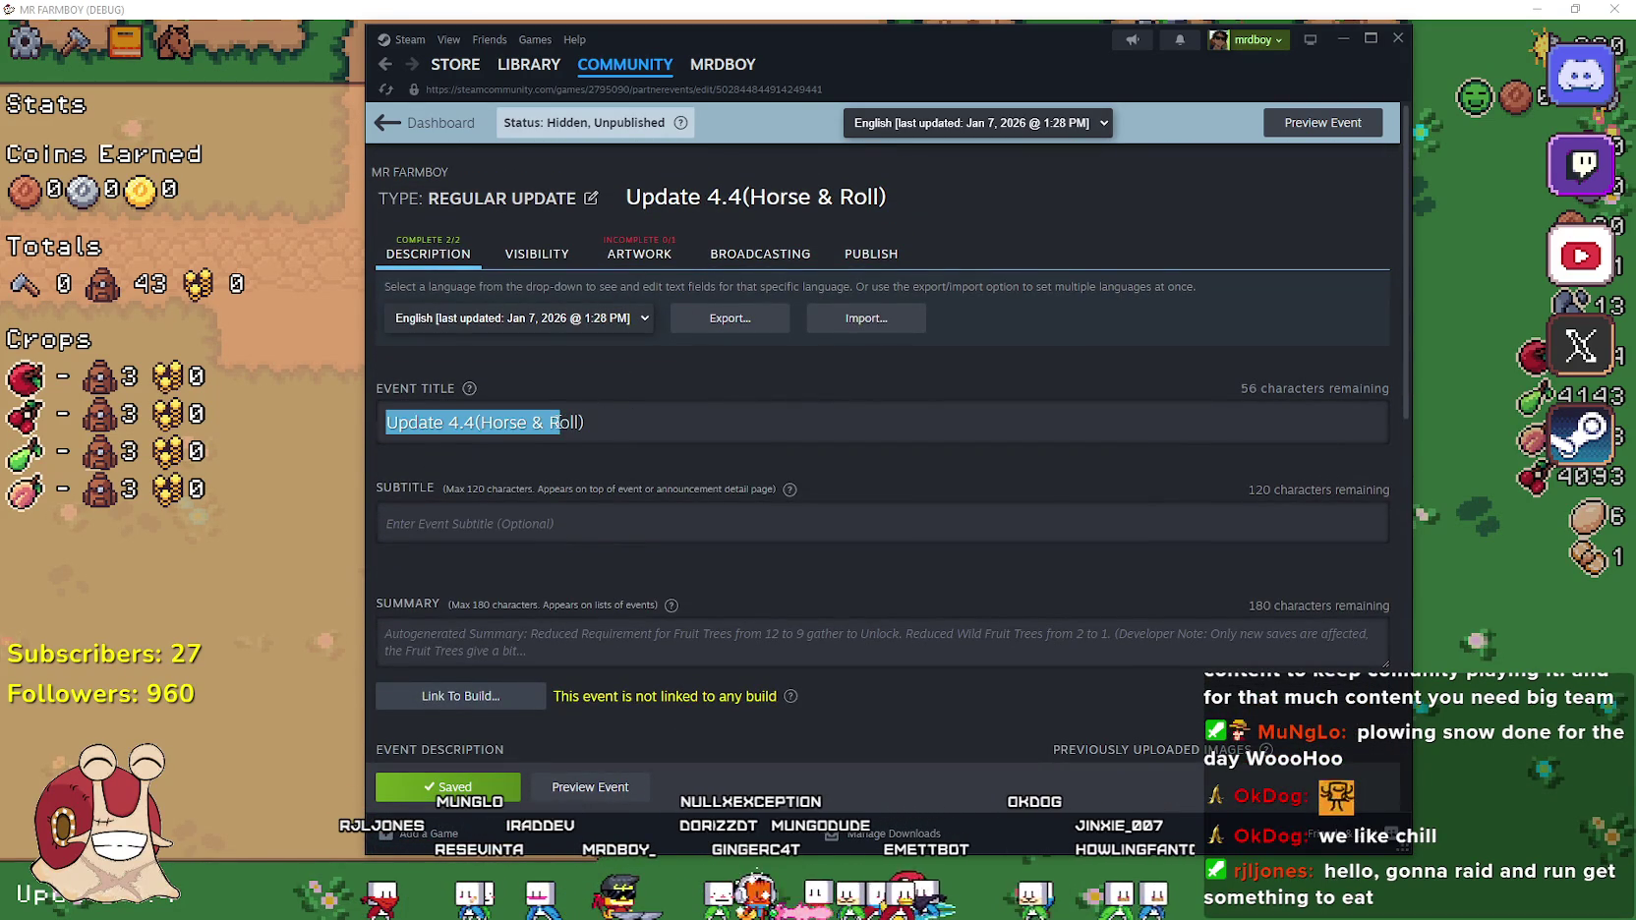
pyautogui.click(568, 422)
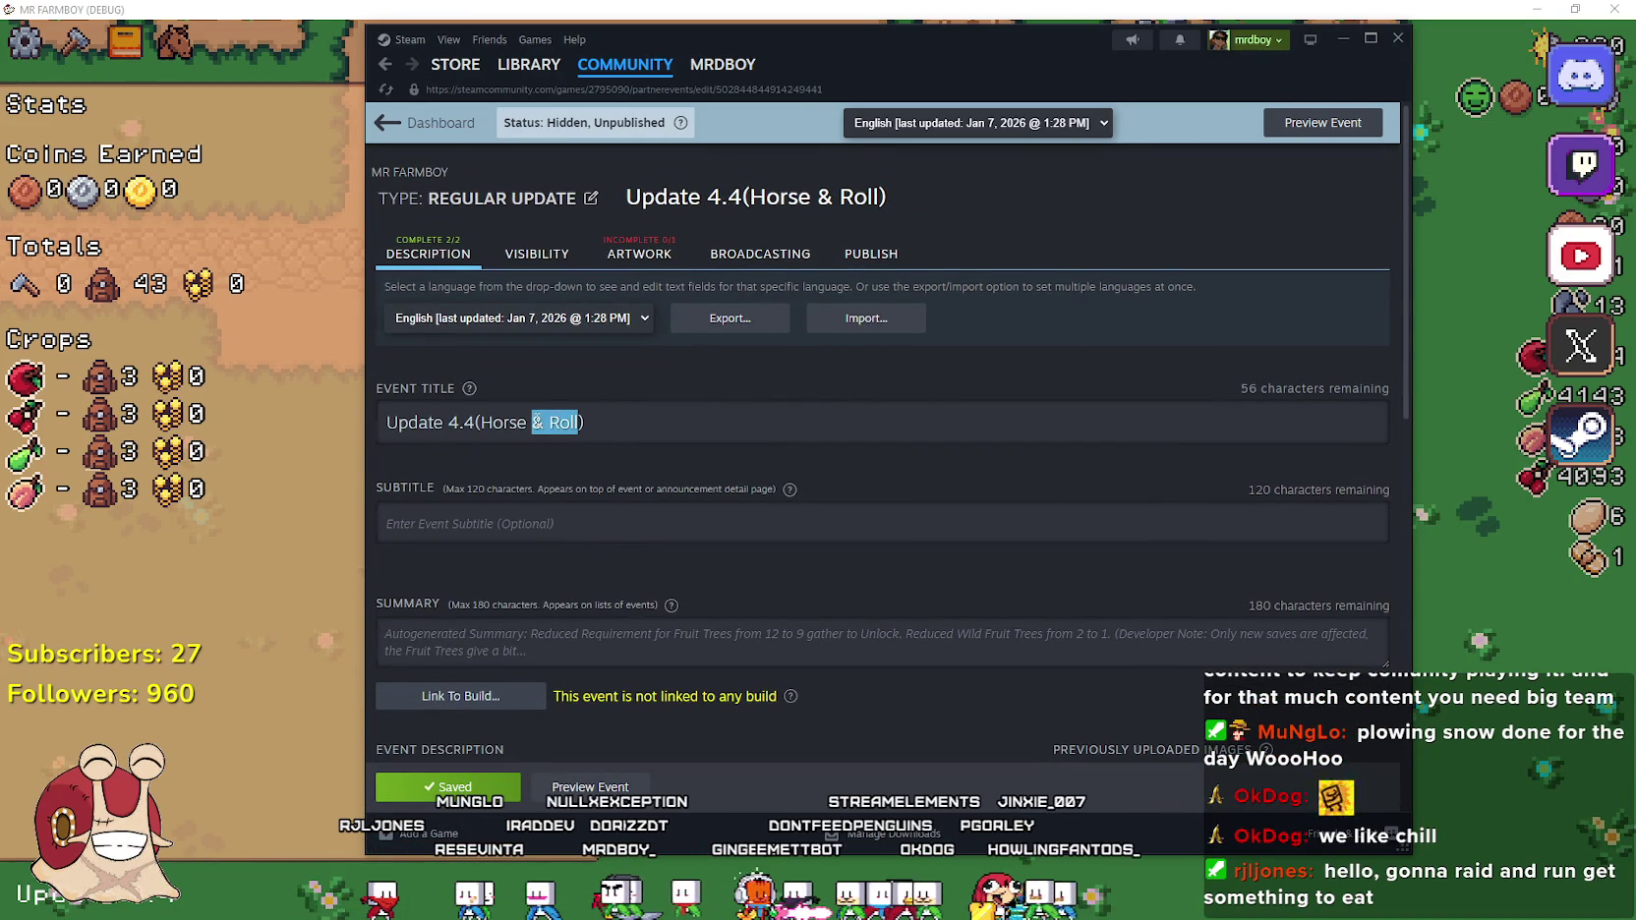
pyautogui.write('+ Extra')
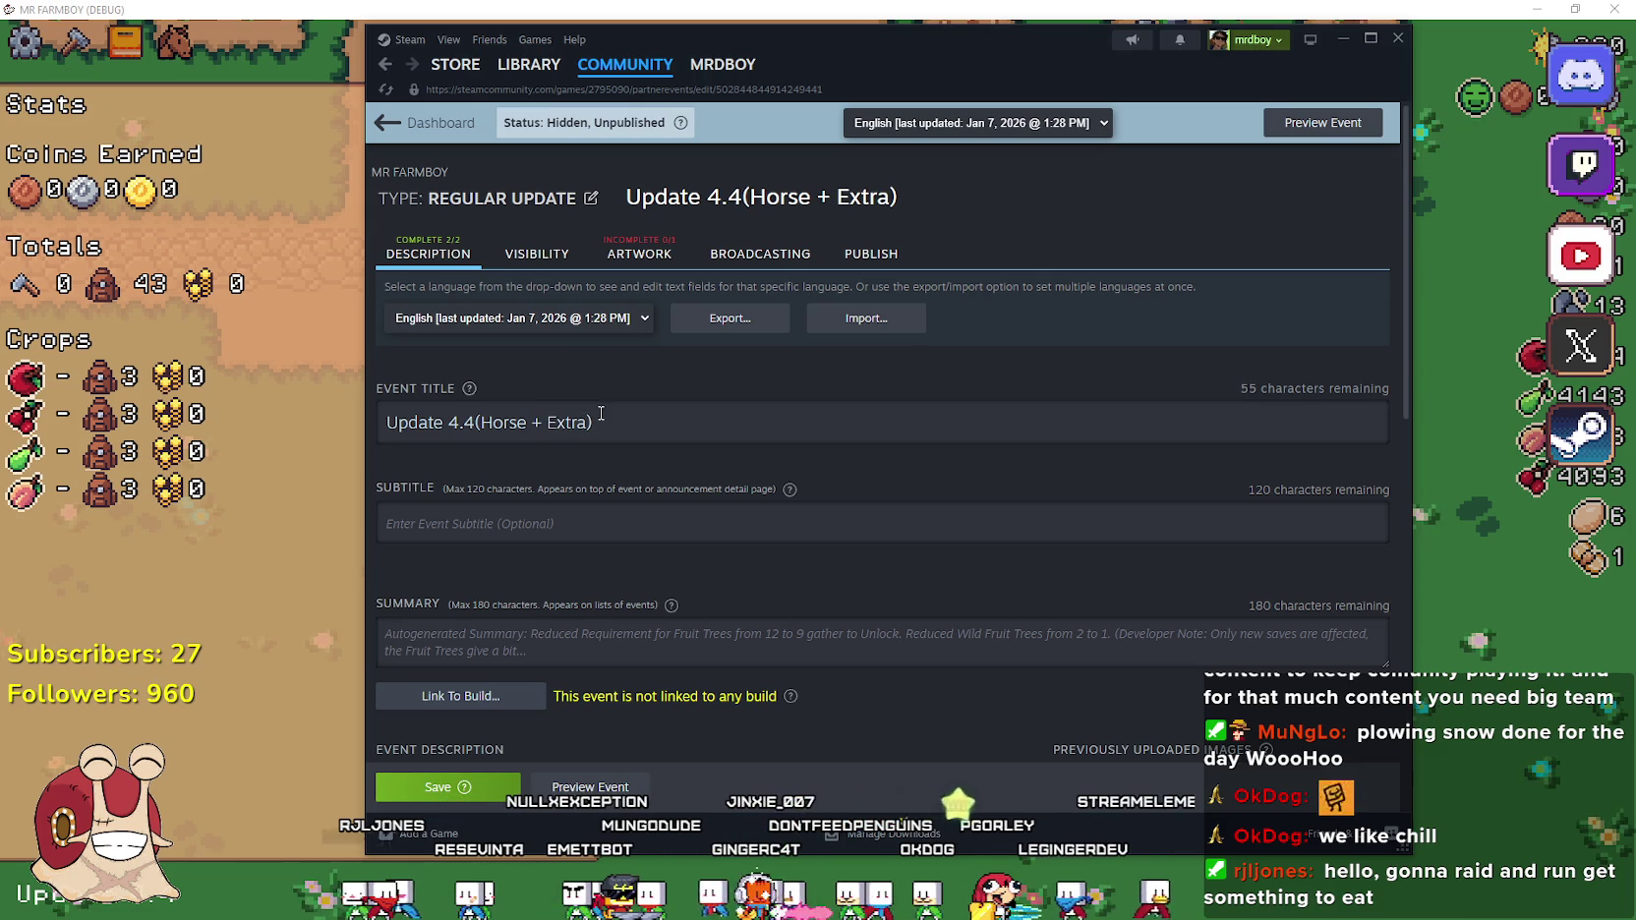
# Rename the 'Added Roll' description heading to 'Added Extra(Spoilers Roll)'
pyautogui.scroll(-5, 659, 428)
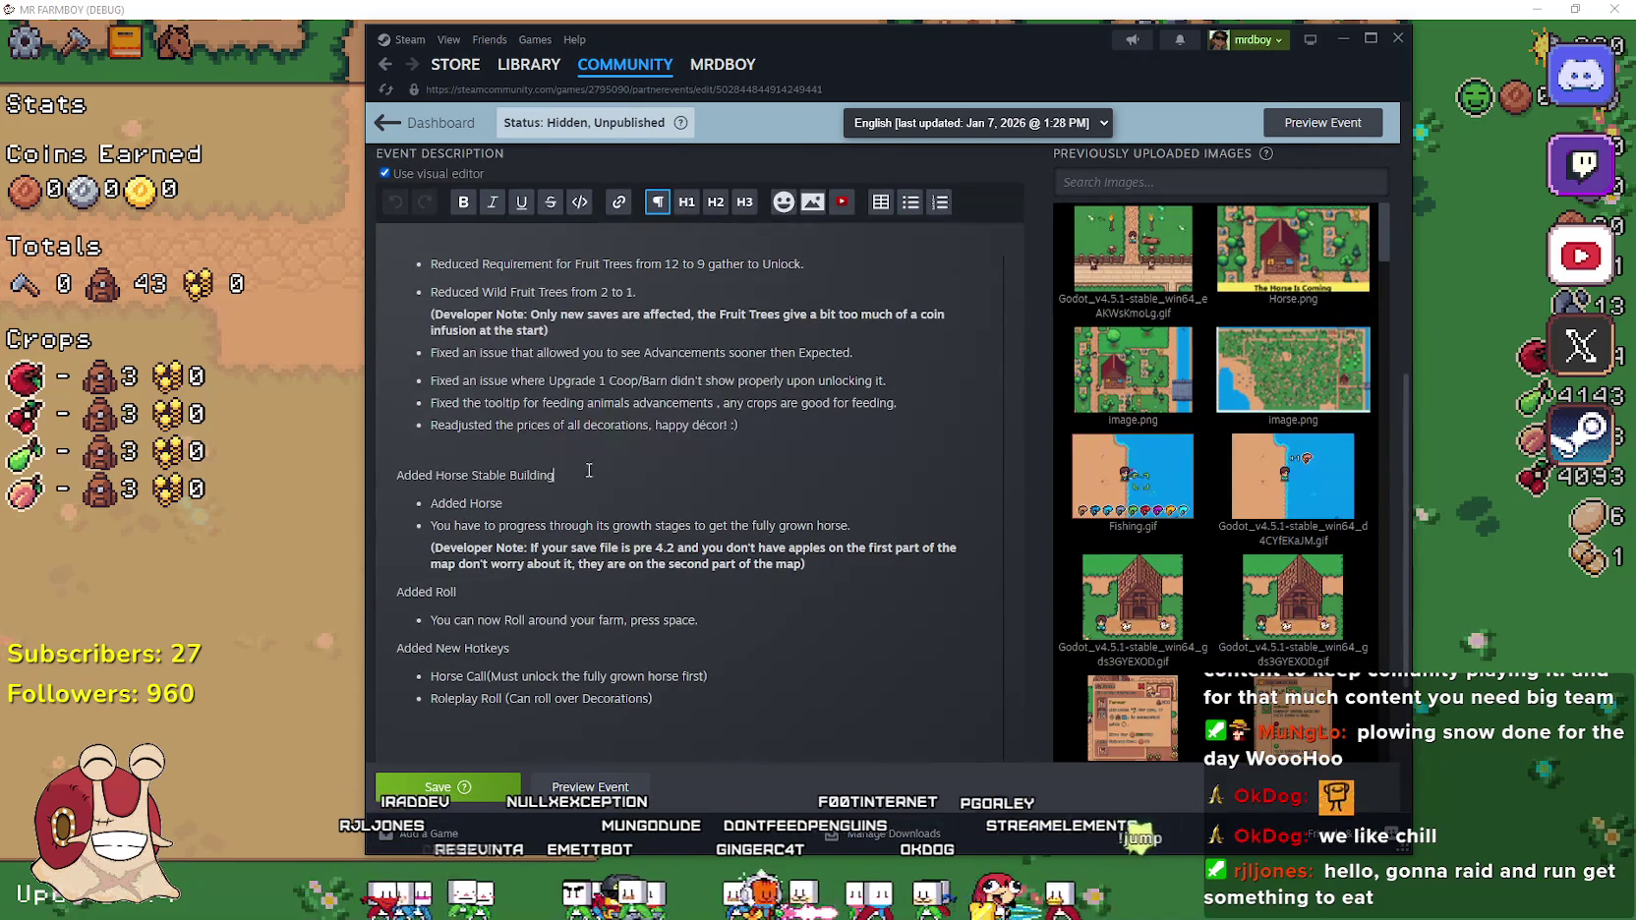
pyautogui.scroll(-1, 546, 422)
pyautogui.click(540, 417)
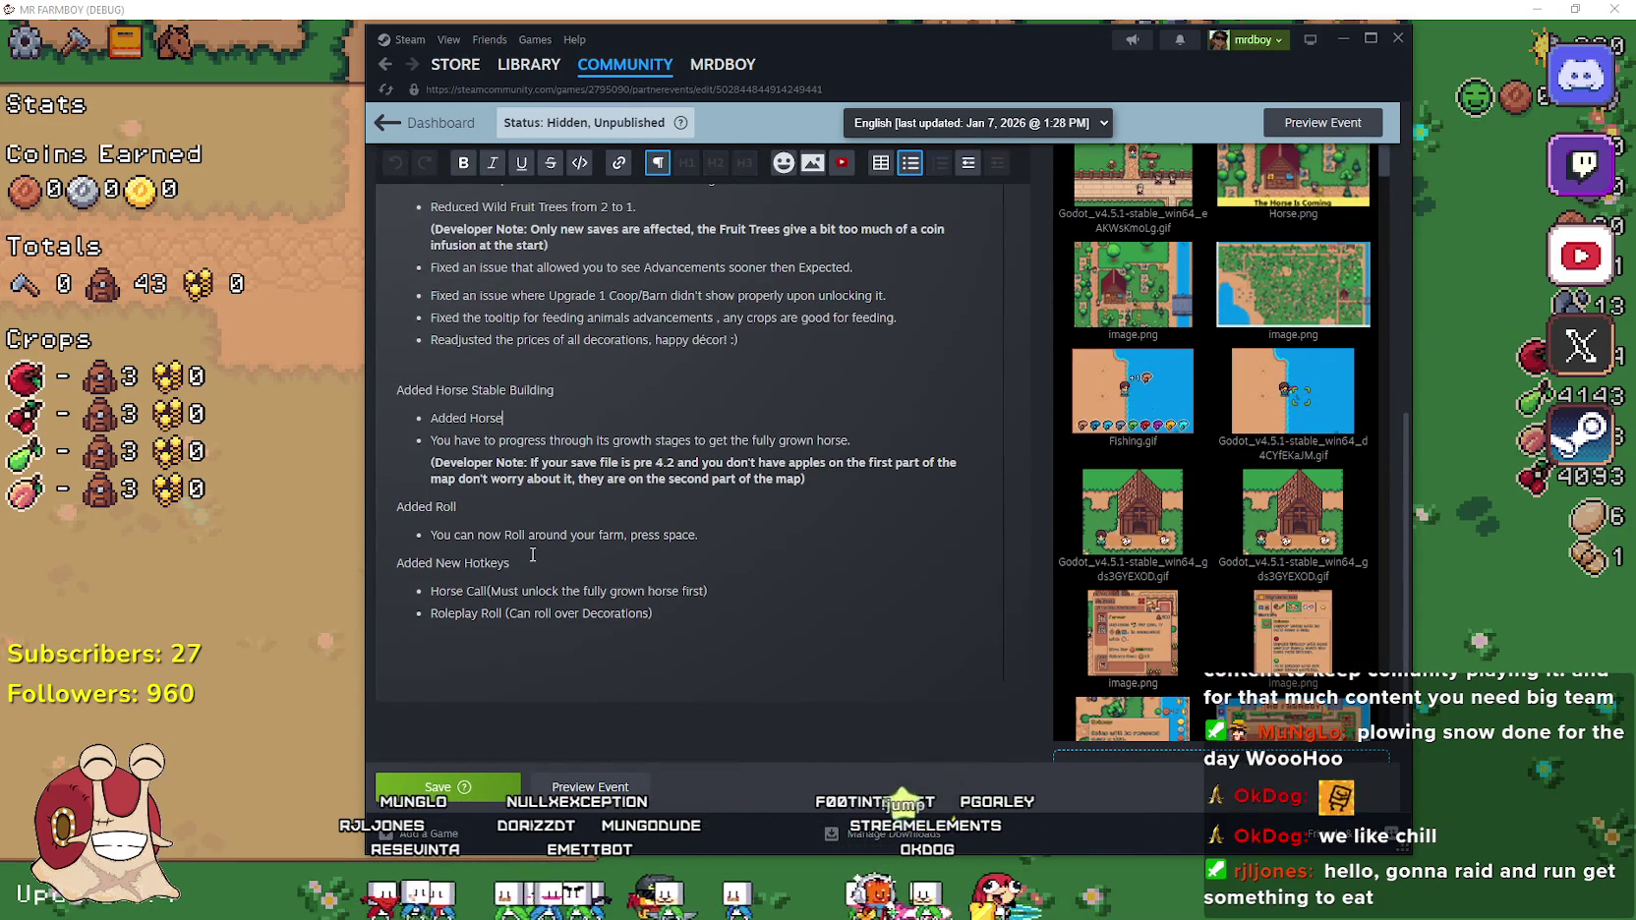
pyautogui.click(452, 509)
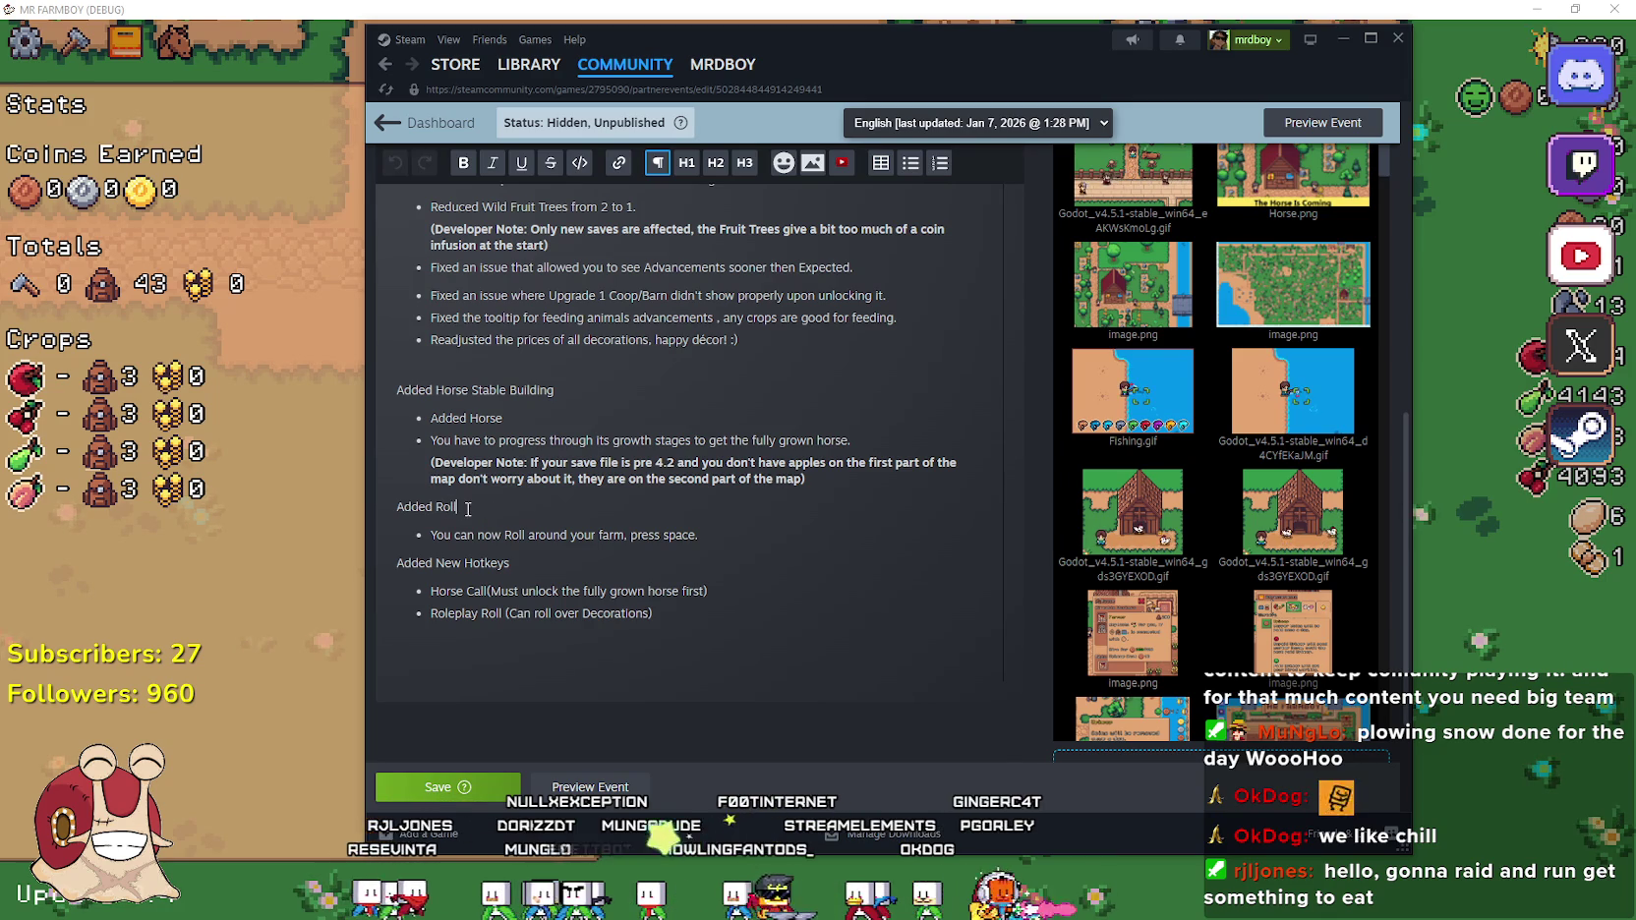
pyautogui.doubleClick(447, 507)
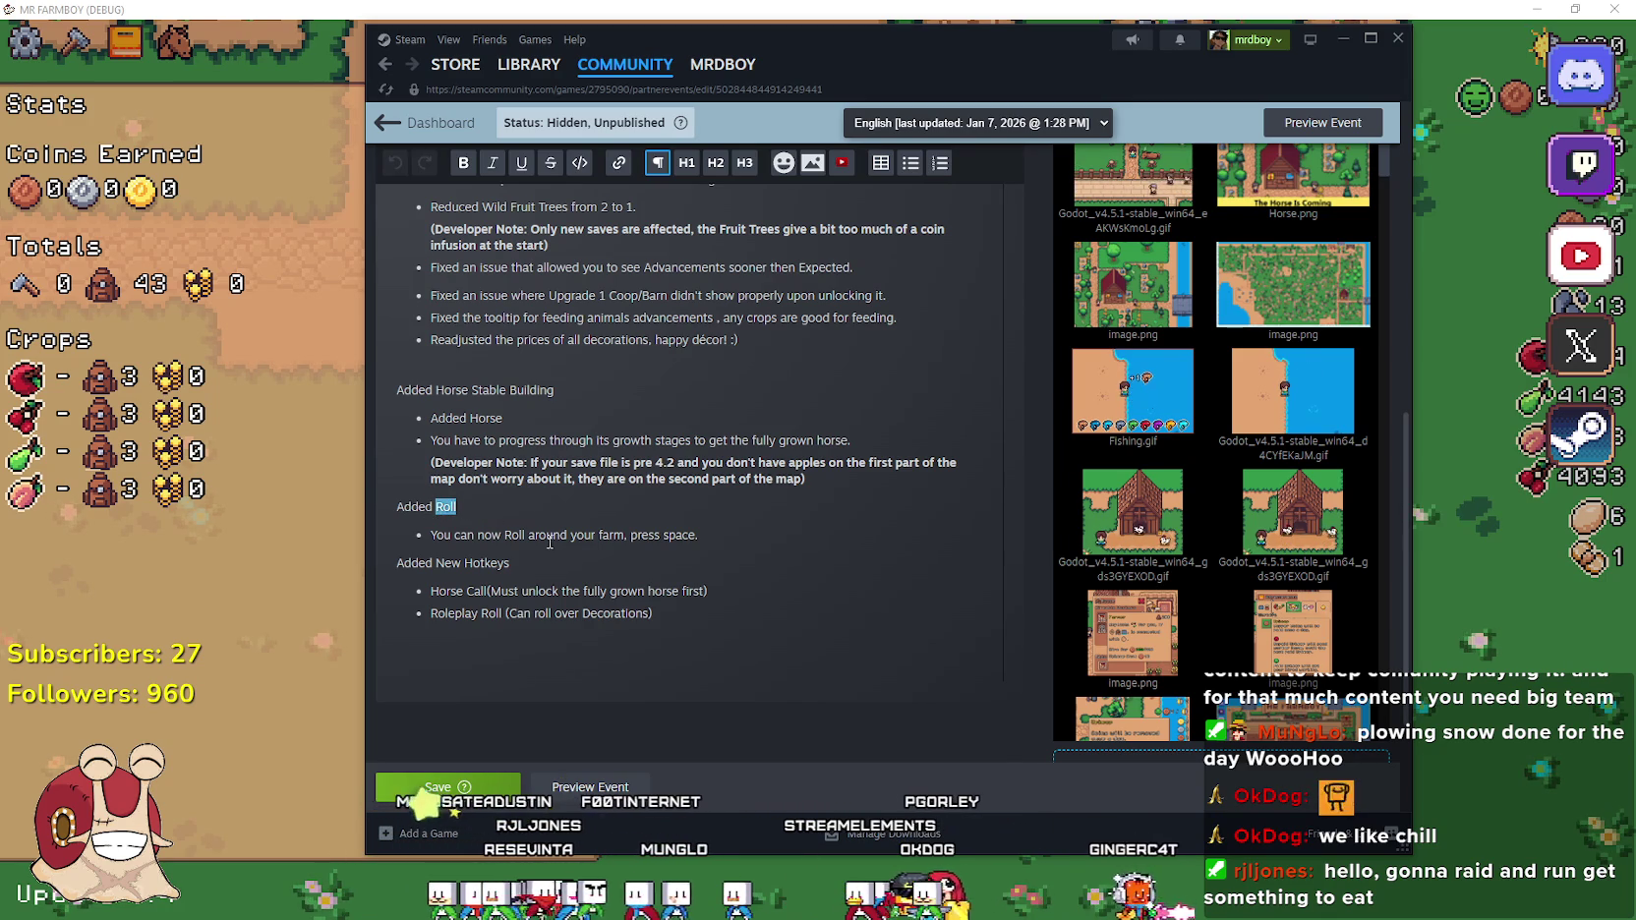
pyautogui.write('Extra(Spoilers')
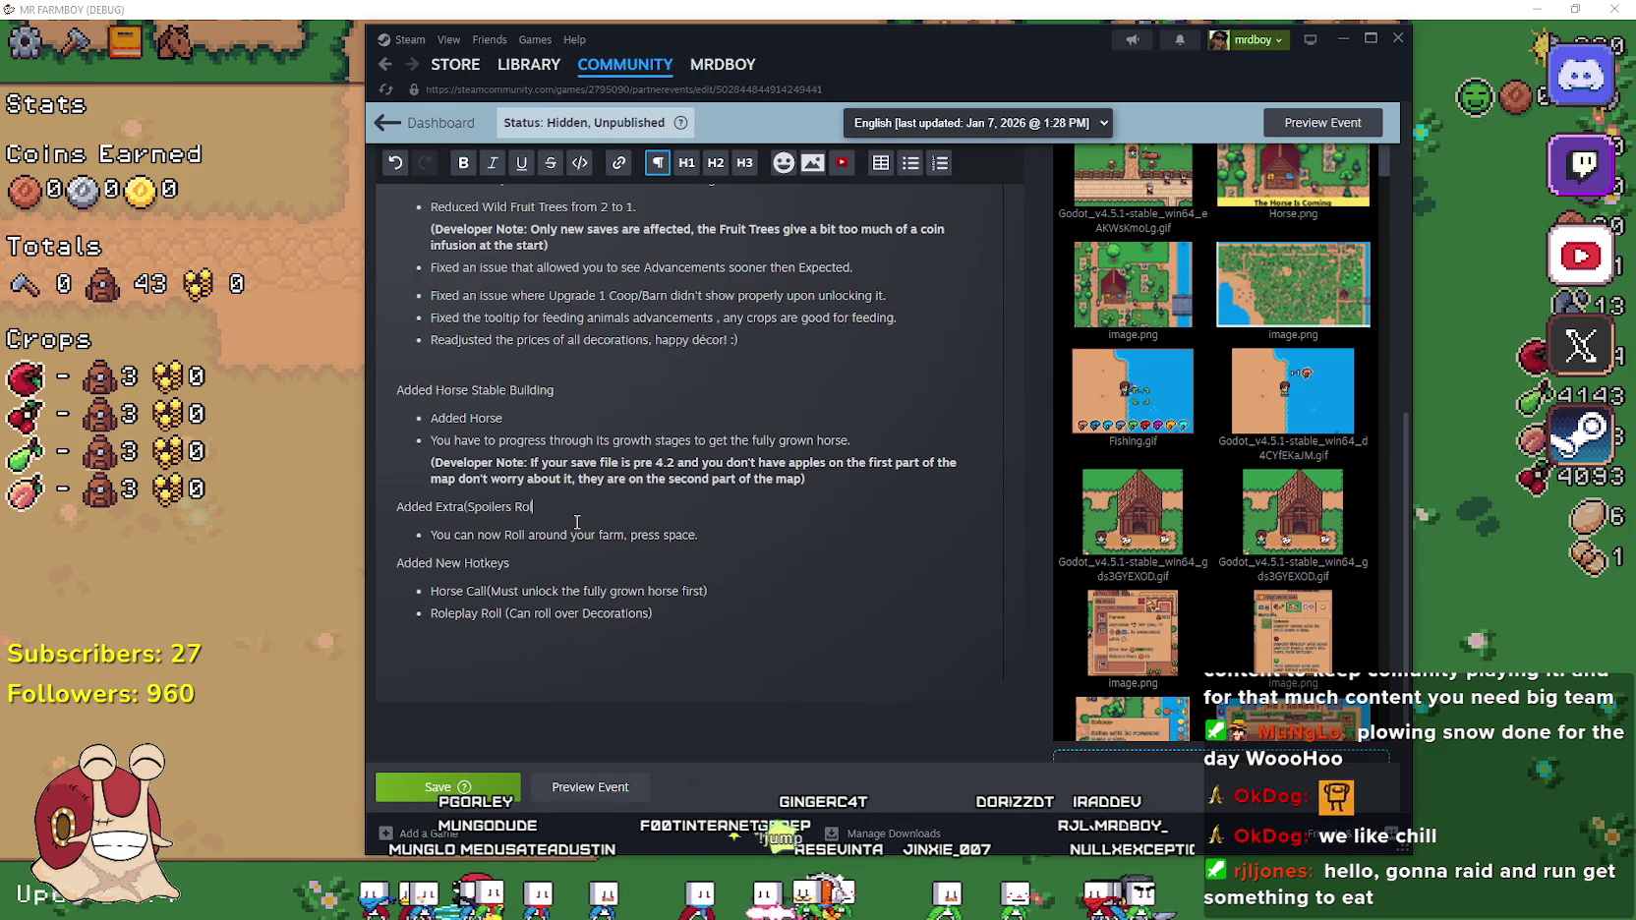
# Open a blank line directly beneath the Added Extra(Spoilers Roll) heading
pyautogui.click(689, 545)
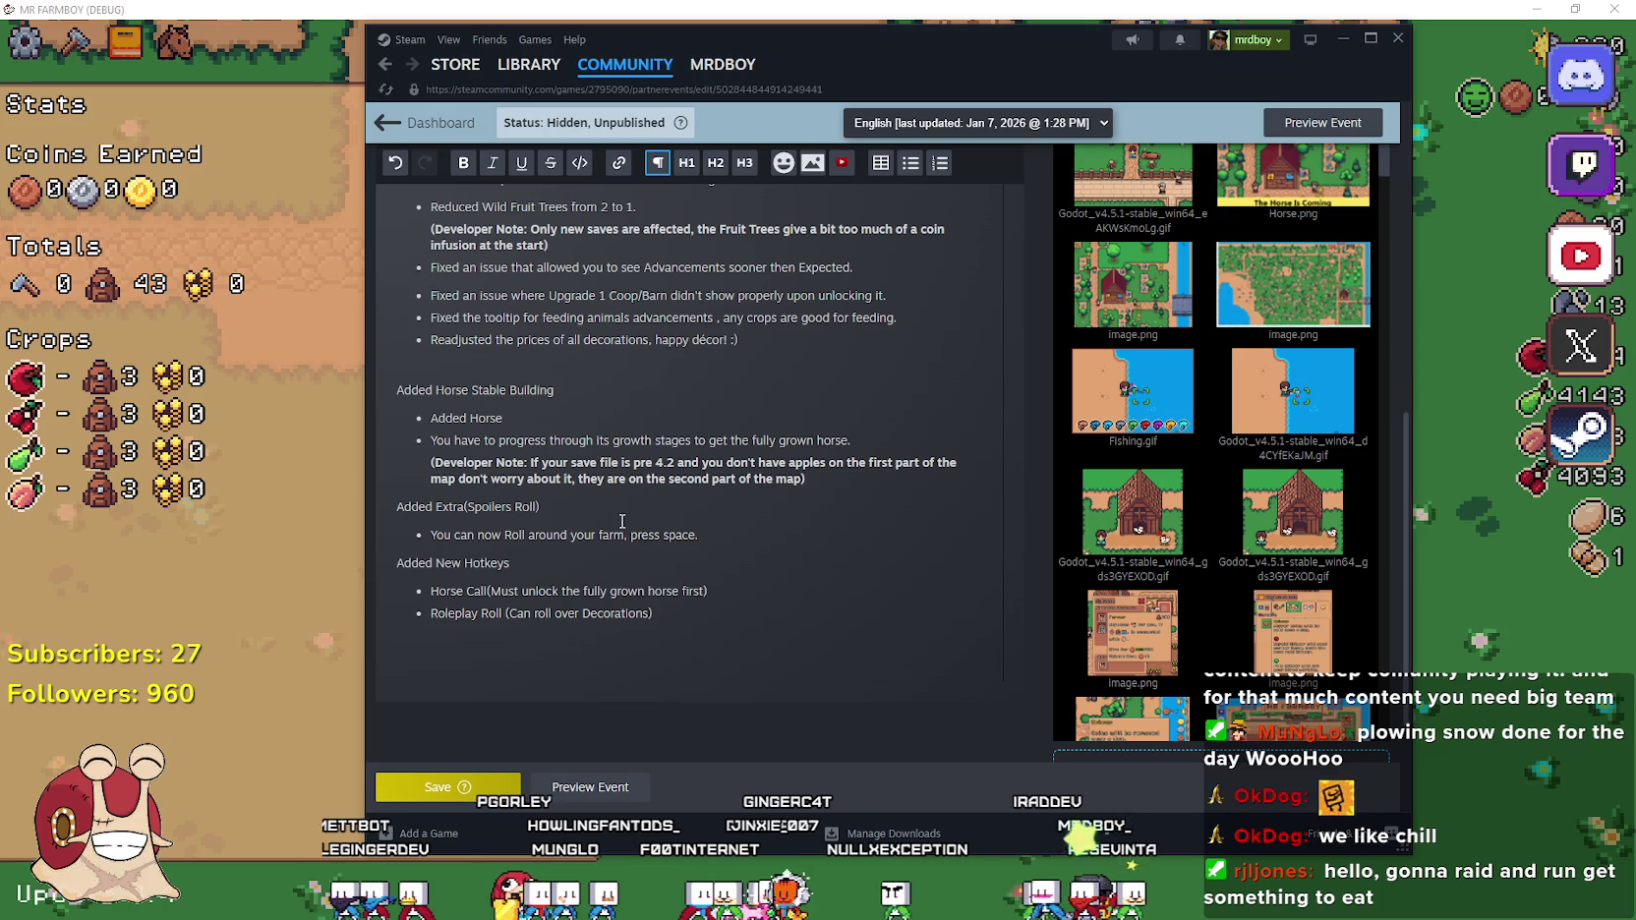
pyautogui.click(623, 521)
pyautogui.press('Return')
pyautogui.press('BackSpace')
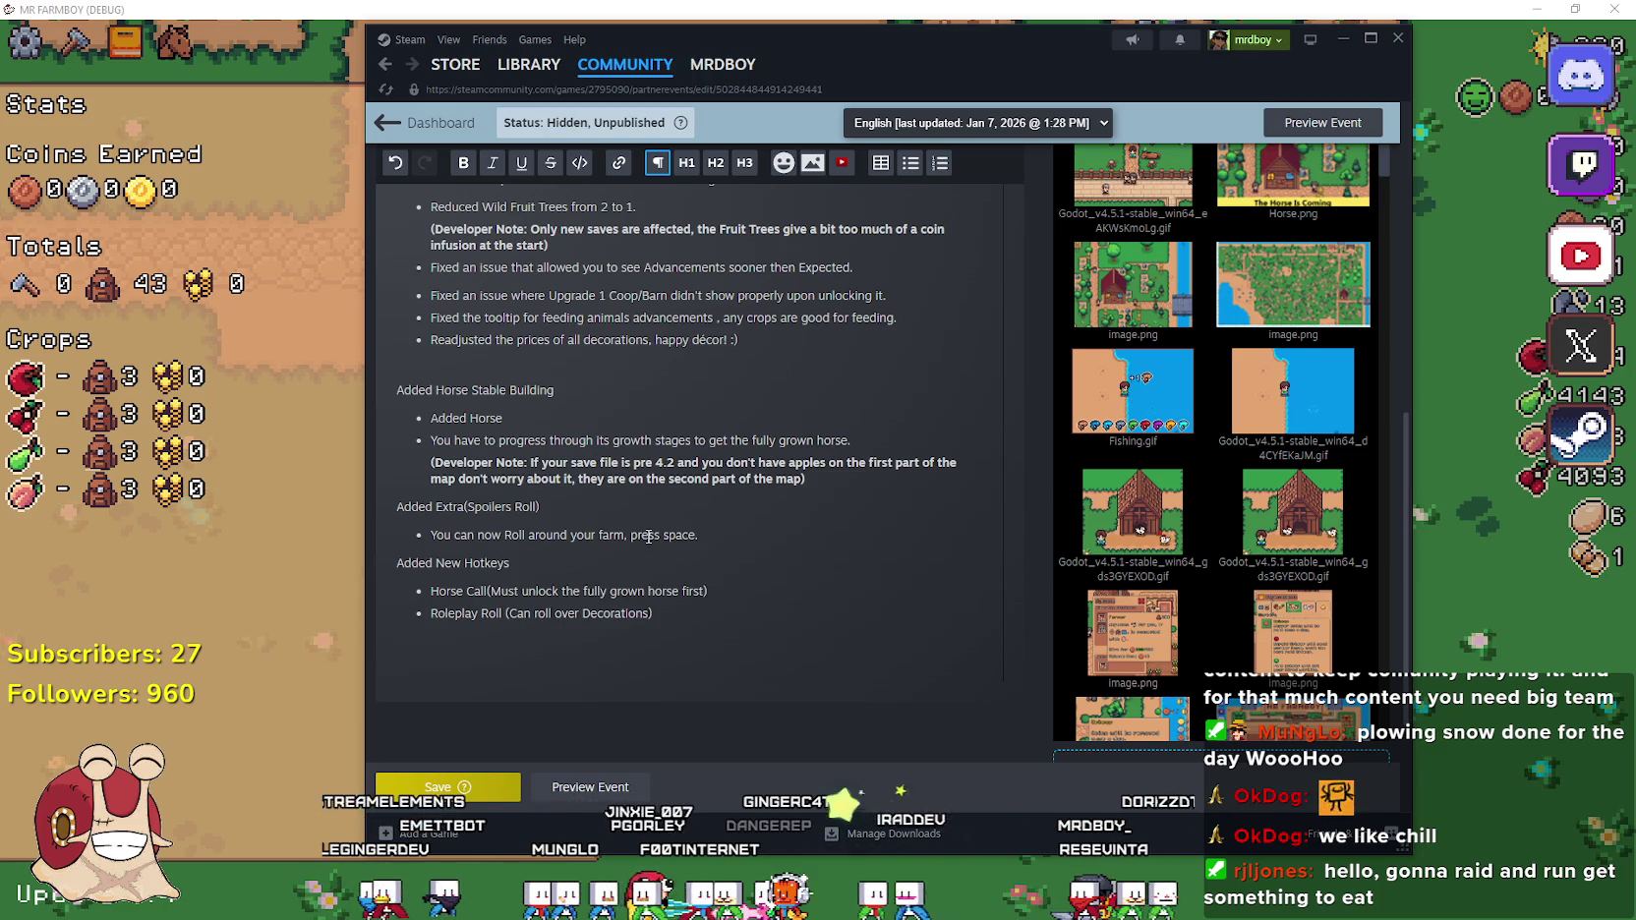
pyautogui.click(708, 535)
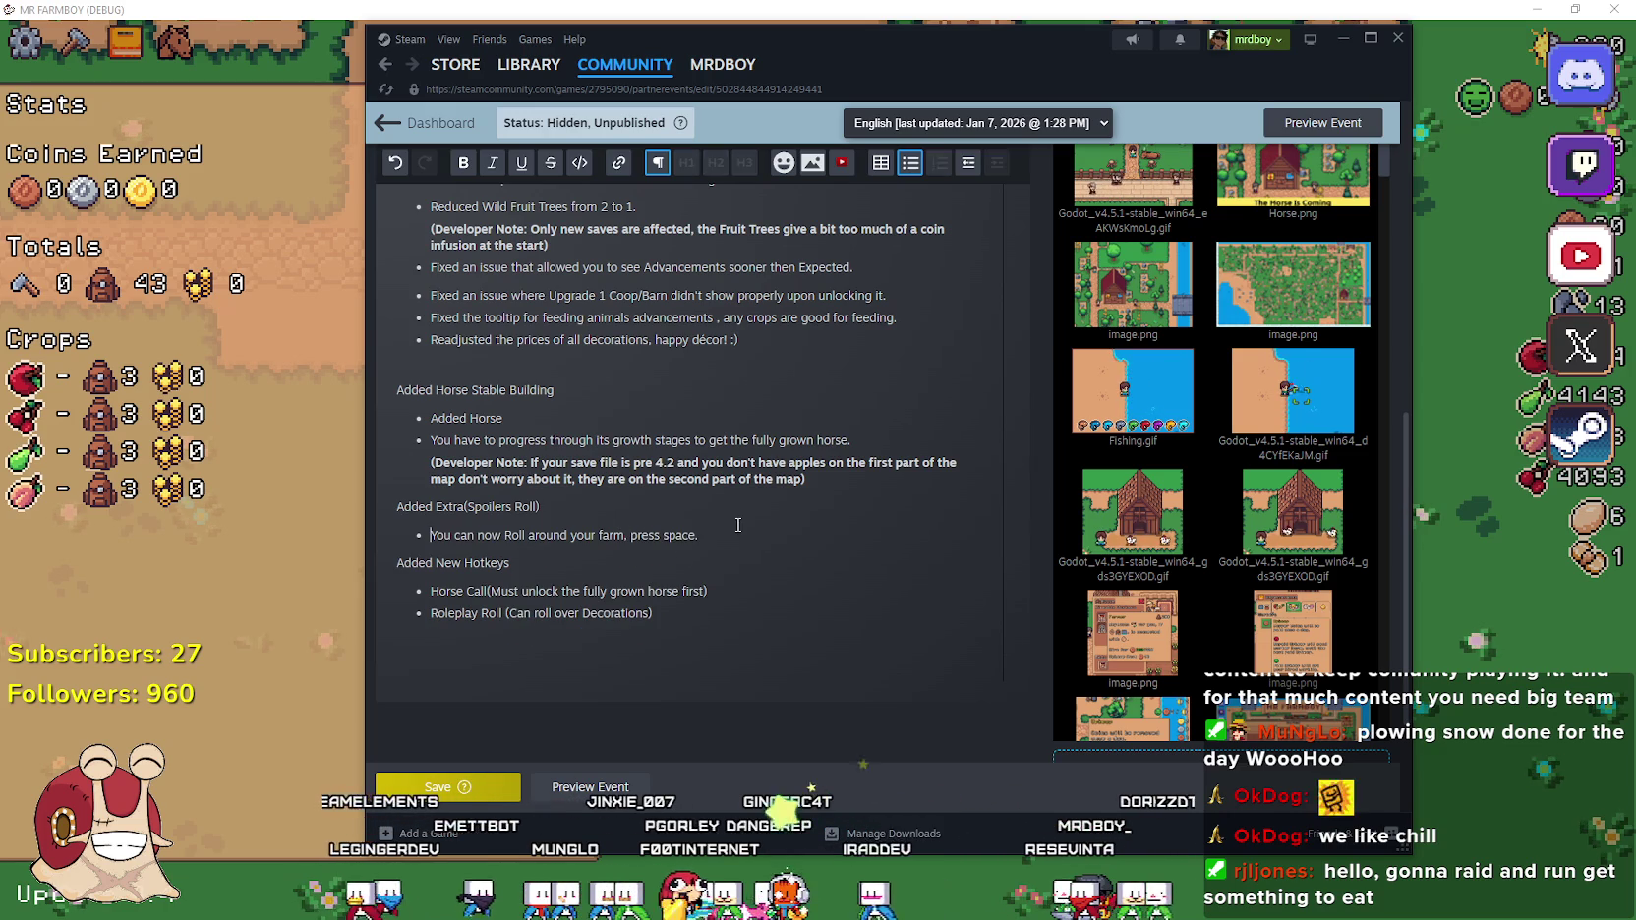
pyautogui.click(676, 509)
pyautogui.press('Return')
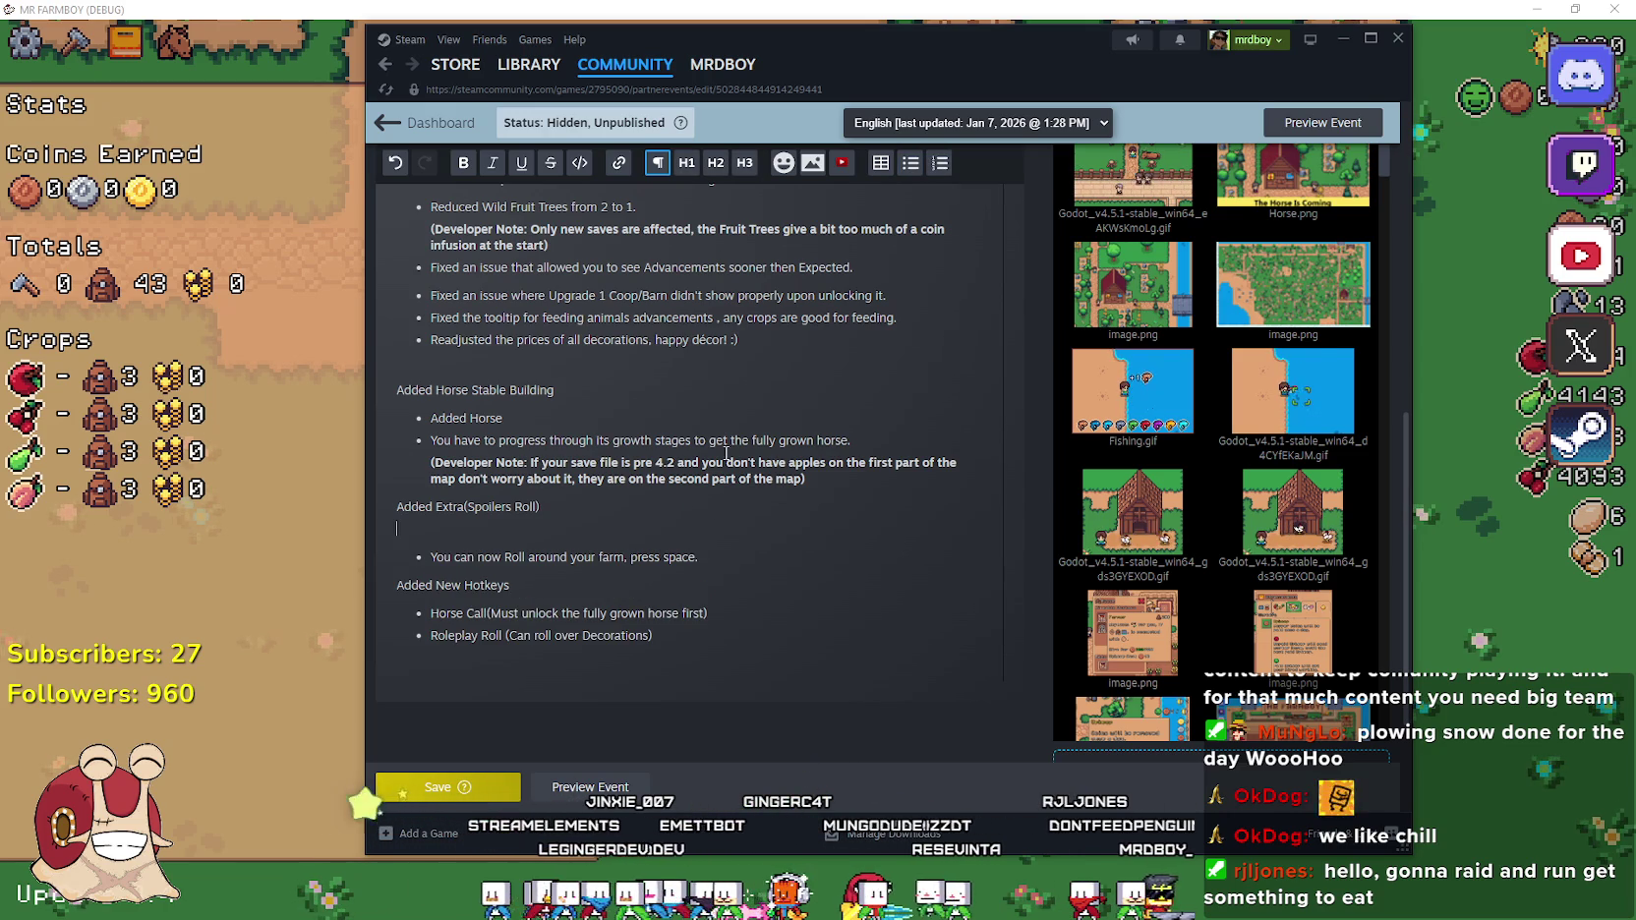
# Turn the blank line into a bullet holding a copy of the Horse section's bold Developer Note
pyautogui.click(909, 163)
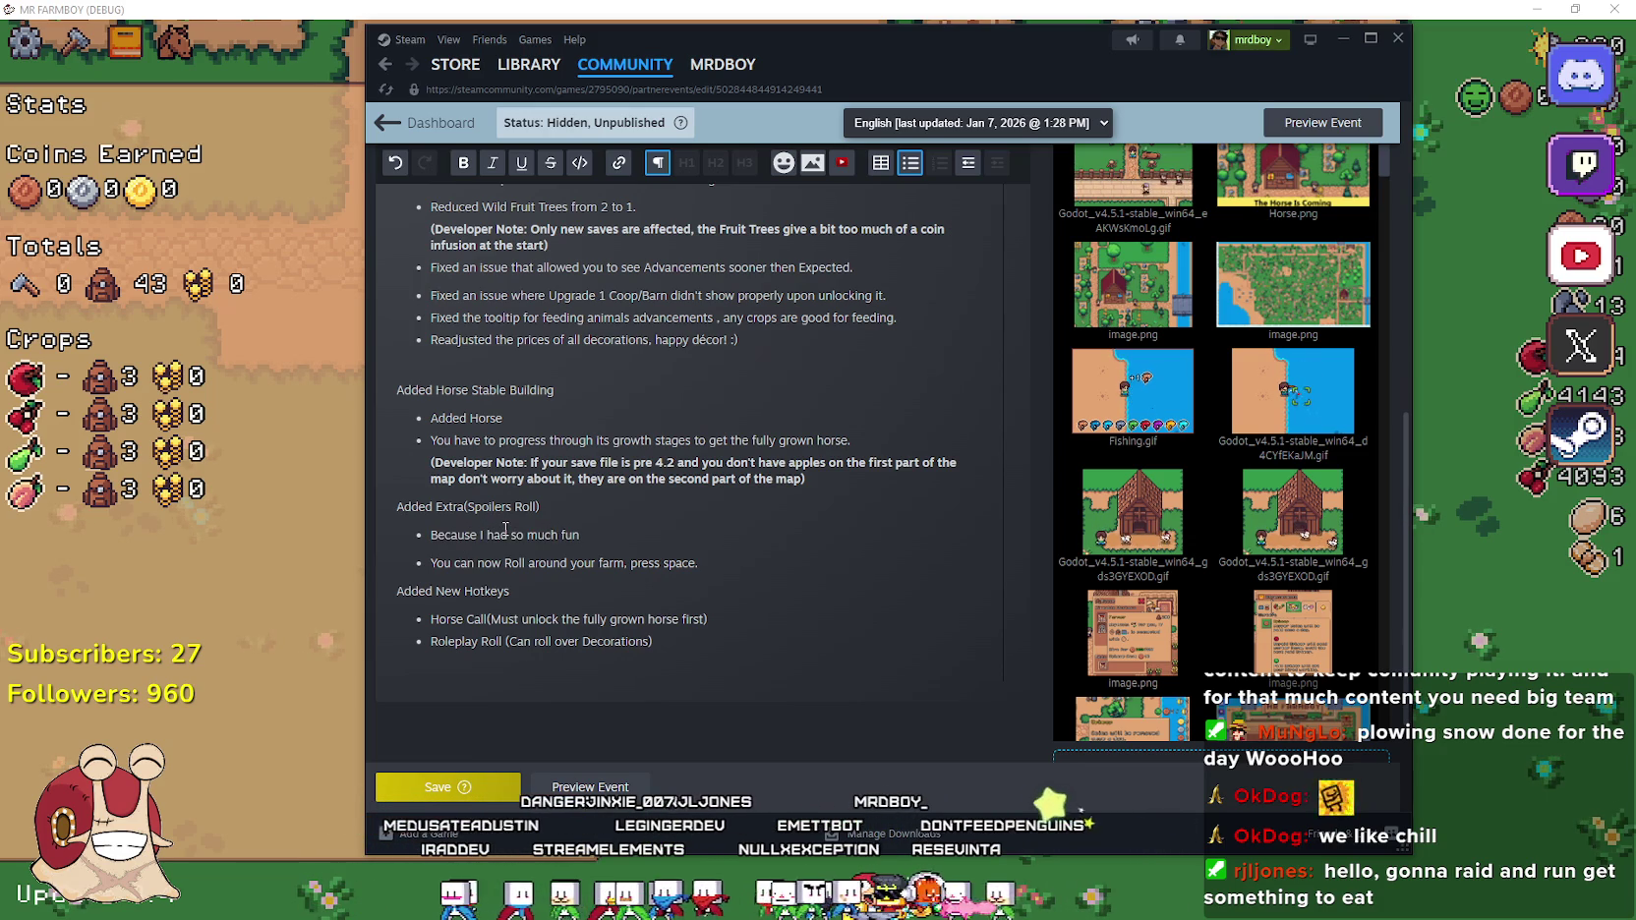
pyautogui.moveTo(806, 480); pyautogui.dragTo(454, 463)
pyautogui.moveTo(580, 536); pyautogui.dragTo(430, 536)
pyautogui.write("(Developer Note: If your save file is pre 4.2 and you don't have apples on the first part of the map don't worry about it, they are on the second part of the map)")
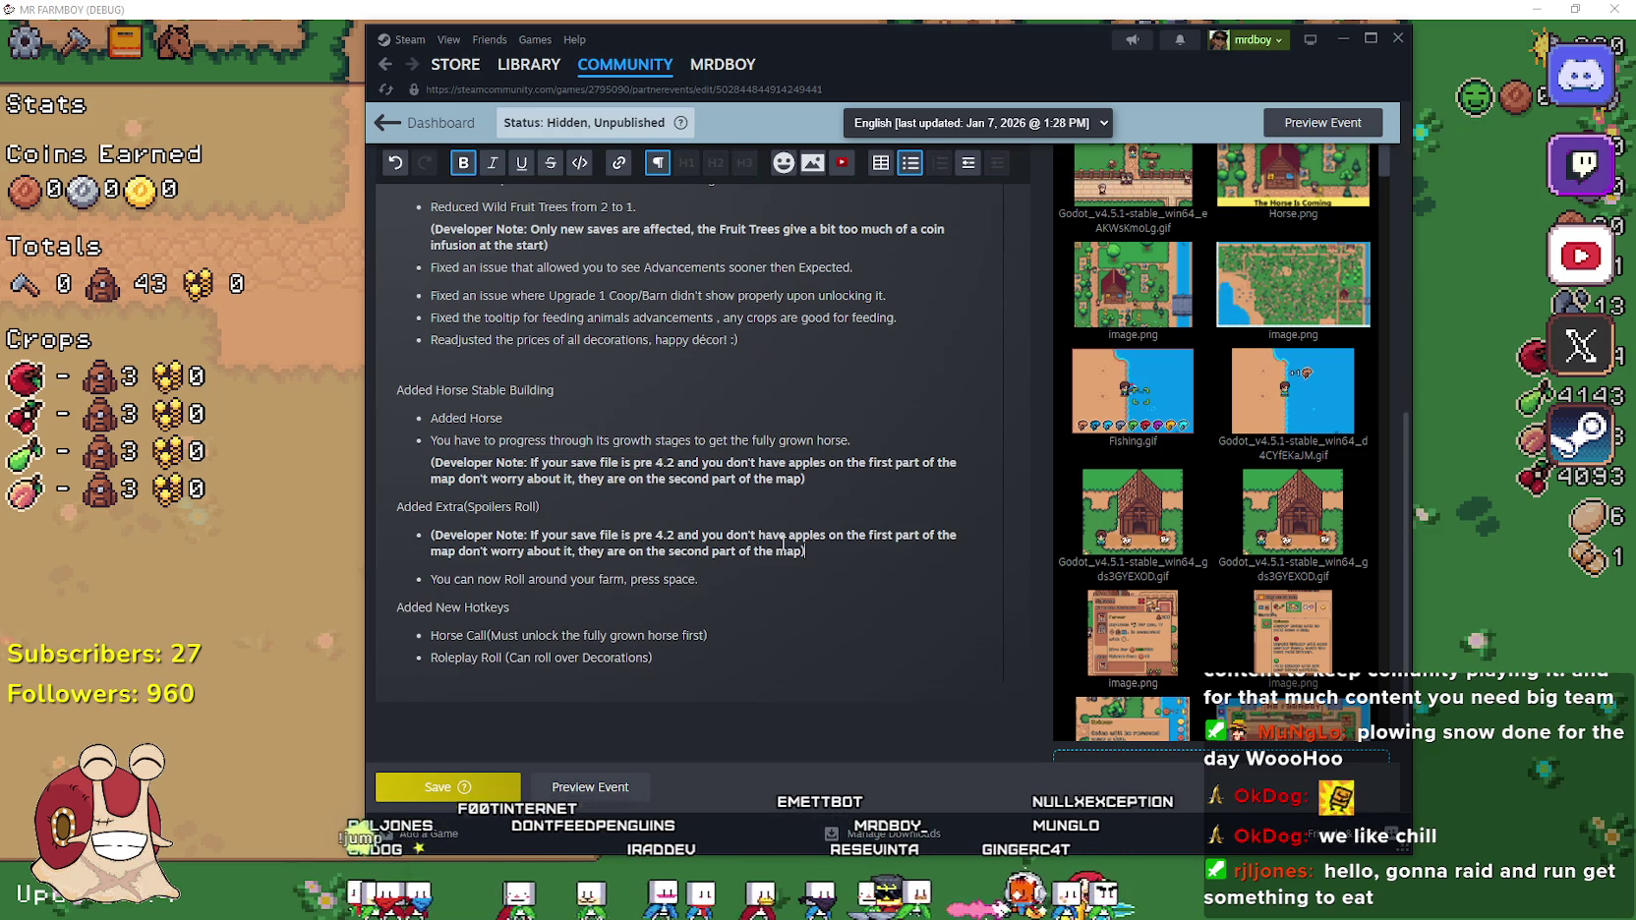
# Replace the note's old wording with 'so much fun adding Horse, I decided to also add Roll…'
pyautogui.moveTo(805, 551)
pyautogui.mouseDown()
pyautogui.moveTo(432, 536)
pyautogui.moveTo(530, 536)
pyautogui.mouseUp()
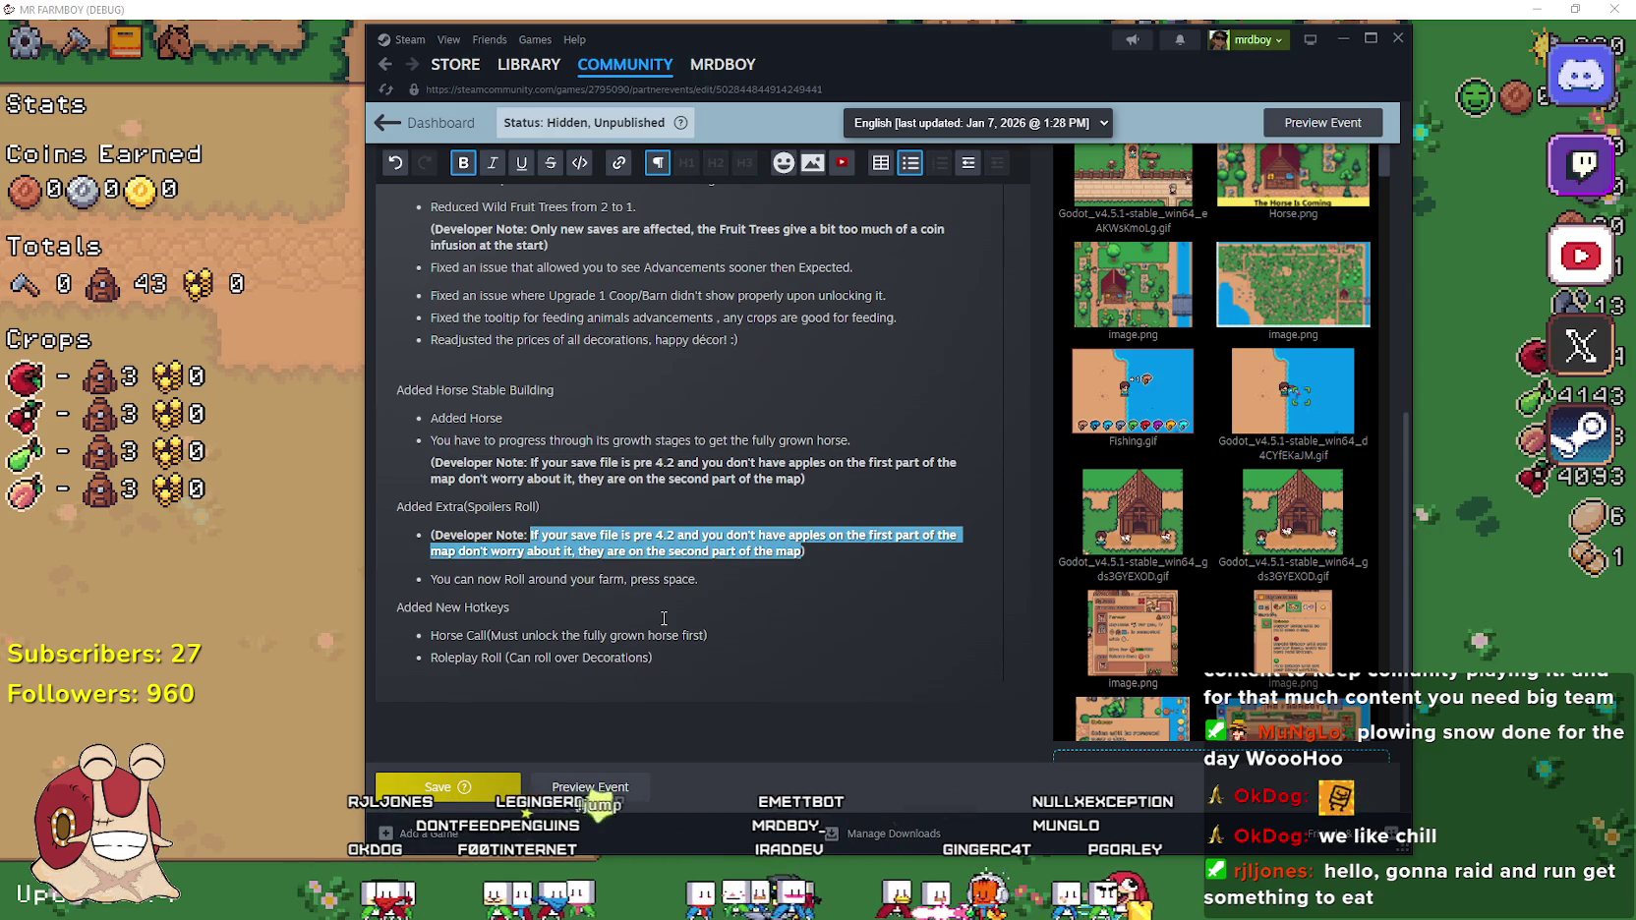
pyautogui.press('BackSpace')
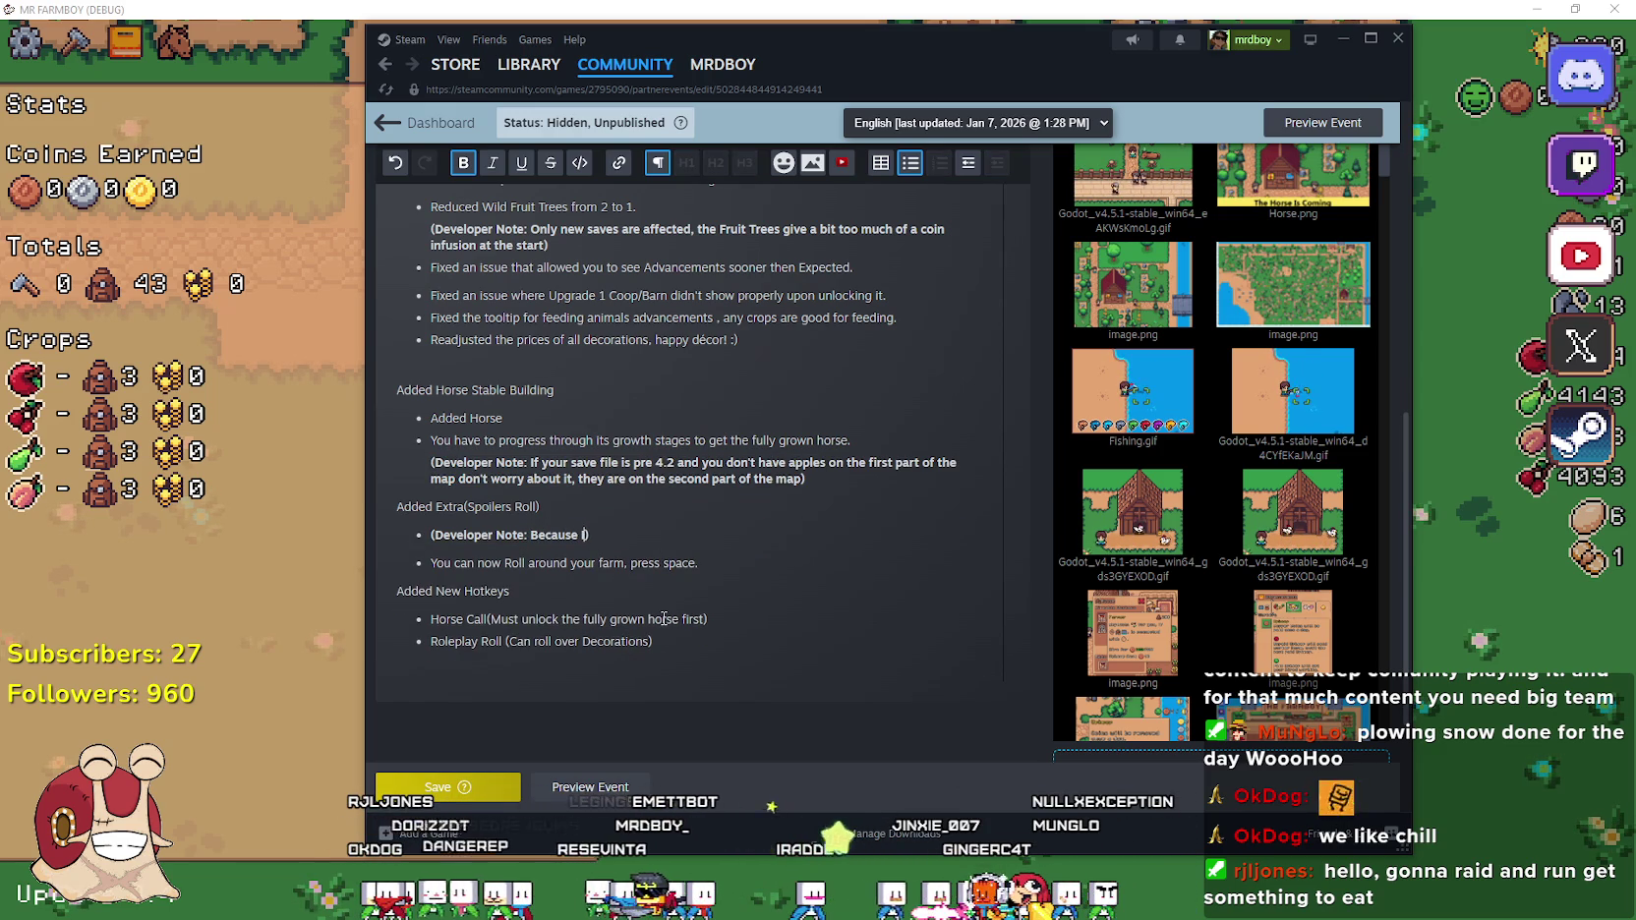
pyautogui.write('I had so much fun adding ')
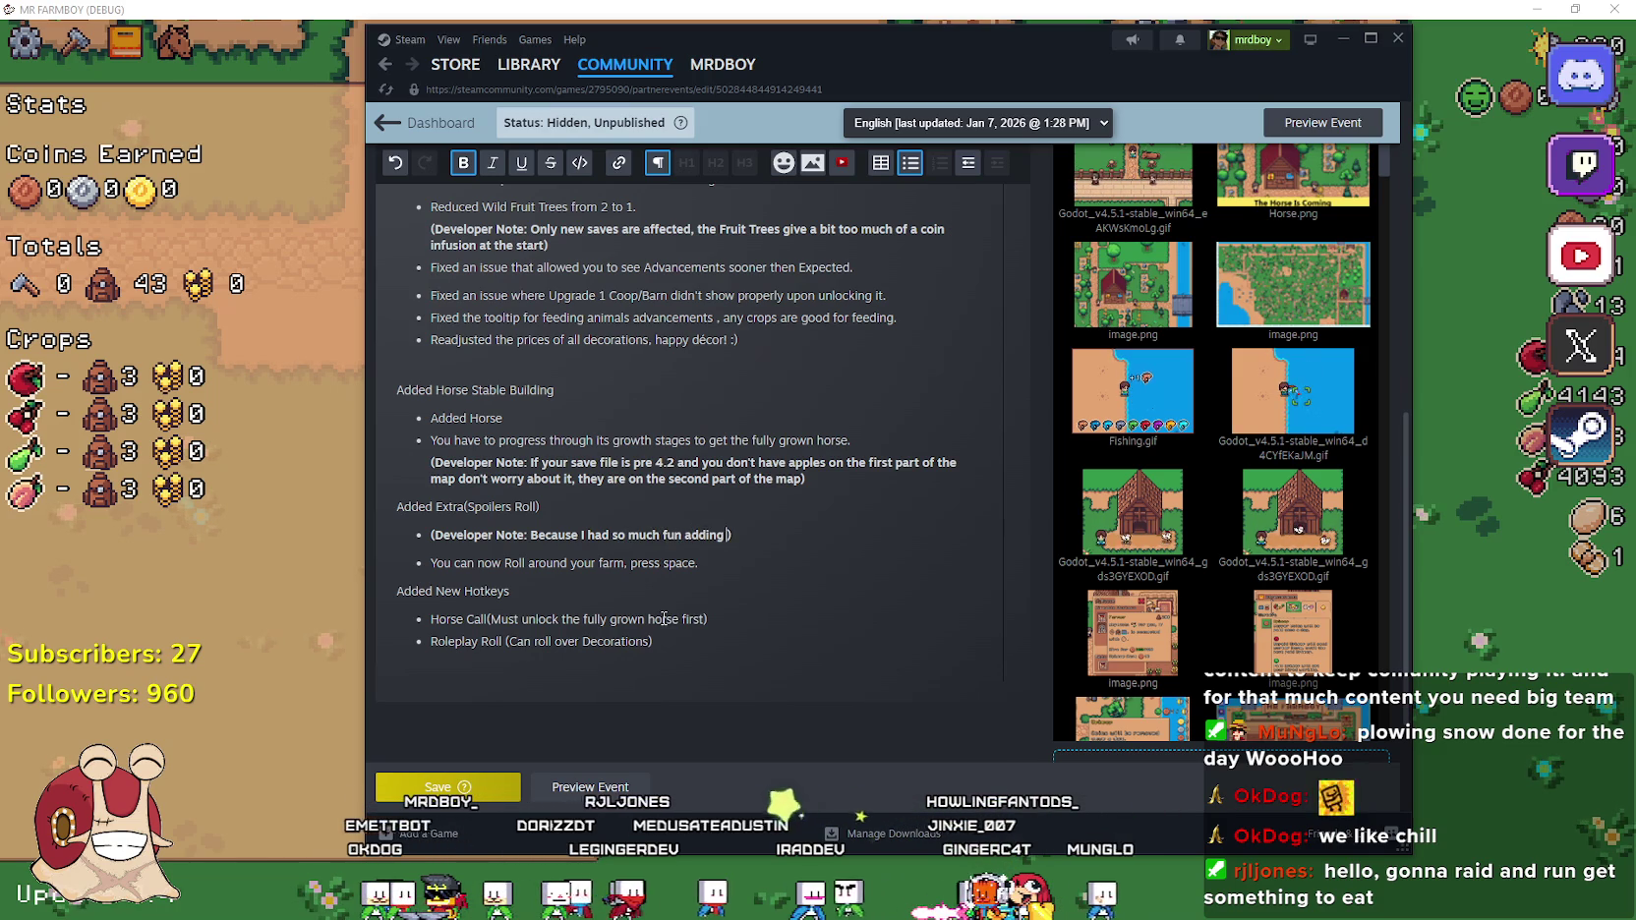
pyautogui.write('Horse, I decided to also a')
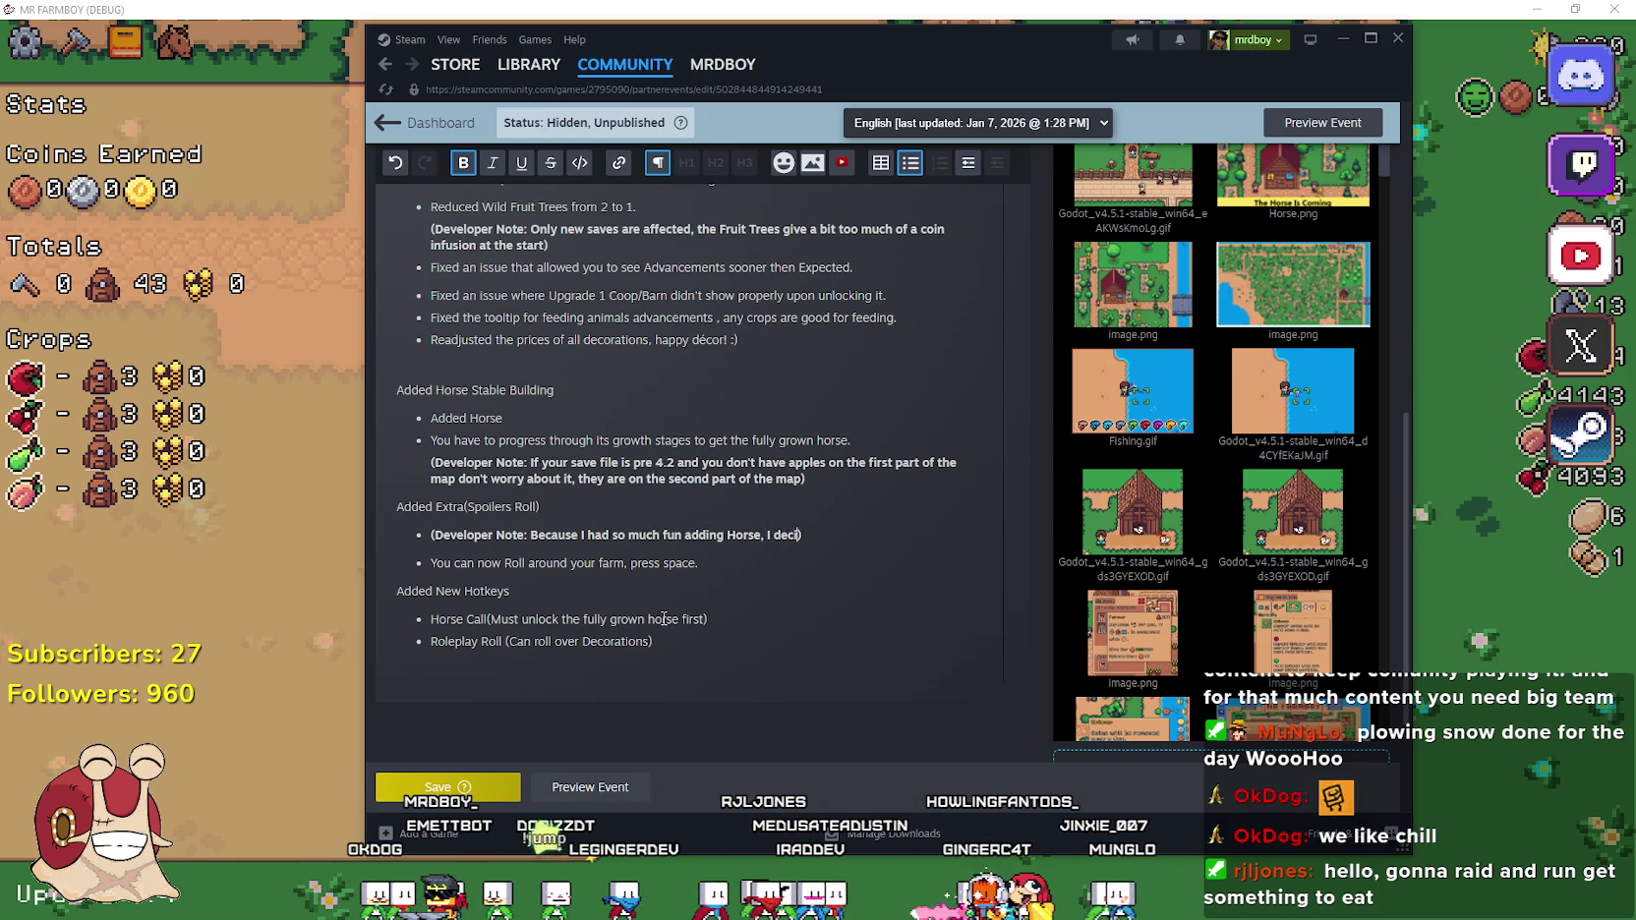
pyautogui.write('dd ')
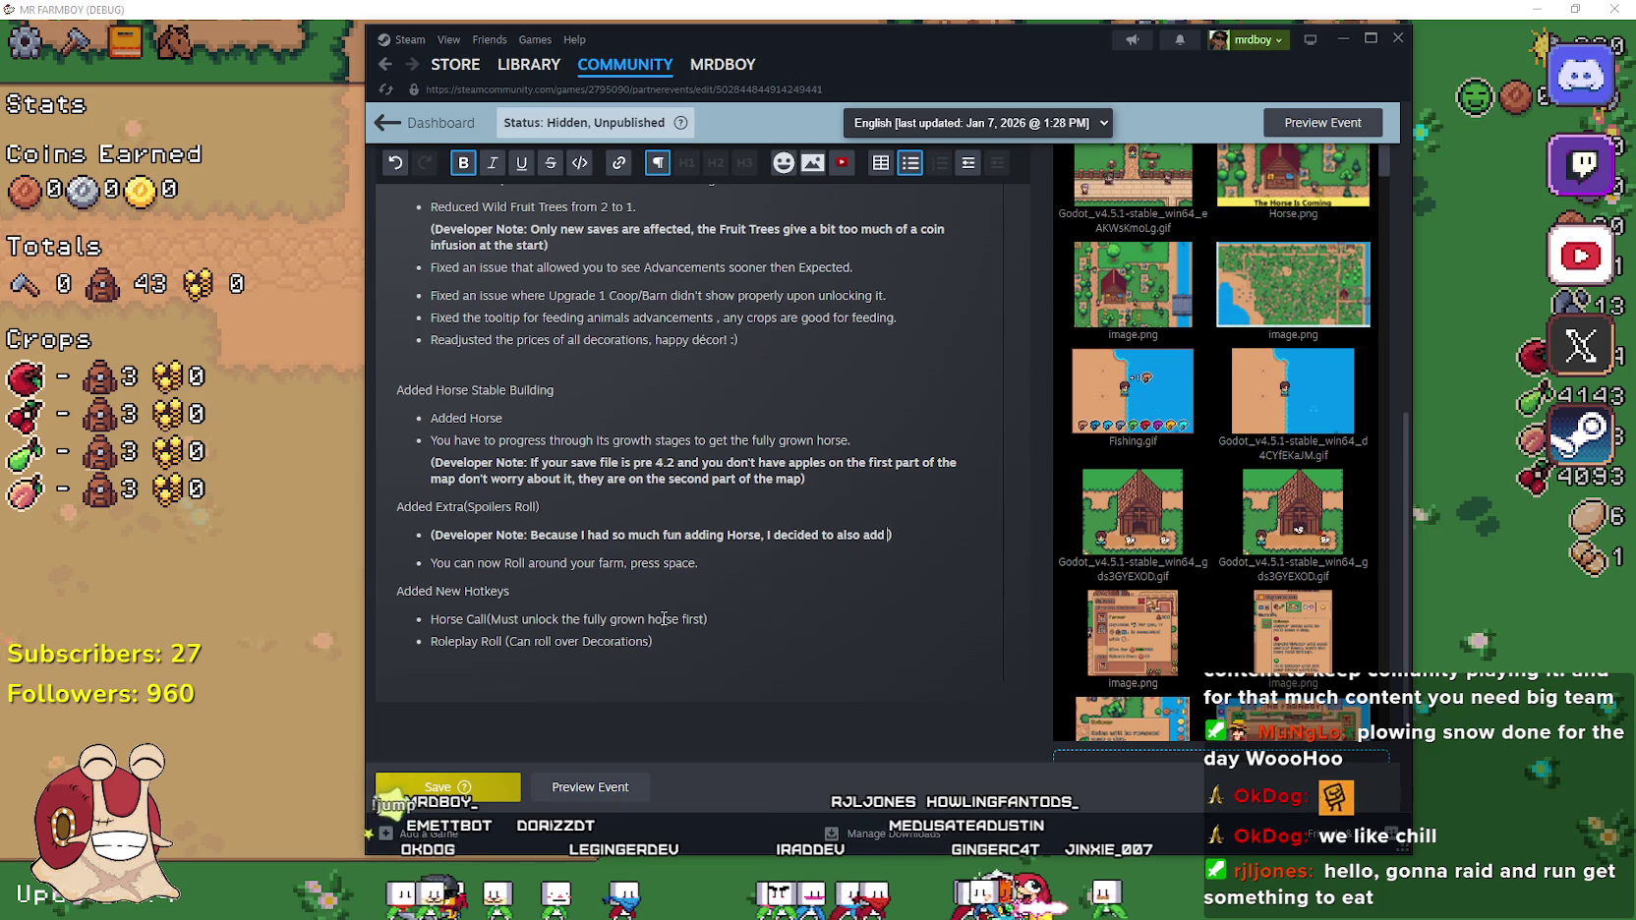
pyautogui.write('Roll')
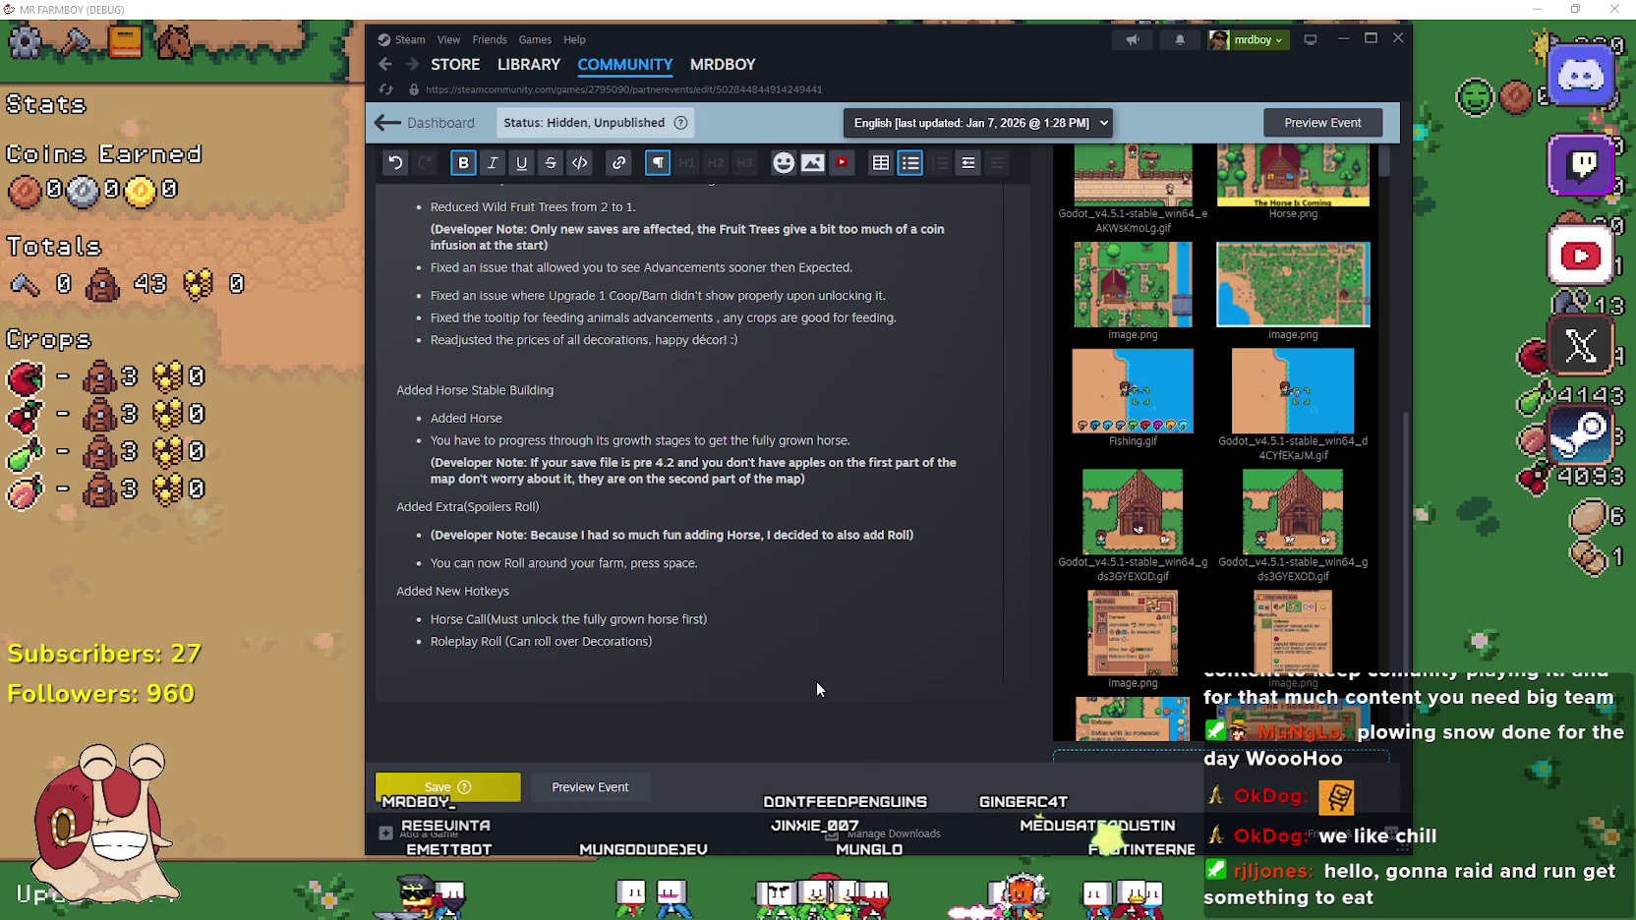
pyautogui.write(', so now you')
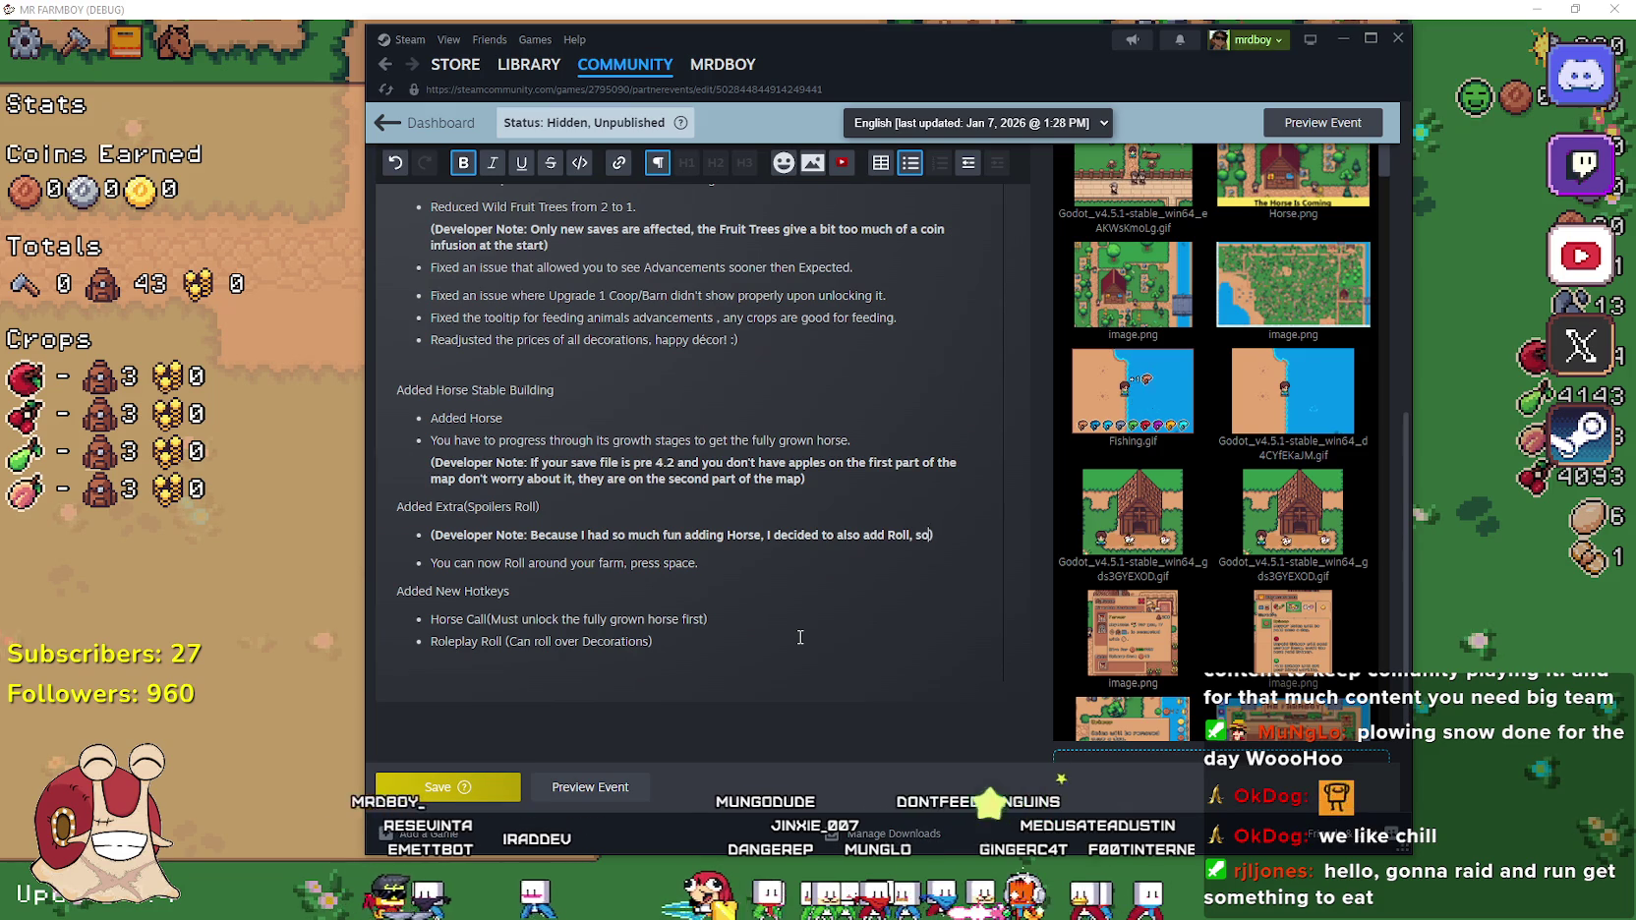
pyautogui.write(' can rolly polly aro')
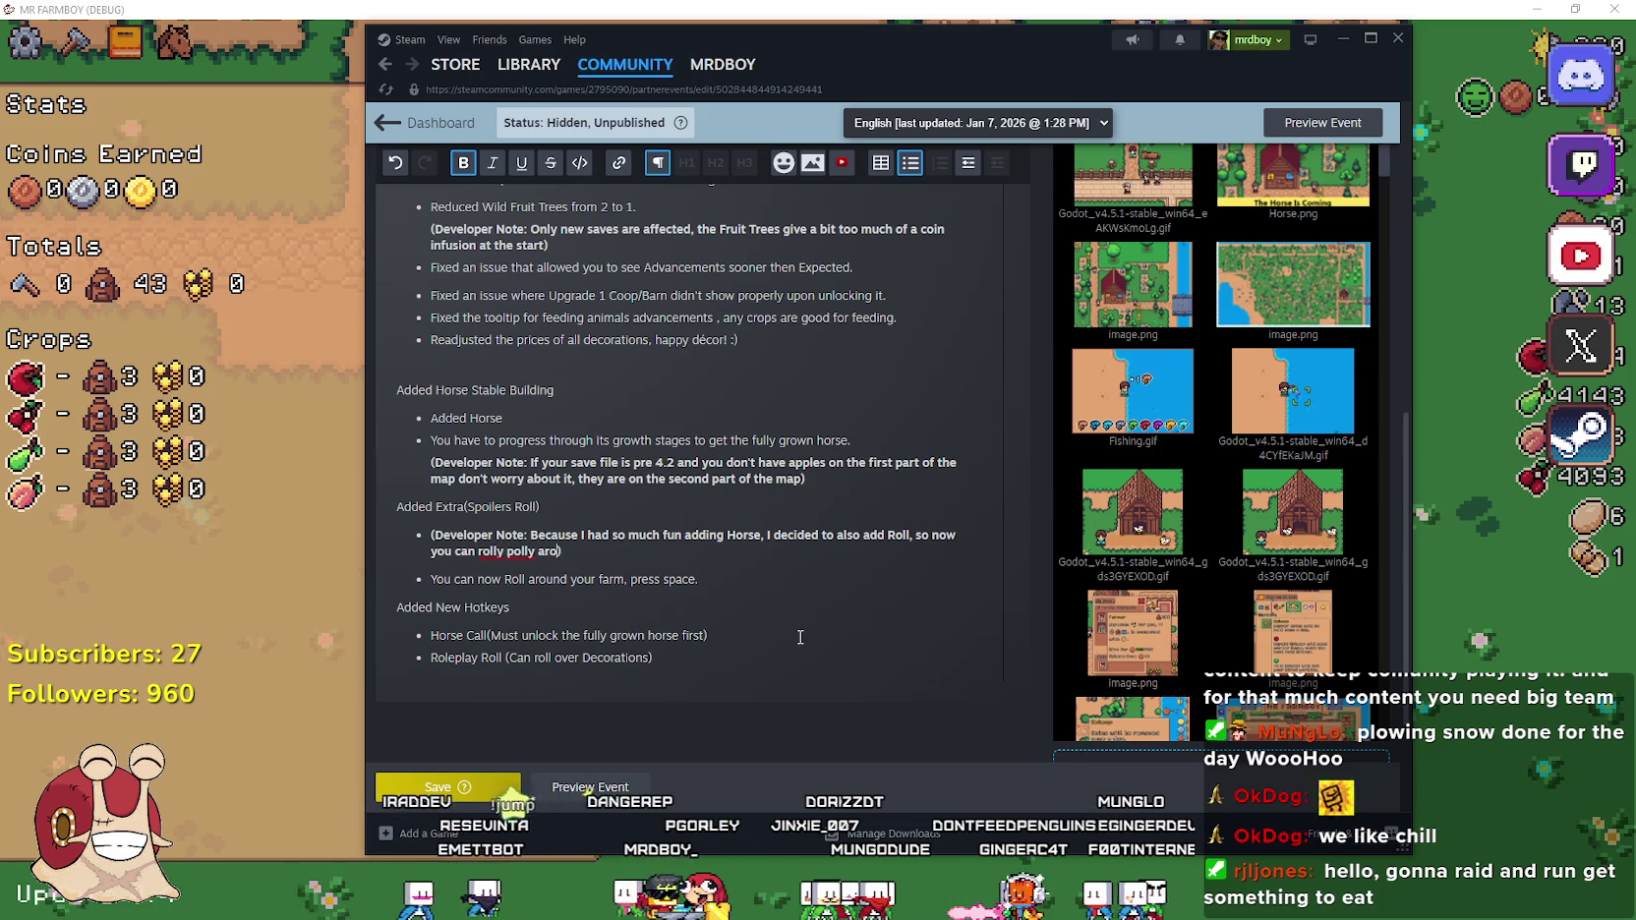
pyautogui.write('und your farm')
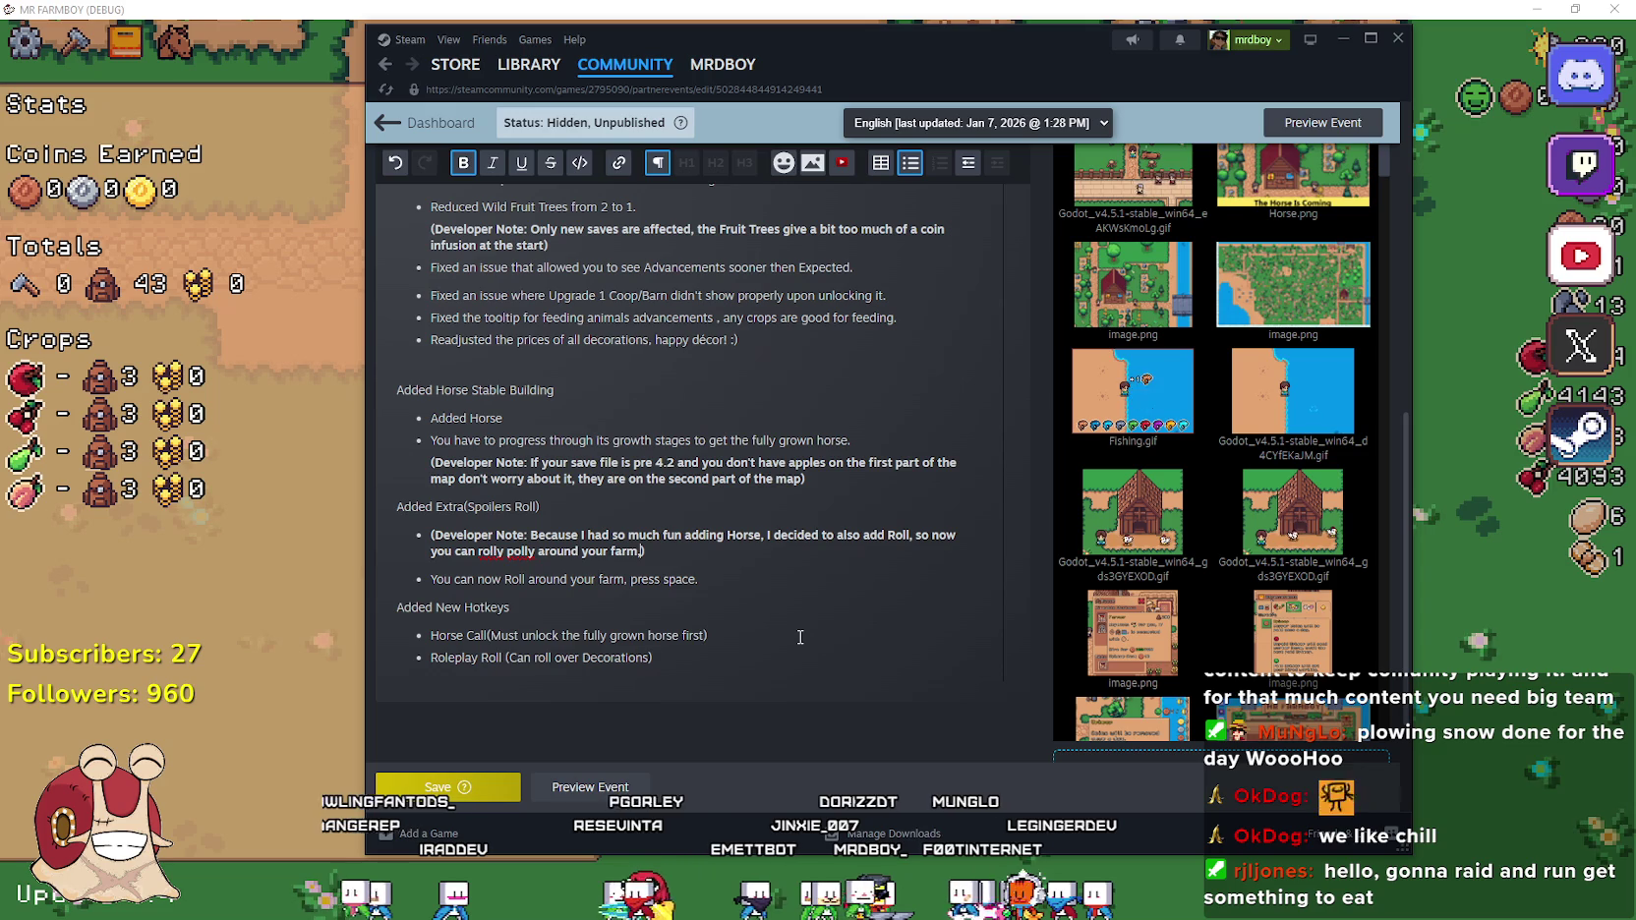
# Replace 'rolly polly' in the developer note with 'roly poly in gymnastics'
pyautogui.rightClick(497, 551)
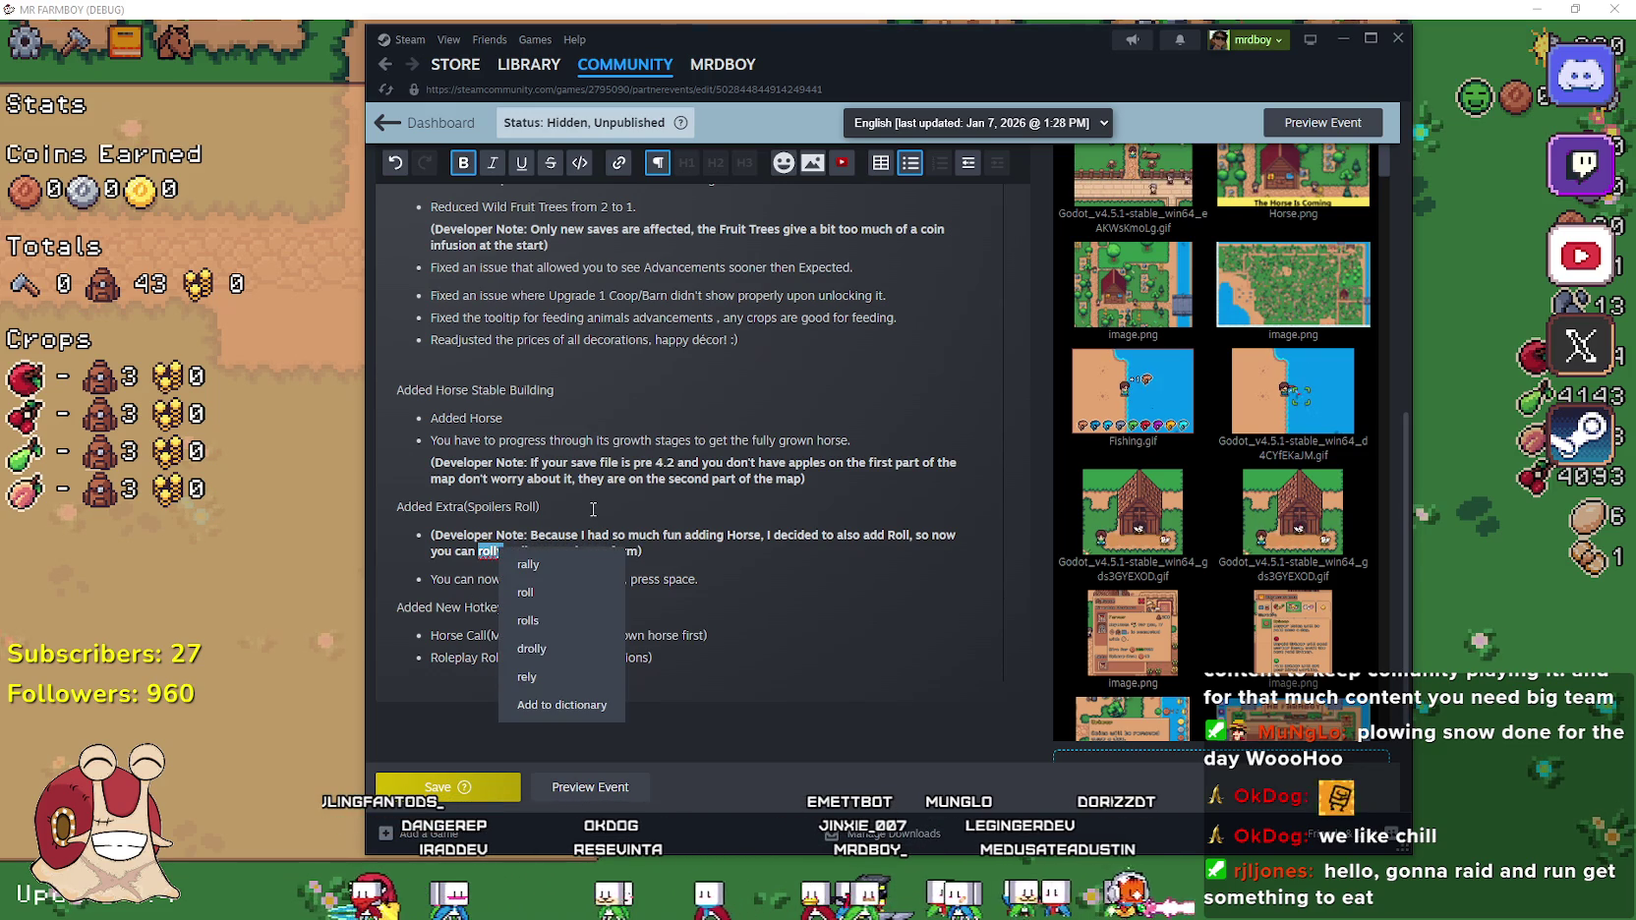
pyautogui.press('Escape')
pyautogui.hotkey('ctrl', 'shift', 'Right')
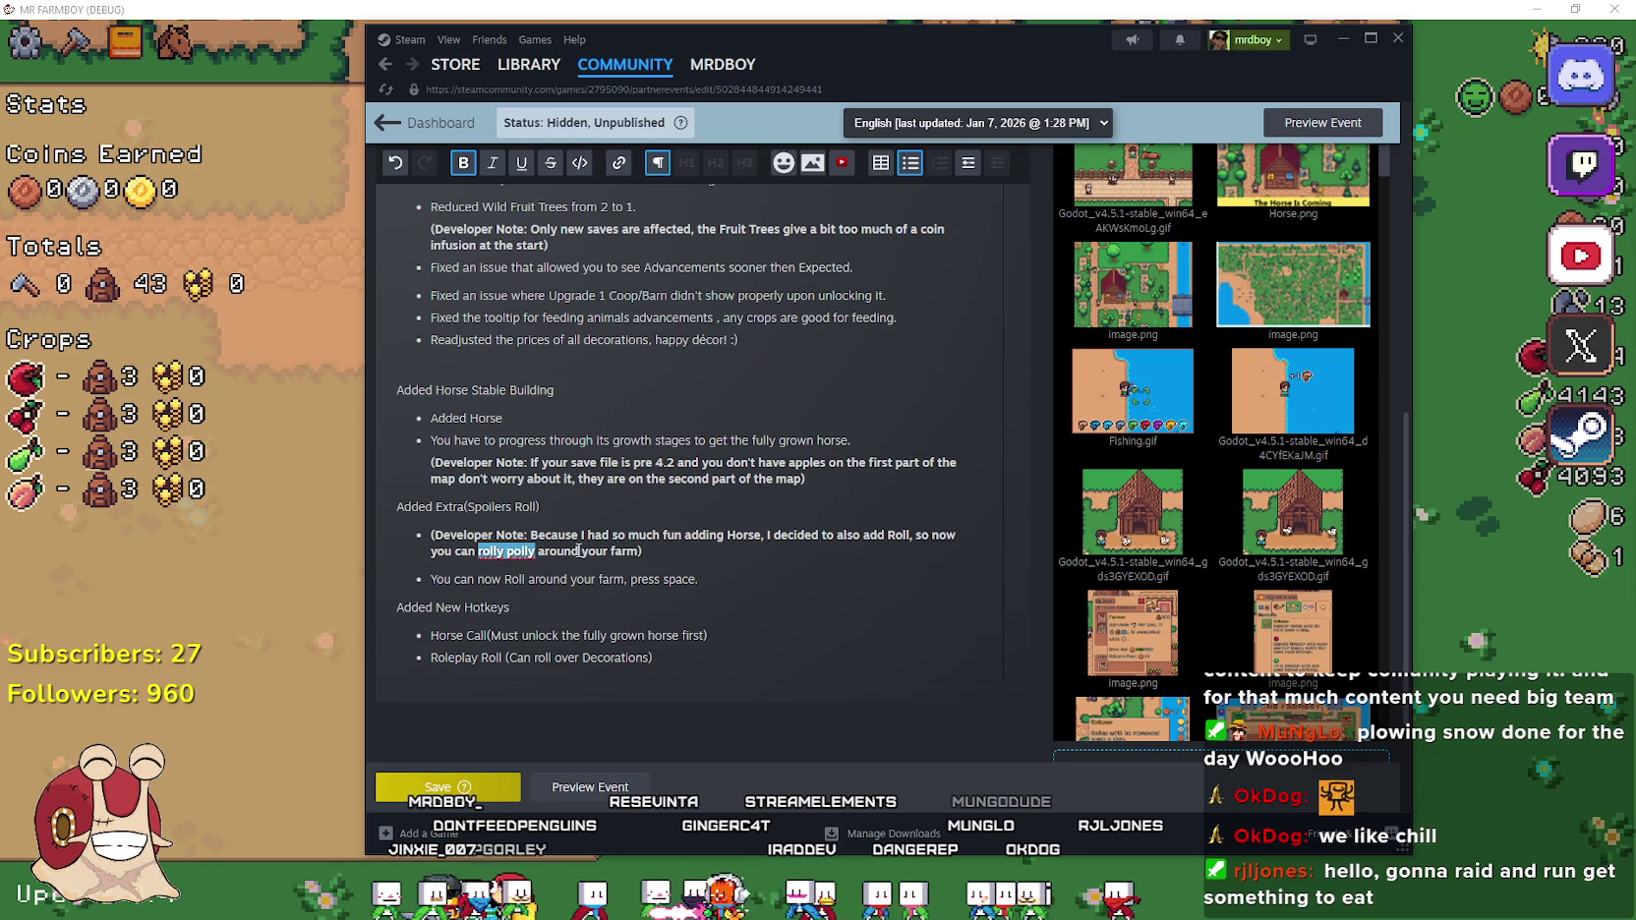
pyautogui.click(537, 551)
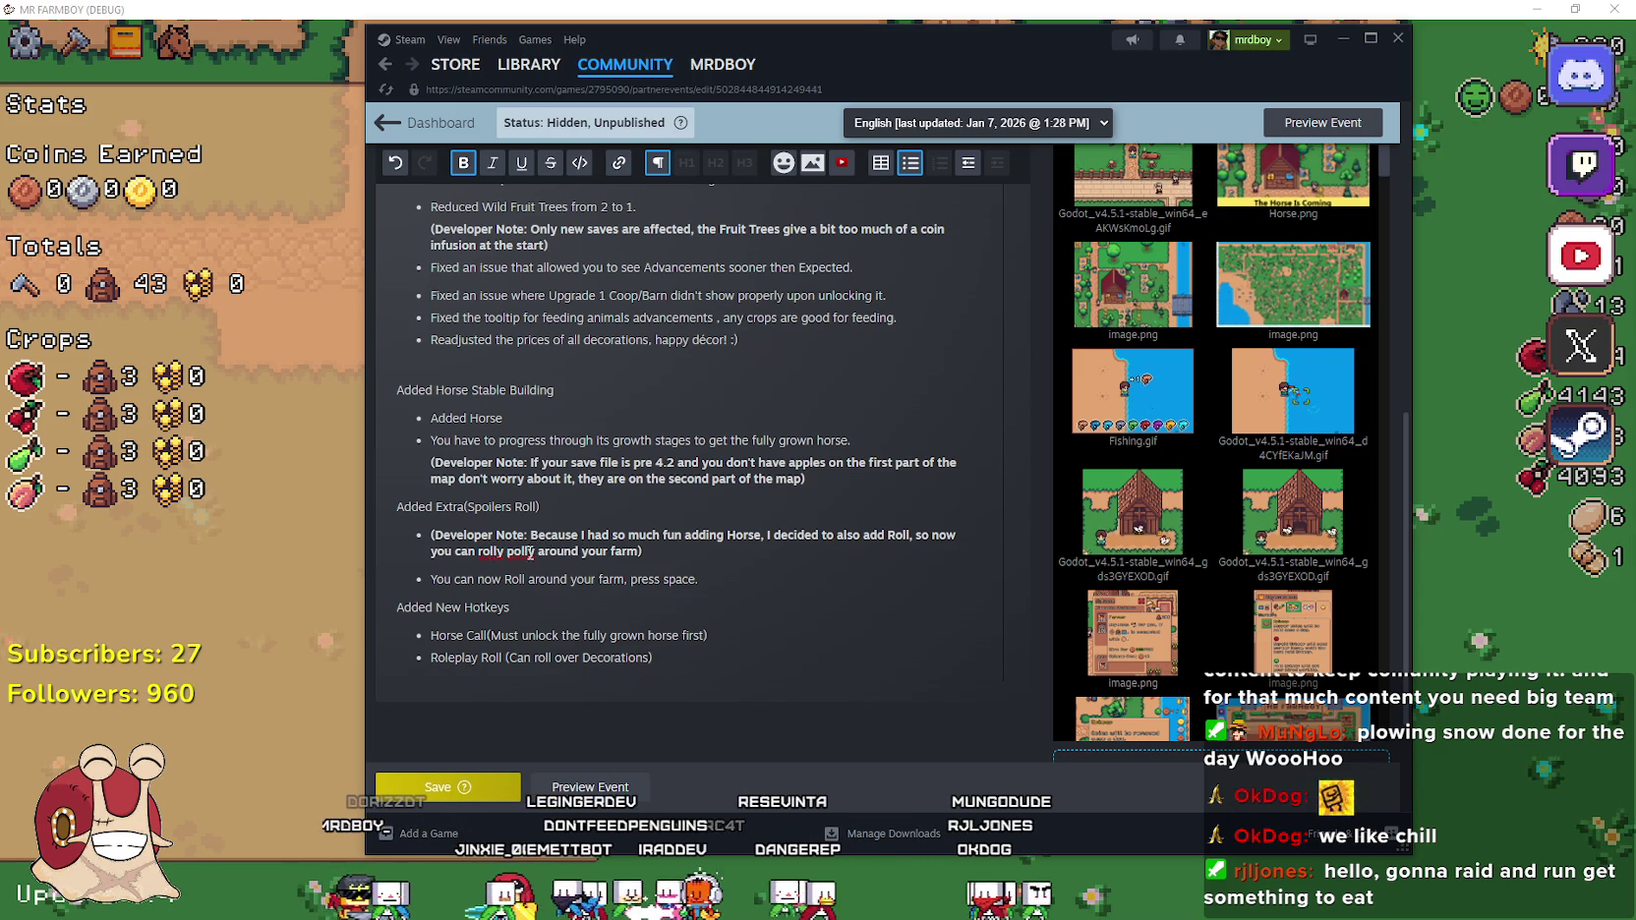
pyautogui.moveTo(537, 551); pyautogui.dragTo(479, 551)
pyautogui.write('roly poly in gymnastics')
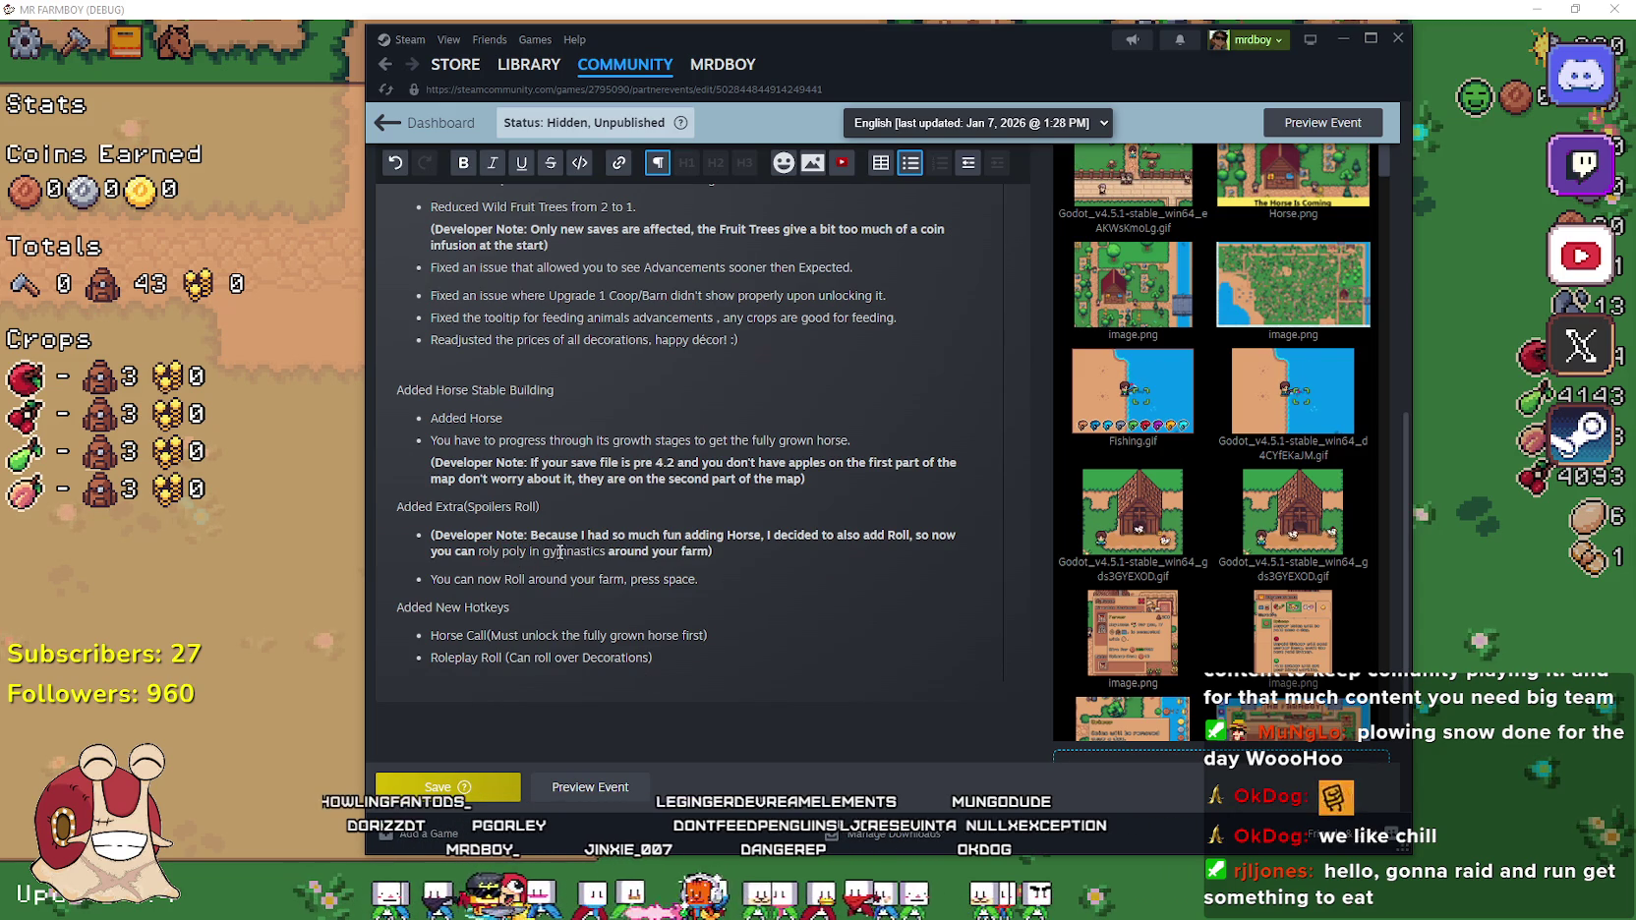
# Bold the new wording and delete 'in', leaving 'roly poly gymnastics around your farm'
pyautogui.doubleClick(566, 551)
pyautogui.moveTo(532, 551); pyautogui.dragTo(489, 553)
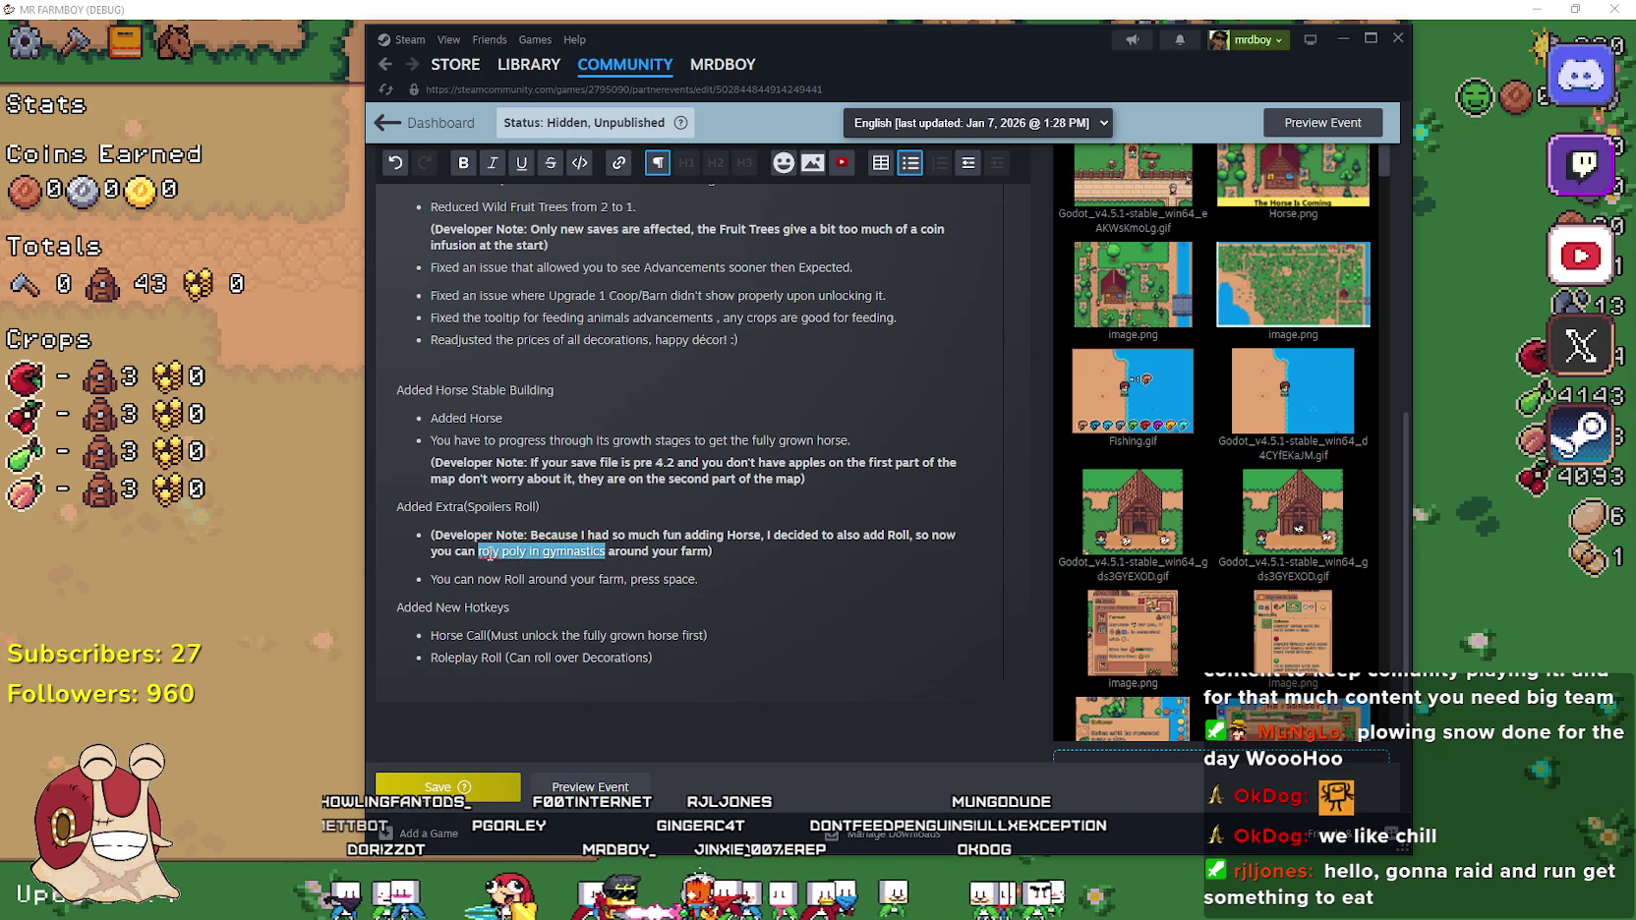
pyautogui.click(463, 163)
pyautogui.click(729, 552)
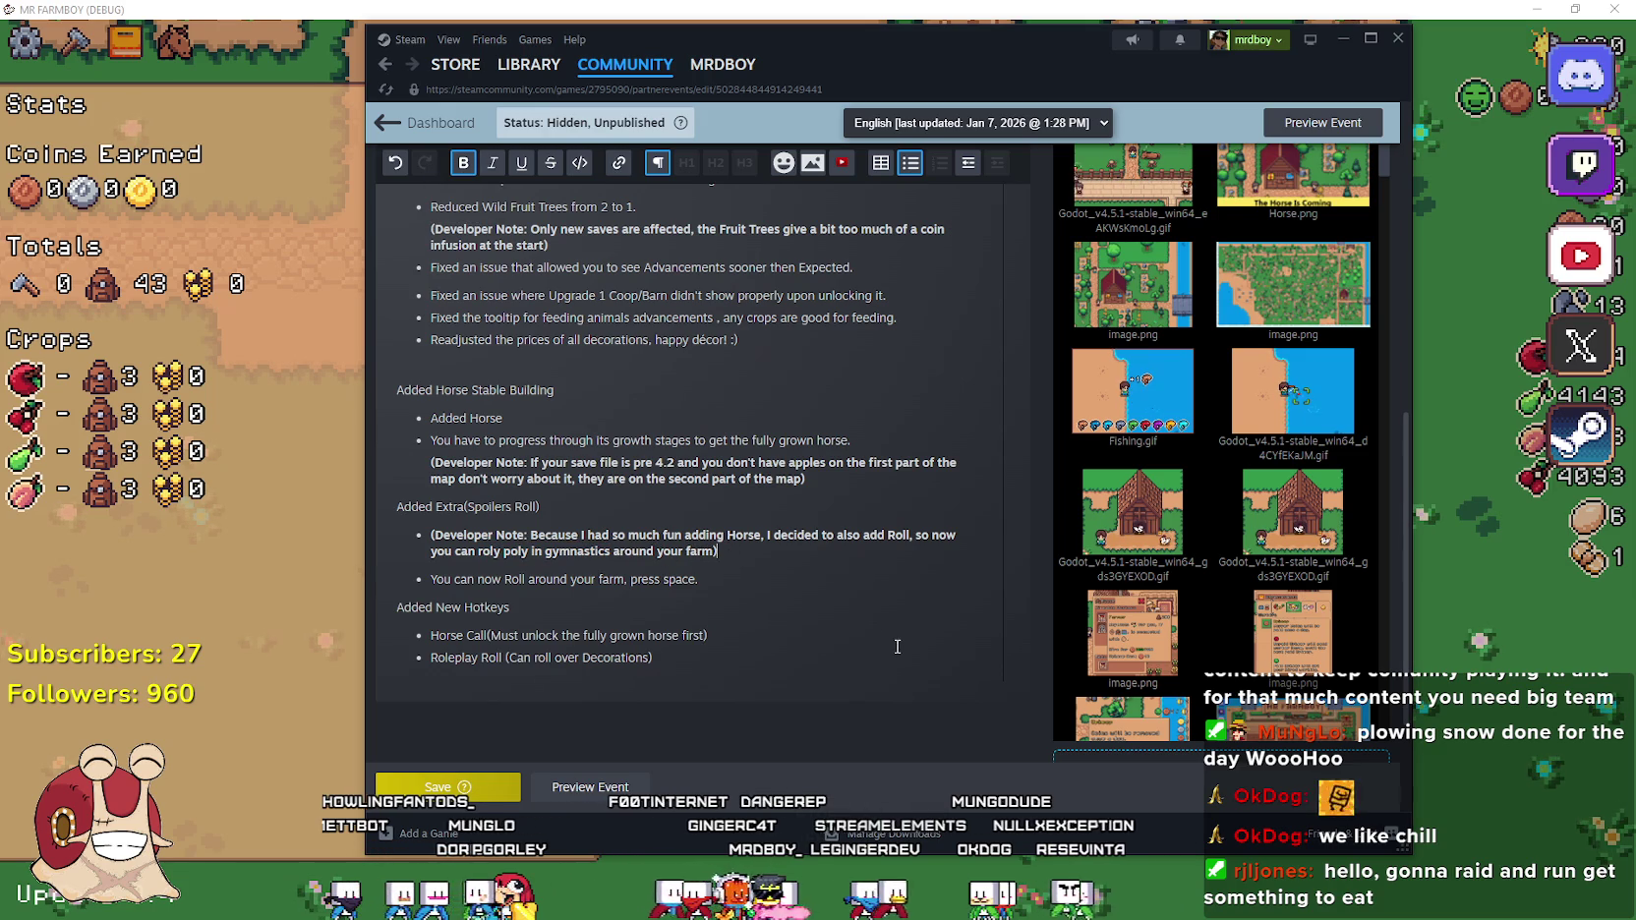
pyautogui.doubleClick(538, 553)
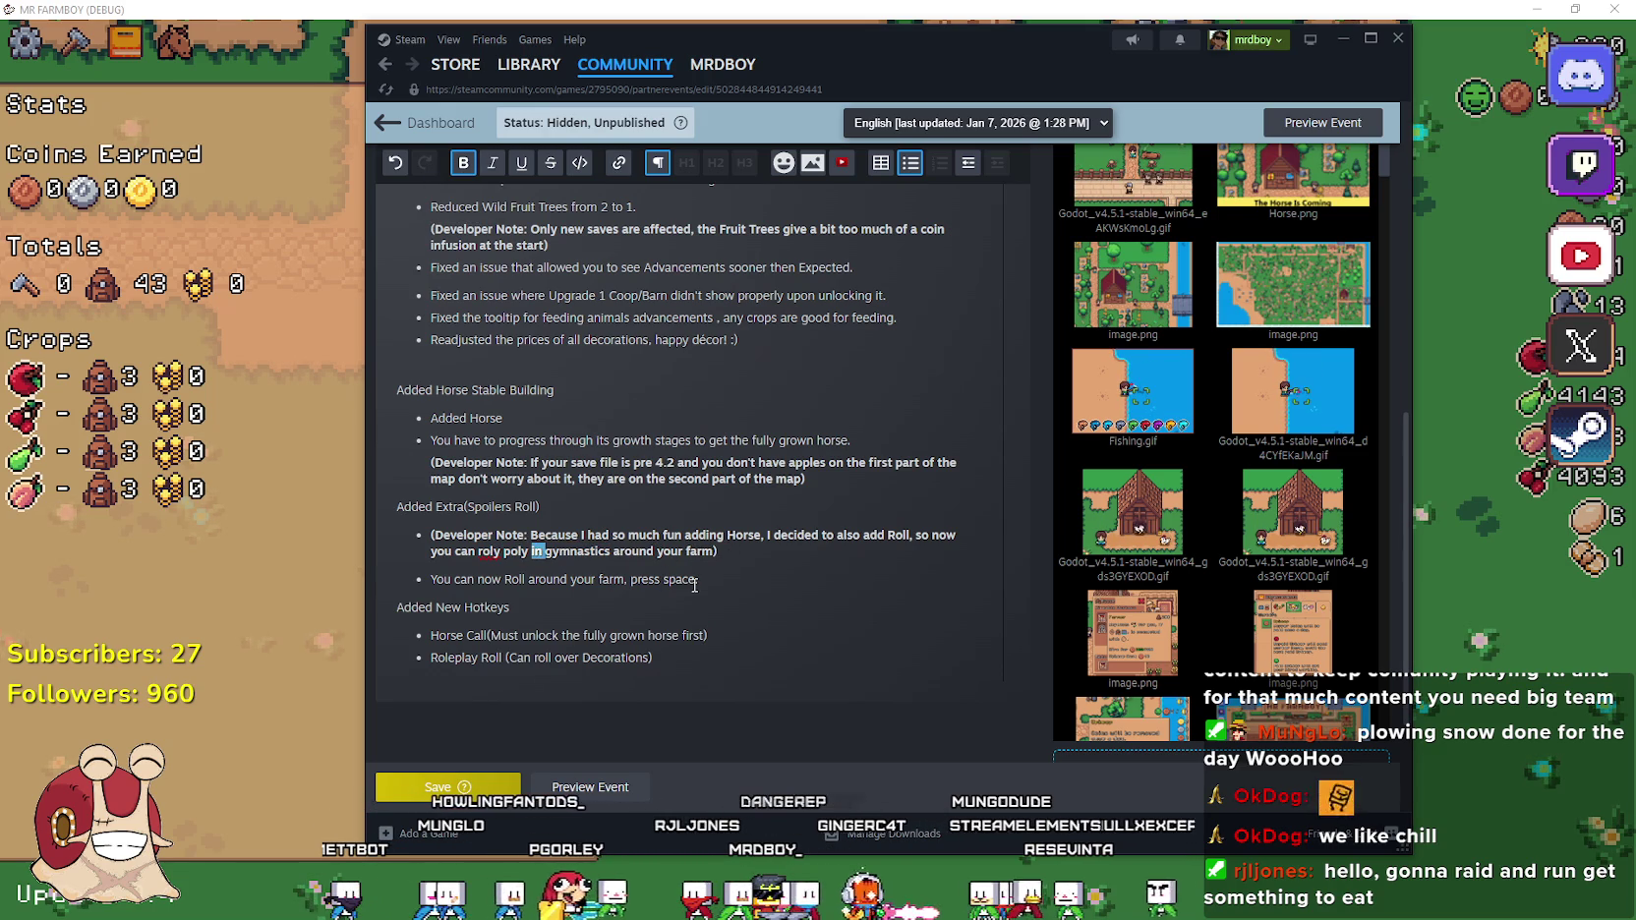
pyautogui.press('BackSpace')
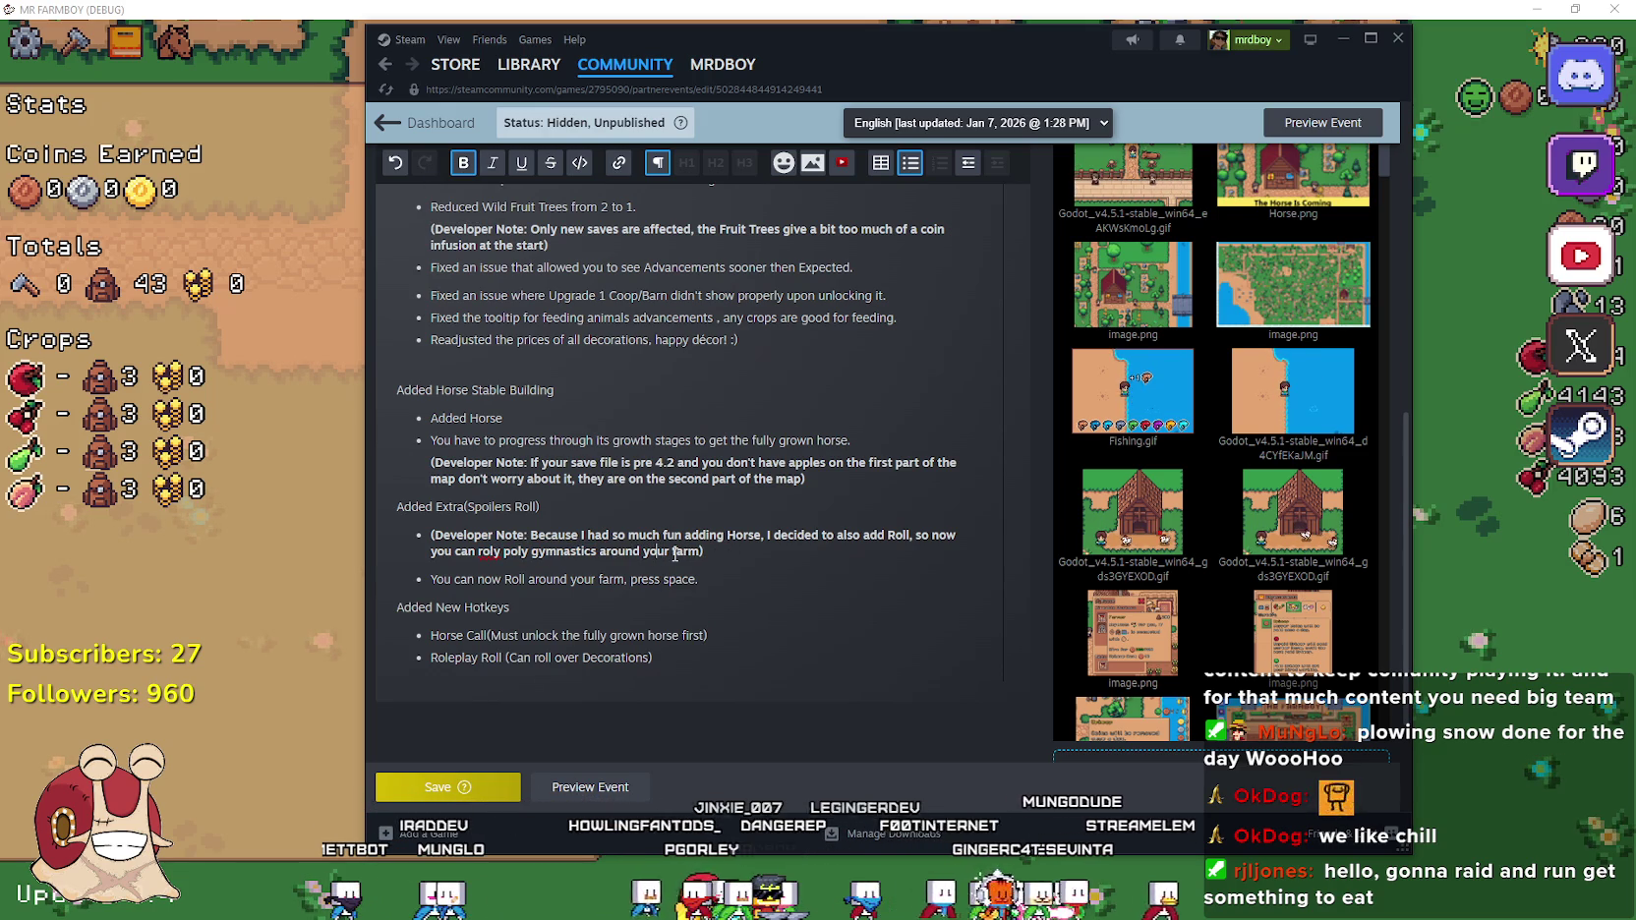
pyautogui.rightClick(487, 552)
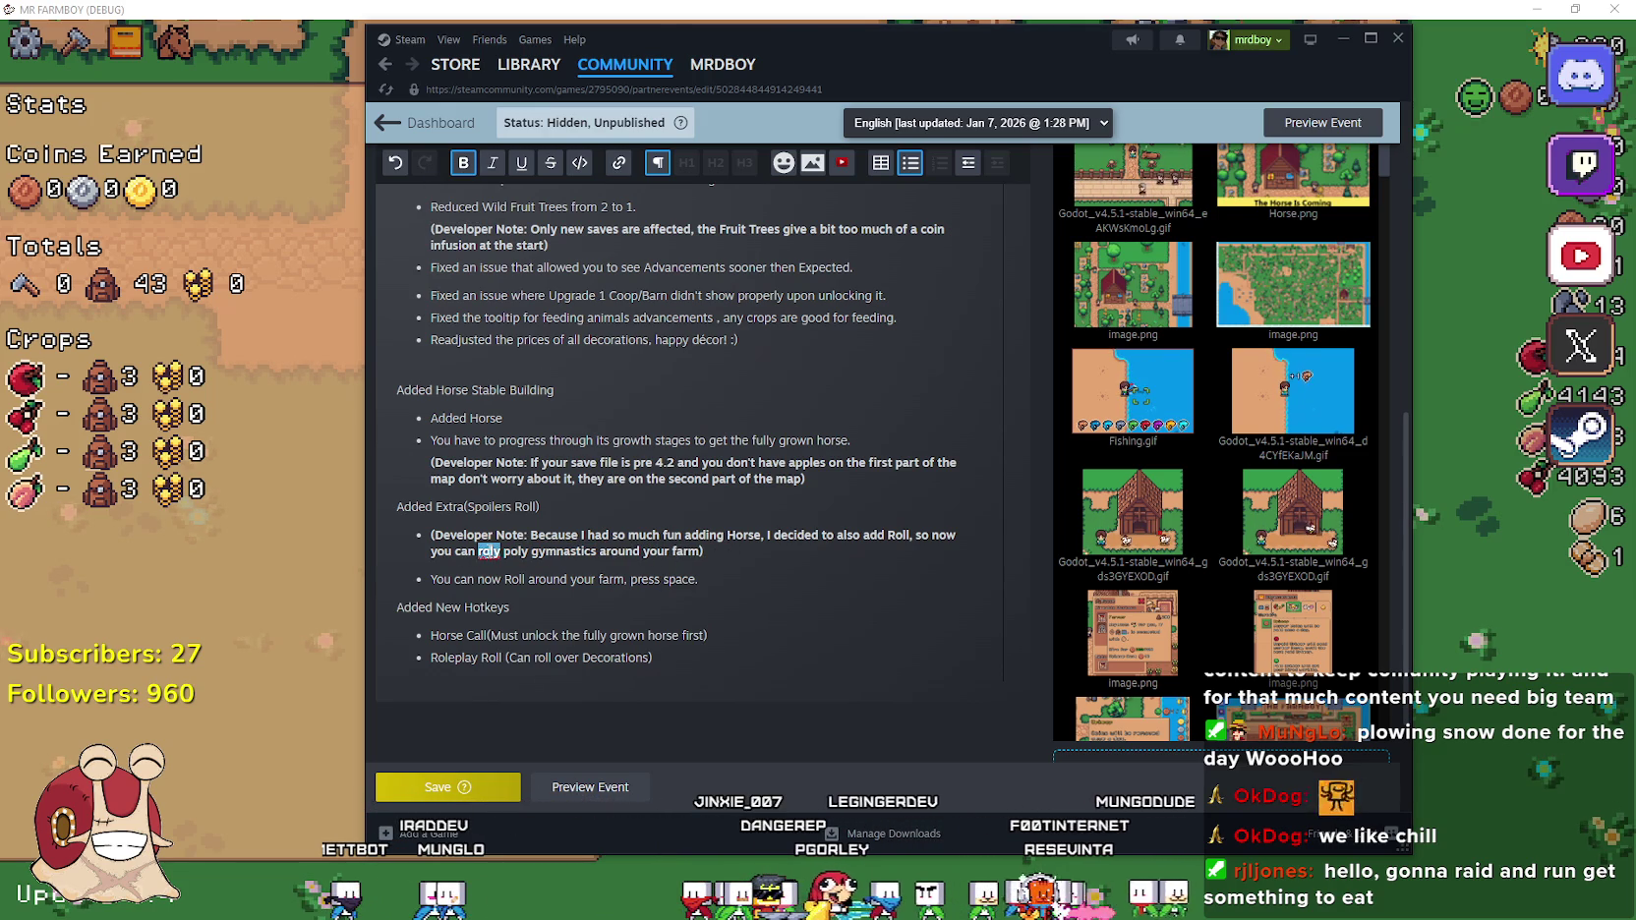
pyautogui.click(448, 544)
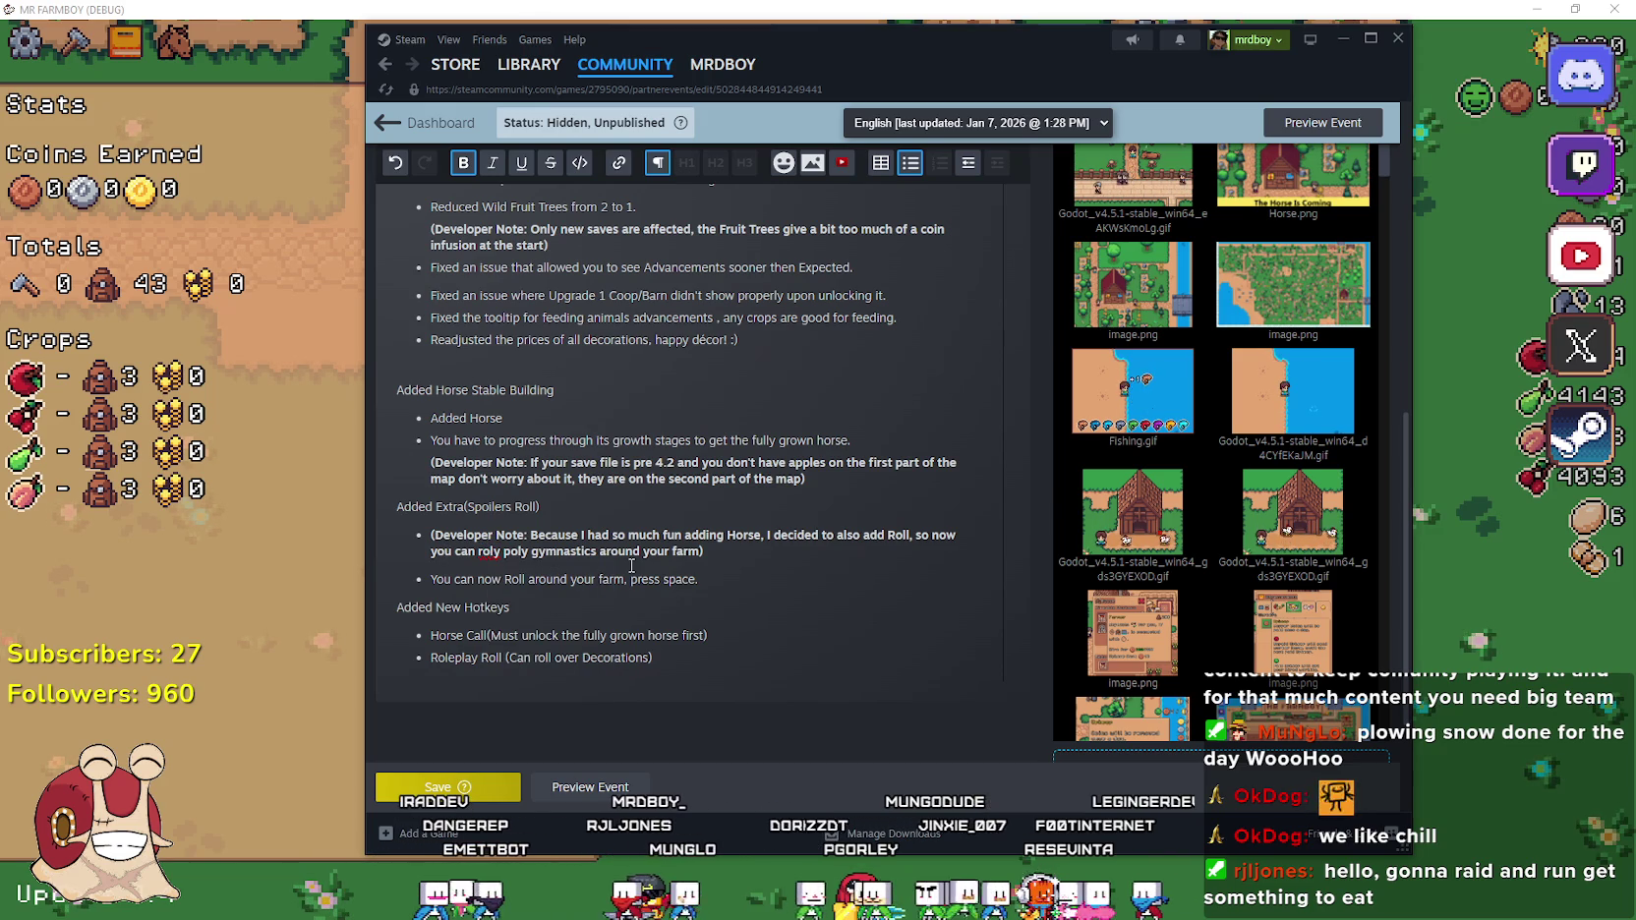
pyautogui.press('End')
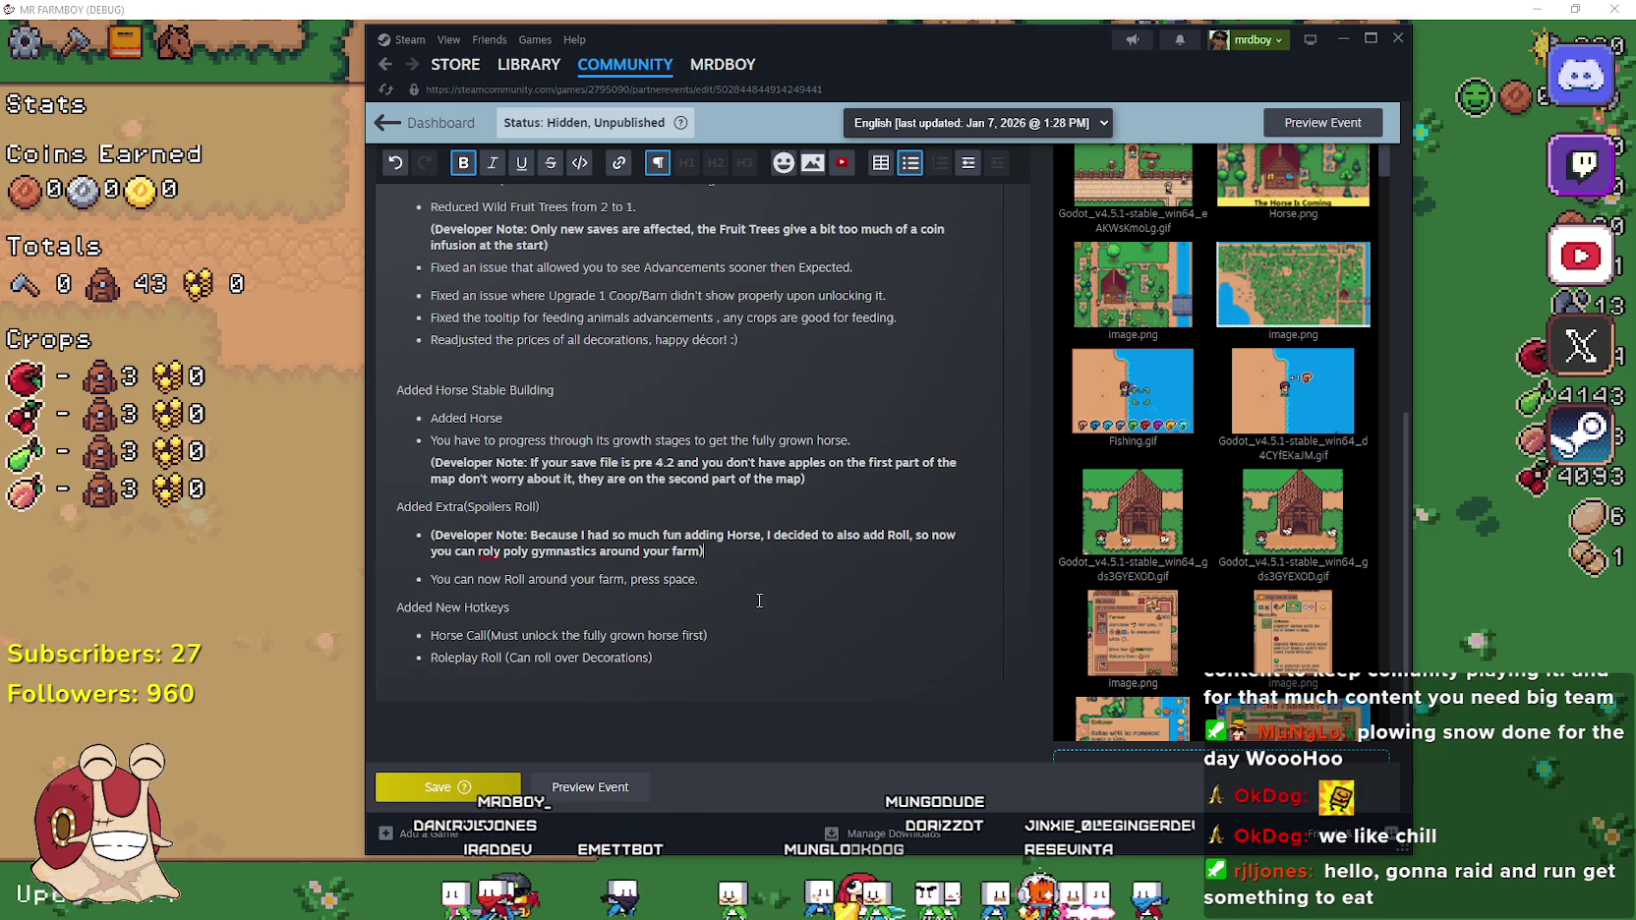
# Append a controller binding, 'or DPAD UP on controller', to the end of the roll bullet
pyautogui.click(765, 610)
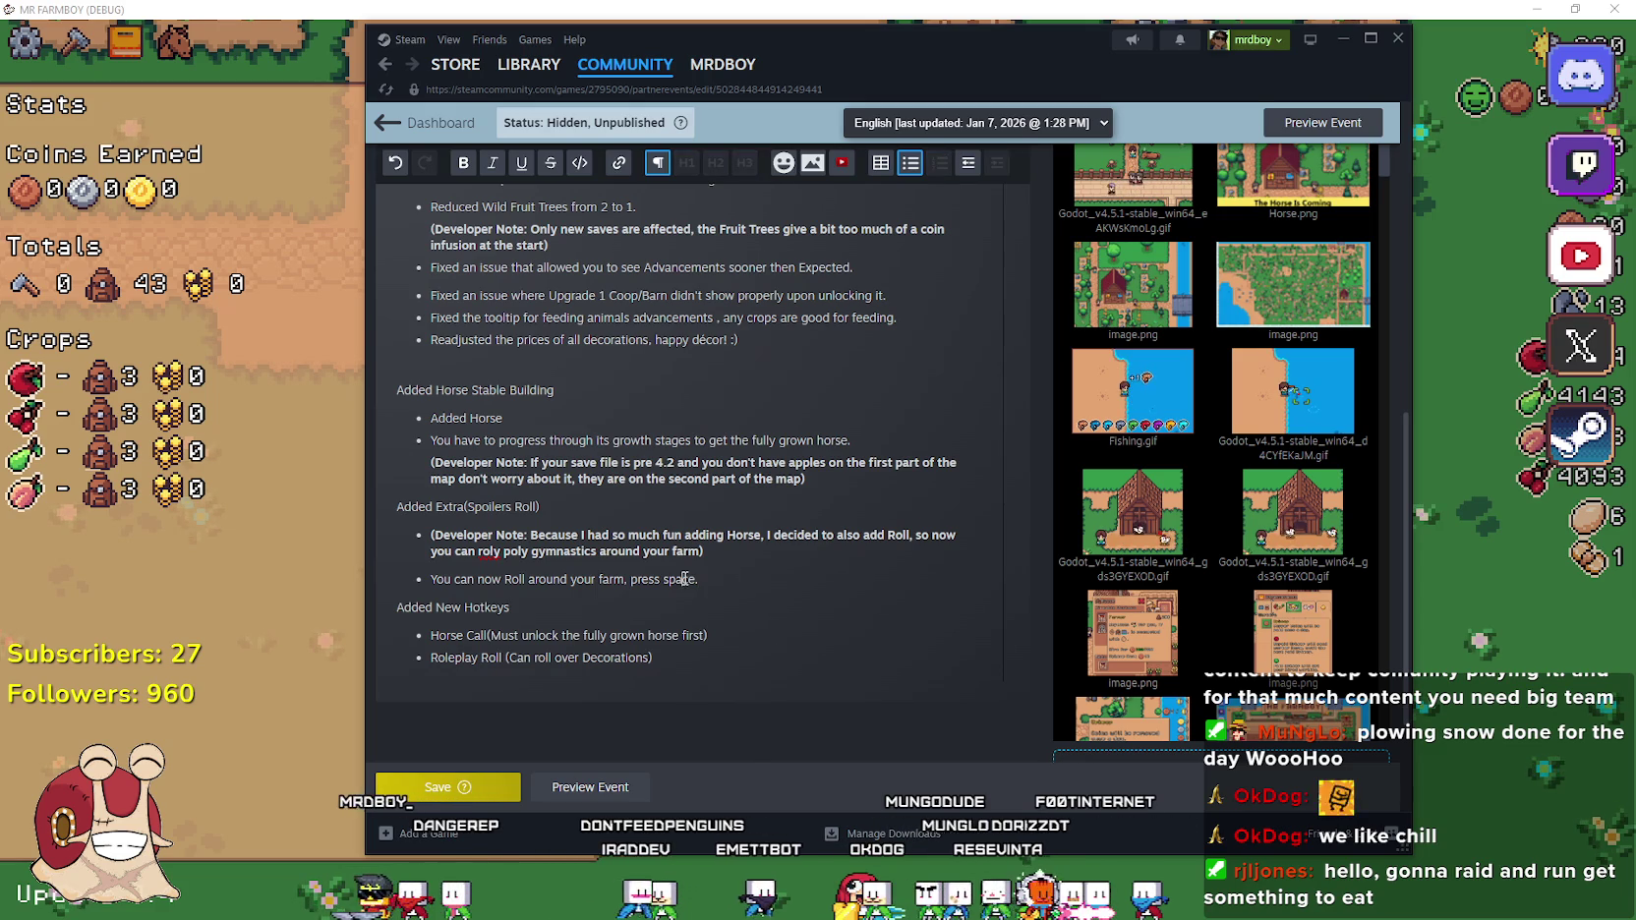
pyautogui.press('BackSpace')
pyautogui.write('or')
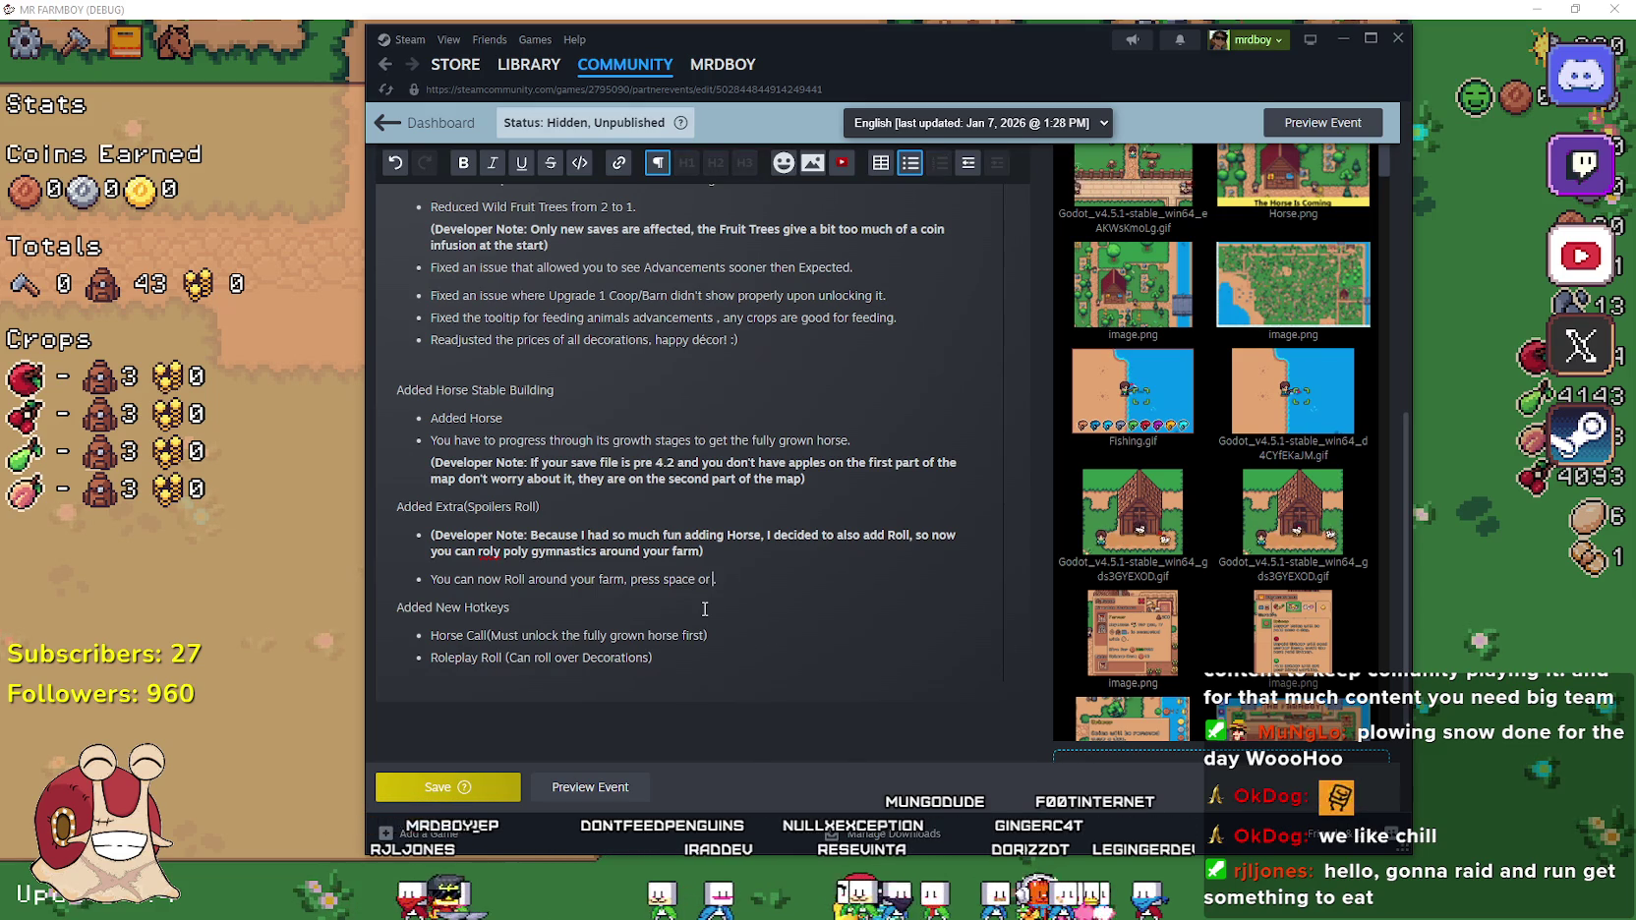
pyautogui.write(' d')
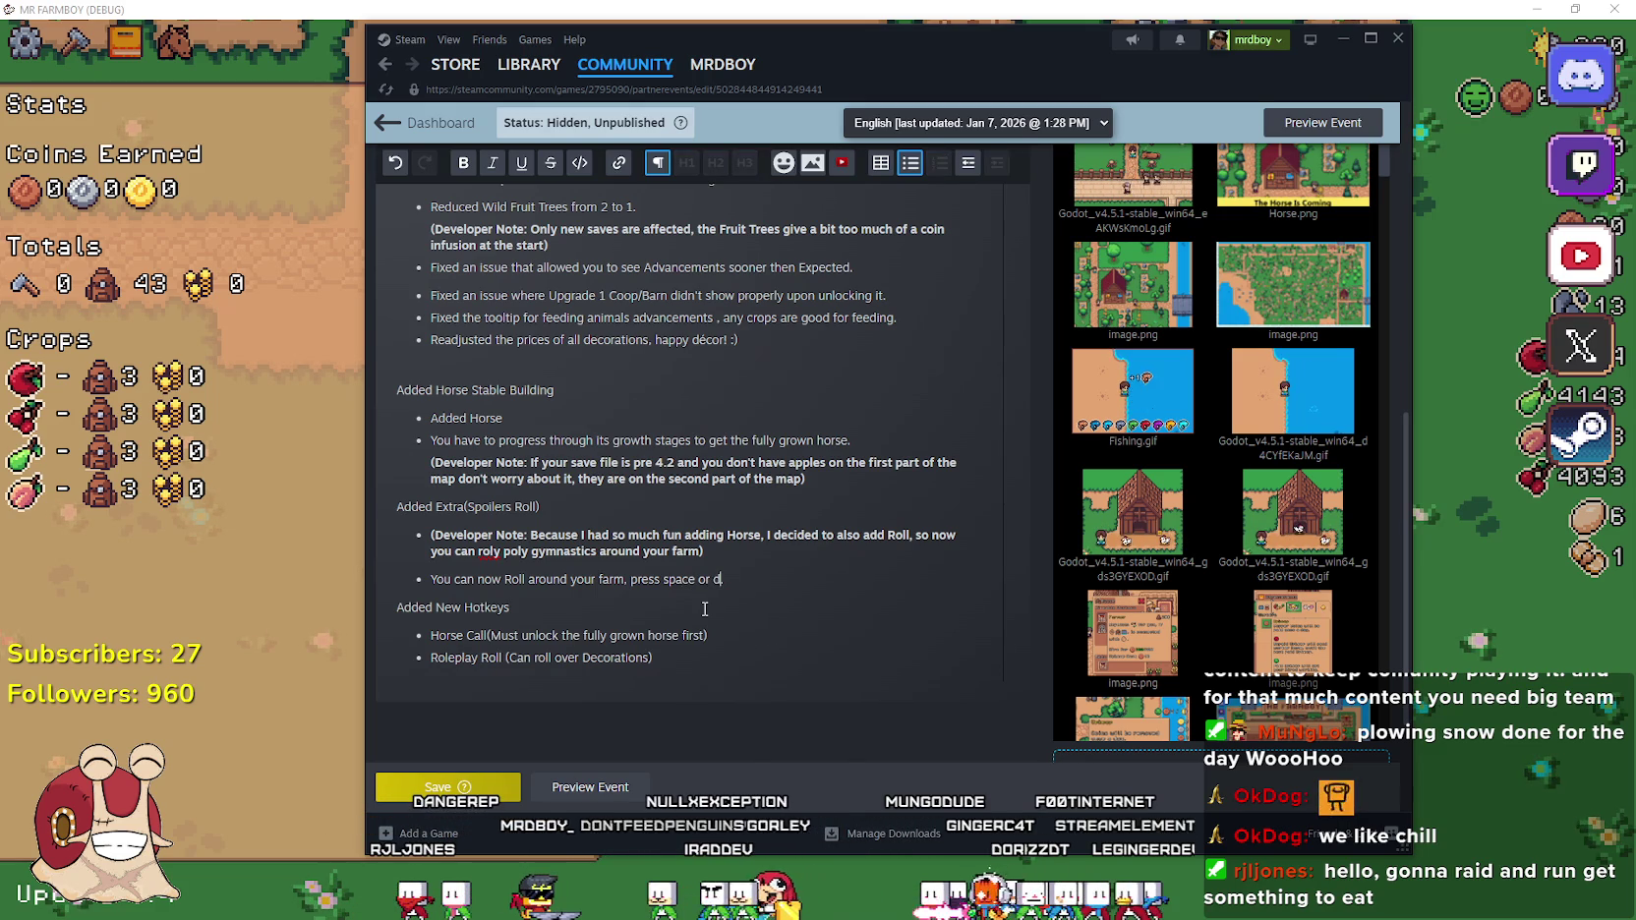
pyautogui.press('BackSpace')
pyautogui.press('BackSpace')
pyautogui.write('DPa')
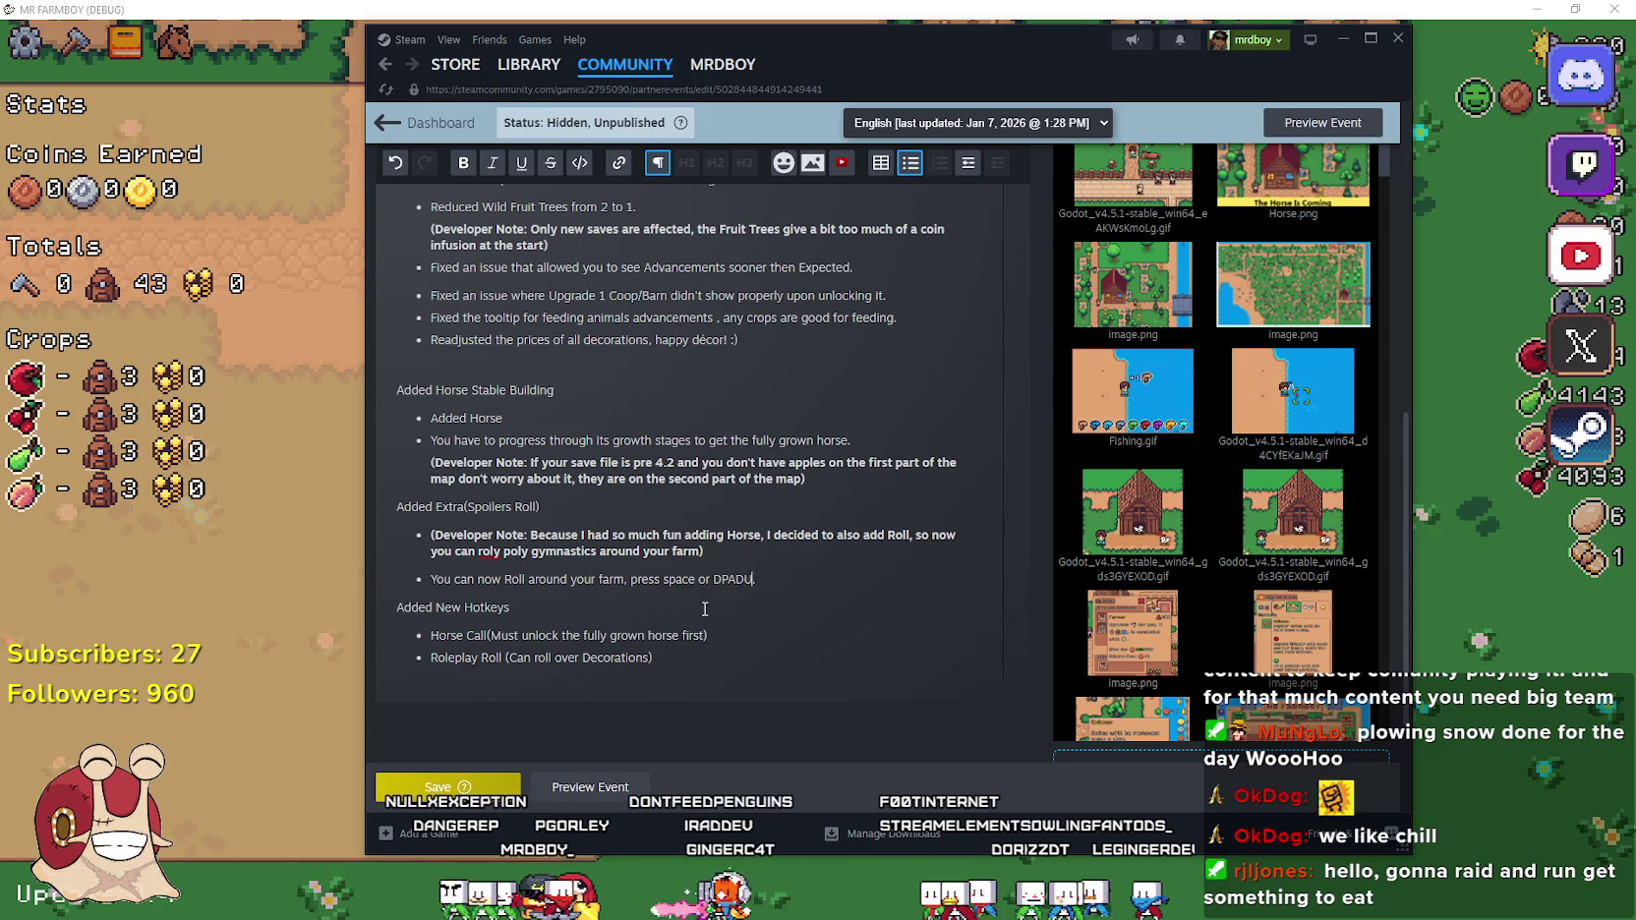
pyautogui.press('BackSpace')
pyautogui.press('BackSpace')
pyautogui.write('.')
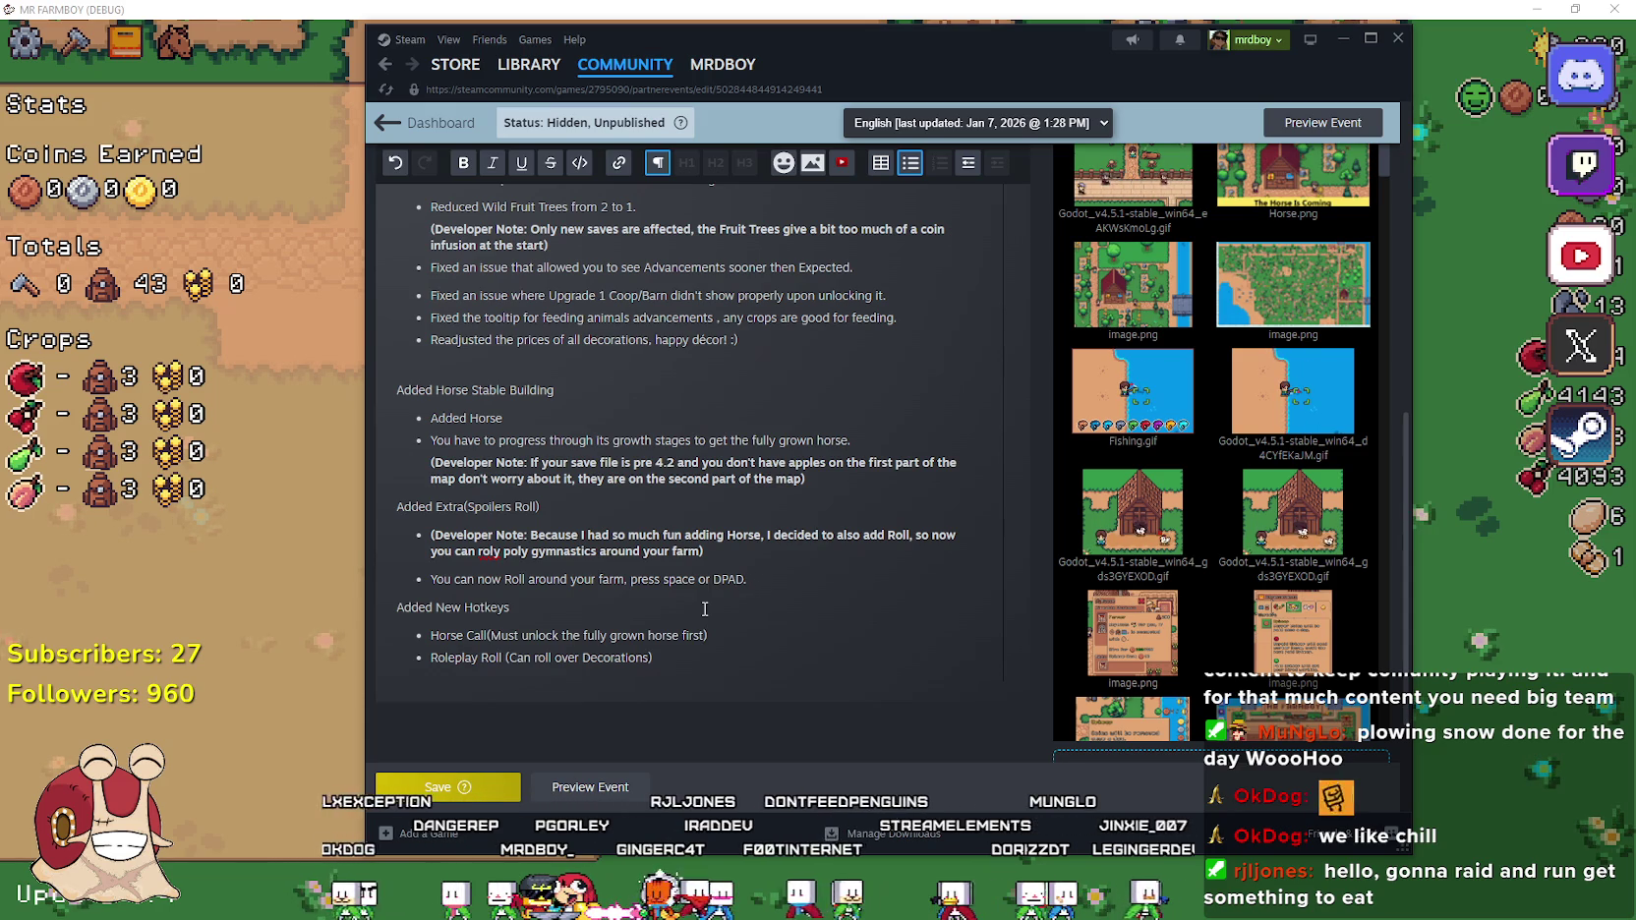
pyautogui.press('BackSpace')
pyautogui.write('UP on')
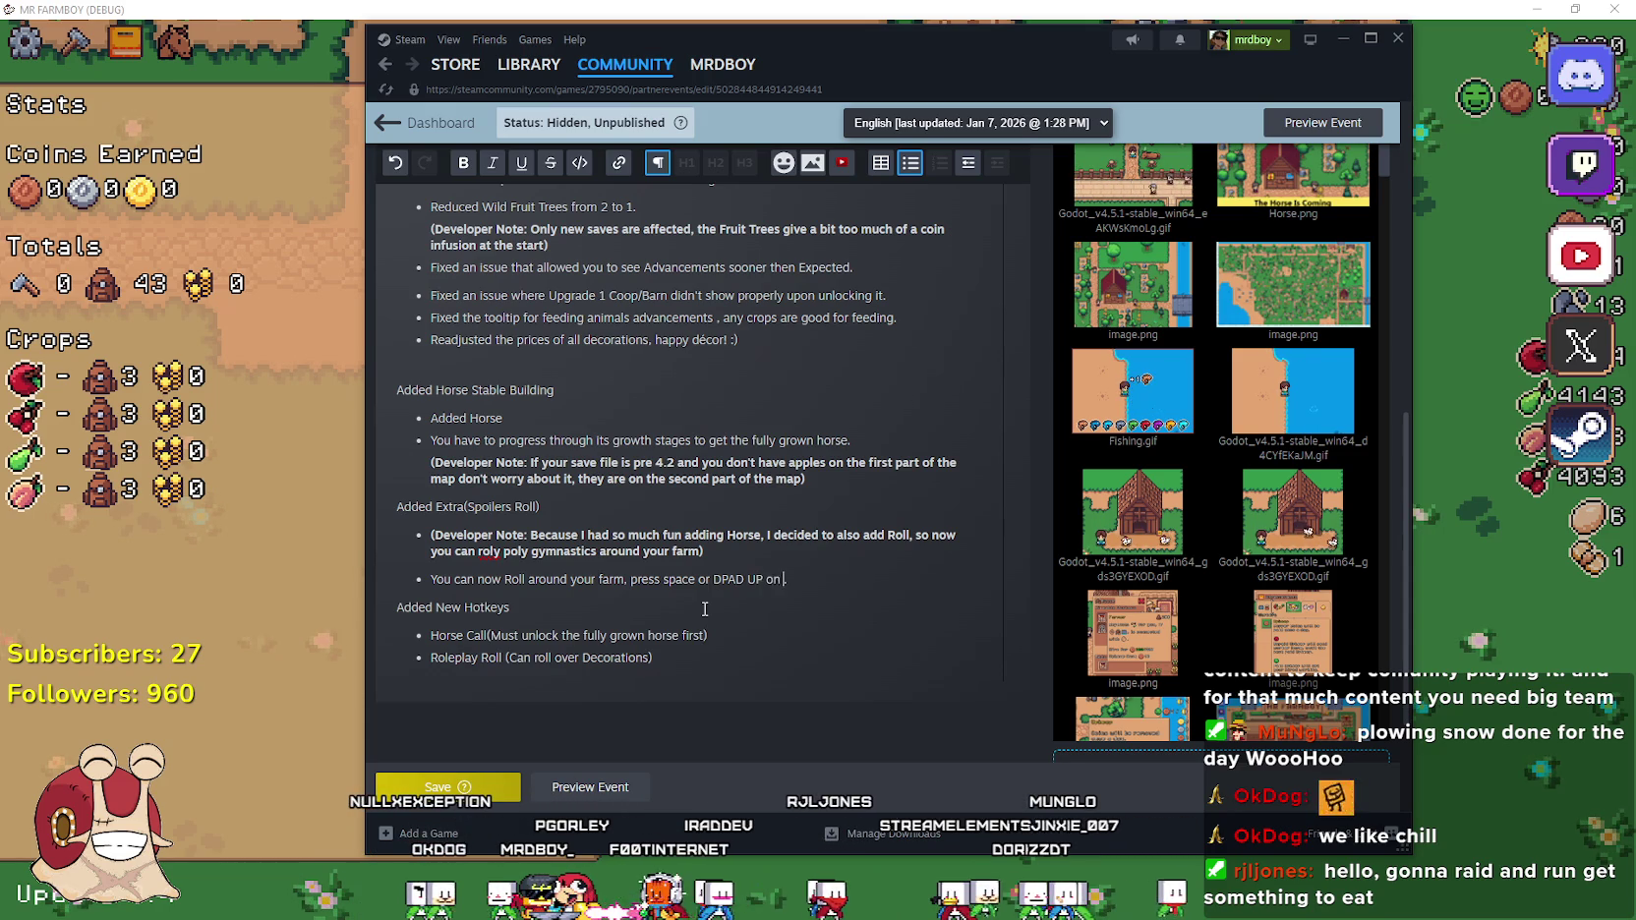
pyautogui.write('cont')
pyautogui.write('roller.')
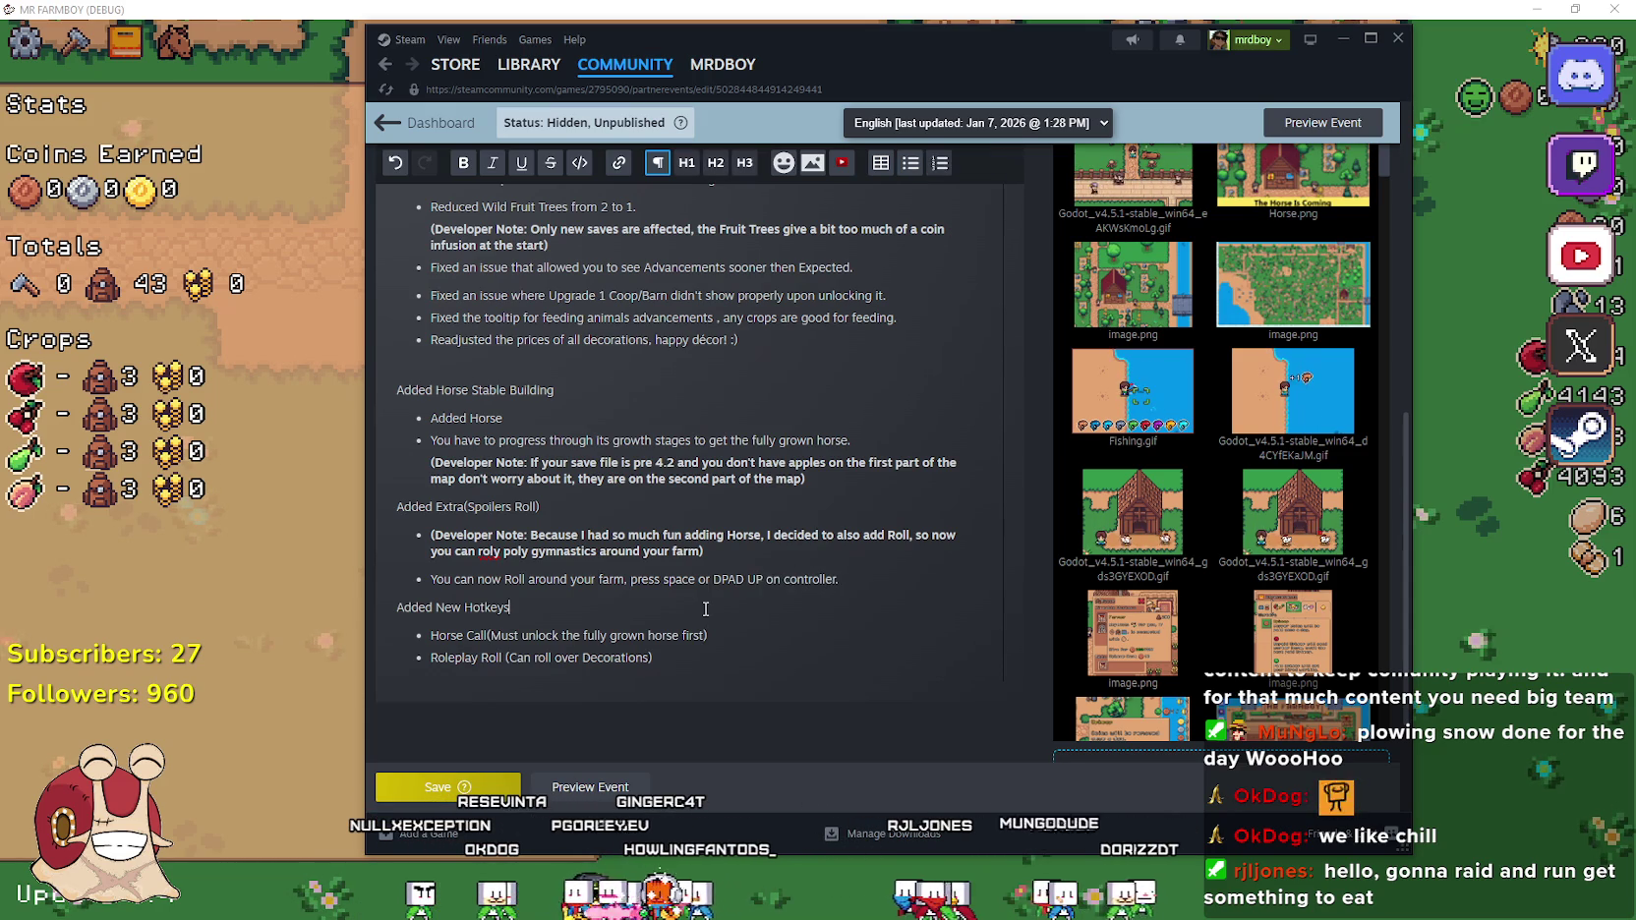
pyautogui.press('Left')
pyautogui.press('Left')
pyautogui.press('Left')
# Change the DPAD UP binding text to a partial 'RIGHT SIDE' and switch back to Godot
pyautogui.moveTo(763, 579); pyautogui.dragTo(714, 579)
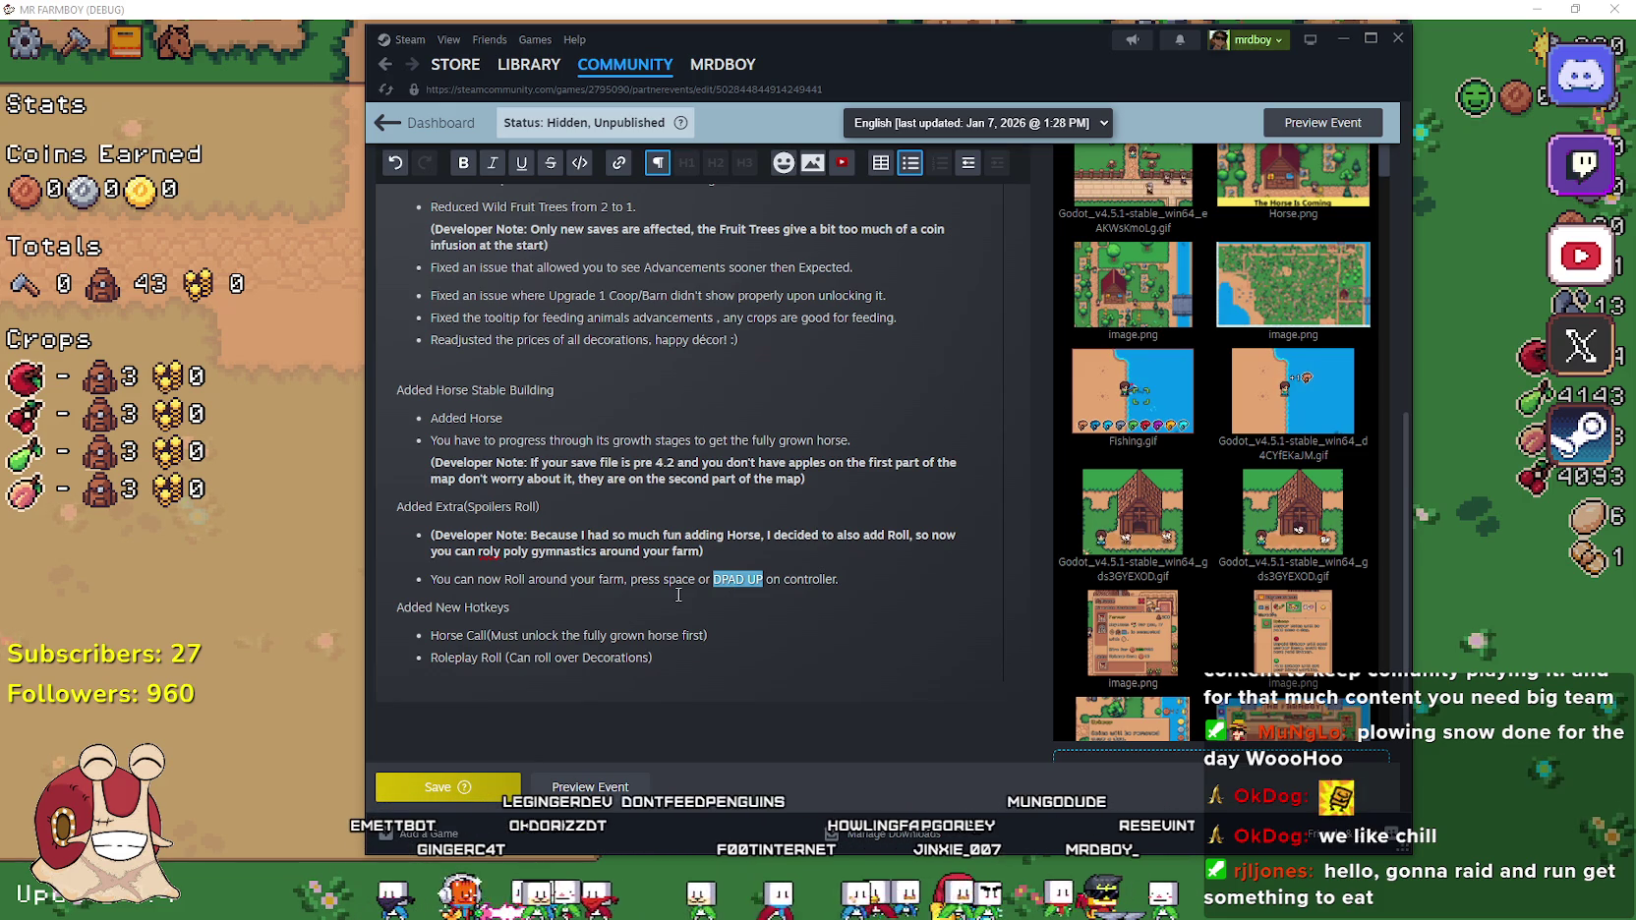
pyautogui.write('RIGHT SIDE')
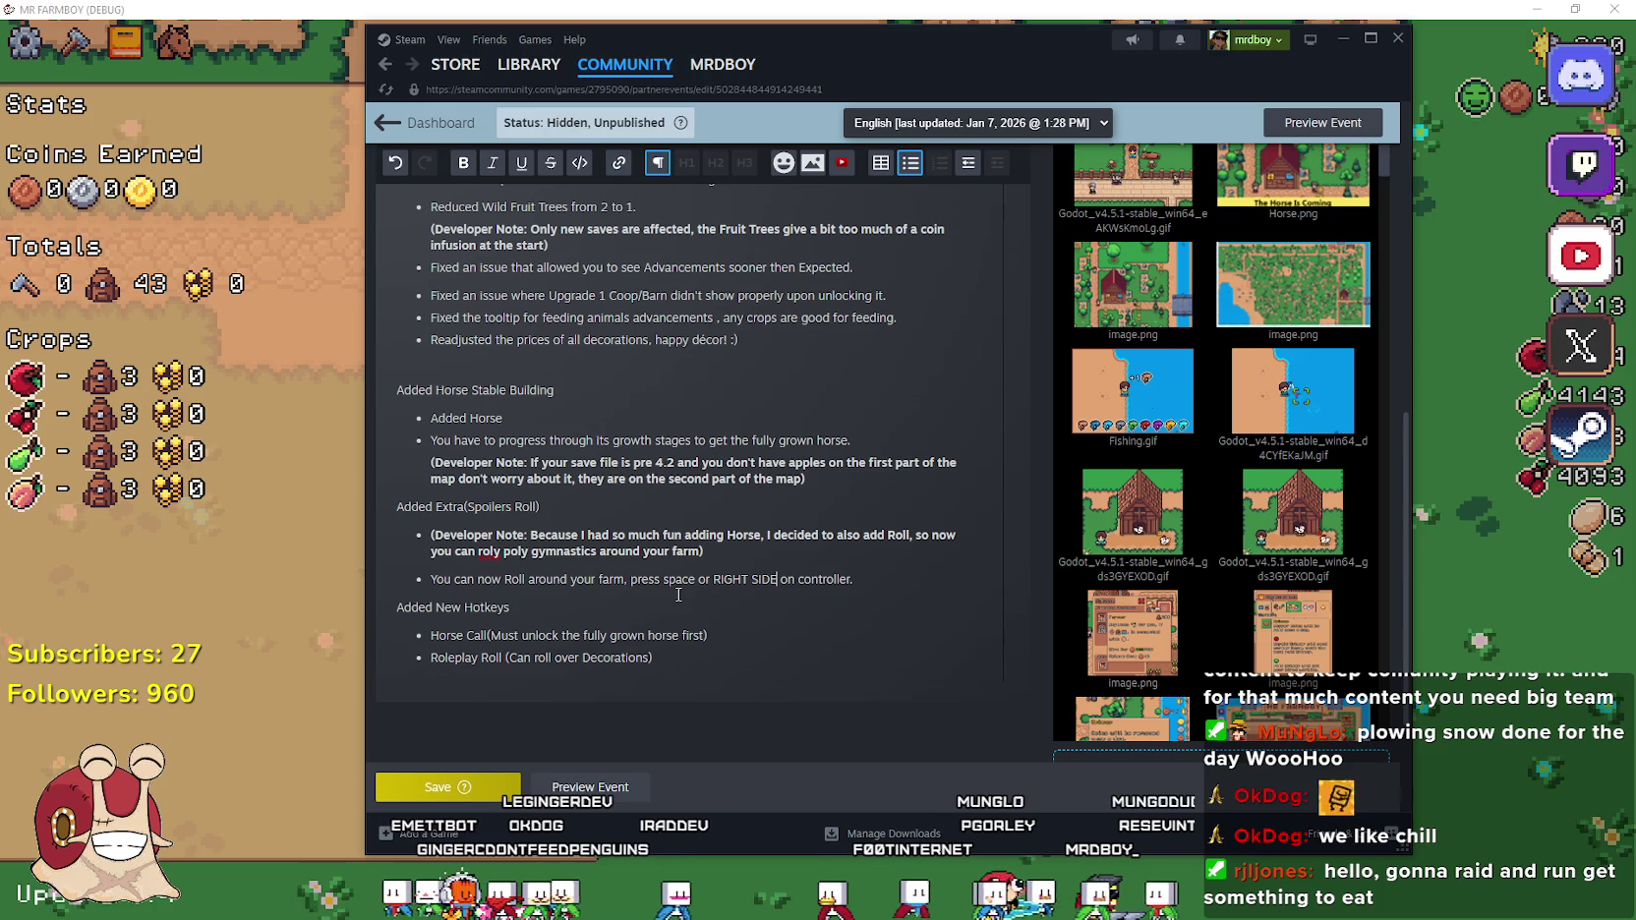
pyautogui.write(' TUM')
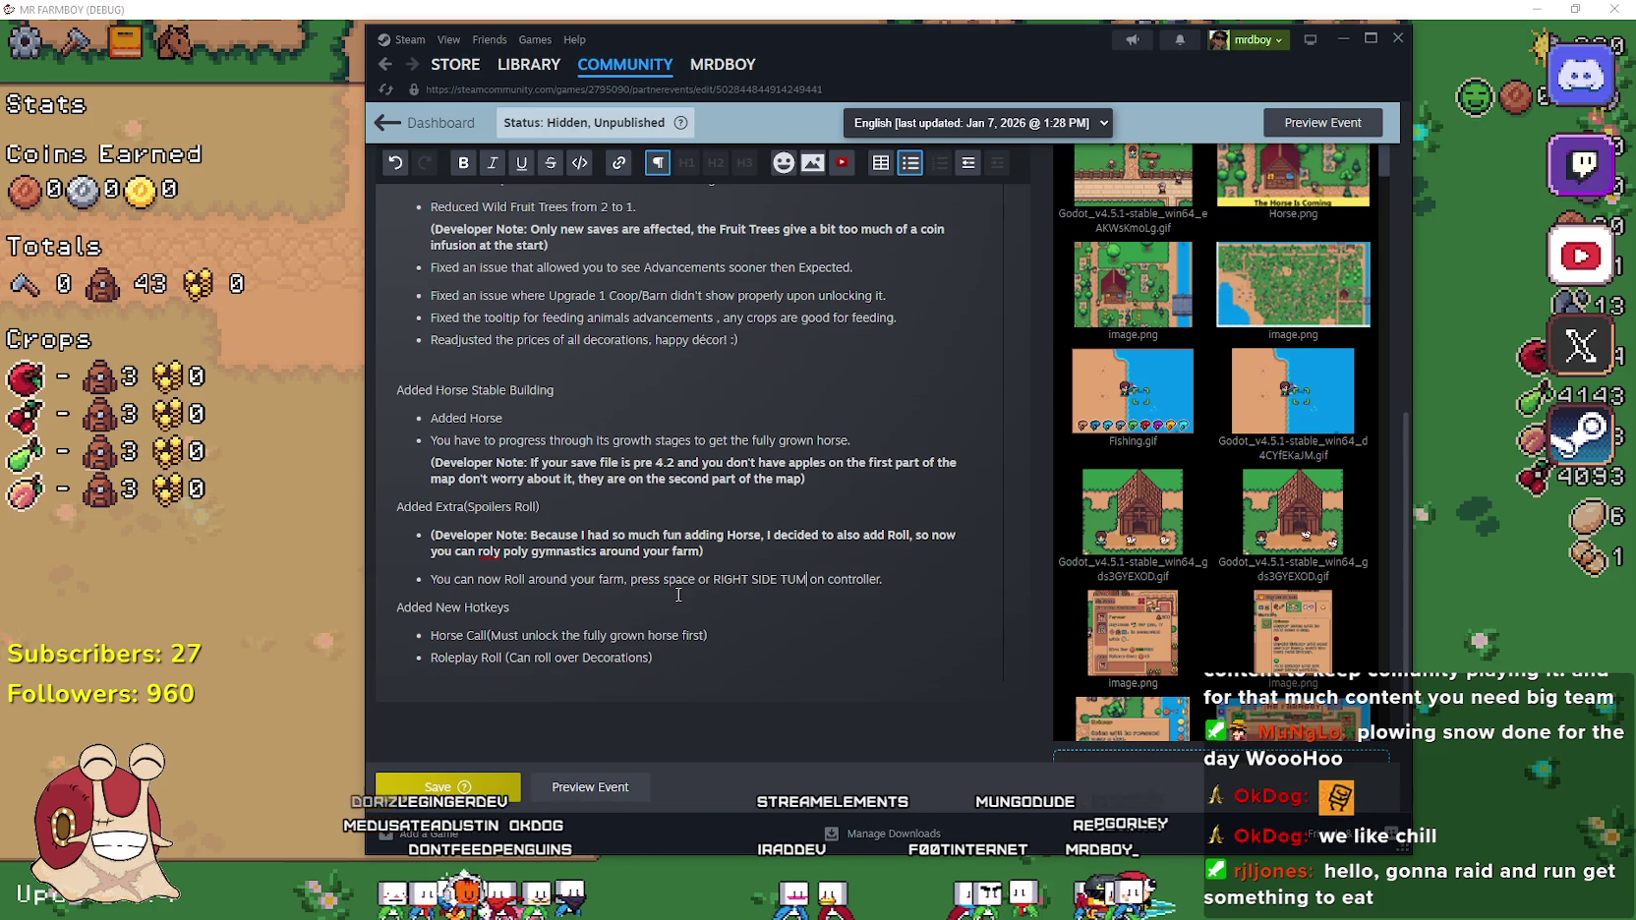
pyautogui.press('BackSpace')
pyautogui.press('BackSpace')
pyautogui.press('BackSpace')
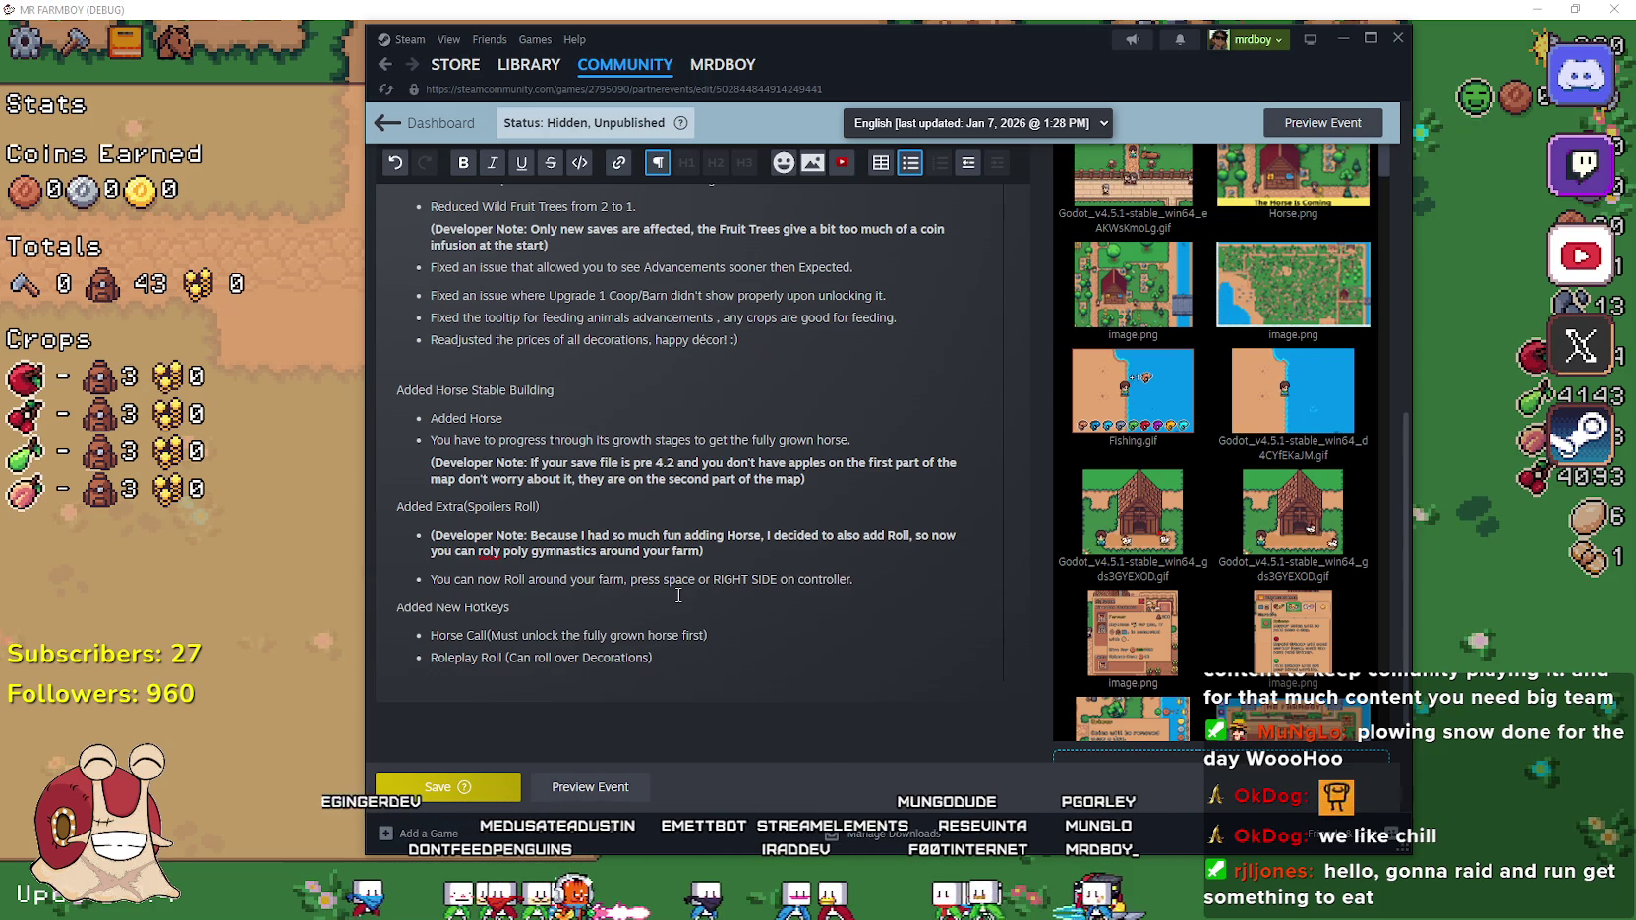
pyautogui.press('BackSpace')
pyautogui.press('BackSpace')
pyautogui.press('BackSpace')
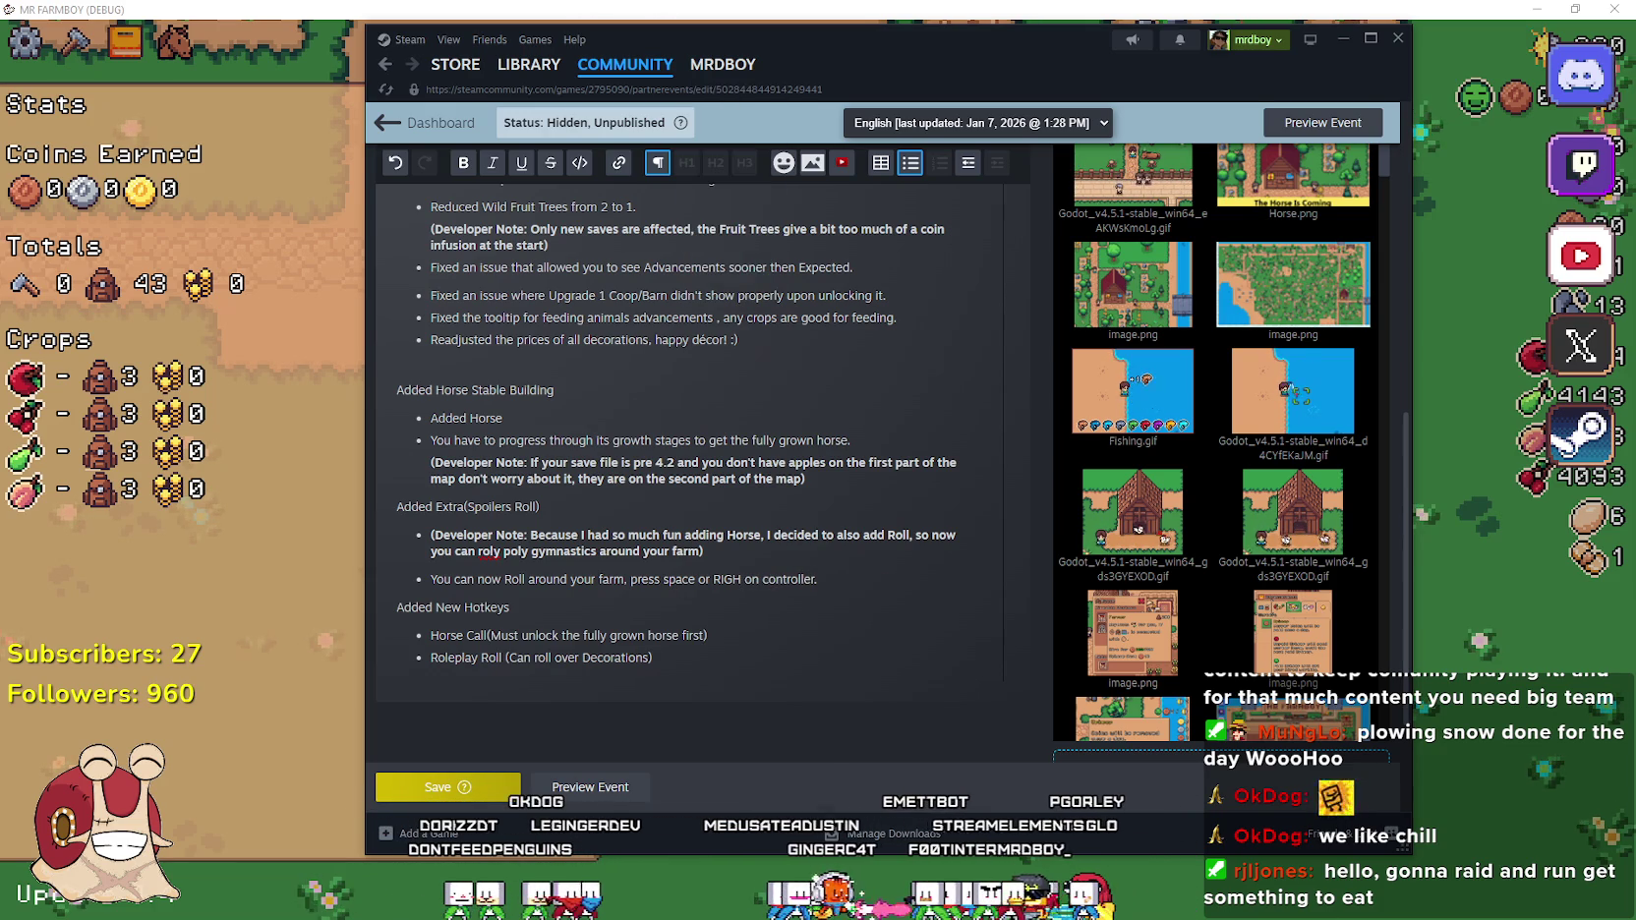
pyautogui.hotkey('alt', 'Tab')
# Check in Project Settings' Input Map that roll uses Space and Joypad Button 9, then return to Steam
pyautogui.click(78, 41)
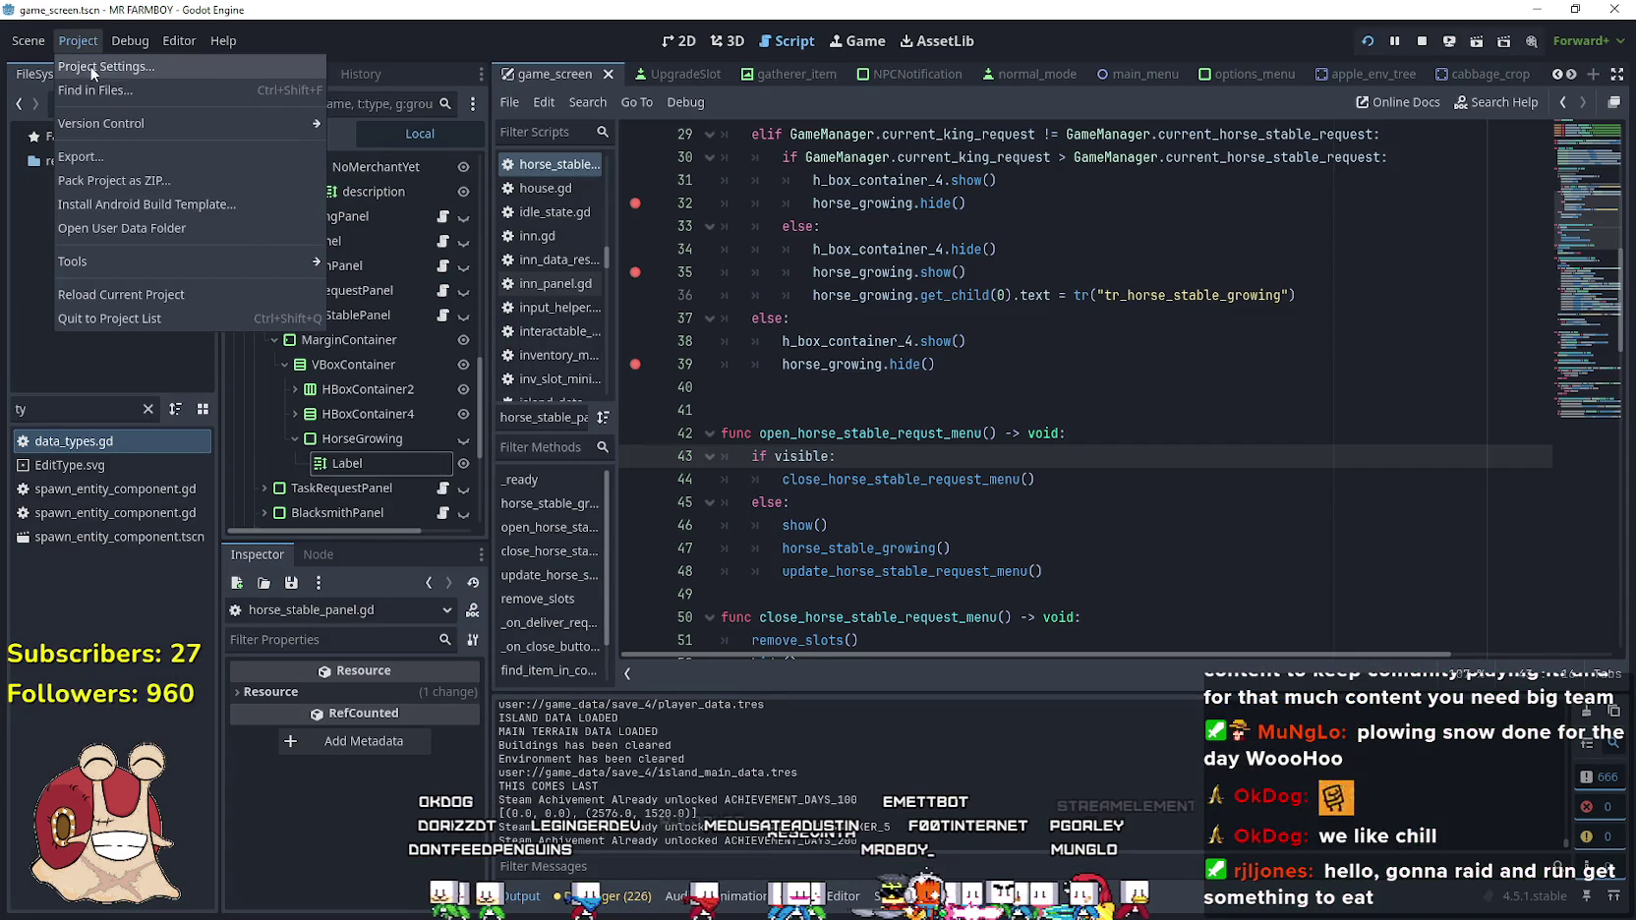
pyautogui.click(91, 65)
pyautogui.click(755, 181)
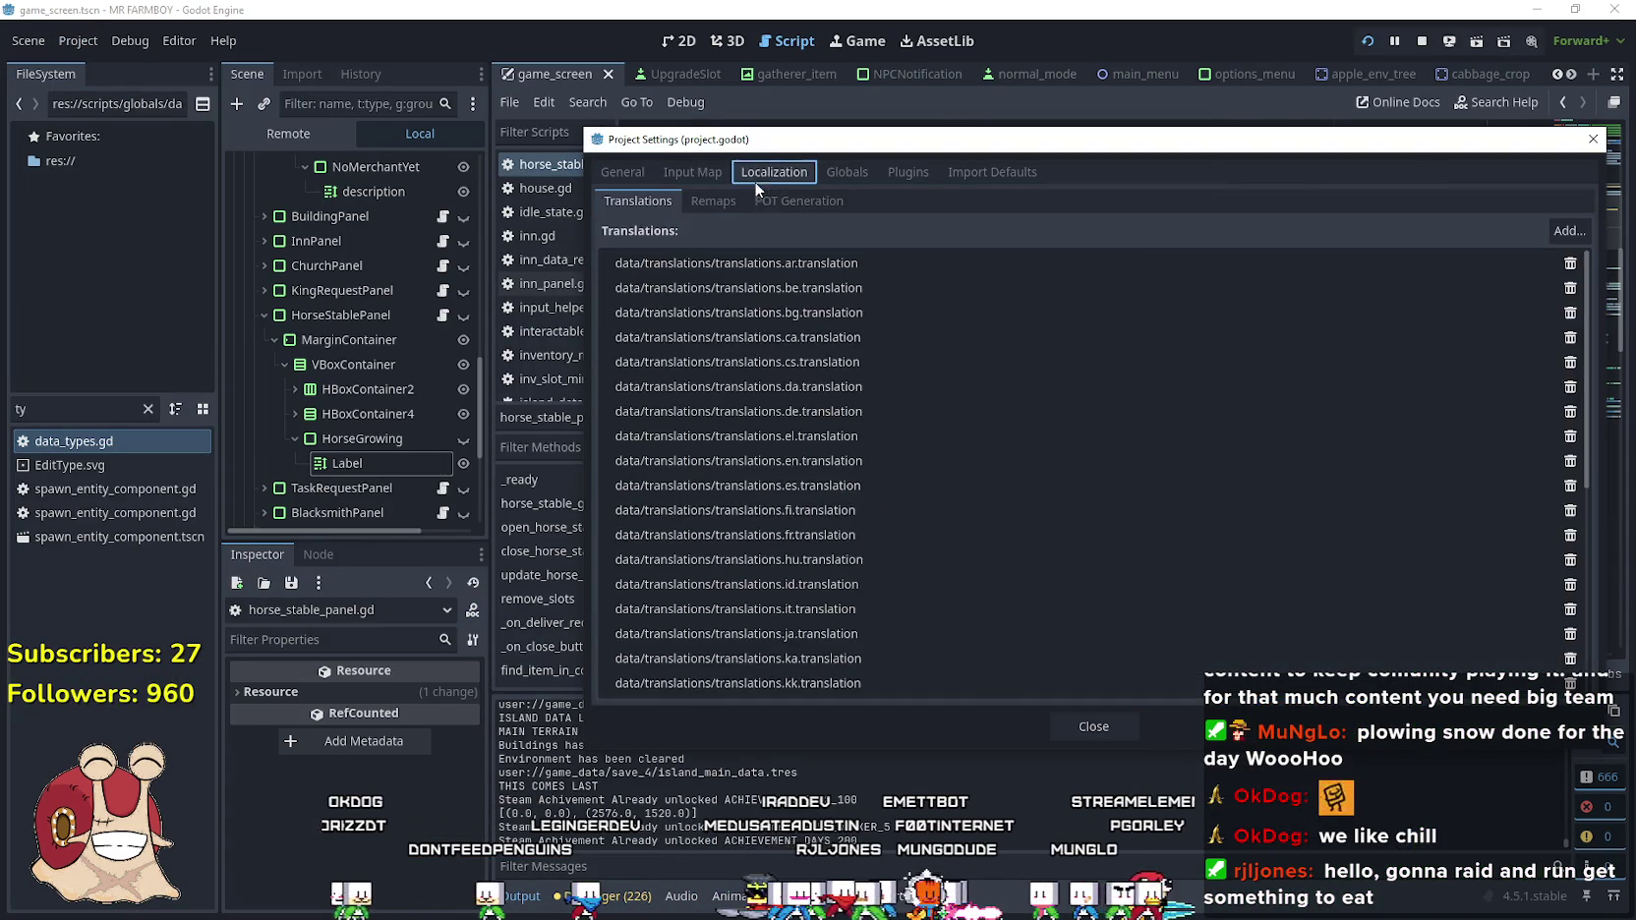
pyautogui.click(693, 173)
pyautogui.scroll(-5, 856, 597)
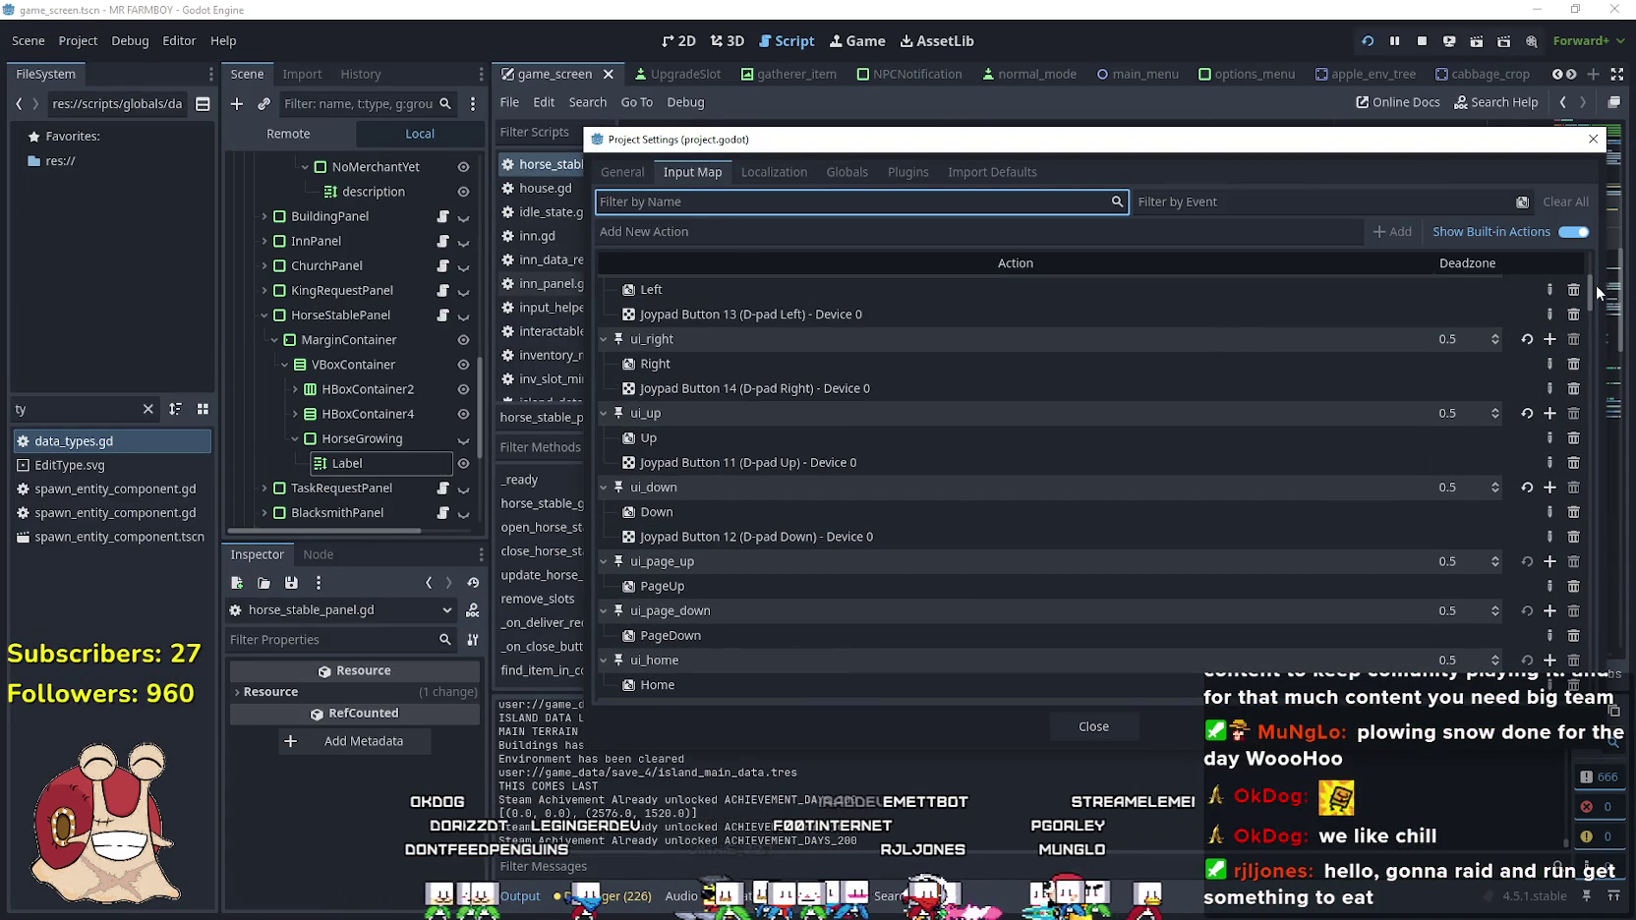
pyautogui.moveTo(1593, 292); pyautogui.dragTo(1590, 678)
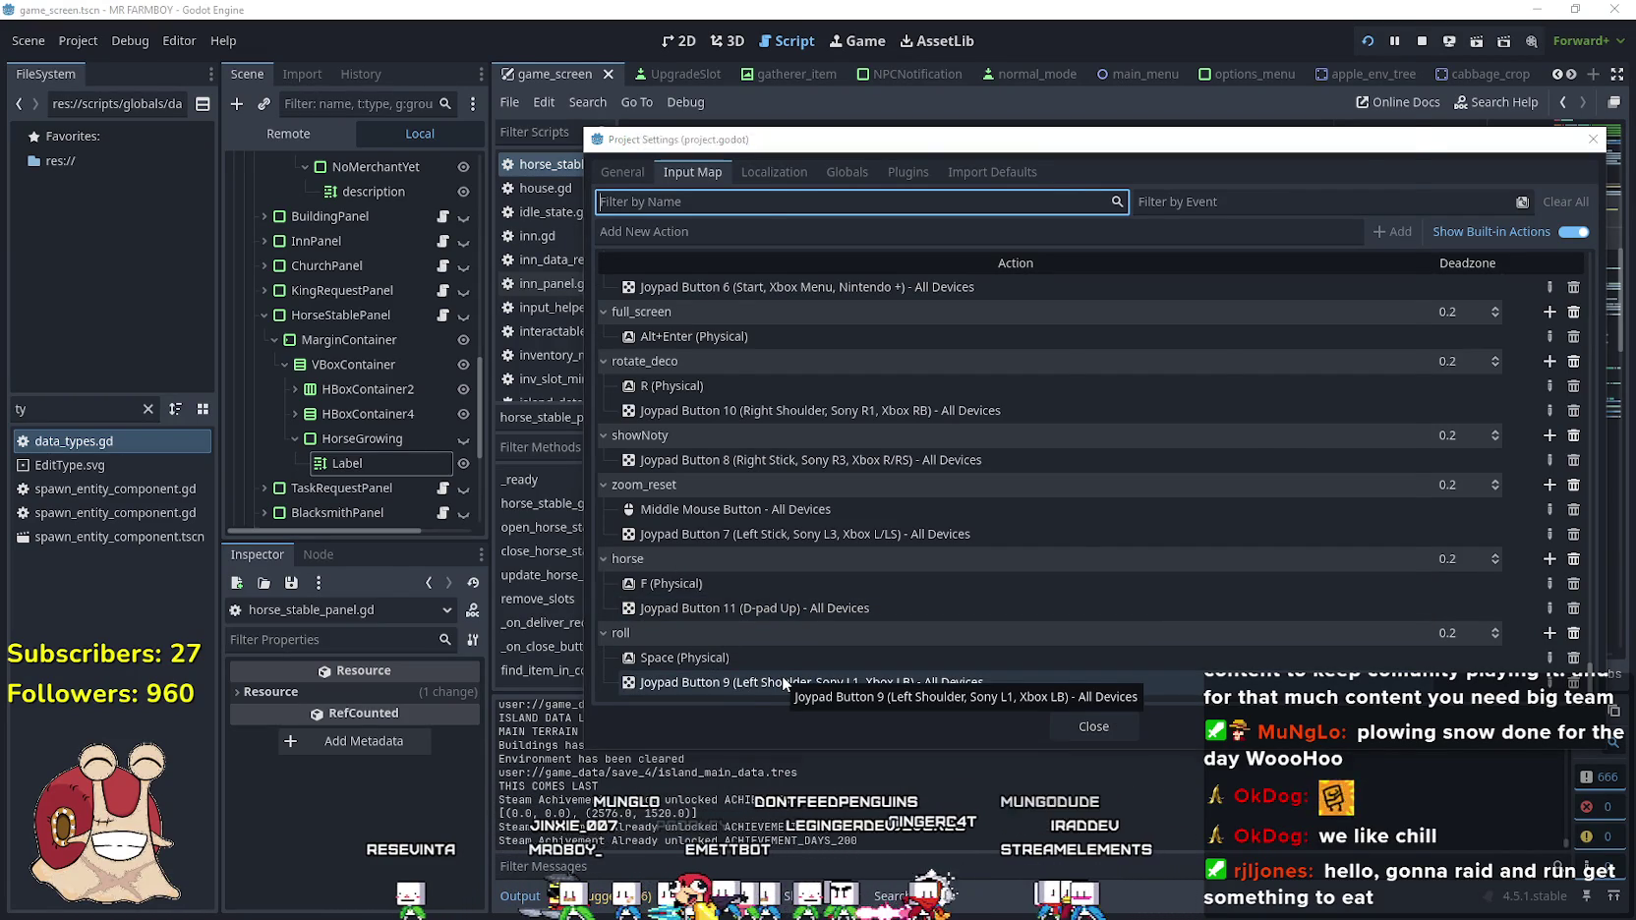
pyautogui.hotkey('alt', 'Tab')
# Change the roll binding to 'Left Shoulder' and reword the bullet as 'Press space or Left Shoulder on controller to Roll.'
pyautogui.doubleClick(731, 578)
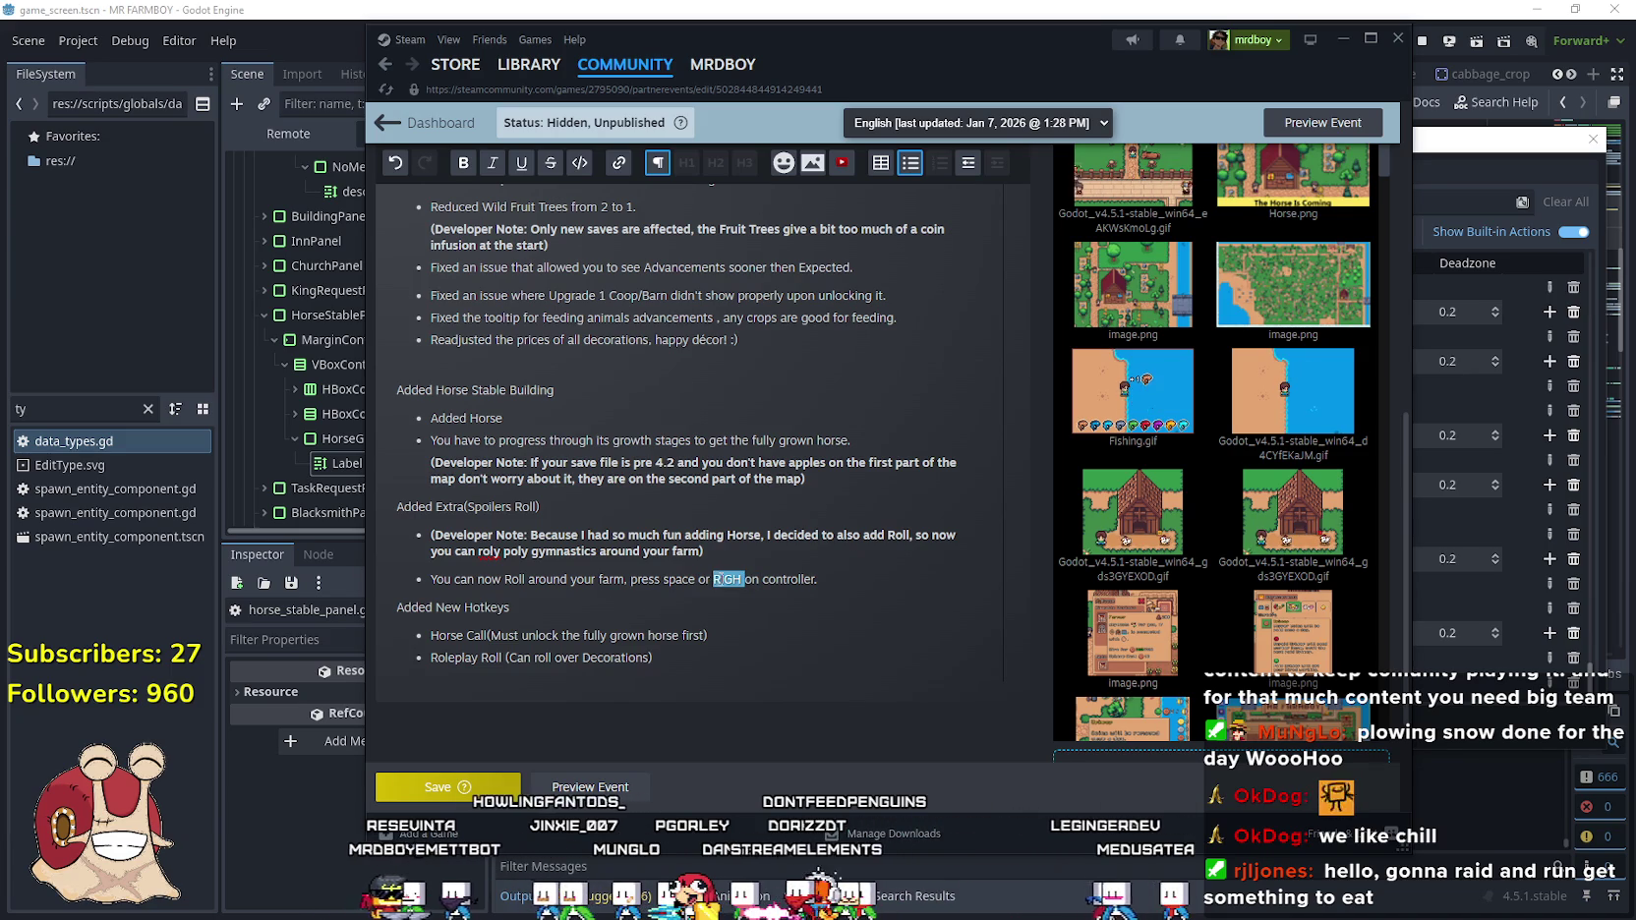
pyautogui.write('Left Sholde')
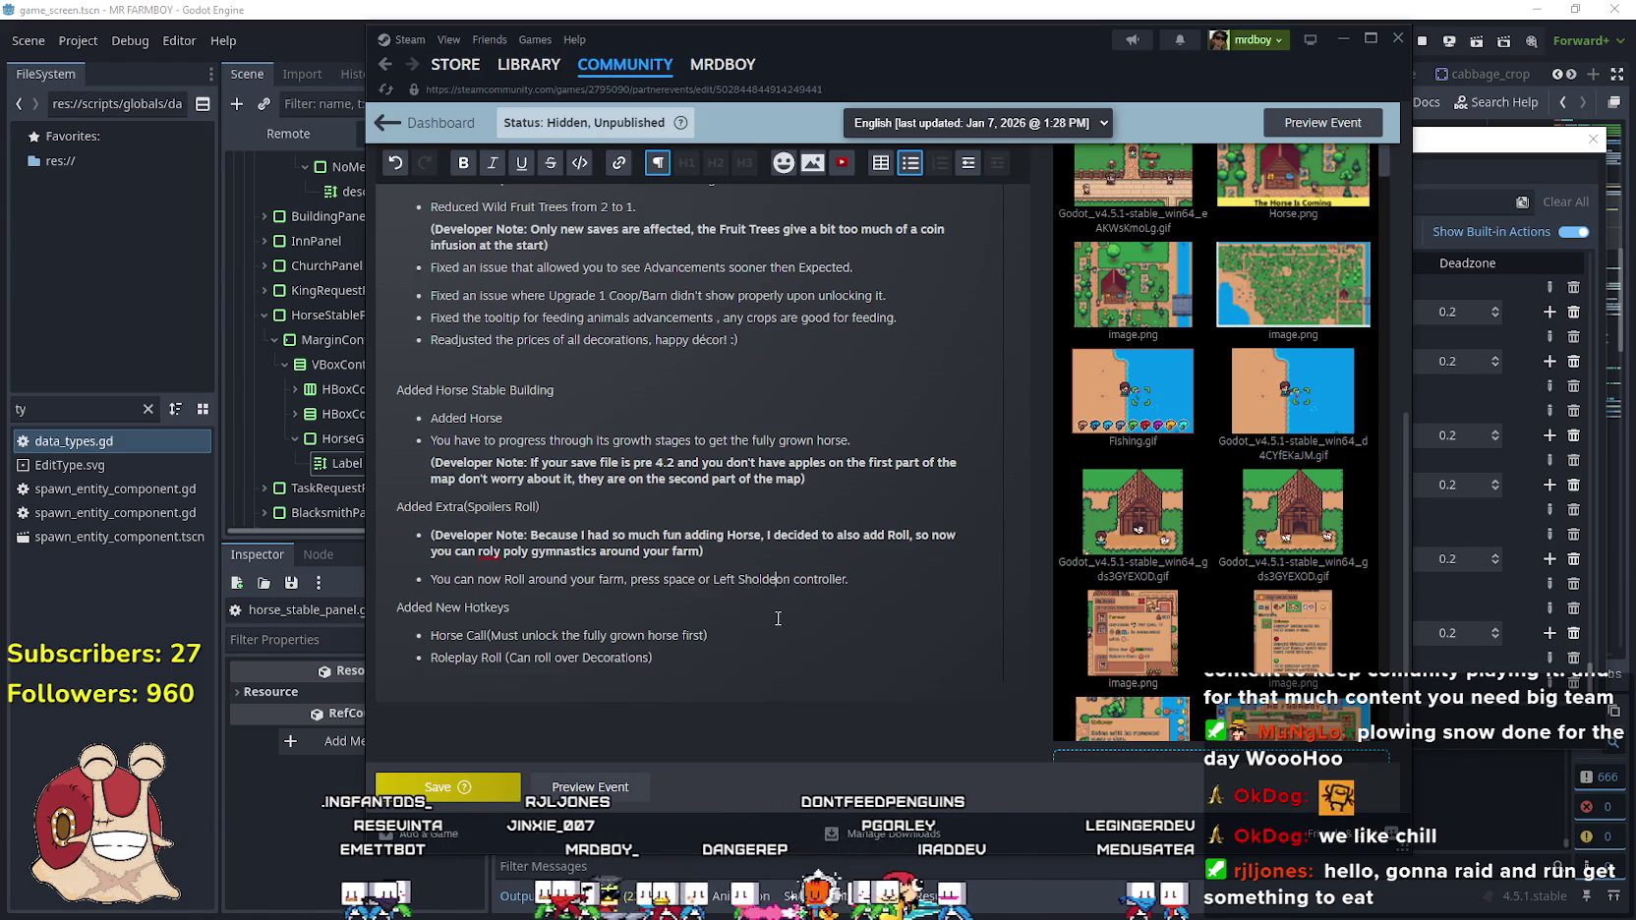
pyautogui.press('BackSpace')
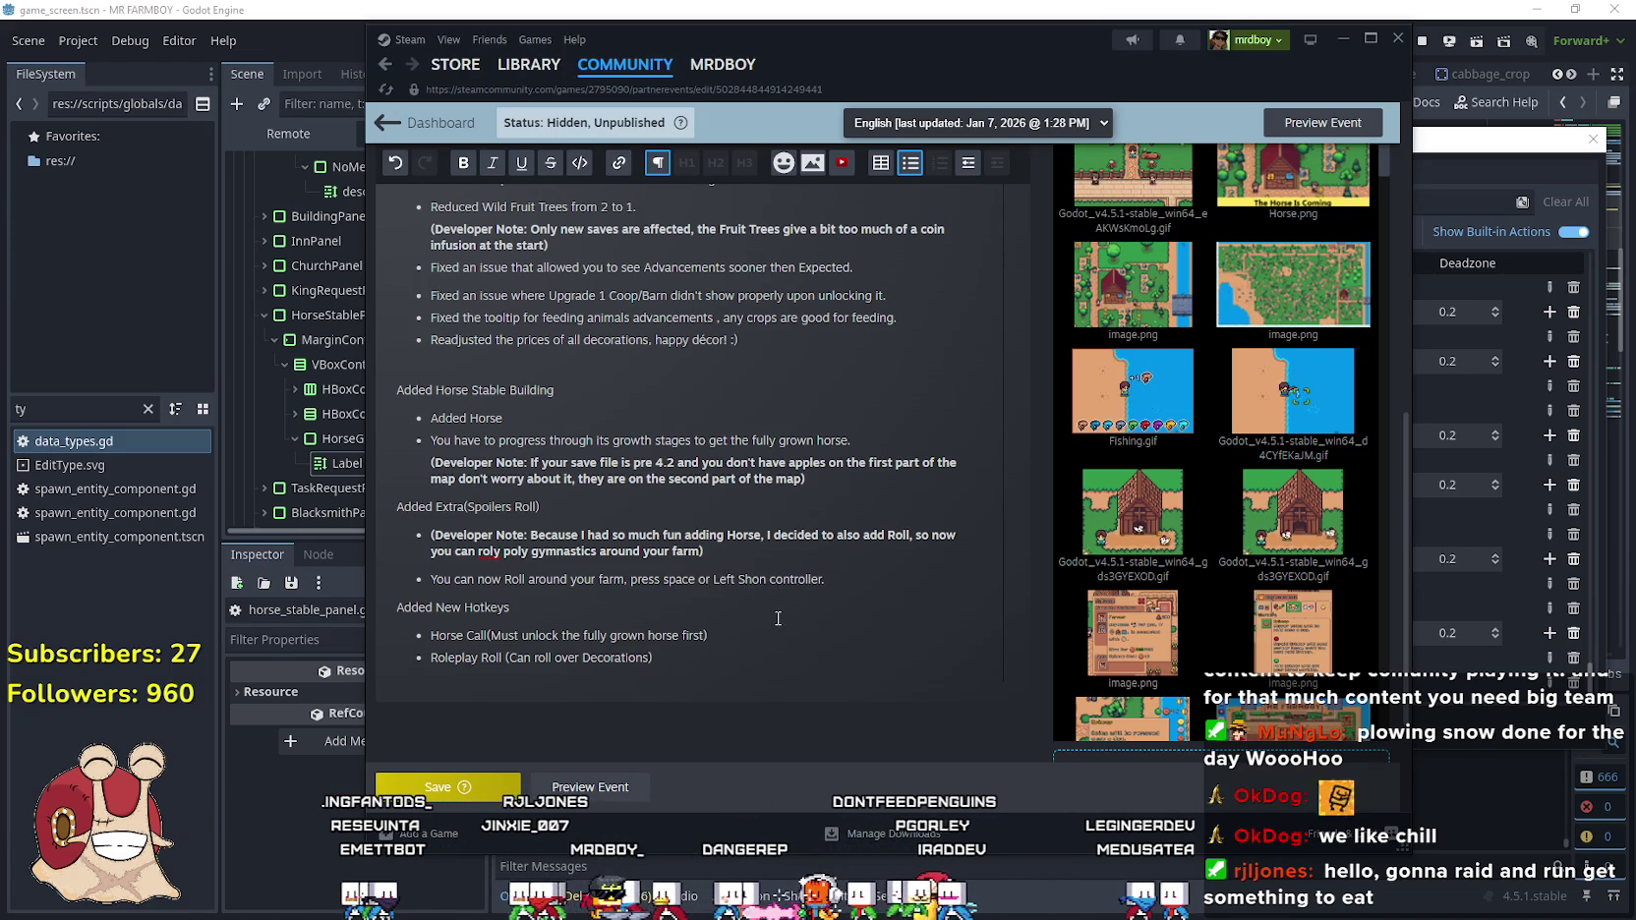
pyautogui.write('ulde')
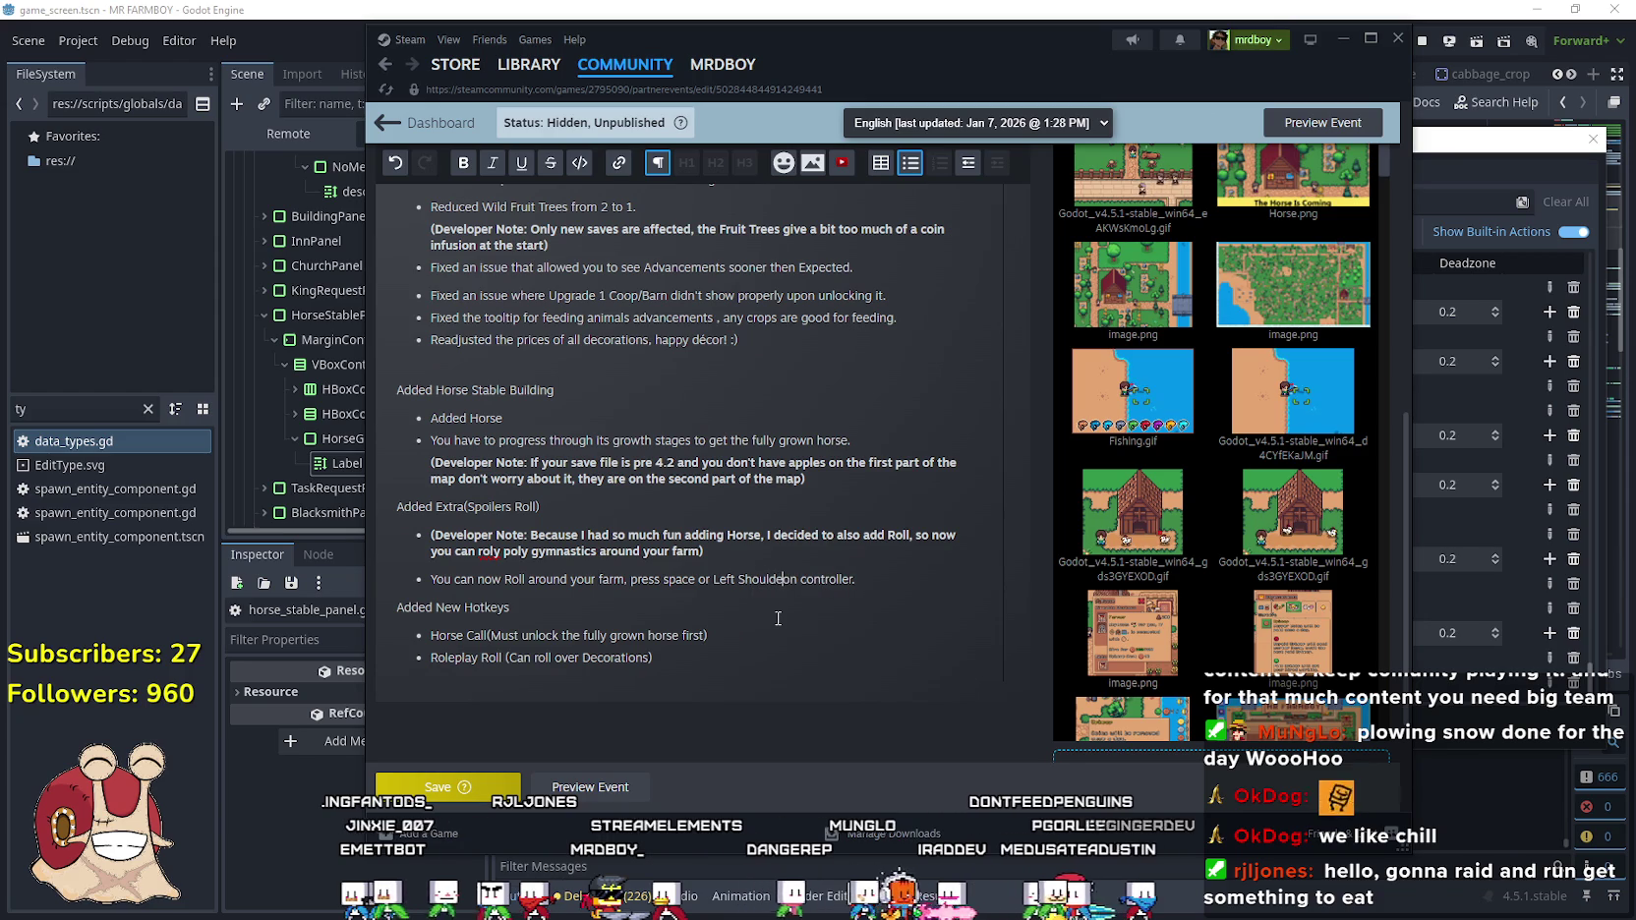
pyautogui.write('r')
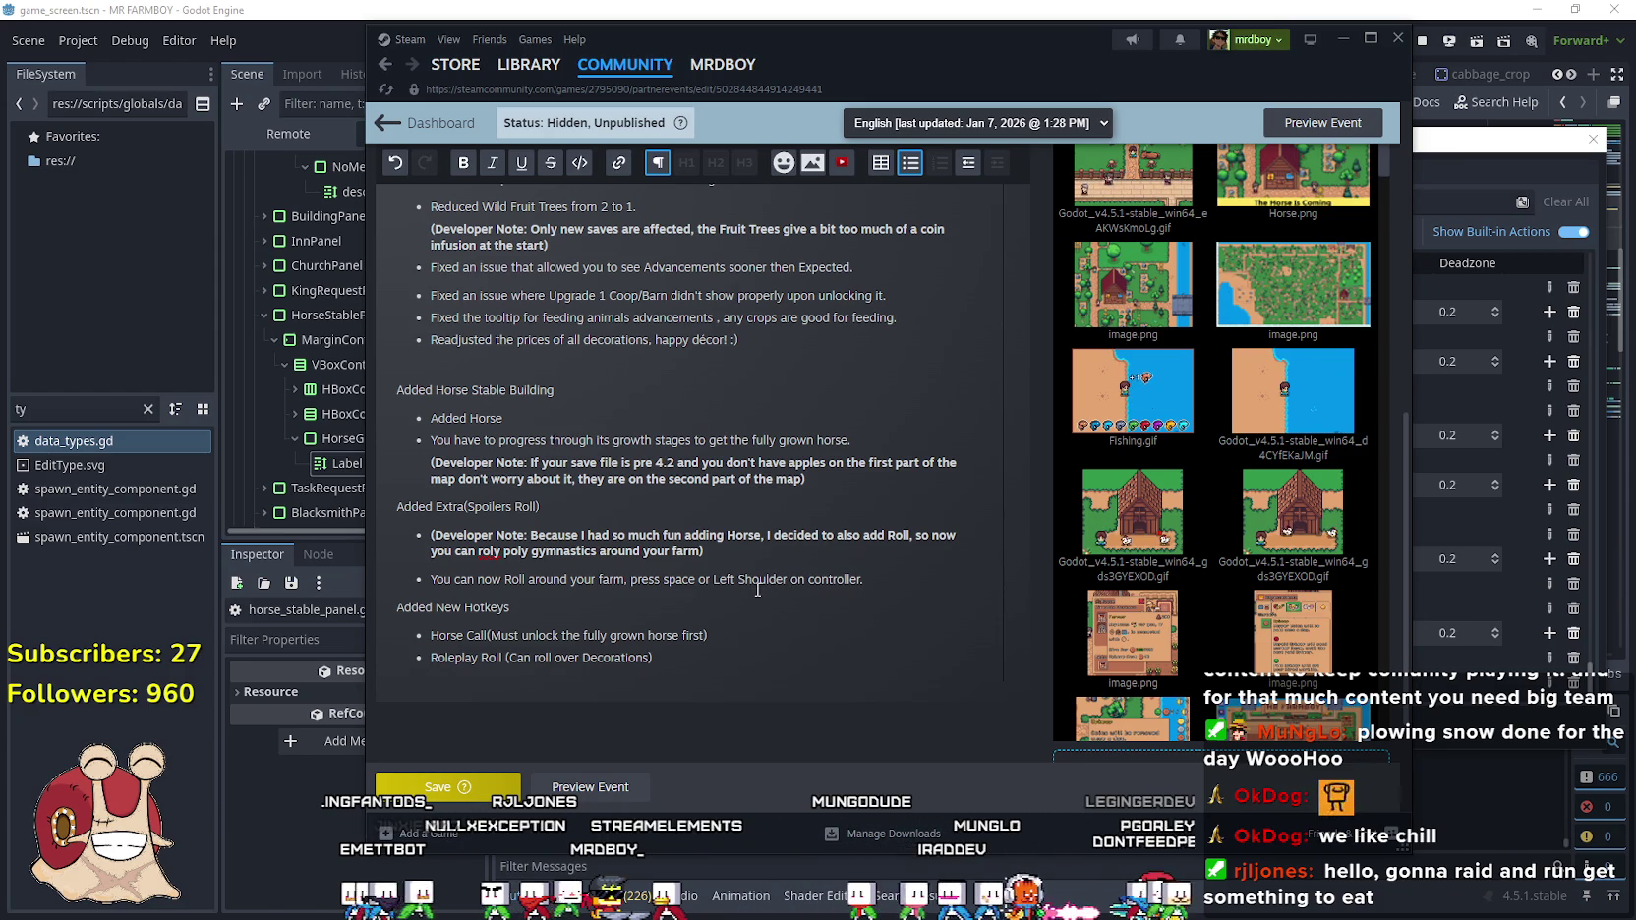
pyautogui.click(851, 555)
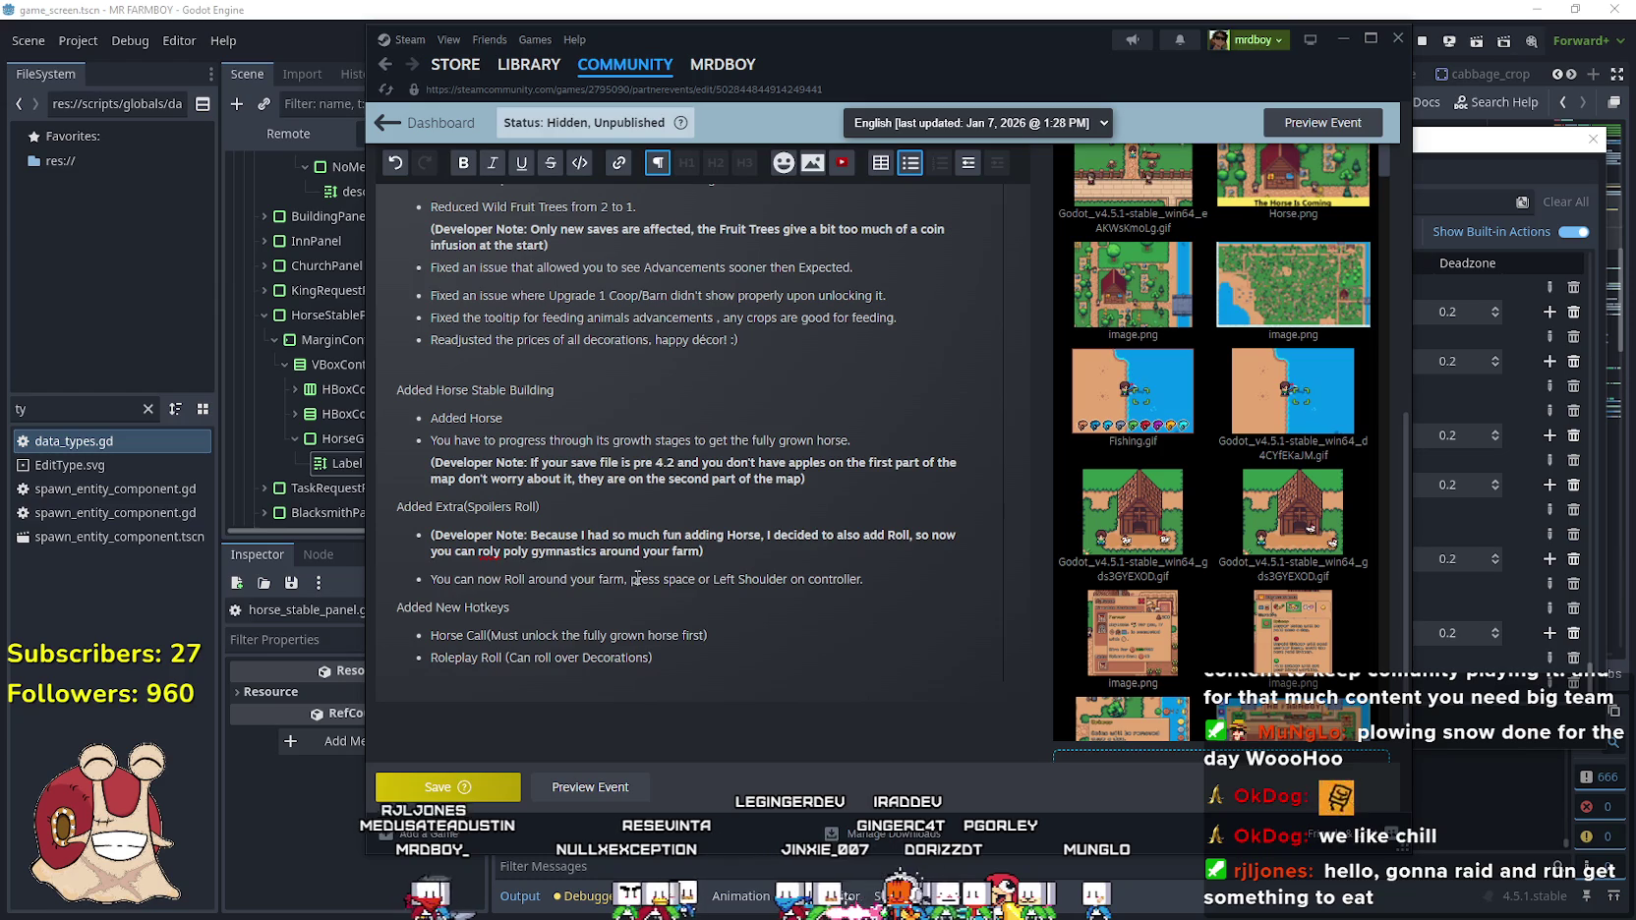
pyautogui.moveTo(634, 579); pyautogui.dragTo(423, 577)
pyautogui.write('P')
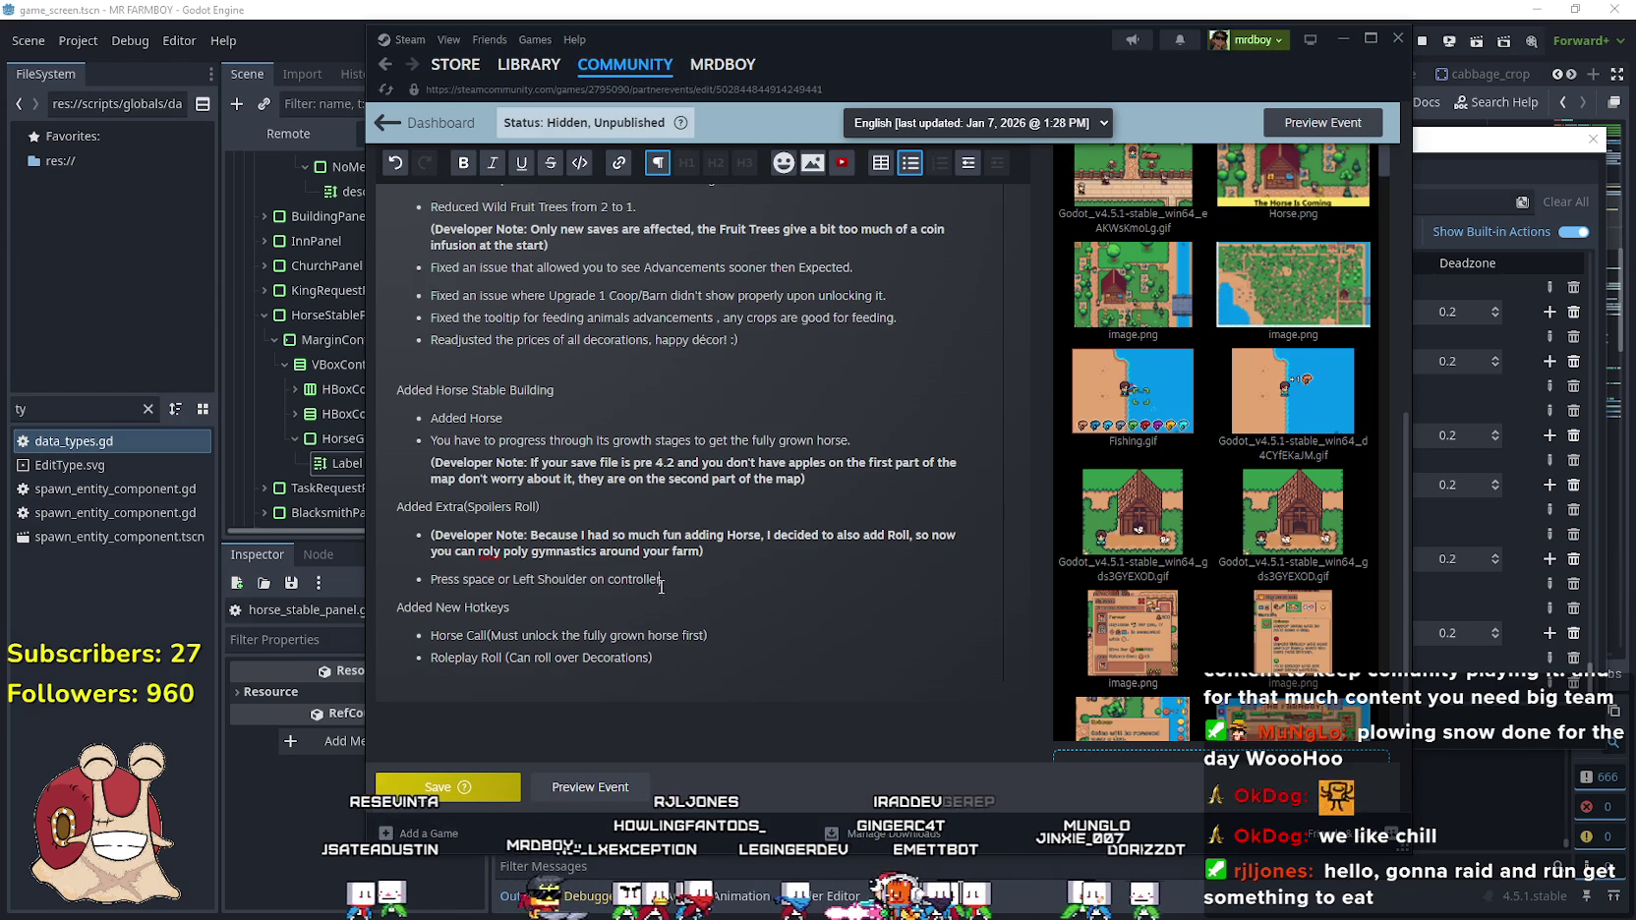
pyautogui.write('to Roll')
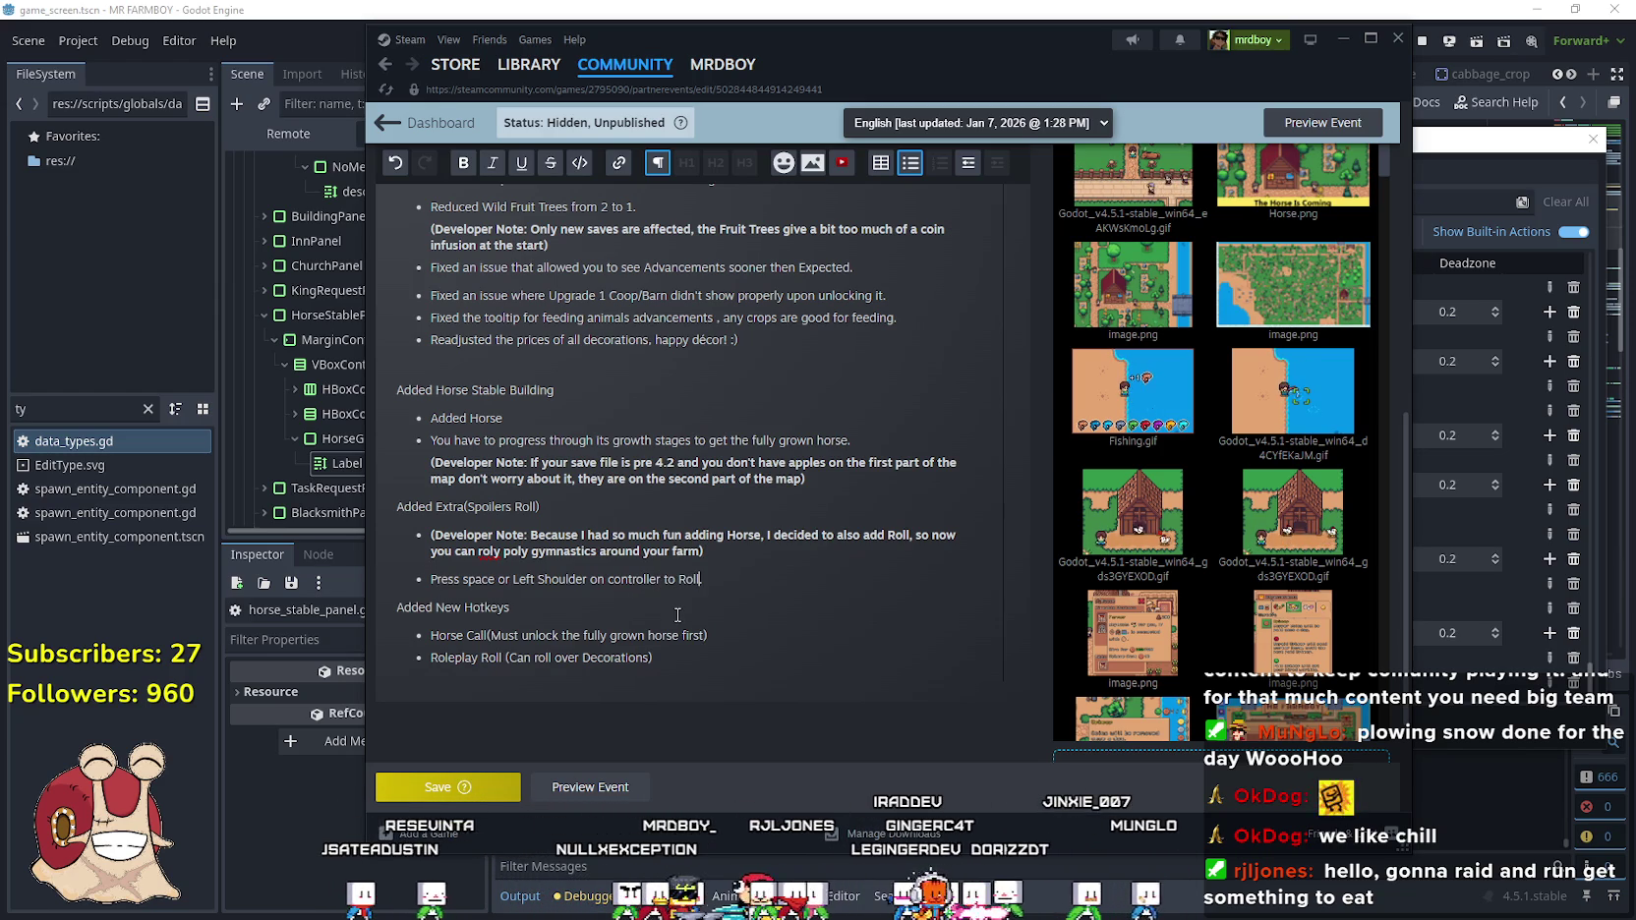
pyautogui.write('.')
# Move the bold developer note from above the roll bullet into a new bullet below it
pyautogui.moveTo(721, 555); pyautogui.dragTo(422, 528)
pyautogui.hotkey('ctrl', 'c')
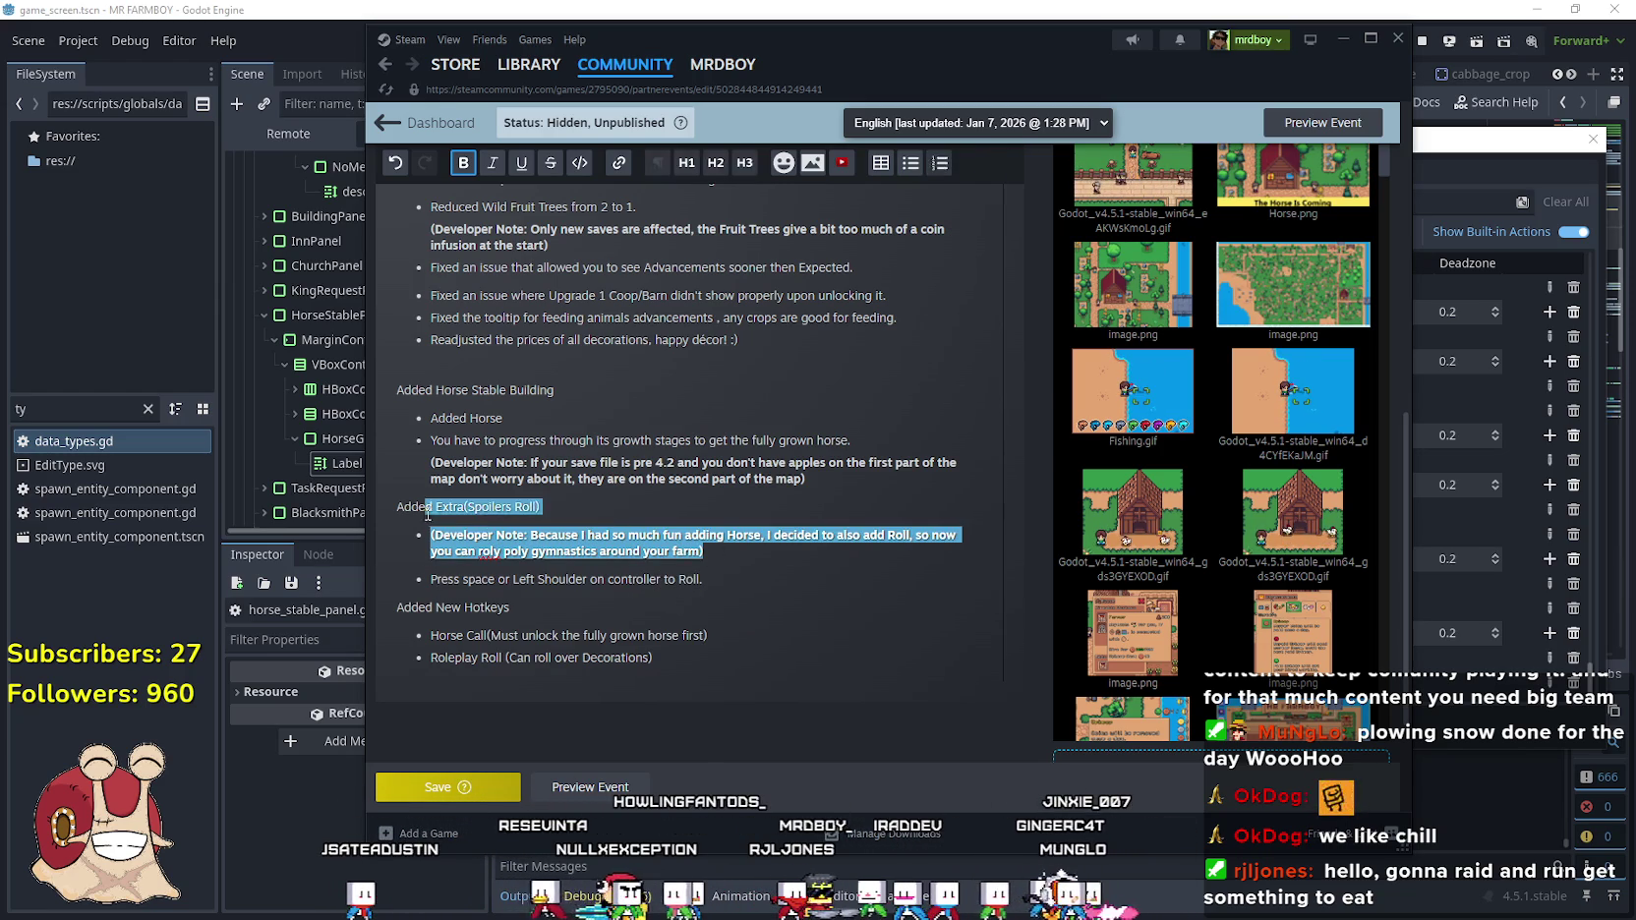
pyautogui.press('BackSpace')
pyautogui.press('BackSpace')
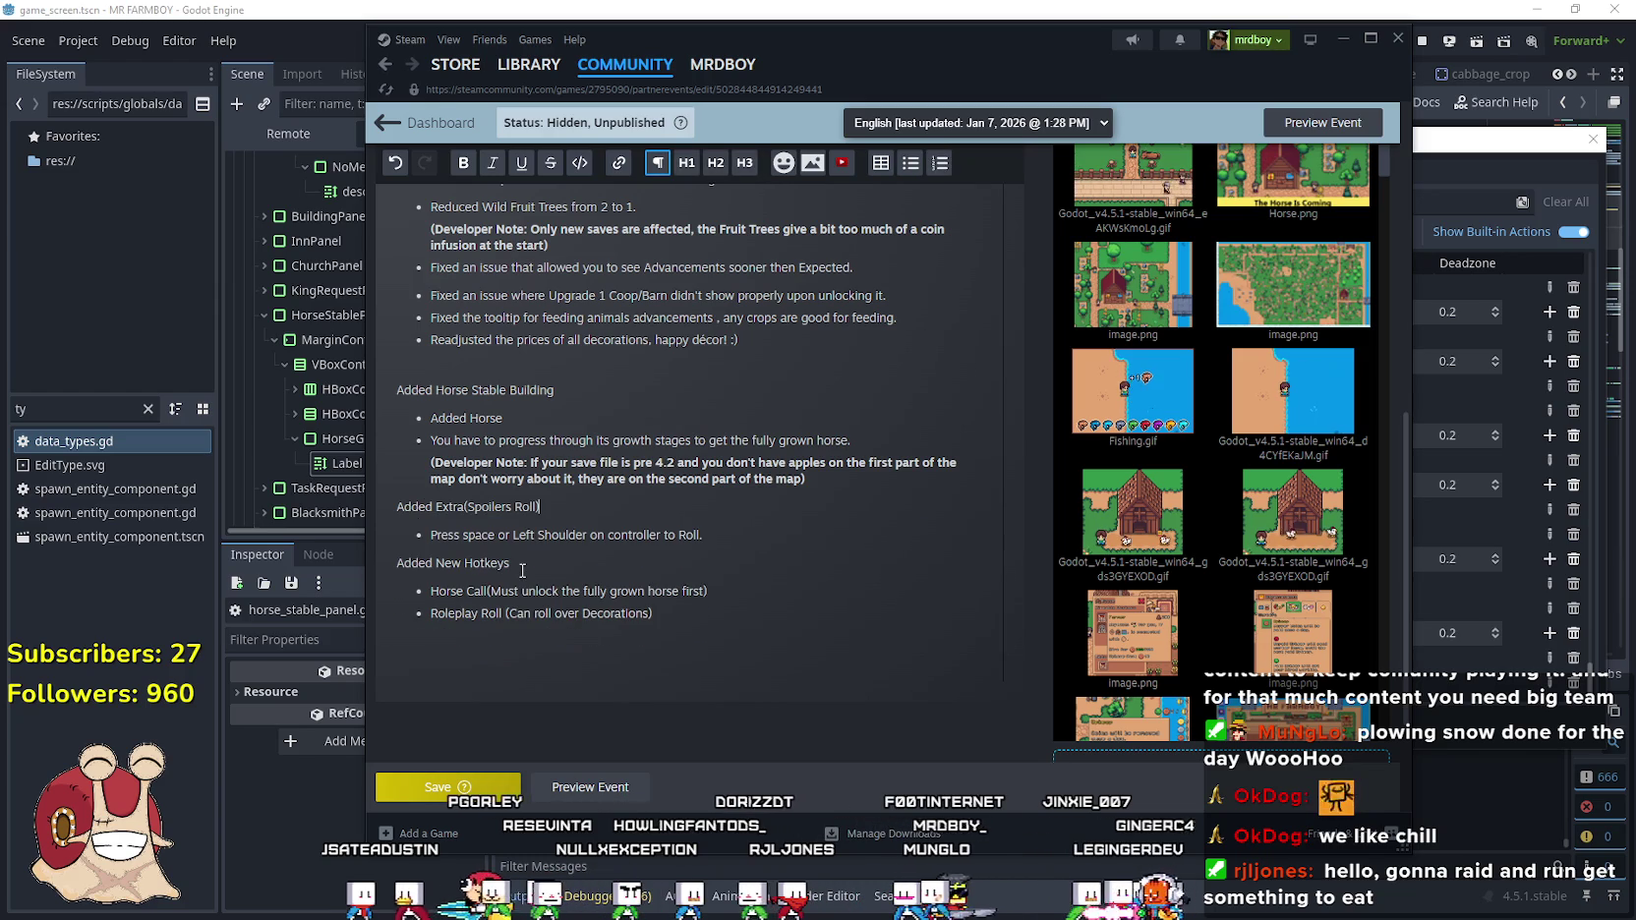
pyautogui.click(770, 542)
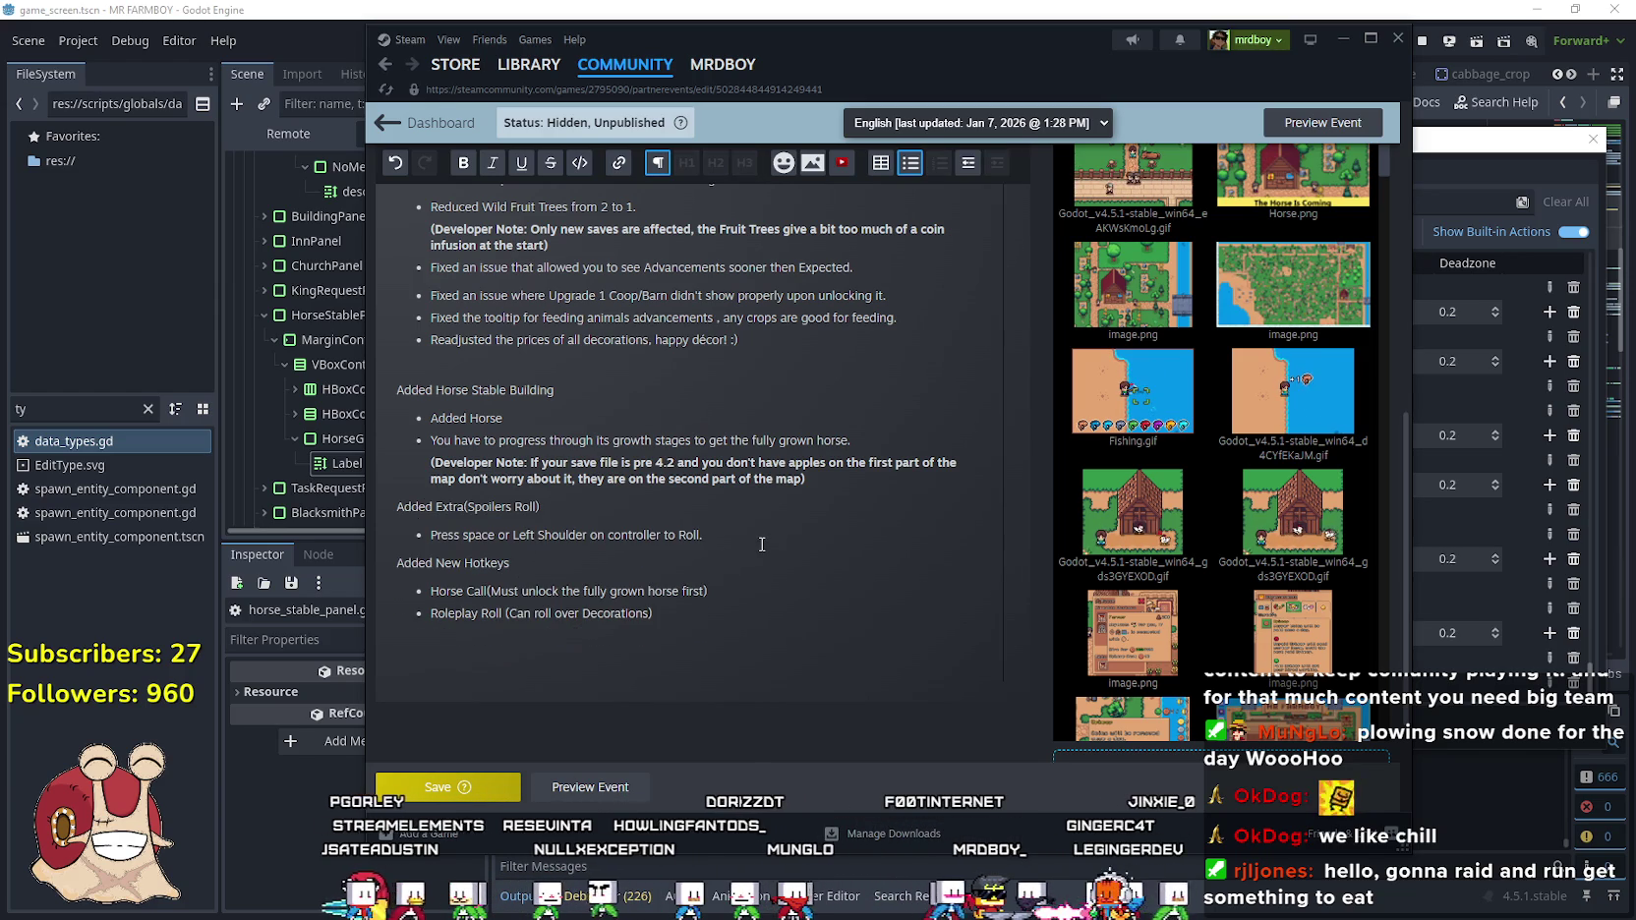
pyautogui.press('Return')
pyautogui.hotkey('ctrl', 'v')
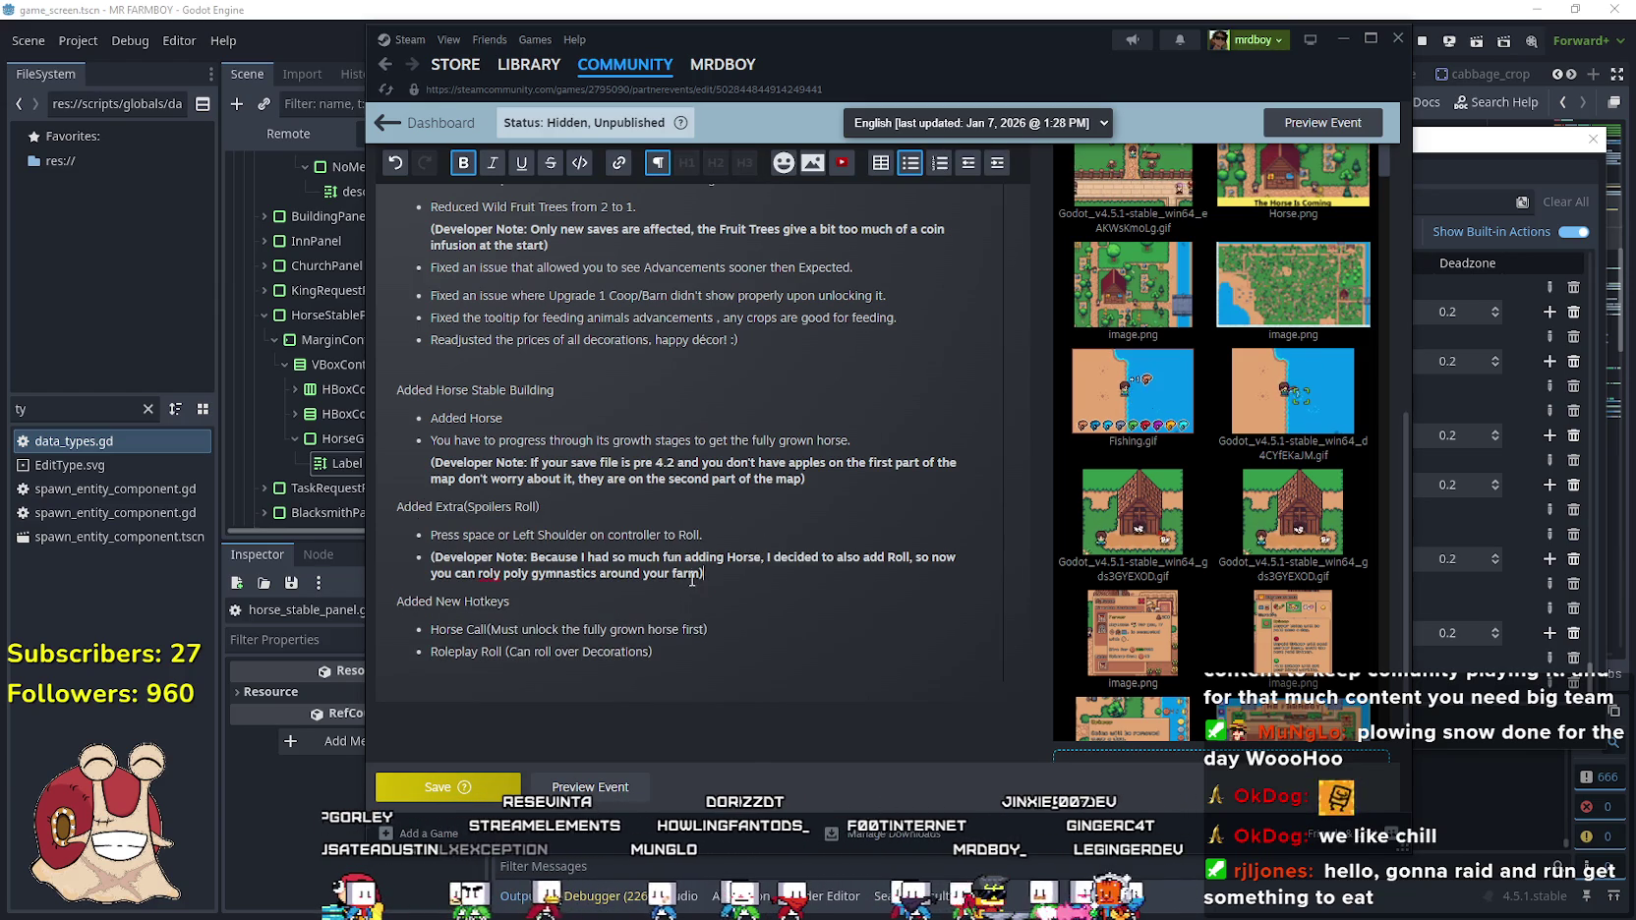
pyautogui.scroll(5, 708, 551)
pyautogui.scroll(-10, 678, 521)
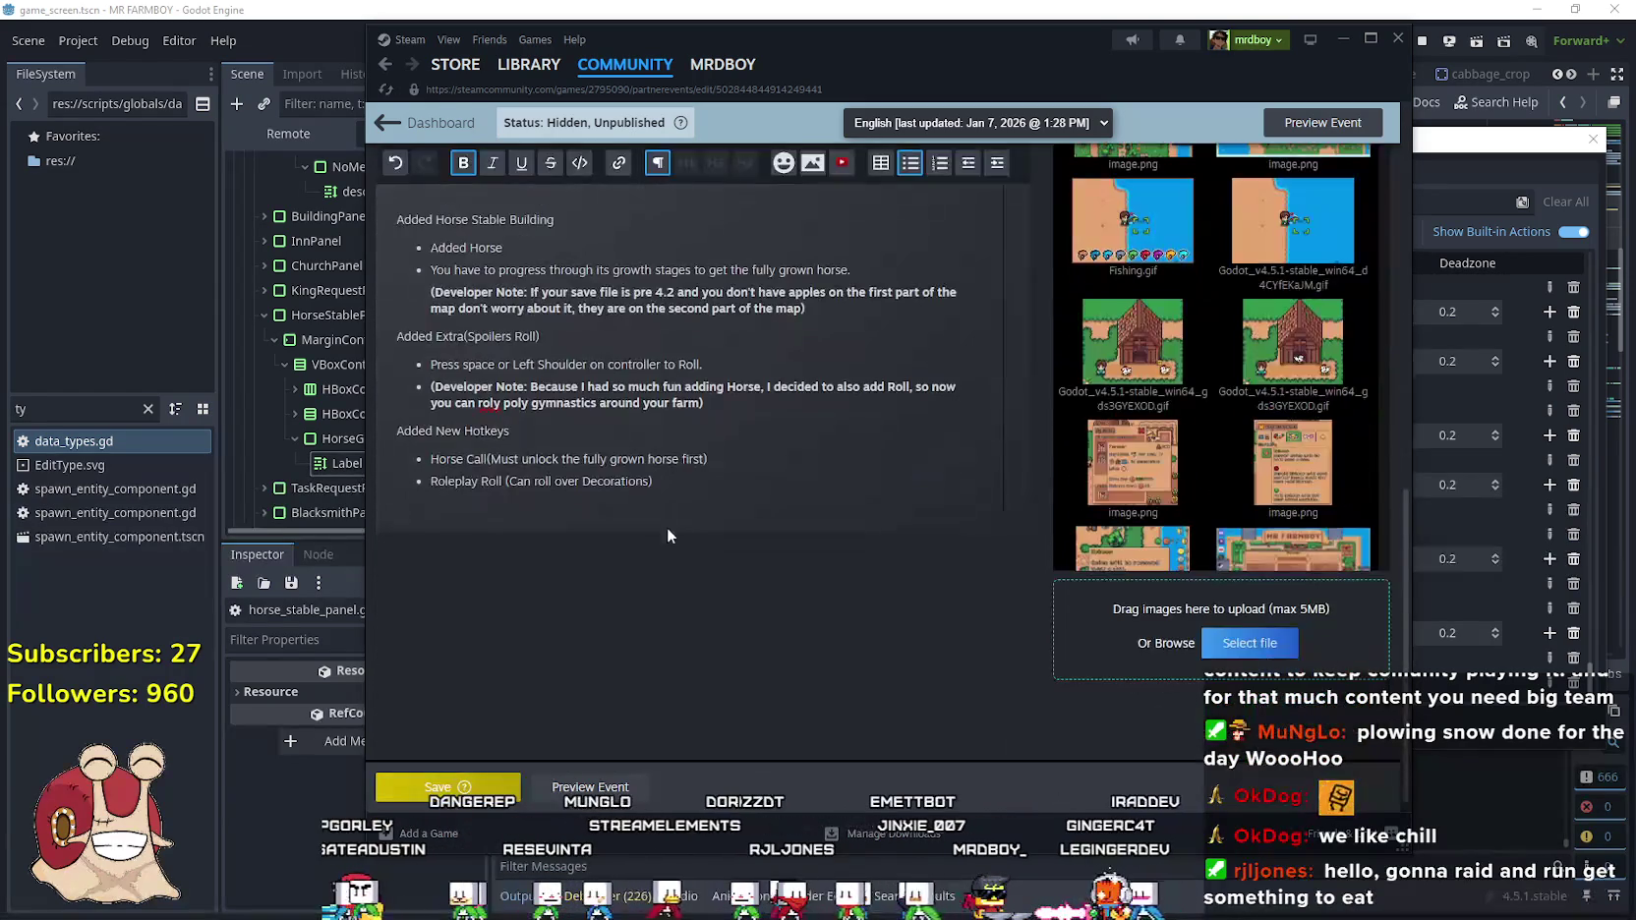
pyautogui.click(741, 433)
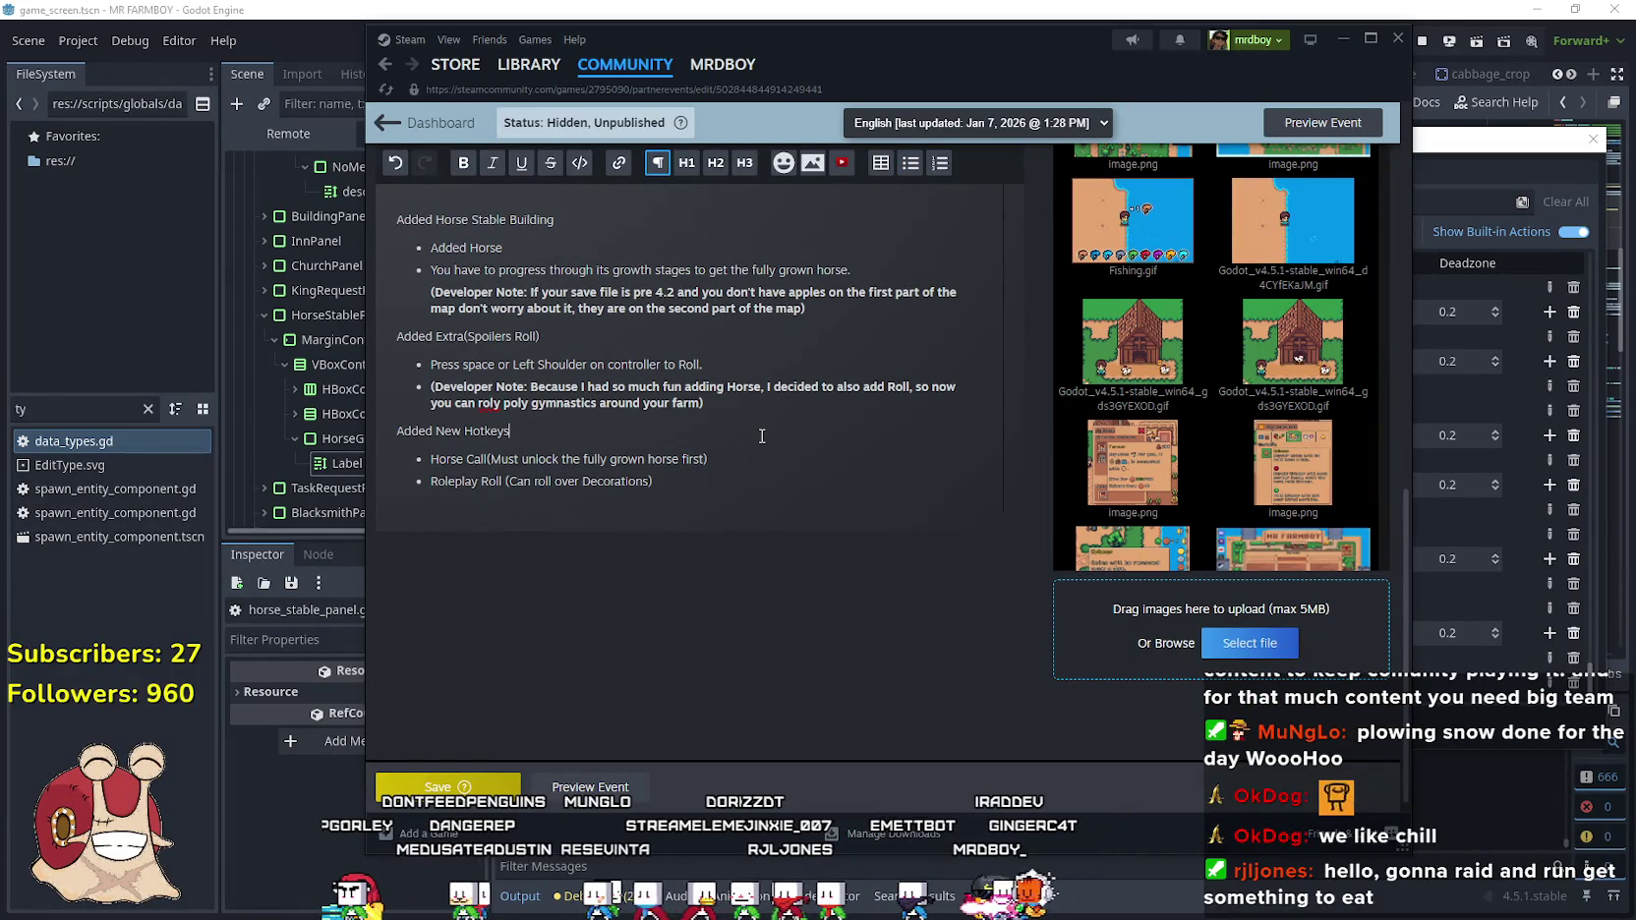
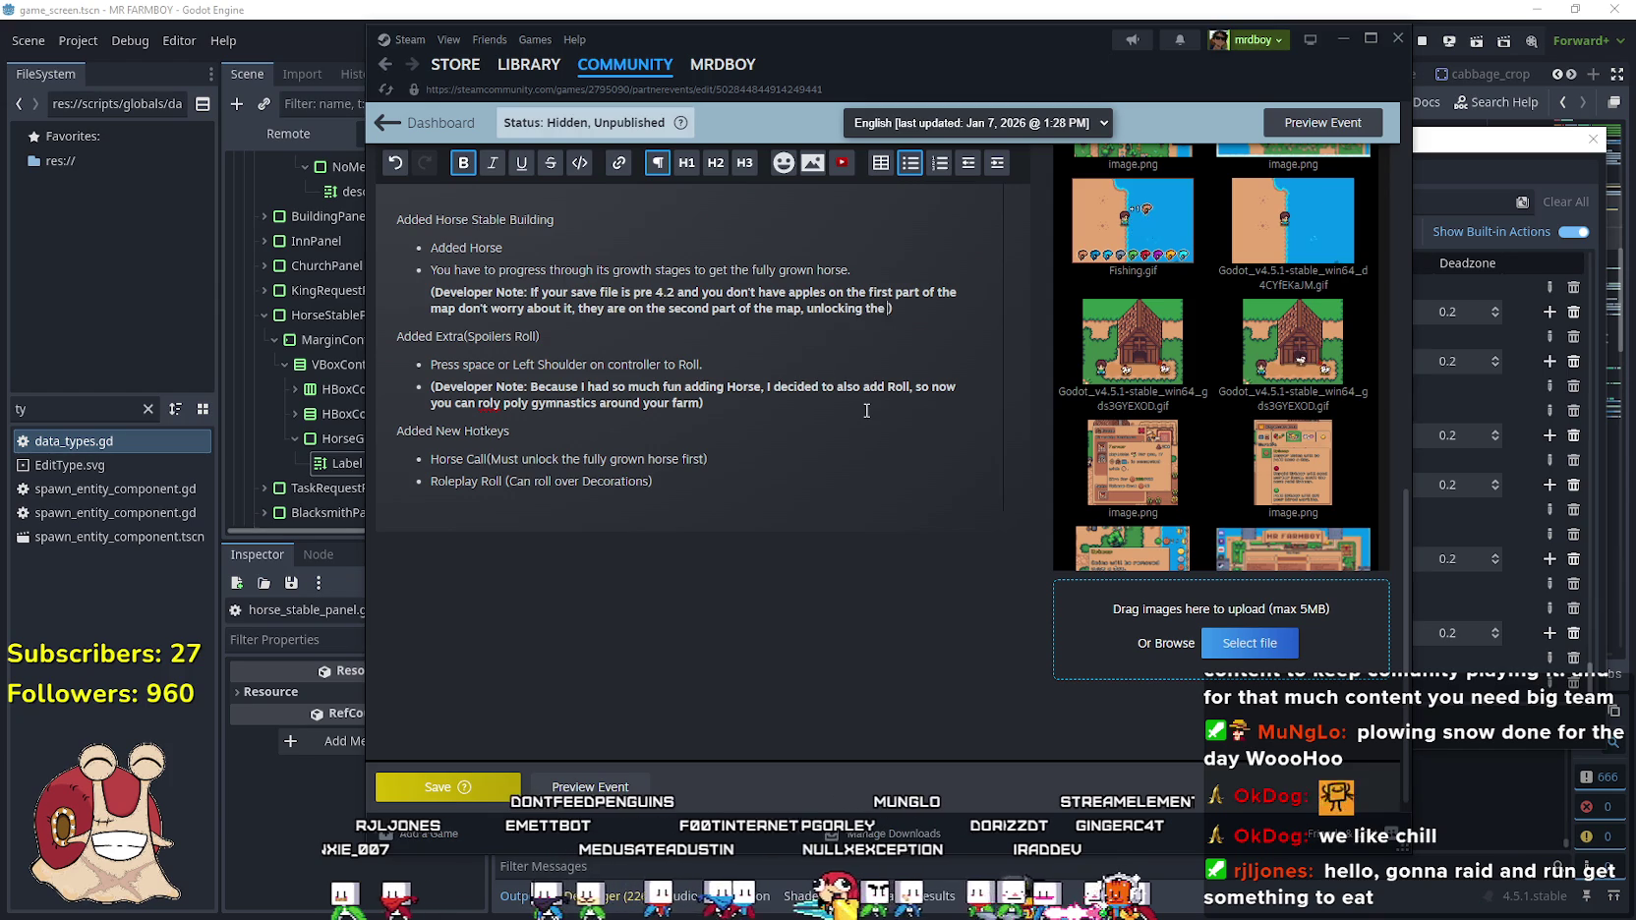
# Complete the Added Horse note so the mature horse needs all 4 fruit trees, and save
pyautogui.write('horse needs all')
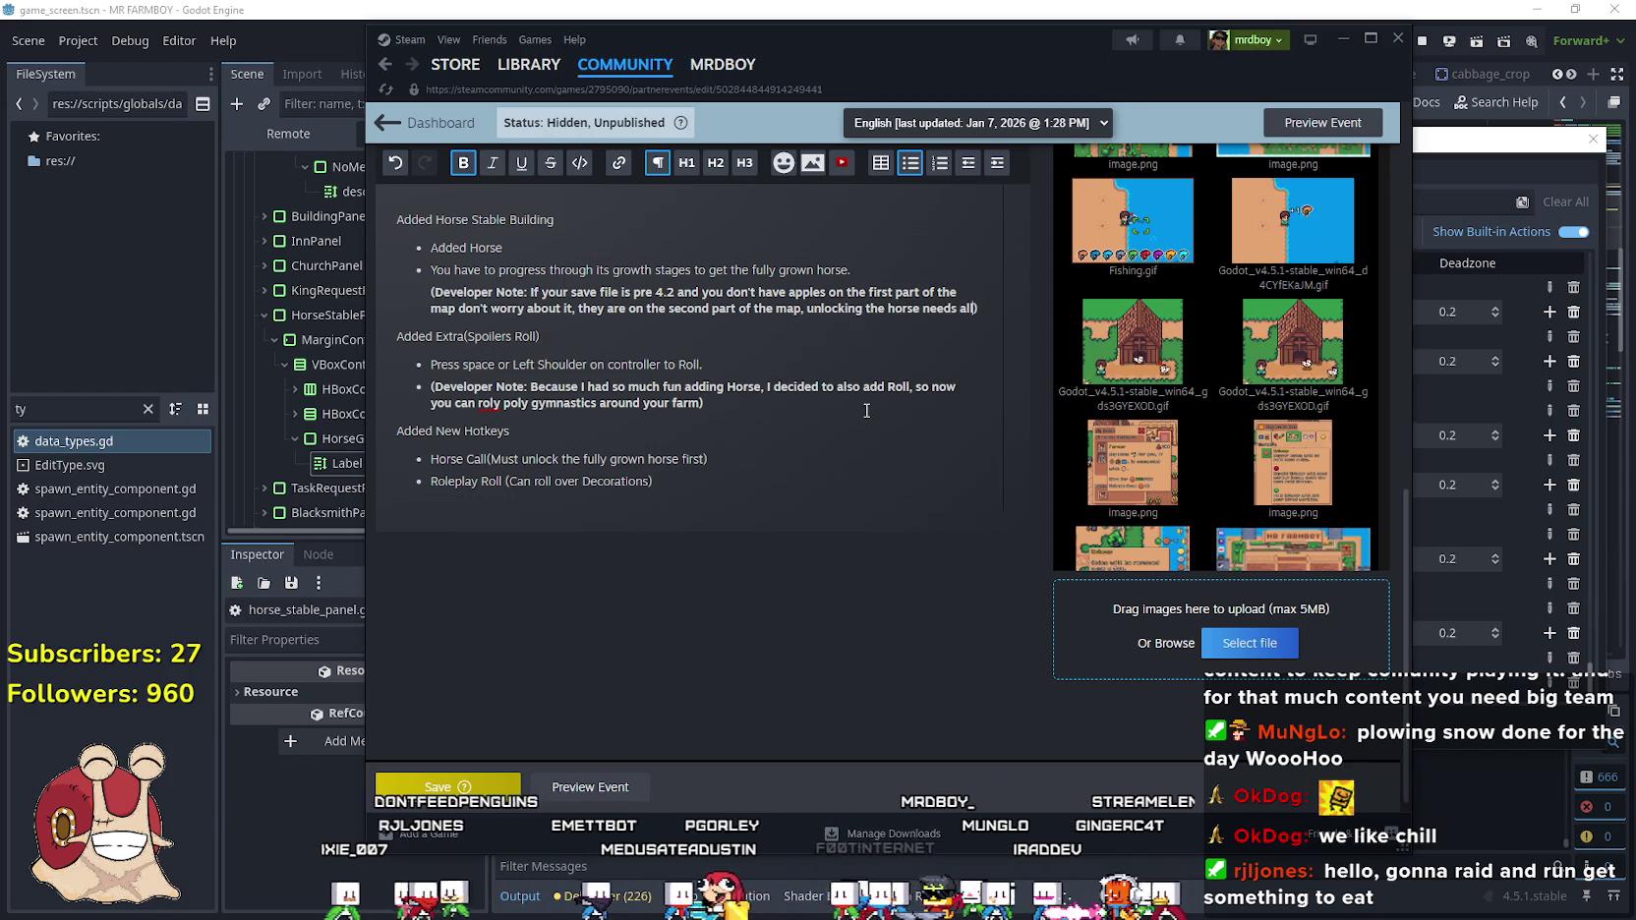
pyautogui.write(' 4 fruit trees anyways')
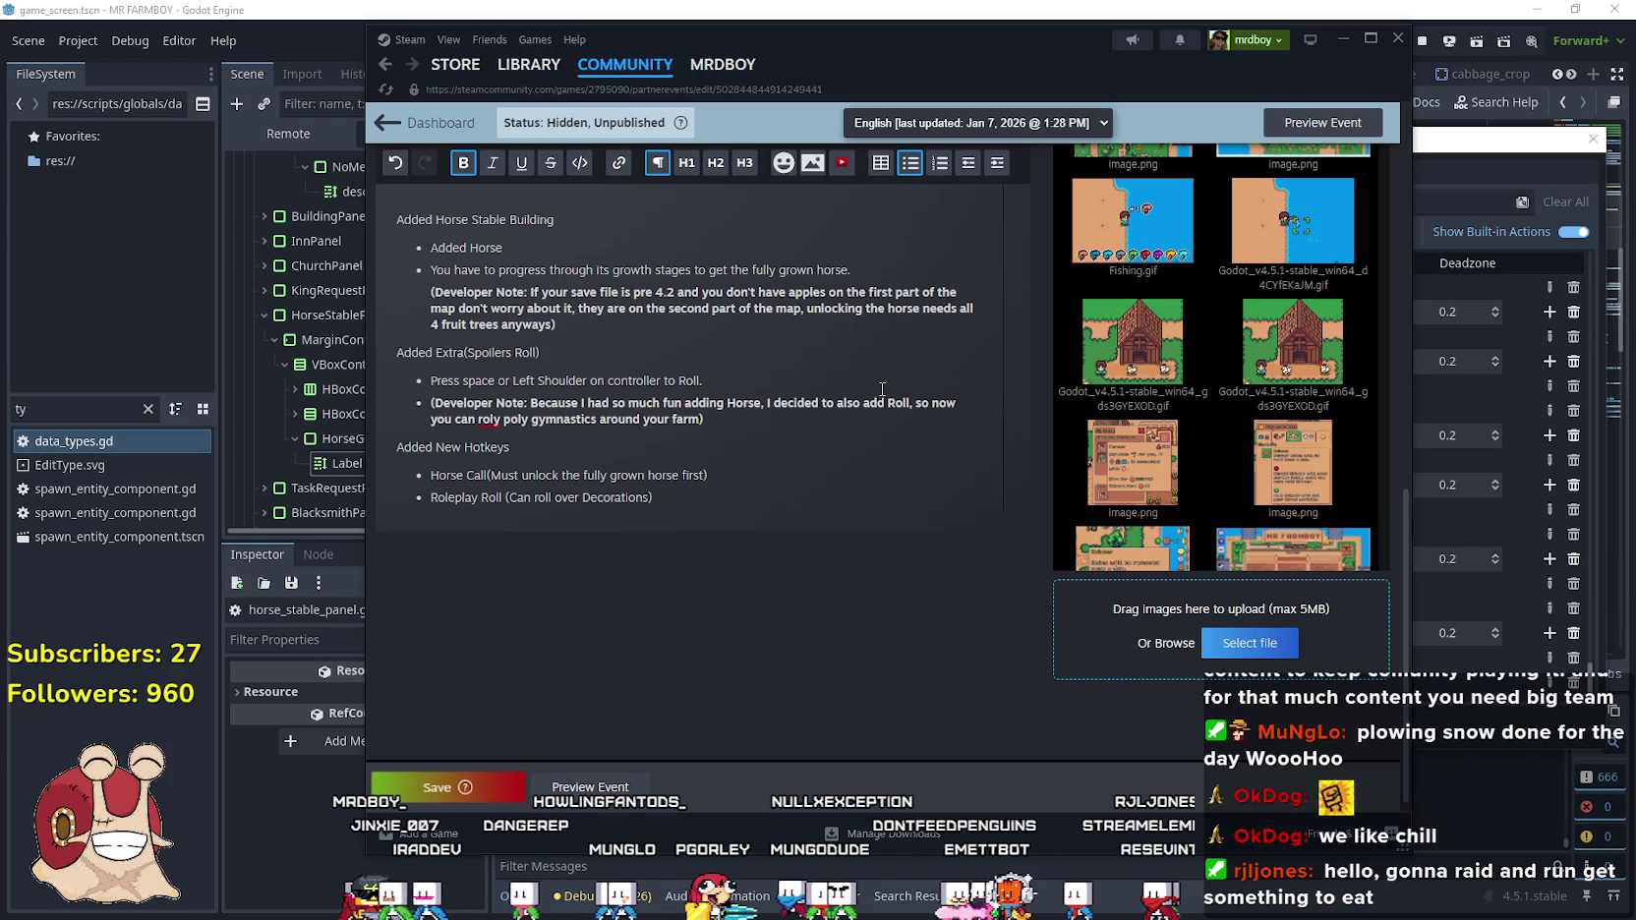
pyautogui.write('mature')
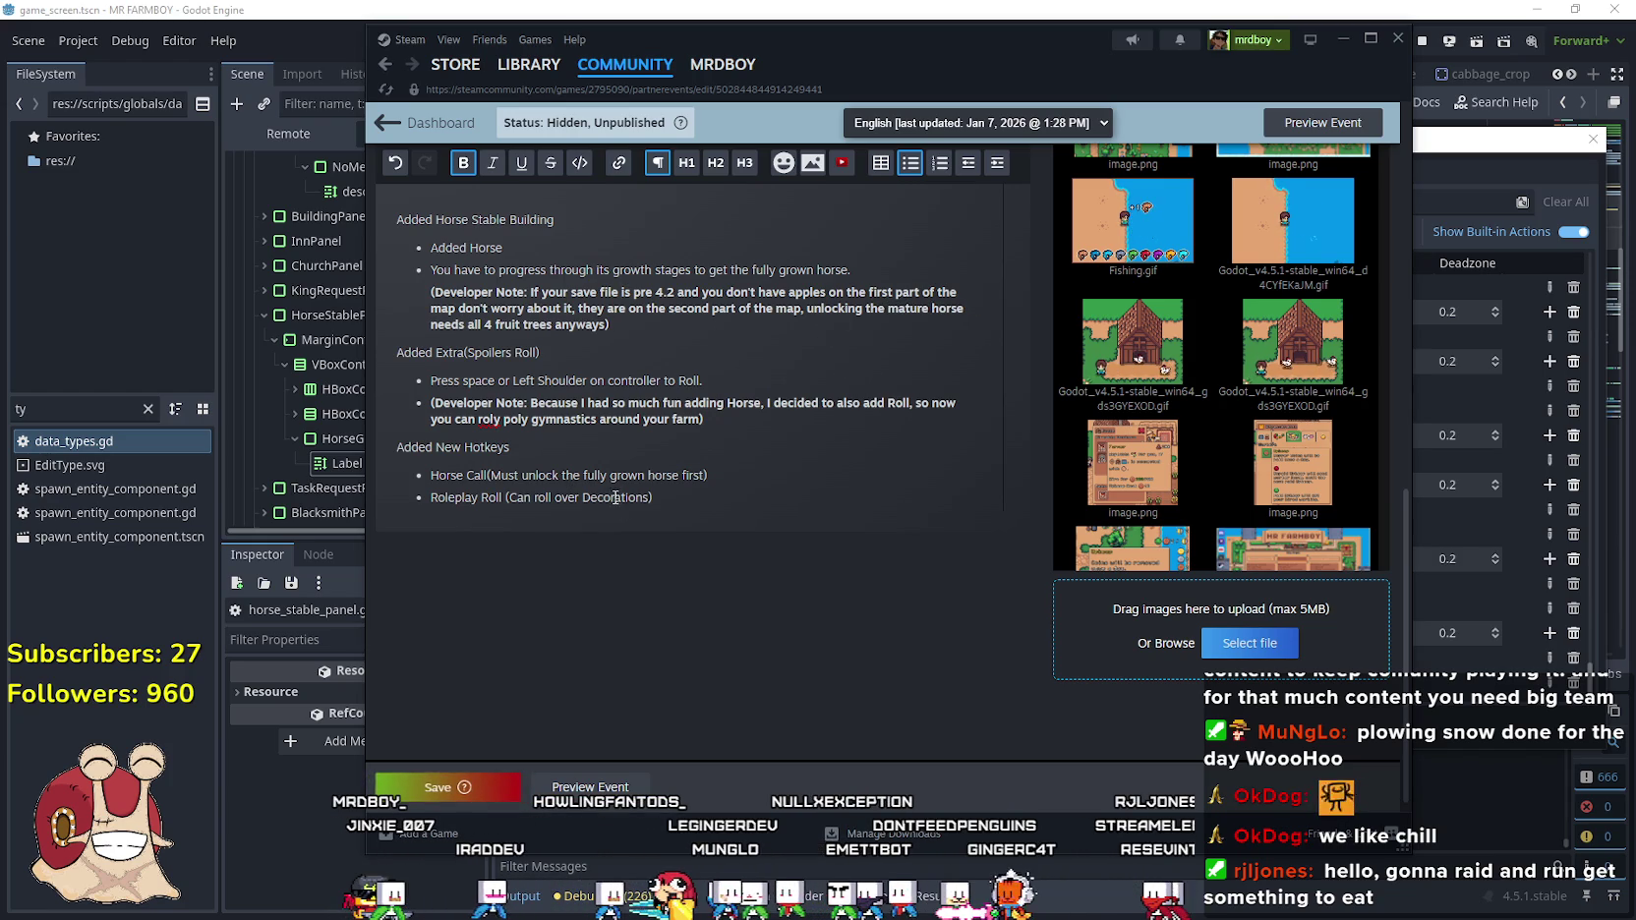
pyautogui.click(521, 632)
pyautogui.click(433, 784)
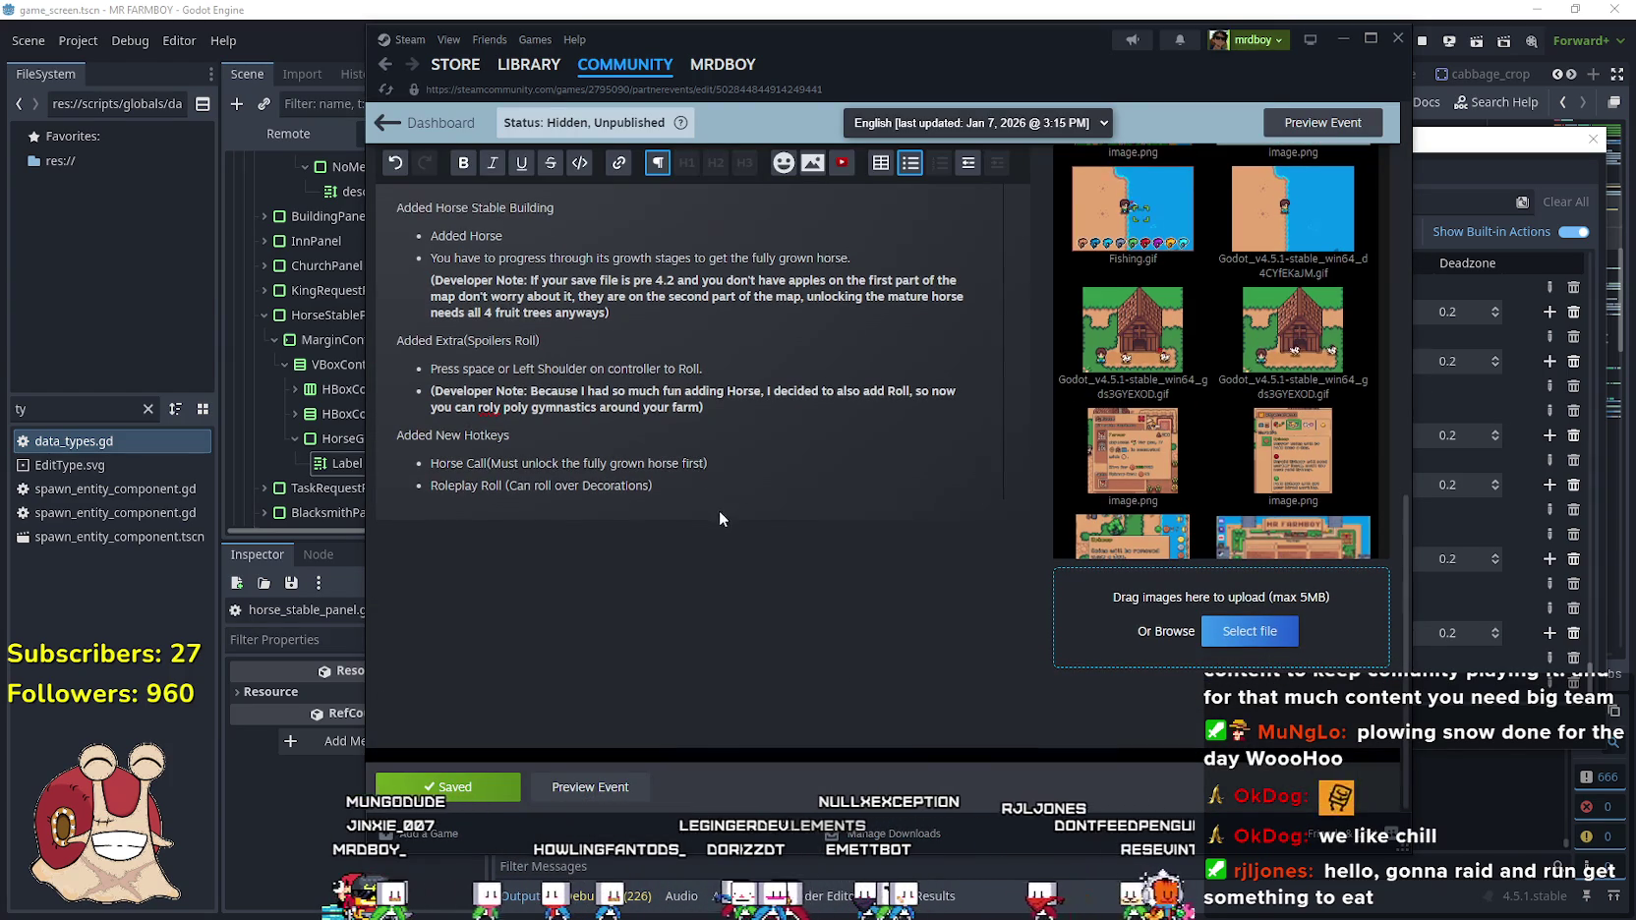
# Change 'fully grown horse' to 'fully mature horse' in the Horse Call bullet
pyautogui.click(788, 484)
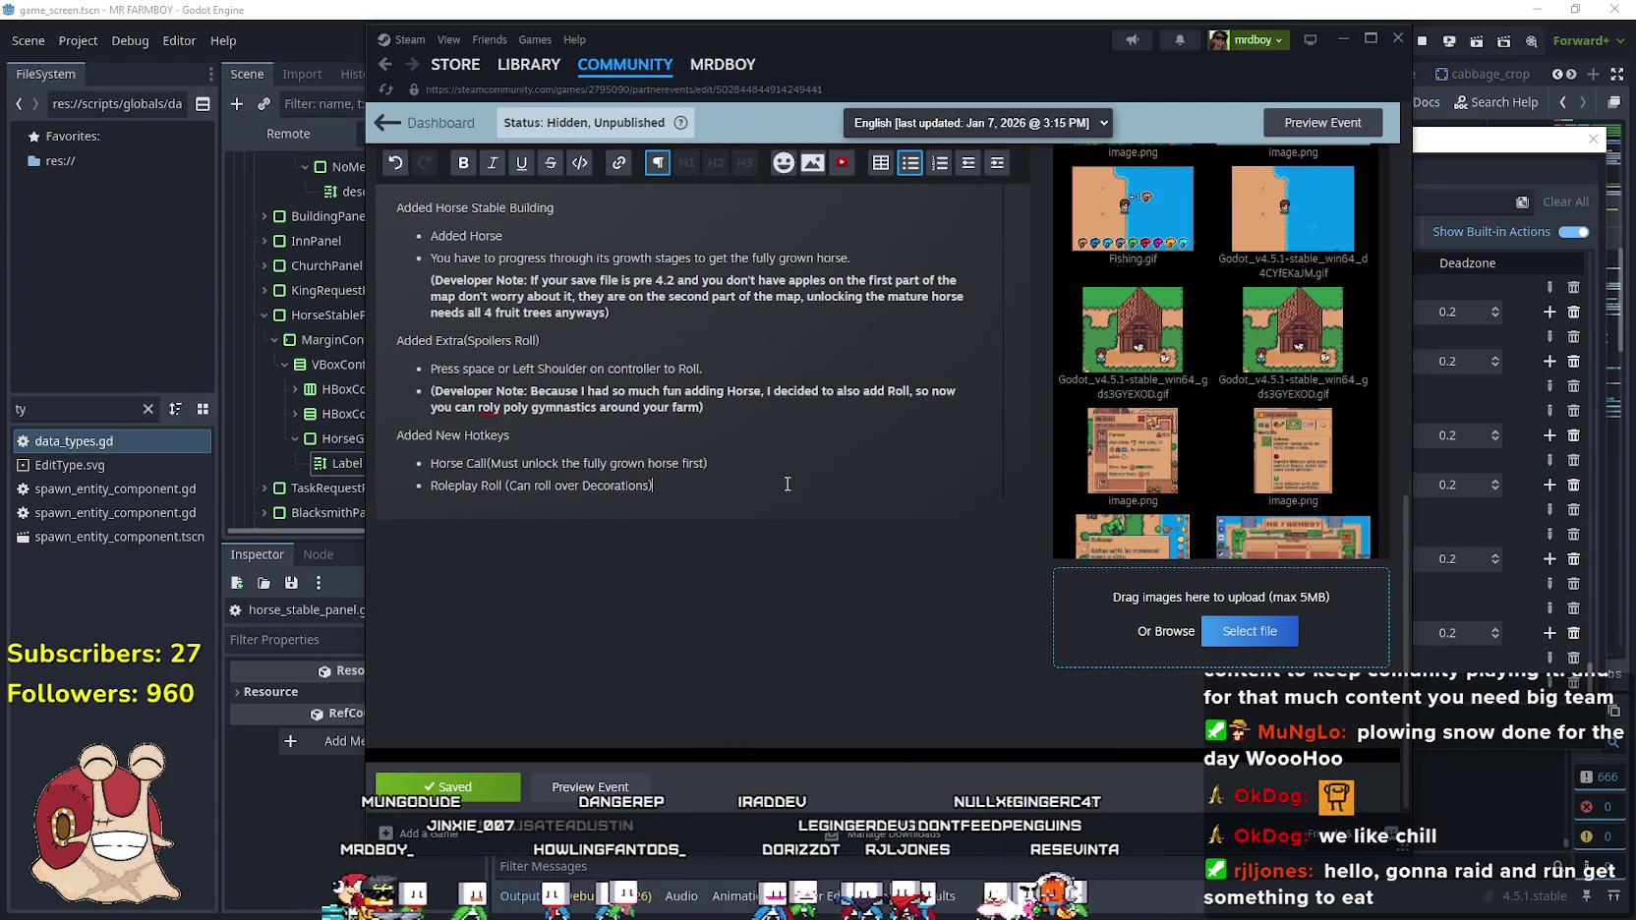
pyautogui.click(621, 461)
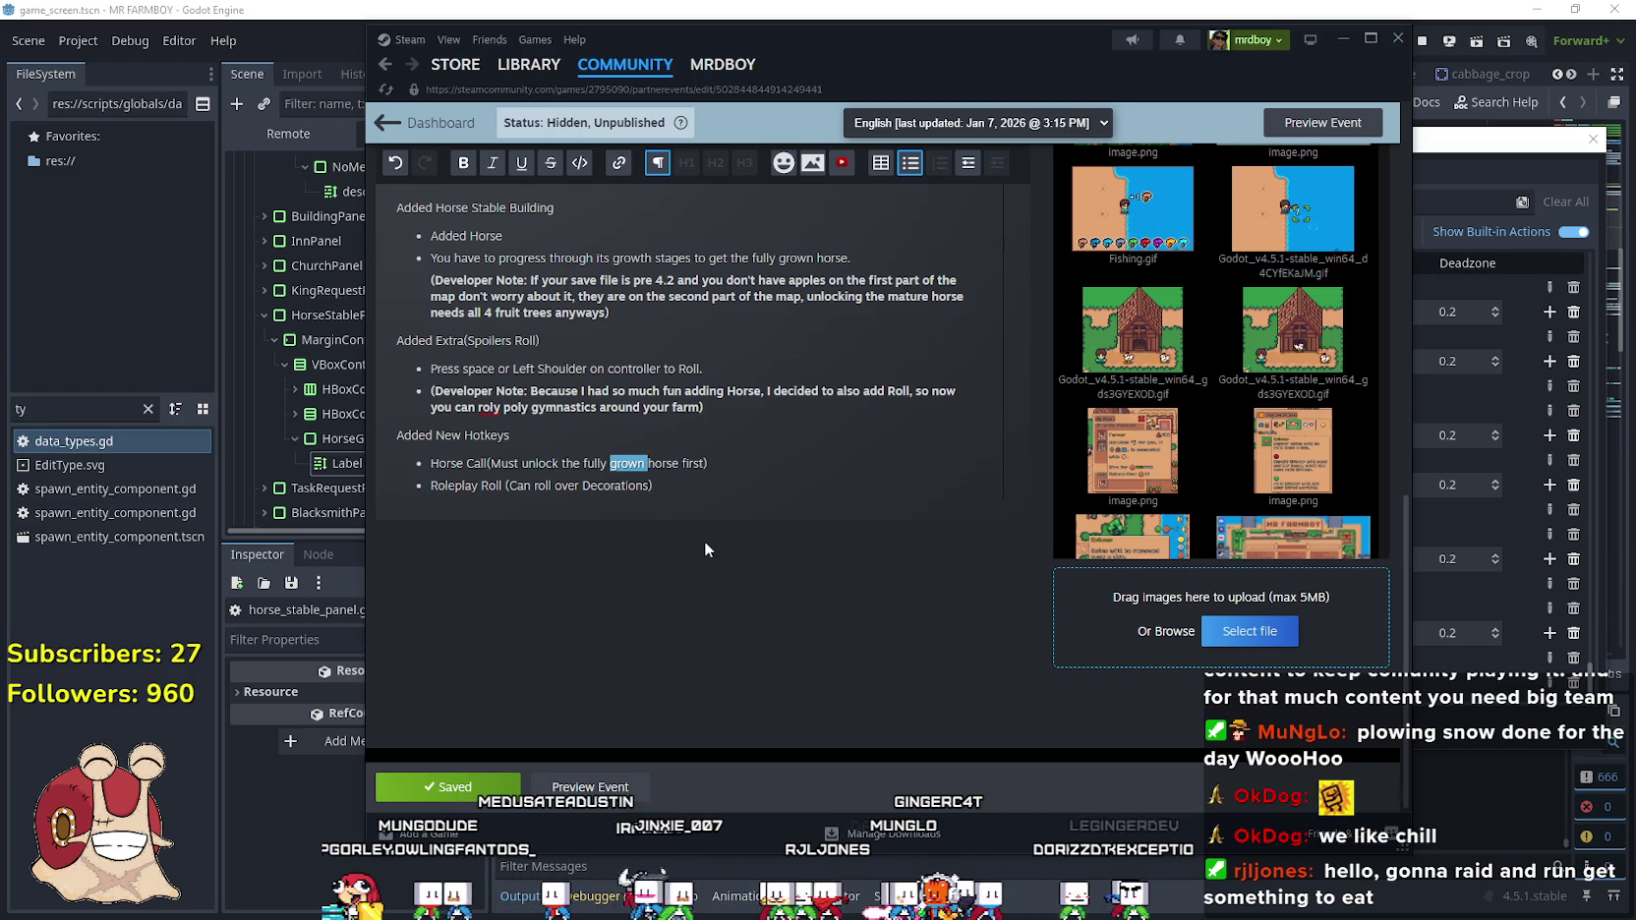
pyautogui.write('mature')
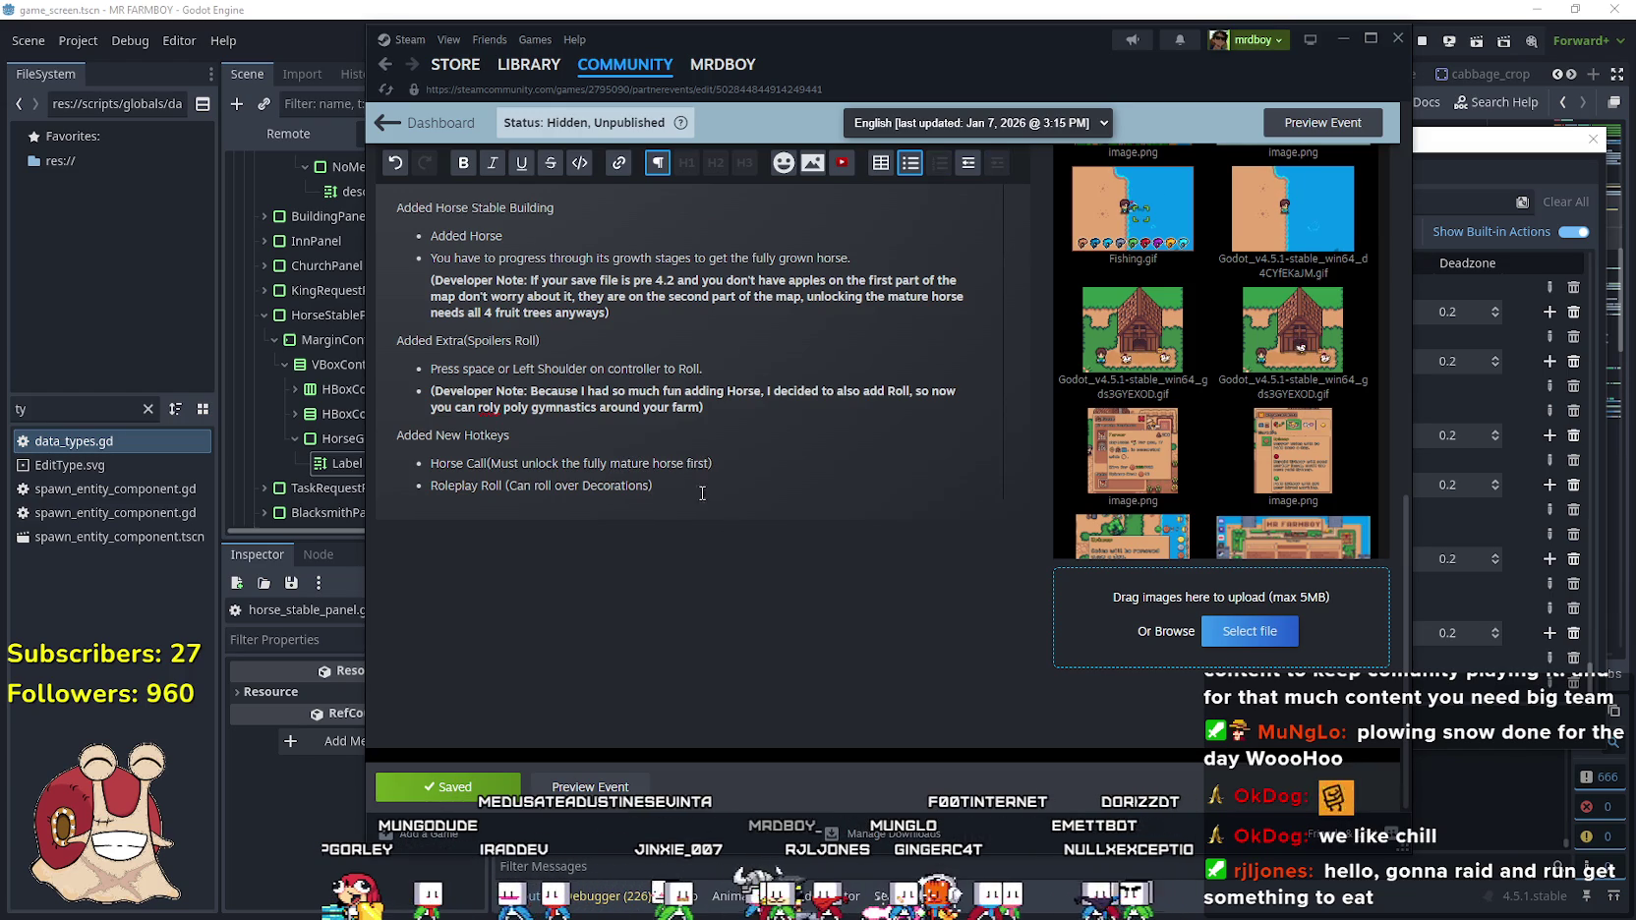
pyautogui.doubleClick(454, 486)
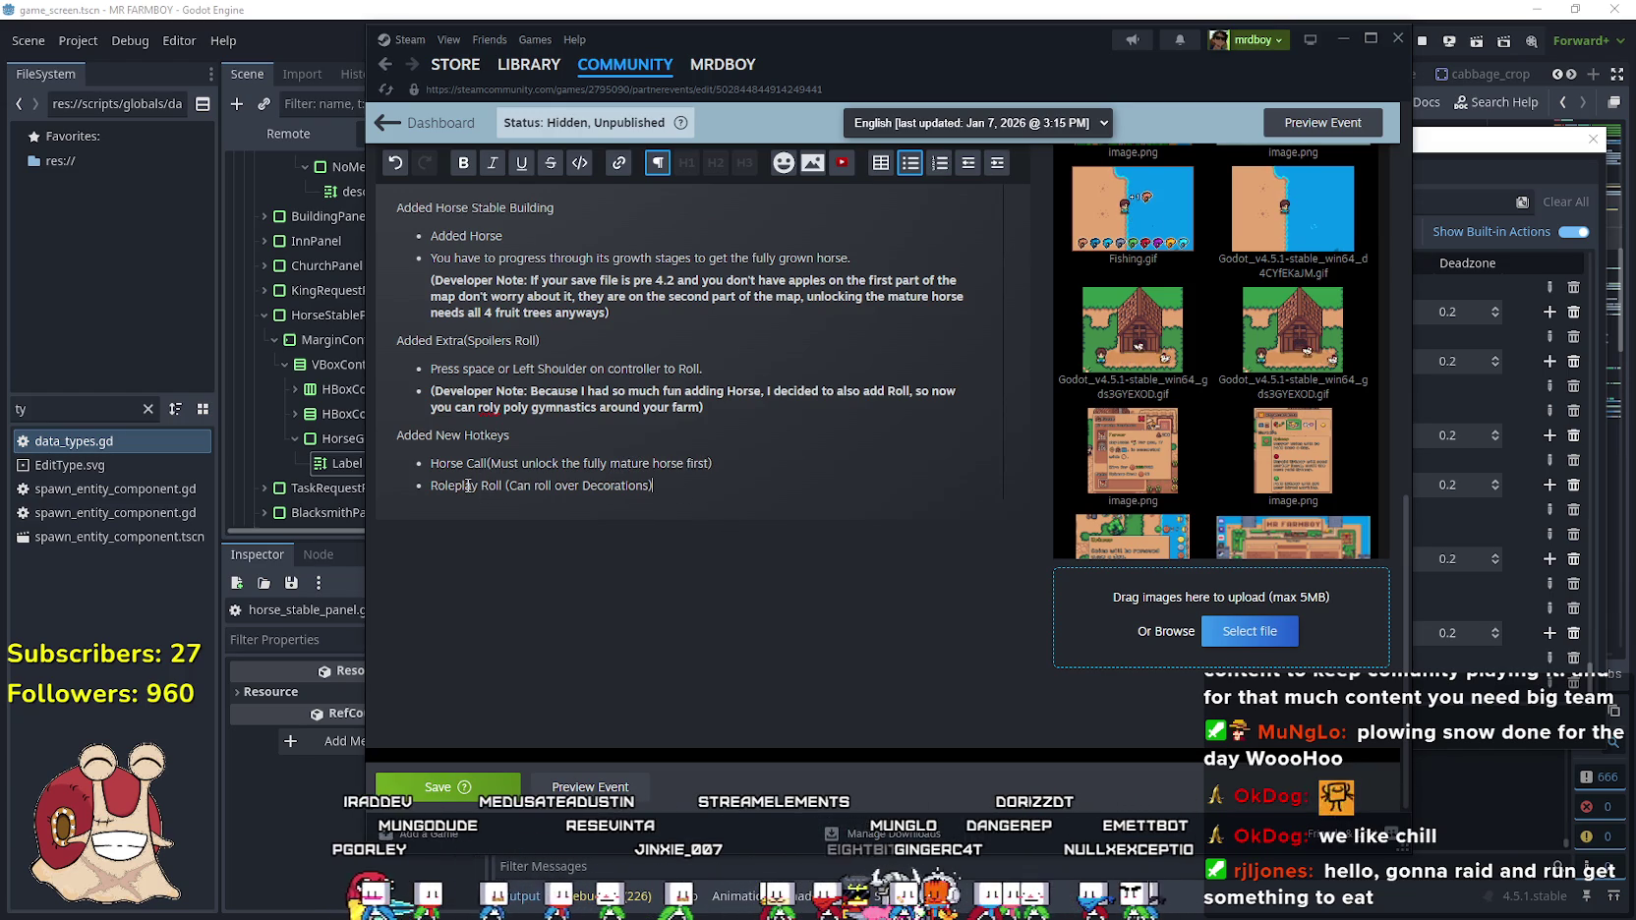
pyautogui.click(645, 486)
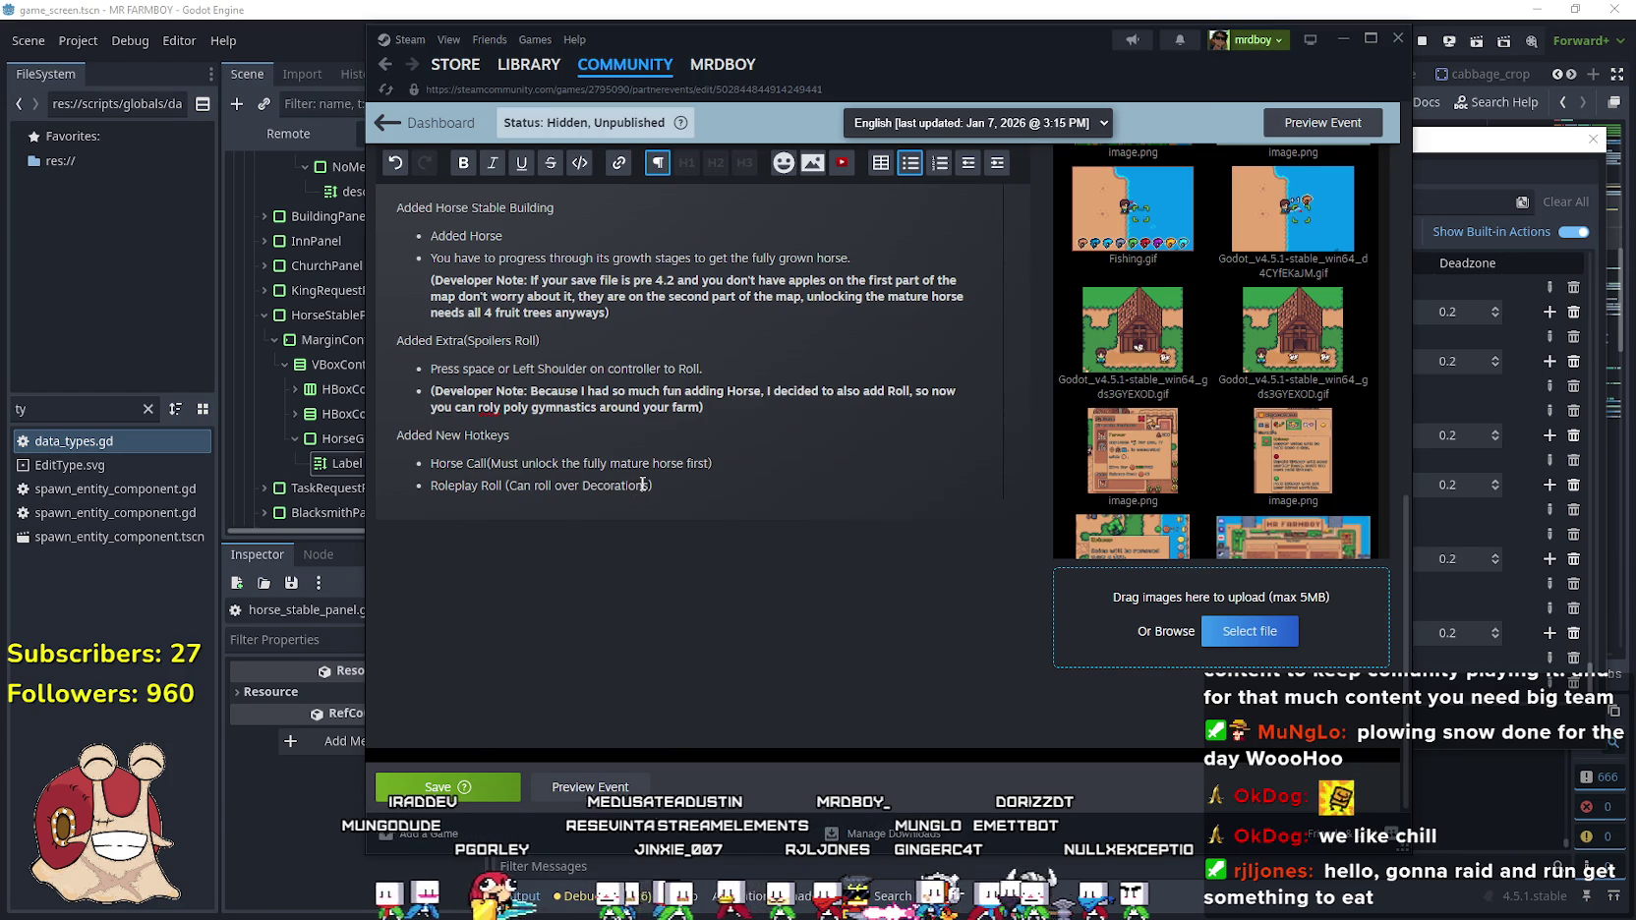
pyautogui.scroll(1, 710, 524)
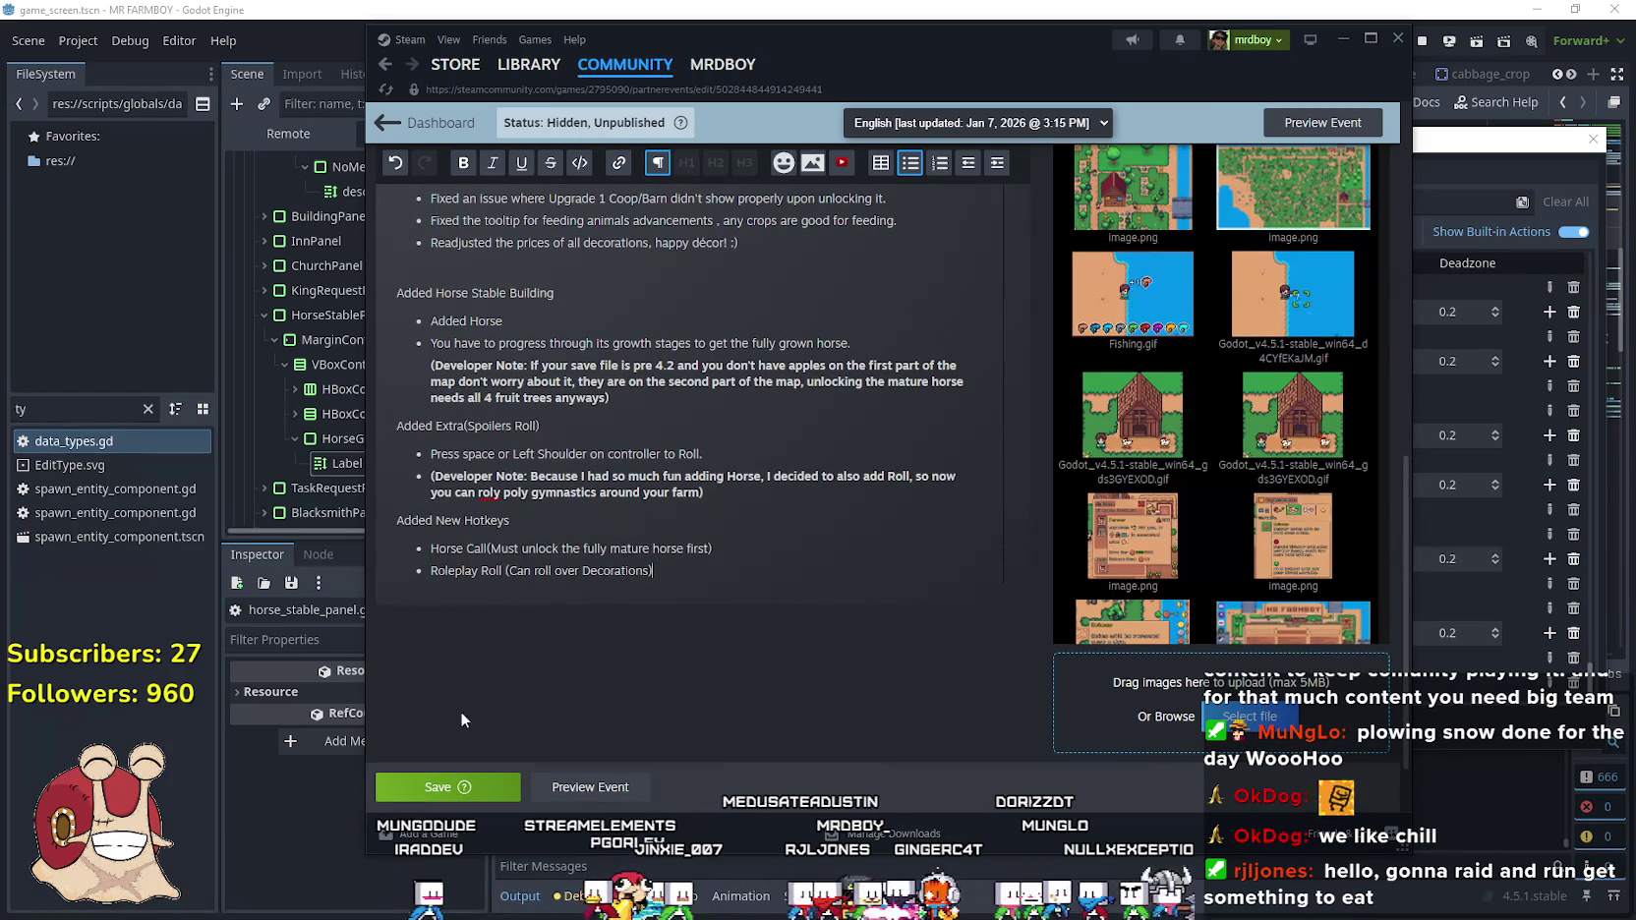
# Save the updated Update 4.4 patch notes
pyautogui.click(431, 787)
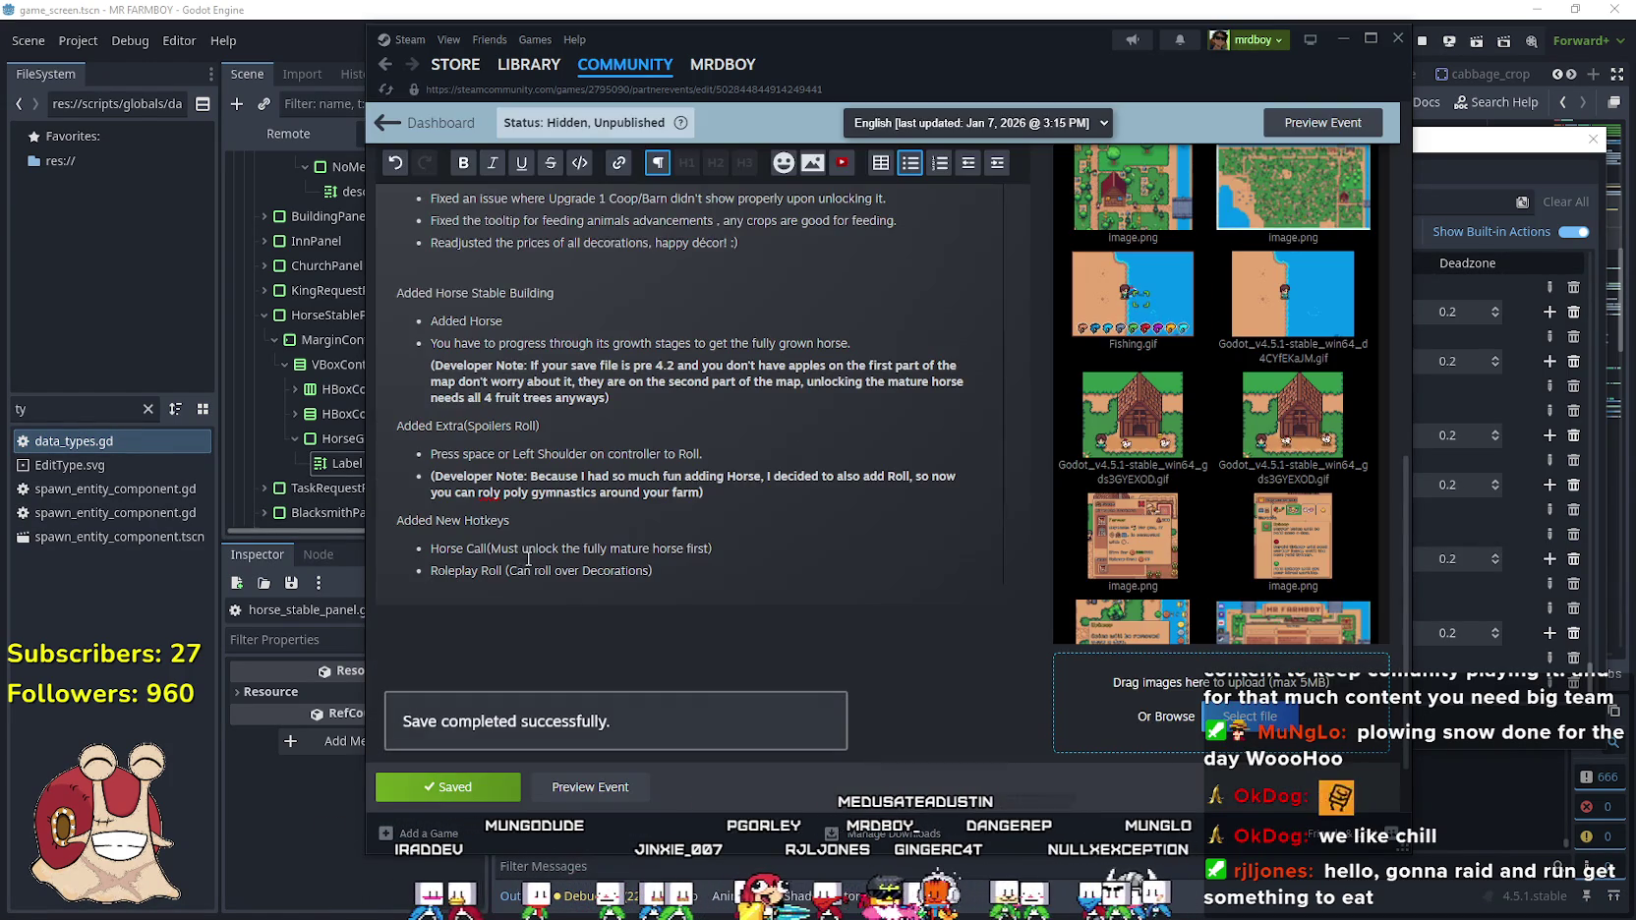
pyautogui.scroll(2, 540, 550)
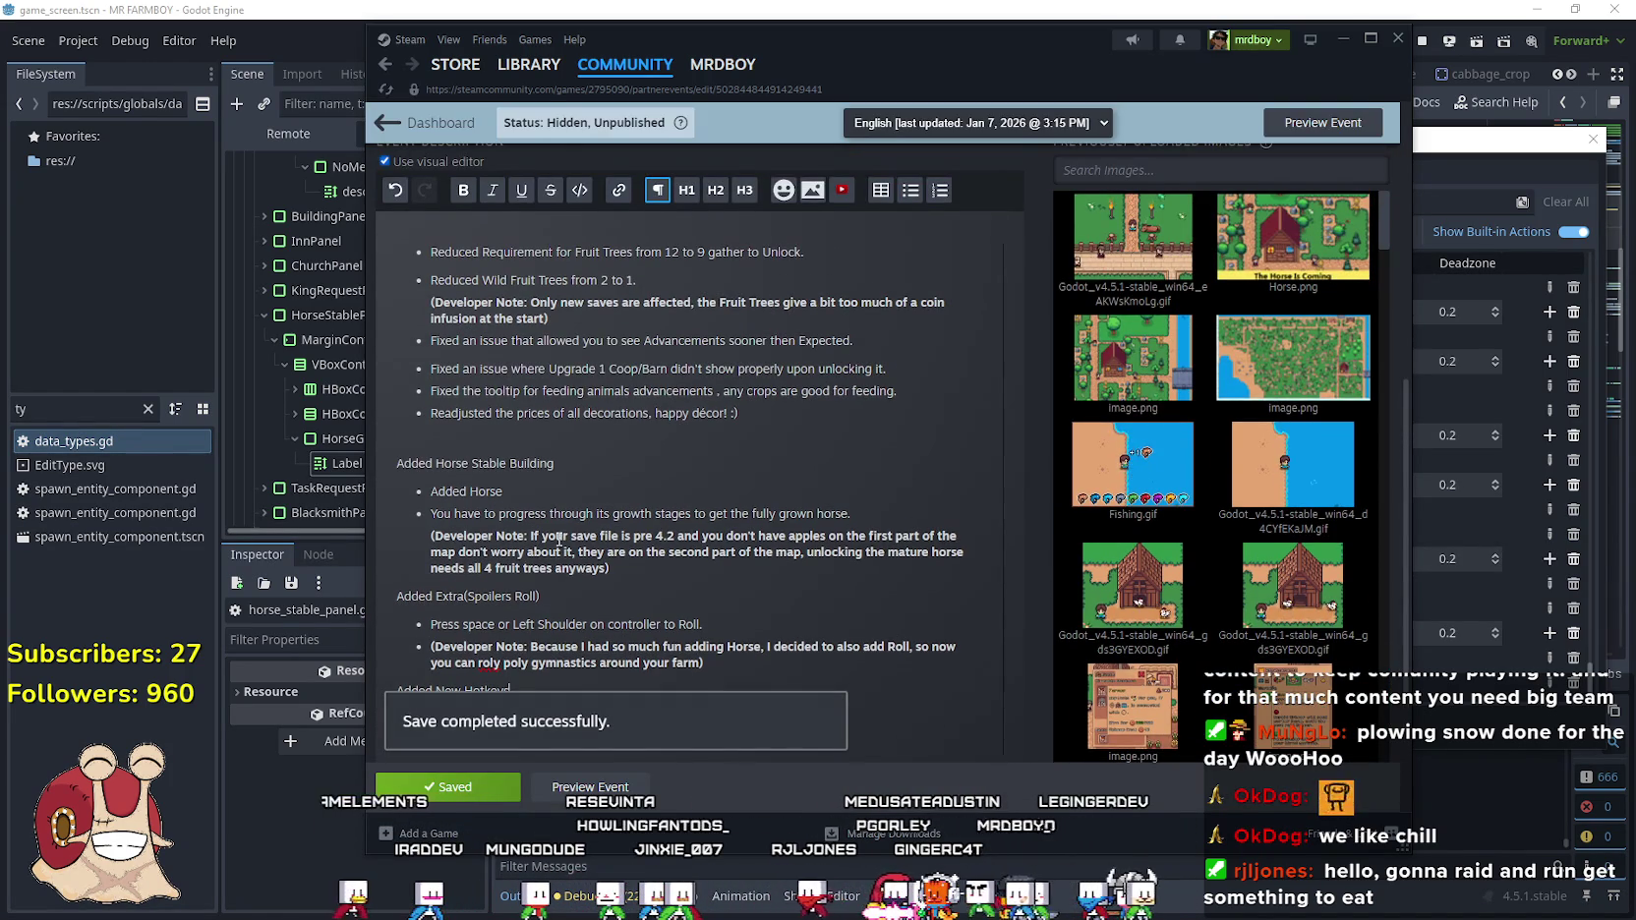
pyautogui.scroll(2, 551, 561)
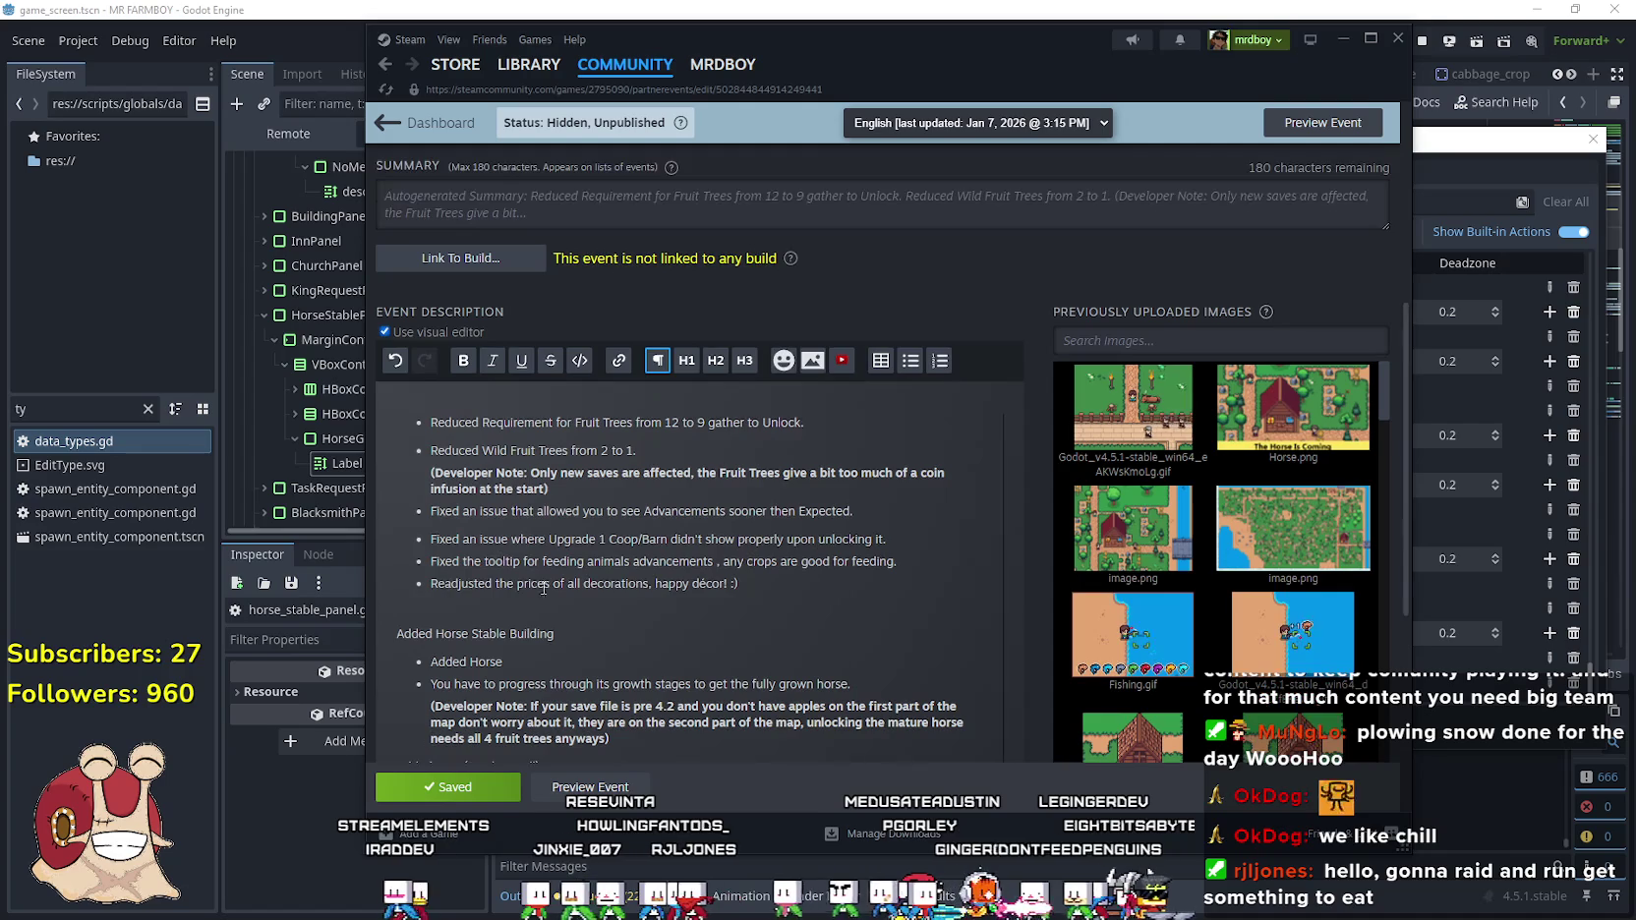
# Edit the ending of the feeding-tooltip bullet text
pyautogui.tripleClick(427, 583)
pyautogui.click(912, 566)
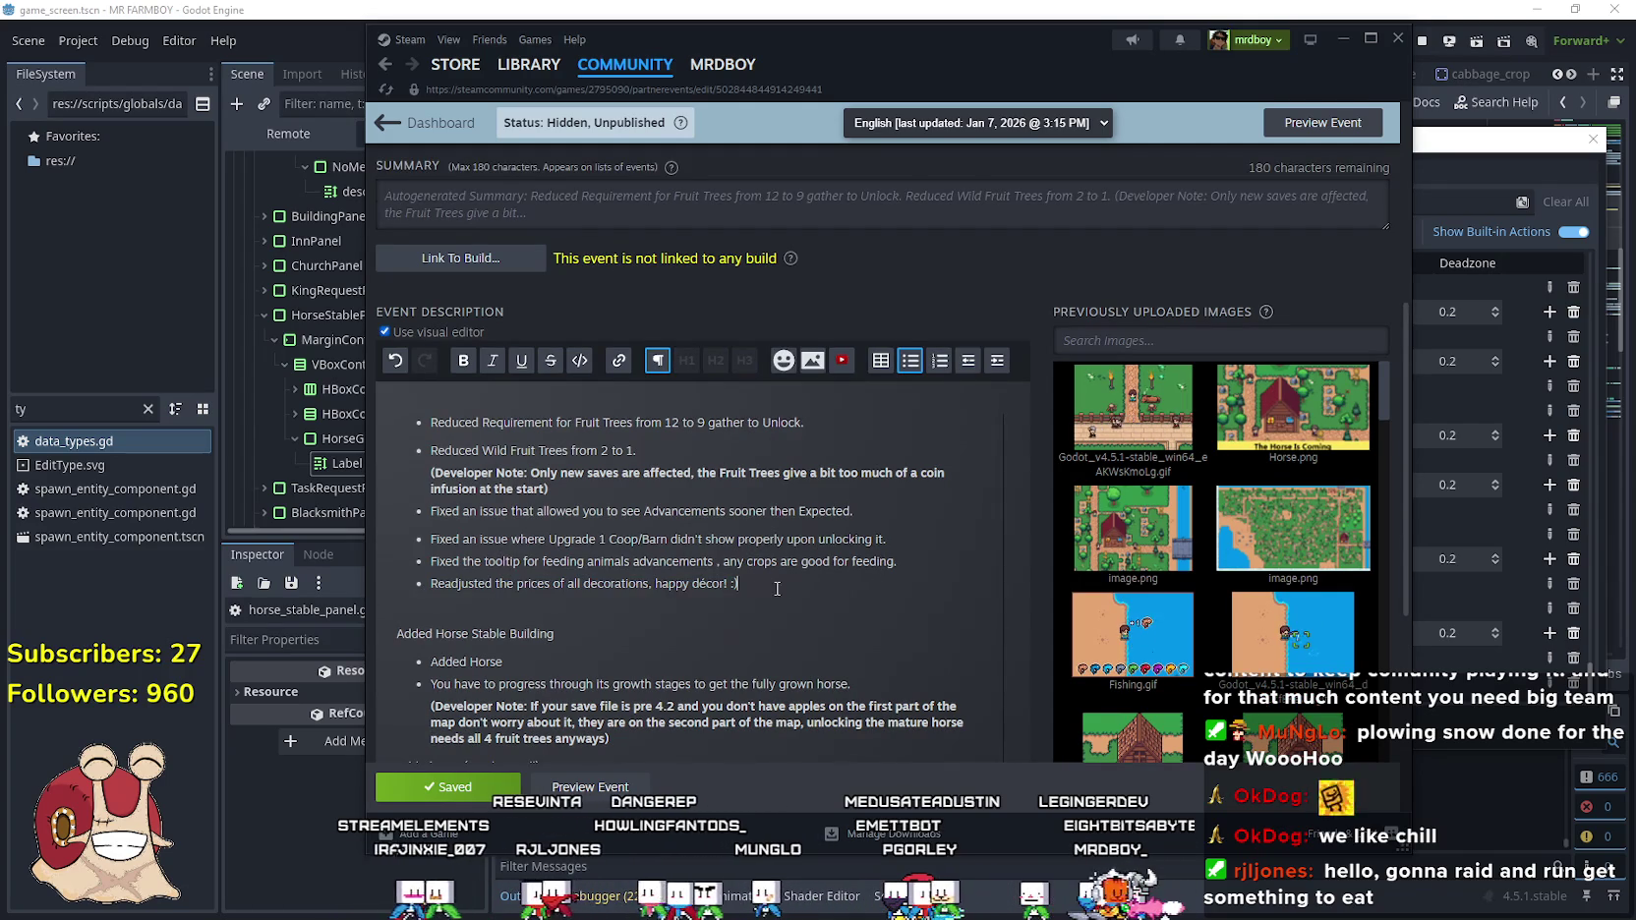
pyautogui.moveTo(912, 566); pyautogui.dragTo(399, 558)
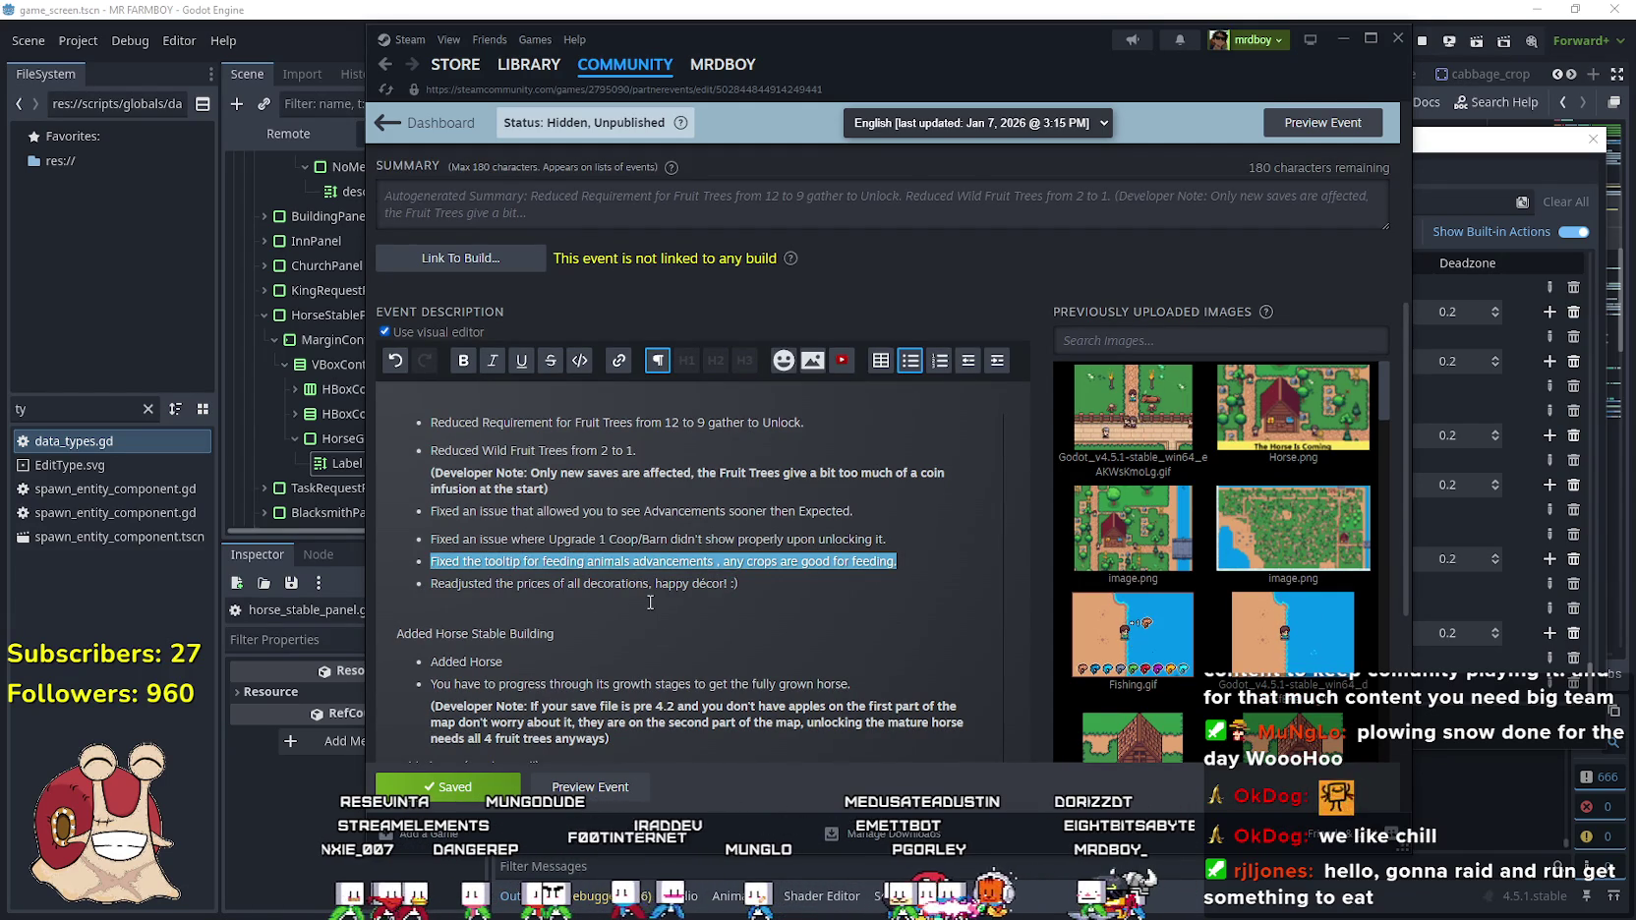
pyautogui.click(717, 585)
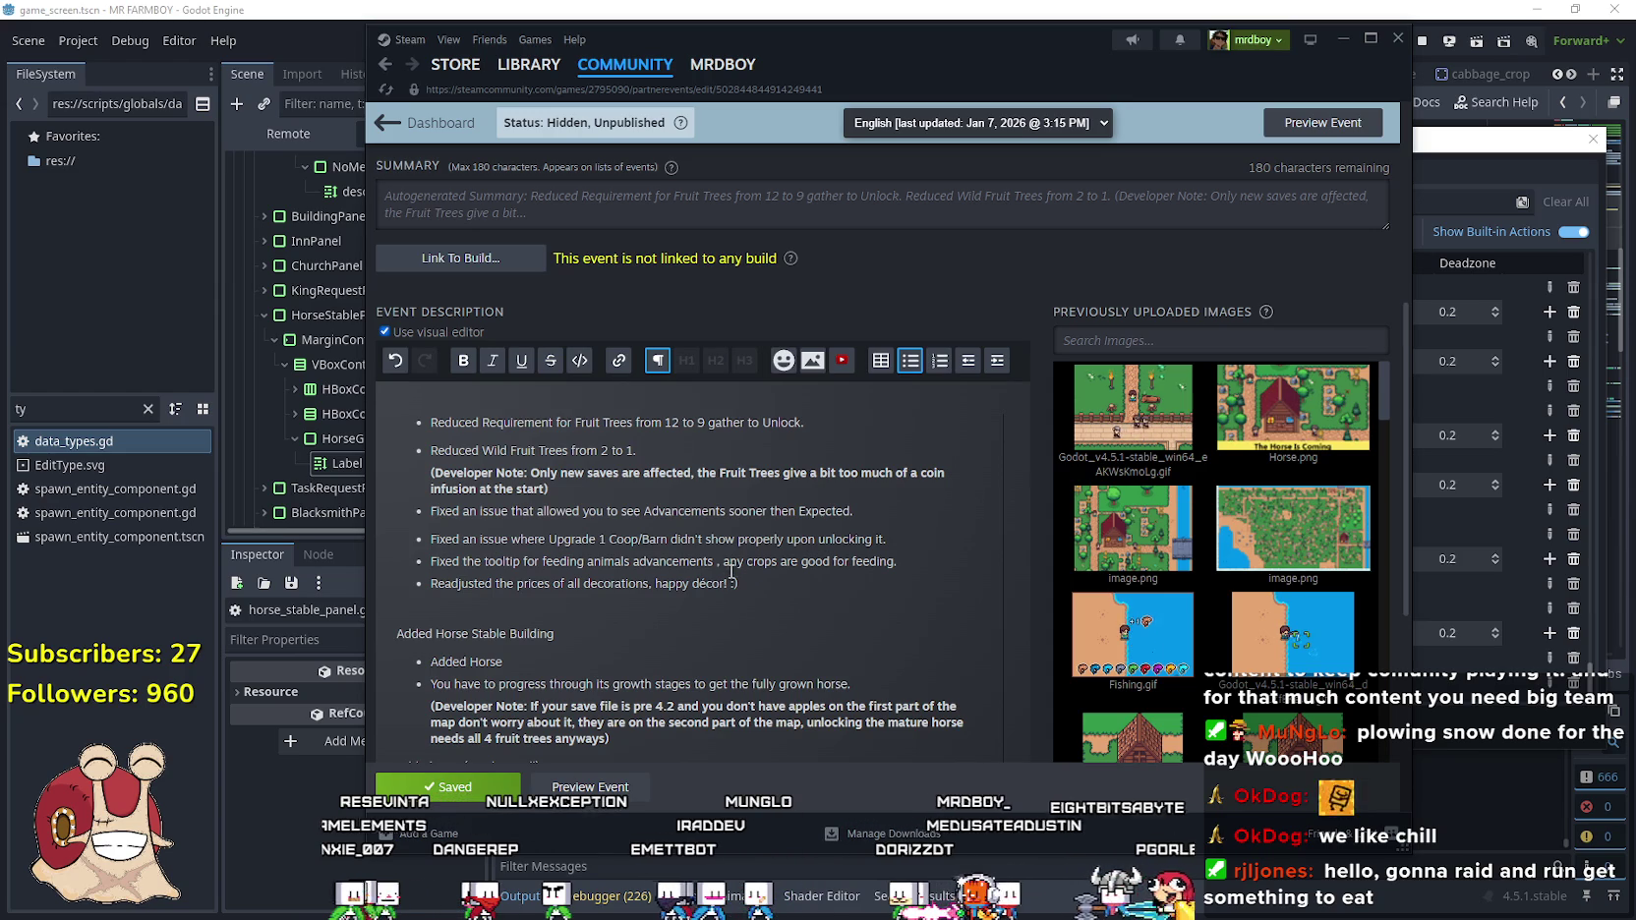
pyautogui.press('BackSpace')
pyautogui.write(', except th')
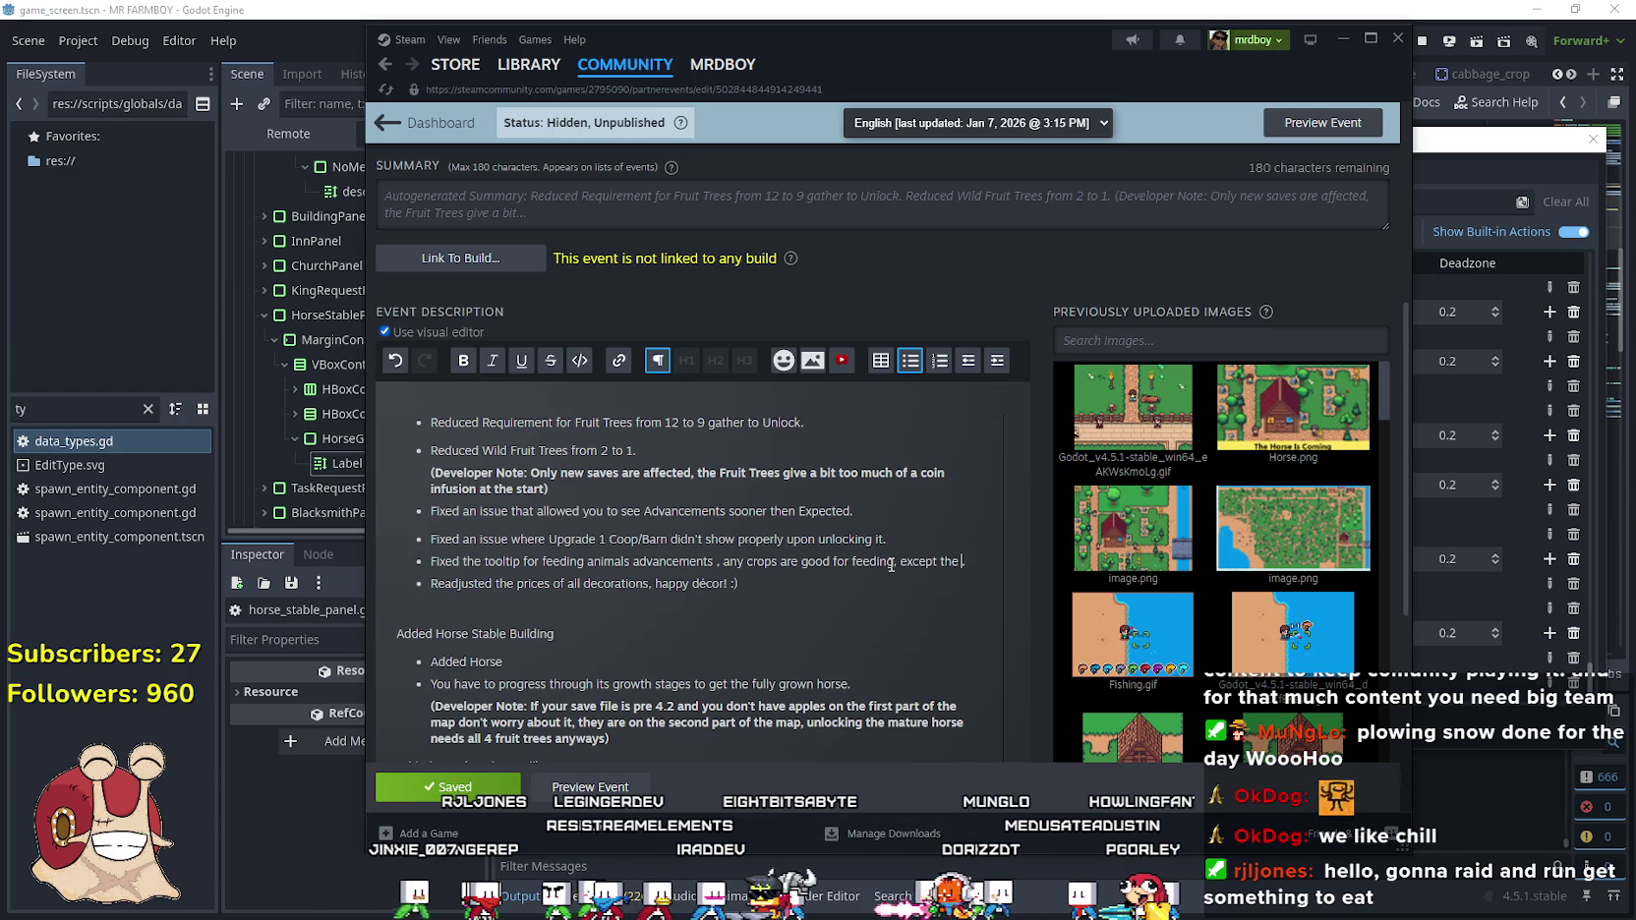
pyautogui.write('end.')
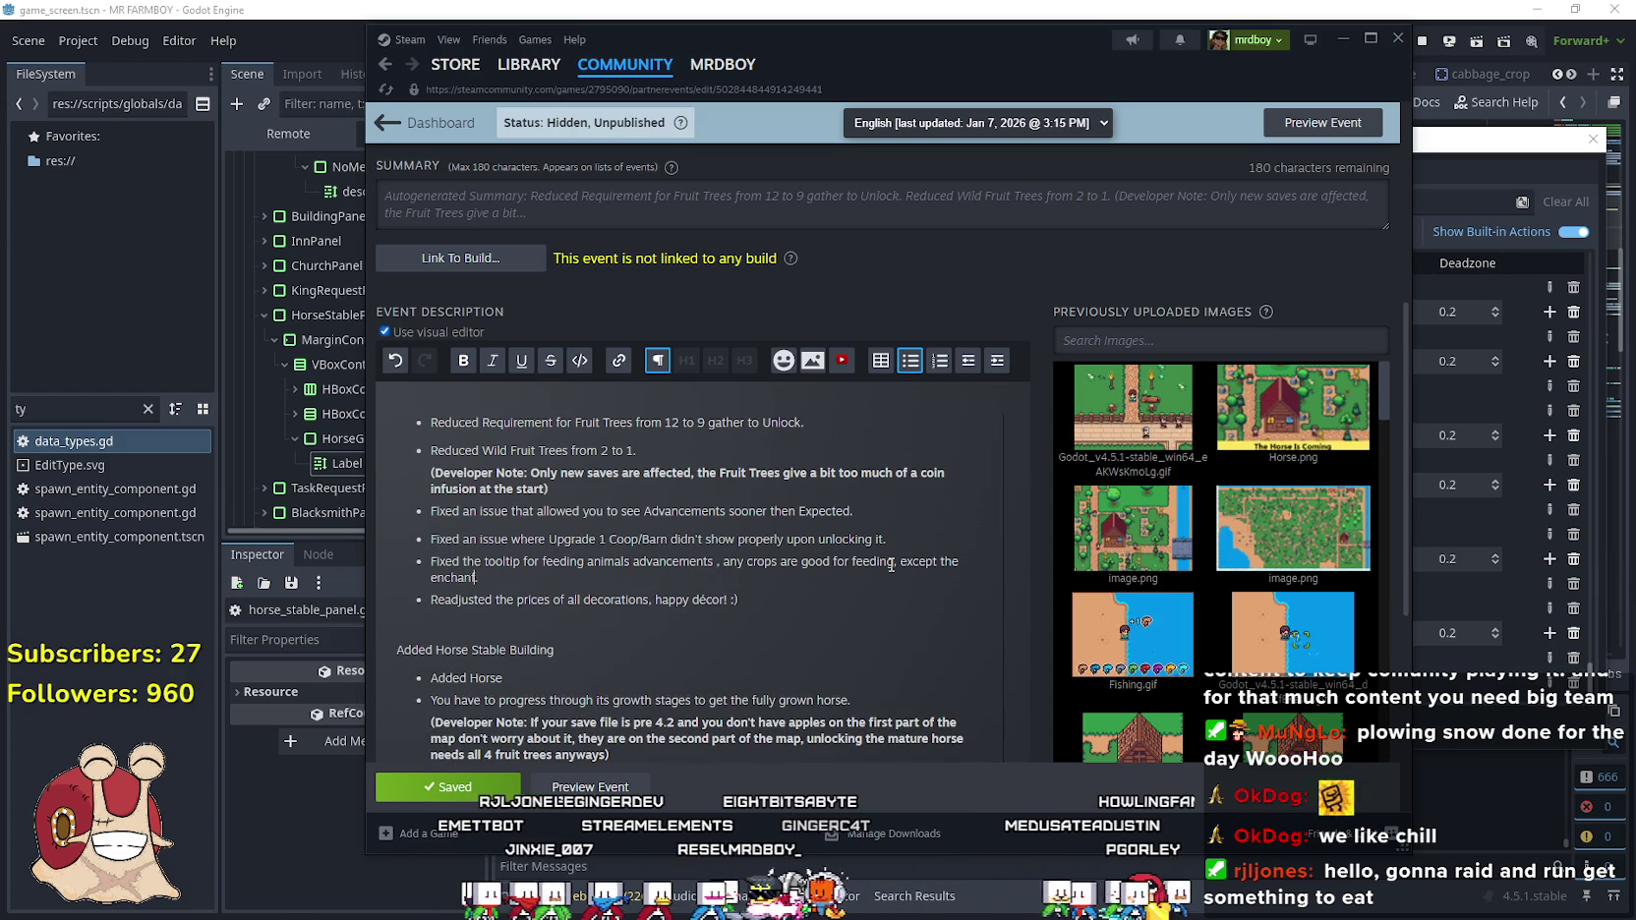
pyautogui.write('nes')
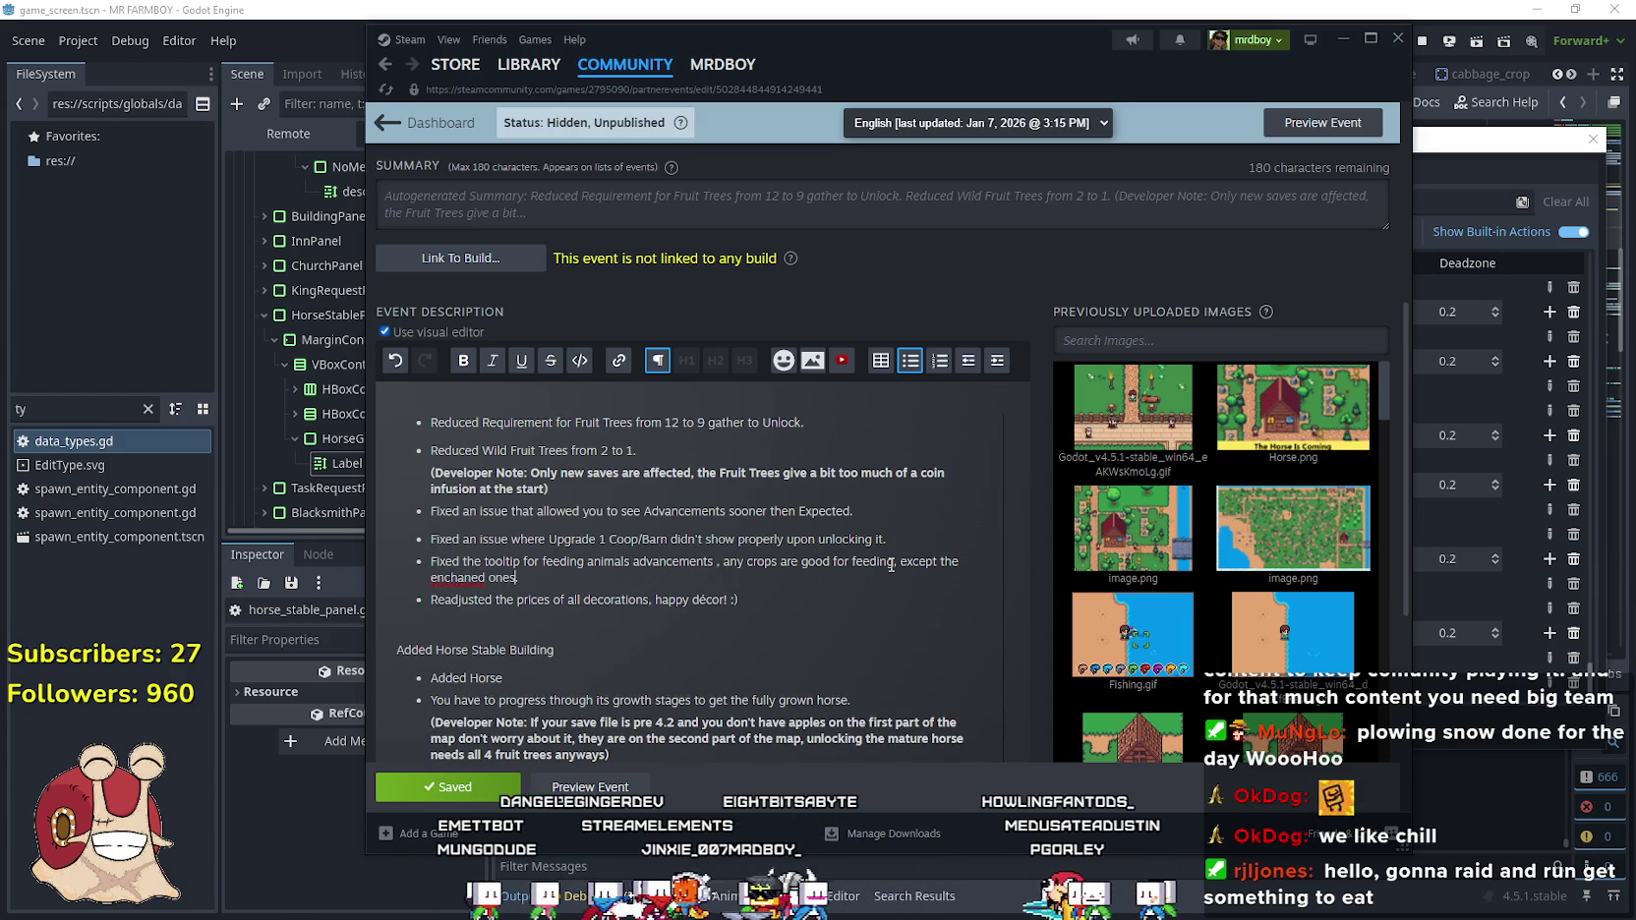
# Correct the misspelled 'enchaned' to 'enhanced' in the feeding-tooltip bullet and save
pyautogui.rightClick(441, 587)
pyautogui.click(443, 589)
pyautogui.rightClick(447, 594)
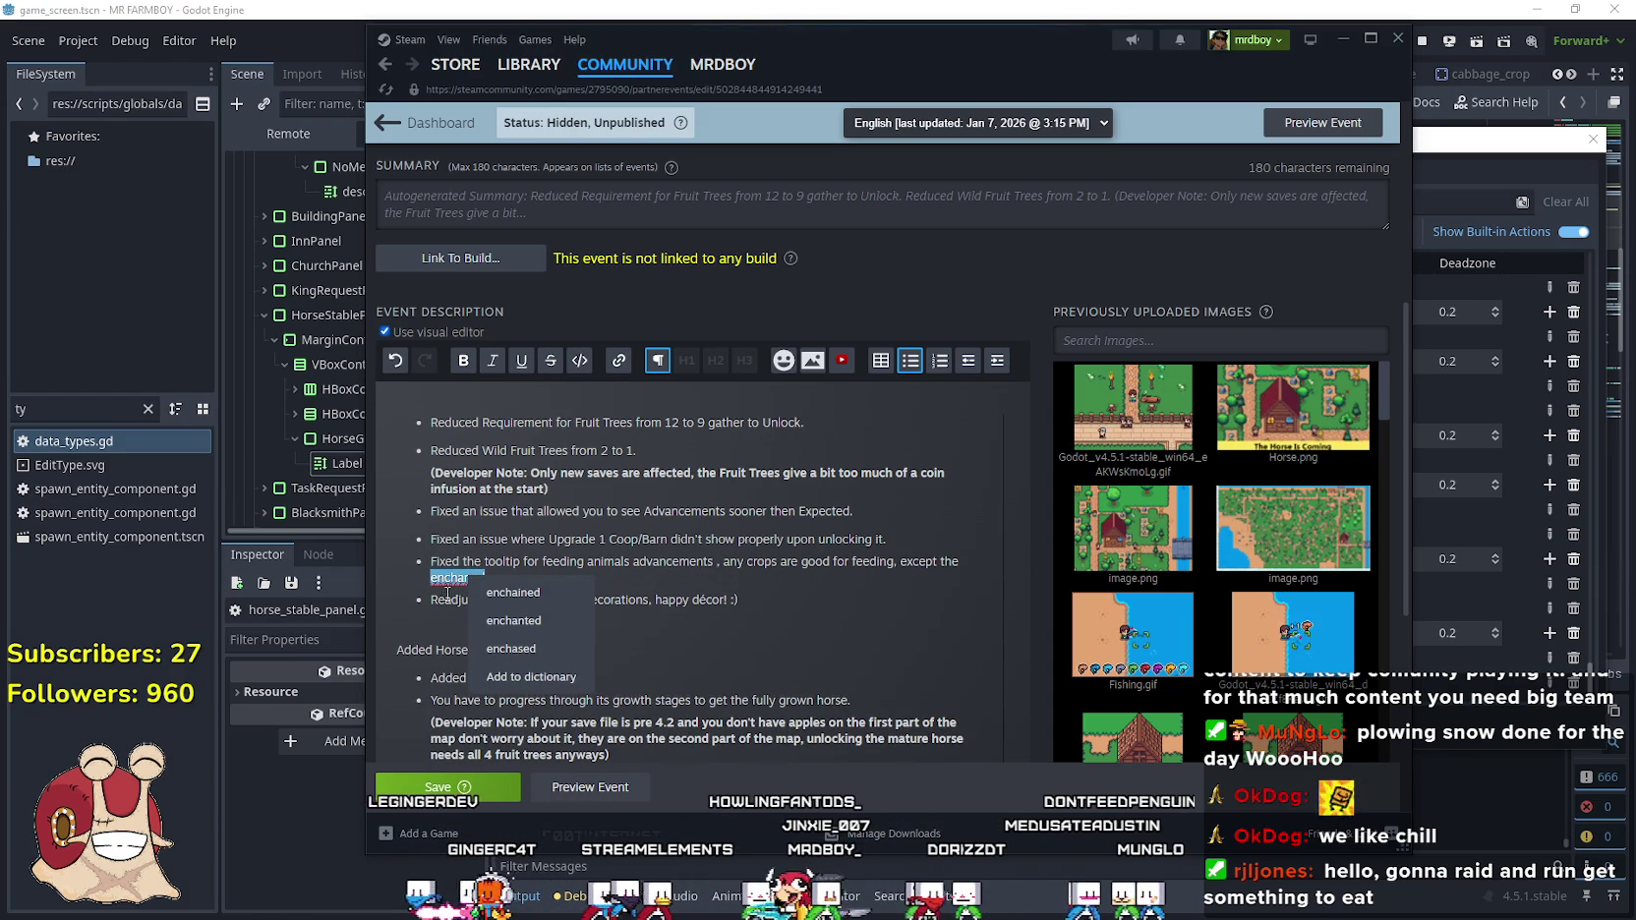
pyautogui.press('Escape')
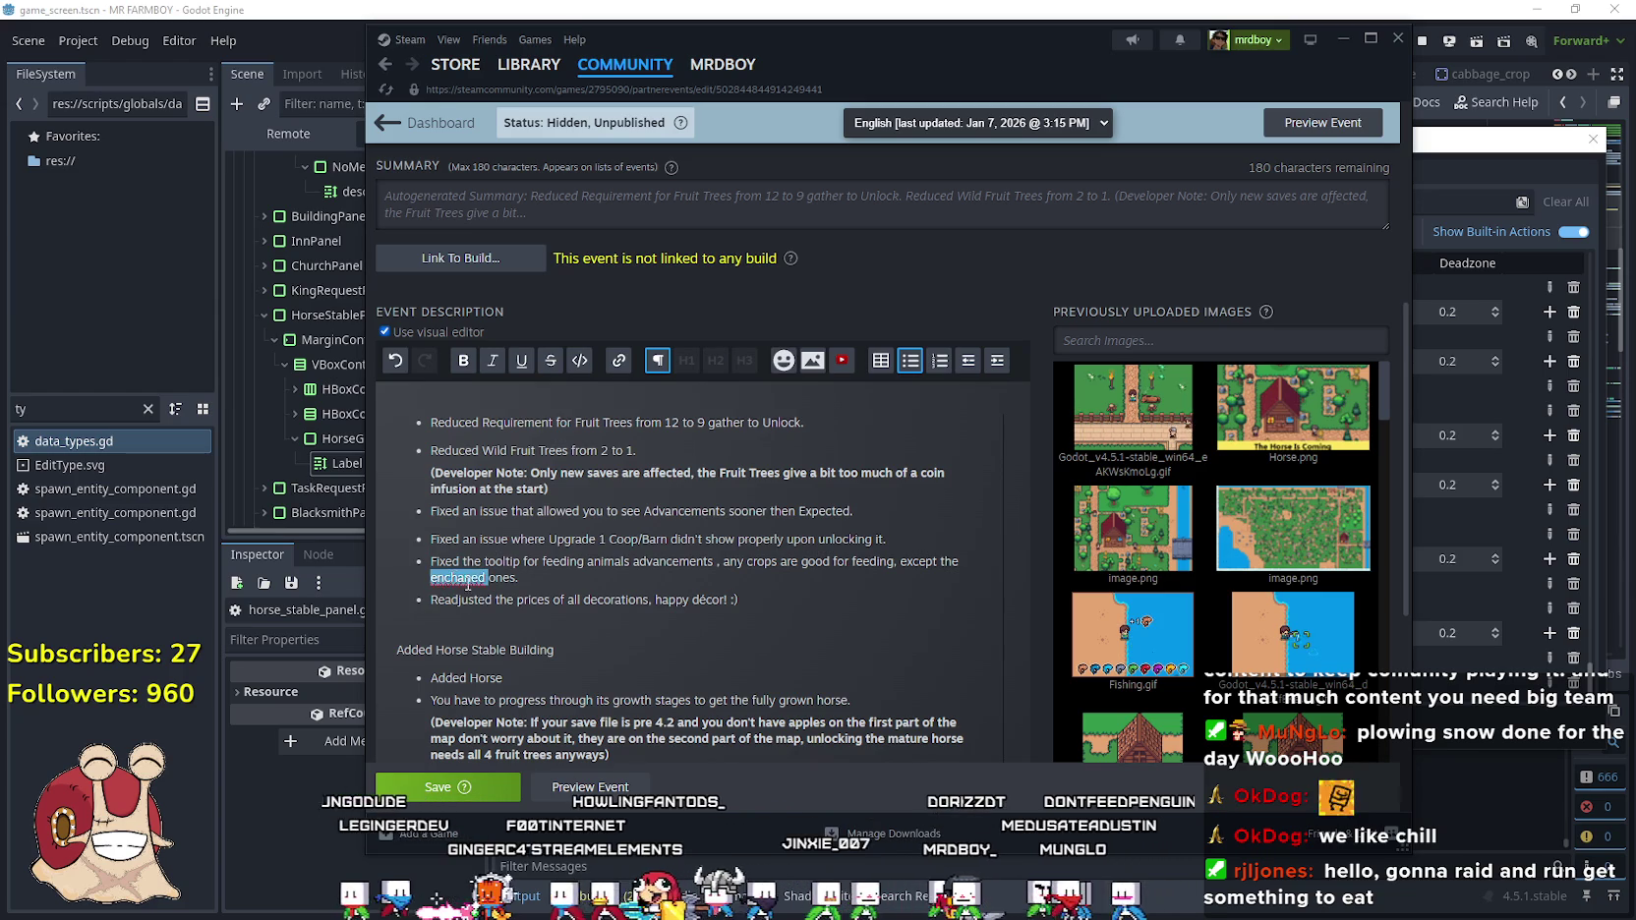
pyautogui.write('en')
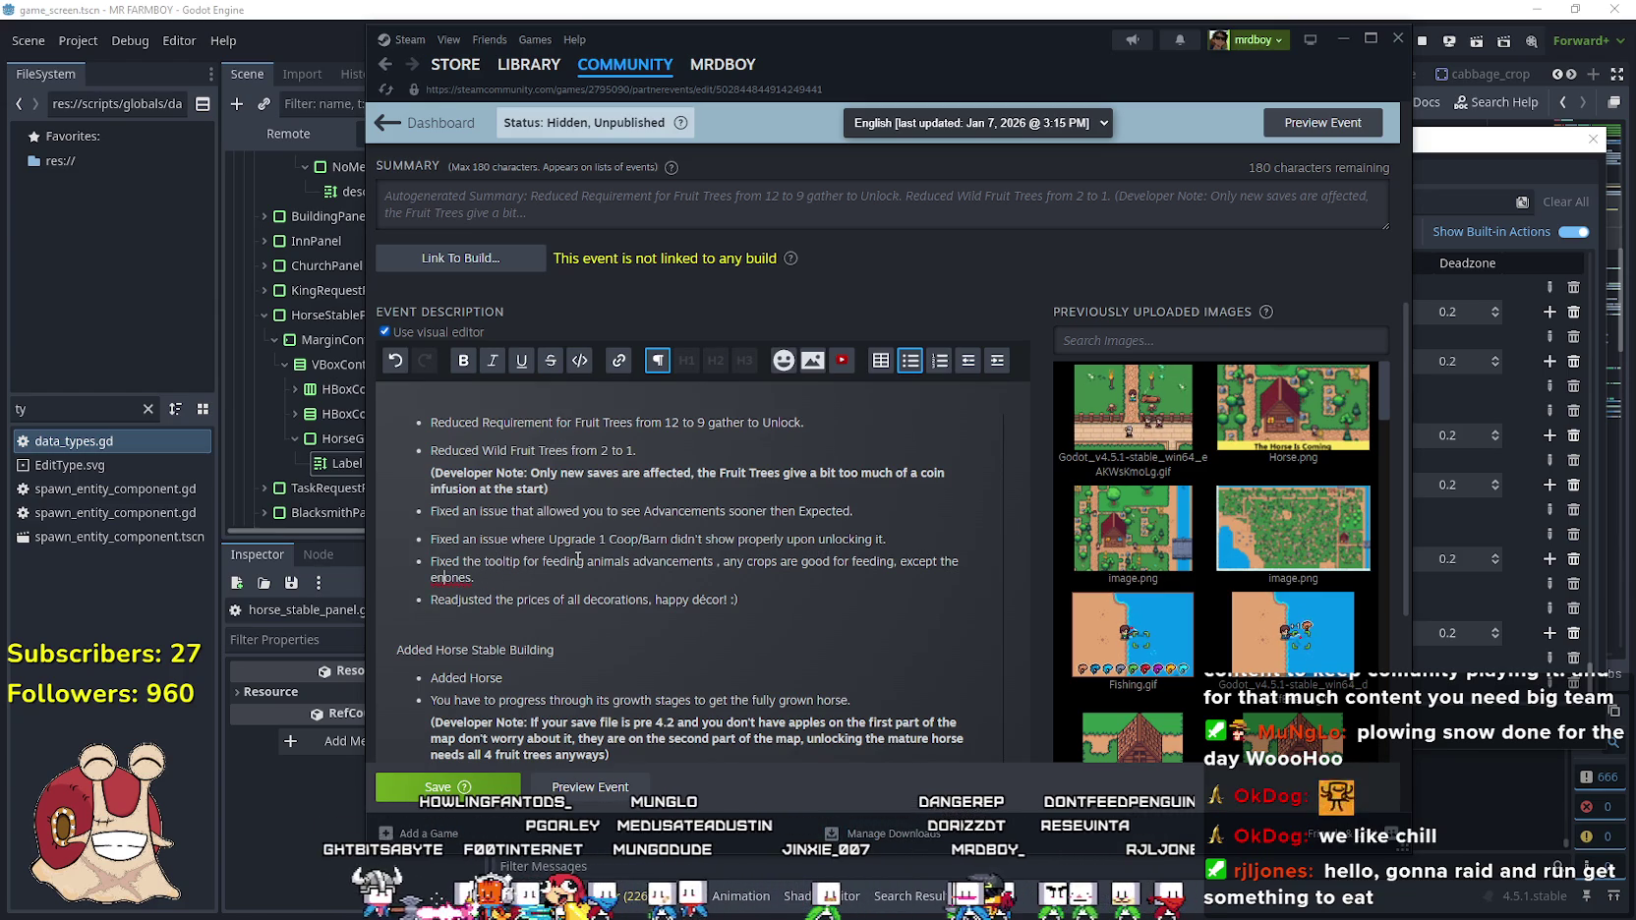
pyautogui.write('hanced')
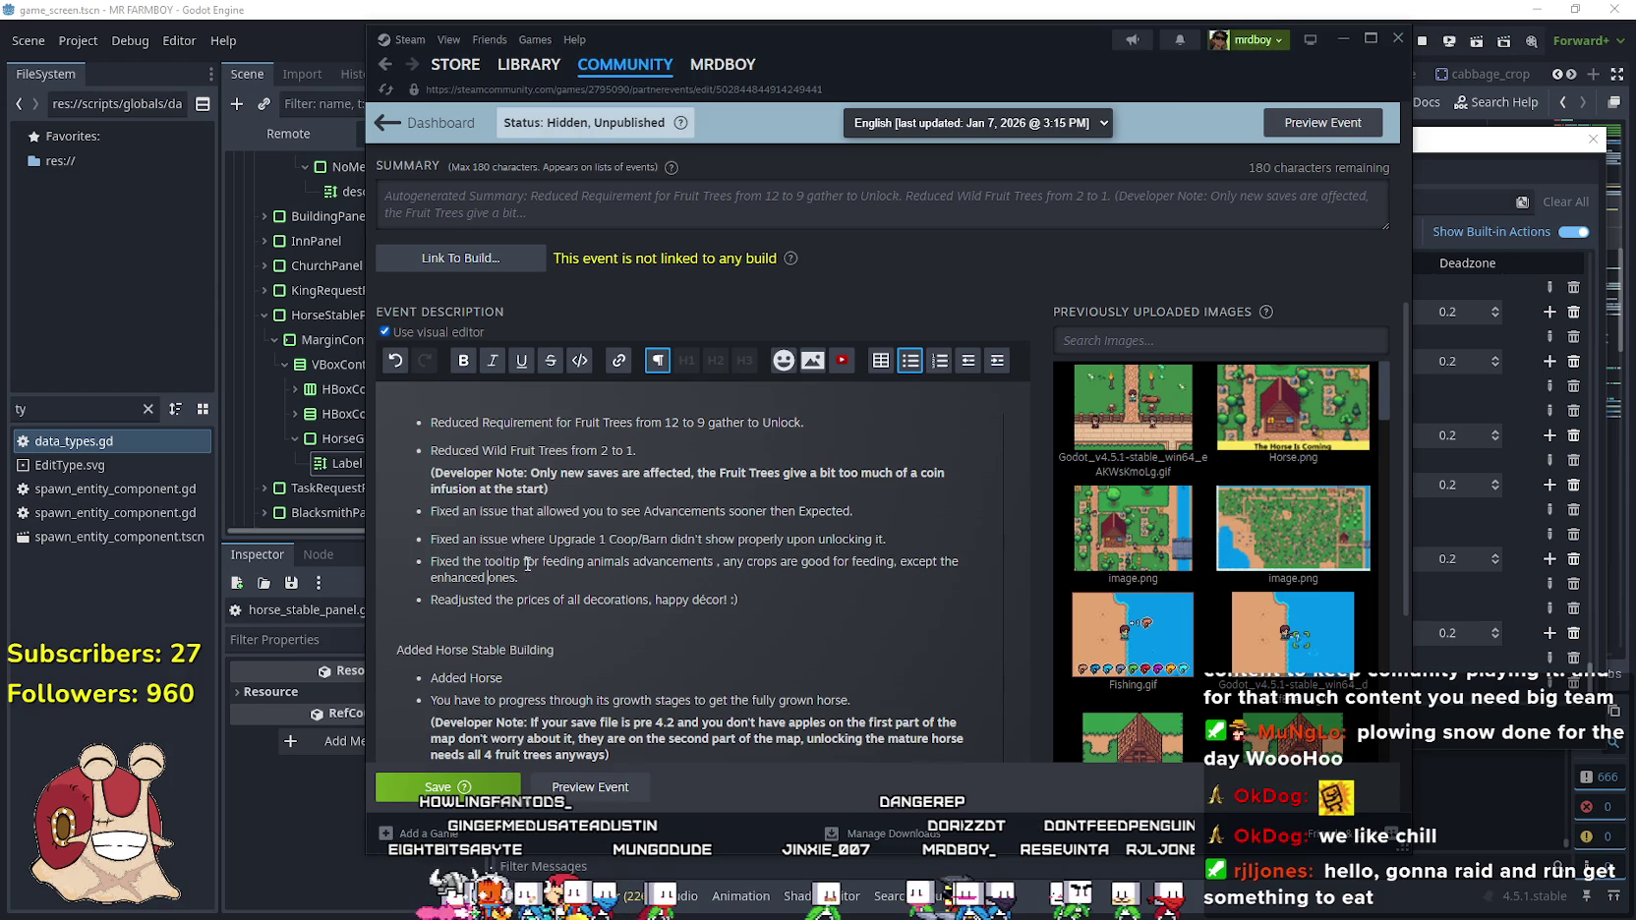
pyautogui.press('End')
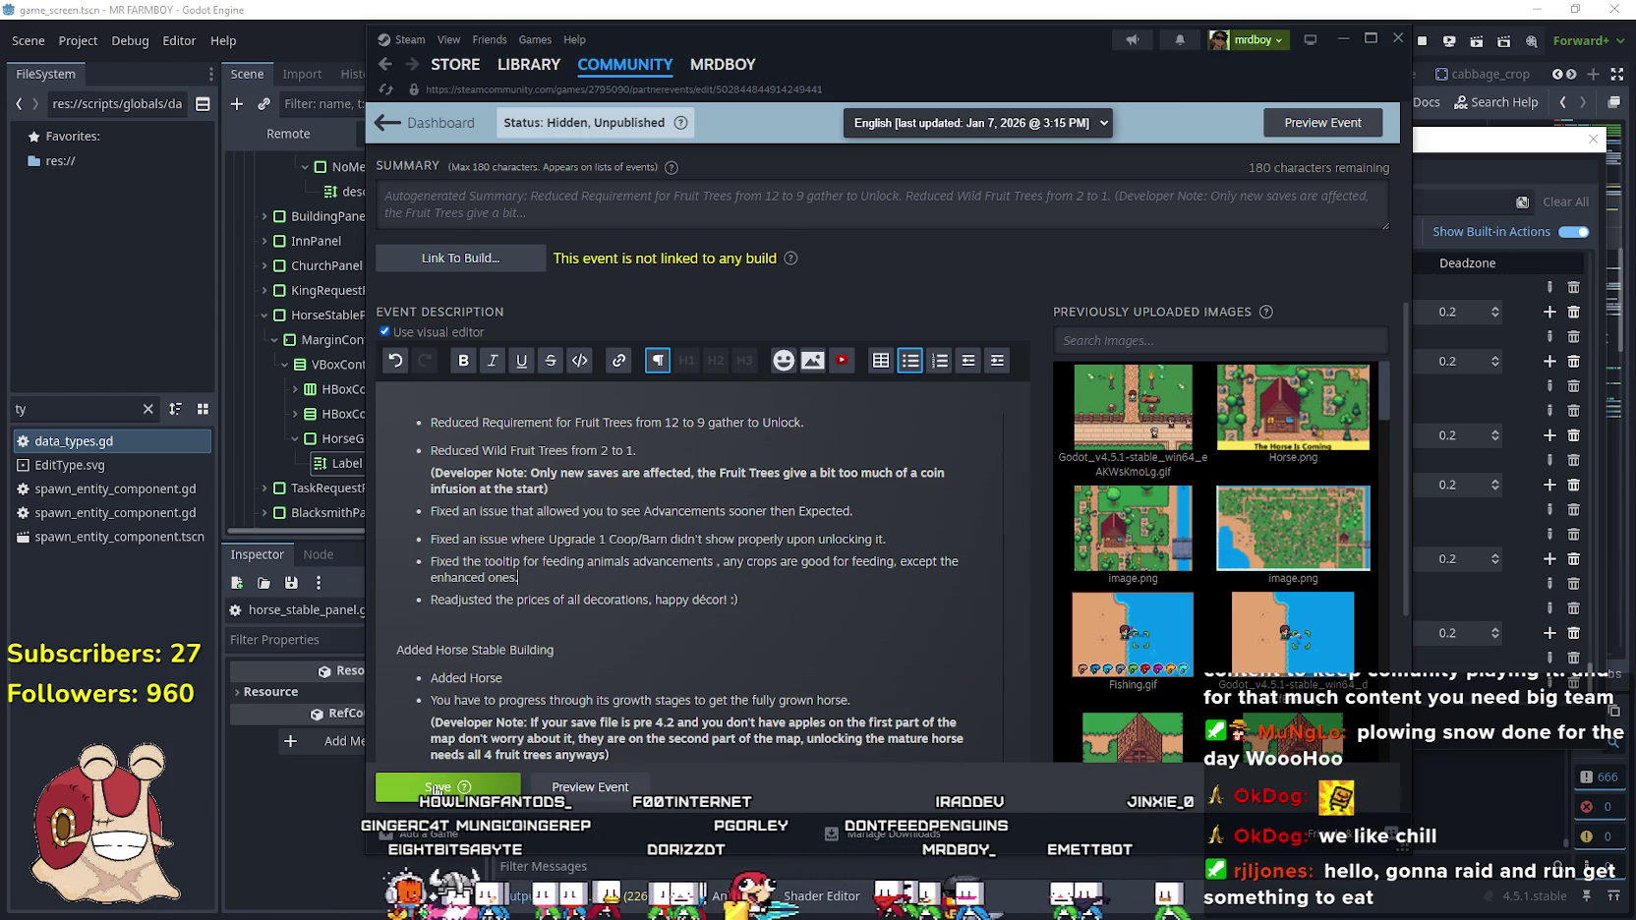
pyautogui.click(436, 791)
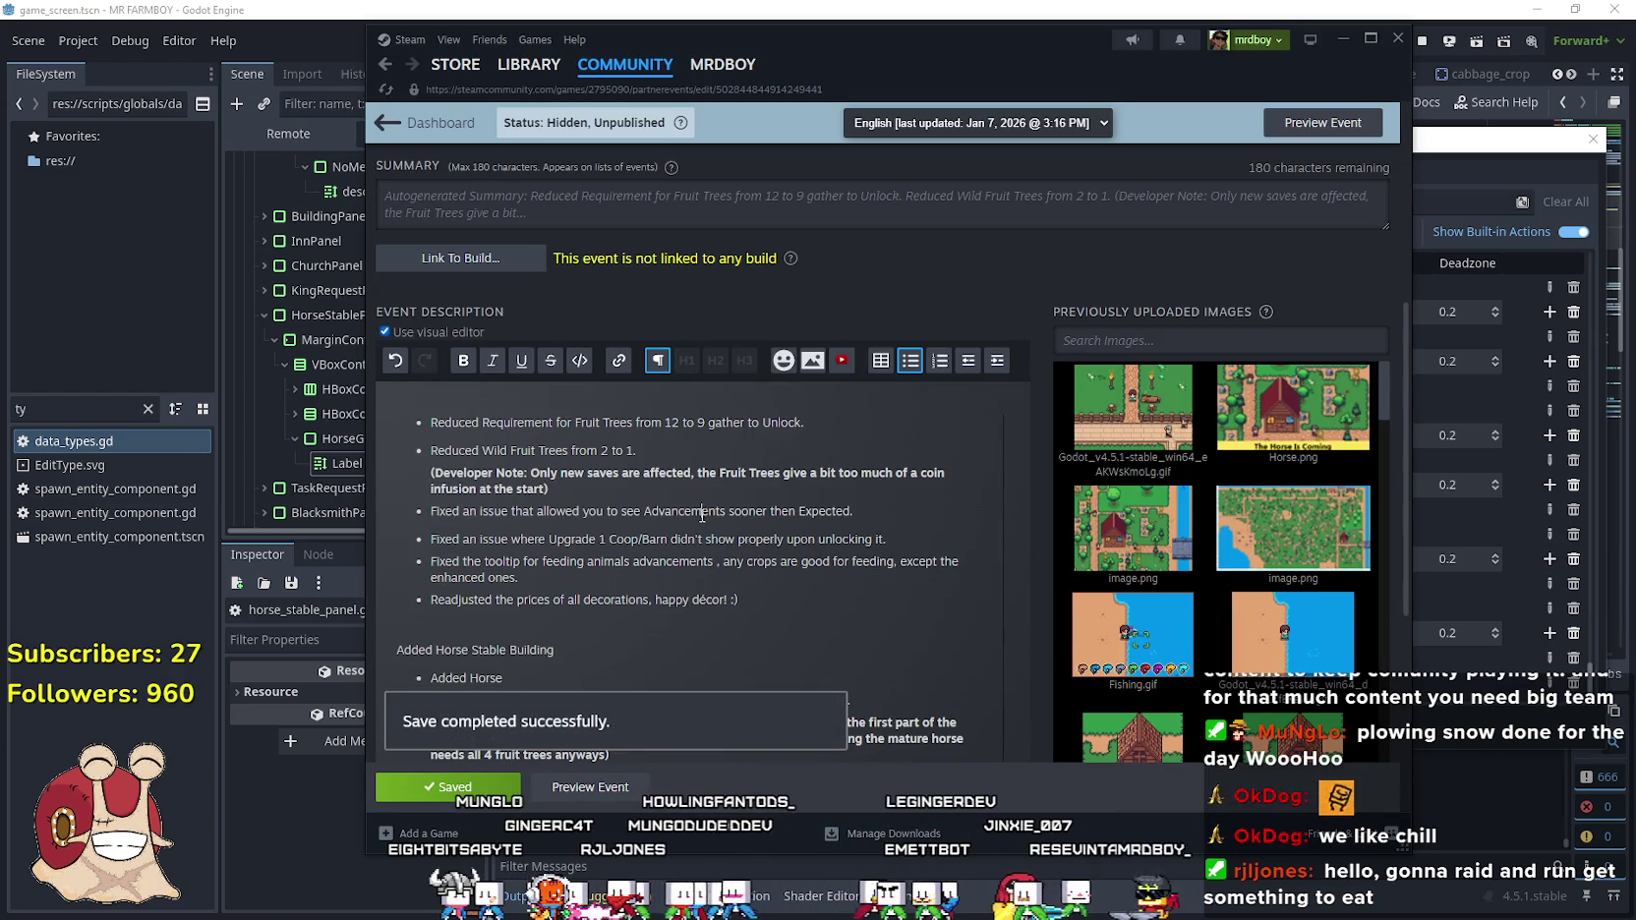
# Place the caret at the end of the Added Horse line in the description
pyautogui.scroll(-4, 702, 514)
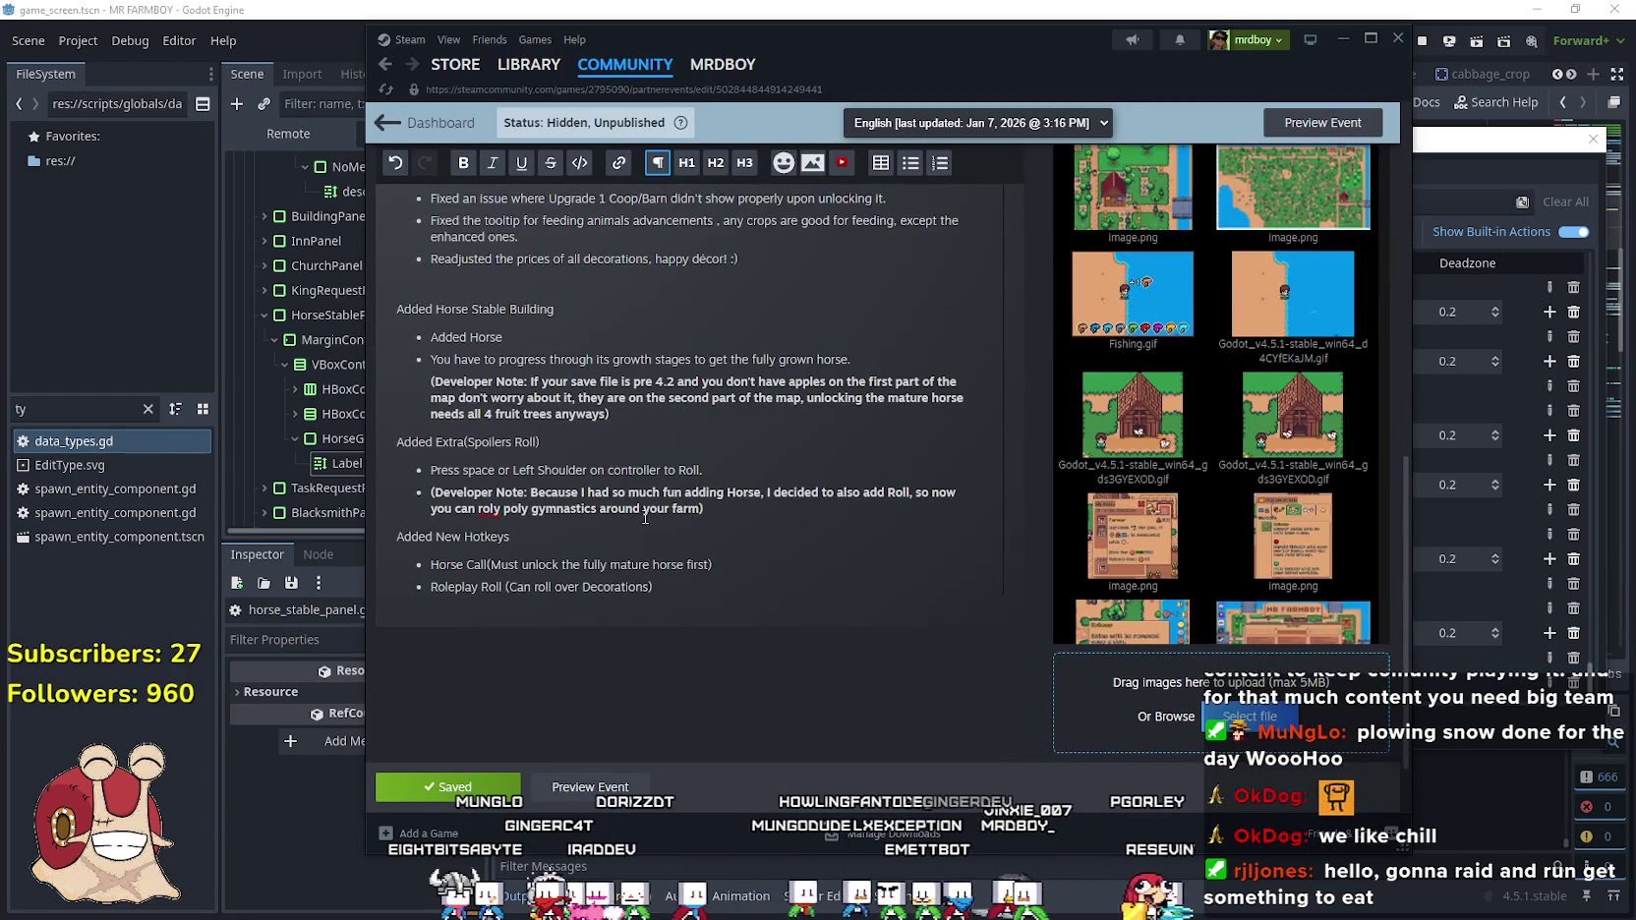
pyautogui.scroll(10, 645, 518)
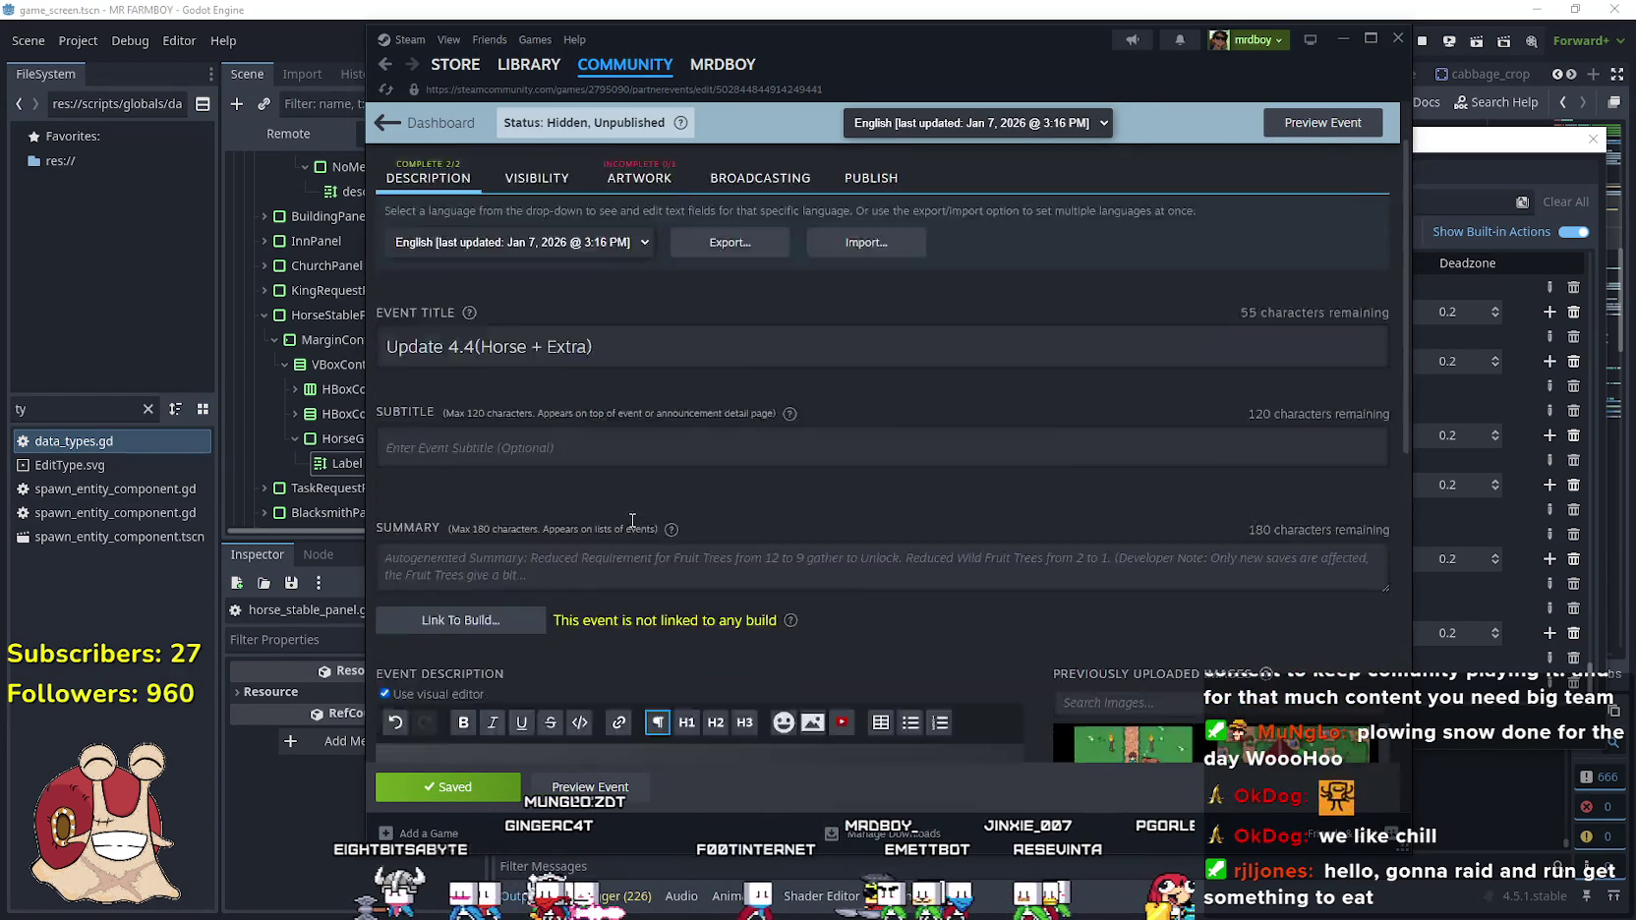
pyautogui.scroll(-2, 632, 521)
pyautogui.scroll(4, 630, 520)
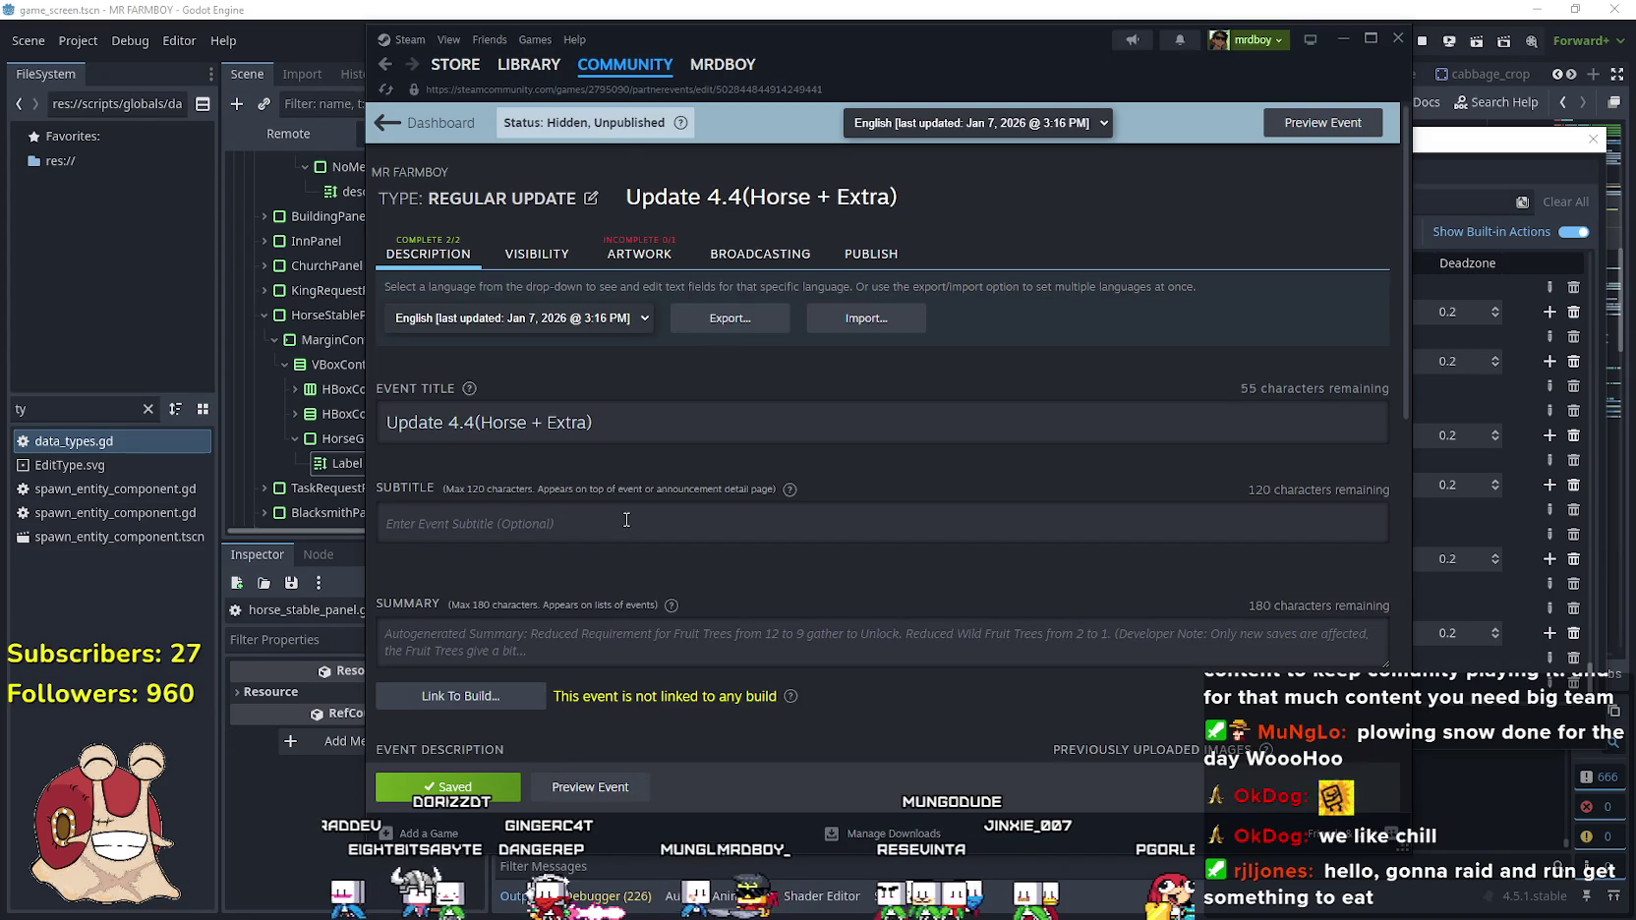
pyautogui.scroll(-7, 629, 511)
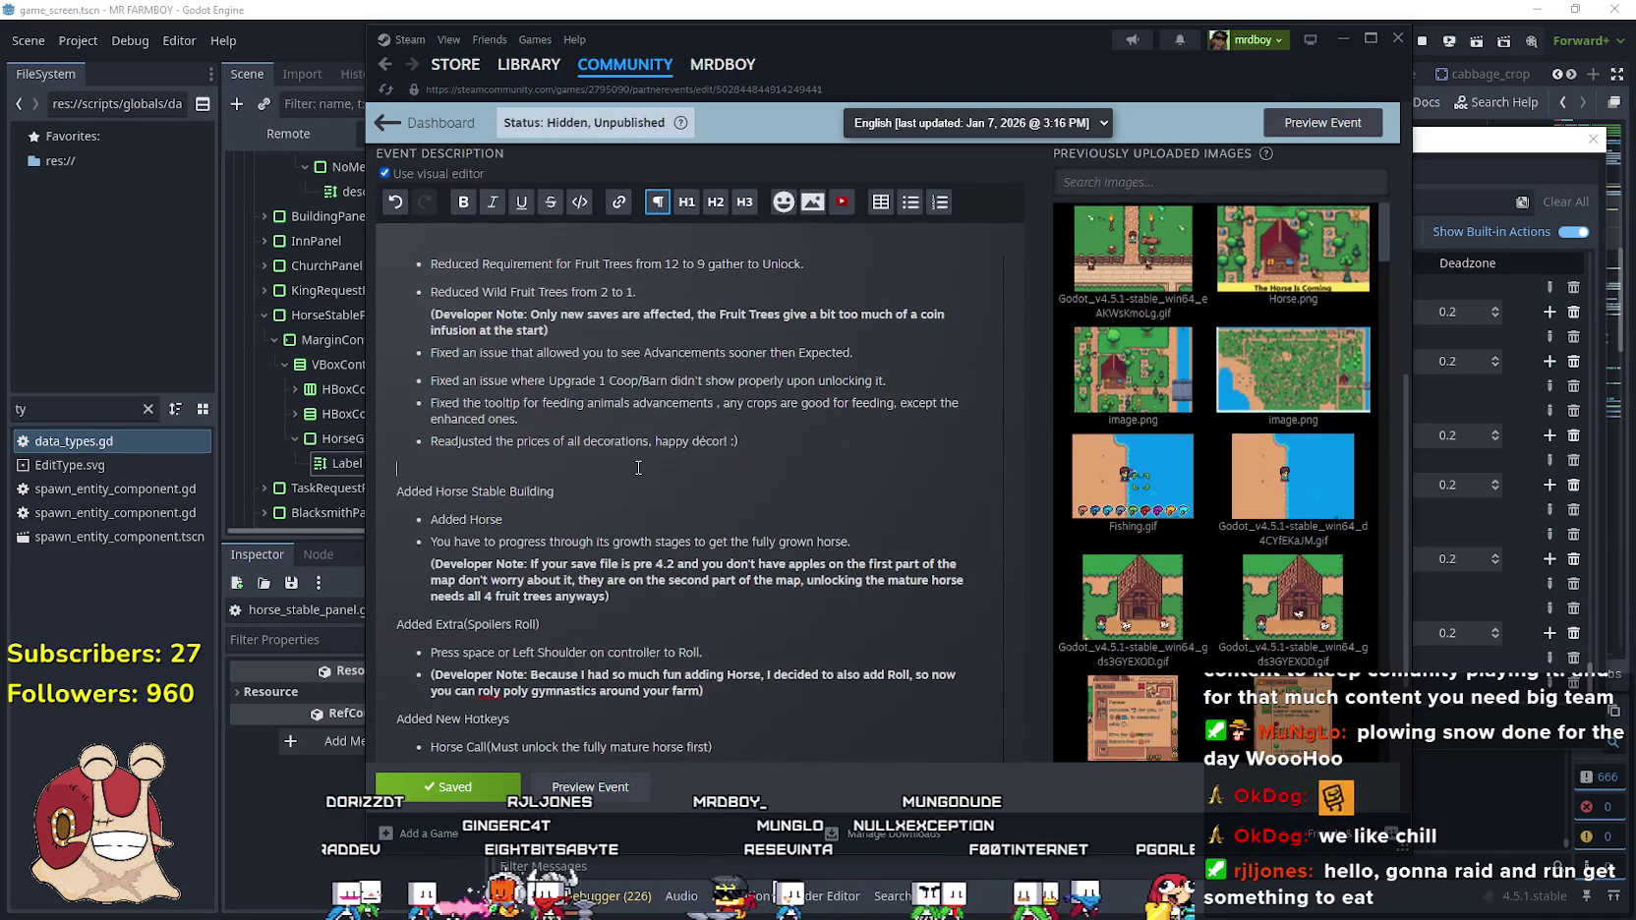
pyautogui.scroll(3, 638, 468)
pyautogui.scroll(-3, 638, 466)
pyautogui.click(608, 495)
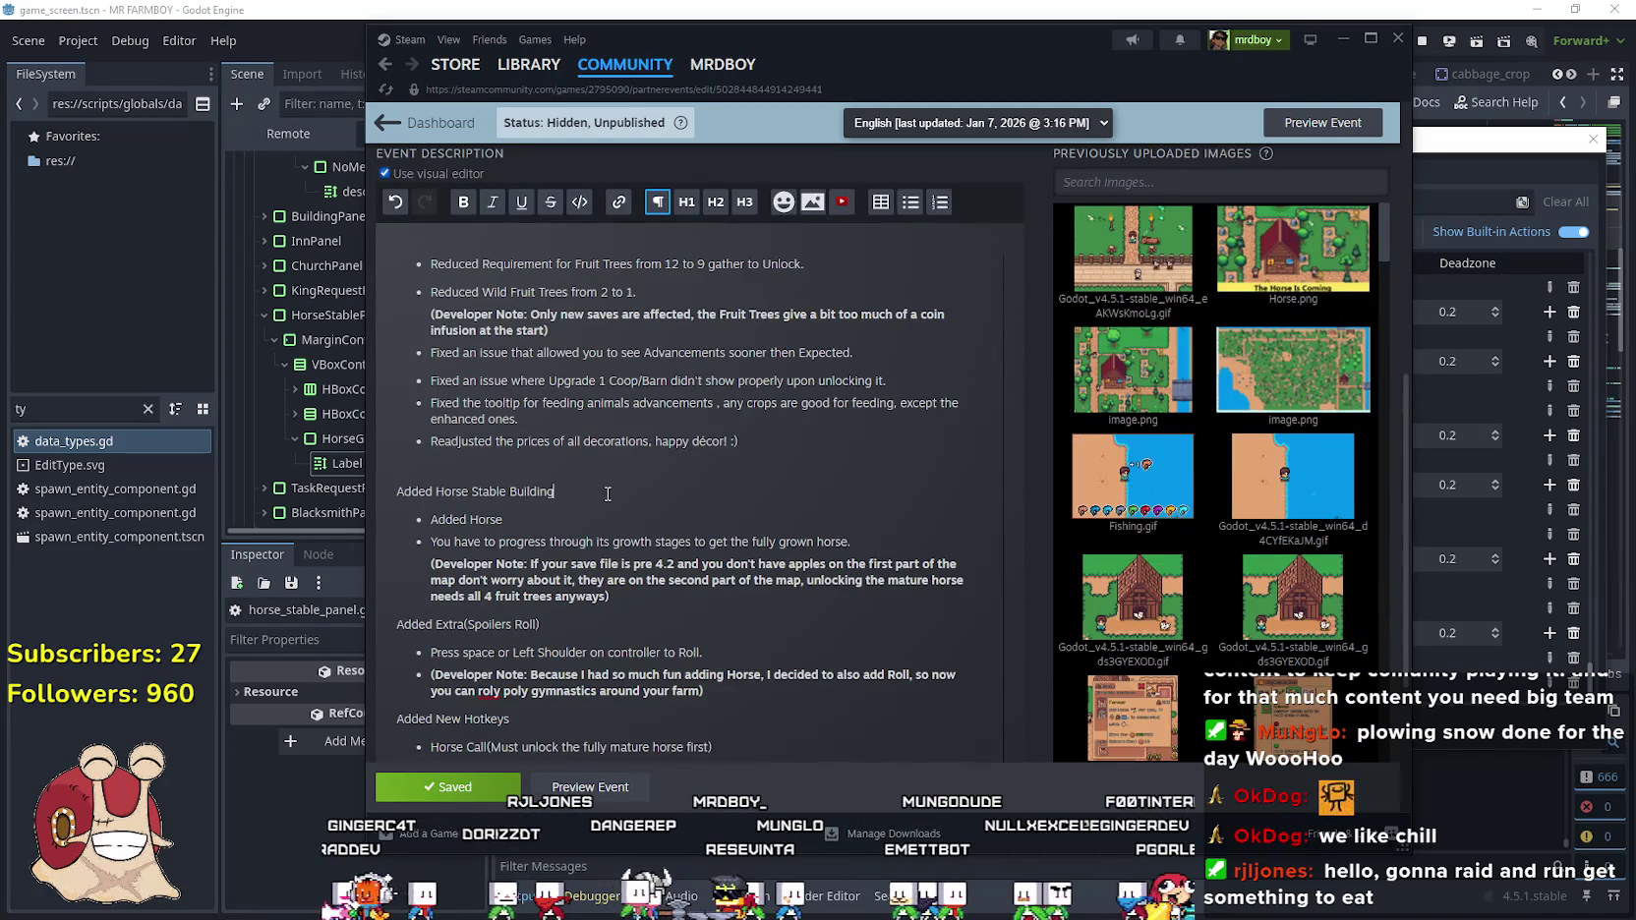
pyautogui.press('Down')
# Switch to File Explorer and browse the GodotExportTemplates and Steam folders
pyautogui.moveTo(1293, 605)
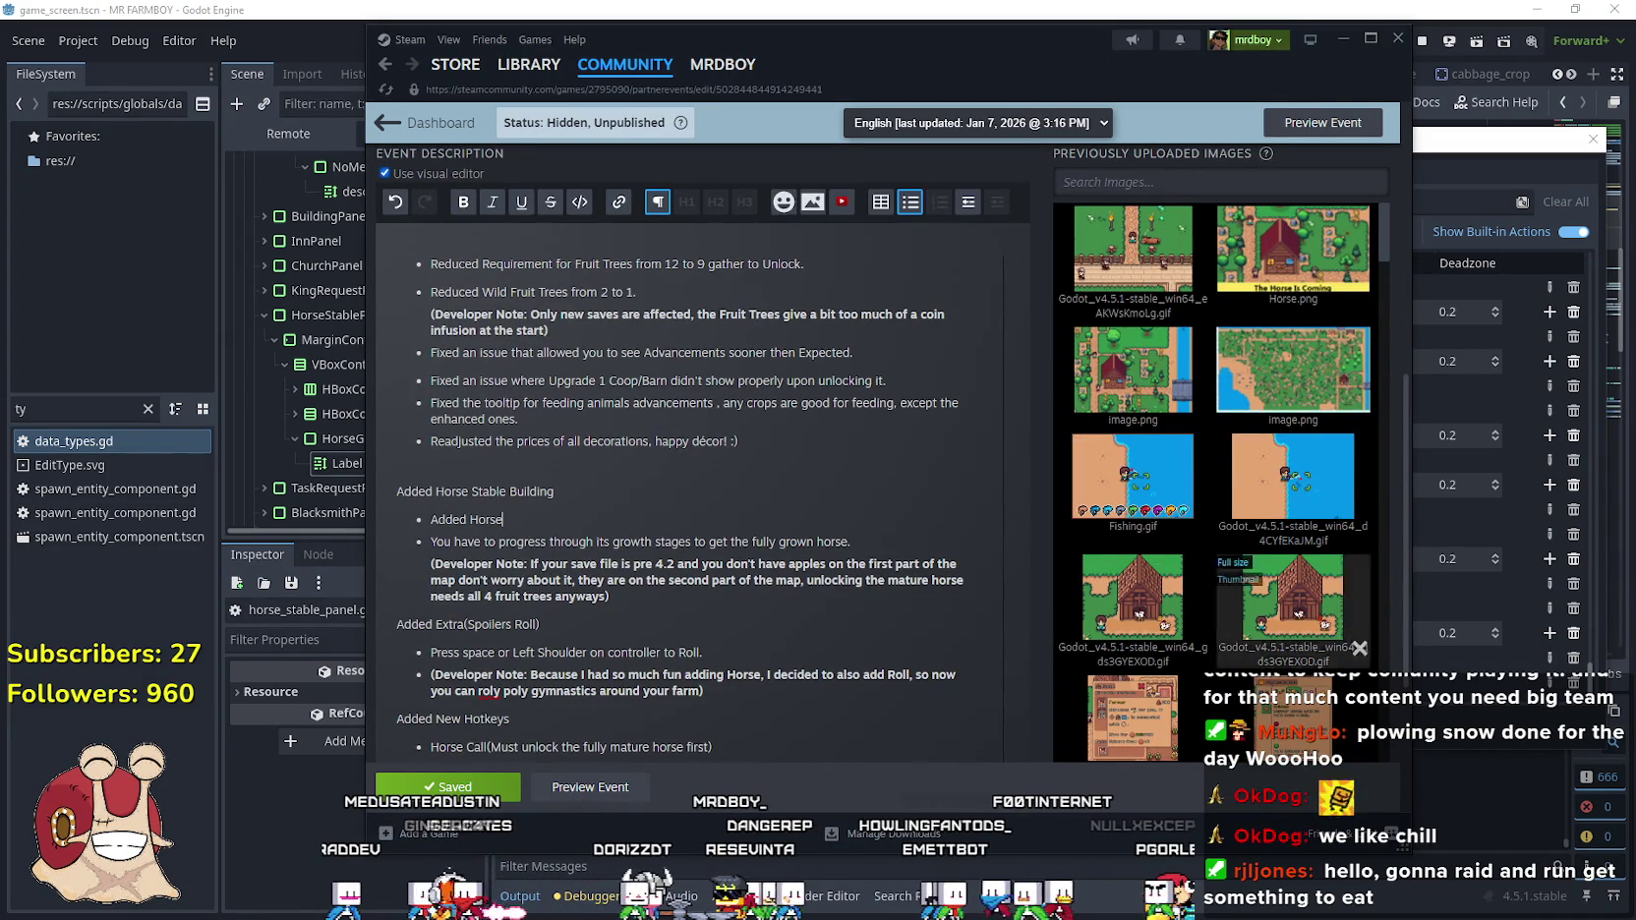
pyautogui.hotkey('alt', 'Tab')
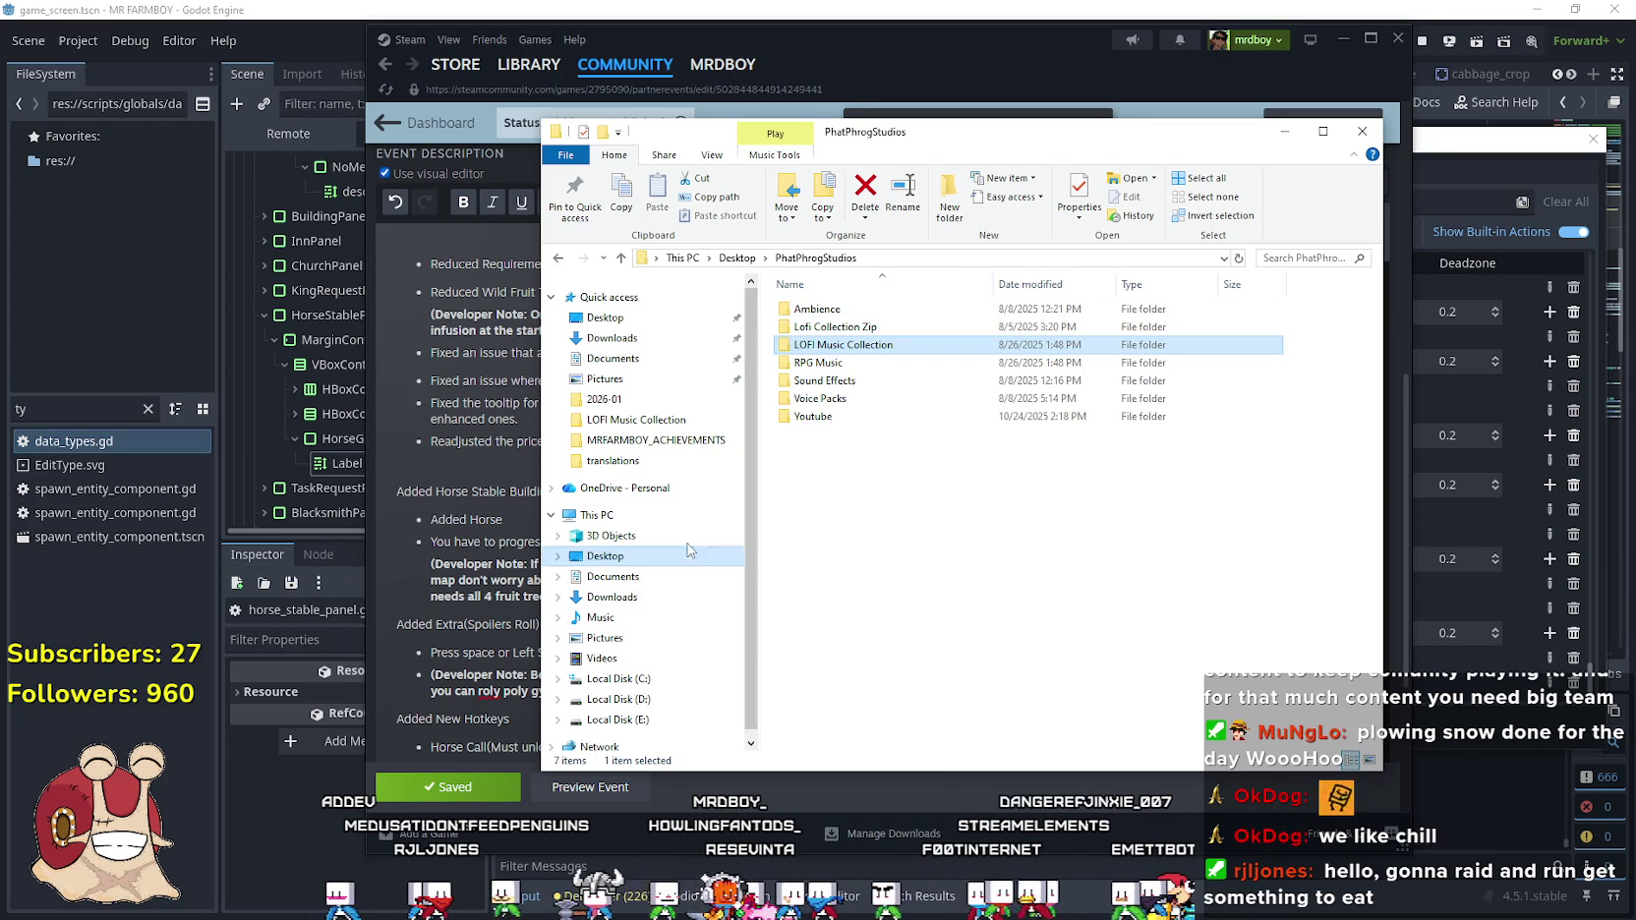
pyautogui.click(649, 439)
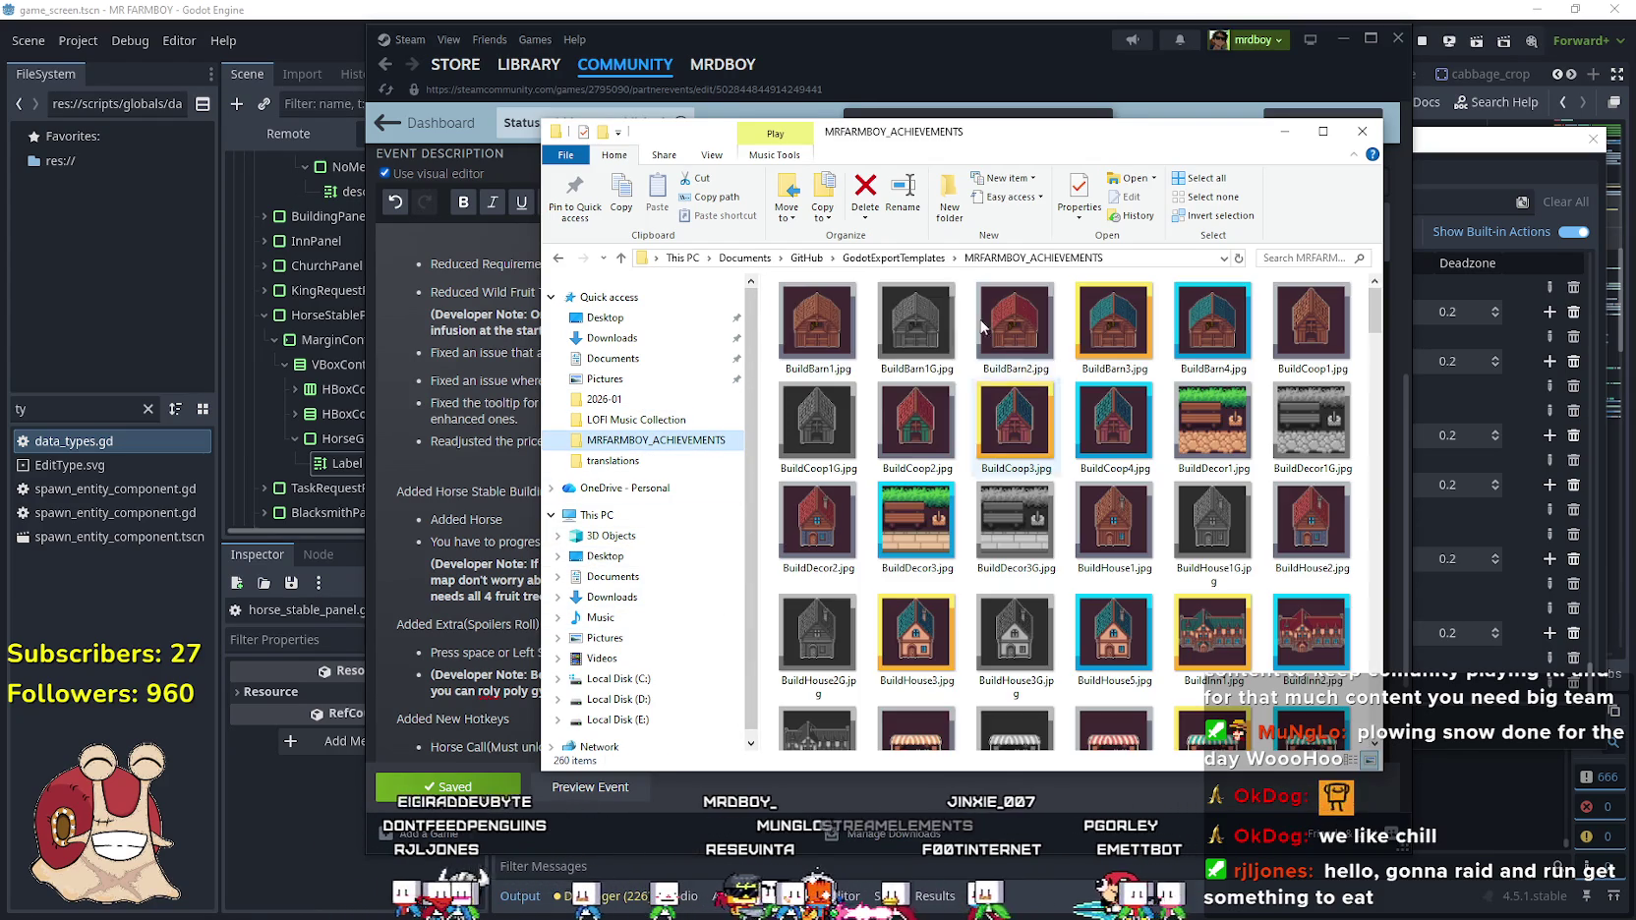
pyautogui.click(893, 257)
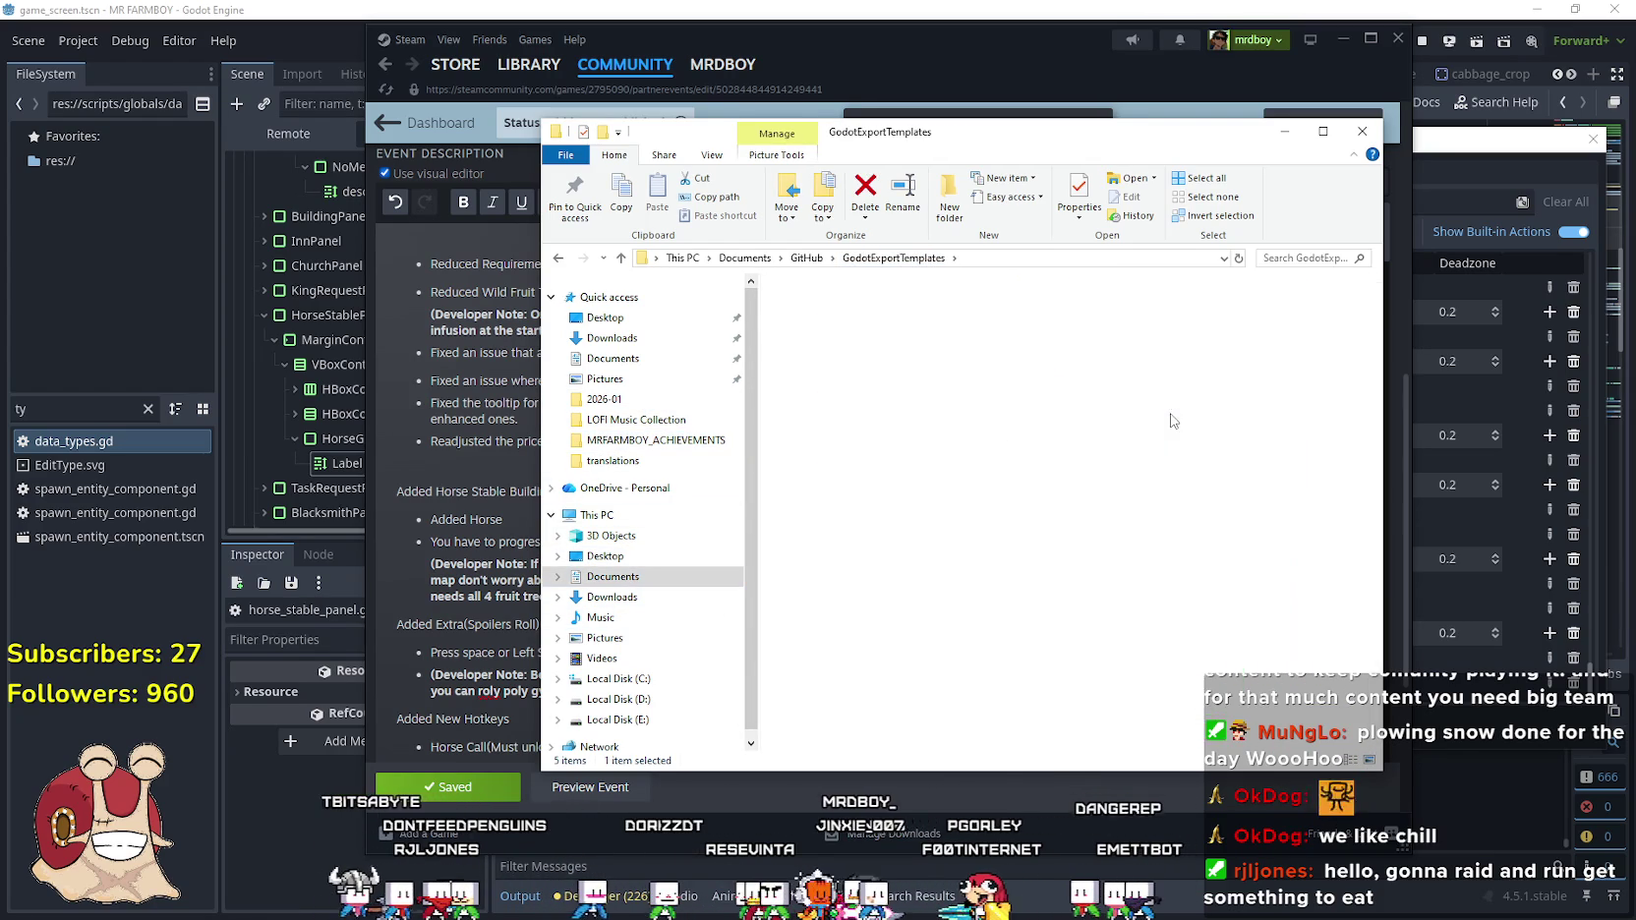
pyautogui.doubleClick(1172, 421)
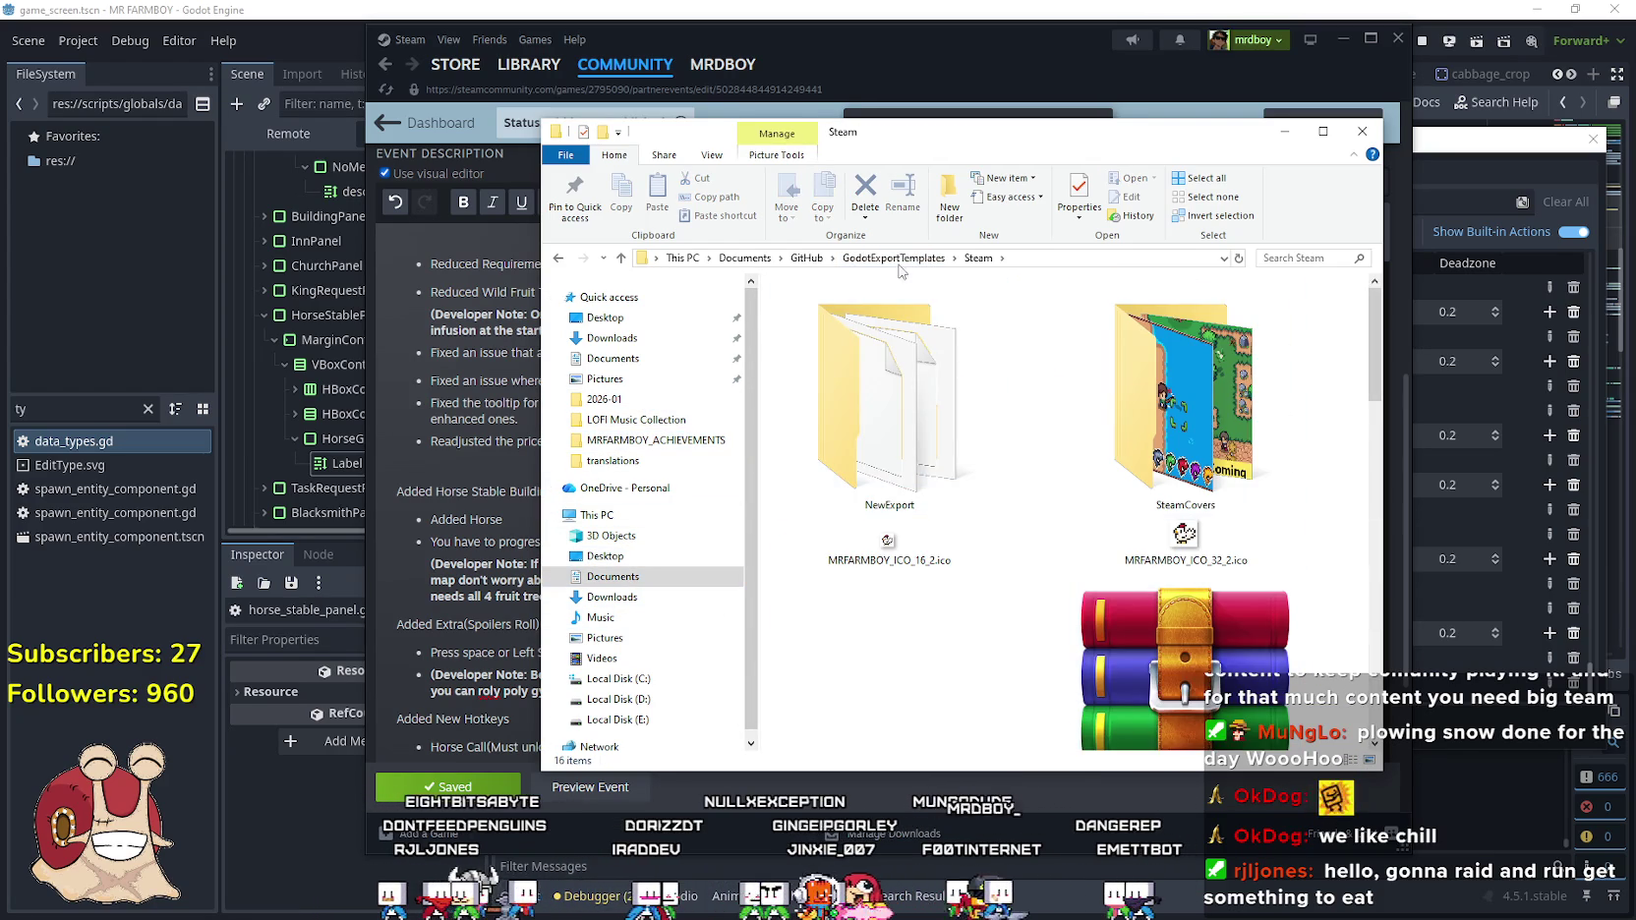
pyautogui.click(896, 259)
pyautogui.scroll(-2, 1080, 492)
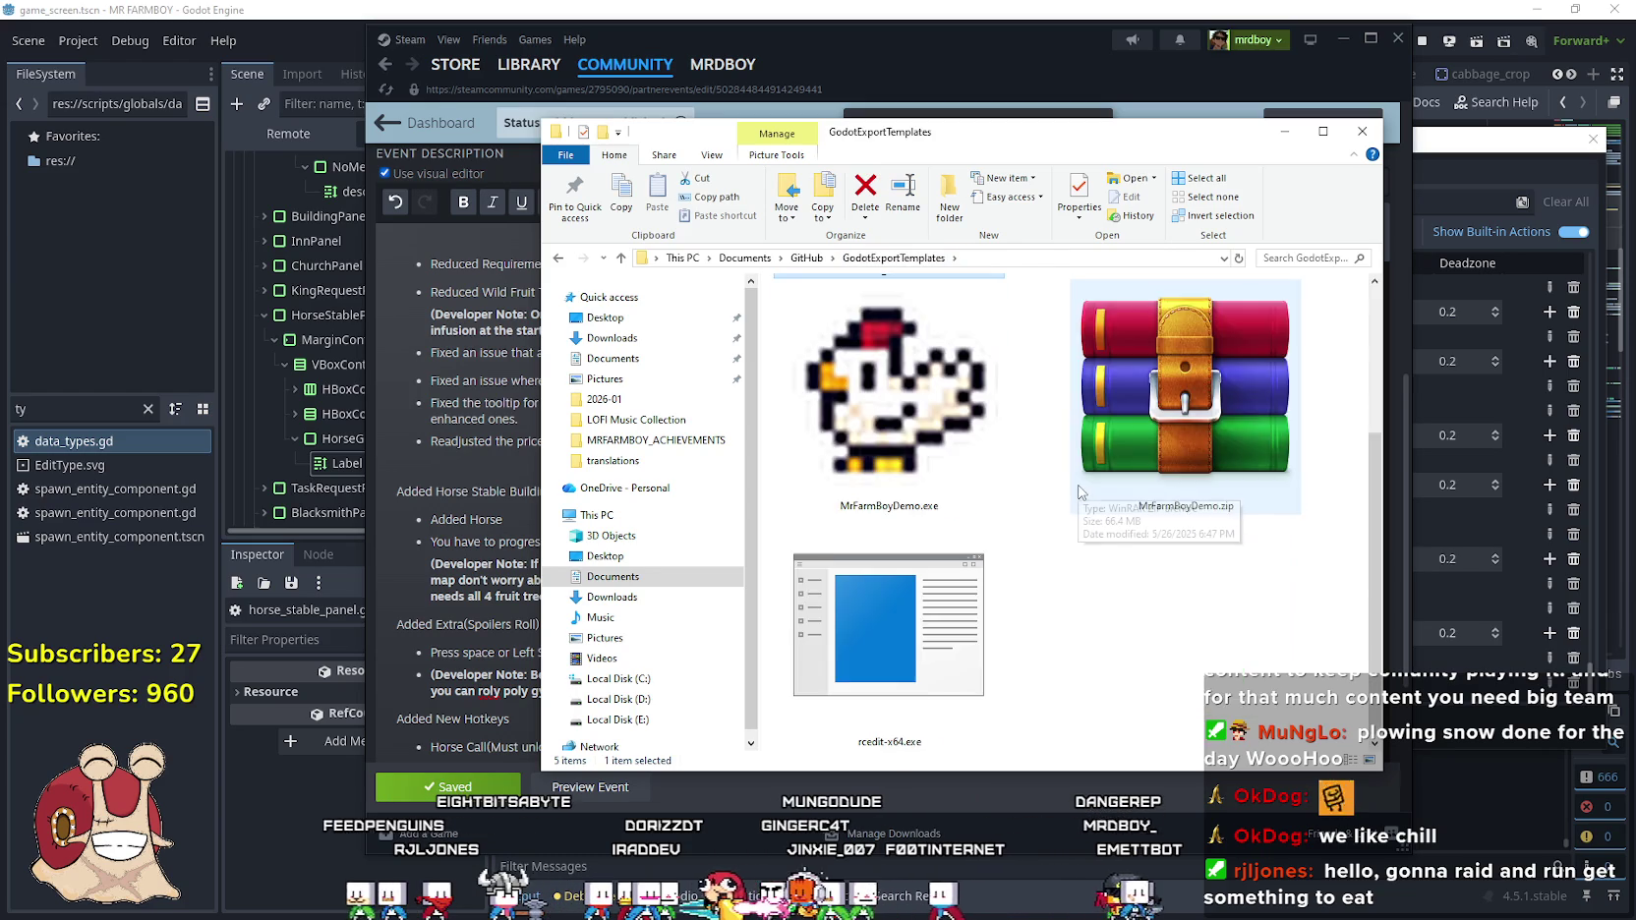
pyautogui.scroll(2, 1080, 492)
pyautogui.click(806, 258)
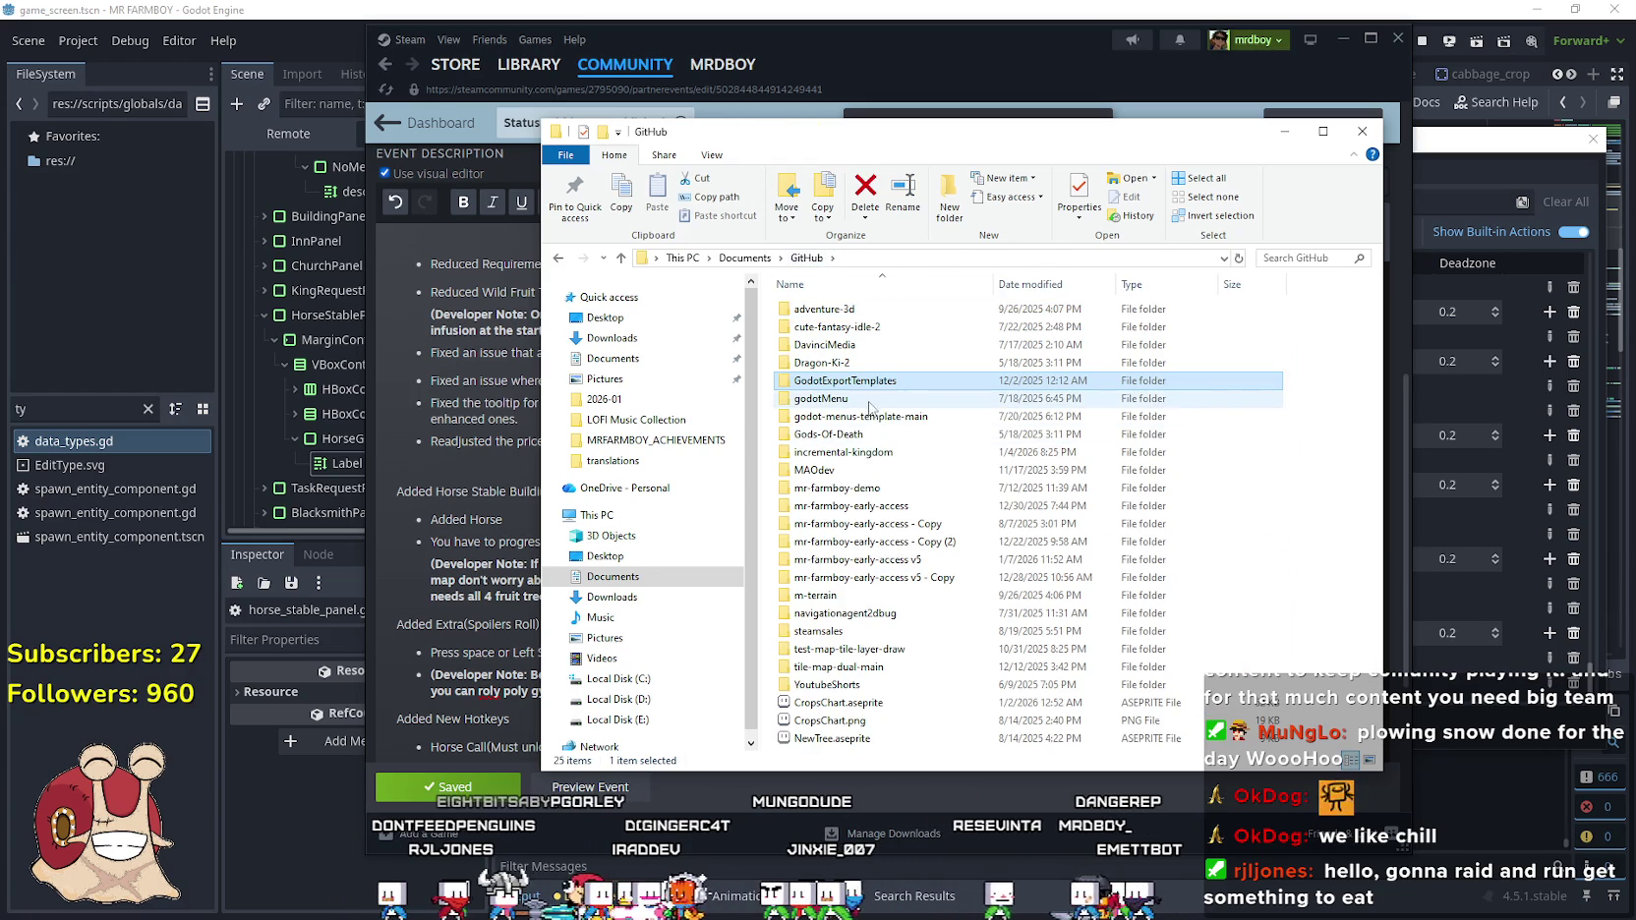
# Look through SteamCovers, selecting the v4Showcase GIF, then go to Documents
pyautogui.doubleClick(865, 384)
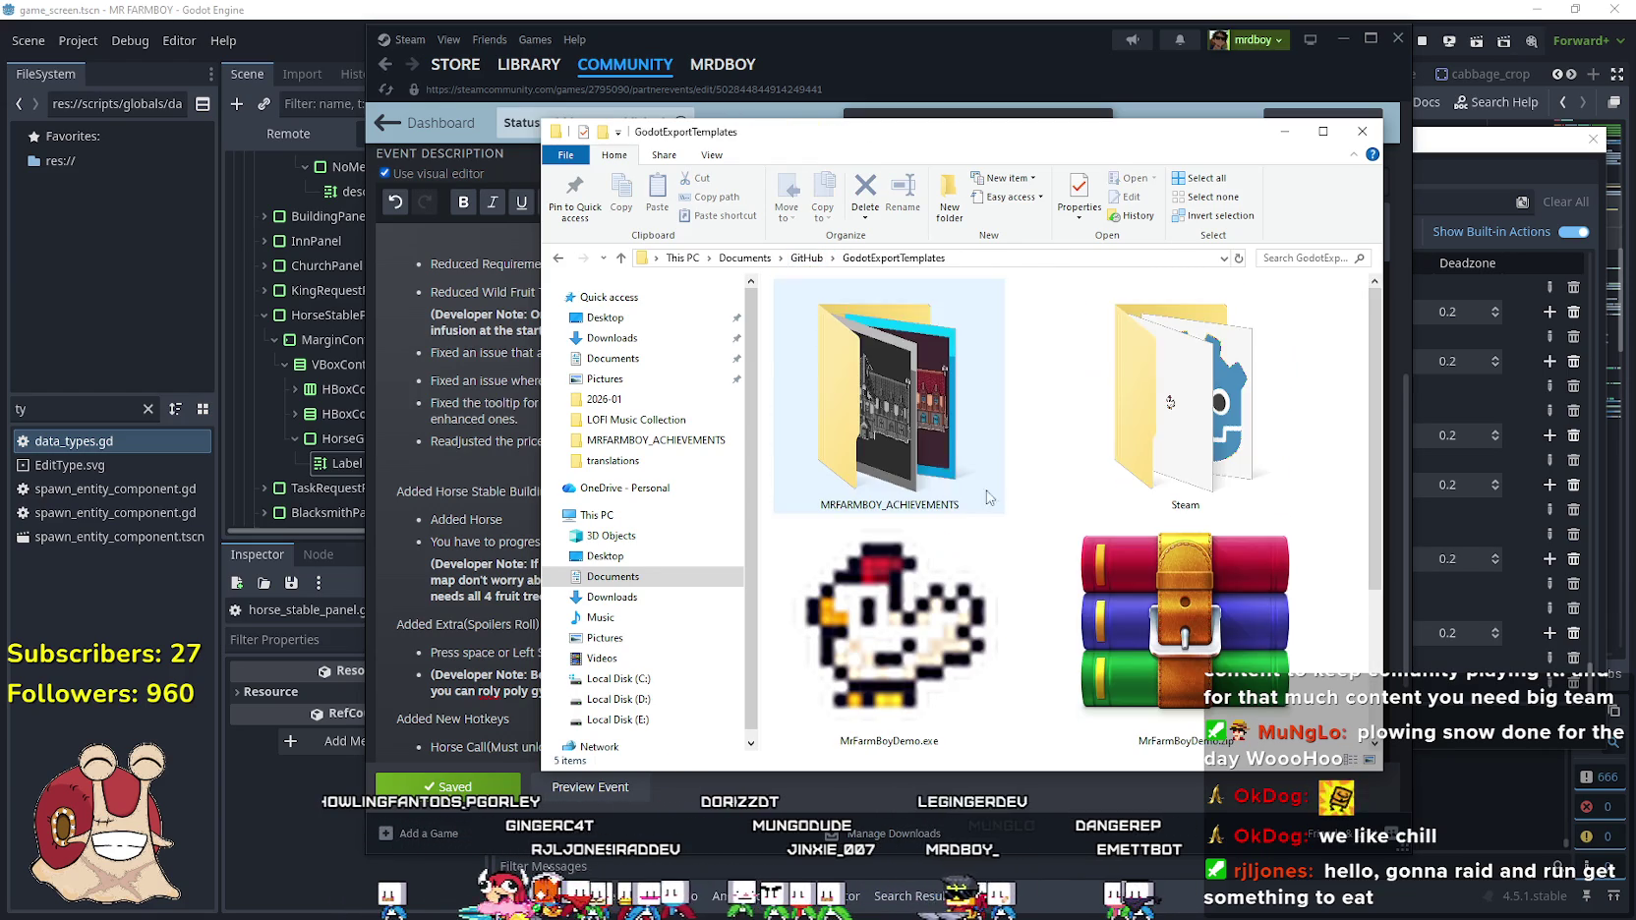
pyautogui.doubleClick(1170, 413)
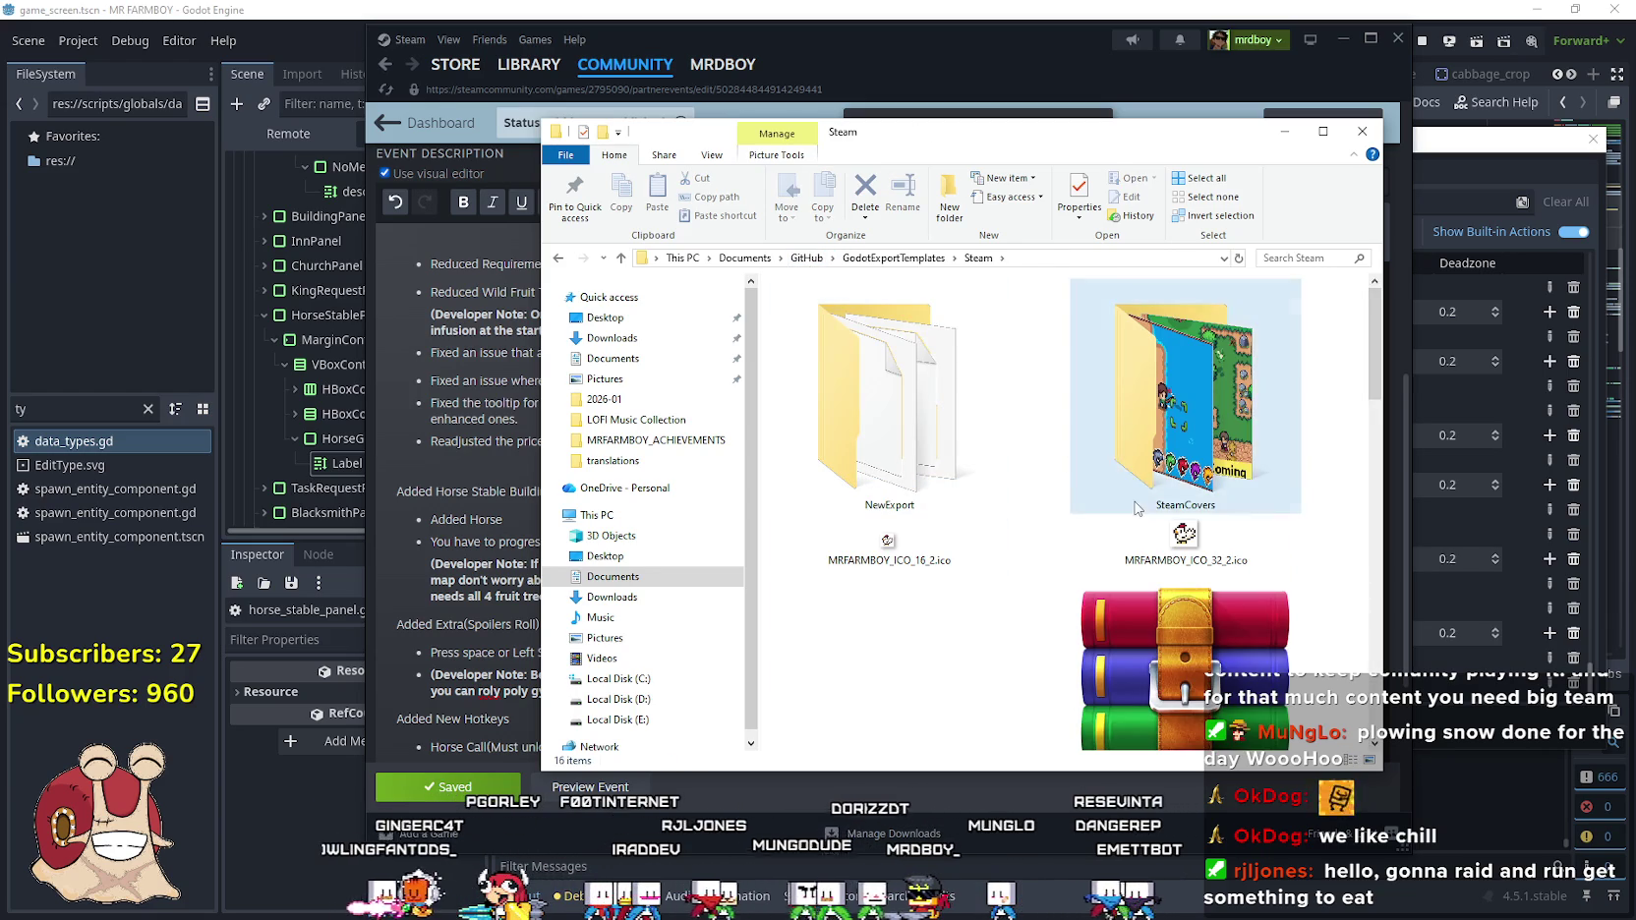
pyautogui.doubleClick(1137, 508)
pyautogui.scroll(-10, 1008, 551)
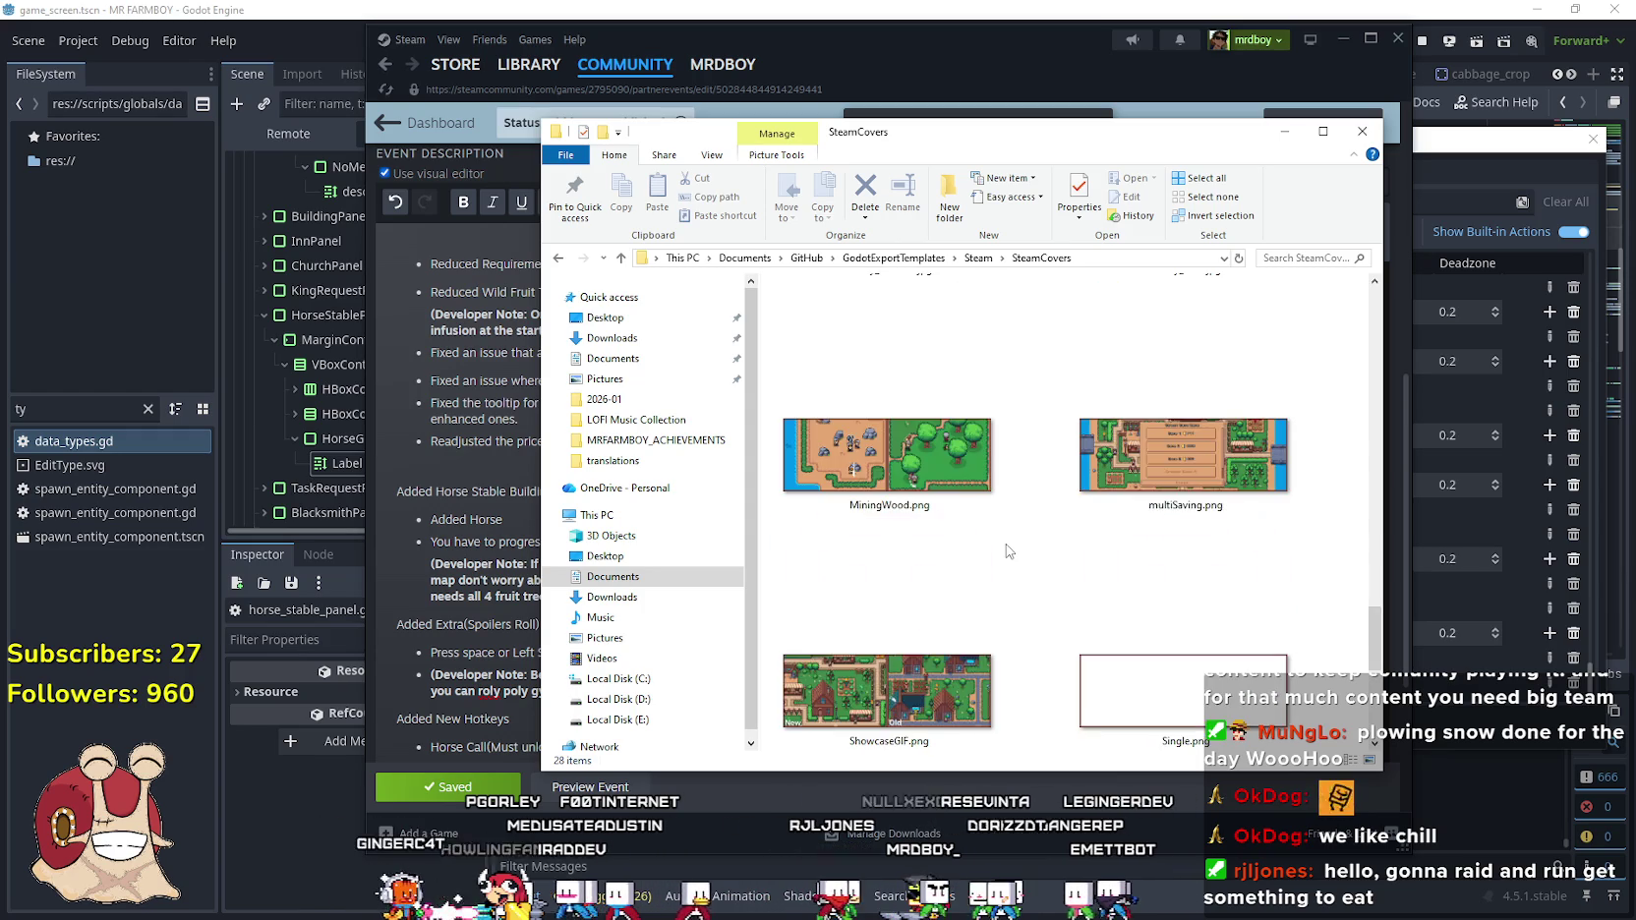
pyautogui.scroll(3, 1007, 551)
pyautogui.scroll(-3, 1008, 551)
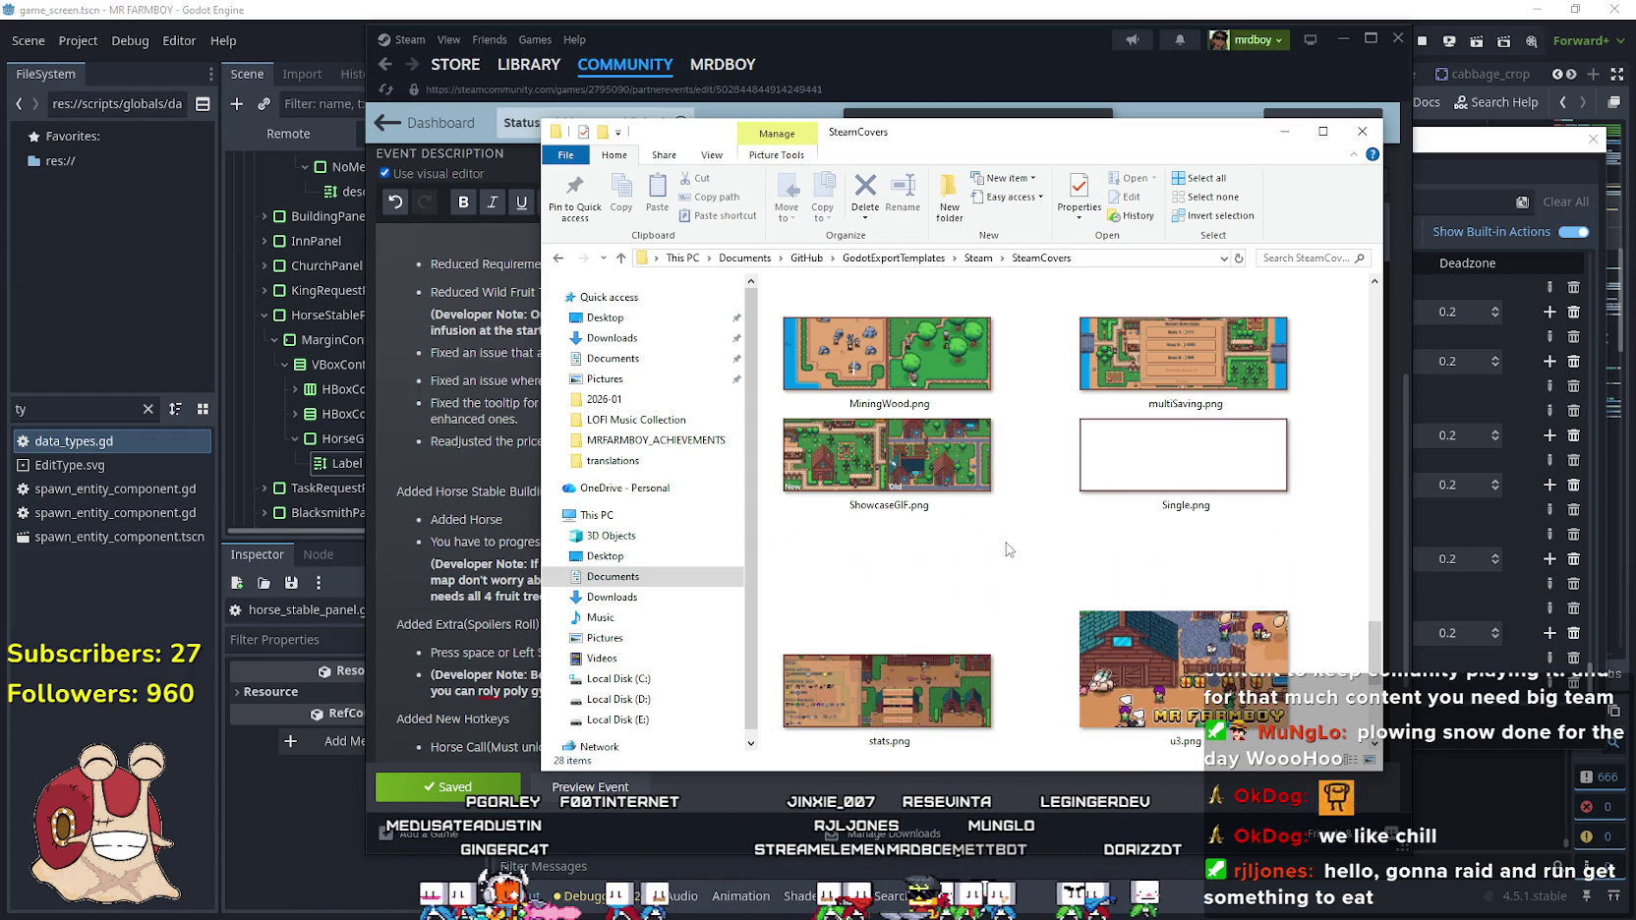
pyautogui.scroll(-2, 1007, 551)
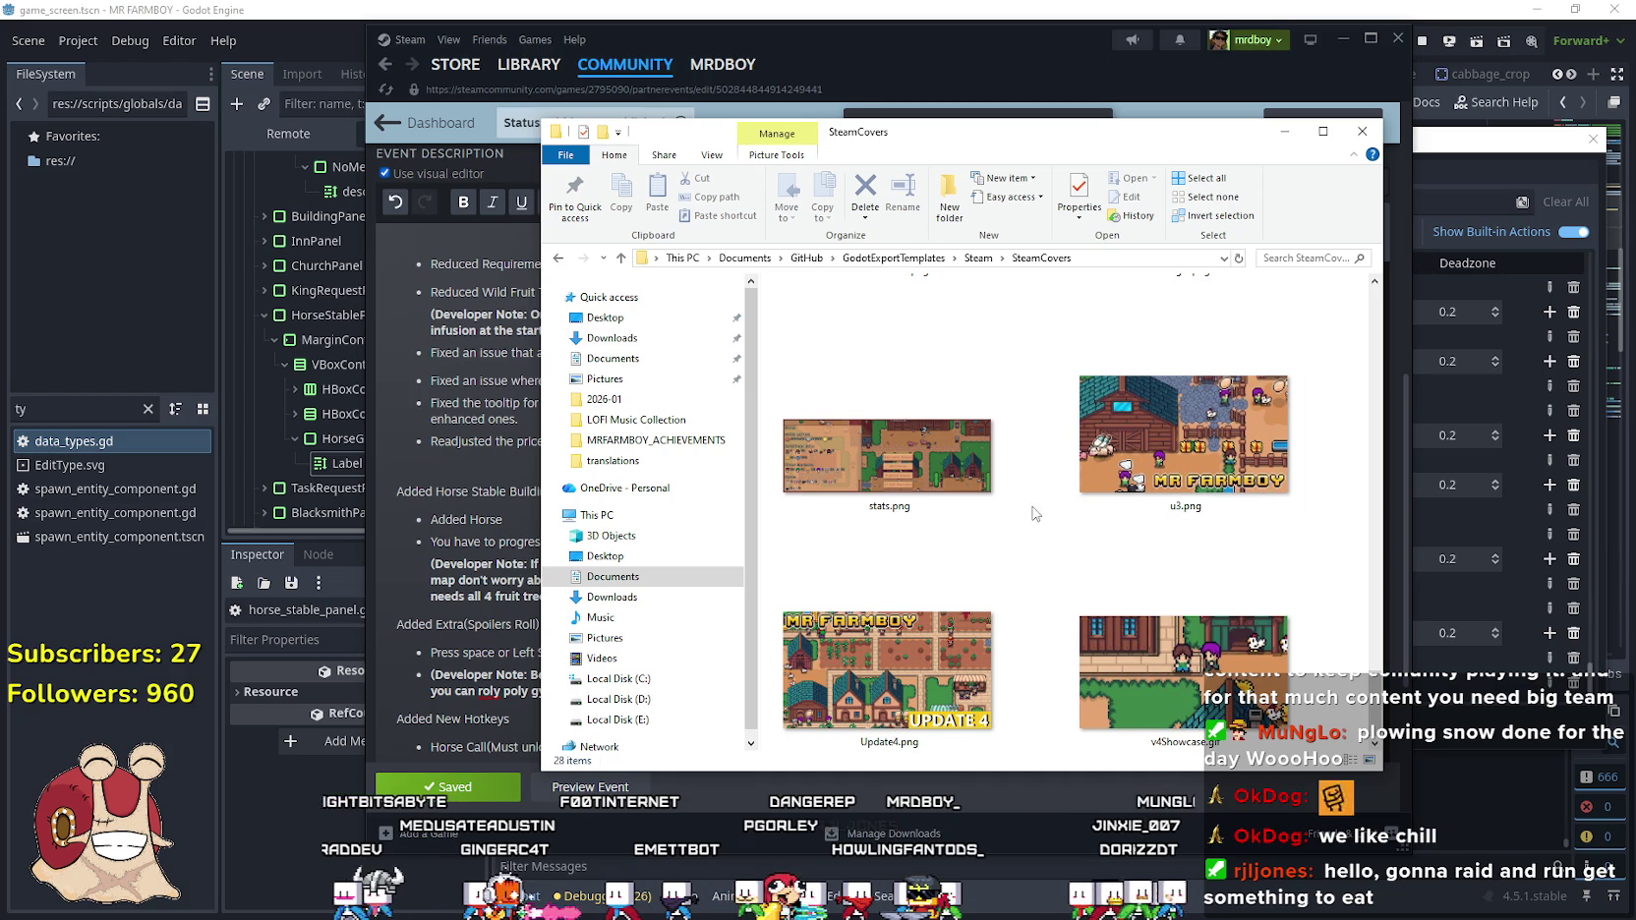
pyautogui.click(1141, 570)
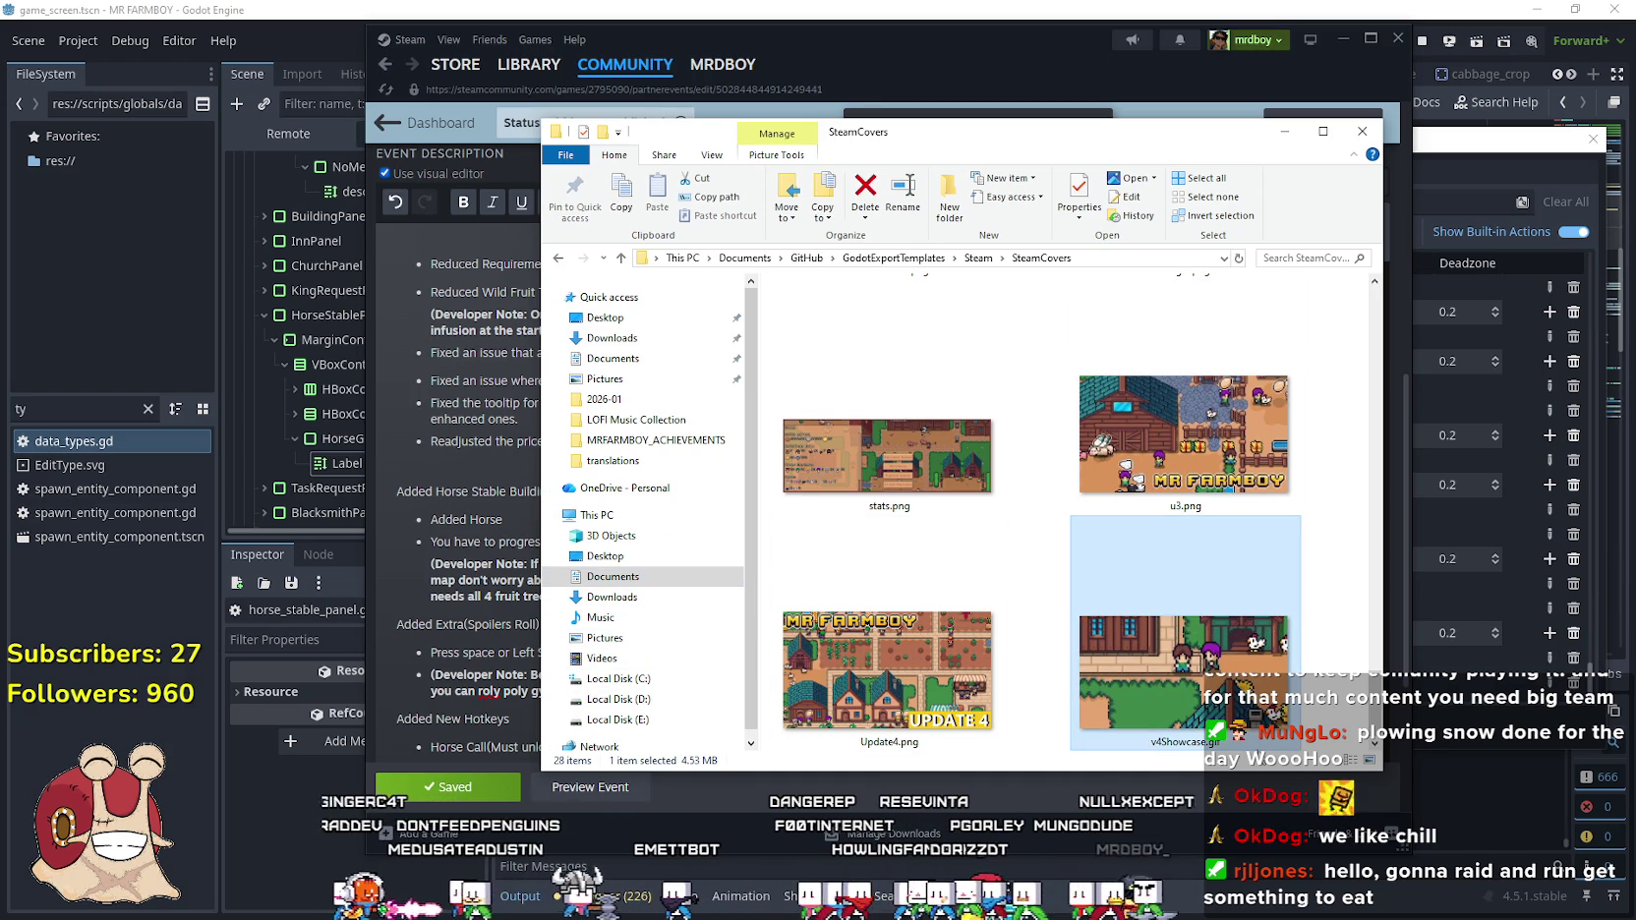
pyautogui.scroll(8, 939, 637)
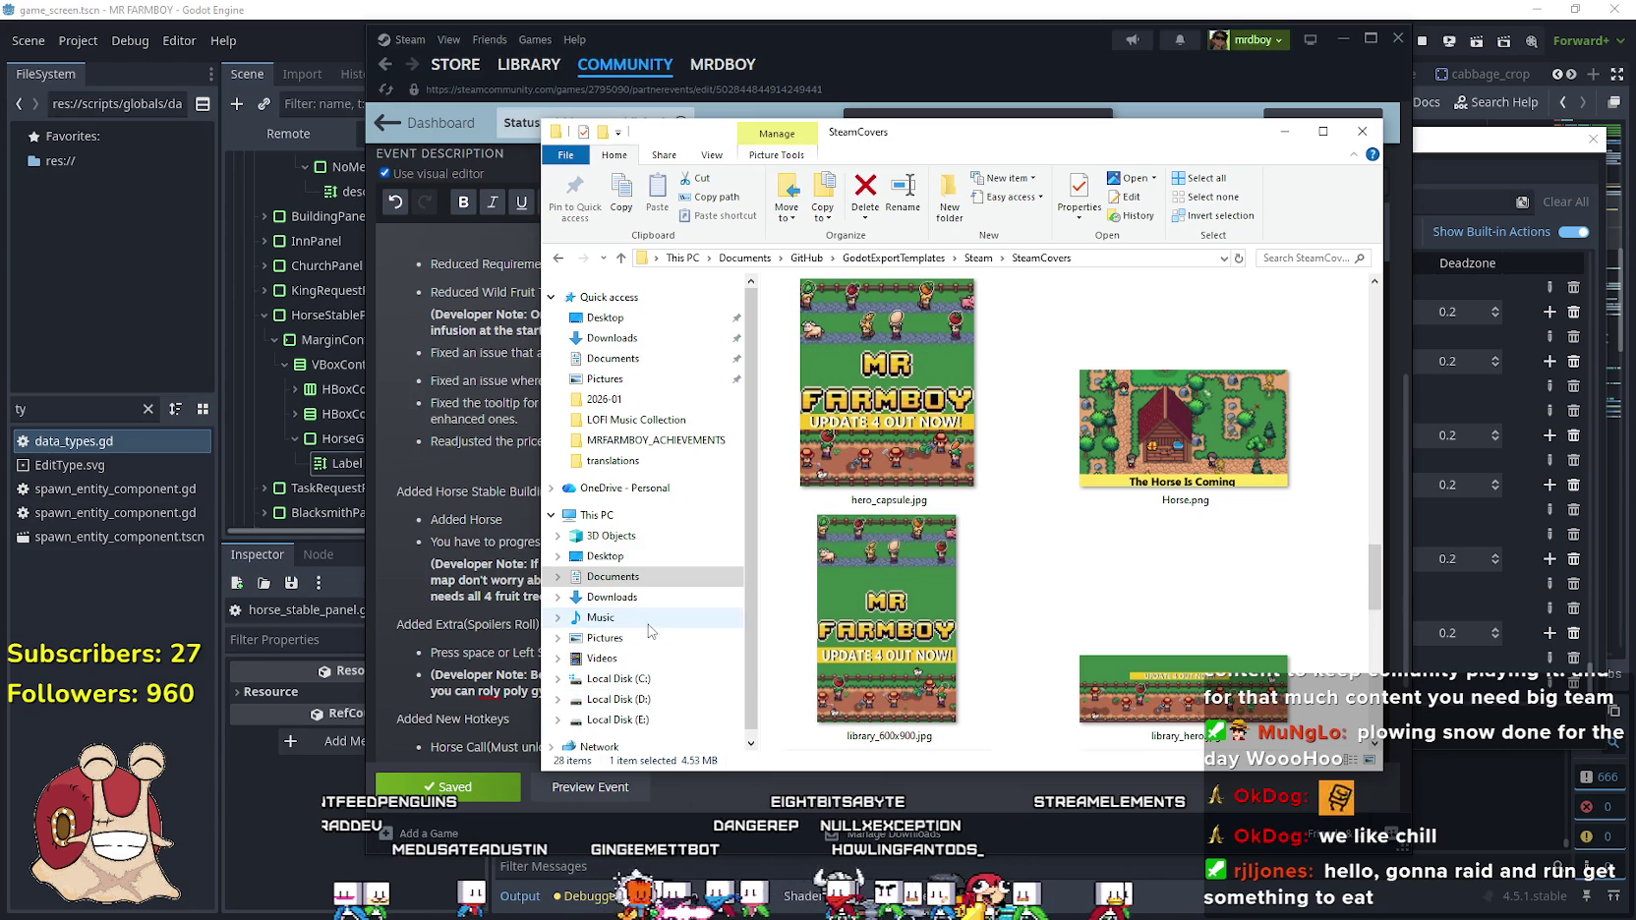
pyautogui.click(644, 361)
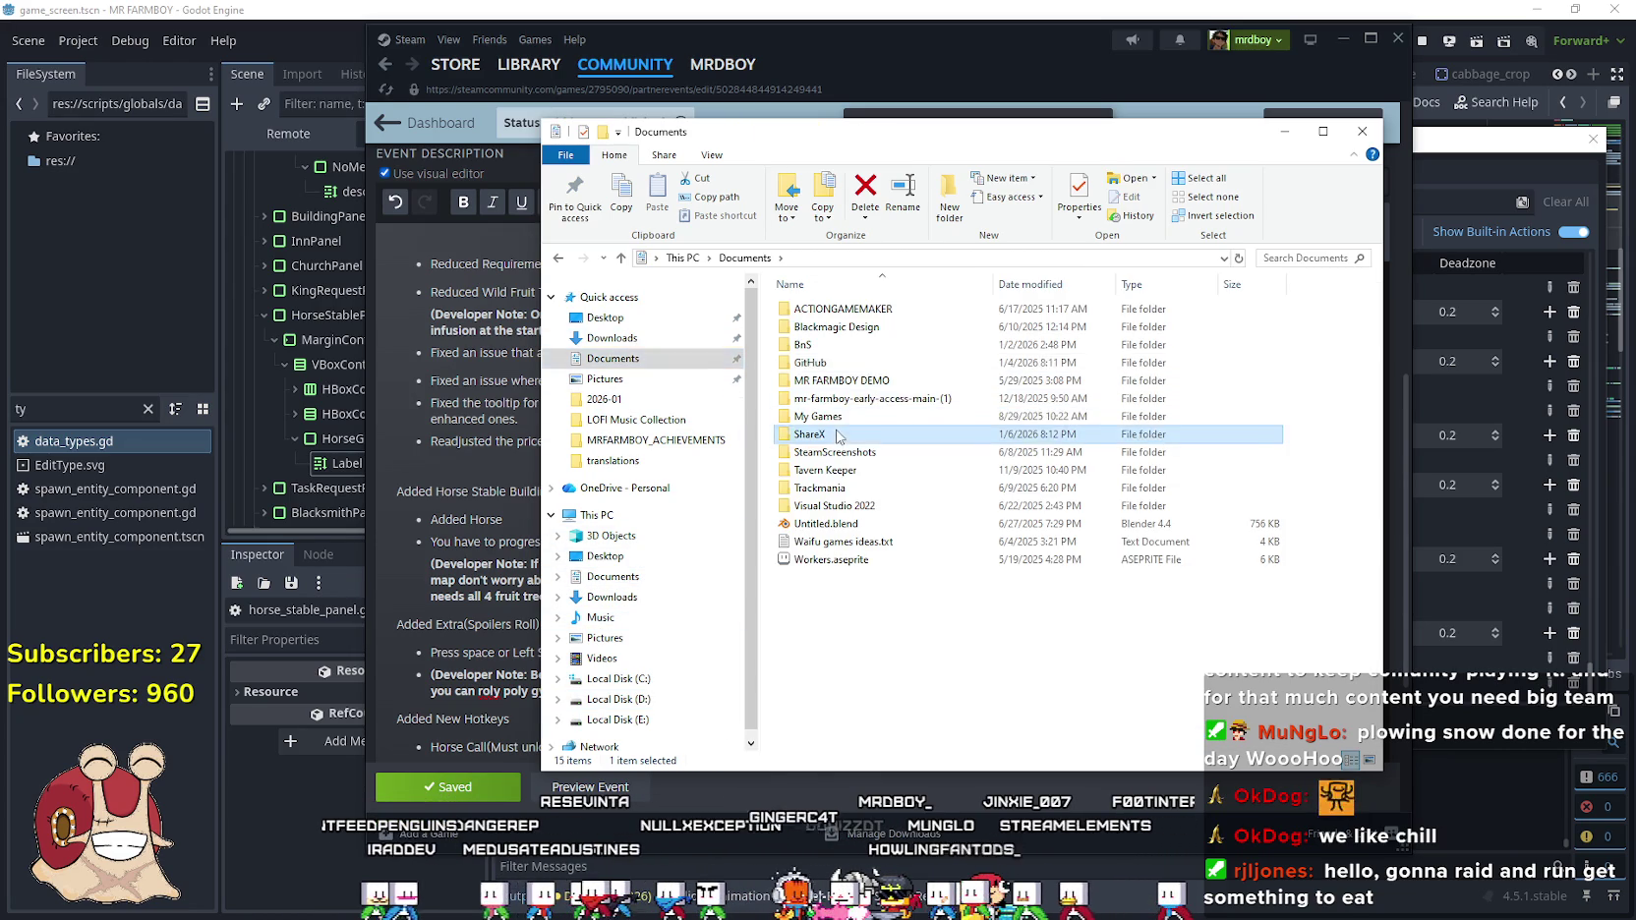
# Open ShareX > Screenshots > 2026-01 and preview horse.gif, then close the preview
pyautogui.doubleClick(821, 435)
pyautogui.doubleClick(819, 363)
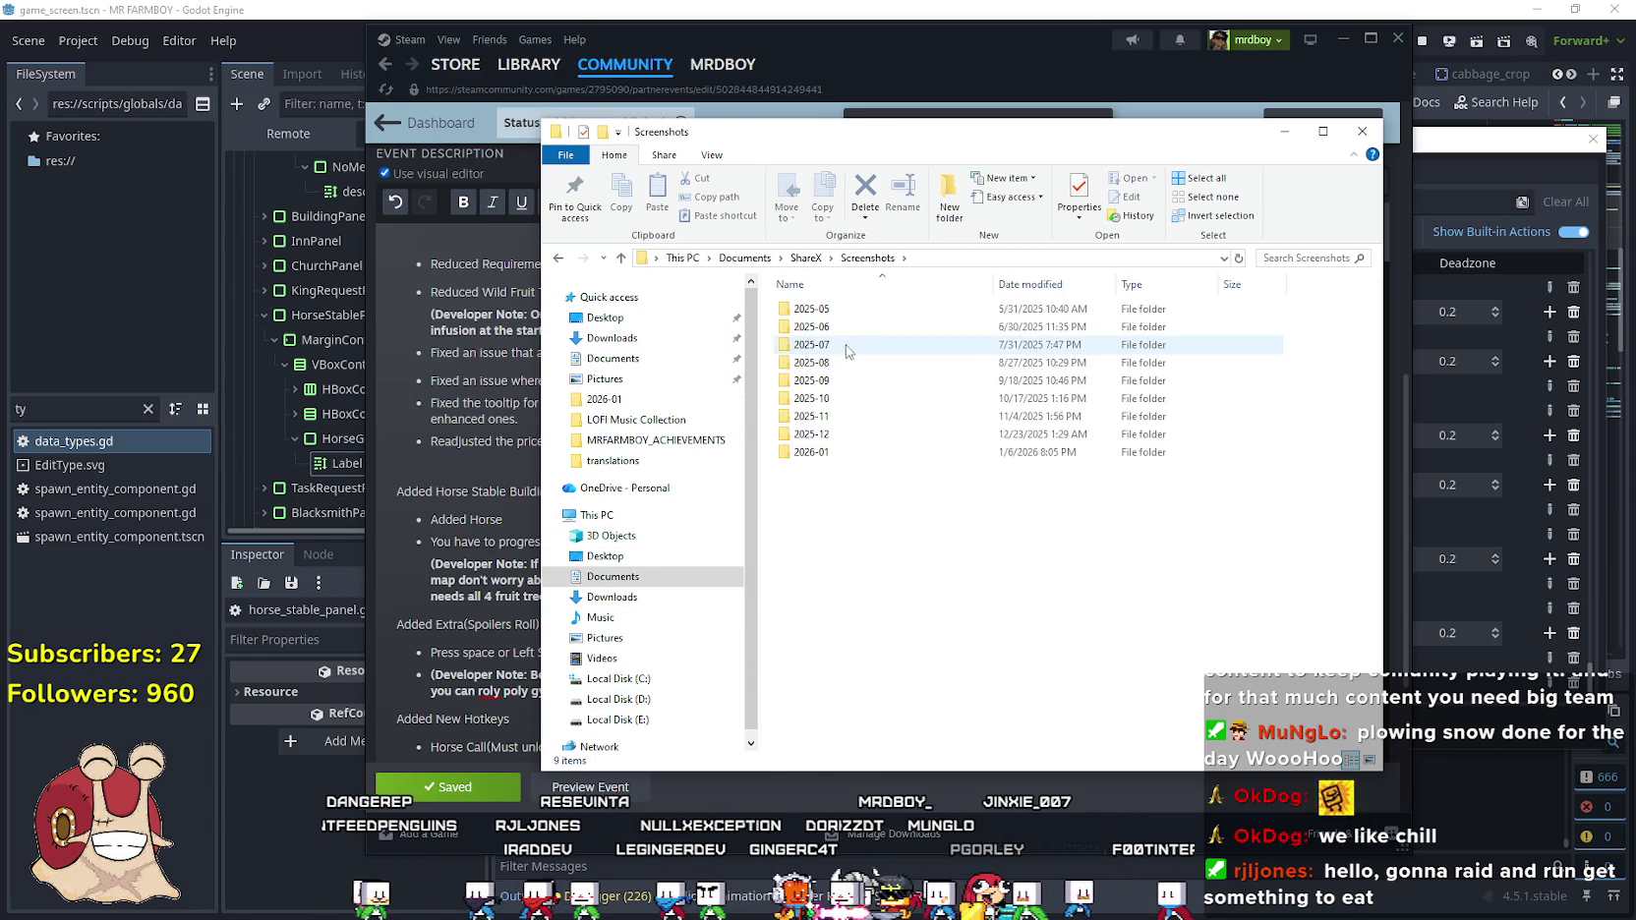
pyautogui.doubleClick(825, 457)
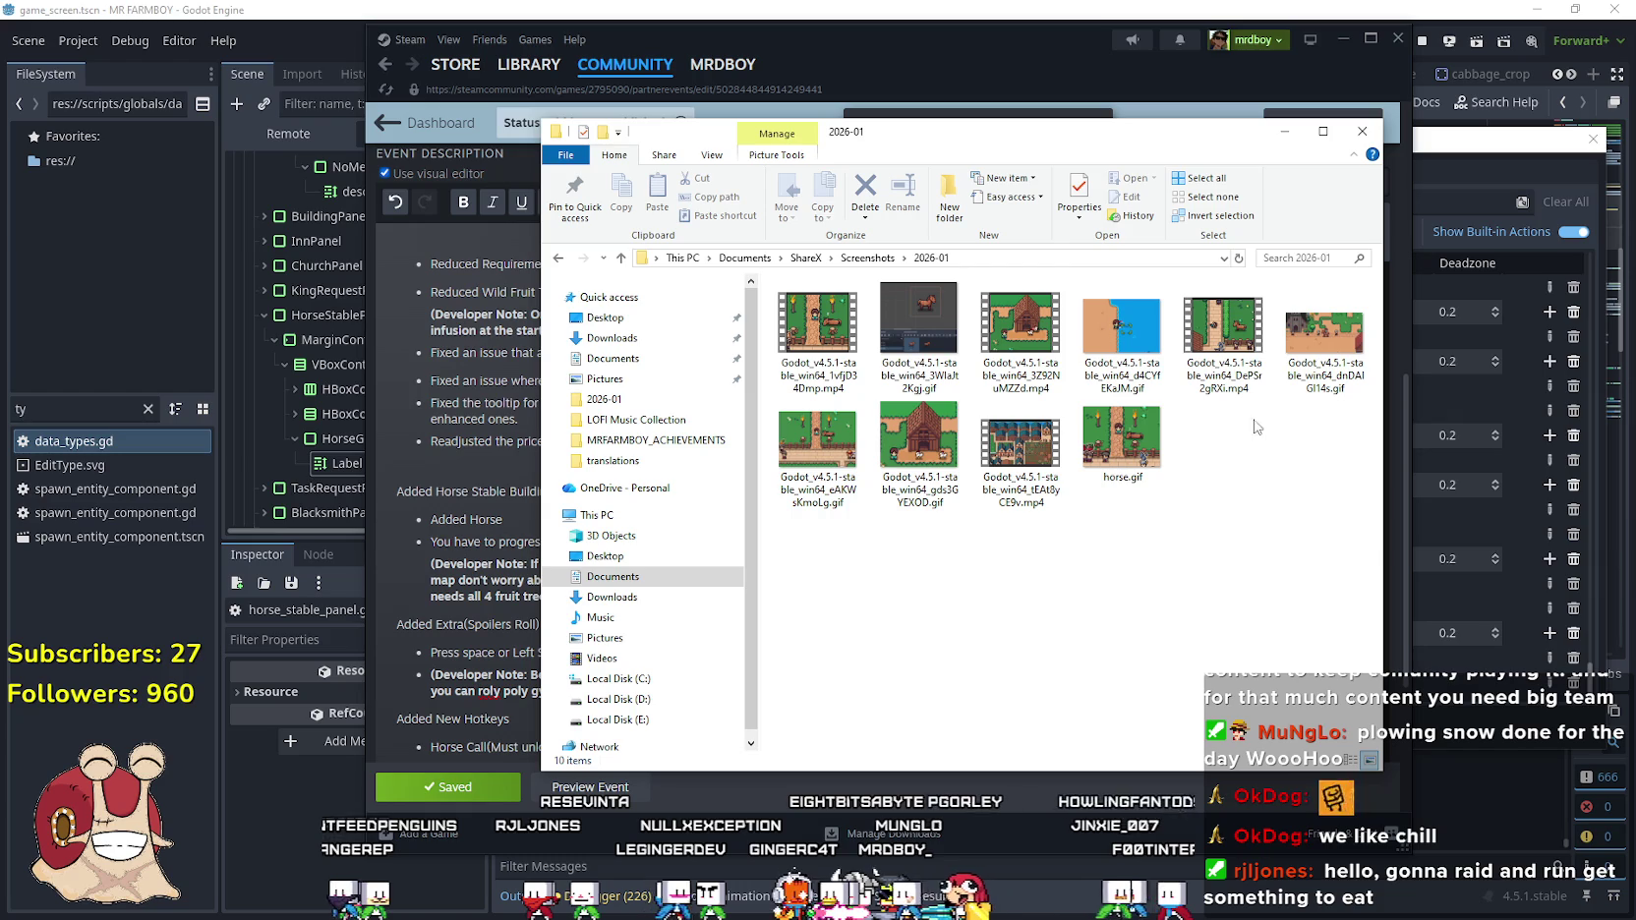
pyautogui.click(1126, 340)
pyautogui.click(1129, 468)
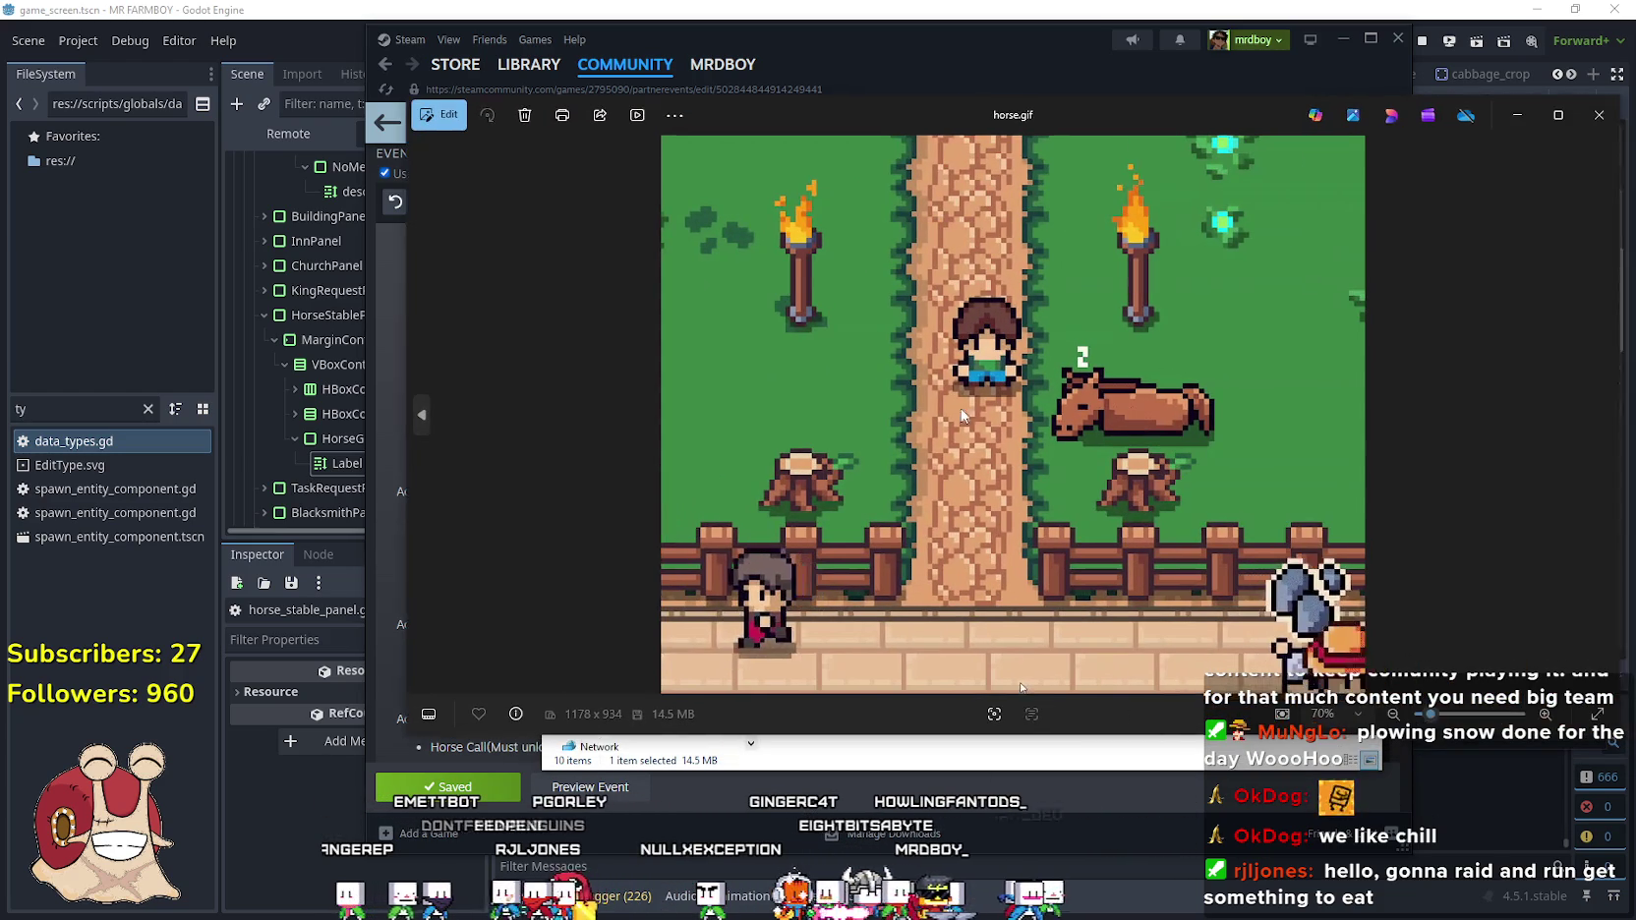
pyautogui.click(1598, 115)
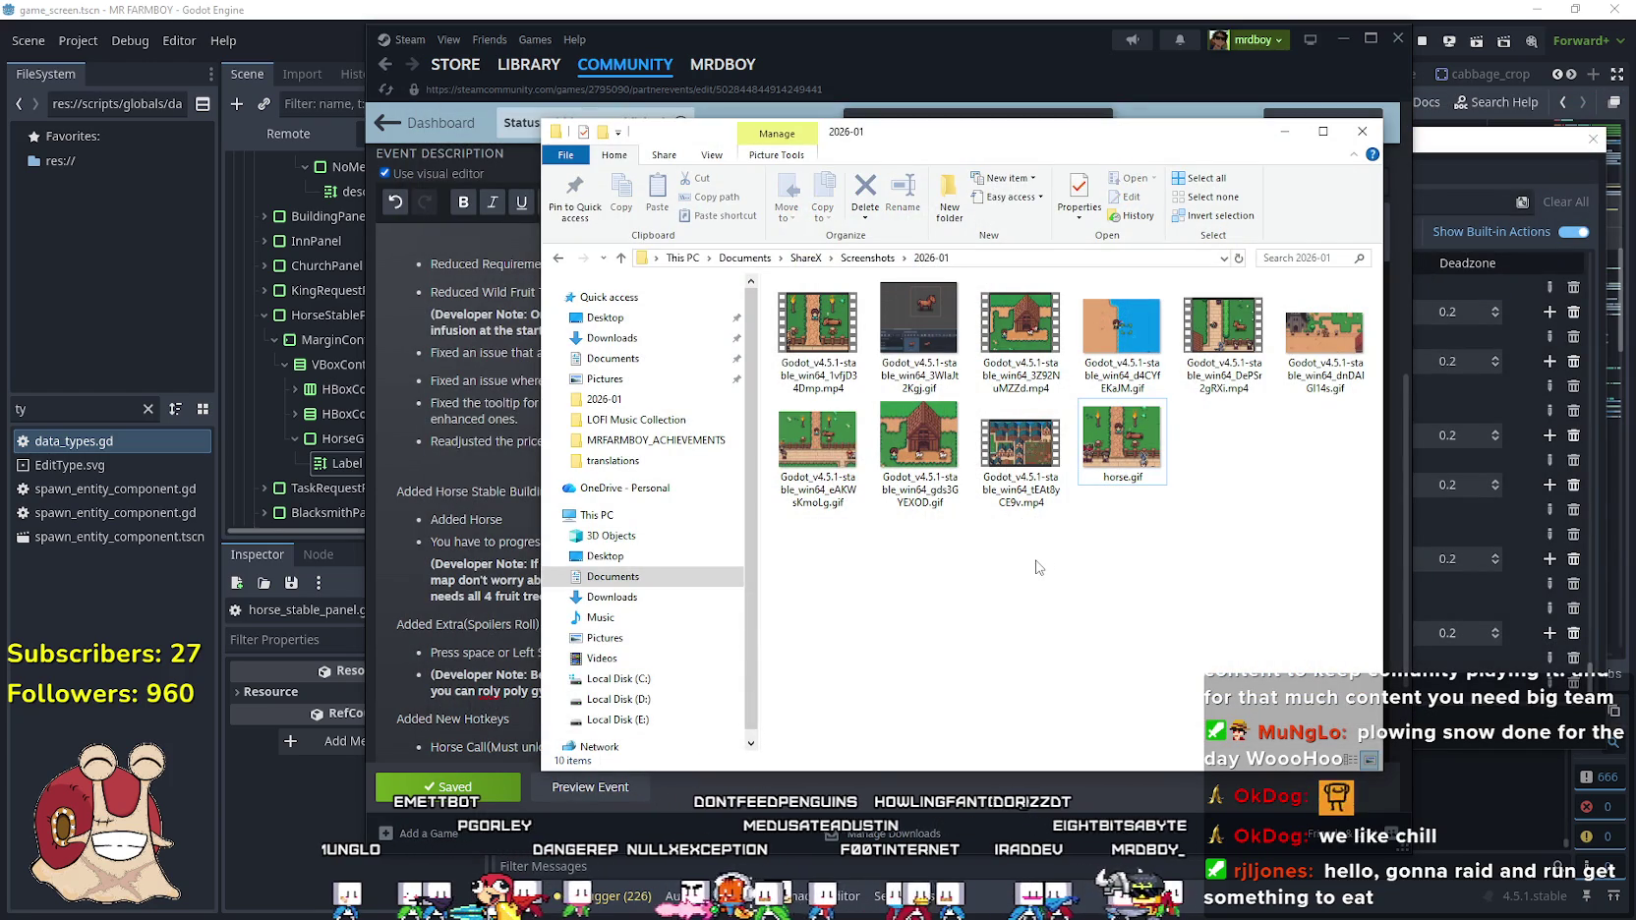
# Preview the eAKWsKmoLg GIF, shrink its window, then close it
pyautogui.doubleClick(831, 458)
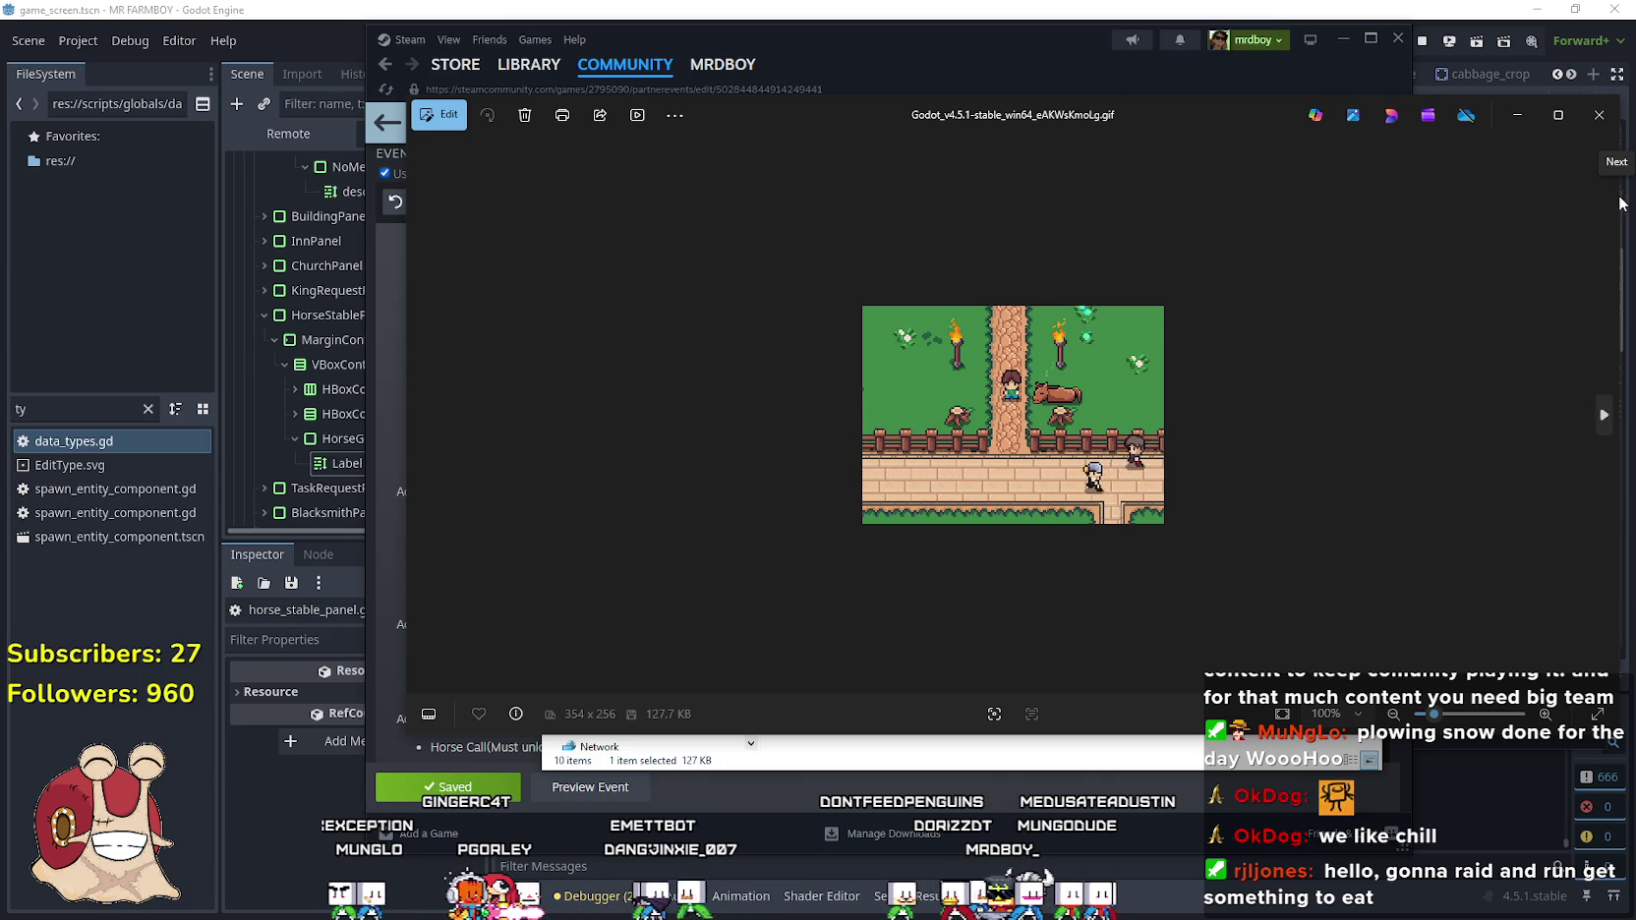
pyautogui.moveTo(1620, 196); pyautogui.dragTo(1245, 196)
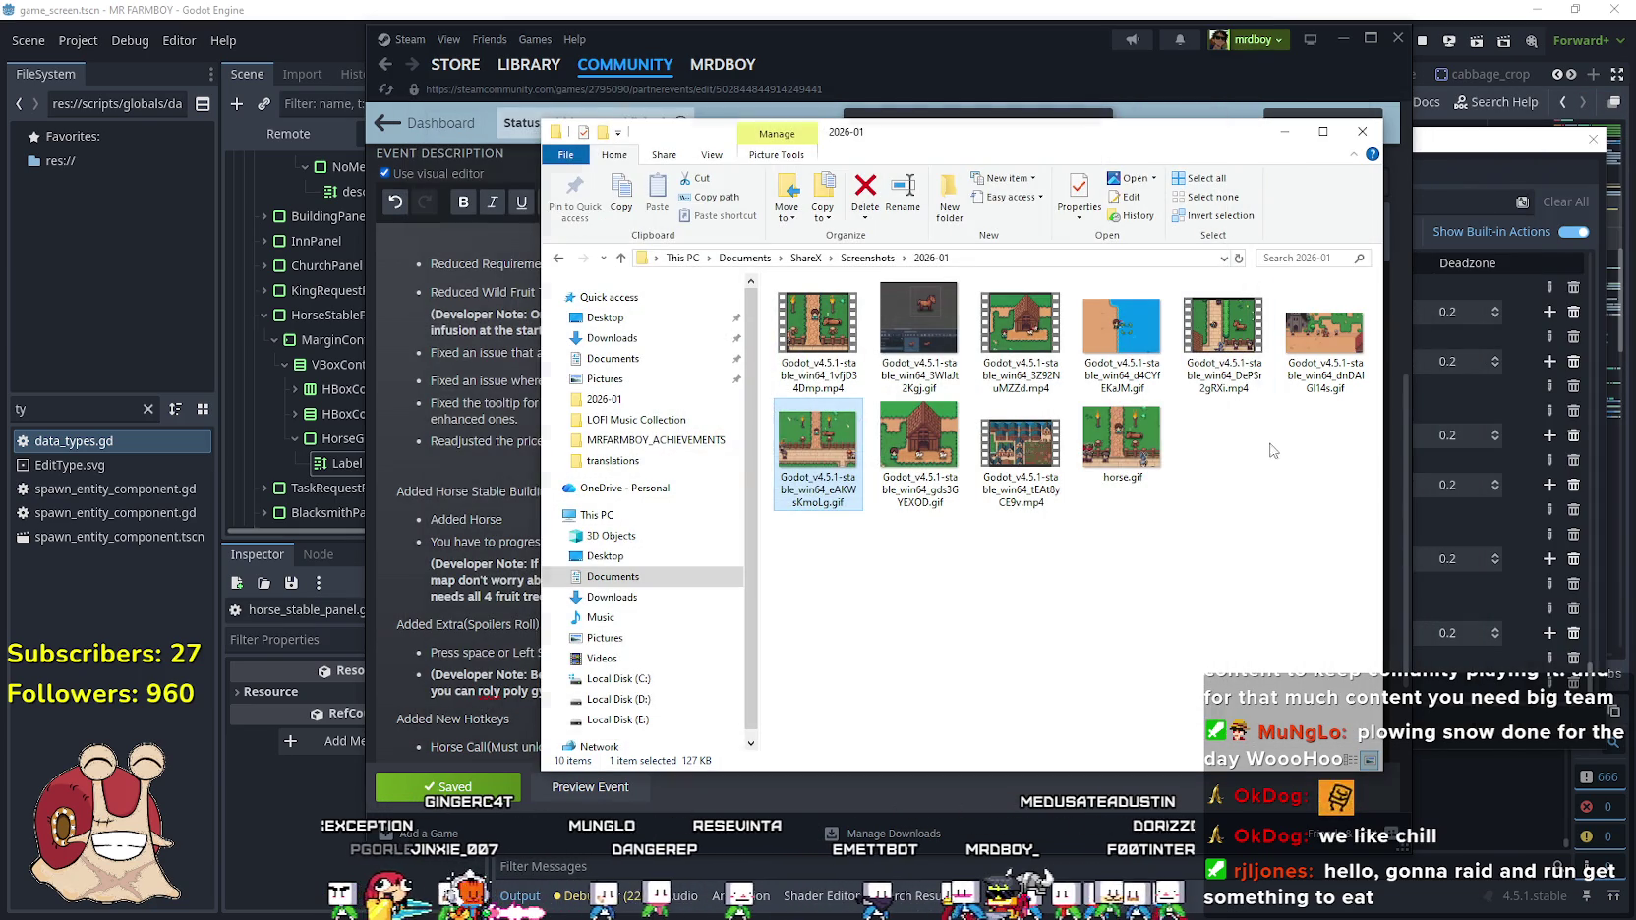
pyautogui.click(1220, 116)
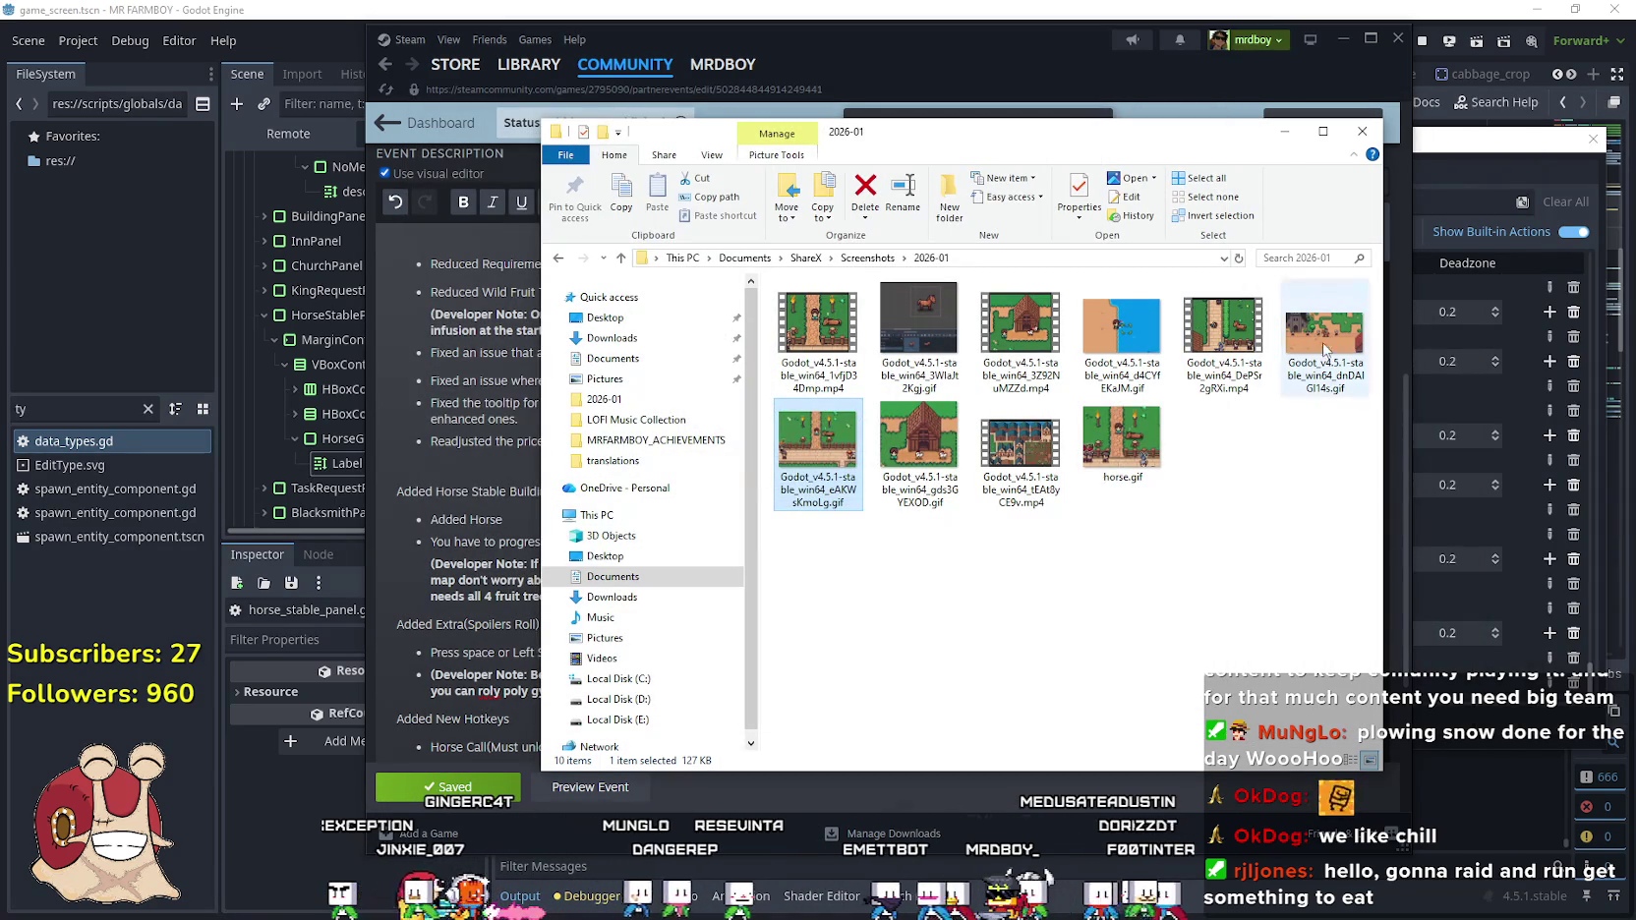
pyautogui.doubleClick(1233, 322)
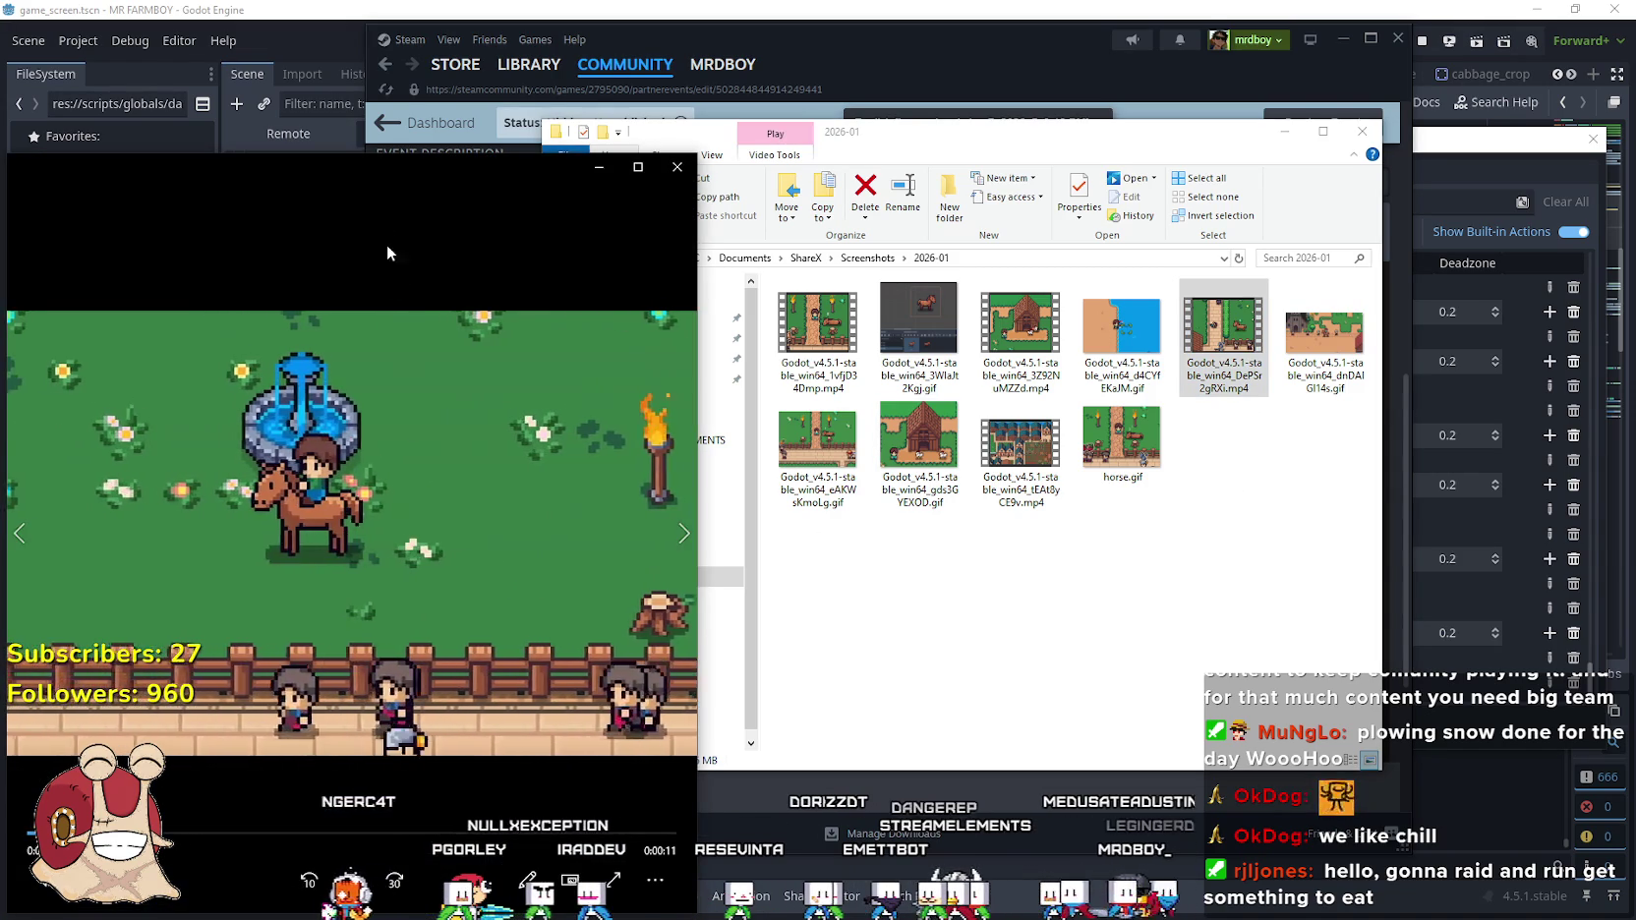
pyautogui.moveTo(374, 183); pyautogui.dragTo(696, 119)
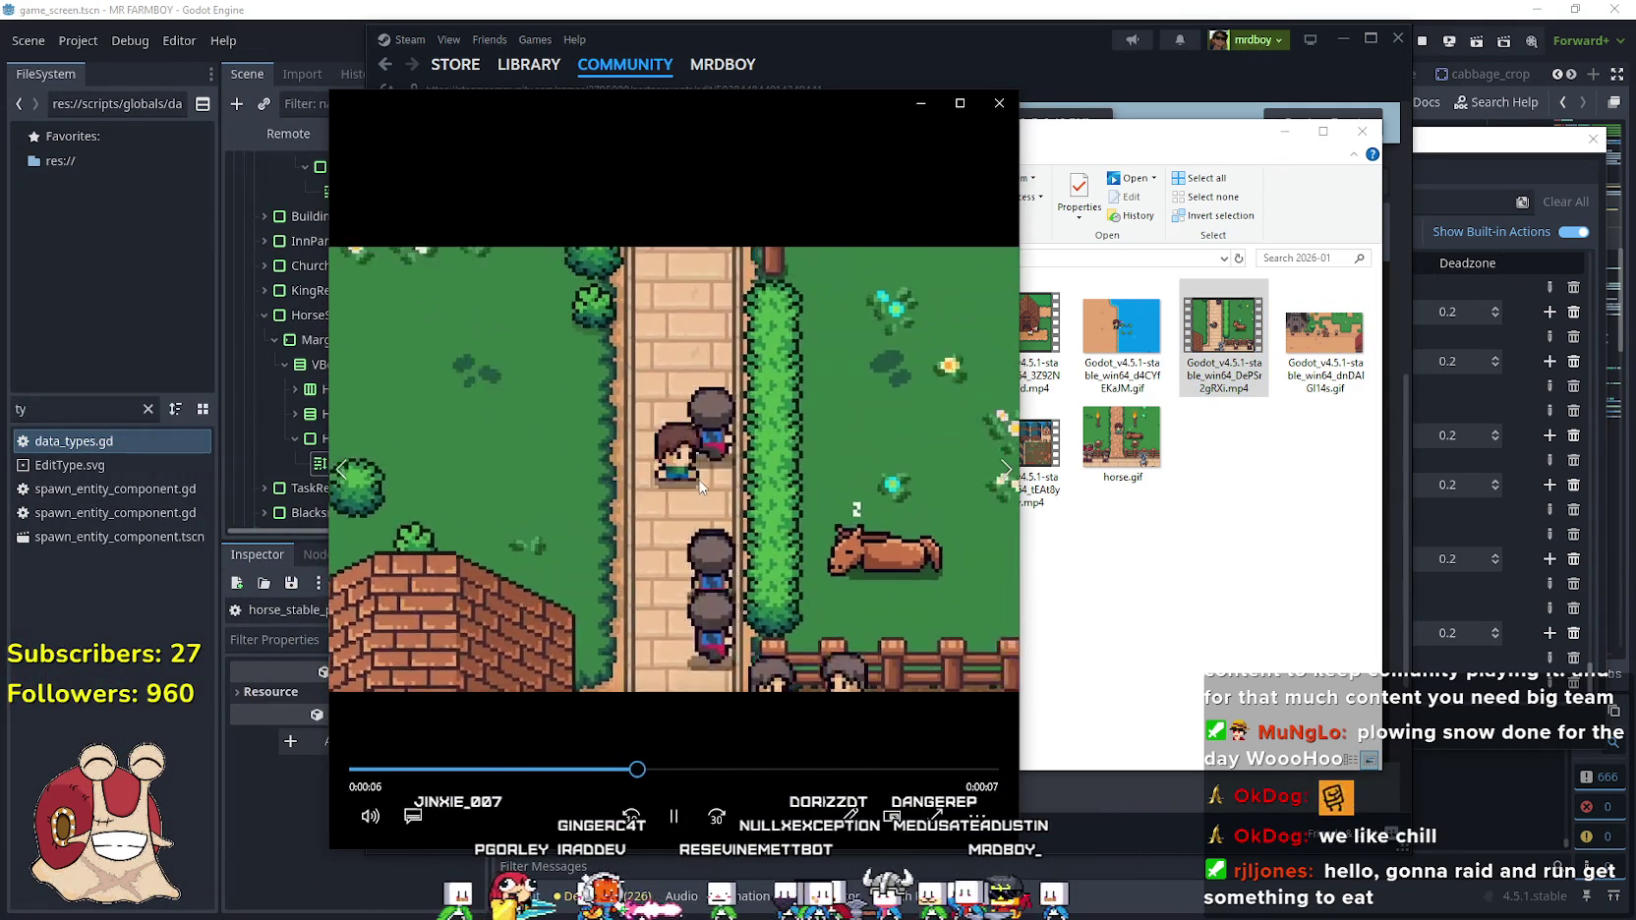
pyautogui.click(999, 102)
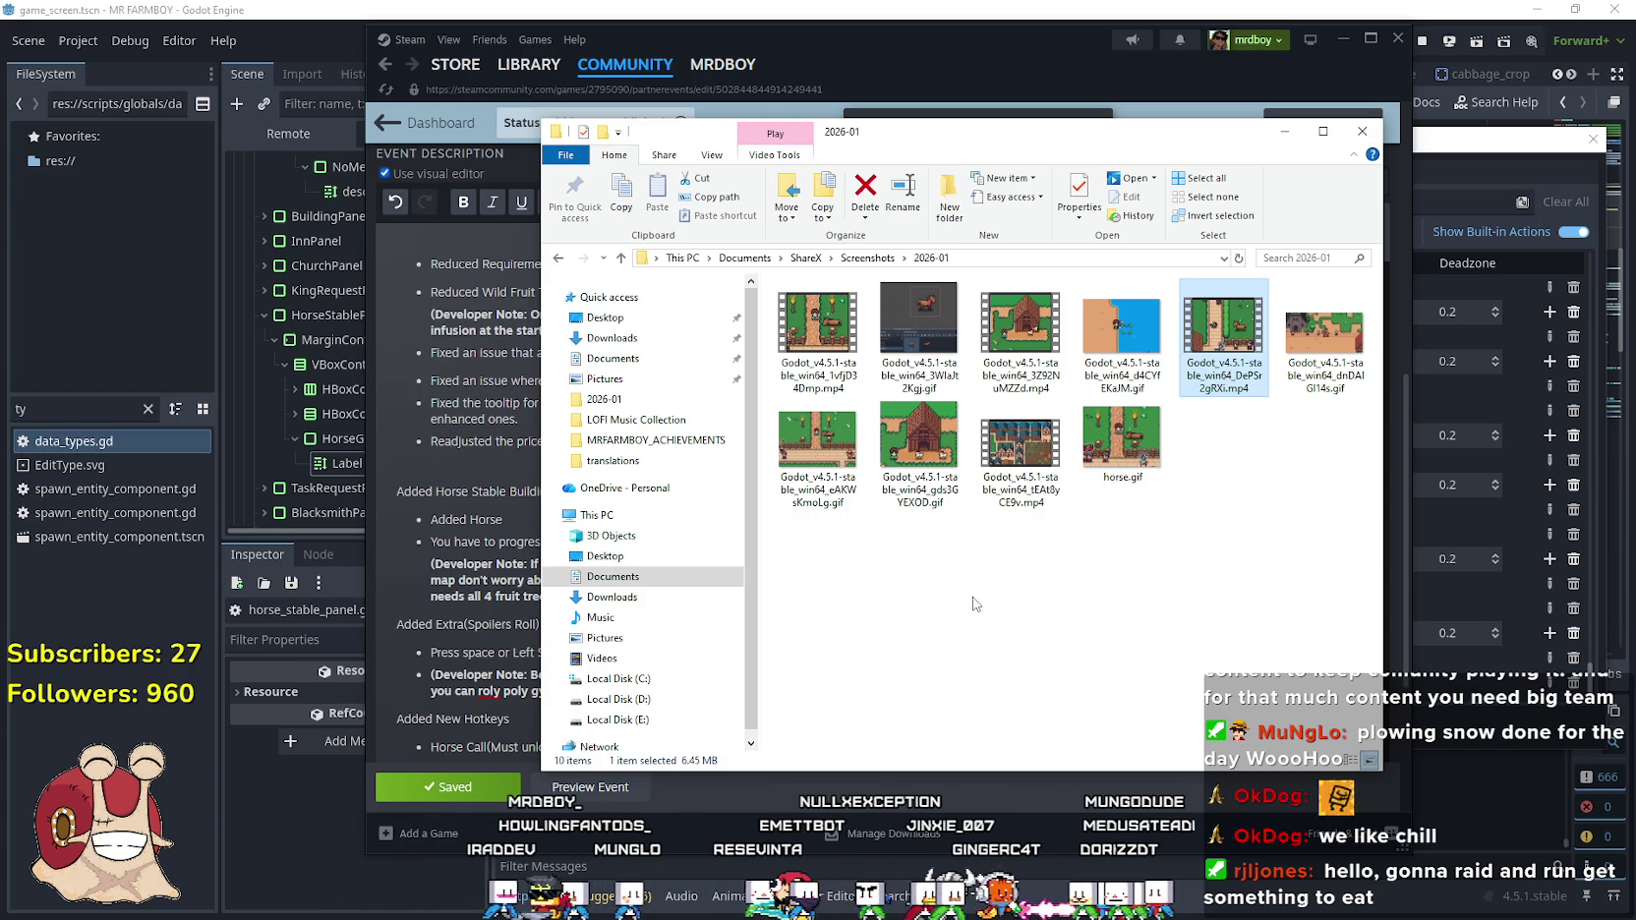
# In ShareX's video converter, pick DePSr2gRXi.mp4 as input and name the output horseRolyPoly.gif
pyautogui.hotkey('ctrl', 'shift', 'x')
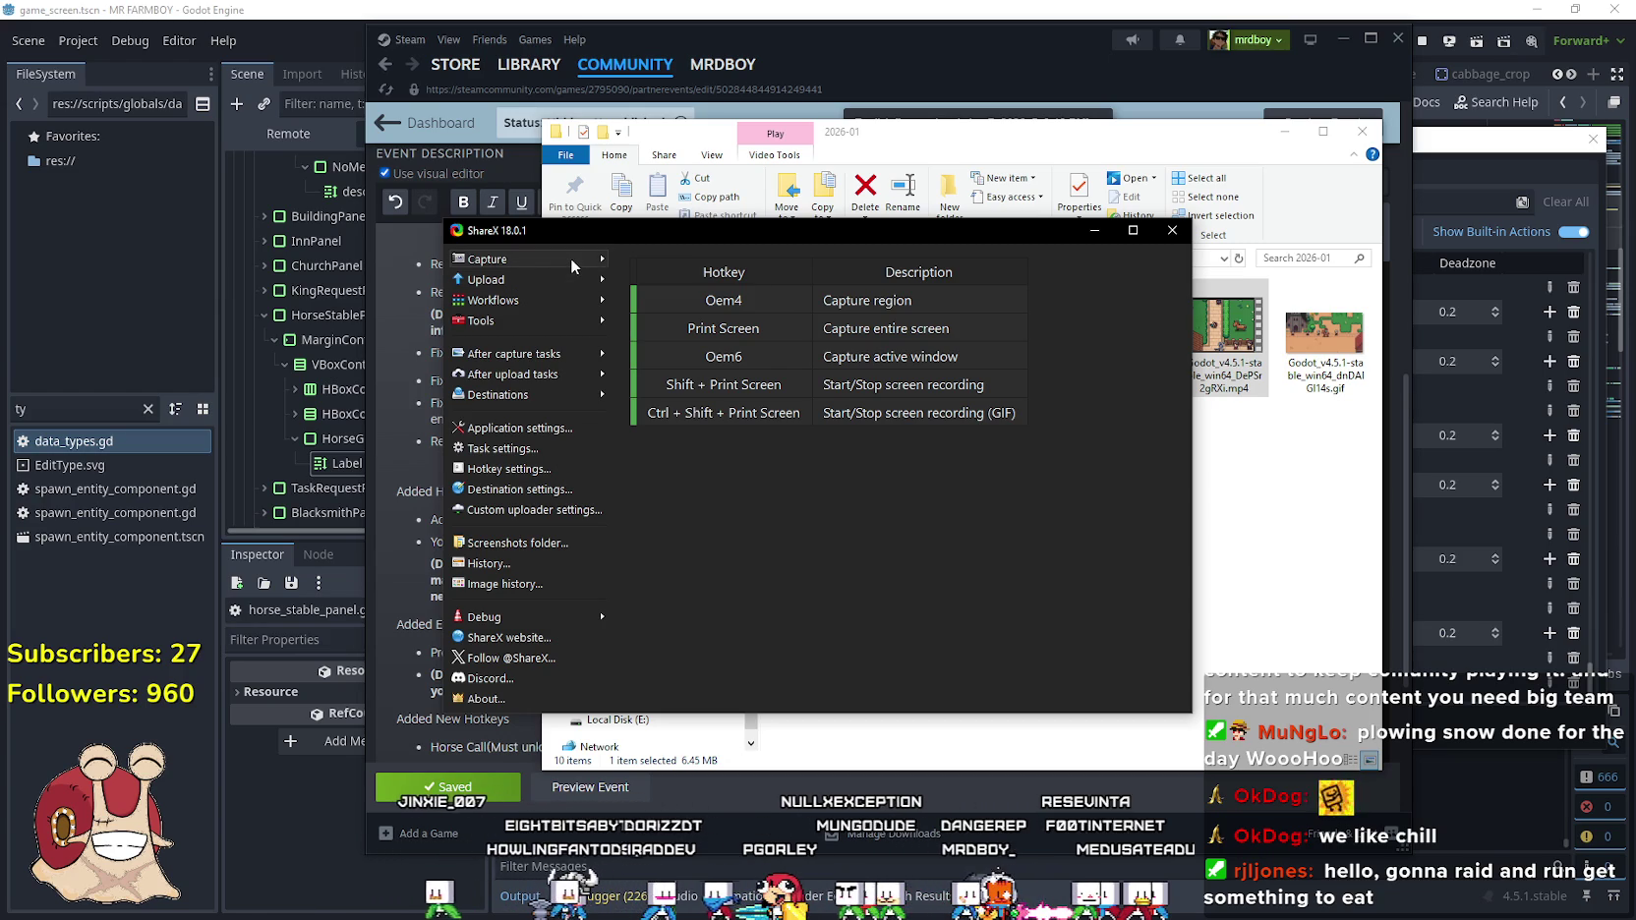
pyautogui.click(549, 321)
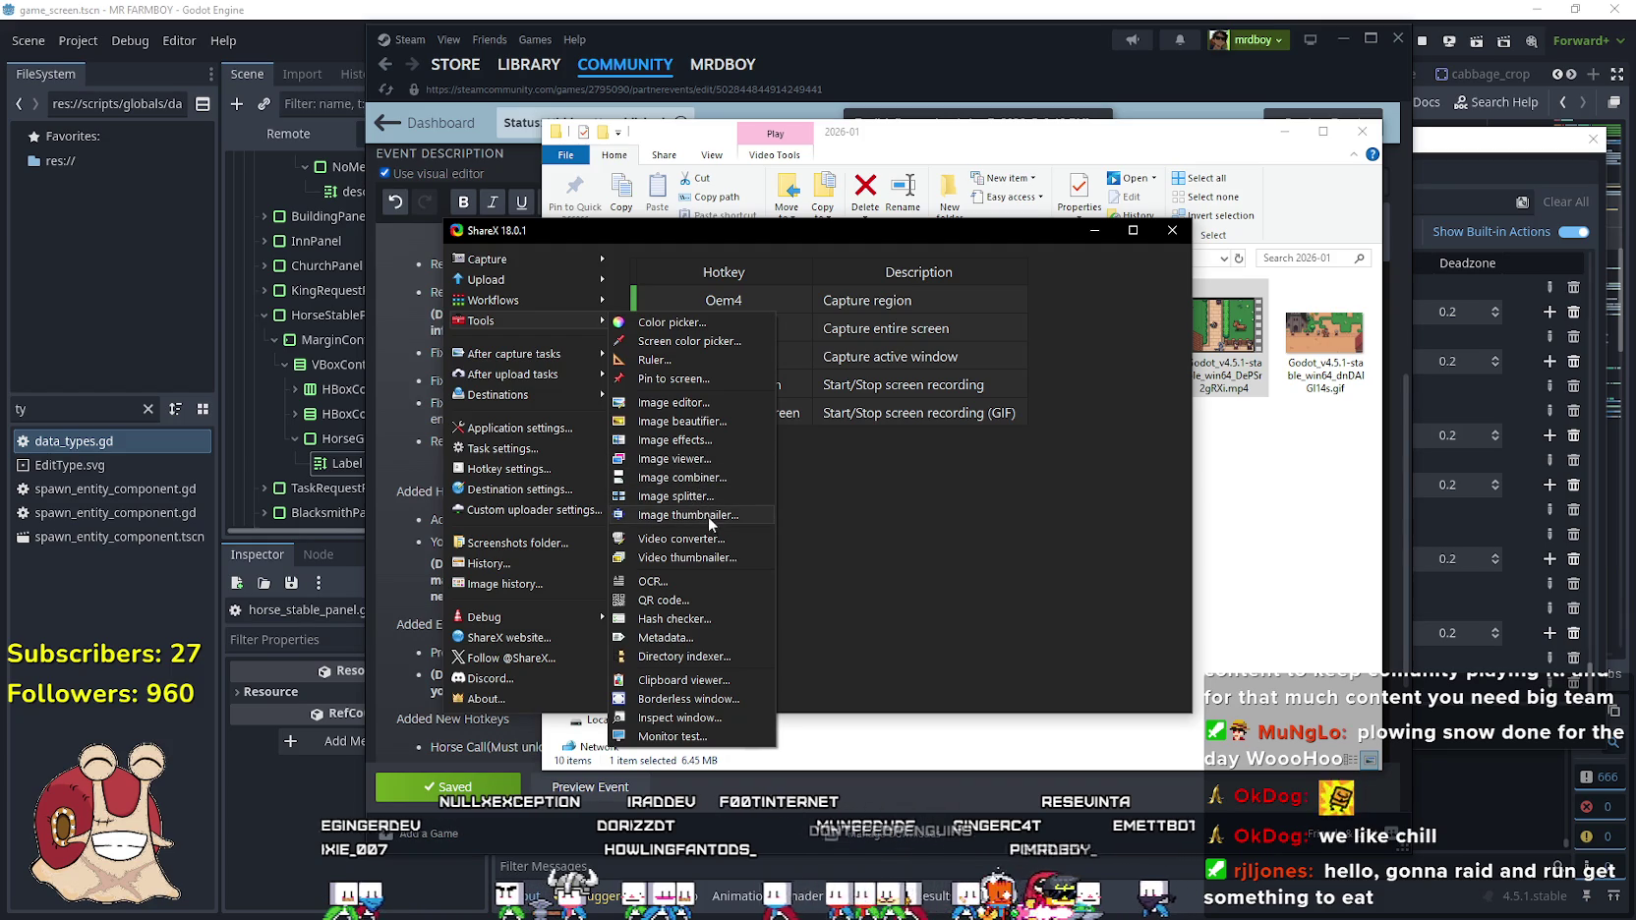
pyautogui.click(721, 544)
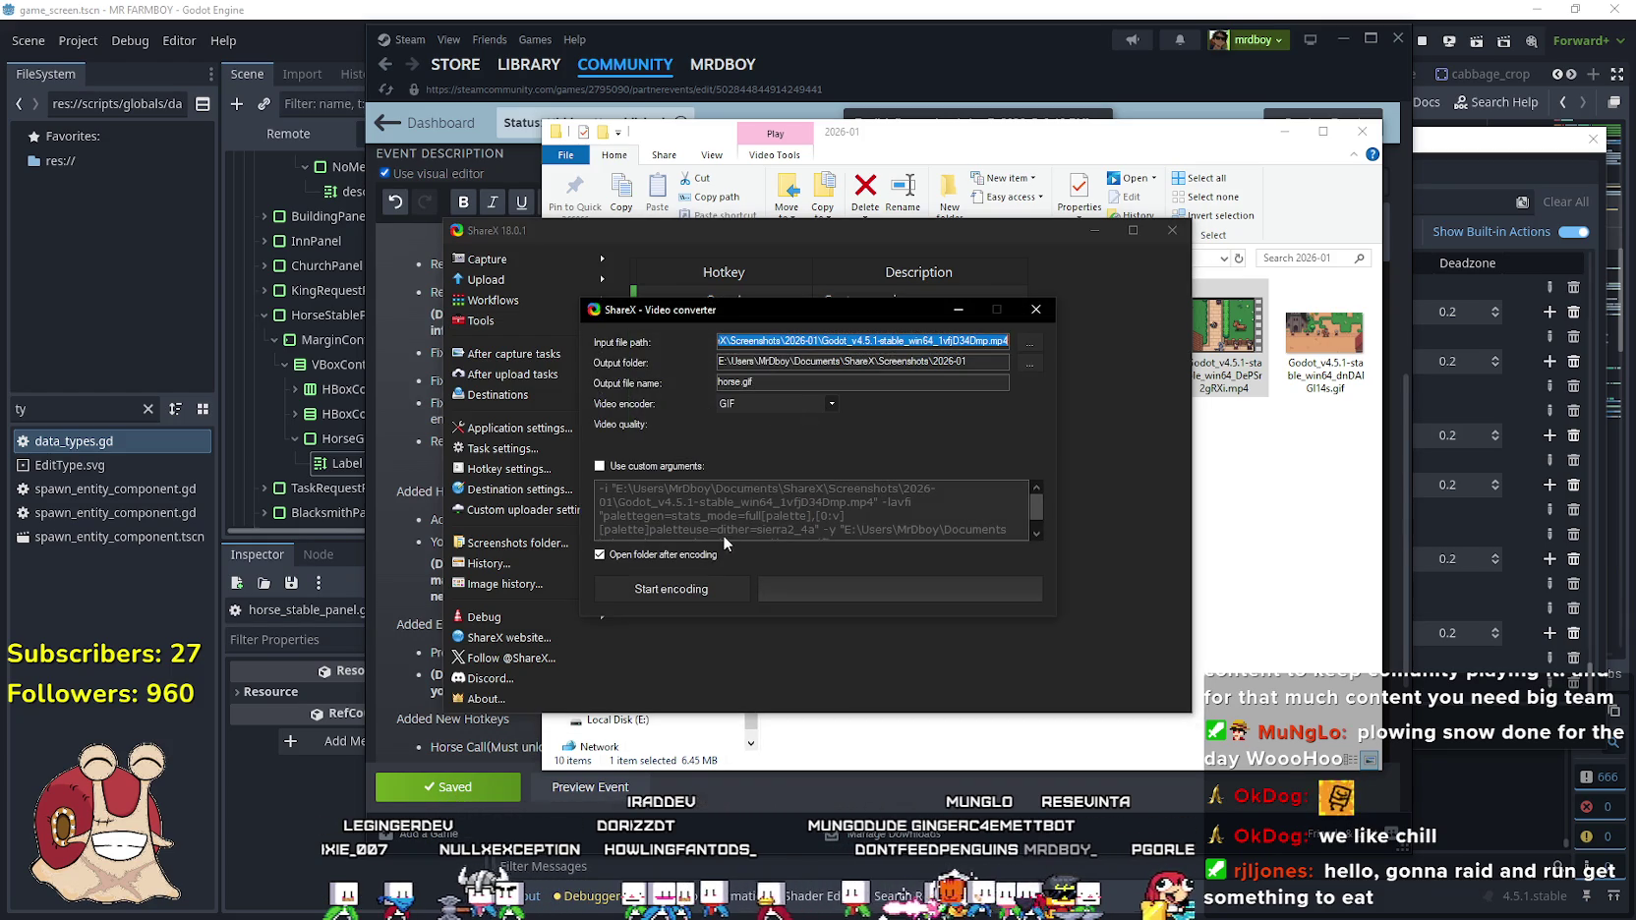
pyautogui.click(1029, 340)
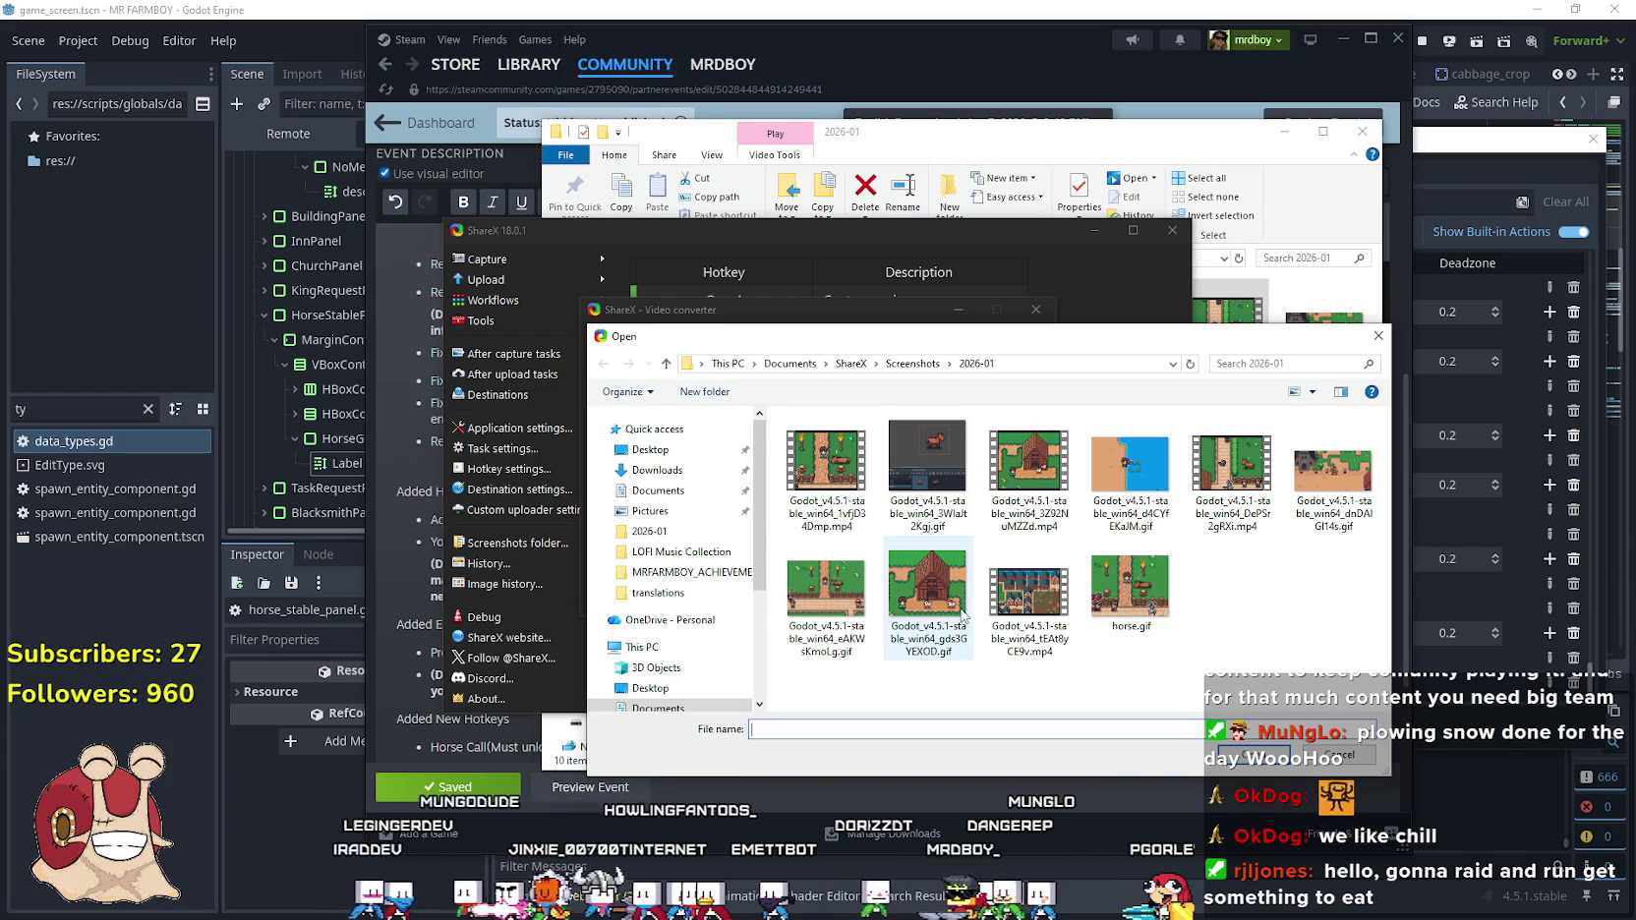
pyautogui.doubleClick(1234, 472)
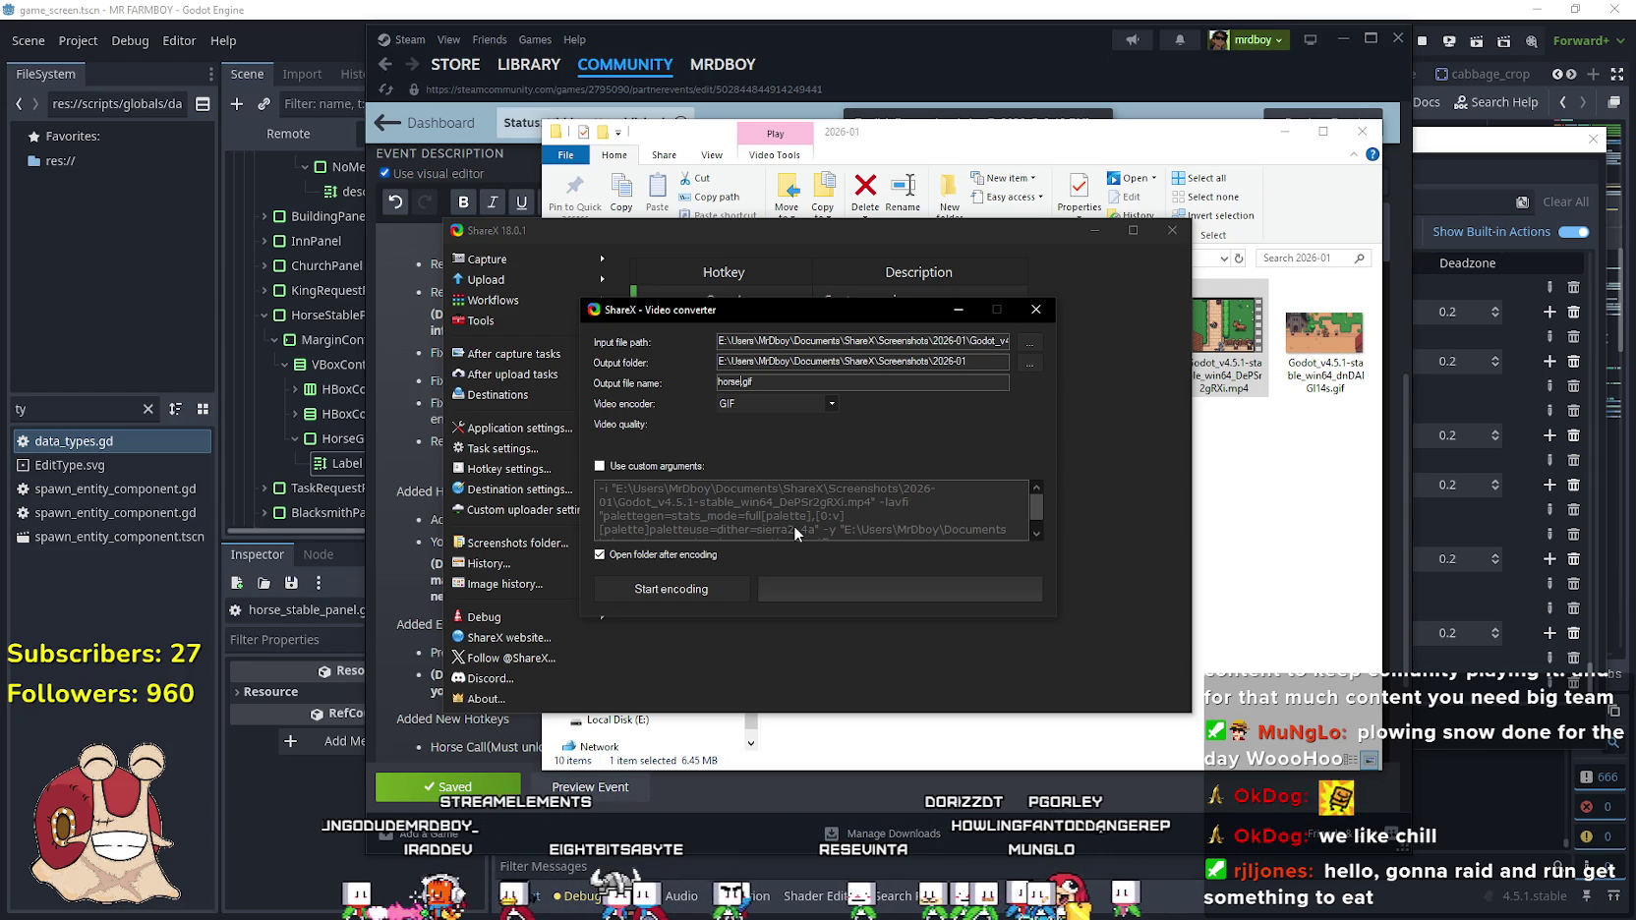
pyautogui.write('Roly')
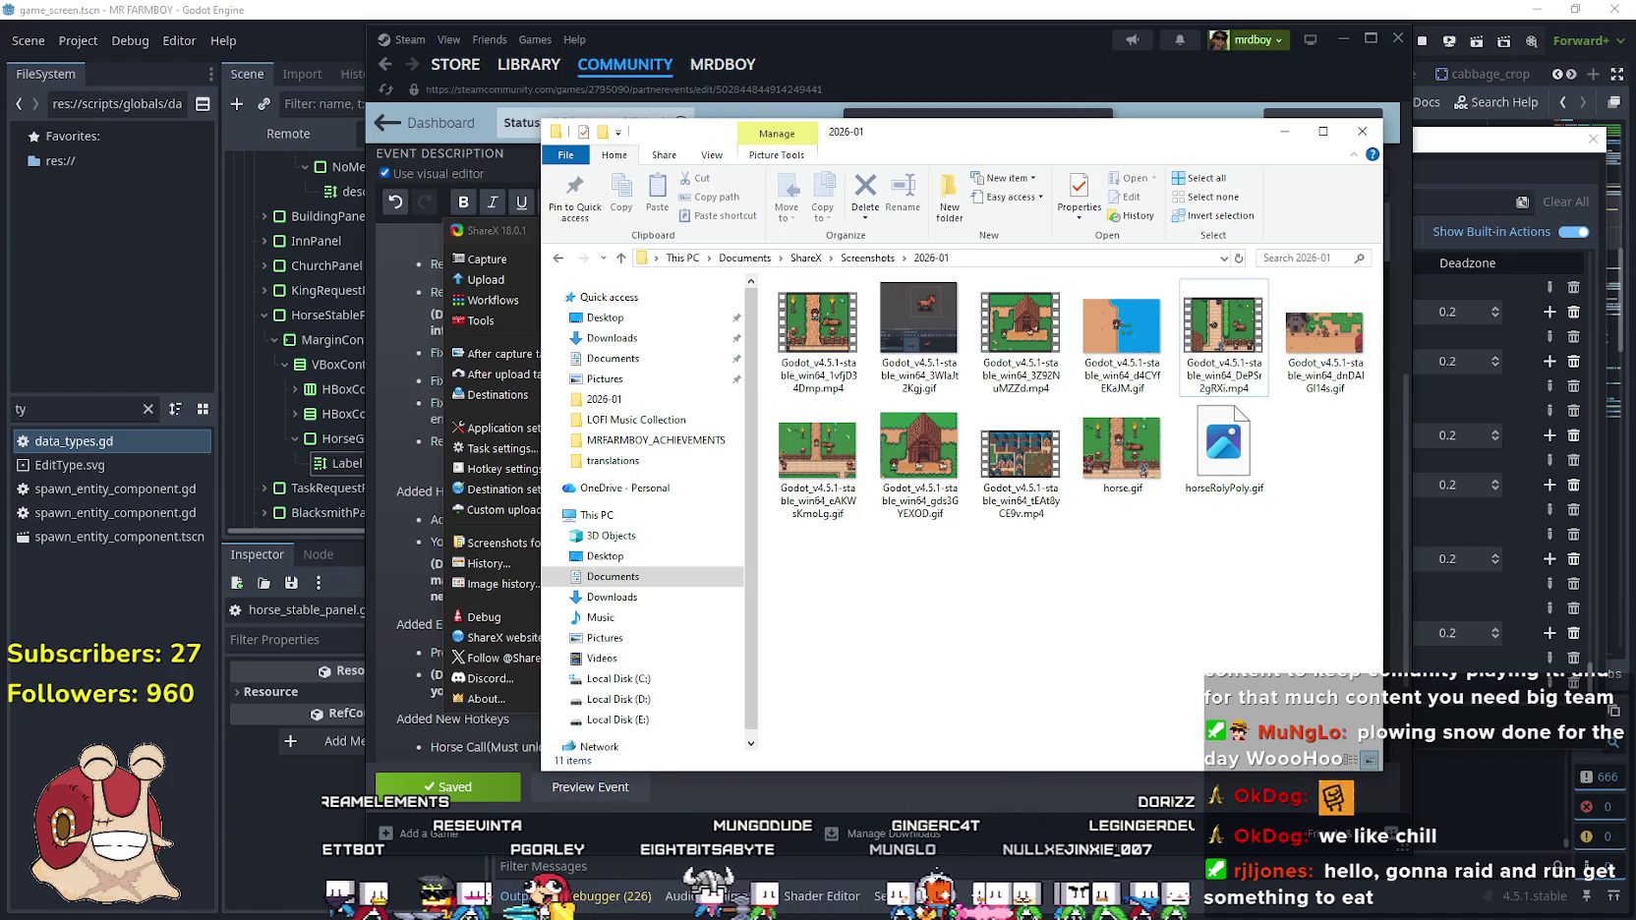
# Resume MR FARMBOY and walk the farmer around, chopping two trees for wood
pyautogui.hotkey('alt', 'Tab')
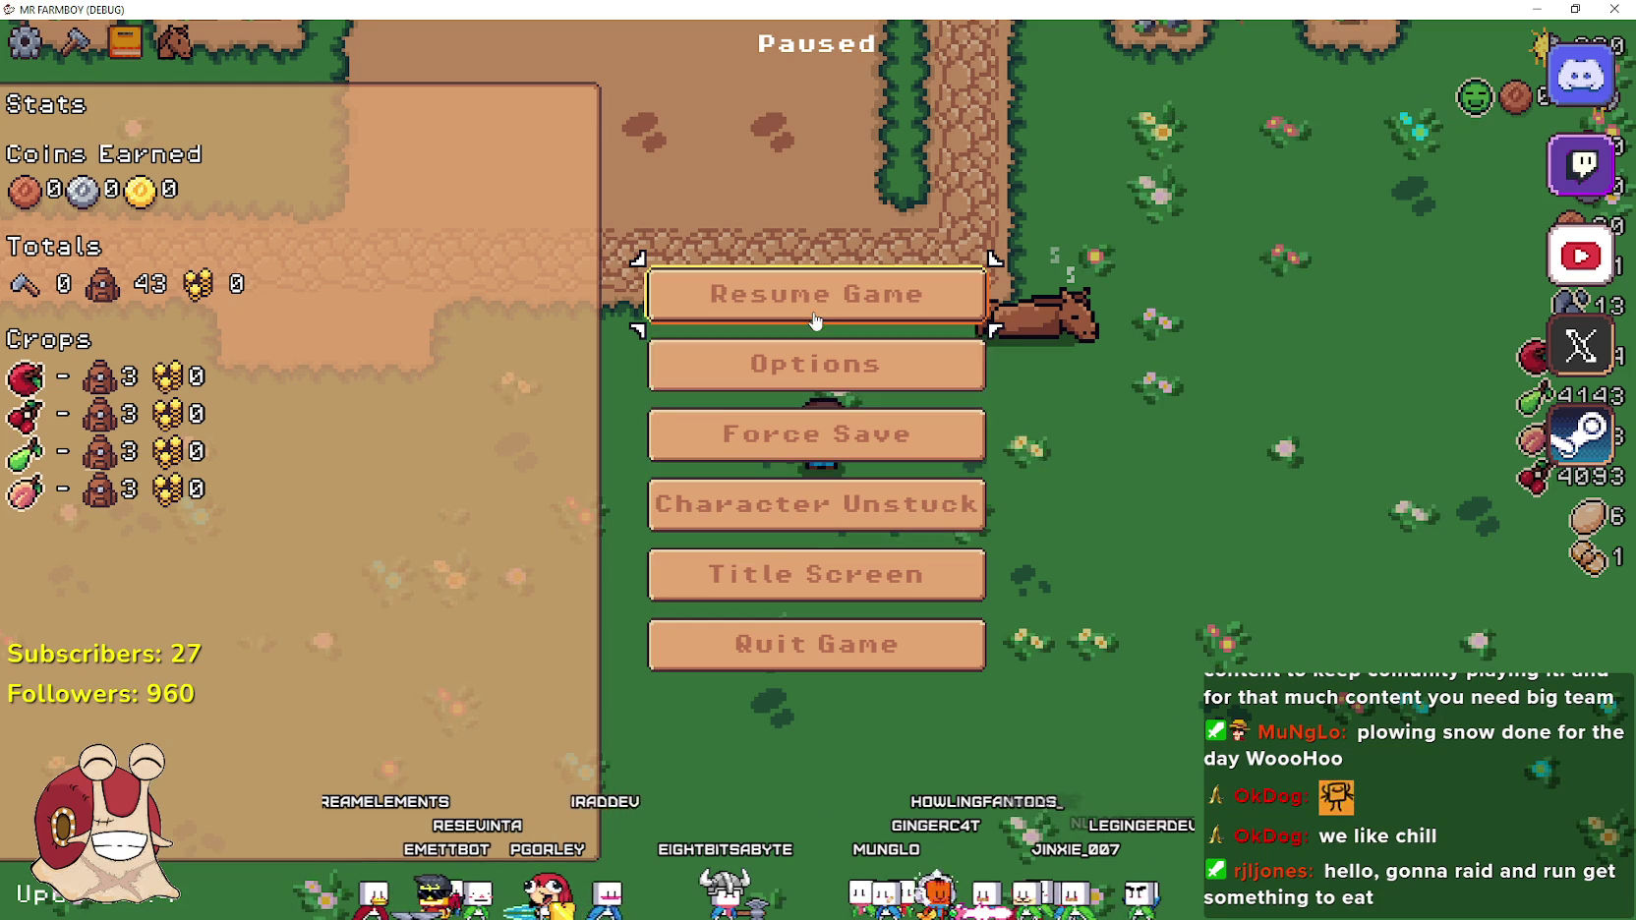
pyautogui.click(810, 313)
pyautogui.scroll(-5, 914, 445)
pyautogui.press('w')
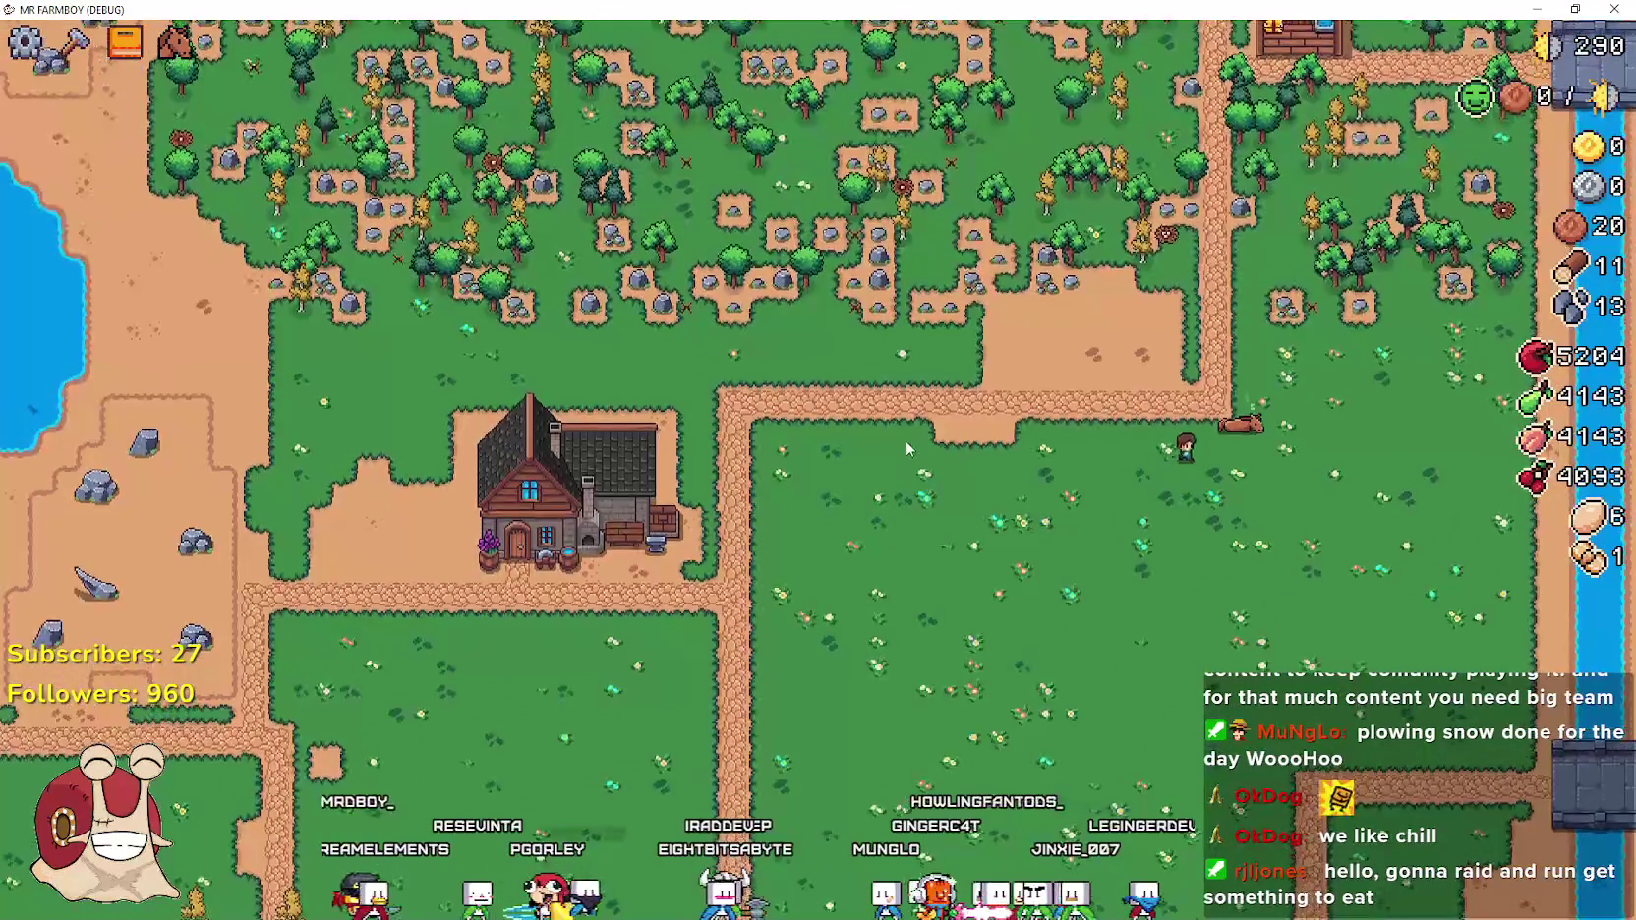
pyautogui.scroll(5, 904, 440)
pyautogui.press('w')
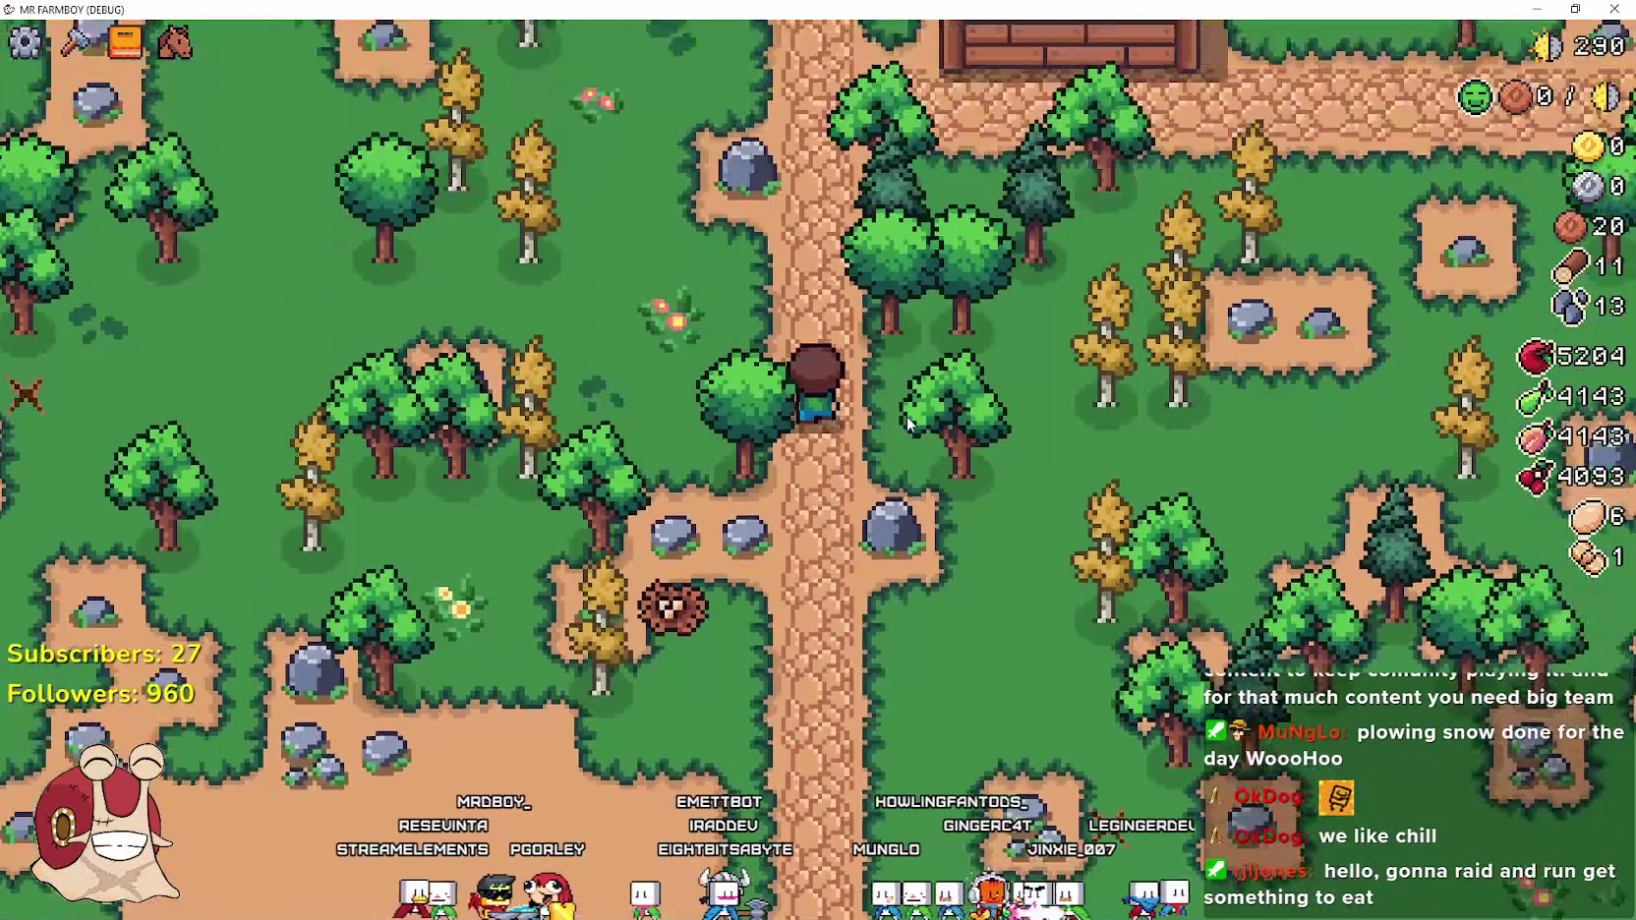
pyautogui.press('d')
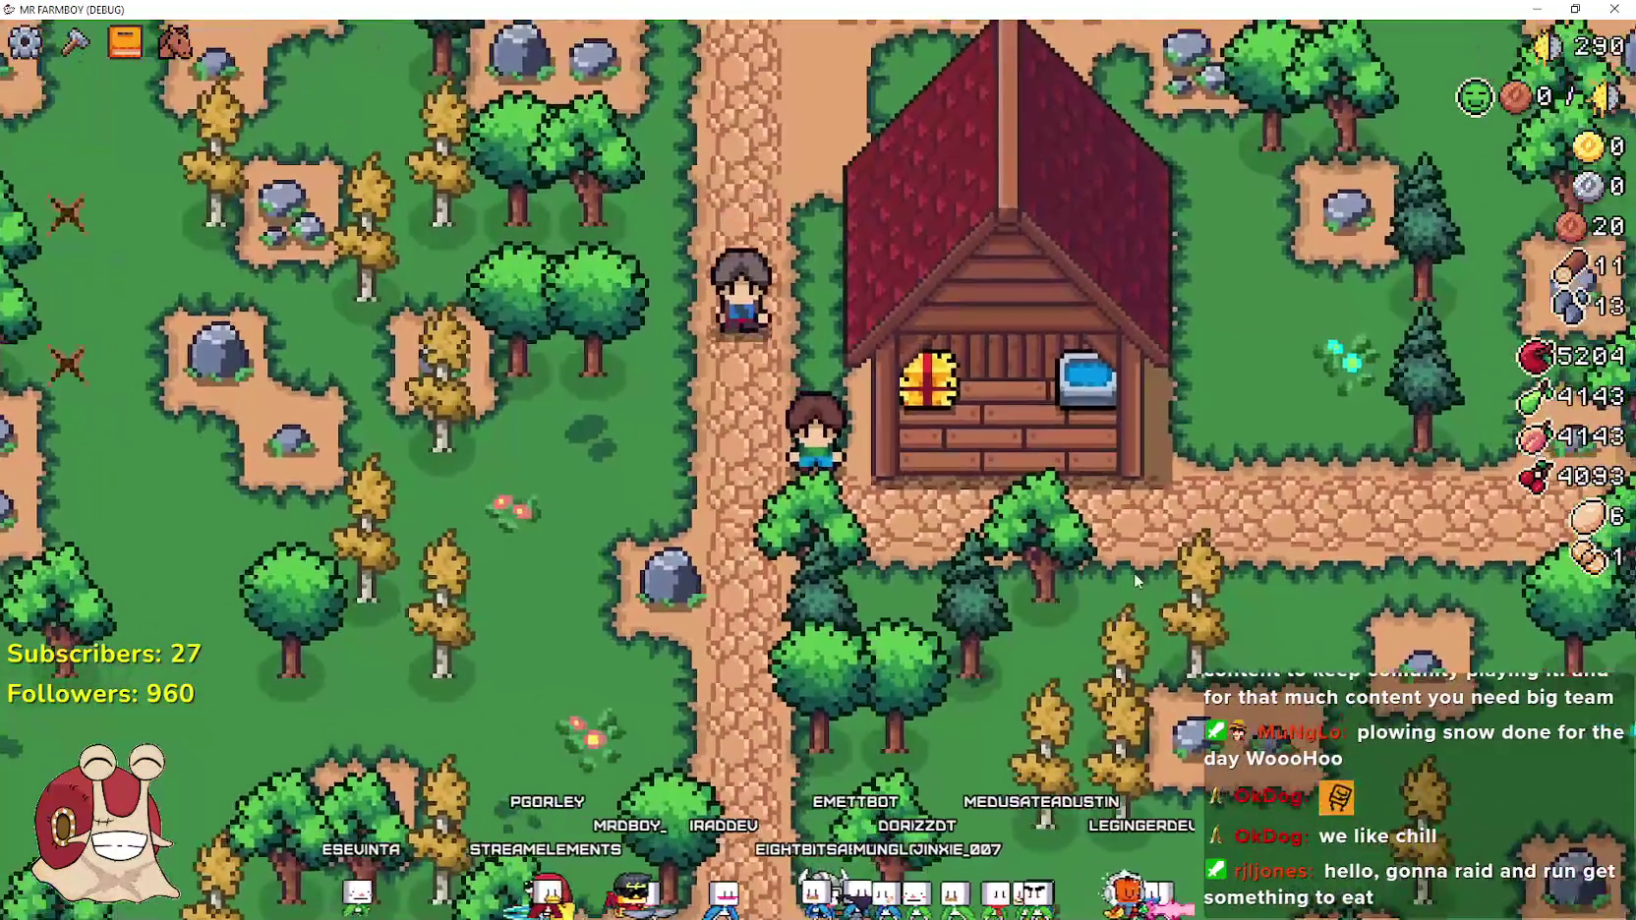
pyautogui.scroll(2, 1121, 600)
pyautogui.click(1117, 613)
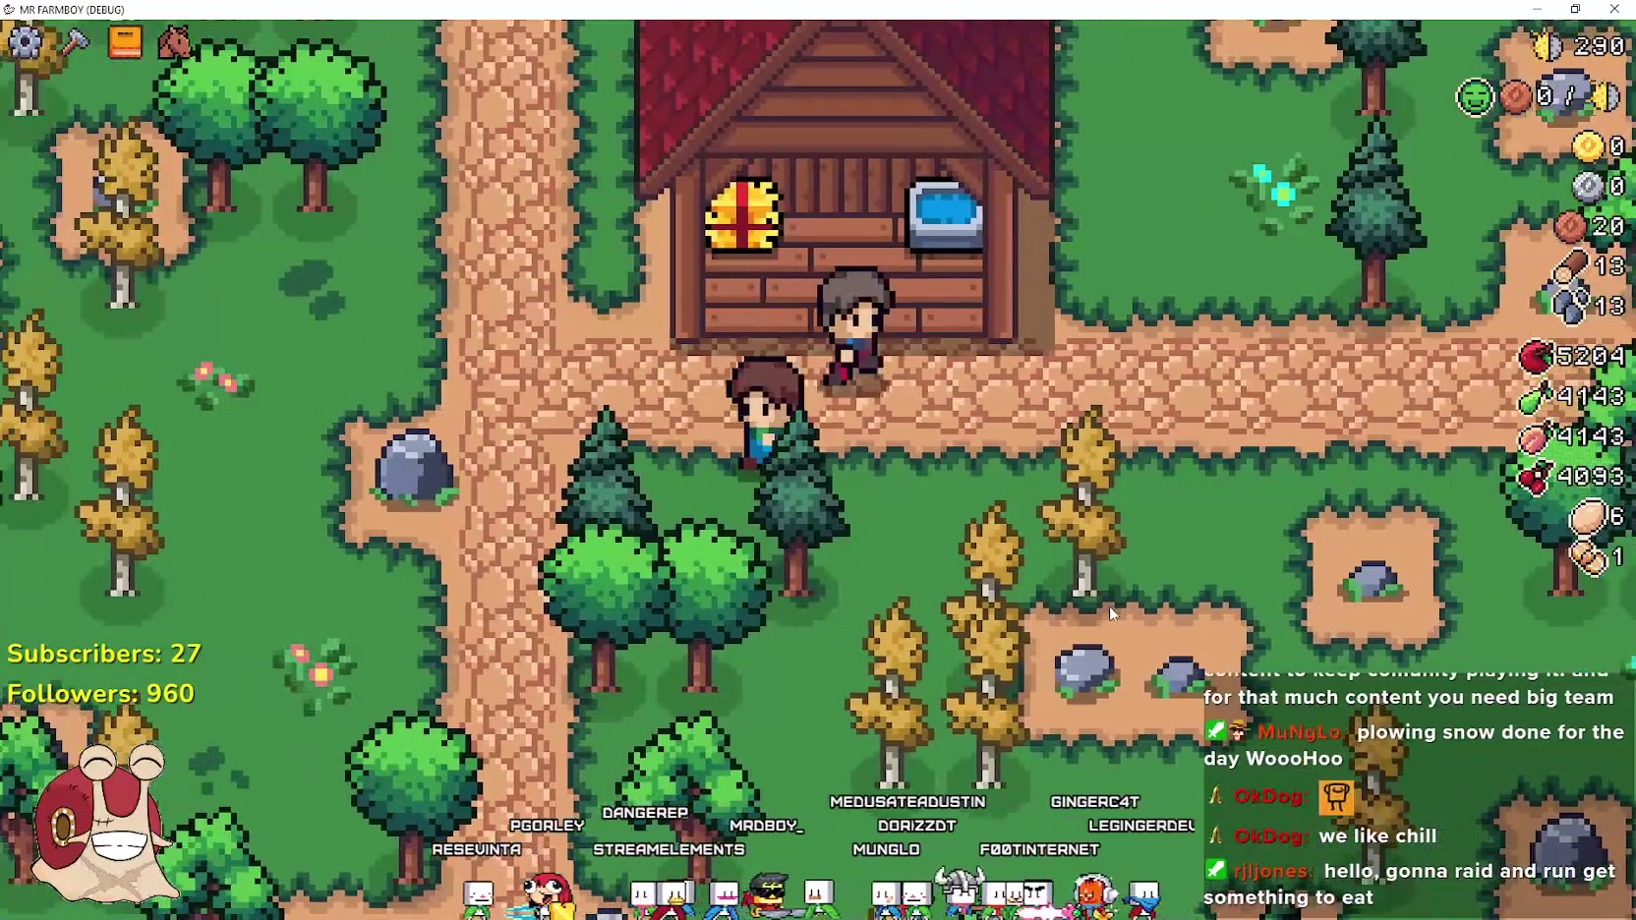
pyautogui.press('s')
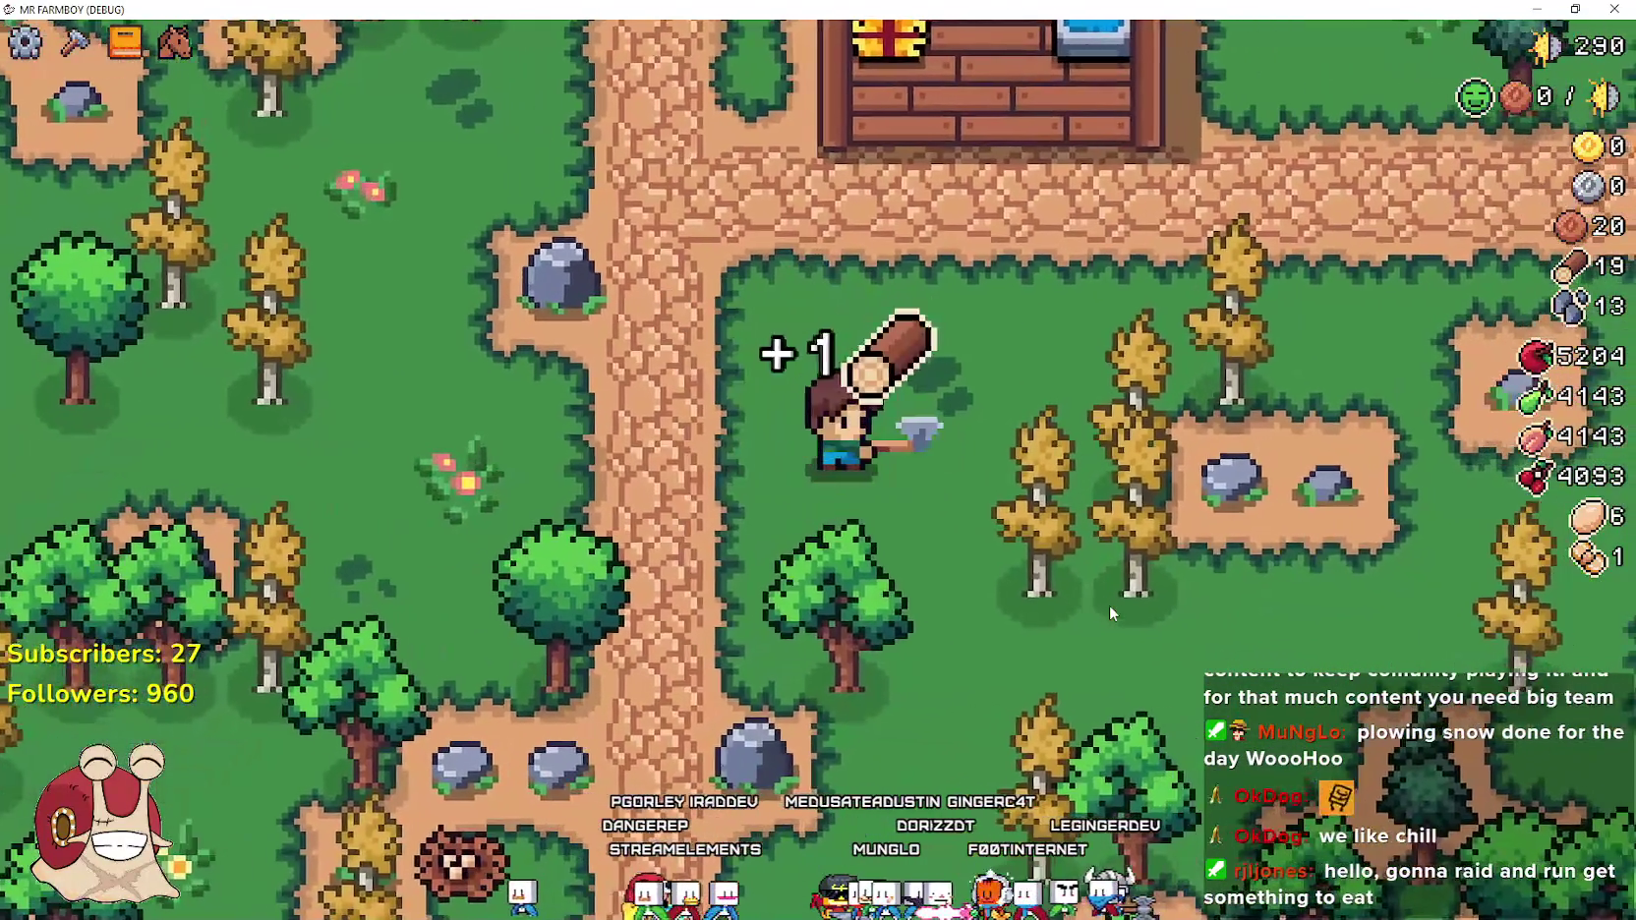
pyautogui.press('d')
pyautogui.click(1109, 609)
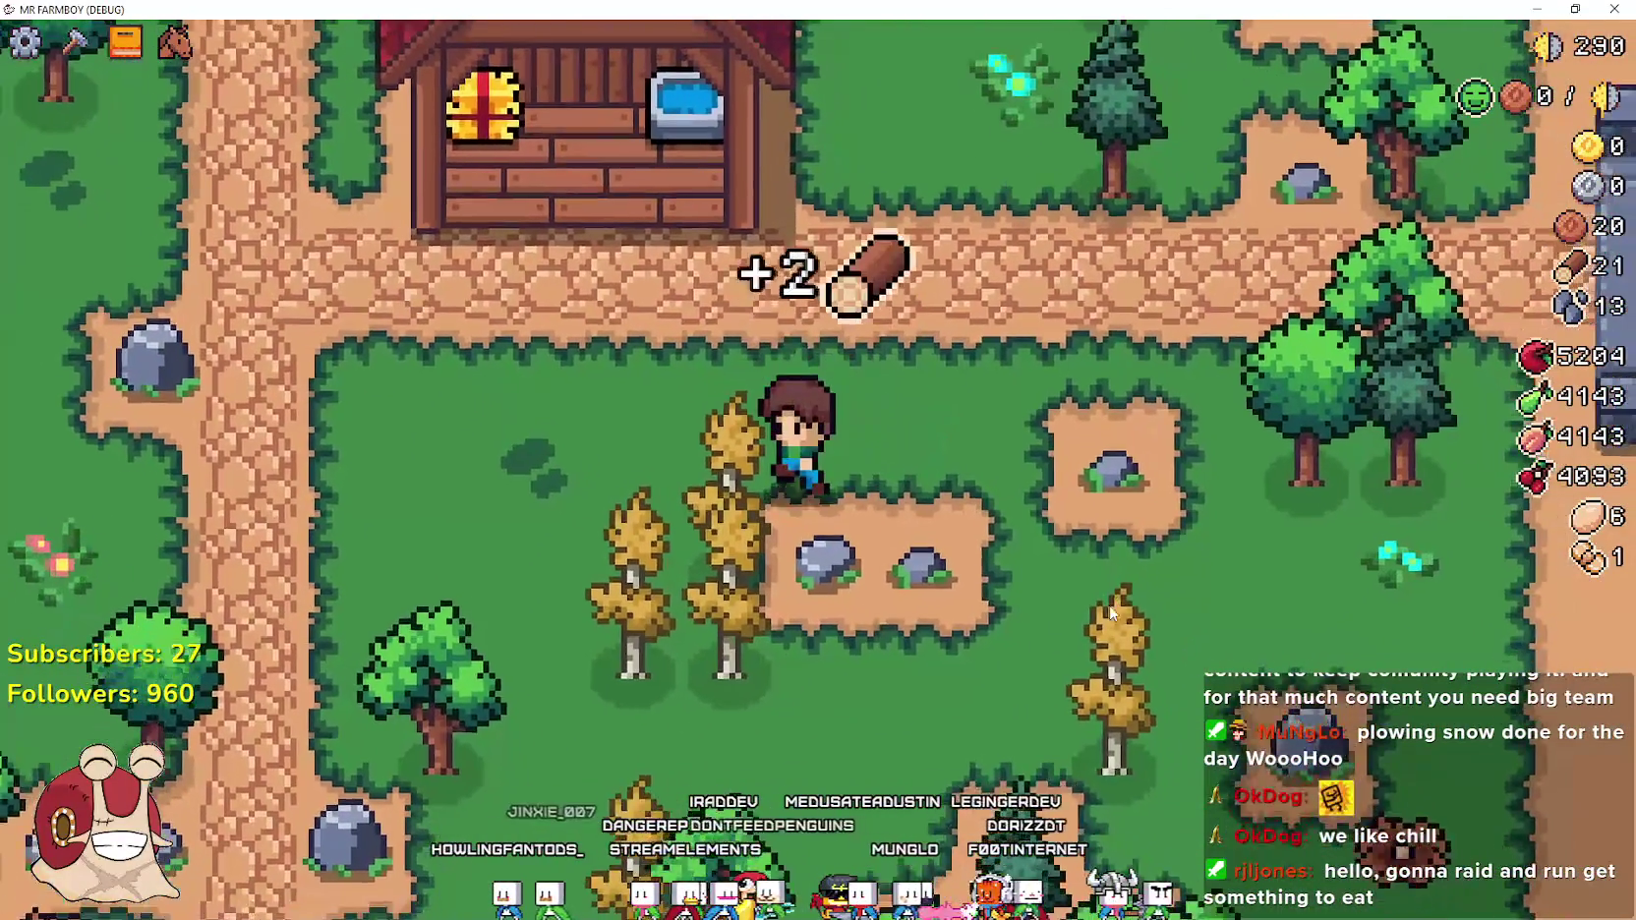
pyautogui.press('w')
pyautogui.scroll(-2, 993, 577)
pyautogui.press('a')
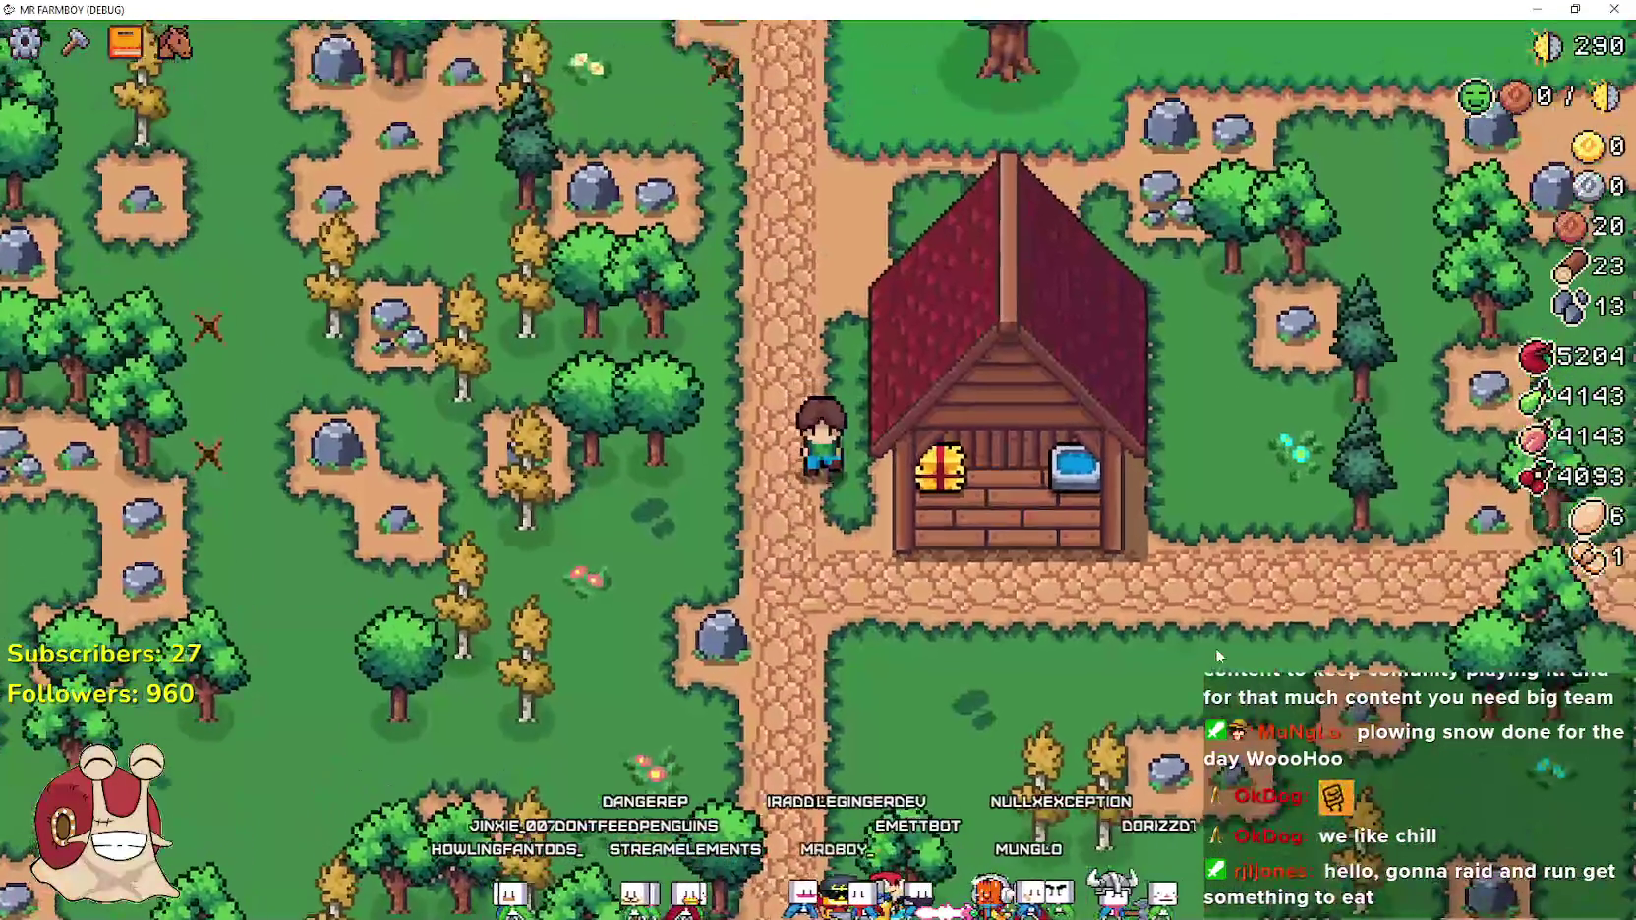
pyautogui.scroll(-2, 1150, 588)
# Reload Save 4 from the title screen, adjust the zoom, and hide the HUD
pyautogui.press('Escape')
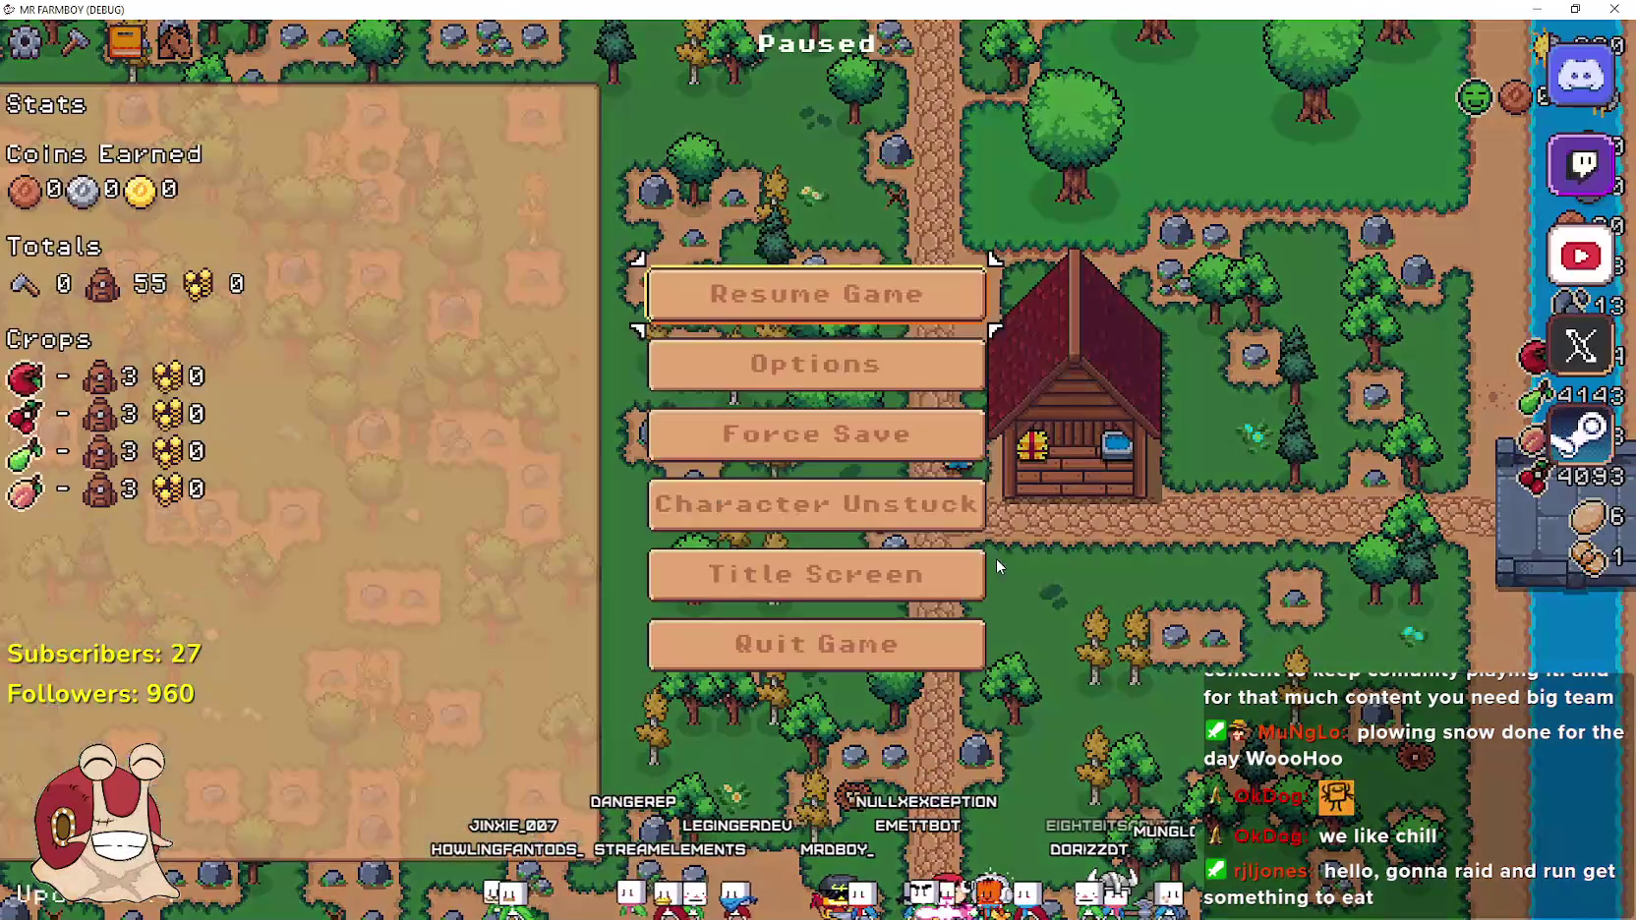
pyautogui.click(866, 579)
pyautogui.click(801, 398)
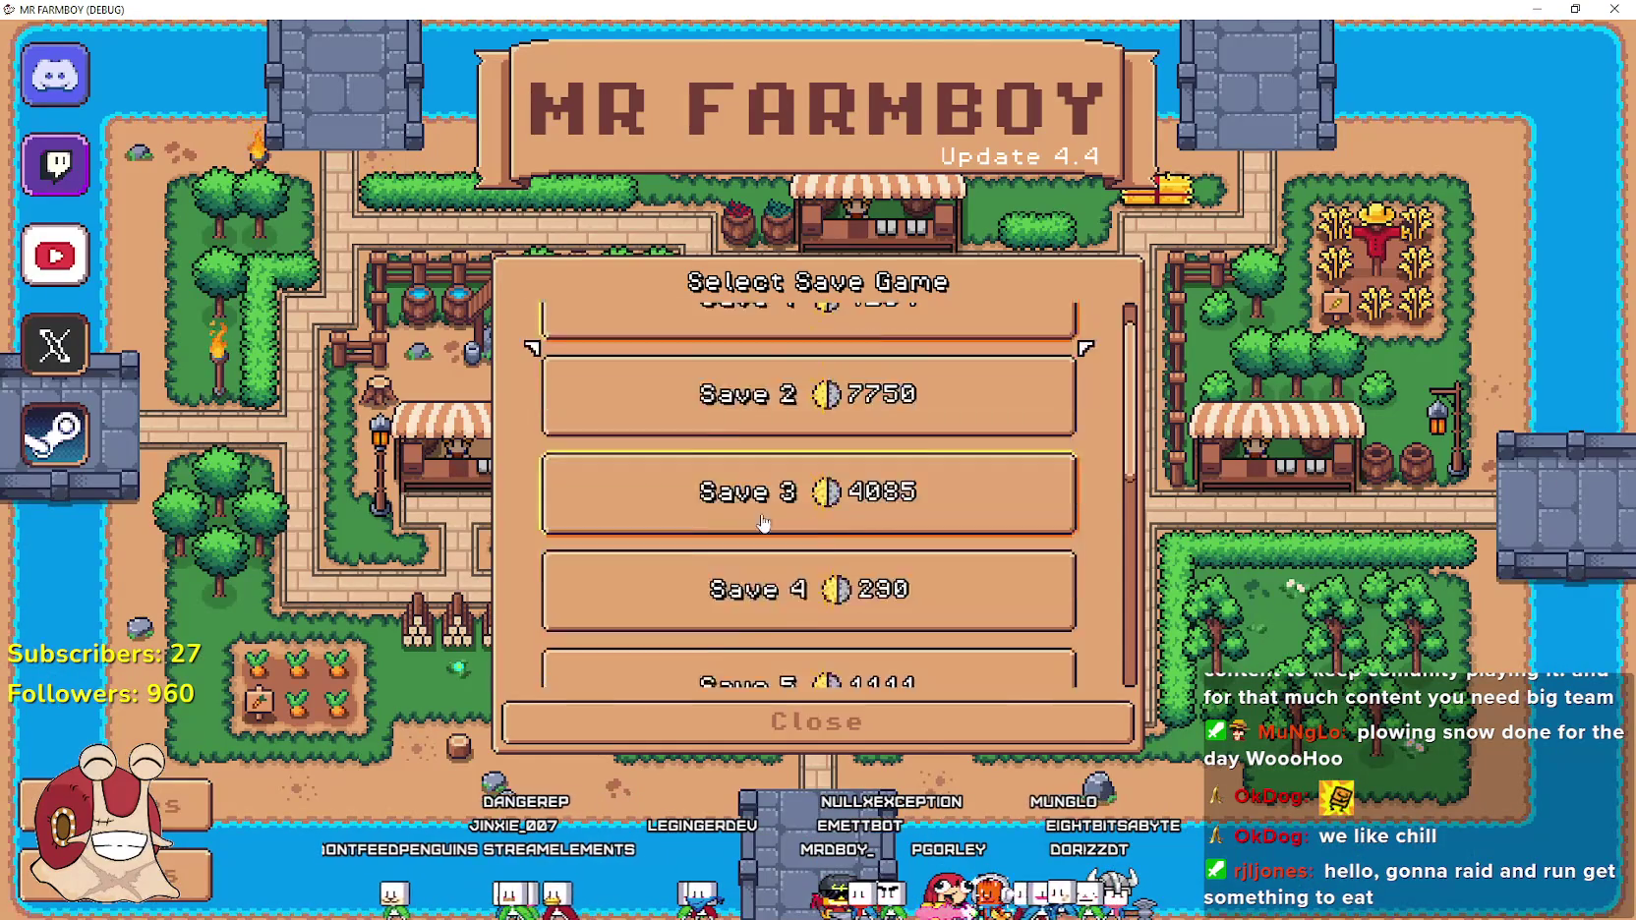
pyautogui.scroll(-1, 768, 512)
pyautogui.click(768, 513)
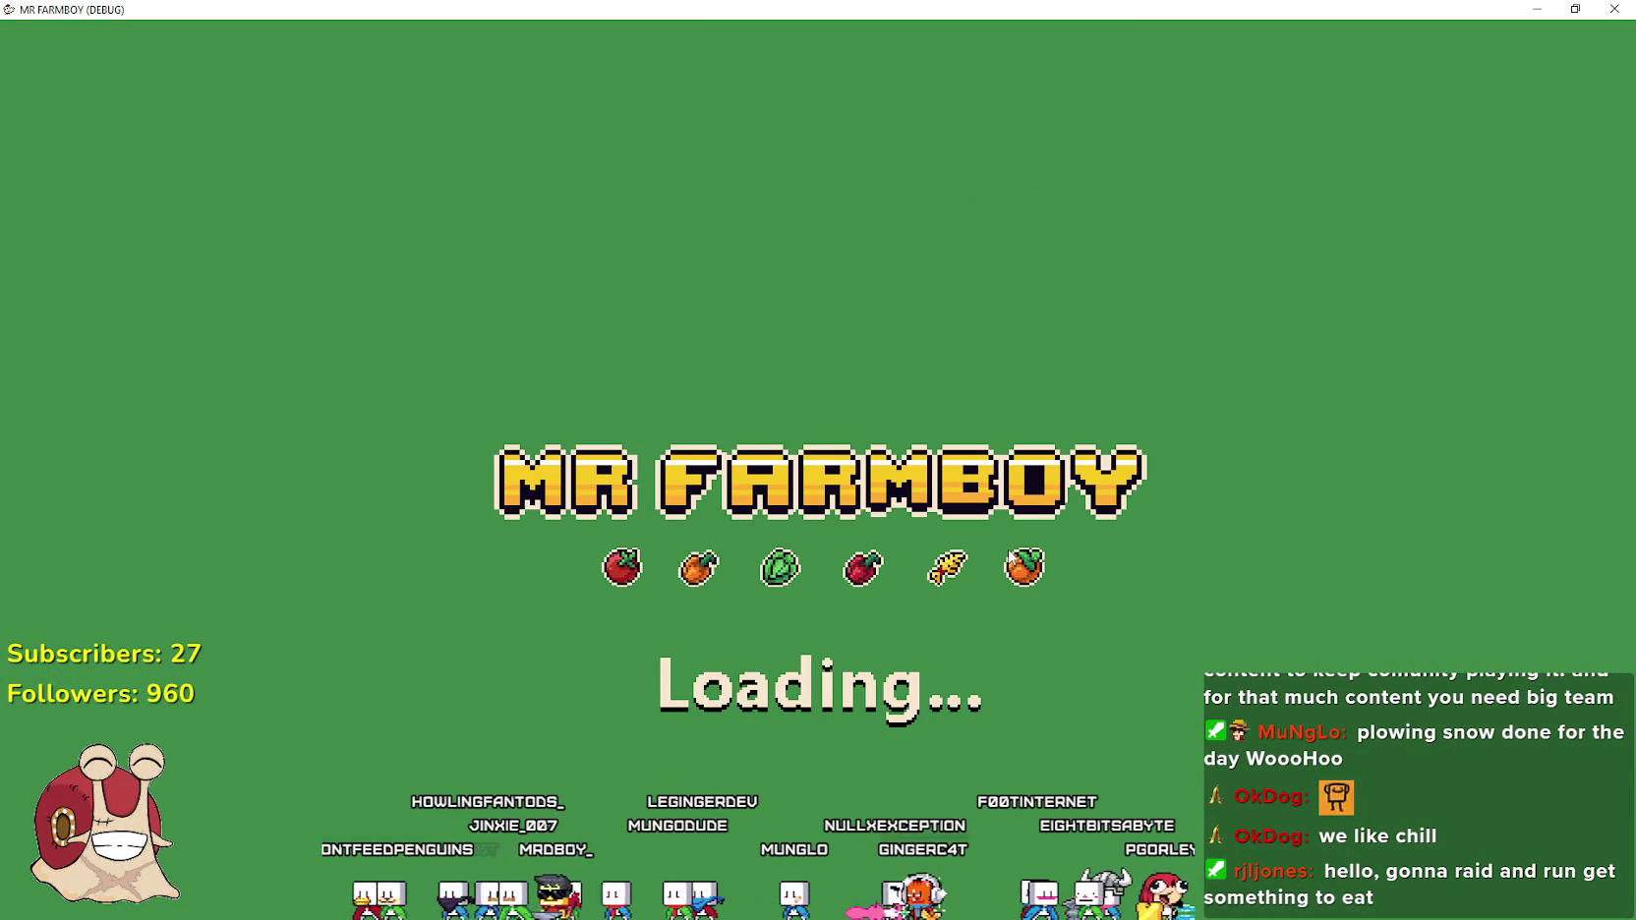
pyautogui.scroll(2, 1006, 548)
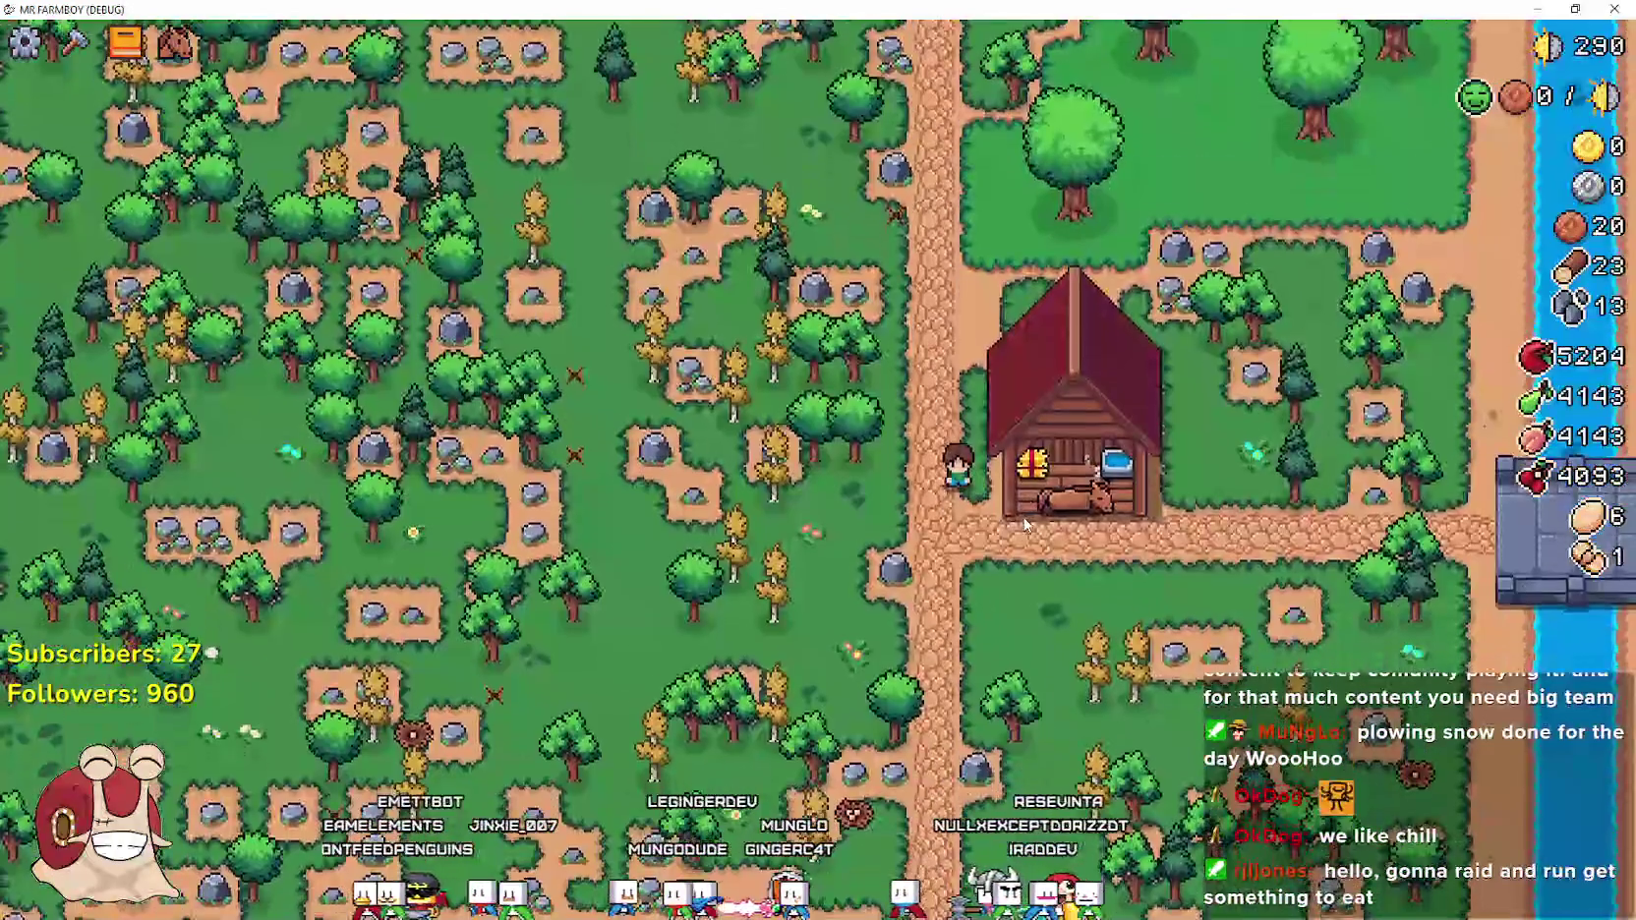
pyautogui.scroll(2, 1025, 524)
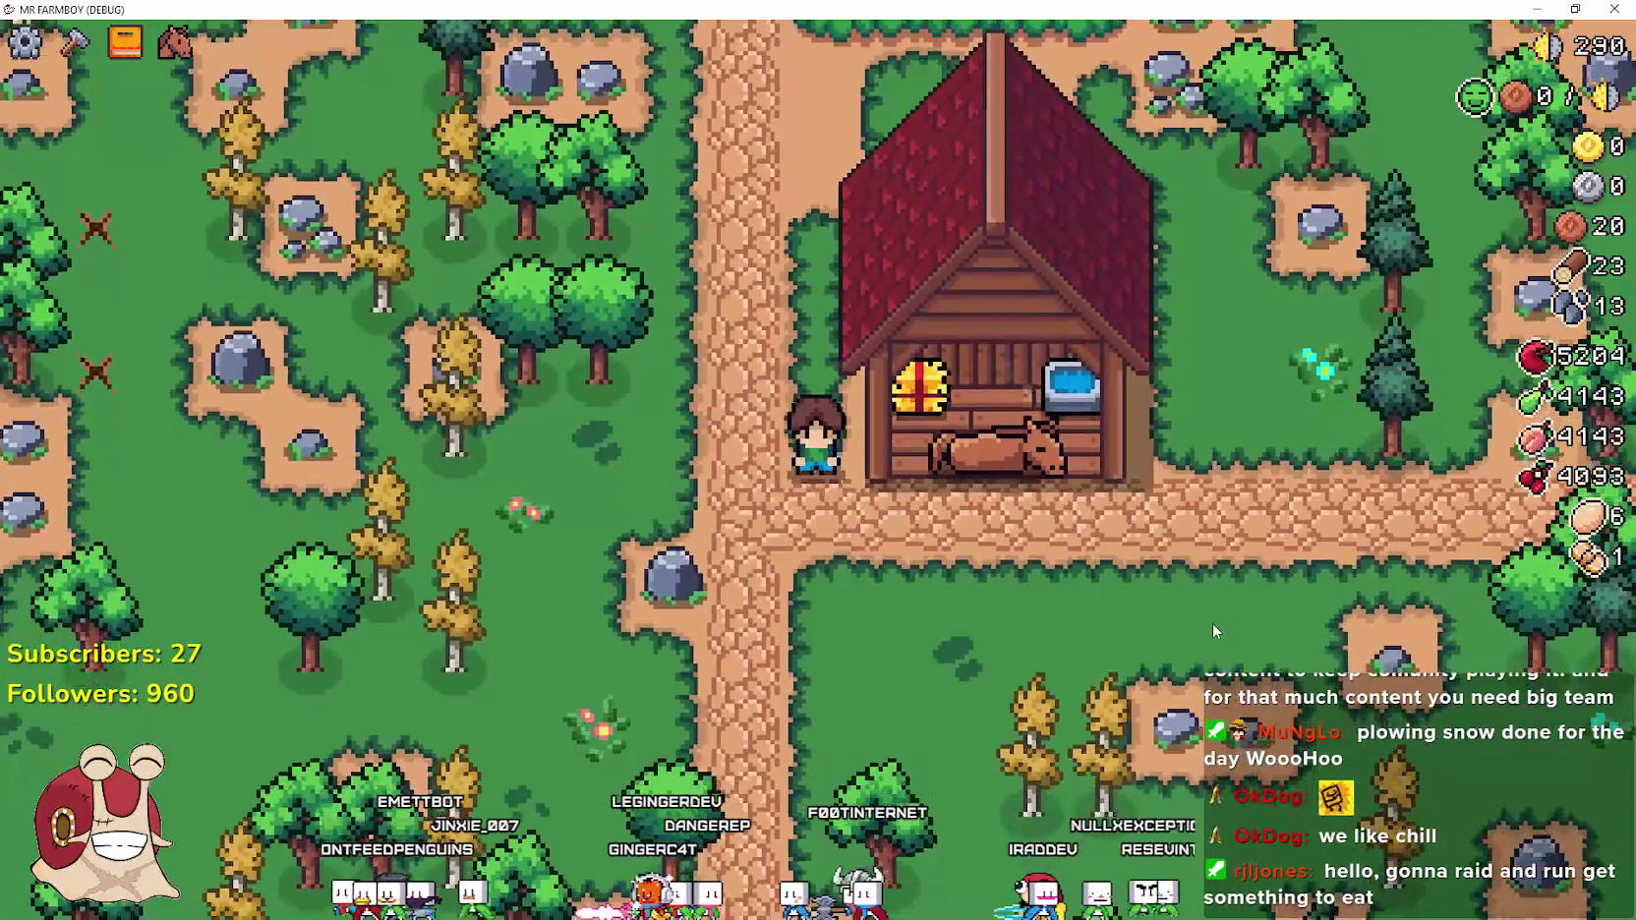
pyautogui.scroll(-1, 1209, 621)
pyautogui.scroll(-1, 1207, 619)
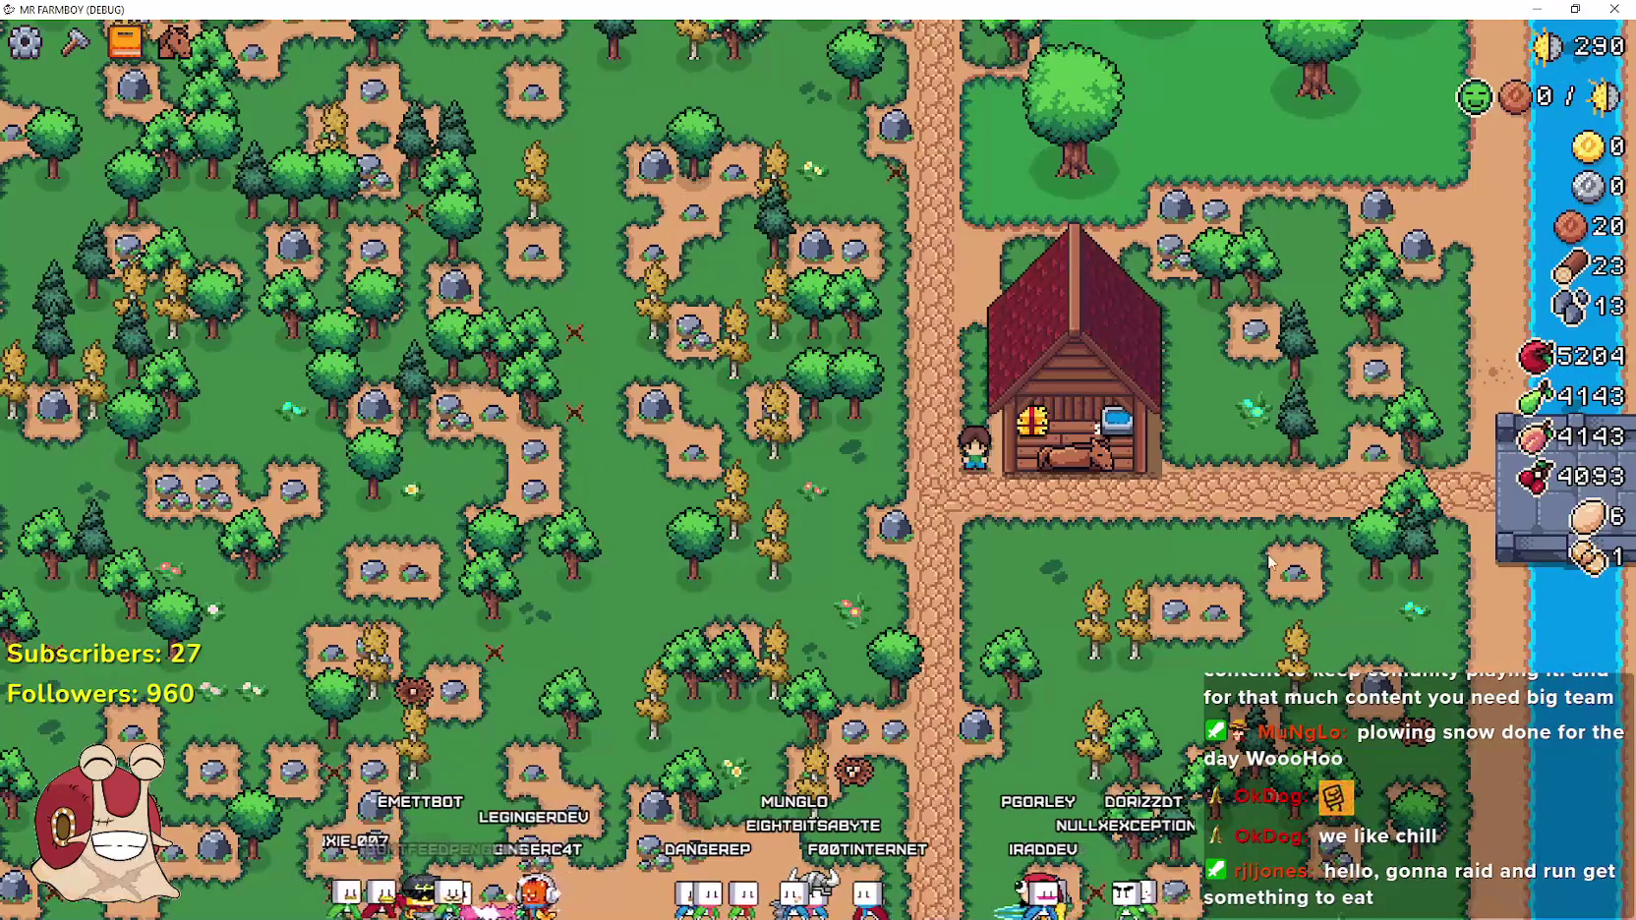
pyautogui.press('h')
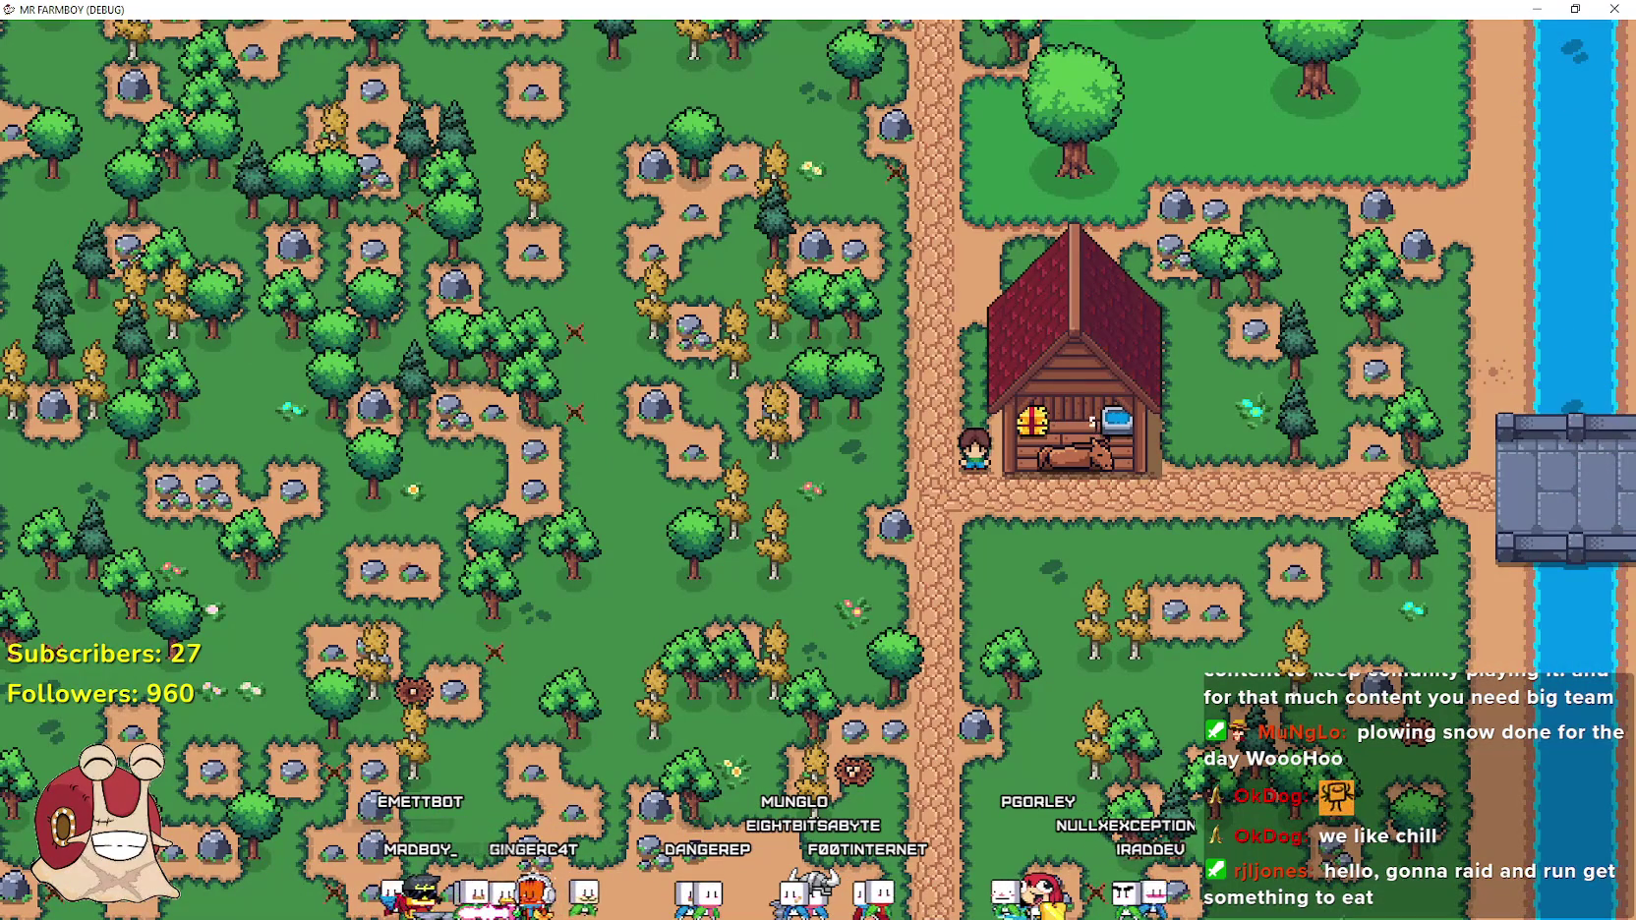
# Record the horse stable region as a ShareX GIF and check it in the 2026-01 folder
pyautogui.hotkey('alt', 'Tab')
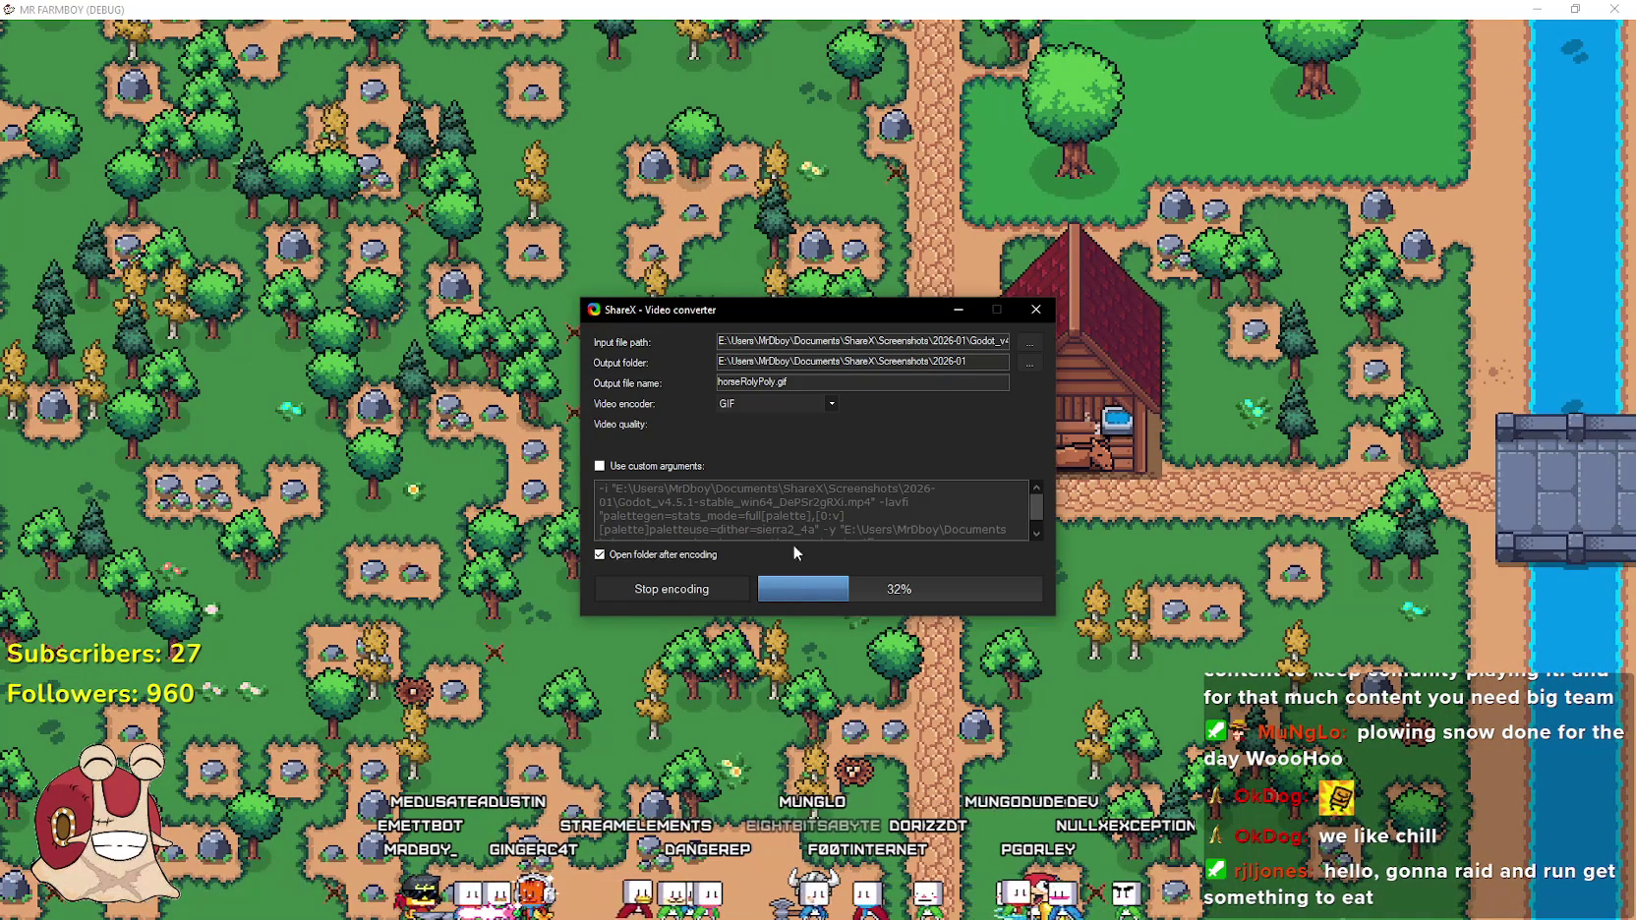
pyautogui.hotkey('alt', 'Tab')
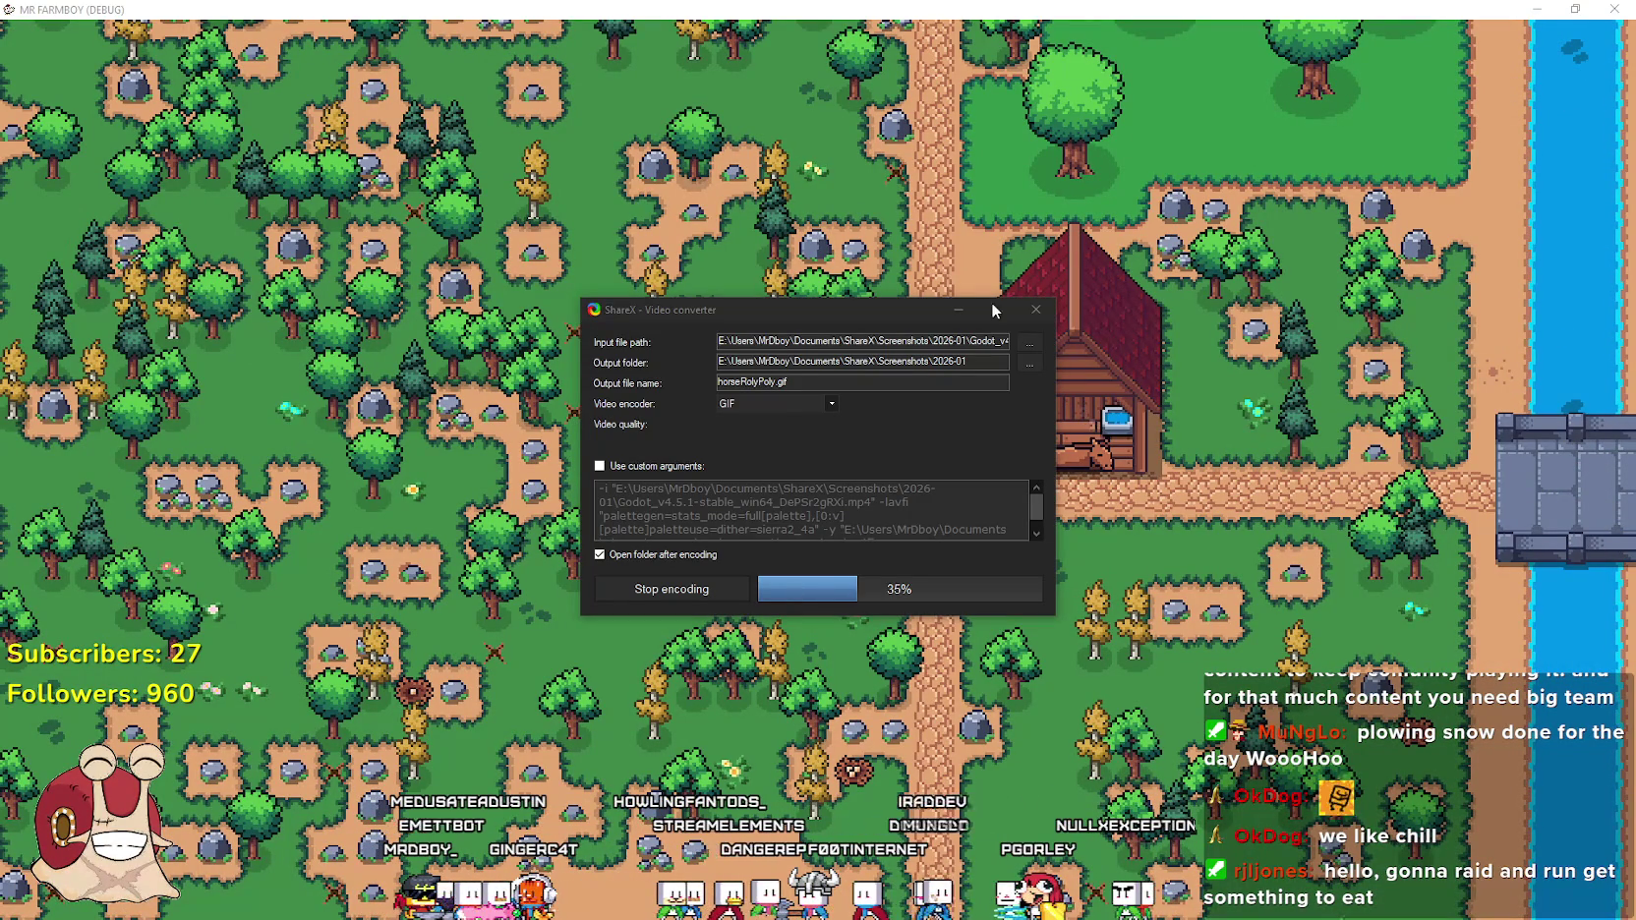
pyautogui.click(924, 7)
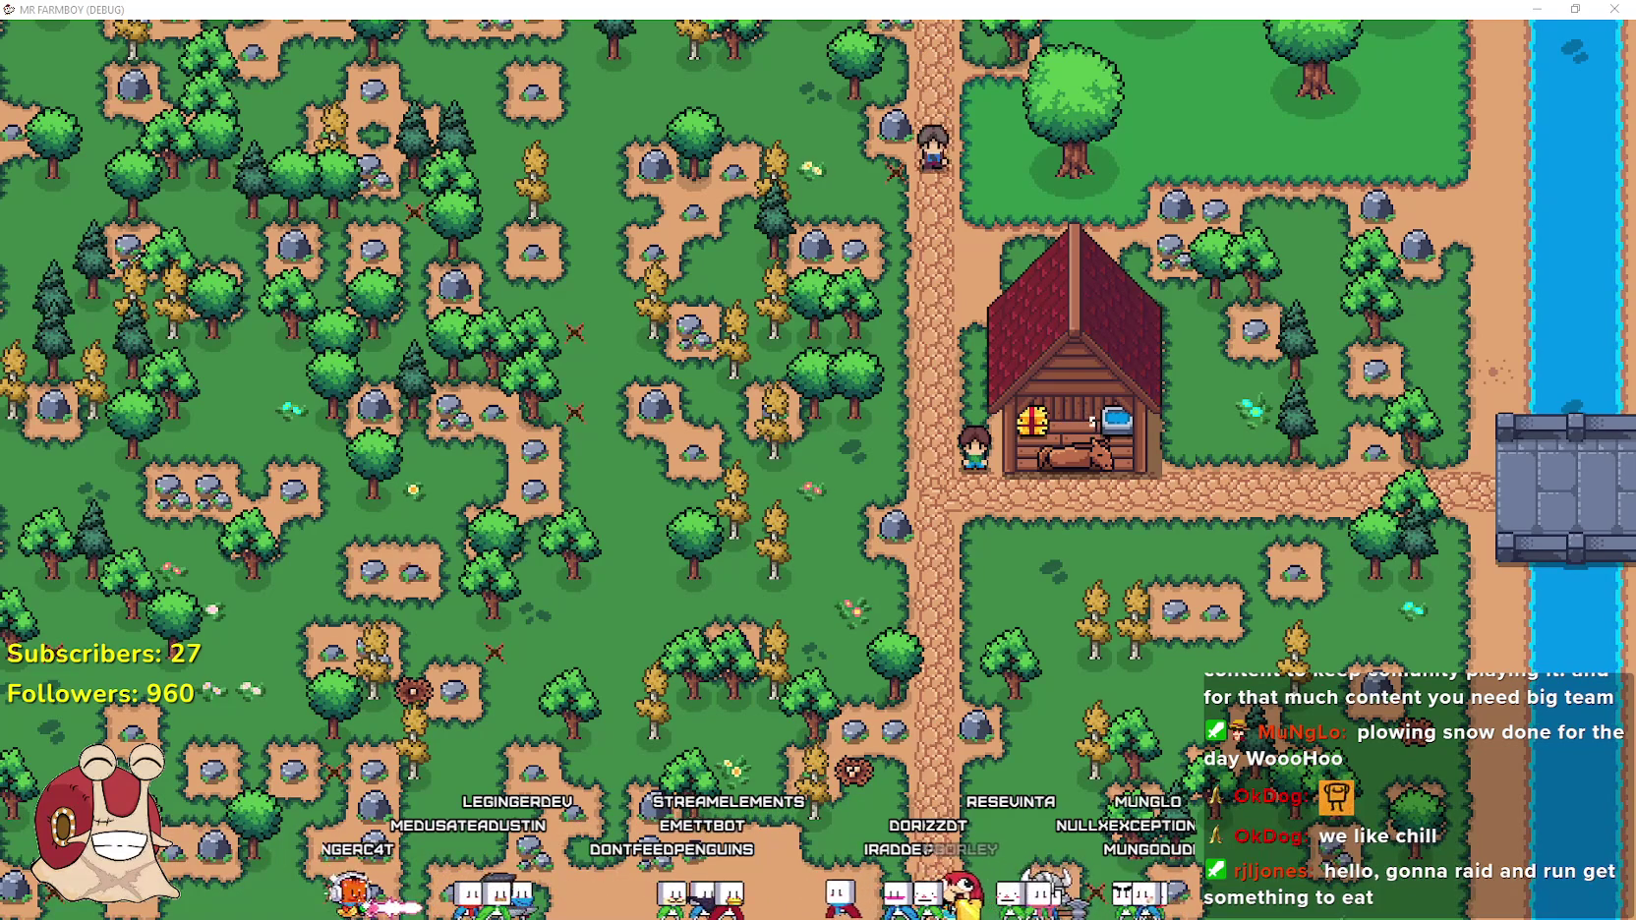
pyautogui.press('ctrl+Print')
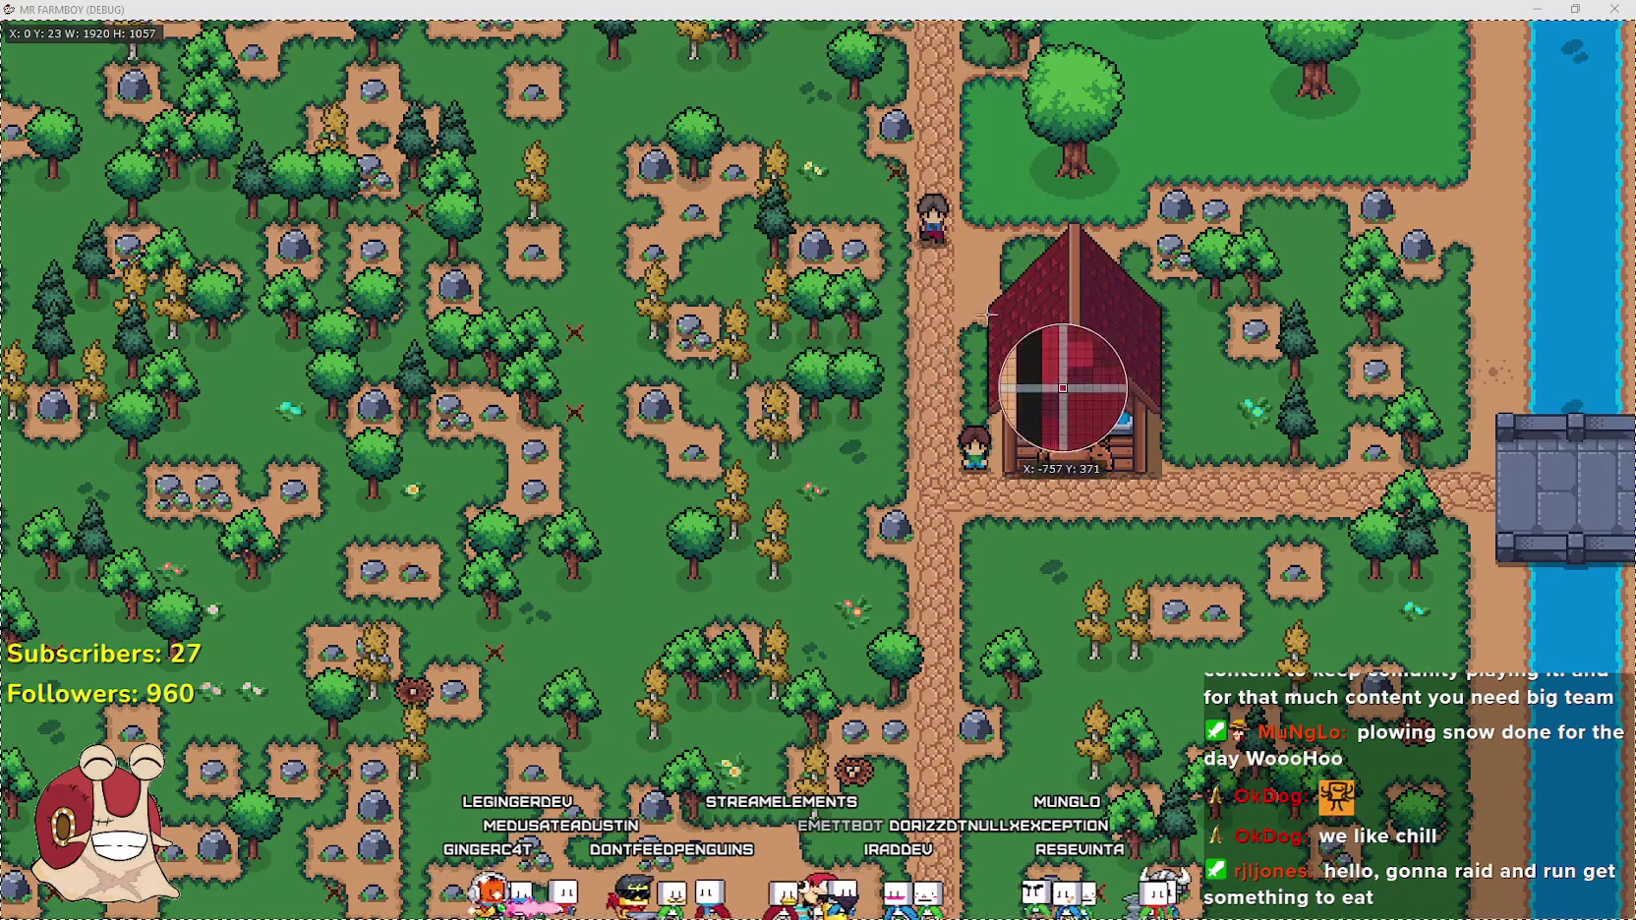
pyautogui.moveTo(813, 195)
pyautogui.mouseDown()
pyautogui.moveTo(1201, 533)
pyautogui.moveTo(1274, 528)
pyautogui.mouseUp()
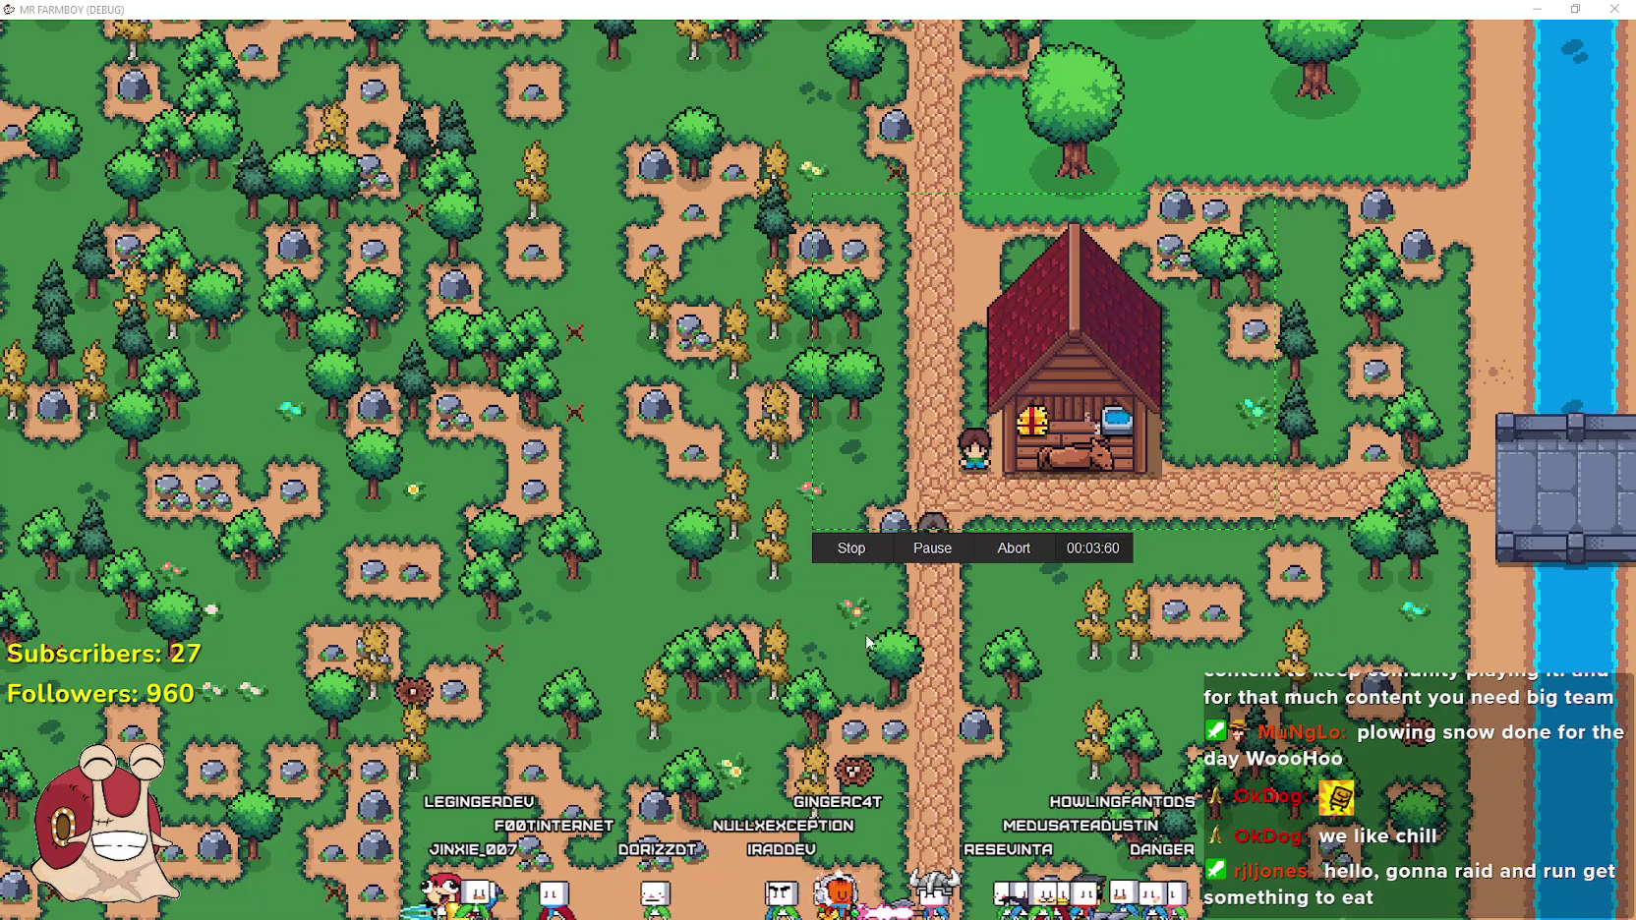
pyautogui.click(848, 550)
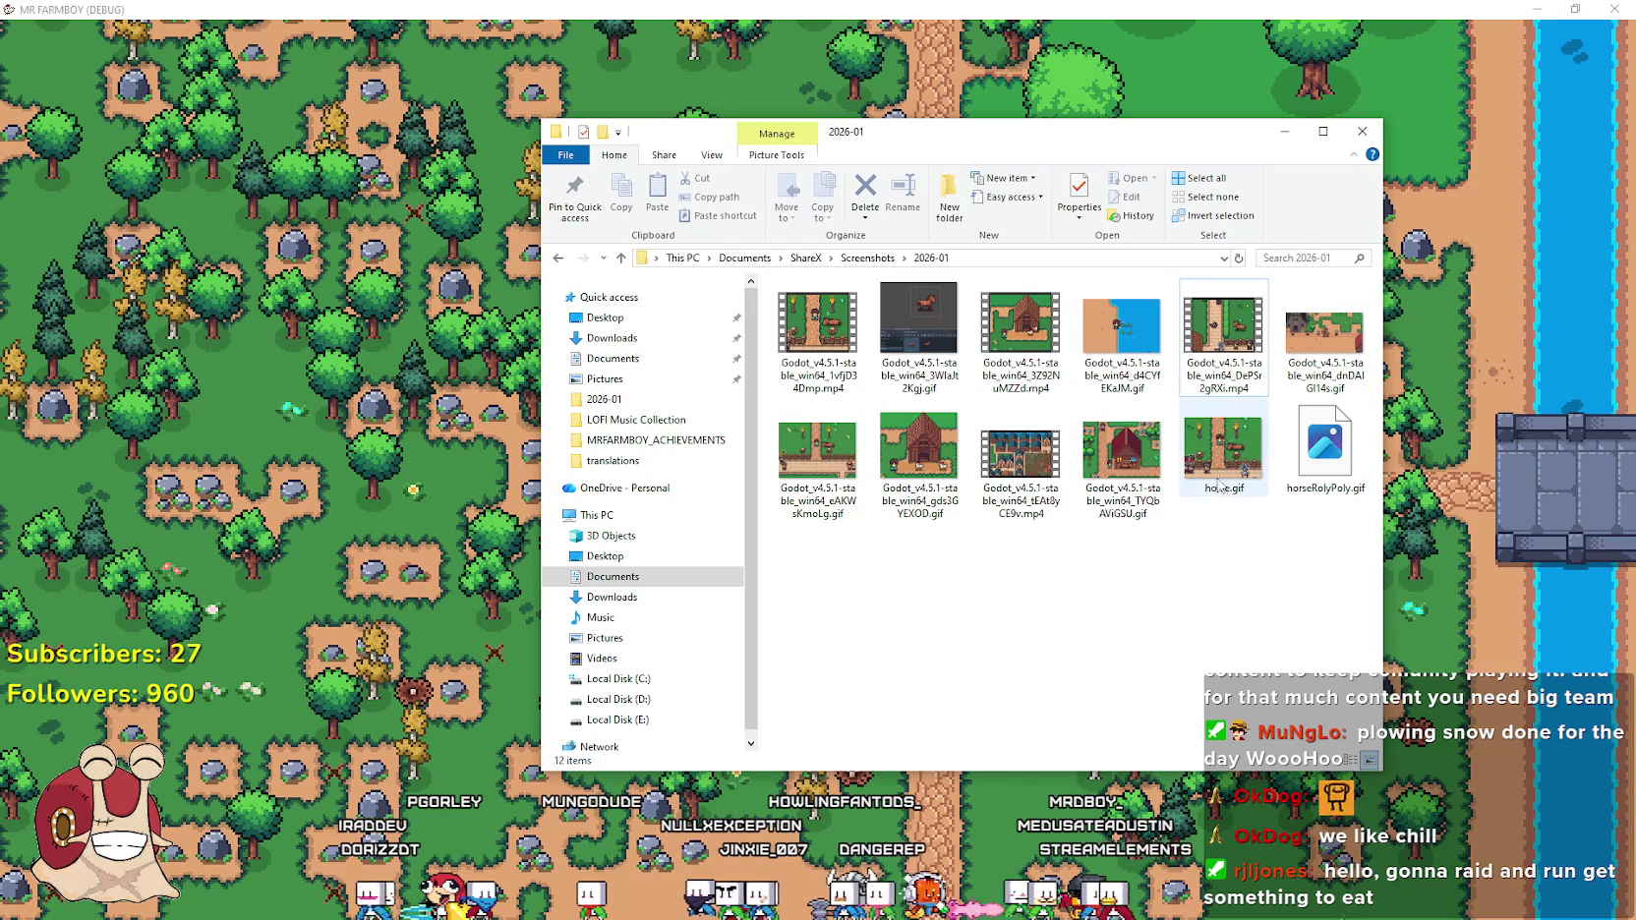
pyautogui.click(1121, 457)
pyautogui.moveTo(983, 131); pyautogui.dragTo(1635, 148)
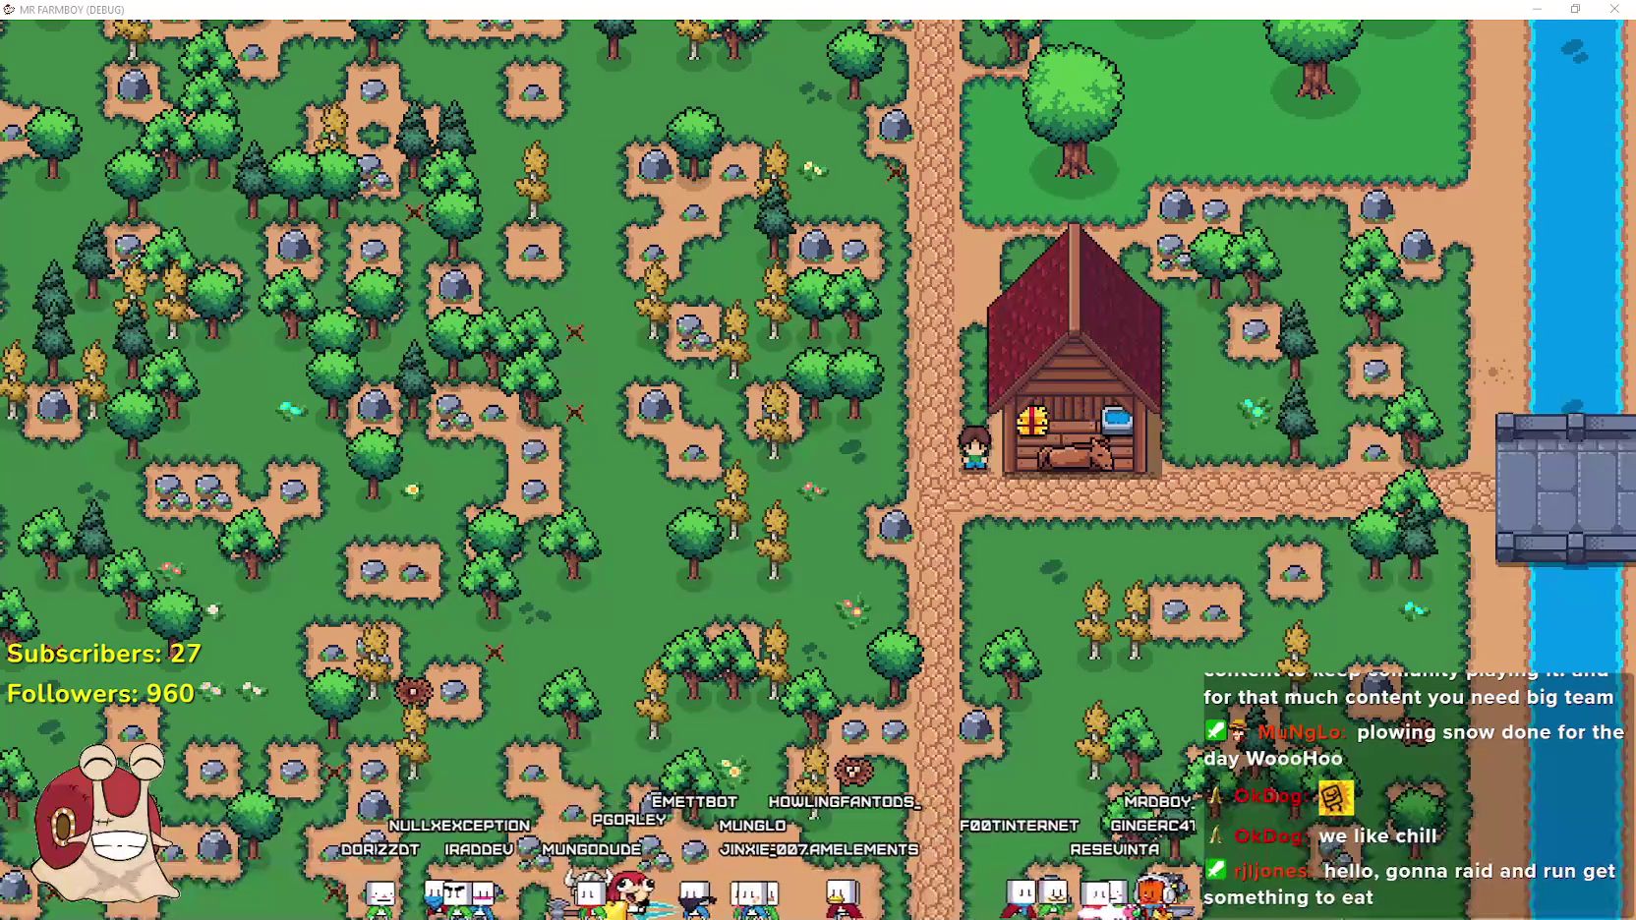
# Insert the stable GIF on a new line under 'Added Horse'
pyautogui.hotkey('alt', 'Tab')
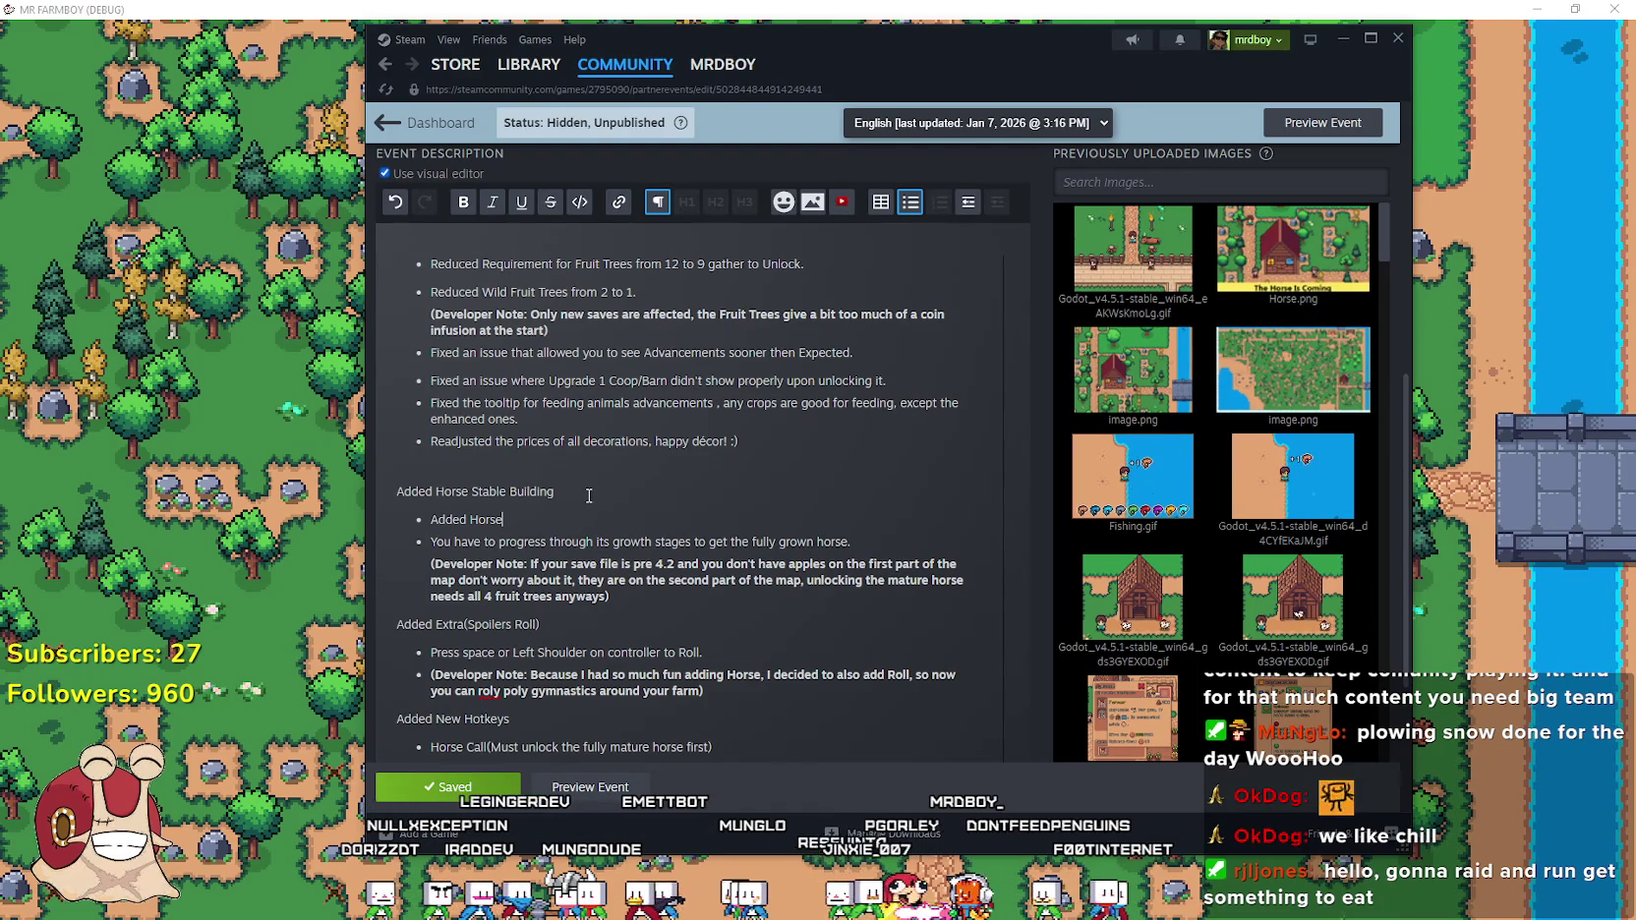
pyautogui.click(543, 499)
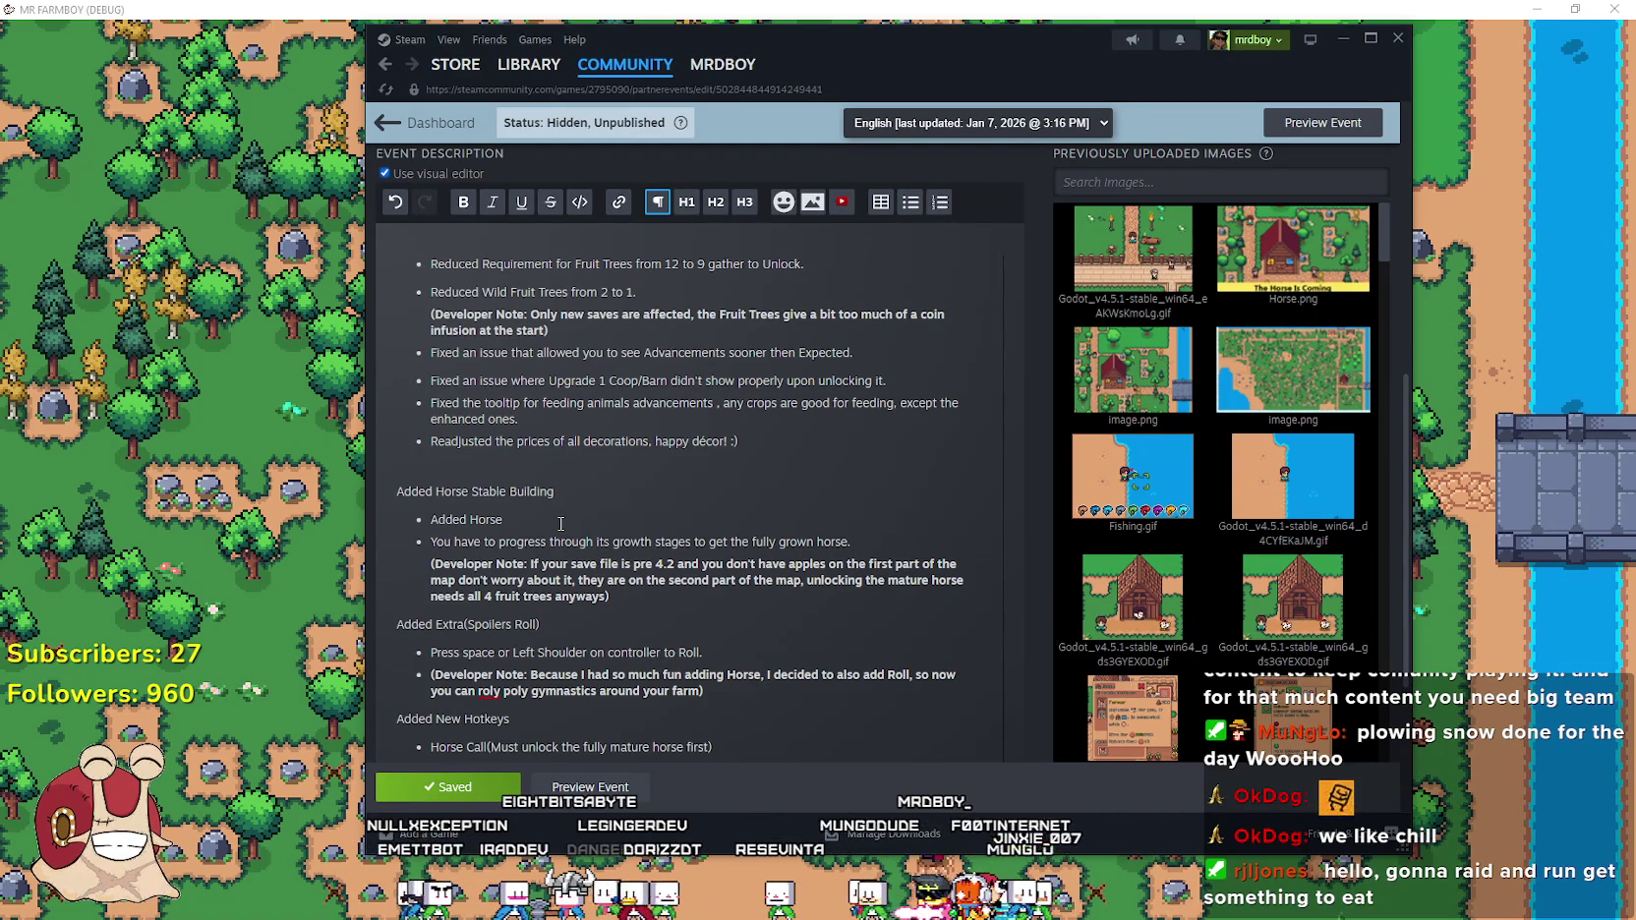
pyautogui.click(561, 521)
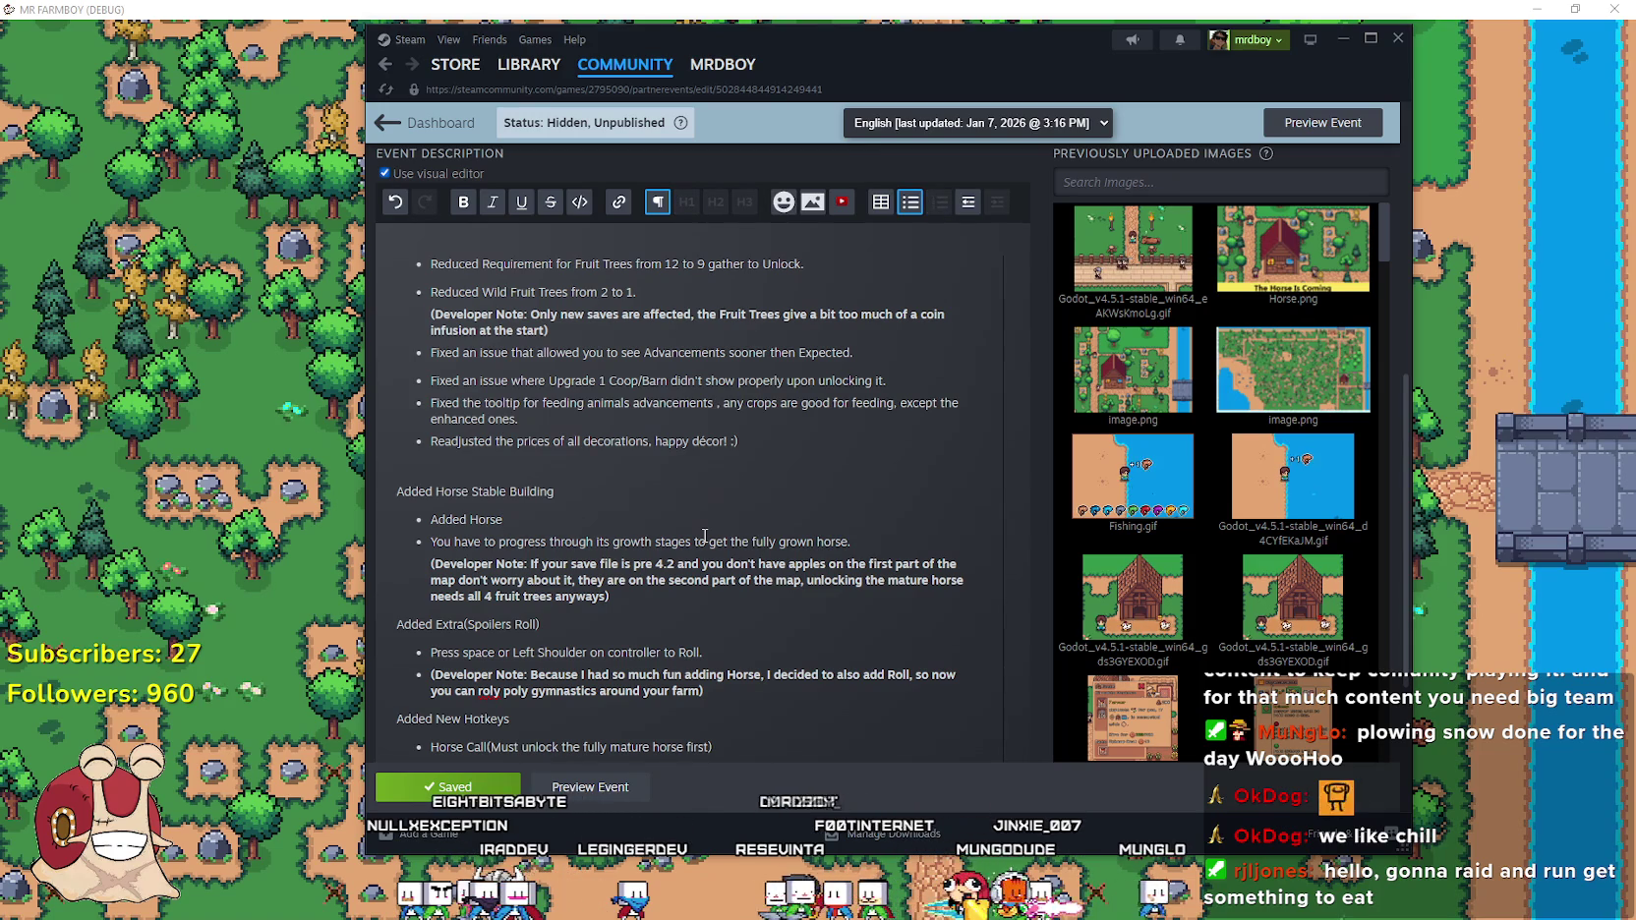
pyautogui.press('Return')
pyautogui.press('Return')
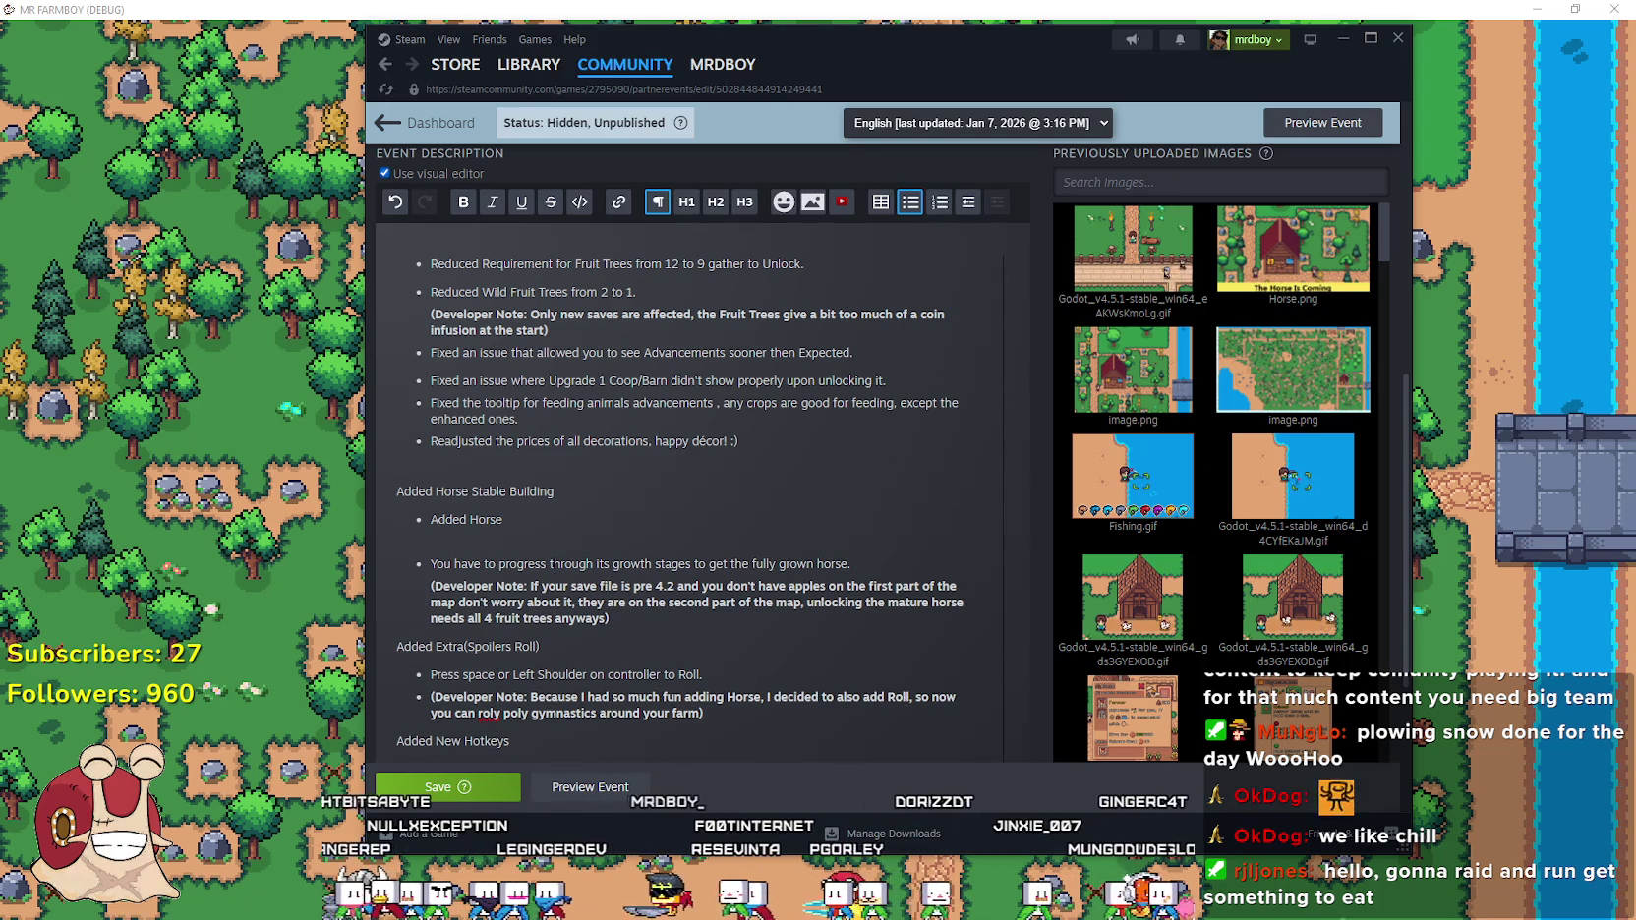
pyautogui.moveTo(617, 562)
pyautogui.mouseDown()
pyautogui.moveTo(503, 577)
pyautogui.moveTo(457, 540)
pyautogui.mouseUp()
# Add a blank line after the '…to Roll.' bullet and close the finished ShareX converter
pyautogui.scroll(-3, 855, 589)
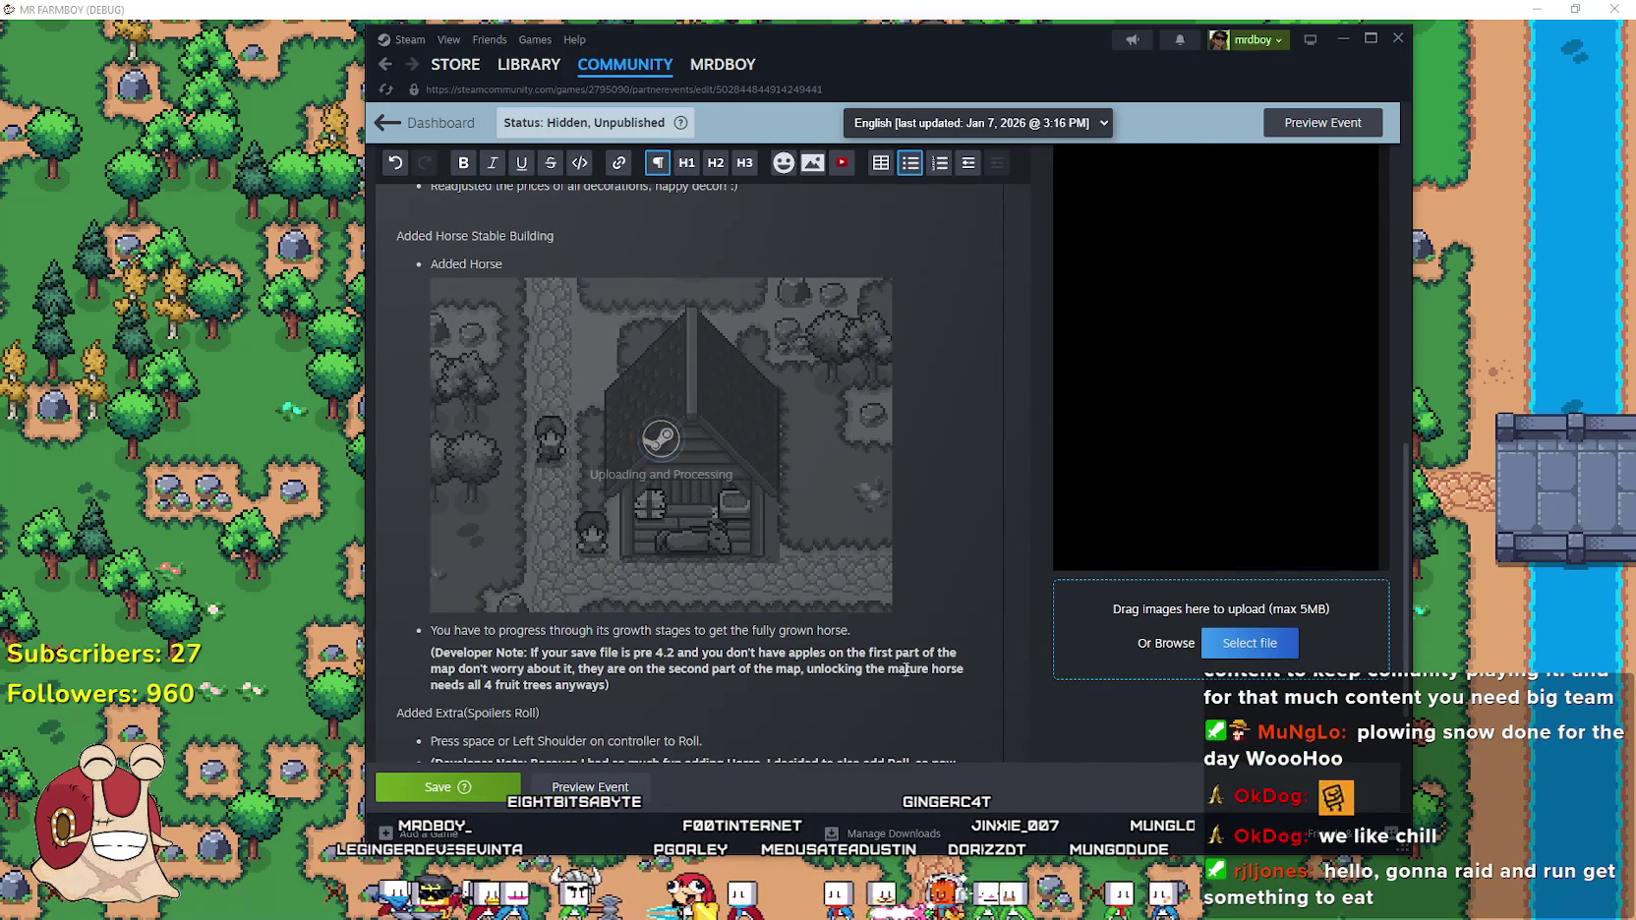
pyautogui.scroll(-2, 866, 629)
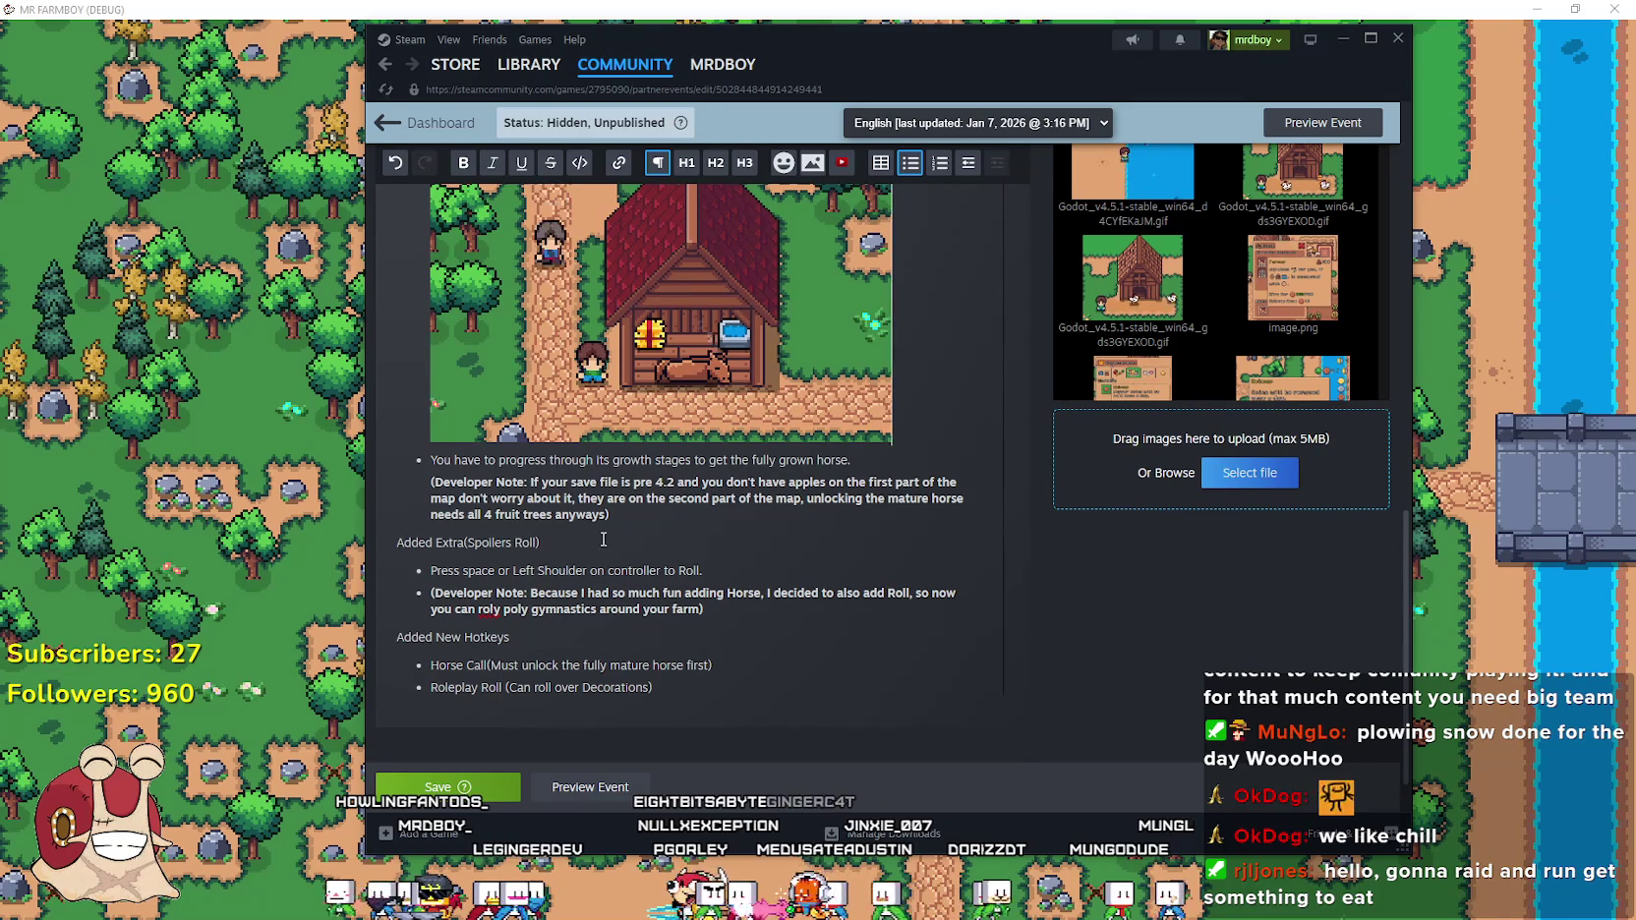
pyautogui.click(776, 571)
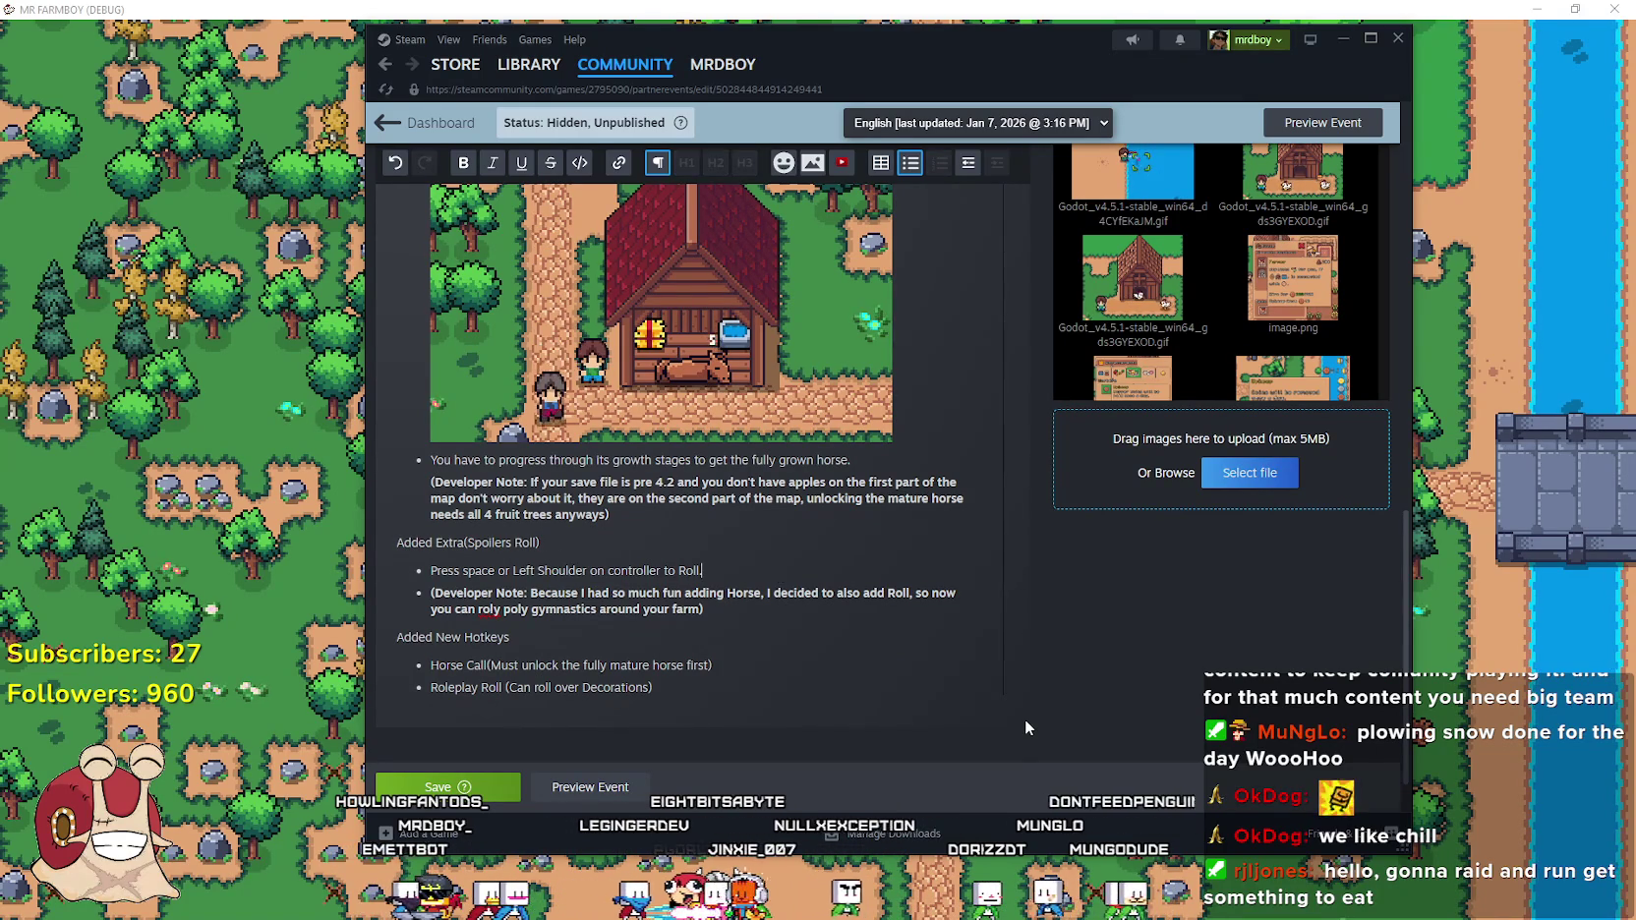
pyautogui.press('Return')
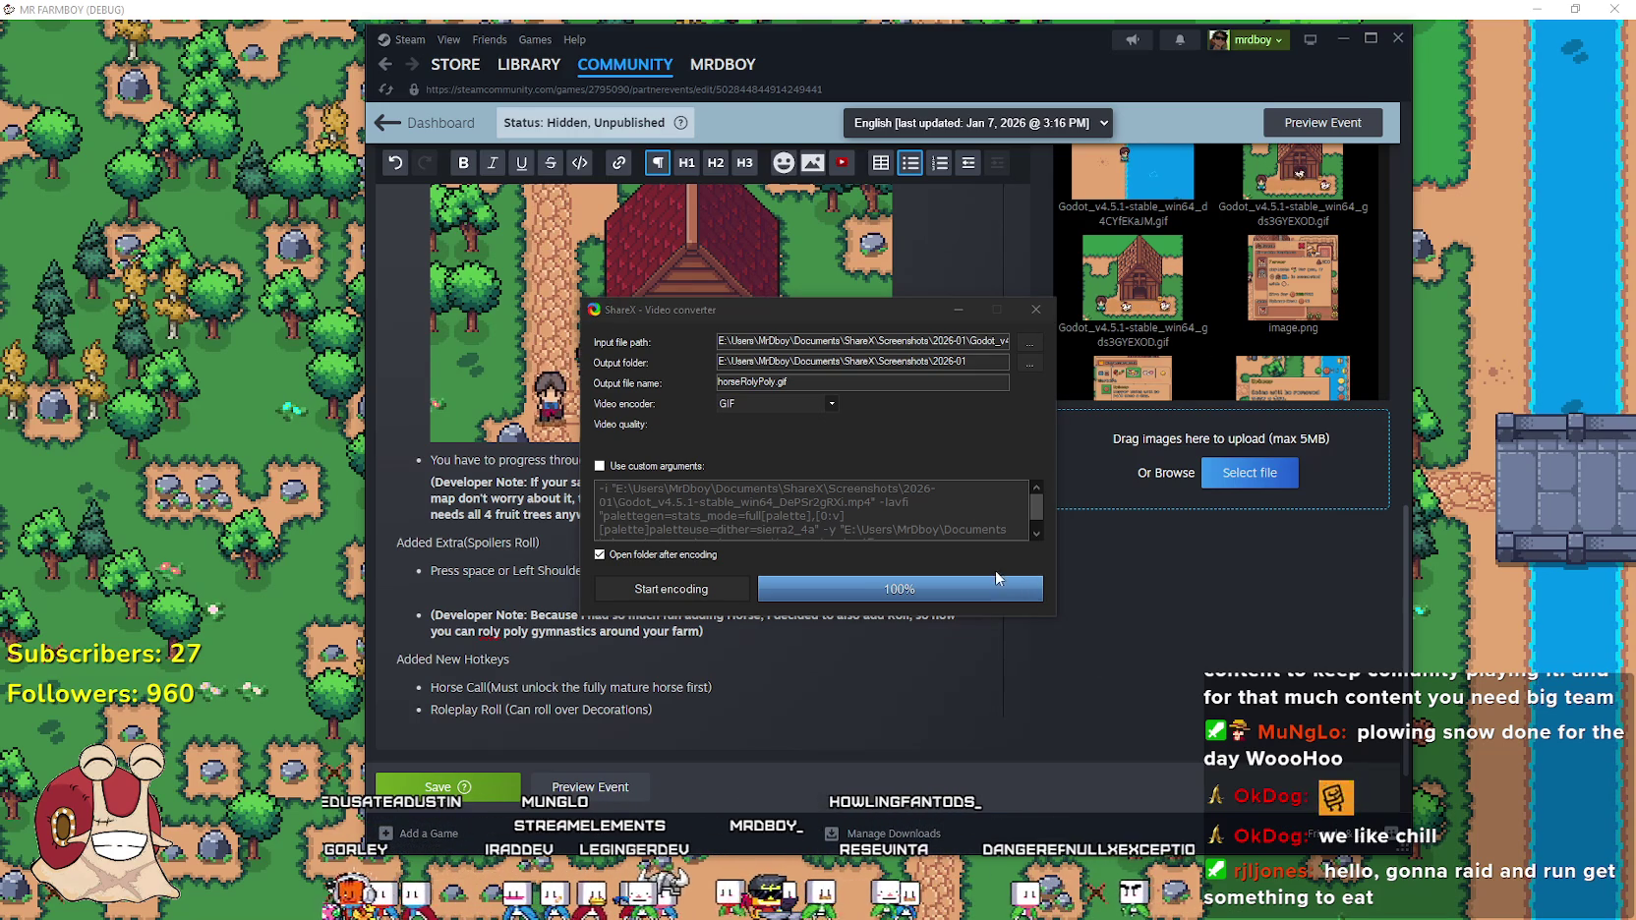
pyautogui.click(1037, 312)
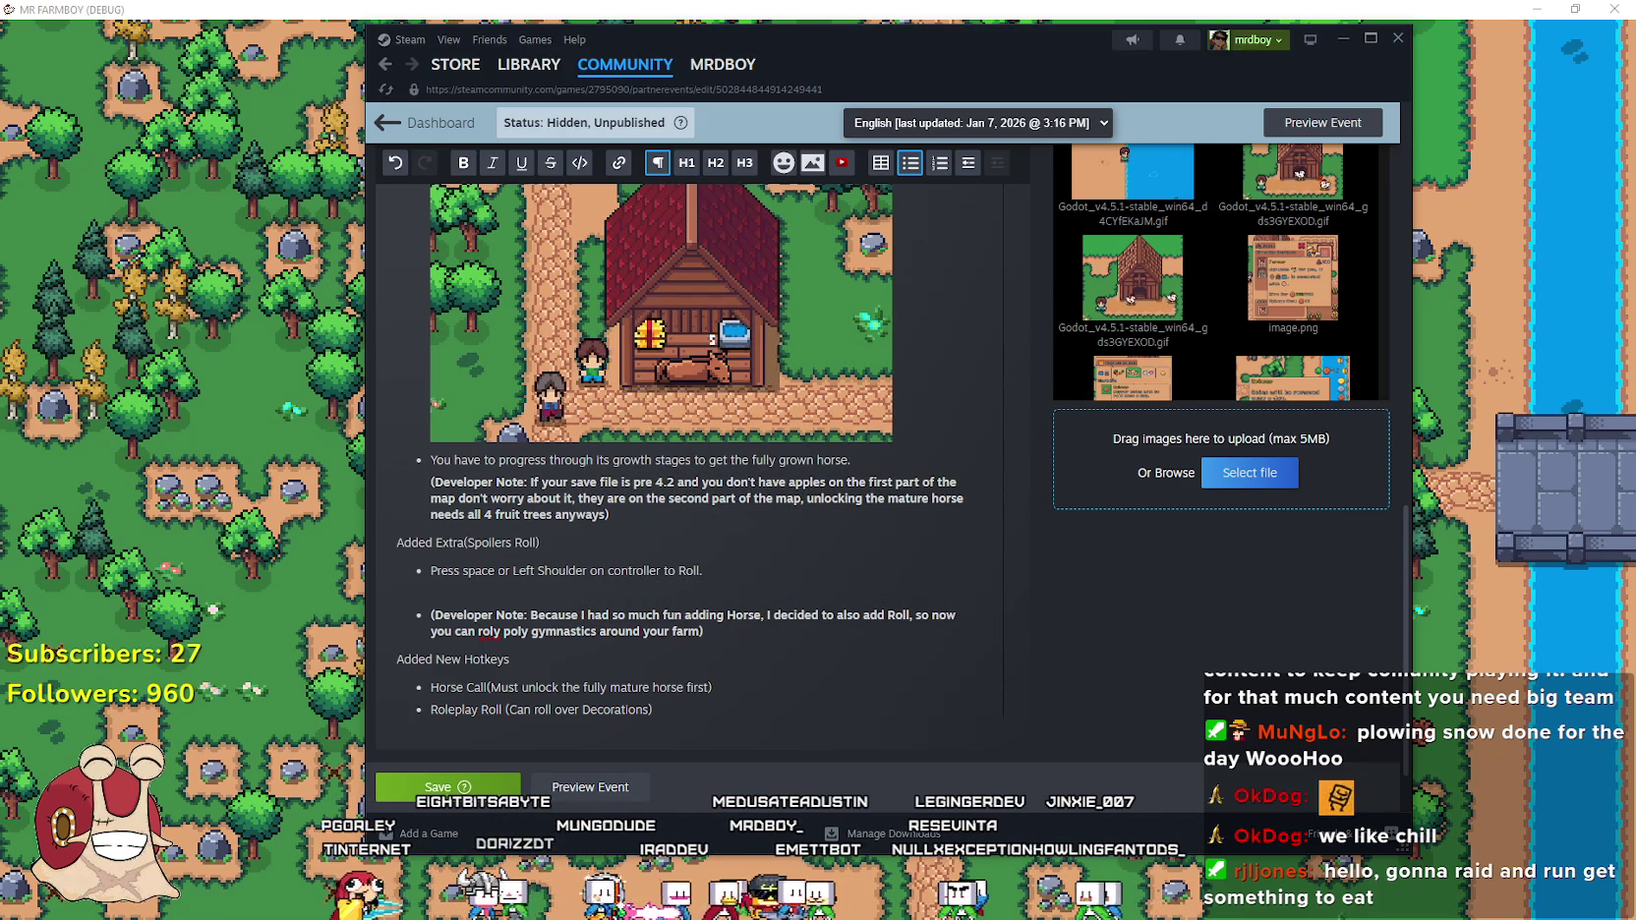
pyautogui.click(541, 592)
pyautogui.hotkey('ctrl', 'v')
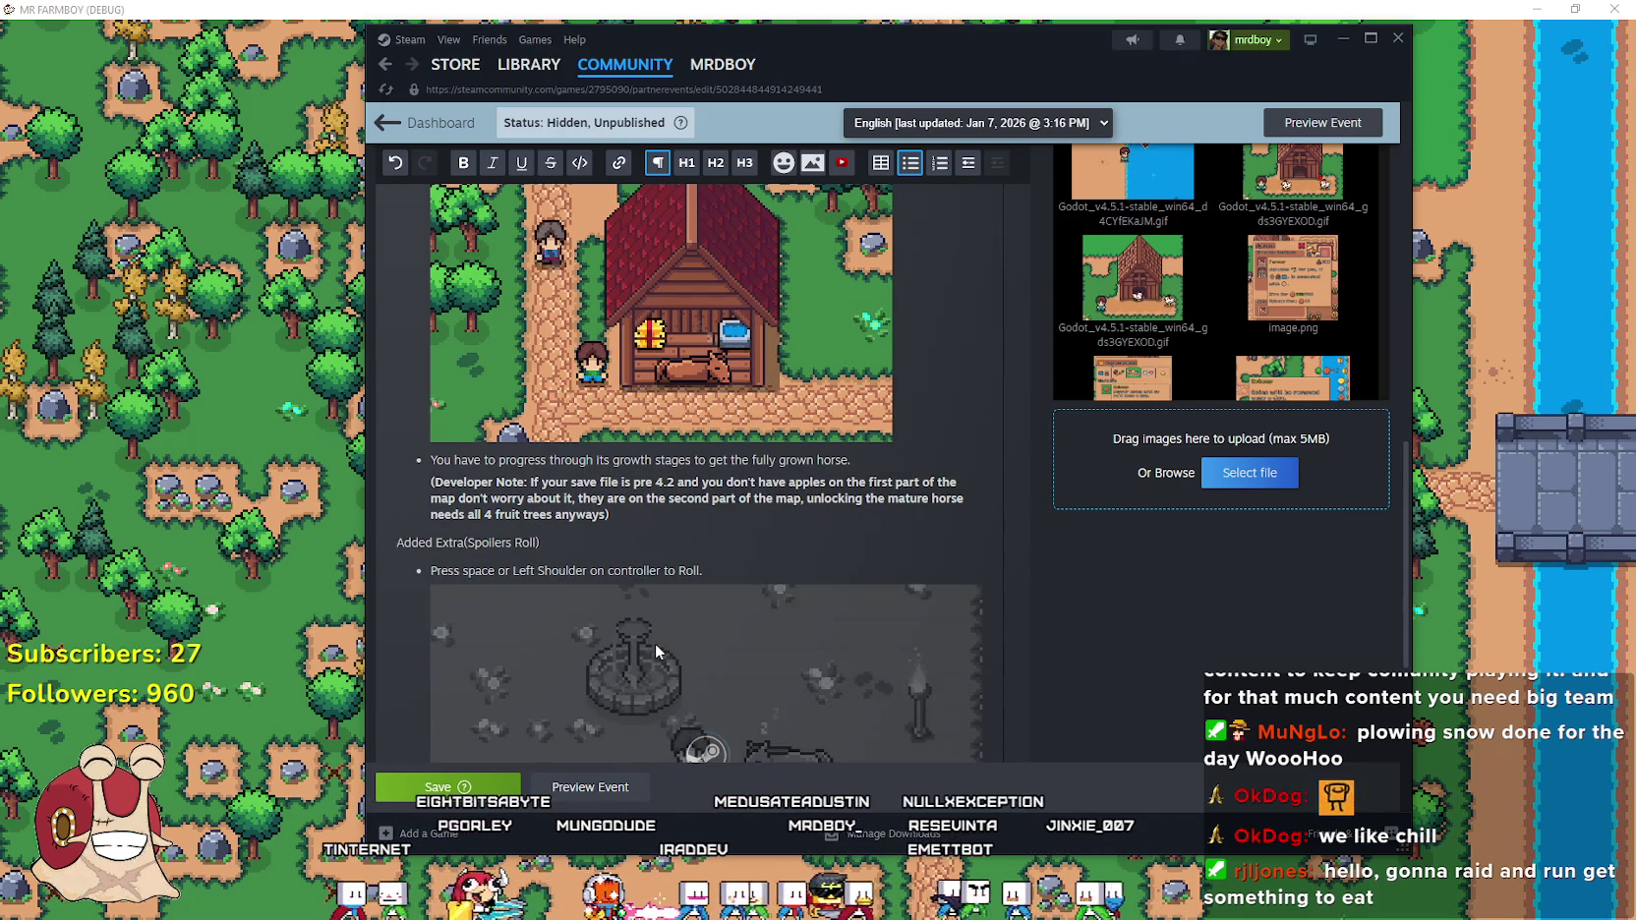
pyautogui.scroll(-3, 652, 610)
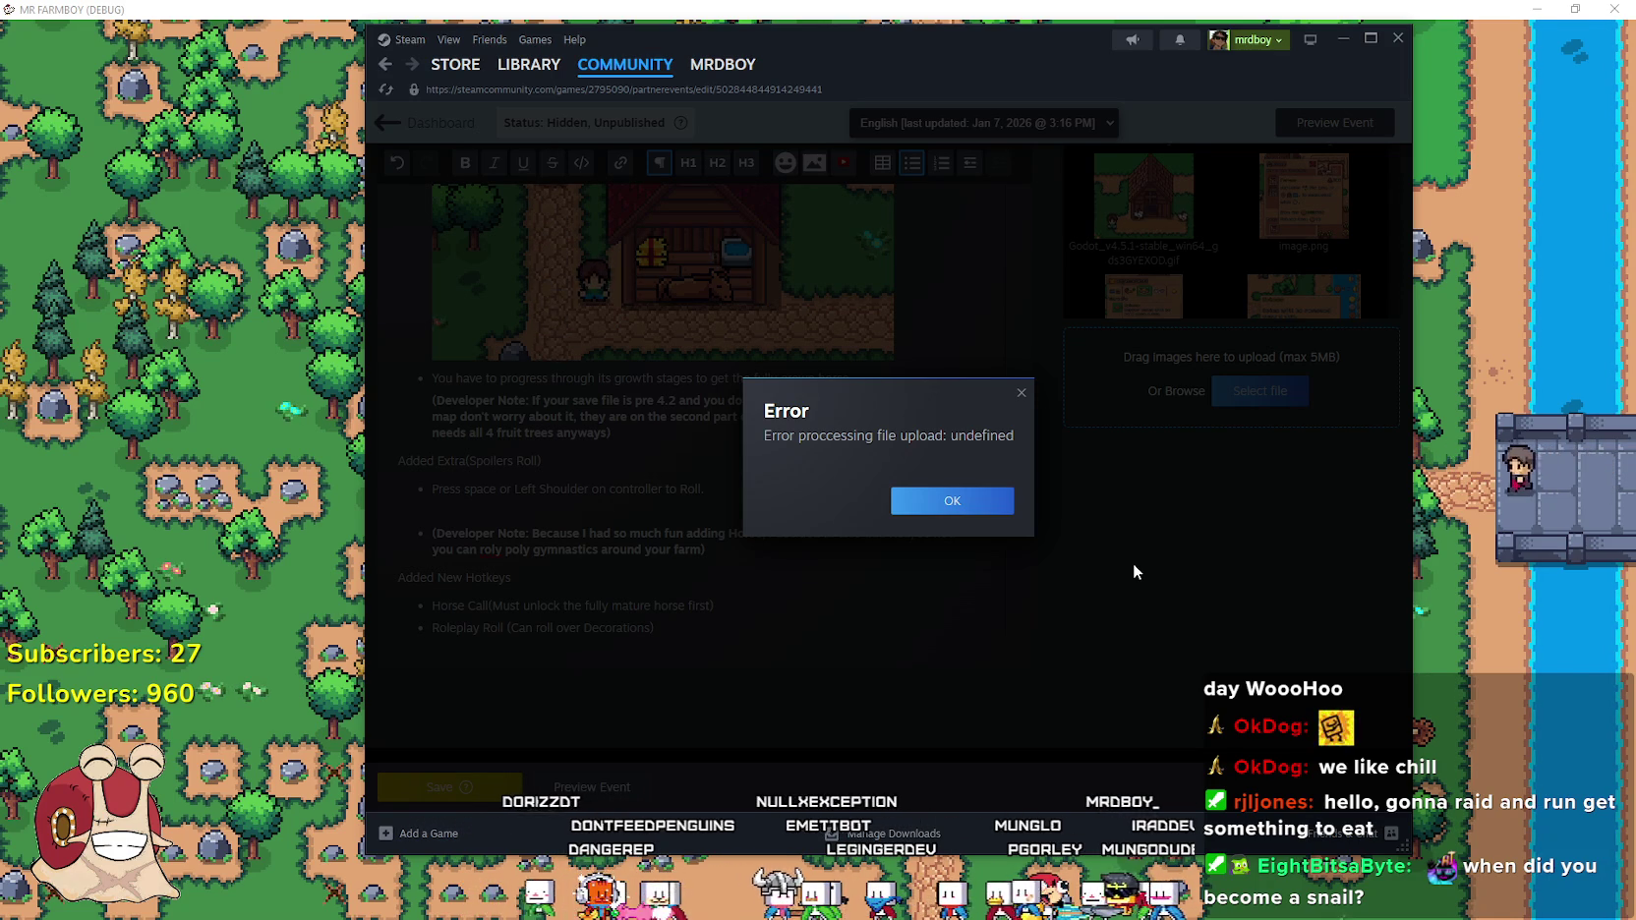
pyautogui.click(968, 503)
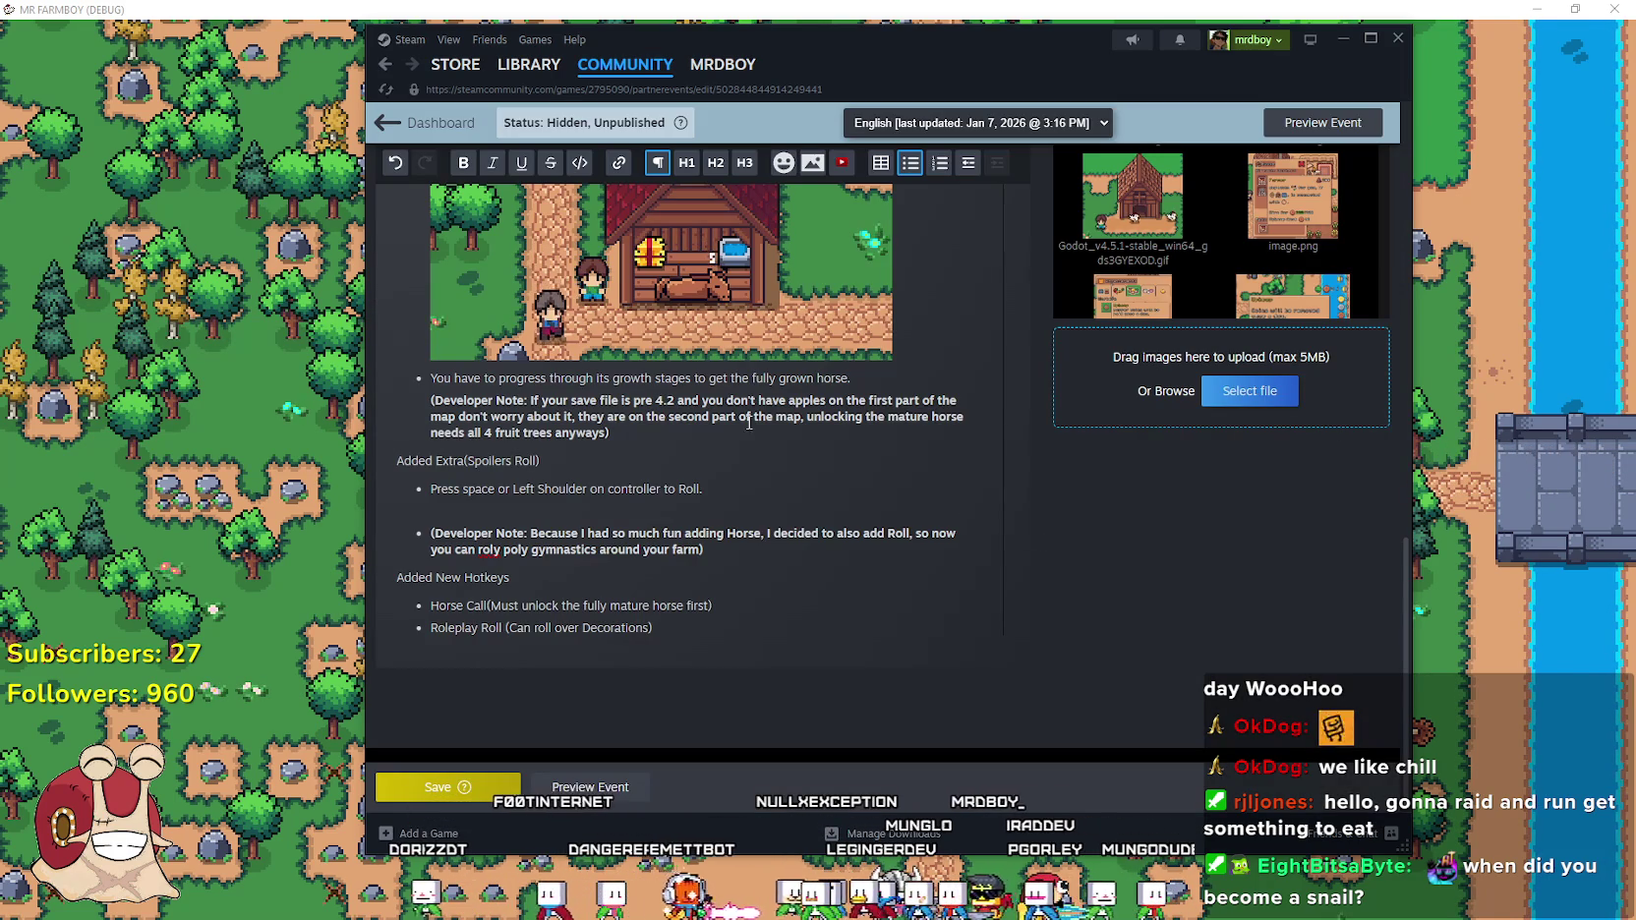
pyautogui.tripleClick(735, 481)
pyautogui.click(760, 506)
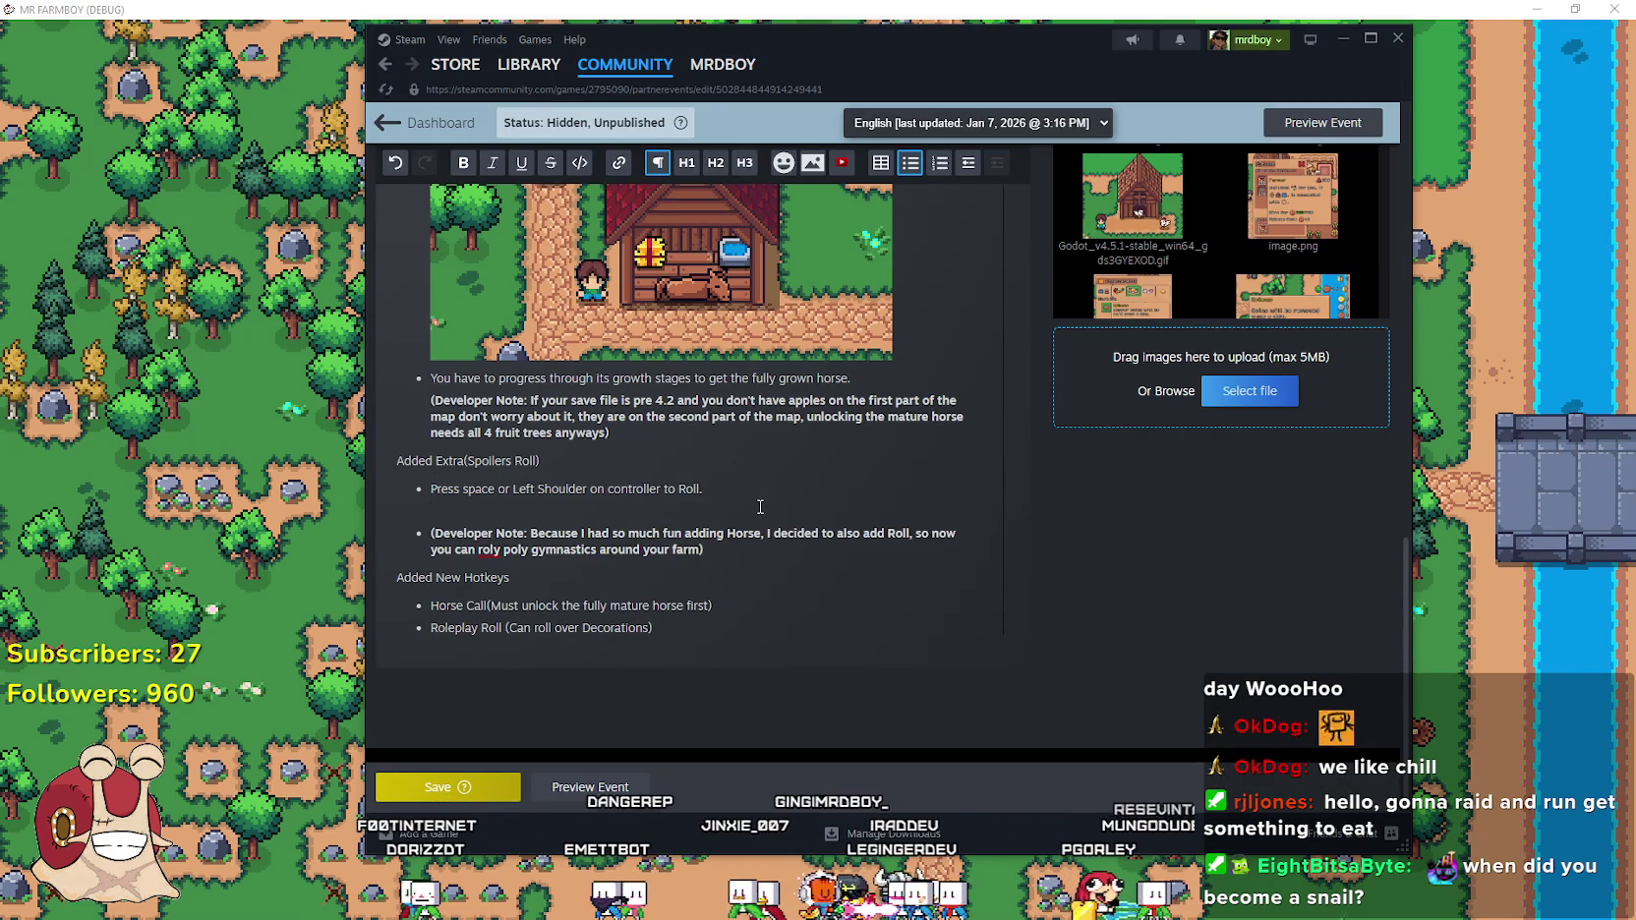